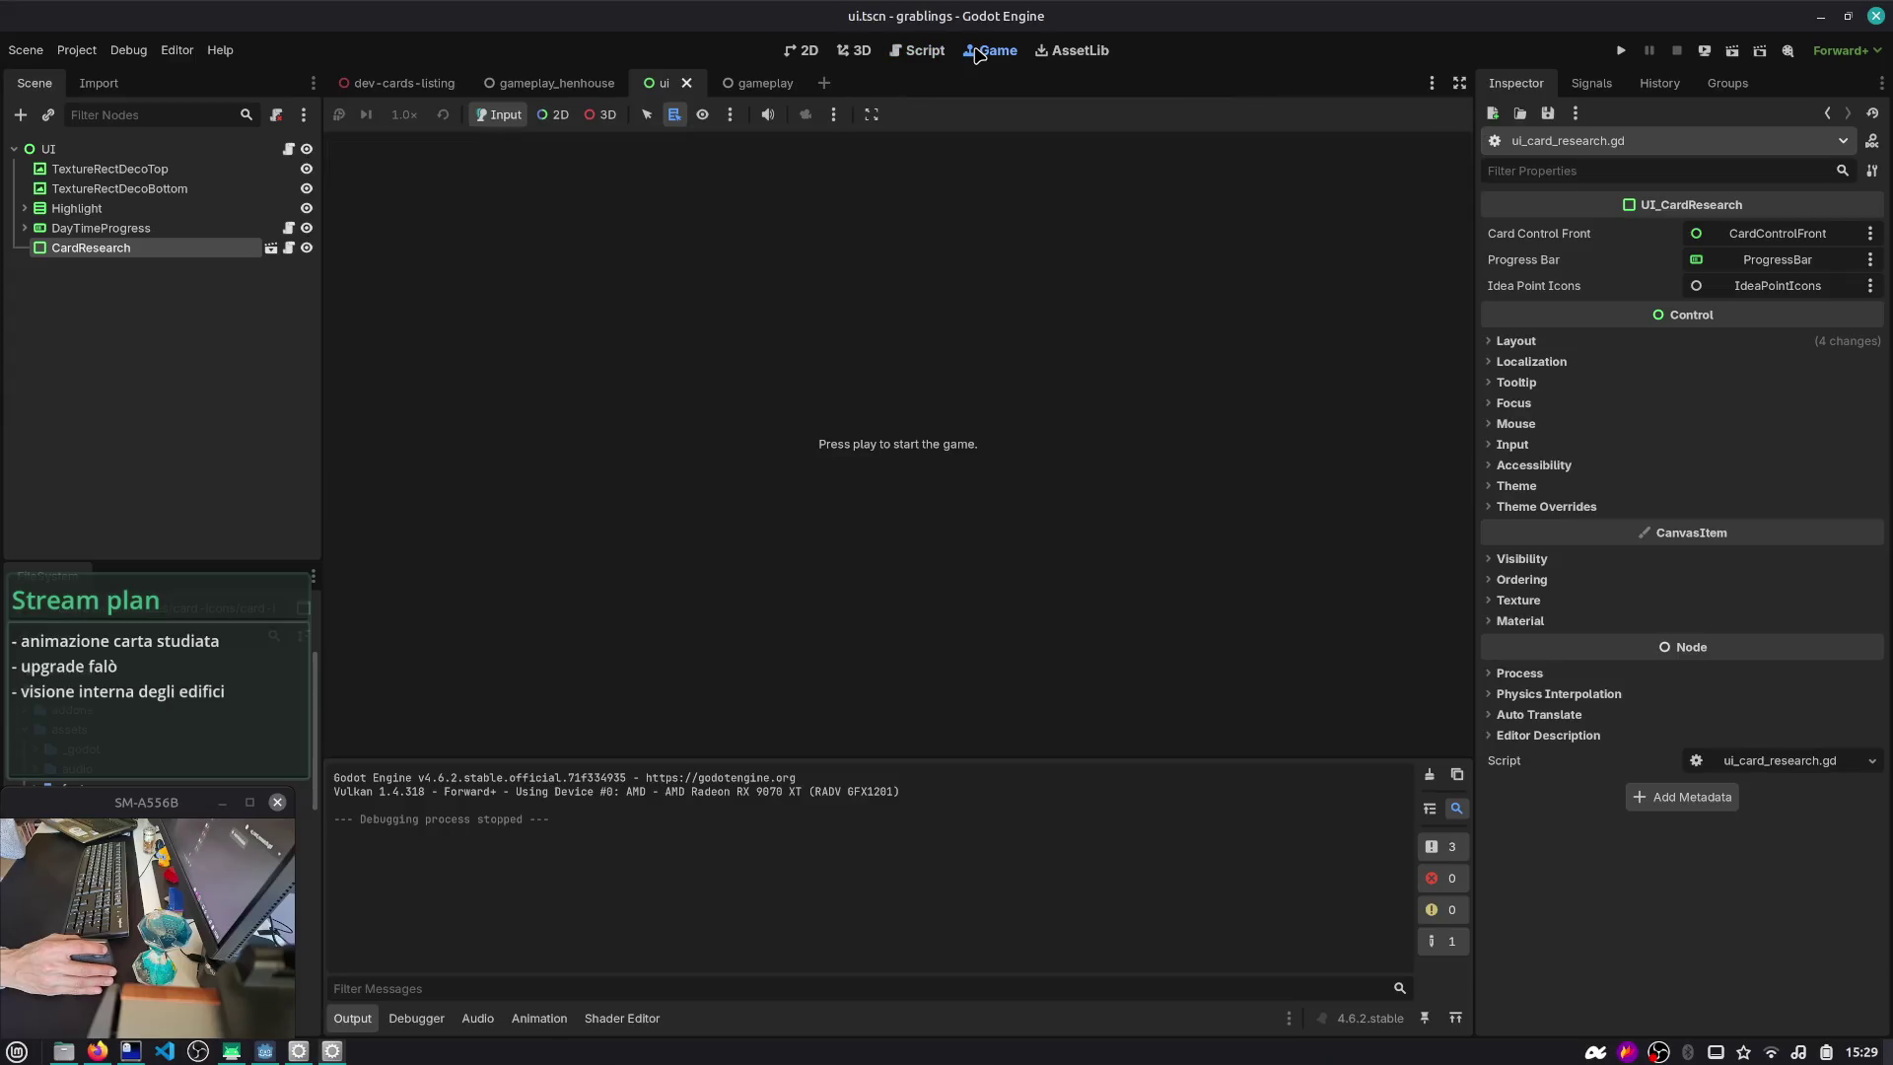
# - Switch from the UI scene's 2D layout to ui_card_research.gd in the script editor
pyautogui.click(803, 50)
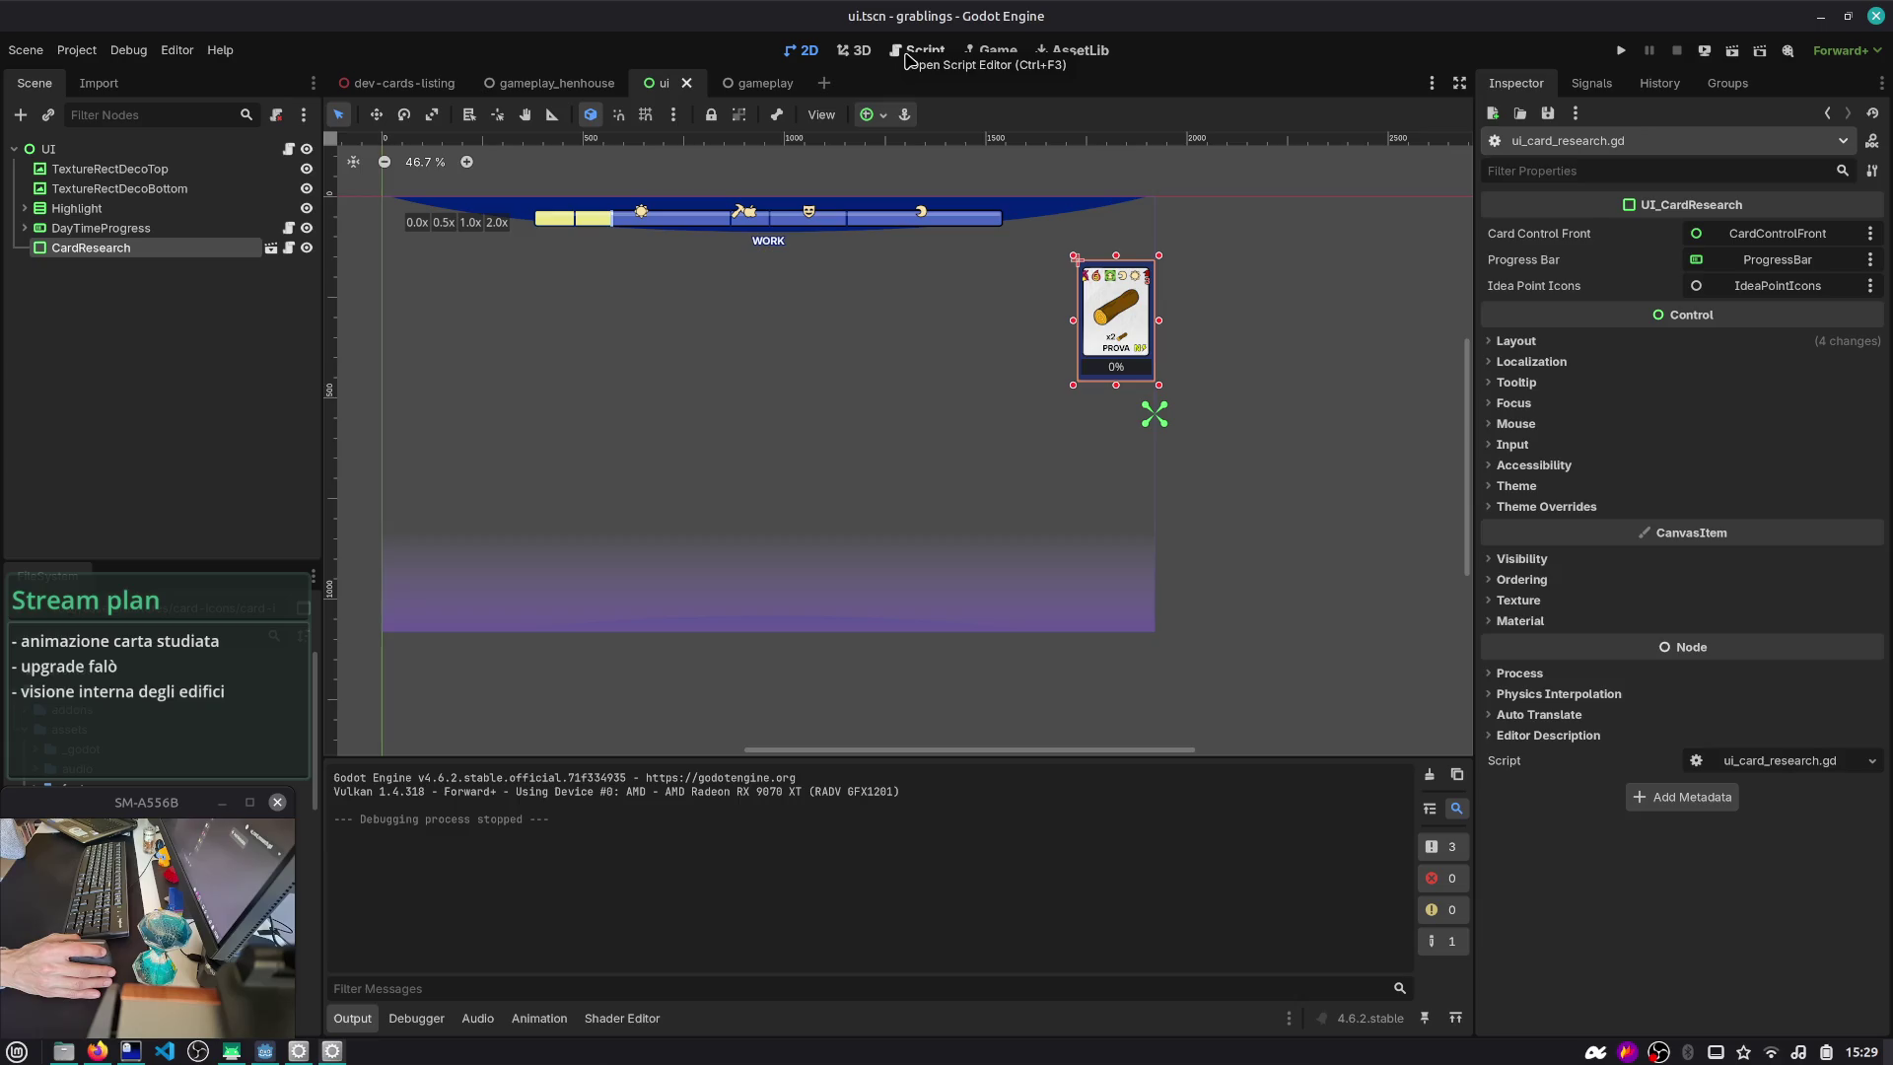
pyautogui.click(907, 59)
pyautogui.scroll(10, 812, 326)
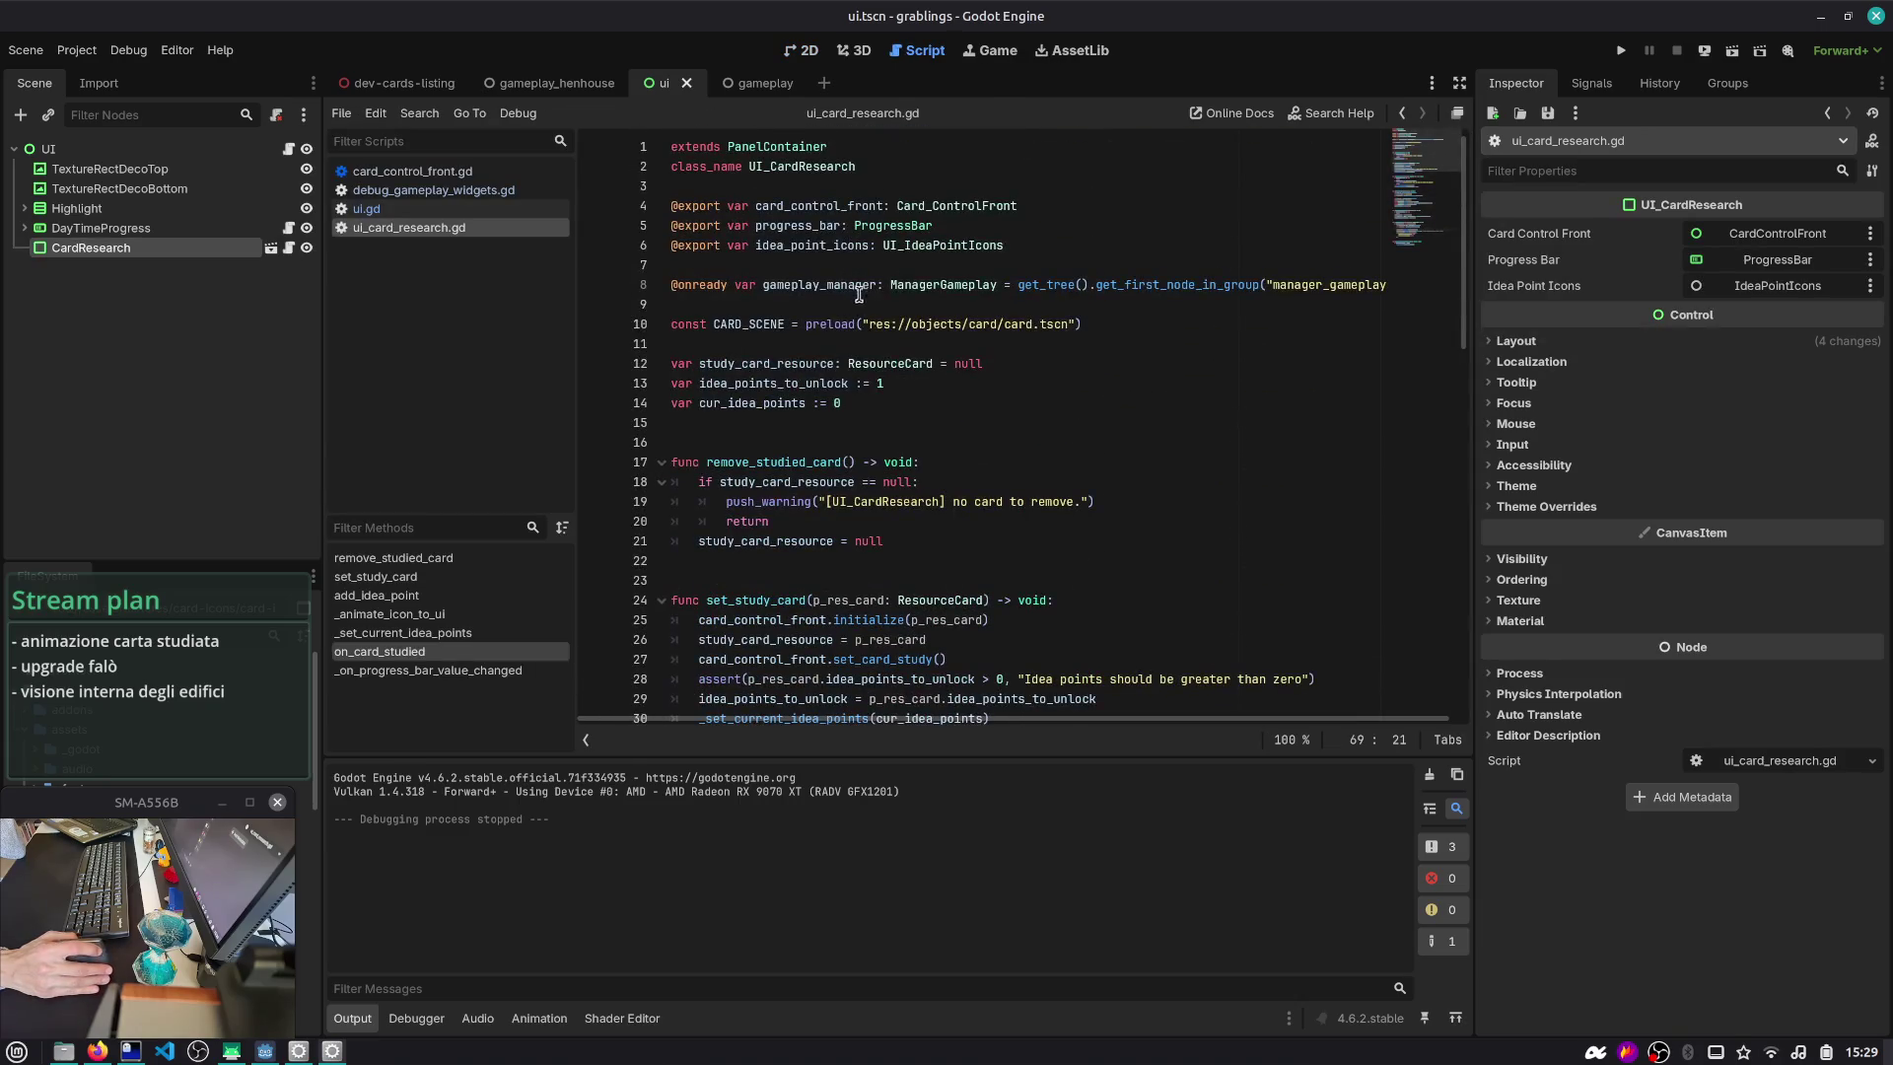
# - Add a next_card variable typed as ResourceCard on a new line 16
pyautogui.scroll(-5, 831, 363)
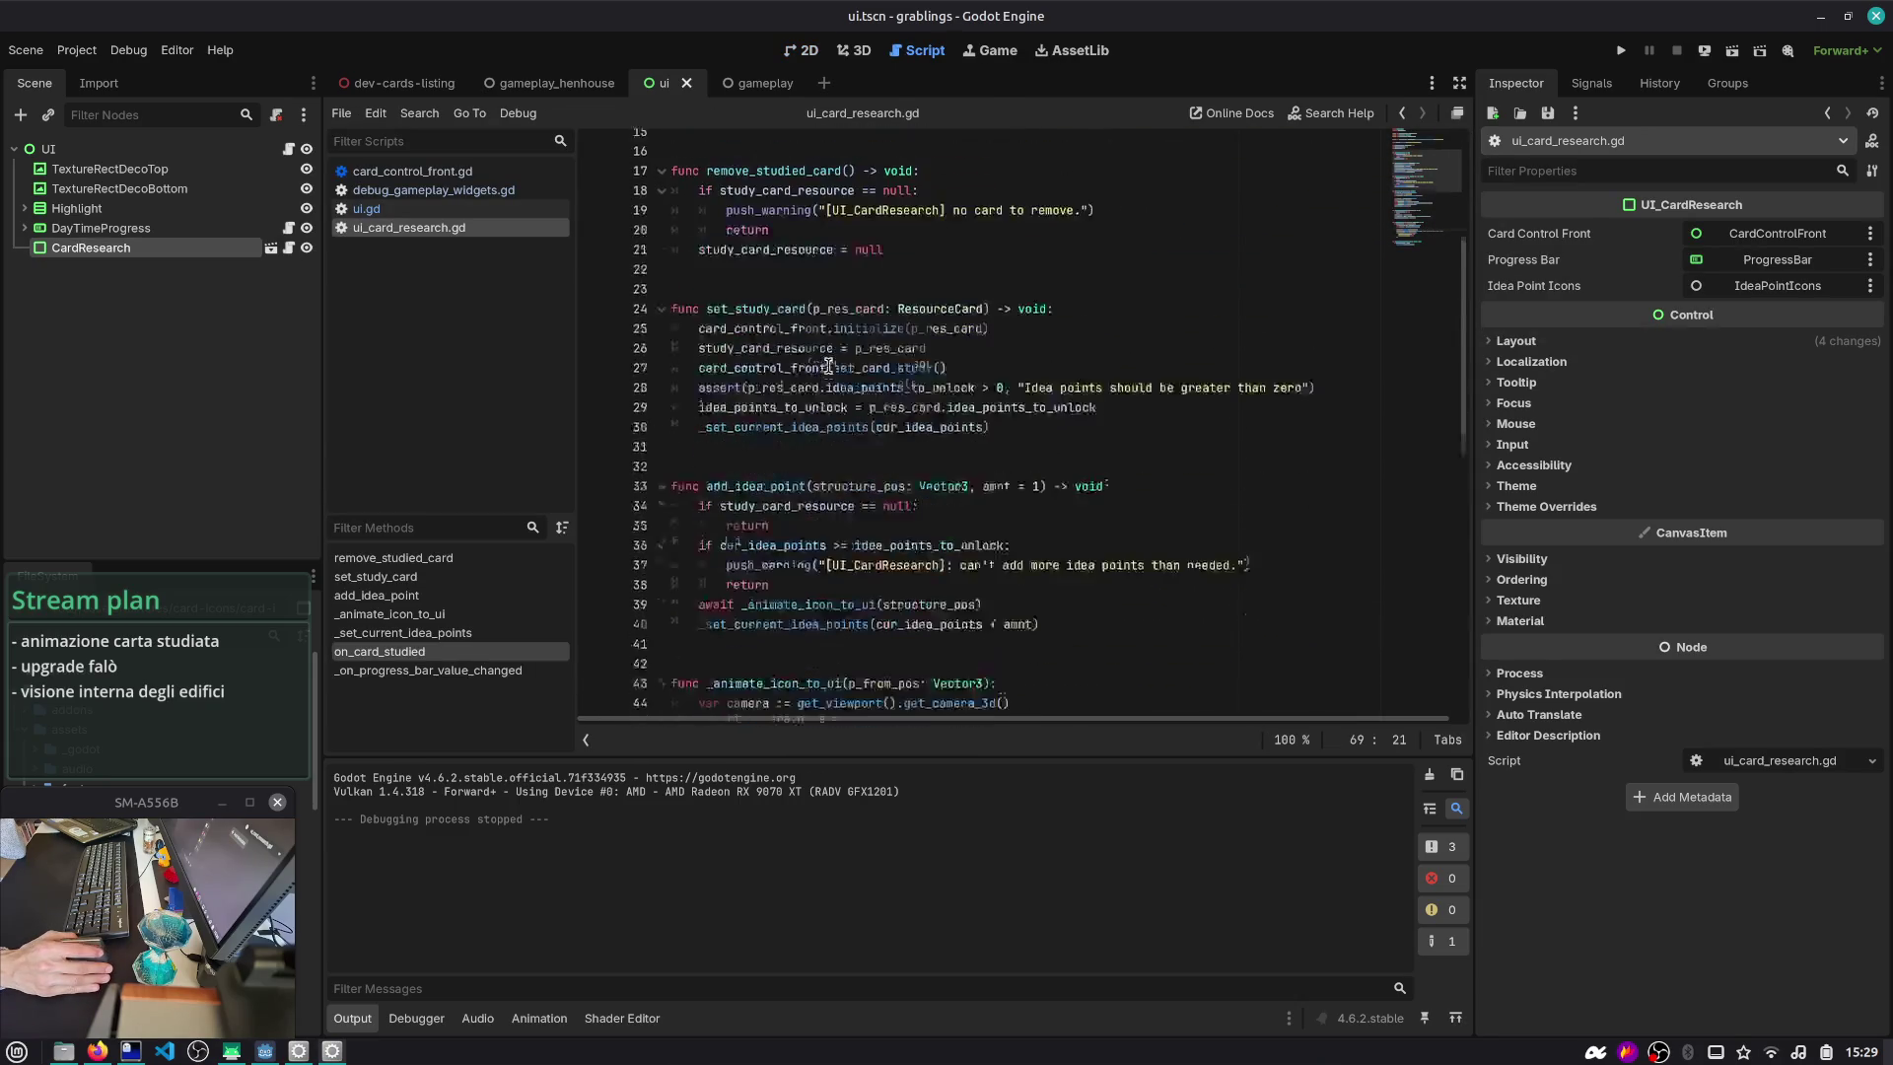
pyautogui.scroll(2, 976, 197)
pyautogui.click(979, 245)
pyautogui.press('Return')
pyautogui.write('var next_')
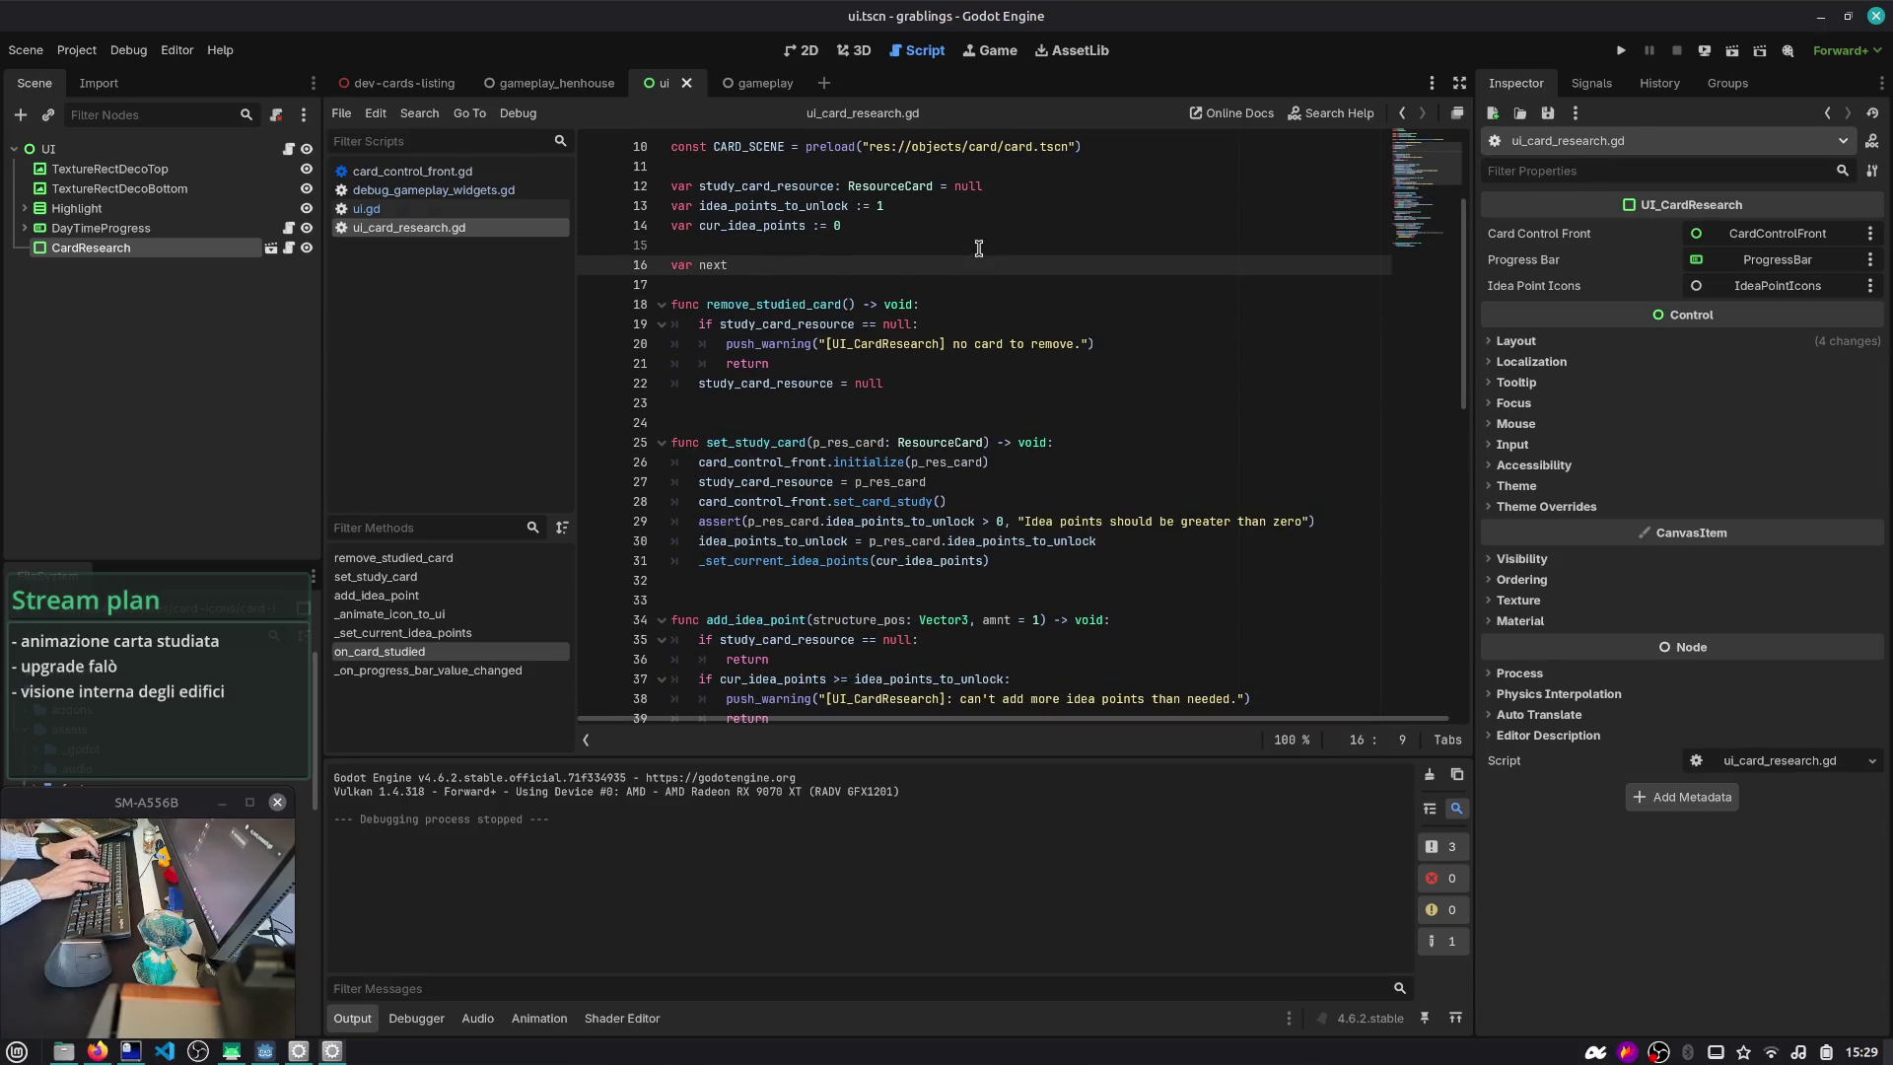
pyautogui.write('card;')
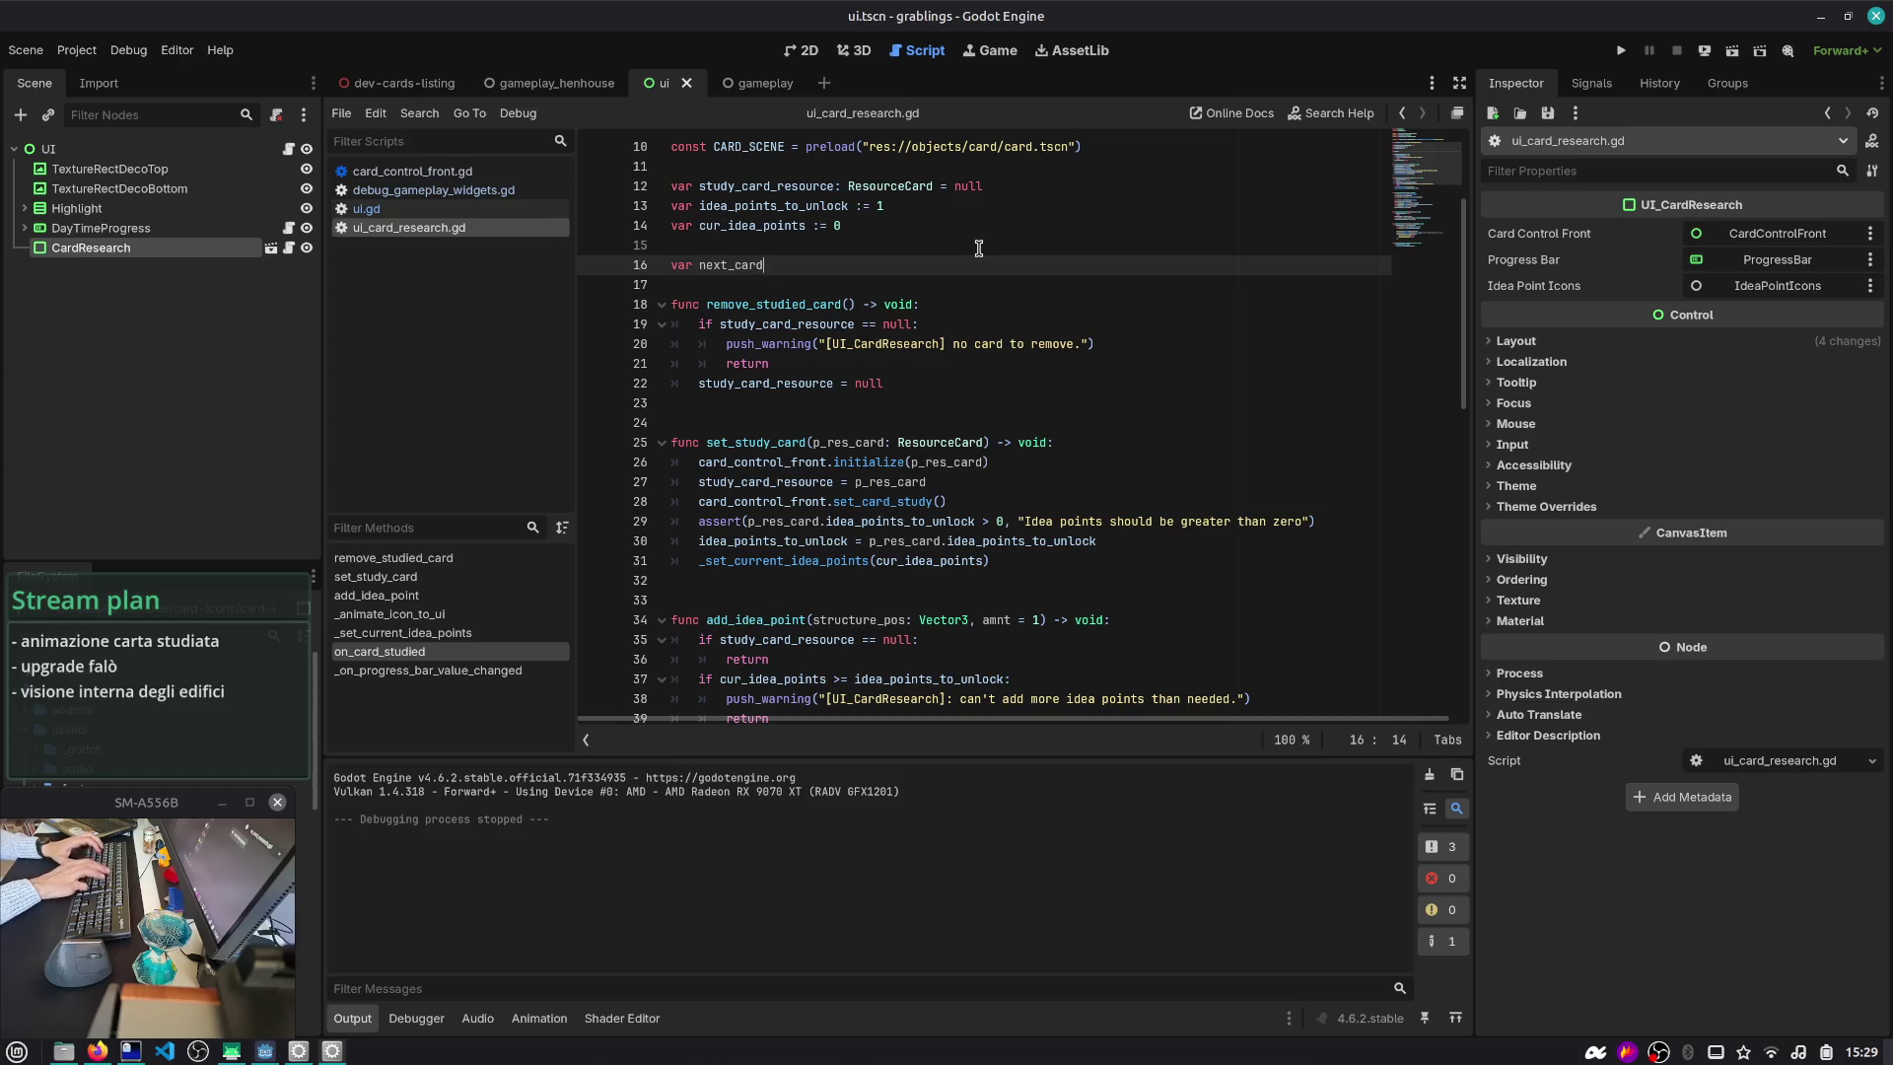
pyautogui.press('BackSpace')
pyautogui.press('BackSpace')
pyautogui.write('esourceCard')
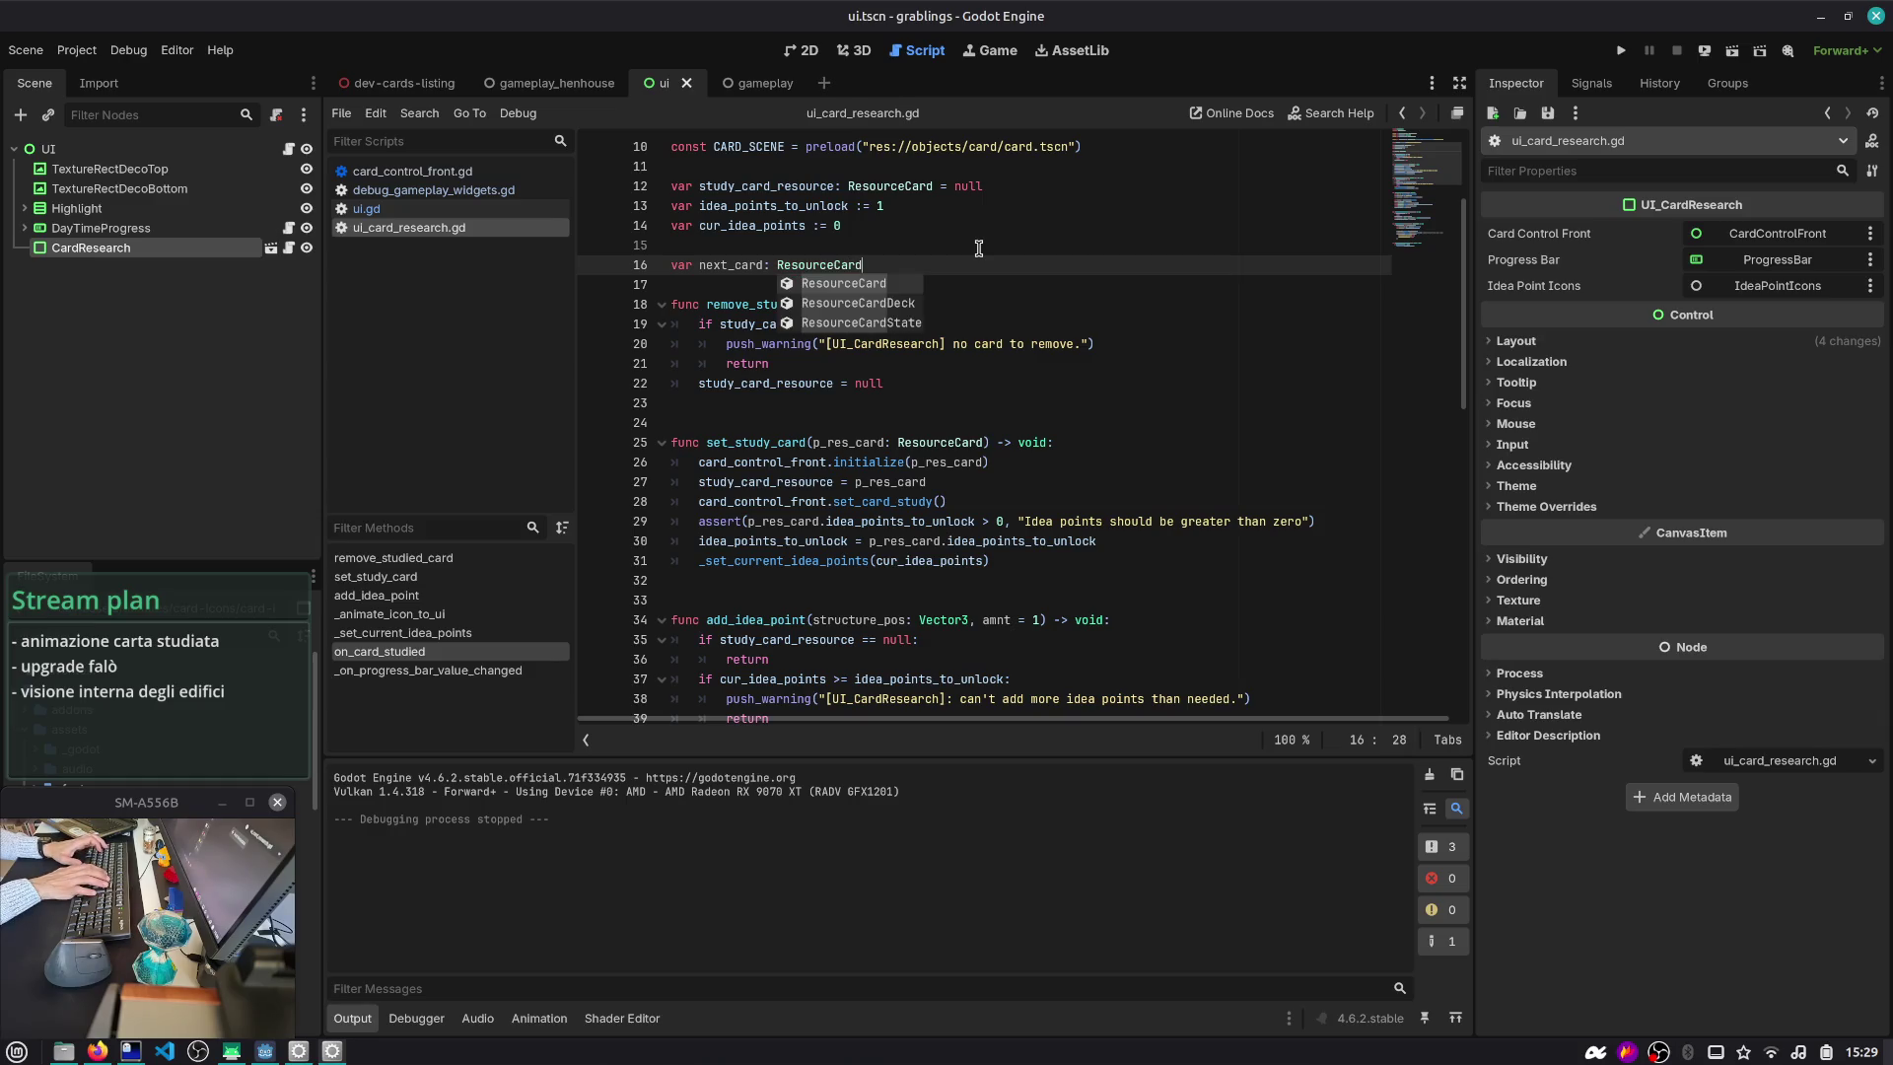
pyautogui.press('Escape')
# - Make next_card preload res://resources/cards/card_project_structure_windmill.tres
pyautogui.write(' = preload(')
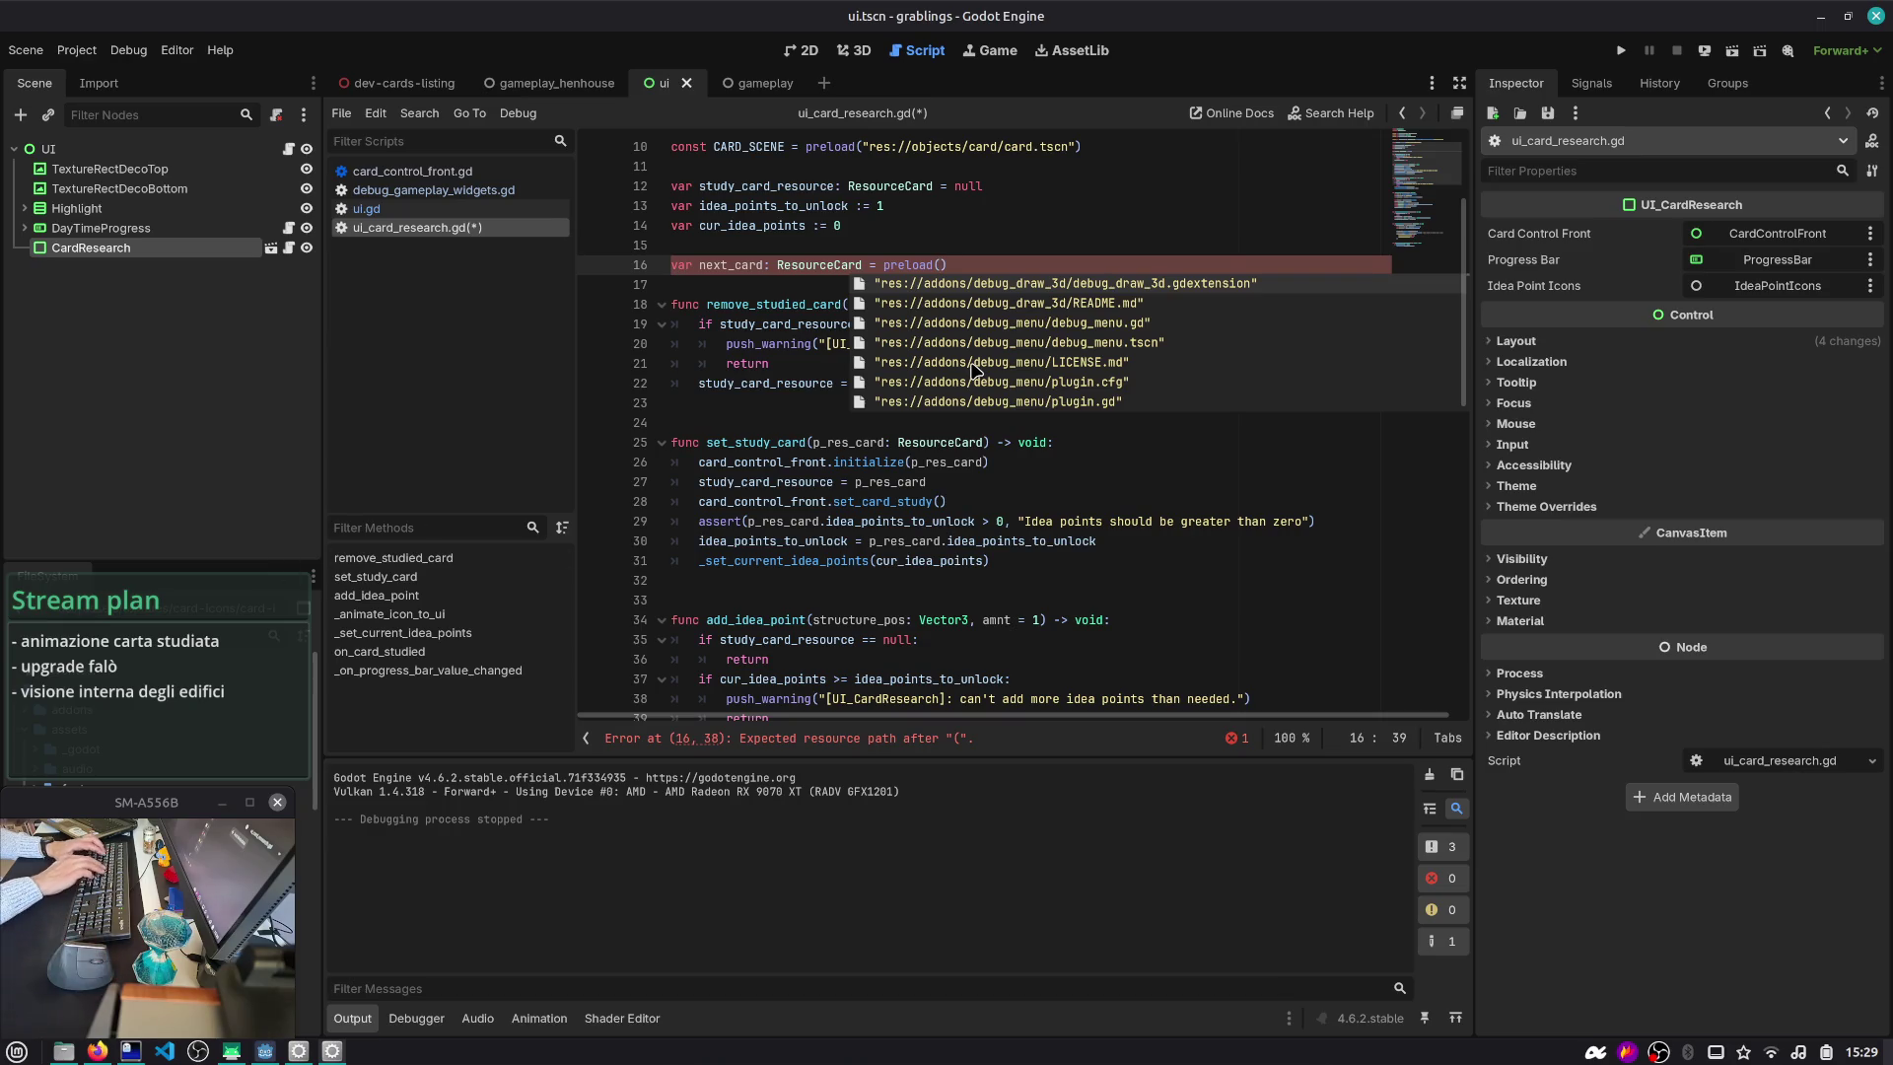
pyautogui.write('"res://')
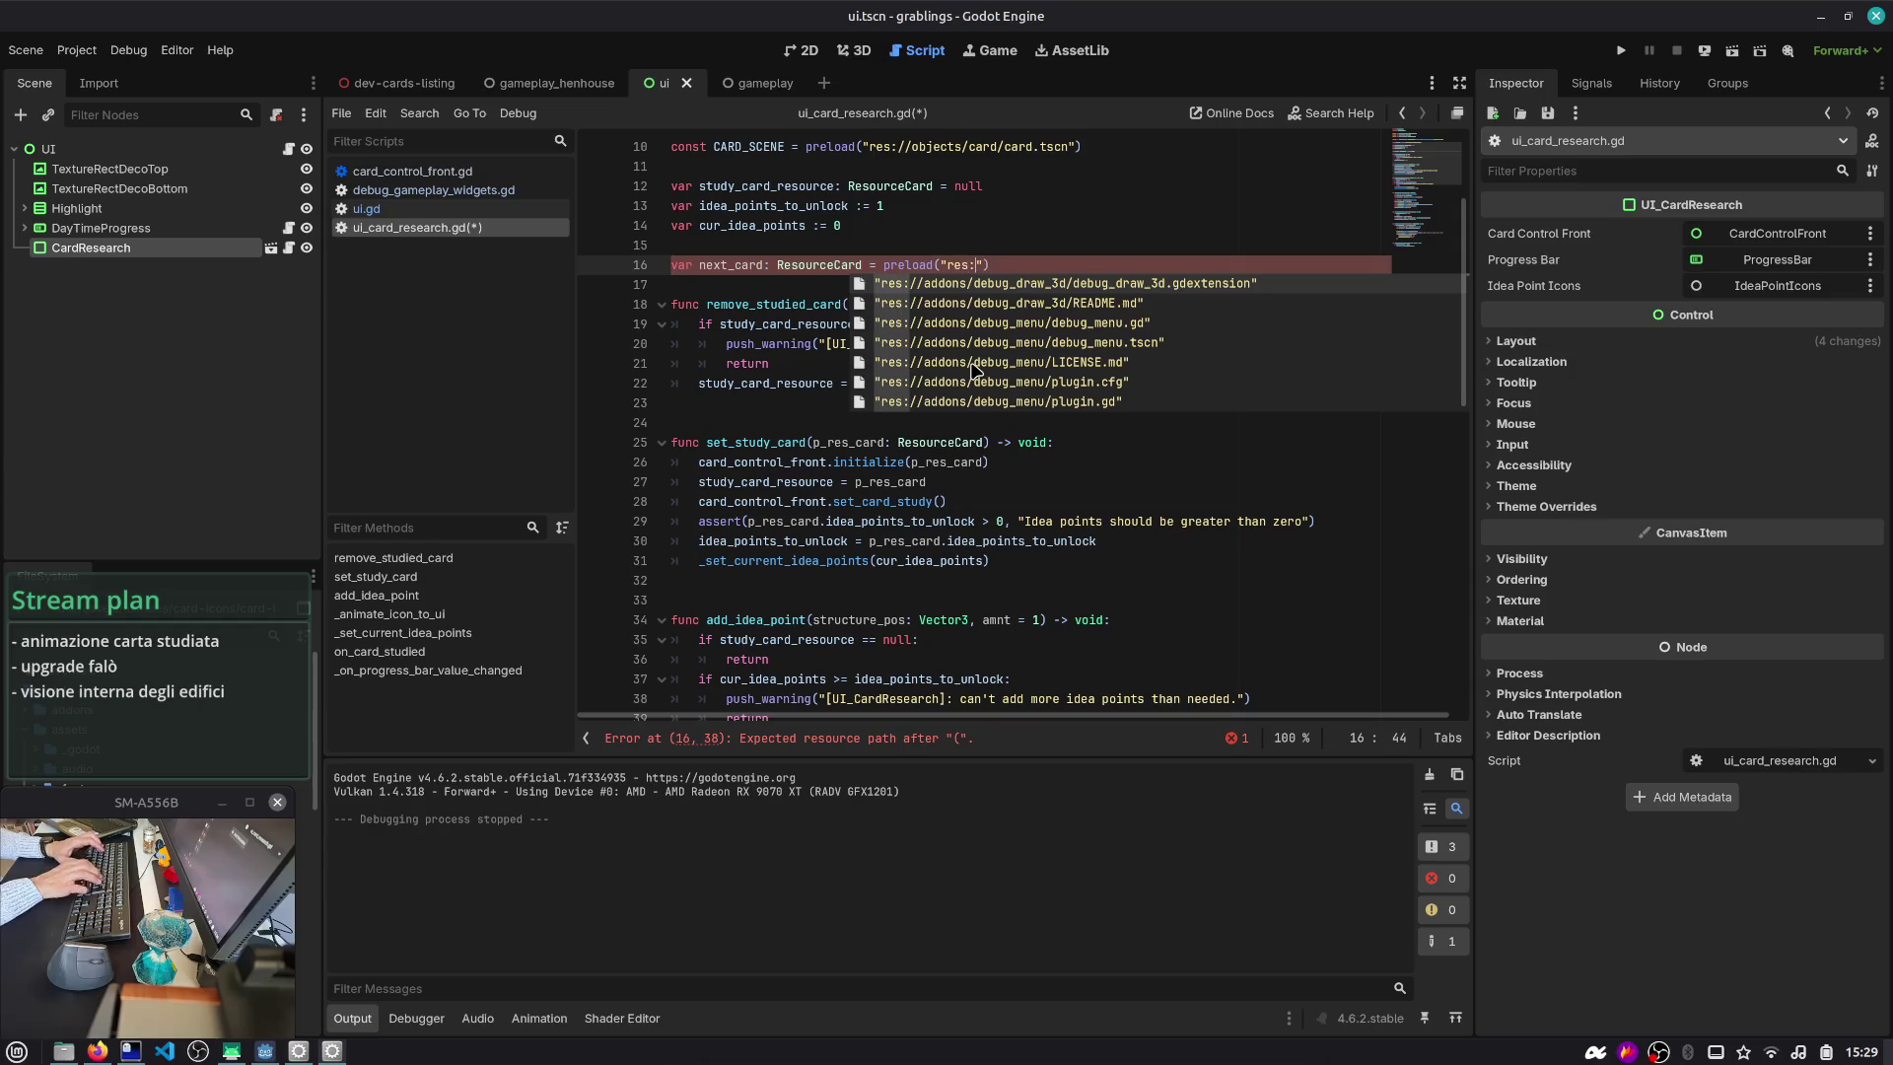
pyautogui.write('resource/')
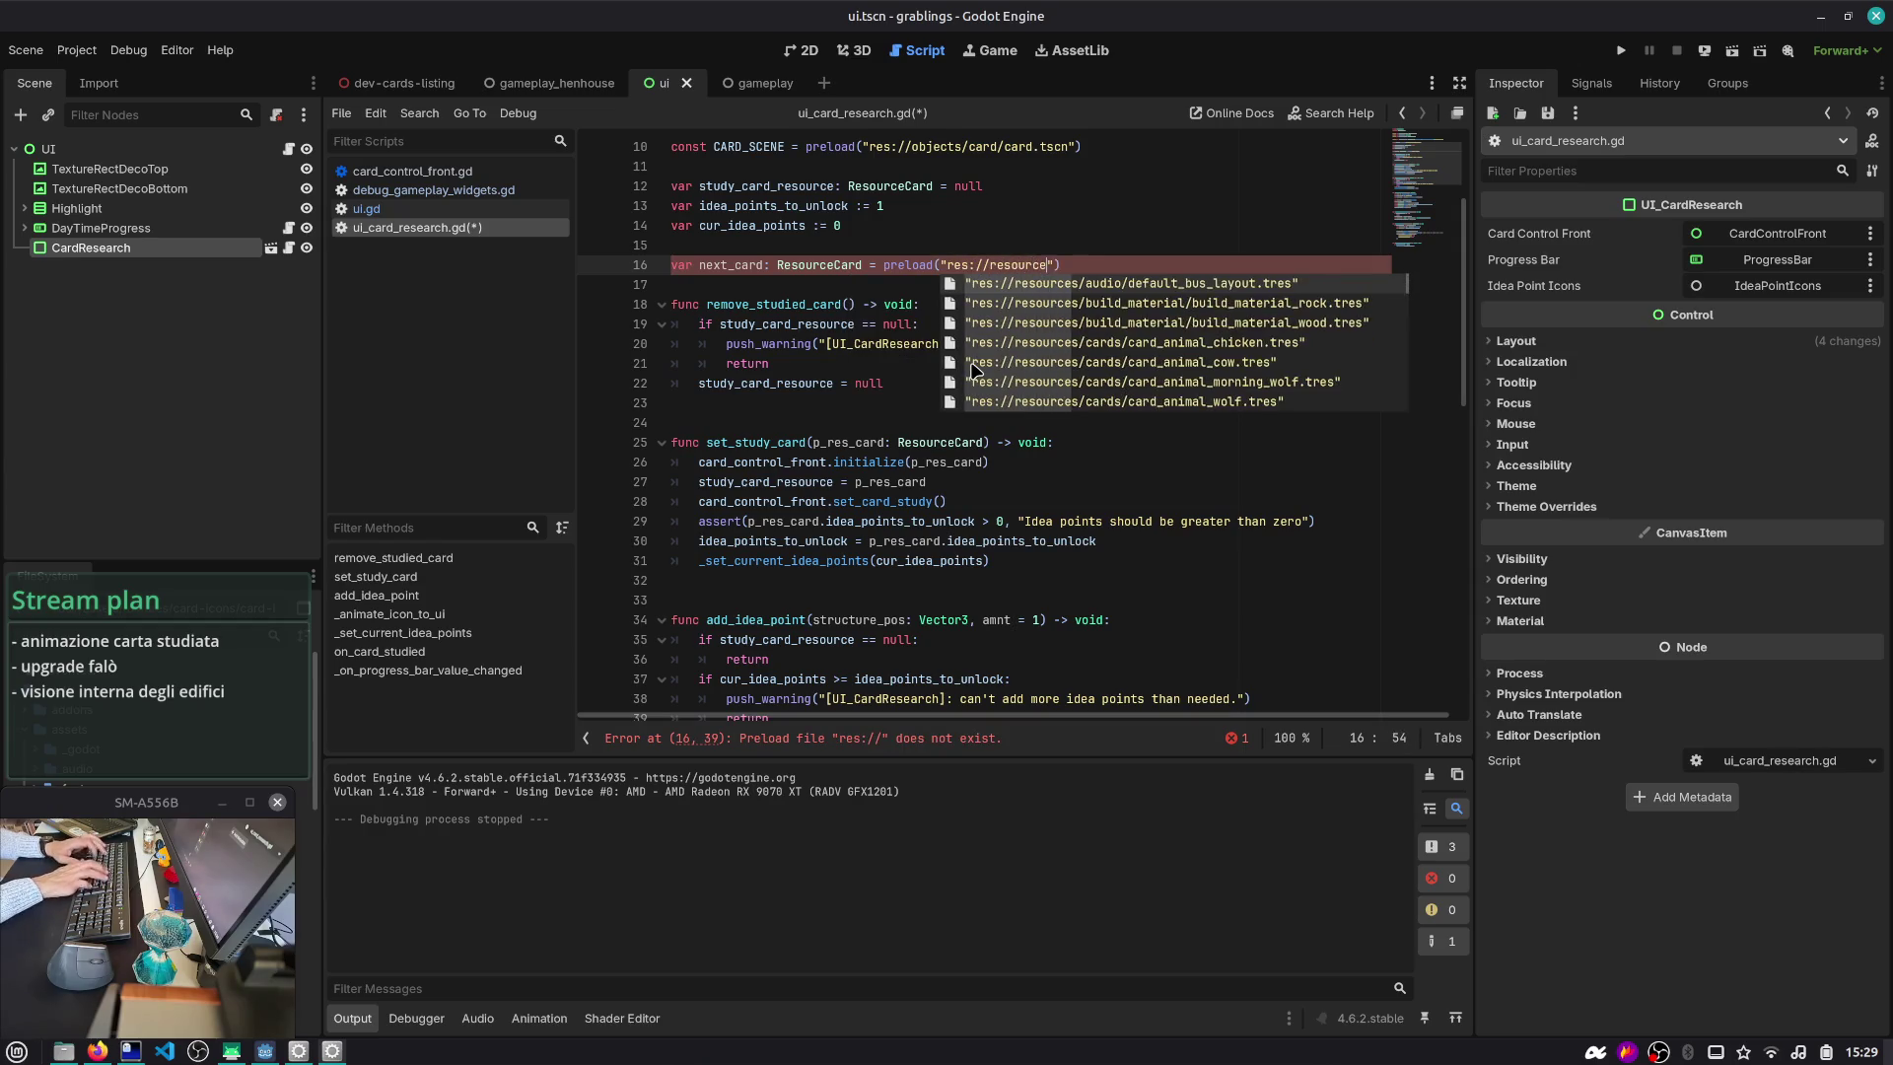
pyautogui.press('BackSpace')
pyautogui.write('s/cards/')
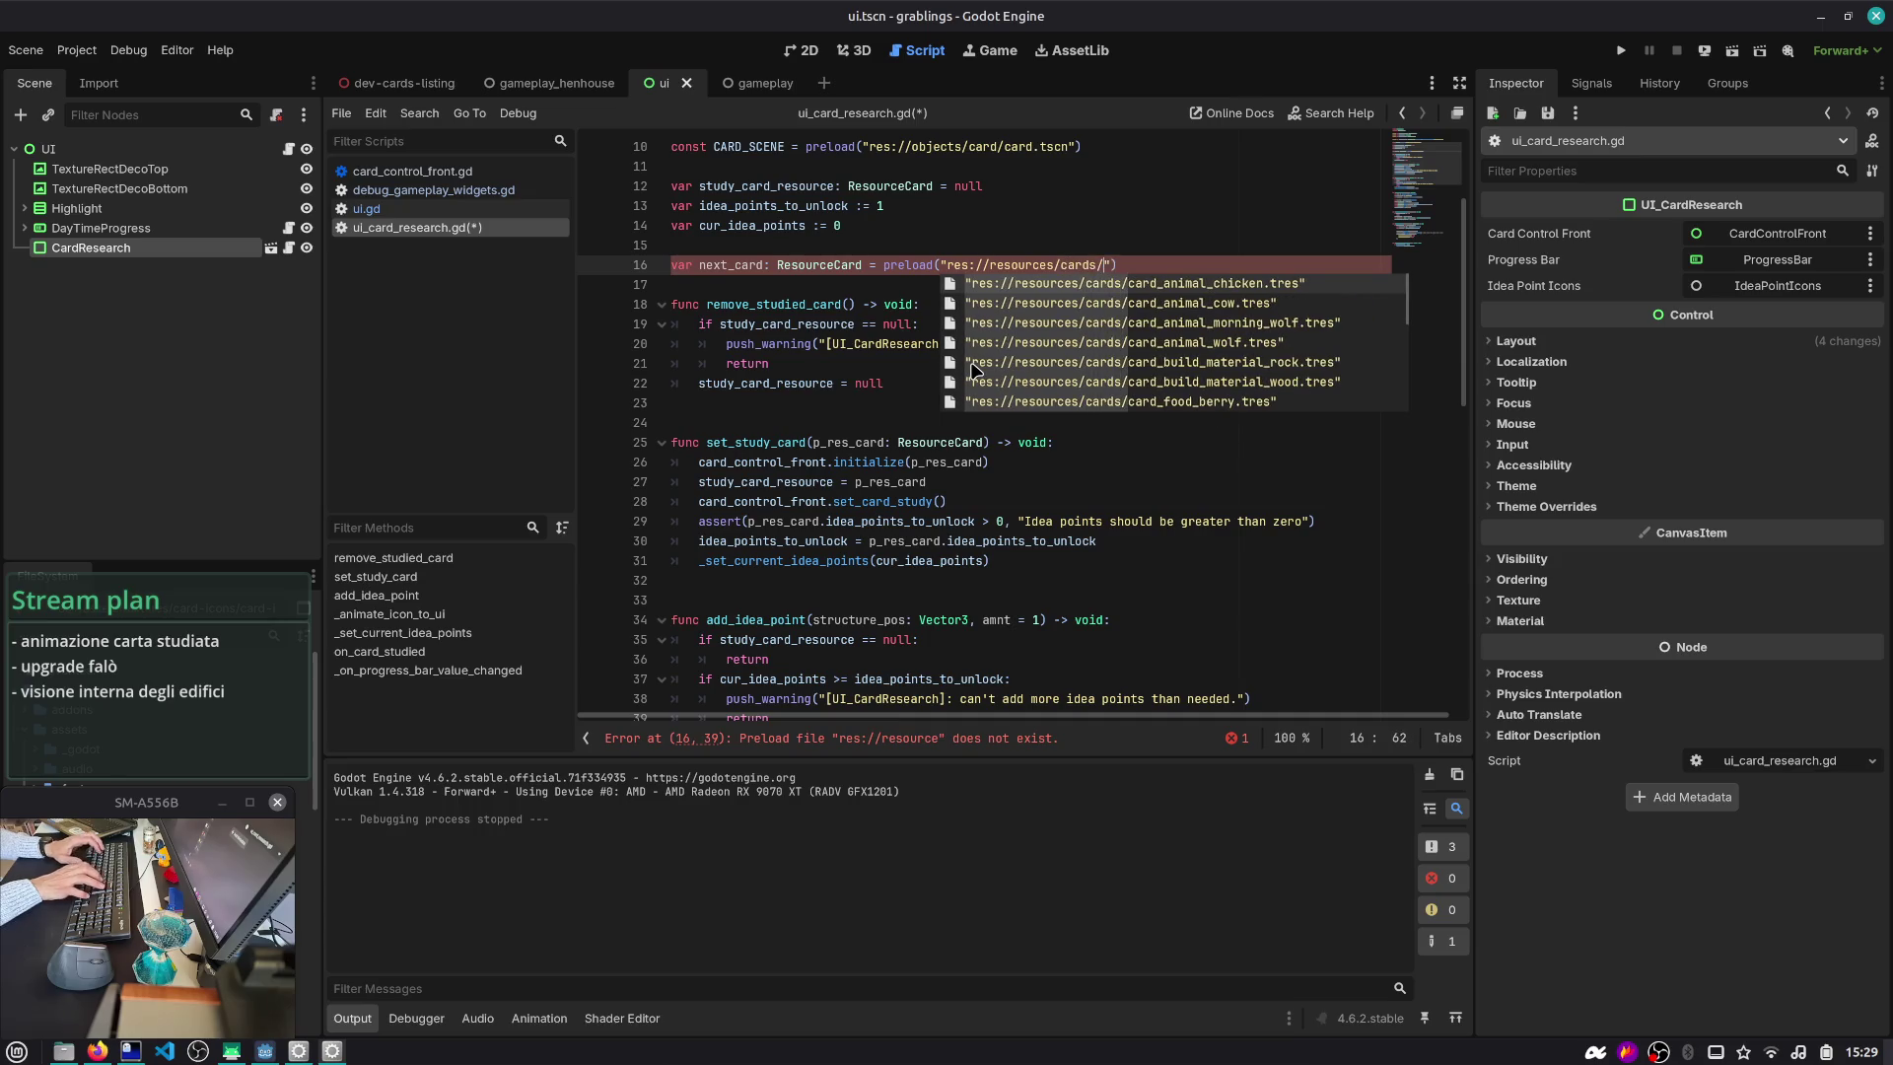
pyautogui.scroll(-6, 1183, 364)
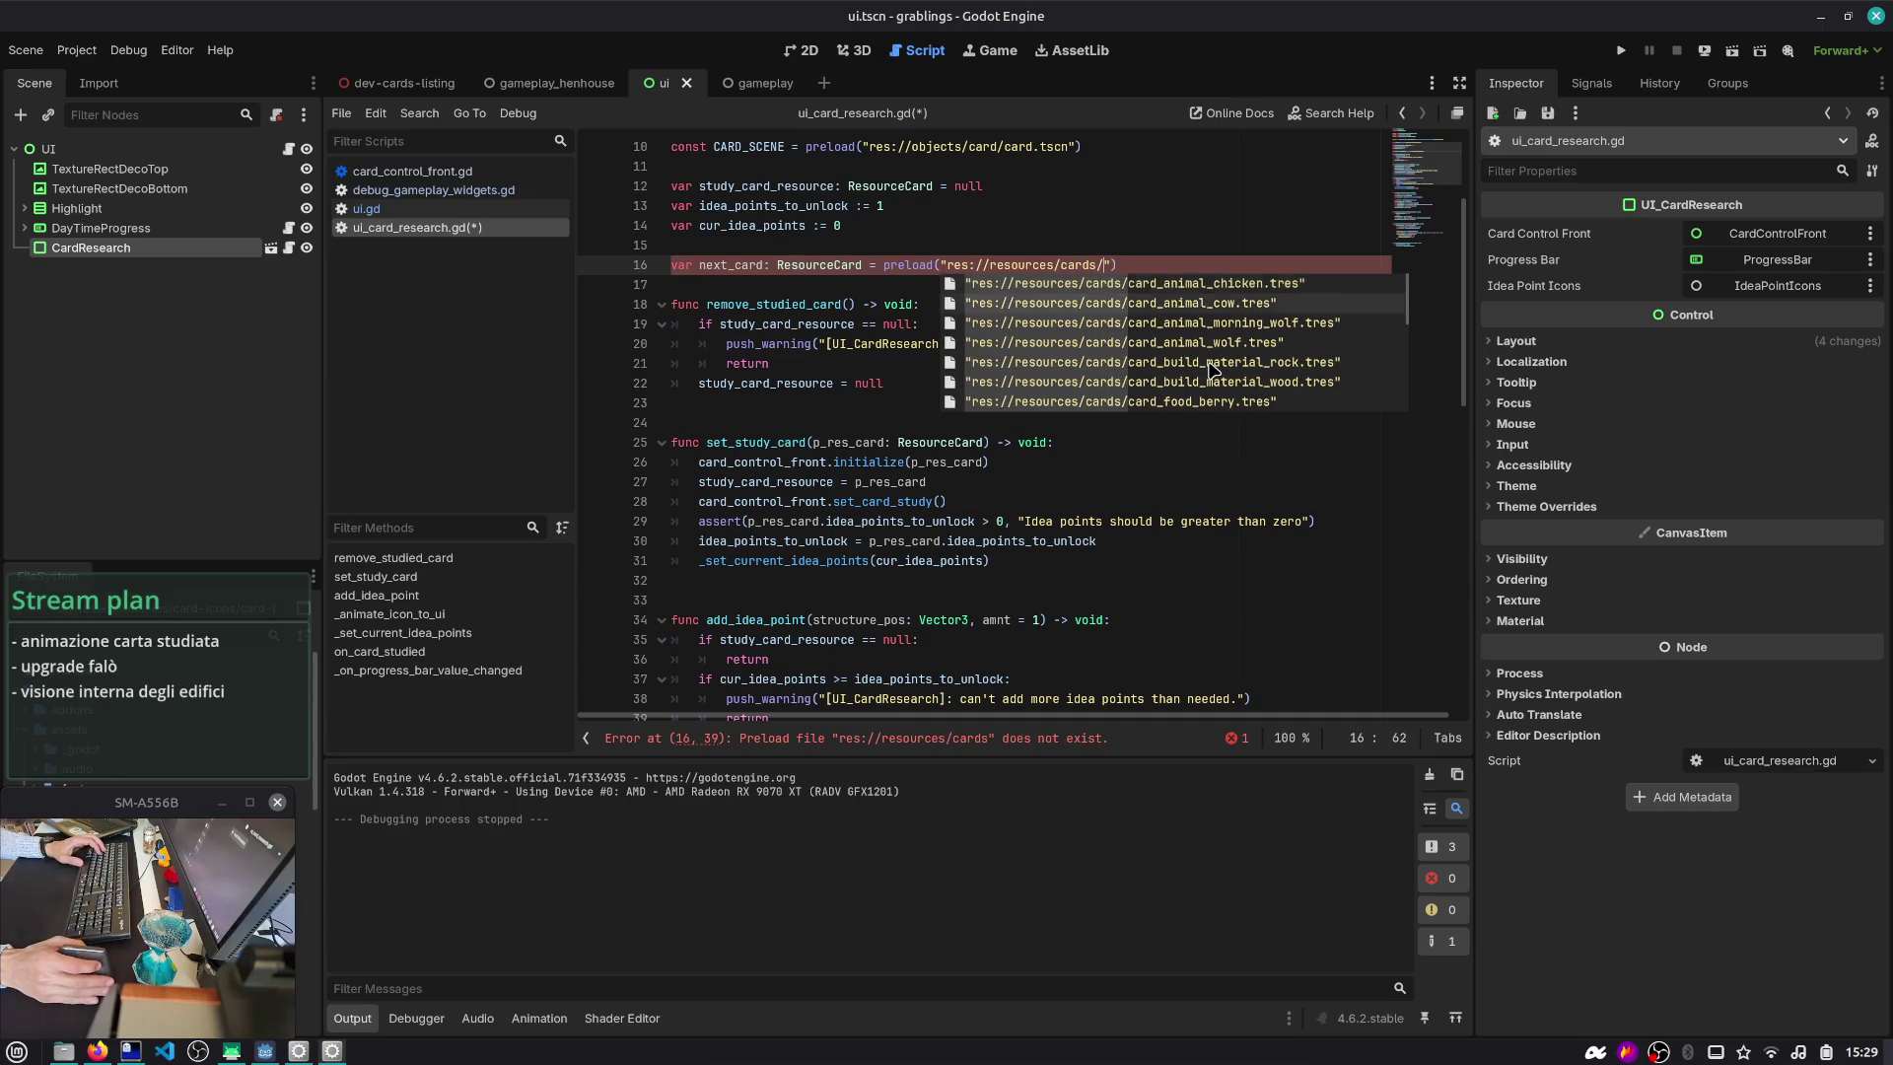
pyautogui.scroll(-4, 1215, 369)
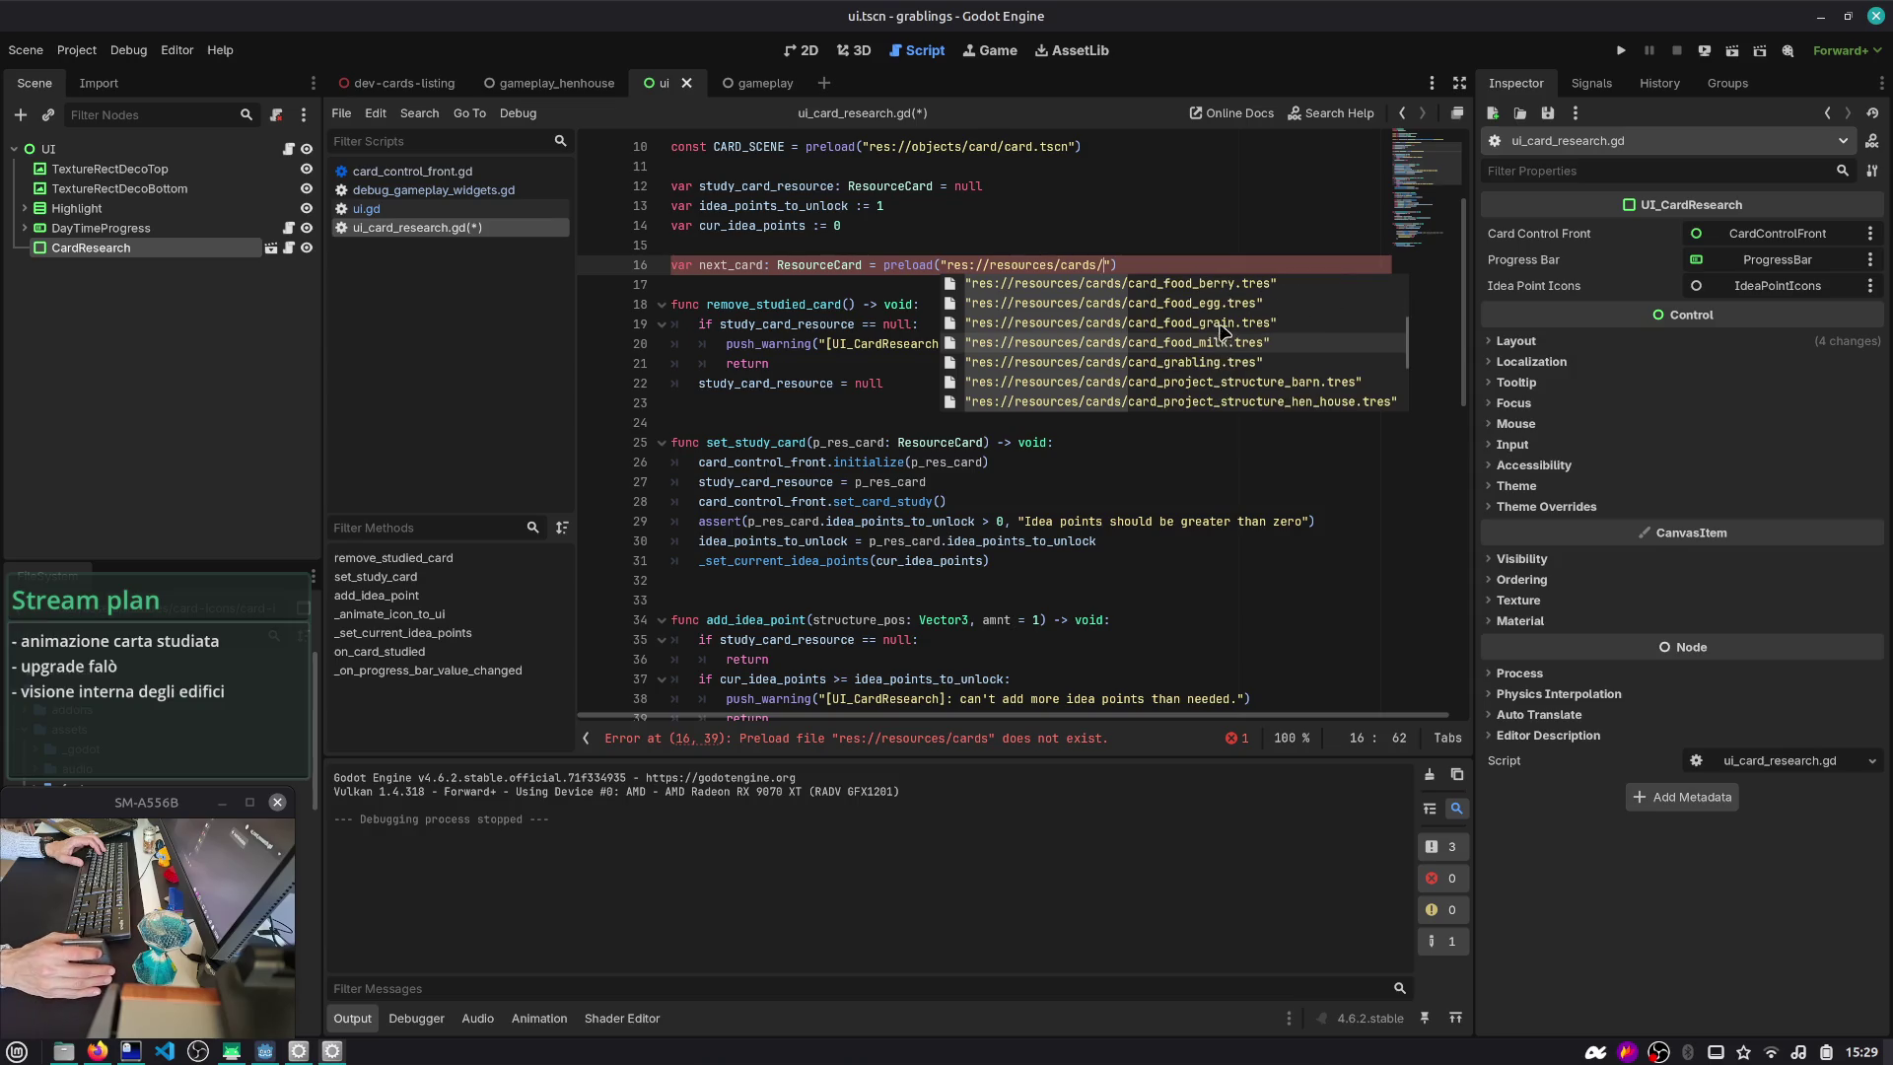
pyautogui.scroll(-3, 1272, 355)
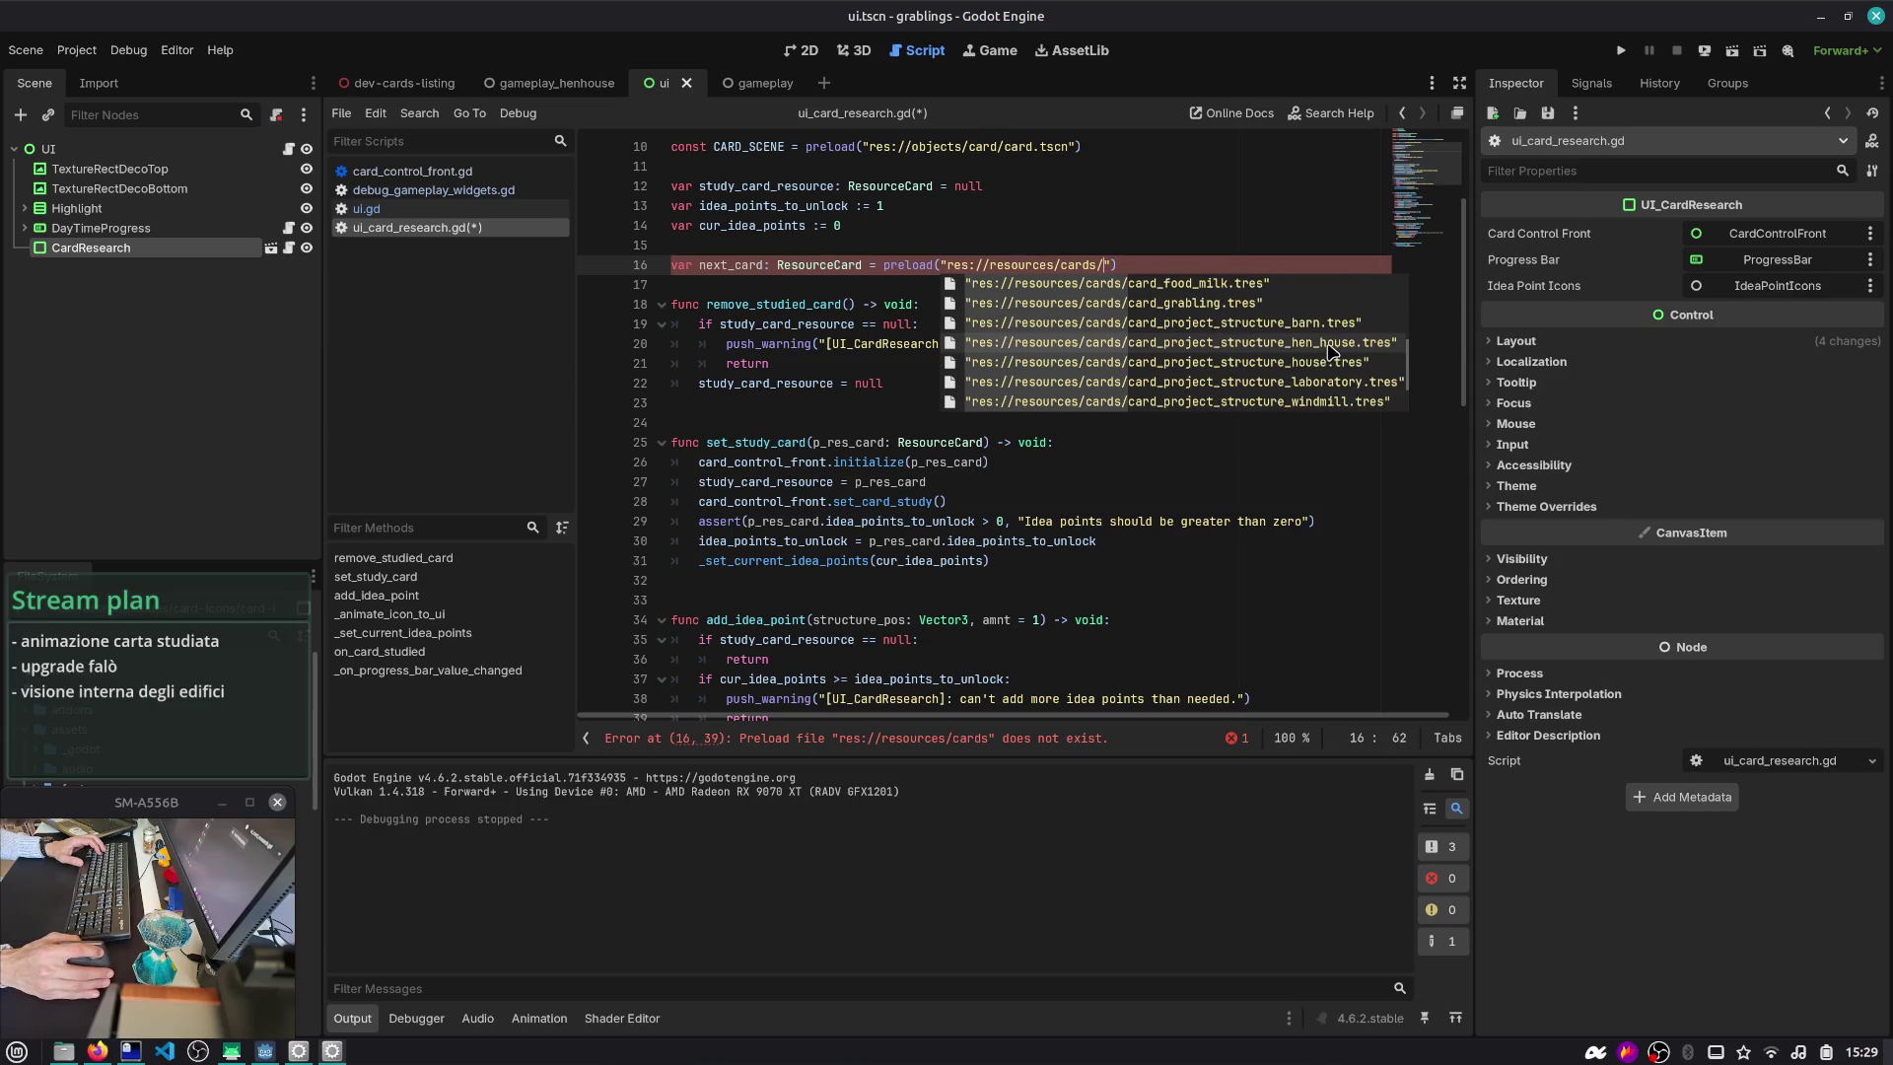
pyautogui.scroll(-2, 1314, 361)
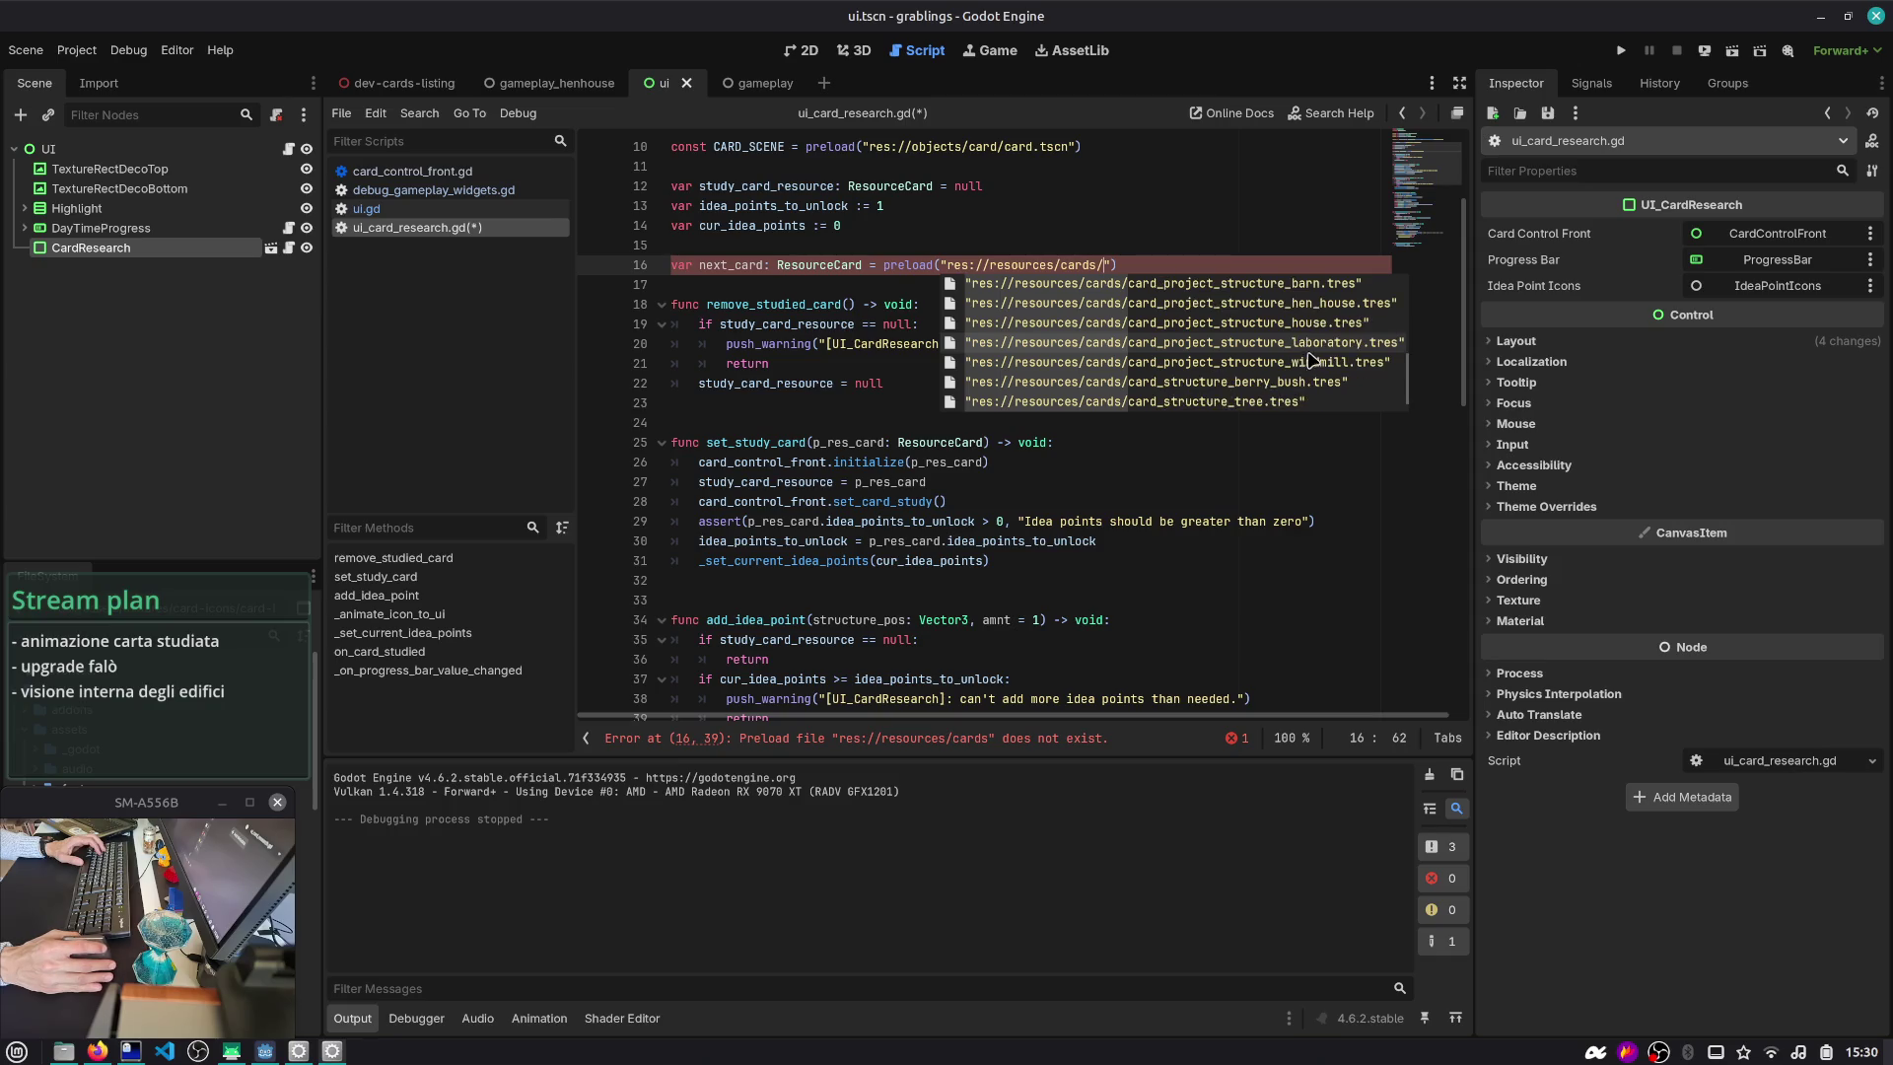
pyautogui.click(1313, 365)
# - Save ui_card_research.gd with the new next_card declaration
pyautogui.click(1300, 283)
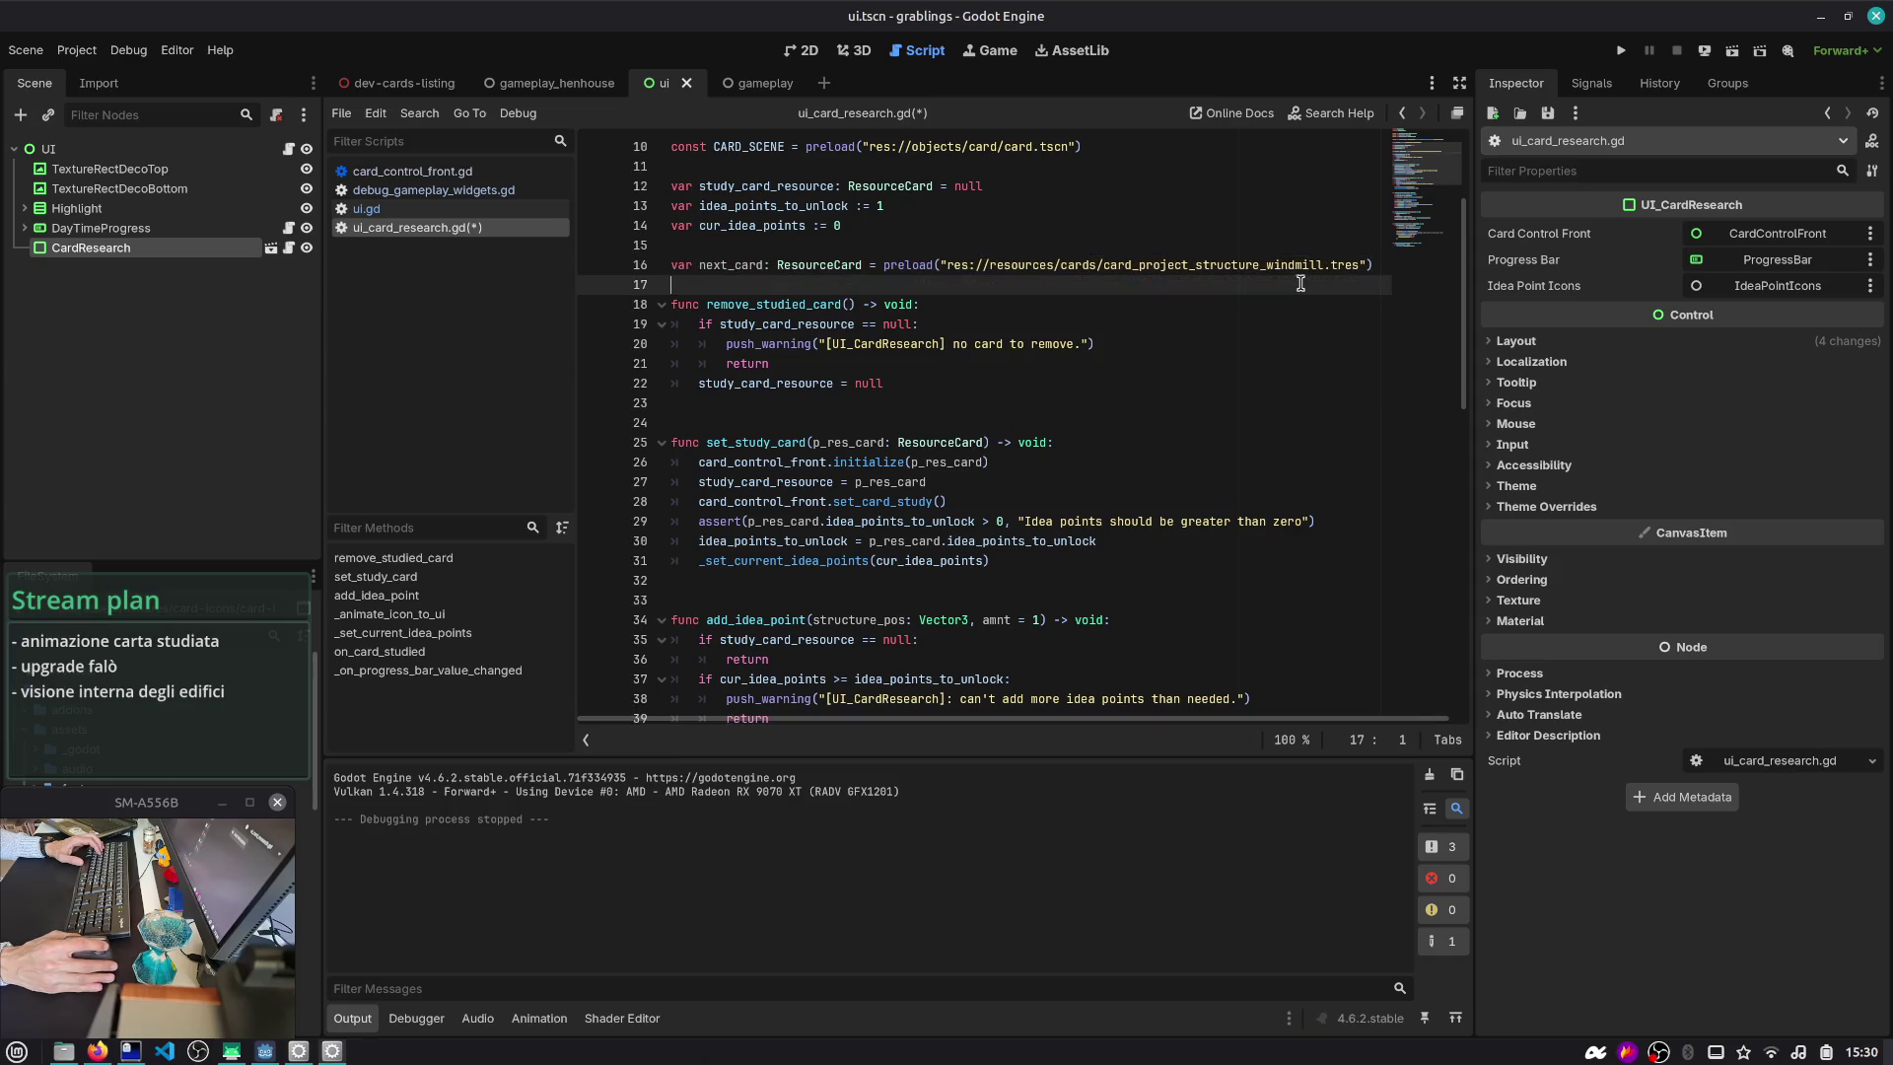
pyautogui.press('Up')
pyautogui.hotkey('ctrl', 'shift', 'Right')
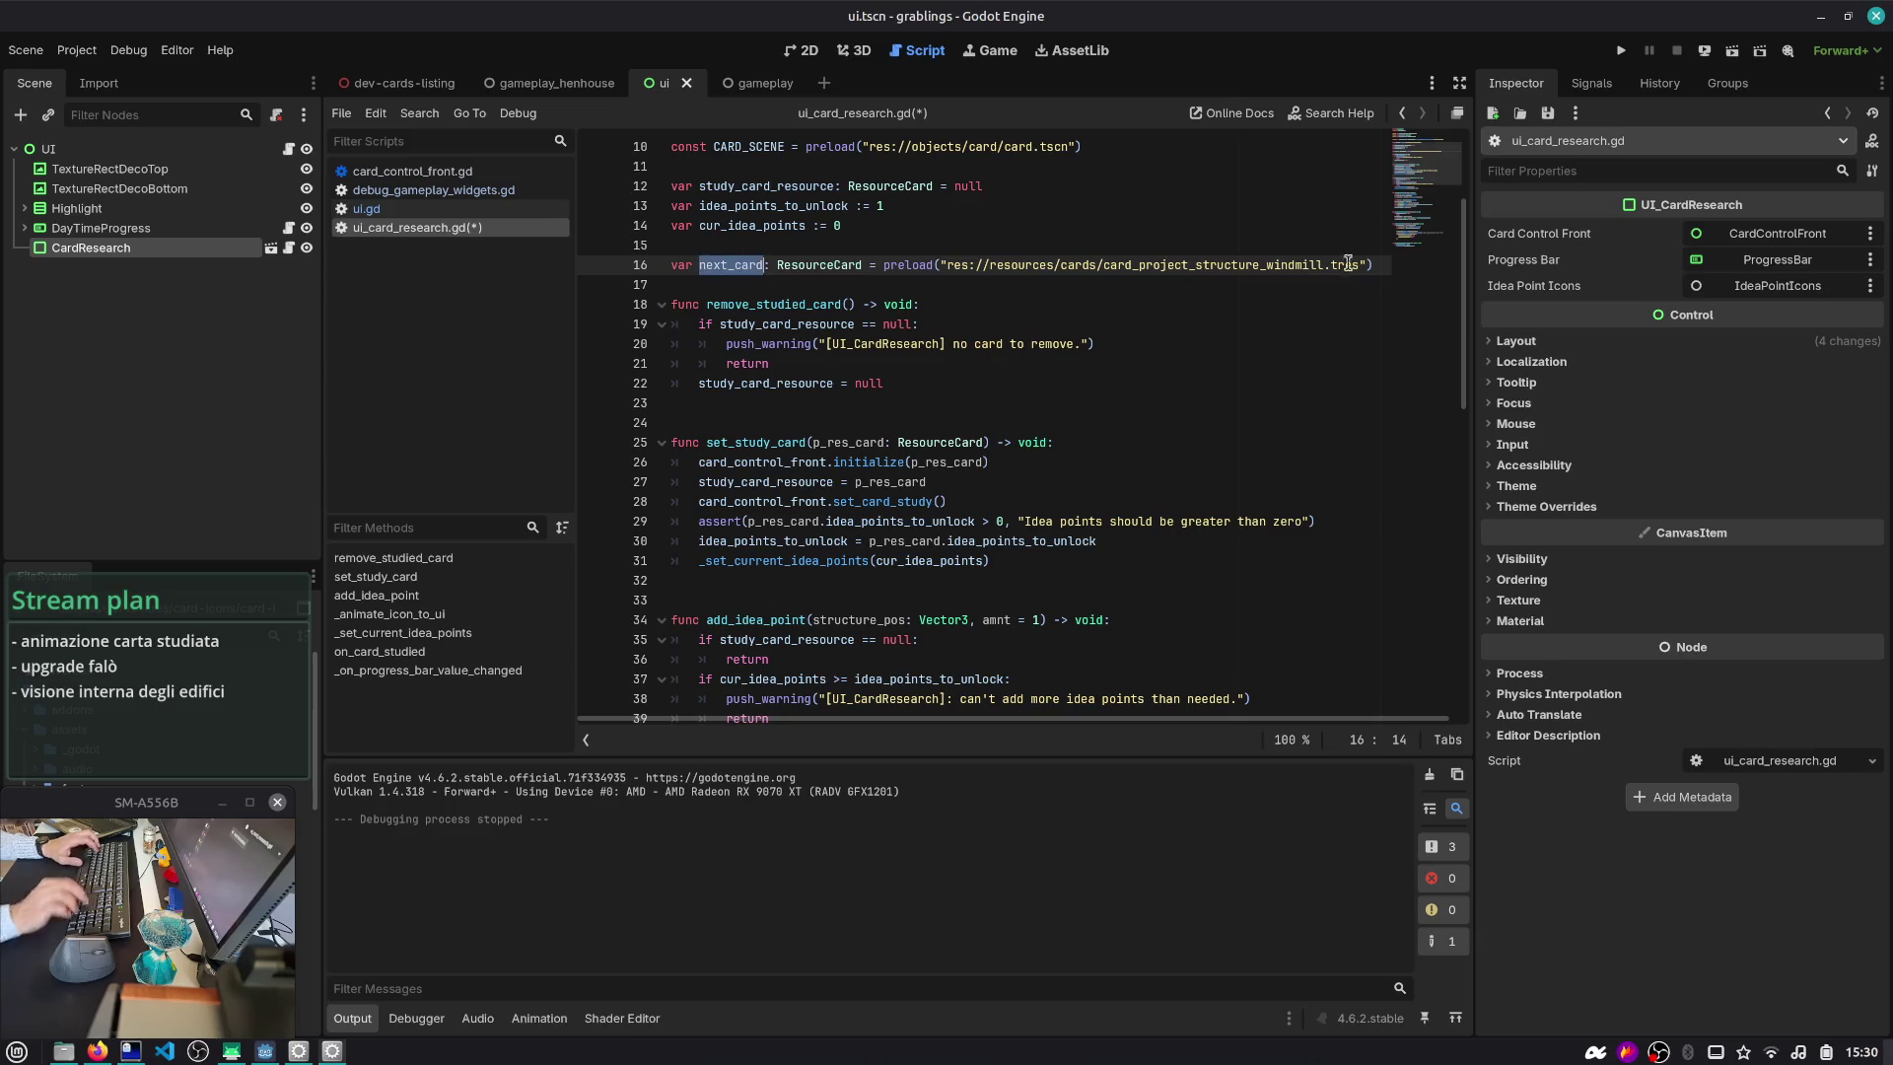
pyautogui.hotkey('ctrl', 's')
pyautogui.scroll(-3, 923, 338)
pyautogui.scroll(3, 924, 338)
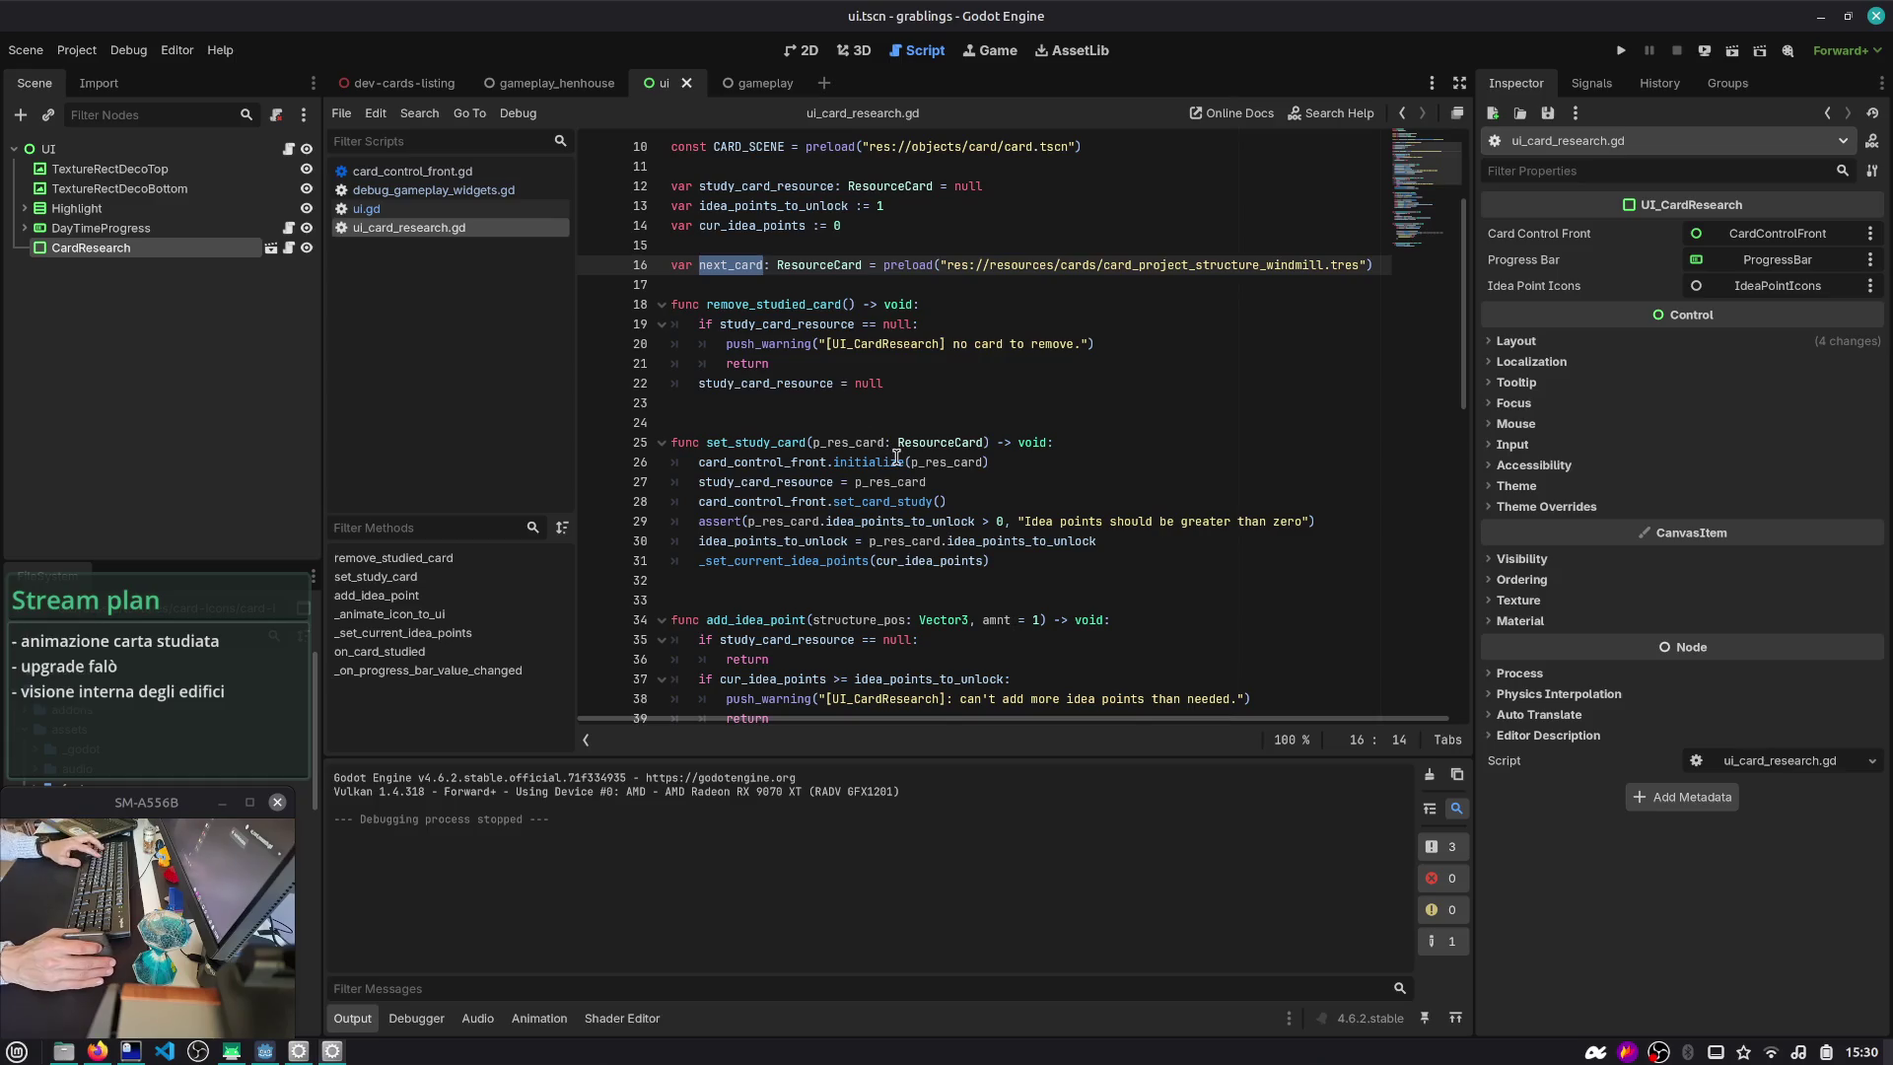
pyautogui.scroll(-14, 795, 446)
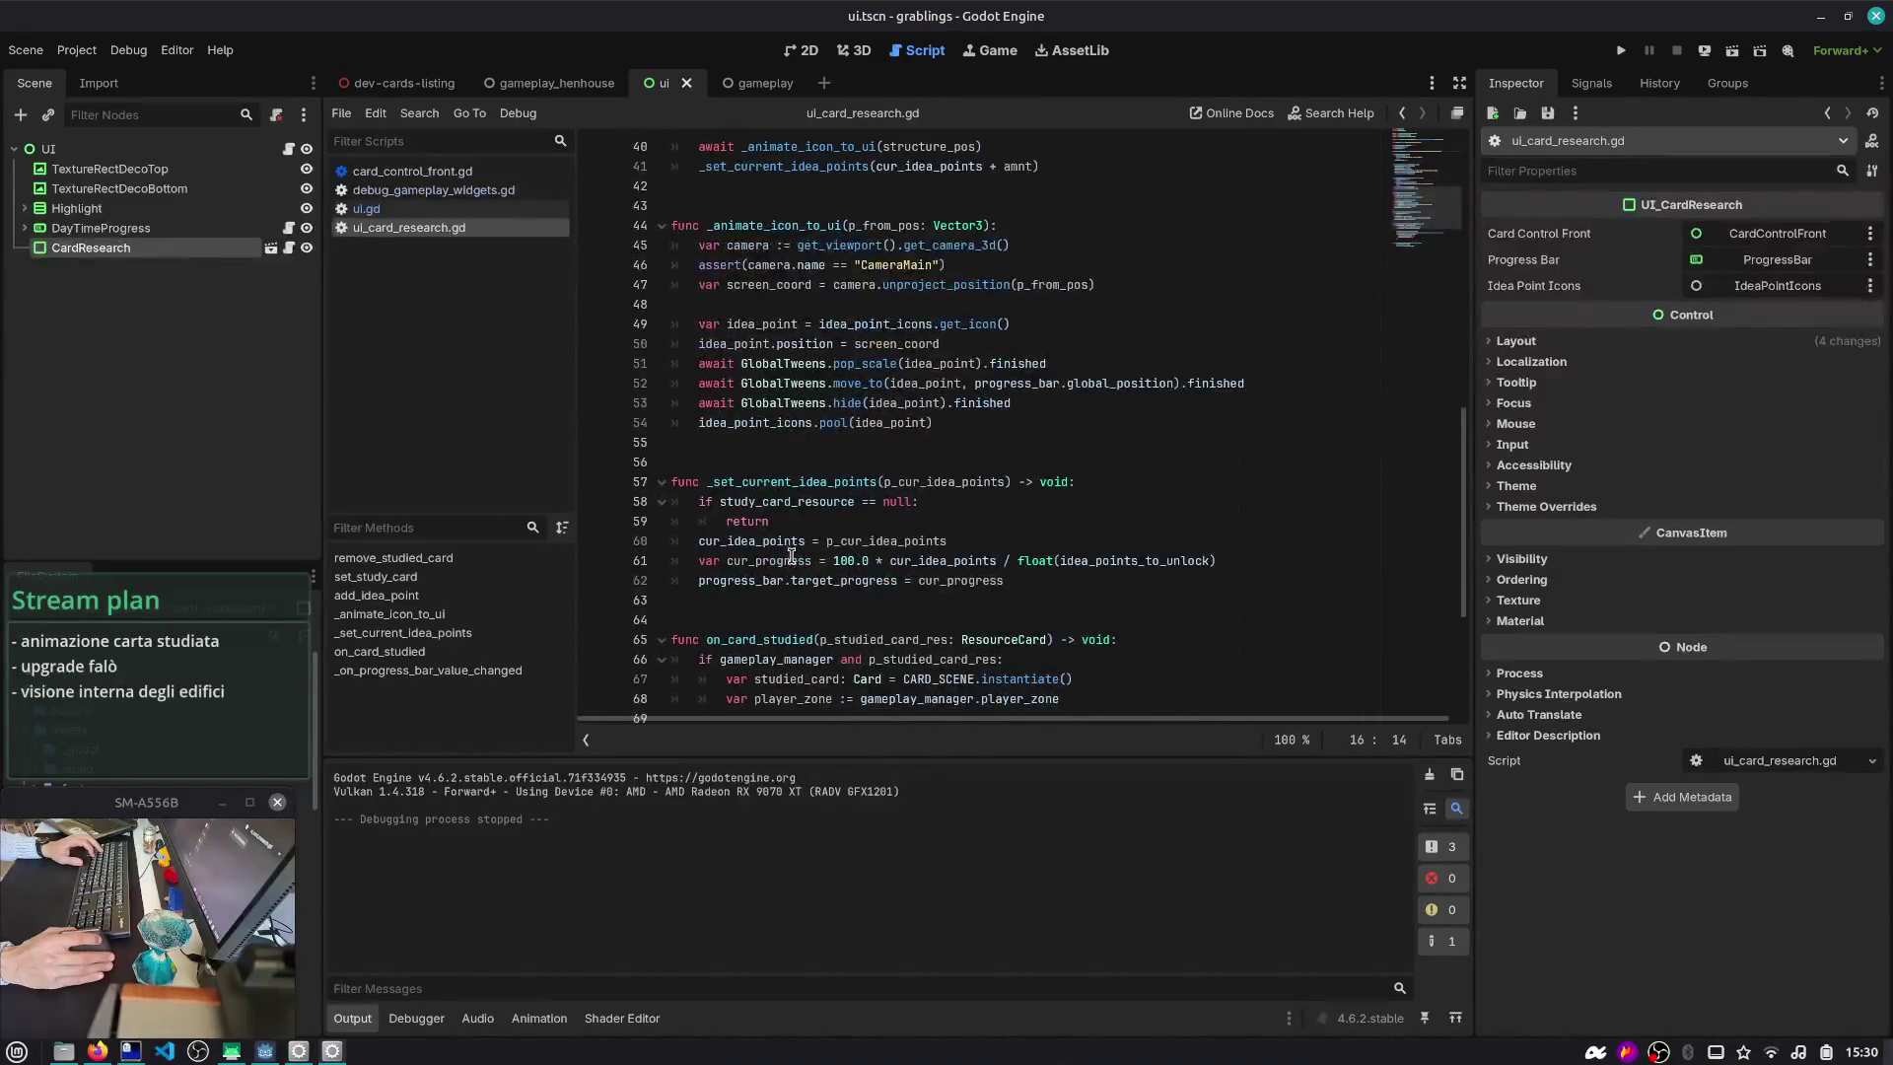
# - Add a set_study_card(next_card) call at the end of on_card_studied
pyautogui.doubleClick(750, 385)
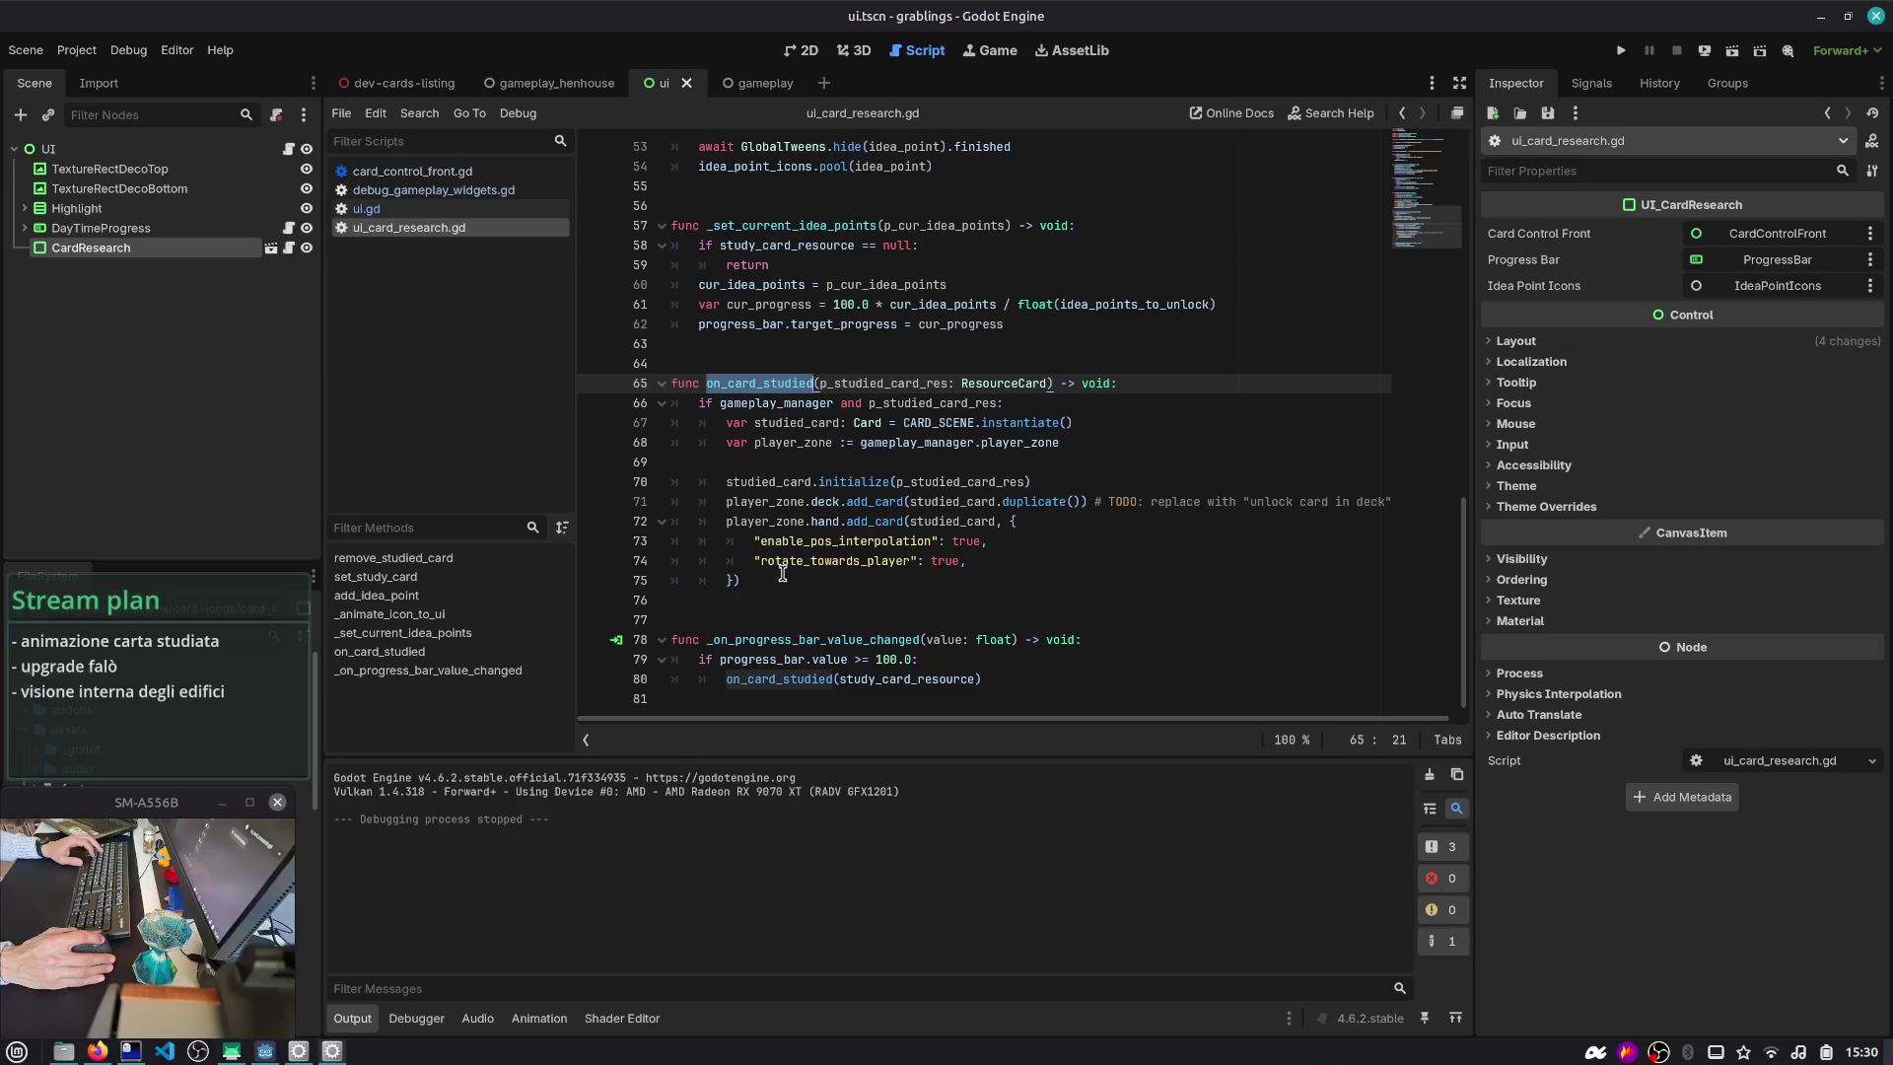
pyautogui.click(784, 584)
pyautogui.press('Return')
pyautogui.press('Return')
pyautogui.write('studi')
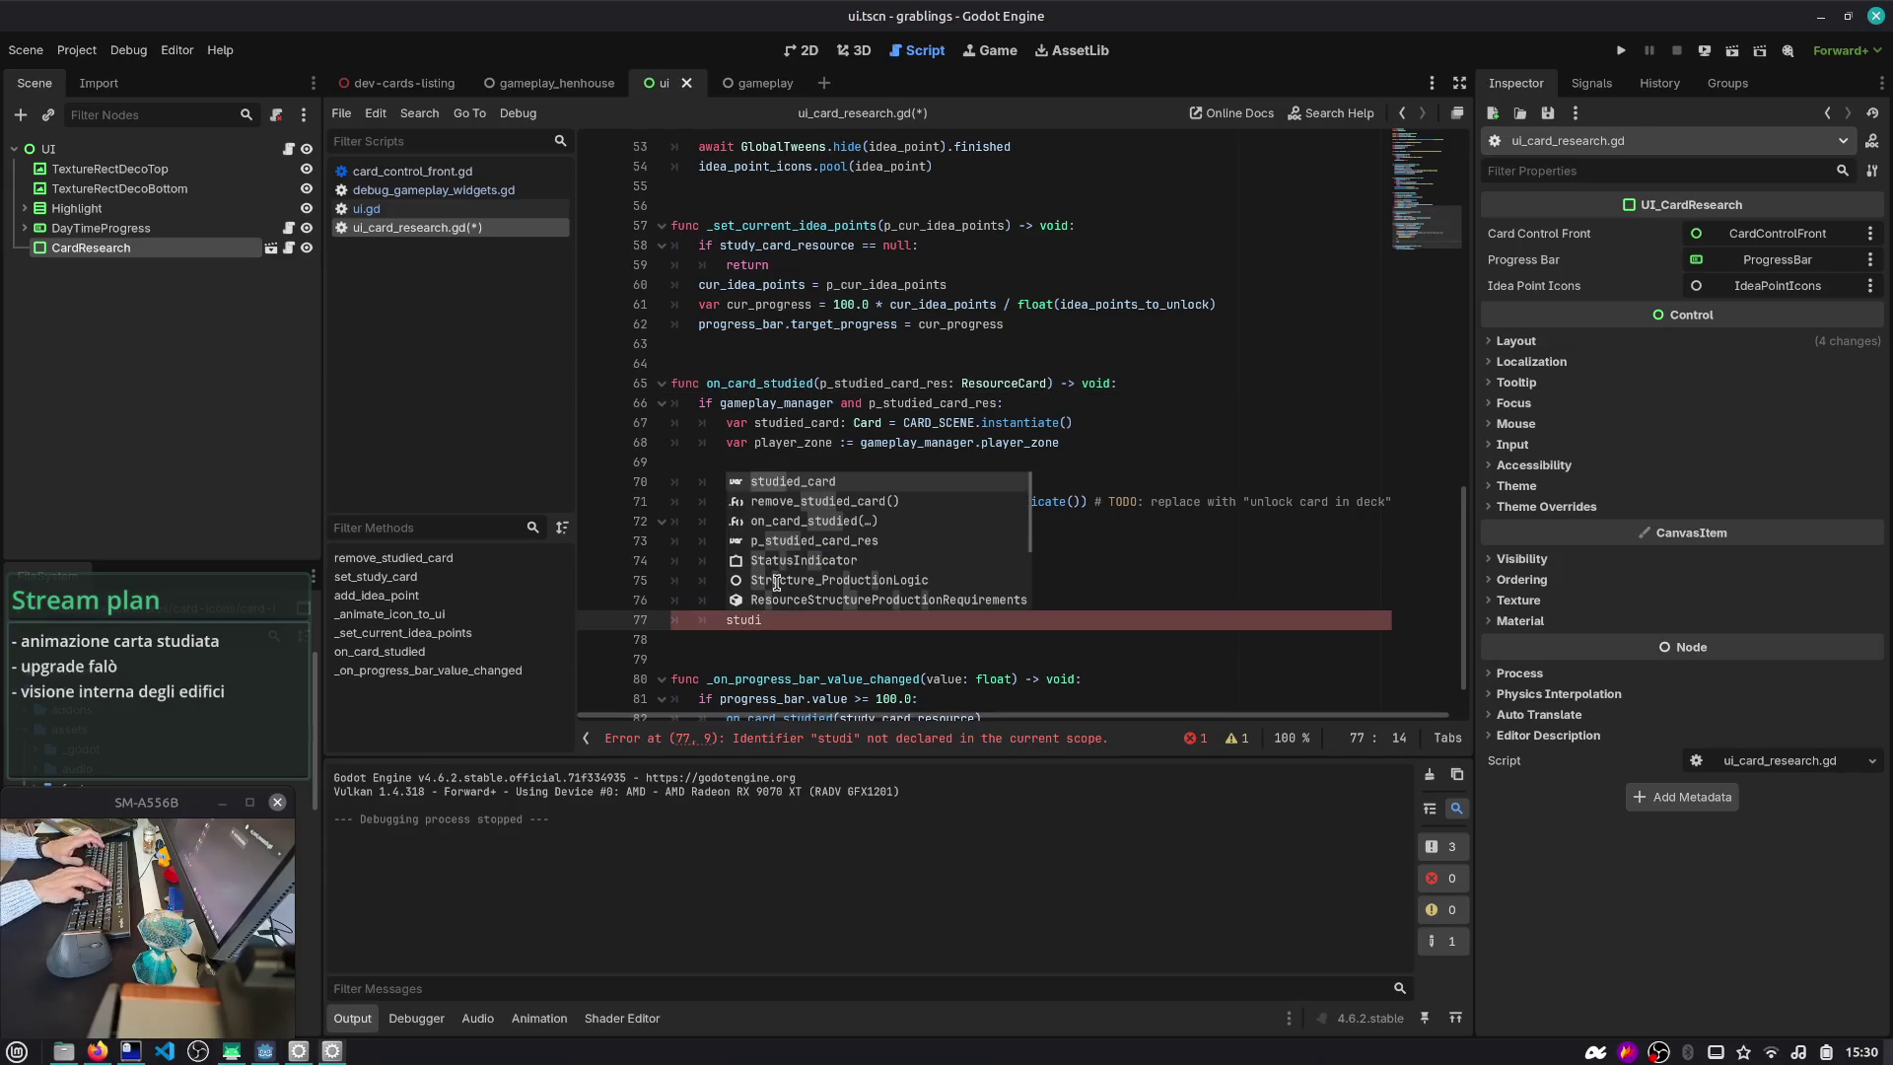
pyautogui.press('BackSpace')
pyautogui.press('Escape')
pyautogui.press('Down')
pyautogui.press('Delete')
pyautogui.press('Delete')
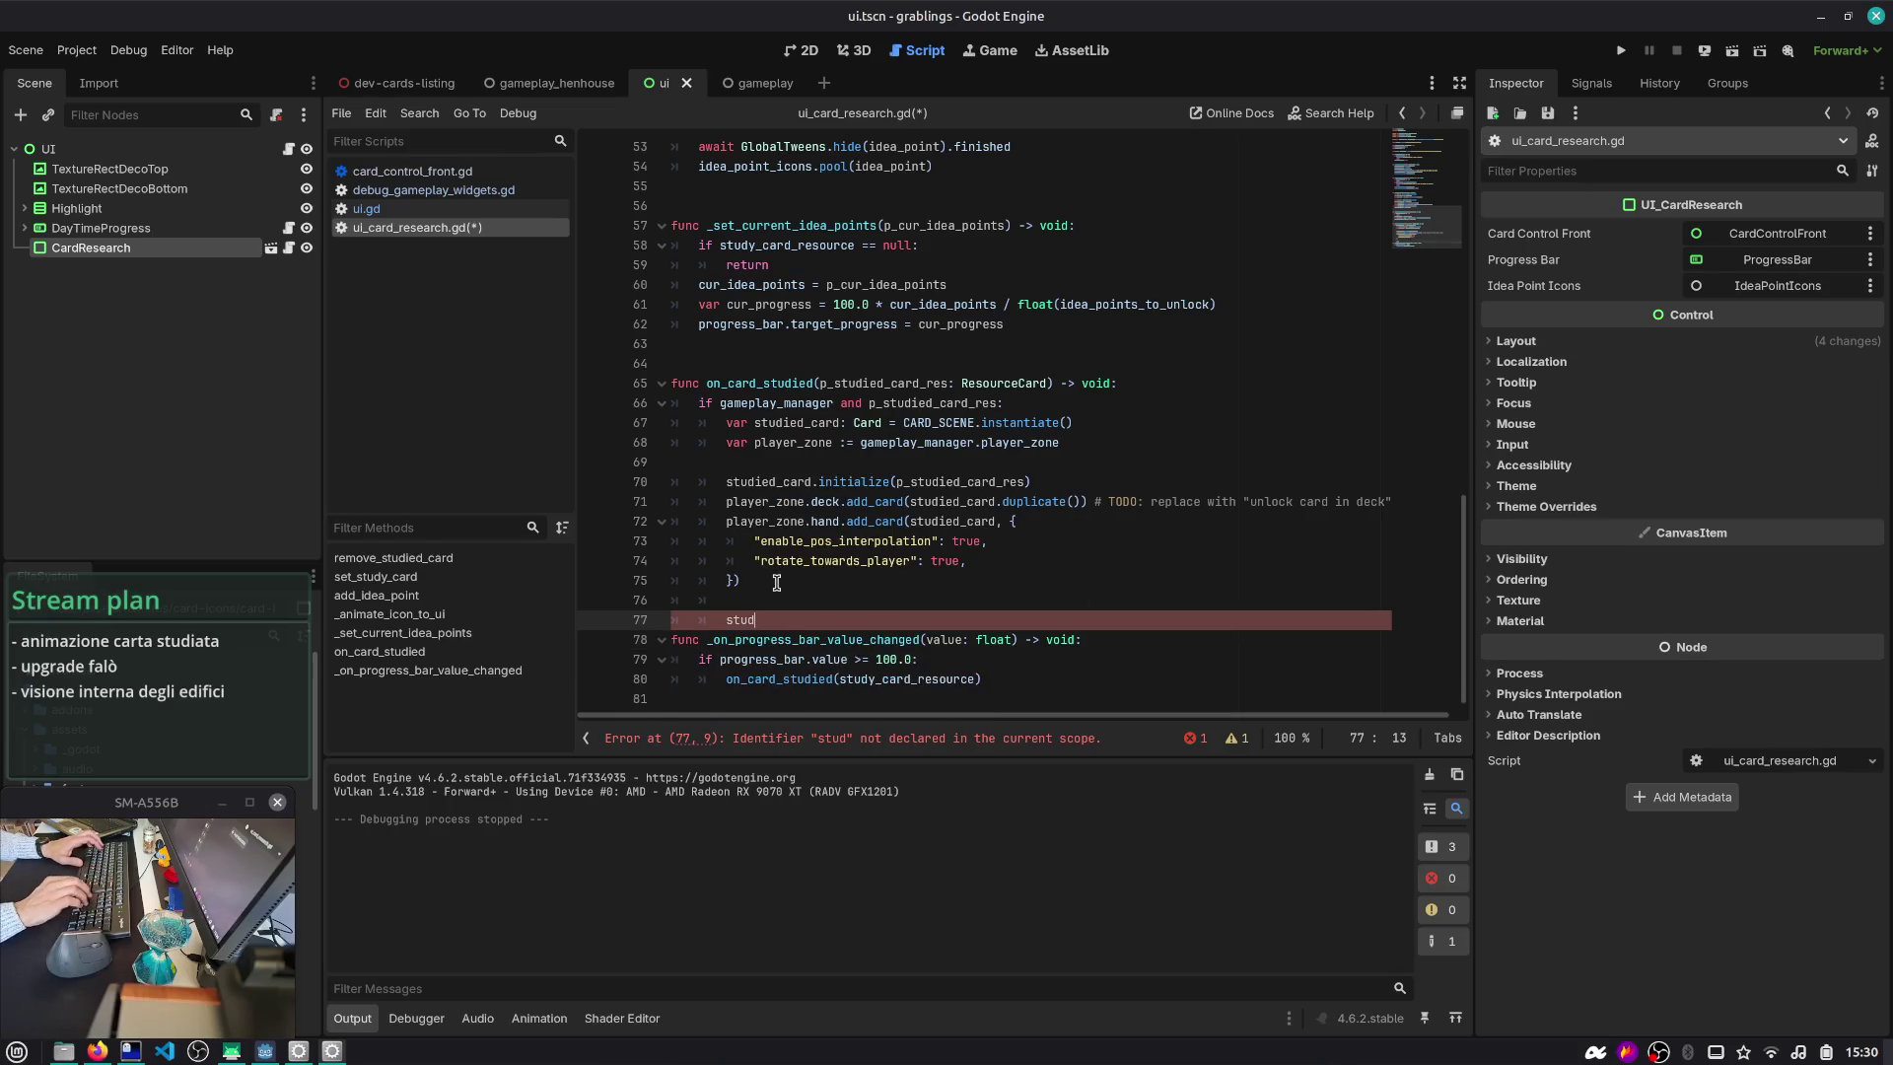
pyautogui.hotkey('ctrl', 'shift', 'Left')
pyautogui.write('sET_s')
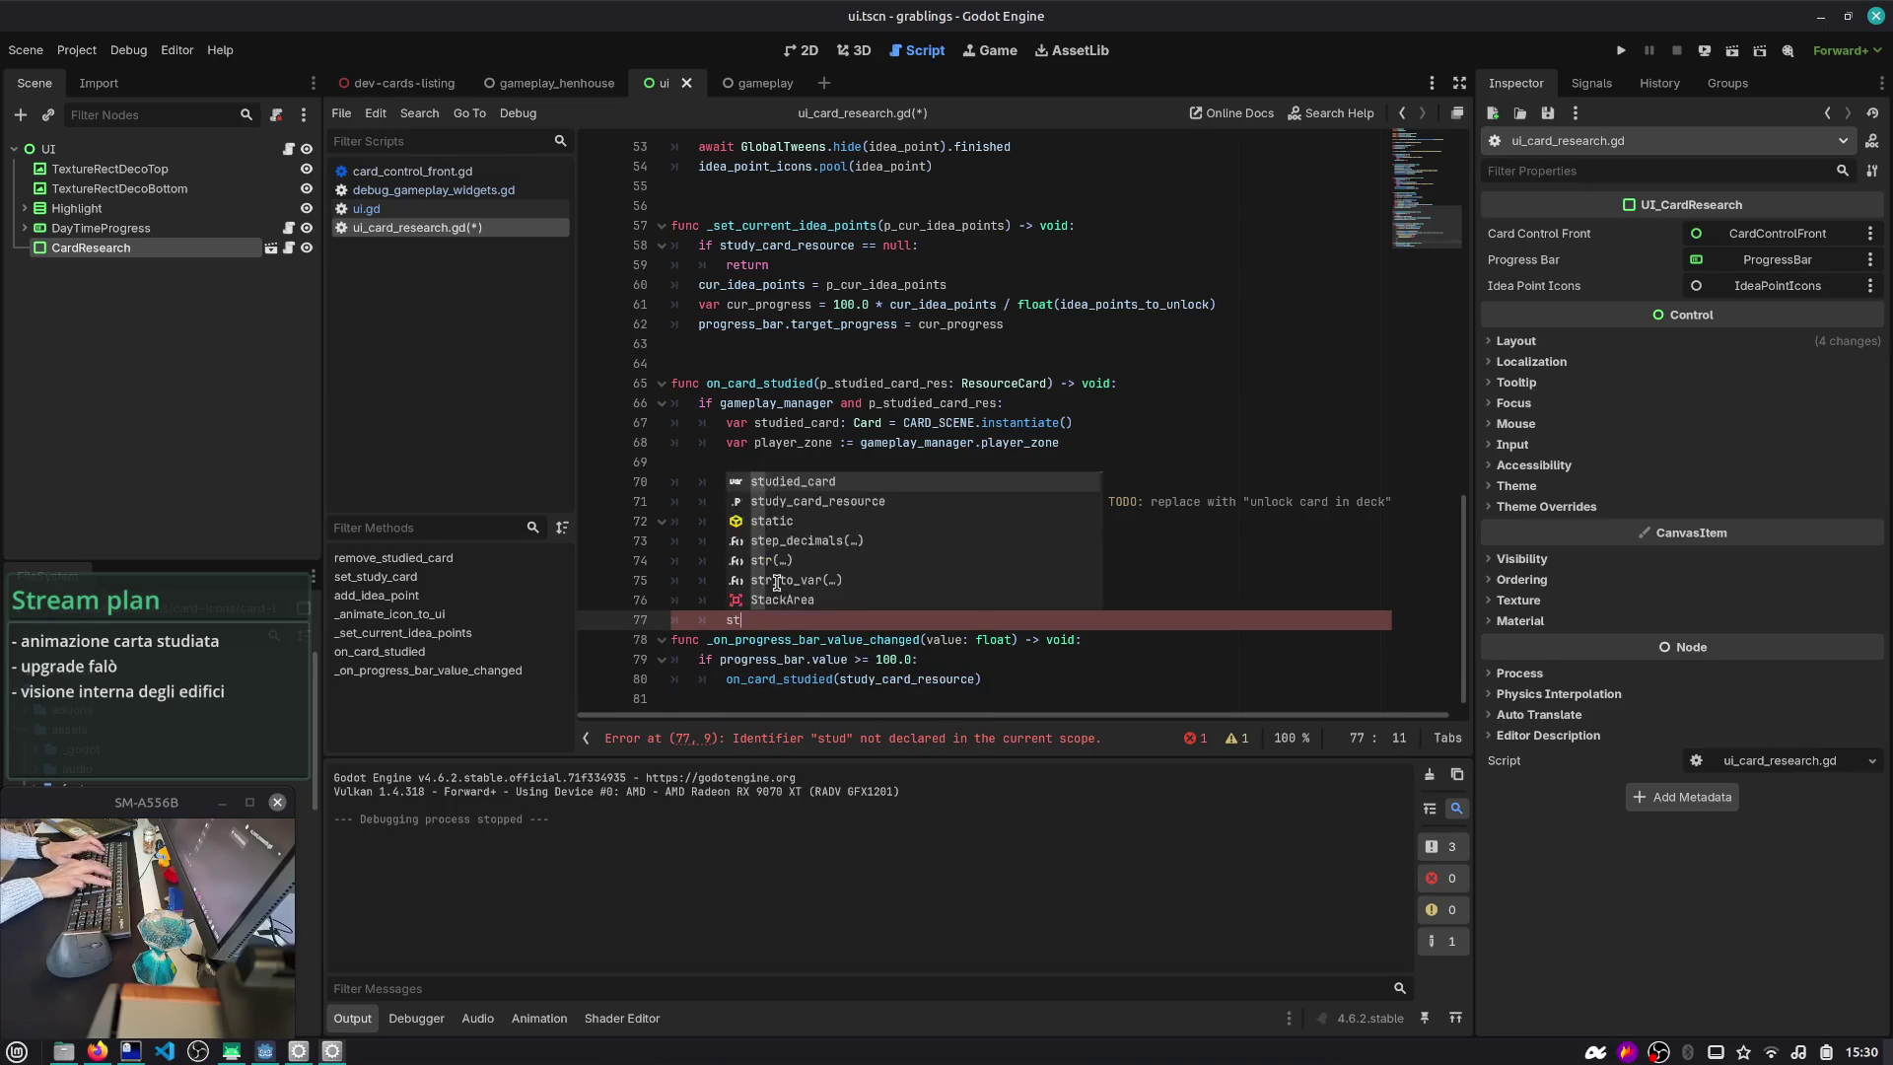
pyautogui.write('t')
pyautogui.press('Return')
pyautogui.write('next_card')
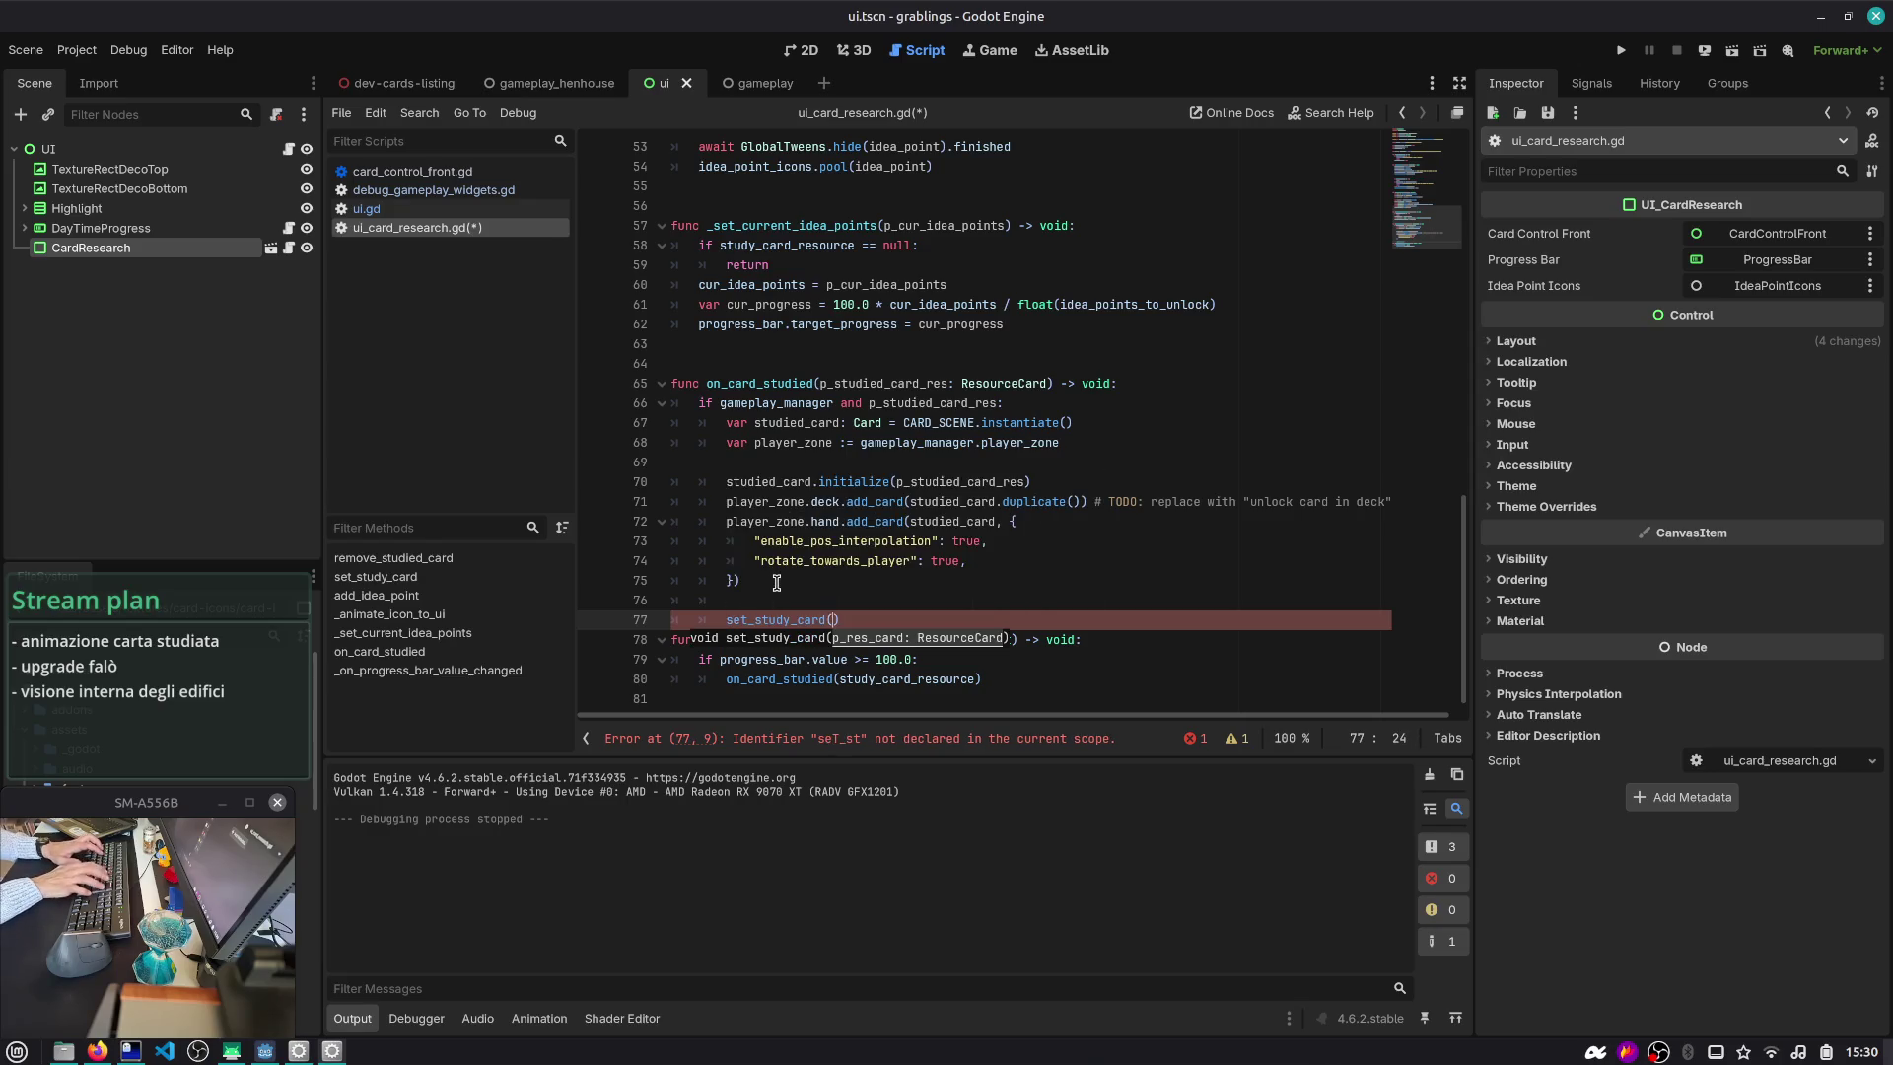
# - Adjust the blank lines around the call, tidy the TODO comment, and save
pyautogui.hotkey('ctrl', 'shift', 'Return')
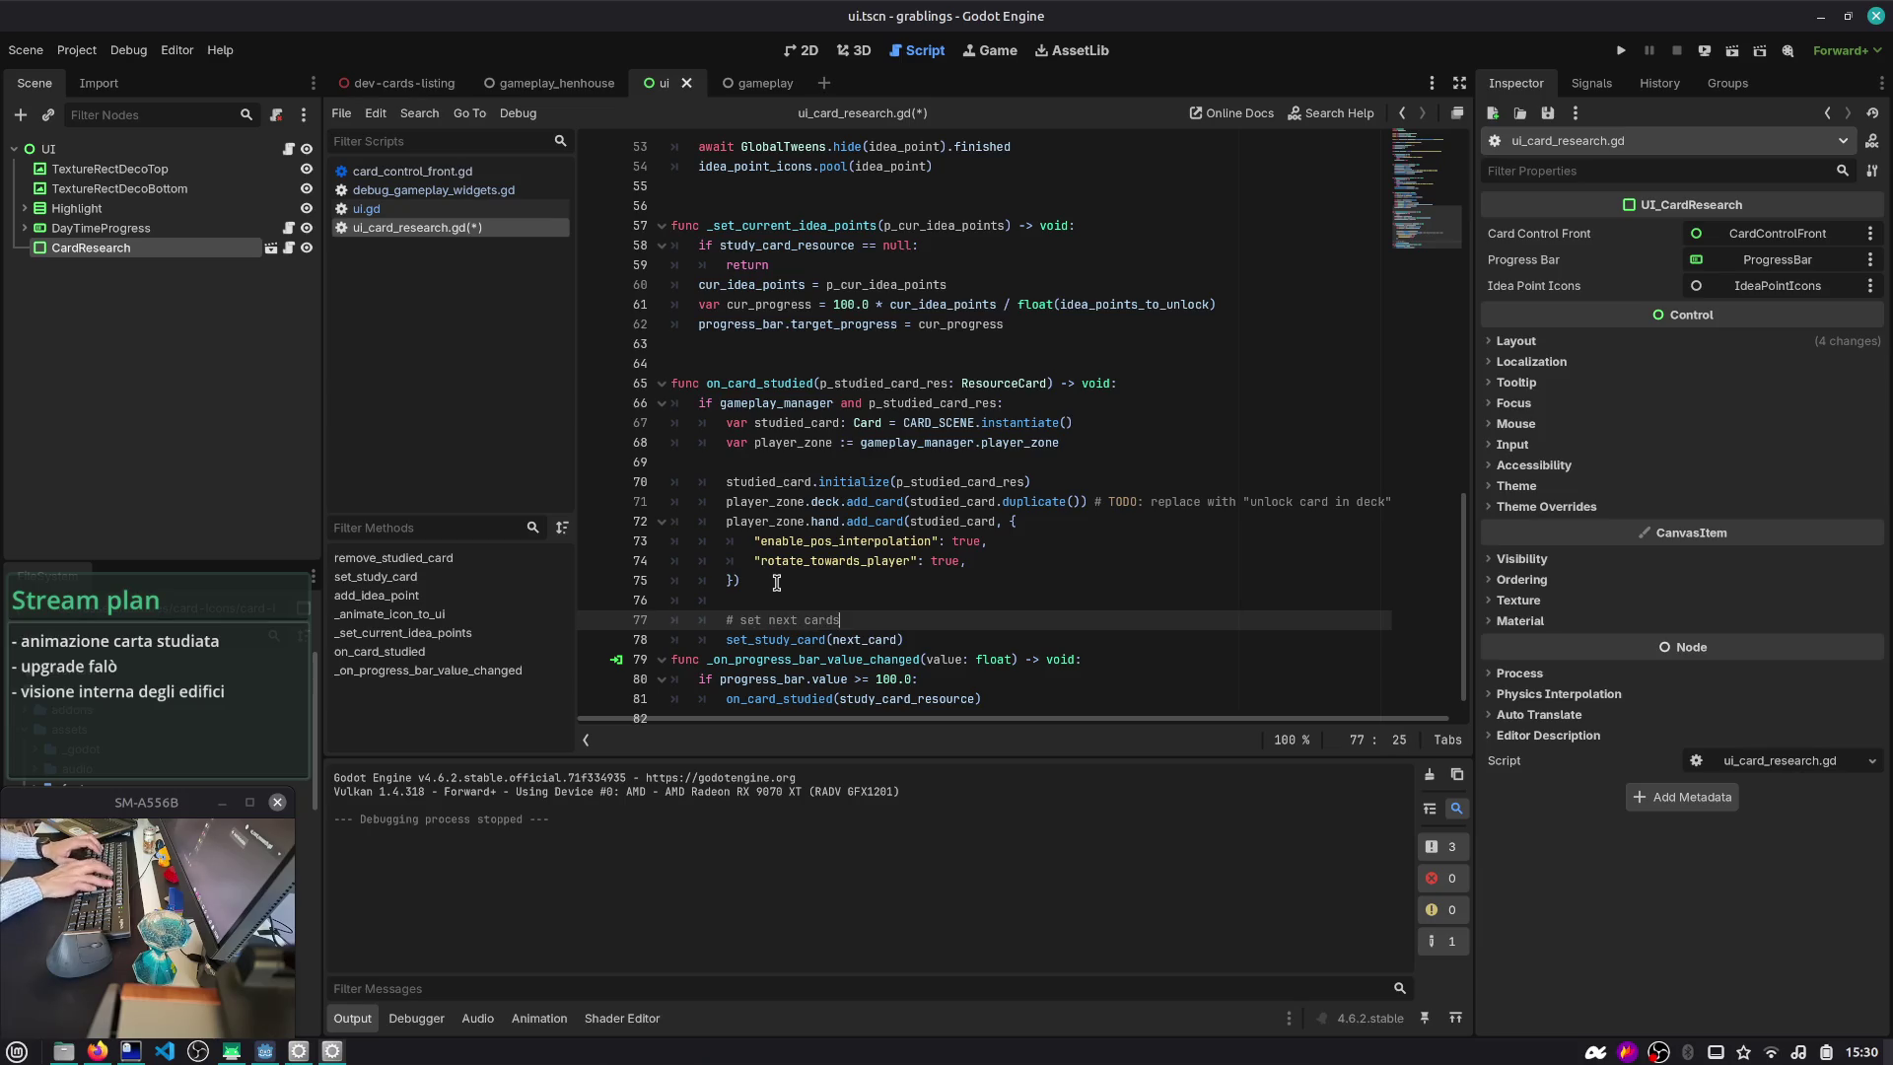
pyautogui.press('Down')
pyautogui.press('End')
pyautogui.press('Return')
pyautogui.press('Return')
pyautogui.press('Up')
pyautogui.press('Up')
pyautogui.press('Up')
pyautogui.write('TODO:')
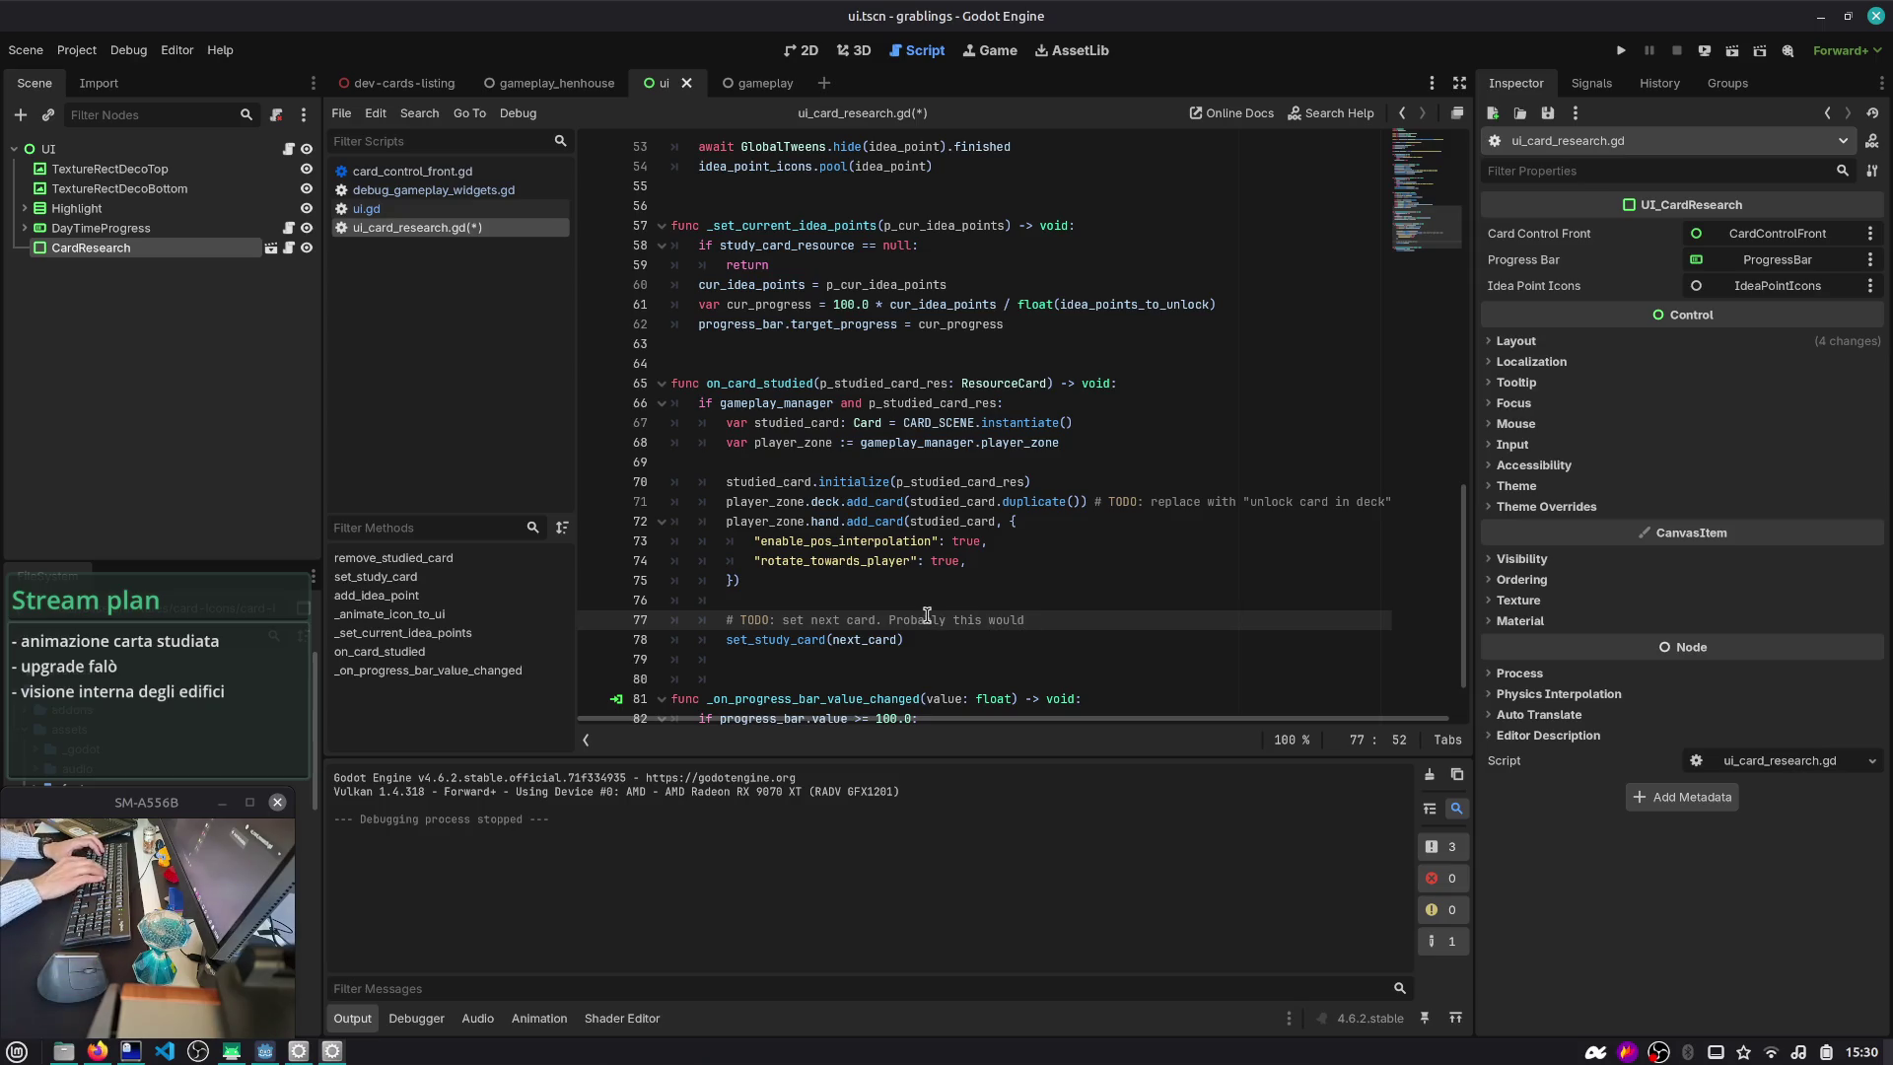
pyautogui.hotkey('shift', 'ctrl', 'Left')
pyautogui.hotkey('shift', 'ctrl', 'Left')
pyautogui.hotkey('shift', 'ctrl', 'Left')
pyautogui.hotkey('shift', 'ctrl', 'Right')
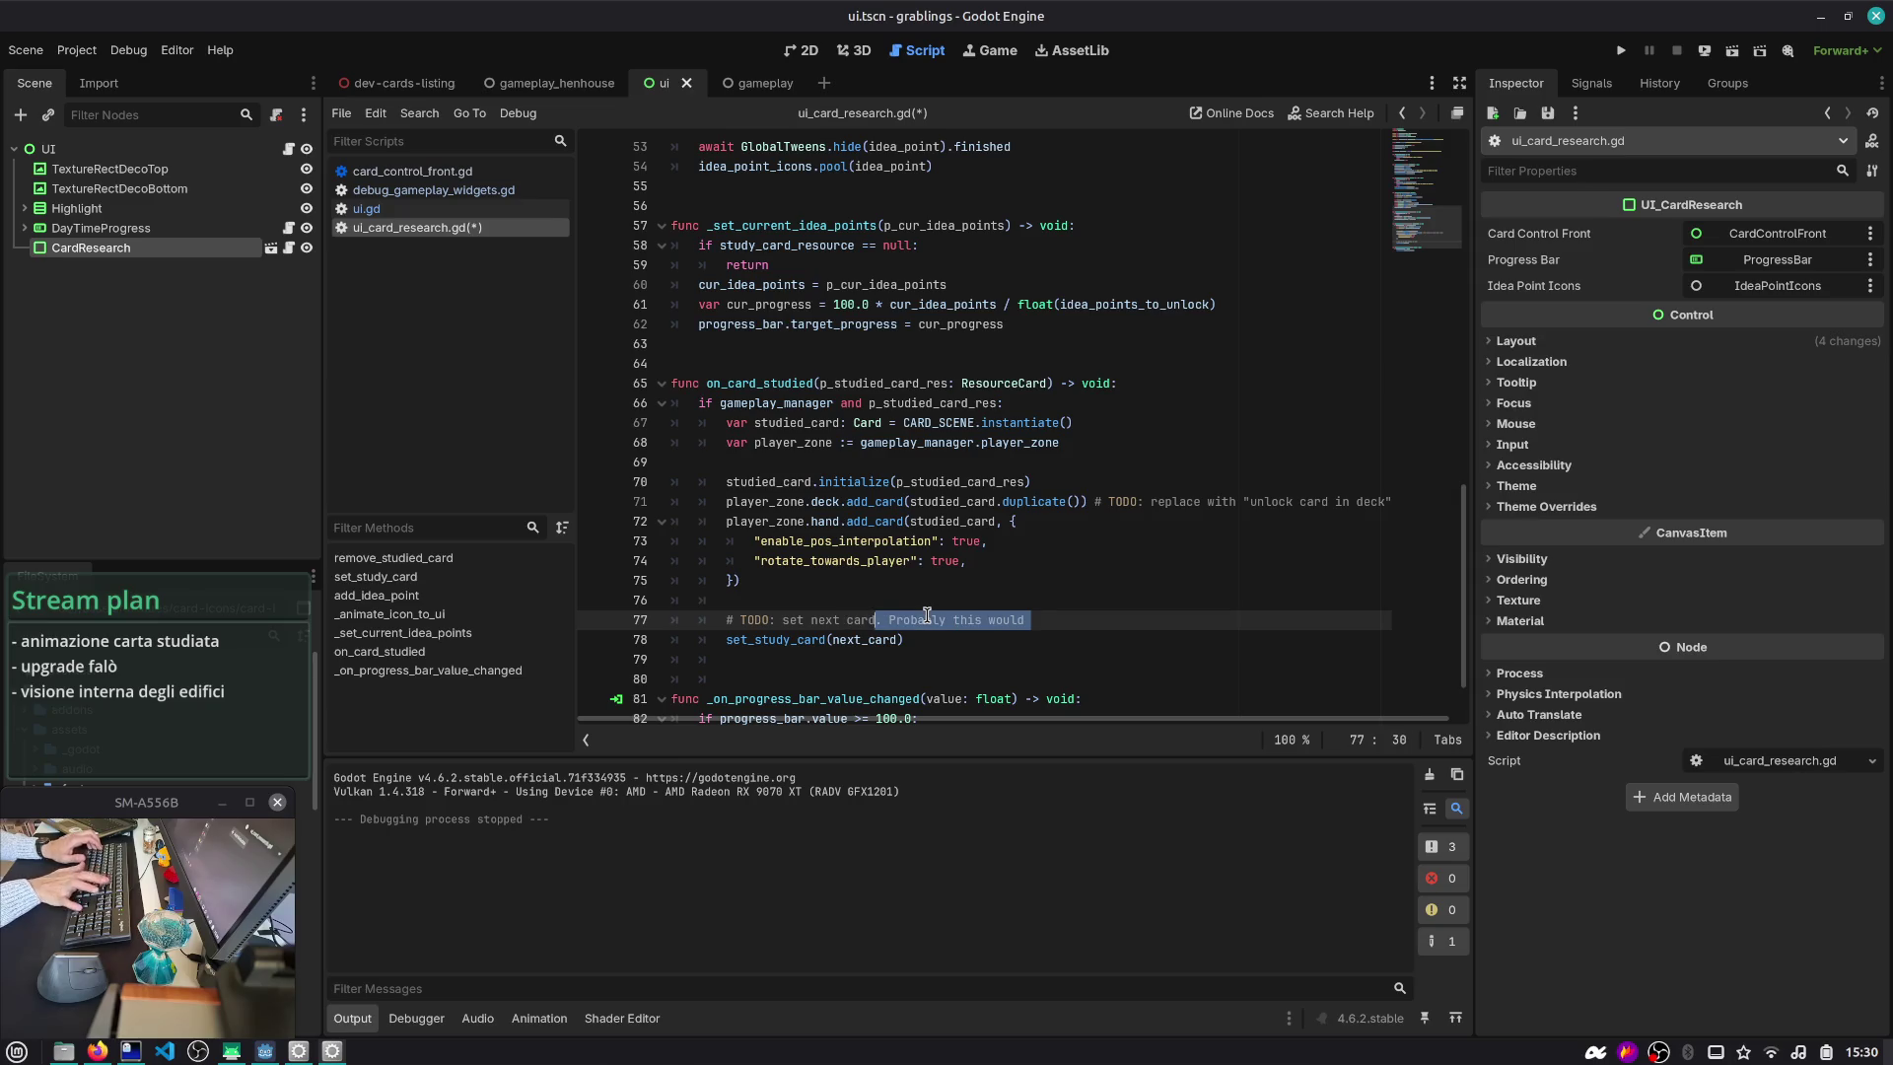
pyautogui.press('BackSpace')
pyautogui.hotkey('ctrl', 's')
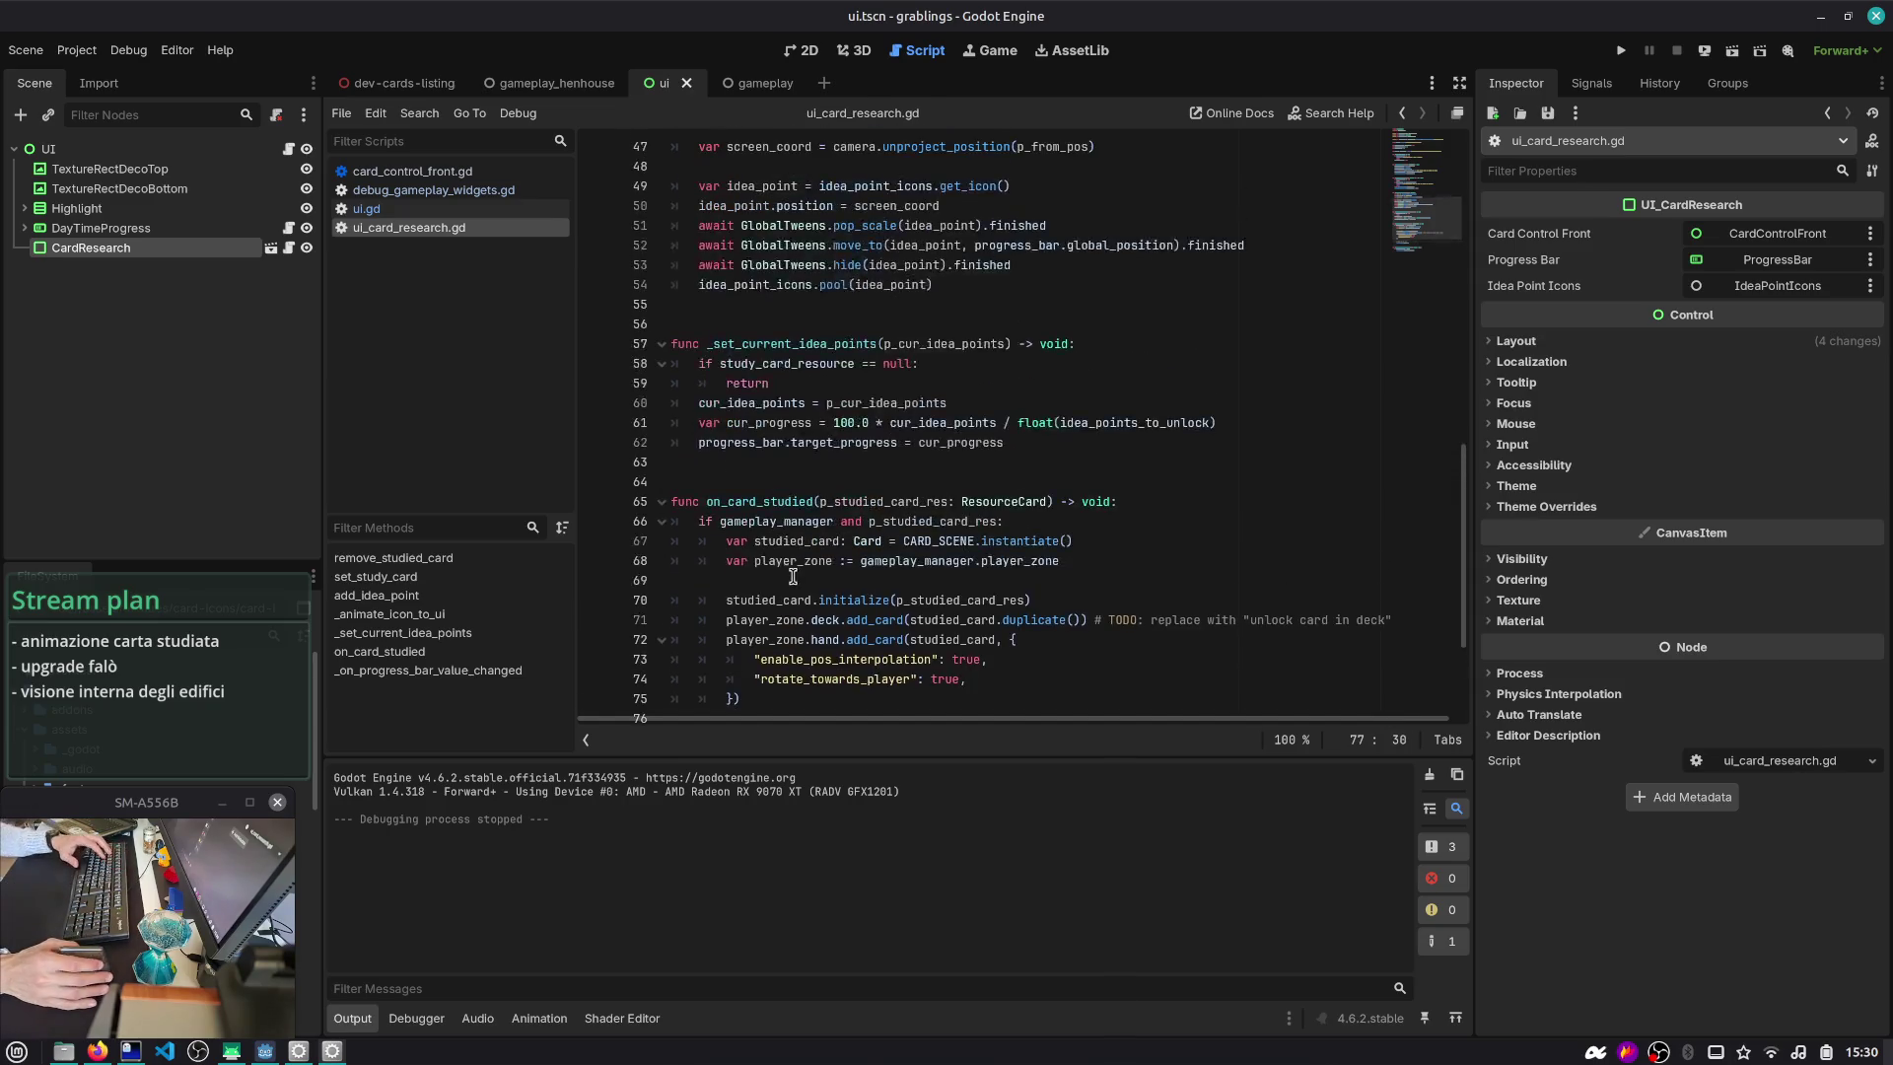
# - Review studied_card, the hand add_card call and player_zone usages in on_card_studied
pyautogui.keyDown('ctrl'); pyautogui.click(766, 545); pyautogui.keyUp('ctrl')
pyautogui.doubleClick(770, 481)
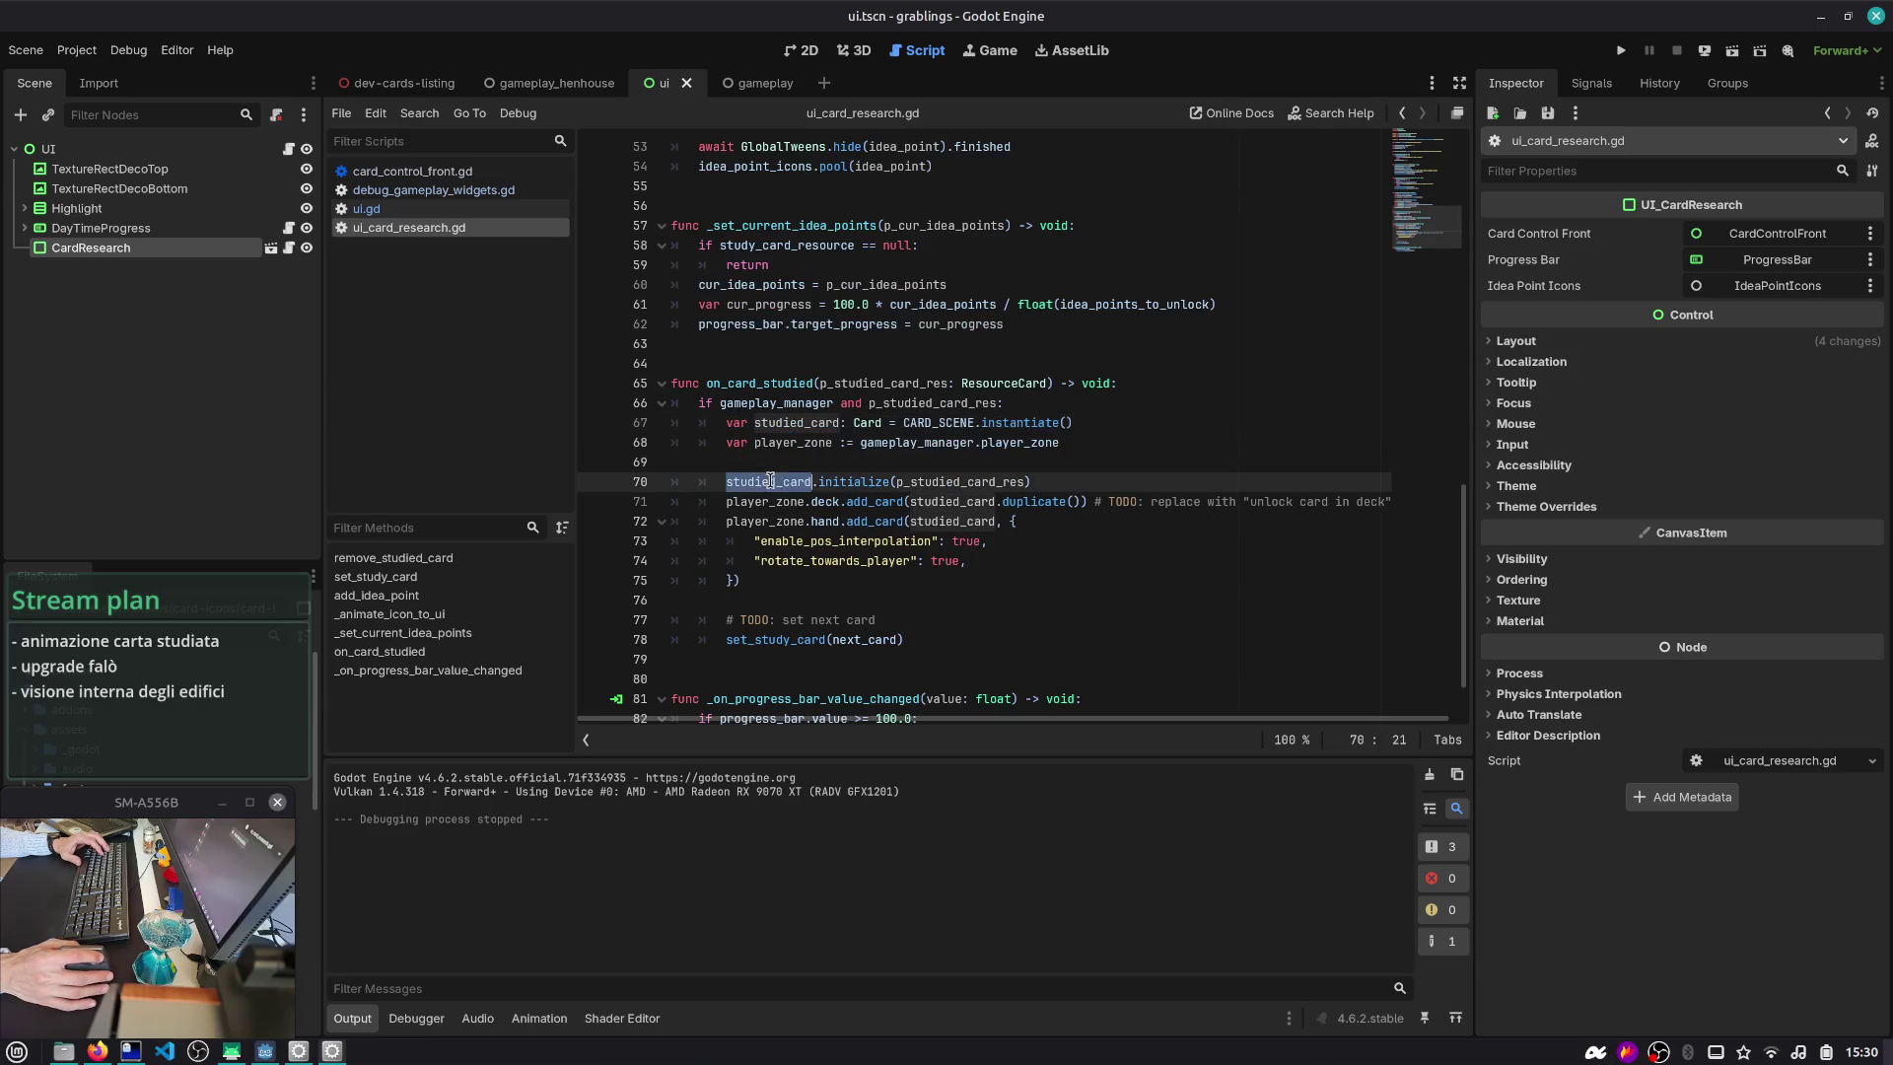
pyautogui.doubleClick(875, 501)
pyautogui.hscroll(1, 1171, 498)
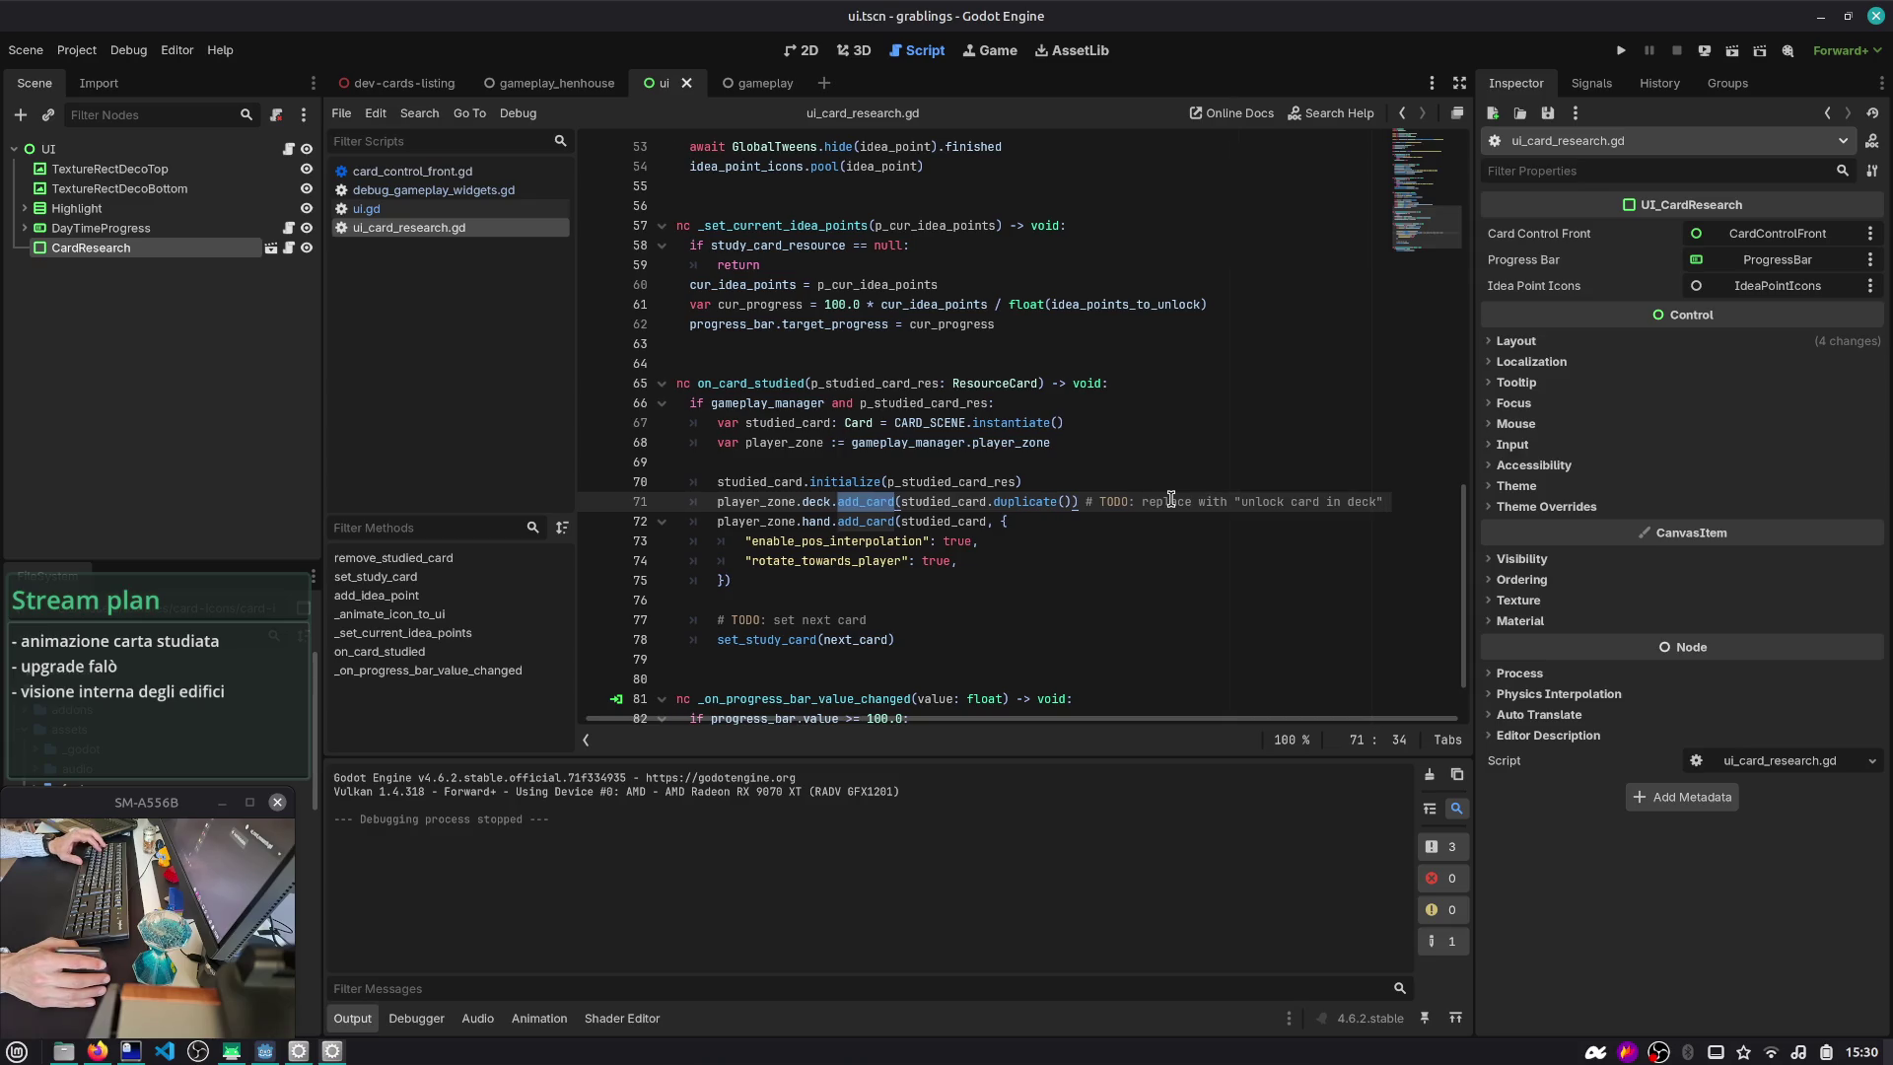
pyautogui.hscroll(-1, 1171, 498)
pyautogui.doubleClick(824, 501)
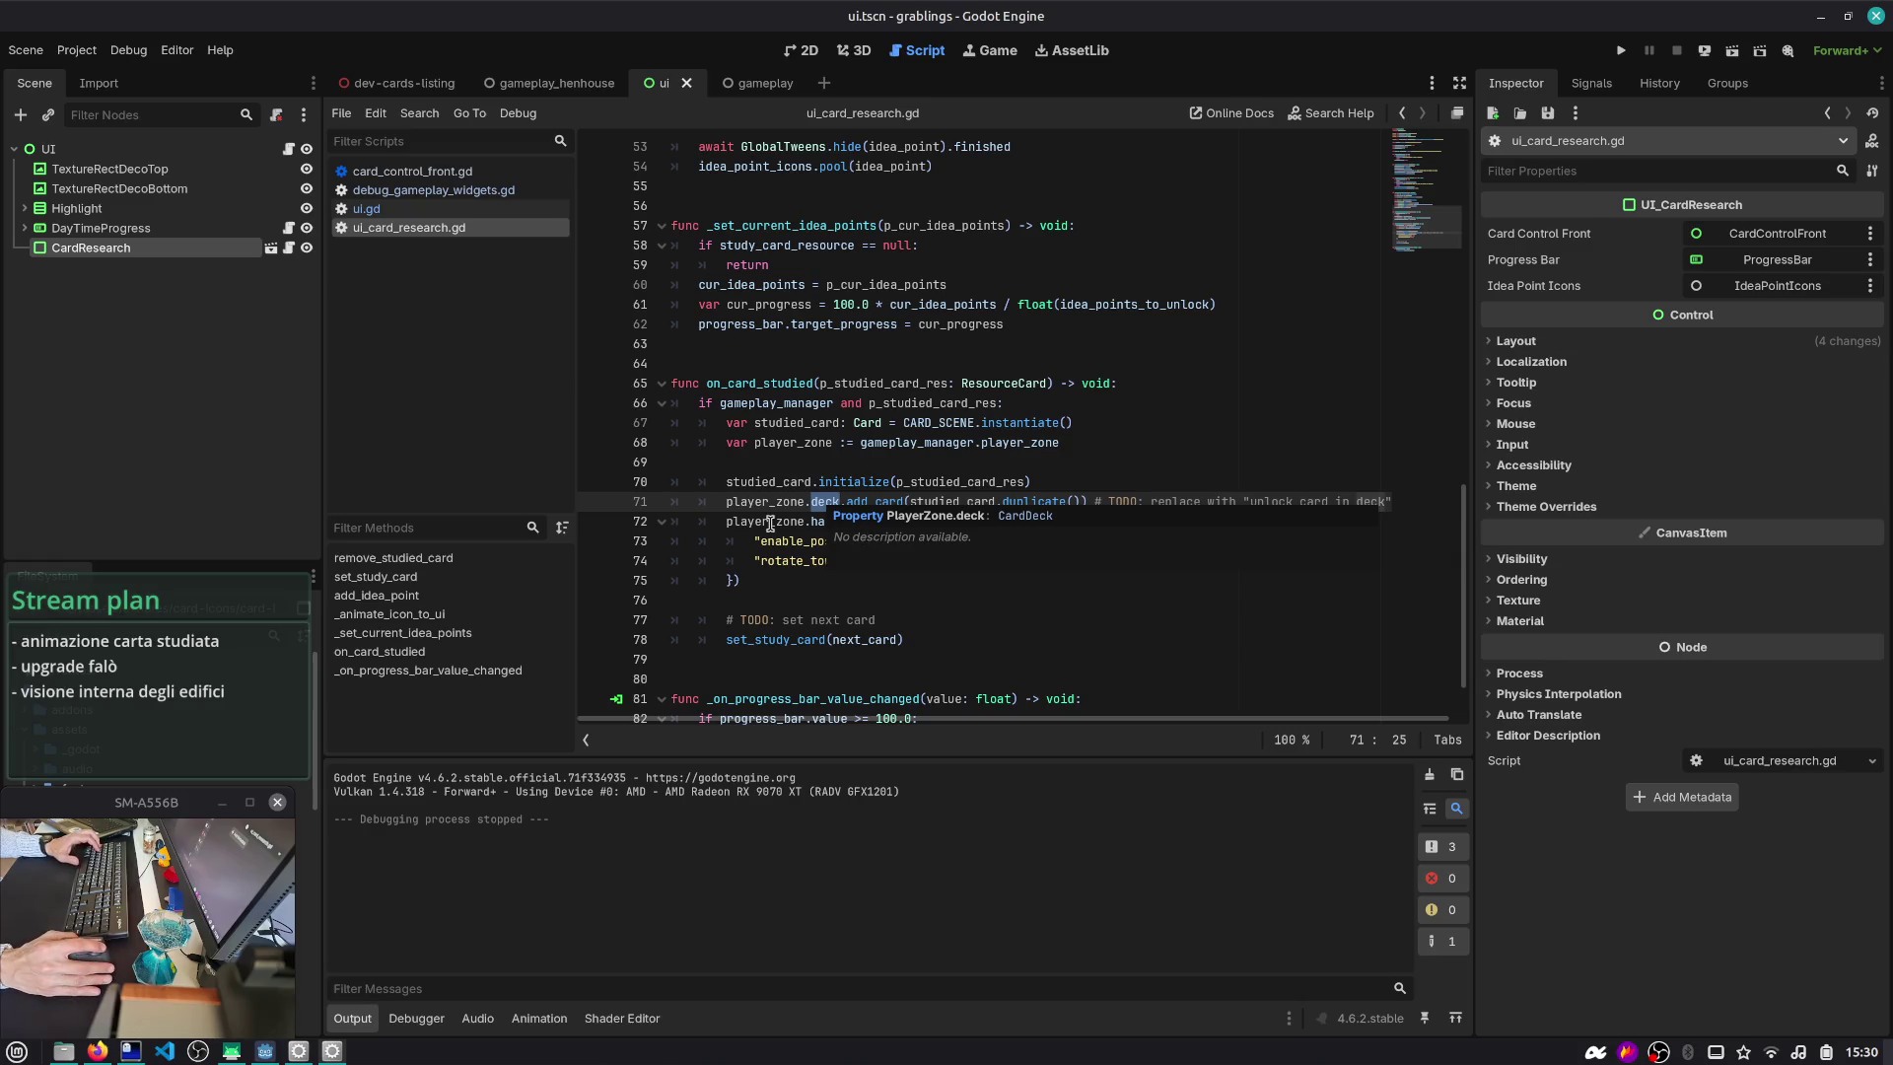
pyautogui.doubleClick(813, 522)
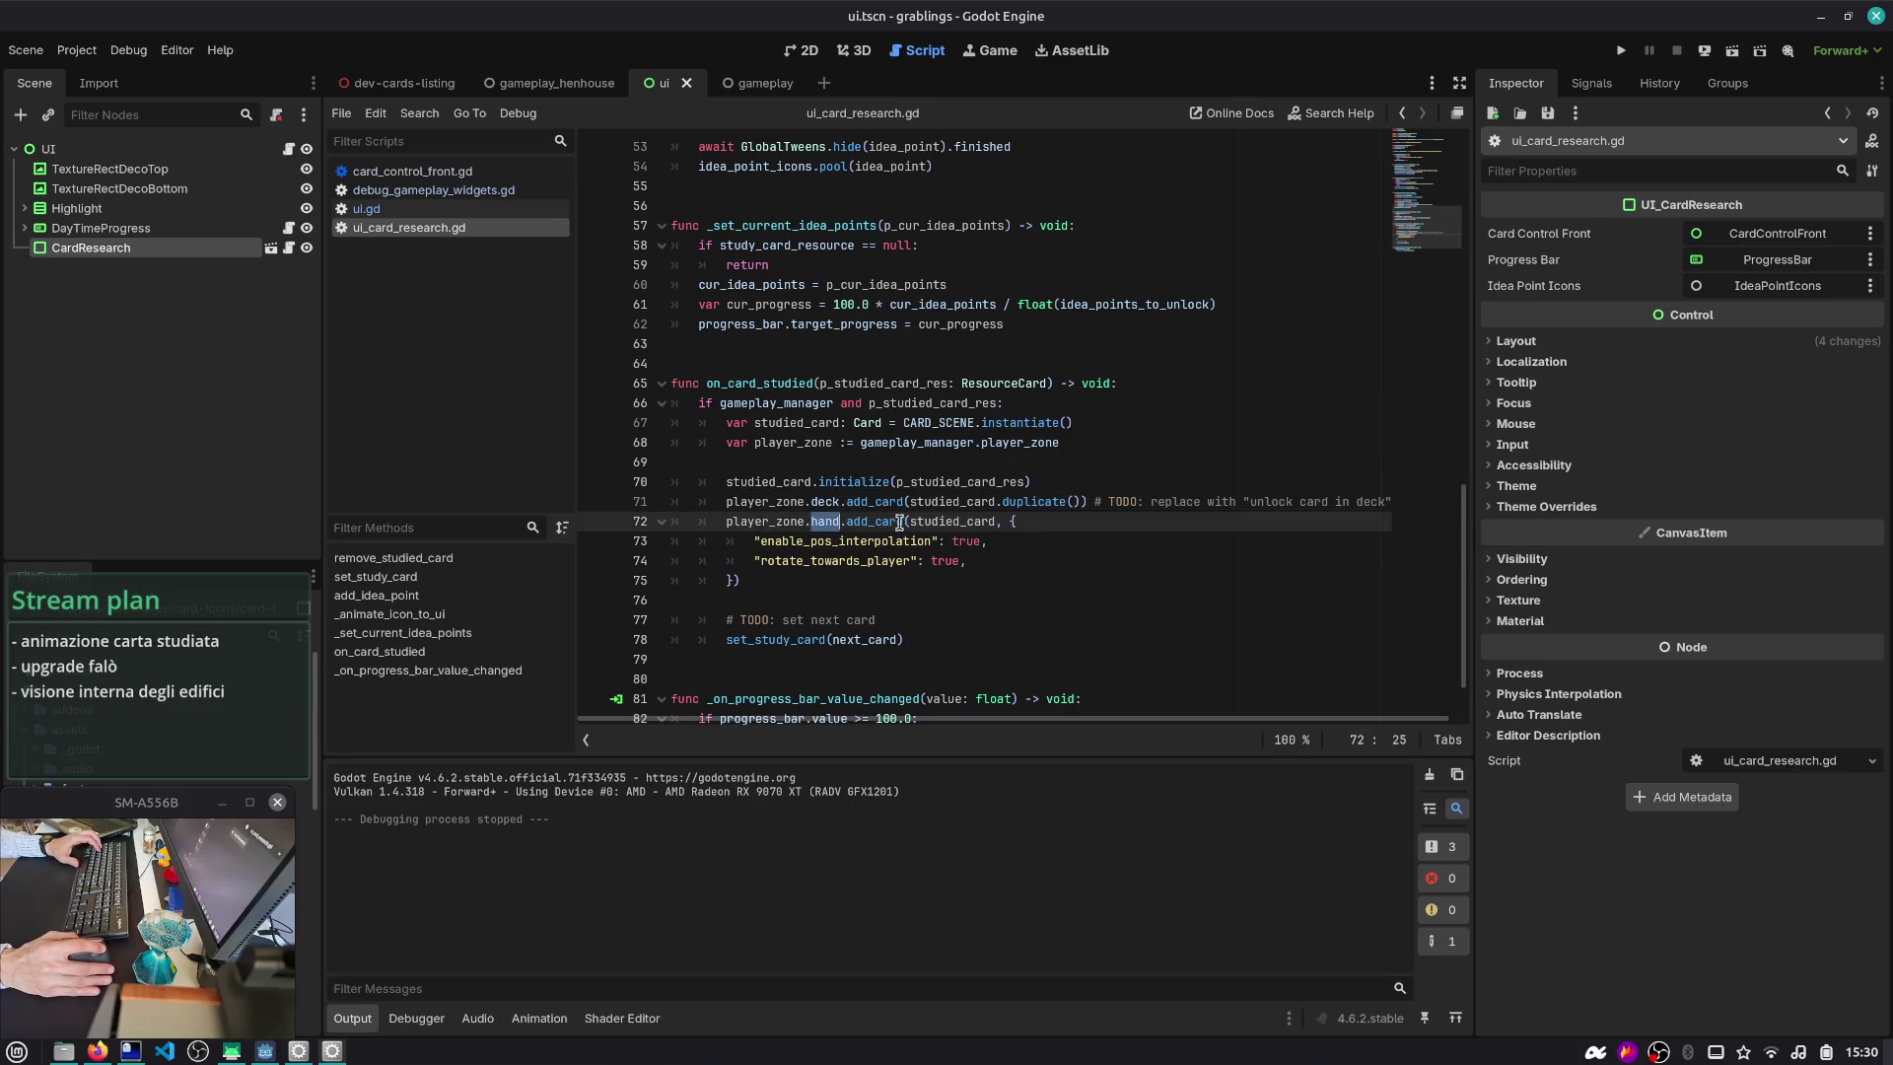
pyautogui.doubleClick(765, 522)
pyautogui.doubleClick(786, 422)
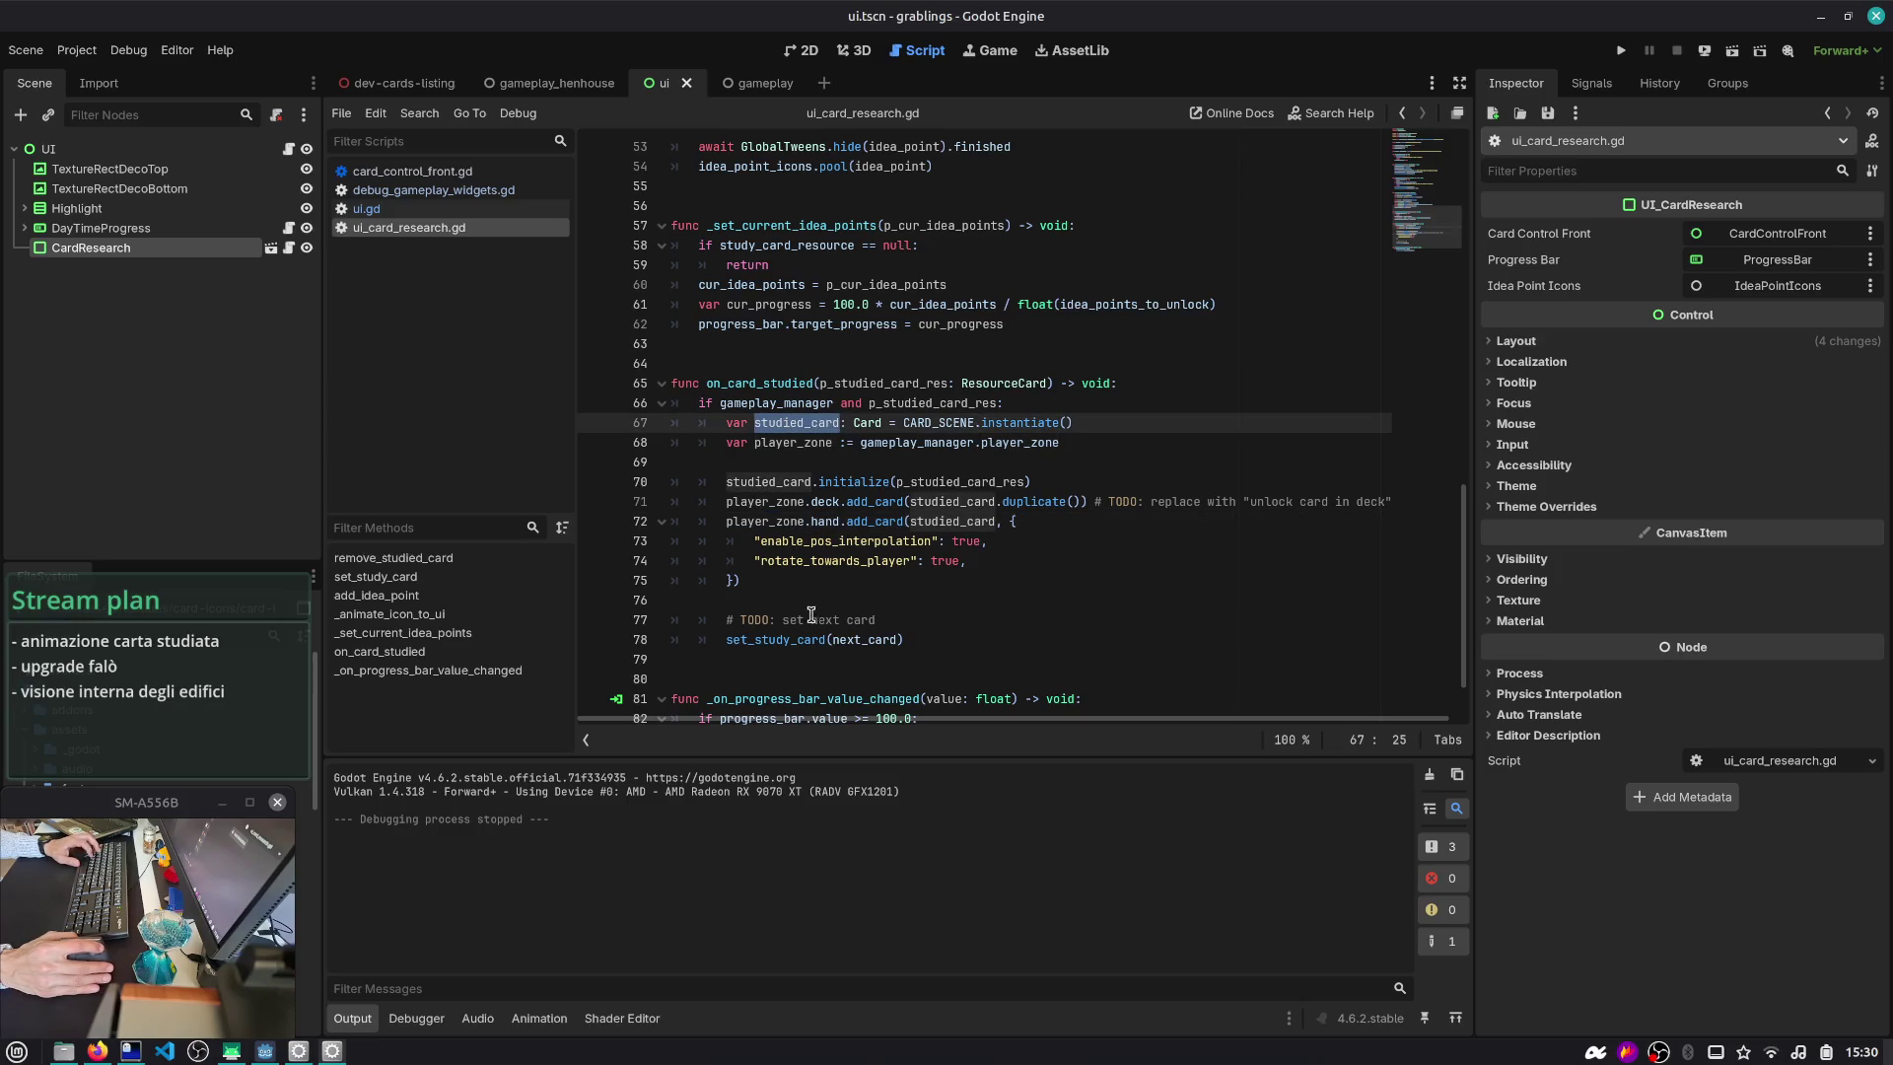
# - Insert blank lines after the hand add_card call and return to the 2D scene view
pyautogui.click(845, 586)
pyautogui.press('Return')
pyautogui.press('Return')
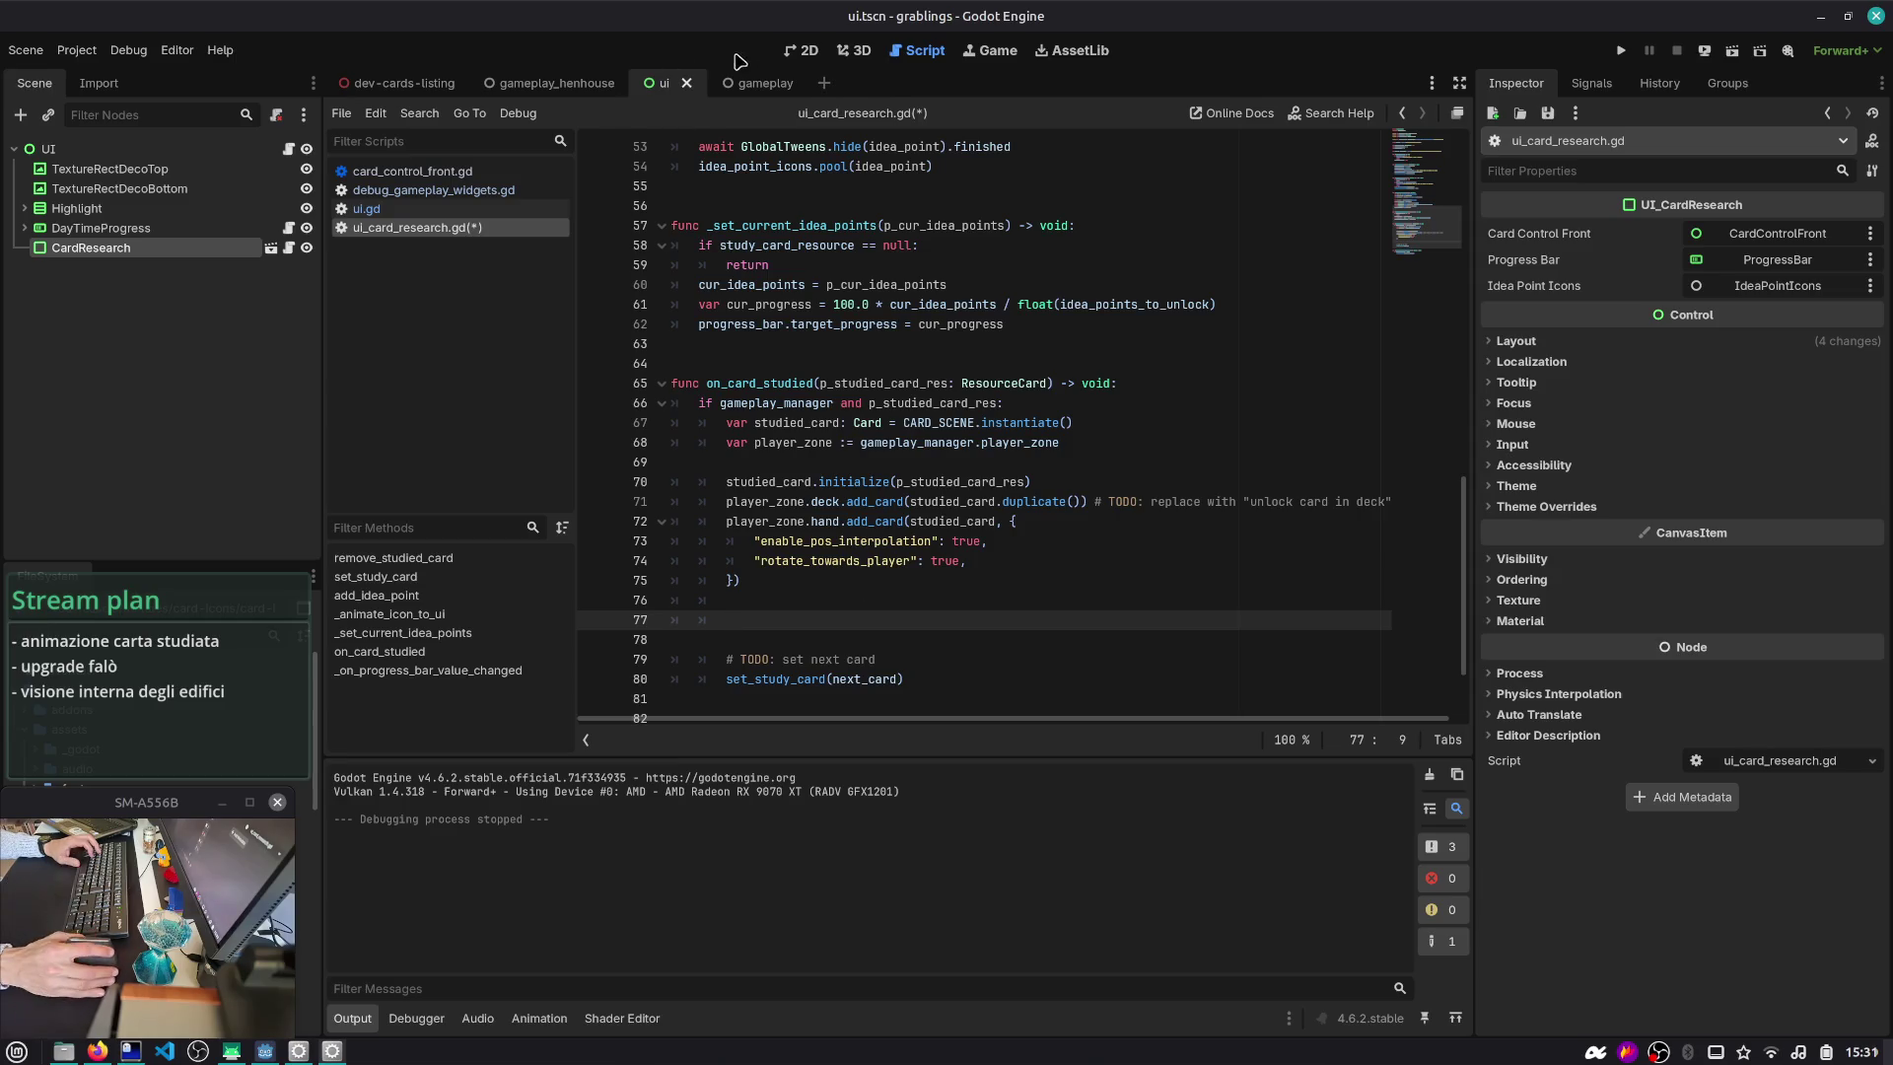
pyautogui.click(802, 50)
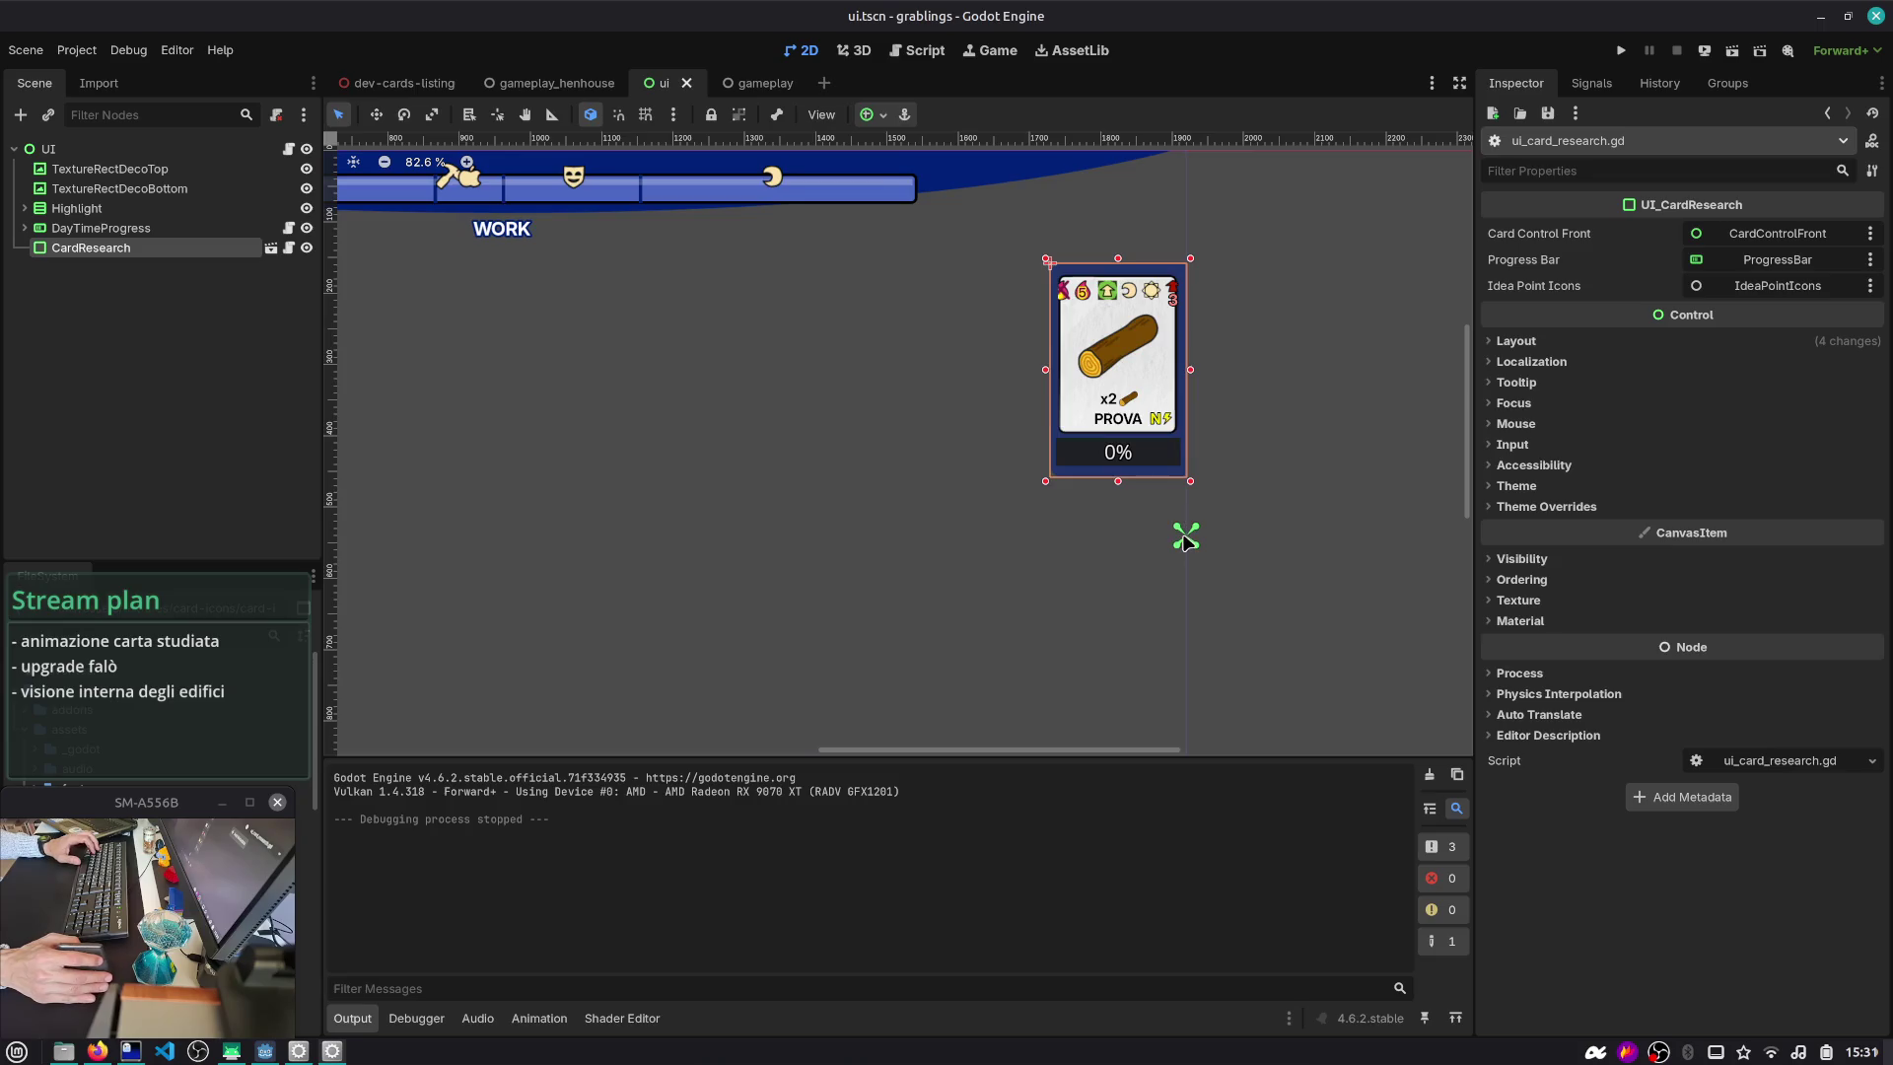
# - Open ui_card_research.tscn and confirm the TextureRect's 175 by 225 size in Layout > Transform
pyautogui.scroll(1, 1158, 401)
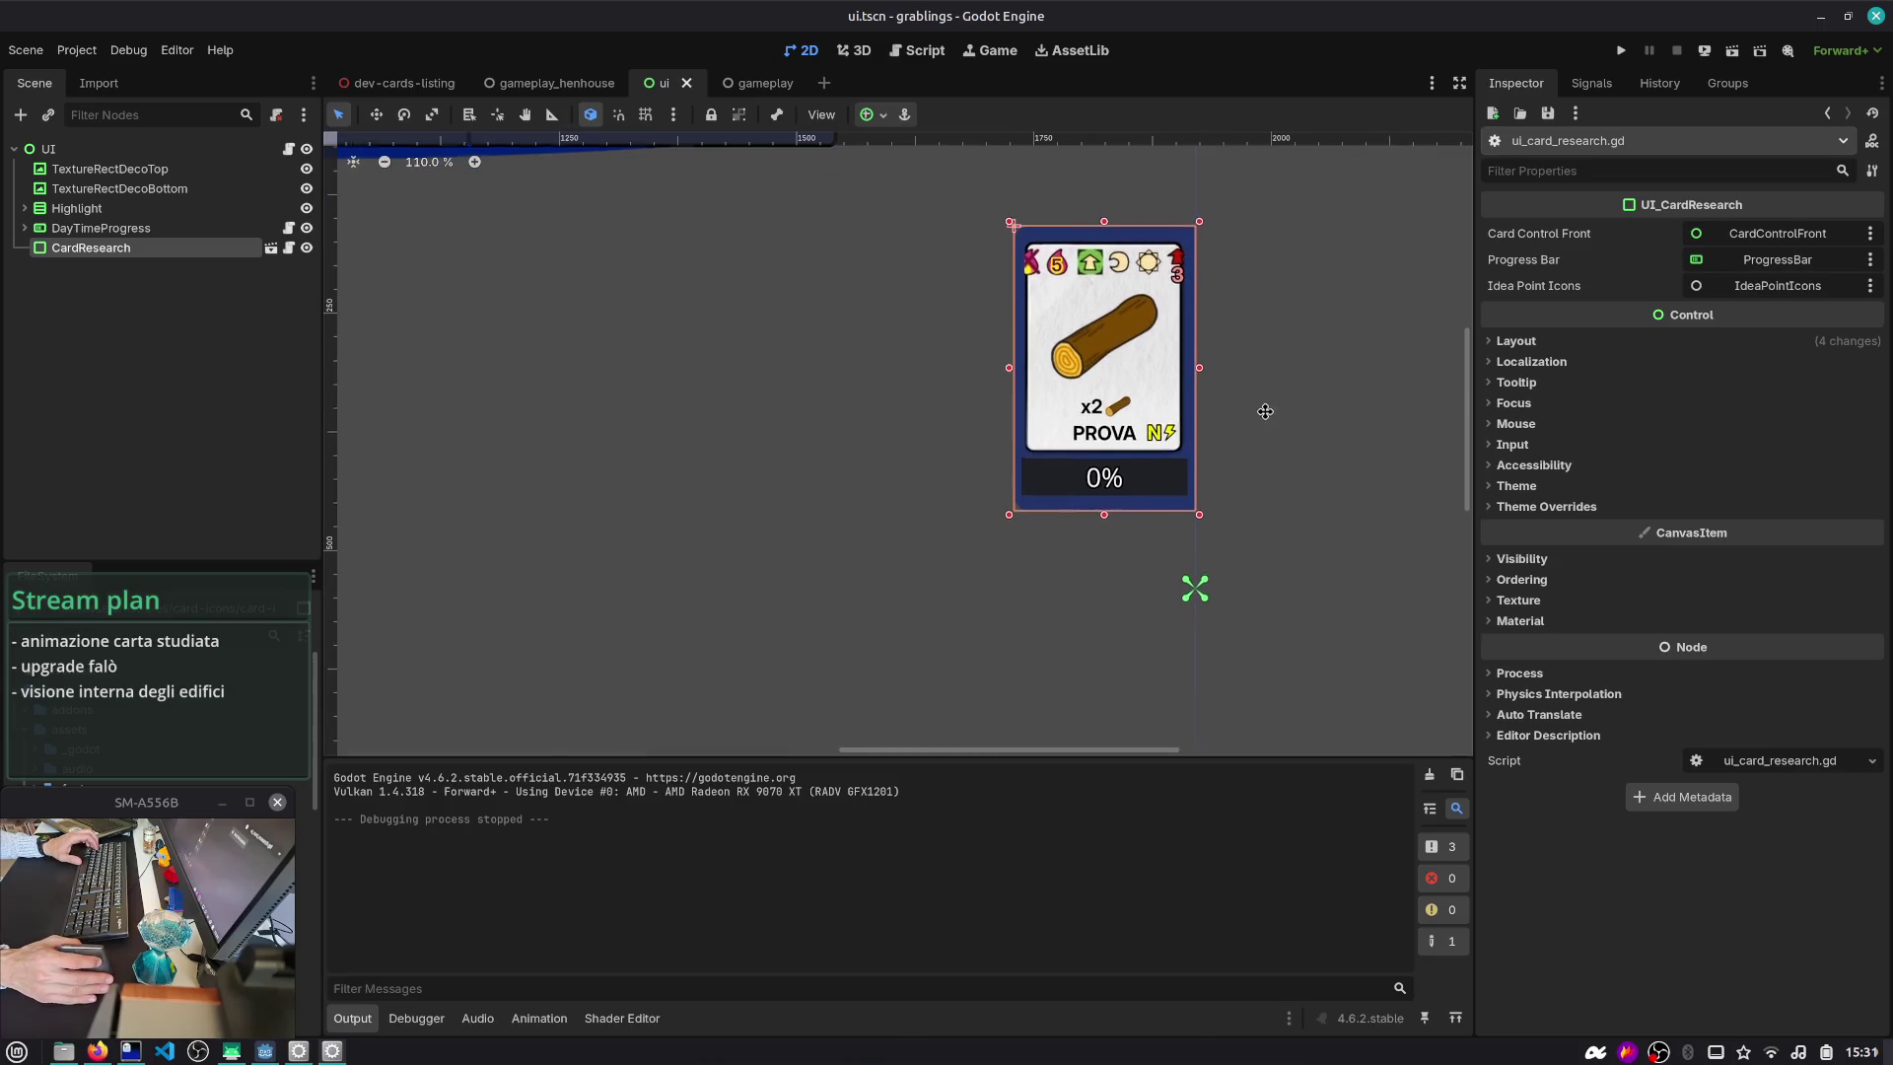
pyautogui.scroll(2, 1185, 397)
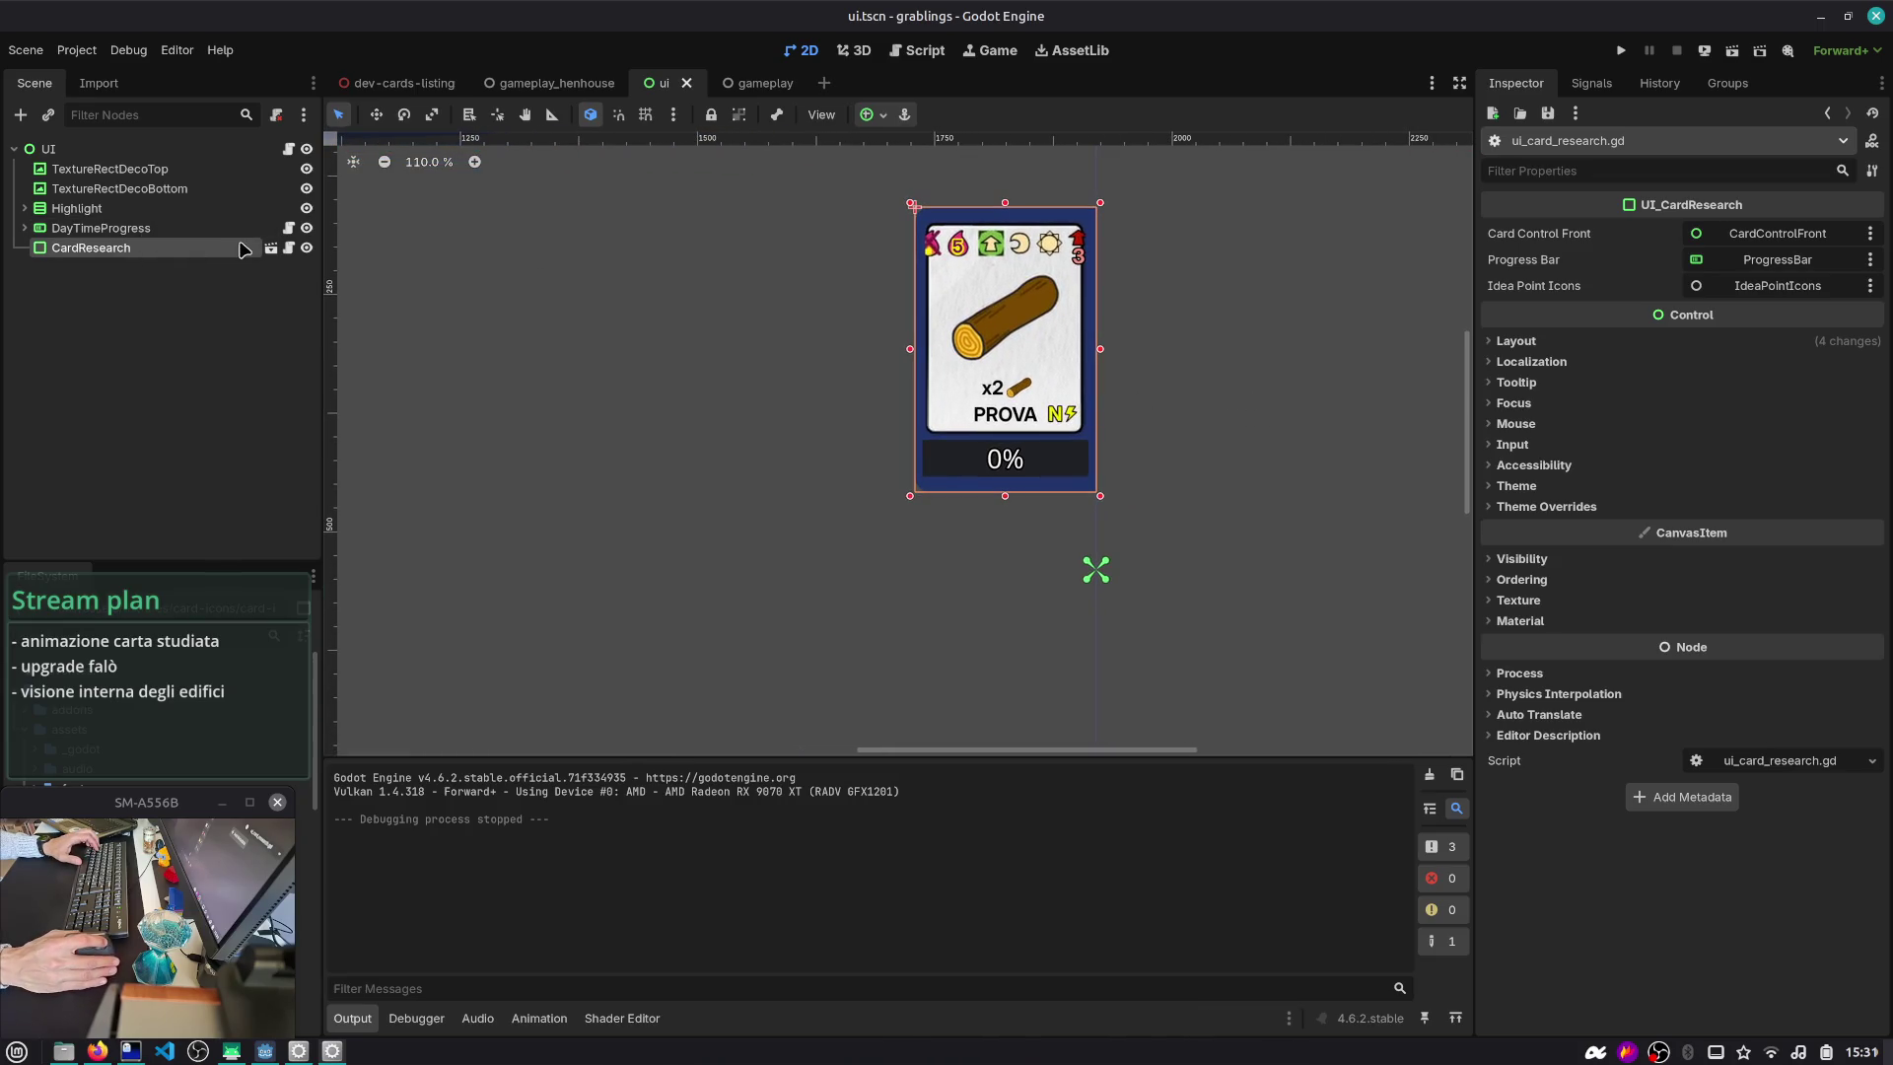
pyautogui.click(271, 248)
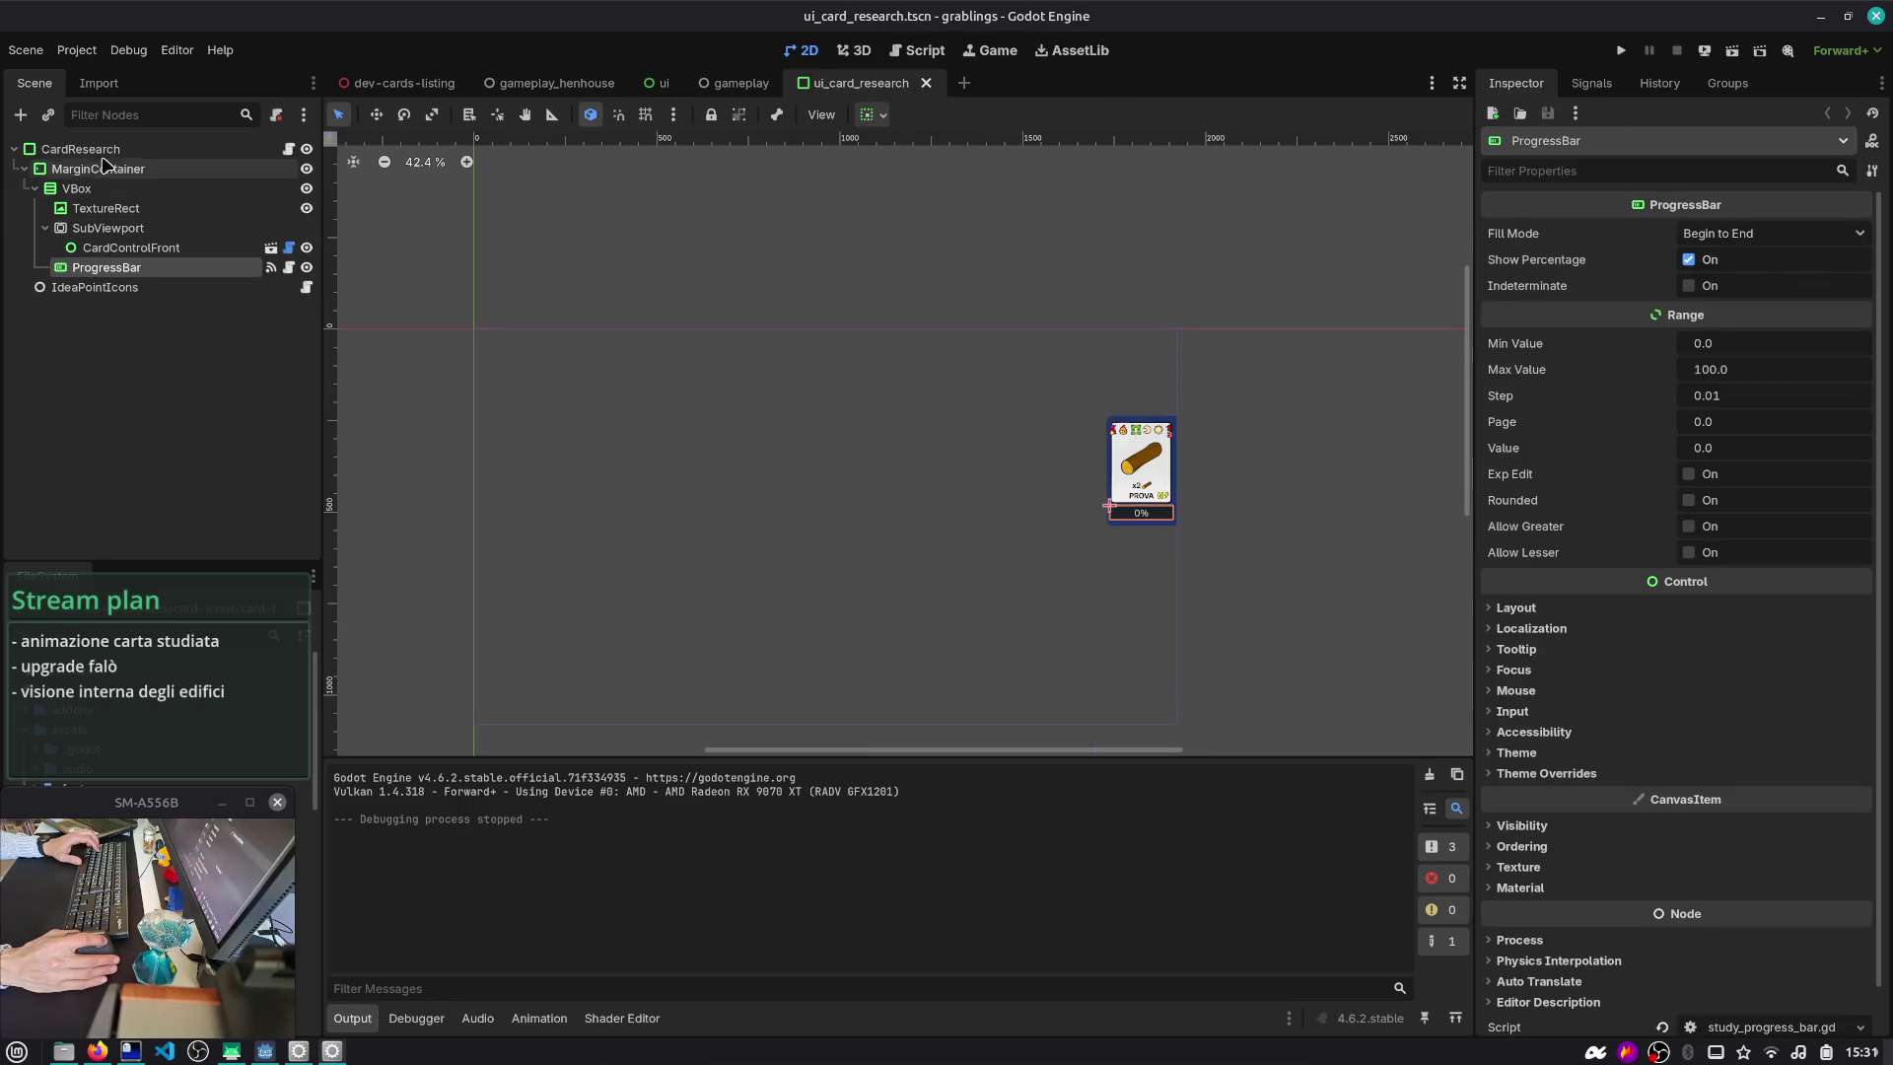
pyautogui.click(111, 247)
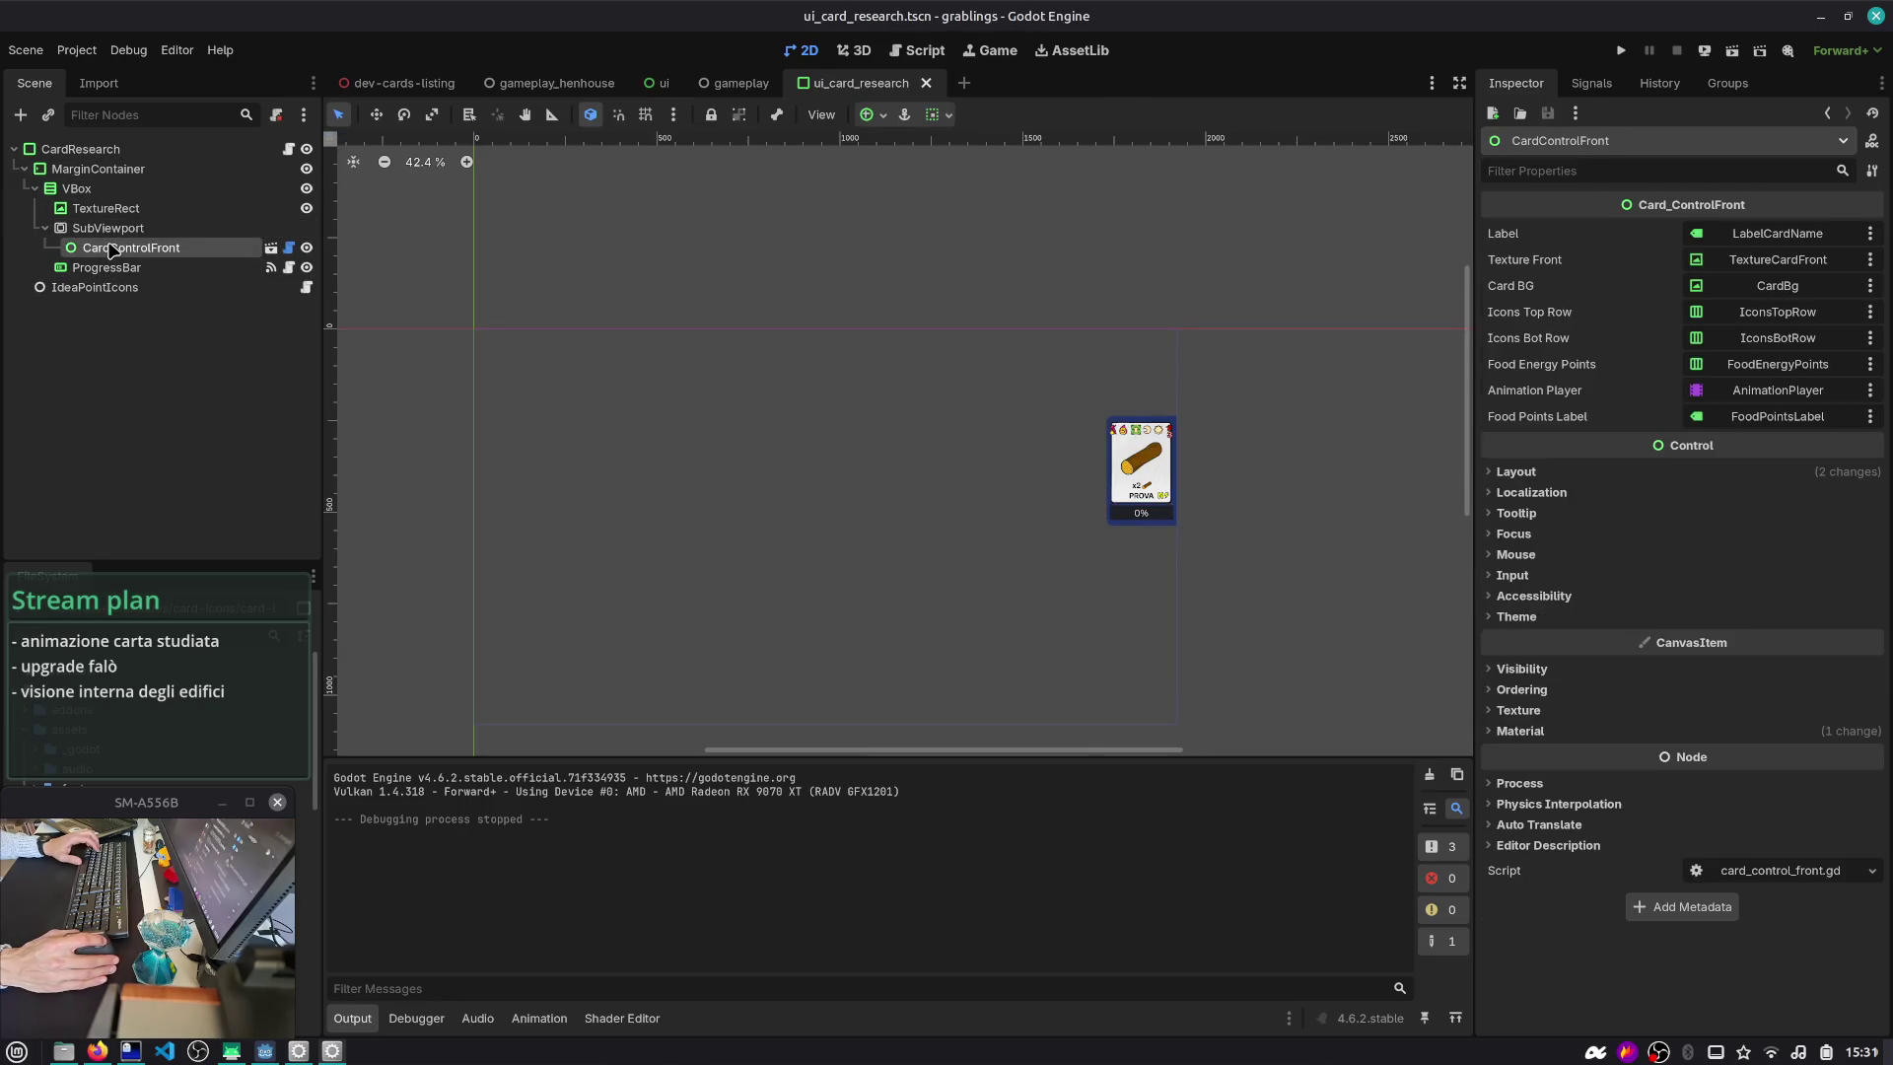
pyautogui.click(103, 210)
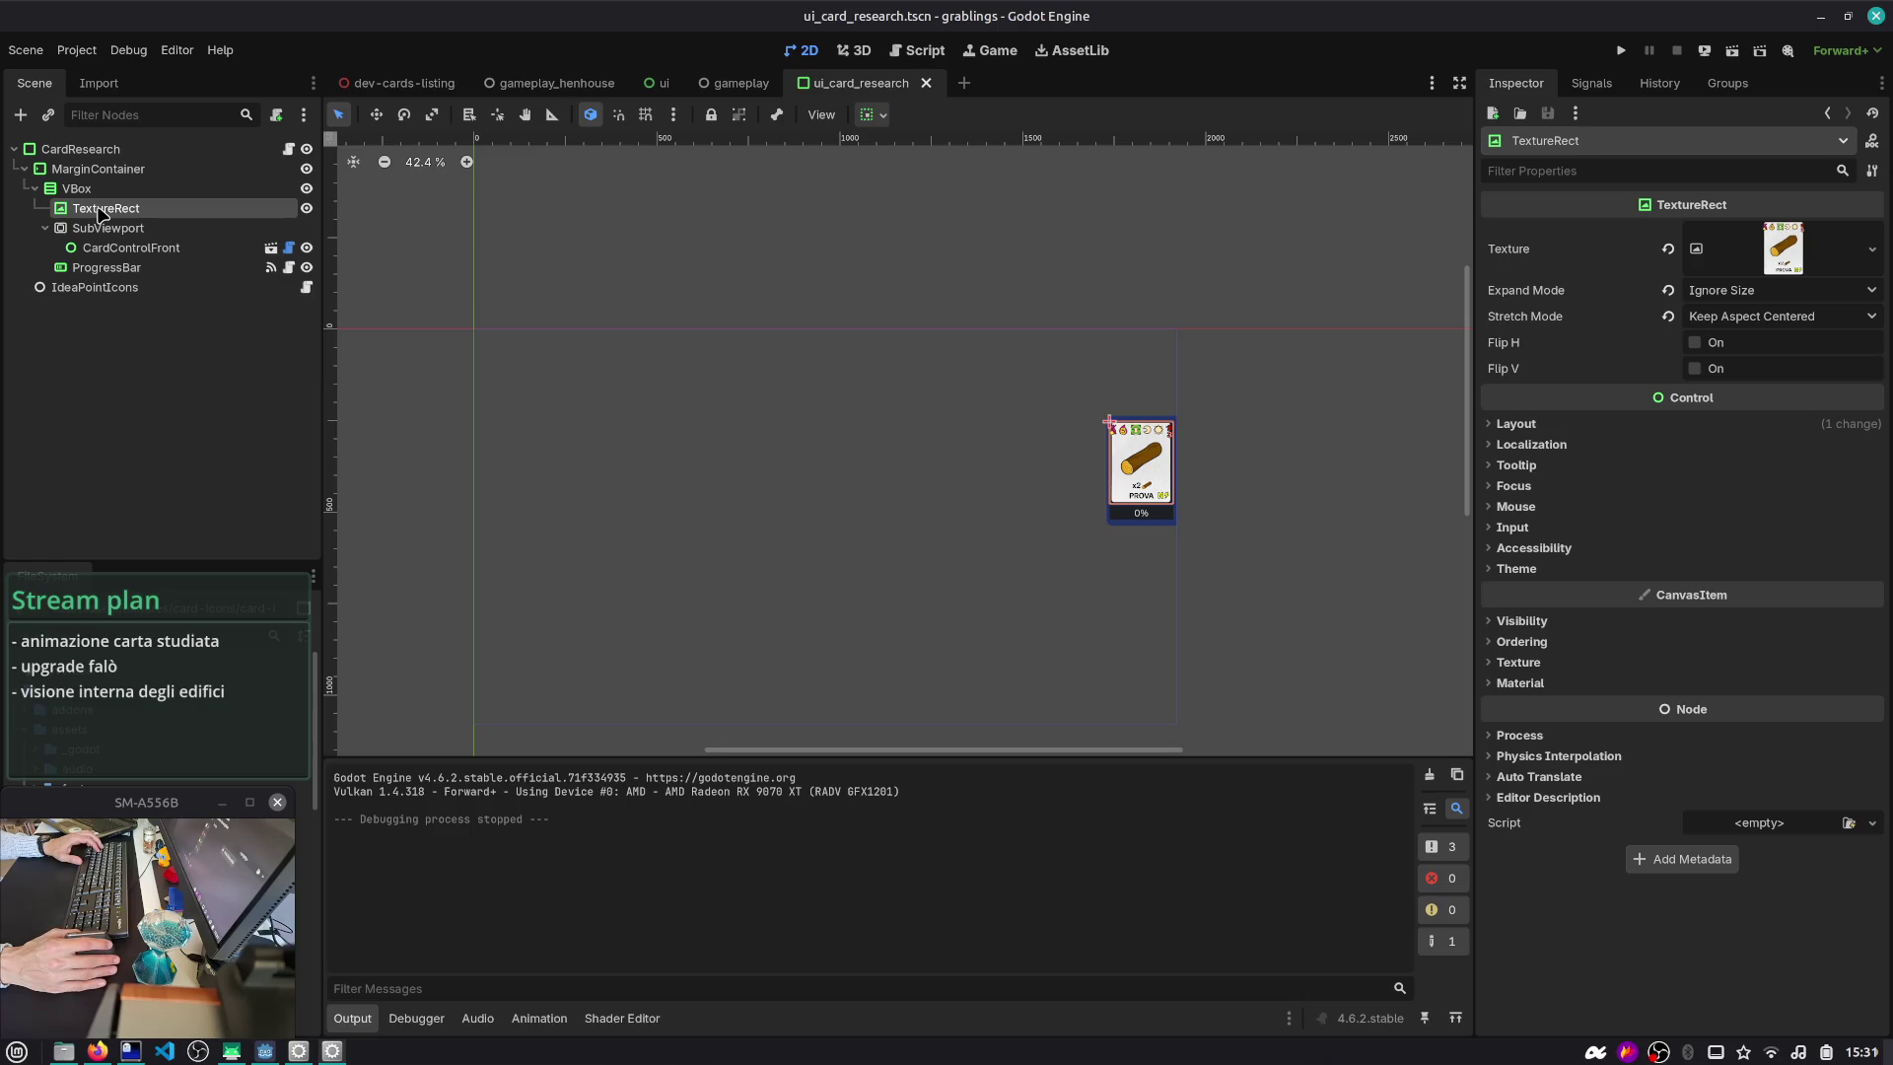
pyautogui.hotkey('shift', 'f')
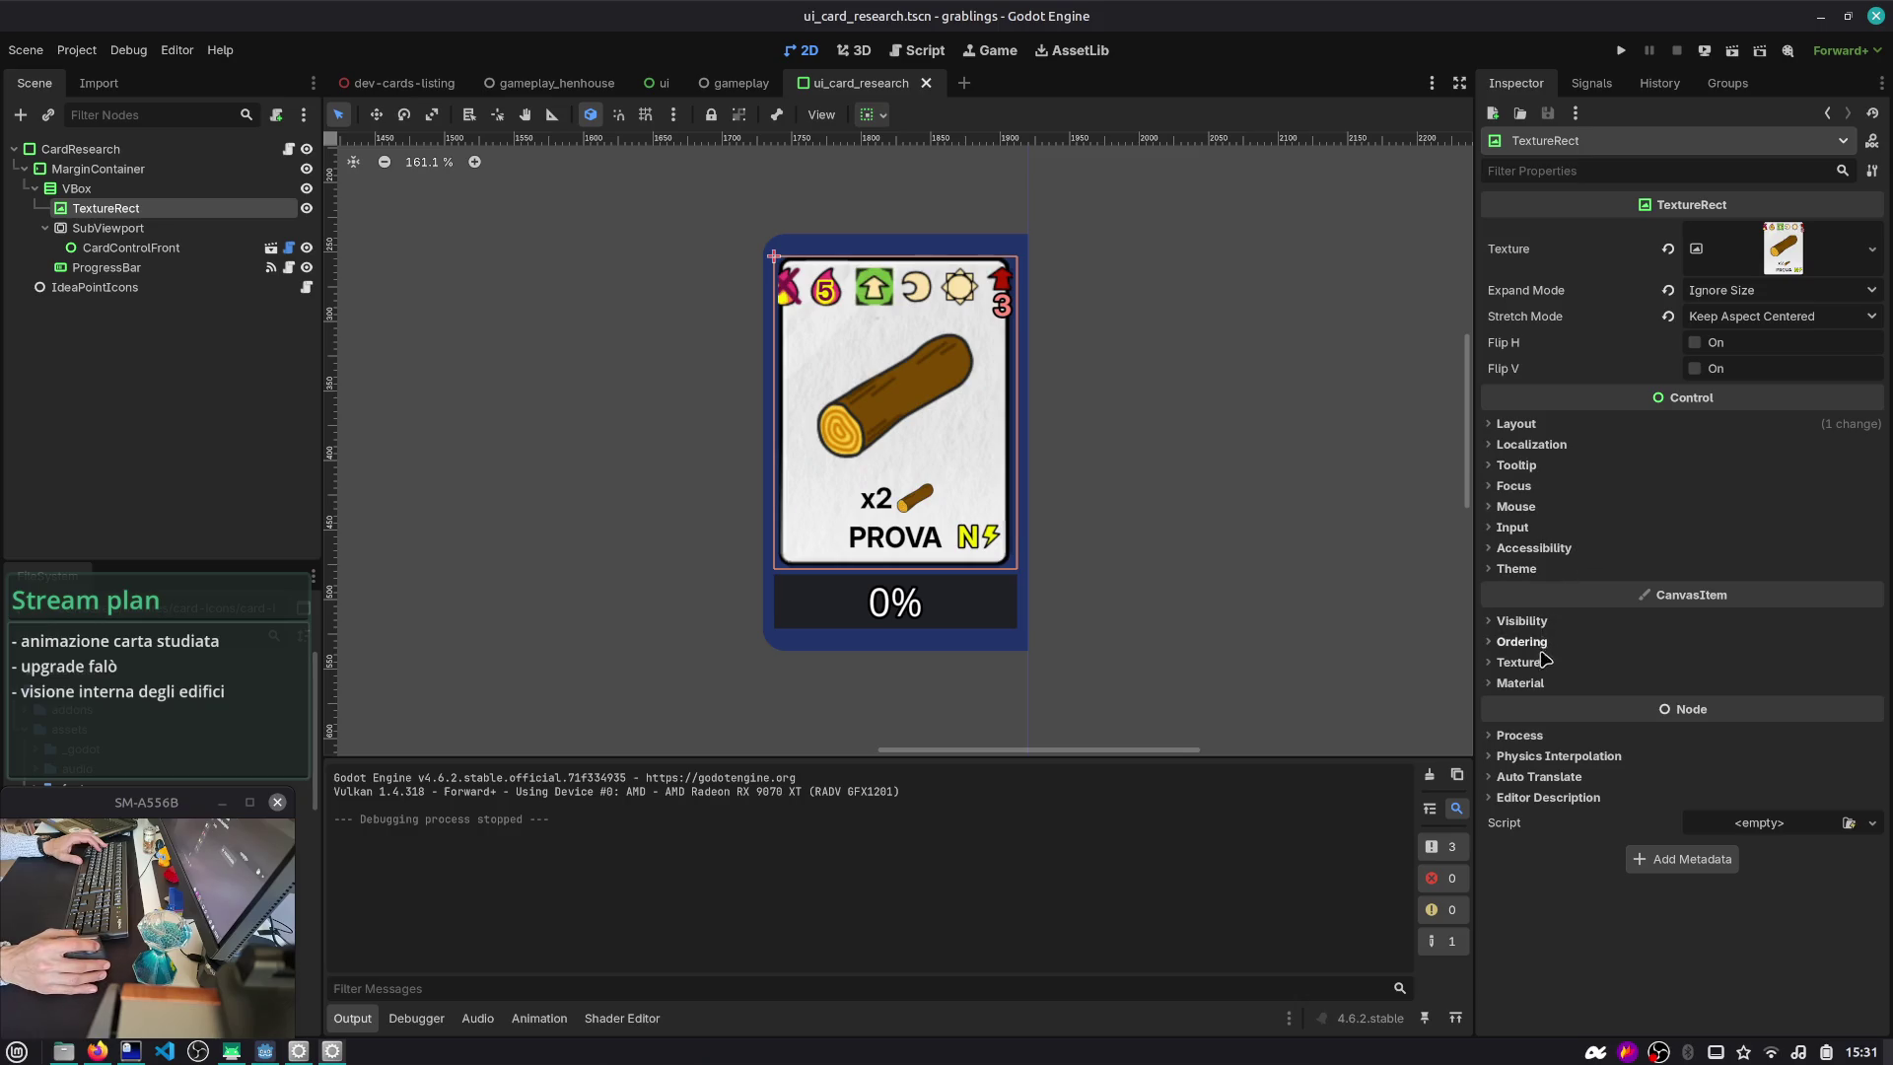
pyautogui.click(1543, 425)
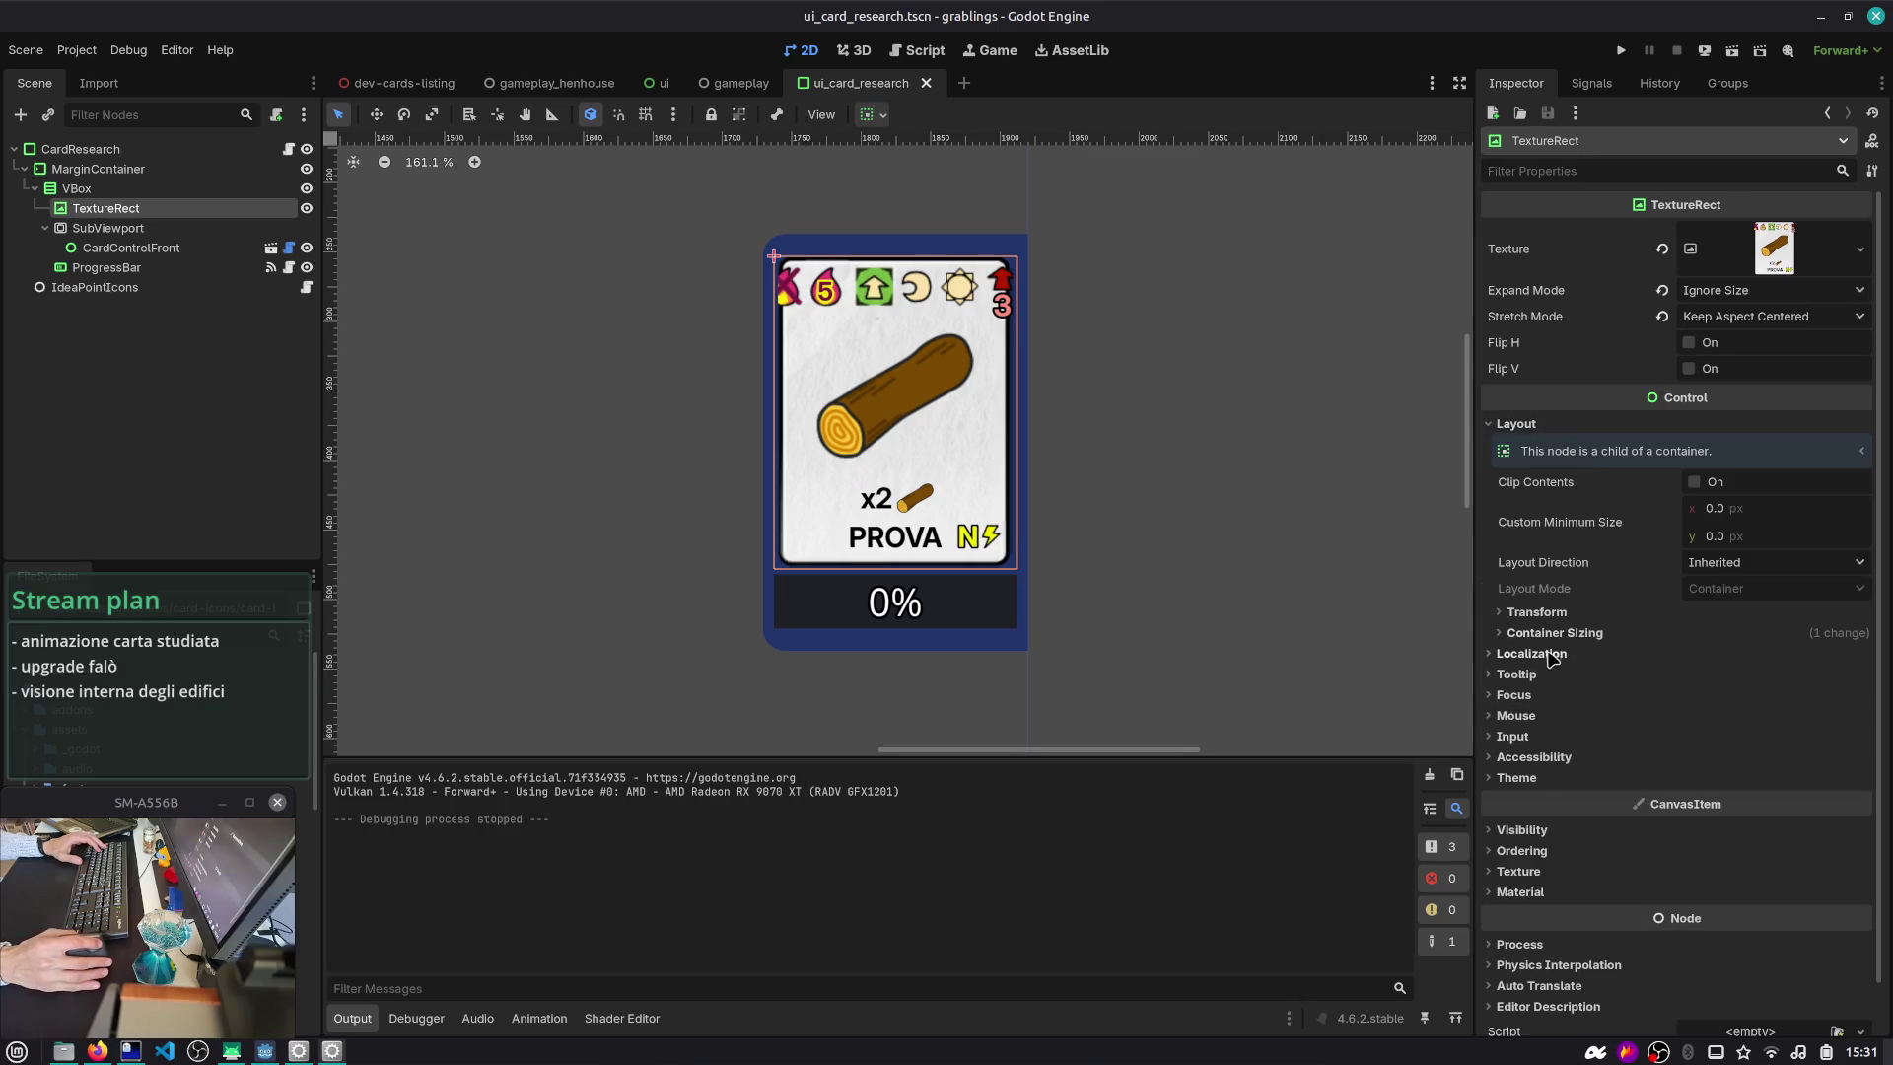
pyautogui.click(1534, 613)
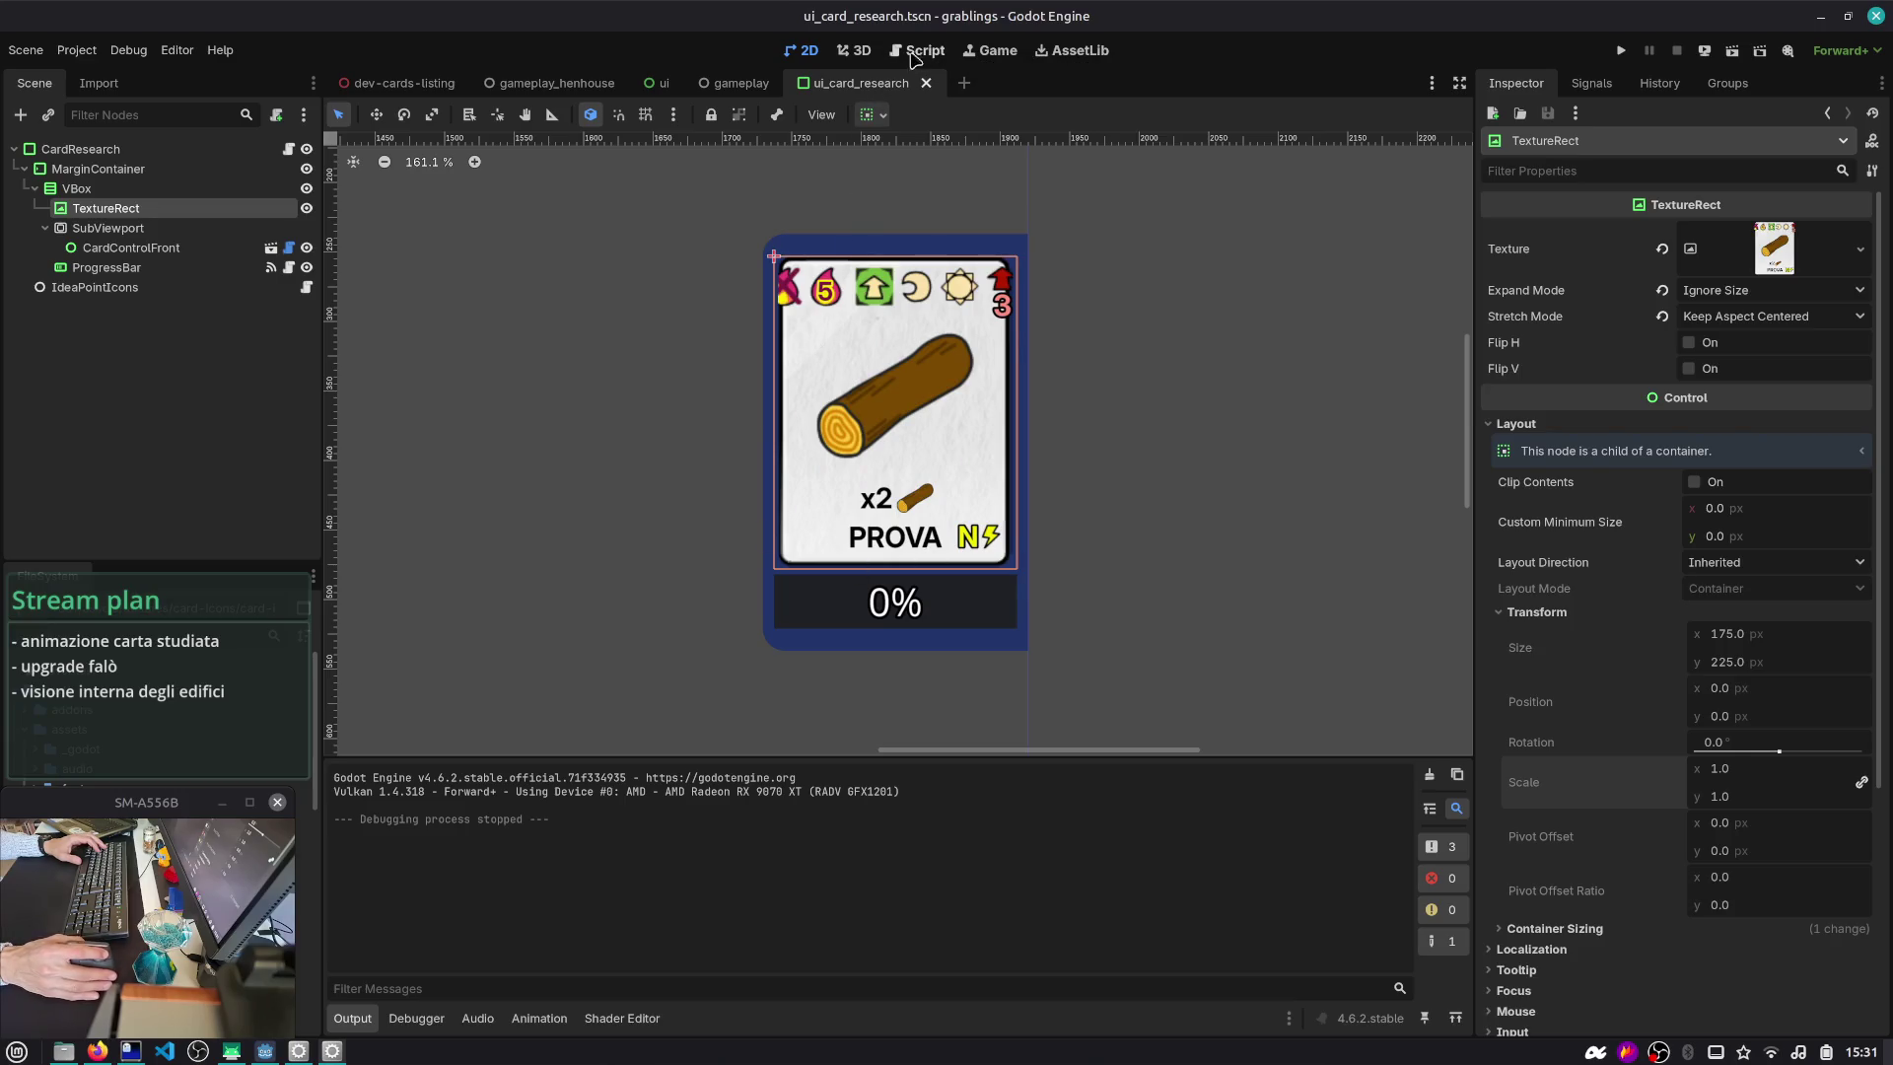
pyautogui.click(914, 58)
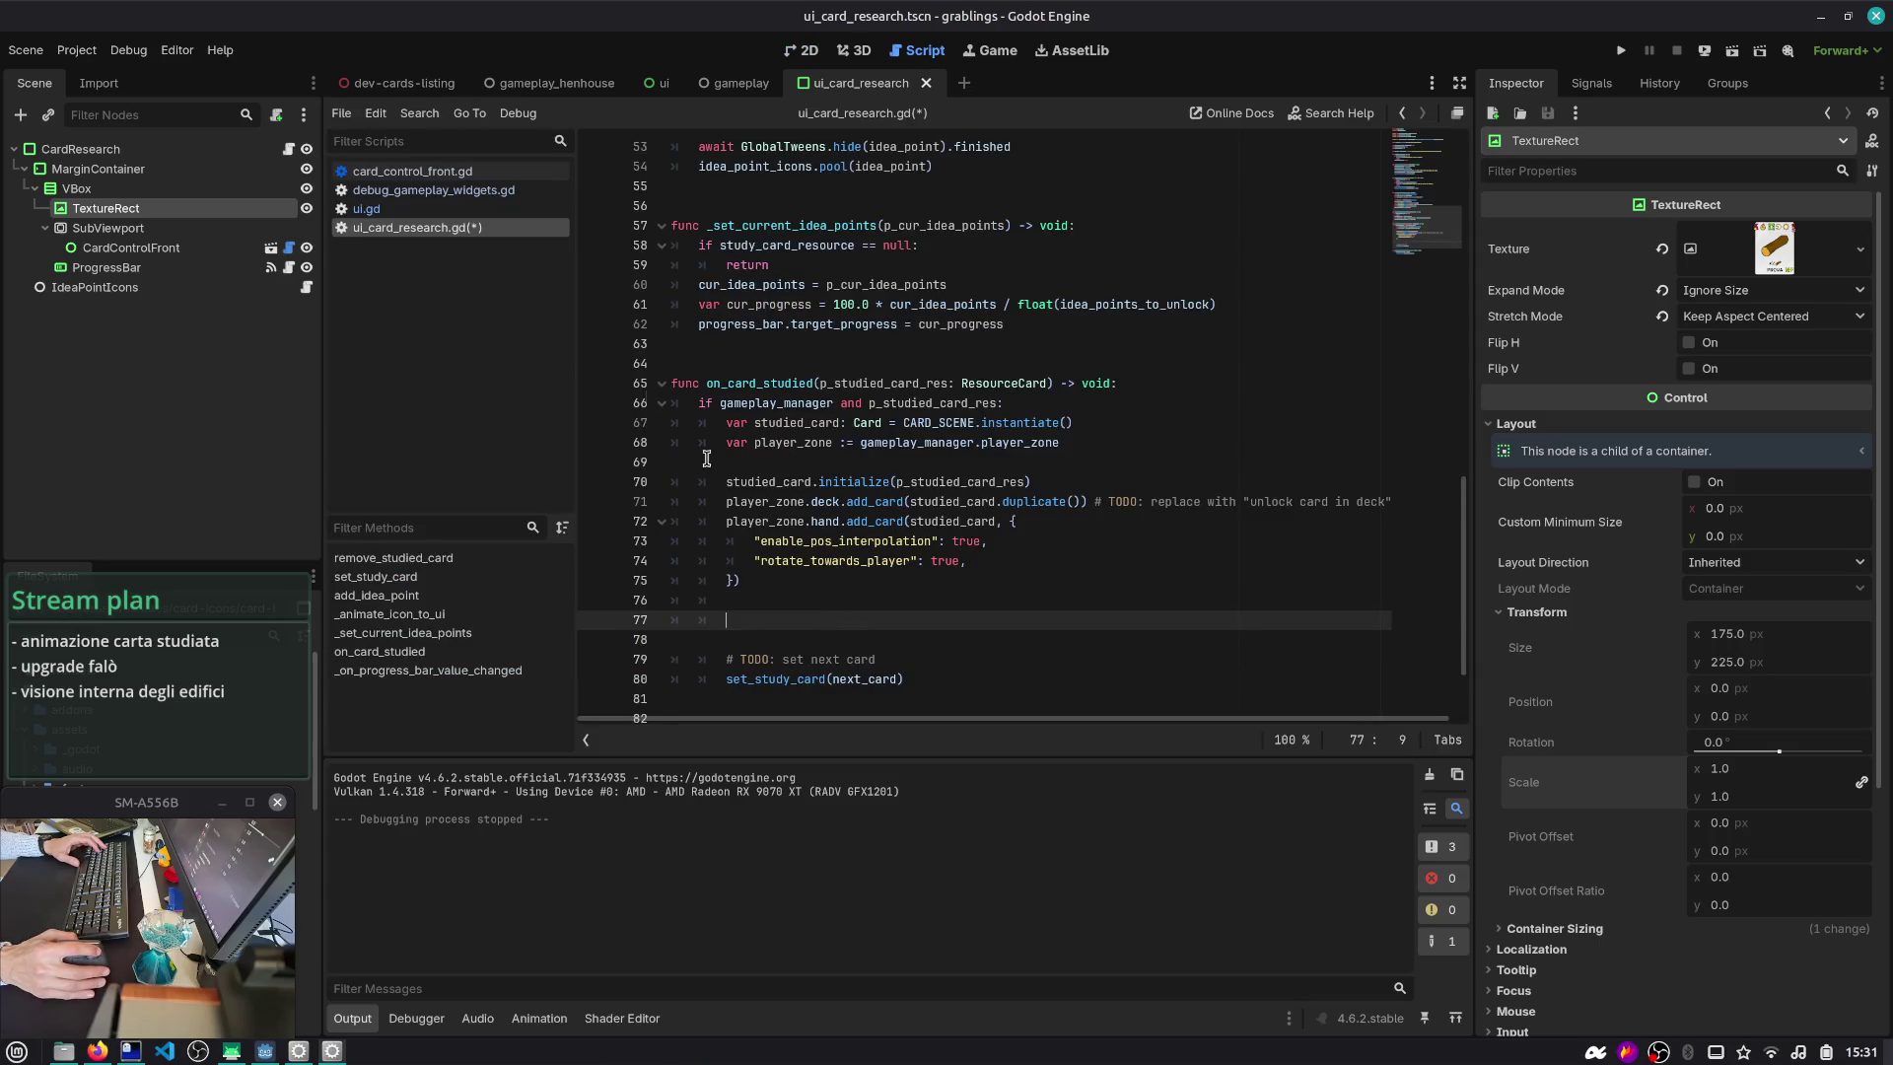
# - Look at the Card class definition, then go back to ui_card_research.gd
pyautogui.moveTo(862, 284)
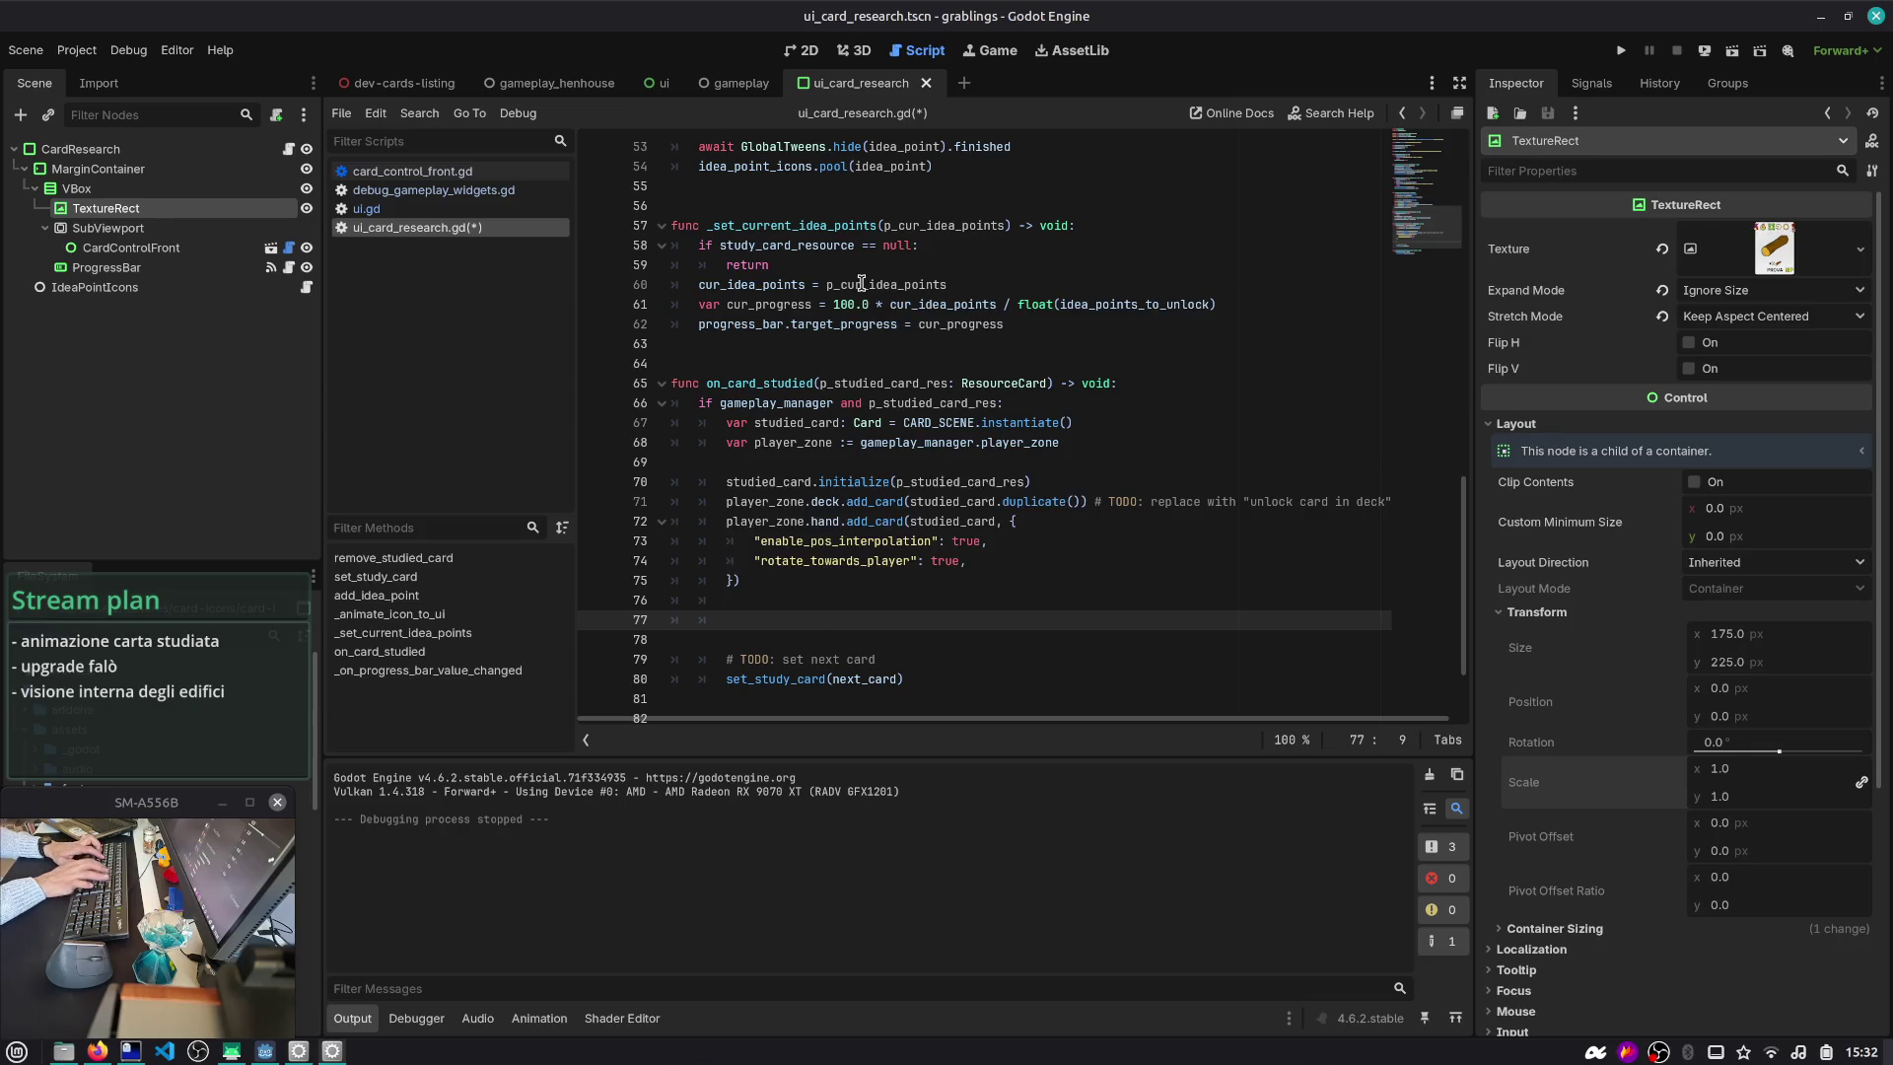
pyautogui.keyDown('ctrl'); pyautogui.click(867, 424); pyautogui.keyUp('ctrl')
pyautogui.scroll(10, 1404, 350)
pyautogui.moveTo(1404, 350); pyautogui.dragTo(1427, 87)
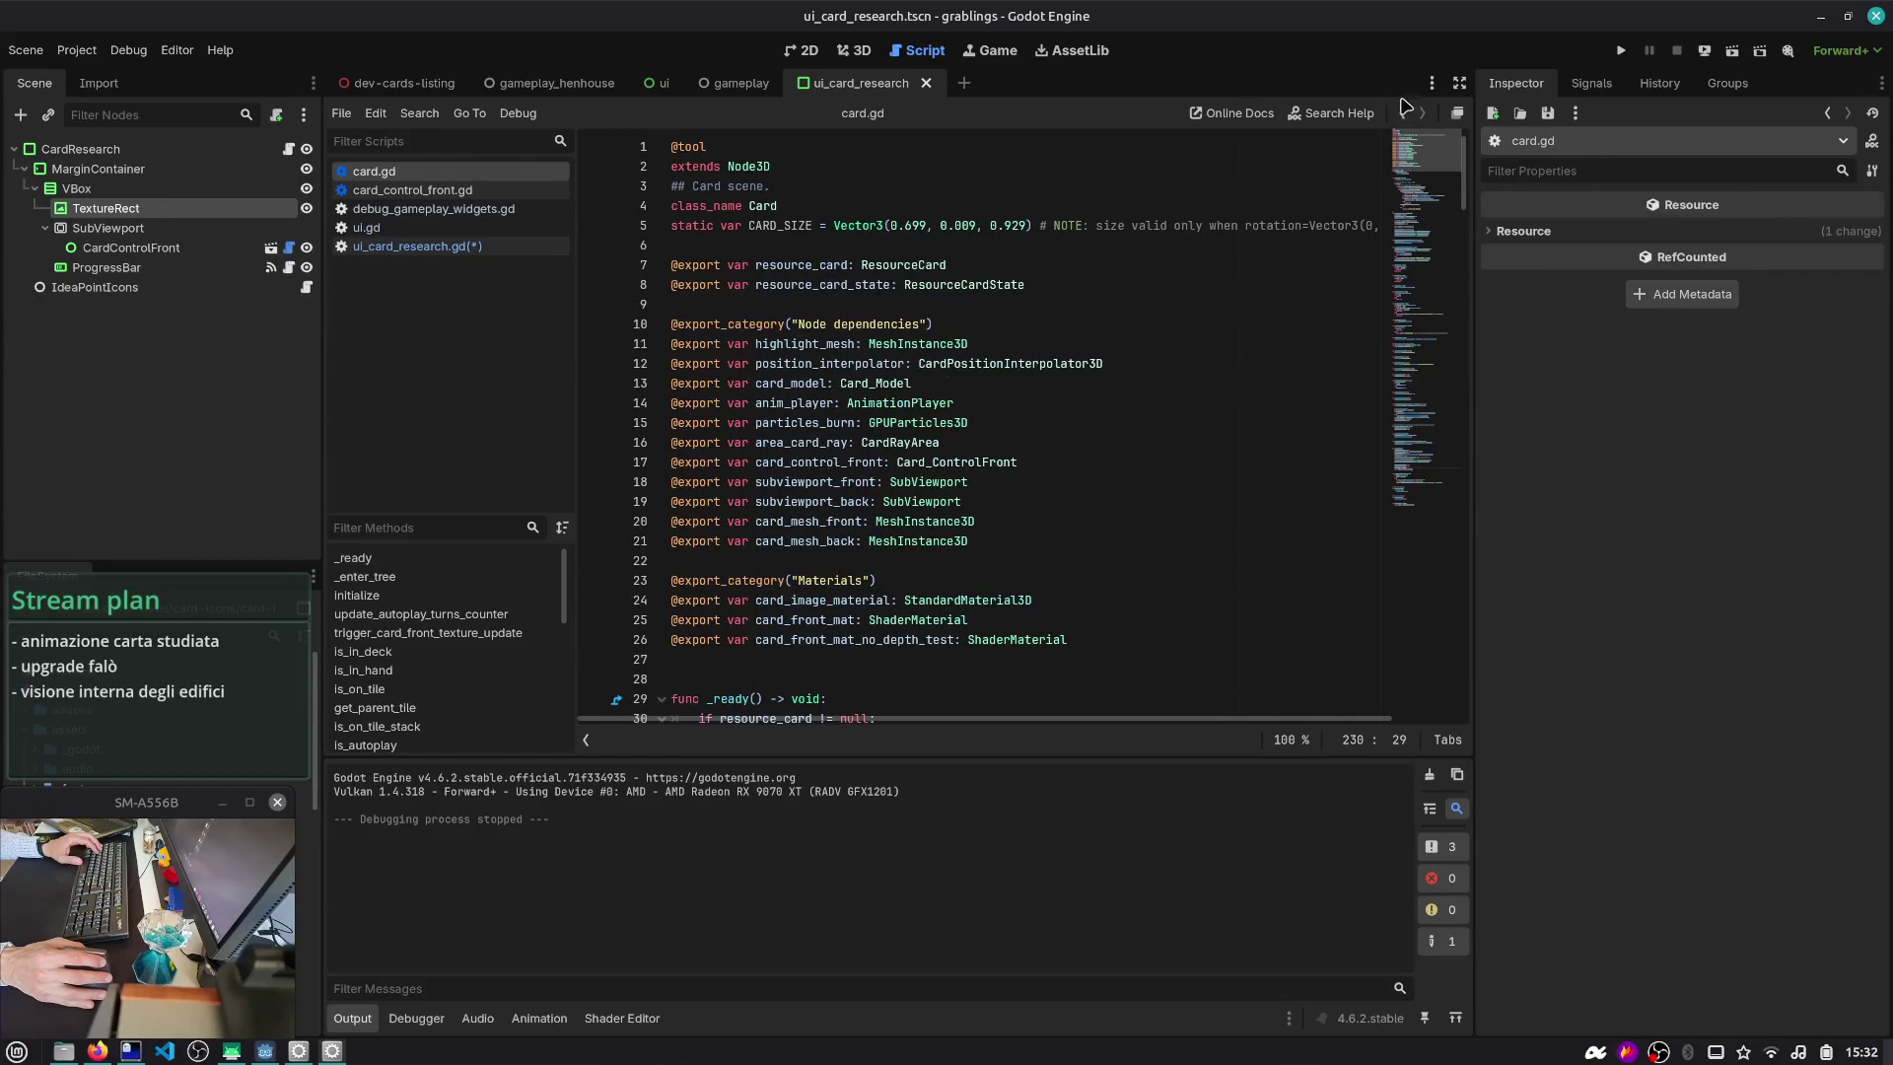
pyautogui.click(1403, 114)
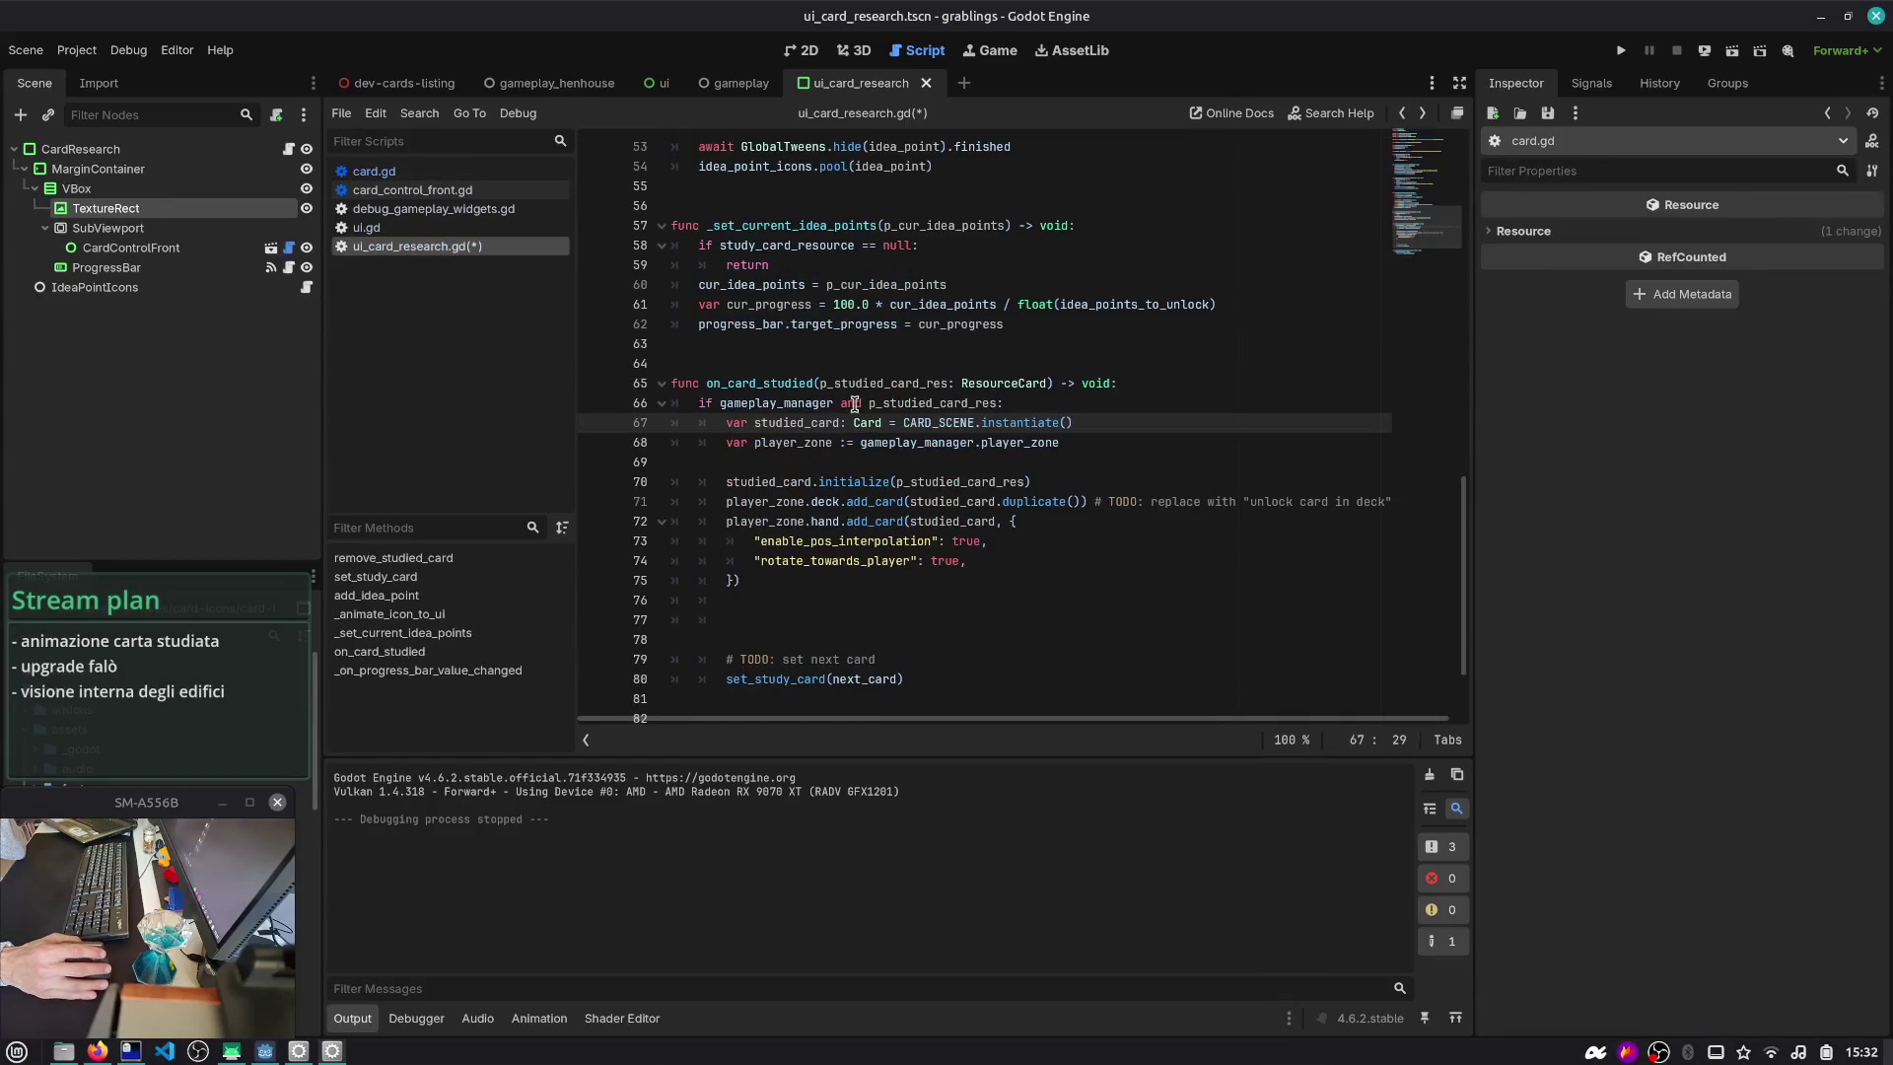
# - Remove the blank line after player_zone, paste p_studied_card_res onto line 76, and search scenes for card_
pyautogui.doubleClick(788, 423)
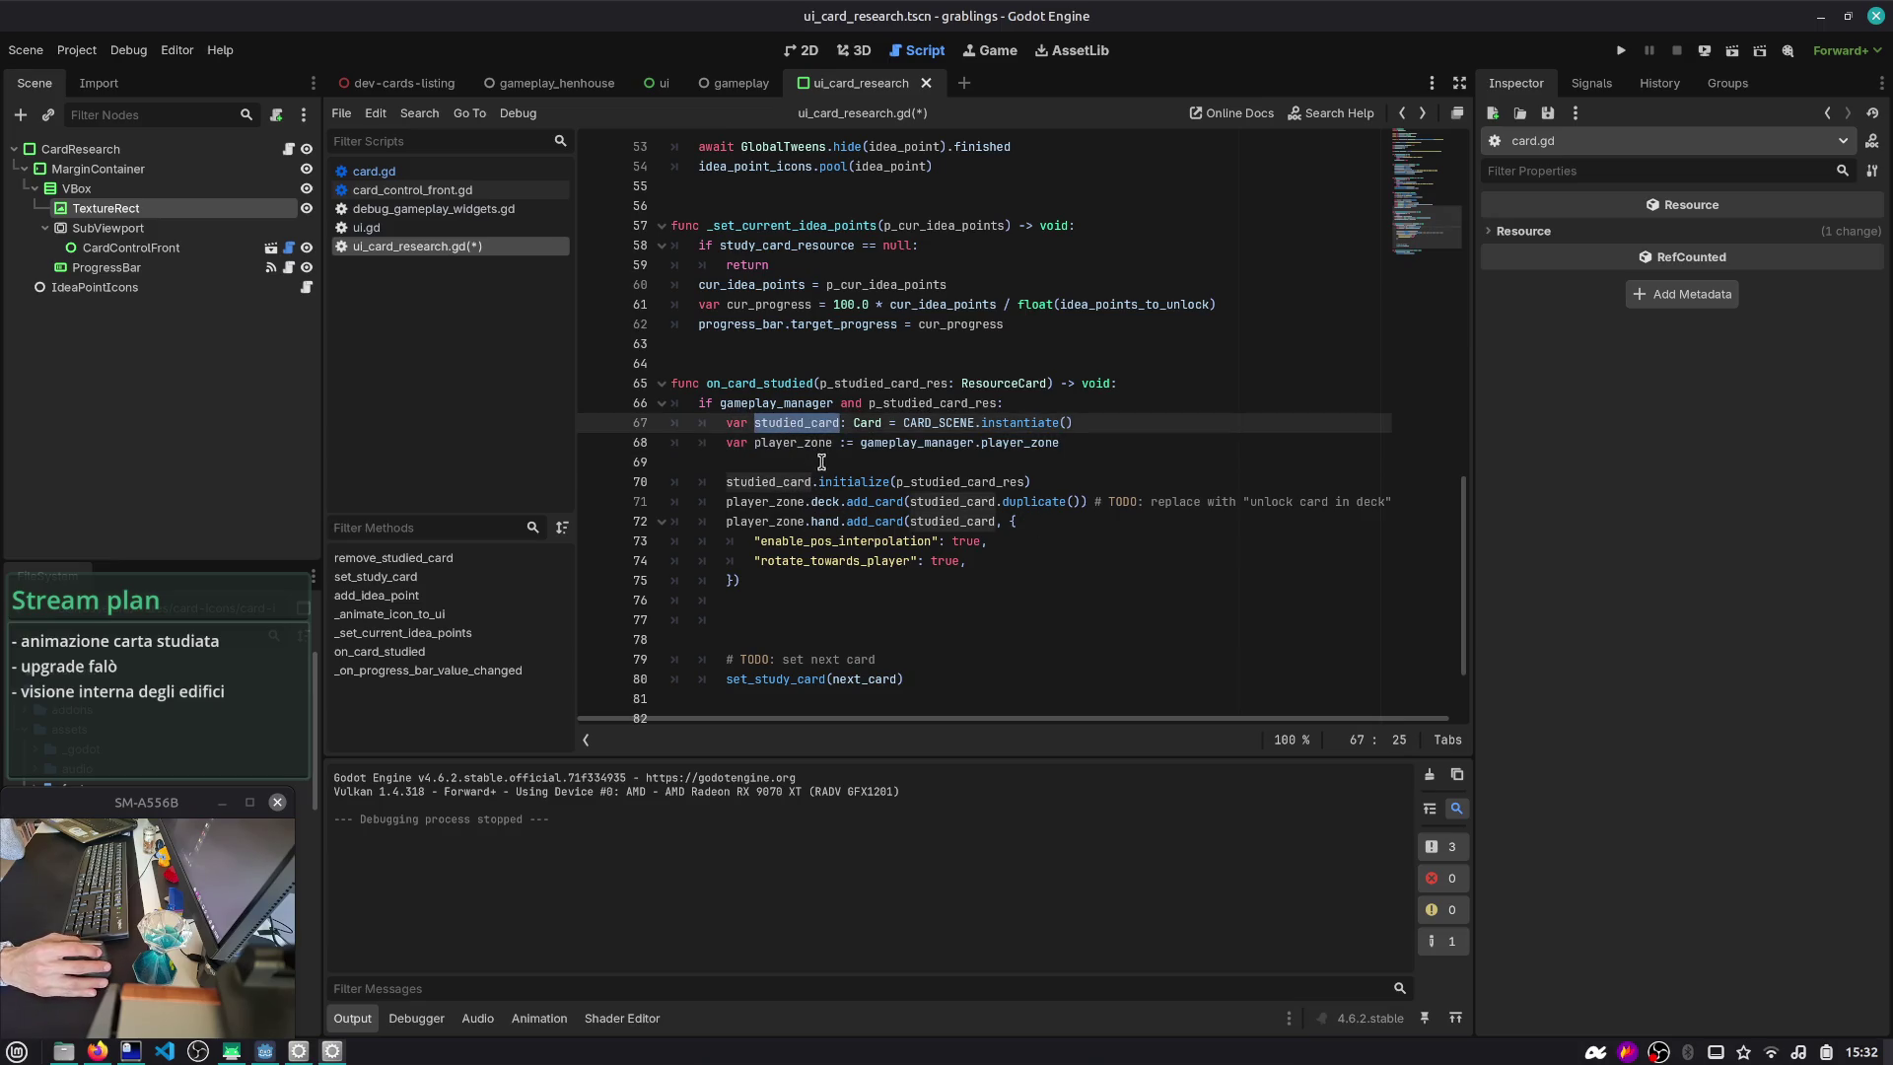
pyautogui.click(821, 462)
pyautogui.press('BackSpace')
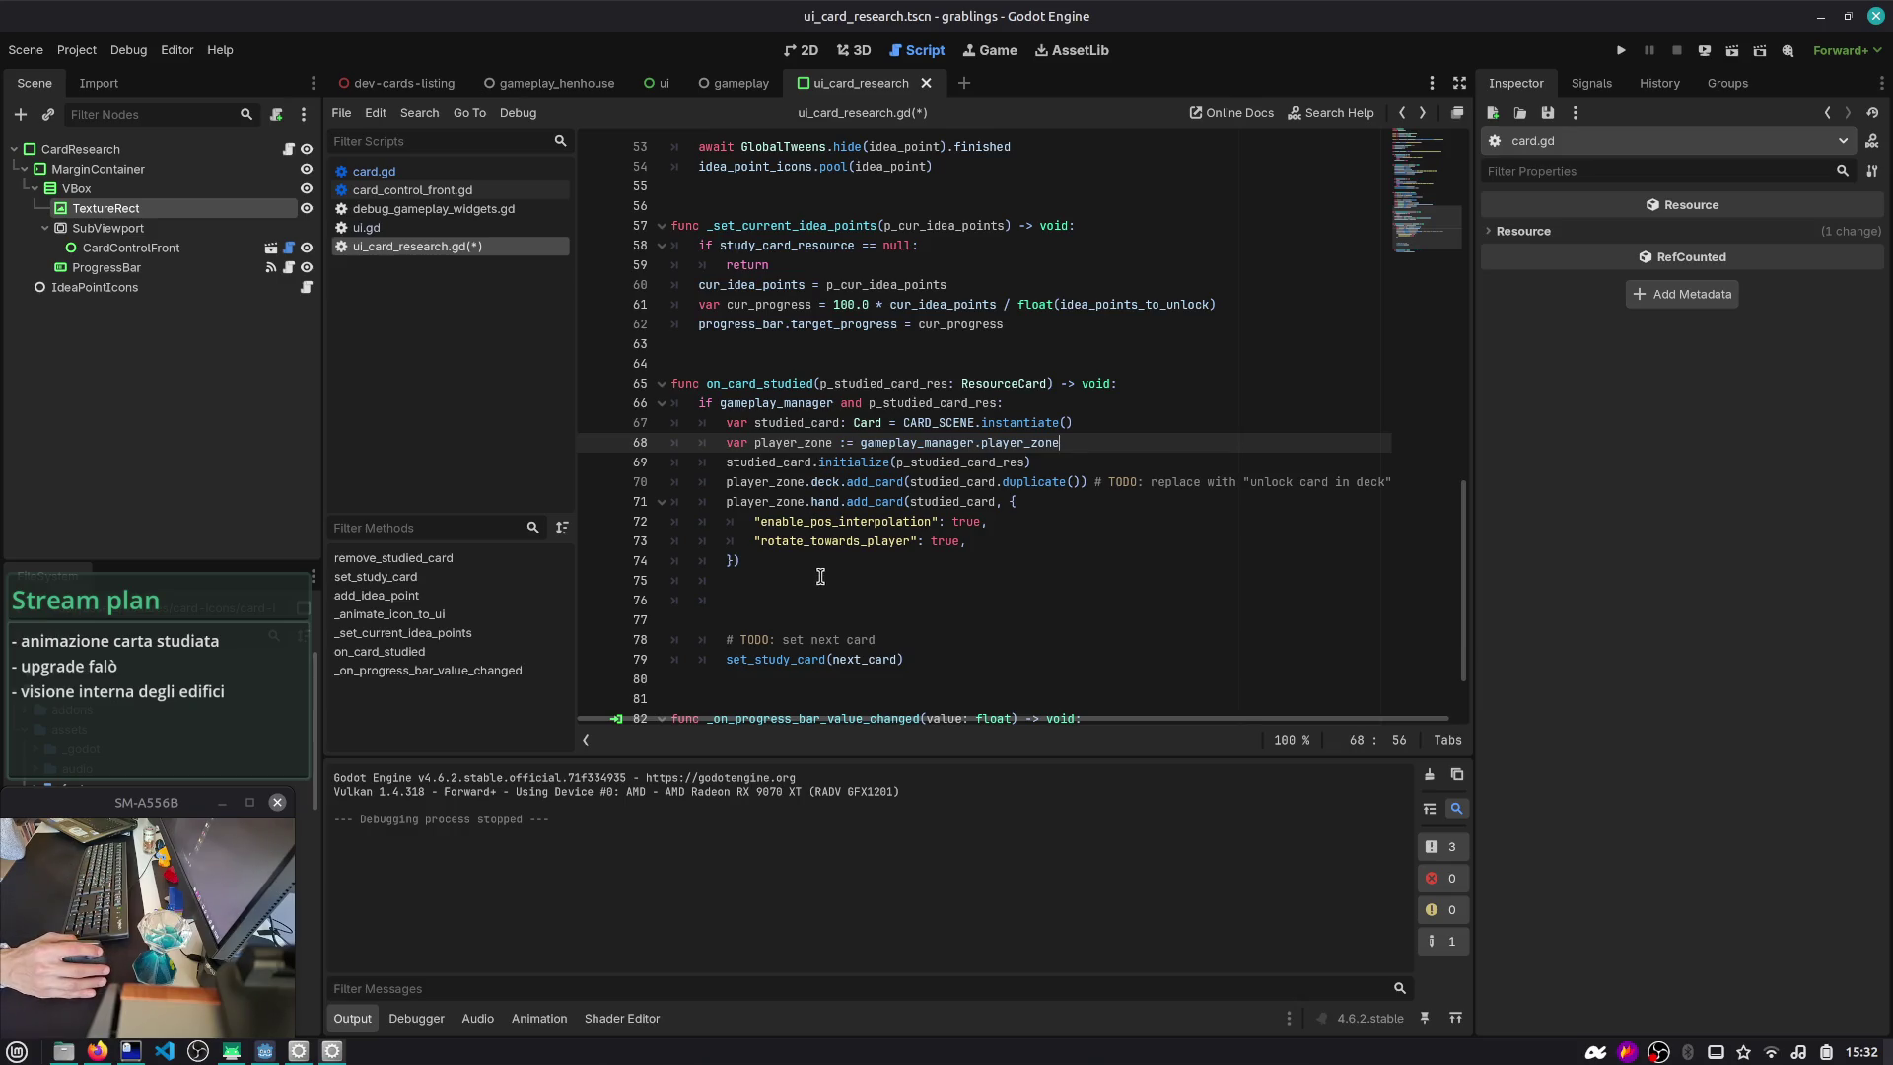
pyautogui.click(824, 597)
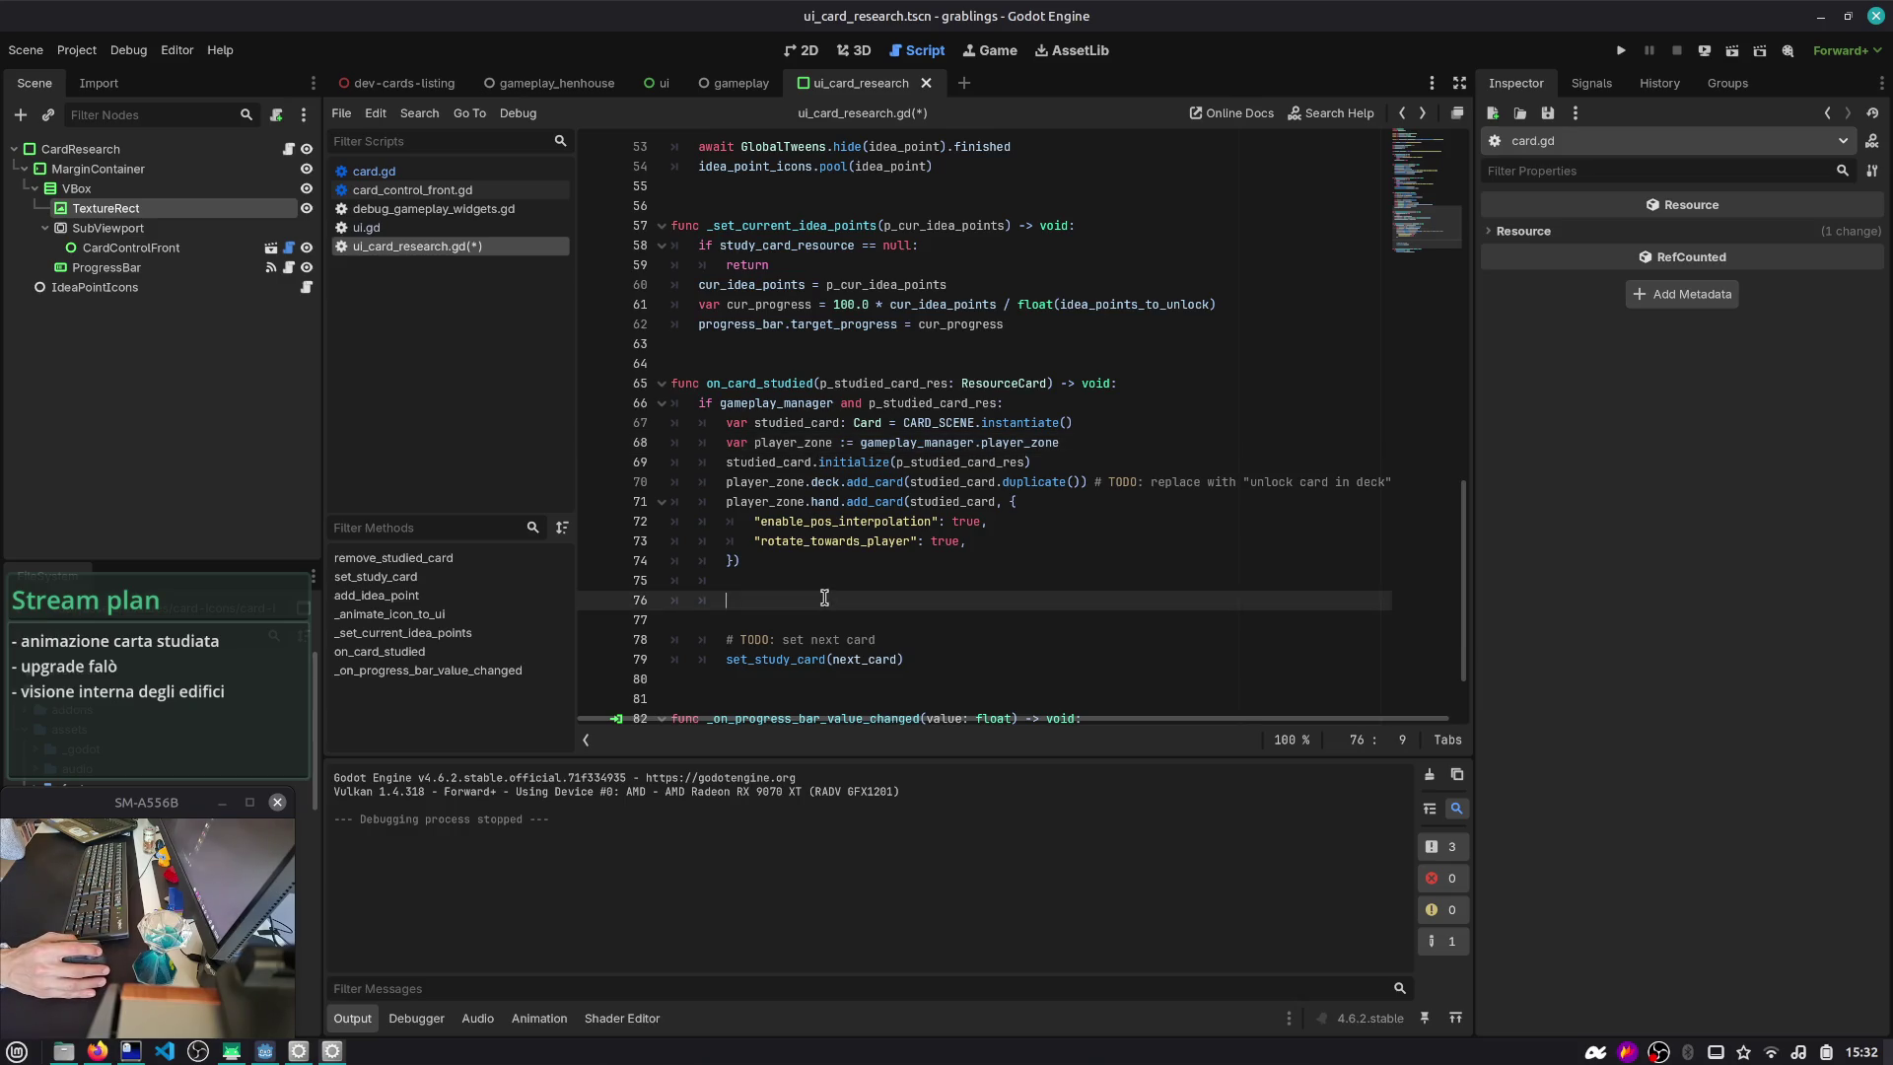
pyautogui.doubleClick(999, 423)
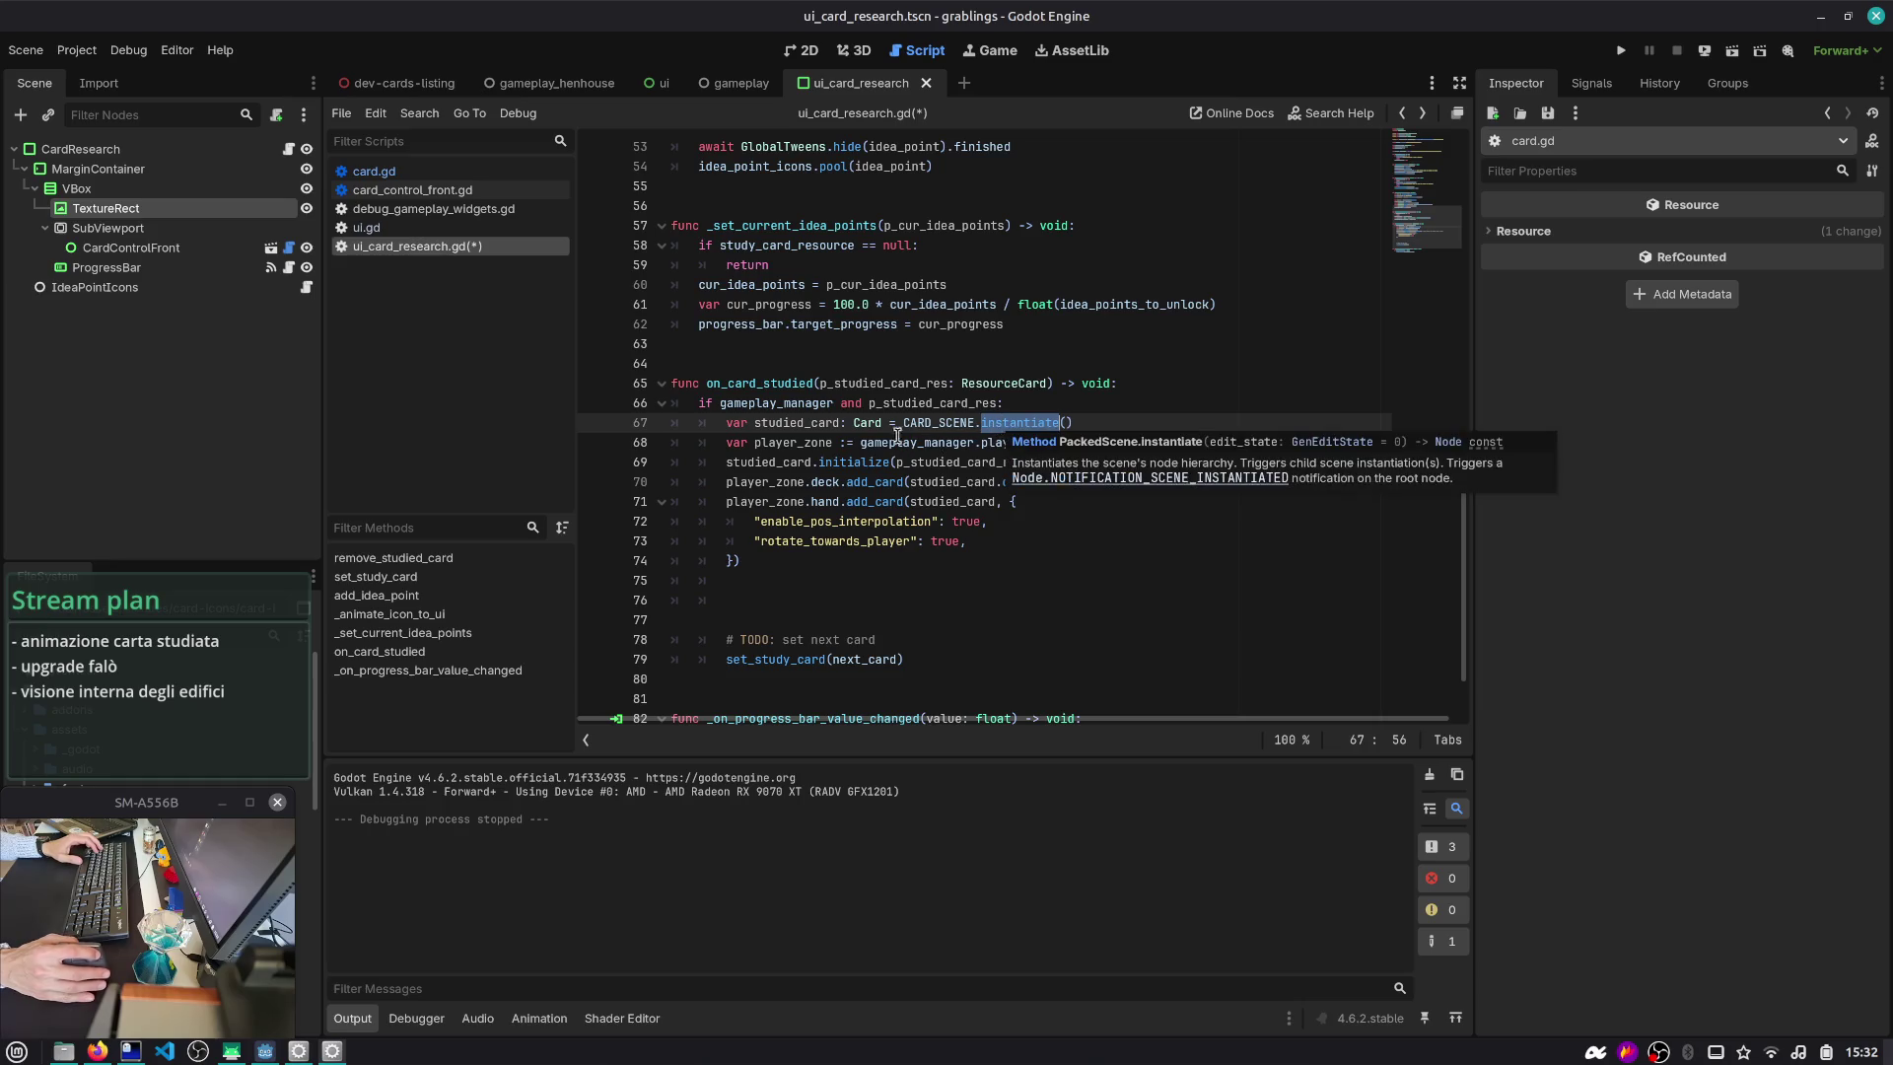
pyautogui.doubleClick(907, 402)
pyautogui.hotkey('ctrl', 'c')
pyautogui.click(808, 598)
pyautogui.hotkey('ctrl', 'v')
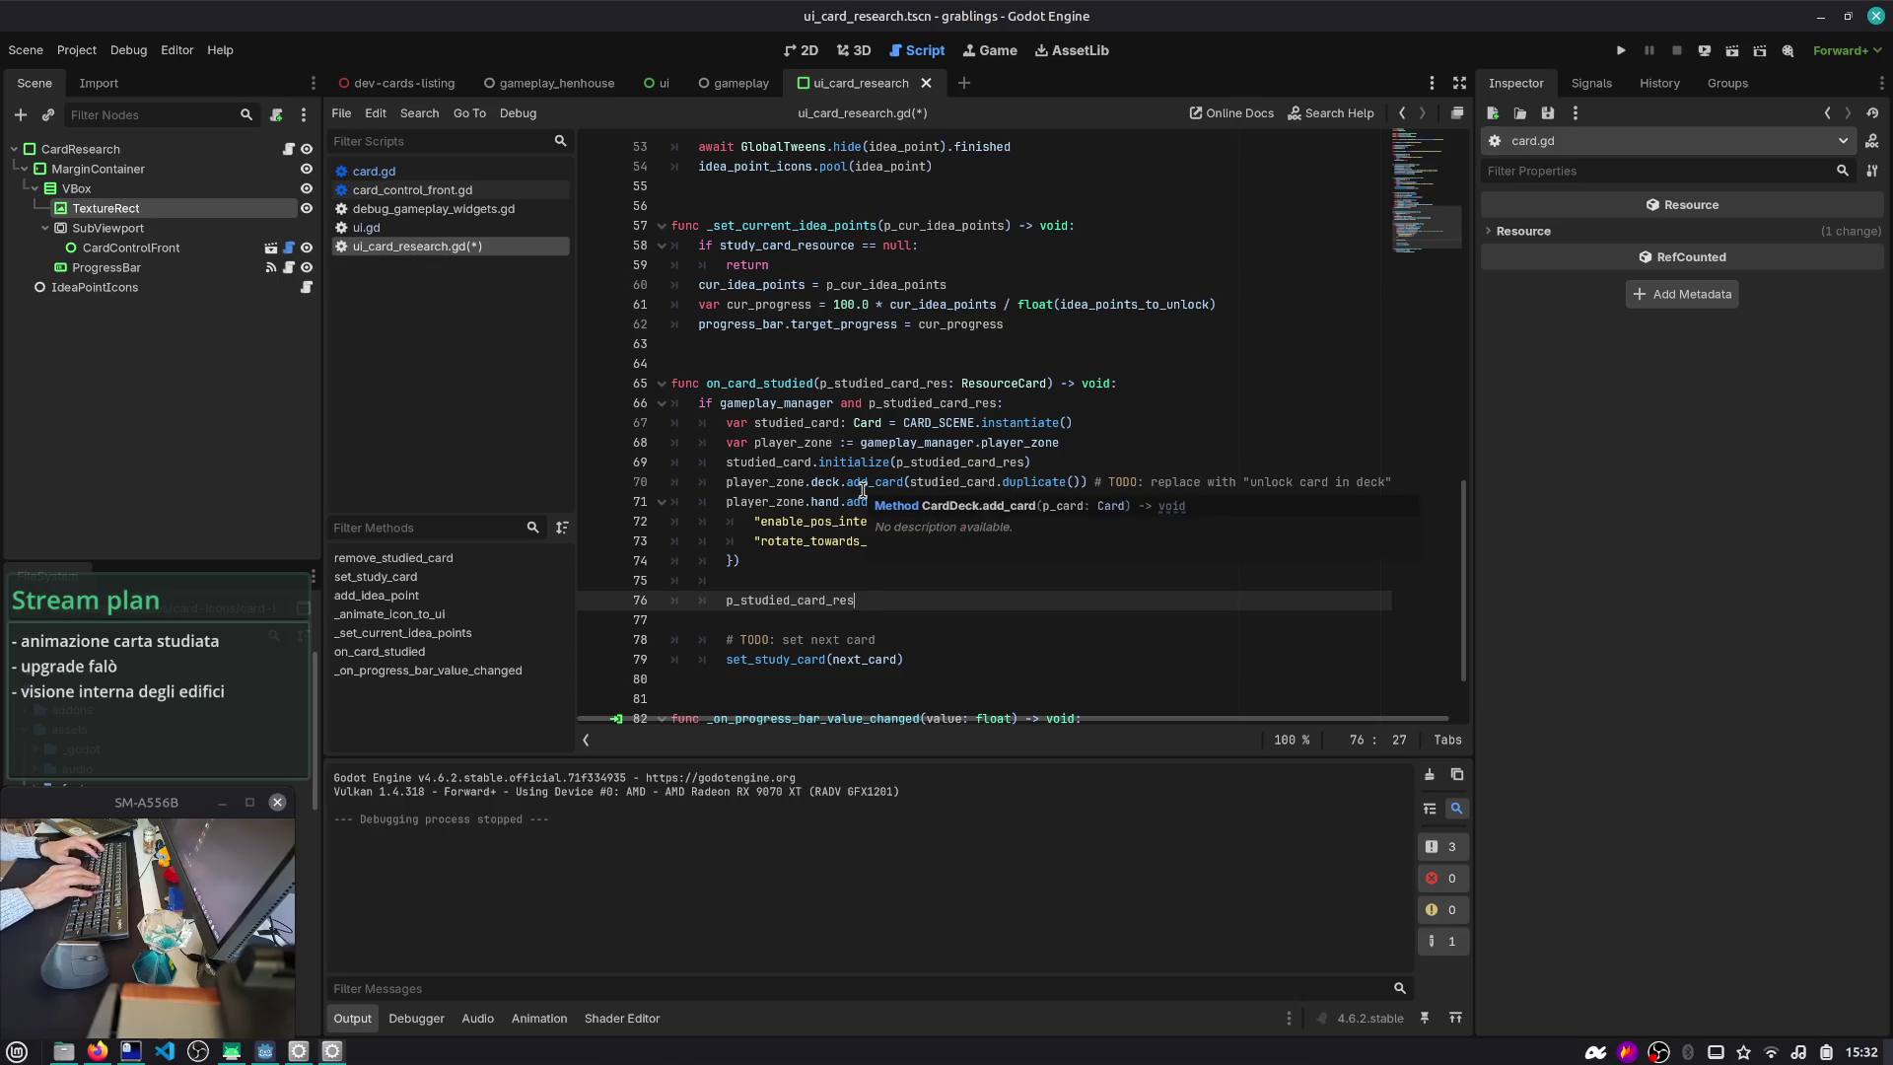
pyautogui.hotkey('ctrl', 'd')
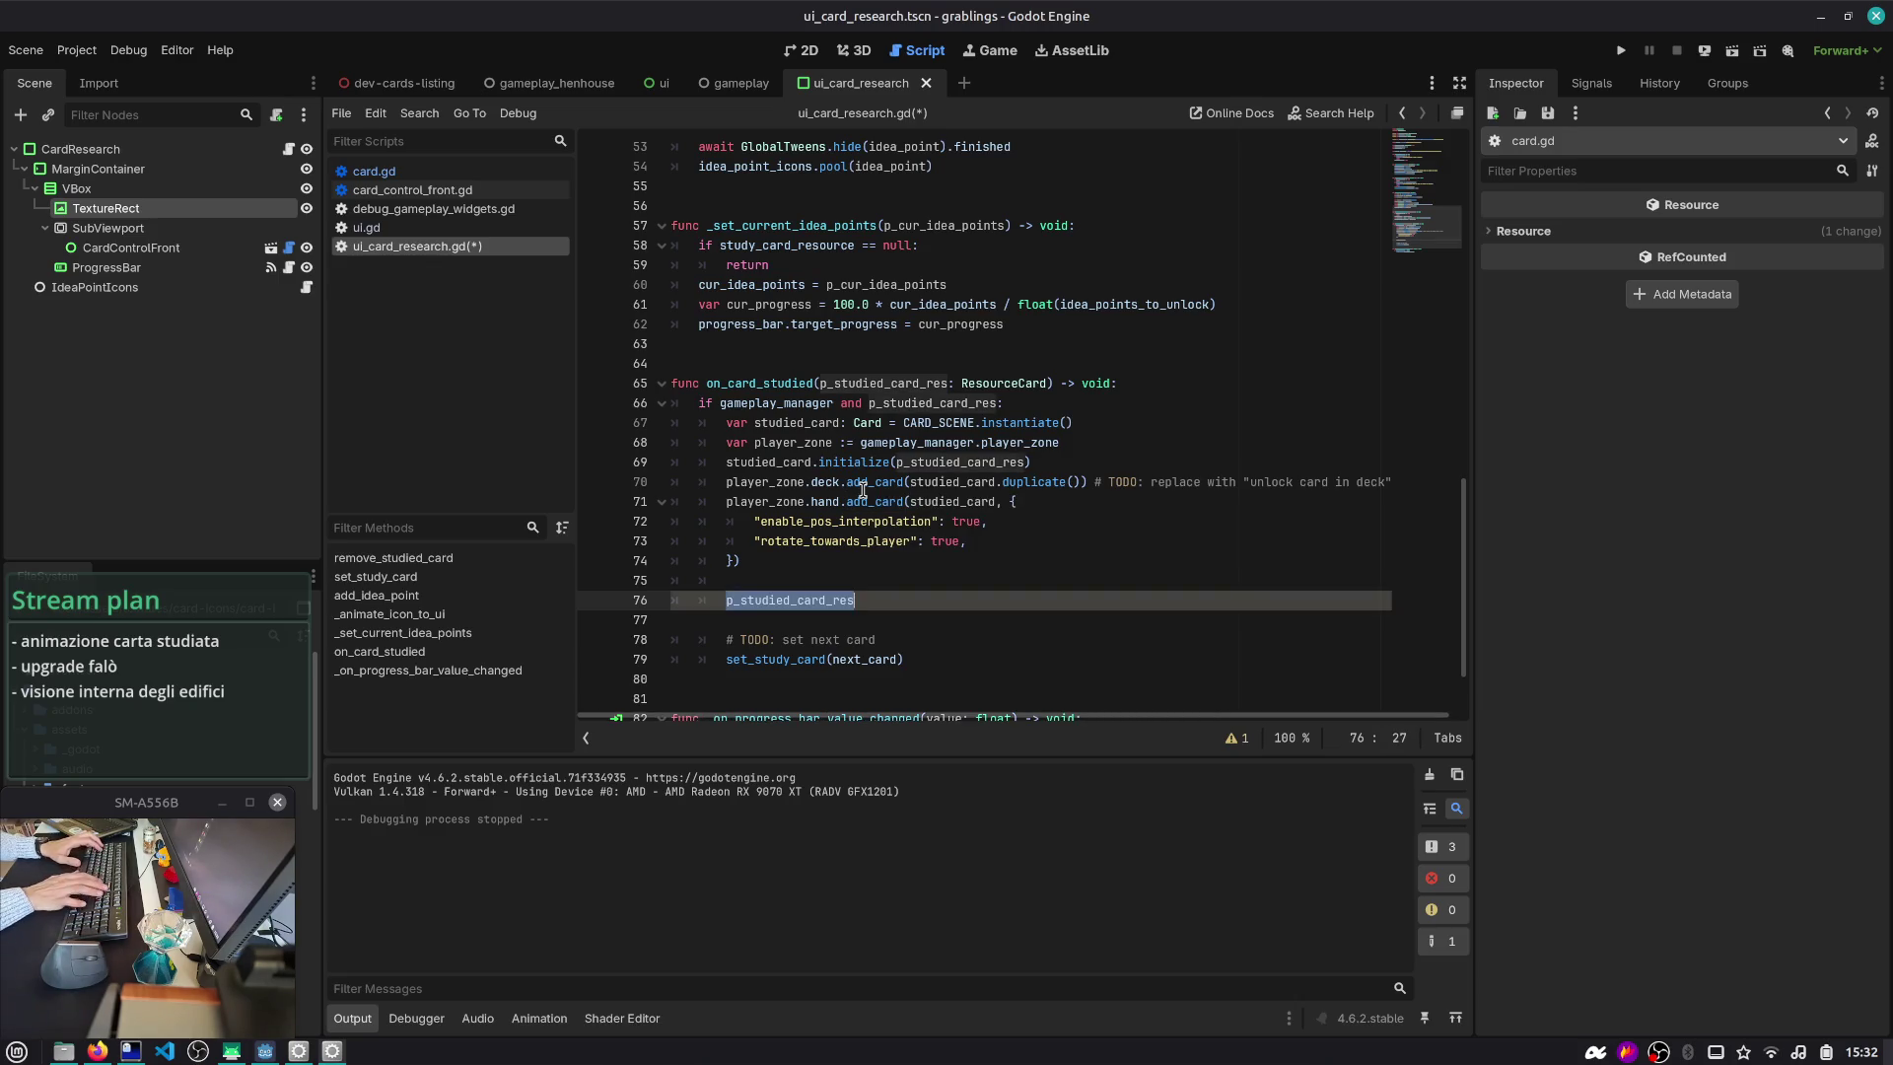
pyautogui.hotkey('ctrl', 'shift', 'o')
pyautogui.write('card_')
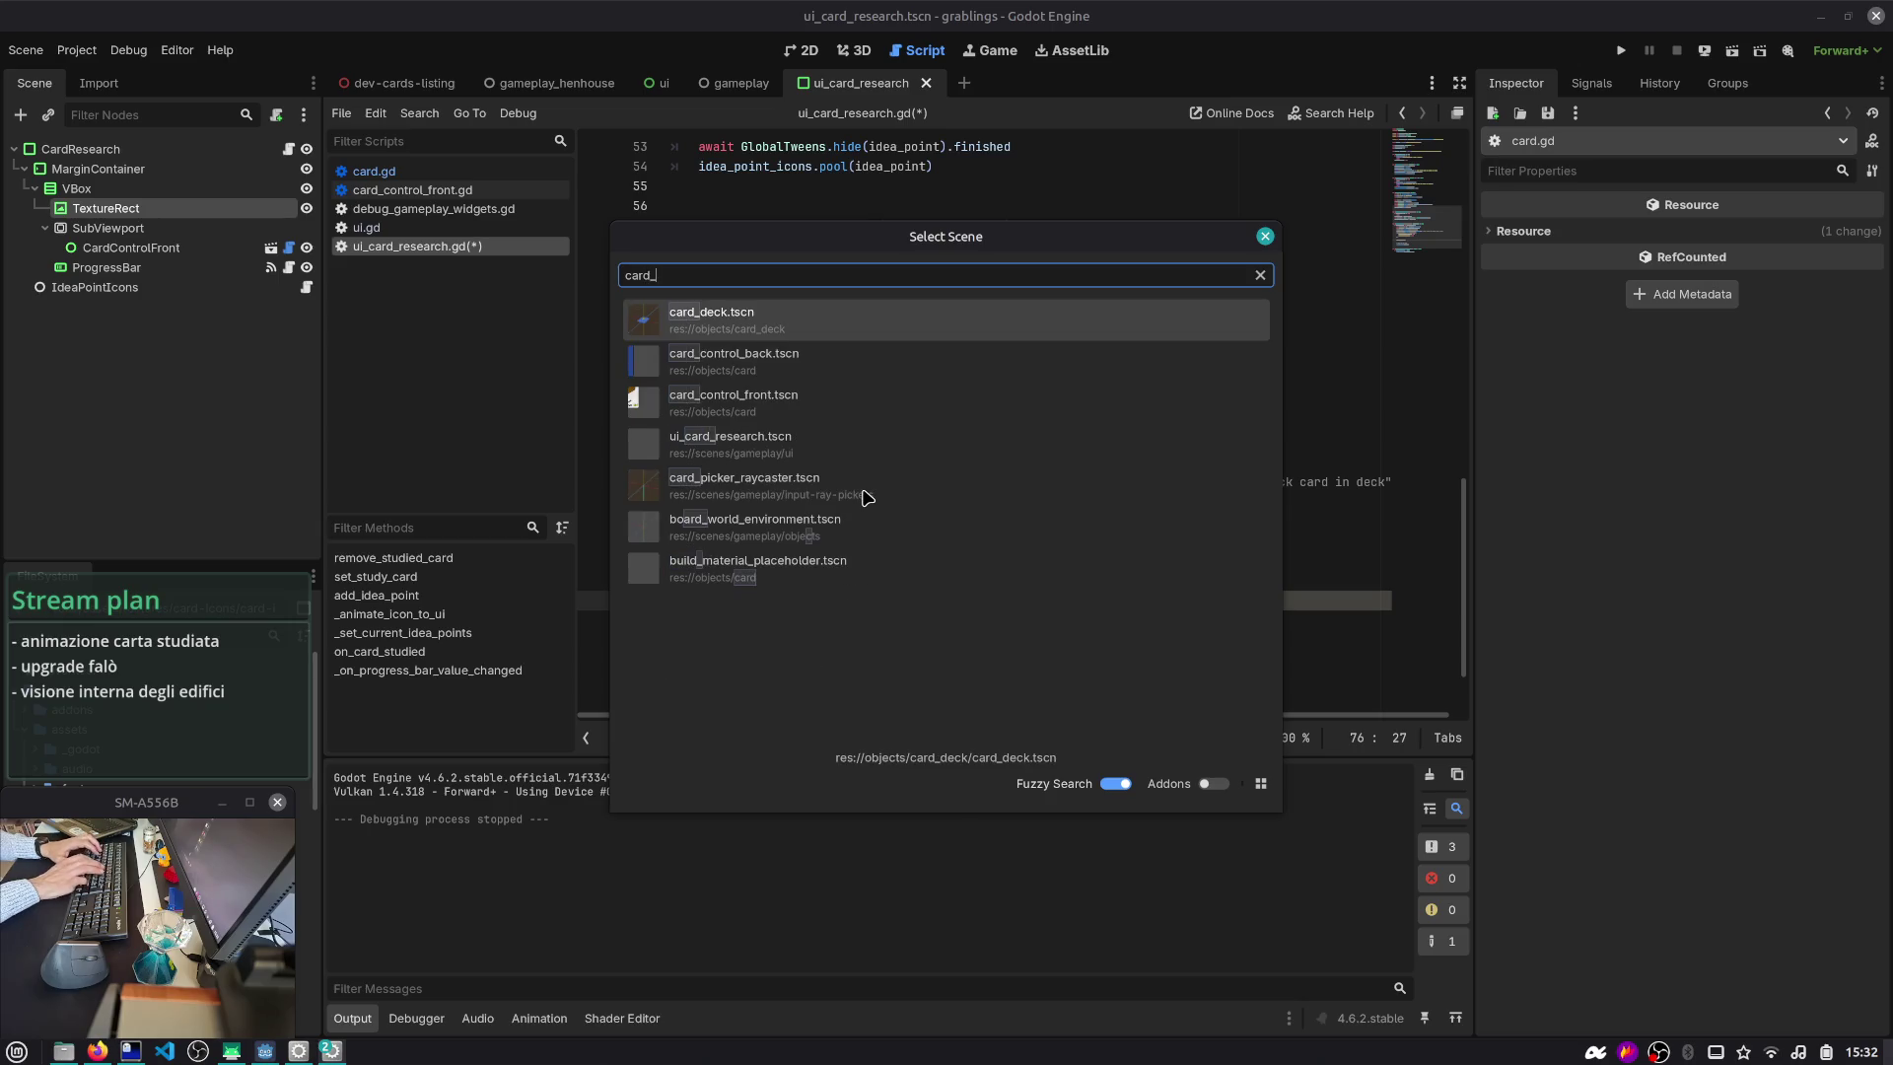
pyautogui.write('cron')
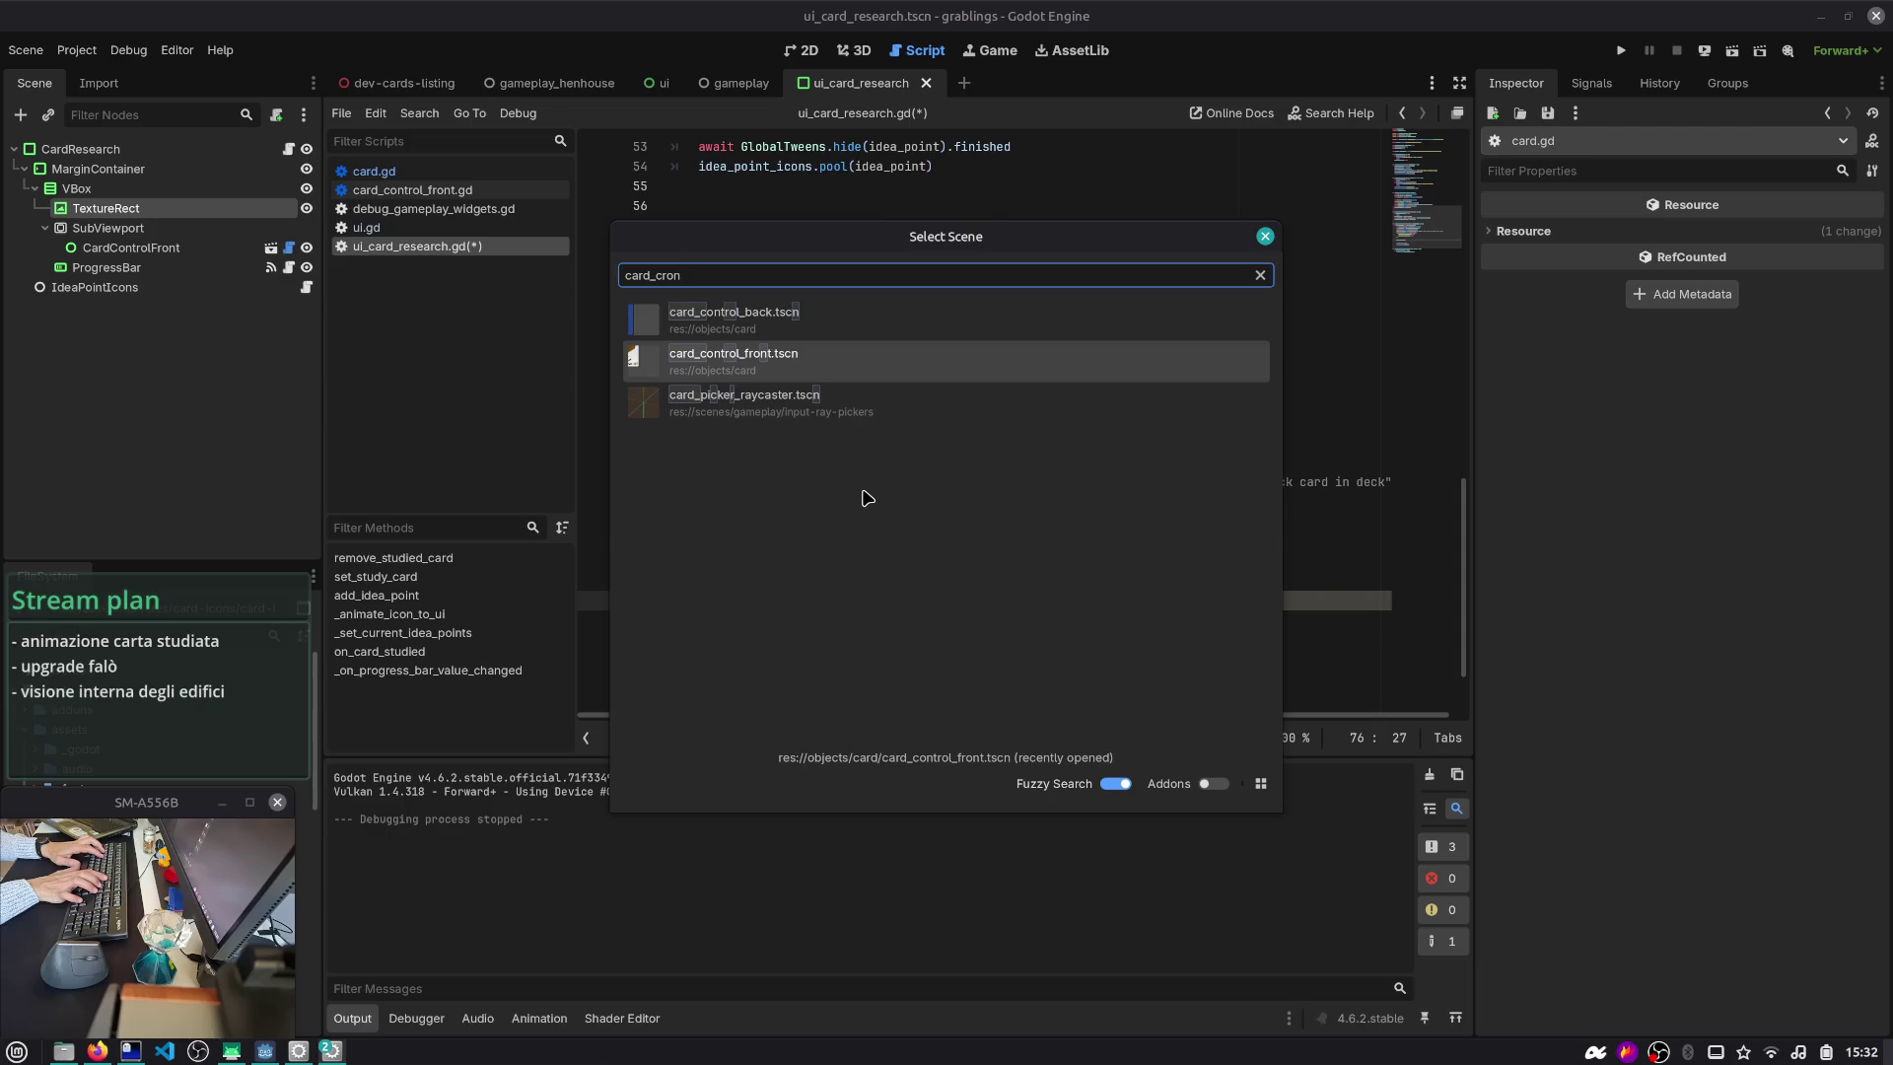
# - Open the card_control_front scene and inspect its CardControlFront root node
pyautogui.press('Return')
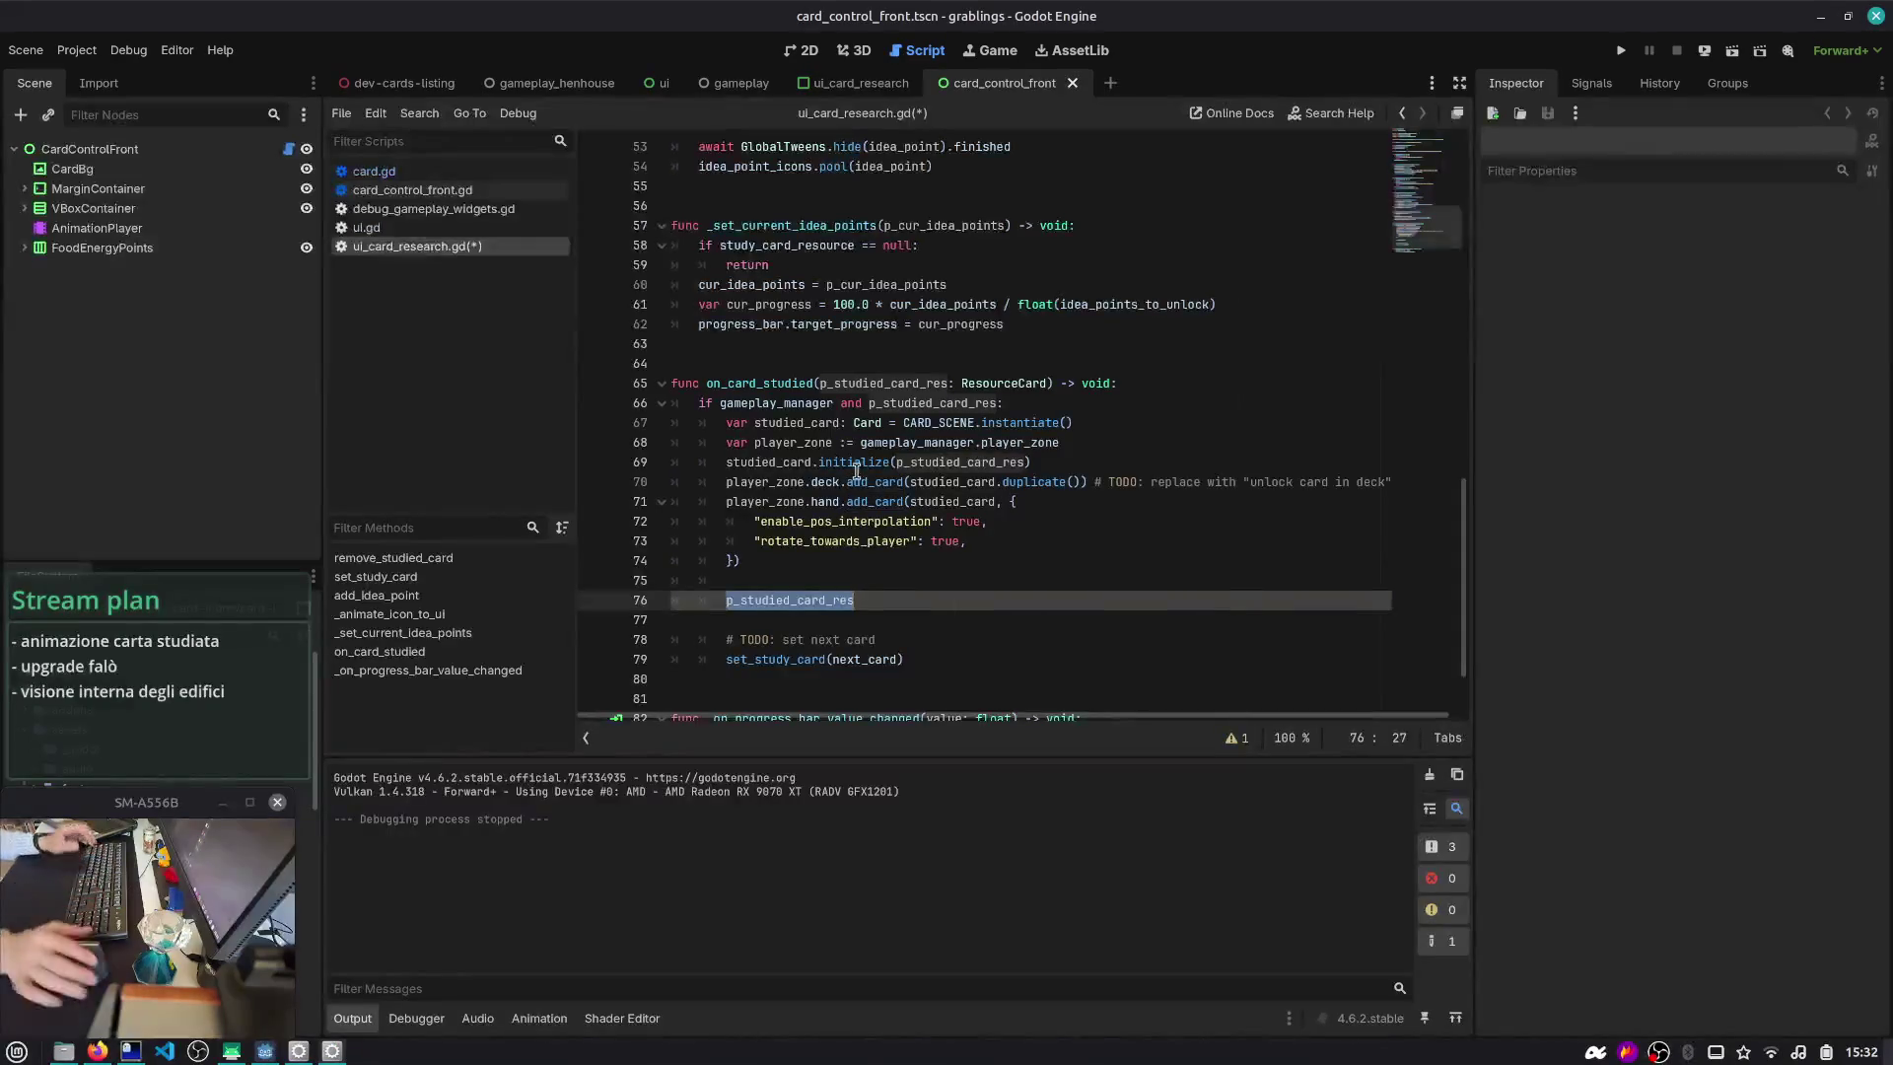
pyautogui.click(814, 49)
pyautogui.scroll(-8, 934, 368)
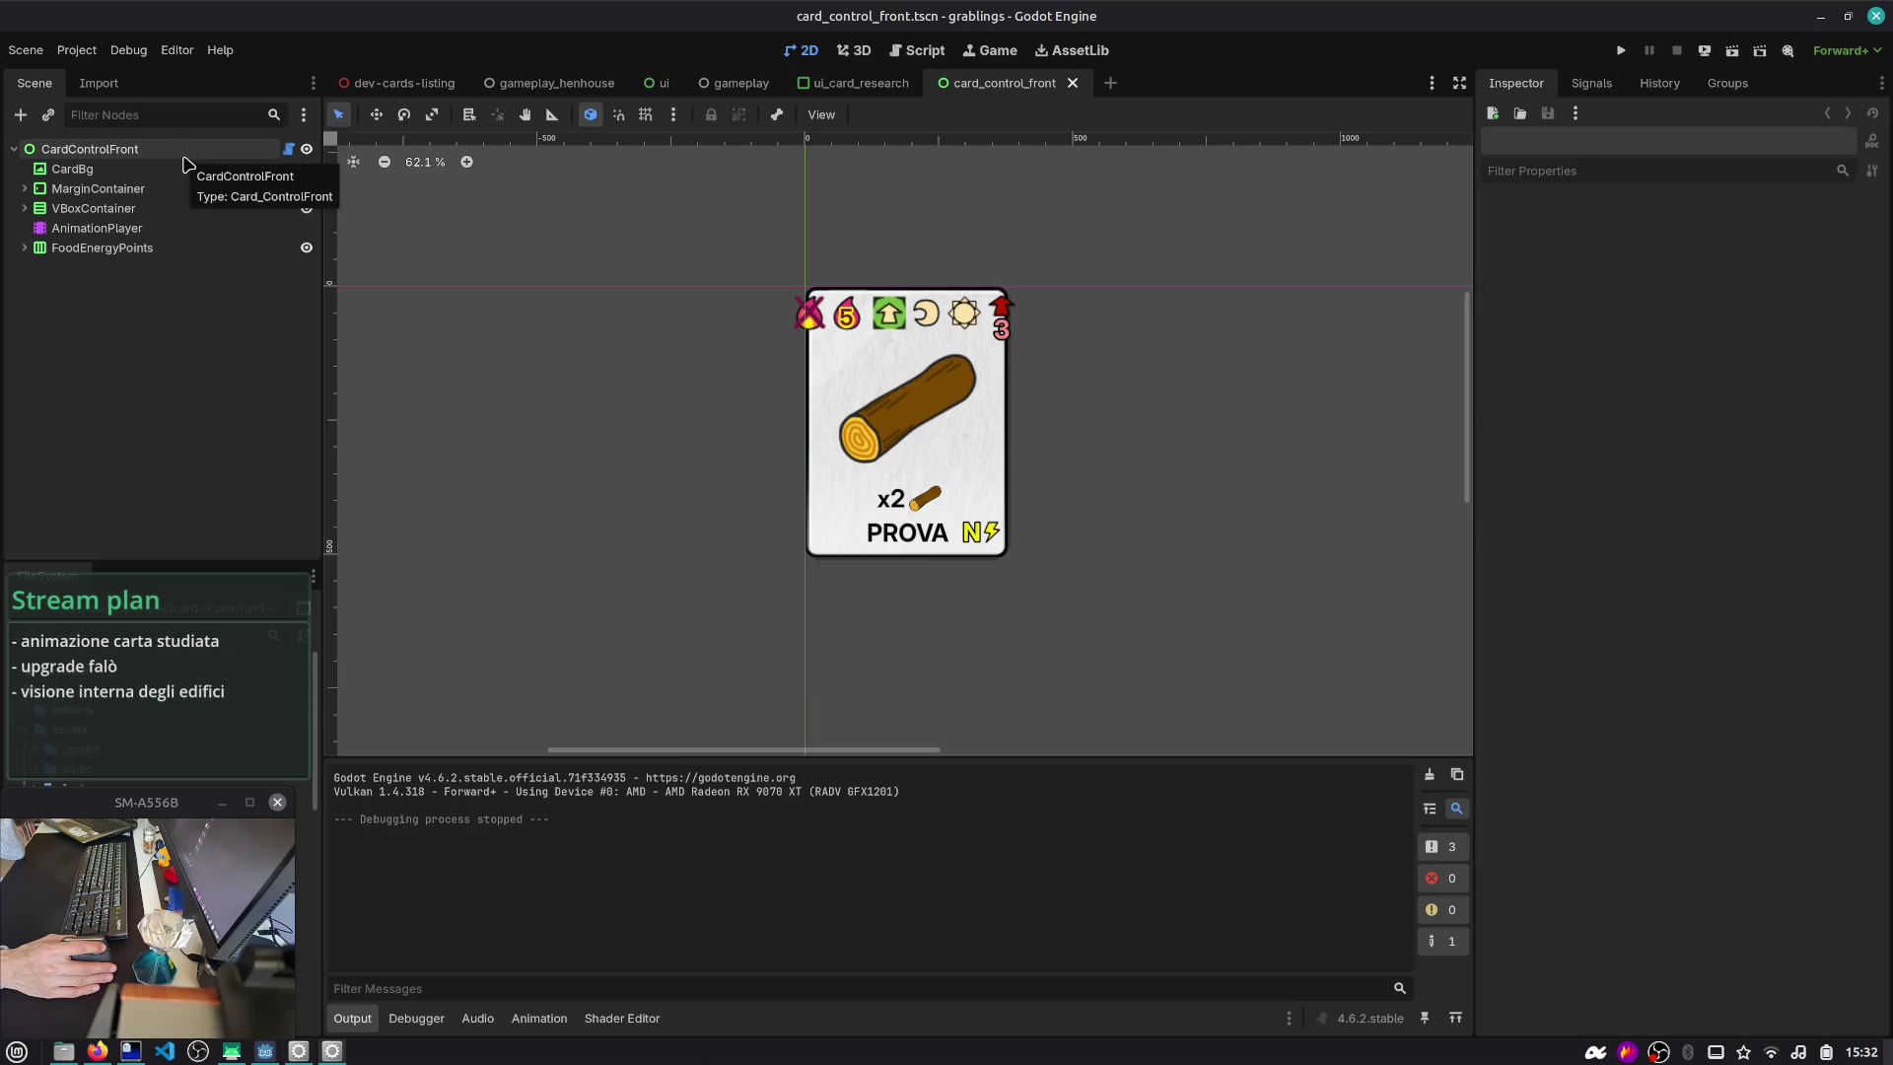
pyautogui.click(138, 150)
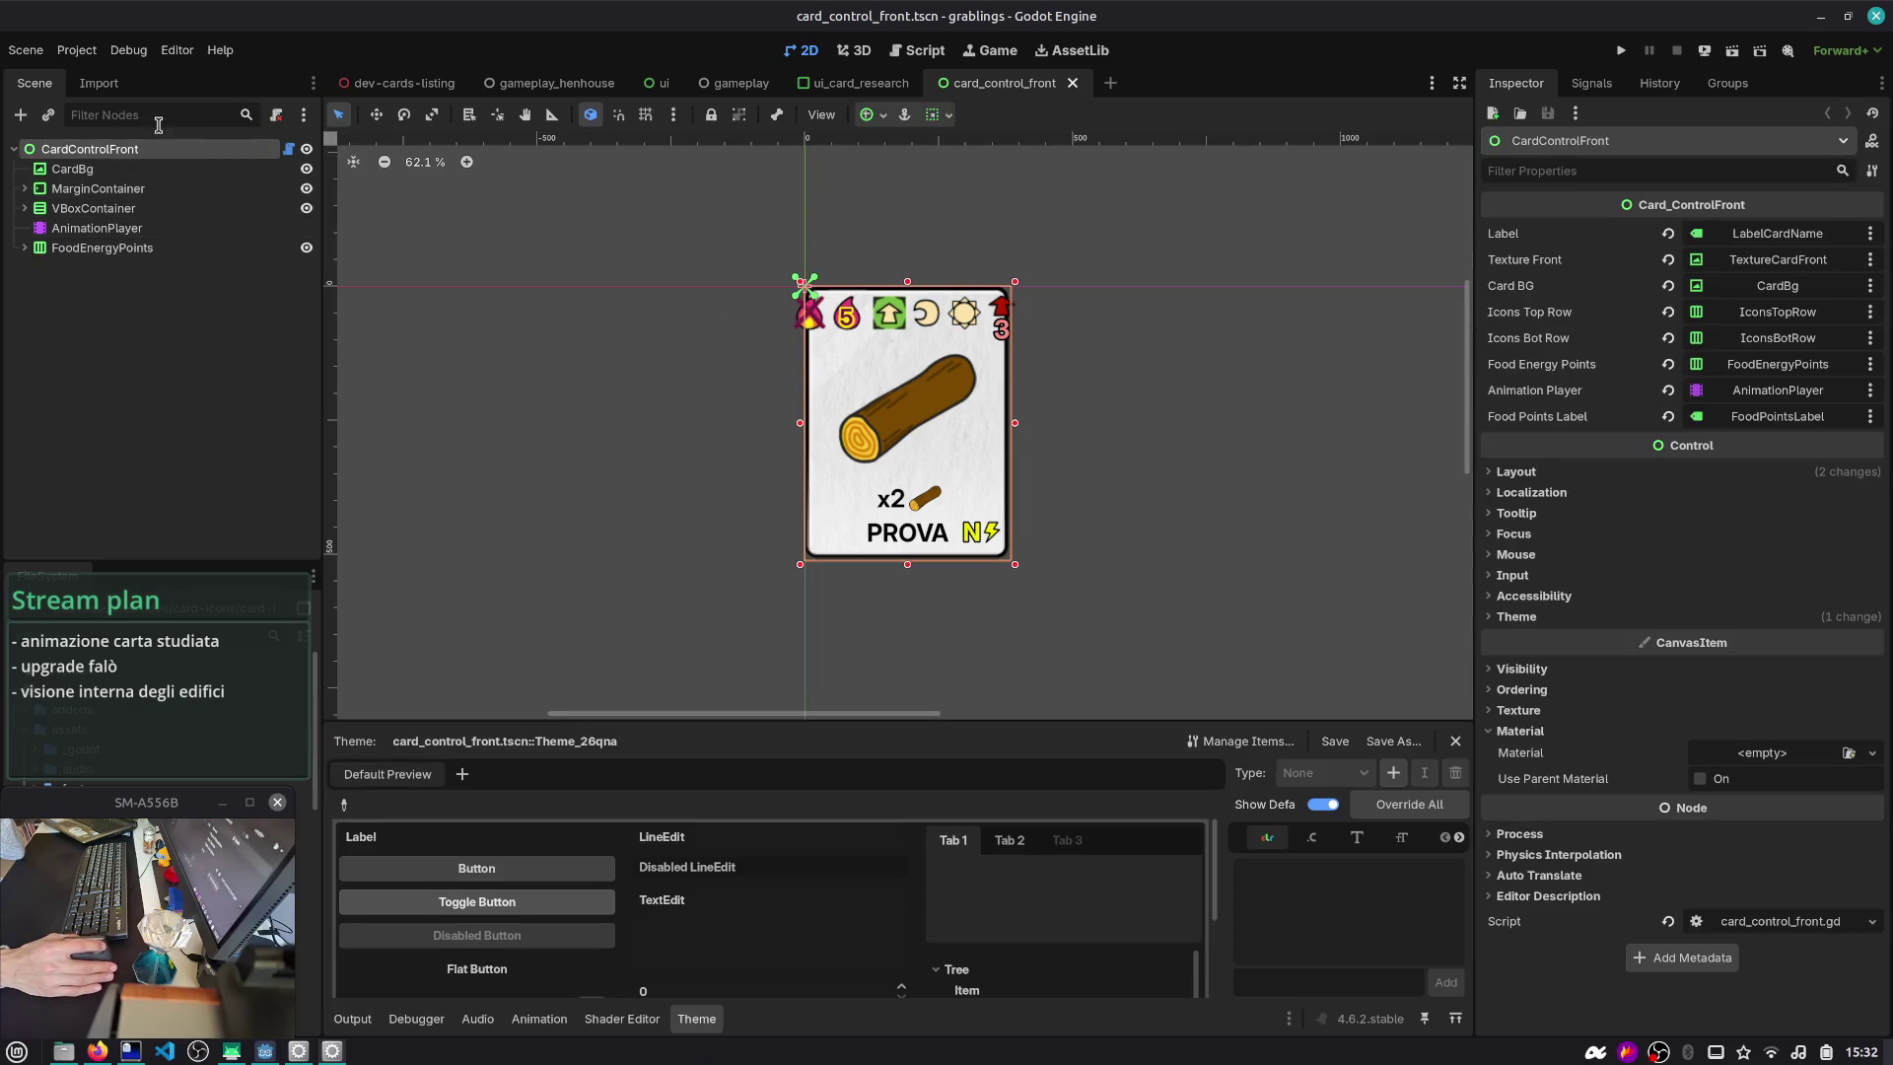
# - Open card.tscn and view the card in the 3D, 2D and game views
pyautogui.hotkey('ctrl', 'shift', 'o')
pyautogui.write('card')
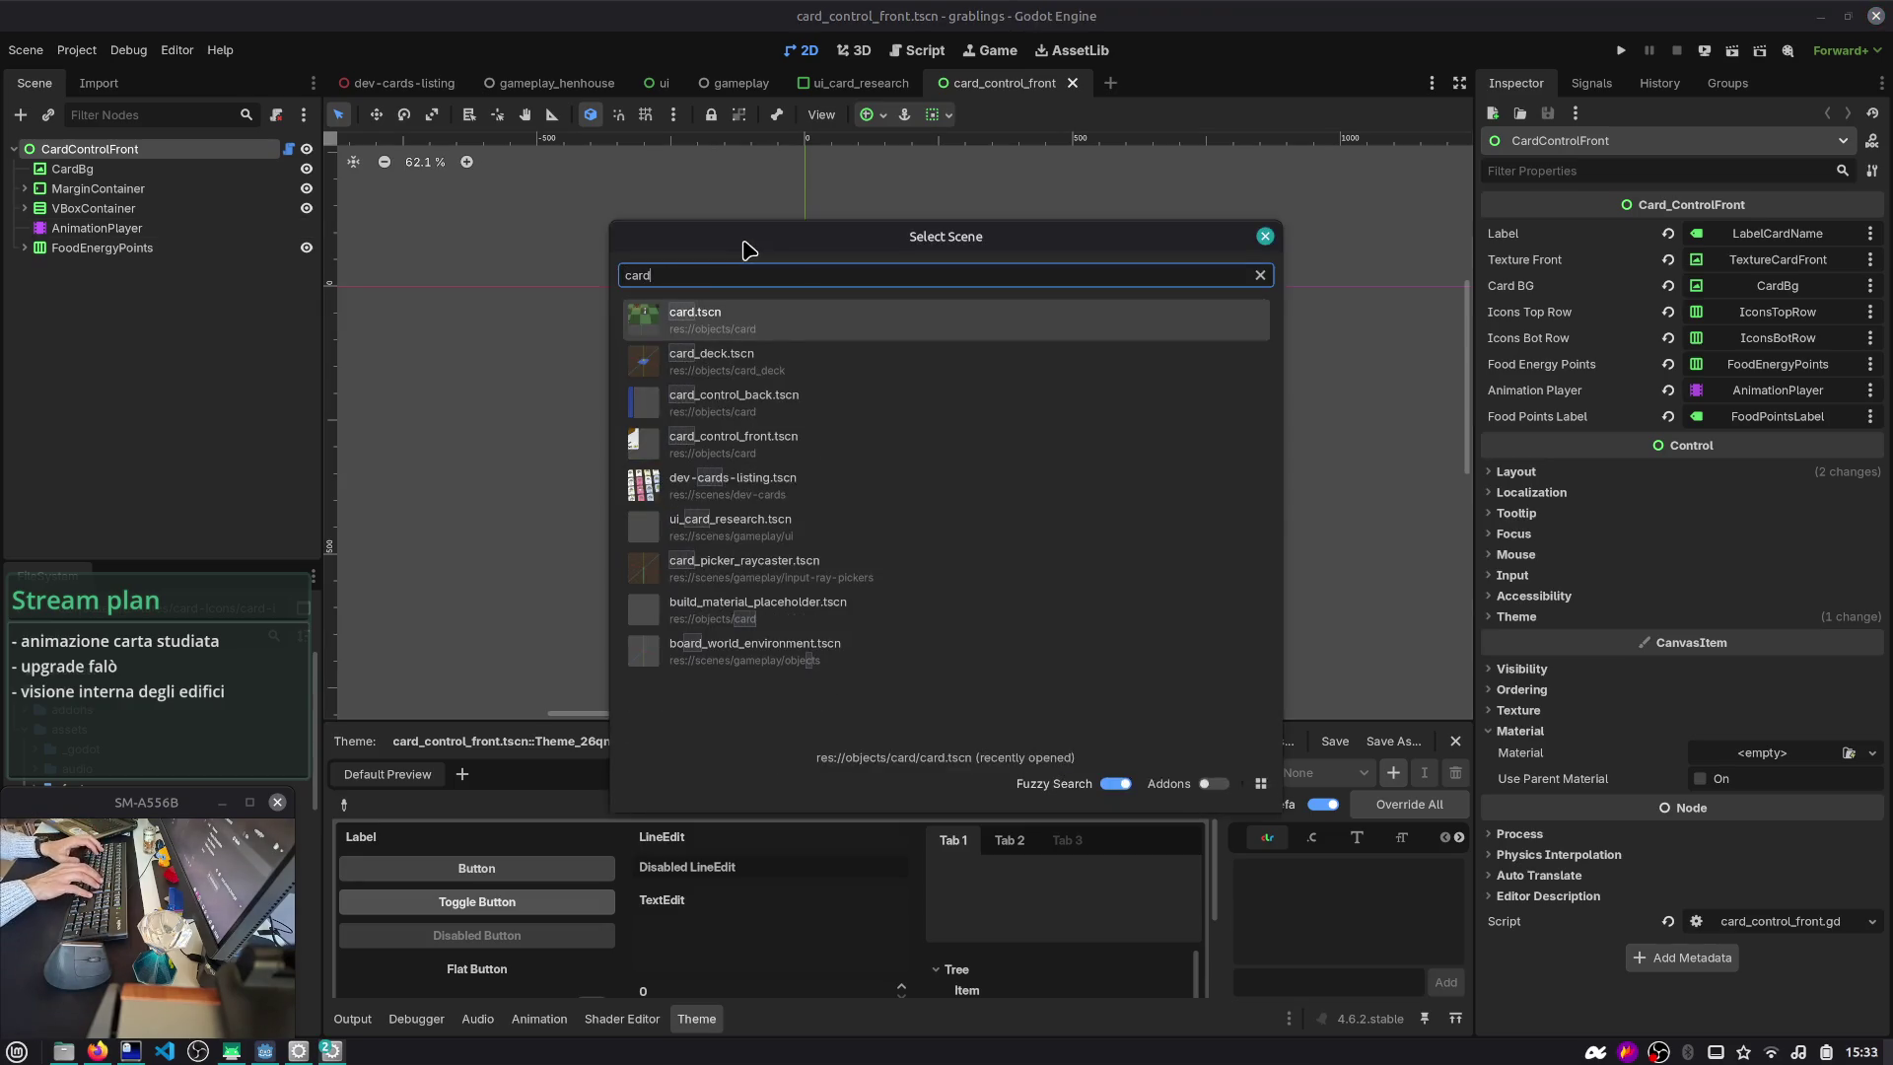
pyautogui.press('Return')
pyautogui.moveTo(897, 397)
pyautogui.mouseDown()
pyautogui.moveTo(849, 490)
pyautogui.moveTo(901, 325)
pyautogui.moveTo(976, 351)
pyautogui.moveTo(1151, 245)
pyautogui.moveTo(688, 359)
pyautogui.moveTo(665, 328)
pyautogui.mouseUp()
pyautogui.scroll(2, 1150, 246)
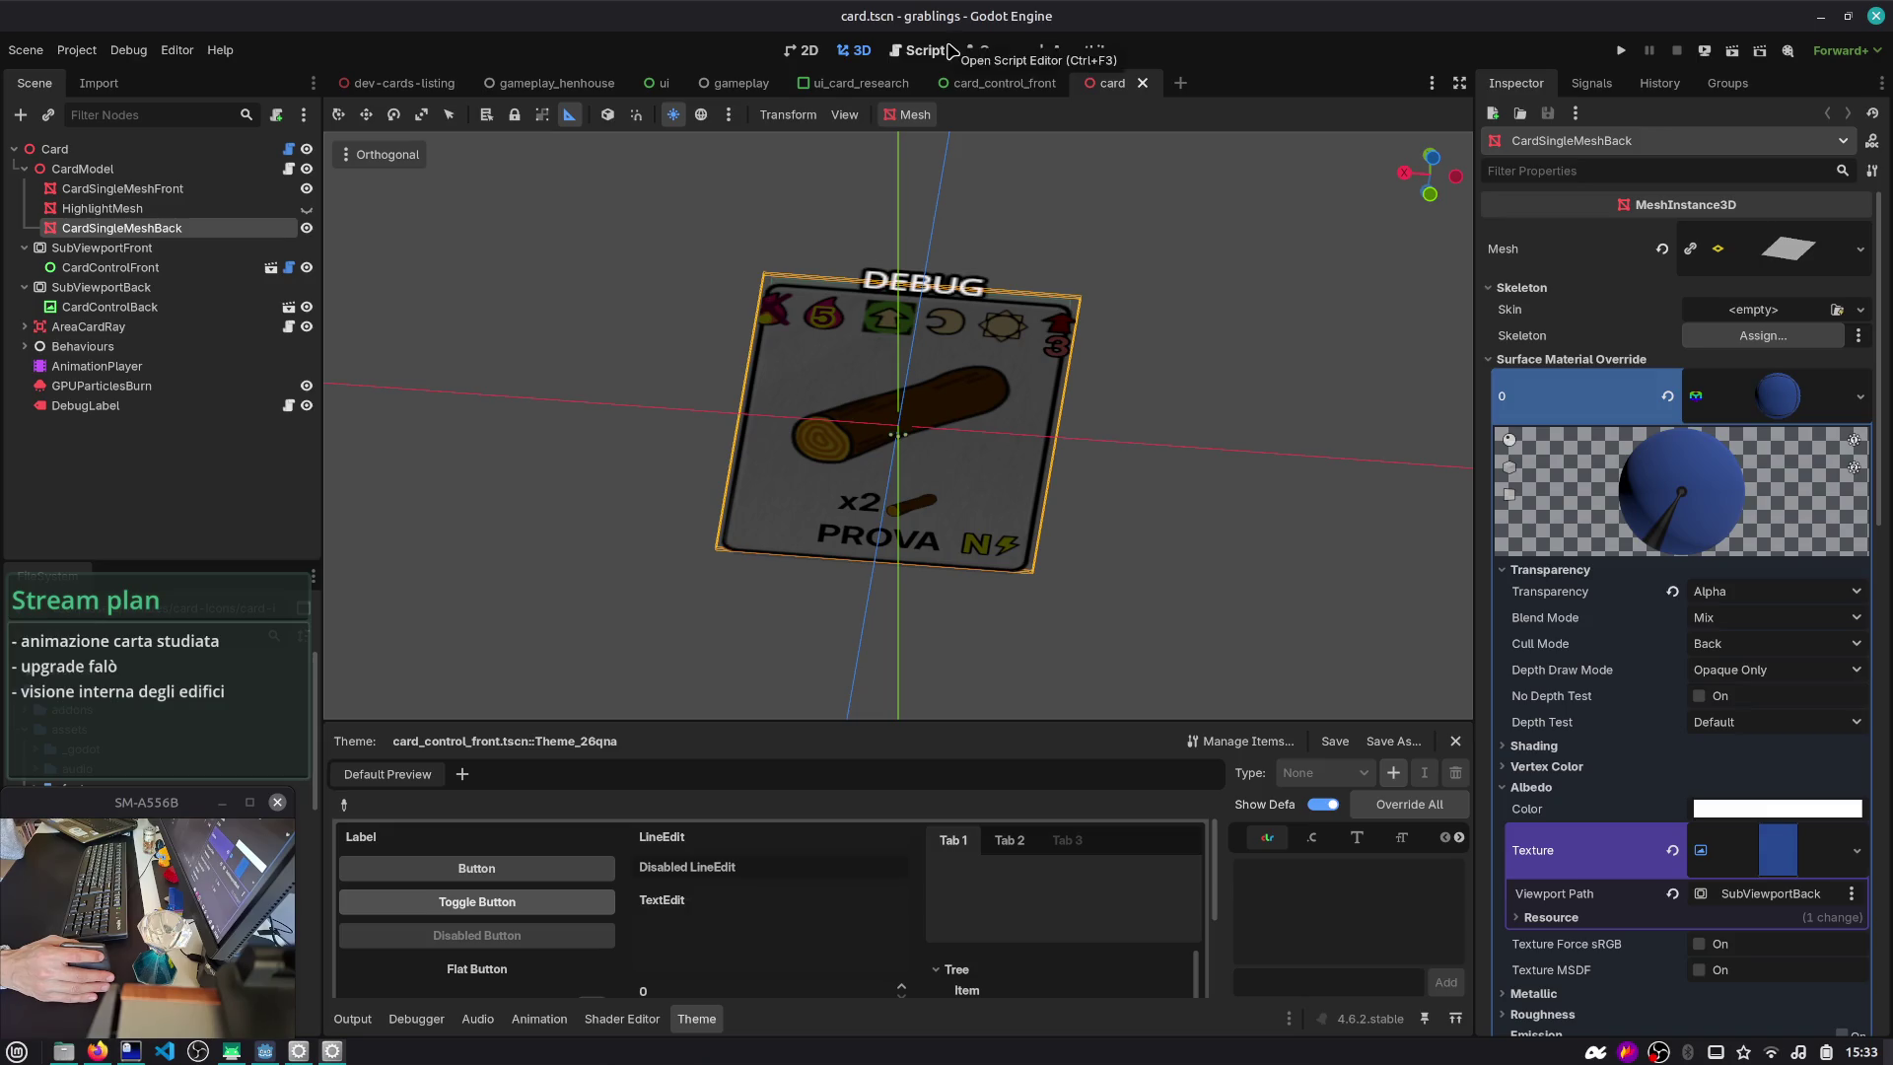
pyautogui.click(810, 54)
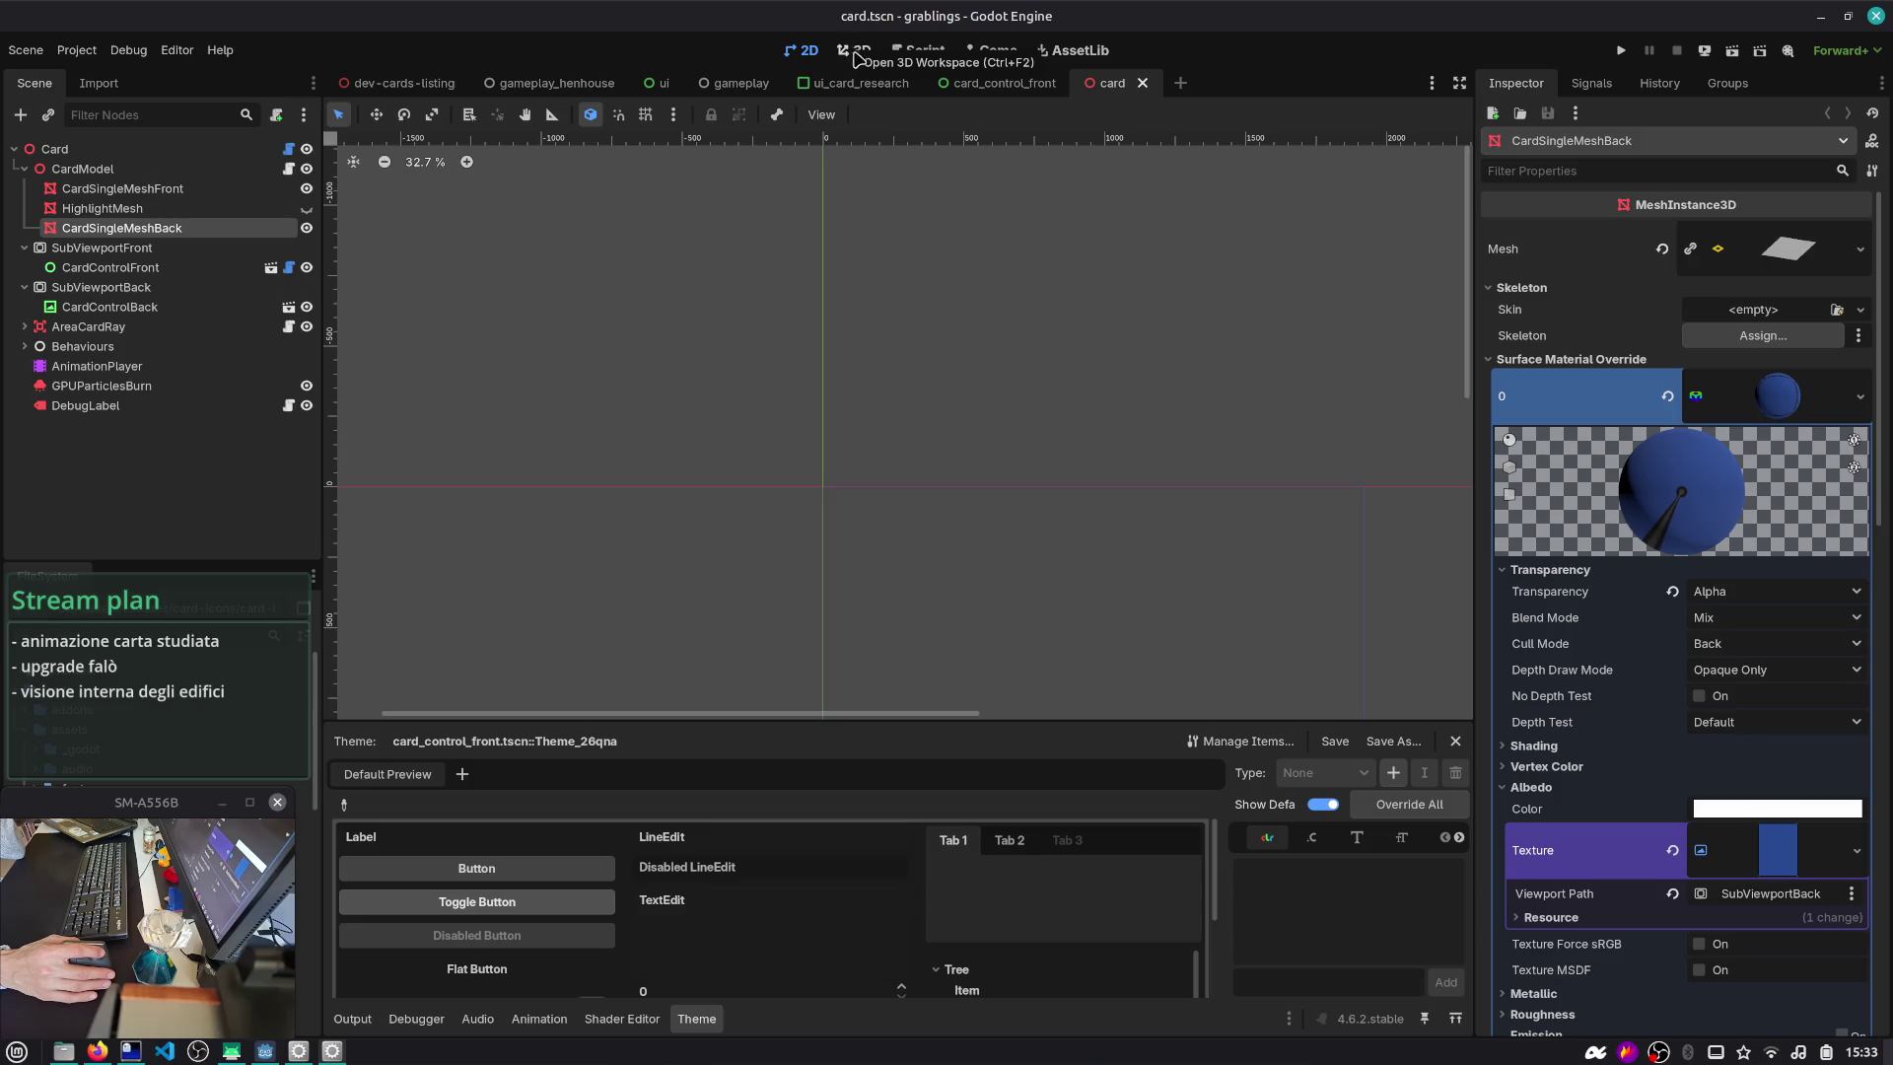
pyautogui.click(986, 52)
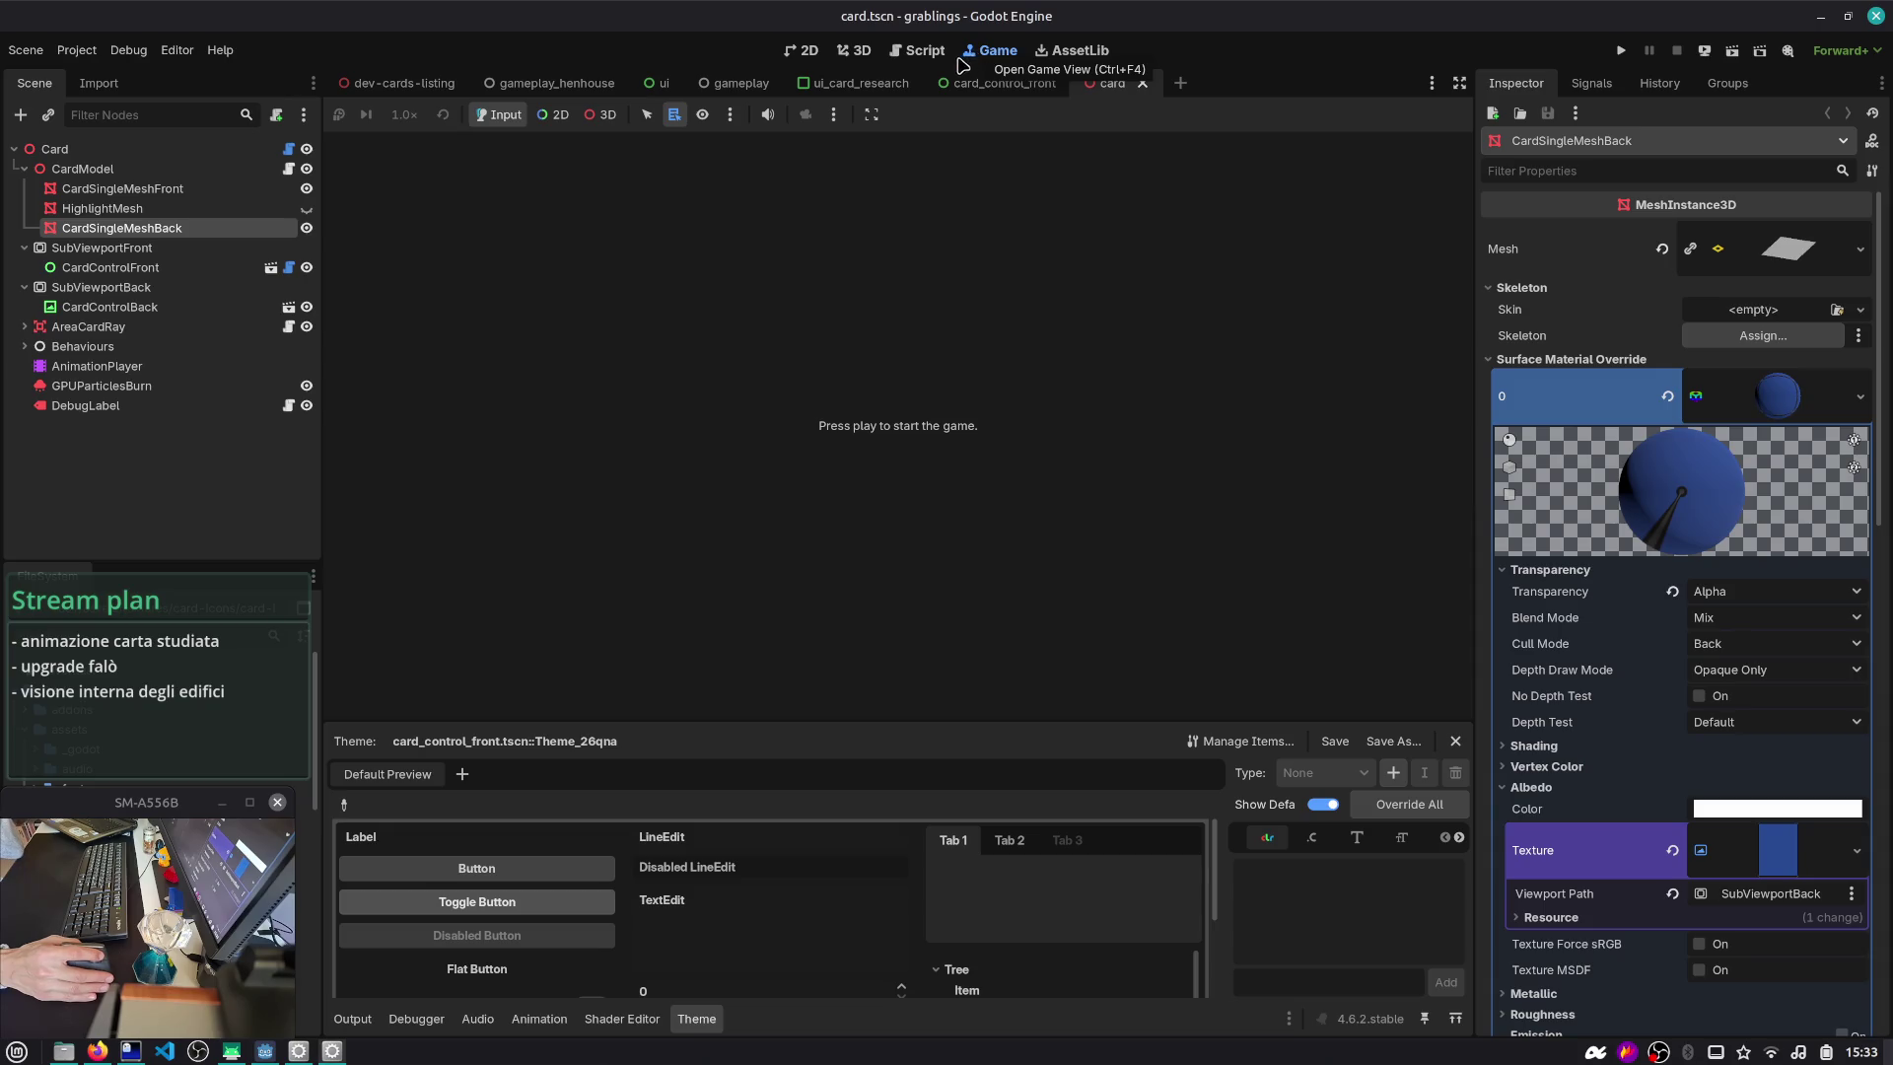
pyautogui.click(853, 50)
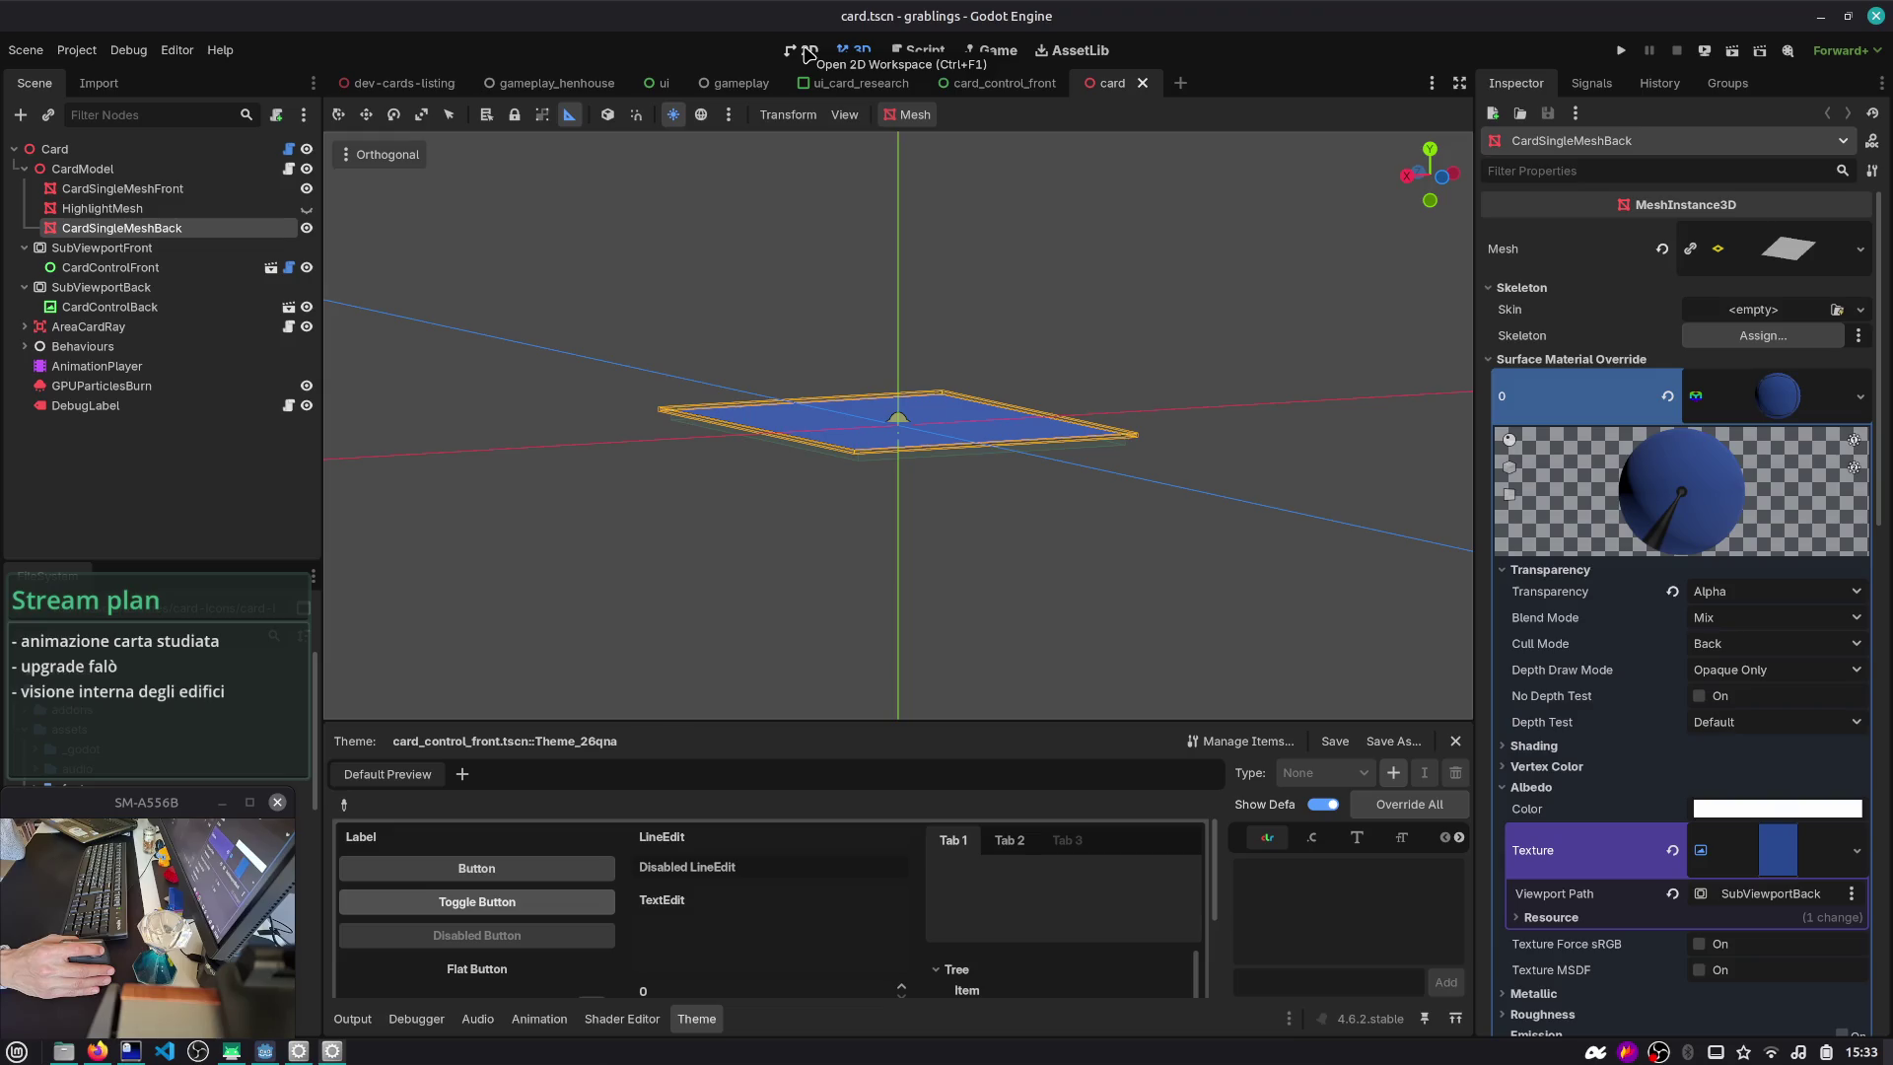
# - Return to ui_card_research.gd with the cursor at the end of line 76
pyautogui.click(918, 51)
pyautogui.scroll(-2, 898, 472)
pyautogui.click(892, 482)
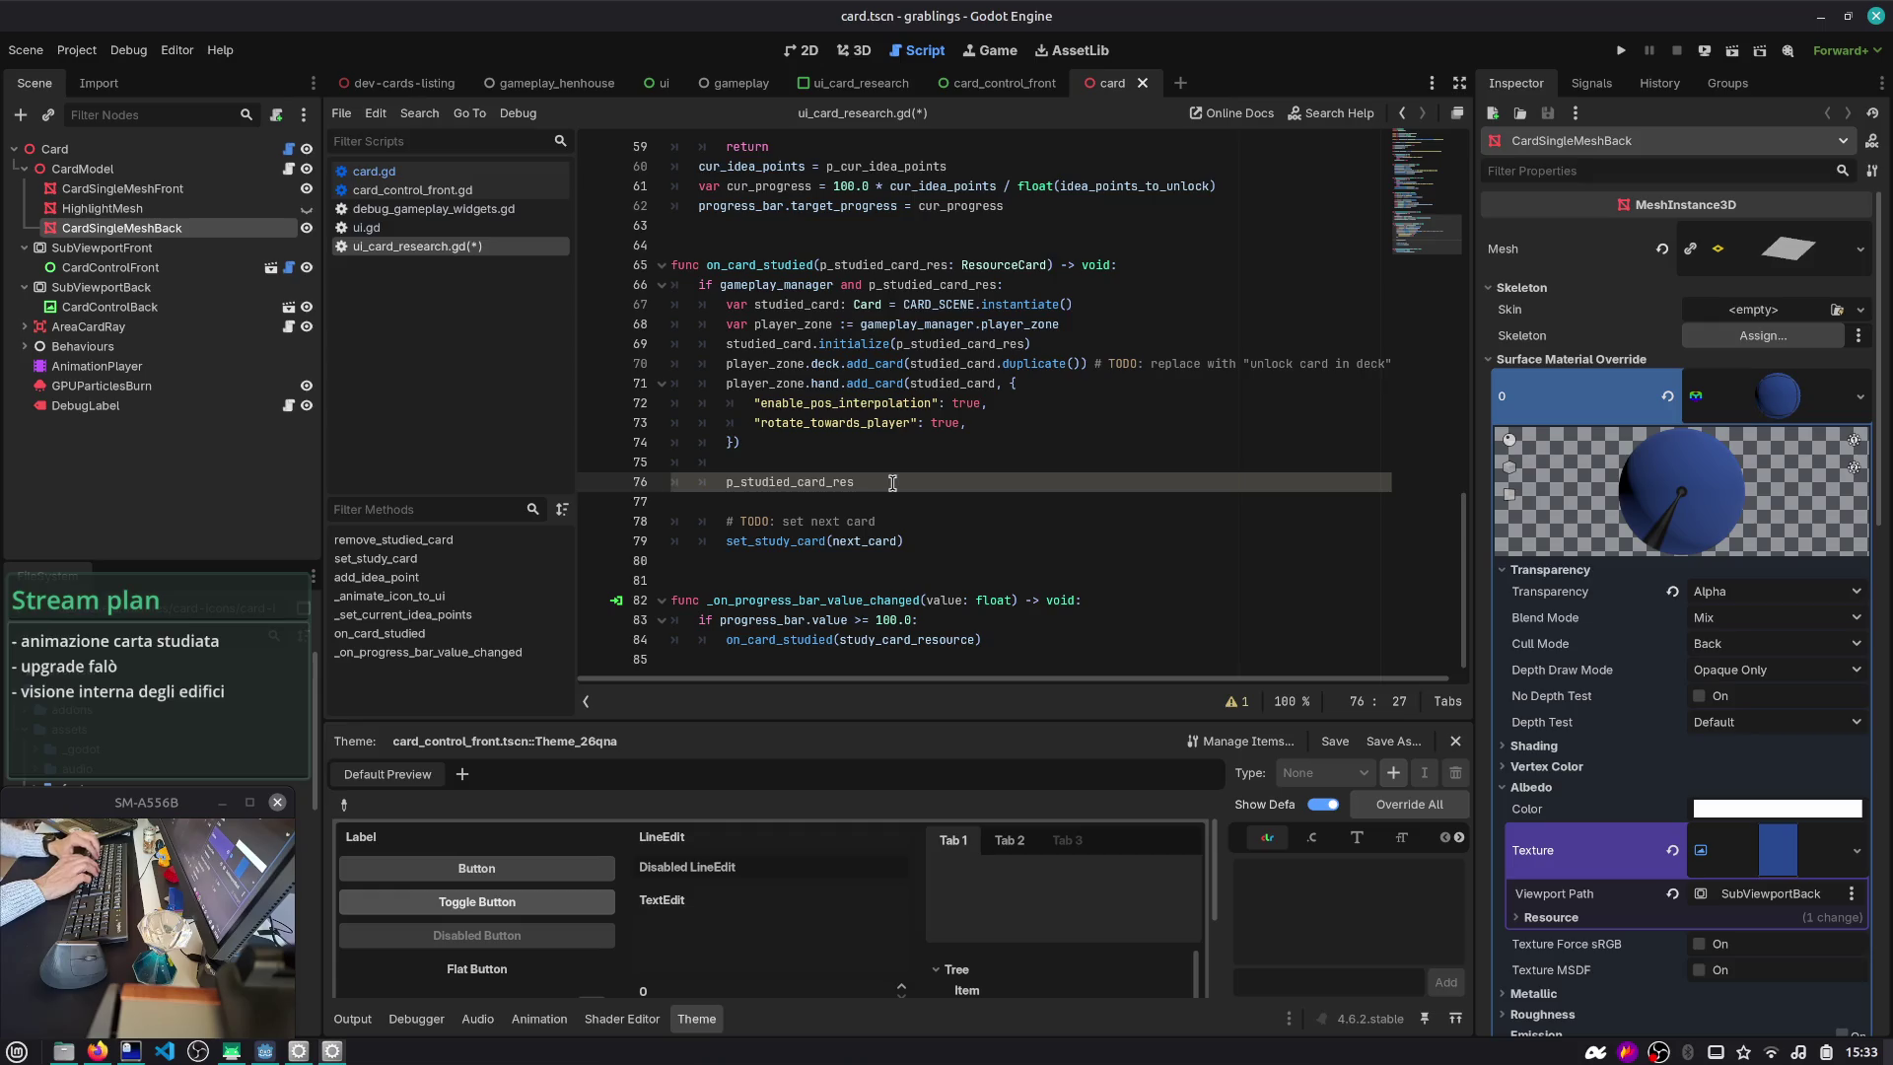
pyautogui.write('var')
# - Declare var texture_rect := TextureRect.new() on line 76
pyautogui.press('Home')
pyautogui.write('var ')
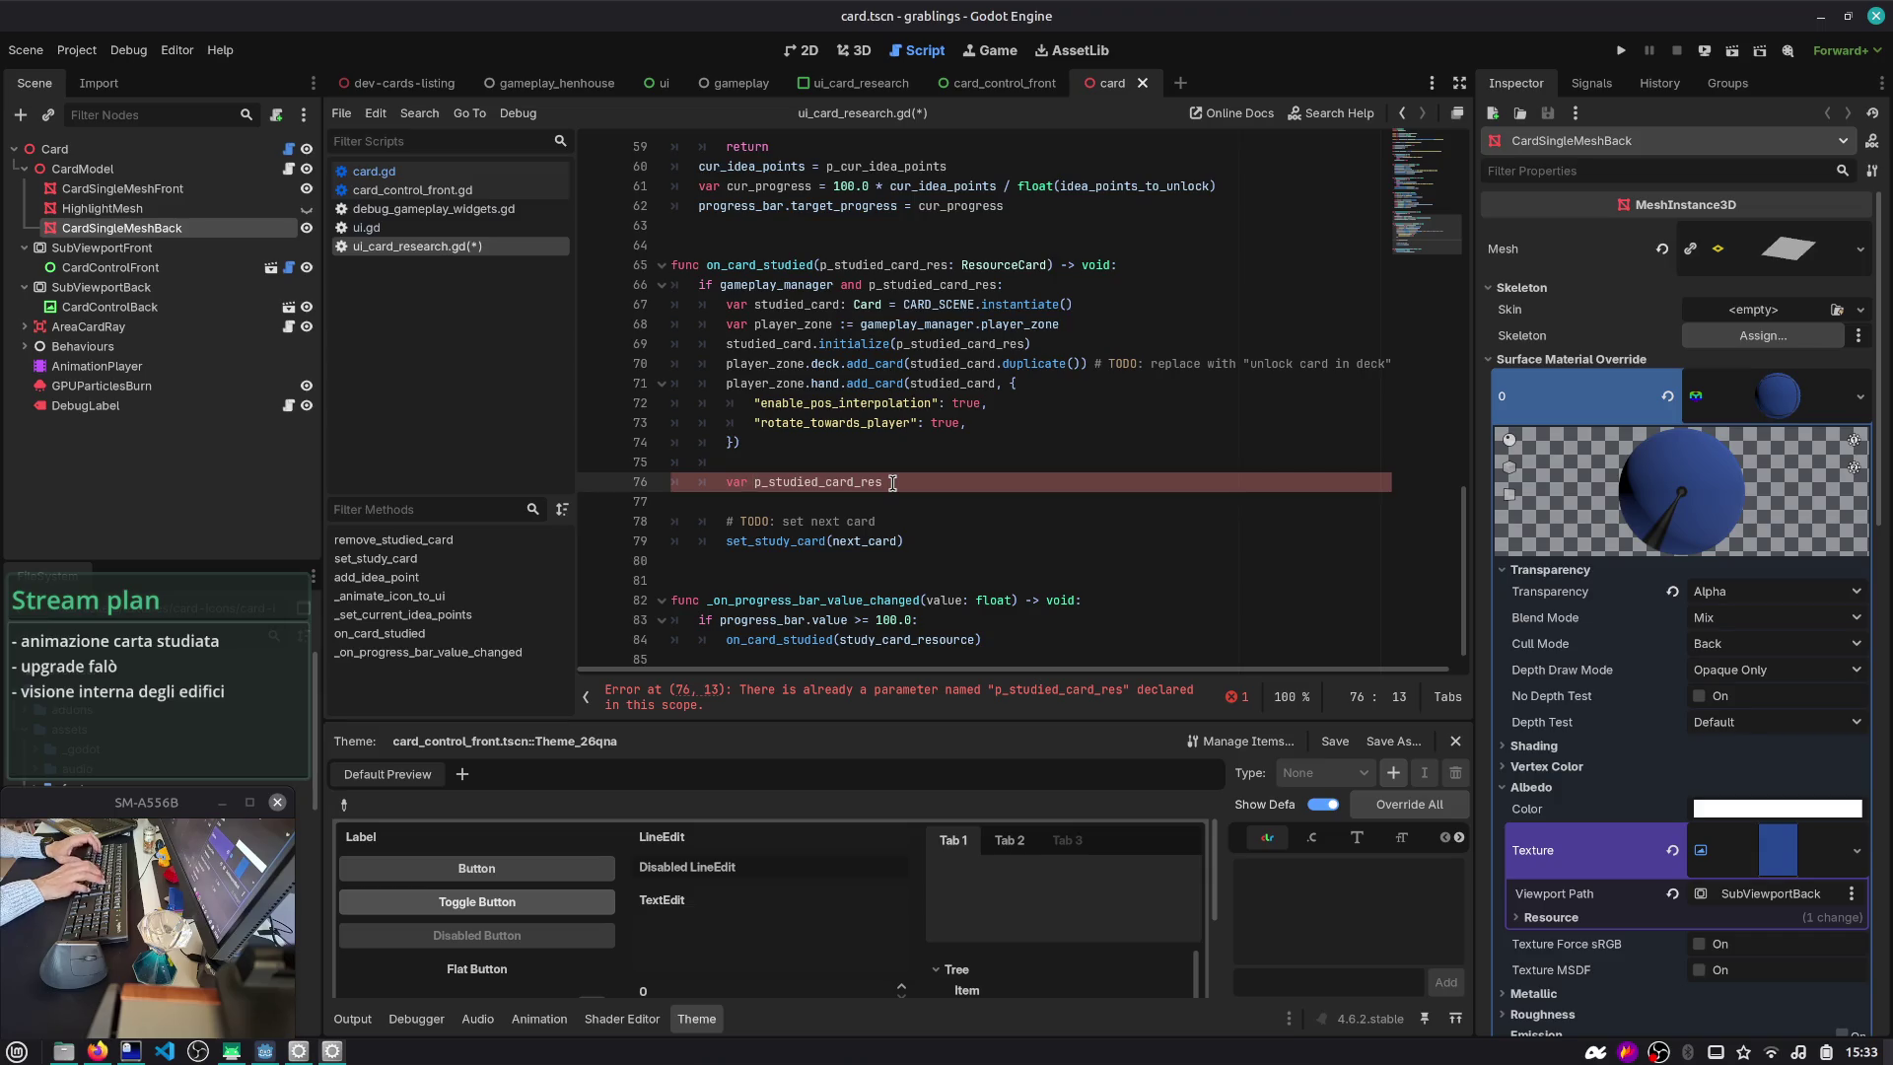
pyautogui.write('texture_re')
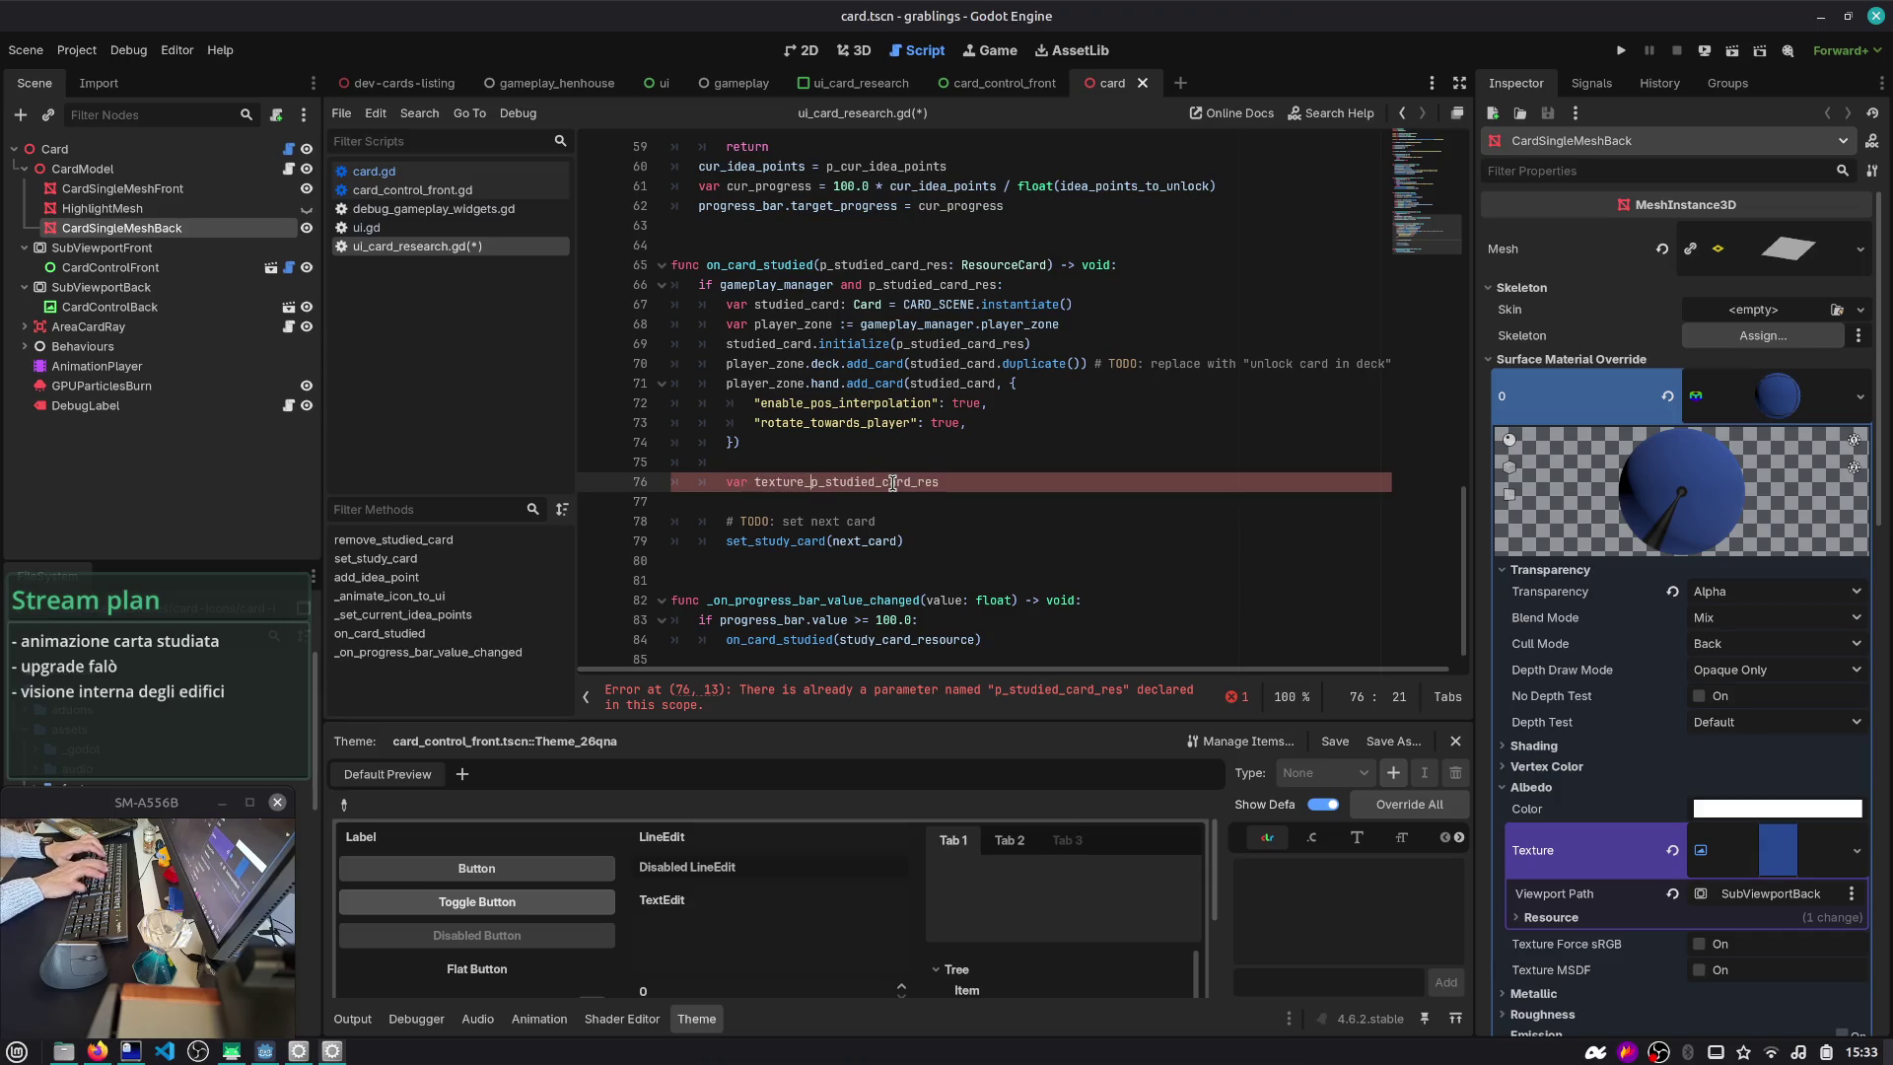
pyautogui.write('ct')
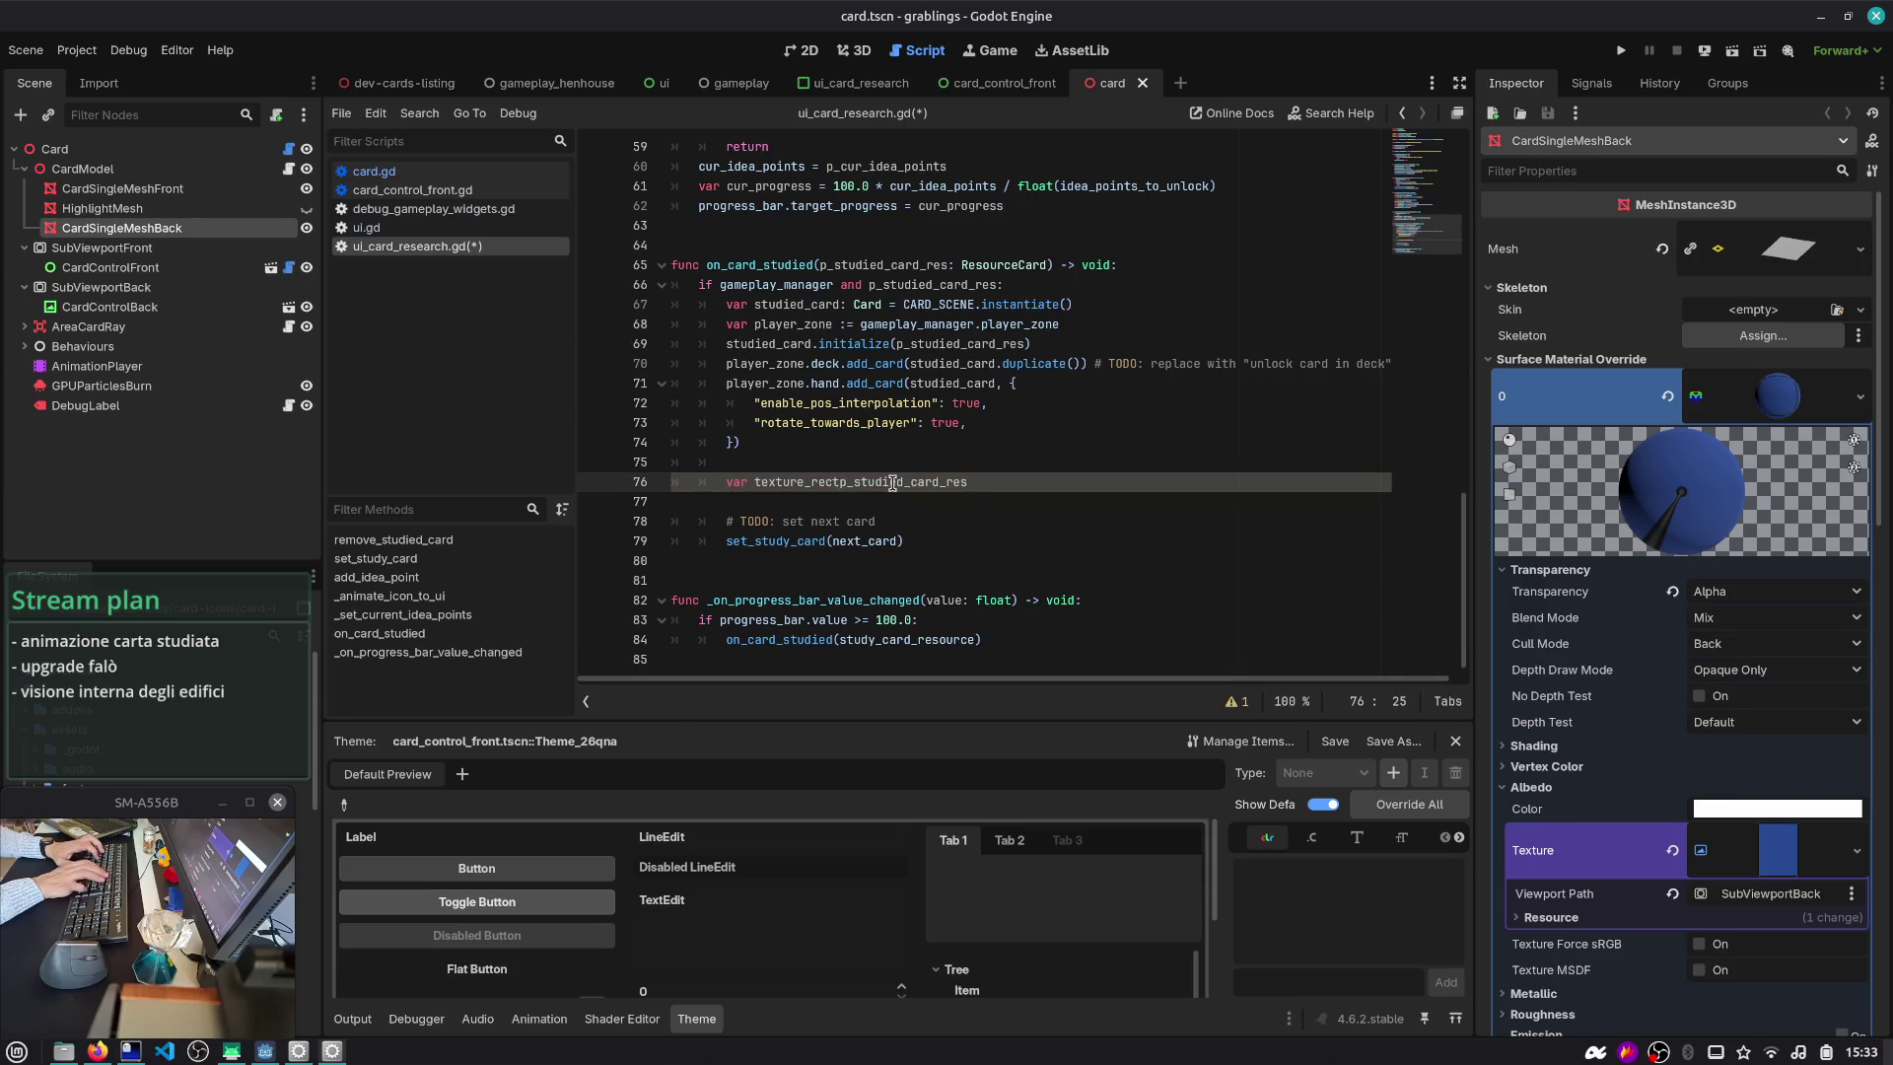
pyautogui.press('BackSpace')
pyautogui.press('Delete')
pyautogui.press('Delete')
pyautogui.write('t := Textu')
pyautogui.press('Down')
pyautogui.press('Return')
pyautogui.write('.new()')
# - Assign p_studied_card_res to texture_rect.texture on line 77
pyautogui.press('Return')
pyautogui.write('texture_rect.')
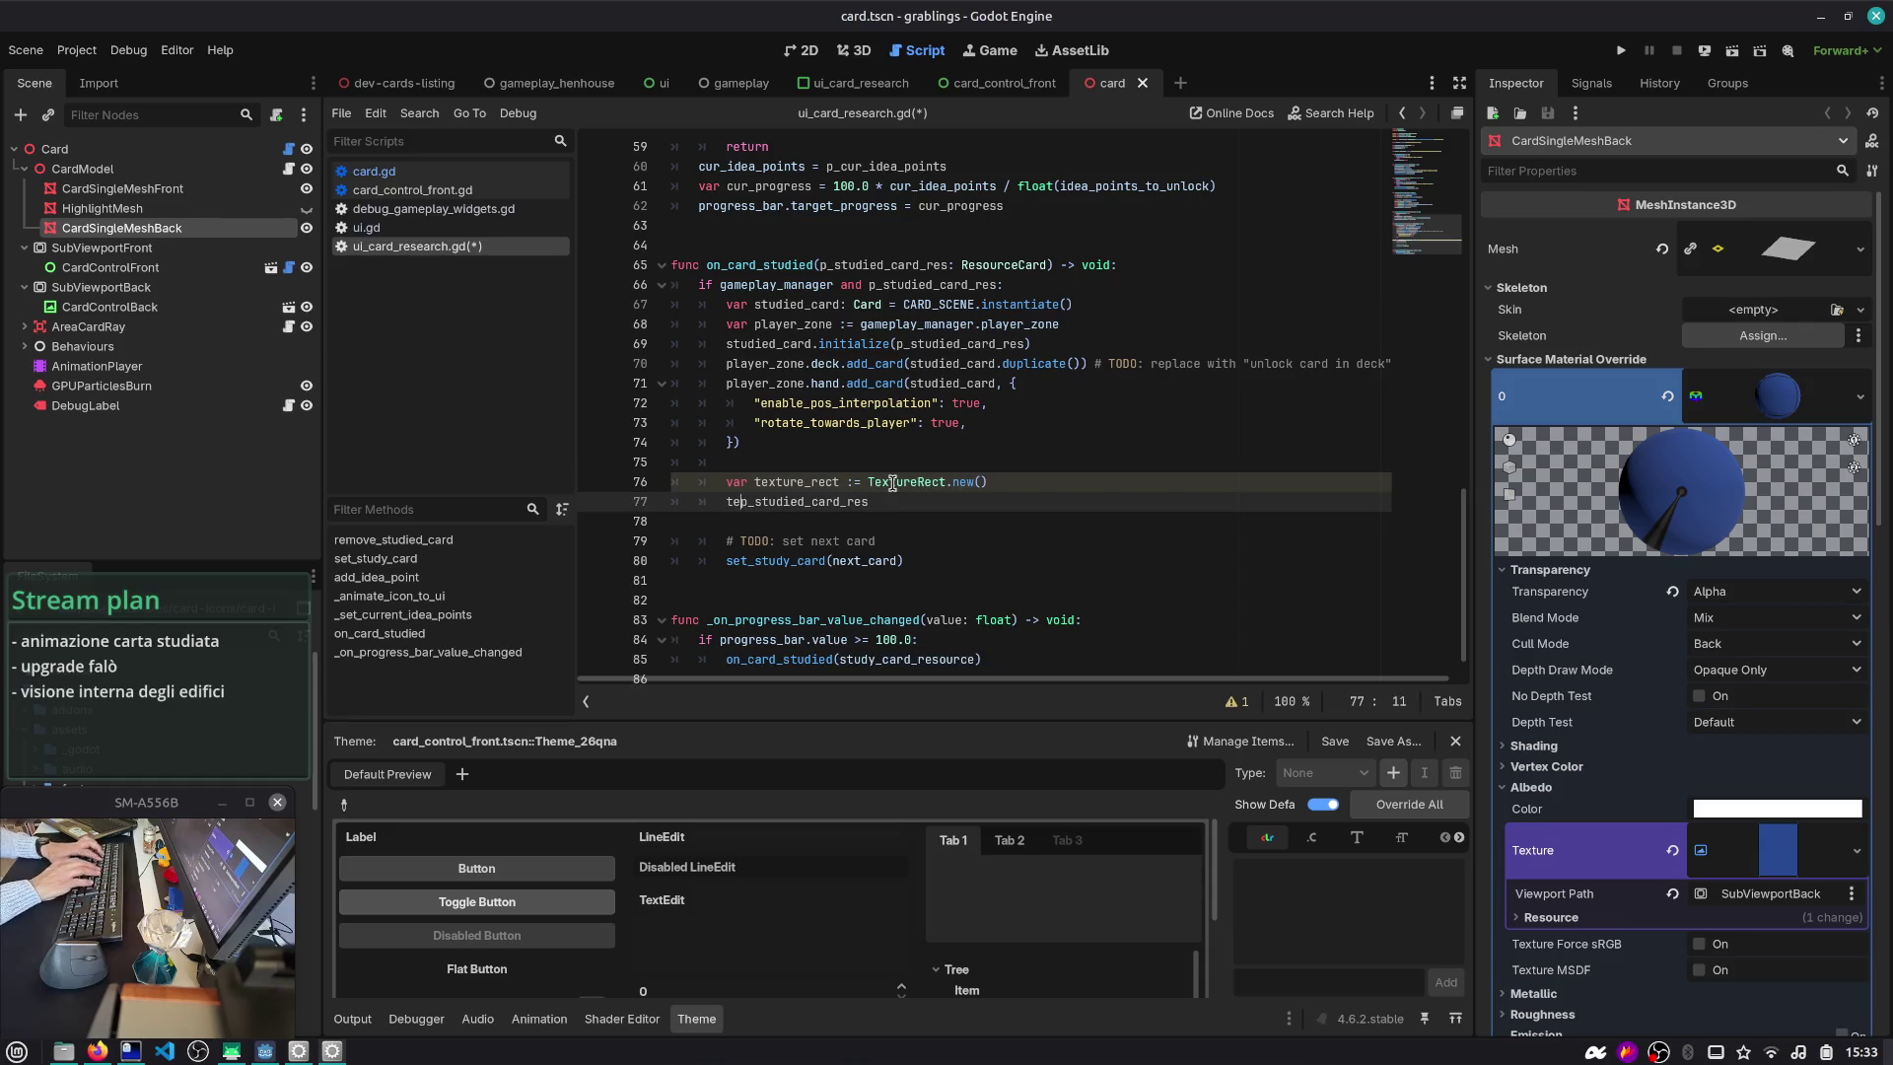
pyautogui.write('tex')
pyautogui.press('Return')
pyautogui.write('=')
pyautogui.press('End')
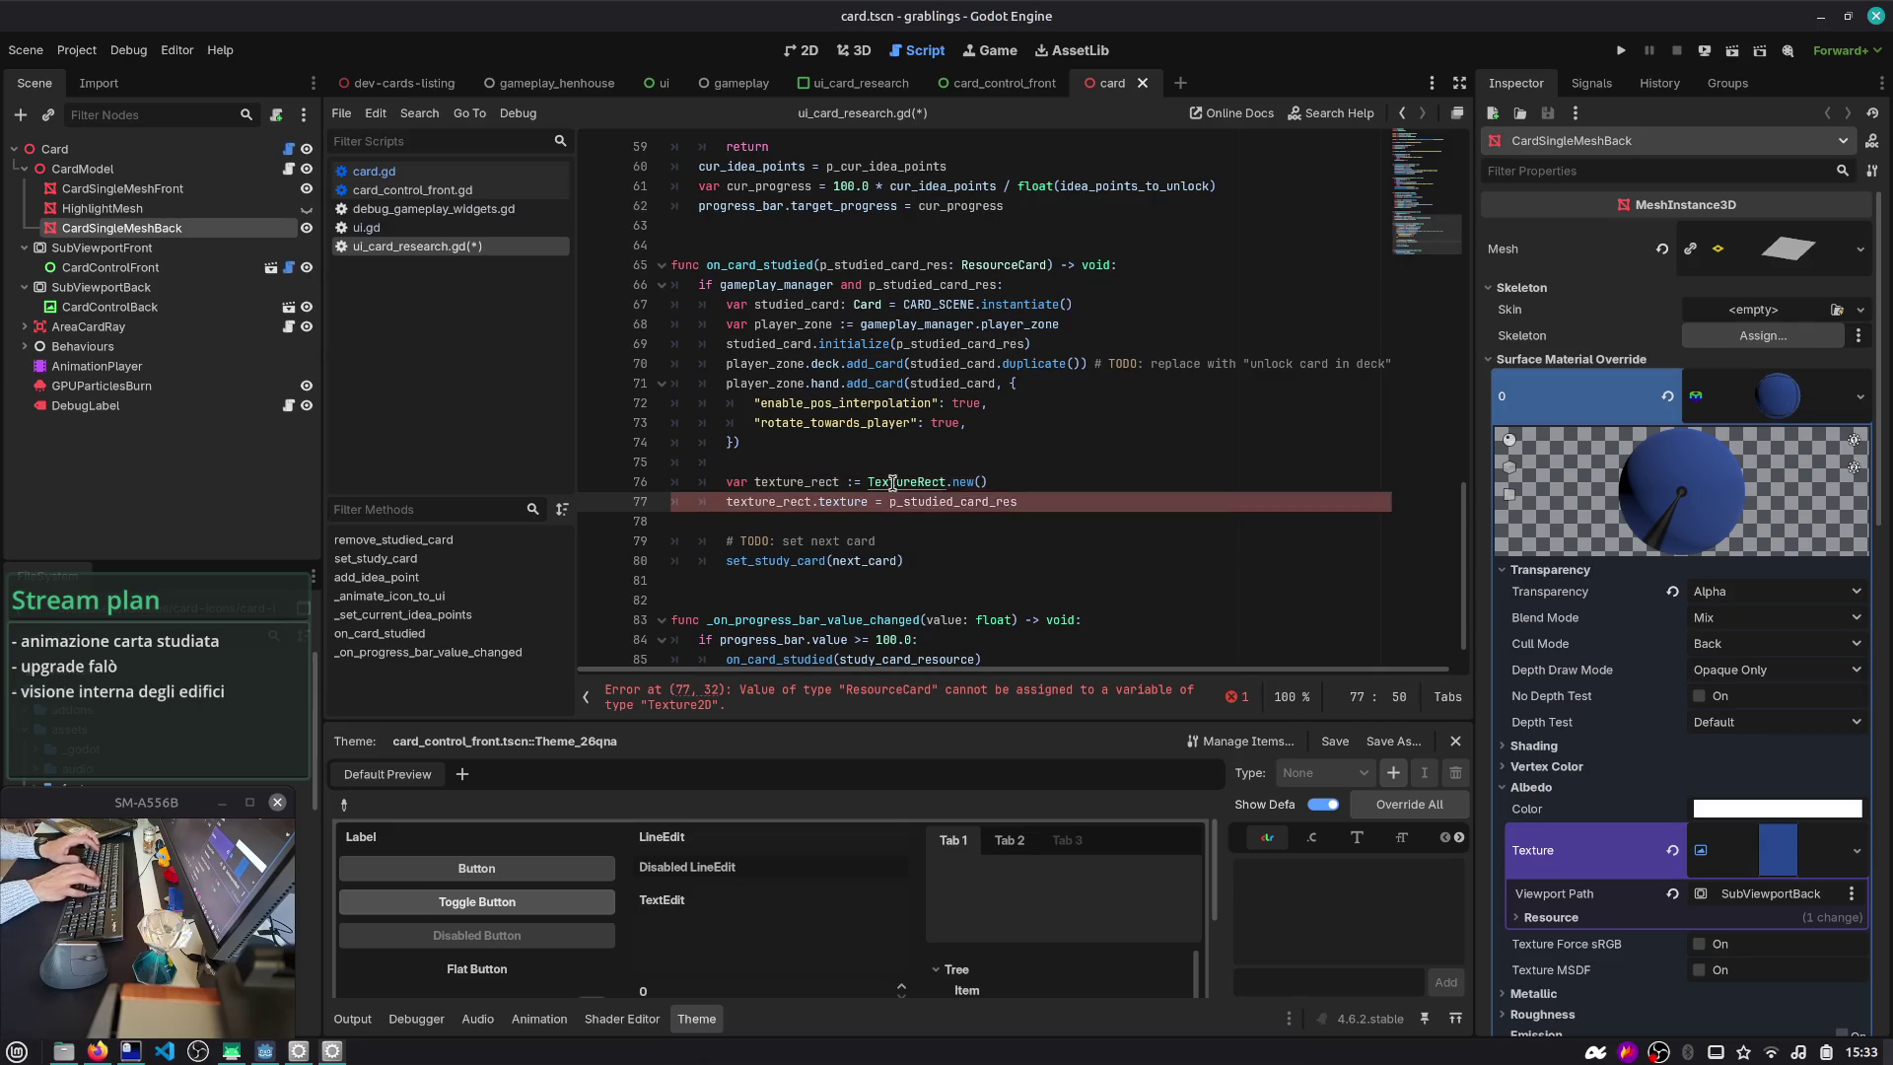
pyautogui.hotkey('ctrl', 'shift', 'Left')
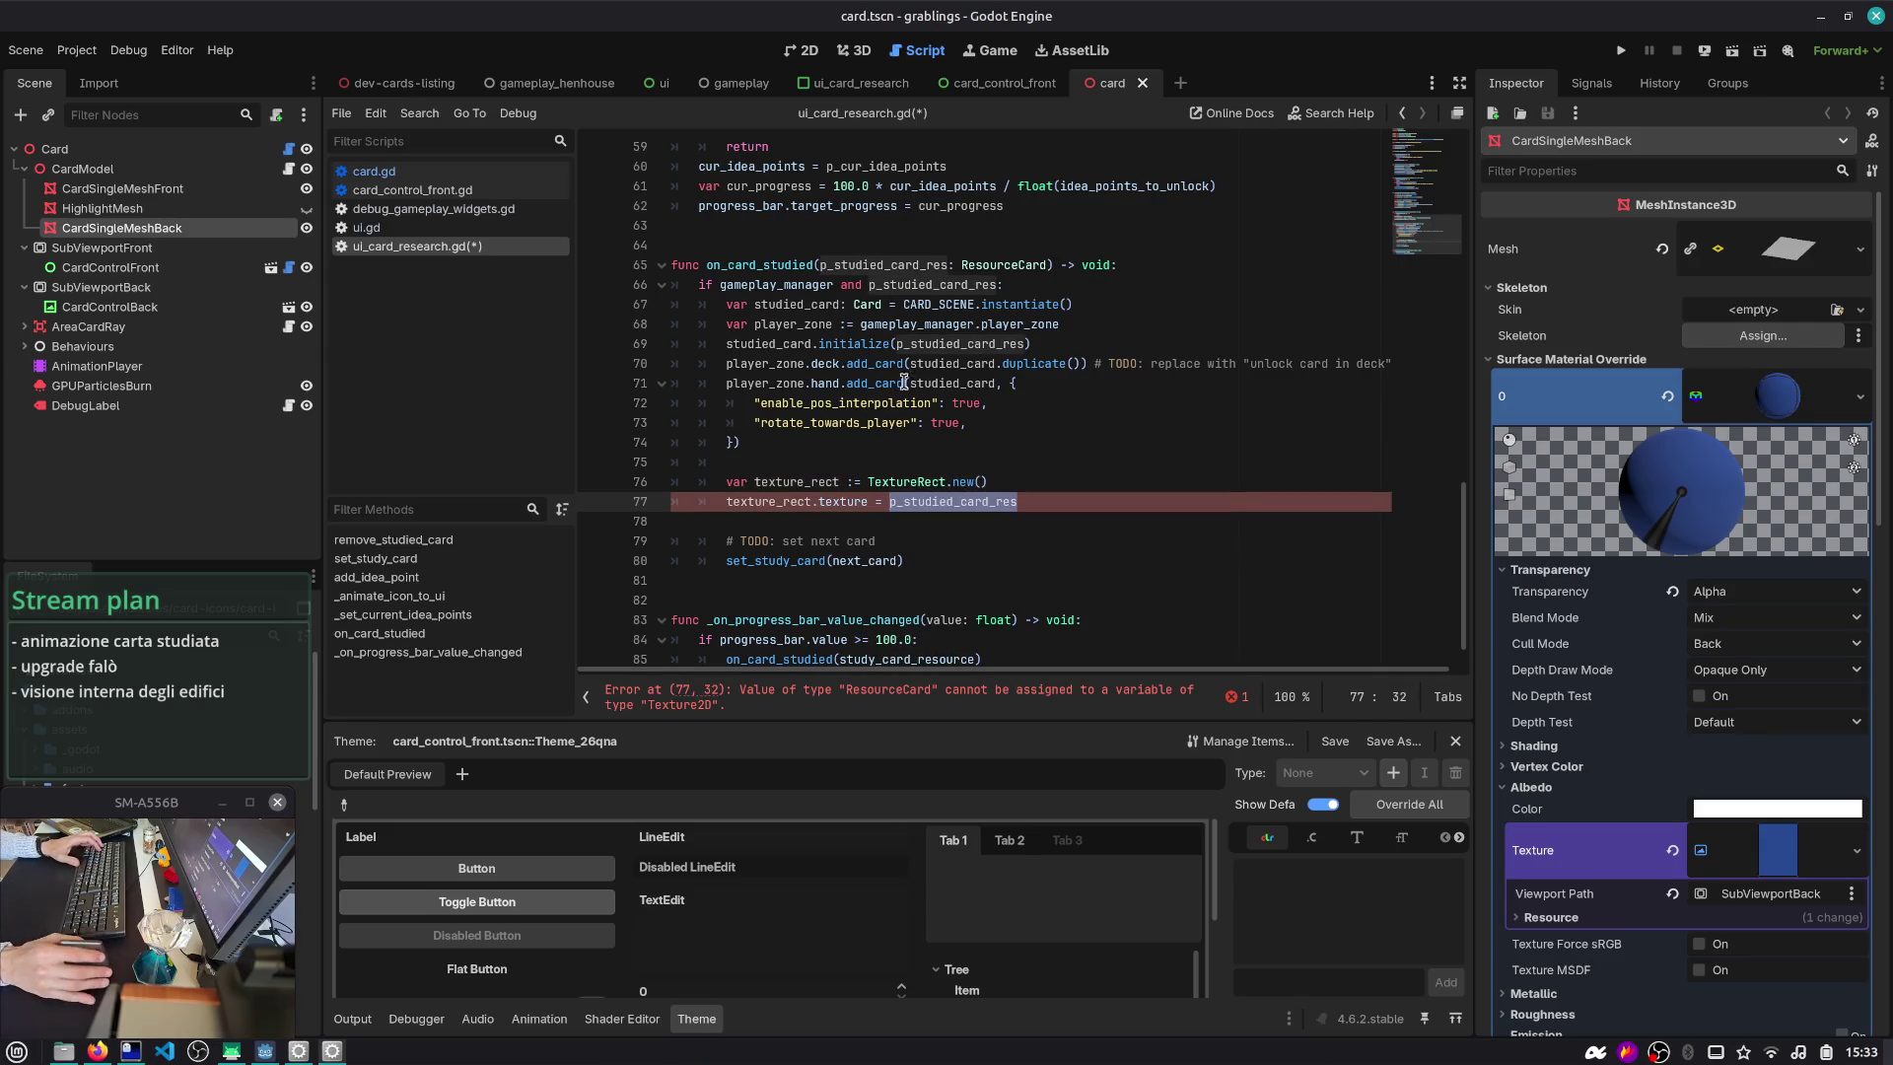
# - Review how study_card_resource and card_control_front are used in set_study_card
pyautogui.scroll(3, 932, 360)
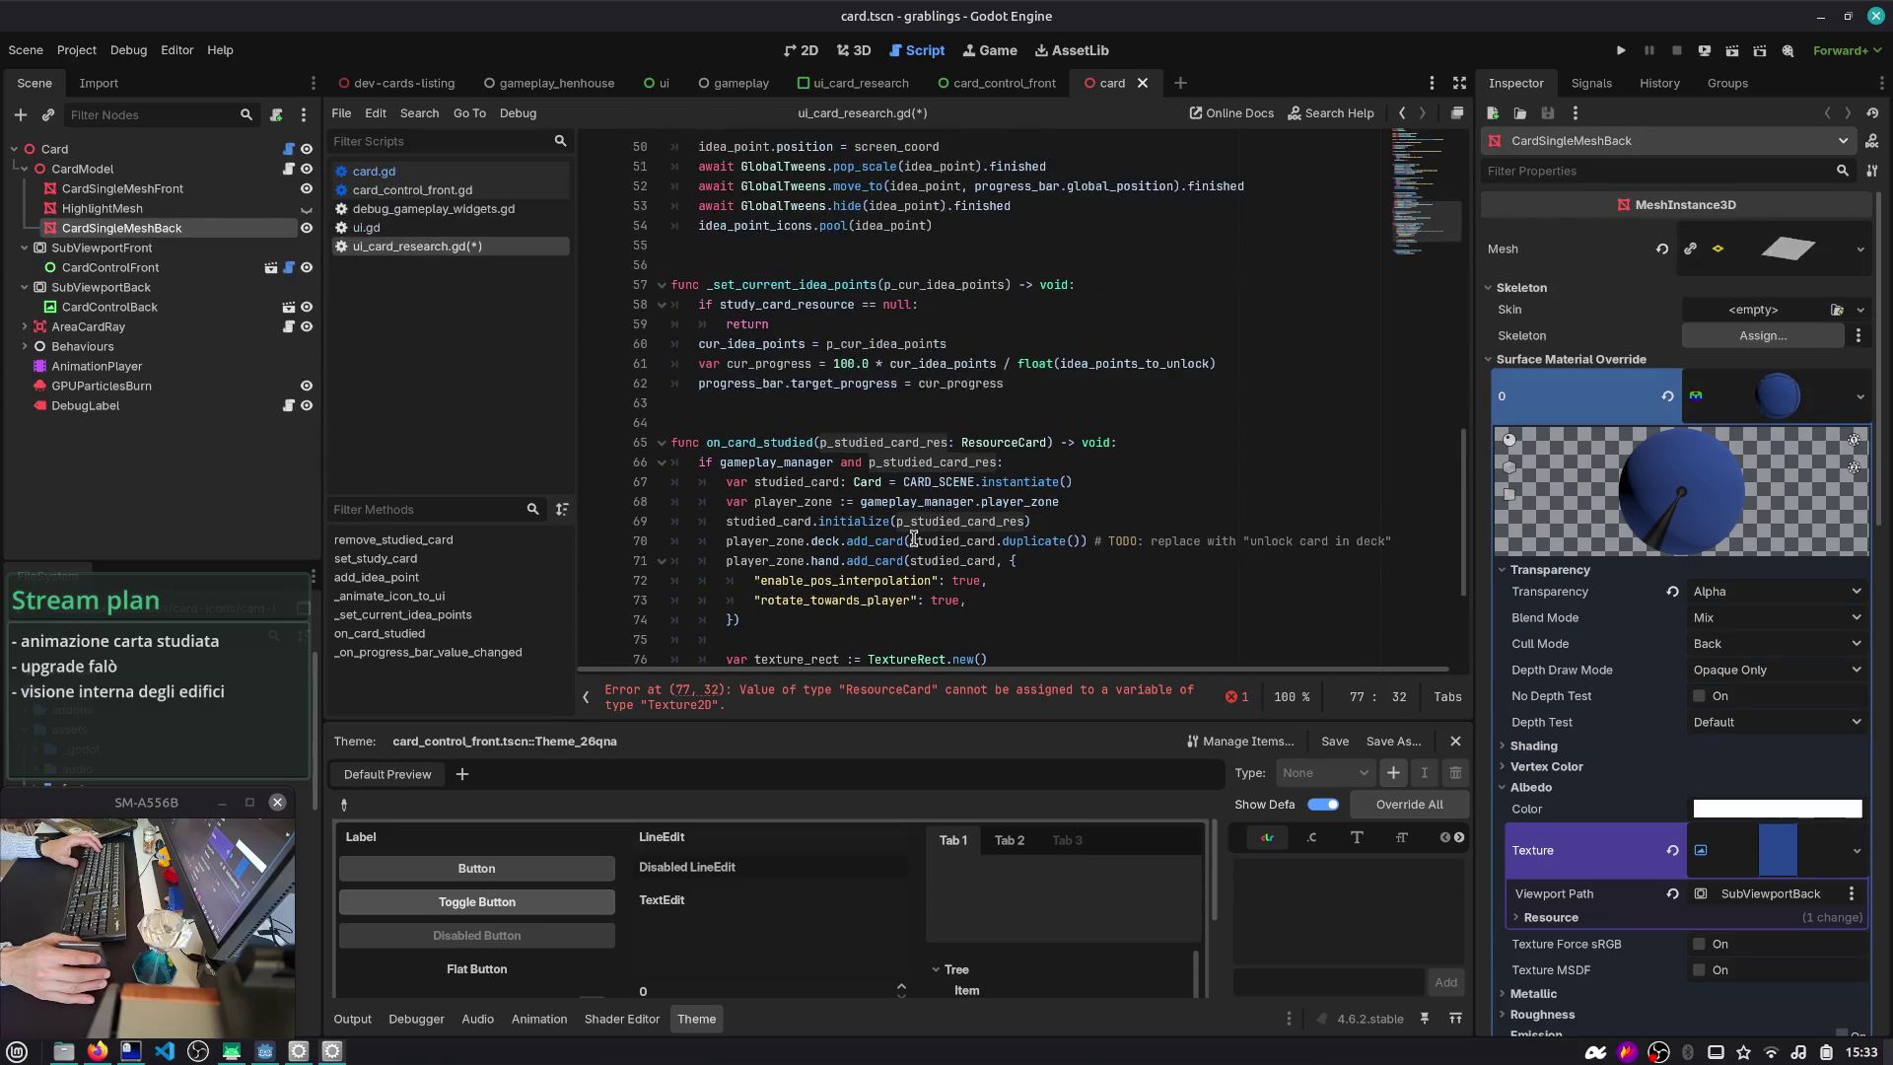
pyautogui.scroll(13, 932, 360)
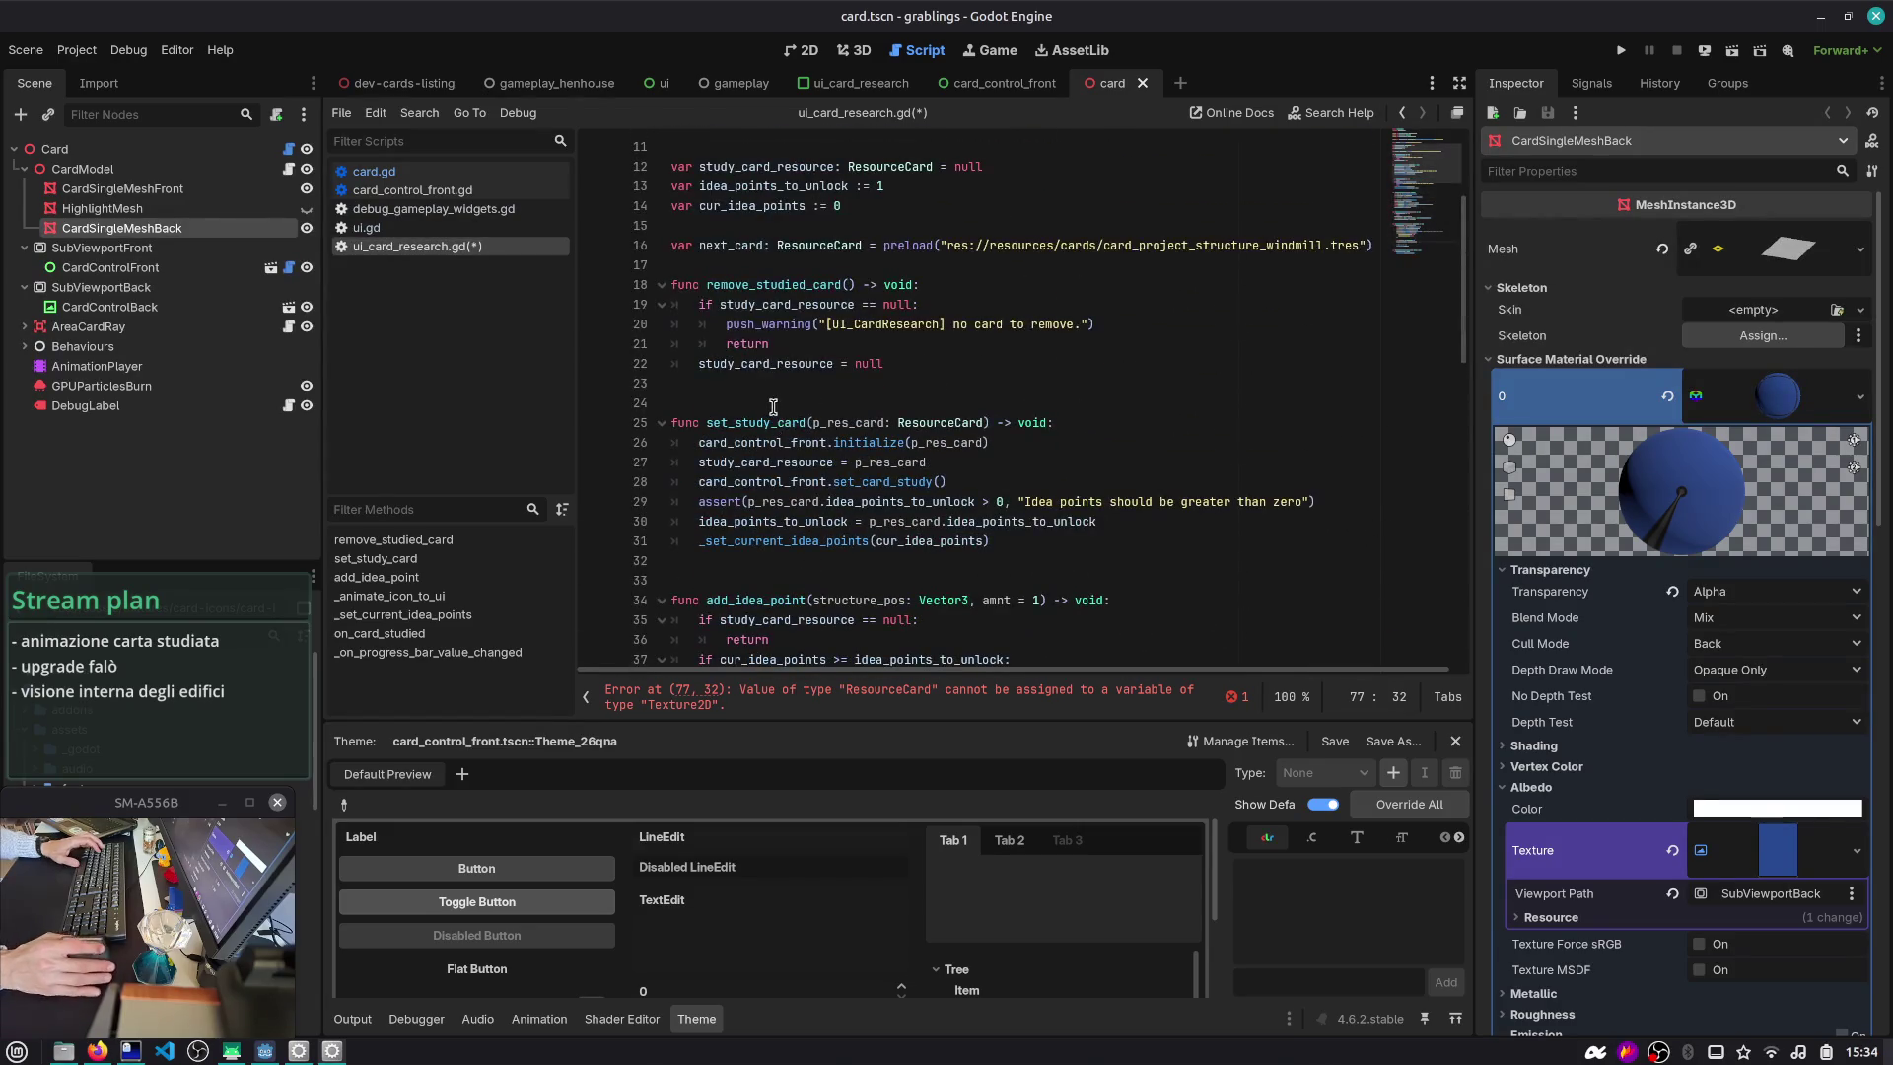
pyautogui.doubleClick(766, 463)
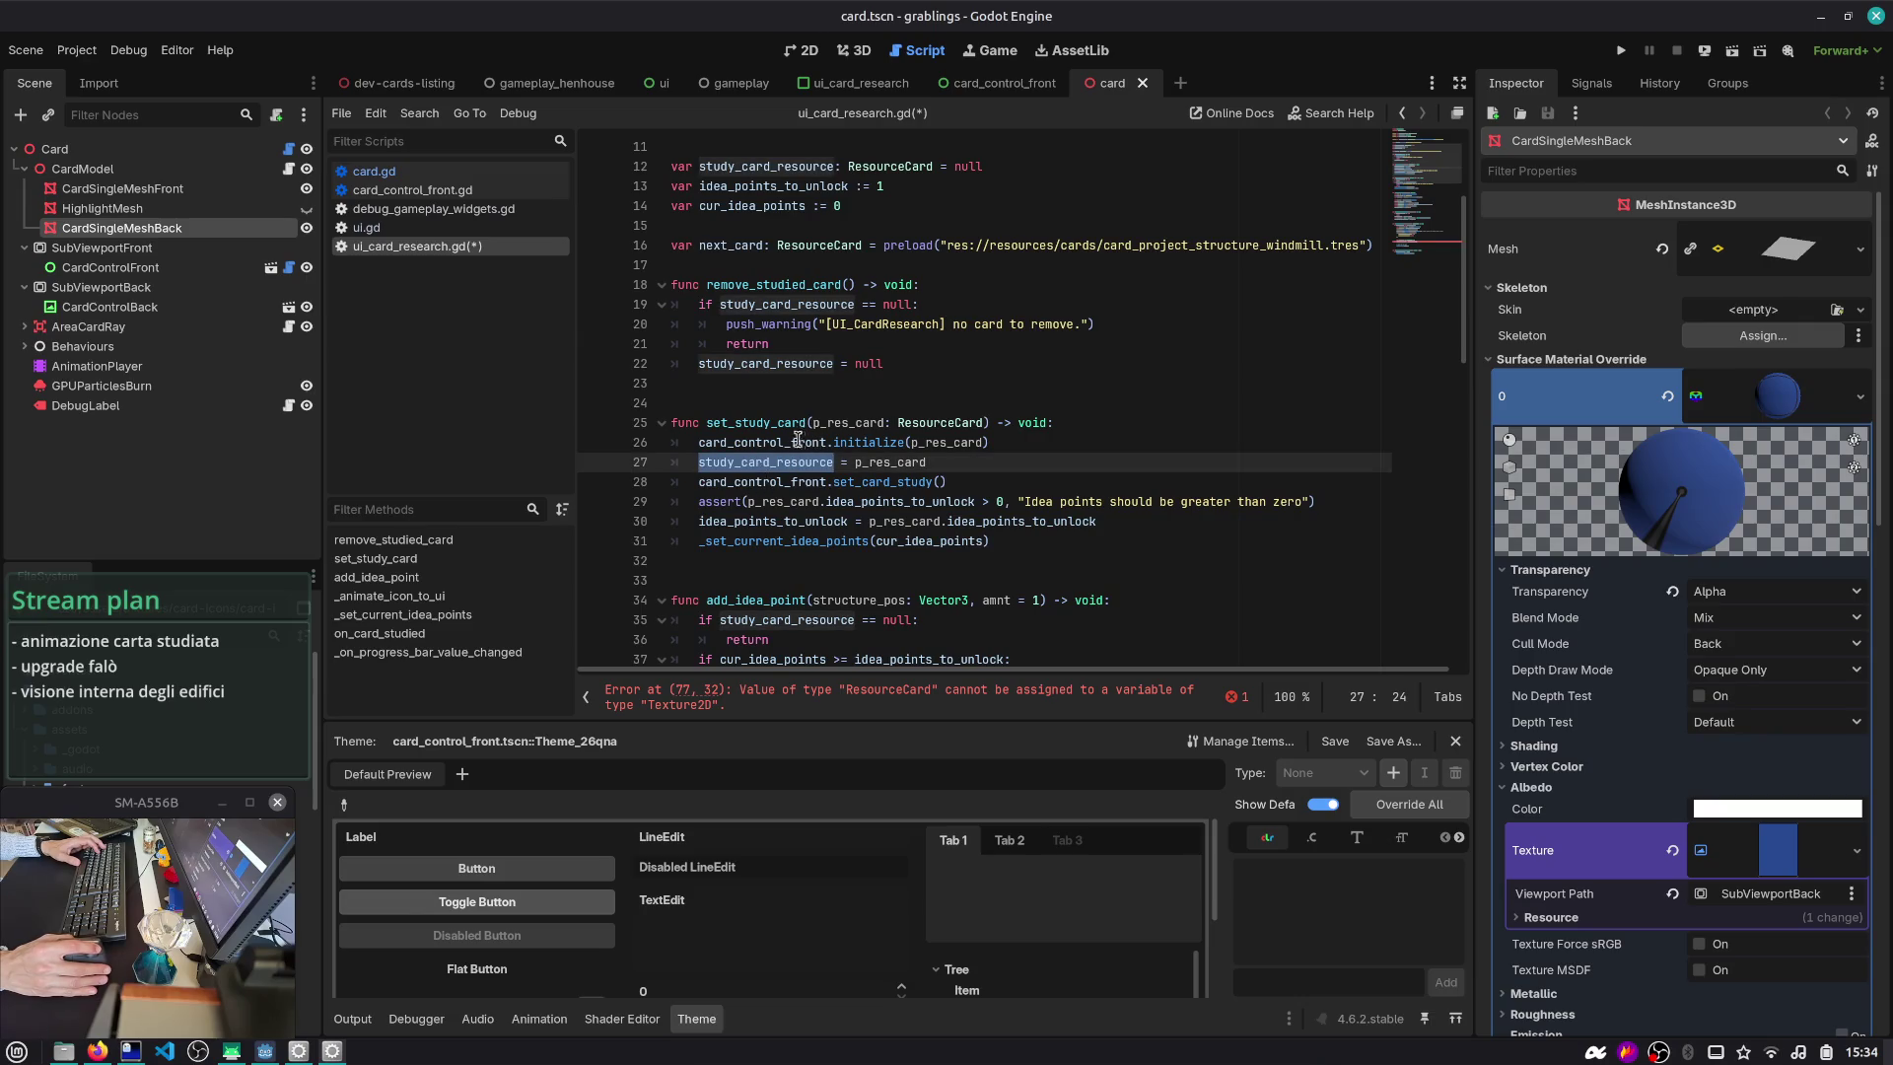
pyautogui.click(734, 481)
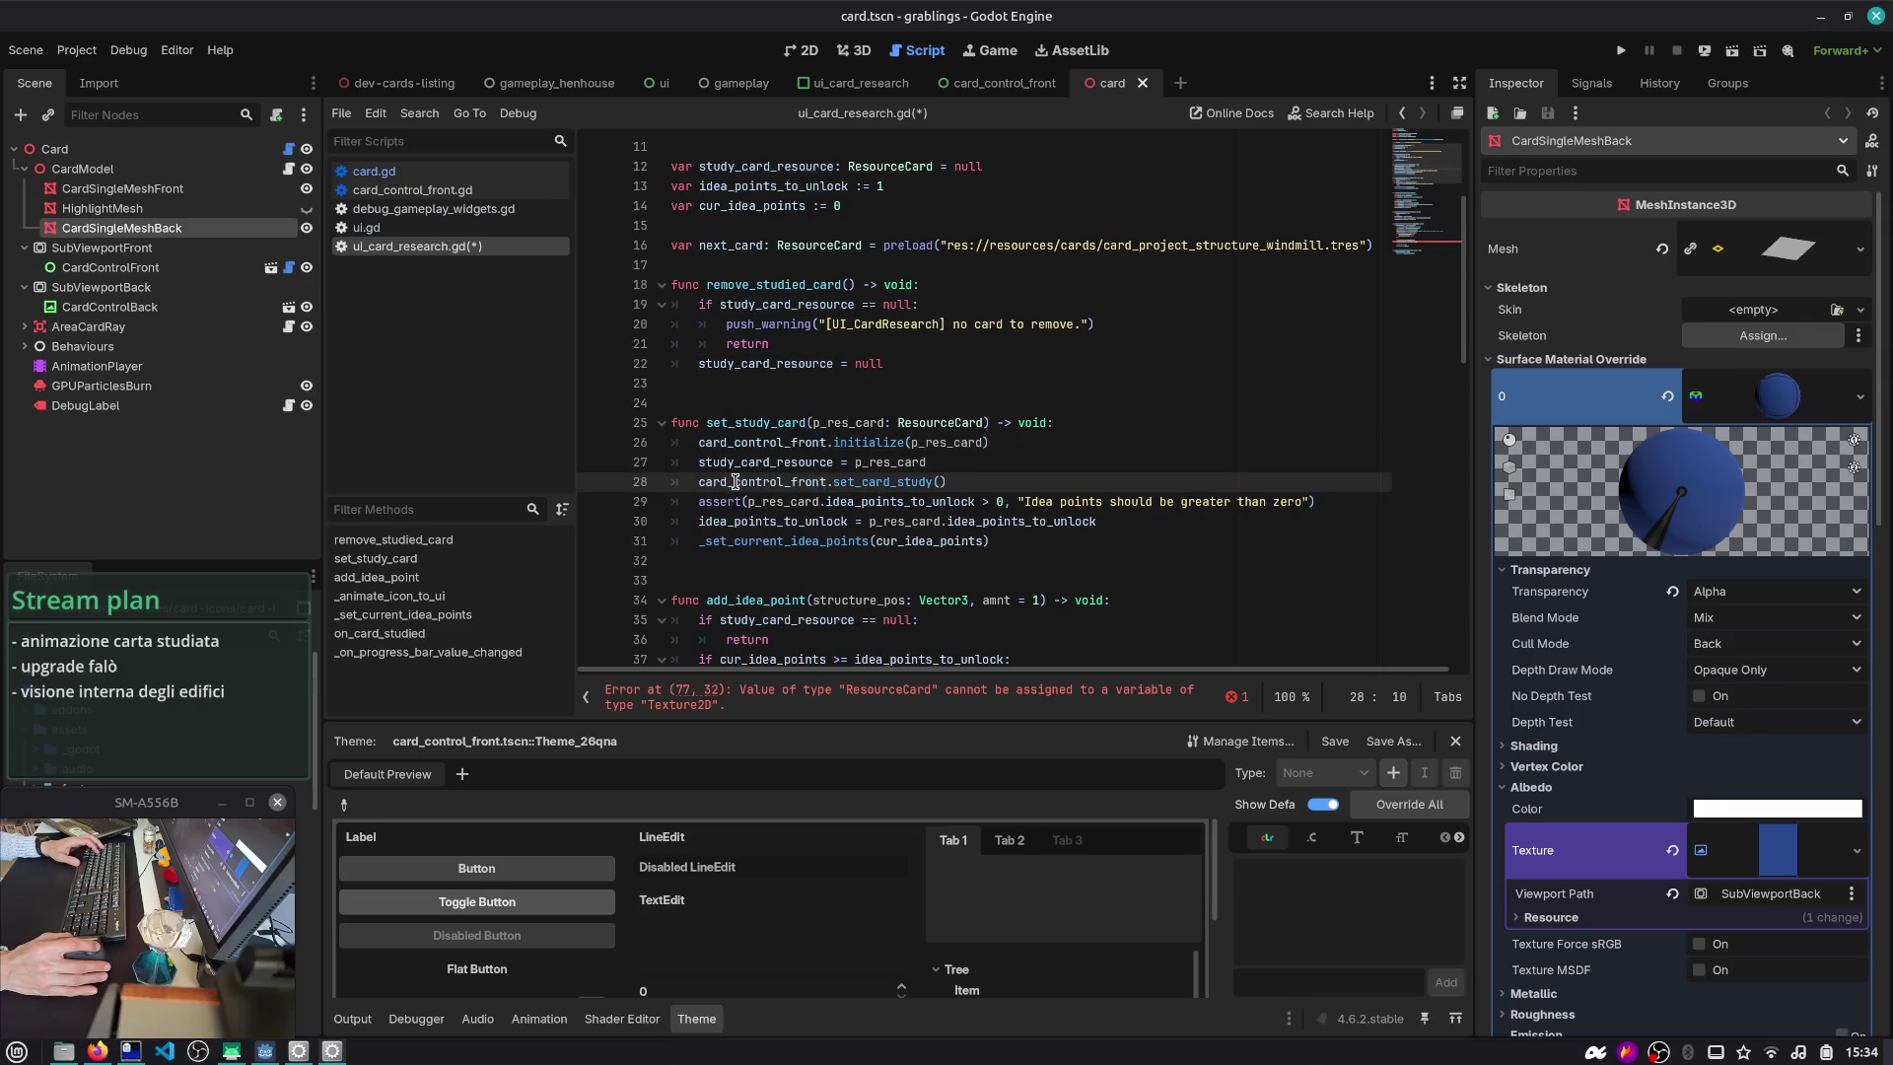
pyautogui.doubleClick(735, 481)
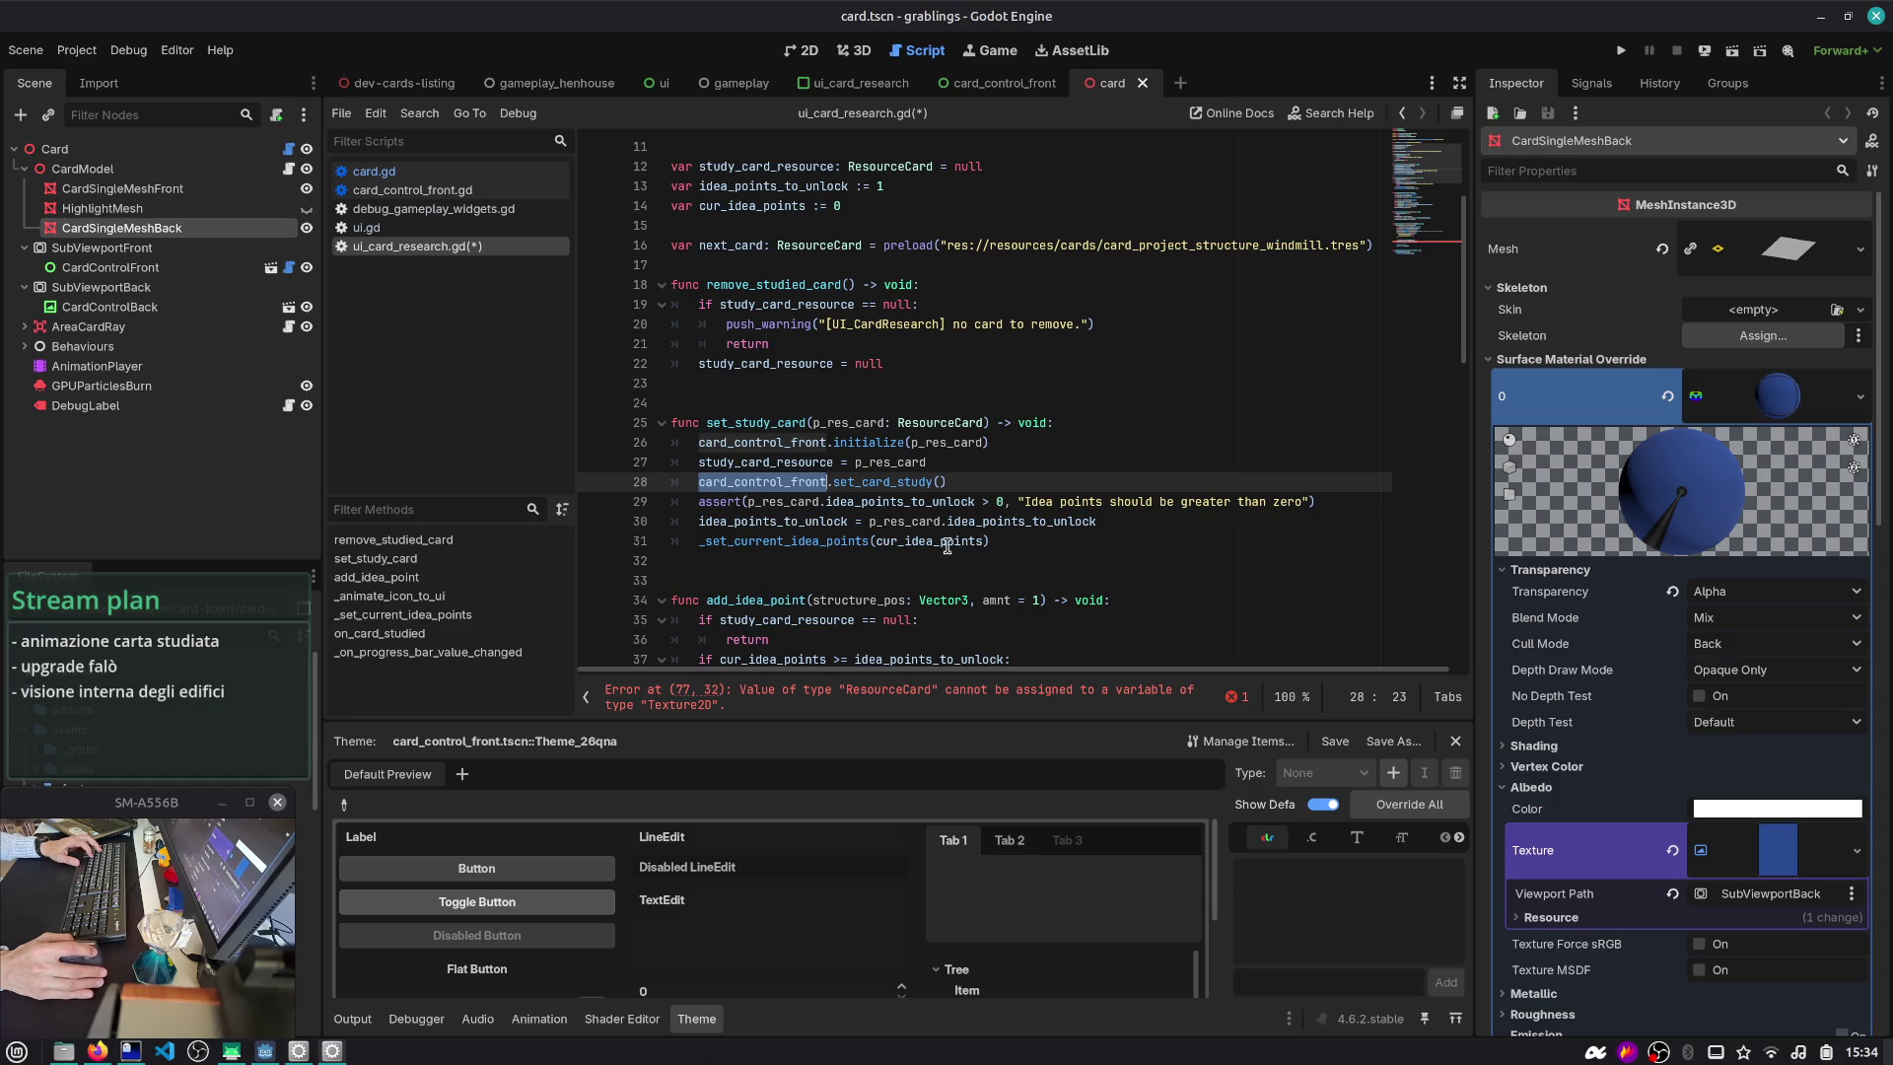
pyautogui.scroll(4, 659, 299)
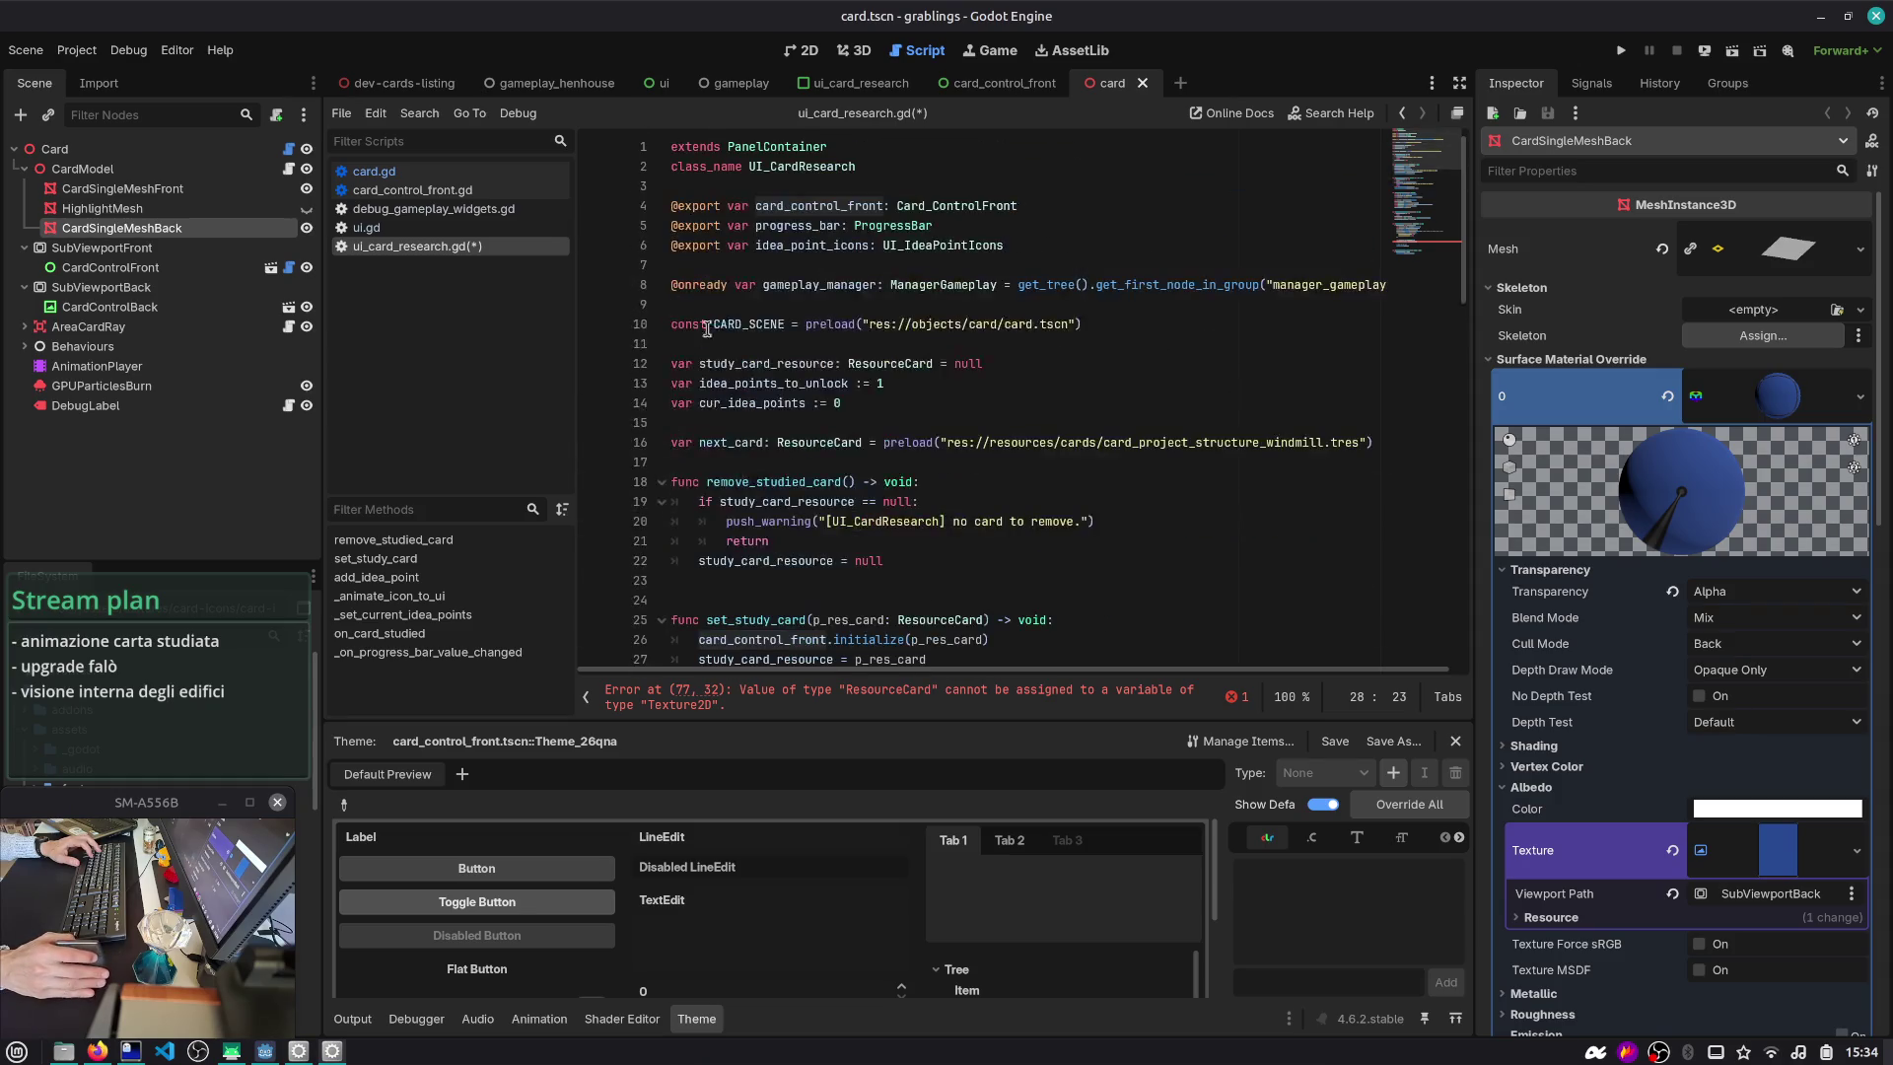
# - Drag SubViewportFront into the script, undo the sub_viewport_front line, and close the card scene
pyautogui.click(95, 248)
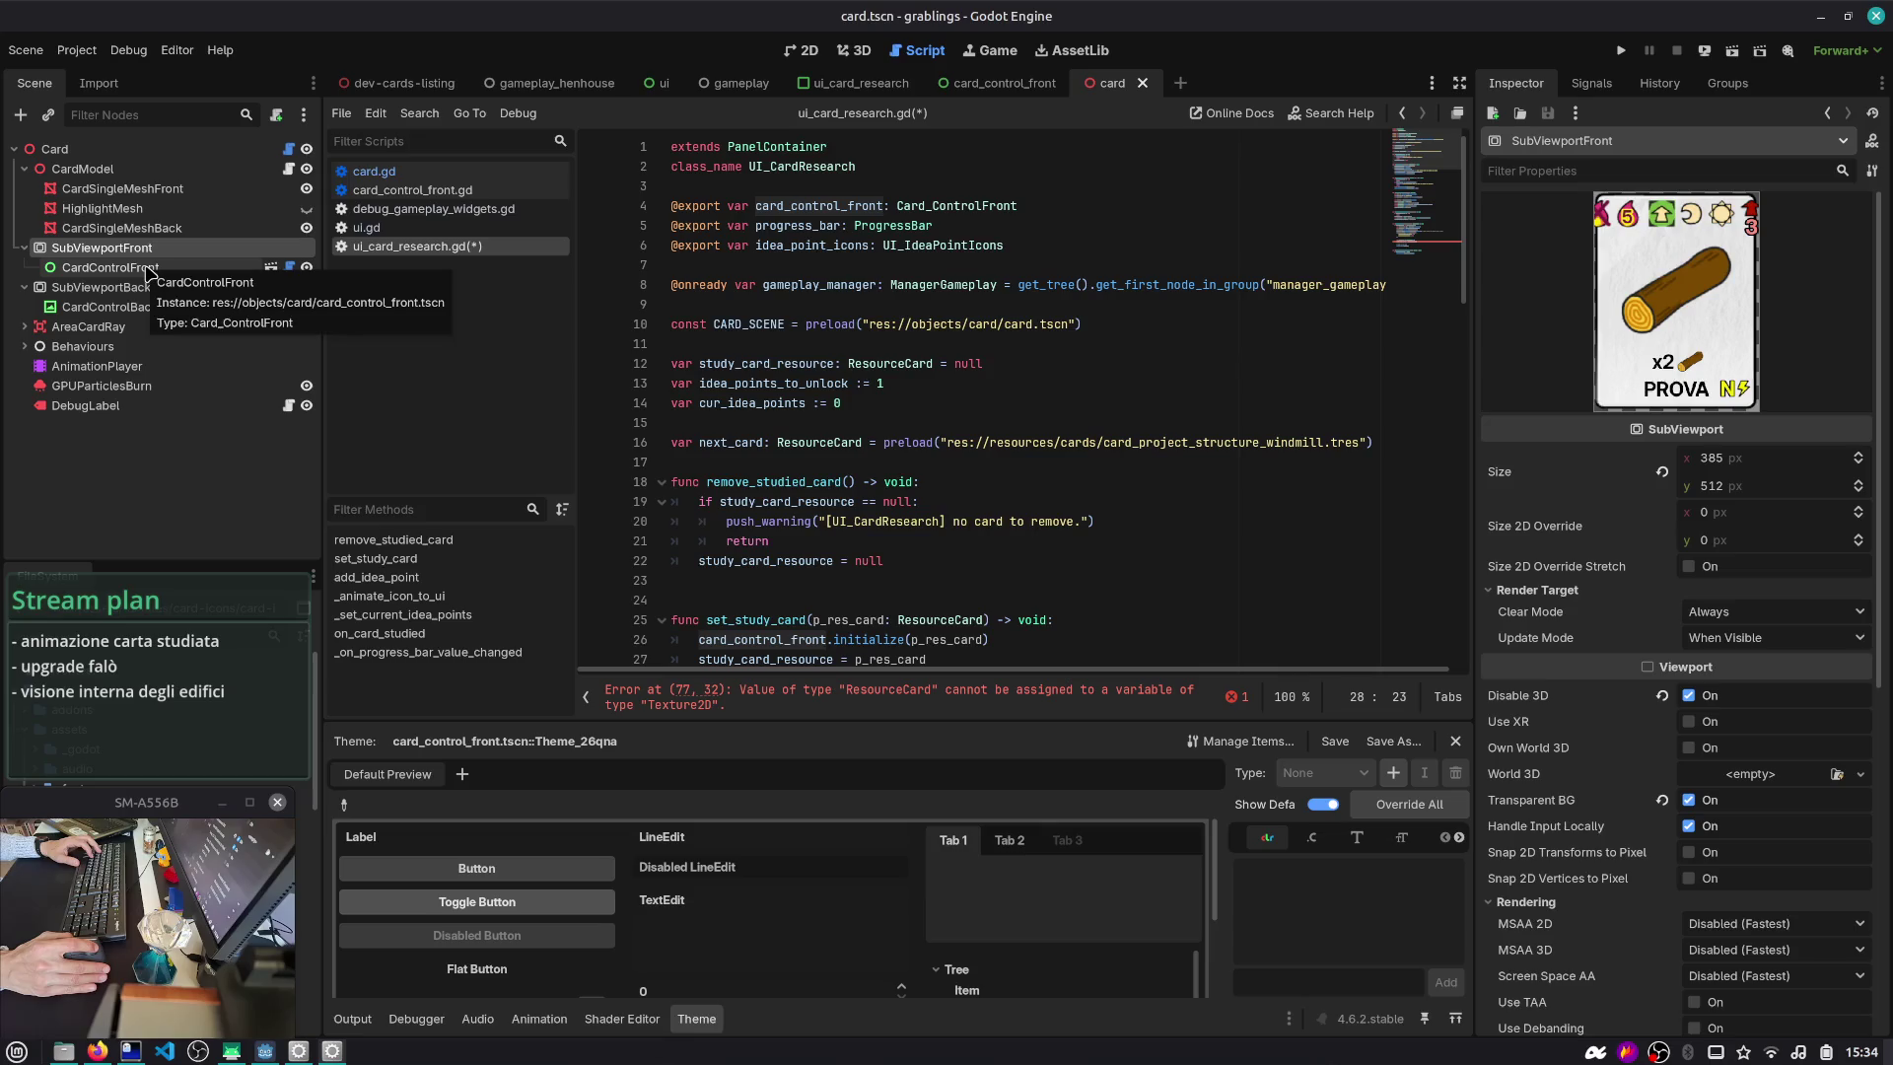
pyautogui.scroll(-2, 733, 306)
pyautogui.scroll(-4, 734, 306)
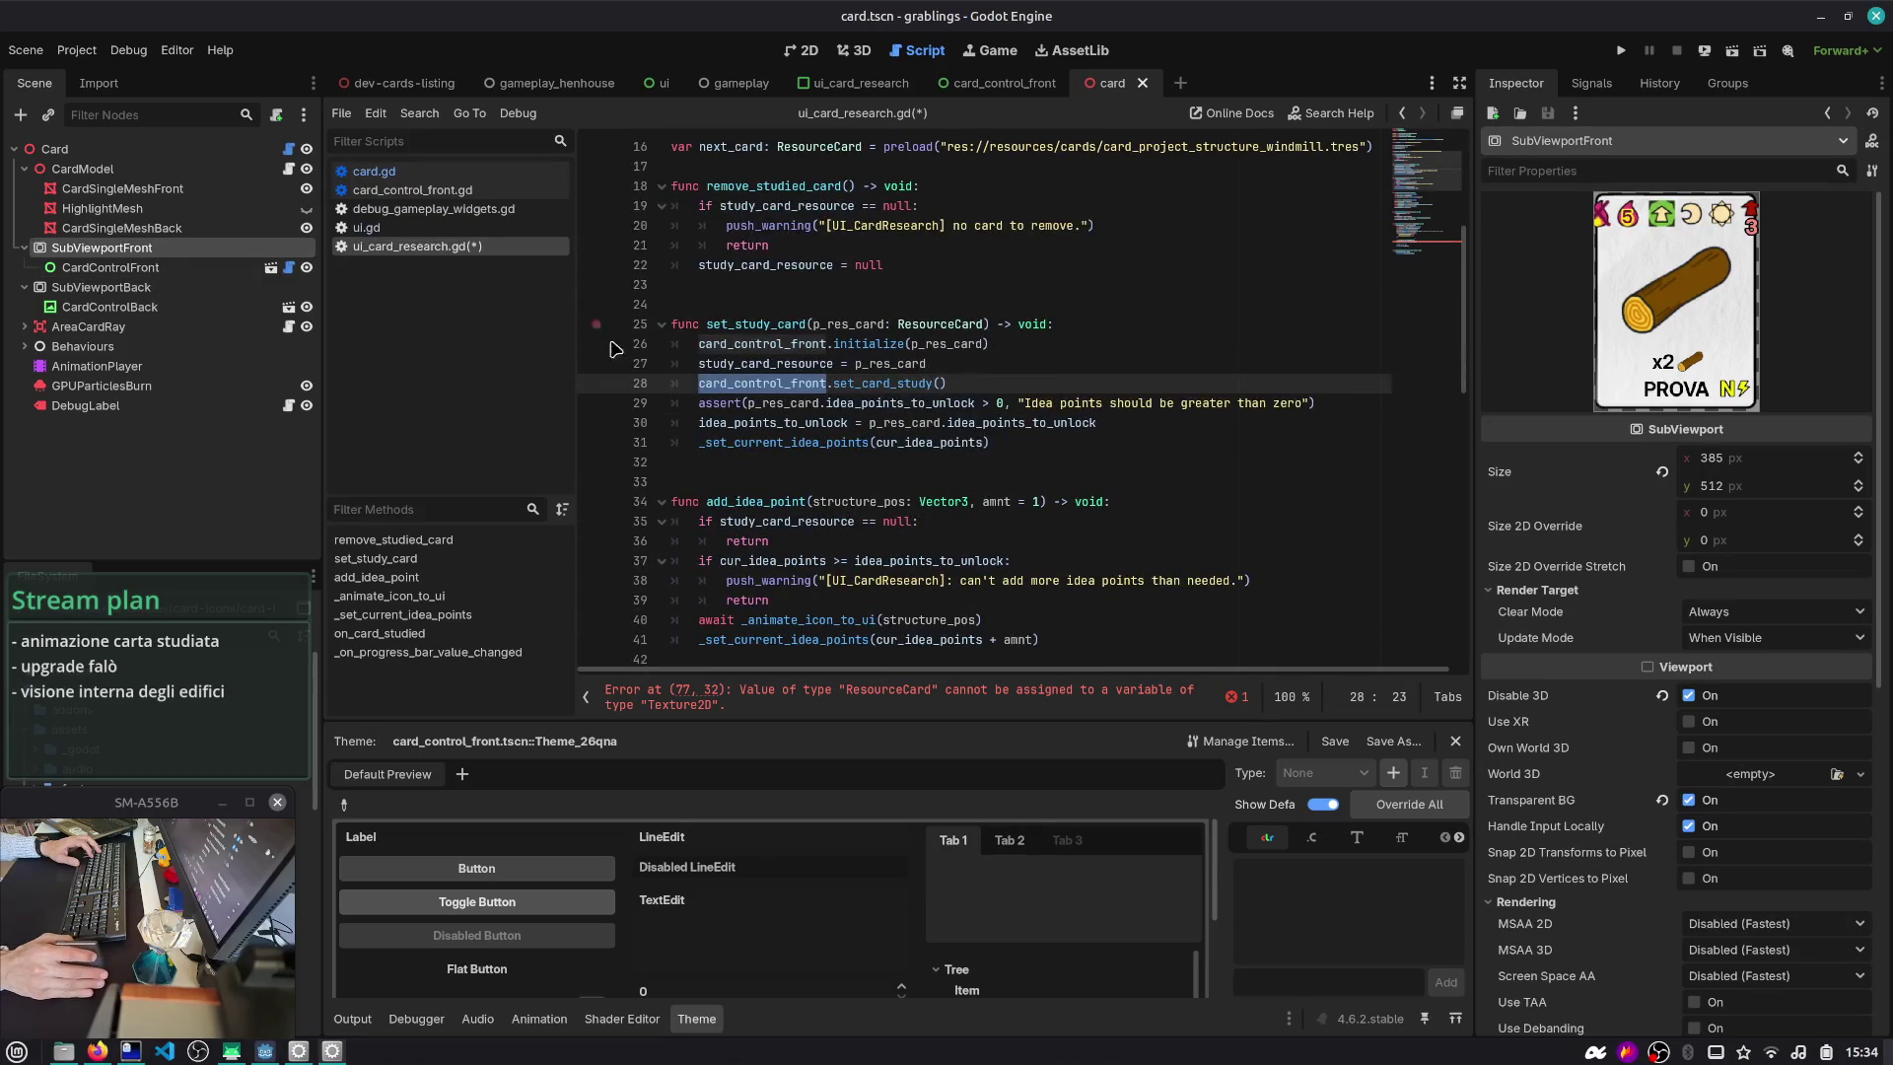
pyautogui.scroll(-15, 611, 348)
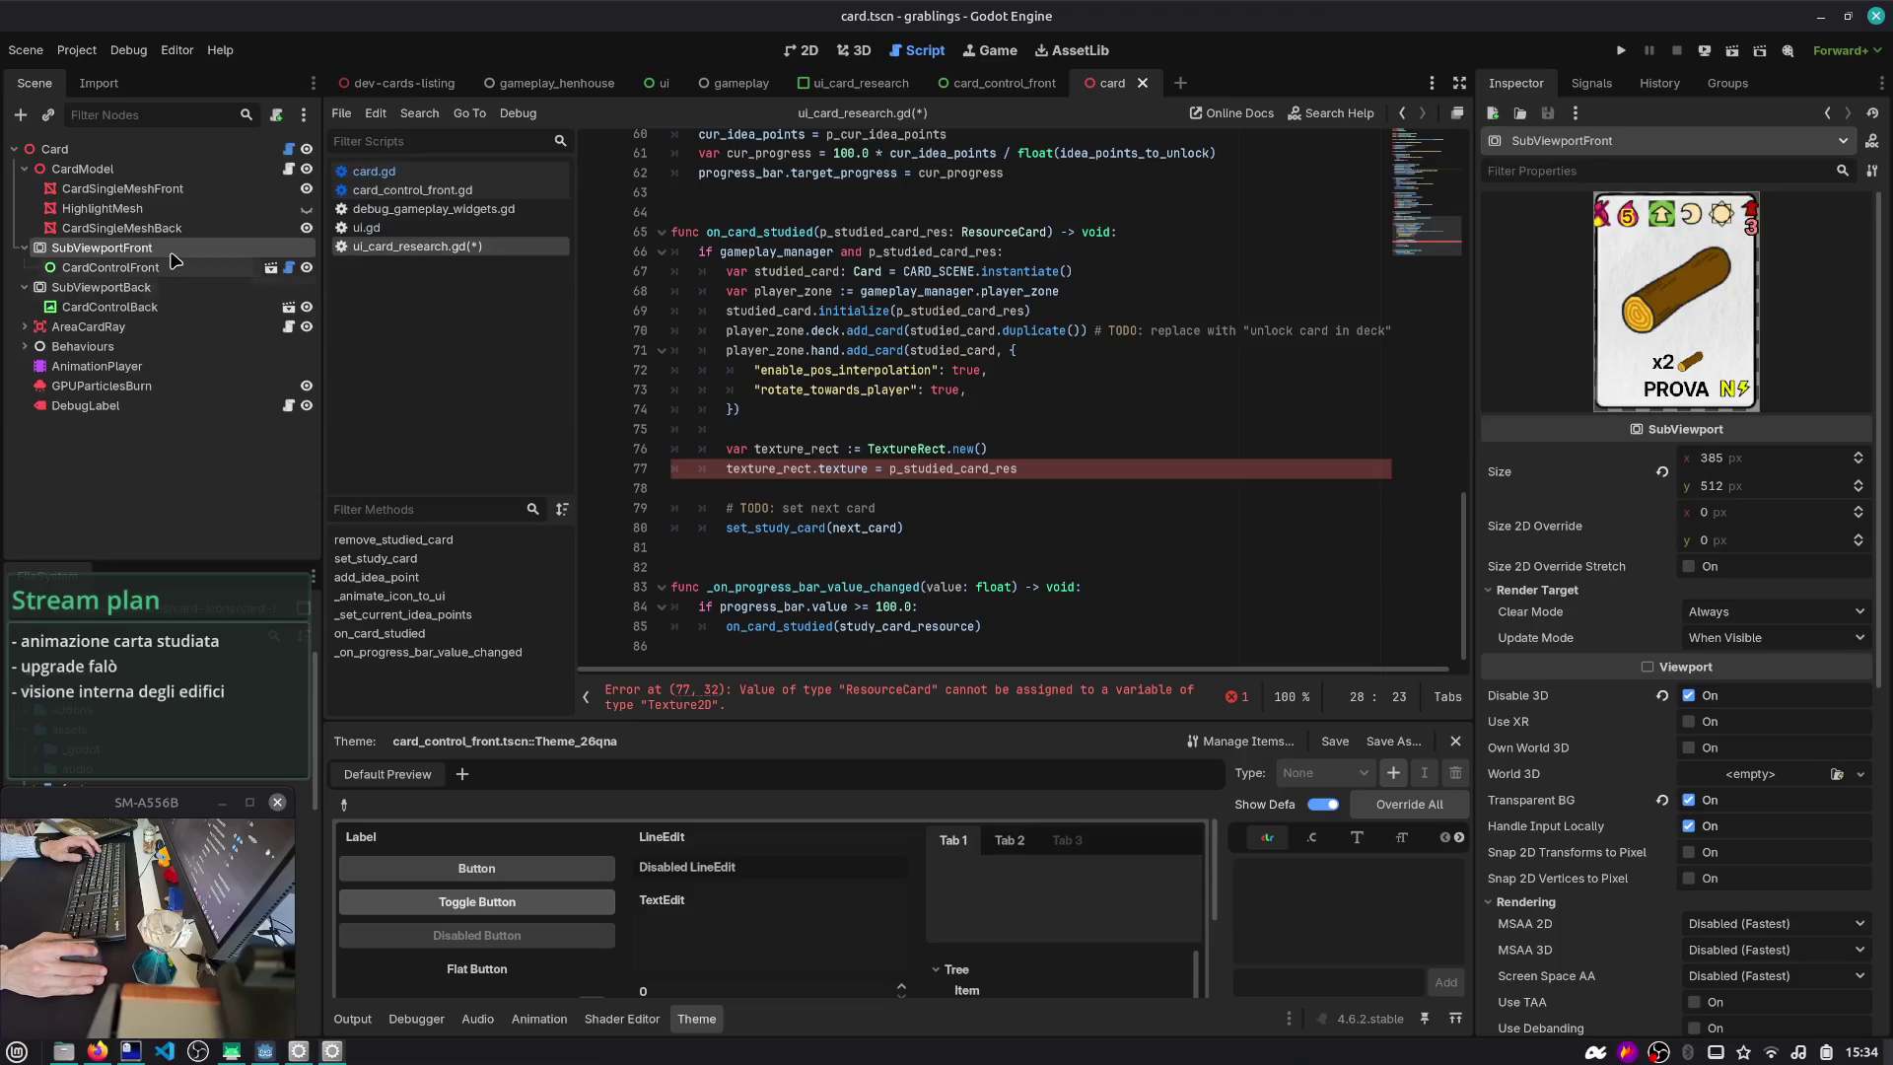
pyautogui.moveTo(136, 251)
pyautogui.mouseDown()
pyautogui.moveTo(631, 375)
pyautogui.moveTo(690, 409)
pyautogui.moveTo(710, 202)
pyautogui.mouseUp()
pyautogui.doubleClick(818, 212)
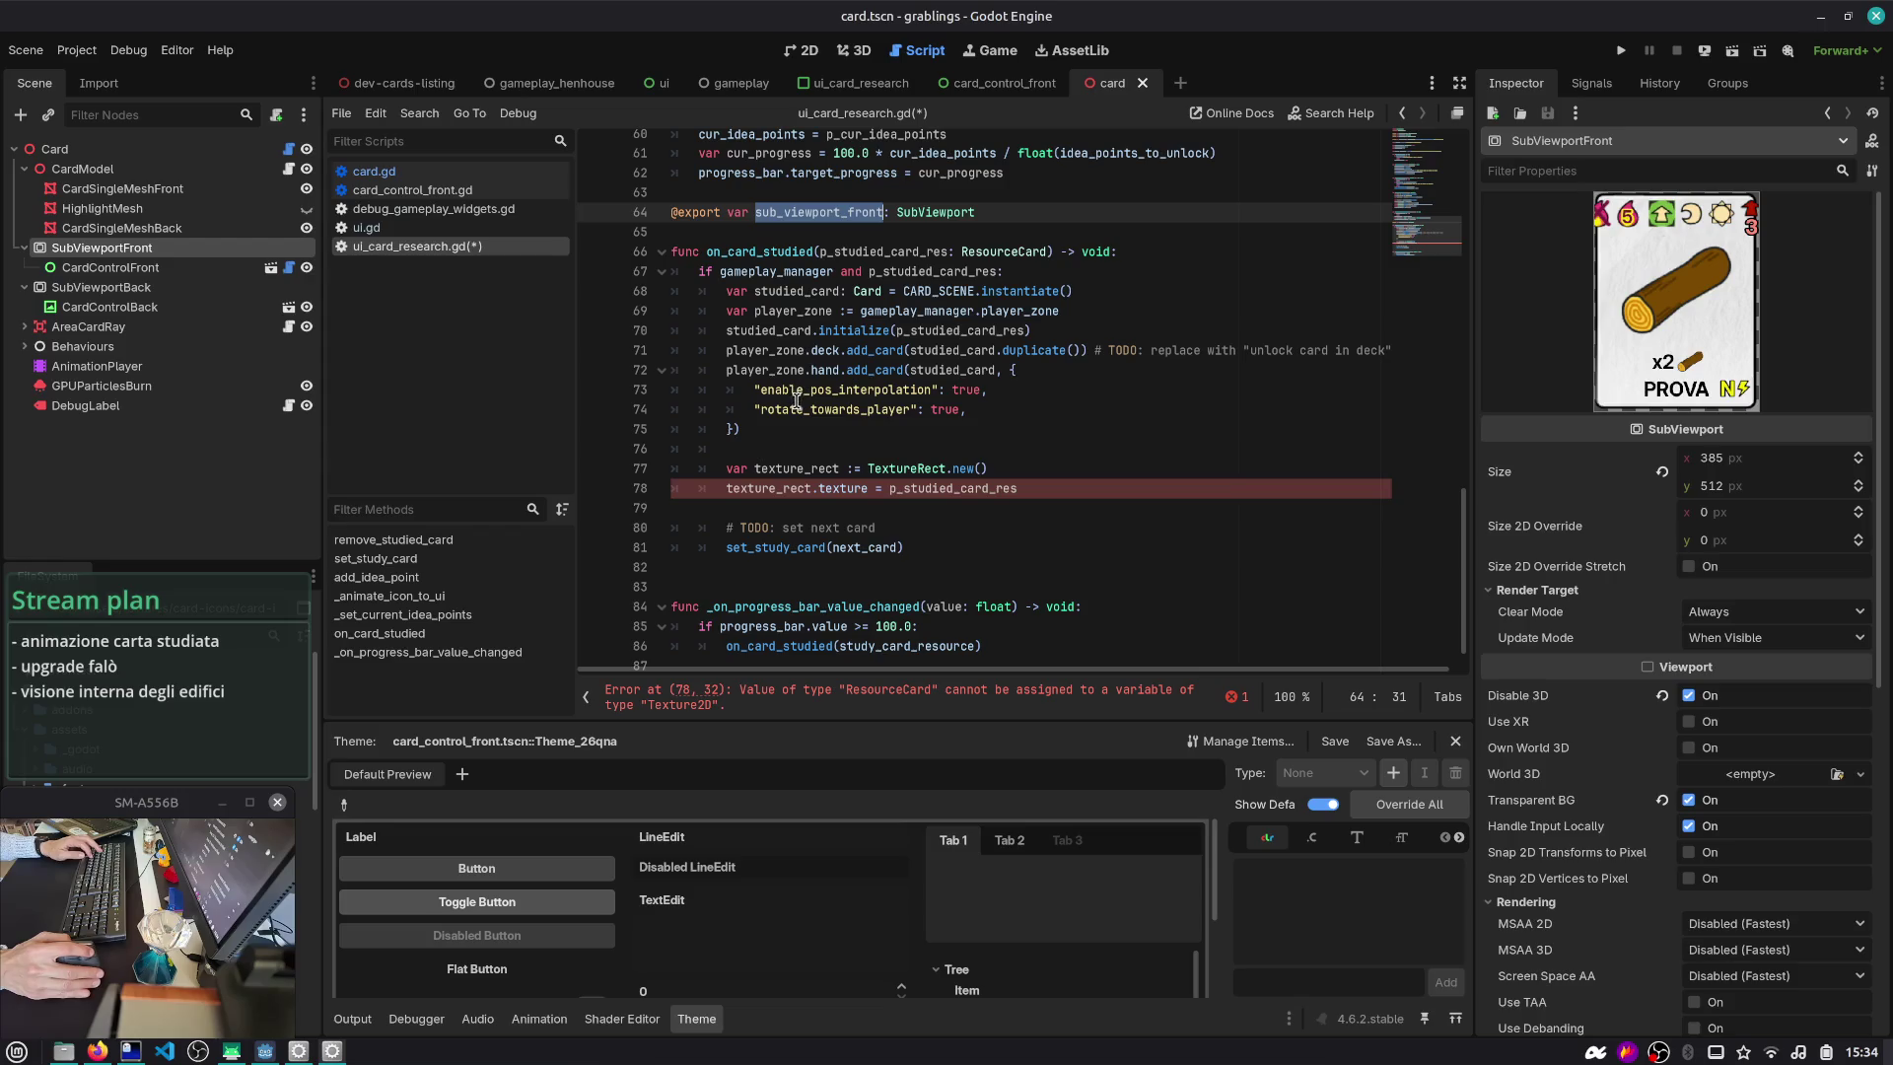
pyautogui.hotkey('ctrl', 'z')
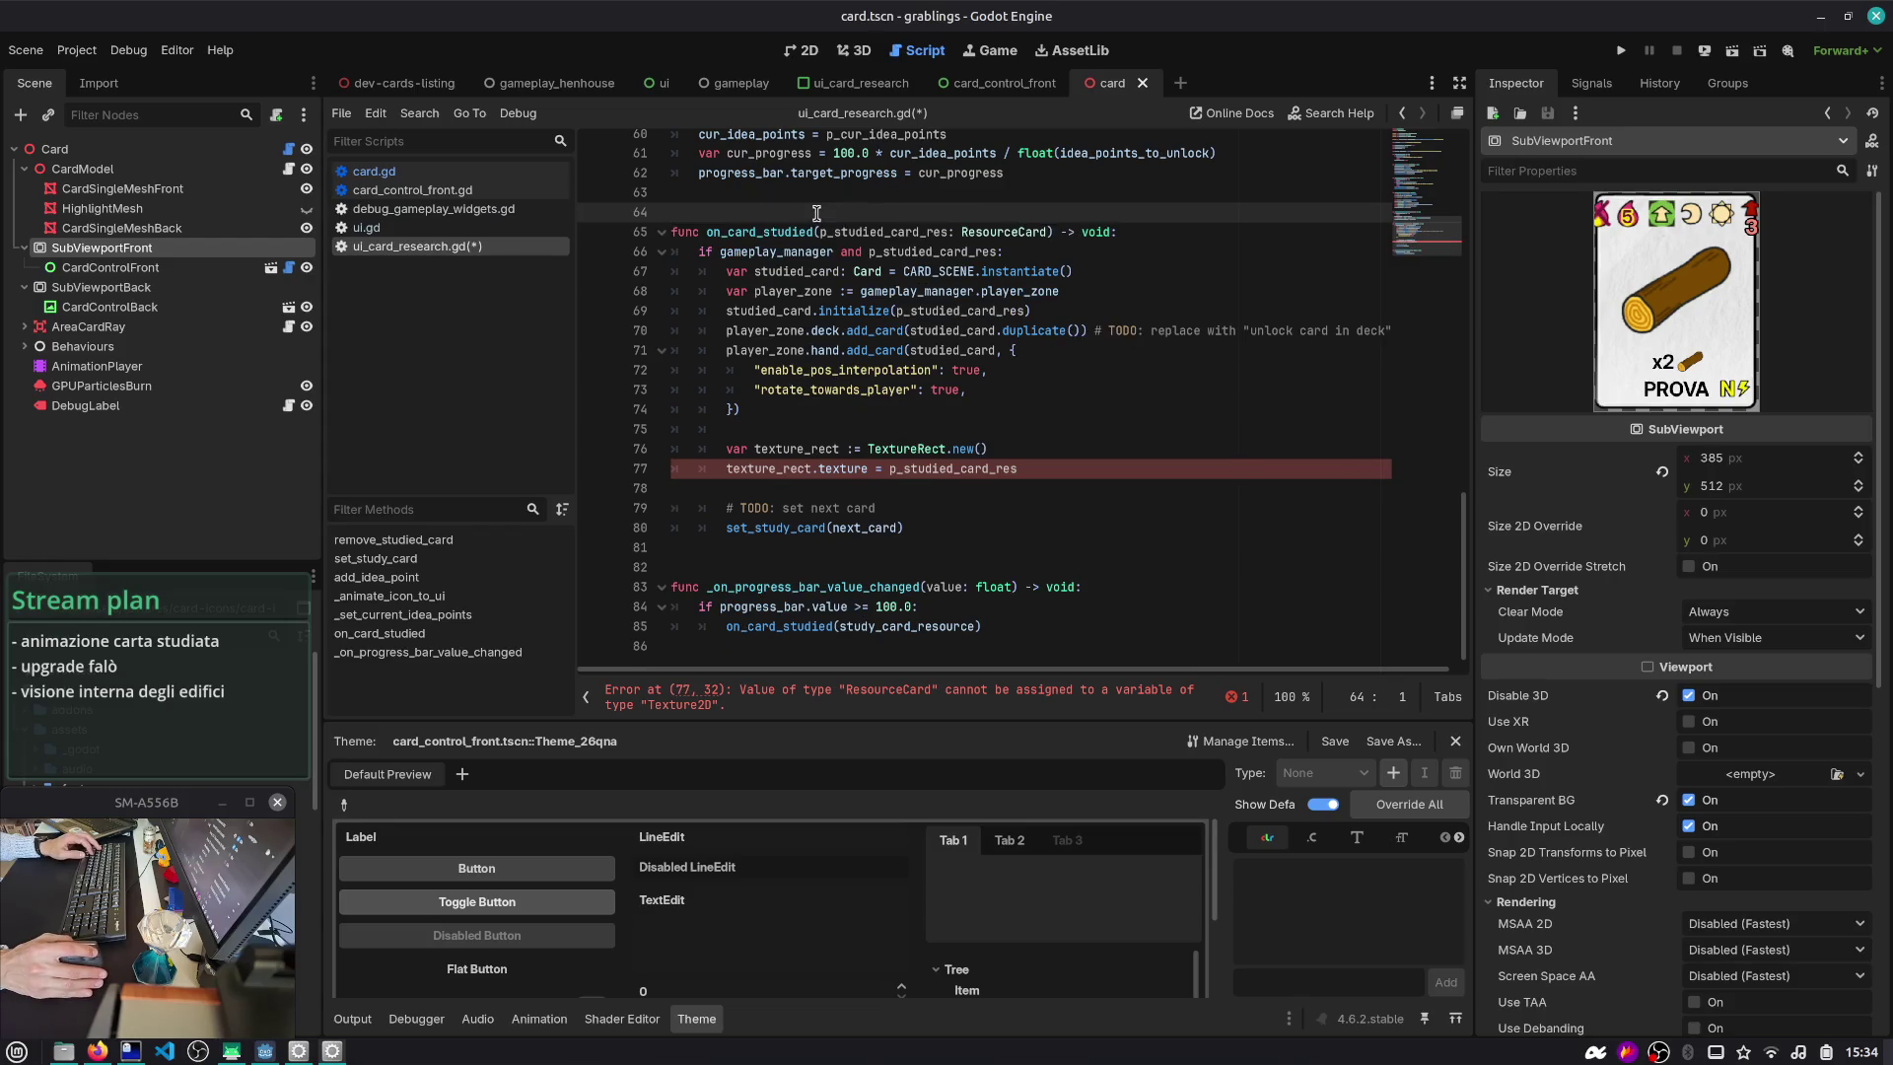
pyautogui.middleClick(1102, 85)
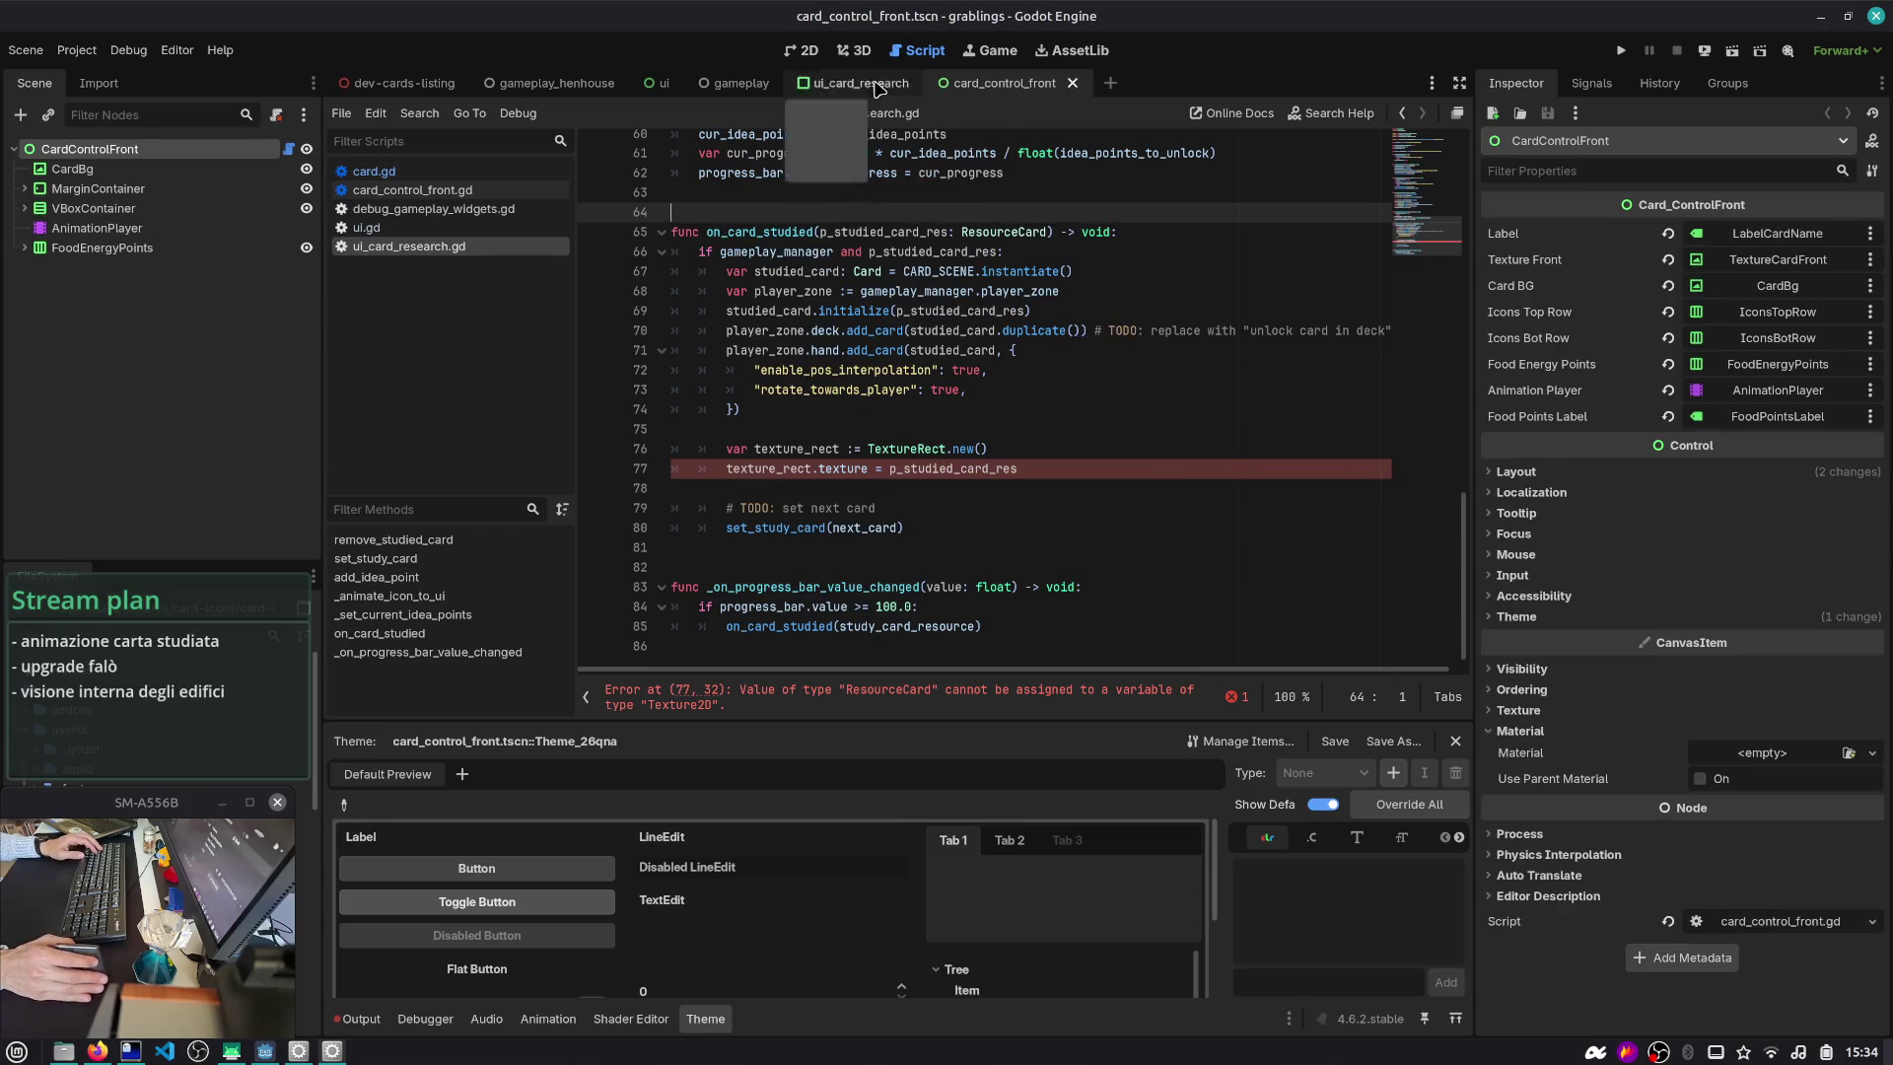
# - Drag the CardResearch scene's SubViewport into the script as an exported sub_viewport variable, then begin a sub_viewport line
pyautogui.click(873, 85)
pyautogui.click(658, 83)
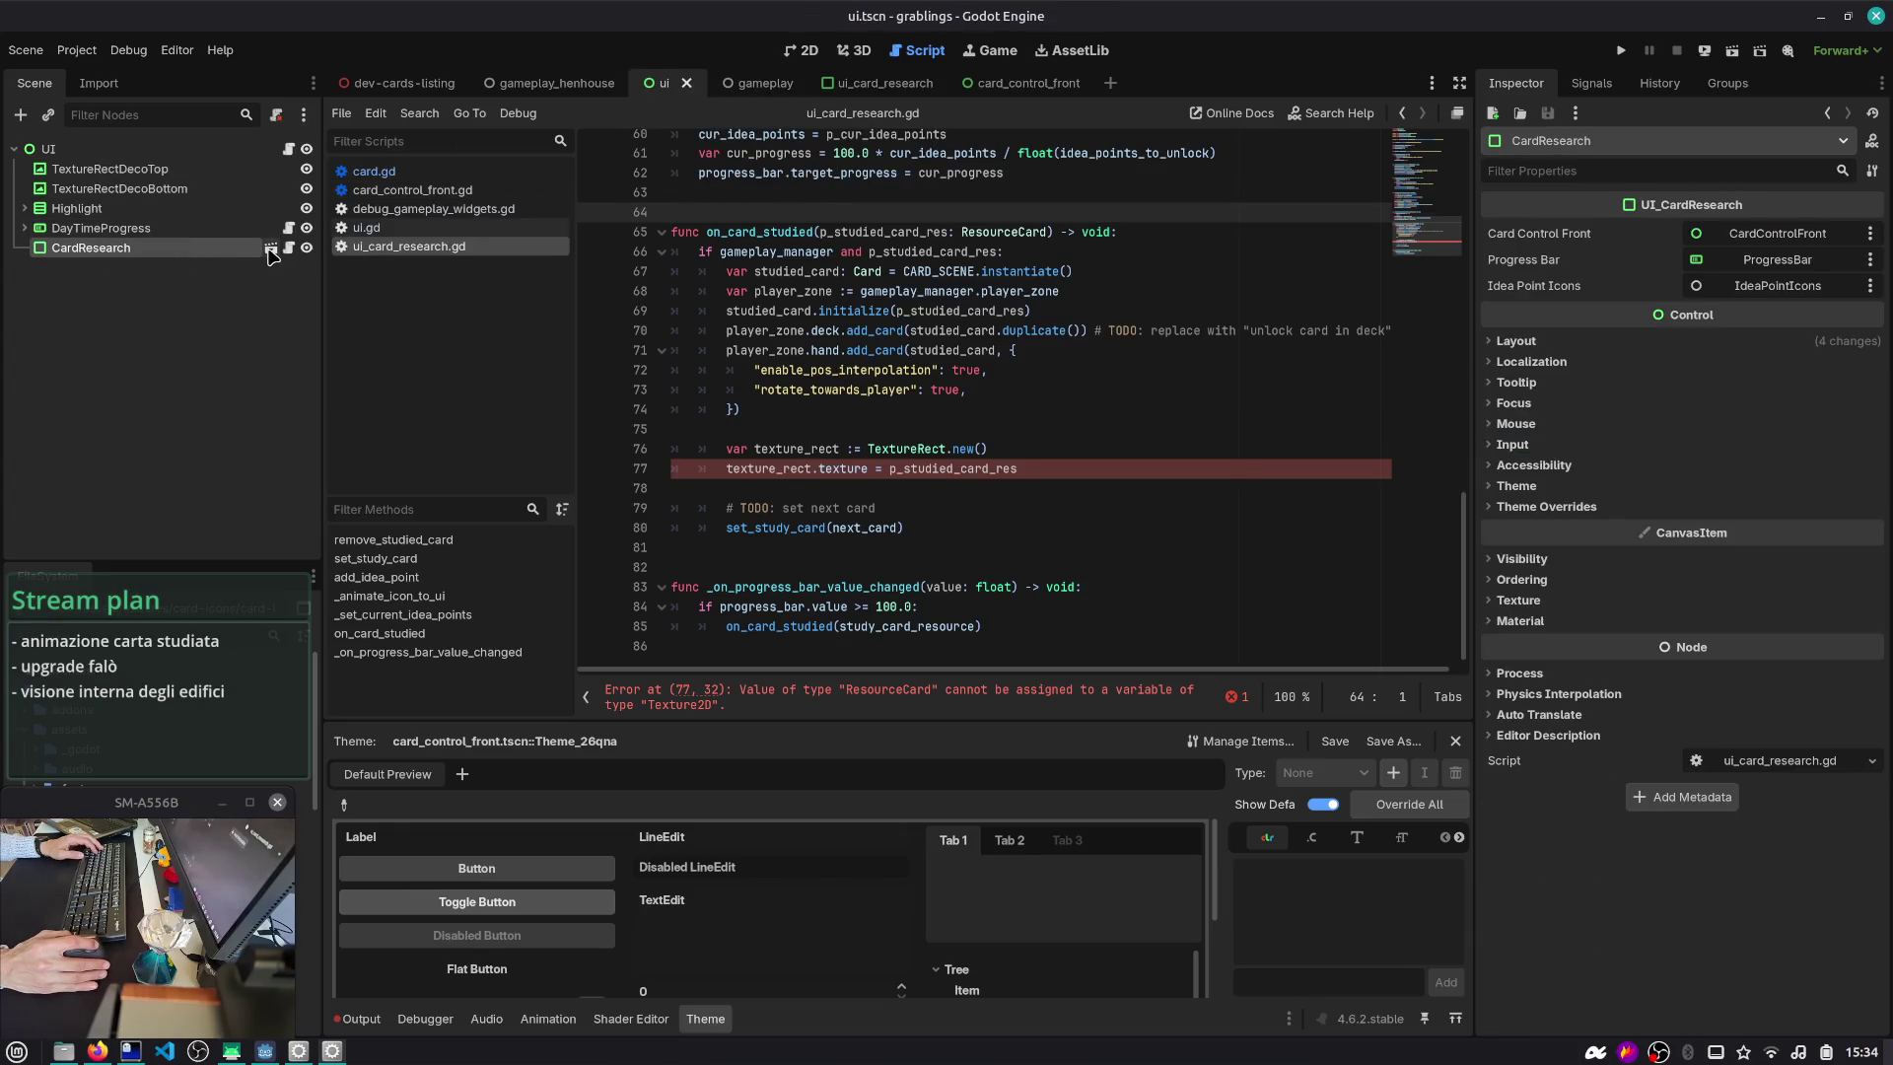
pyautogui.click(272, 249)
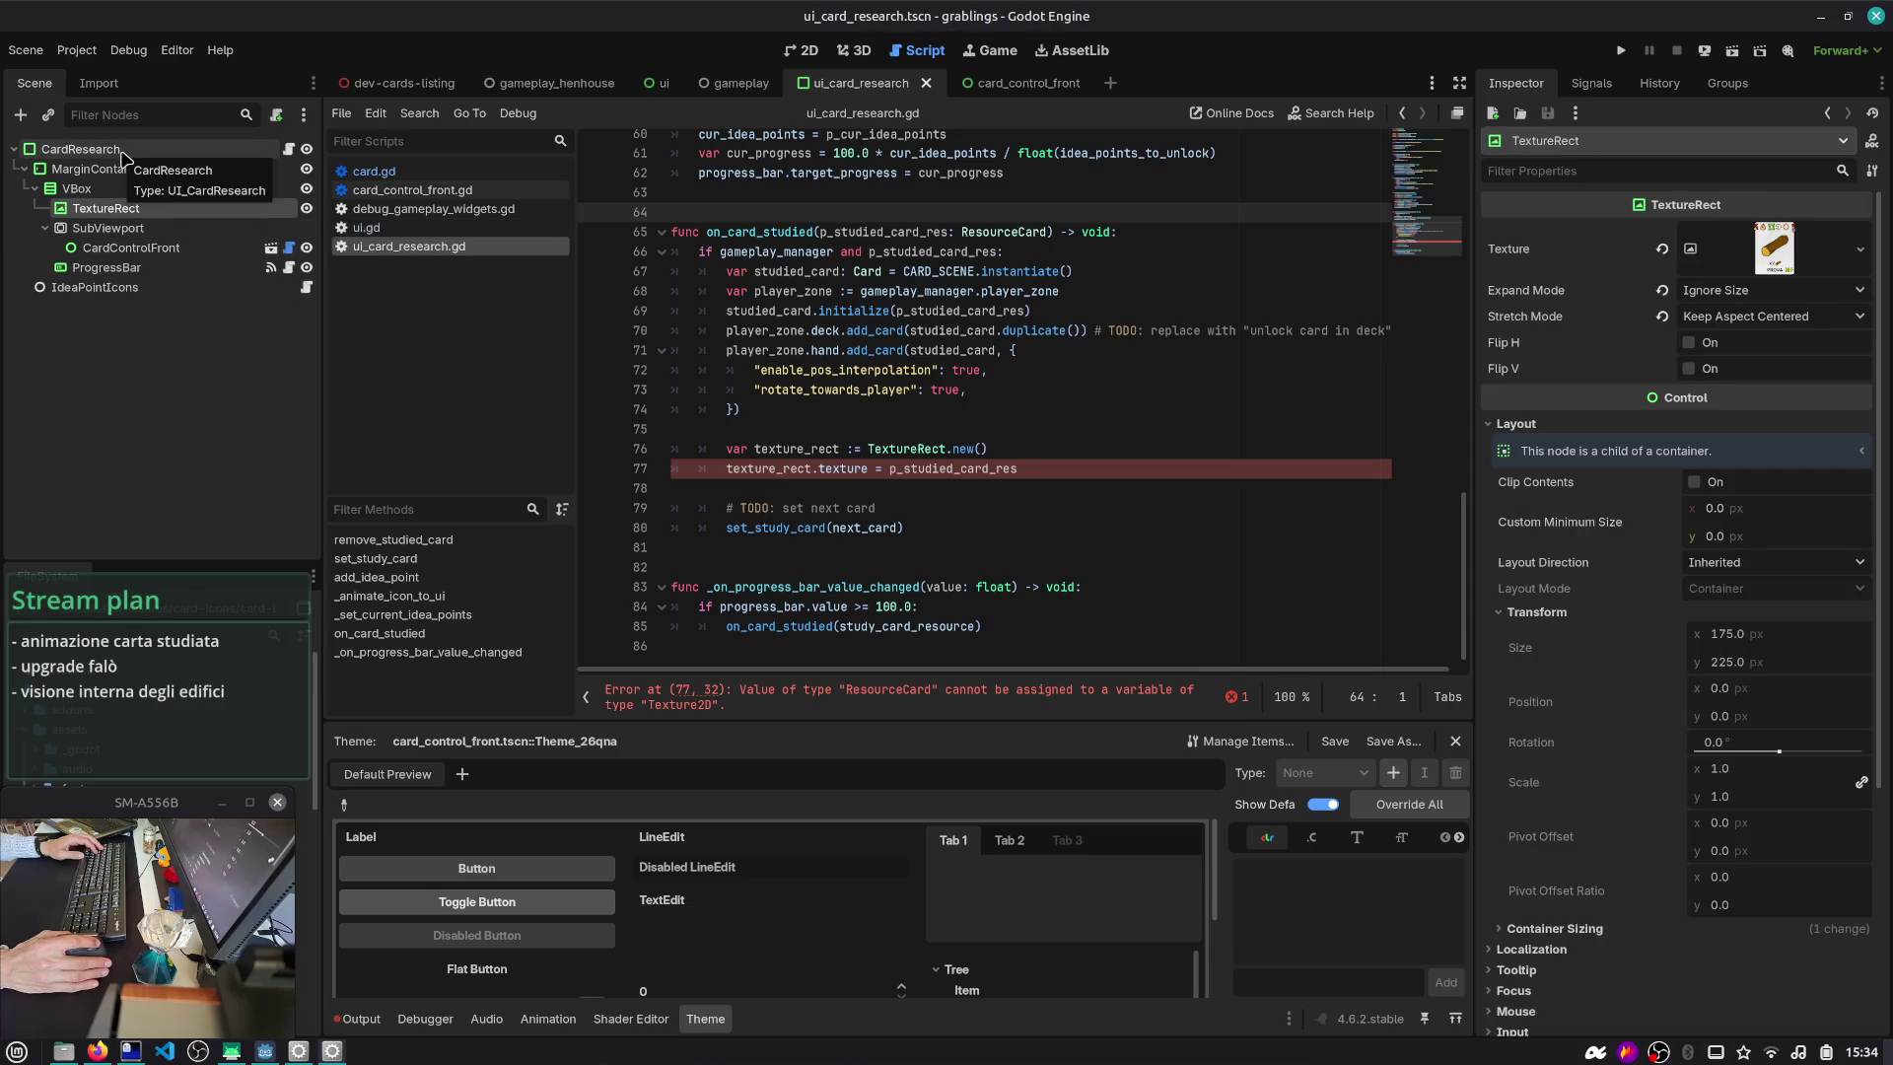
pyautogui.moveTo(109, 228)
pyautogui.mouseDown()
pyautogui.moveTo(148, 269)
pyautogui.moveTo(732, 215)
pyautogui.mouseUp()
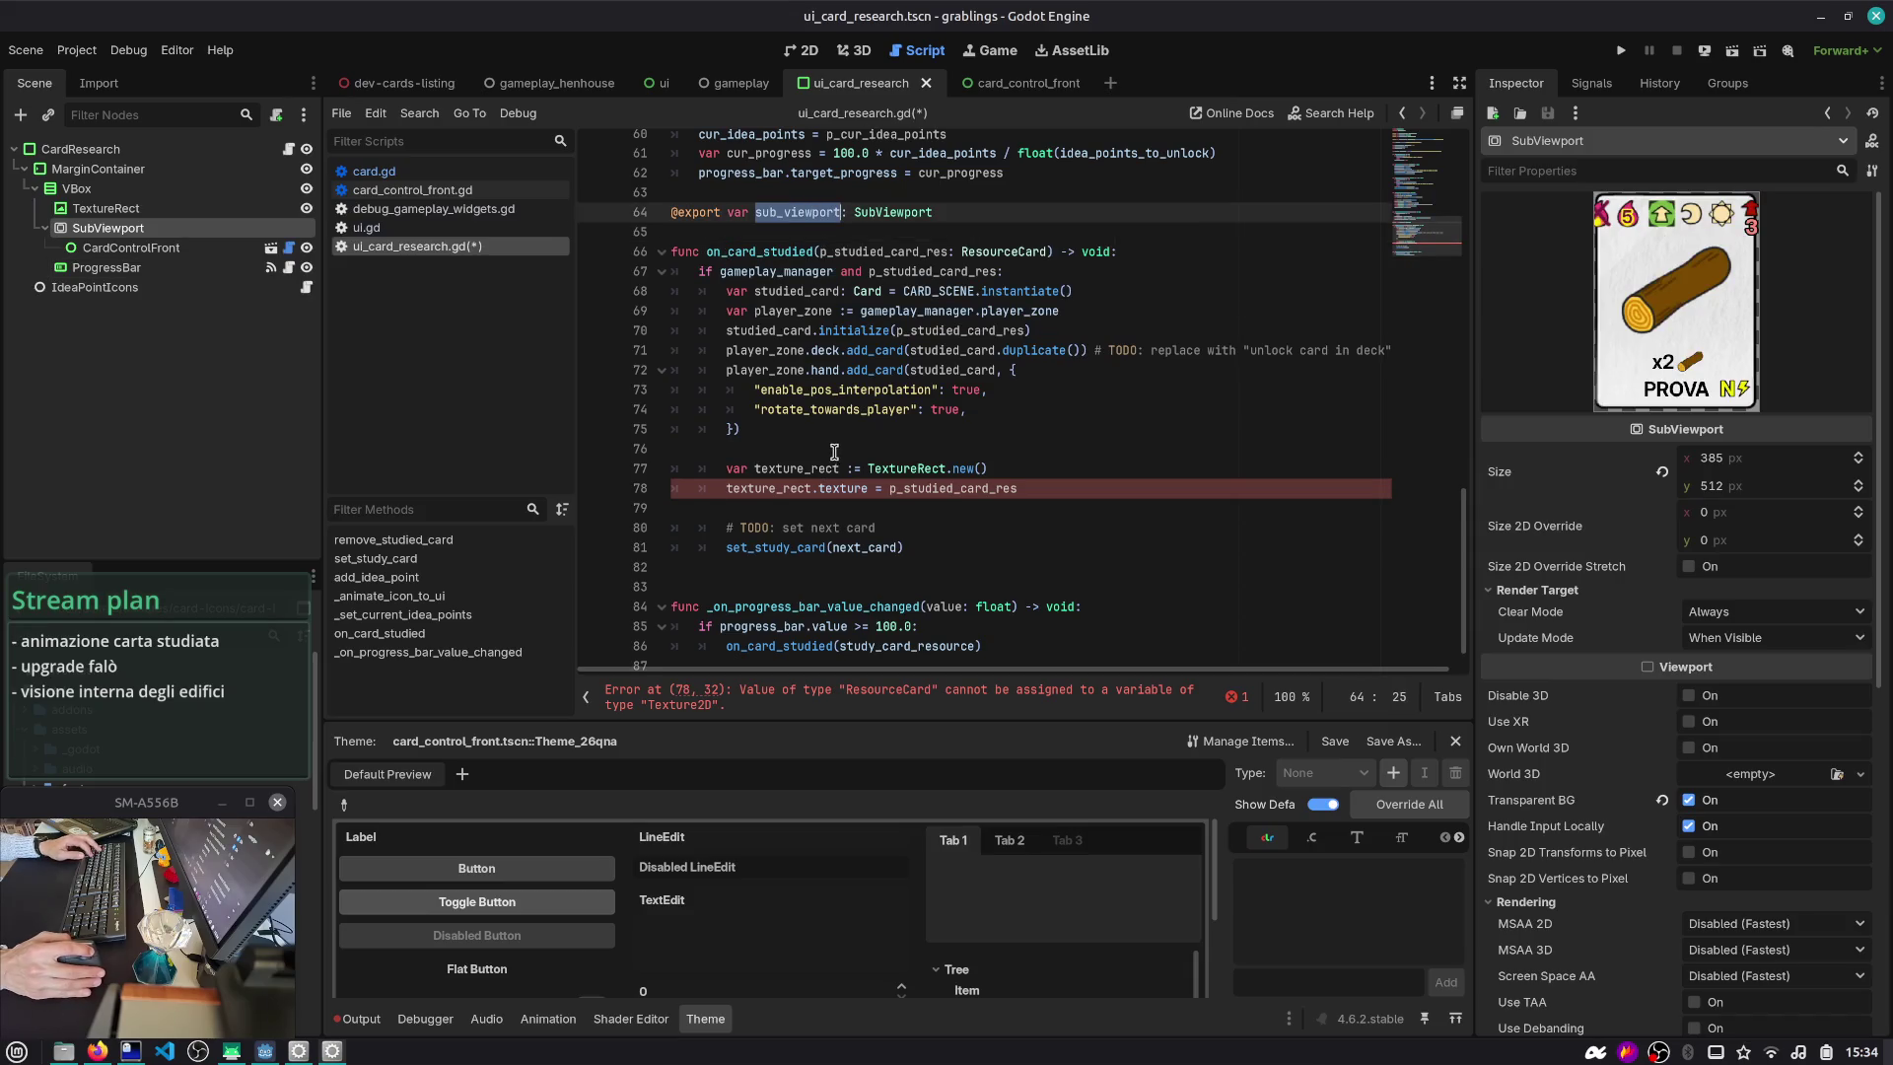
pyautogui.moveTo(1025, 489); pyautogui.dragTo(876, 498)
pyautogui.press('End')
pyautogui.press('Return')
pyautogui.write('sub_viewport')
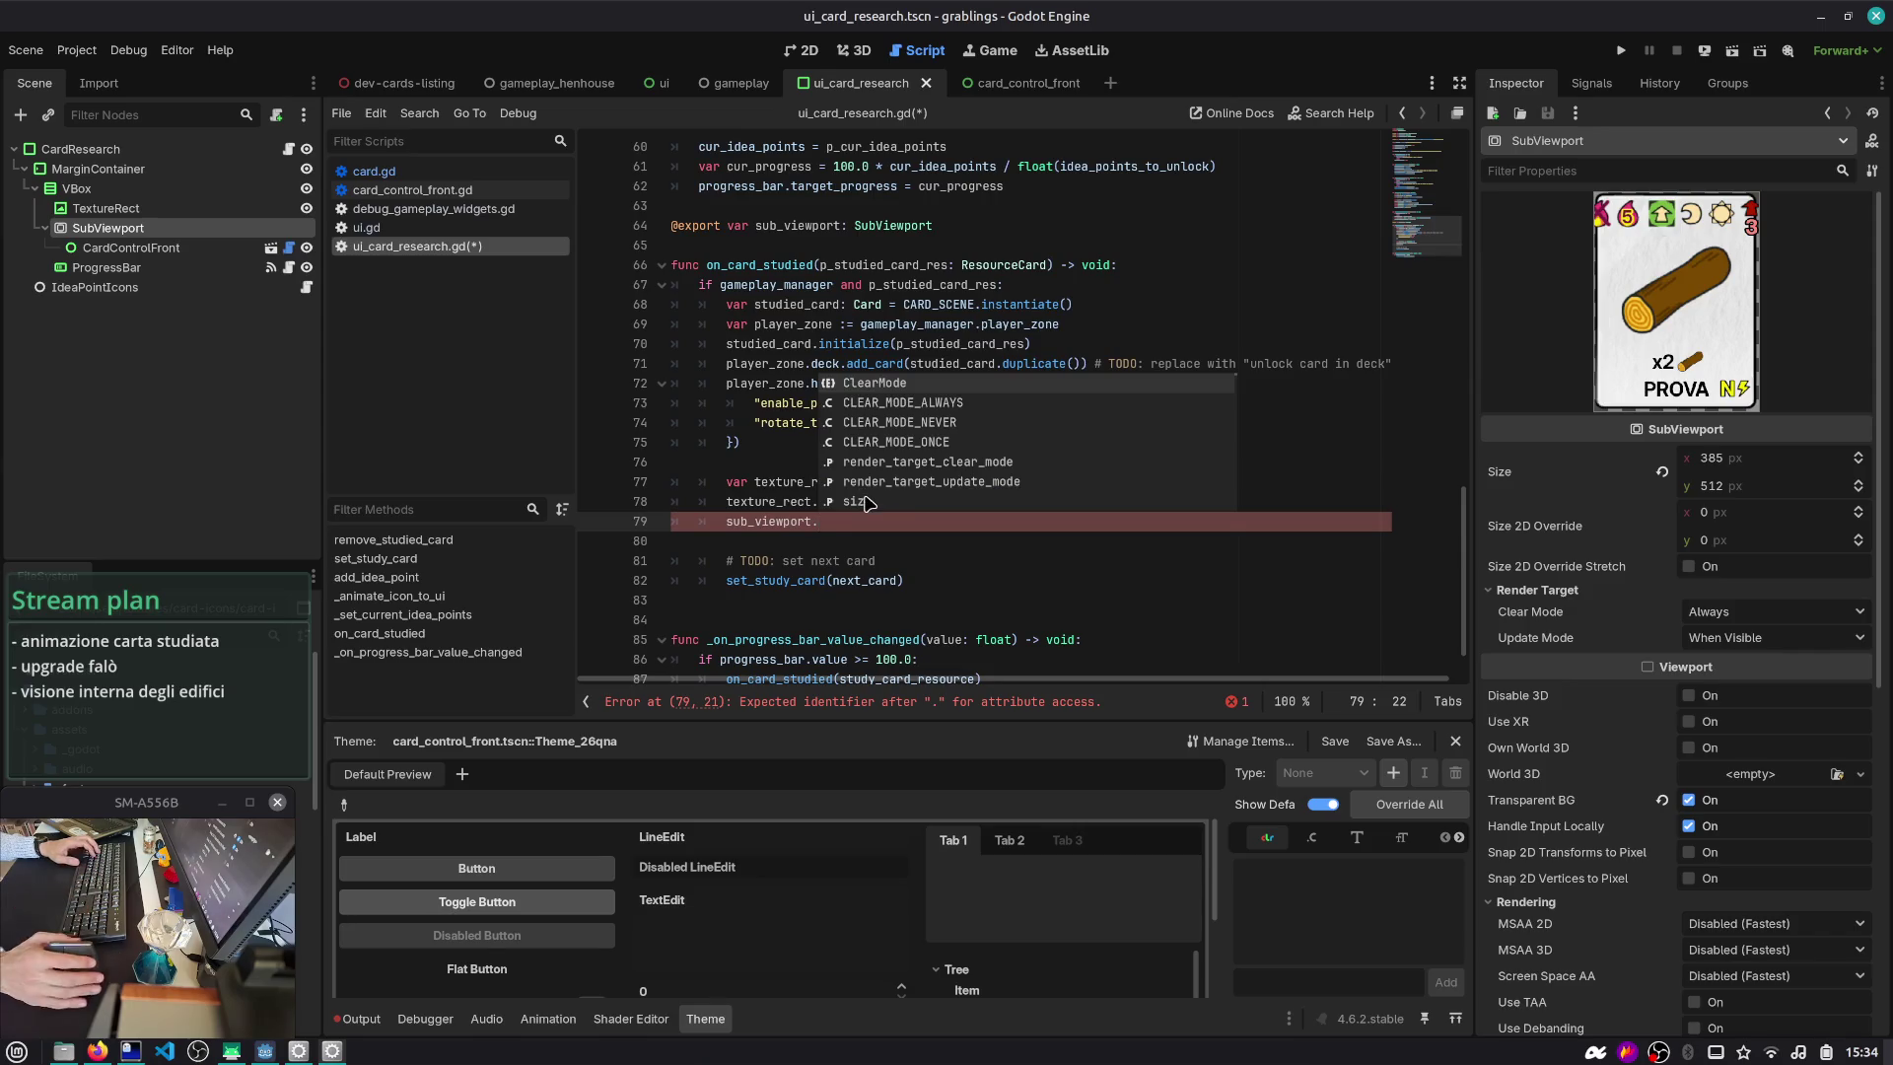
# - Search Quick Open Scene for 'debug' and highlight debug_gameplay_widgets.tscn
pyautogui.hotkey('ctrl', 'shift', 'o')
pyautogui.write('debug')
pyautogui.press('Down')
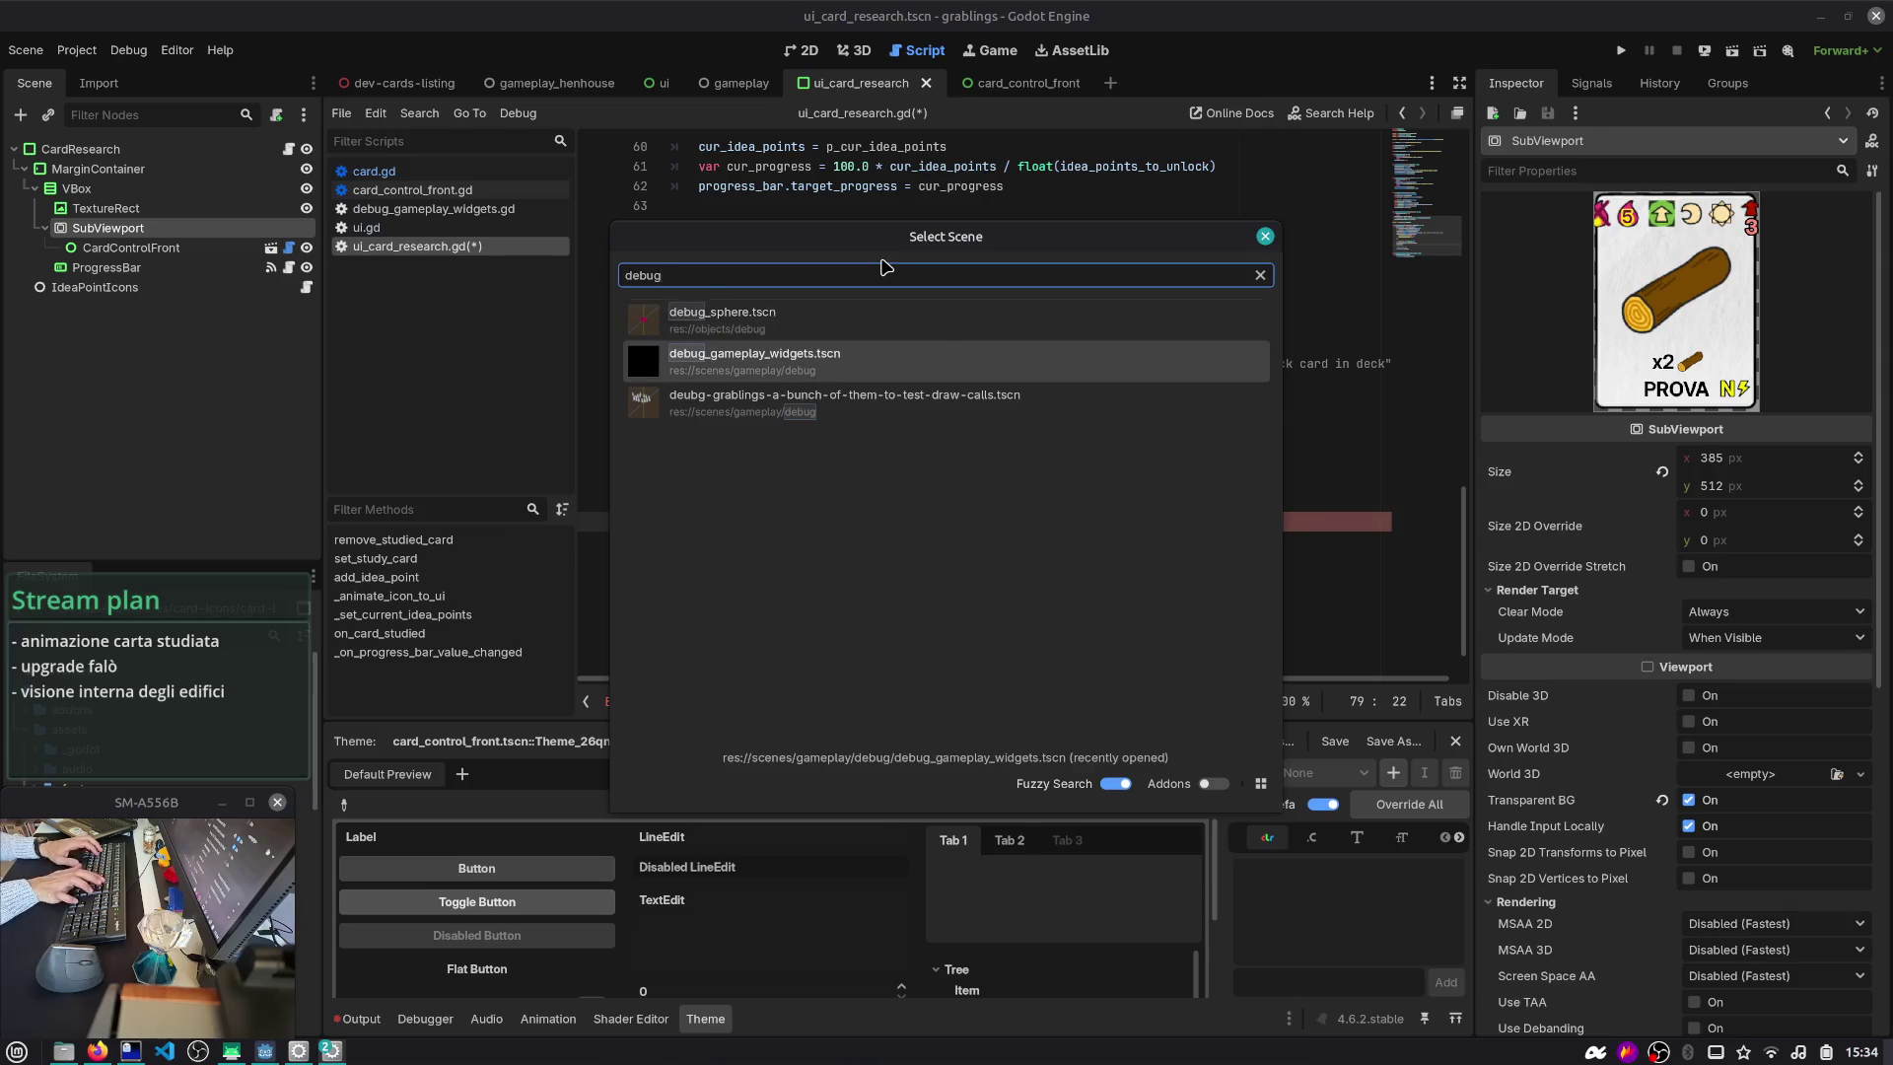
# - Open debug_gameplay_widgets.tscn and inspect its cards_list and InternalPages on the canvas
pyautogui.press('Return')
pyautogui.click(126, 328)
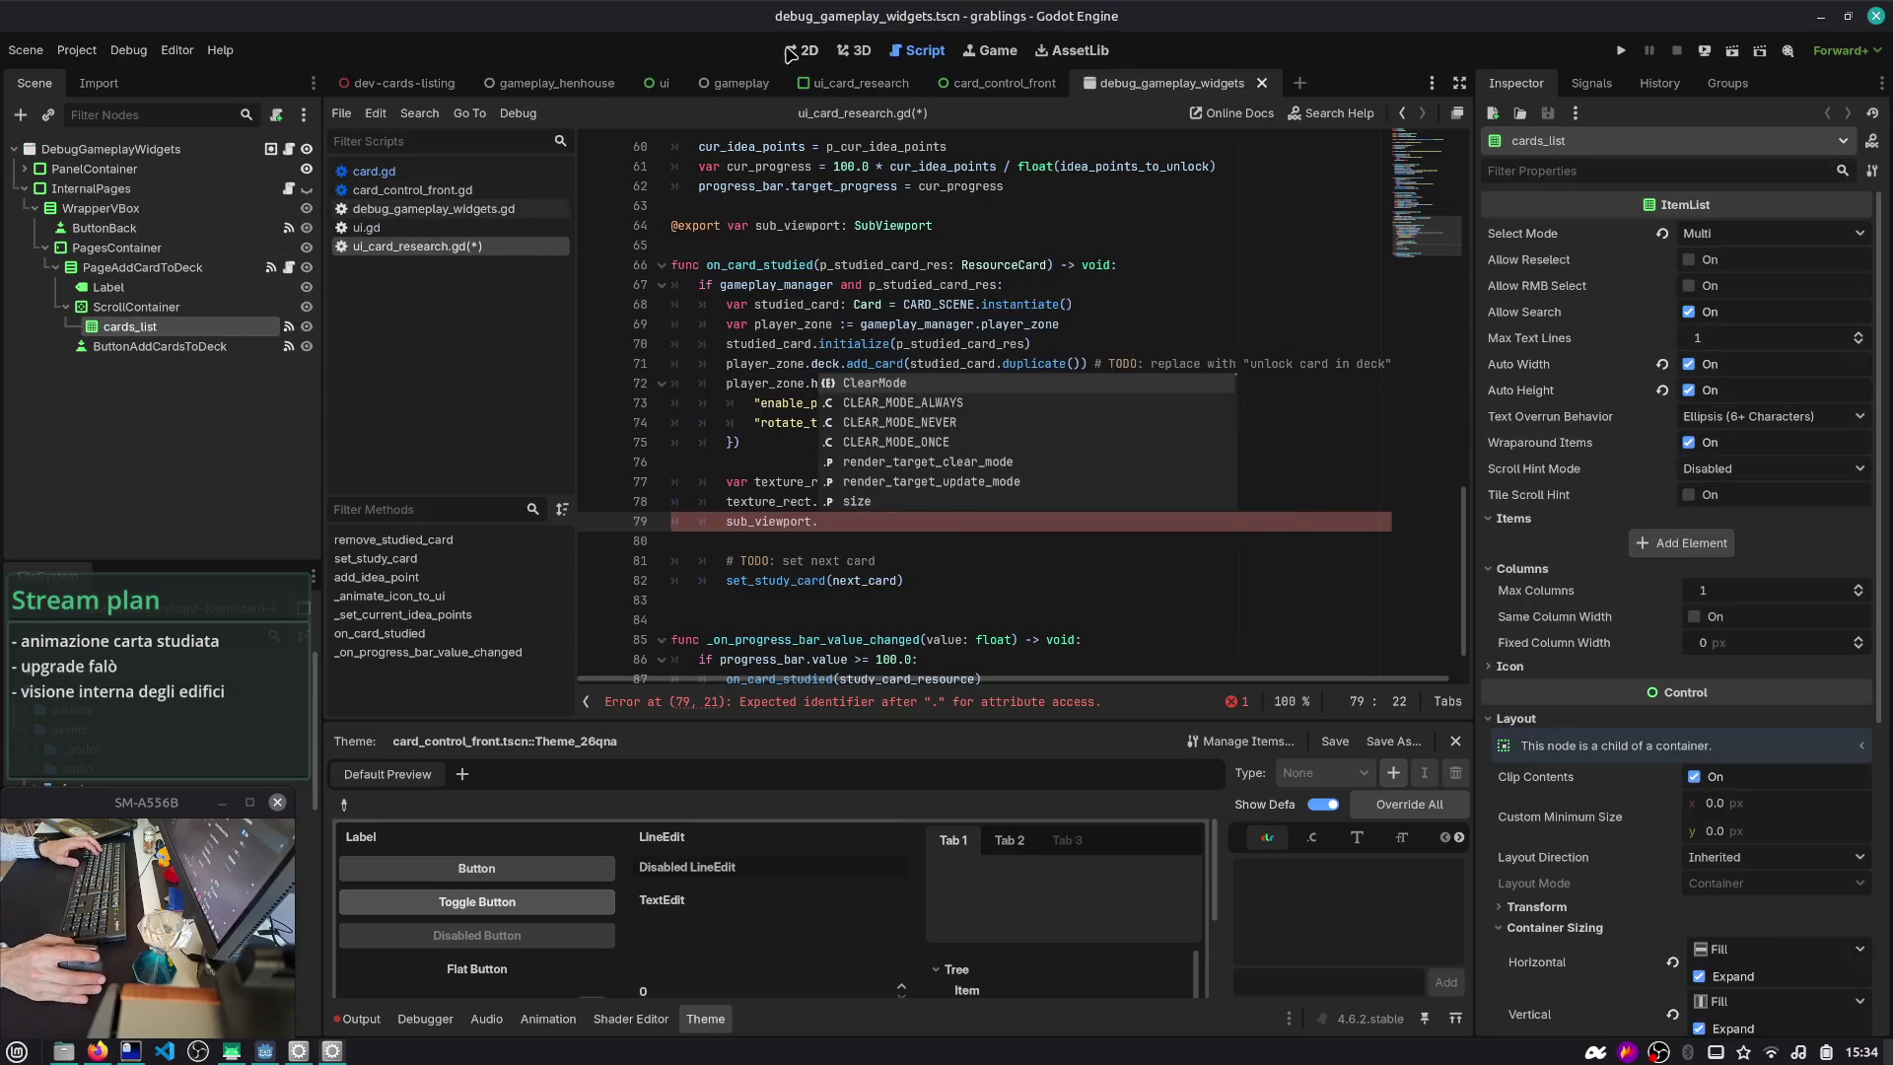
pyautogui.click(306, 188)
pyautogui.scroll(2, 823, 338)
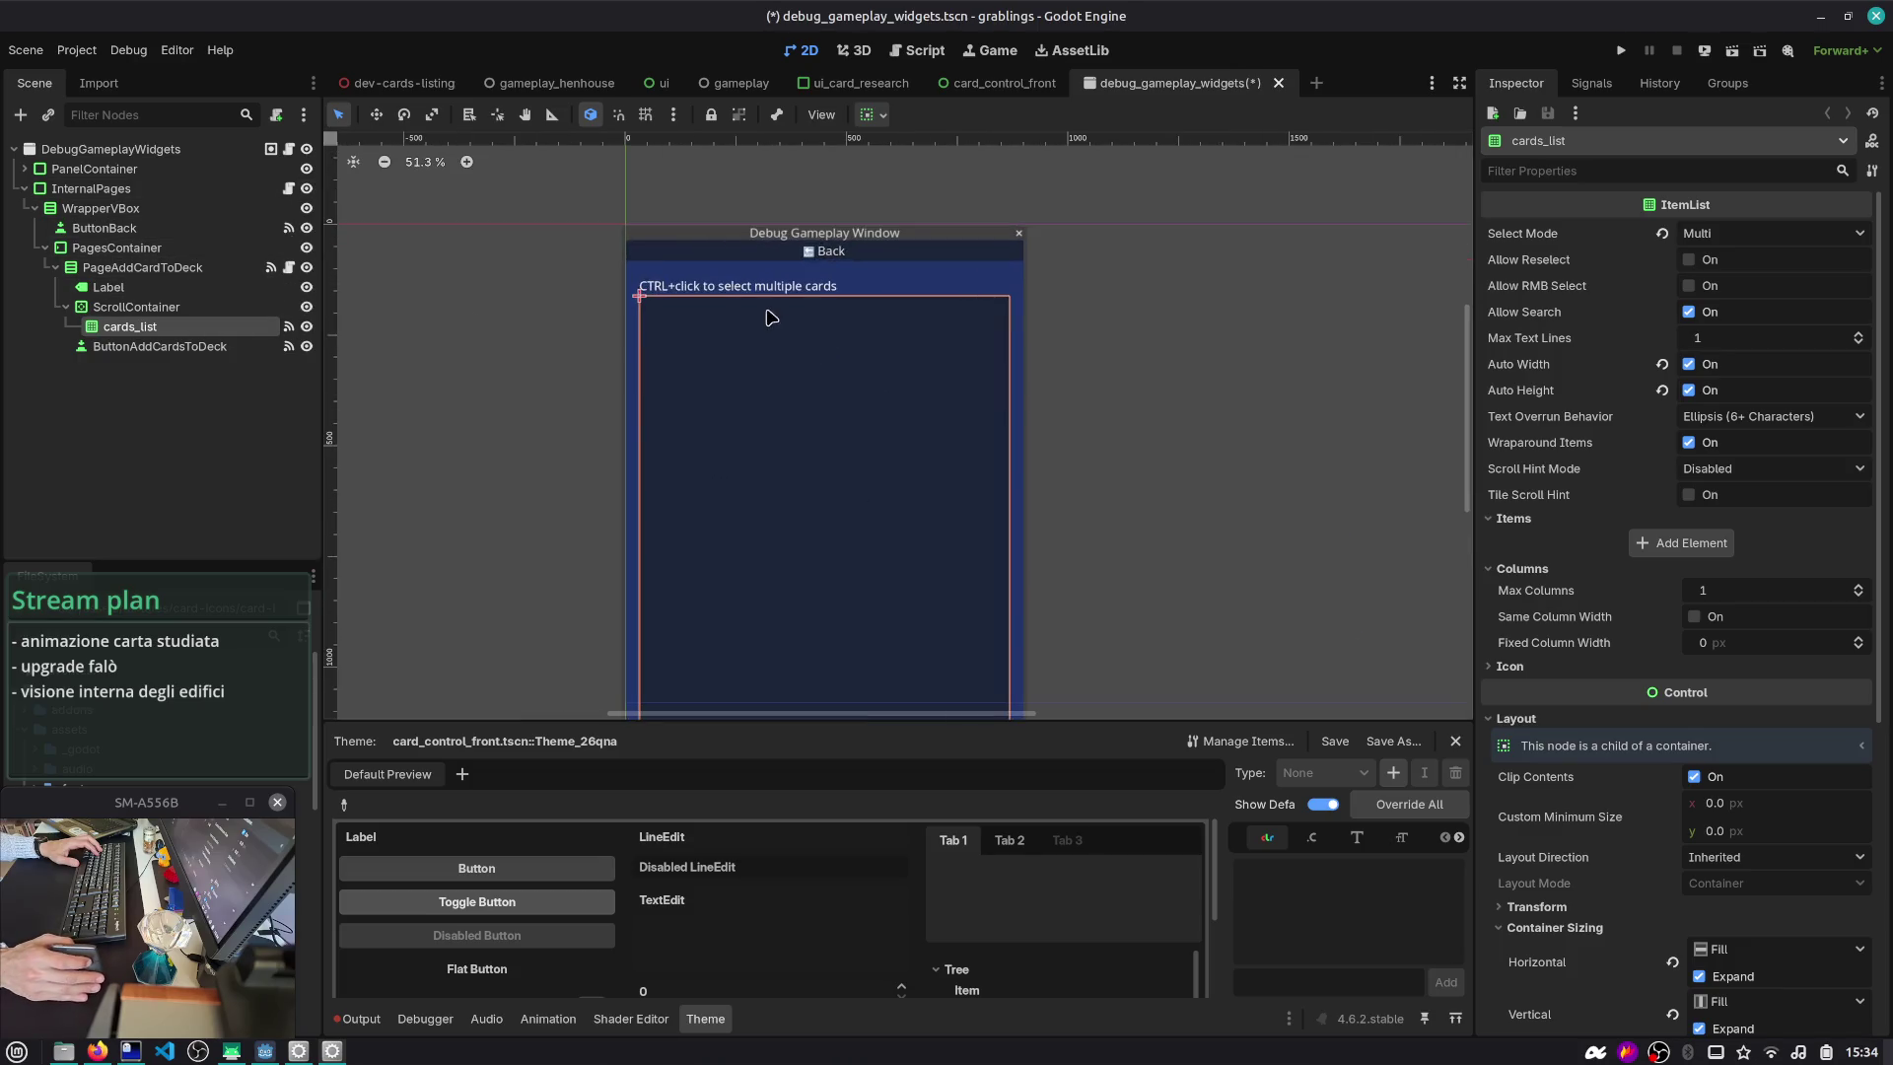
pyautogui.moveTo(1228, 495); pyautogui.dragTo(1175, 437)
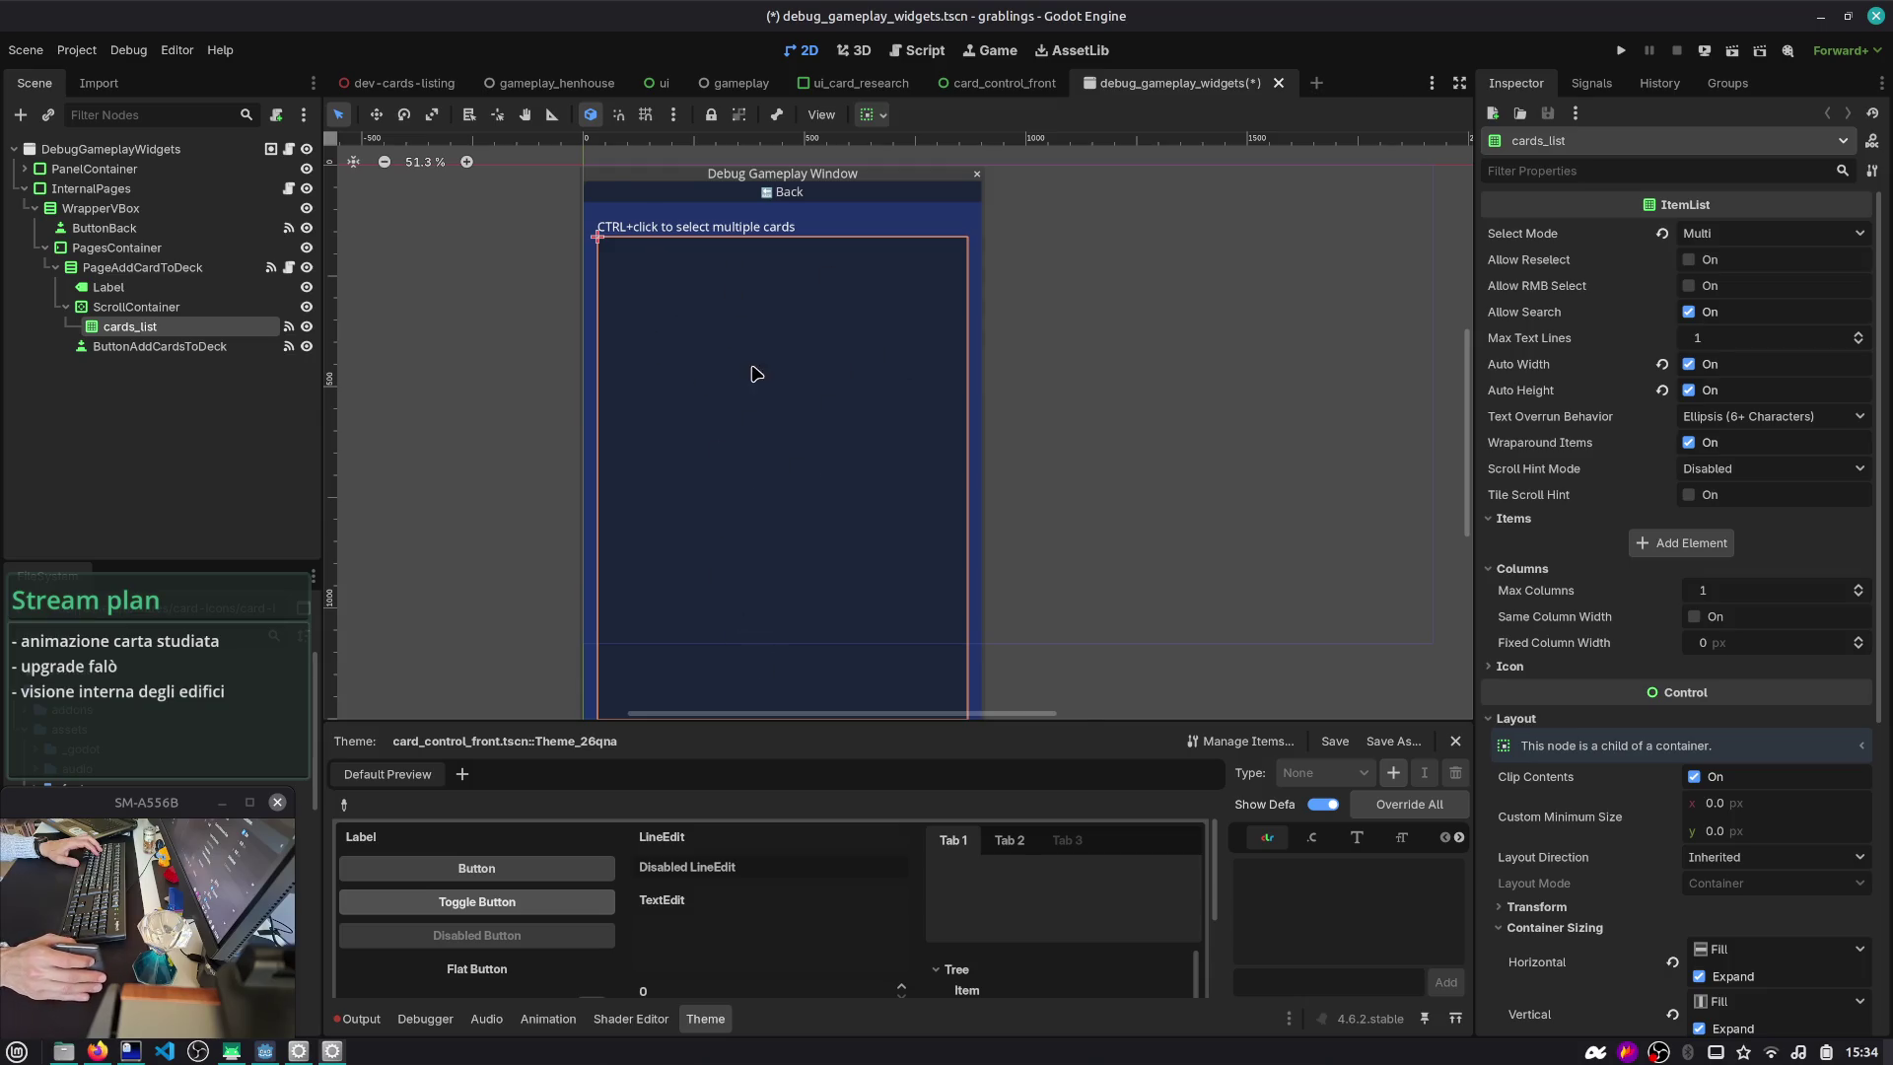
pyautogui.scroll(-1, 755, 373)
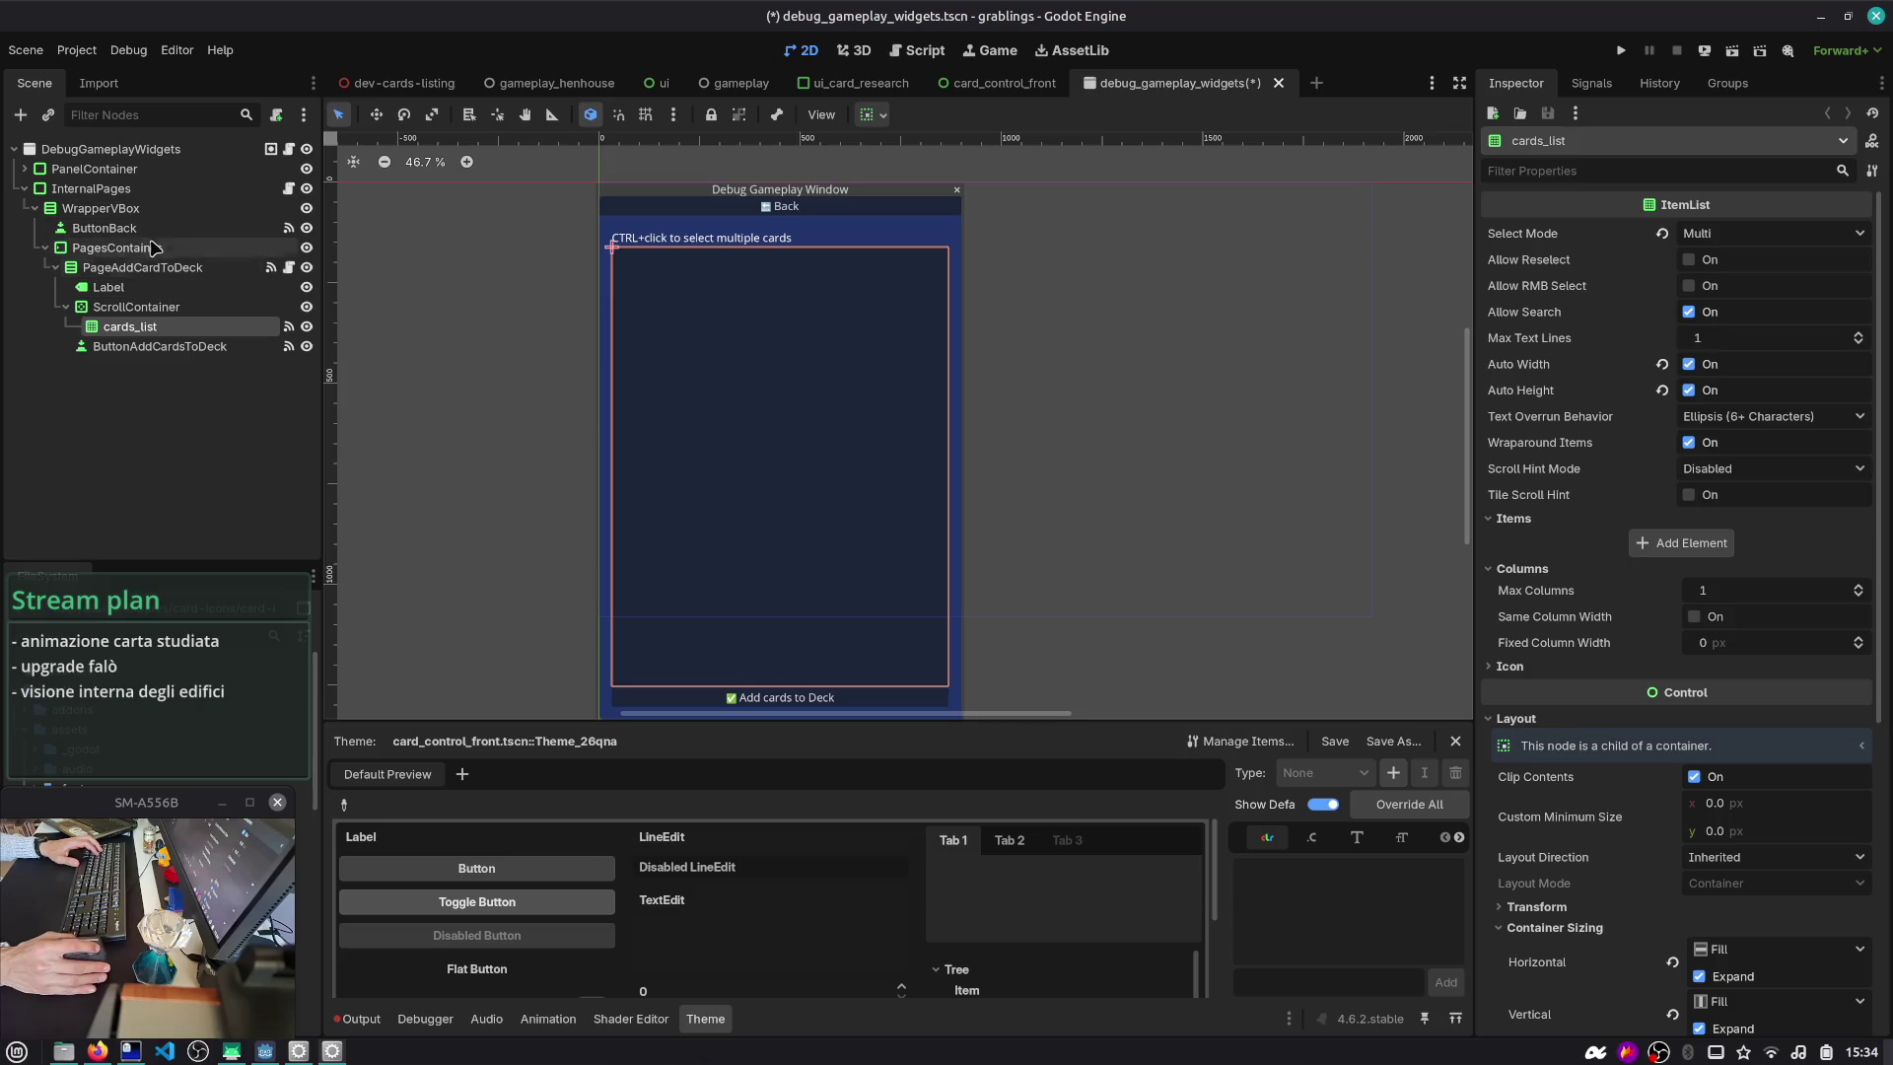
# - Close debug_gameplay_widgets without saving and return to the ui_card_research scene
pyautogui.middleClick(1153, 85)
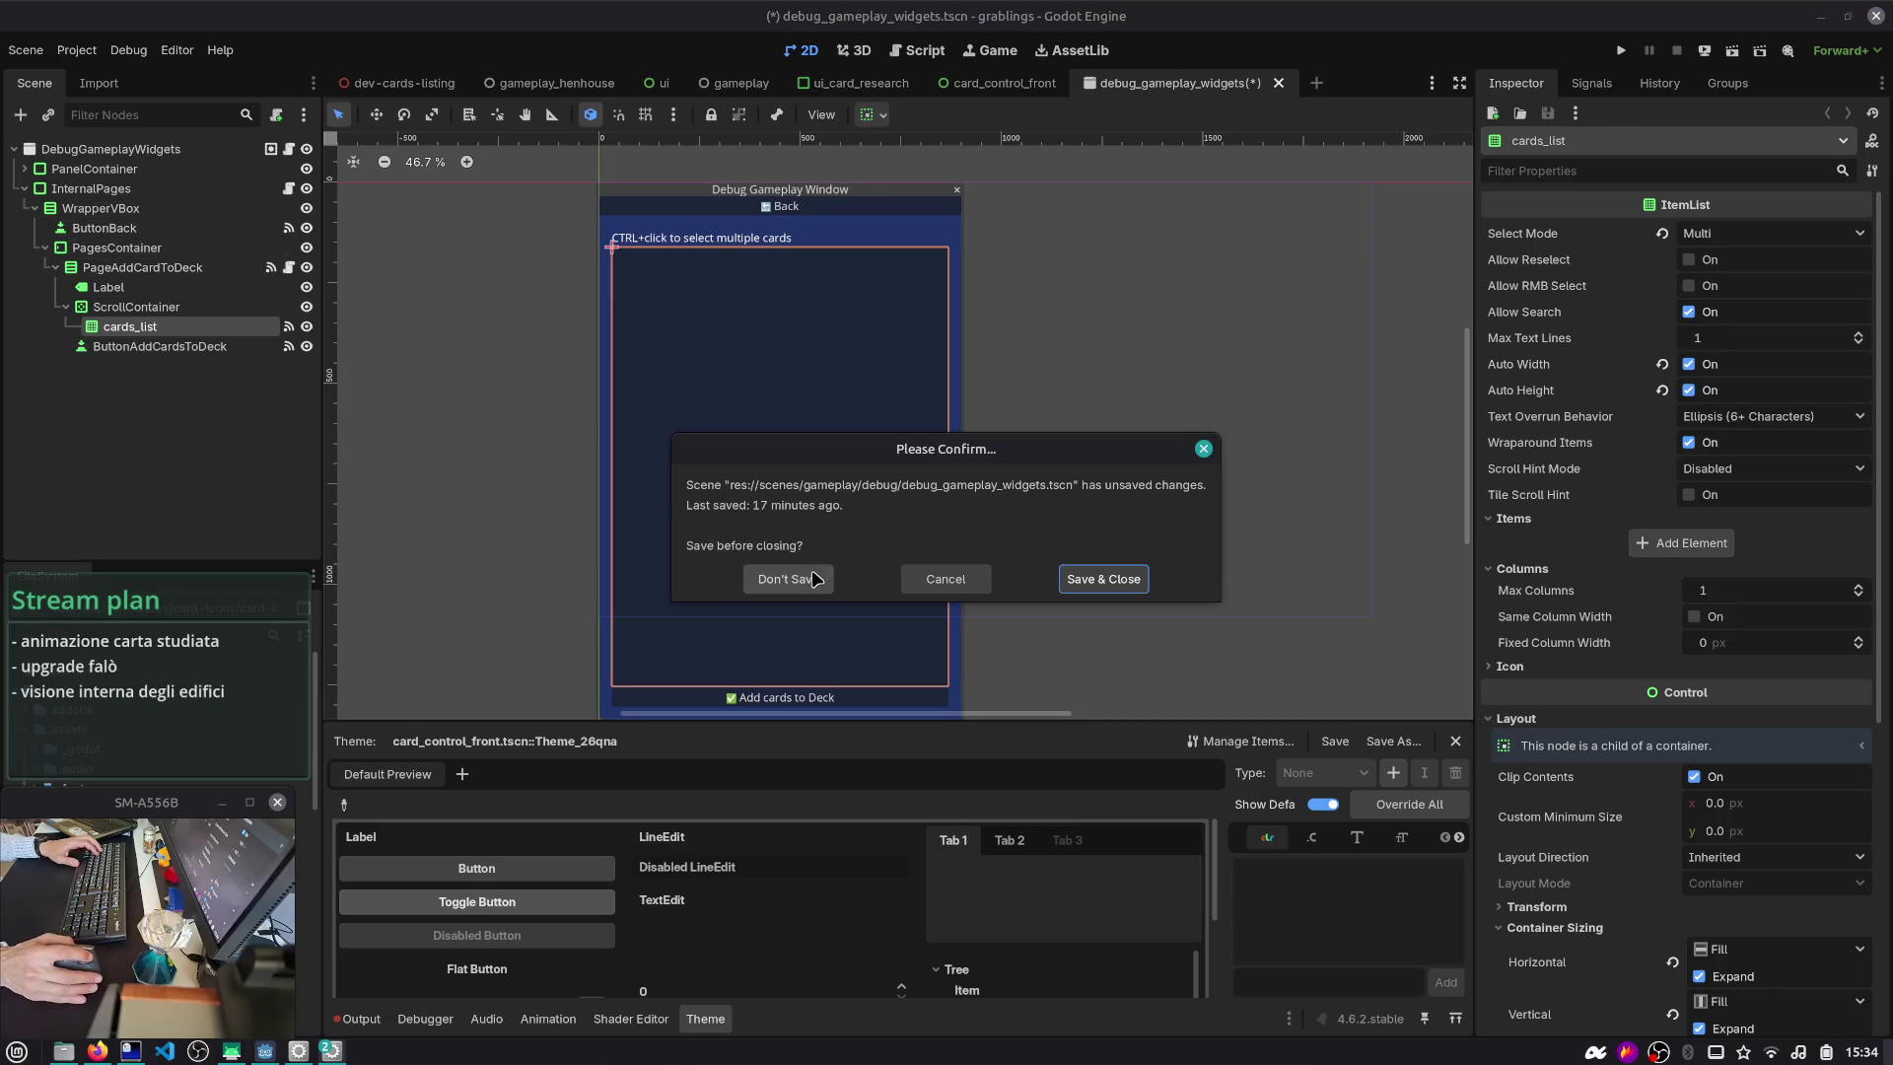
pyautogui.click(814, 579)
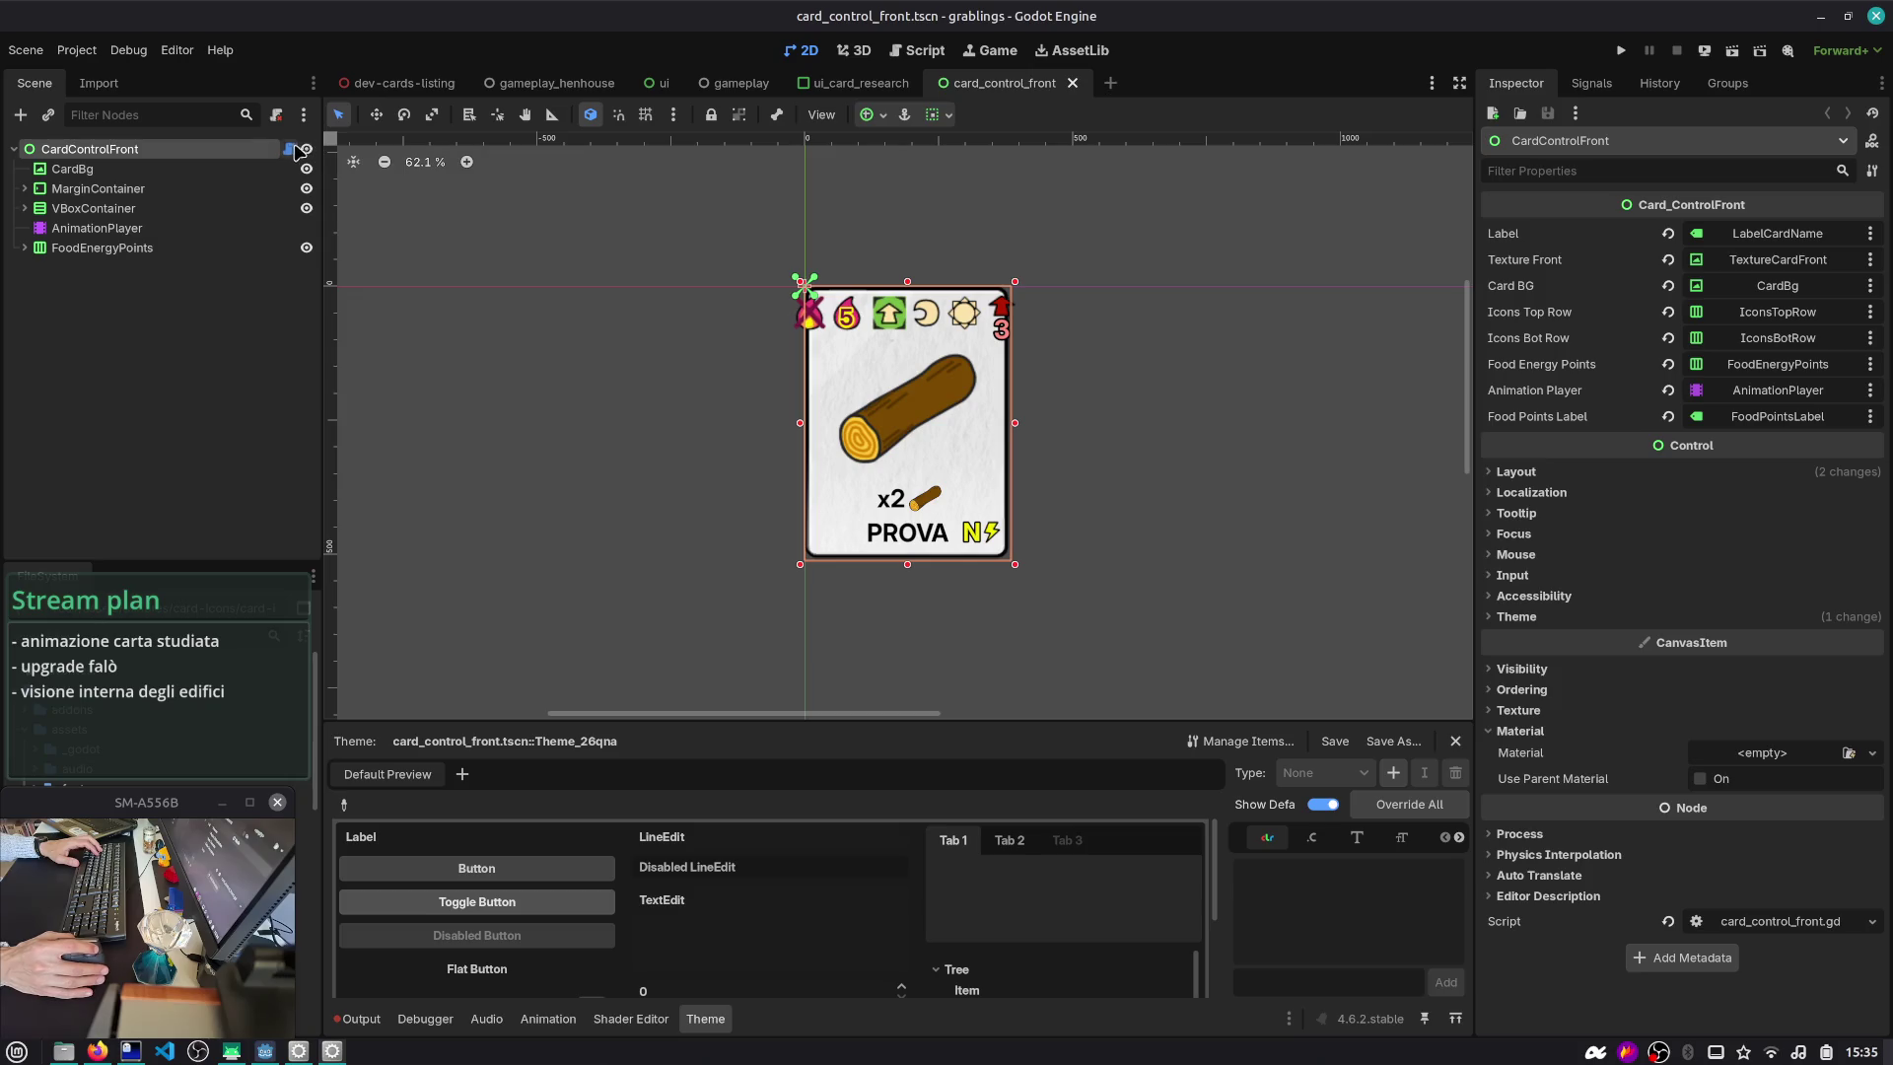
pyautogui.moveTo(719, 88)
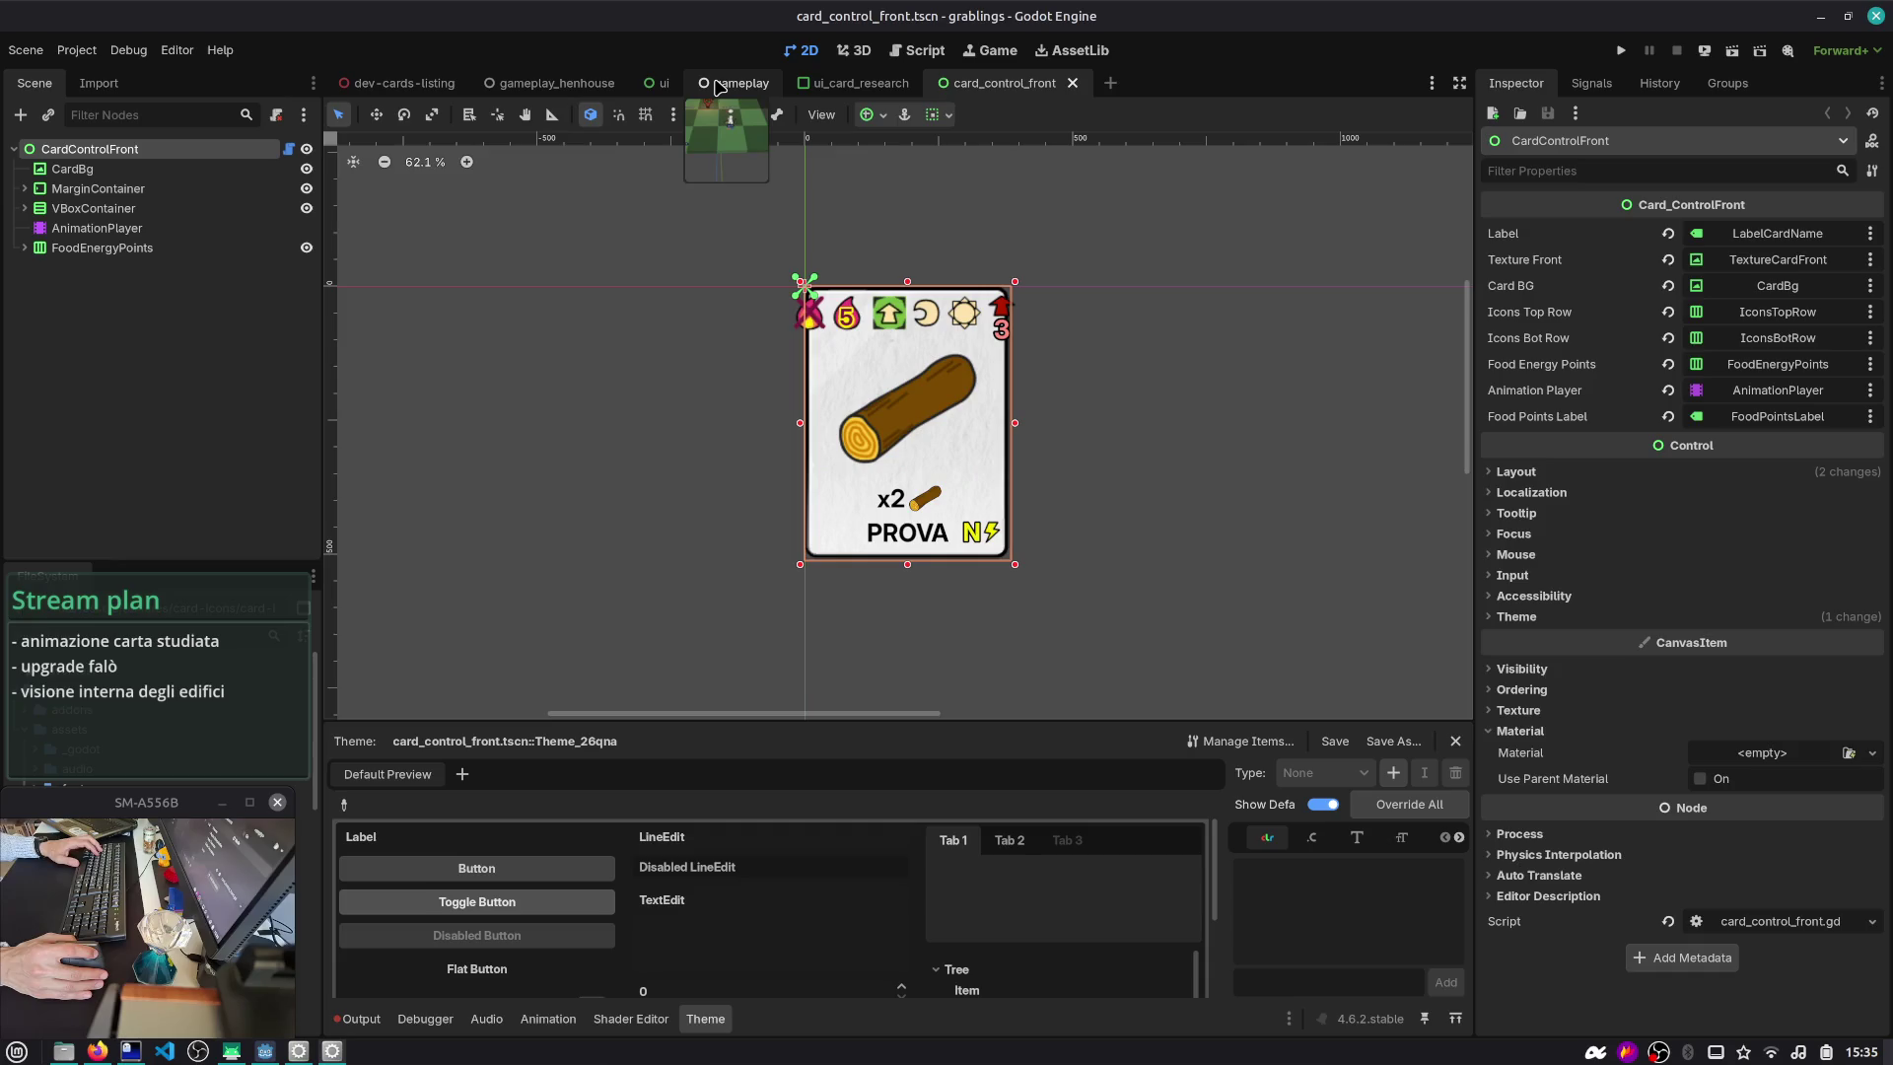
pyautogui.click(858, 82)
# - Complete sub_viewport.get_texture() on line 79 of ui_card_research.gd
pyautogui.moveTo(857, 82); pyautogui.dragTo(704, 88)
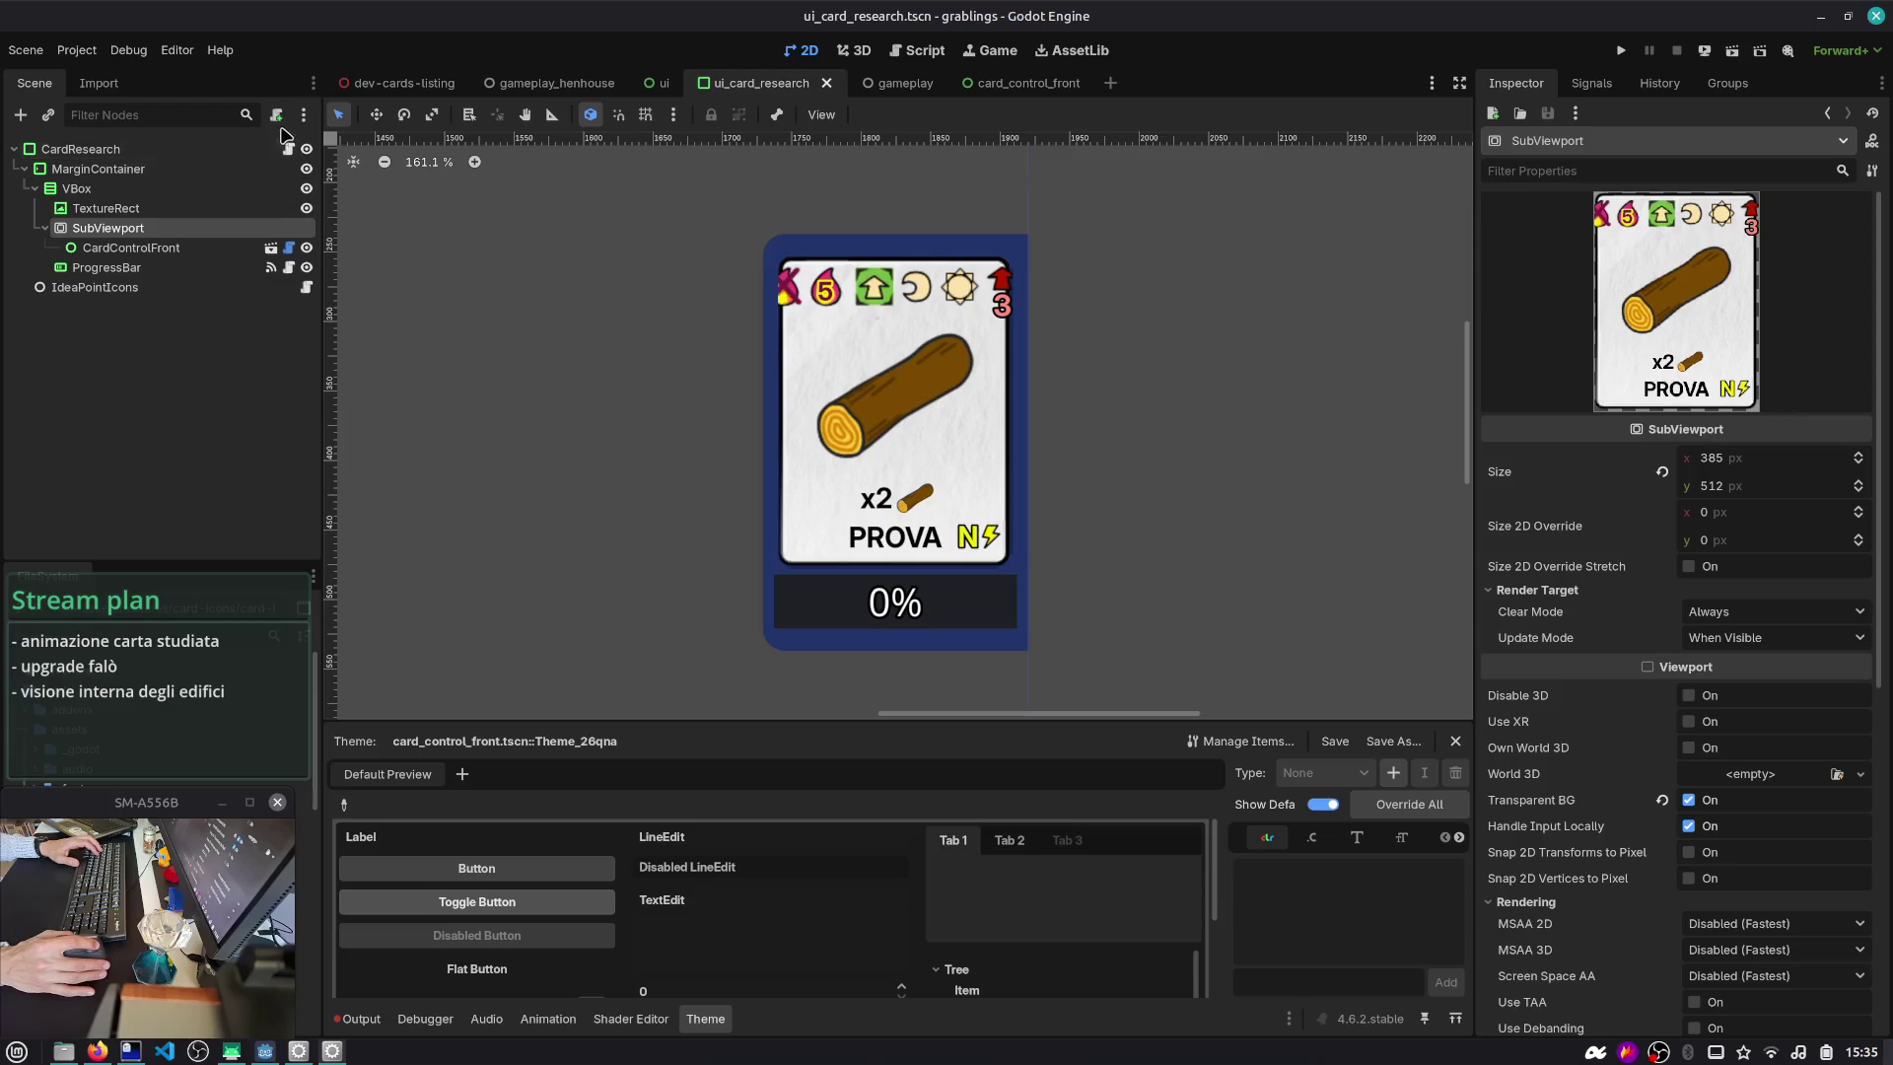
pyautogui.click(912, 52)
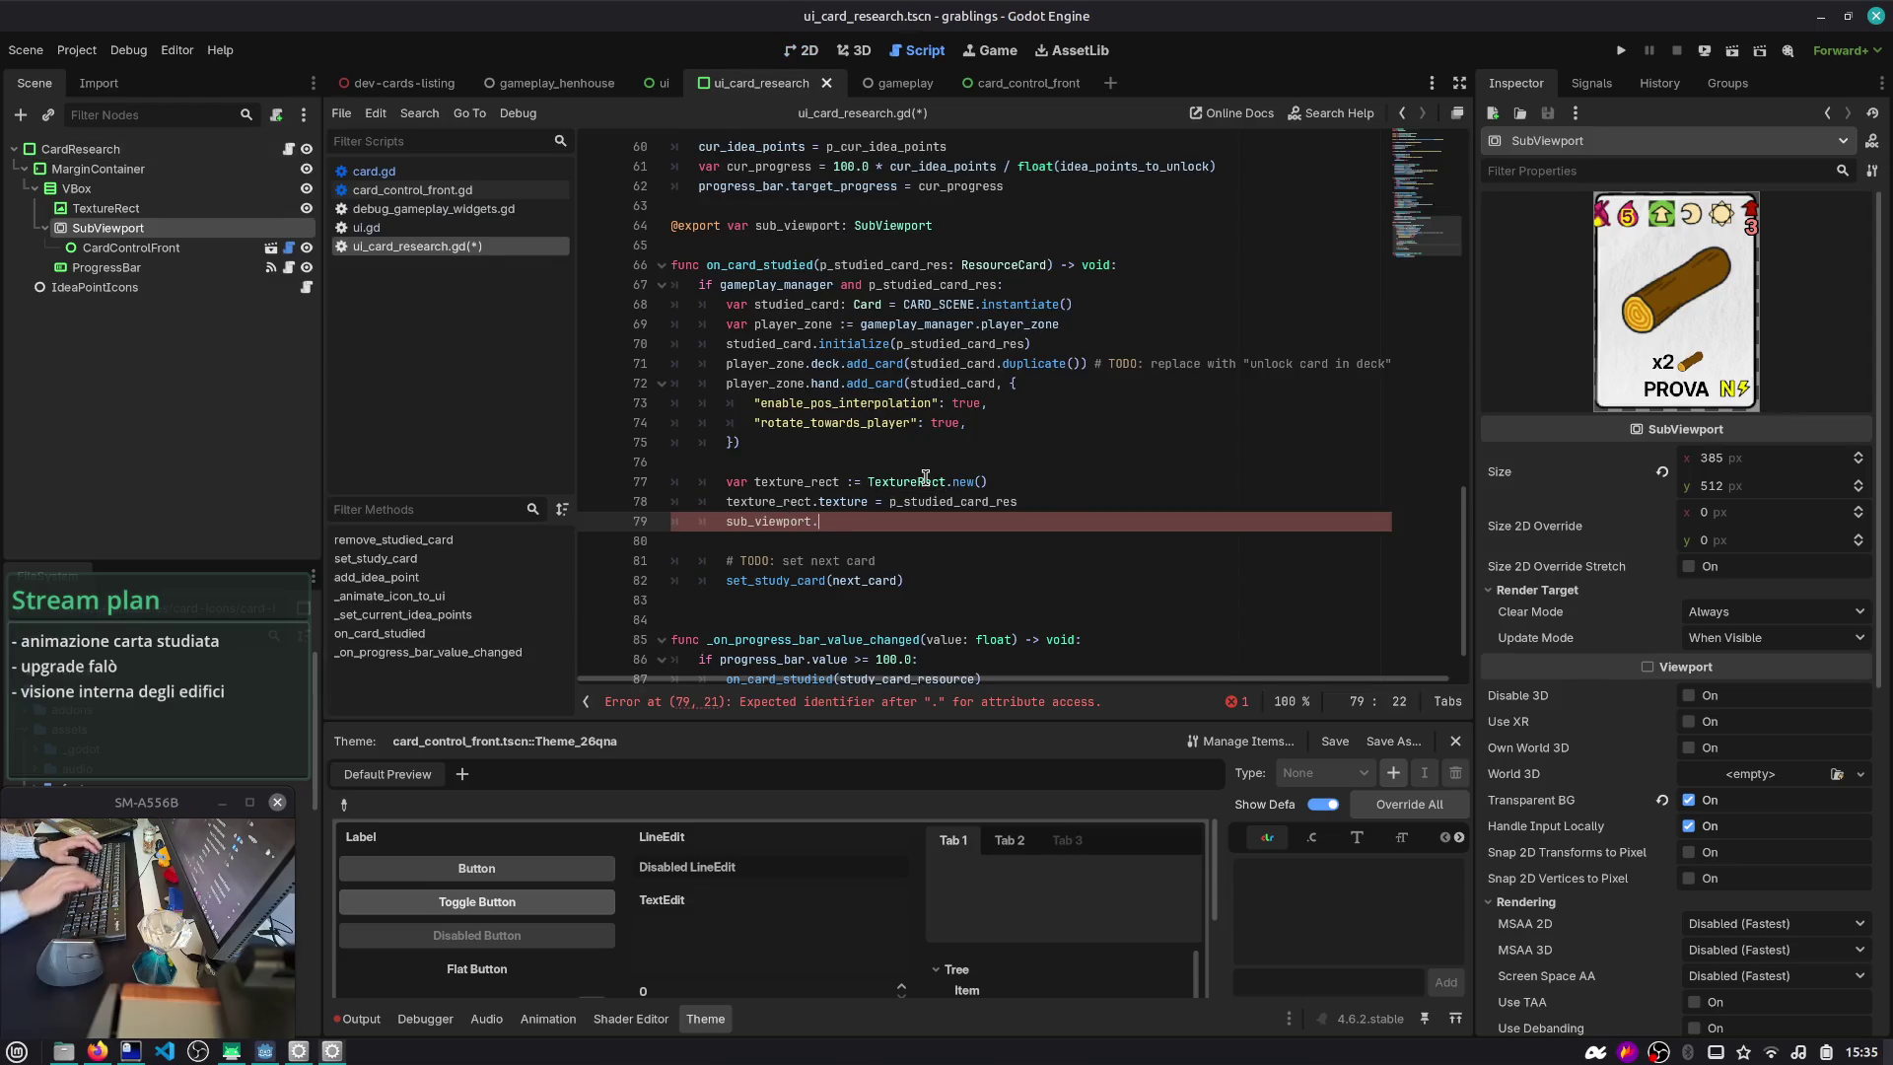
pyautogui.press('BackSpace')
pyautogui.write('.get_im')
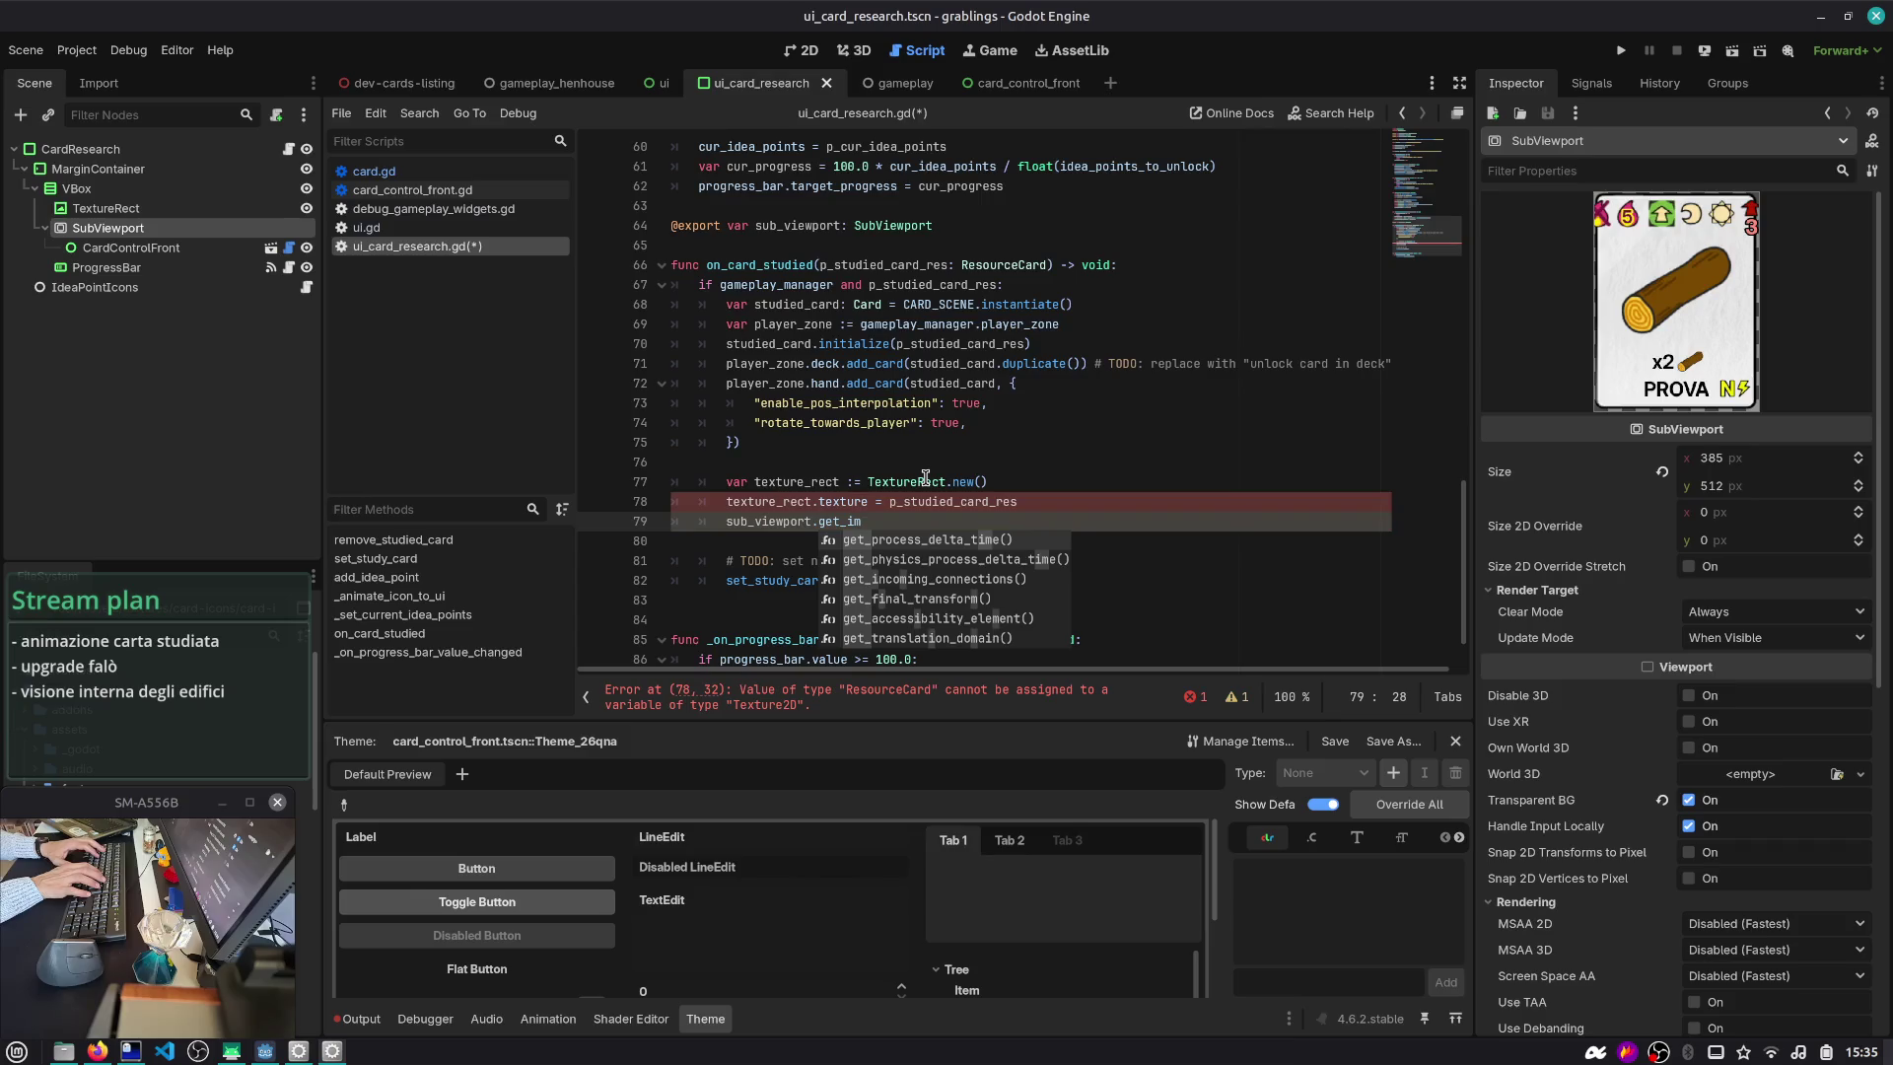
pyautogui.press('BackSpace')
pyautogui.press('BackSpace')
pyautogui.press('BackSpace')
pyautogui.write('text')
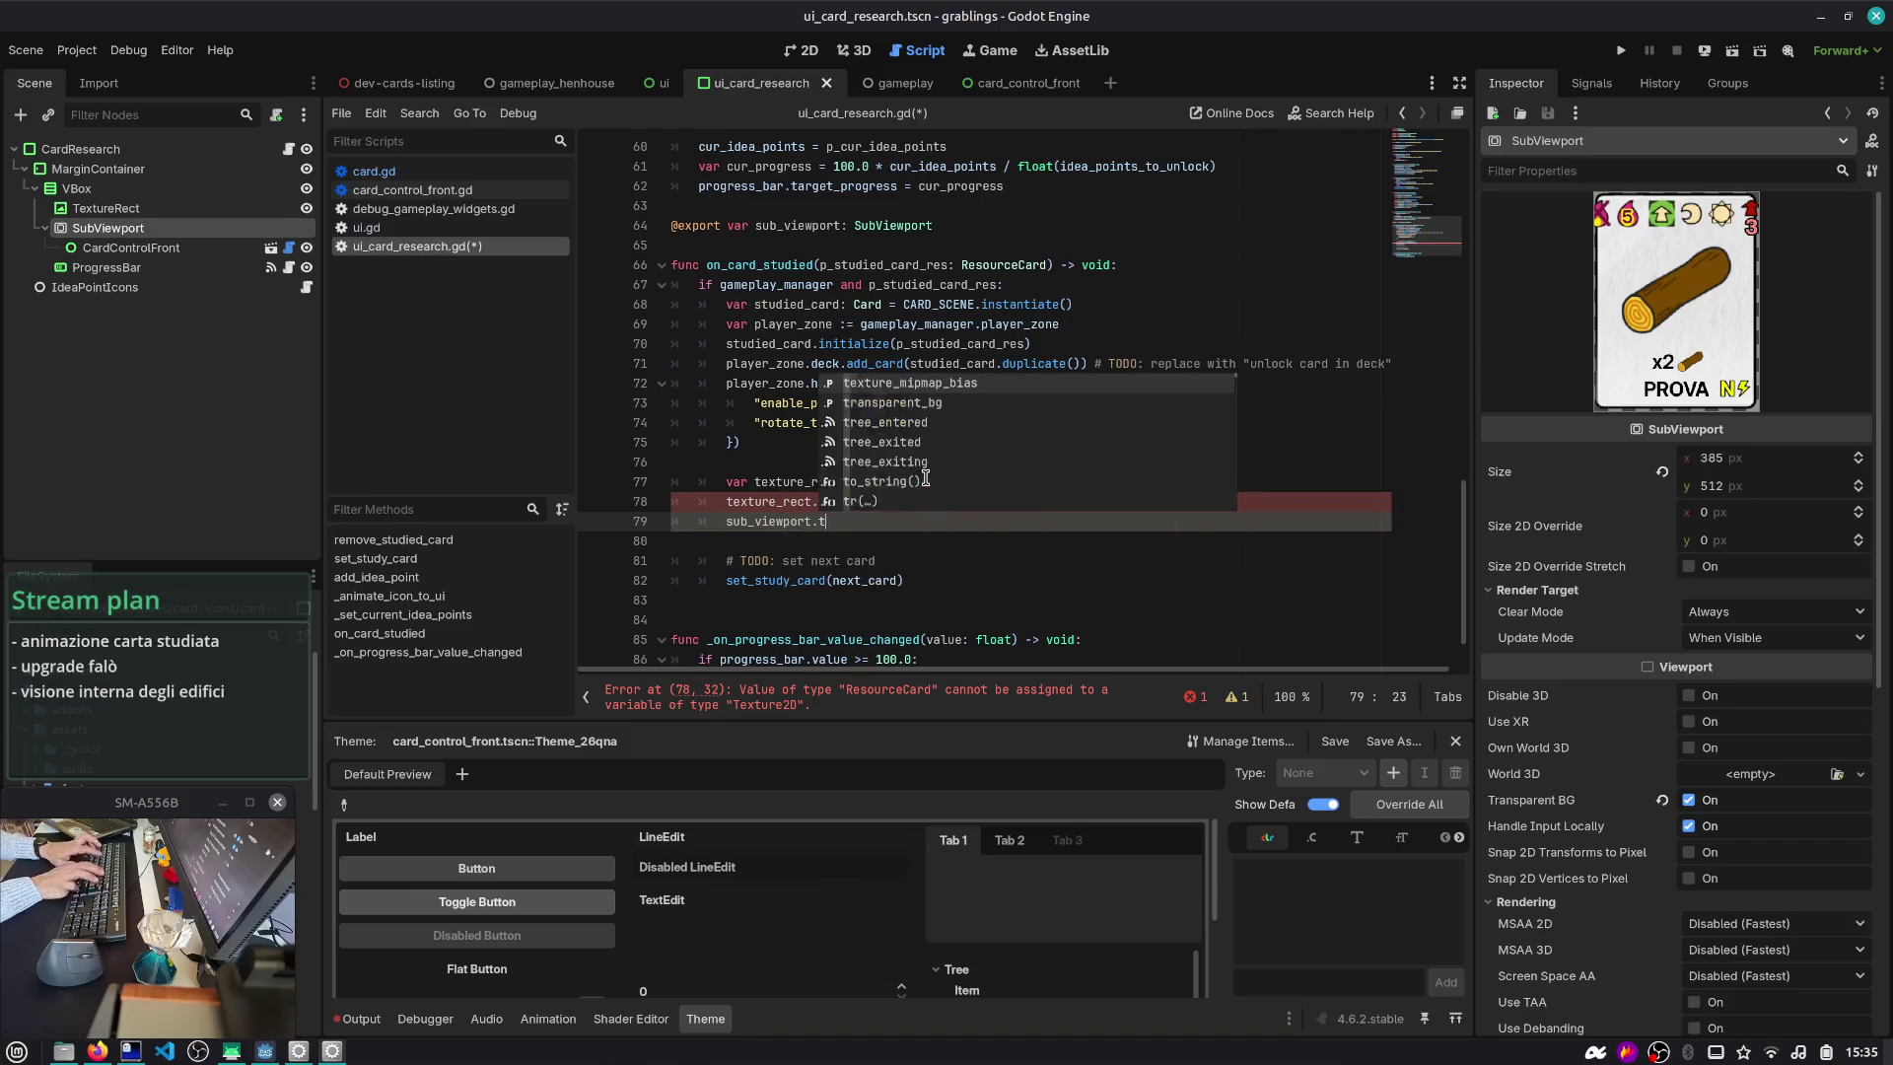
pyautogui.press('Down')
# - Store it as var img and open the get_texture documentation
pyautogui.press('Return')
pyautogui.press('Home')
pyautogui.write('var img =')
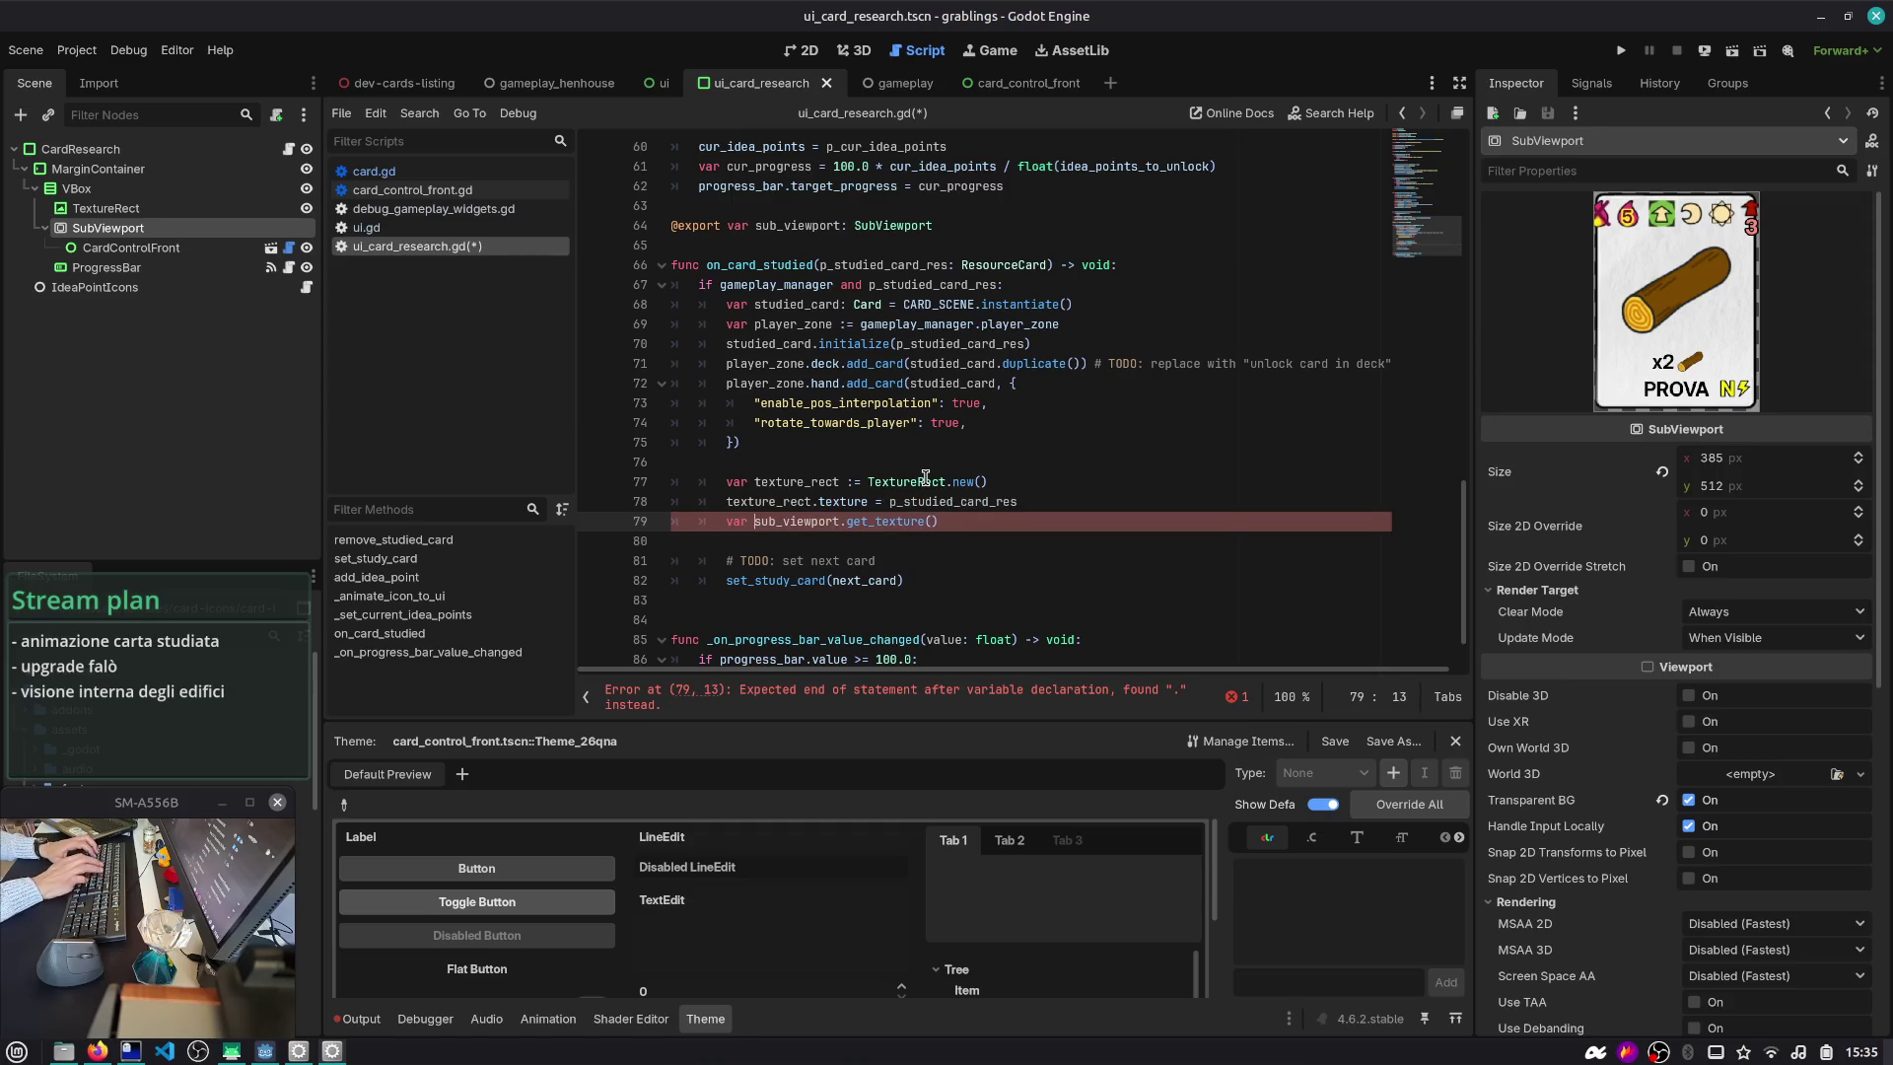
pyautogui.keyDown('ctrl'); pyautogui.click(934, 524); pyautogui.keyUp('ctrl')
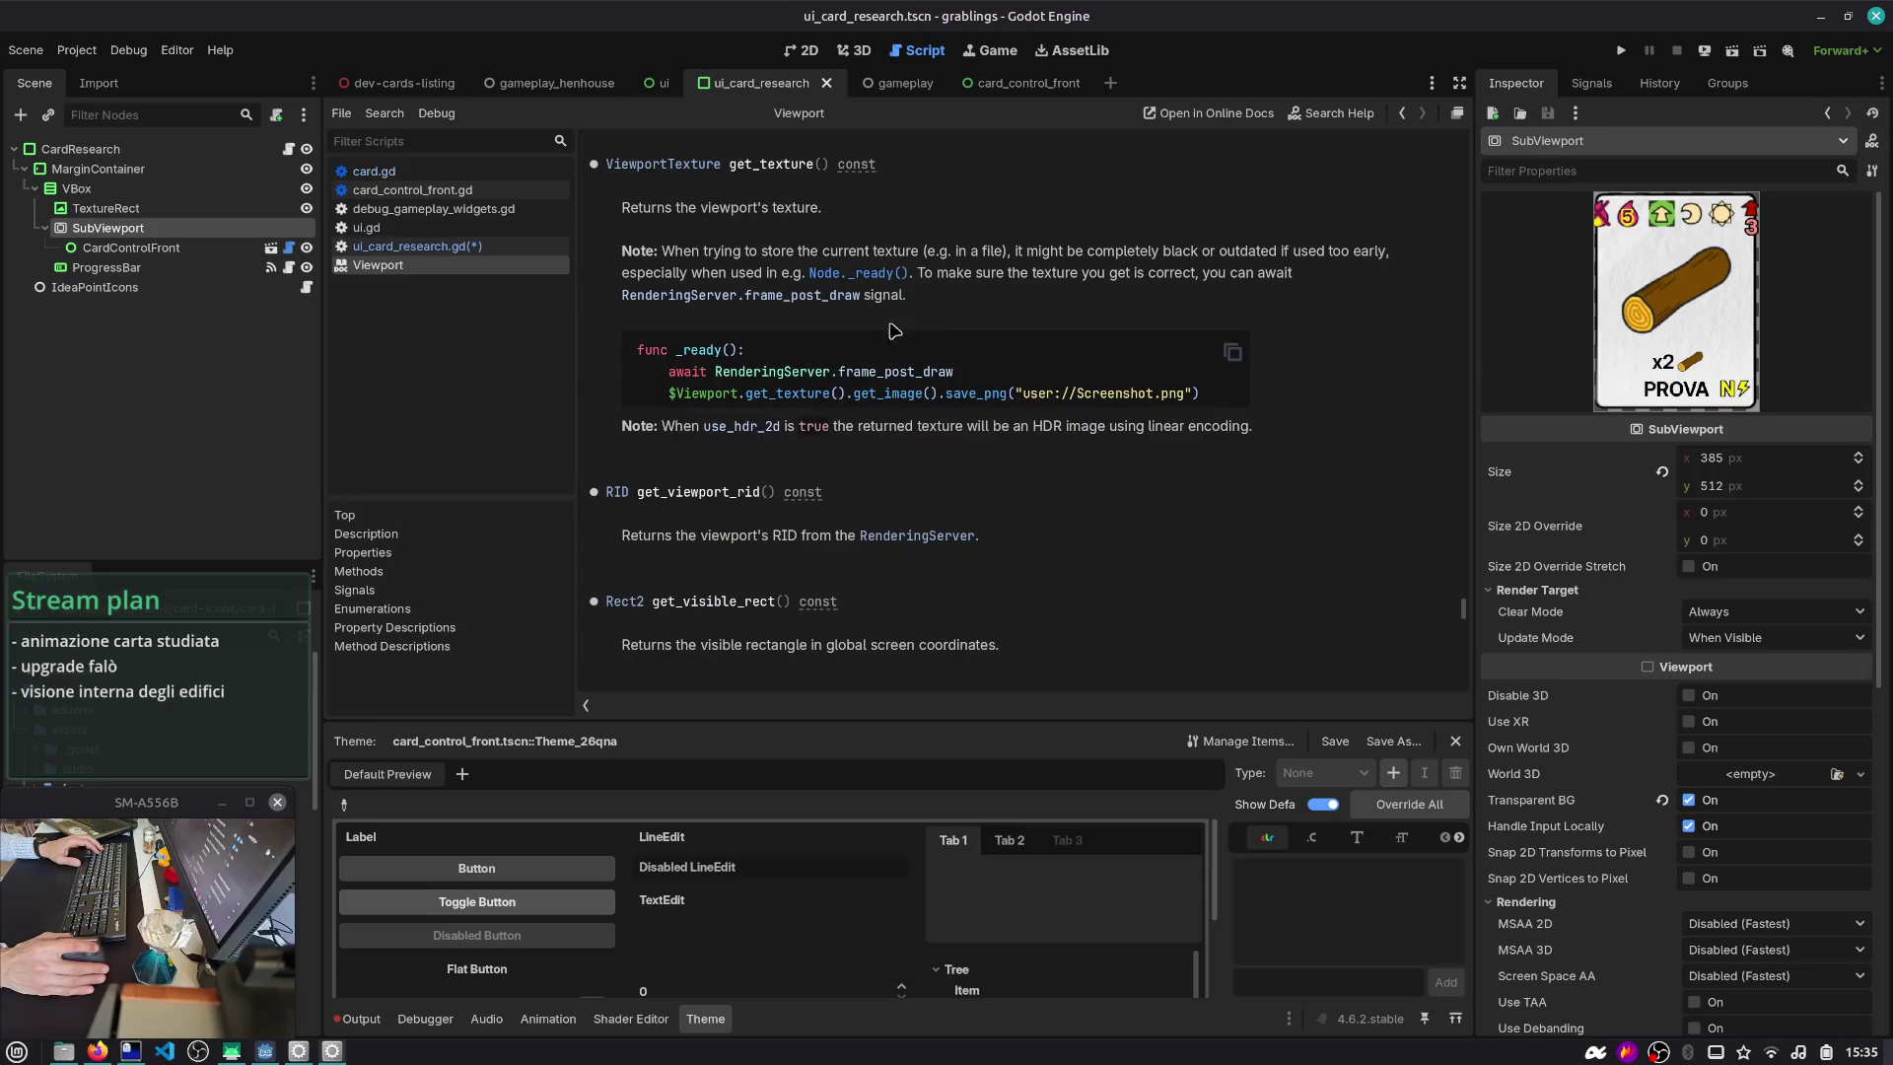
# - Rename img to viewport_texture and reopen the get_texture documentation
pyautogui.click(1402, 112)
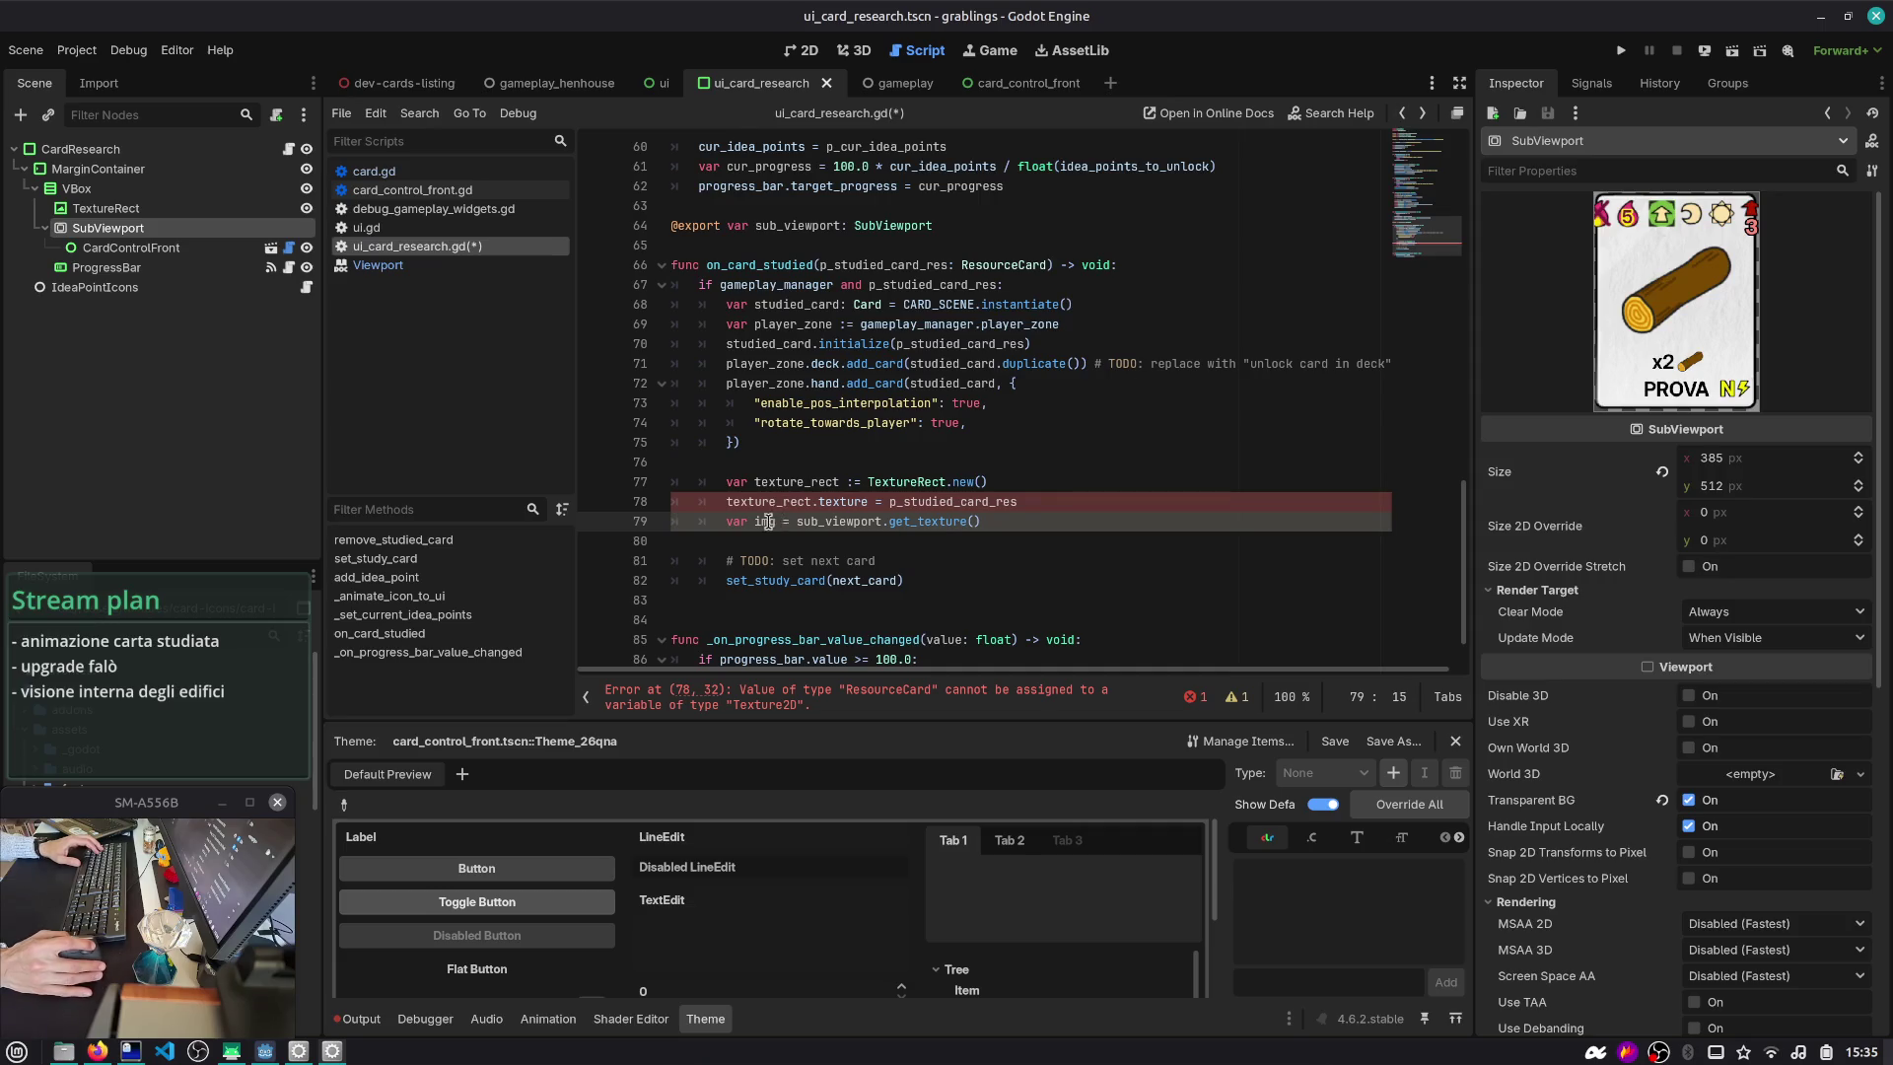
pyautogui.write('viewport_textu')
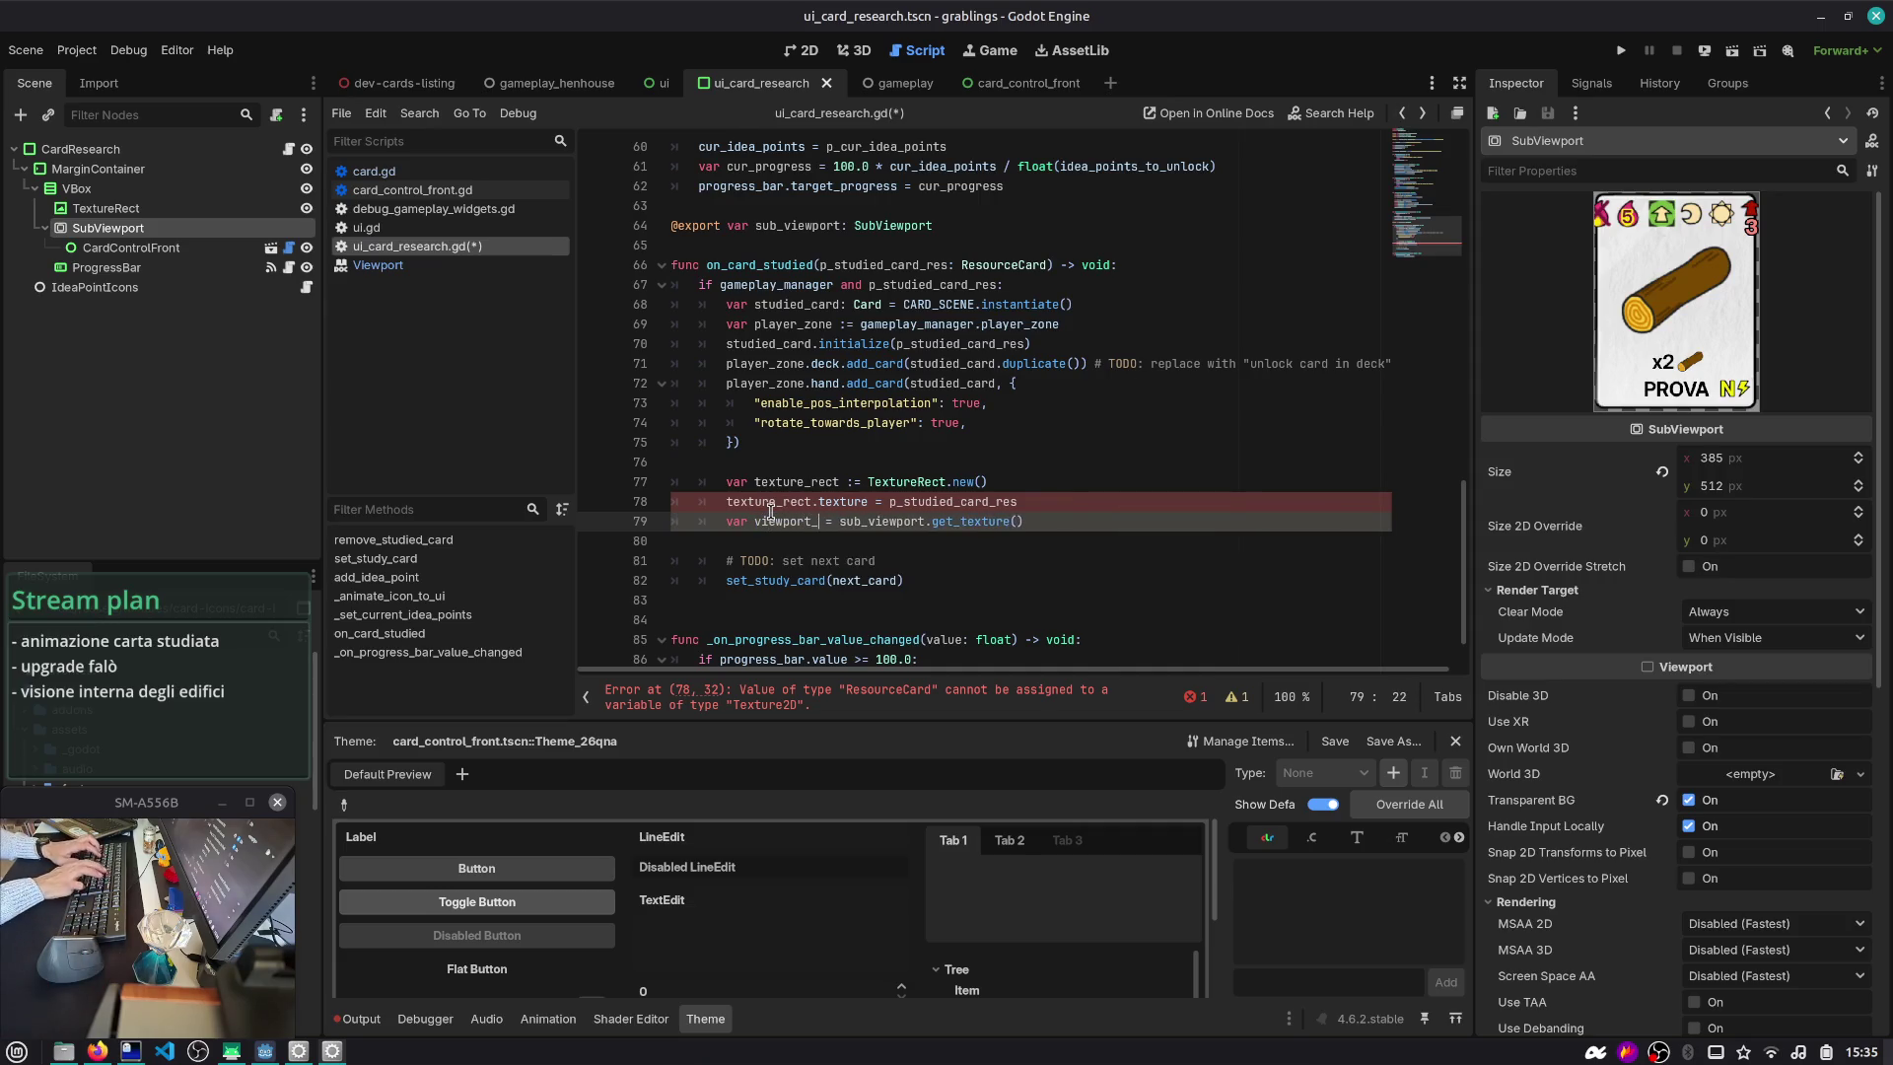
pyautogui.write('re')
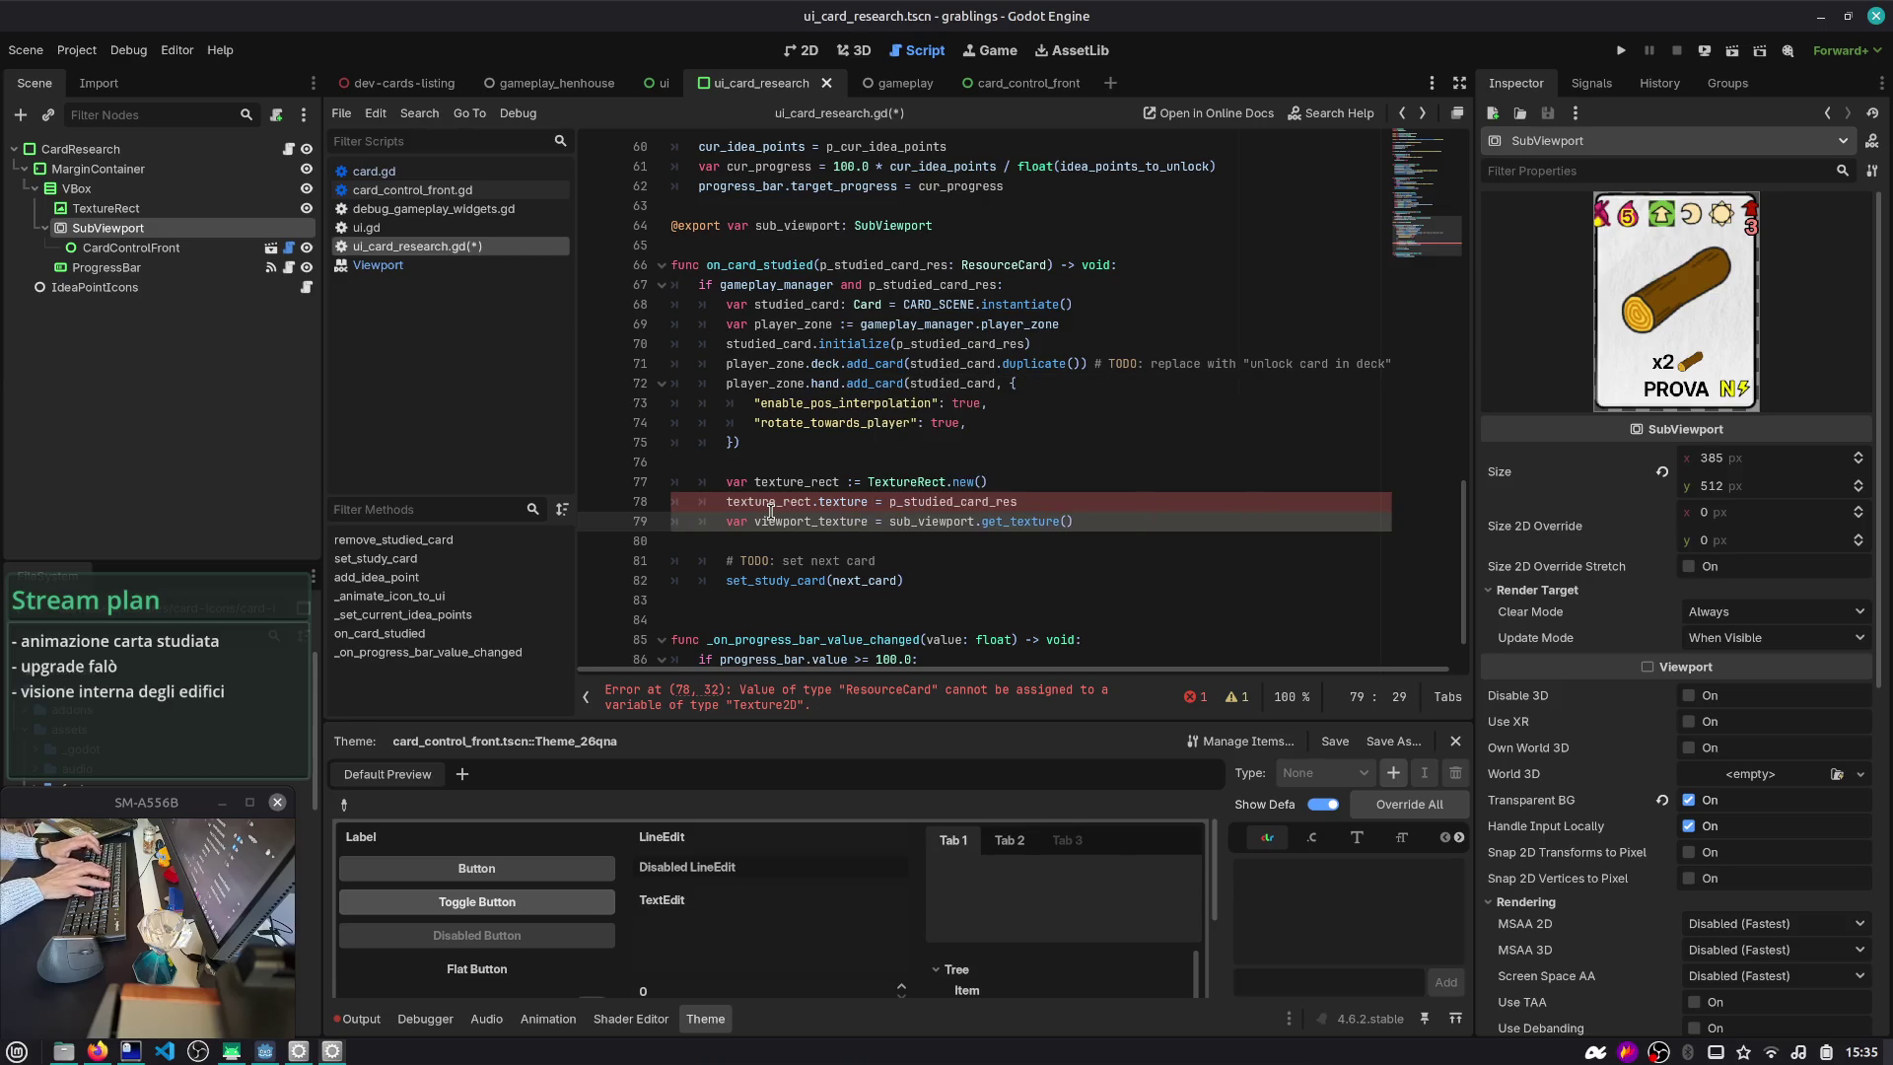
pyautogui.click(1005, 524)
pyautogui.keyDown('ctrl'); pyautogui.click(1006, 524); pyautogui.keyUp('ctrl')
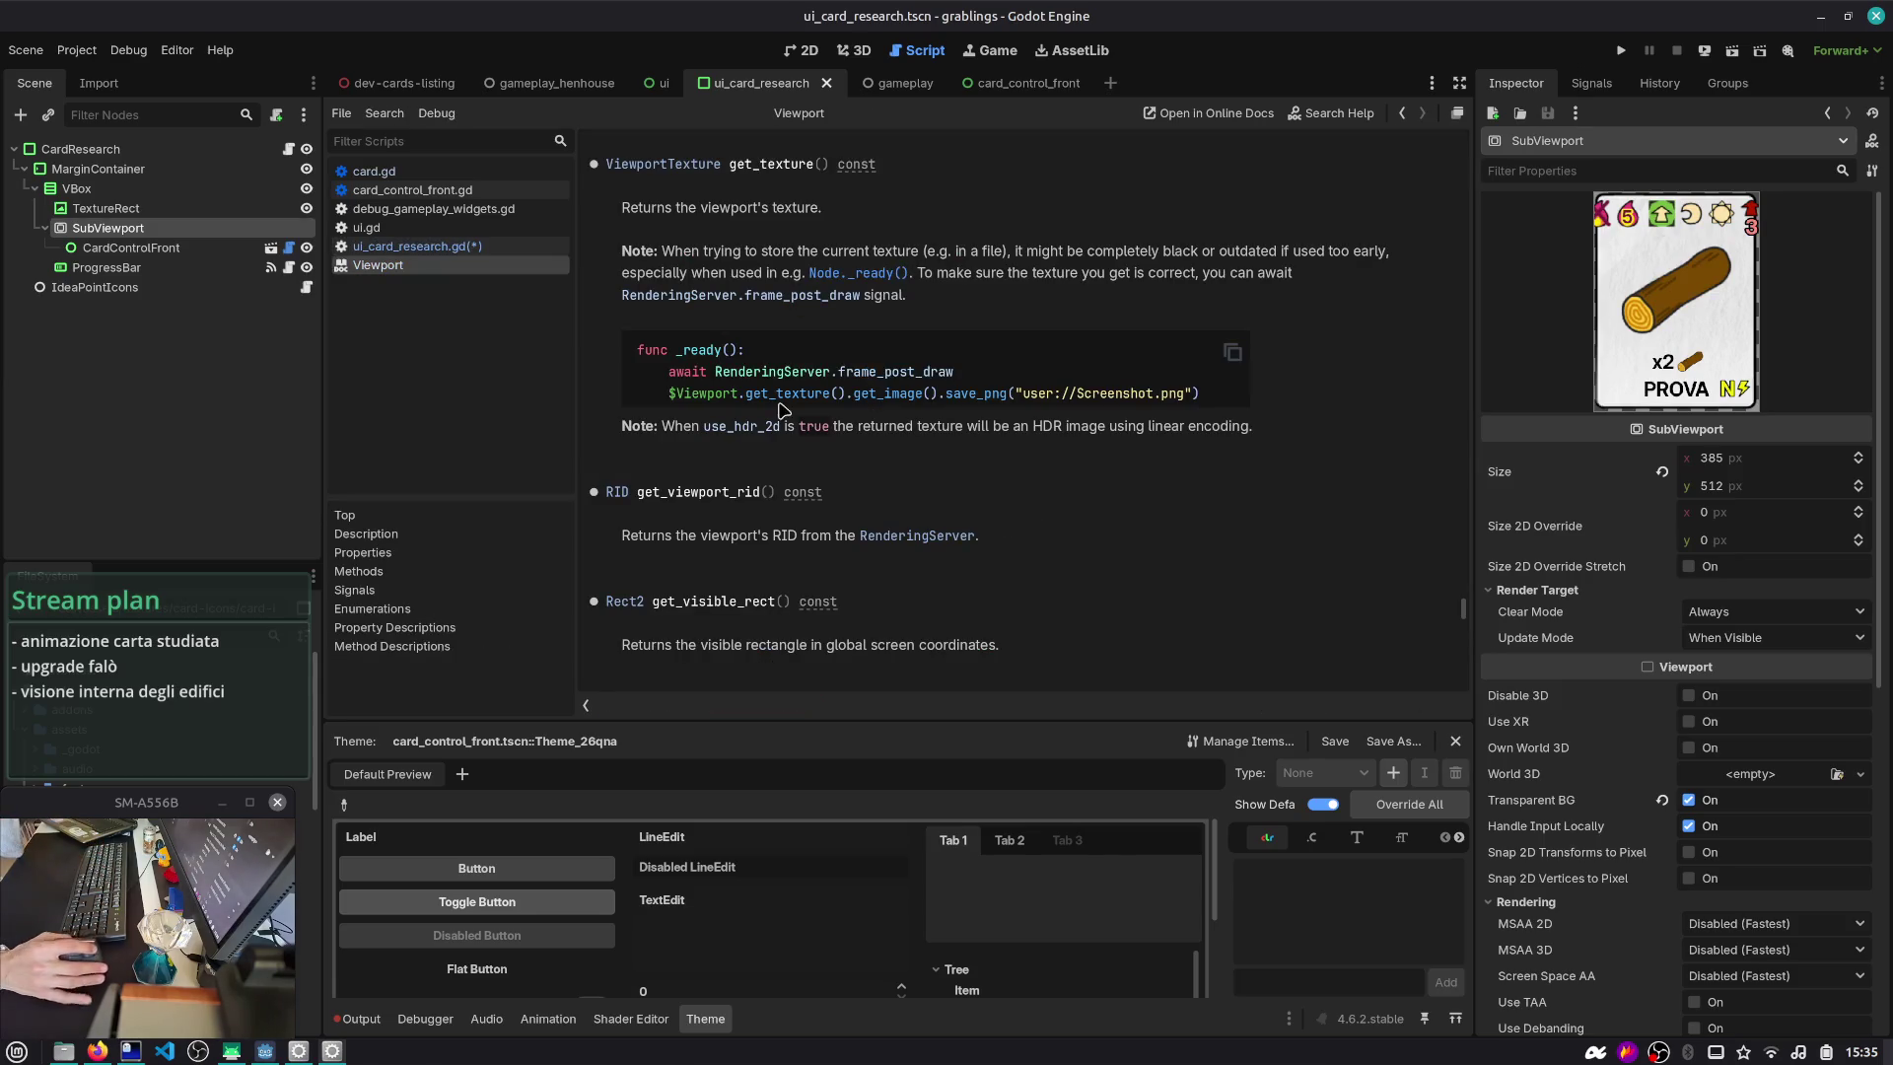
# - Highlight the docs note about awaiting frame_post_draw, then go back to the script
pyautogui.moveTo(651, 207); pyautogui.dragTo(845, 206)
pyautogui.moveTo(691, 253); pyautogui.dragTo(1160, 256)
pyautogui.moveTo(1308, 261); pyautogui.dragTo(1365, 271)
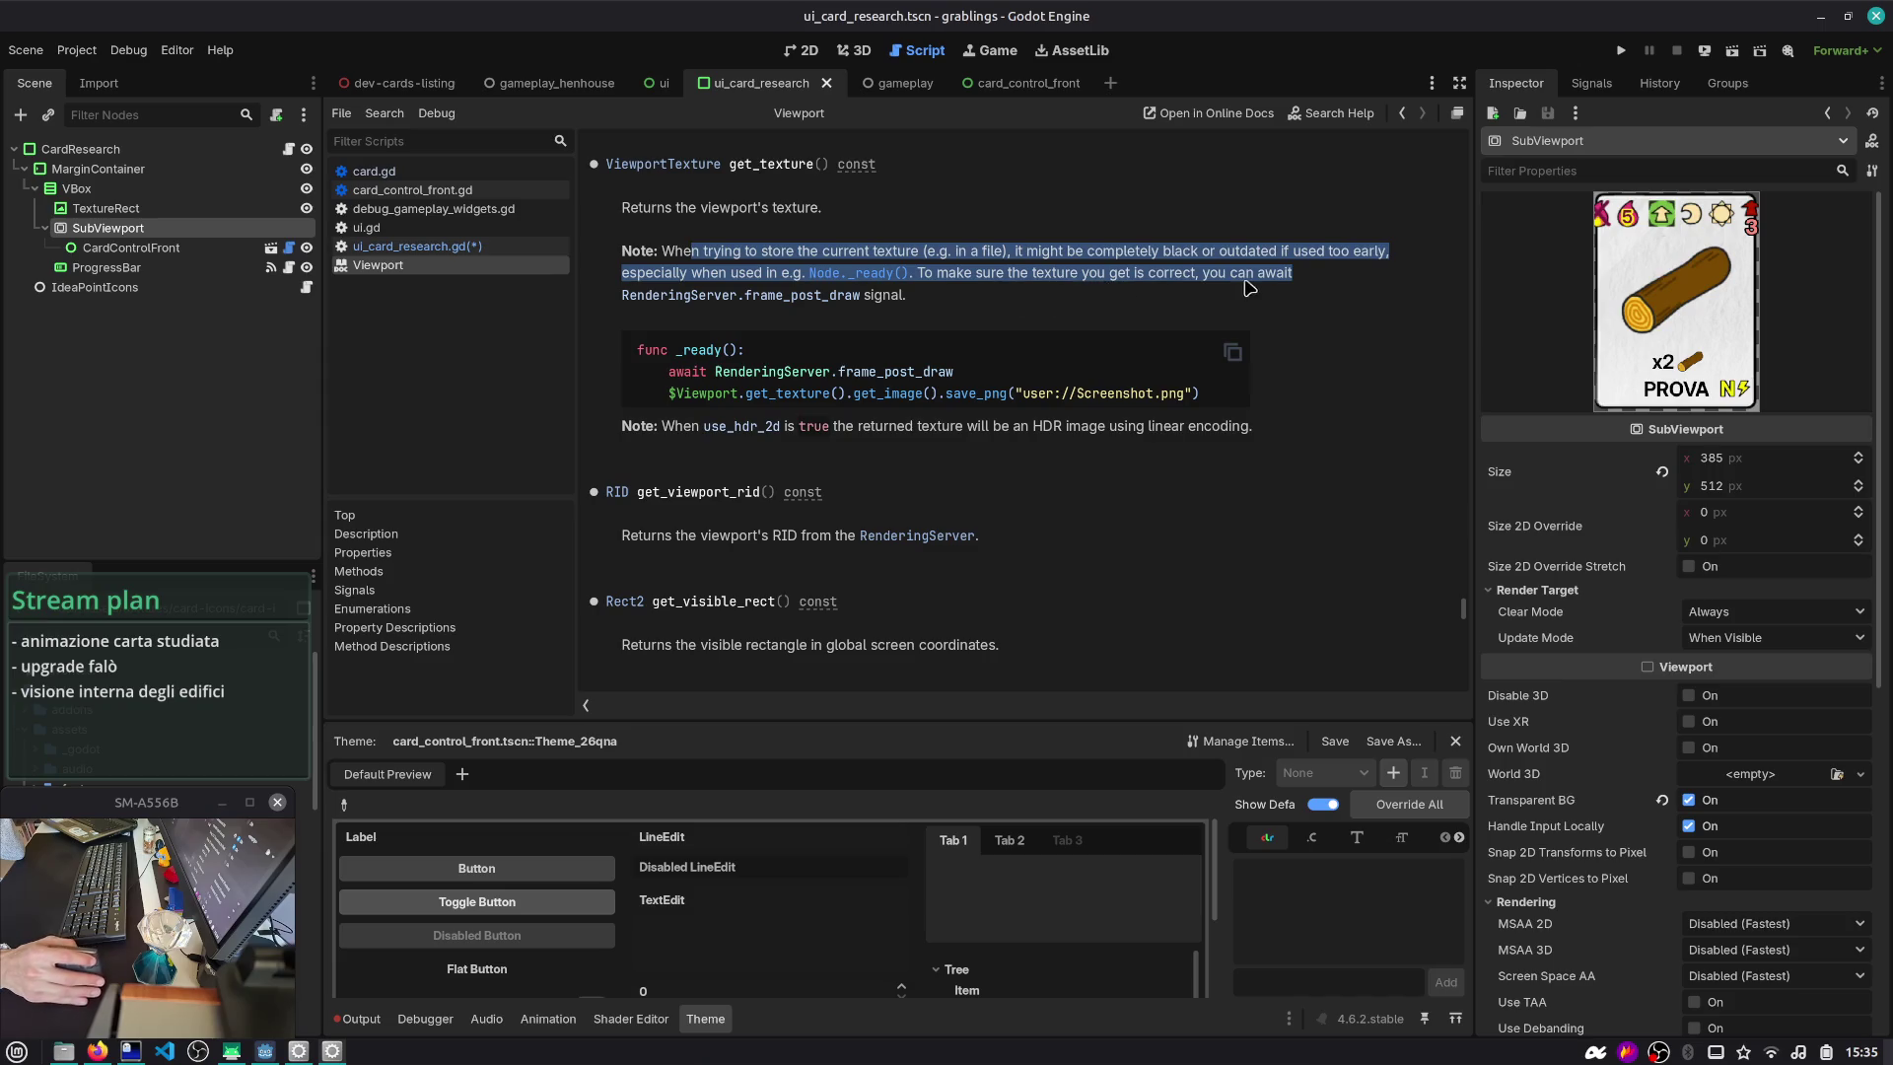
pyautogui.moveTo(861, 296); pyautogui.dragTo(629, 297)
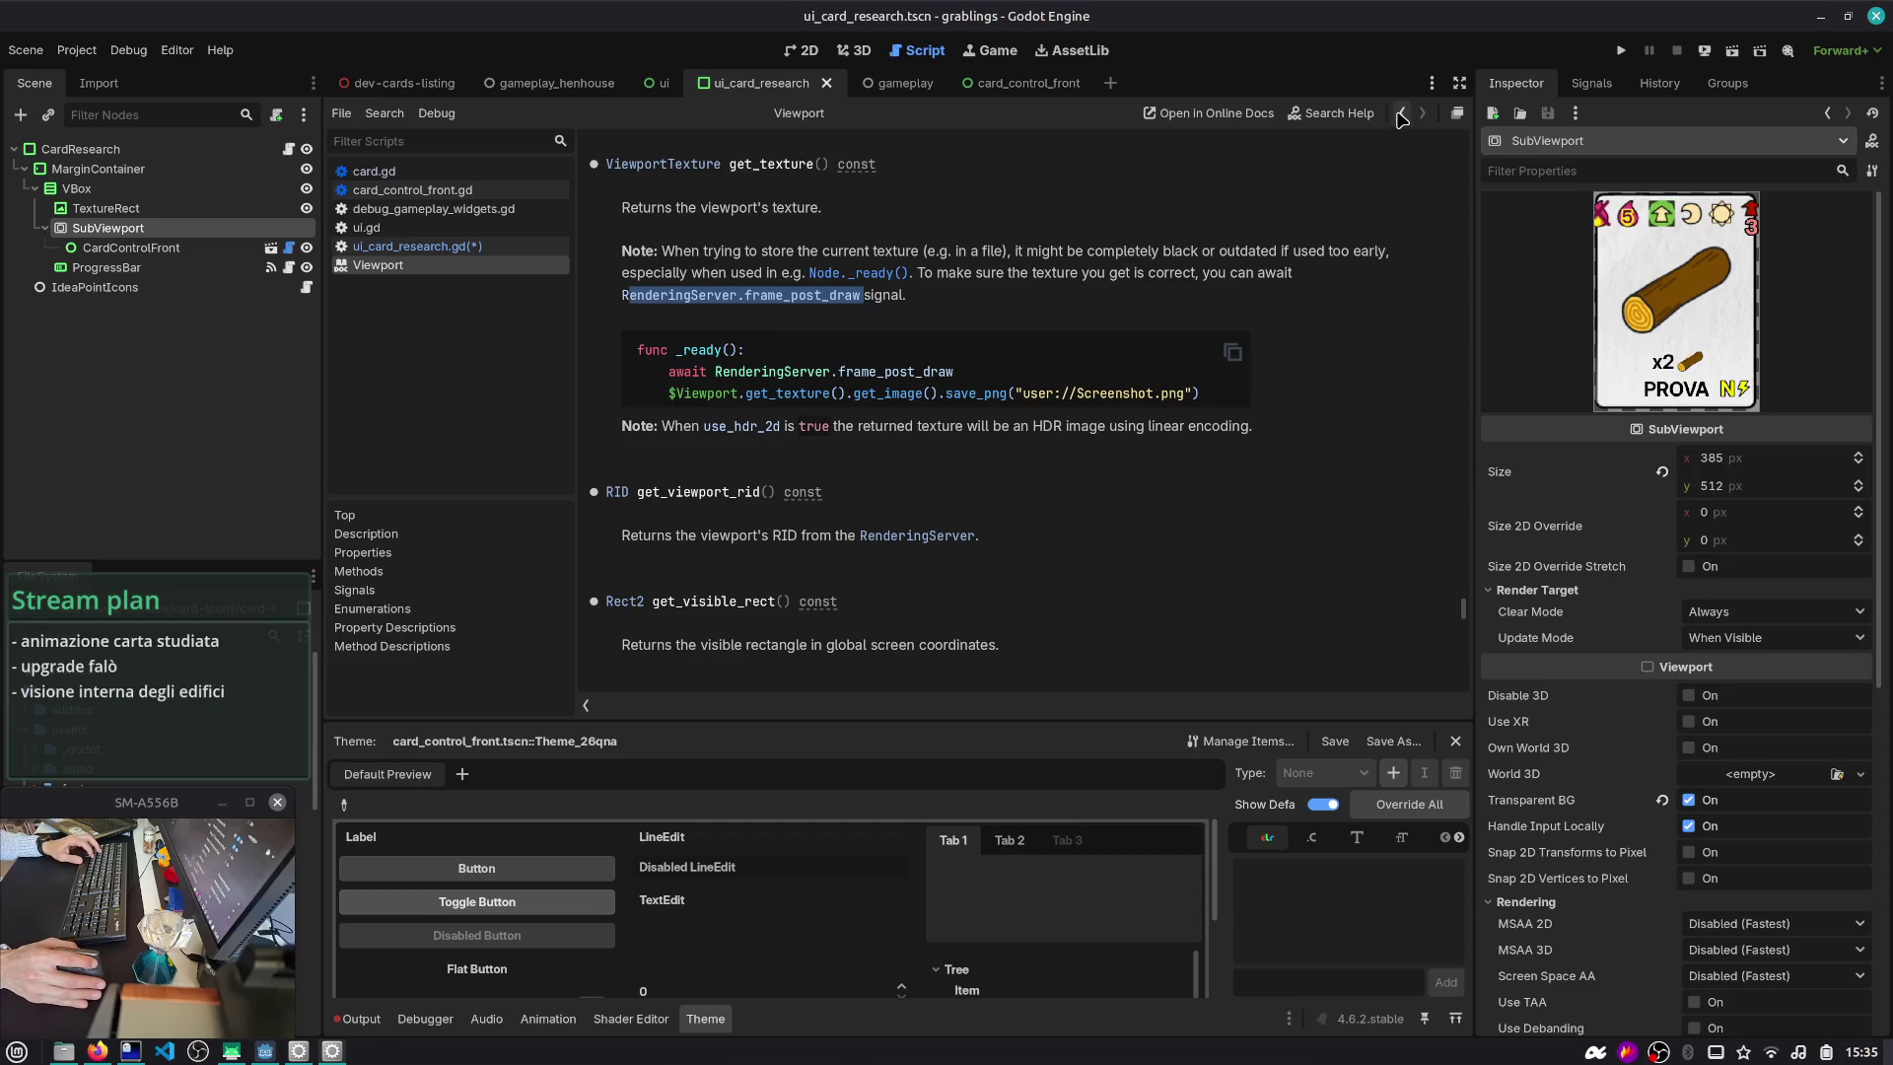
pyautogui.click(1401, 116)
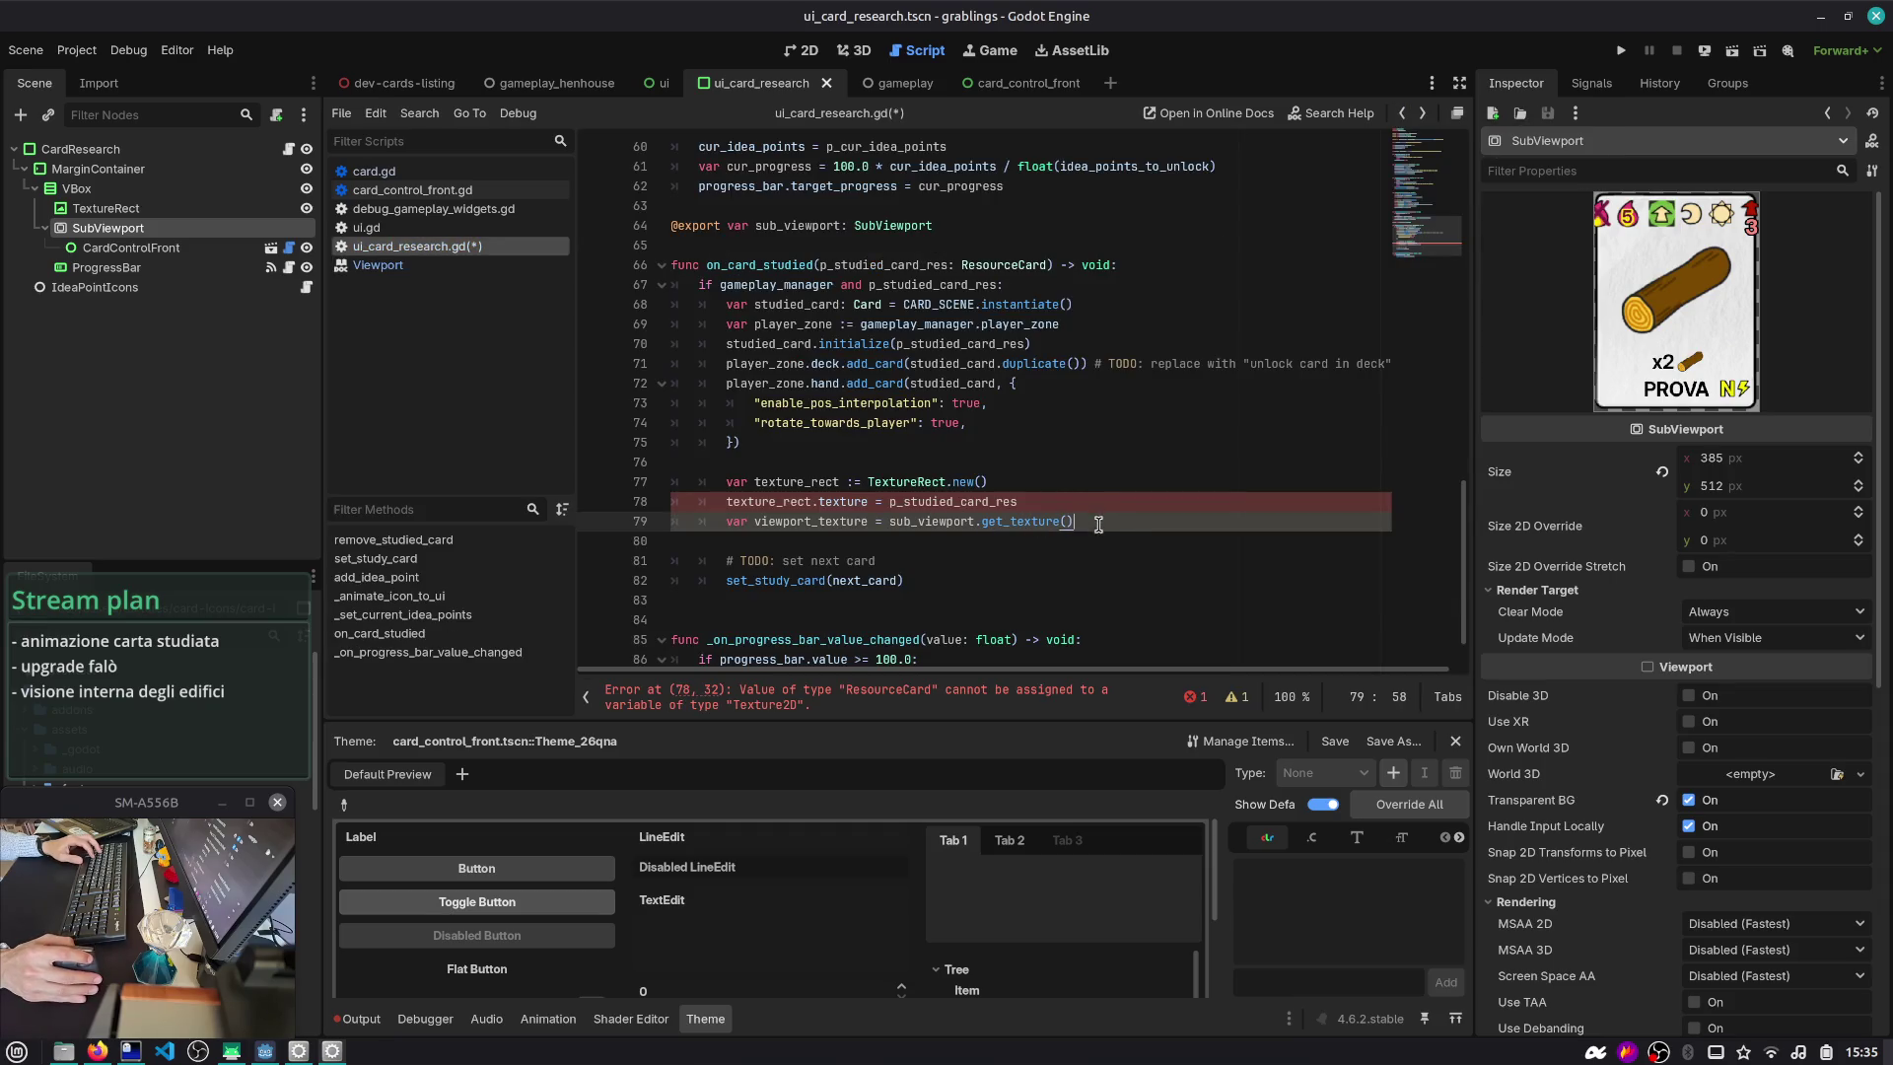
# - Look through debug_gameplay_widgets.gd, then quick-open the debug_gameplay_widgets.tscn scene
pyautogui.click(424, 209)
pyautogui.scroll(-10, 1314, 239)
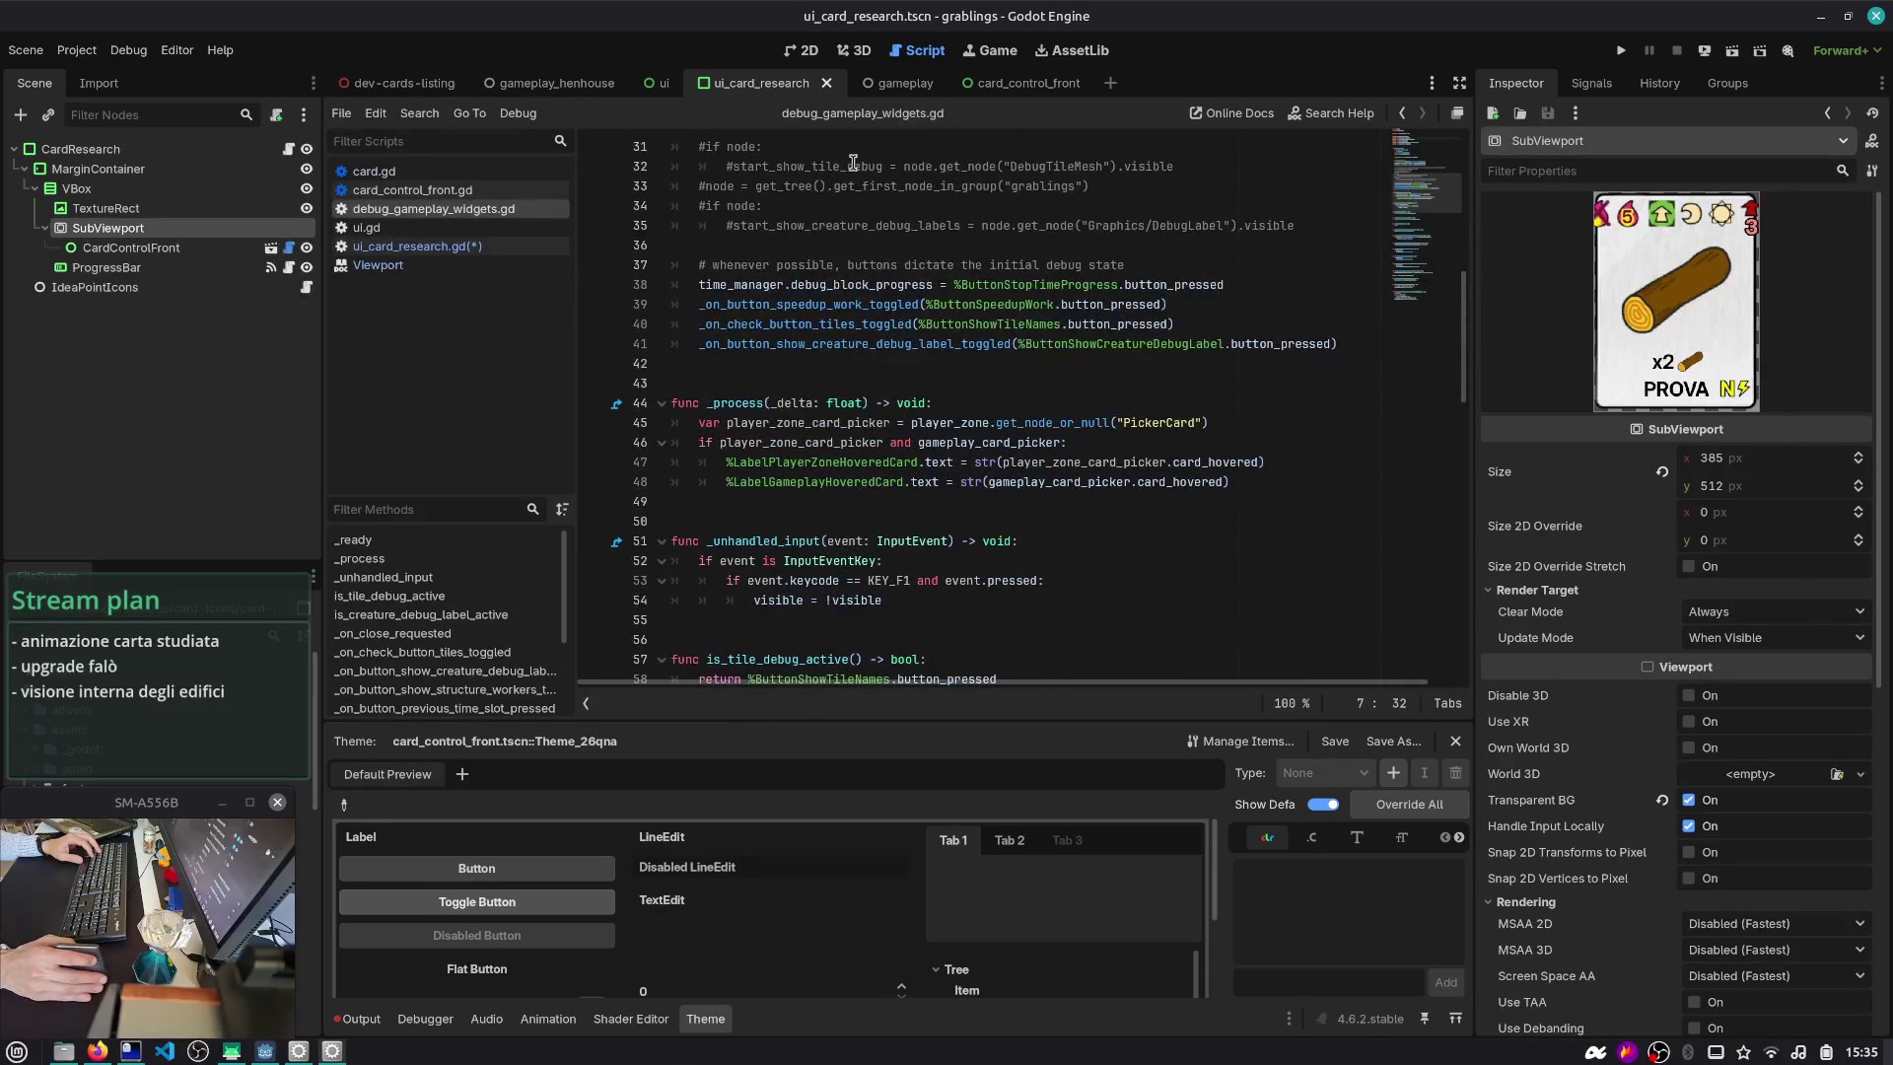
pyautogui.scroll(-13, 955, 304)
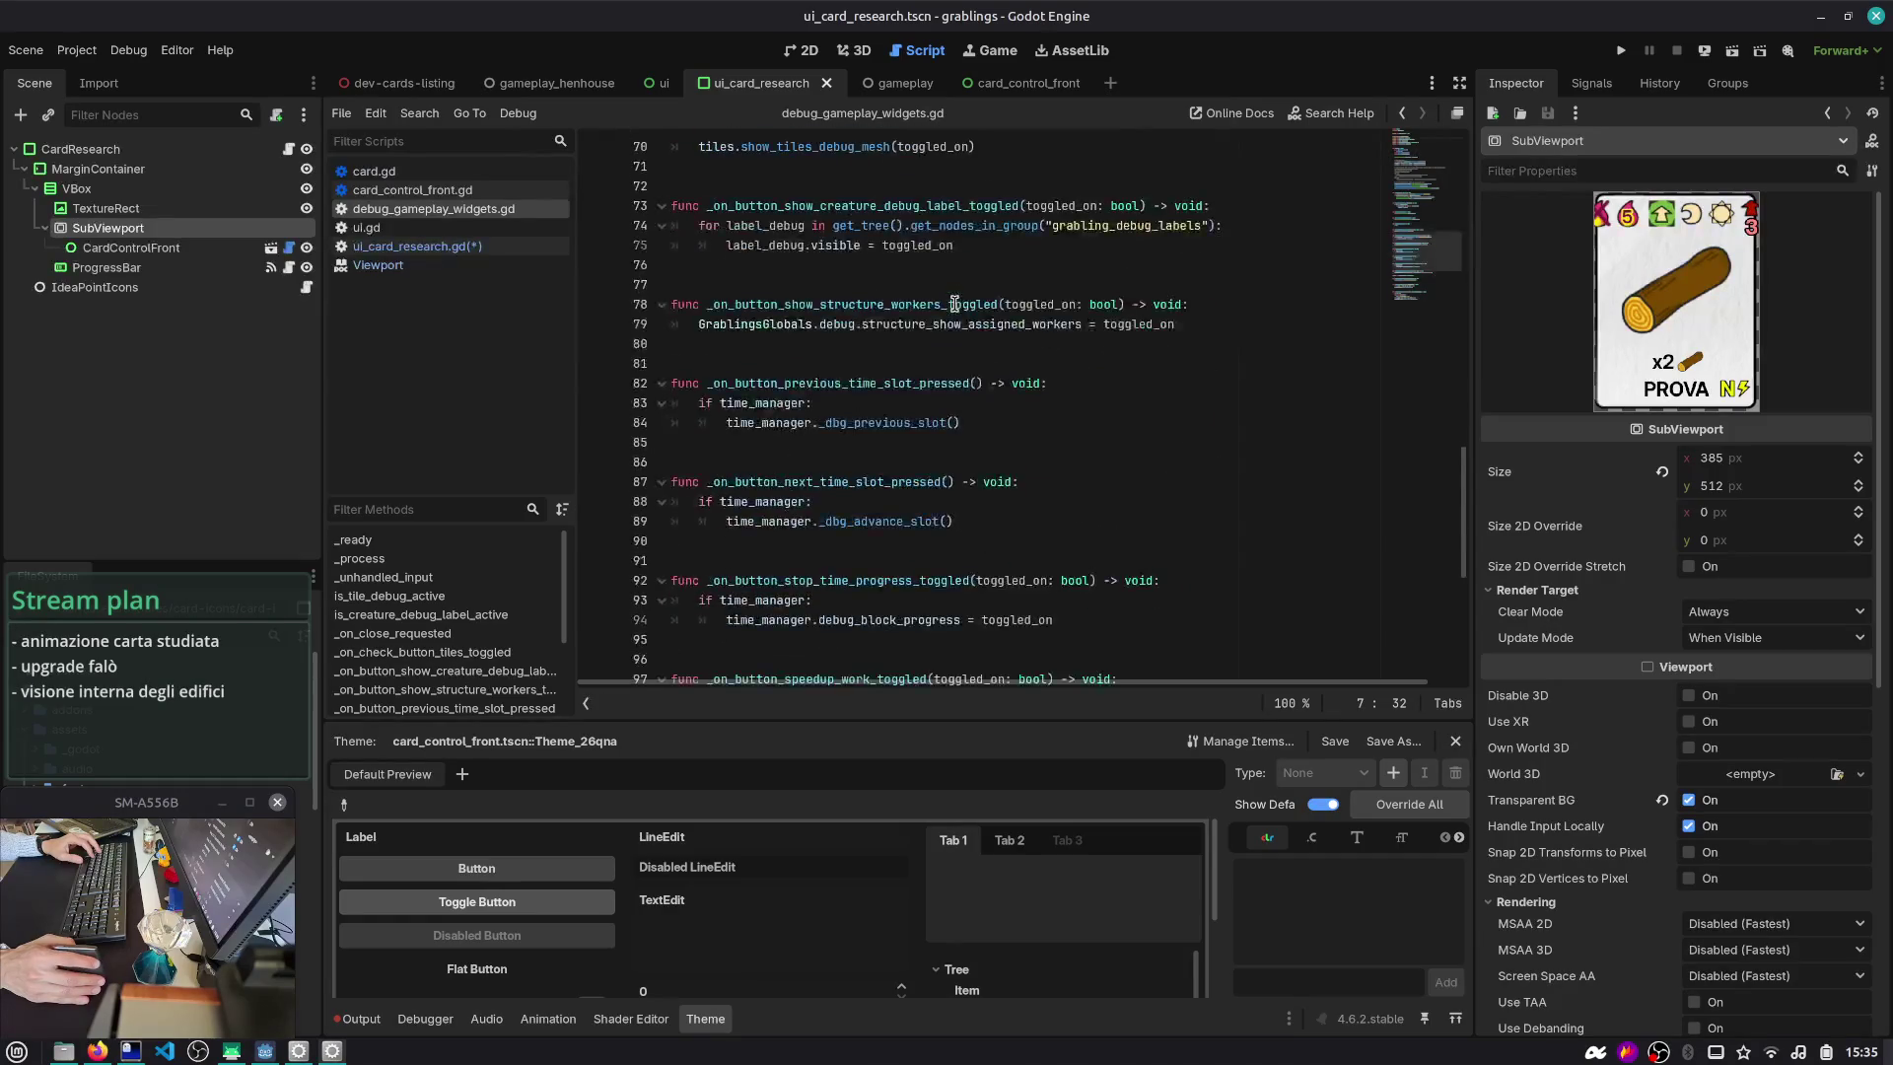
pyautogui.scroll(-4, 954, 304)
pyautogui.click(858, 295)
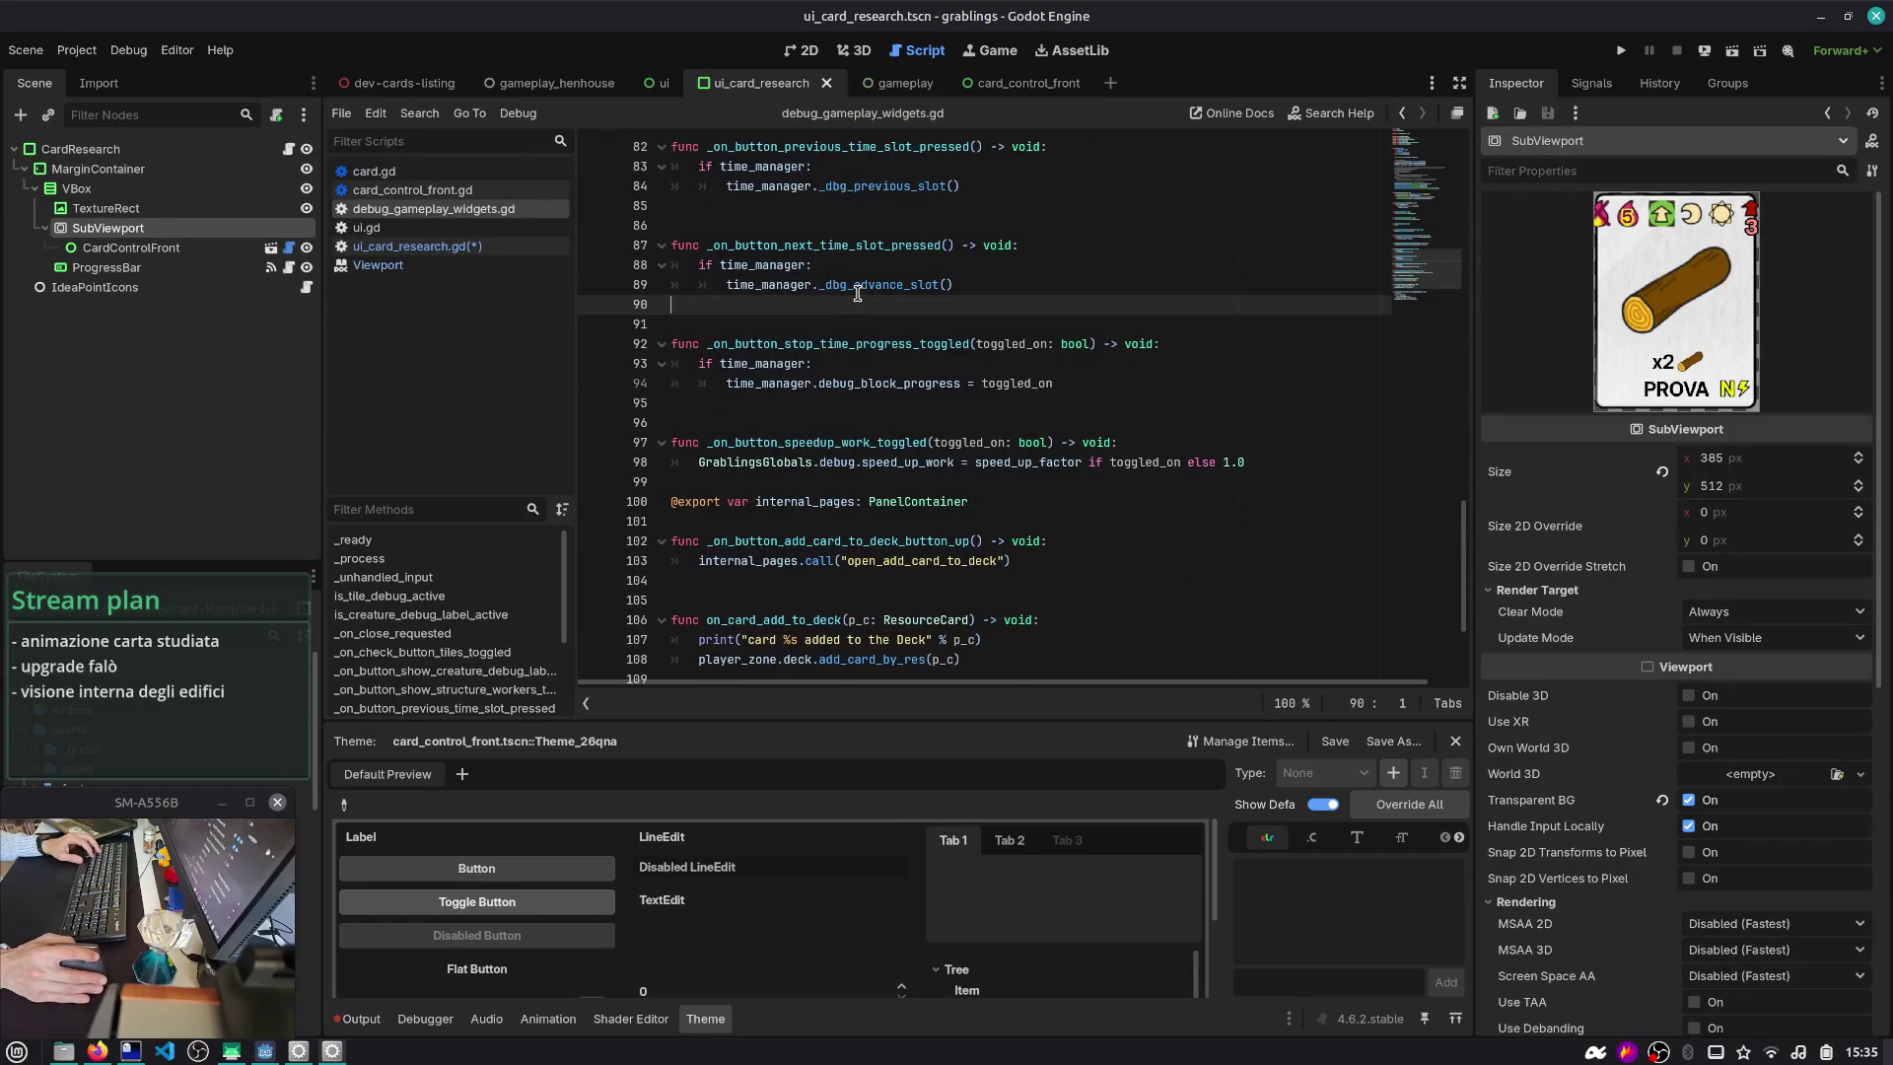
pyautogui.hotkey('ctrl', 'shift', 'o')
pyautogui.write('de')
pyautogui.press('Down')
pyautogui.press('Down')
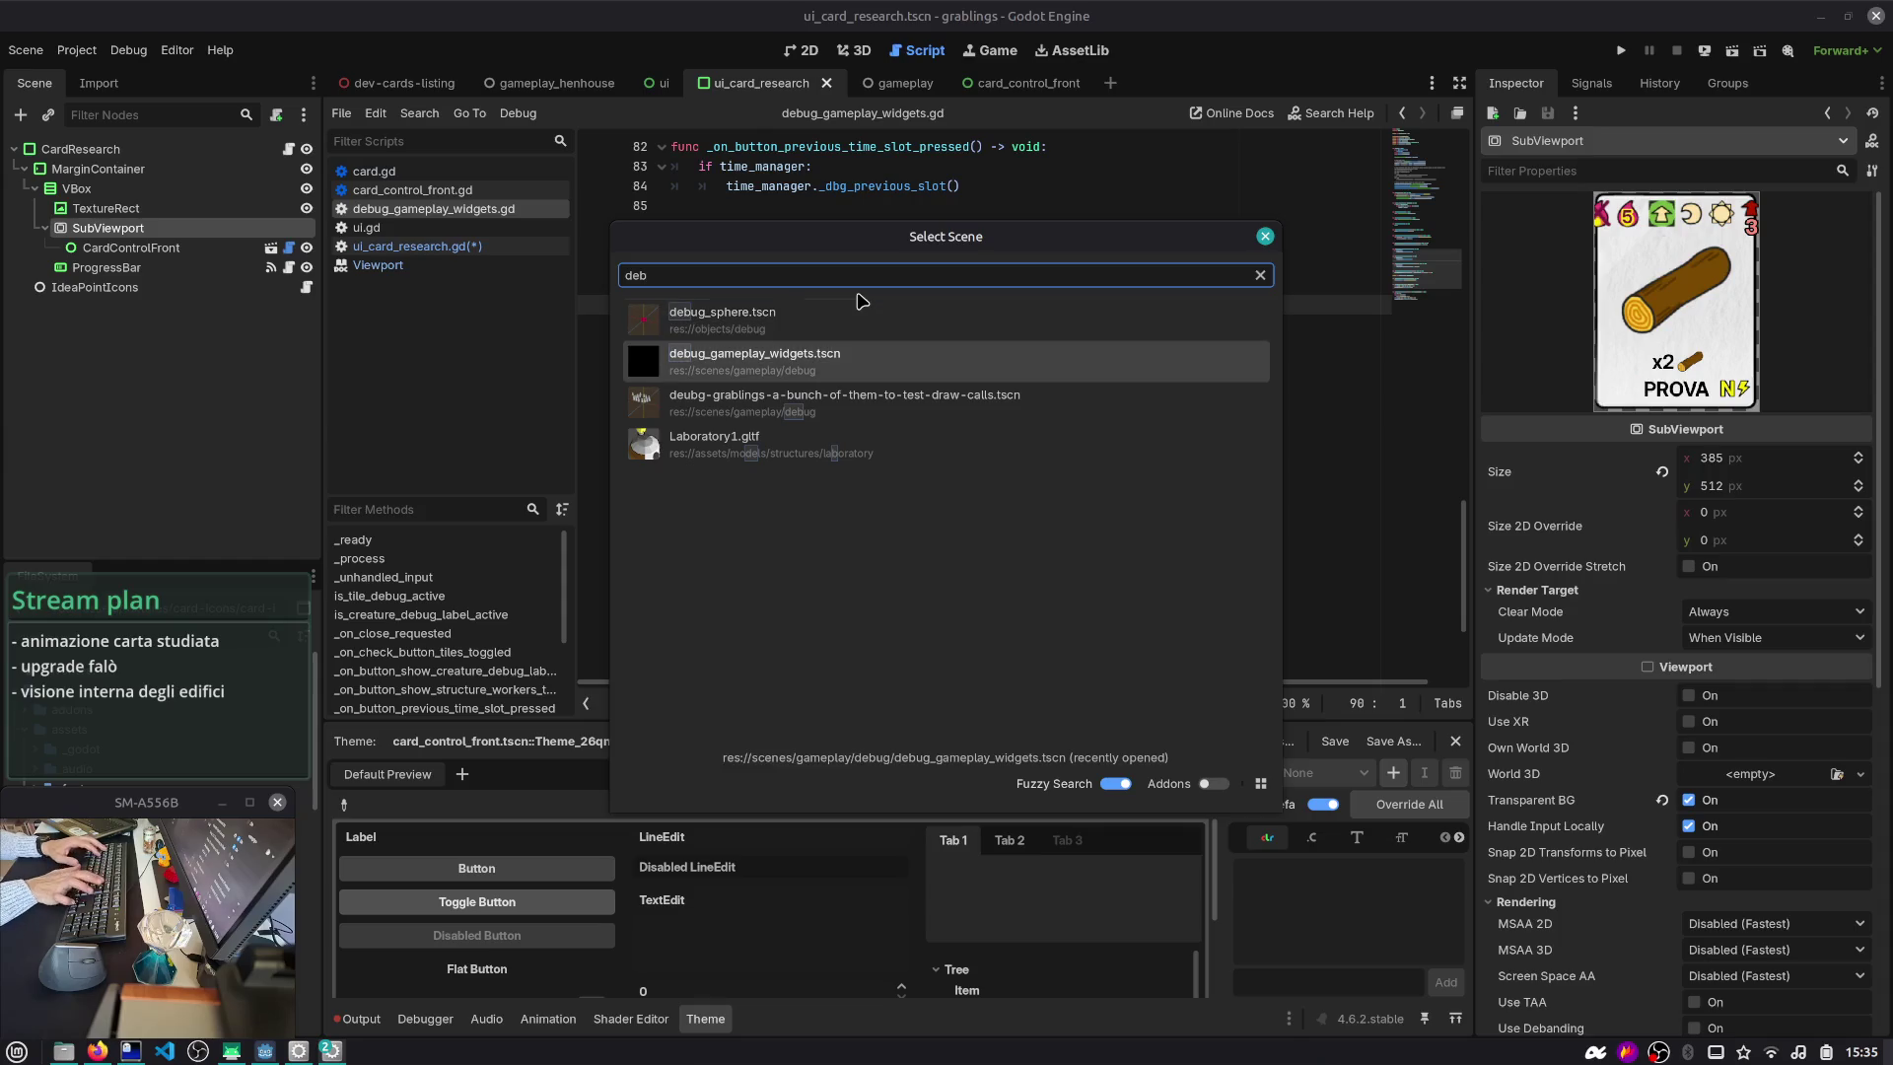
pyautogui.press('Up')
pyautogui.press('Return')
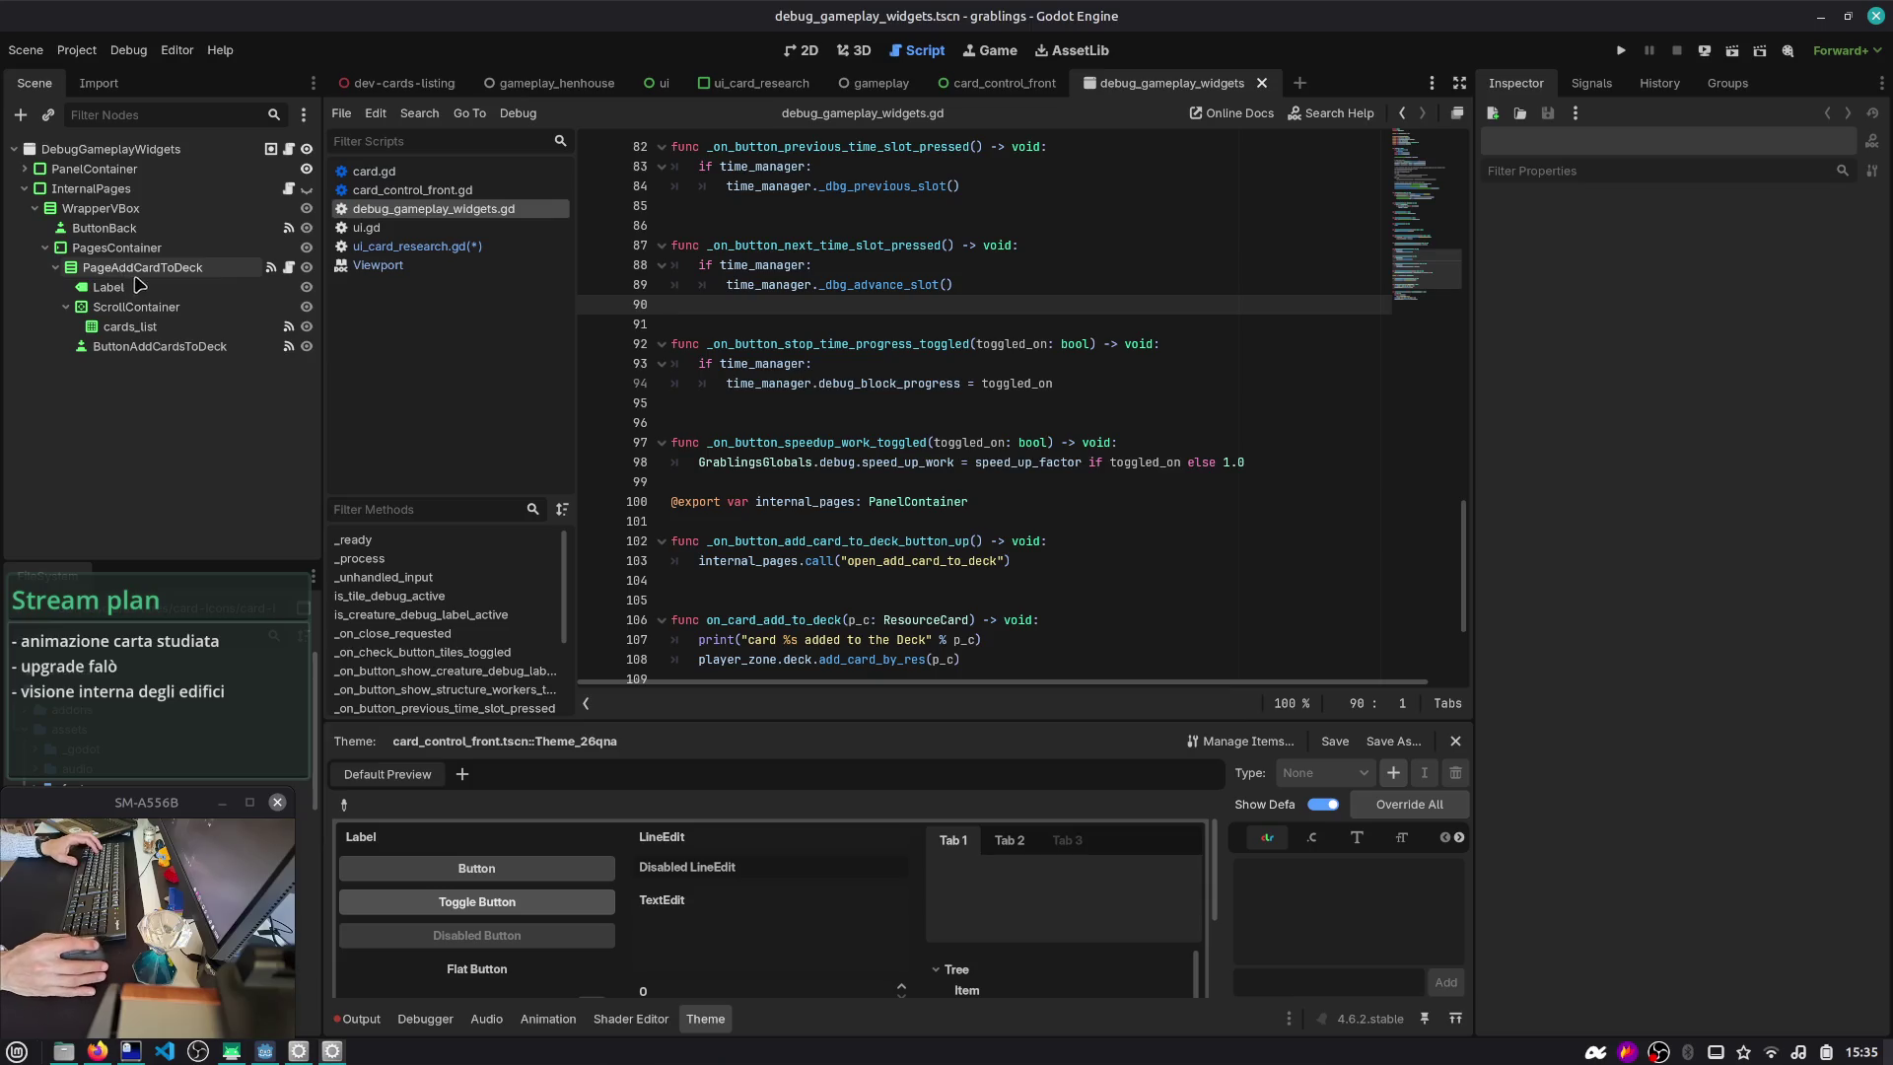
# - Study the built-in script's card image loop and select the ImageTexture creation line 41
pyautogui.click(279, 272)
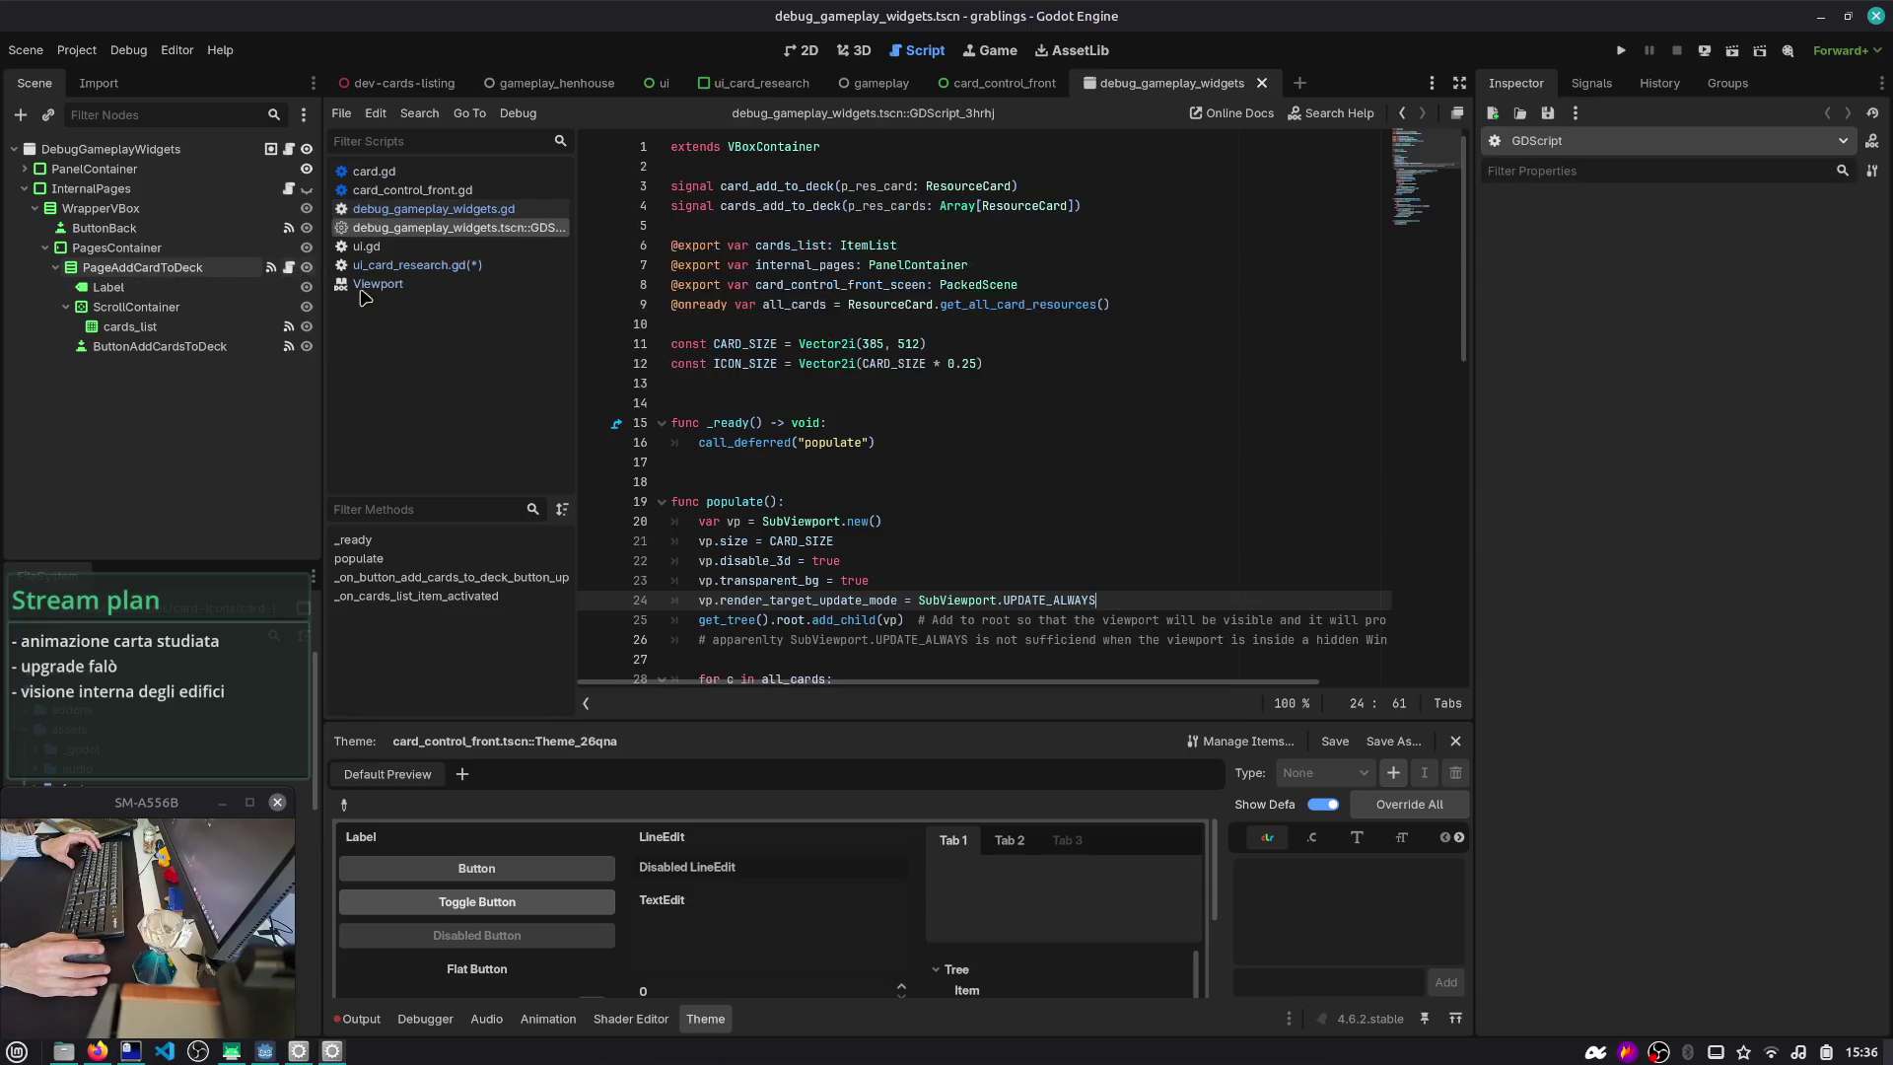
pyautogui.scroll(-5, 870, 353)
pyautogui.moveTo(674, 269)
pyautogui.mouseDown()
pyautogui.moveTo(887, 347)
pyautogui.moveTo(1025, 485)
pyautogui.mouseUp()
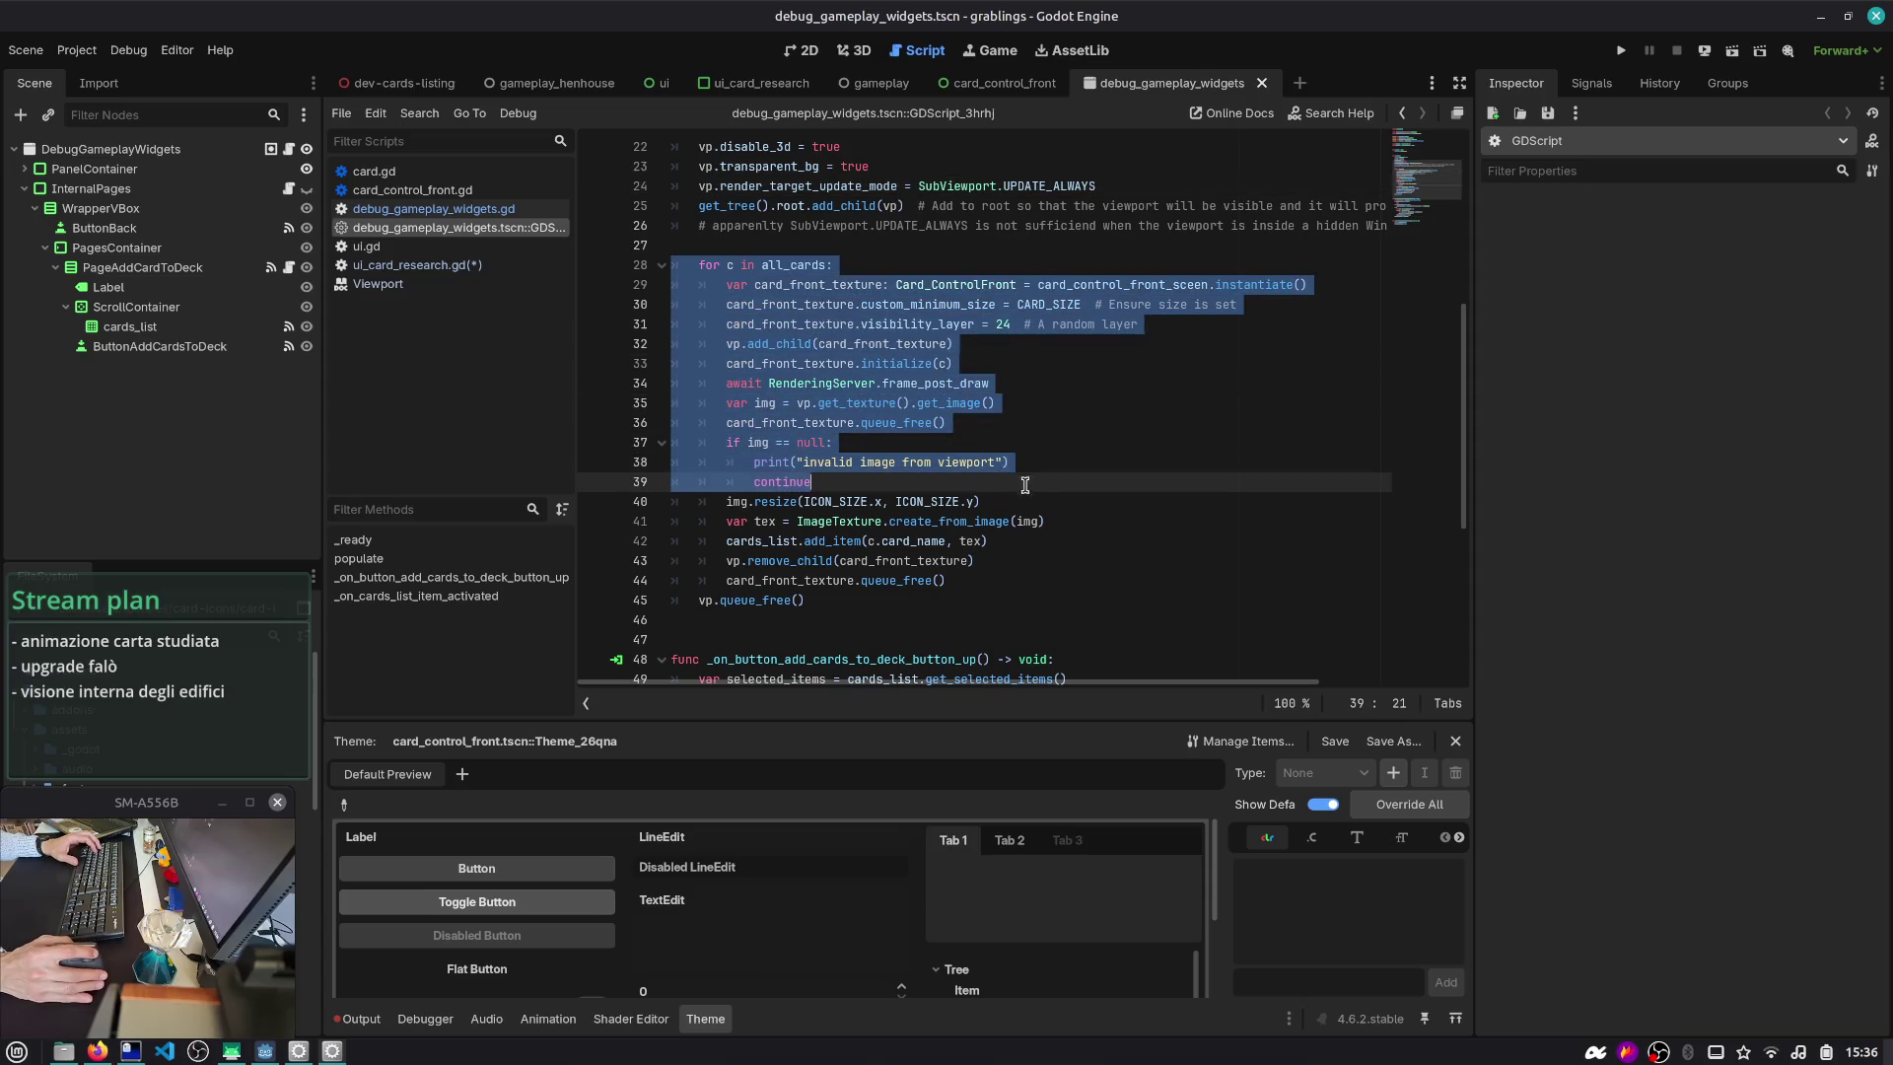
pyautogui.doubleClick(801, 304)
pyautogui.doubleClick(798, 323)
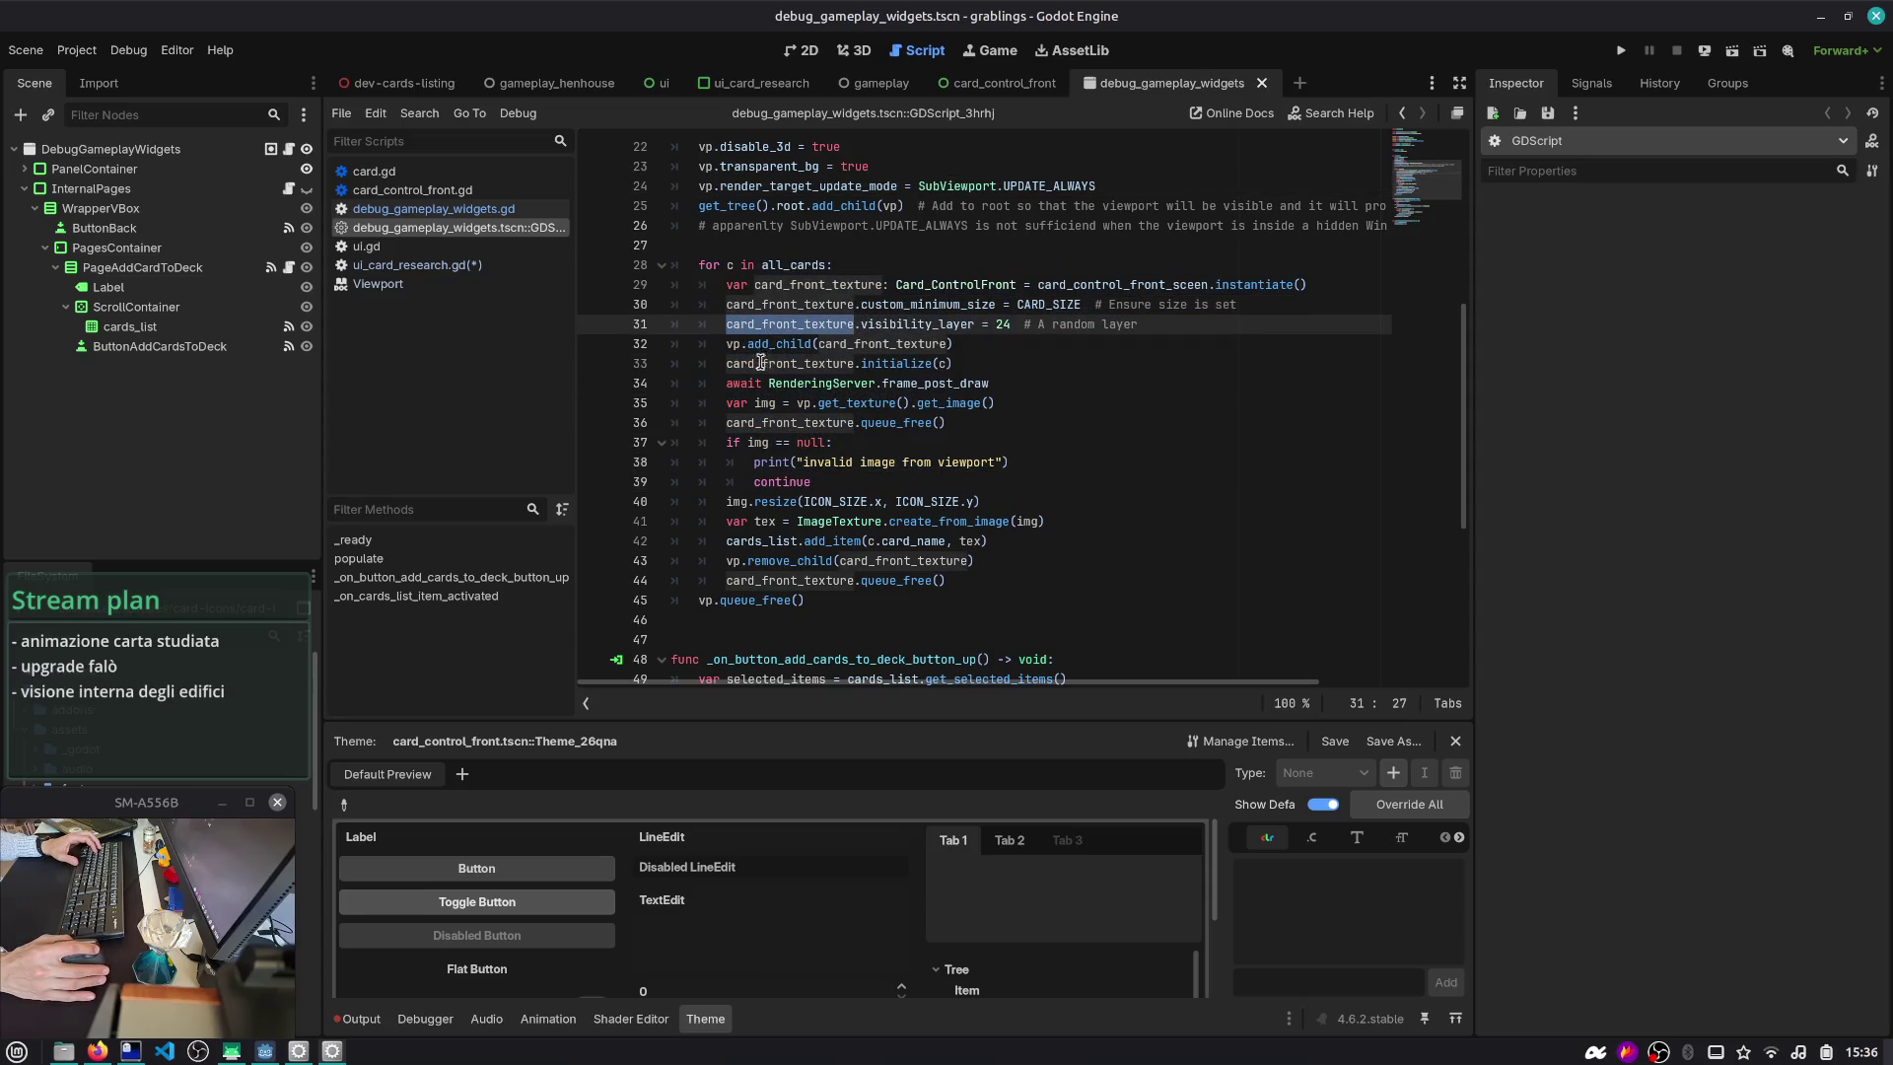
pyautogui.doubleClick(957, 404)
pyautogui.doubleClick(763, 403)
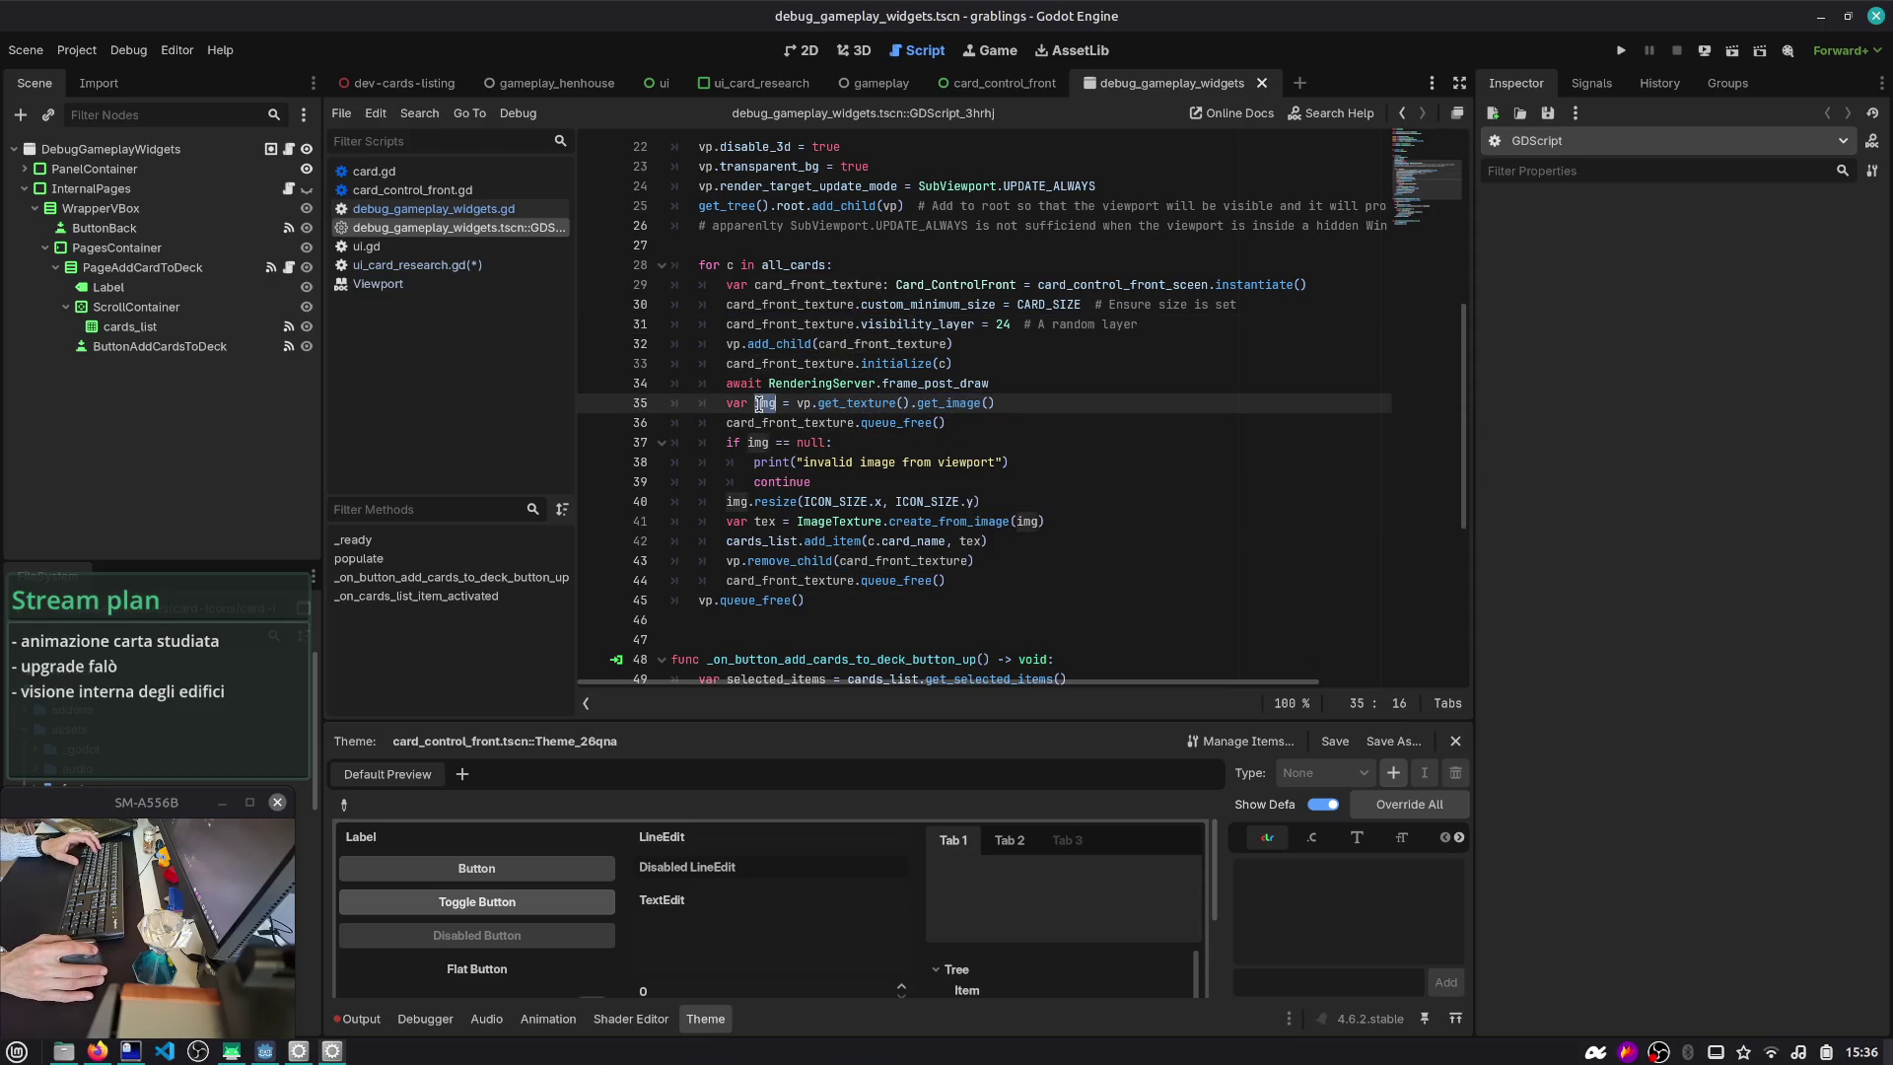
pyautogui.tripleClick(1052, 520)
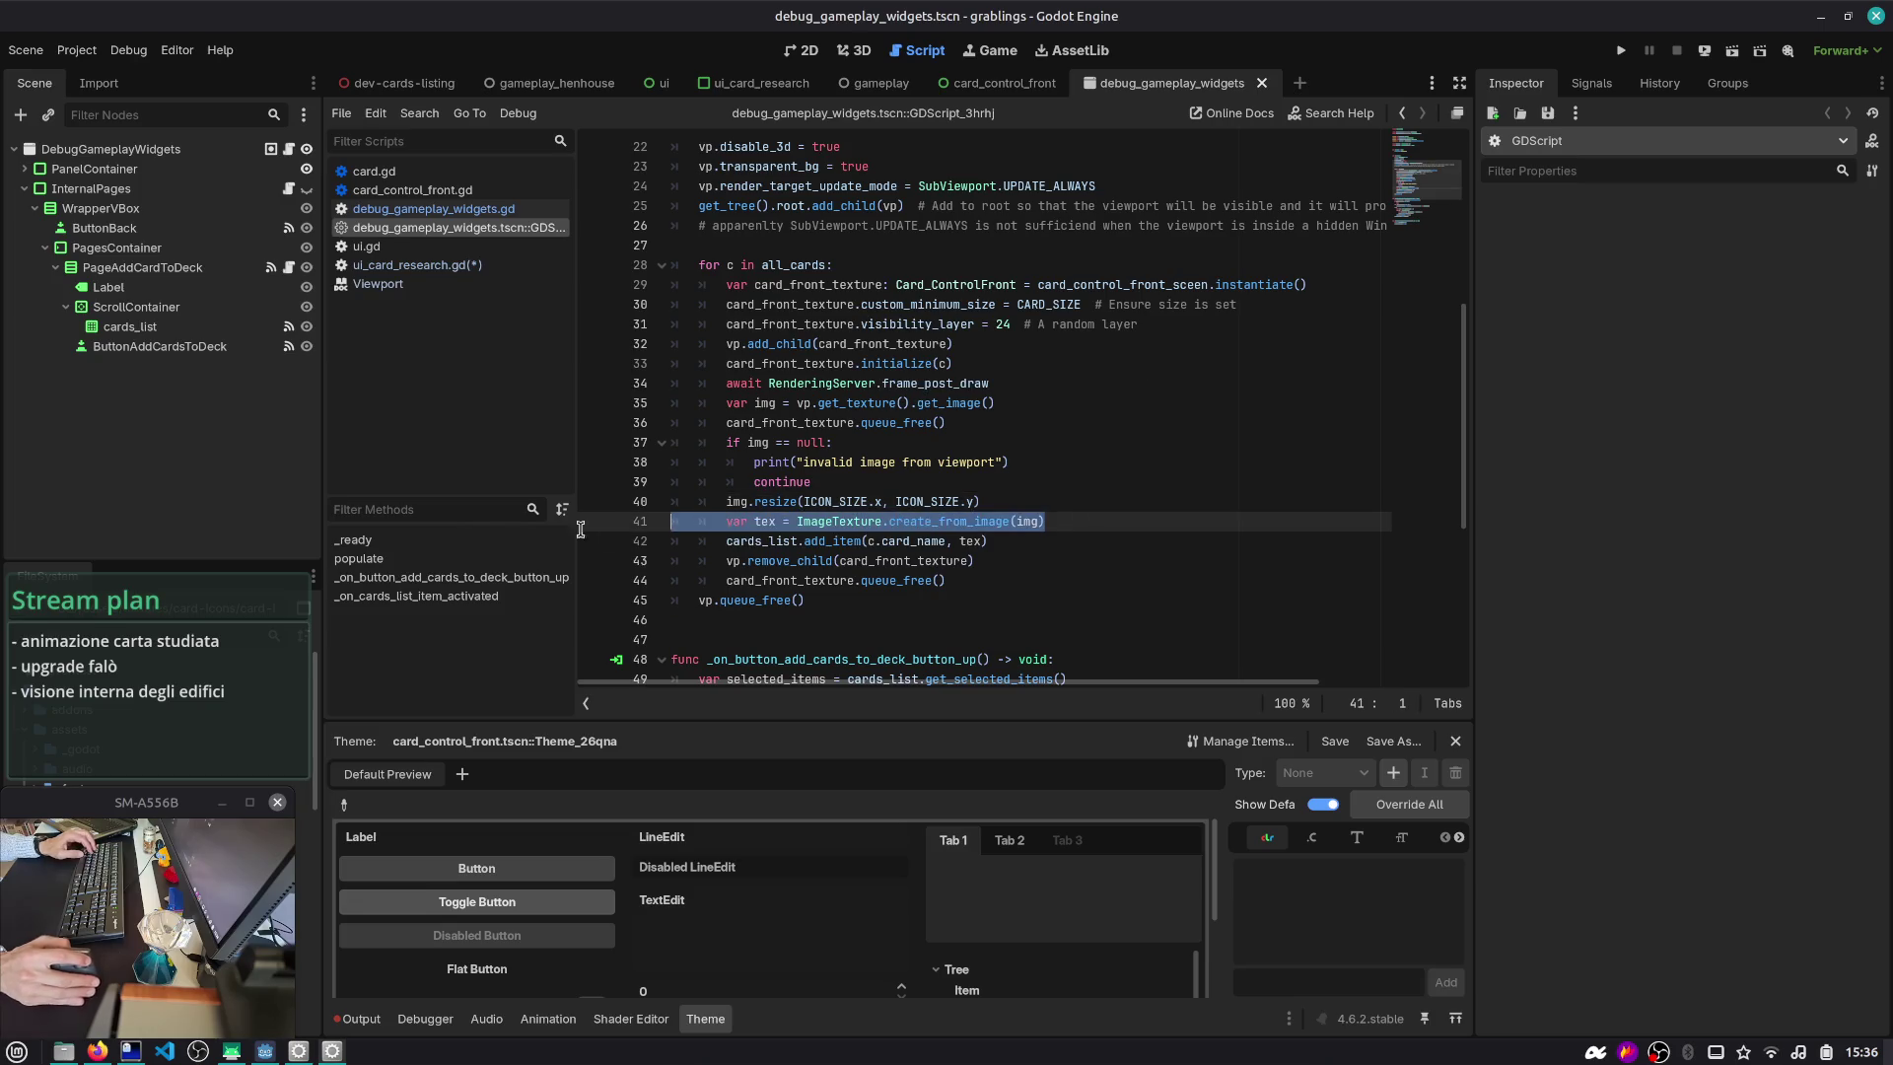
pyautogui.moveTo(460, 527)
pyautogui.mouseDown()
pyautogui.moveTo(459, 365)
pyautogui.moveTo(448, 493)
pyautogui.moveTo(426, 515)
pyautogui.mouseUp()
pyautogui.hotkey('ctrl', 'c')
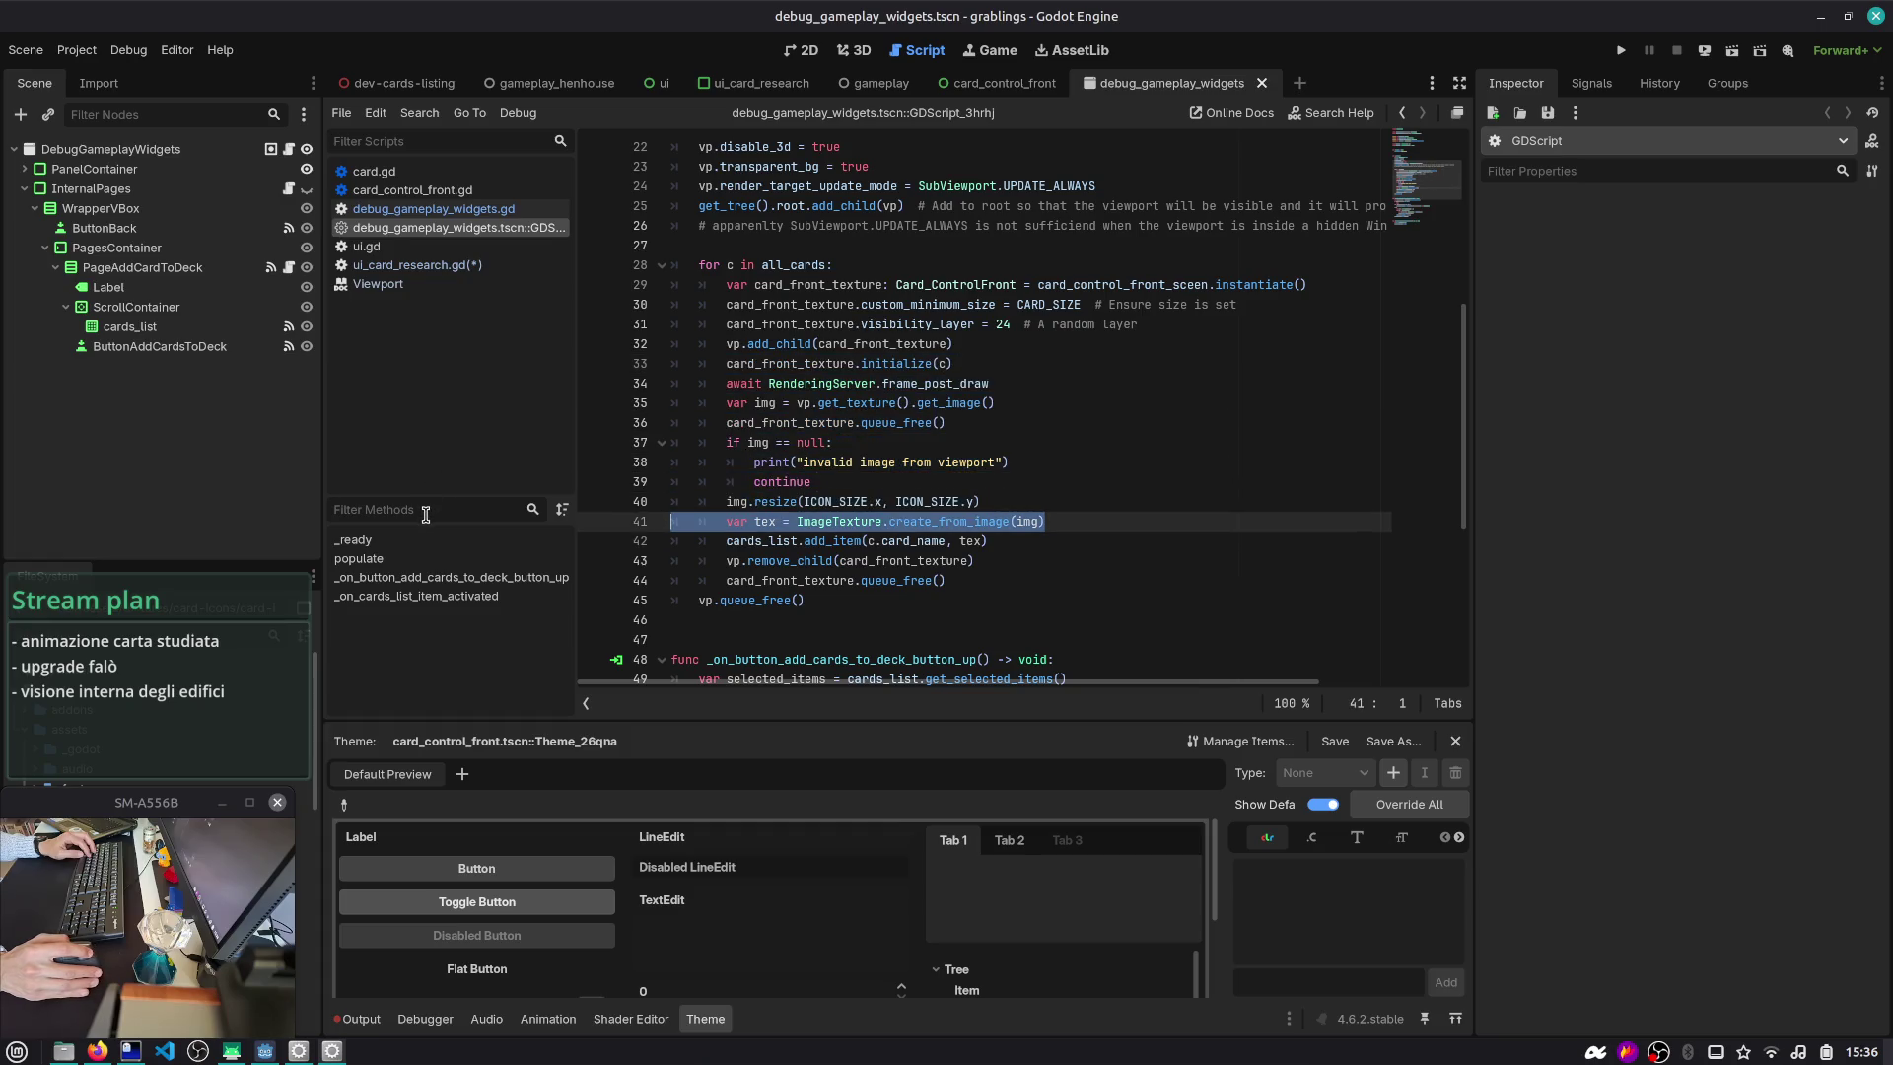
# - Paste the ImageTexture.create_from_image line after line 79 of ui_card_research.gd
pyautogui.click(417, 265)
pyautogui.press('Return')
pyautogui.hotkey('ctrl', 'v')
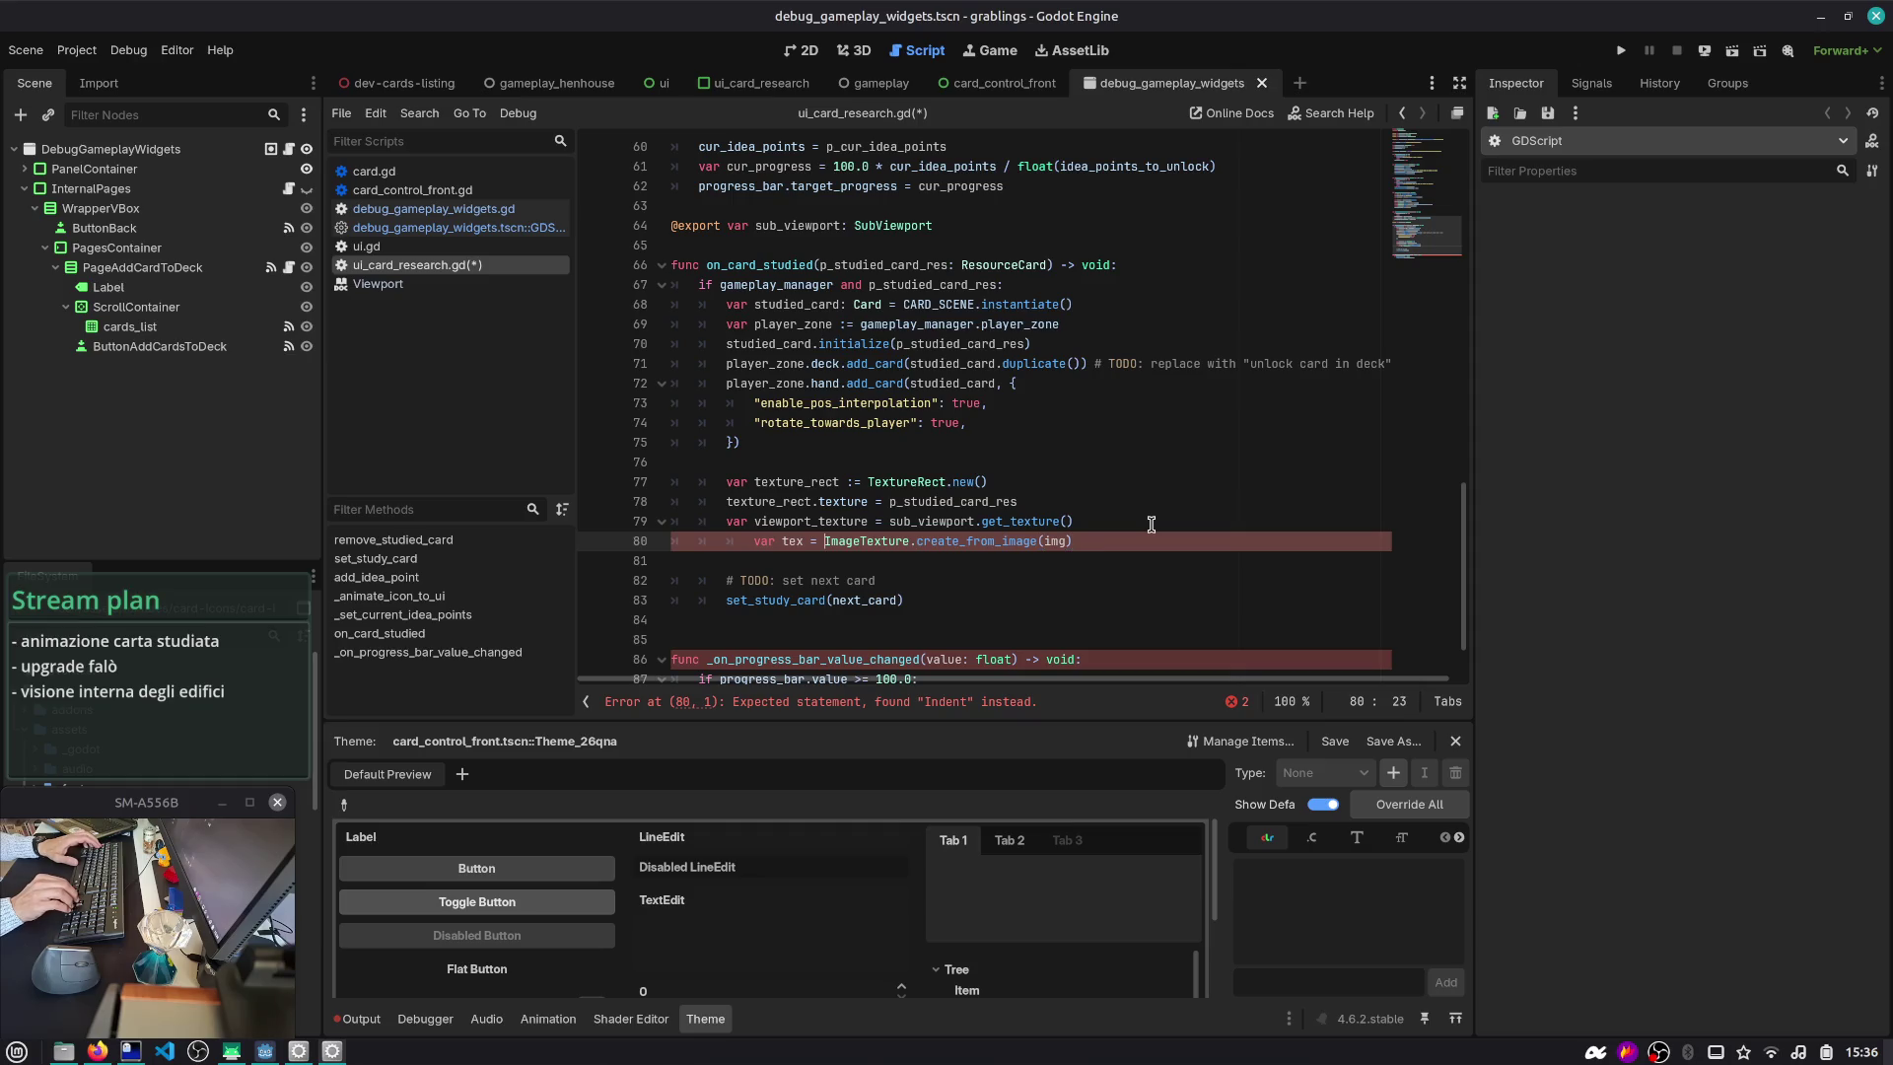
# - Pass viewport_texture into ImageTexture.create_from_image on line 80
pyautogui.press('Up')
pyautogui.hotkey('ctrl', 'shift', 'Right')
pyautogui.press('Down')
pyautogui.press('End')
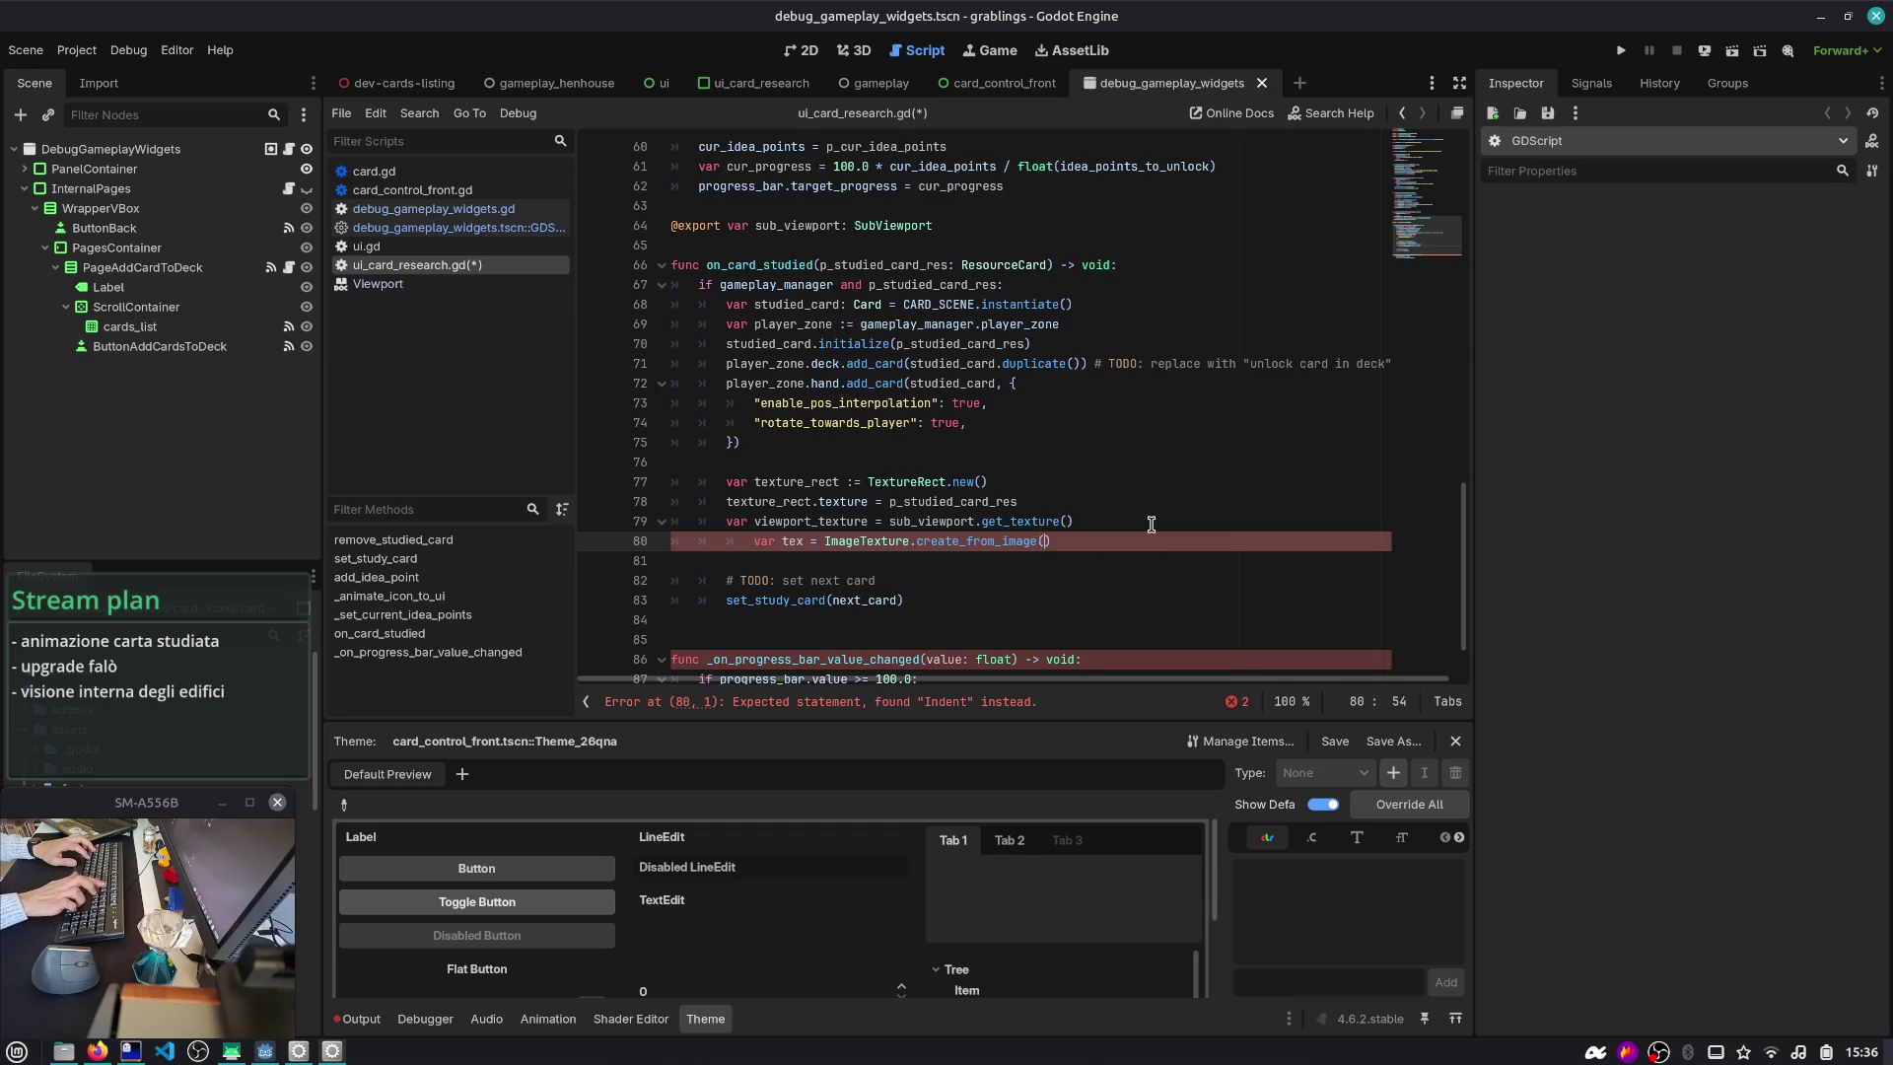
pyautogui.hotkey('ctrl', 'v')
pyautogui.press('Home')
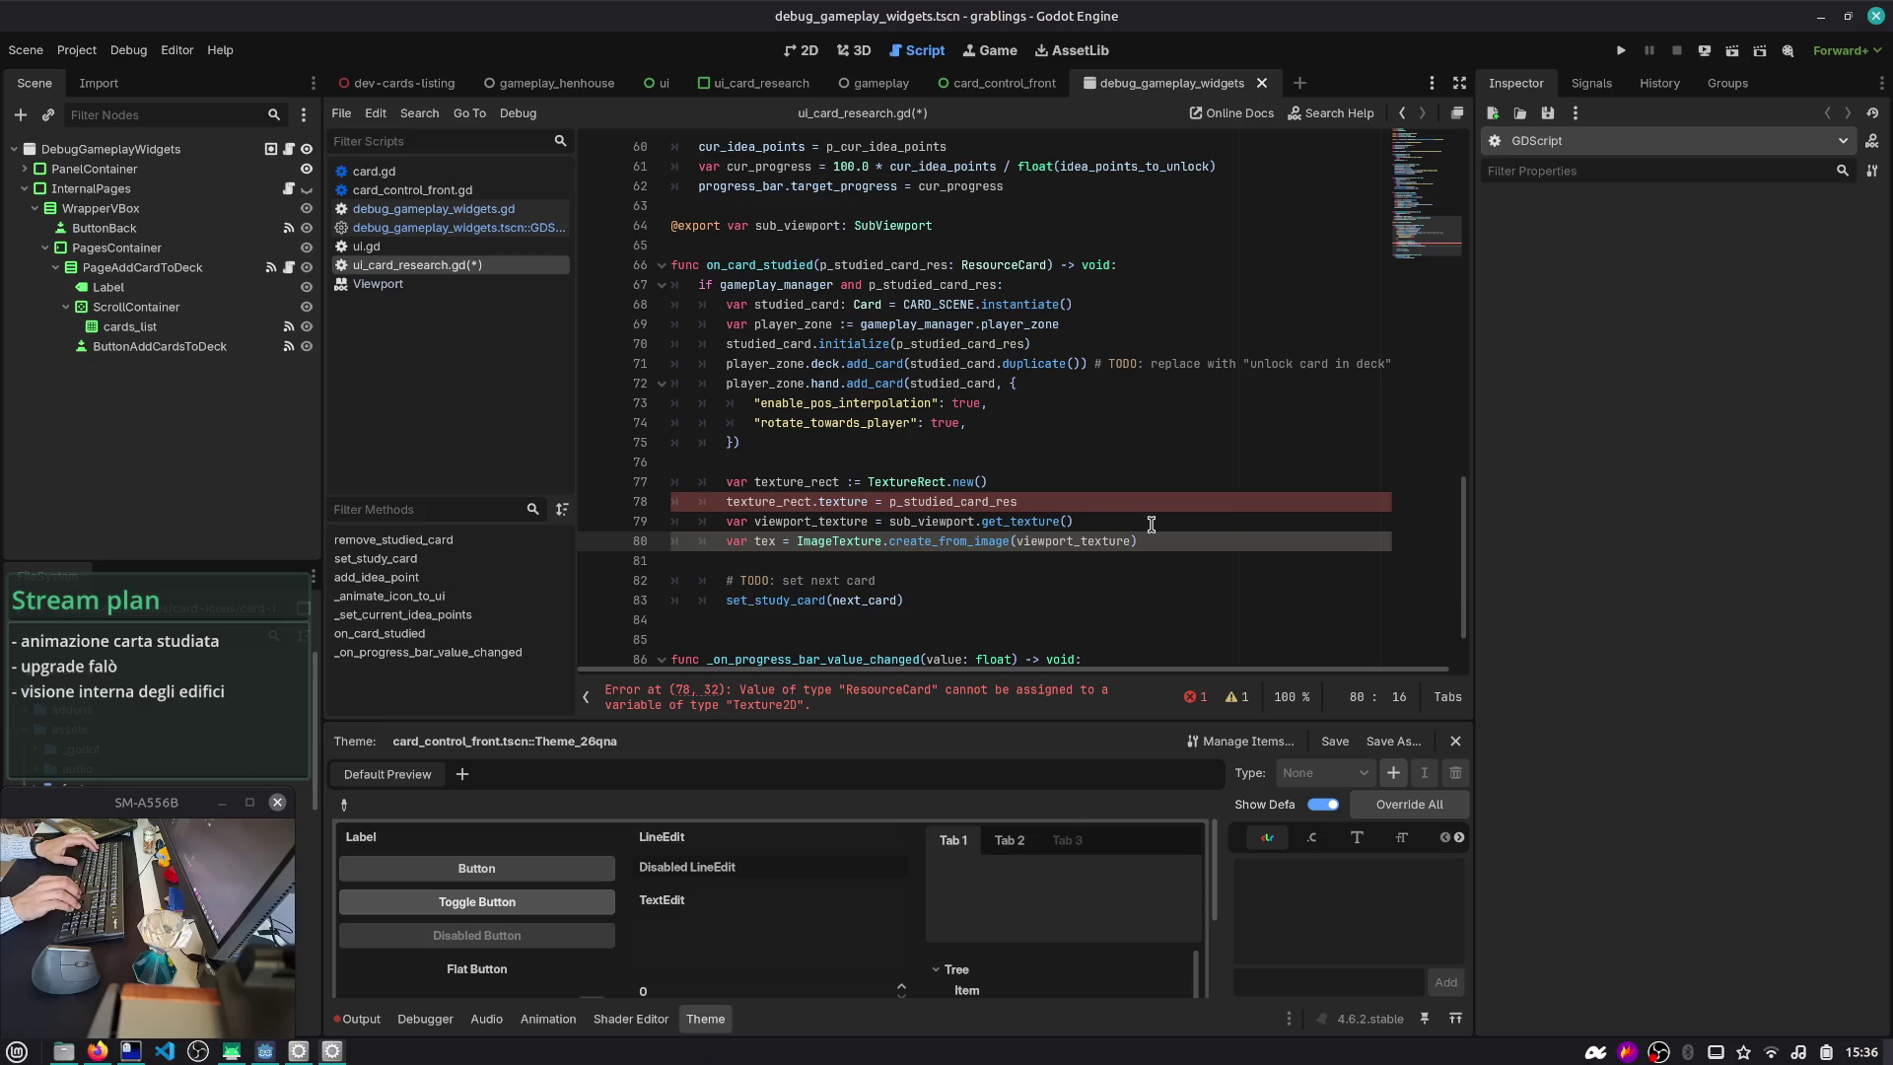
# - Move the texture assignment below the tex line, assign tex instead, and save
pyautogui.press('Up')
pyautogui.press('Up')
pyautogui.hotkey('alt', 'Down')
pyautogui.hotkey('alt', 'Down')
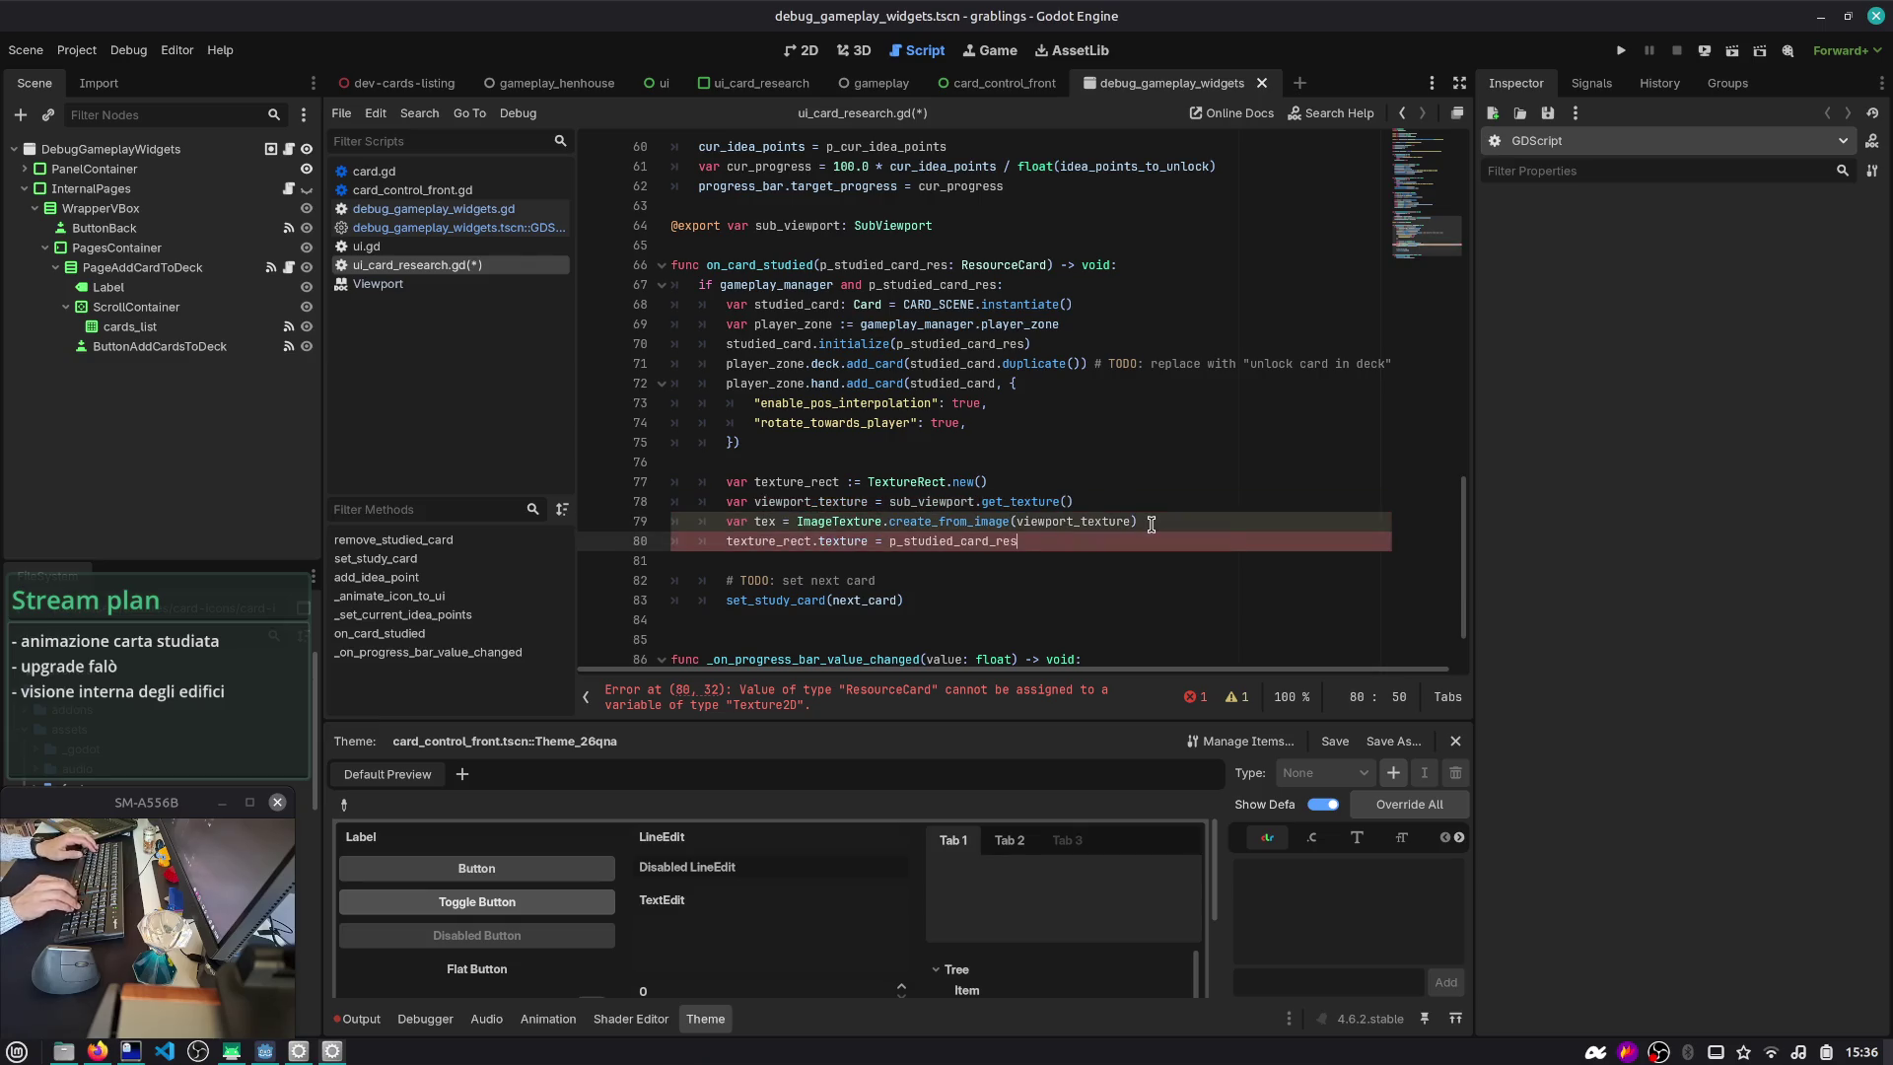
pyautogui.hotkey('ctrl', 'shift', 'Left')
pyautogui.write('tex')
pyautogui.hotkey('ctrl', 's')
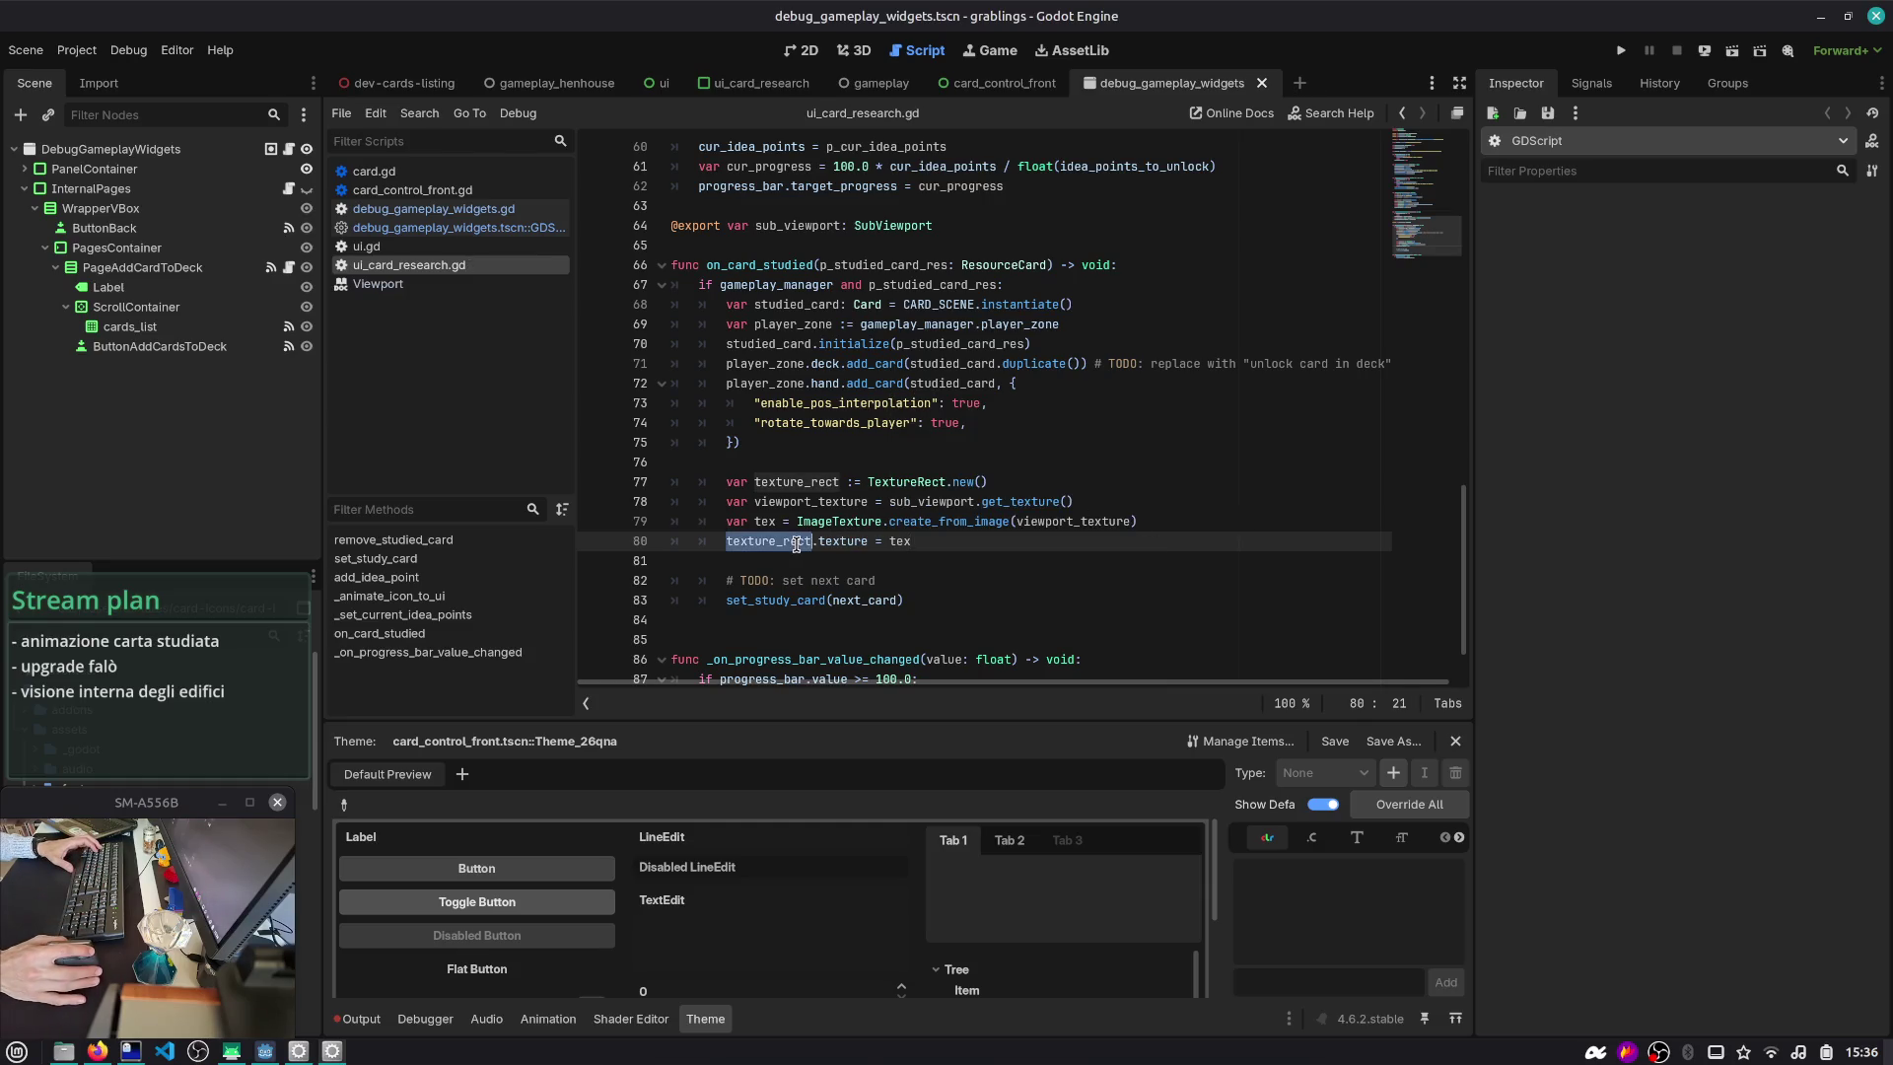
# - Check where texture_rect is used and open a new line after the texture assignment
pyautogui.click(806, 477)
pyautogui.doubleClick(806, 478)
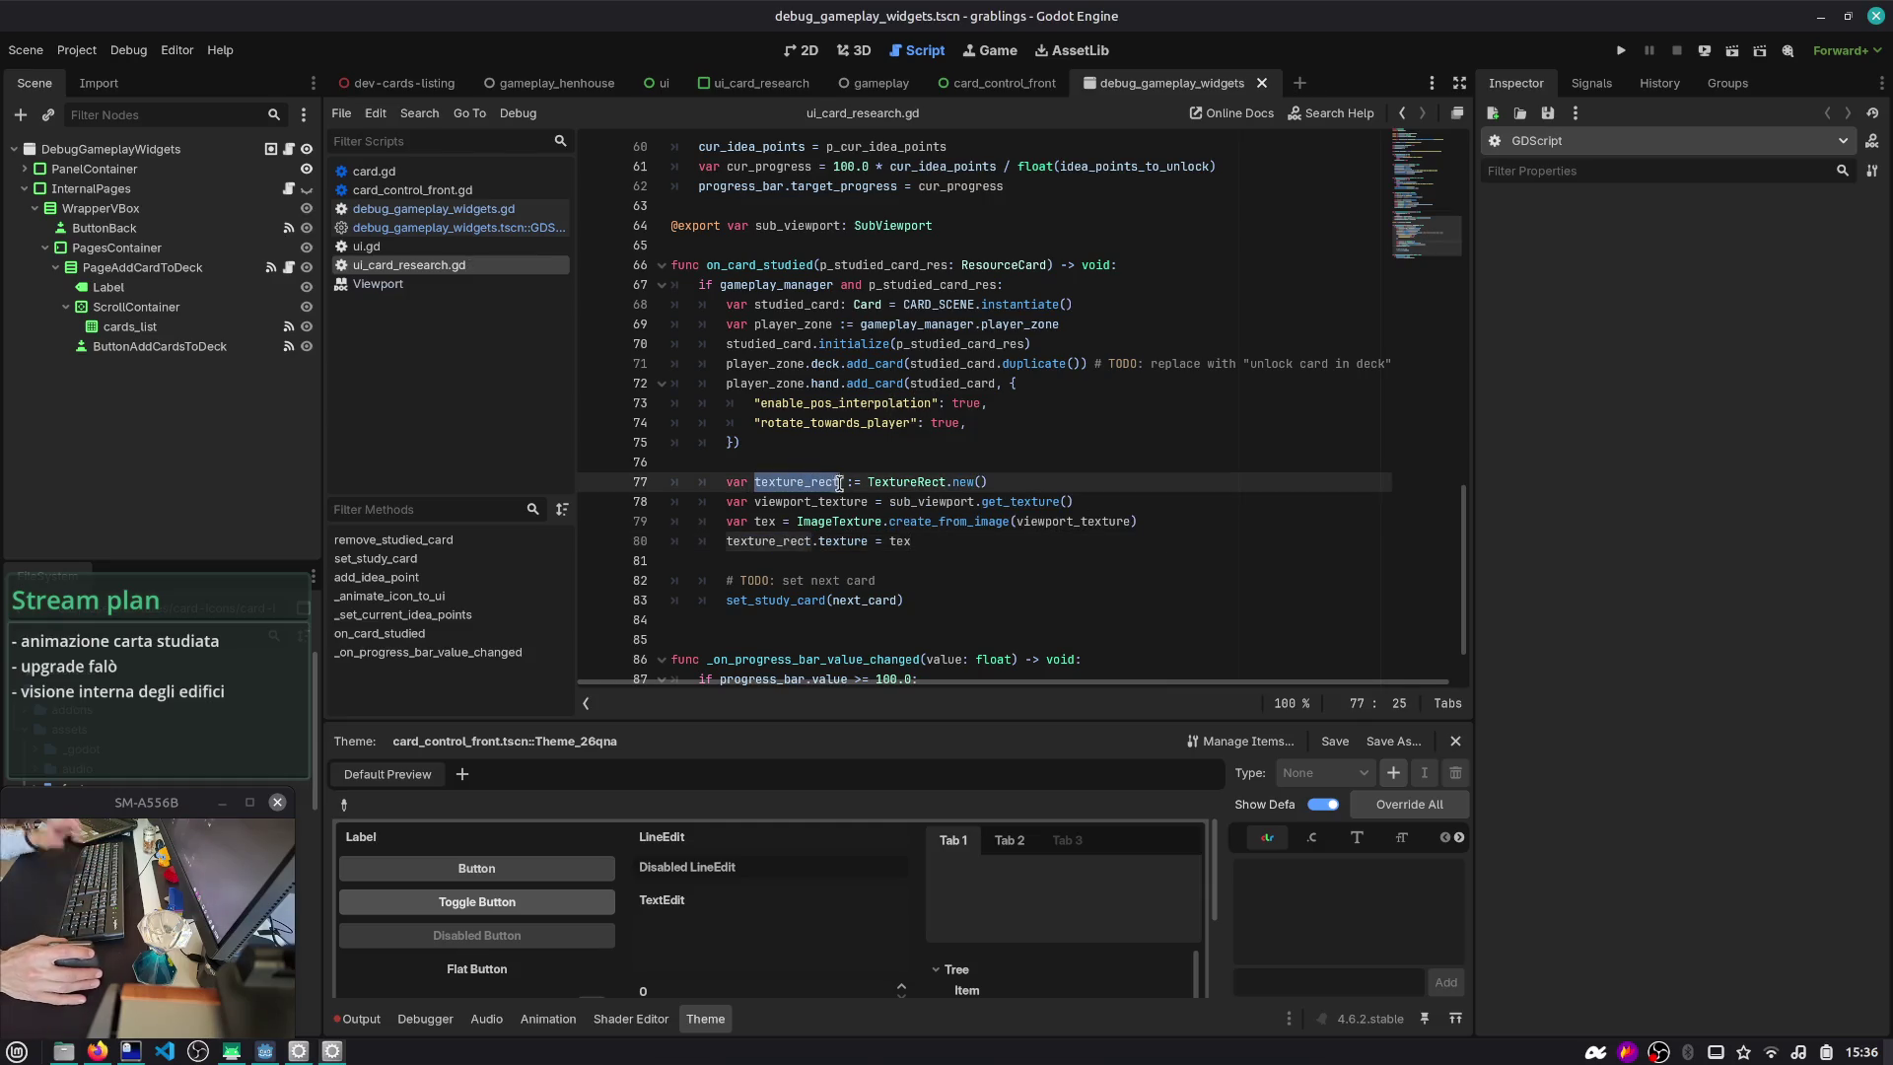
pyautogui.click(942, 537)
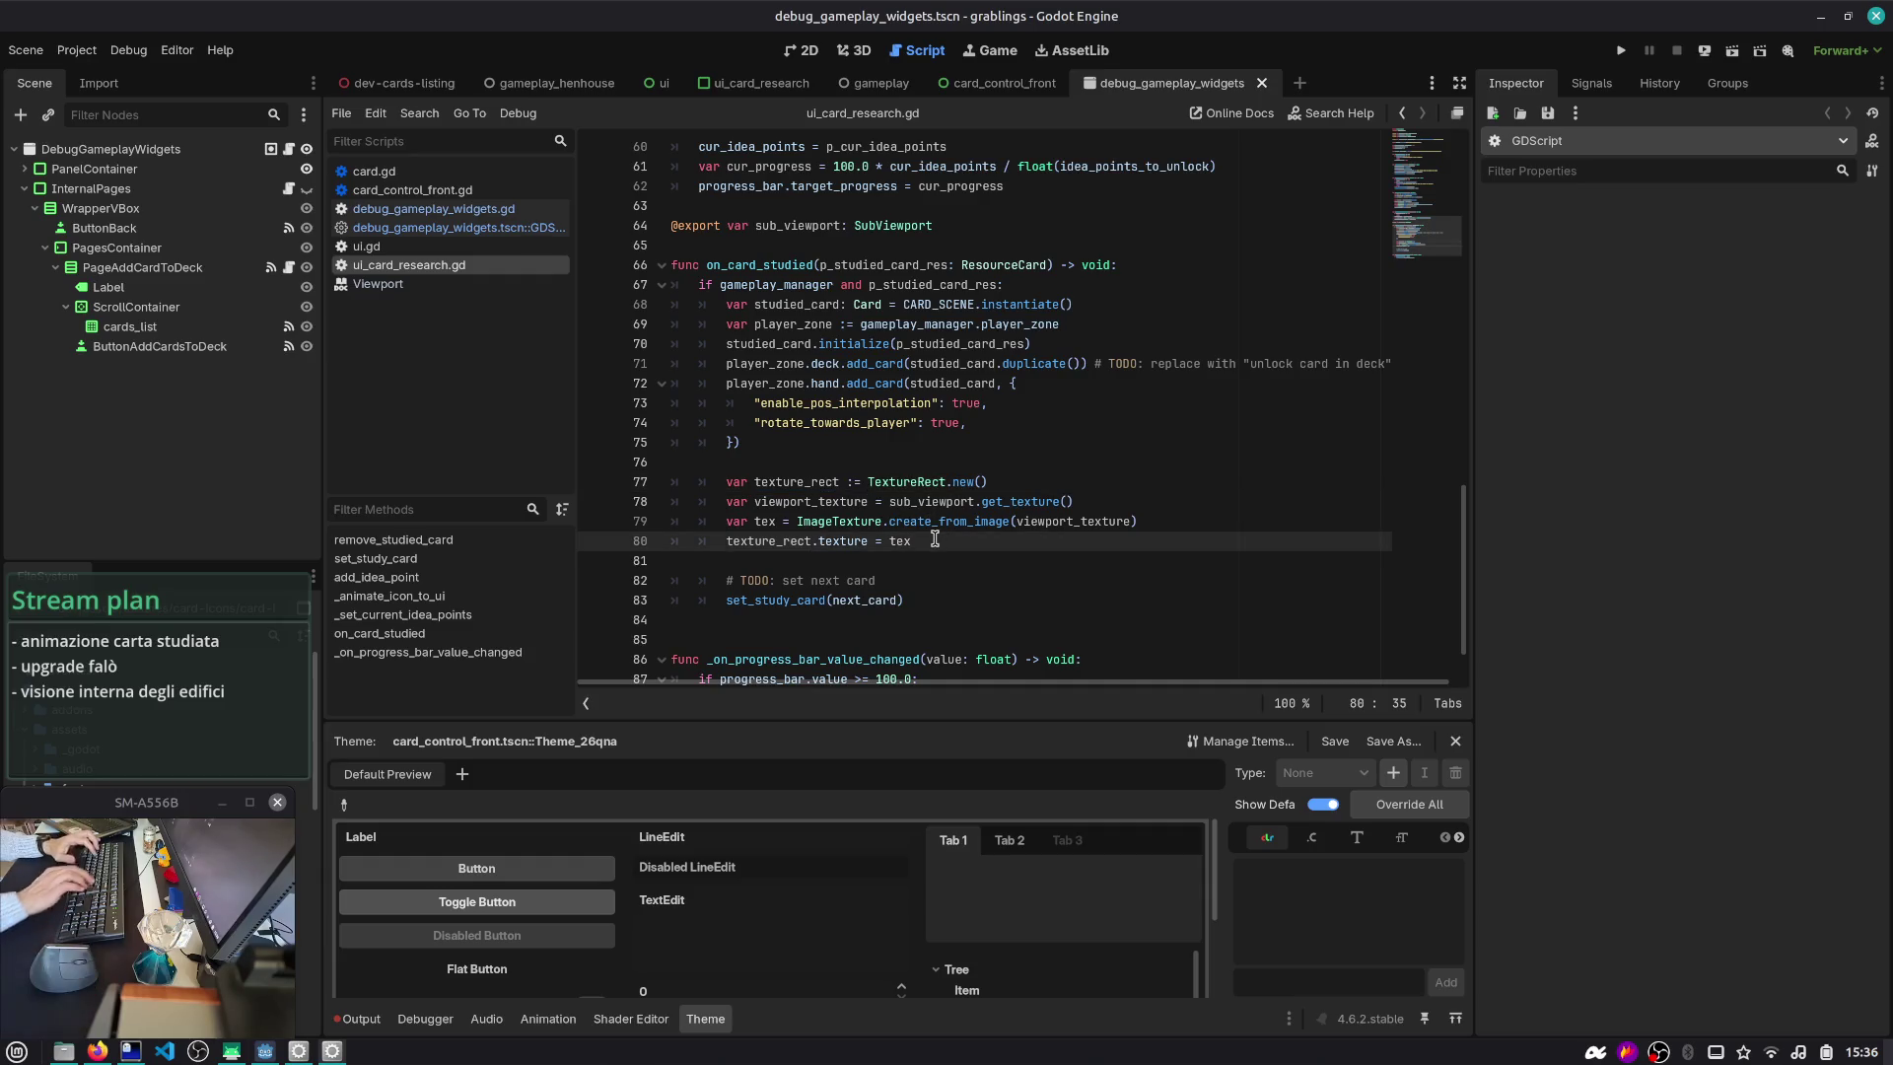
pyautogui.press('Return')
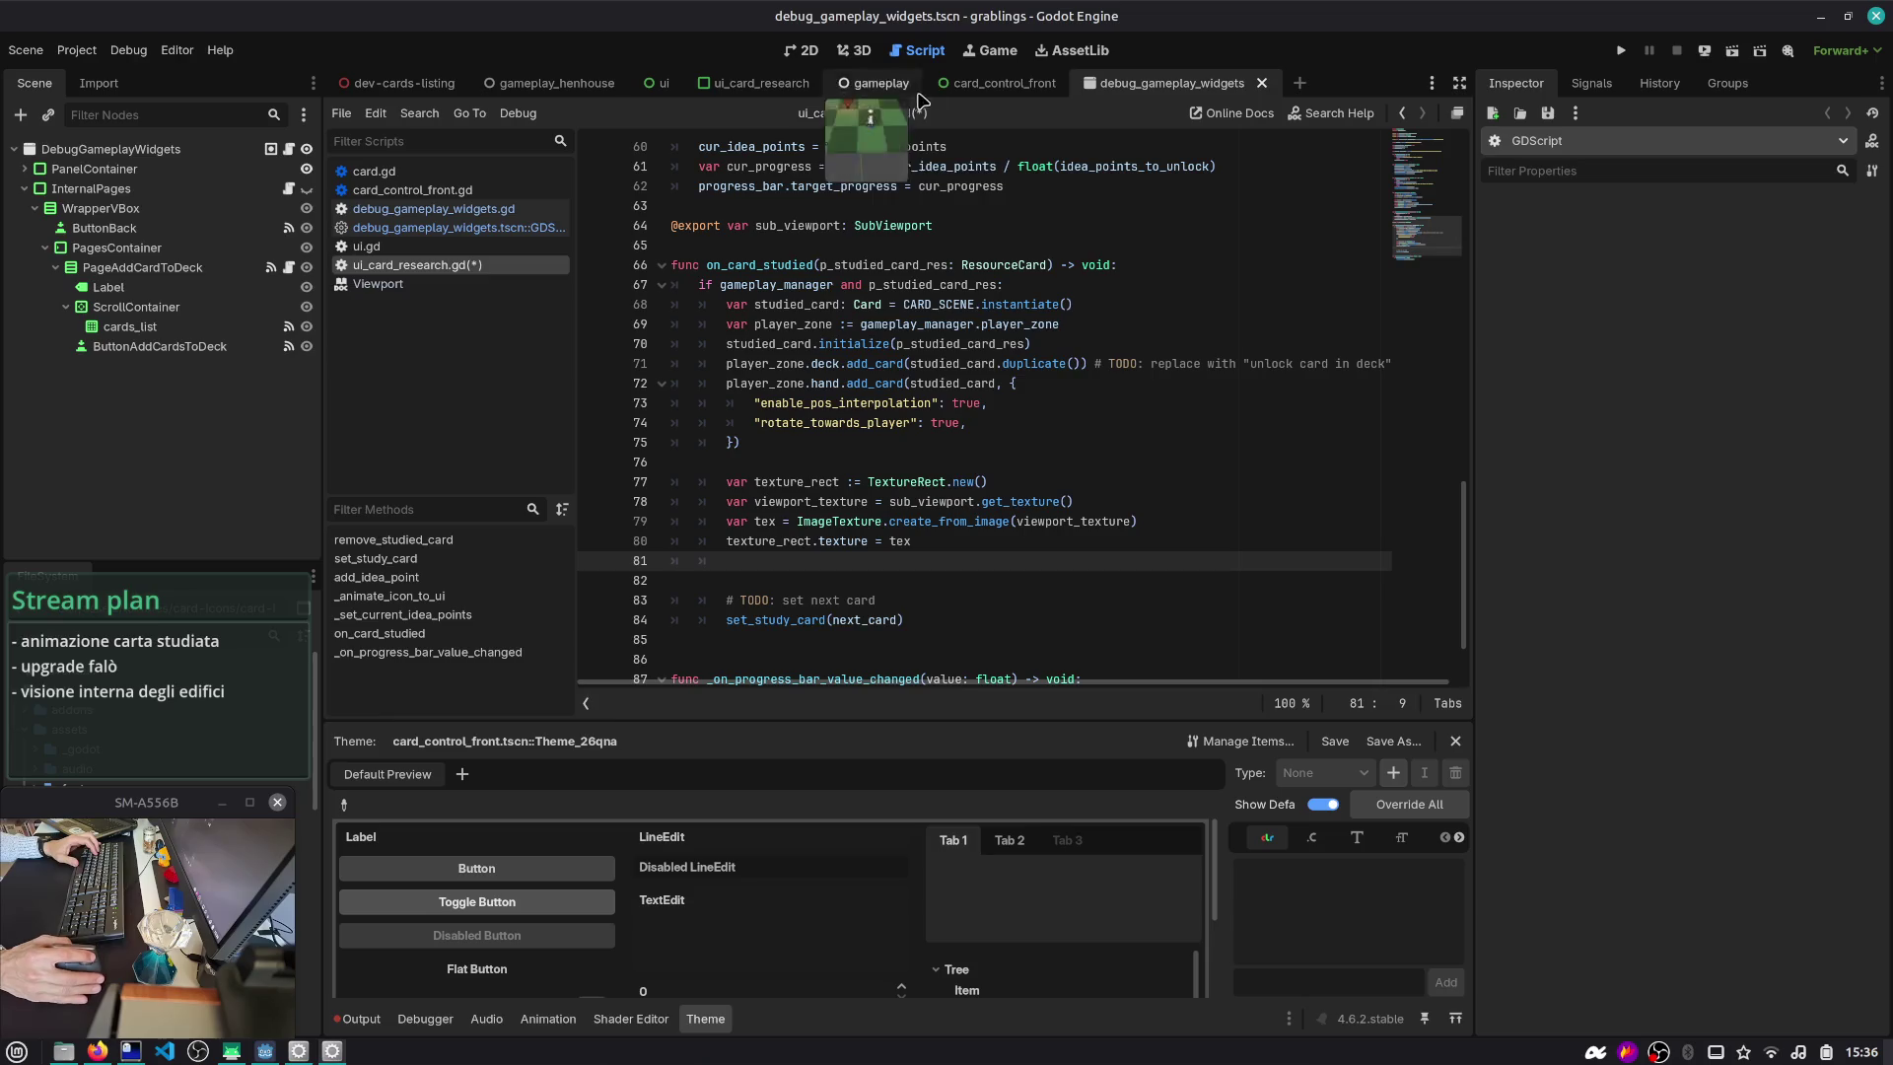
# - View the ui_card_research scene in 2D and pan around its card layout
pyautogui.click(759, 83)
pyautogui.click(244, 158)
pyautogui.click(801, 51)
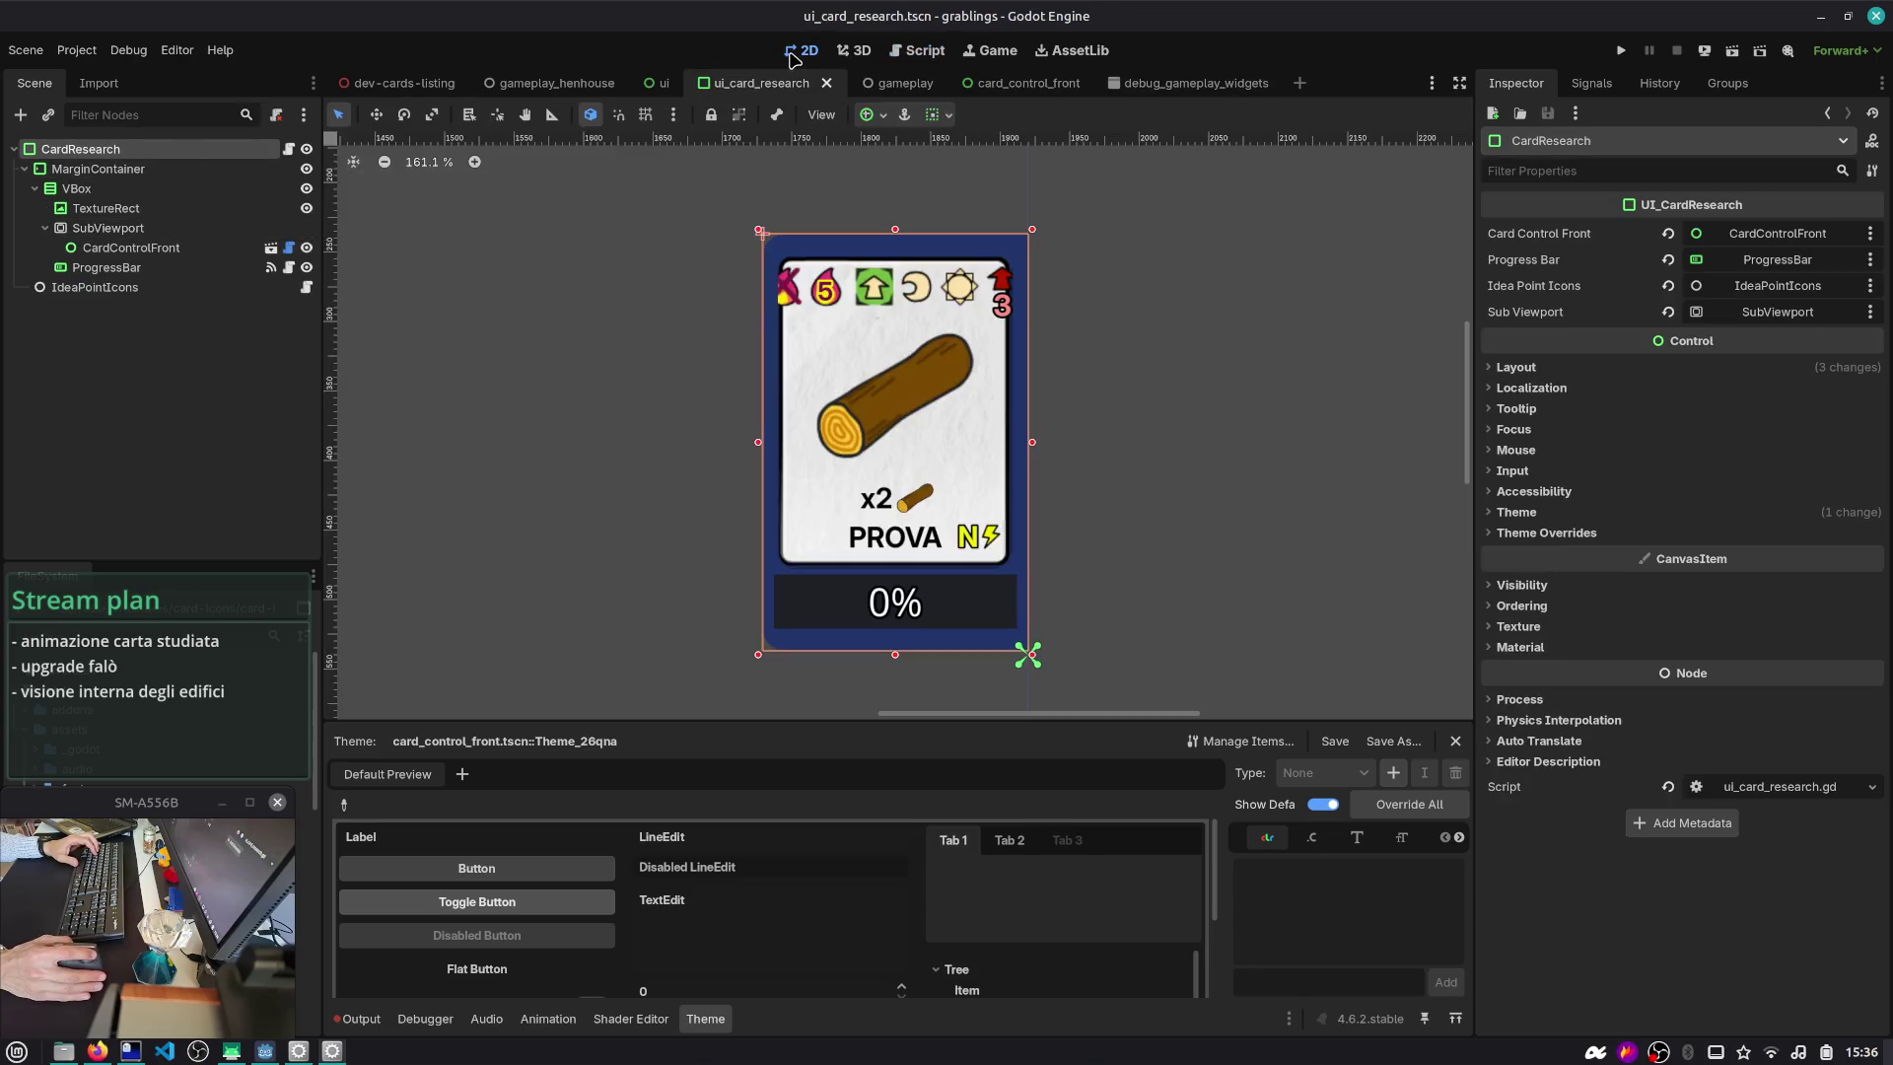
pyautogui.scroll(-5, 900, 474)
pyautogui.scroll(-1, 613, 368)
pyautogui.moveTo(612, 367)
pyautogui.mouseDown()
pyautogui.moveTo(972, 419)
pyautogui.moveTo(952, 403)
pyautogui.mouseUp()
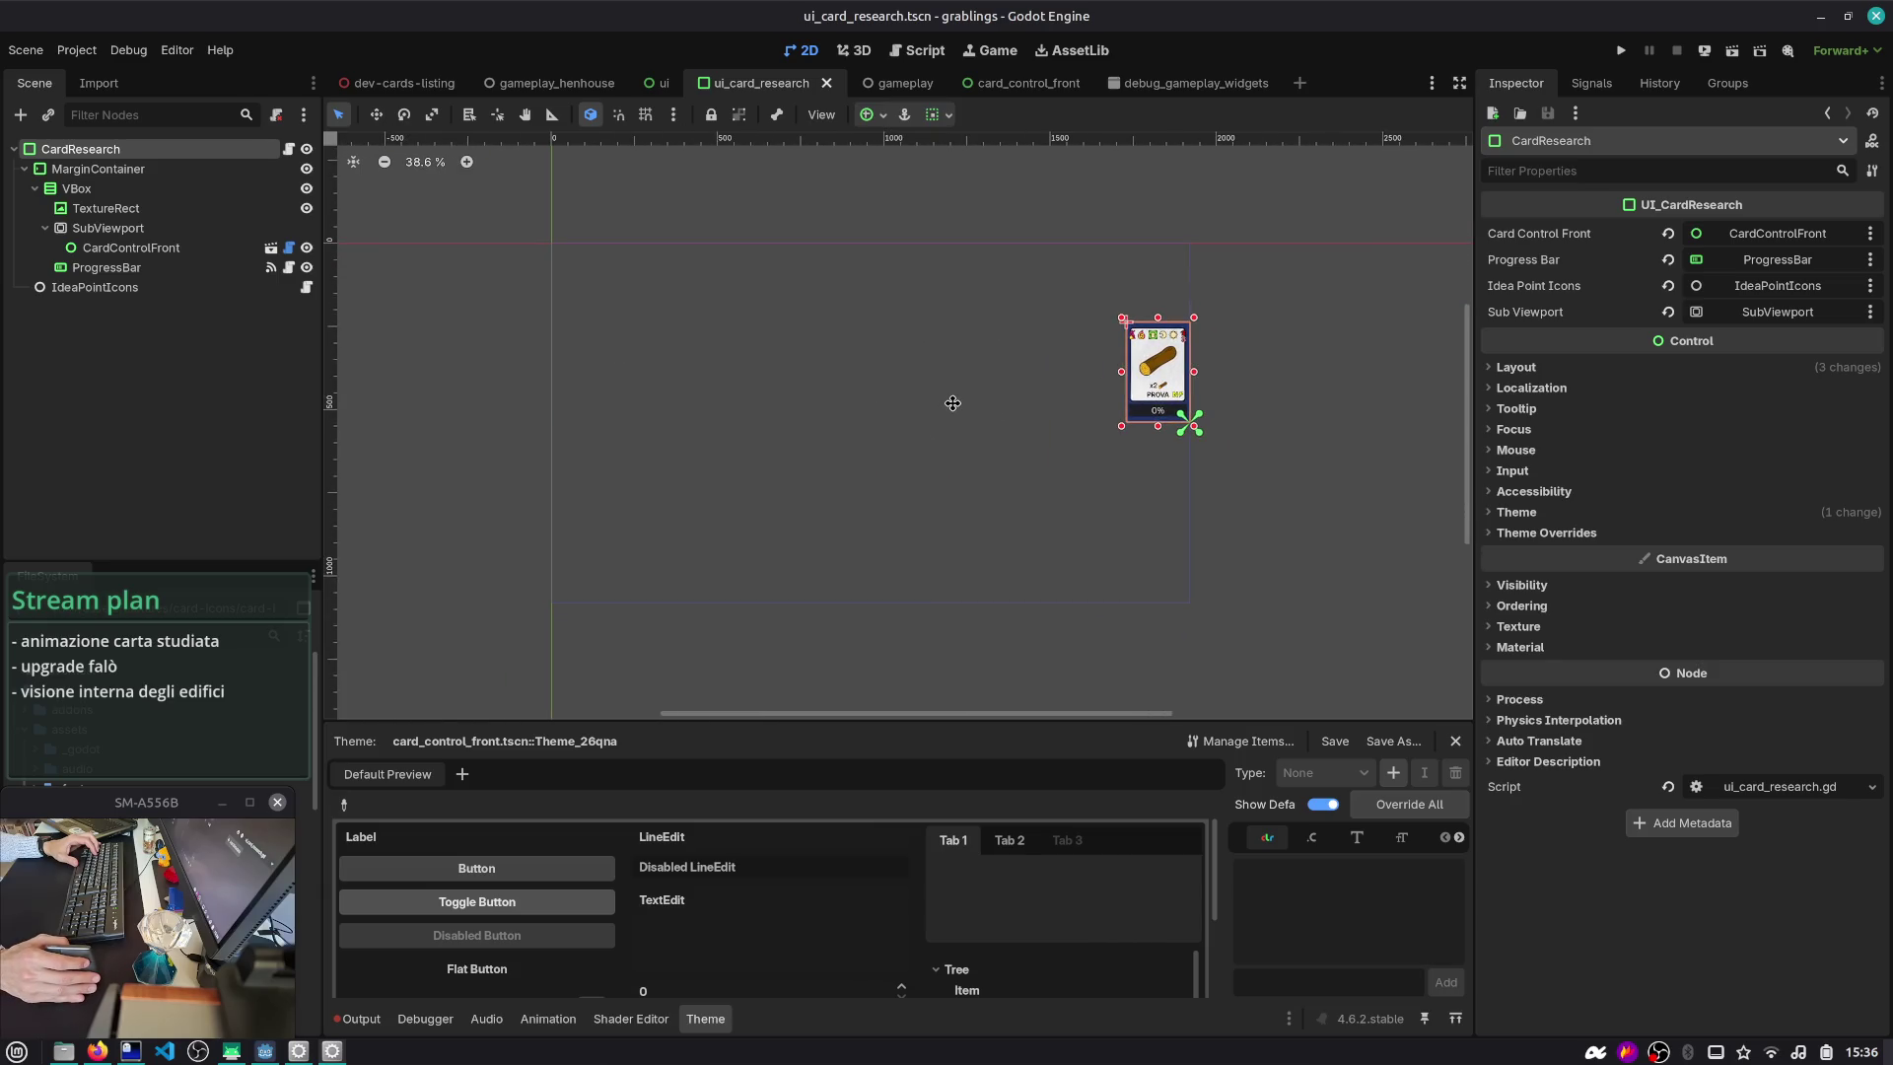
pyautogui.click(25, 169)
pyautogui.click(78, 304)
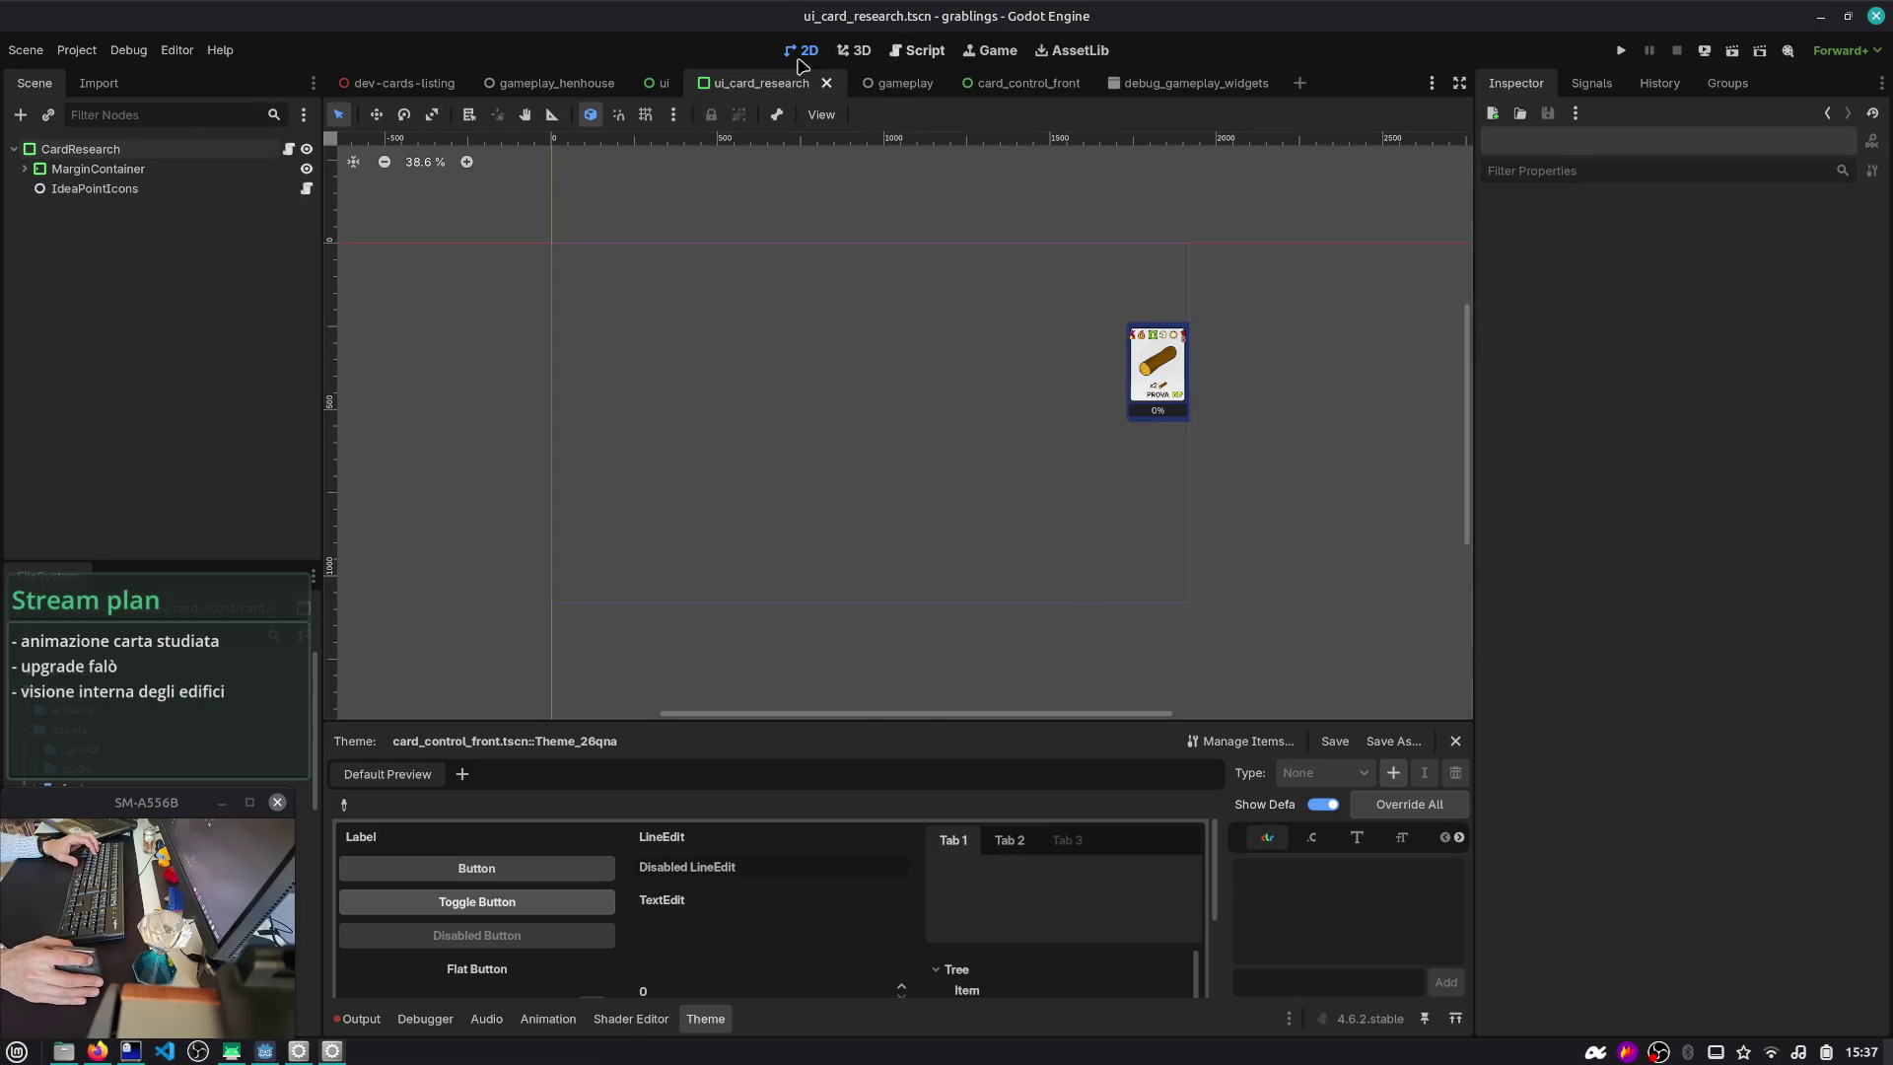
# - Switch to the ui scene and open the UI node's ui.gd script
pyautogui.moveTo(879, 87)
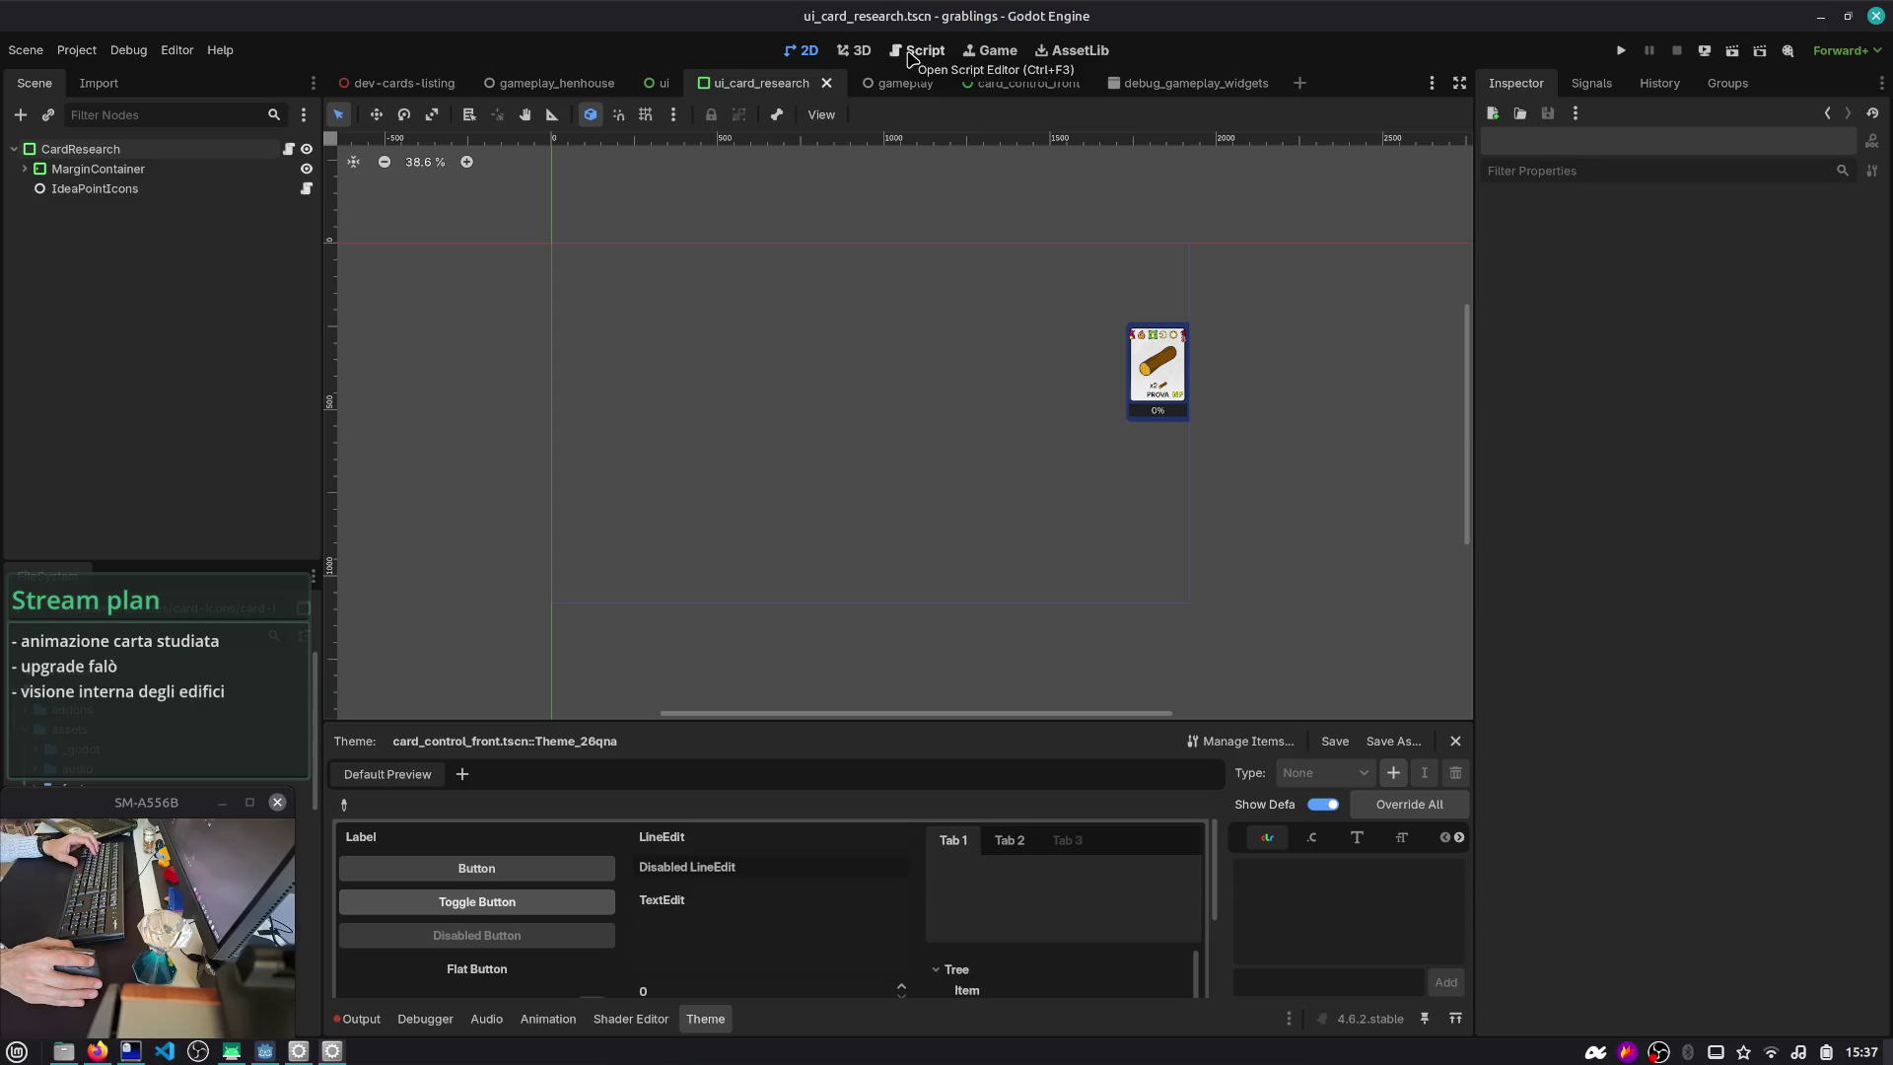
pyautogui.click(659, 83)
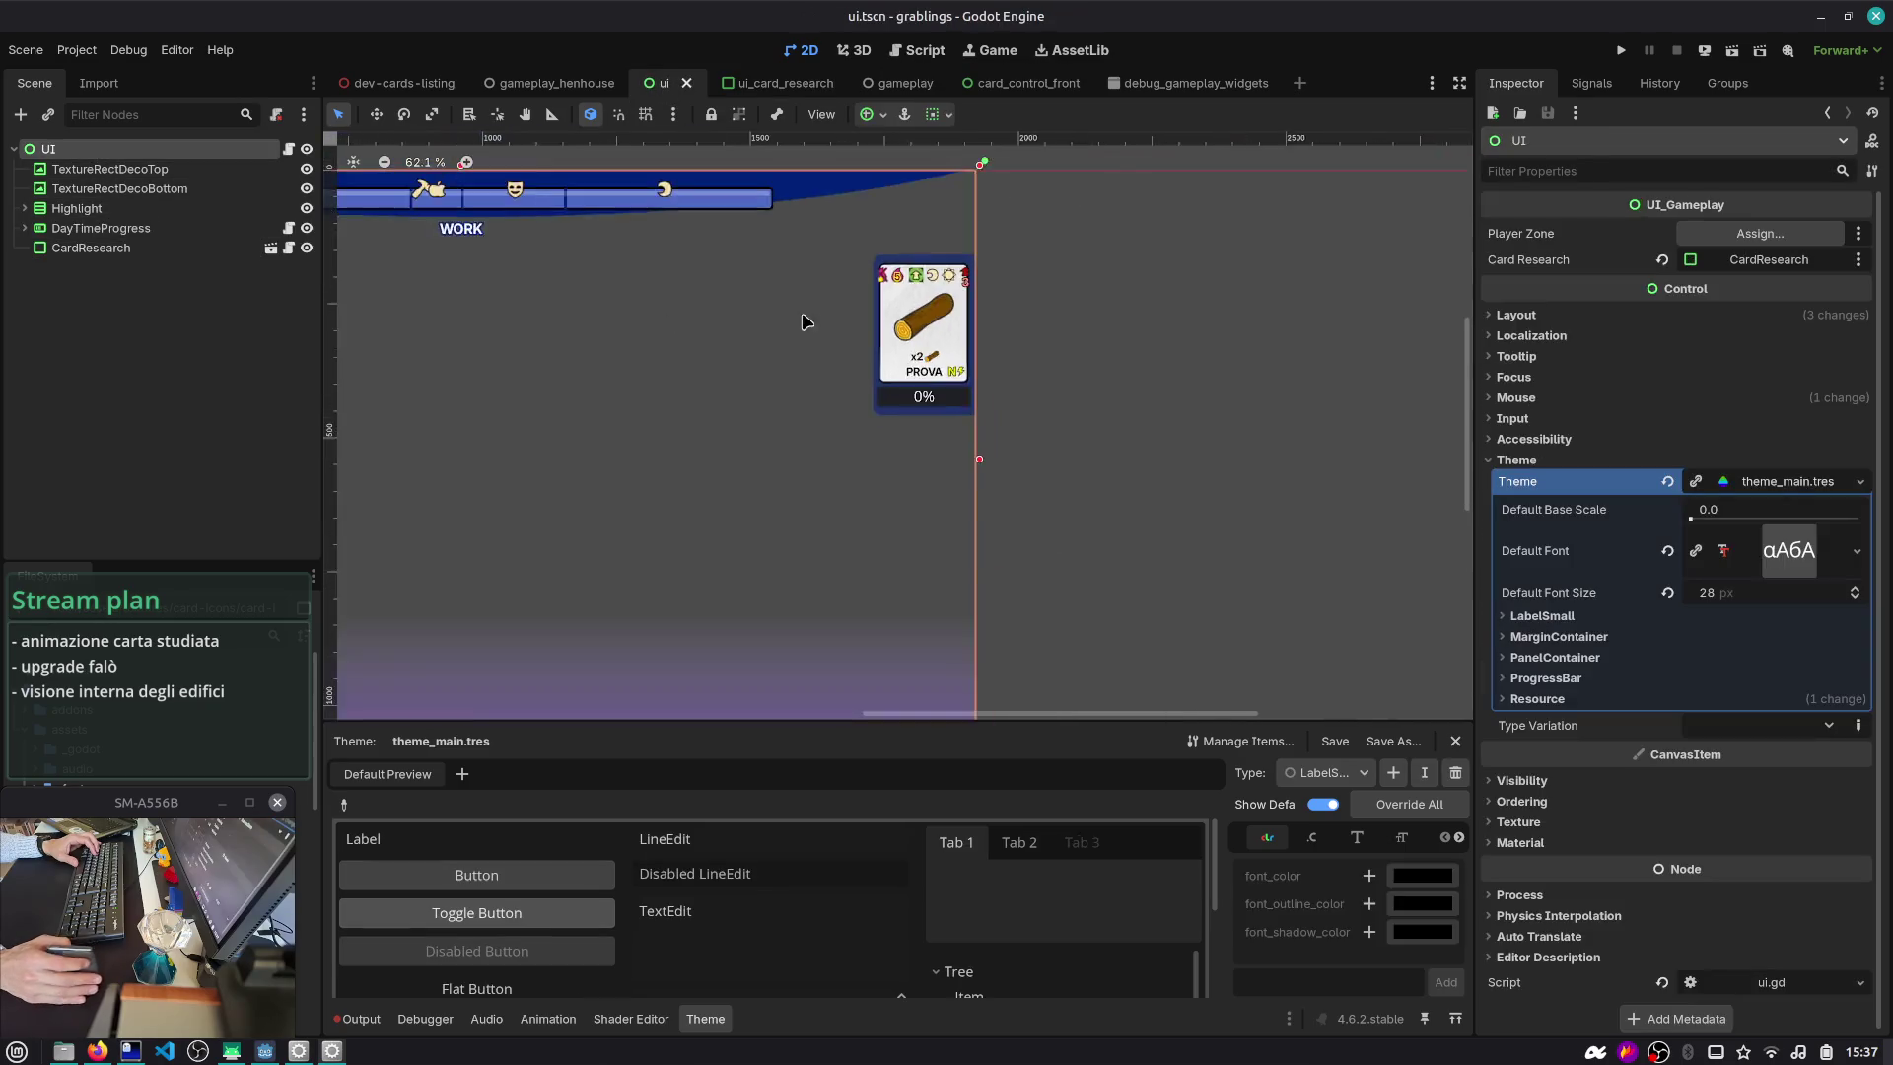
pyautogui.moveTo(675, 324); pyautogui.dragTo(722, 362)
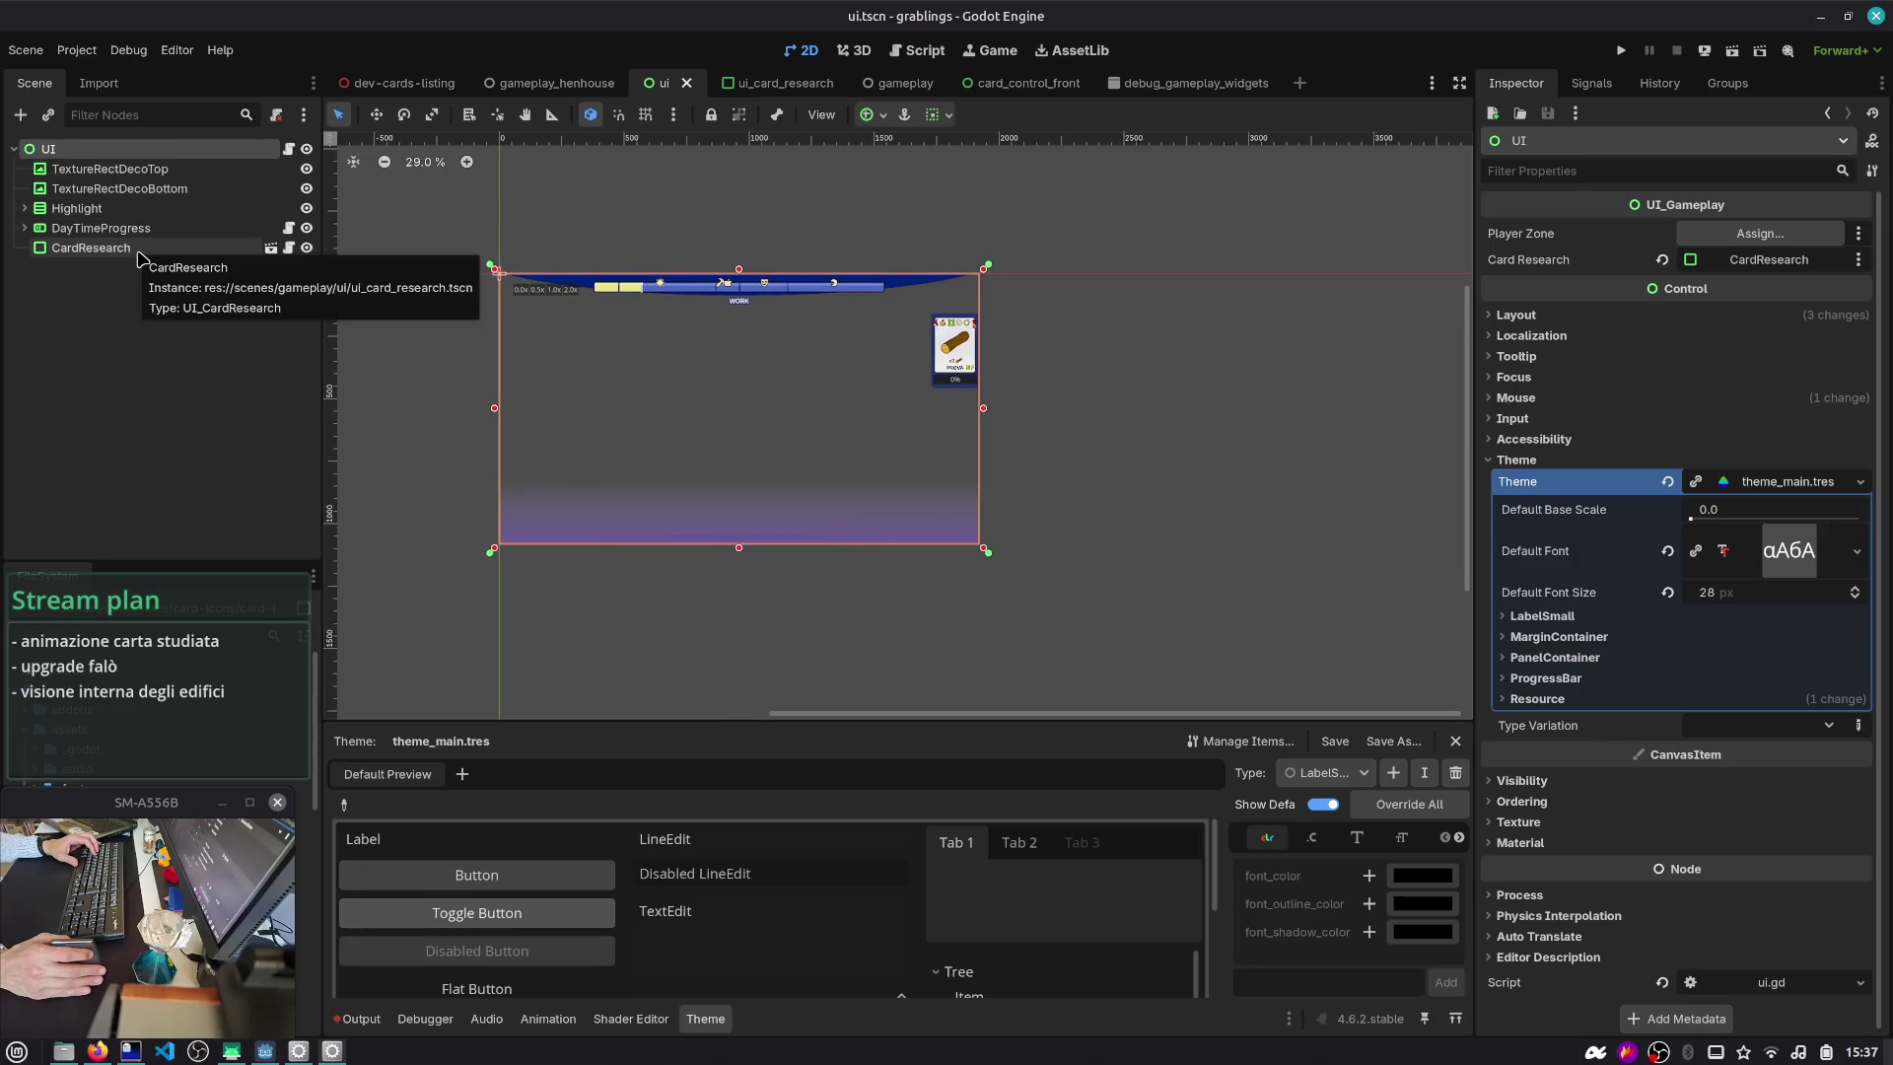
pyautogui.click(289, 149)
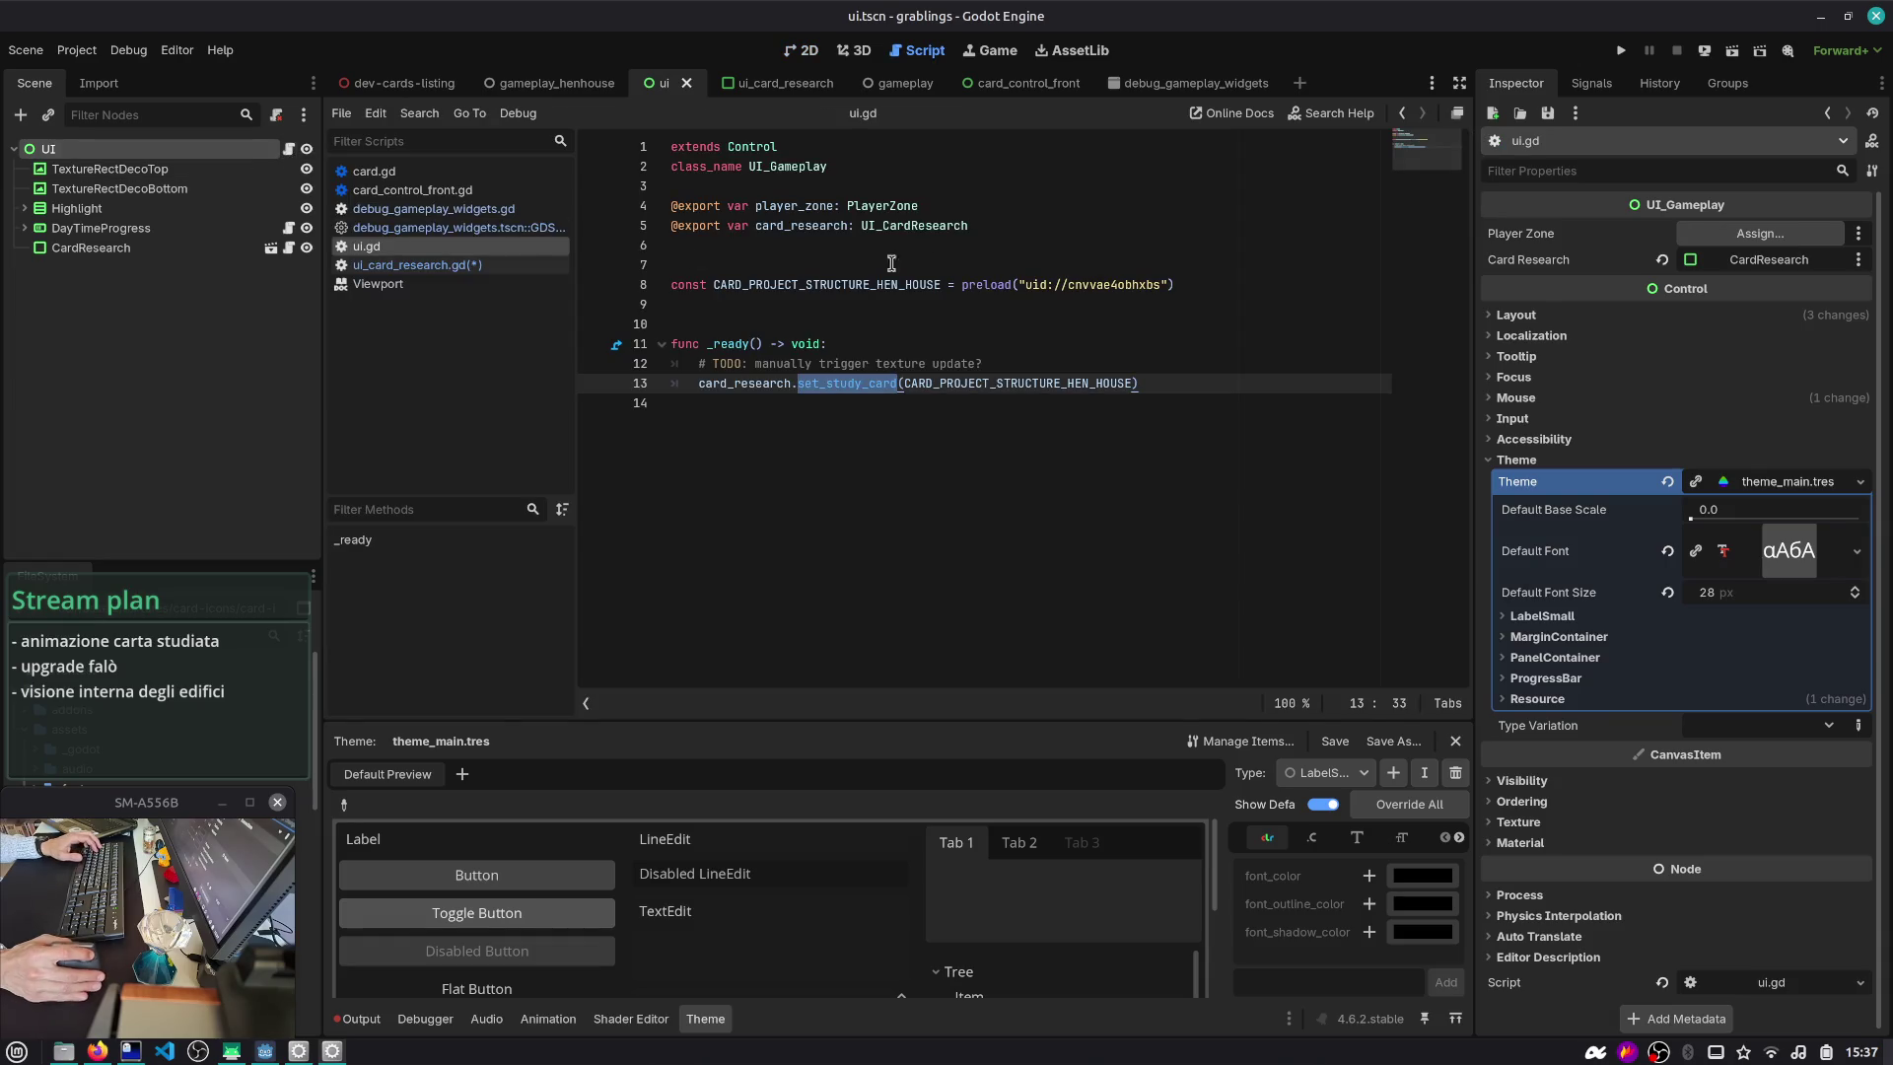
# - Declare var ui_root: Control = get_parent() in on_card_studied
pyautogui.click(289, 247)
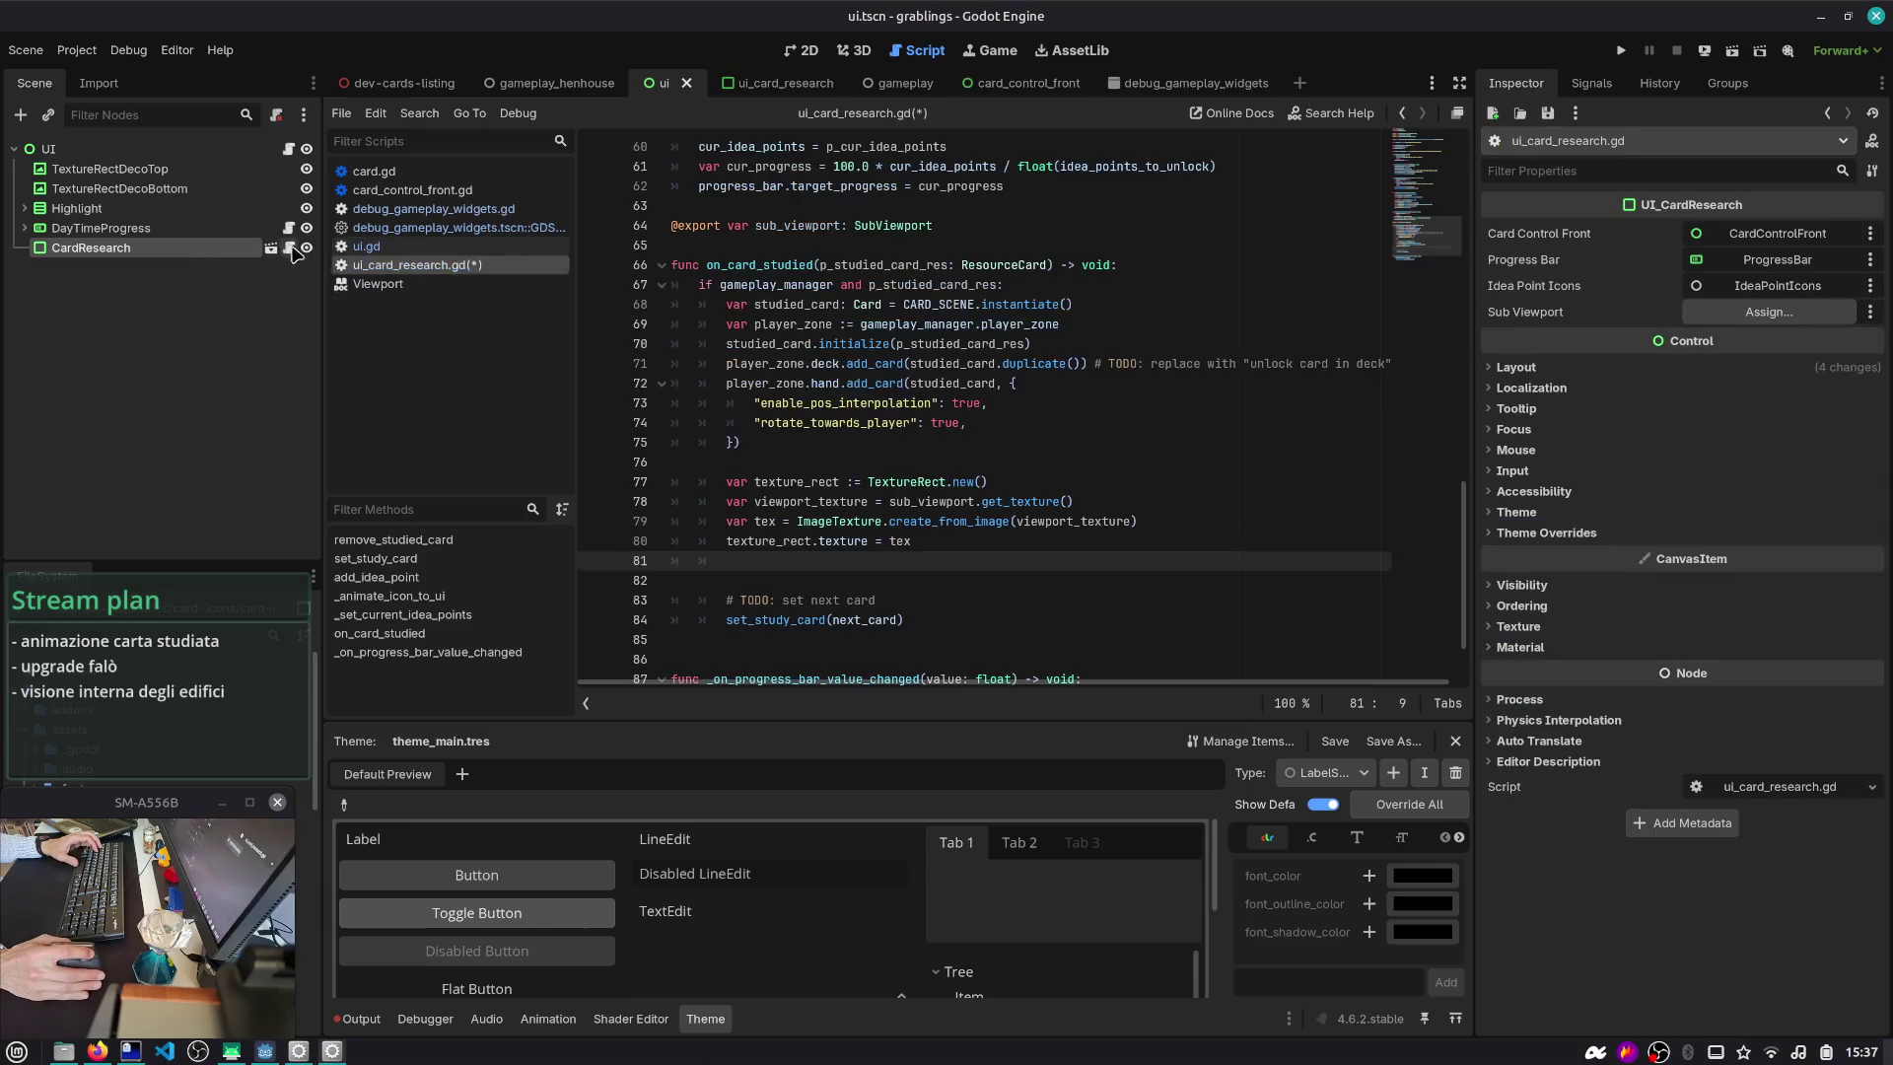
pyautogui.scroll(10, 791, 270)
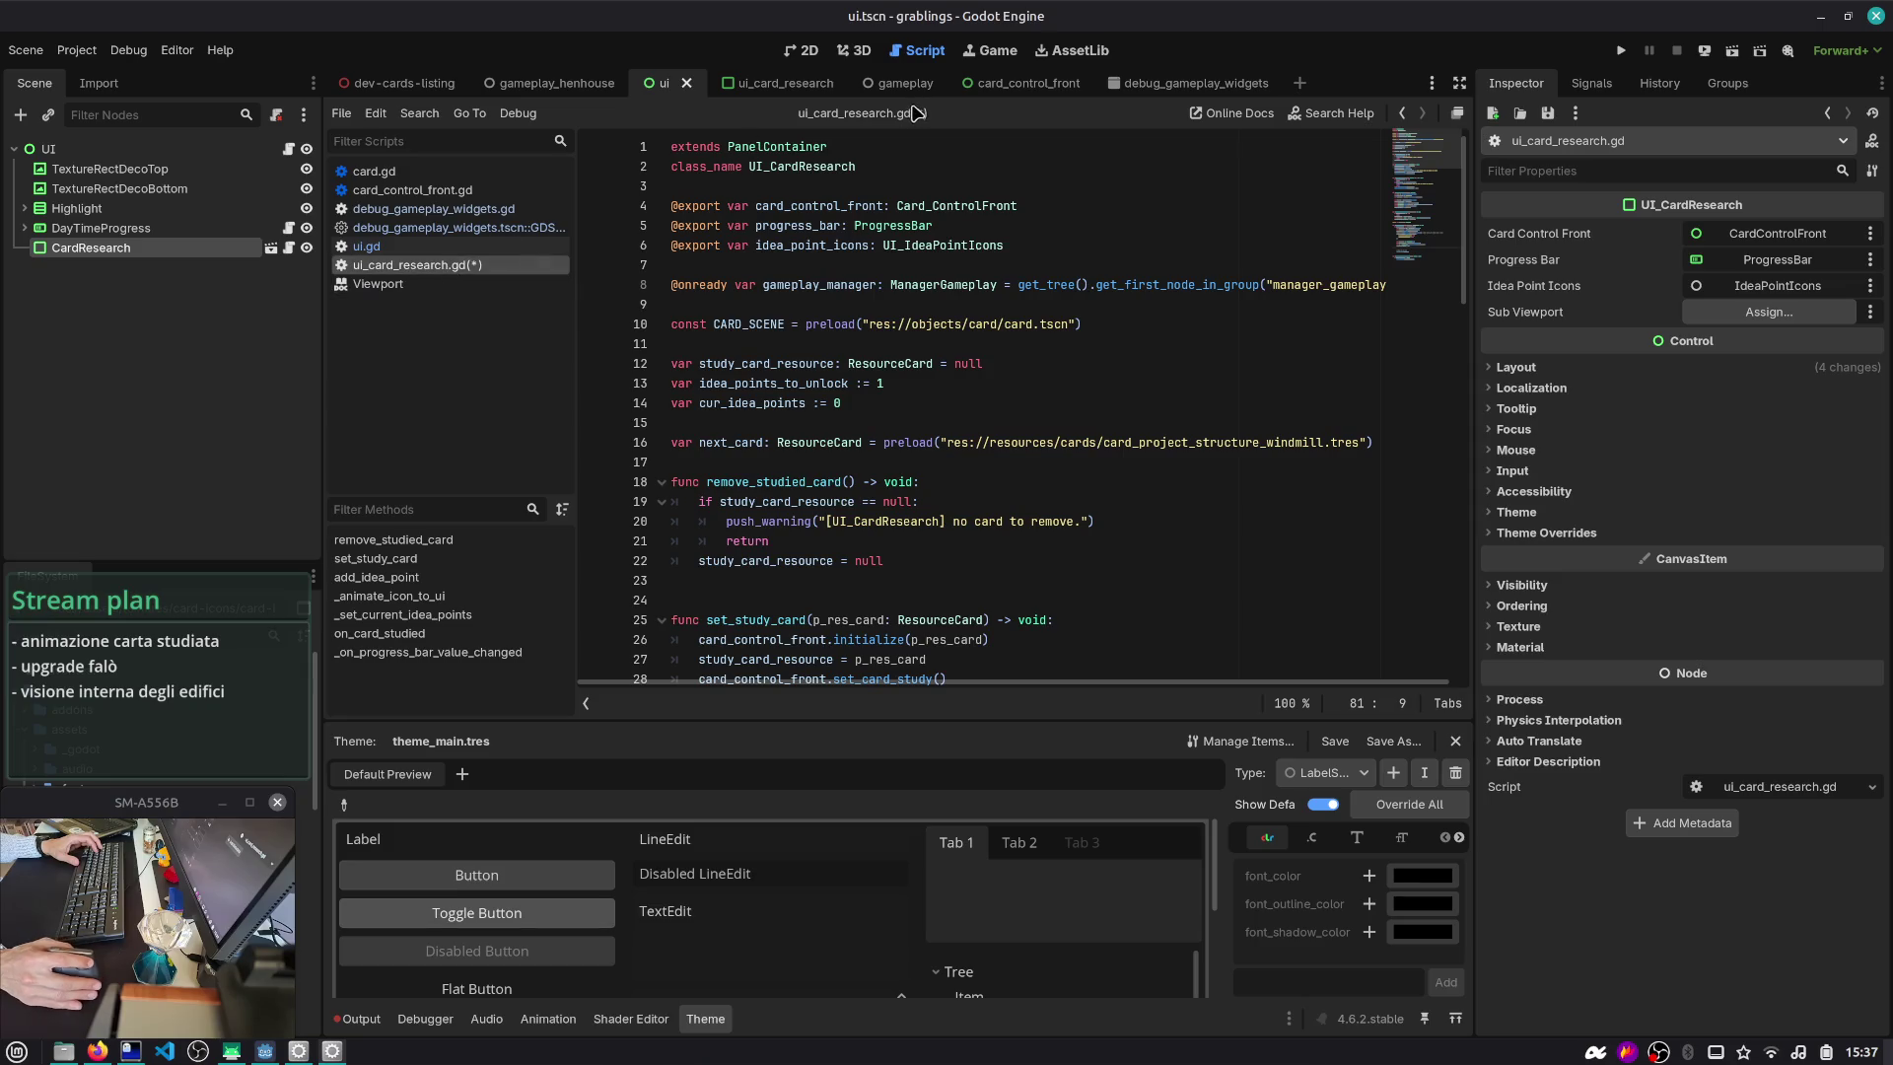
pyautogui.scroll(-15, 804, 470)
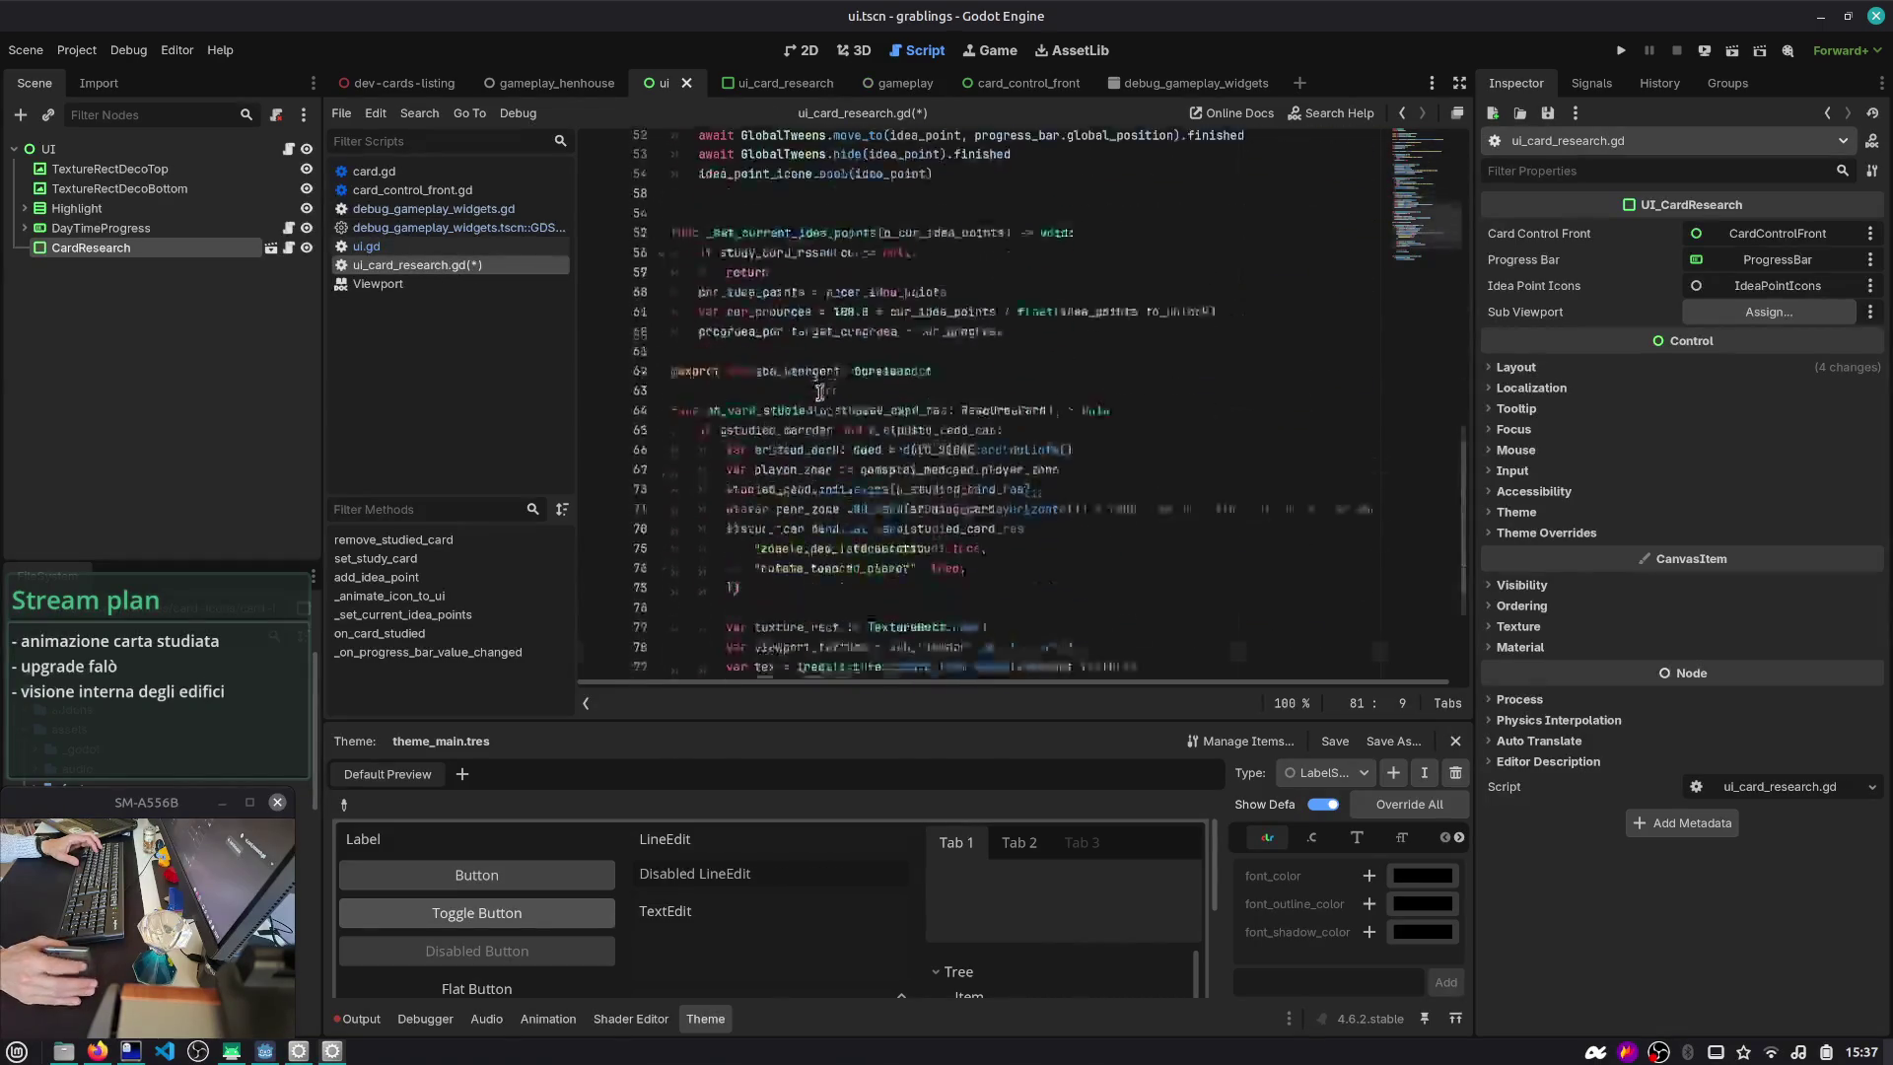
pyautogui.write('var ui')
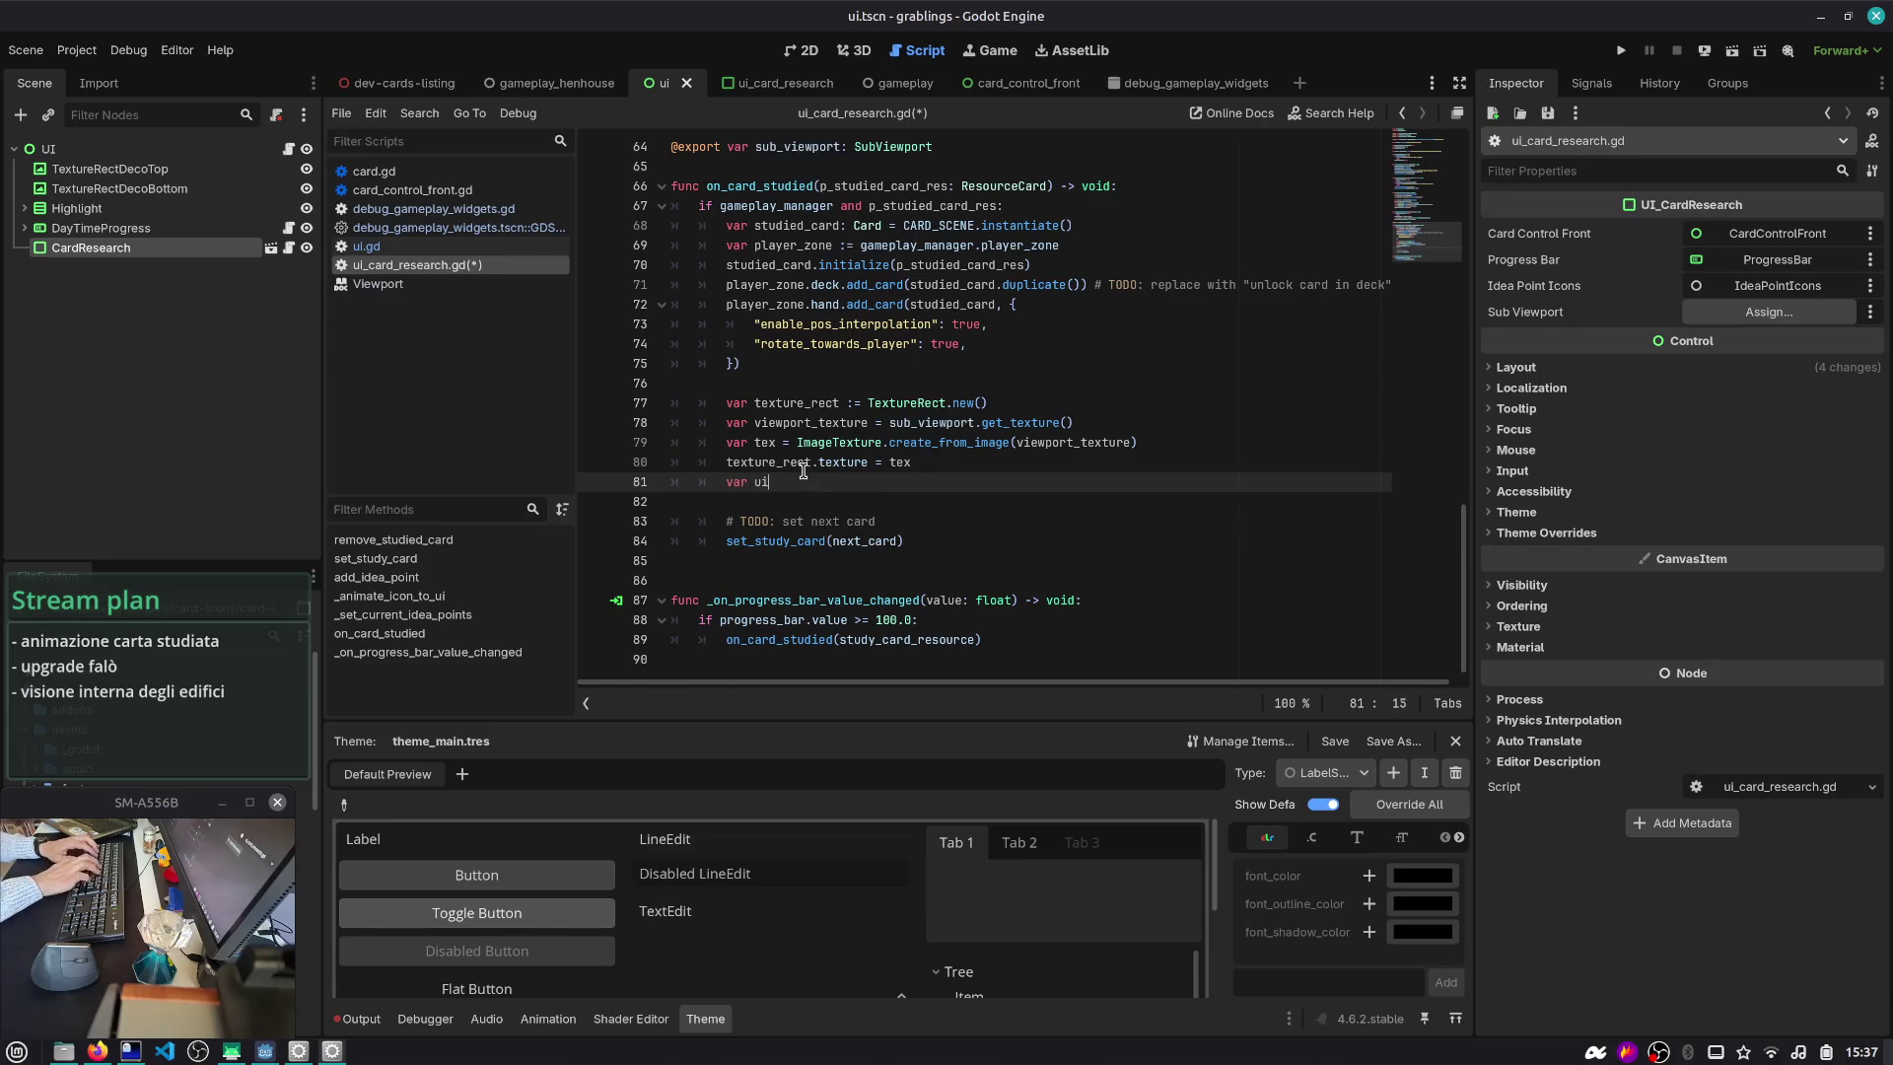
pyautogui.write('_root: Control = ')
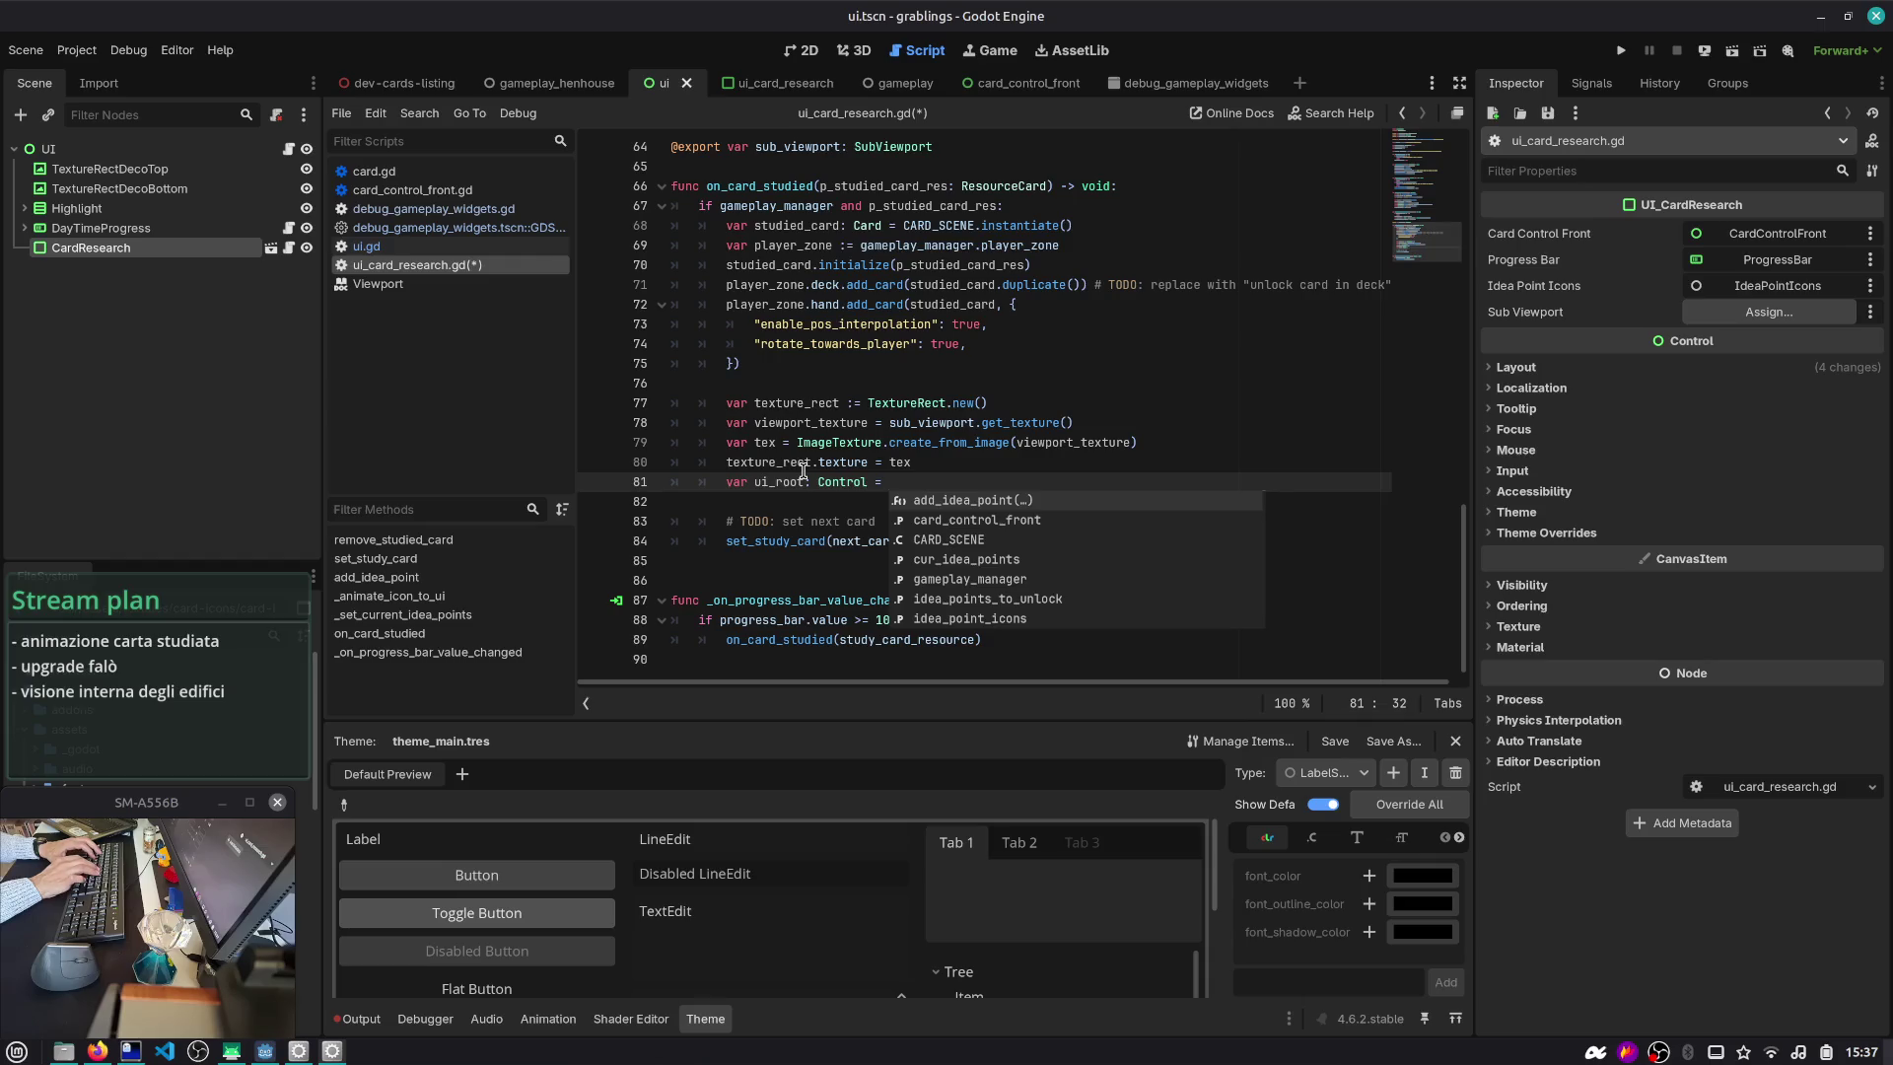
pyautogui.write('get_a')
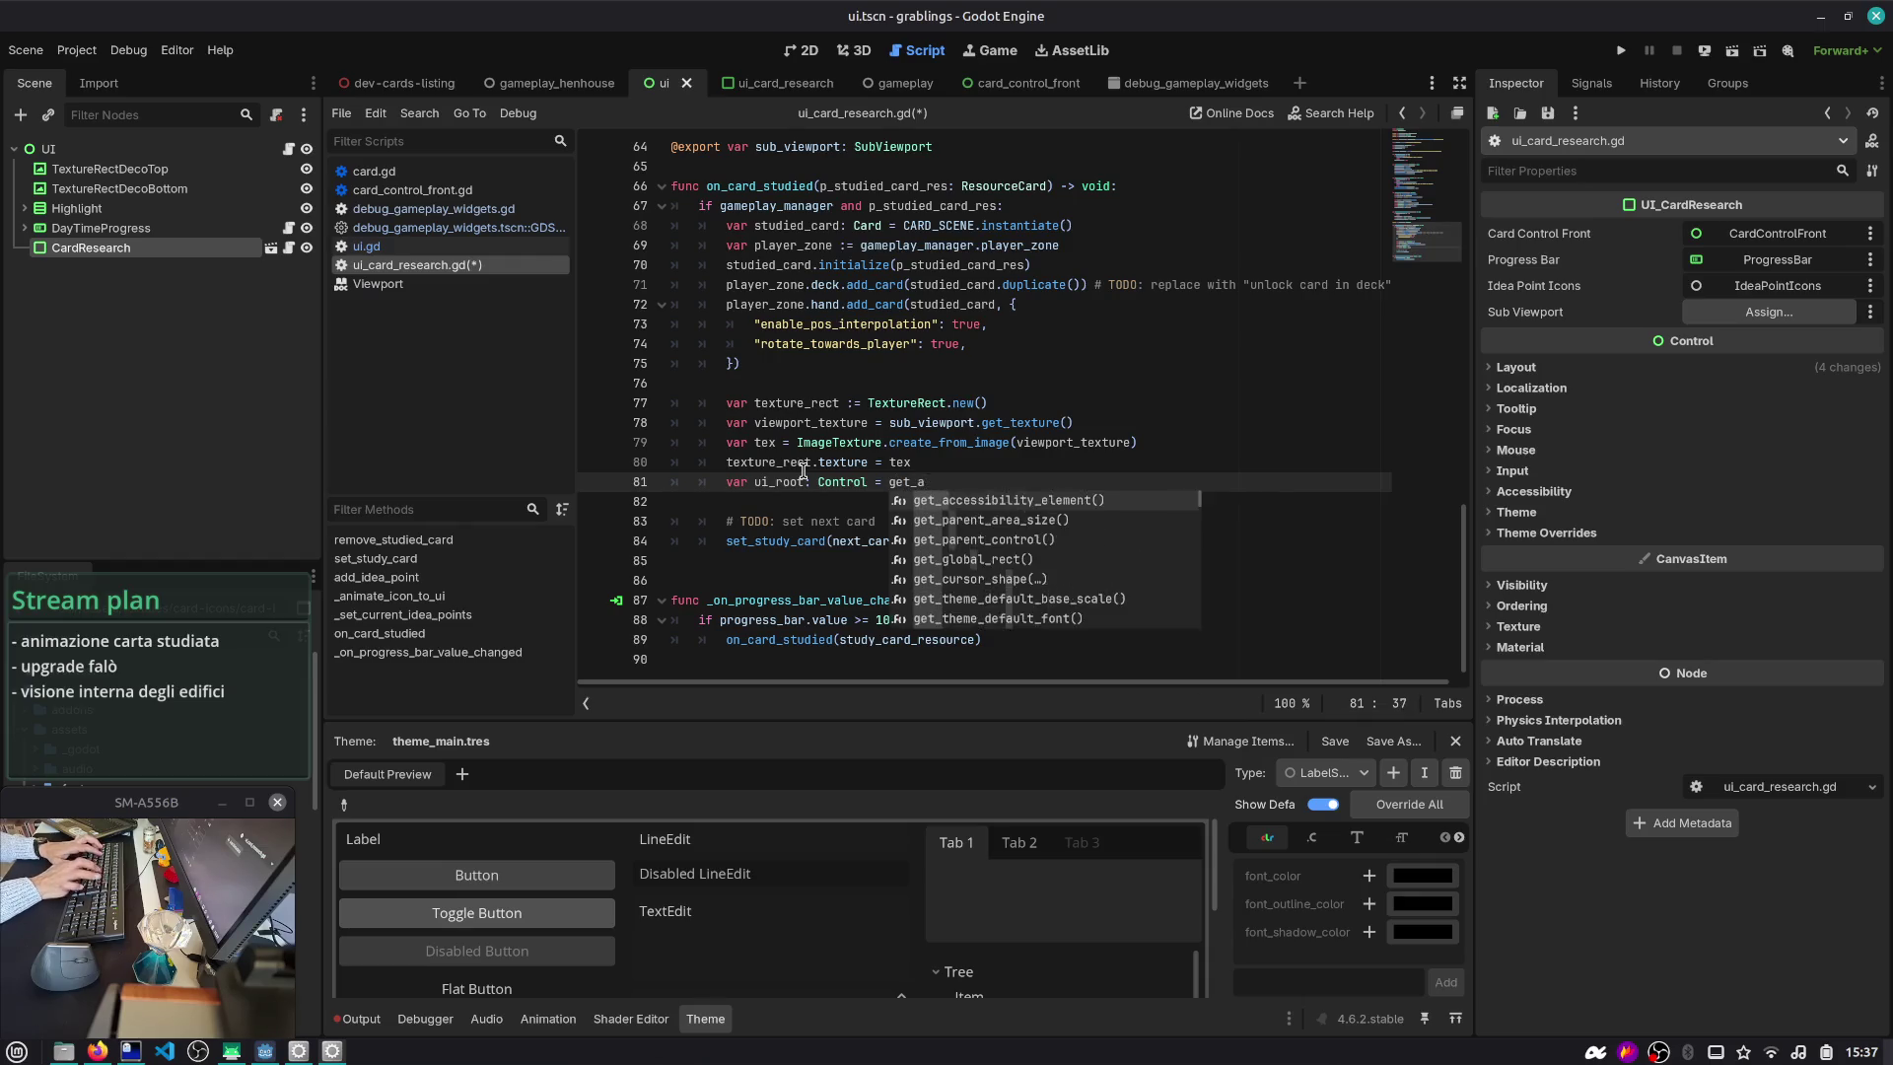
pyautogui.press('BackSpace')
pyautogui.write('p')
pyautogui.press('Return')
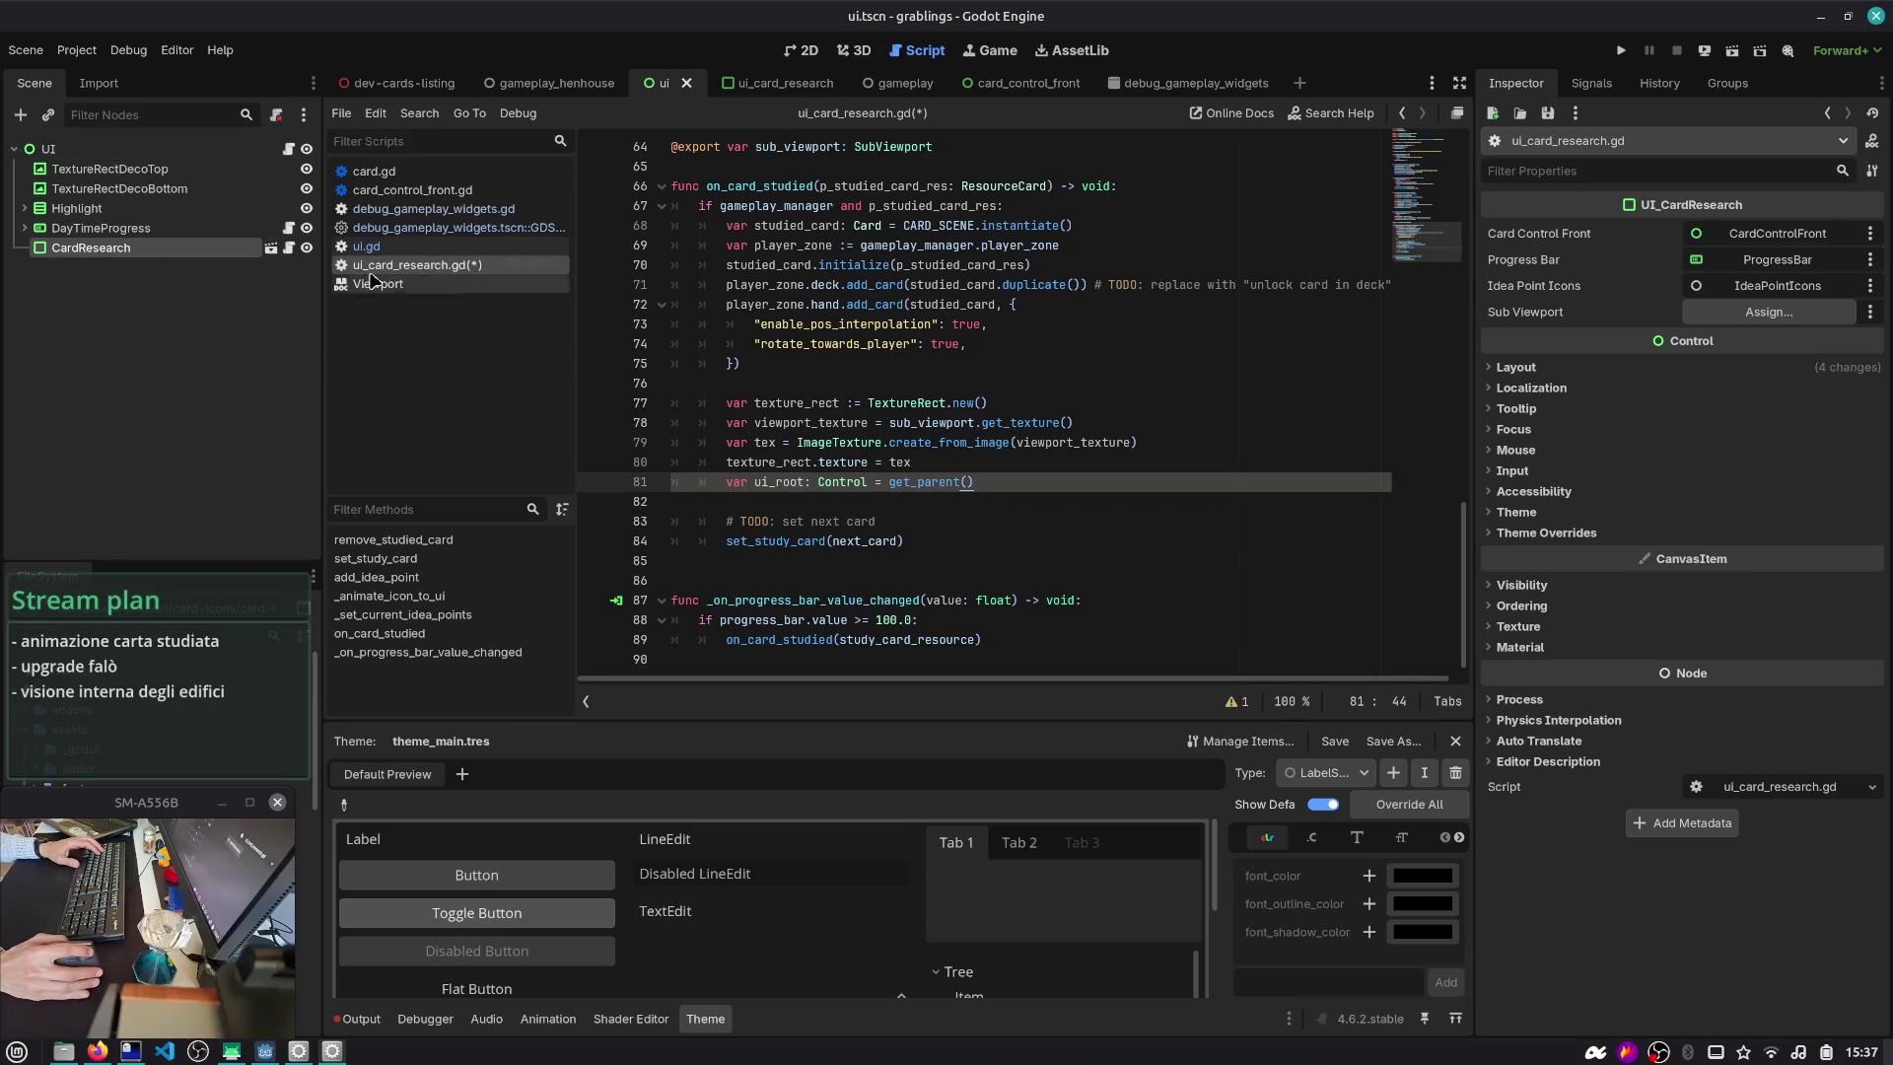
# - Add assert(ui_root.name == "UI") below the ui_root line
pyautogui.click(136, 268)
pyautogui.click(133, 250)
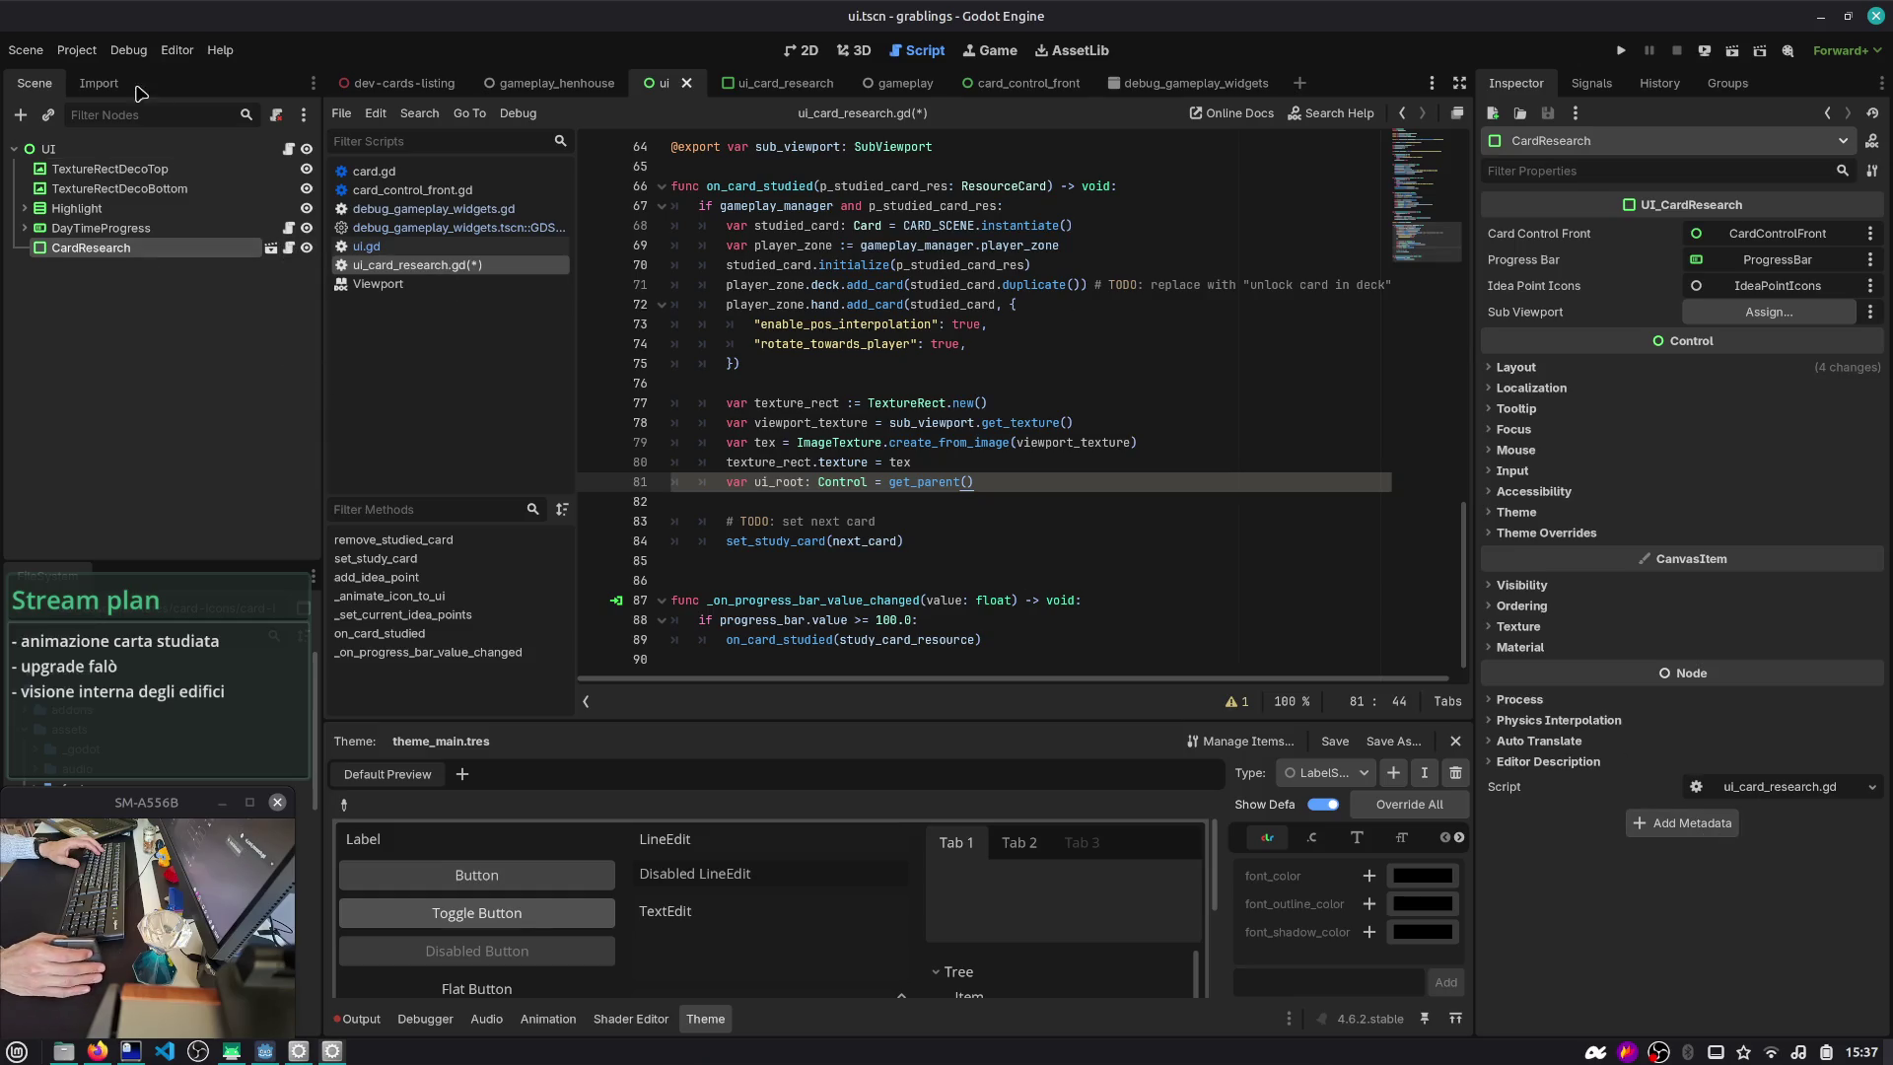
pyautogui.hotkey('ctrl', 'd')
pyautogui.click(1011, 483)
pyautogui.press('Return')
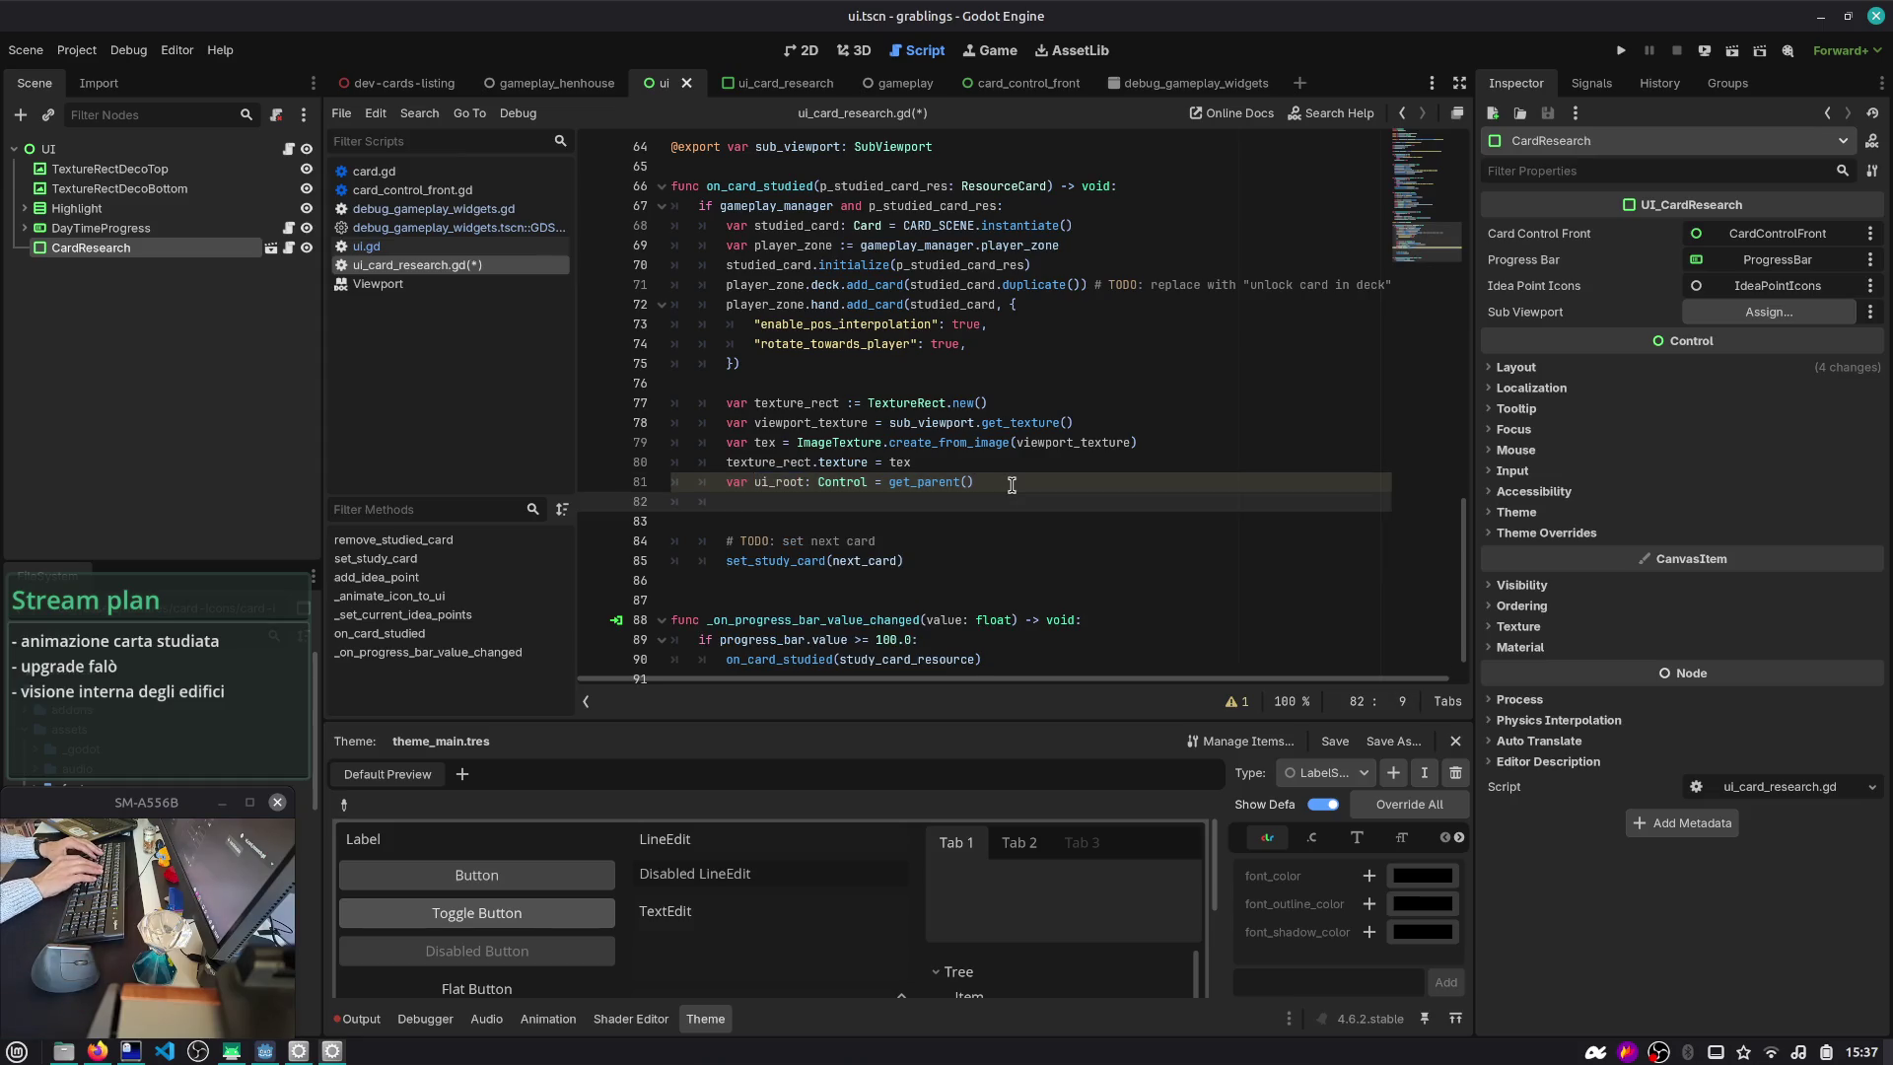
pyautogui.write('assert')
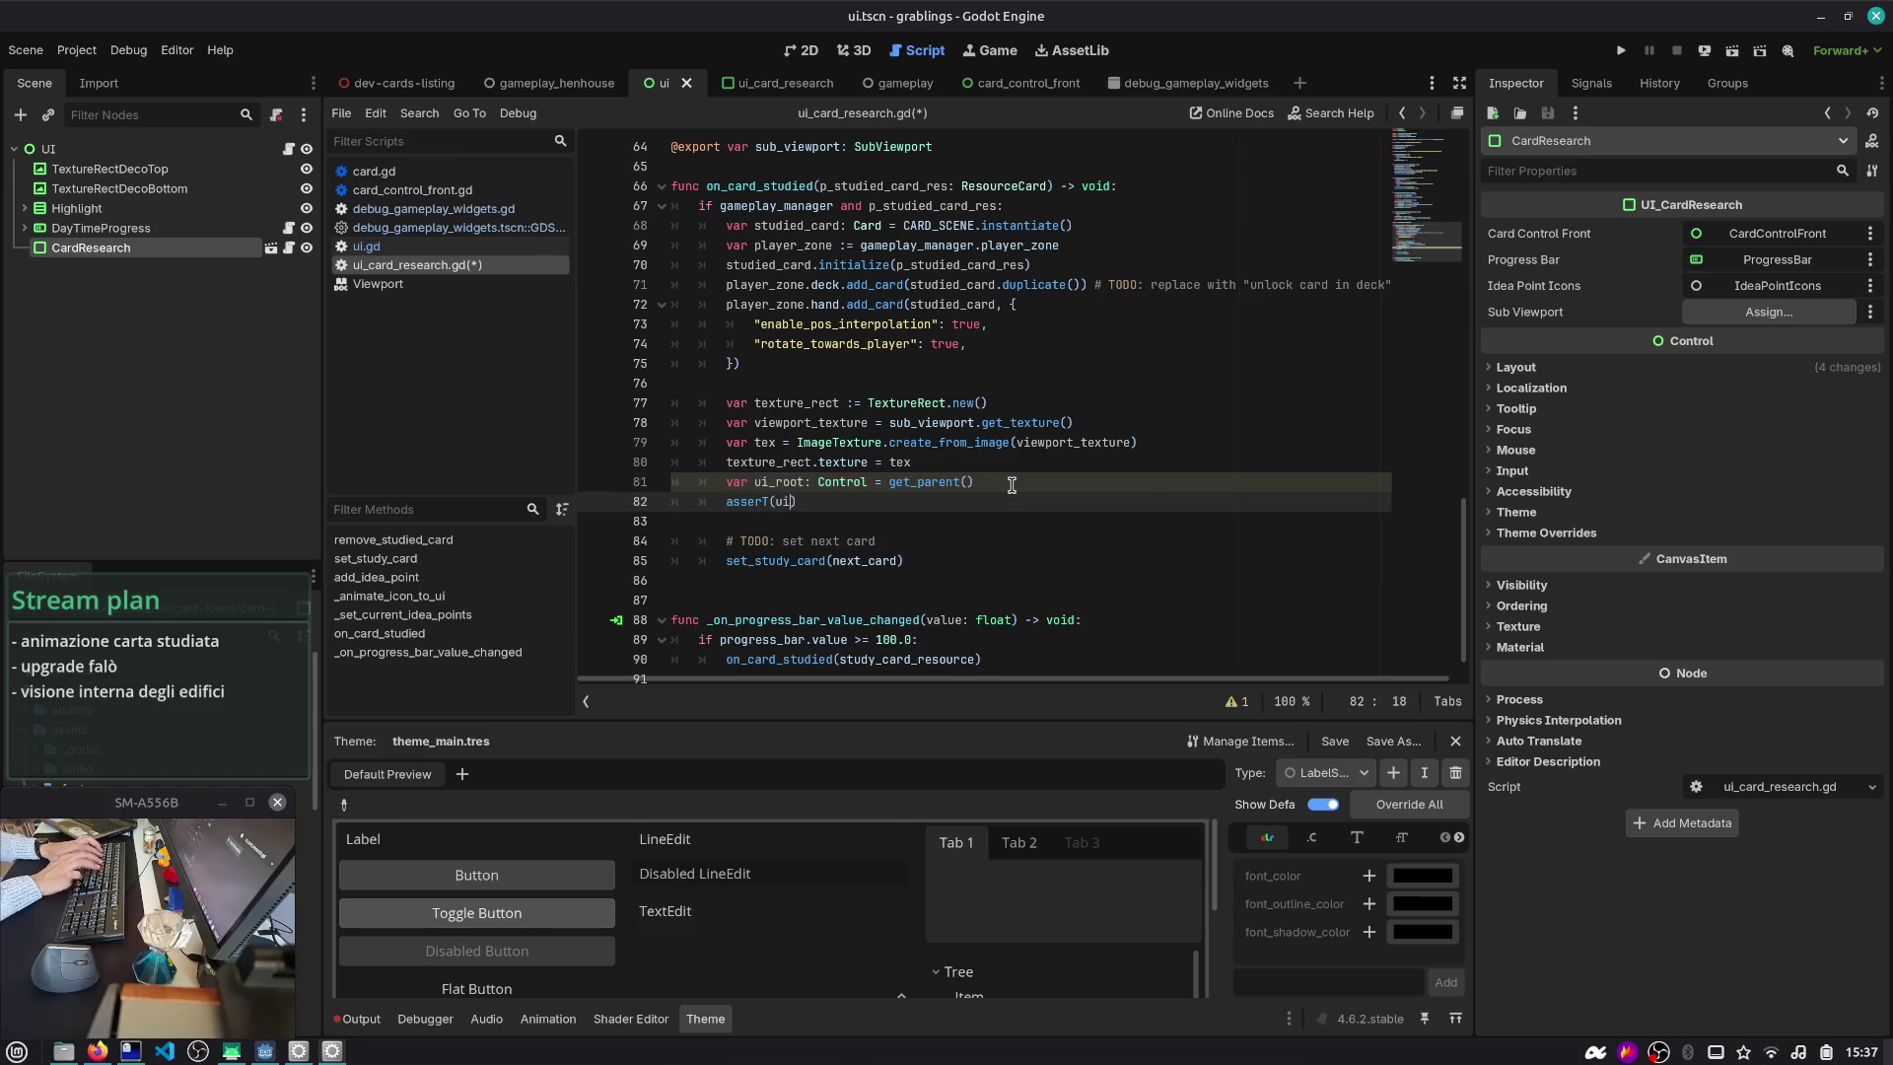
pyautogui.write('(ui_root.')
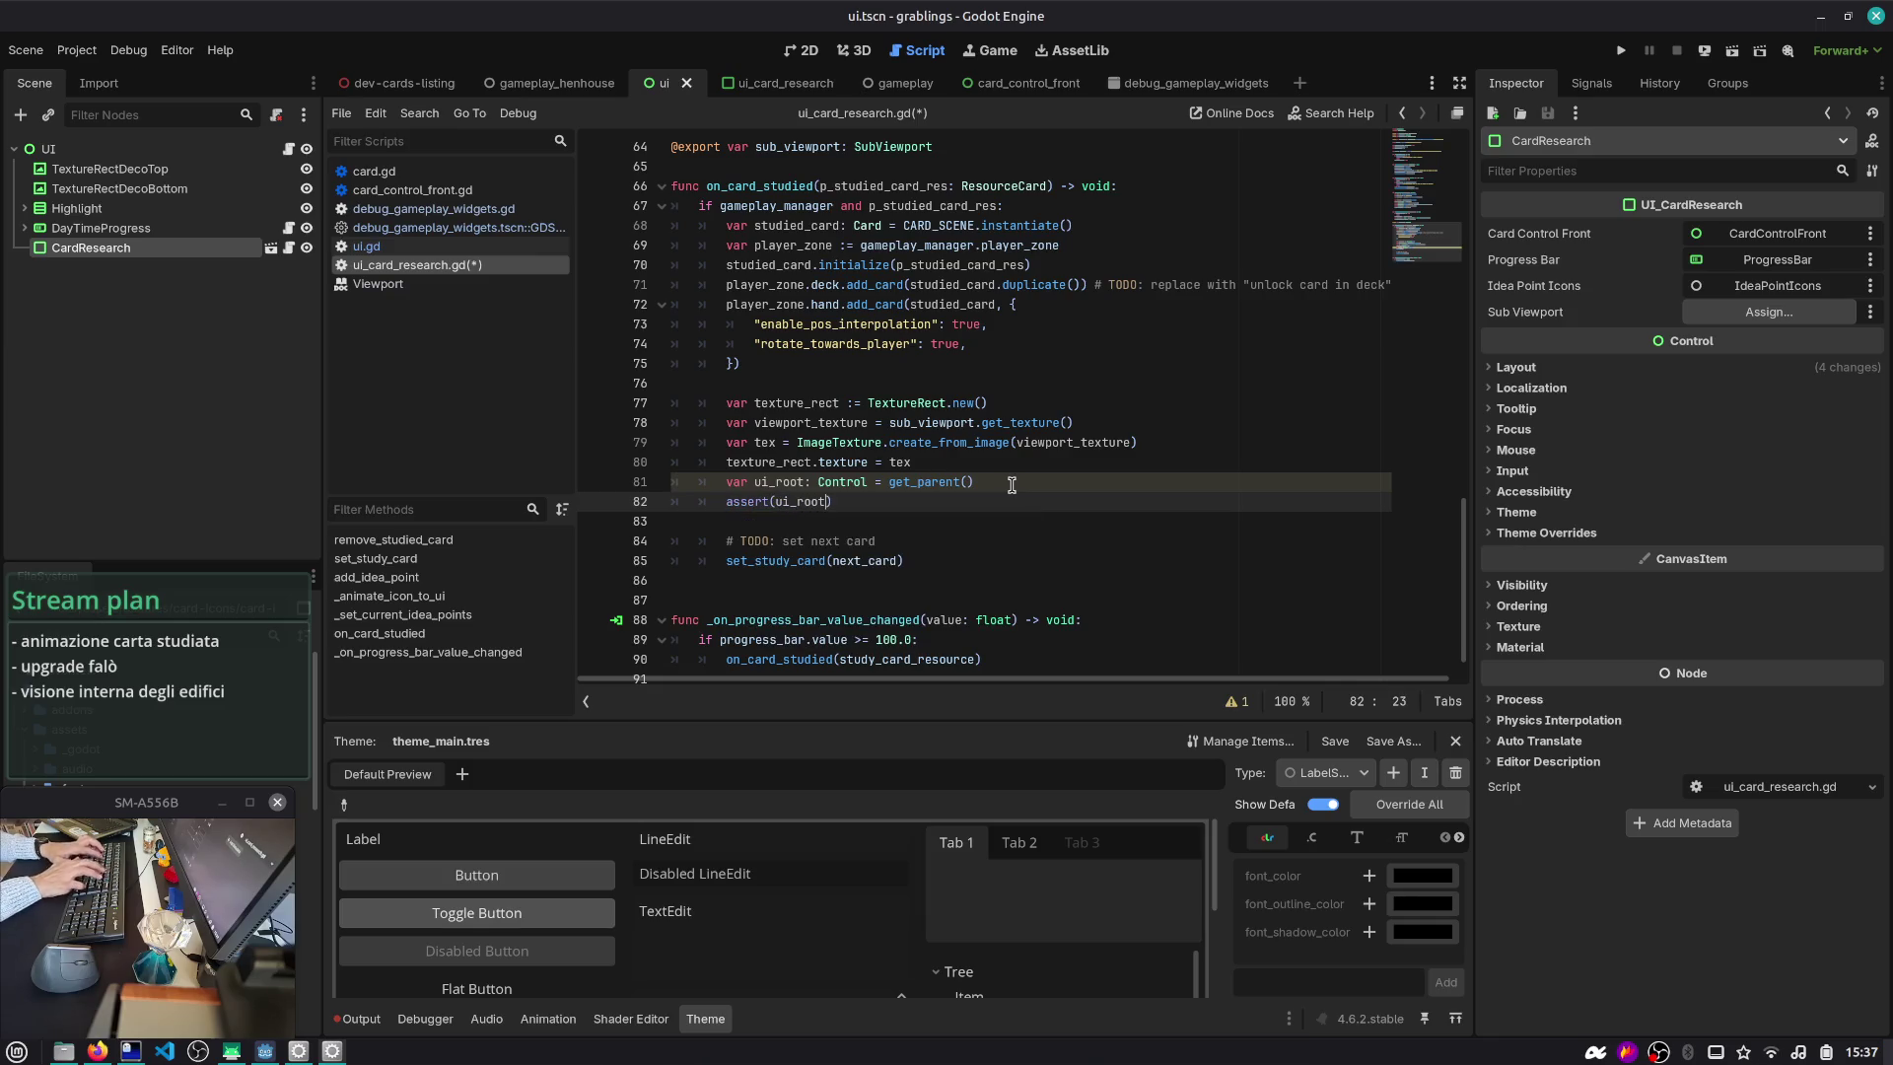
pyautogui.write('name == "UI")')
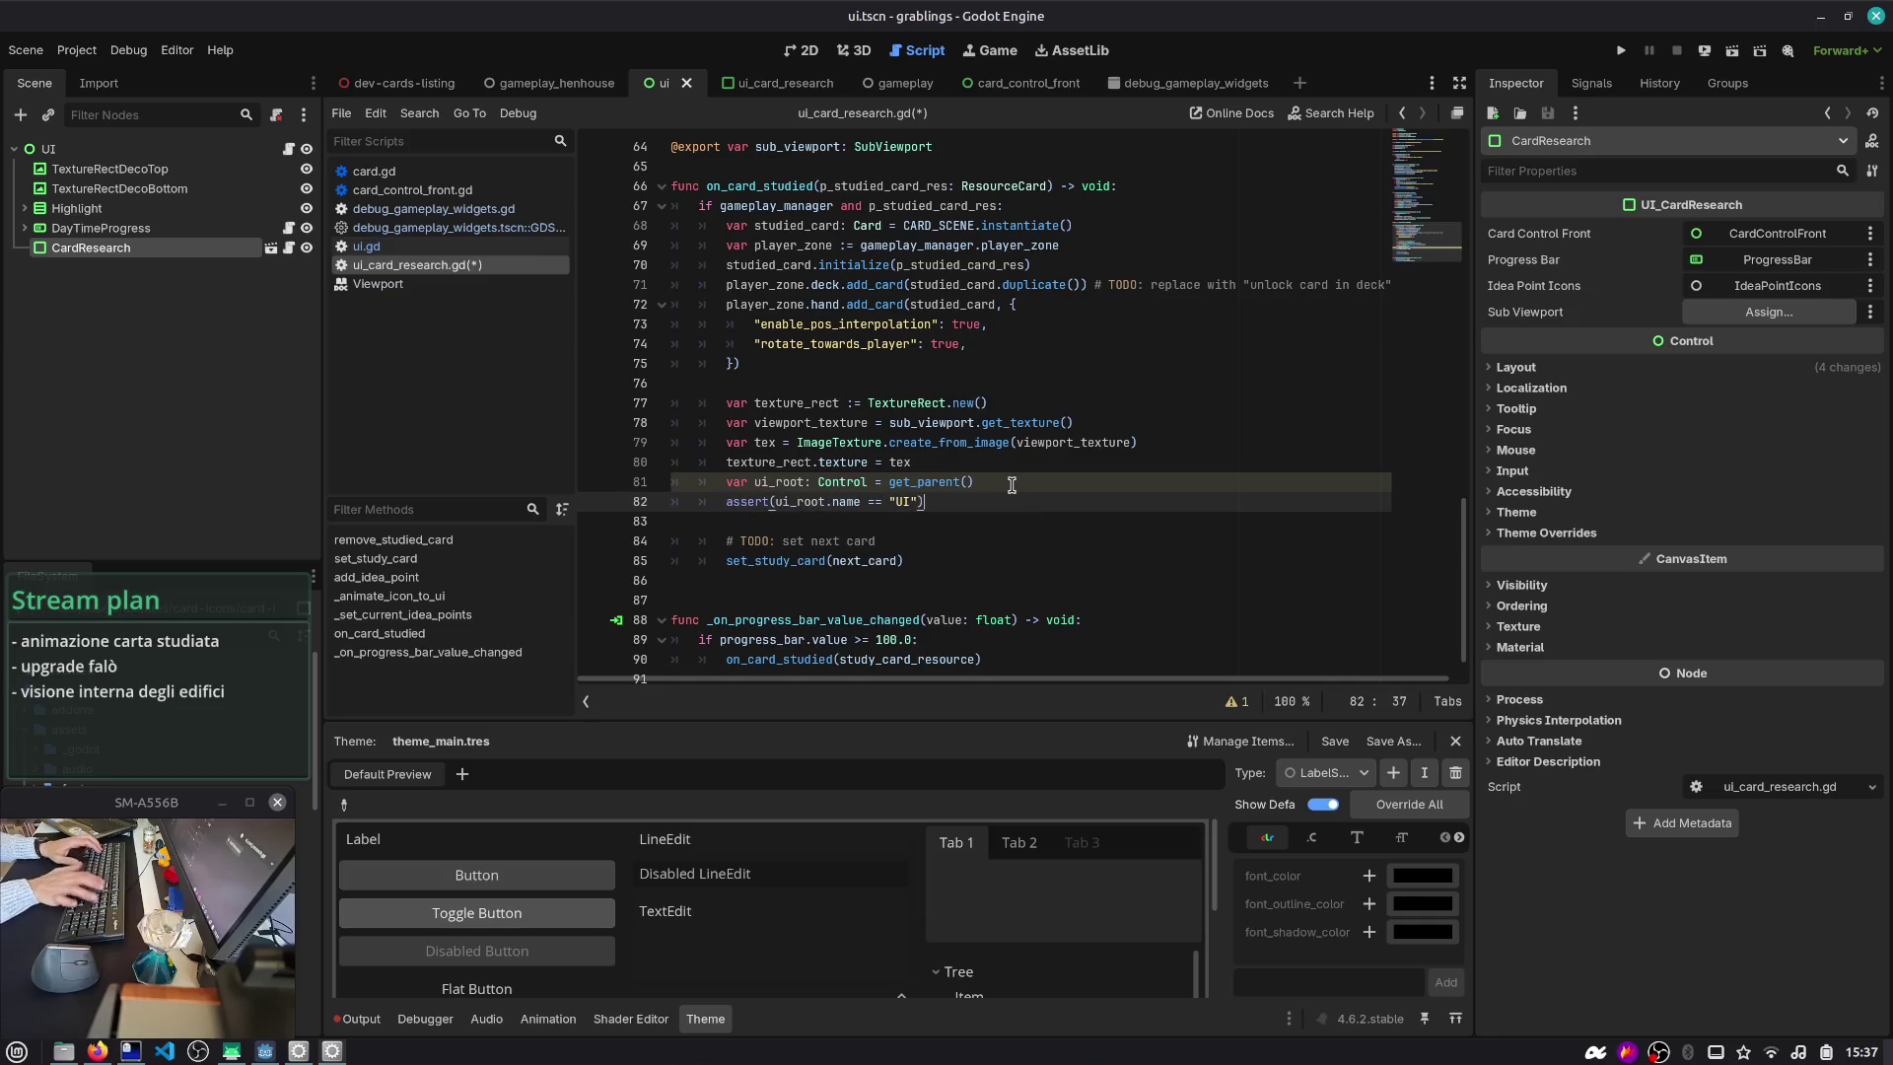
pyautogui.press('Return')
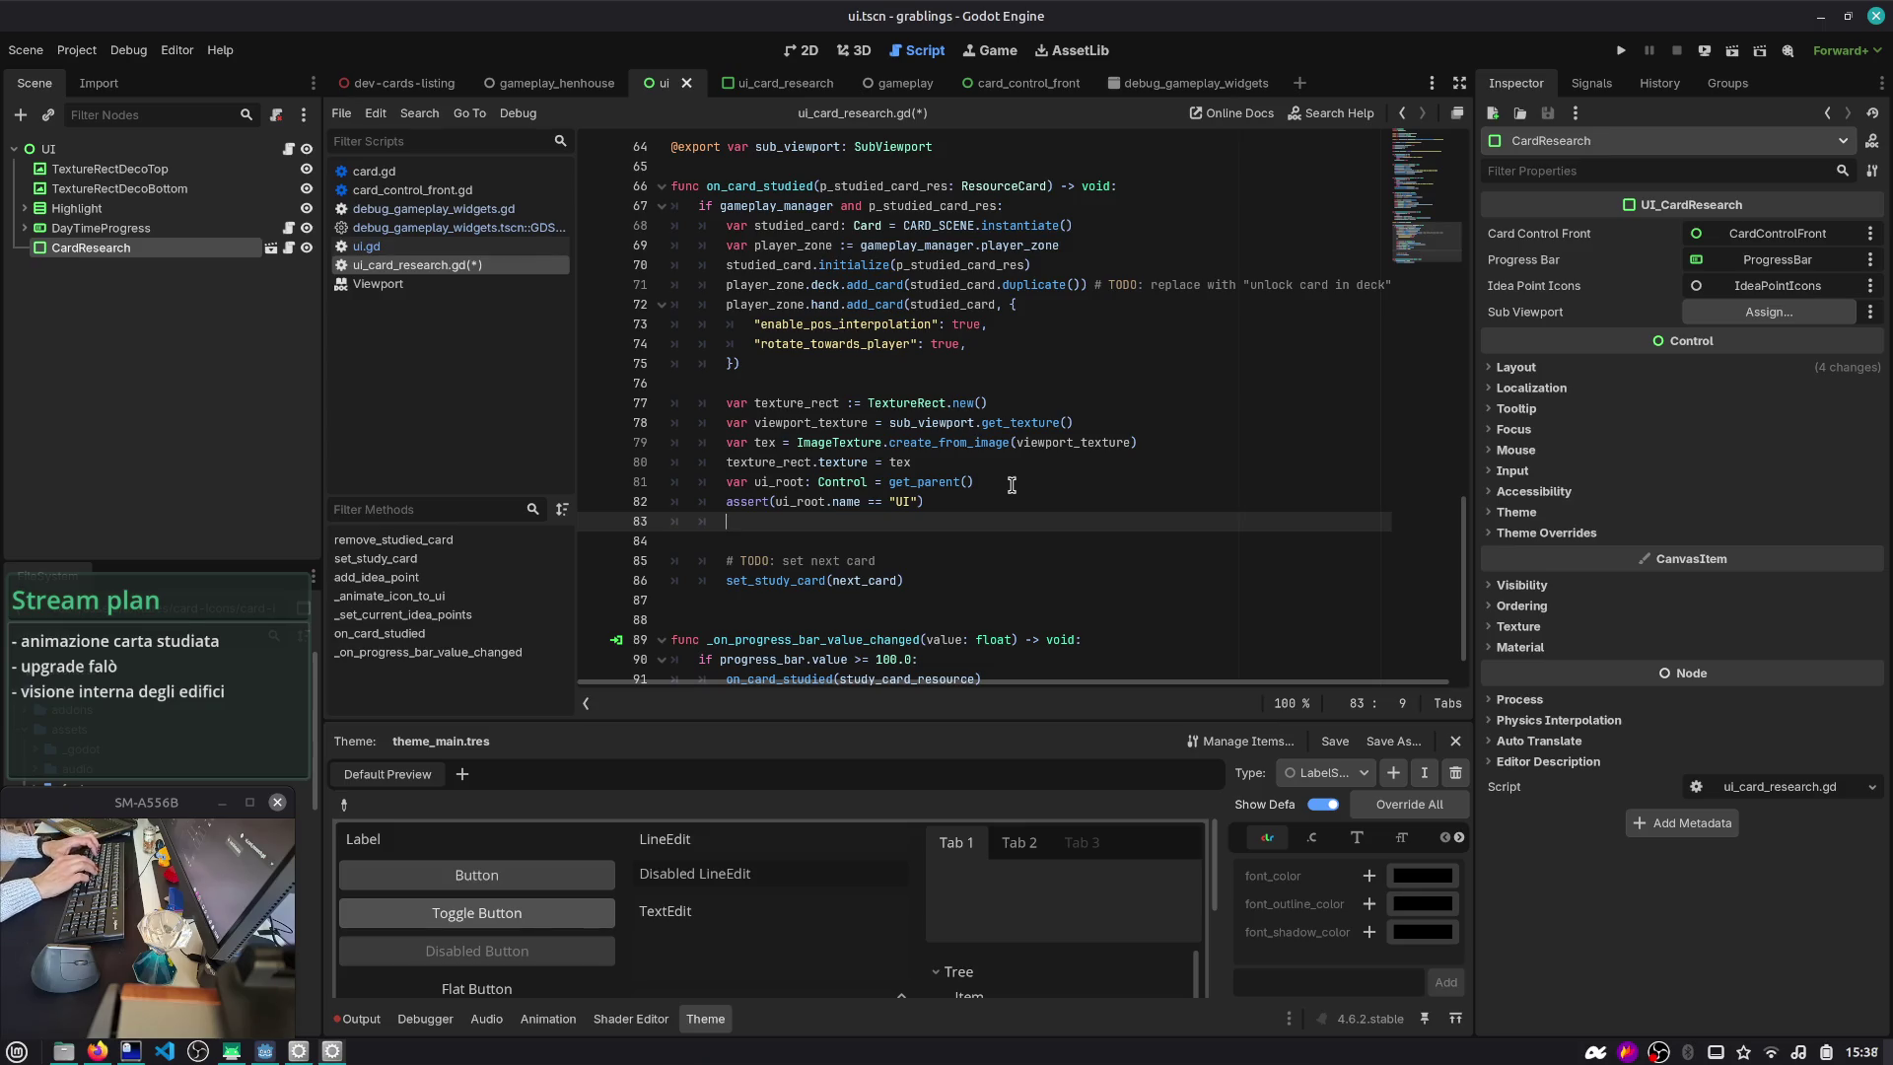
# - Add ui_root.add_child(texture_rect) and save the script
pyautogui.write('ui_rot.')
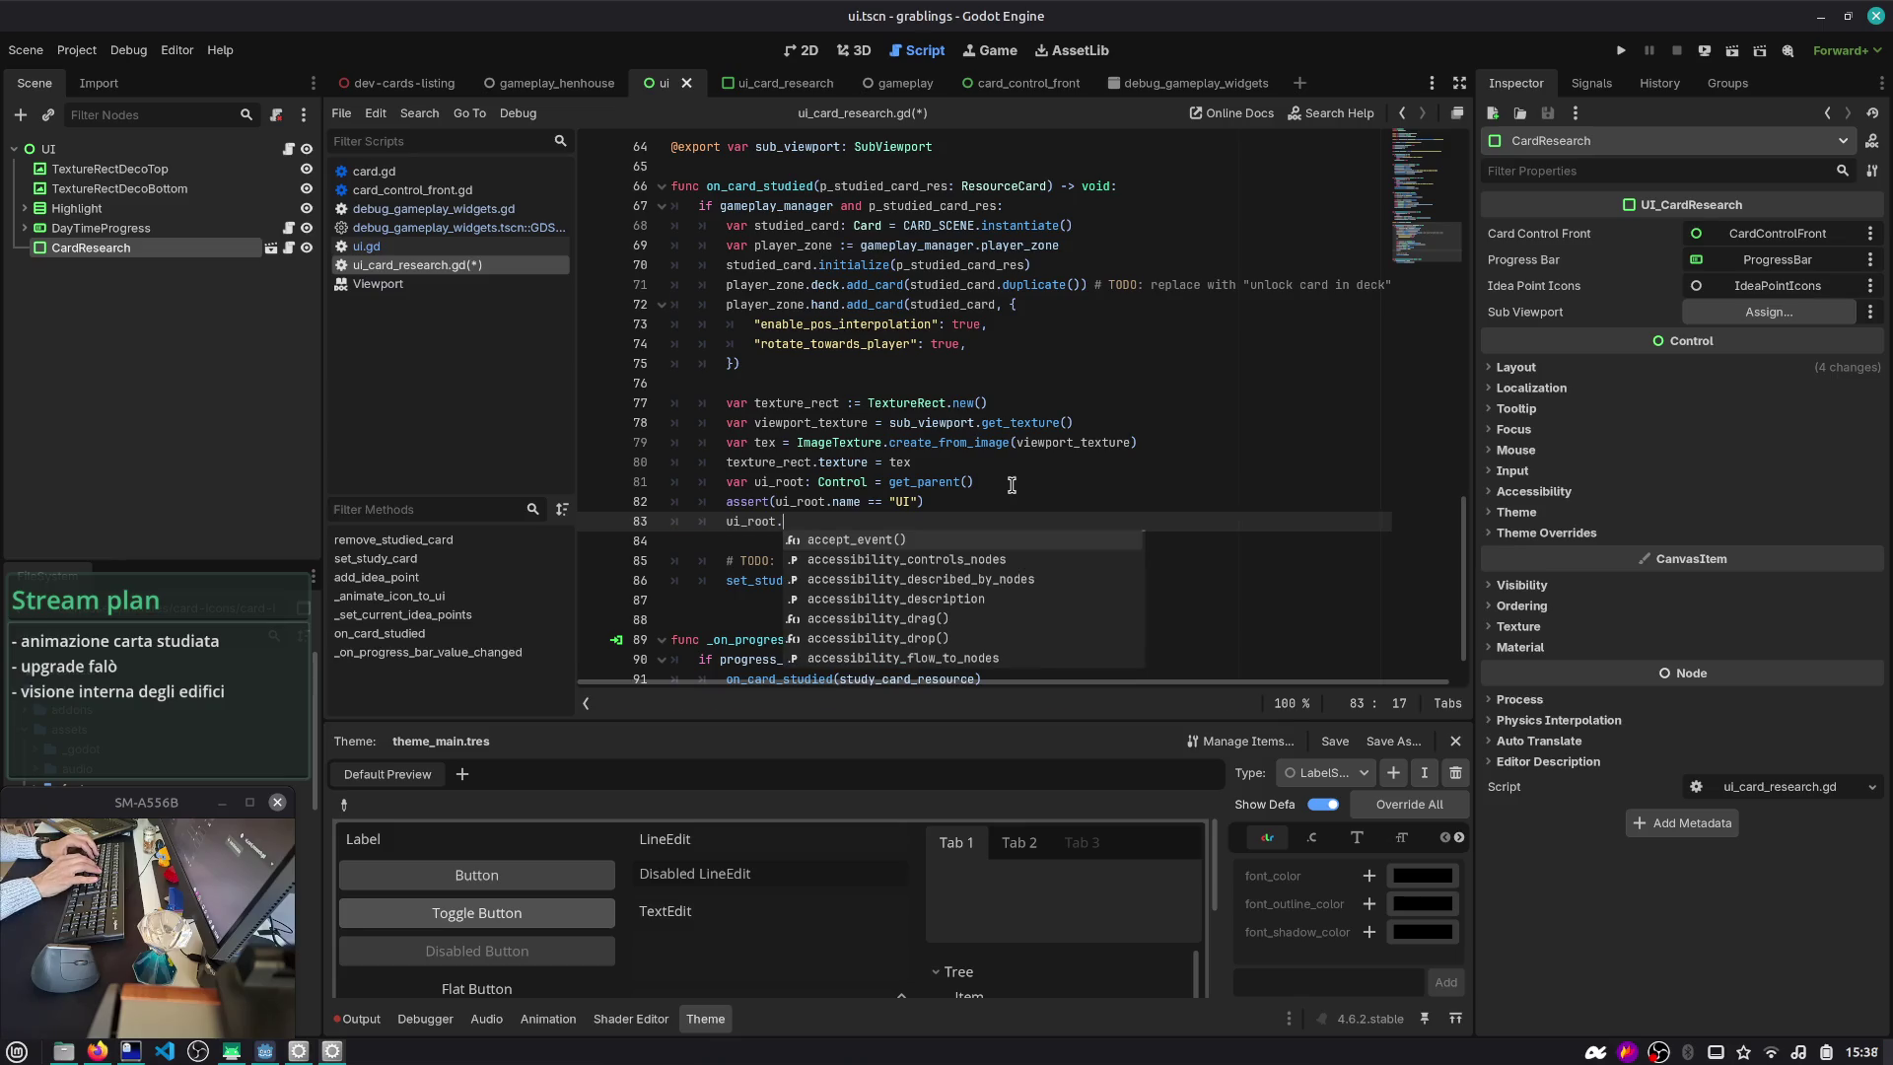
pyautogui.write('add')
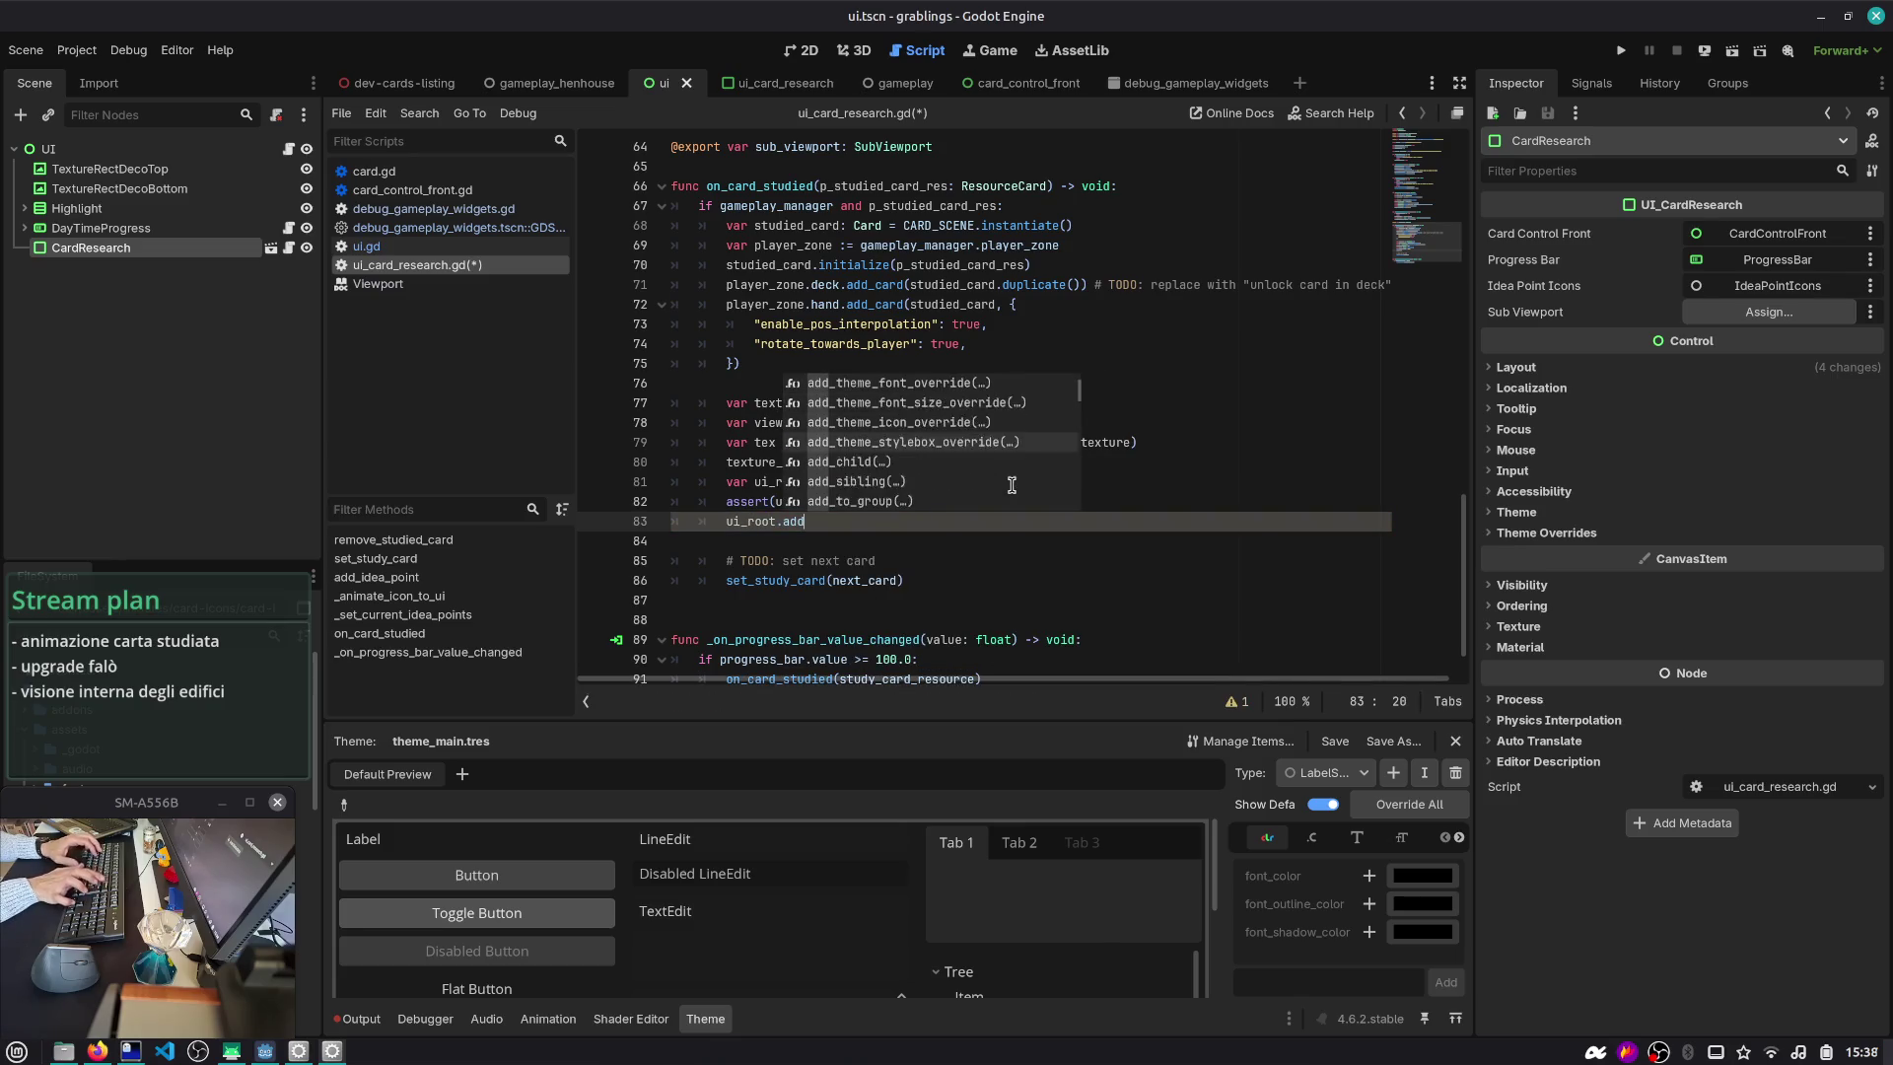
pyautogui.press('Down')
pyautogui.press('Return')
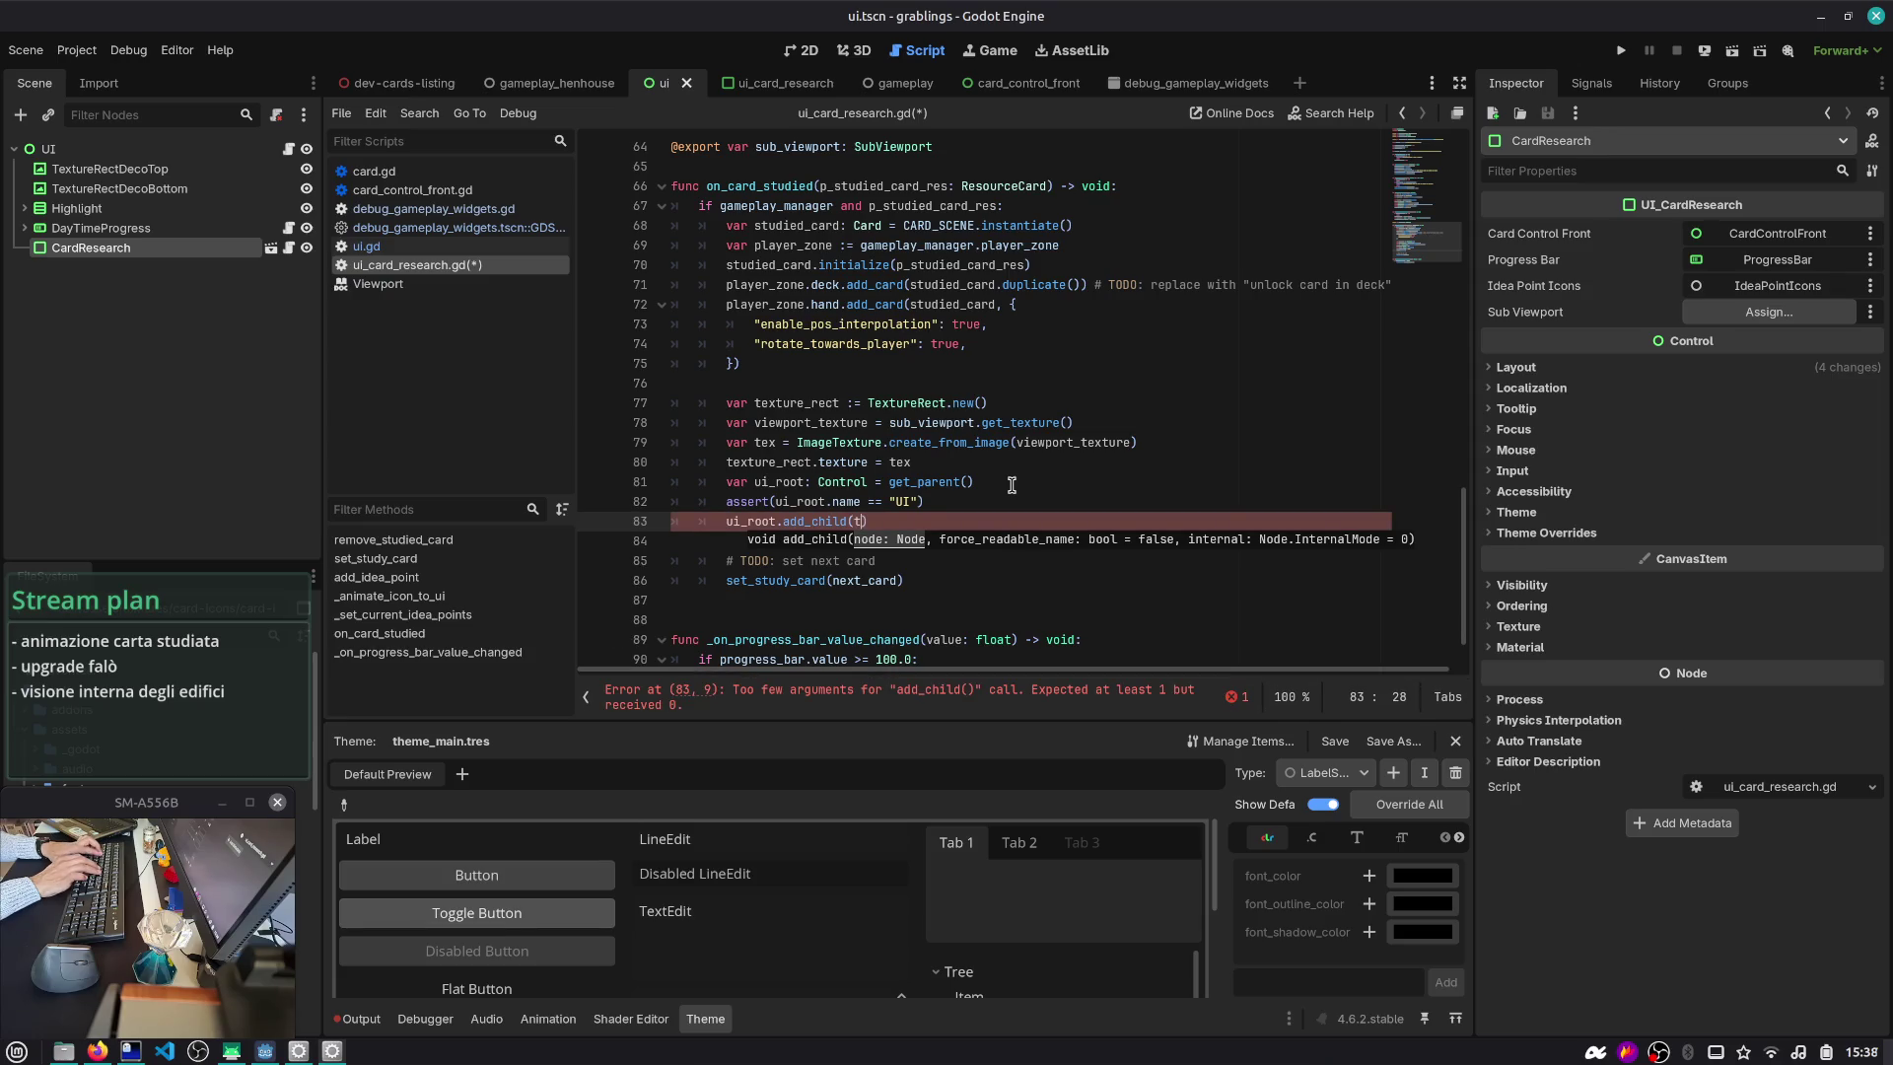
pyautogui.write('exture_rect)')
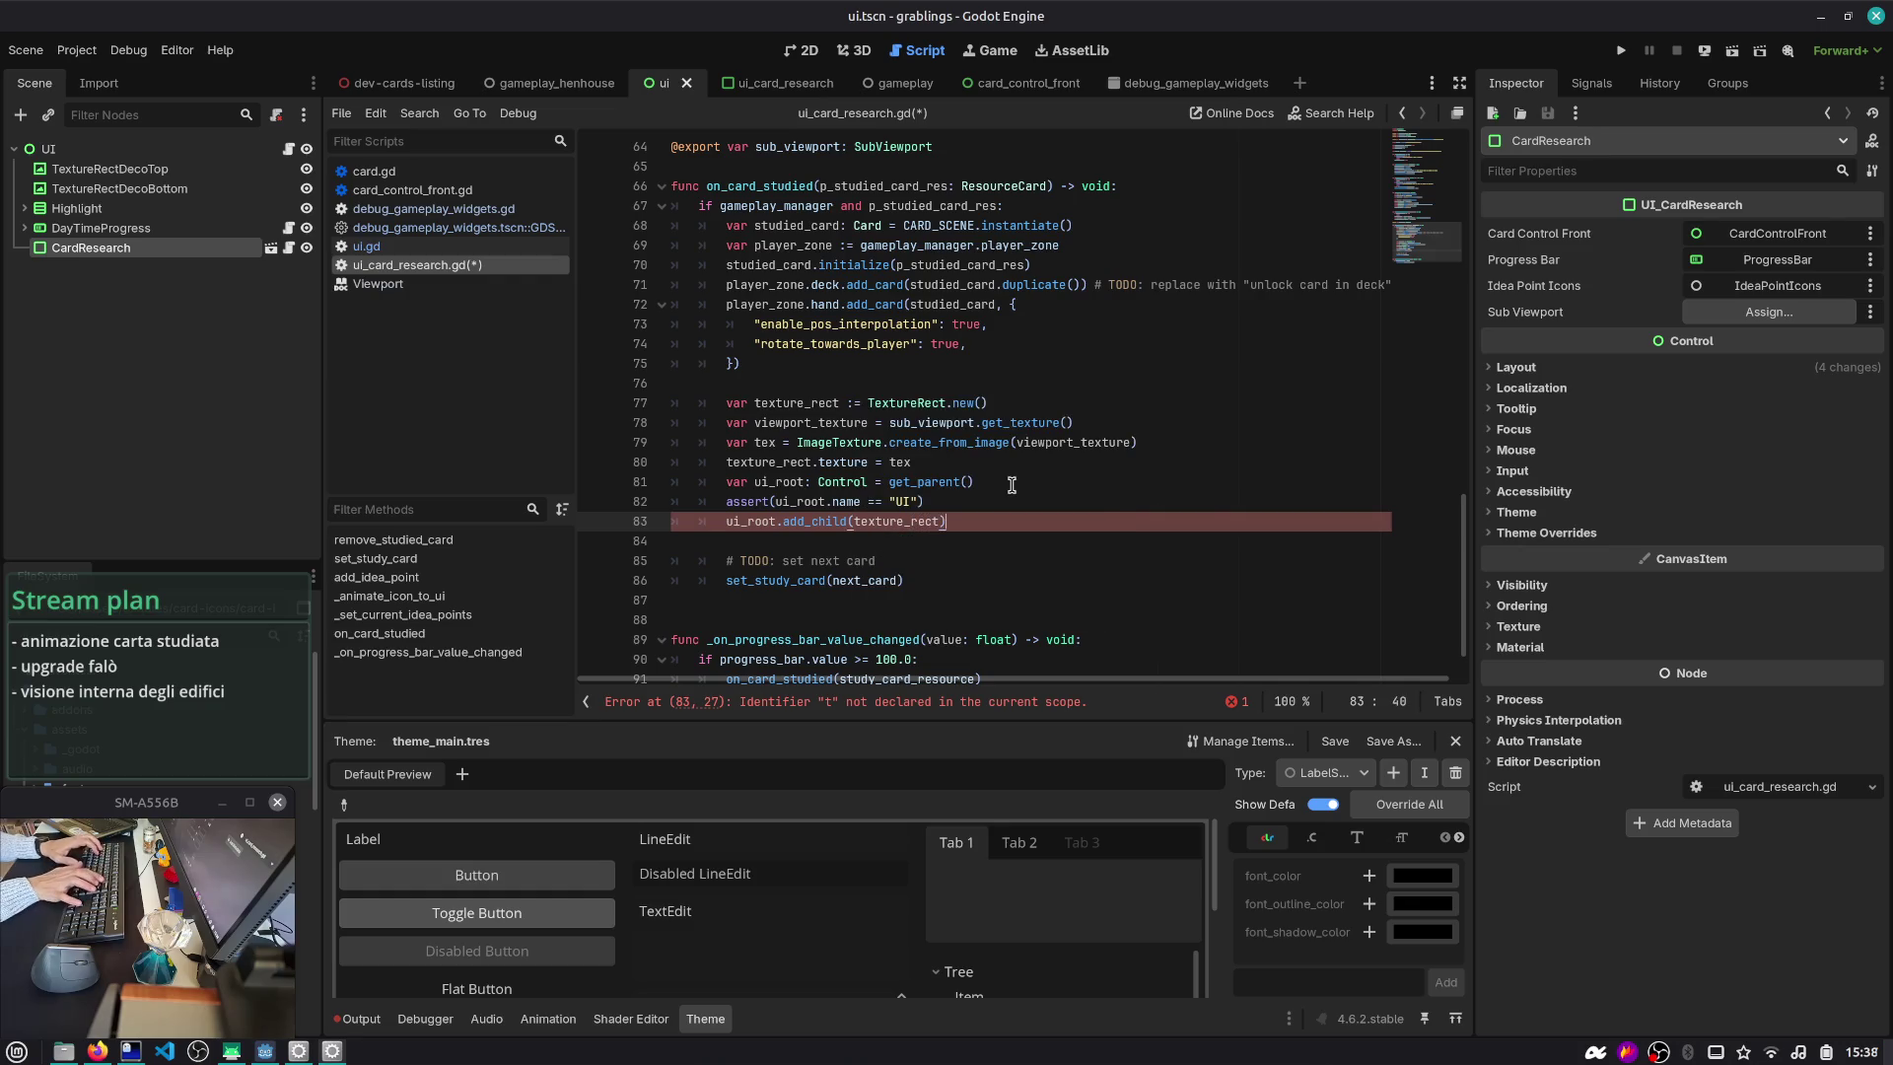
pyautogui.hotkey('ctrl', 's')
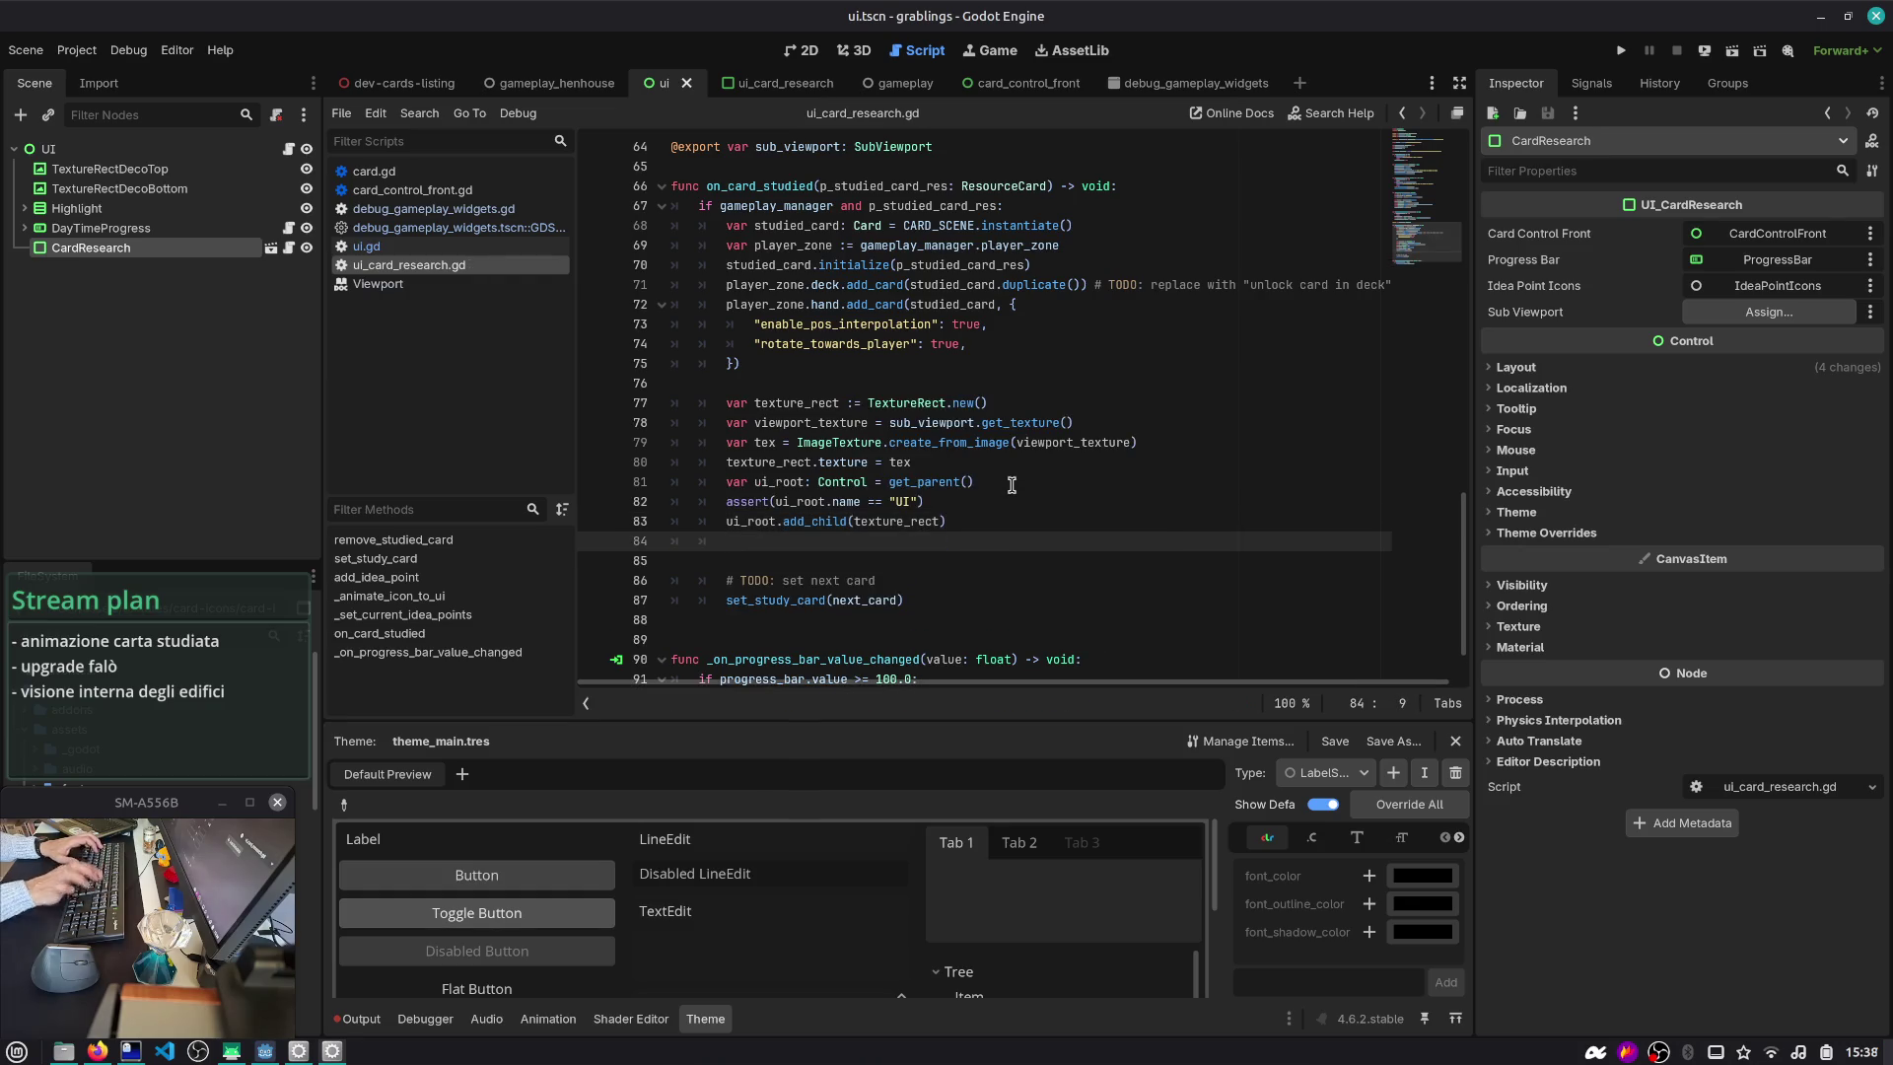
# - Read add_child's force_readable_name and internal parameters in the docs, then return to line 84
pyautogui.keyDown('ctrl'); pyautogui.click(831, 521); pyautogui.keyUp('ctrl')
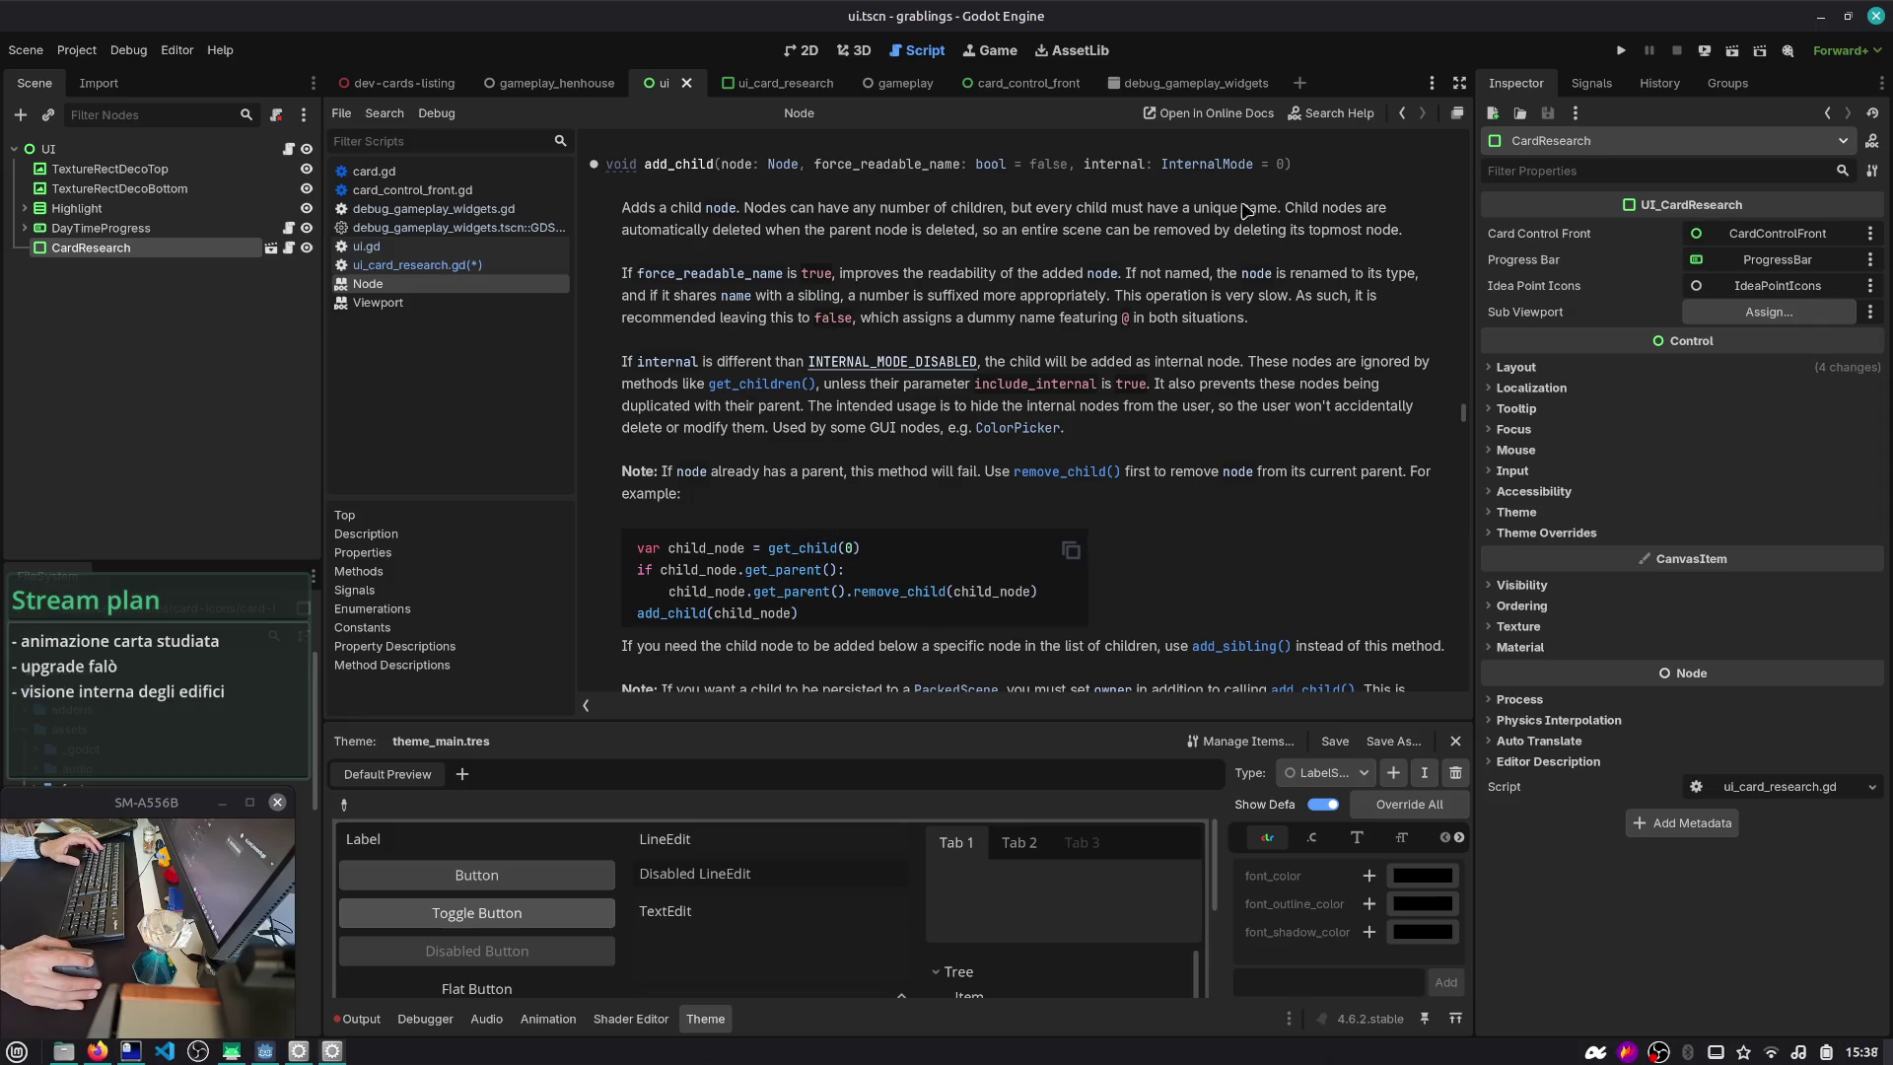
pyautogui.doubleClick(912, 166)
pyautogui.doubleClick(1115, 164)
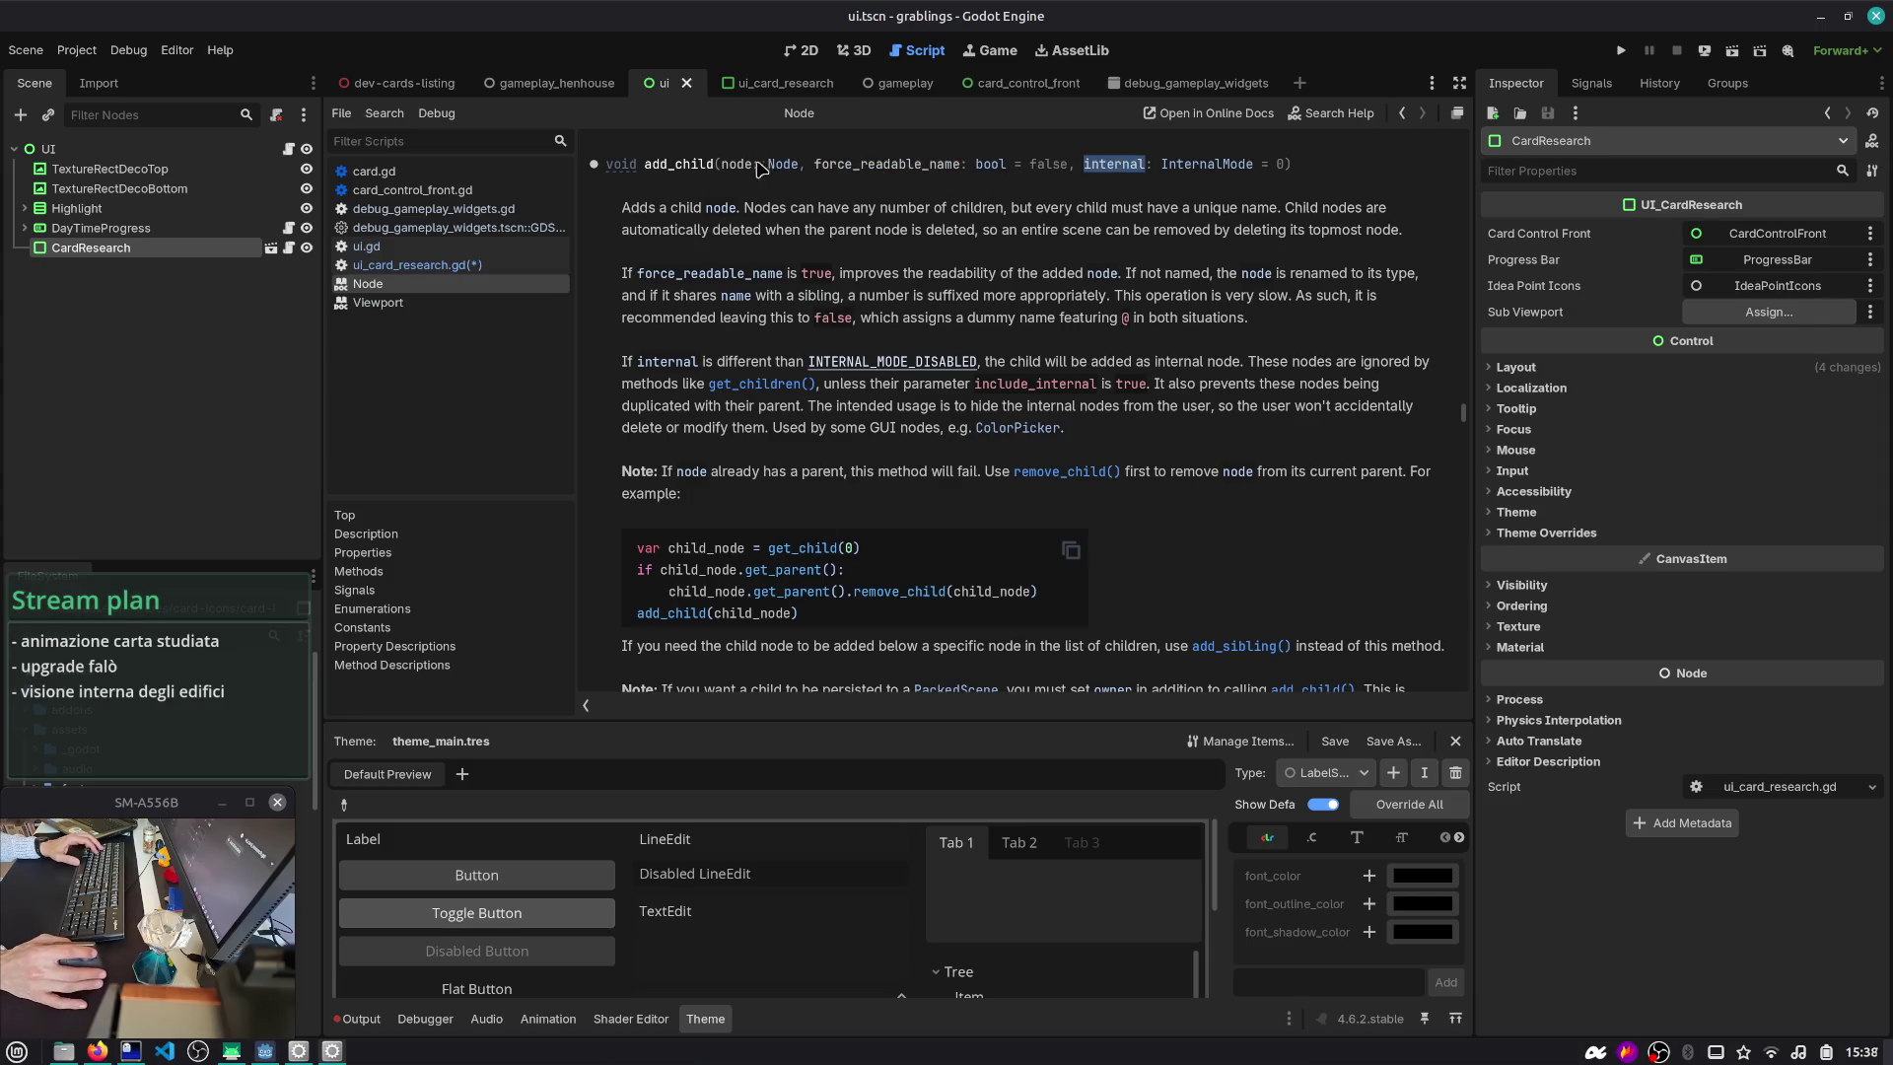
pyautogui.click(1401, 115)
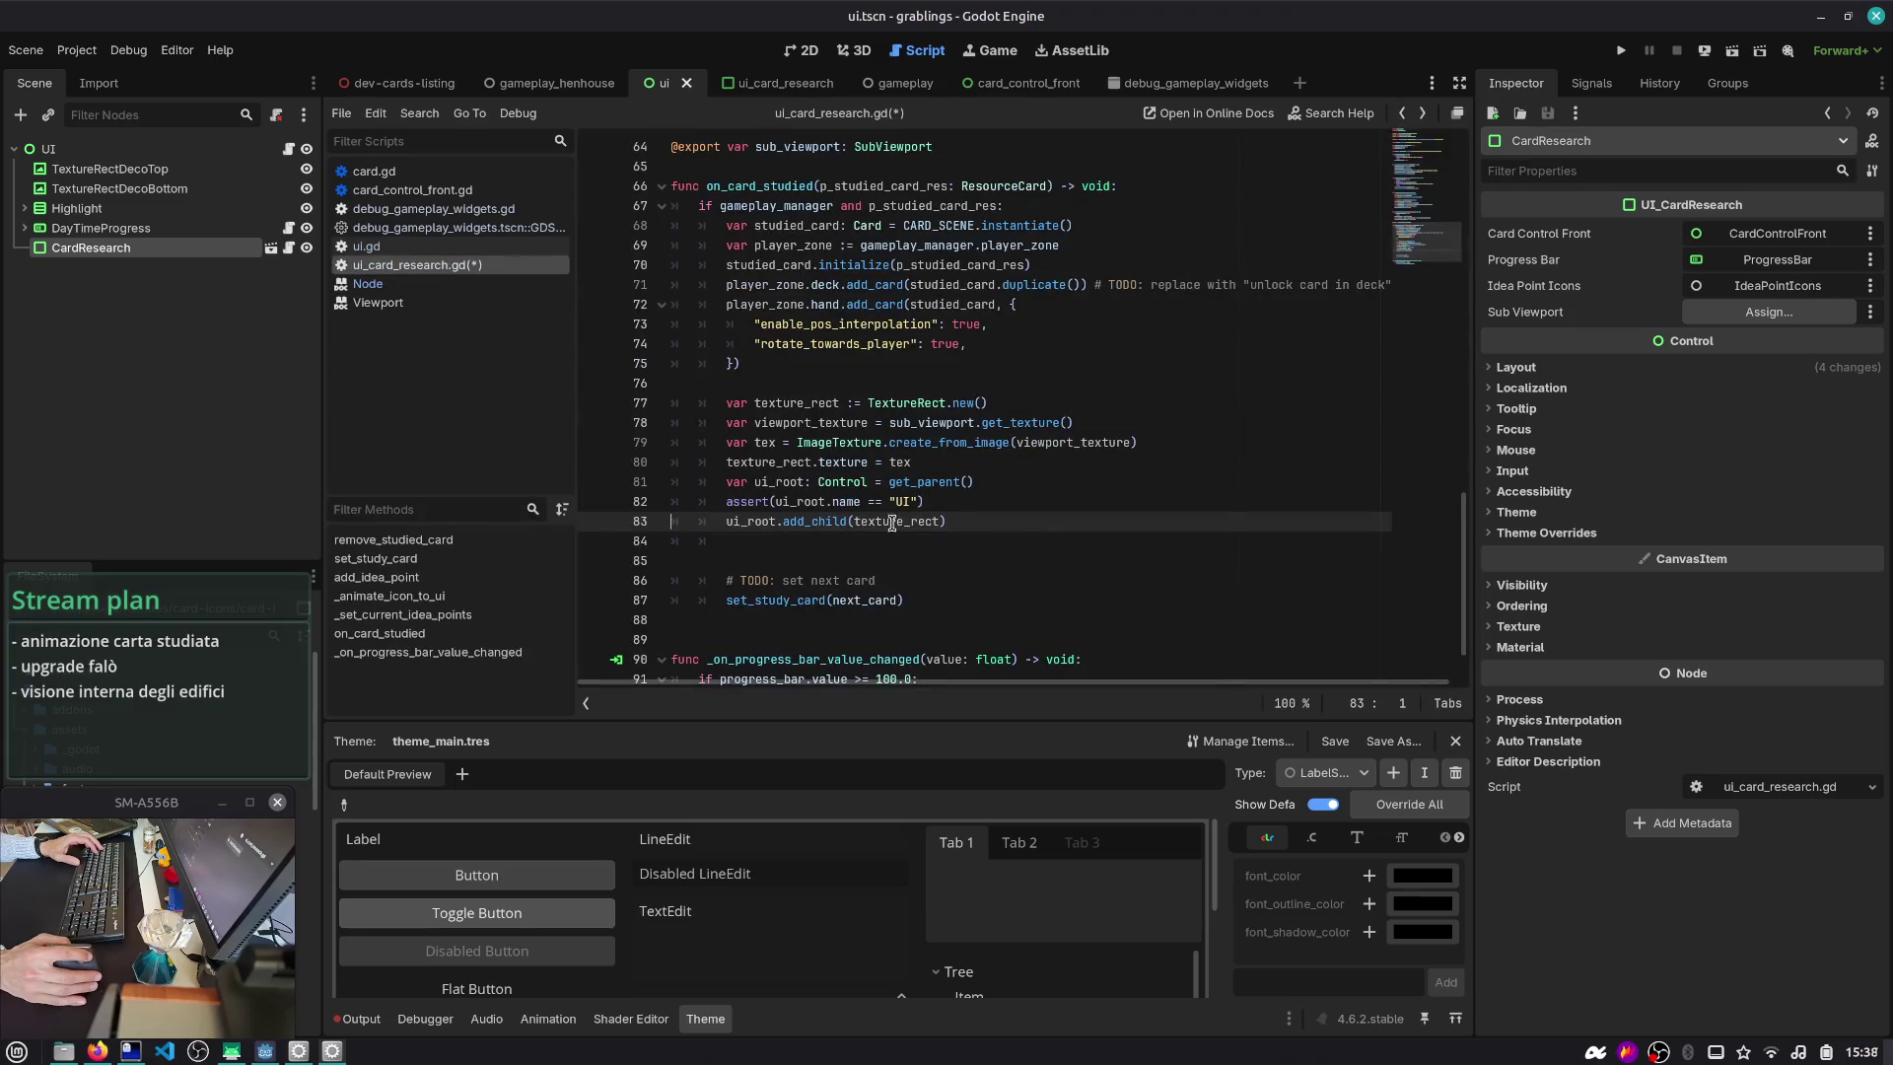
pyautogui.click(751, 540)
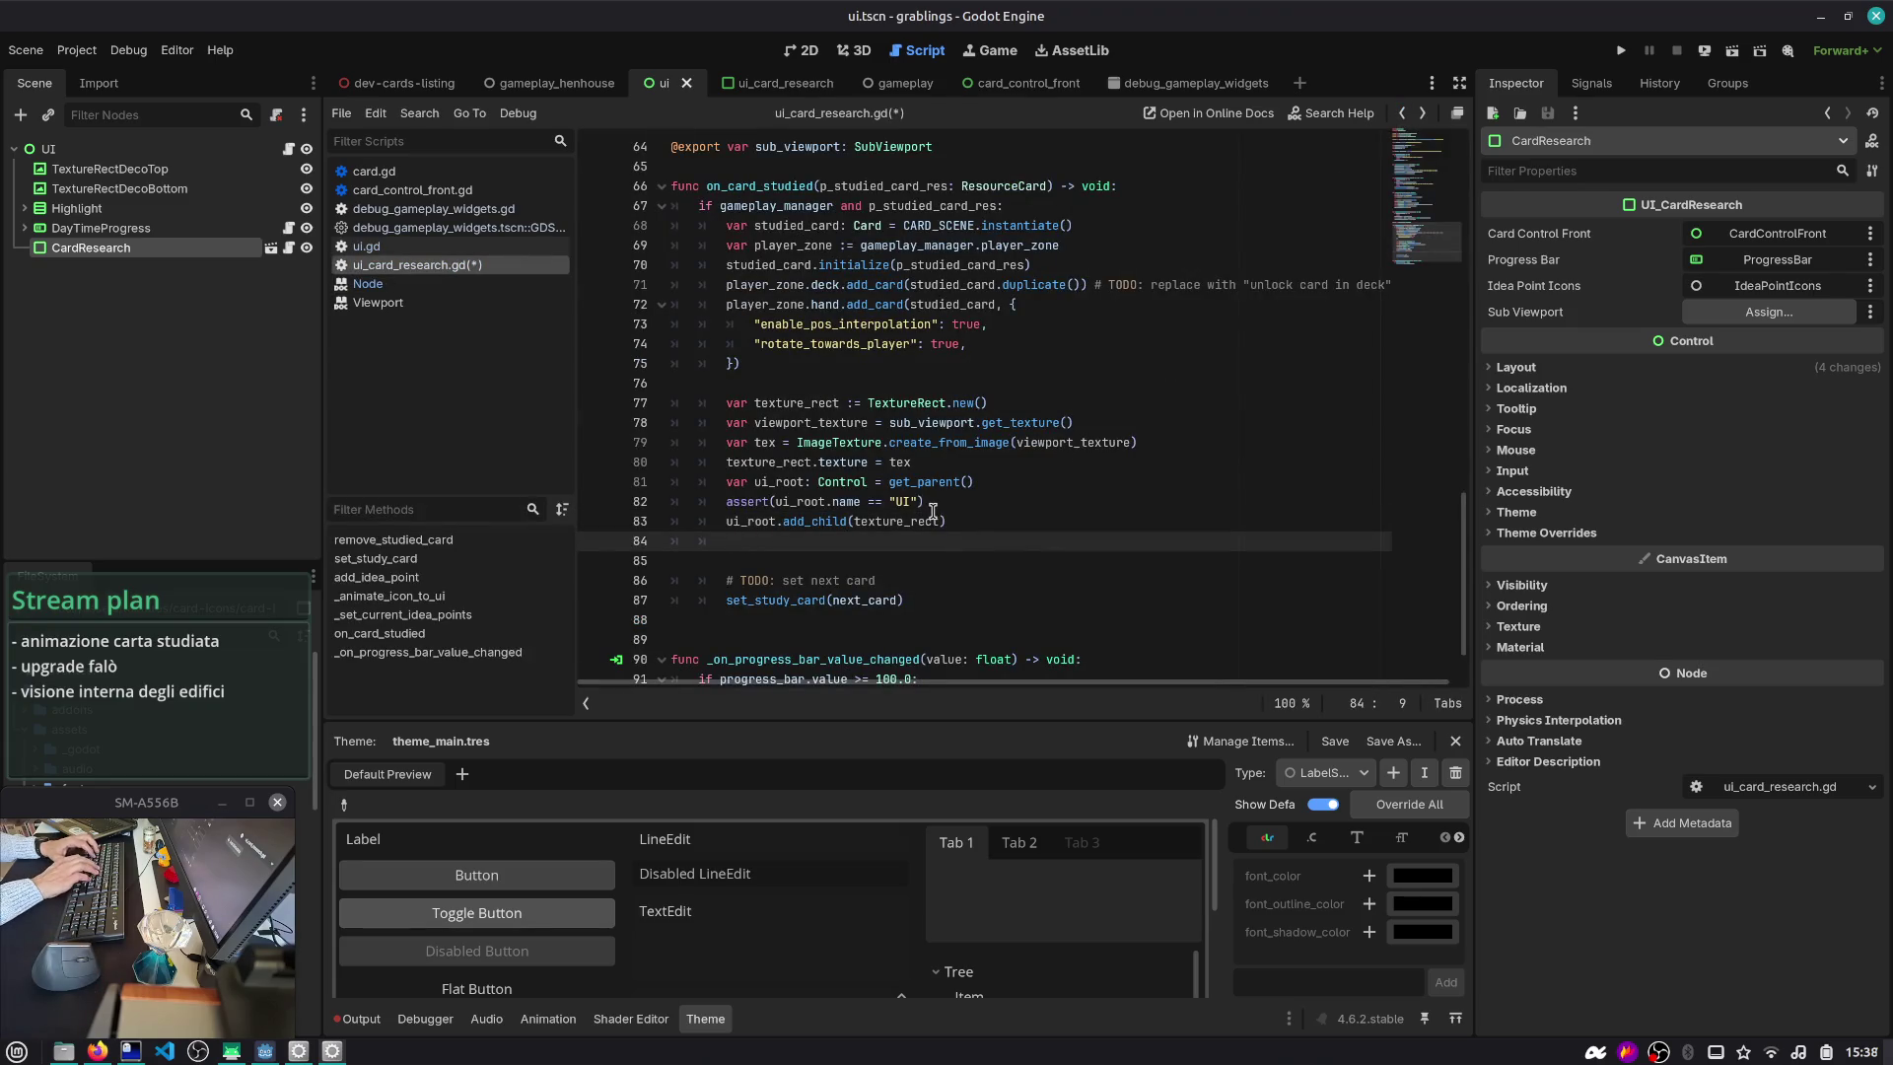
# - Add var t = get_tree().create_tween() to on_card_studied
pyautogui.write('ui_')
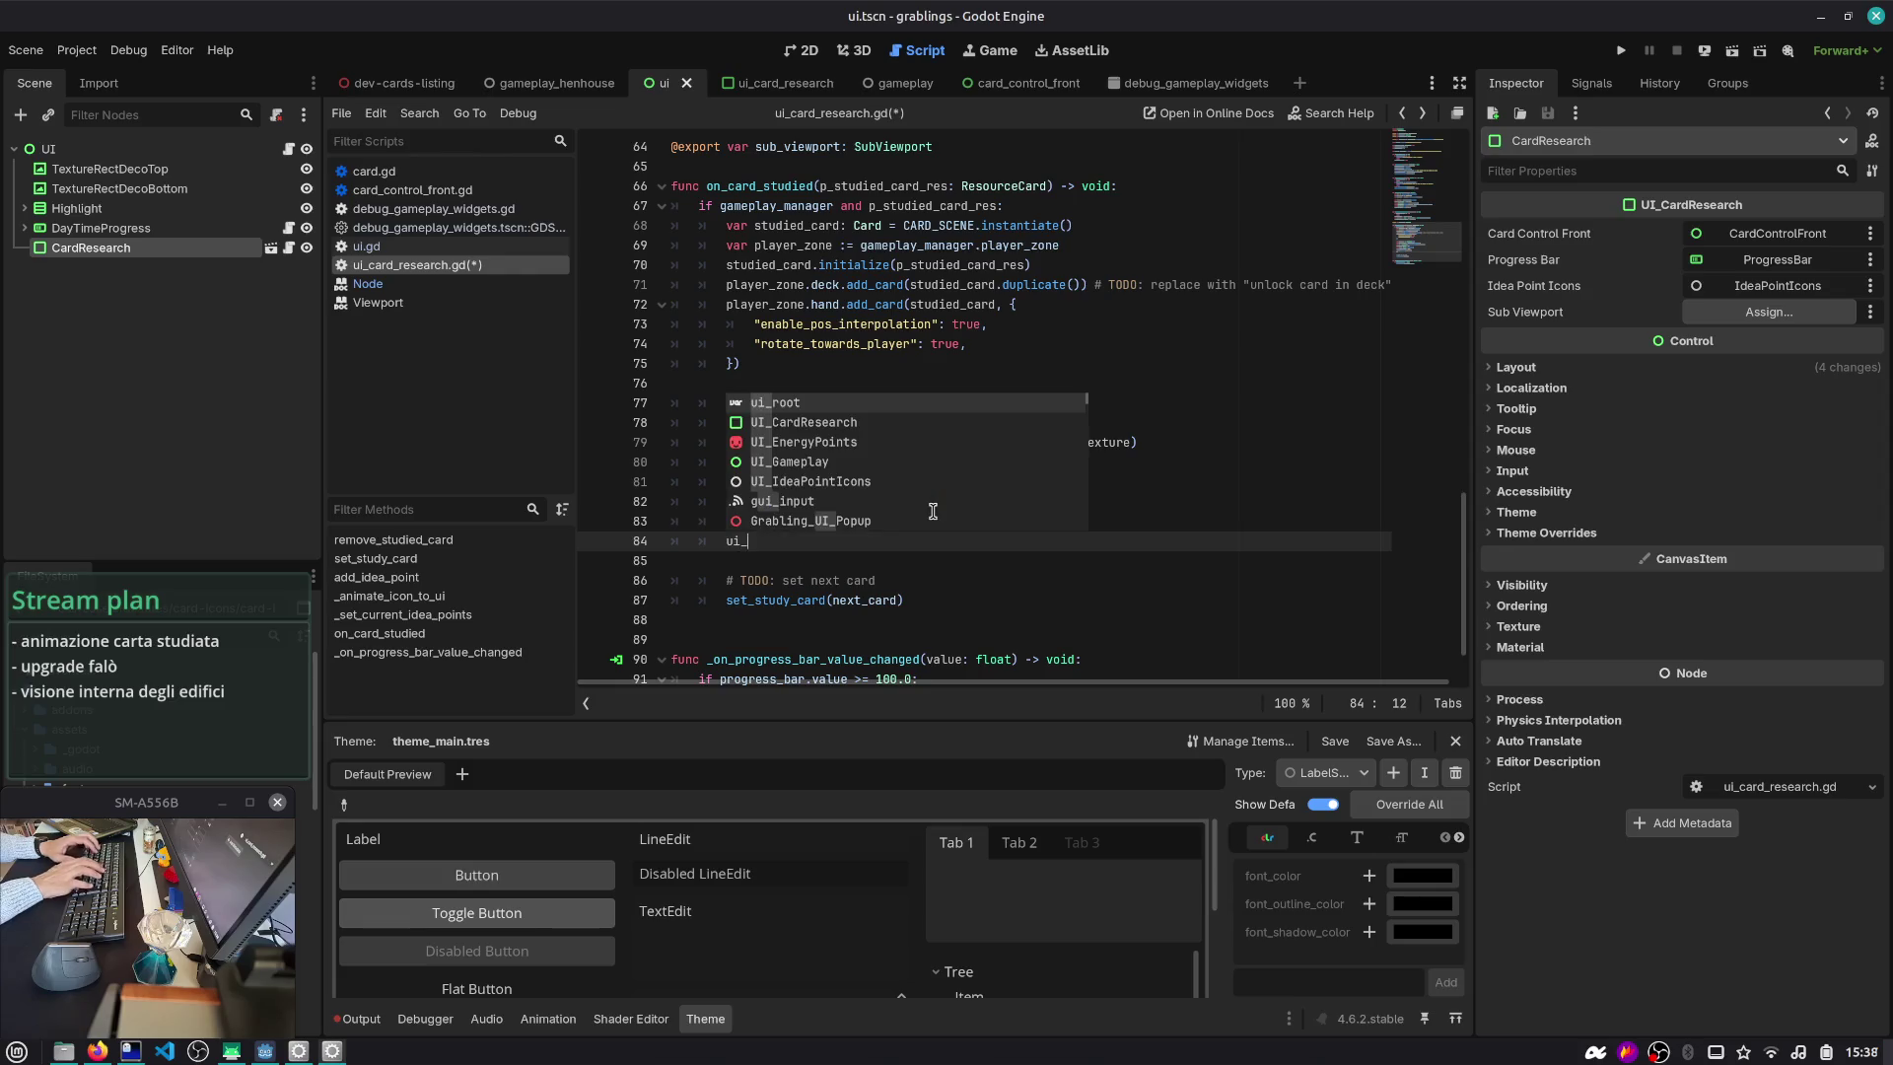
pyautogui.press('BackSpace')
pyautogui.press('BackSpace')
pyautogui.press('BackSpace')
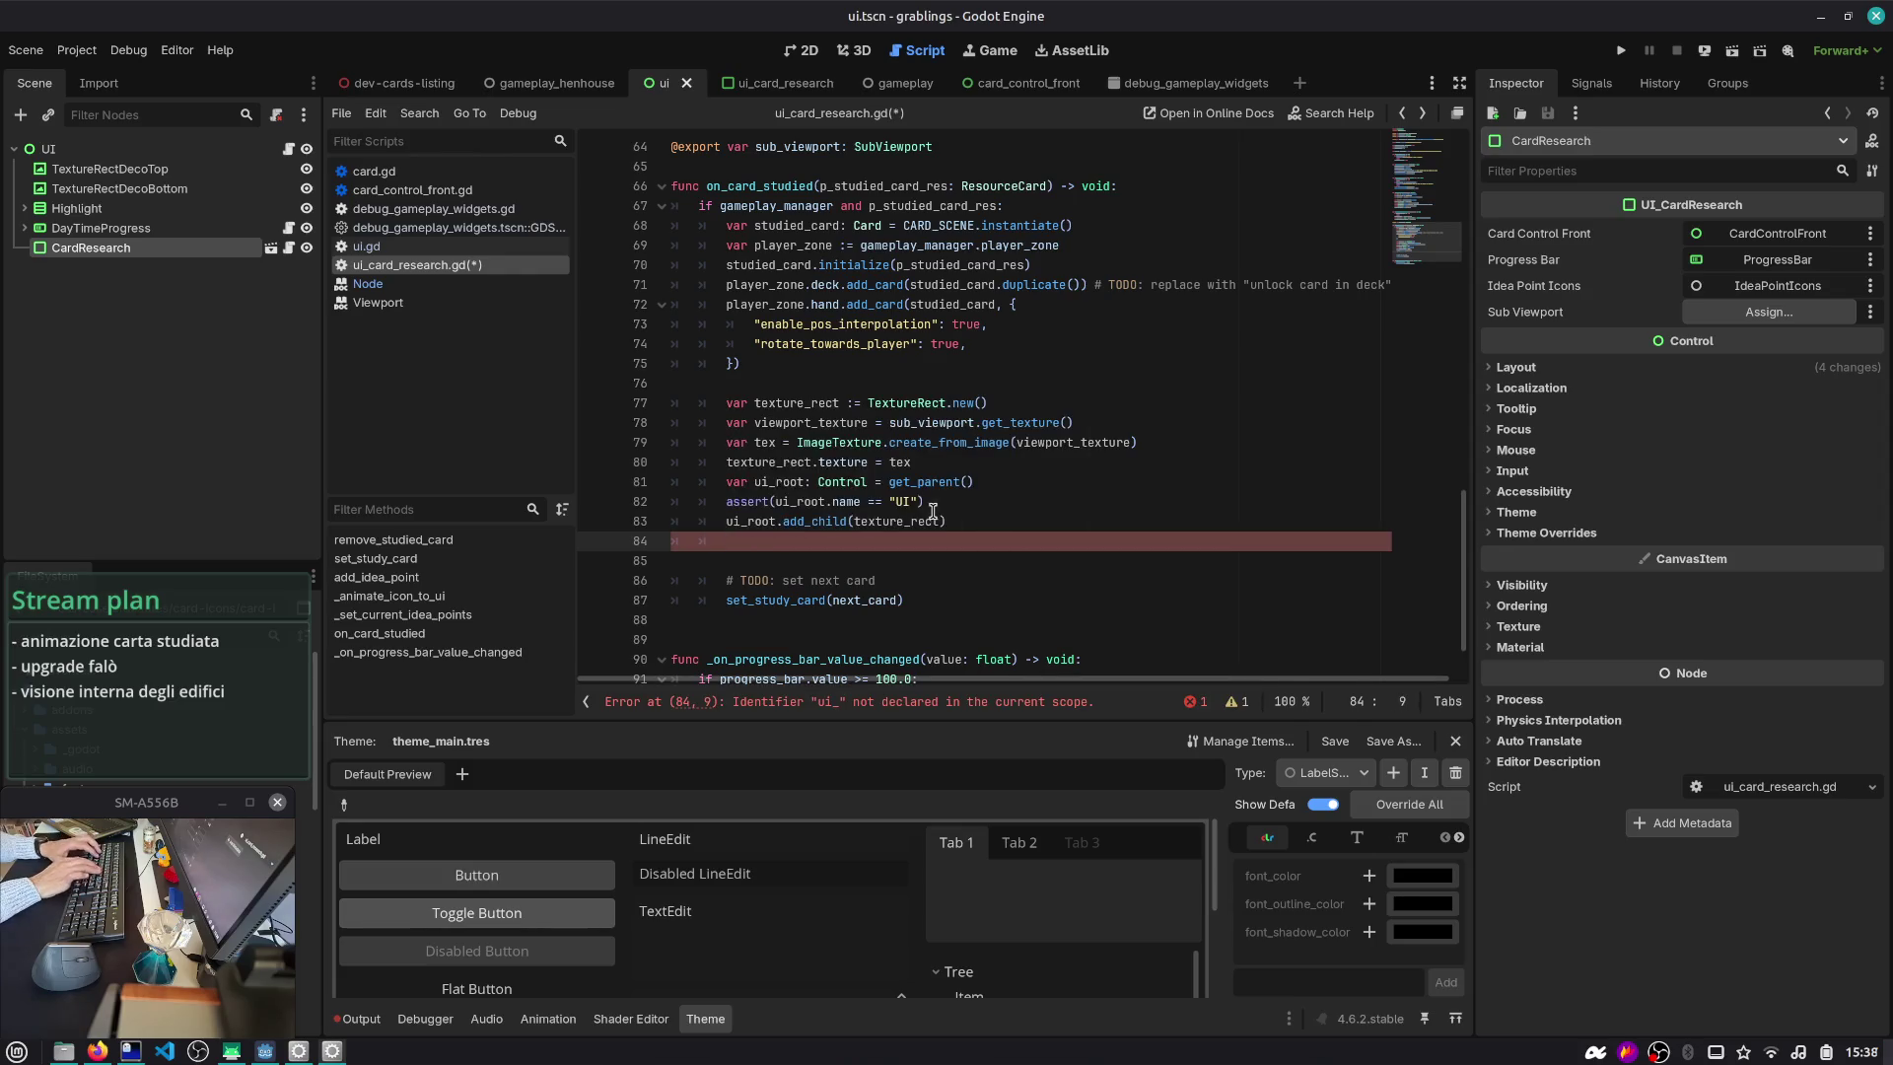
pyautogui.write('v')
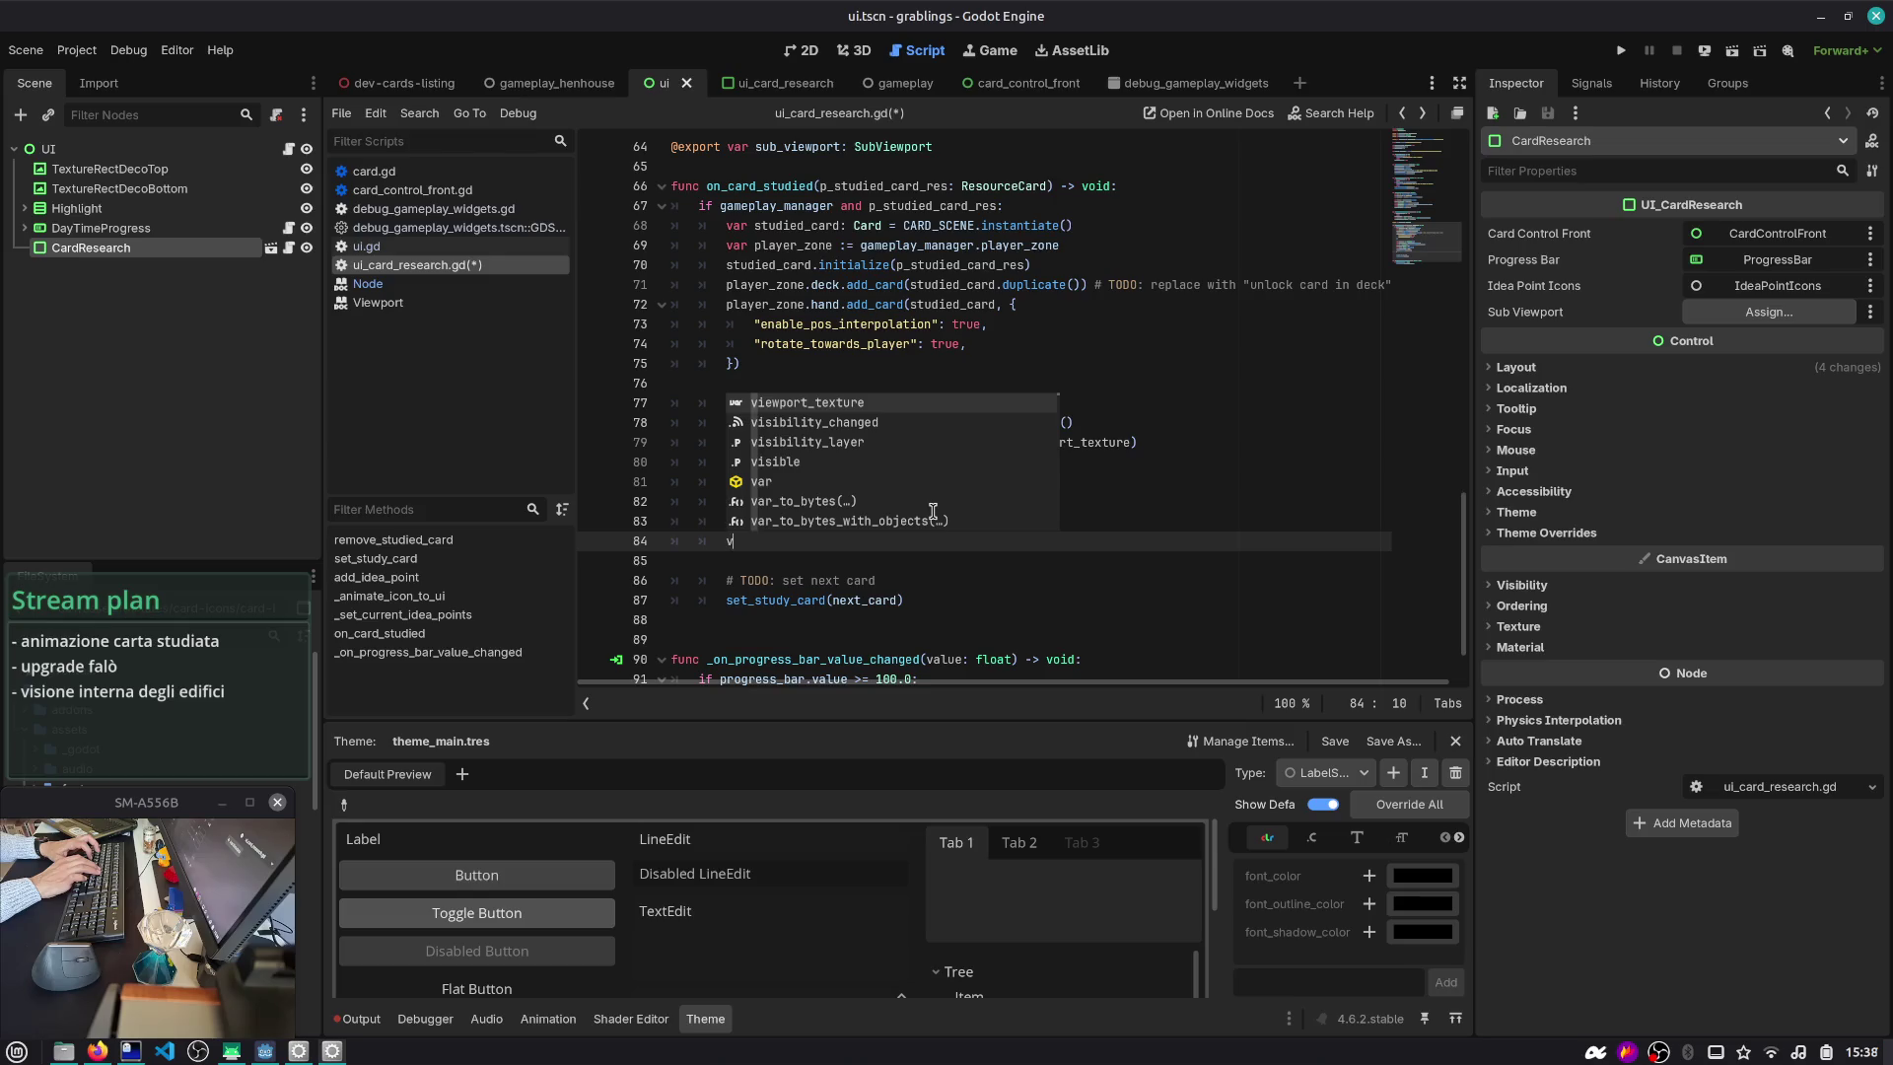
pyautogui.press('BackSpace')
pyautogui.write('l')
pyautogui.press('Return')
pyautogui.write('.')
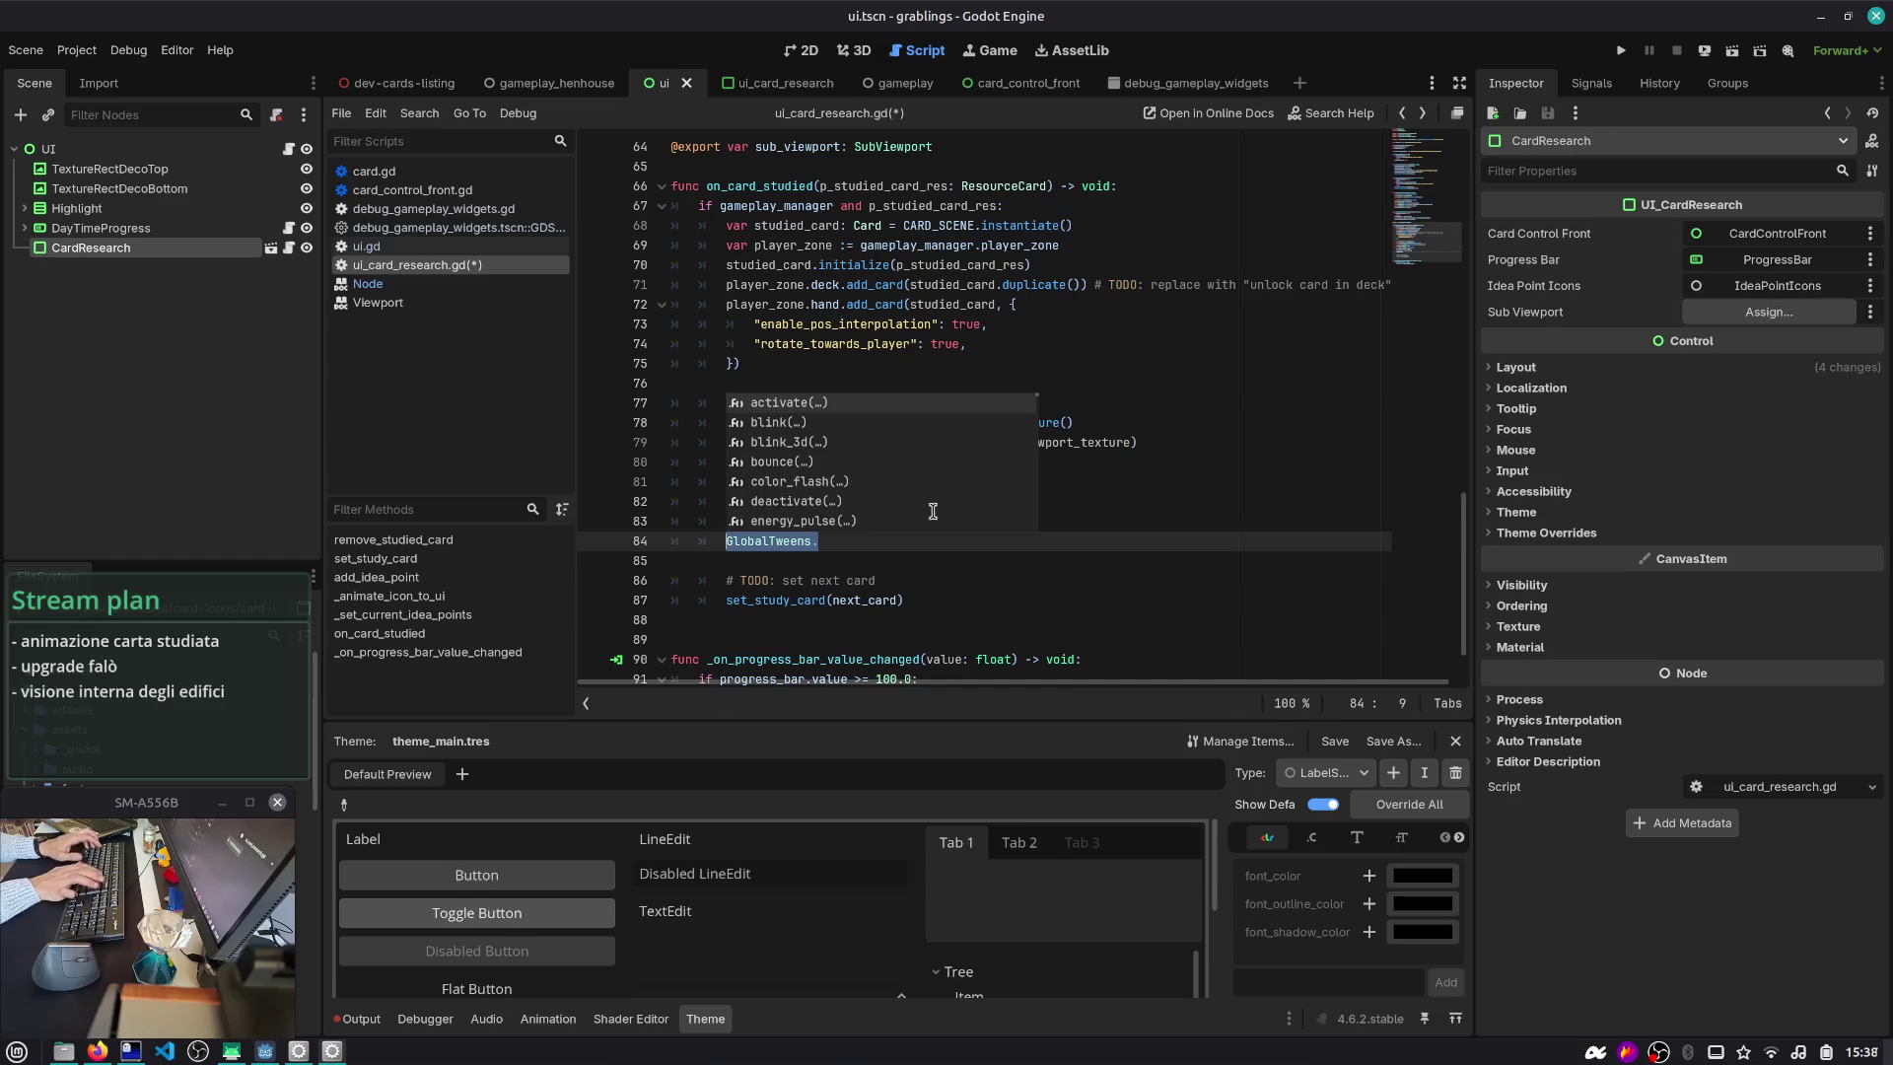
pyautogui.hotkey('ctrl', 'BackSpace')
pyautogui.hotkey('ctrl', 'BackSpace')
pyautogui.write('var ')
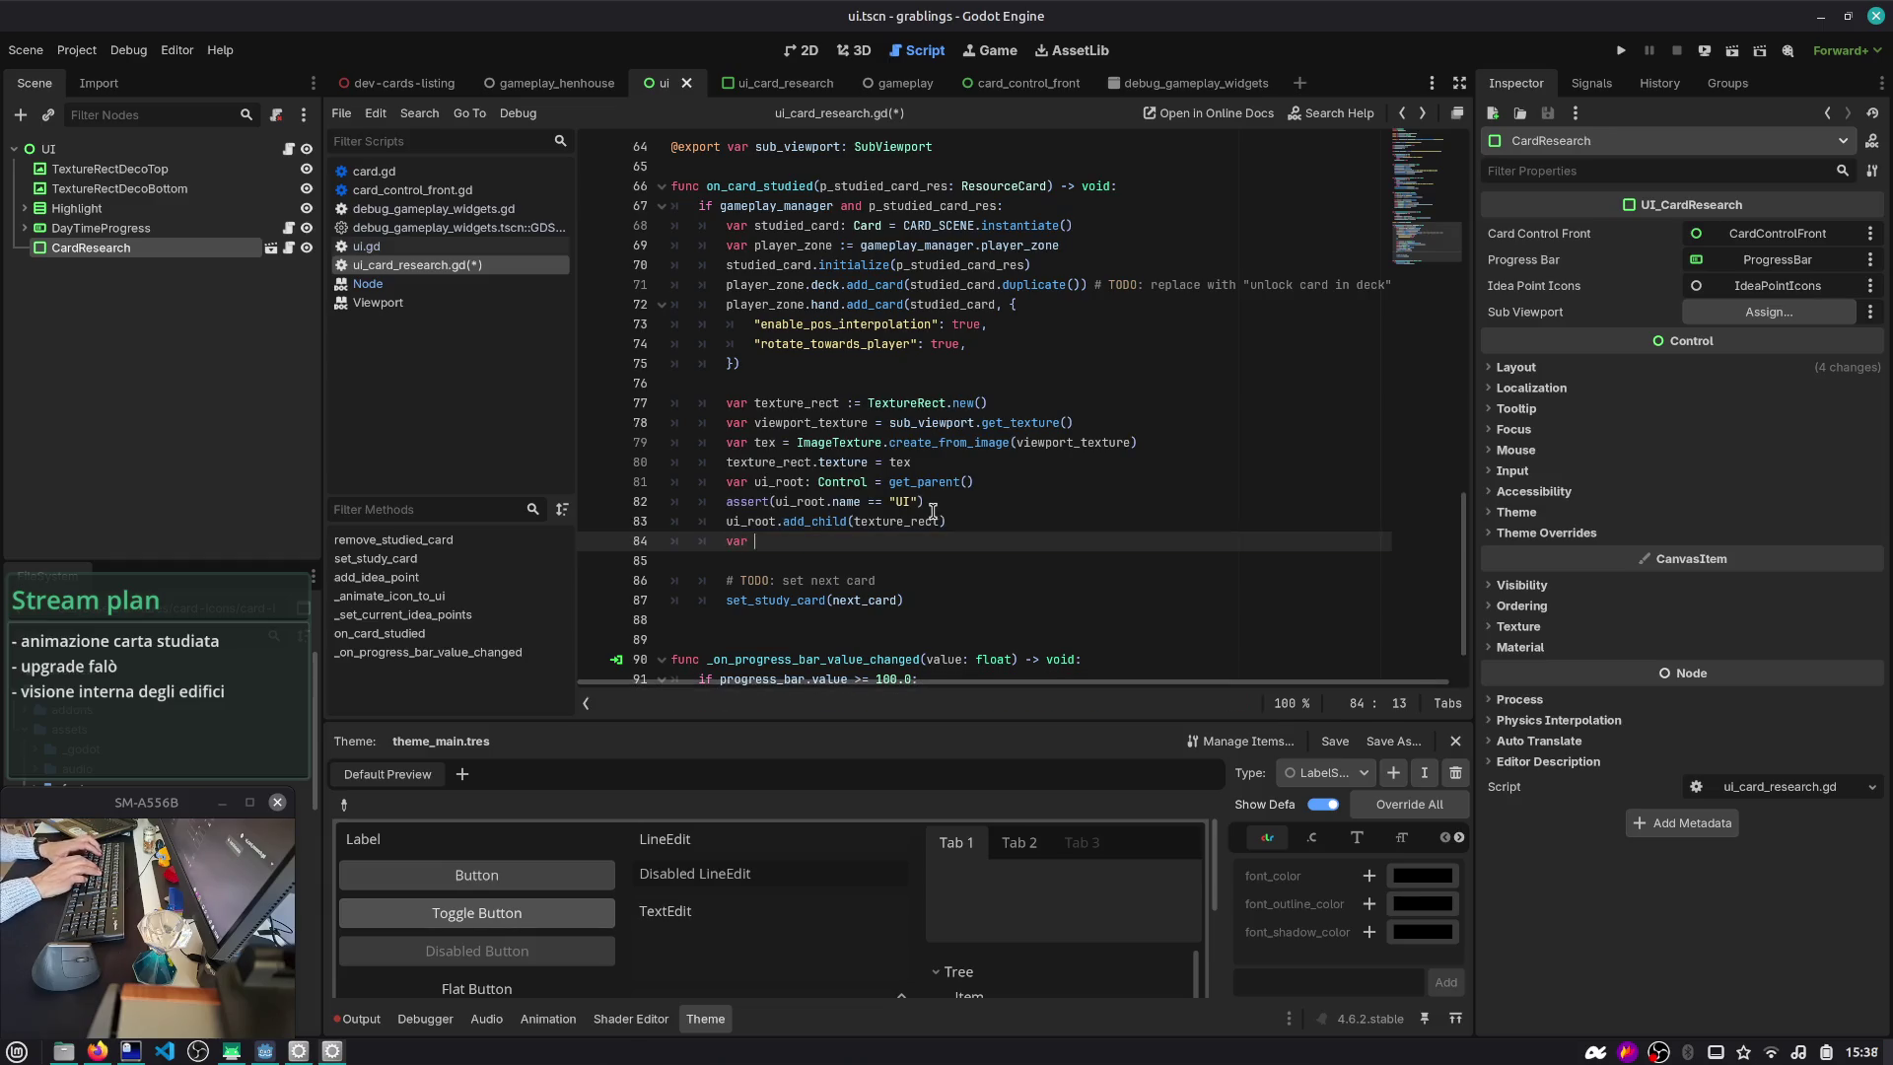
pyautogui.write('t = get_tr')
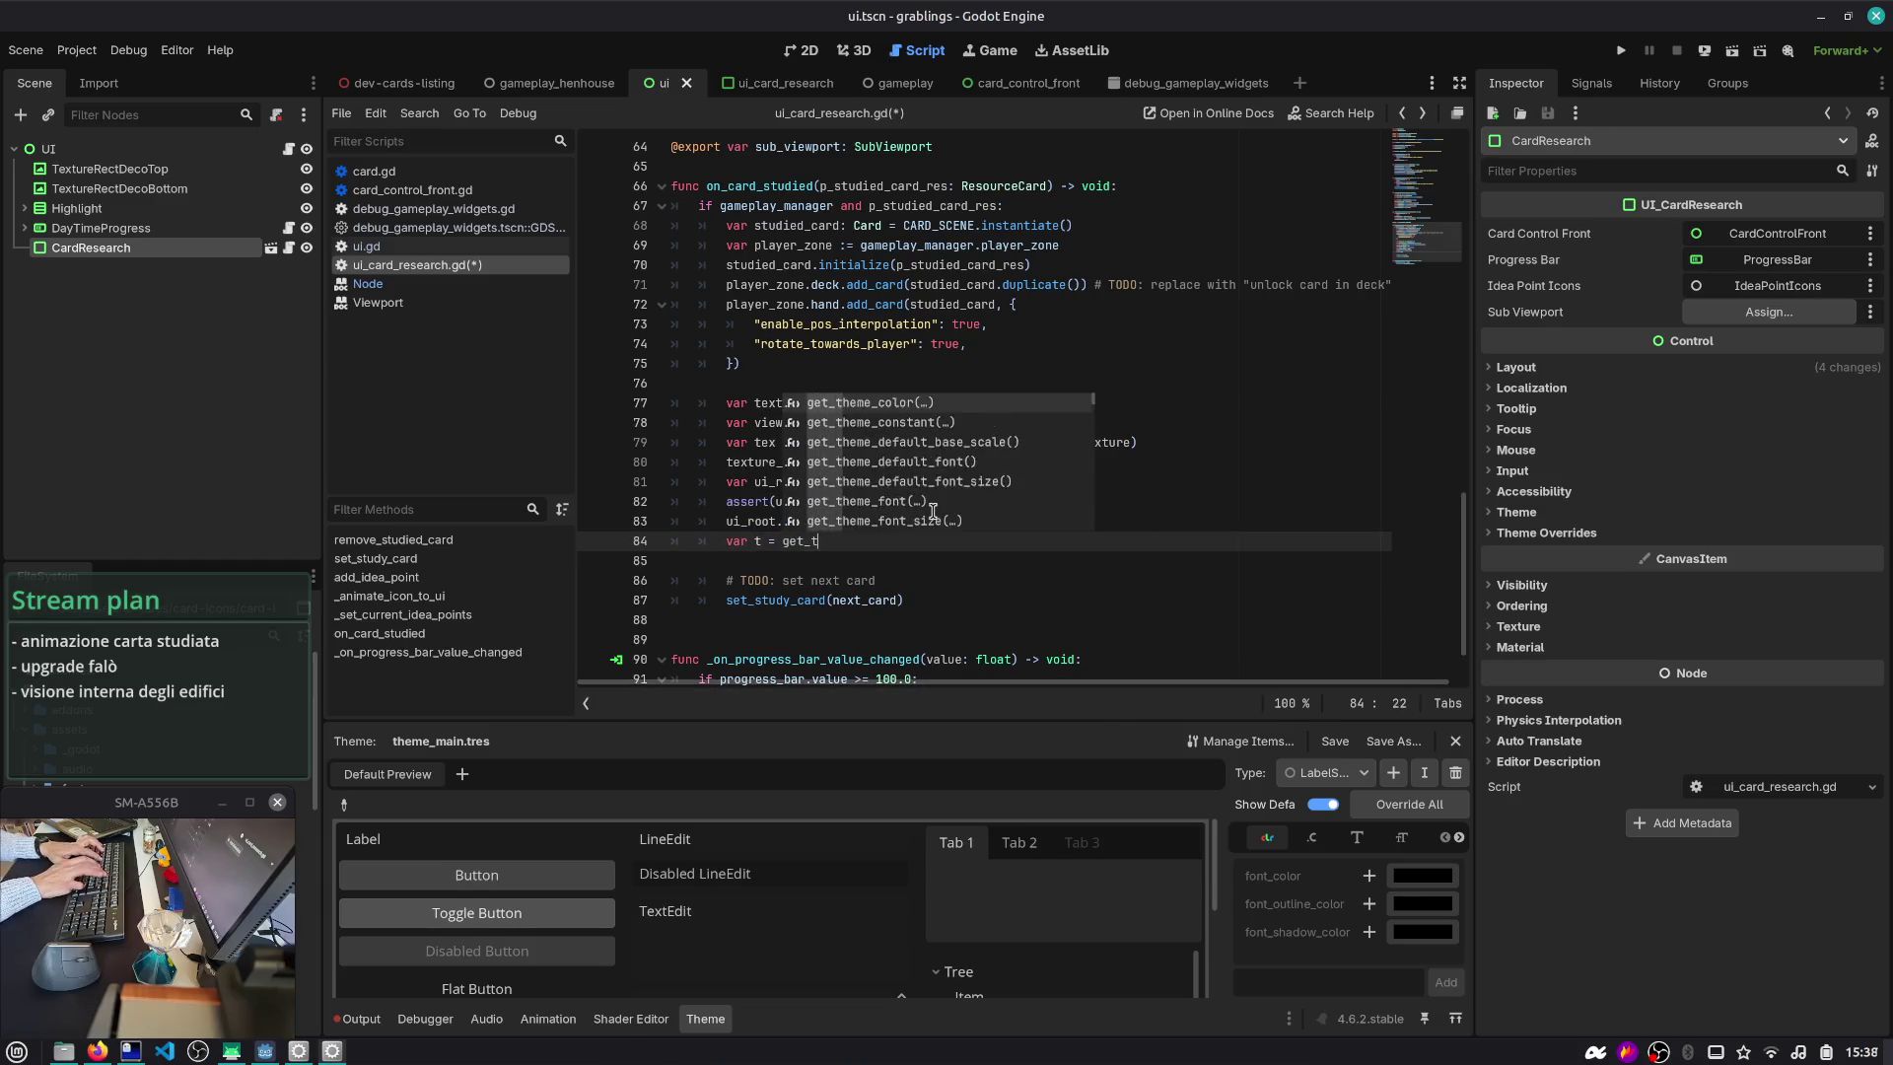
pyautogui.press('Return')
pyautogui.press('BackSpace')
pyautogui.write('creatE_t')
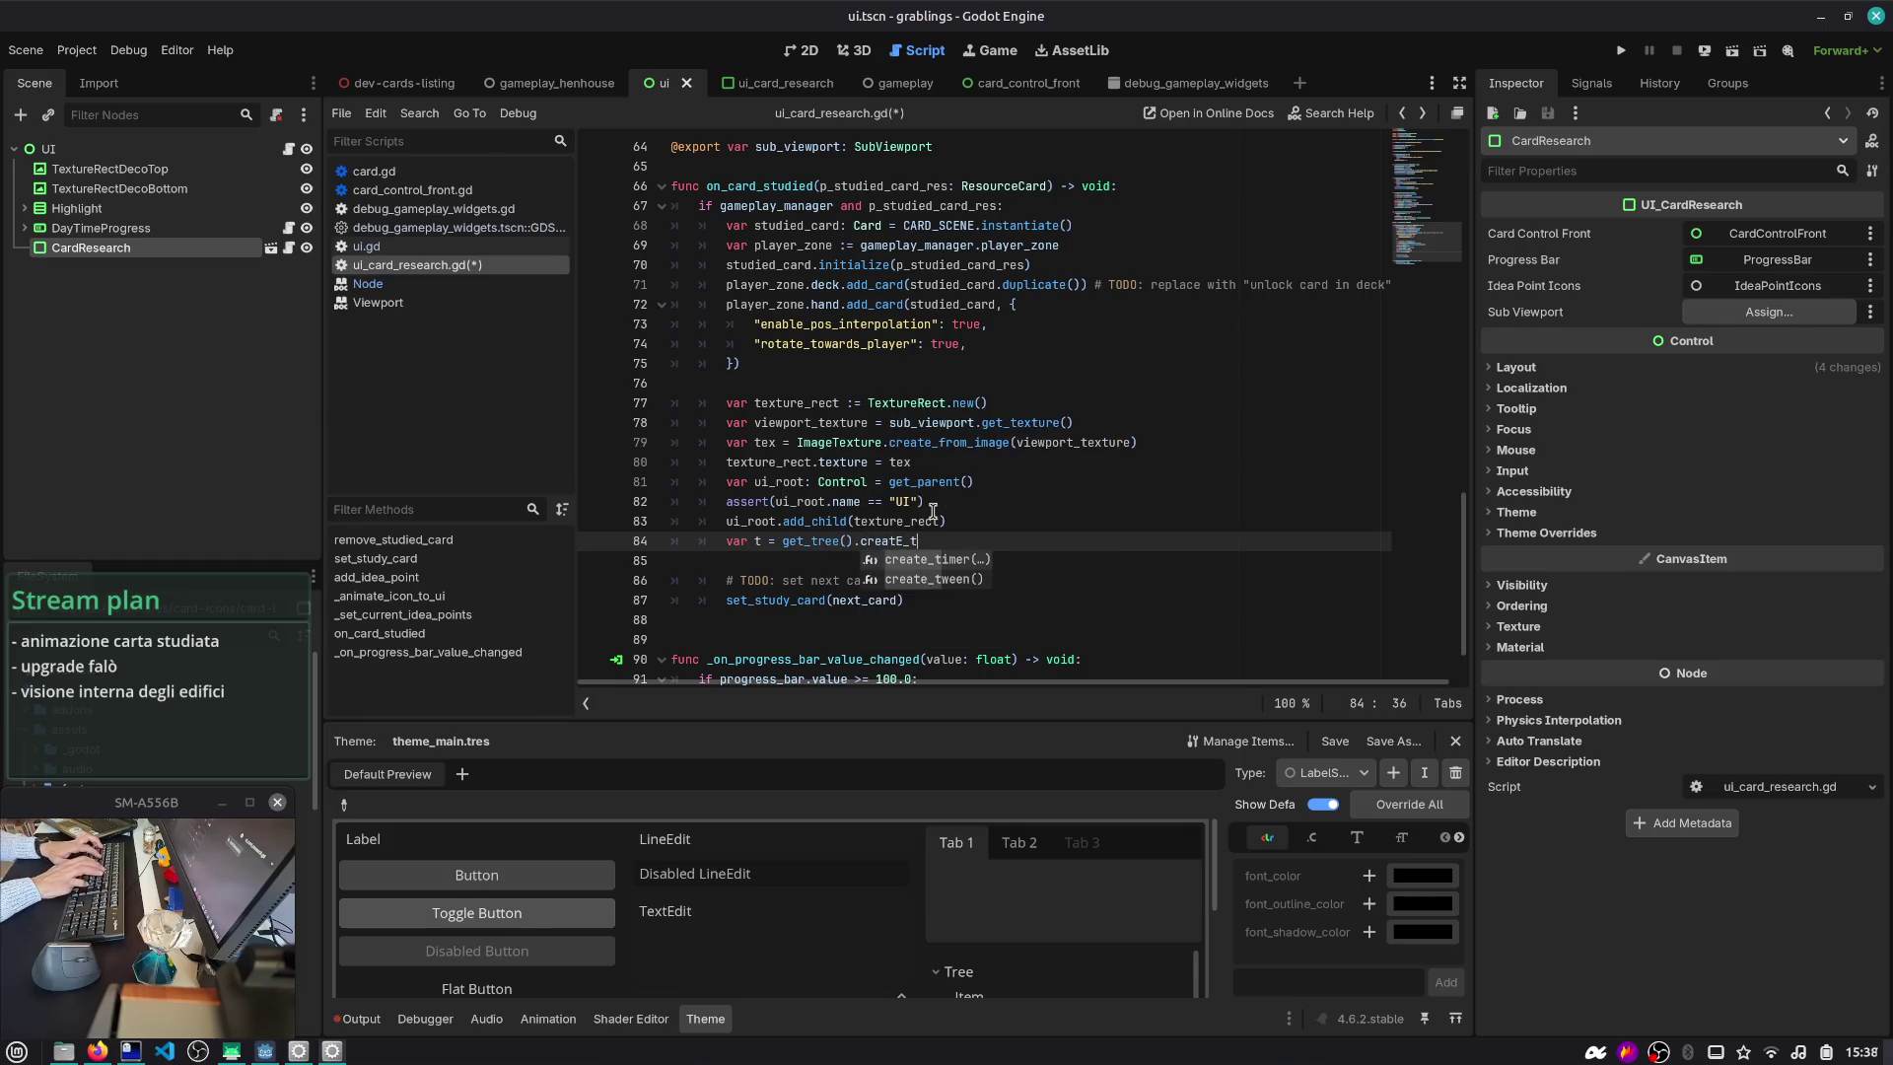
pyautogui.press('Return')
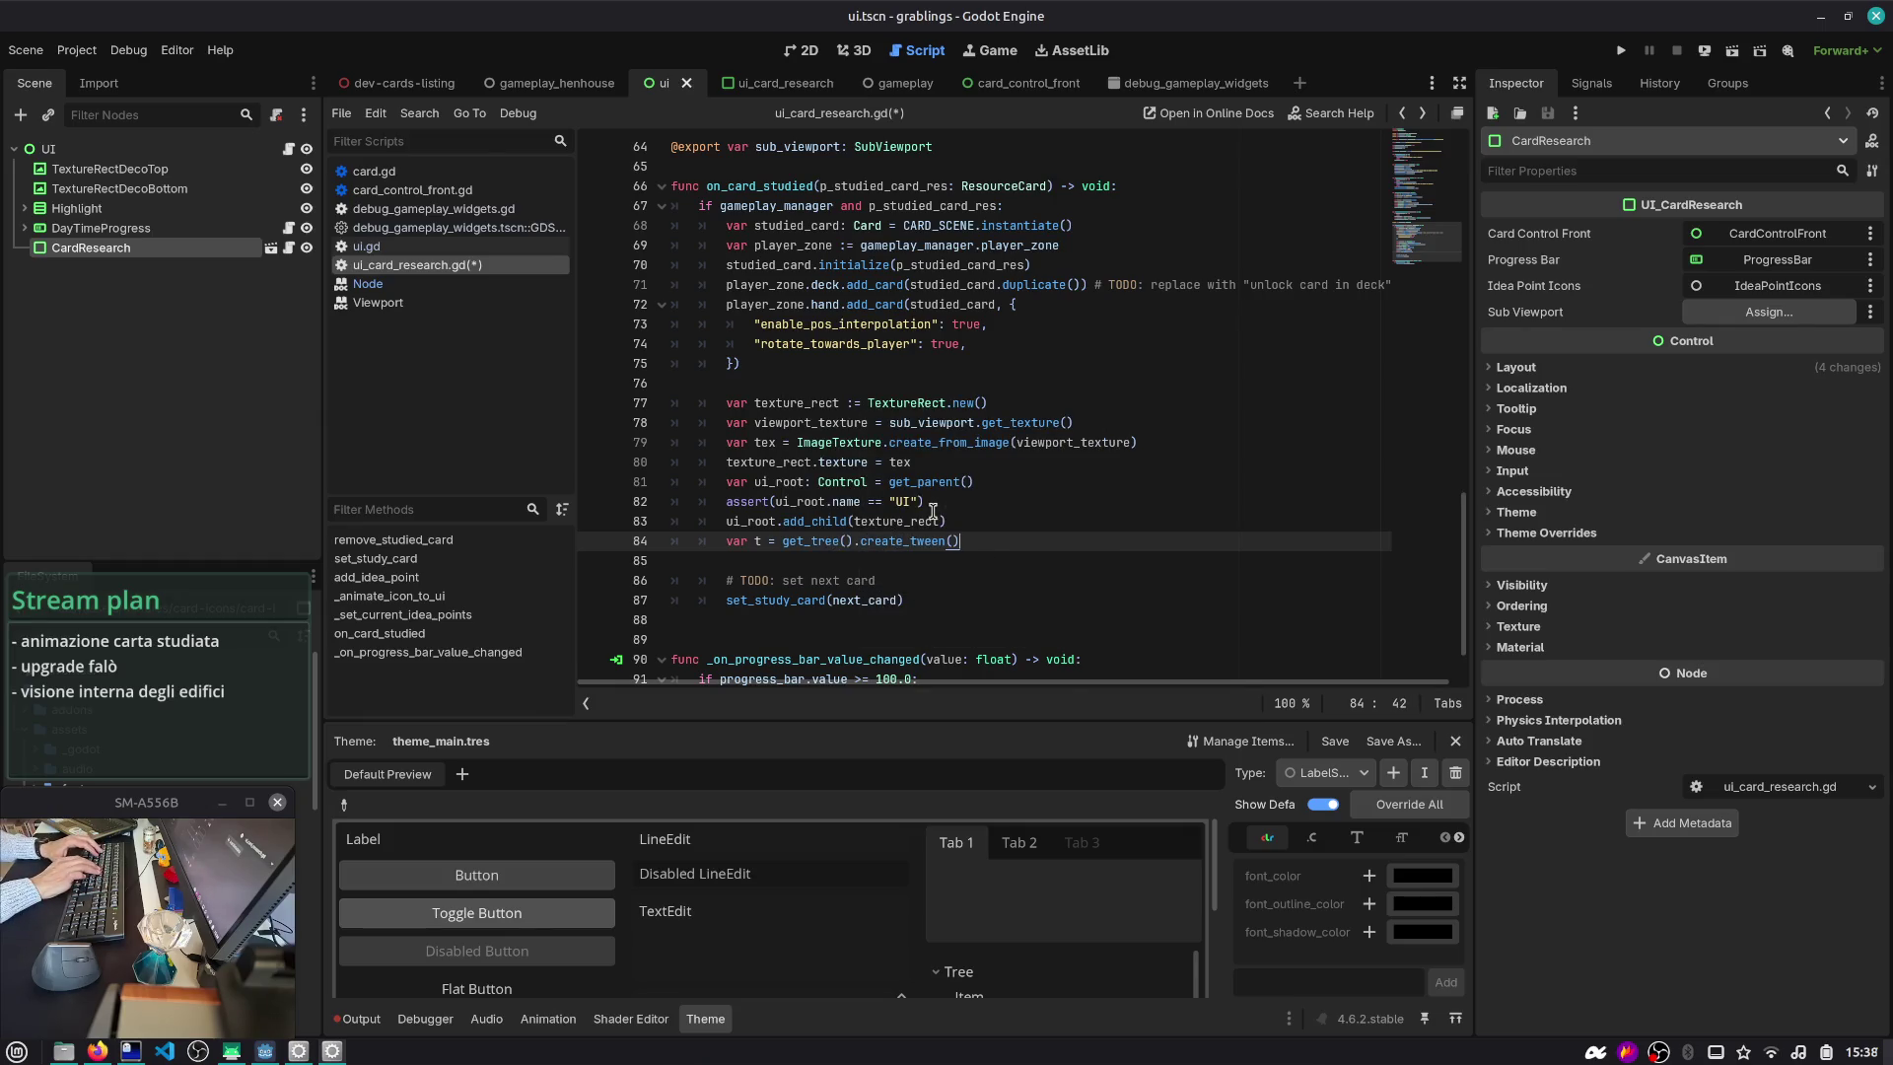
# - Begin t.tween_property(texture_rect, "global_position", on the next line
pyautogui.press('Return')
pyautogui.write('t.int')
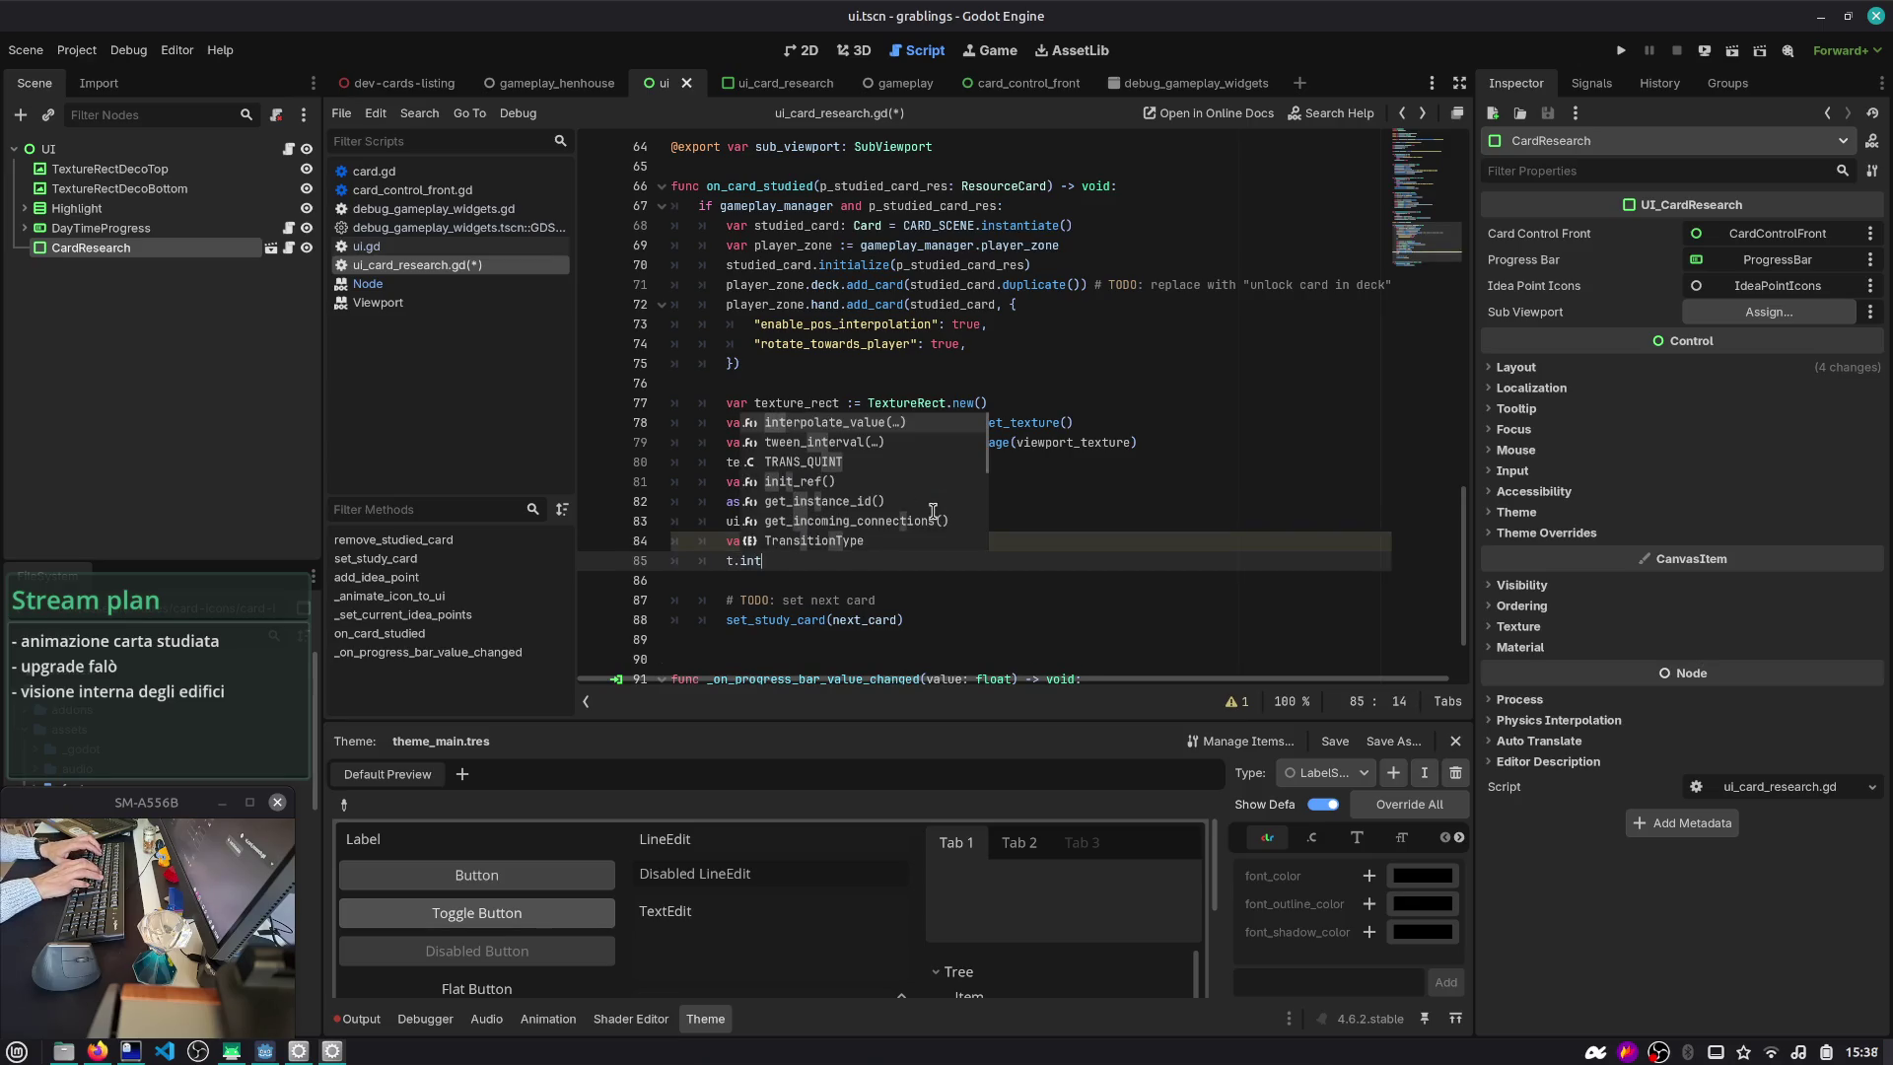
pyautogui.press('BackSpace')
pyautogui.press('BackSpace')
pyautogui.press('BackSpace')
pyautogui.write('proper')
pyautogui.press('Down')
pyautogui.press('Down')
pyautogui.press('Down')
pyautogui.press('Return')
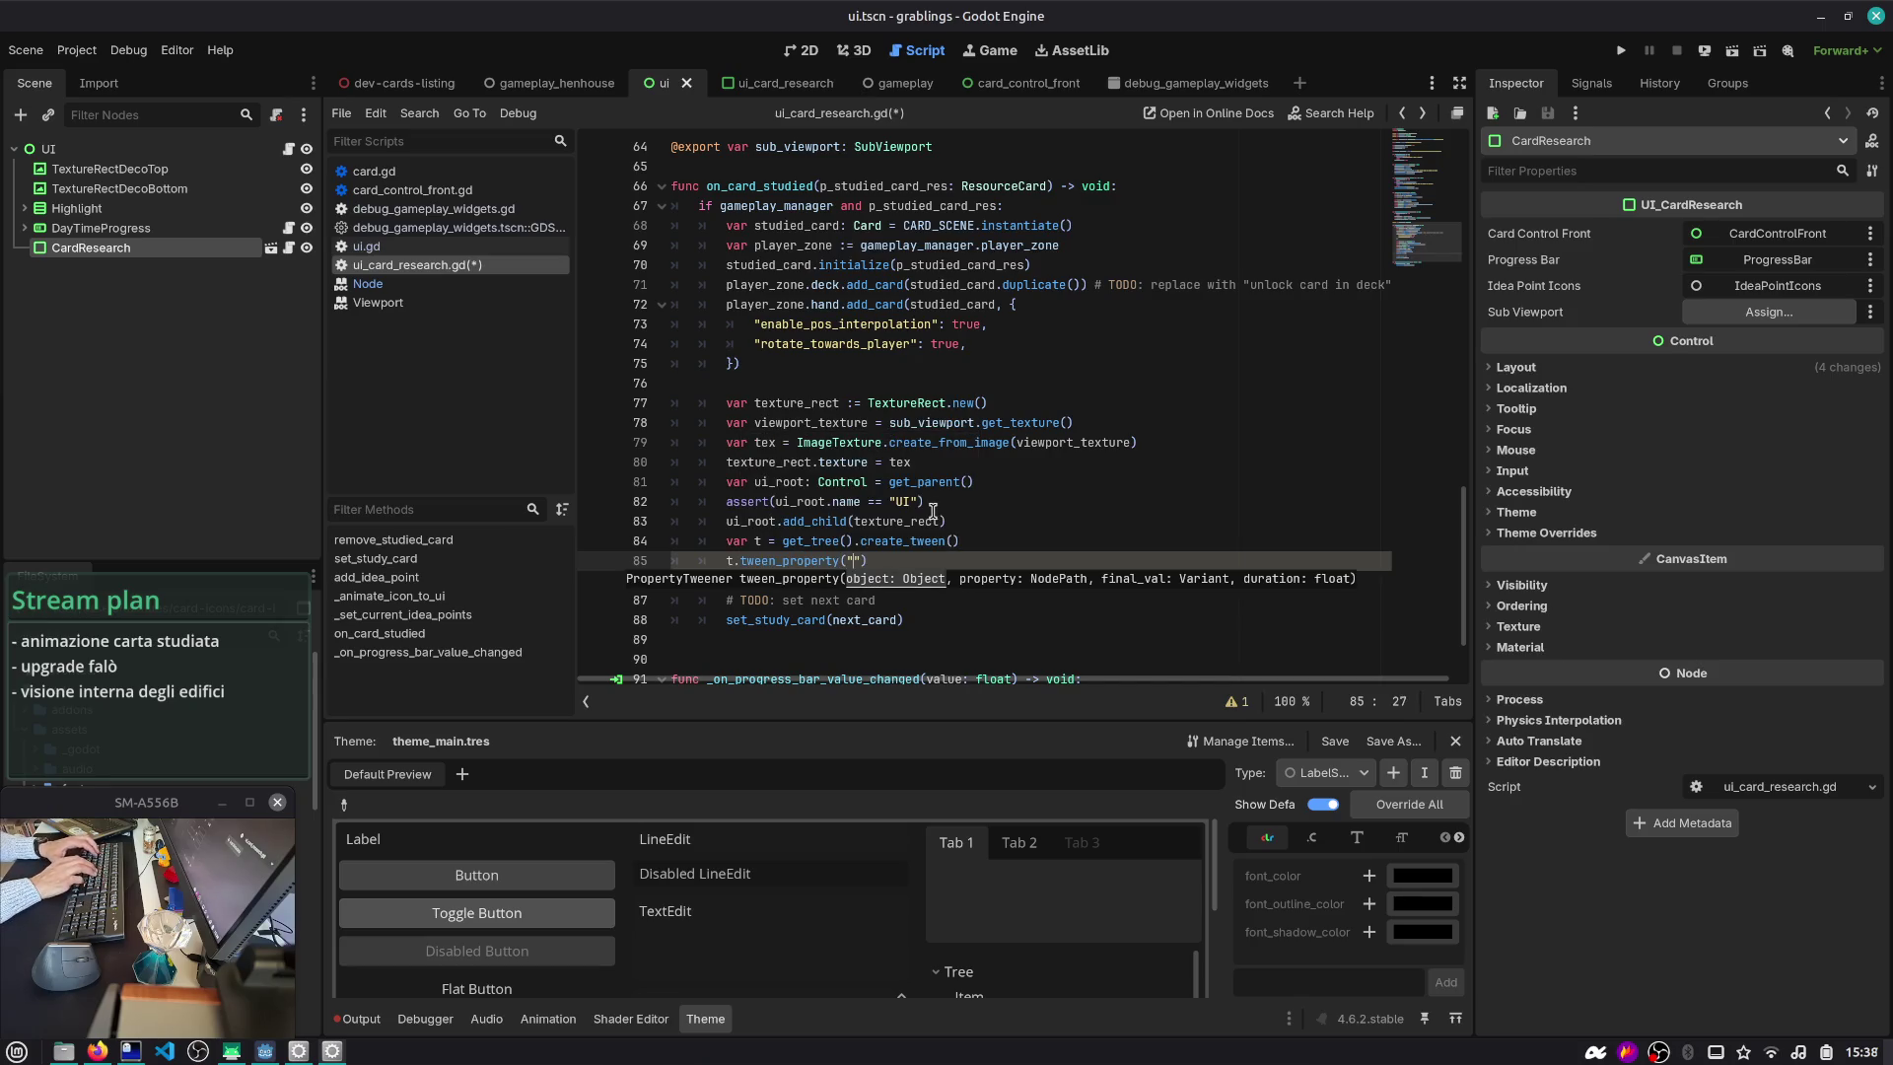
pyautogui.press('BackSpace')
pyautogui.press('BackSpace')
pyautogui.press('BackSpace')
pyautogui.write('texture_rect,')
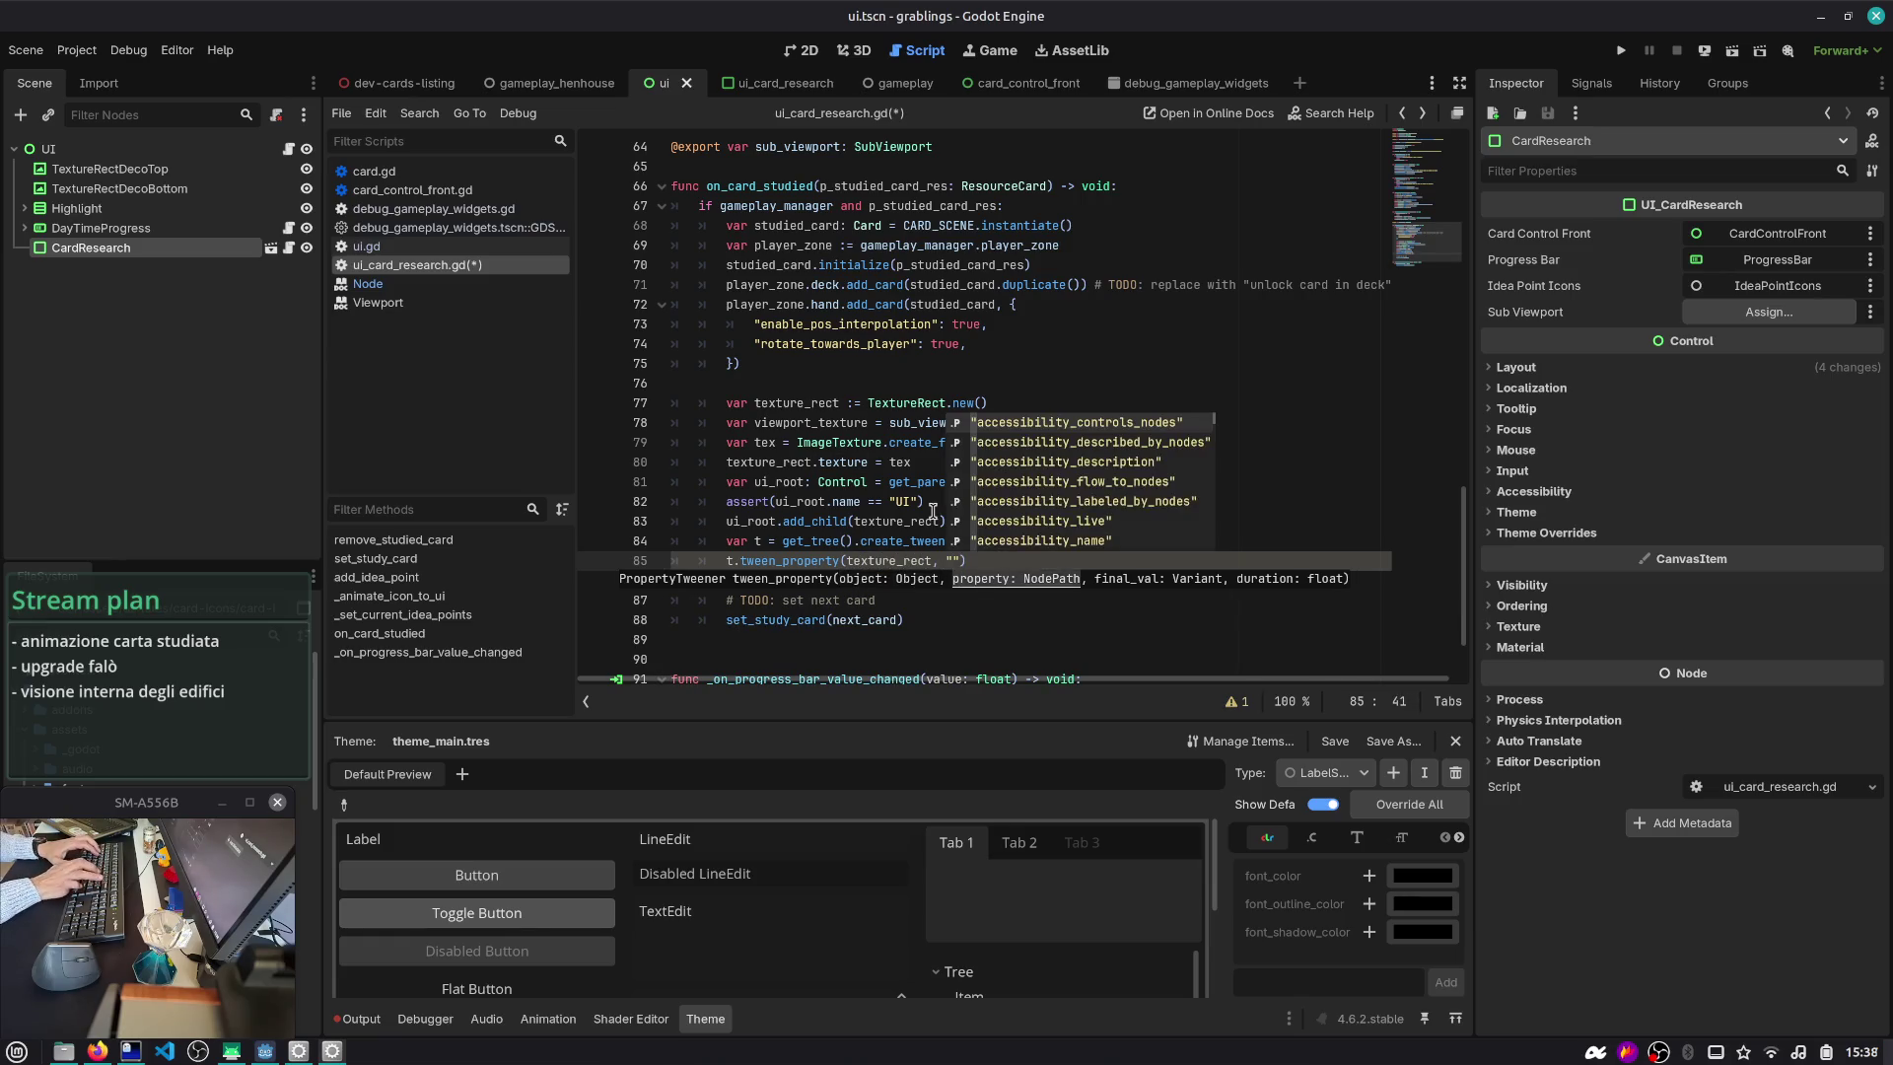
pyautogui.write('global_')
pyautogui.press('Return')
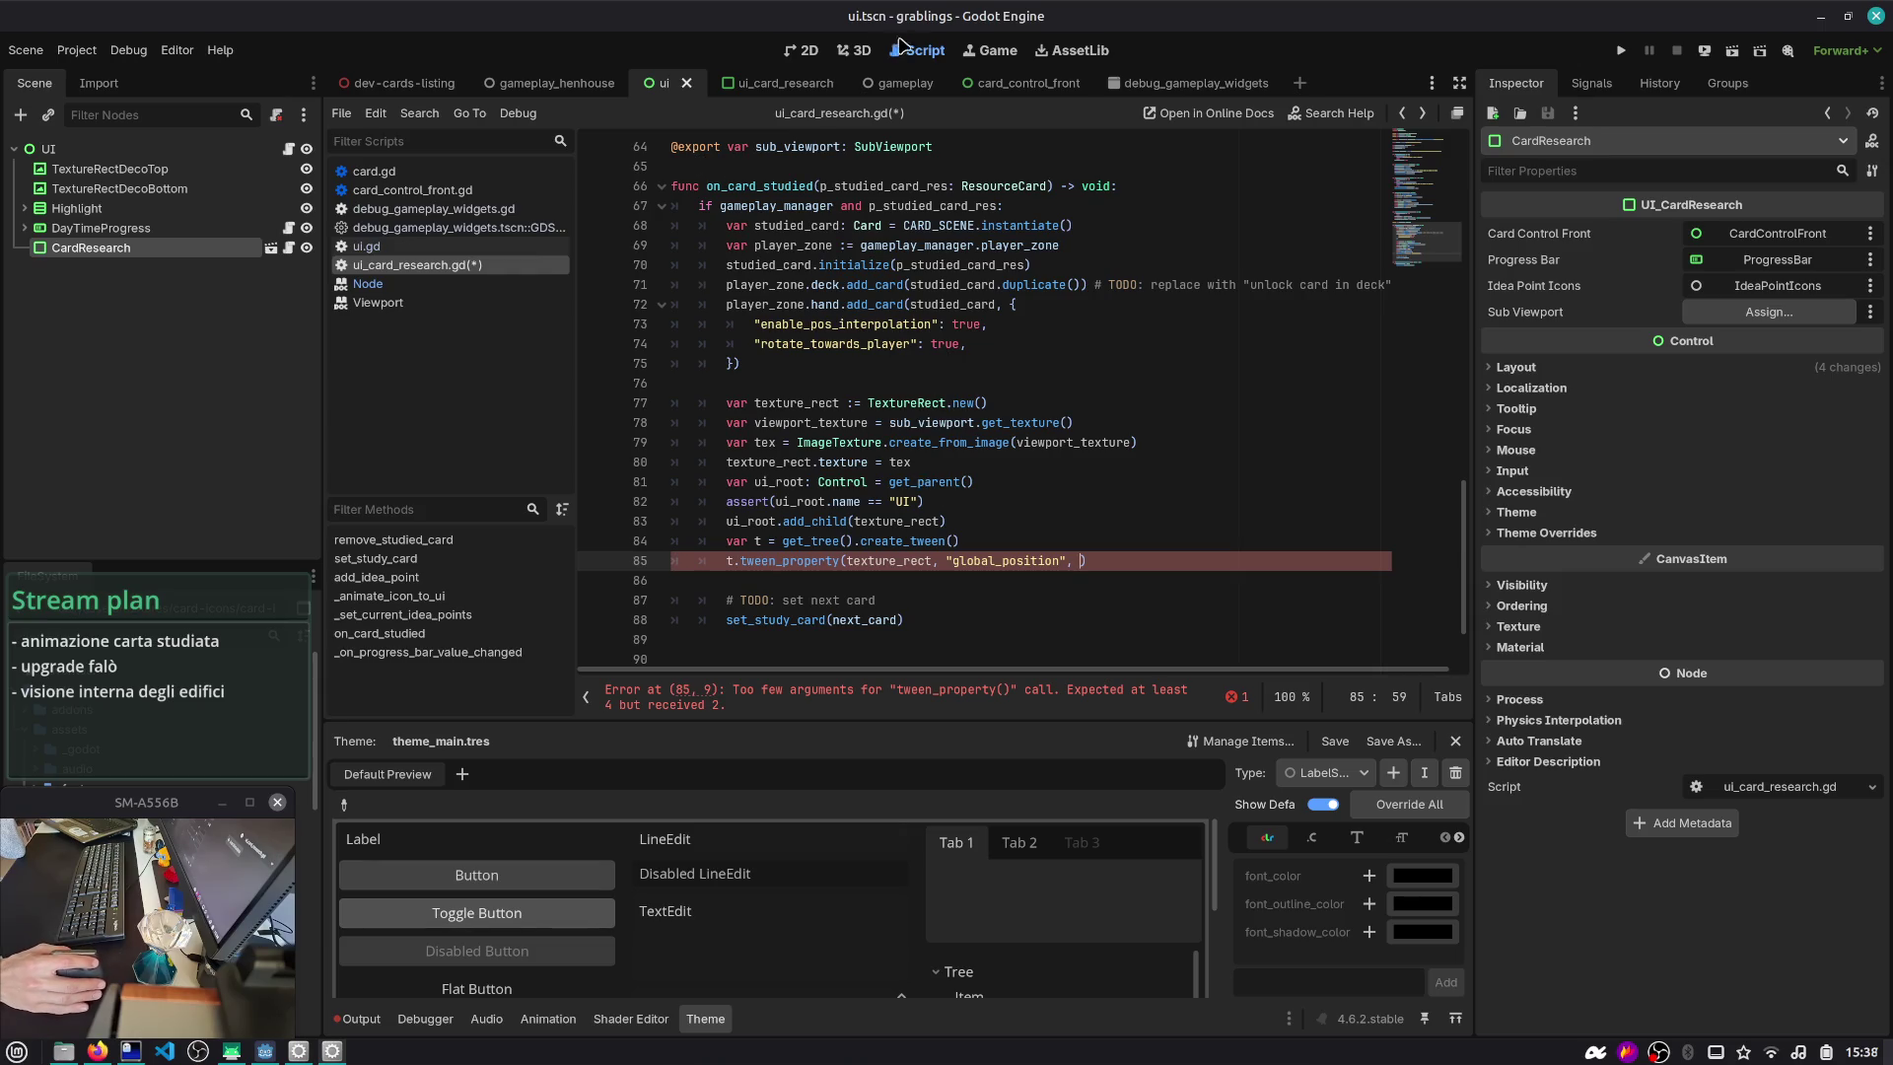
pyautogui.click(803, 50)
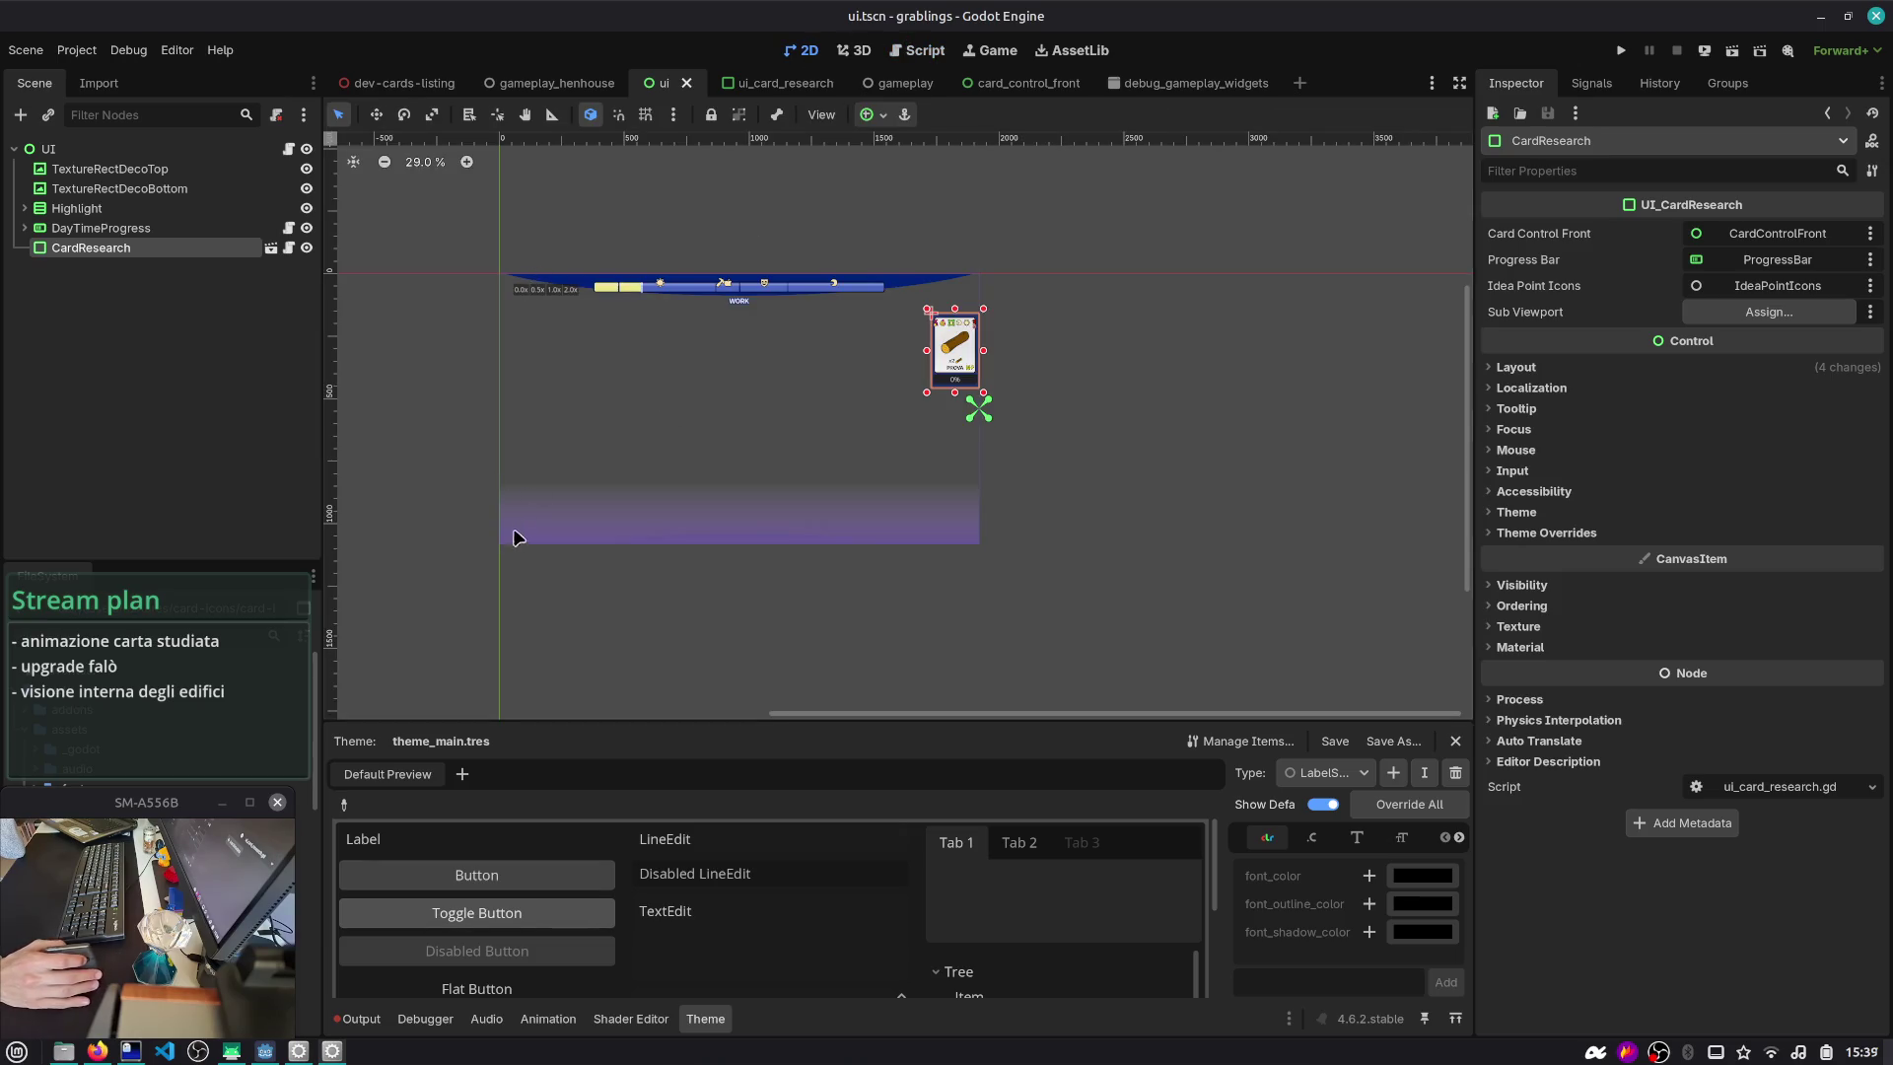
# - On the UI node, add a horizontal guide at 964 px and a vertical guide, then save the scene
pyautogui.click(179, 156)
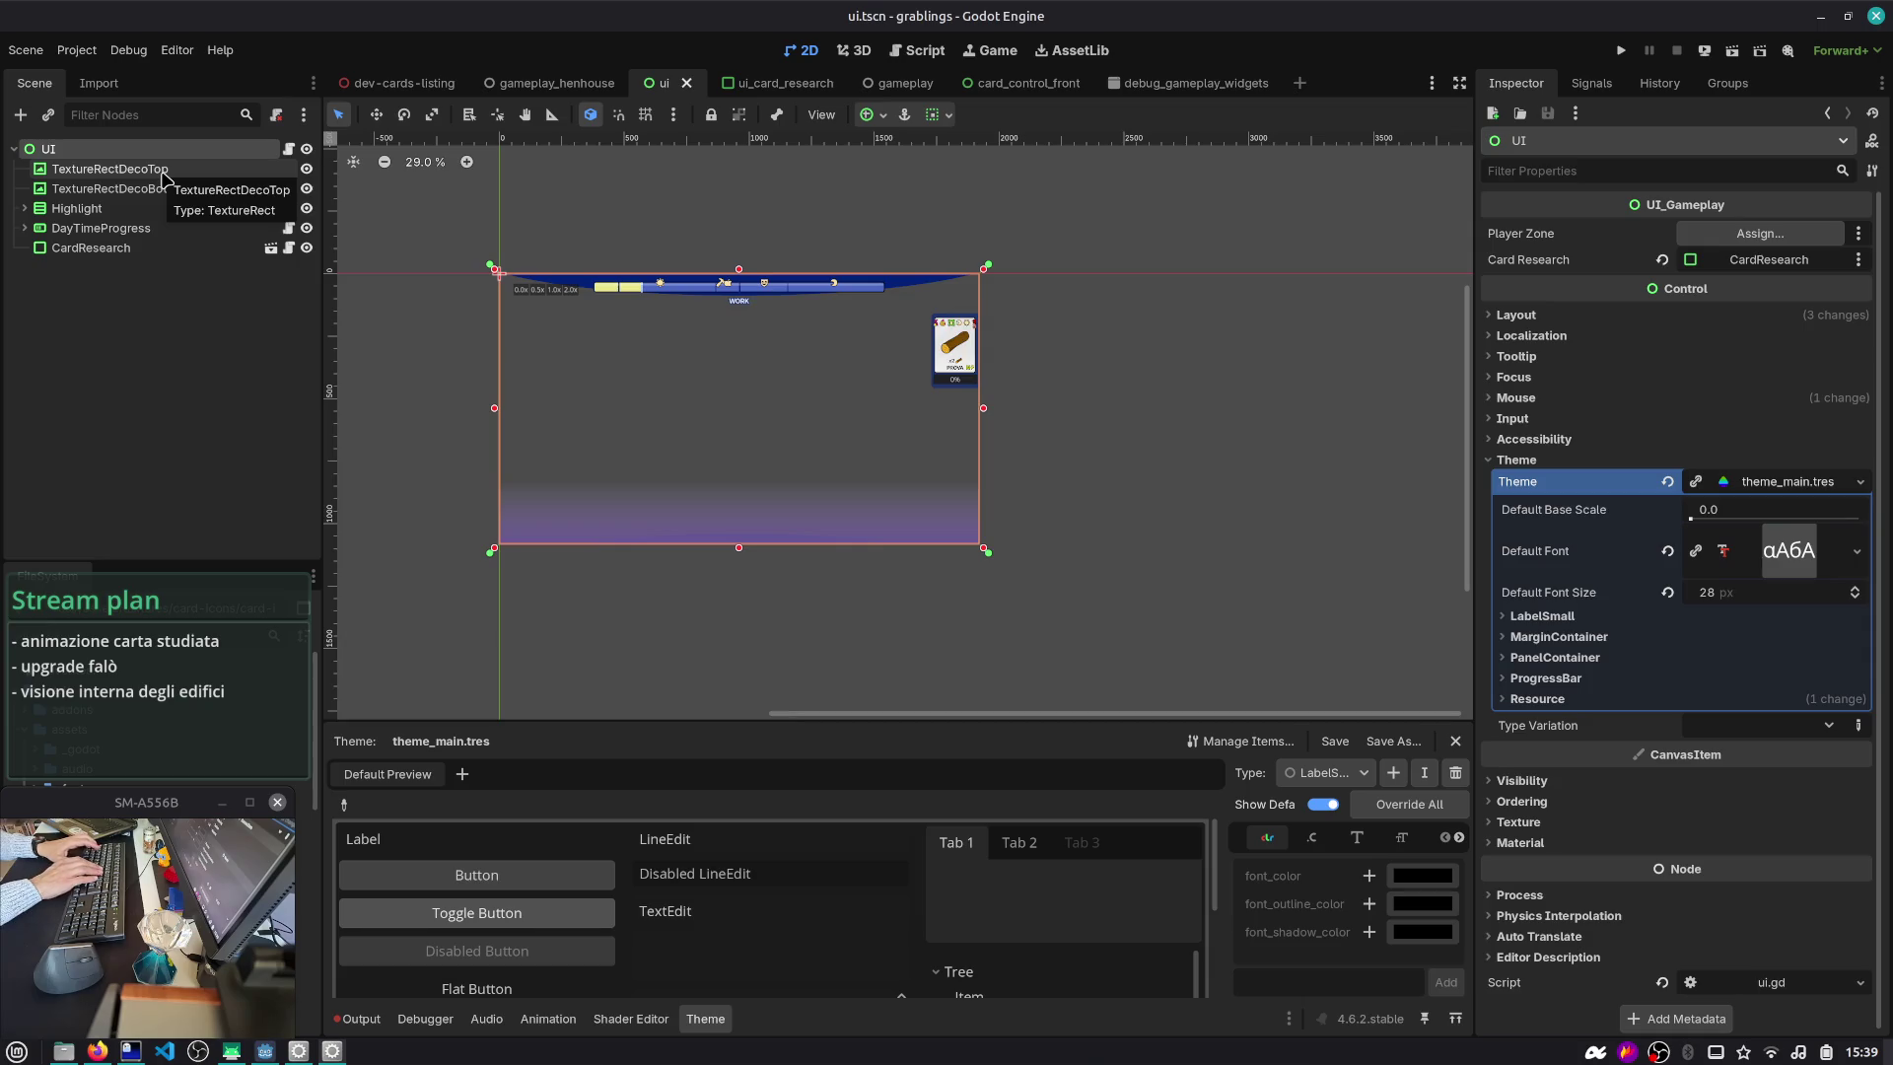
pyautogui.moveTo(503, 141)
pyautogui.mouseDown()
pyautogui.moveTo(463, 148)
pyautogui.moveTo(457, 514)
pyautogui.mouseUp()
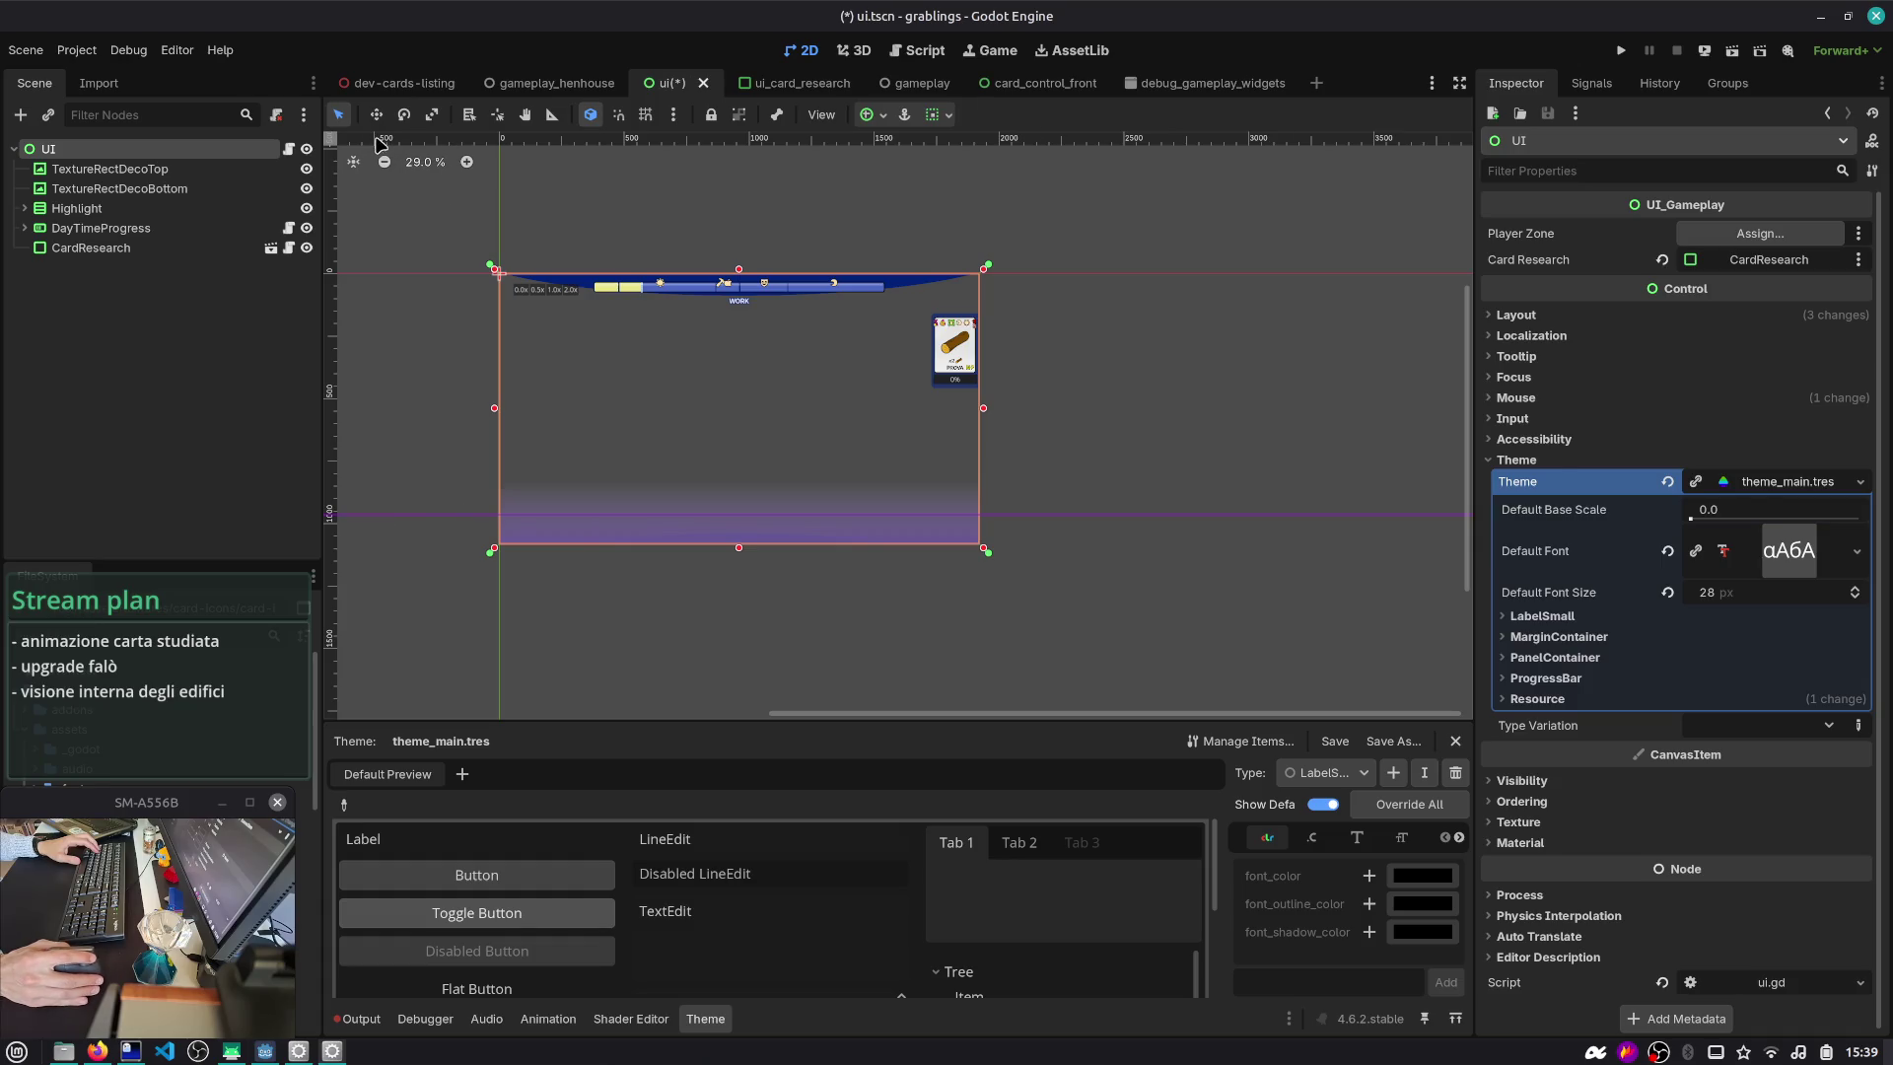
pyautogui.moveTo(337, 495); pyautogui.dragTo(524, 487)
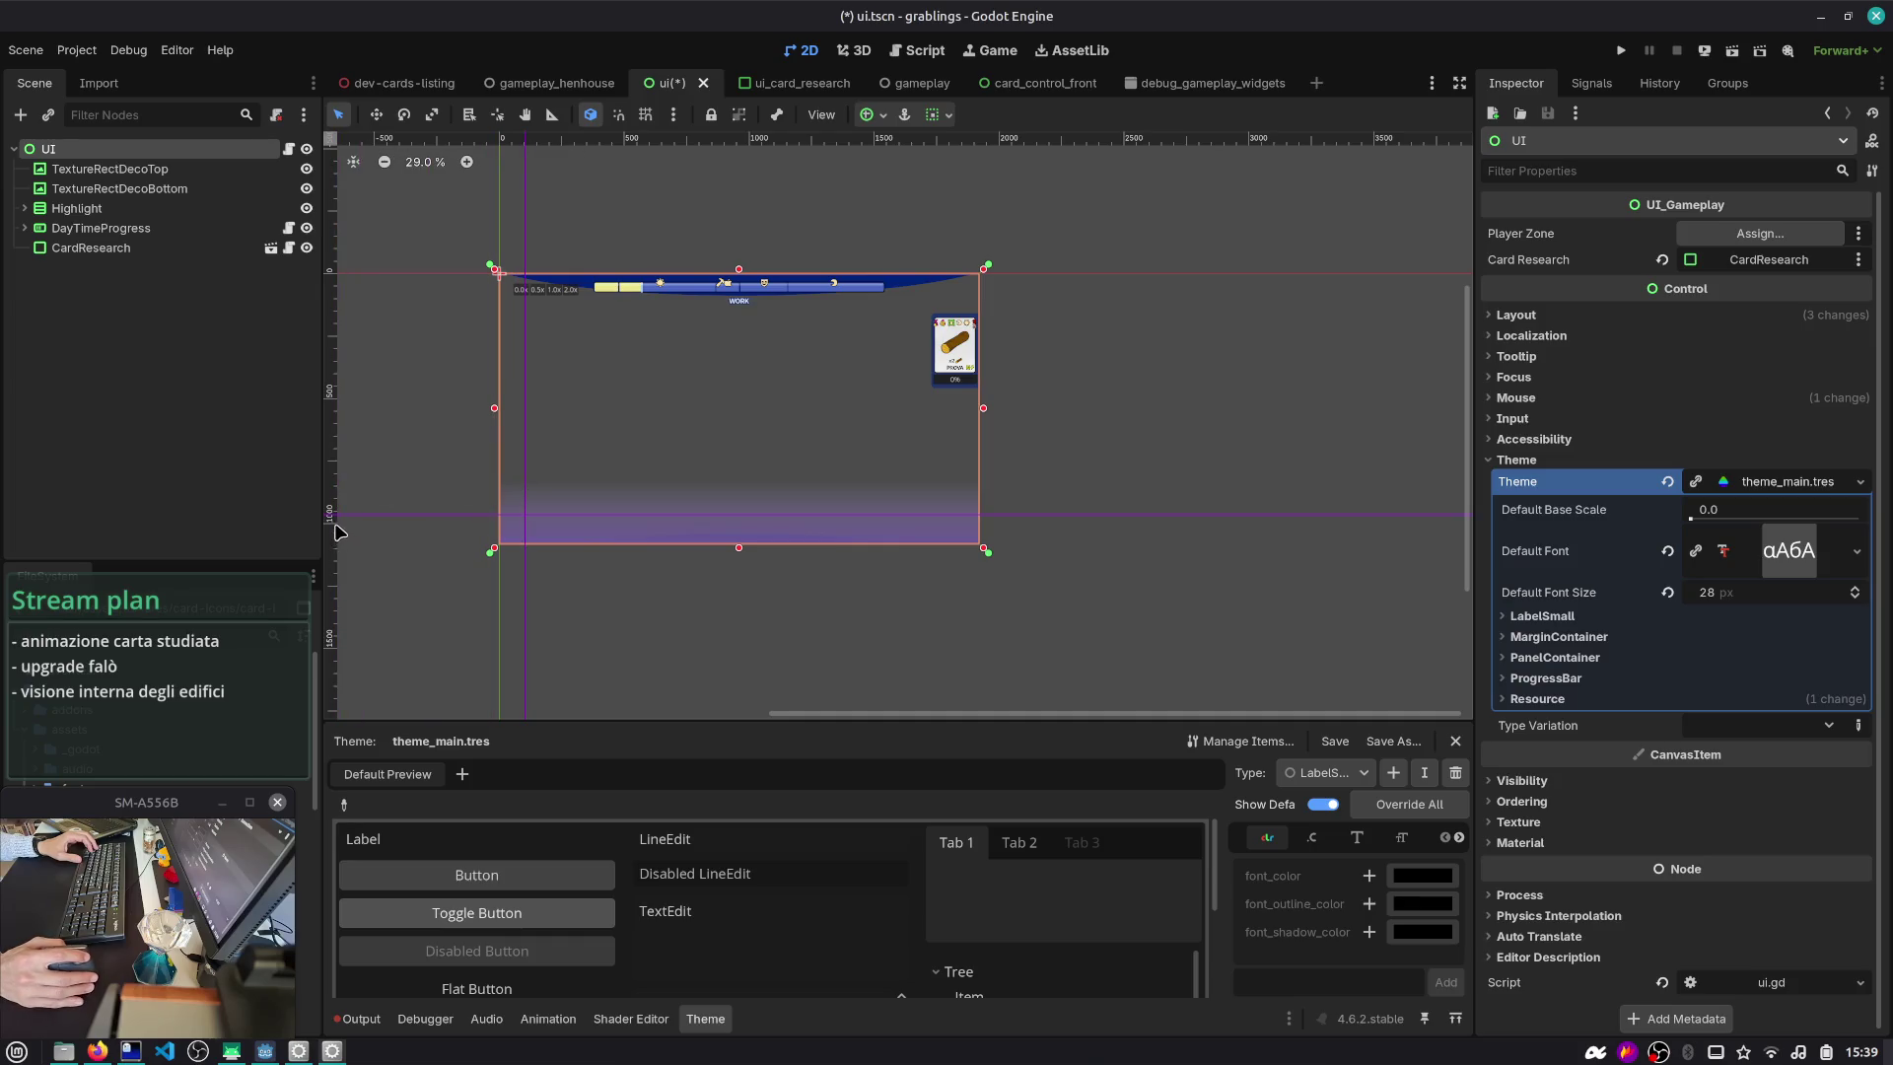
pyautogui.hotkey('ctrl', 's')
pyautogui.click(917, 50)
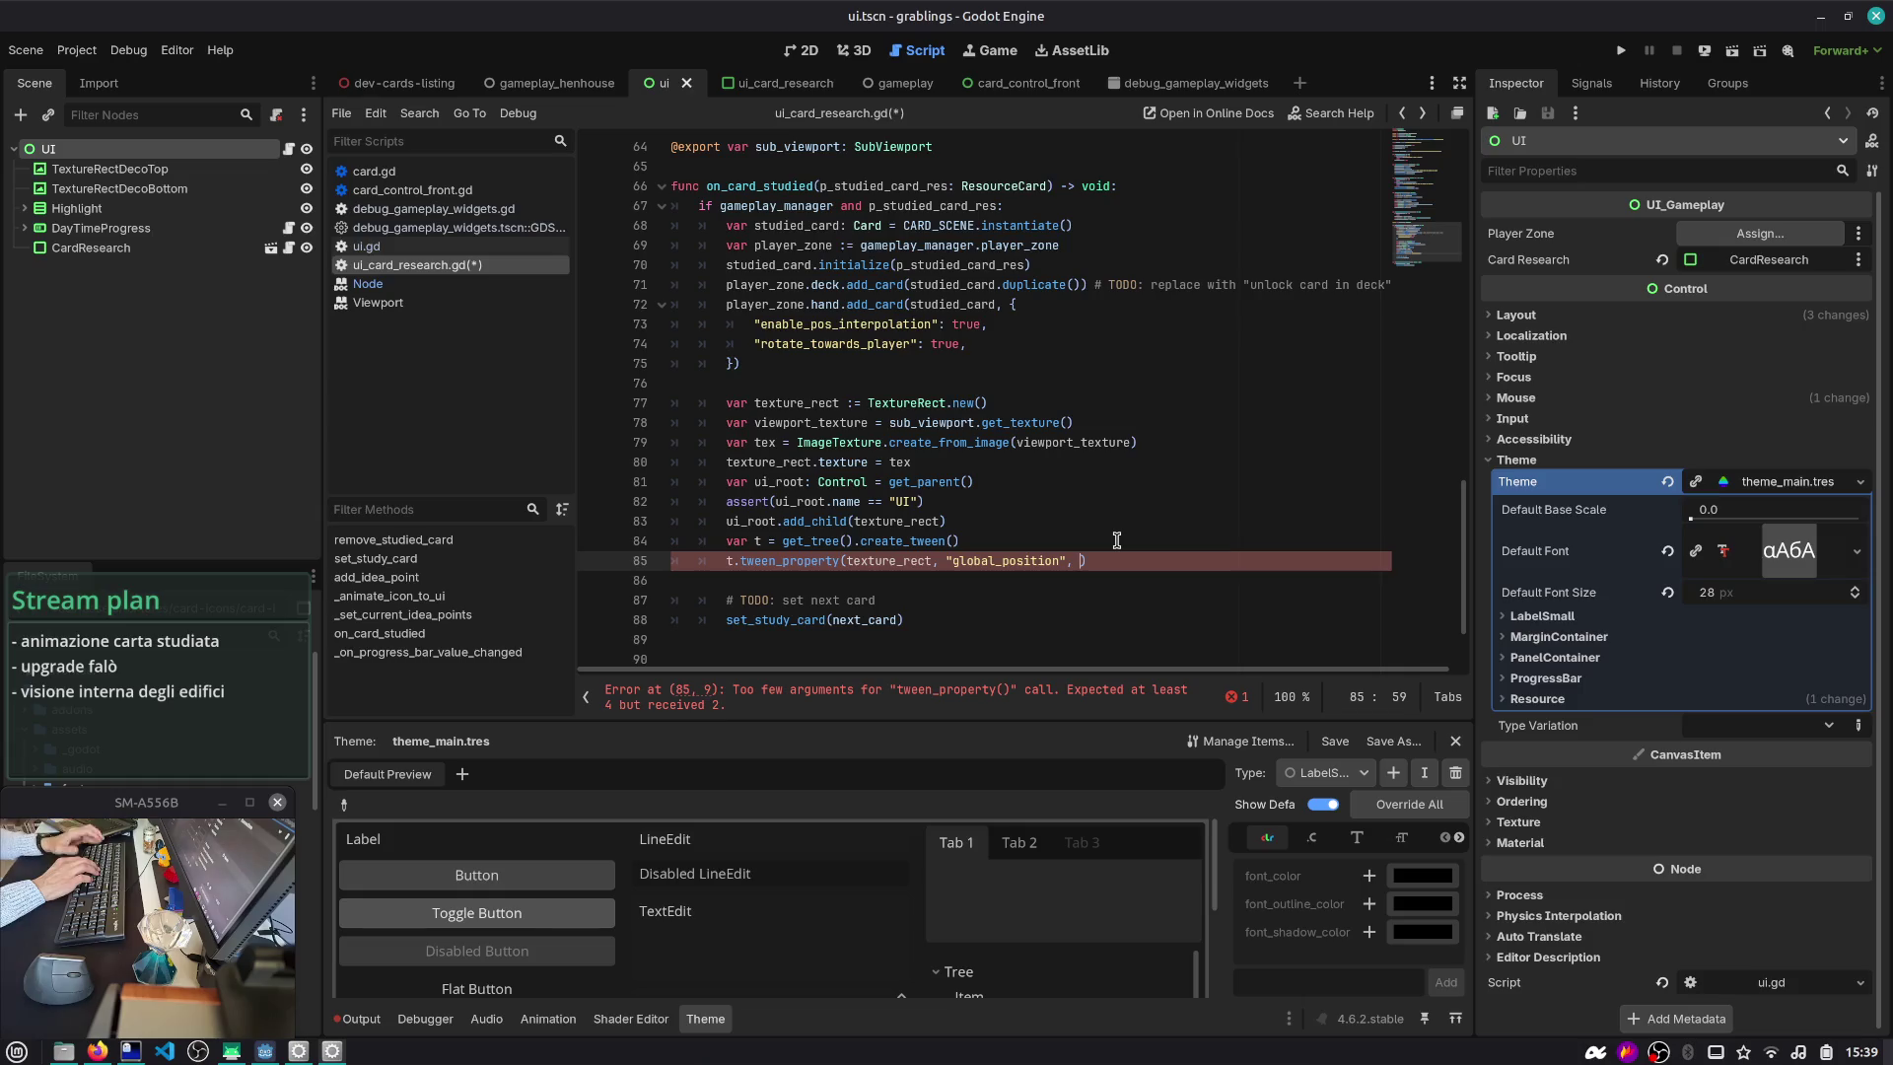
# - Finish tween_property with Vector2(200, 1000) and a 1.0 duration, with a blank line above the tween
pyautogui.write('ector2(200, 1000')
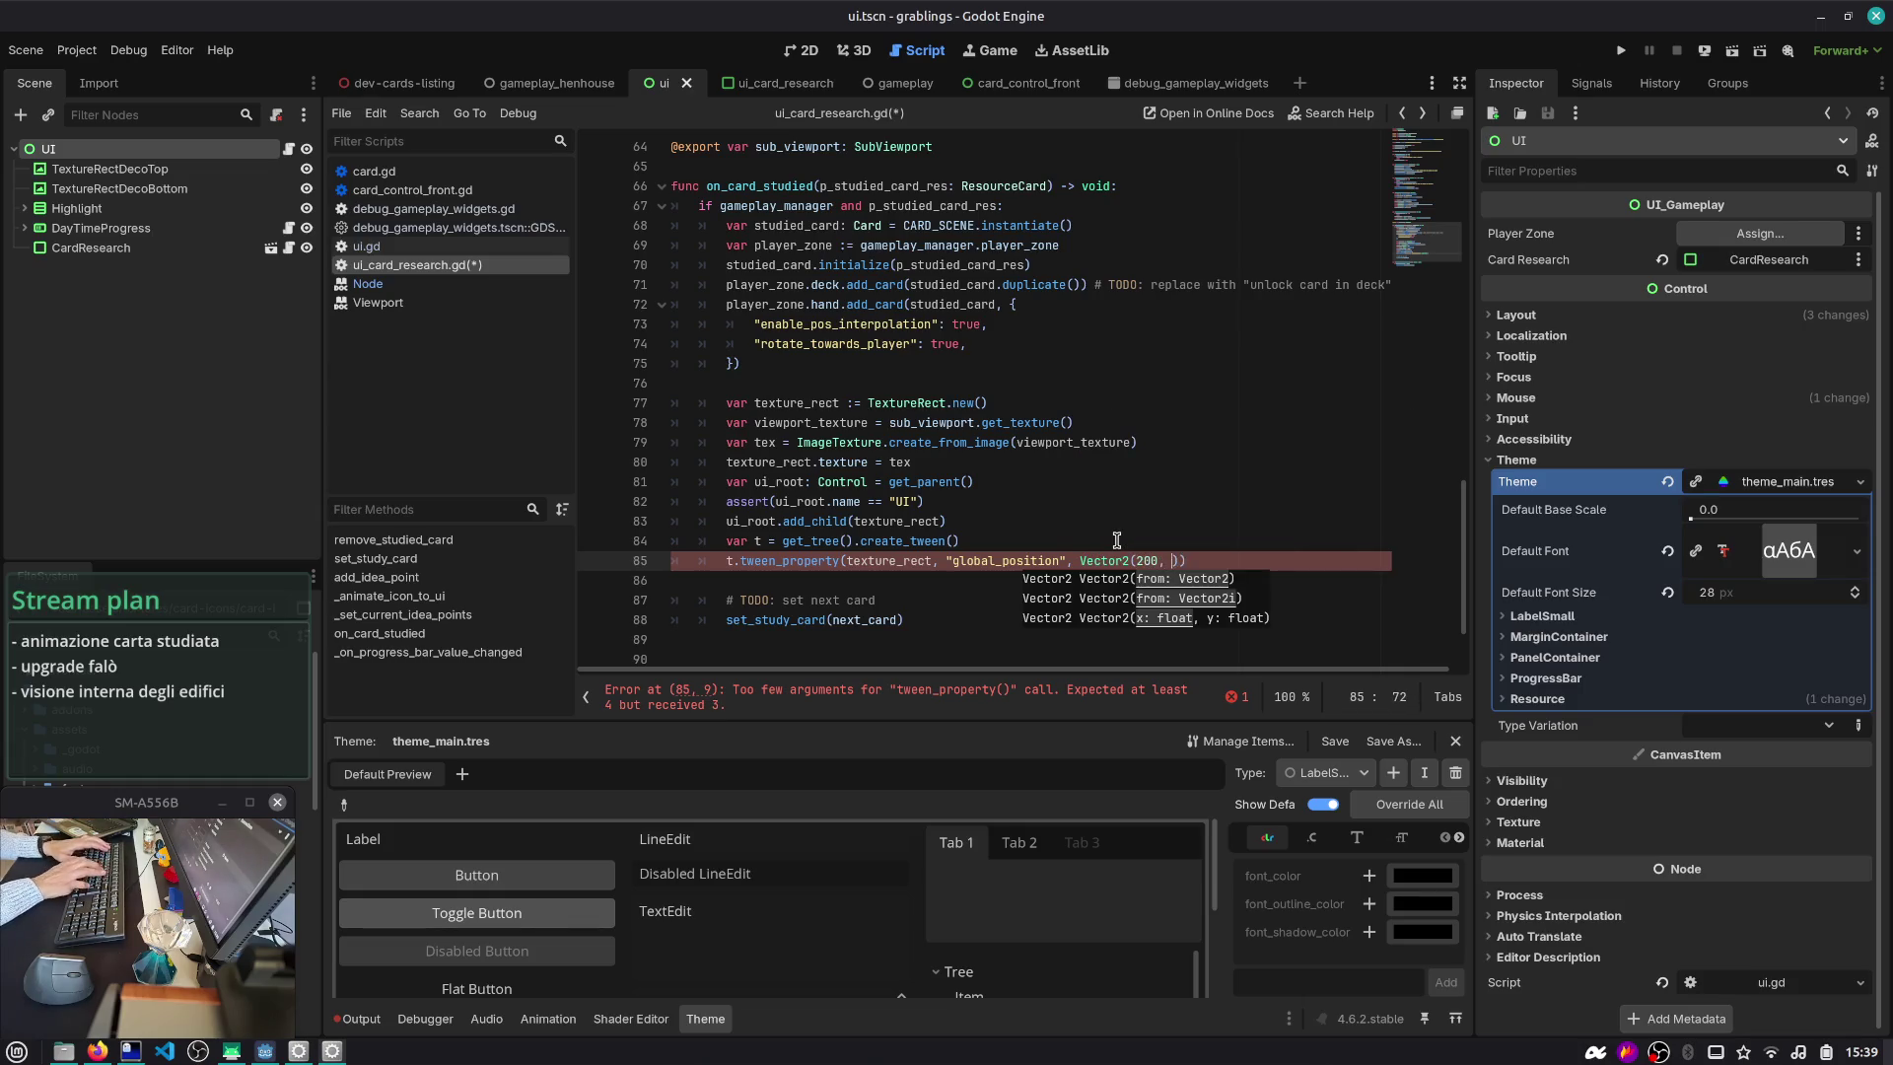
pyautogui.write('), ')
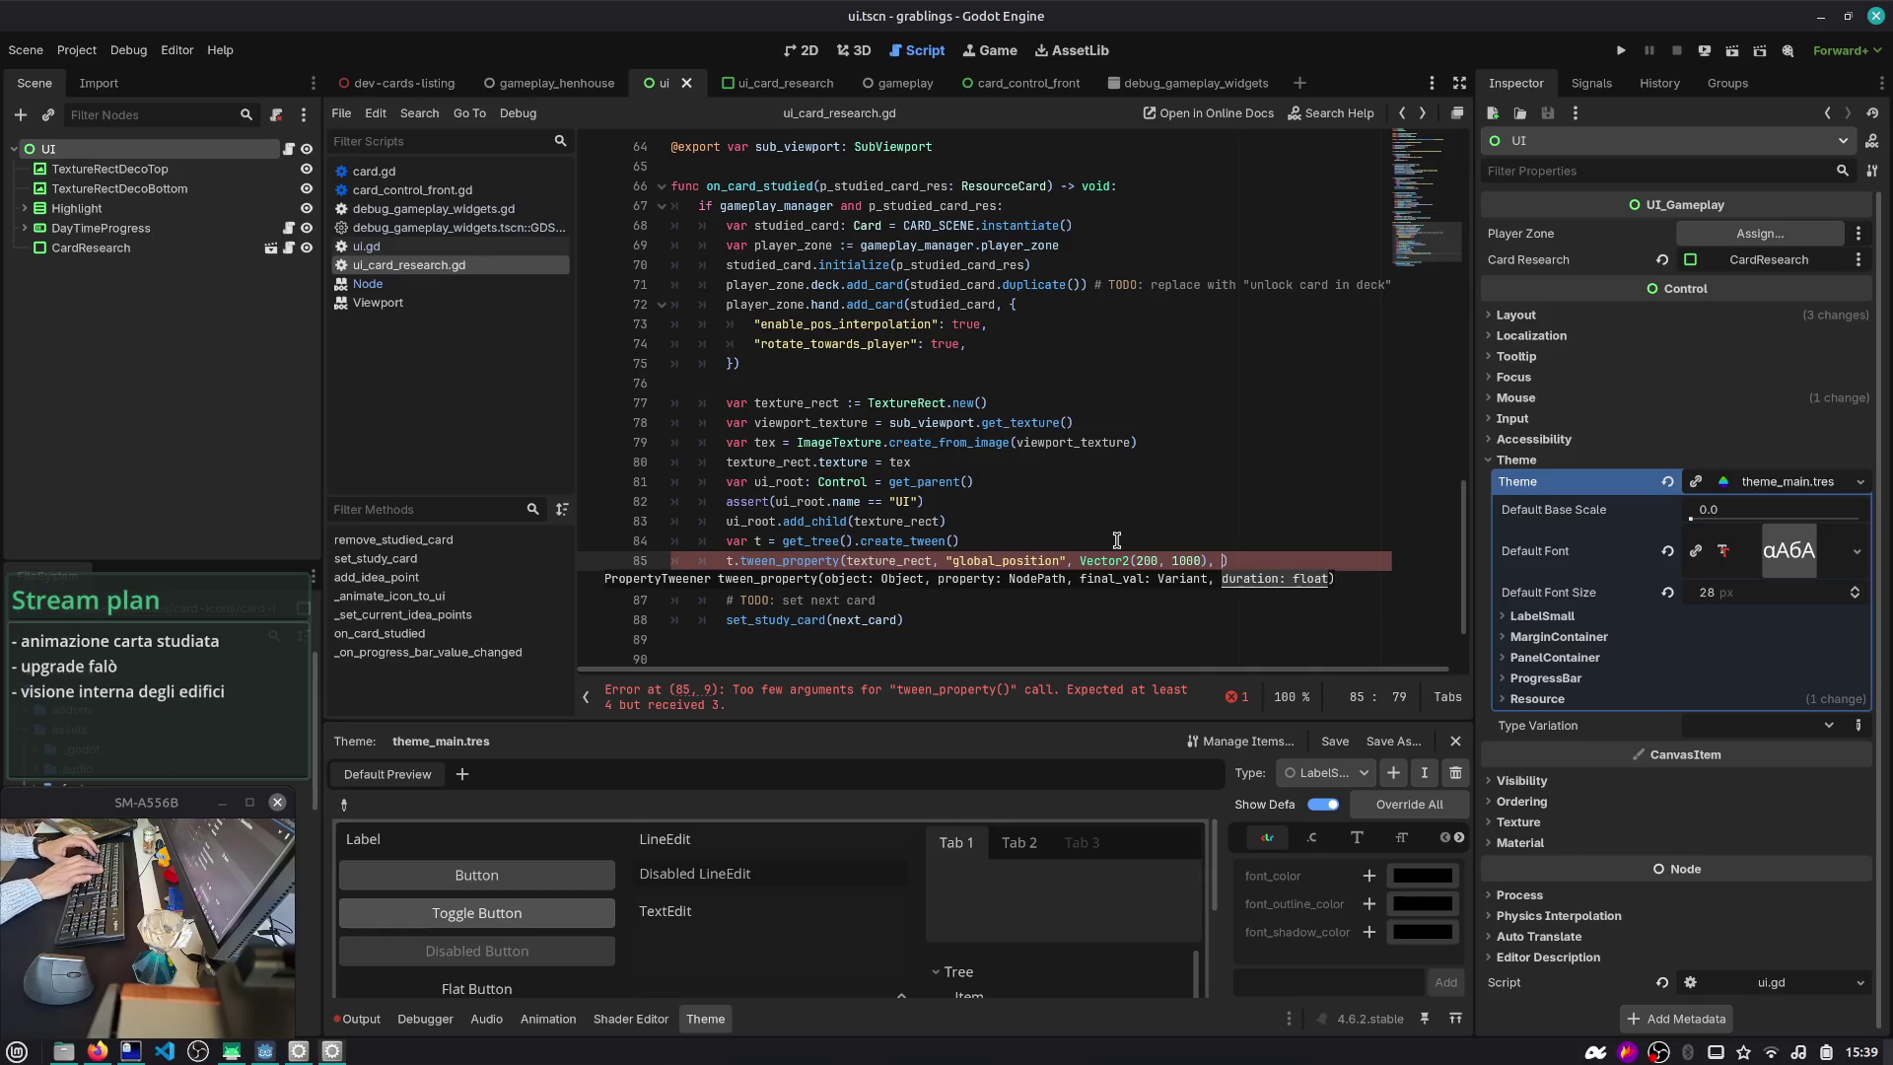
pyautogui.write('0.2)')
pyautogui.hotkey('ctrl', 's')
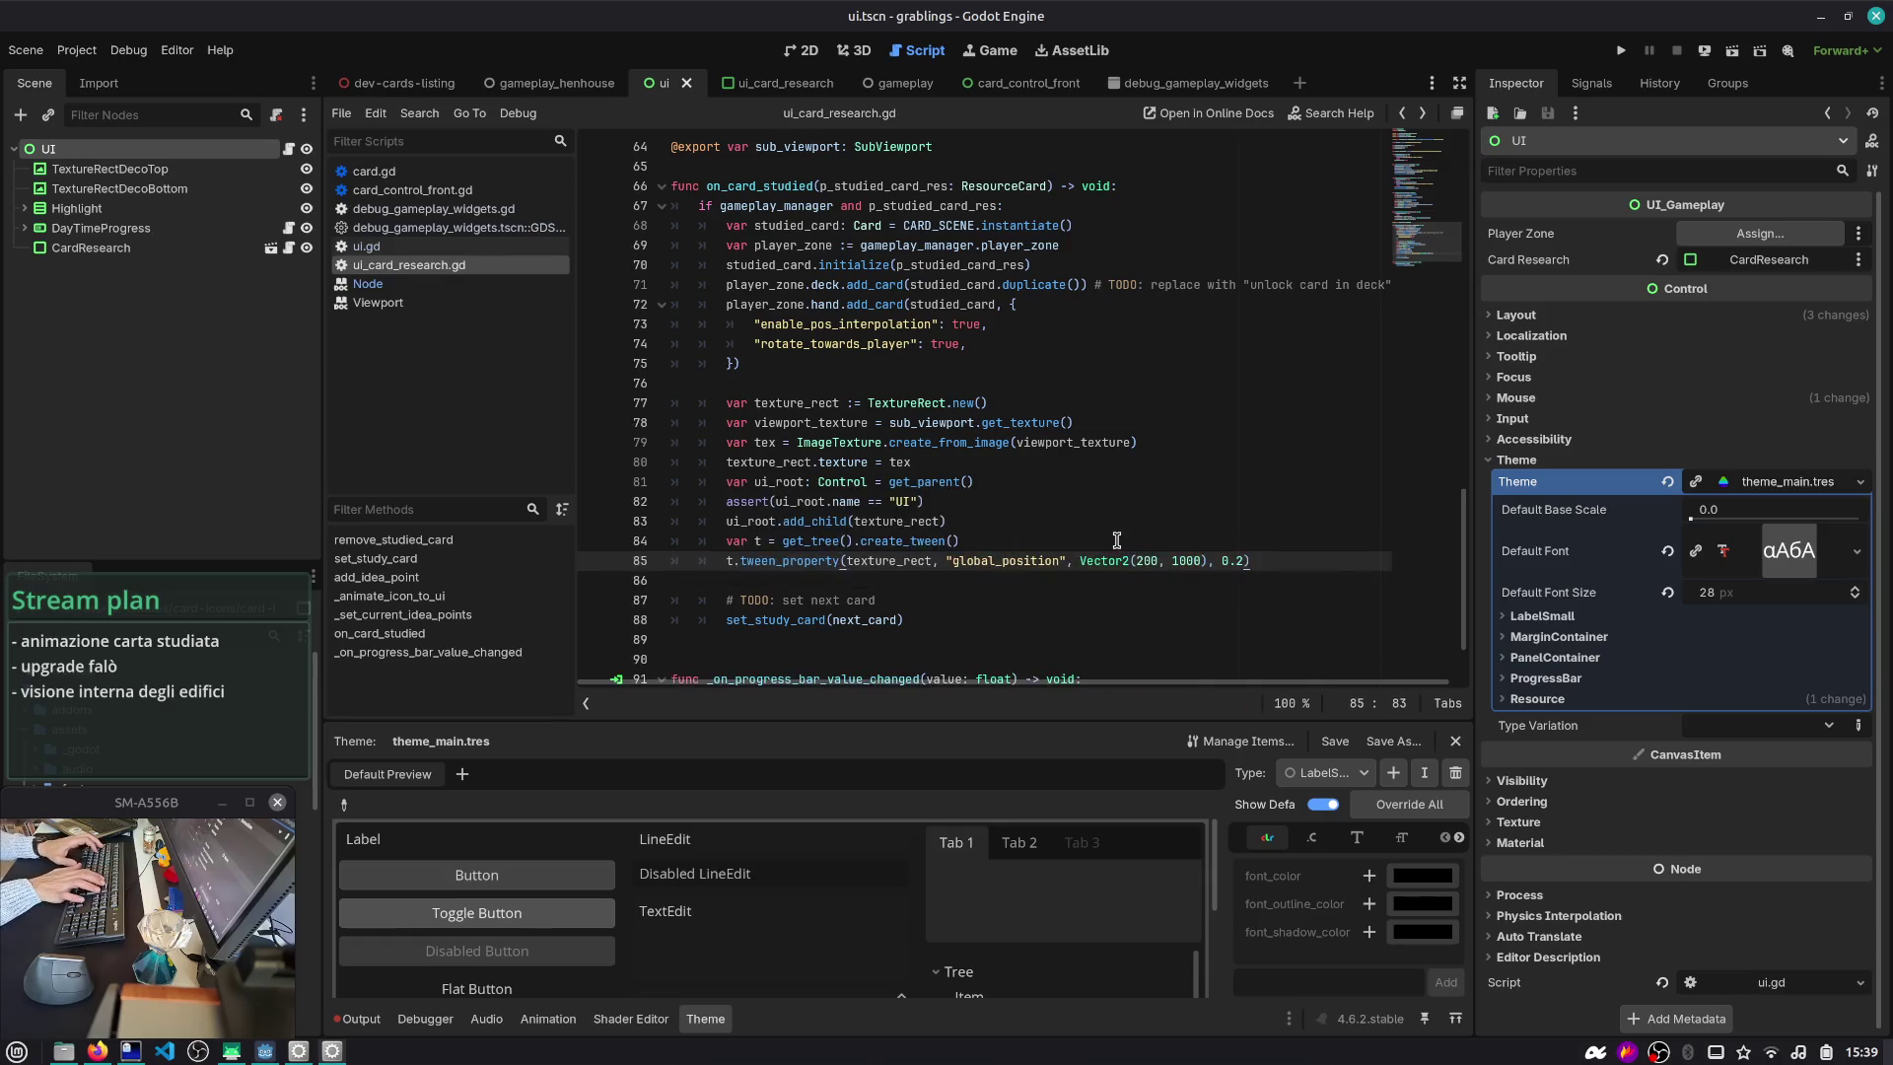
pyautogui.press('Up')
pyautogui.press('Up')
pyautogui.press('Return')
pyautogui.press('Down')
pyautogui.press('Down')
pyautogui.press('BackSpace')
pyautogui.press('BackSpace')
pyautogui.press('BackSpace')
pyautogui.write('1.0')
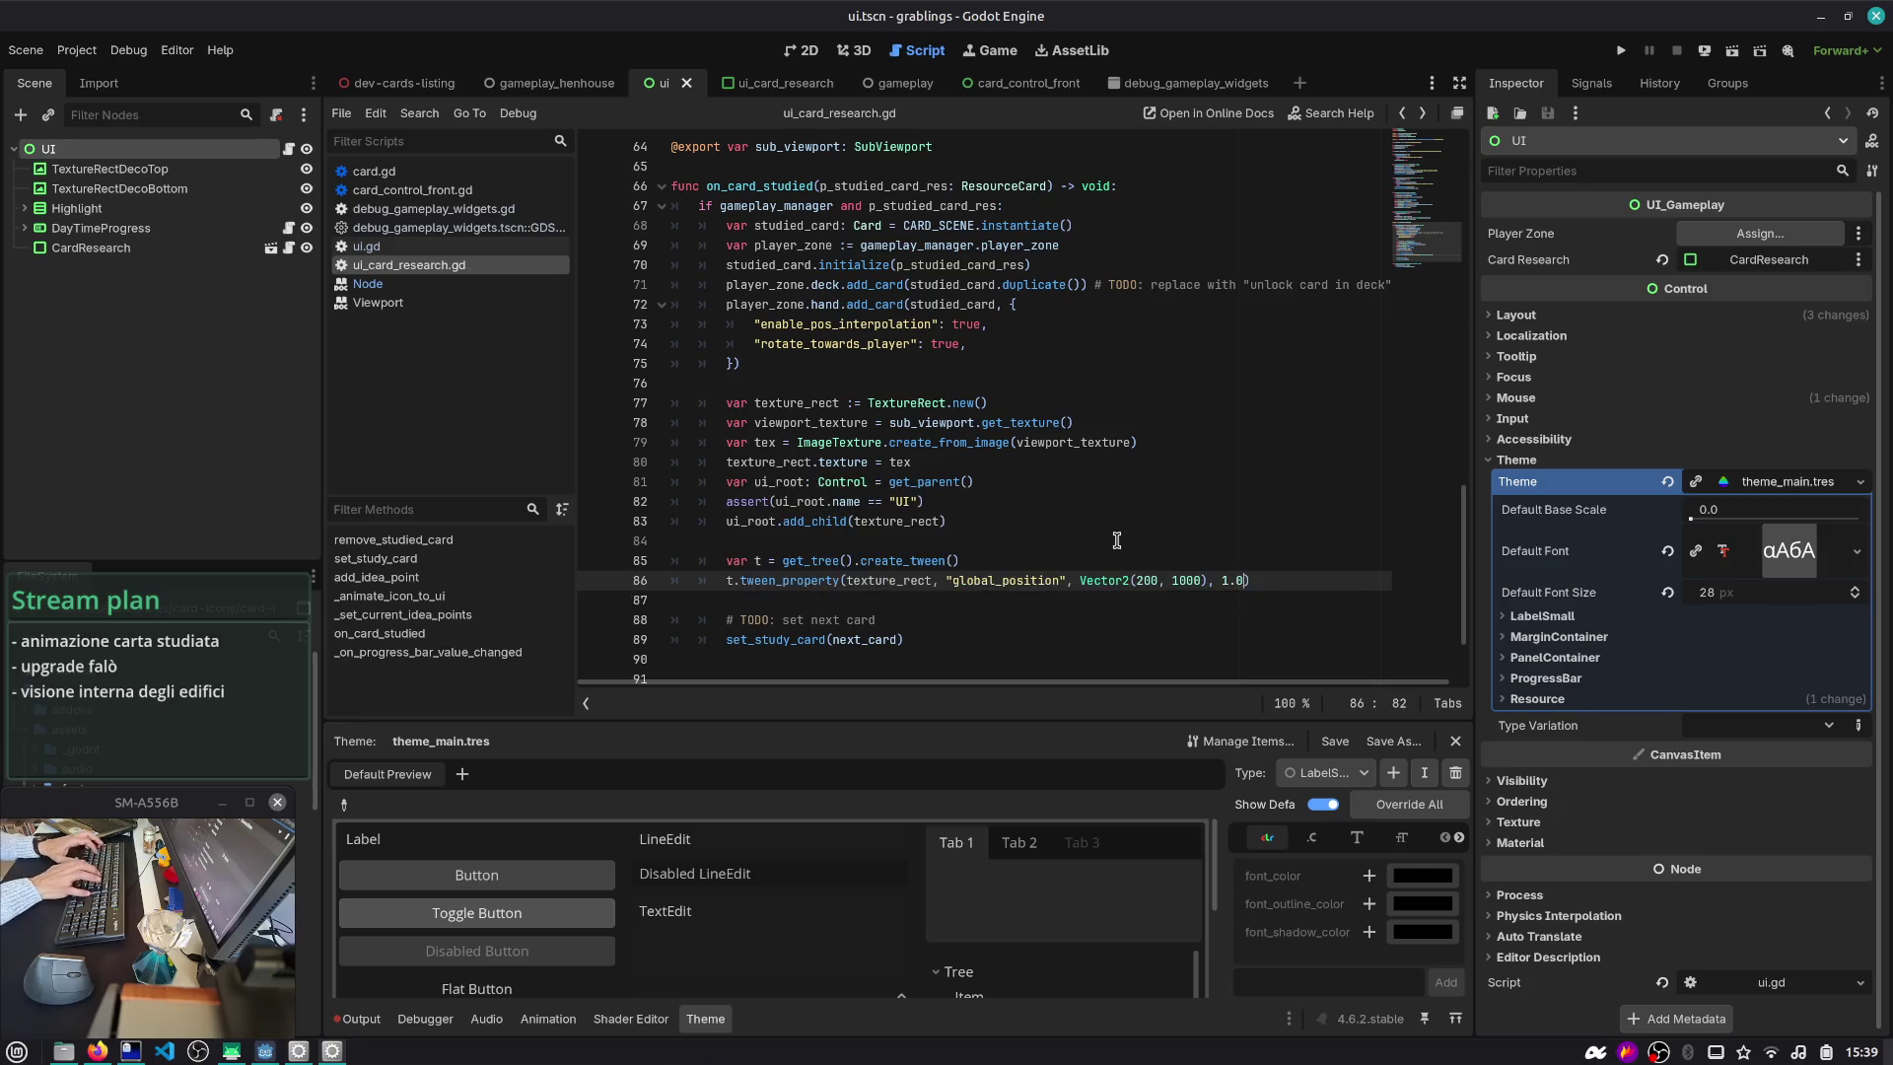
# - Review set_study_card, create_from_image and the 'set next card' TODO in ui_card_research.gd
pyautogui.click(852, 598)
pyautogui.scroll(-2, 852, 598)
pyautogui.doubleClick(807, 545)
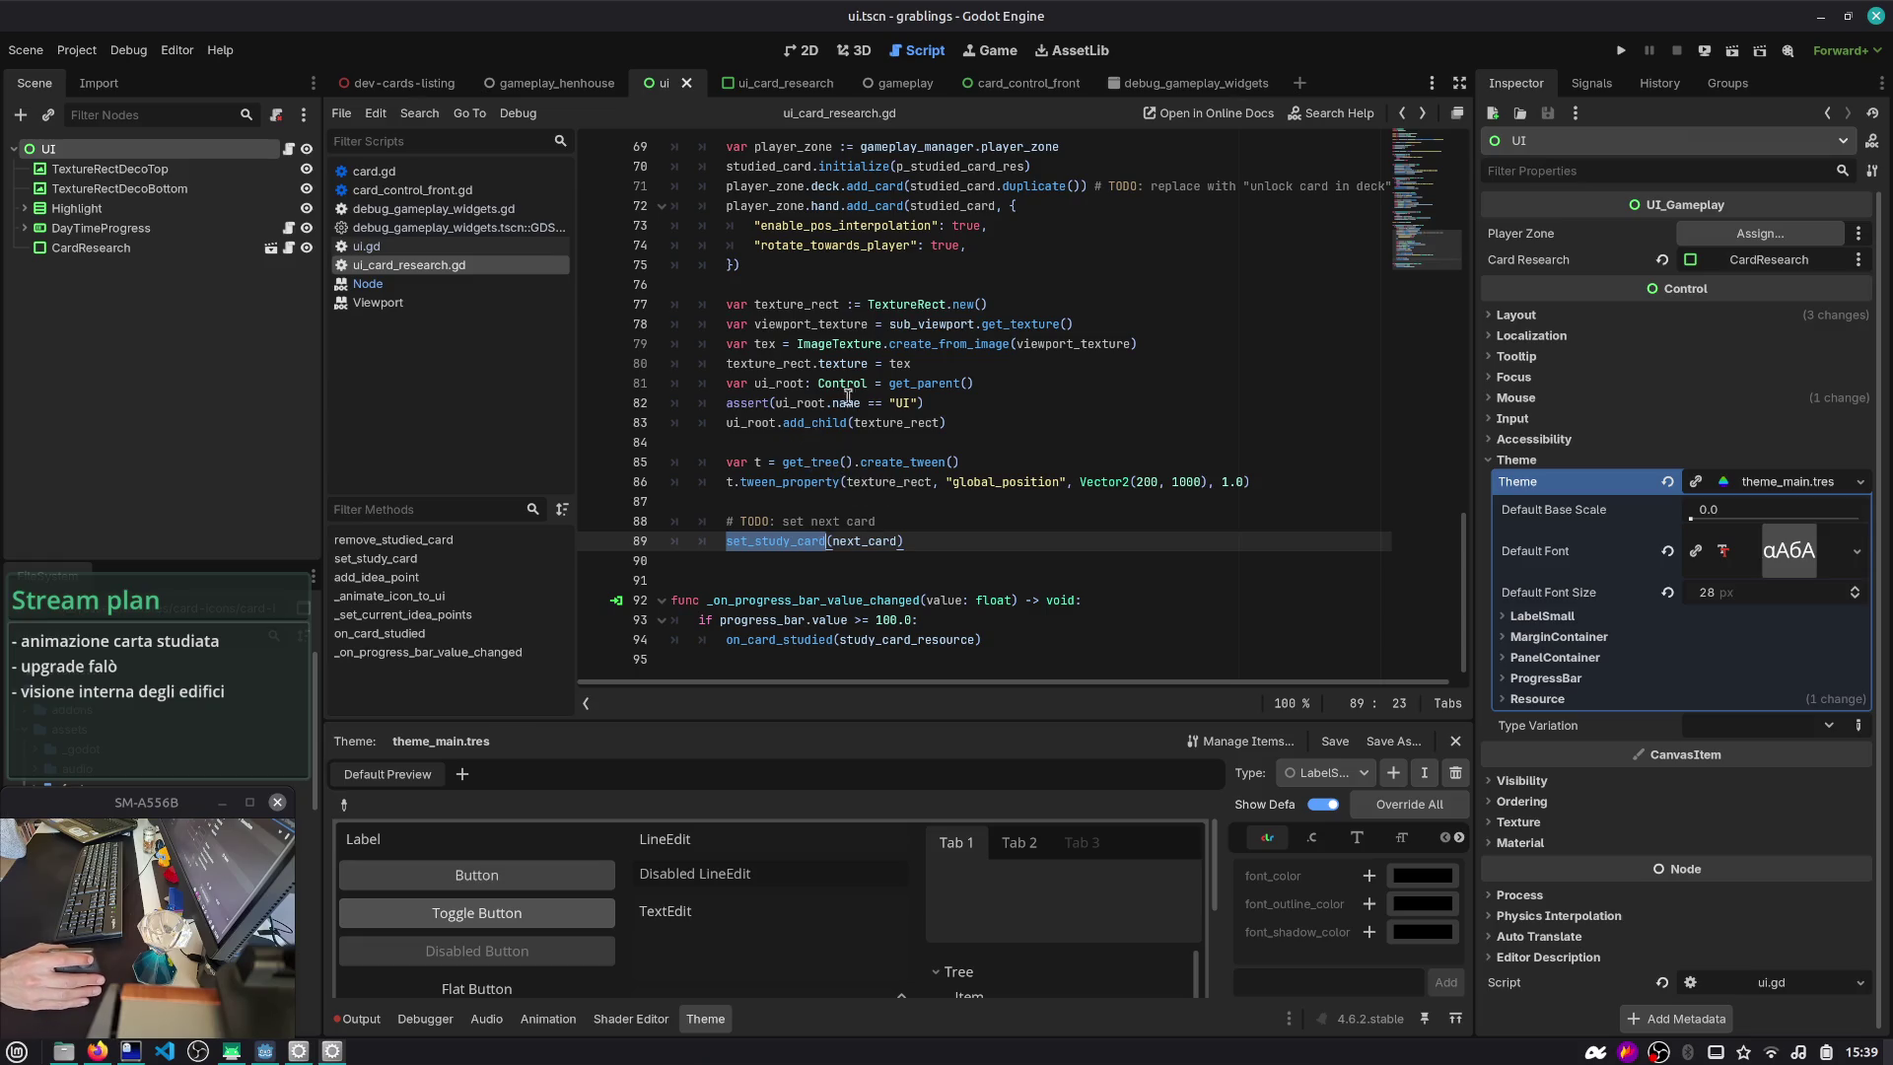
pyautogui.doubleClick(959, 341)
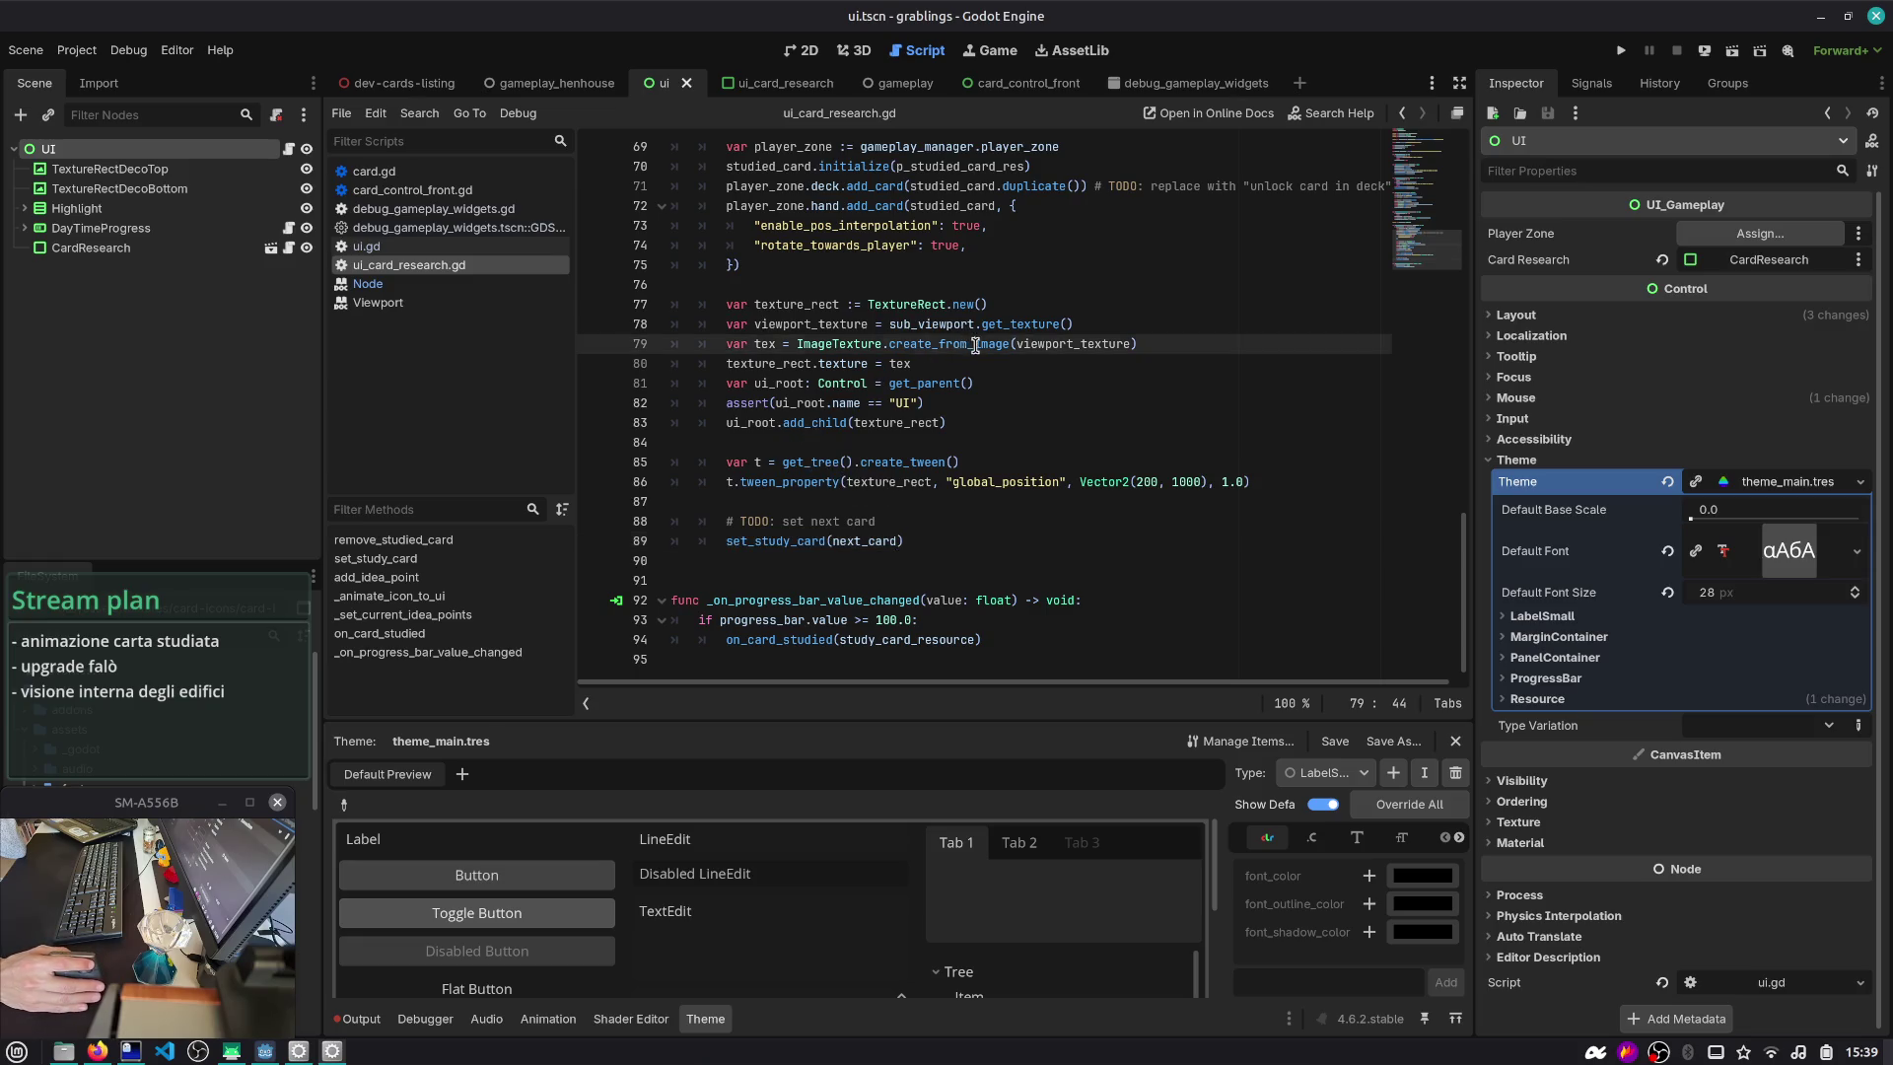
pyautogui.doubleClick(807, 542)
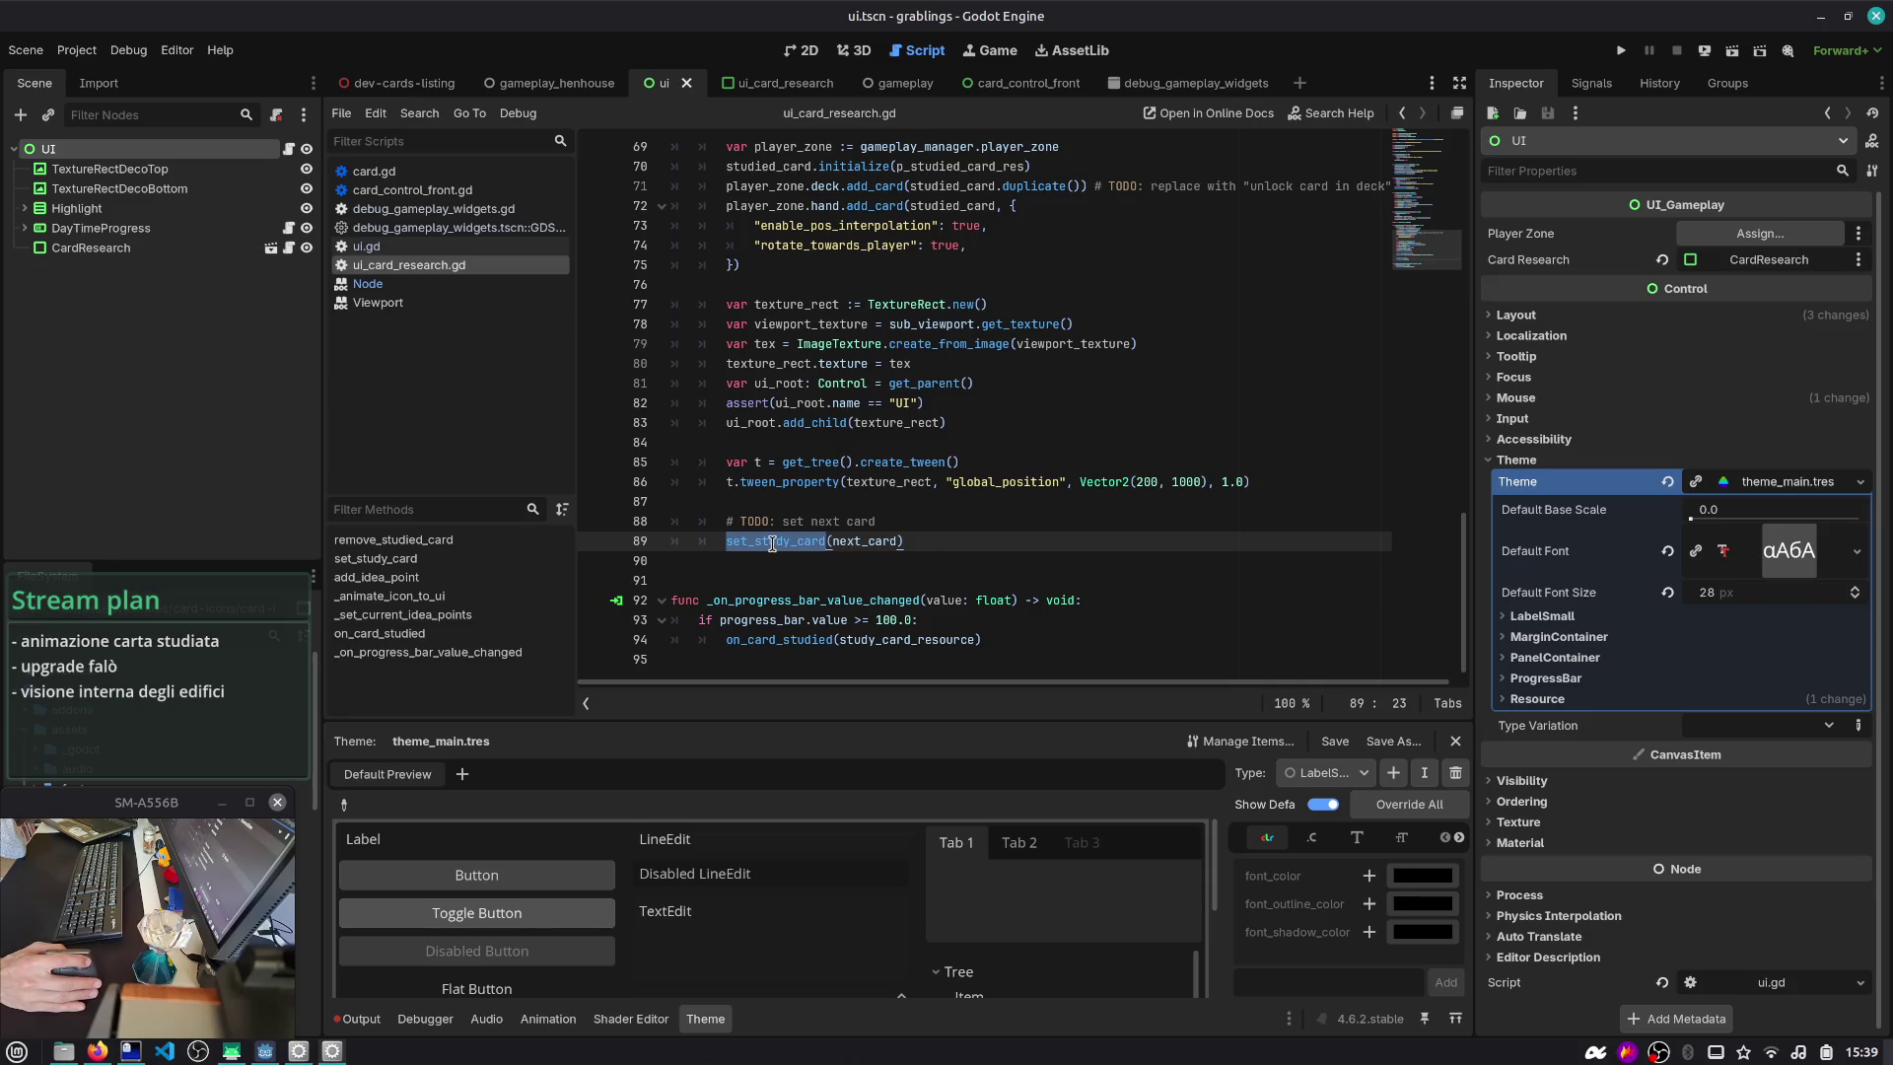
pyautogui.scroll(15, 773, 547)
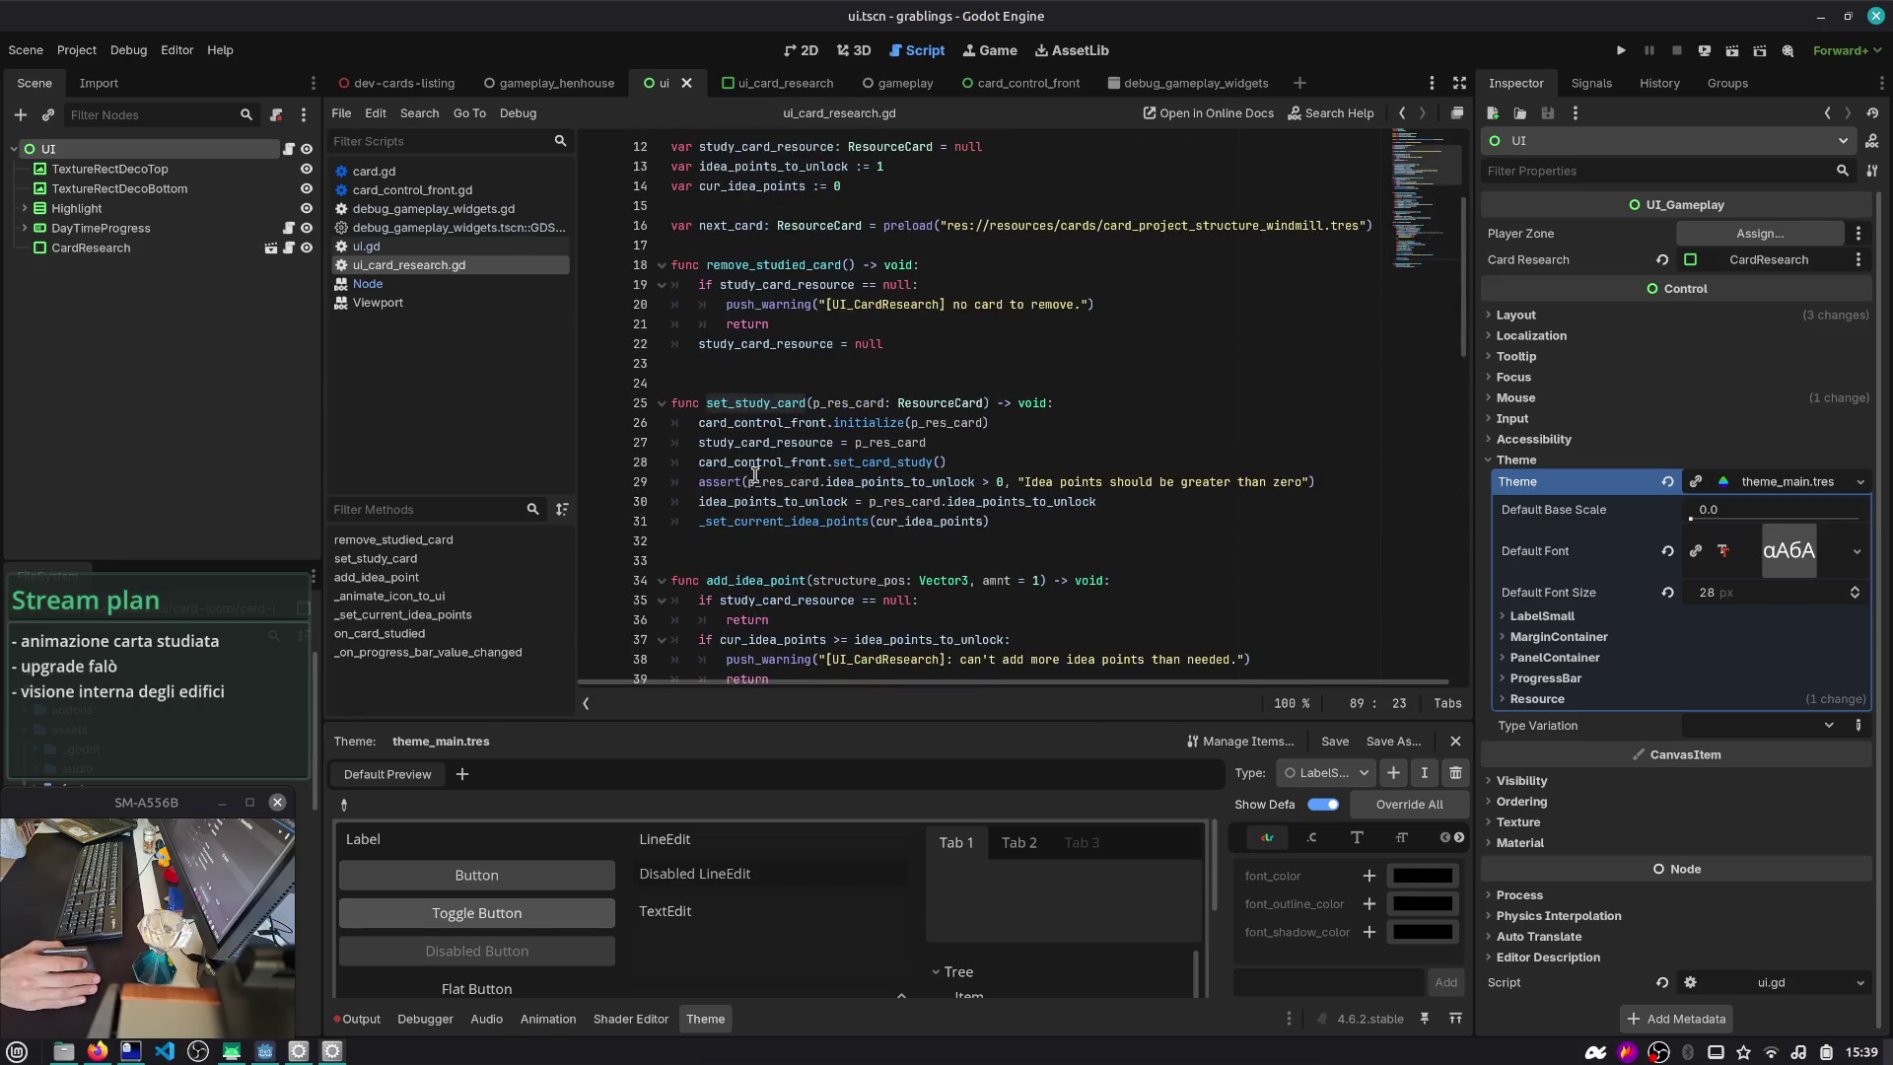
pyautogui.moveTo(1017, 525); pyautogui.dragTo(731, 427)
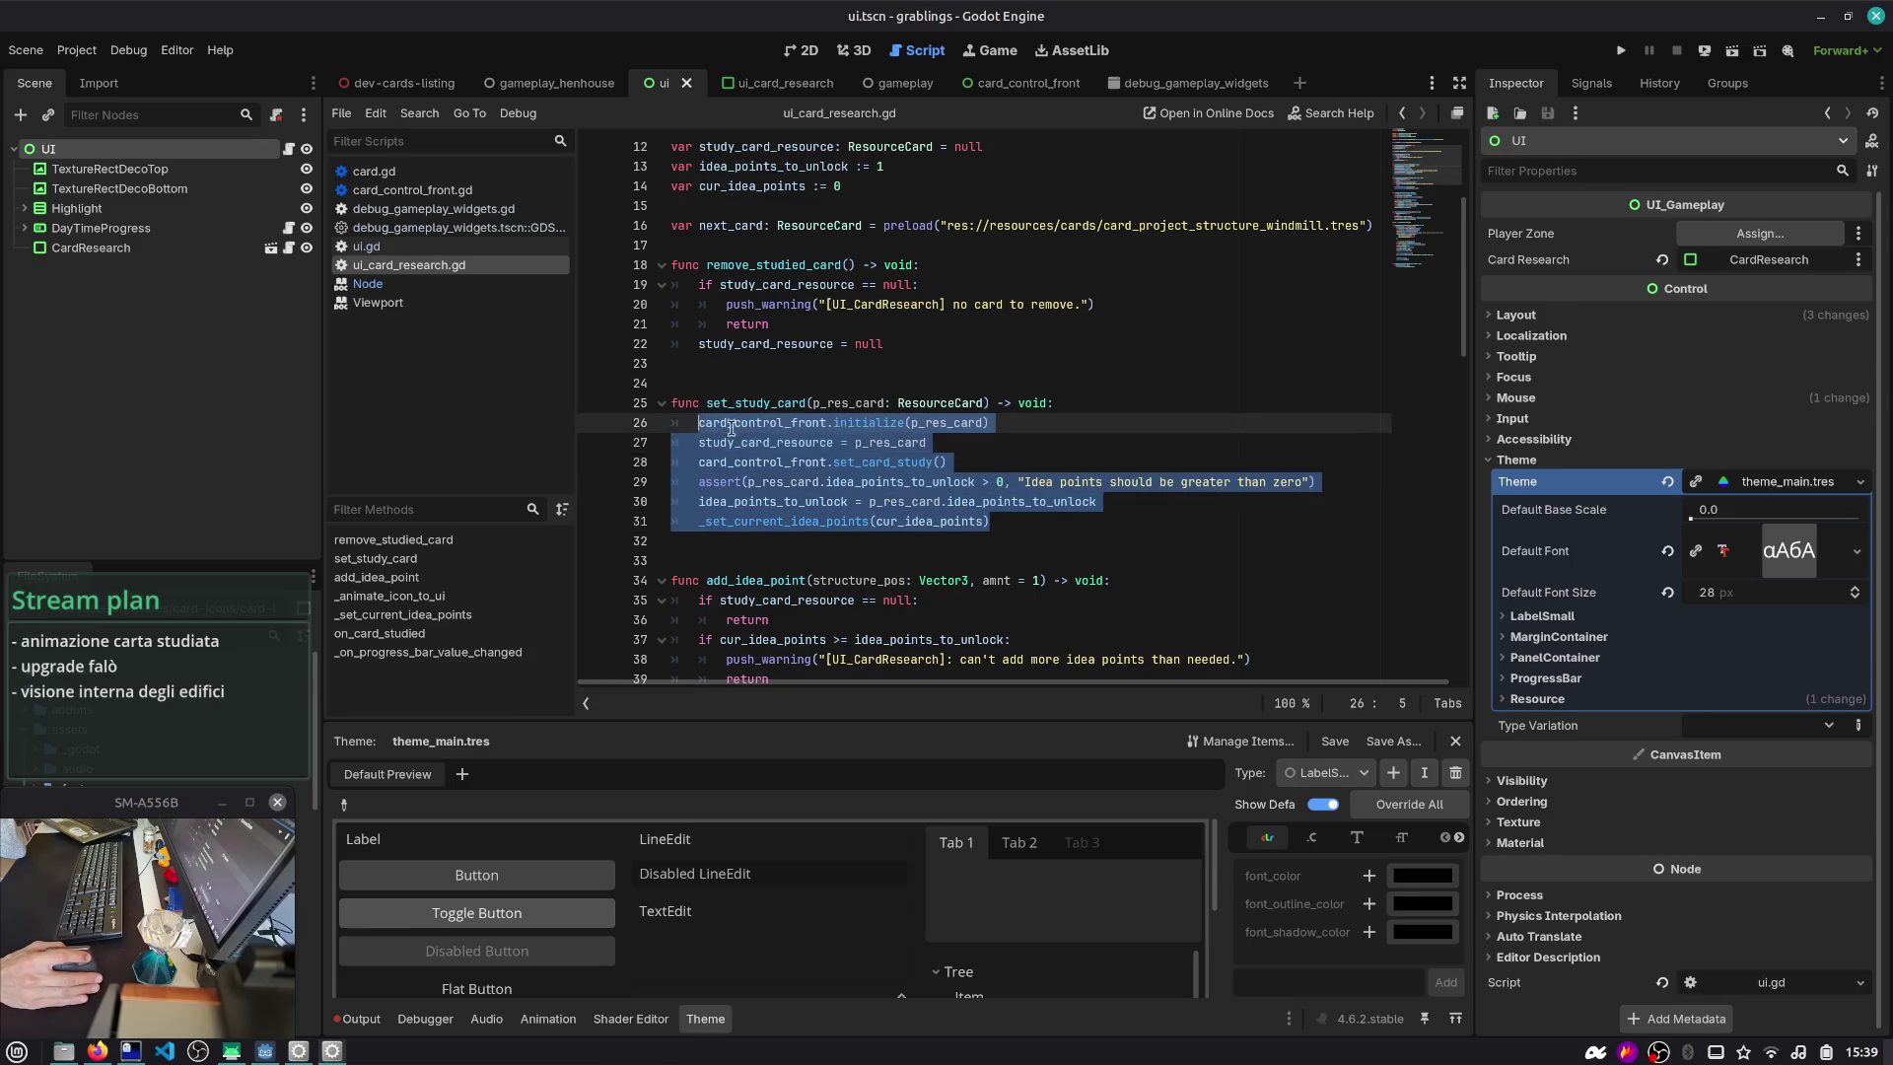
pyautogui.doubleClick(828, 424)
pyautogui.doubleClick(765, 403)
pyautogui.scroll(-17, 764, 404)
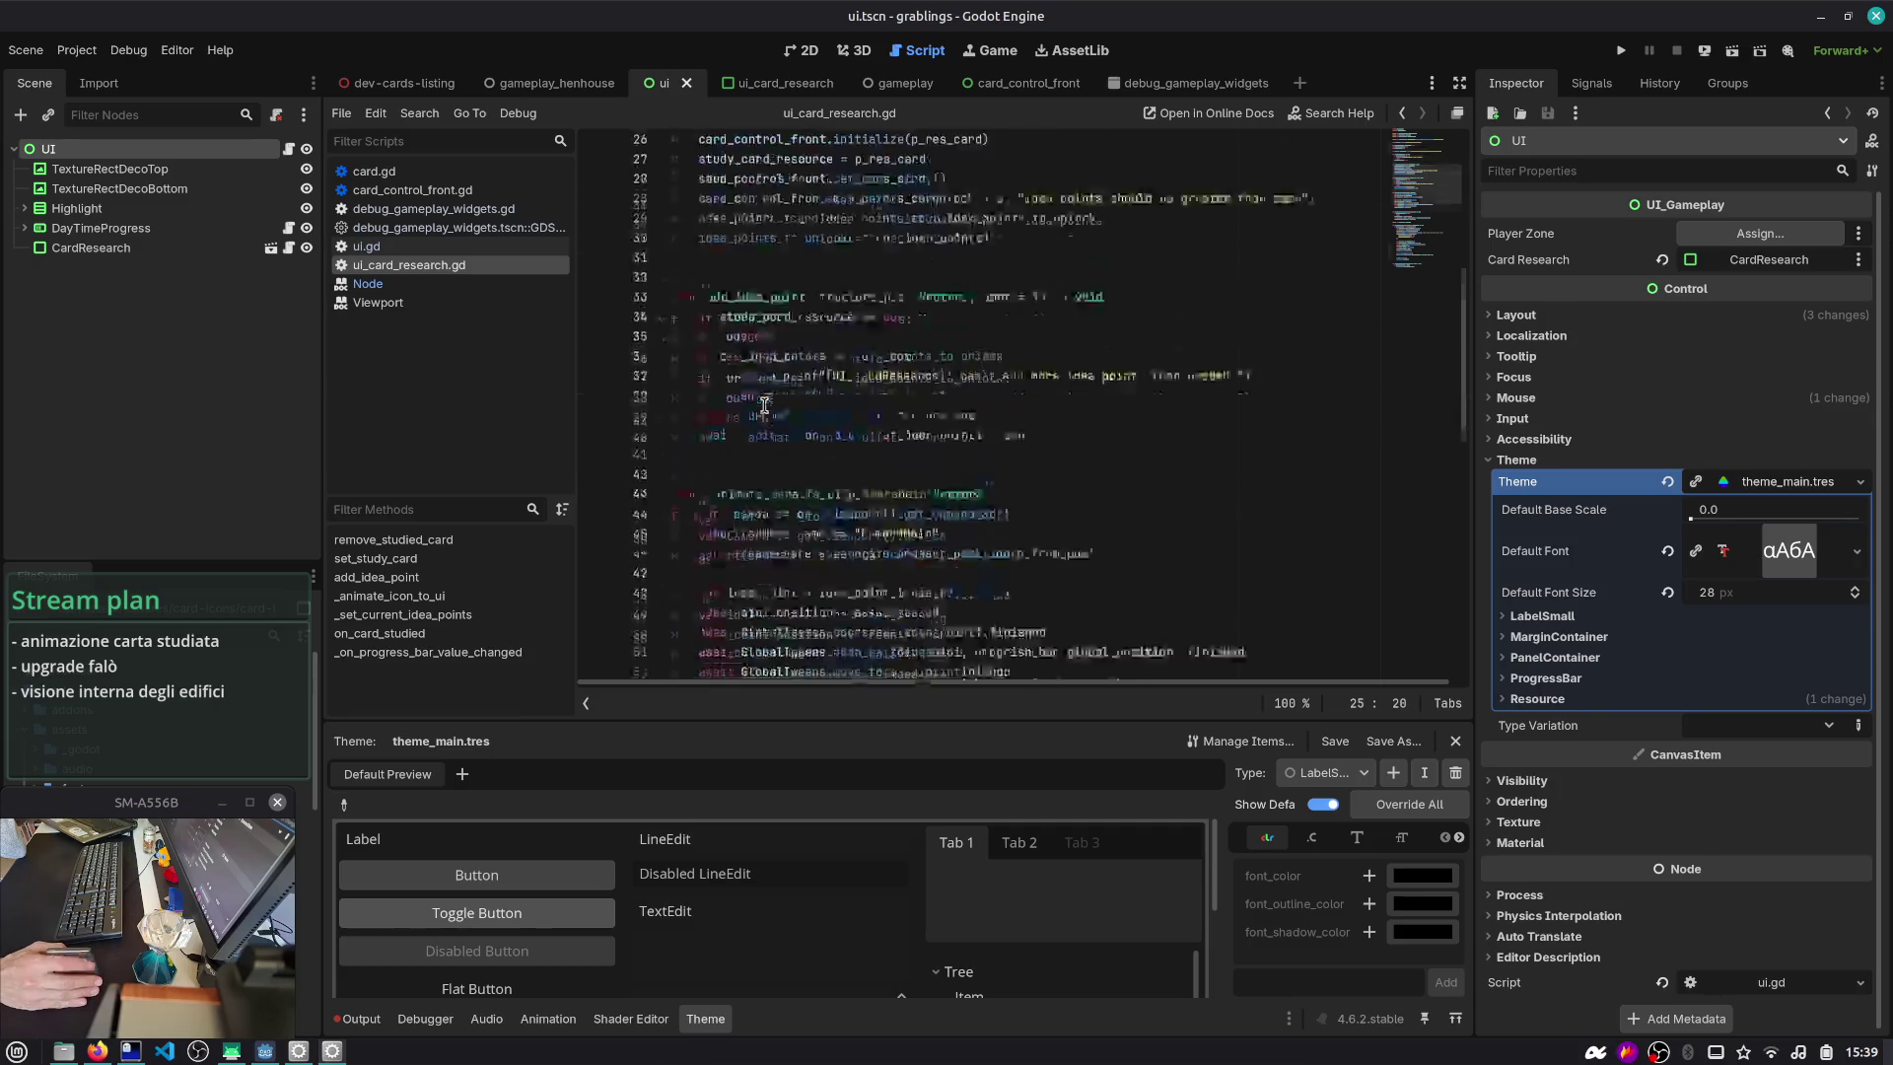
pyautogui.scroll(-2, 764, 404)
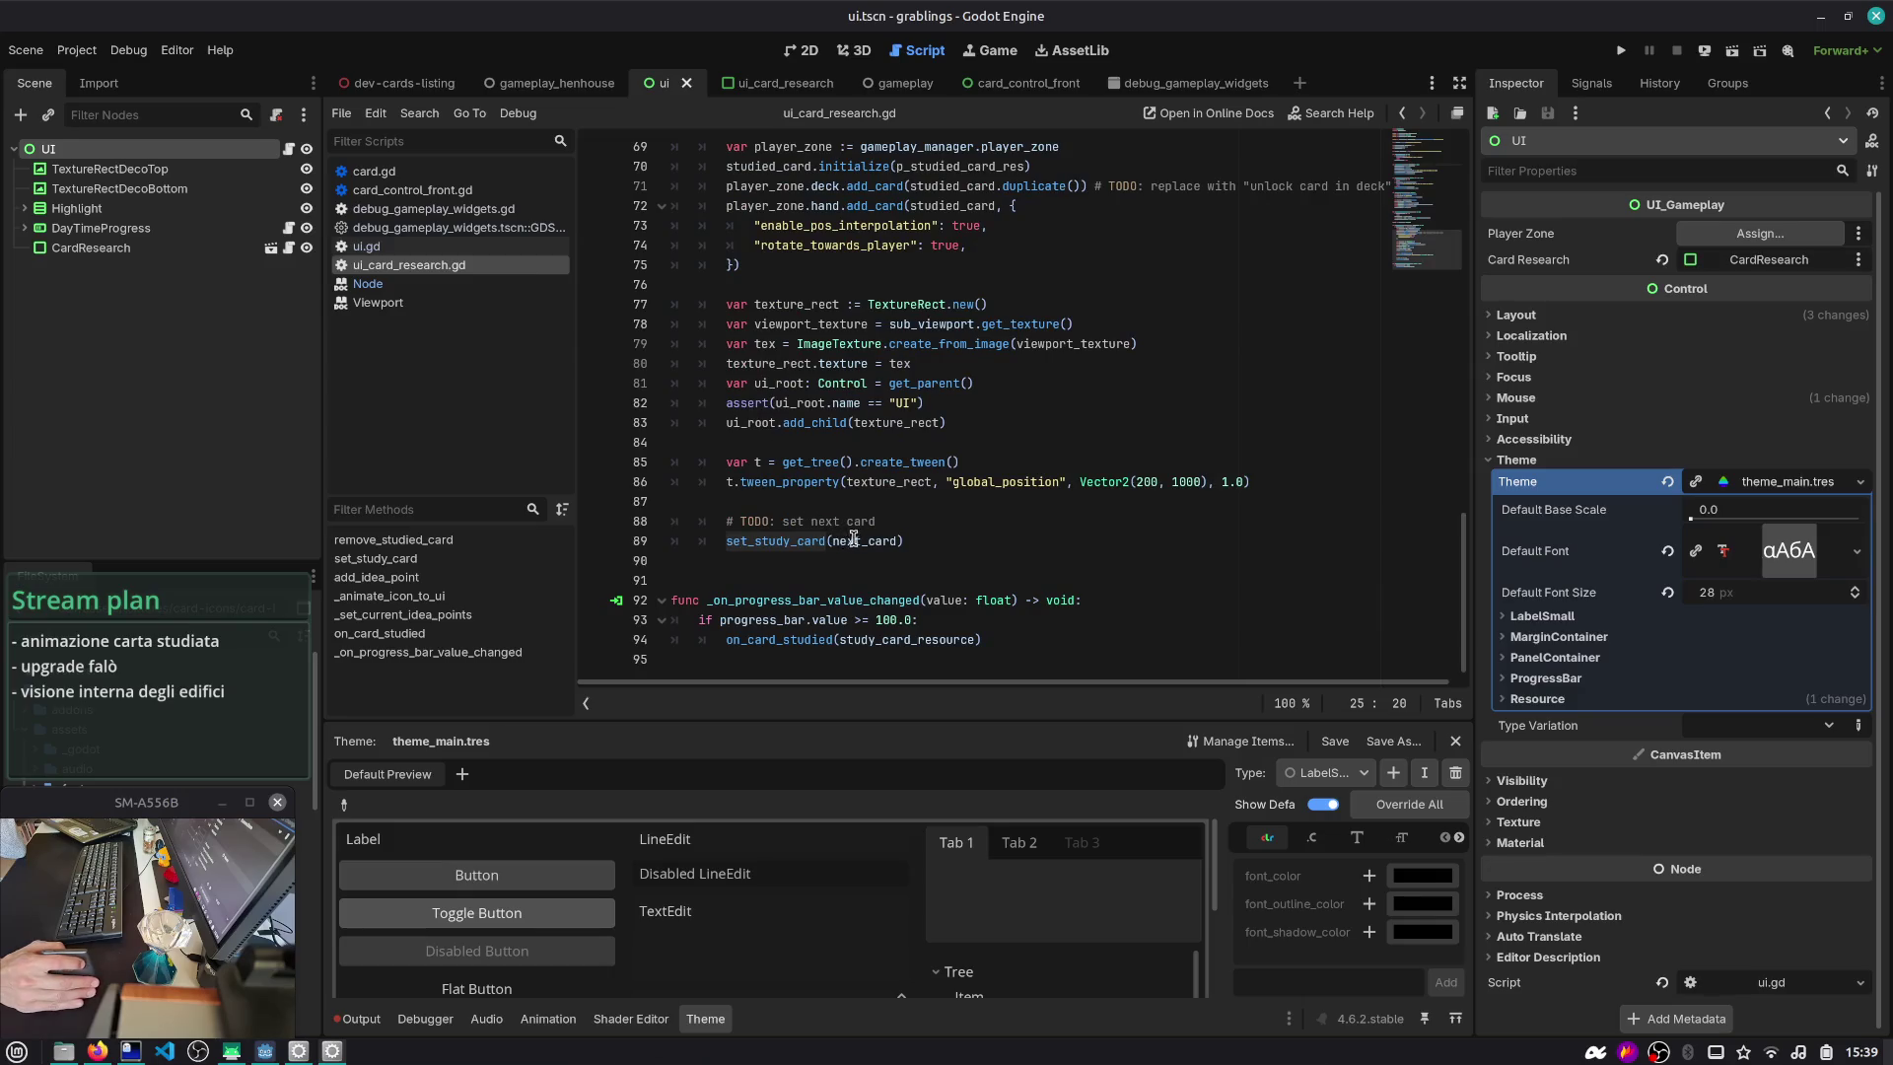
pyautogui.moveTo(897, 526); pyautogui.dragTo(727, 524)
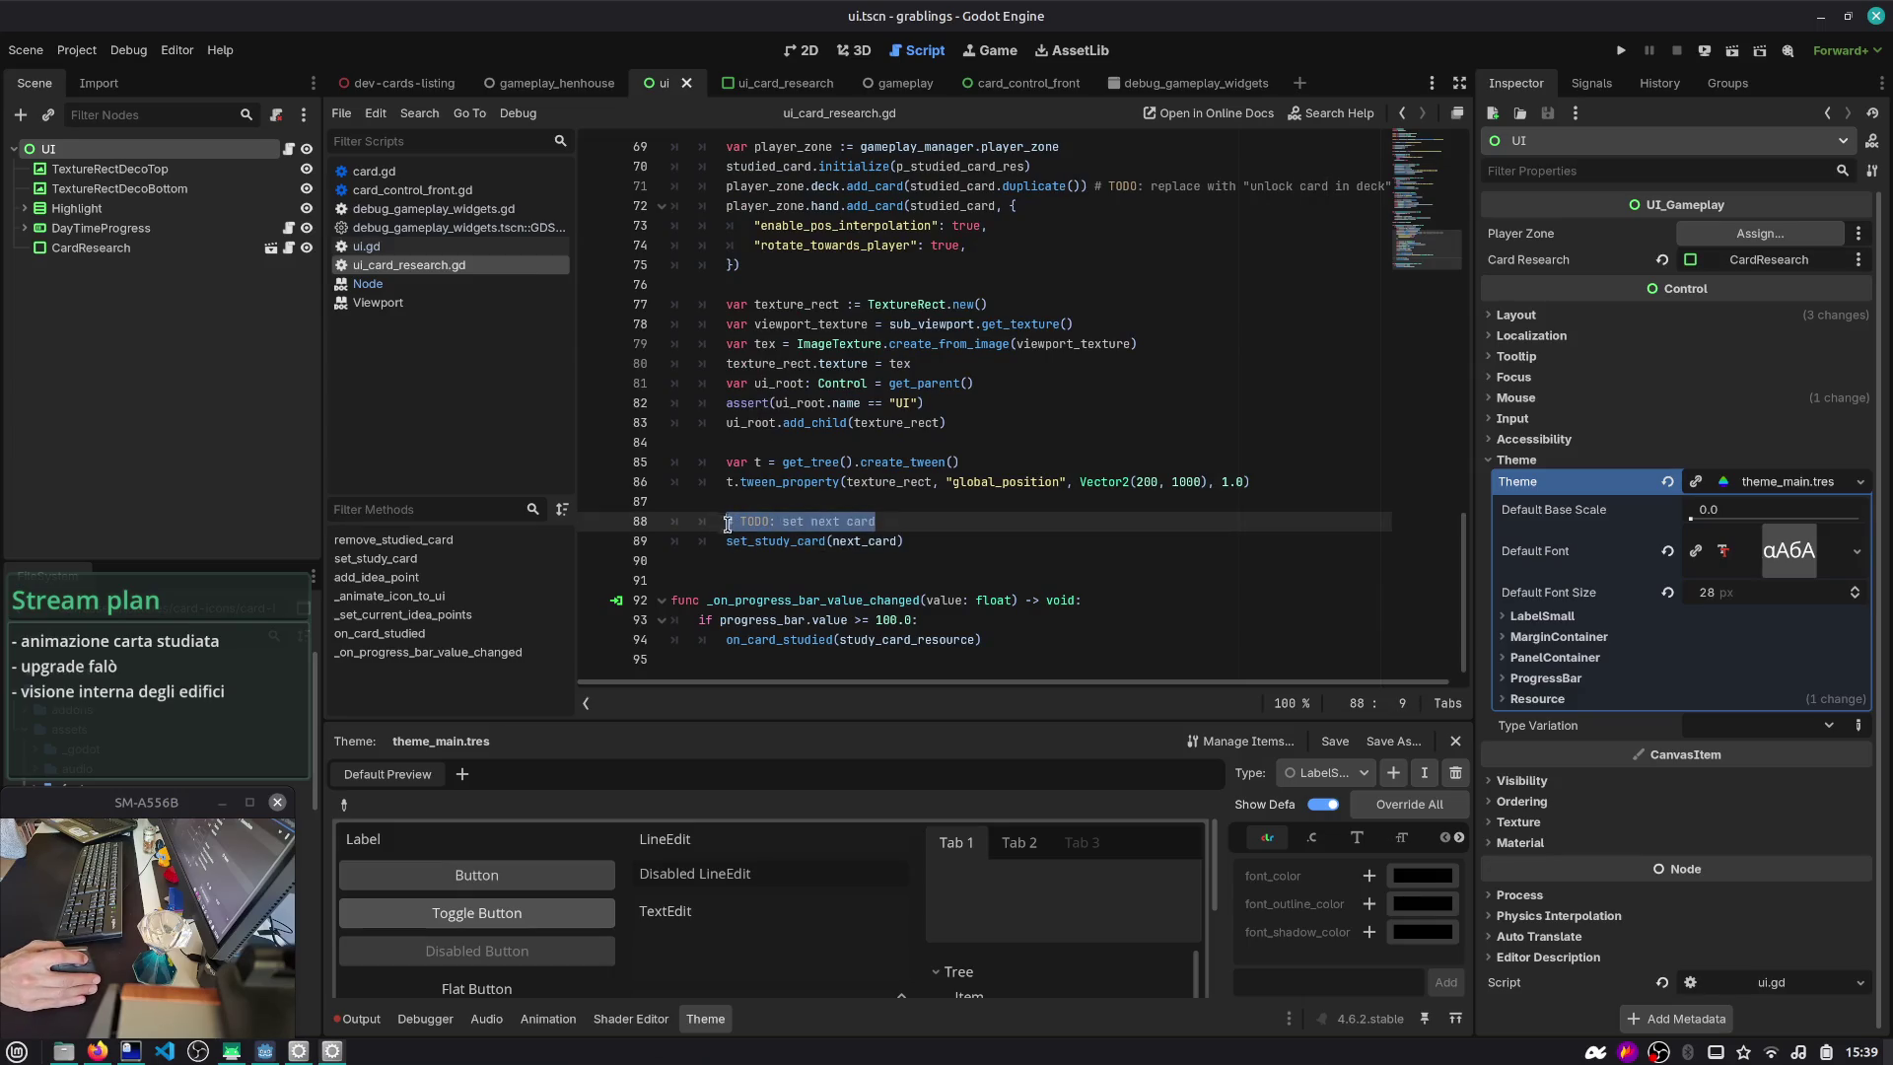
# - Comment out the set_study_card(next_card) call, then undo that change
pyautogui.click(927, 542)
pyautogui.hotkey('ctrl', 'k')
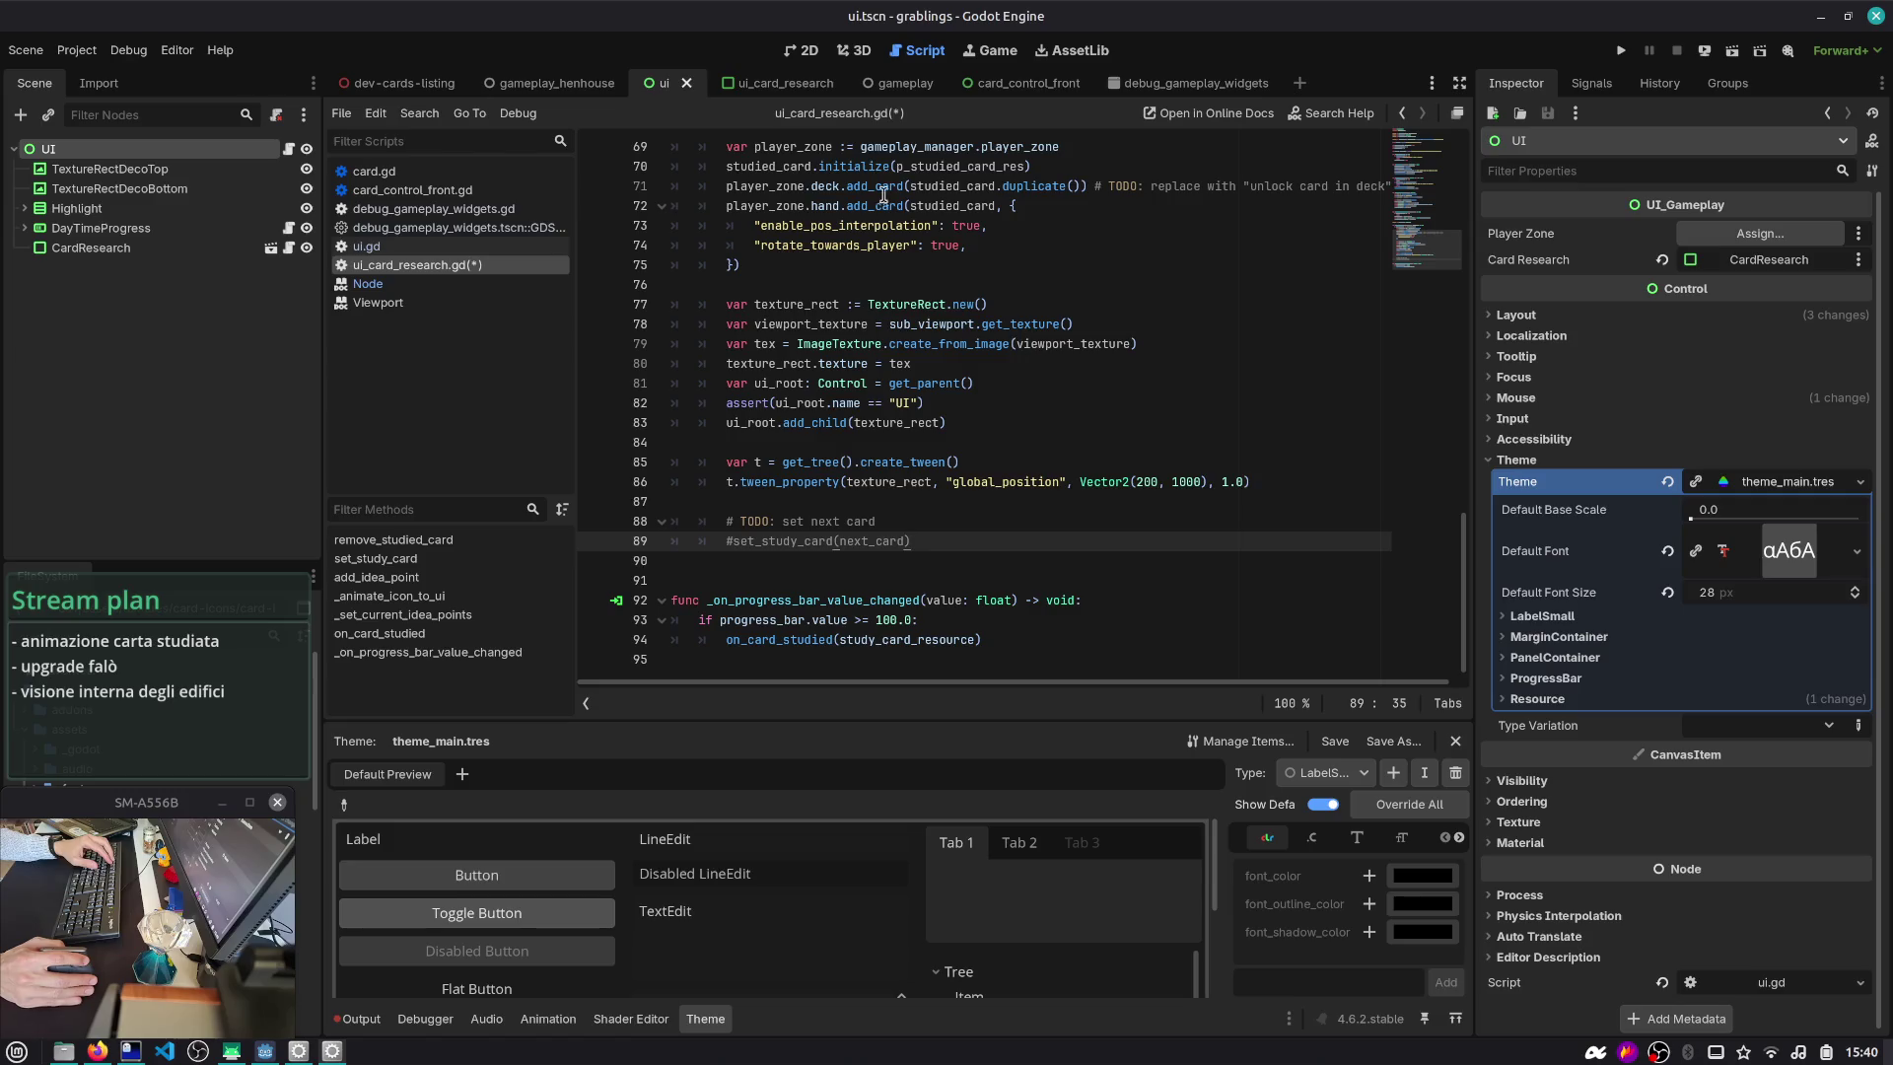
pyautogui.hotkey('ctrl', 'z')
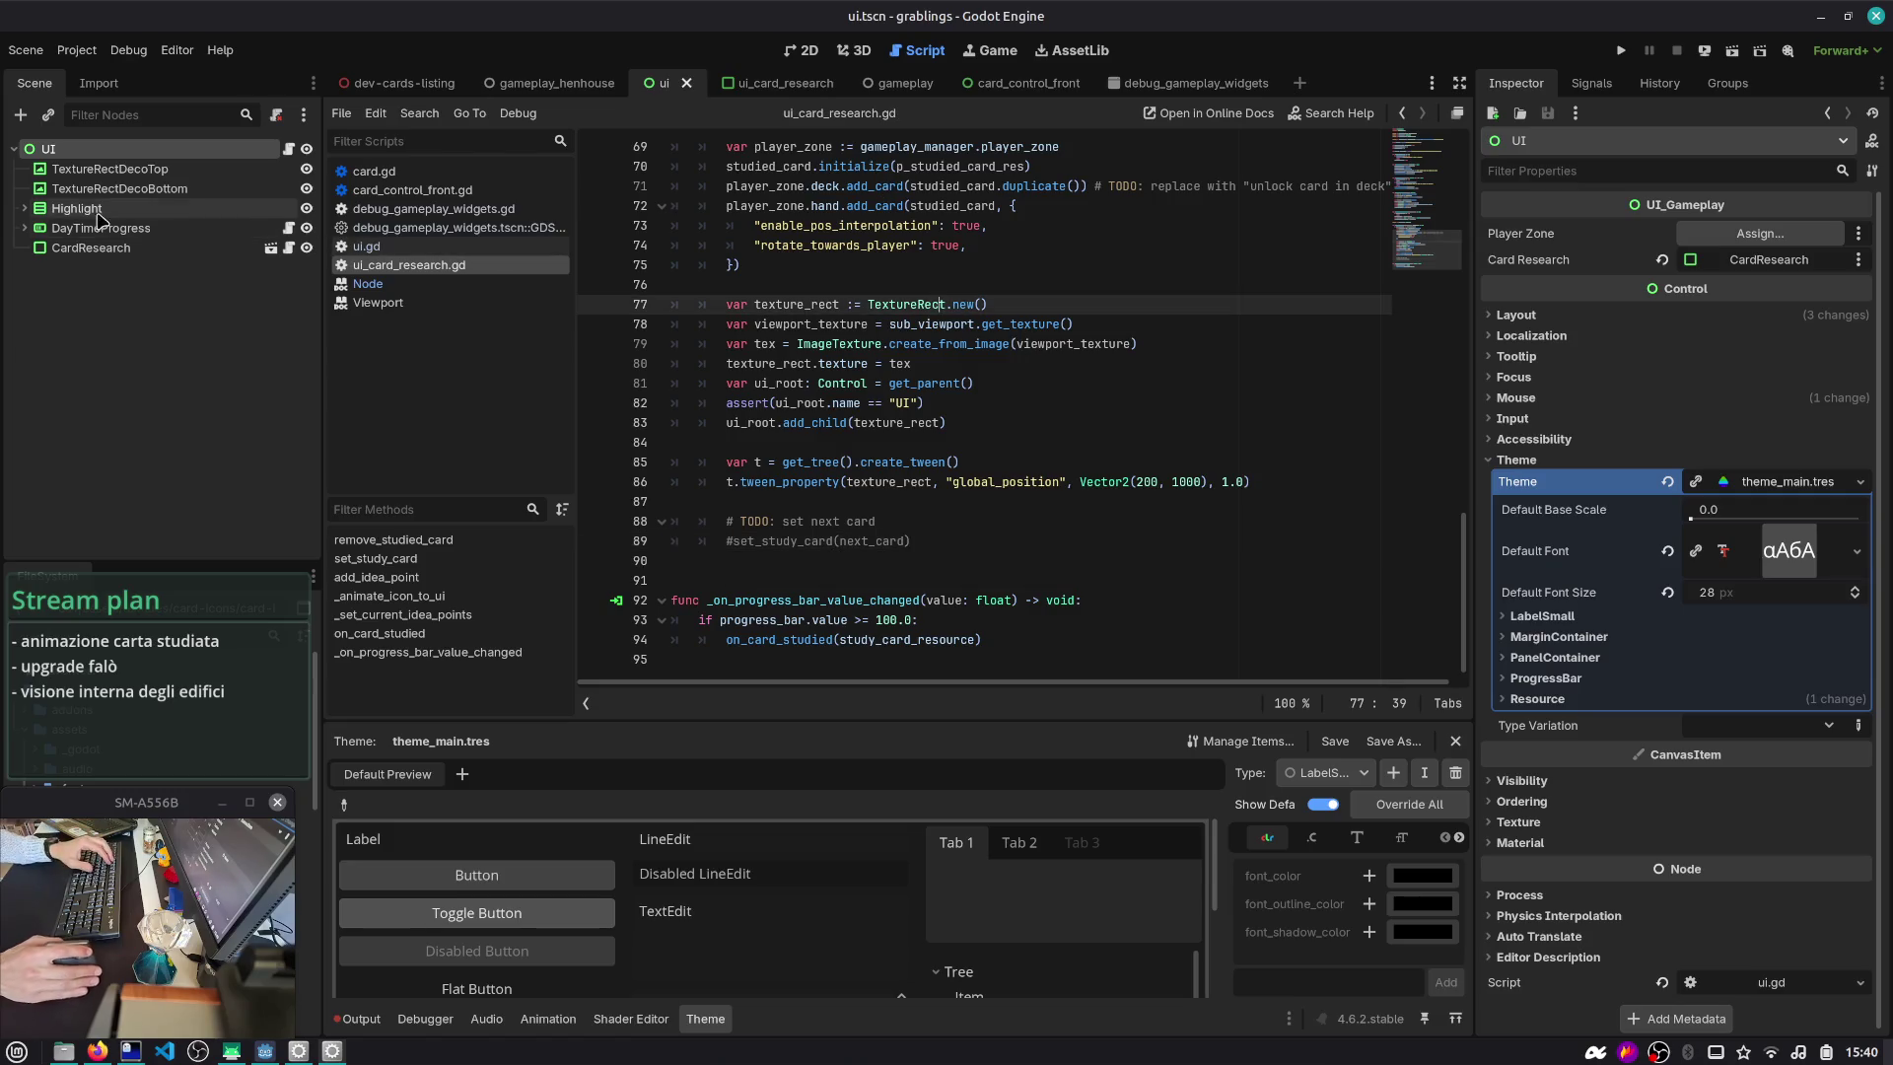
# - Switch to the gameplay_henhouse scene in the 2D view
pyautogui.moveTo(552, 89)
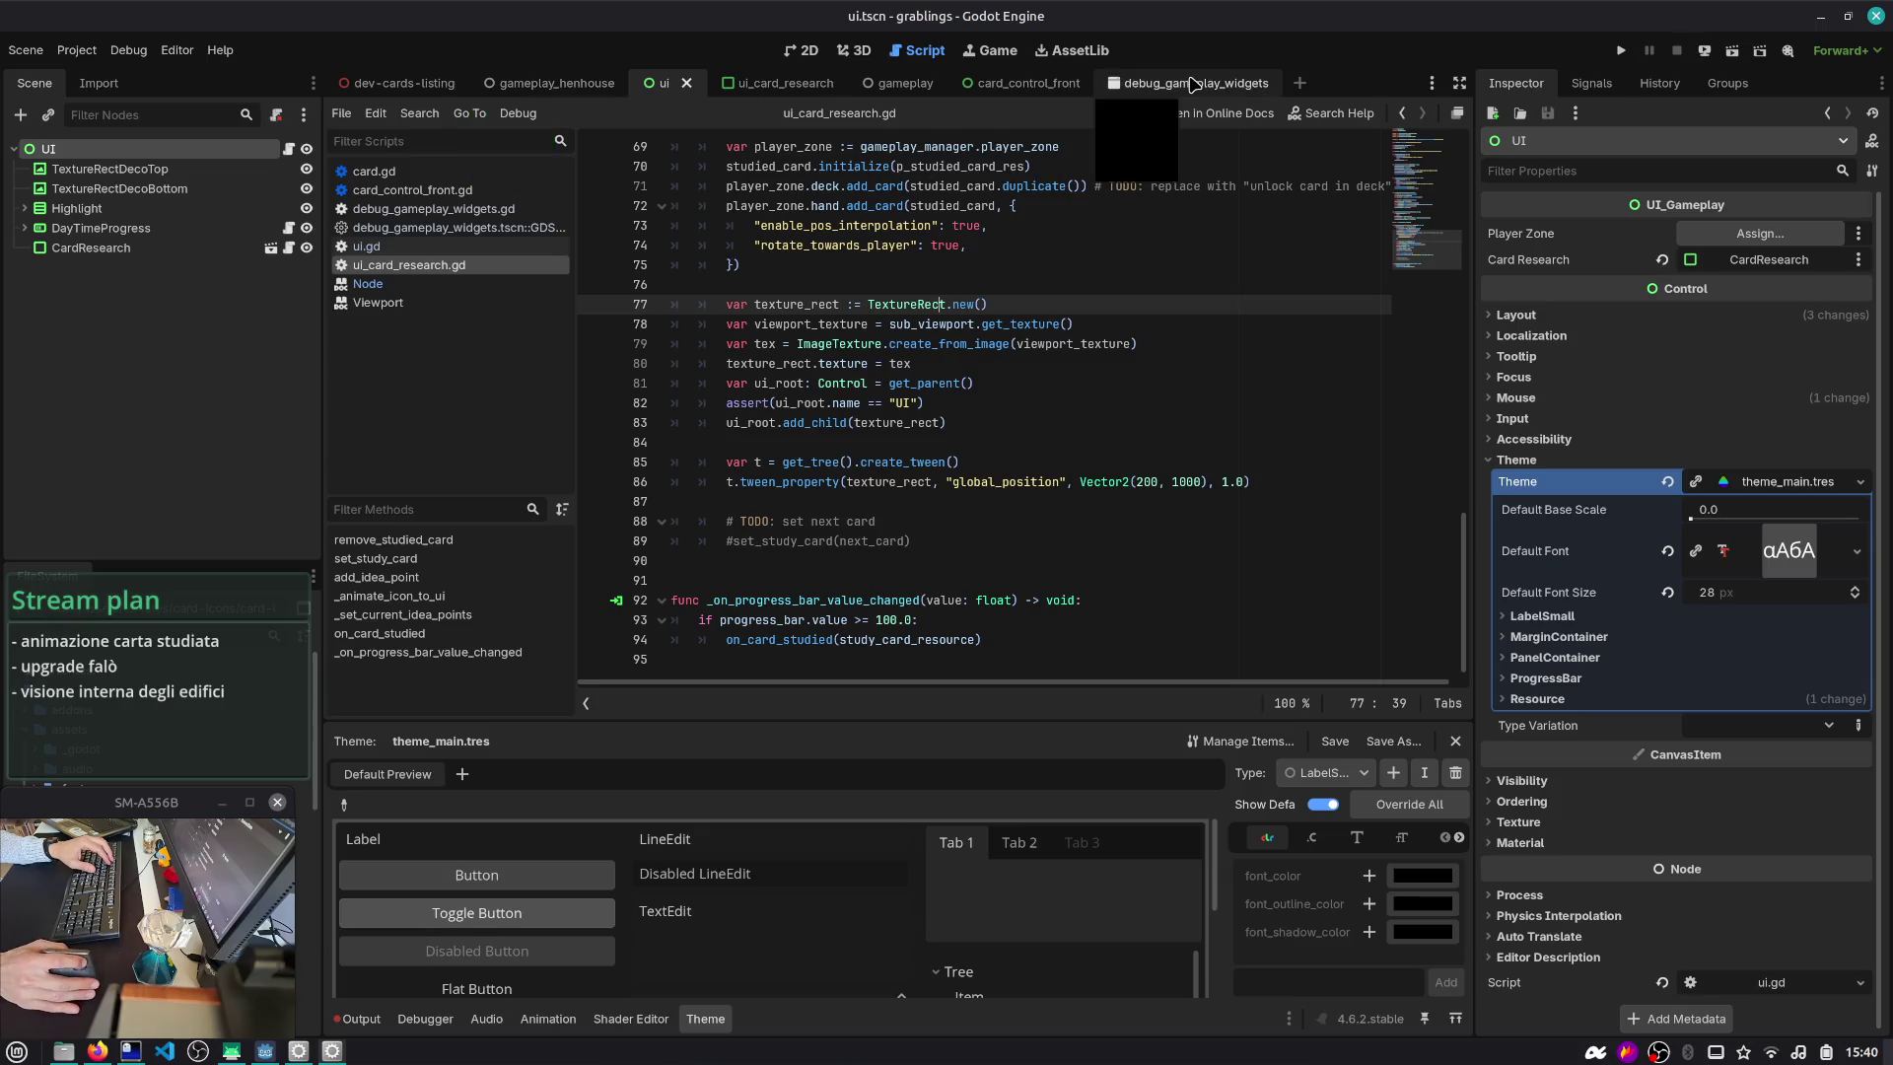
pyautogui.click(557, 87)
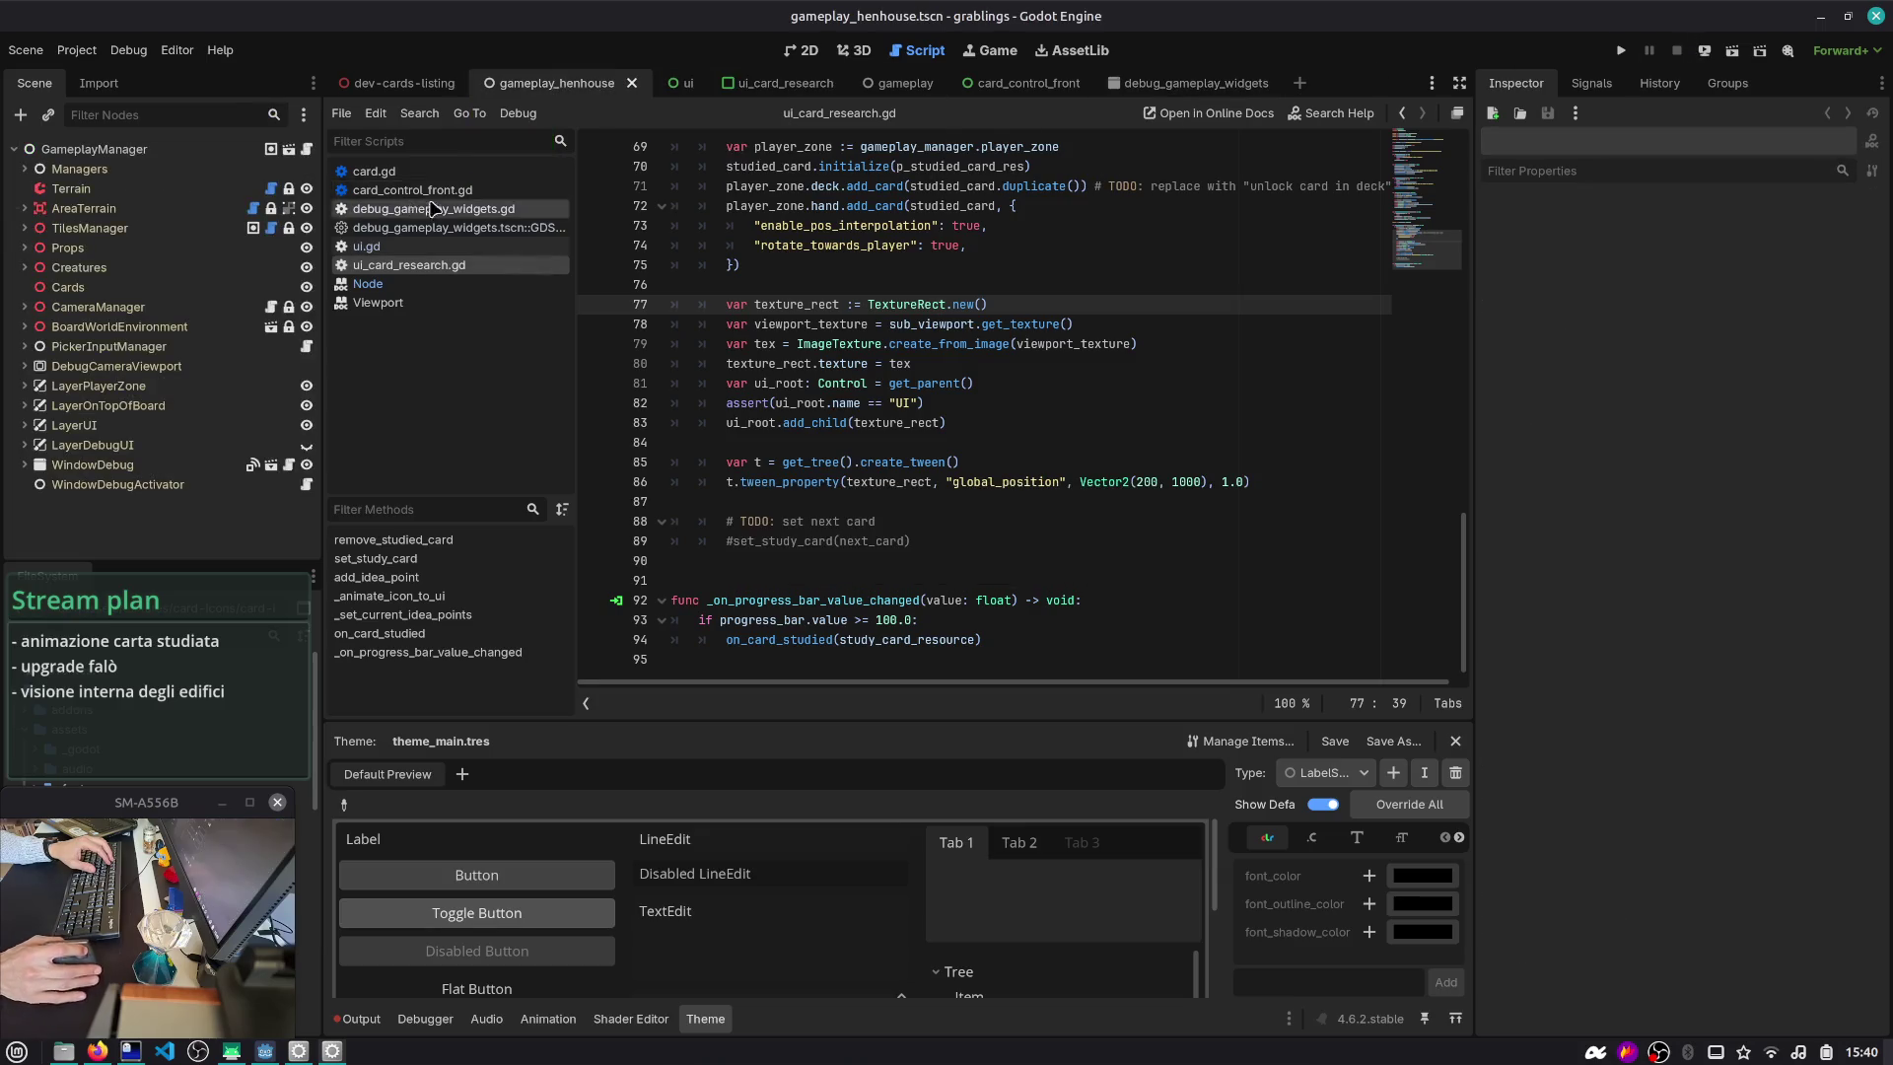
pyautogui.click(808, 52)
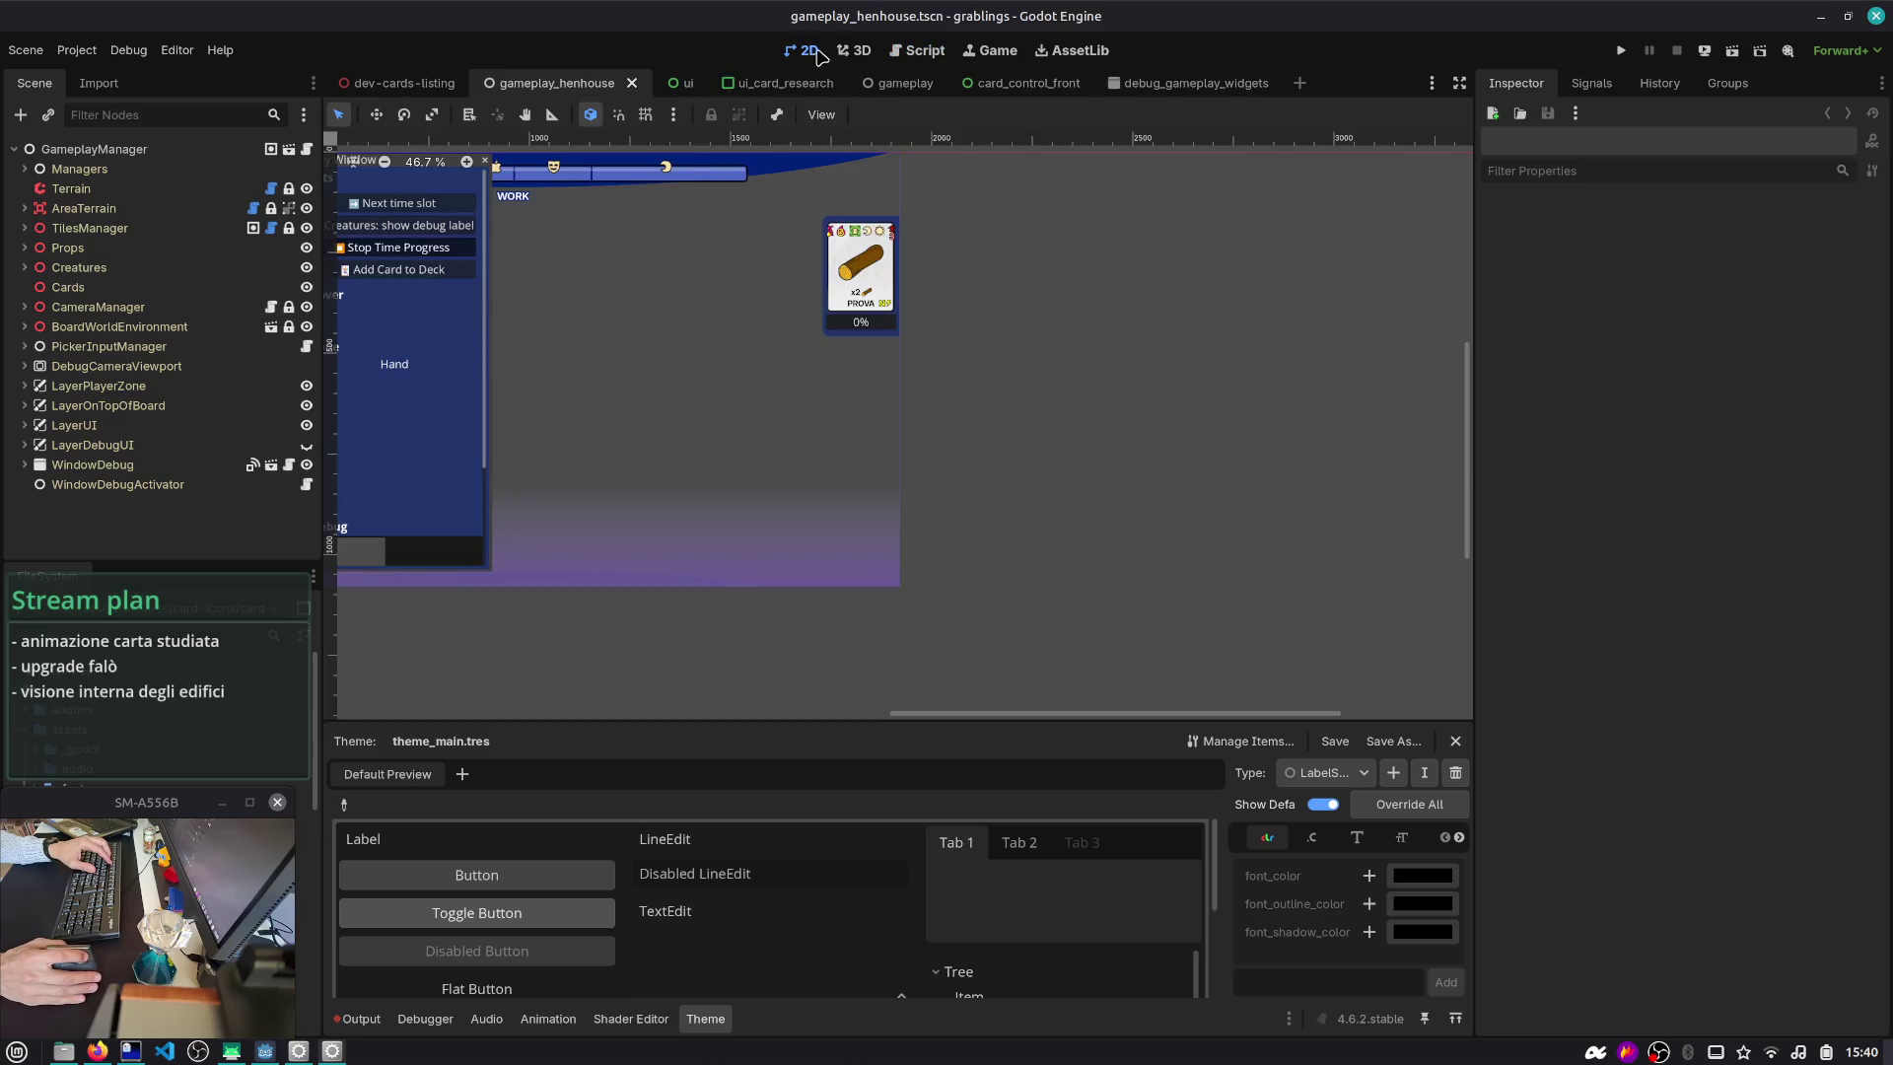
# - View the henhouse board in 3D, orbit closer, and select the henhouse model
pyautogui.click(854, 50)
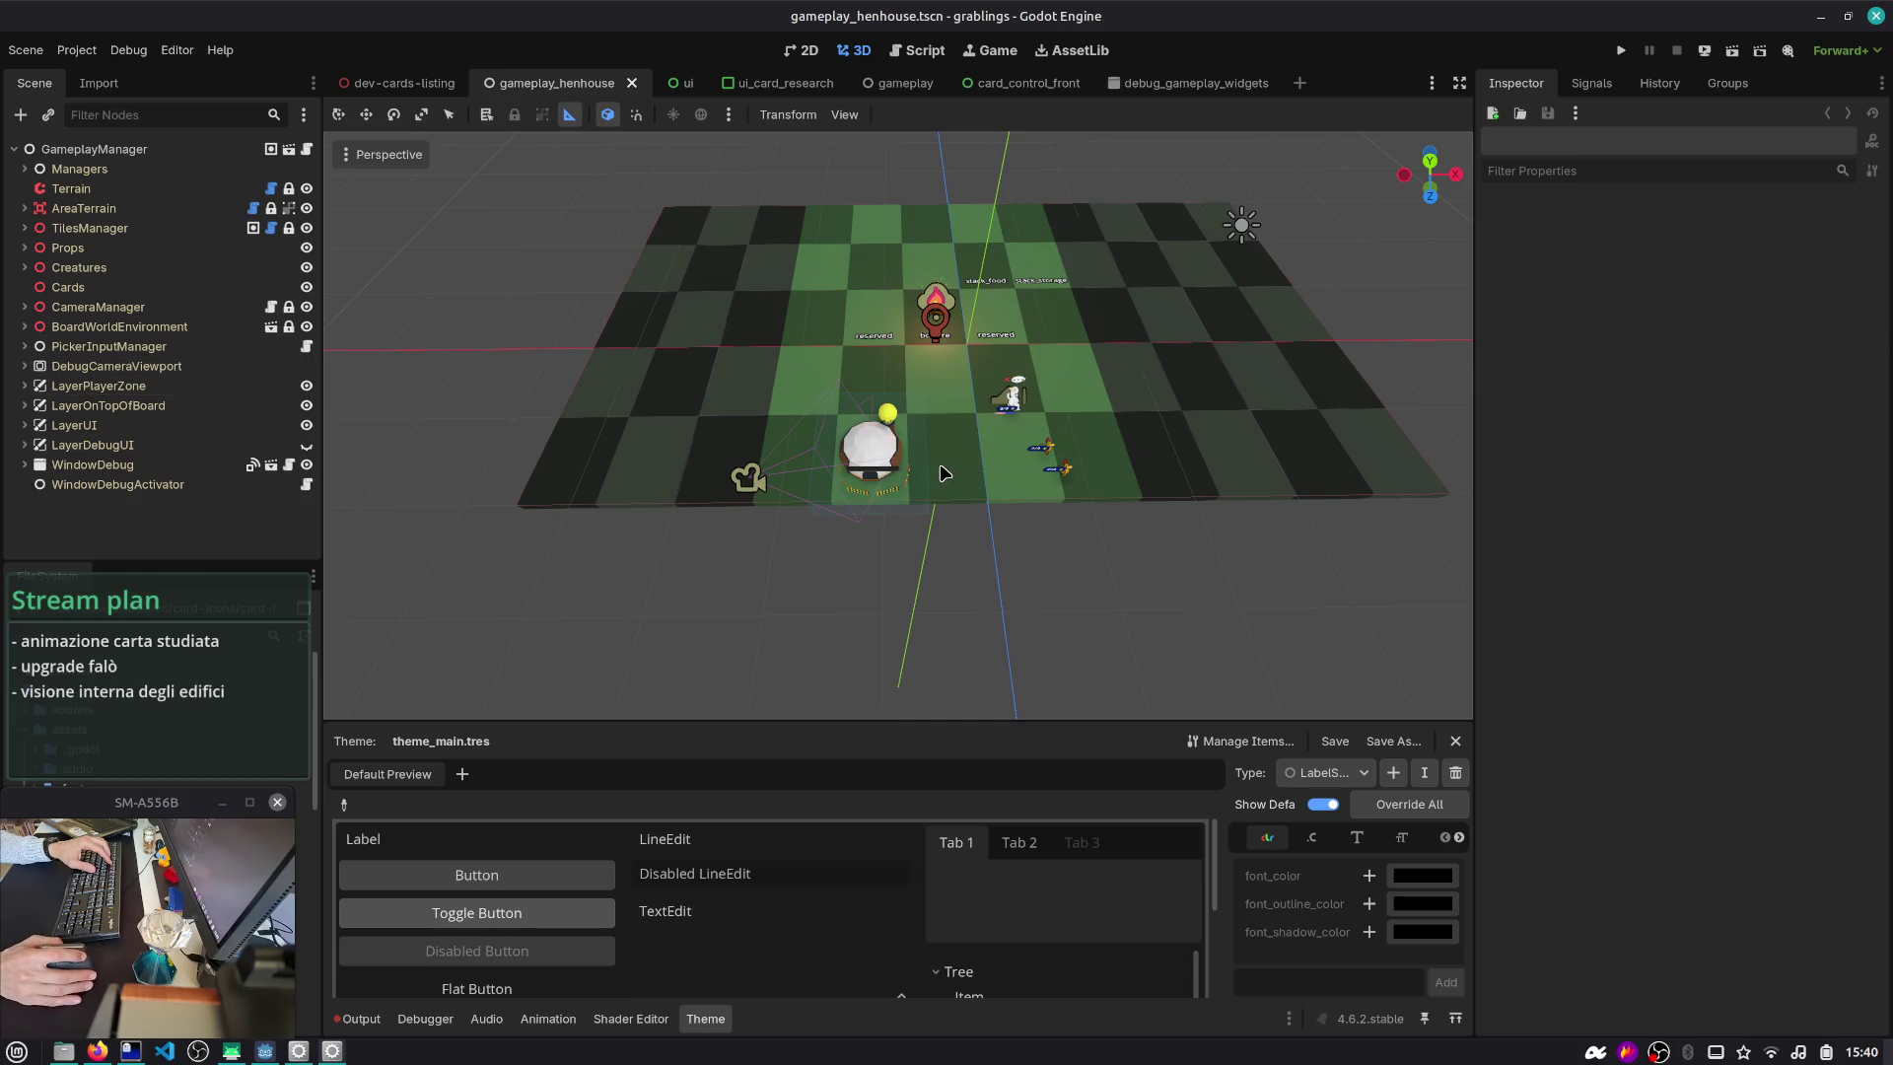
pyautogui.scroll(3, 943, 473)
pyautogui.moveTo(944, 473); pyautogui.dragTo(651, 248)
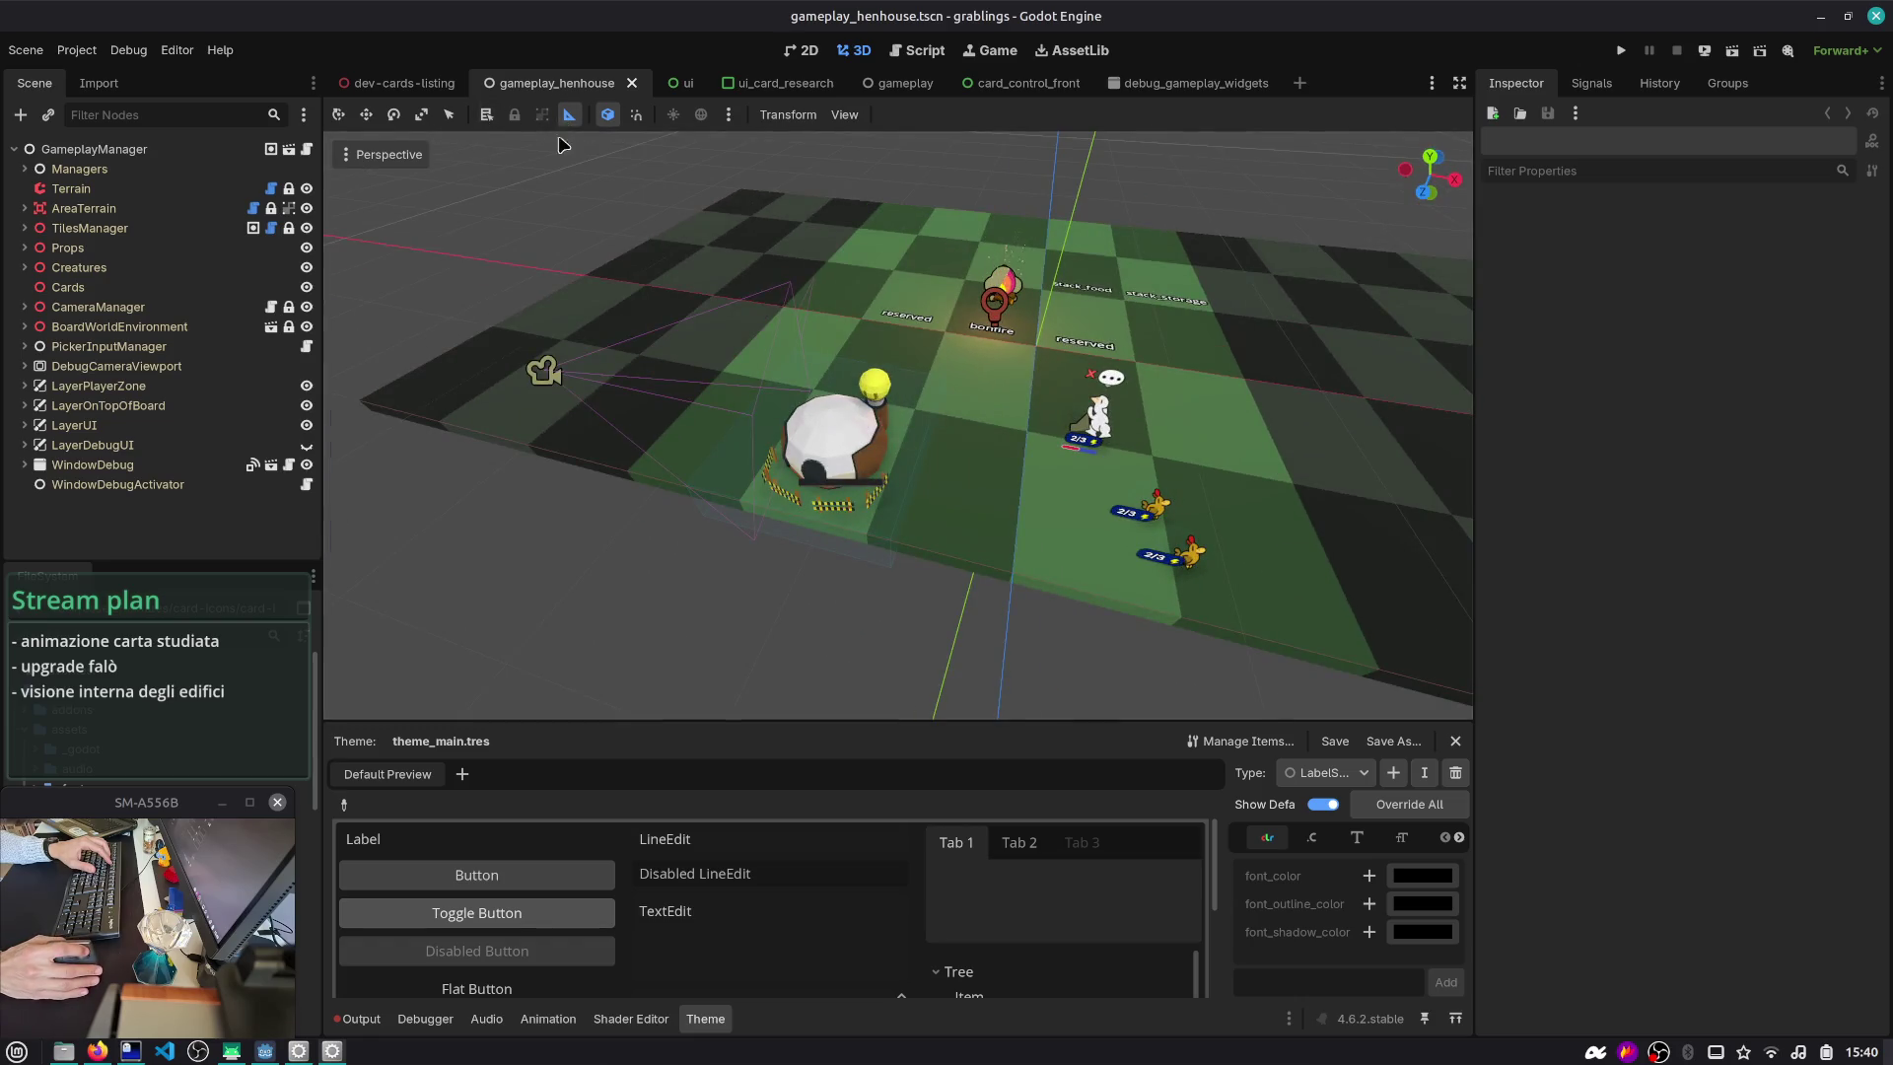
pyautogui.click(449, 114)
pyautogui.click(905, 425)
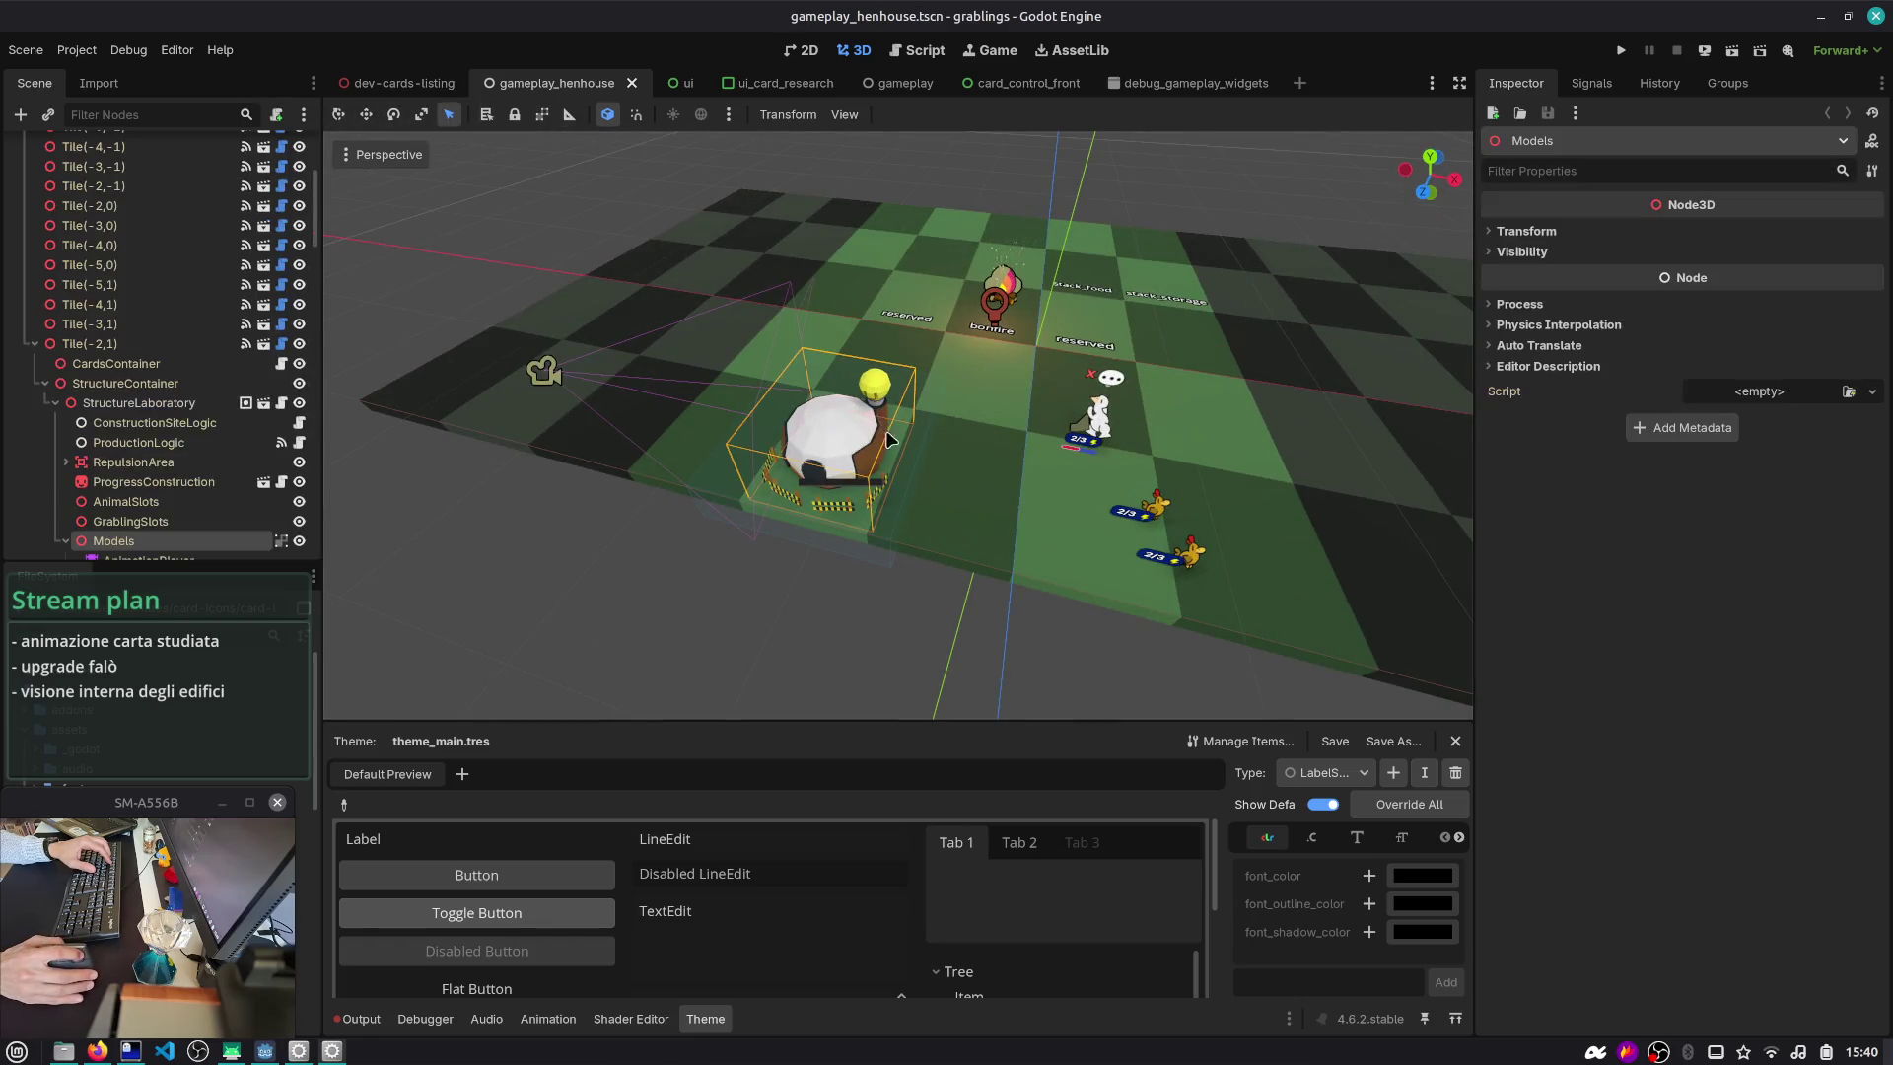
# - Inspect StructureLaboratory's Resource Structure settings (Type Laboratory, Build Time 5.0), then shrink the editor window
pyautogui.click(138, 426)
pyautogui.click(143, 404)
pyautogui.click(1756, 272)
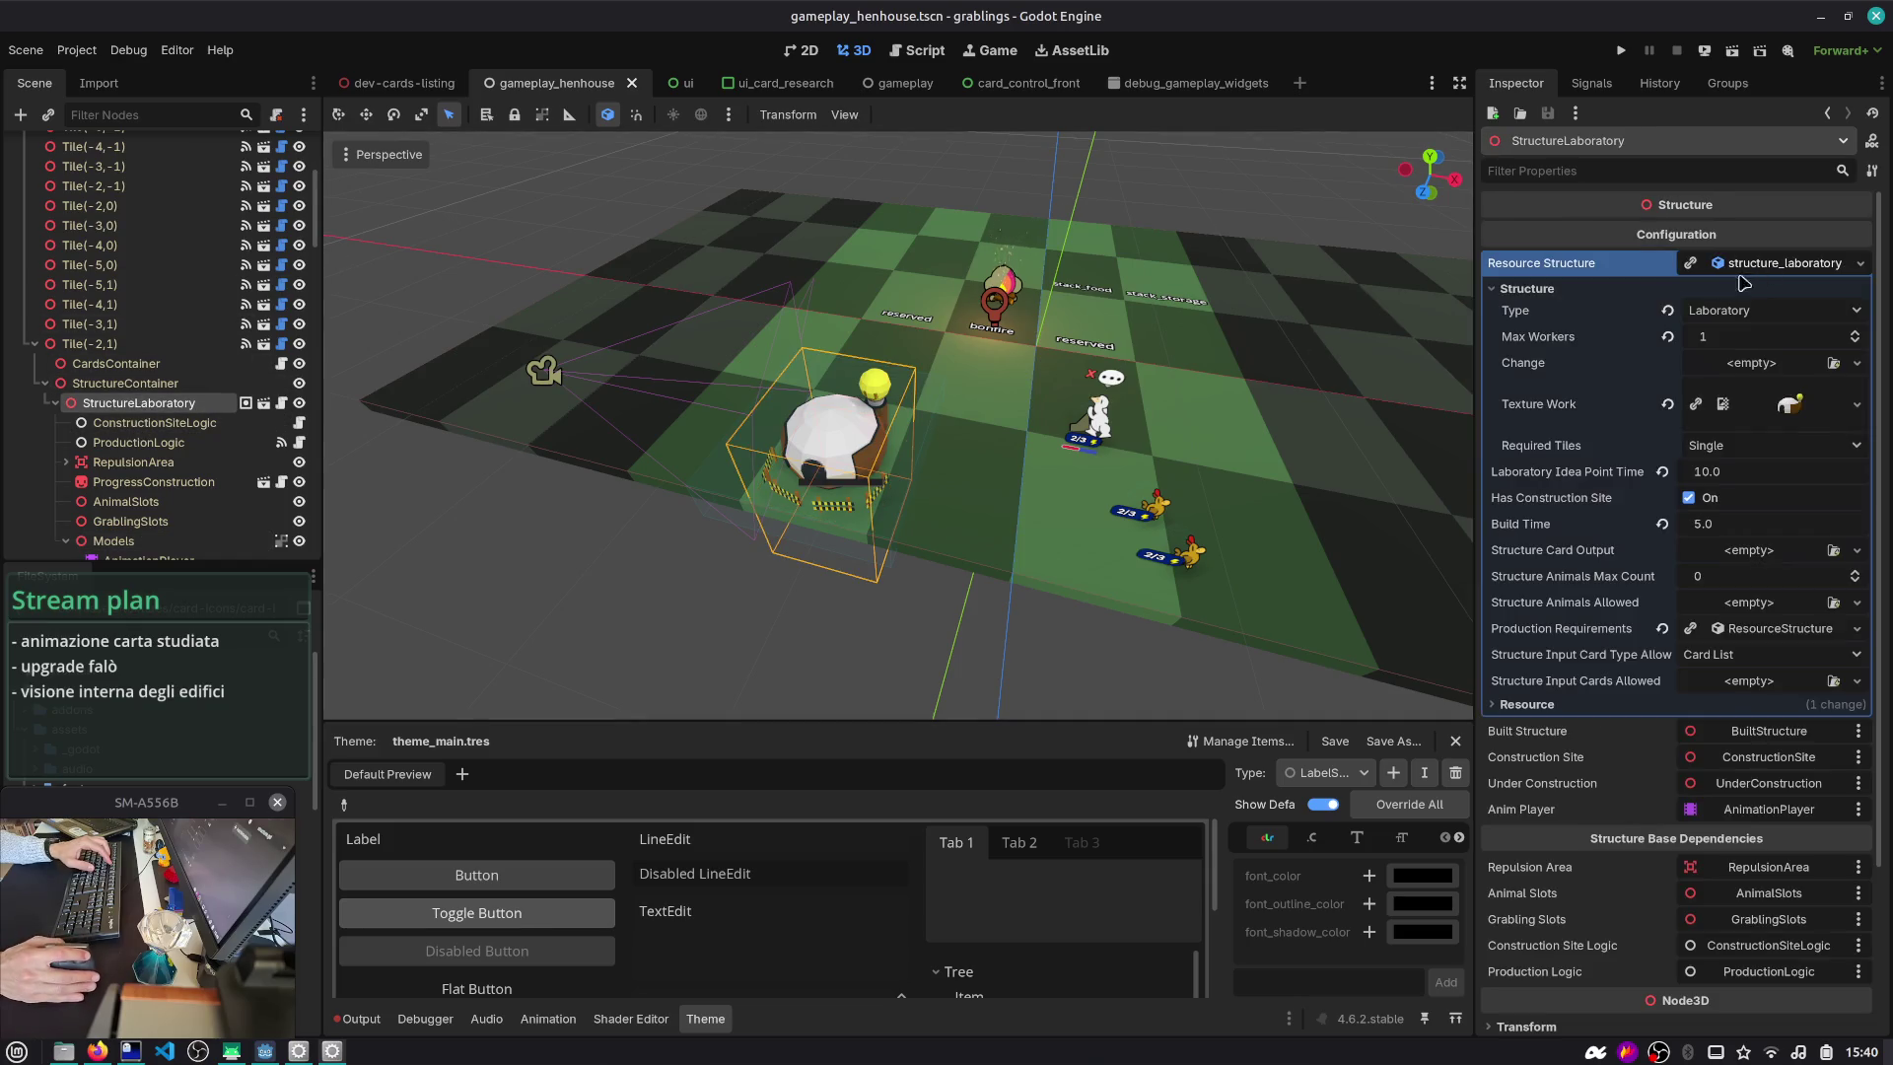
pyautogui.moveTo(1476, 325); pyautogui.dragTo(1359, 360)
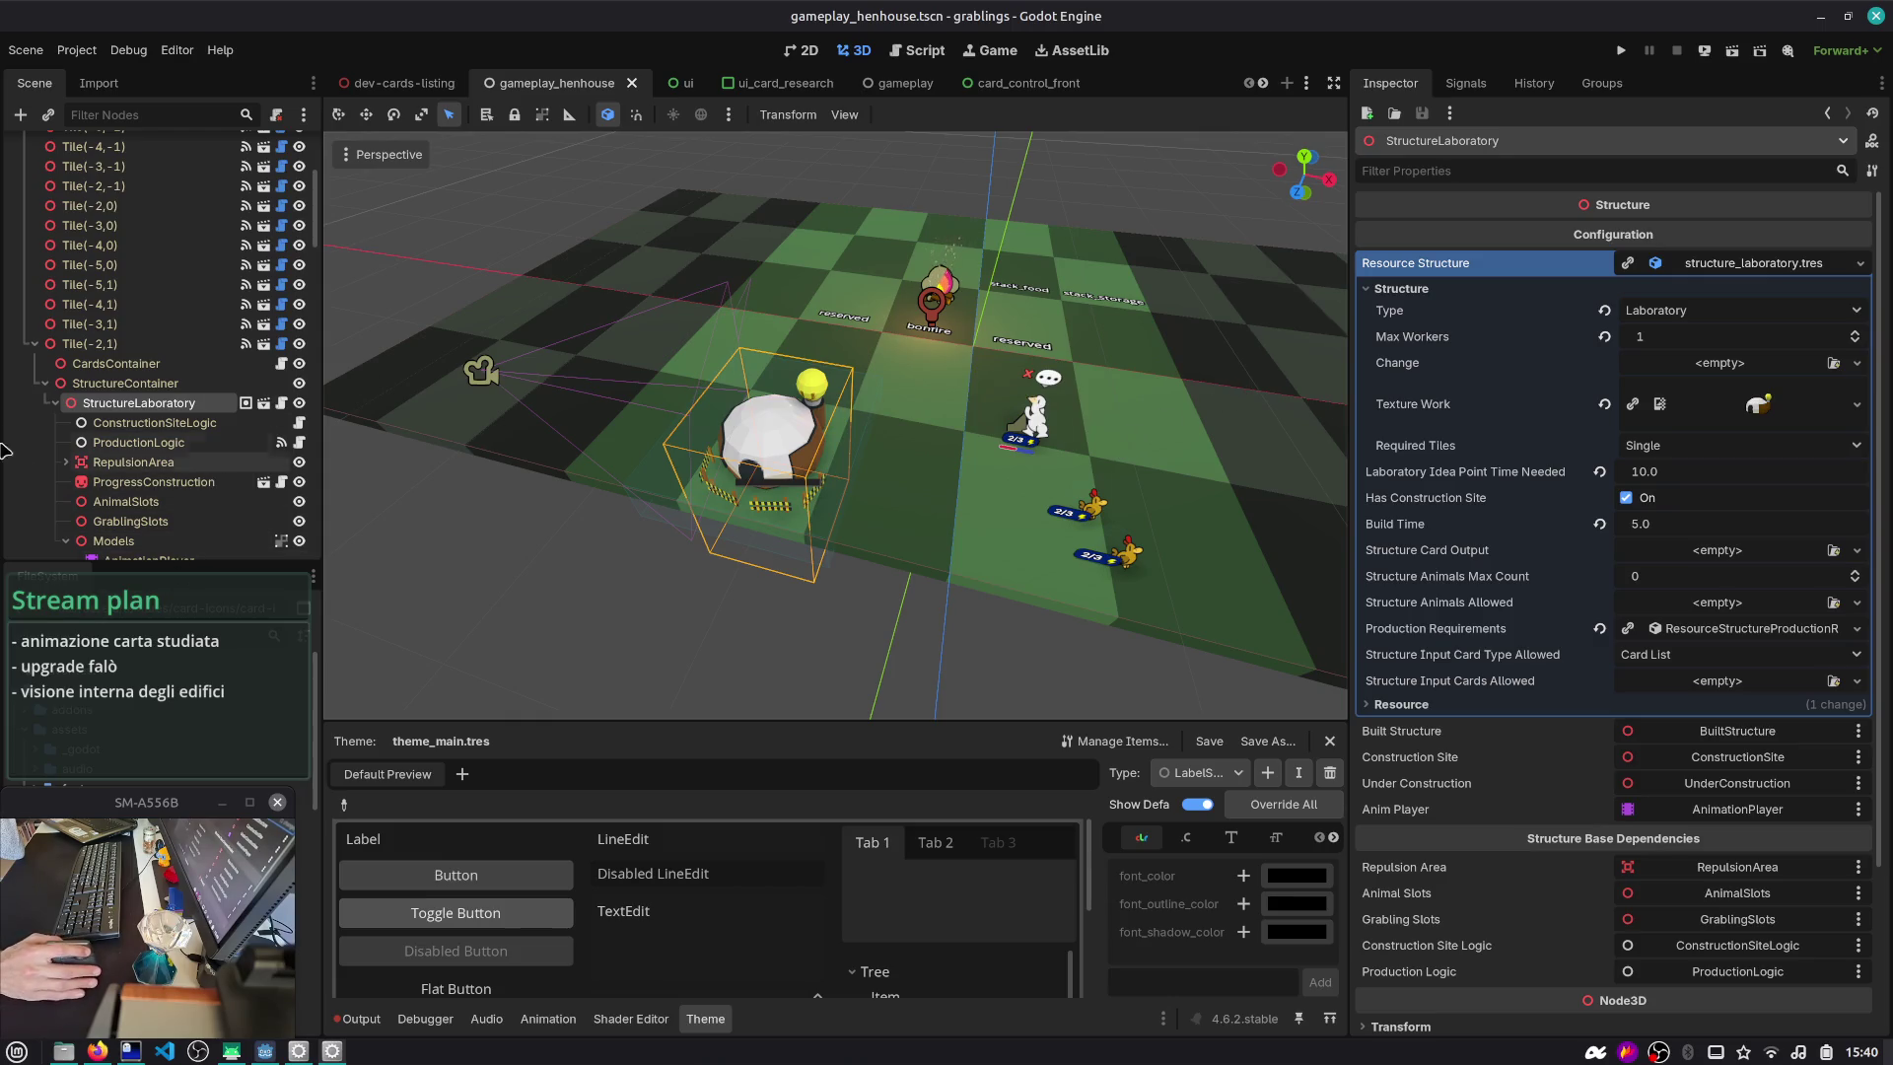
pyautogui.click(314, 577)
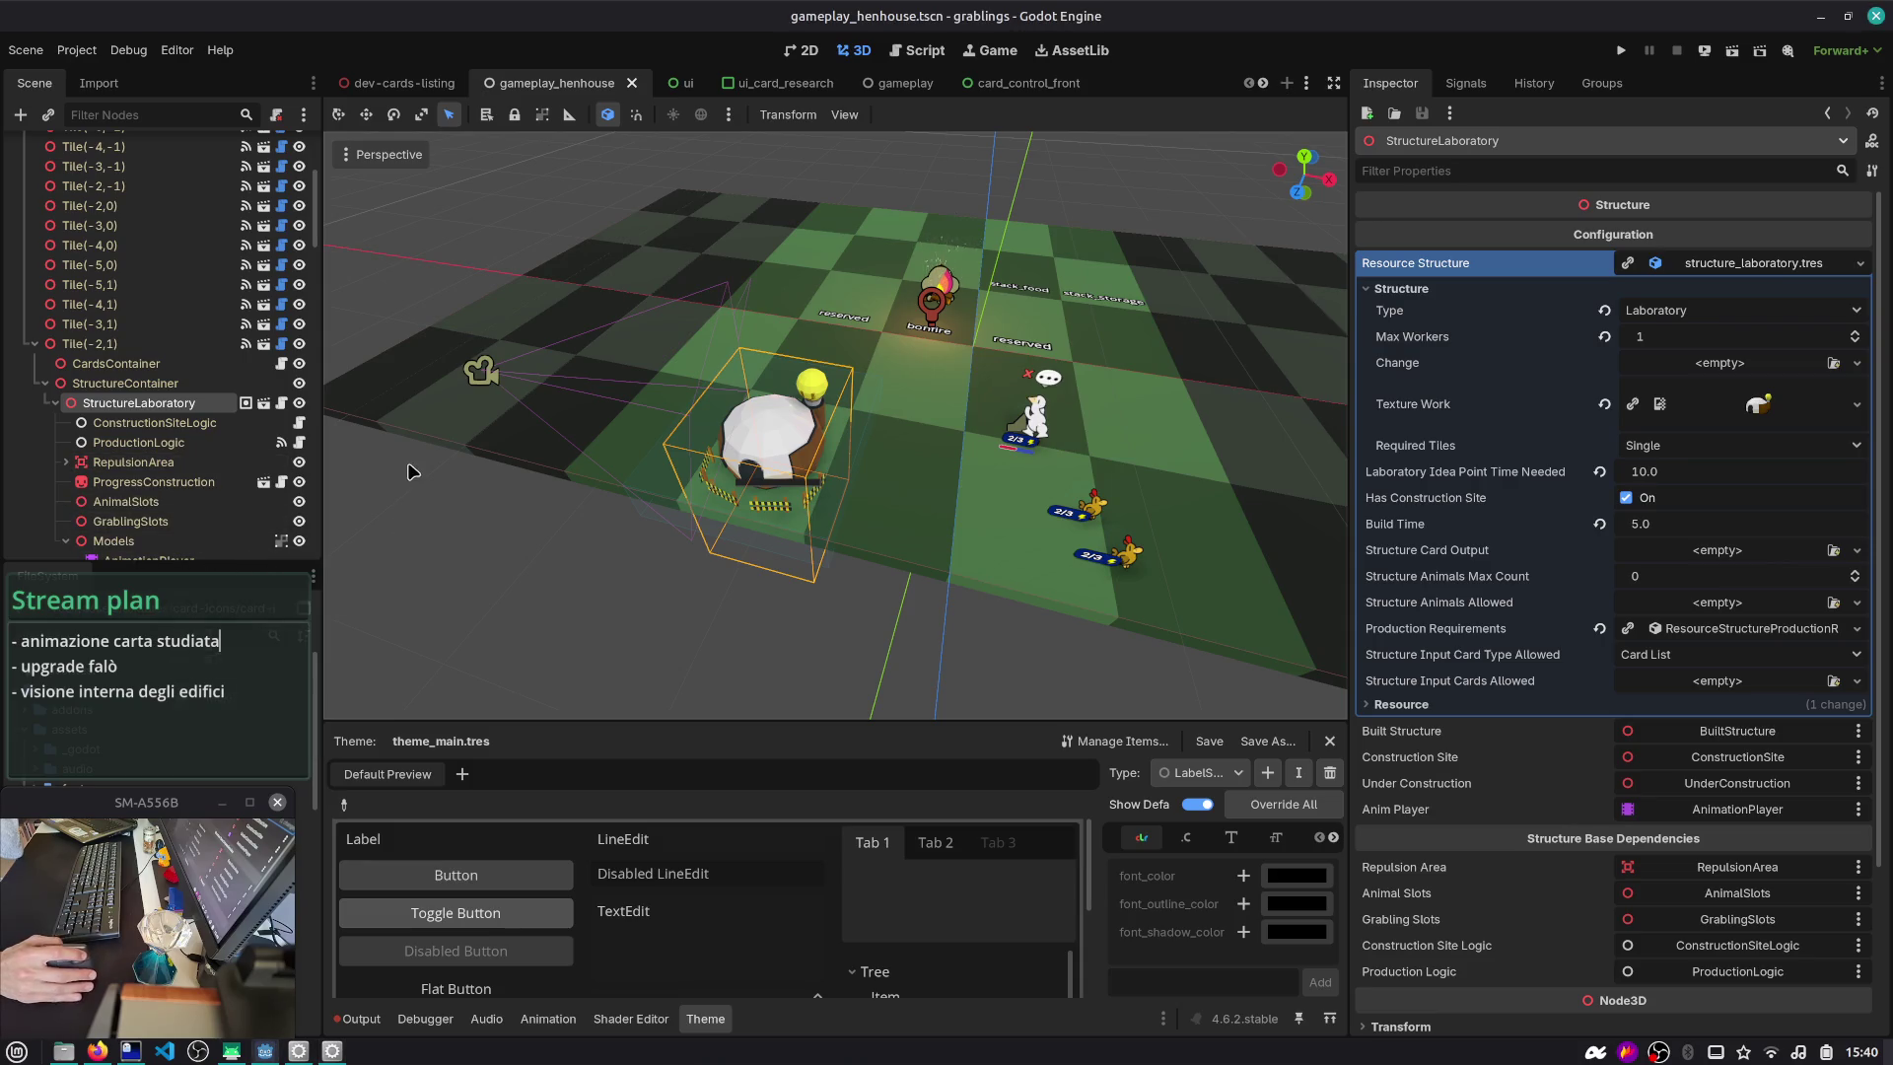
pyautogui.moveTo(318, 17)
pyautogui.mouseDown()
pyautogui.moveTo(450, 85)
pyautogui.moveTo(539, 84)
pyautogui.mouseUp()
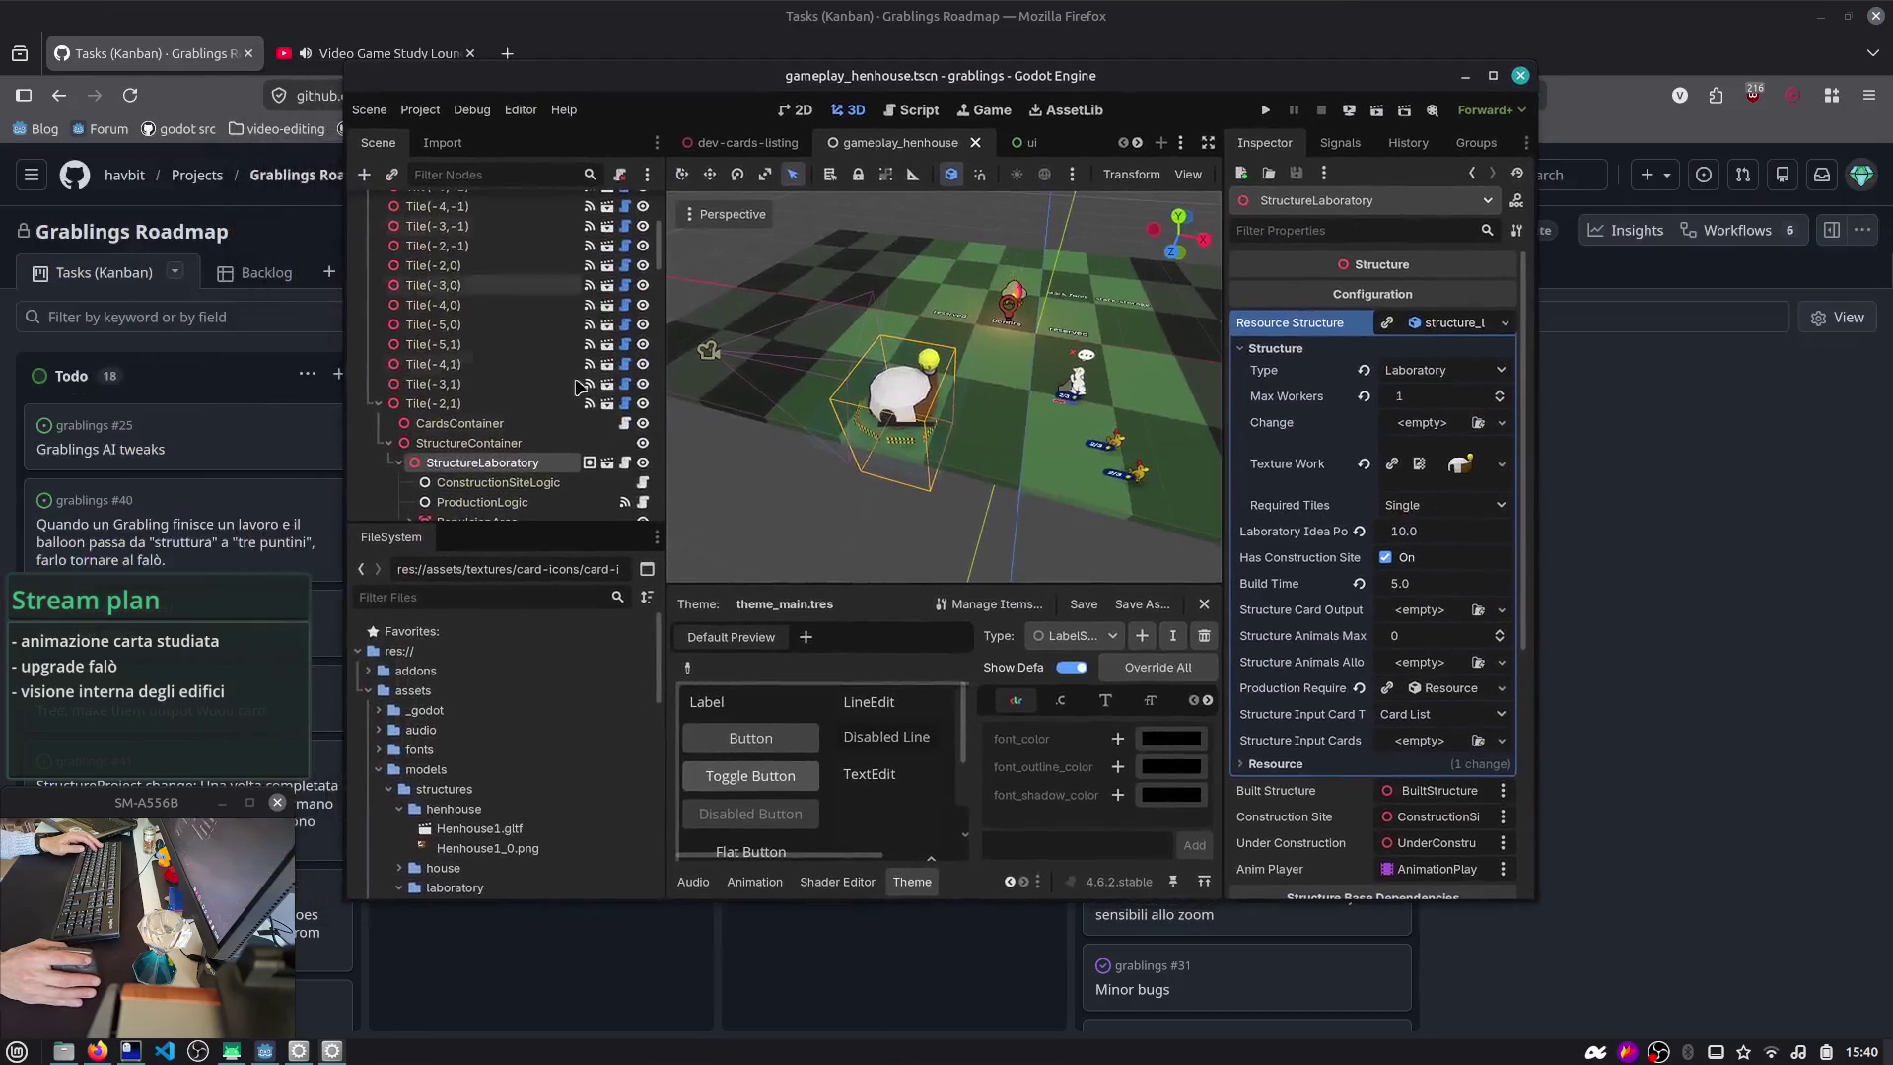
# - Dock the FileSystem panel as a tab beside the Inspector in the maximized editor
pyautogui.click(656, 537)
pyautogui.click(634, 603)
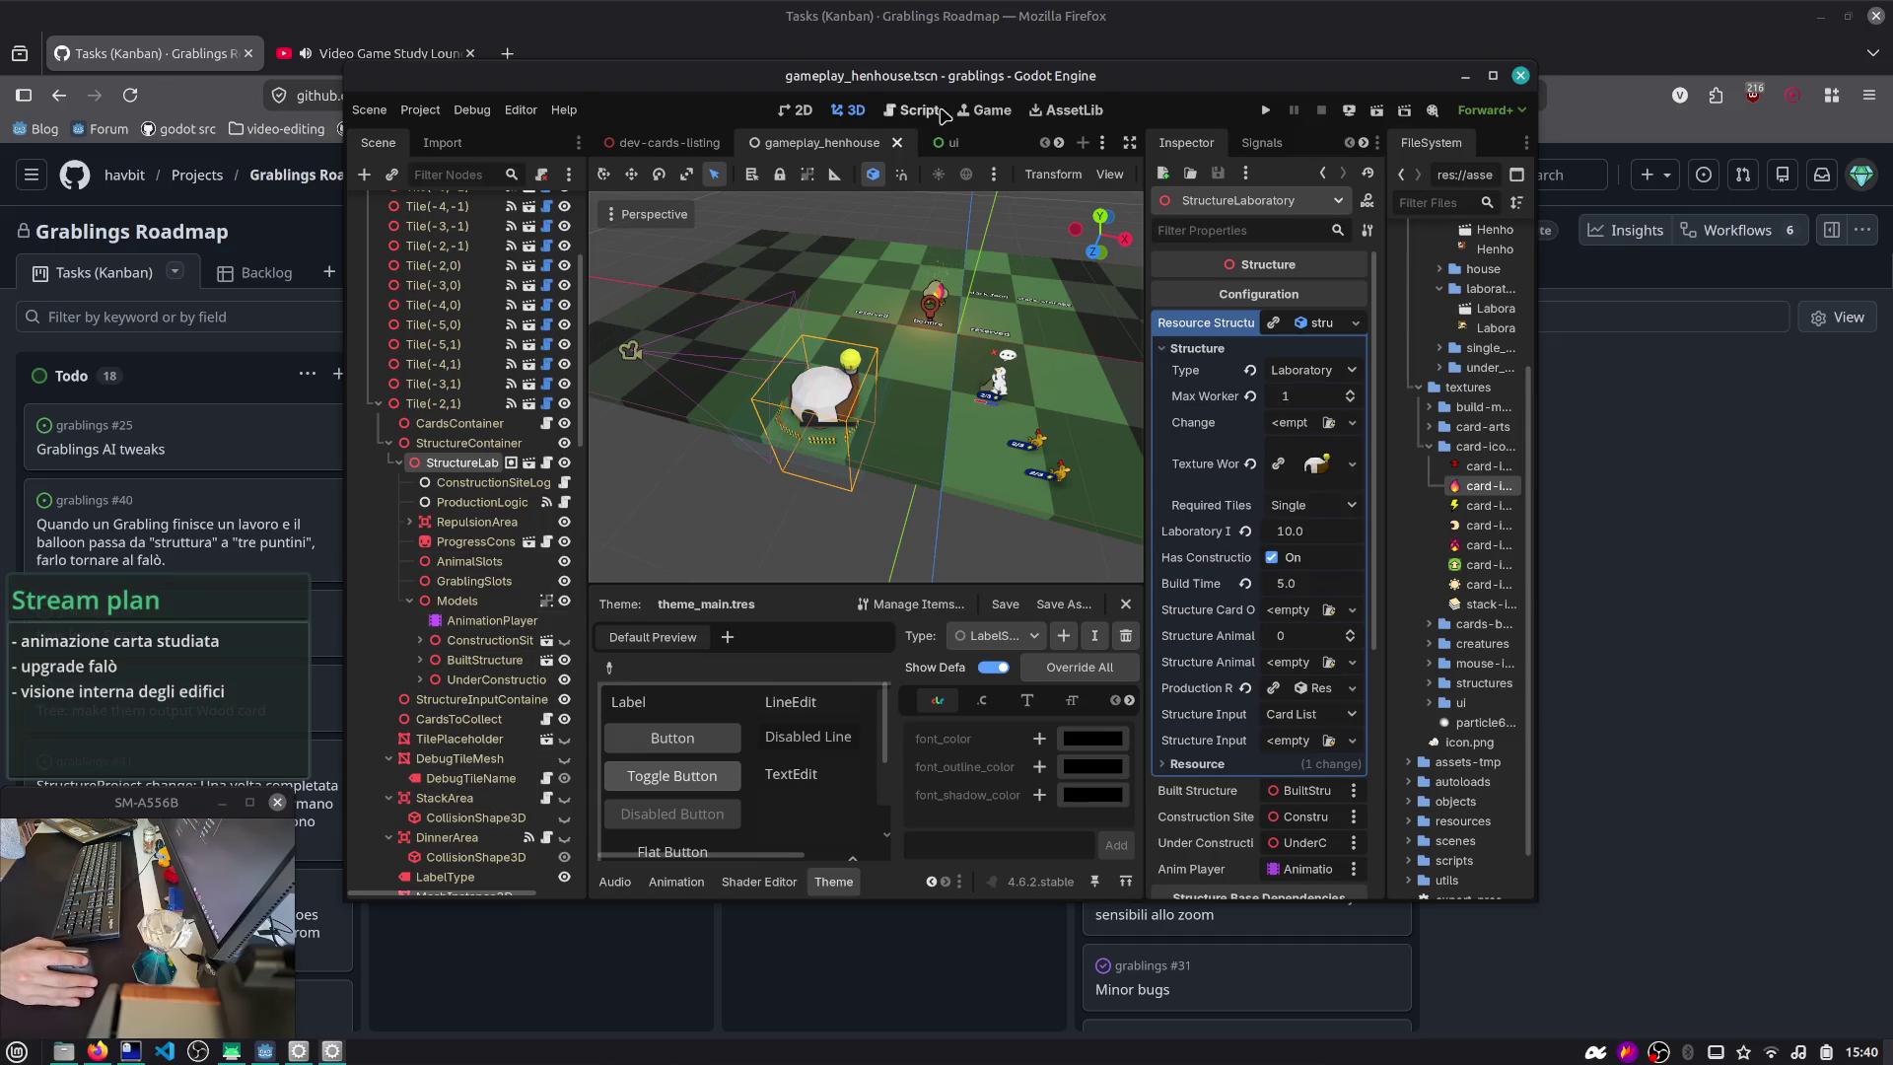
pyautogui.doubleClick(954, 75)
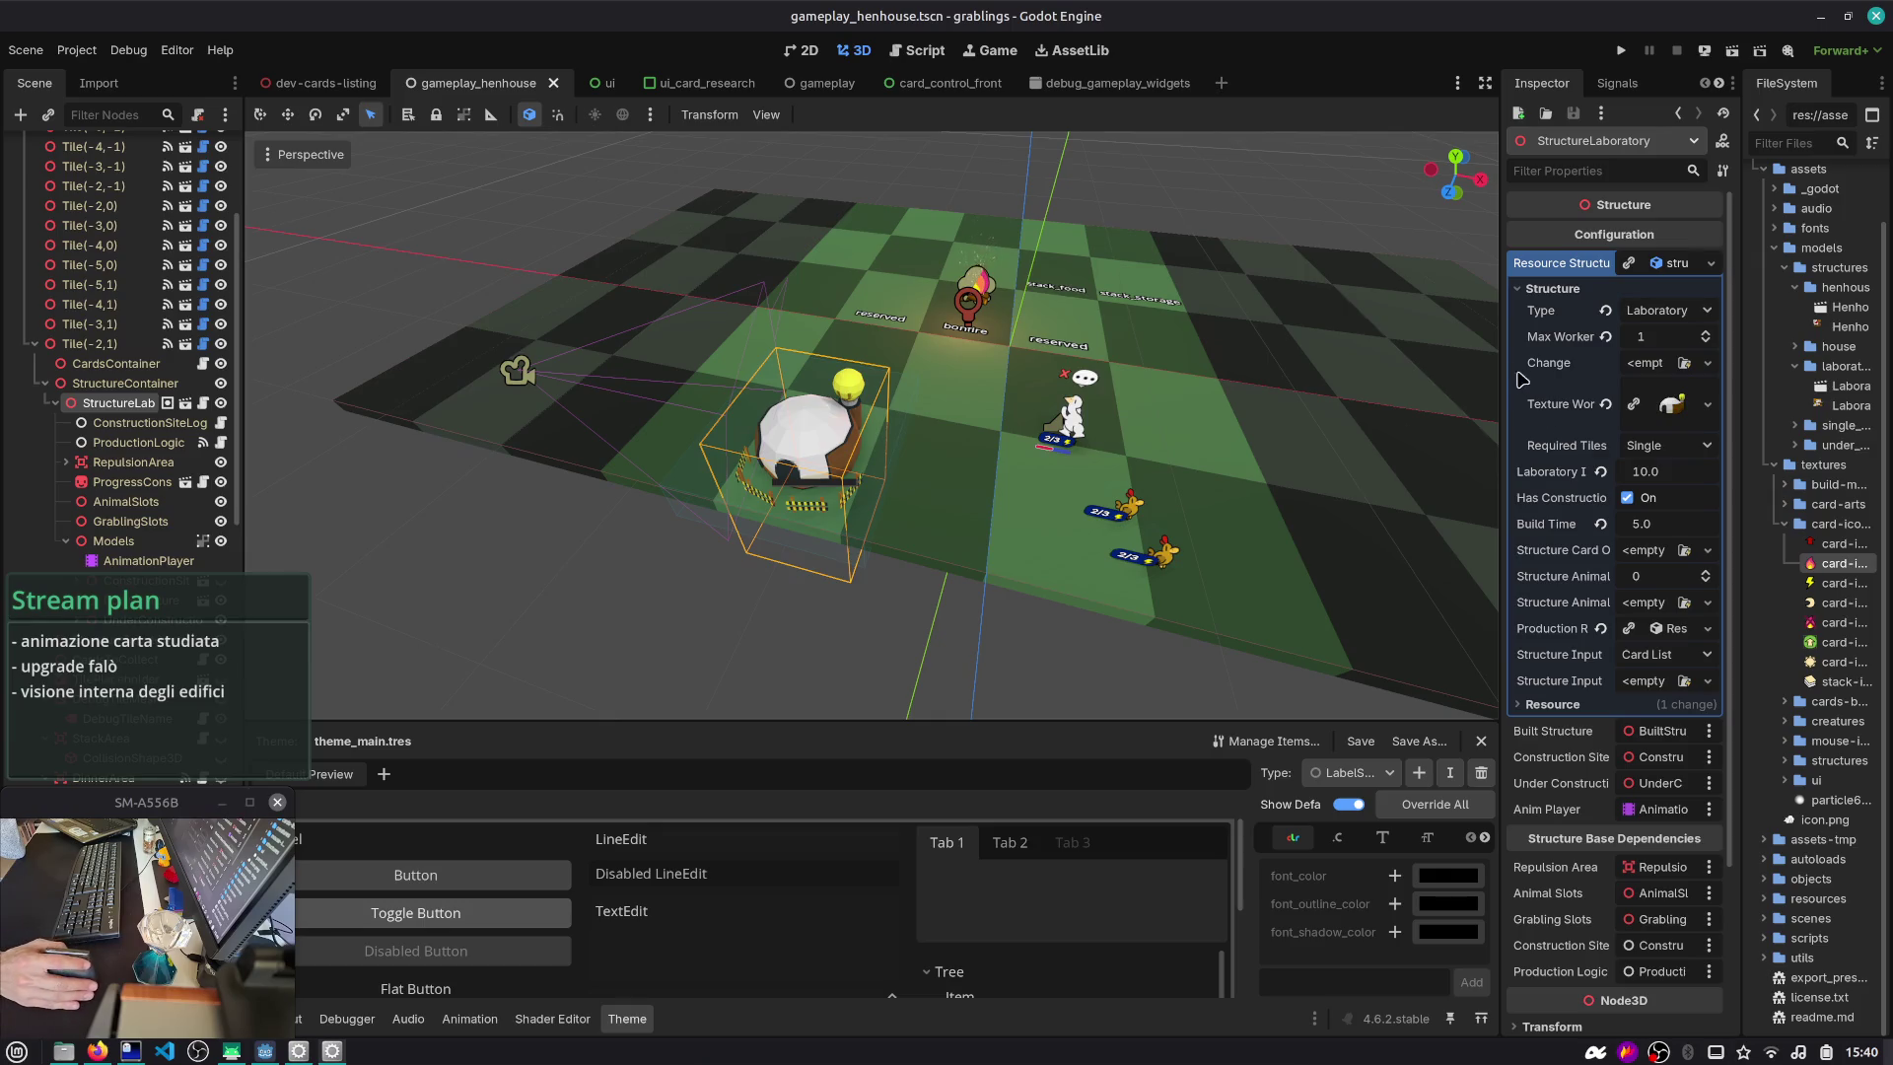
pyautogui.moveTo(1501, 355); pyautogui.dragTo(1349, 355)
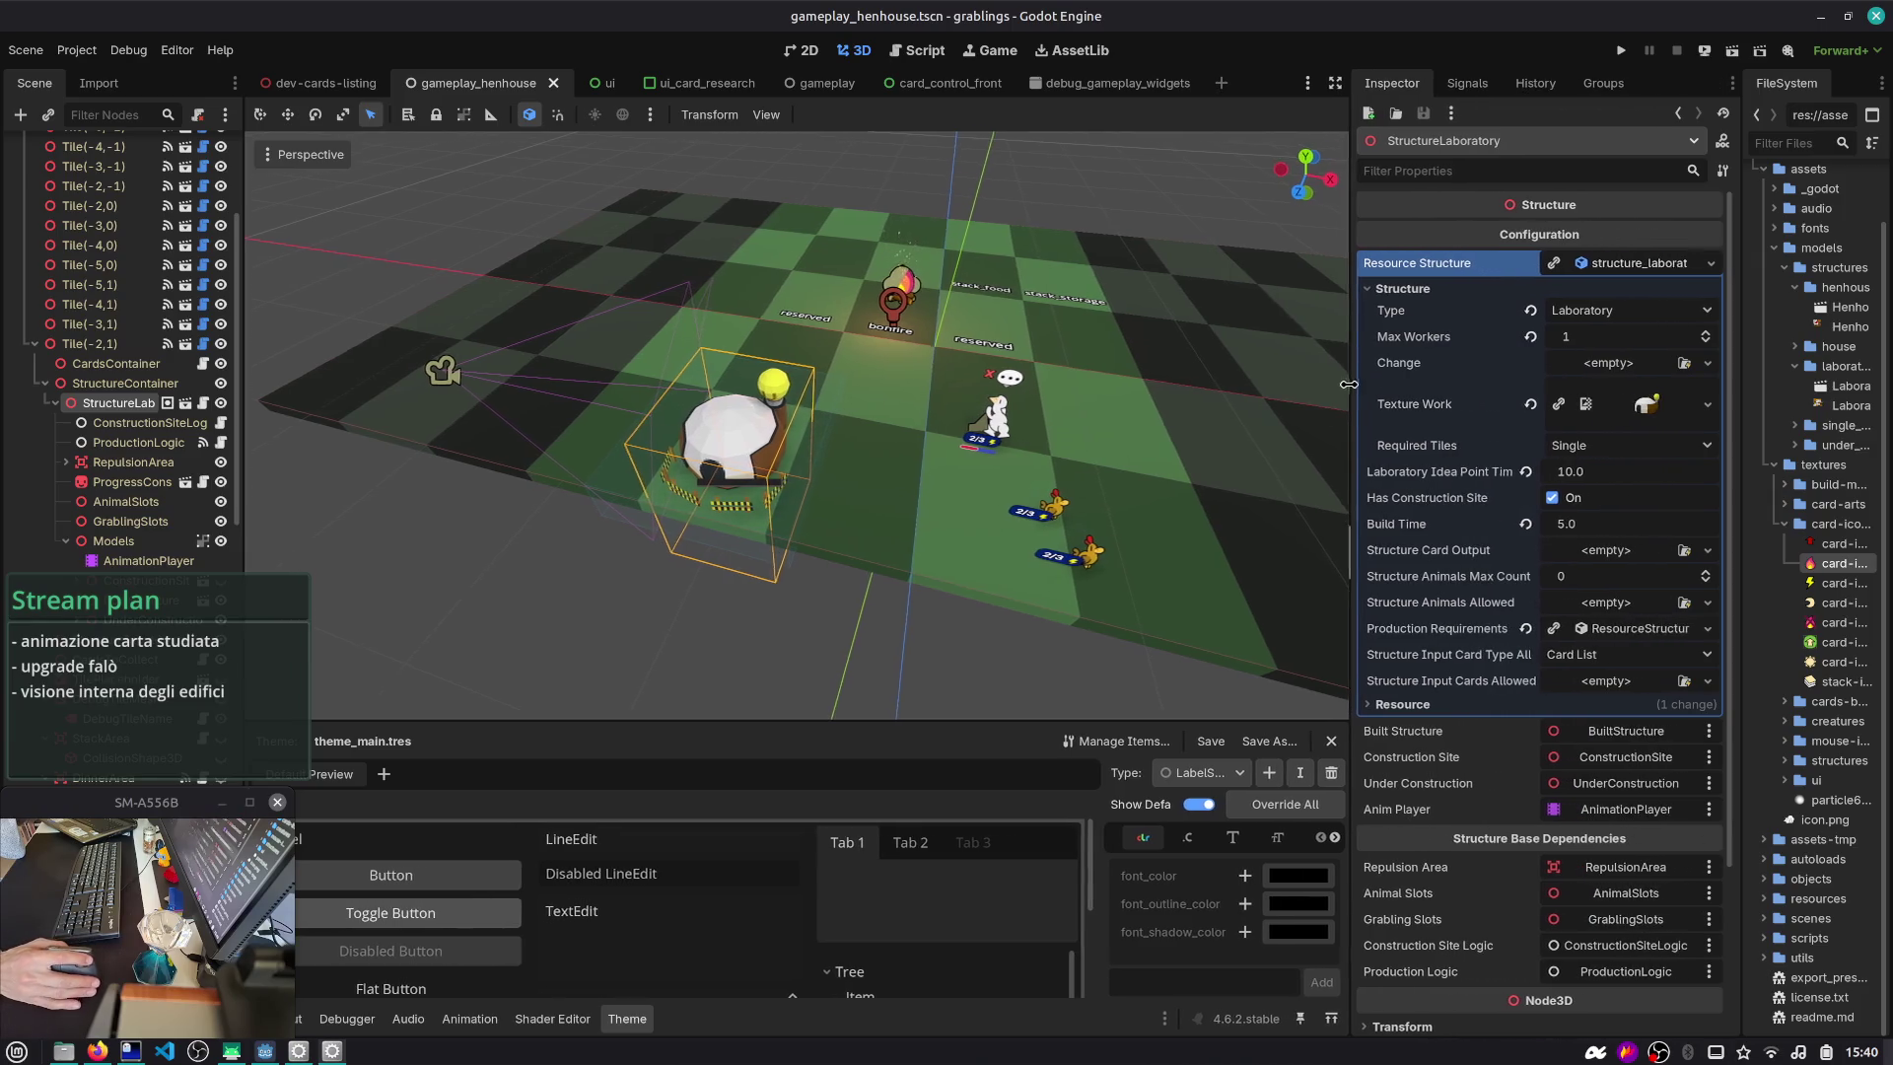
pyautogui.click(1880, 85)
pyautogui.click(1843, 146)
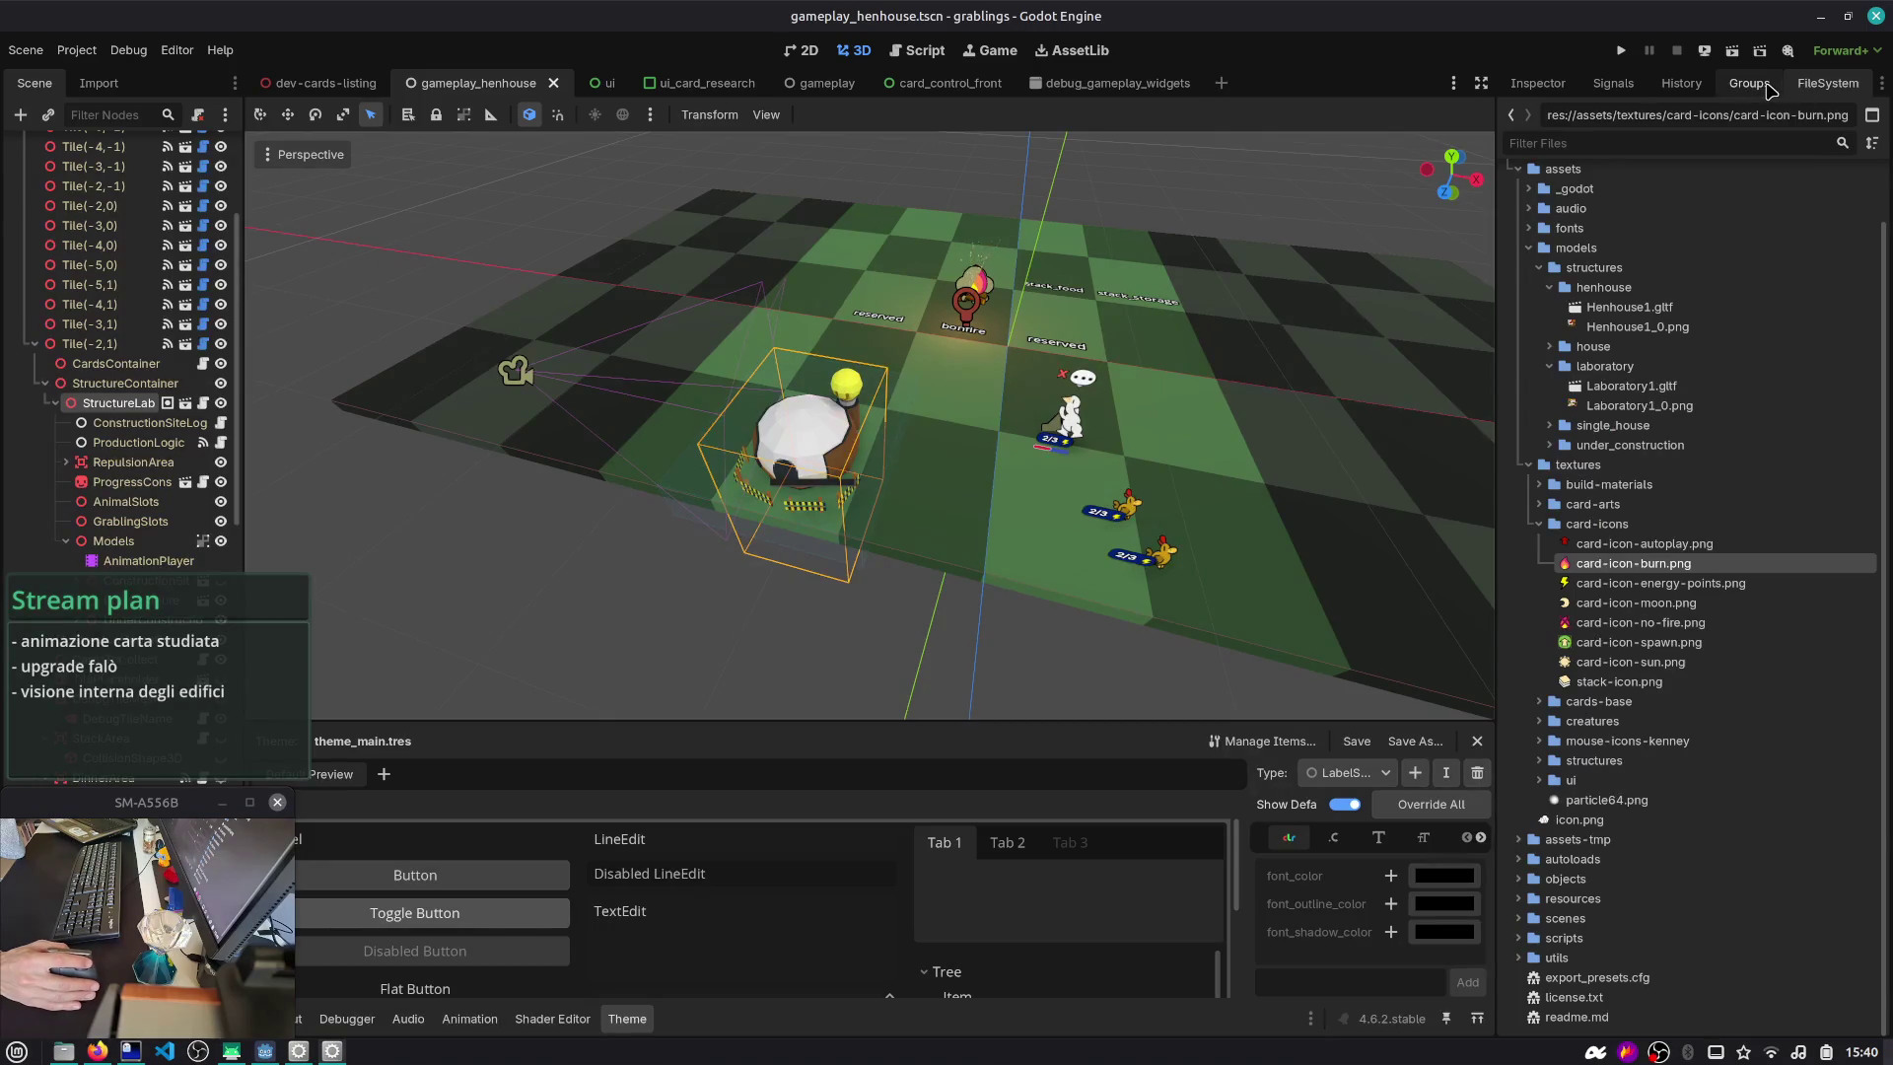
pyautogui.click(1749, 83)
pyautogui.click(1613, 83)
pyautogui.click(1535, 84)
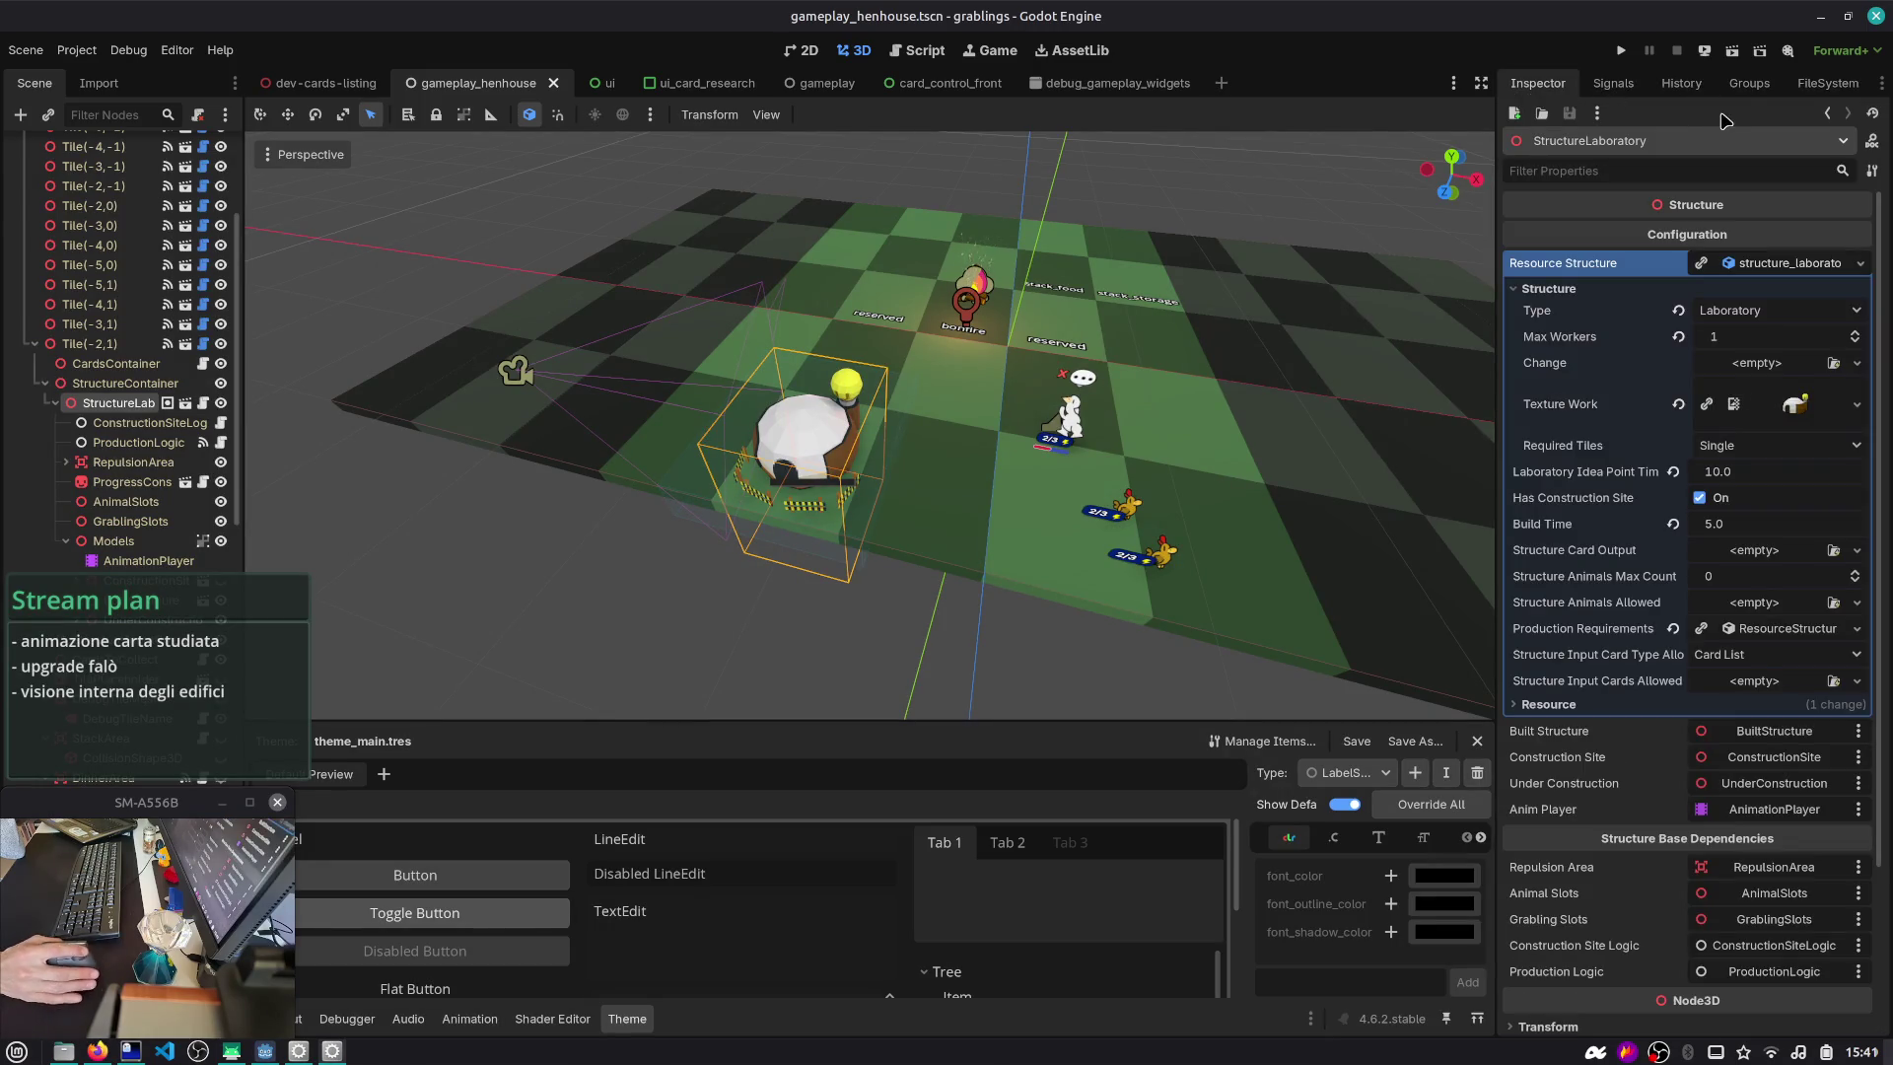
pyautogui.click(1824, 83)
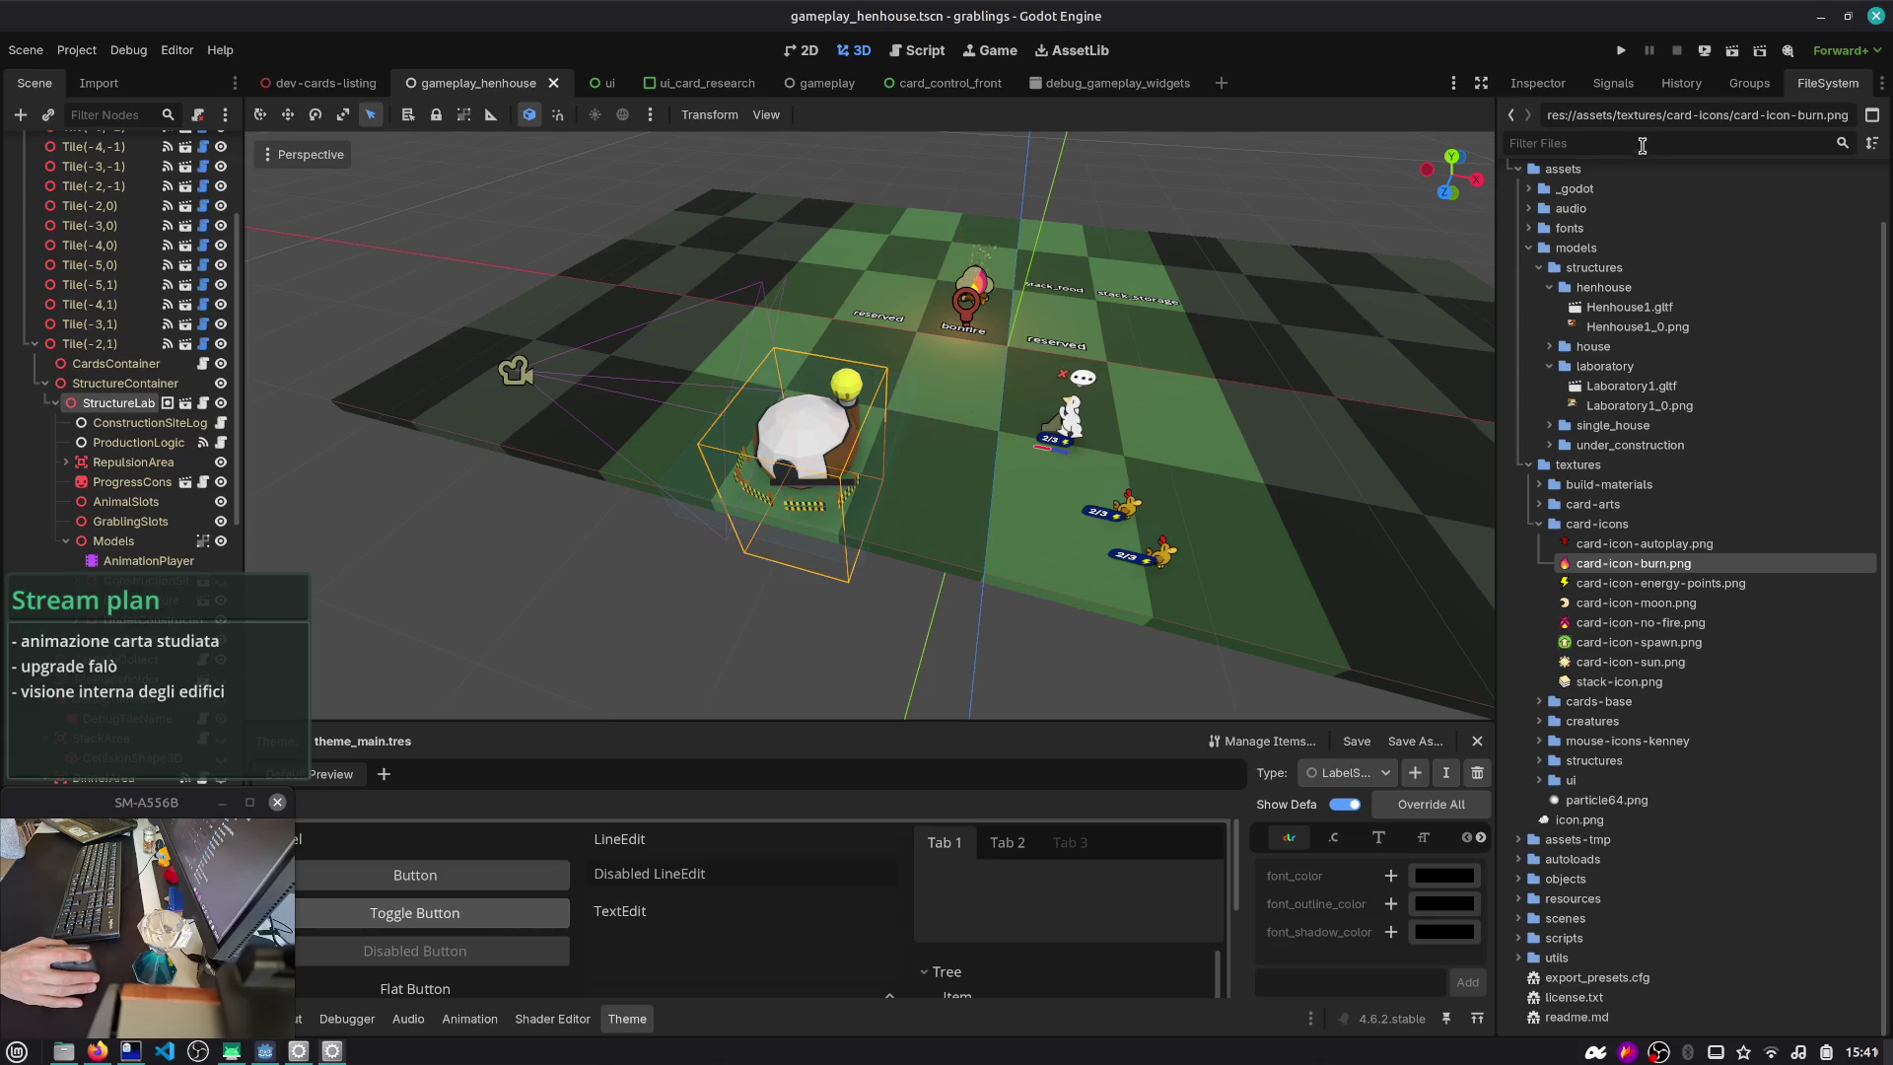
# - Filter by 'resource' to locate card_project_structure_laboratory.tres, then open the ui_card_research scene
pyautogui.write('resource')
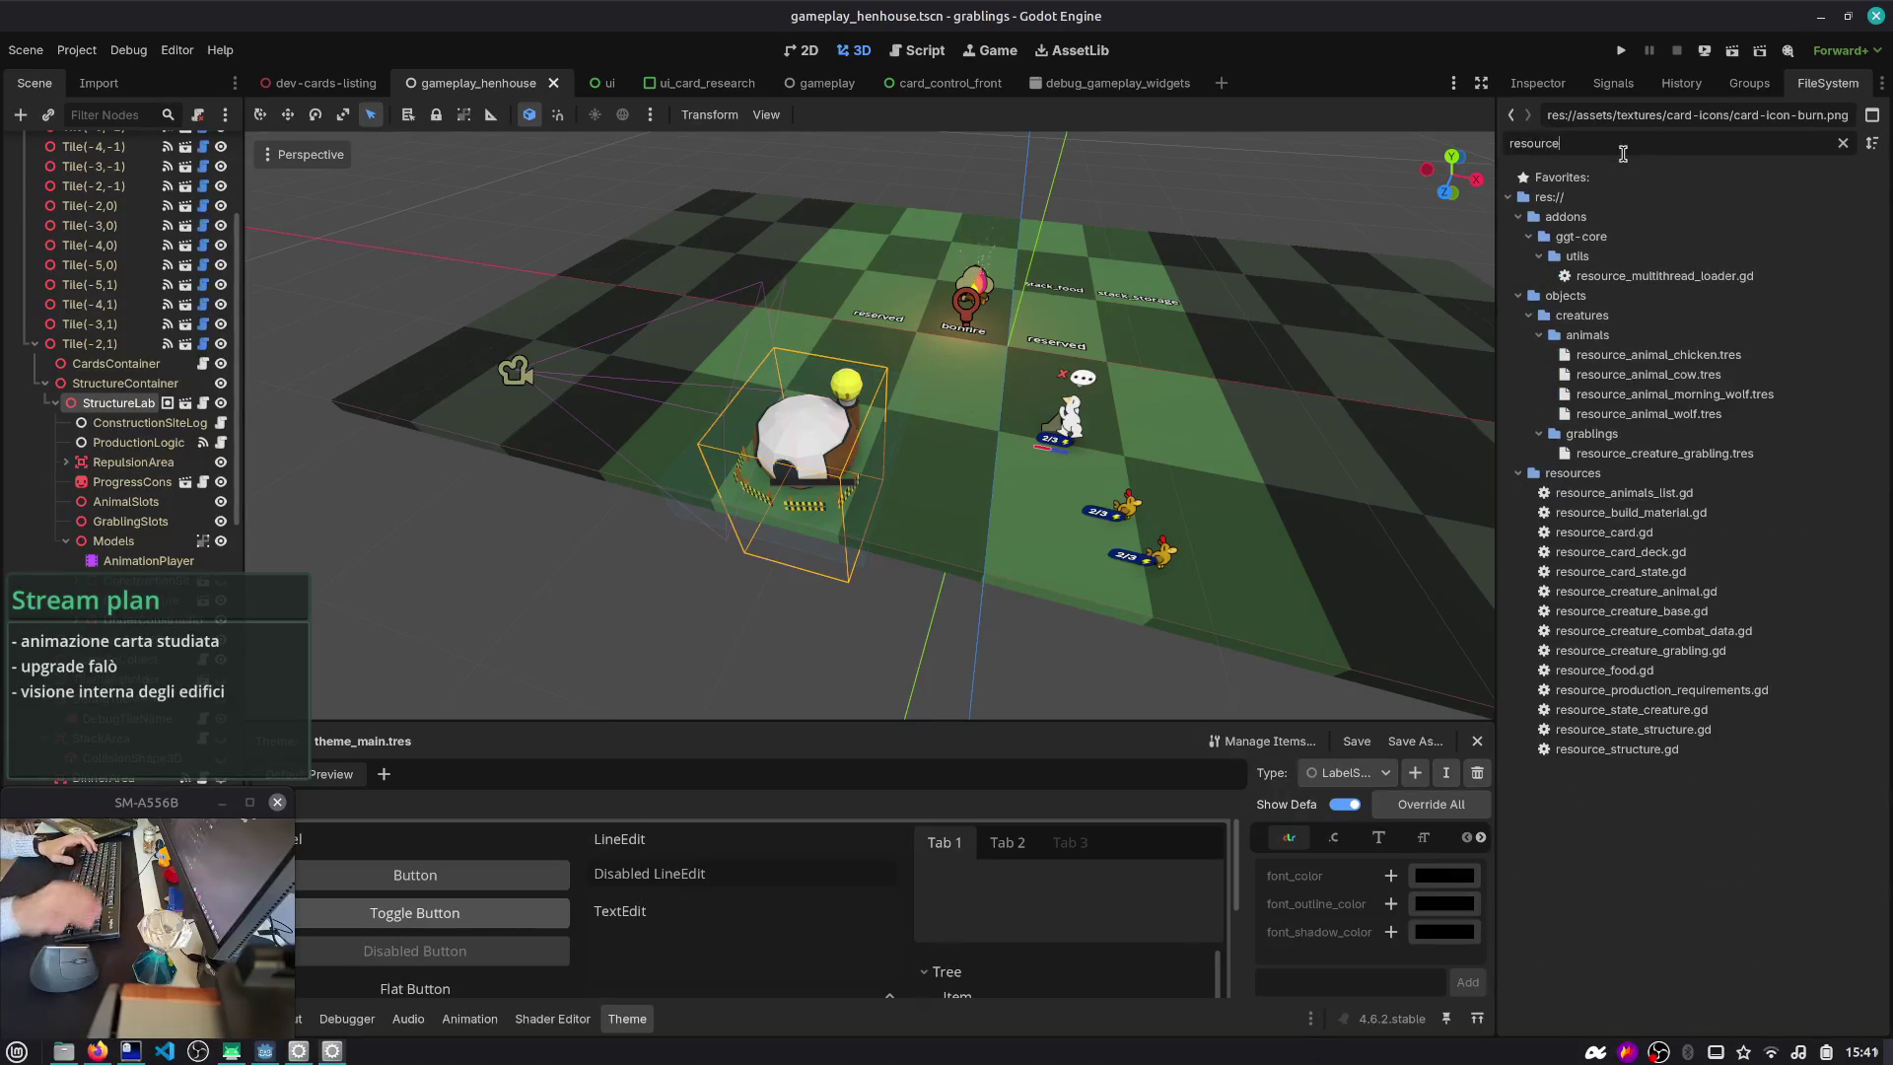
pyautogui.click(1653, 513)
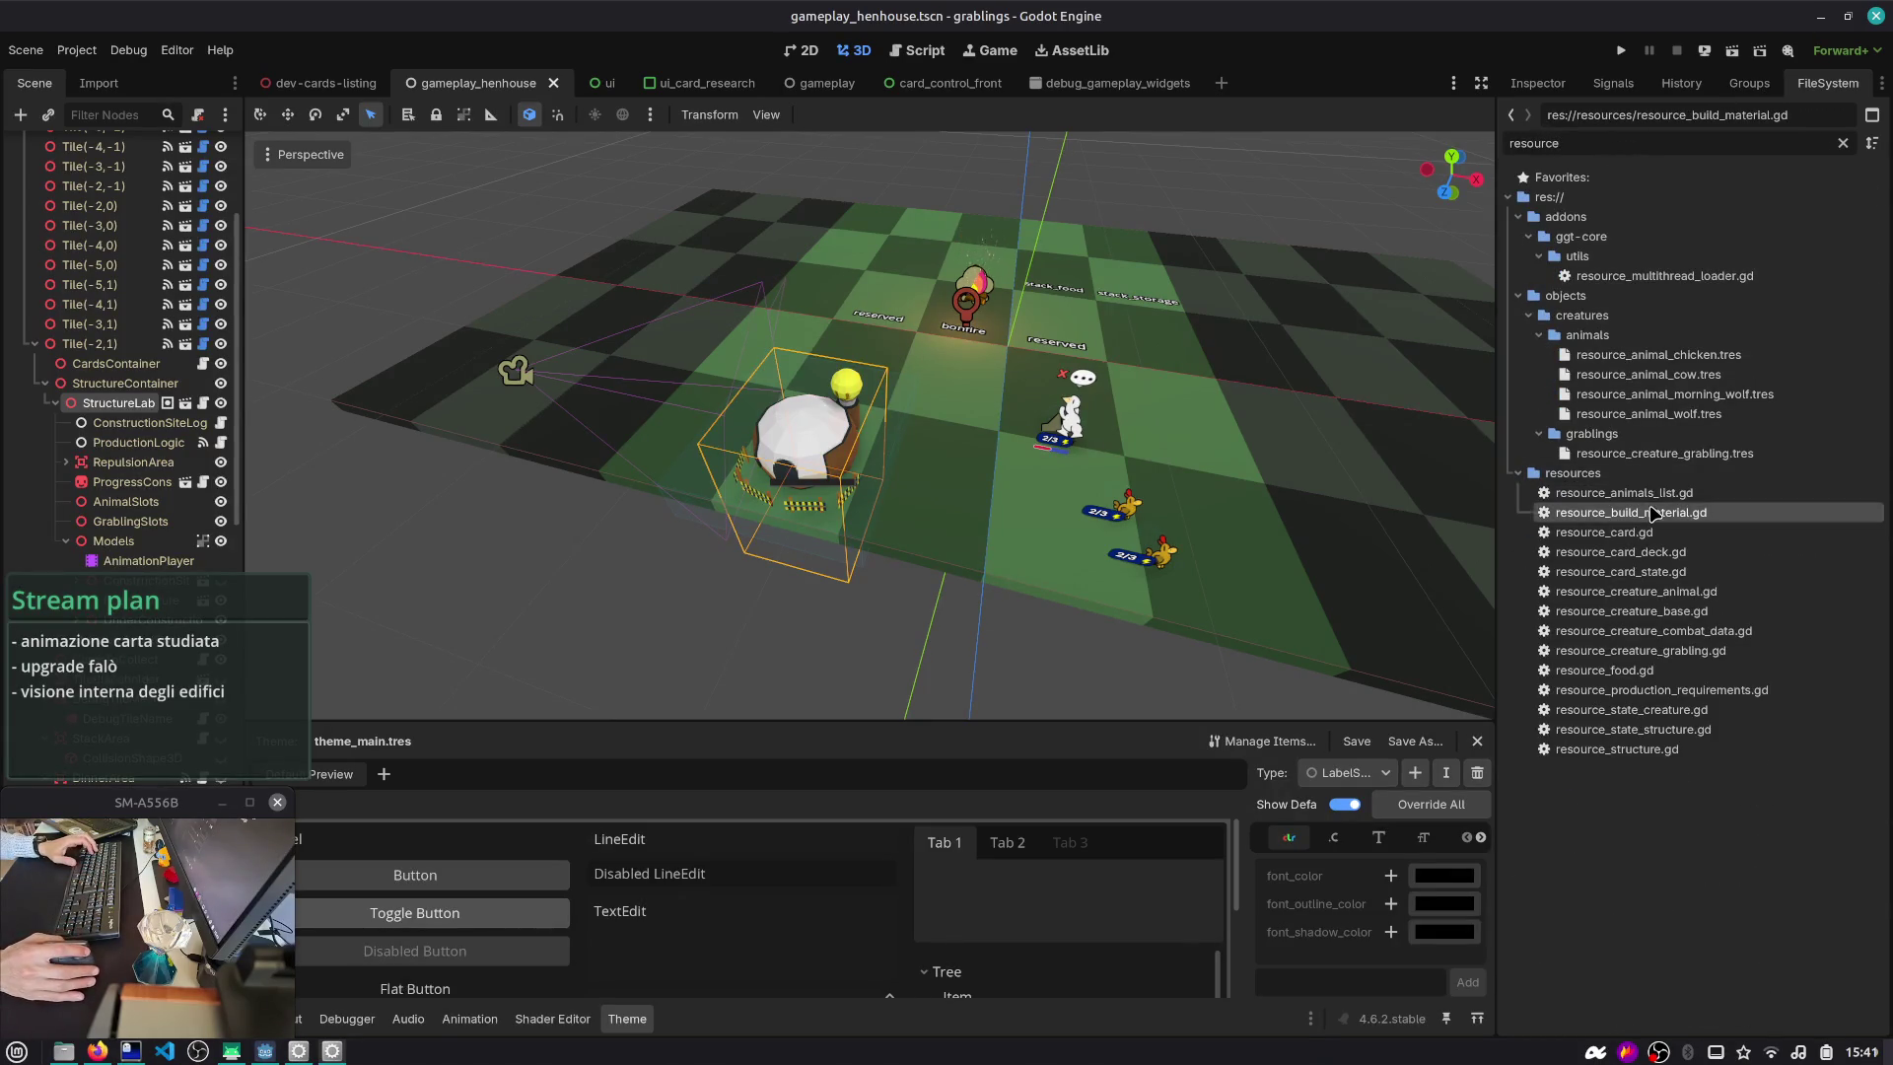
pyautogui.click(1610, 553)
pyautogui.click(1842, 143)
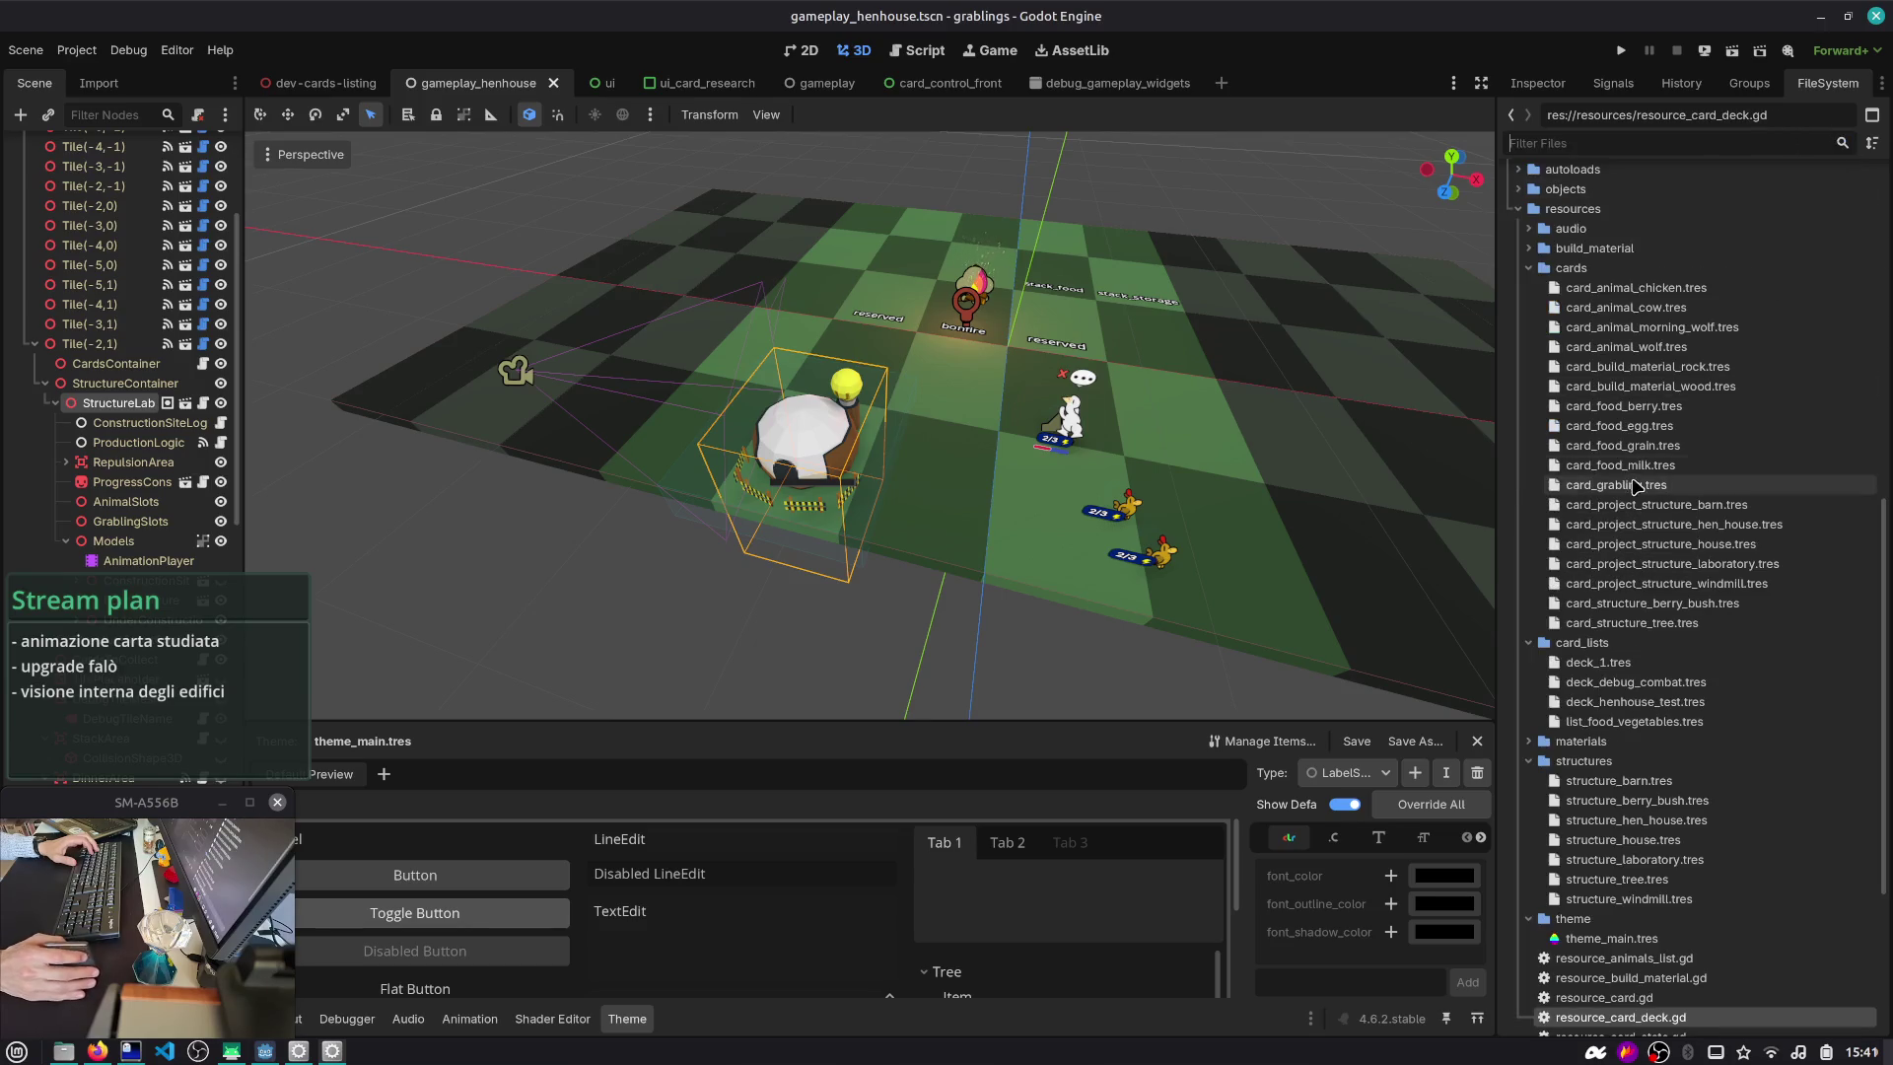
pyautogui.click(1627, 465)
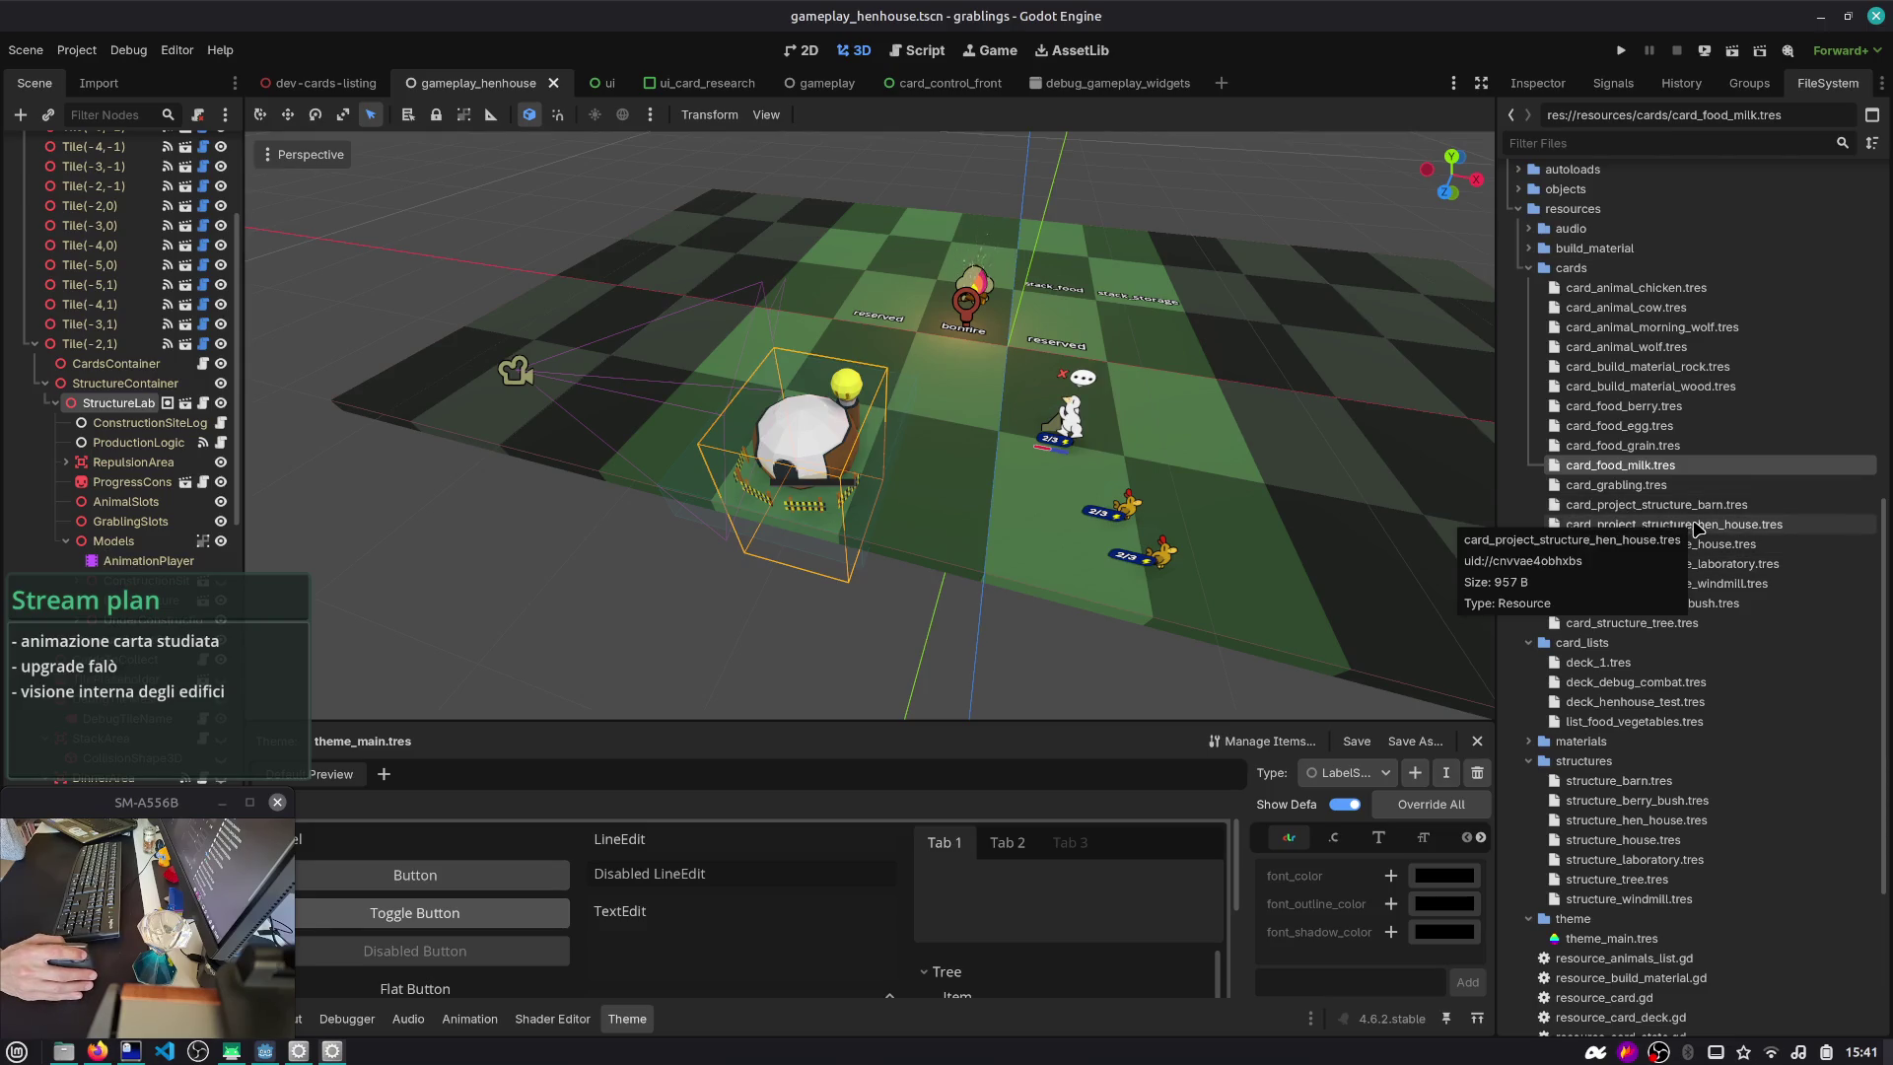
pyautogui.click(1690, 567)
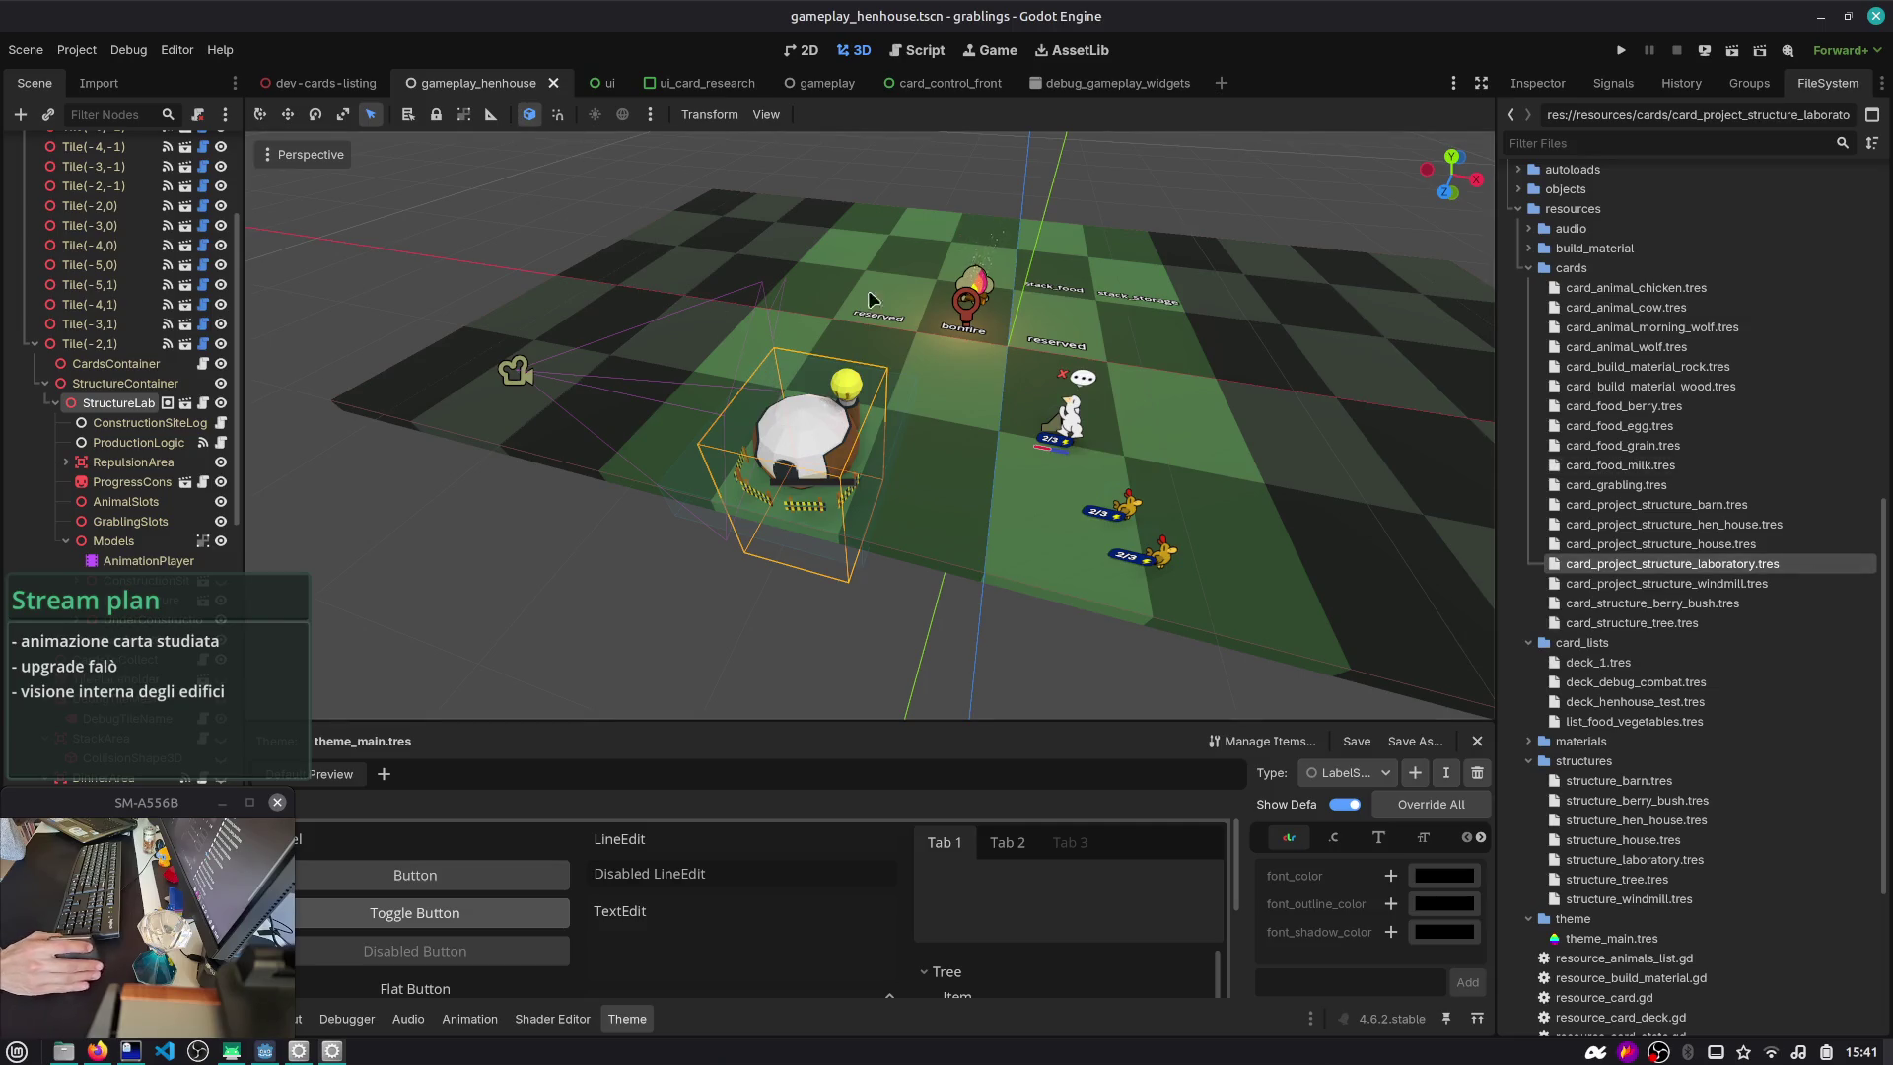
pyautogui.click(679, 87)
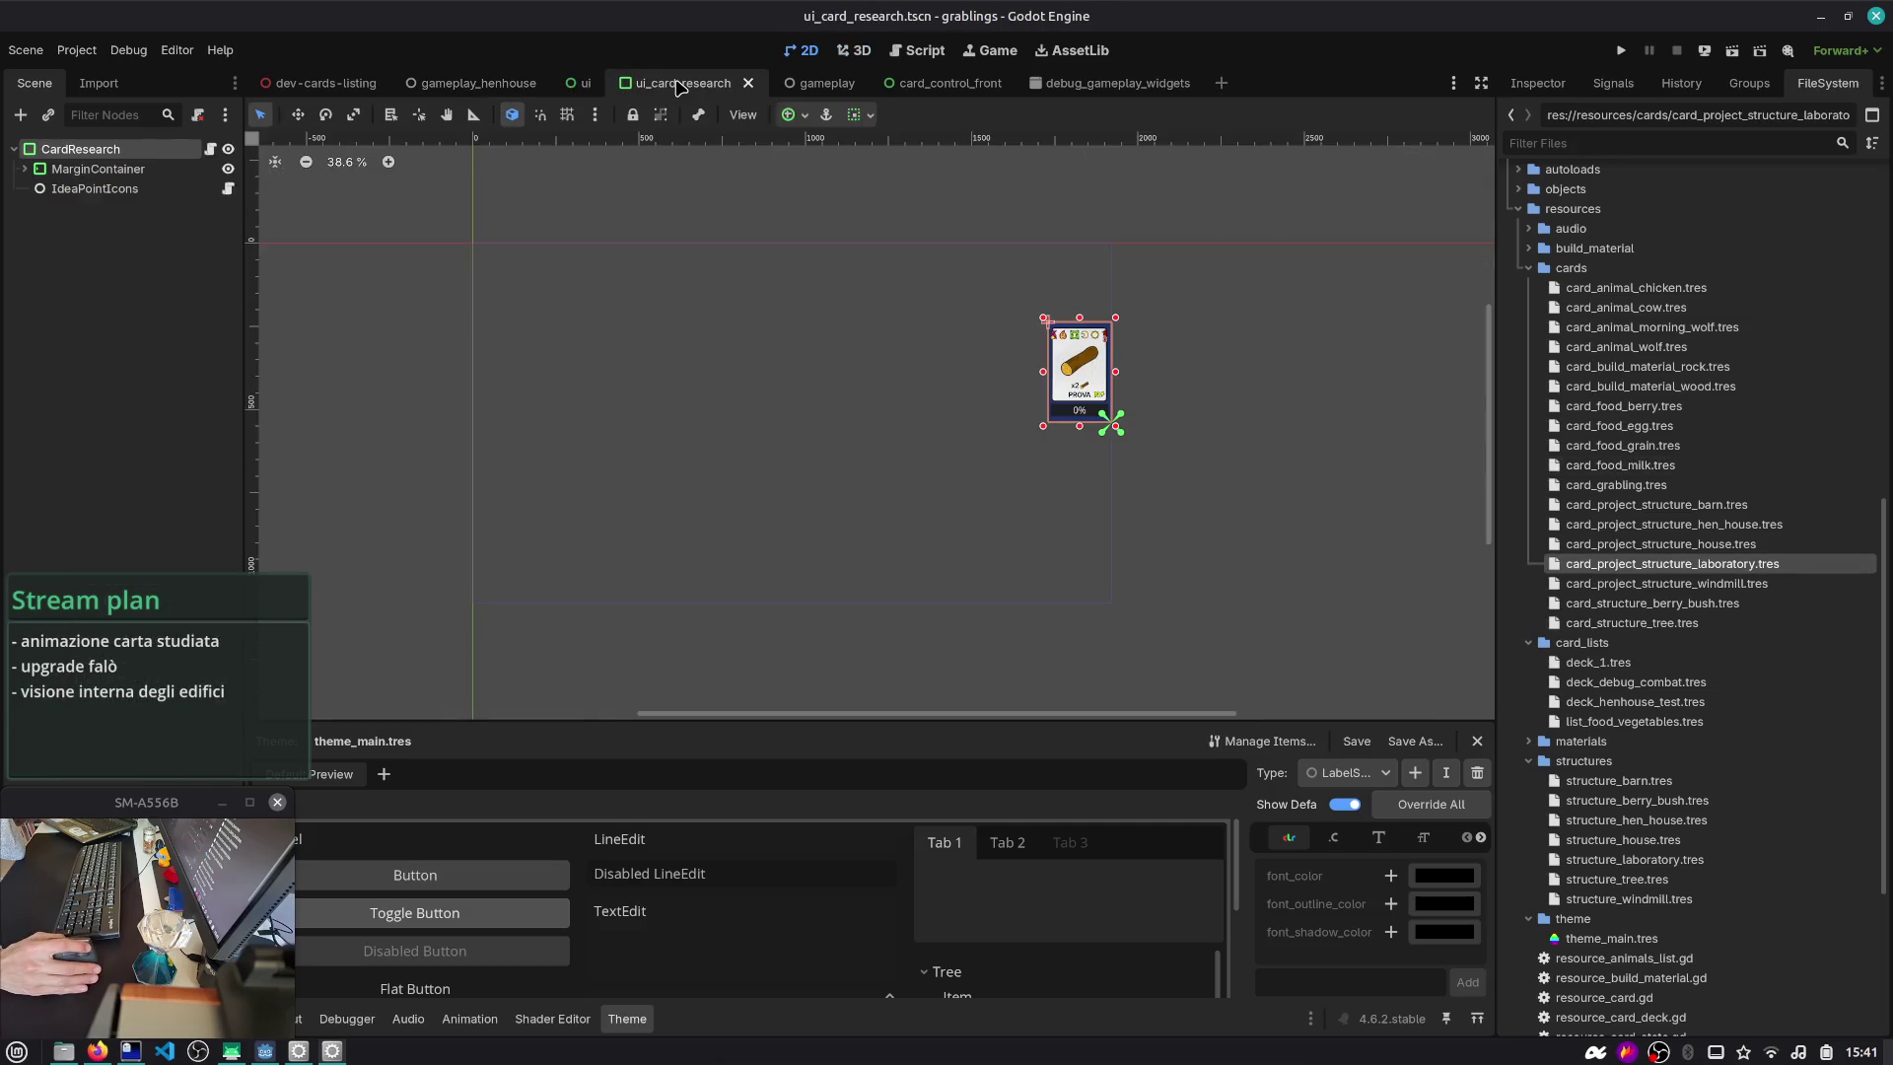
# - Close ui_card_research and trace study_card_resource and CARD_PROJECT_STRUCTURE_HEN_HOUSE in the scripts
pyautogui.middleClick(654, 83)
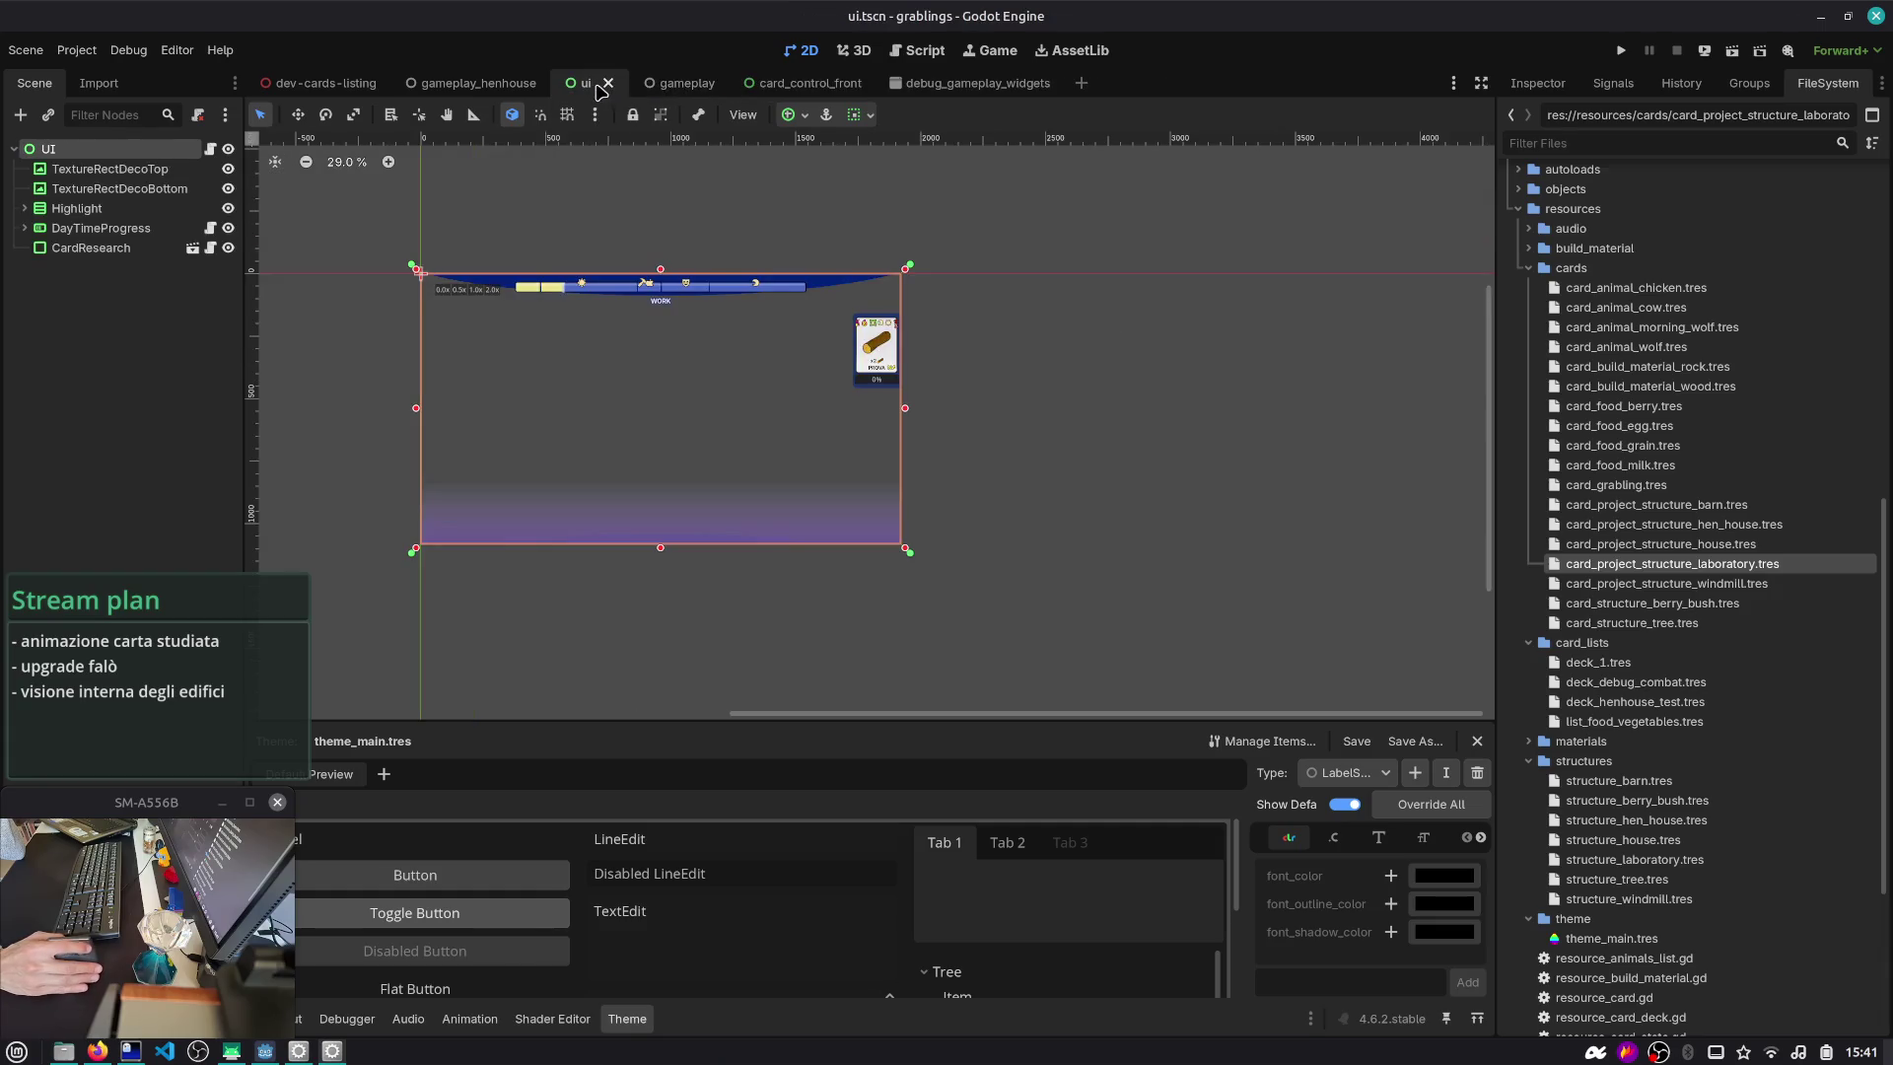
pyautogui.click(211, 250)
pyautogui.scroll(20, 719, 343)
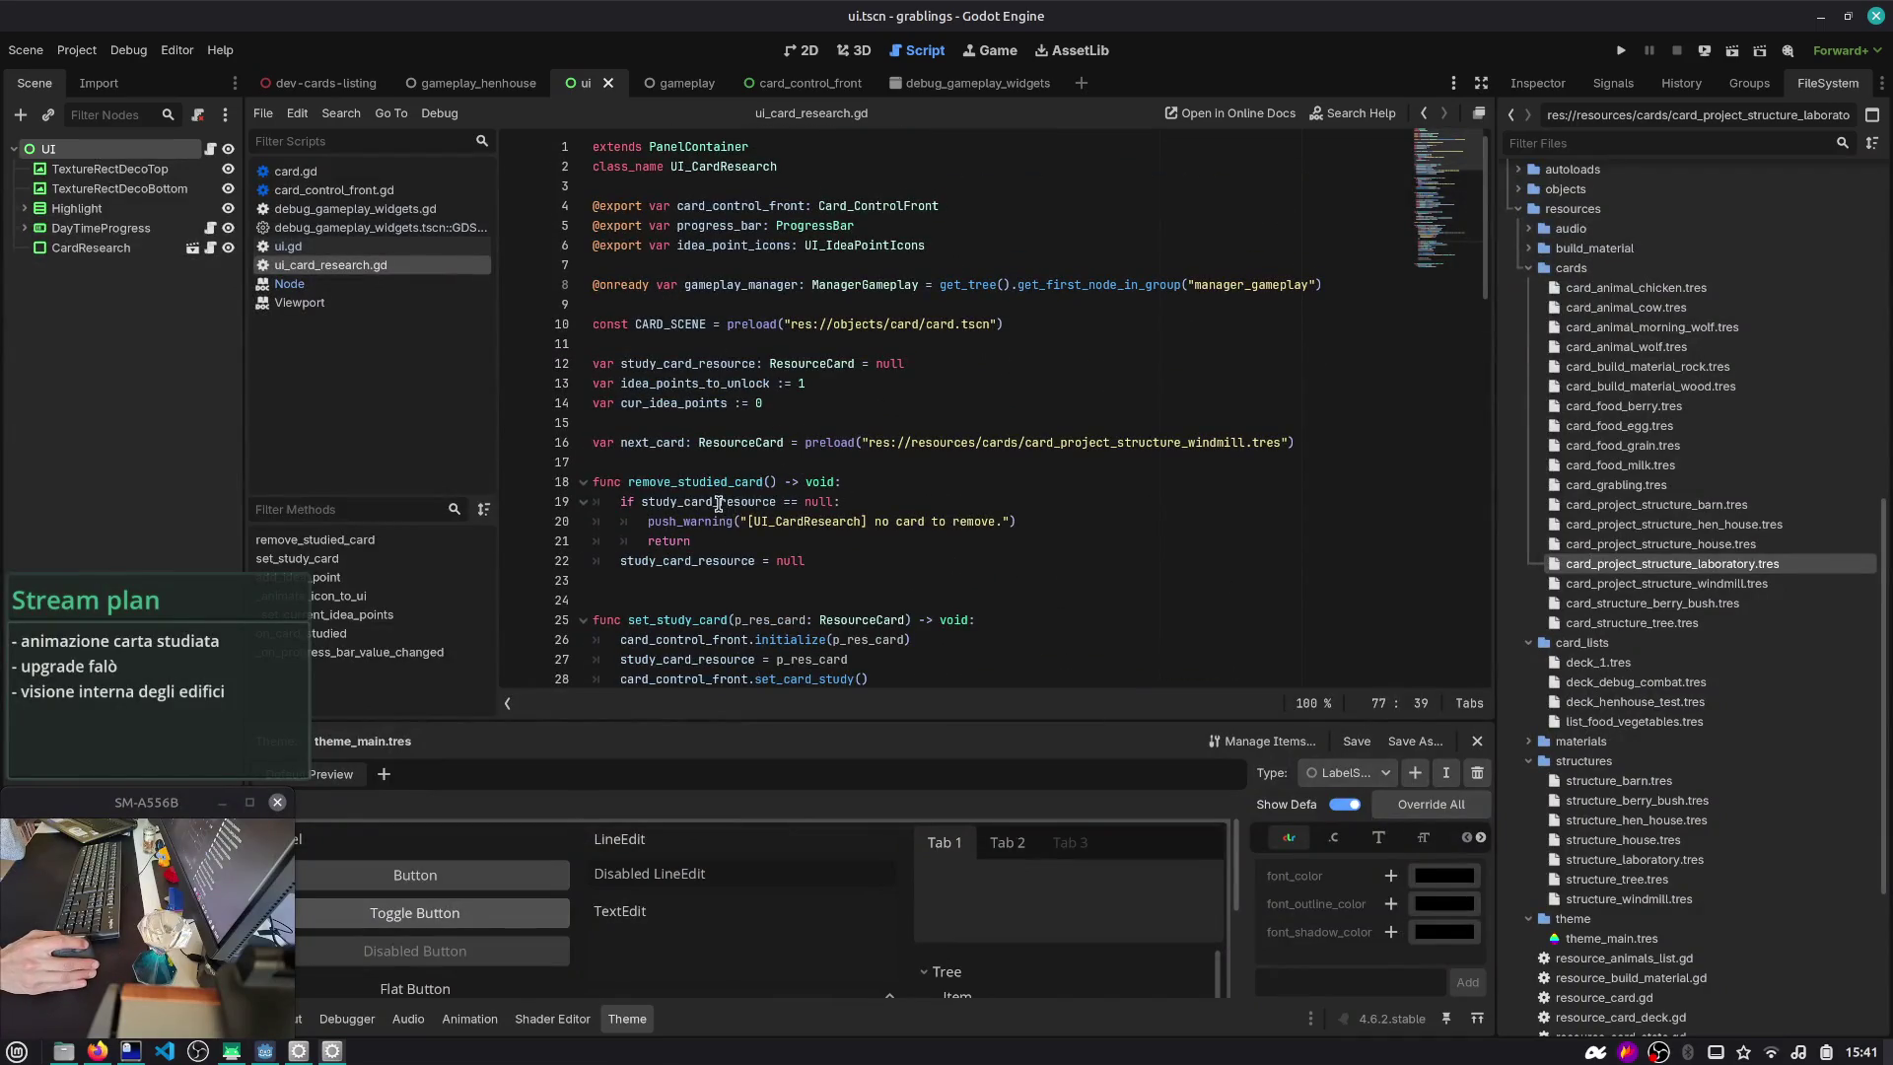
pyautogui.doubleClick(718, 503)
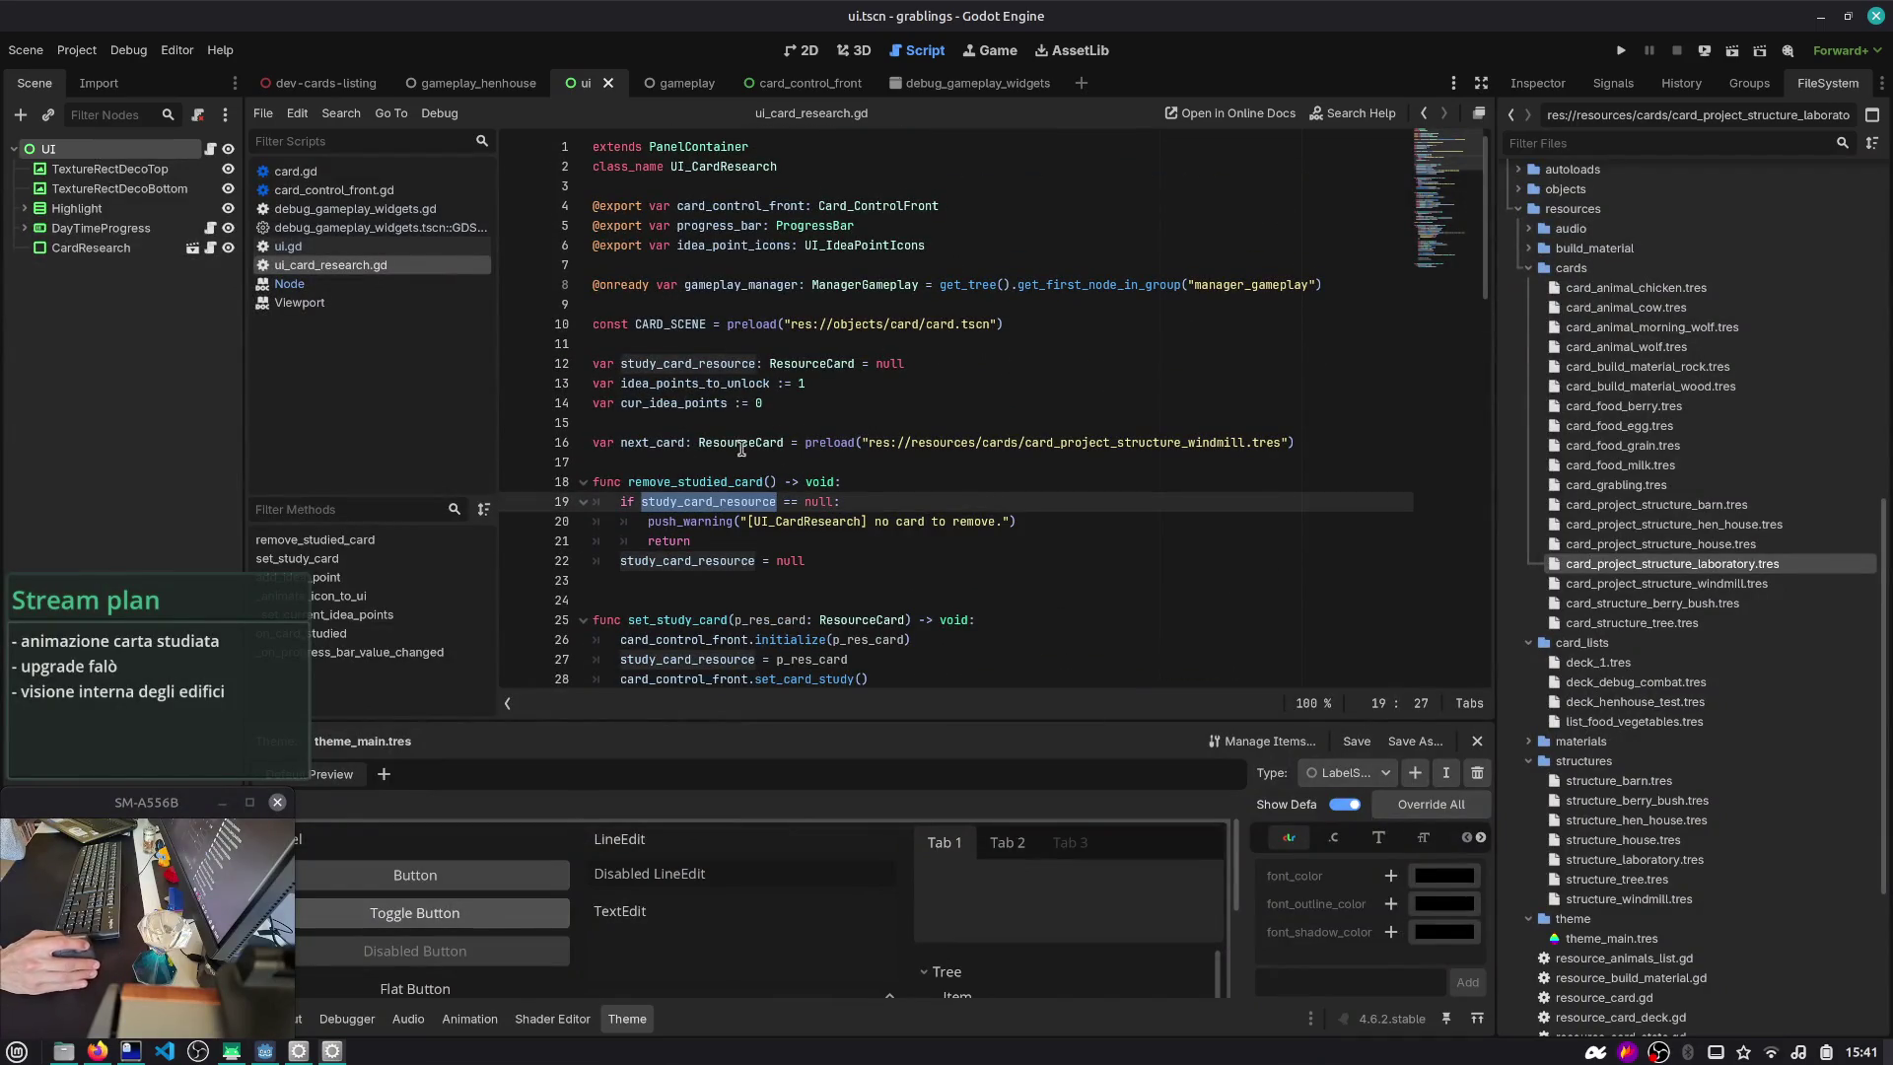
pyautogui.click(210, 149)
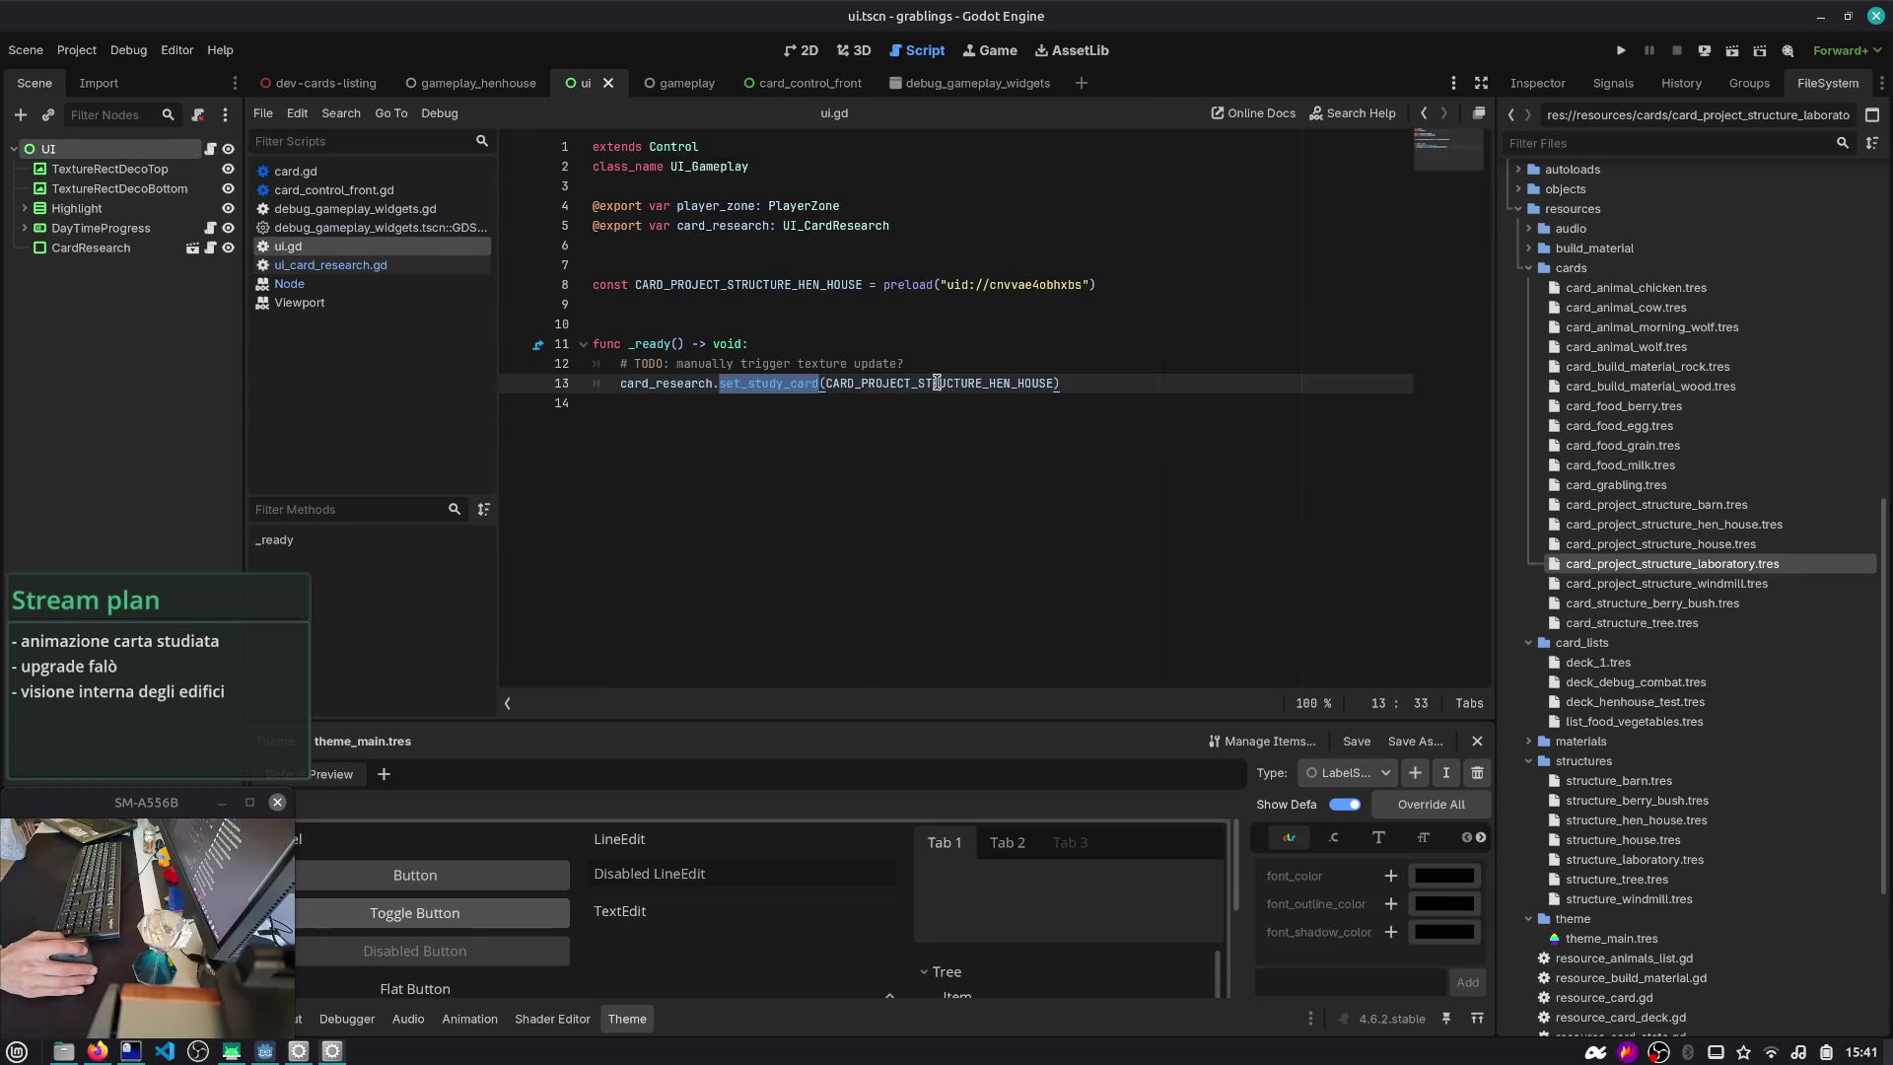
pyautogui.doubleClick(937, 383)
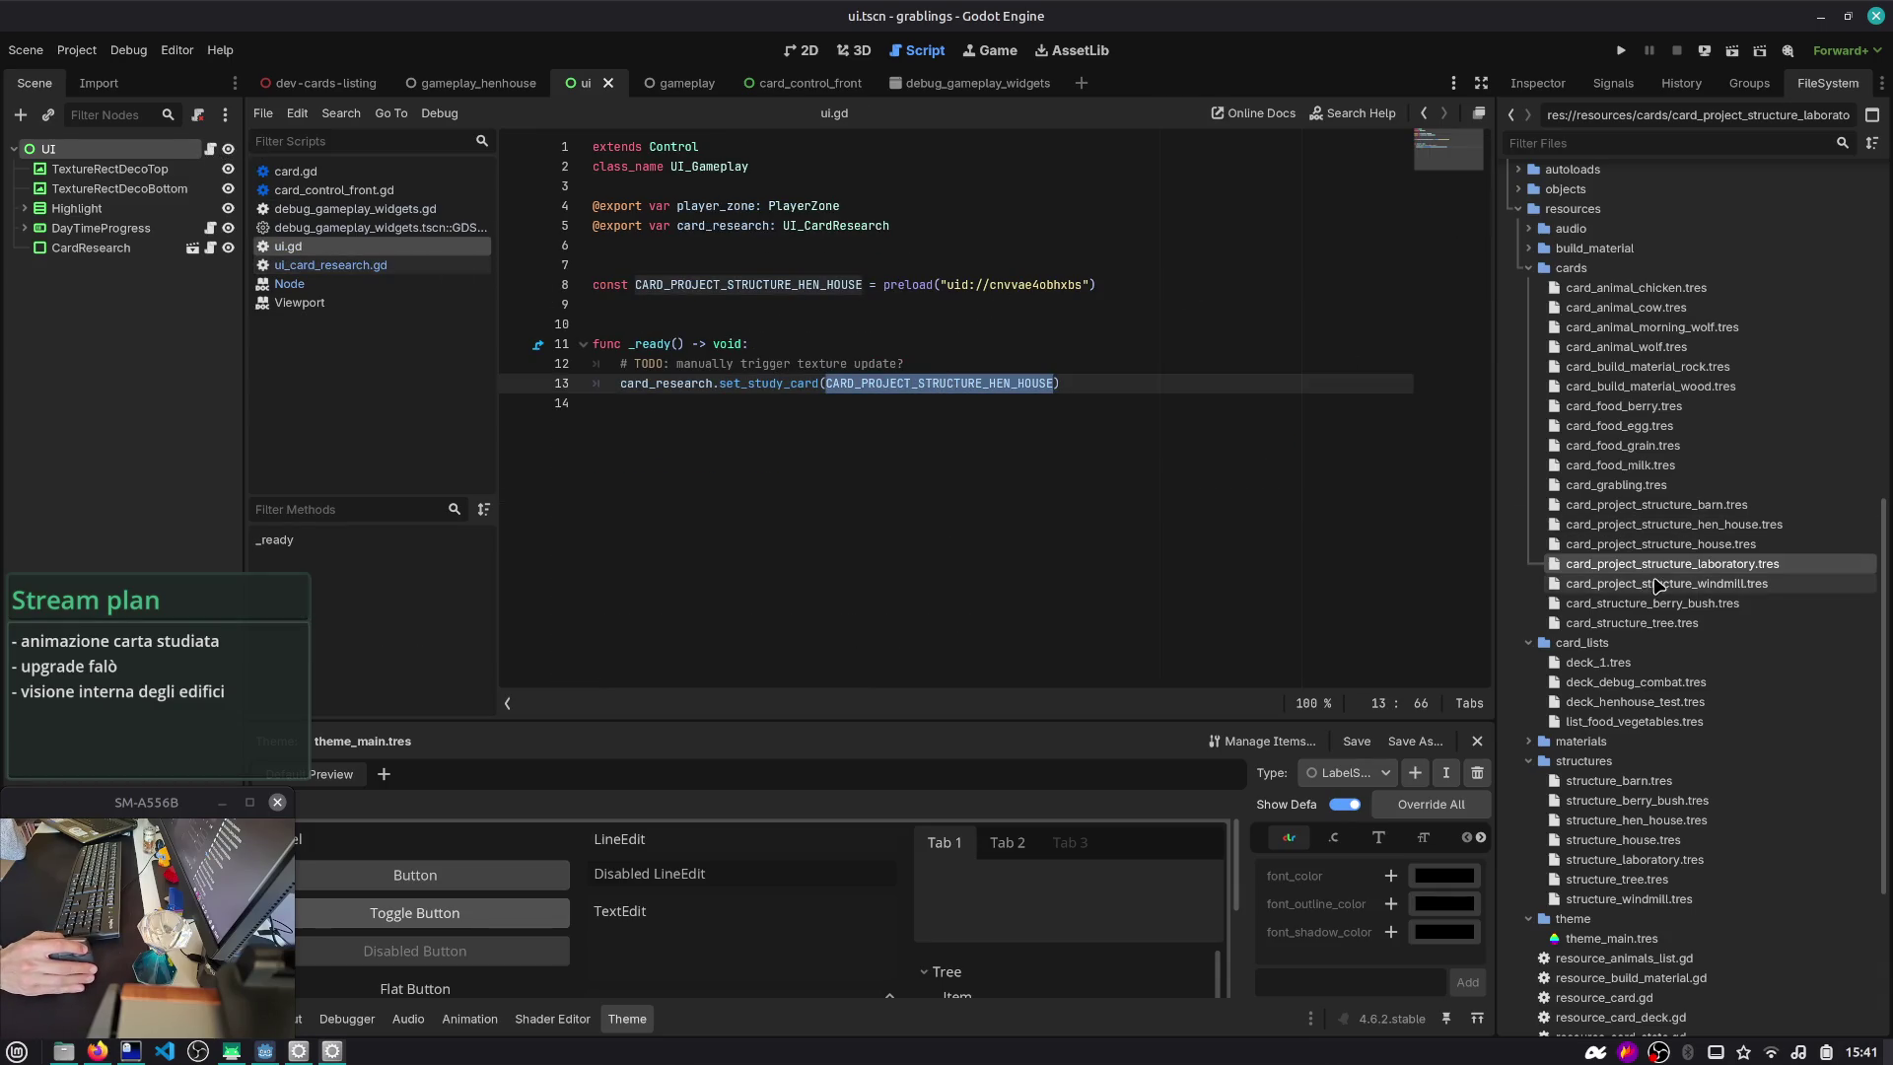
# - Lower the house structure card's Build Time from 10.0 to 2.0
pyautogui.click(1678, 549)
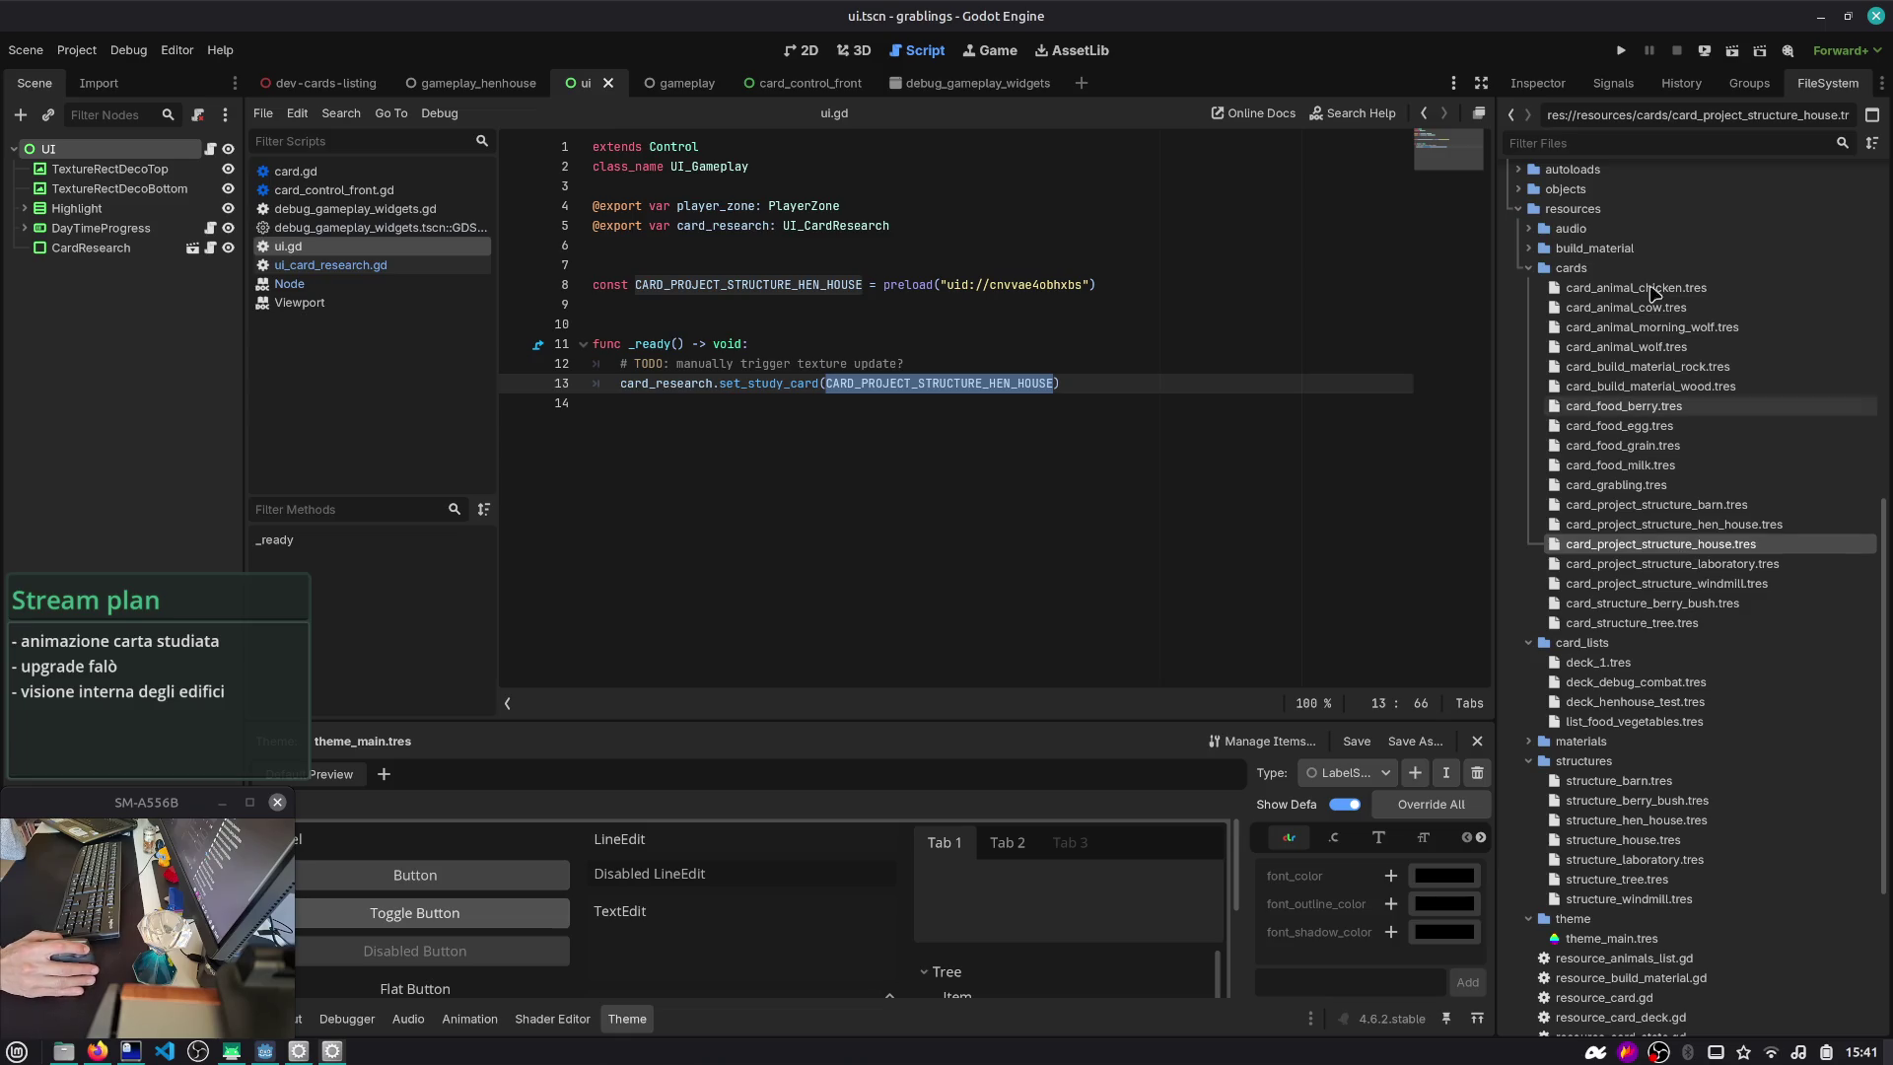
pyautogui.click(1548, 87)
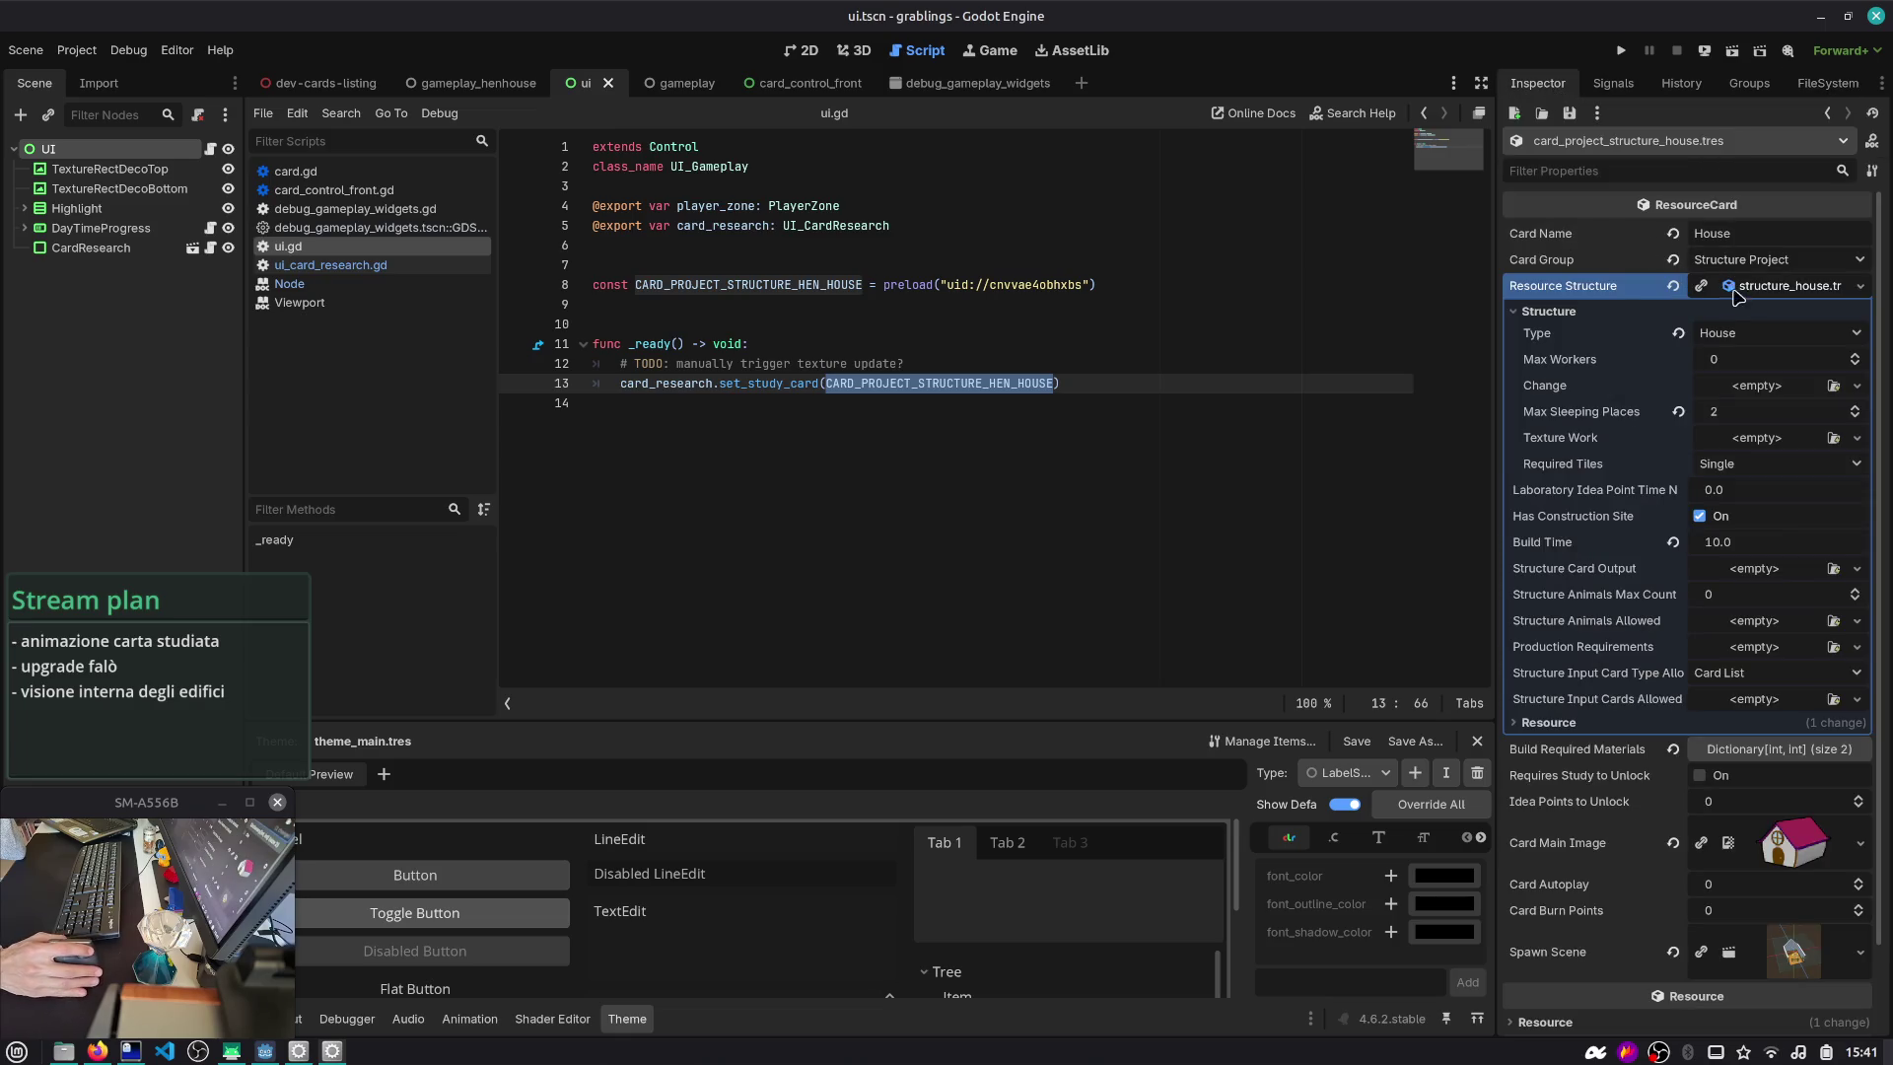
pyautogui.moveTo(1495, 365); pyautogui.dragTo(1429, 367)
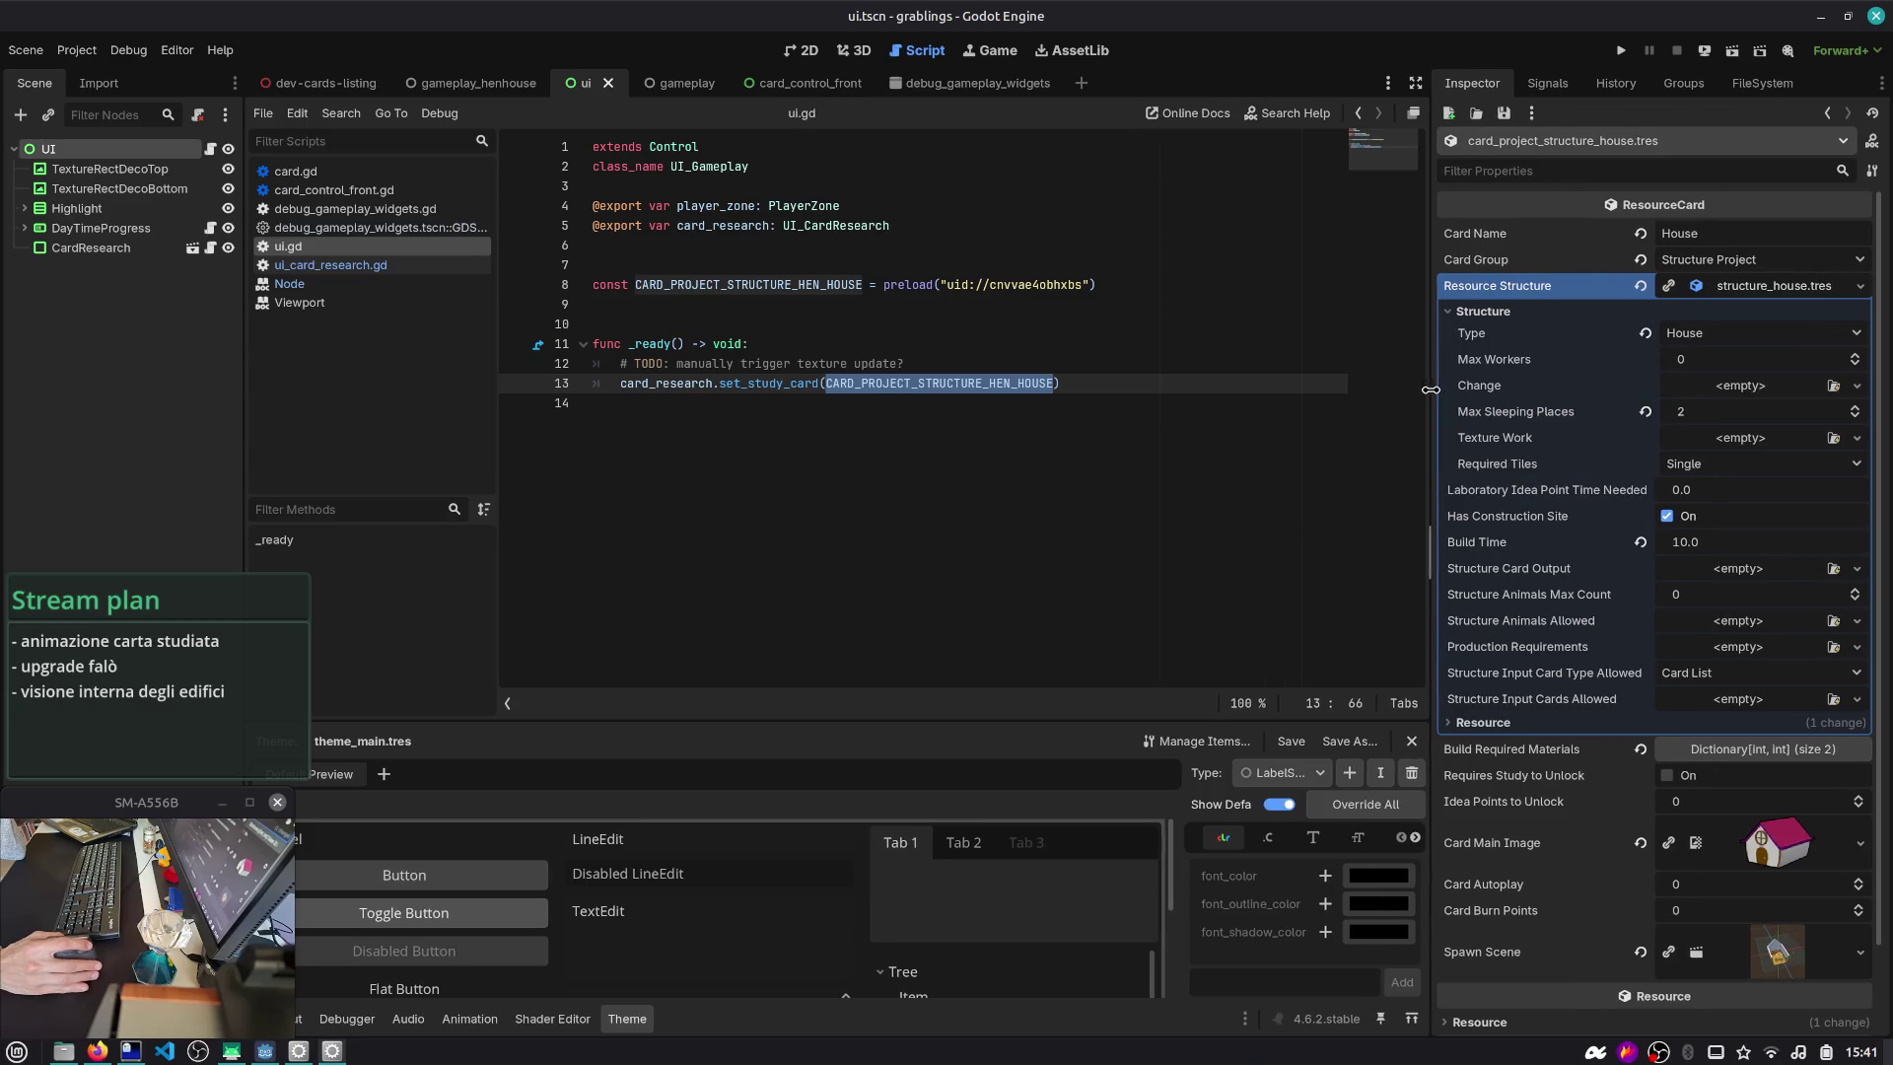
pyautogui.click(1692, 542)
pyautogui.write('2')
pyautogui.press('Return')
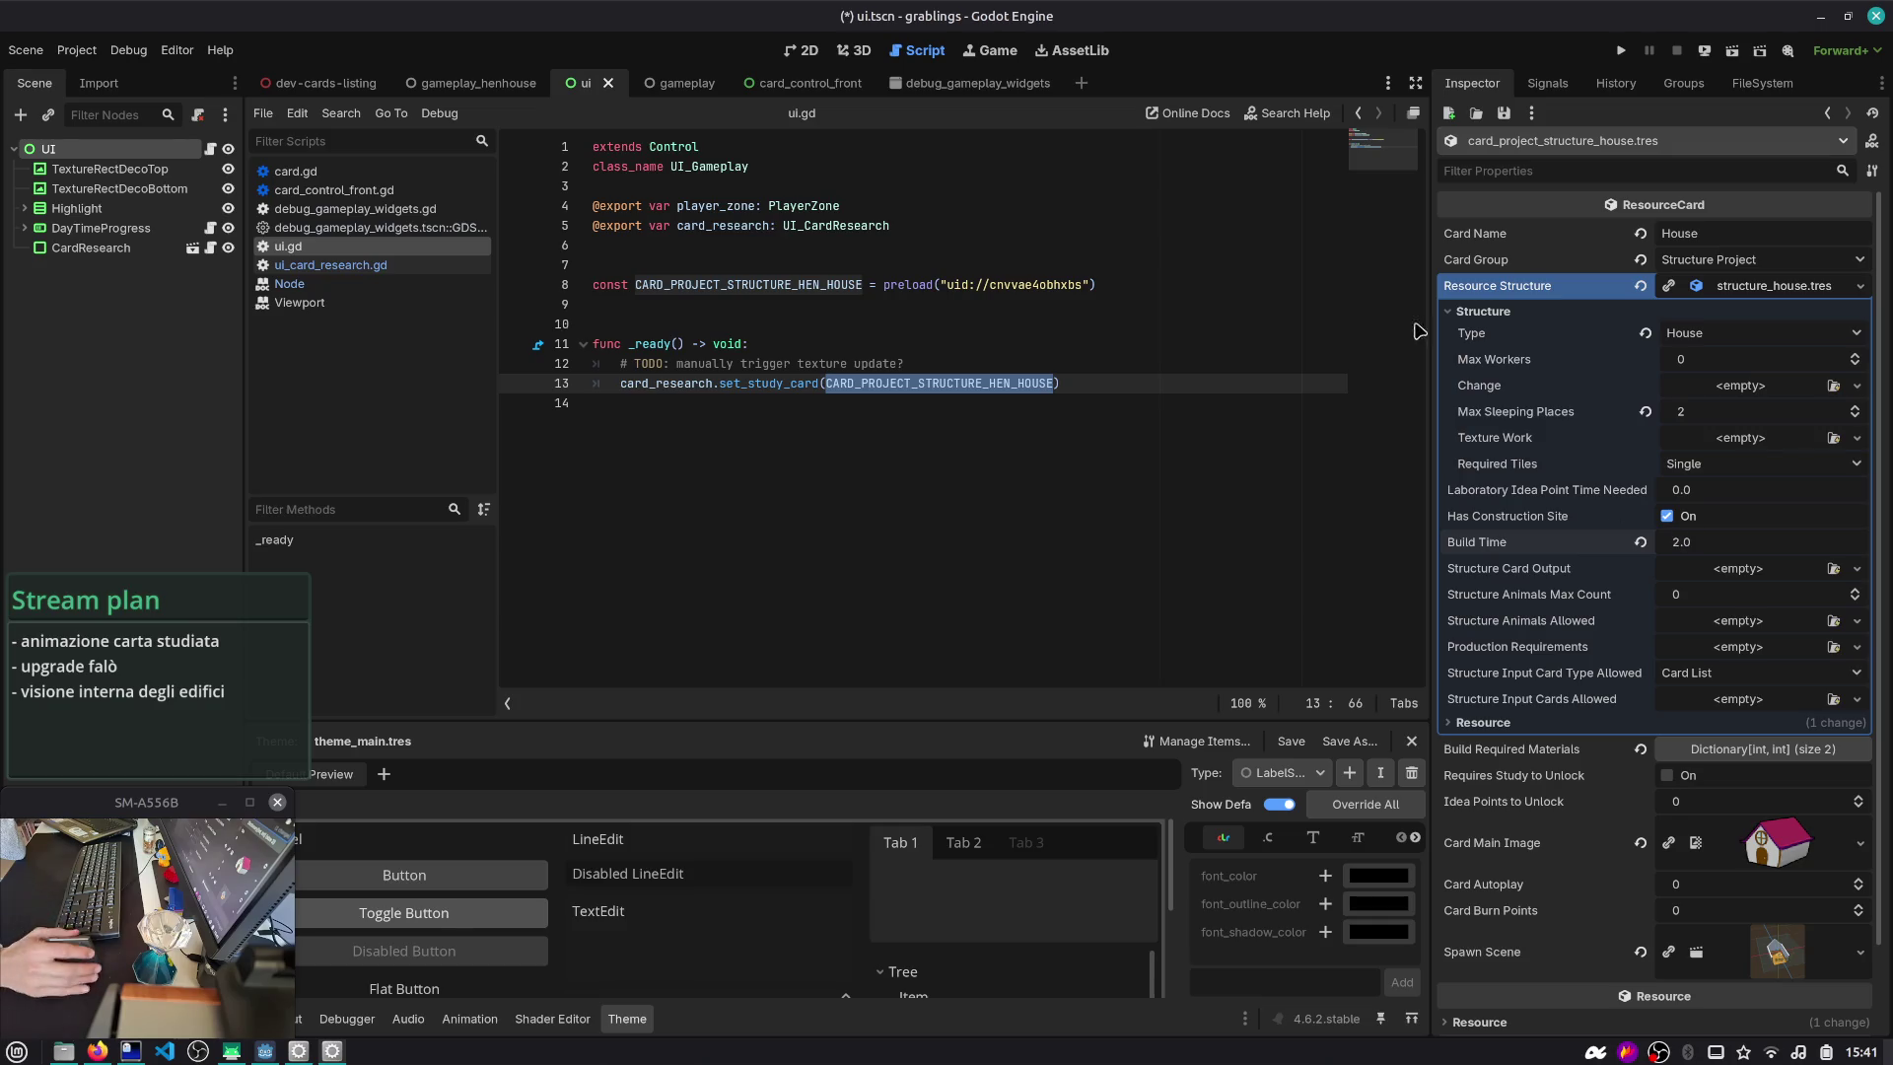
# - Save ui.gd and bring up the Run Specific Scene picker
pyautogui.click(853, 245)
pyautogui.hotkey('ctrl', 's')
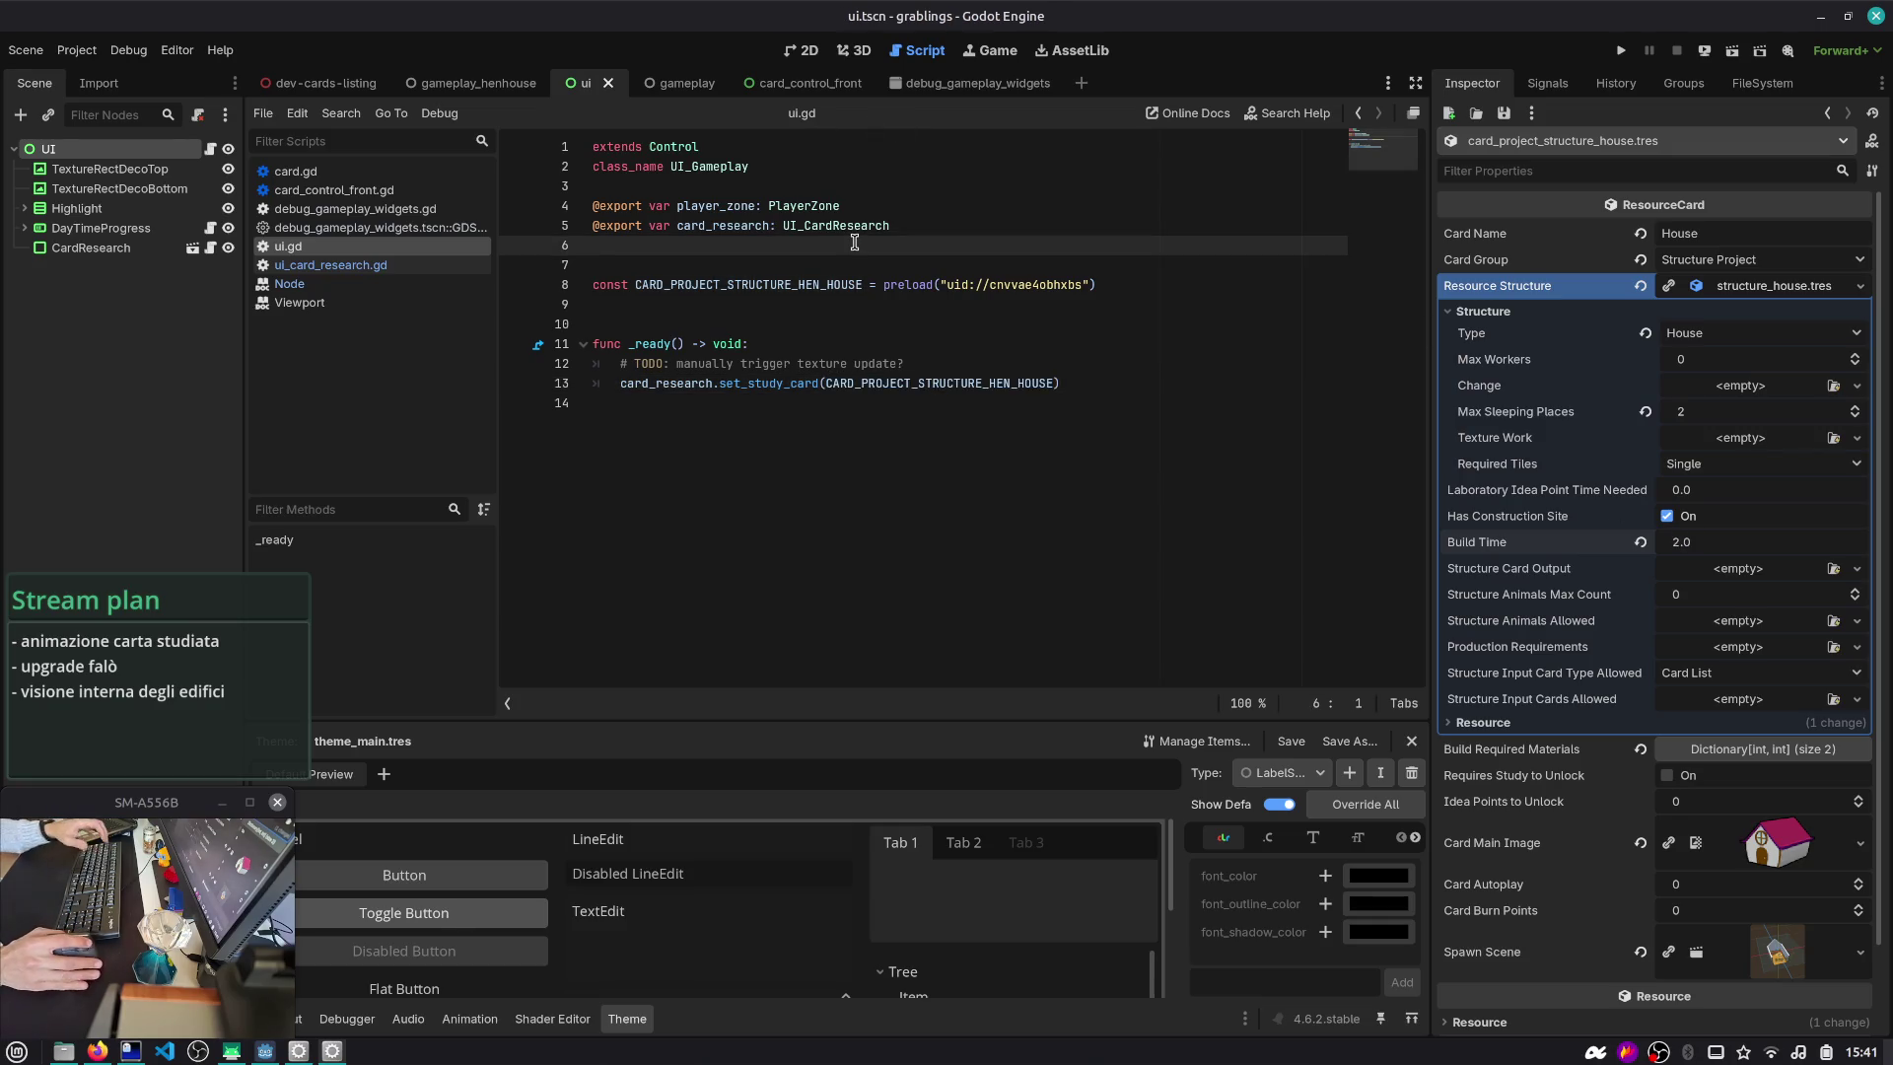
pyautogui.click(731, 311)
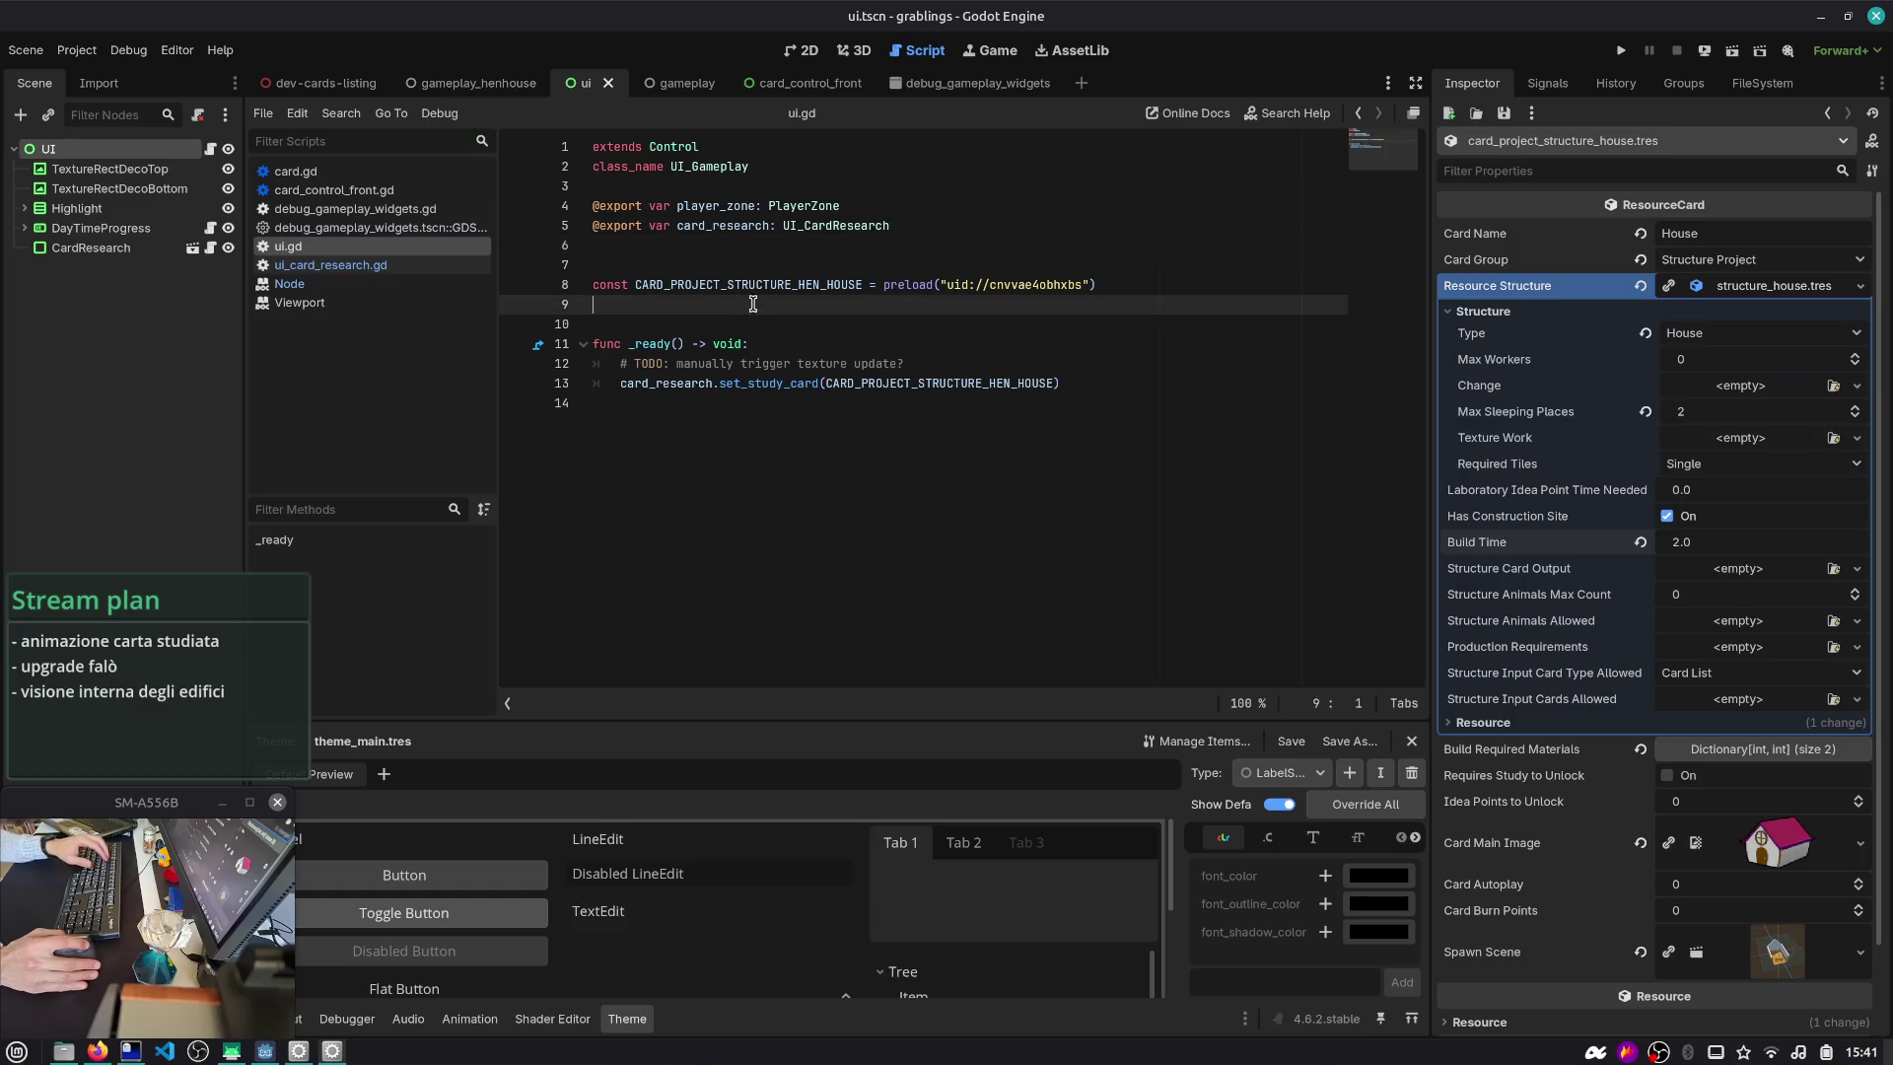
pyautogui.hotkey('ctrl', 'shift', 'o')
# - Run the gameplay scene and use Speedup work in the game
pyautogui.write('gameplay')
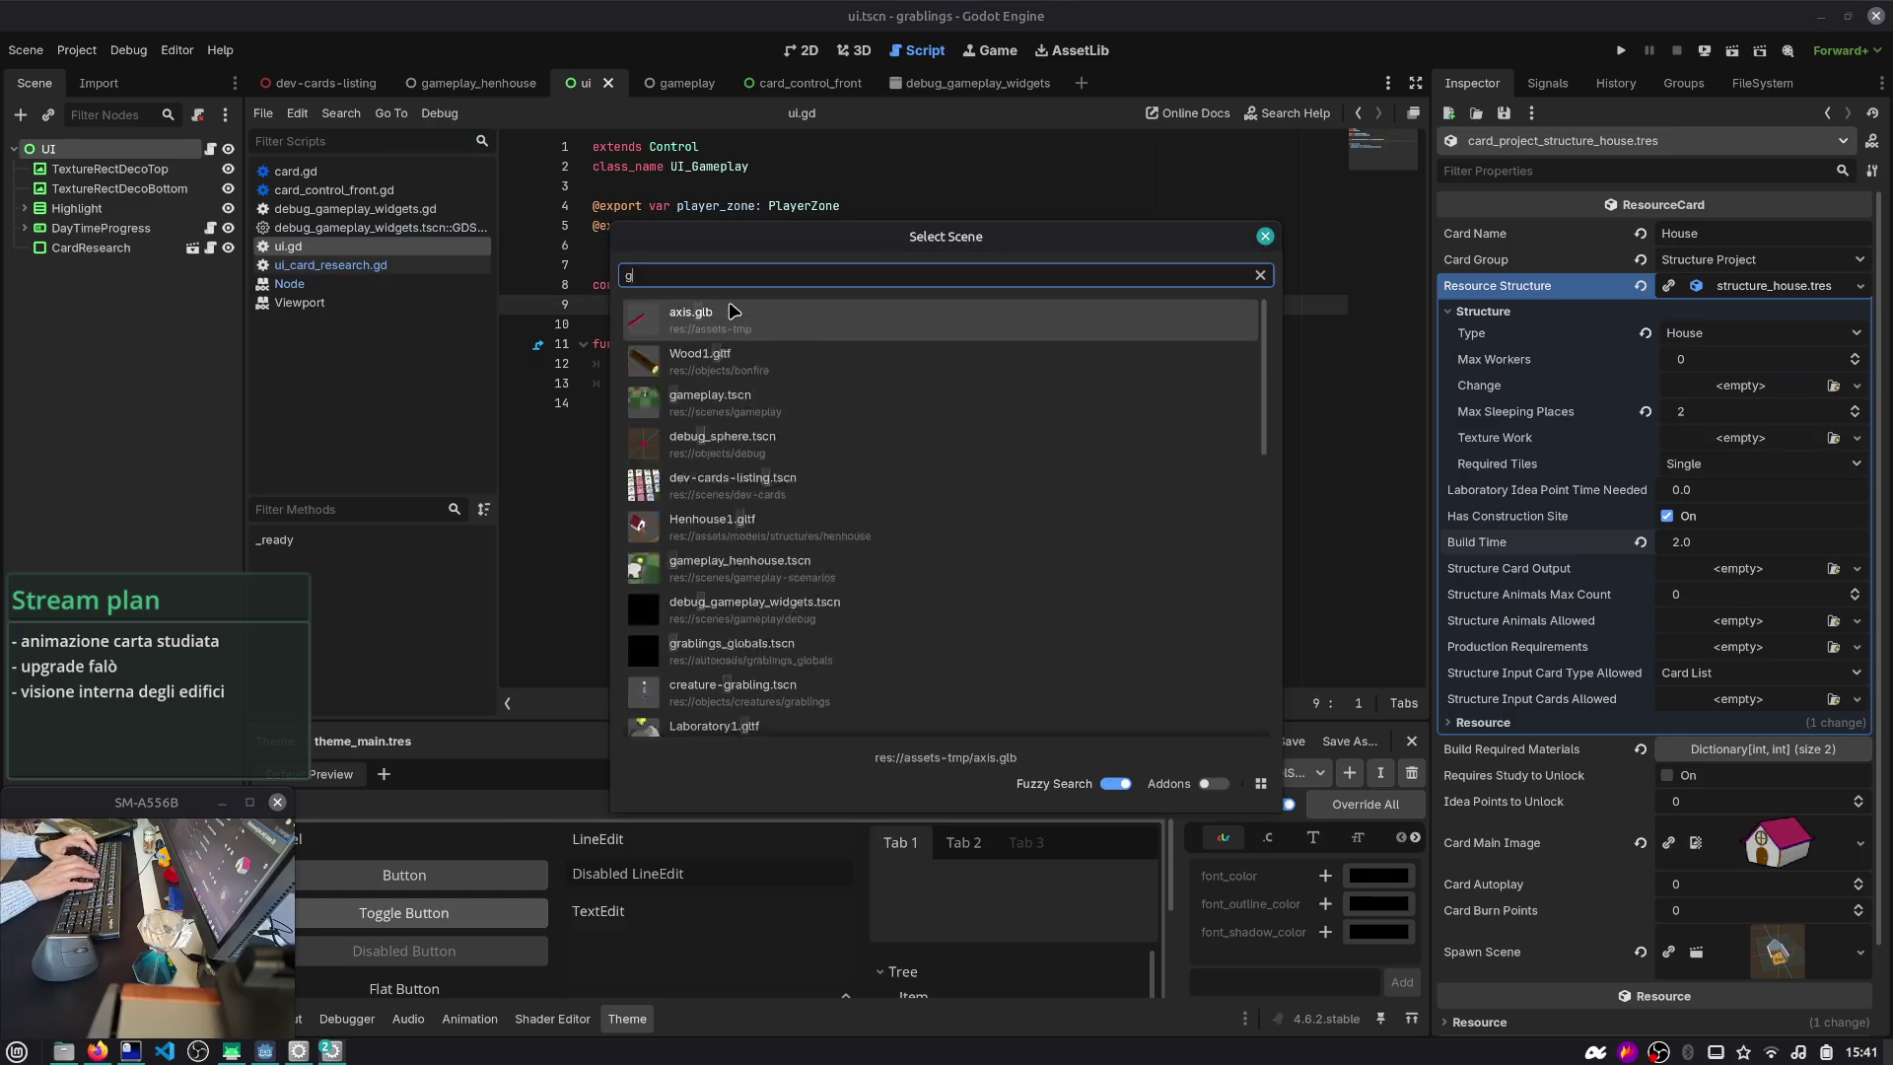
pyautogui.press('Return')
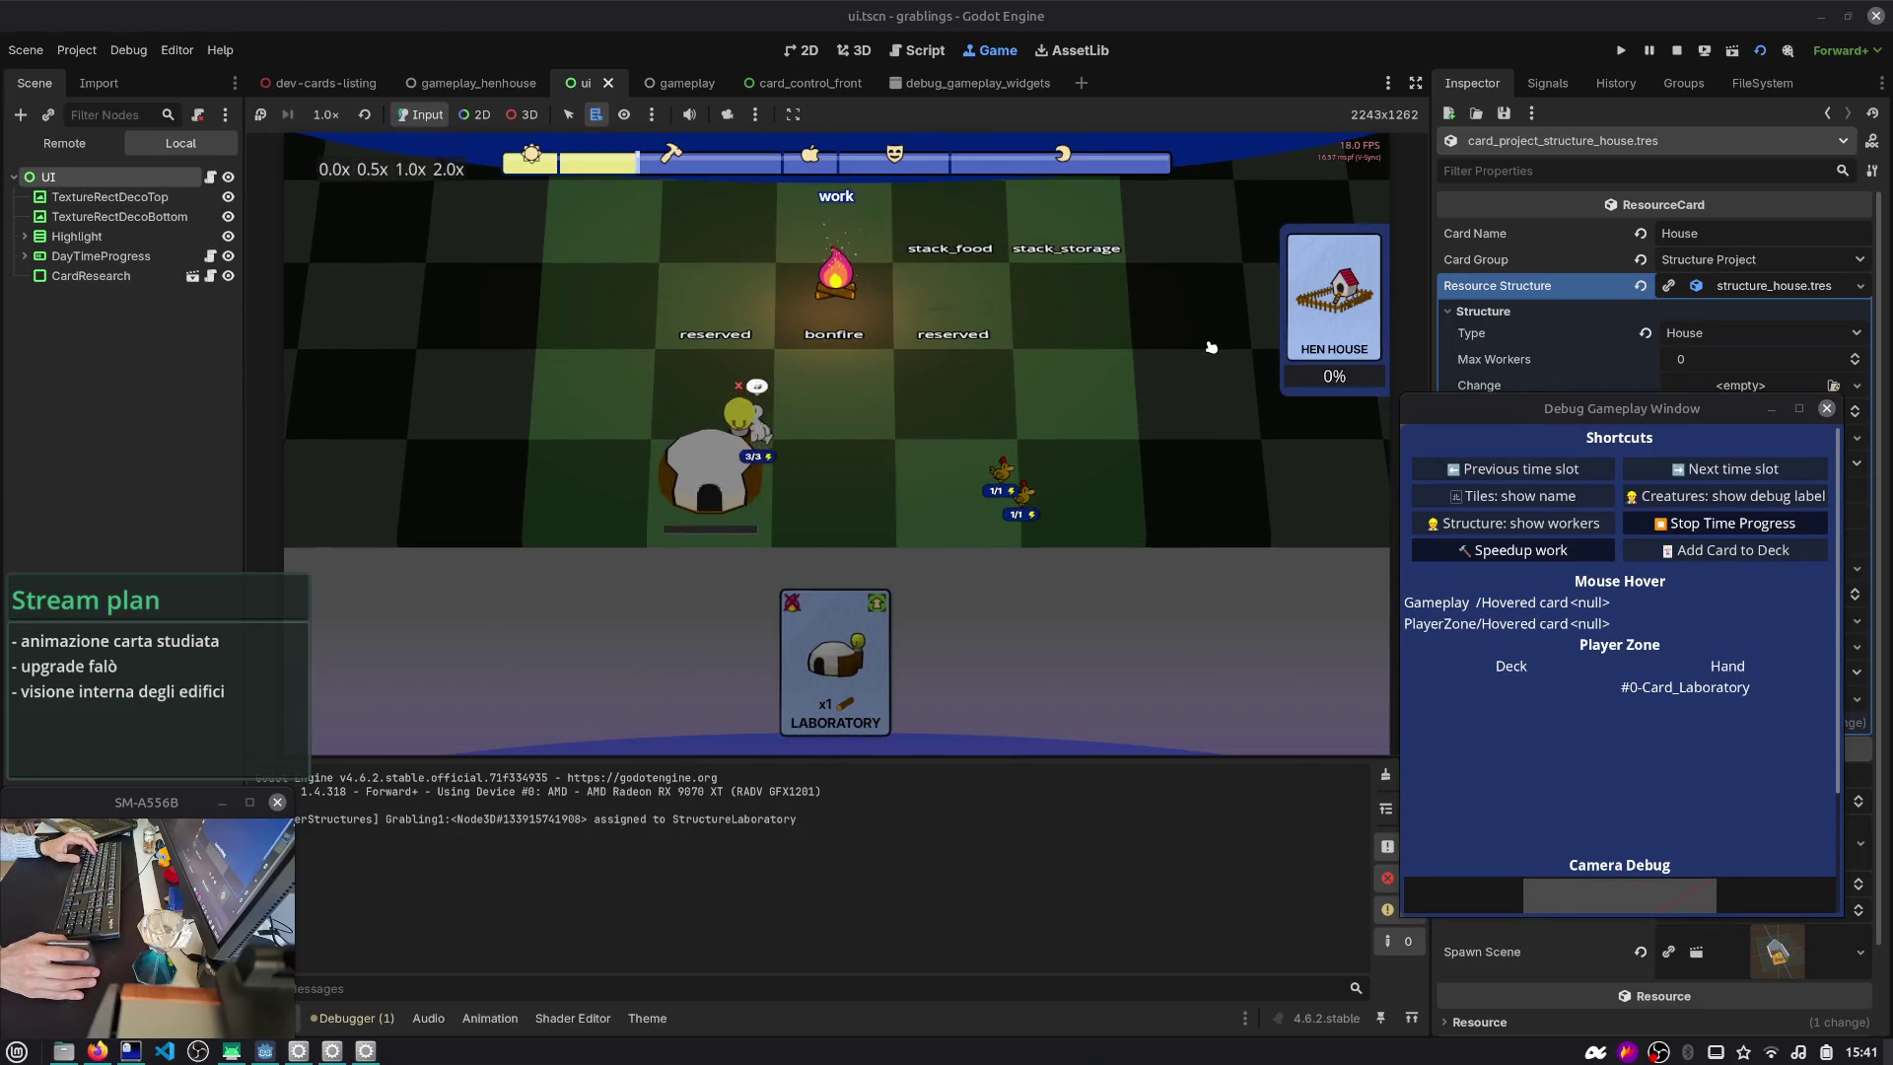
pyautogui.scroll(2, 1150, 369)
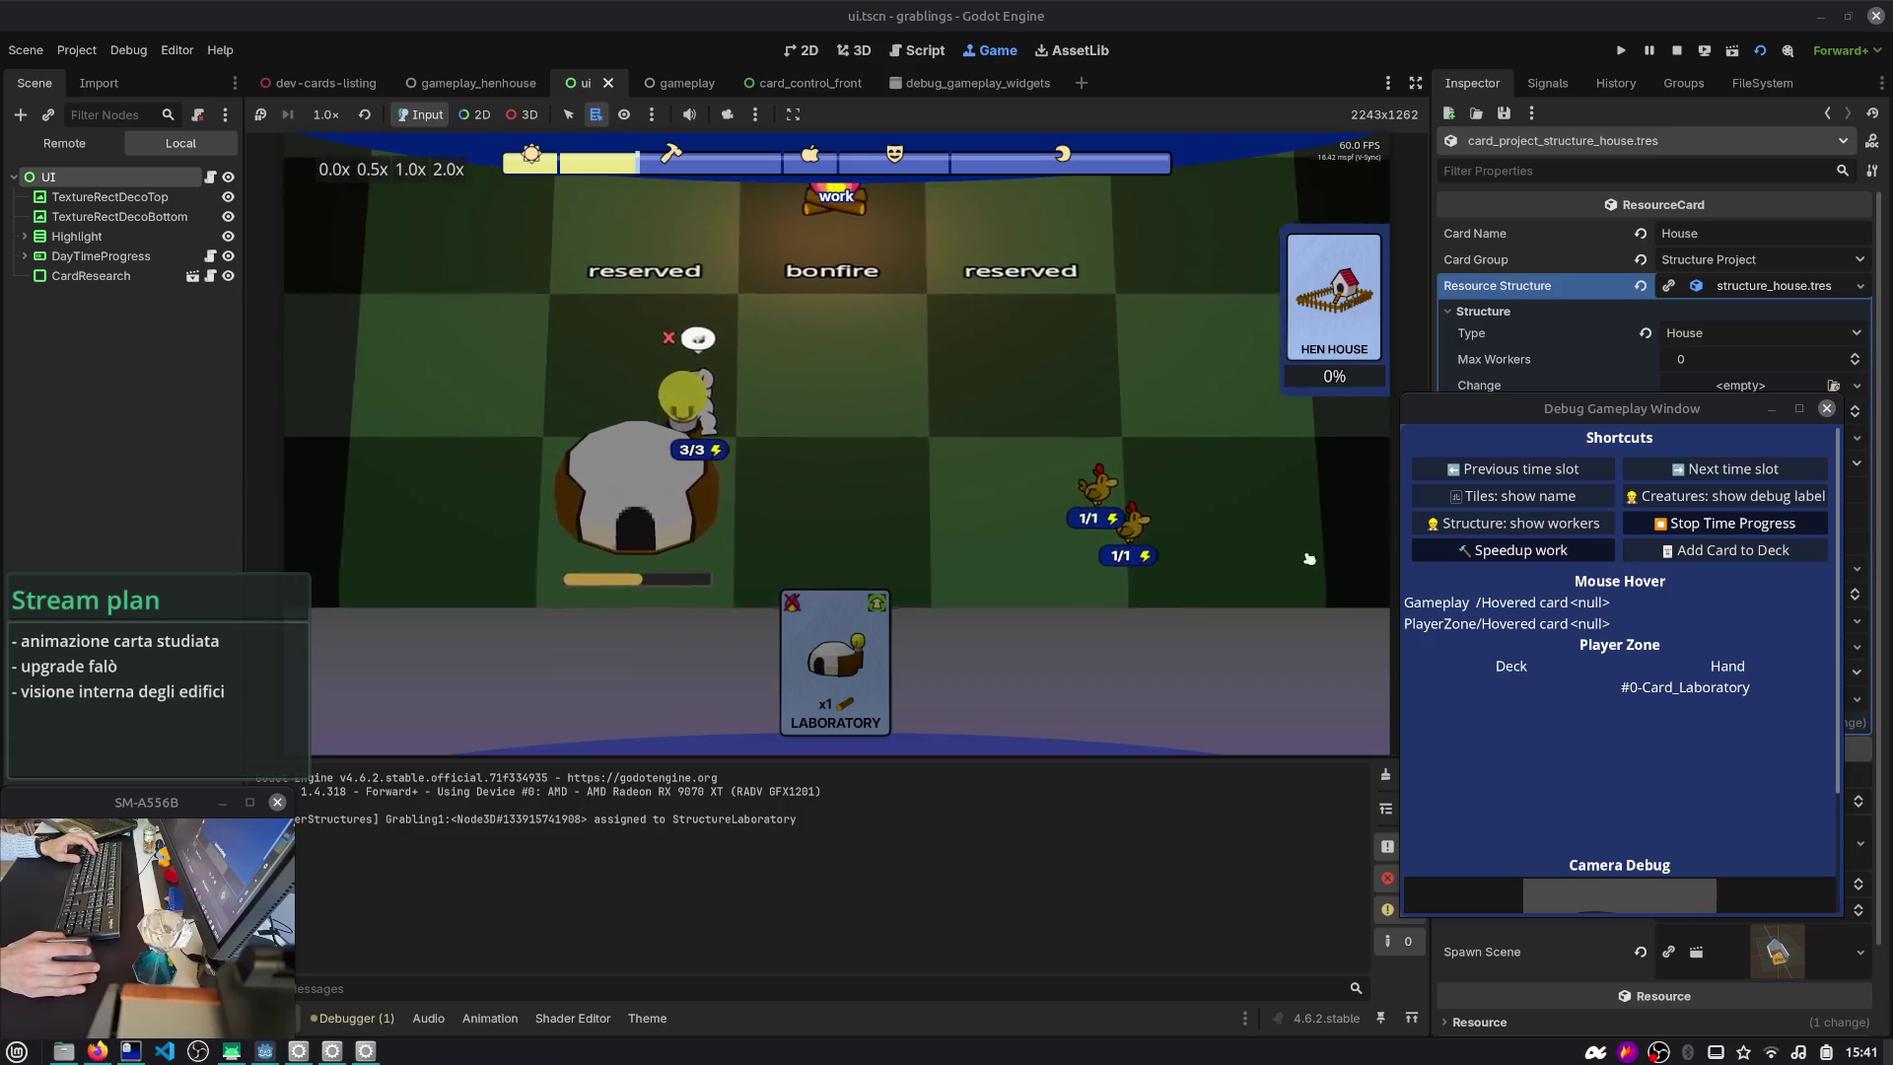
pyautogui.click(1559, 552)
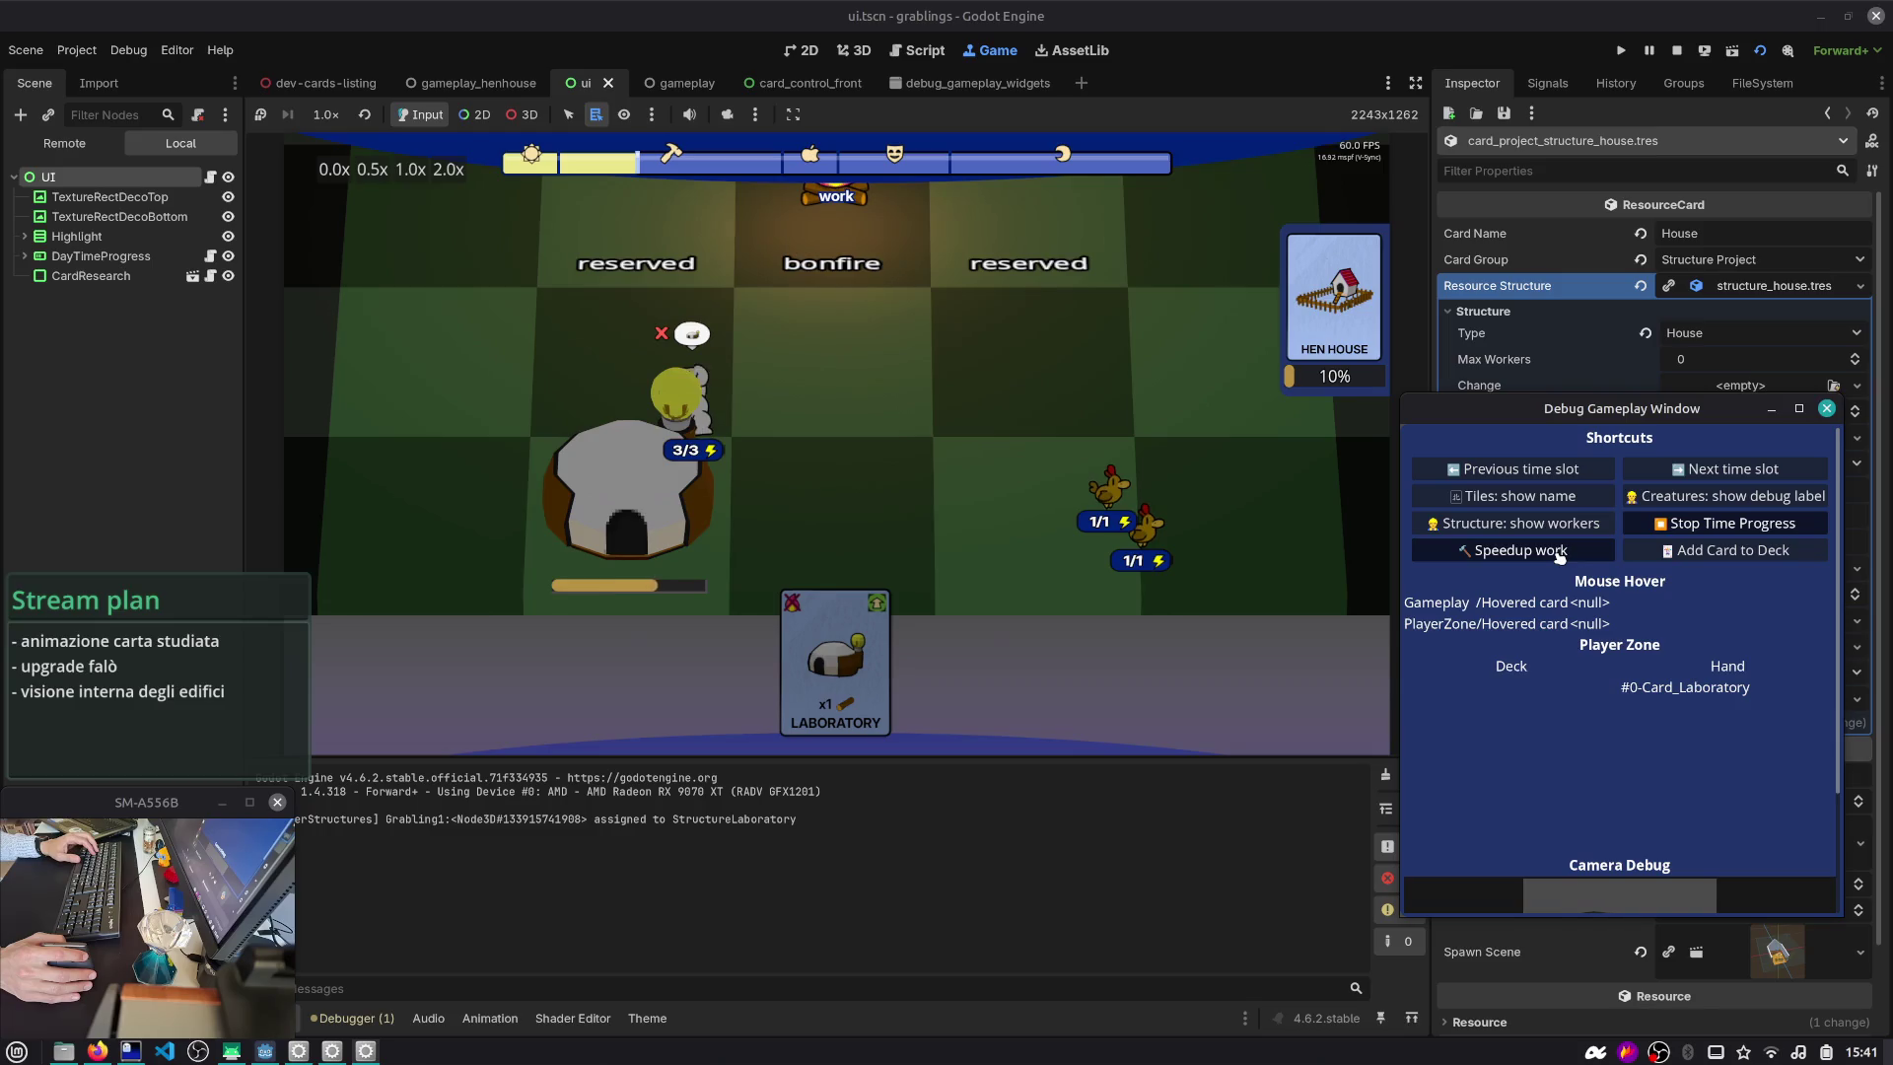
# - Revert and undo the house Build Time in the Inspector, stop the game, and save
pyautogui.click(1635, 409)
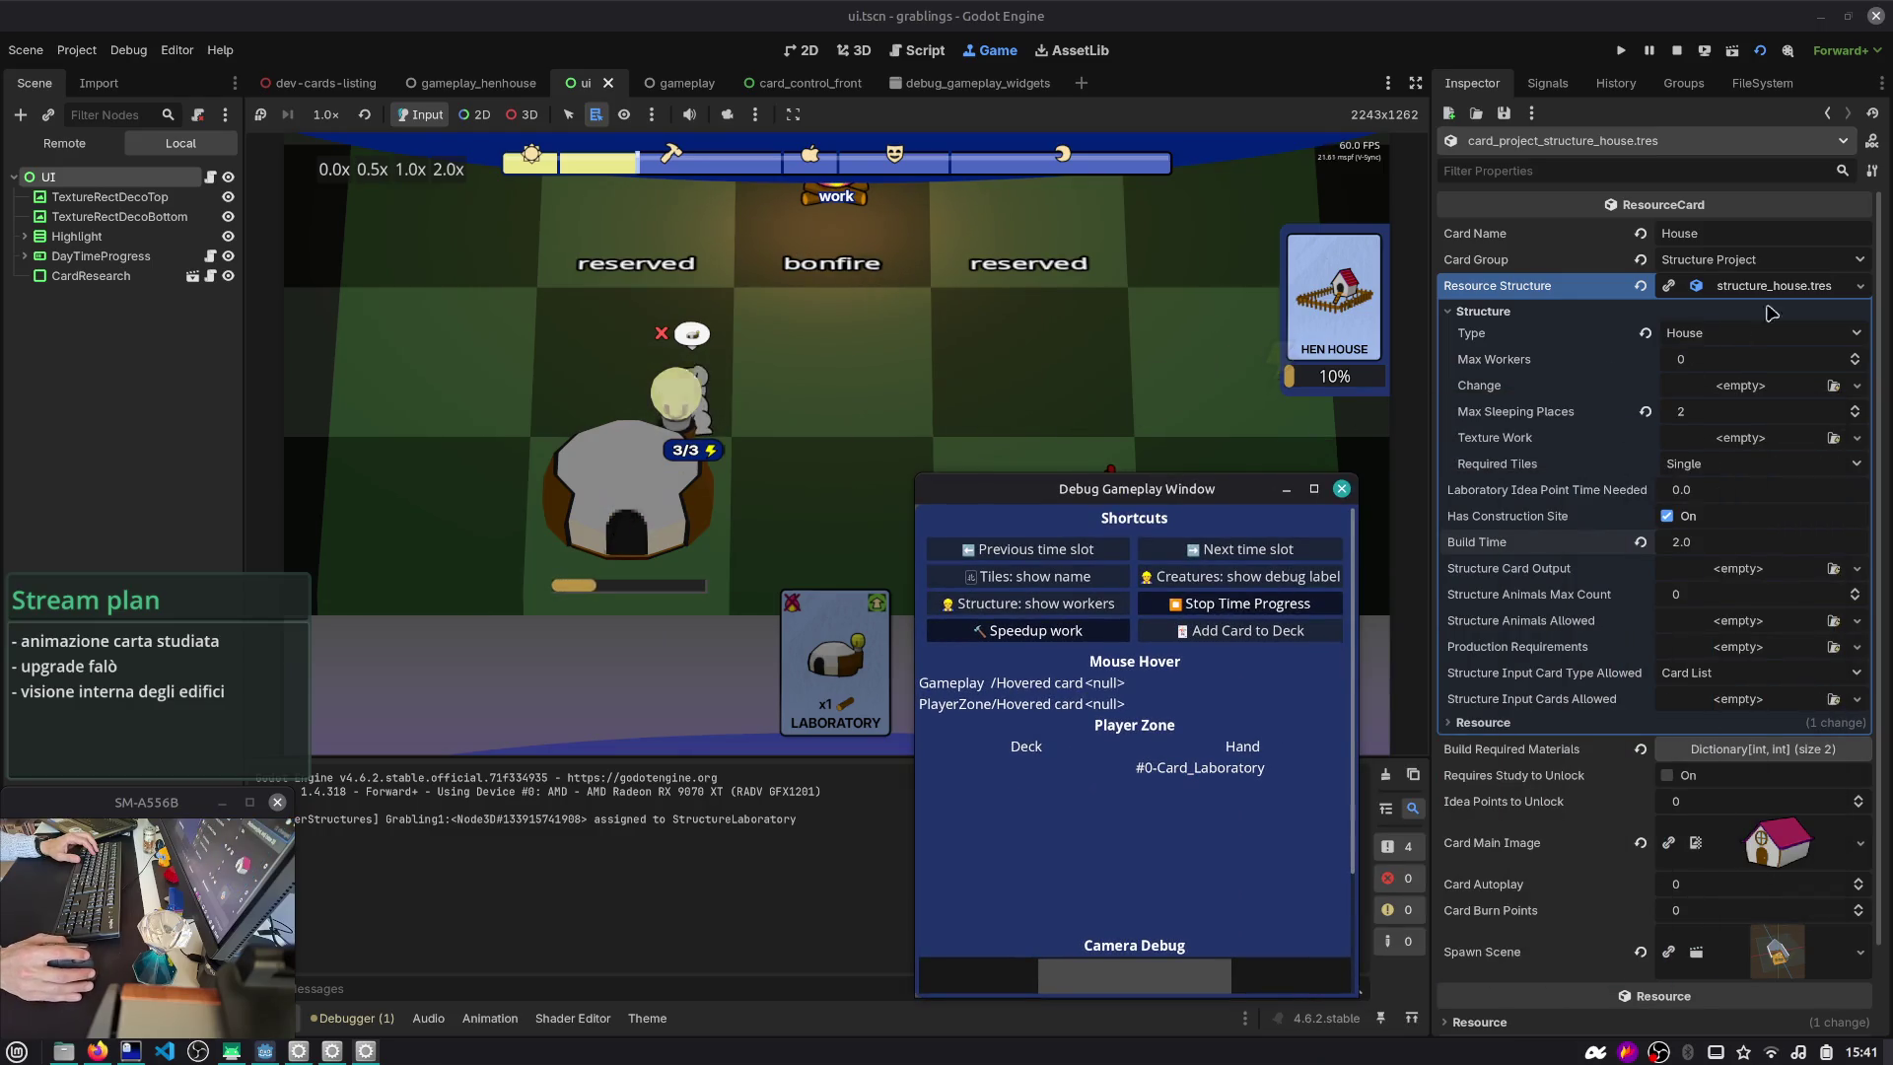
pyautogui.click(1641, 543)
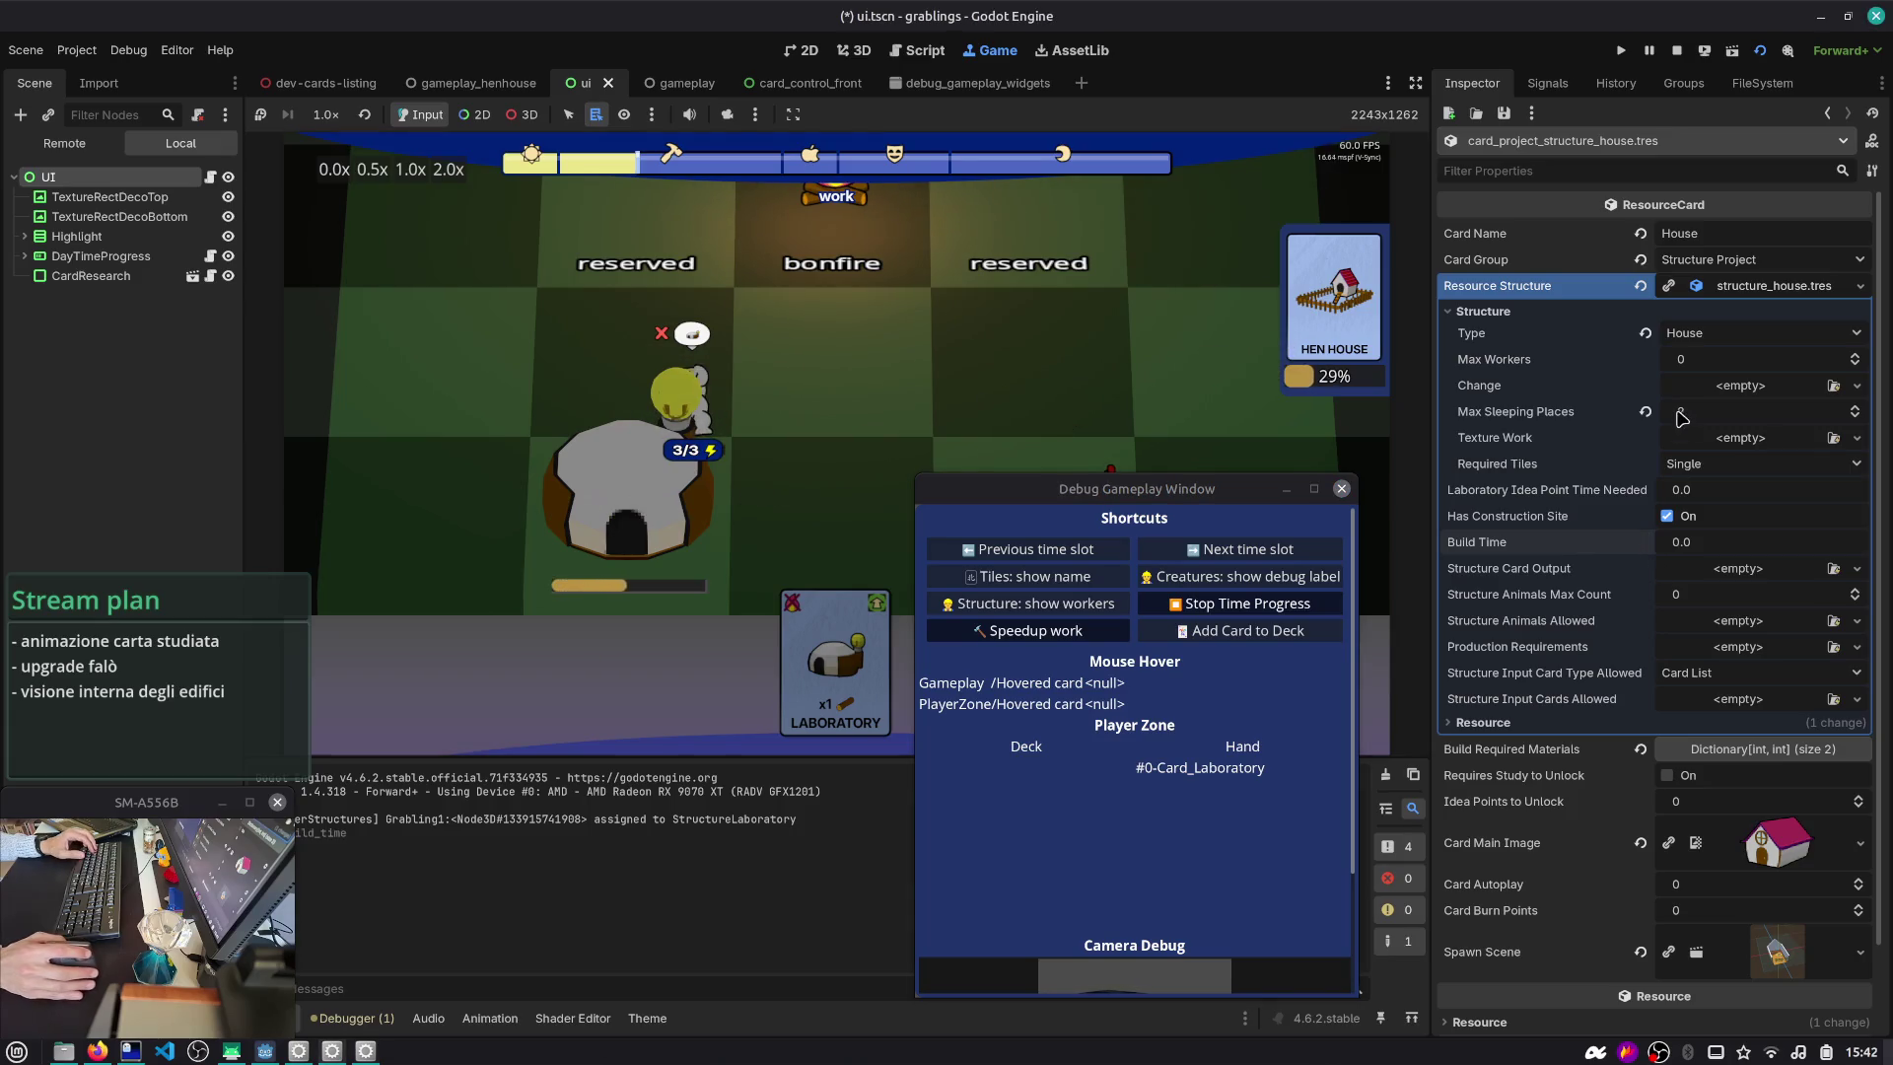
pyautogui.hotkey('ctrl', 'z')
pyautogui.hotkey('ctrl', 'z')
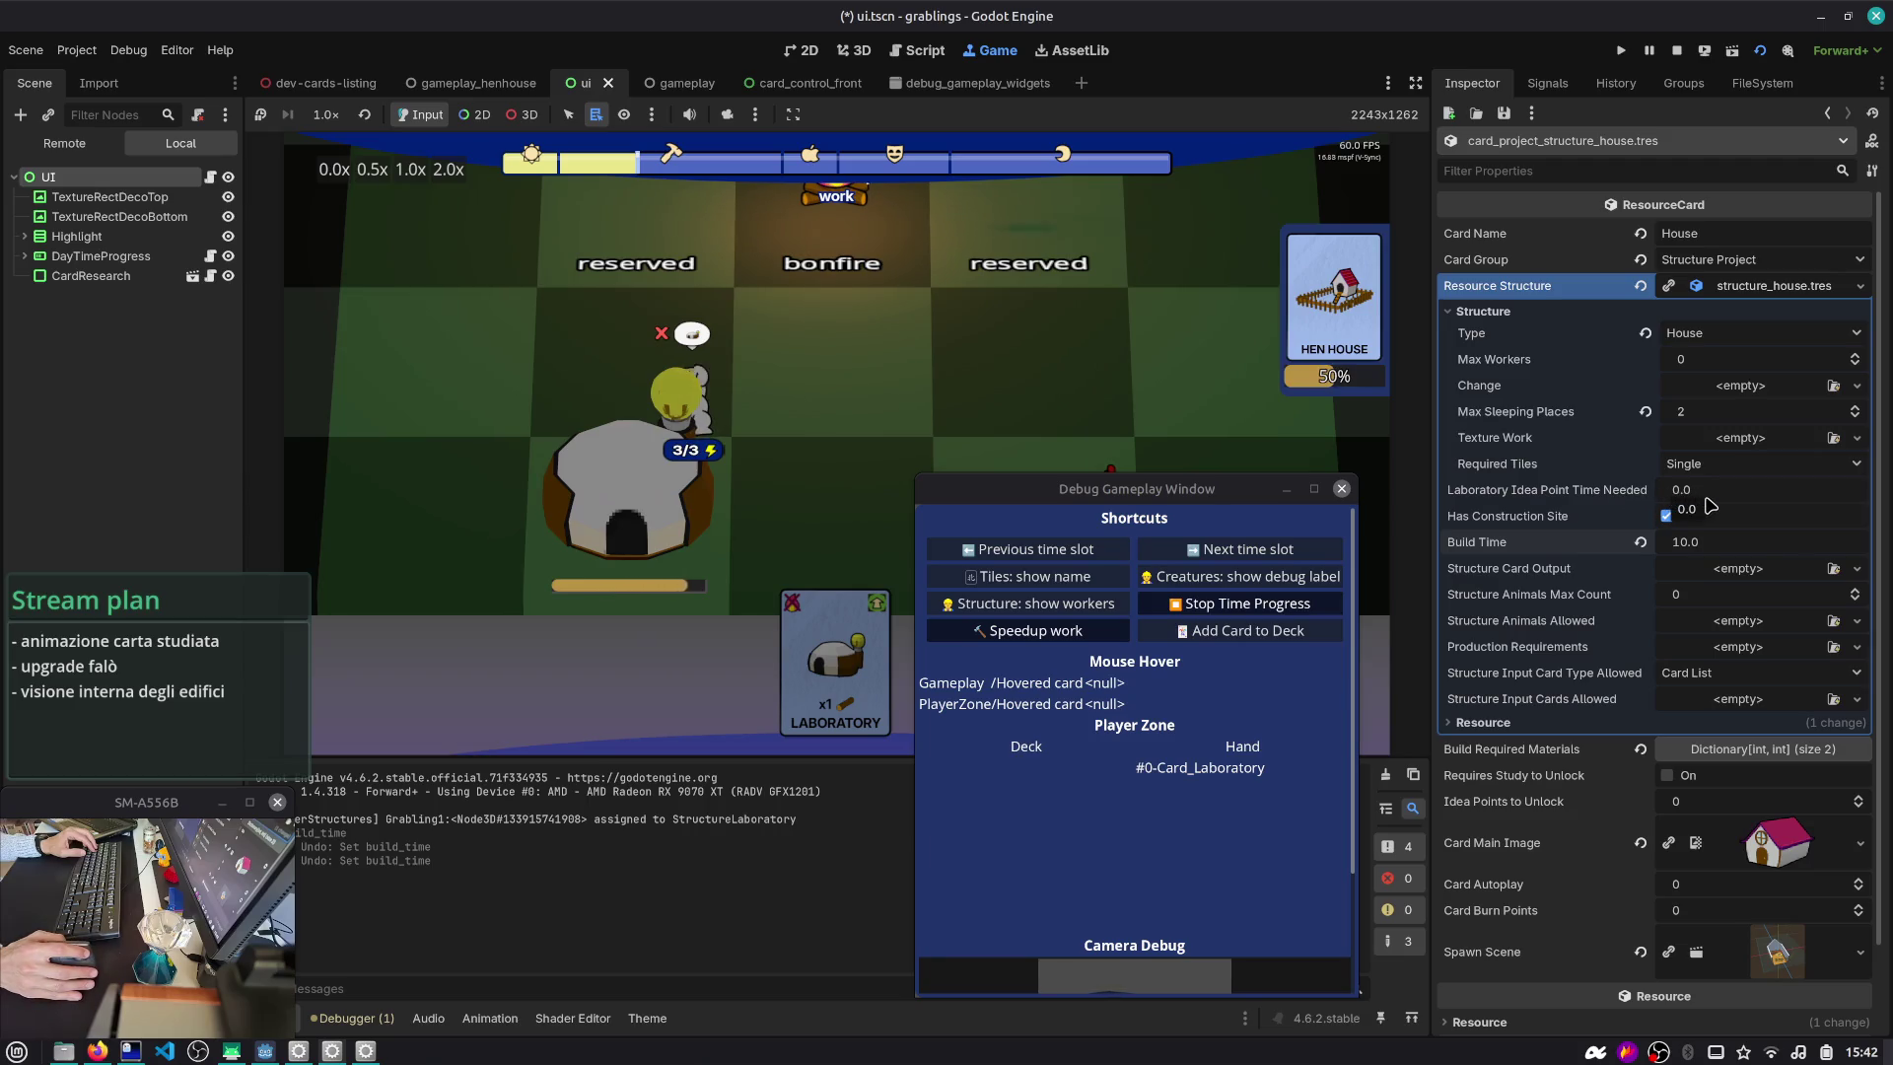
pyautogui.press('F8')
pyautogui.hotkey('ctrl', 's')
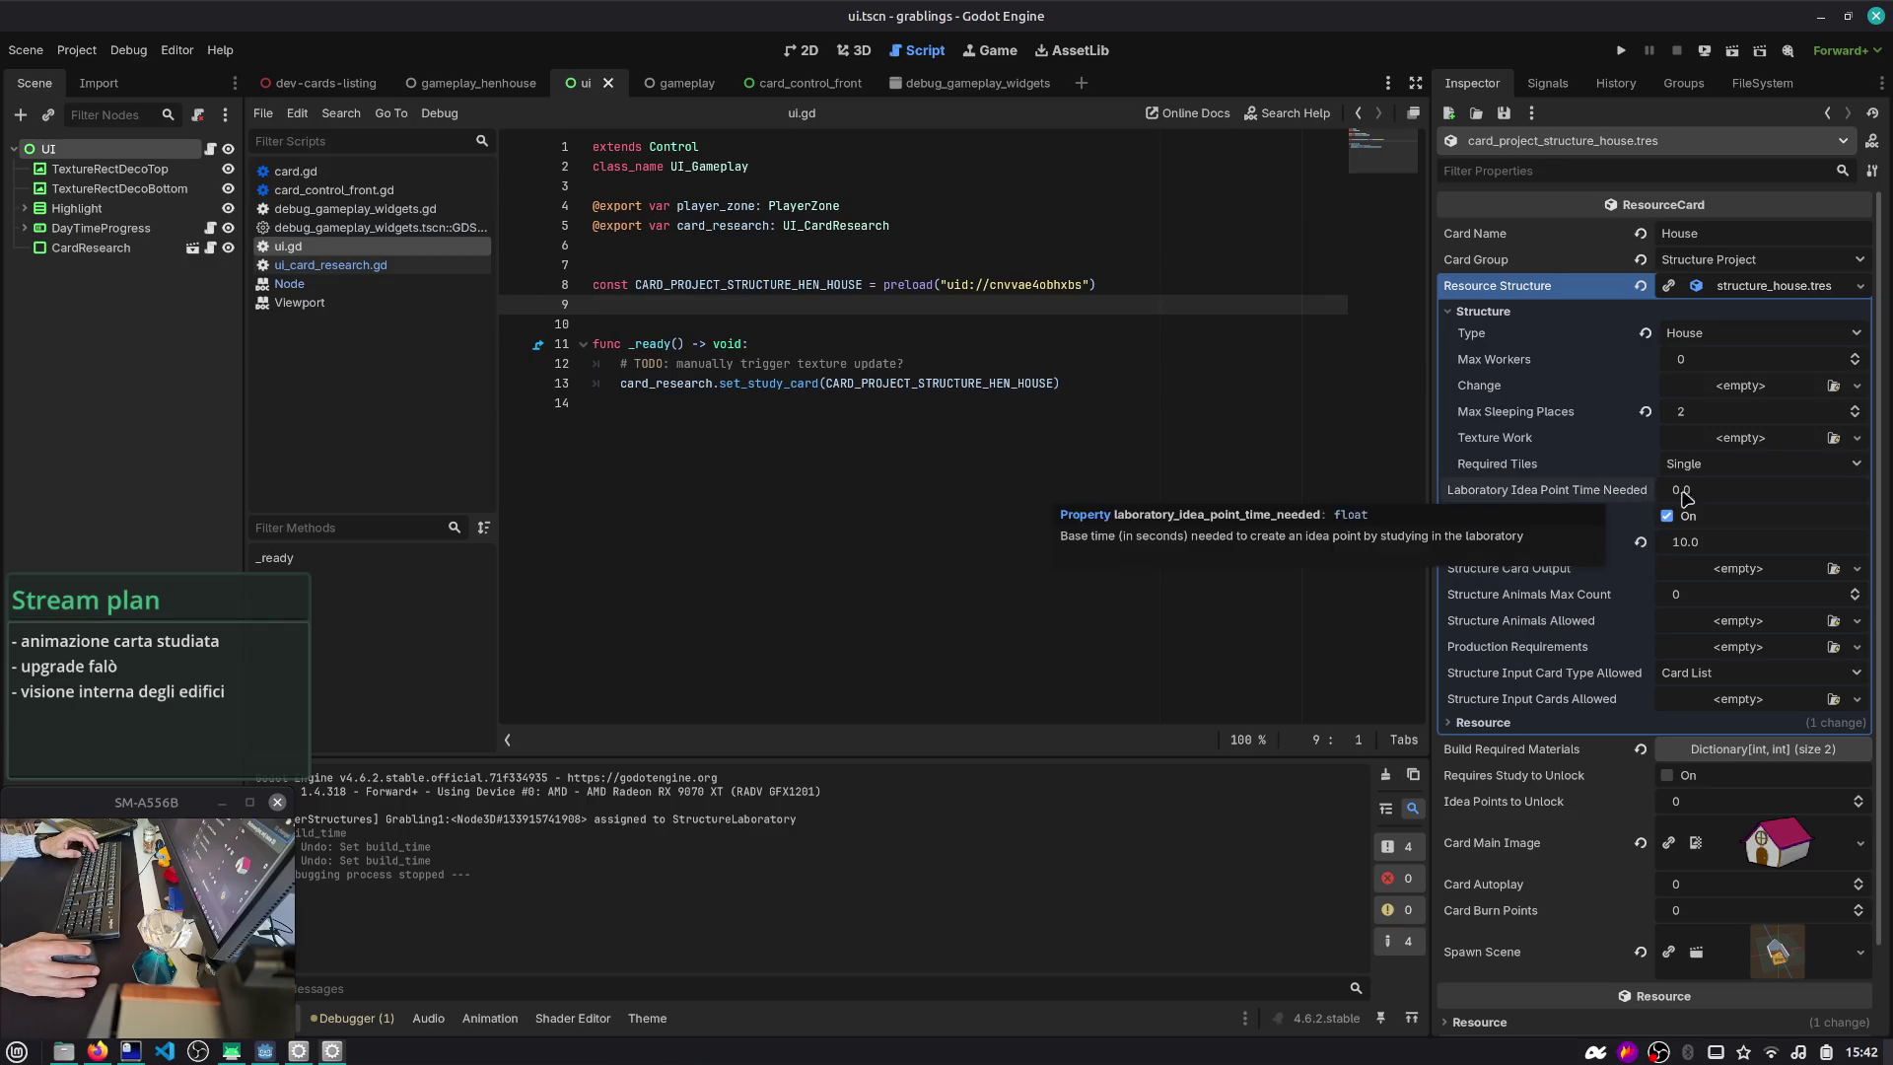
# - Search the project for idea_point and open the production_logic.gd match at line 97
pyautogui.moveTo(1625, 494)
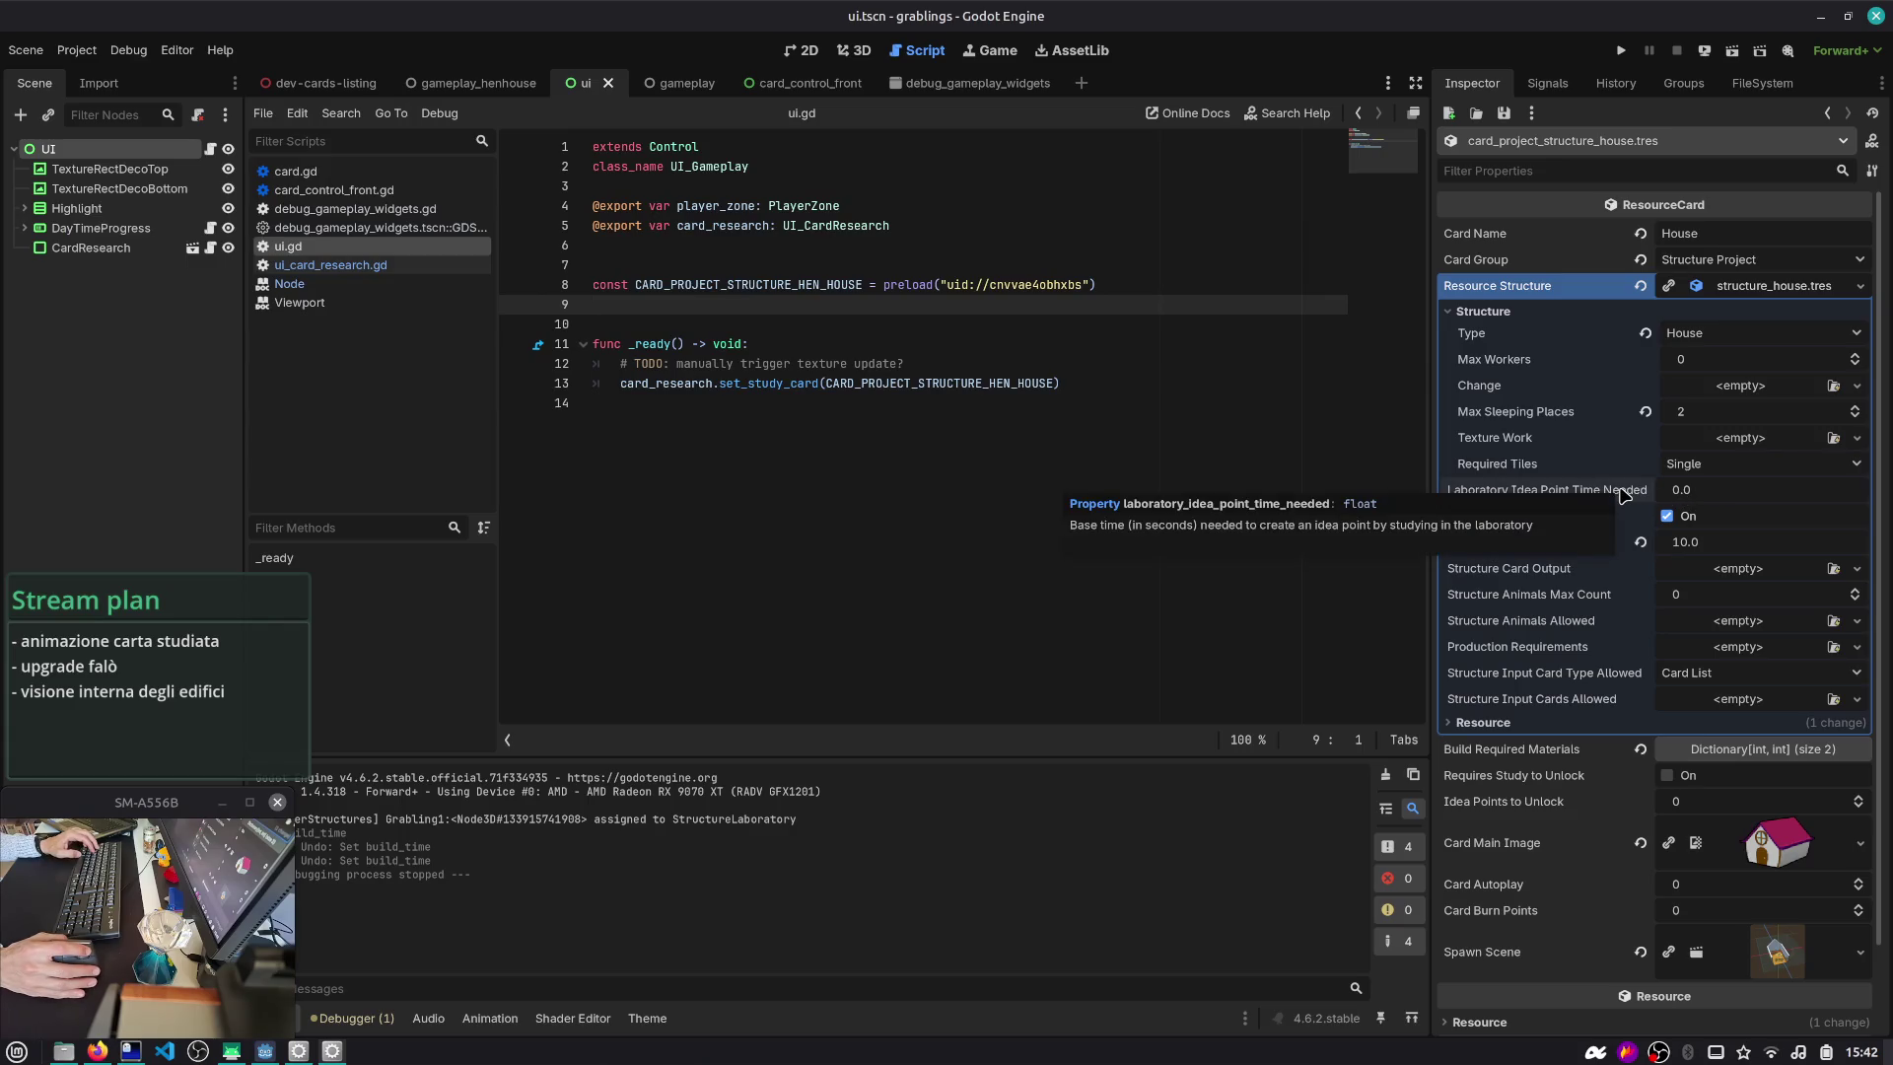
pyautogui.click(1188, 444)
pyautogui.hotkey('ctrl', 'shift', 'f')
pyautogui.write('i')
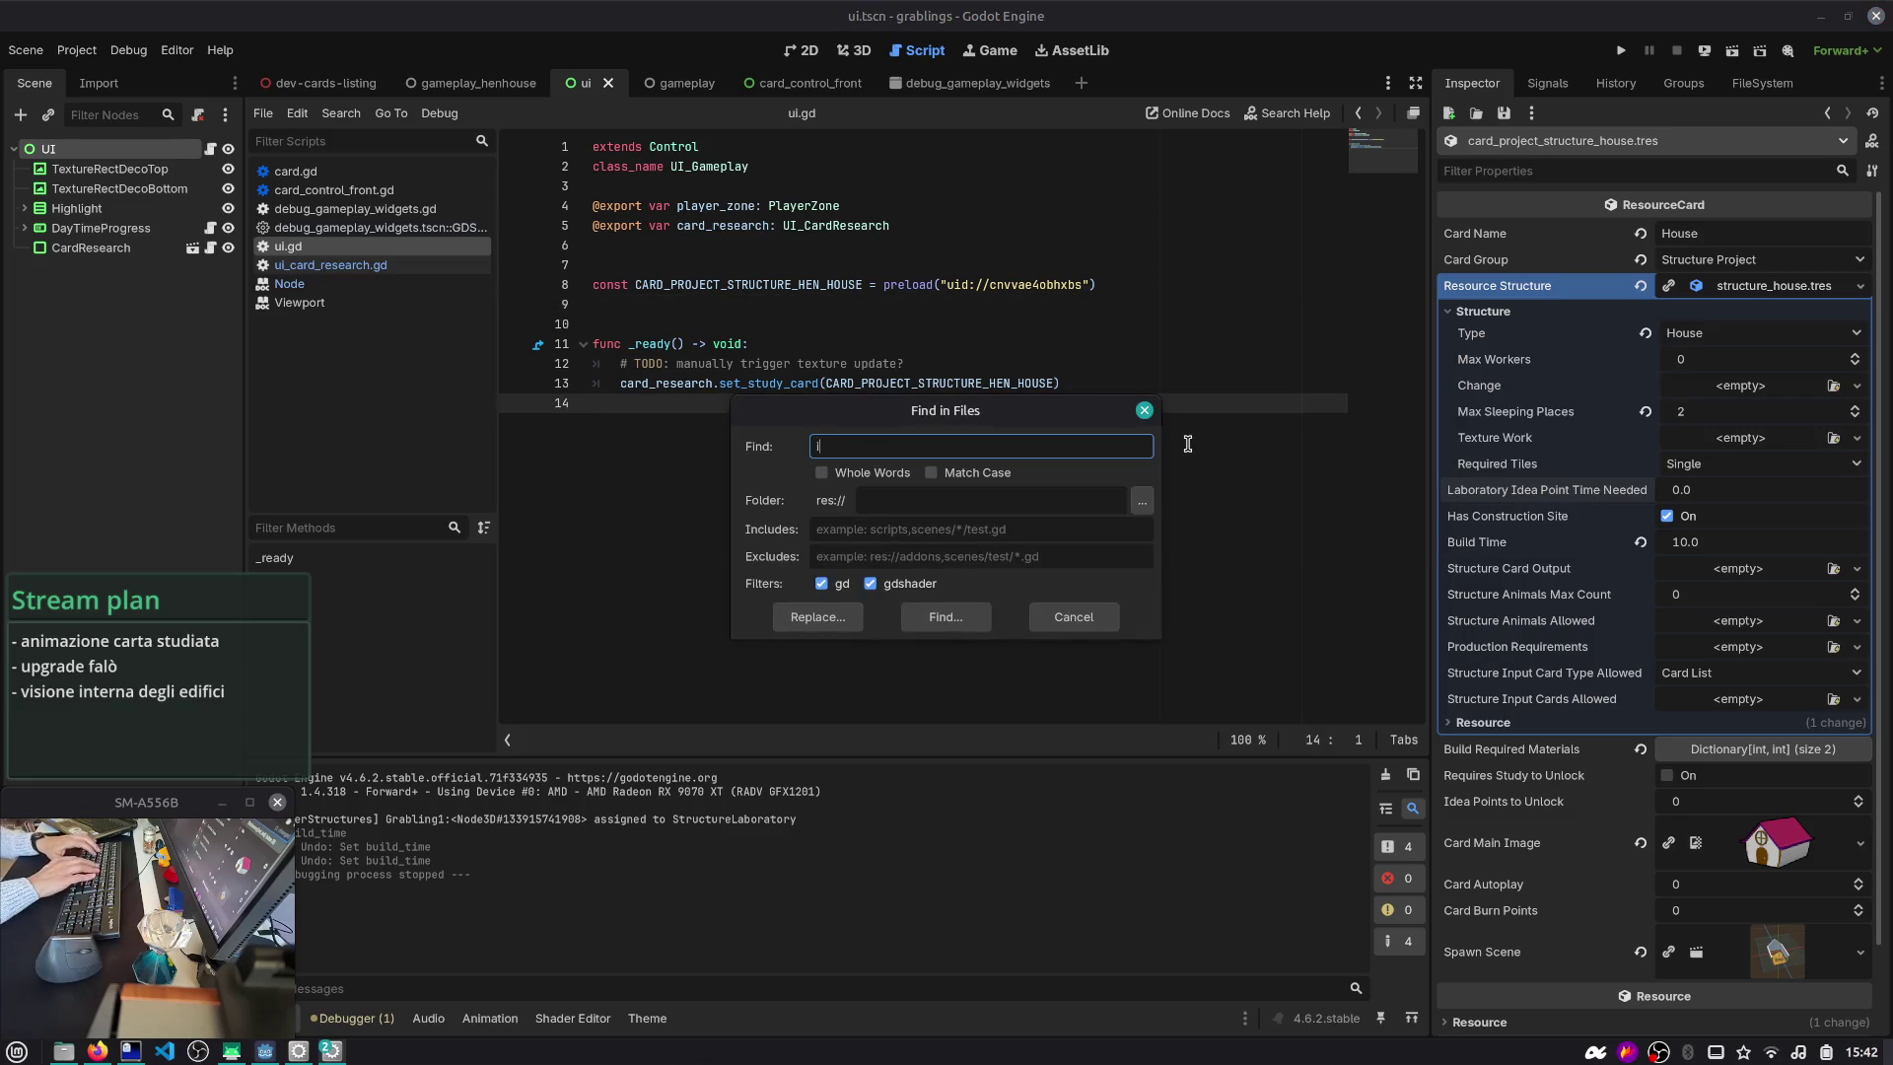
pyautogui.write('dea_point')
pyautogui.press('Return')
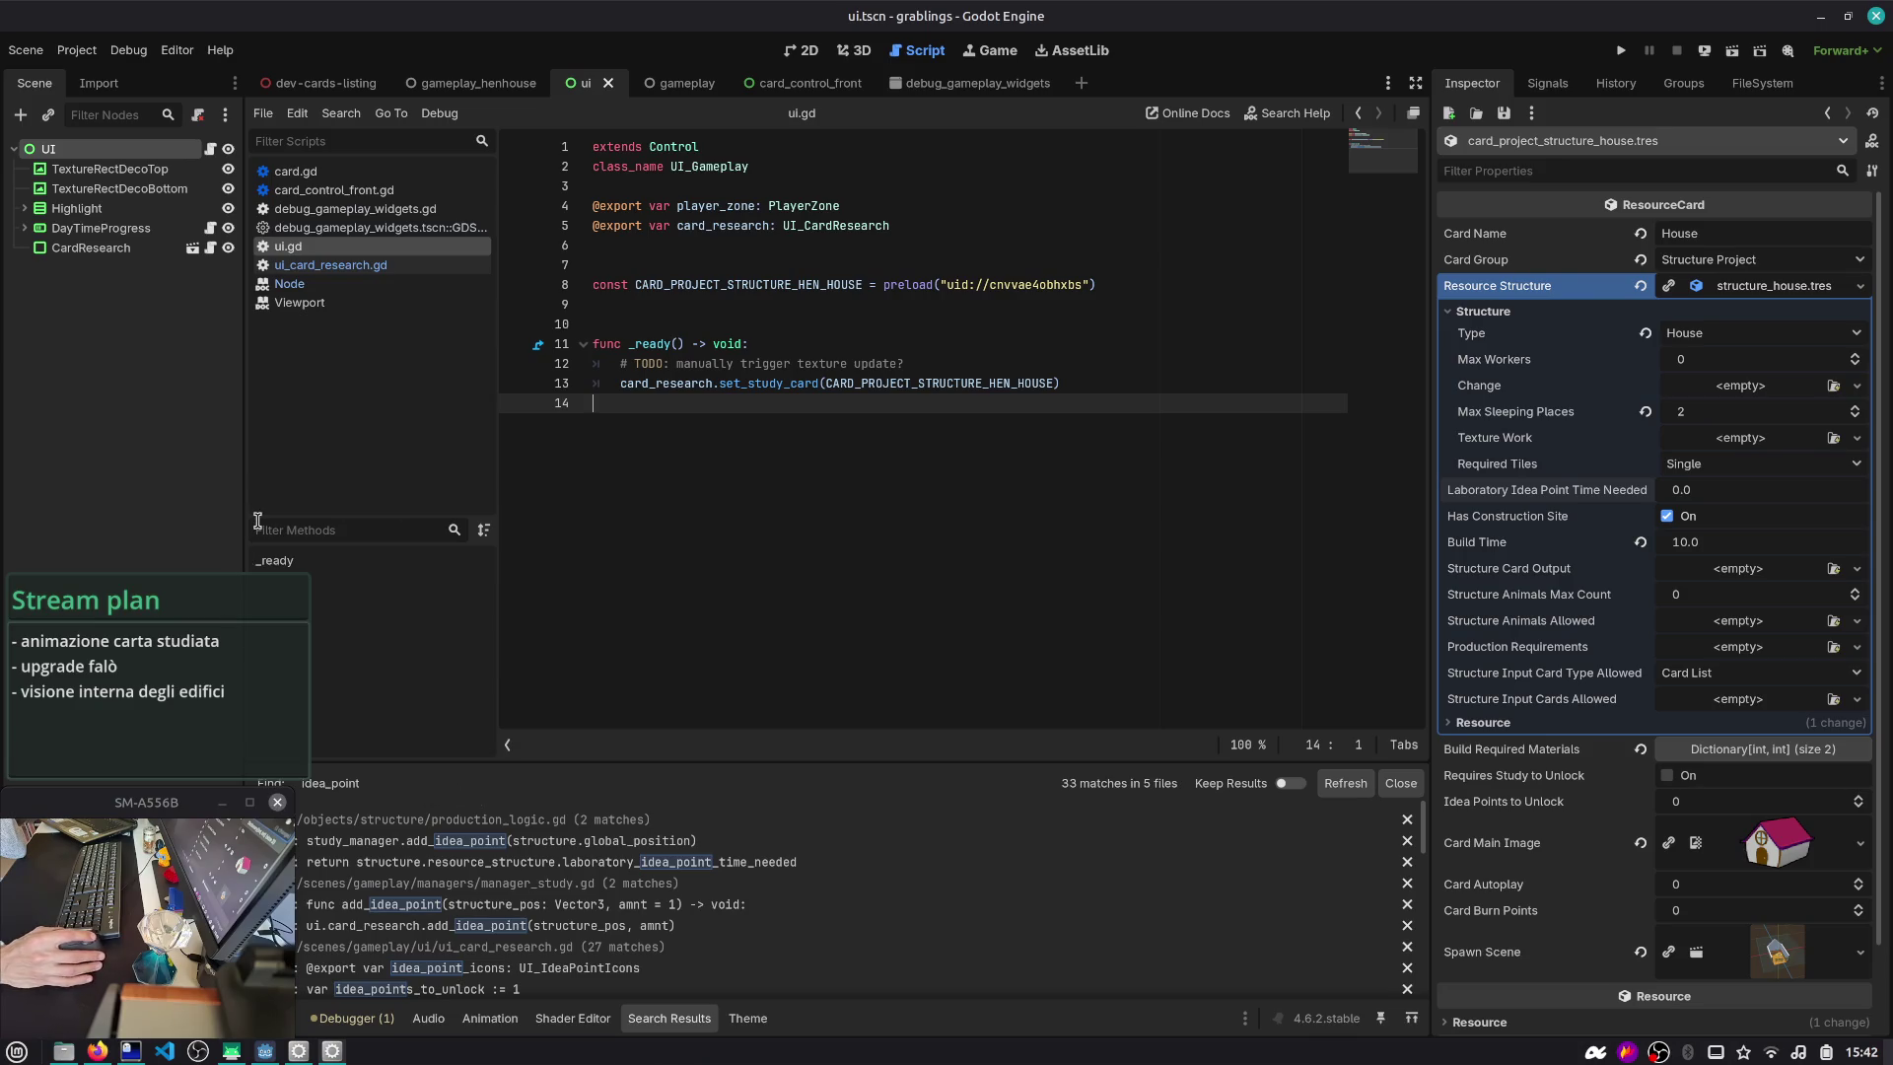
pyautogui.moveTo(242, 492); pyautogui.dragTo(330, 492)
pyautogui.click(638, 864)
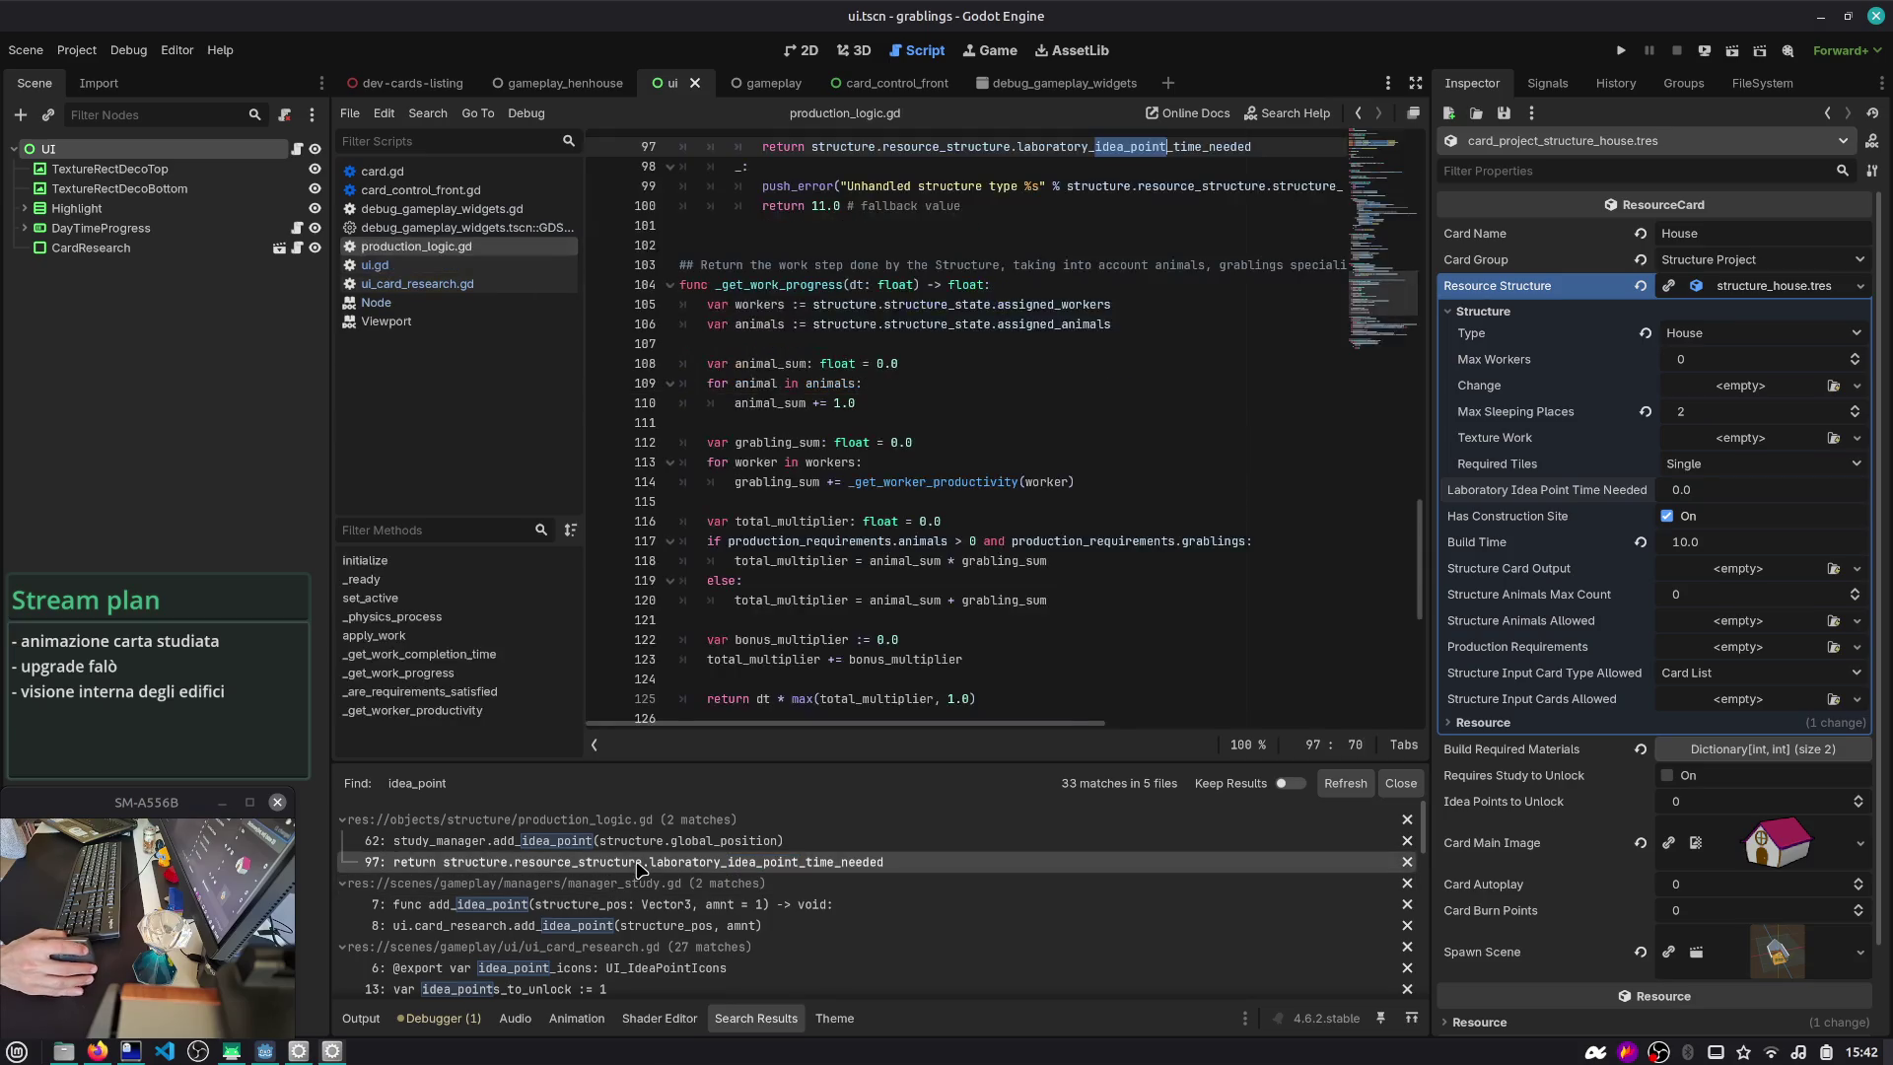
# - Collapse Resource Structure, step back through Inspector history to the UI node, and show the file tree
pyautogui.scroll(3, 937, 396)
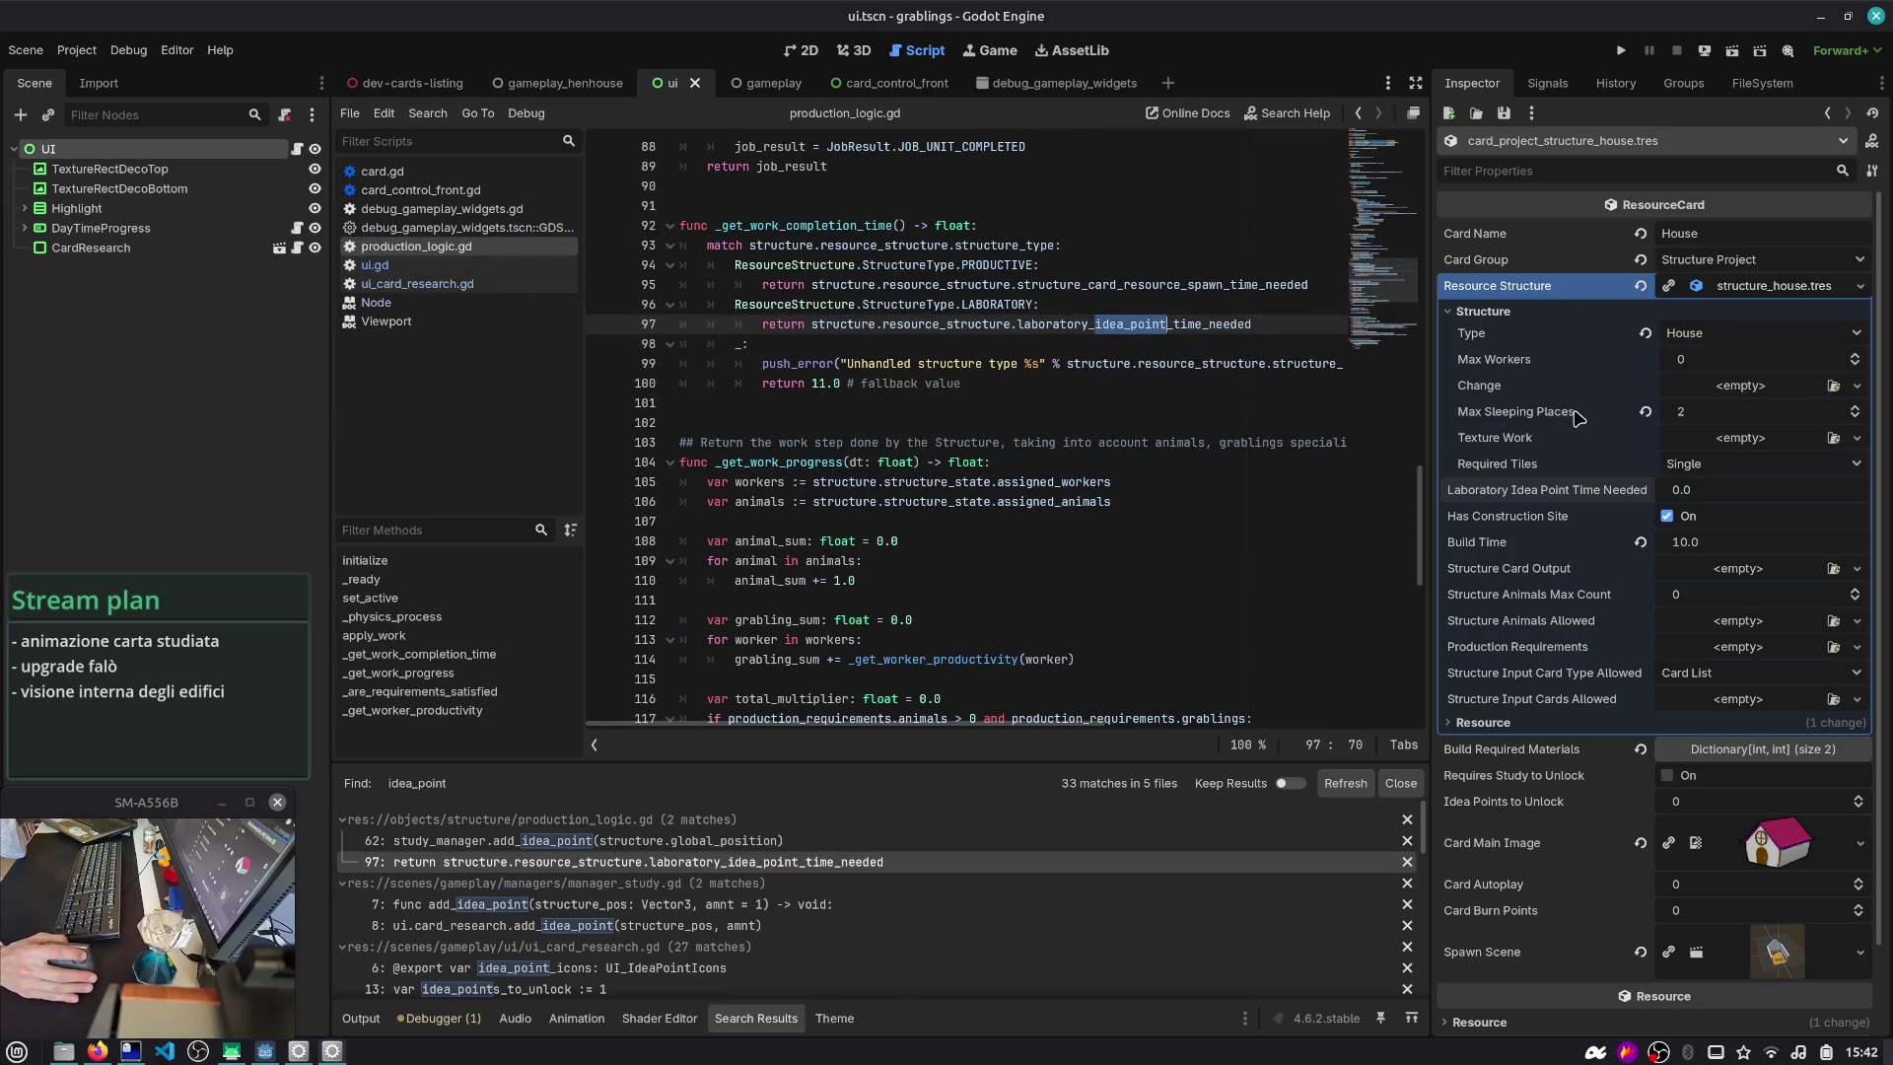
pyautogui.click(1764, 294)
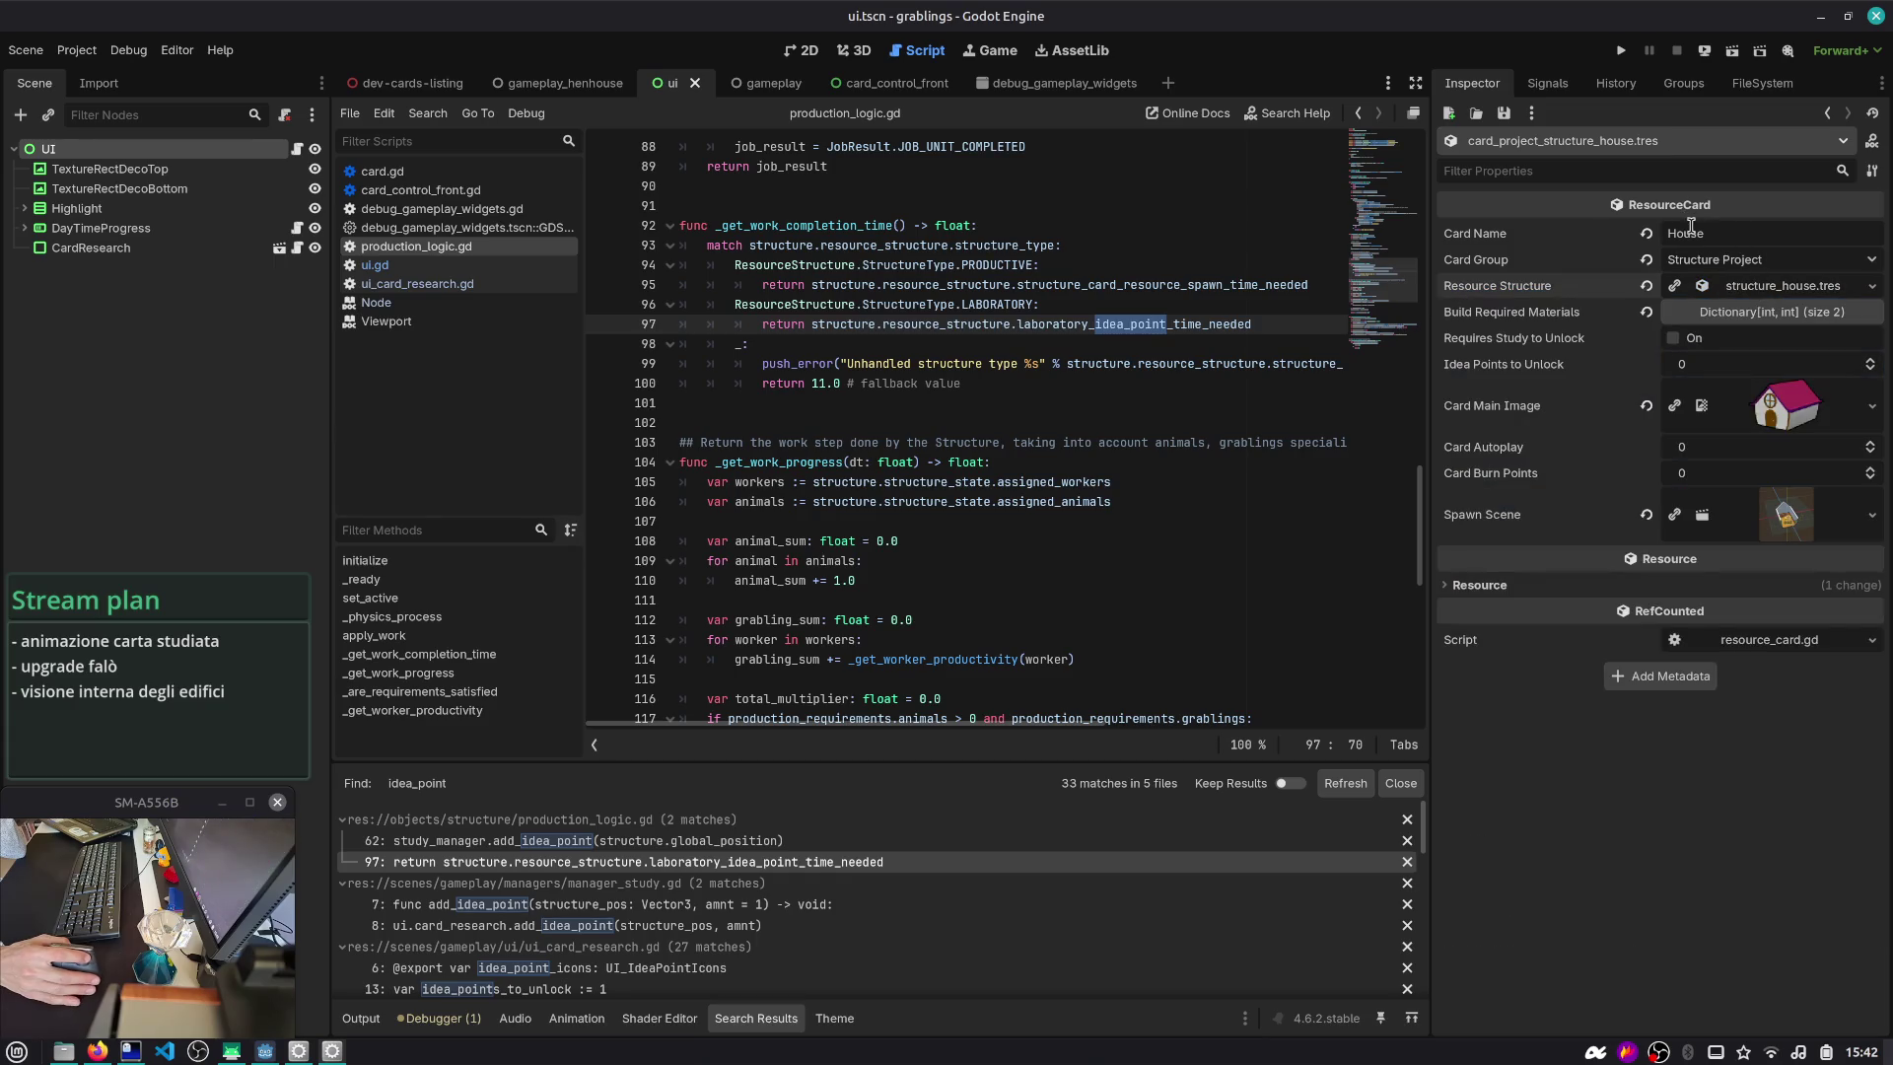
pyautogui.click(1827, 114)
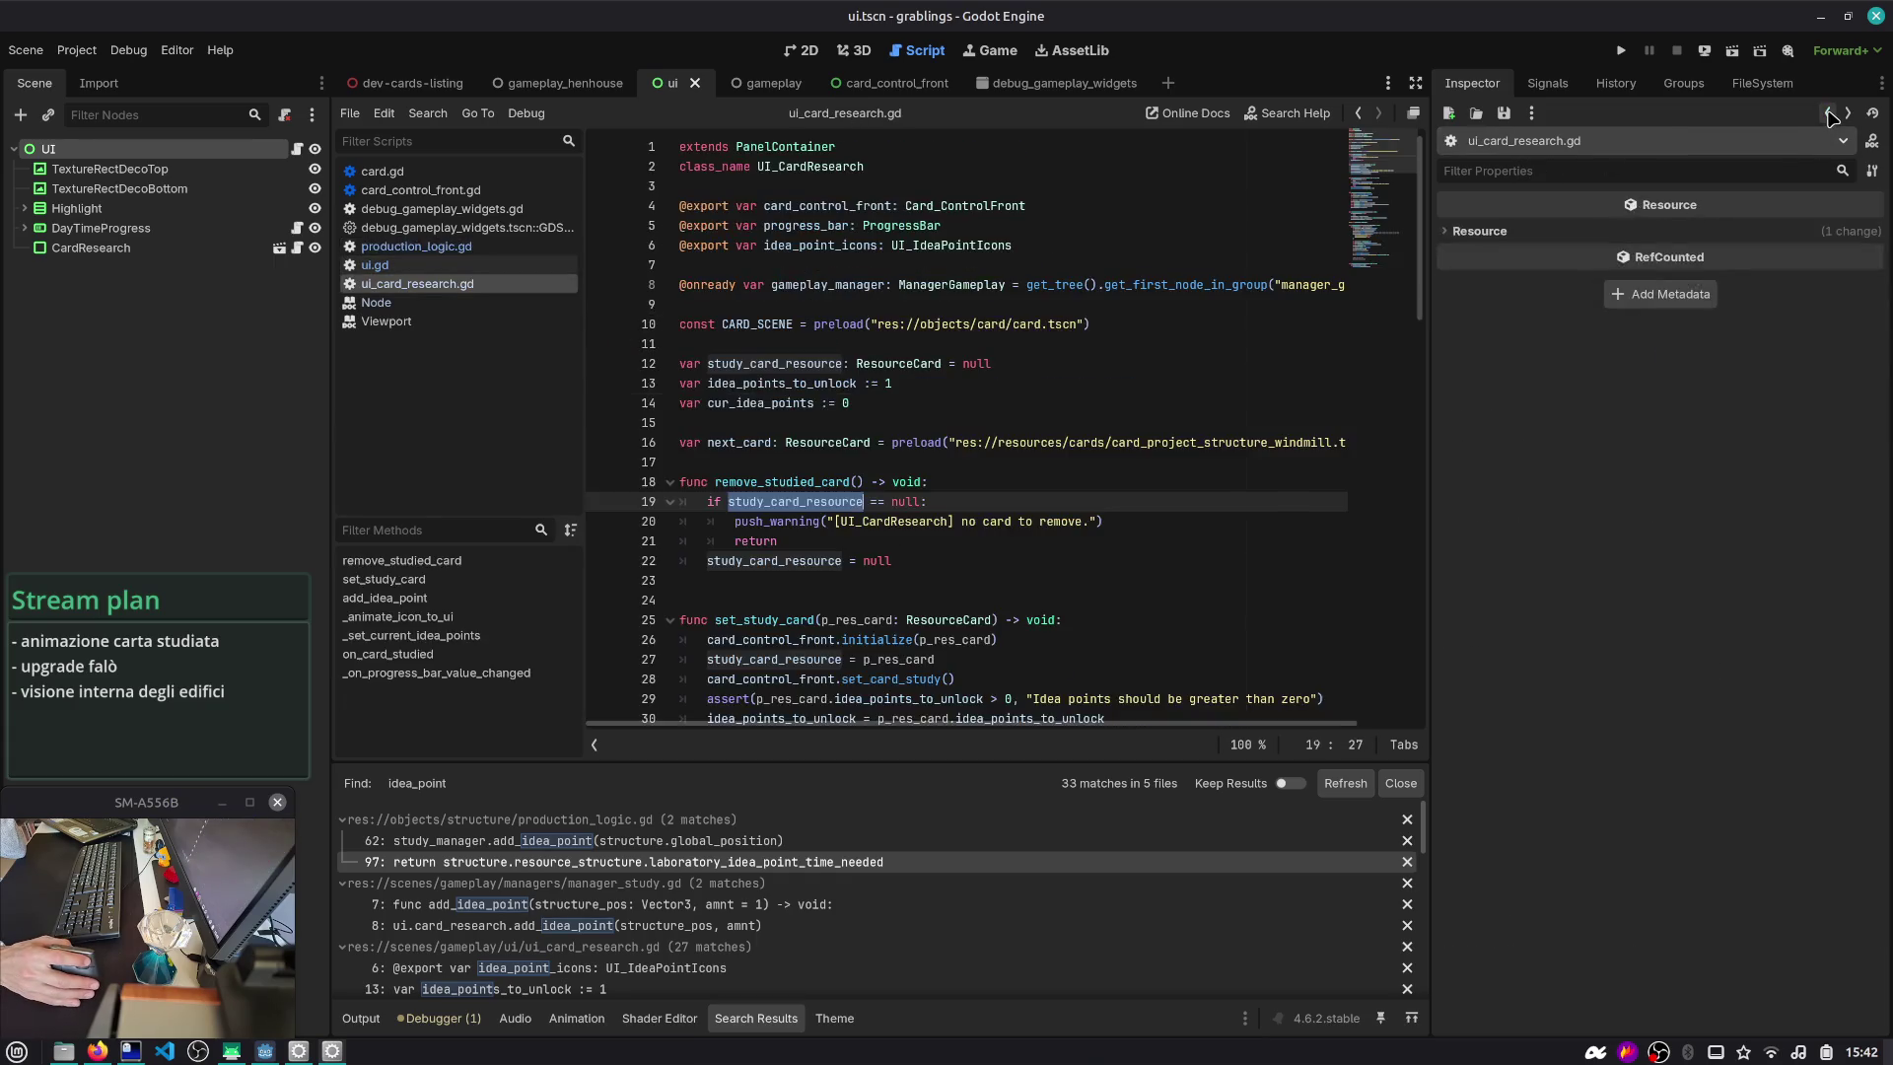
pyautogui.click(1827, 113)
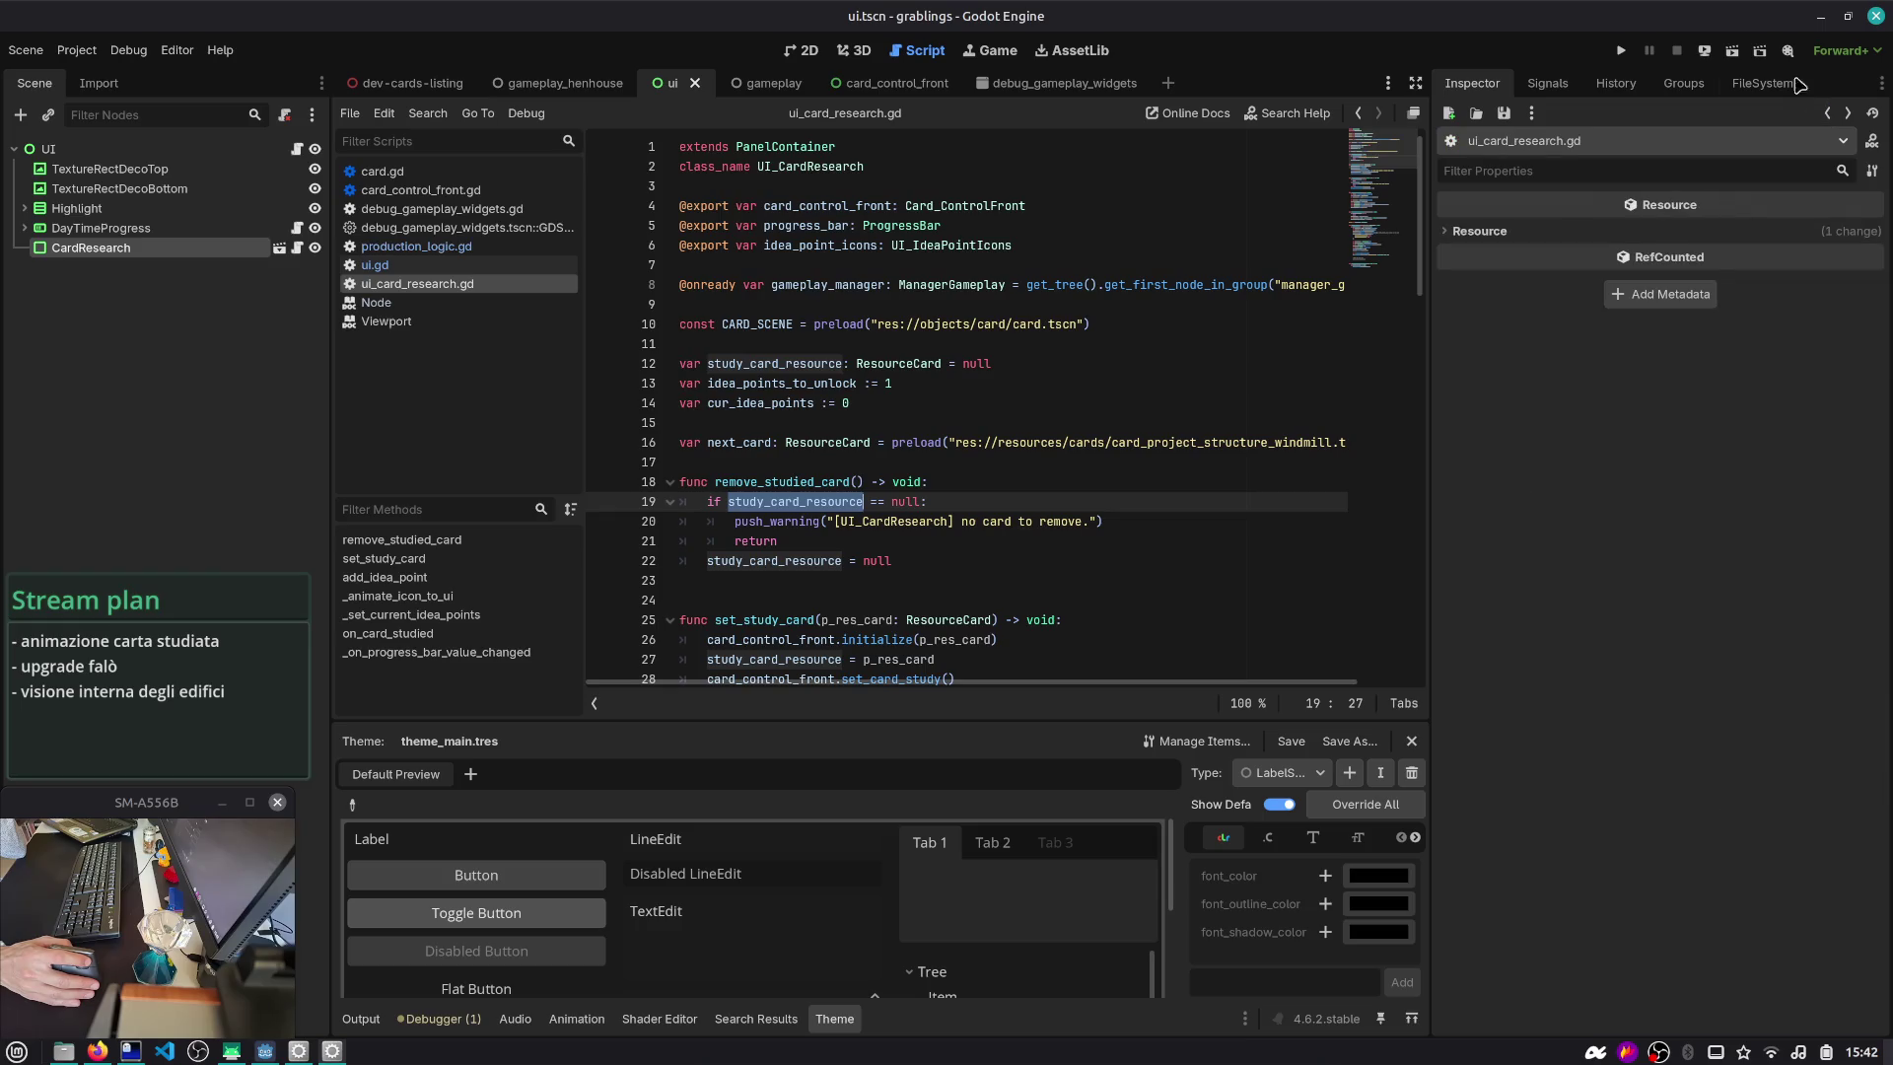
pyautogui.click(1757, 82)
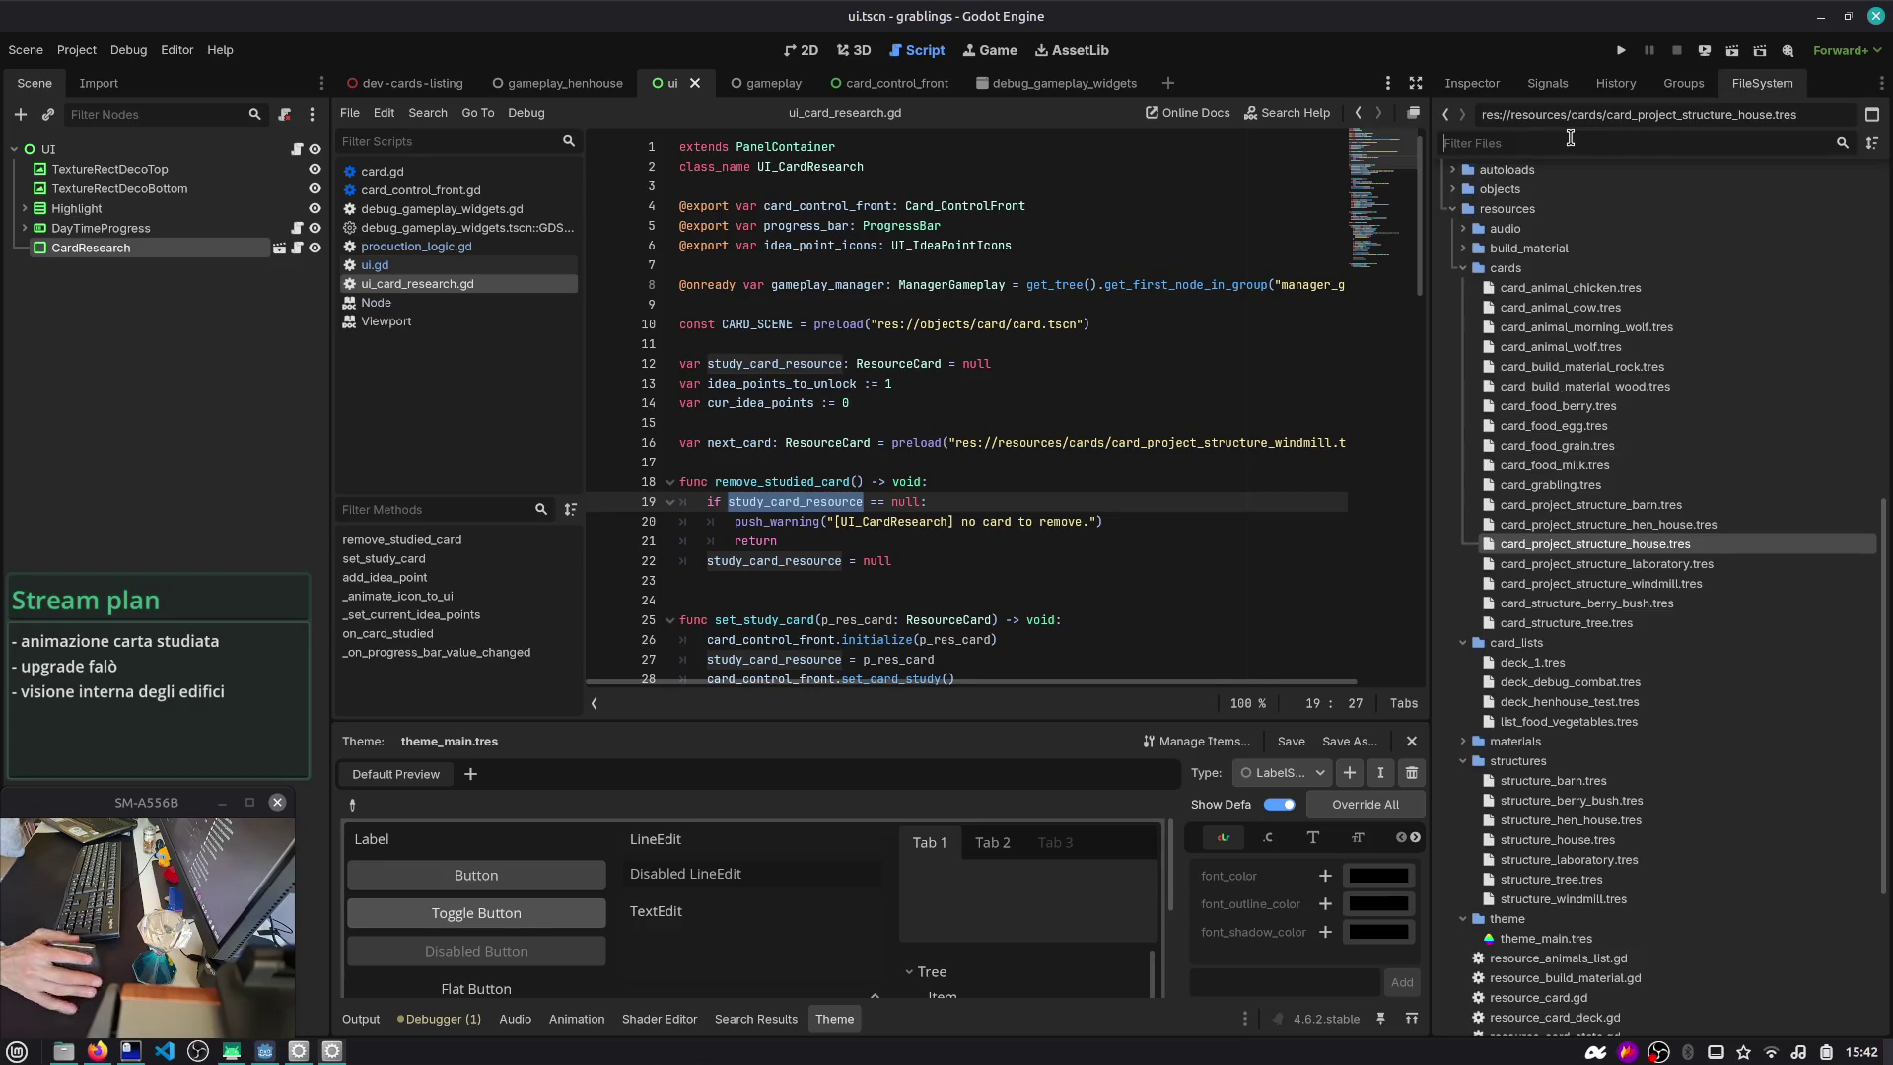
# - Inspect the card_project_structure_hen_house.tres resource
pyautogui.doubleClick(1523, 523)
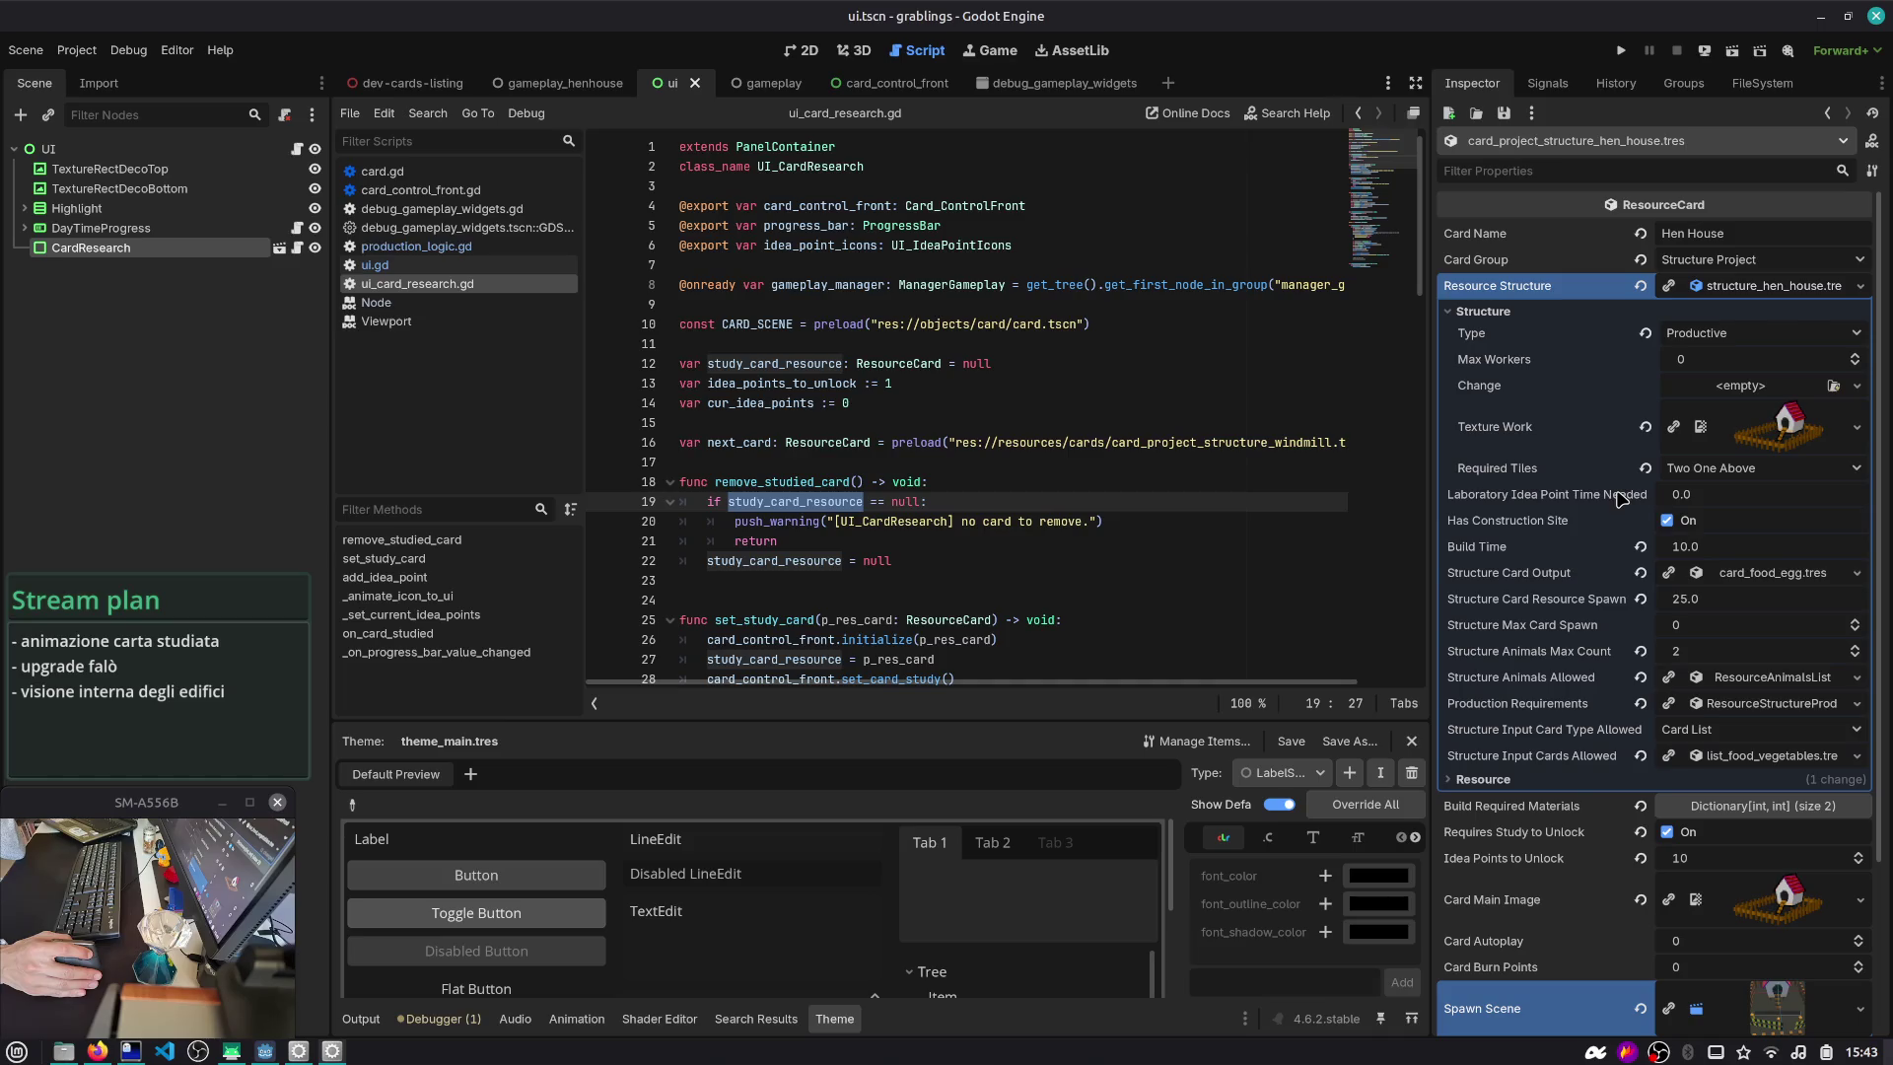
pyautogui.moveTo(1615, 500)
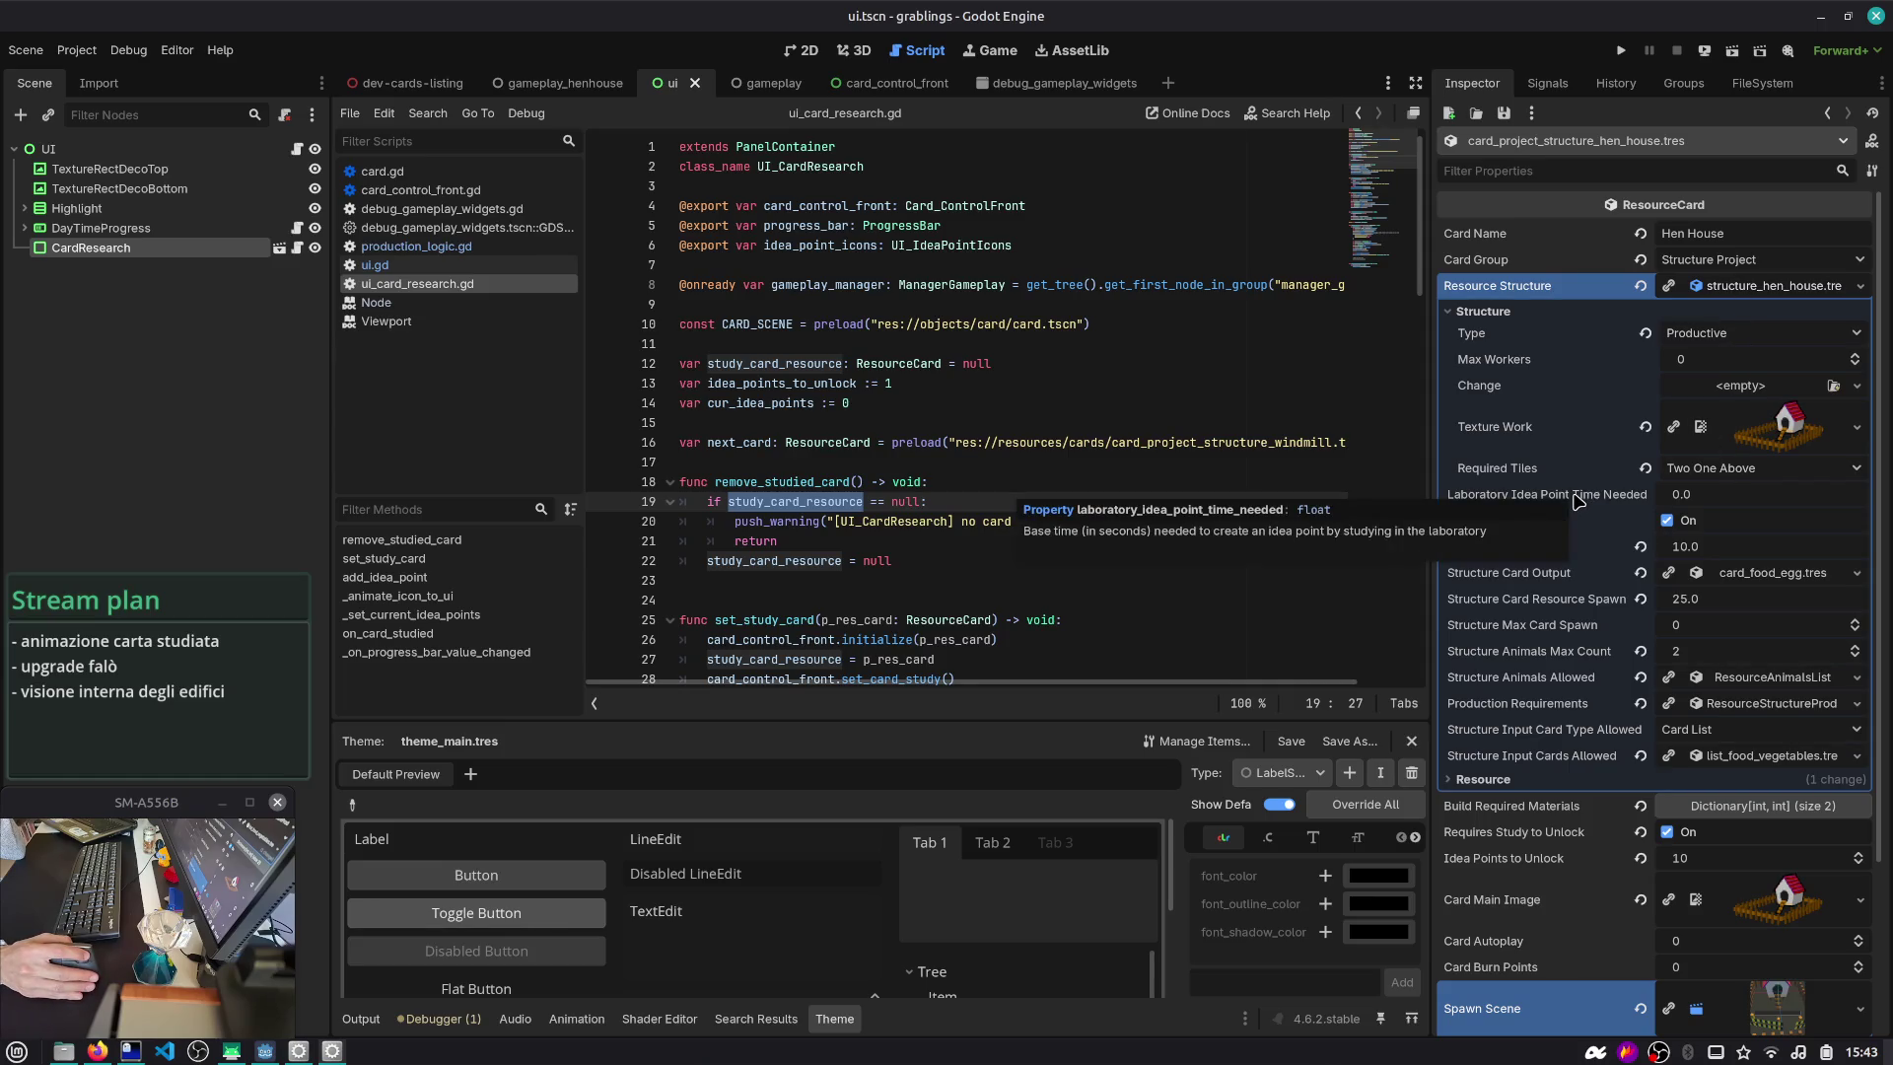
pyautogui.click(1091, 404)
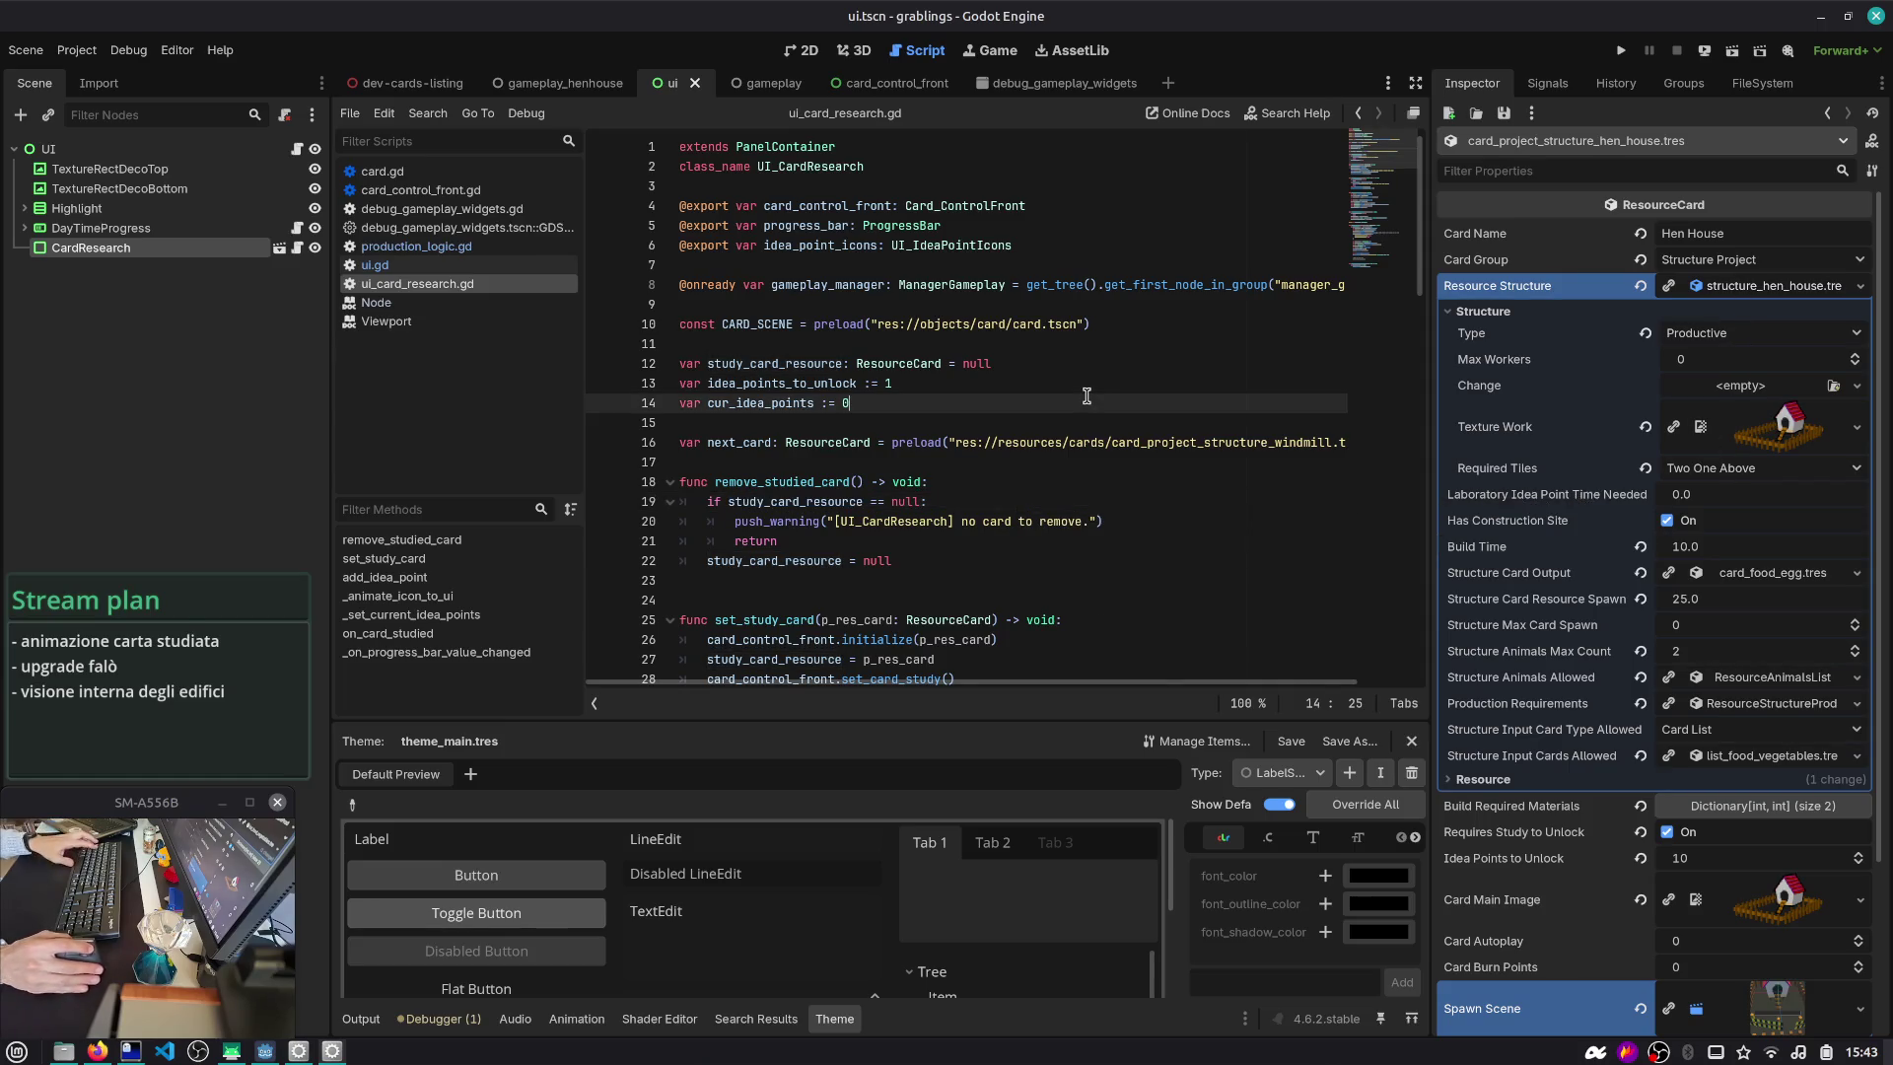
# - Find laboratory_idea_point across the project and open the production_logic.gd match
pyautogui.hotkey('ctrl', 'shift', 'f')
pyautogui.write('laboratory)_')
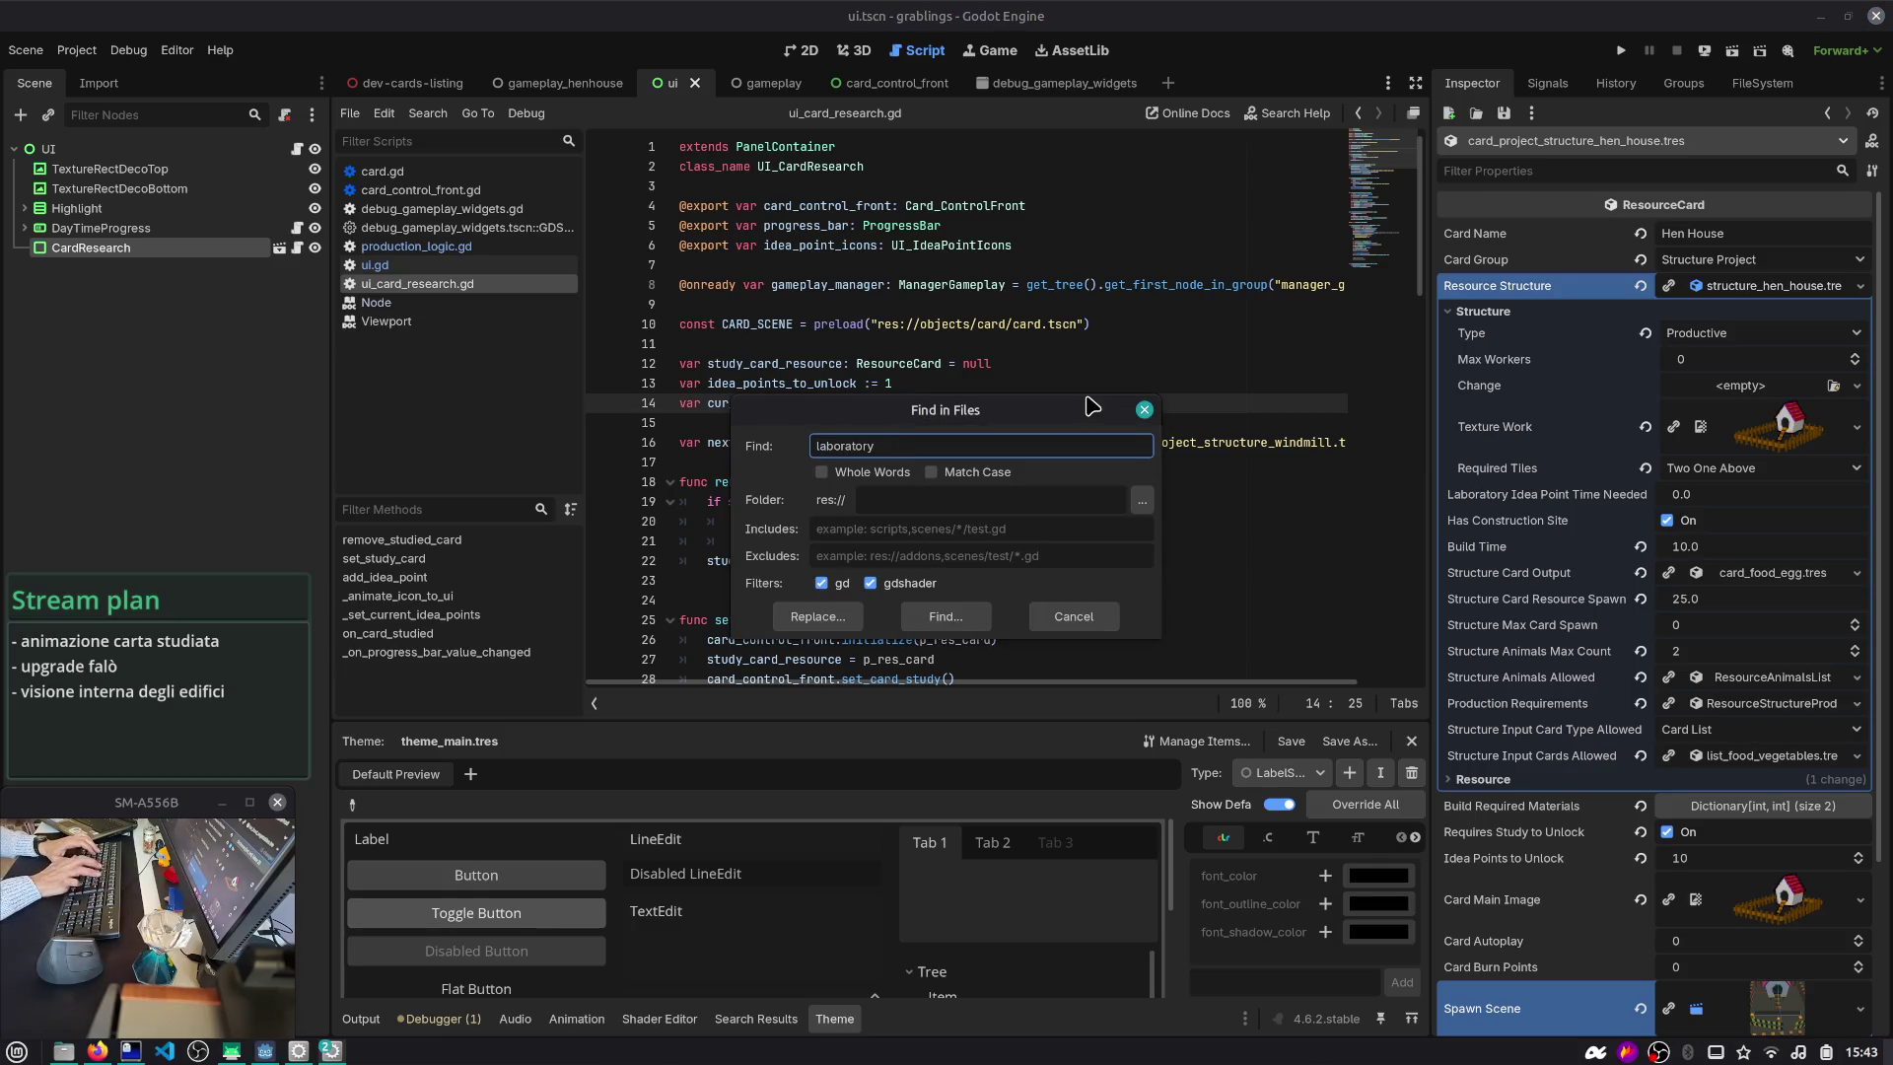
pyautogui.write('_idea_pon')
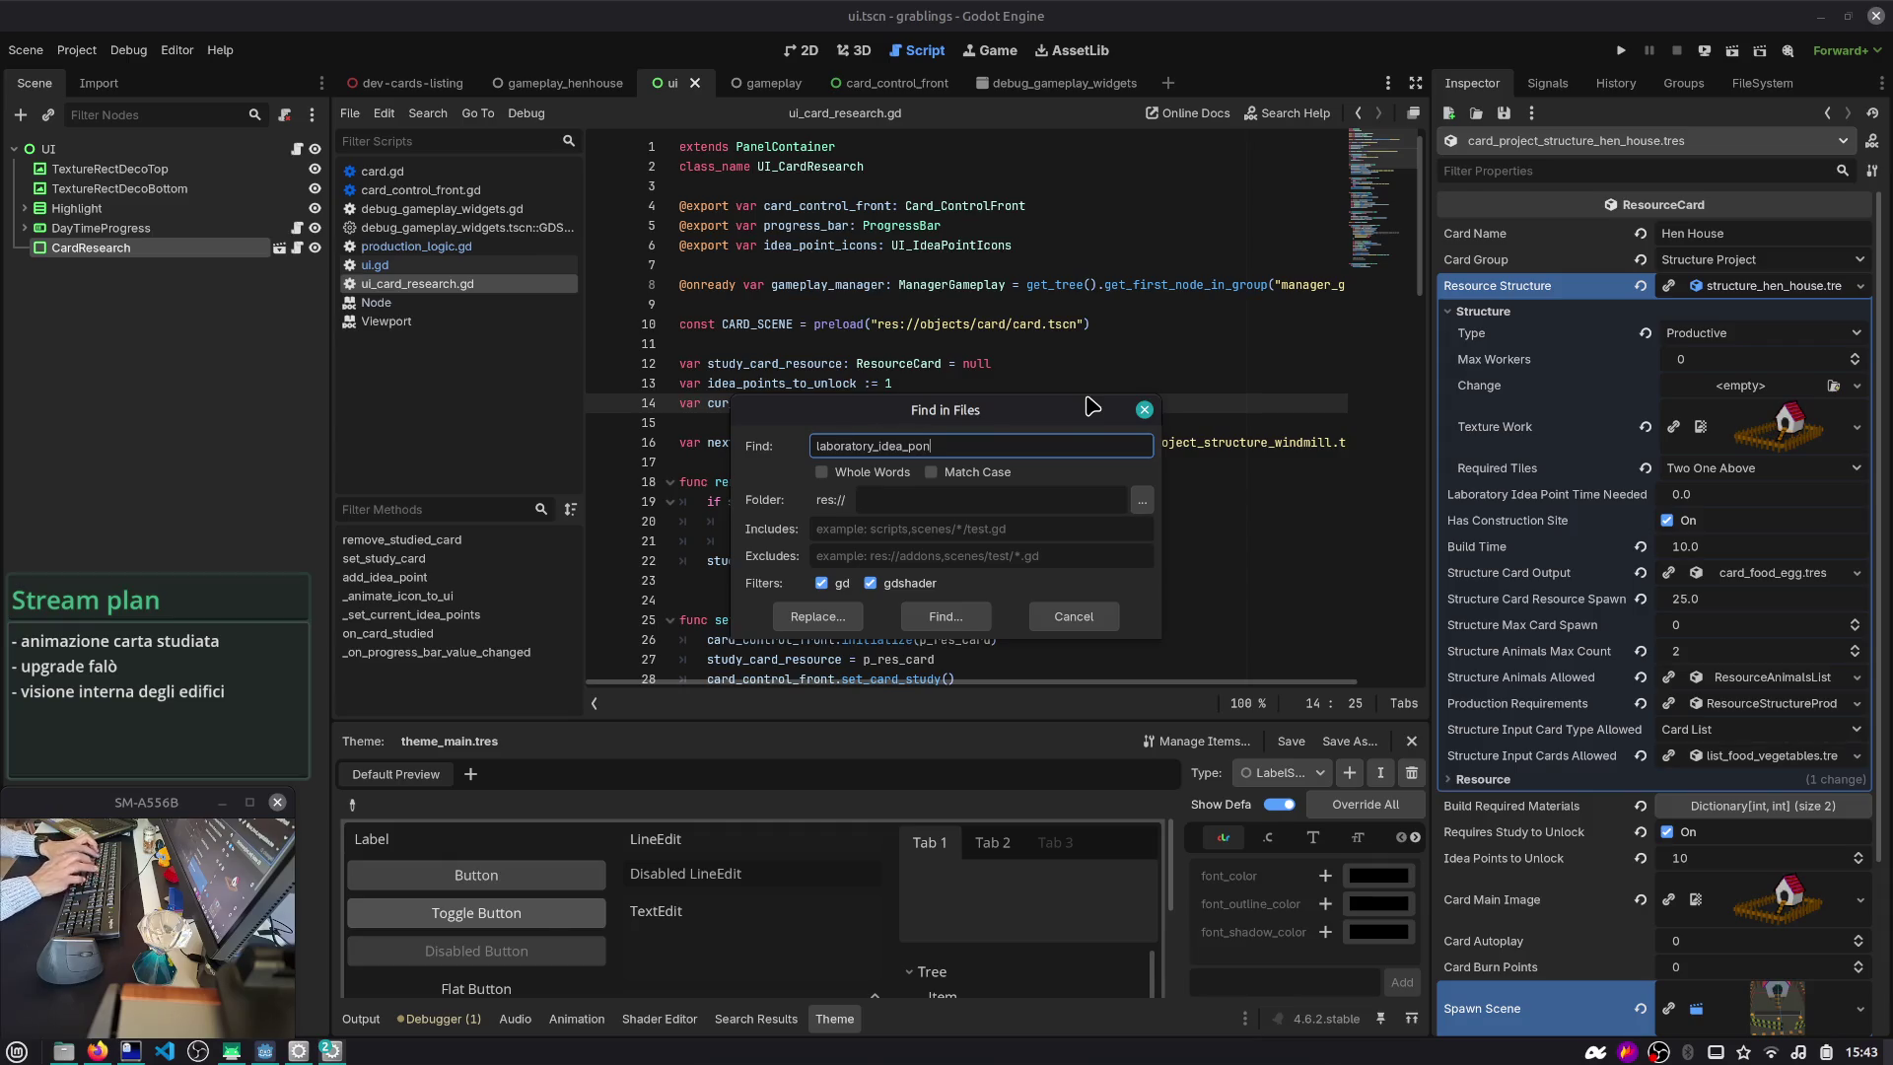
pyautogui.press('BackSpace')
pyautogui.write('int')
pyautogui.press('Return')
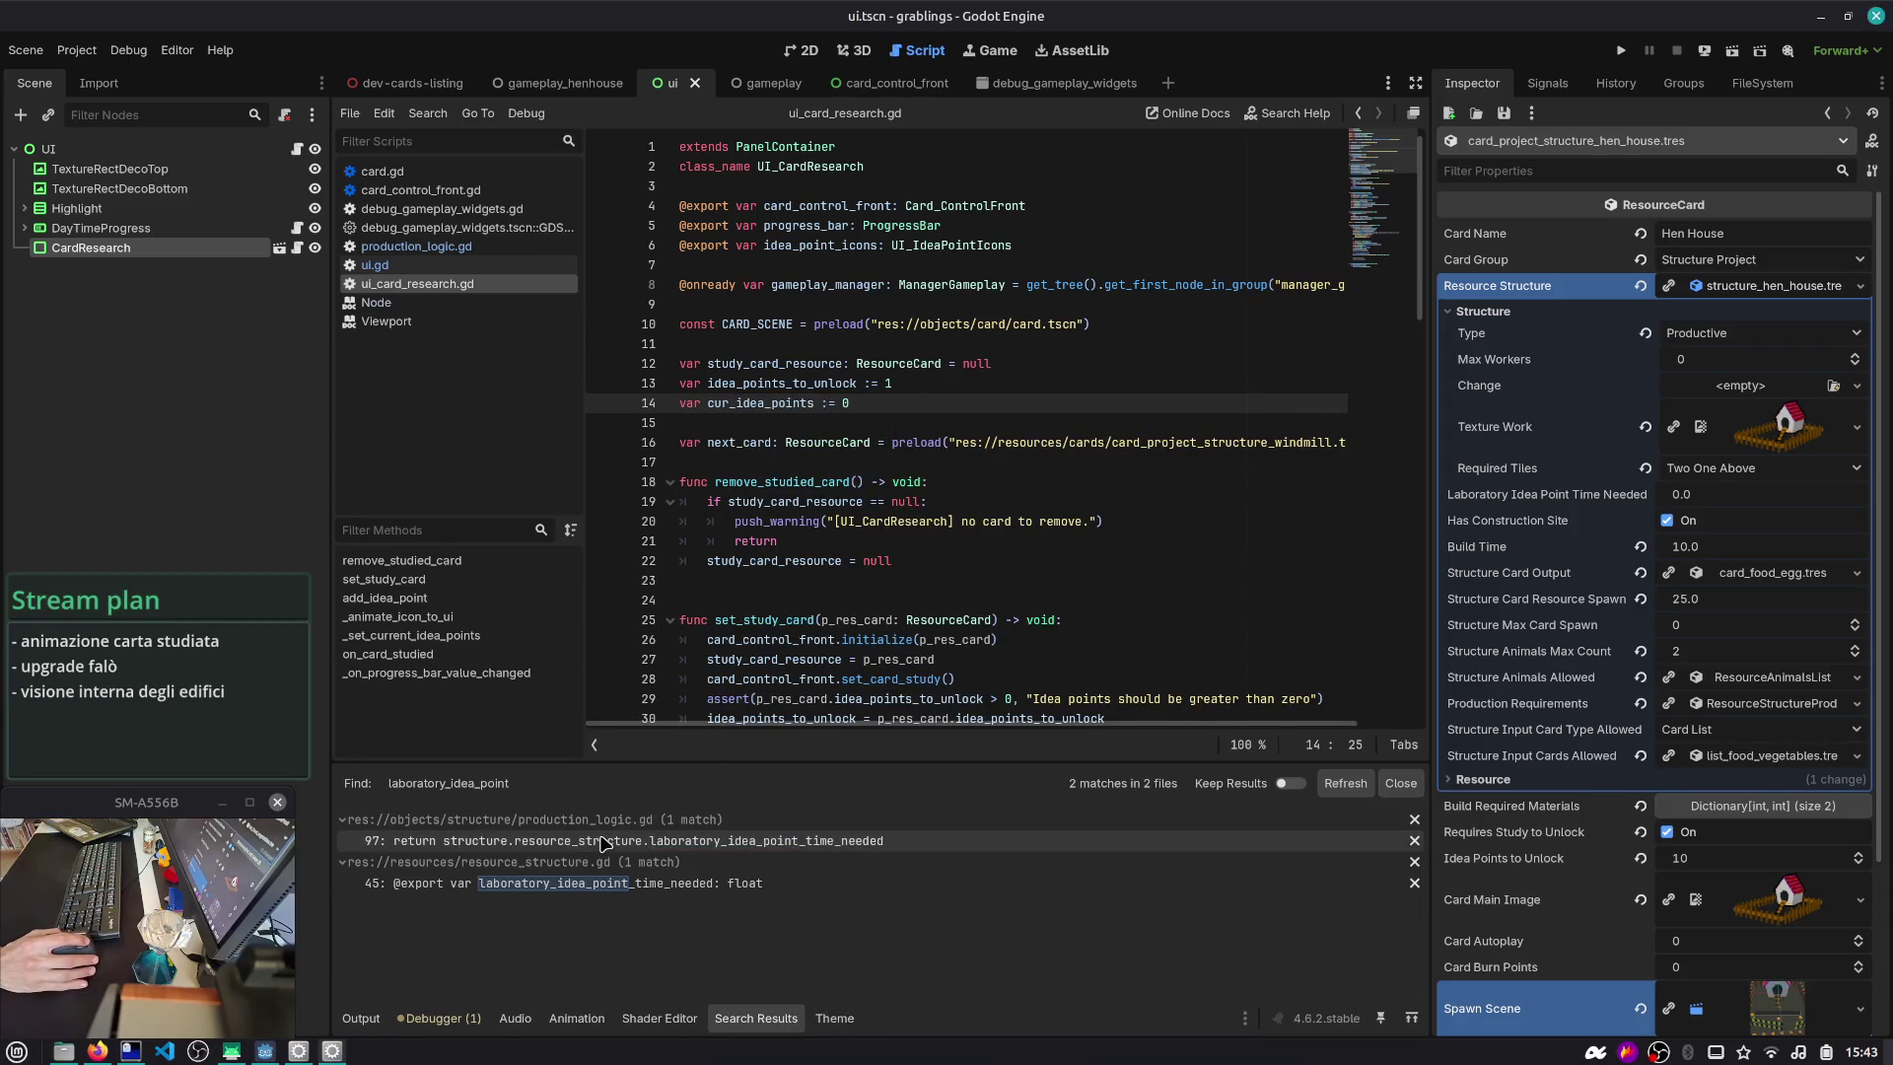
pyautogui.click(603, 840)
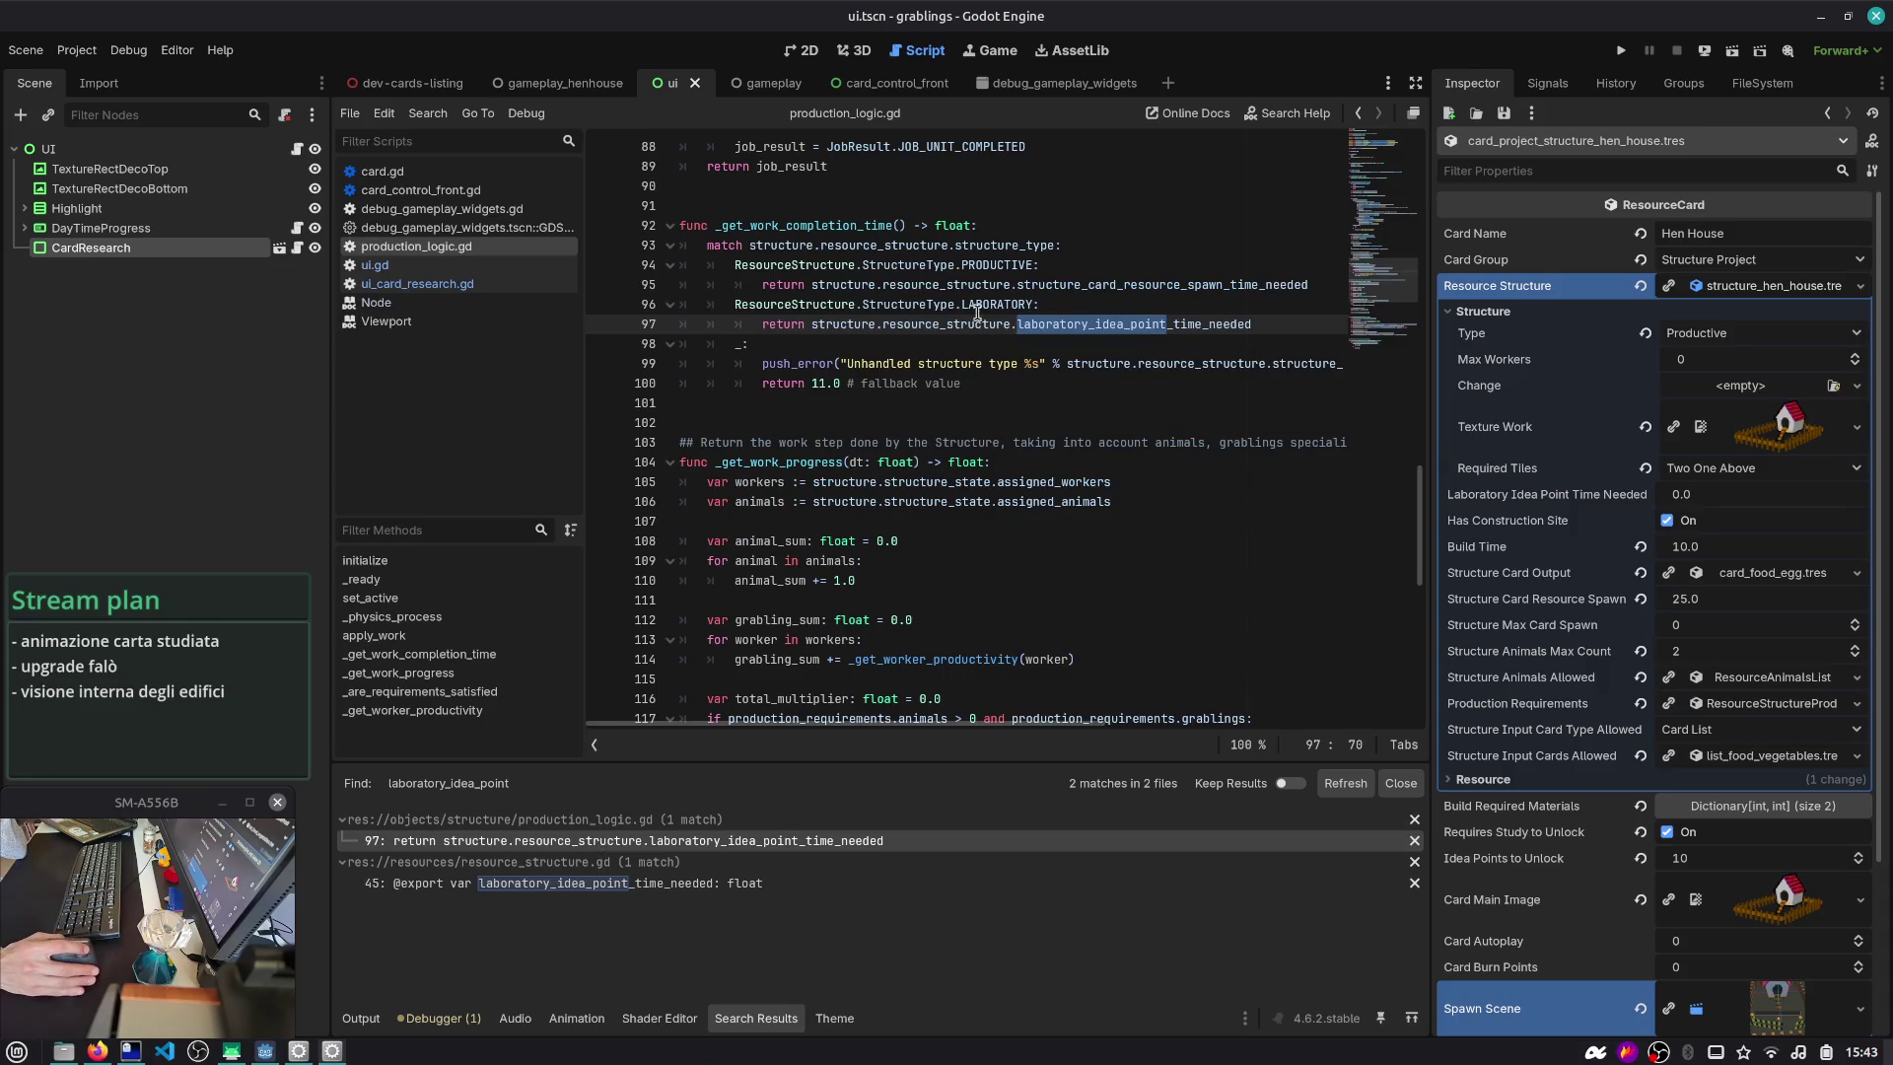
# - Comment laboratory_idea_point_time_needed as added to support more laboratories in future, then run the project
pyautogui.click(594, 884)
pyautogui.scroll(4, 789, 414)
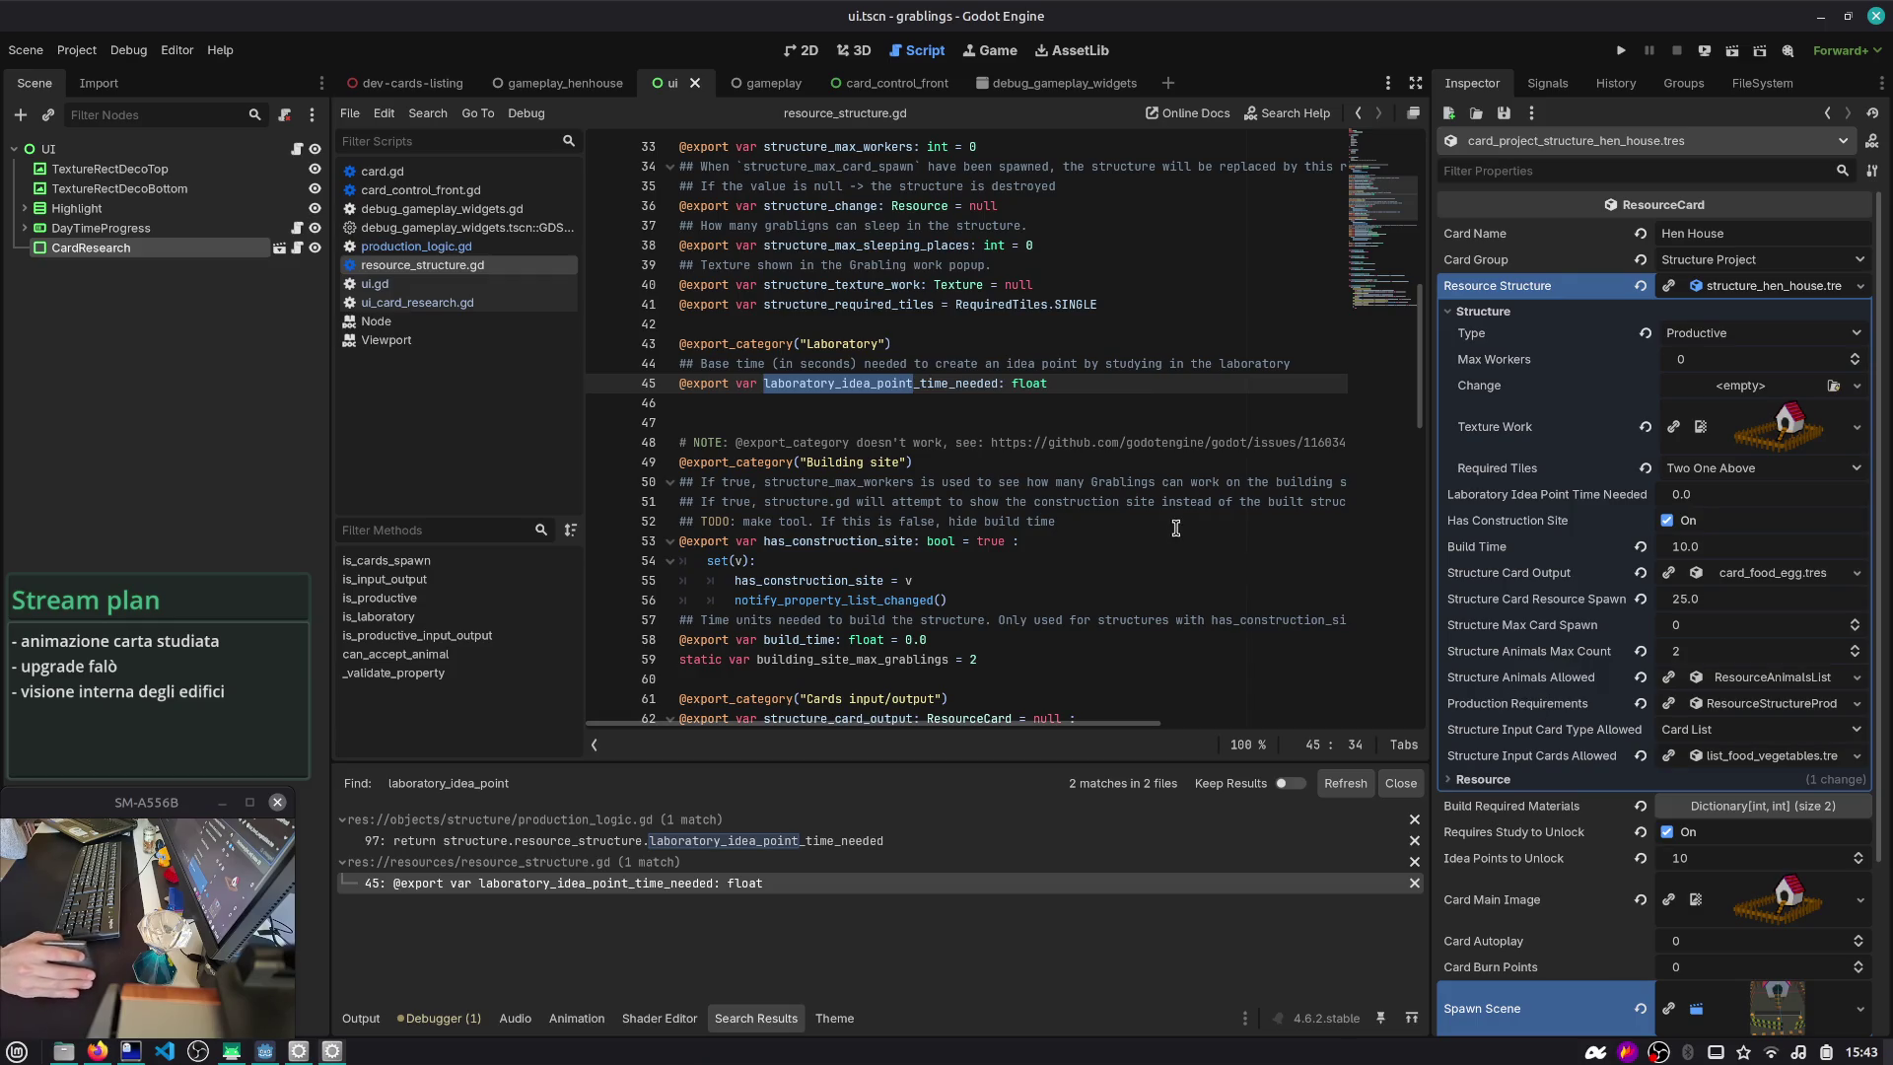
pyautogui.moveTo(1051, 383); pyautogui.dragTo(545, 367)
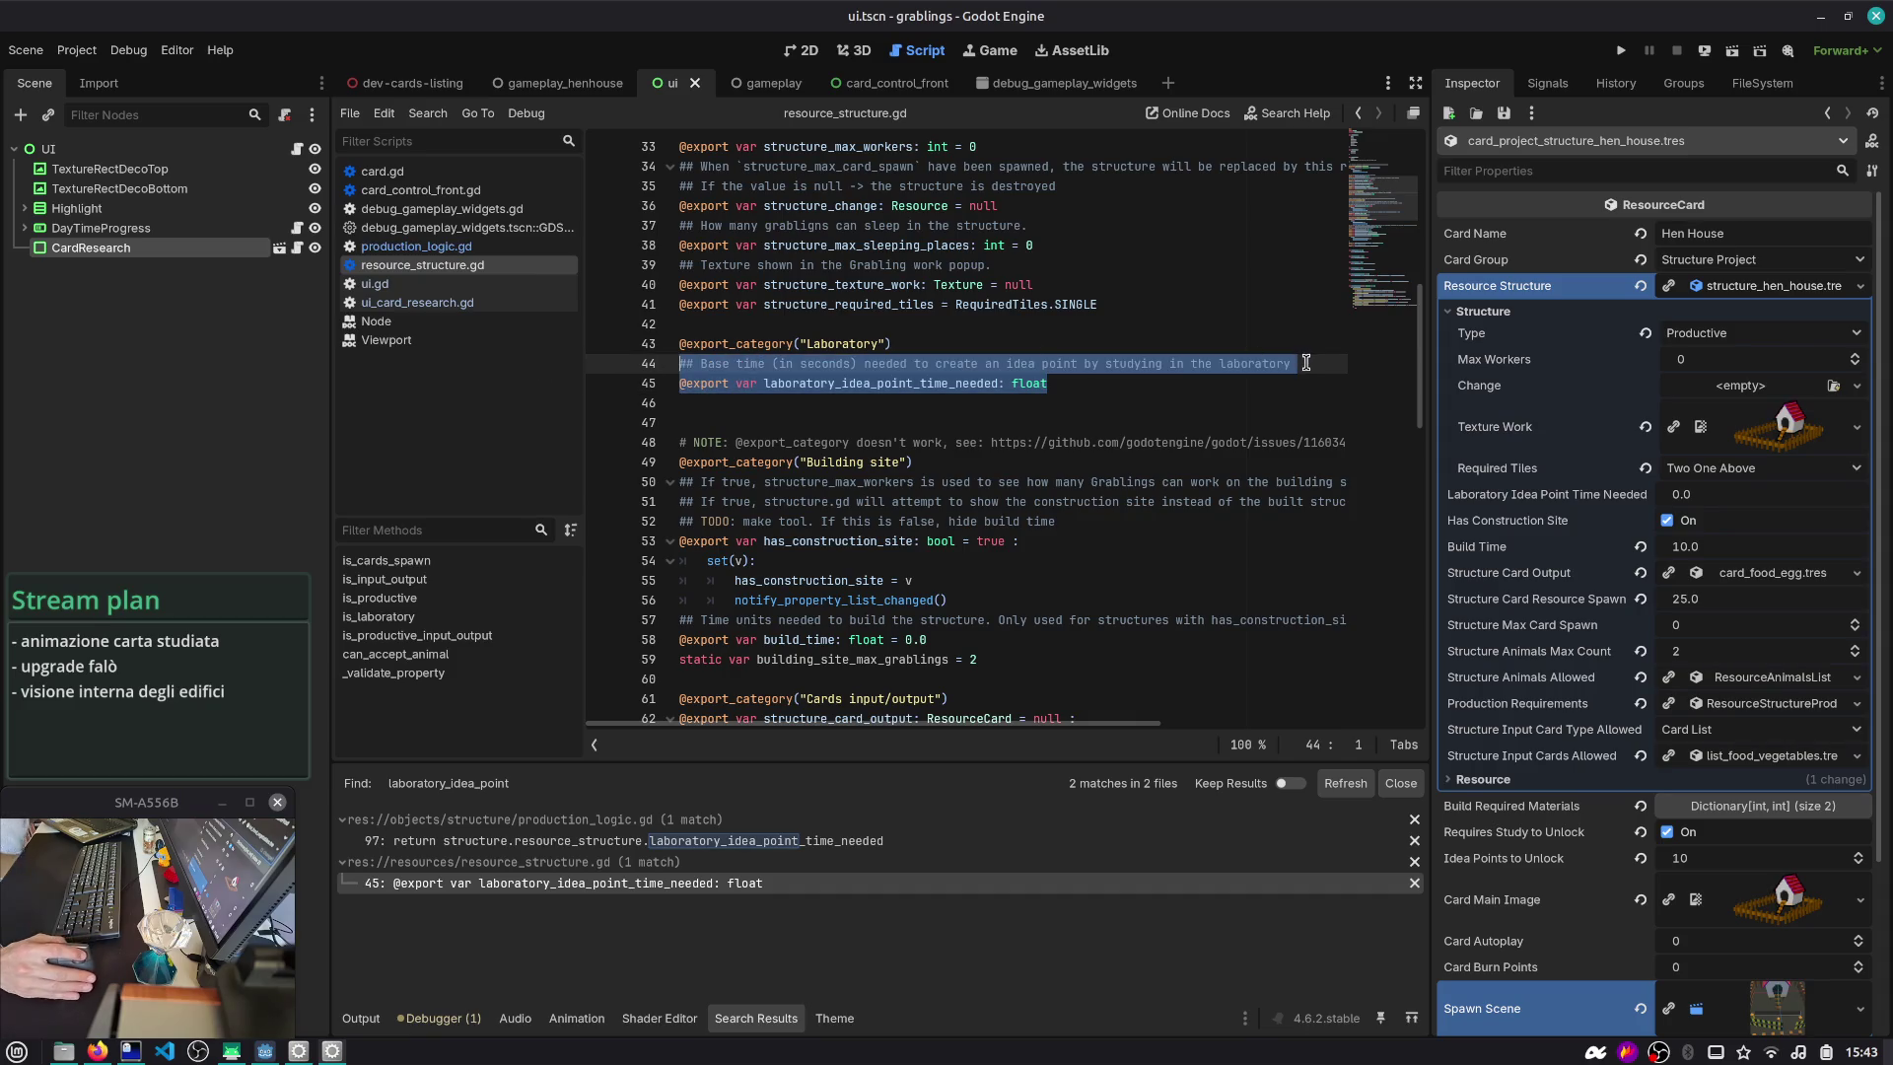
pyautogui.click(1306, 362)
pyautogui.press('Return')
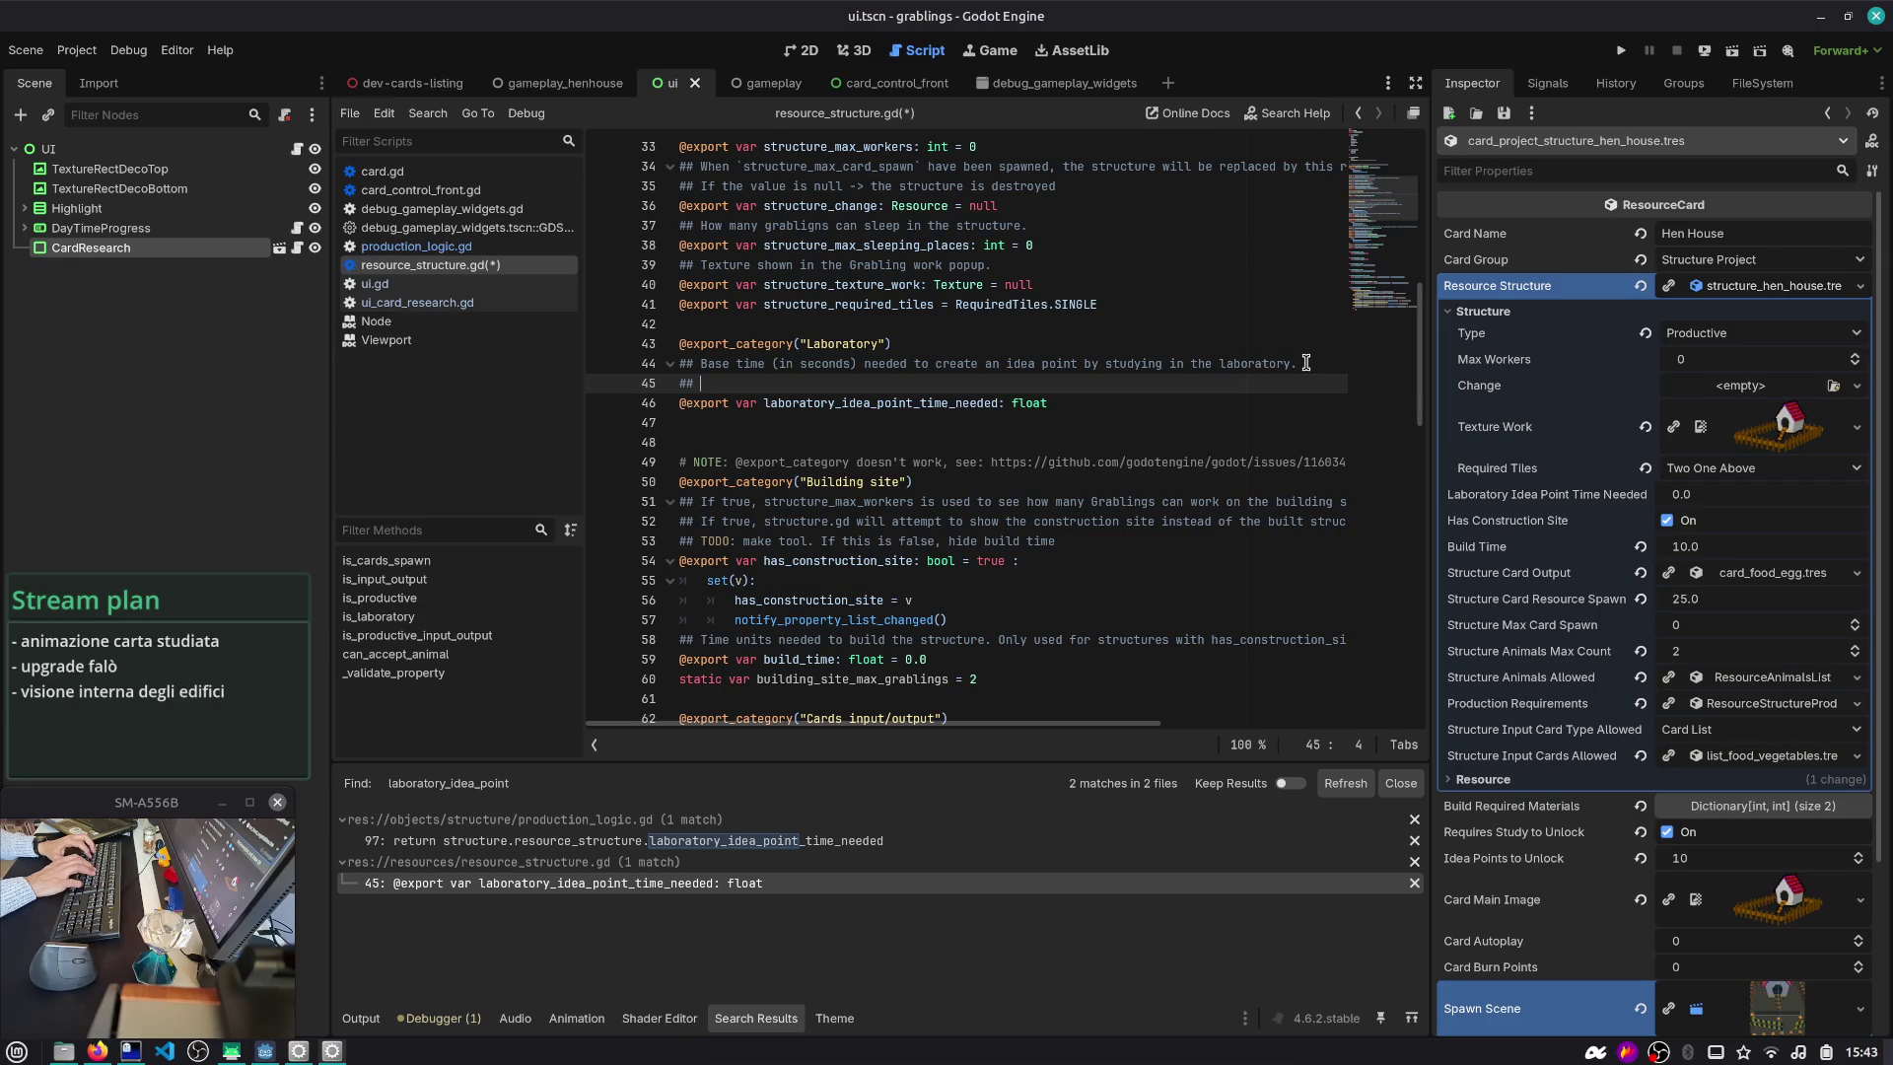
pyautogui.write('Added to support')
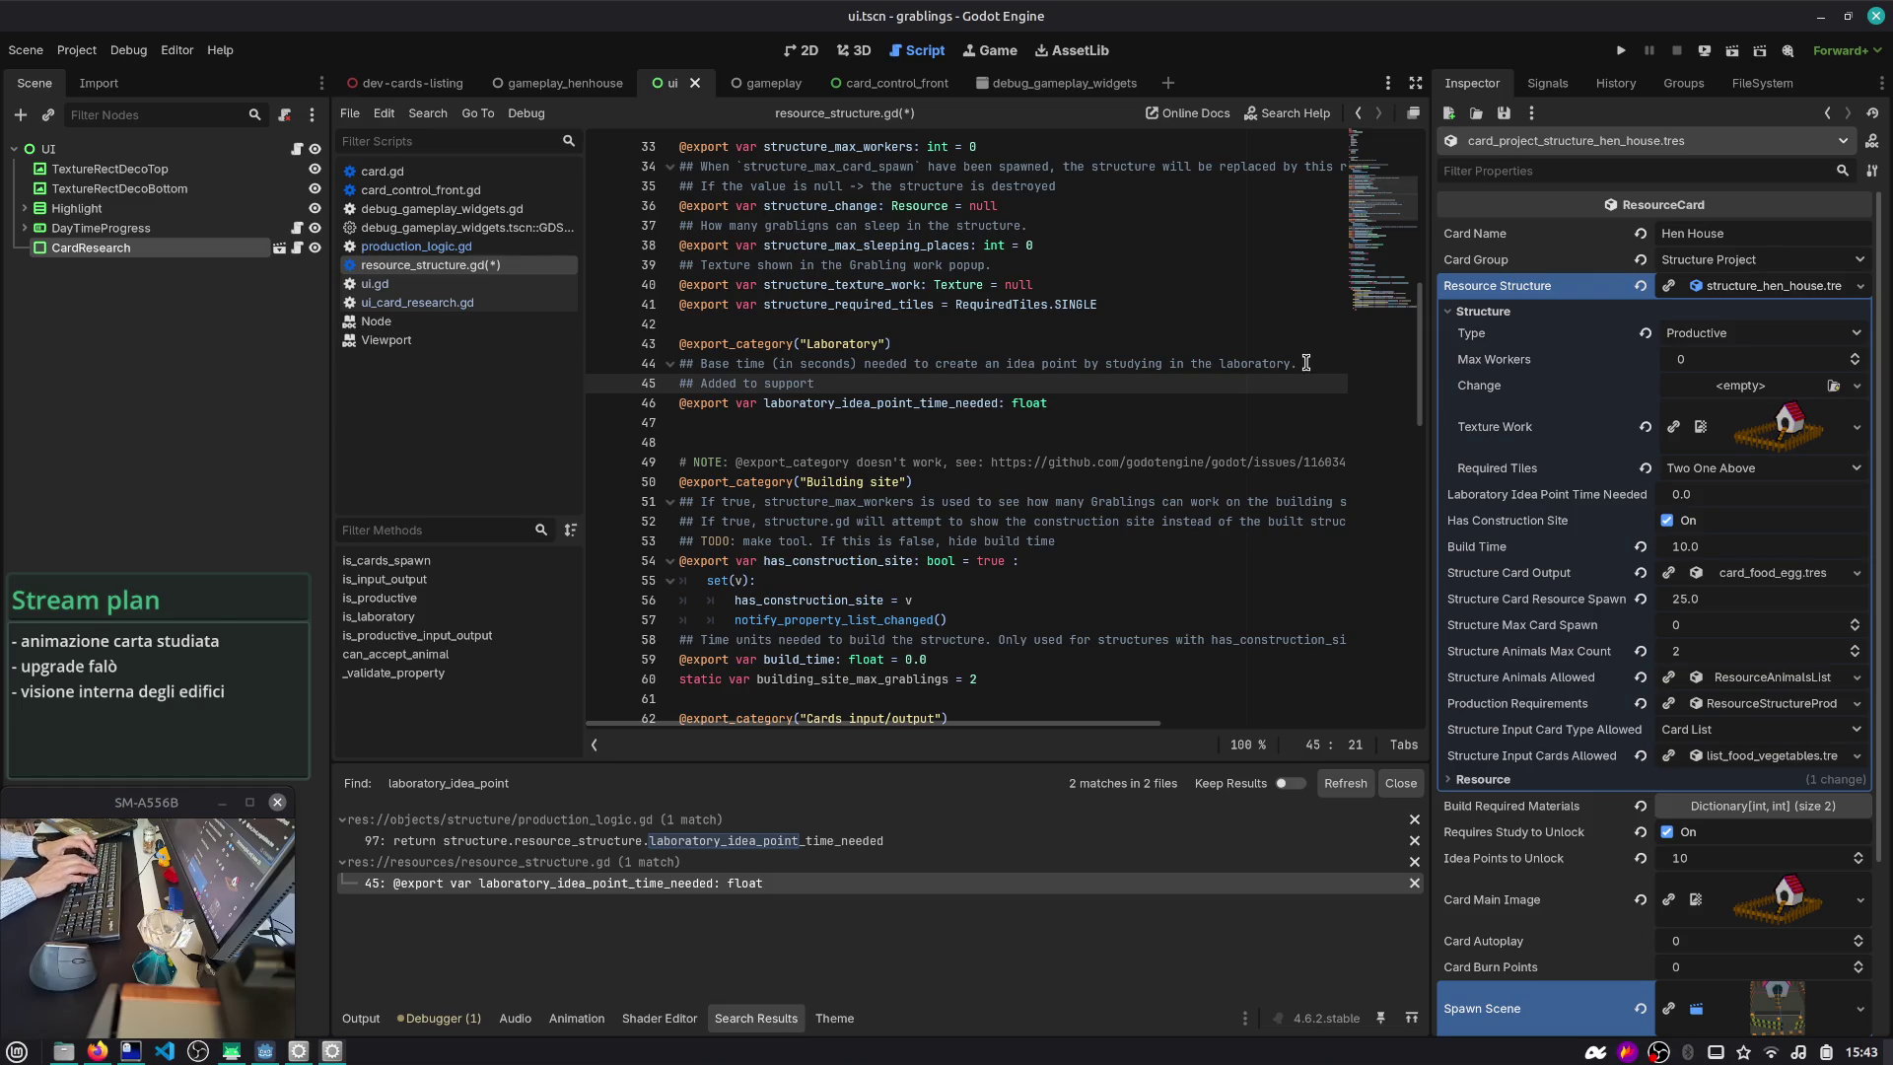
pyautogui.write(' more laboratories in future.')
pyautogui.press('F5')
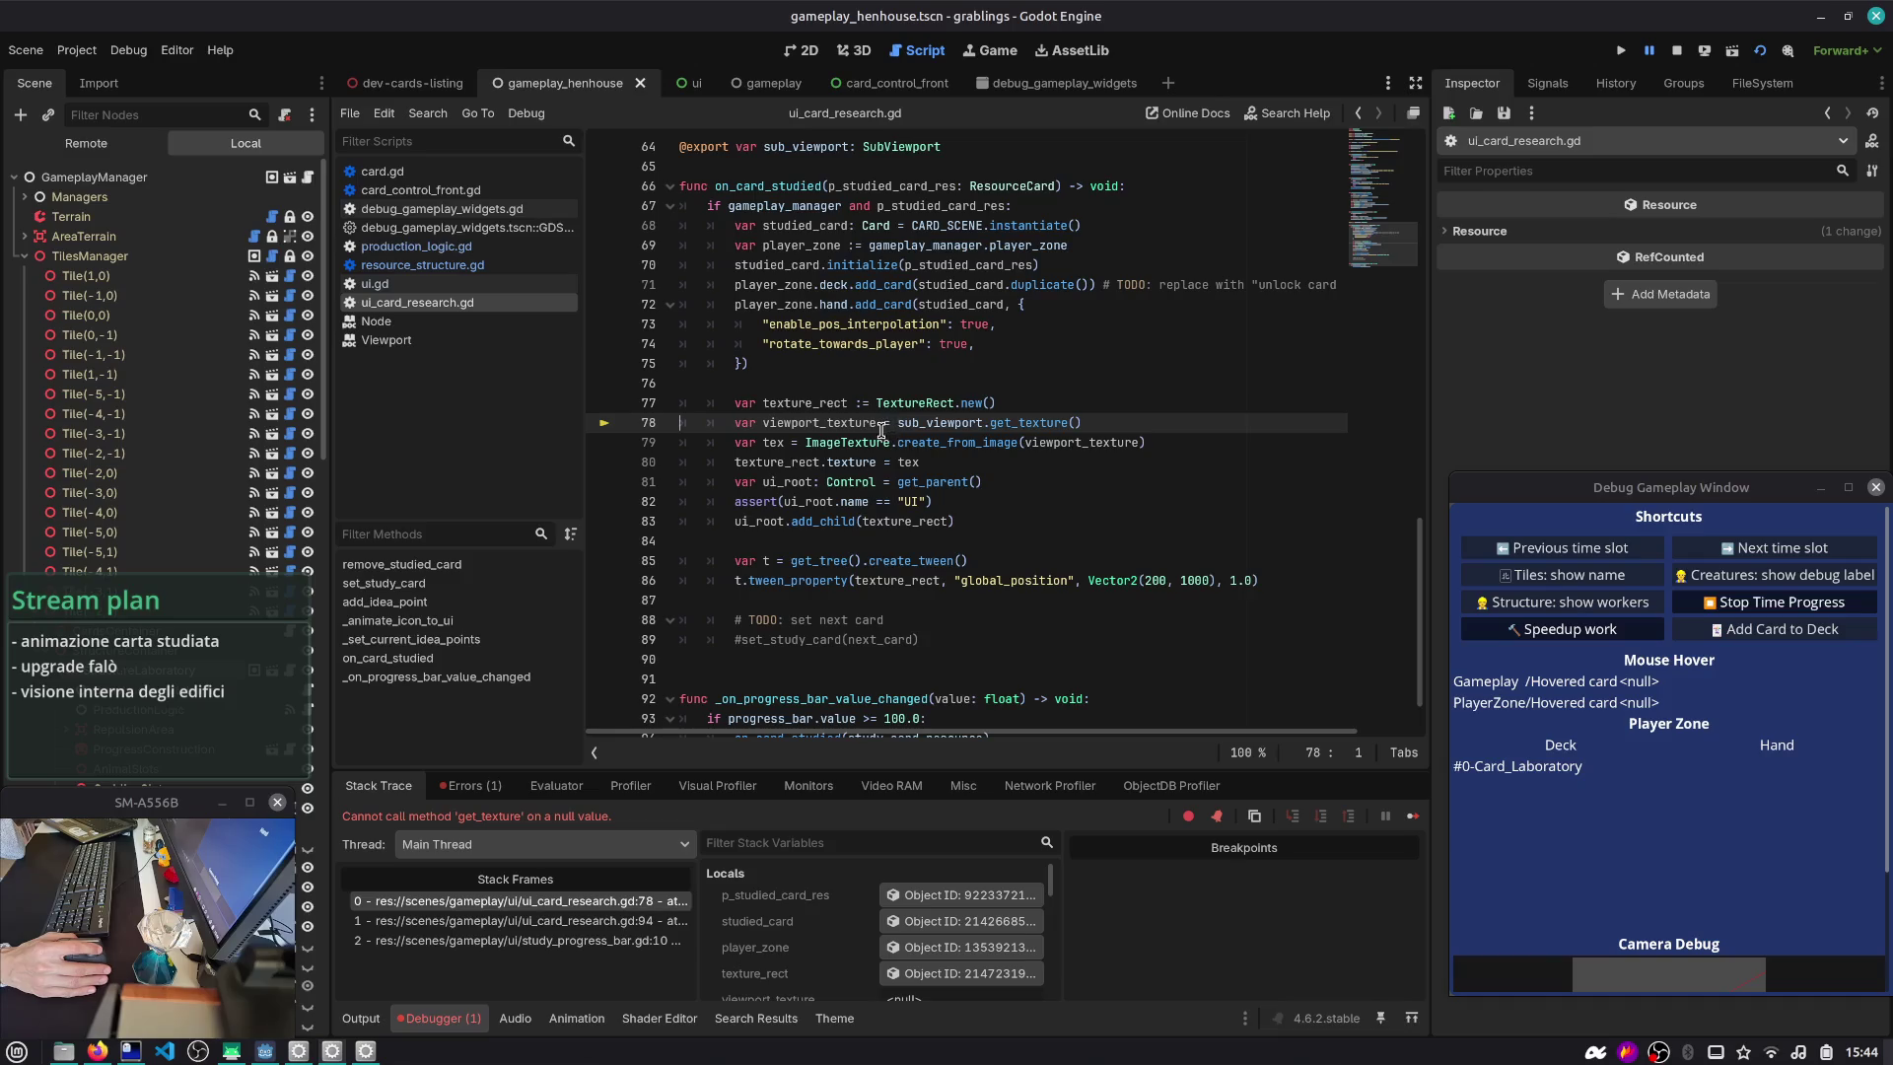
# - Stop the game and point CardResearch's Sub Viewport export at its SubViewport node in ui_card_research
pyautogui.doubleClick(936, 423)
pyautogui.click(1676, 50)
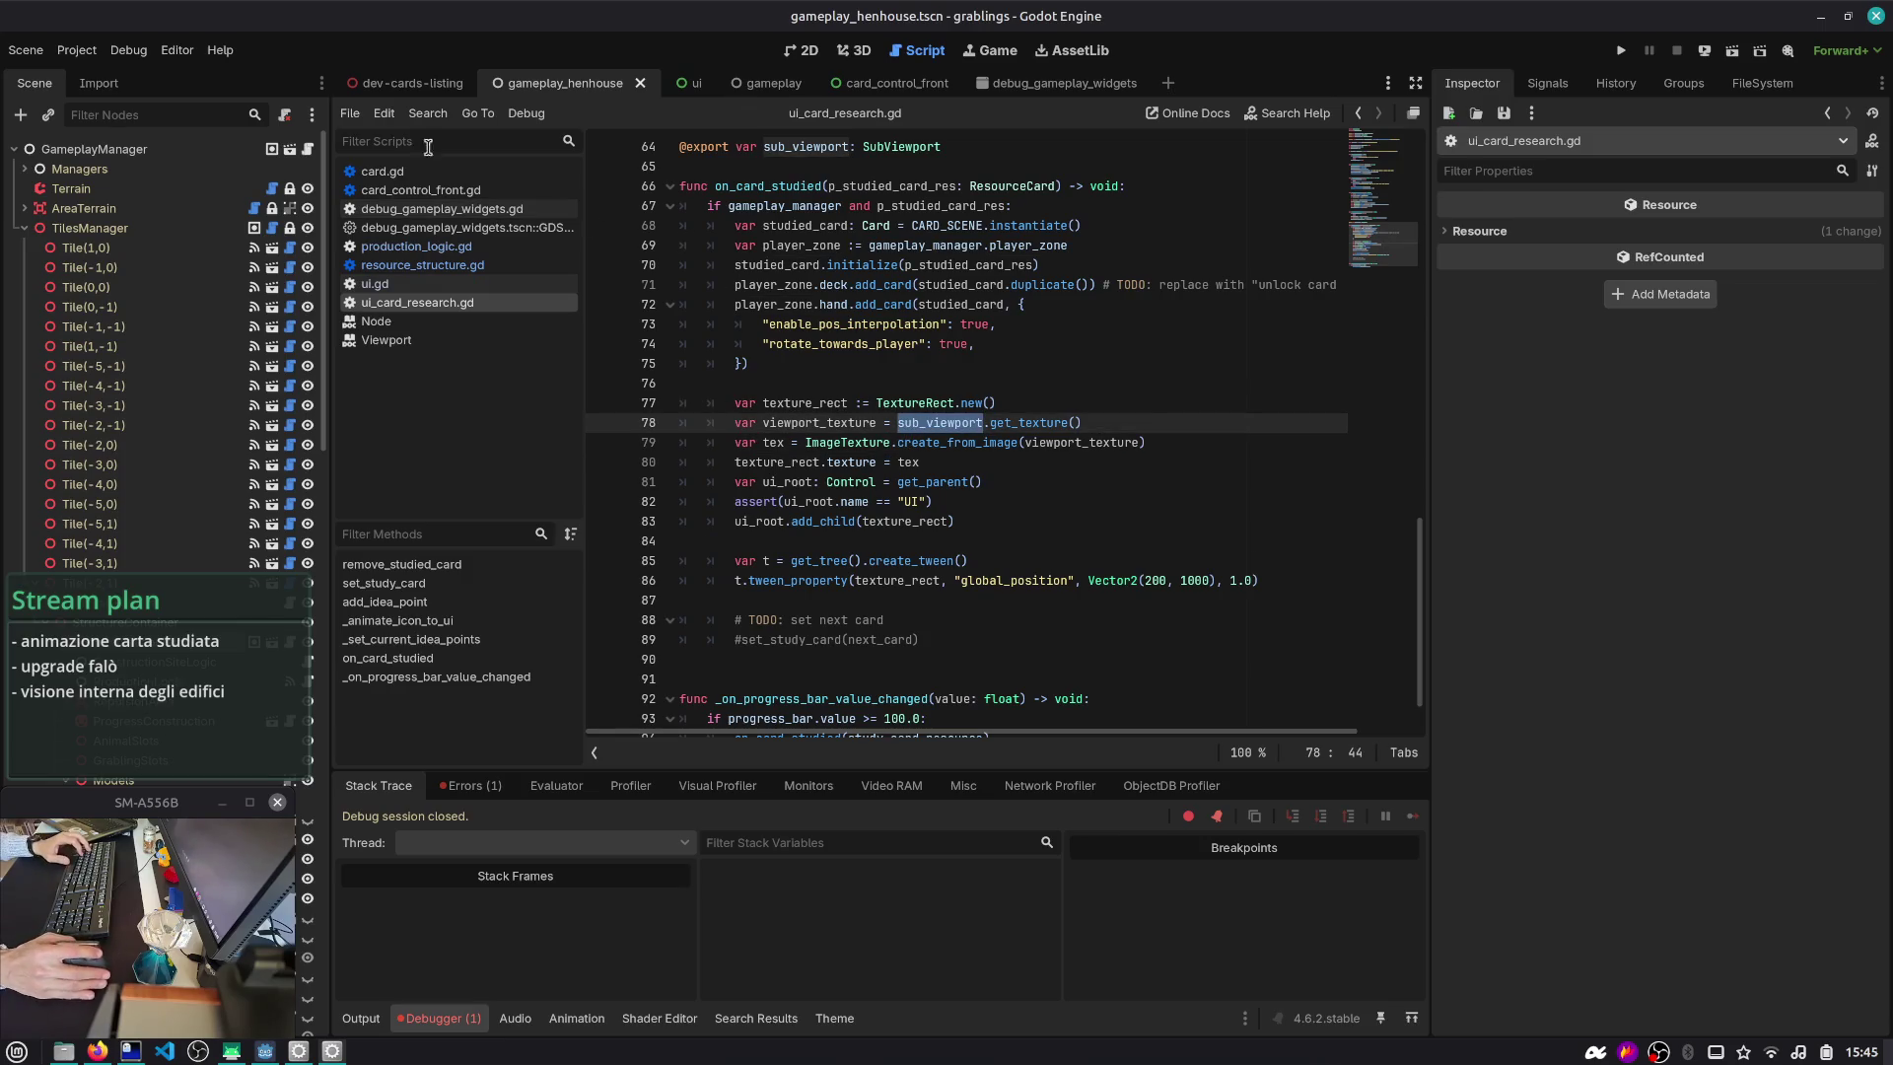
pyautogui.click(690, 83)
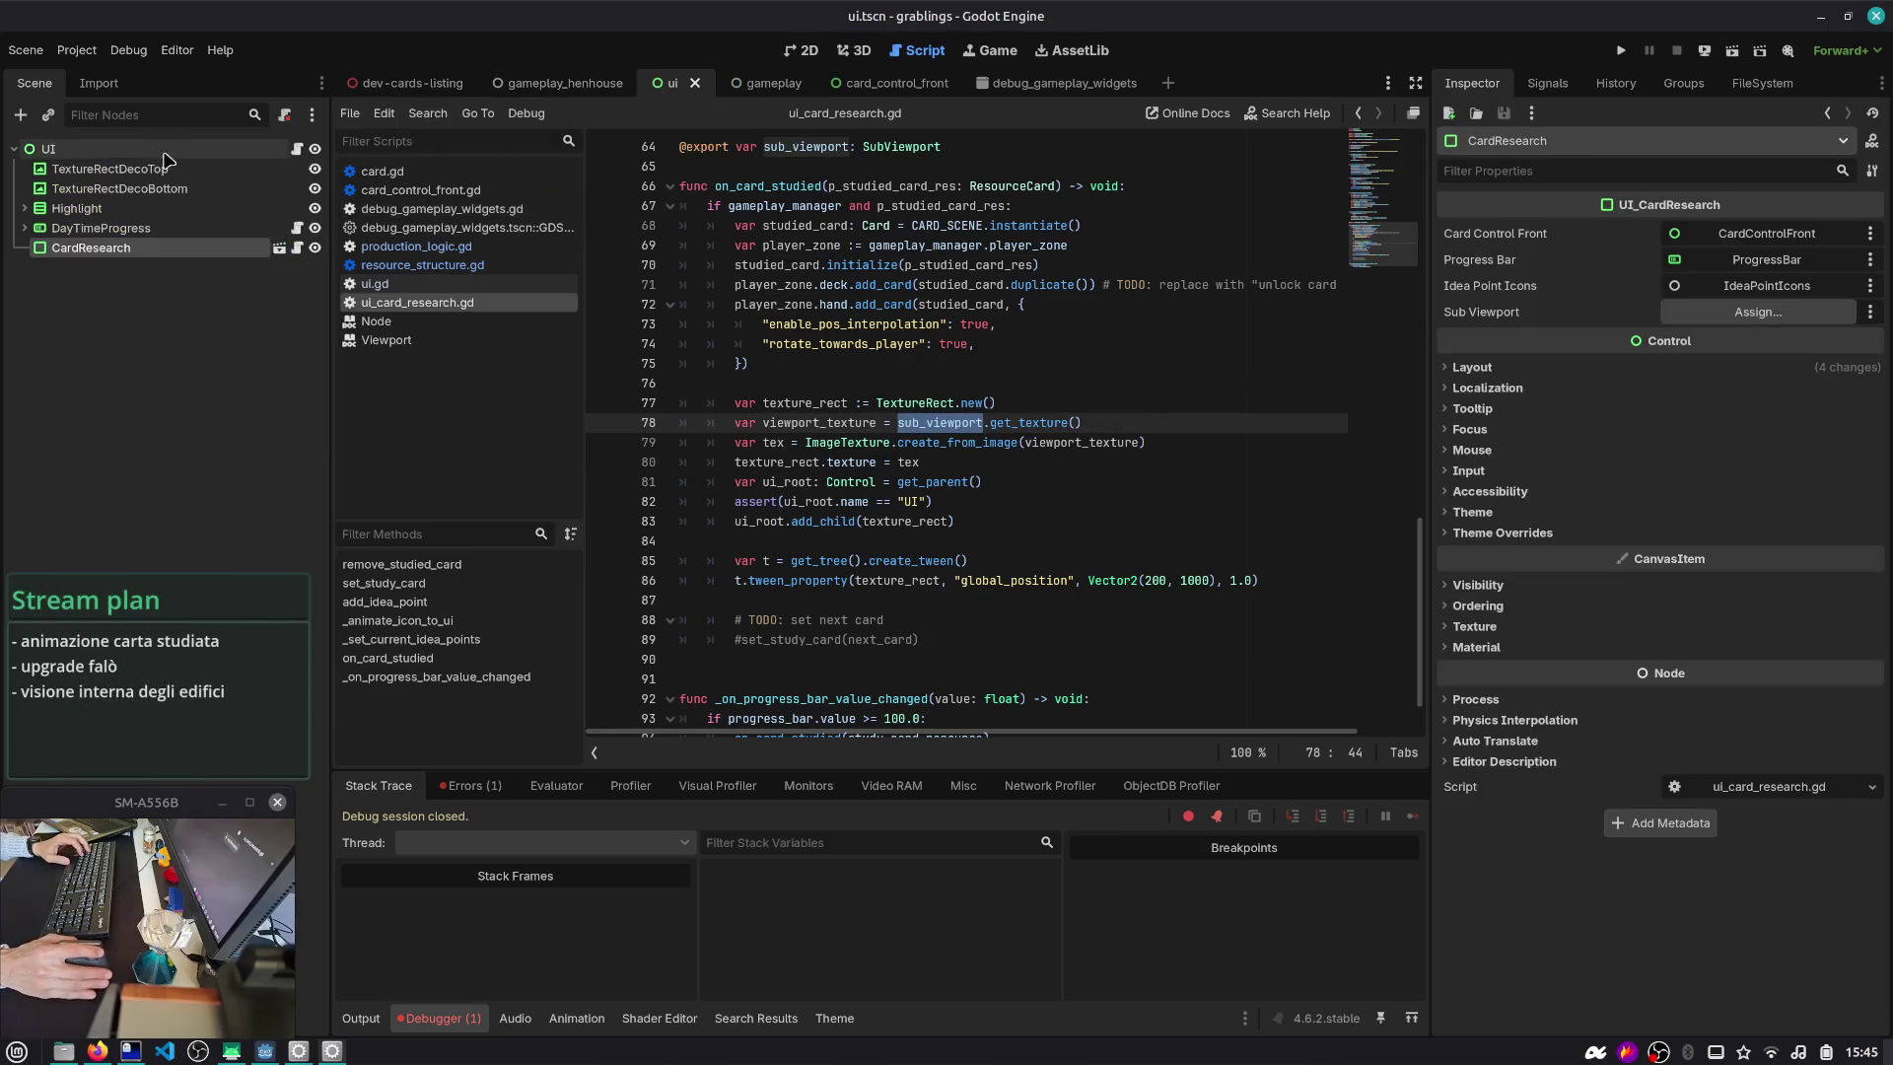
pyautogui.click(279, 247)
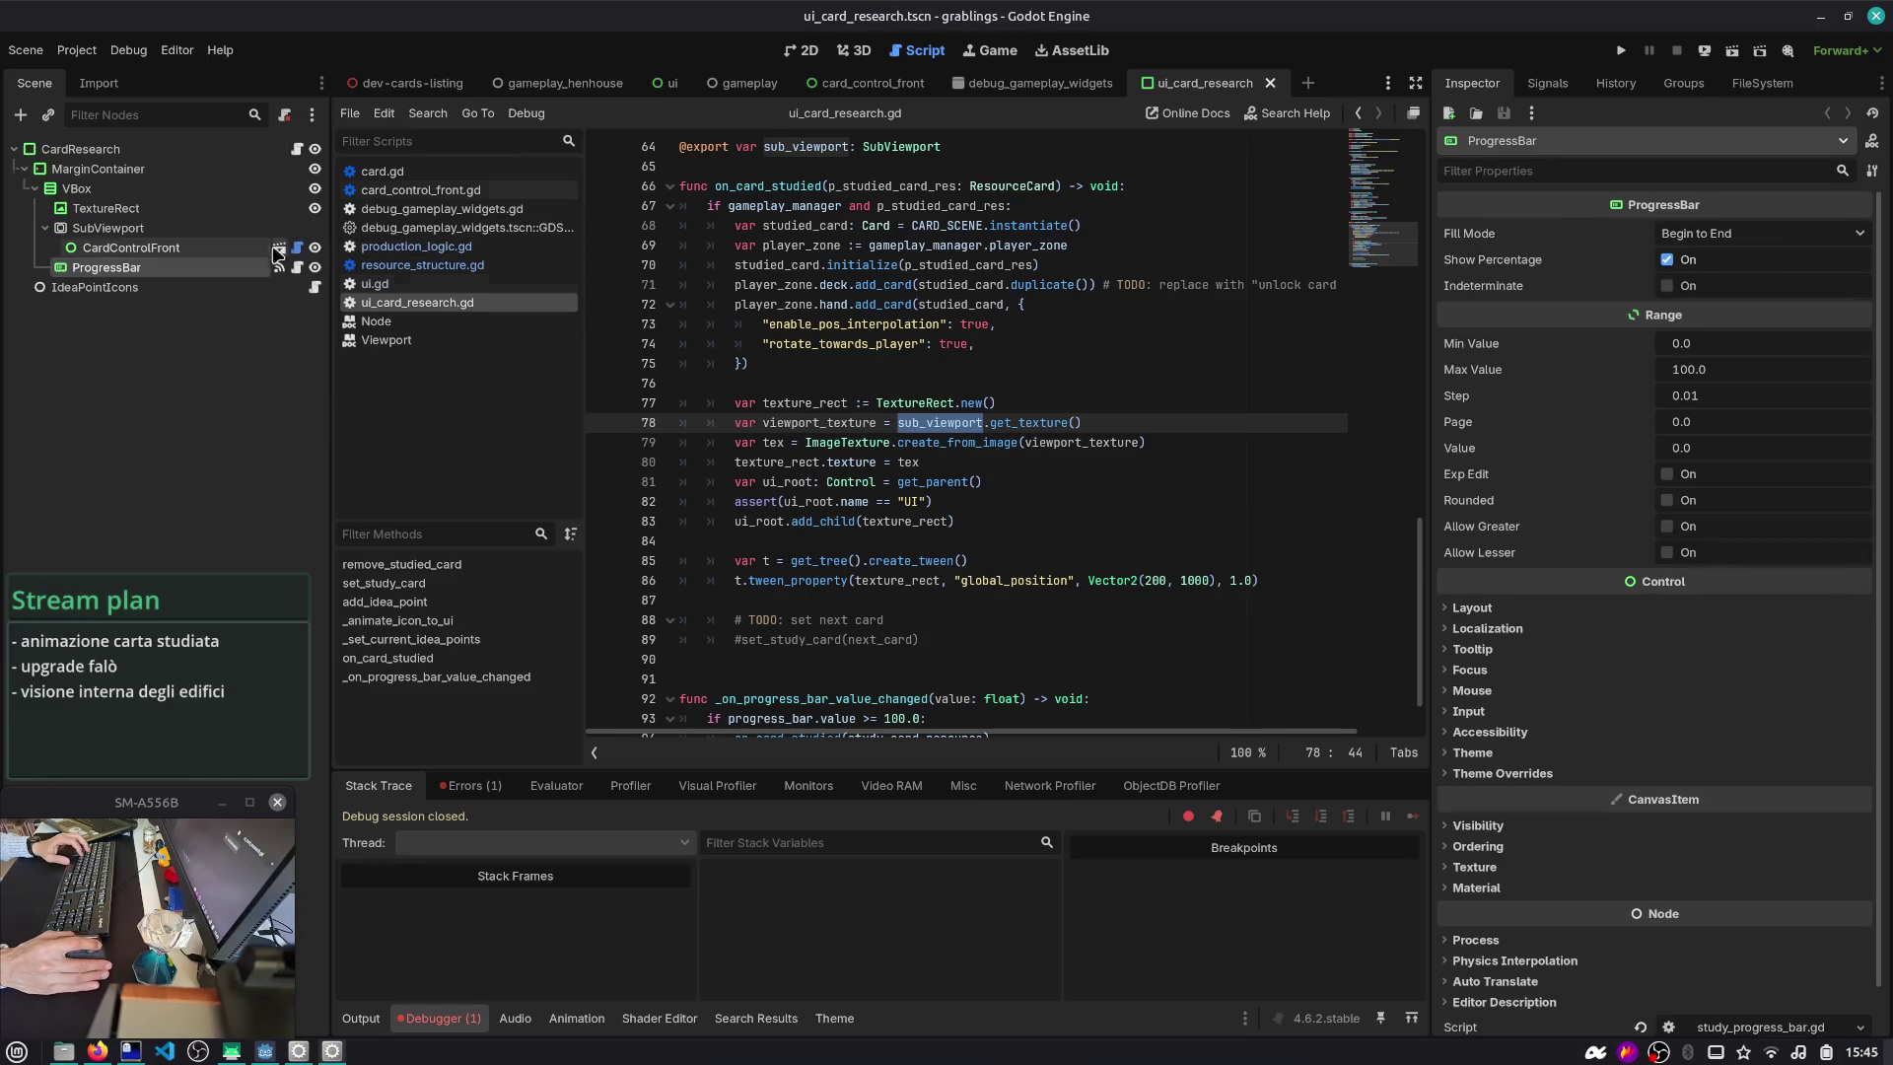
pyautogui.click(1758, 311)
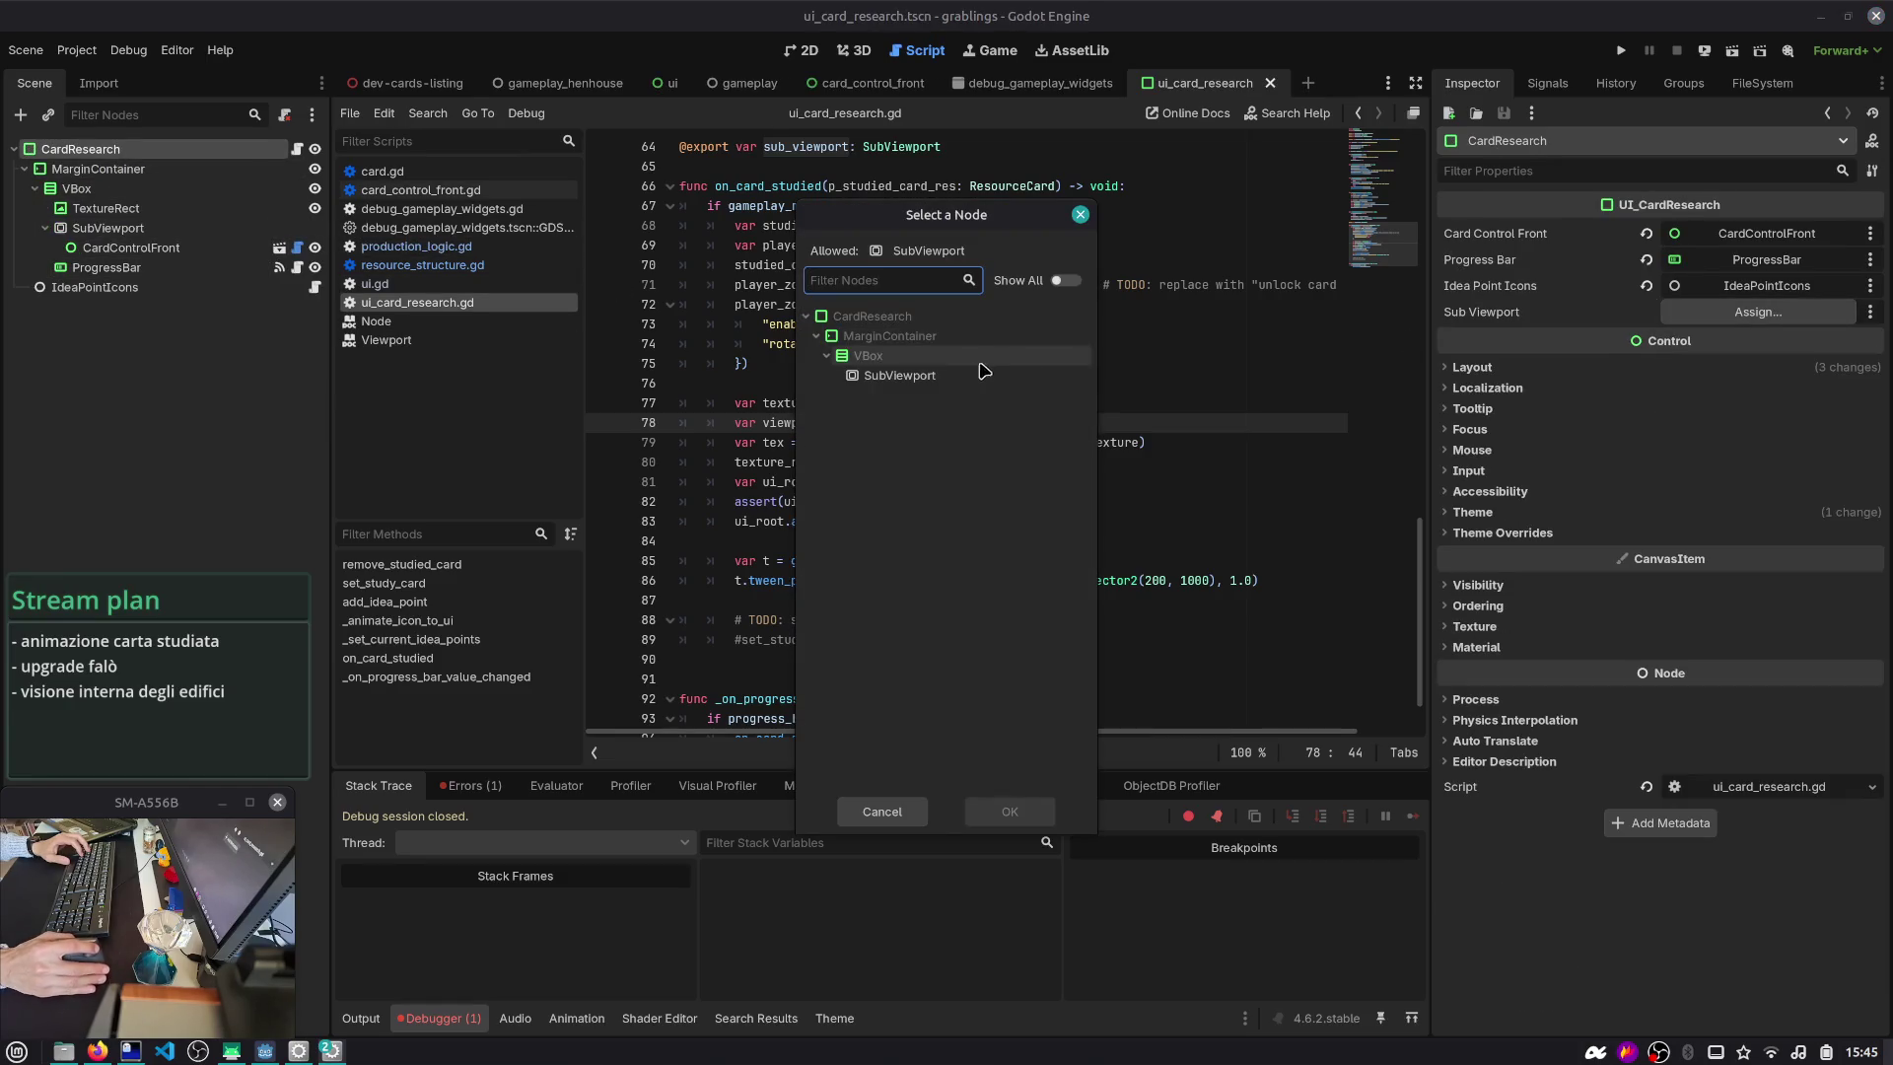
pyautogui.doubleClick(980, 370)
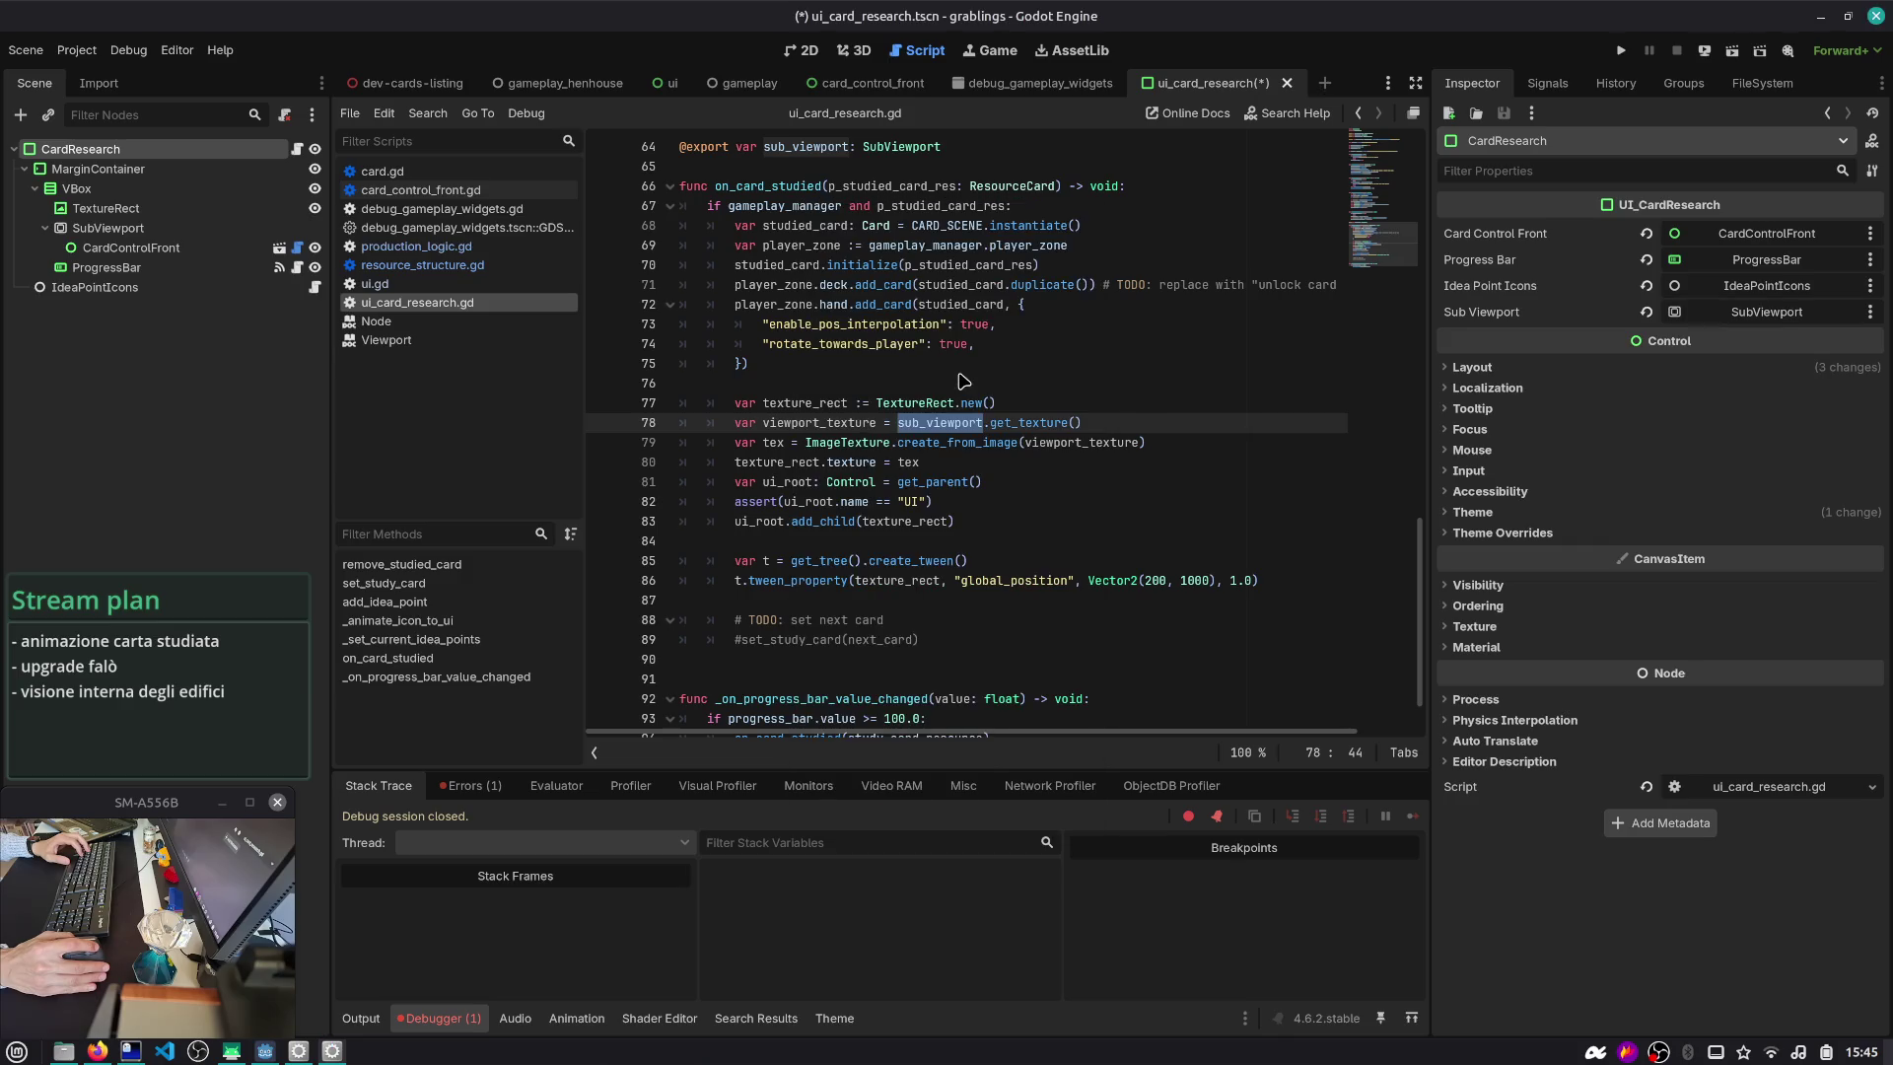
pyautogui.click(992, 325)
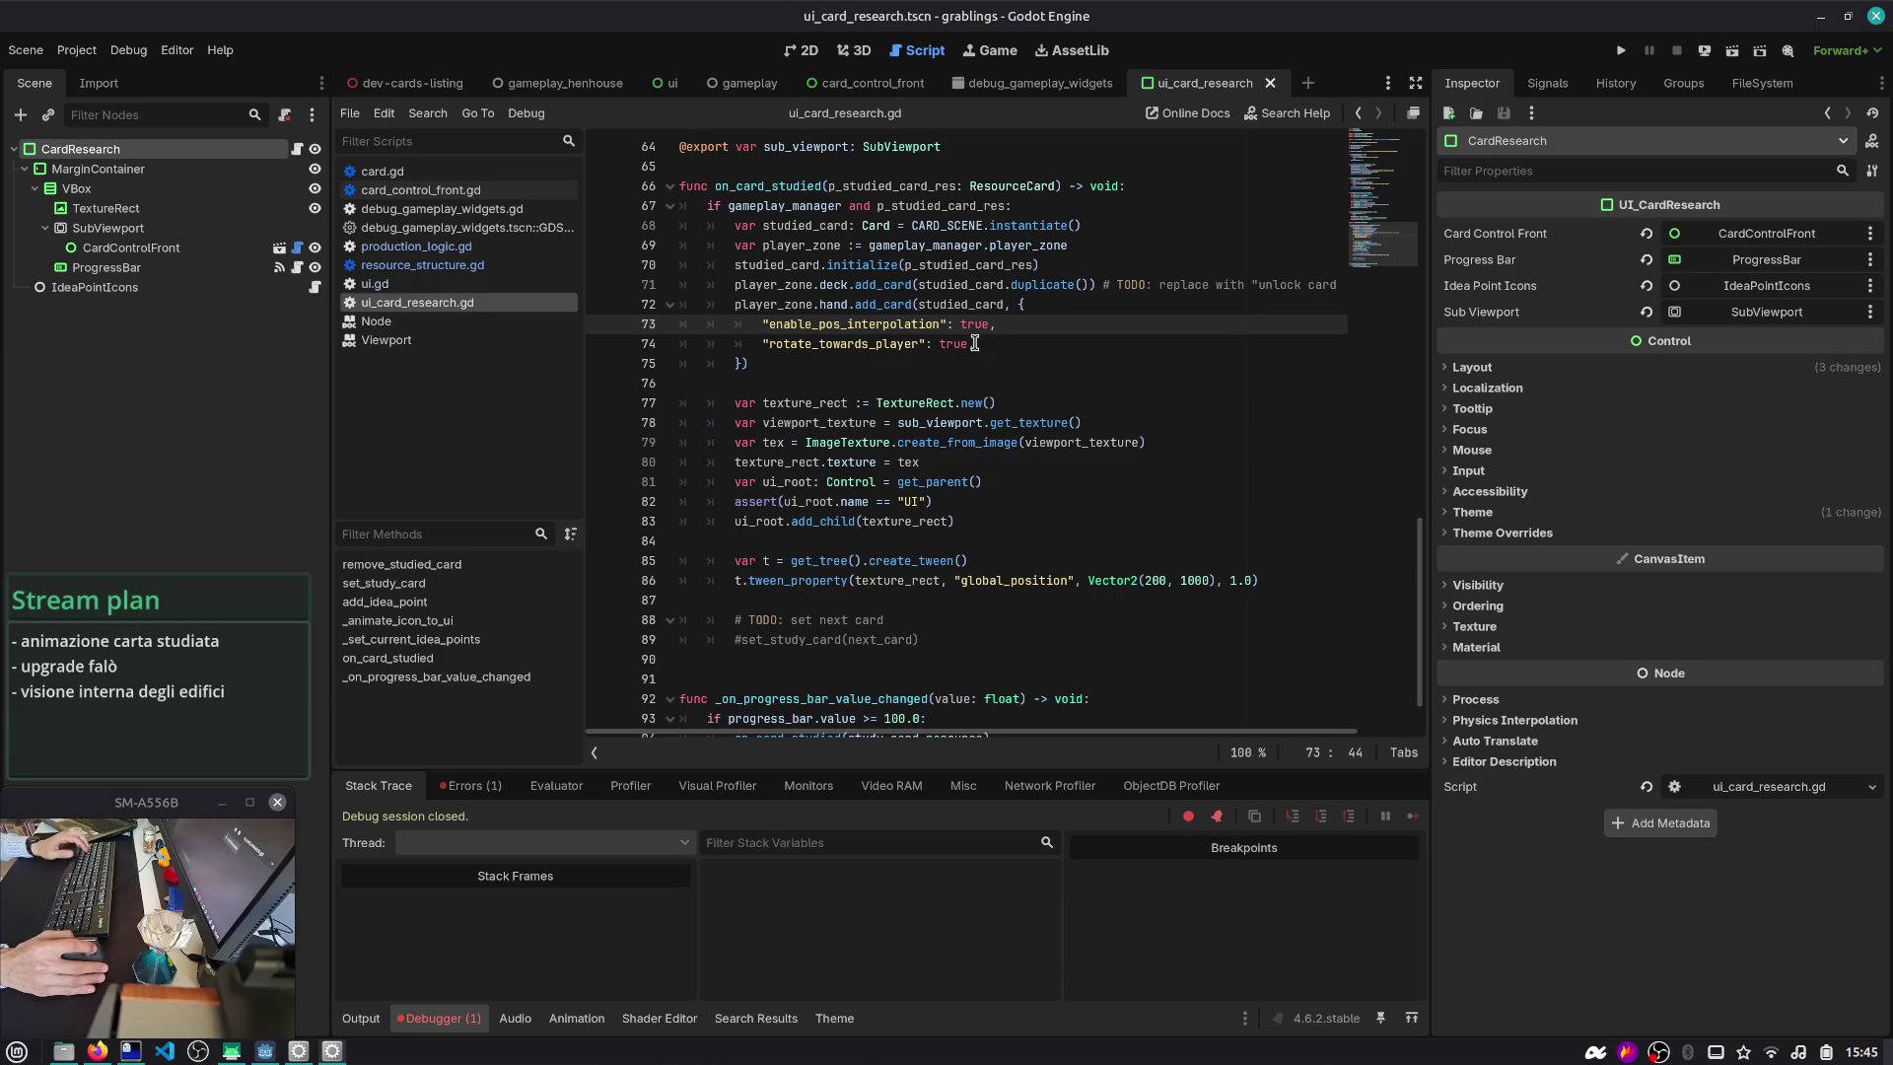
pyautogui.hotkey('ctrl', 'shift', 'o')
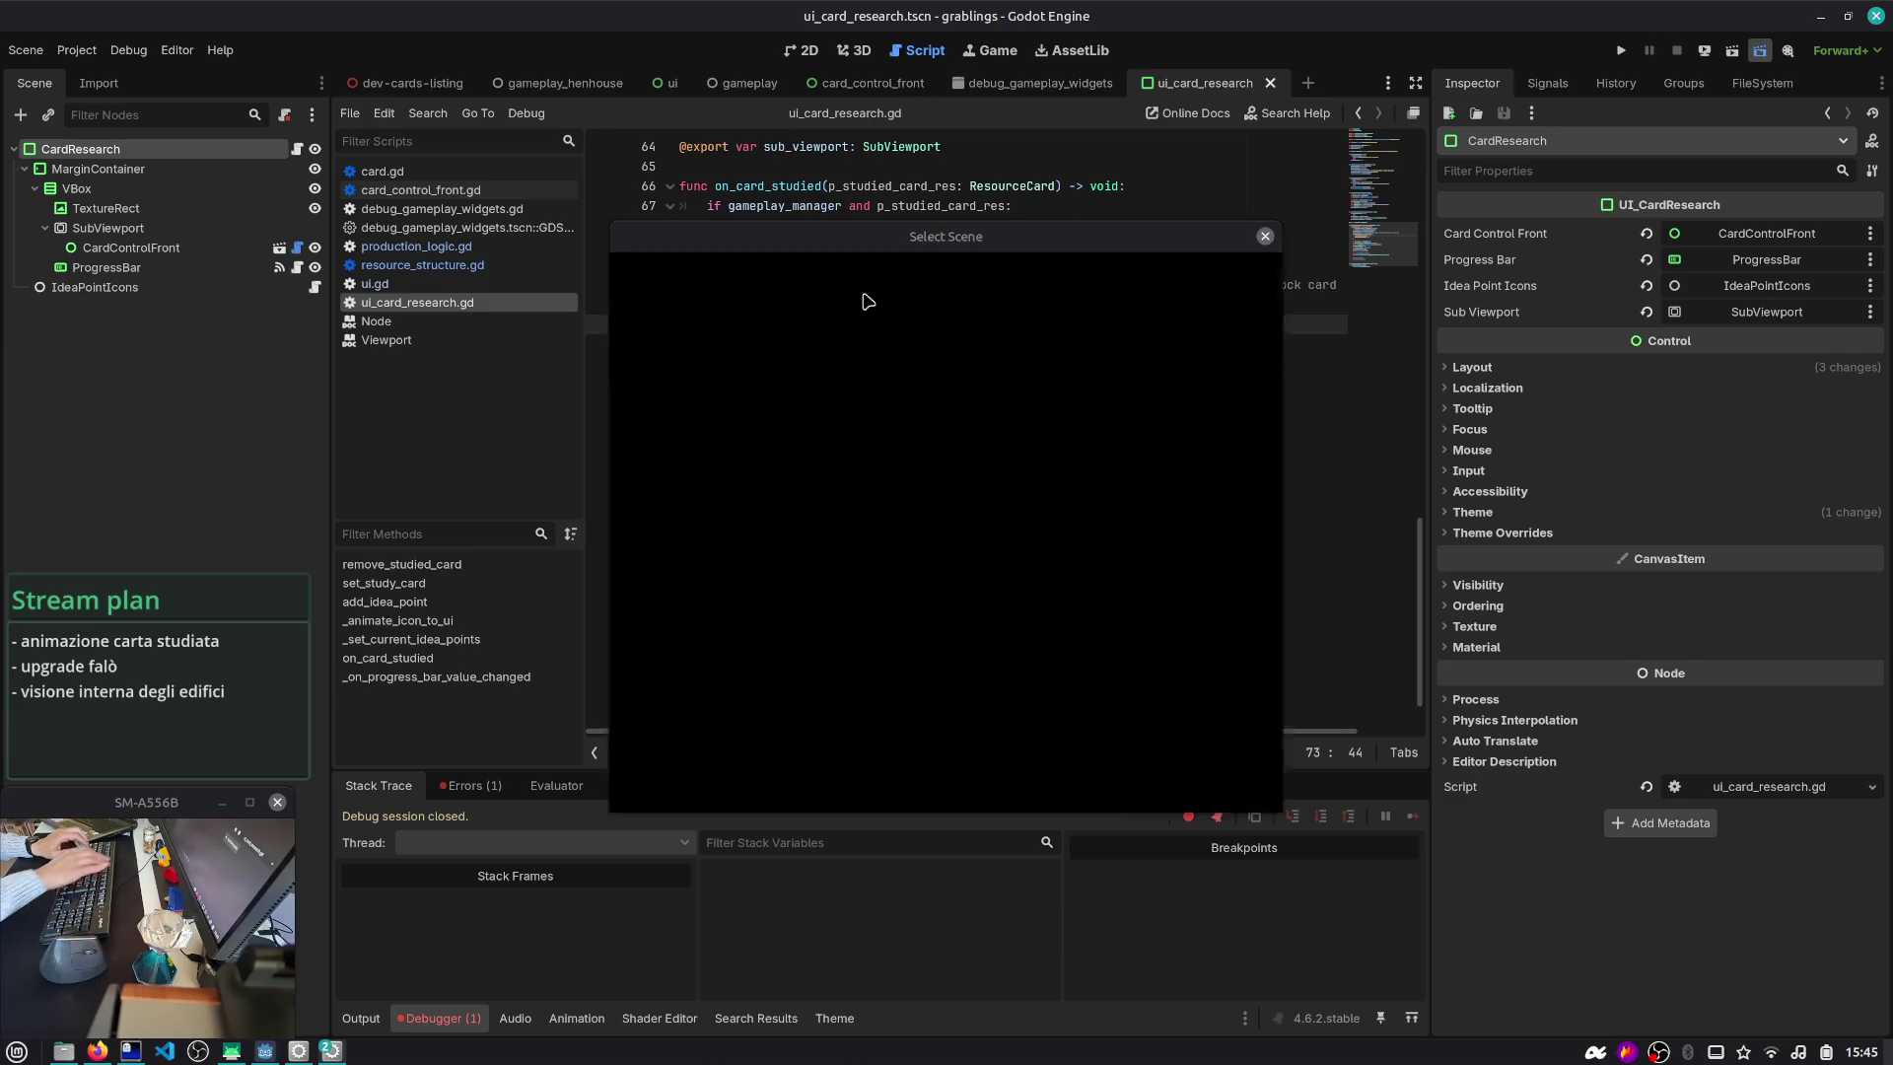
# - Run gameplay_henhouse.tscn, assign a grabling to the laboratory and toggle Speedup work
pyautogui.press('Return')
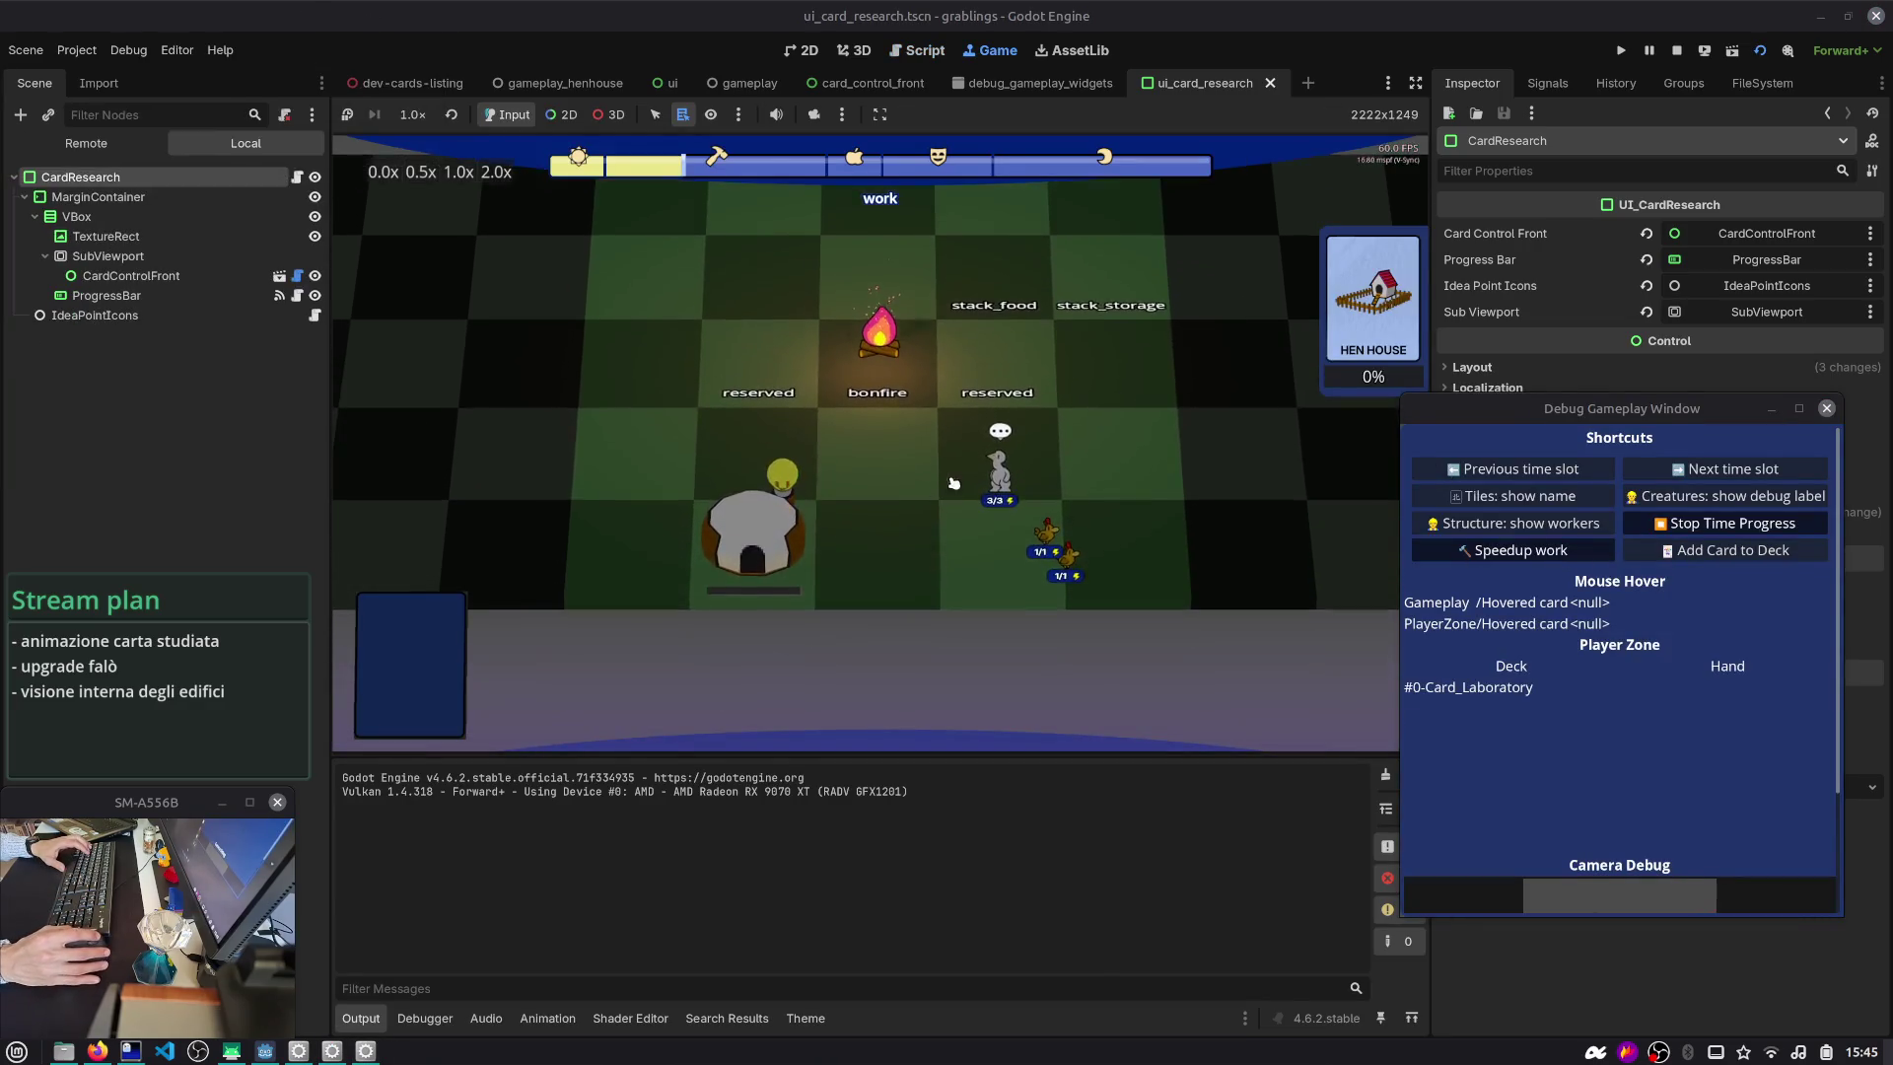
pyautogui.moveTo(1000, 438); pyautogui.dragTo(810, 499)
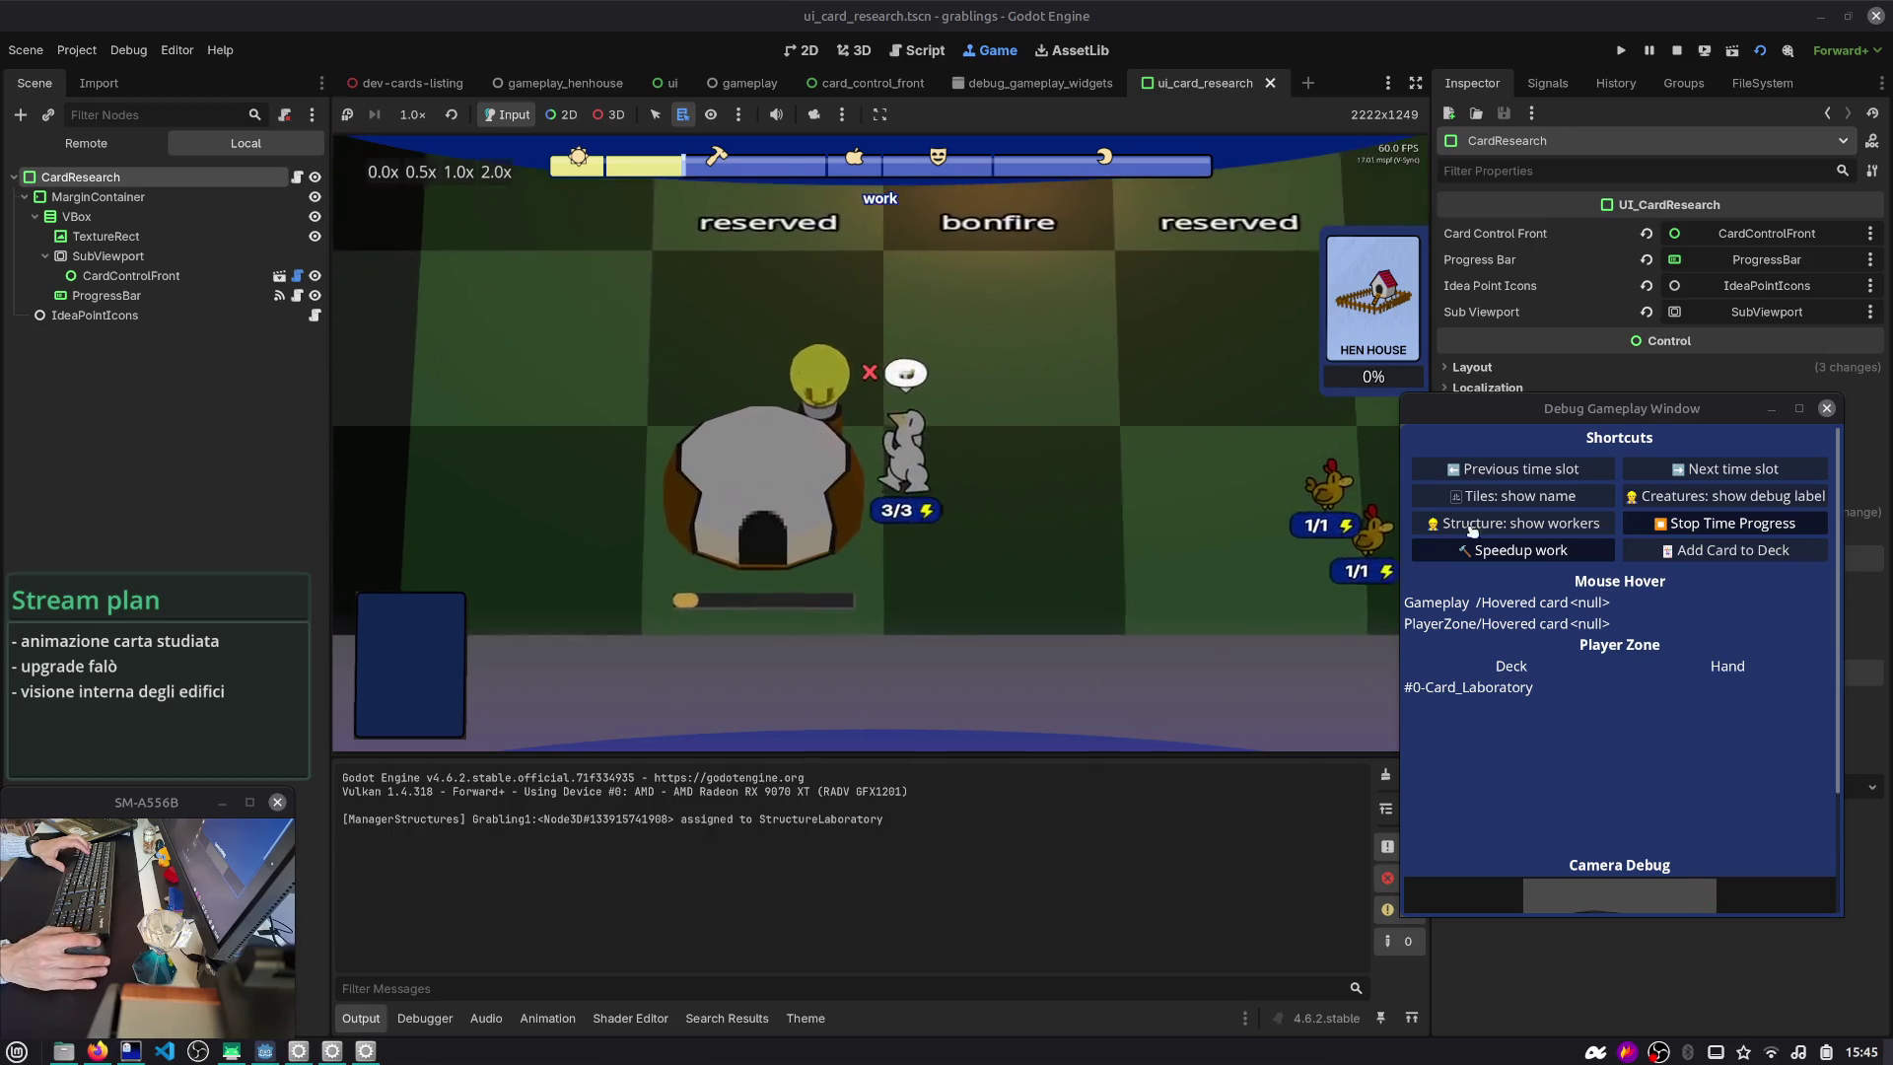
pyautogui.click(1501, 557)
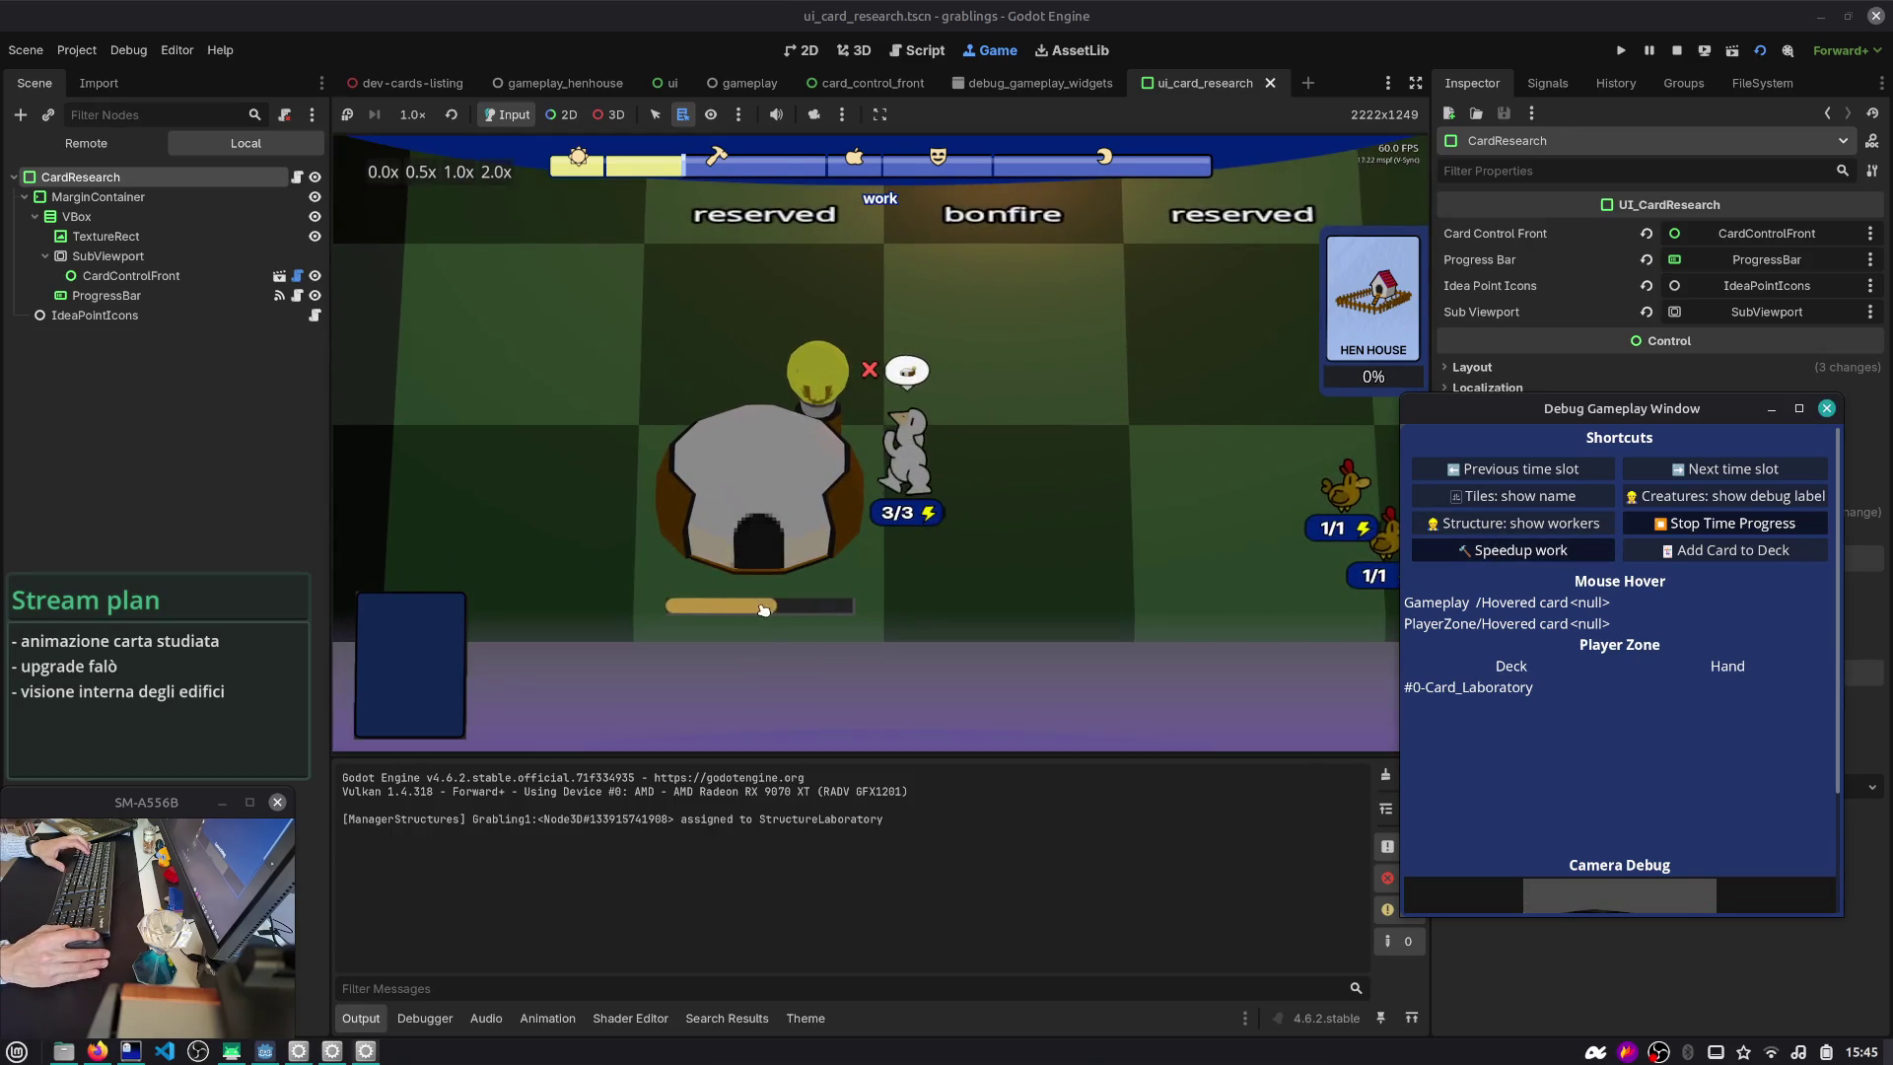
pyautogui.scroll(-3, 878, 399)
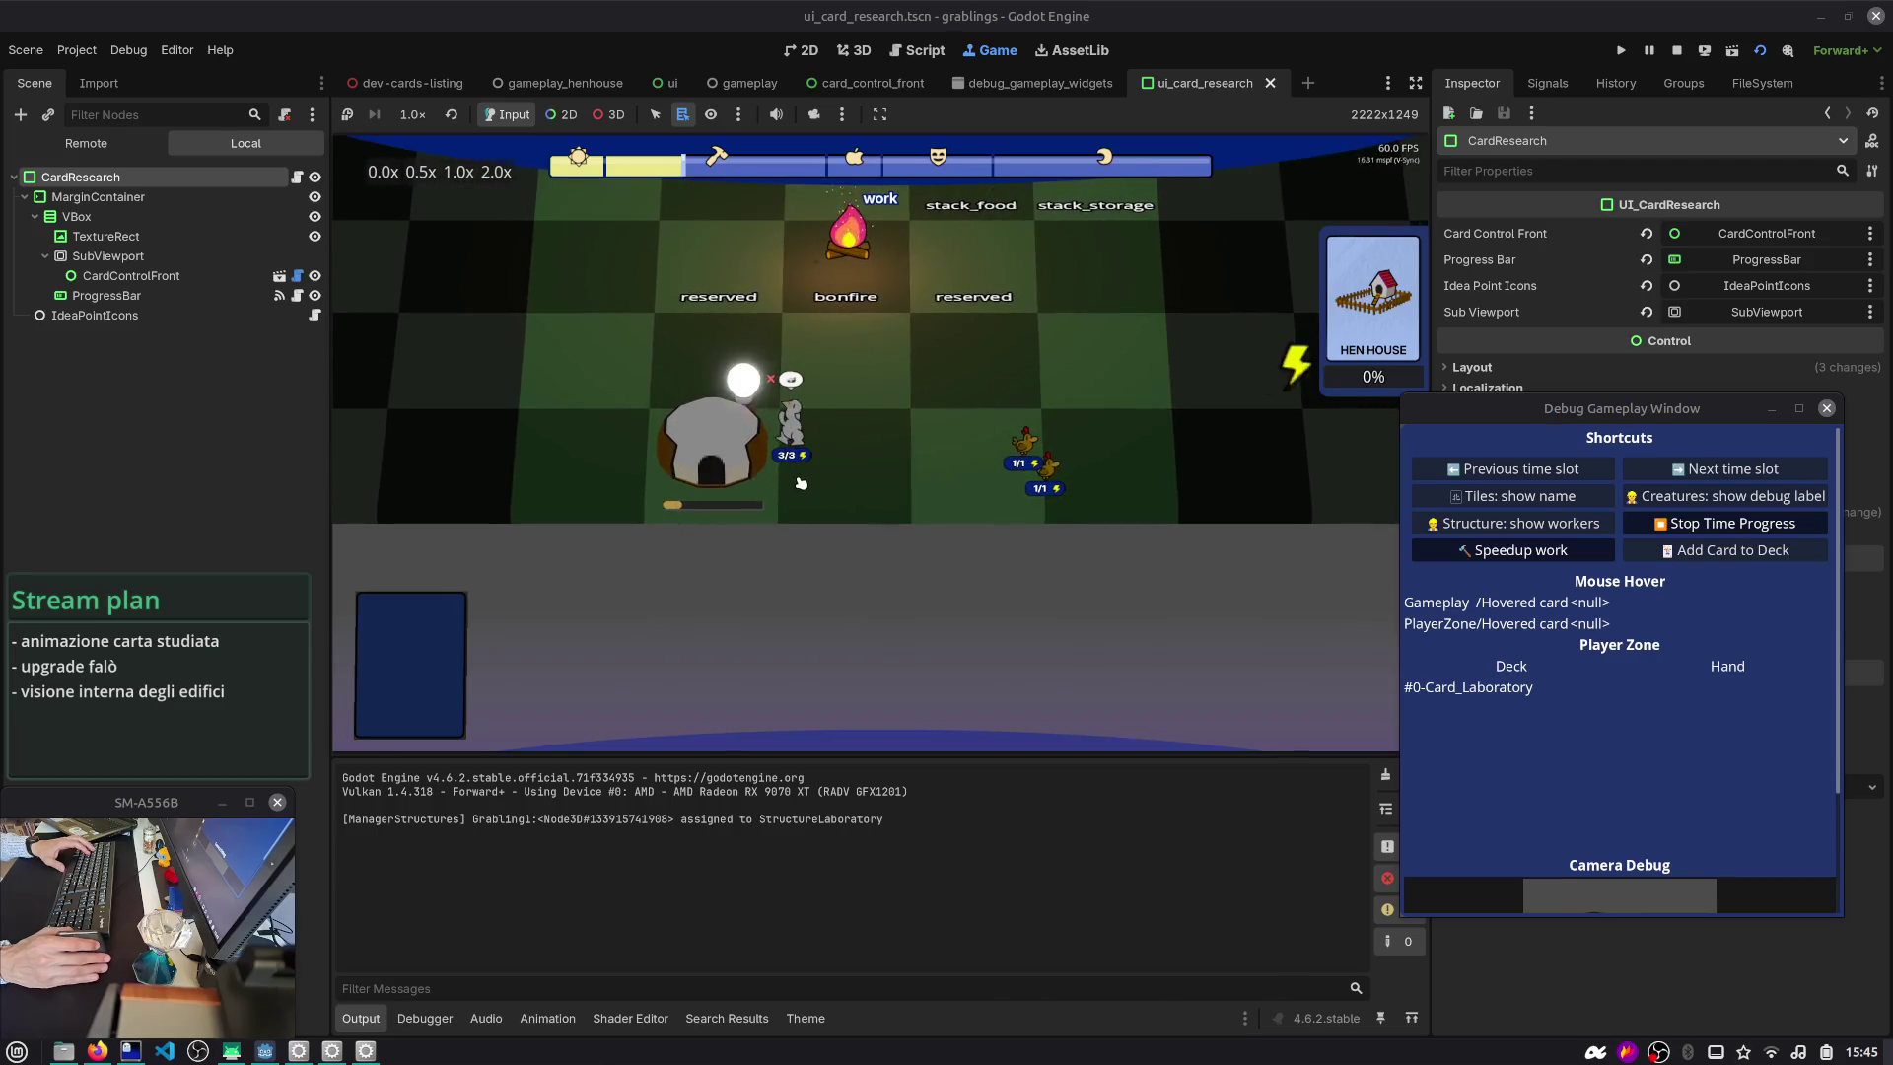
# - Check the Debugger's Errors list, finding 'Invalid image: null' at ui_card_research.gd line 79, then stop the game
pyautogui.moveTo(1423, 401); pyautogui.dragTo(1442, 424)
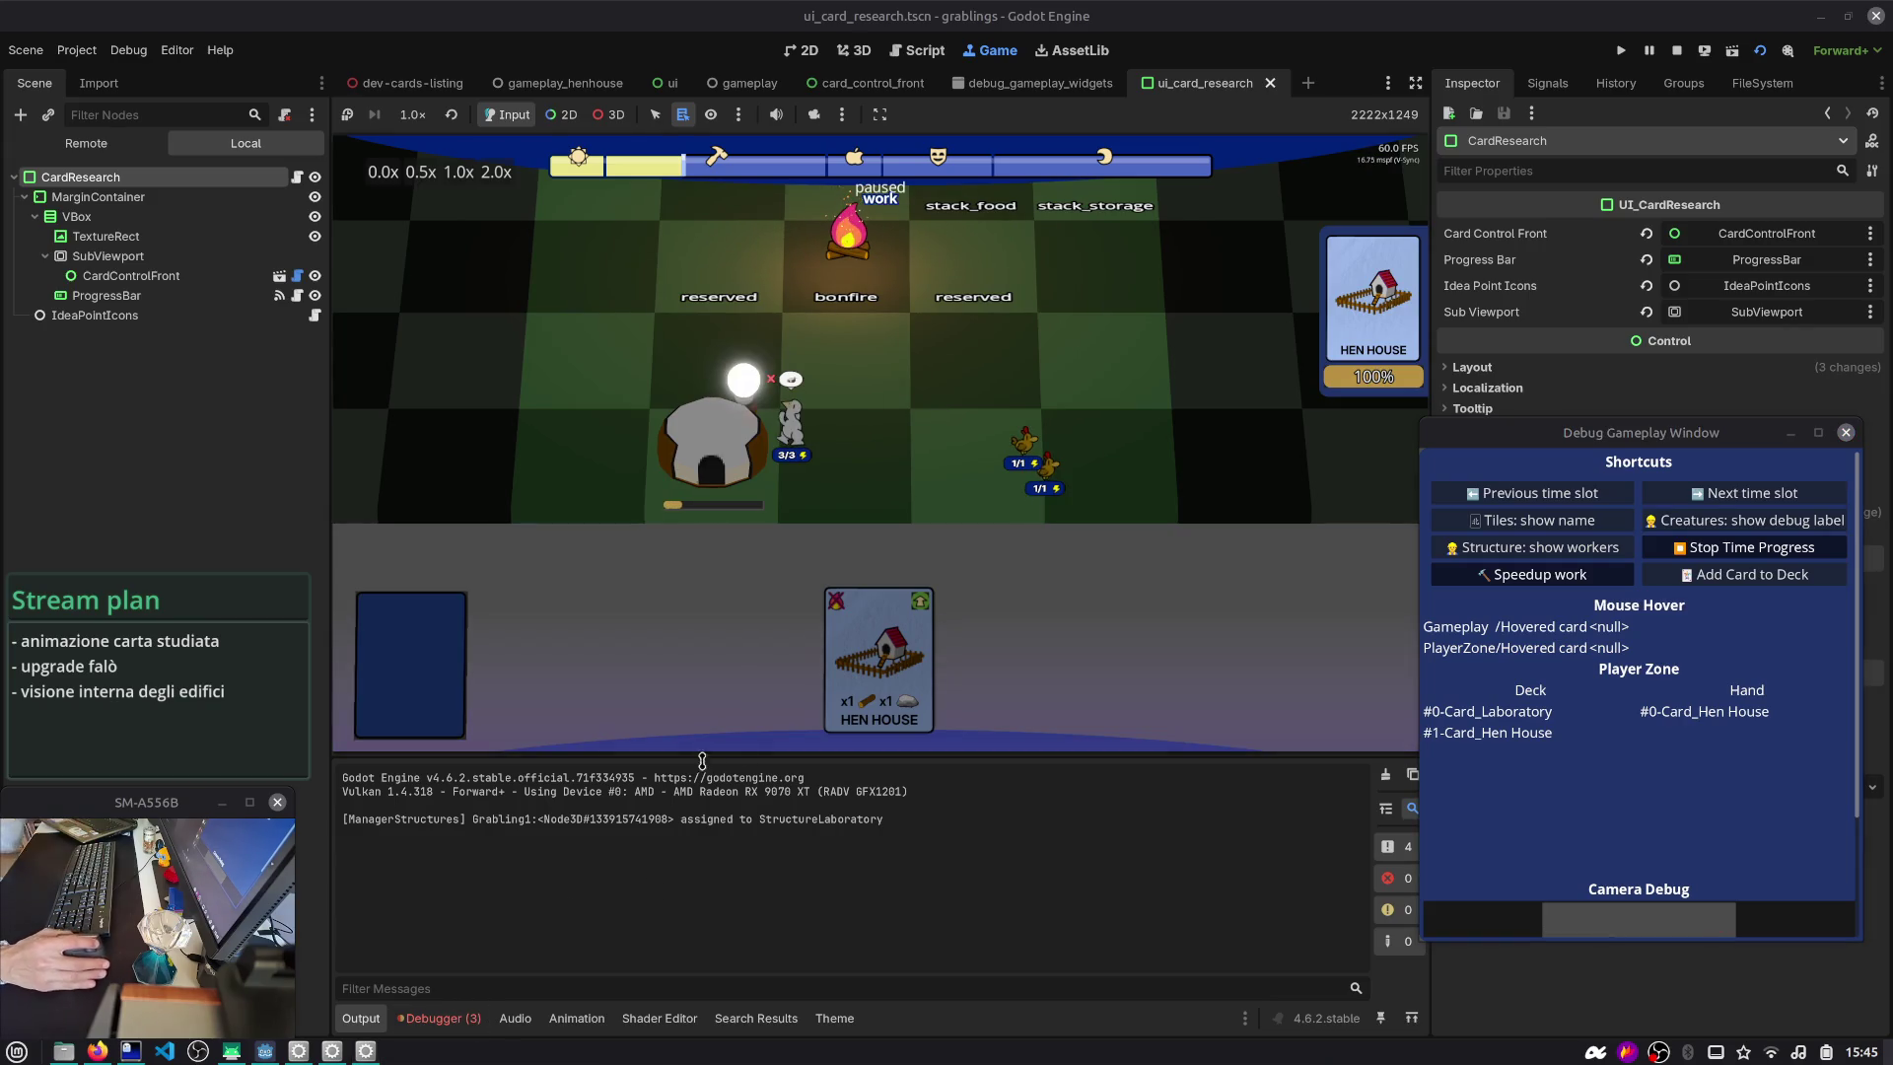
pyautogui.click(467, 1017)
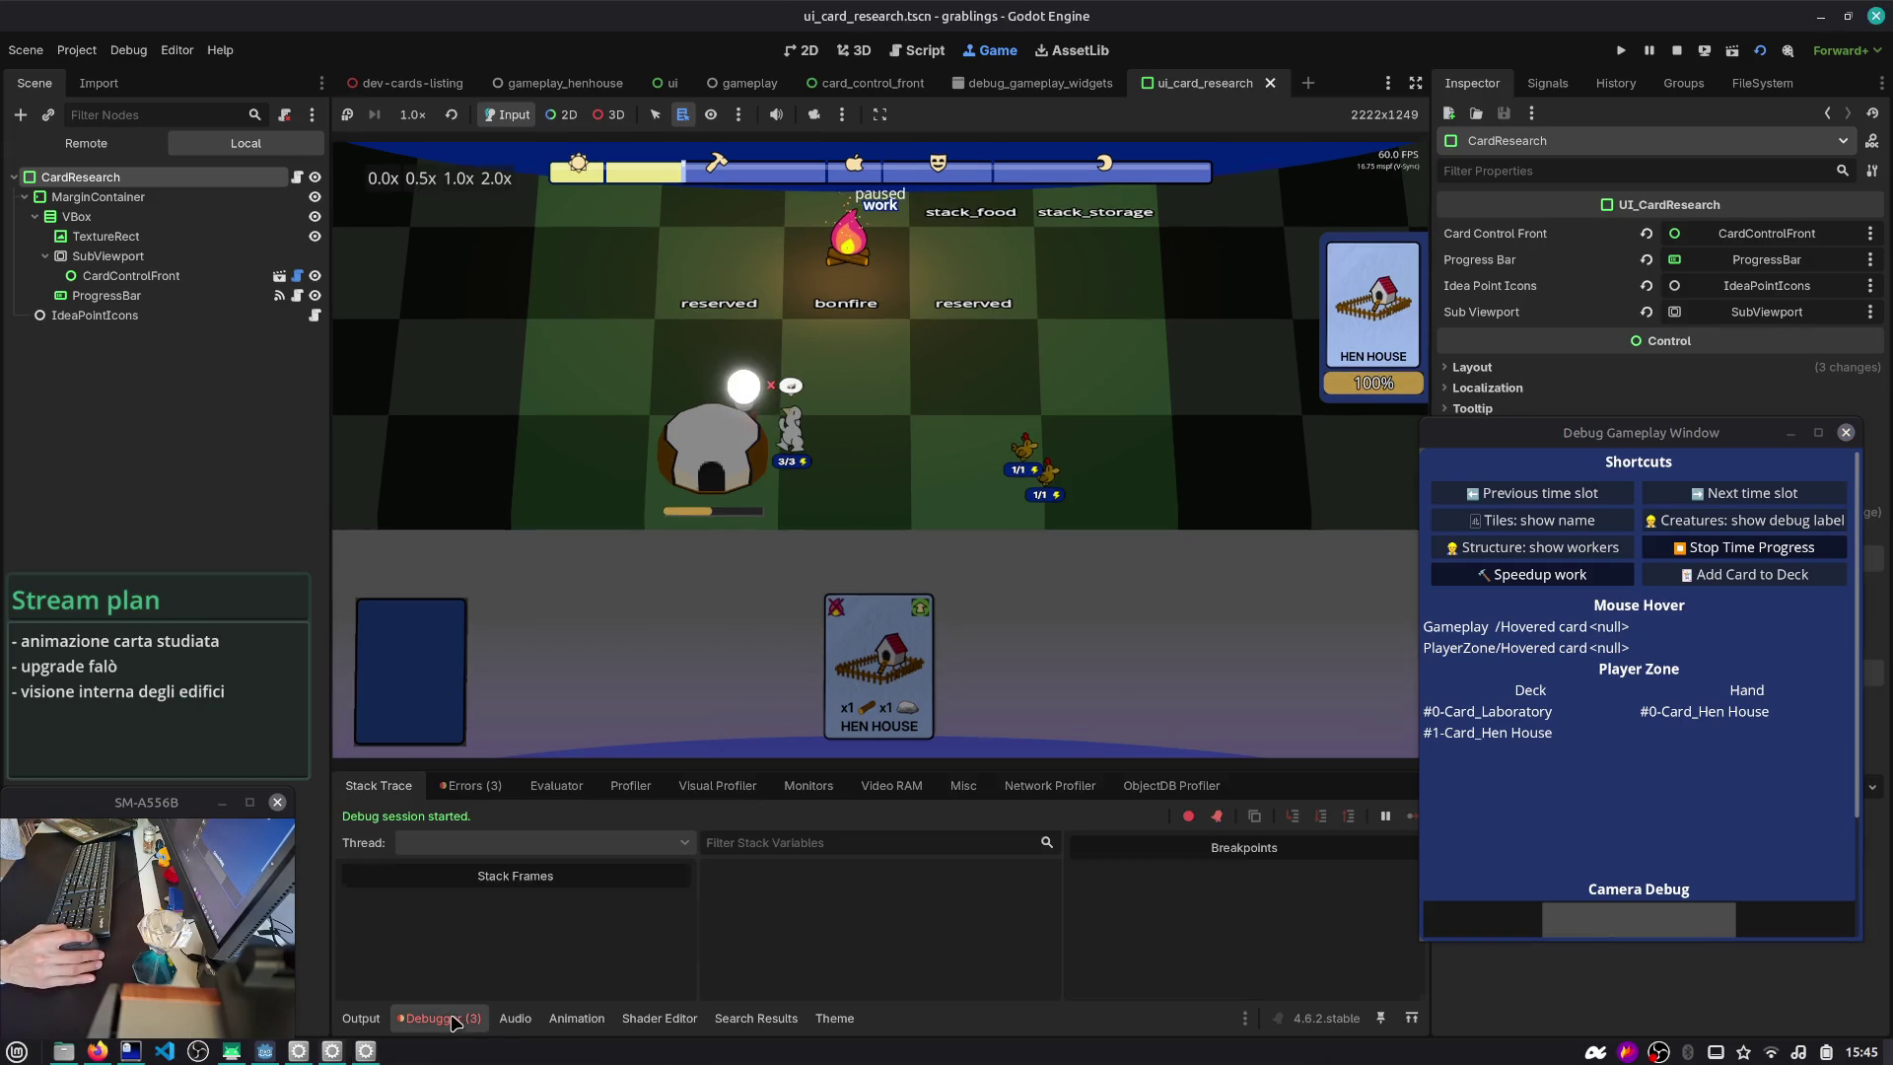
pyautogui.click(481, 787)
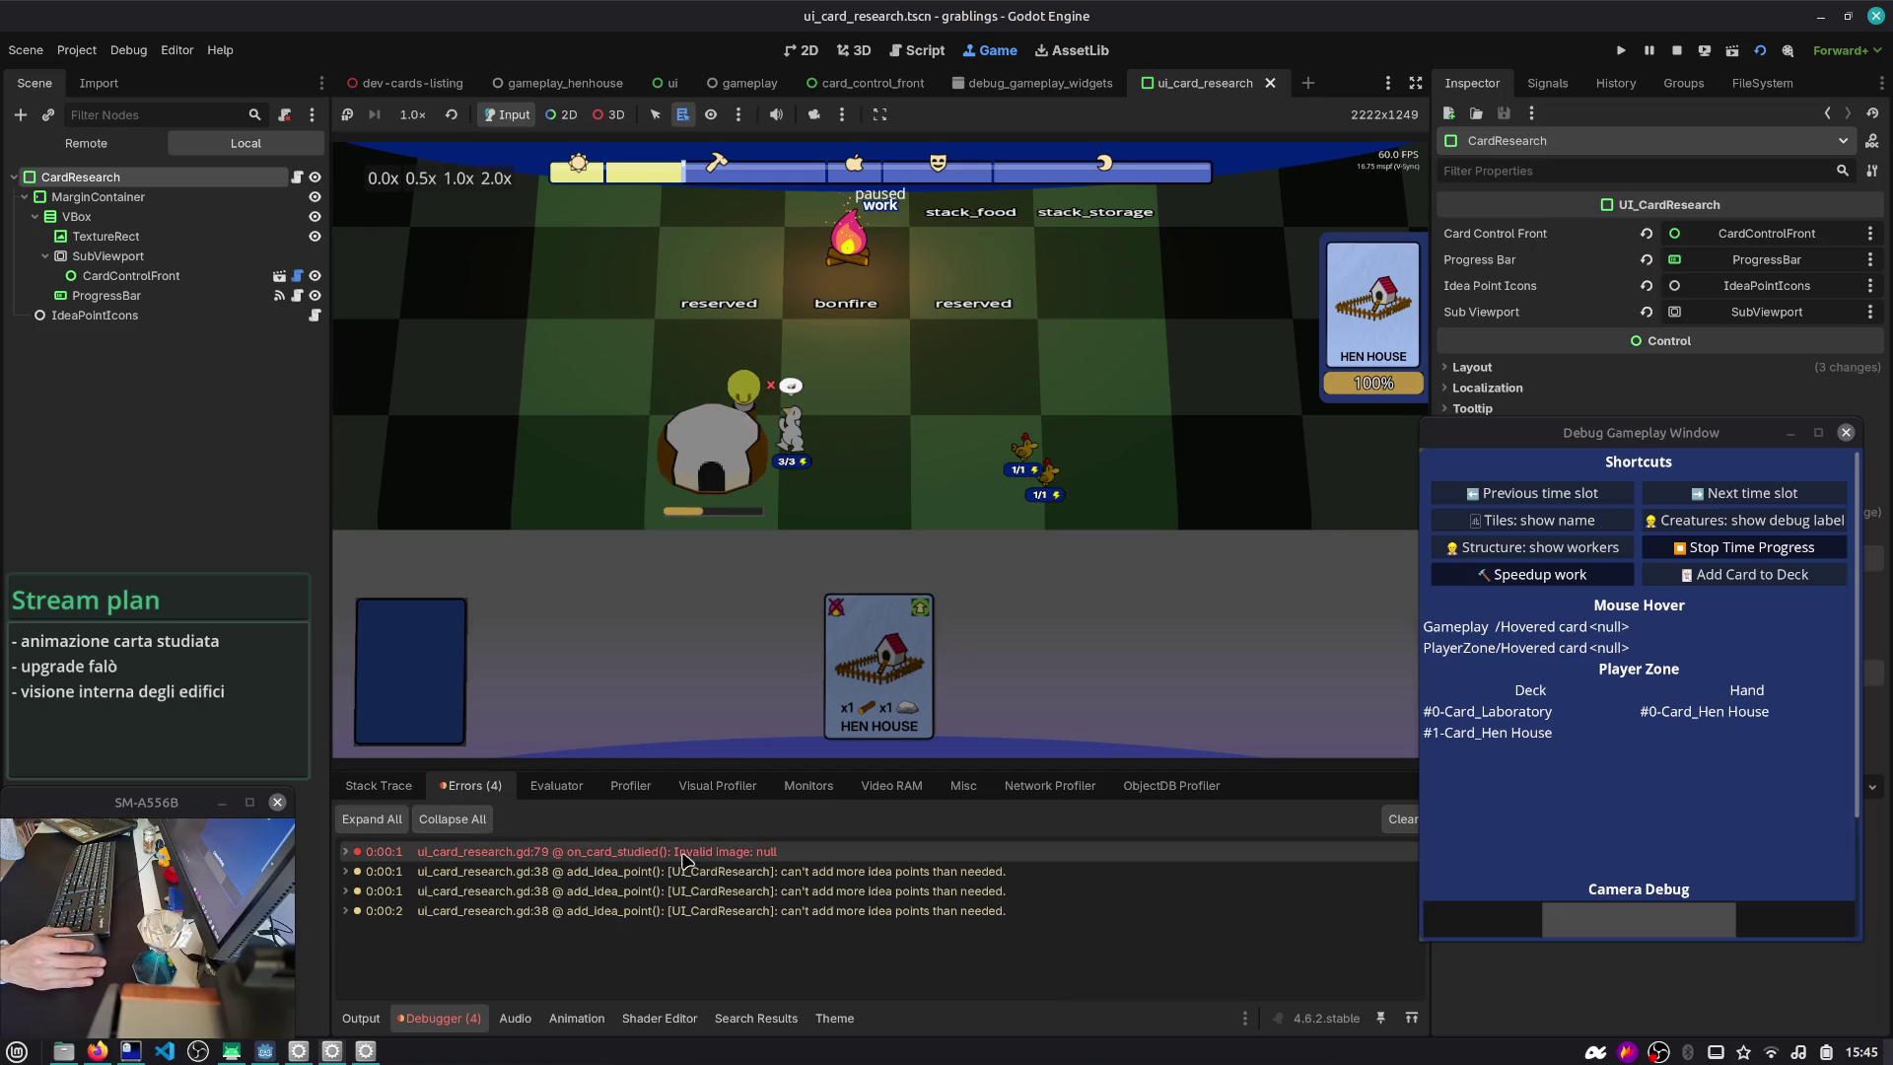
pyautogui.moveTo(713, 859)
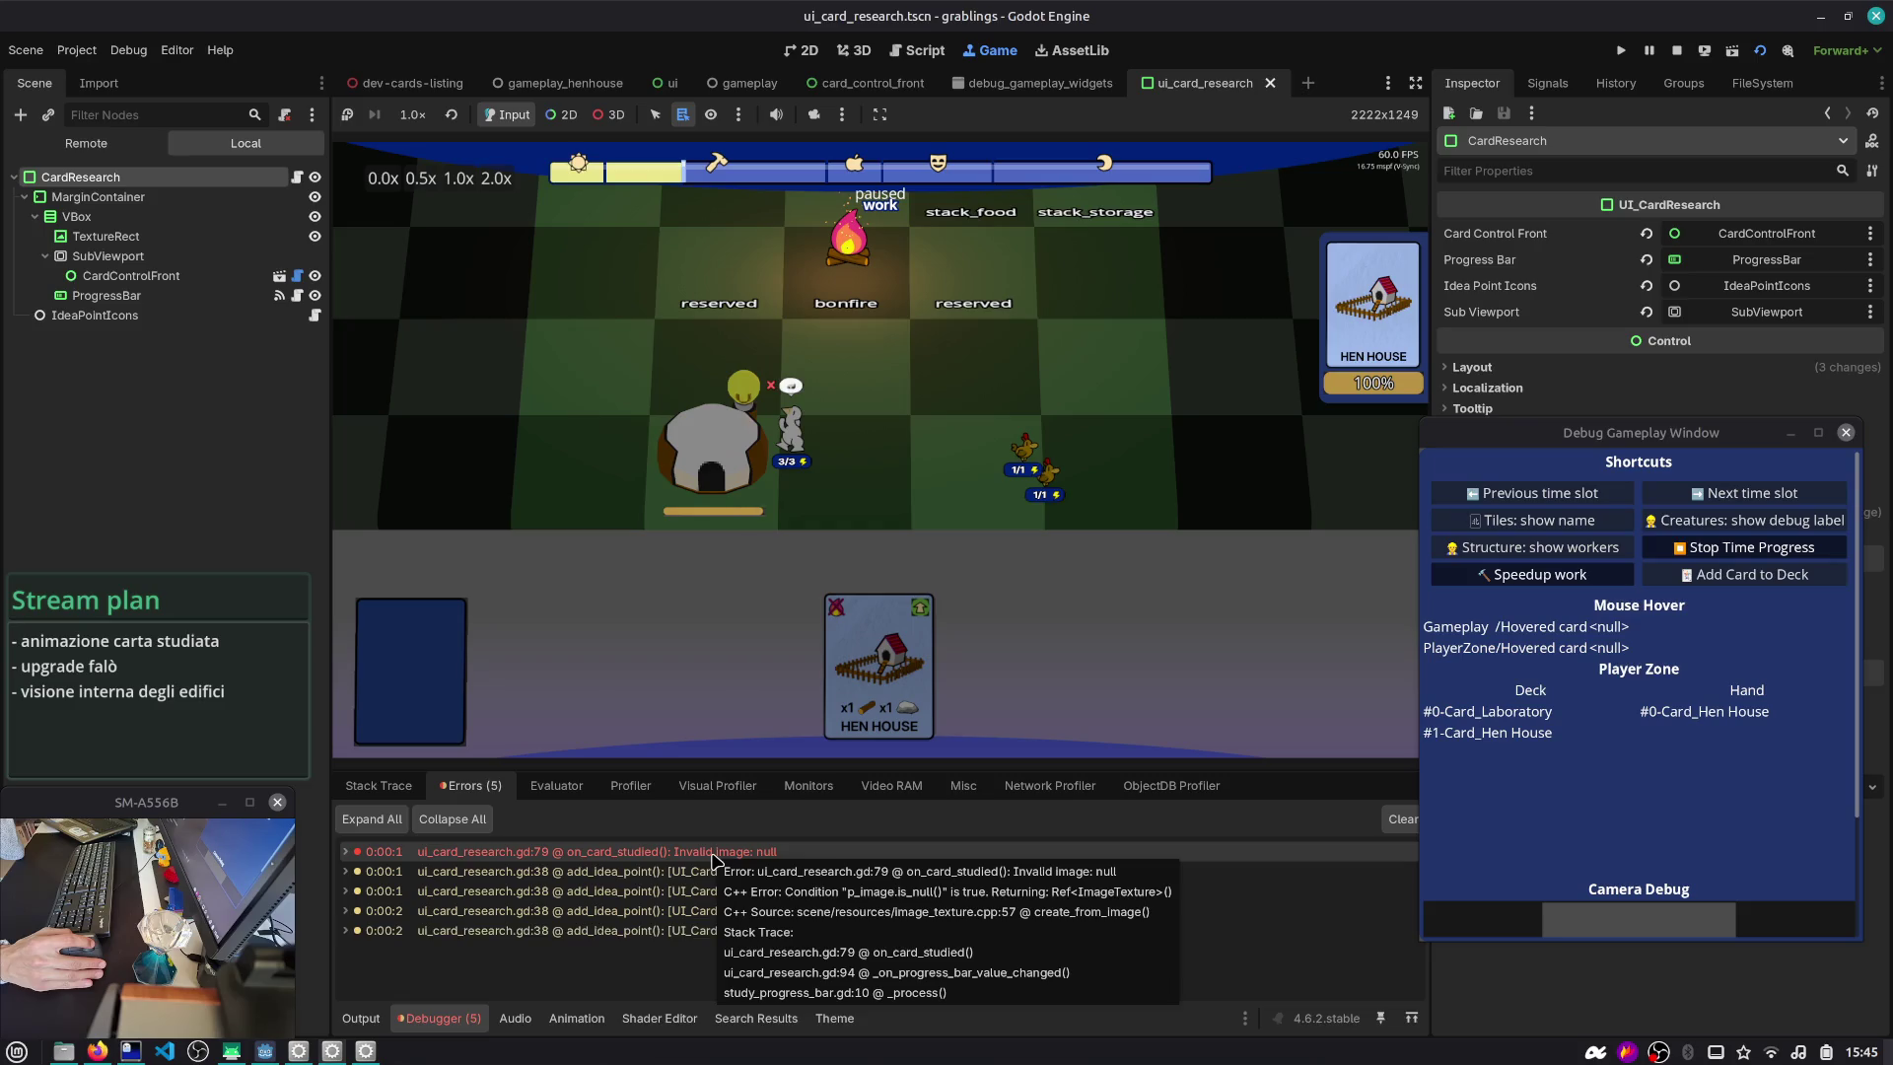
pyautogui.click(1676, 50)
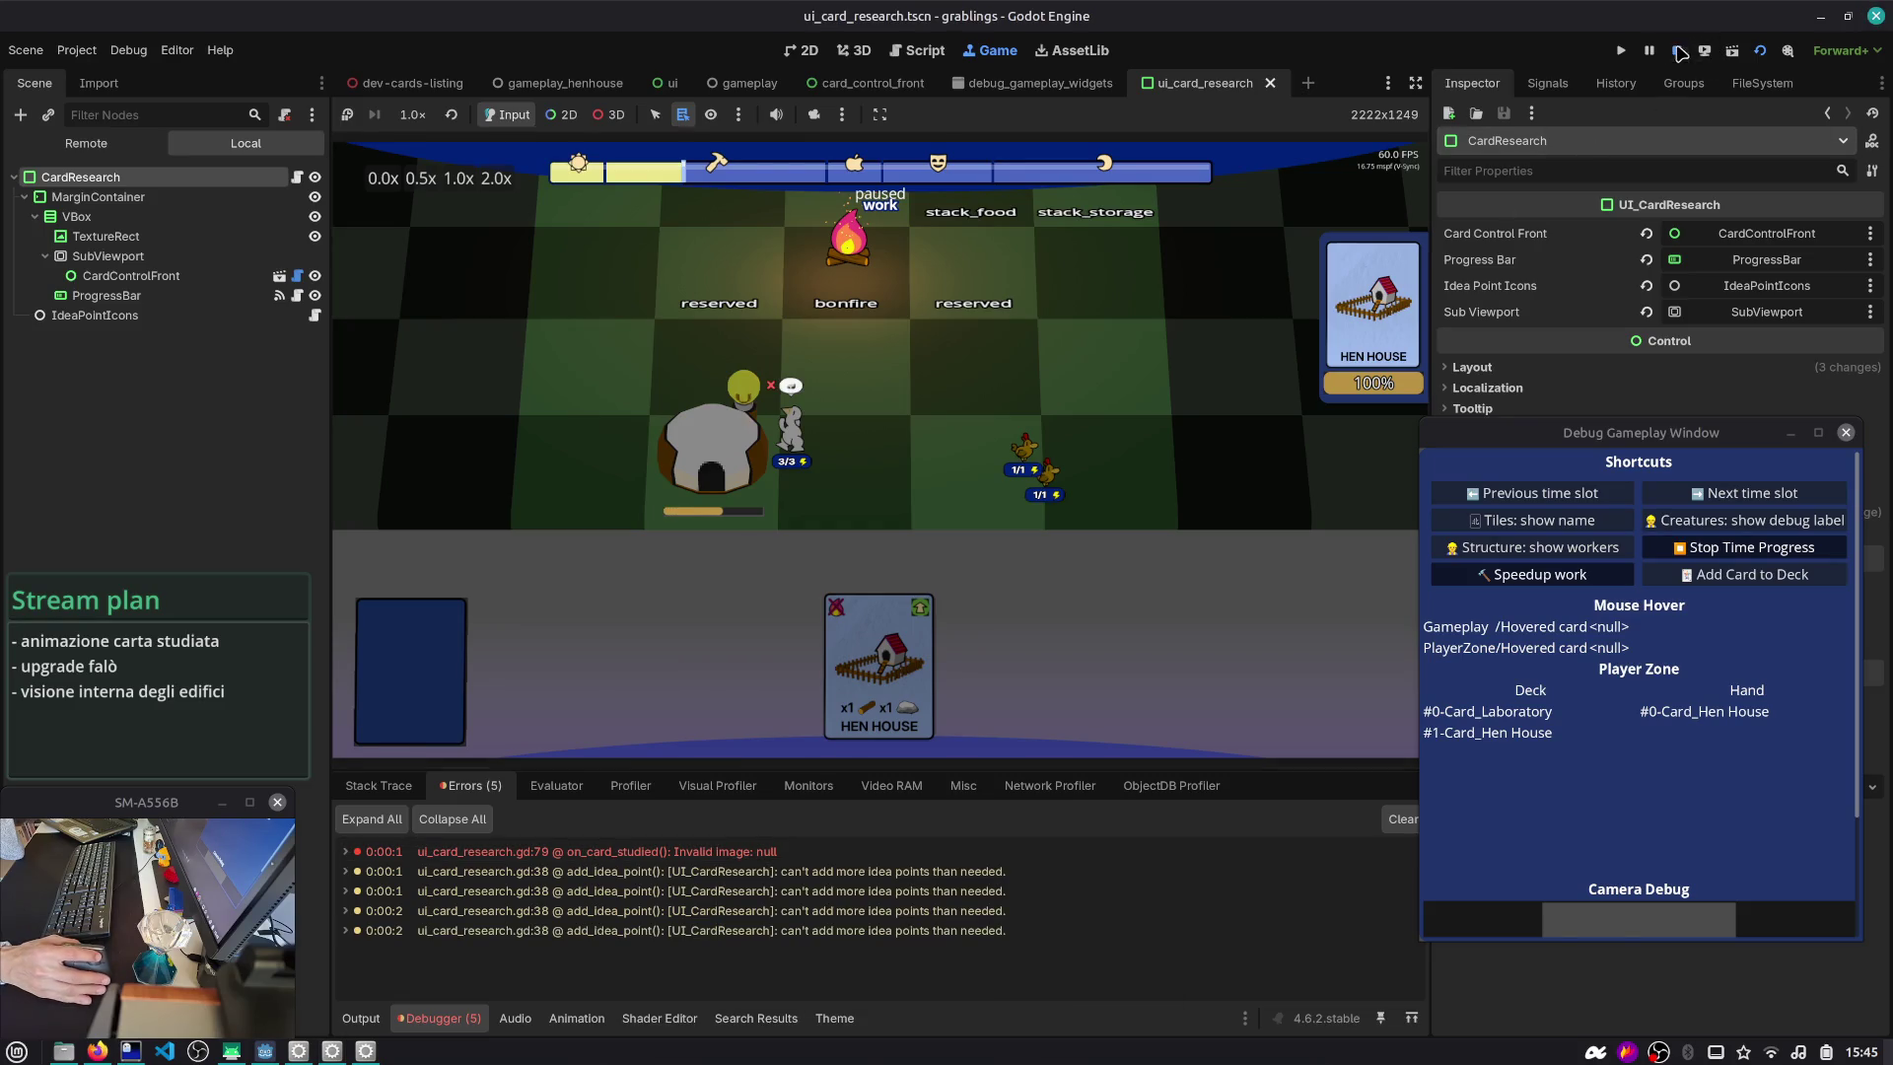
pyautogui.click(550, 853)
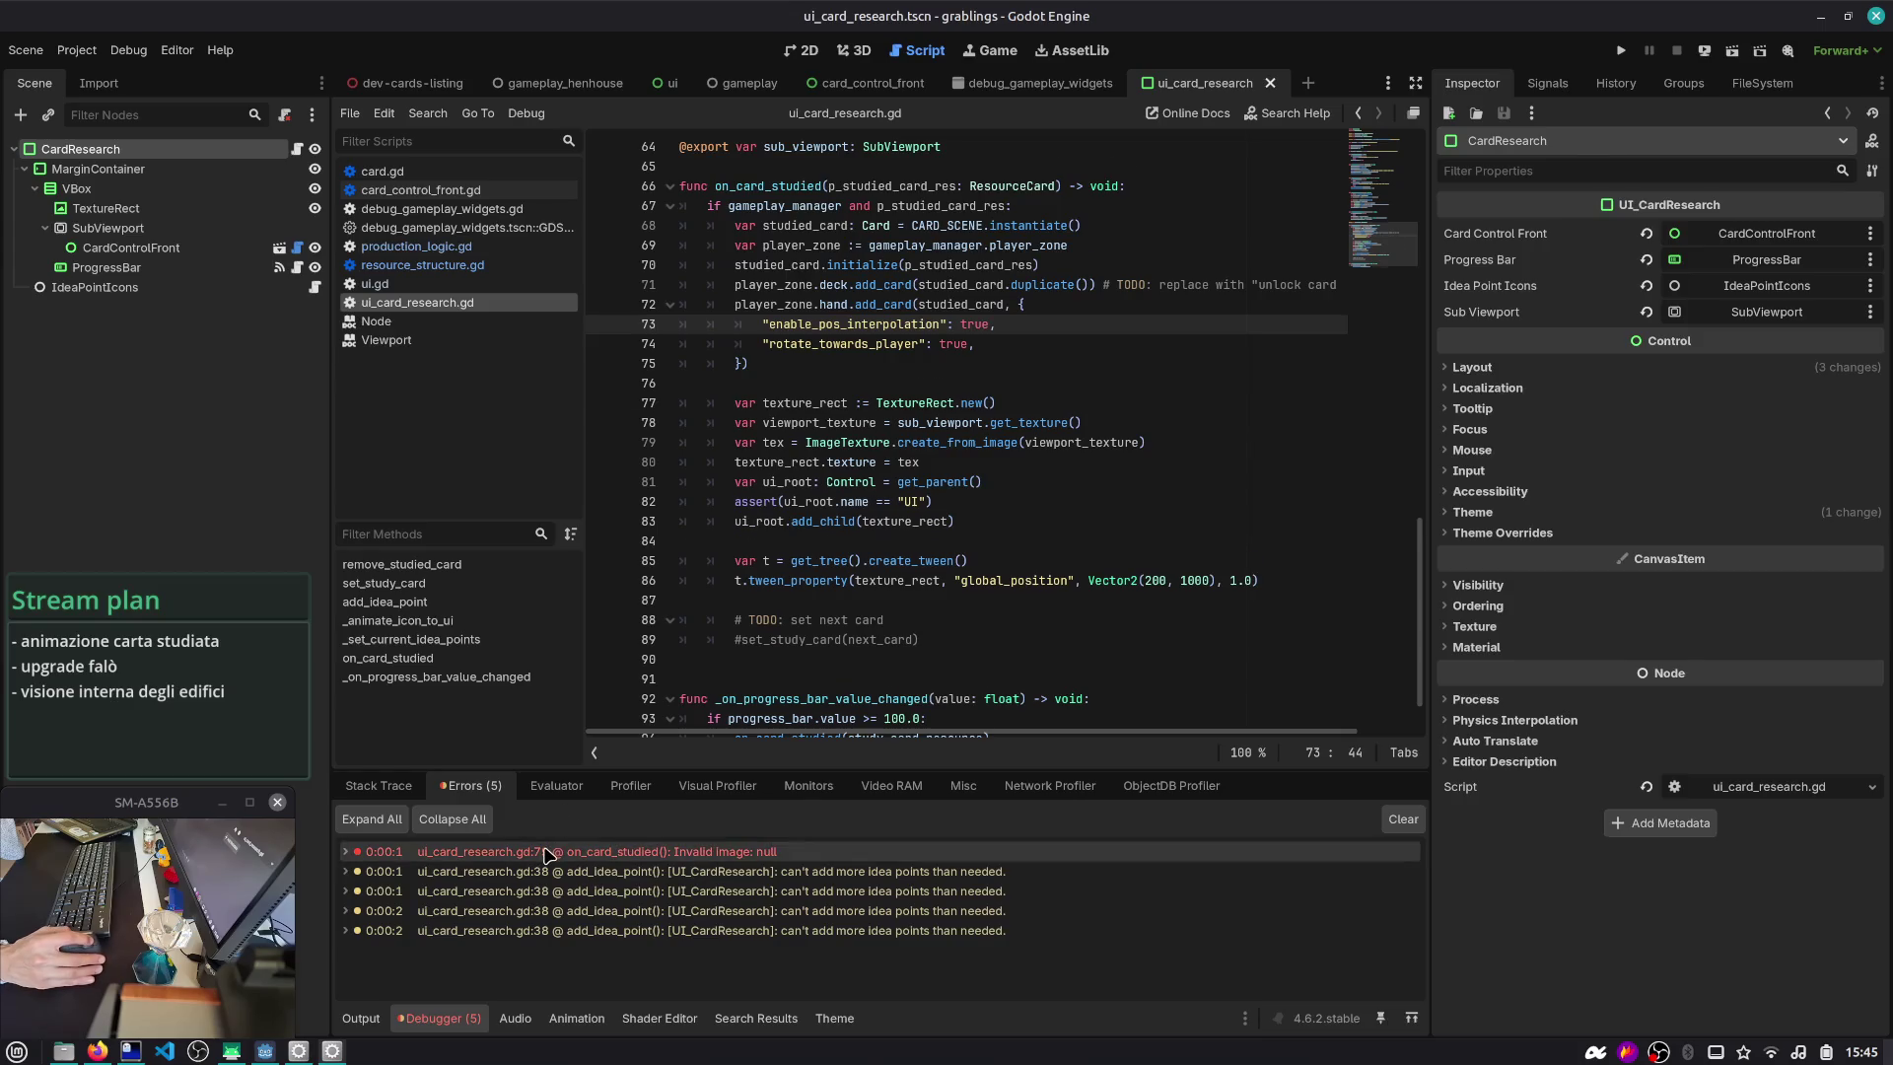
# - Append .get_image() to sub_viewport.get_texture() on line 78 of ui_card_research.gd
pyautogui.doubleClick(975, 427)
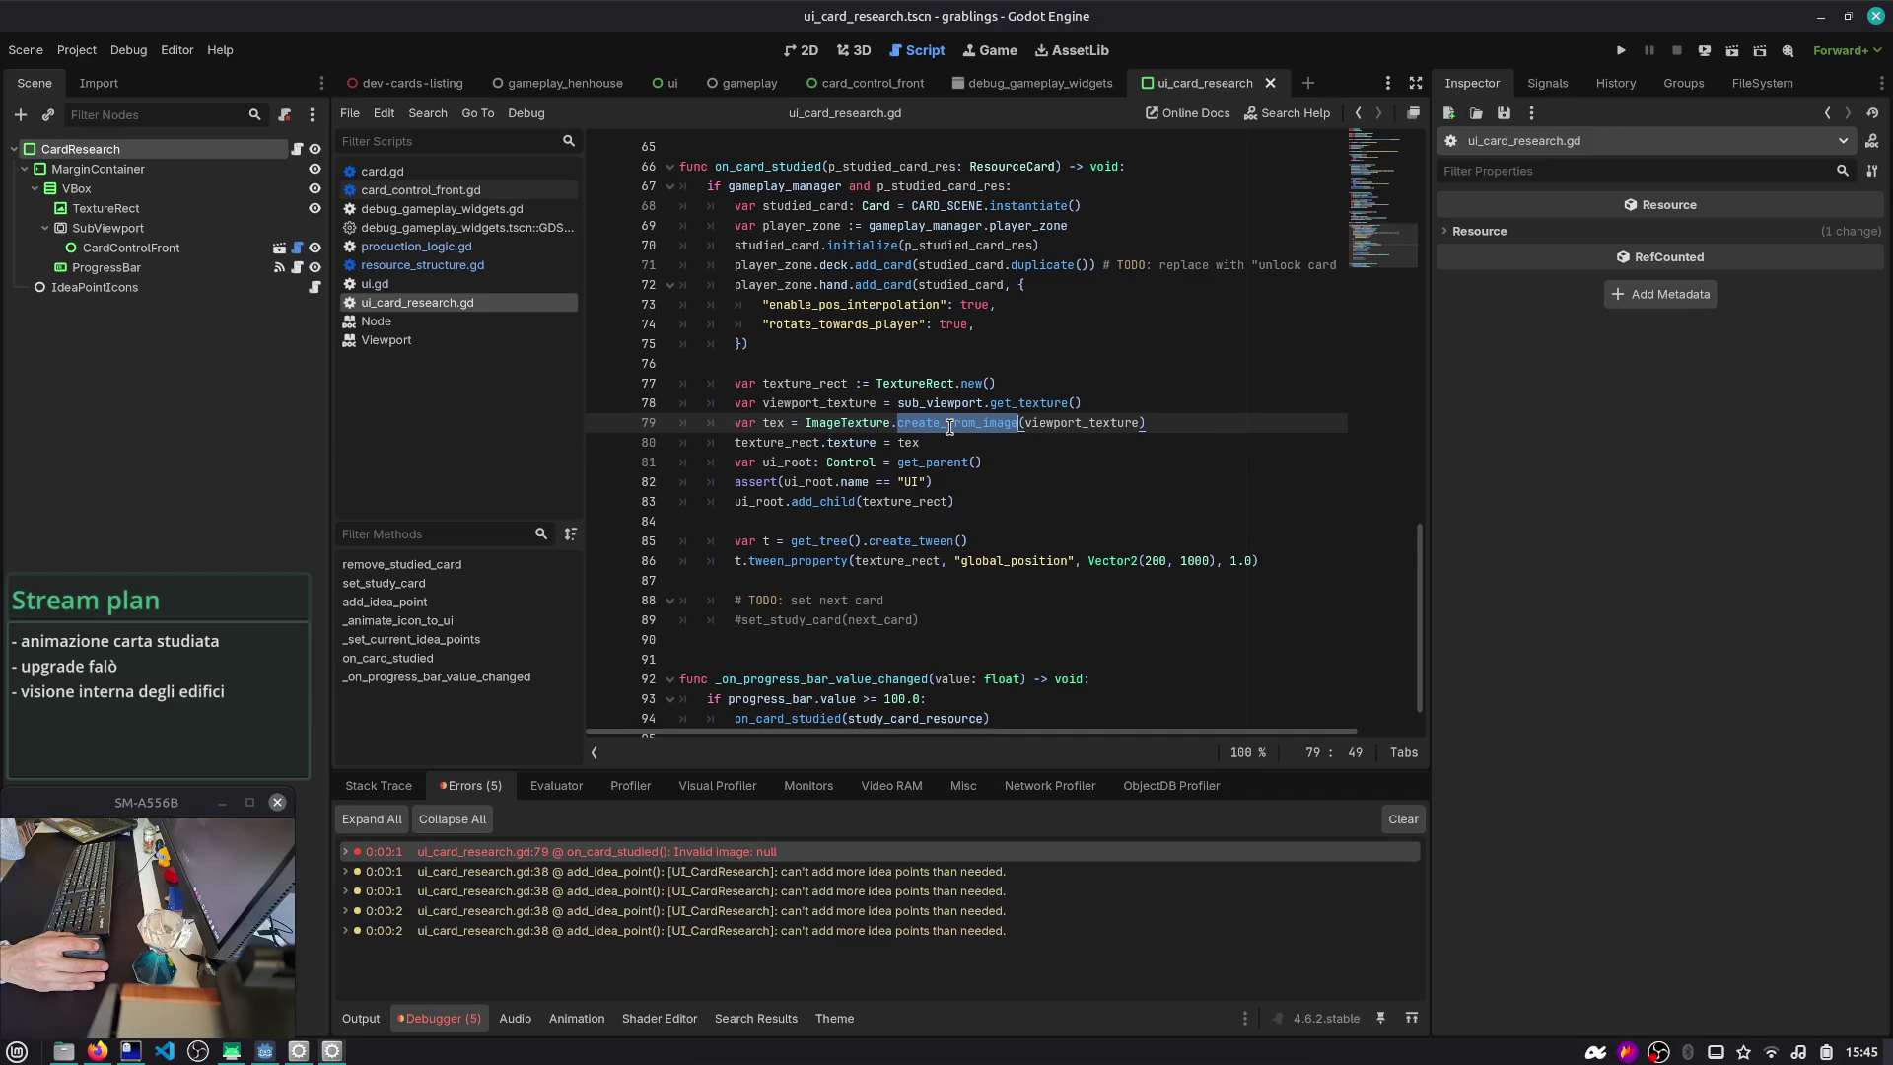
pyautogui.moveTo(949, 427)
pyautogui.click(1094, 402)
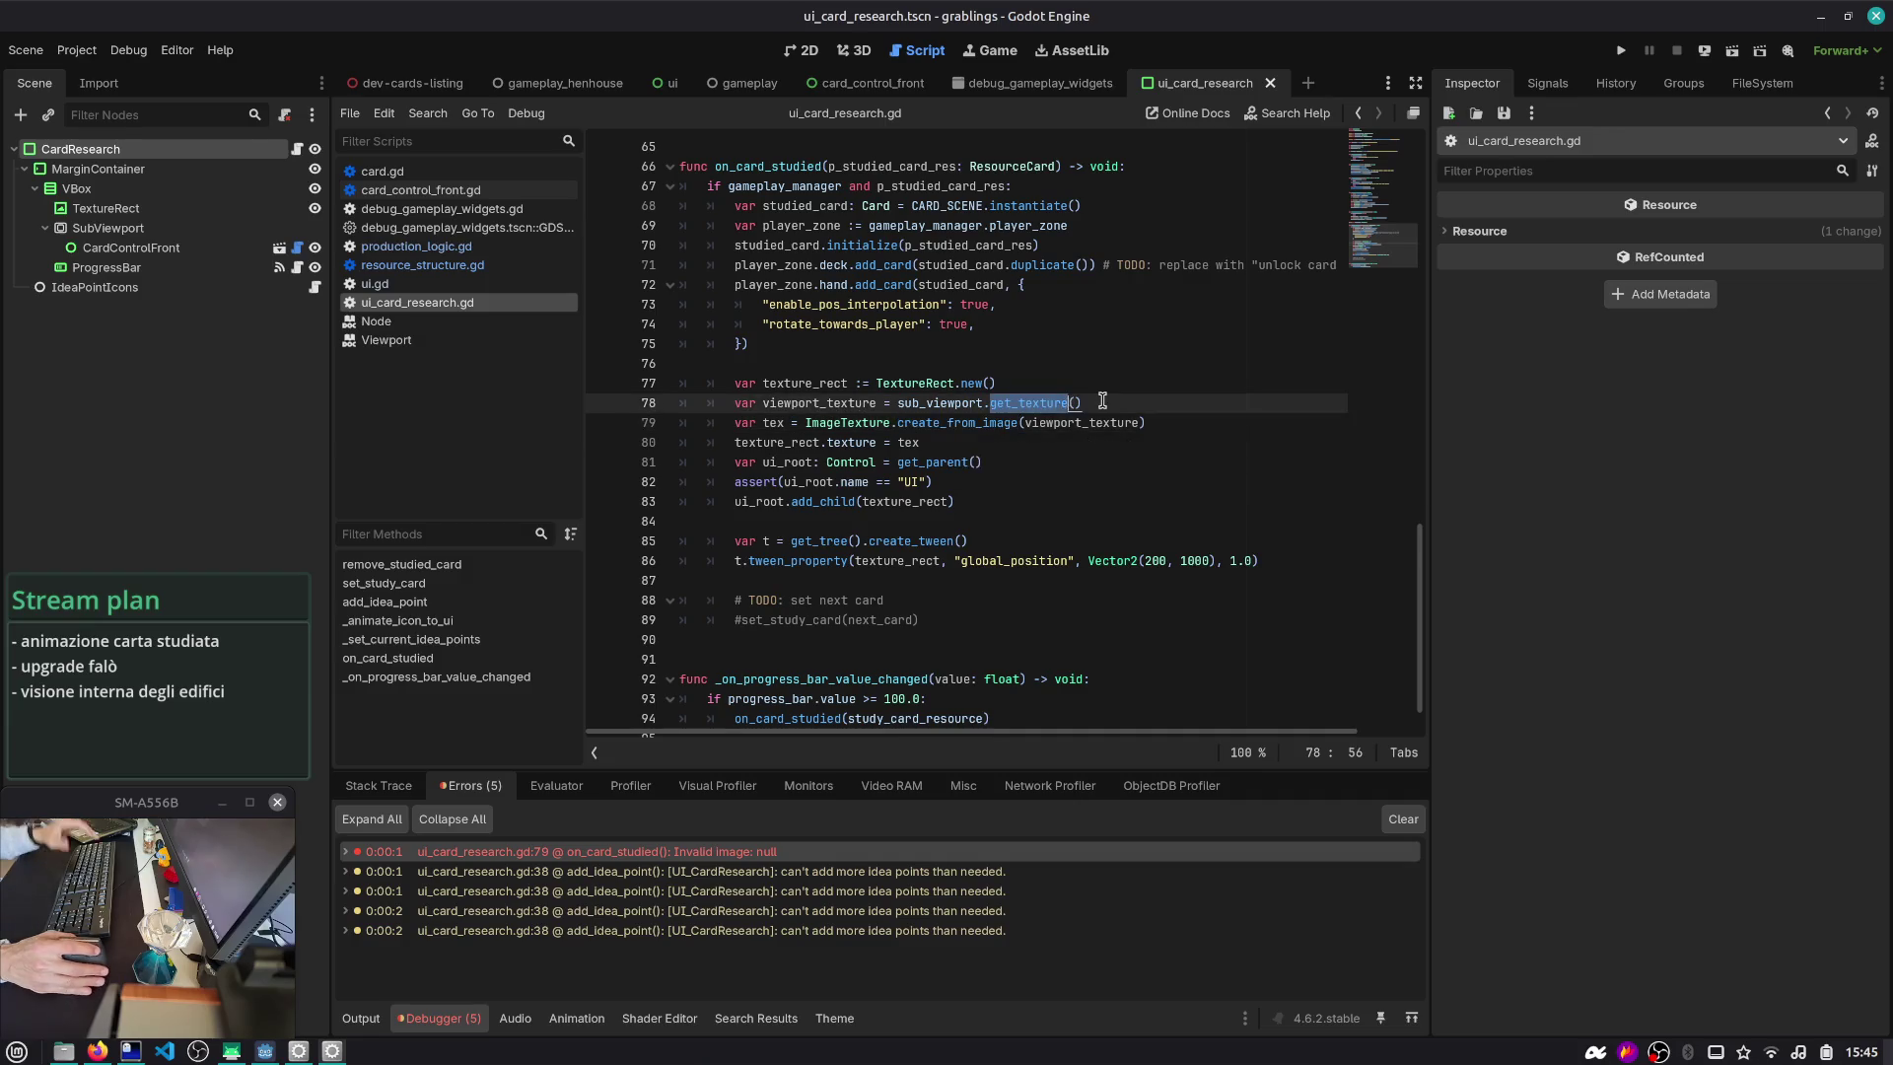
pyautogui.write('.get')
pyautogui.press('Return')
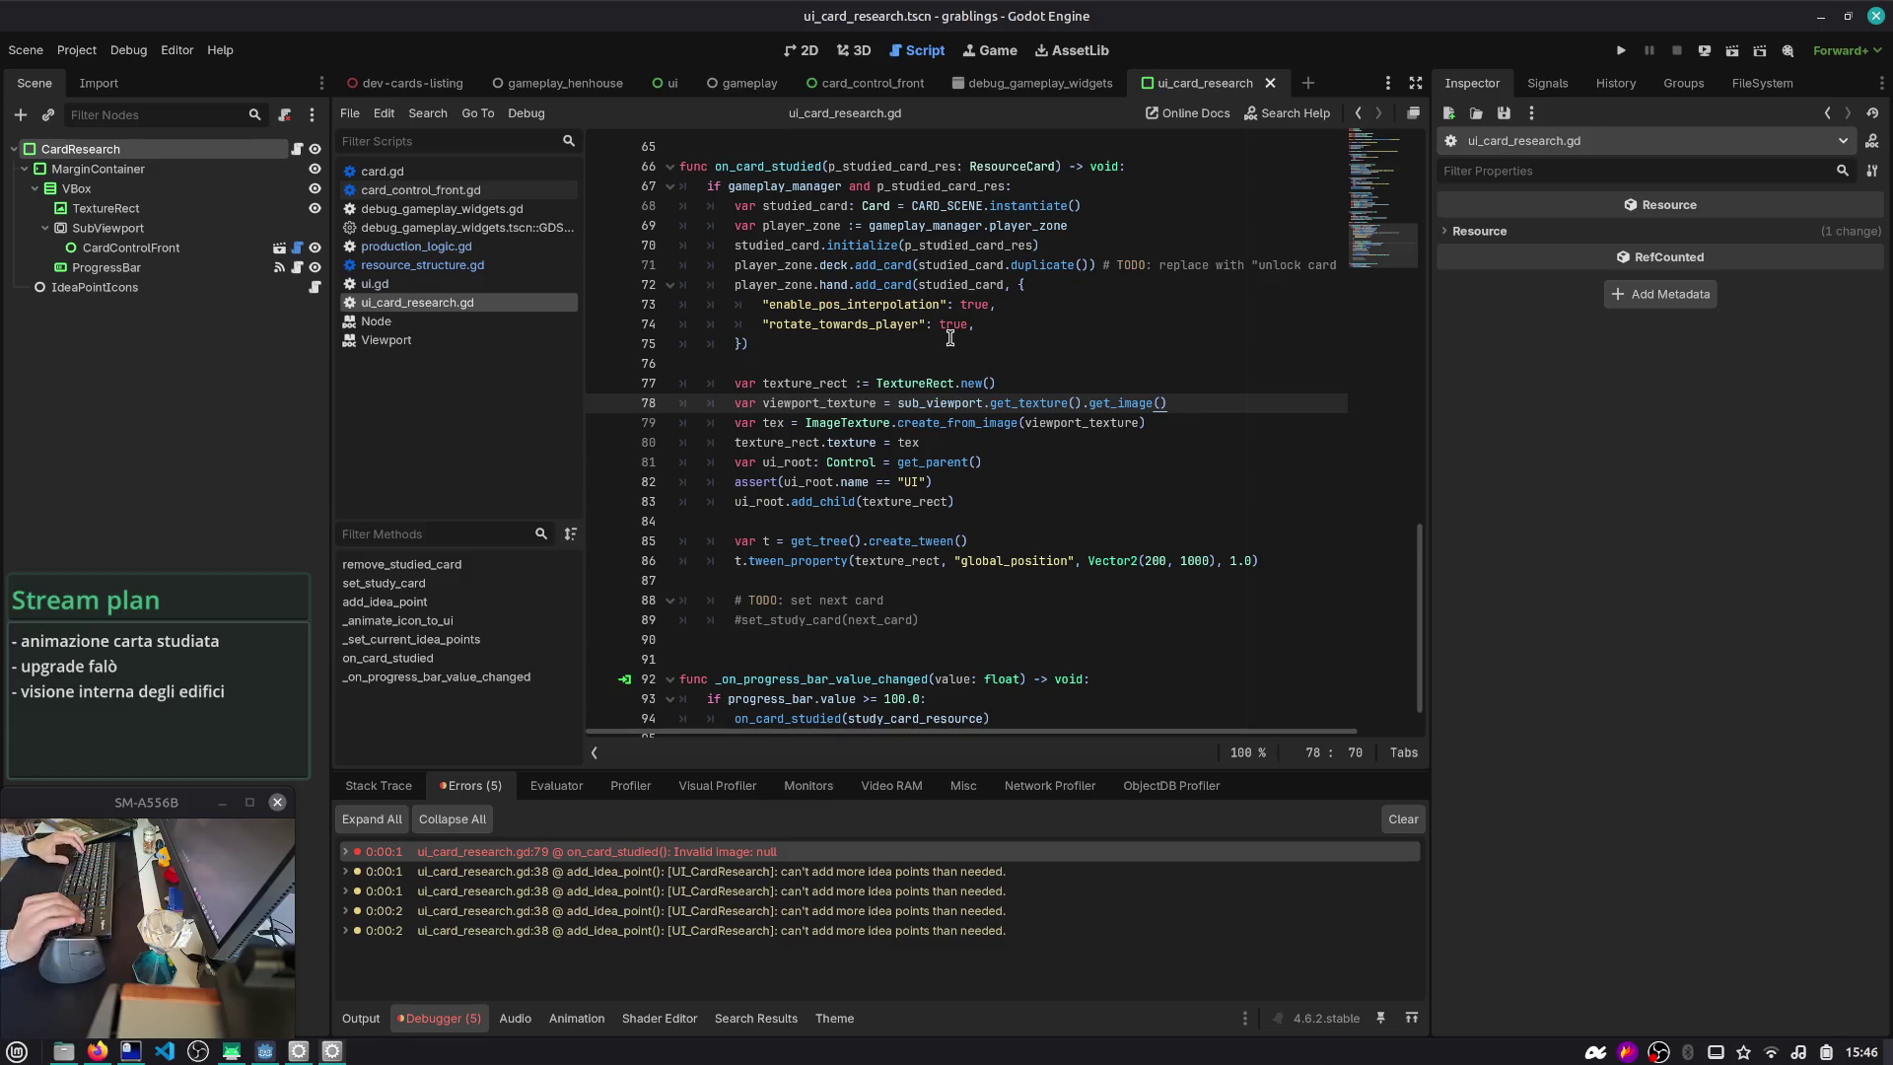
pyautogui.hotkey('ctrl', 'shift', 'f')
# - Search the project for 'speed_up' and trace speed_up_work to its definition in debug.gd
pyautogui.write('speed_up')
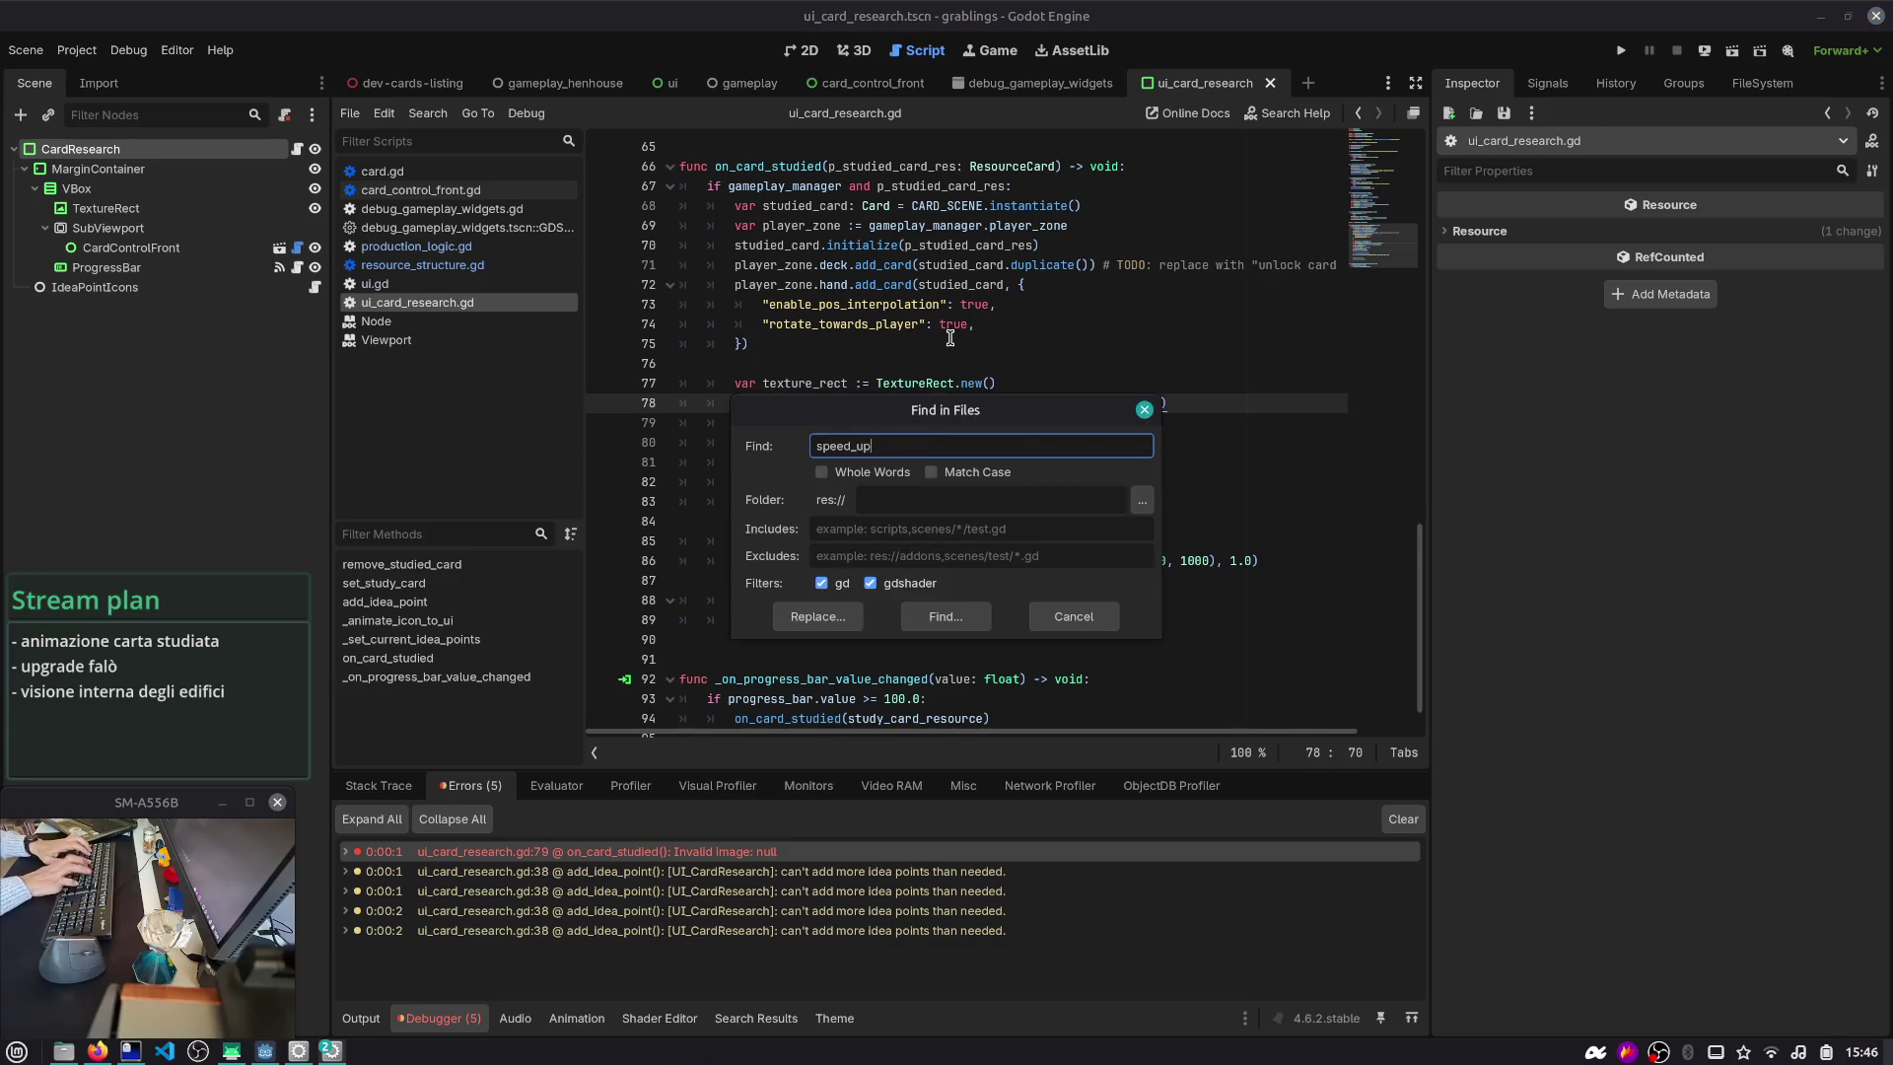
pyautogui.press('Return')
pyautogui.click(746, 841)
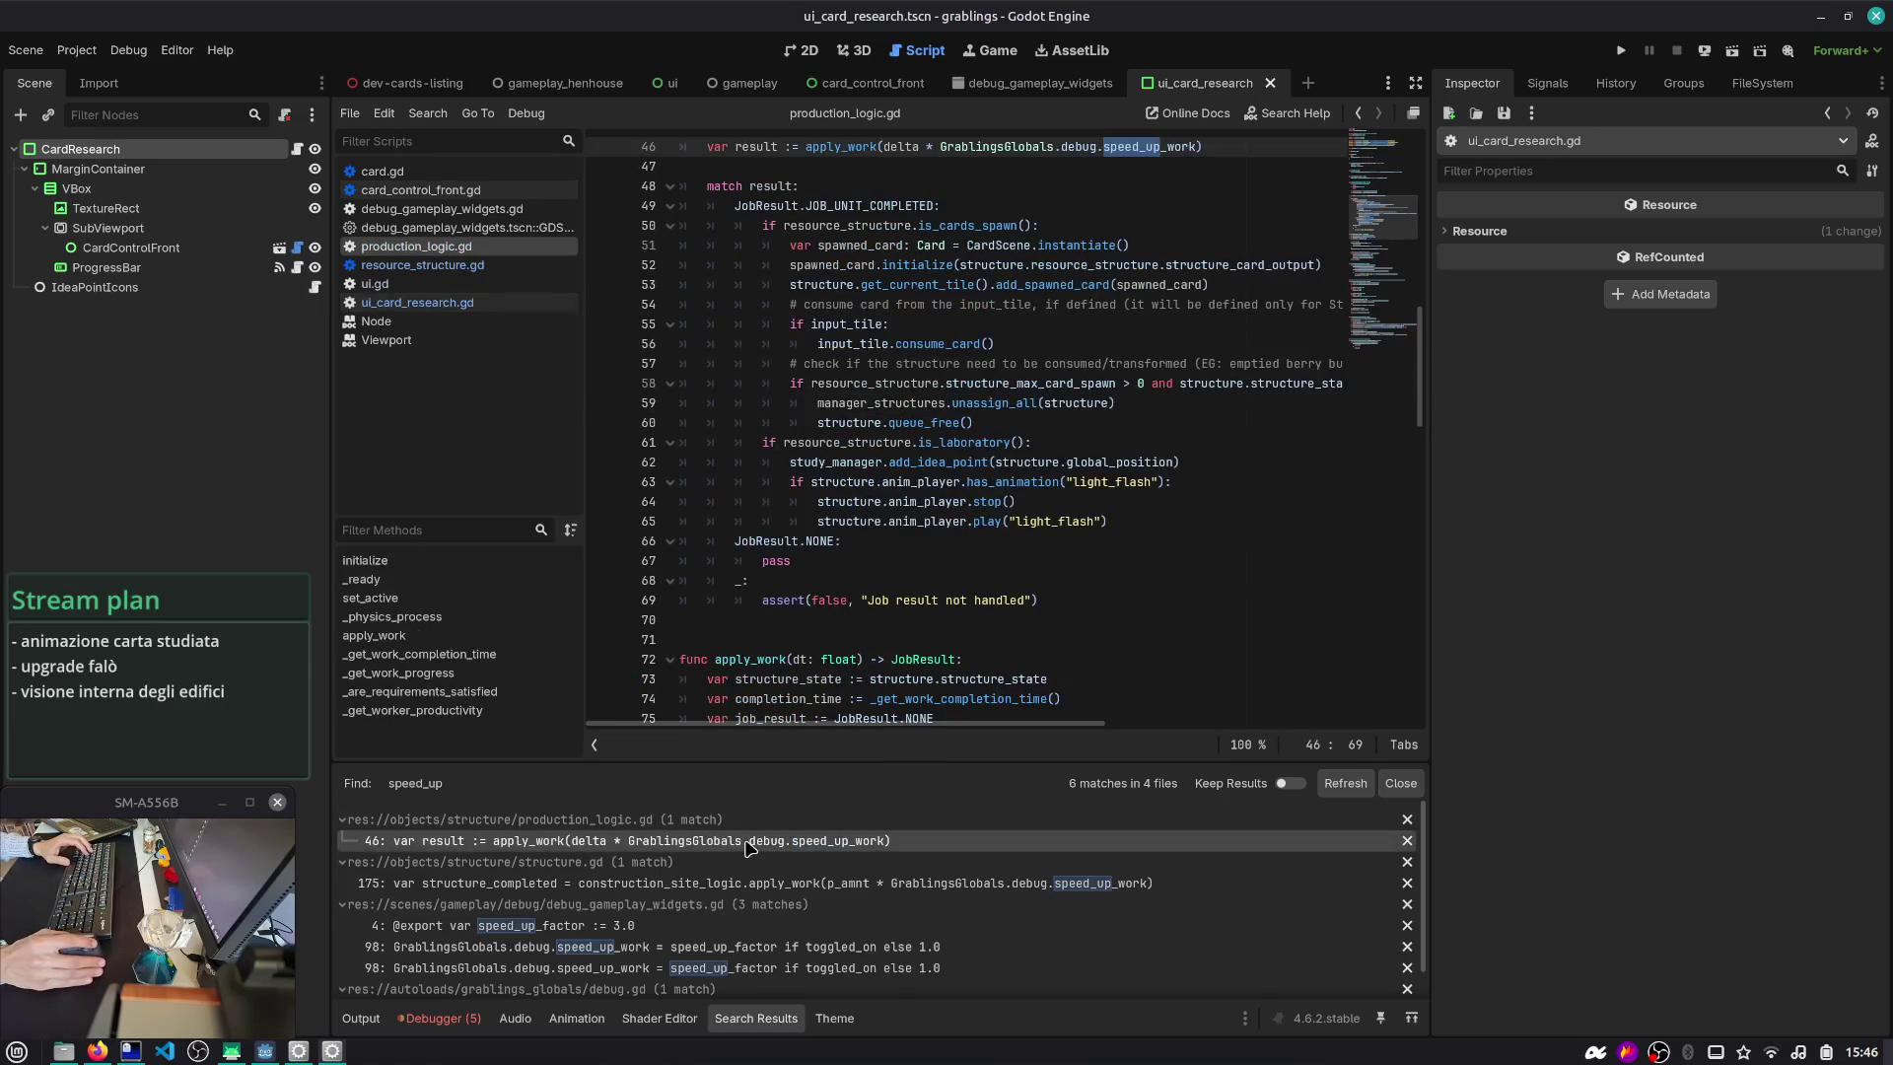
pyautogui.keyDown('ctrl'); pyautogui.click(1138, 147); pyautogui.keyUp('ctrl')
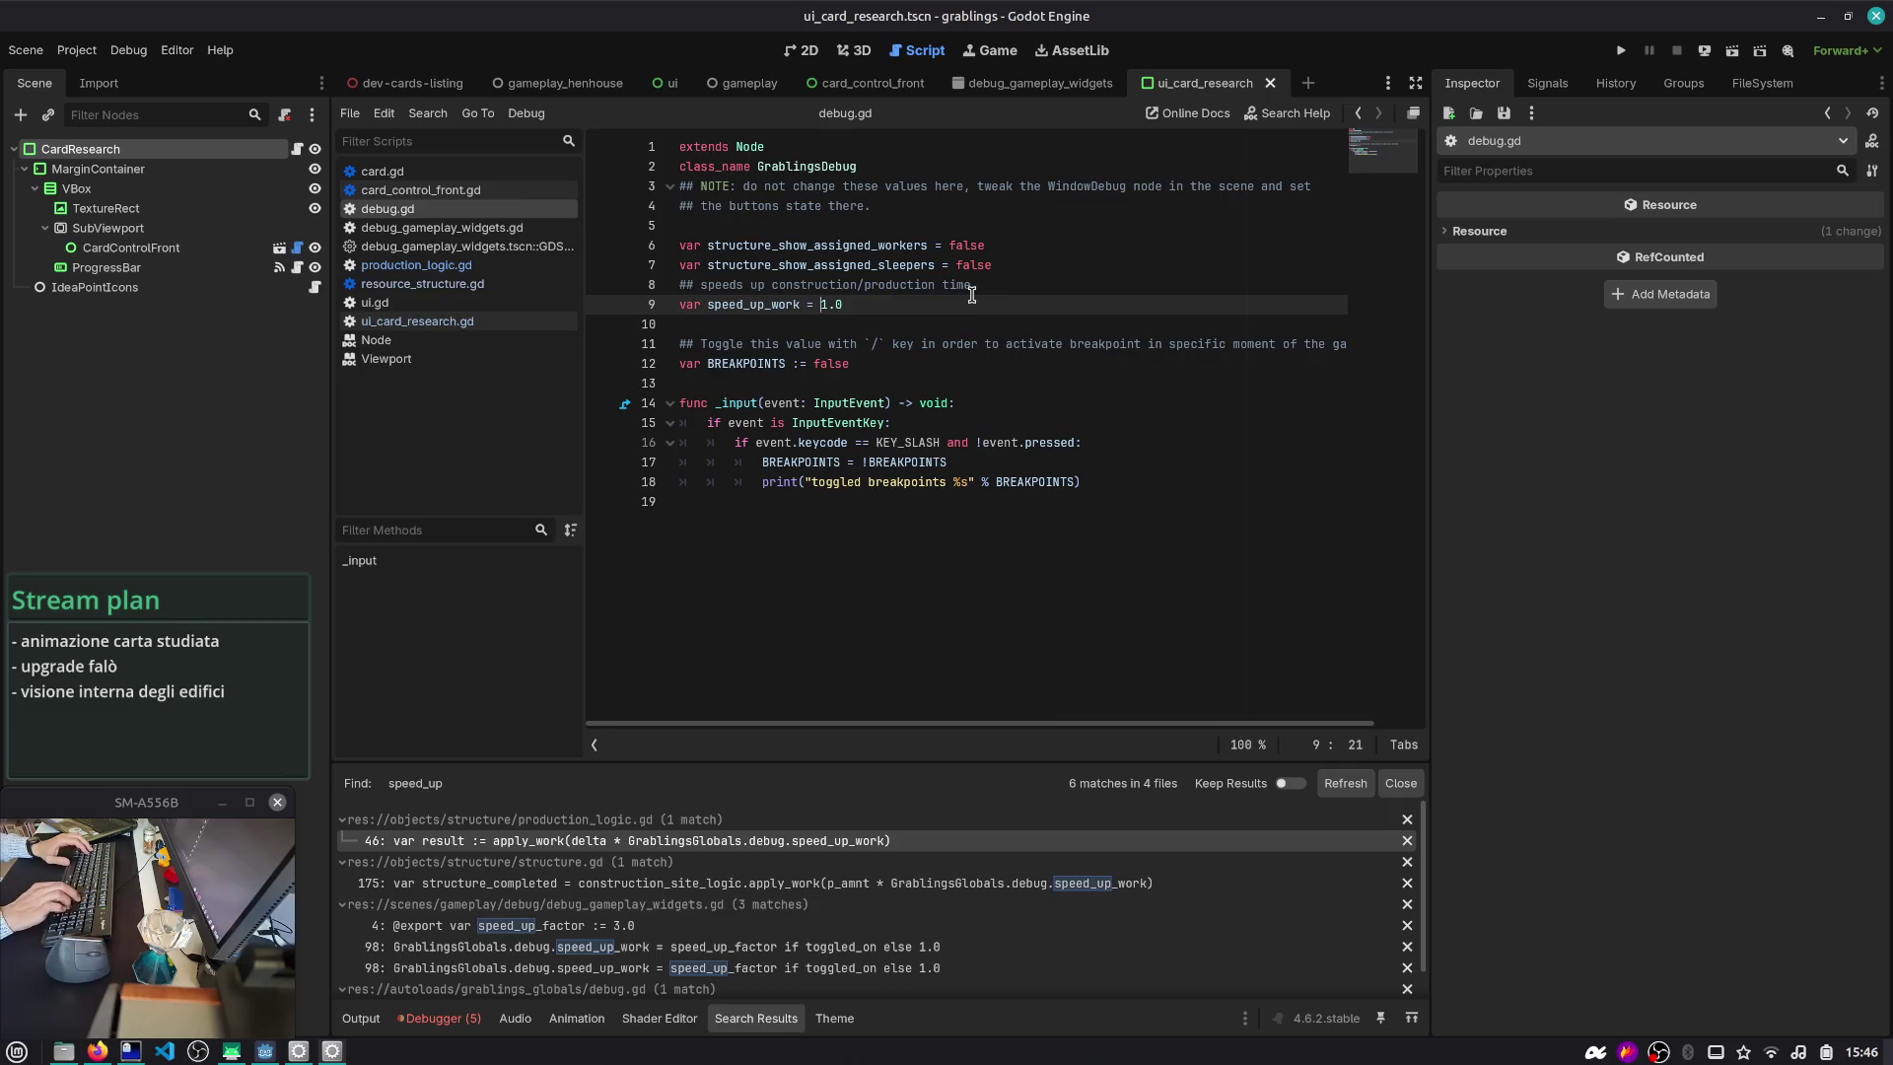
# - Find speed_up_work's use in debug_gameplay_widgets.gd and change speed_up_factor from 3.0 to 5.0
pyautogui.hotkey('ctrl', 'shift', 'Right')
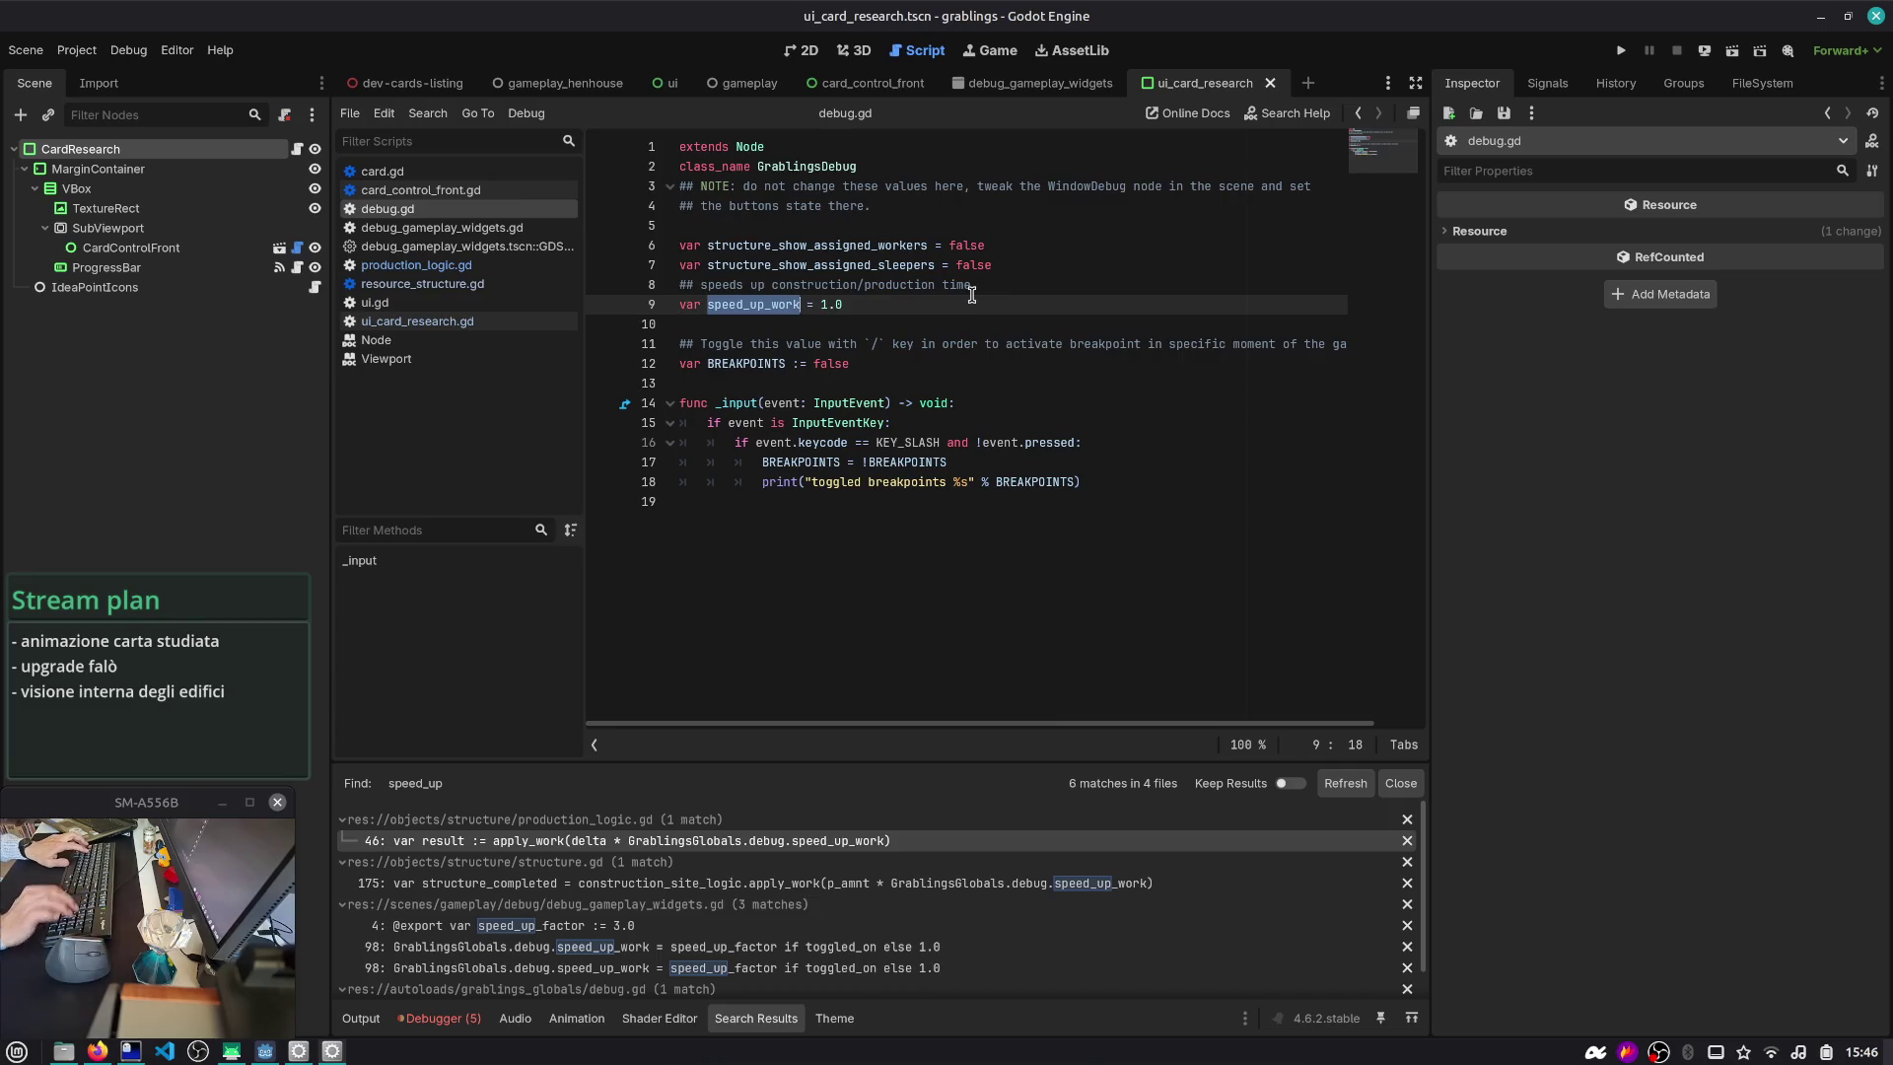
pyautogui.click(887, 306)
pyautogui.doubleClick(772, 305)
pyautogui.hotkey('ctrl', 'shift', 'f')
pyautogui.press('Return')
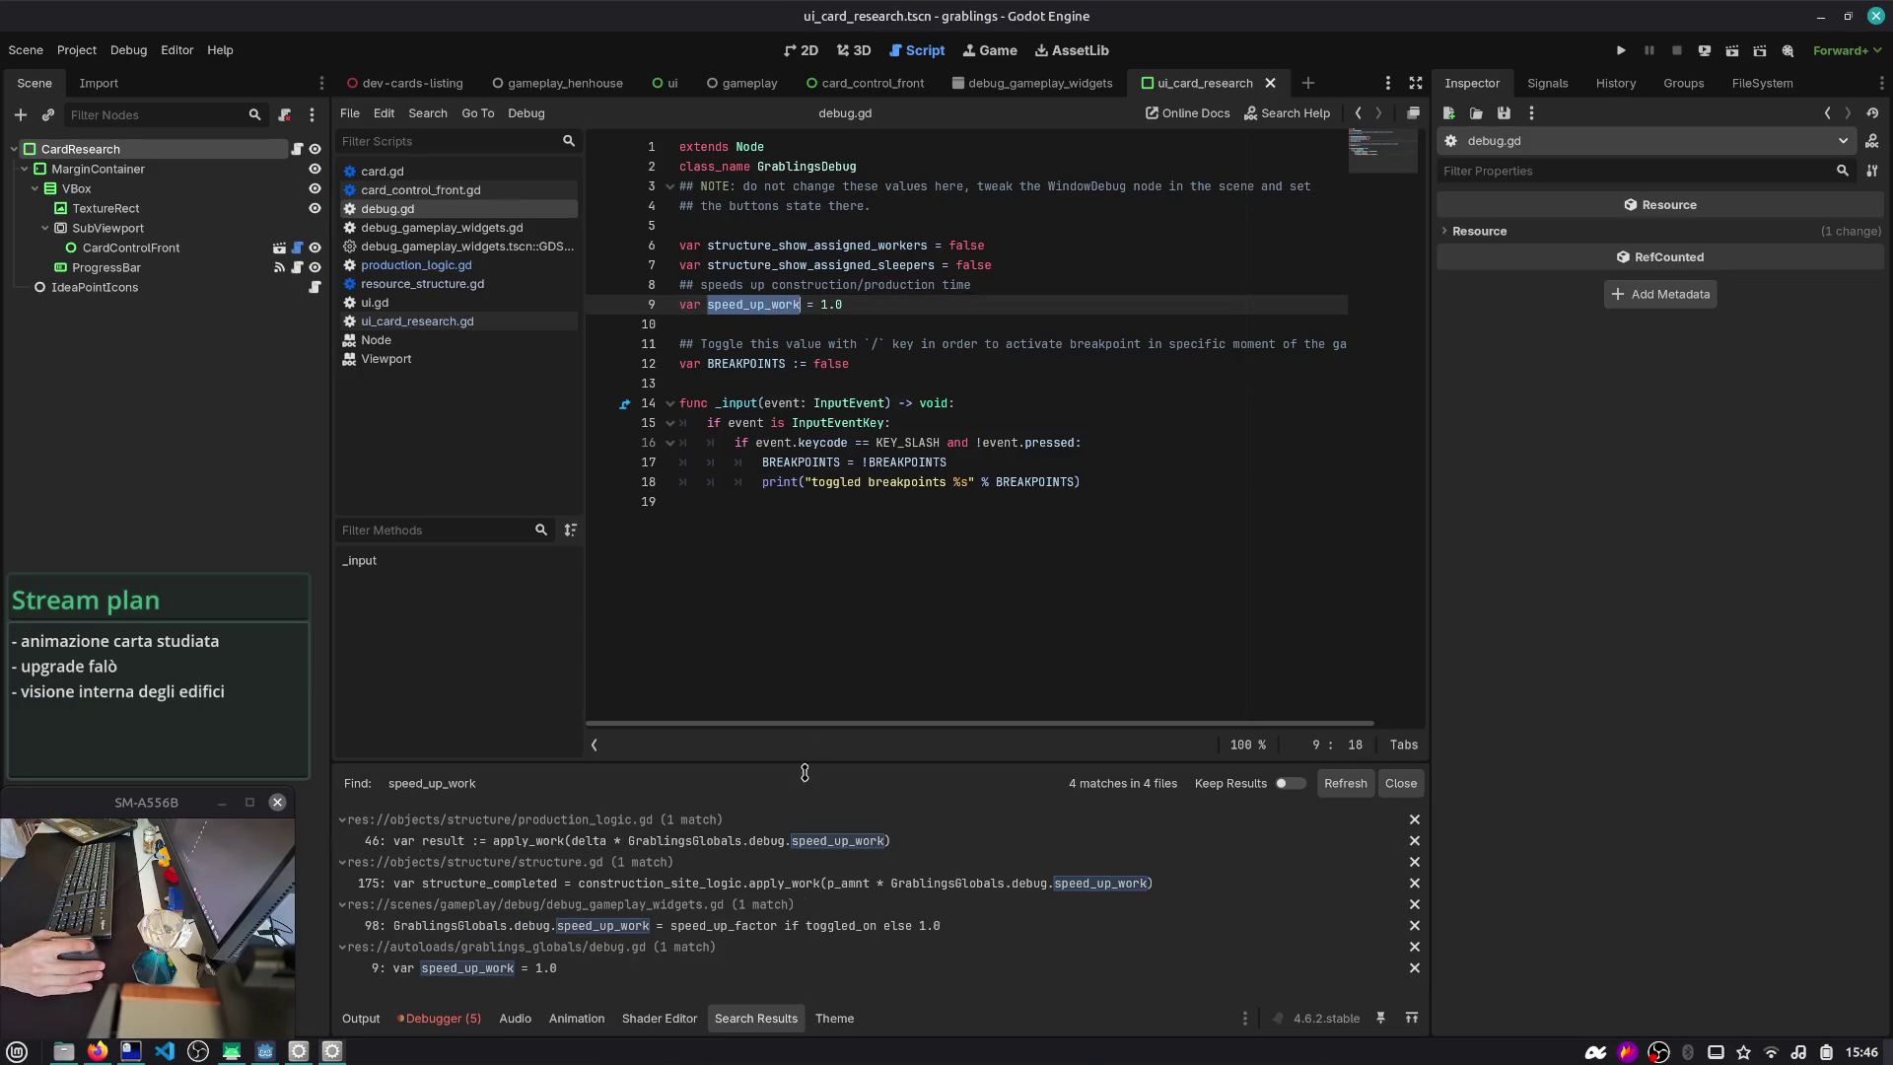
pyautogui.click(598, 927)
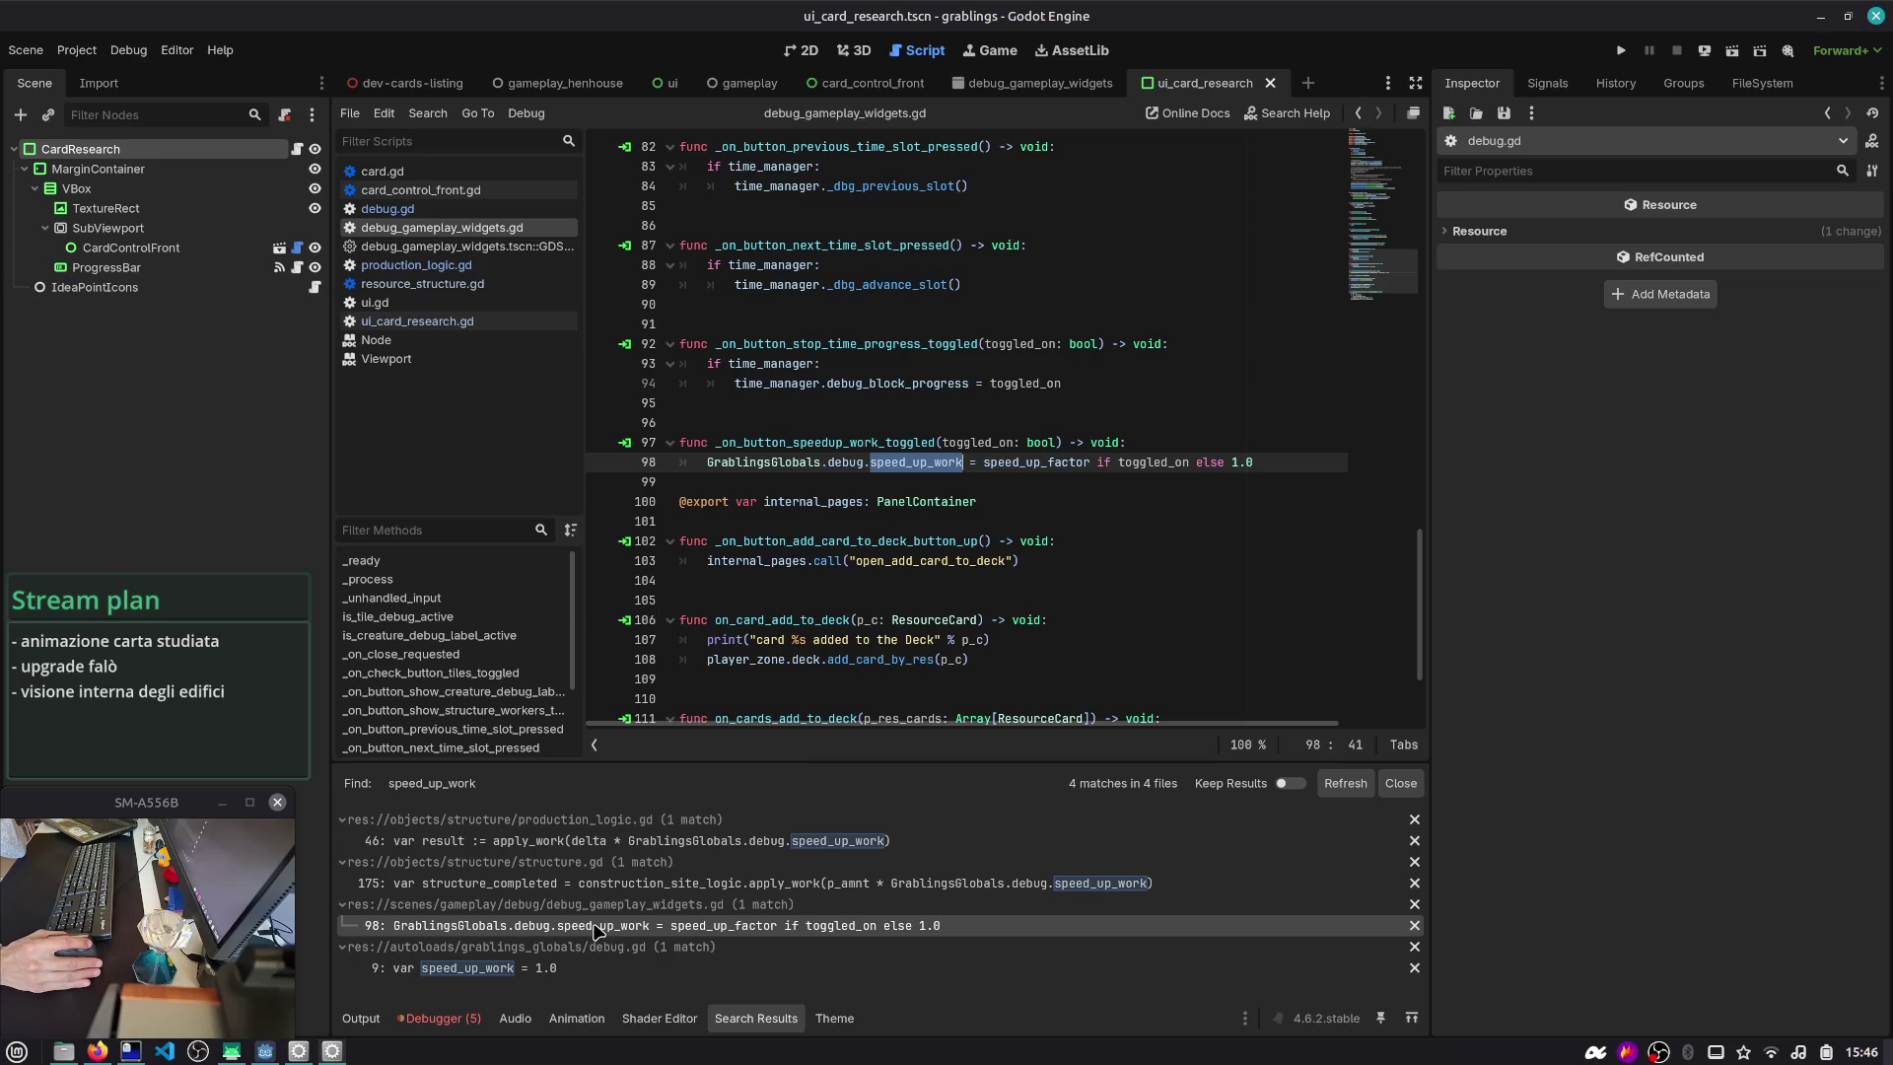
pyautogui.click(1053, 453)
pyautogui.keyDown('ctrl'); pyautogui.click(1035, 463); pyautogui.keyUp('ctrl')
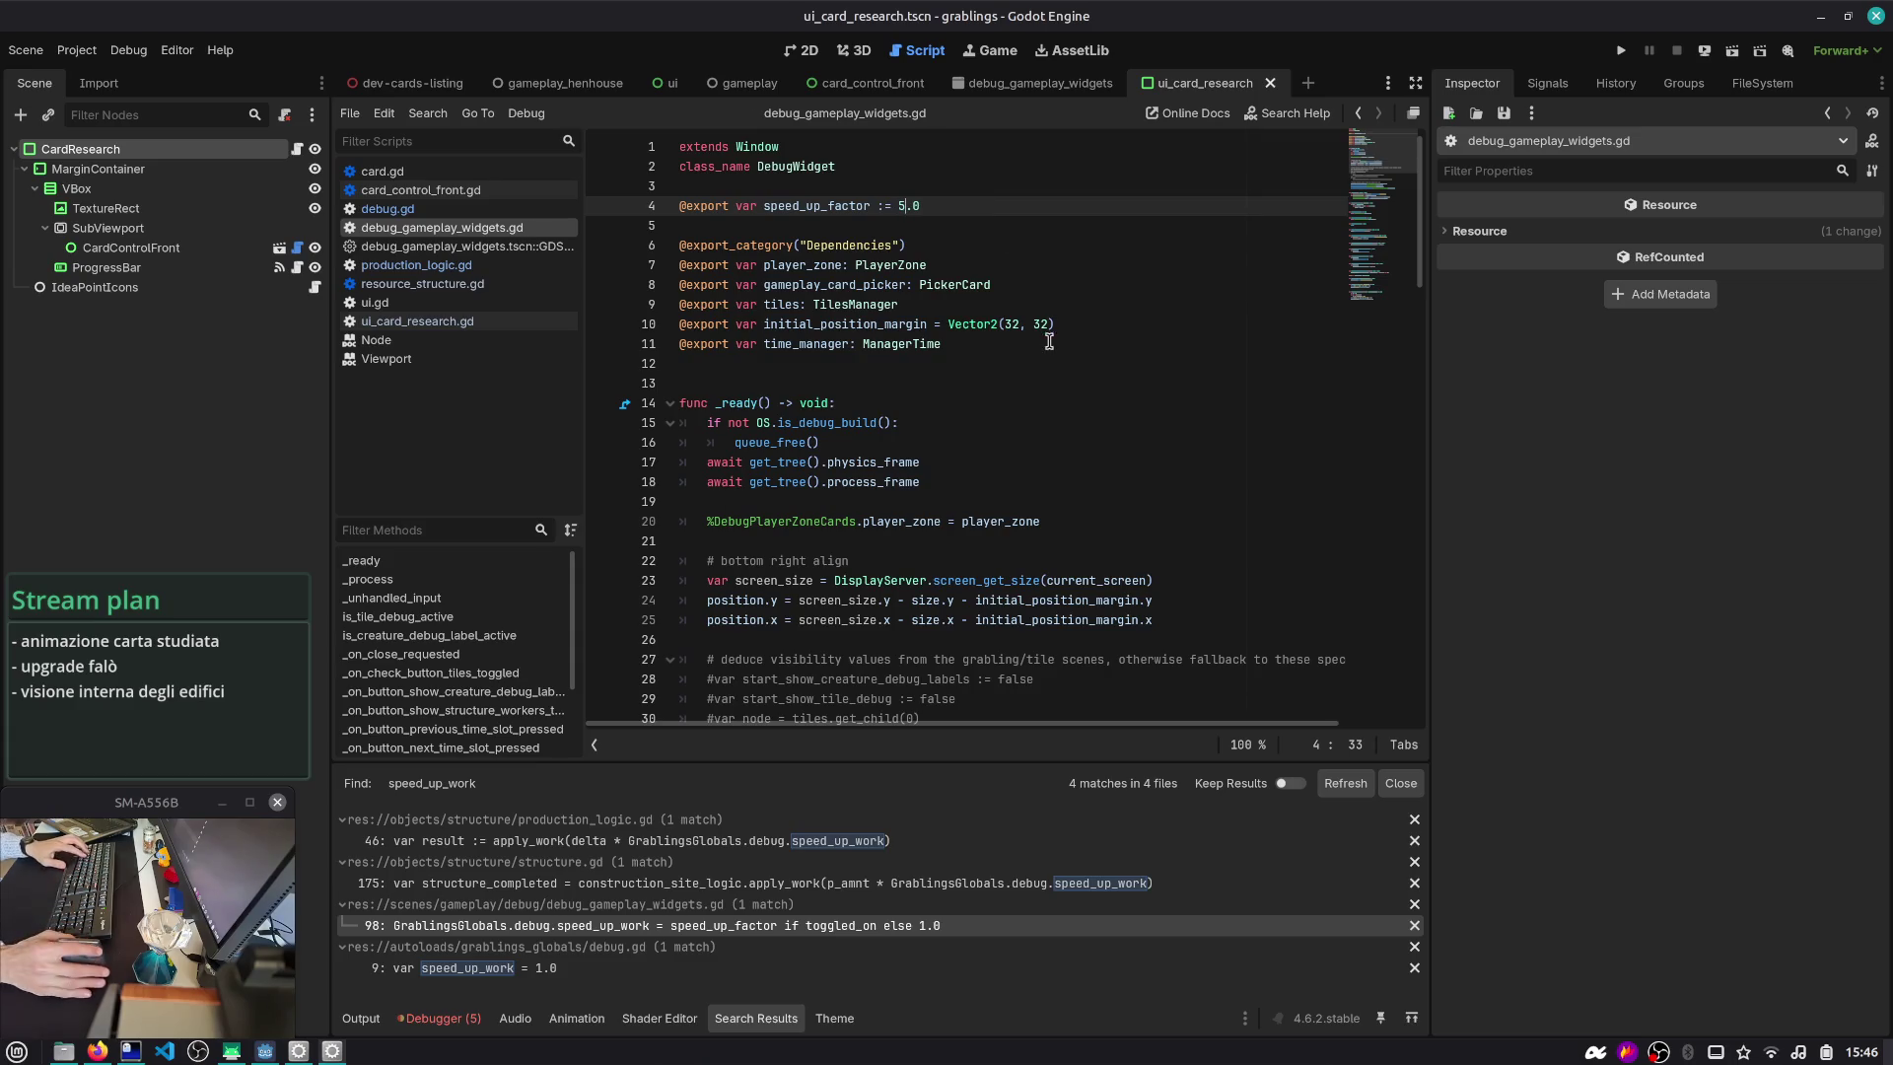
pyautogui.hotkey('ctrl', 'shift', 'F5')
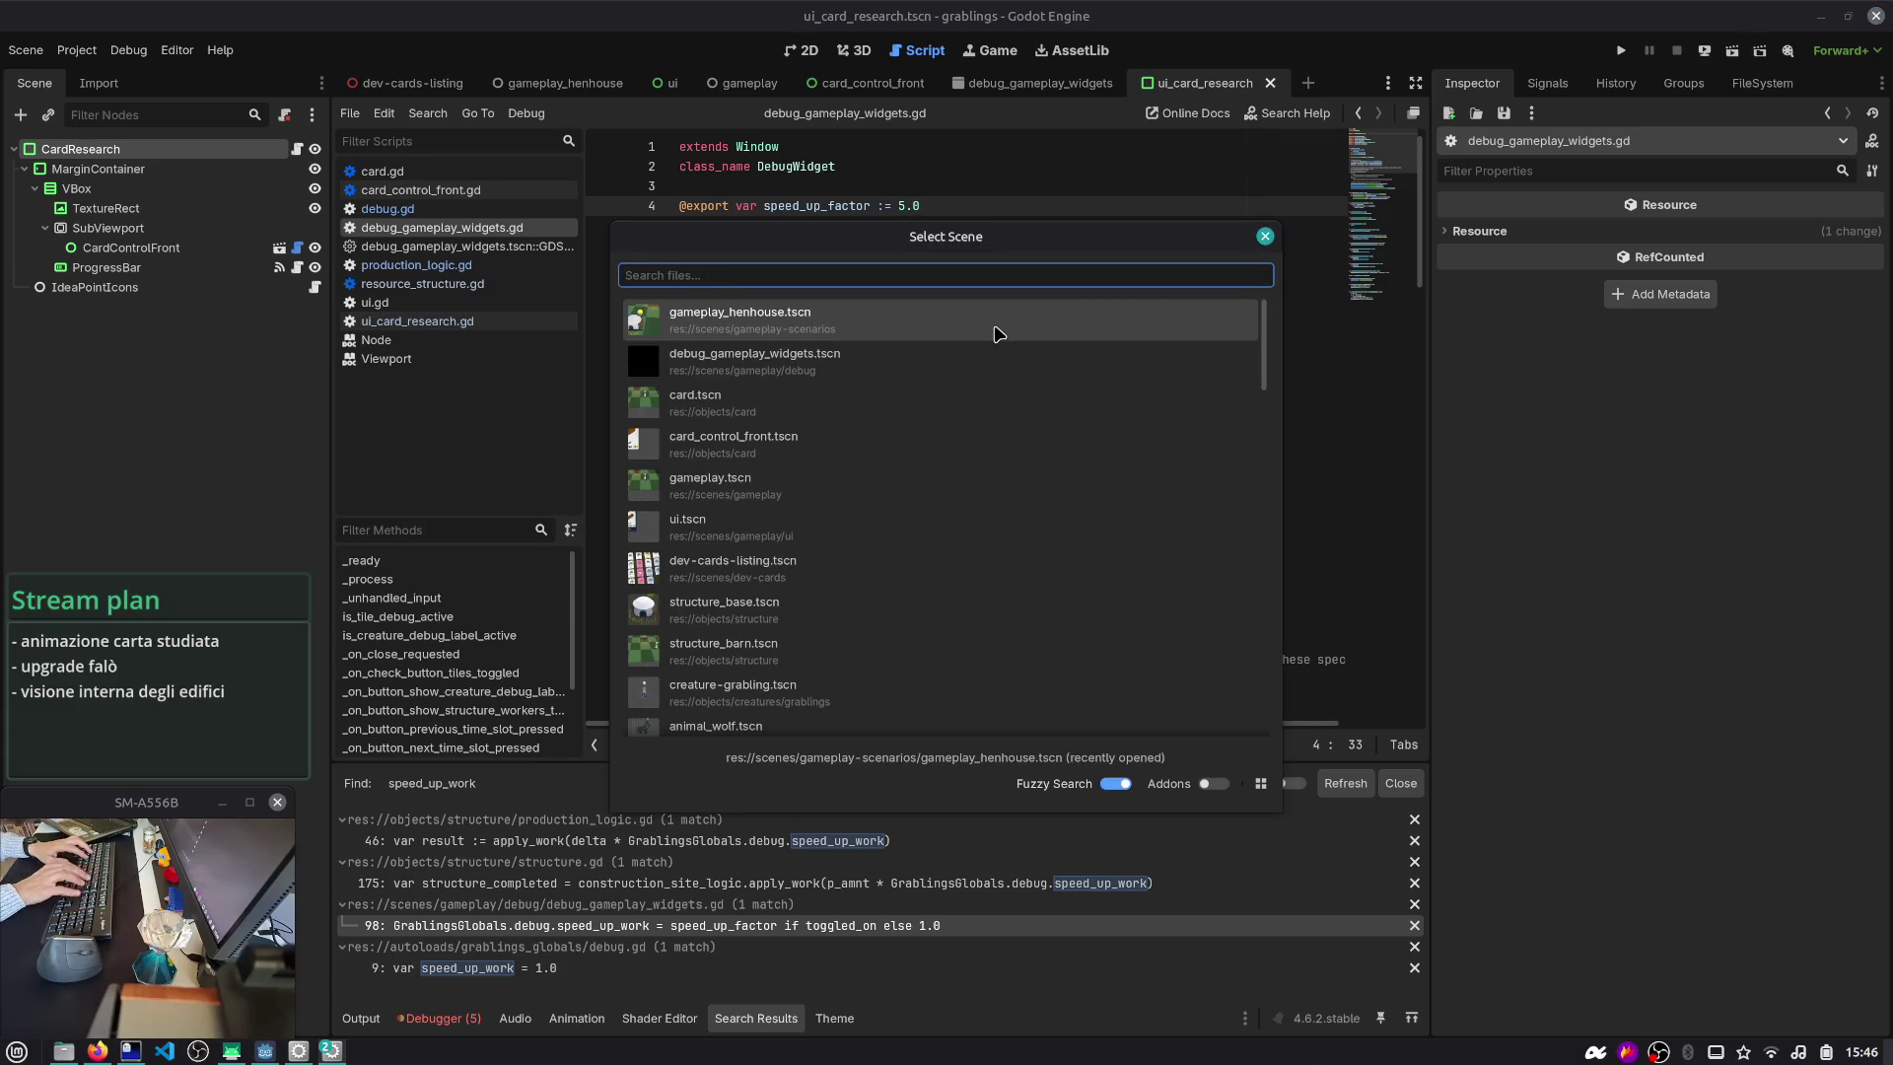
# - Launch gameplay_henhouse.tscn again and nudge the Debug Gameplay Window to the right
pyautogui.press('Return')
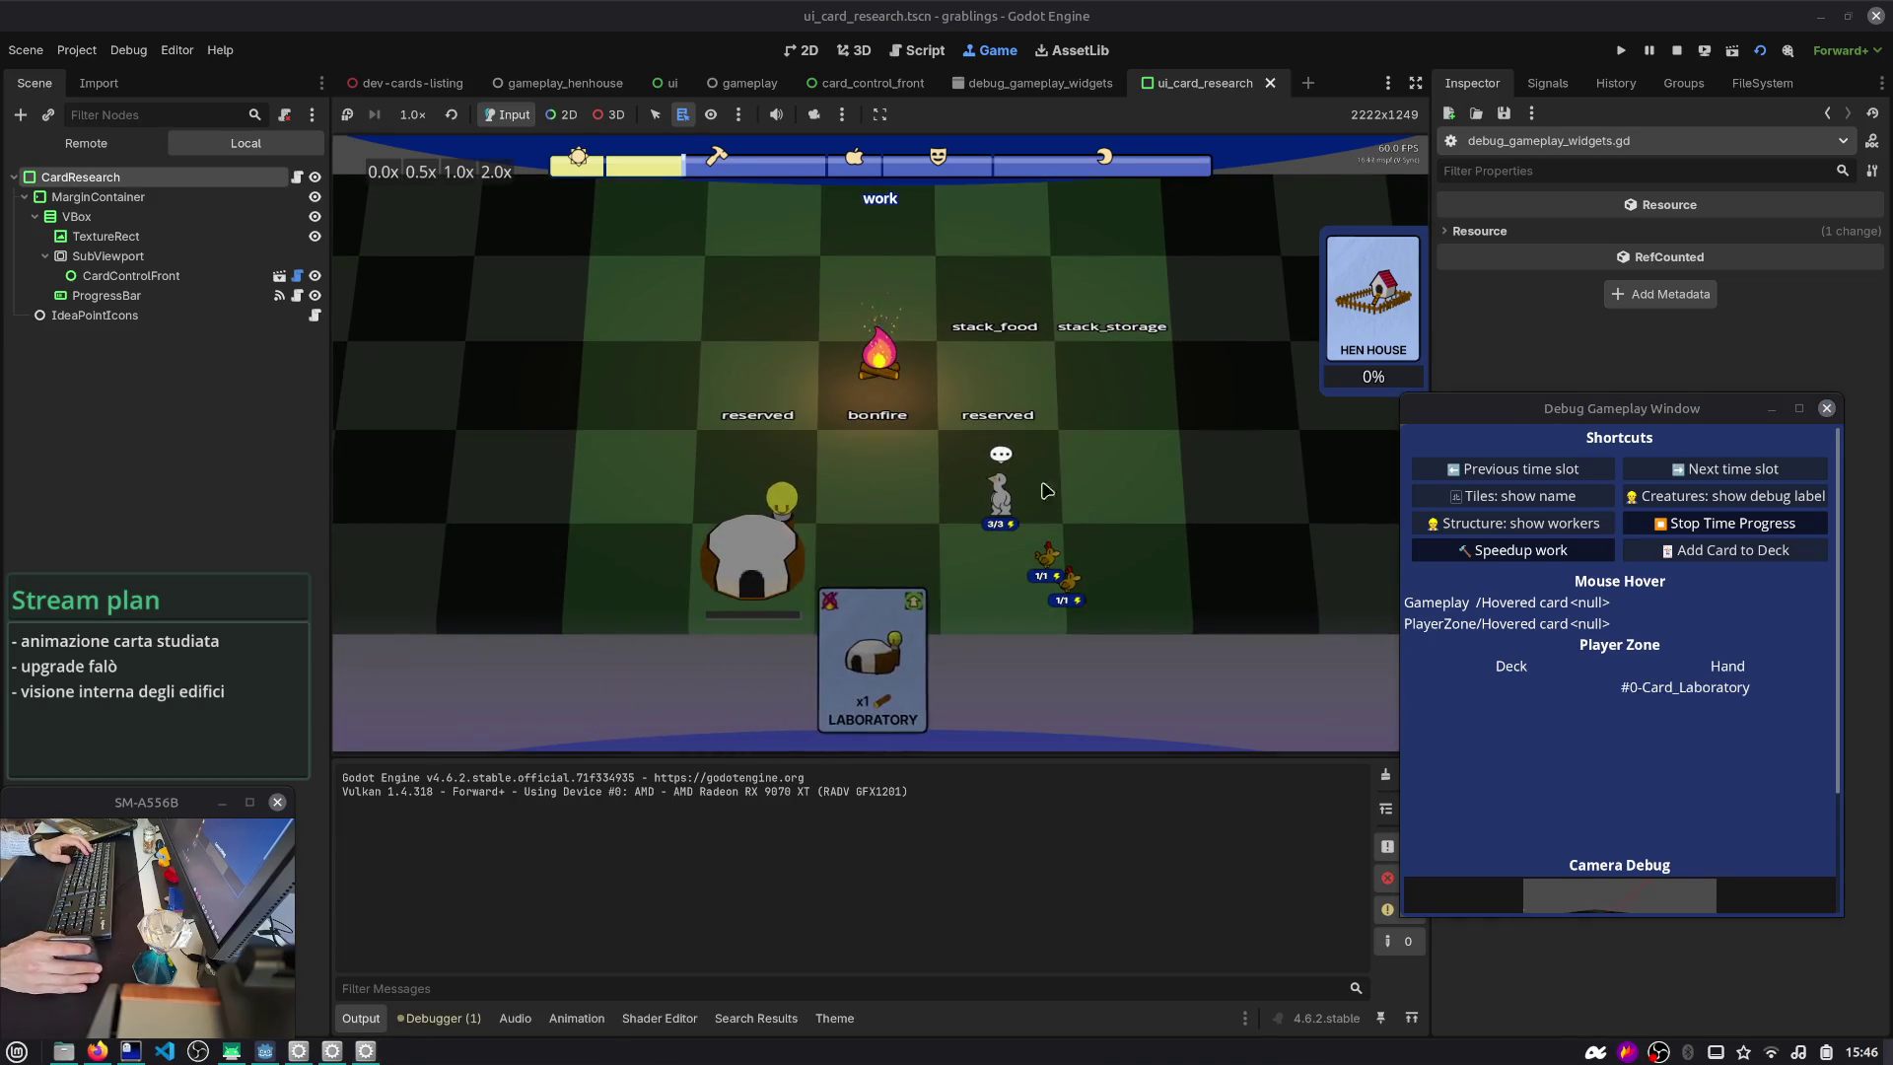
pyautogui.moveTo(1628, 411); pyautogui.dragTo(1658, 413)
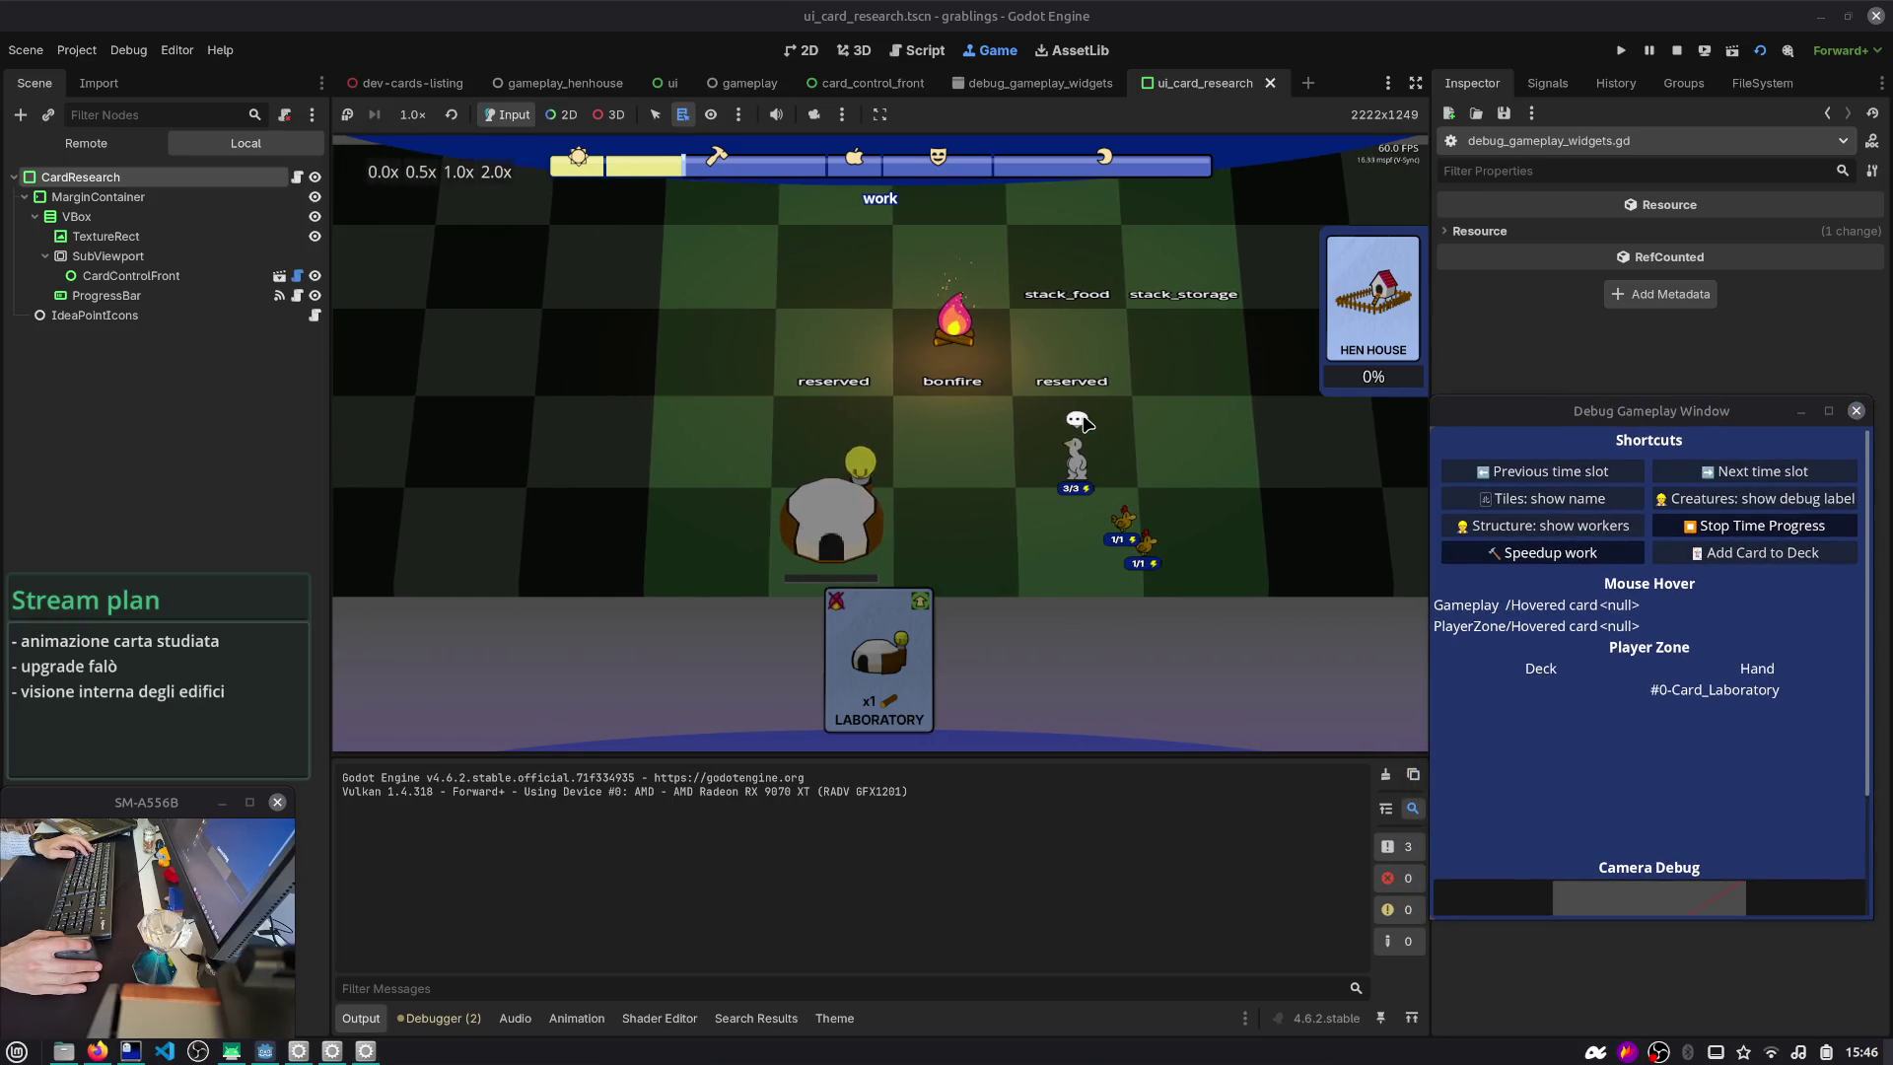
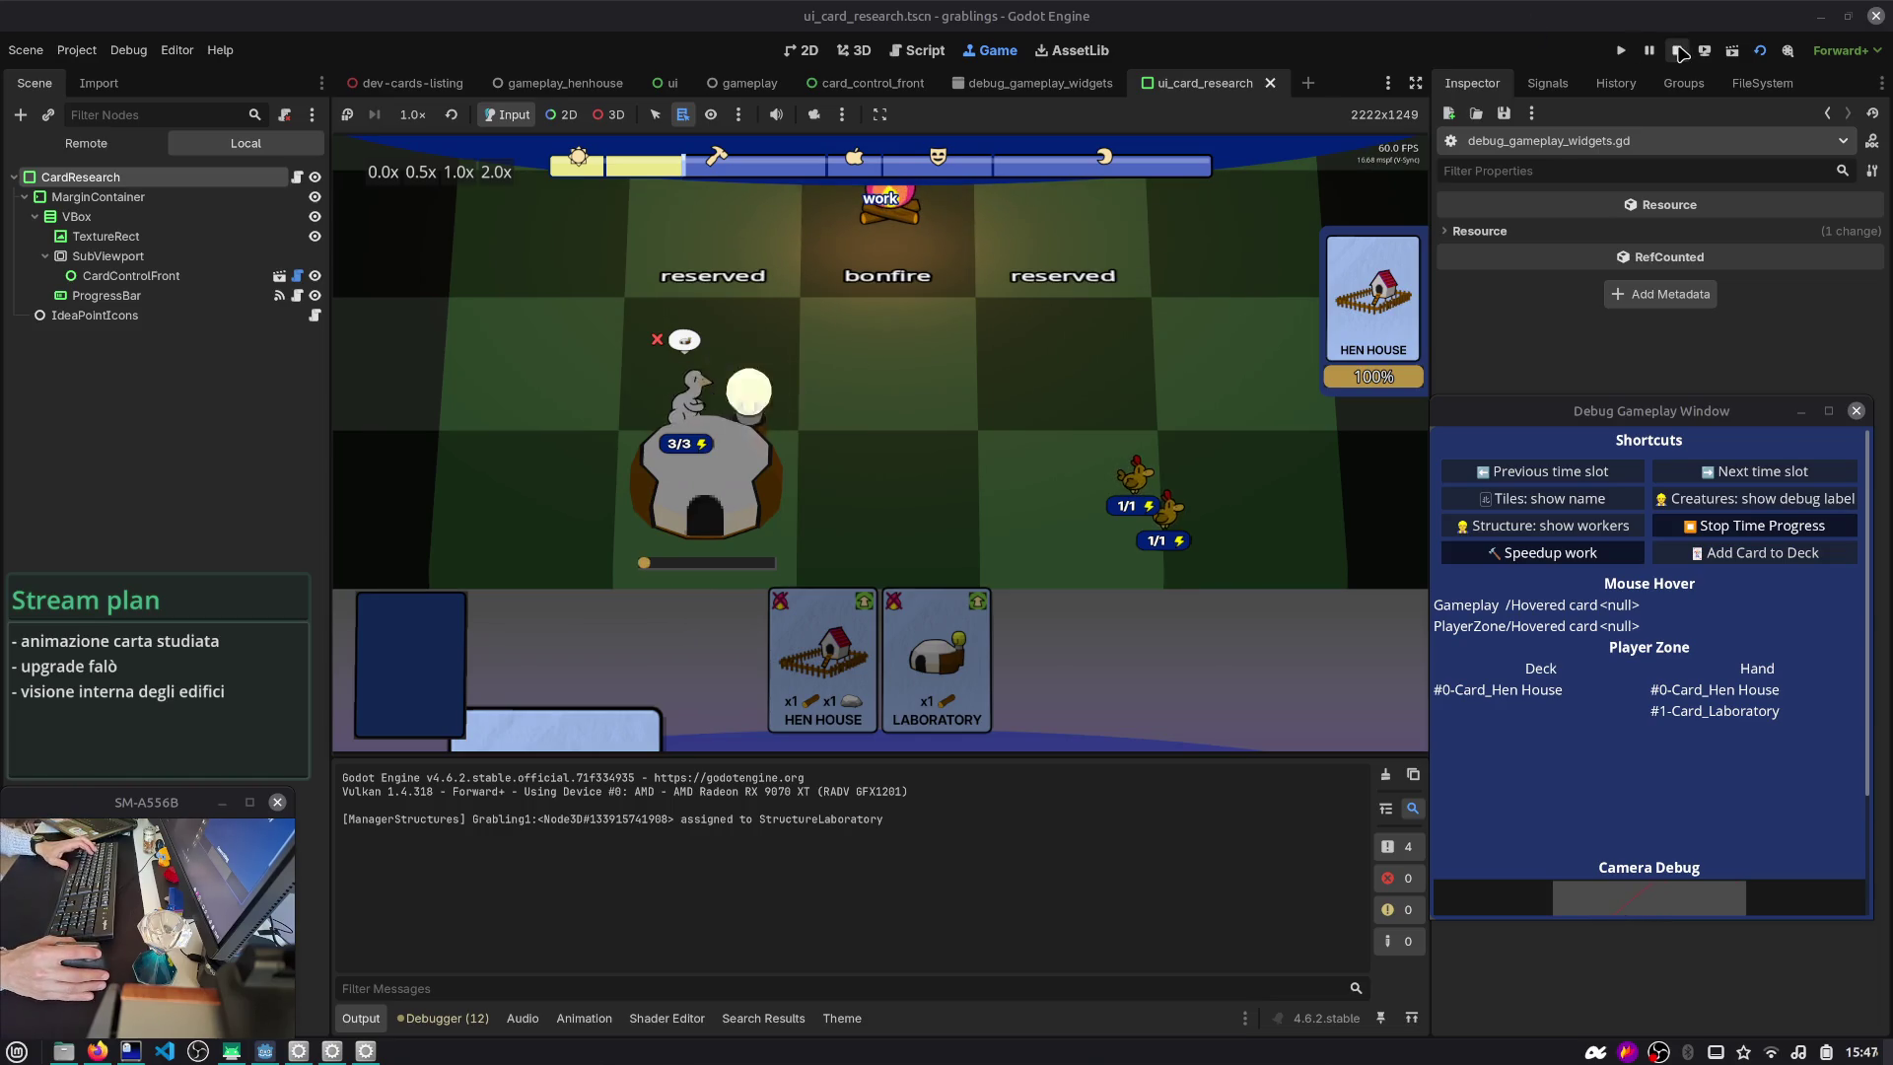
# - Stop the running game and scroll through debug_gameplay_widgets.gd
pyautogui.click(1678, 51)
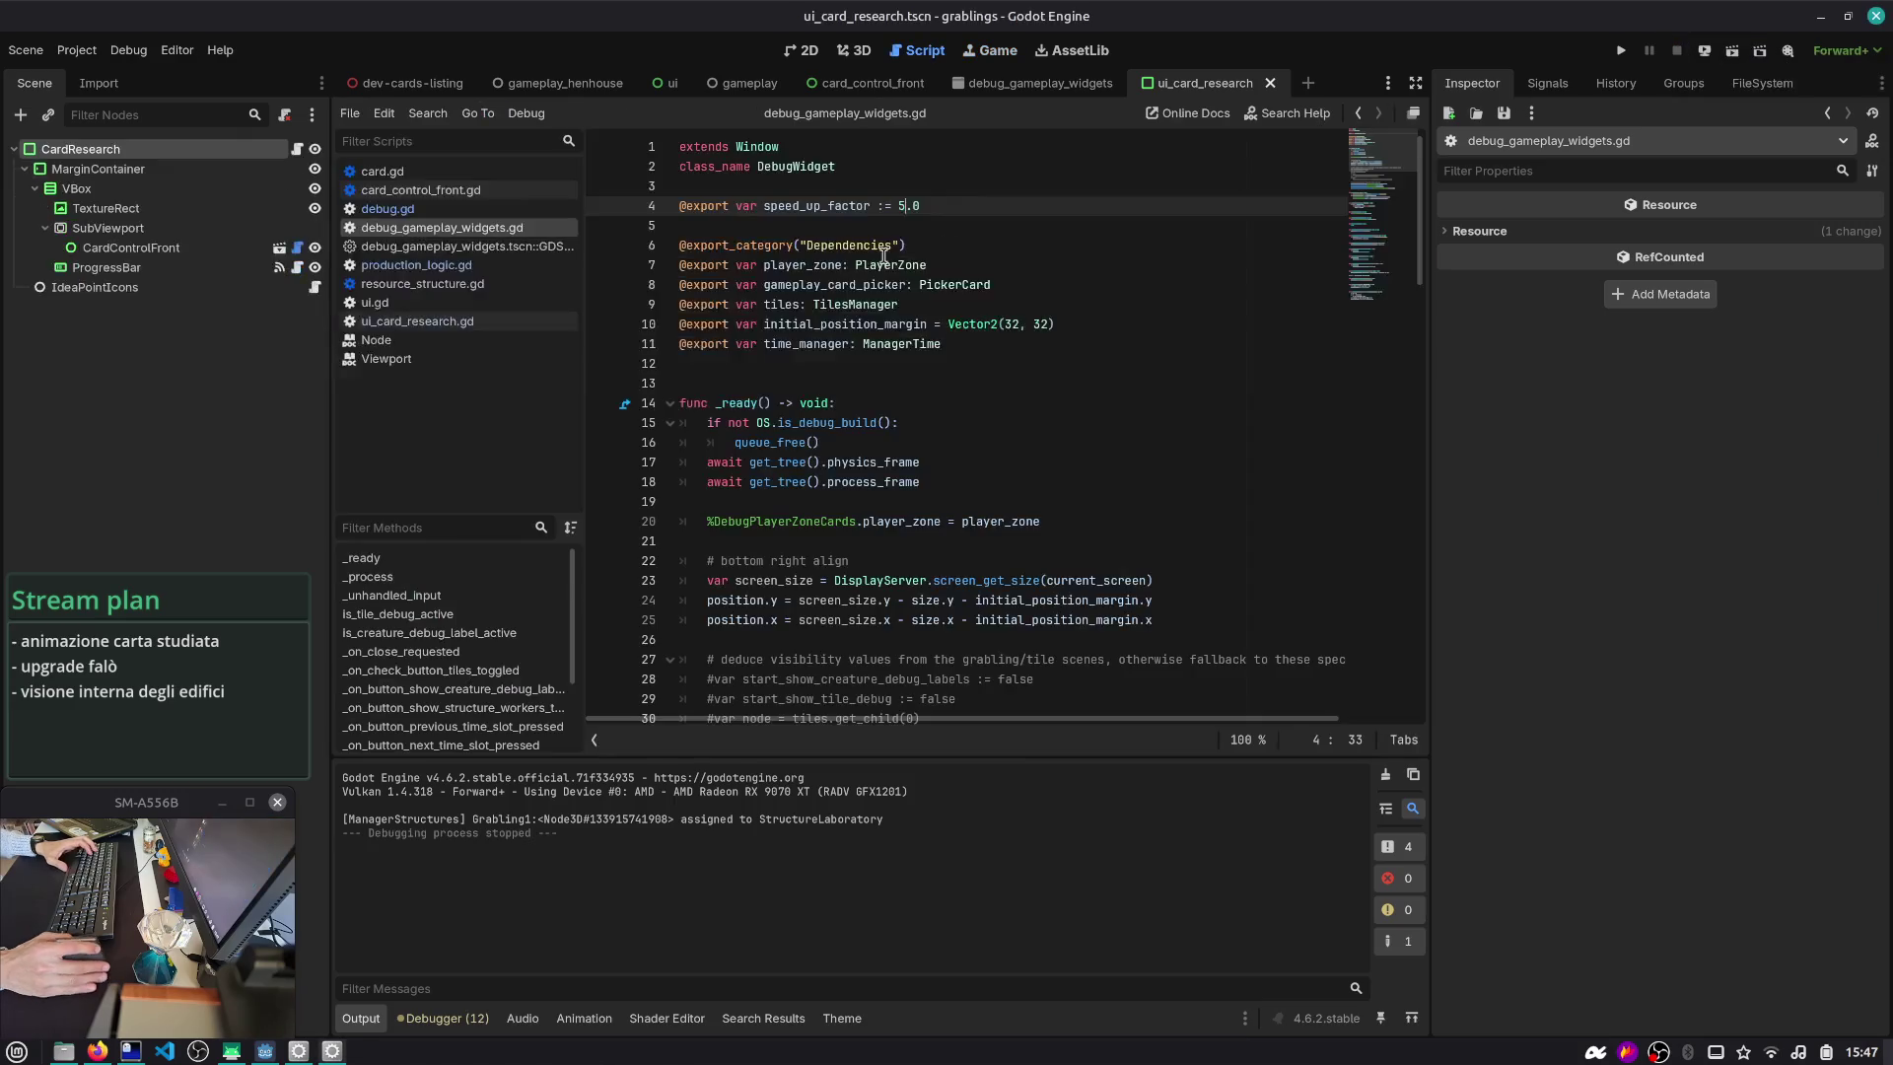
pyautogui.scroll(-20, 1368, 309)
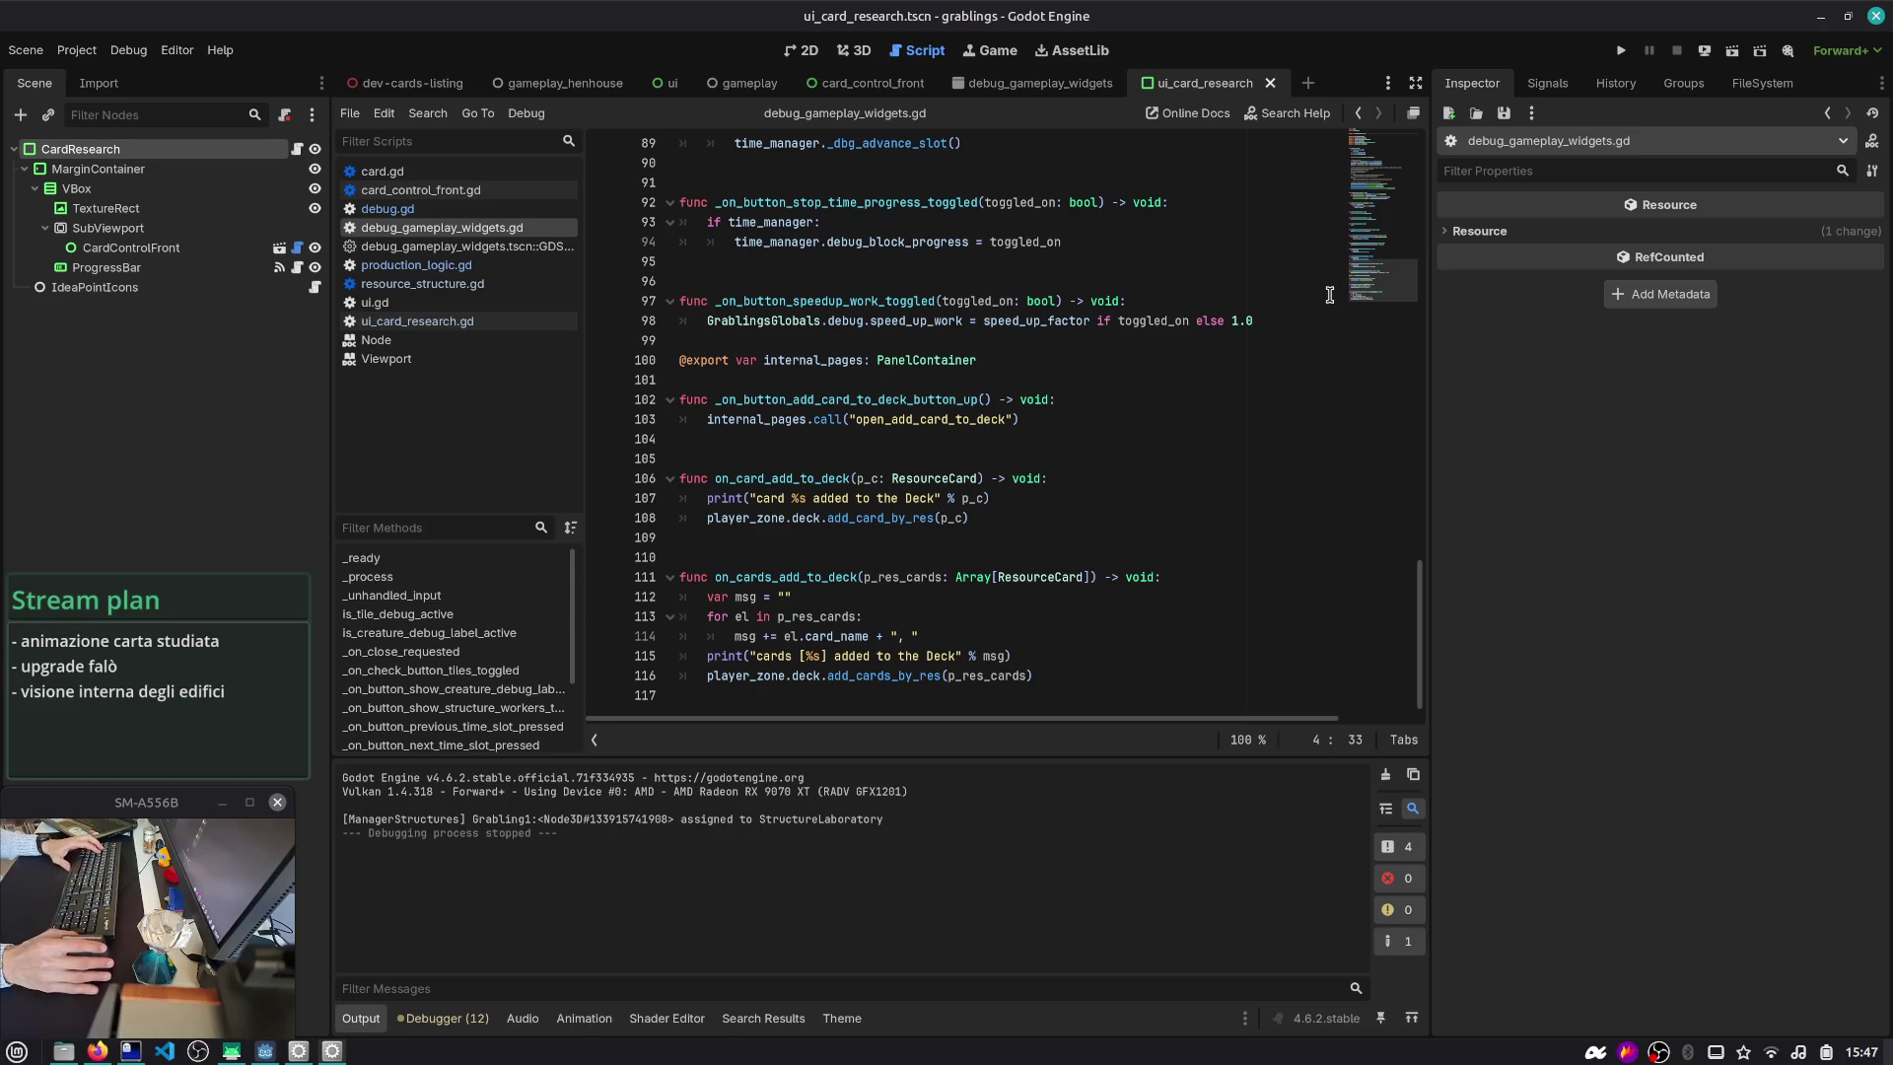
pyautogui.scroll(3, 1128, 341)
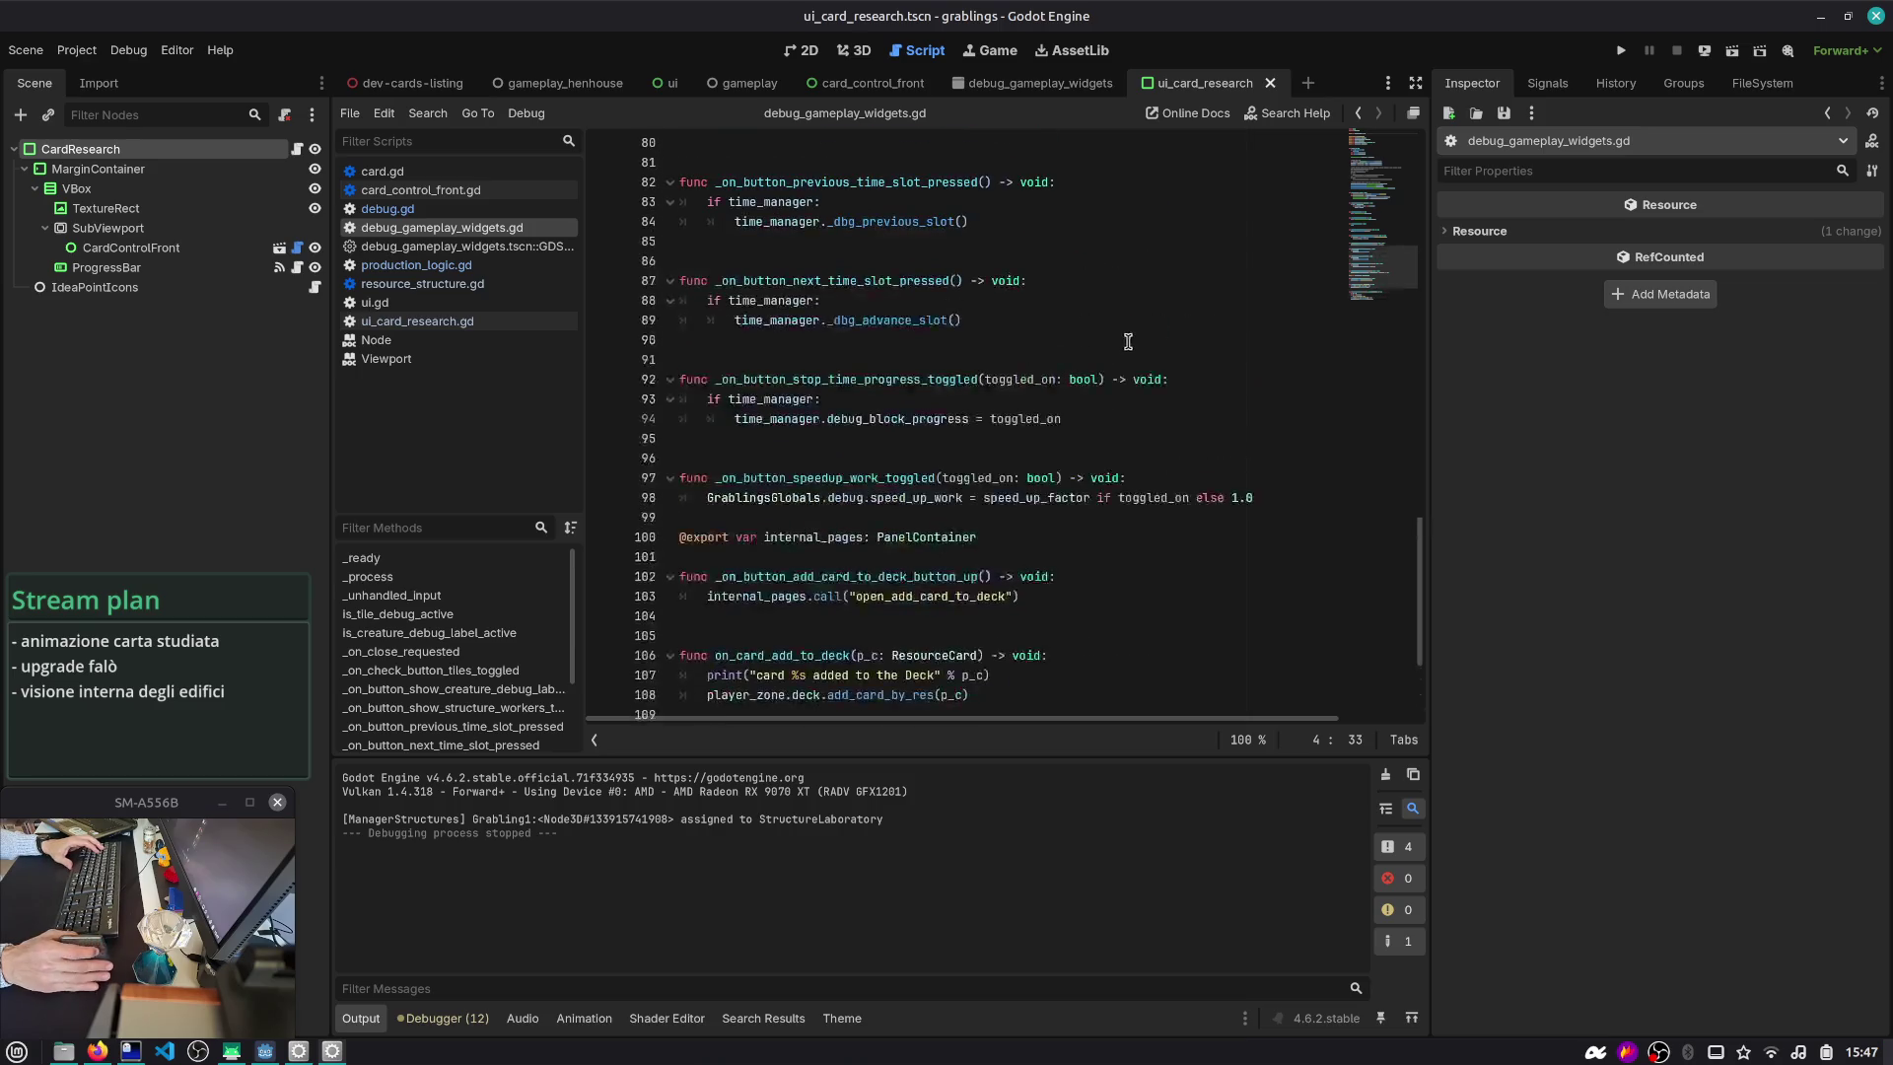
pyautogui.scroll(16, 1313, 292)
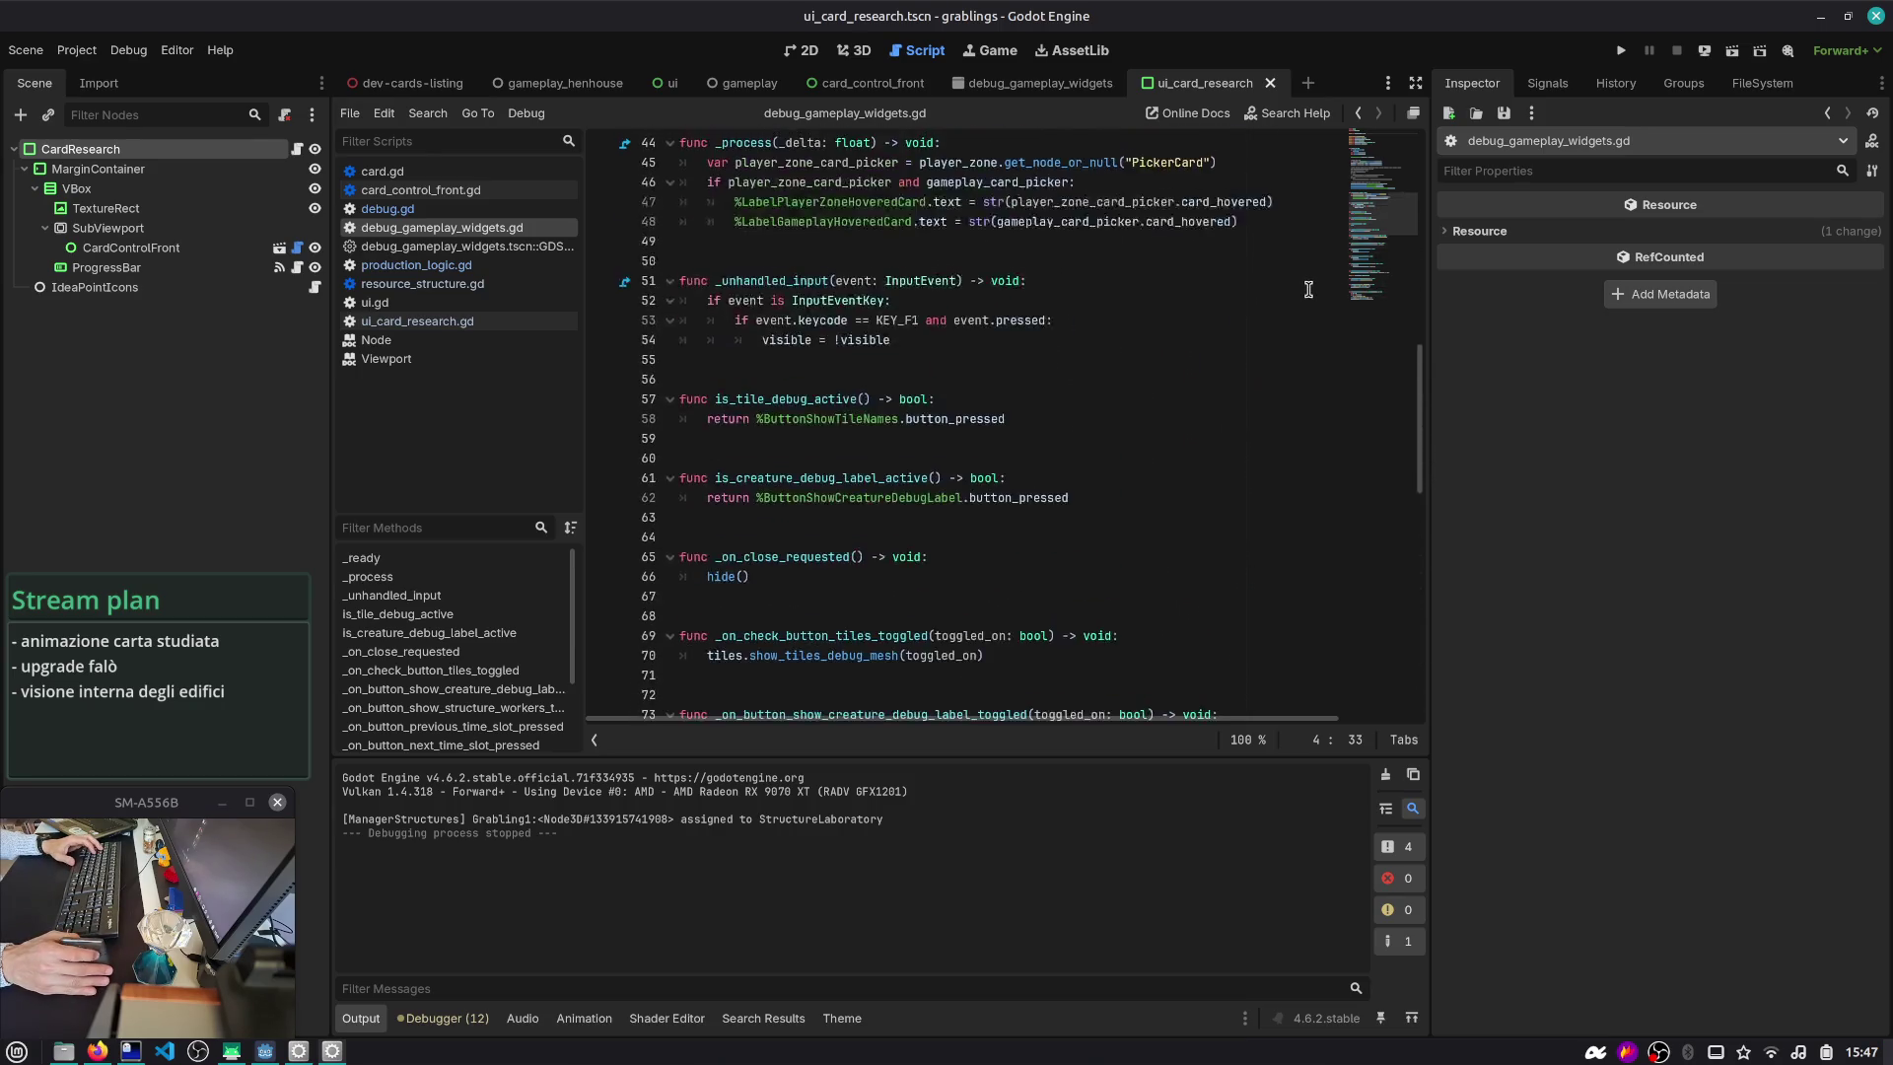
pyautogui.scroll(-15, 1394, 202)
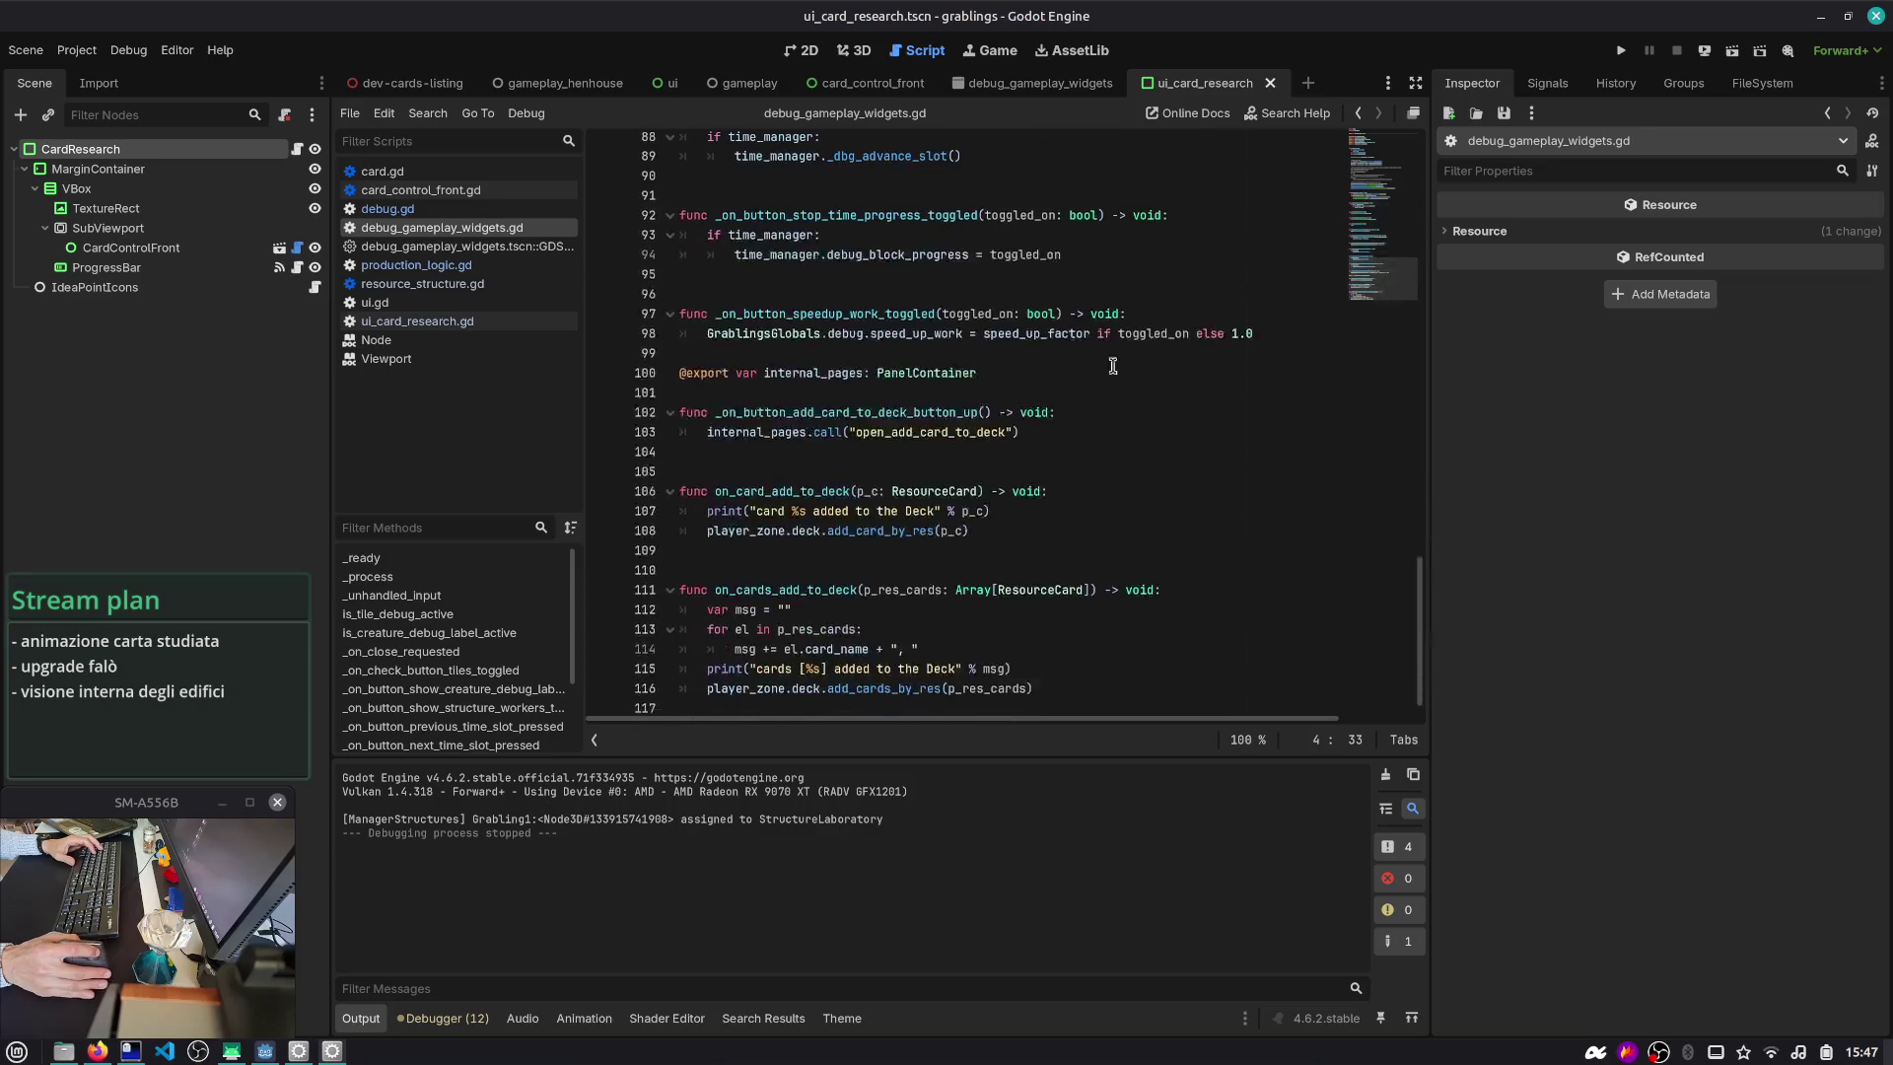
# - Inspect the internal_pages variable and close the Viewport class reference page
pyautogui.doubleClick(824, 365)
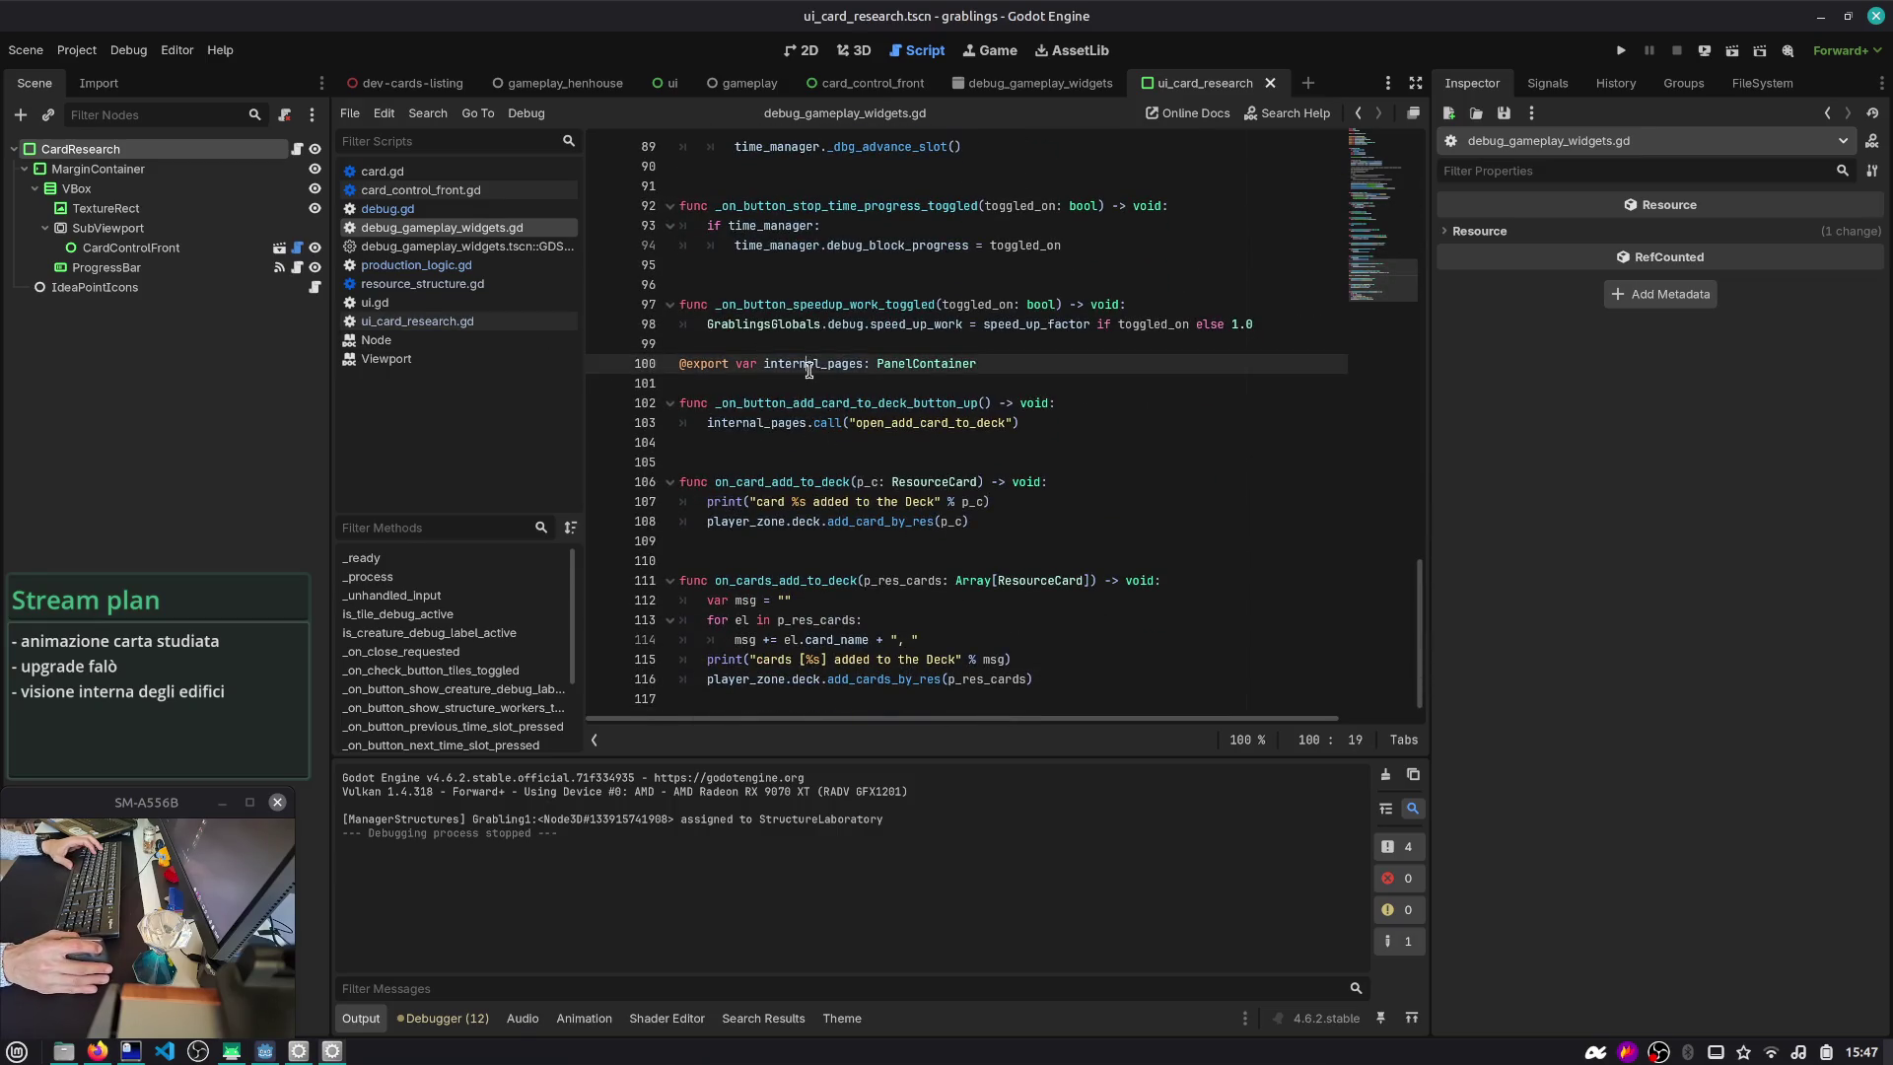
pyautogui.middleClick(416, 361)
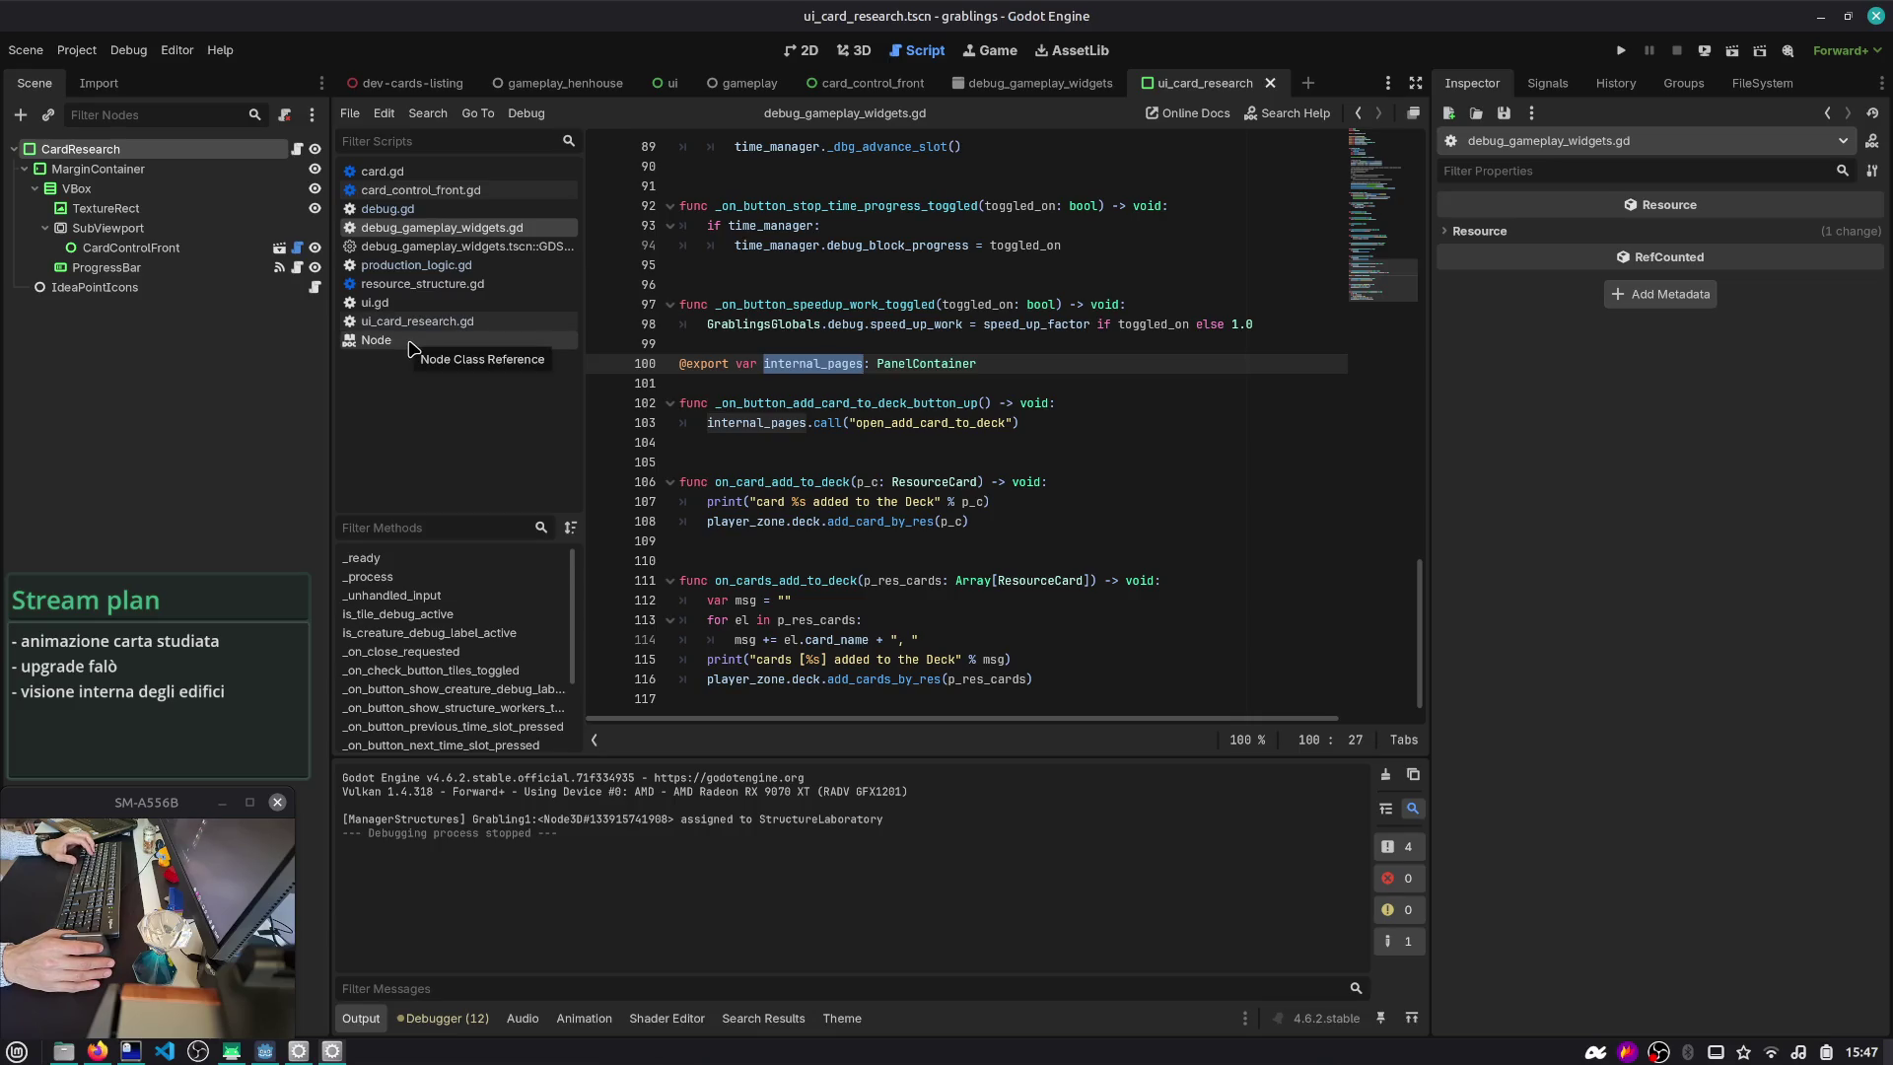
pyautogui.doubleClick(789, 365)
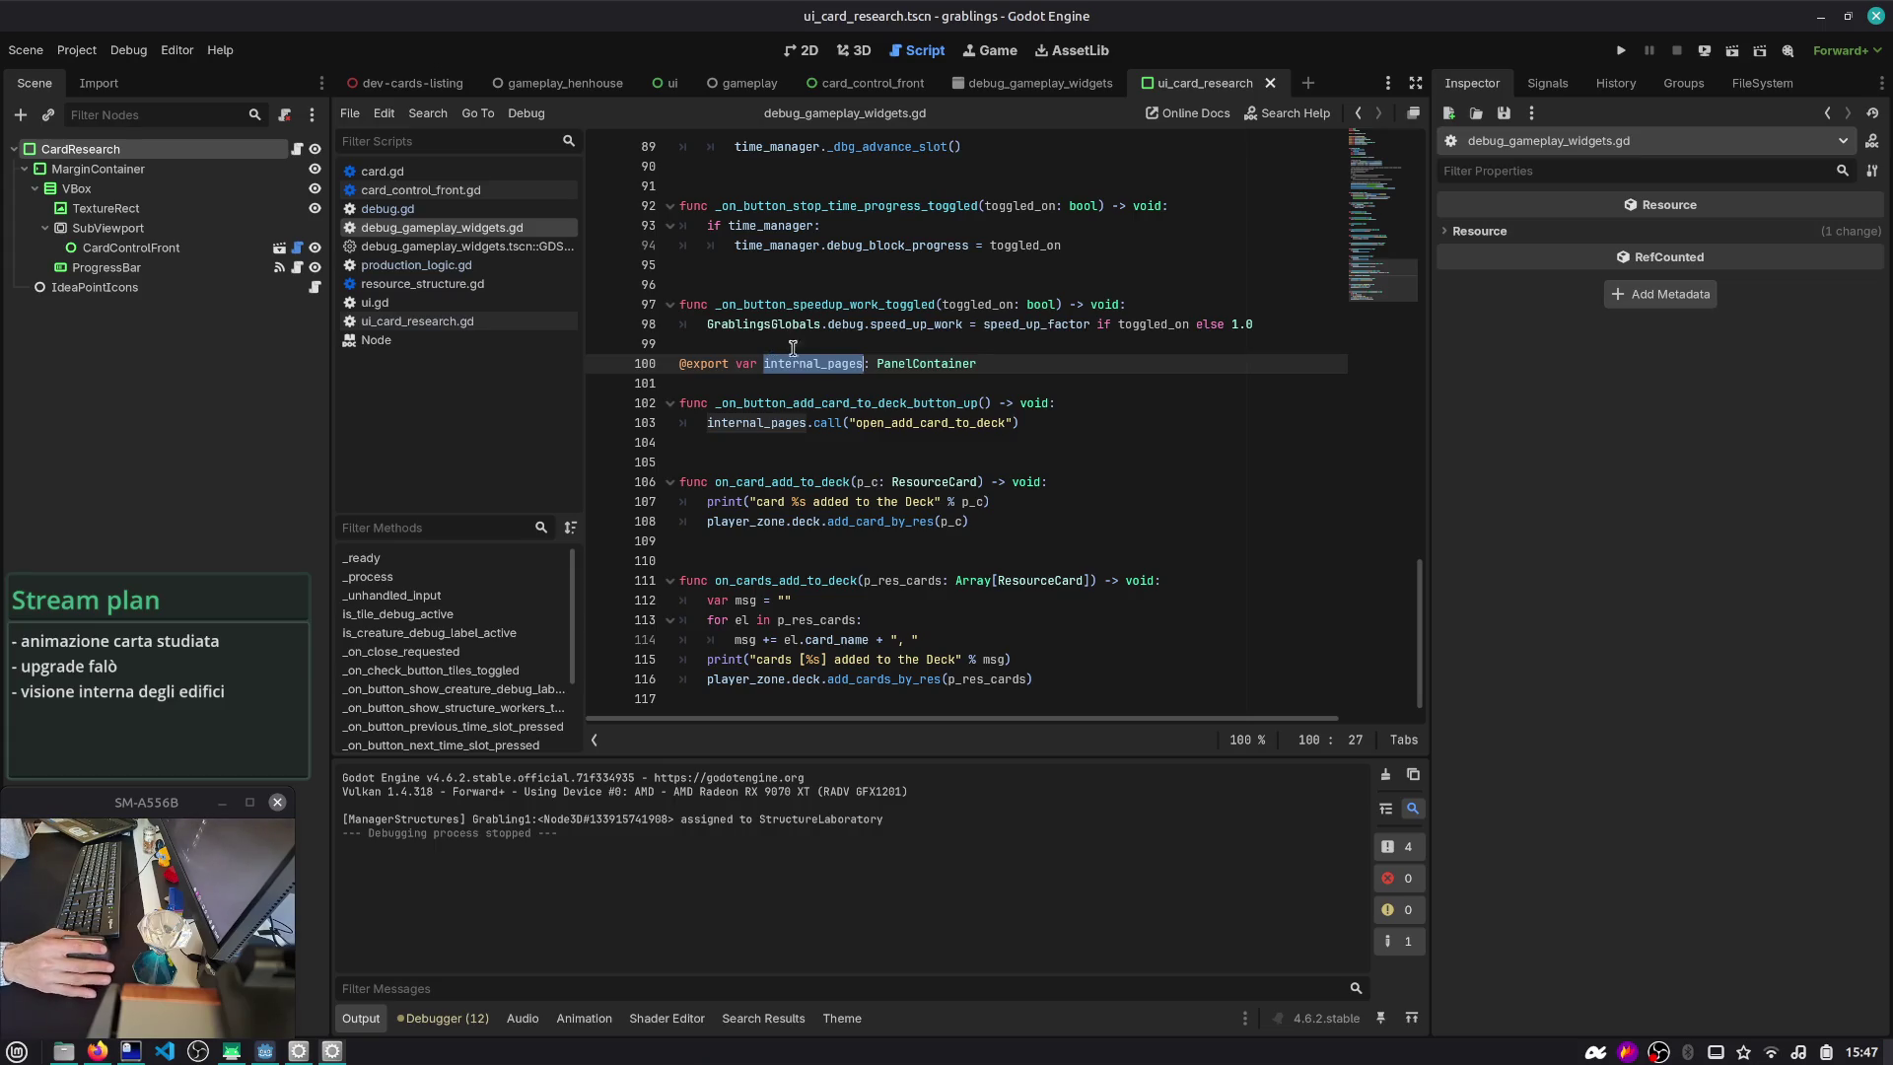
pyautogui.click(817, 380)
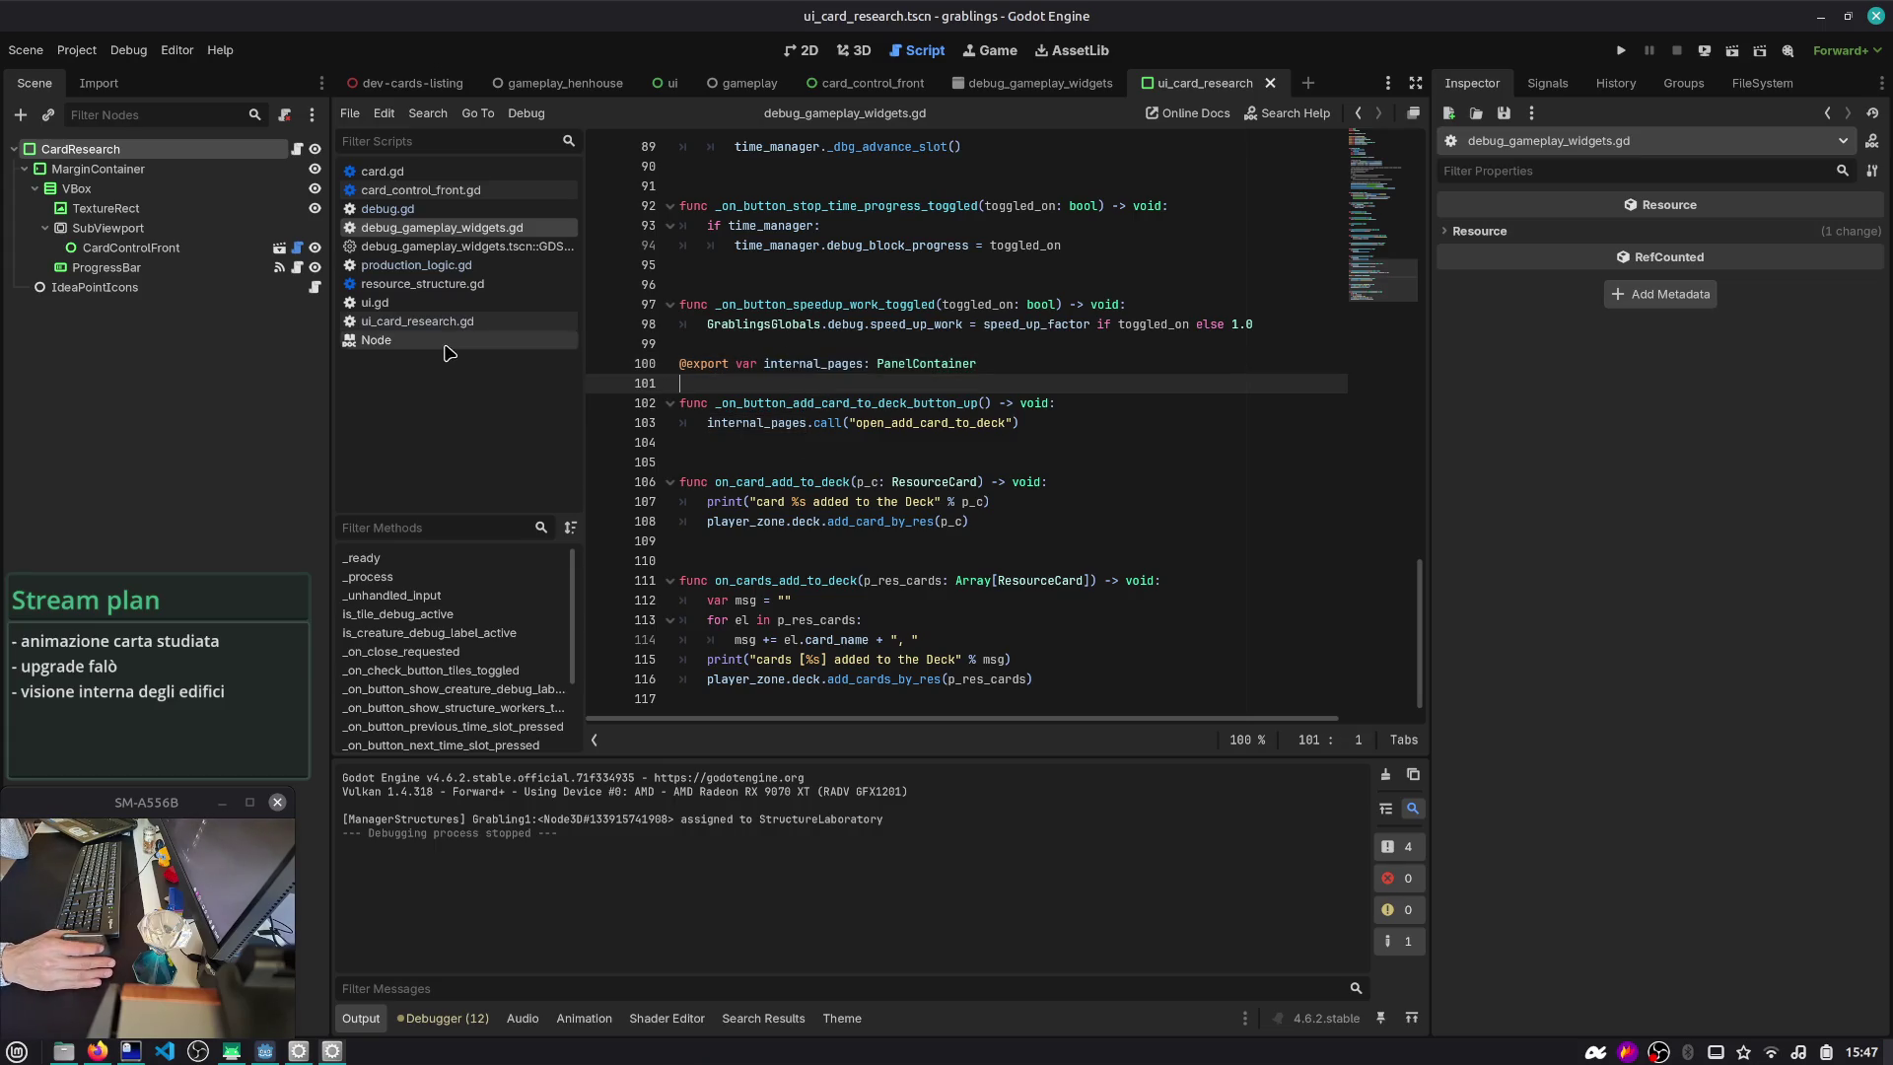
pyautogui.click(800, 463)
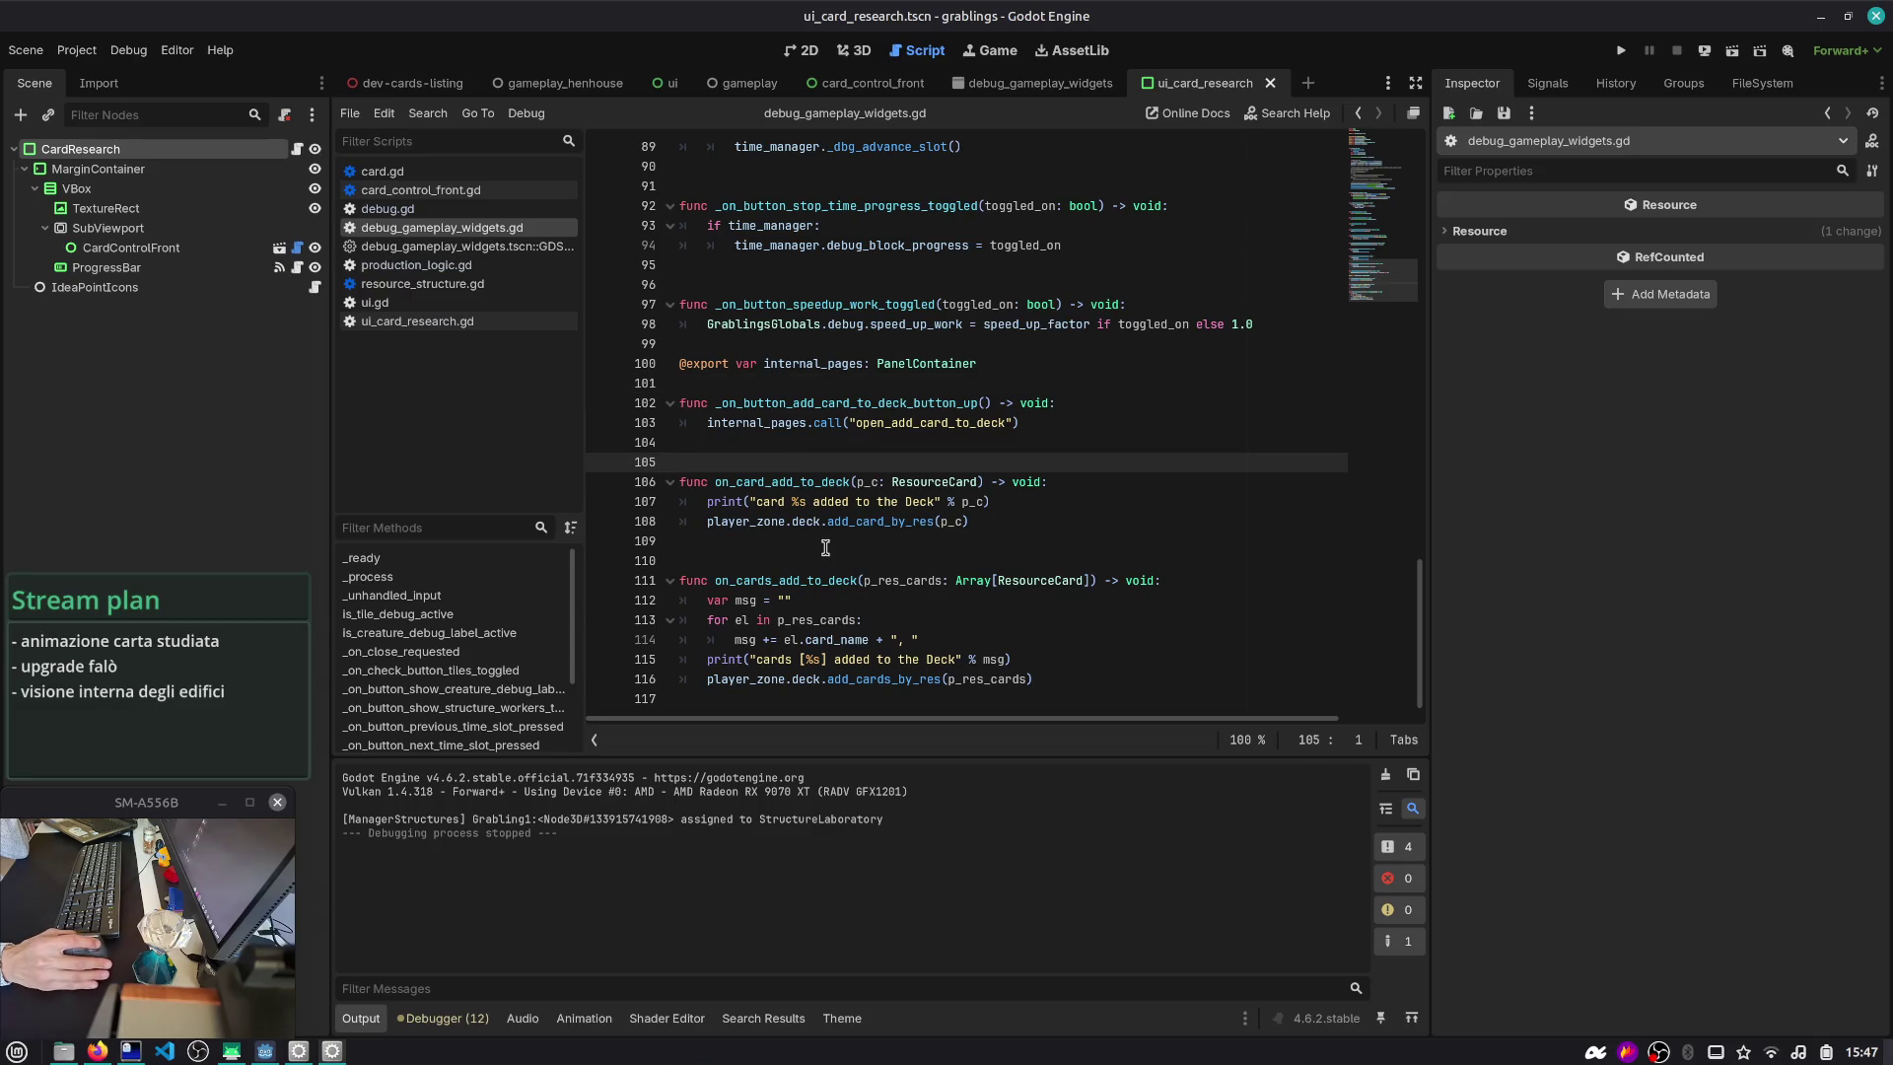
pyautogui.doubleClick(794, 364)
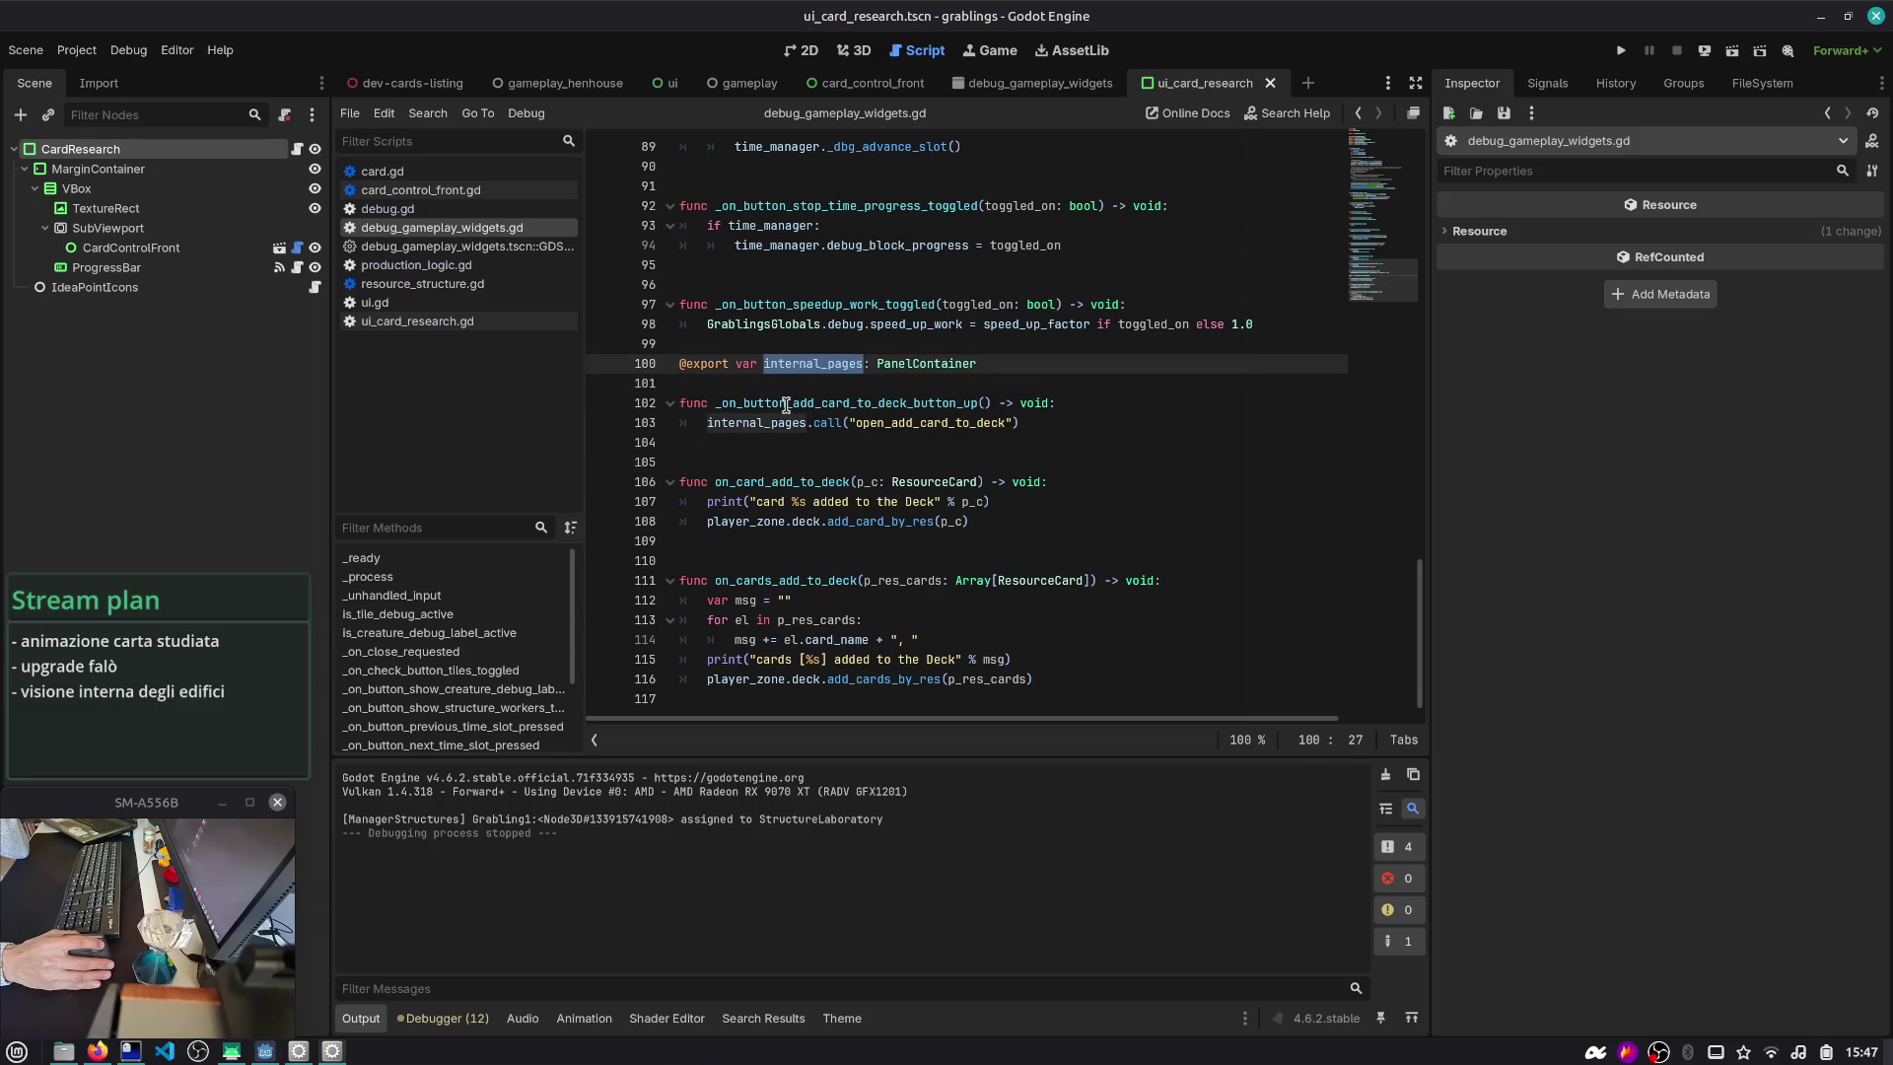
# - Check the add-card-to-deck handler, then close both debug_gameplay_widgets scripts
pyautogui.doubleClick(786, 404)
pyautogui.moveTo(779, 426)
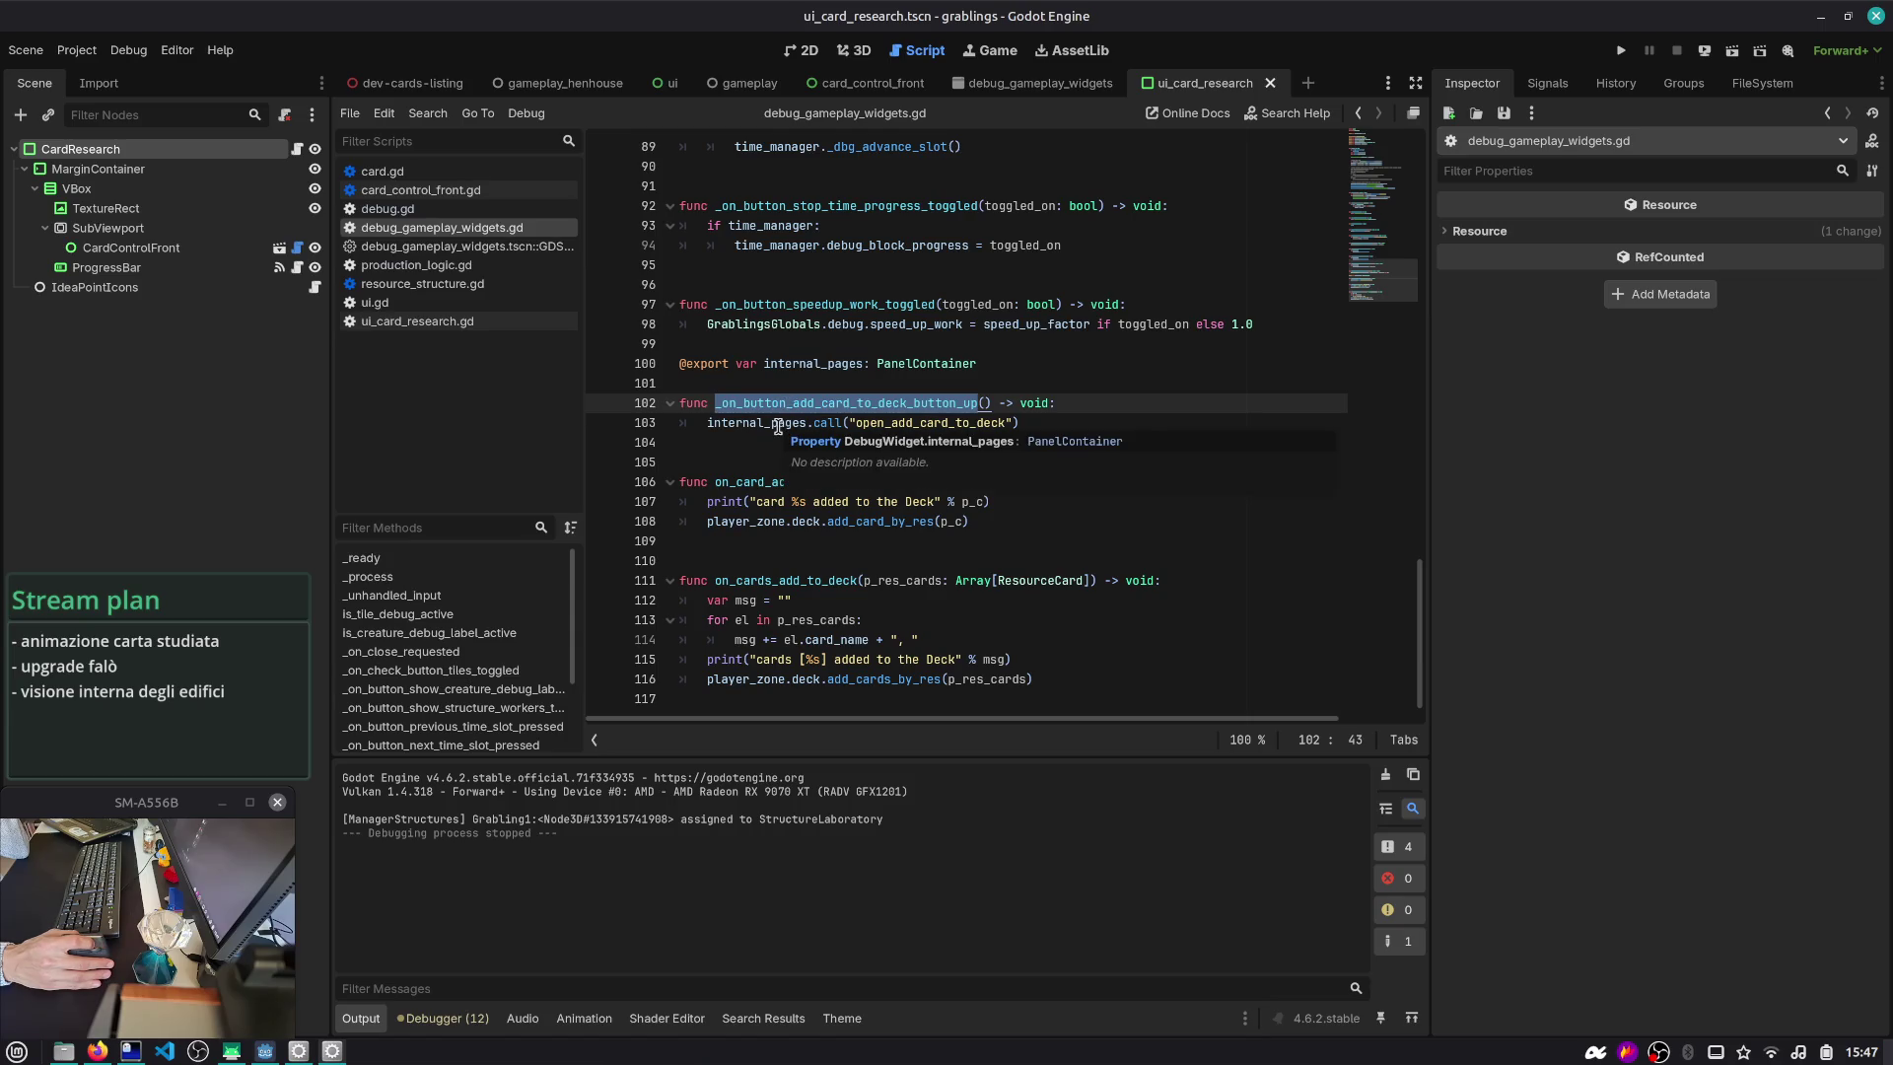
pyautogui.scroll(5, 778, 426)
pyautogui.middleClick(471, 246)
pyautogui.middleClick(471, 229)
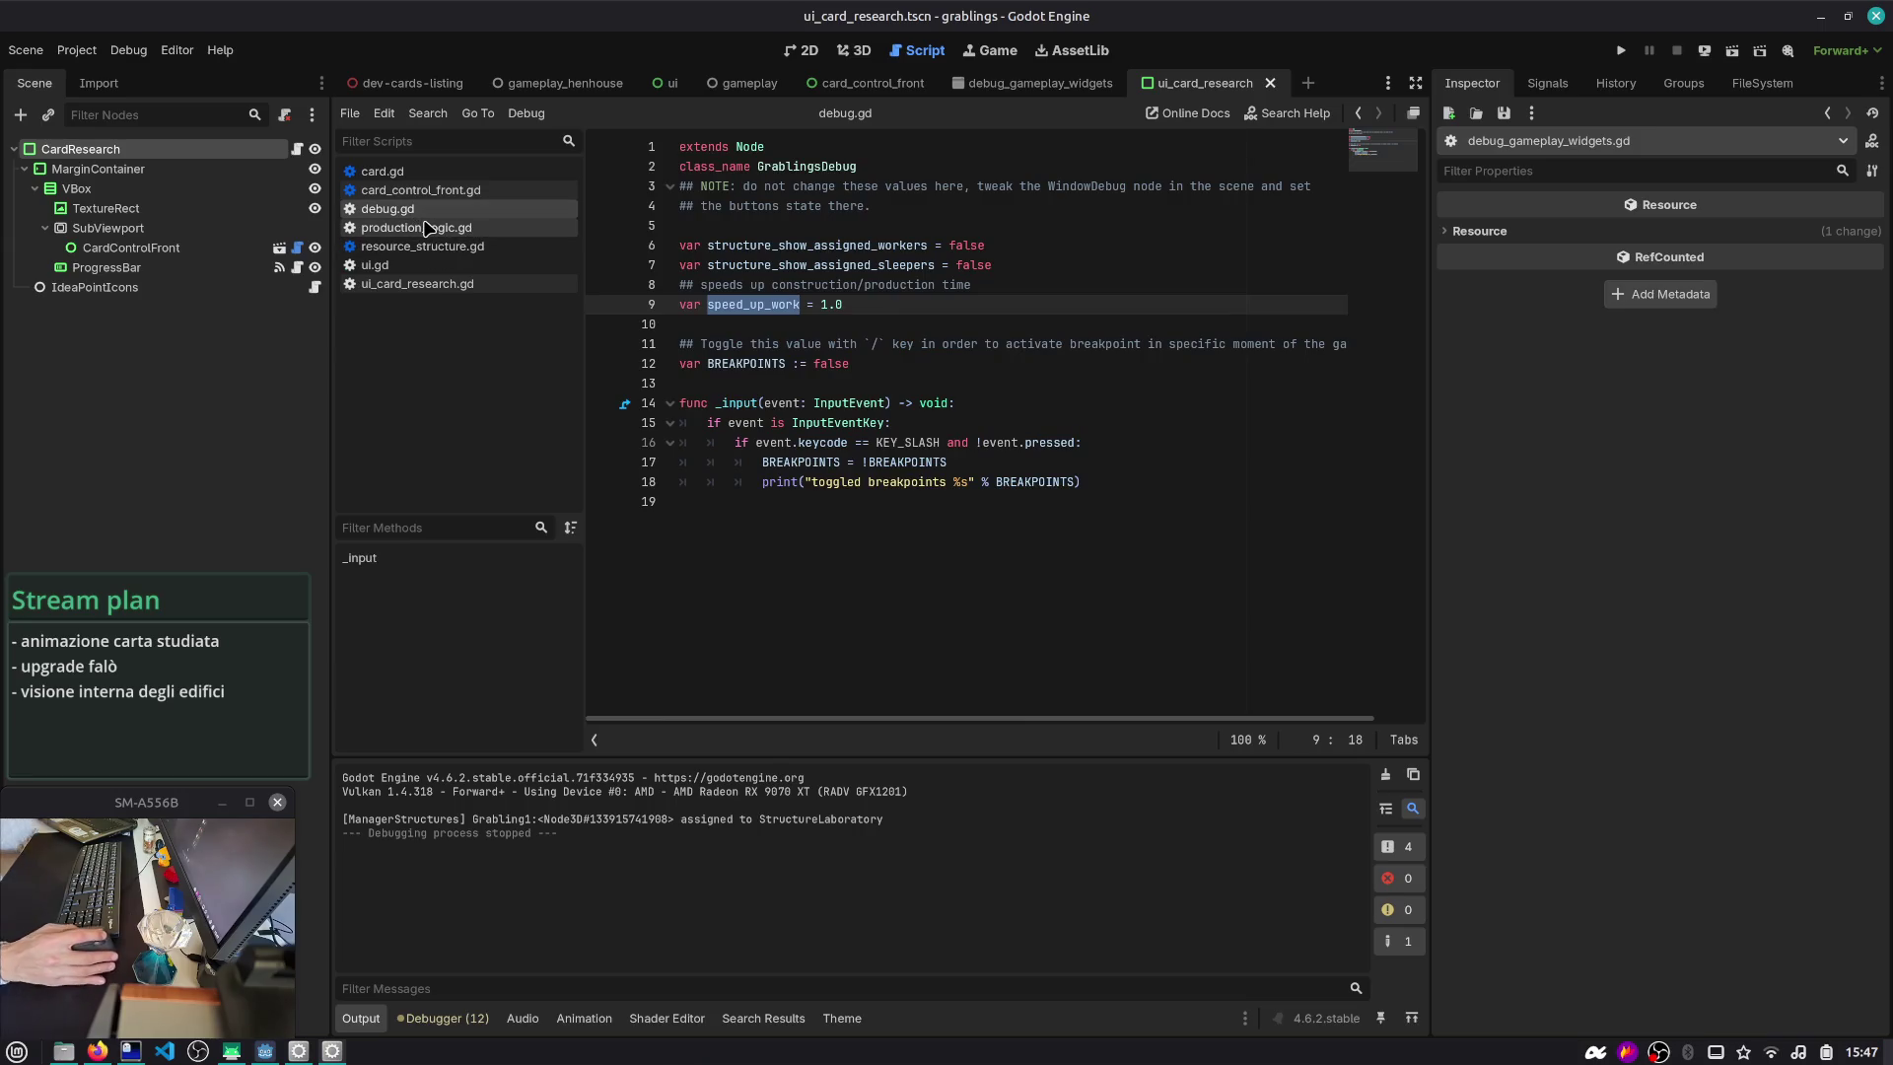
# - Open ui_card_research.gd and look over viewport_texture and on_card_studied
pyautogui.click(405, 268)
pyautogui.click(417, 286)
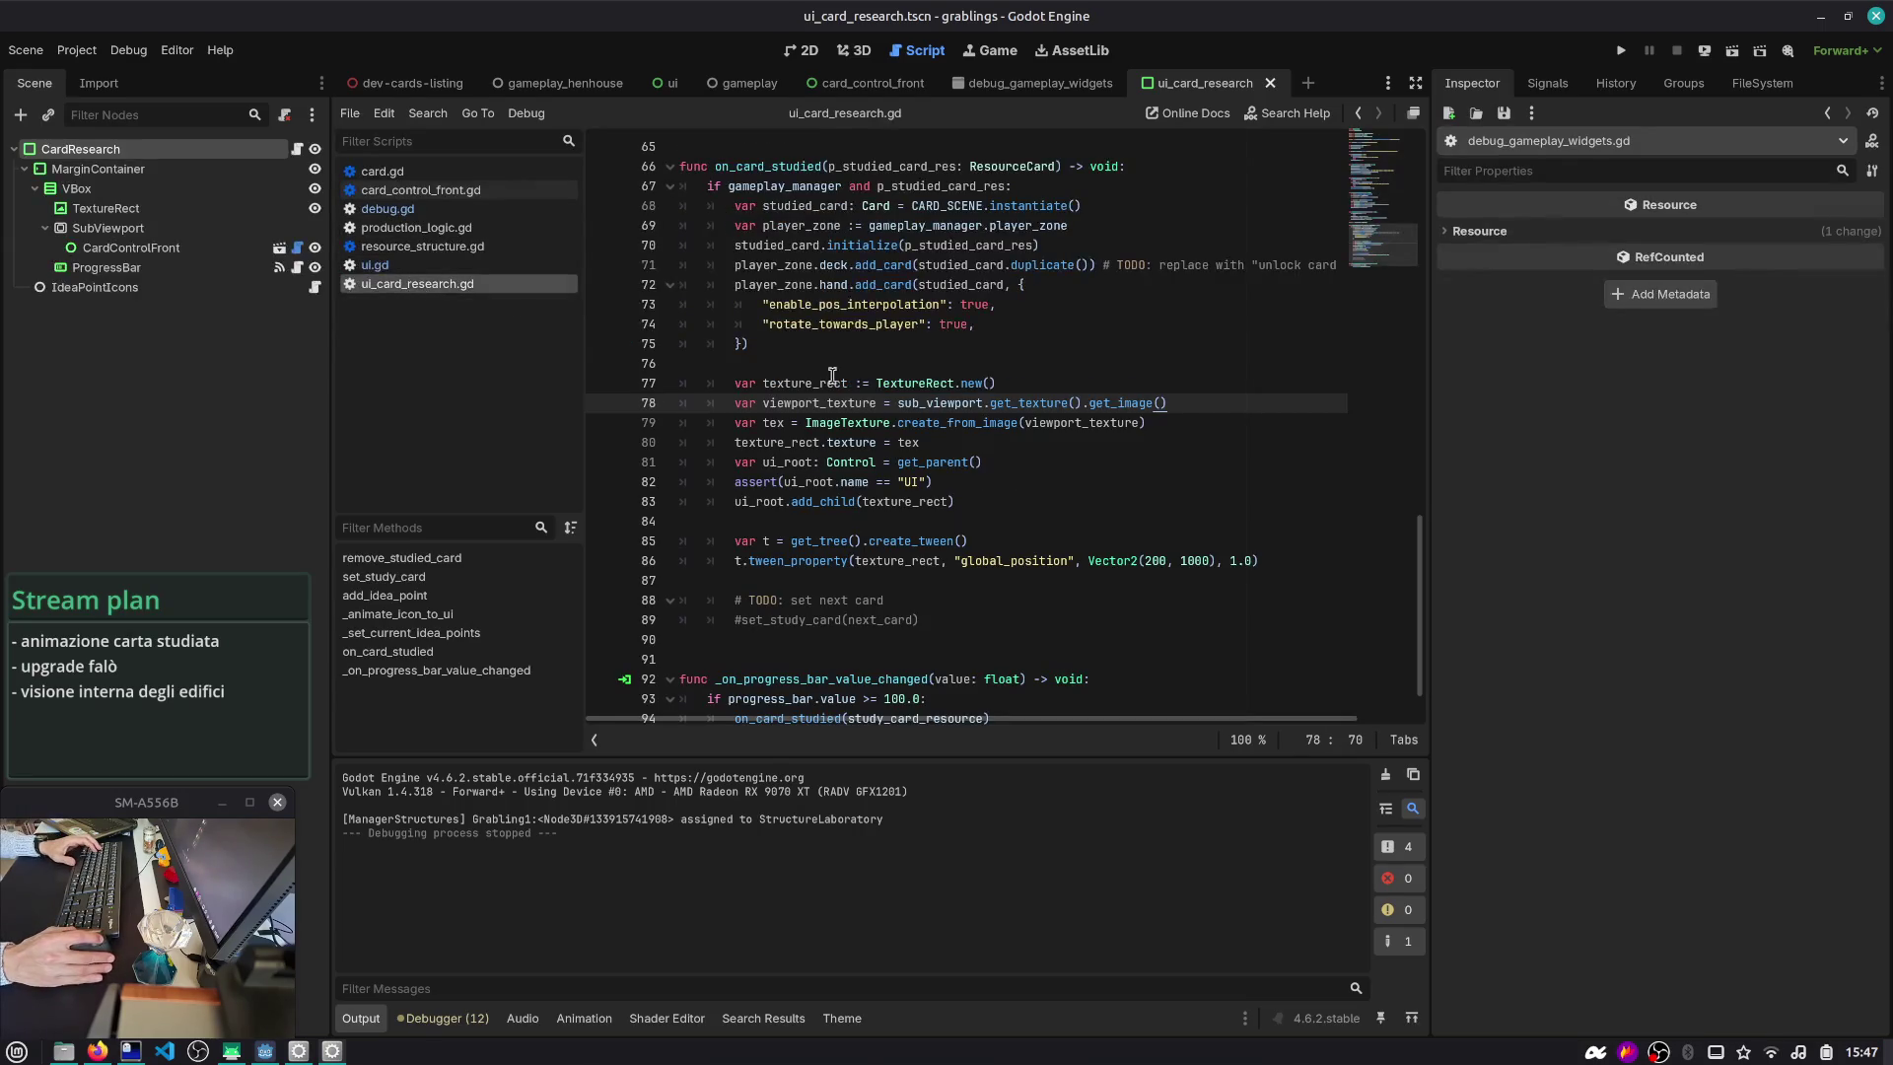
pyautogui.doubleClick(860, 404)
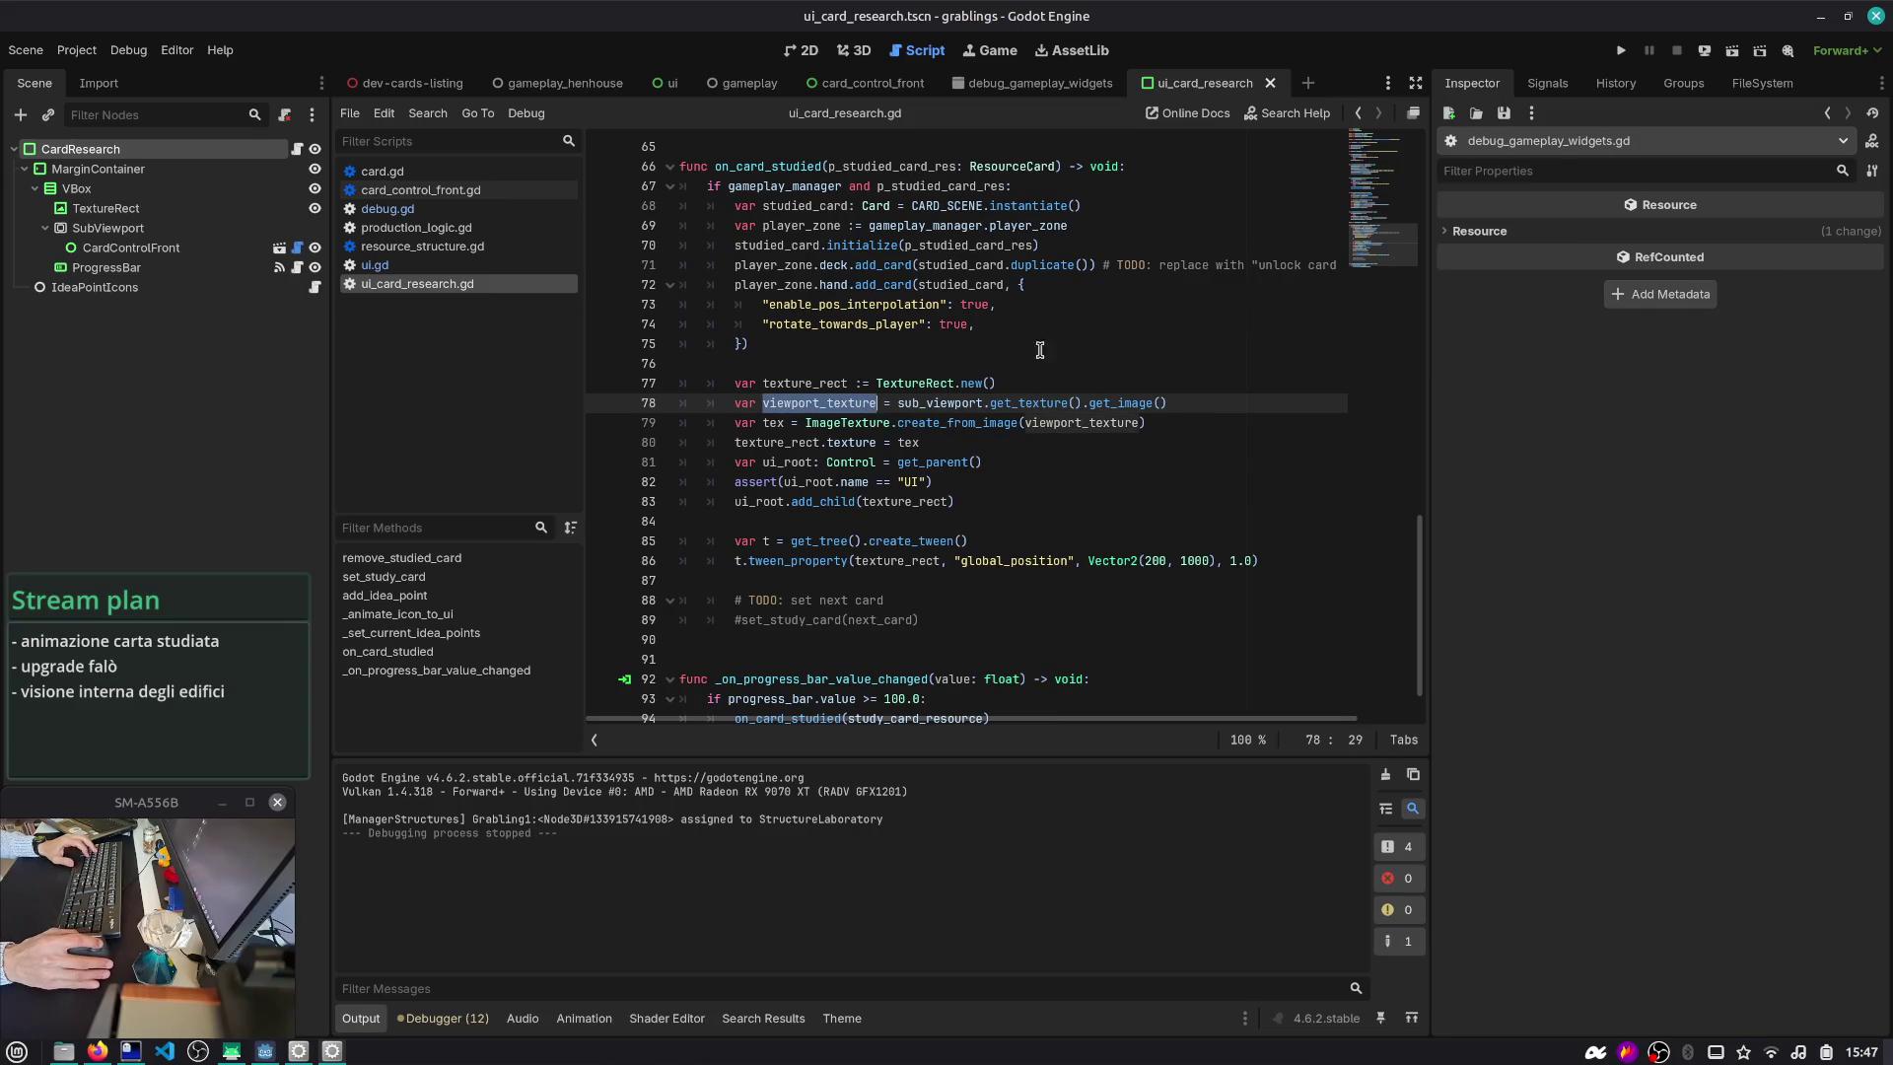
pyautogui.doubleClick(759, 166)
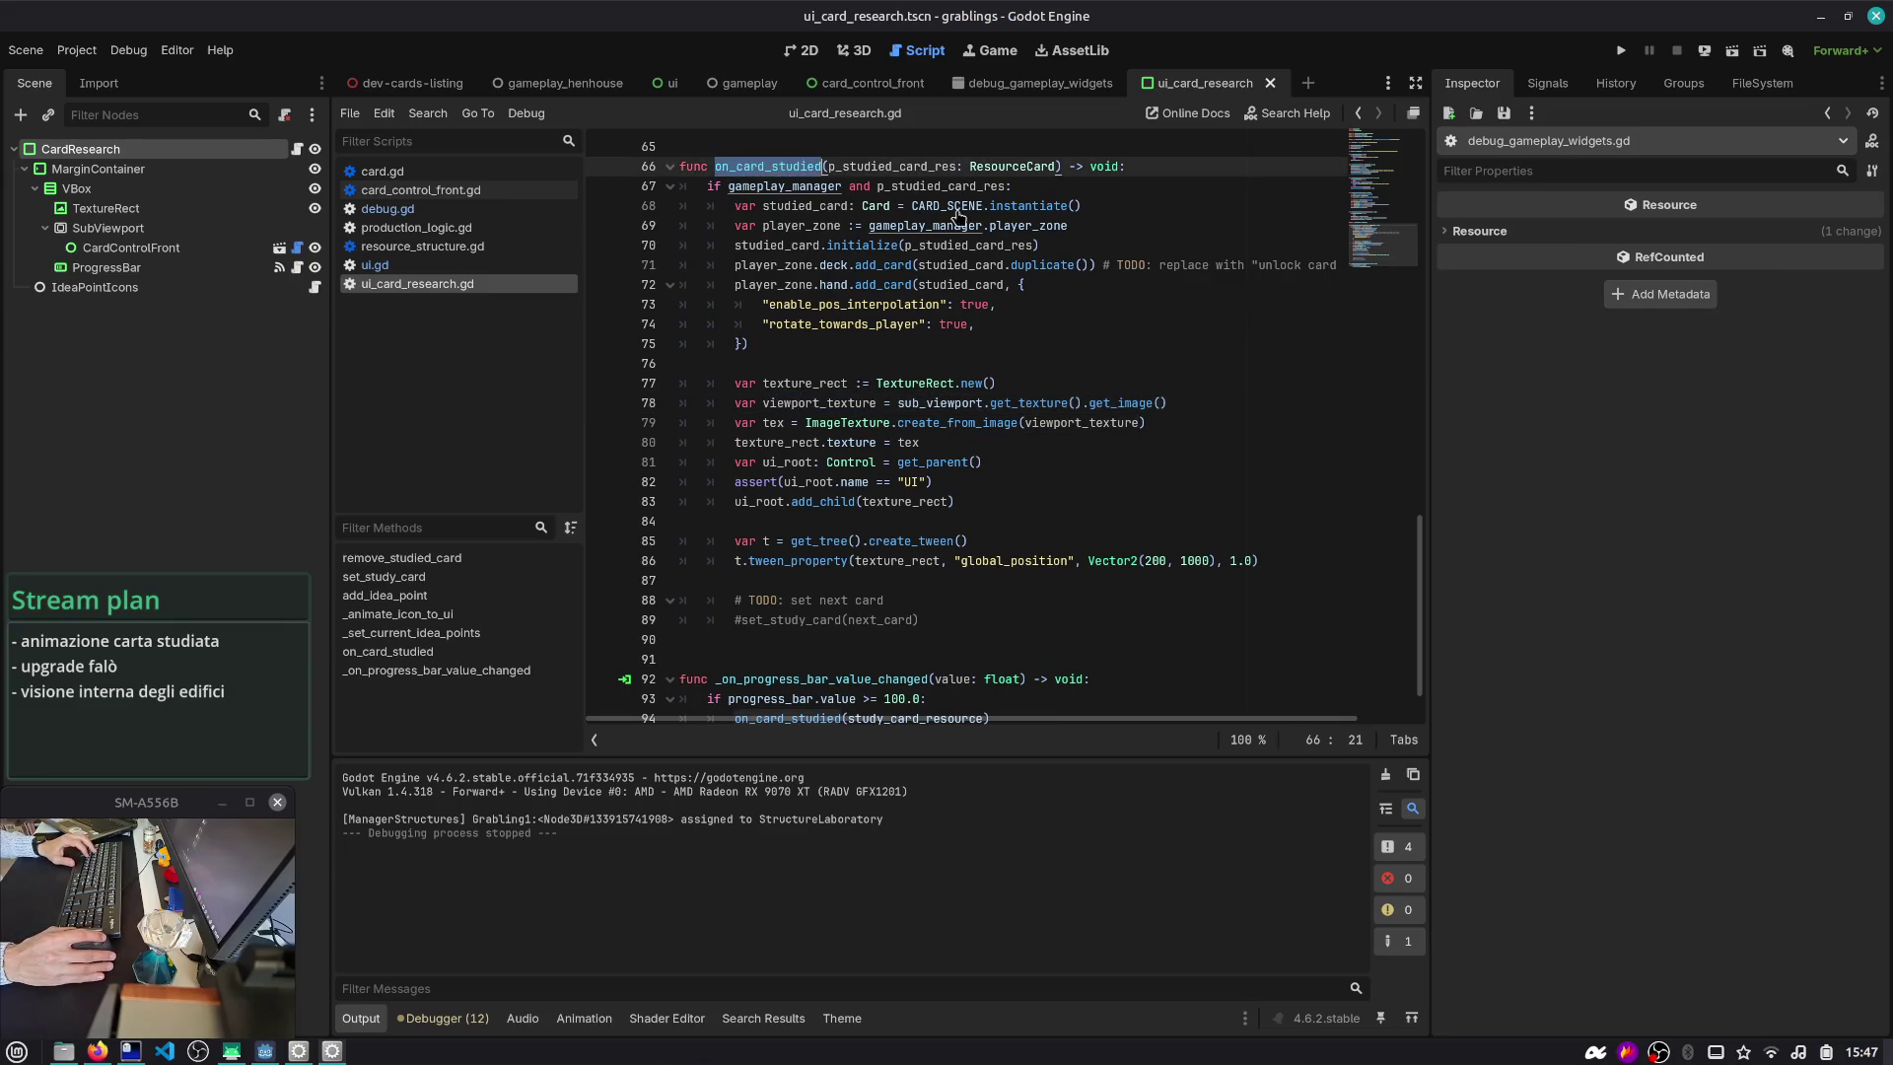
pyautogui.scroll(15, 844, 477)
pyautogui.scroll(-15, 833, 336)
# - Add a func _unhandled_input above on_card_studied with an InputEvent type check
pyautogui.click(870, 292)
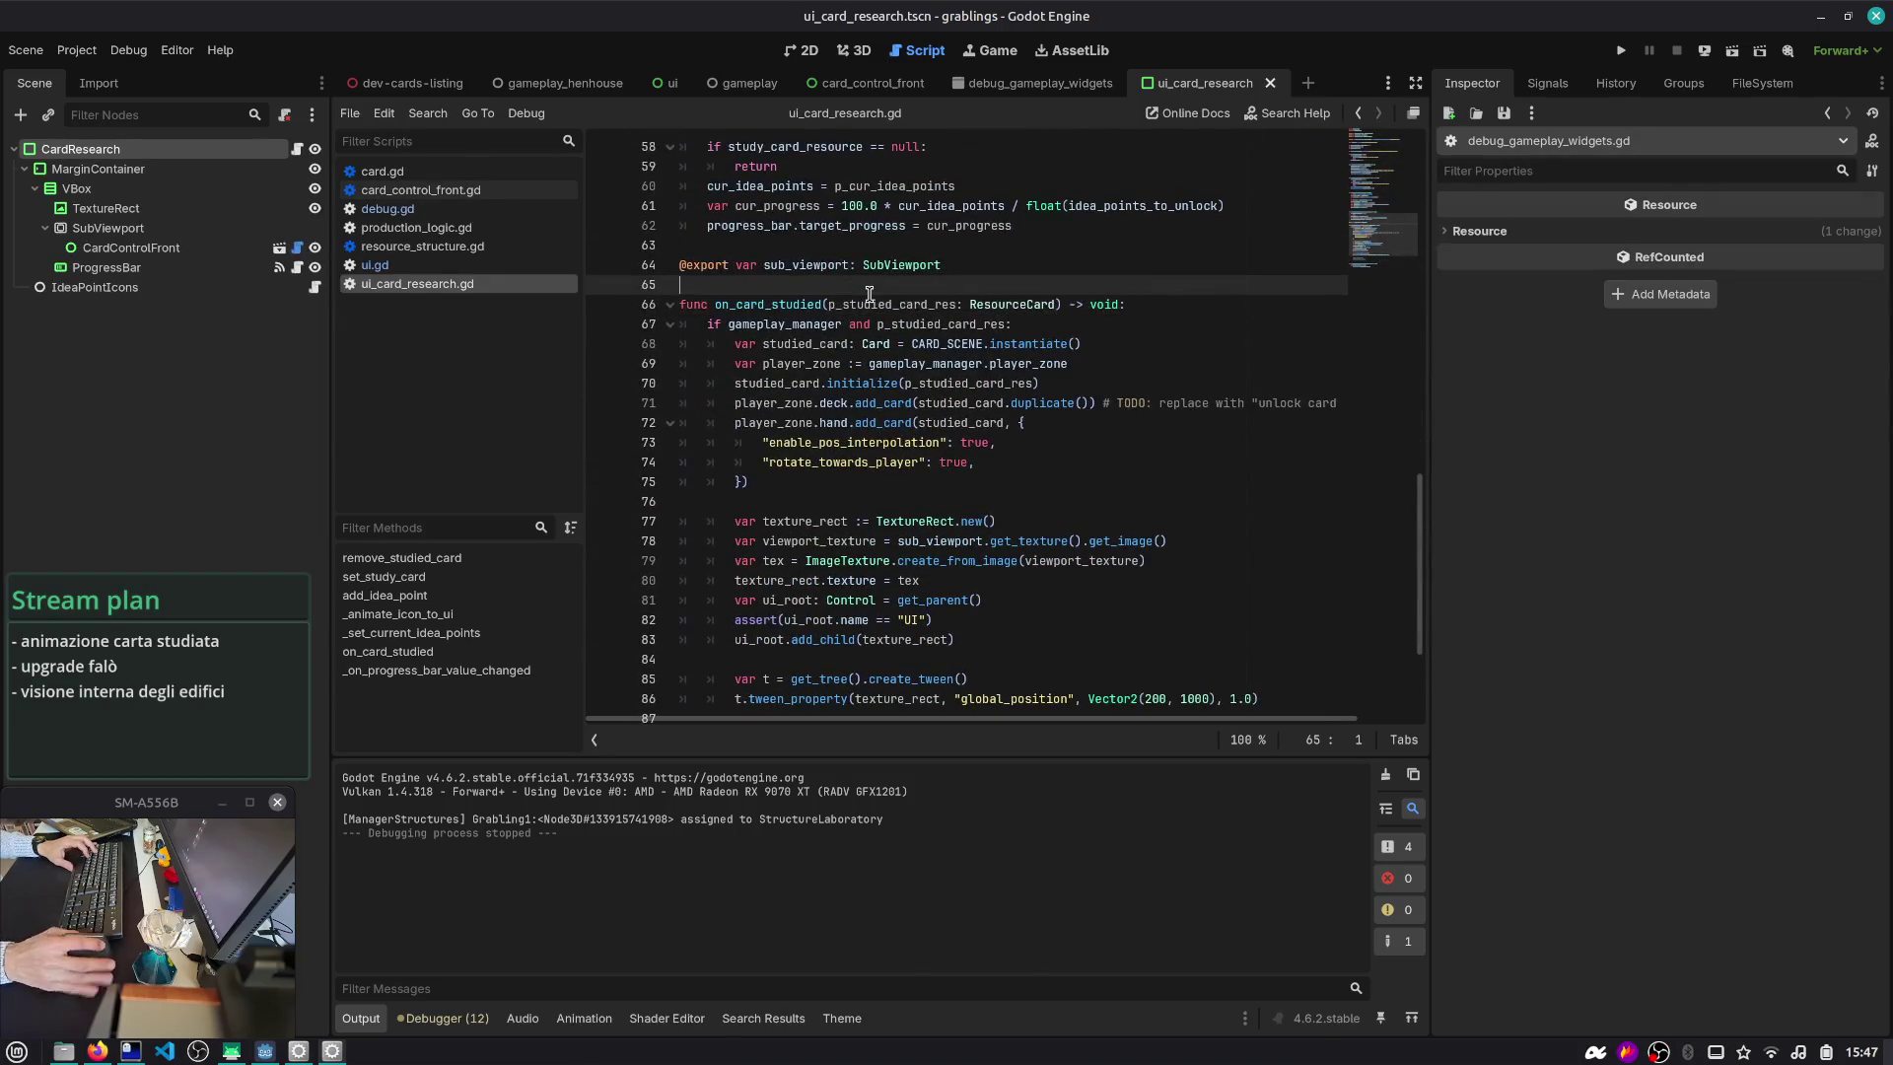
pyautogui.press('Return')
pyautogui.press('Return')
pyautogui.write('func _unh')
pyautogui.press('Return')
pyautogui.press('Return')
pyautogui.write('t')
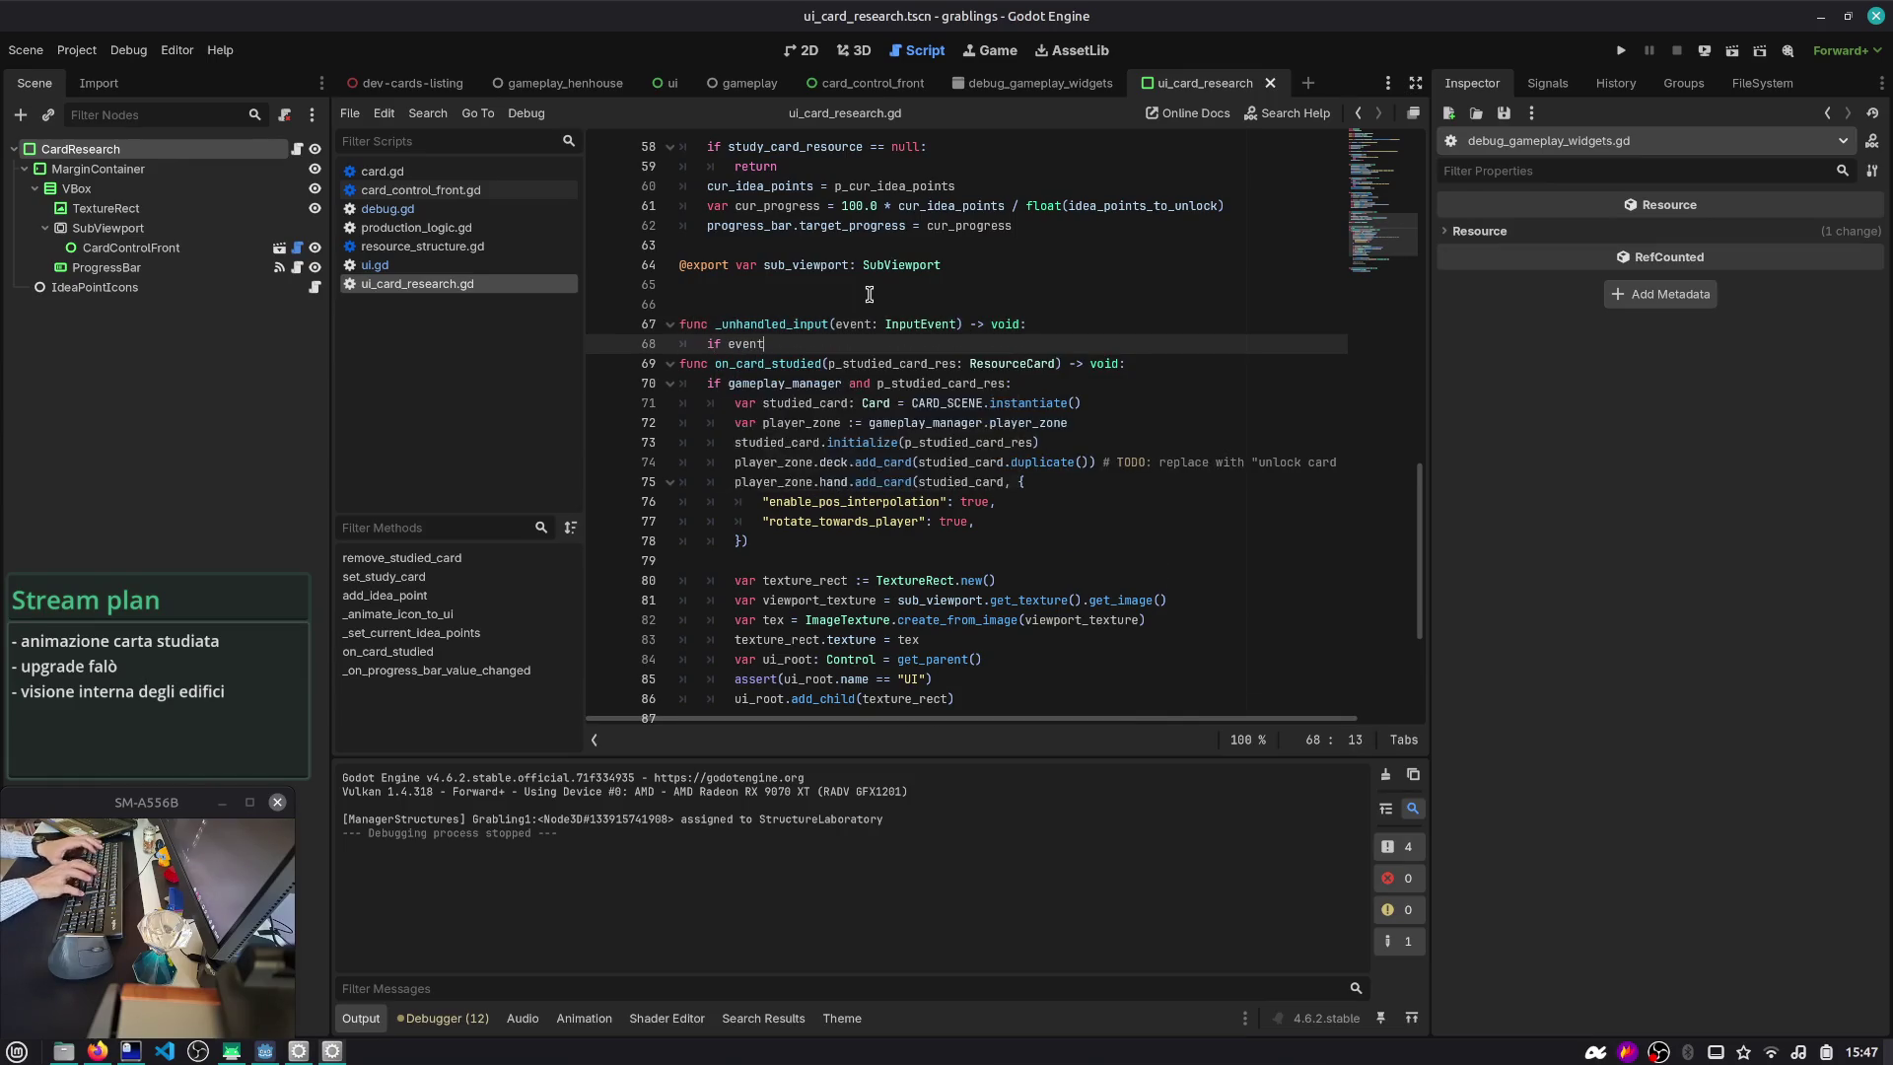
pyautogui.write(' is Inpu')
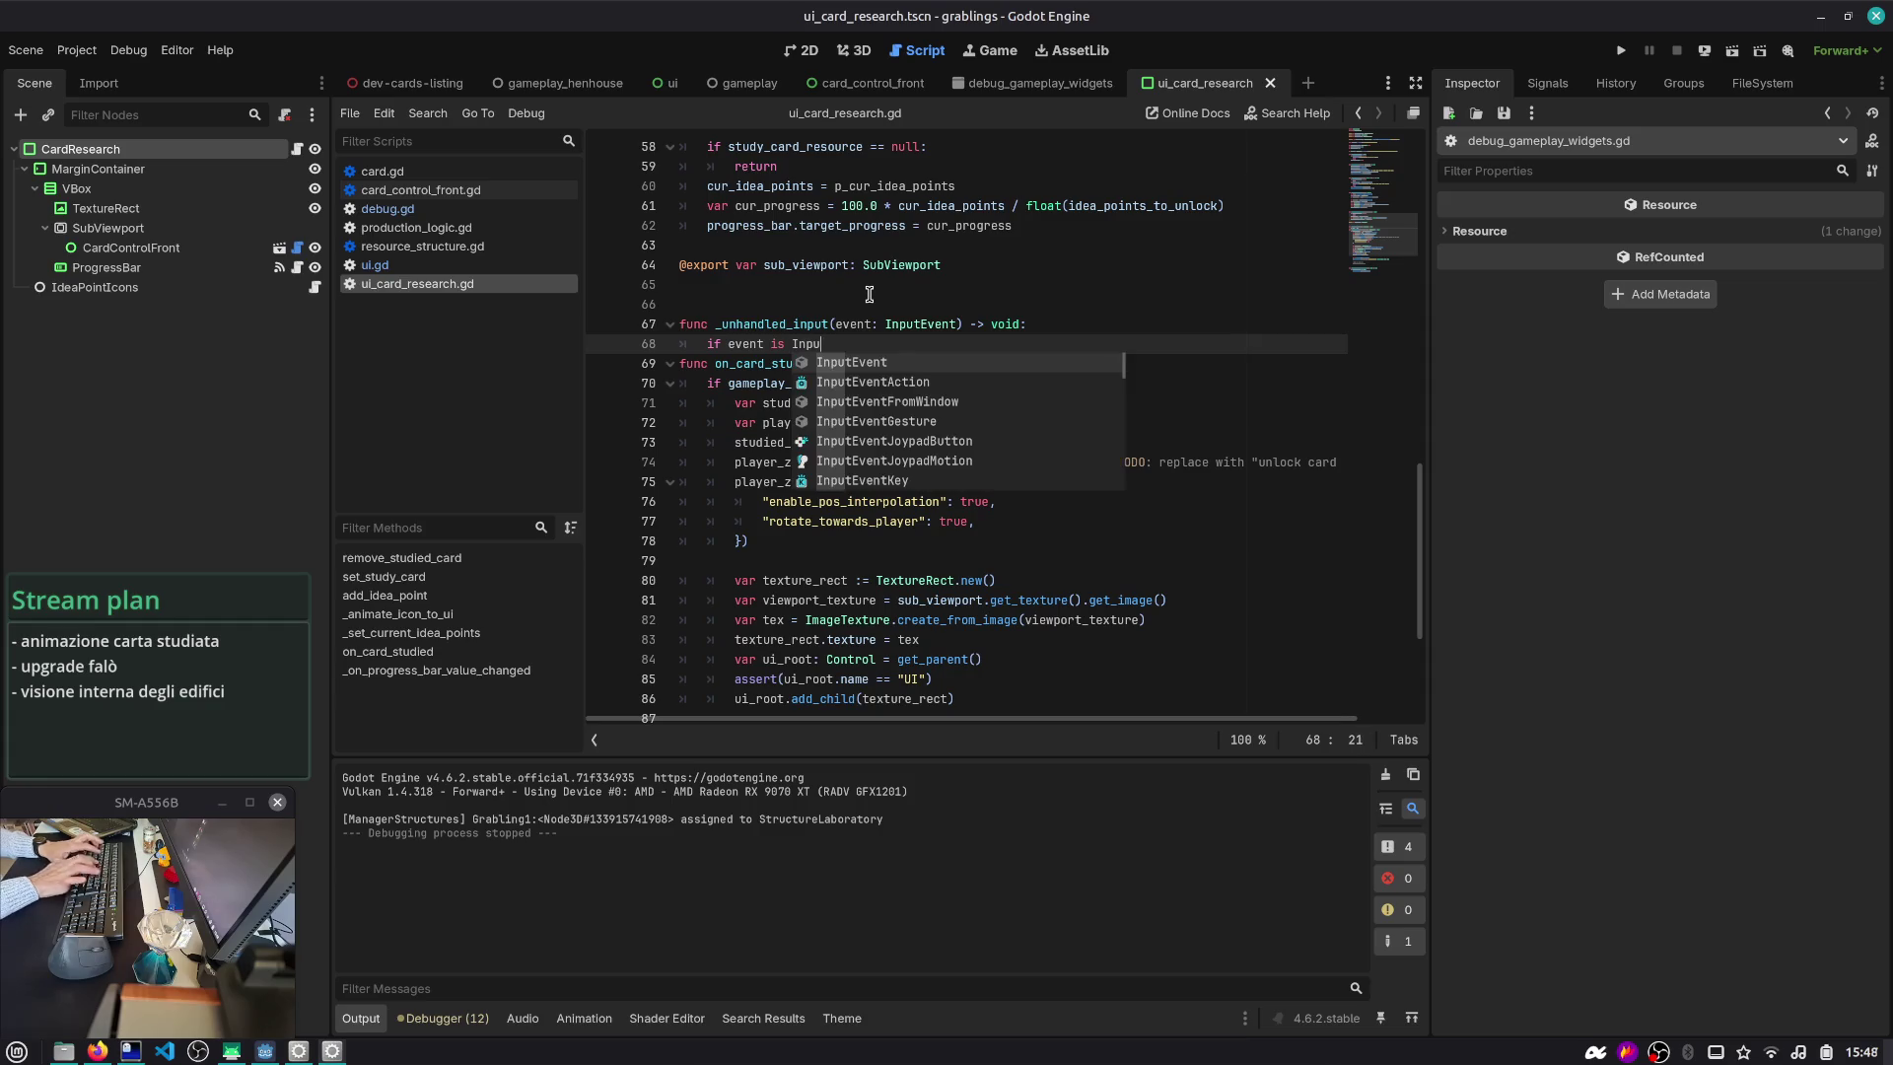
pyautogui.press('Return')
pyautogui.write(':')
pyautogui.press('Return')
# - Narrow the check to InputEventKey, with event.pressed and event.keycode == KEY_S
pyautogui.press('Up')
pyautogui.write('K')
pyautogui.press('Return')
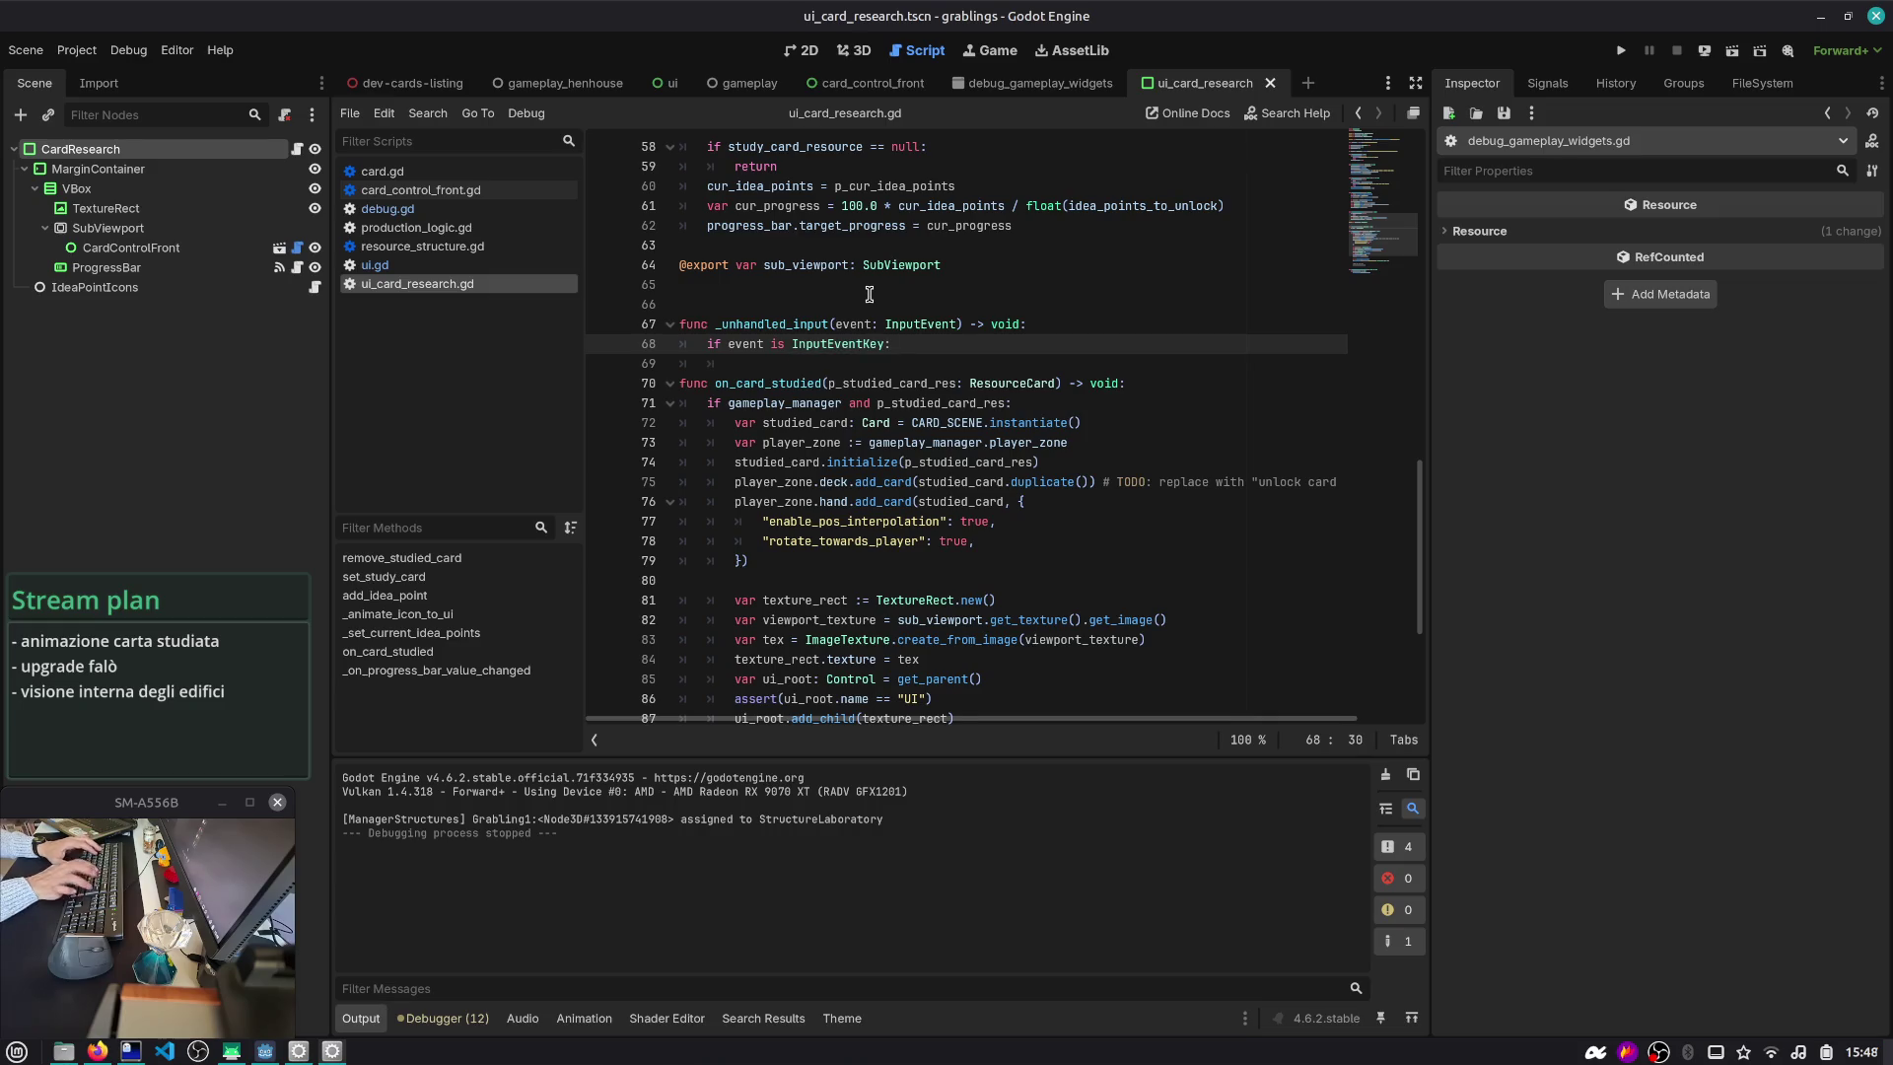
pyautogui.press('End')
pyautogui.press('Return')
pyautogui.write('ent.')
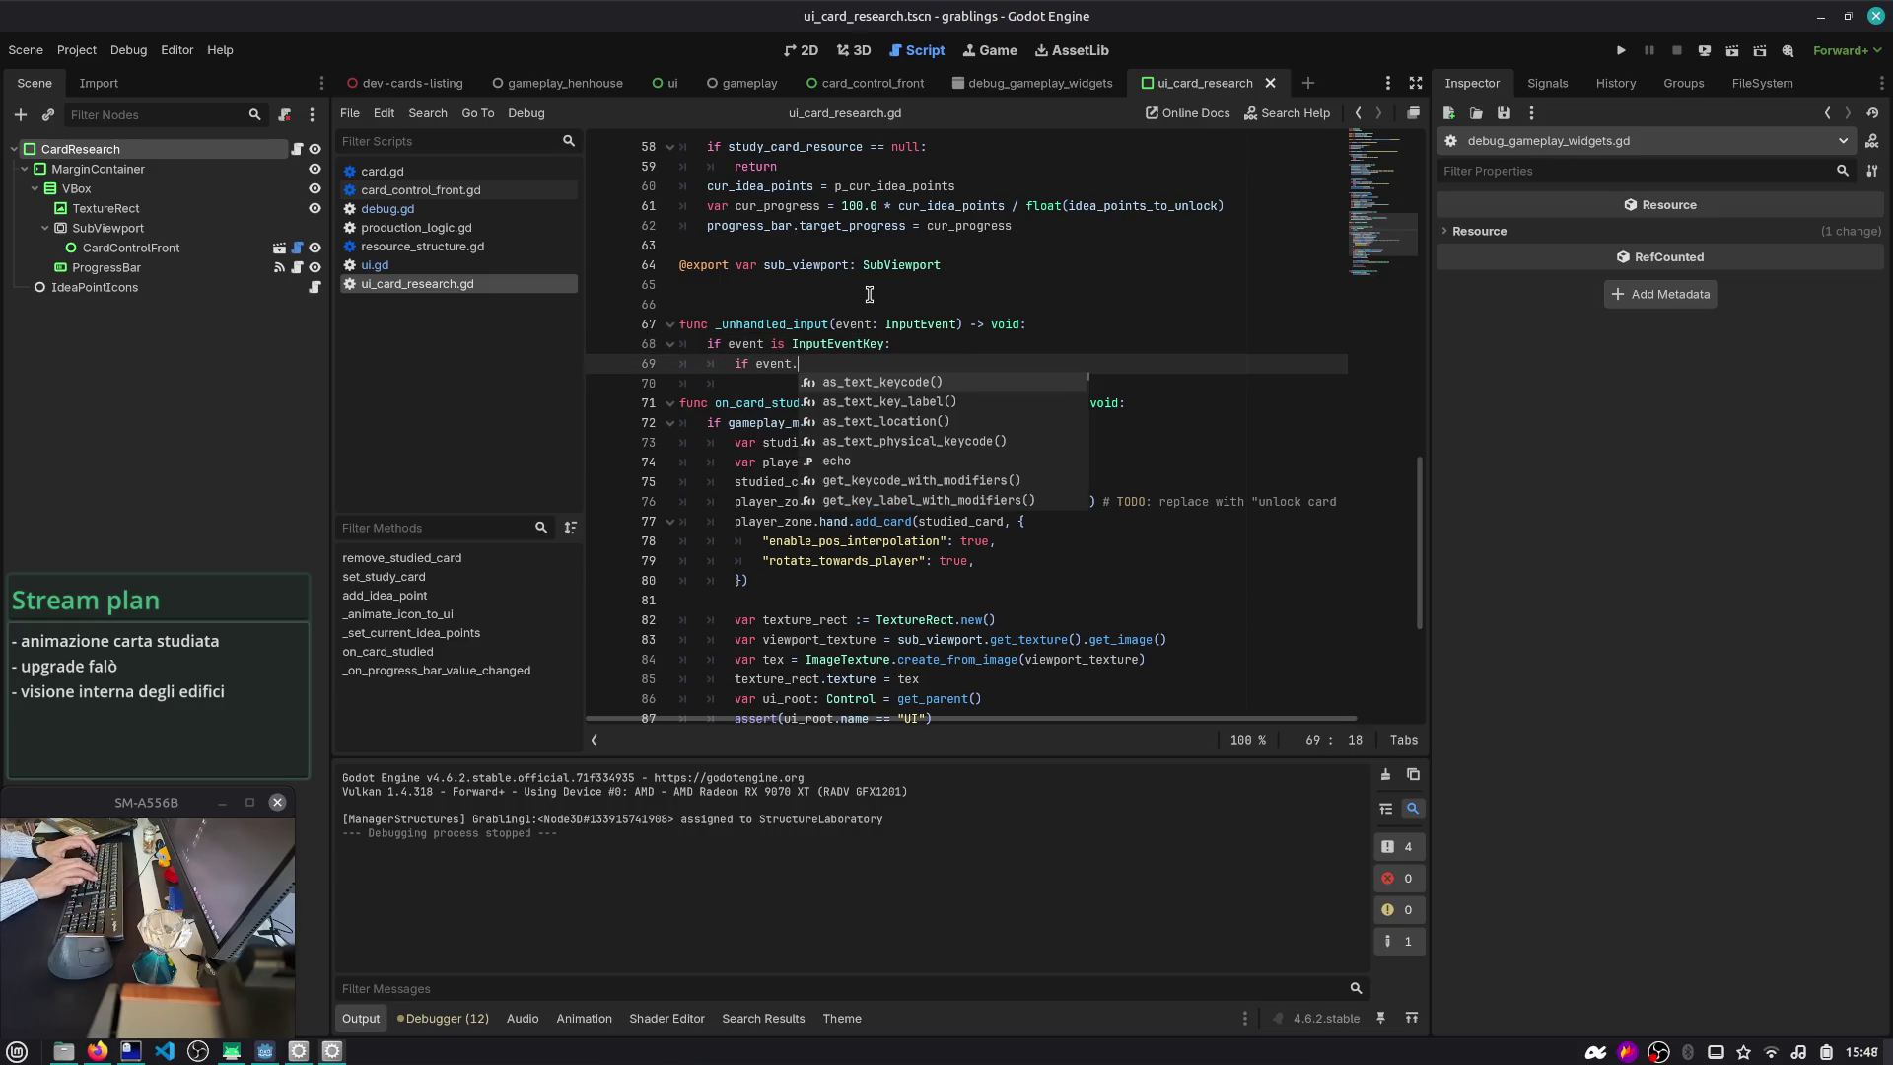
pyautogui.write('pressed and eve')
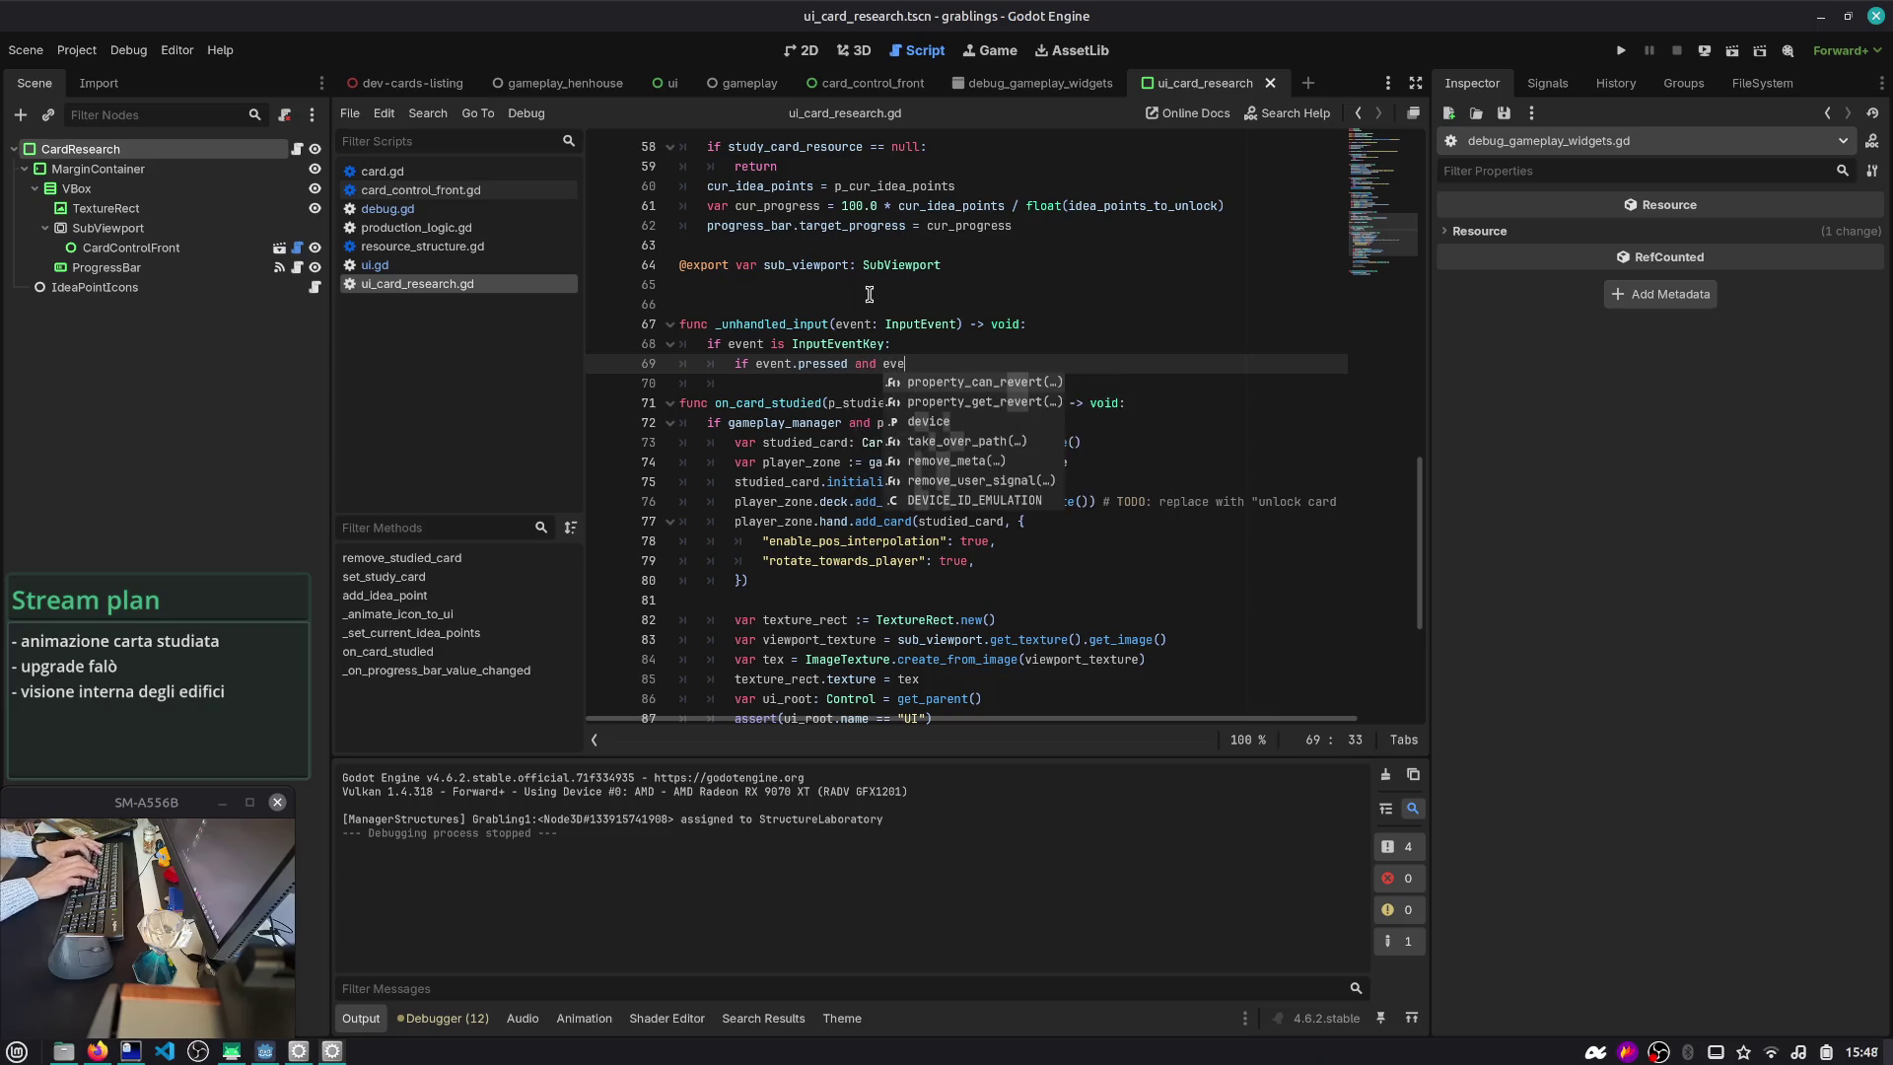
pyautogui.write('nt.keycode == KEY_')
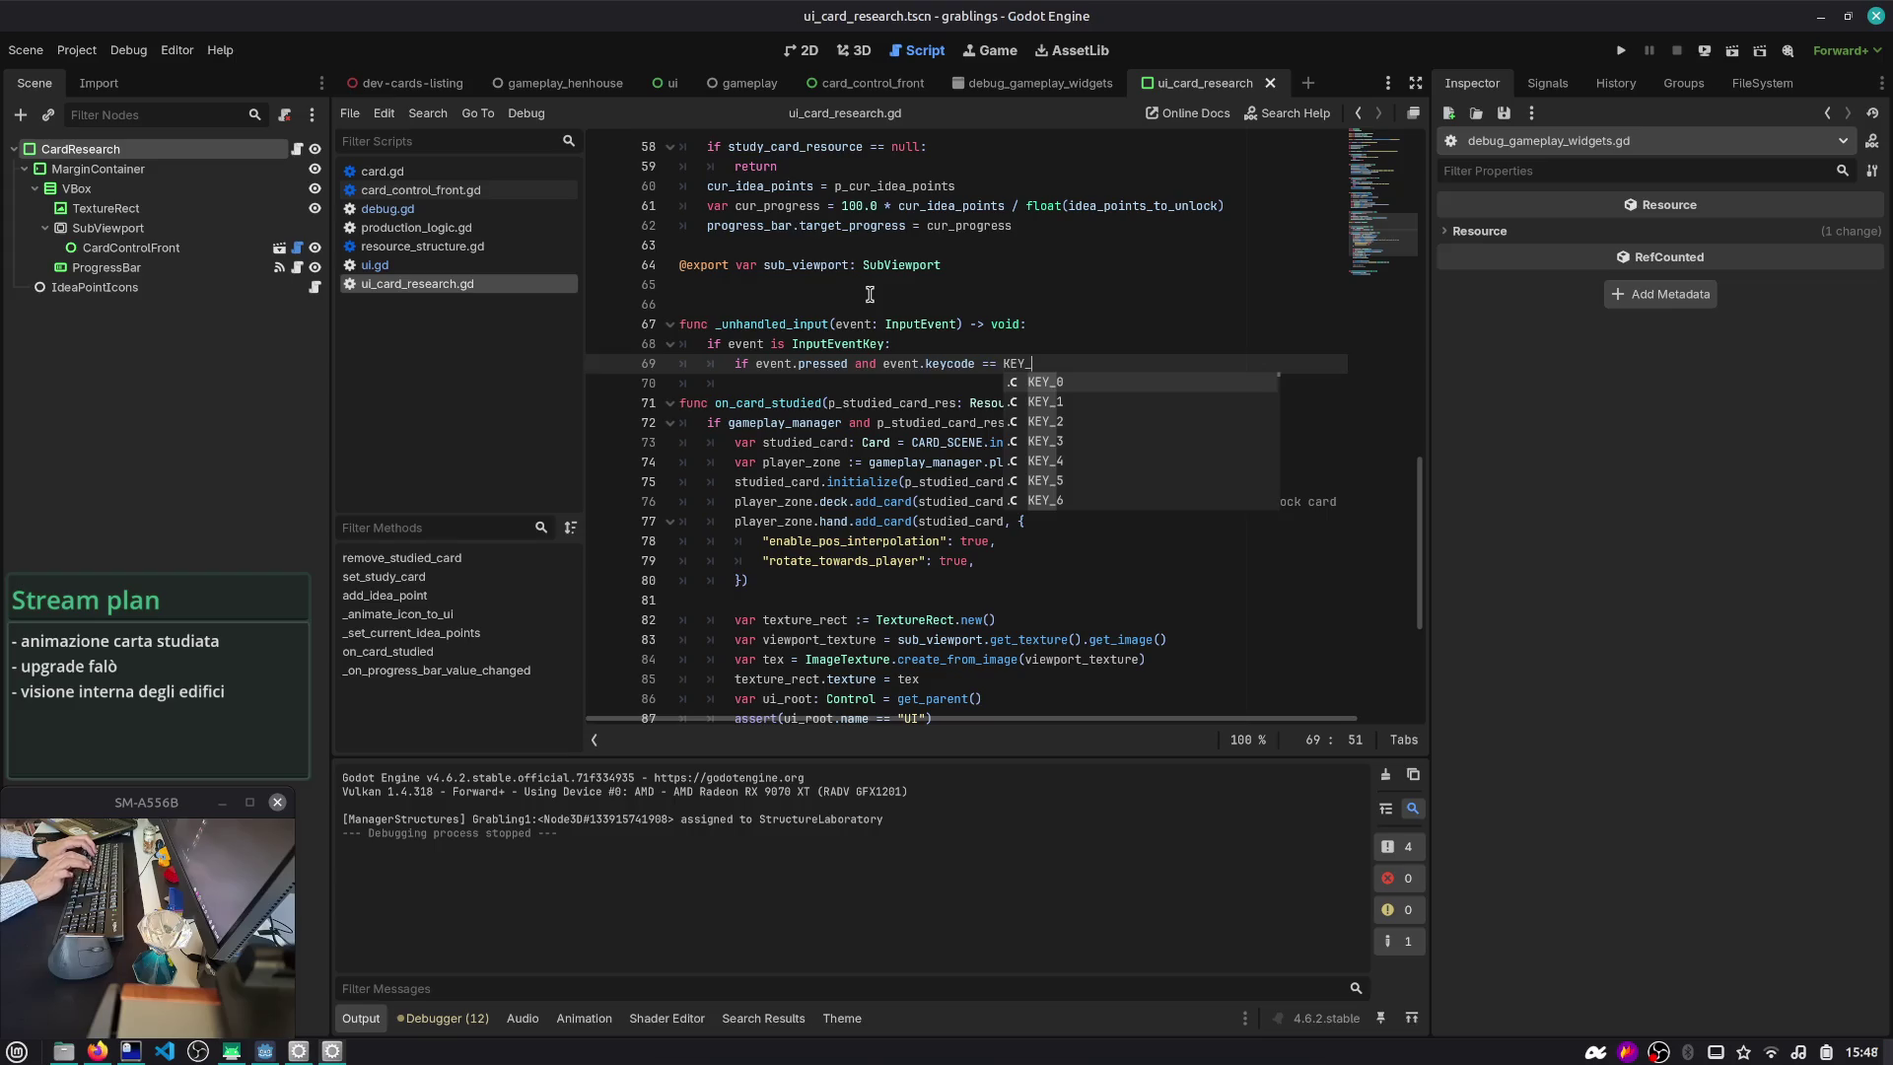
pyautogui.write('S:')
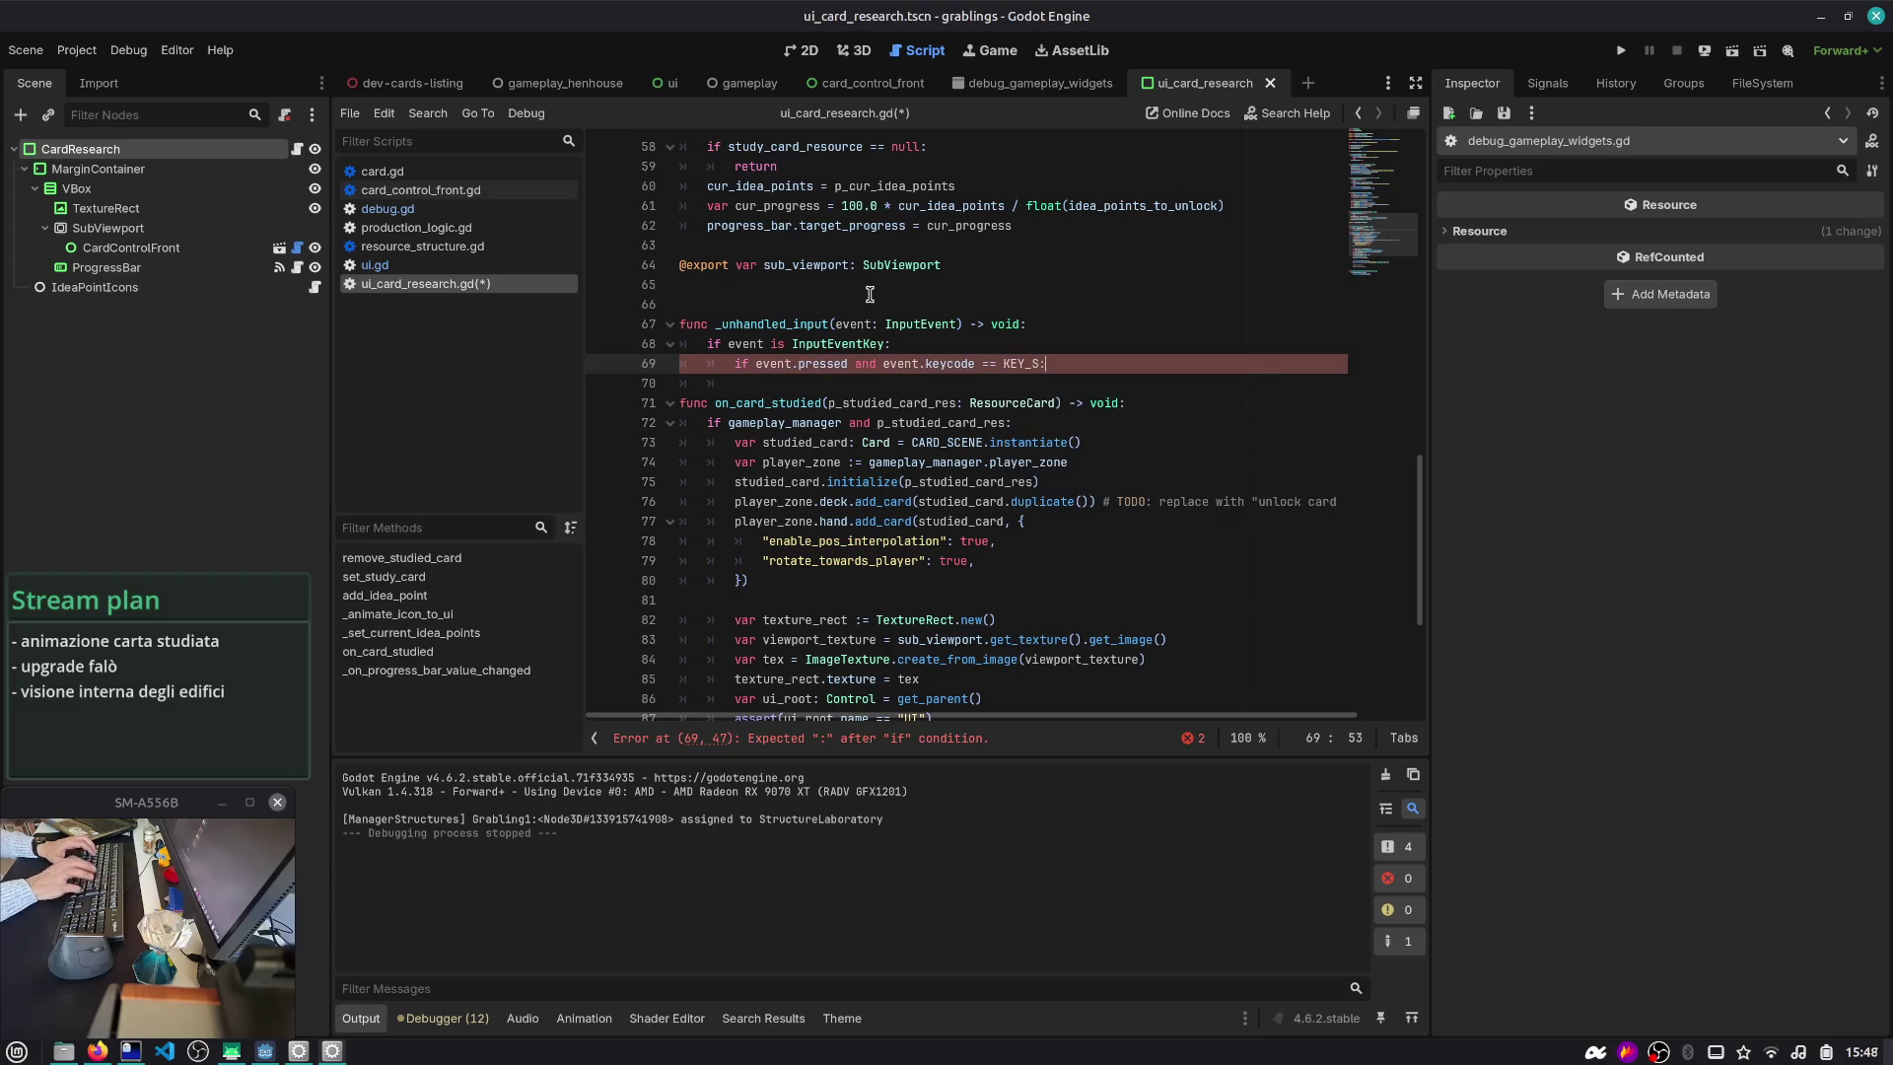
pyautogui.press('Return')
# - Call on_card_studied(study_card_resource) inside the KEY_S branch
pyautogui.write('on_c')
pyautogui.press('Return')
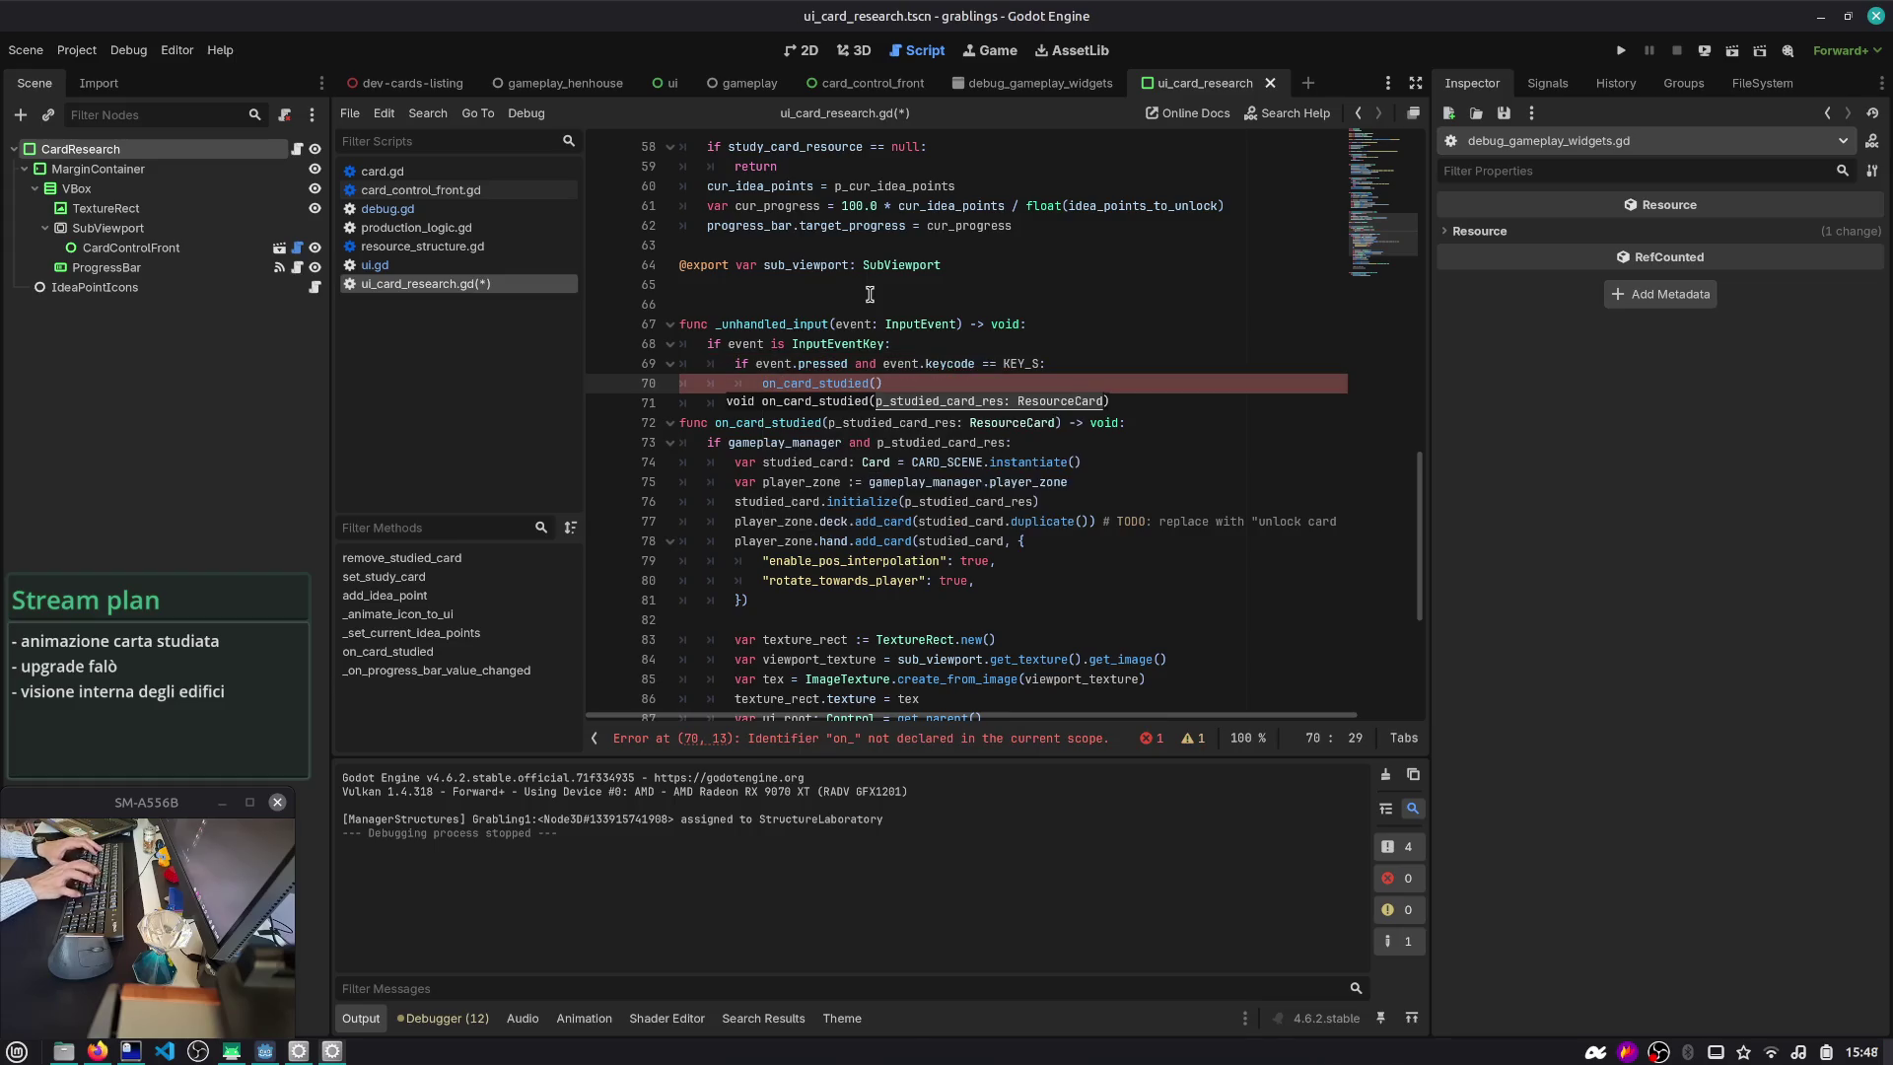
pyautogui.write('udi')
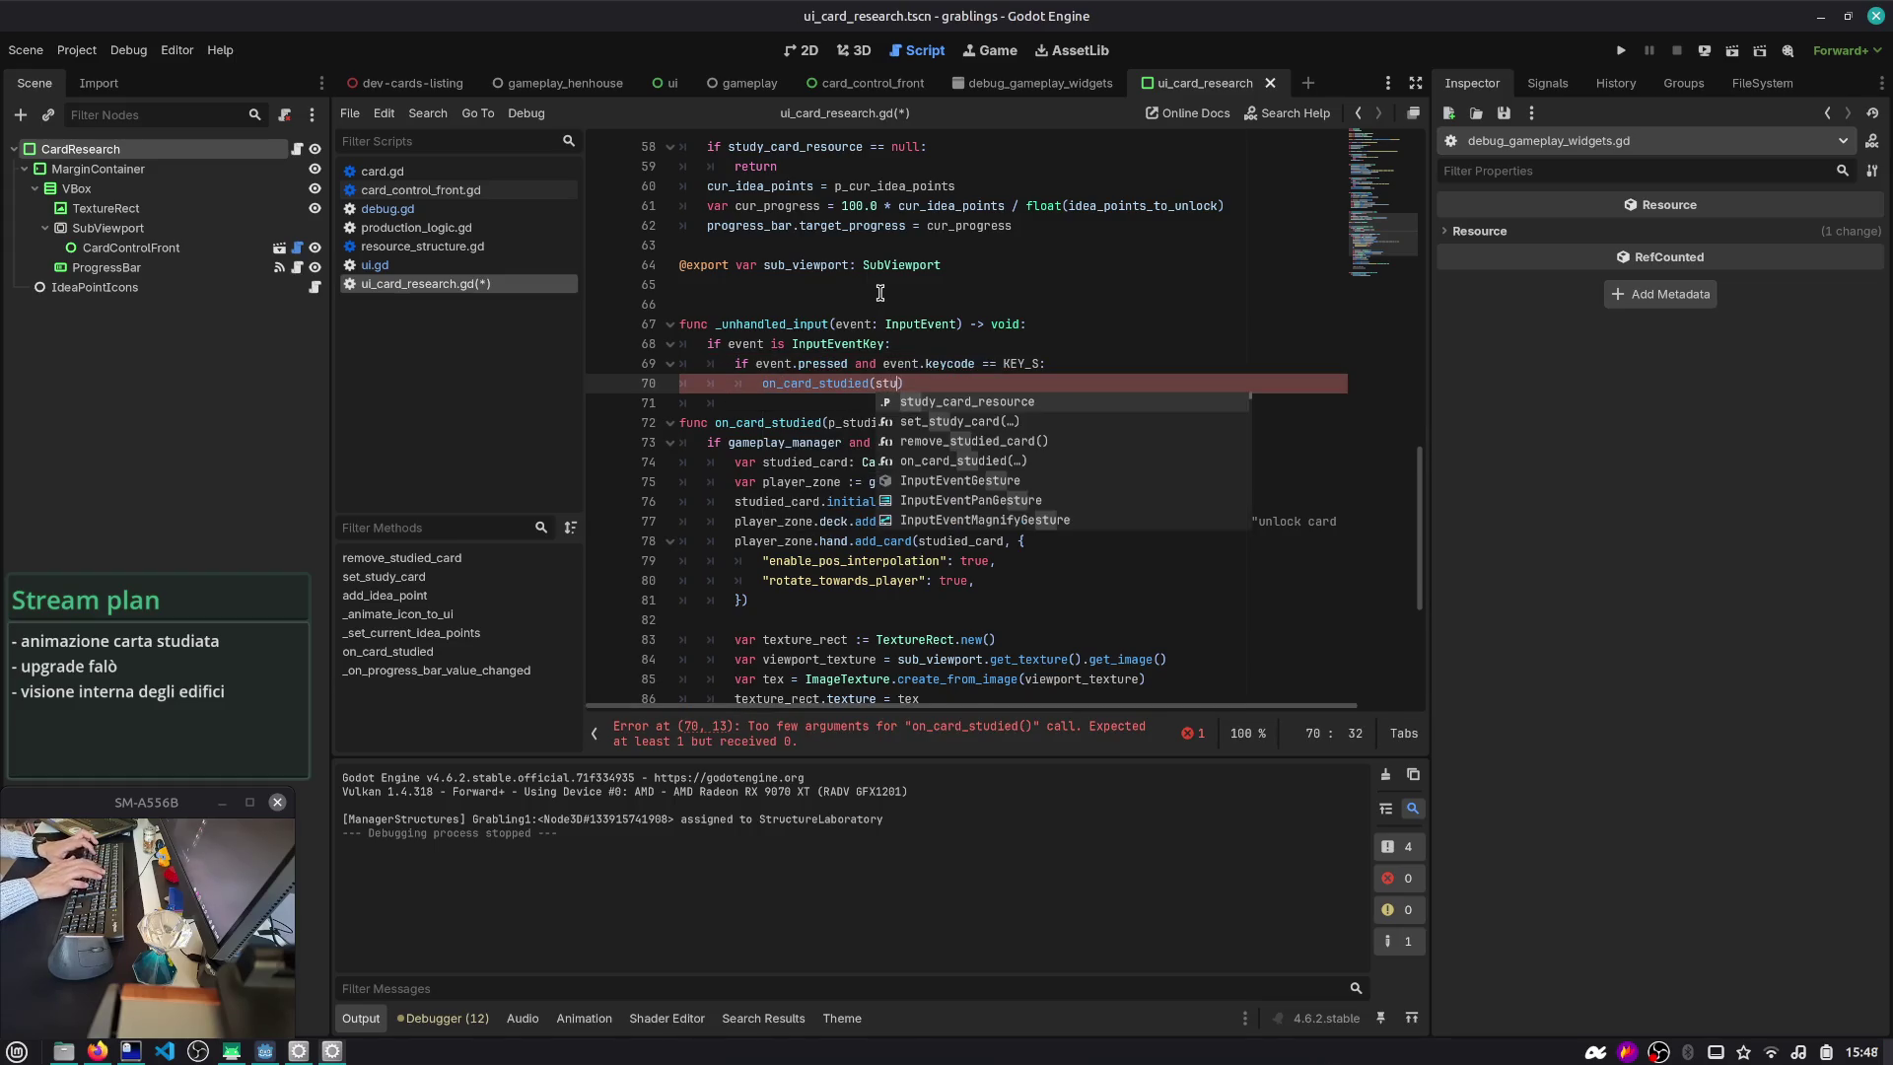
pyautogui.press('BackSpace')
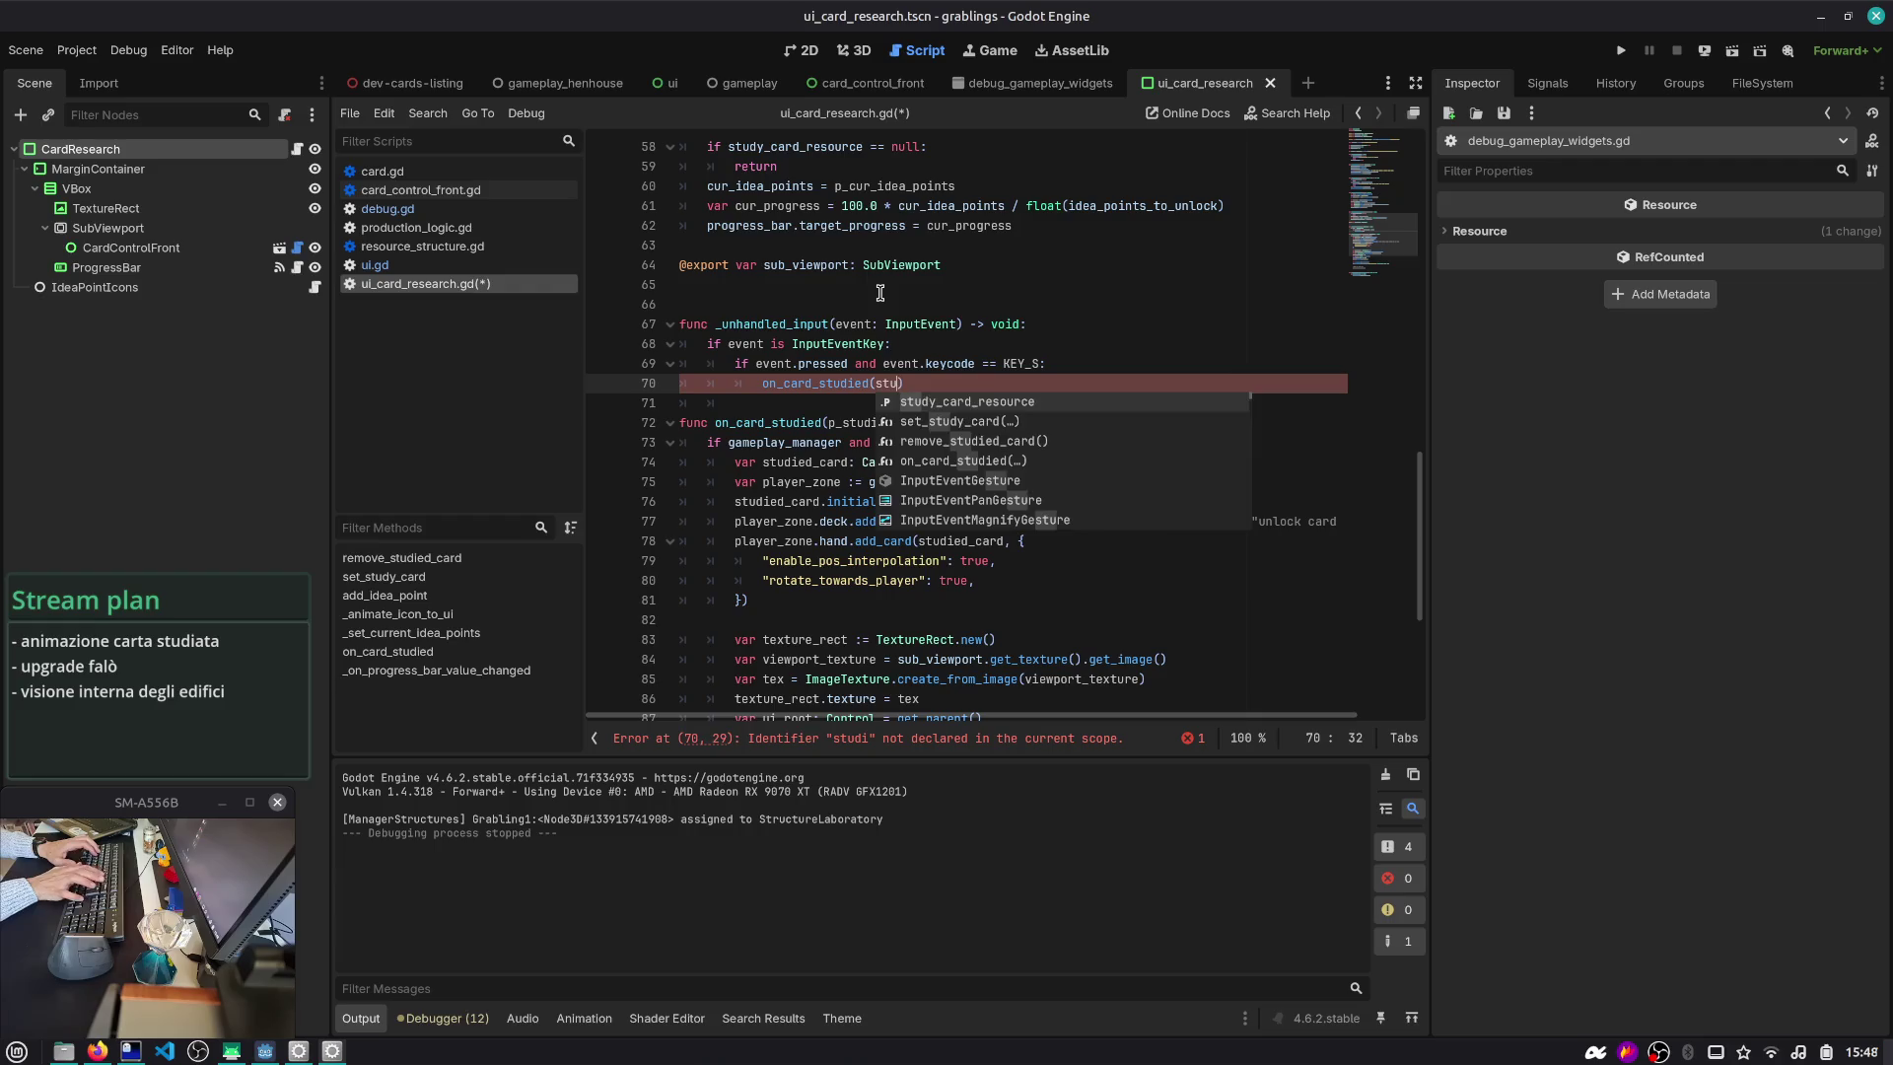
pyautogui.press('Return')
pyautogui.keyDown('ctrl'); pyautogui.click(914, 387); pyautogui.keyUp('ctrl')
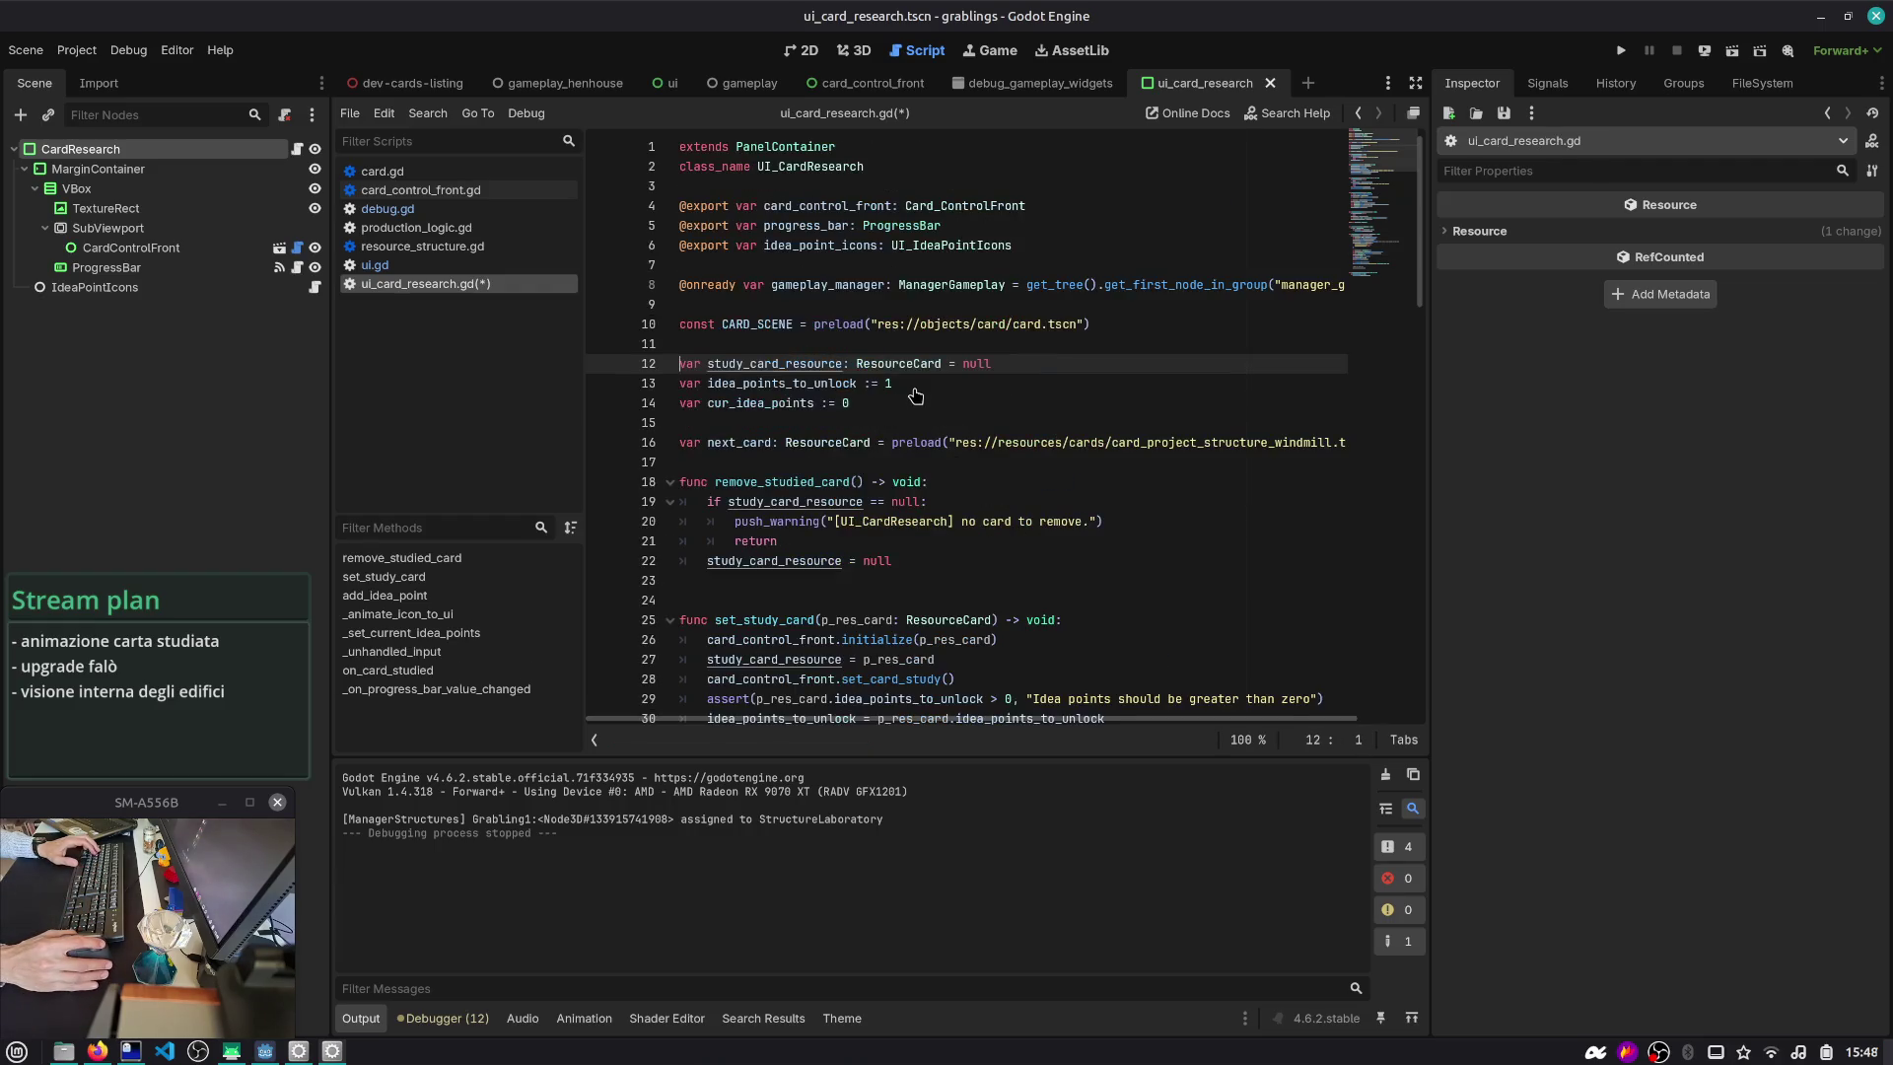
pyautogui.hotkey('ctrl', 's')
pyautogui.scroll(-10, 994, 483)
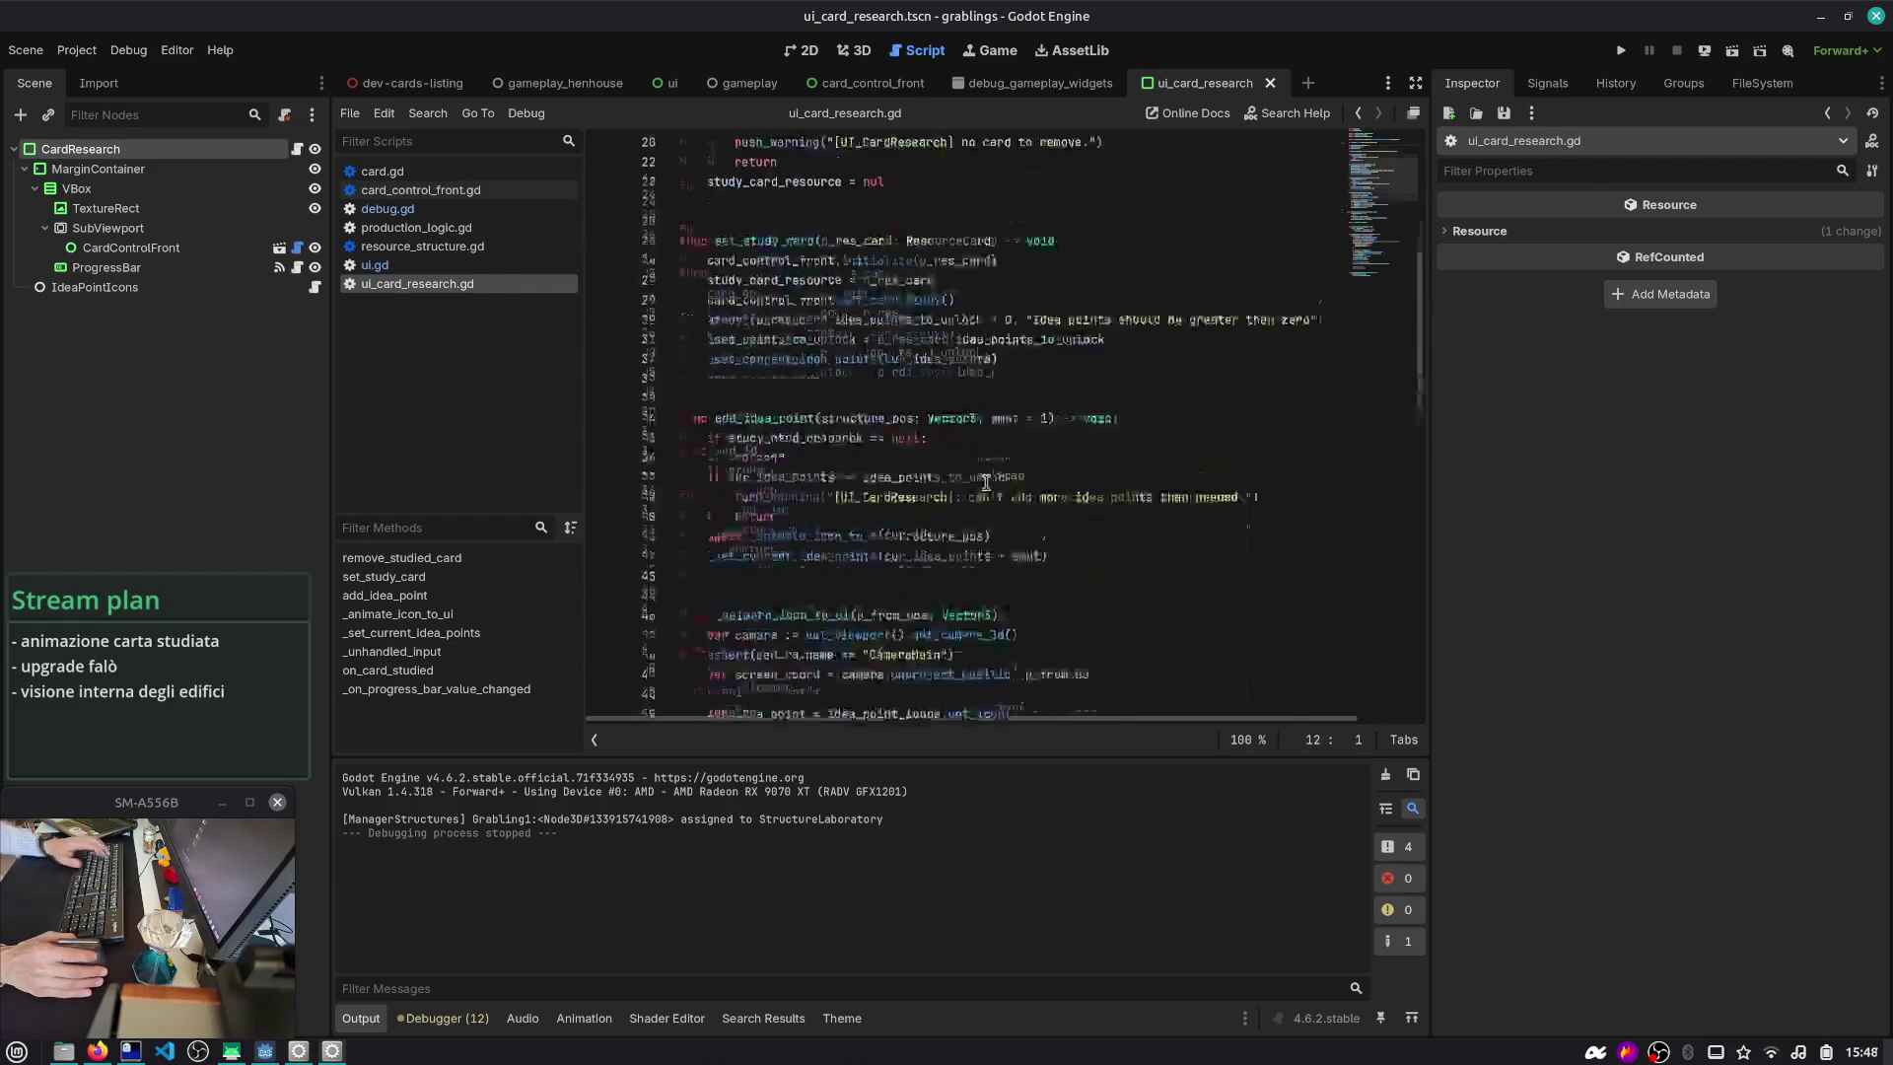
pyautogui.click(993, 482)
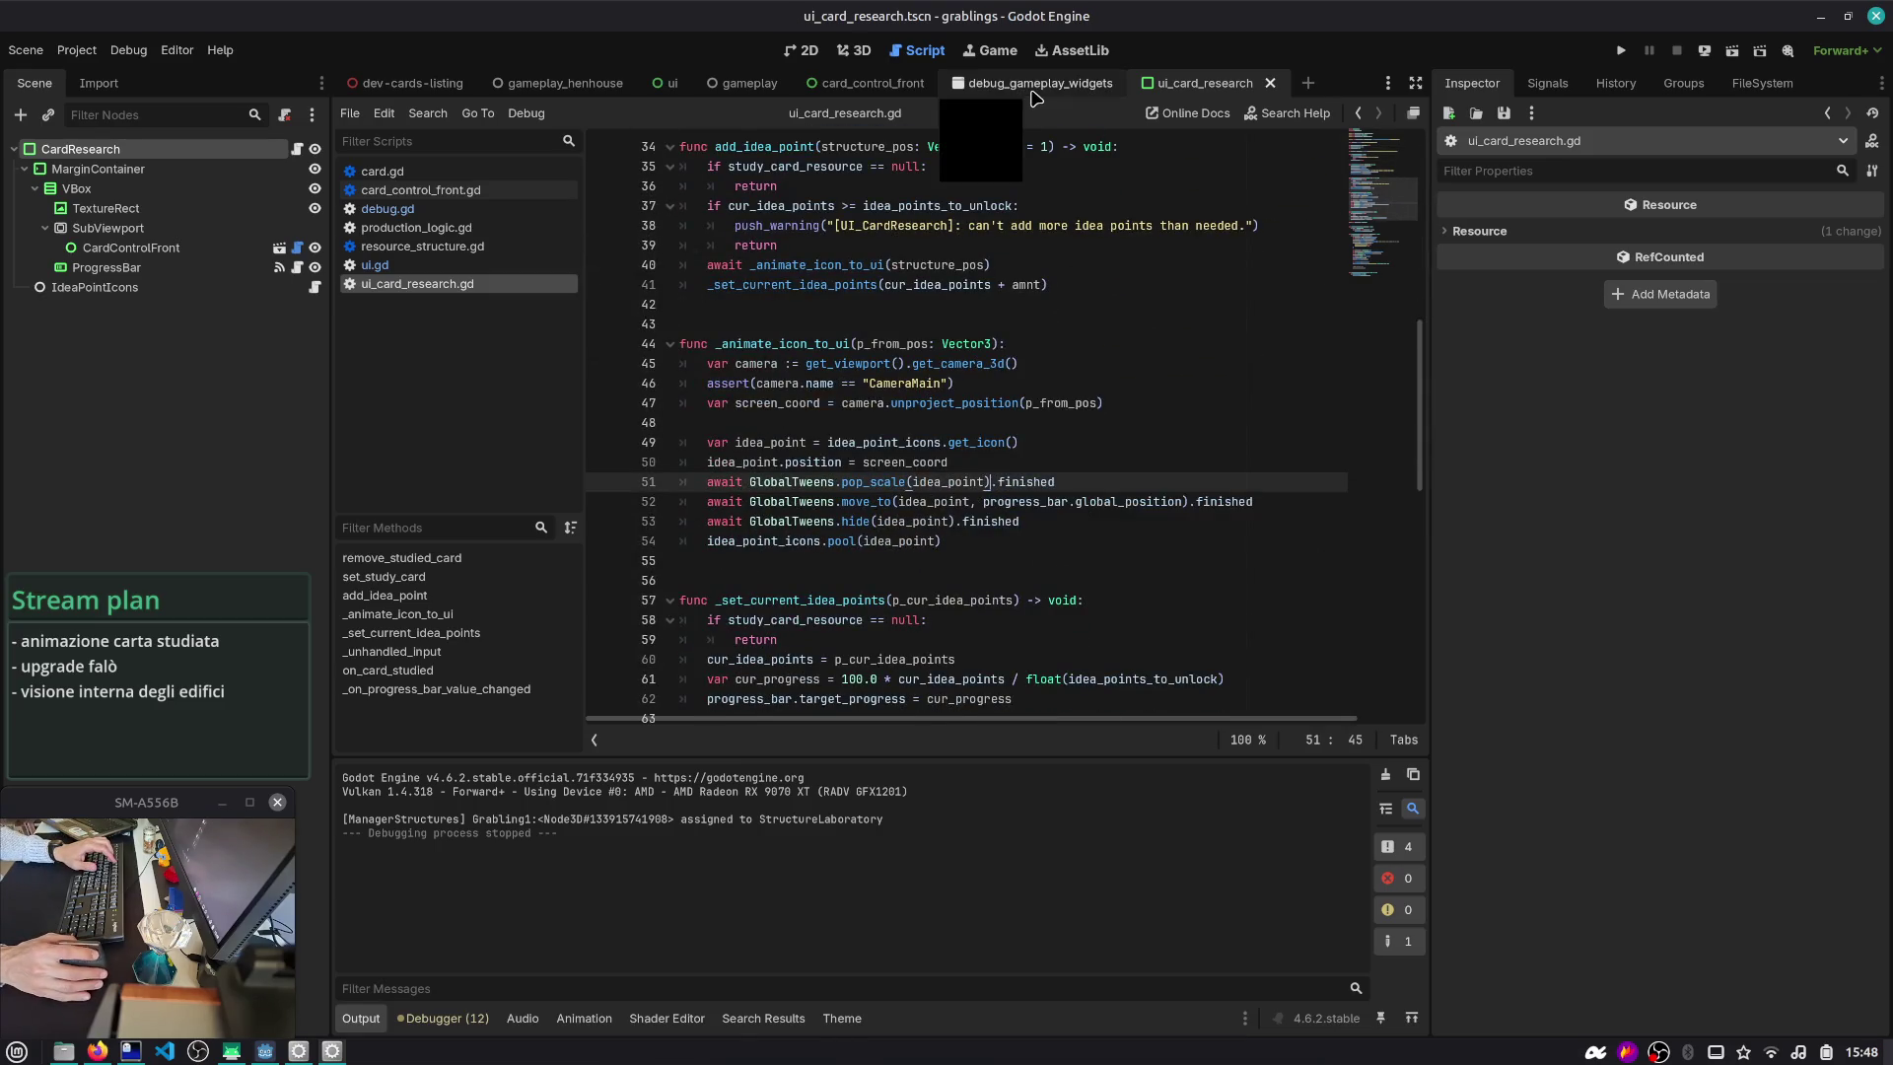
pyautogui.hotkey('ctrl', 'shift', 'o')
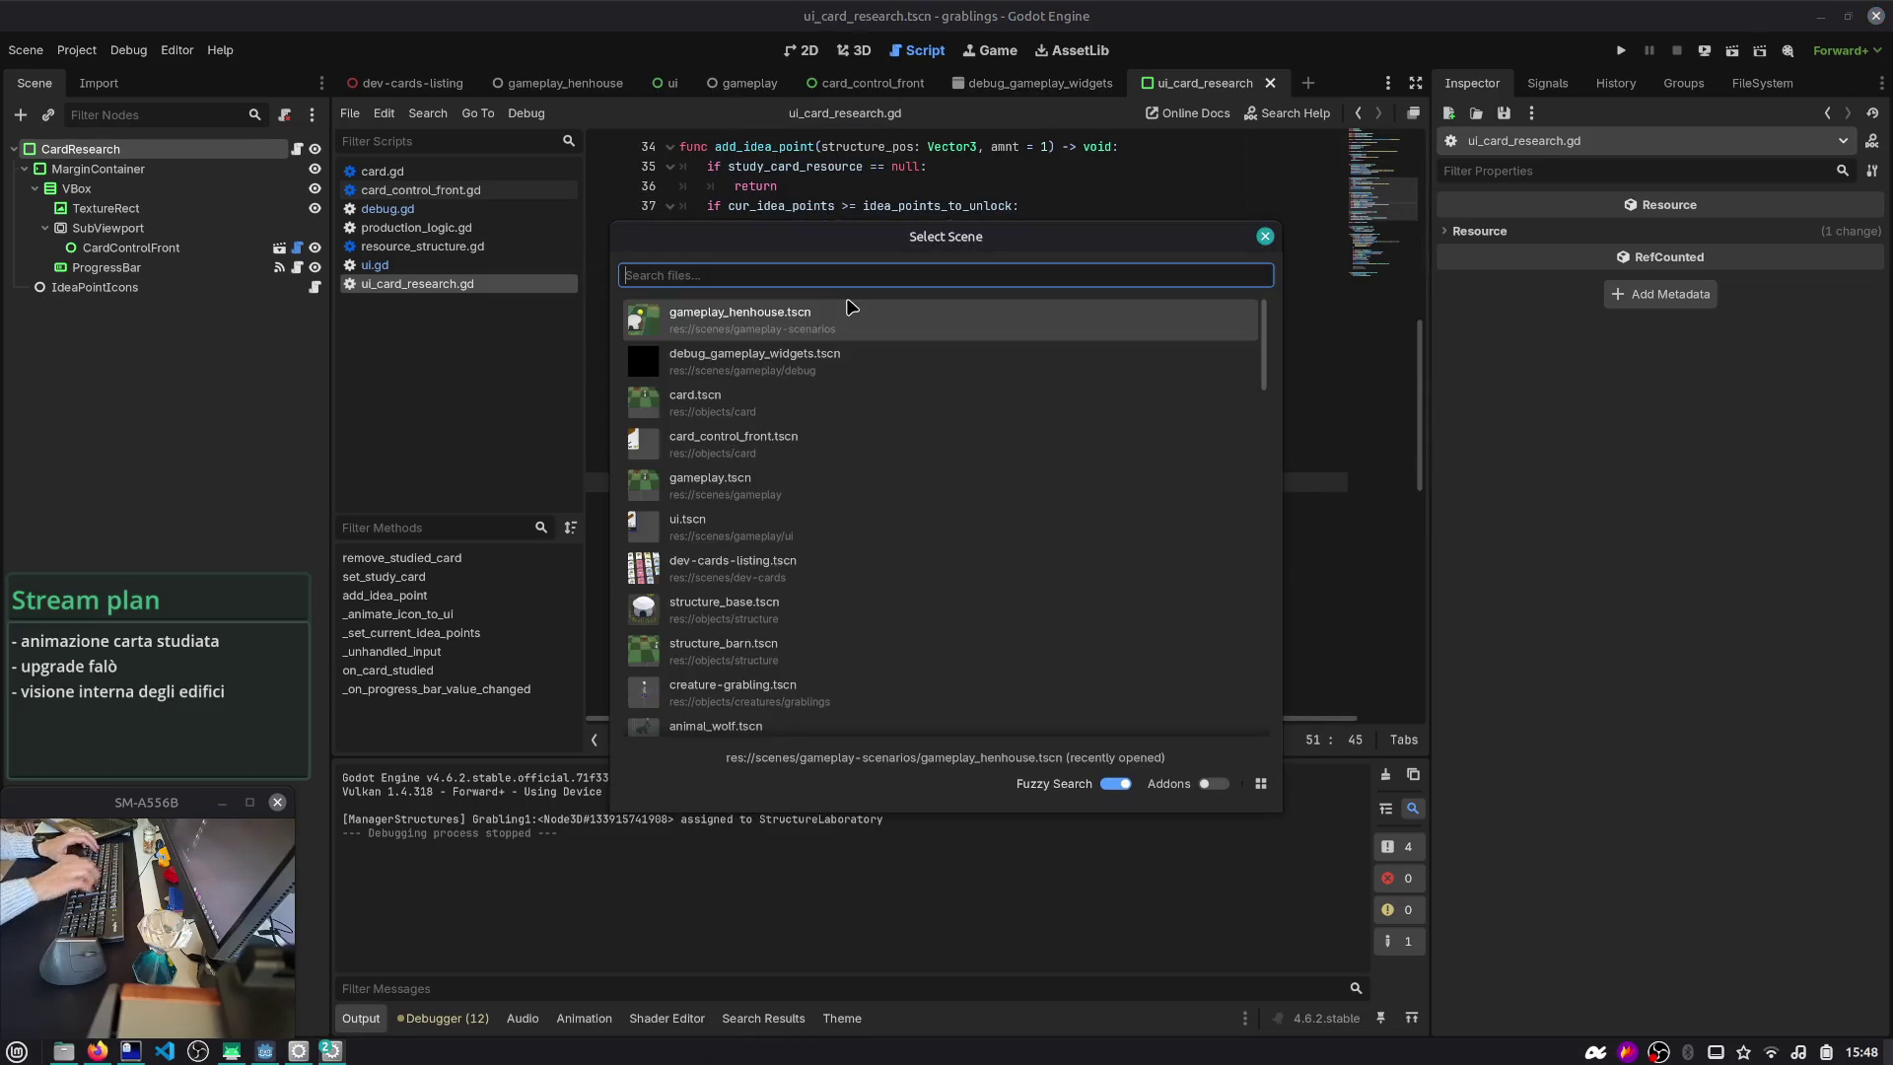
pyautogui.doubleClick(850, 306)
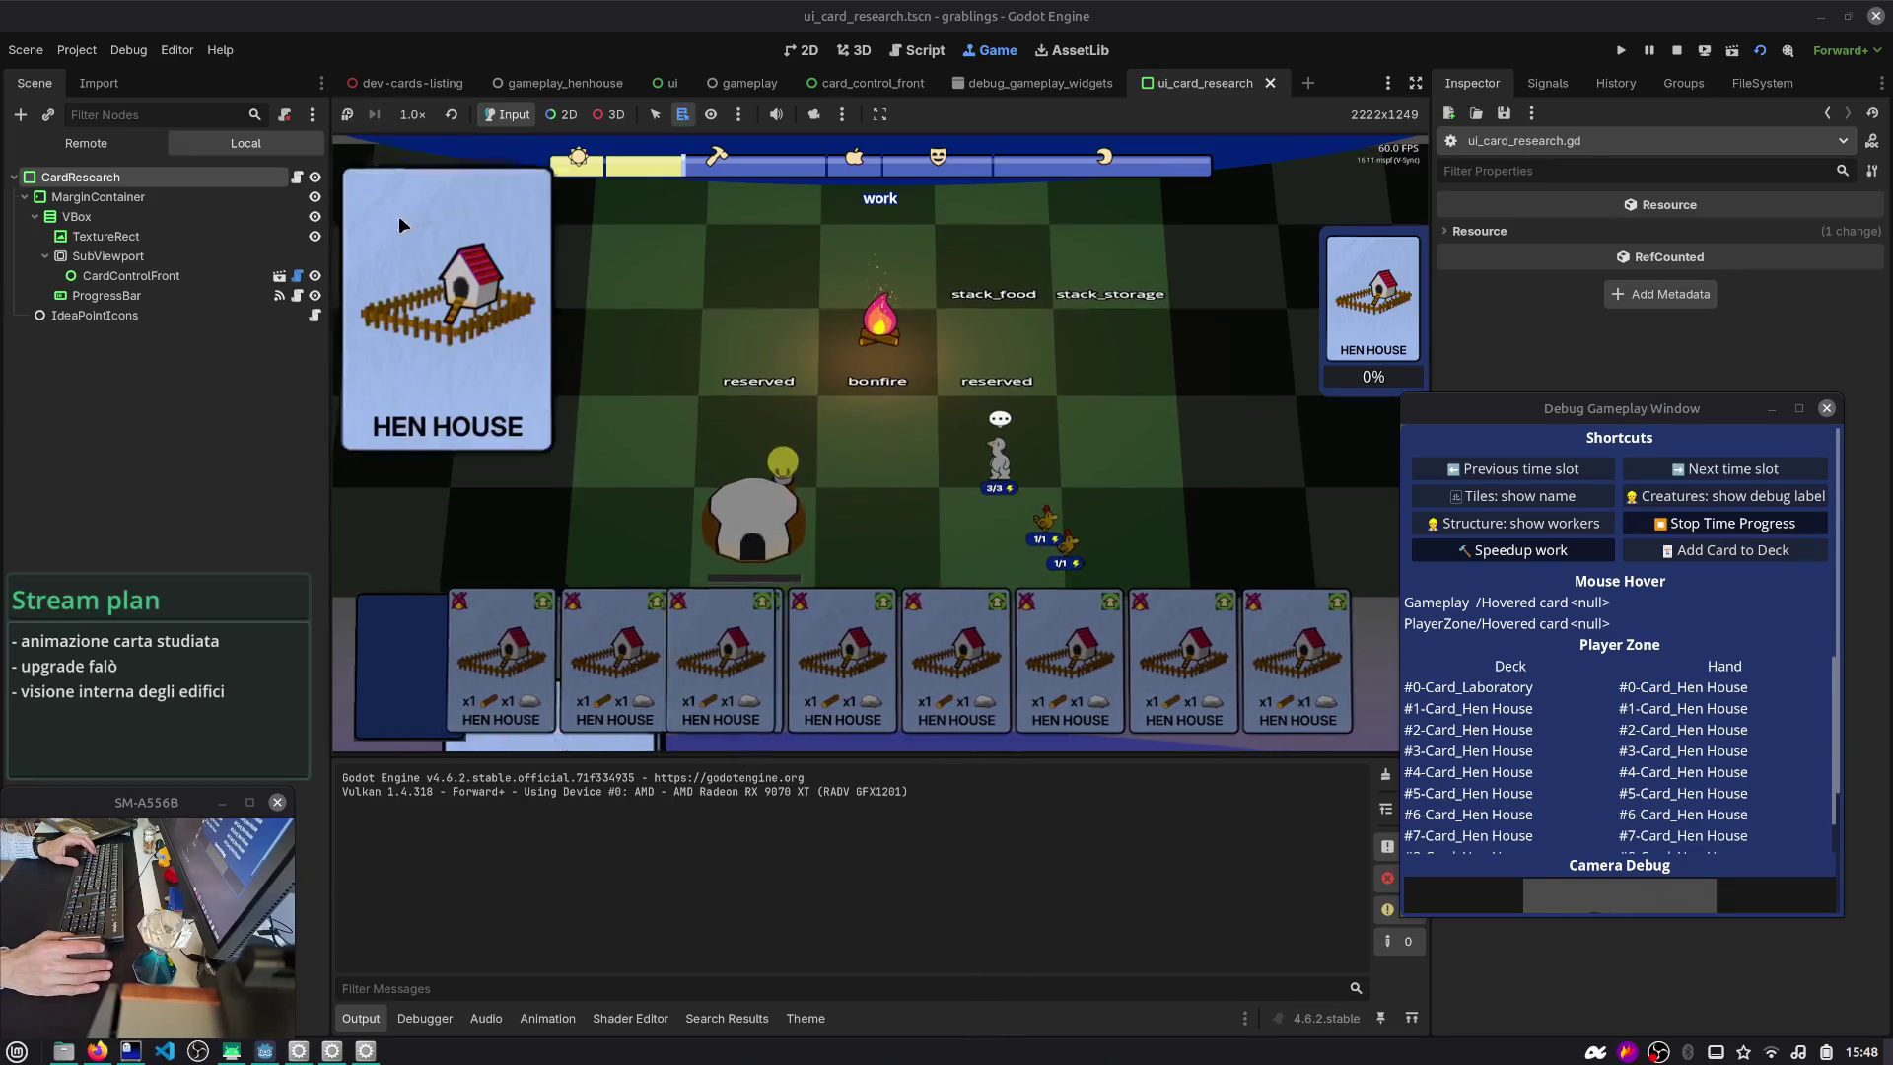
pyautogui.press('F8')
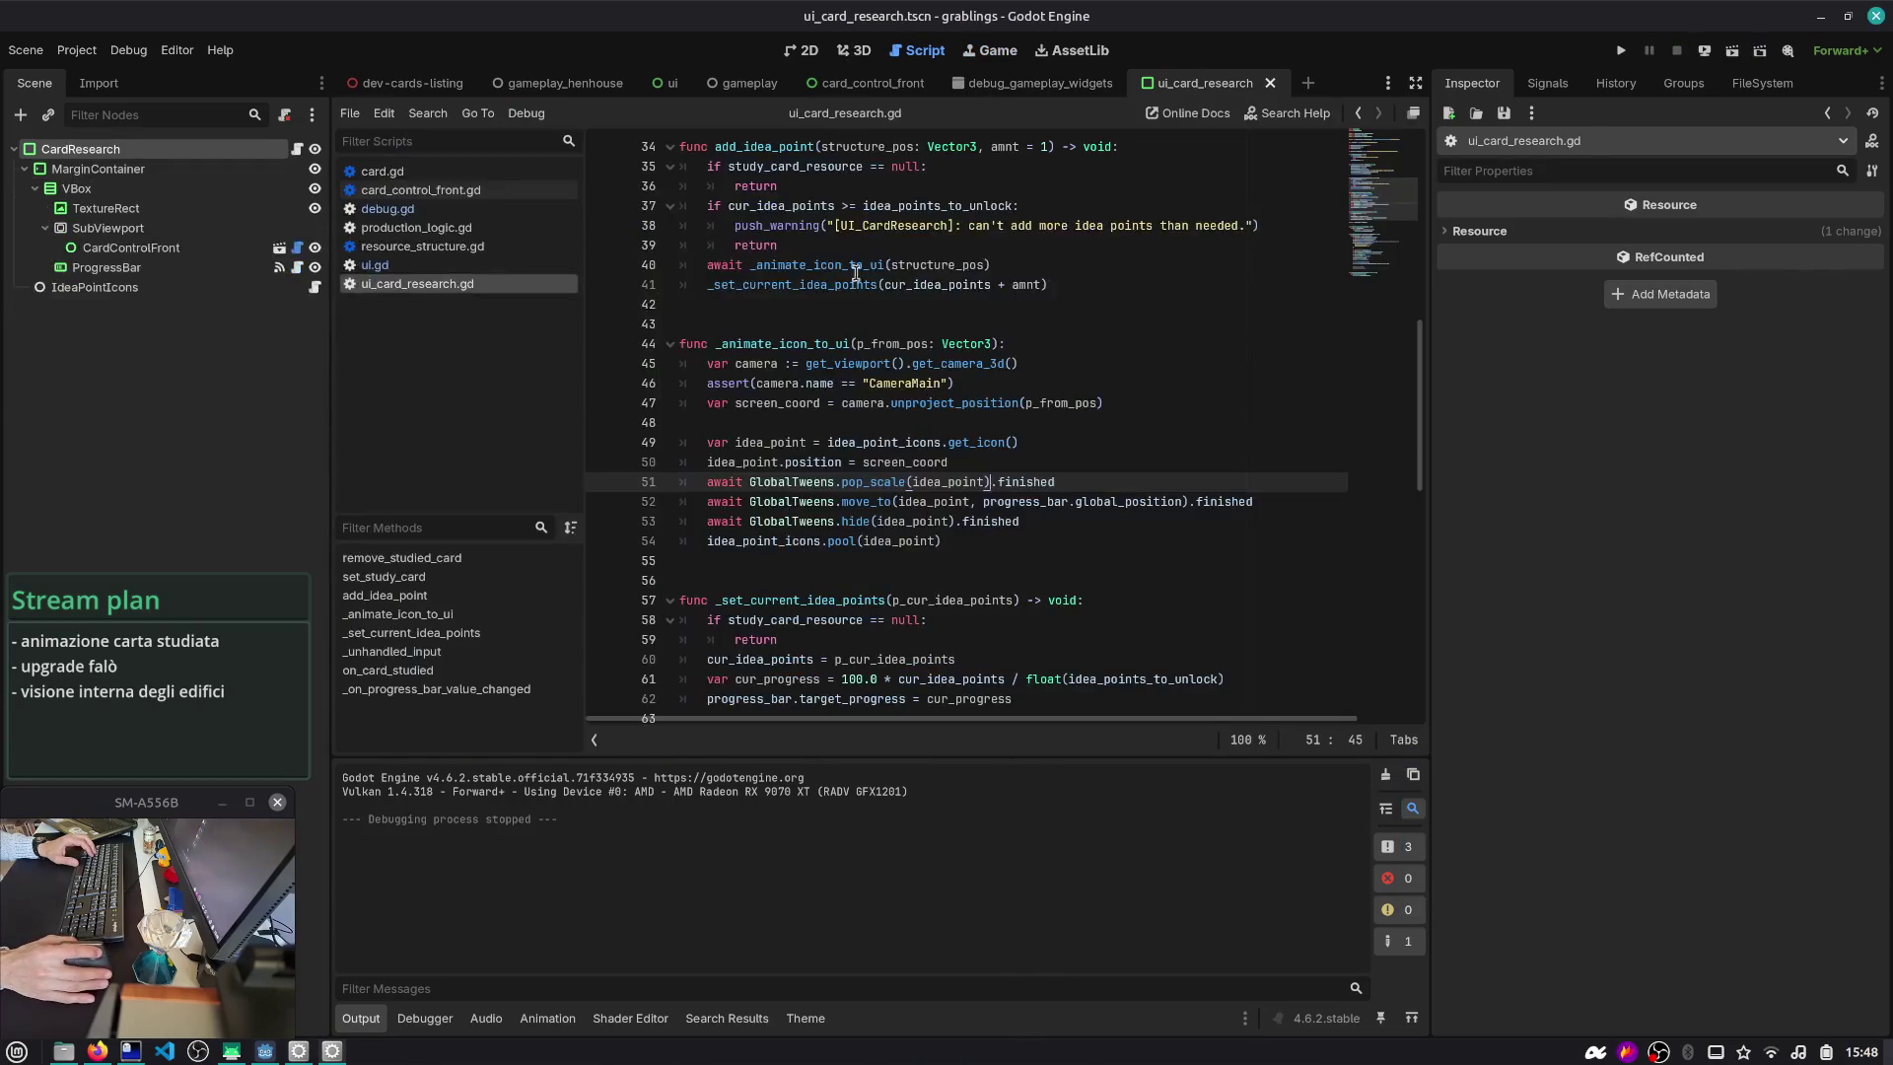
# - Locate the TextureRect creation and card-adding code in on_card_studied
pyautogui.scroll(-8, 846, 474)
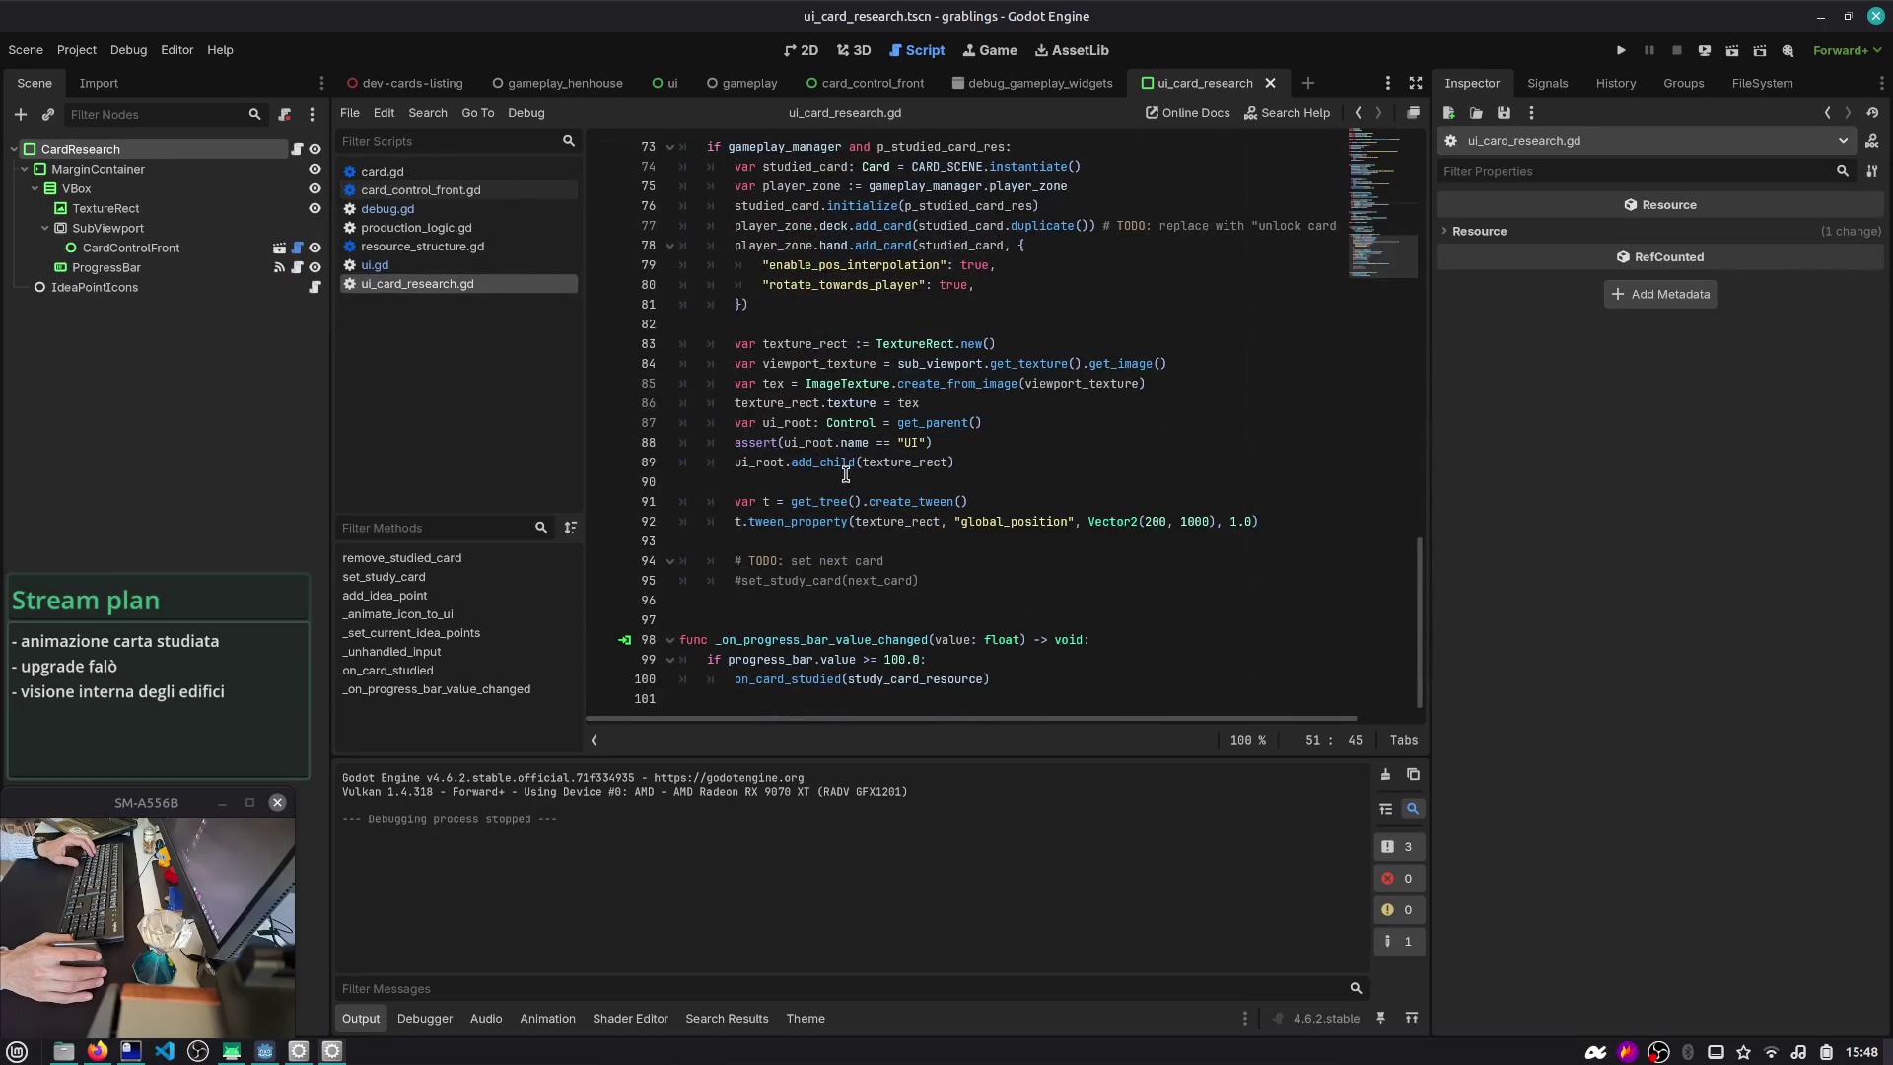
pyautogui.scroll(2, 846, 463)
pyautogui.click(811, 383)
pyautogui.press('Up')
pyautogui.press('Up')
pyautogui.press('Down')
pyautogui.press('Down')
pyautogui.press('Down')
pyautogui.press('Left')
pyautogui.scroll(1, 886, 361)
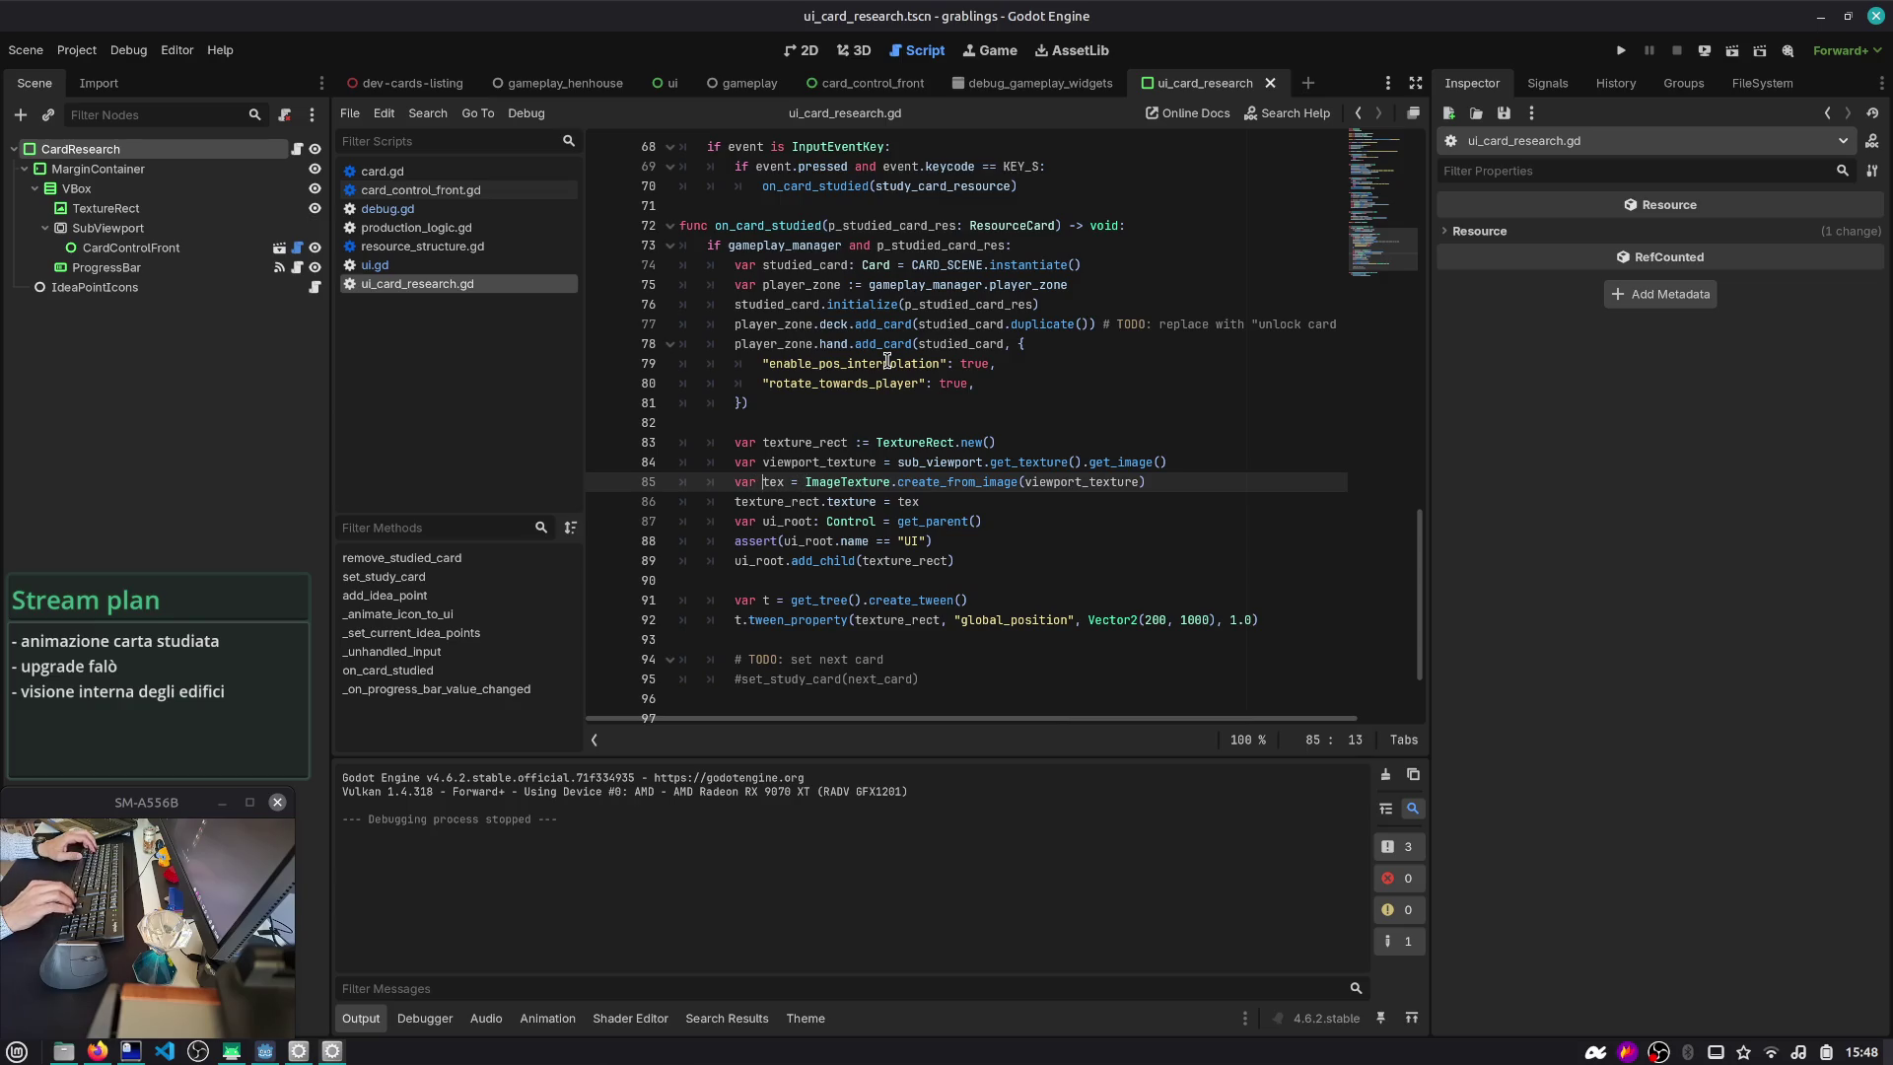
# - Copy texture_rect onto a new line 84 and begin a .global_position assignment
pyautogui.press('Up')
pyautogui.press('Up')
pyautogui.hotkey('ctrl', 'shift', 'Right')
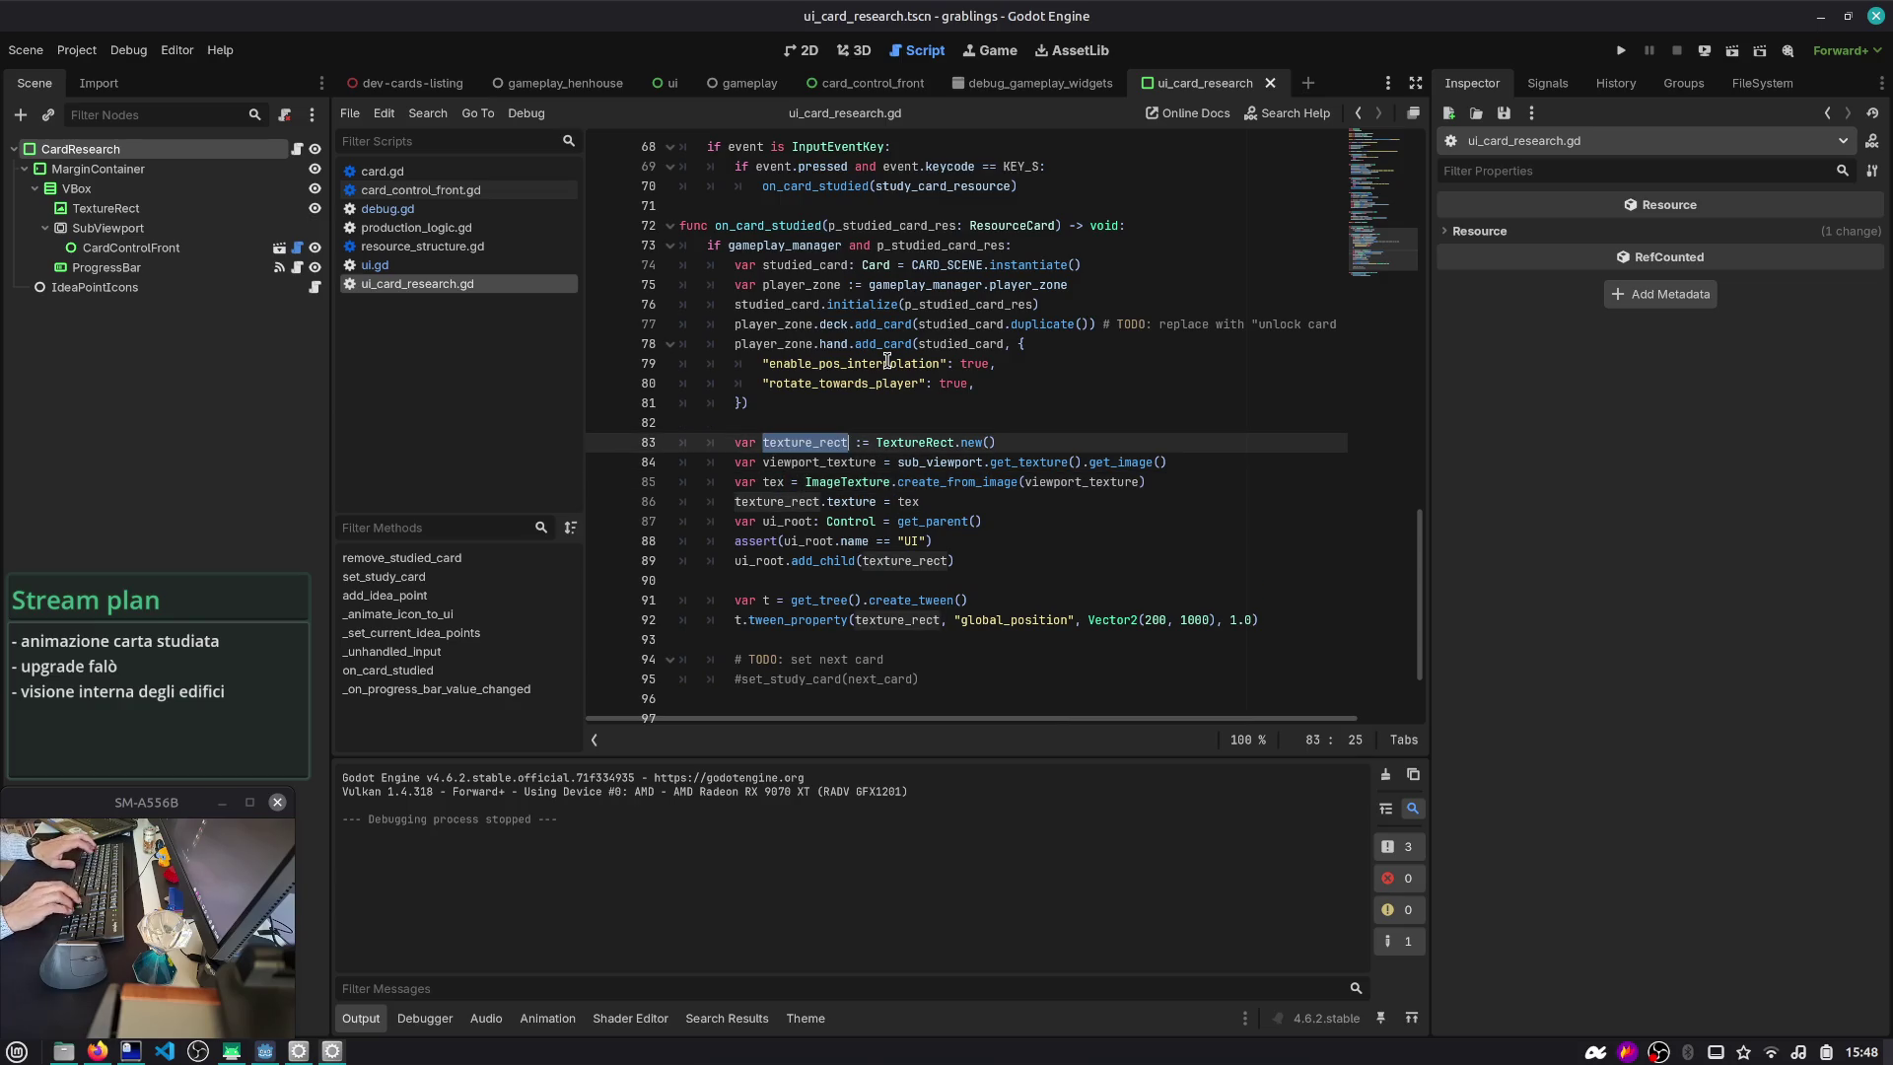
pyautogui.hotkey('ctrl', 'c')
pyautogui.press('End')
pyautogui.press('Return')
pyautogui.hotkey('ctrl', 'v')
pyautogui.write('.gl')
pyautogui.press('Return')
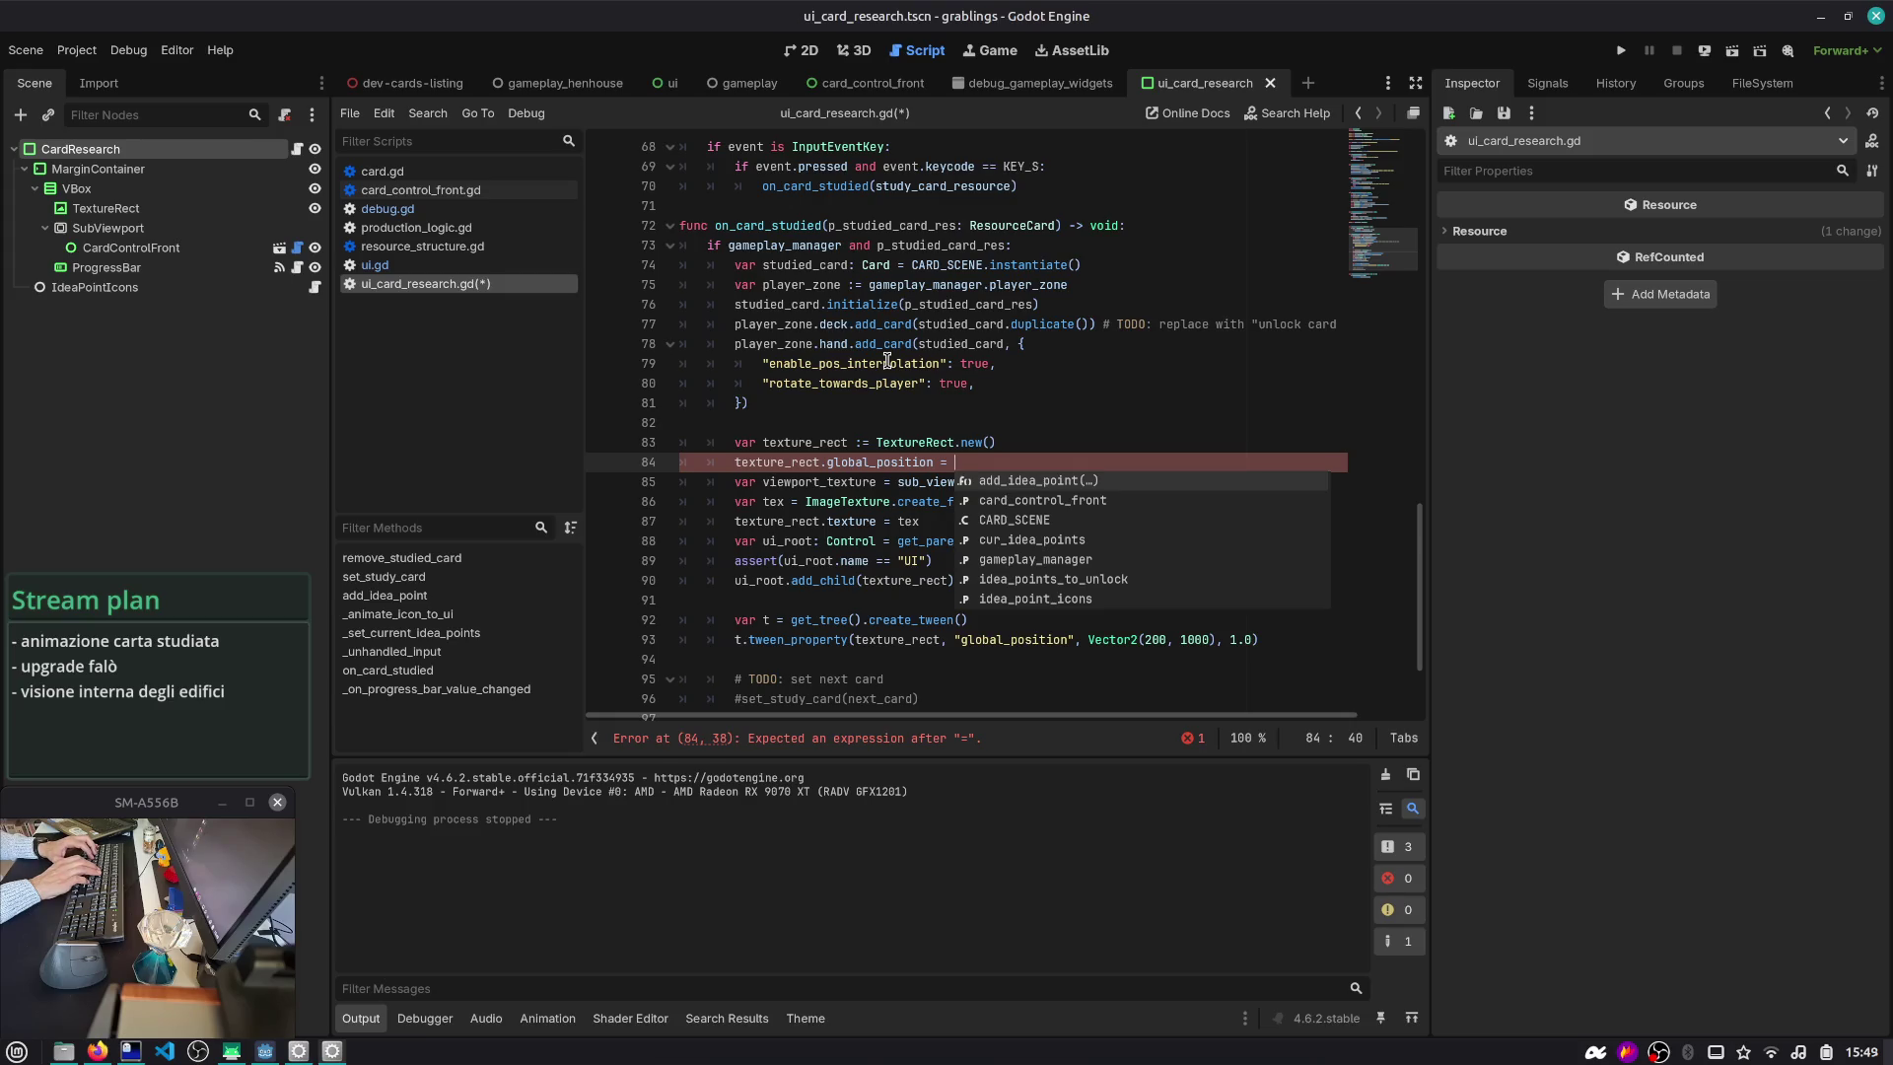
# - Select the TextureRect node and search the script for 'texture'
pyautogui.click(117, 210)
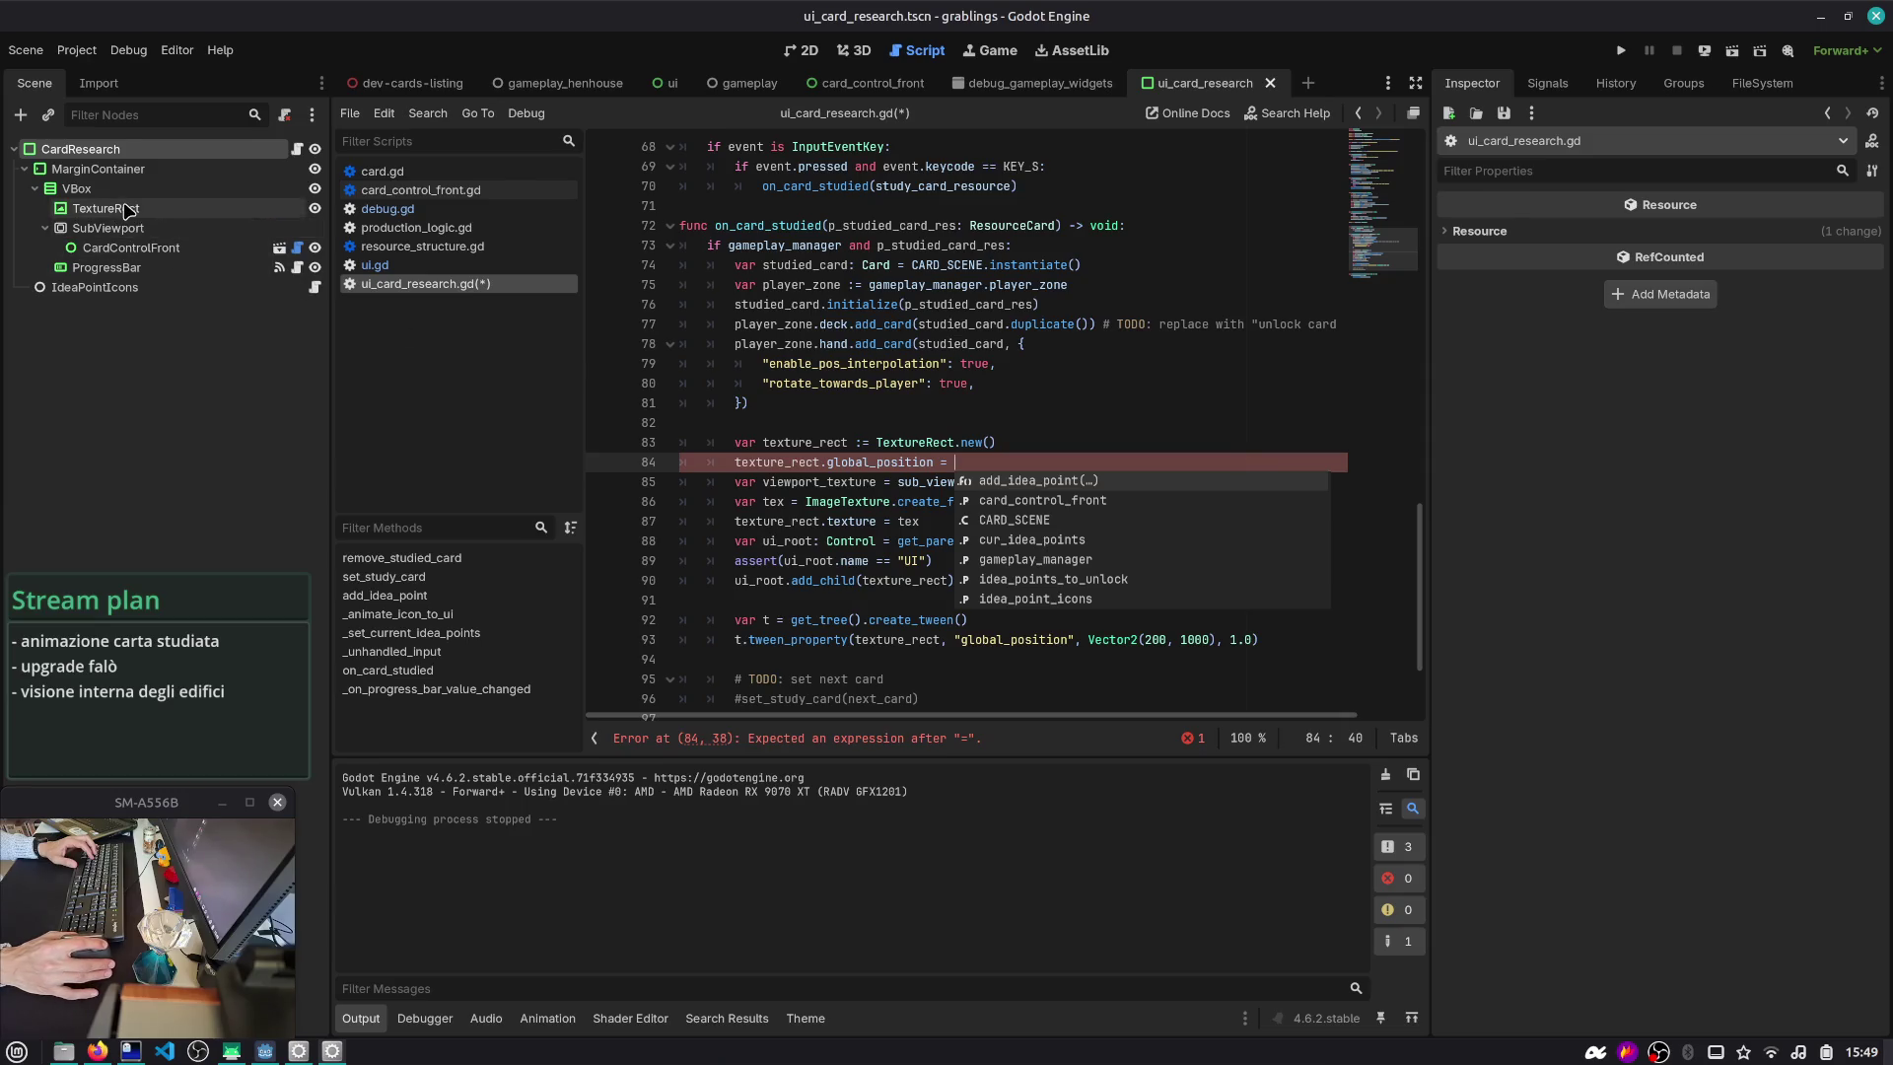
pyautogui.scroll(10, 847, 333)
pyautogui.scroll(5, 848, 333)
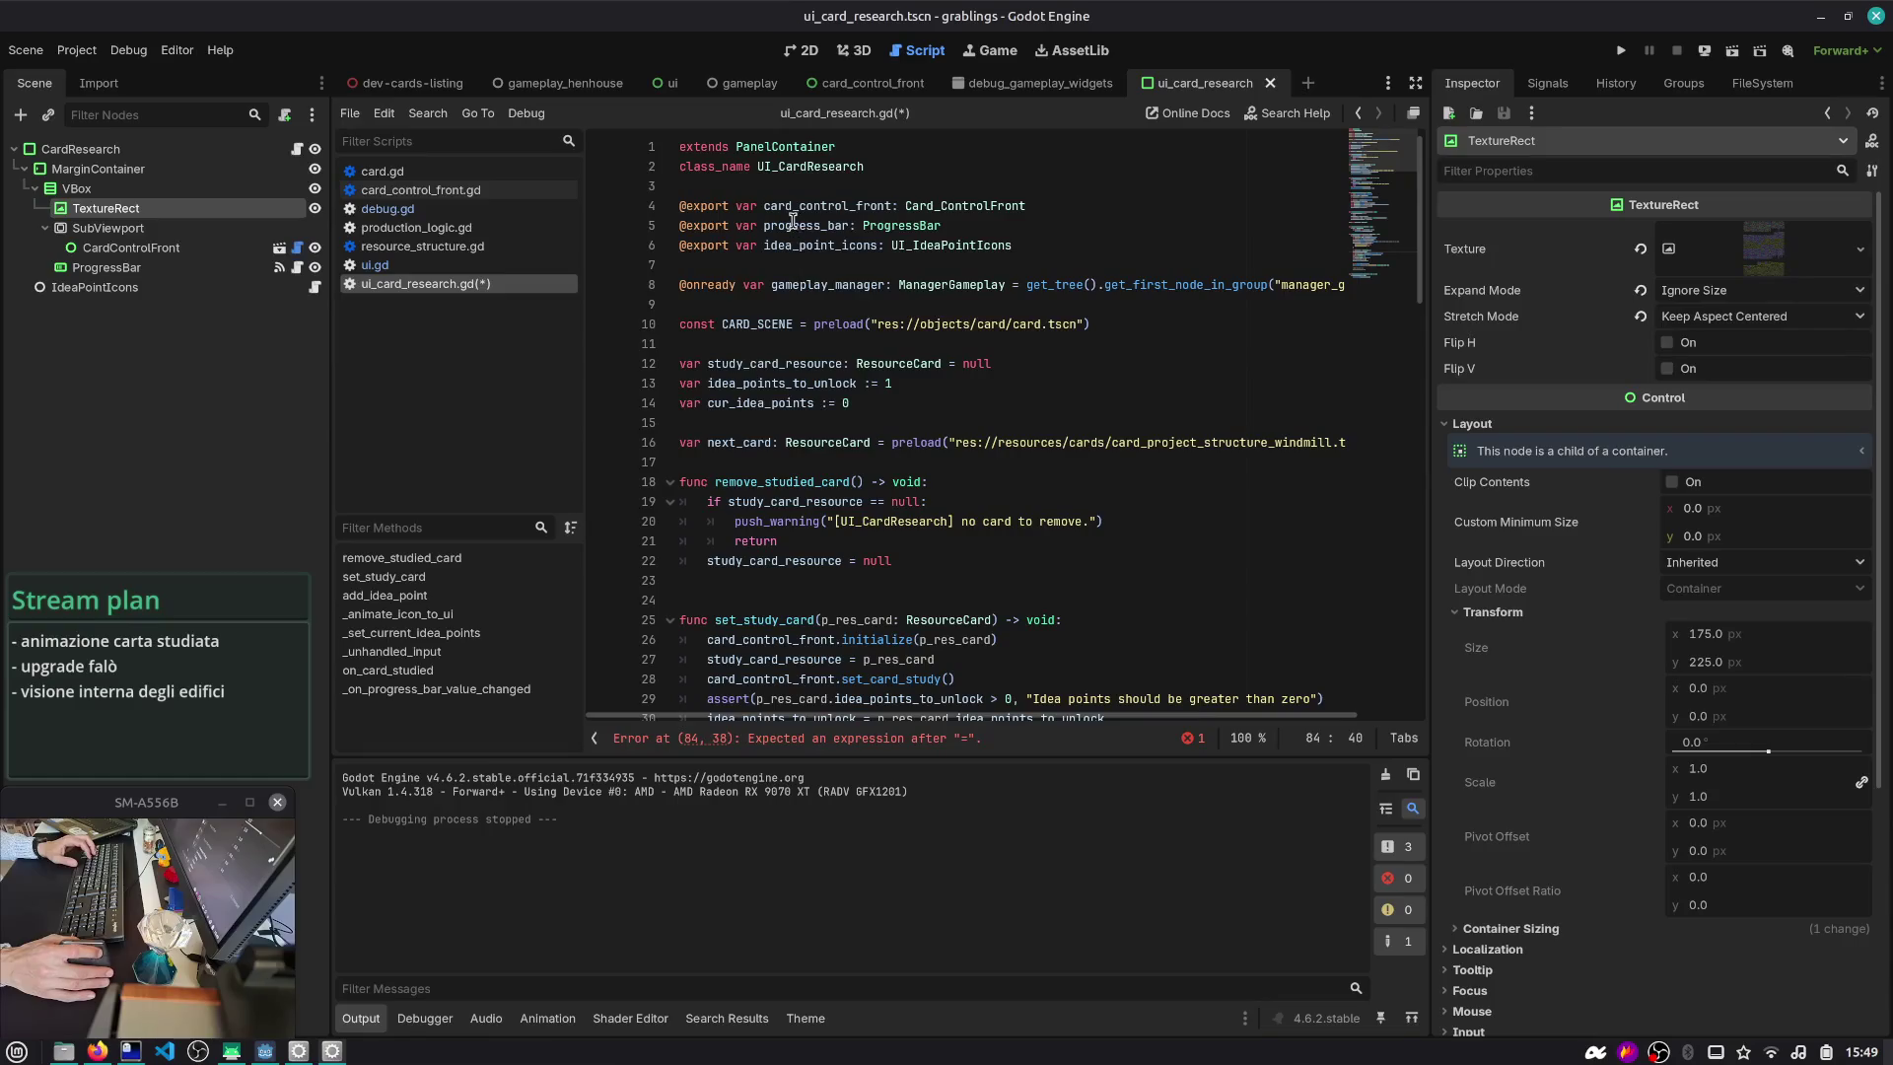
pyautogui.click(755, 376)
pyautogui.hotkey('ctrl', 'f')
pyautogui.write('texture')
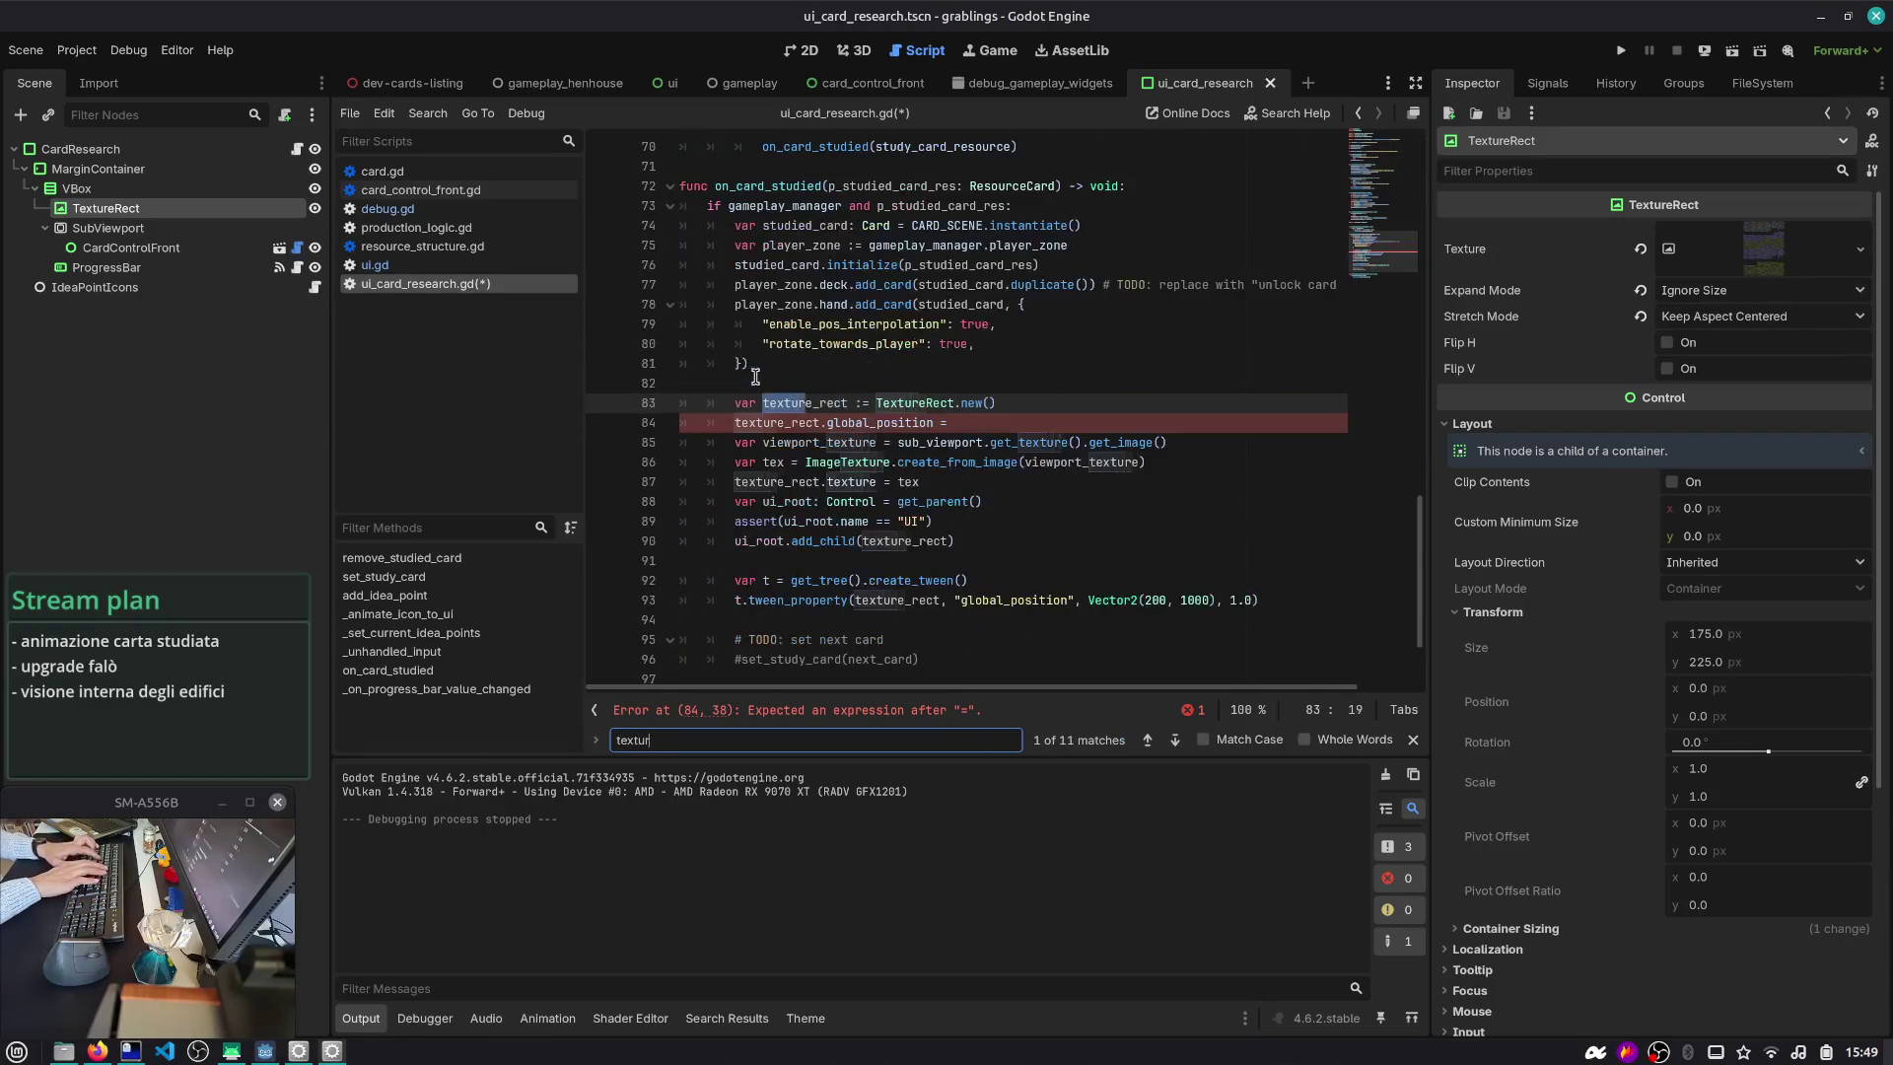
pyautogui.scroll(9, 1301, 226)
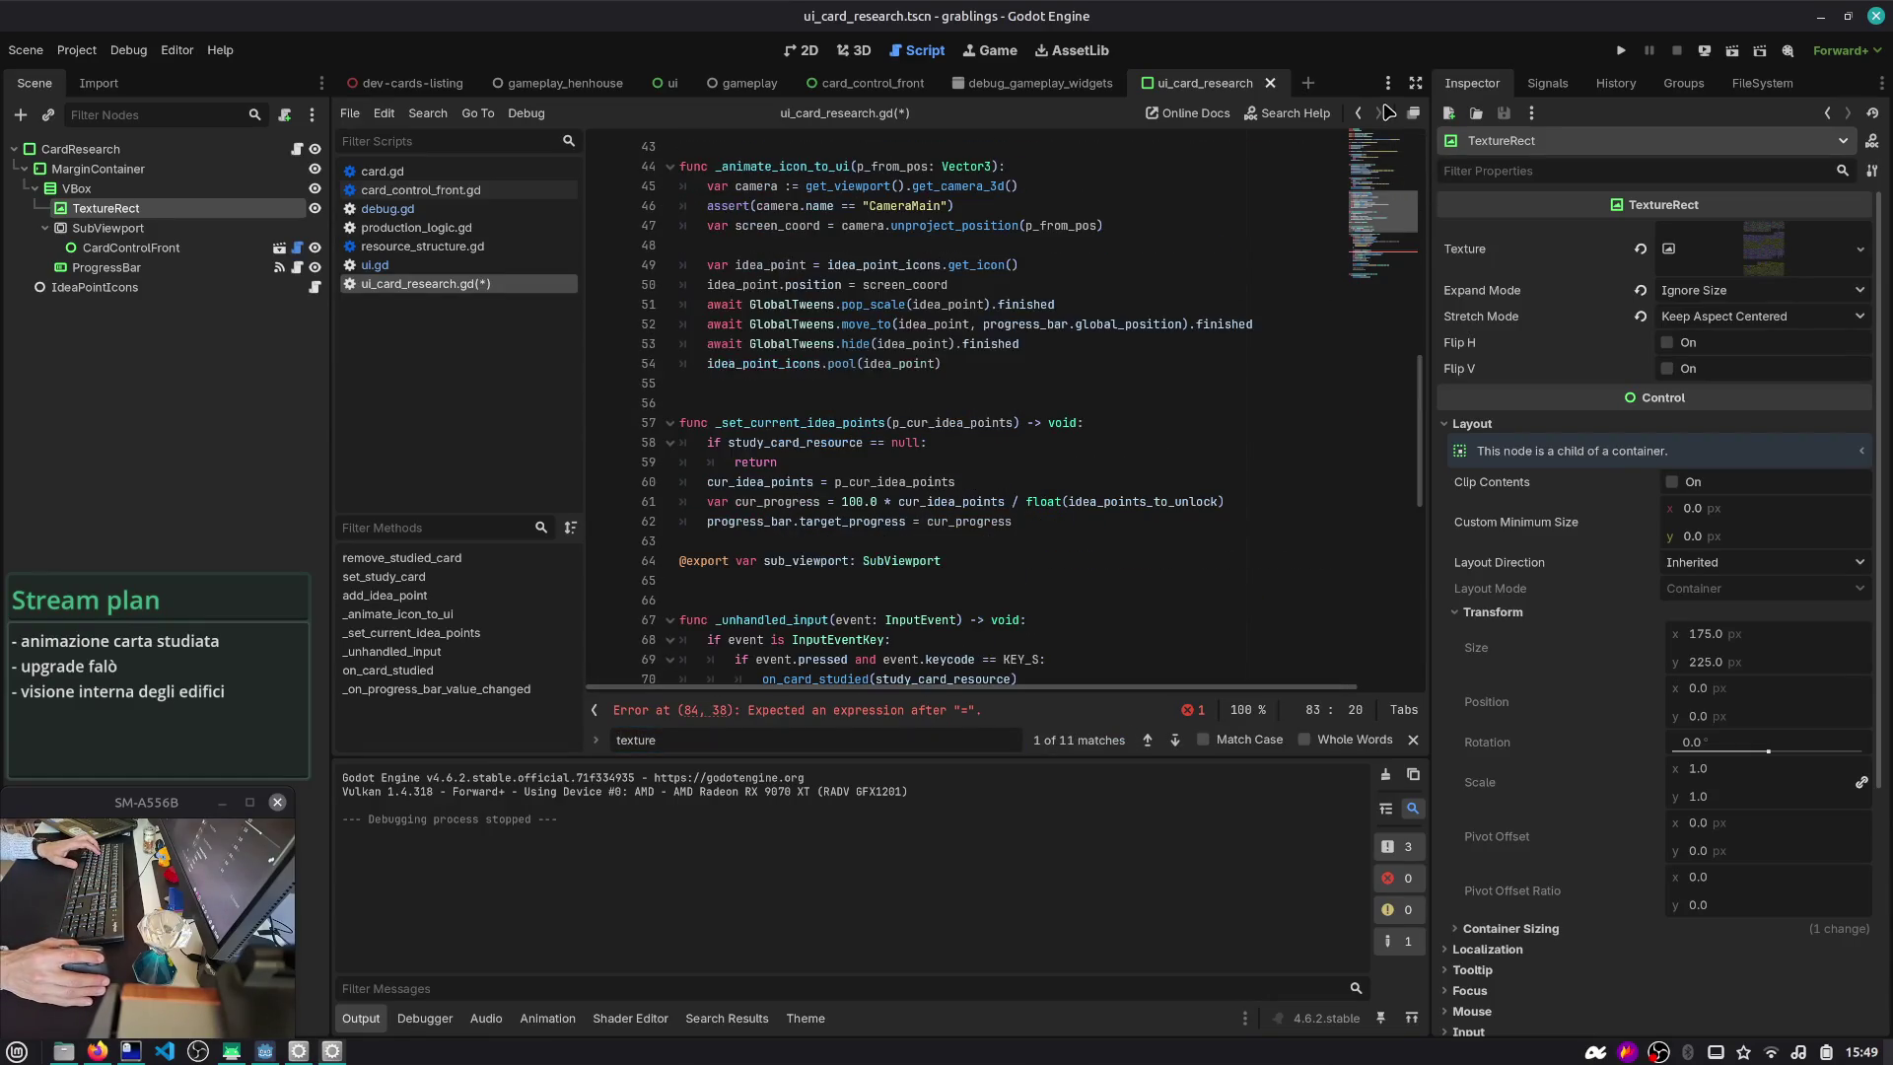
pyautogui.scroll(14, 984, 336)
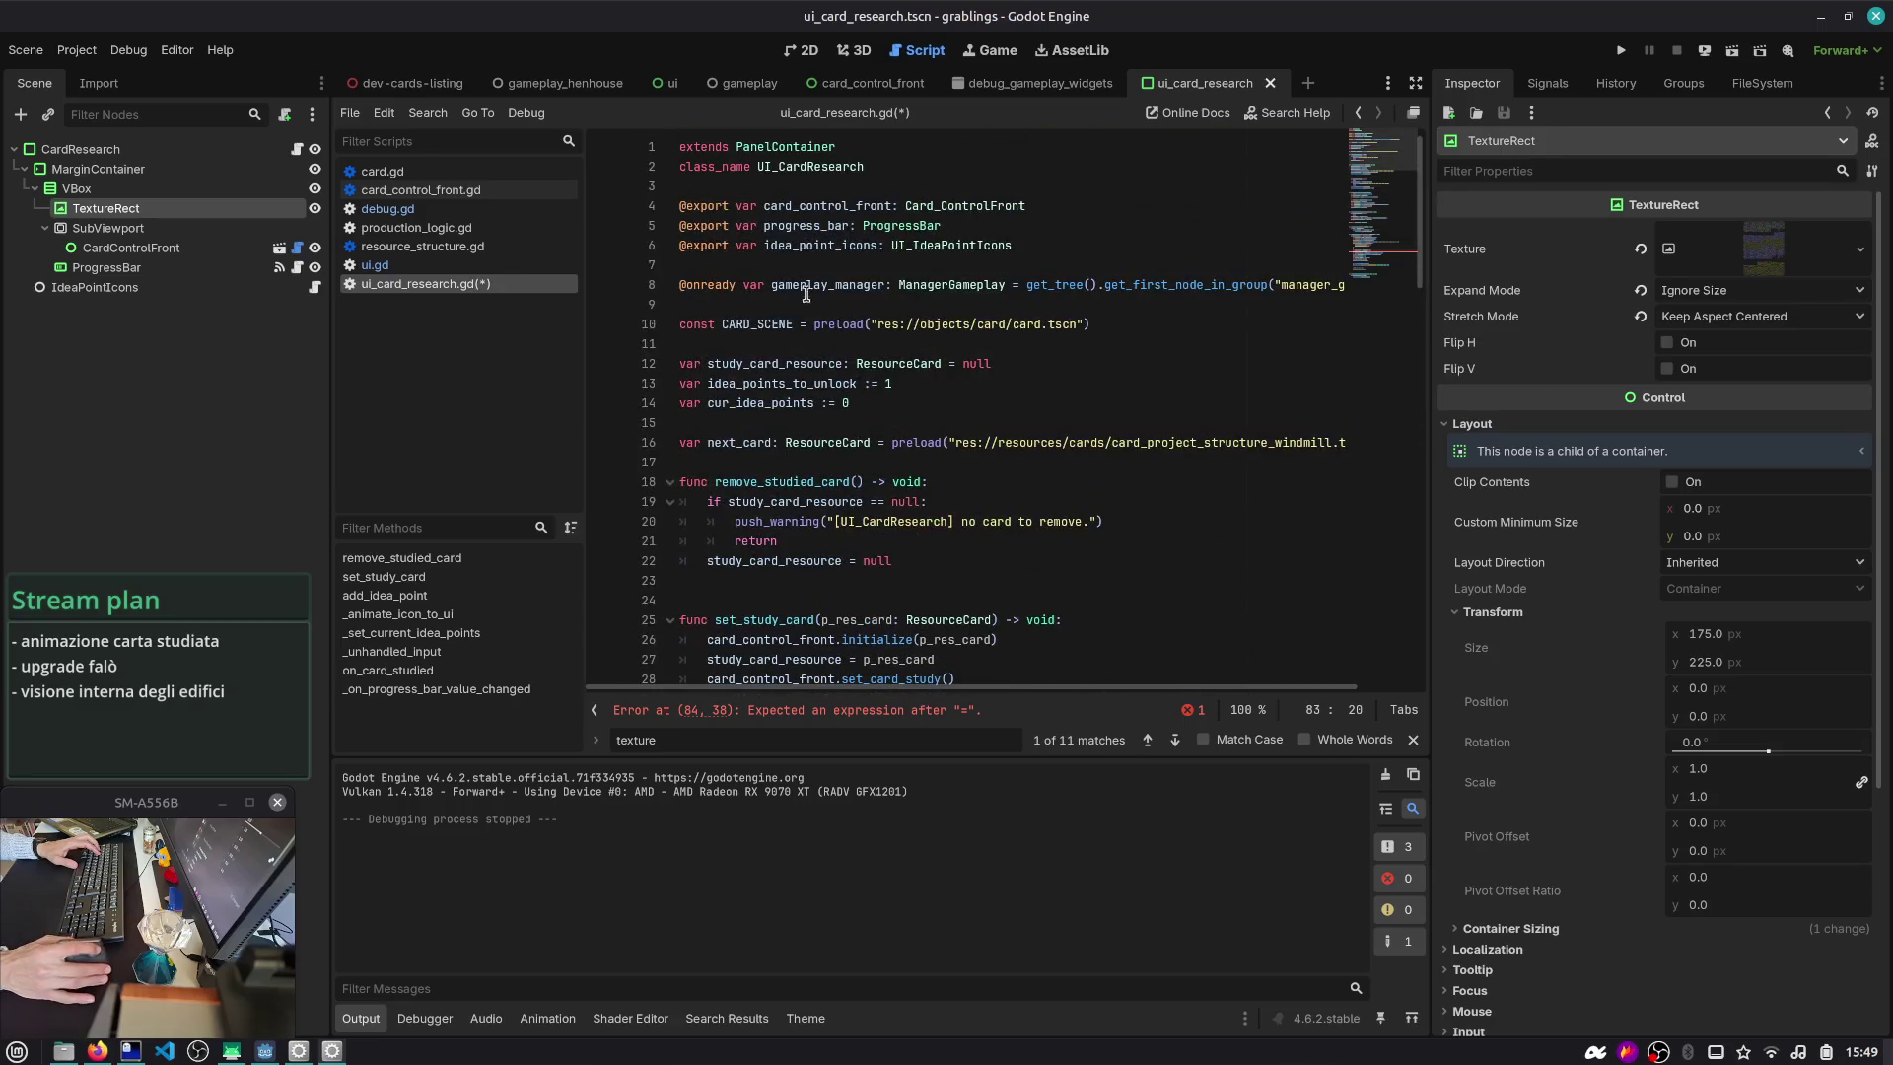
pyautogui.doubleClick(813, 227)
pyautogui.doubleClick(809, 206)
pyautogui.doubleClick(807, 247)
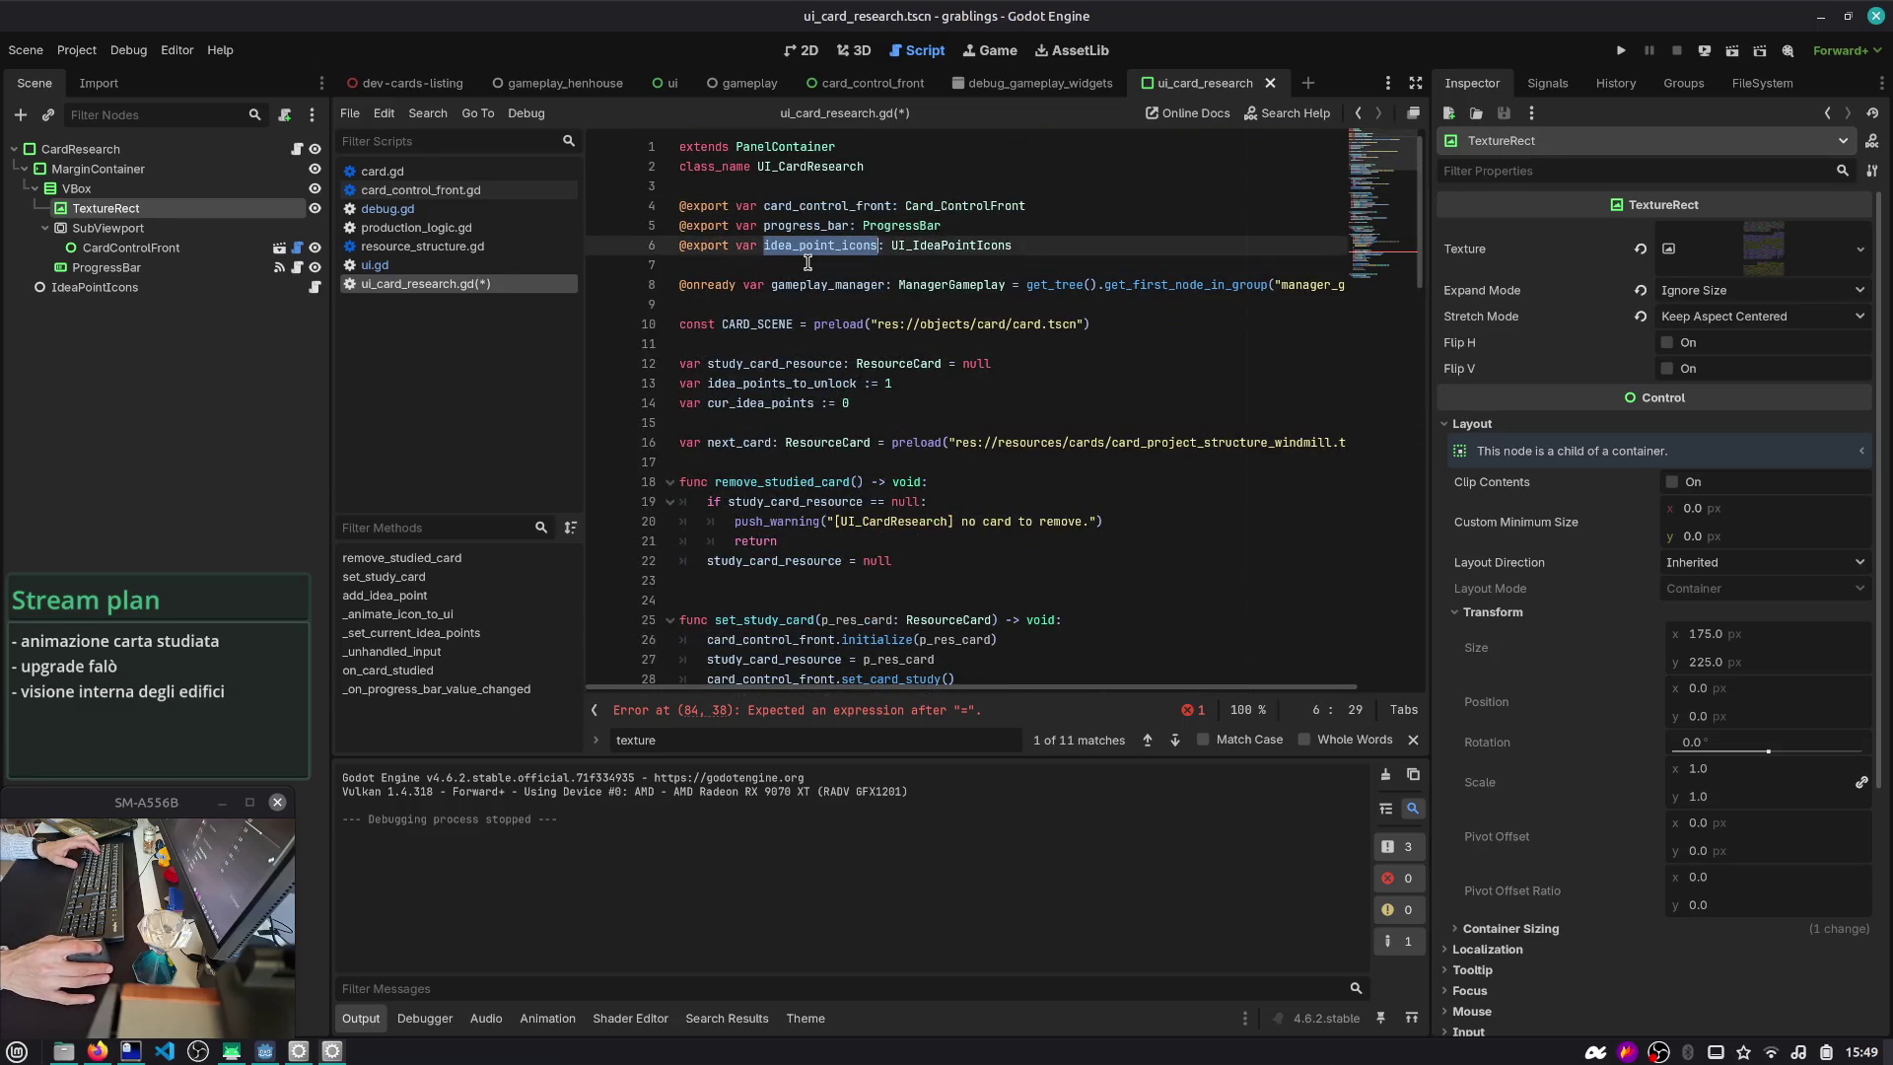
pyautogui.moveTo(183, 208)
pyautogui.mouseDown()
pyautogui.moveTo(104, 215)
pyautogui.moveTo(745, 272)
pyautogui.mouseUp()
# - Rename the local texture_rect variable and its uses to anim_texture
pyautogui.doubleClick(817, 266)
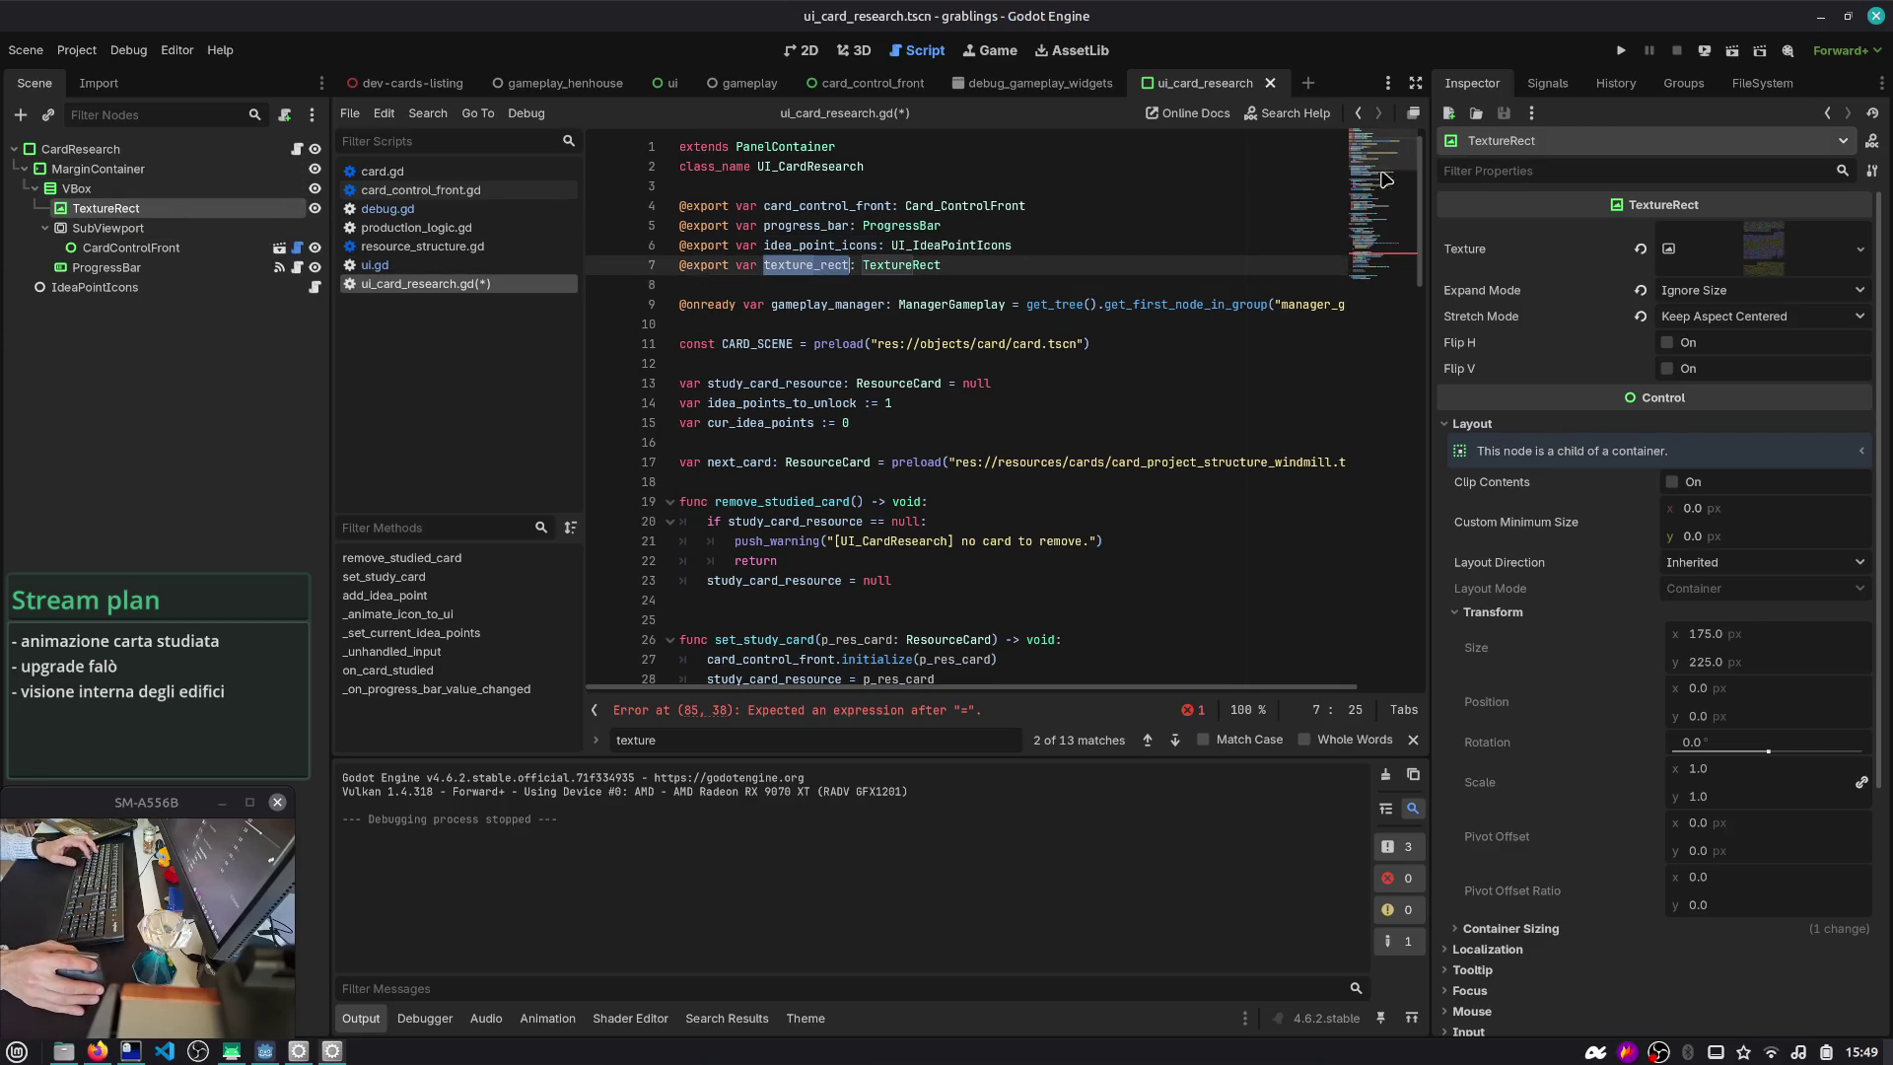
pyautogui.scroll(-20, 1385, 178)
pyautogui.click(764, 317)
pyautogui.hotkey('ctrl', 'shift', 'Right')
pyautogui.write('anim_texture')
pyautogui.hotkey('ctrl', 'shift', 'Left')
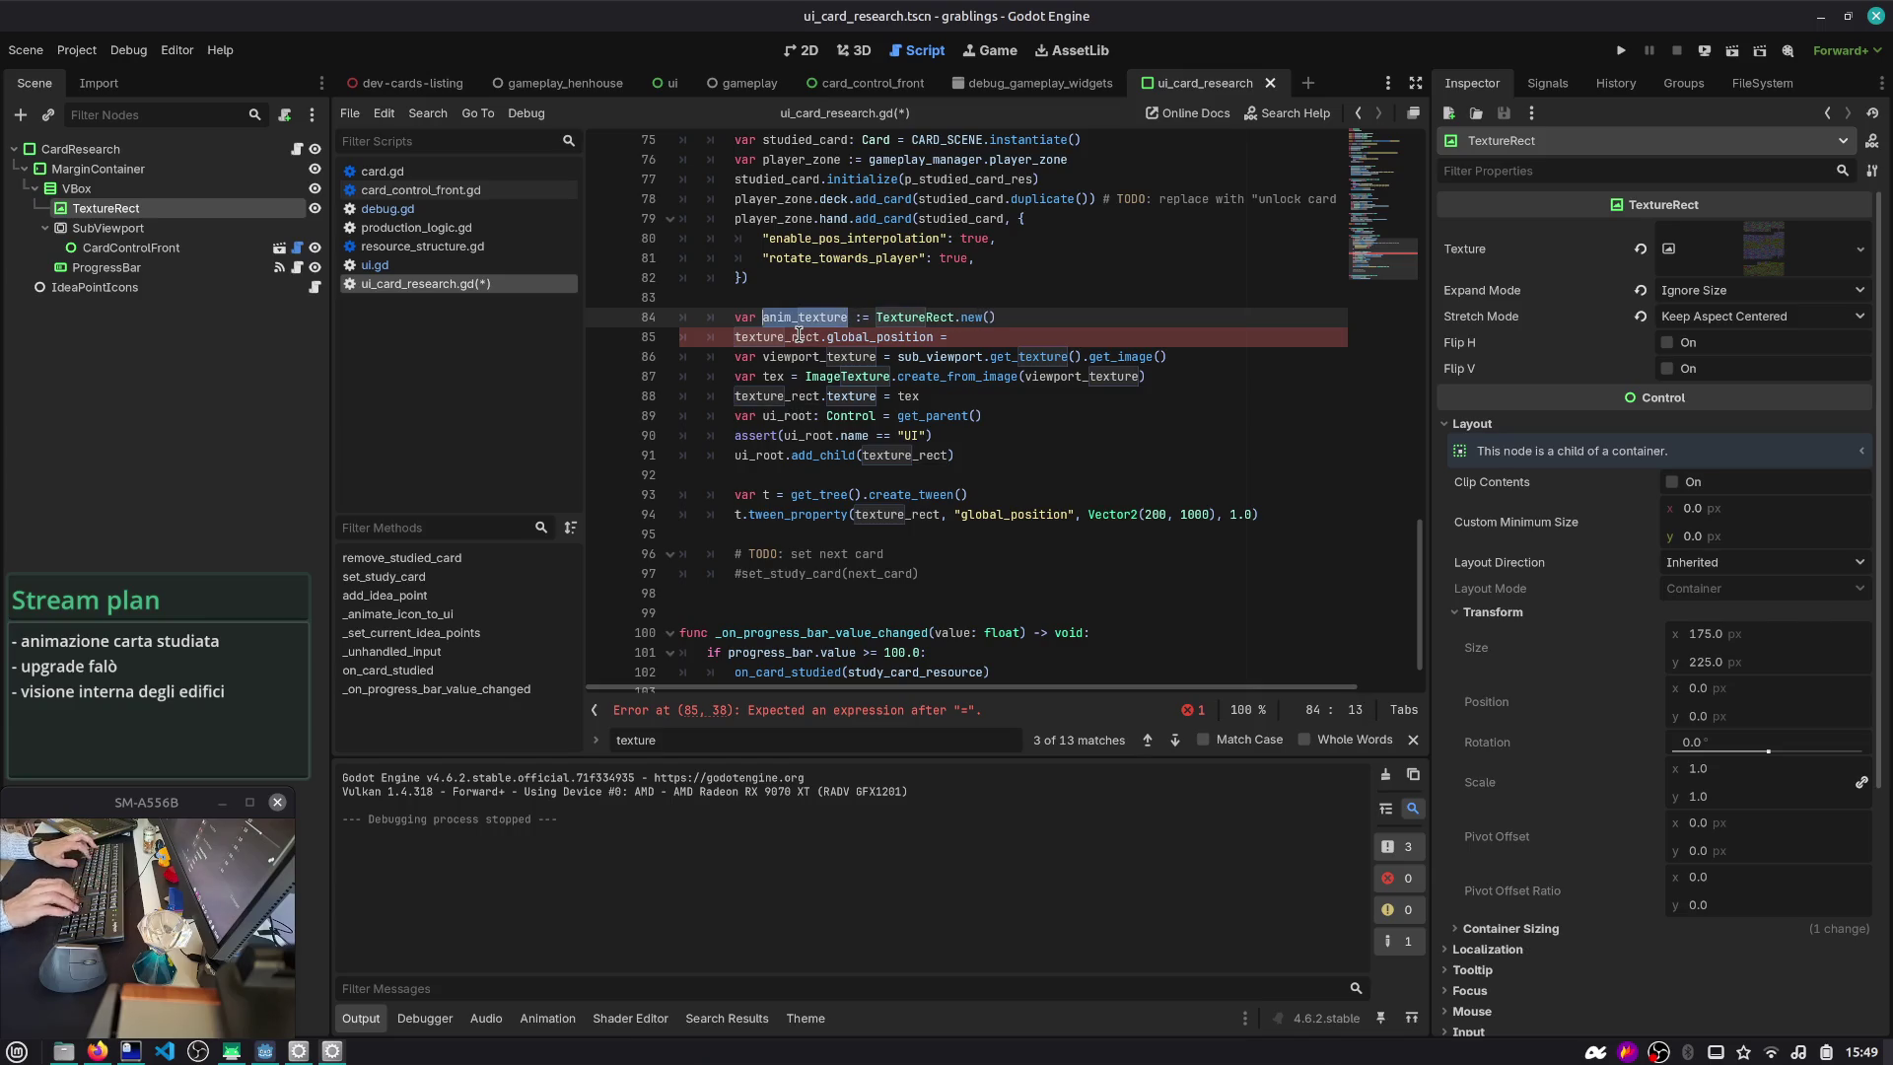
pyautogui.doubleClick(799, 335)
pyautogui.hotkey('ctrl', 'd')
pyautogui.write('anim_texture')
pyautogui.click(986, 394)
pyautogui.press('Escape')
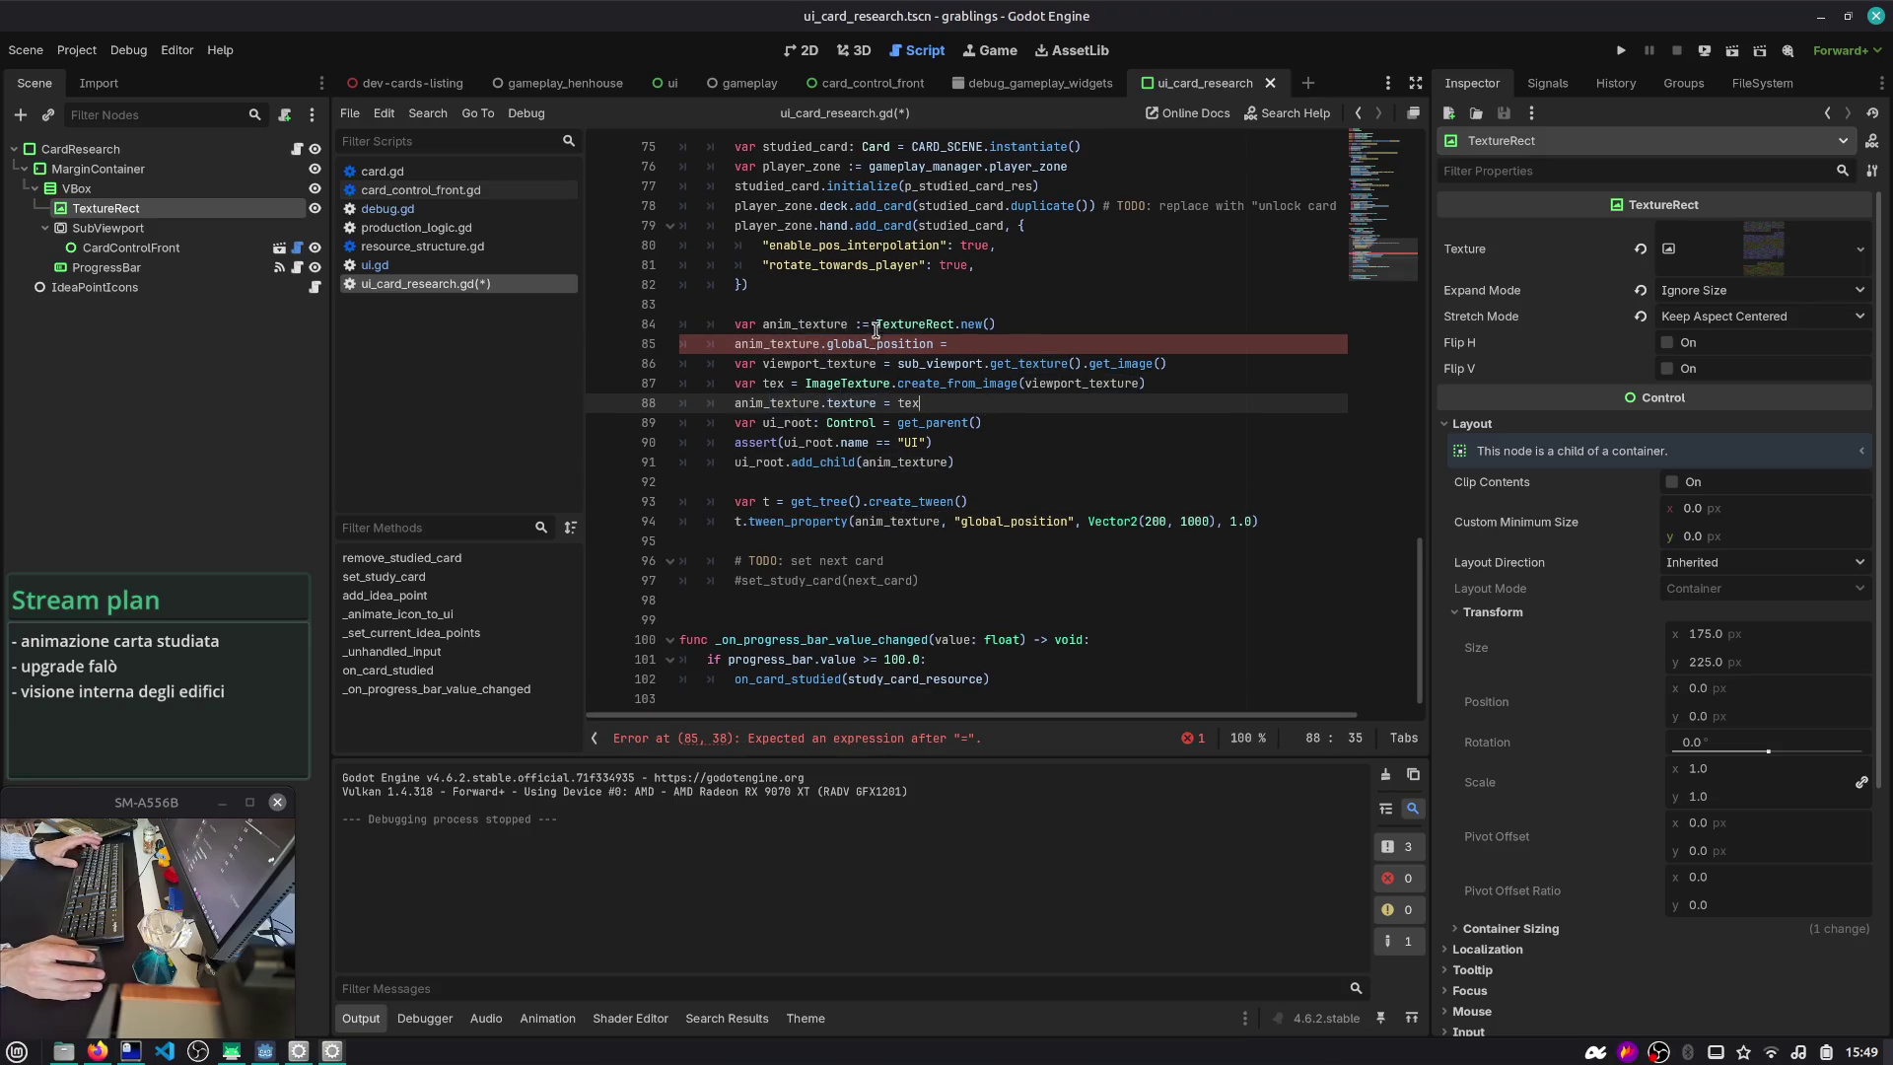
# - Set anim_texture to texture_rect.duplicate(), delete the global_position line, and save
pyautogui.click(875, 325)
pyautogui.hotkey('shift', 'End')
pyautogui.write('text')
pyautogui.press('Return')
pyautogui.write('.dupl')
pyautogui.press('Return')
pyautogui.press('Down')
pyautogui.hotkey('ctrl', 'shift', 'k')
pyautogui.hotkey('ctrl', 's')
# - Comment out the viewport-image and tex assignment lines, then launch a test run
pyautogui.doubleClick(952, 362)
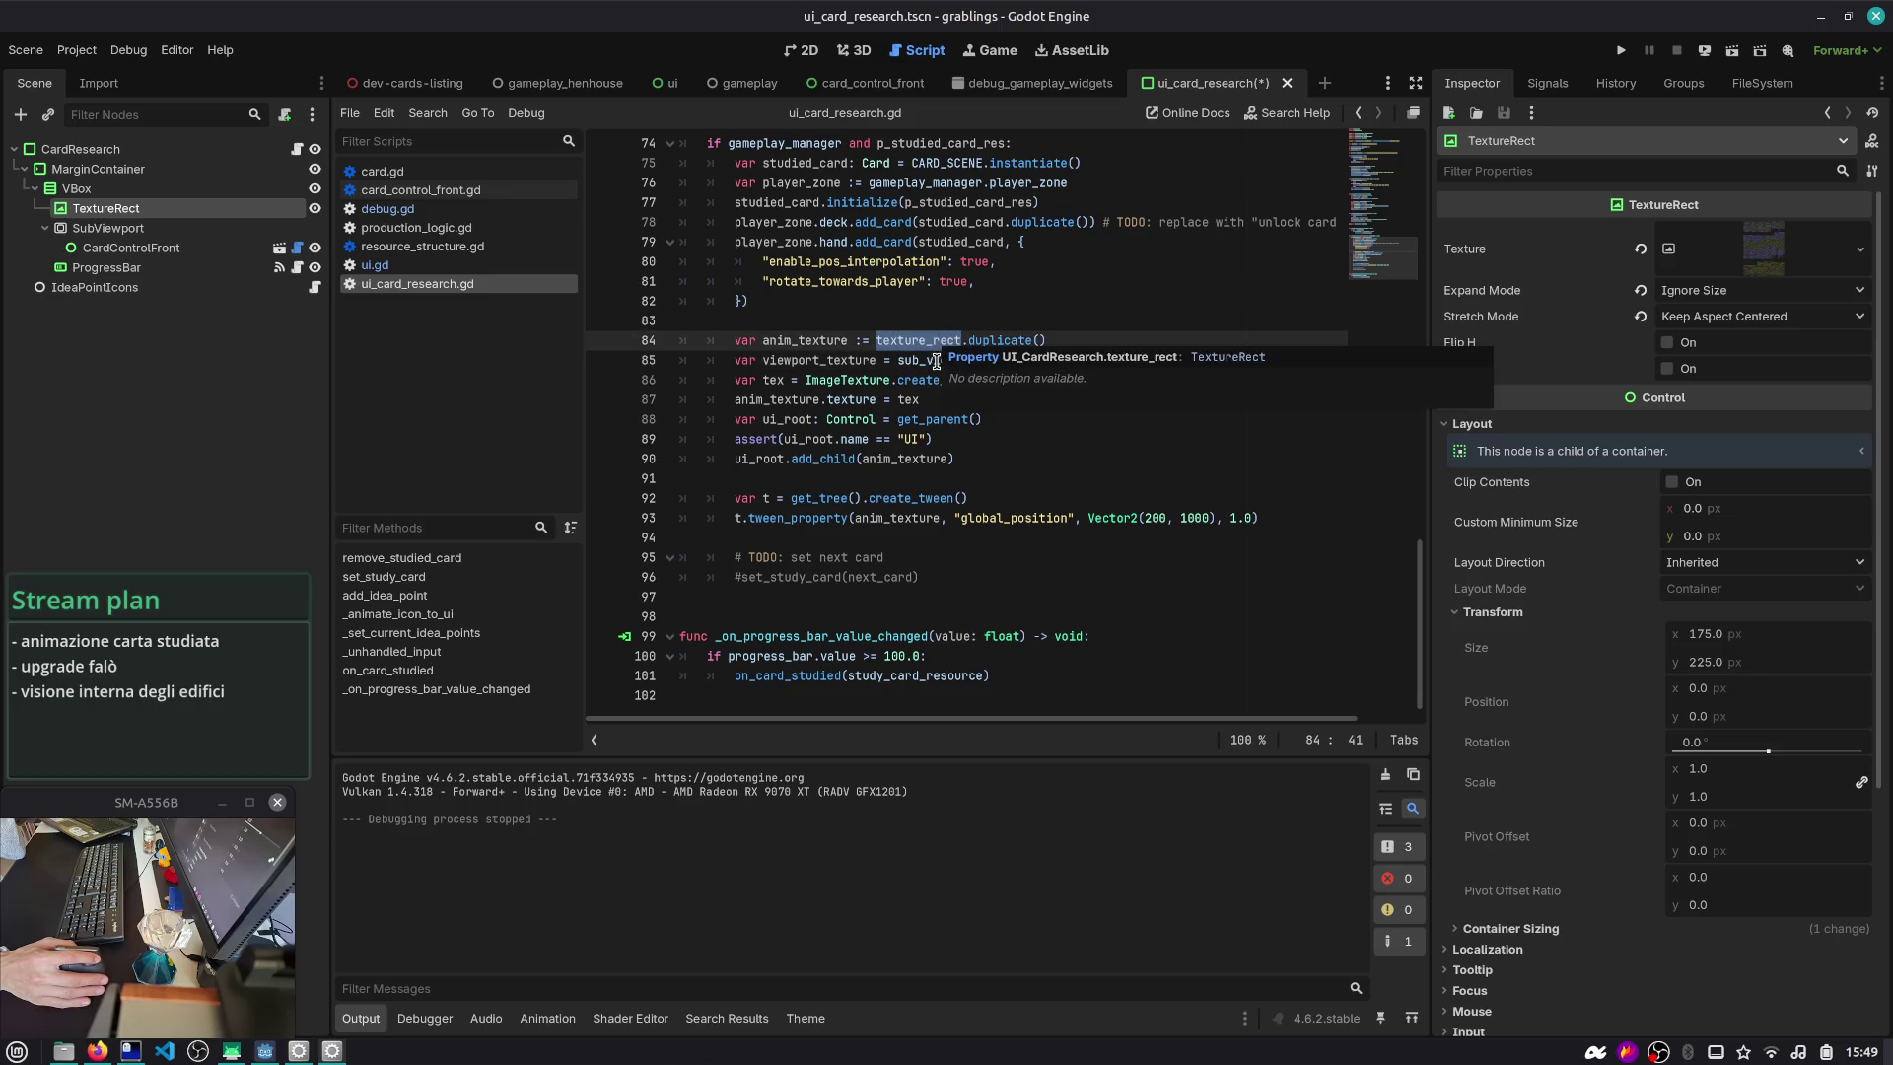
pyautogui.click(899, 361)
pyautogui.hotkey('ctrl', 'k')
pyautogui.hotkey('ctrl', 's')
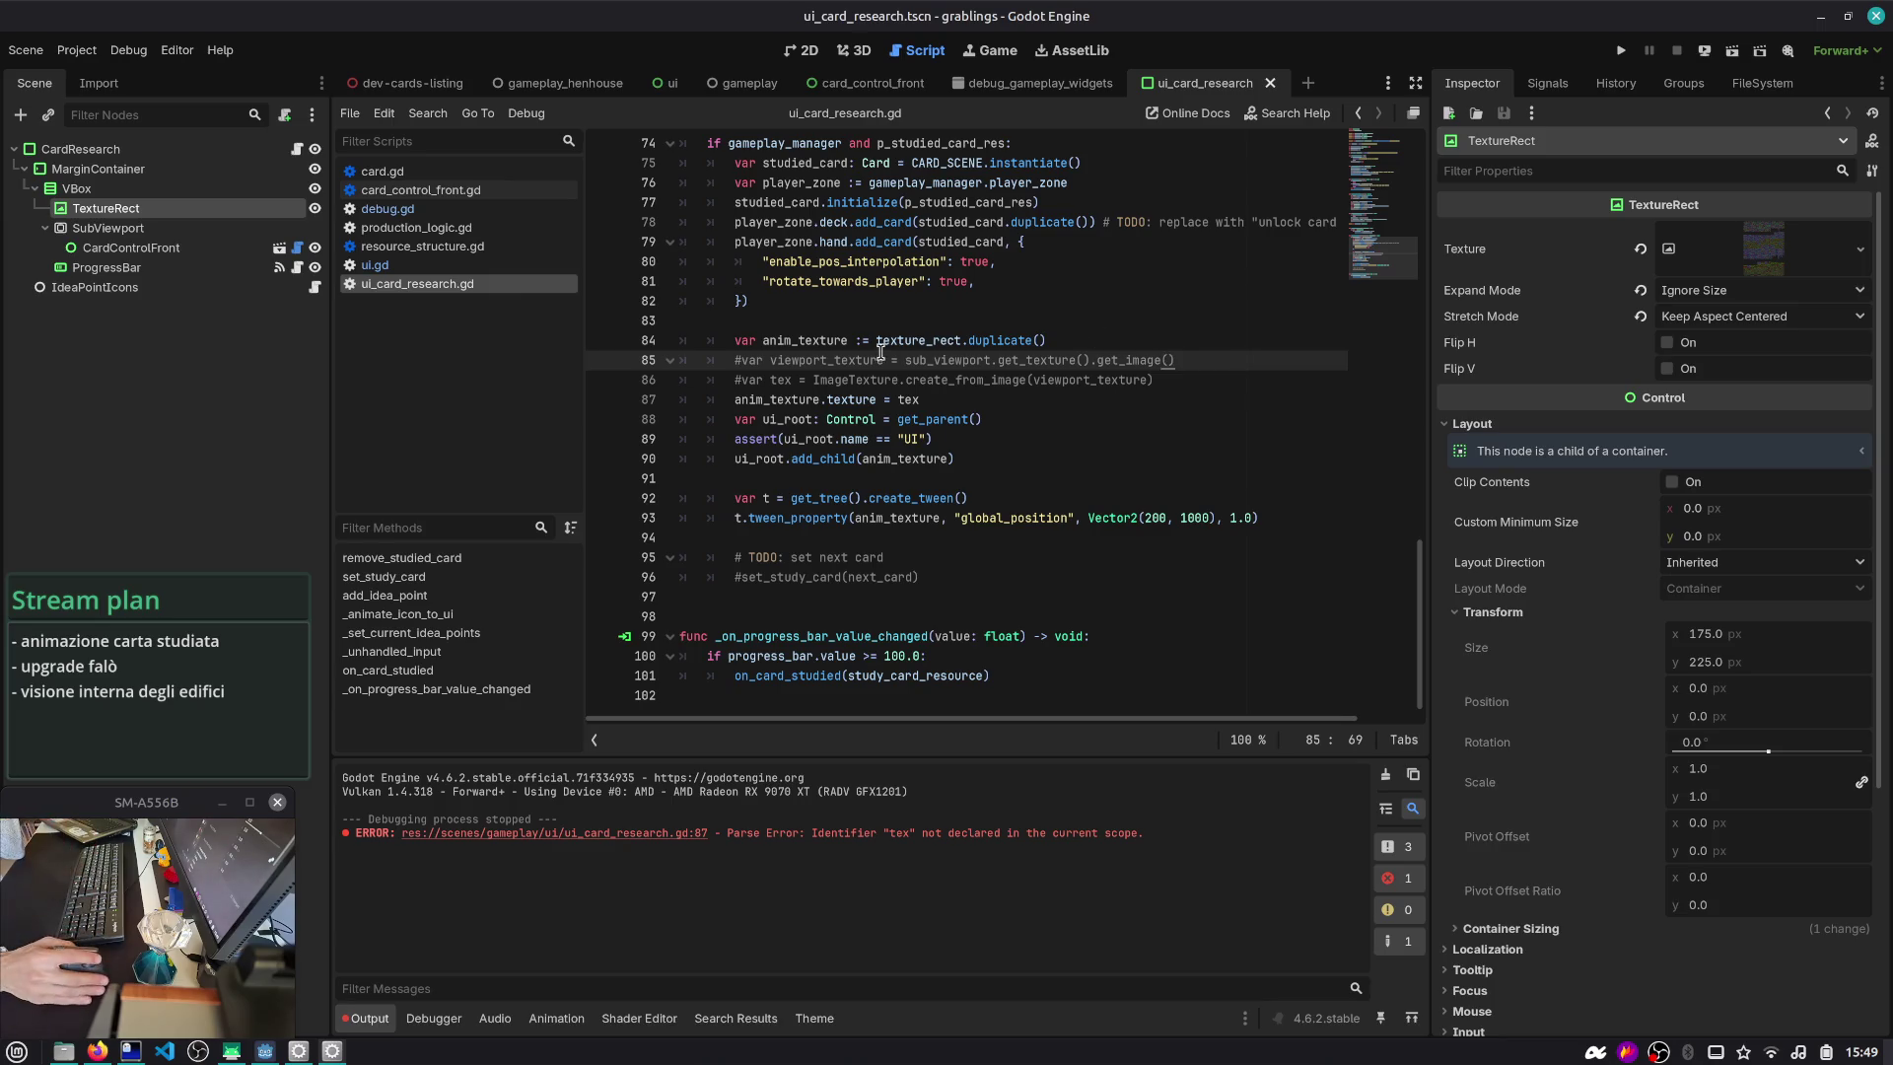
pyautogui.doubleClick(814, 338)
pyautogui.click(922, 404)
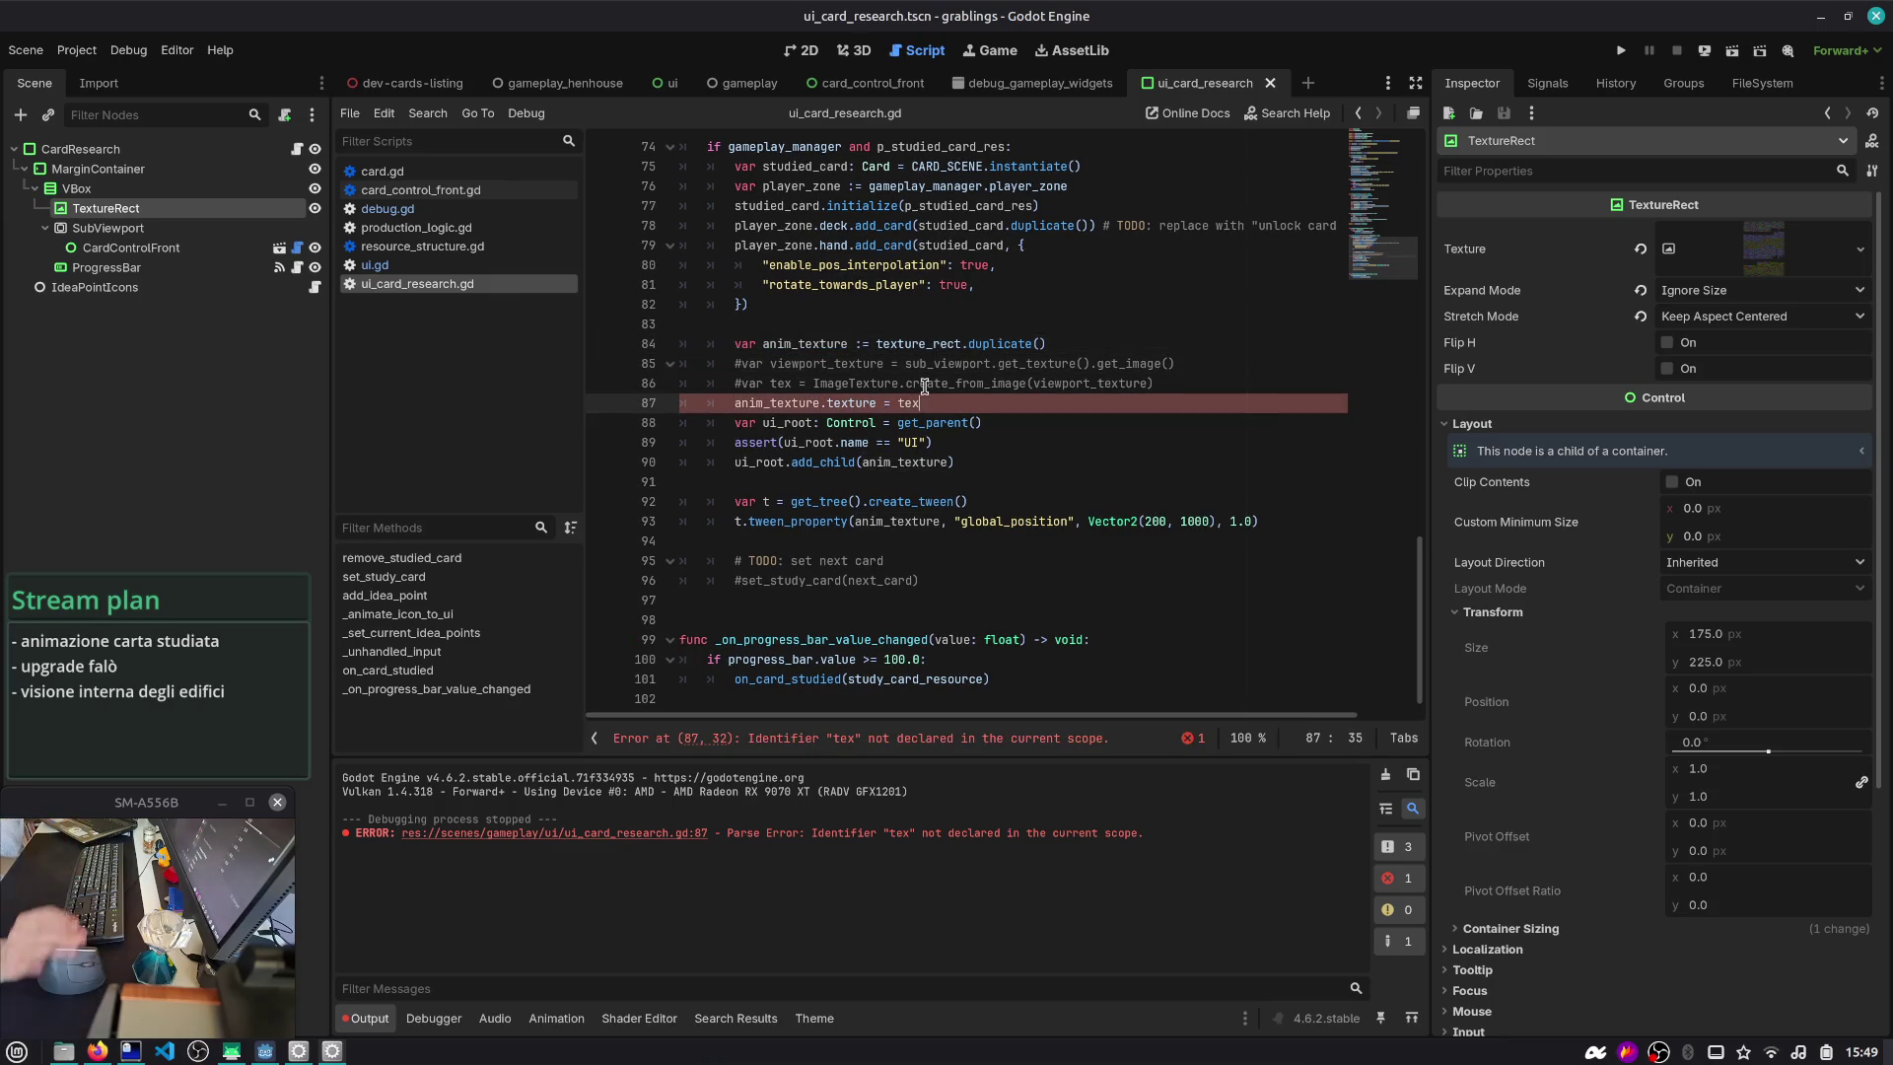
pyautogui.hotkey('ctrl', 'k')
pyautogui.doubleClick(803, 347)
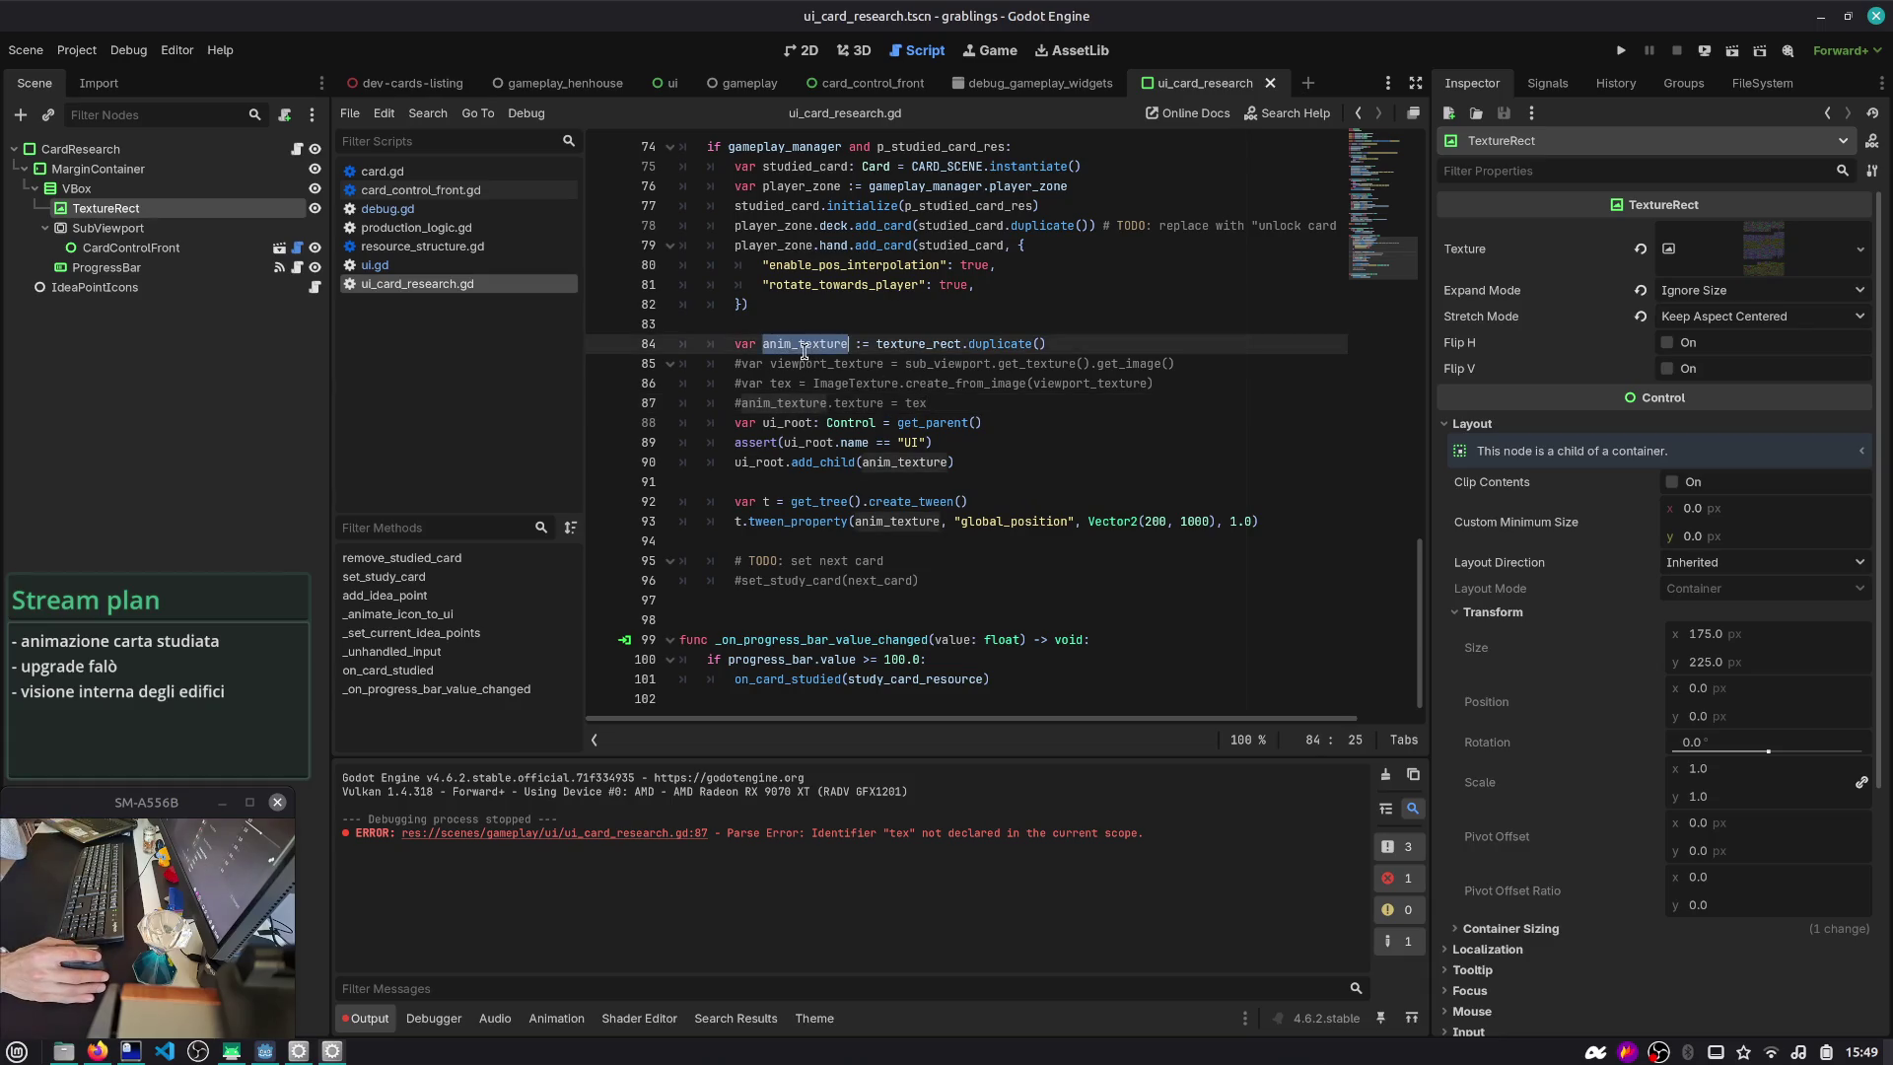
pyautogui.hotkey('ctrl', 'shift', 'F5')
pyautogui.press('Return')
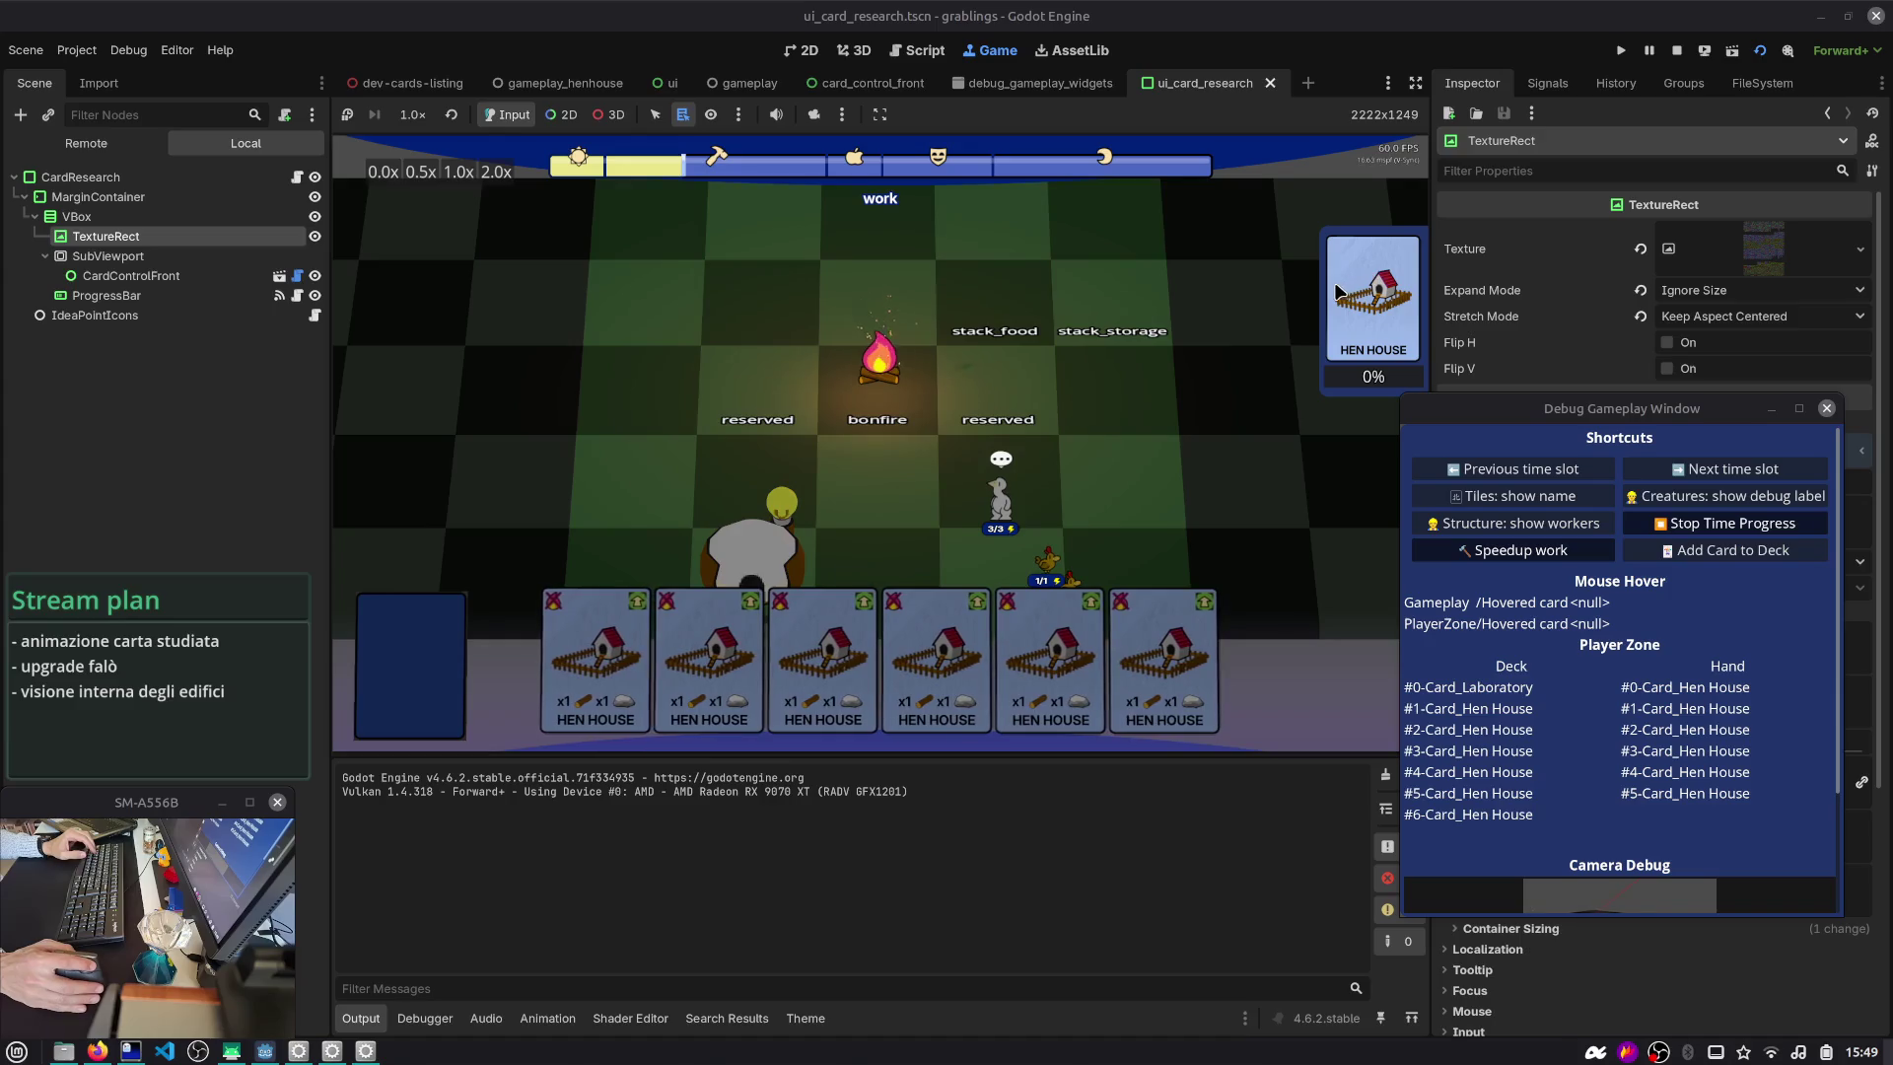
# - Stop the test run and add a blank line before on_card_studied
pyautogui.click(1676, 50)
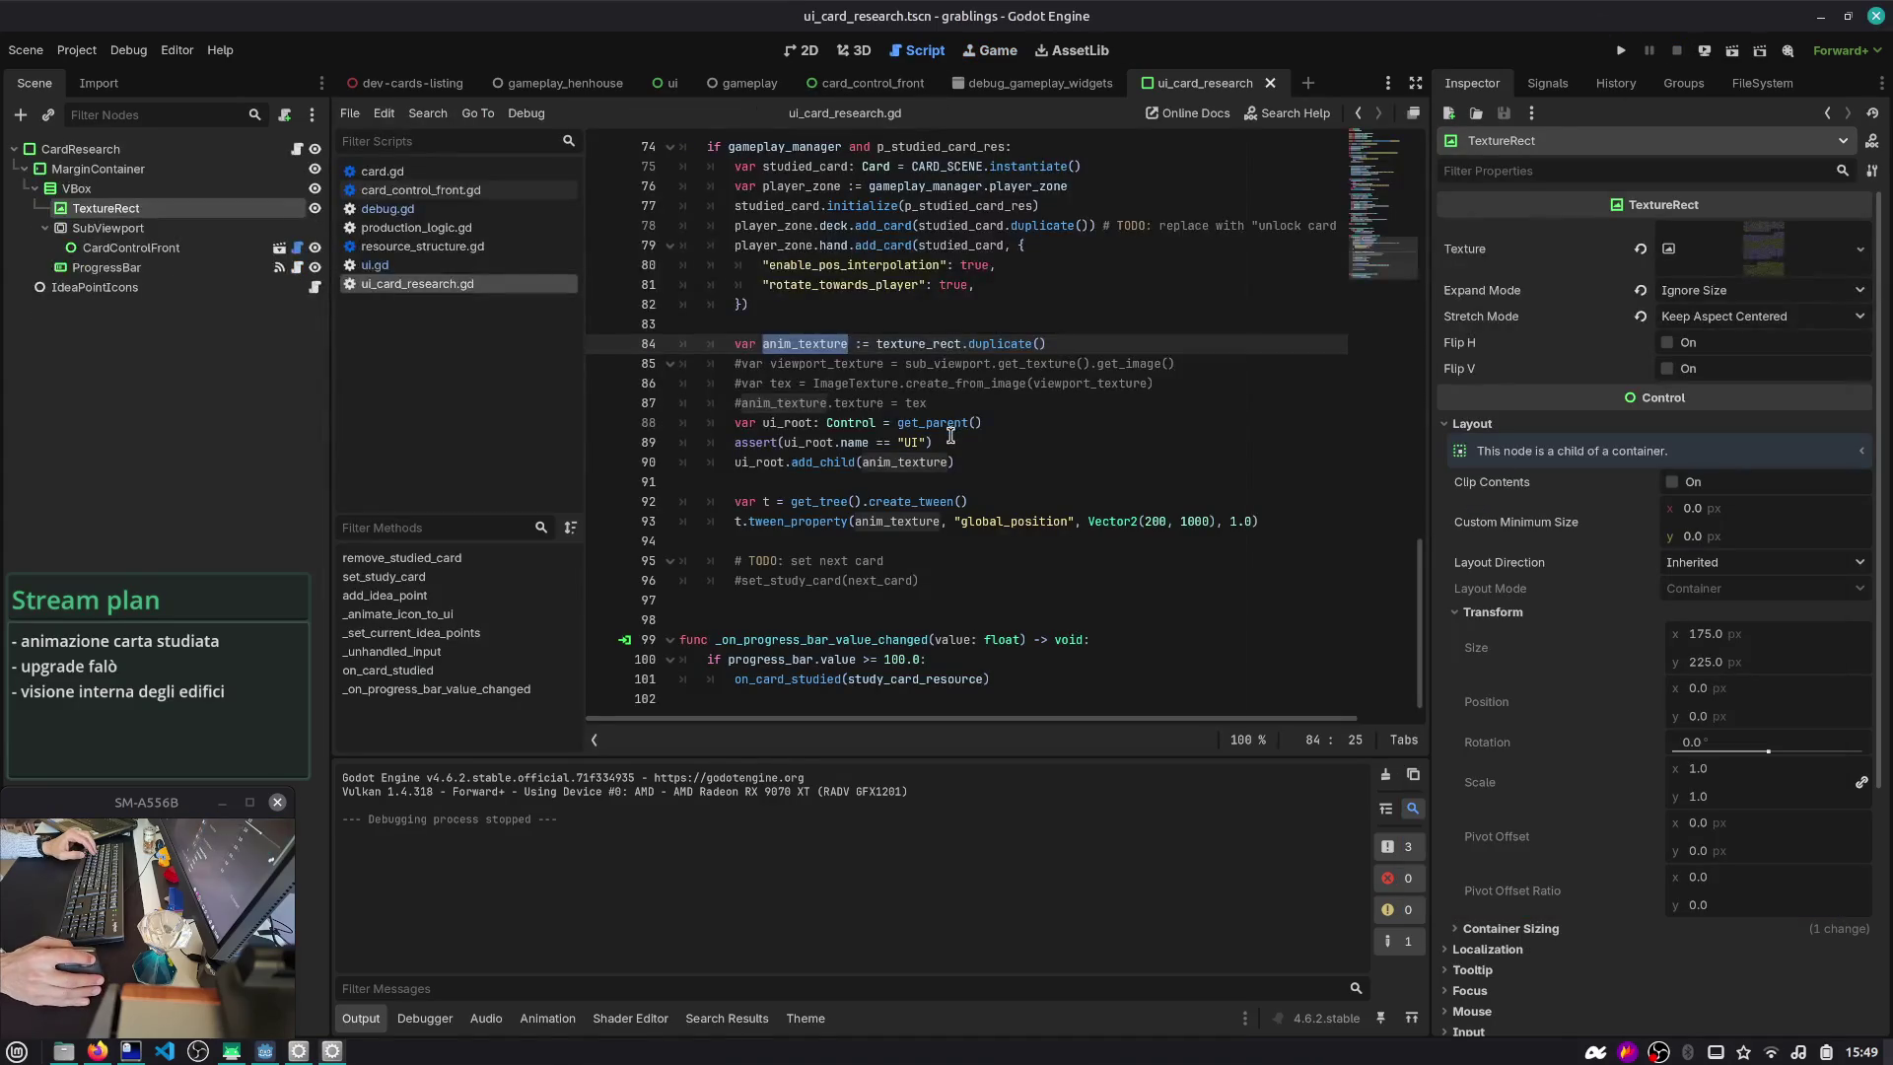
pyautogui.scroll(3, 941, 423)
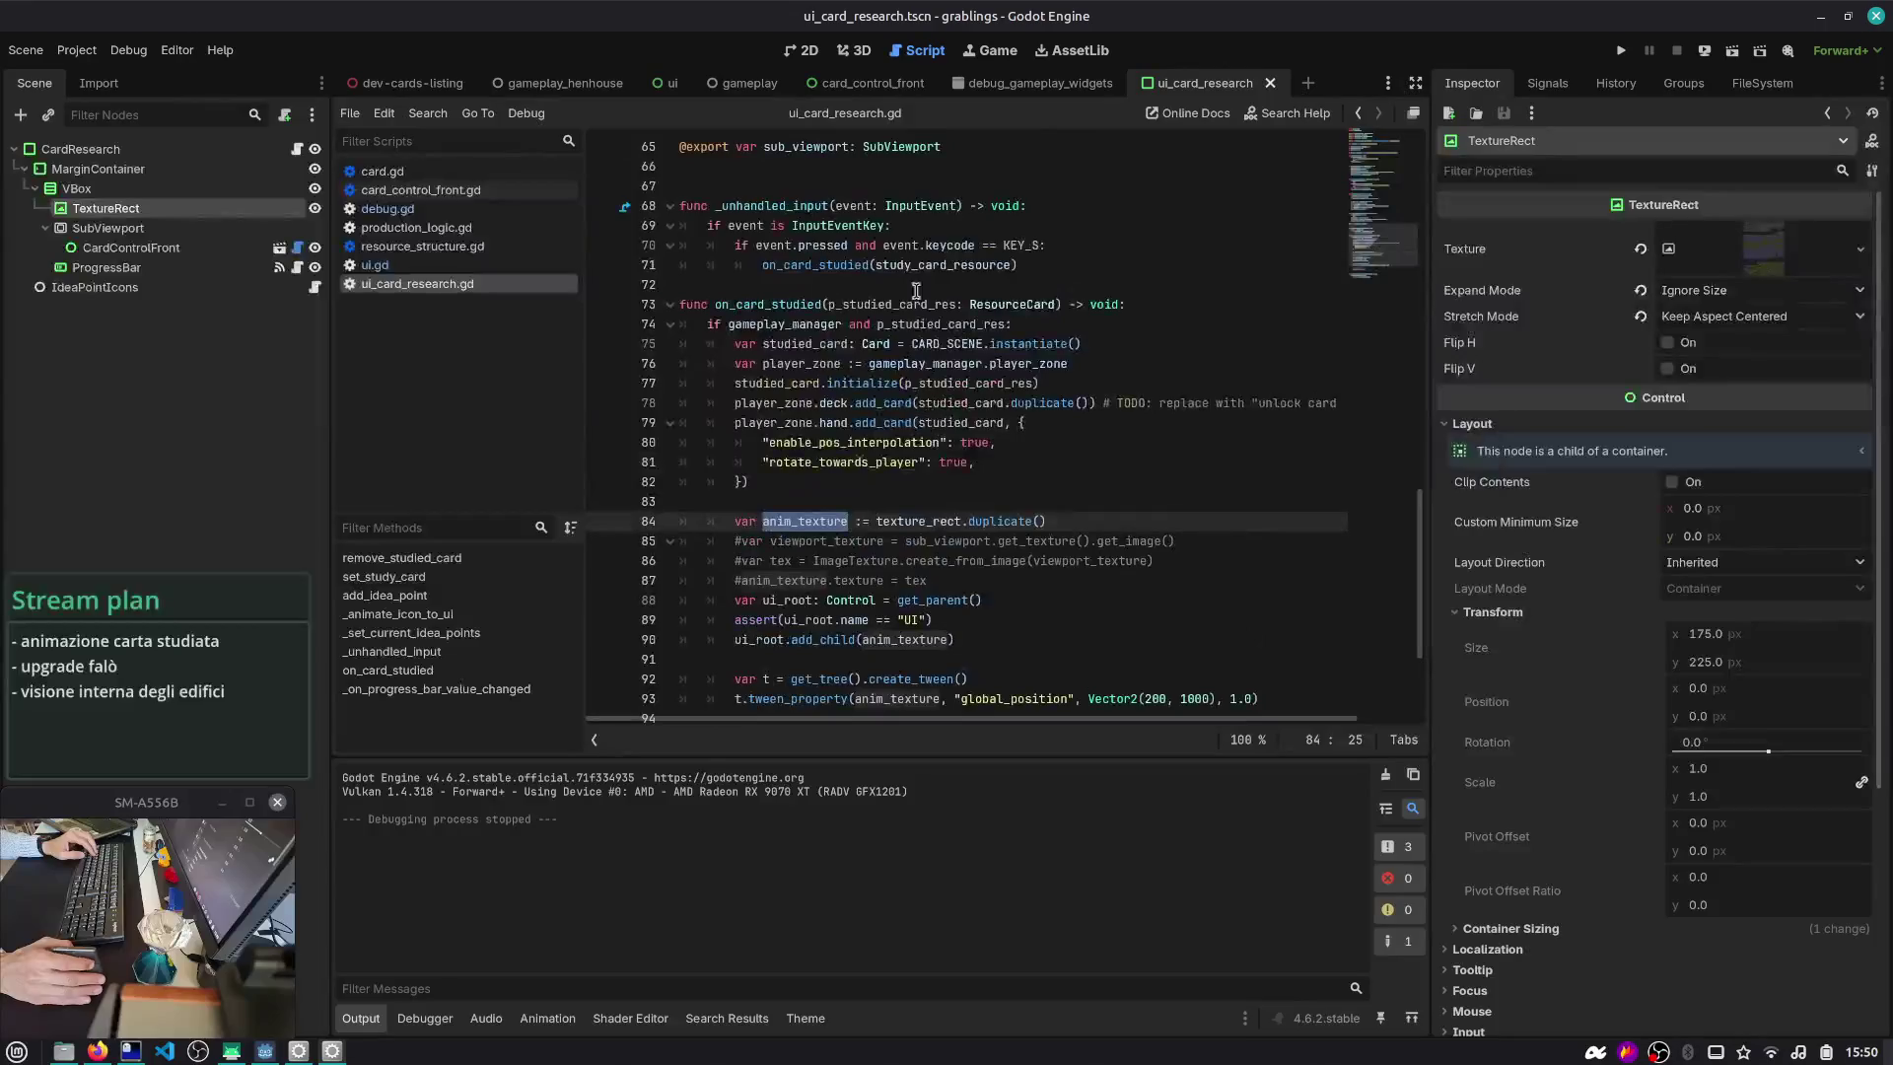
pyautogui.click(1030, 247)
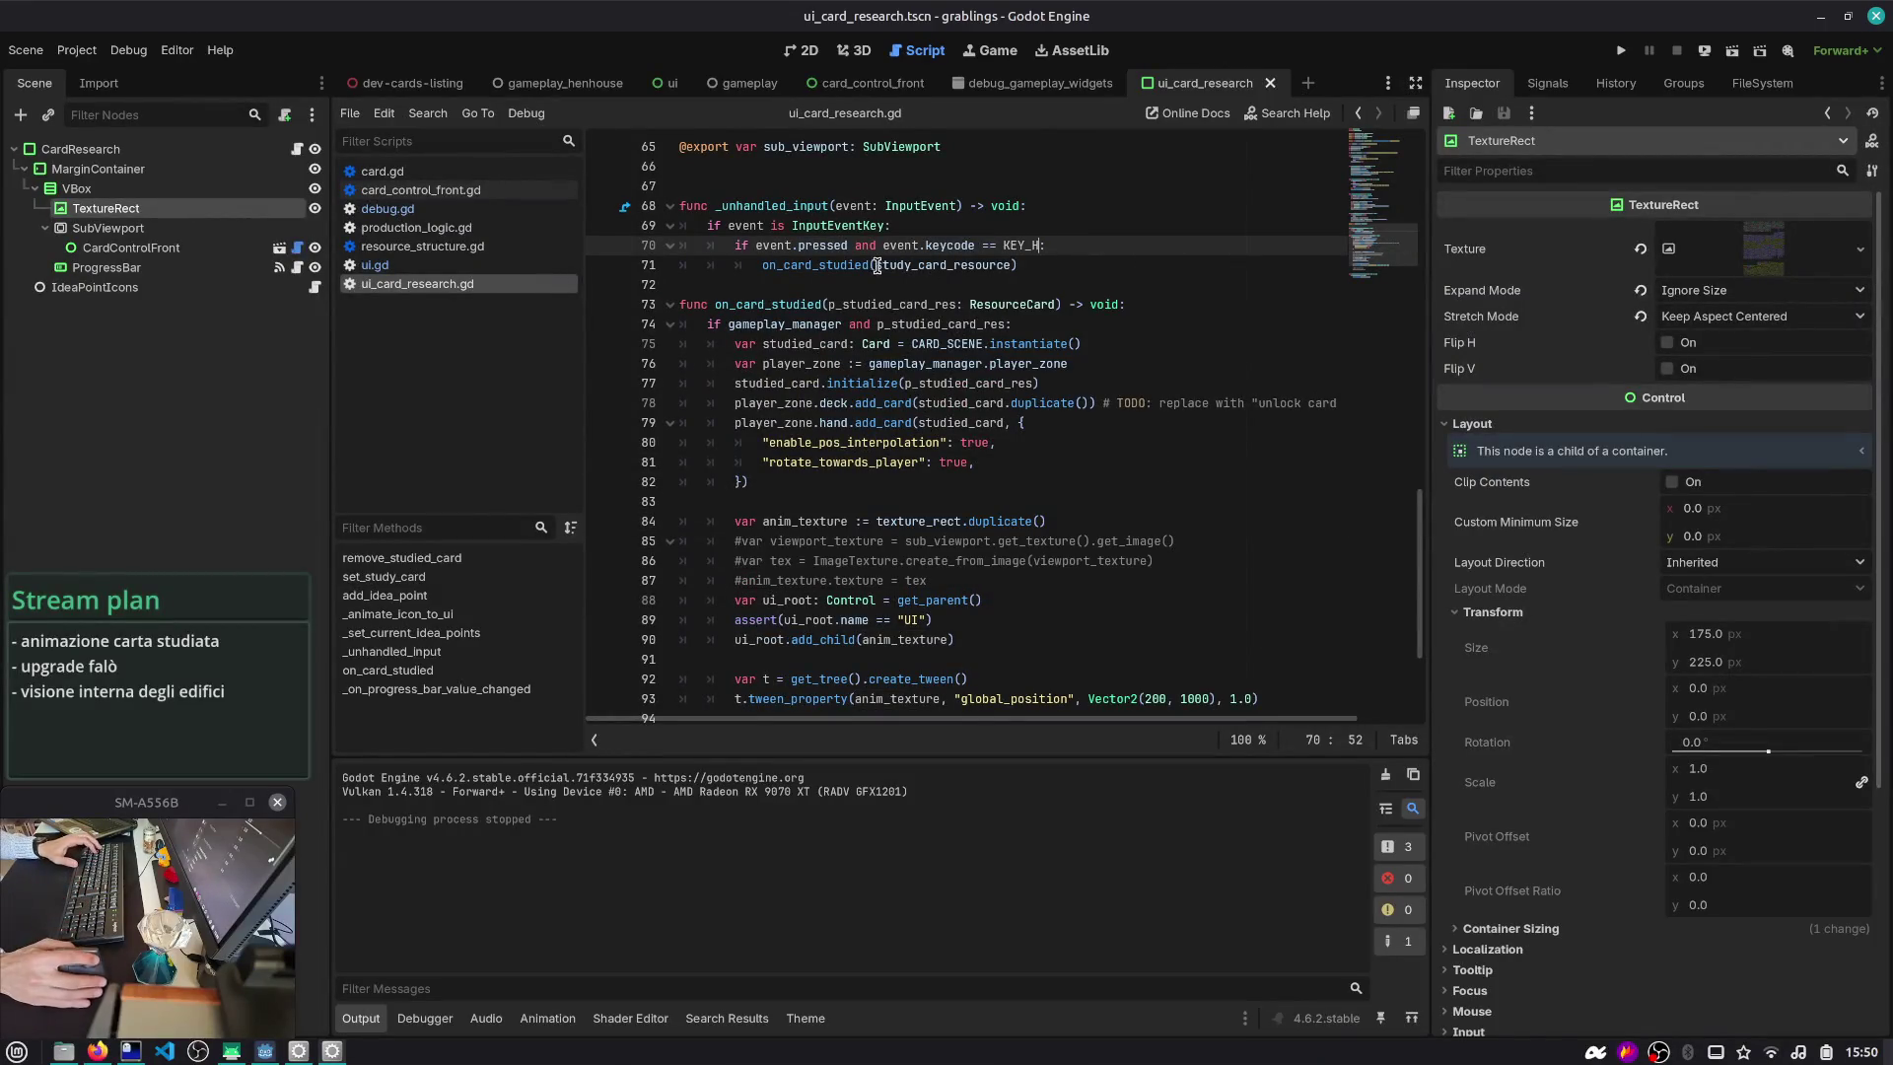
pyautogui.press('Down')
pyautogui.press('Down')
pyautogui.press('Return')
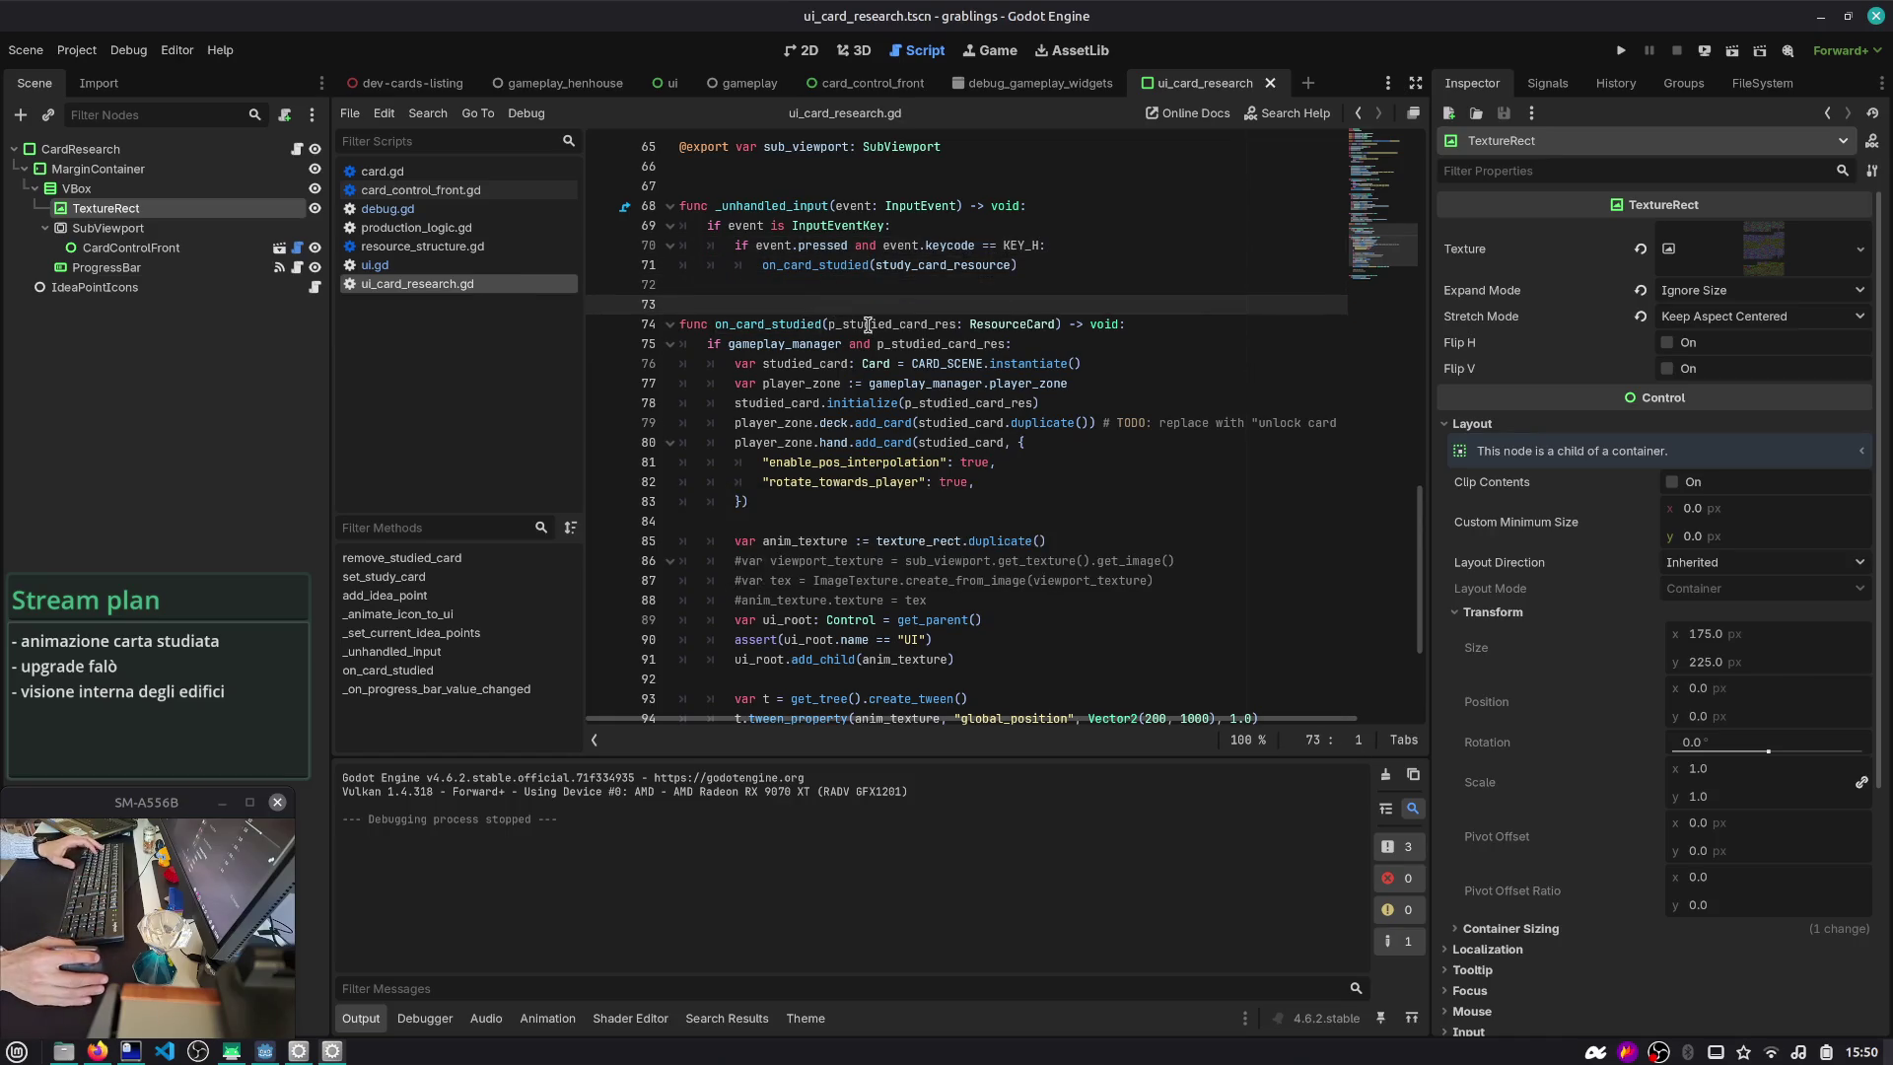
# - Uncomment the viewport texture and tex assignment lines
pyautogui.doubleClick(867, 324)
pyautogui.scroll(-3, 858, 415)
pyautogui.scroll(1, 857, 453)
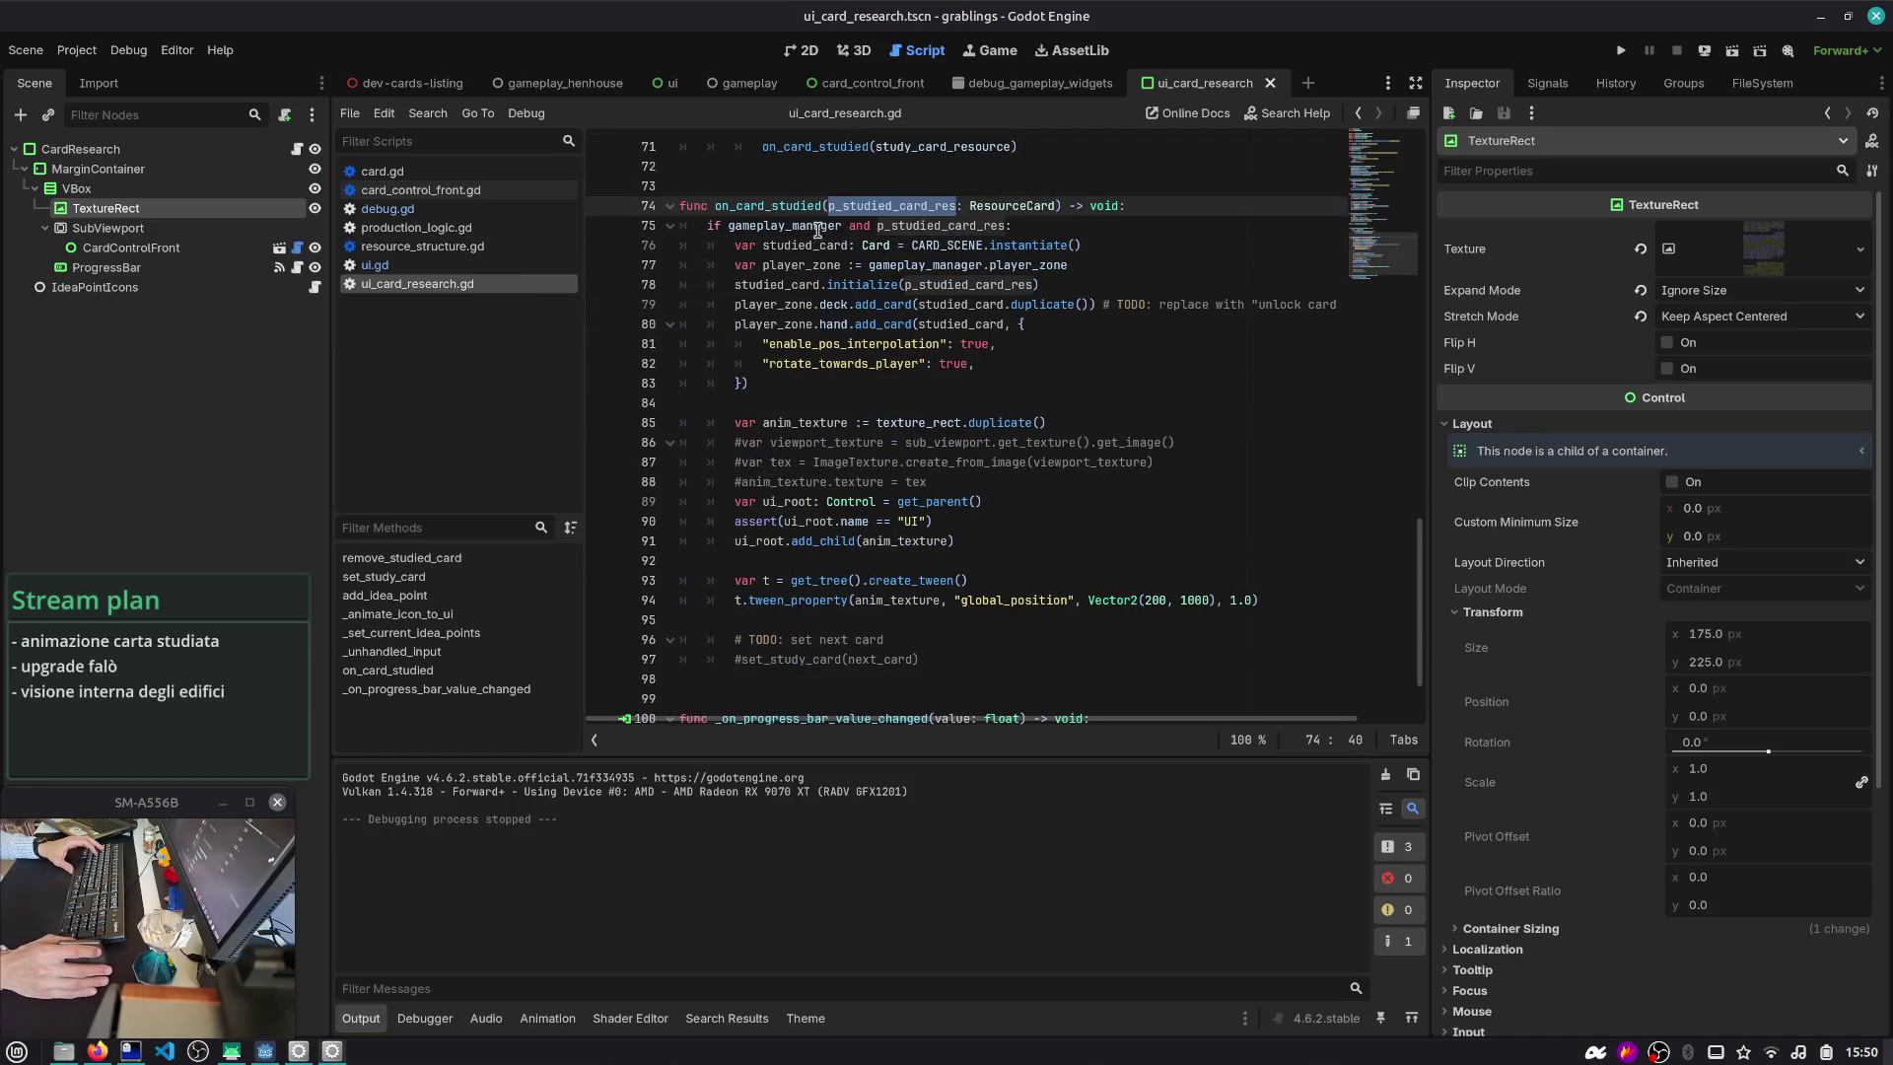
pyautogui.doubleClick(809, 421)
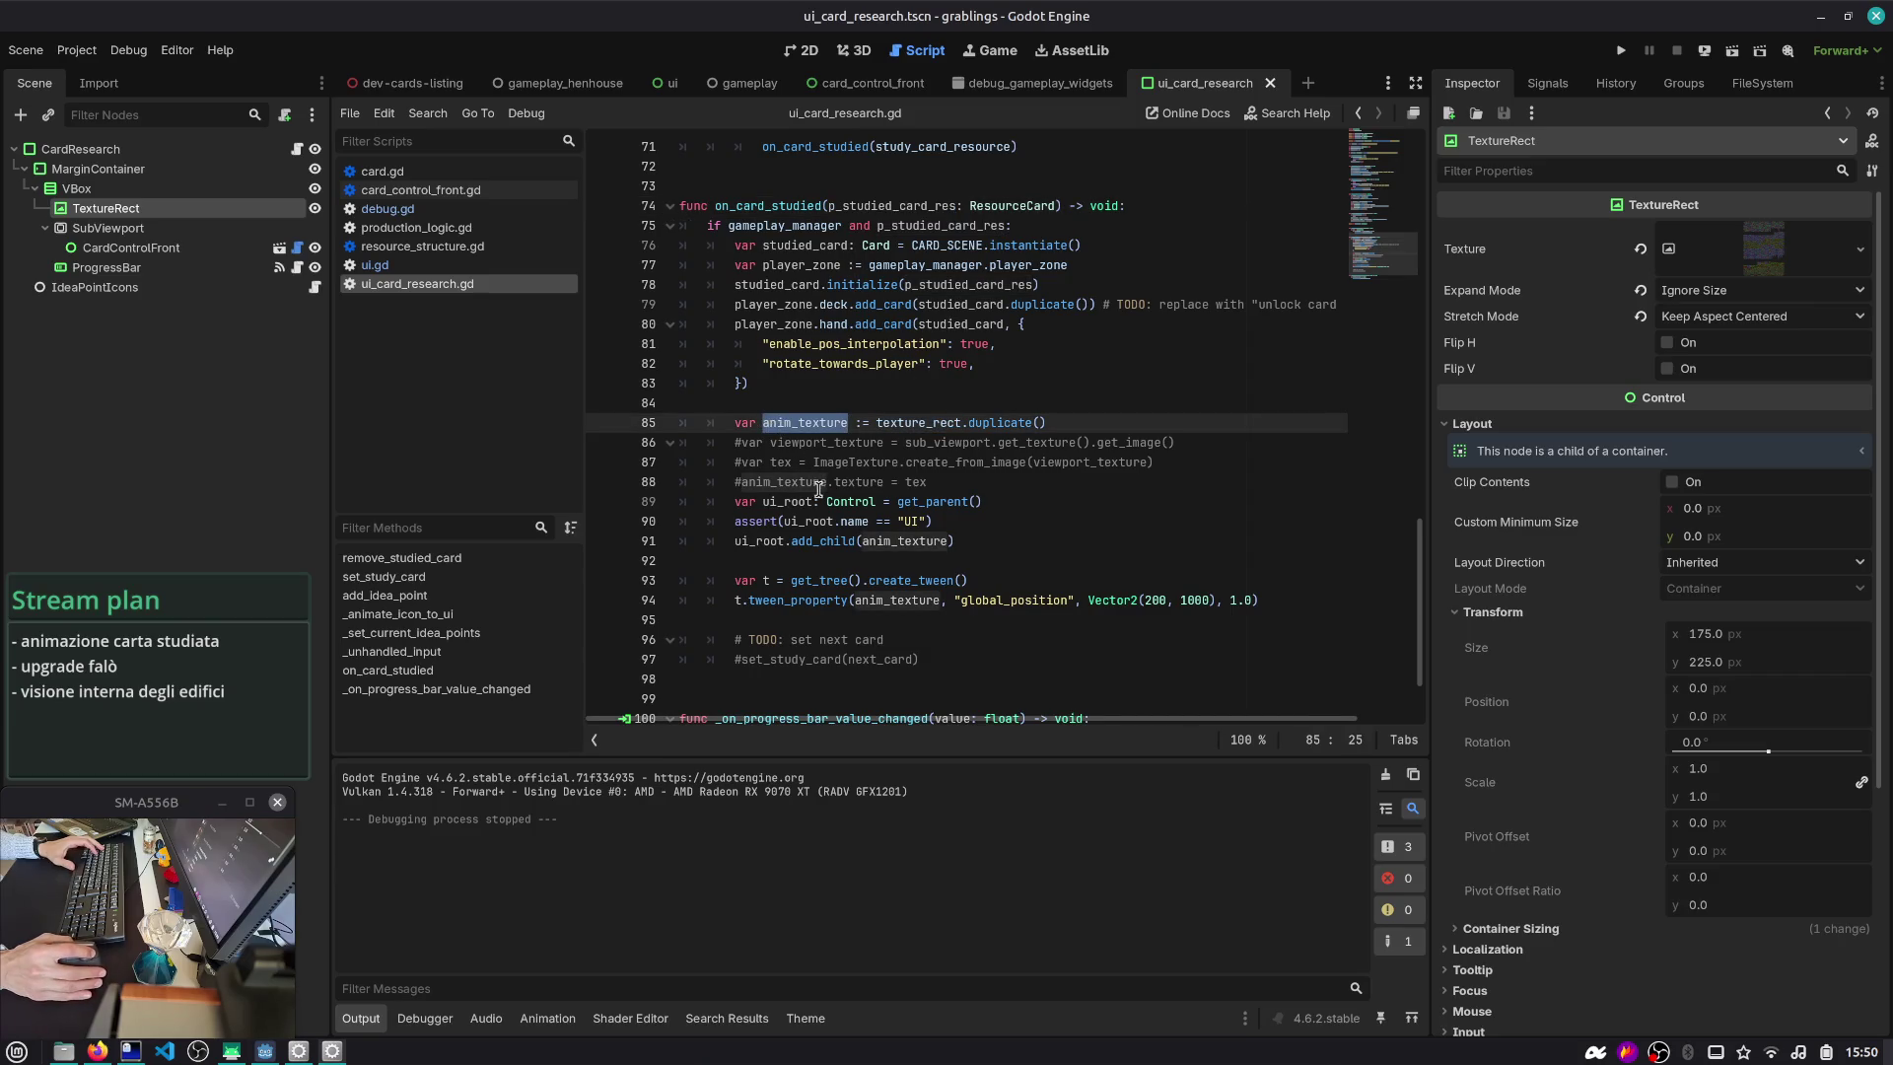
pyautogui.click(928, 483)
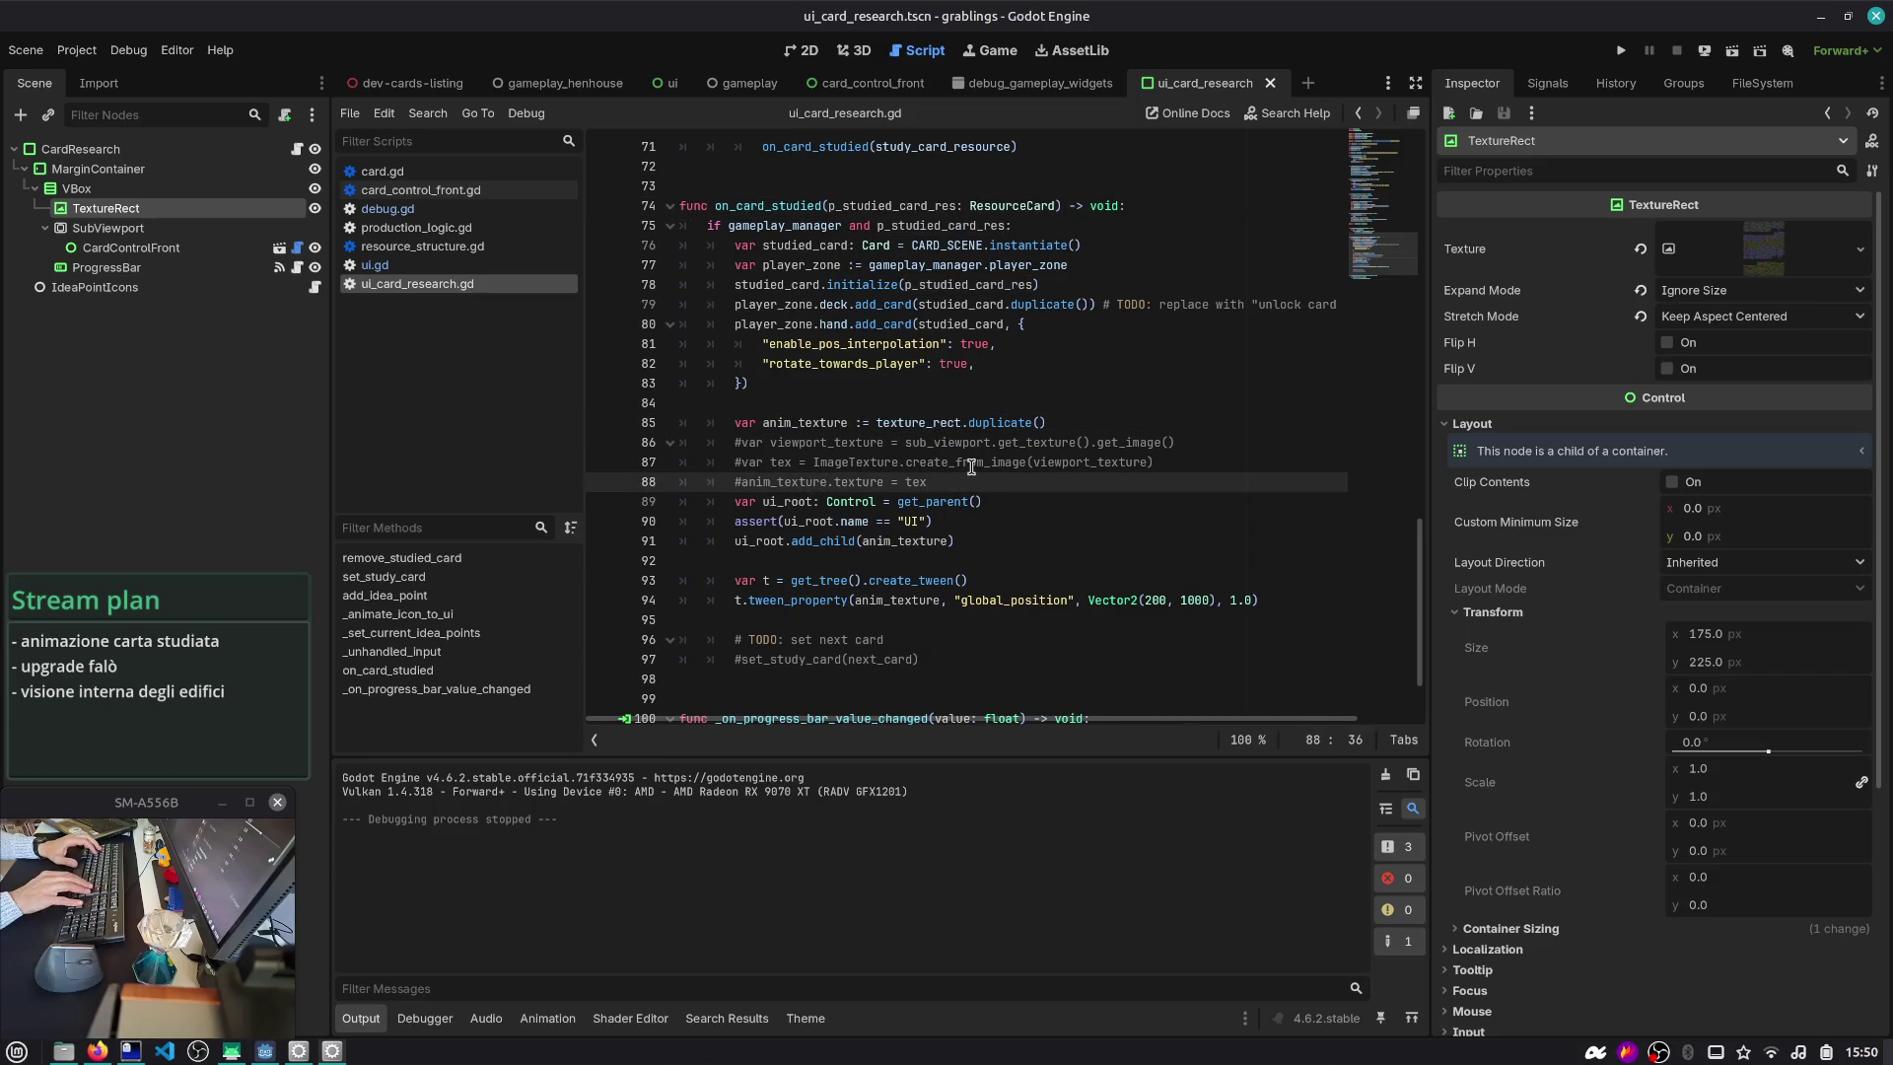
pyautogui.press('Up')
pyautogui.press('Up')
pyautogui.hotkey('ctrl', 'k')
pyautogui.press('Down')
pyautogui.hotkey('ctrl', 'k')
pyautogui.press('Down')
pyautogui.hotkey('ctrl', 'k')
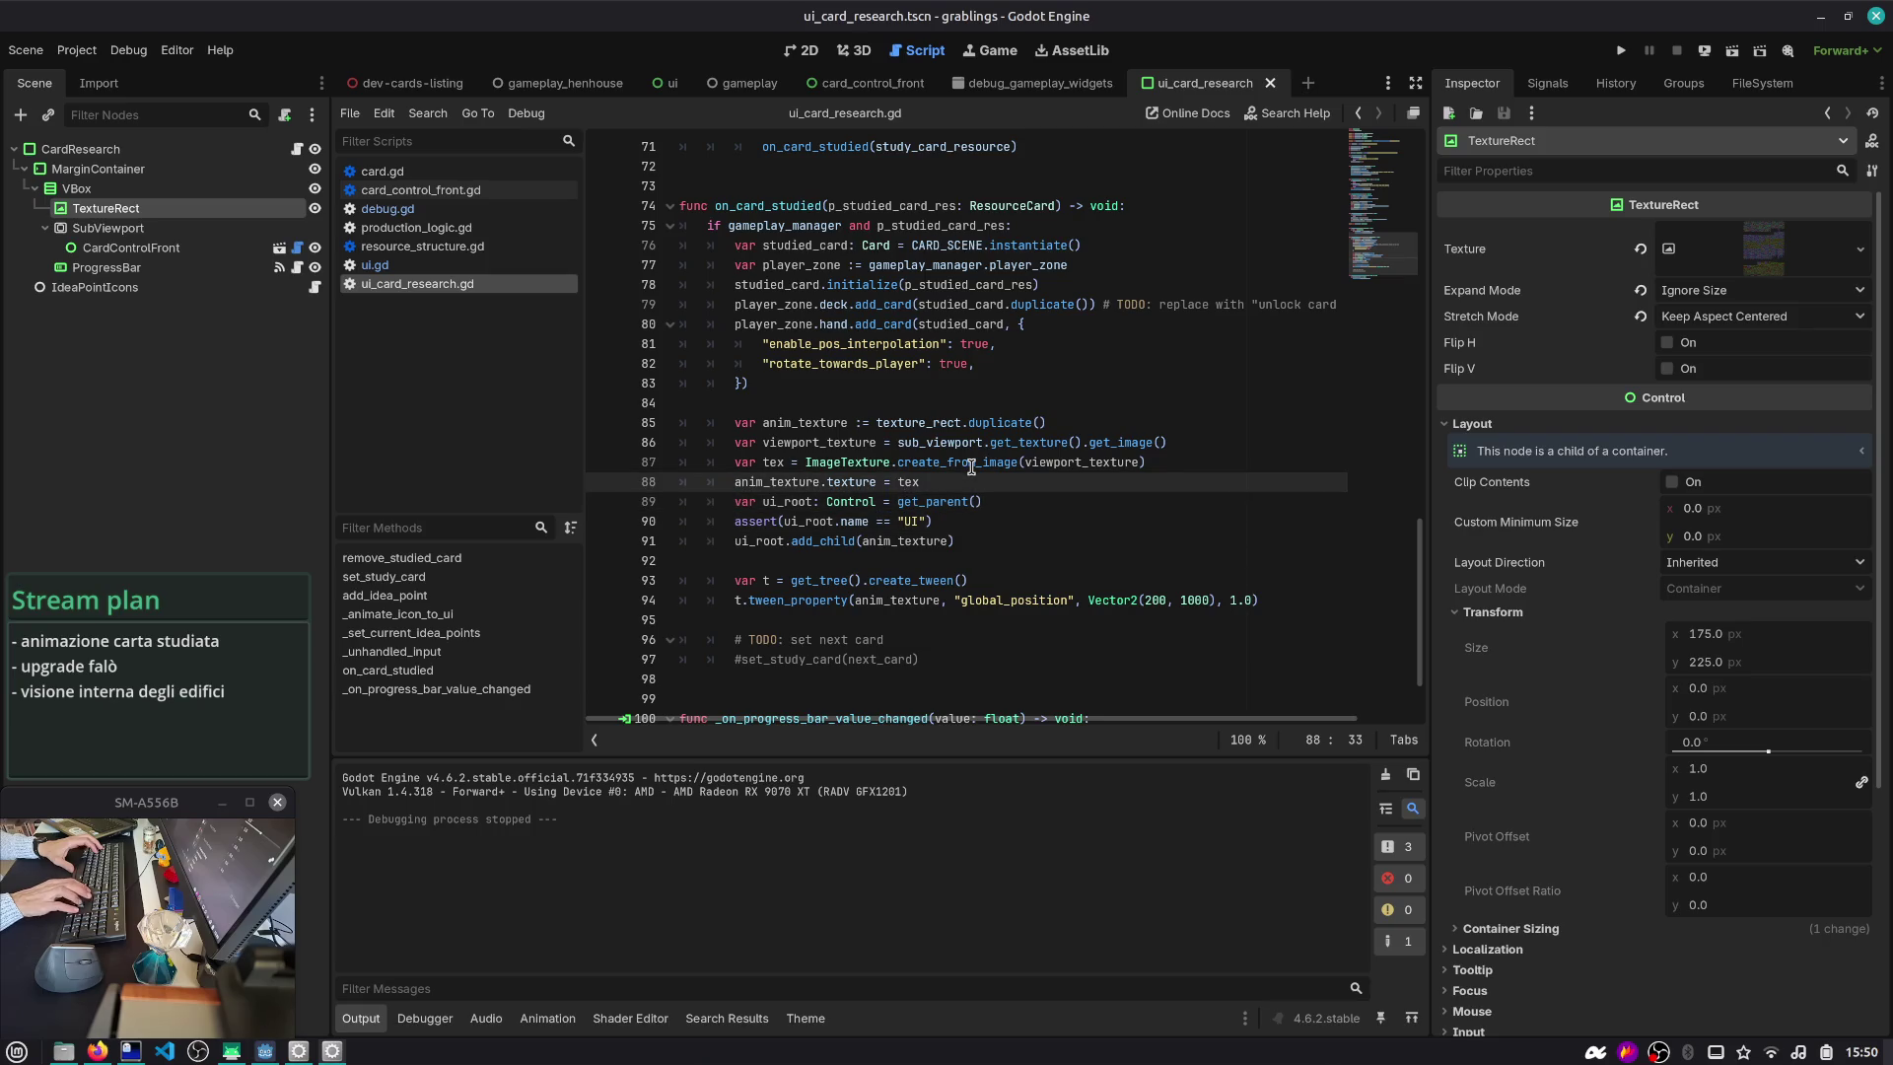
# - Insert blank lines above and below the viewport snapshot block
pyautogui.hotkey('shift', 'Up')
pyautogui.hotkey('shift', 'Up')
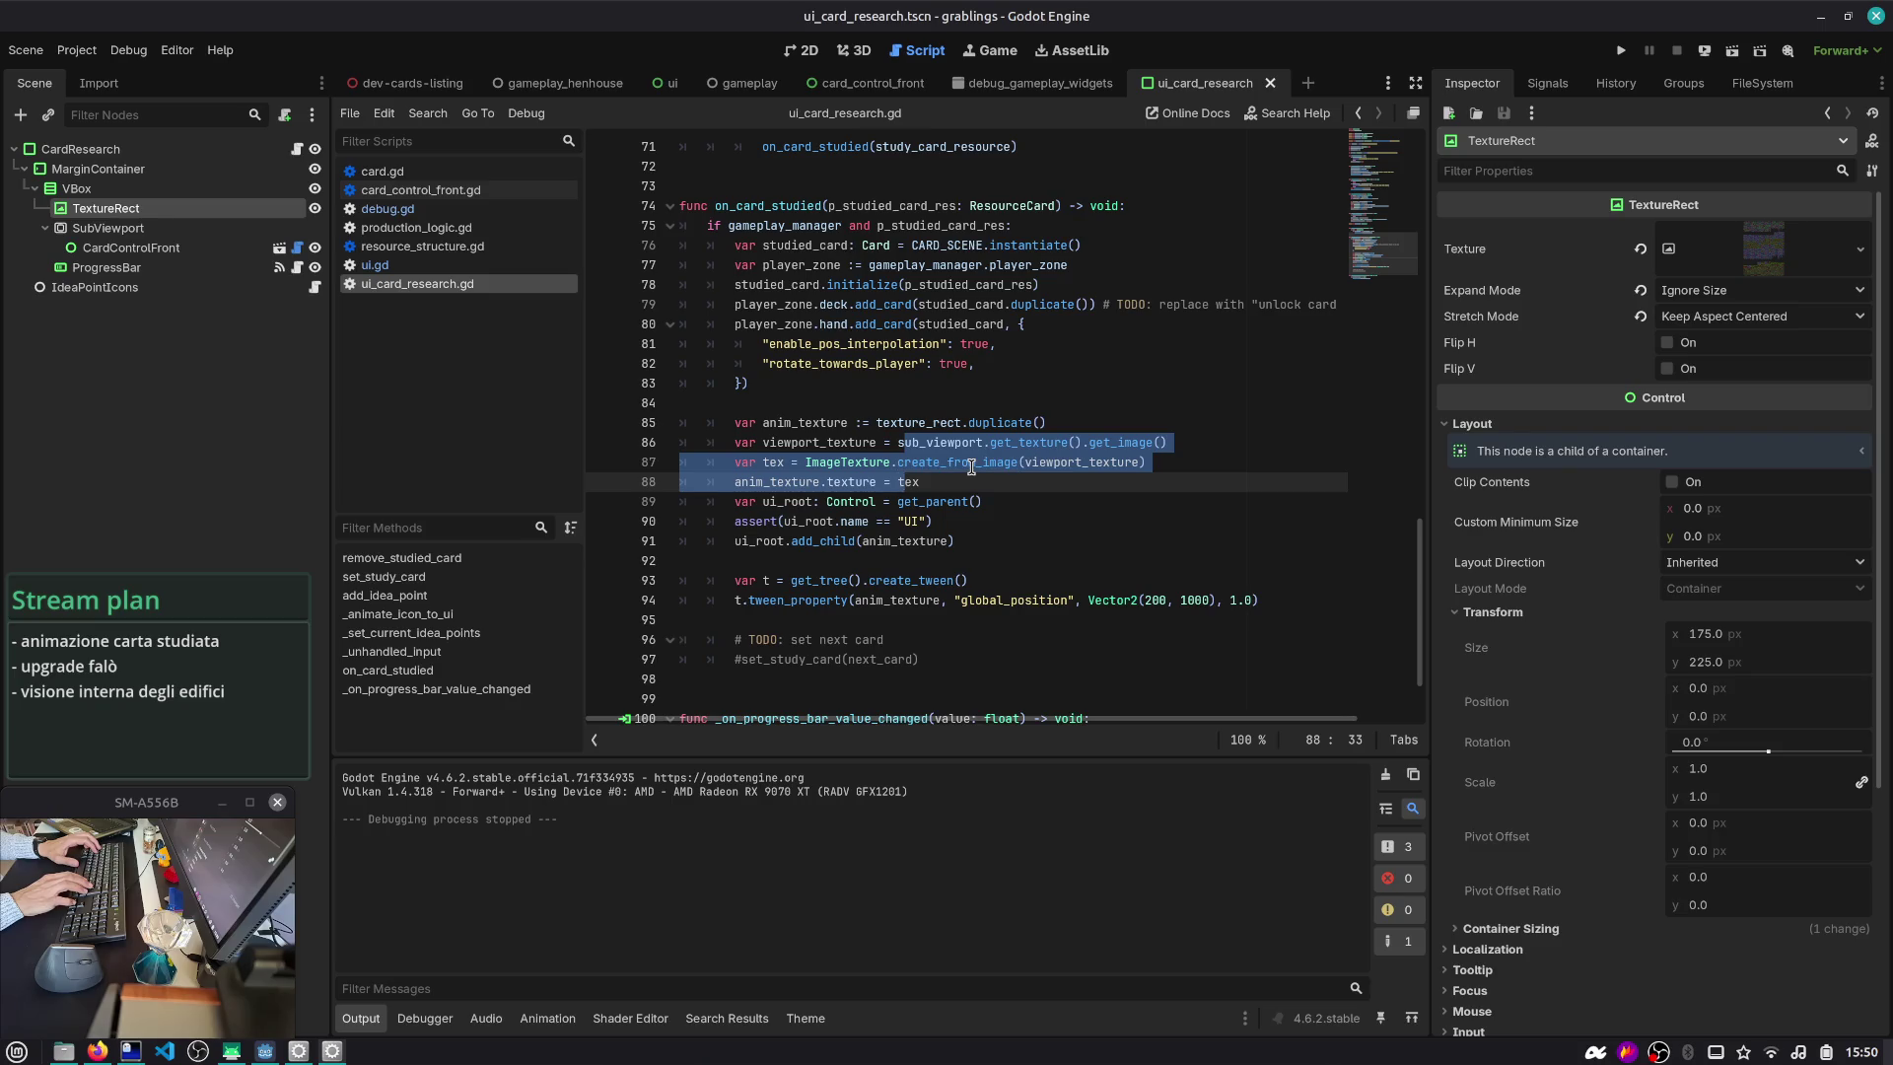
pyautogui.press('Left')
pyautogui.press('Up')
pyautogui.press('End')
pyautogui.press('Return')
pyautogui.press('Down')
pyautogui.press('Down')
pyautogui.press('Down')
pyautogui.press('End')
pyautogui.press('Return')
pyautogui.press('Up')
pyautogui.press('Up')
pyautogui.press('Up')
pyautogui.press('Down')
pyautogui.press('Down')
pyautogui.press('Down')
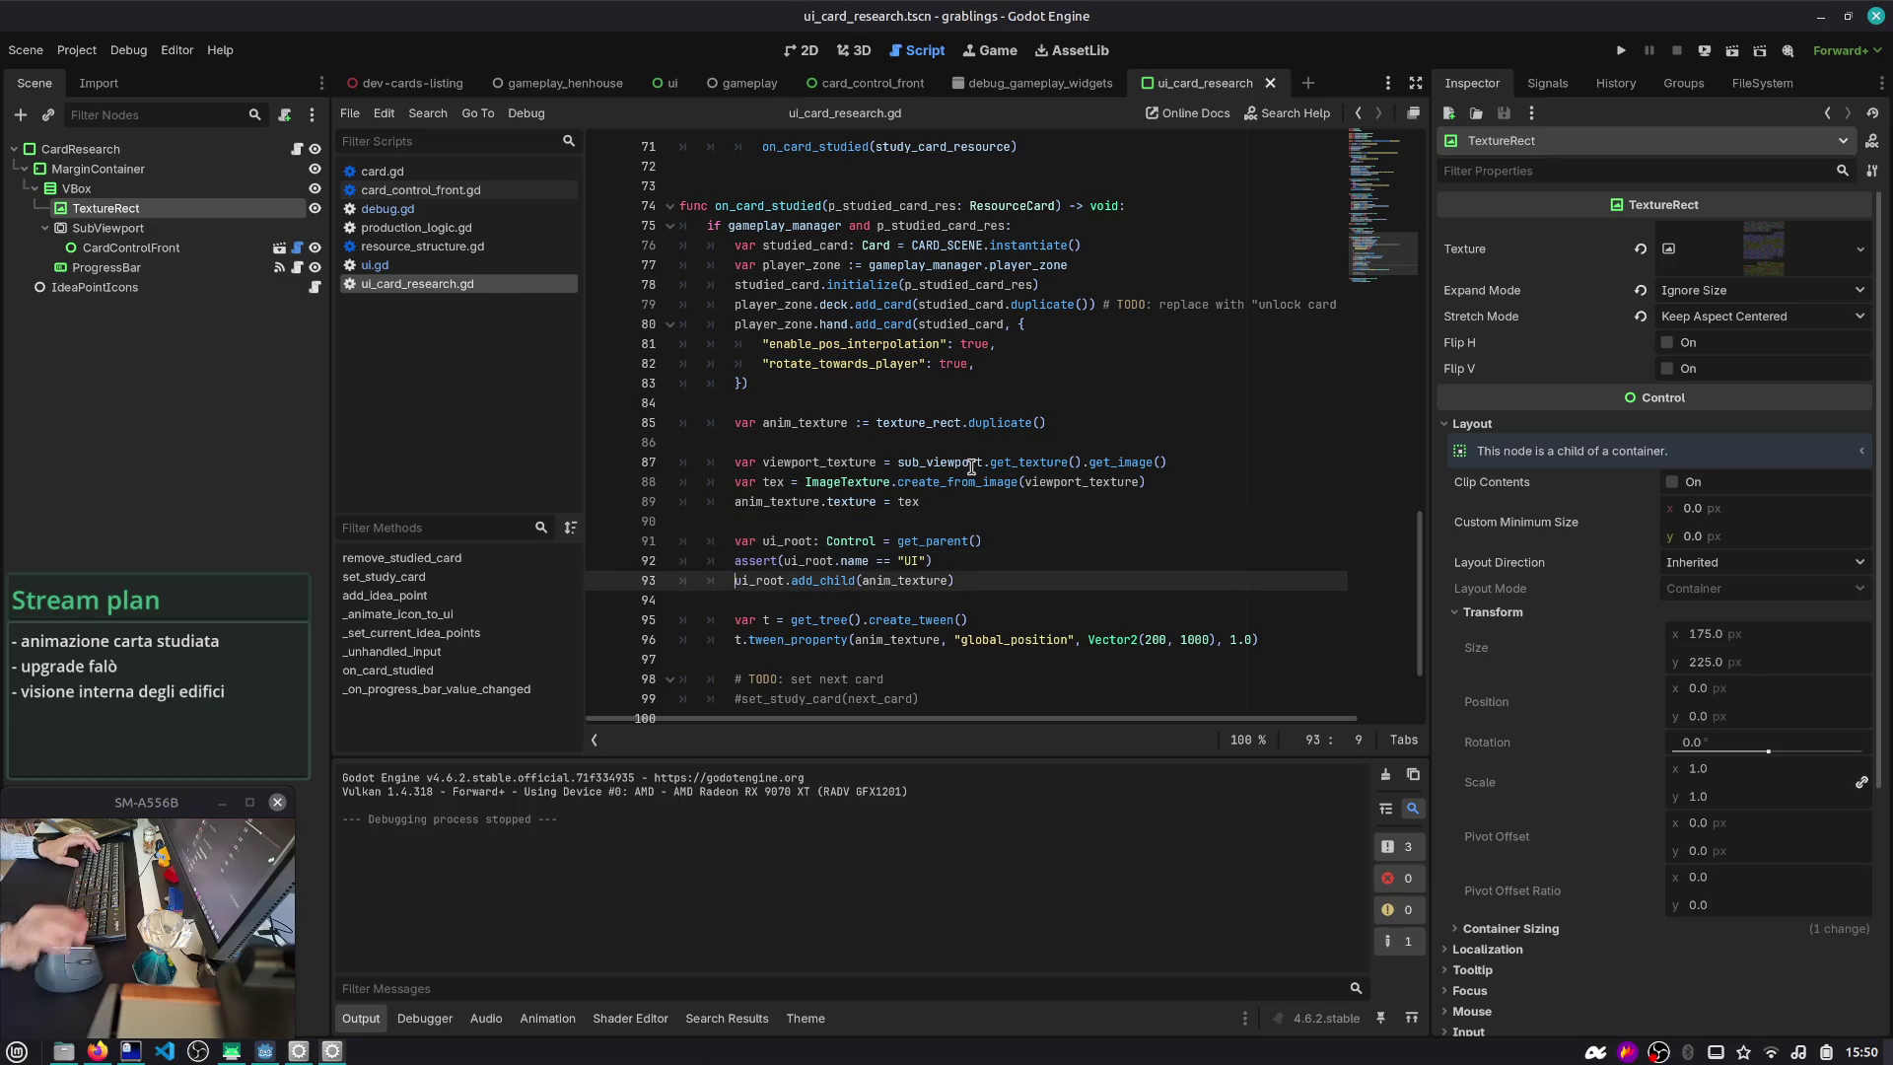
pyautogui.scroll(-2, 831, 517)
pyautogui.doubleClick(754, 463)
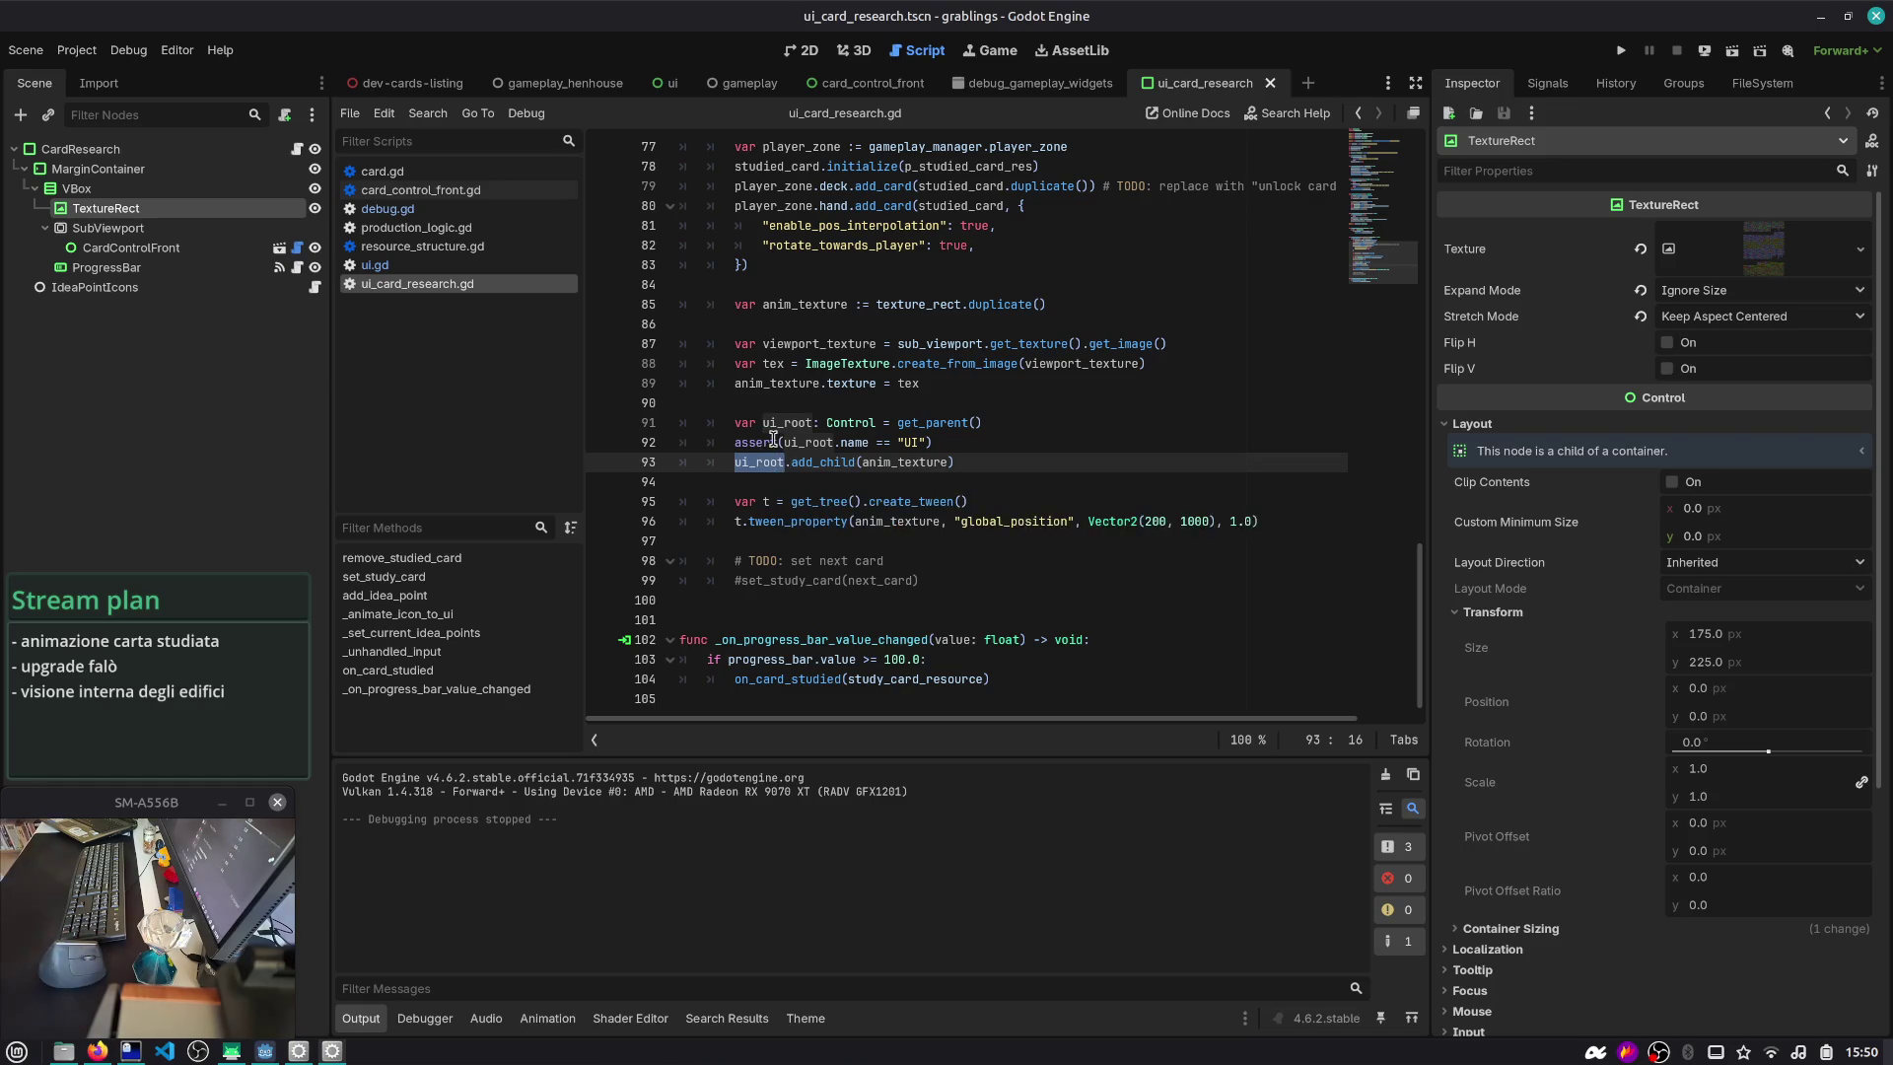
pyautogui.moveTo(774, 439)
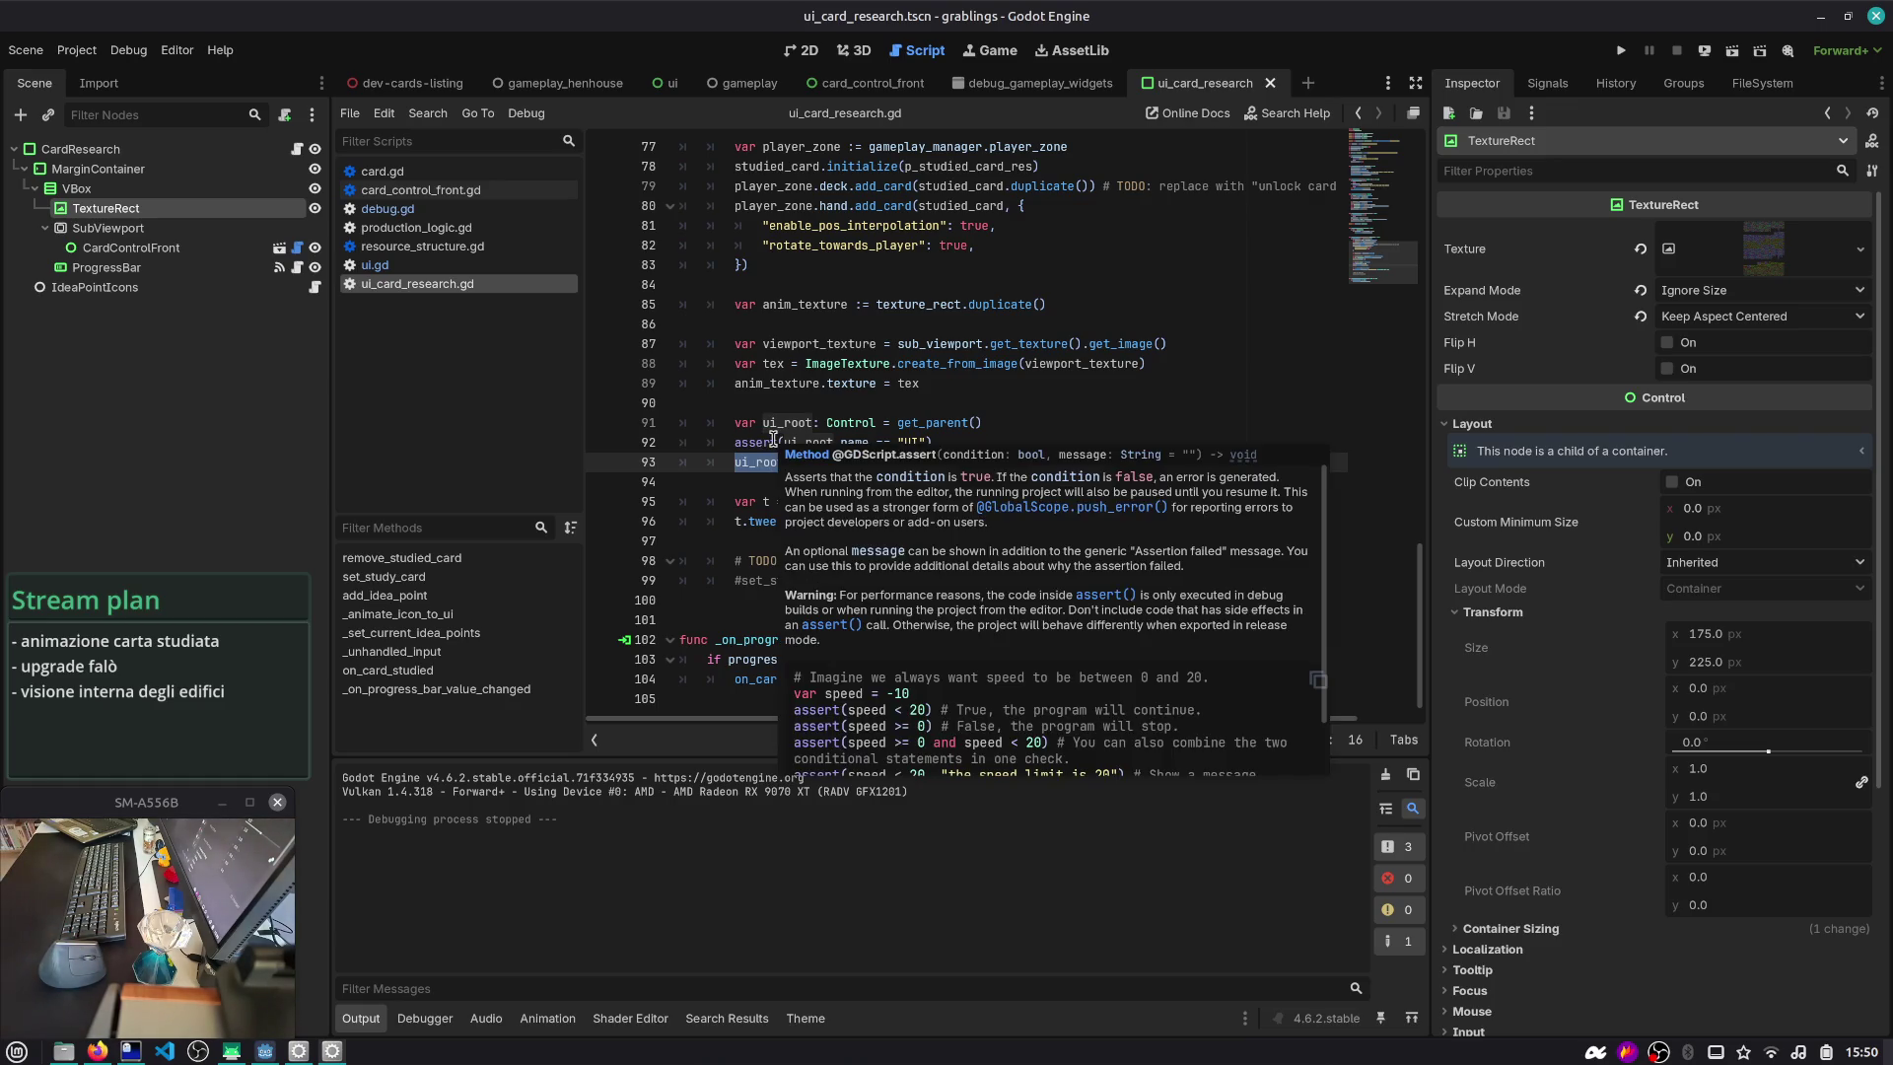
pyautogui.moveTo(1011, 352)
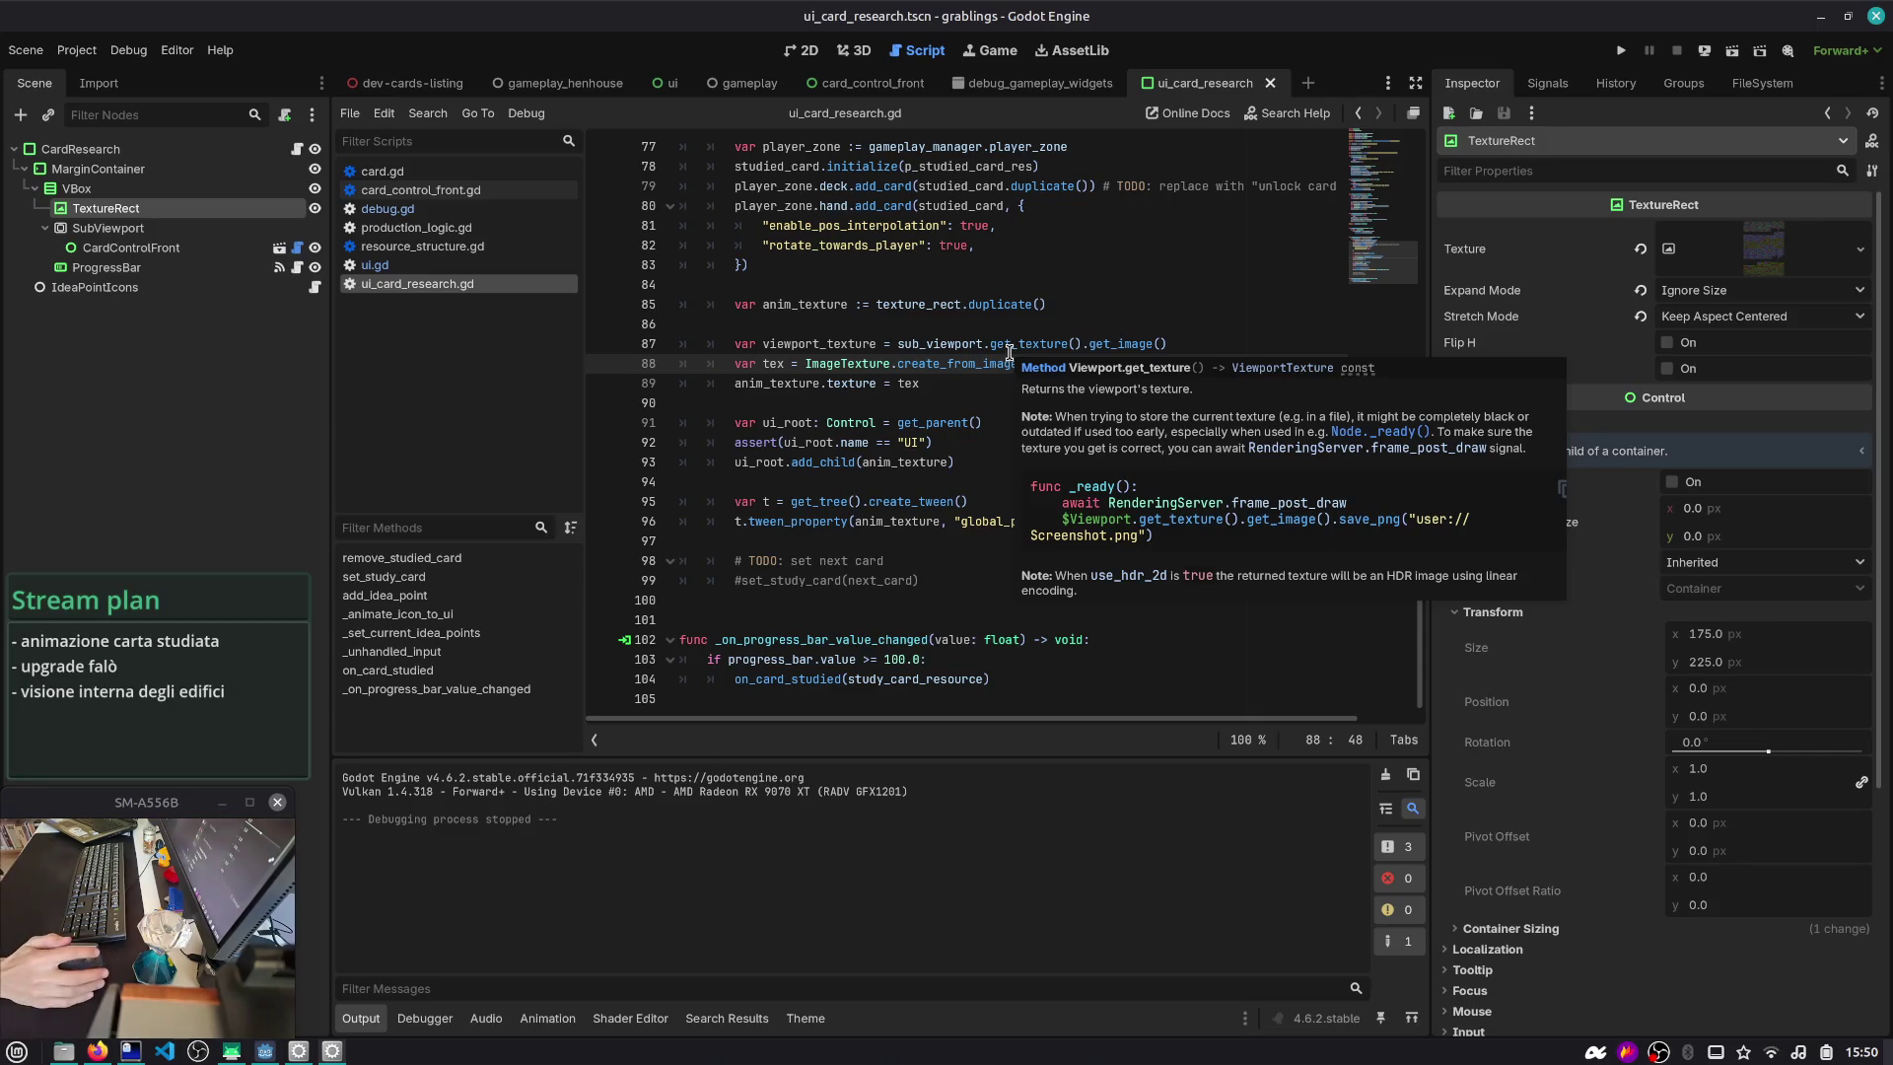
pyautogui.click(971, 340)
pyautogui.moveTo(971, 338)
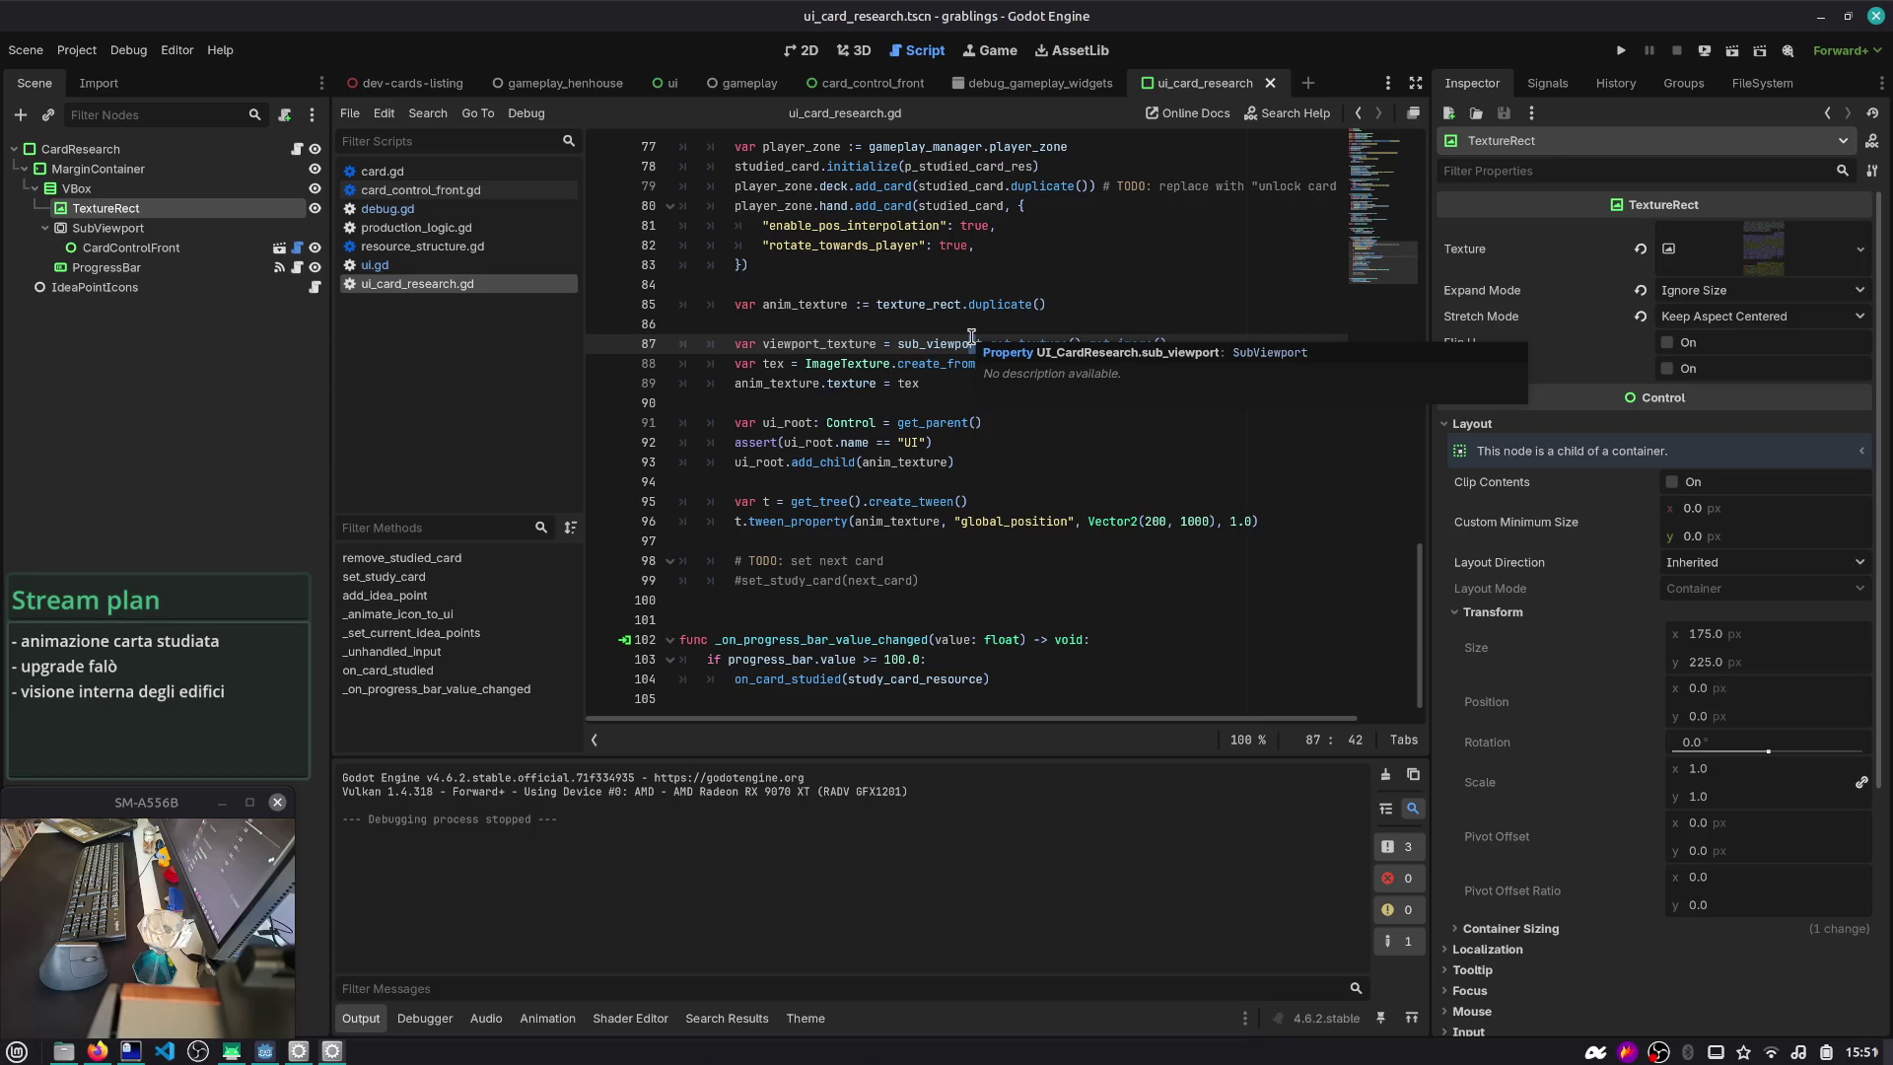
# - Inspect the anim_texture, viewport_texture and ImageTexture references on lines 85–88
pyautogui.press('Up')
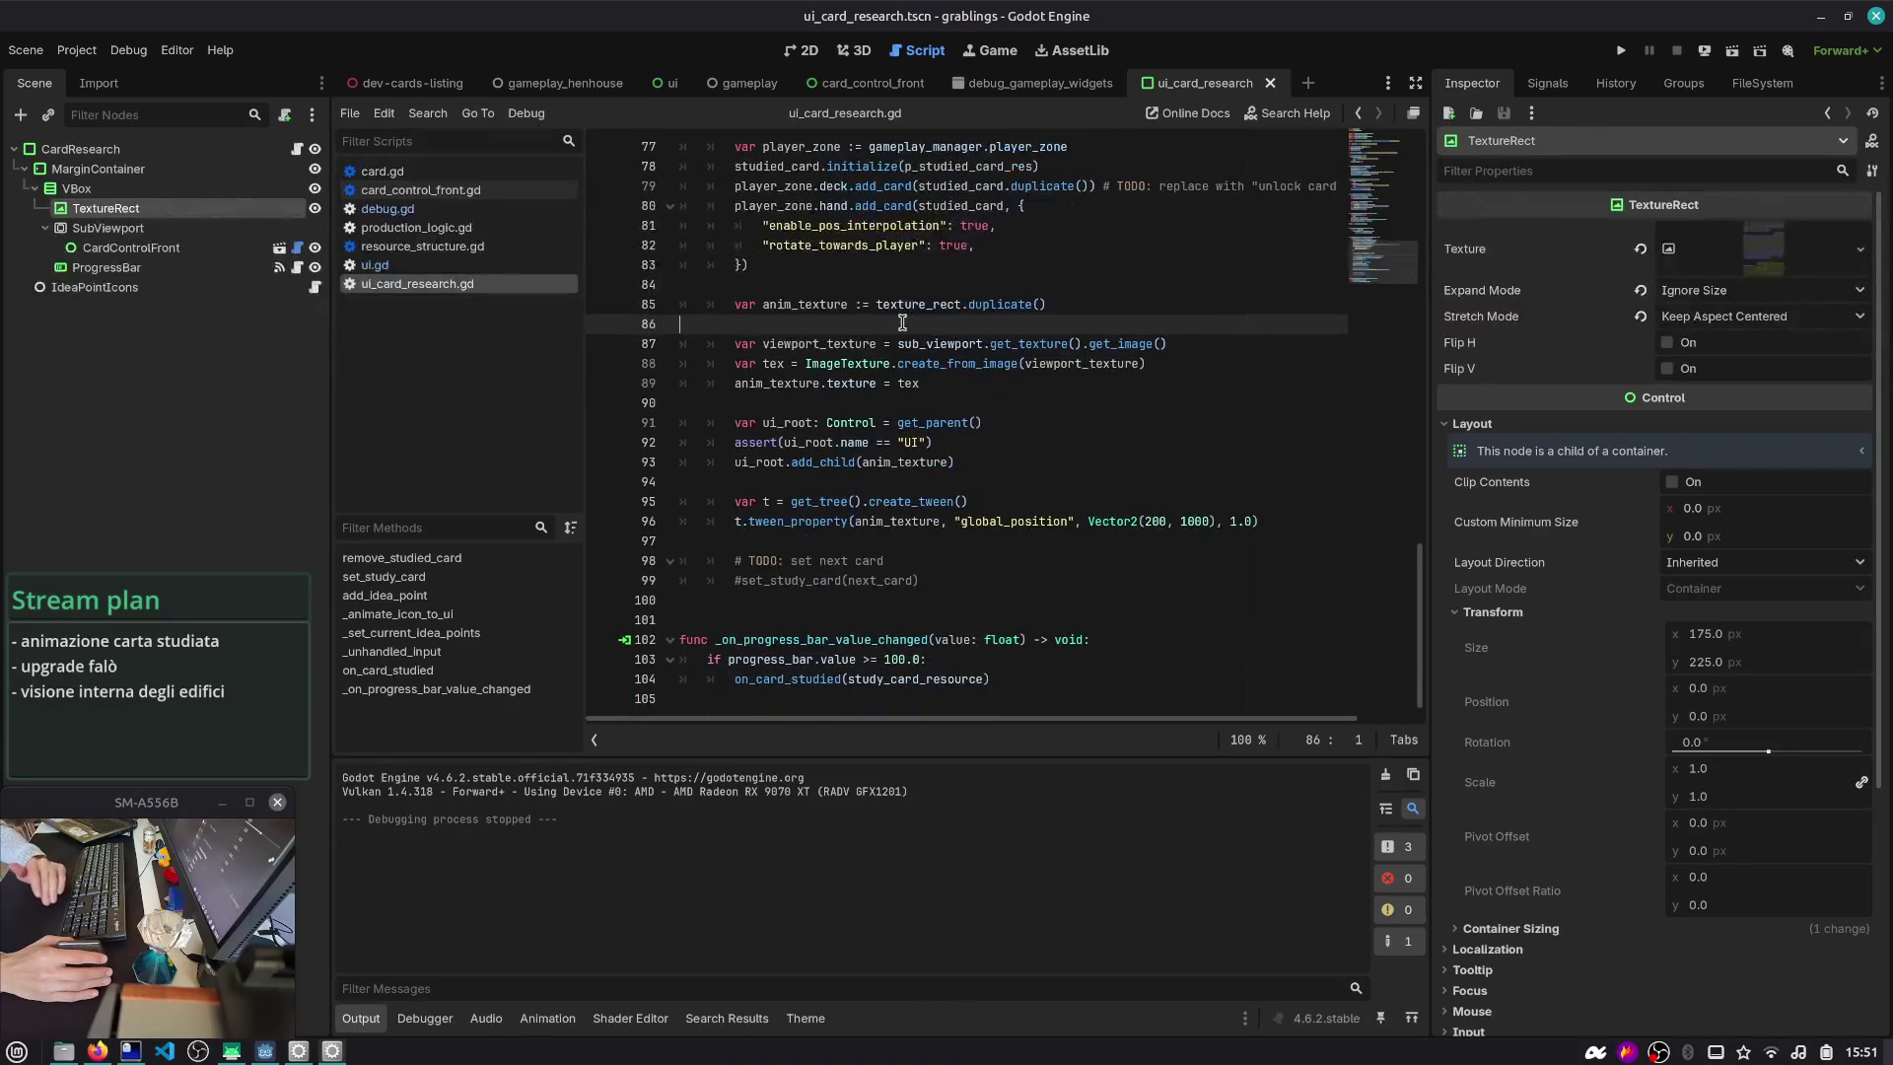
pyautogui.click(824, 305)
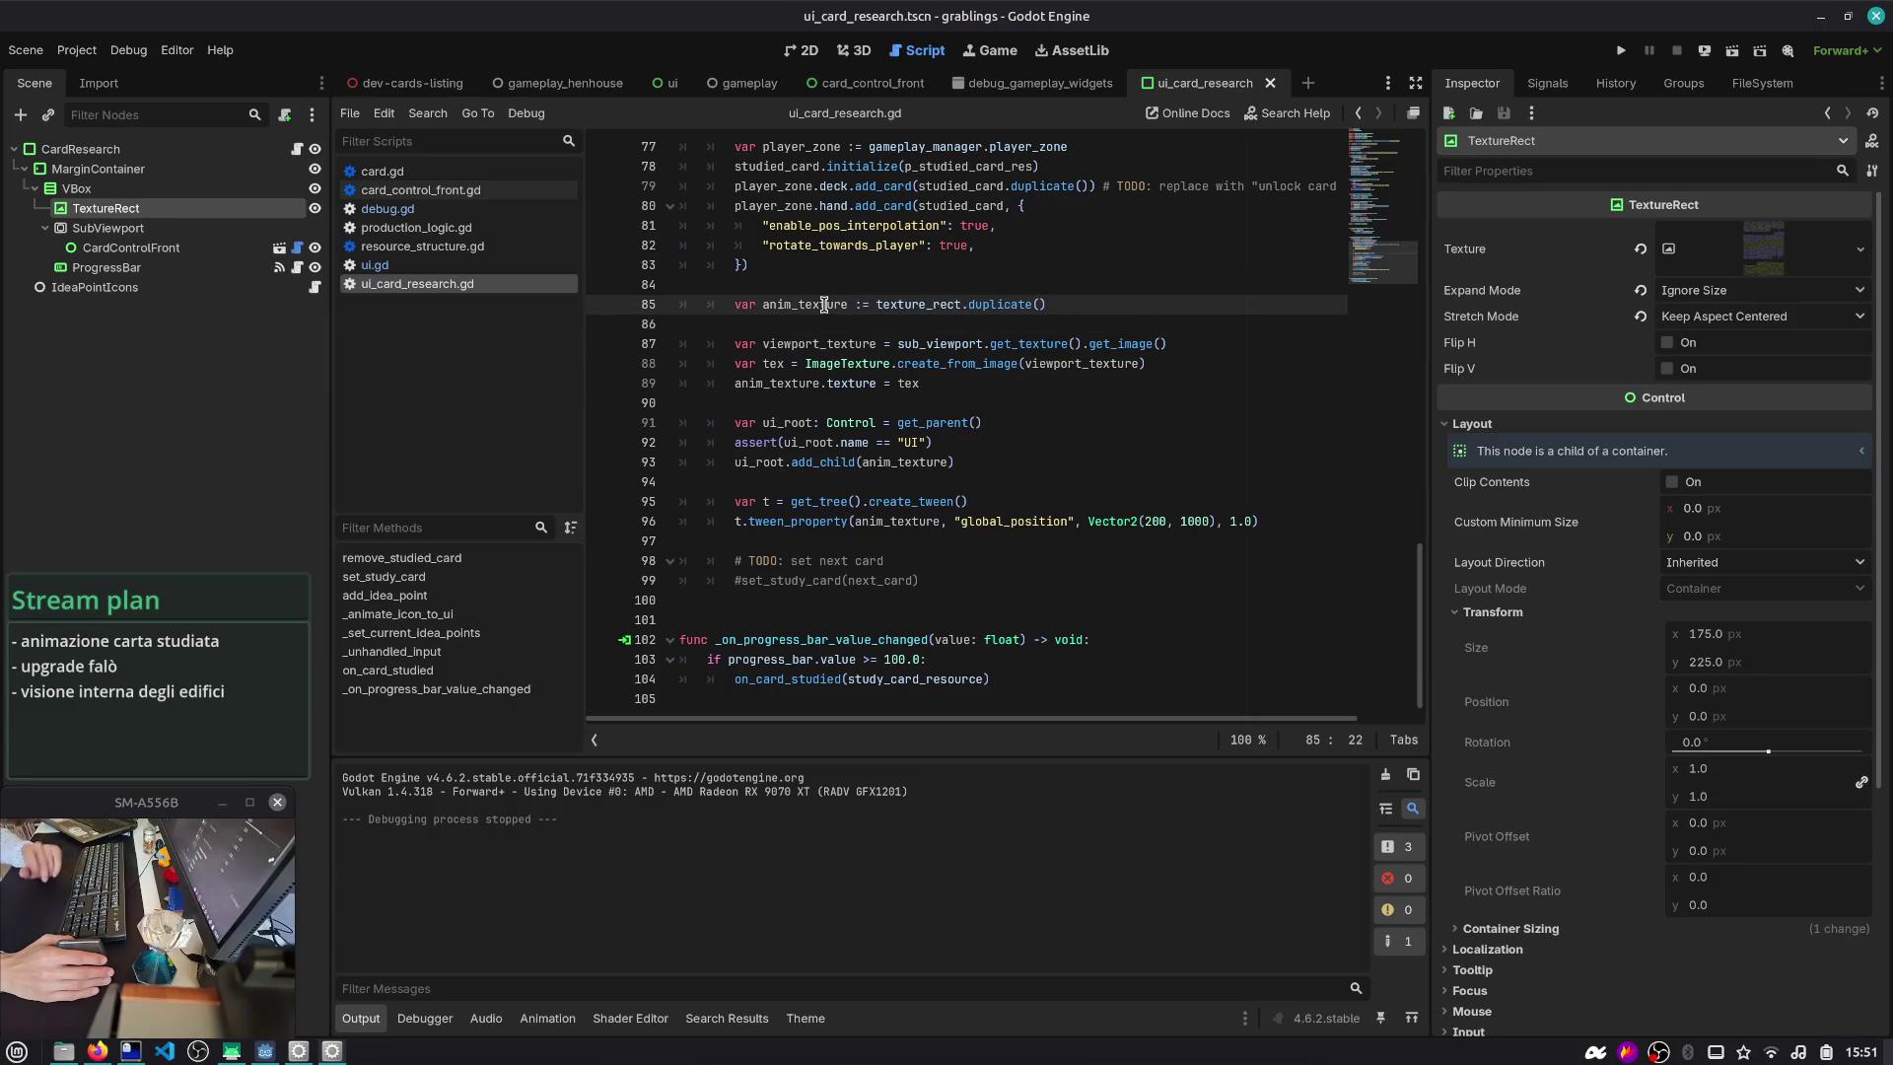
pyautogui.doubleClick(825, 305)
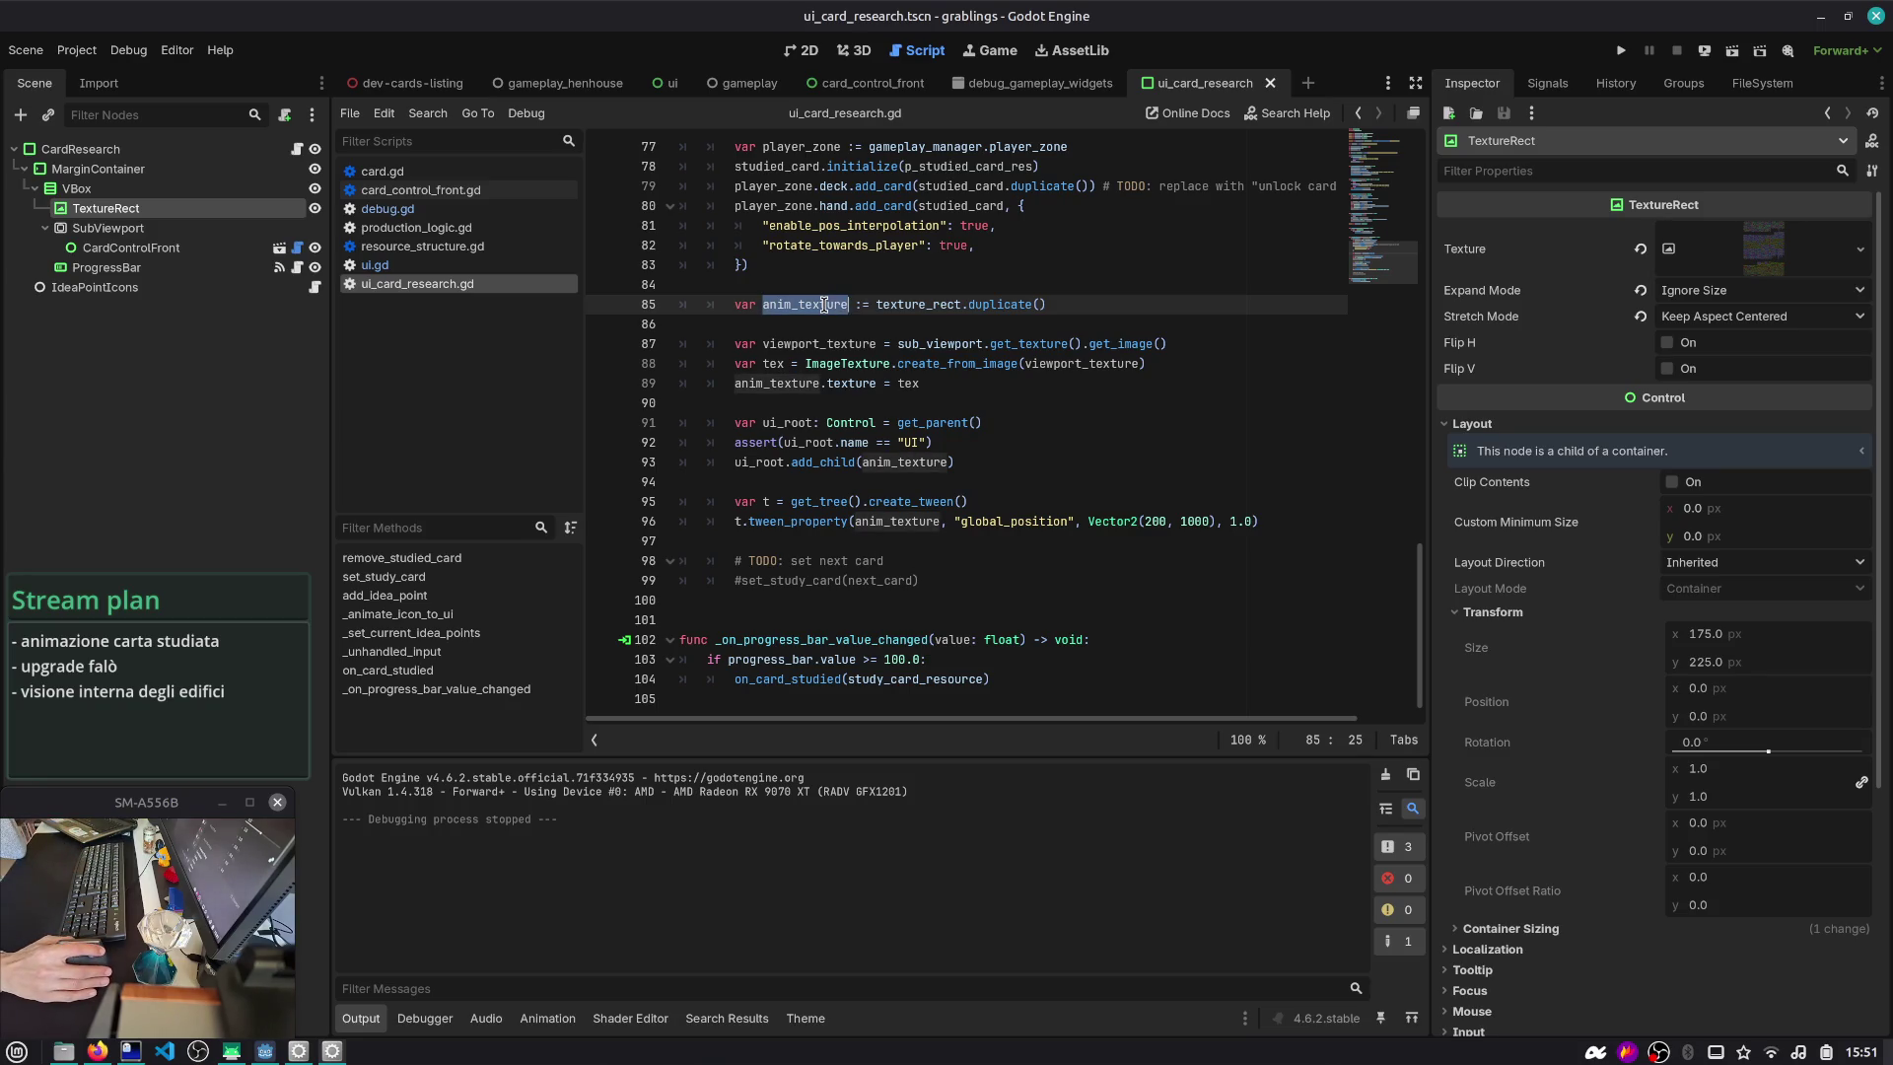
pyautogui.click(789, 346)
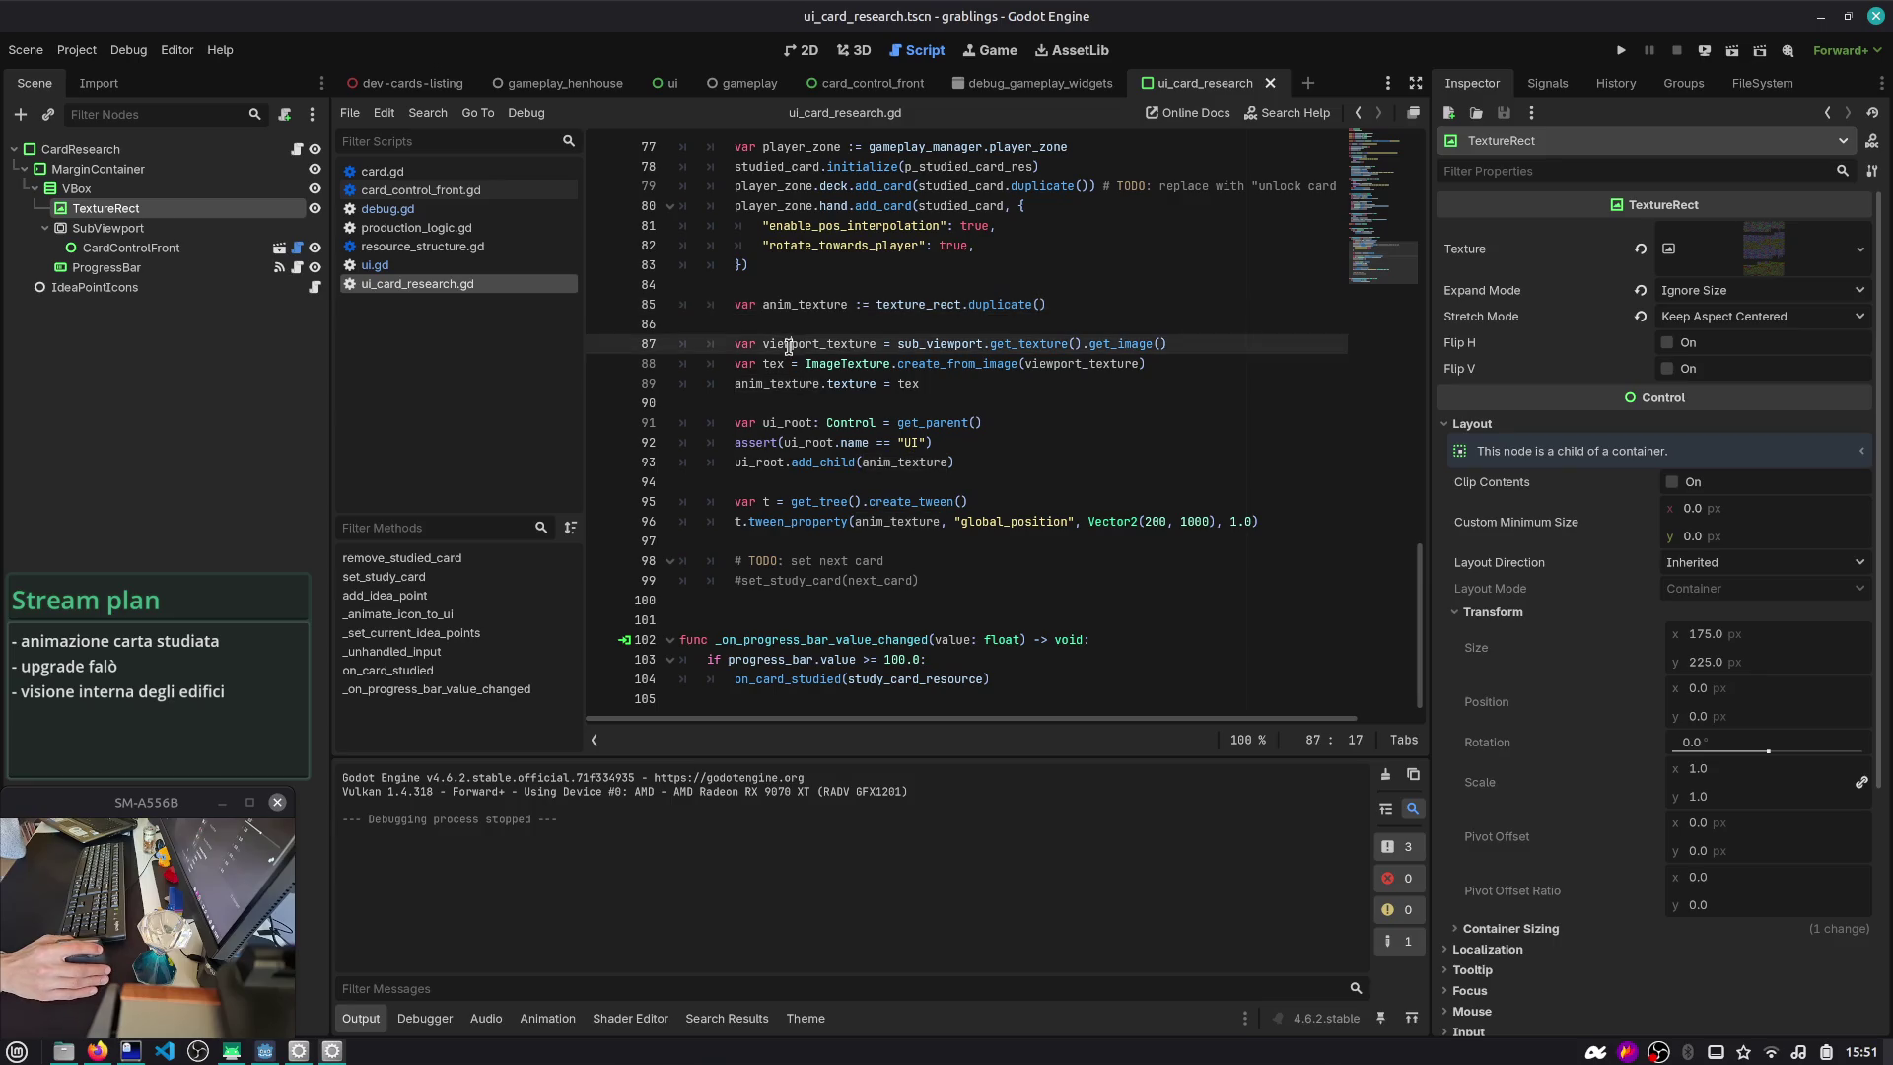
pyautogui.doubleClick(806, 343)
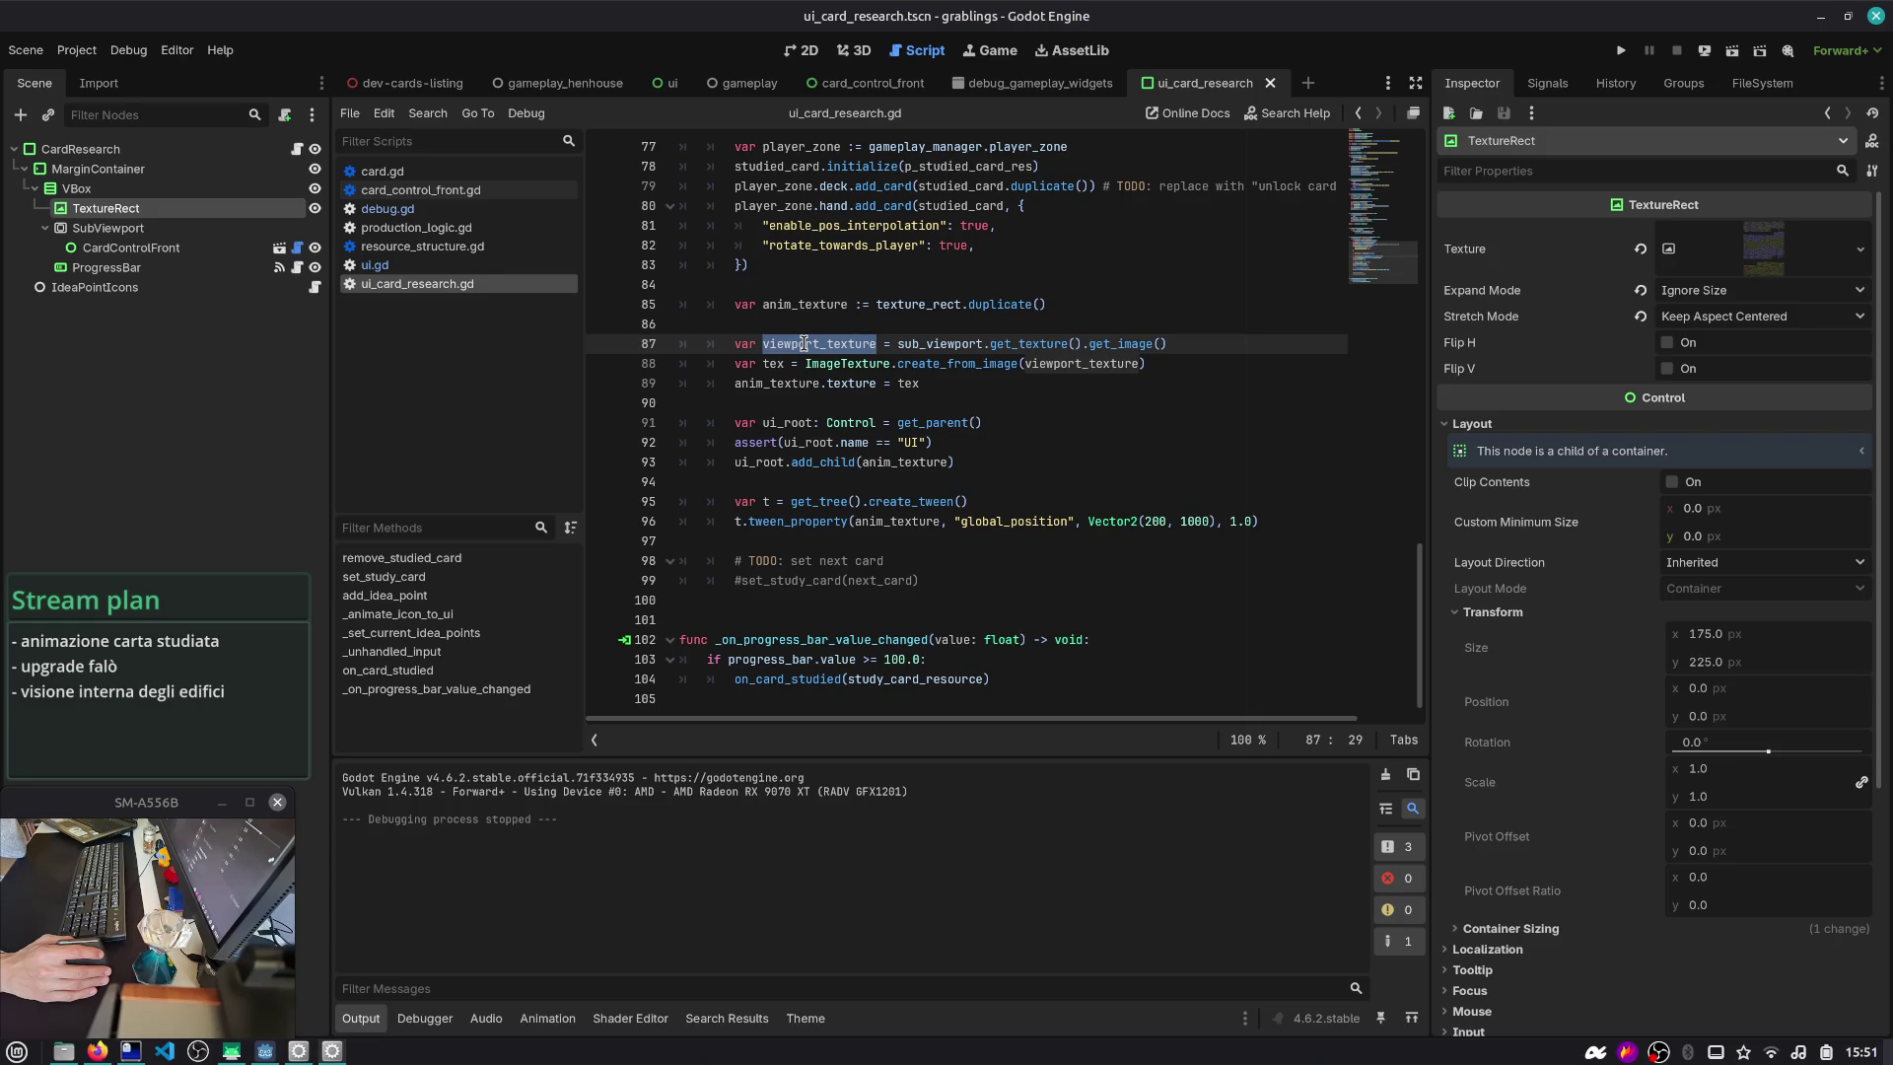
pyautogui.doubleClick(821, 363)
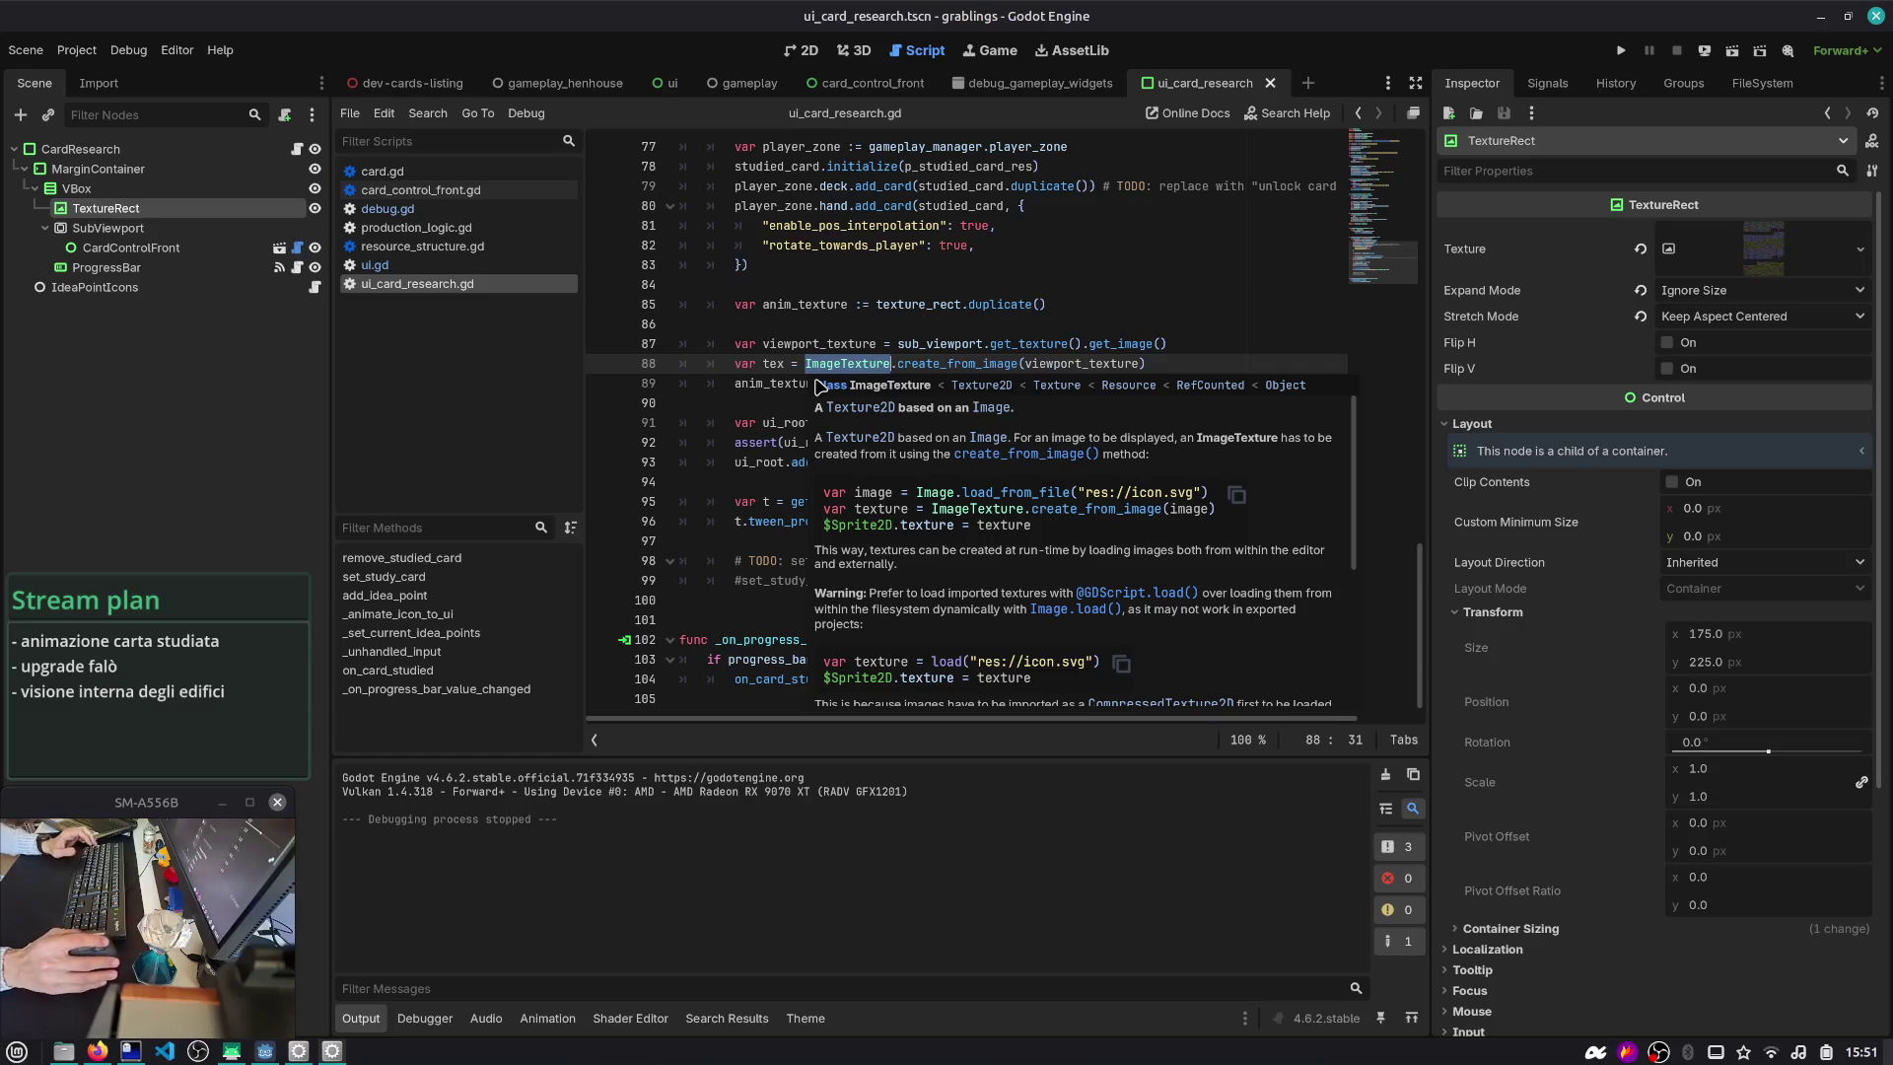
# - Select the viewport_texture line, then place the caret after anim_texture.texture = tex
pyautogui.click(749, 324)
pyautogui.click(779, 343)
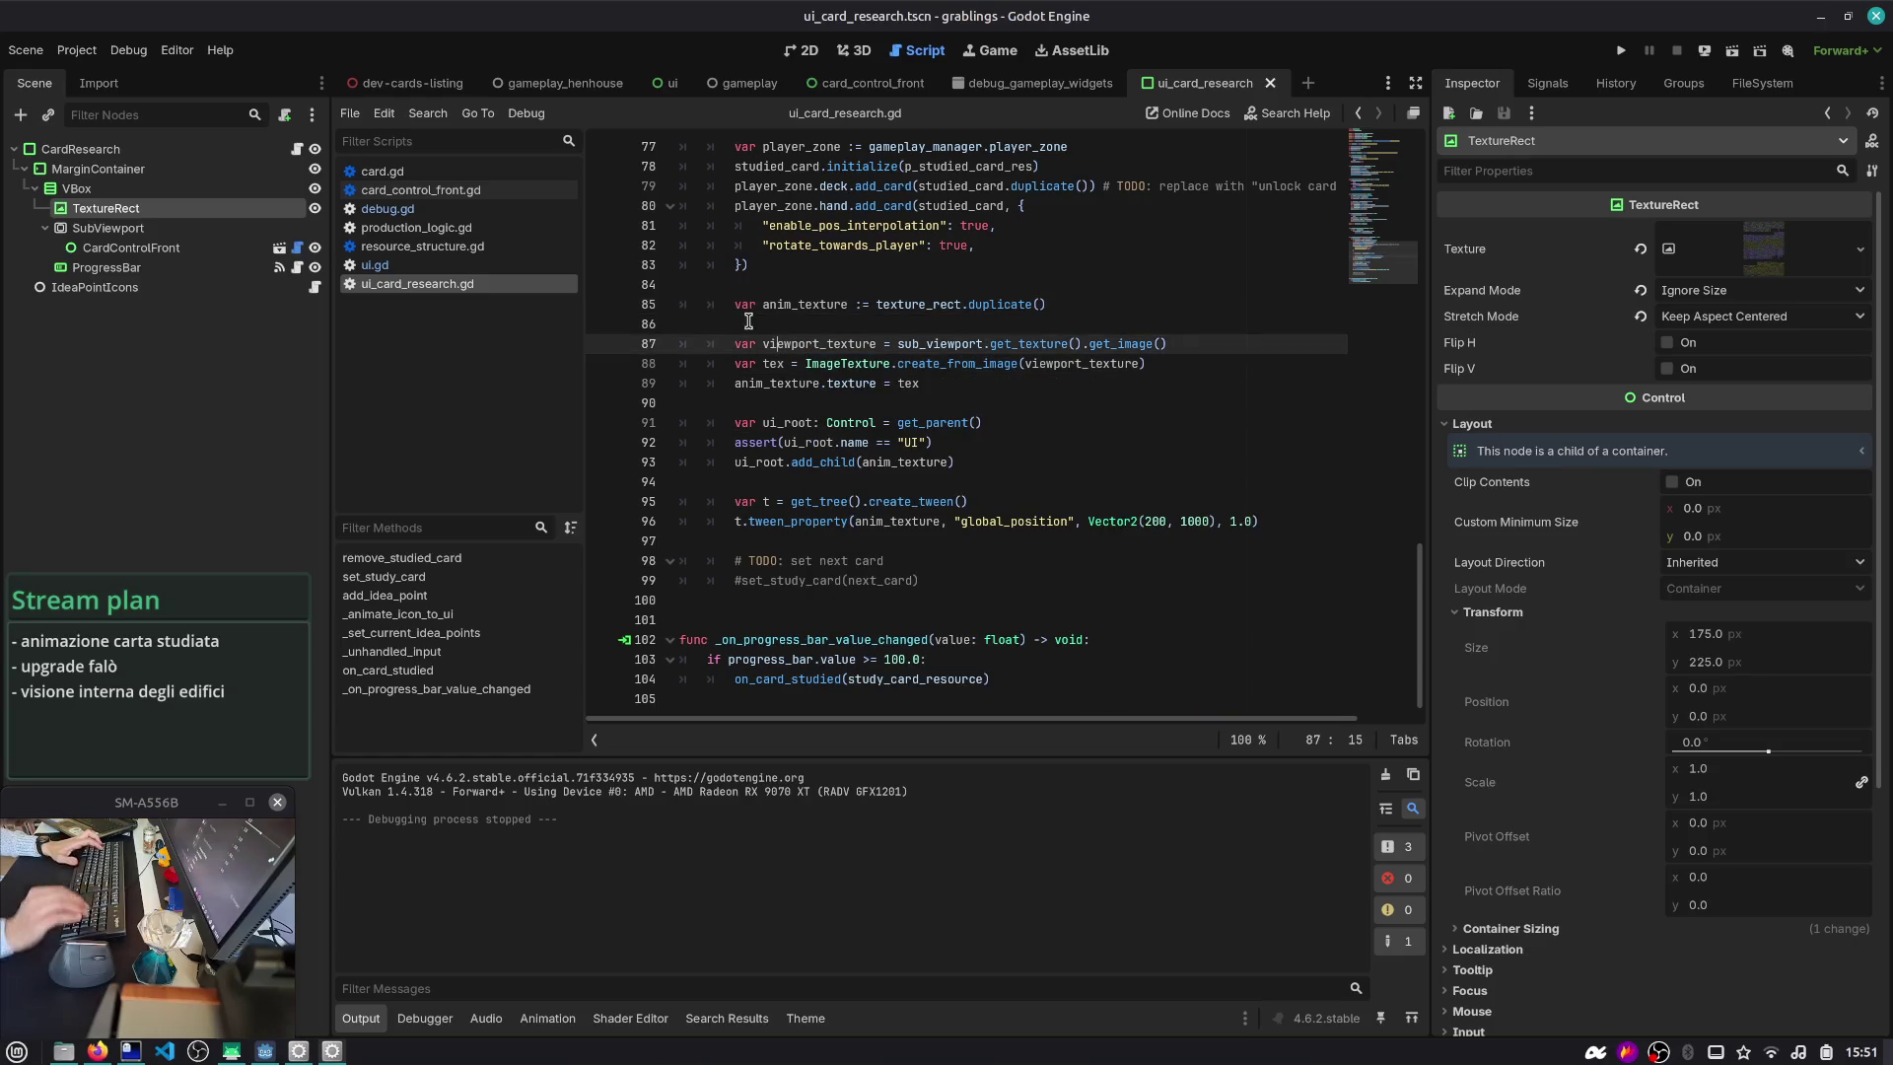
pyautogui.press('End')
pyautogui.hotkey('shift', 'Home')
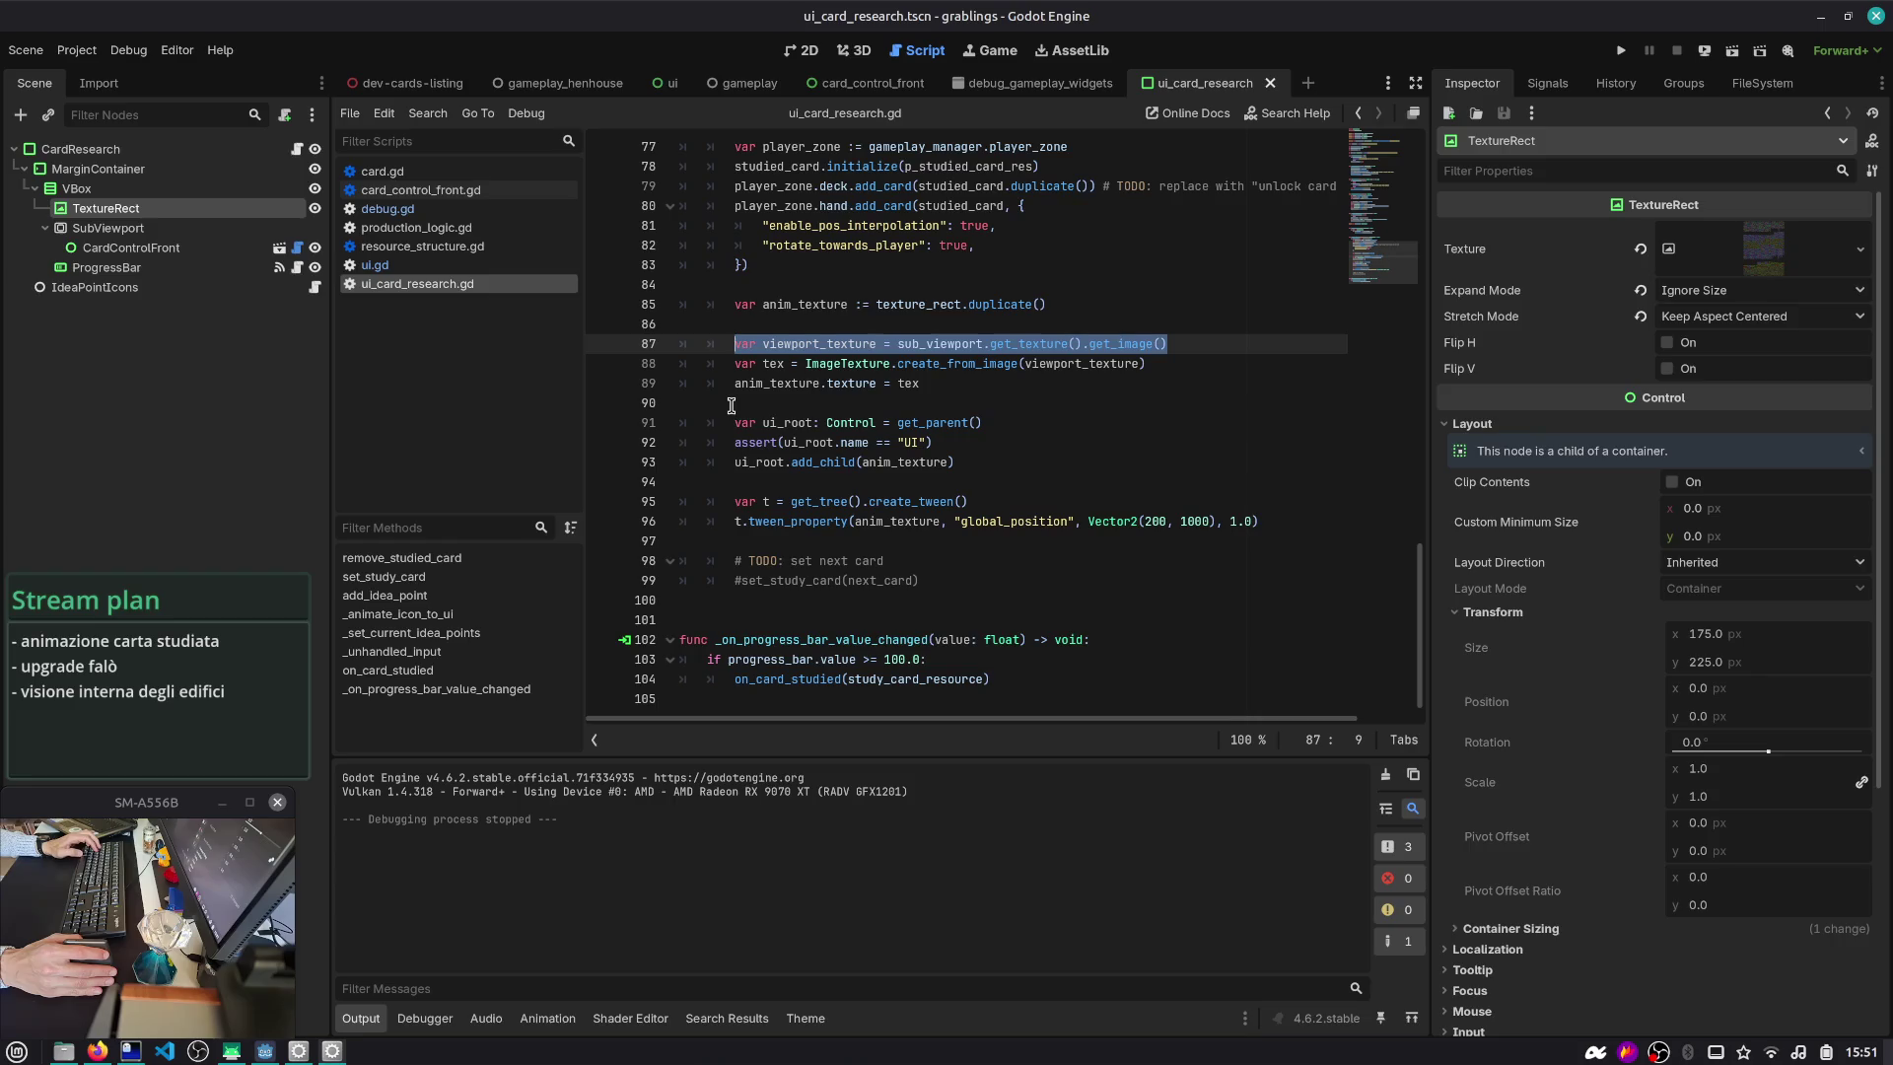
pyautogui.click(731, 405)
pyautogui.doubleClick(786, 344)
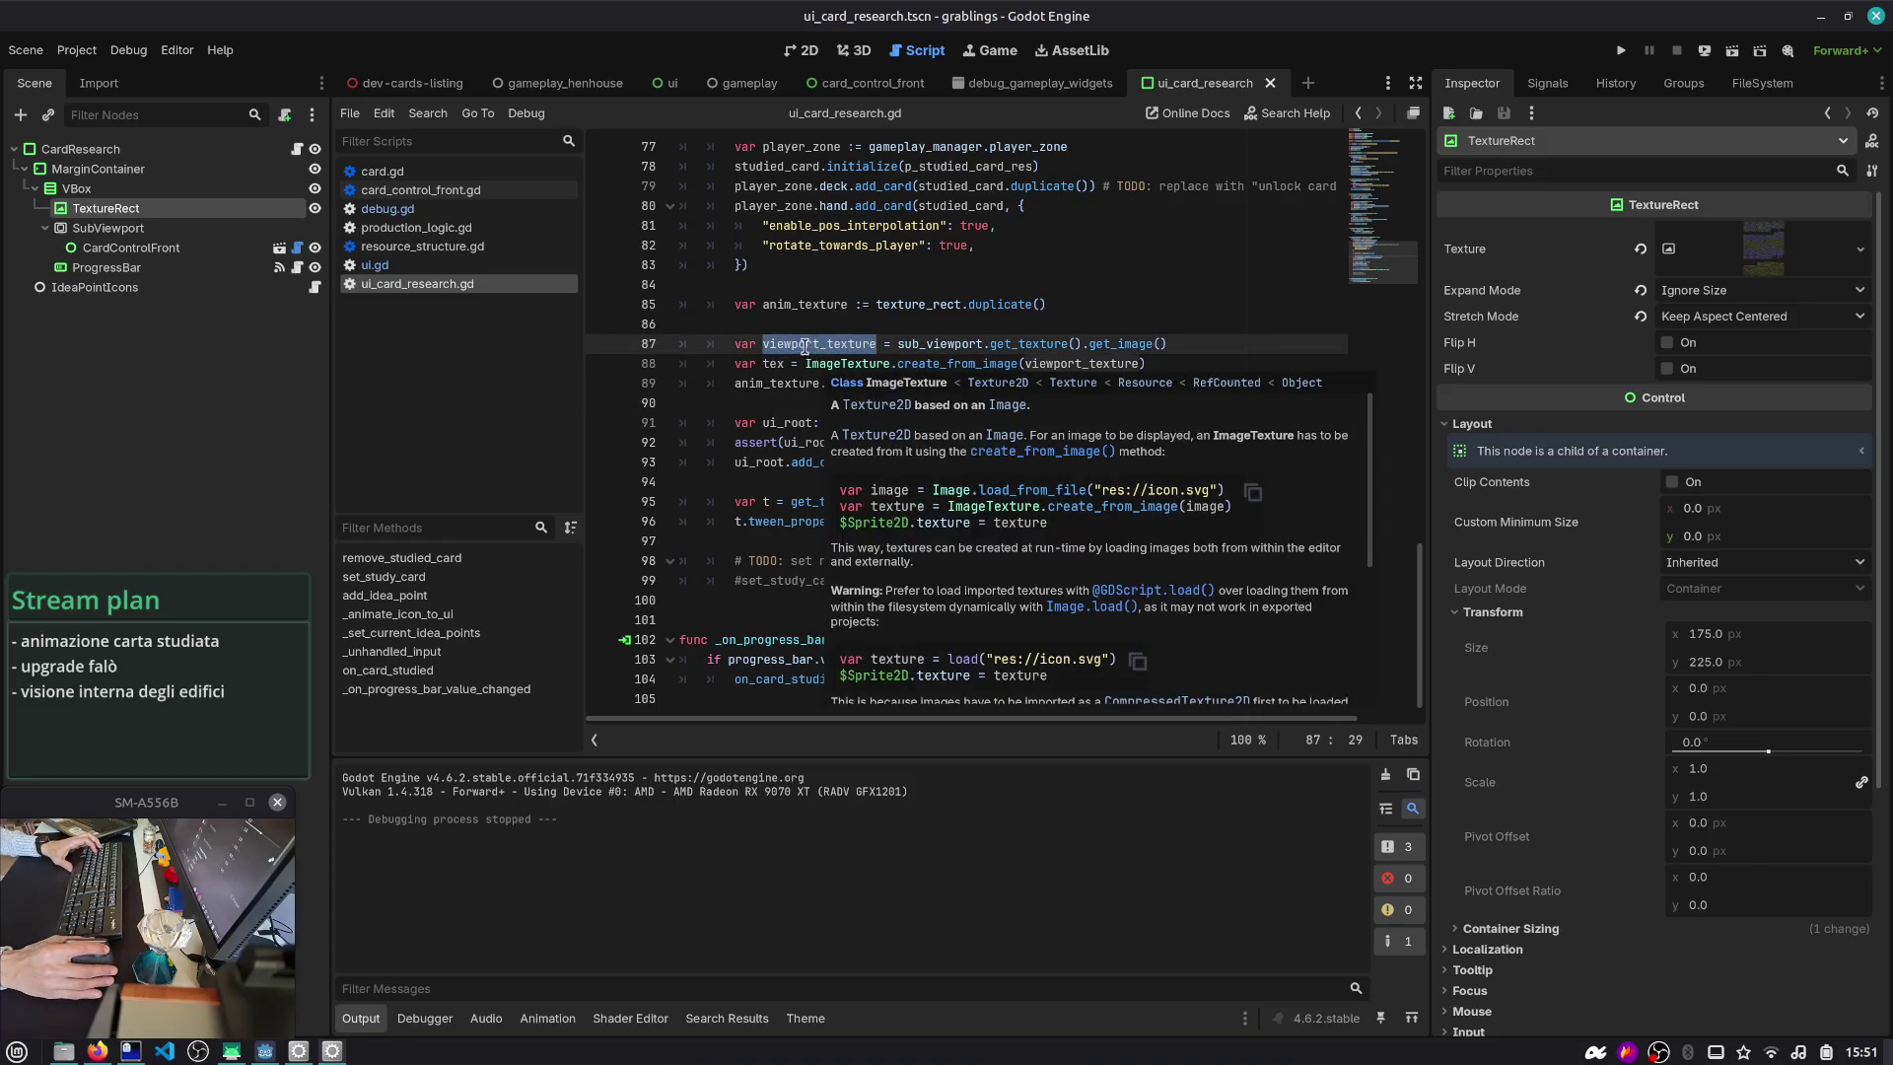
pyautogui.click(758, 365)
pyautogui.click(947, 395)
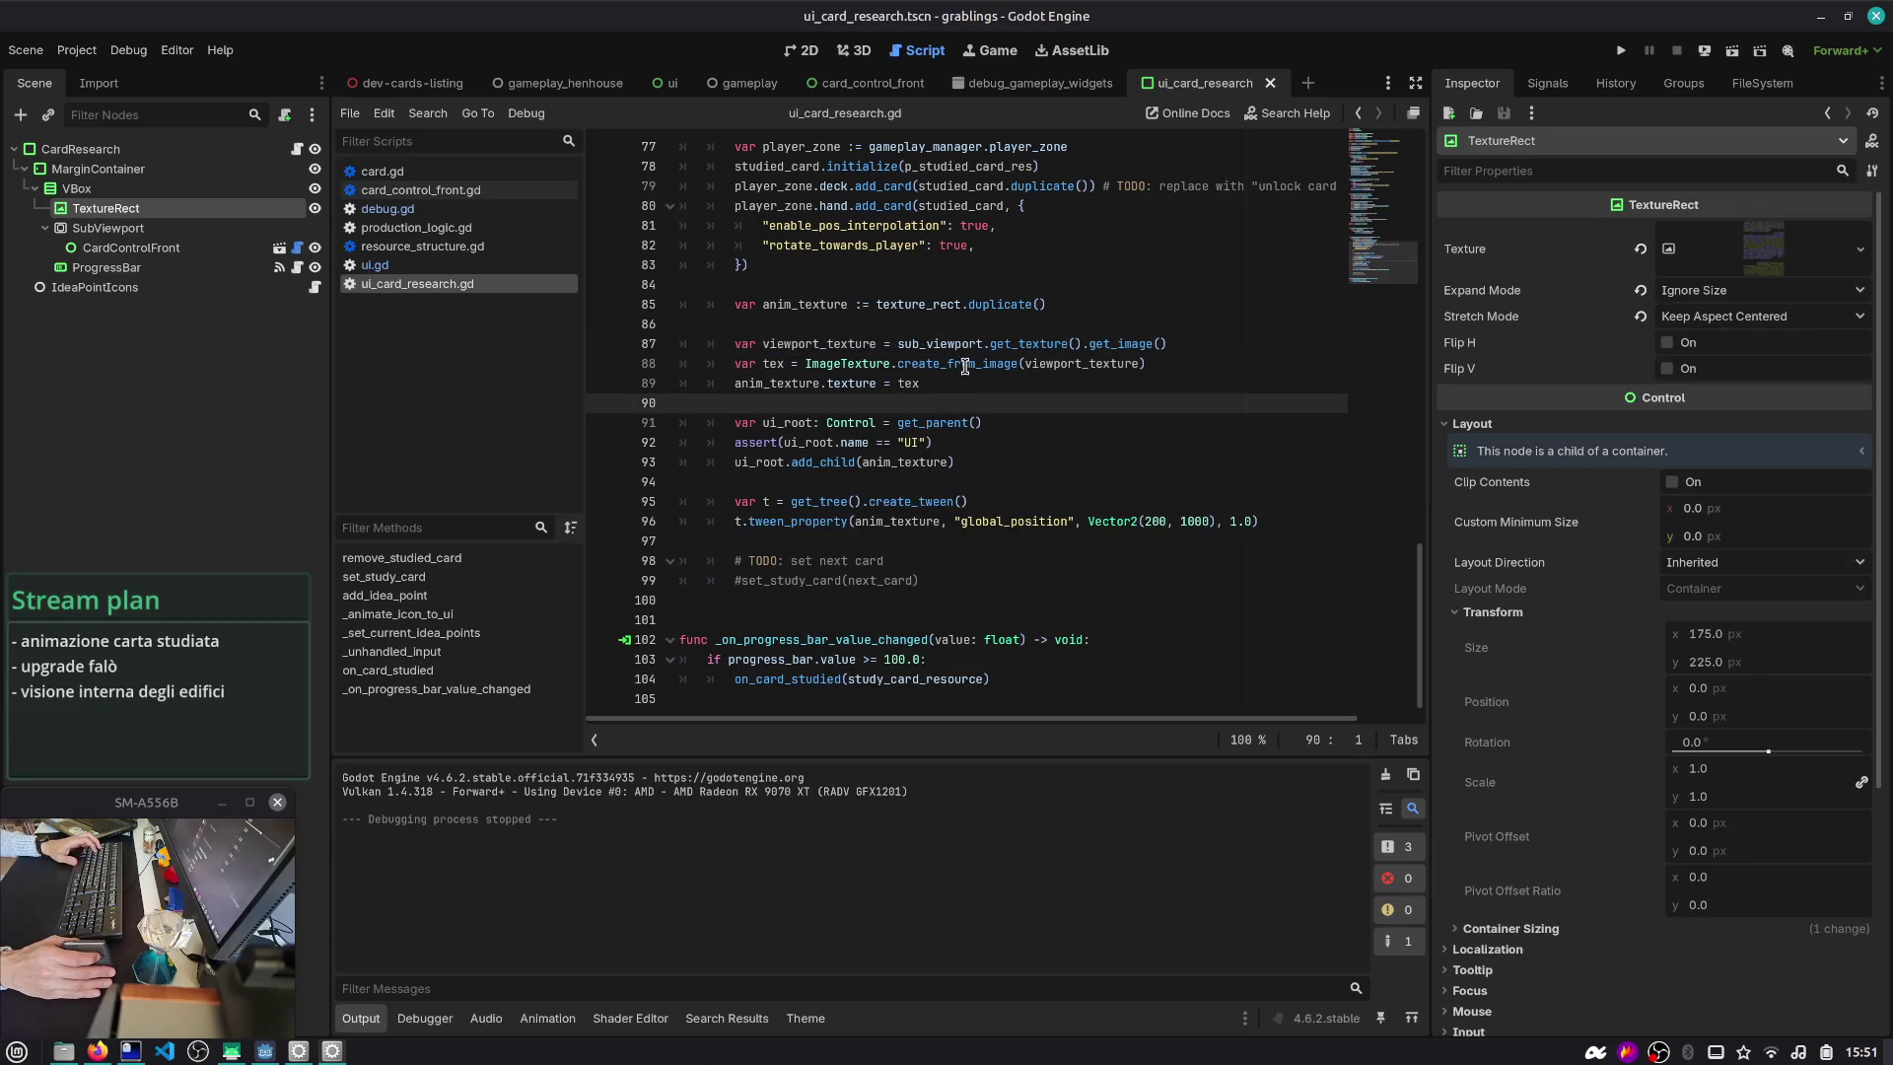
pyautogui.click(955, 380)
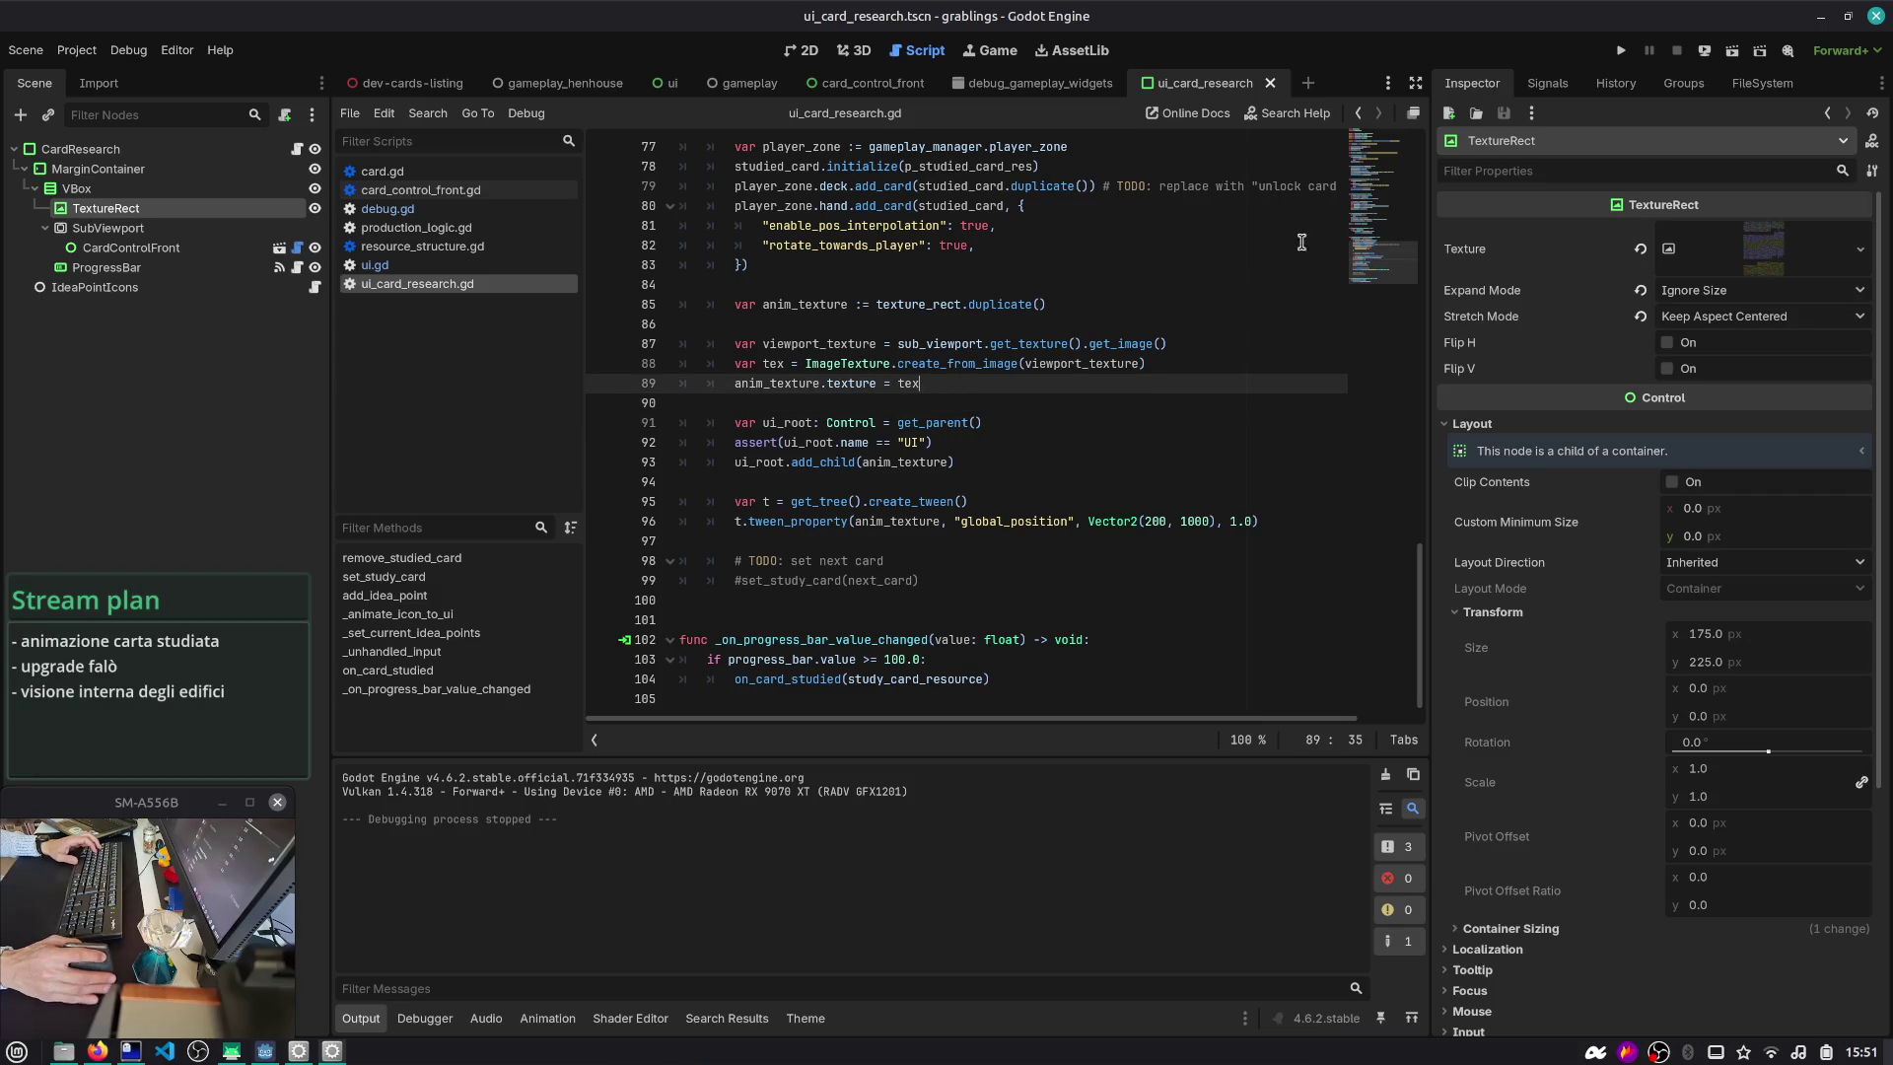
# - Run the project with F5 to test the studied-card animation
pyautogui.hotkey('ctrl', 'shift', 'o')
pyautogui.press('Escape')
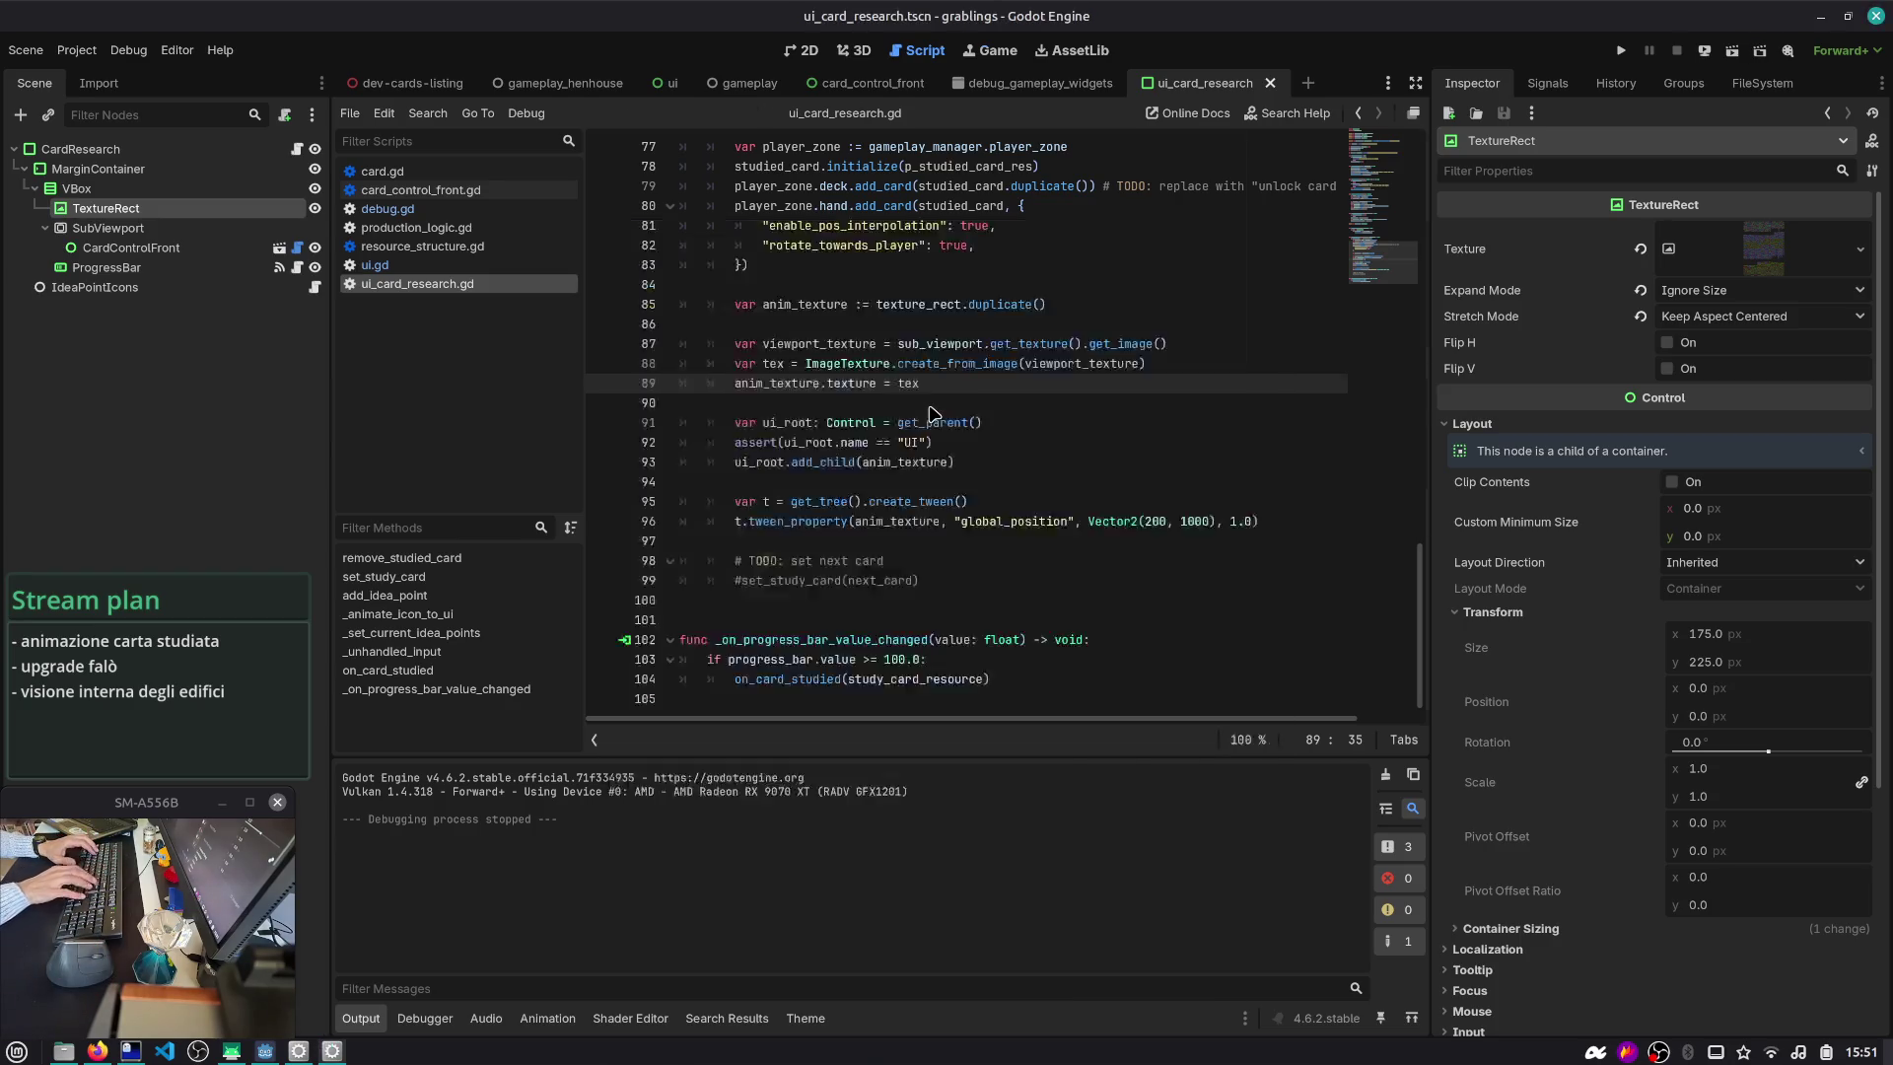
pyautogui.press('F5')
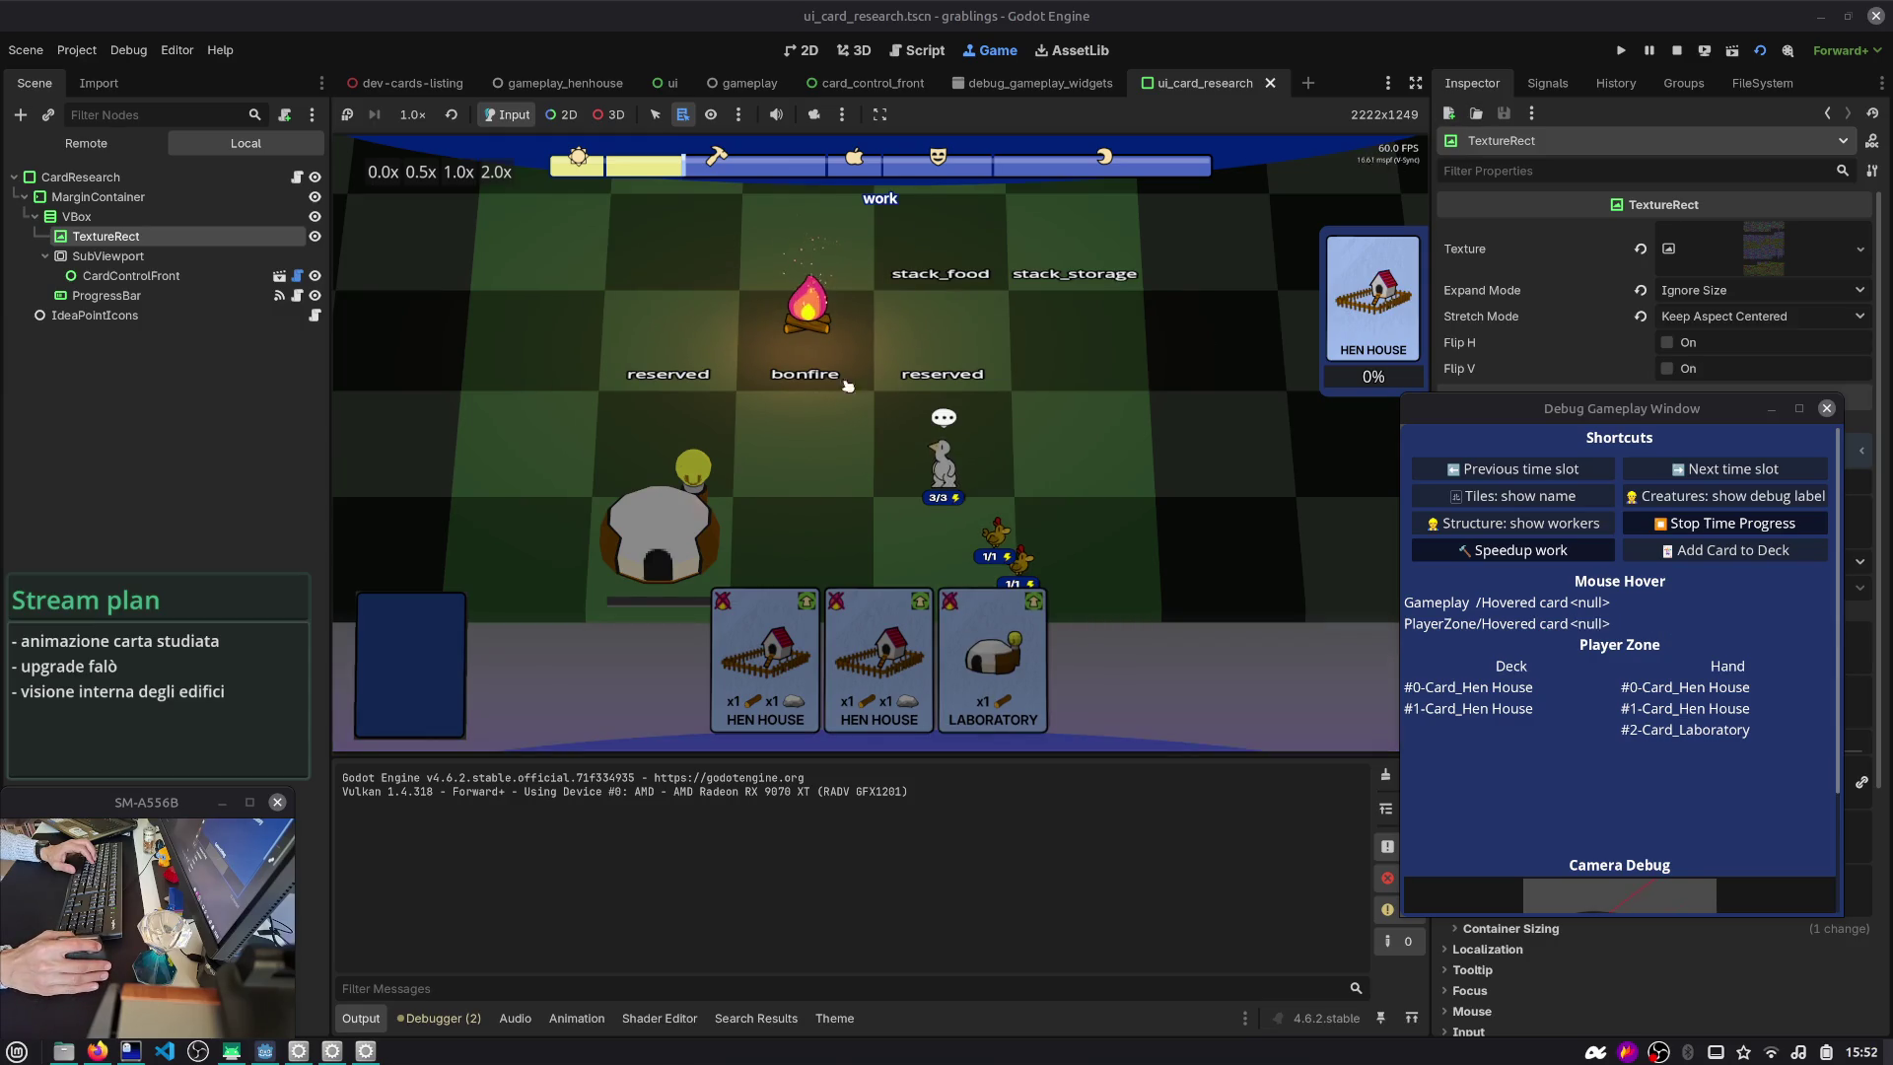
# - In the script, check anim_texture, get_texture and ui_root uses against the debugger's error list
pyautogui.click(915, 50)
pyautogui.doubleClick(1061, 344)
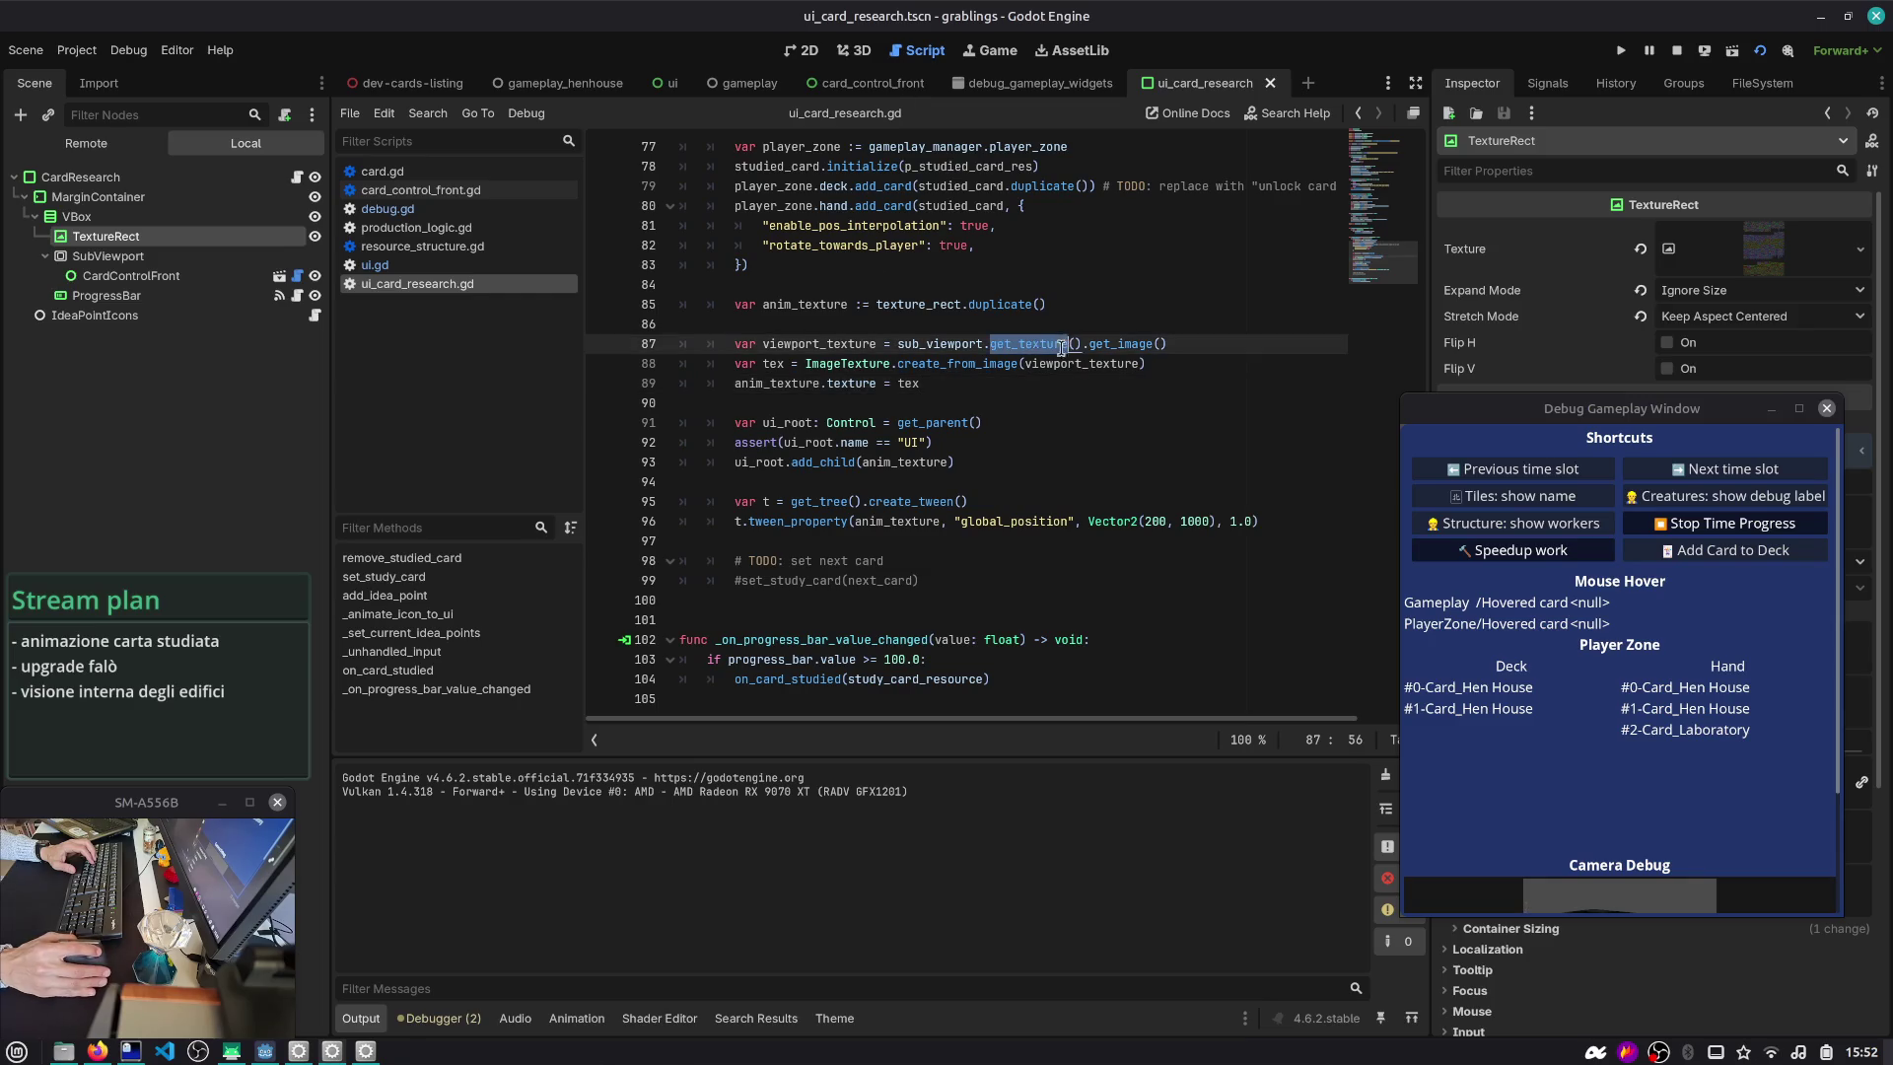
pyautogui.click(936, 306)
pyautogui.doubleClick(785, 304)
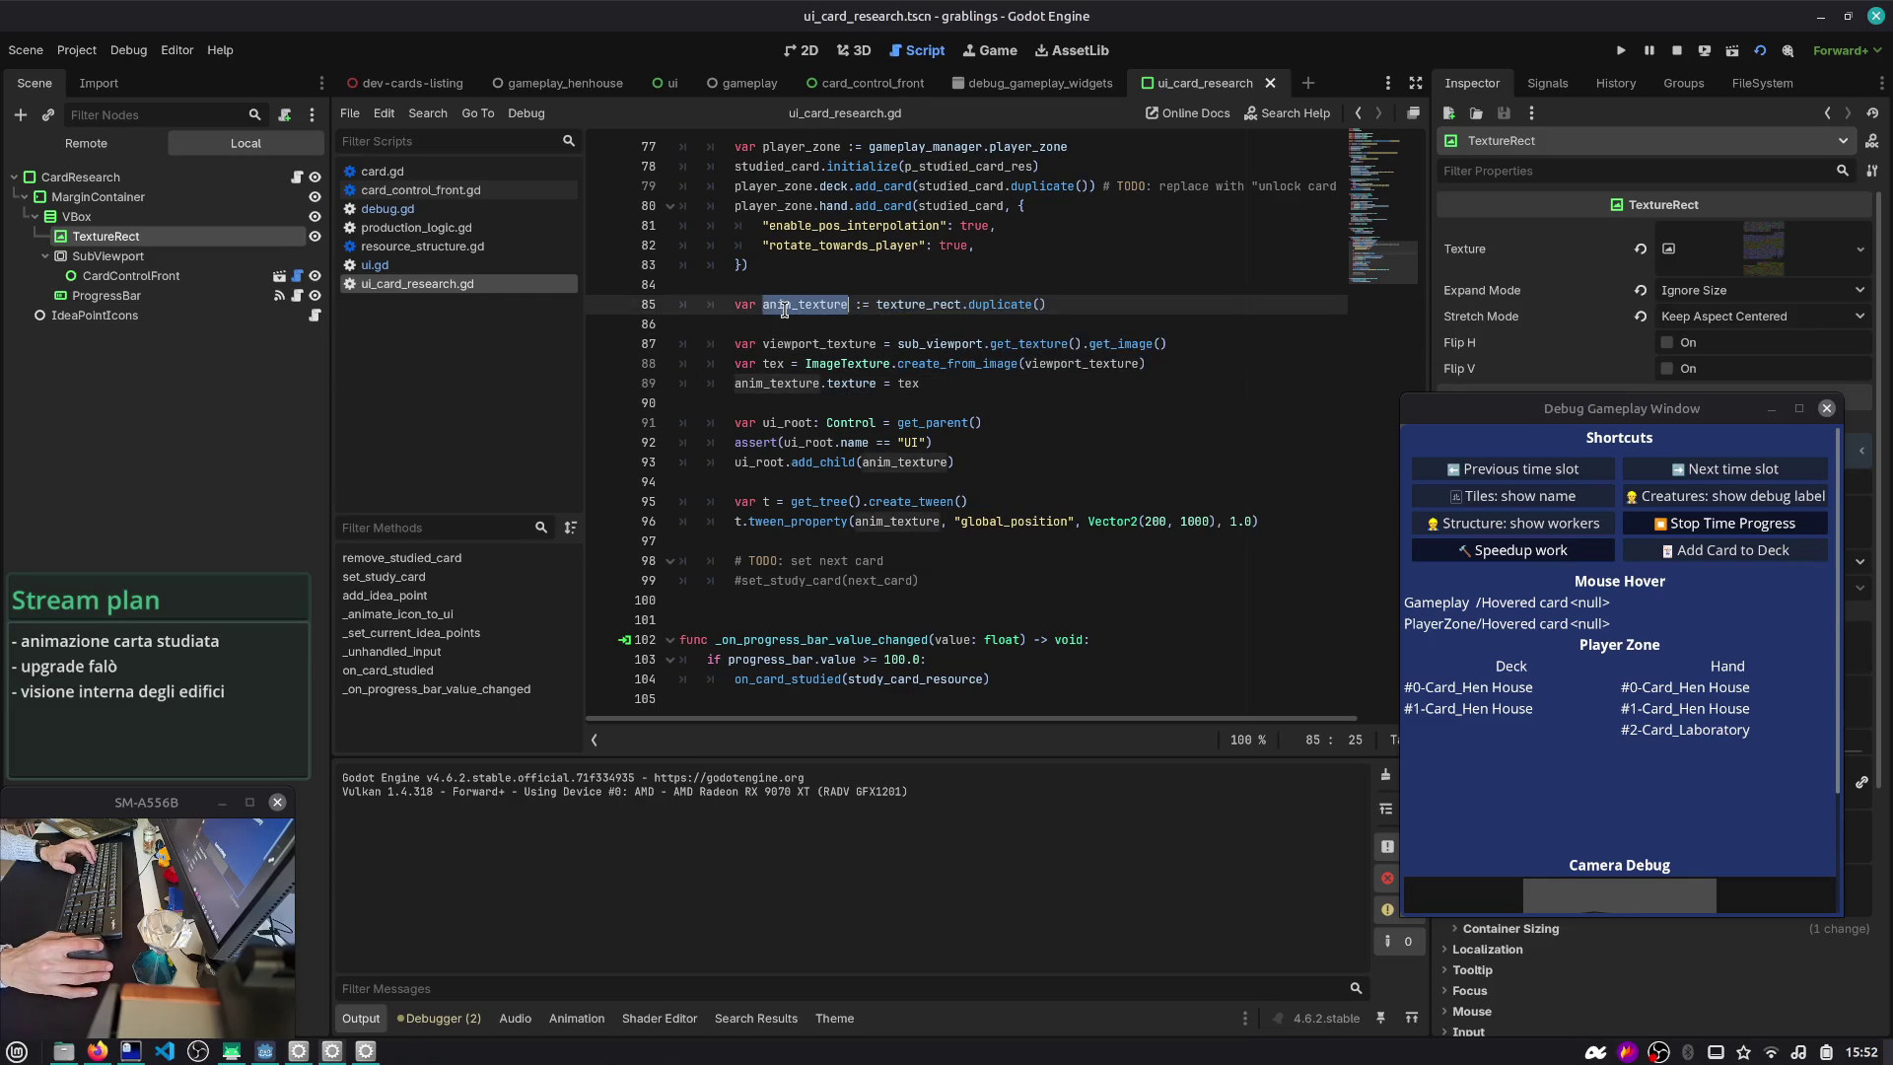
pyautogui.doubleClick(768, 463)
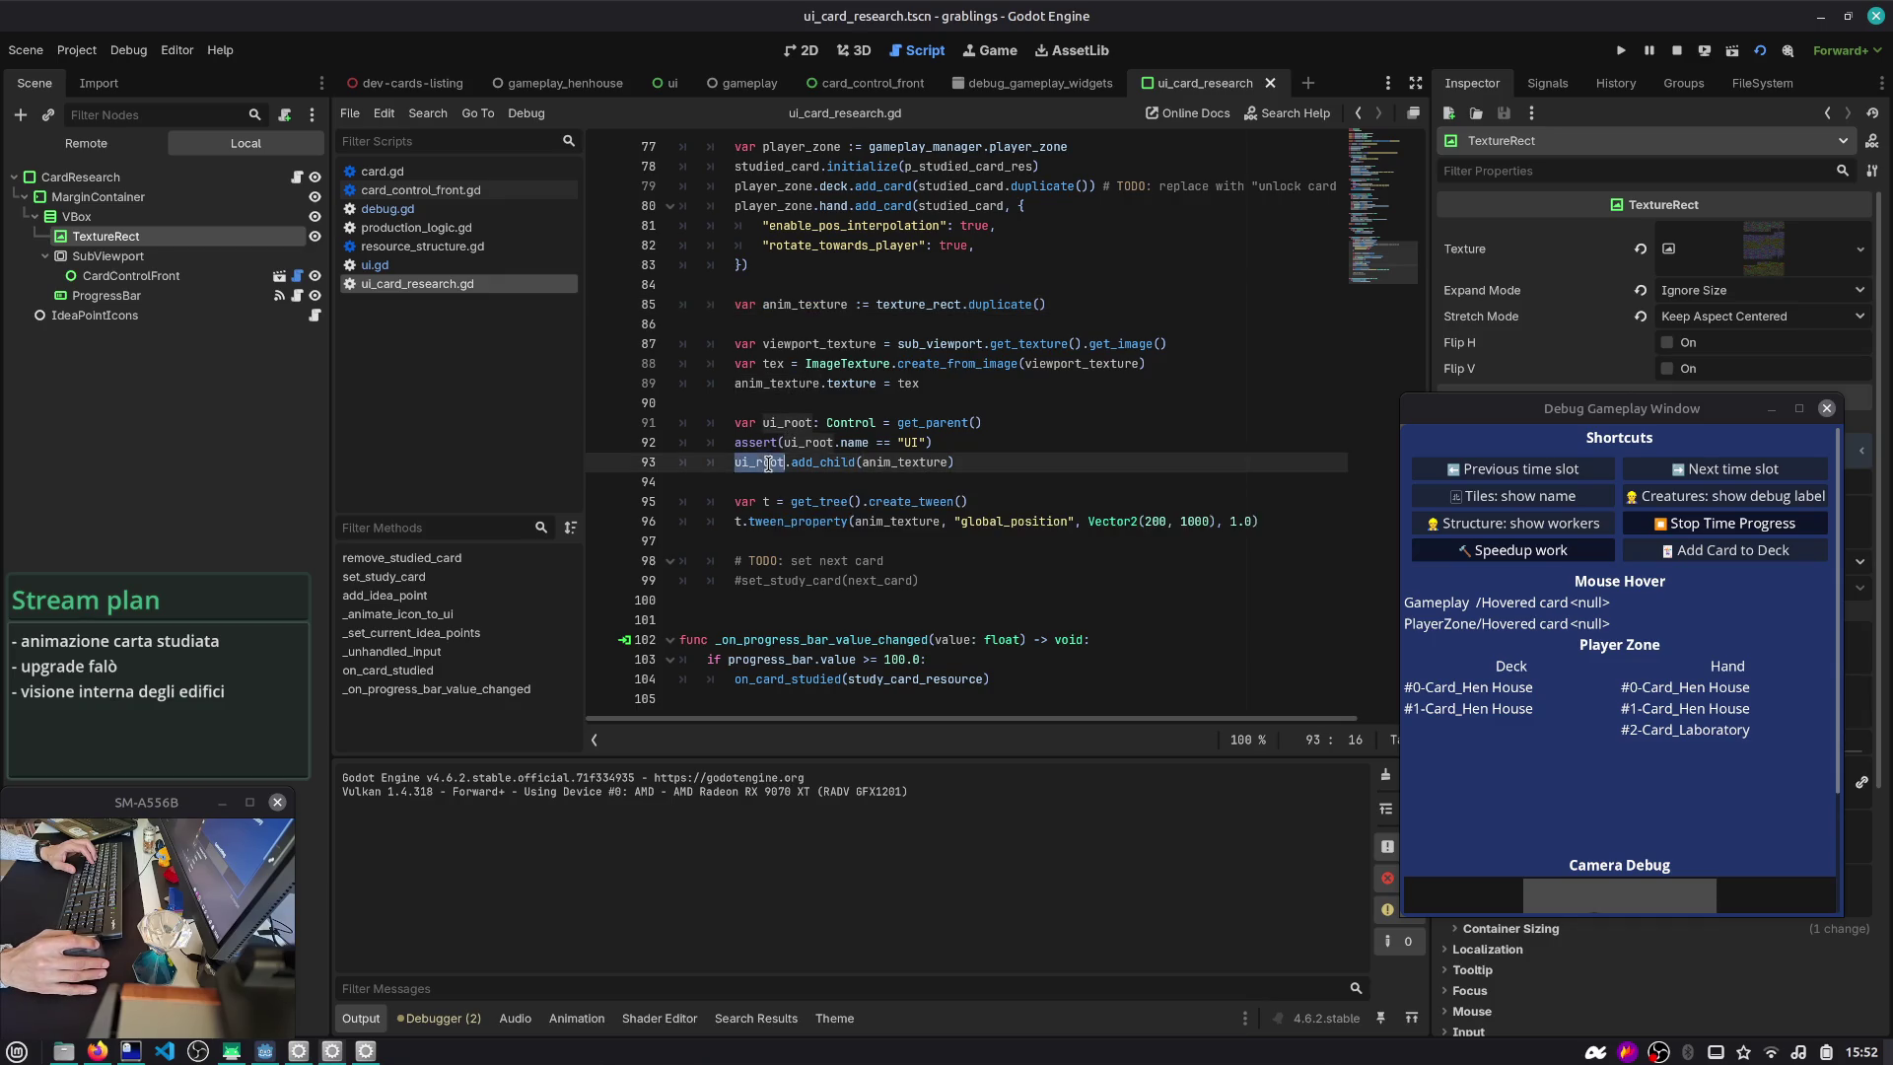
pyautogui.click(443, 1017)
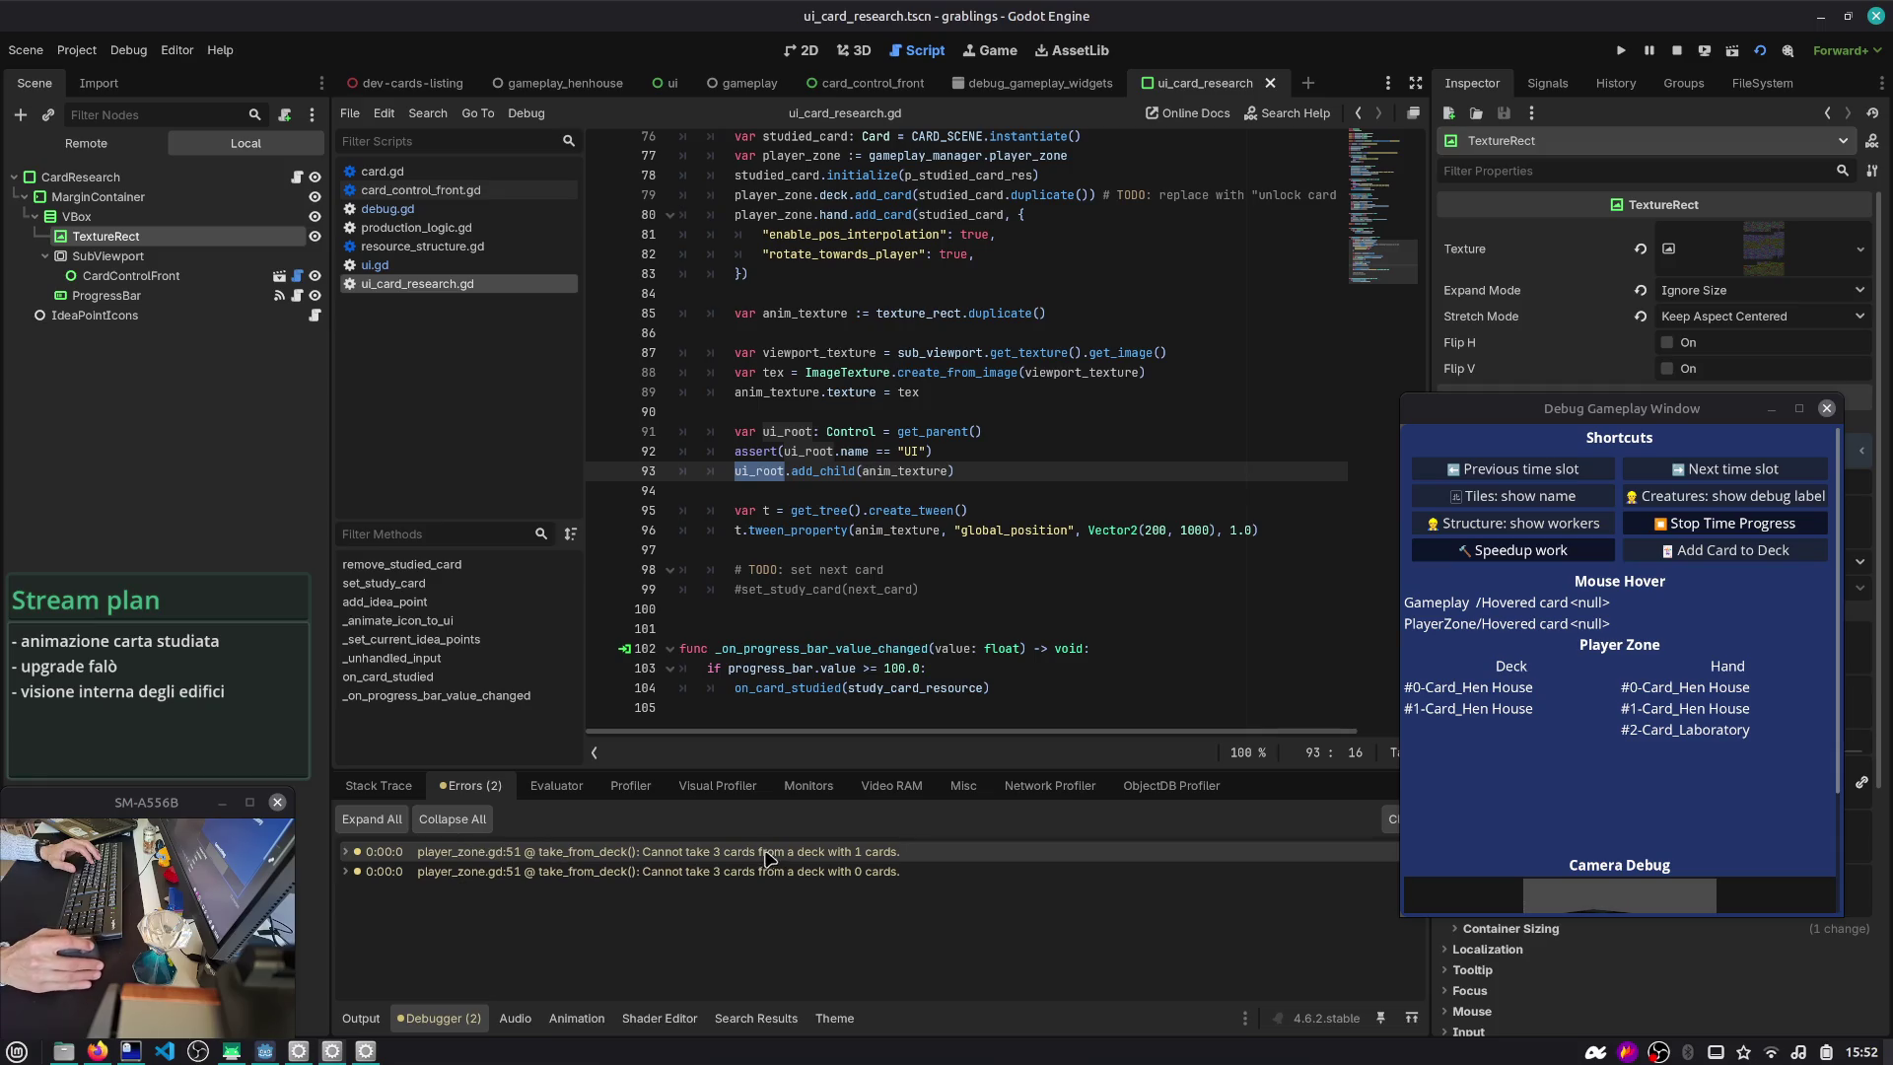
pyautogui.doubleClick(888, 471)
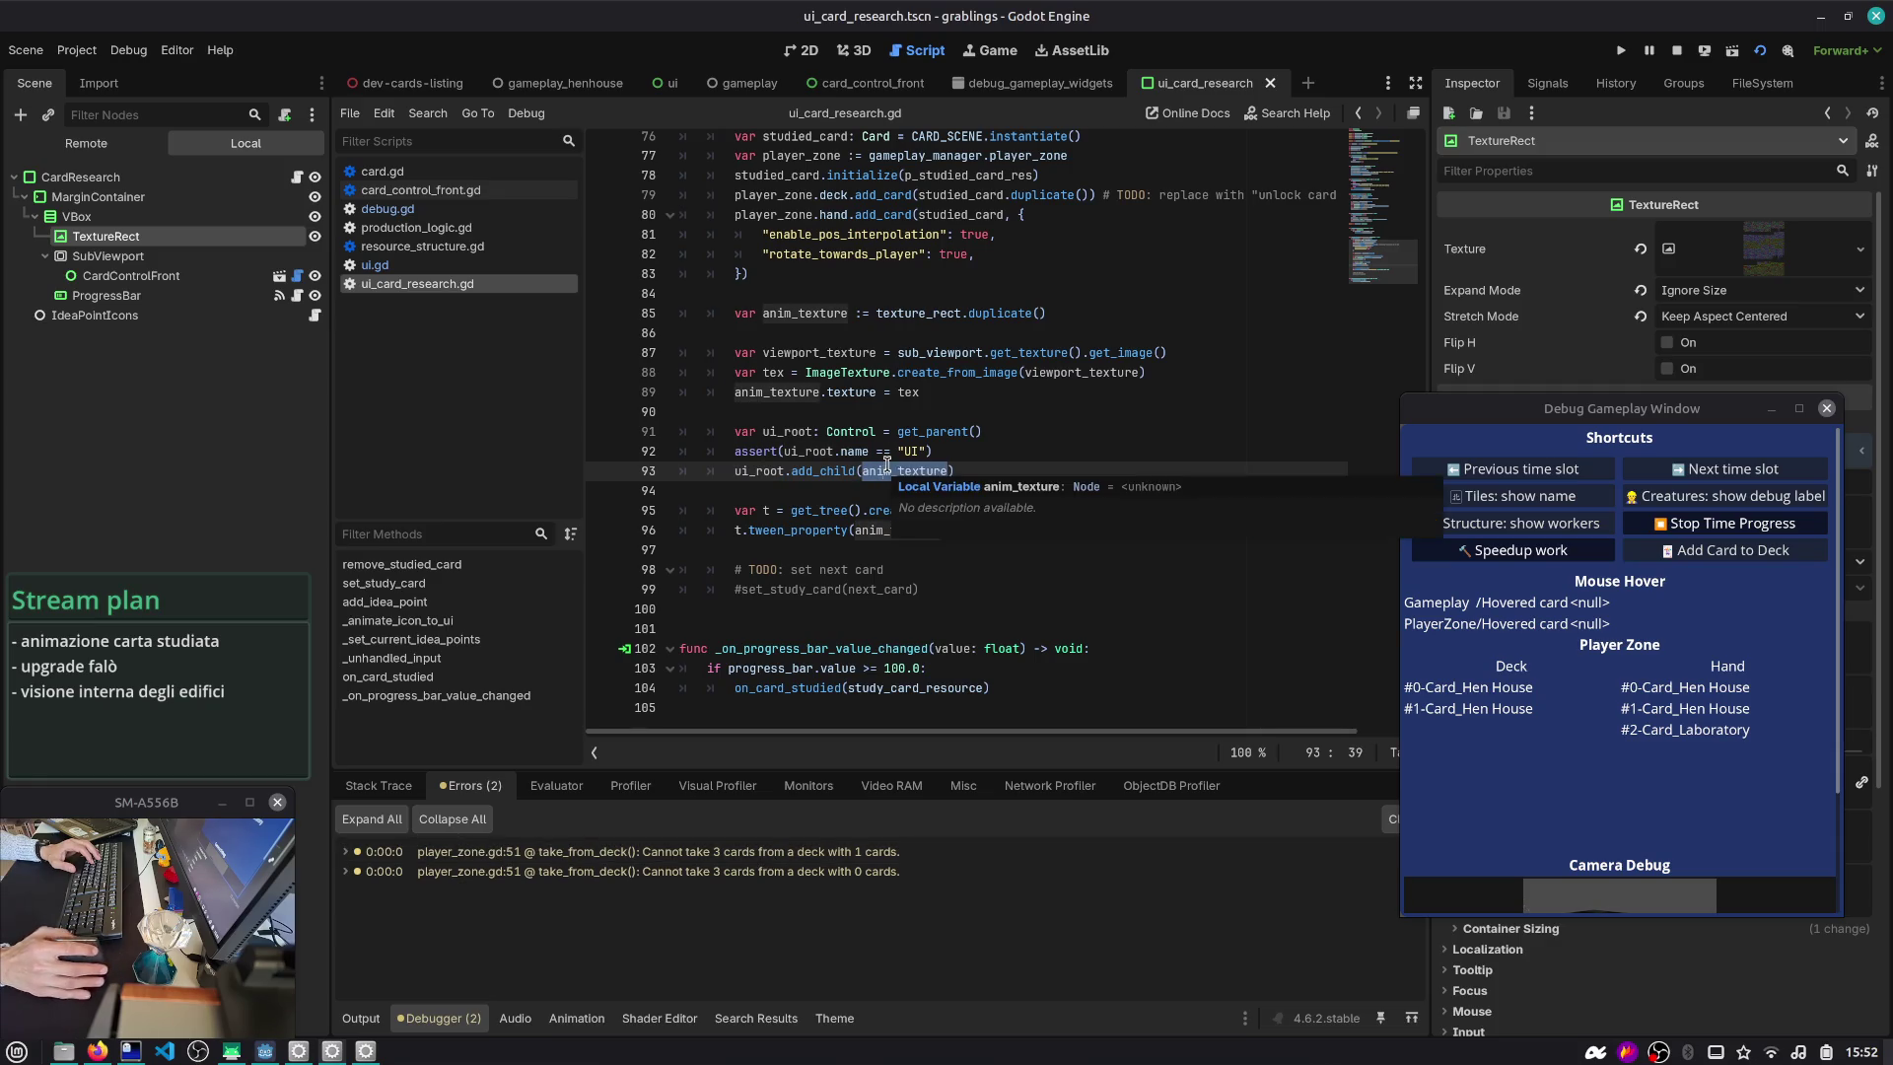
pyautogui.doubleClick(809, 313)
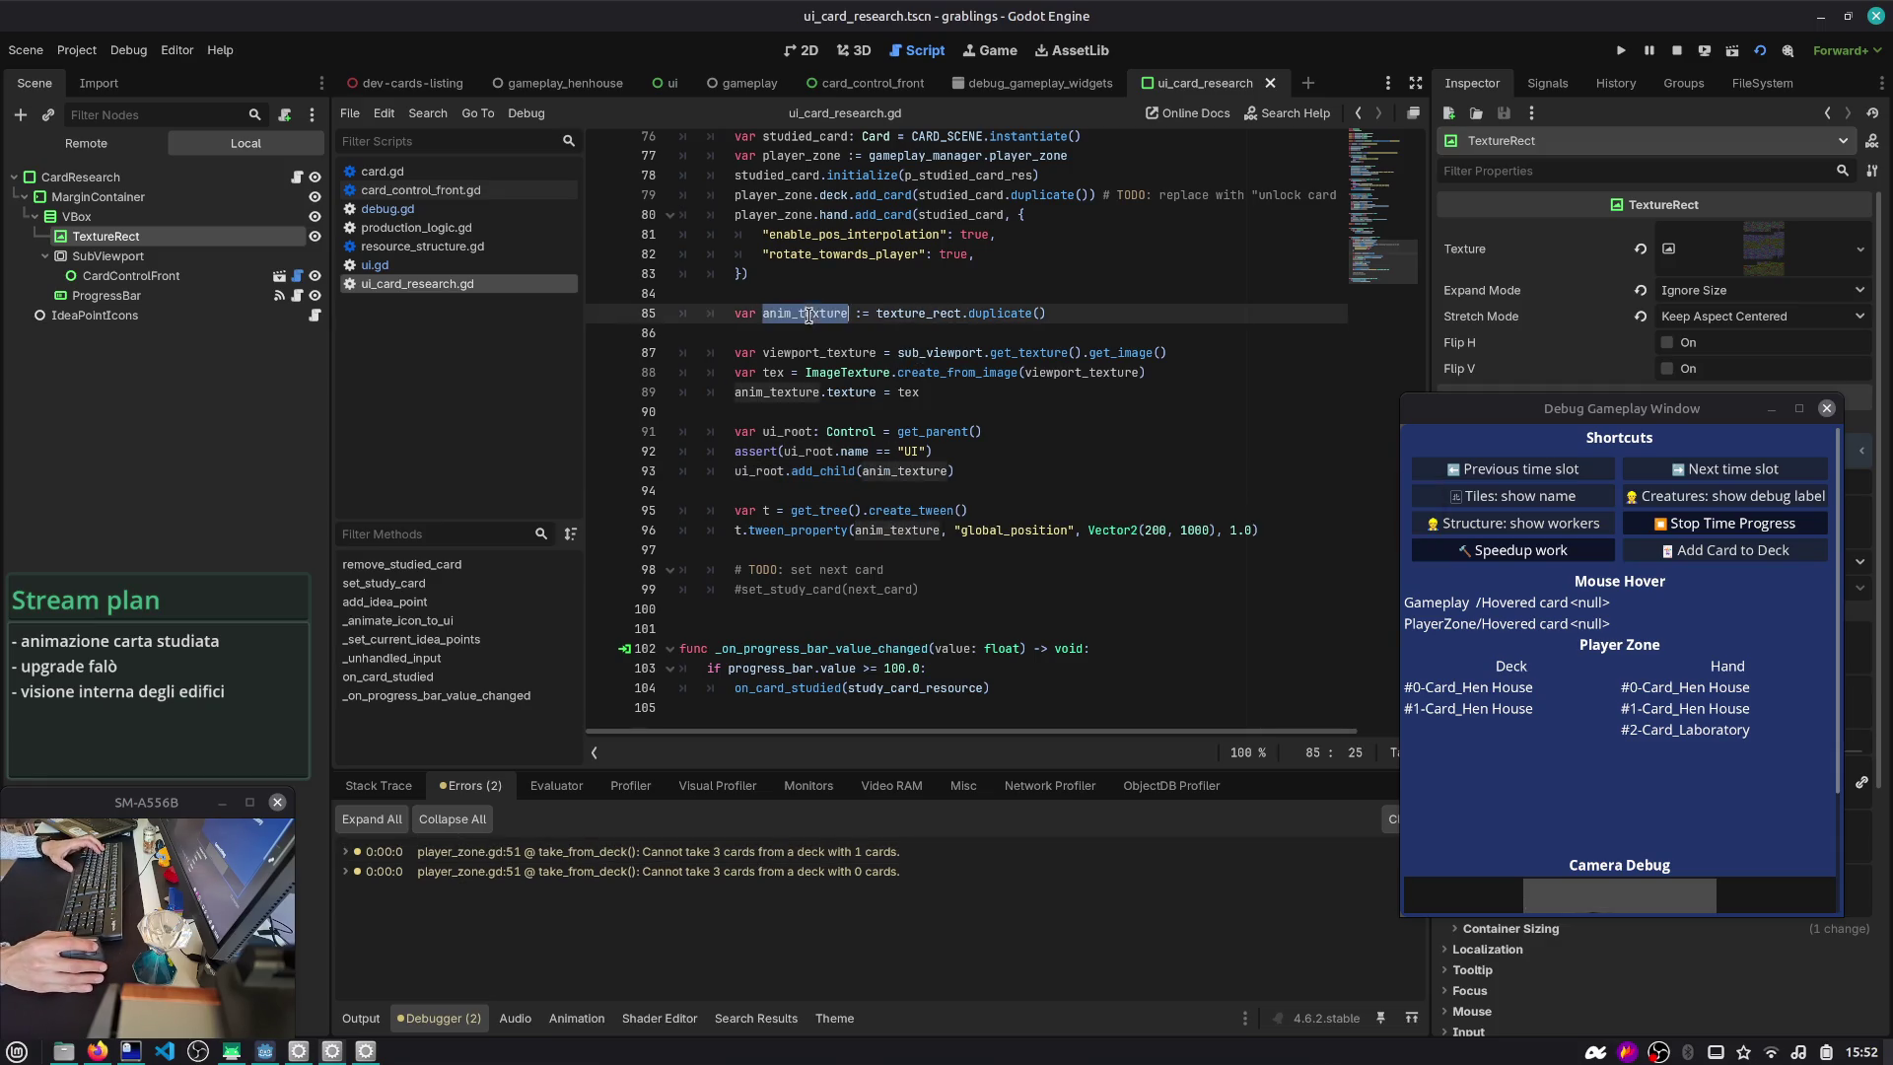
# - Comment out the viewport-snapshot lines 87–89 with Ctrl+K
pyautogui.click(892, 402)
pyautogui.hotkey('shift', 'Up')
pyautogui.hotkey('shift', 'Up')
pyautogui.hotkey('ctrl', 'k')
pyautogui.click(925, 371)
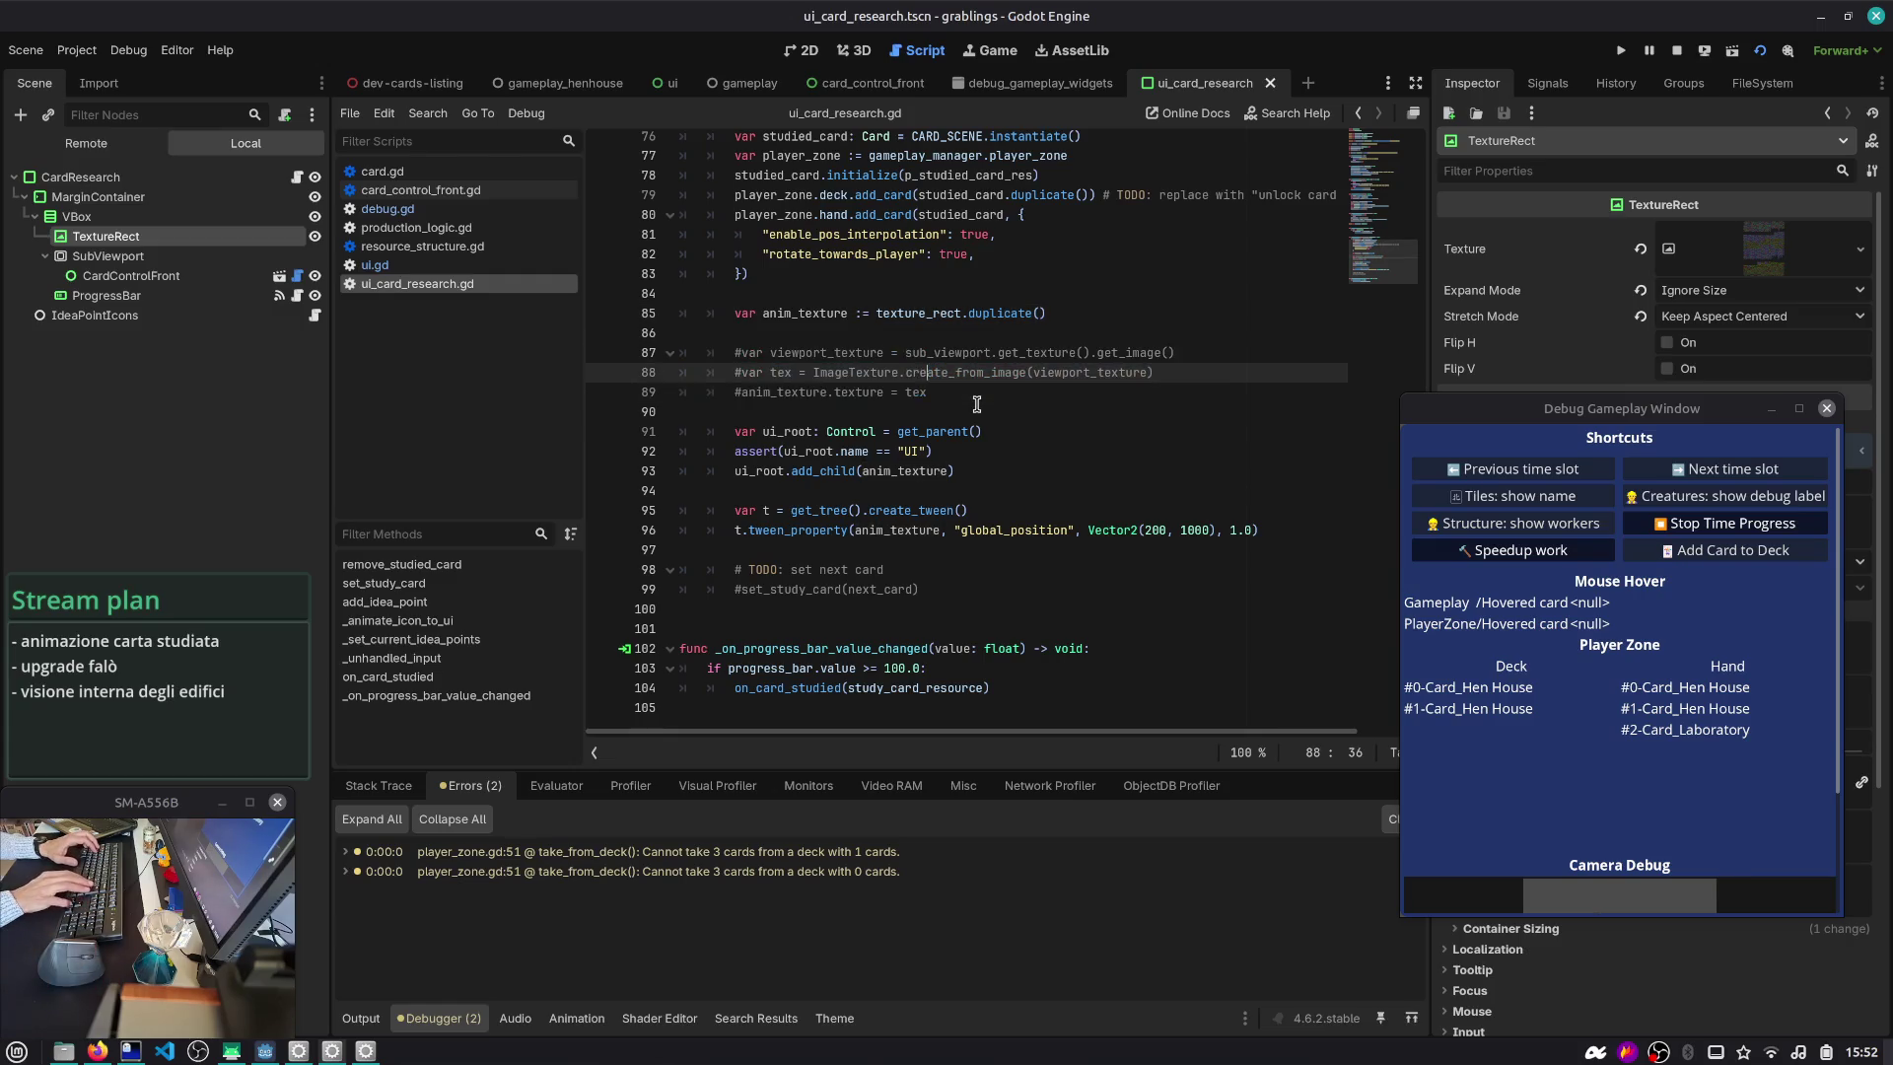
# - Insert a blank line after the add_child call on line 93
pyautogui.click(976, 404)
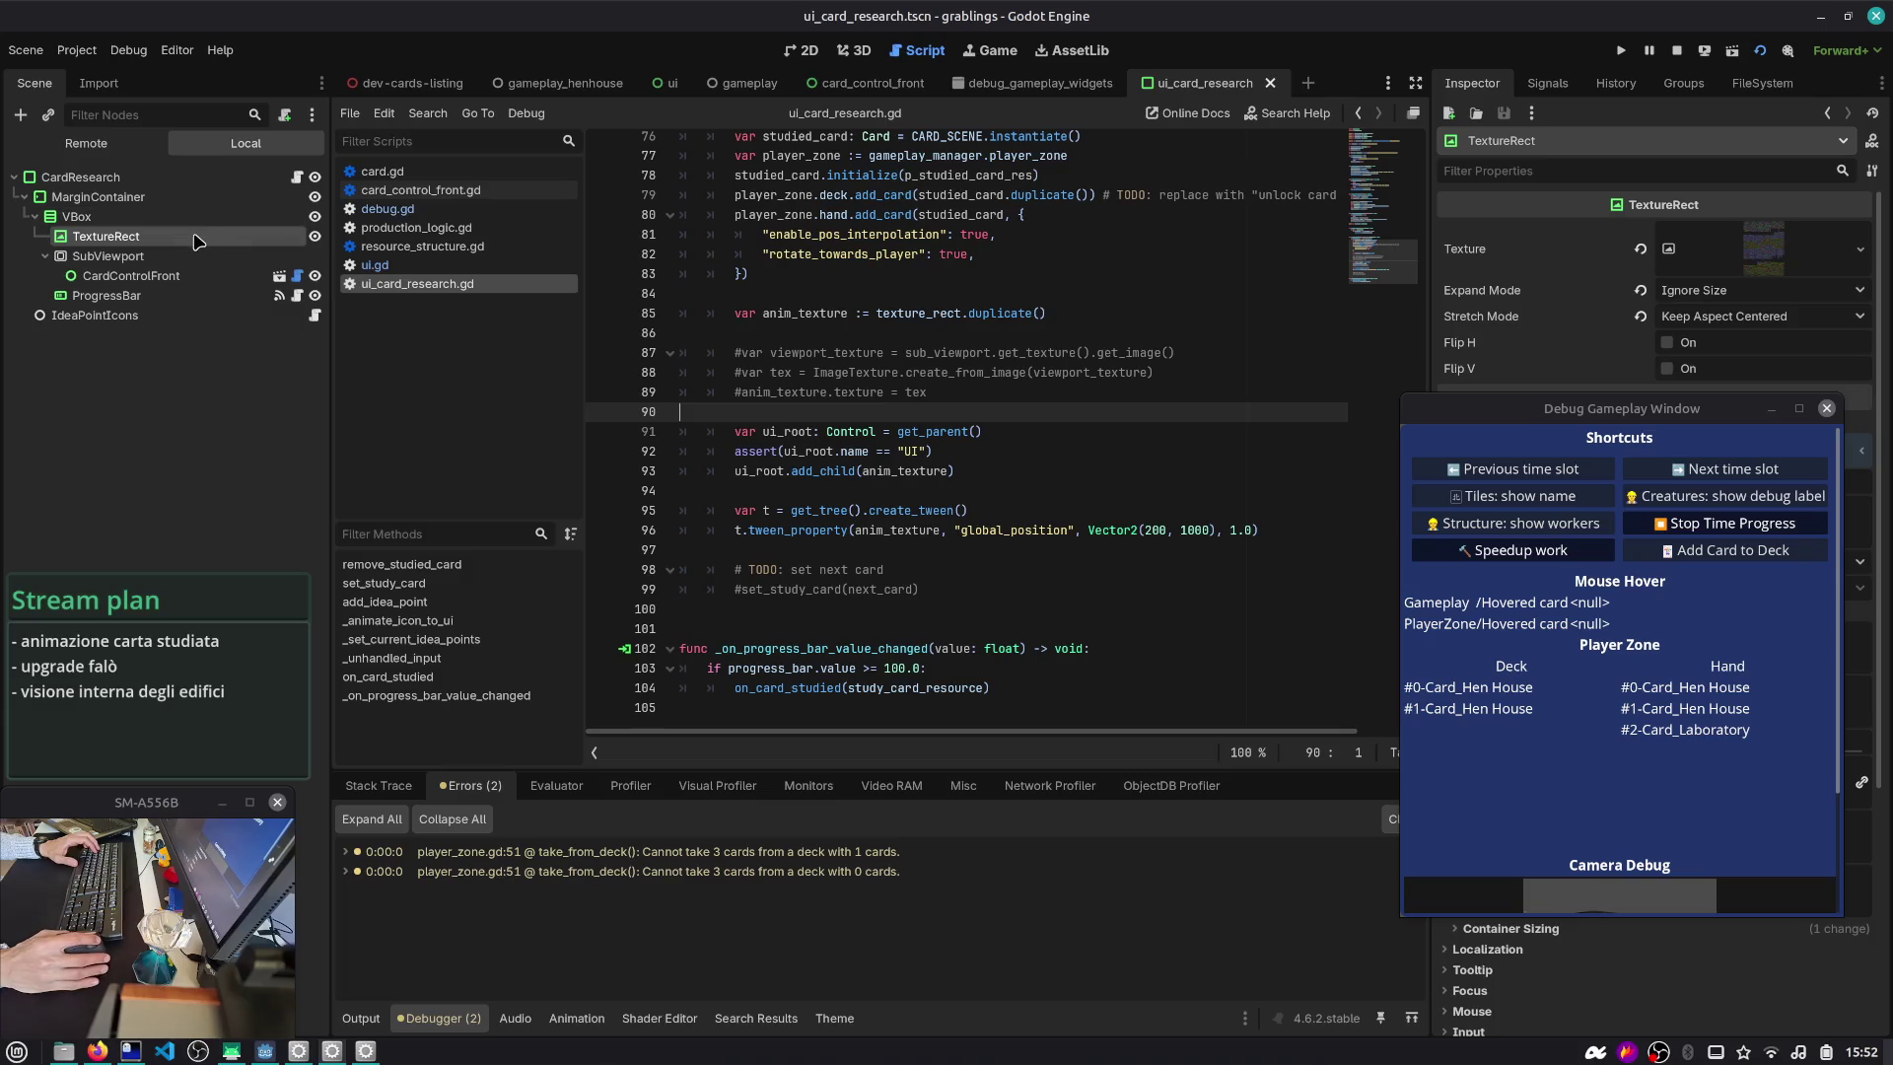
pyautogui.click(778, 471)
pyautogui.click(1065, 472)
pyautogui.press('Return')
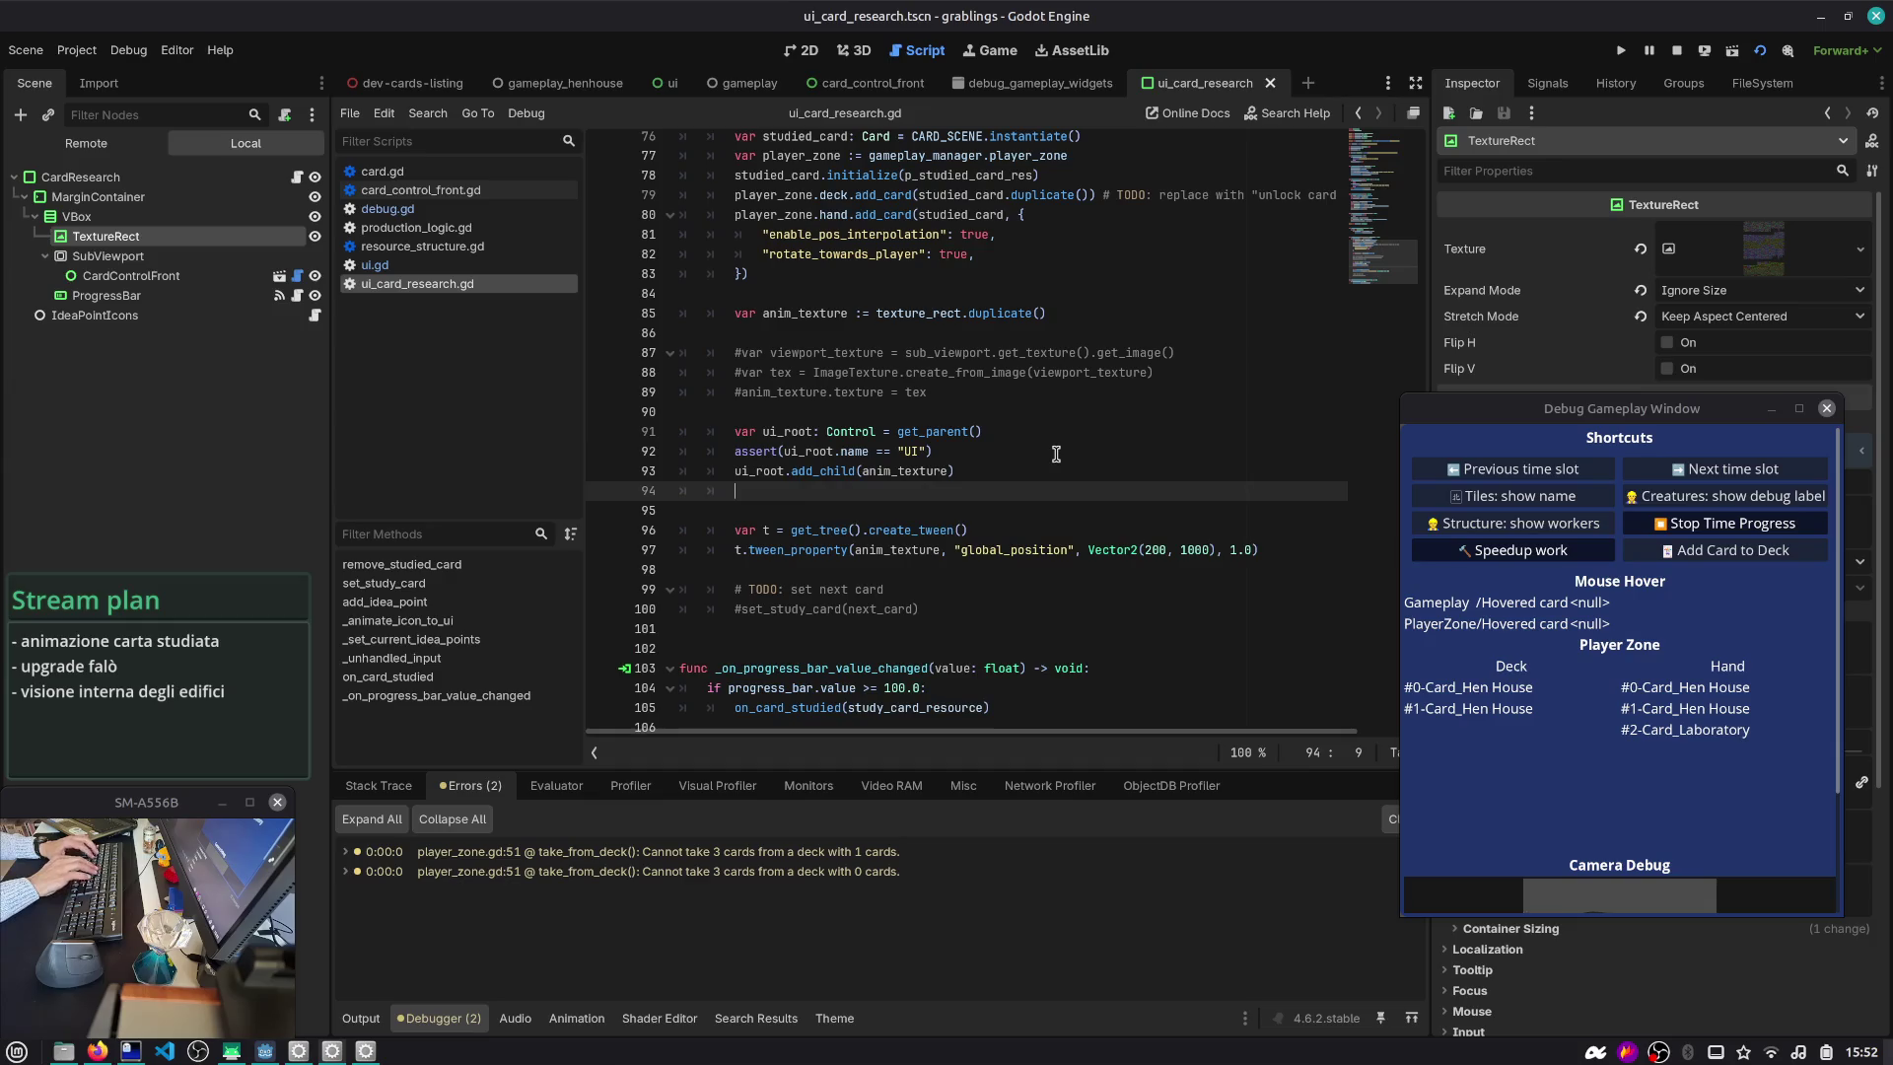
pyautogui.write('anim_texture.g')
# - Complete line 94 as anim_texture.global_position and run the game with F5
pyautogui.hotkey('ctrl', 'o')
pyautogui.press('Escape')
pyautogui.press('Return')
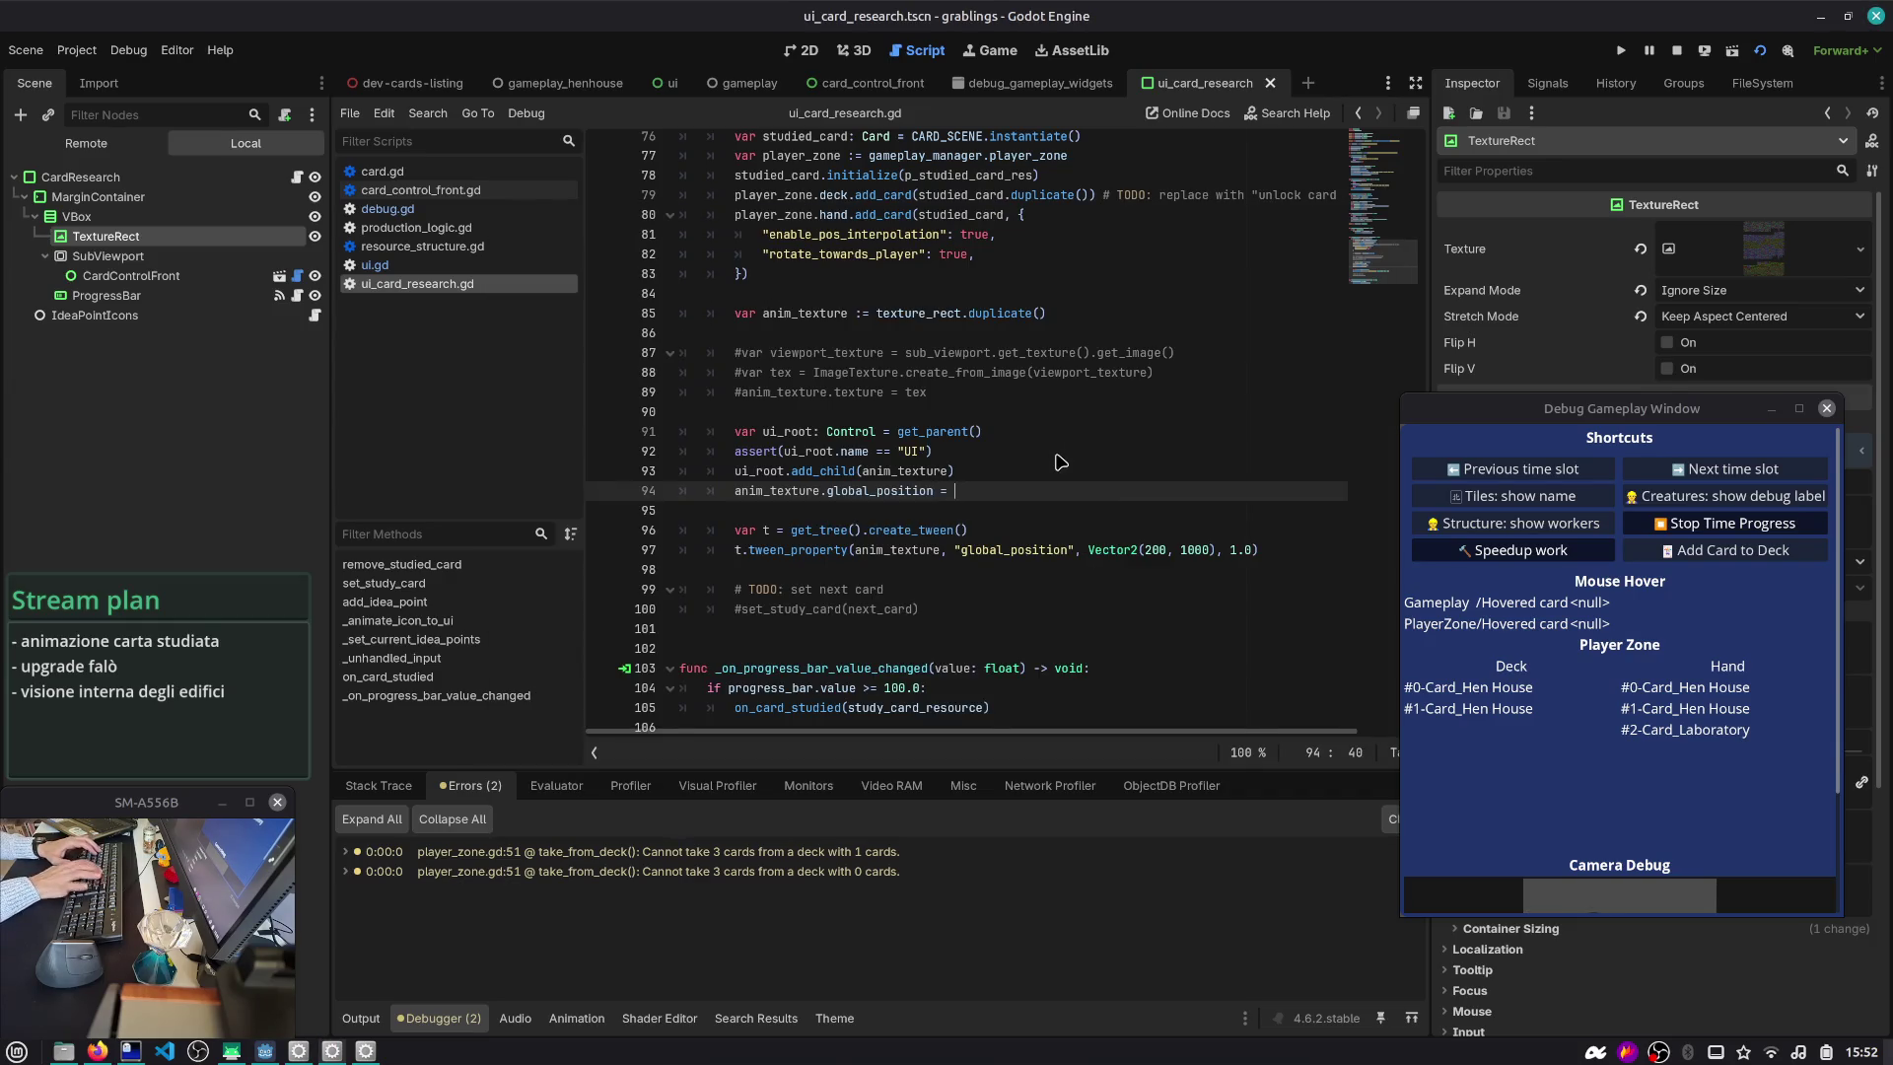
pyautogui.write('texture_rect.glo')
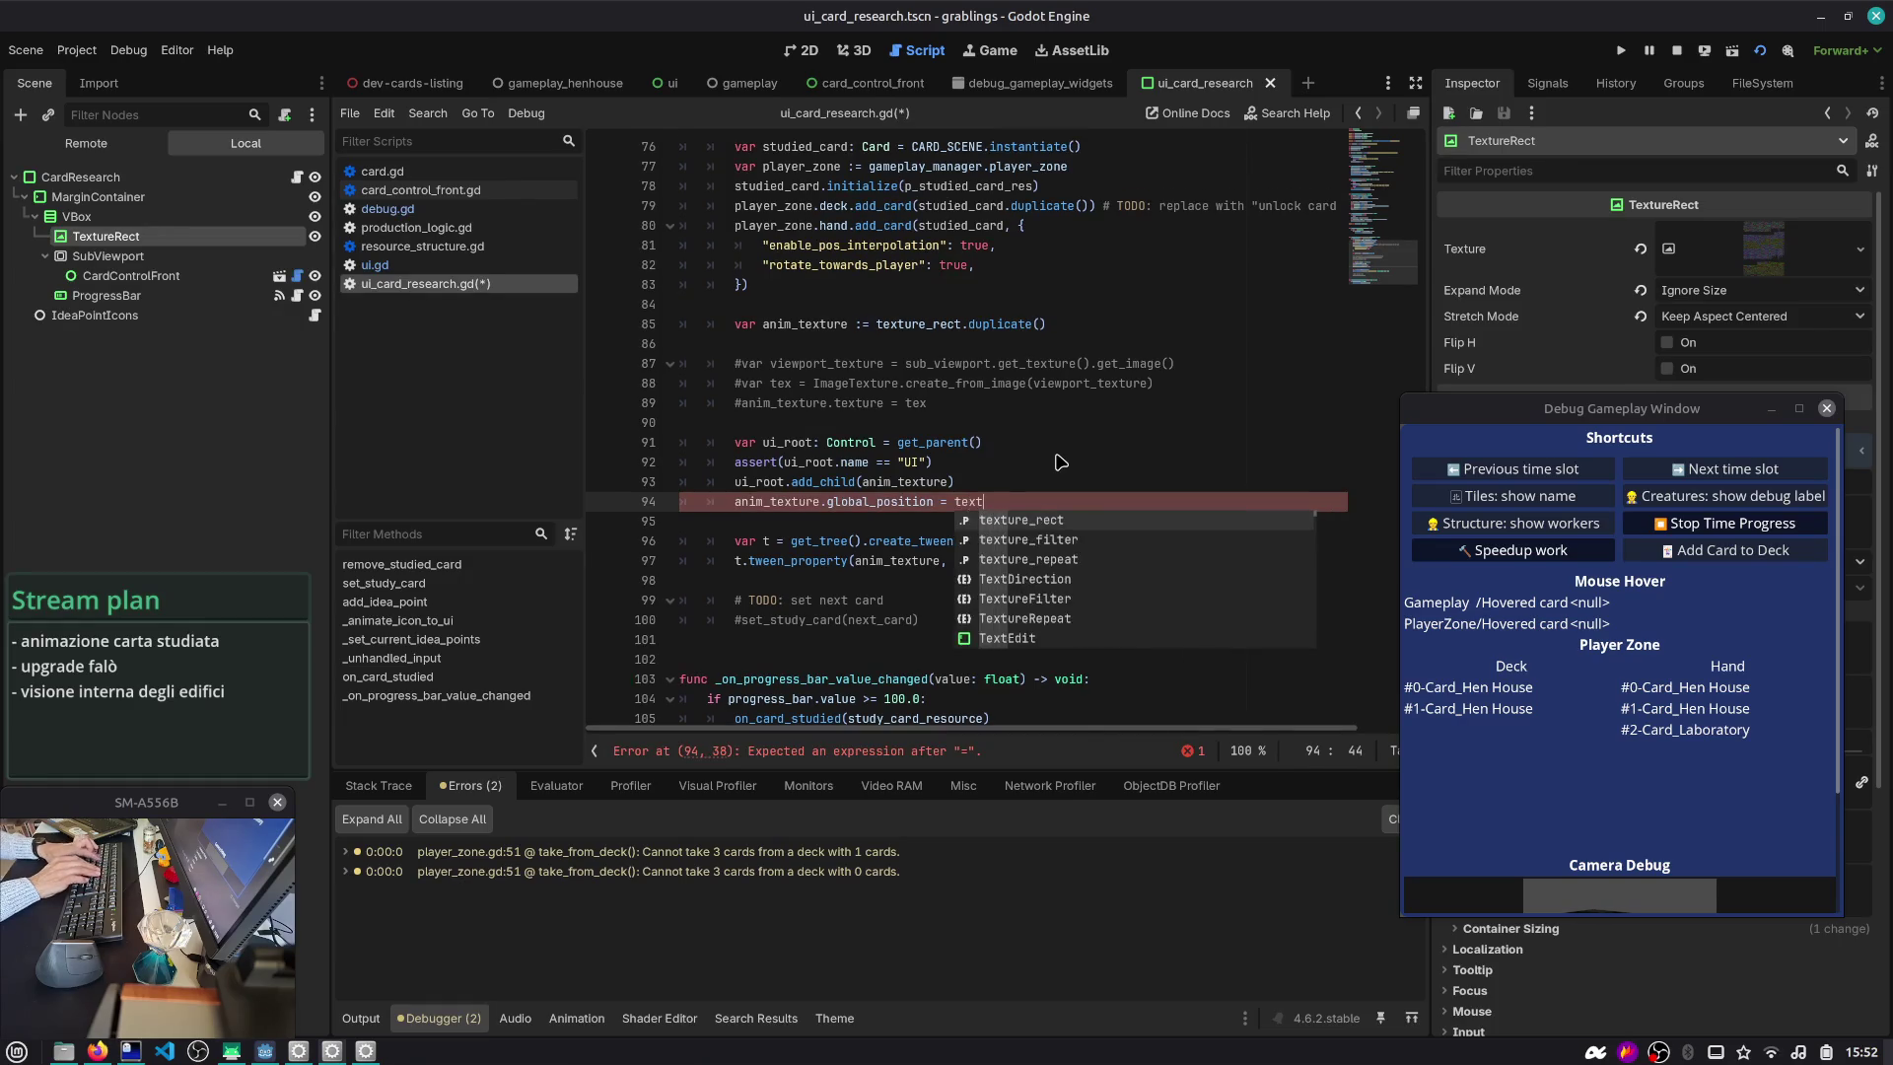
pyautogui.press('Return')
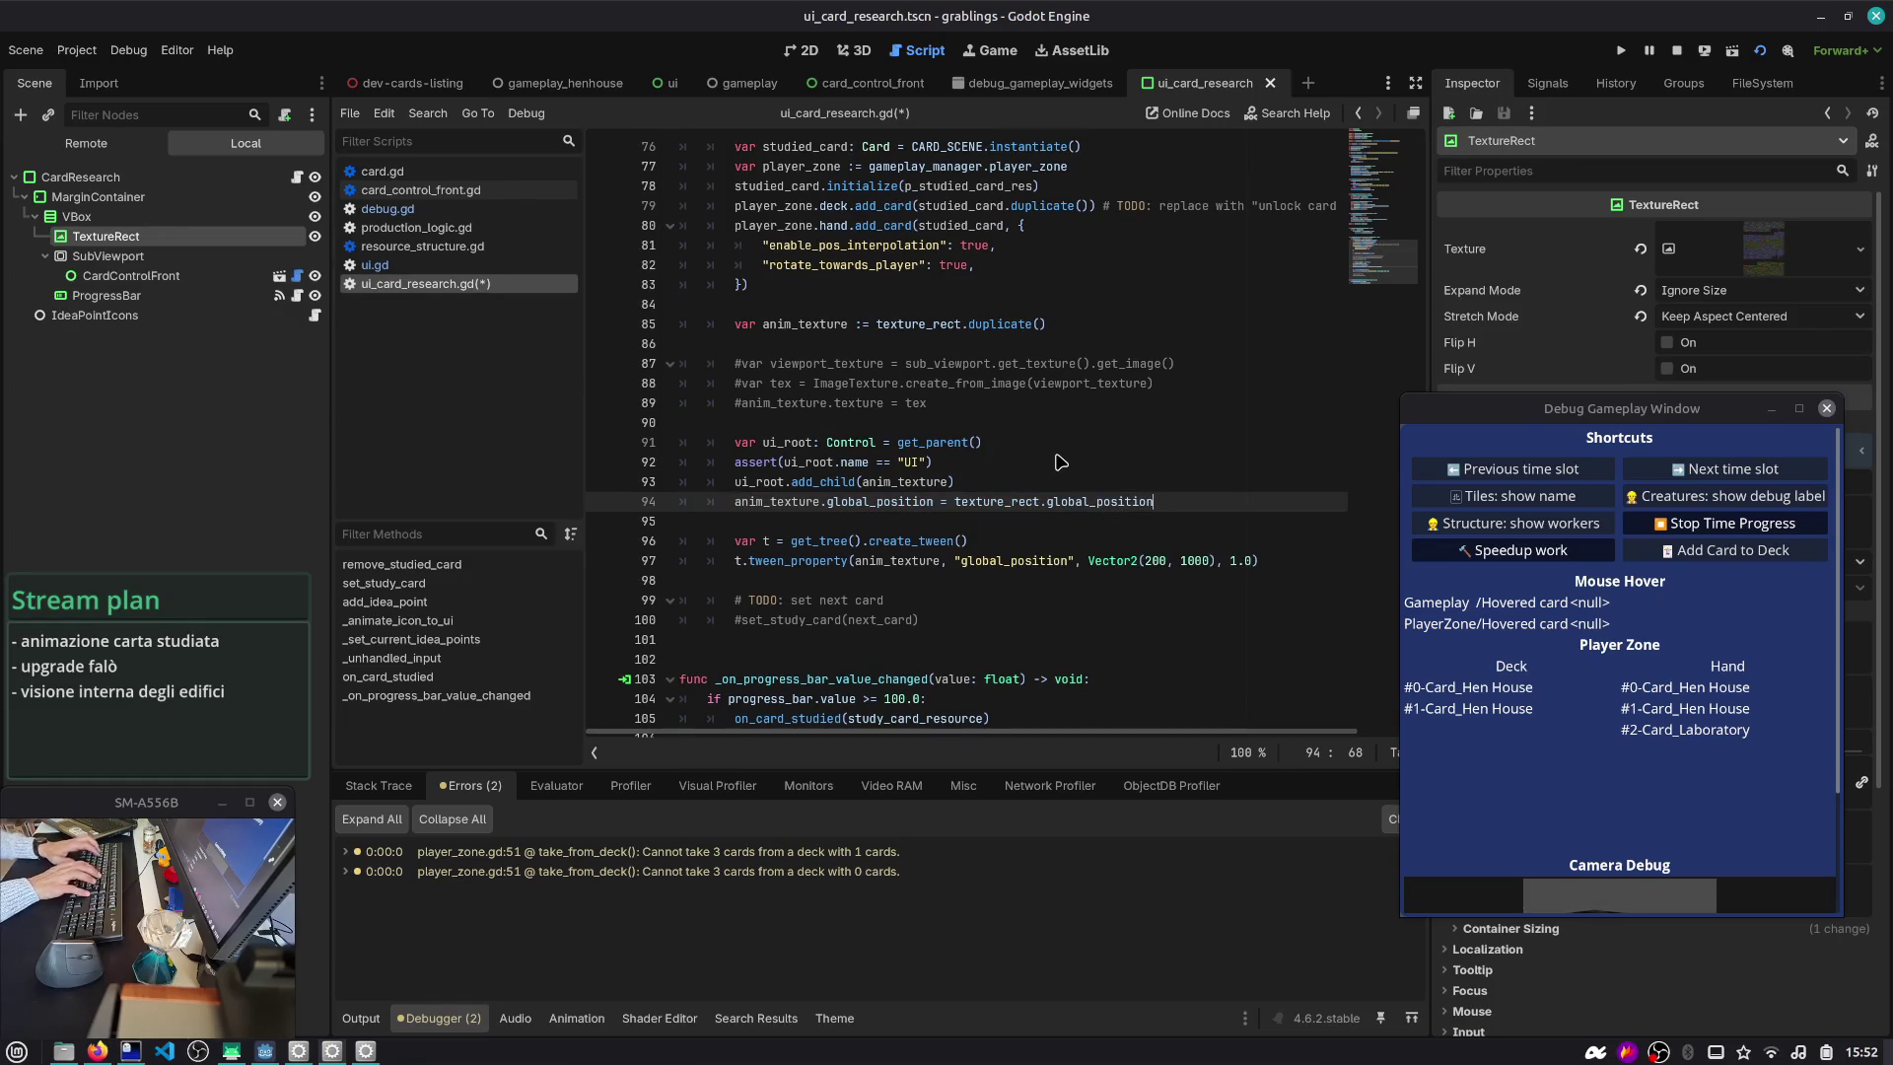
pyautogui.press('F5')
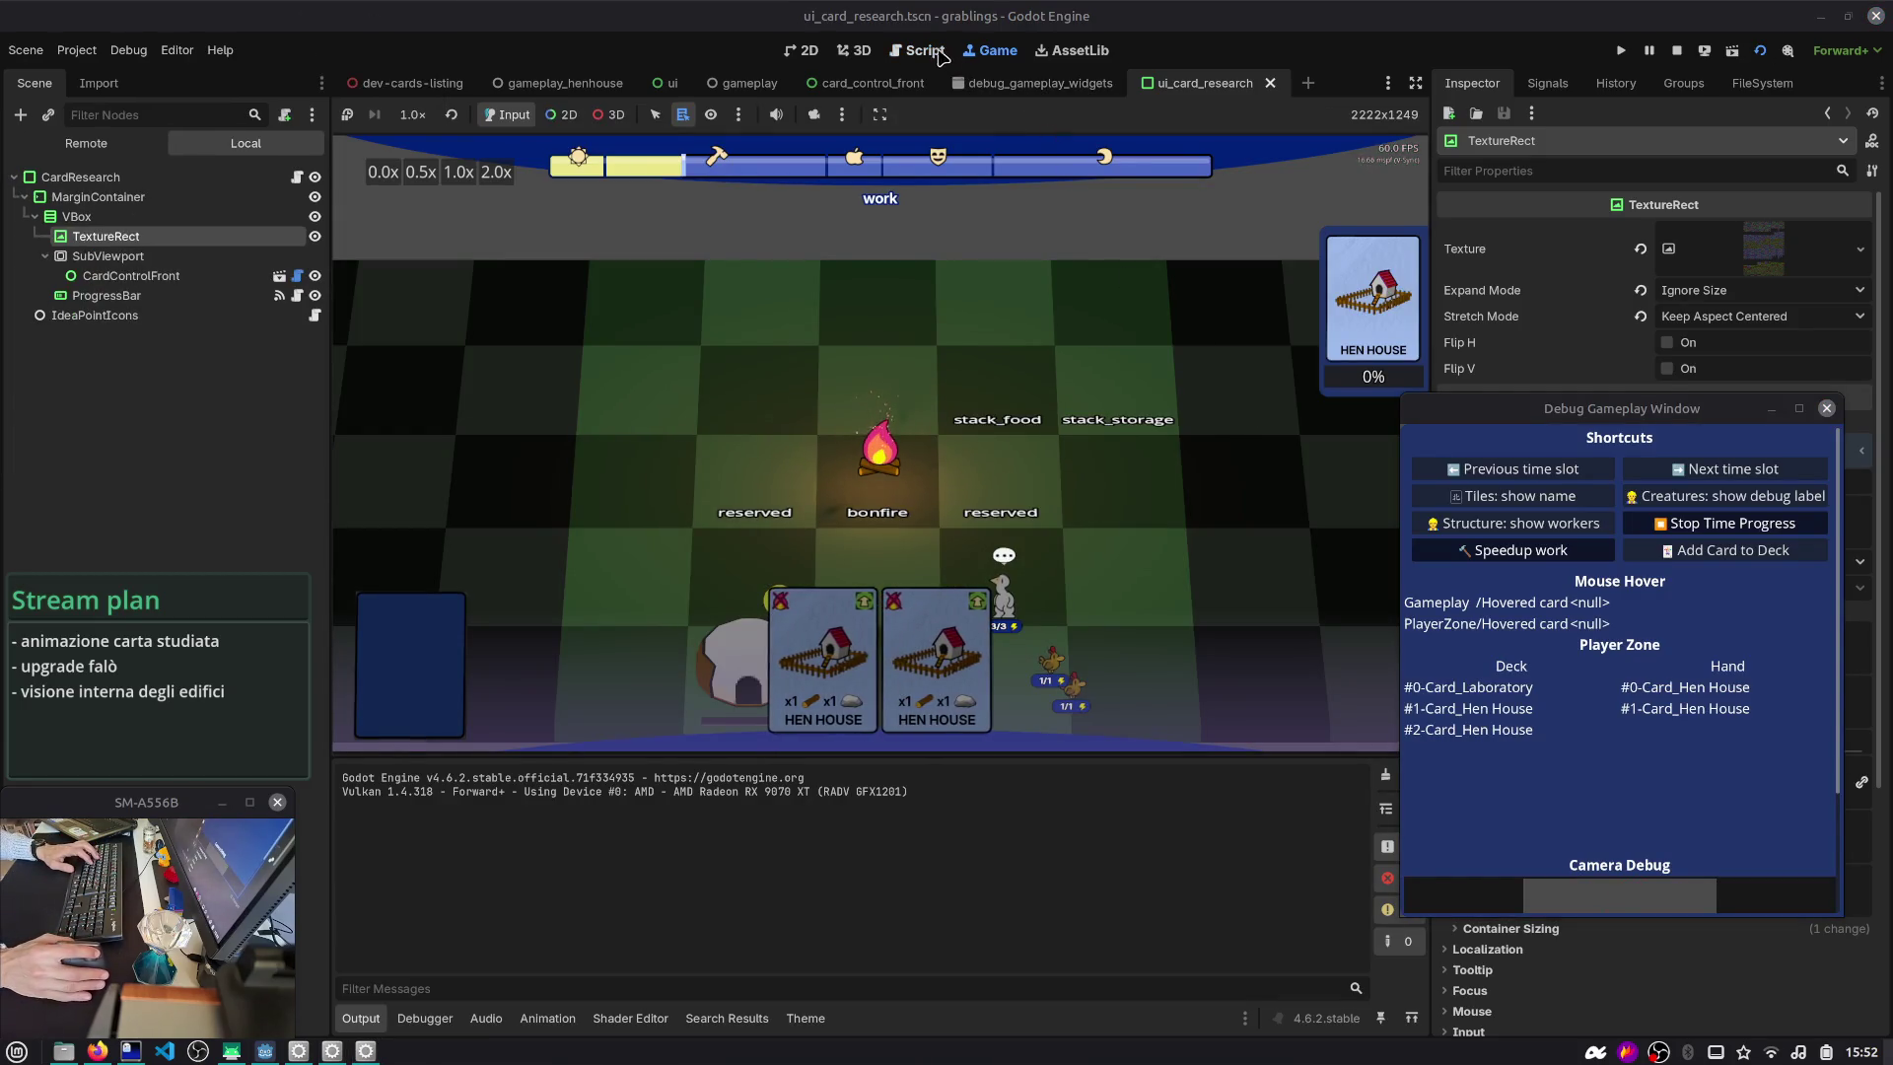
# - Review the tween lines 96–97 and remove the indentation from empty line 98
pyautogui.click(922, 51)
pyautogui.doubleClick(826, 542)
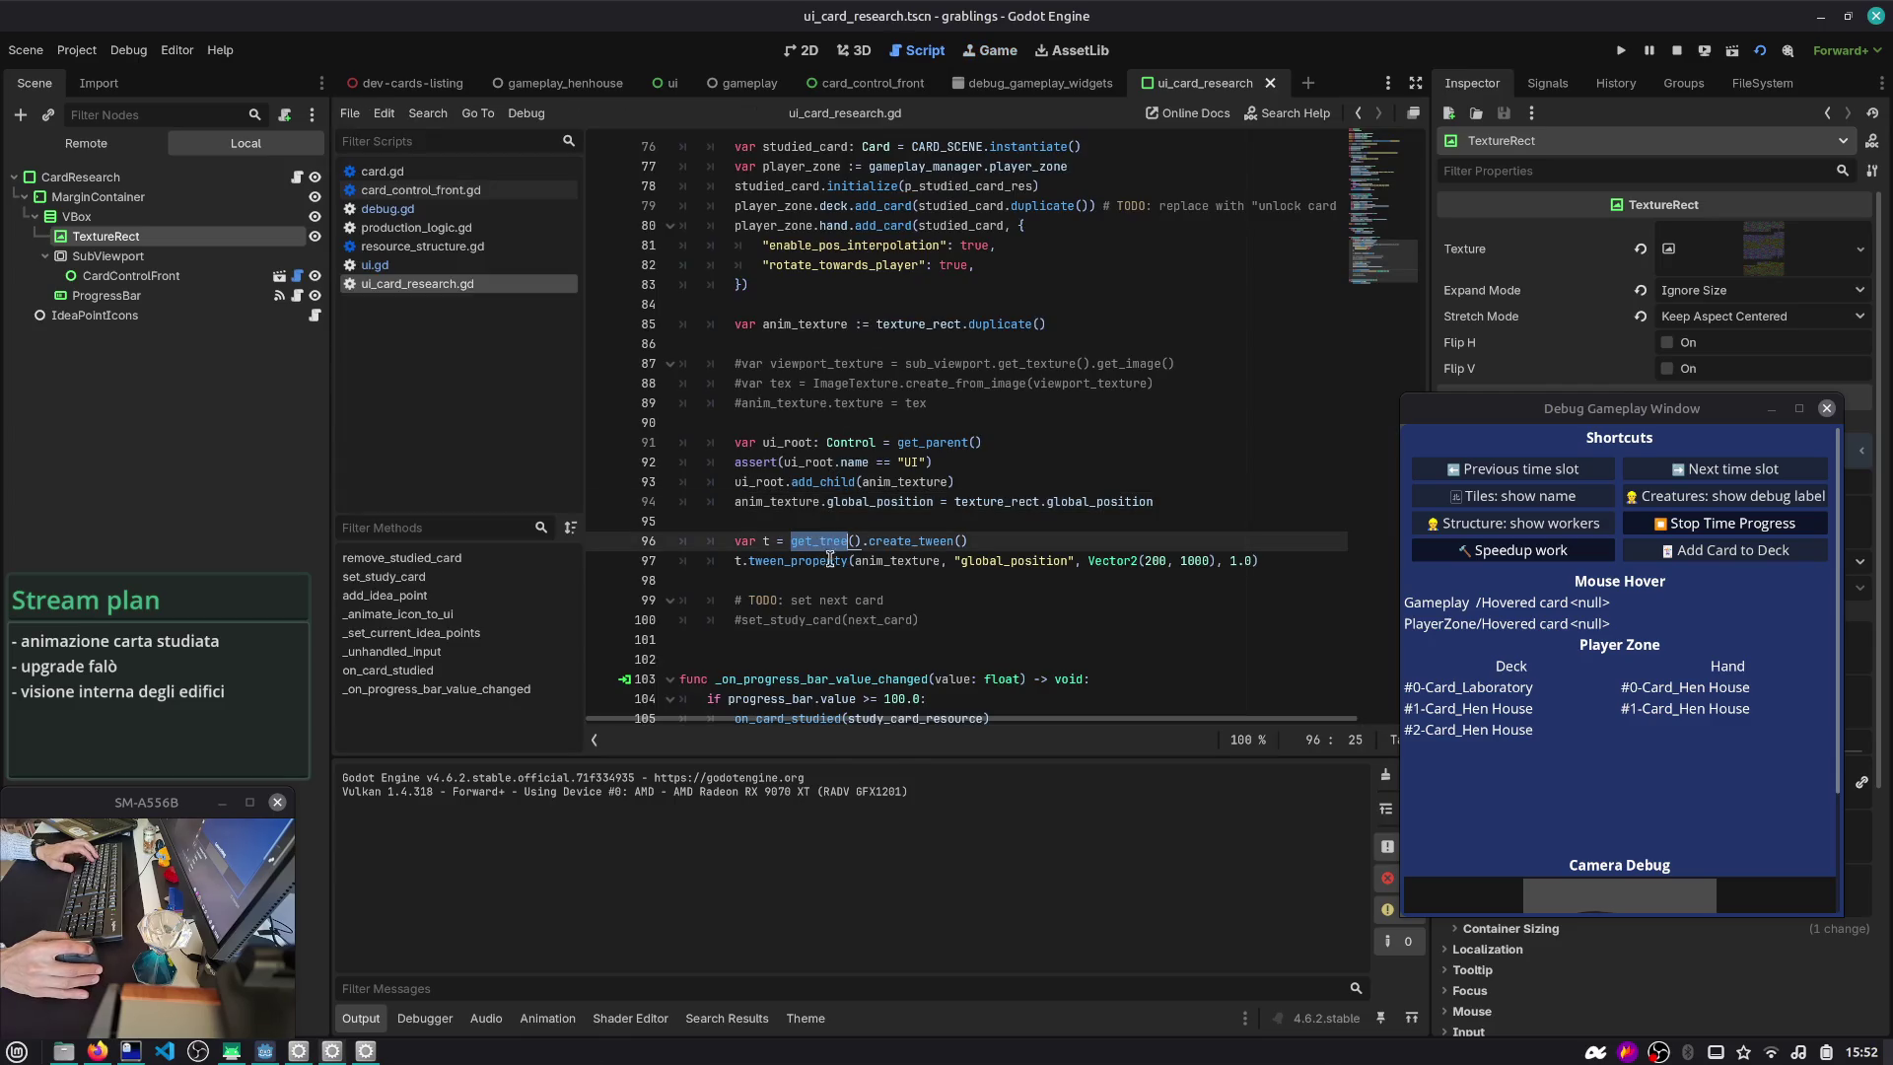
pyautogui.click(1087, 561)
pyautogui.doubleClick(884, 562)
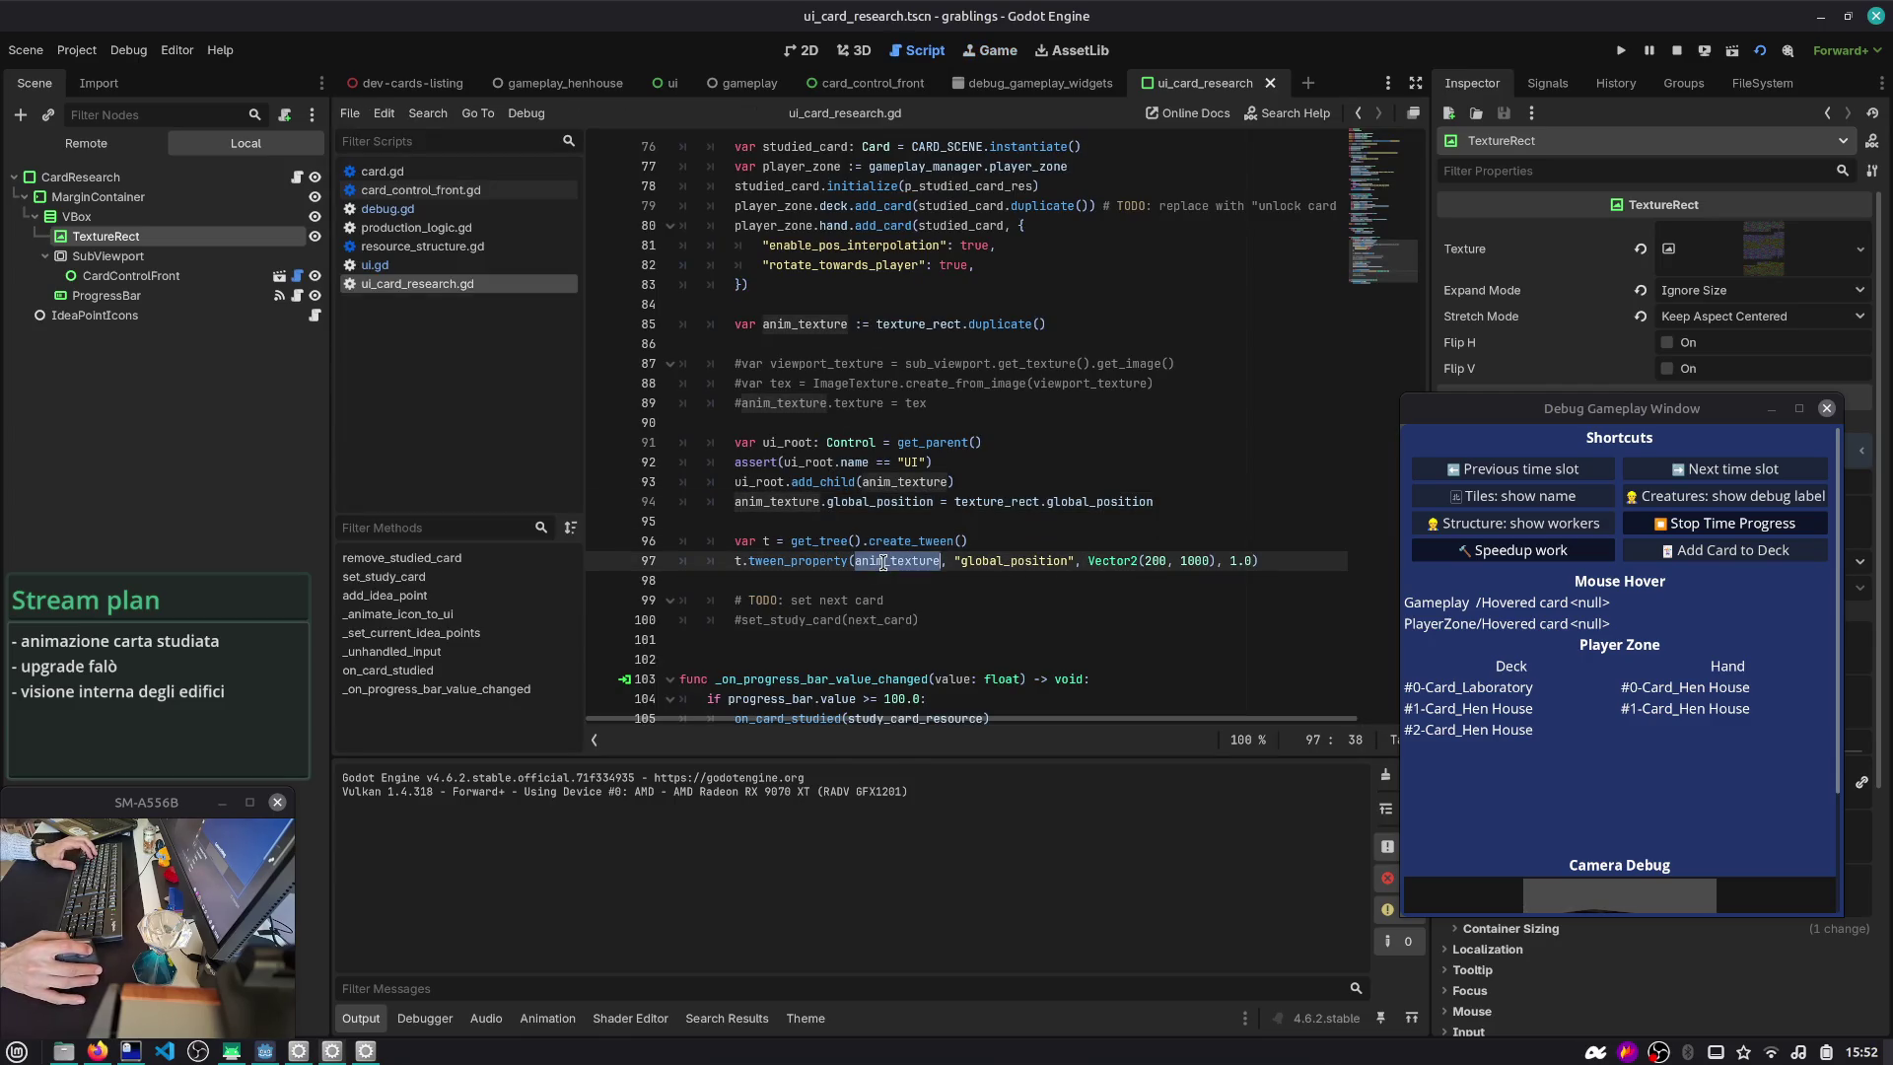
pyautogui.click(874, 586)
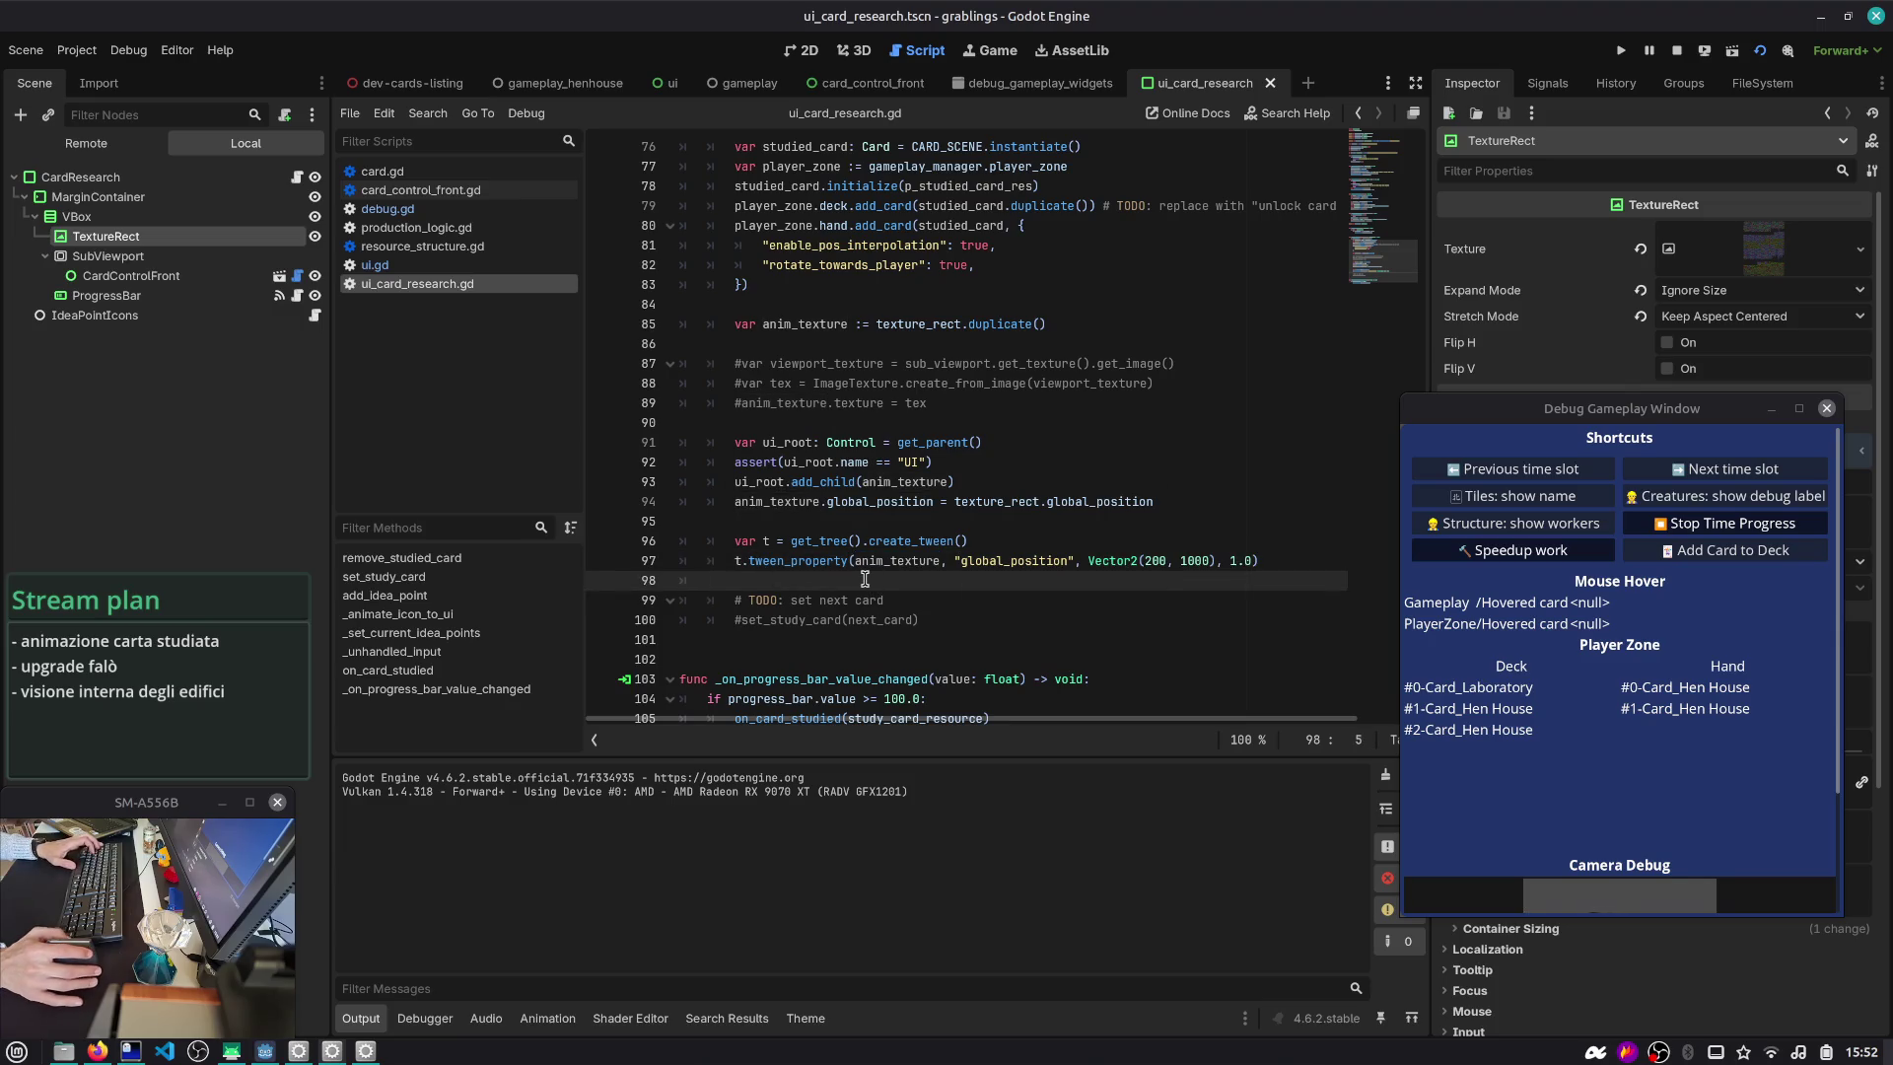
pyautogui.press('BackSpace')
pyautogui.press('BackSpace')
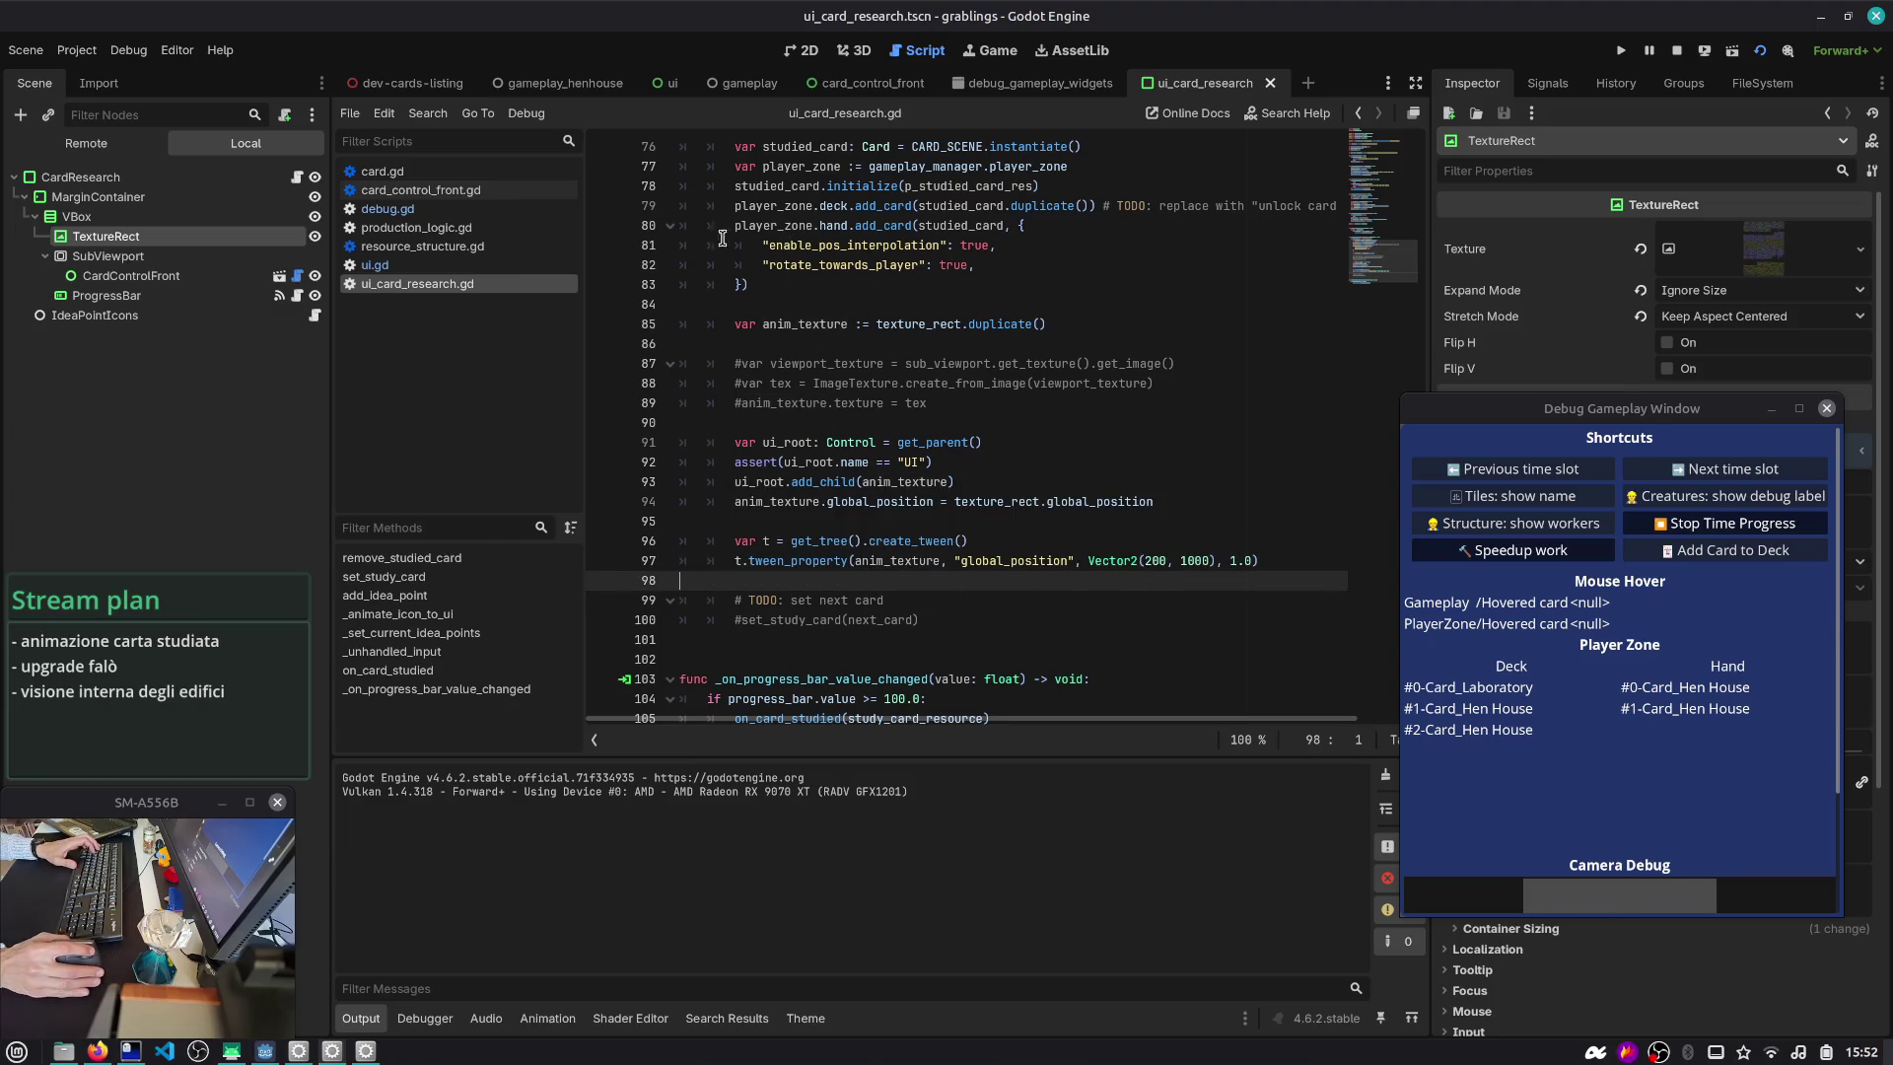
# - Uncomment the viewport texture lines 87–89 and run the game again
pyautogui.click(824, 344)
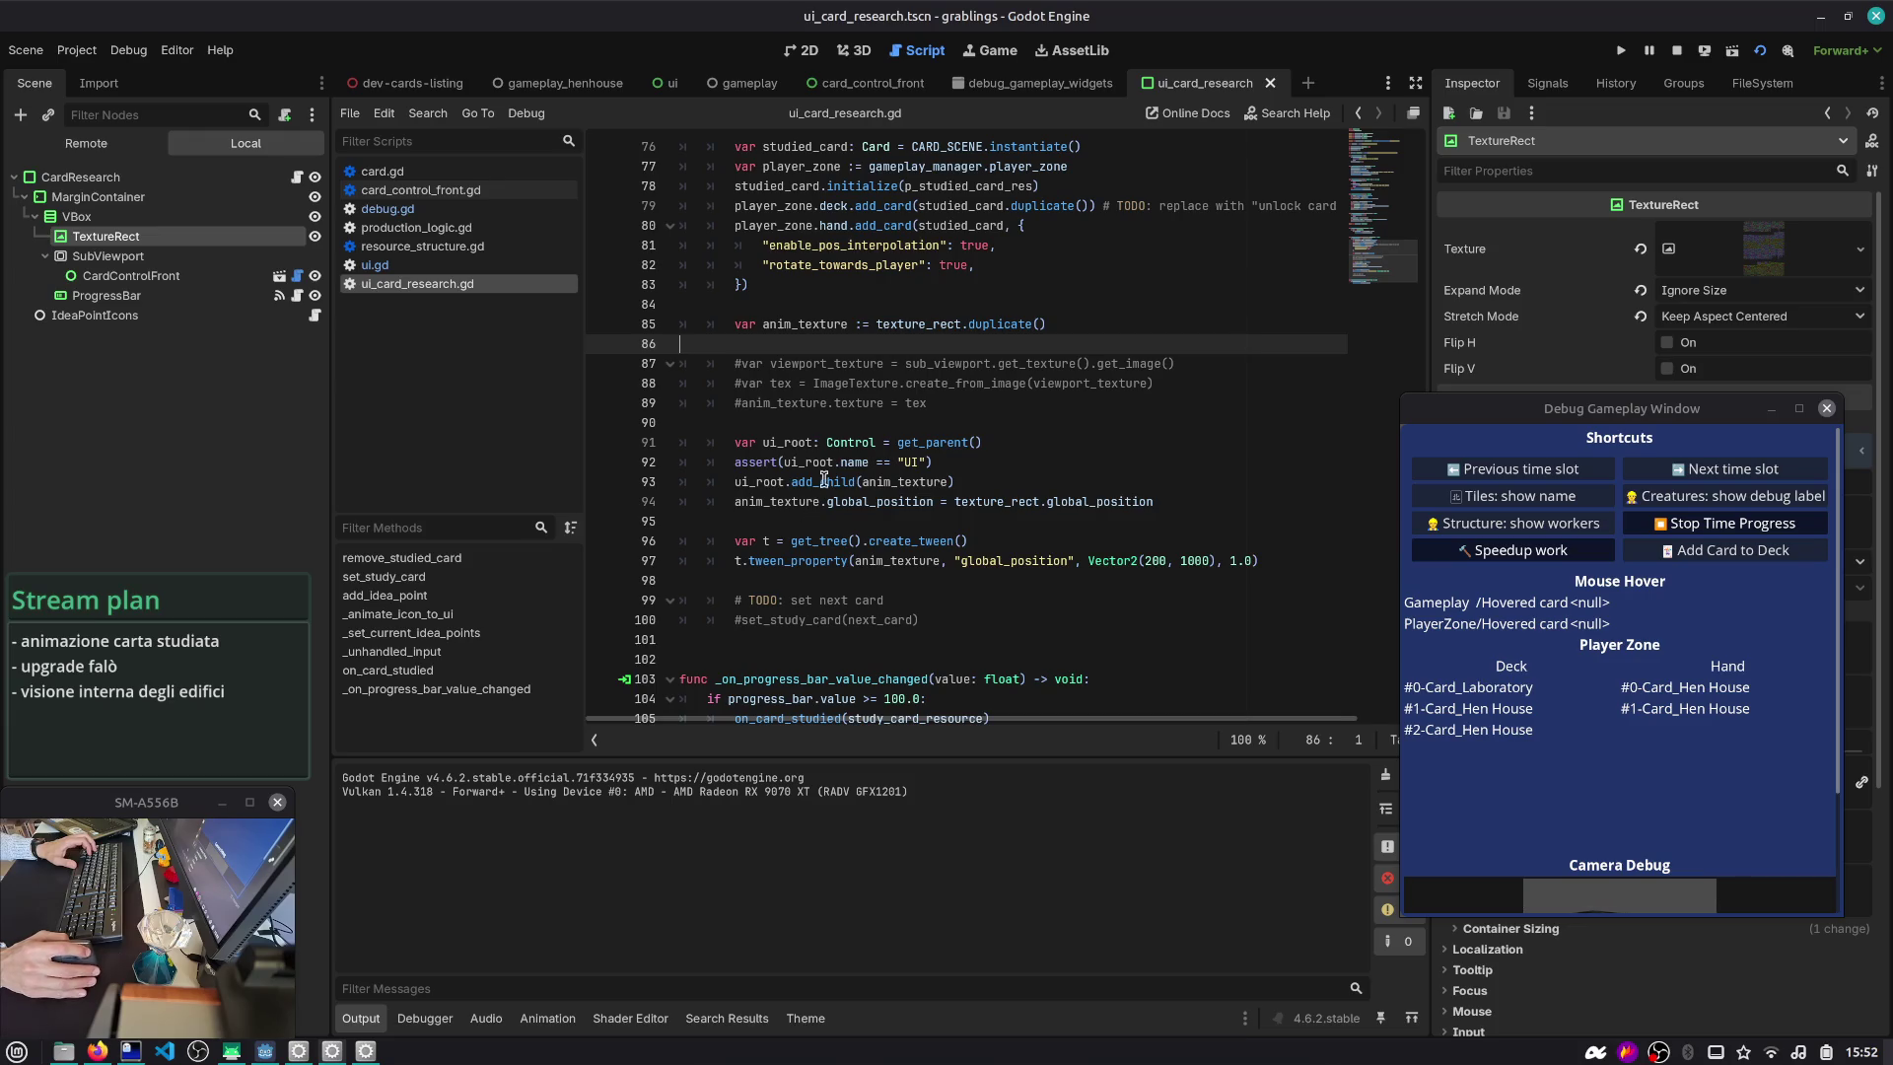
pyautogui.click(902, 387)
pyautogui.doubleClick(813, 326)
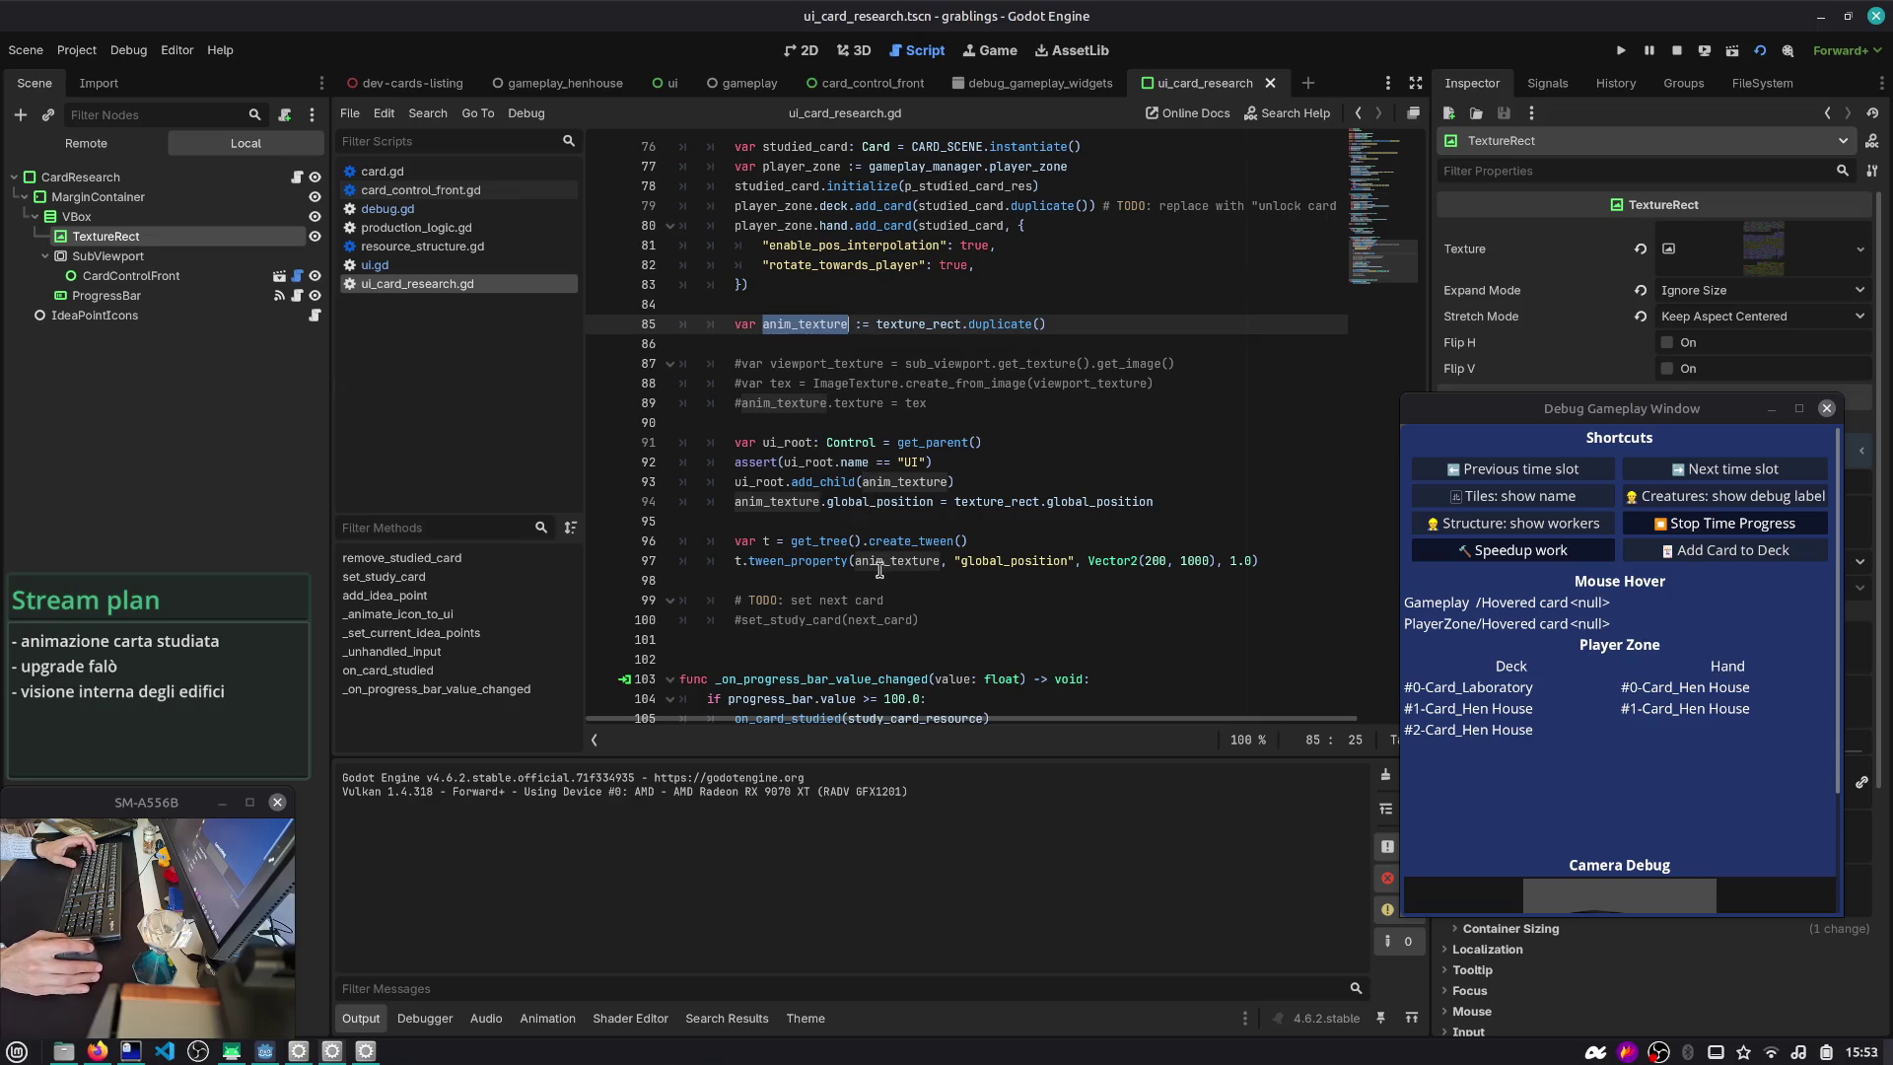
pyautogui.moveTo(928, 403); pyautogui.dragTo(648, 371)
pyautogui.hotkey('ctrl', 'k')
pyautogui.press('Up')
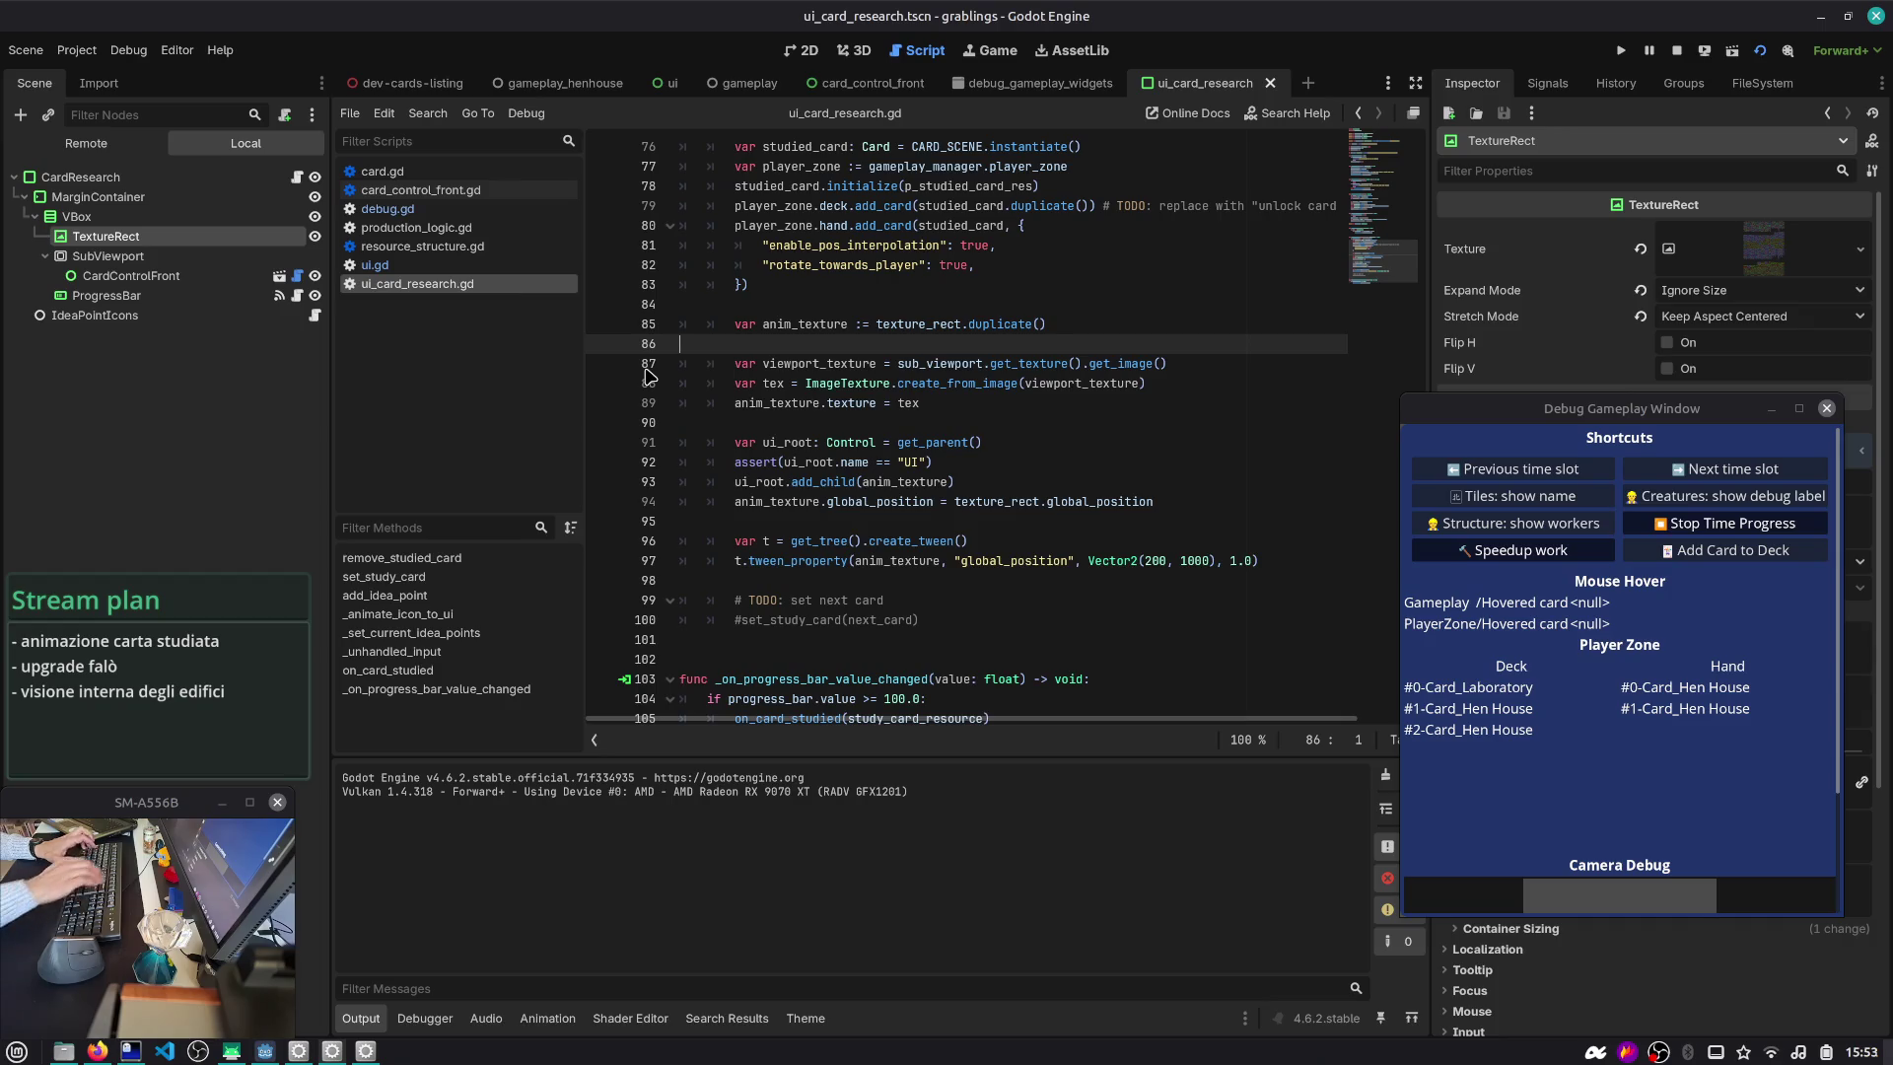
pyautogui.press('F5')
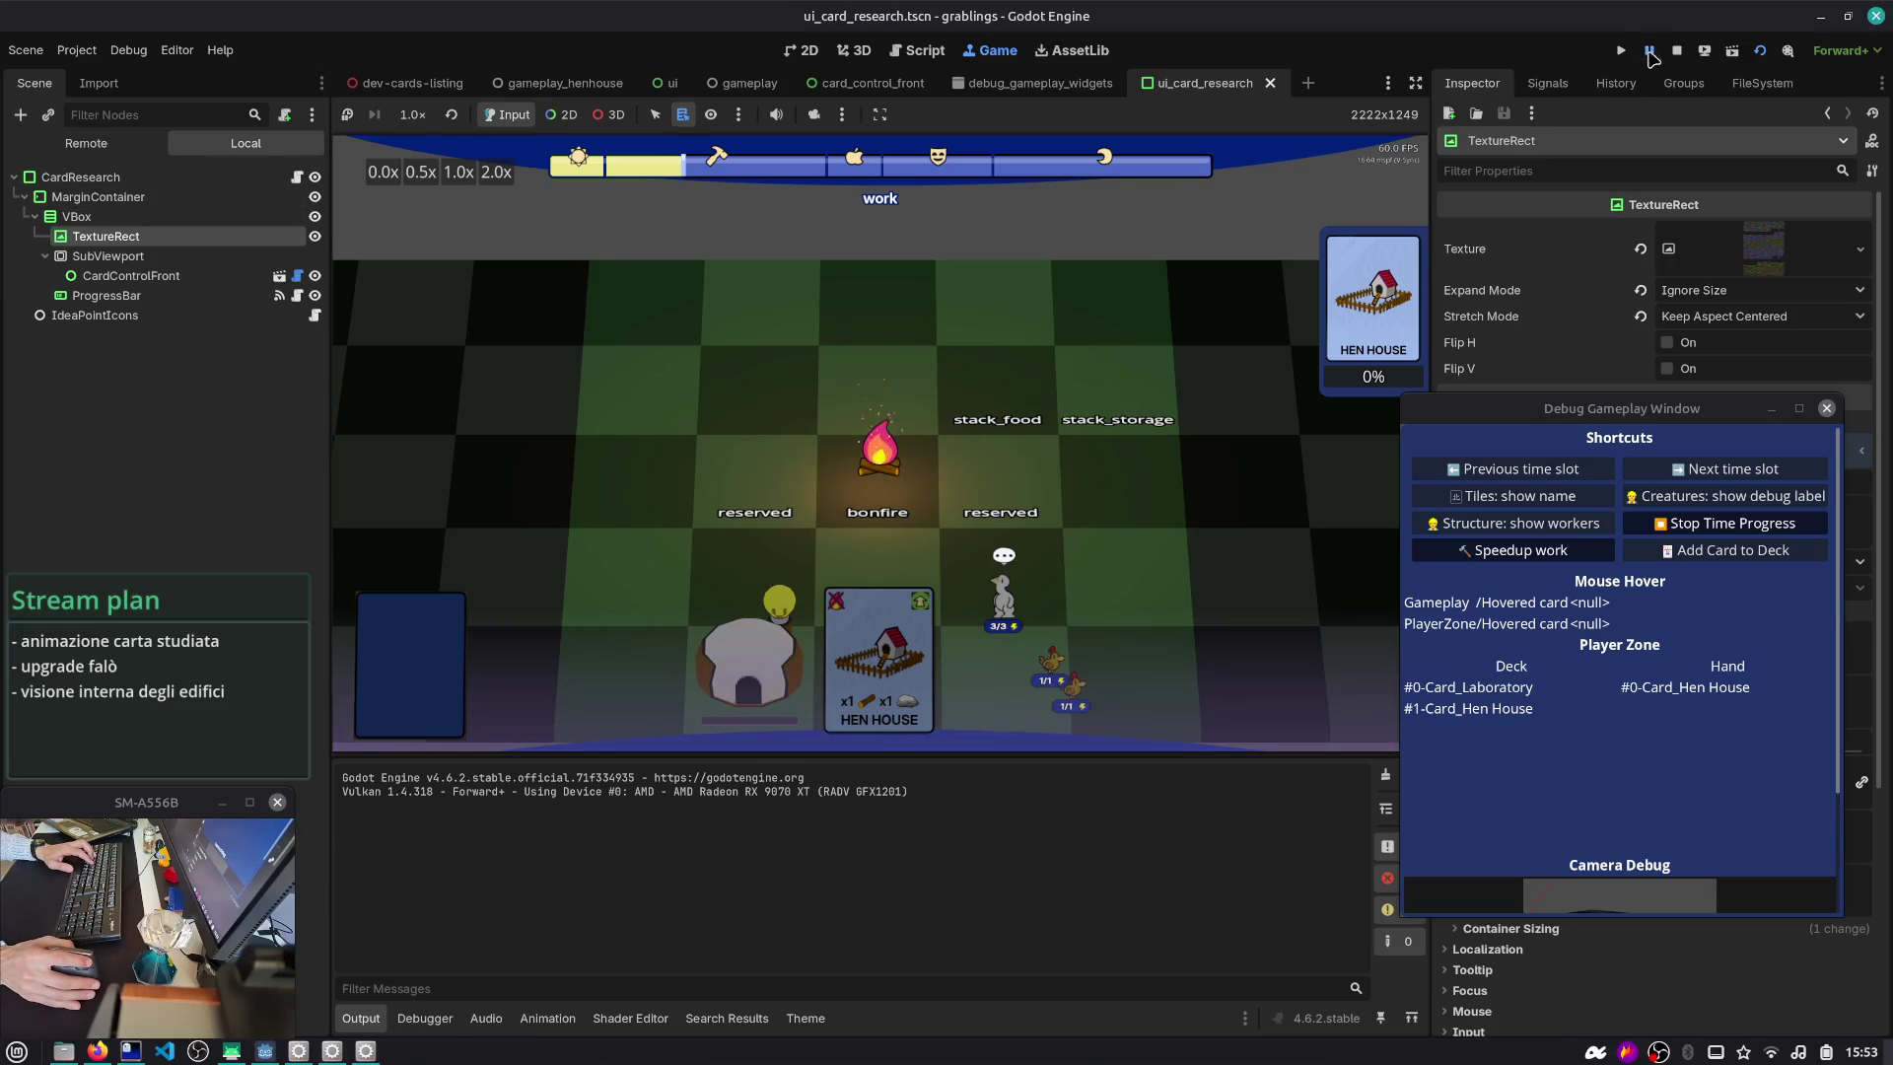
# - Show the Remote tree and browse GrablingsGlobals, GameplayManager, ToastManager and SoundManager
pyautogui.click(54, 144)
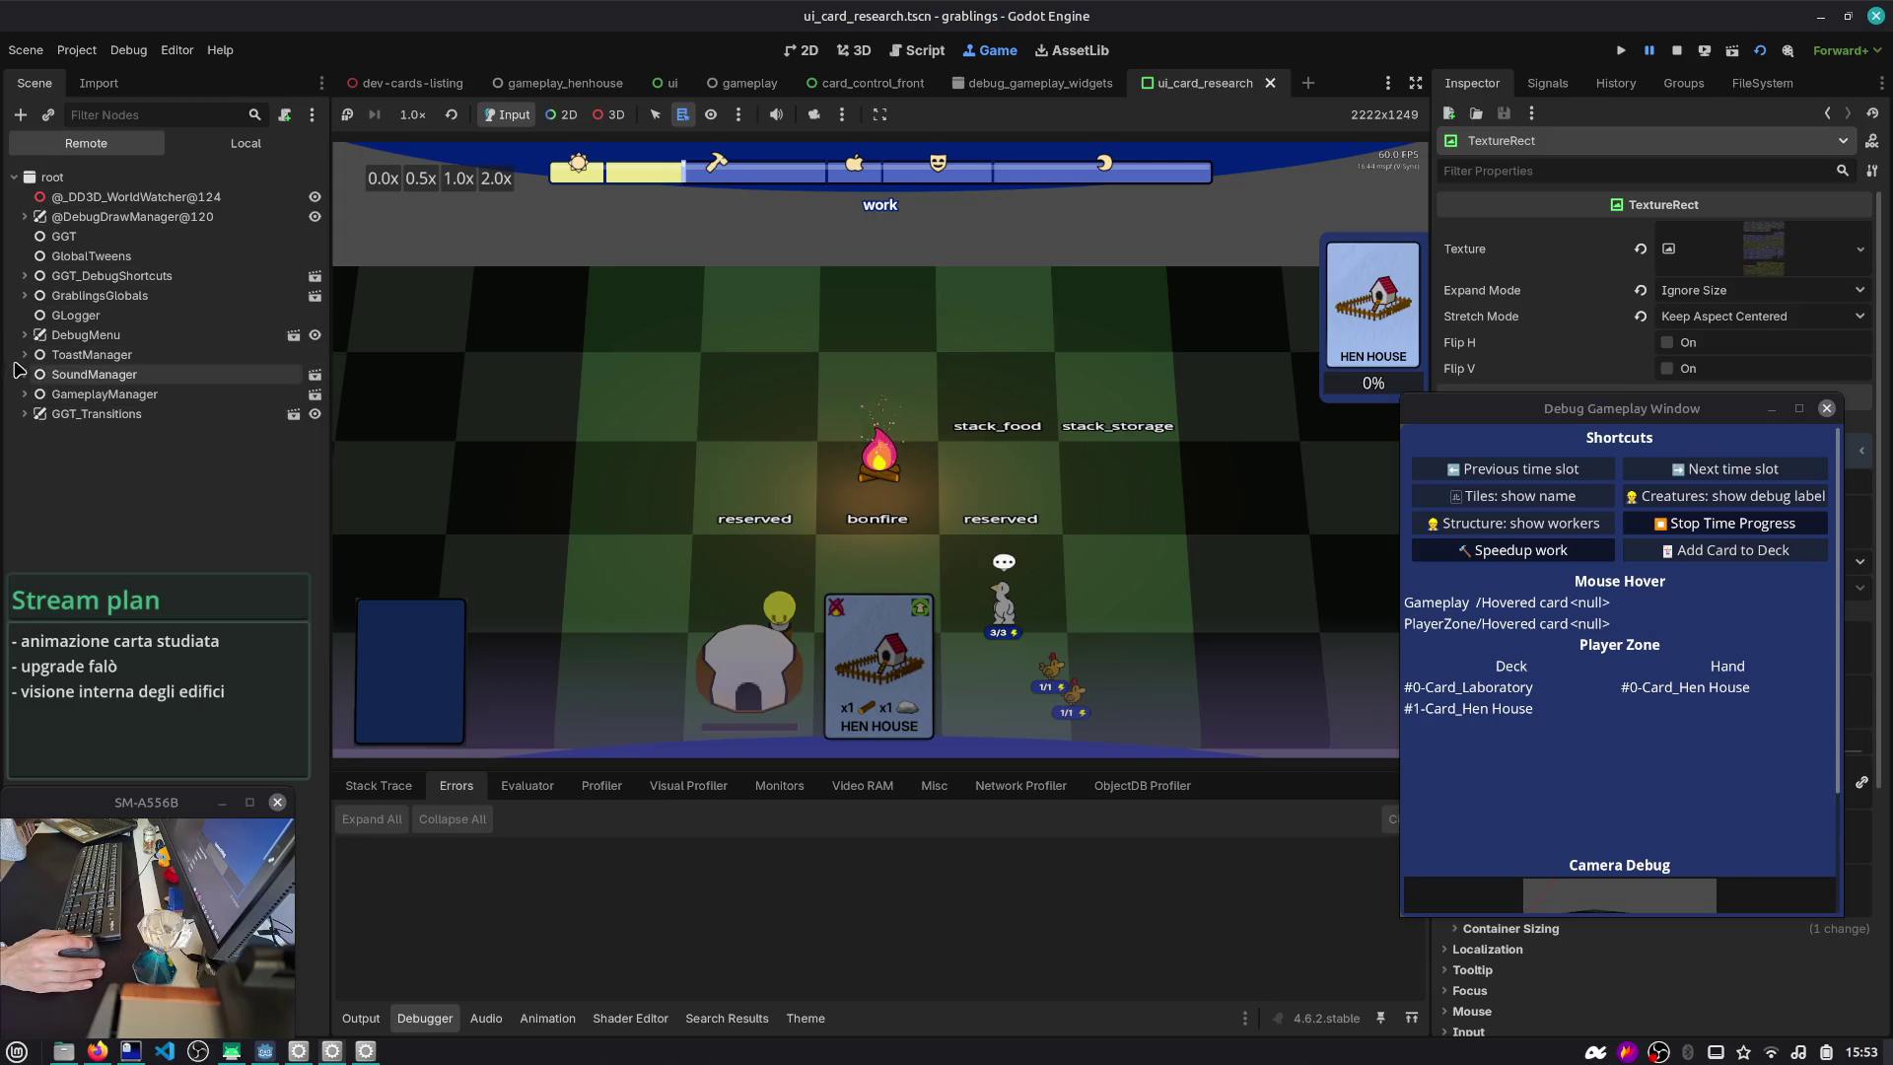
pyautogui.click(25, 296)
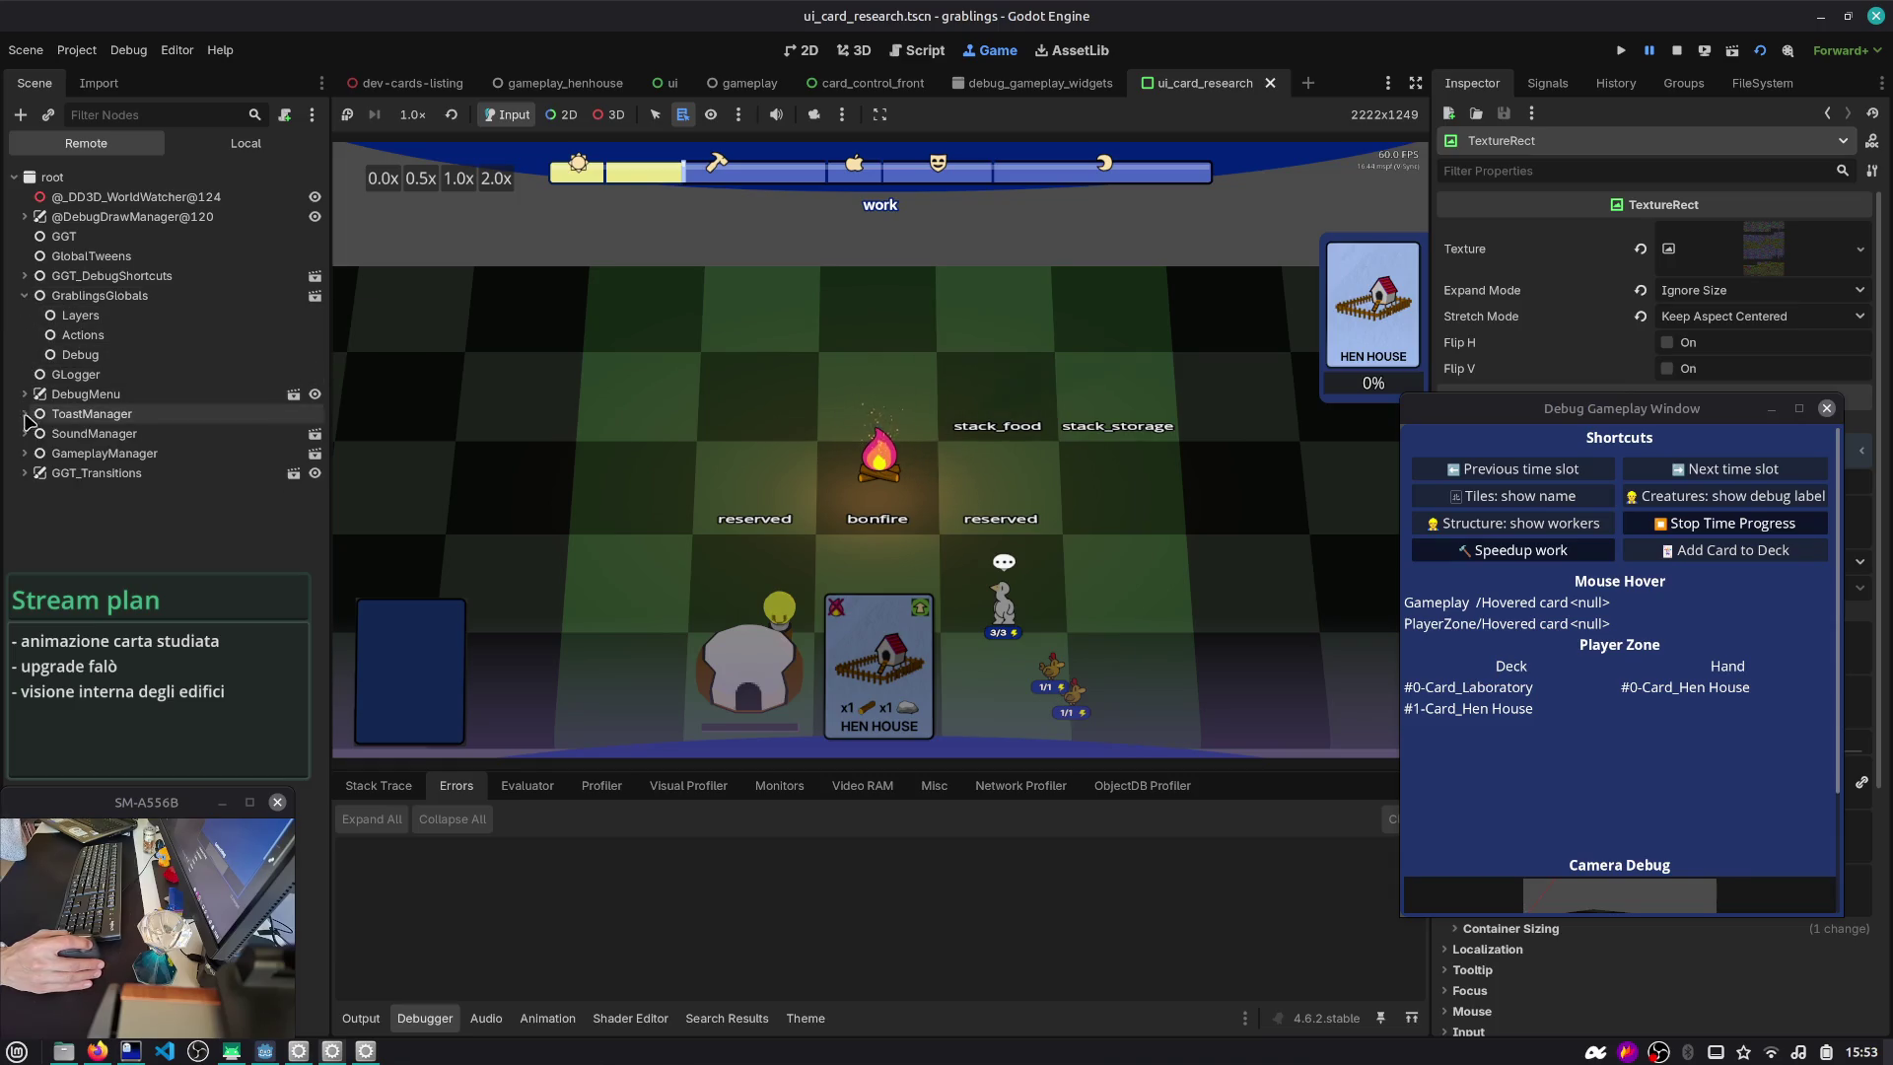
pyautogui.click(25, 454)
pyautogui.click(24, 414)
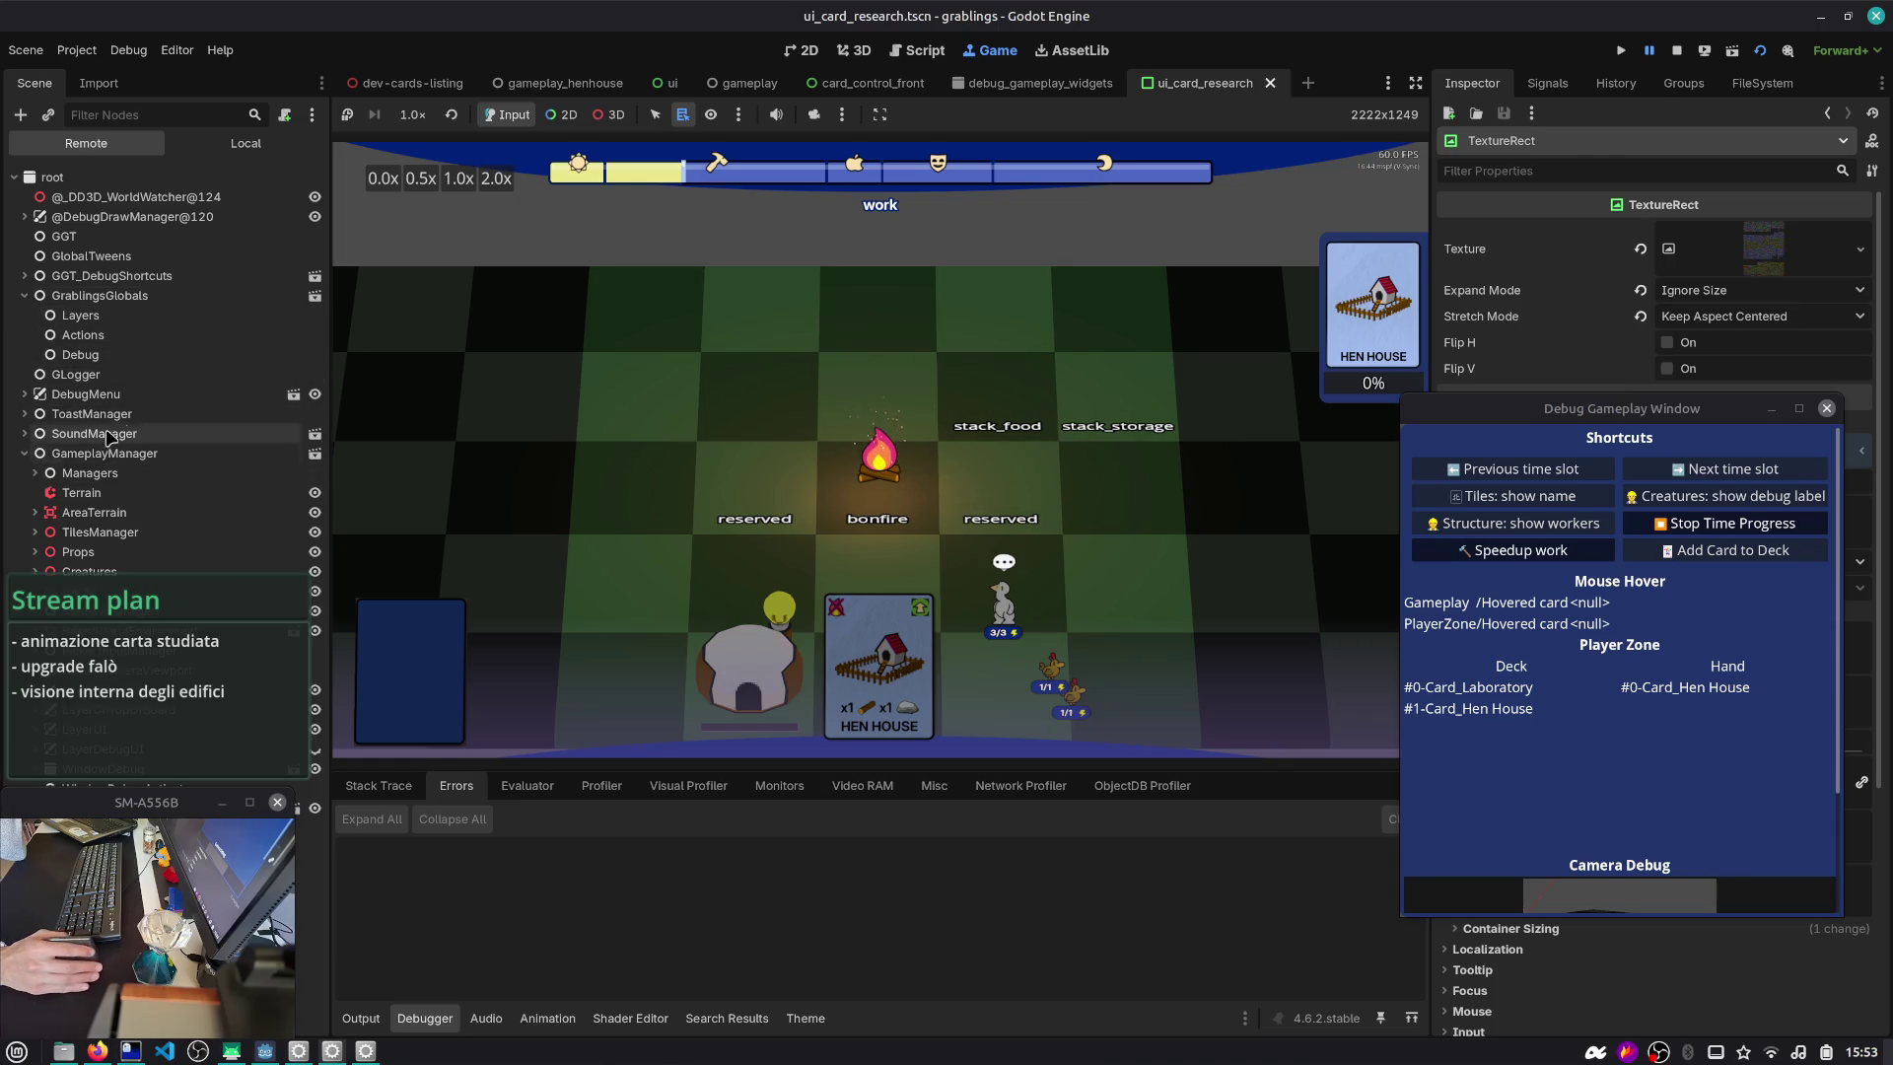
pyautogui.click(126, 415)
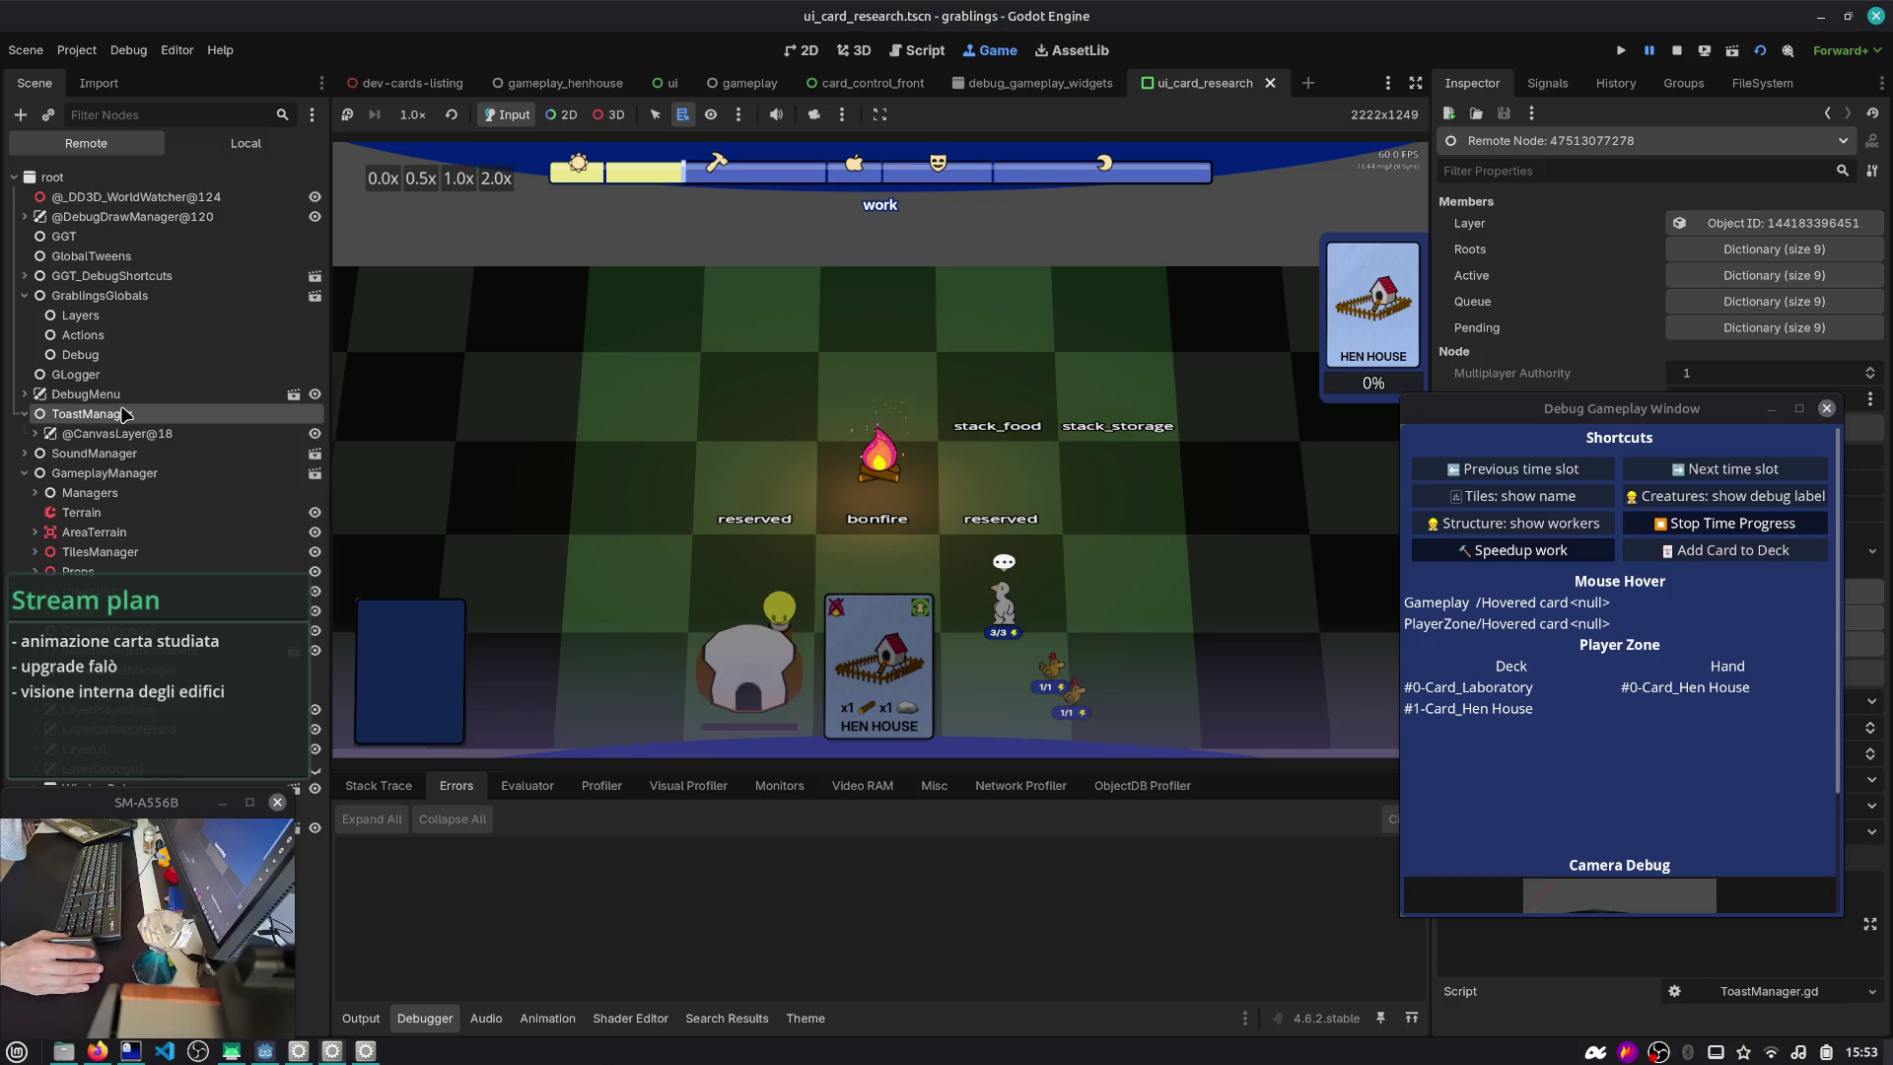
pyautogui.click(25, 295)
pyautogui.click(99, 395)
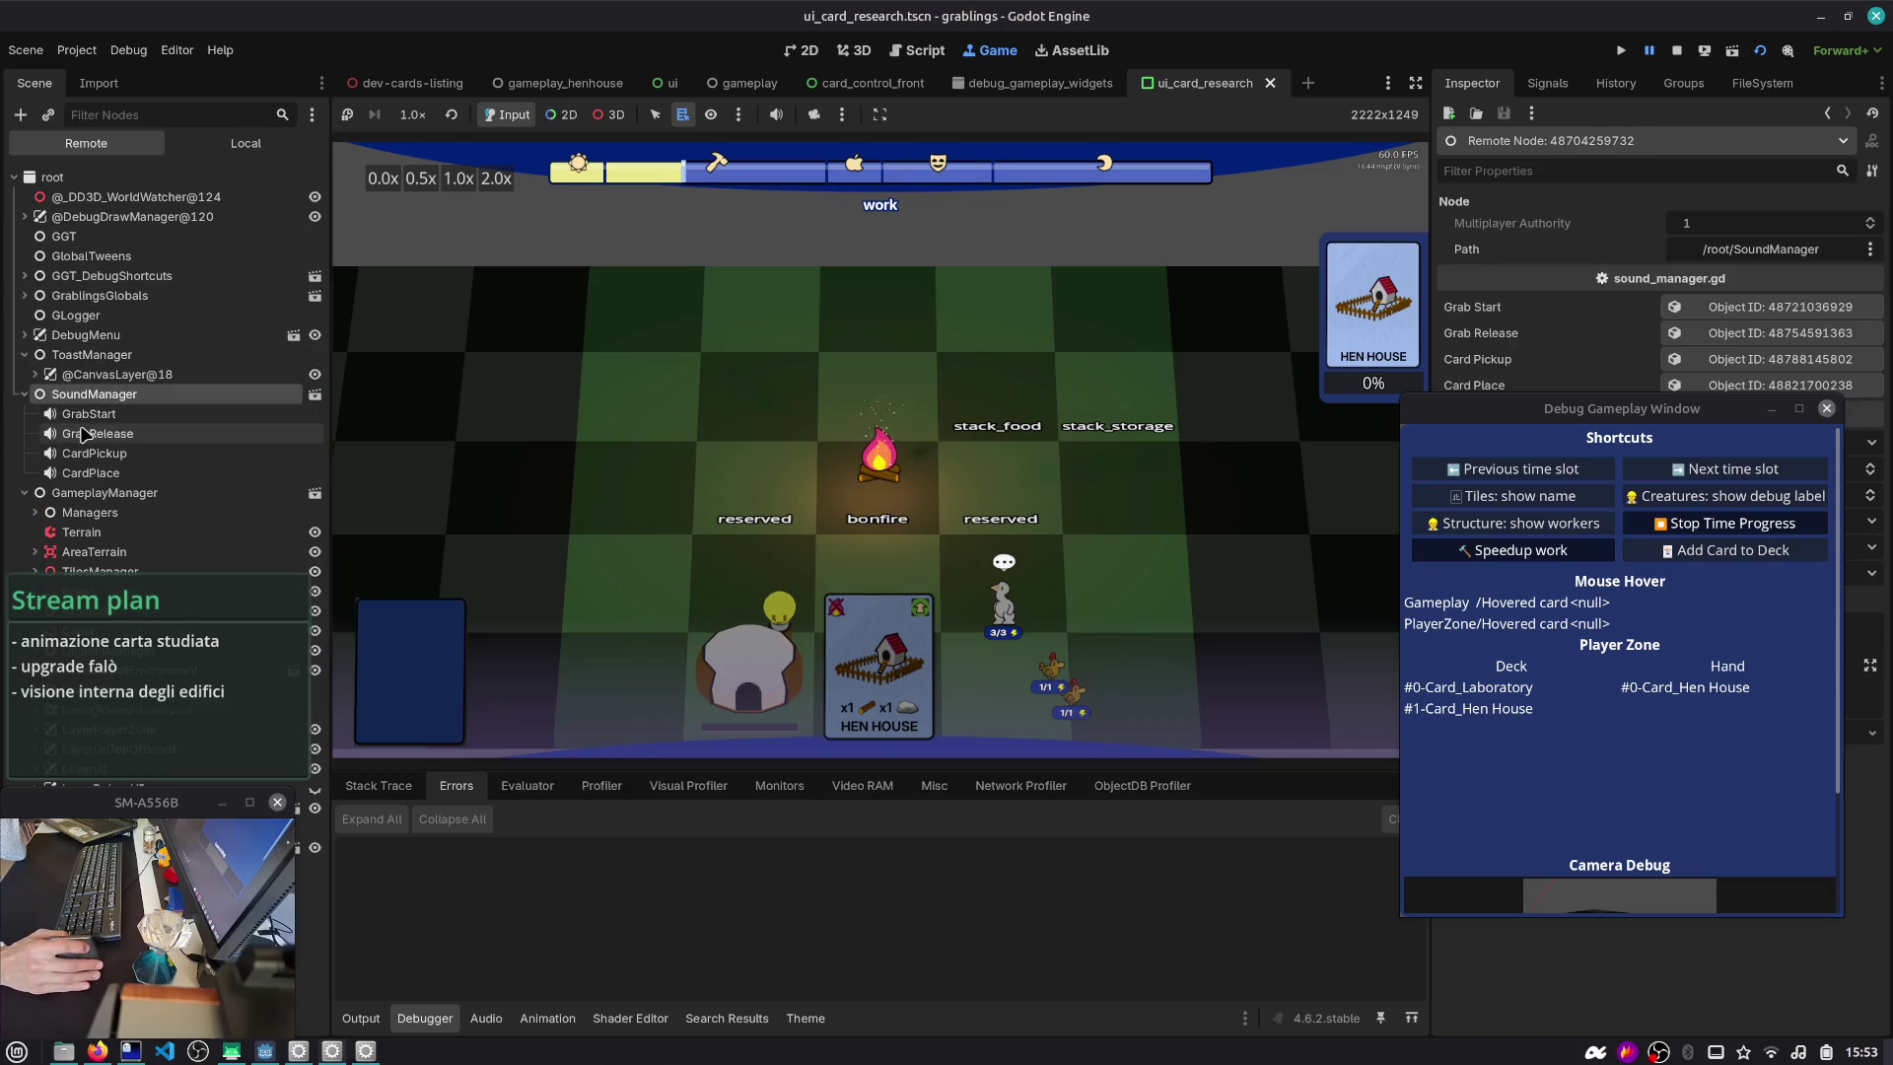
pyautogui.click(23, 396)
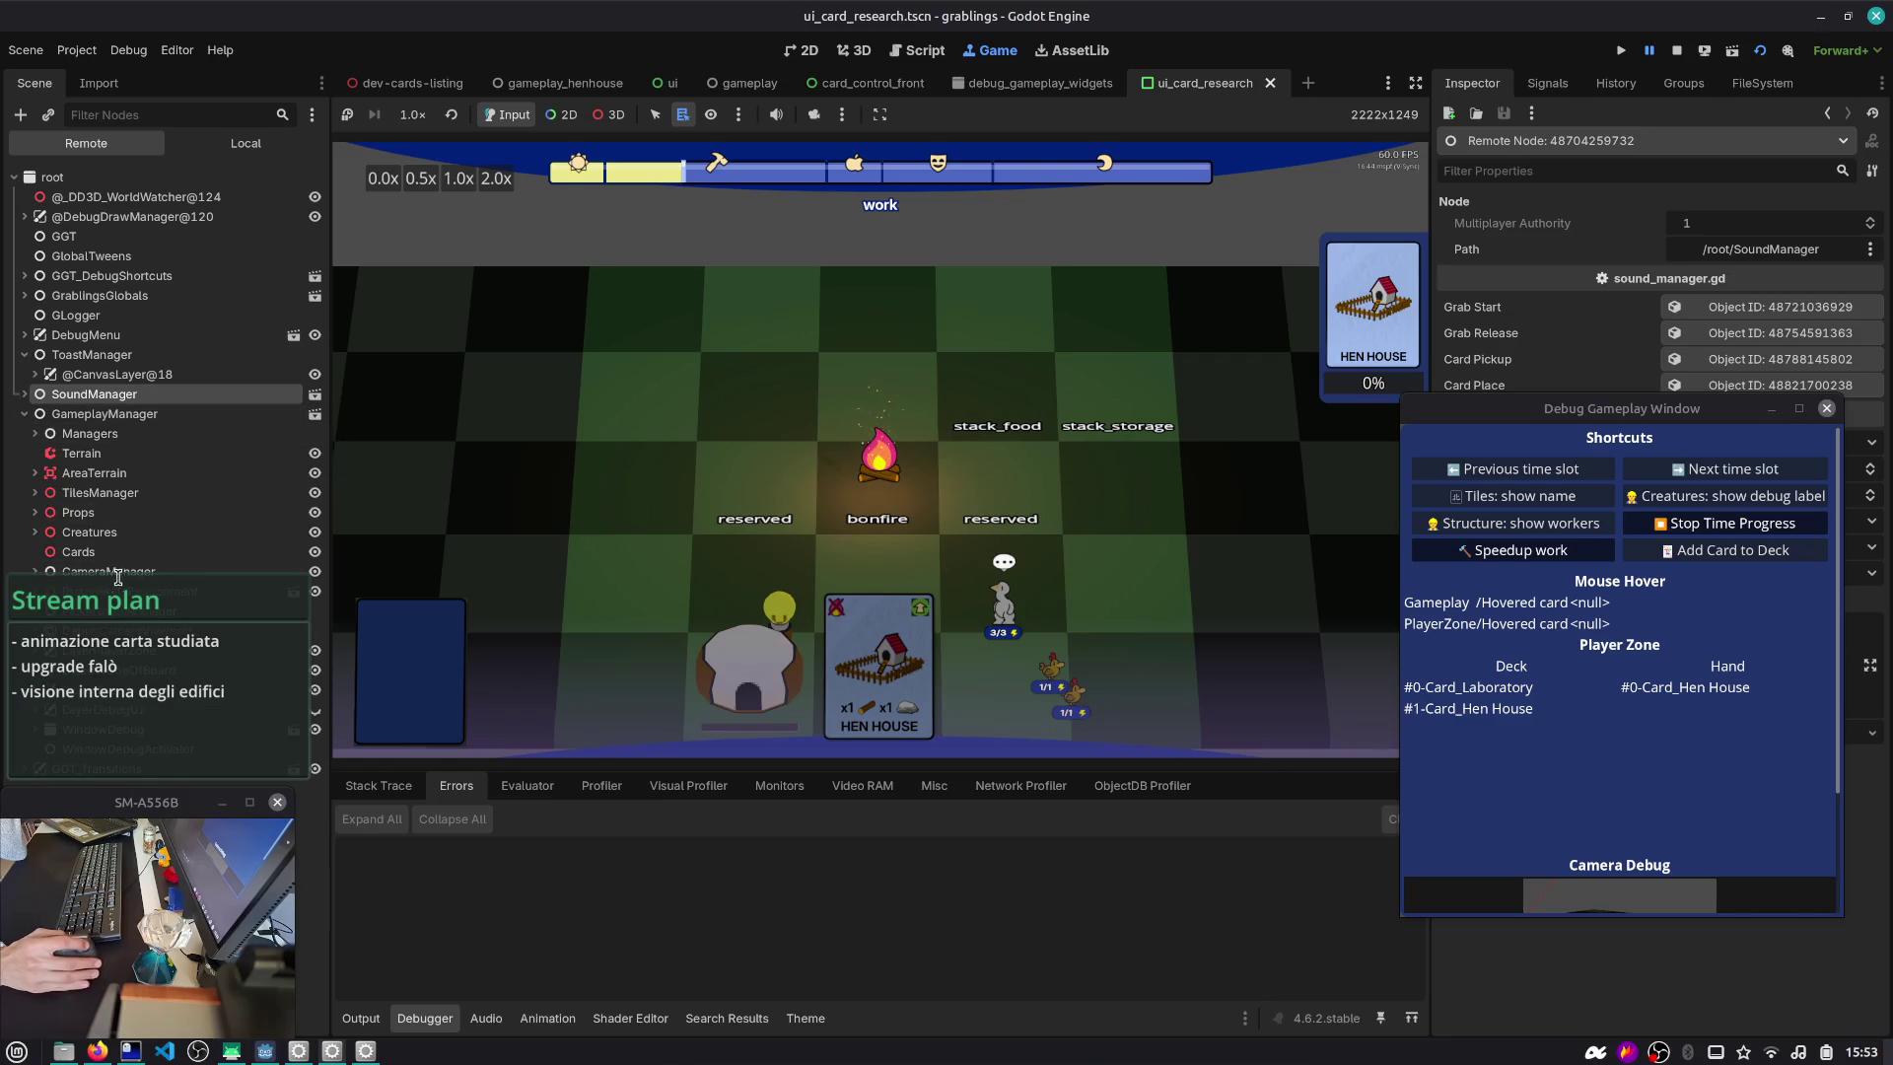
pyautogui.moveTo(328, 146); pyautogui.dragTo(365, 146)
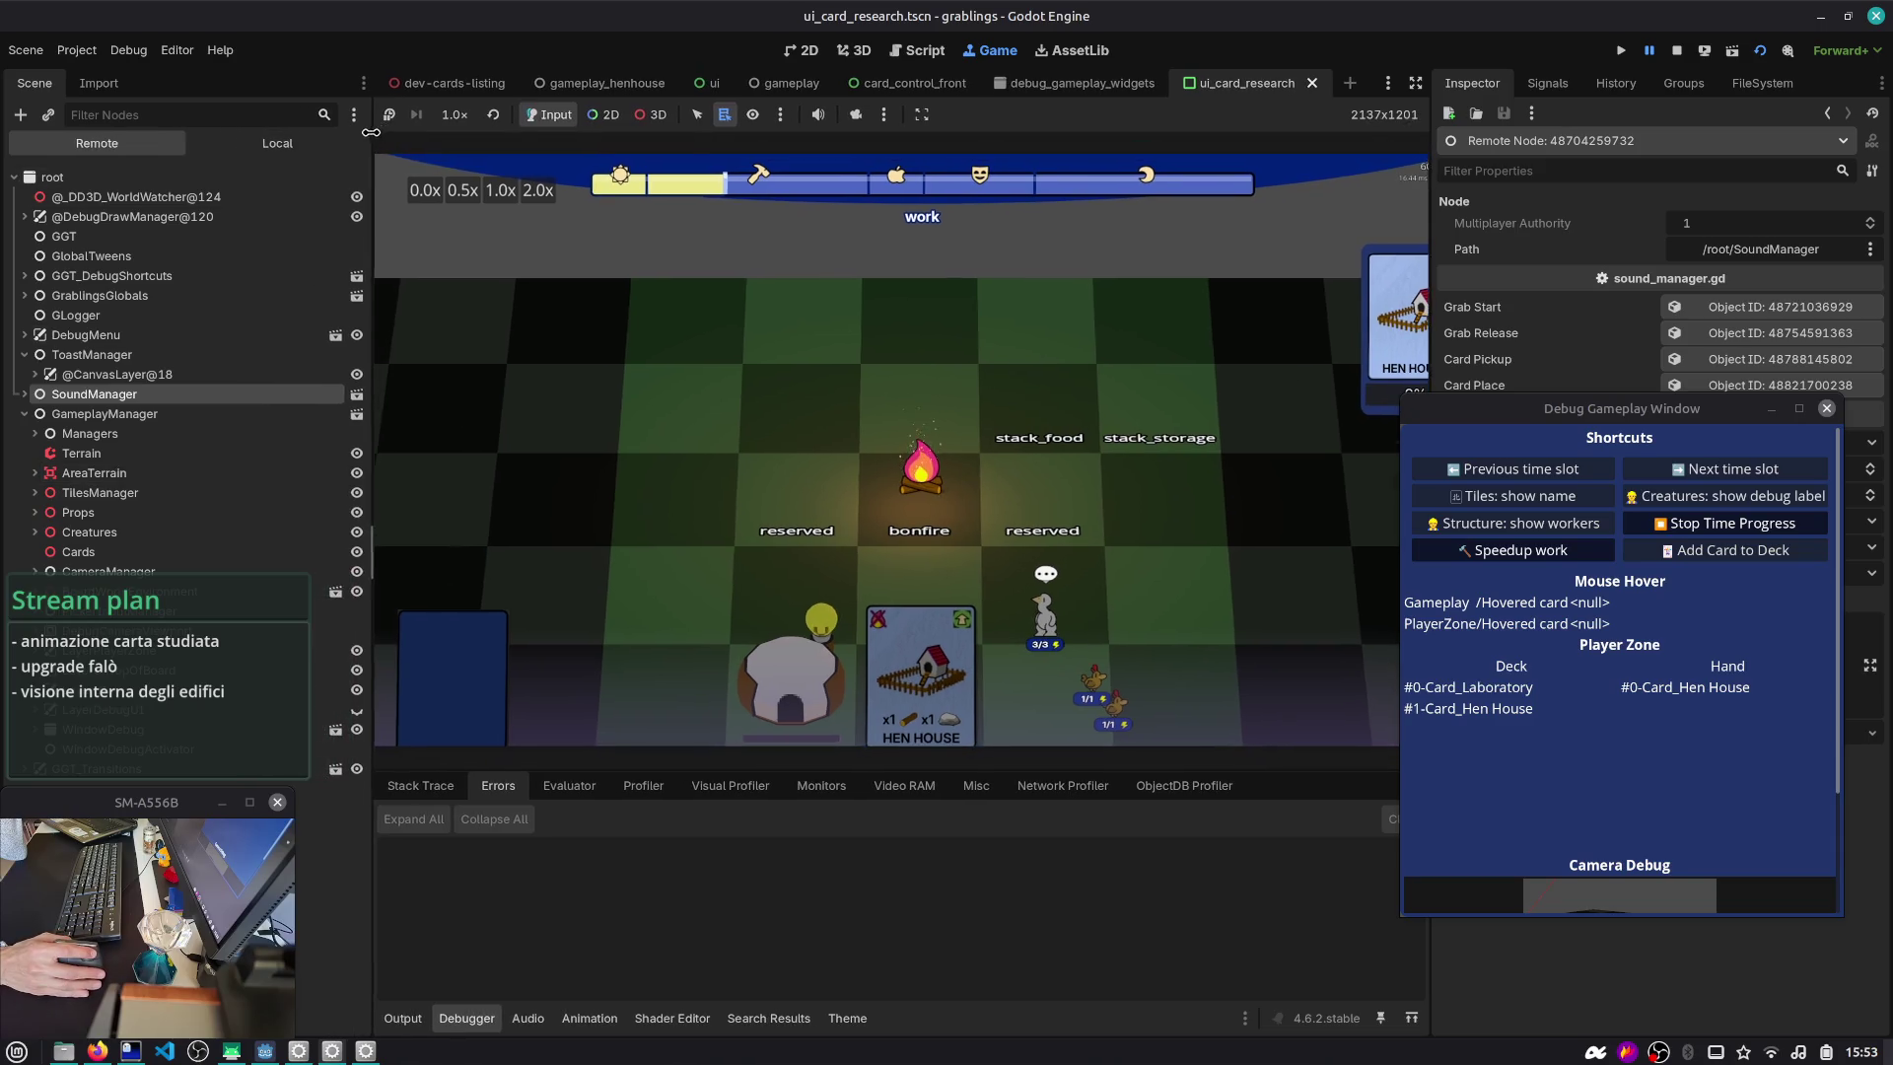
# - Move the Import dock beneath the scene tree and snap the editor to the left half
pyautogui.moveTo(118, 18)
pyautogui.mouseDown()
pyautogui.moveTo(342, 37)
pyautogui.moveTo(458, 75)
pyautogui.mouseUp()
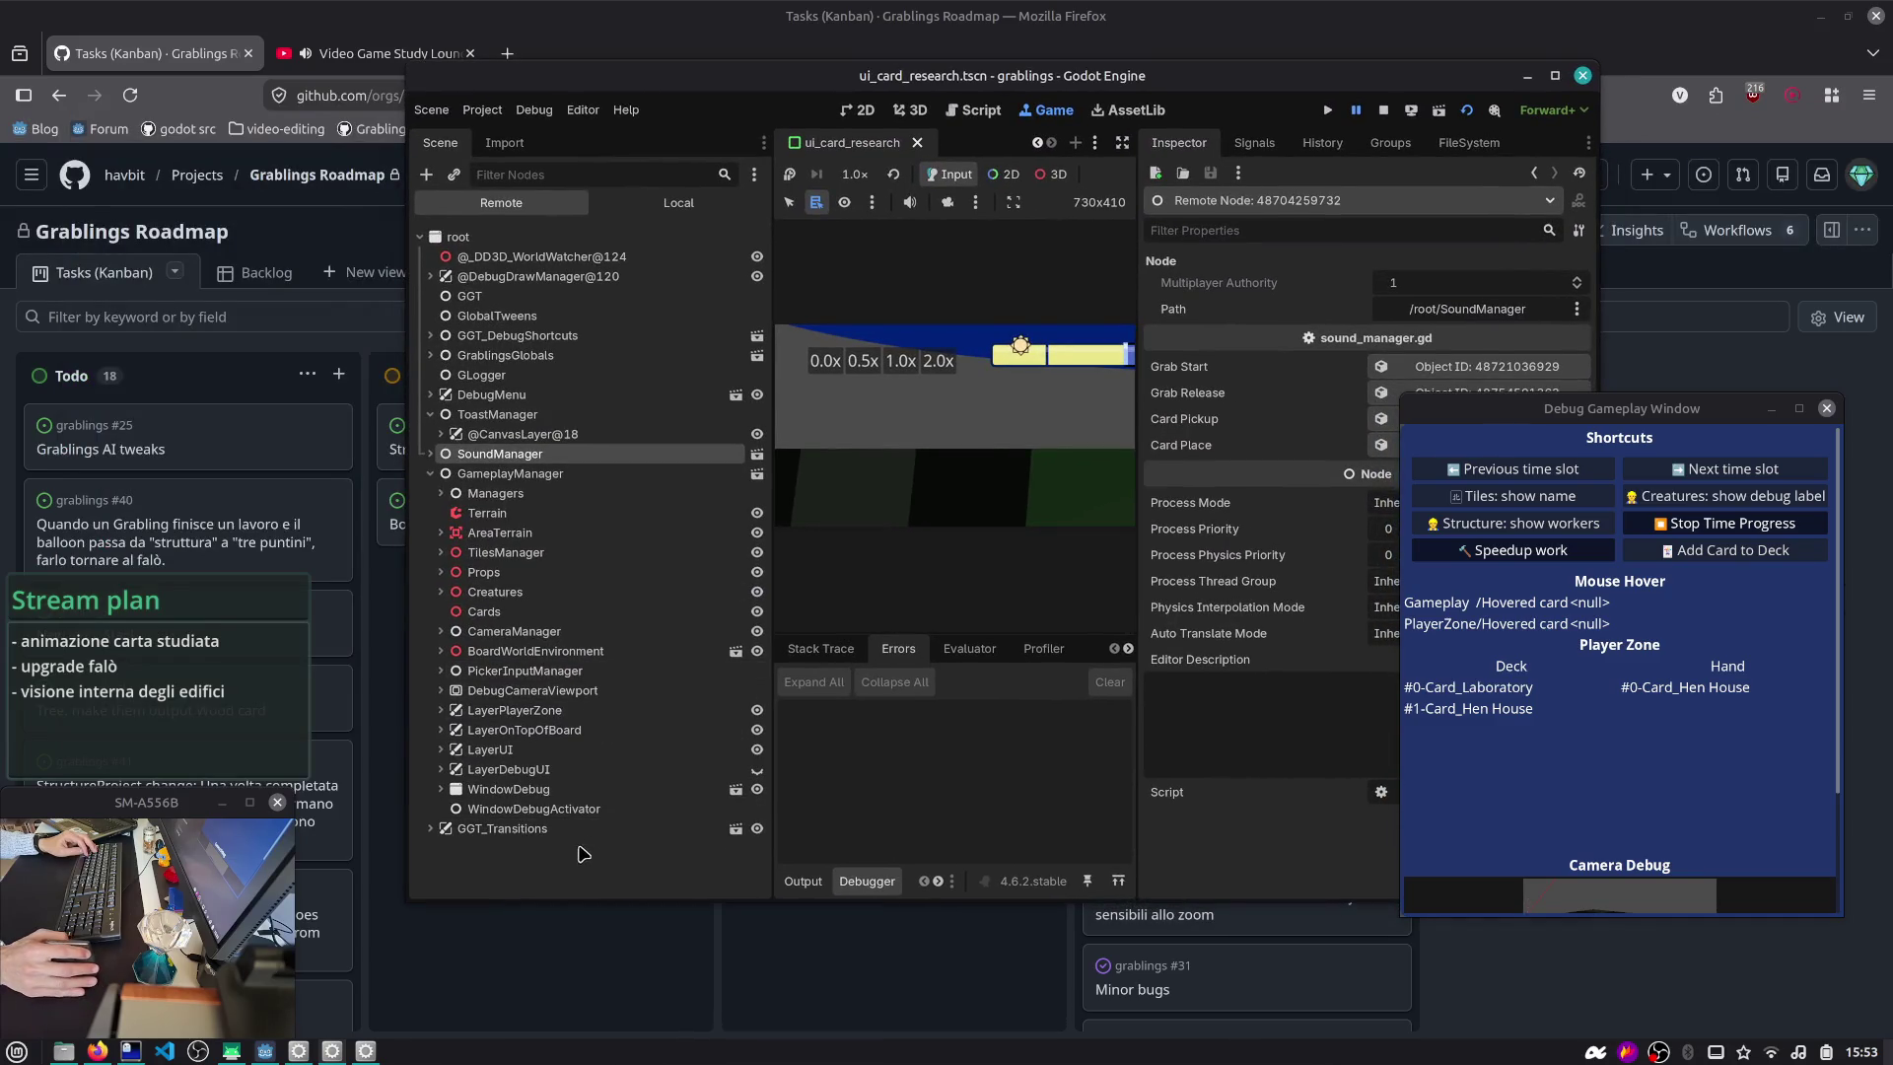
pyautogui.moveTo(448, 110)
pyautogui.mouseDown()
pyautogui.moveTo(498, 168)
pyautogui.moveTo(512, 927)
pyautogui.moveTo(498, 117)
pyautogui.mouseUp()
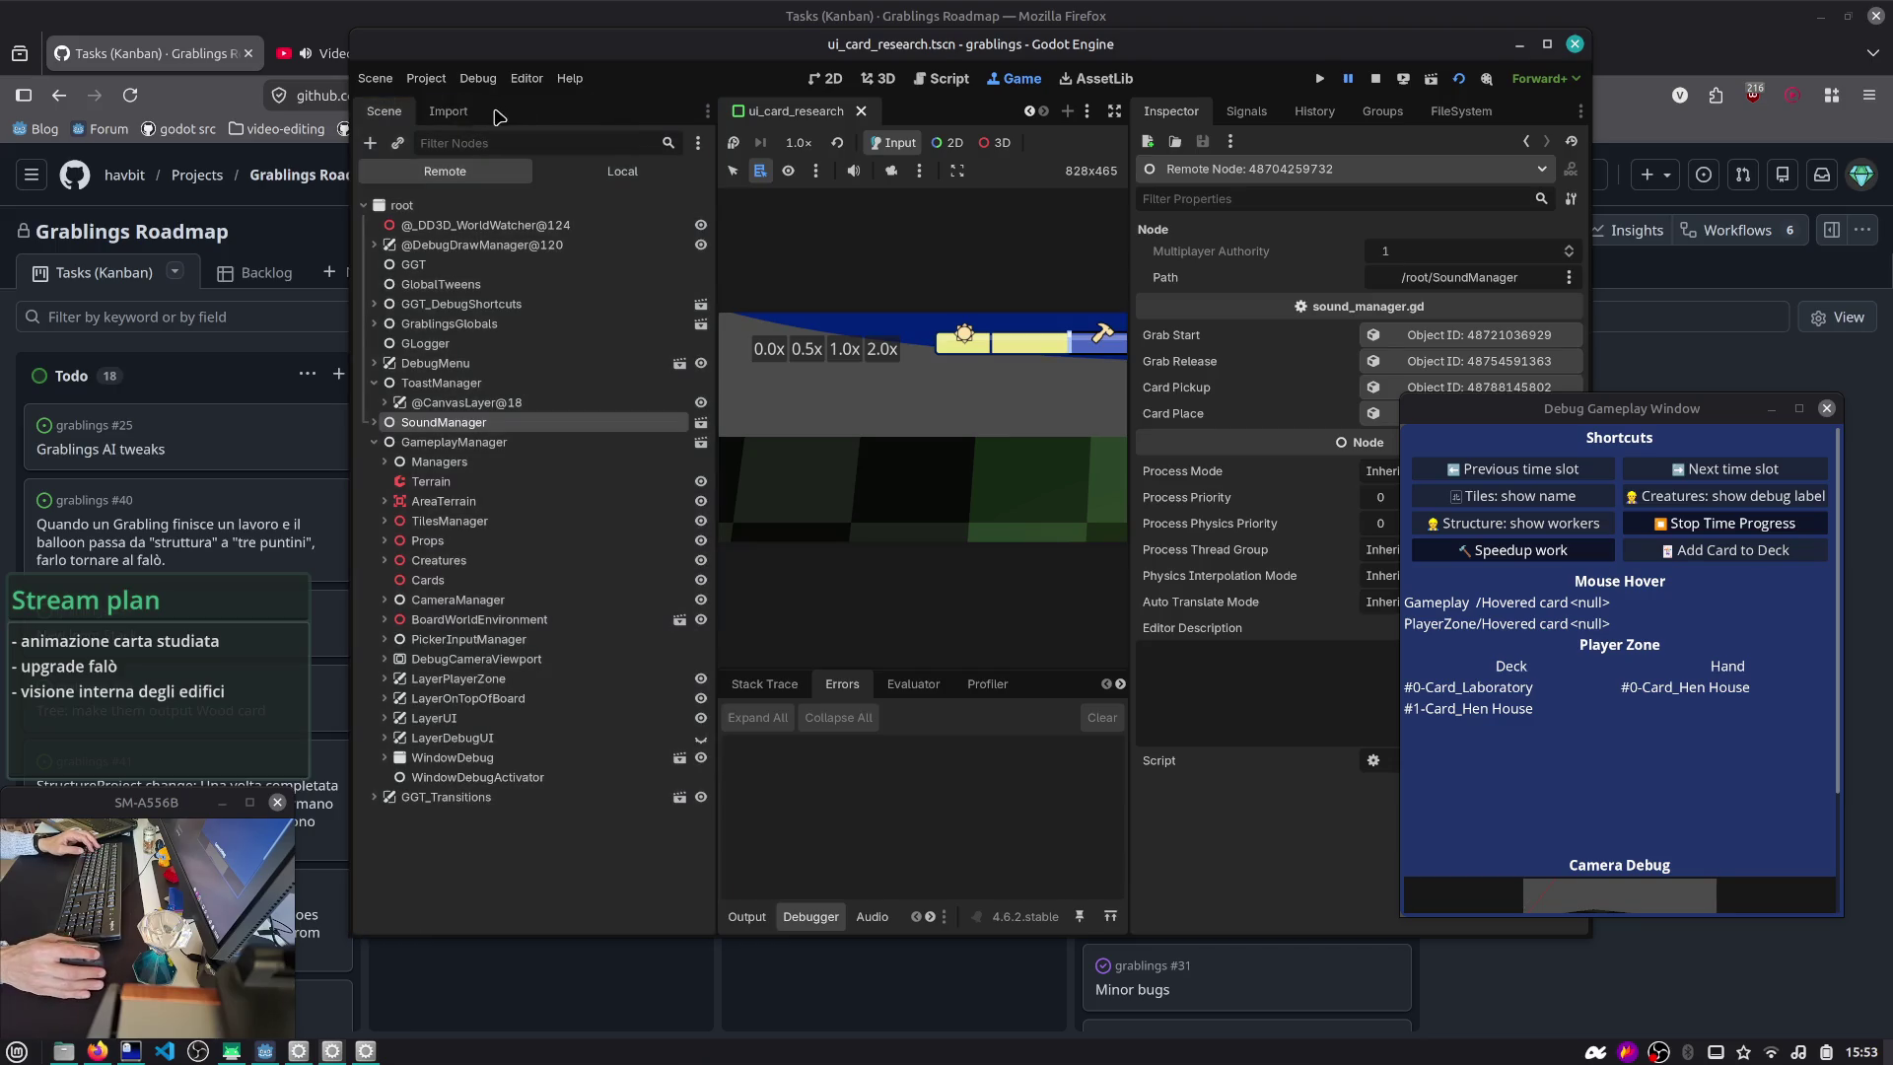
pyautogui.click(449, 110)
pyautogui.click(707, 111)
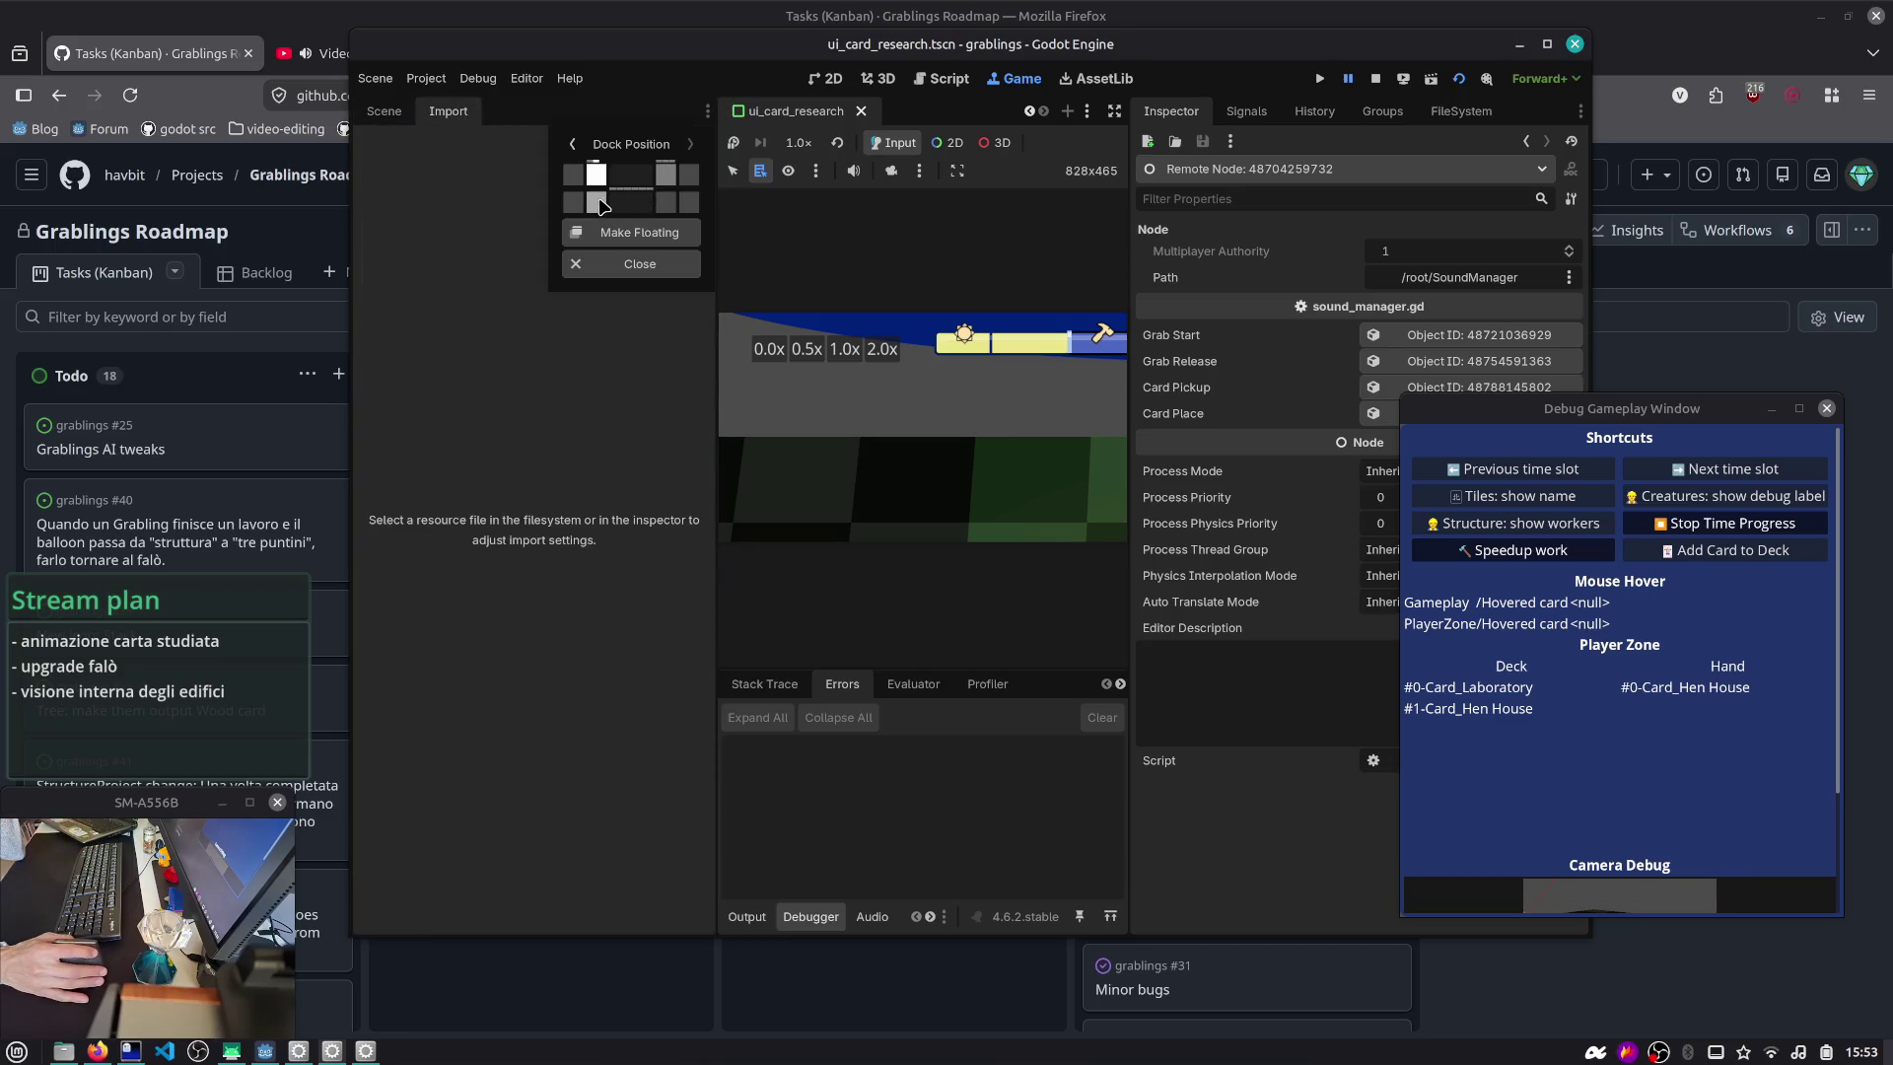
pyautogui.click(598, 203)
pyautogui.press('super+Left')
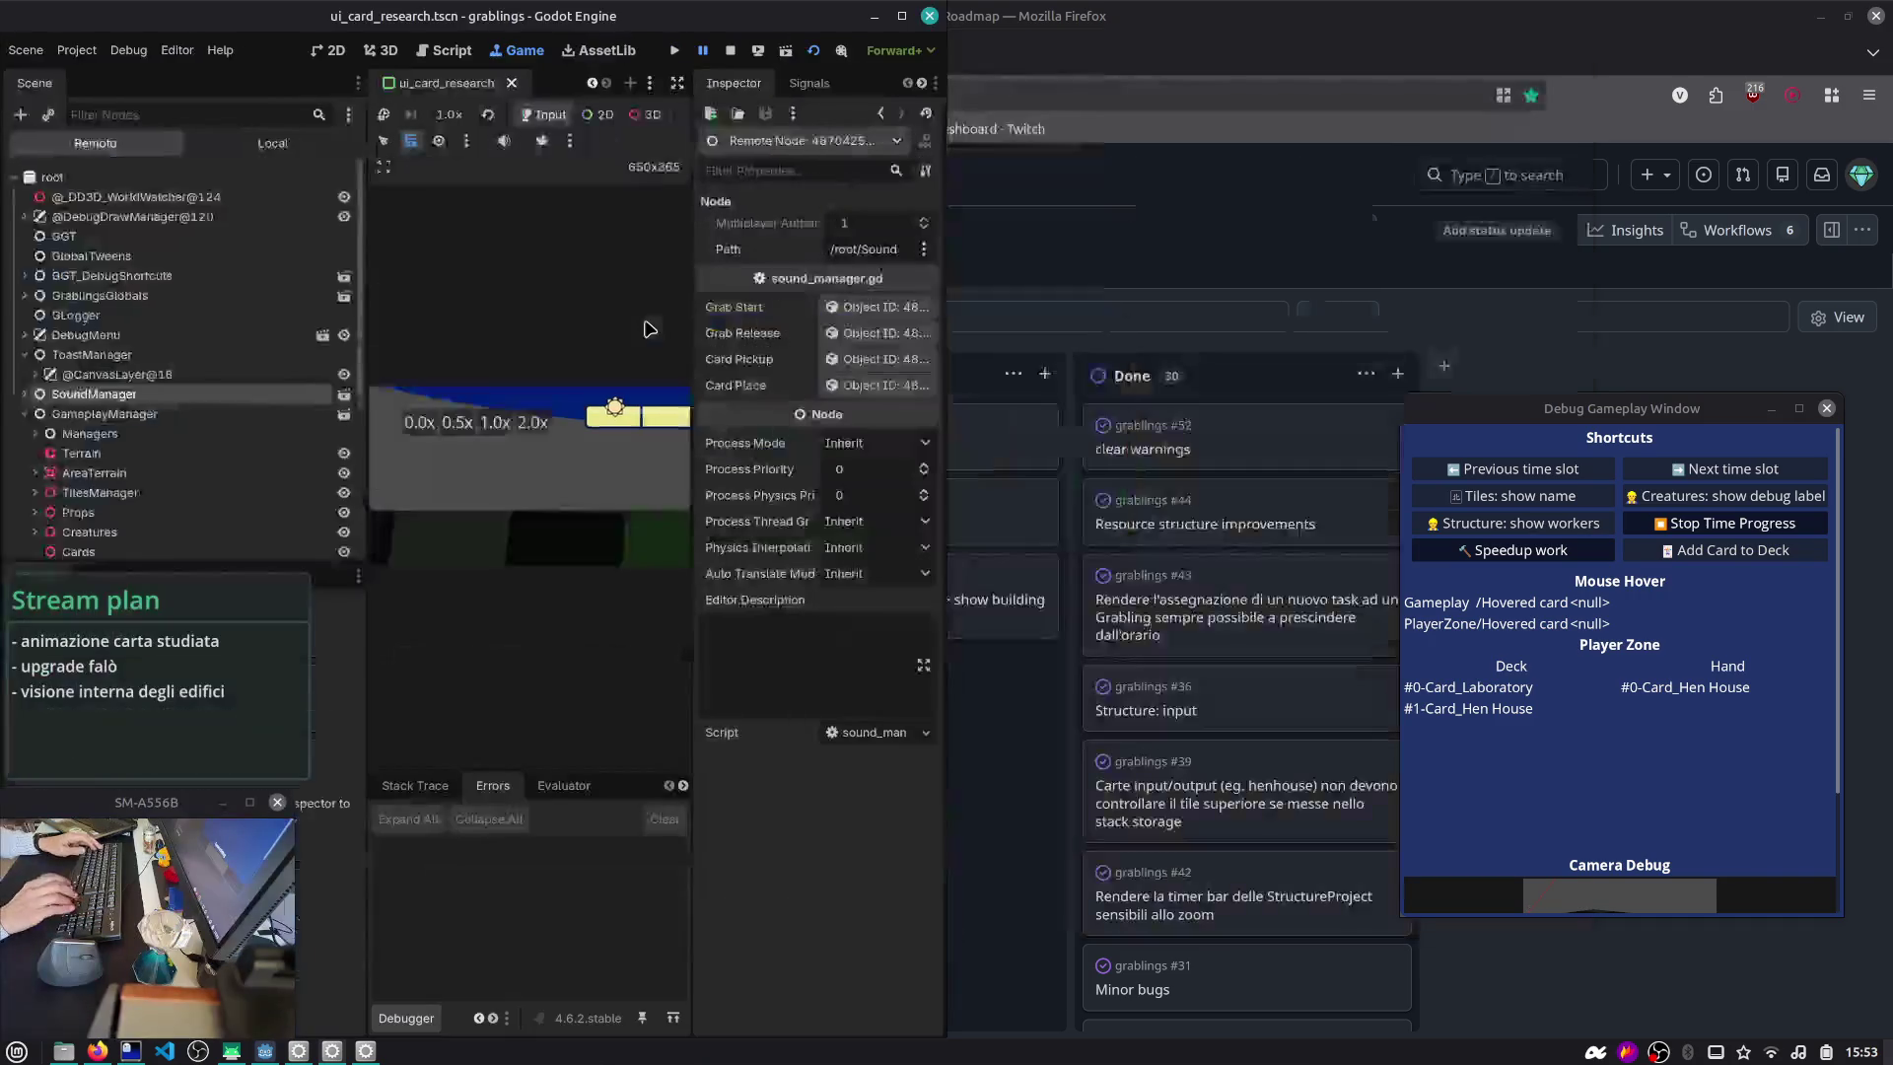
pyautogui.scroll(-5, 128, 459)
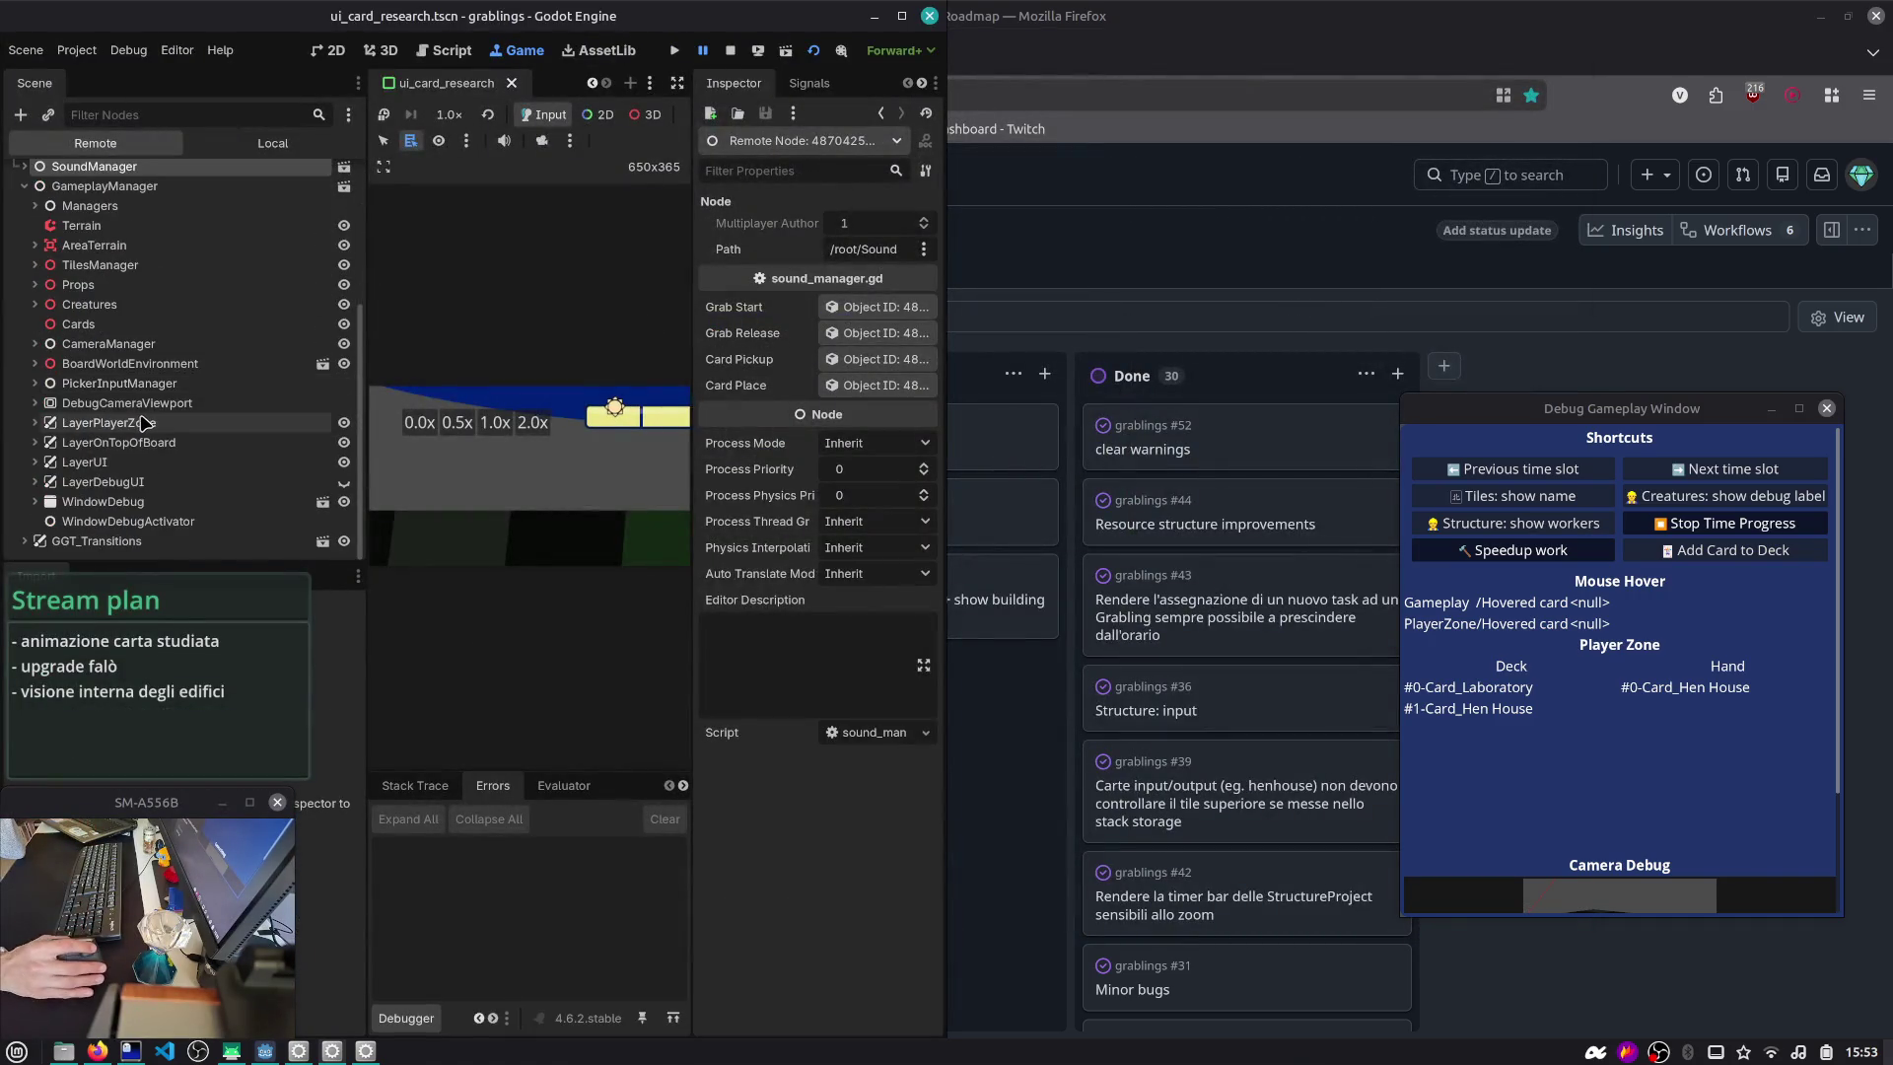
# - Expand LayerUI > UI, select the live TextureRect copy, and maximize the editor
pyautogui.click(35, 461)
pyautogui.click(44, 461)
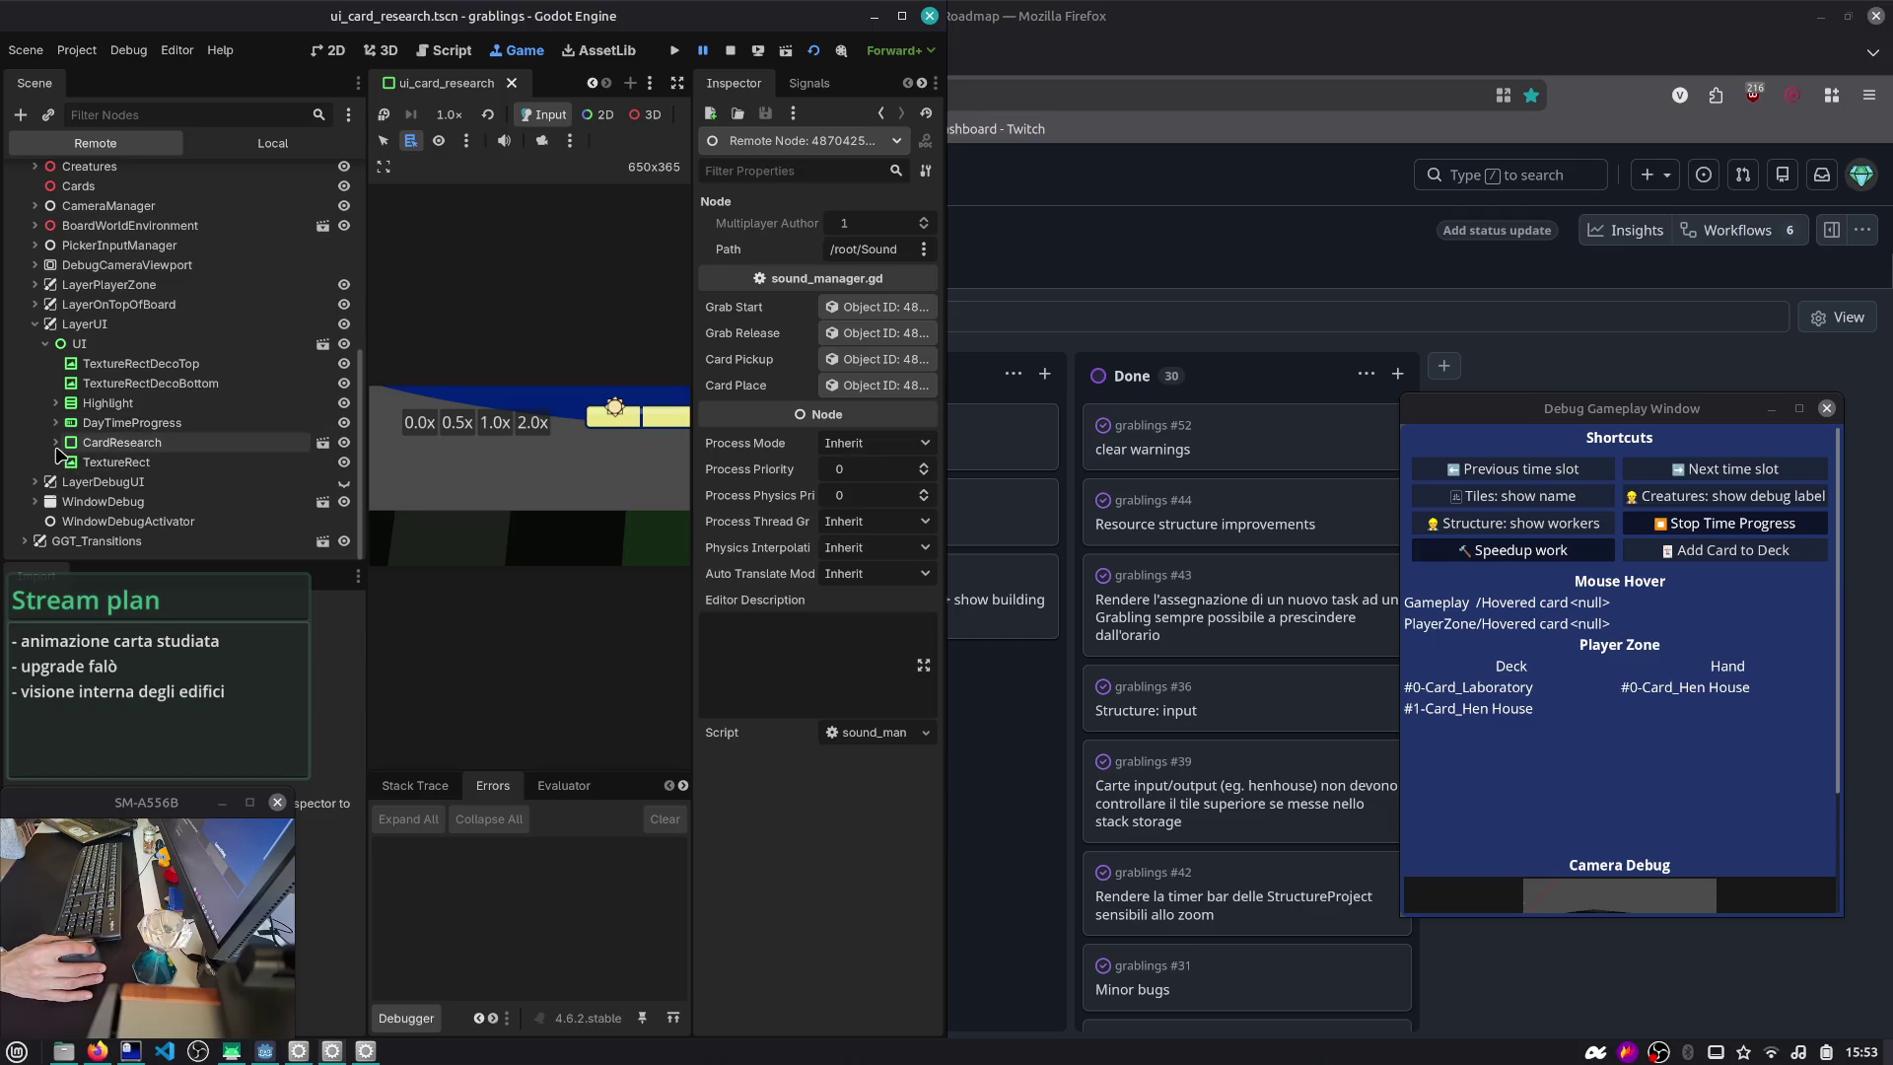
pyautogui.click(56, 442)
pyautogui.click(82, 503)
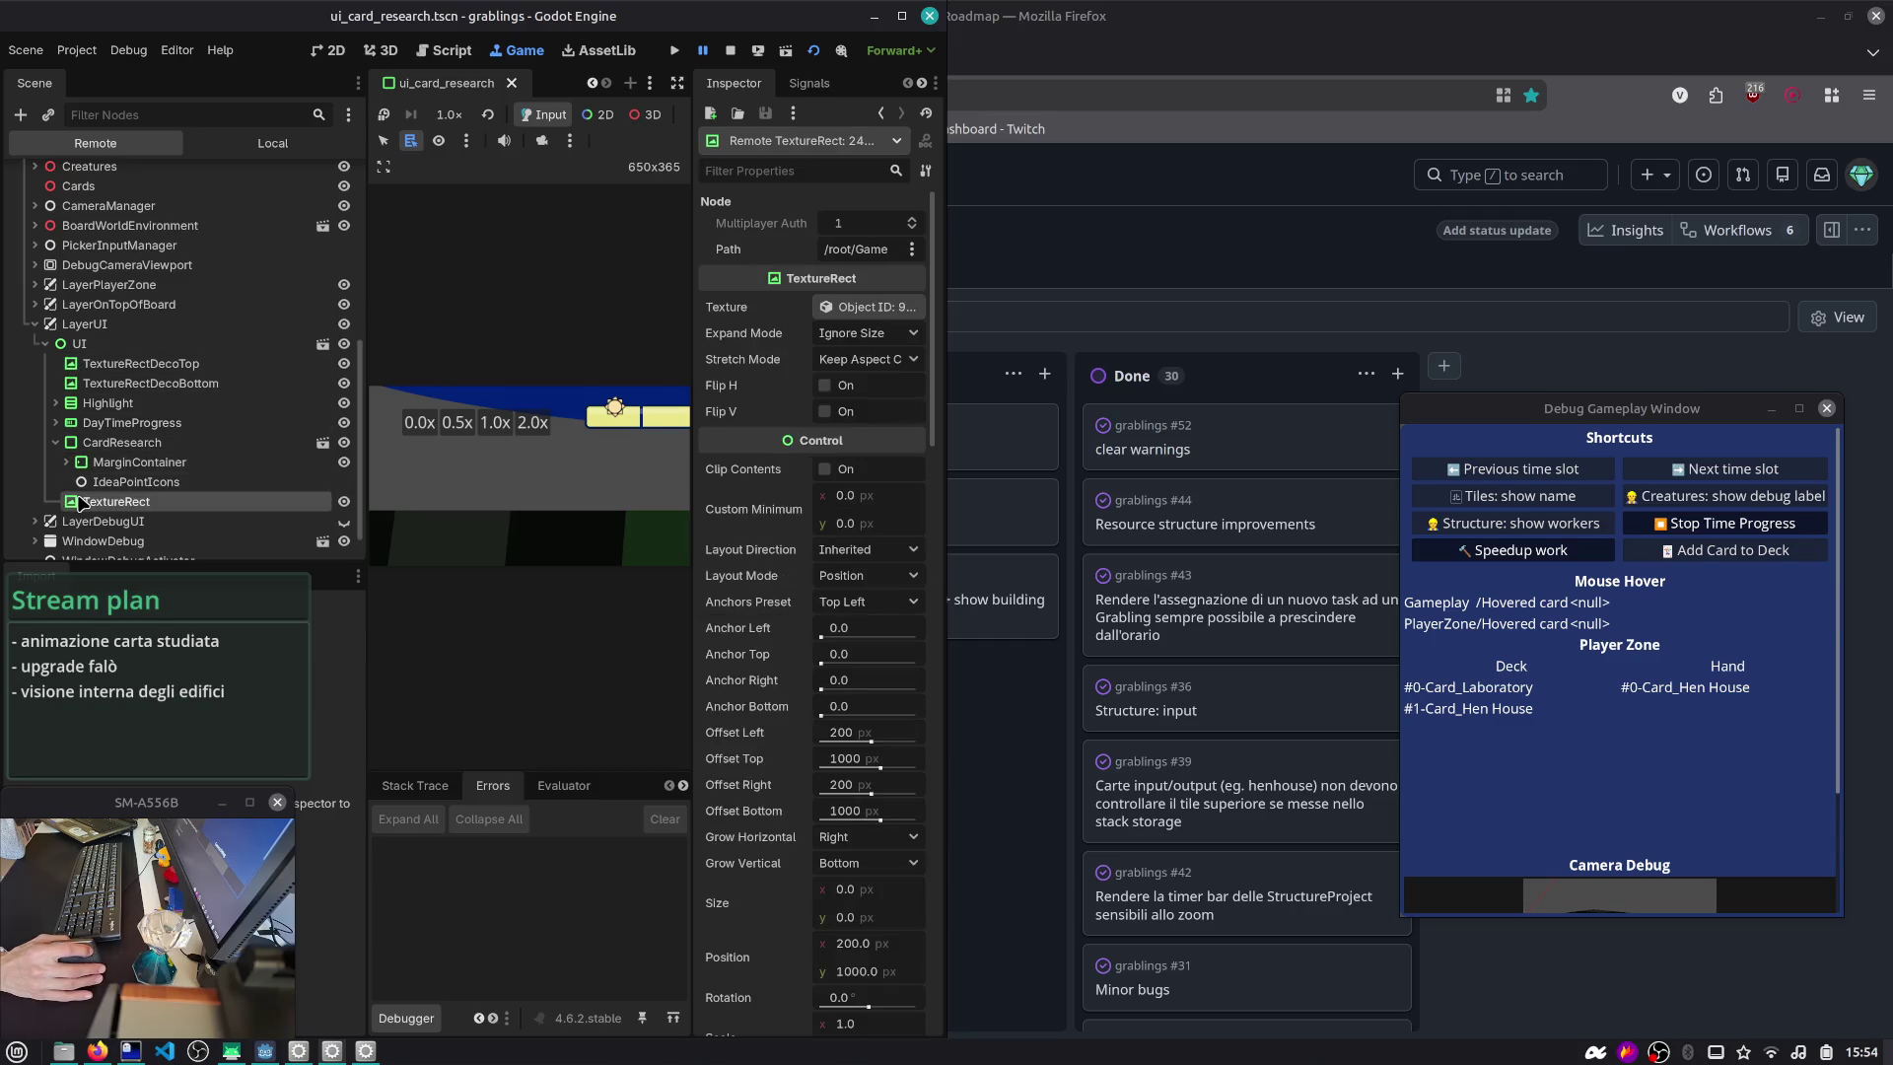
pyautogui.click(899, 20)
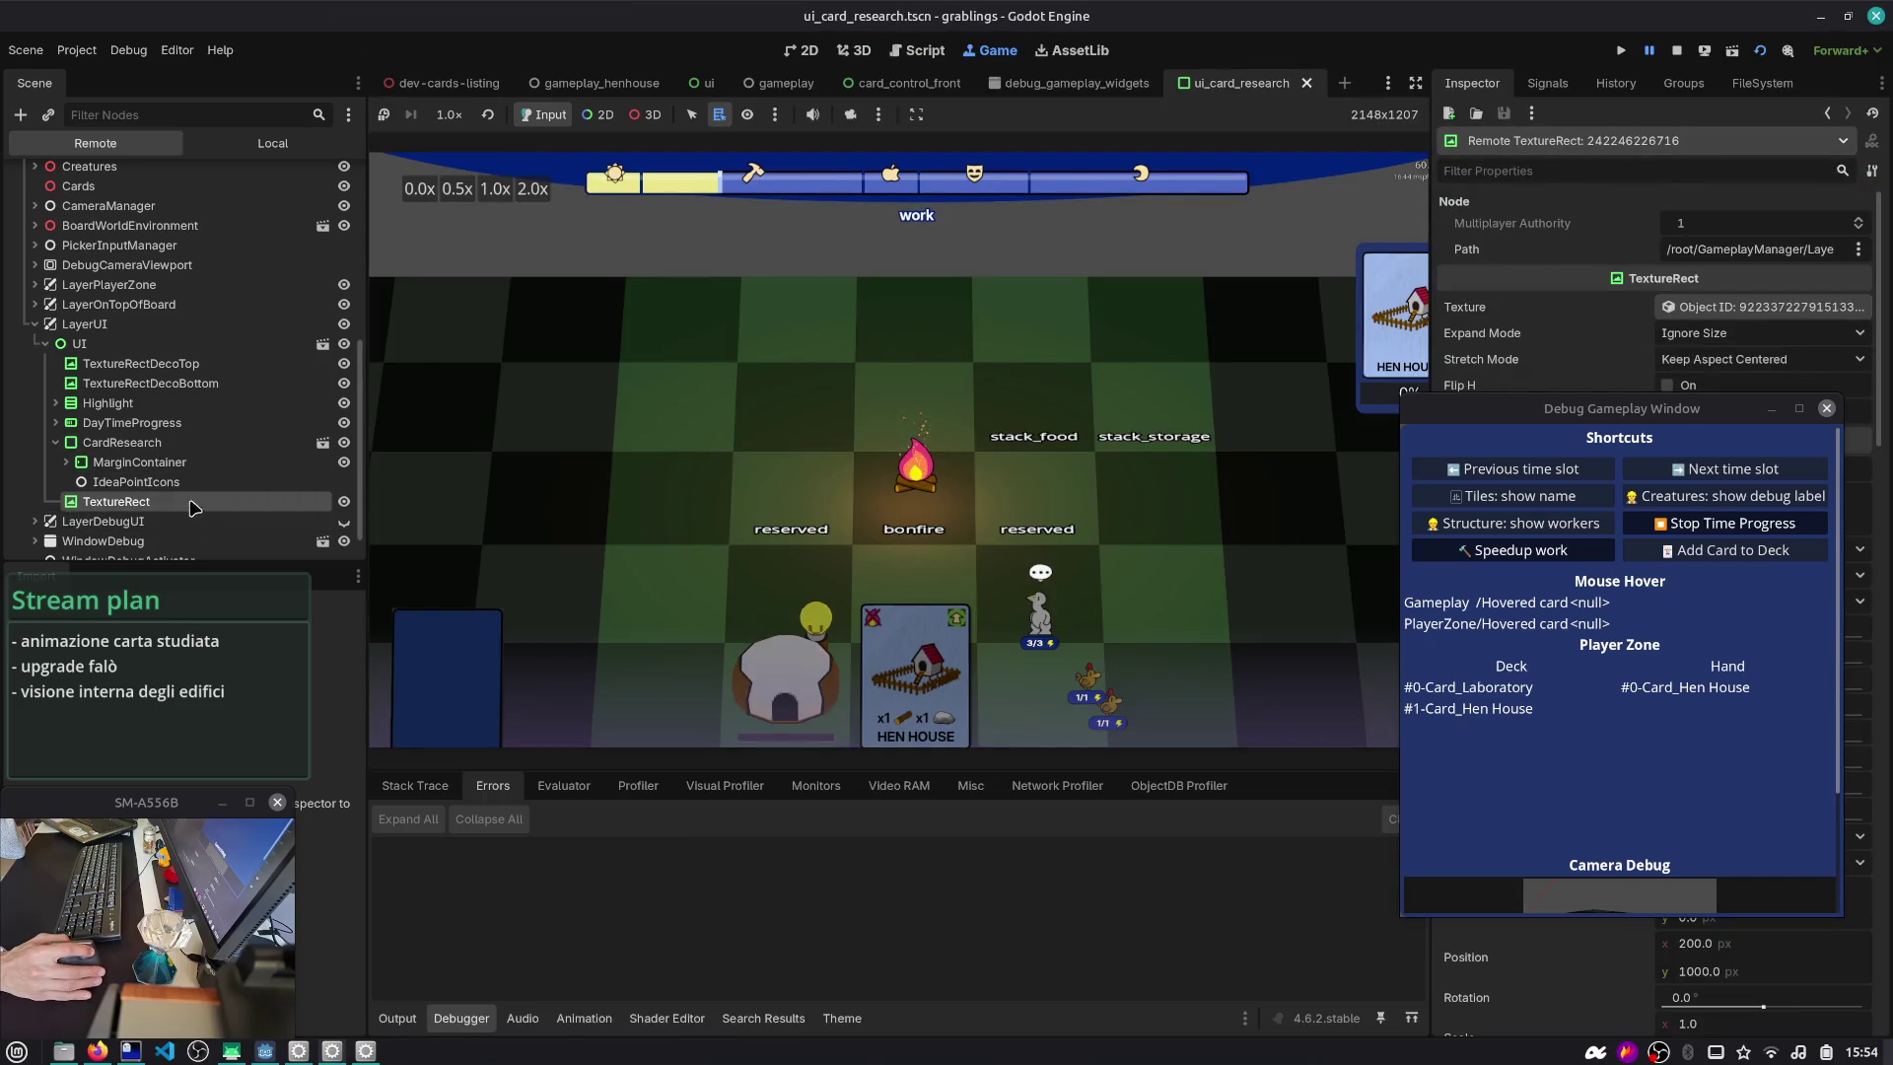
# - Check the TextureRect copy's texture and Position in the Inspector, then stop the game
pyautogui.moveTo(1617, 408)
pyautogui.mouseDown()
pyautogui.moveTo(1349, 406)
pyautogui.moveTo(1029, 600)
pyautogui.mouseUp()
pyautogui.click(1677, 305)
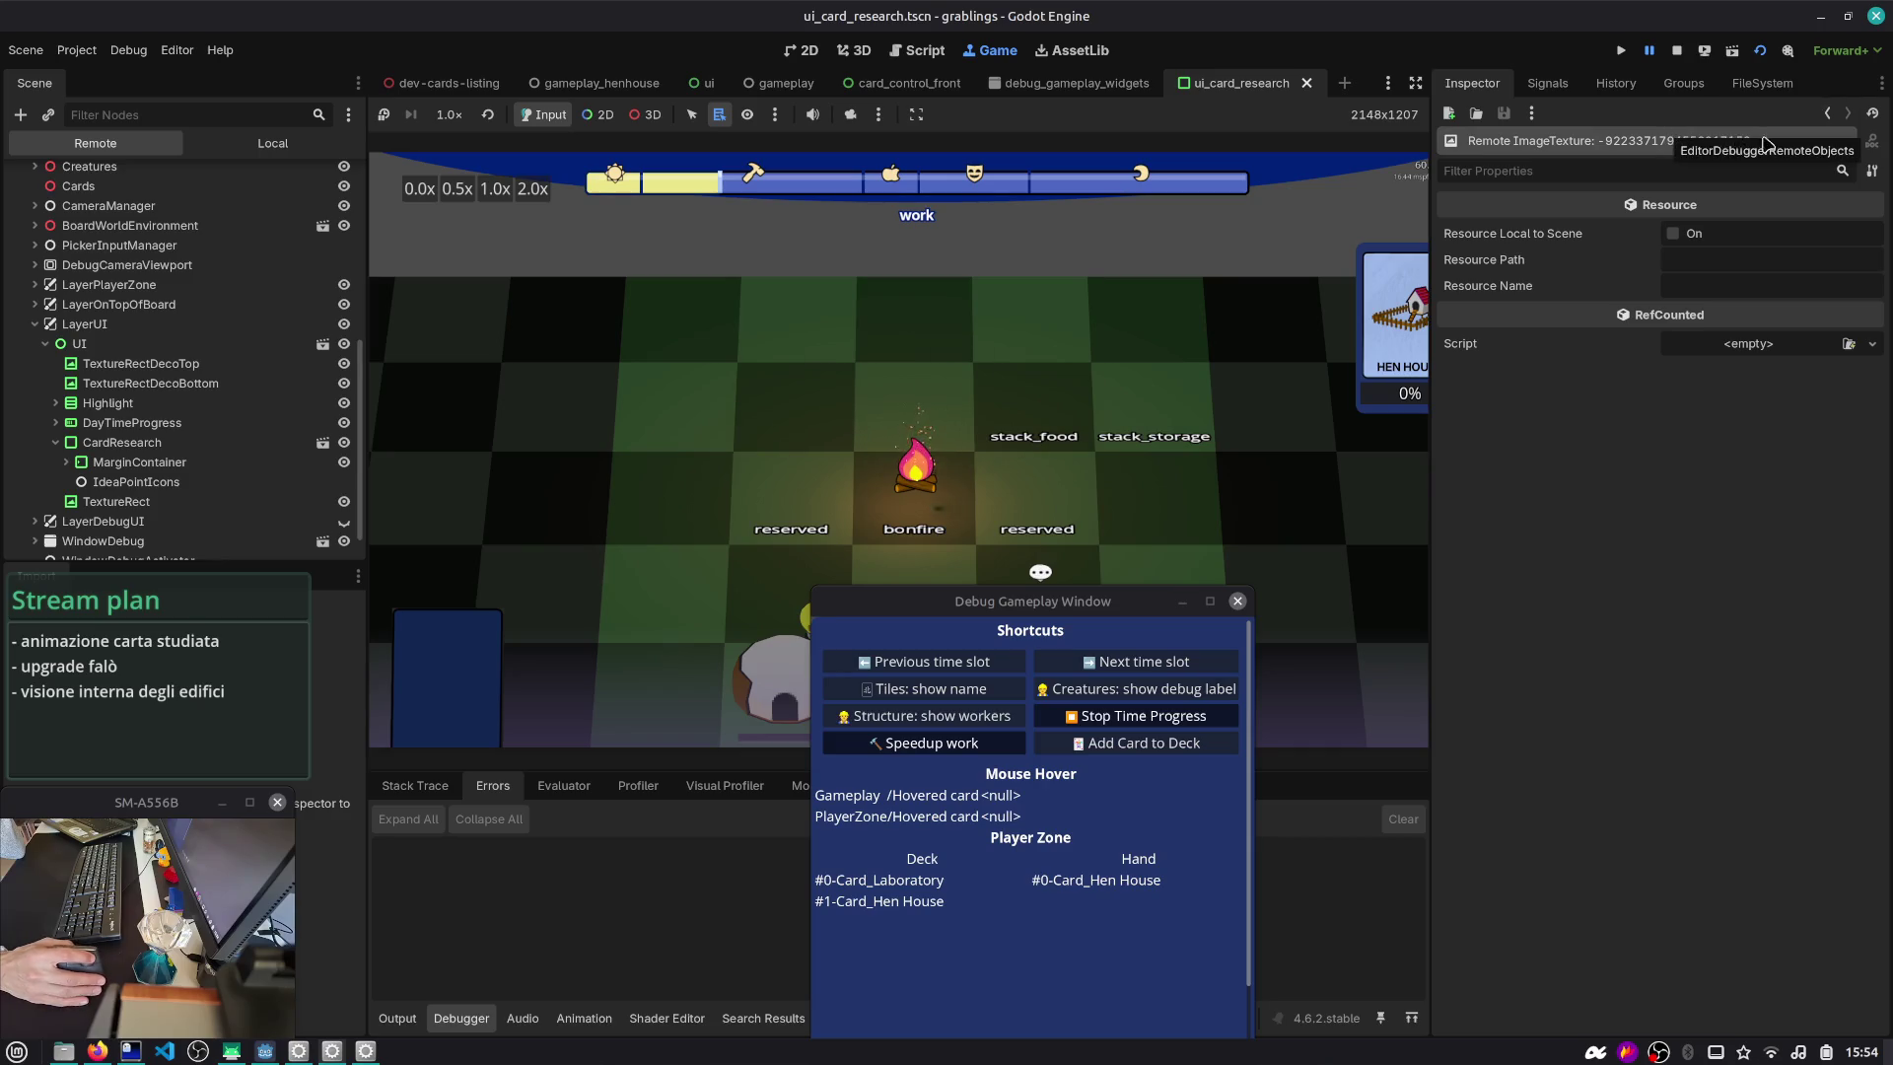
pyautogui.click(1827, 114)
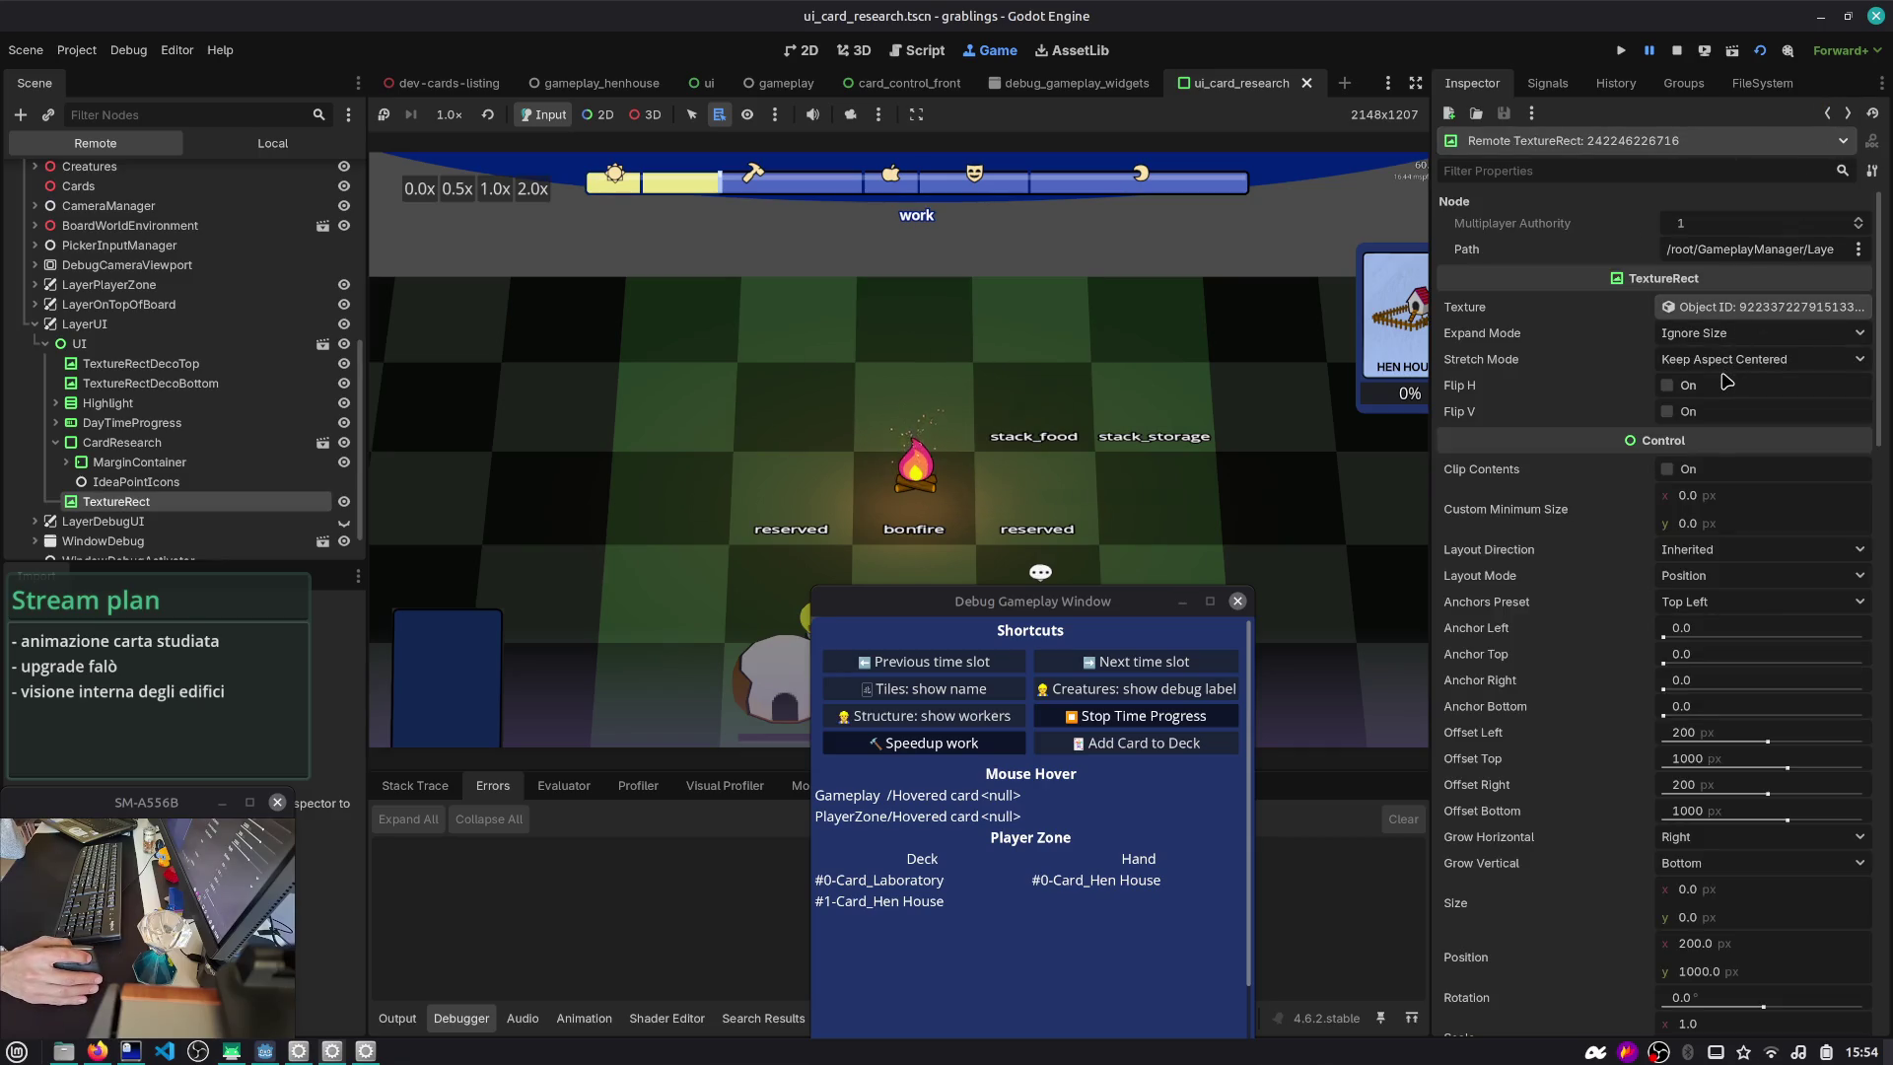
pyautogui.scroll(-4, 1634, 576)
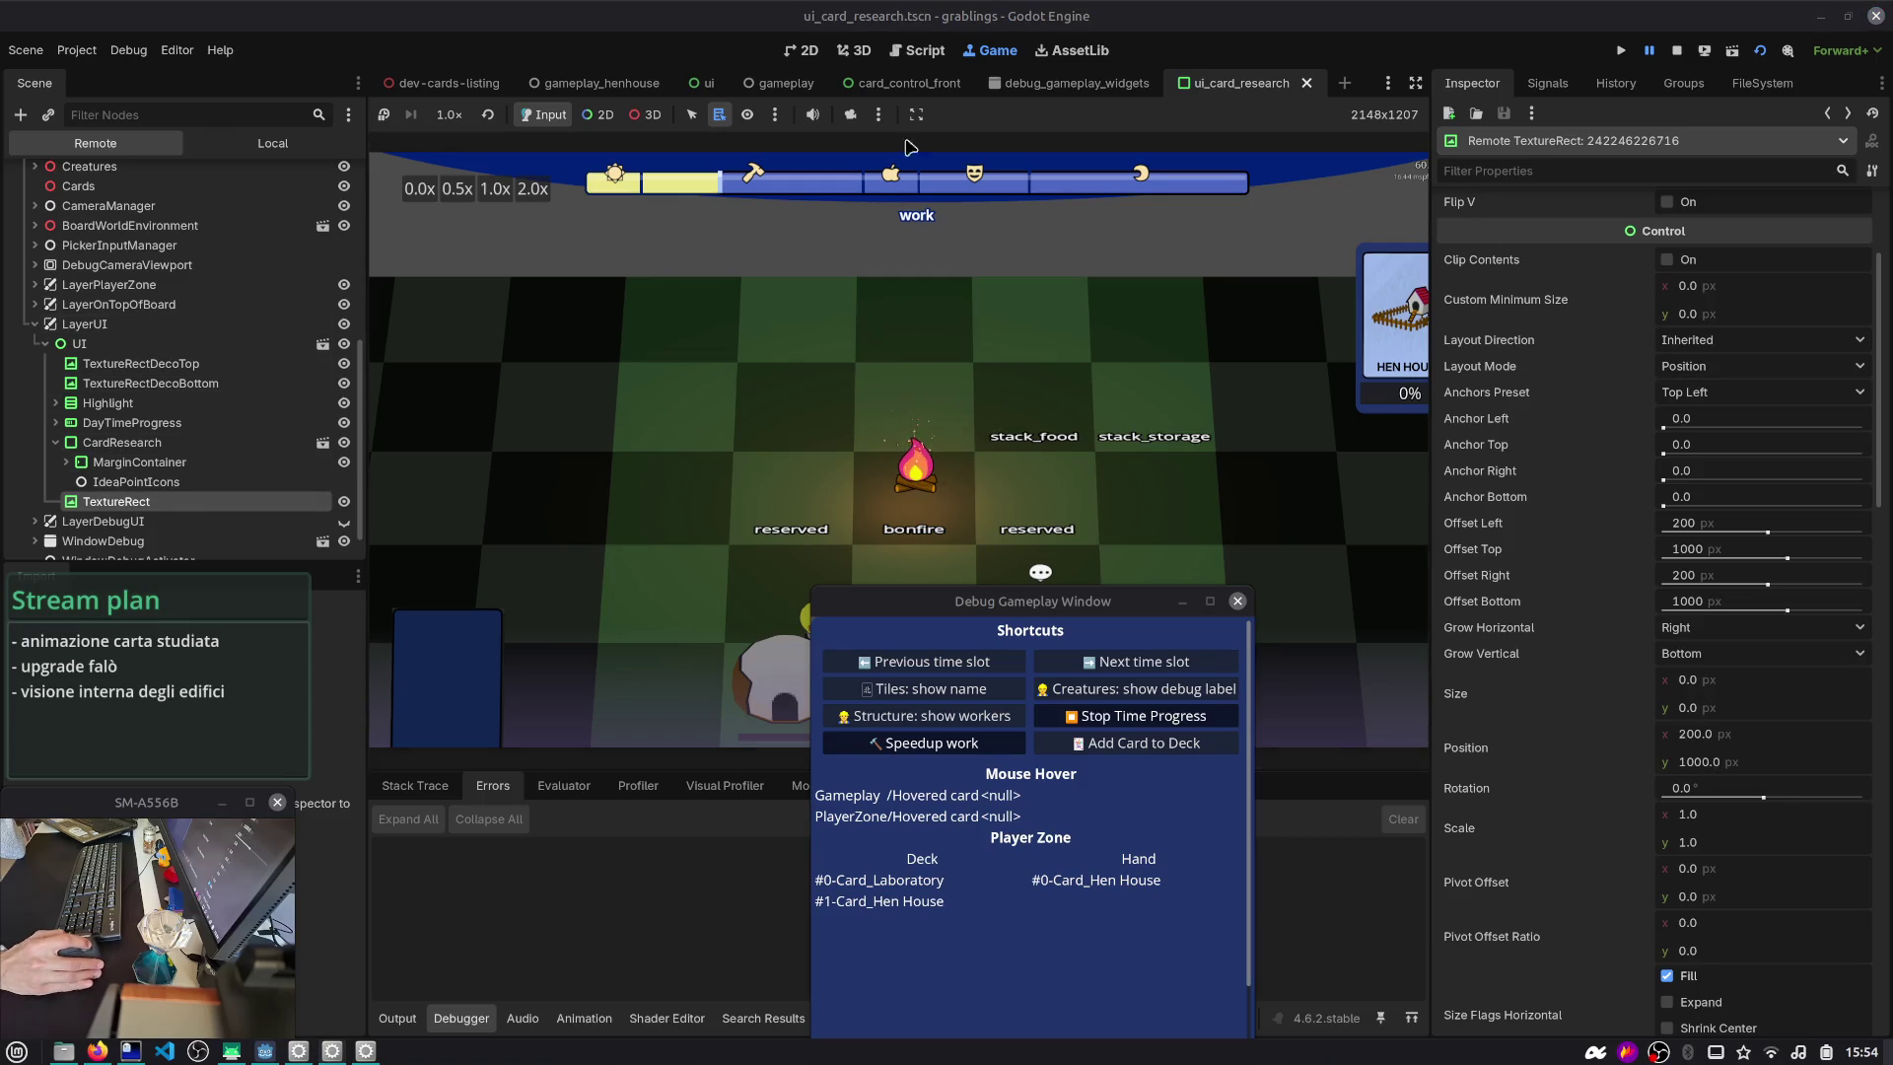
pyautogui.click(1677, 51)
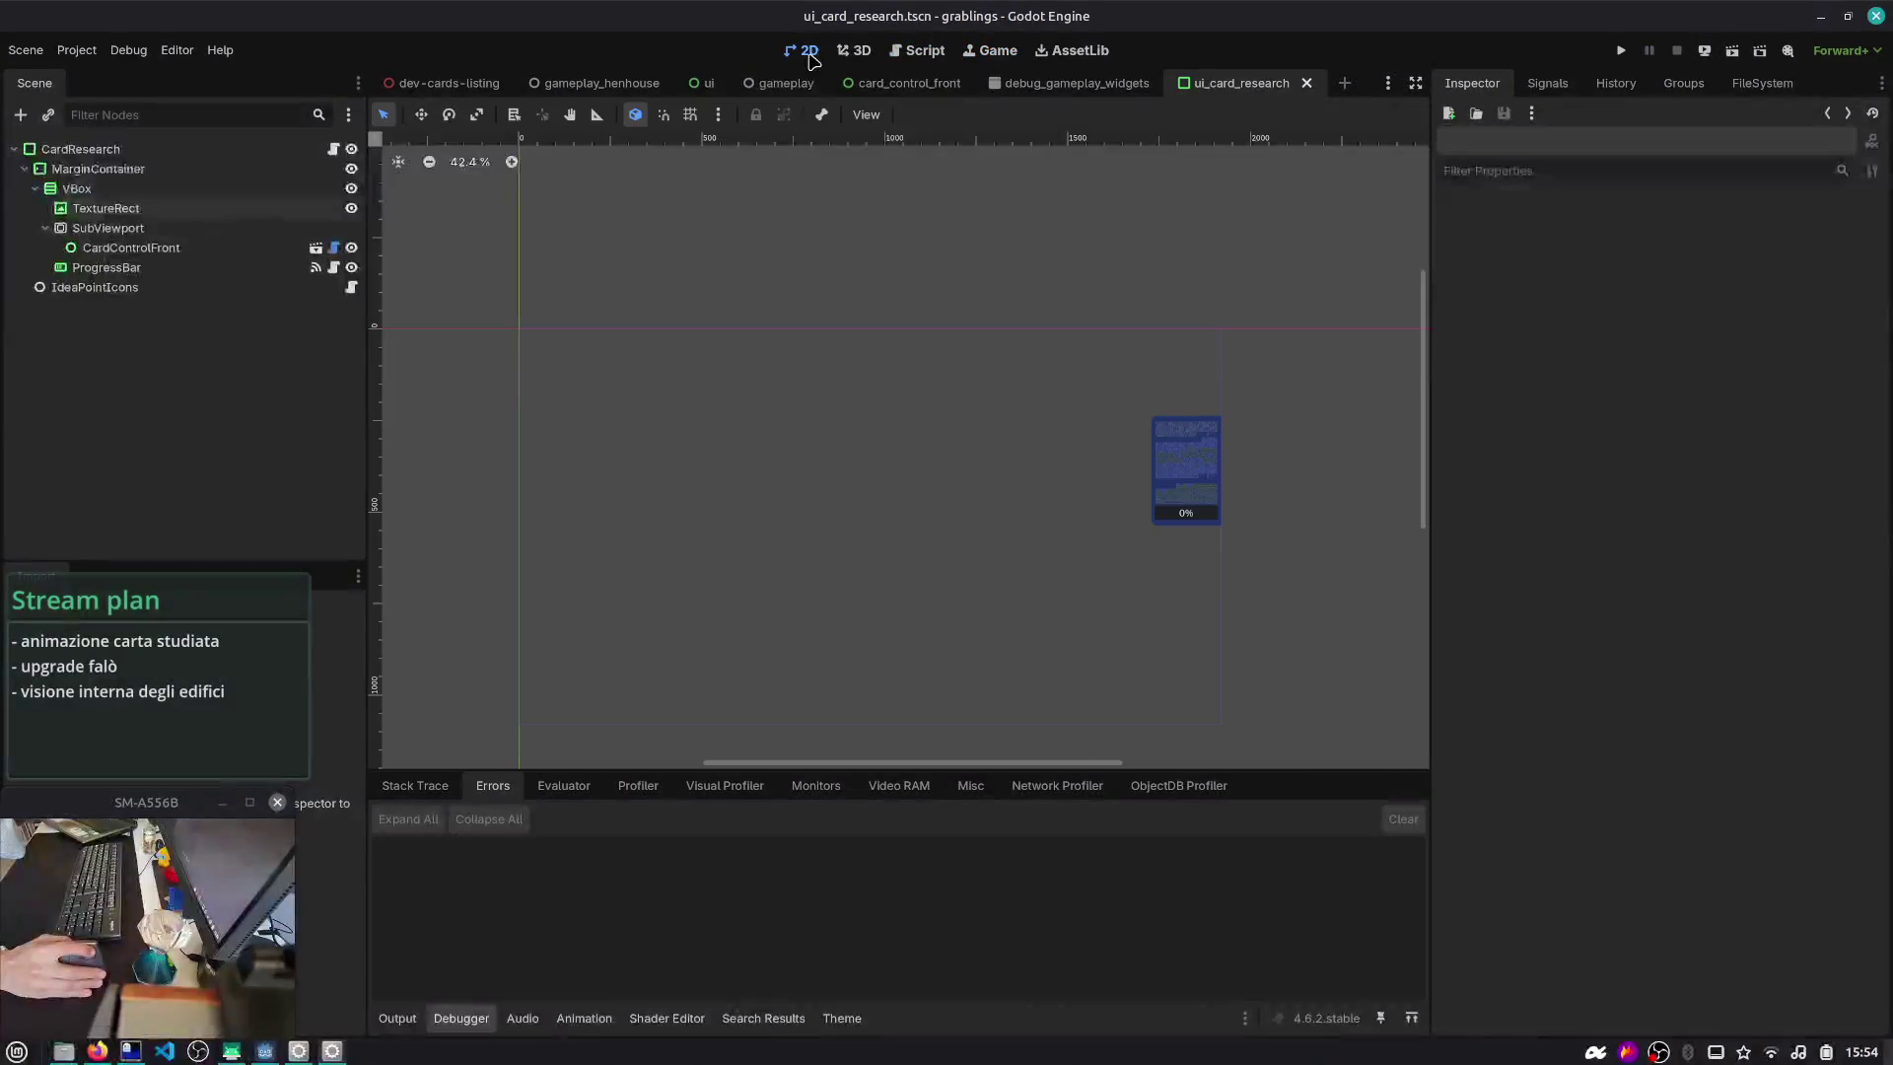
# - In the ui scene, add a TextureRect child under the UI root node
pyautogui.click(705, 82)
pyautogui.click(87, 150)
pyautogui.hotkey('ctrl', 'a')
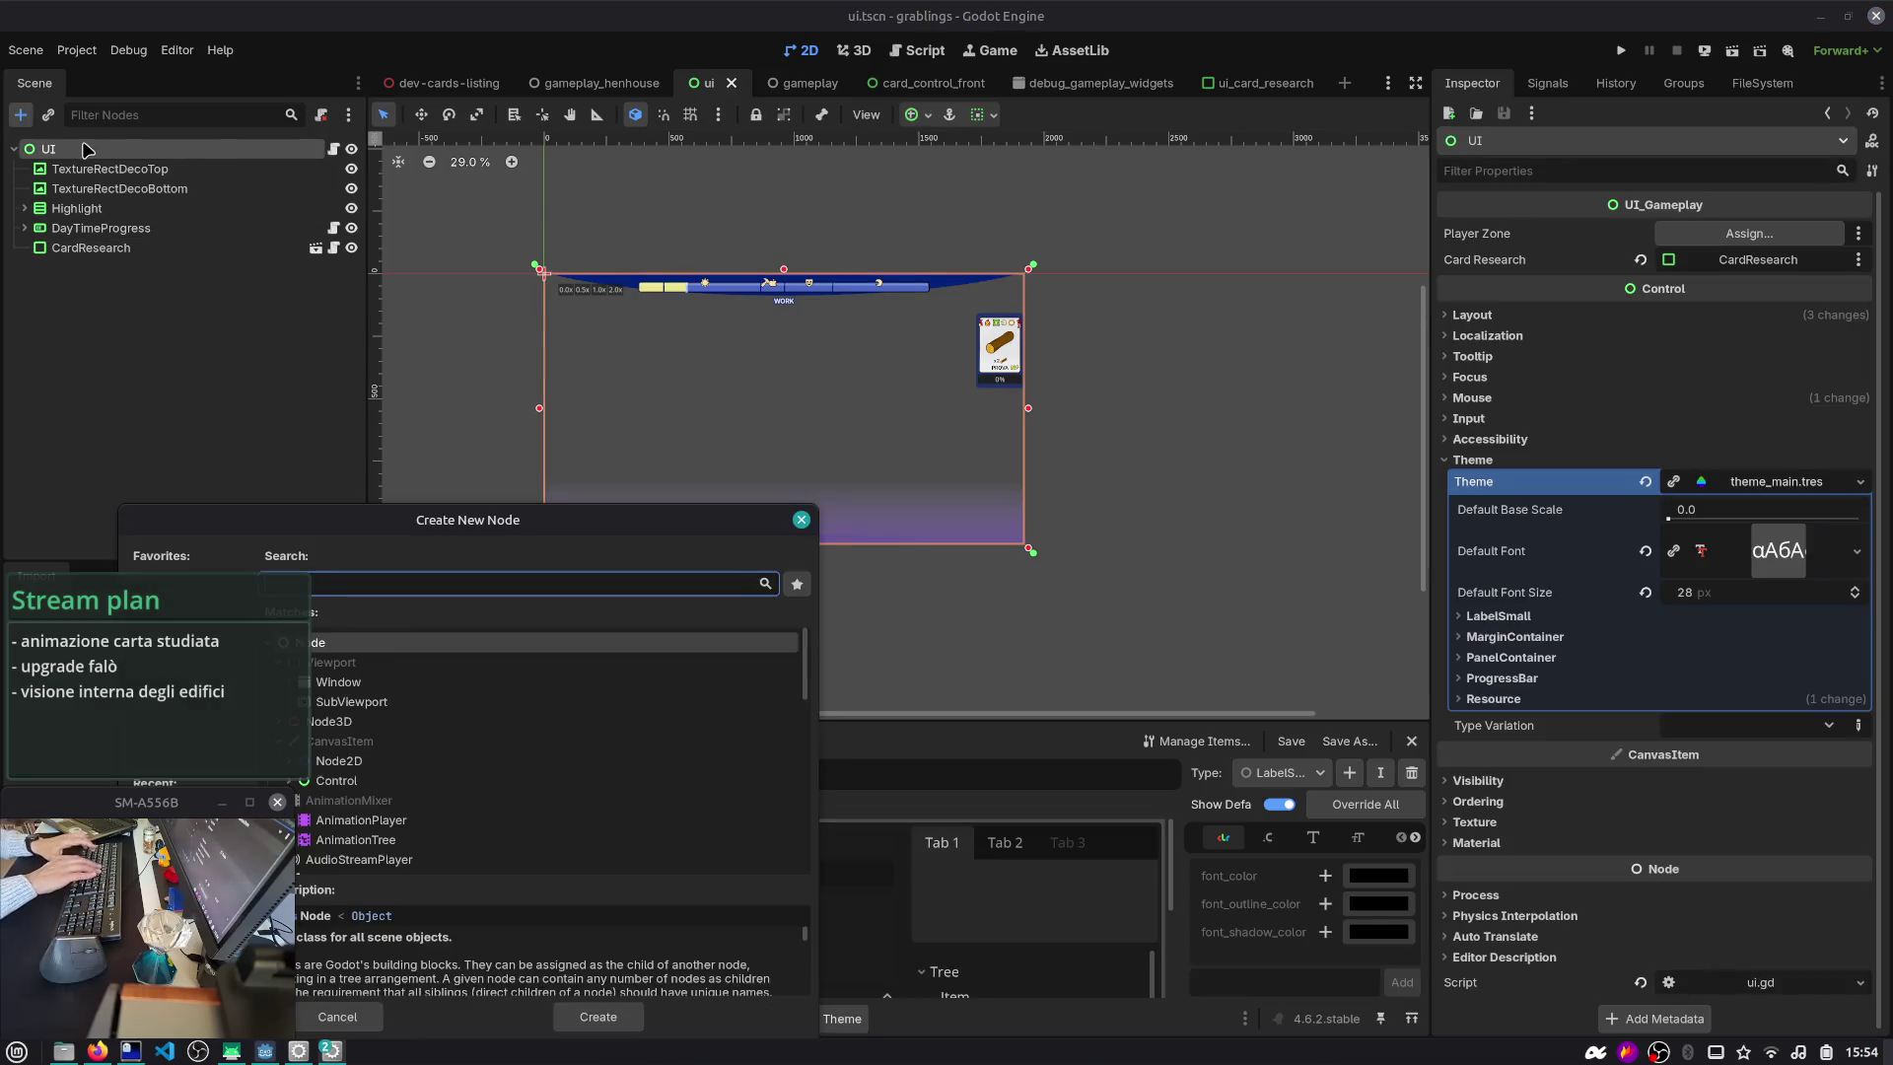
pyautogui.write('texdture')
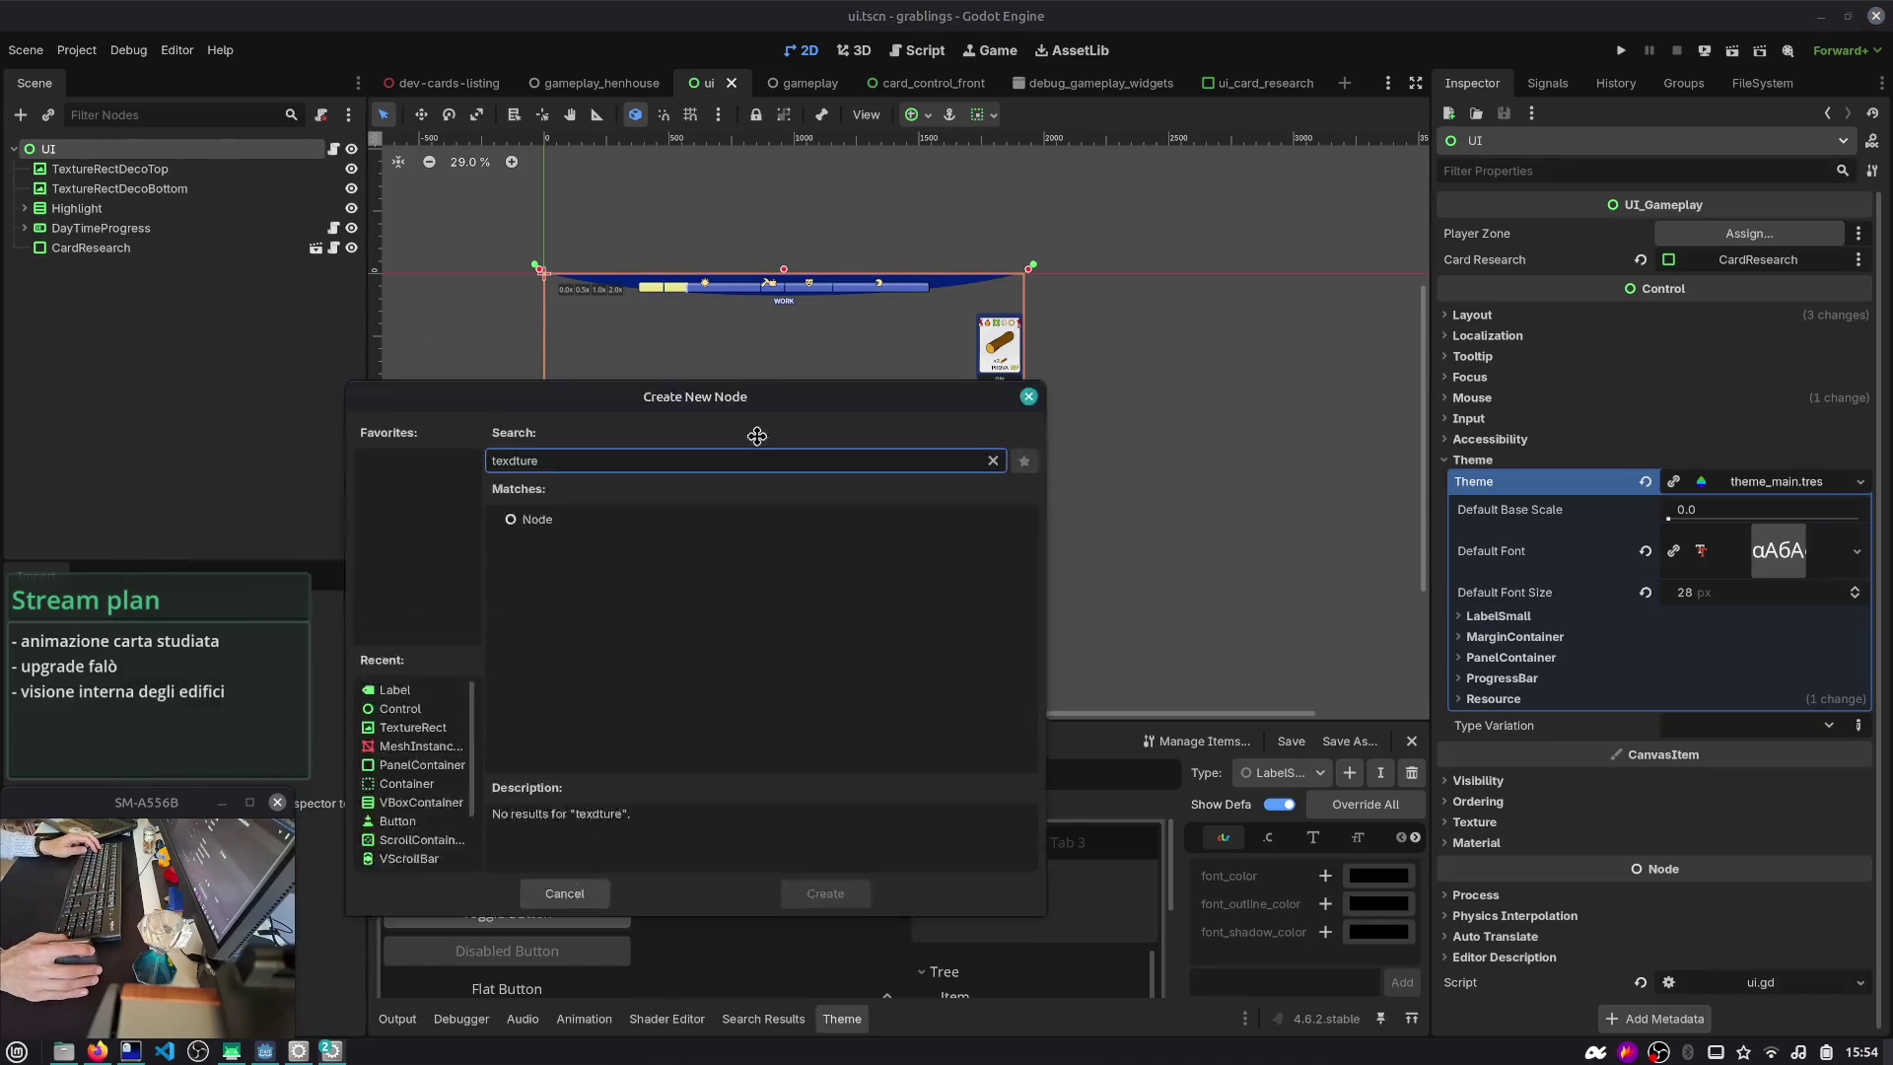
pyautogui.press('BackSpace')
pyautogui.press('BackSpace')
pyautogui.press('BackSpace')
pyautogui.press('BackSpace')
pyautogui.press('BackSpace')
pyautogui.write('ture')
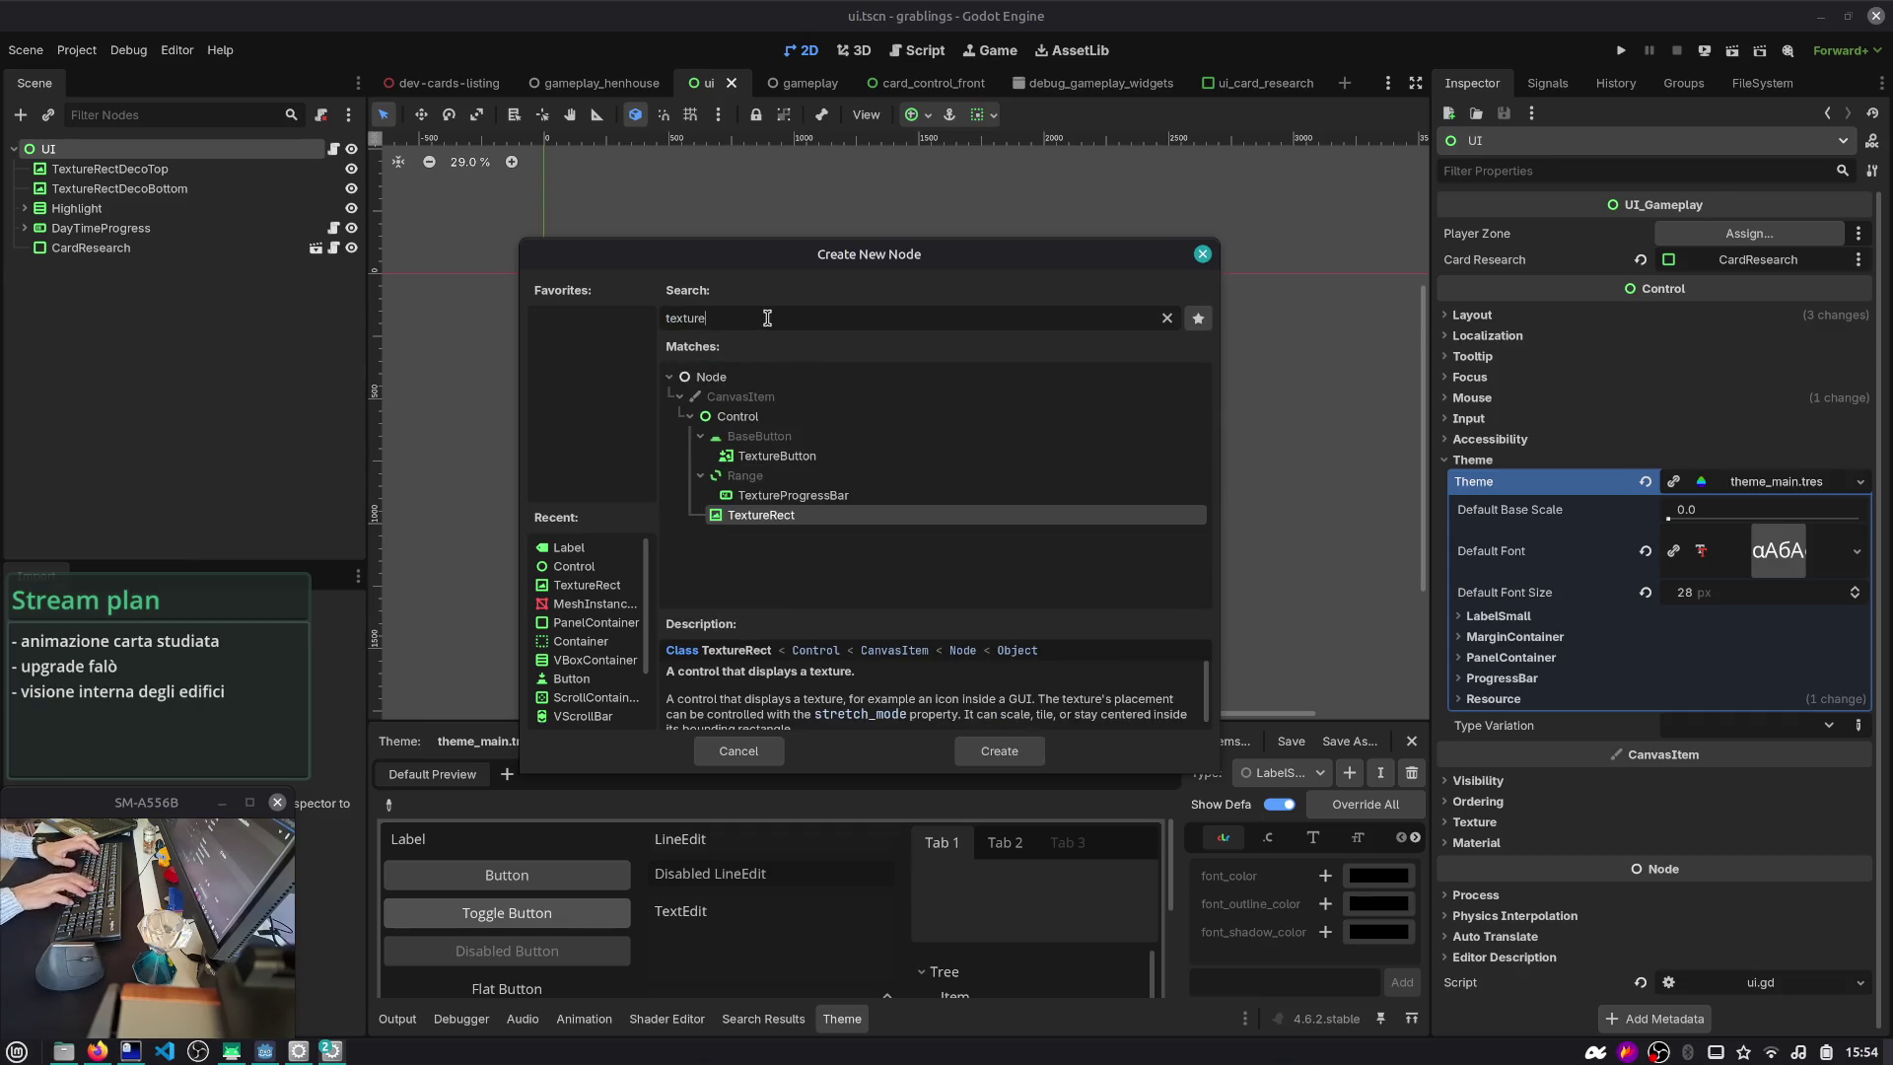
pyautogui.press('Return')
# - Give the TextureRect the house image texture and drag it over the research card
pyautogui.scroll(4, 619, 272)
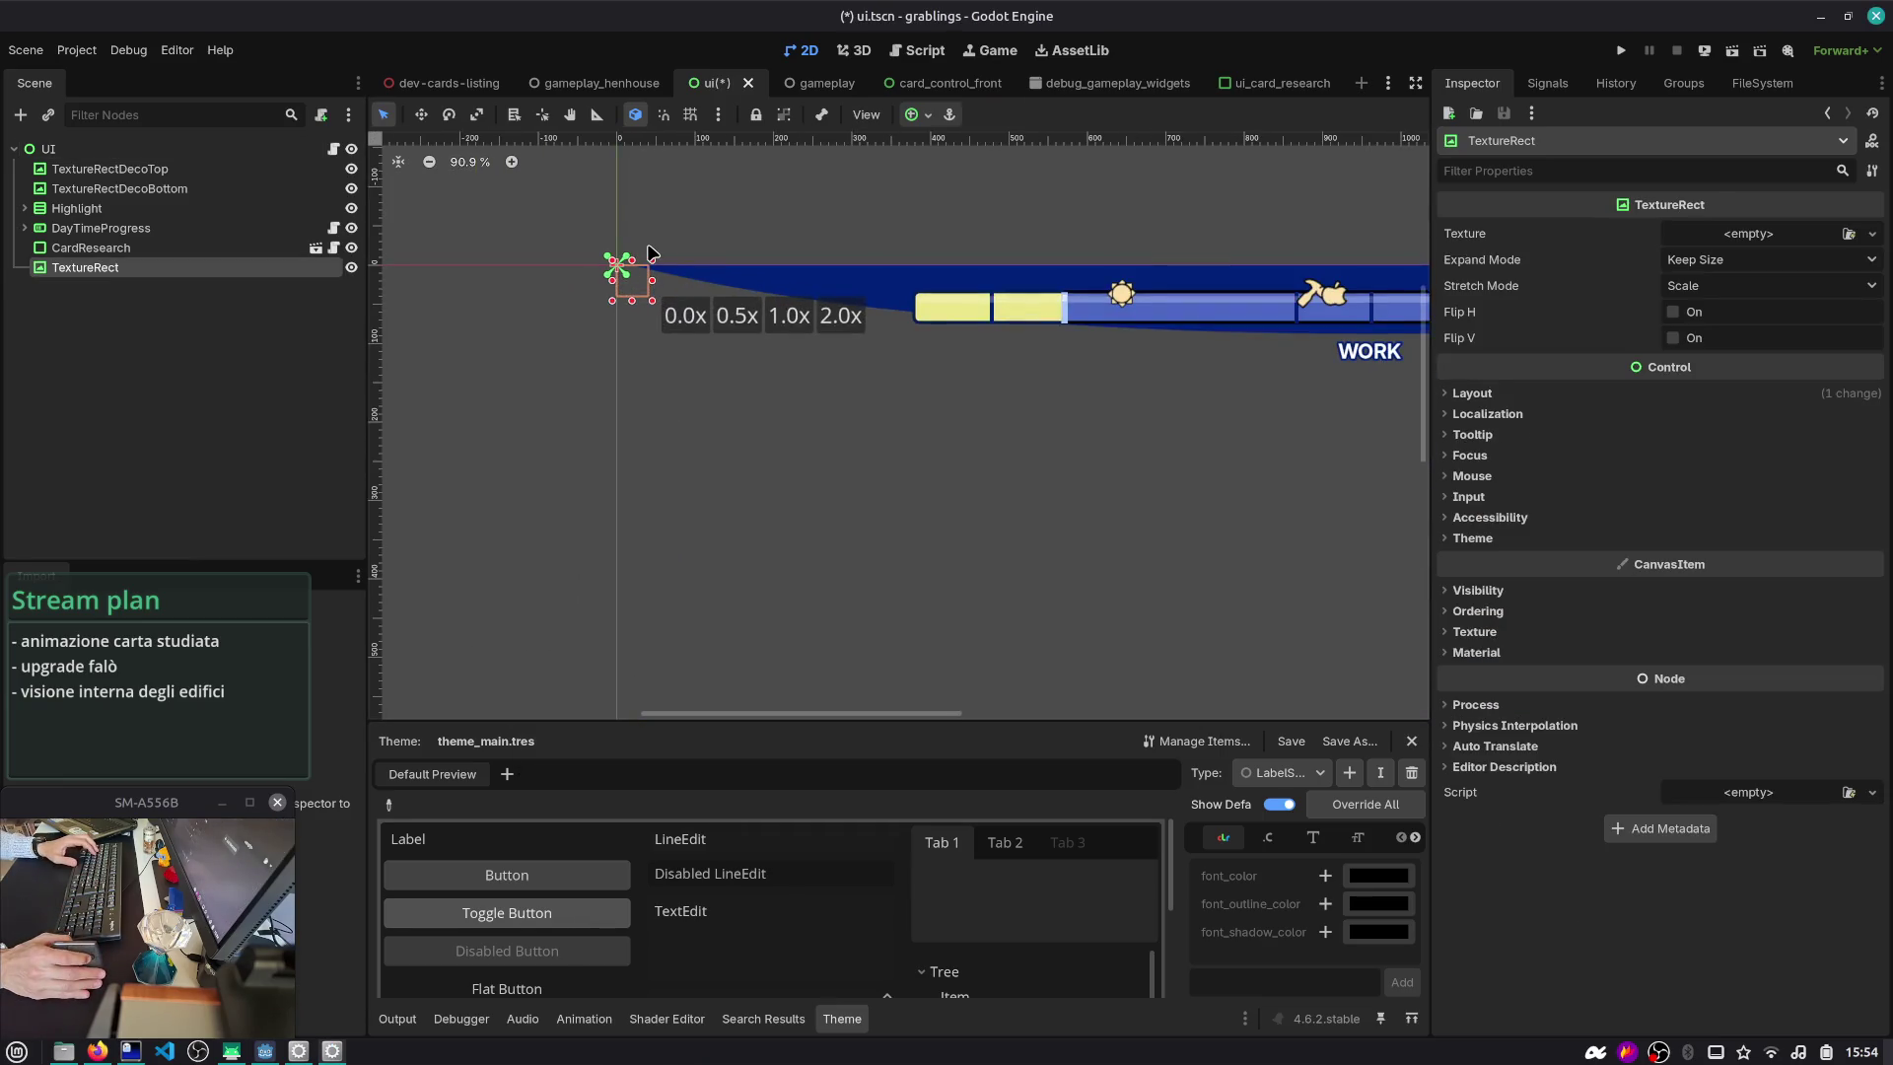
pyautogui.click(1848, 233)
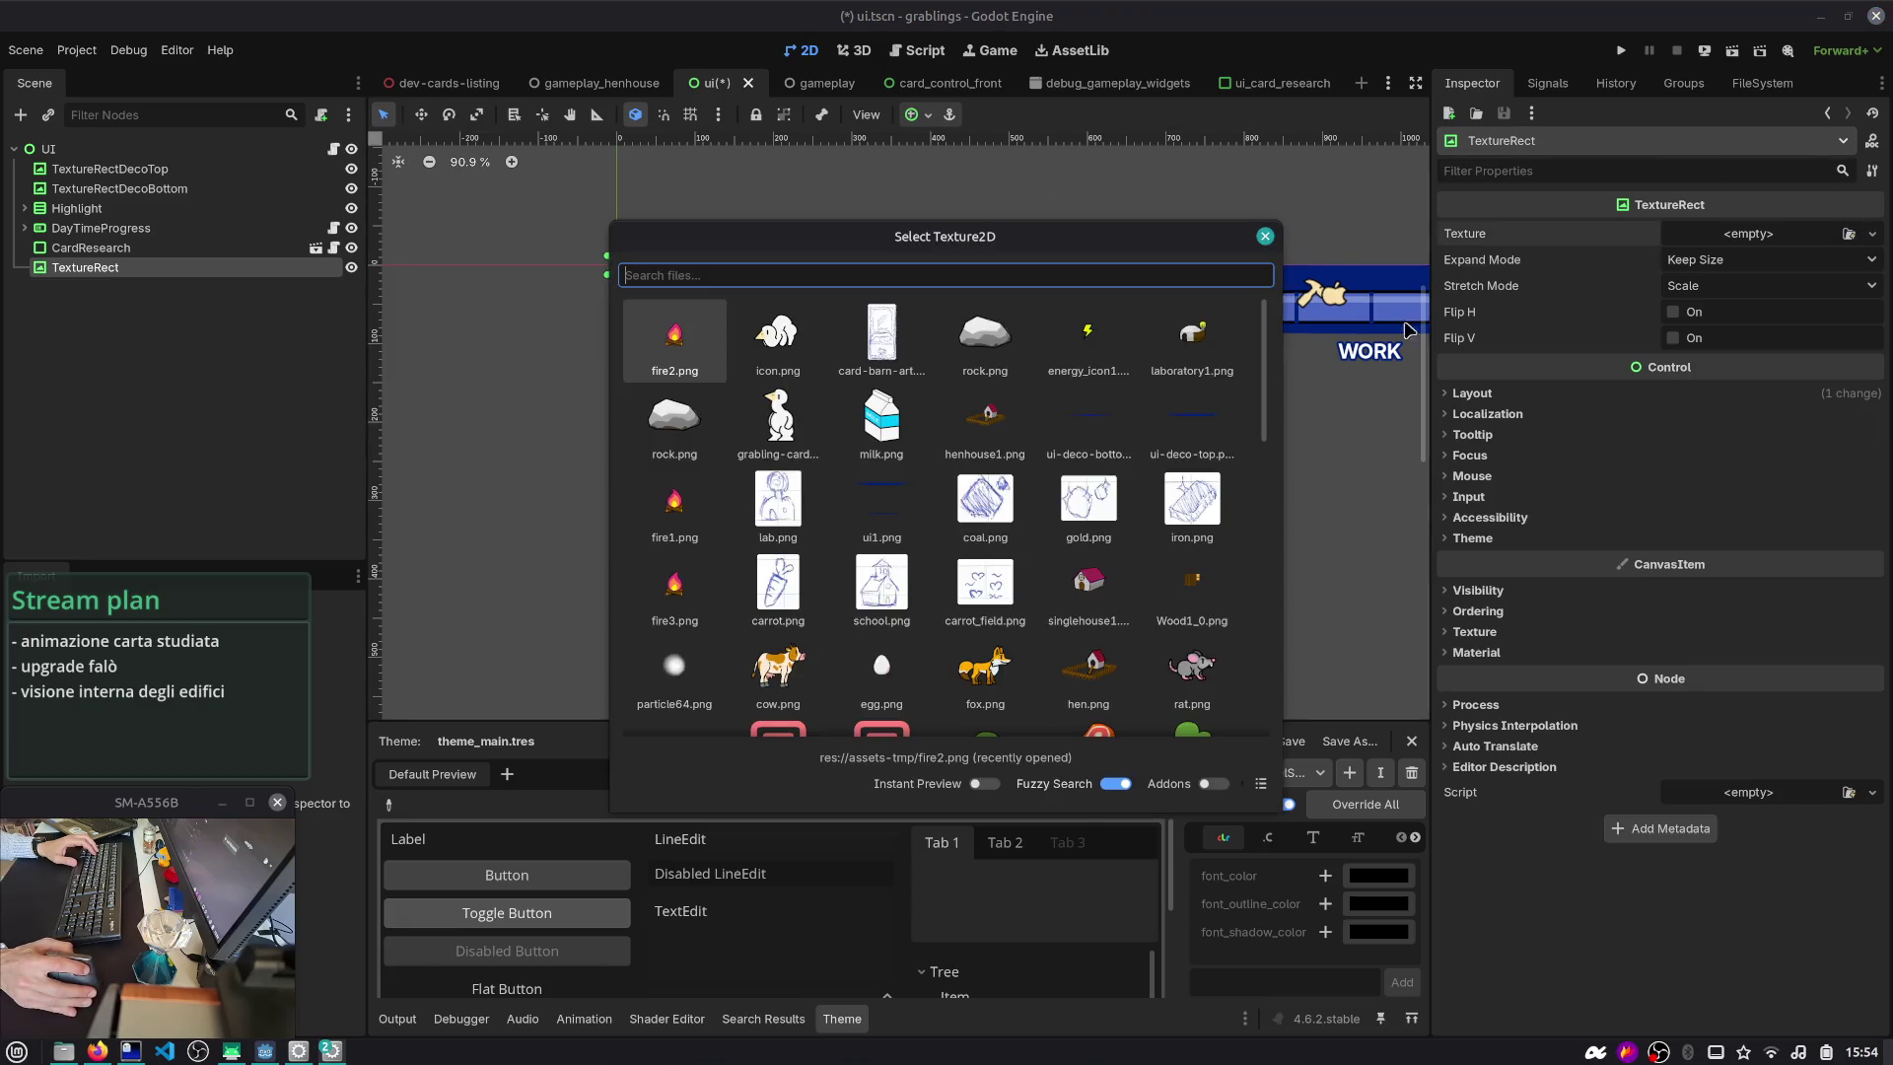
pyautogui.doubleClick(976, 420)
pyautogui.scroll(-7, 976, 420)
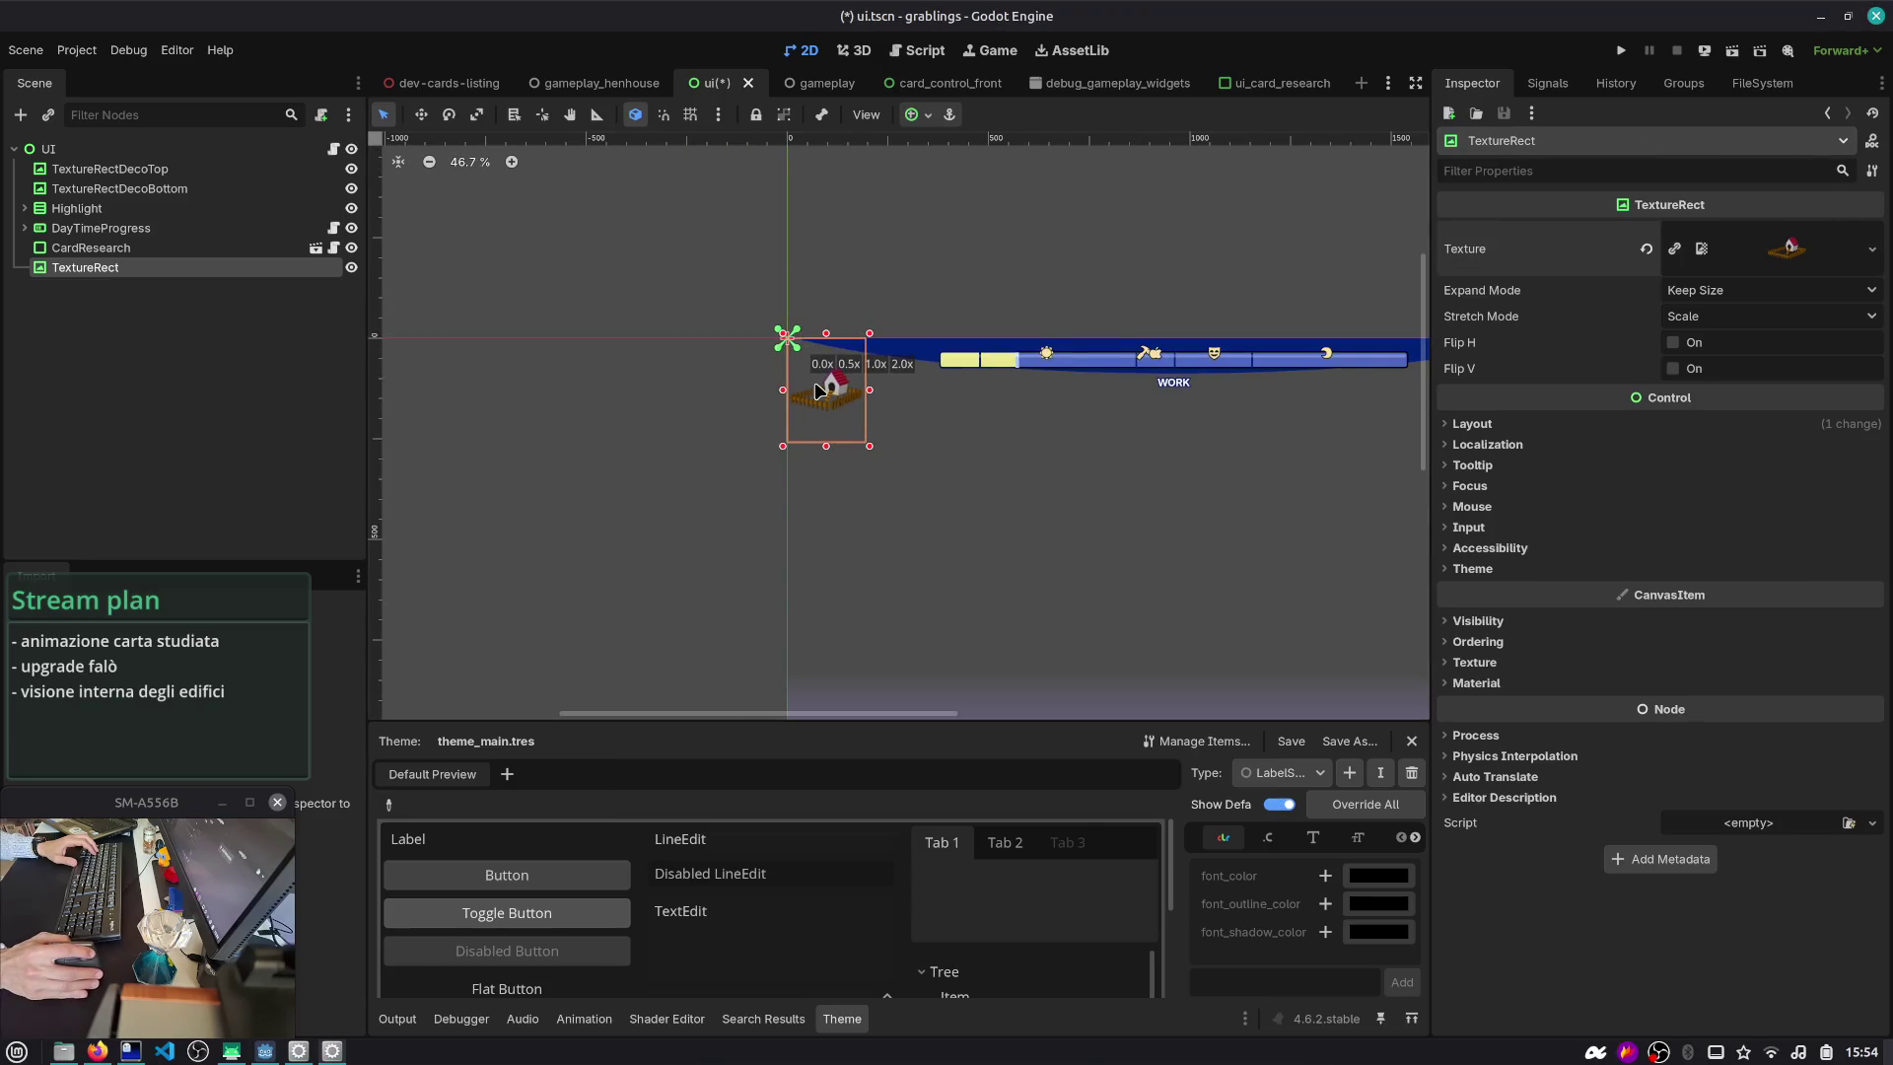
pyautogui.moveTo(821, 399)
pyautogui.mouseDown()
pyautogui.moveTo(846, 449)
pyautogui.moveTo(803, 640)
pyautogui.moveTo(824, 350)
pyautogui.moveTo(857, 613)
pyautogui.moveTo(883, 486)
pyautogui.moveTo(757, 414)
pyautogui.moveTo(909, 370)
pyautogui.moveTo(1179, 367)
pyautogui.mouseUp()
pyautogui.scroll(-2, 758, 414)
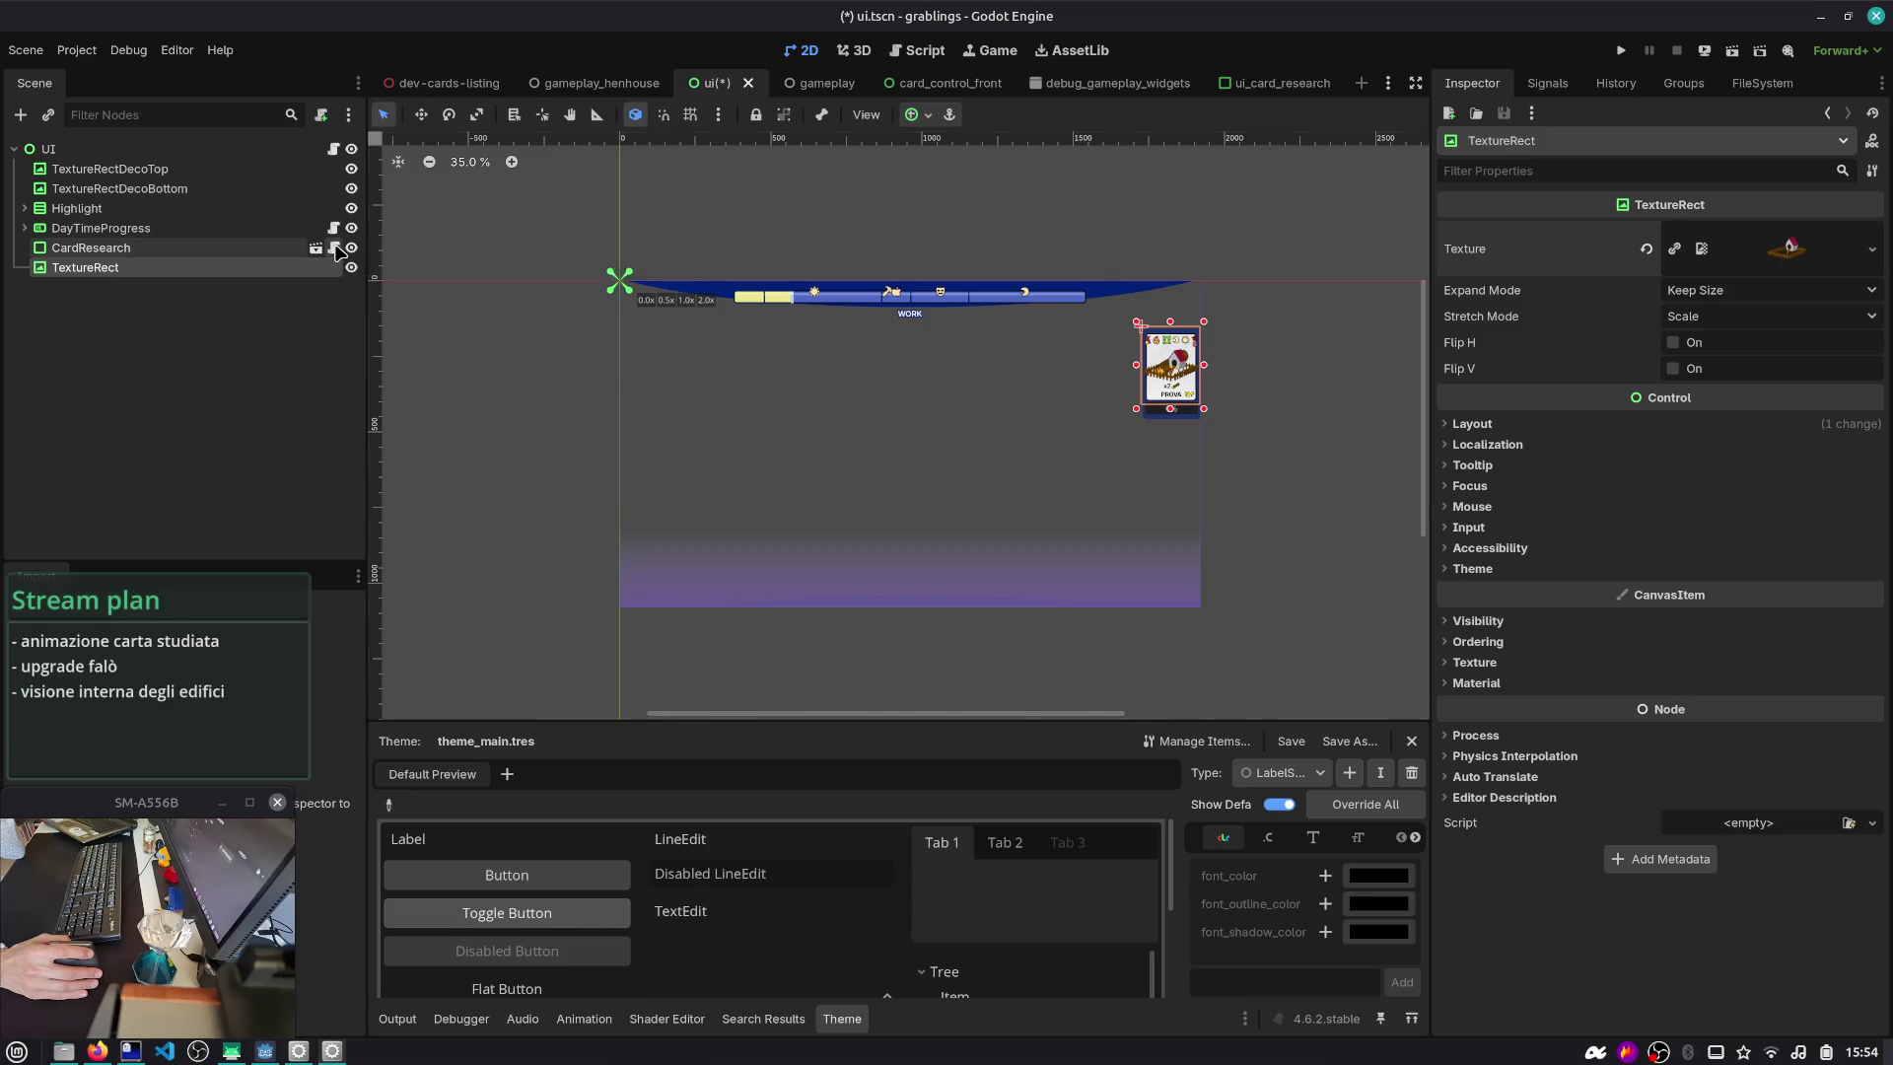
# - Open CardResearch's script and select studied_card on line 76
pyautogui.click(336, 251)
pyautogui.press('Down')
pyautogui.press('Down')
pyautogui.press('Down')
pyautogui.doubleClick(837, 206)
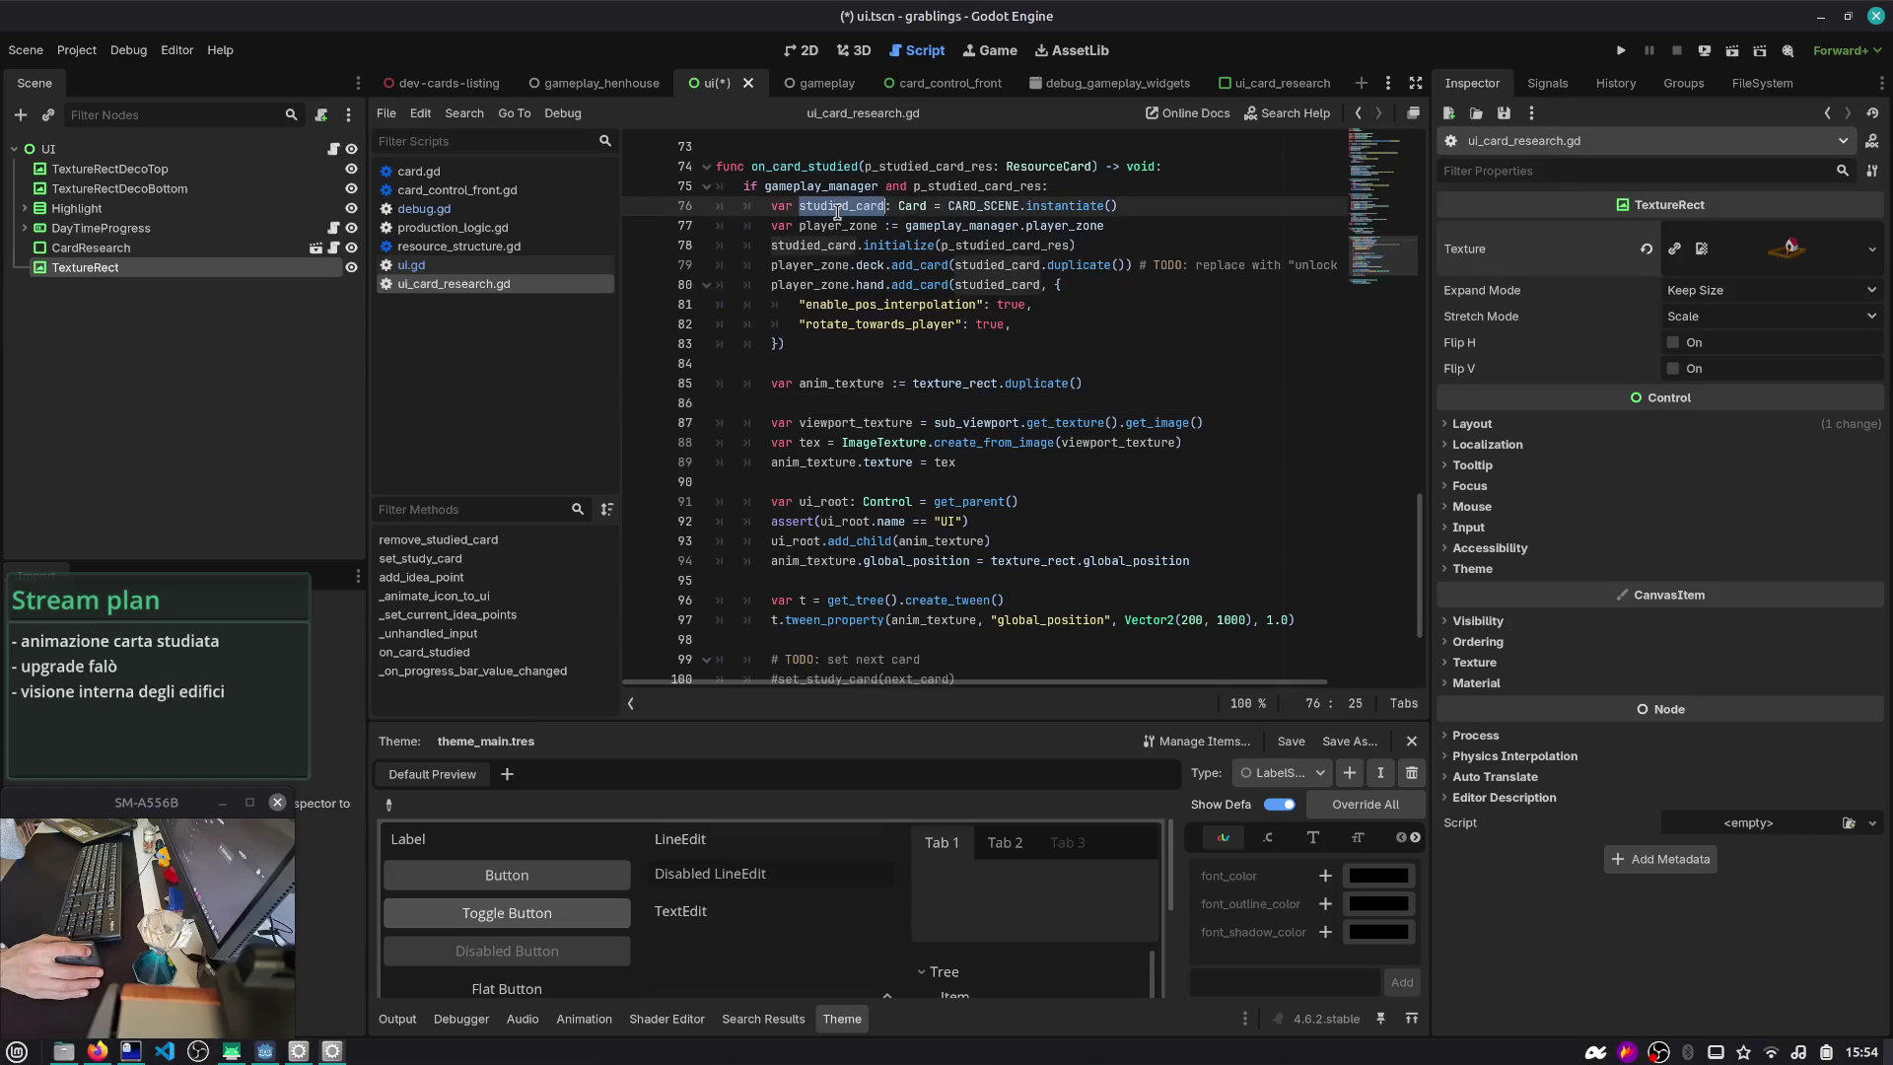
# - Review anim_texture on line 93 and select line 94's contents
pyautogui.scroll(-2, 836, 308)
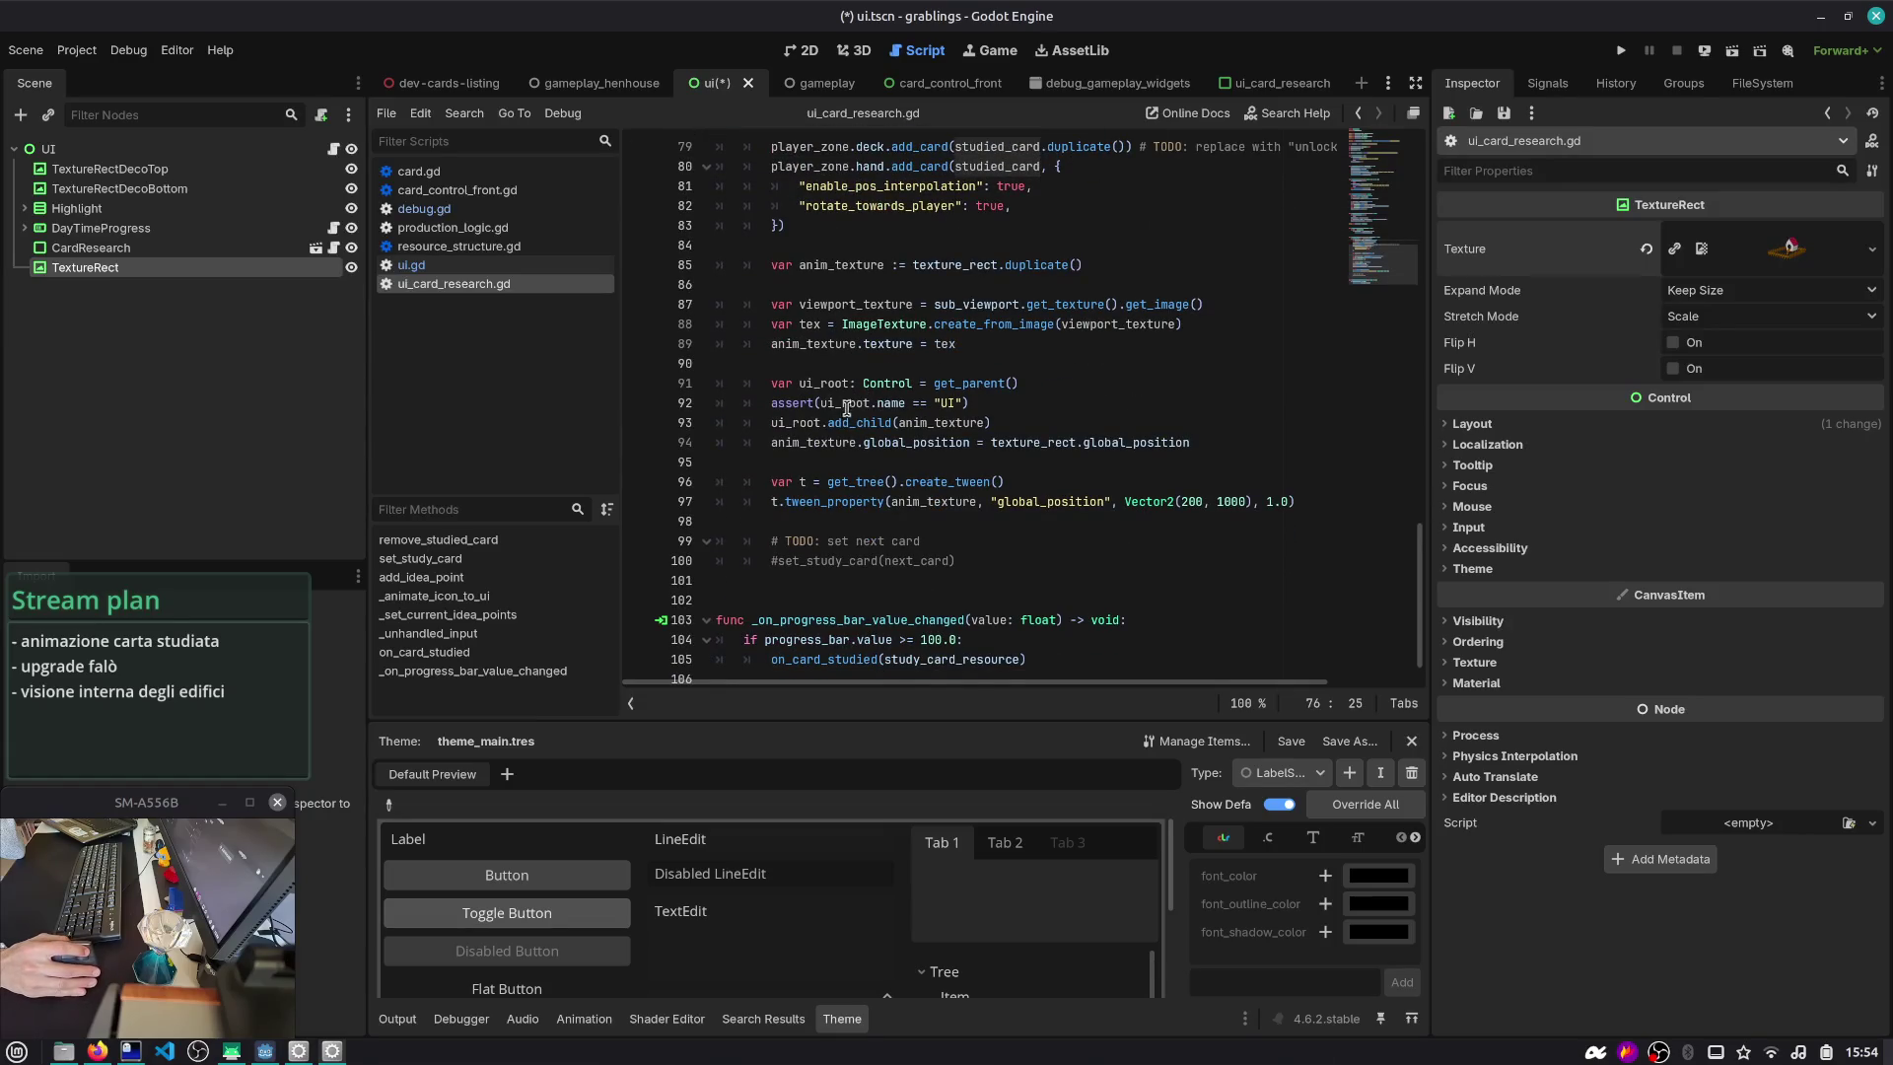
pyautogui.click(797, 430)
pyautogui.doubleClick(961, 424)
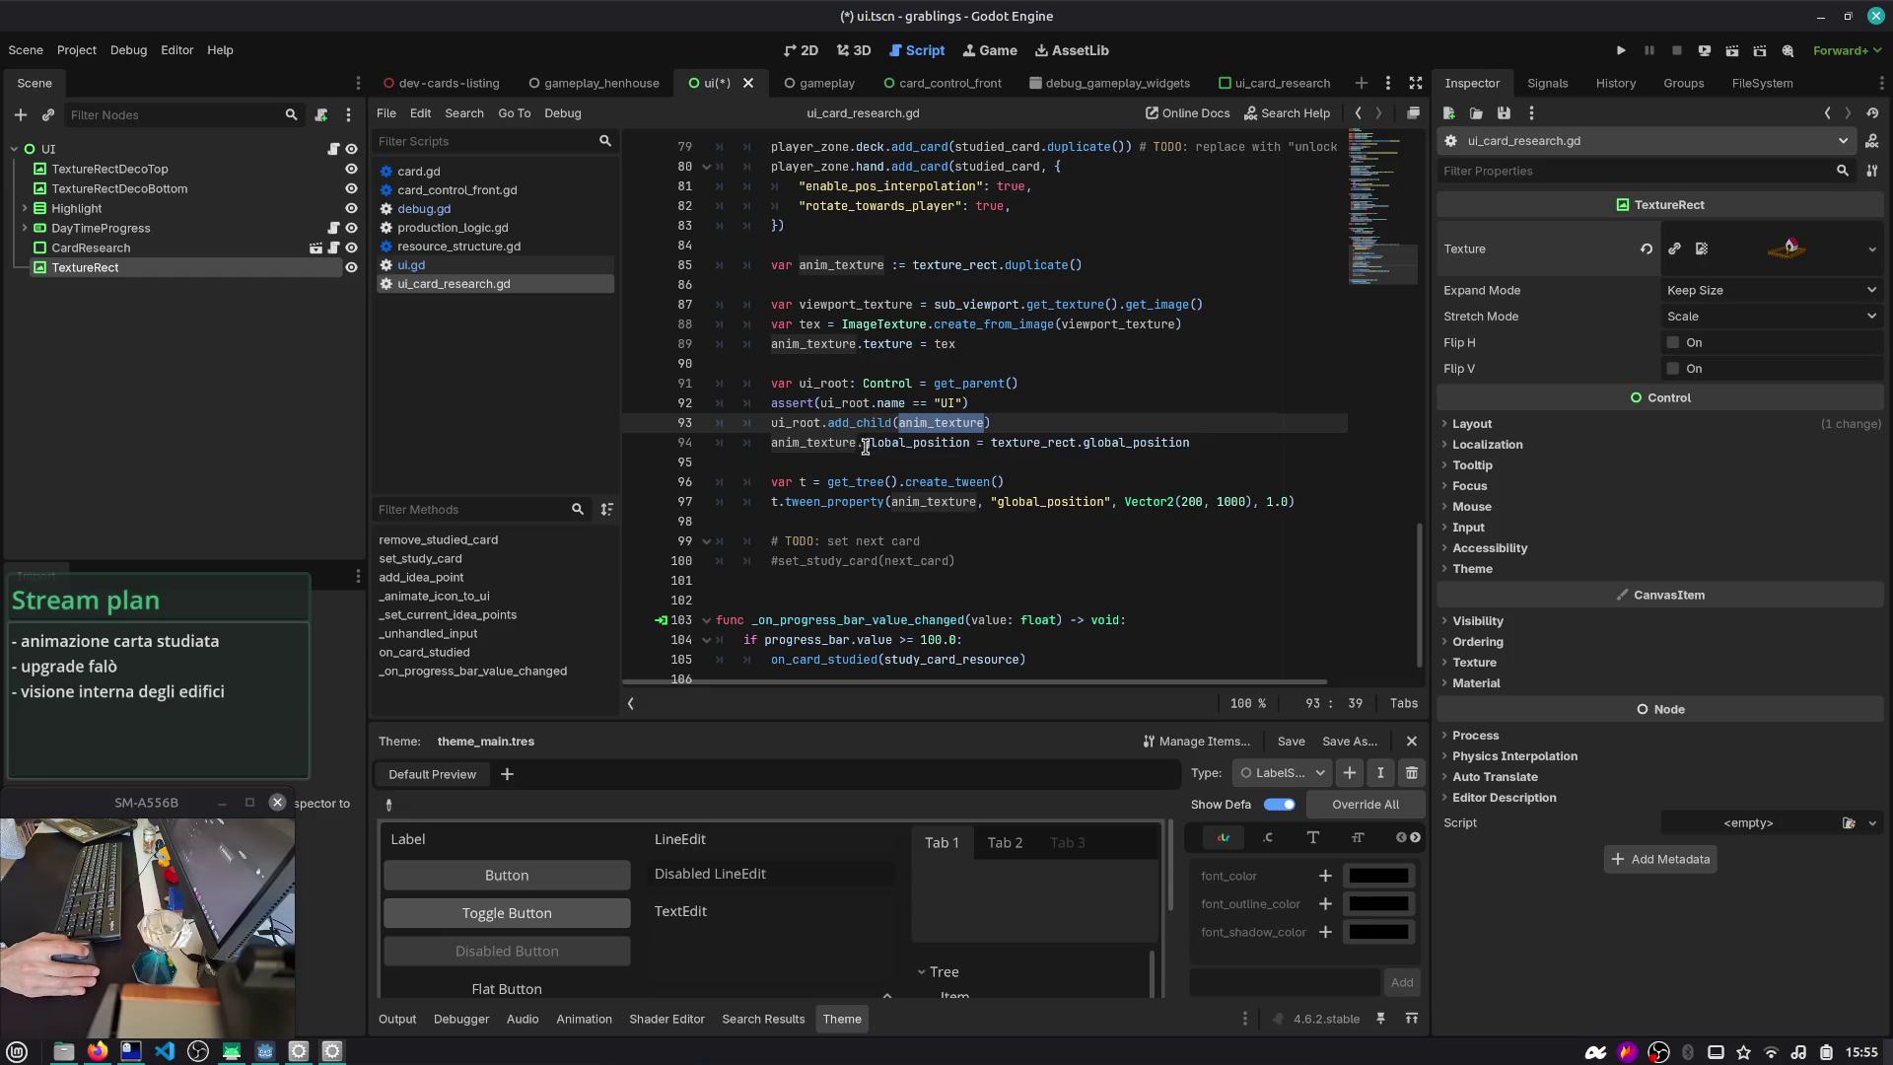
pyautogui.press('Down')
pyautogui.press('End')
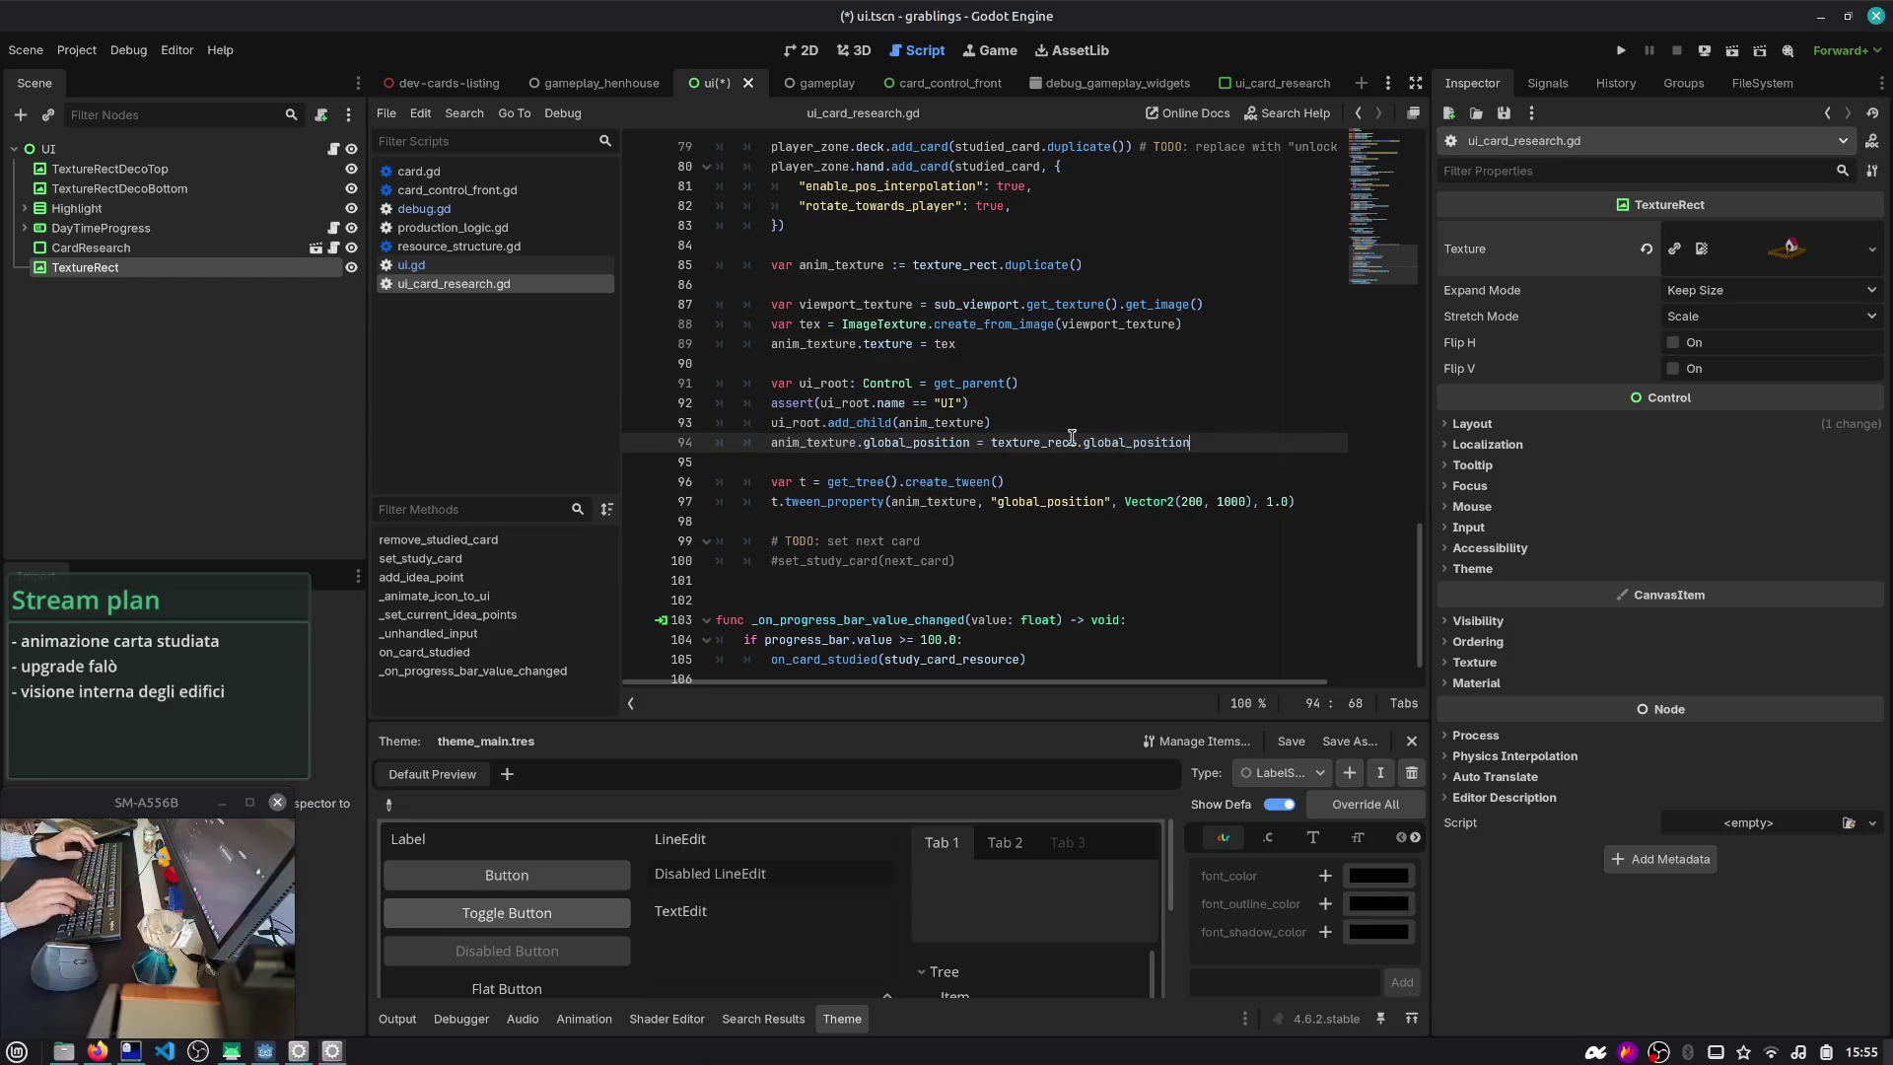
pyautogui.hotkey('shift', 'Home')
# - Select add_child on line 93, then switch back to the 2D scene view
pyautogui.press('Left')
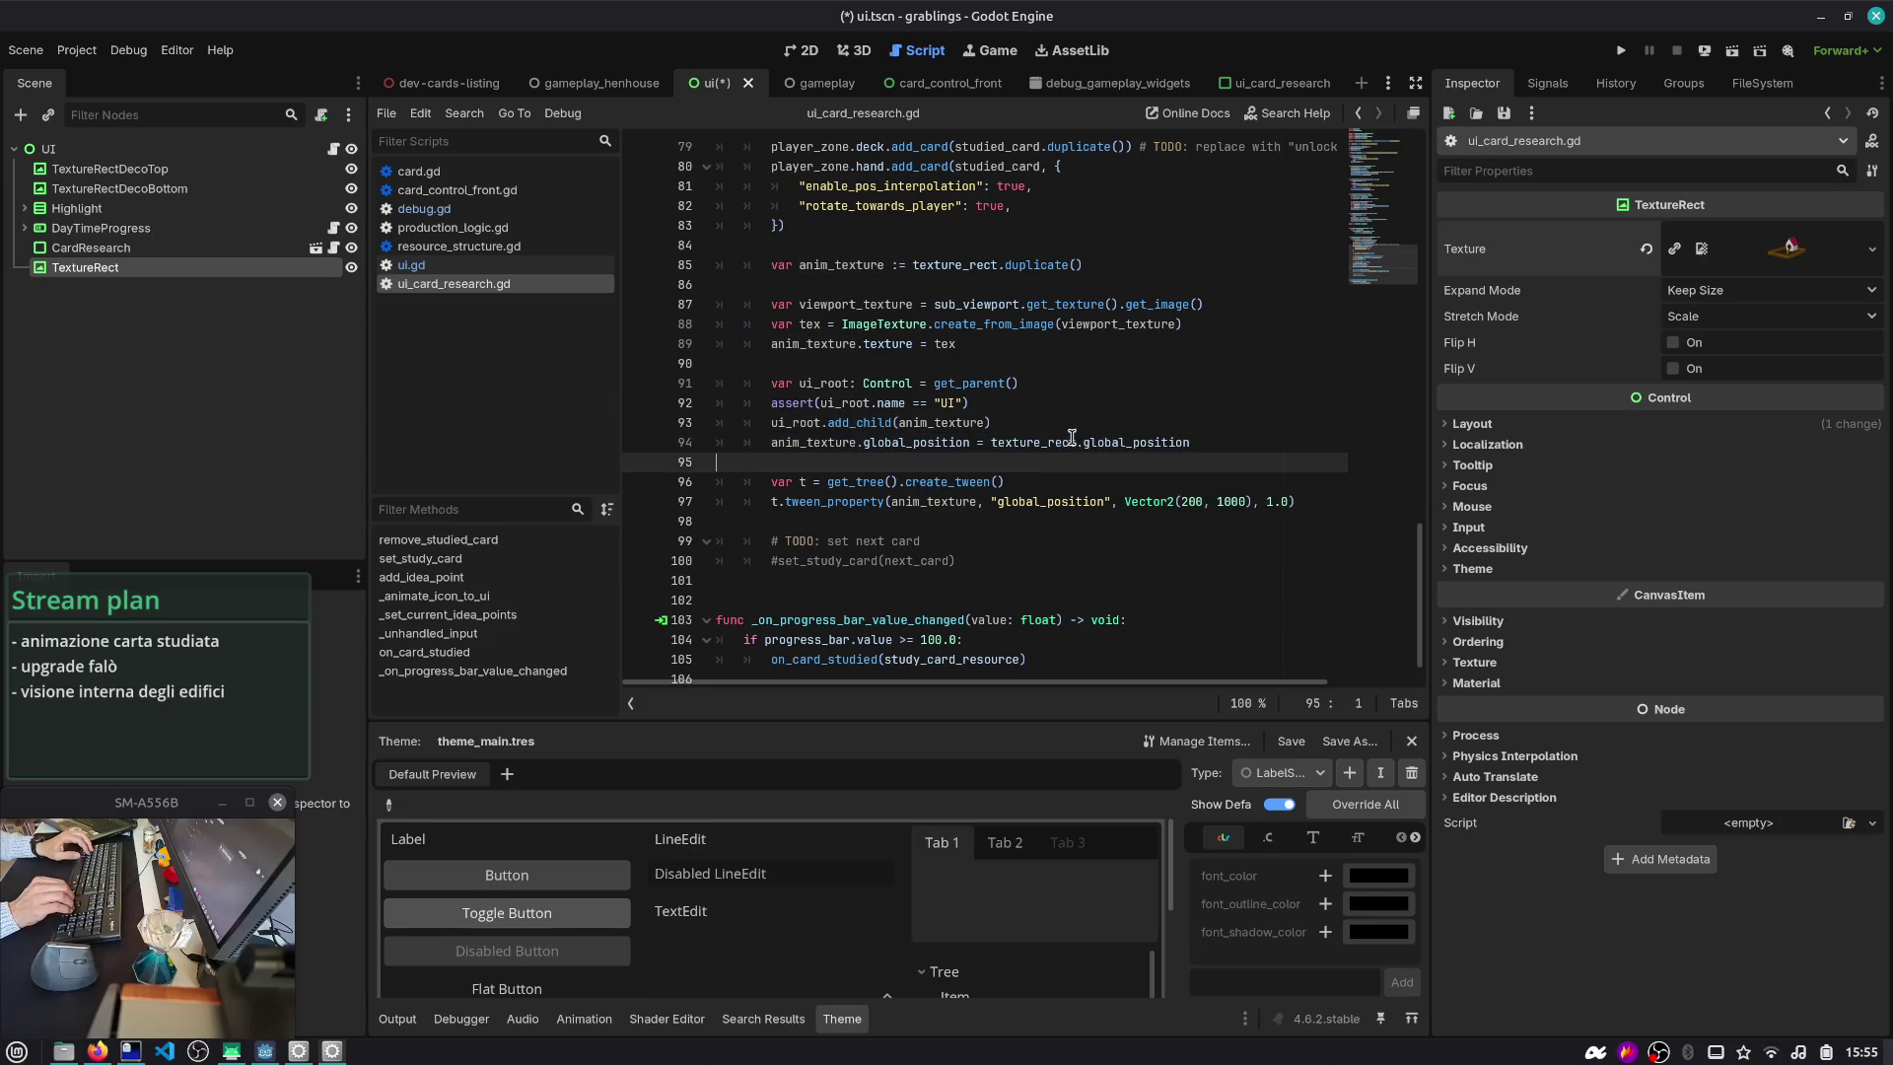
pyautogui.press('Up')
pyautogui.hotkey('ctrl', 'Right')
pyautogui.press('Right')
pyautogui.hotkey('ctrl', 'shift', 'Right')
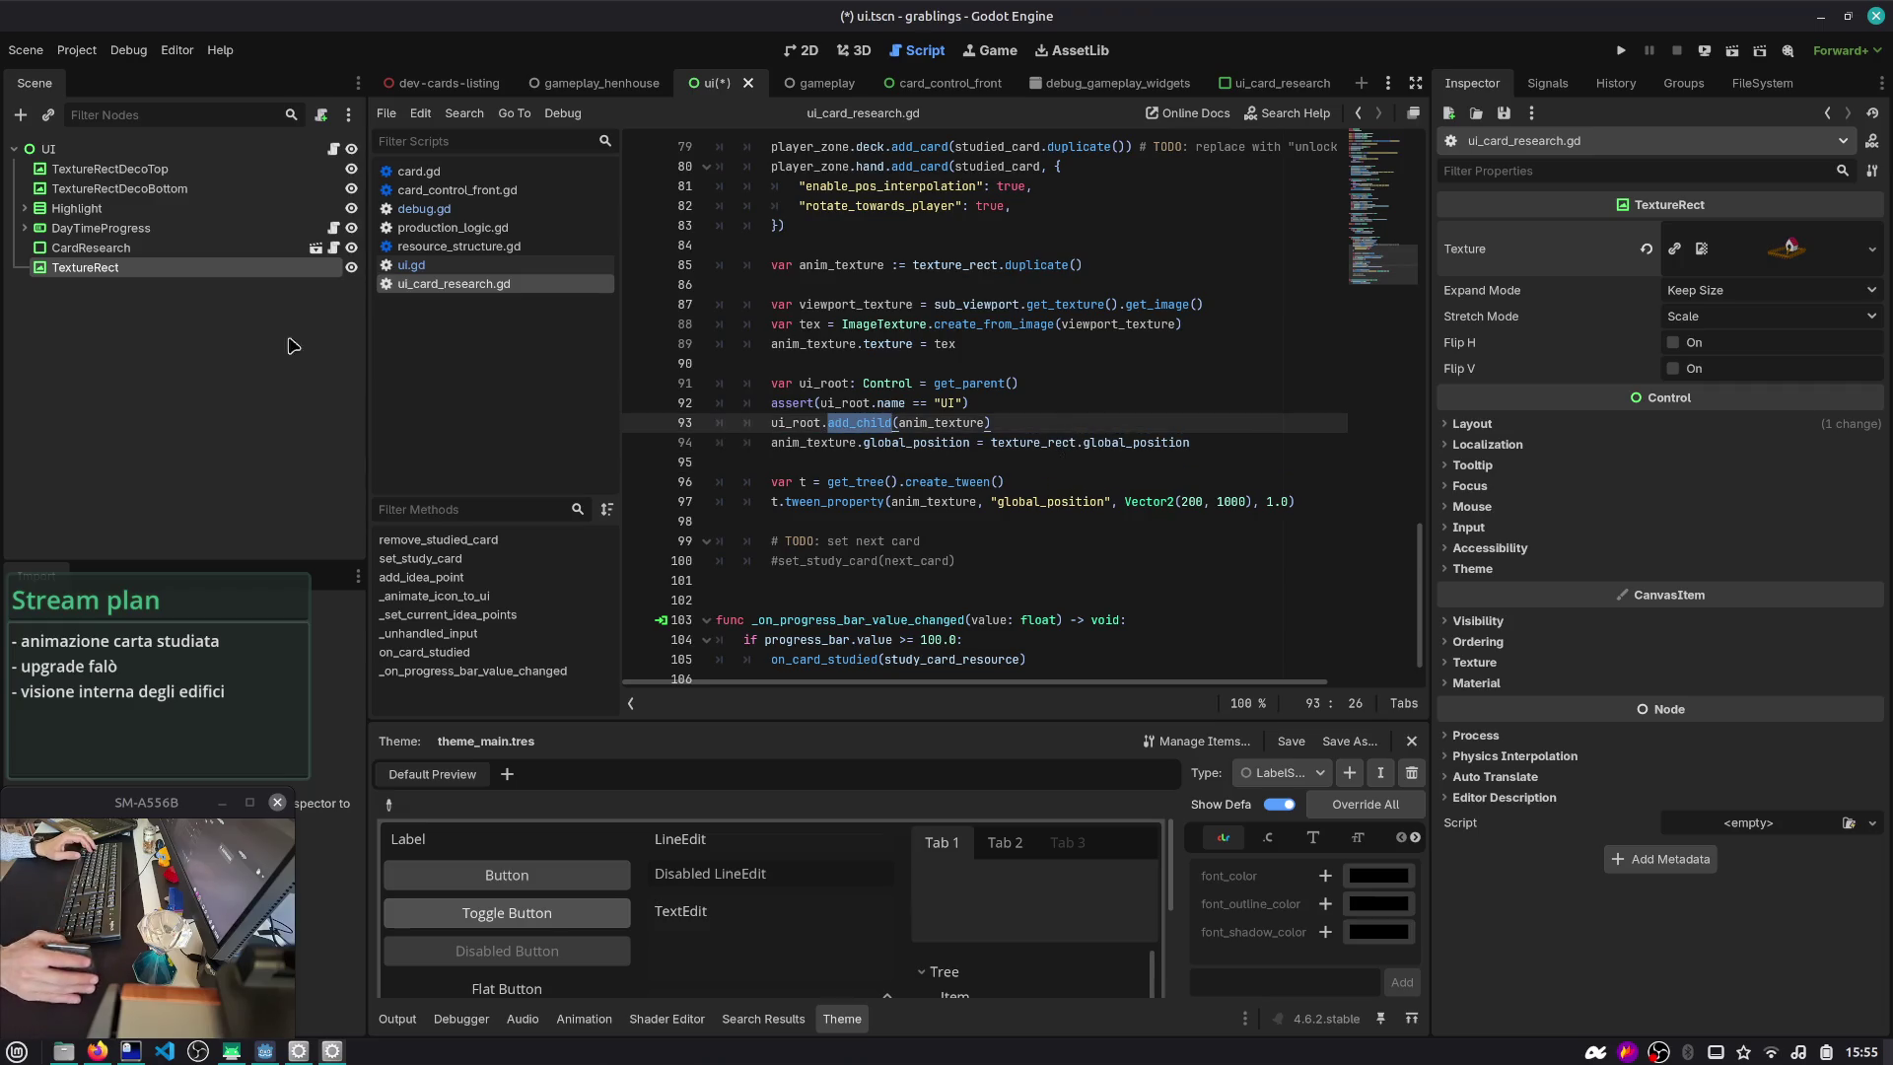
pyautogui.hotkey('ctrl', 'F1')
pyautogui.moveTo(88, 269)
pyautogui.mouseDown()
pyautogui.moveTo(104, 166)
pyautogui.moveTo(92, 282)
pyautogui.mouseUp()
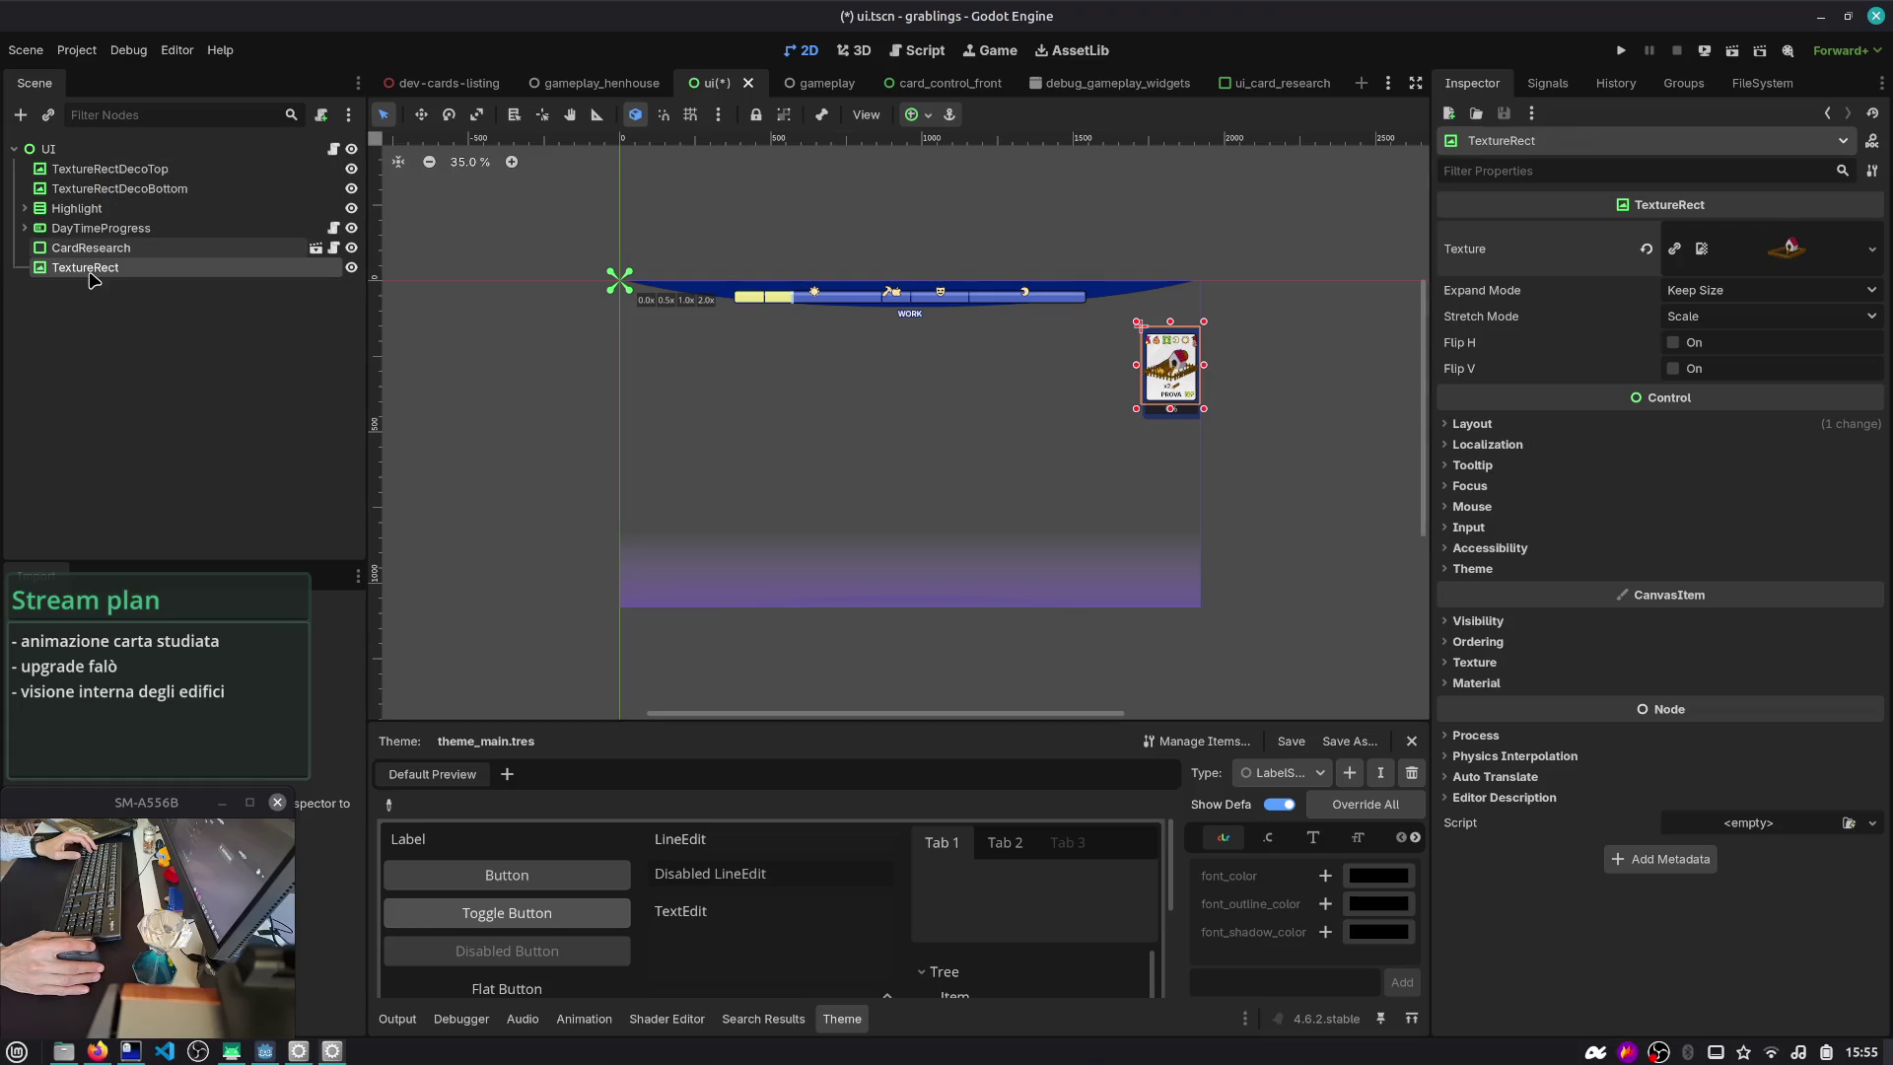
# - Reselect the TextureRect and expand its Ordering properties in the Inspector
pyautogui.click(91, 302)
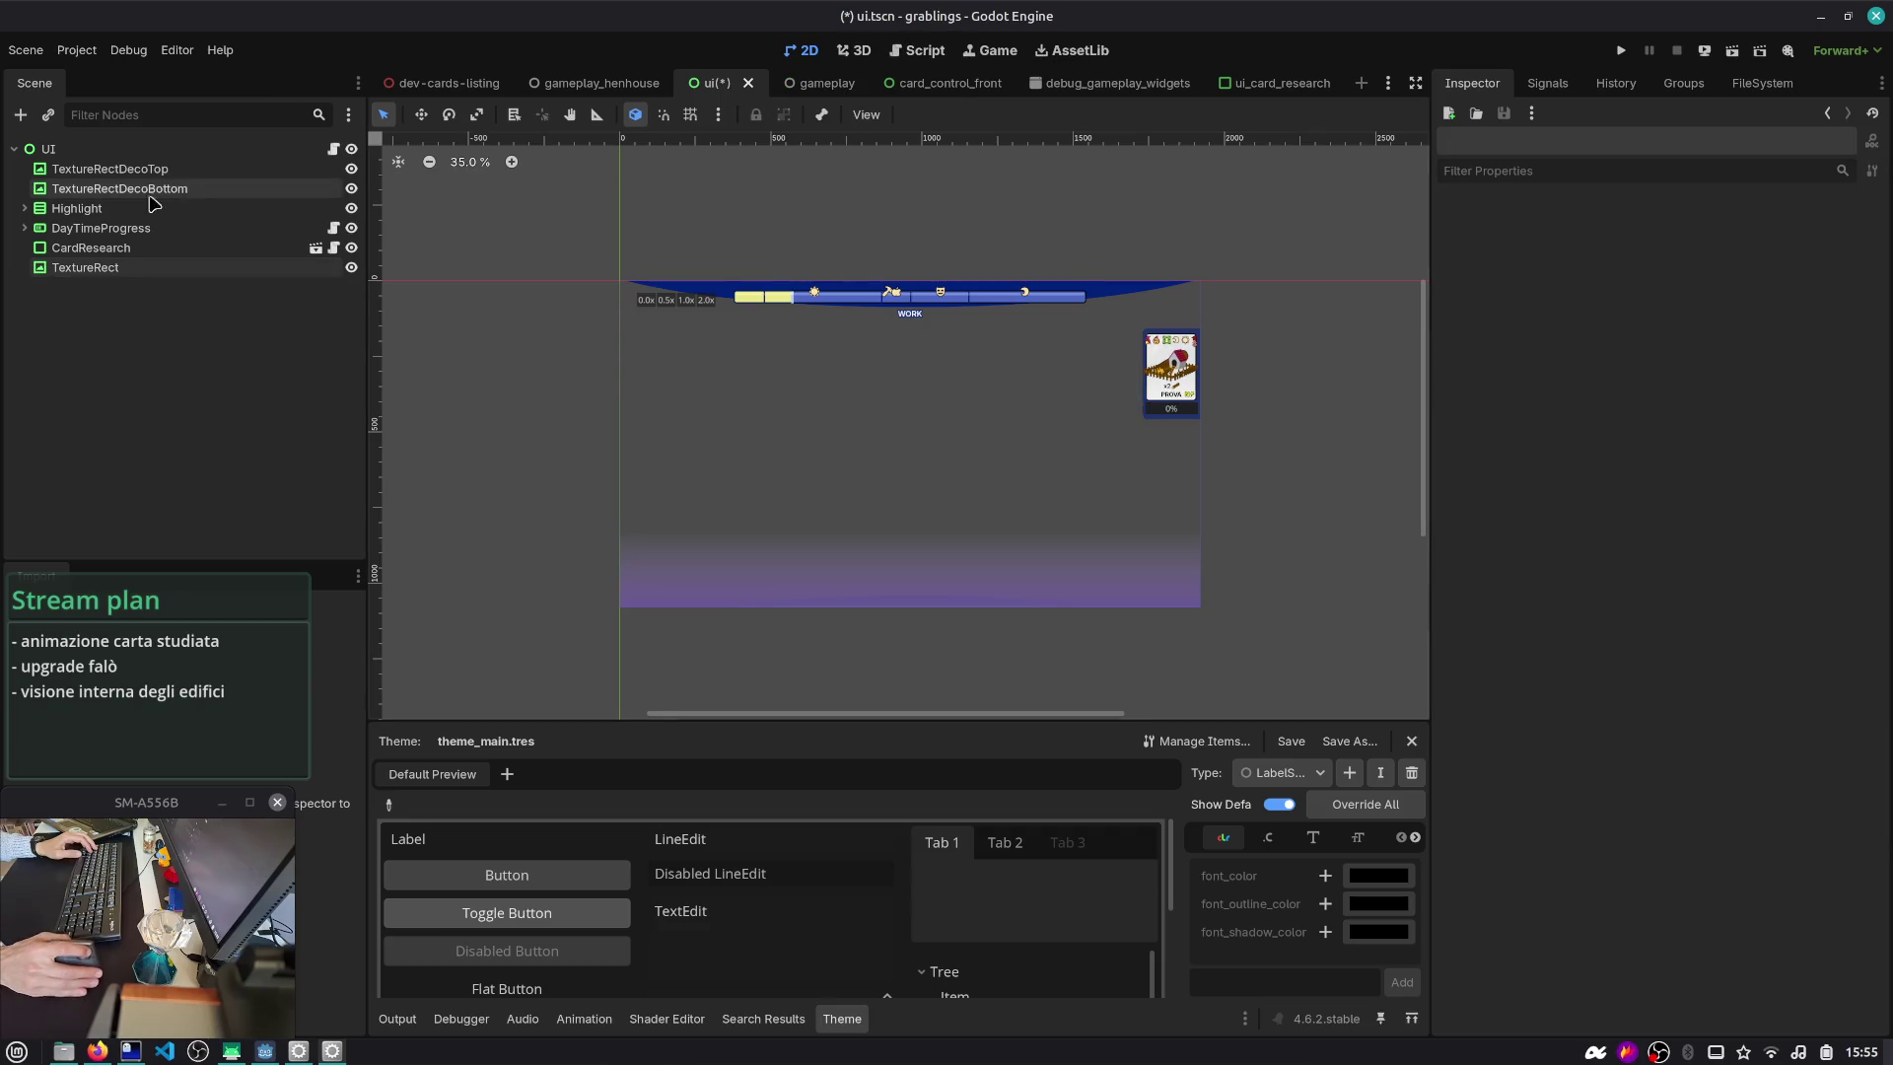
pyautogui.click(99, 270)
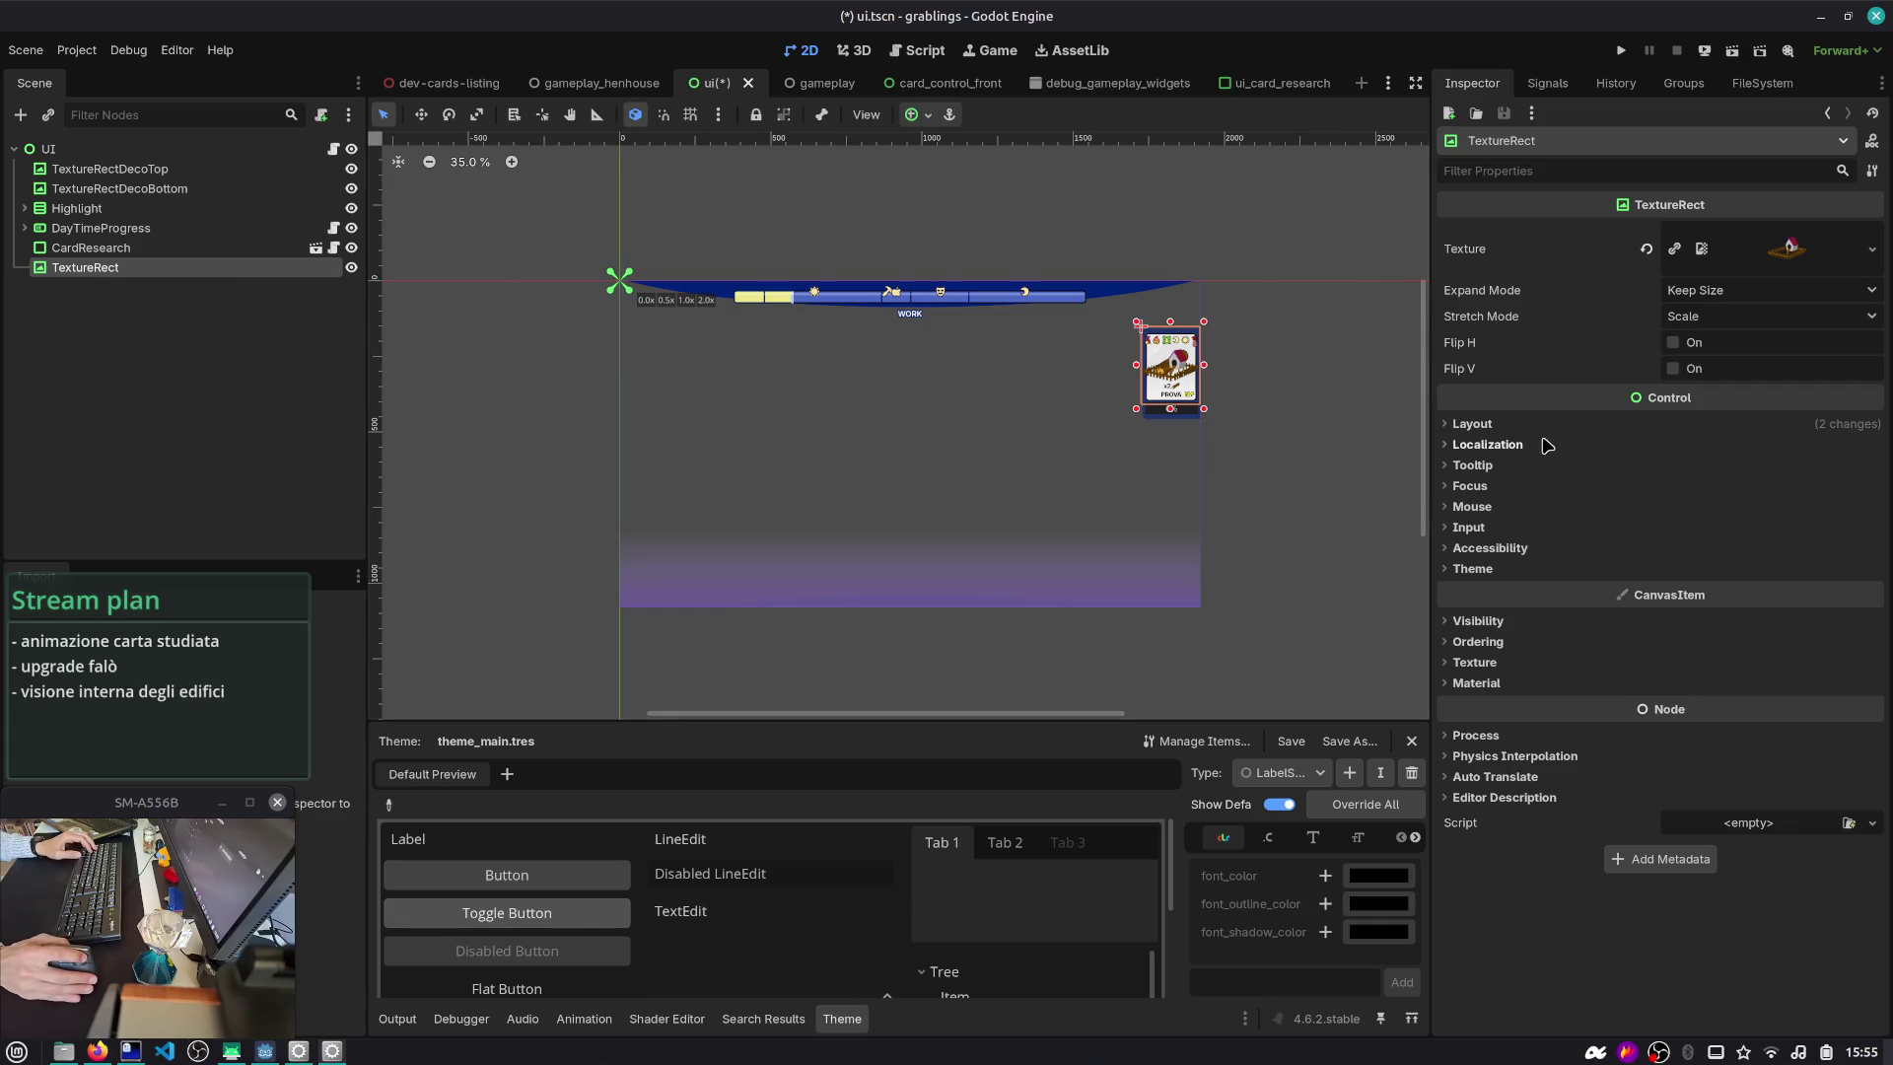
pyautogui.click(1512, 641)
pyautogui.click(1498, 424)
pyautogui.click(1498, 424)
# - Check anim_texture and the tween lines in ui_card_research.gd
pyautogui.click(995, 50)
pyautogui.click(922, 50)
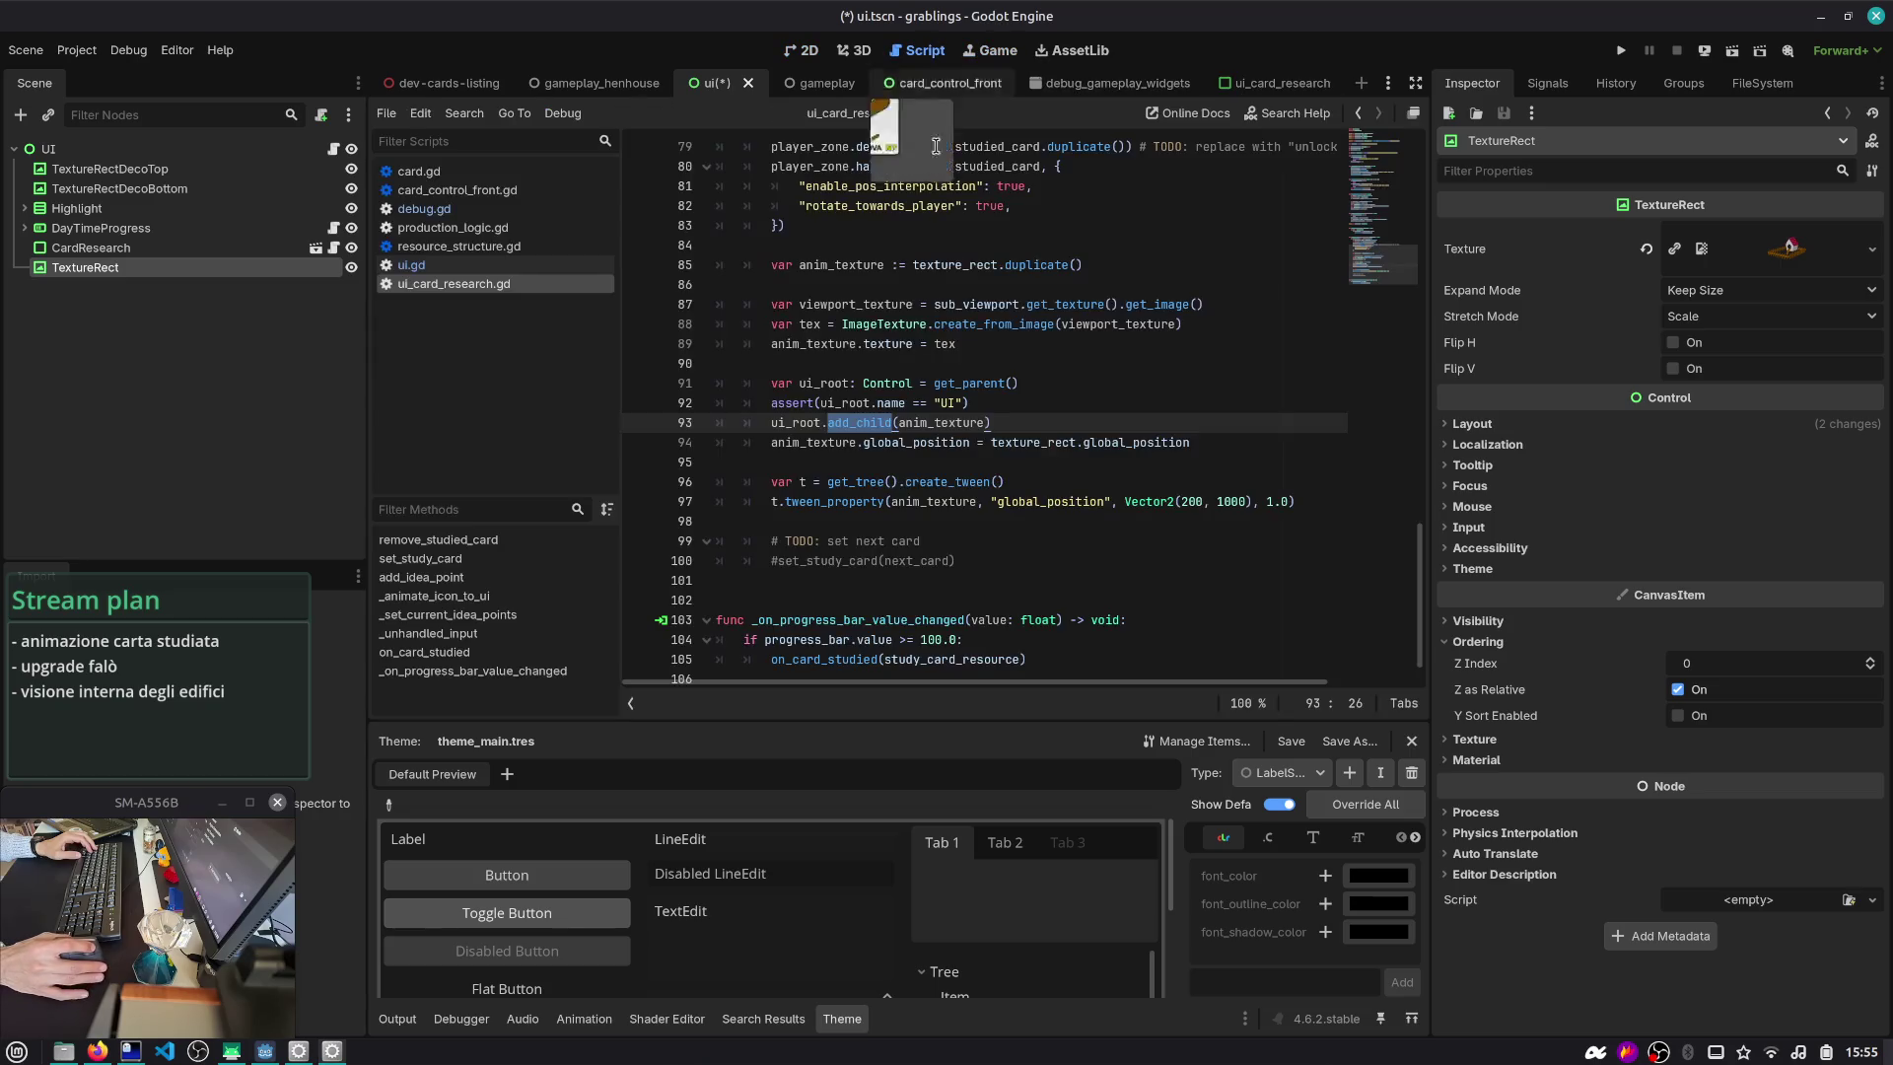
pyautogui.click(927, 424)
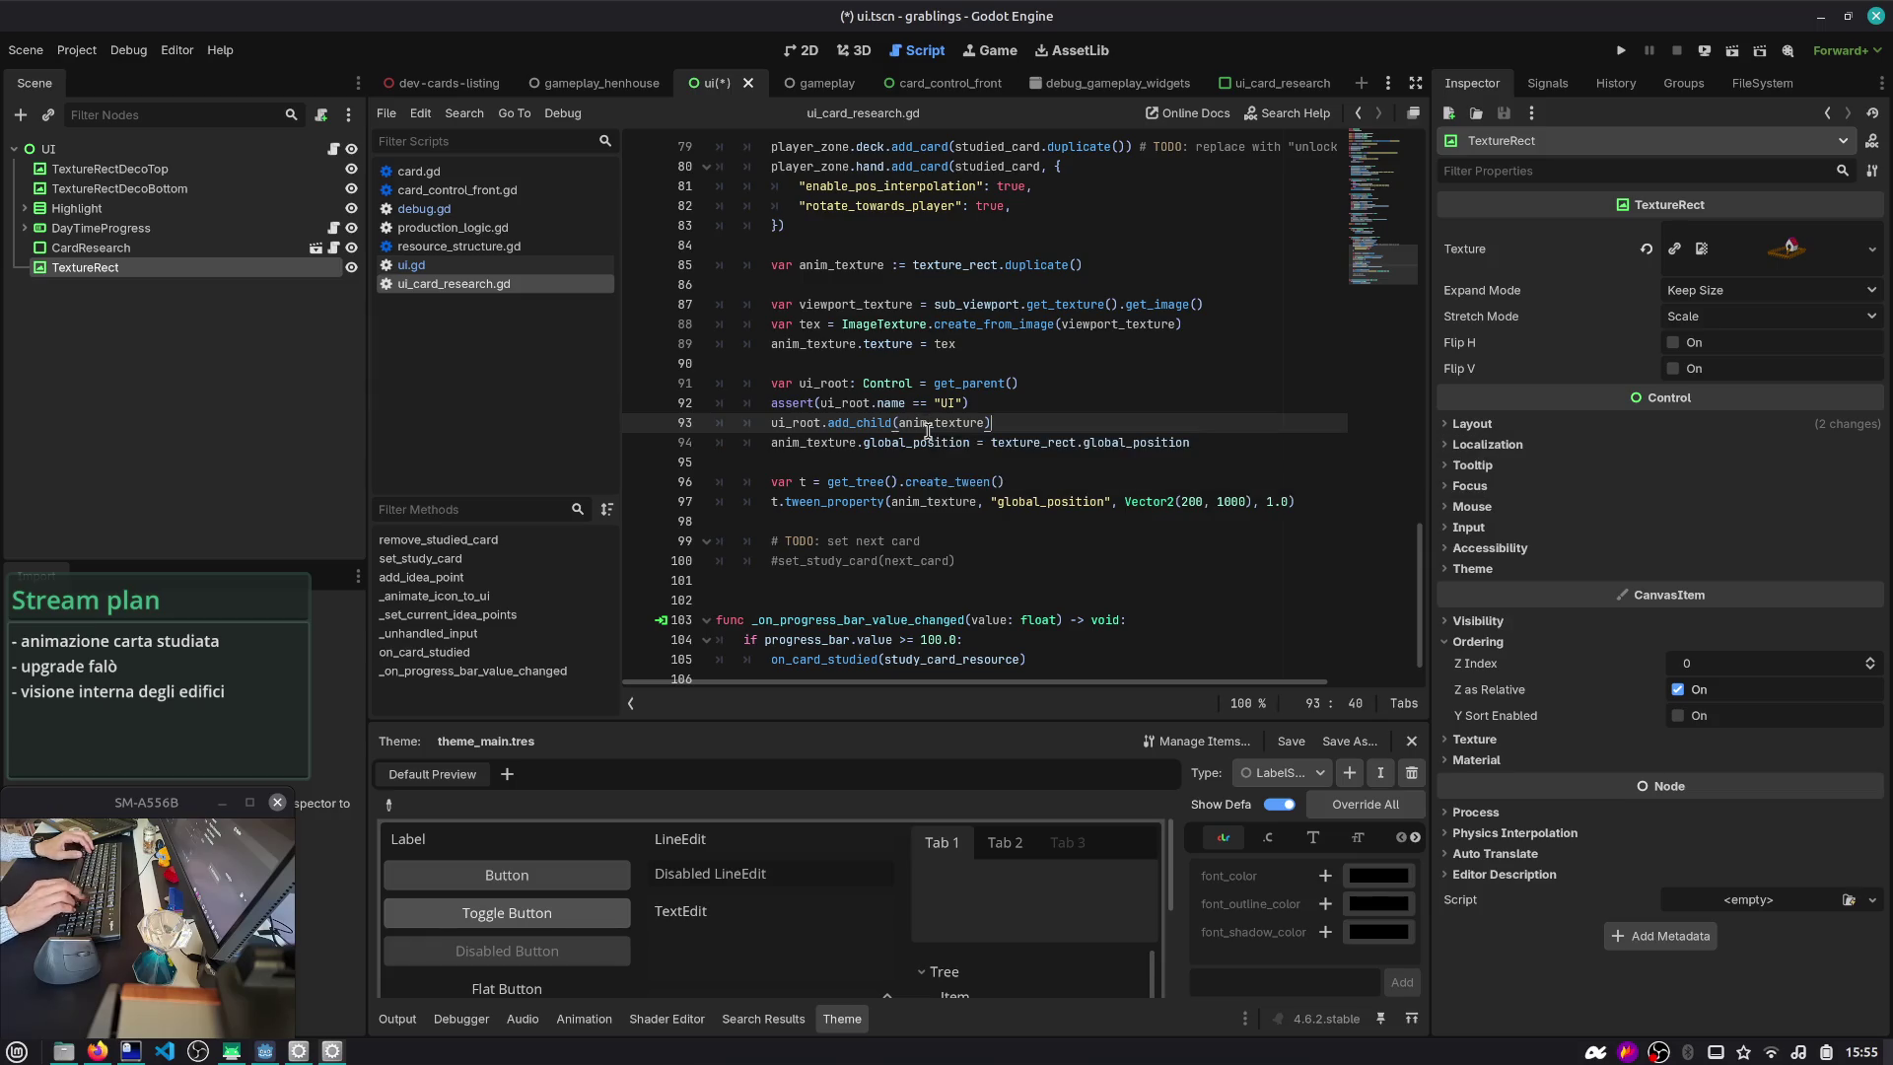
pyautogui.press('Down')
pyautogui.press('Down')
pyautogui.press('Down')
pyautogui.press('Up')
pyautogui.press('Up')
pyautogui.press('Up')
pyautogui.press('End')
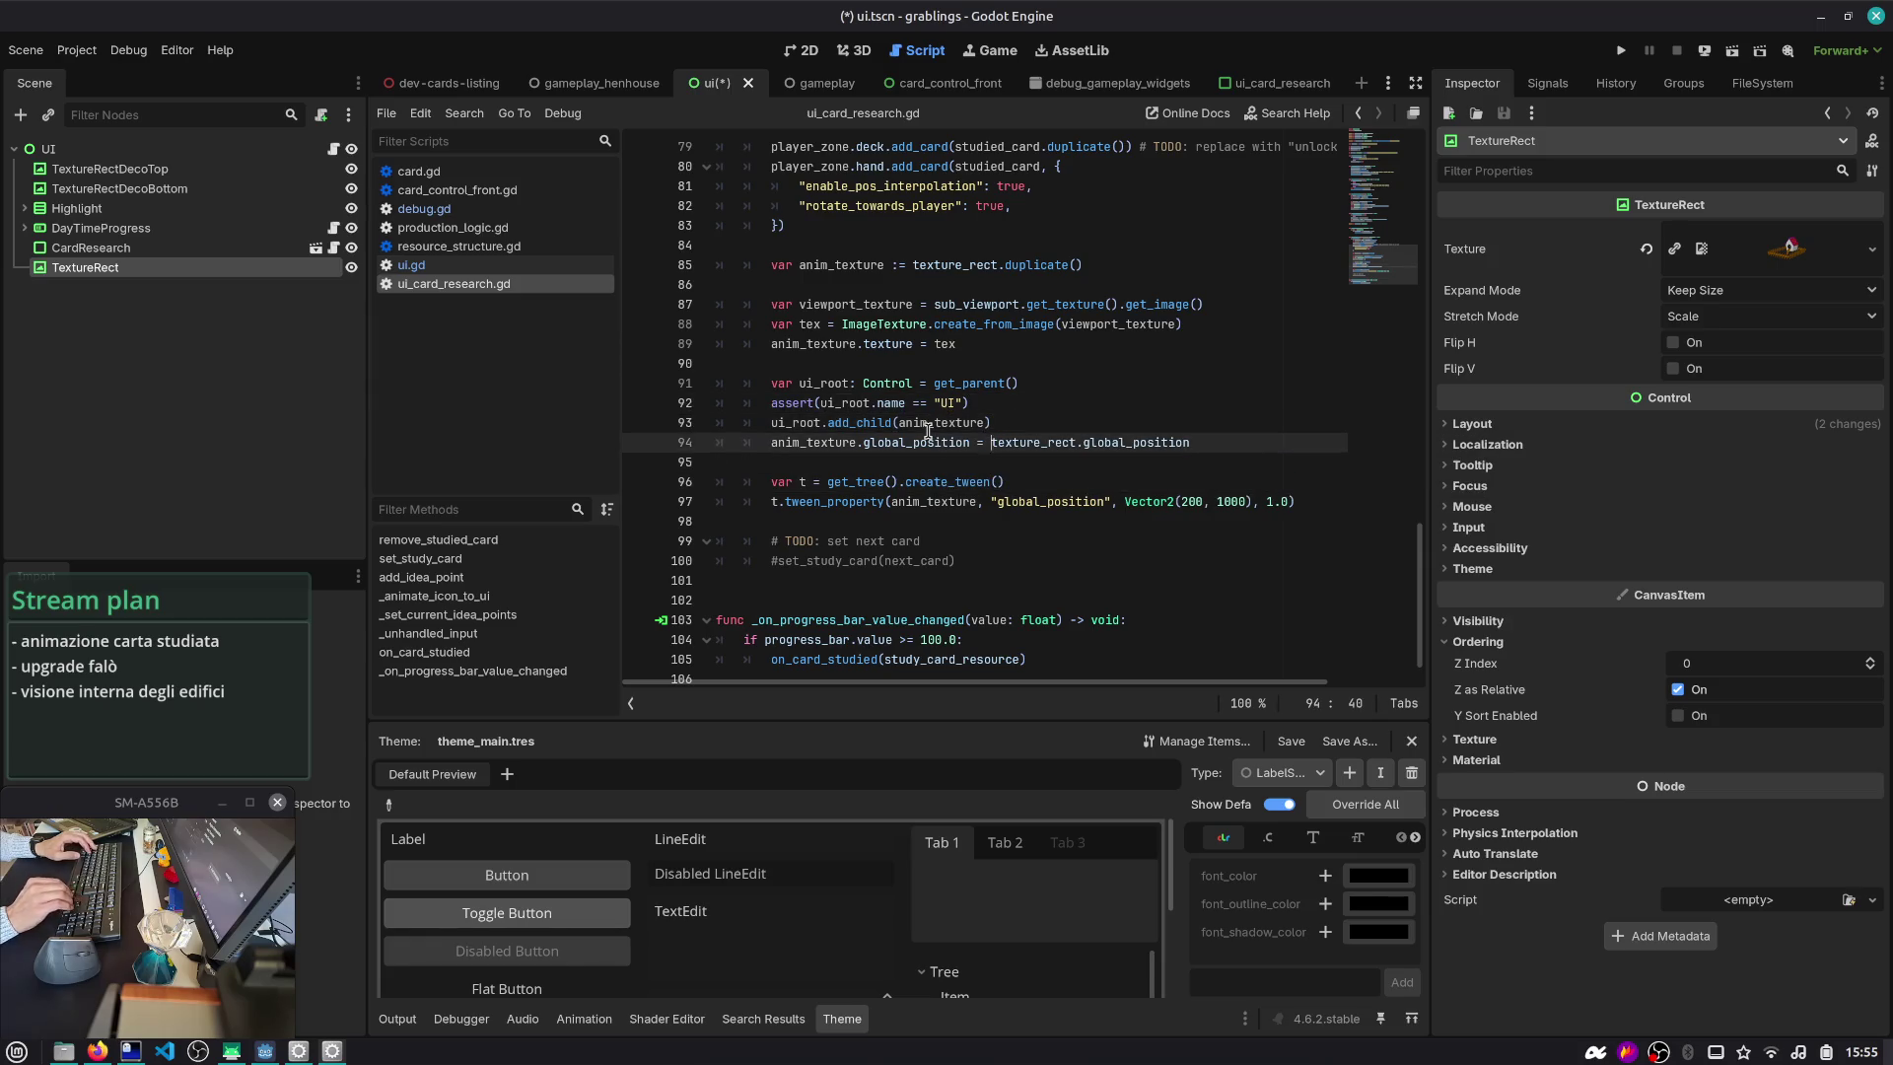
# - Back in 2D, clear the TextureRect's texture and undo it with Ctrl+Z
pyautogui.click(802, 51)
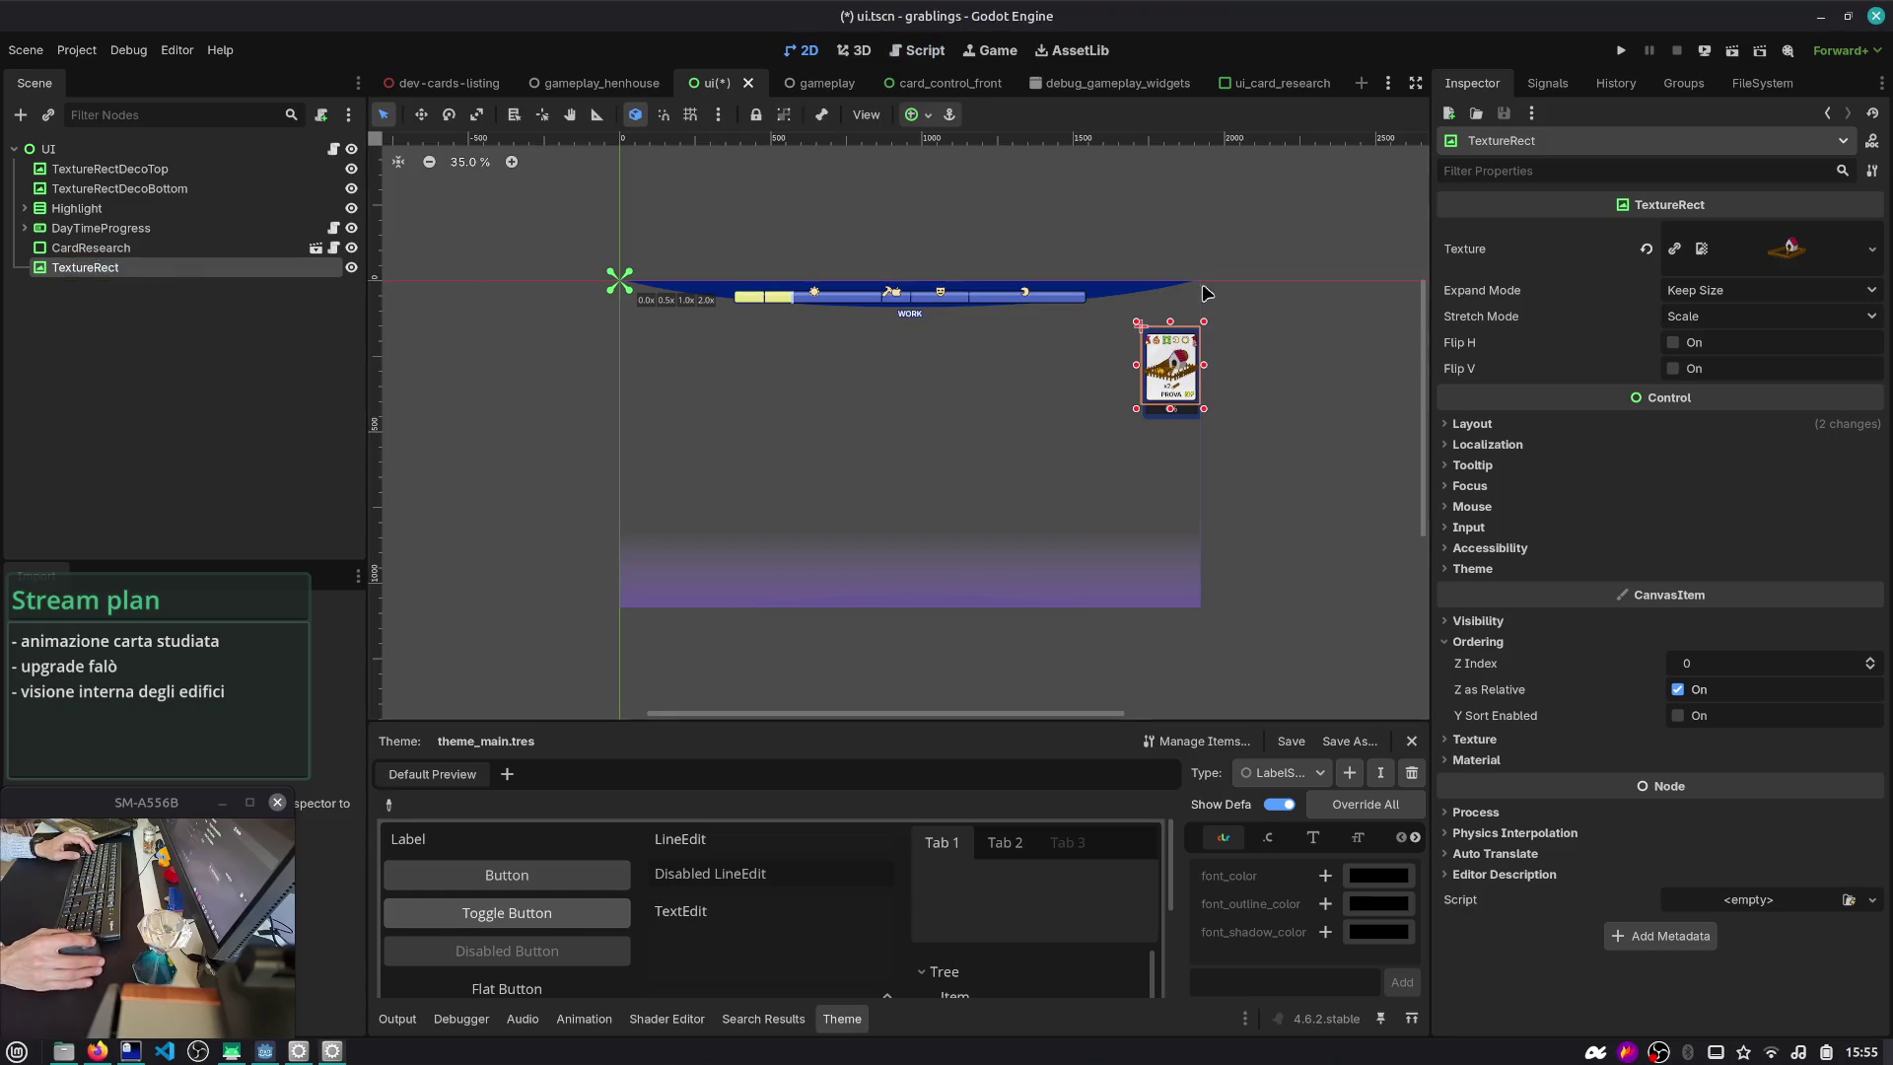
pyautogui.click(1647, 248)
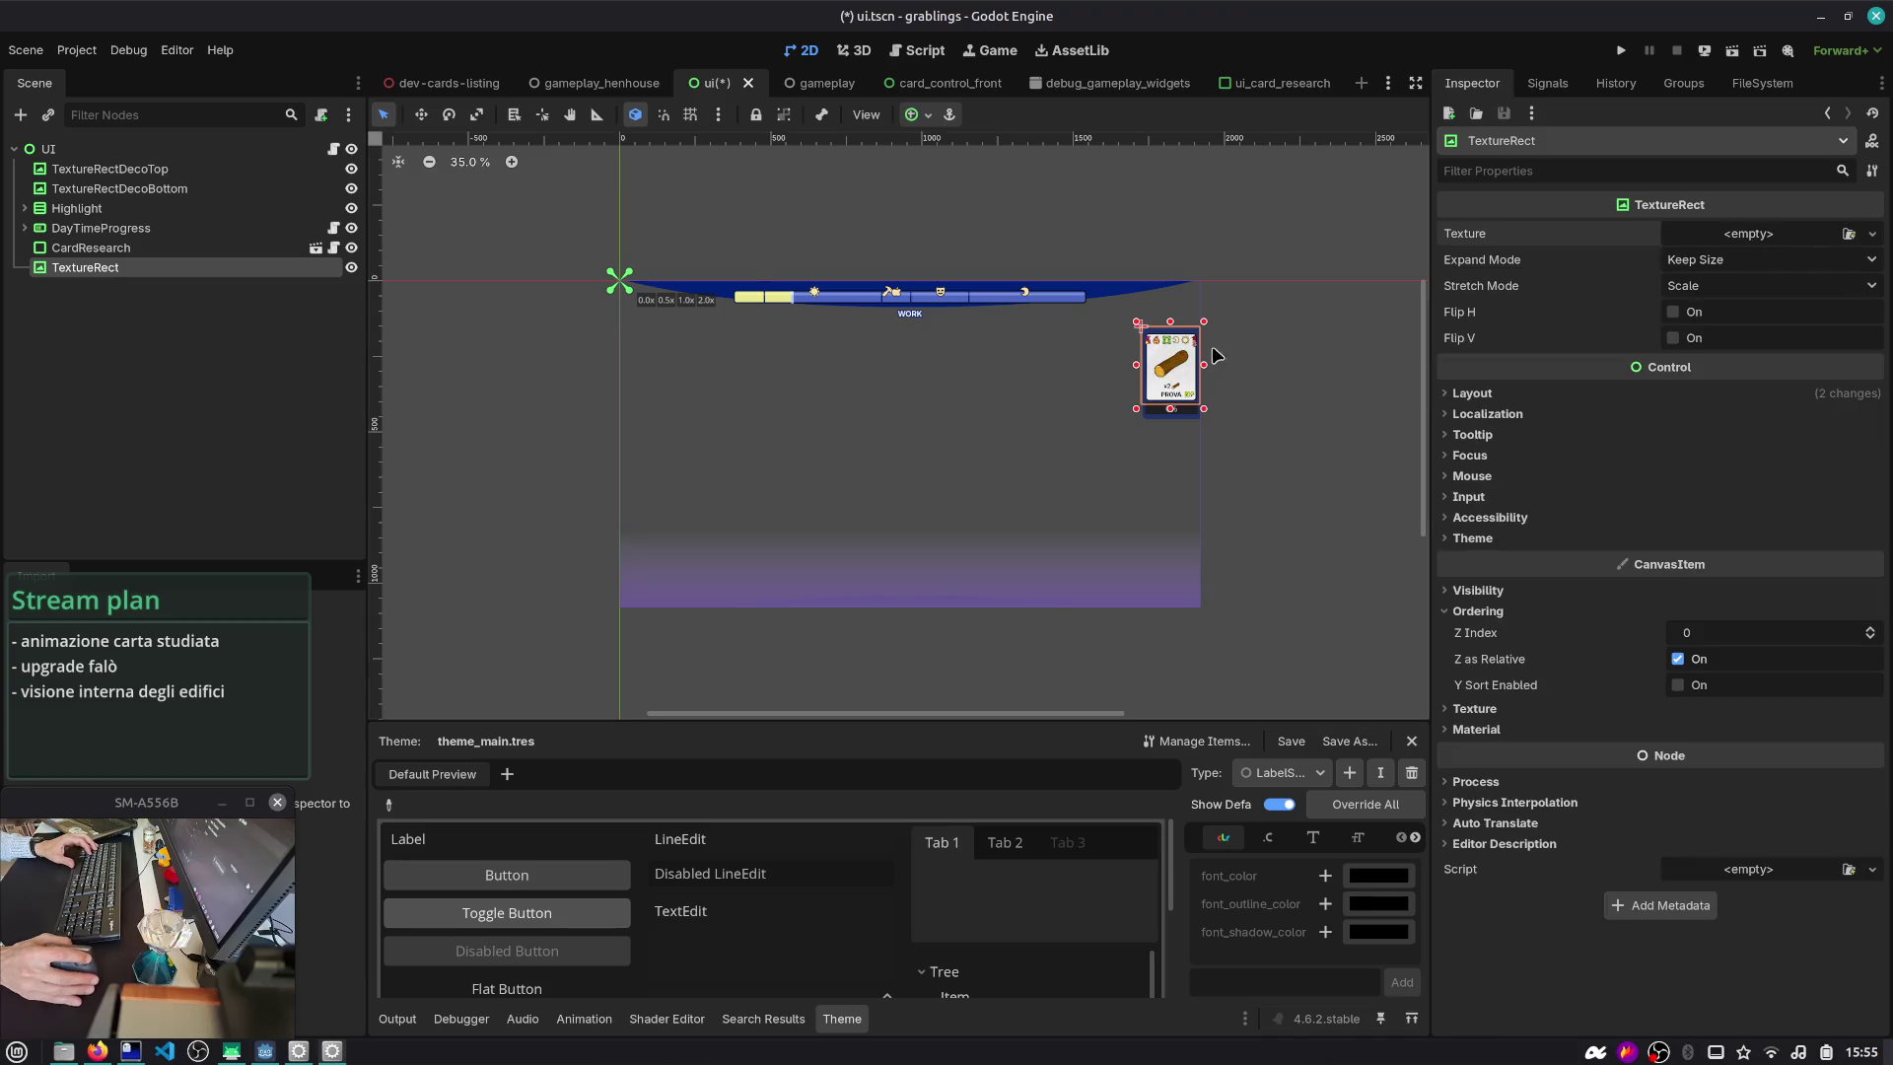
pyautogui.hotkey('ctrl', 'z')
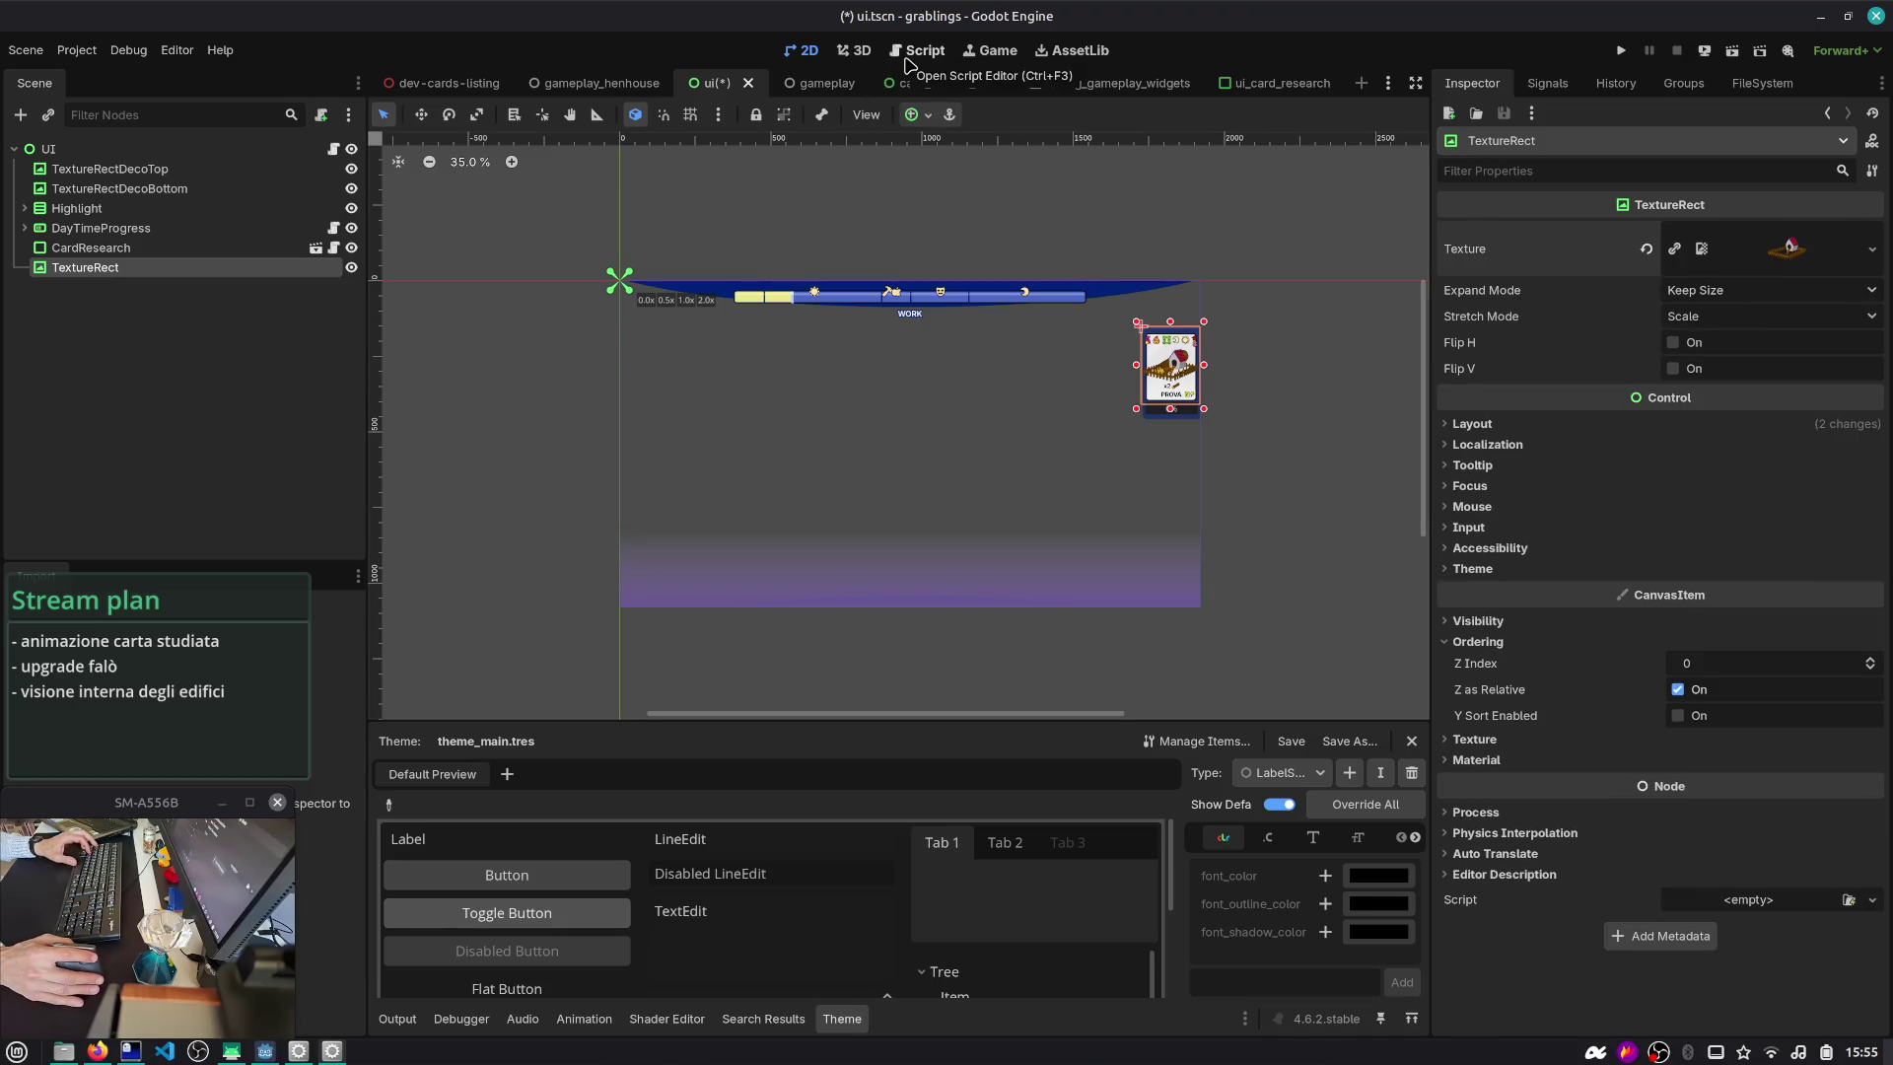
# - Run and stop the game, move the house image left of the card, and save
pyautogui.hotkey('ctrl', 'shift', 'F5')
pyautogui.press('Return')
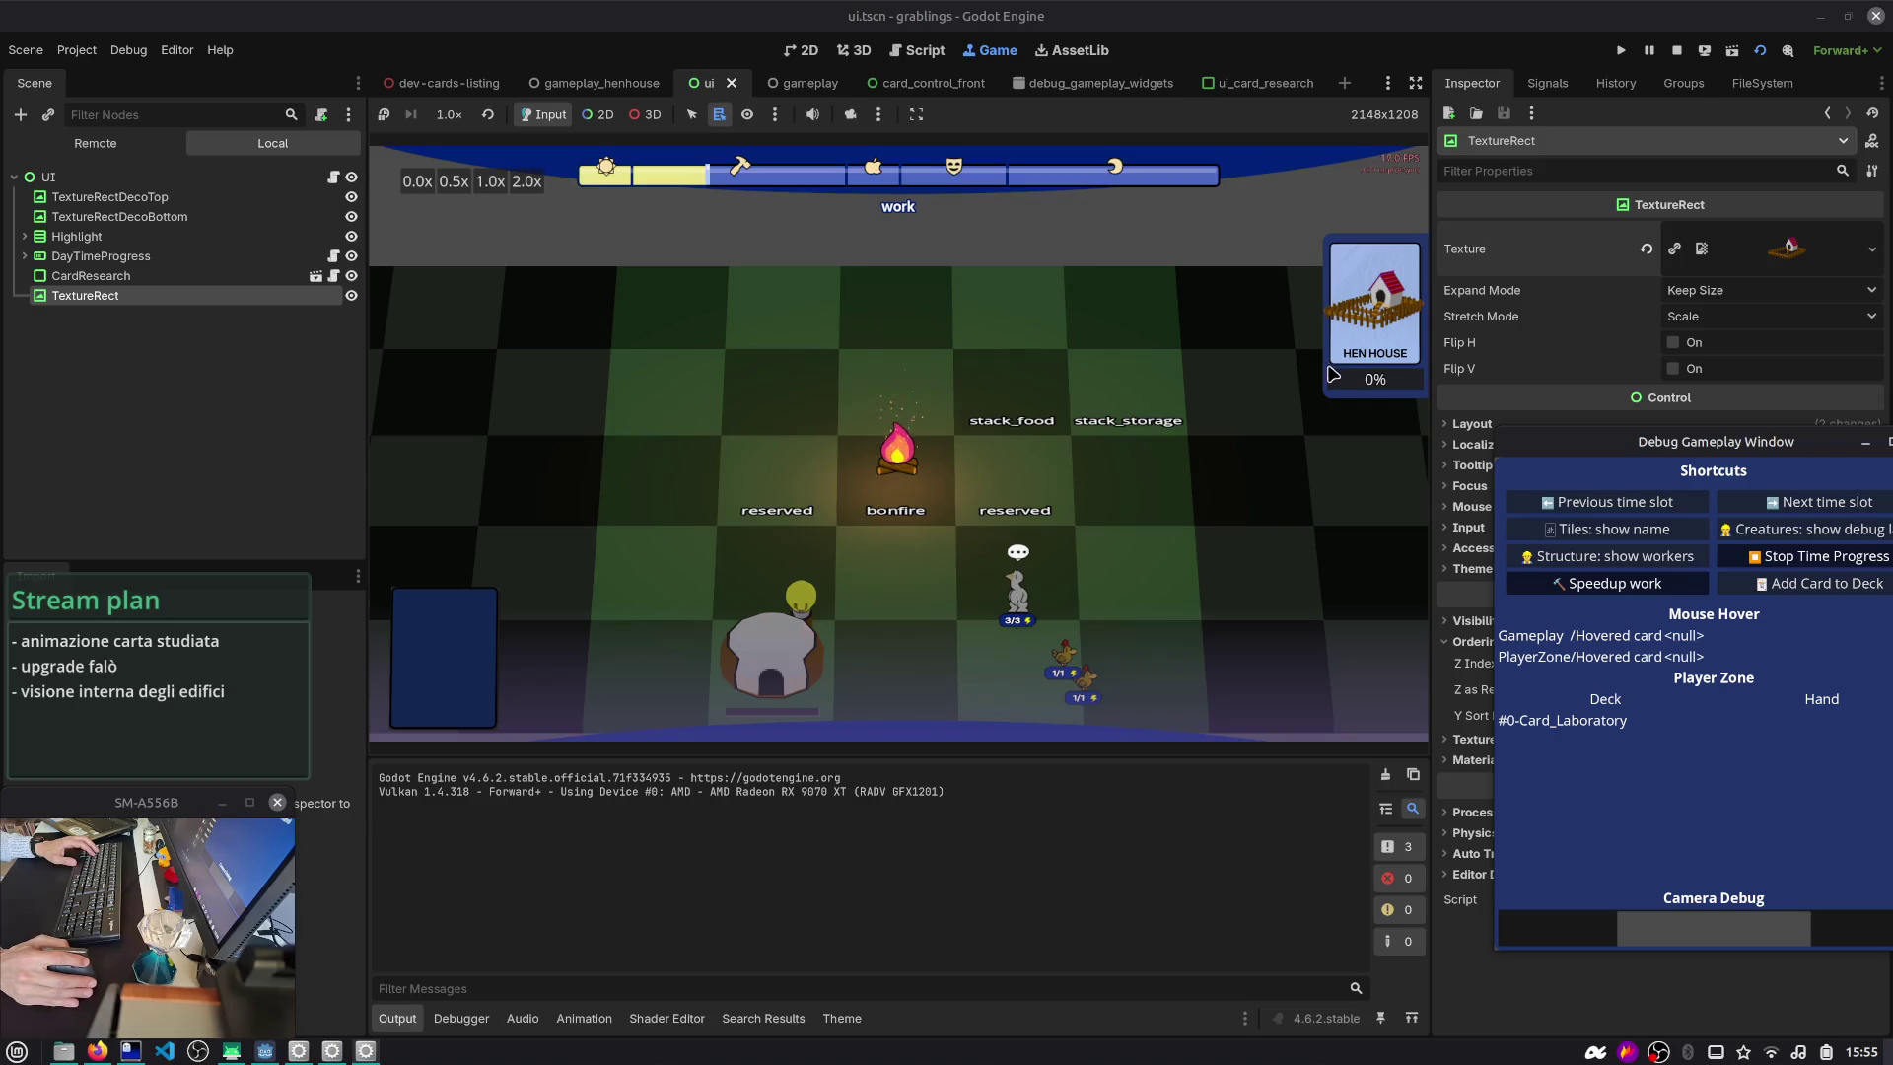
pyautogui.click(1677, 50)
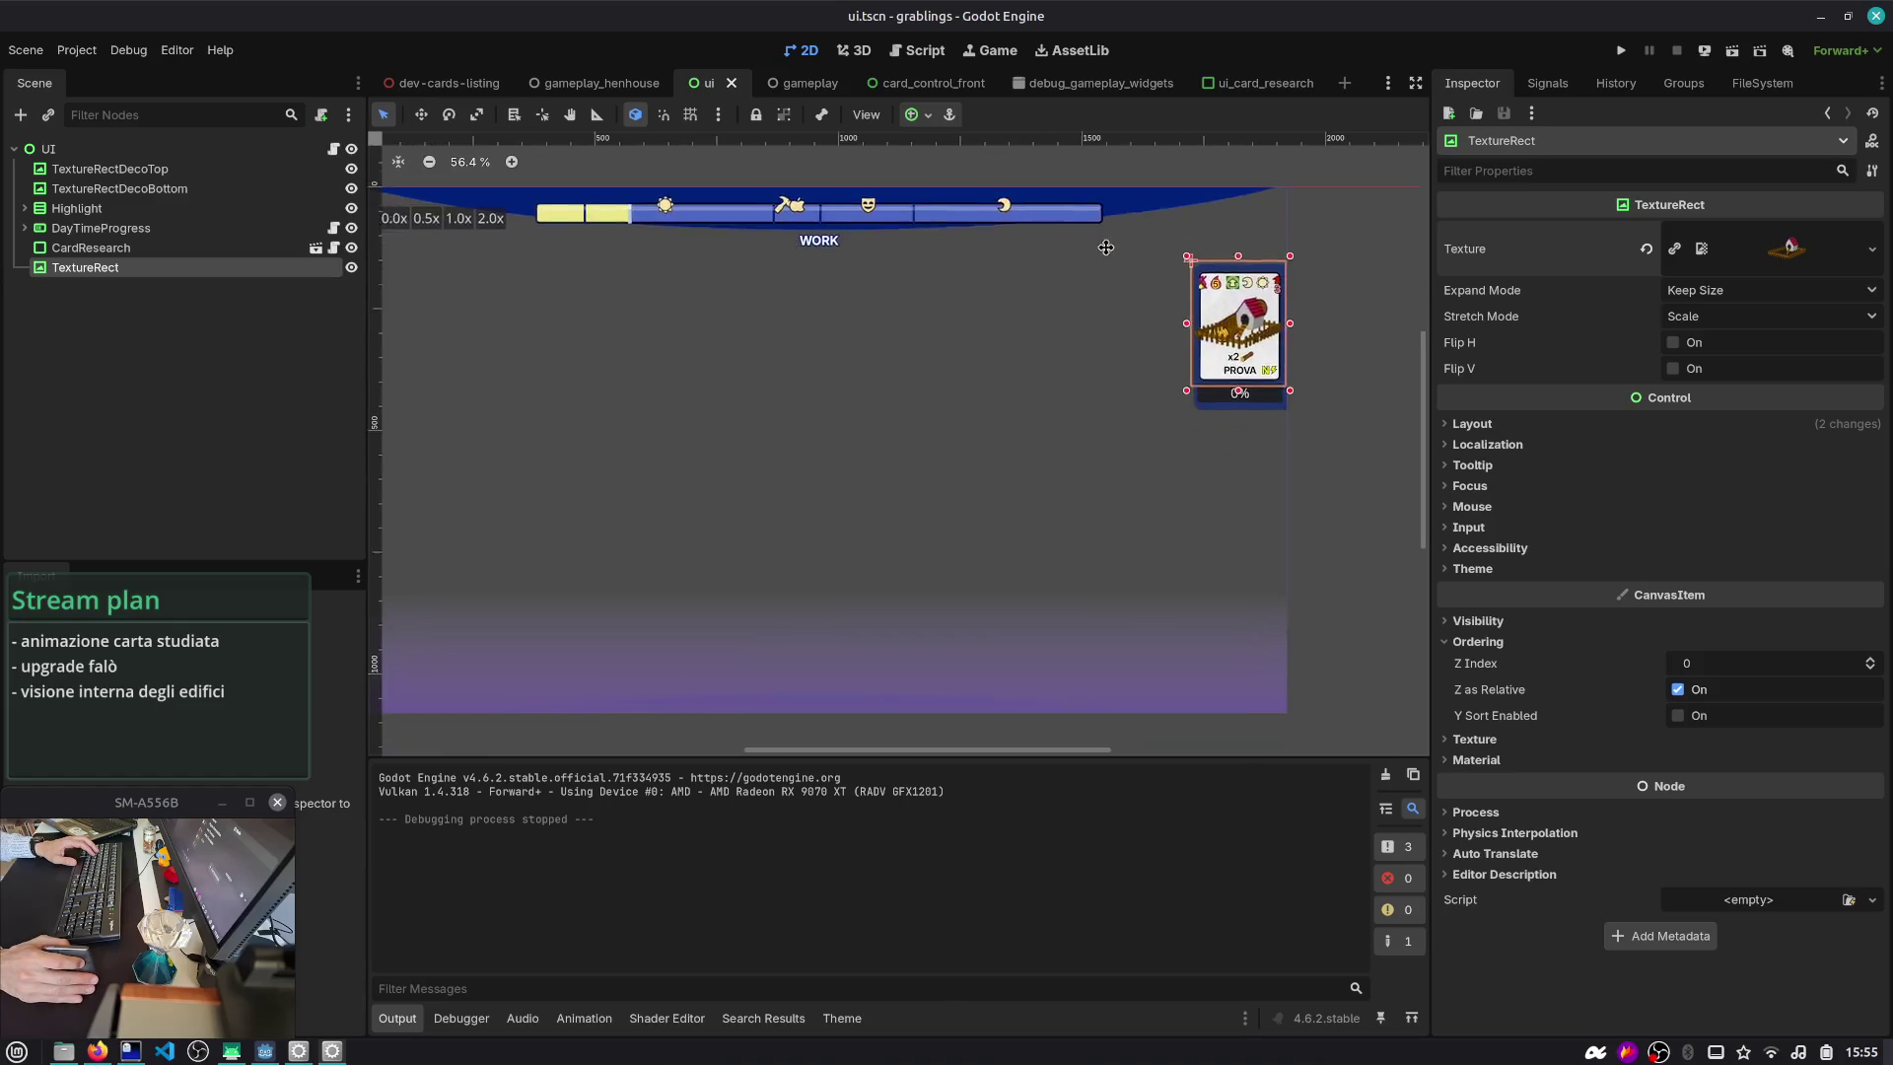
pyautogui.moveTo(1212, 305); pyautogui.dragTo(1104, 324)
pyautogui.hotkey('ctrl', 's')
# - Run the gameplay_henhouse scene, then stop it
pyautogui.hotkey('ctrl', 'shift', 'o')
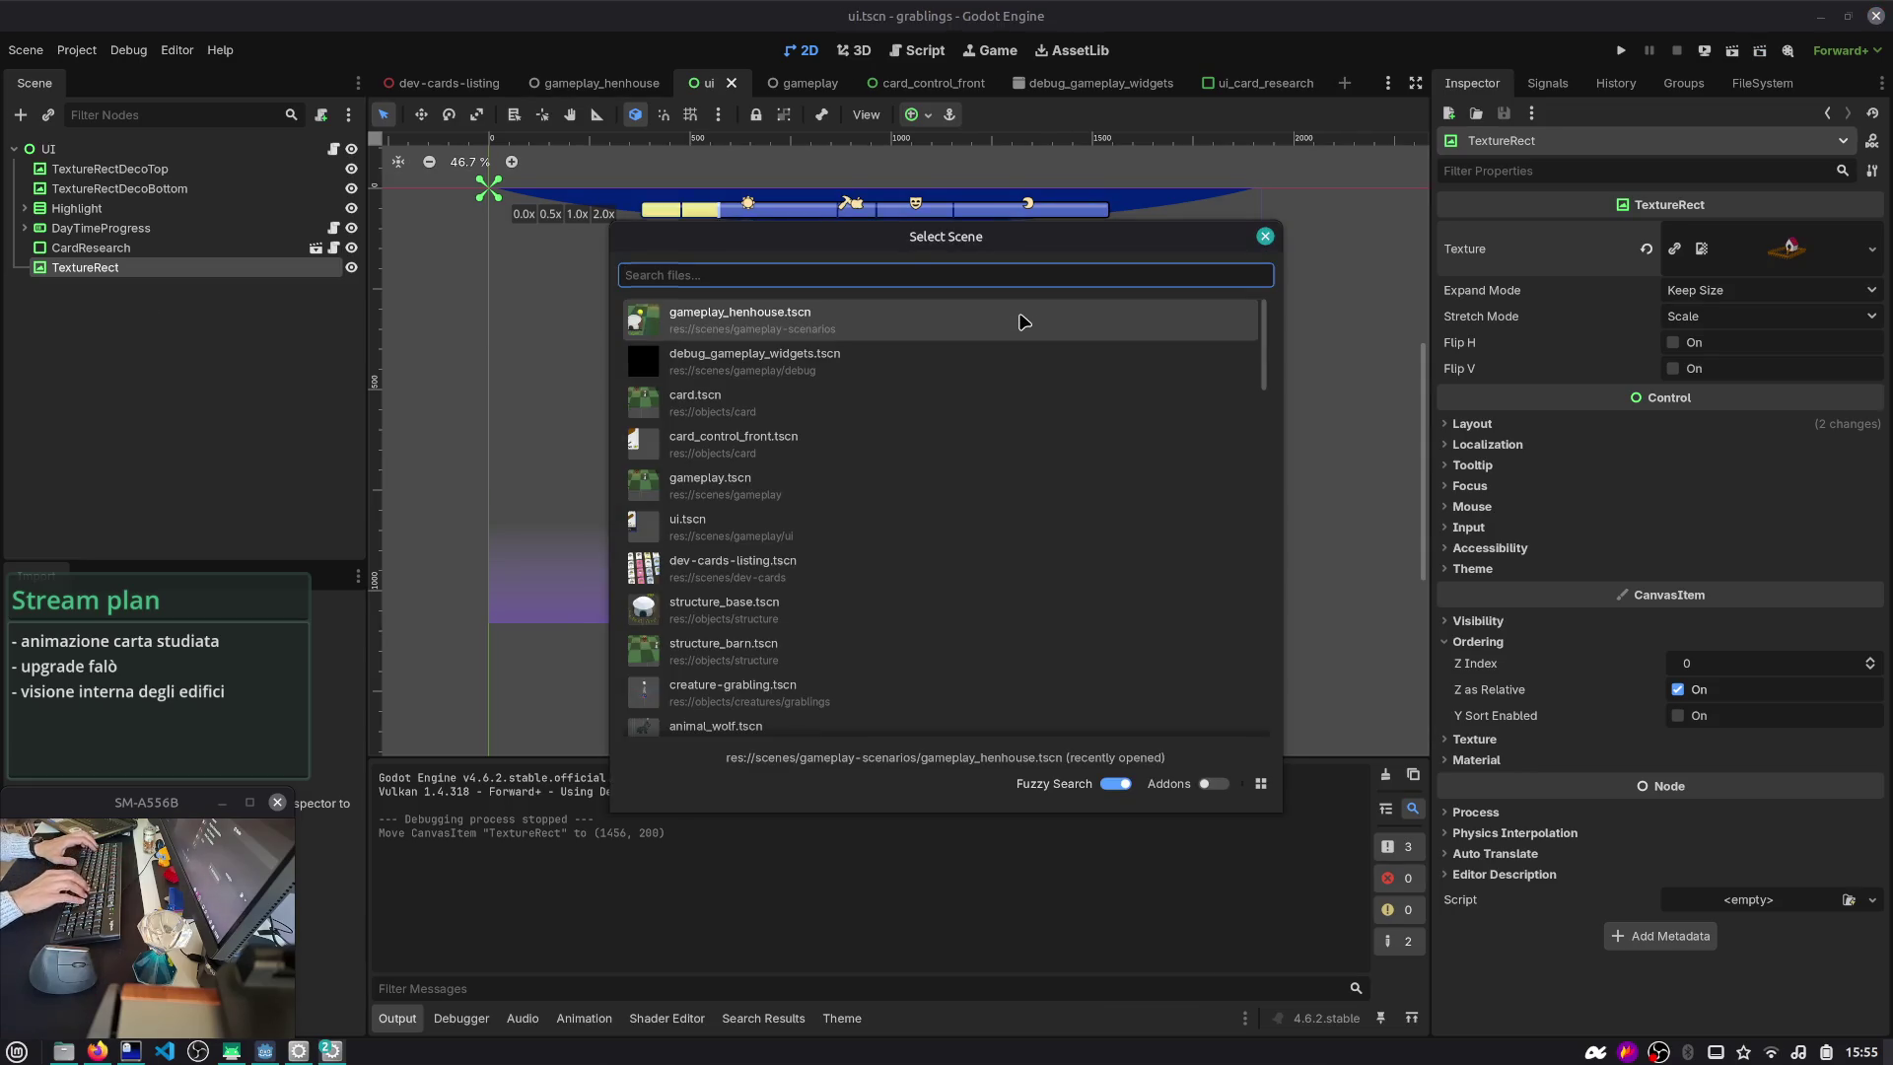
pyautogui.click(1024, 321)
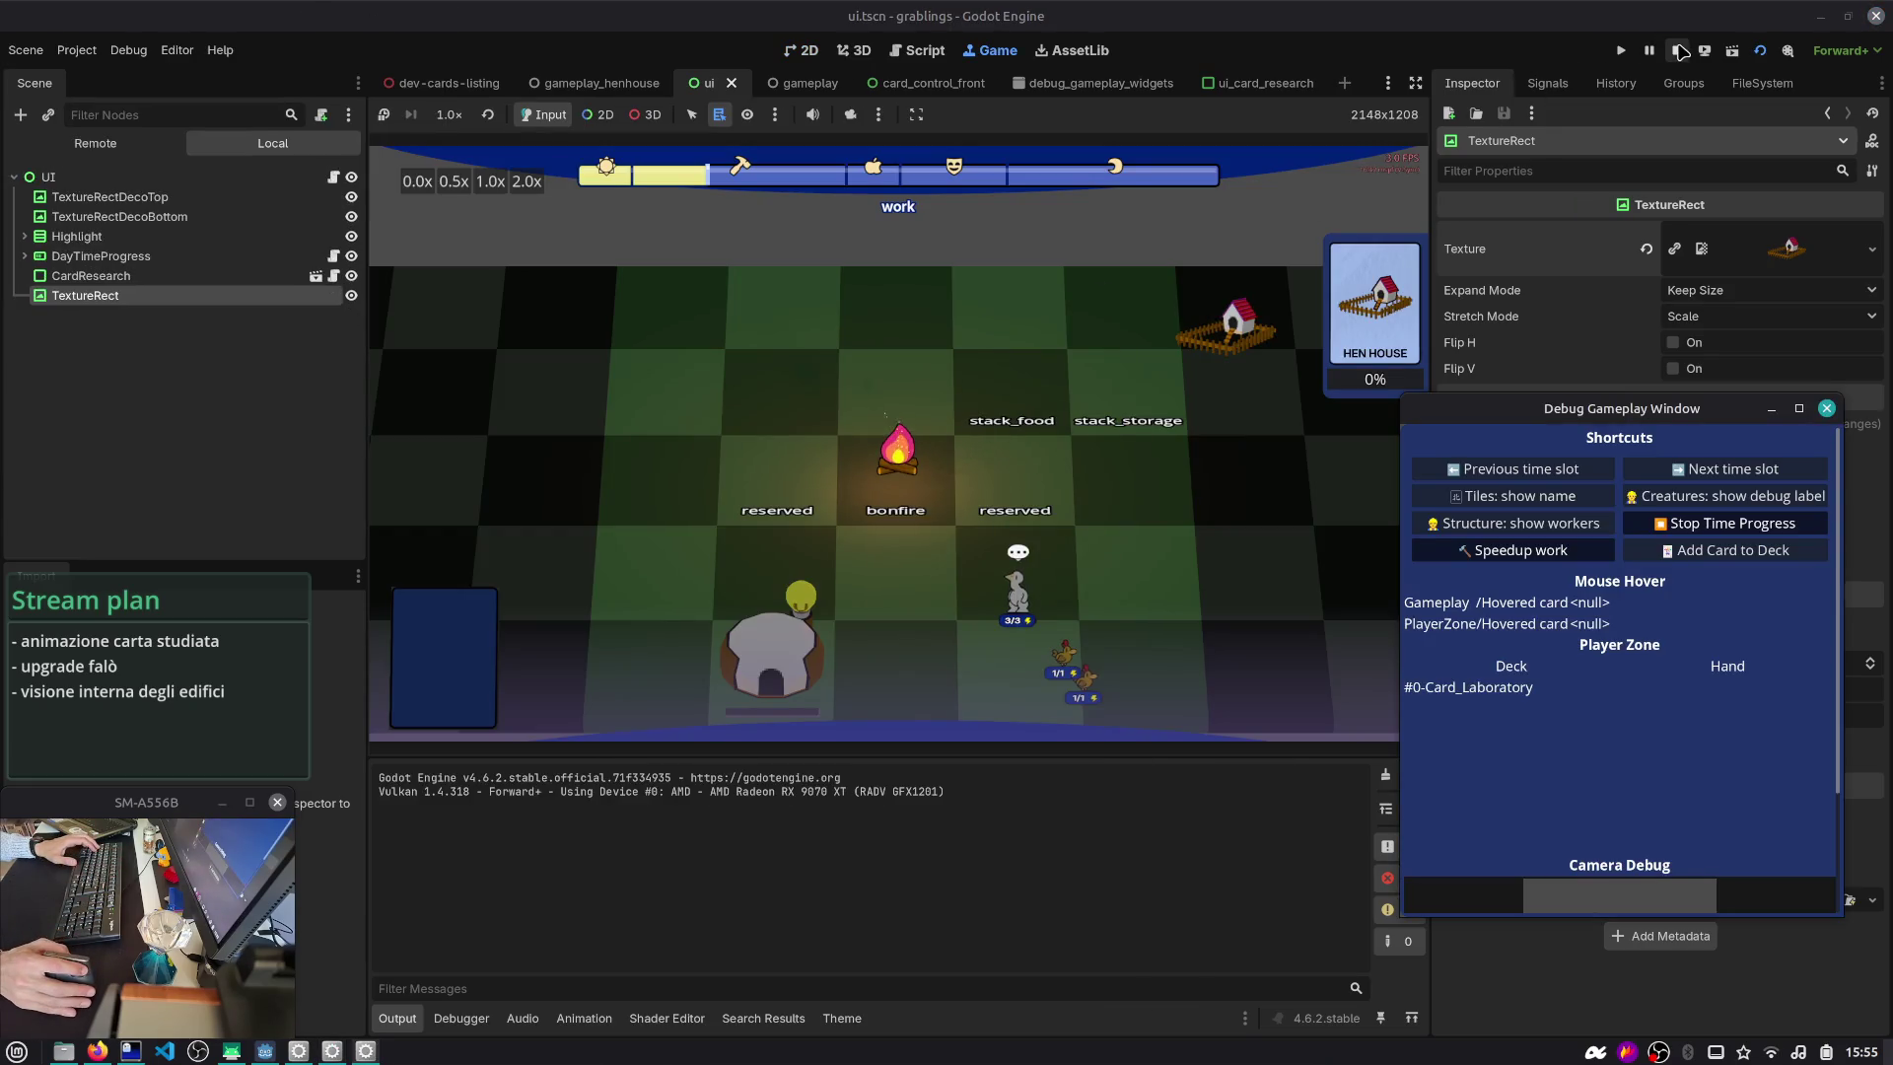
pyautogui.click(1676, 50)
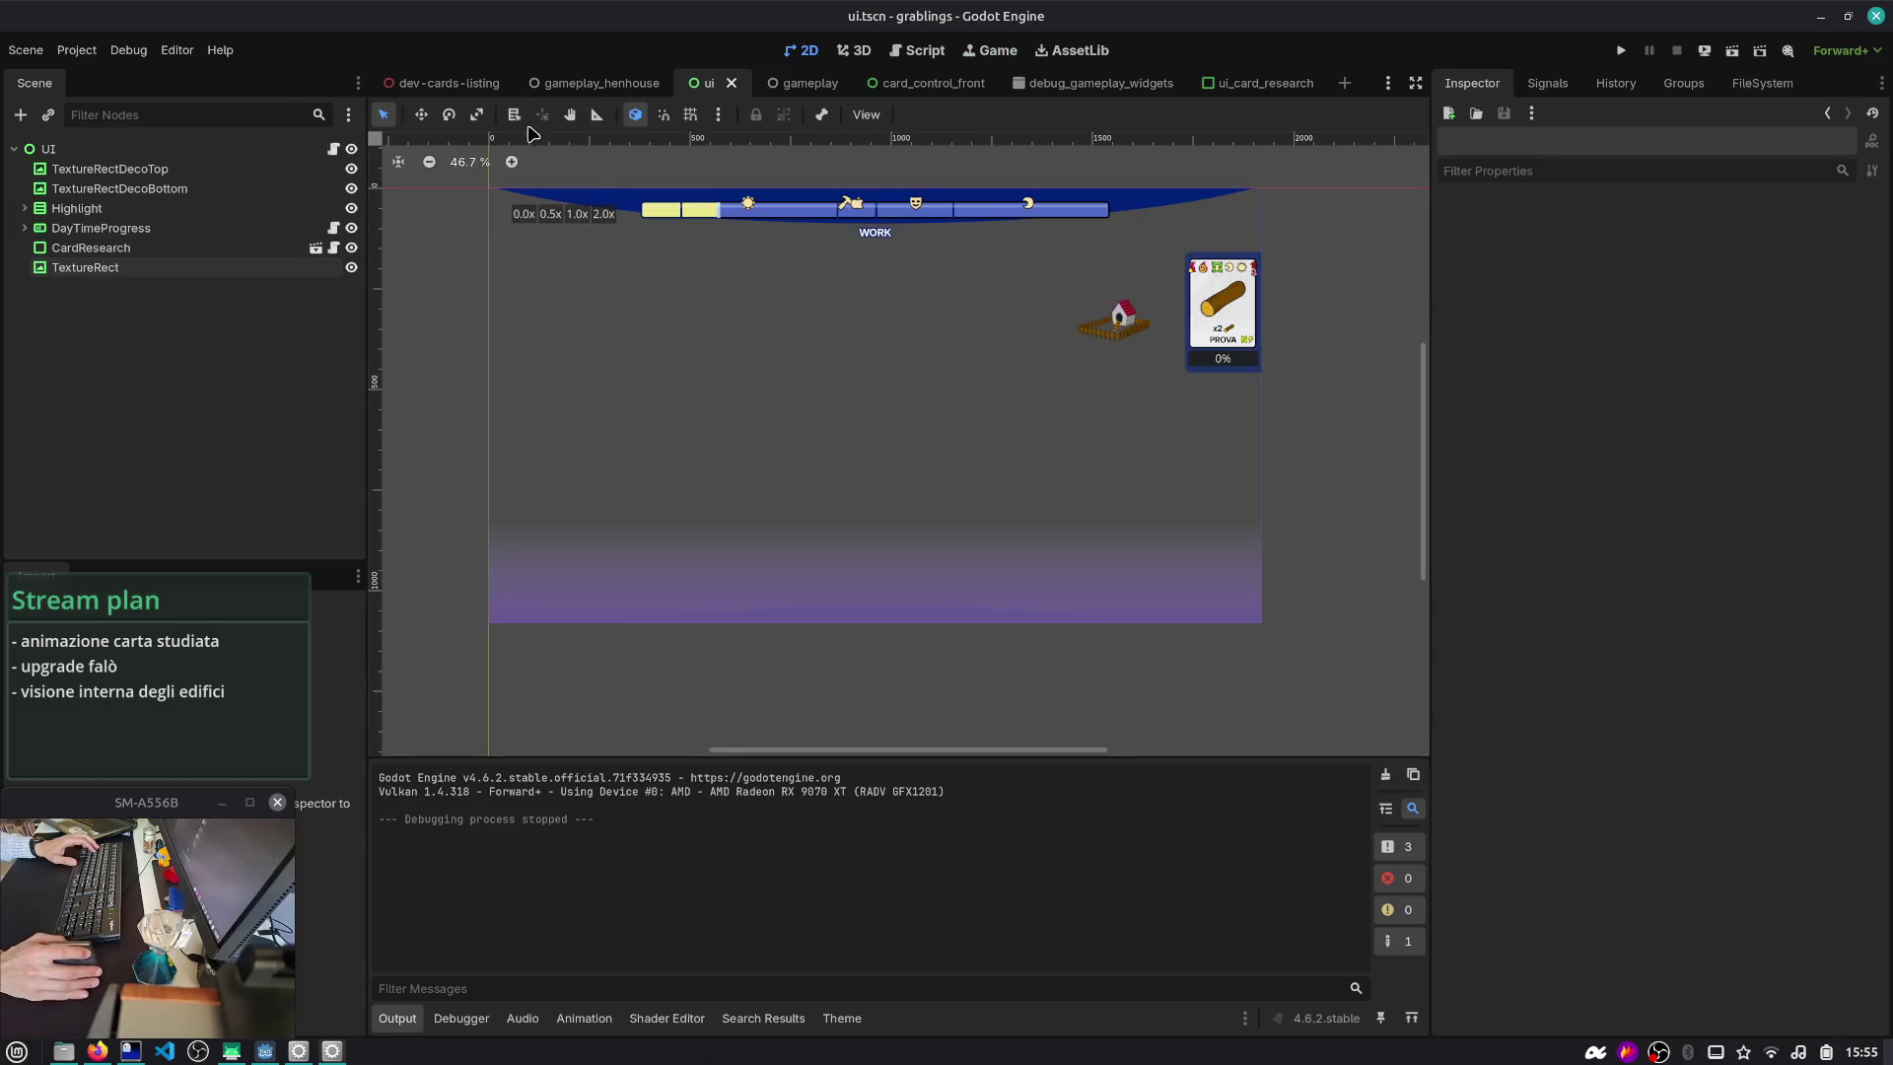
# - Open the ui scene from gameplay_henhouse's LayerUI > UI instance, save, and run with F5
pyautogui.click(592, 83)
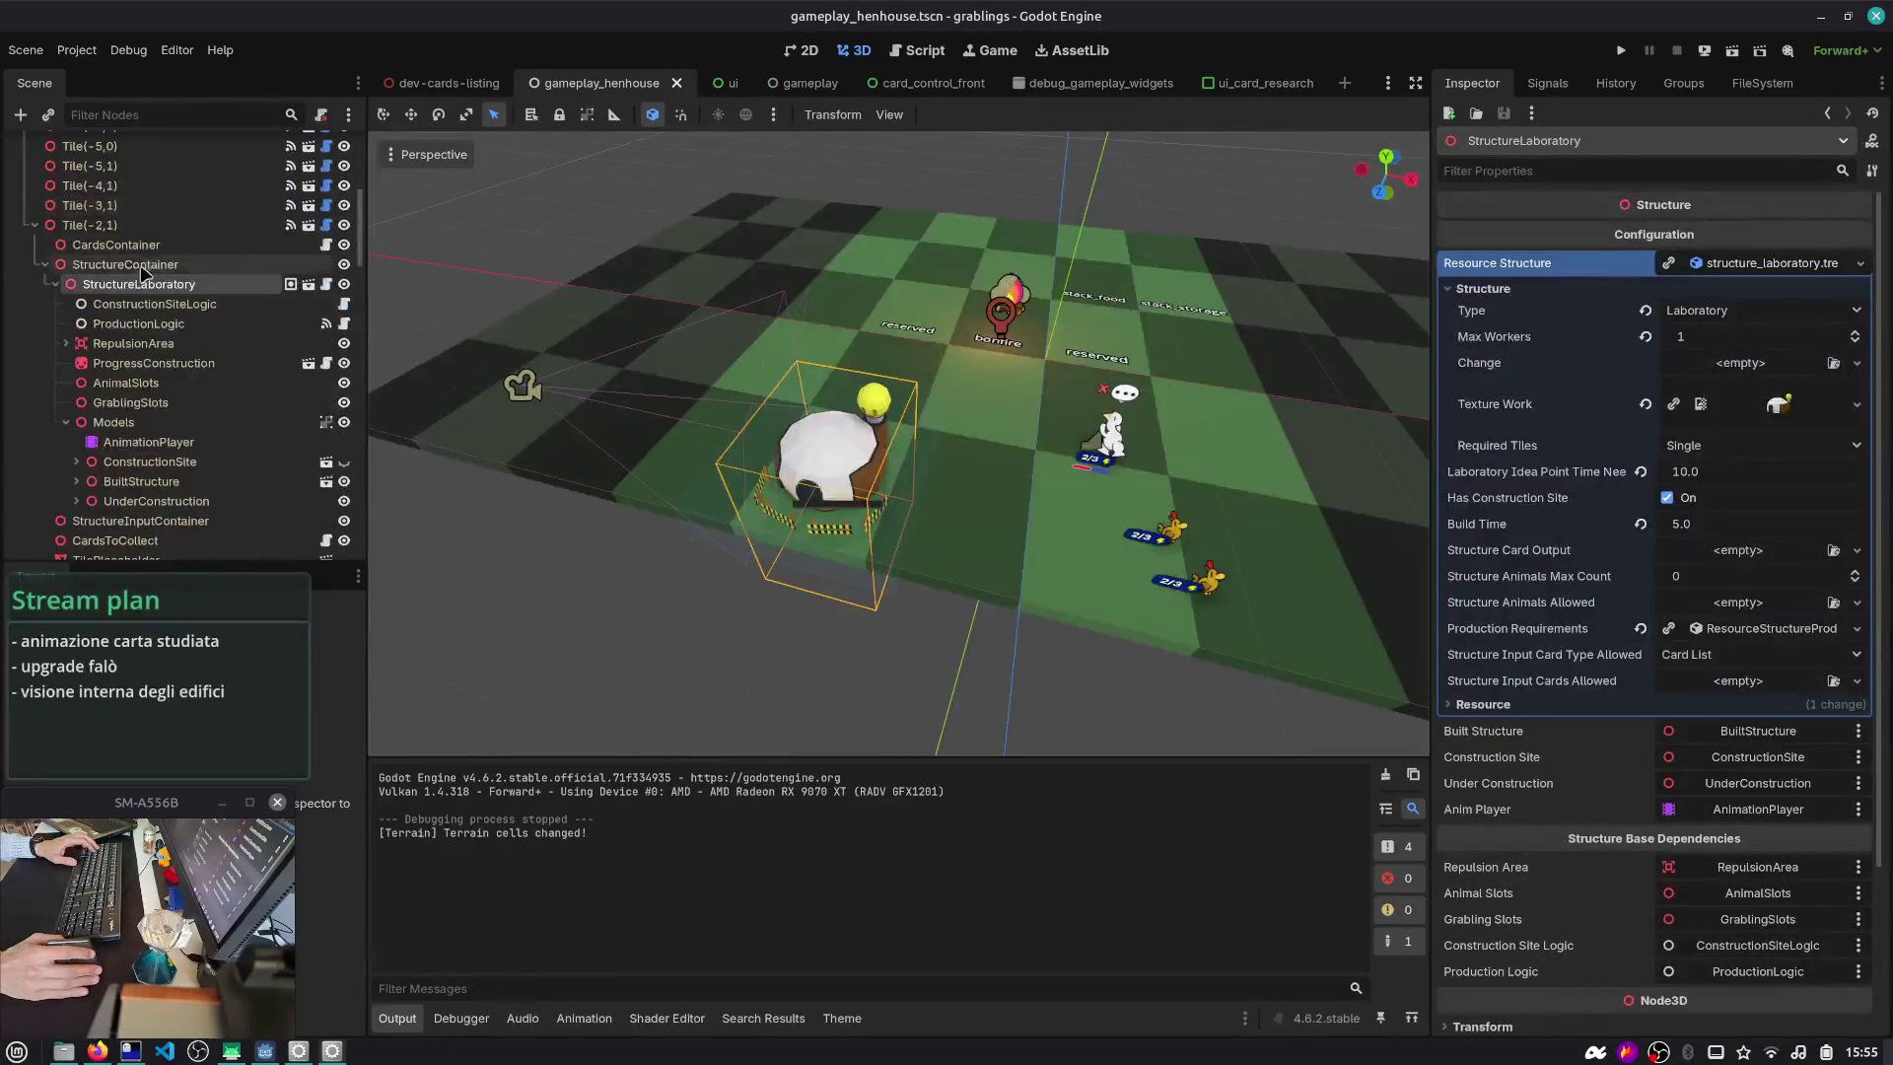
pyautogui.click(24, 227)
pyautogui.click(25, 248)
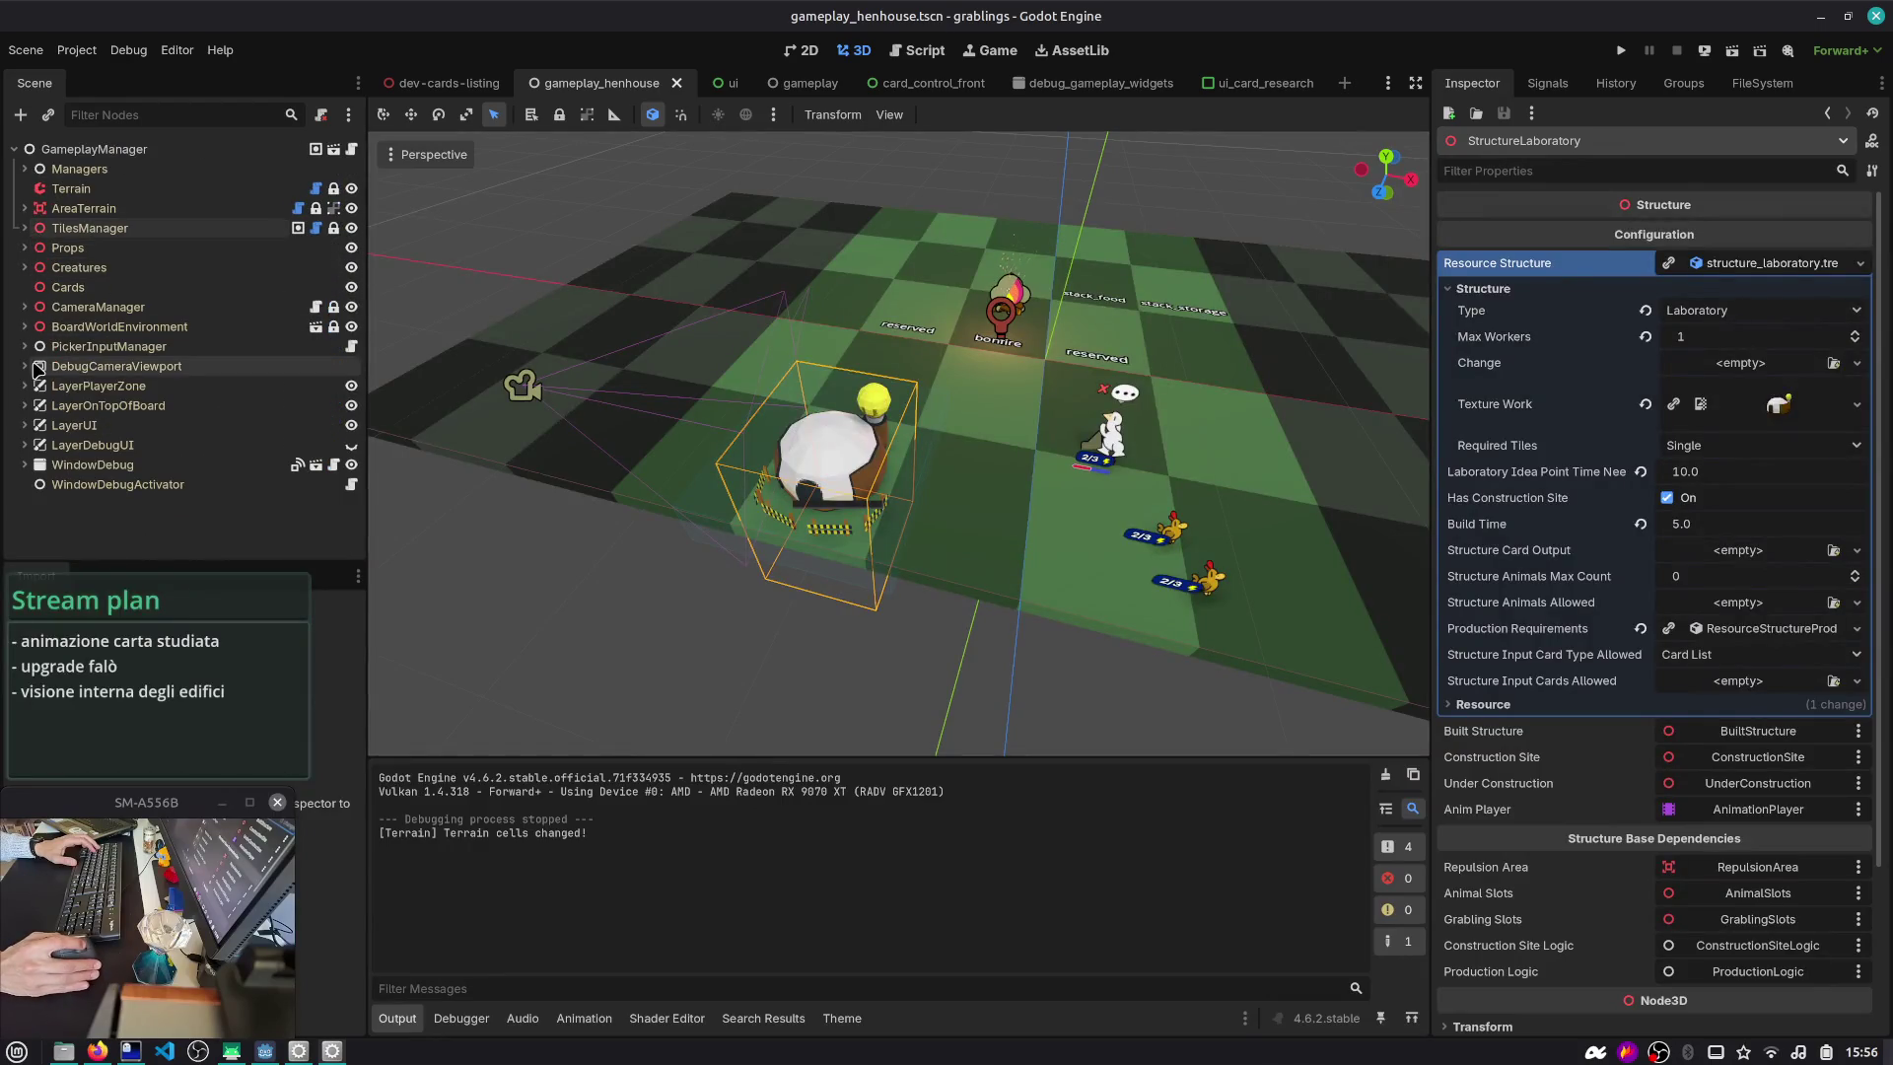
pyautogui.click(24, 425)
pyautogui.click(69, 444)
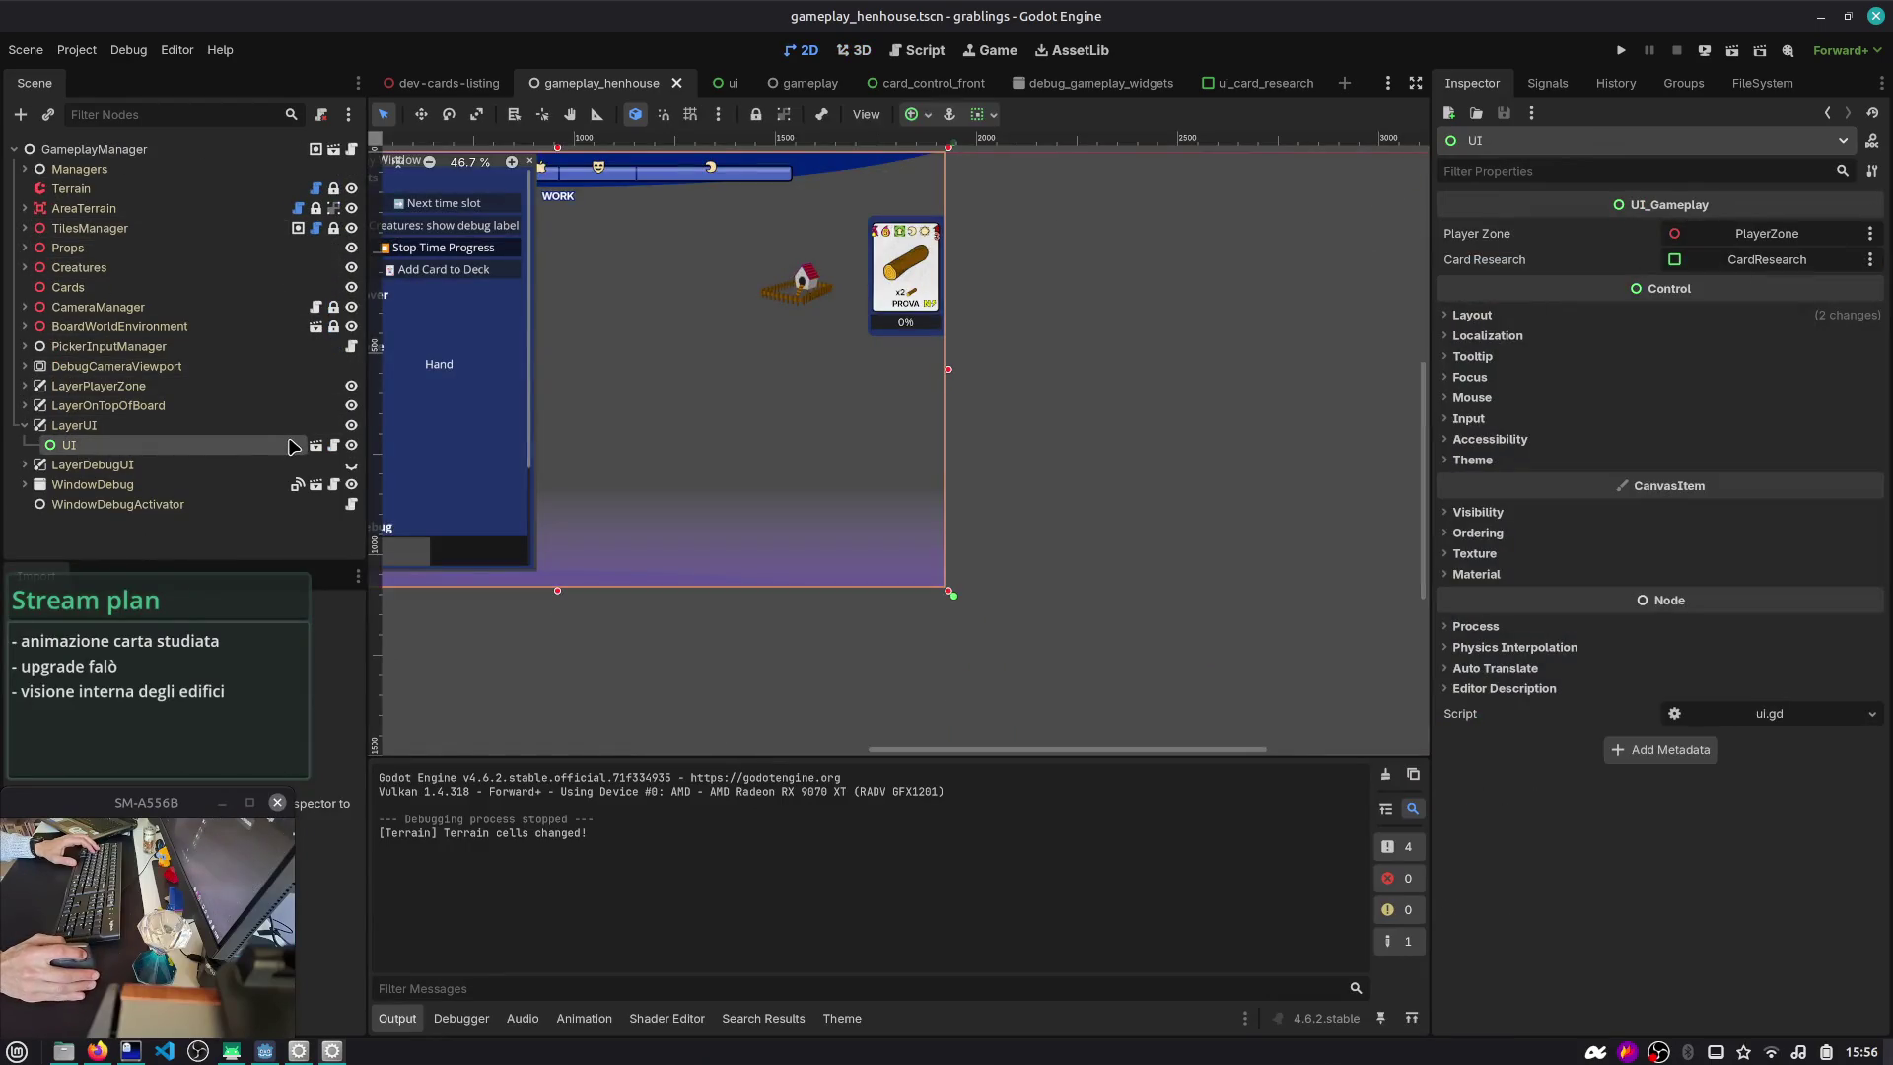
pyautogui.scroll(-3, 659, 413)
pyautogui.hscroll(-3, 846, 378)
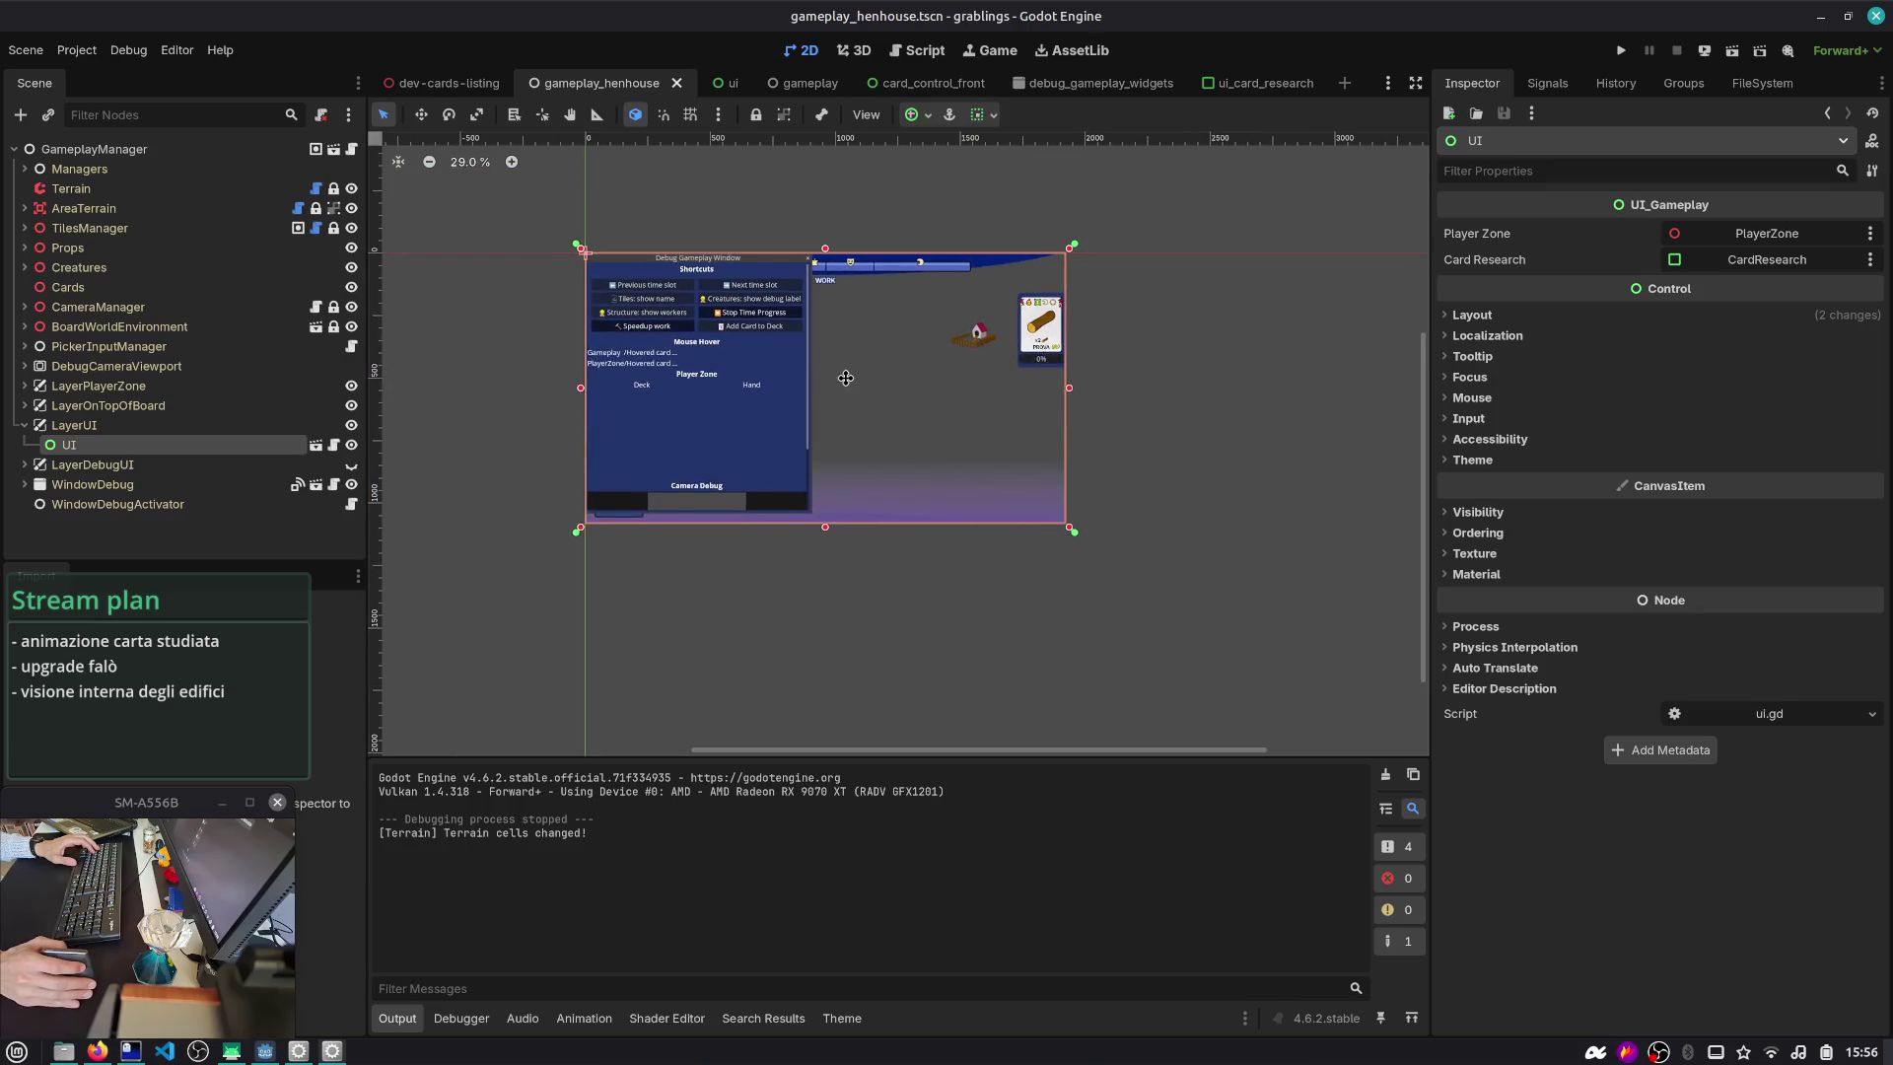
pyautogui.click(316, 445)
pyautogui.hotkey('ctrl', 's')
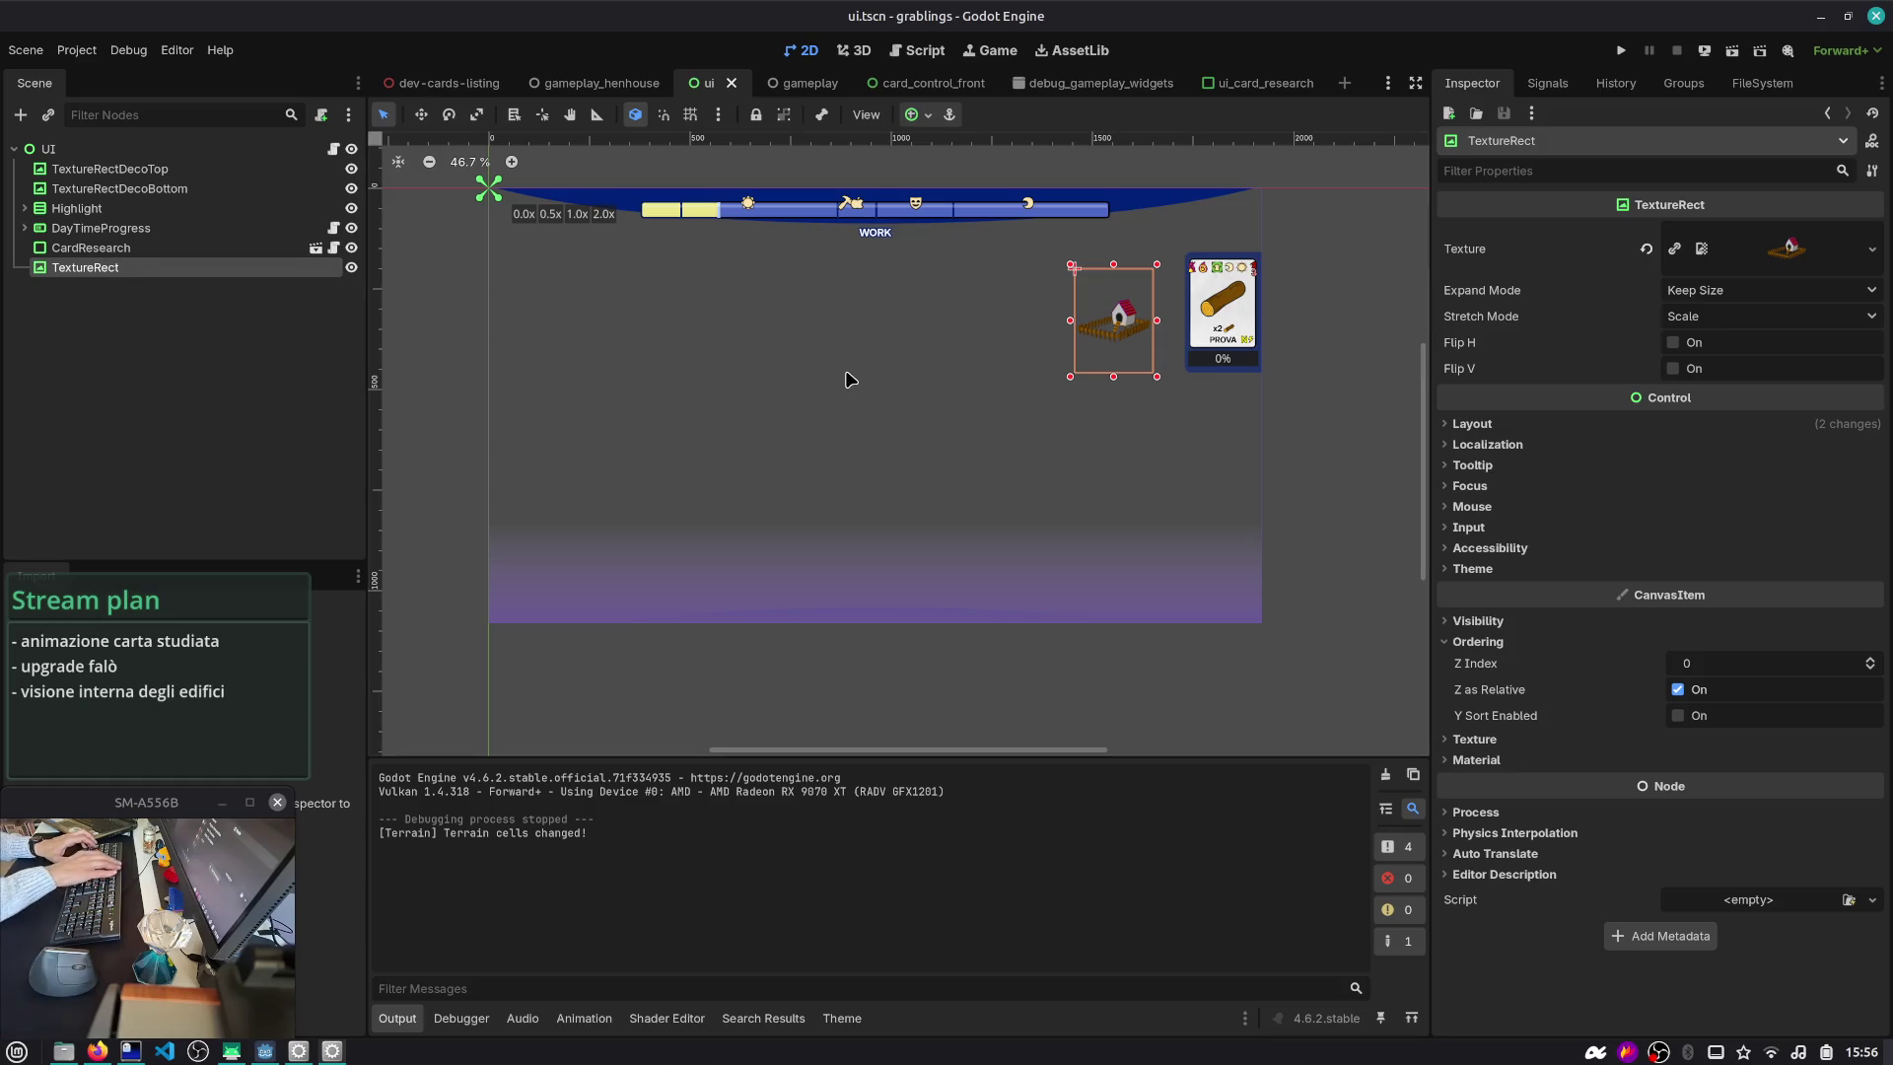
pyautogui.press('F5')
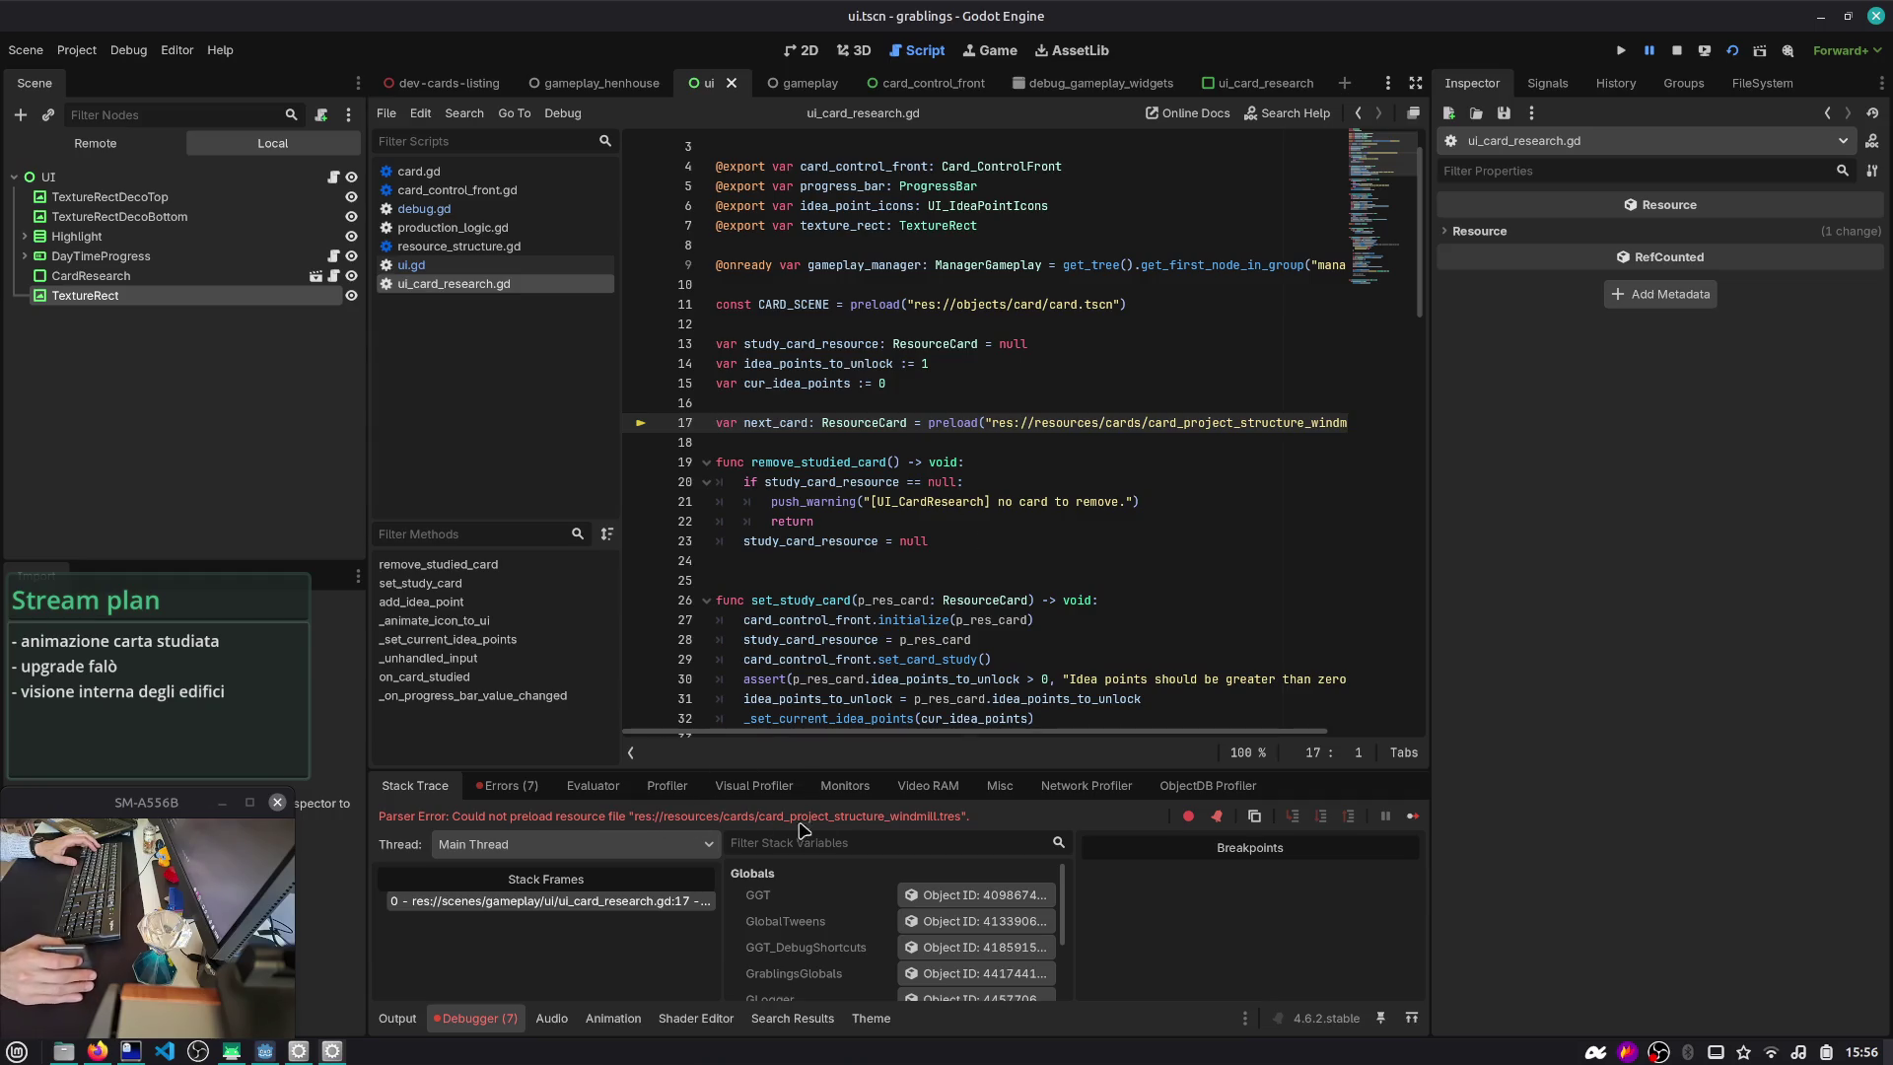
# - End the failed debug session and run the gameplay_henhouse scene, panning across the board
pyautogui.hscroll(3, 1119, 495)
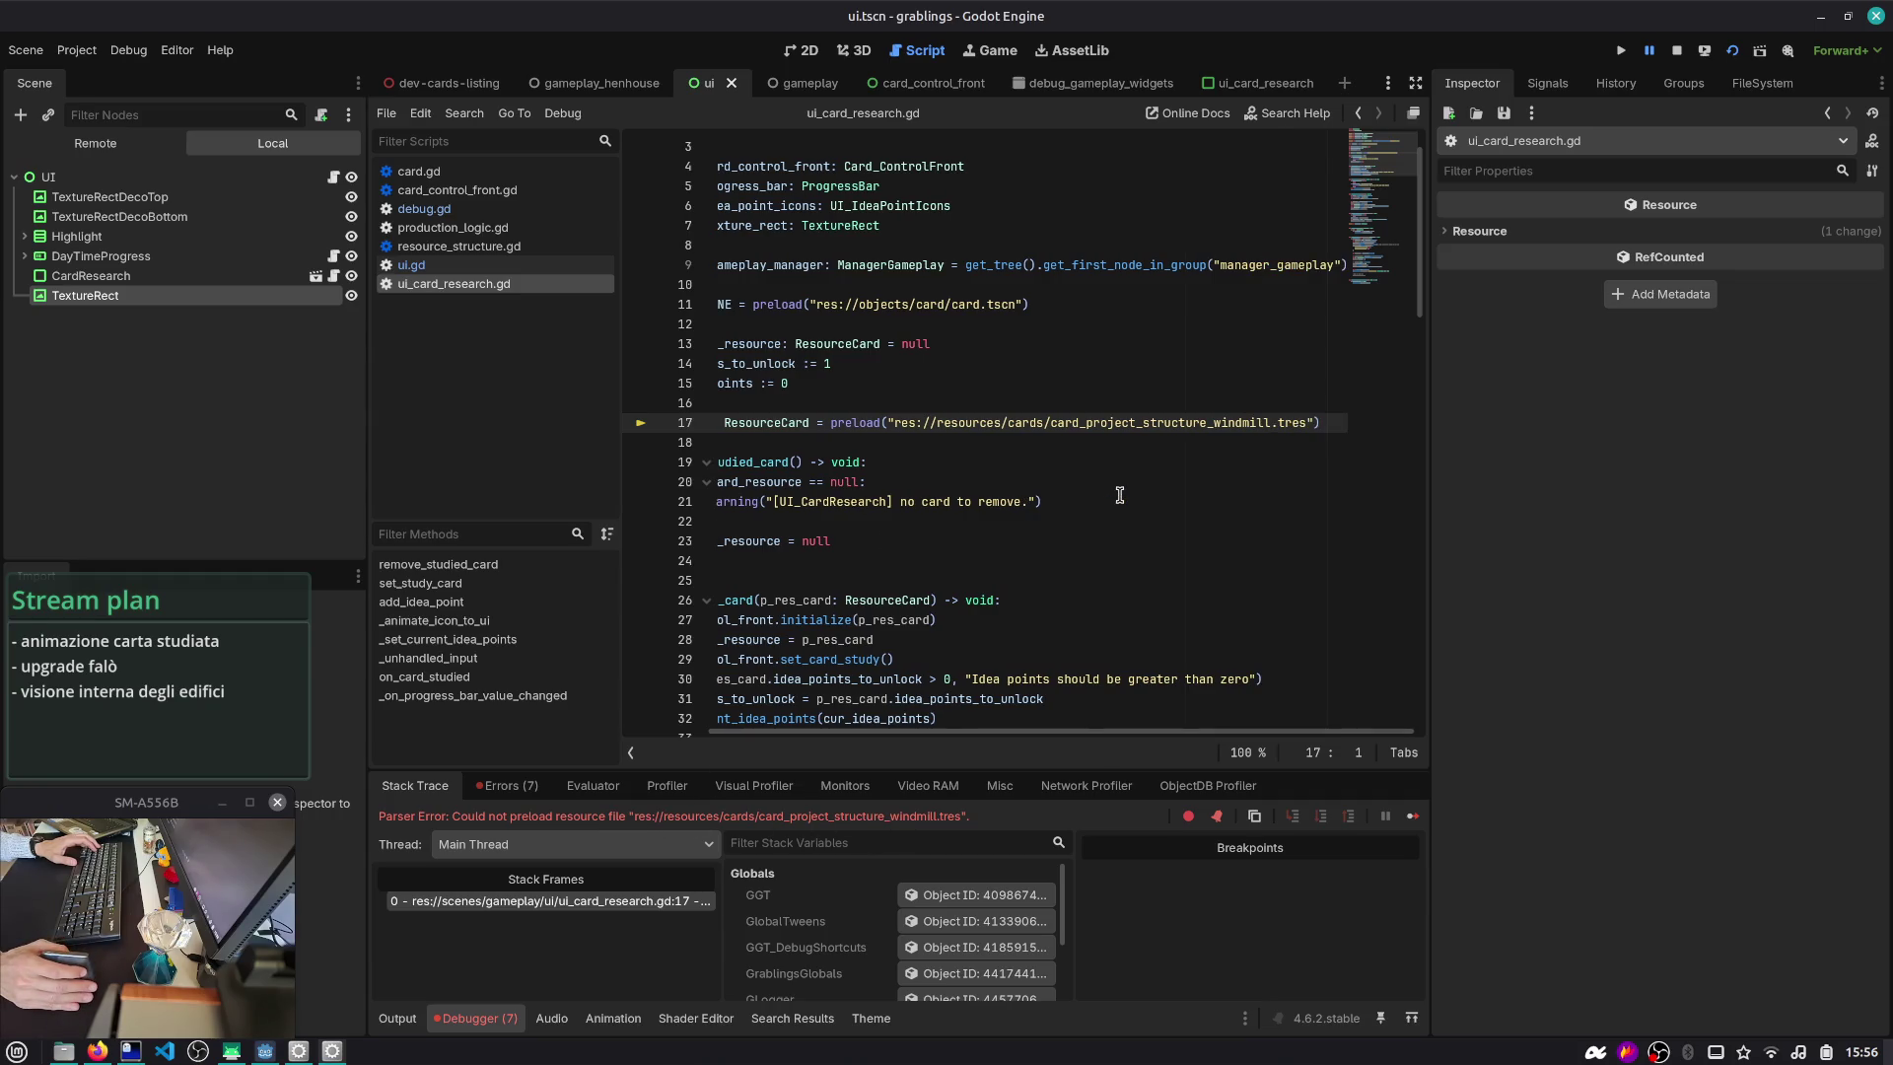
pyautogui.hscroll(-3, 1119, 495)
pyautogui.click(1676, 52)
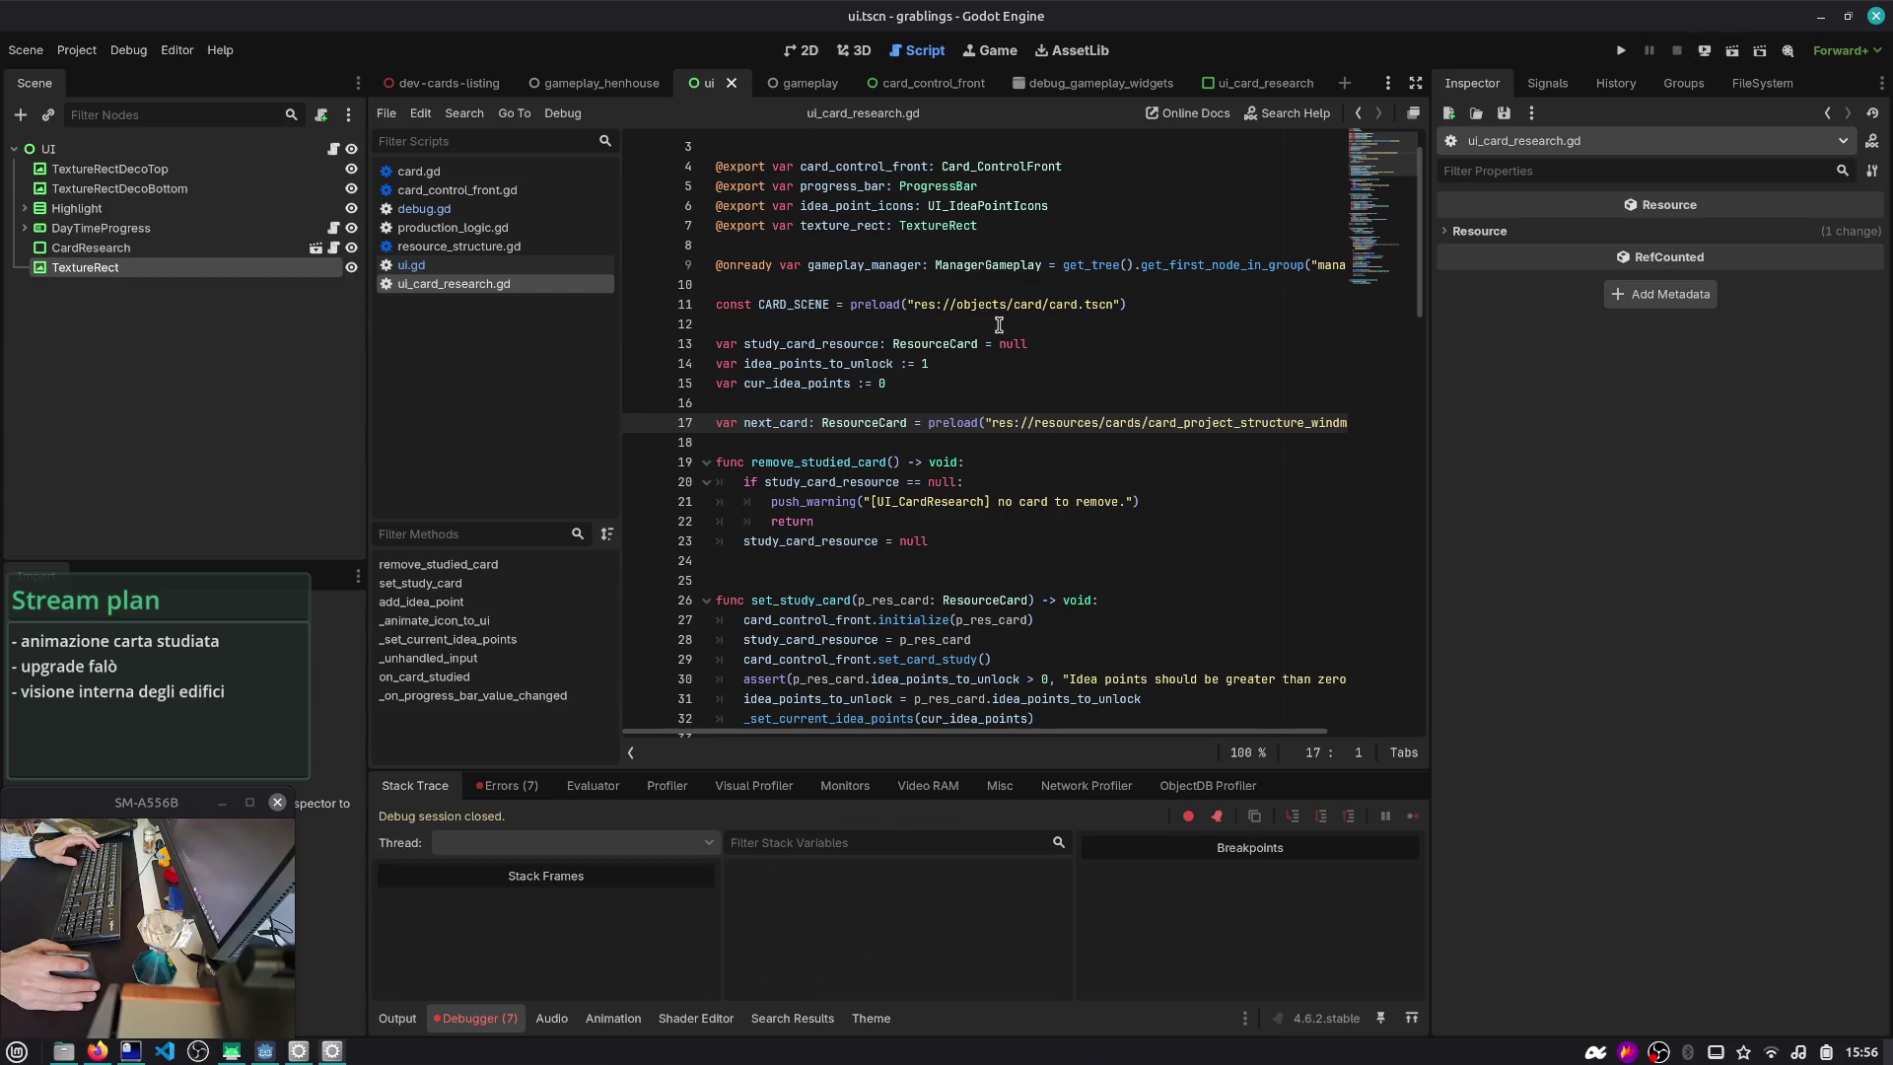
pyautogui.click(599, 82)
pyautogui.hotkey('ctrl', 'shift', 'o')
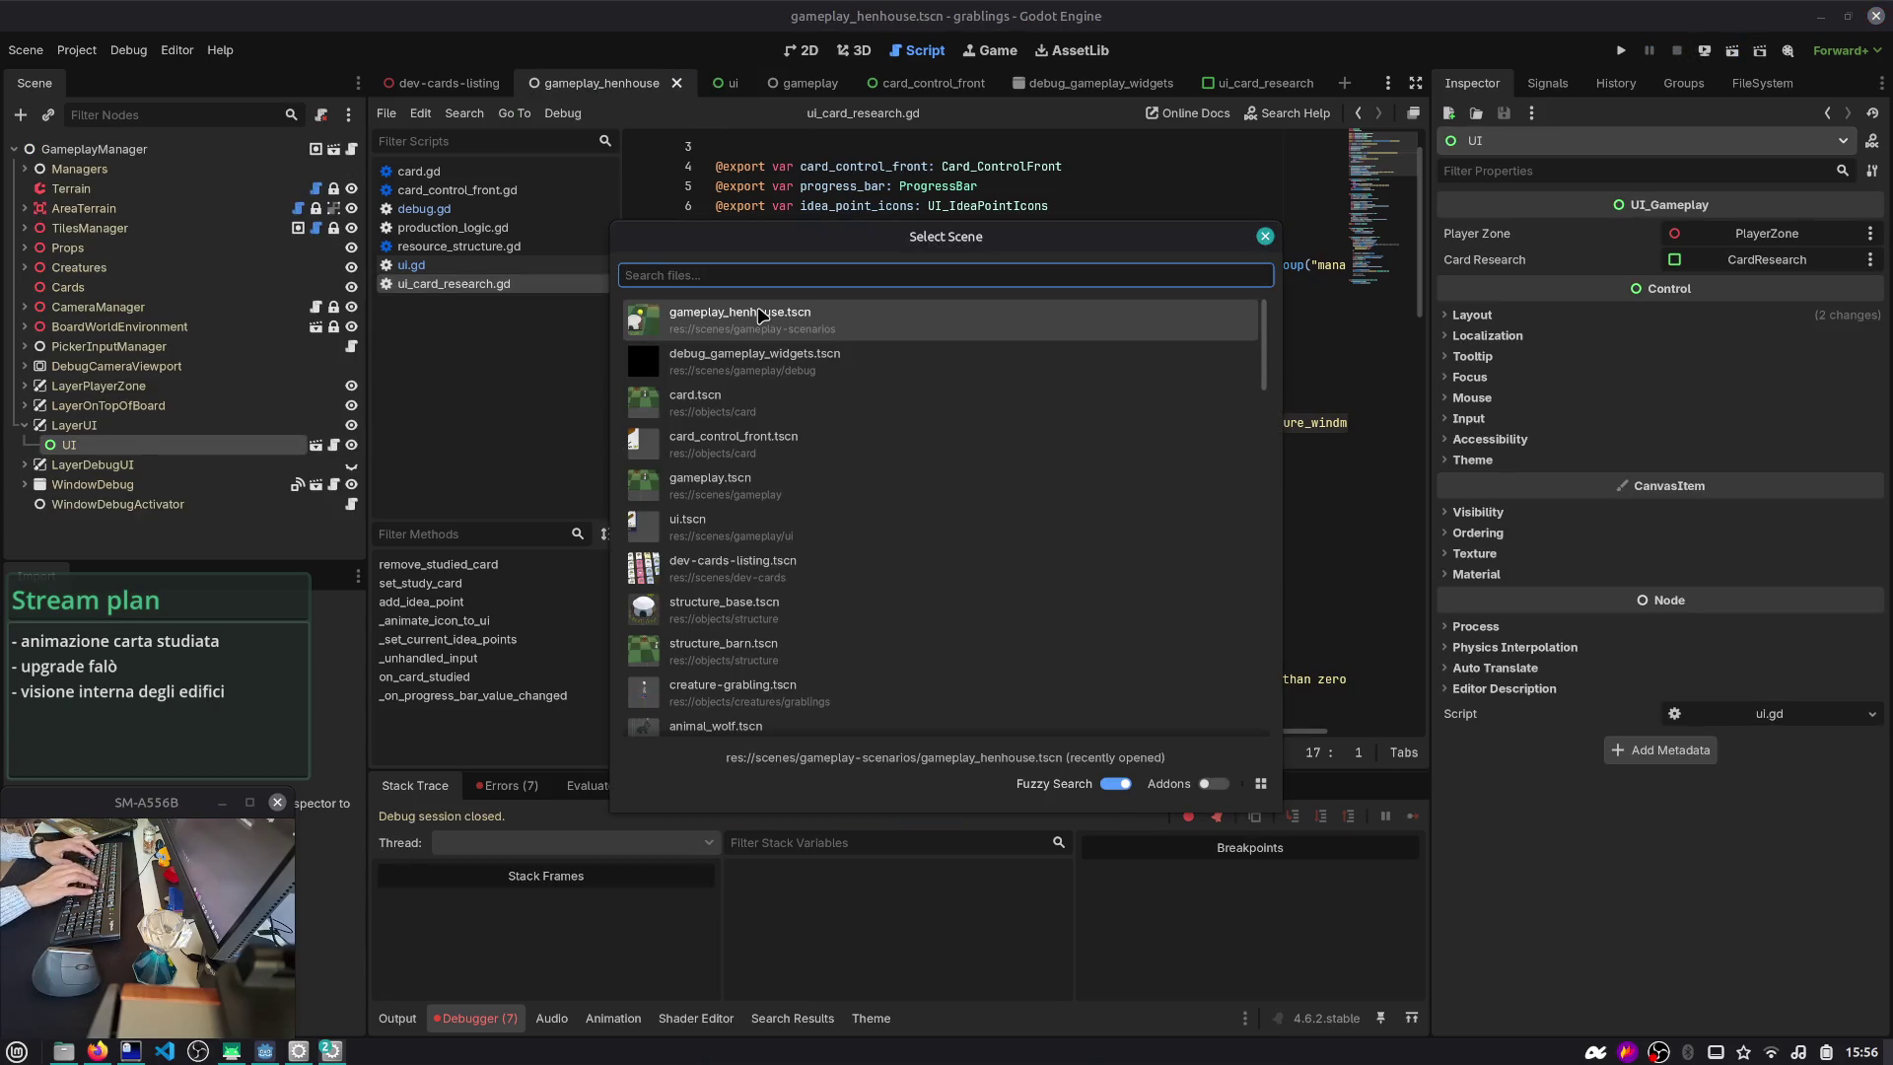
pyautogui.click(762, 316)
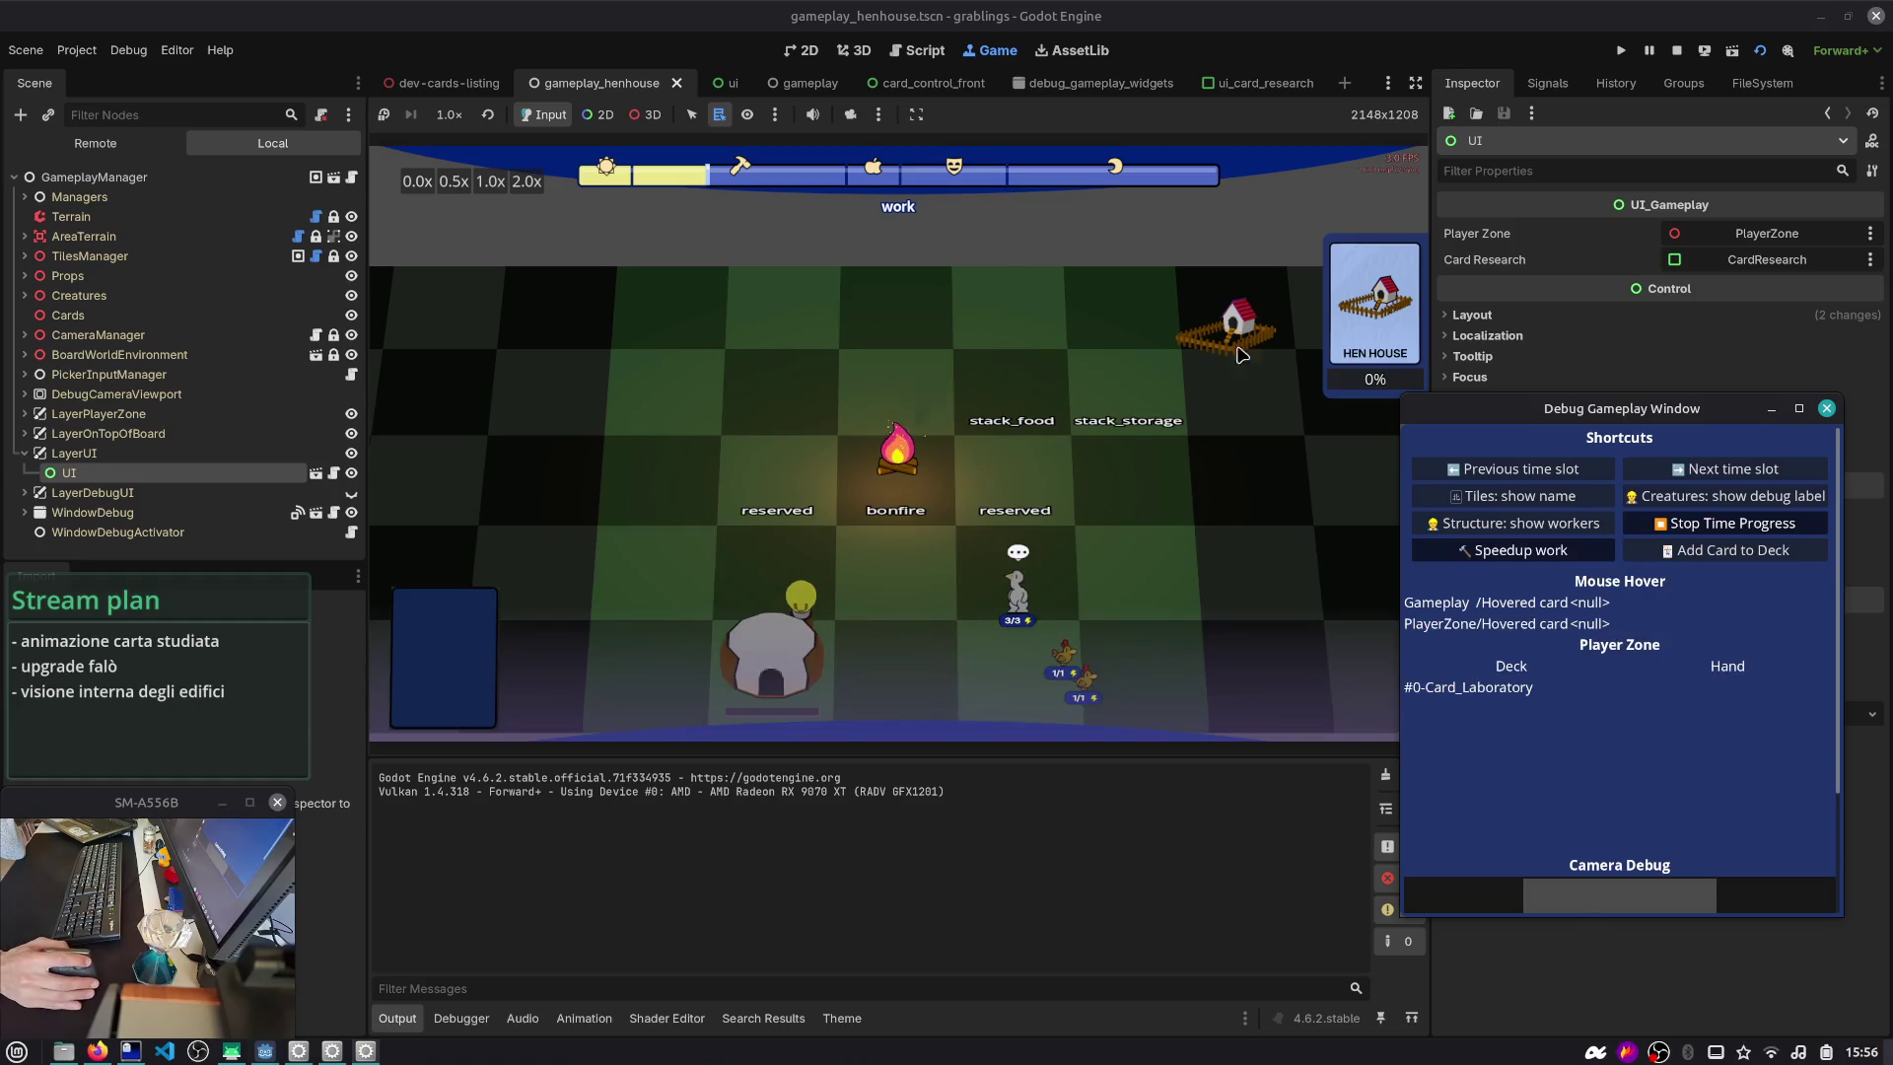
pyautogui.moveTo(1241, 355)
pyautogui.mouseDown()
pyautogui.moveTo(1087, 244)
pyautogui.moveTo(1058, 200)
pyautogui.mouseUp()
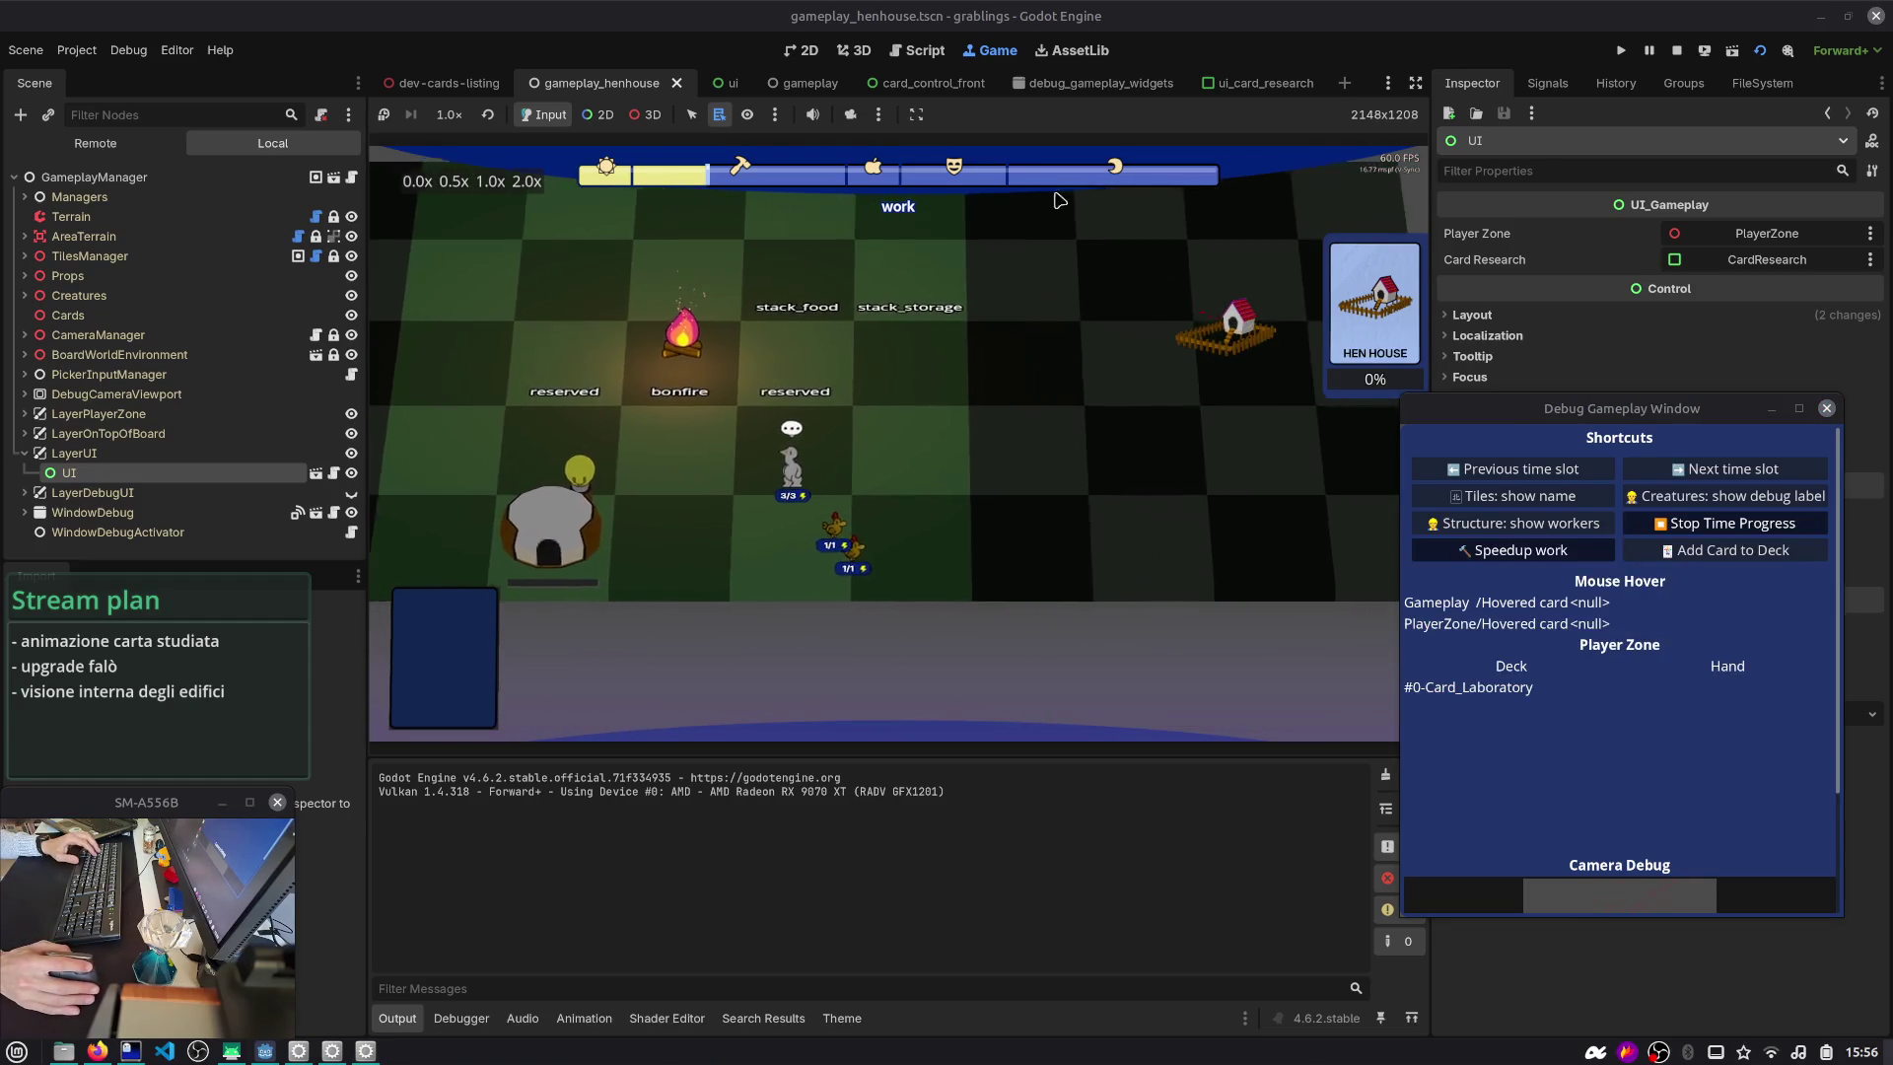
# - Drag the hen-house TextureRect in the ui scene to the screen centre and rerun
pyautogui.click(715, 82)
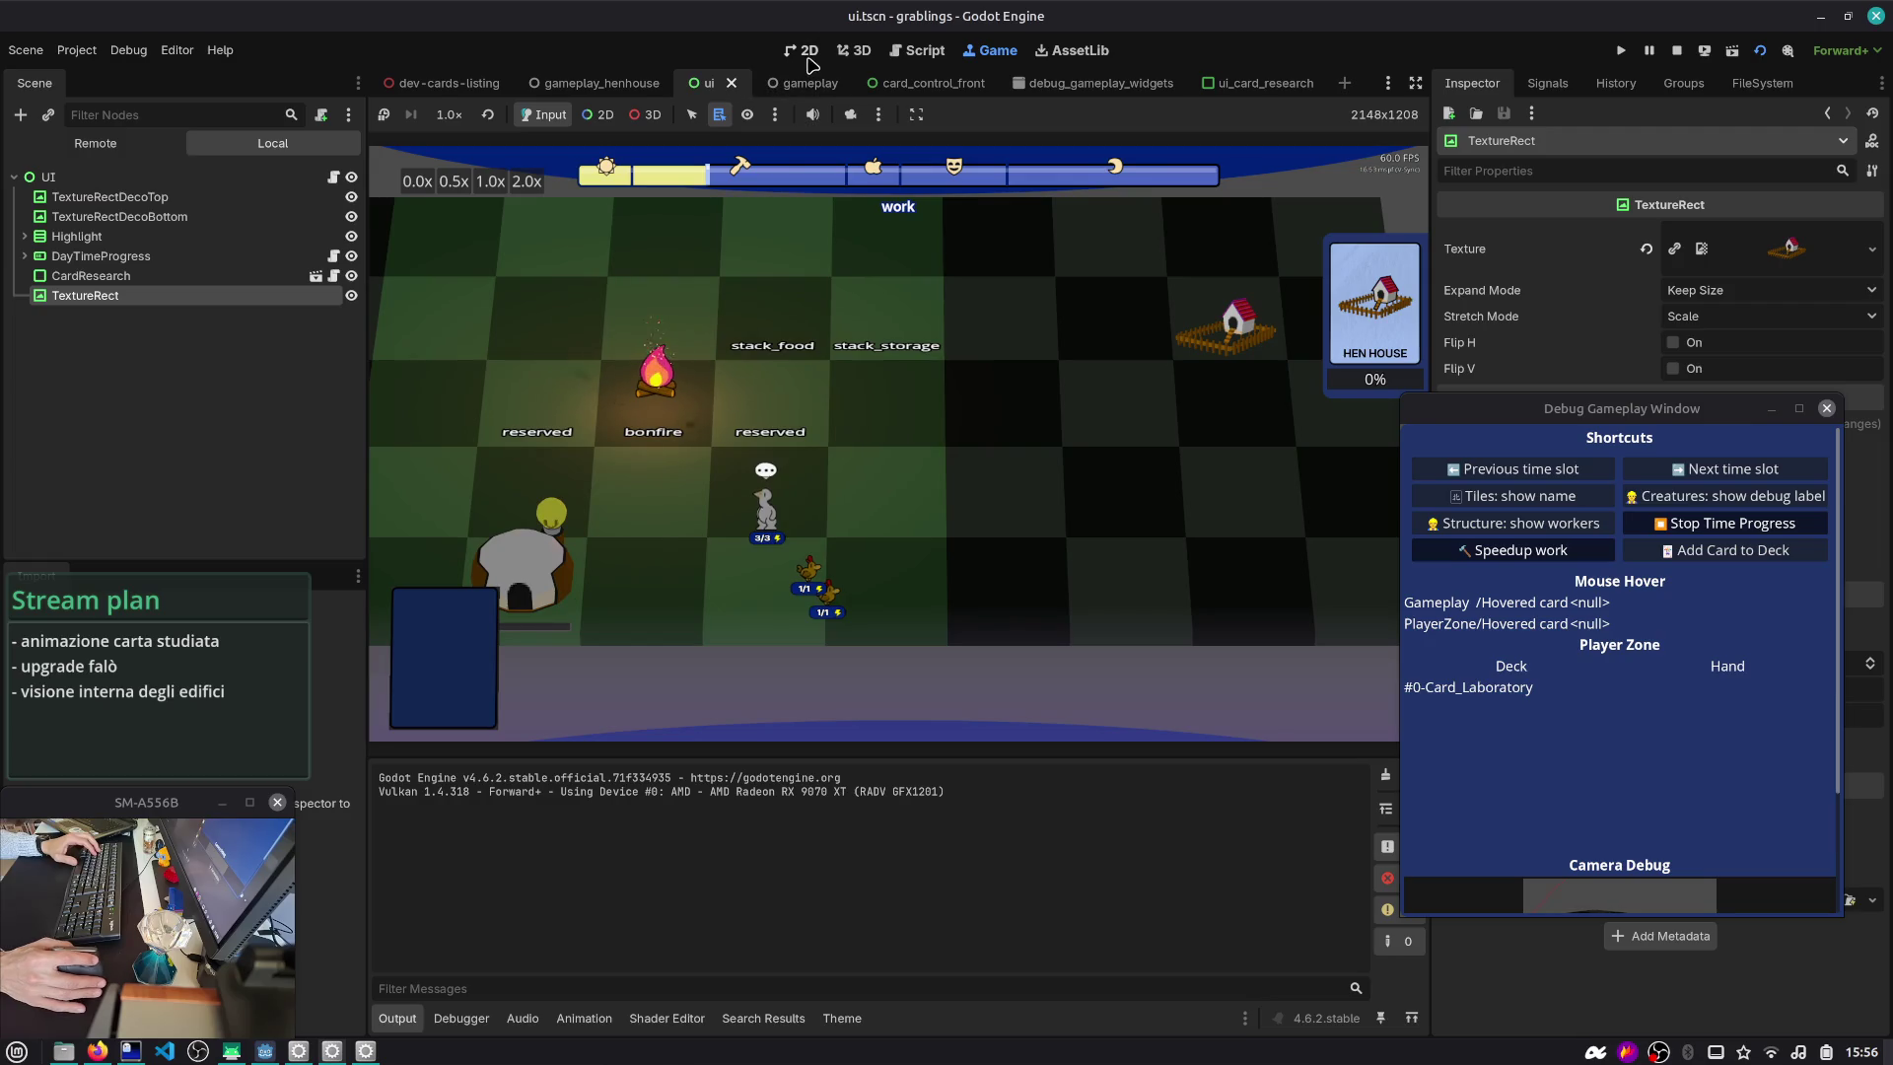
pyautogui.click(808, 55)
pyautogui.moveTo(1117, 344)
pyautogui.mouseDown()
pyautogui.moveTo(928, 440)
pyautogui.moveTo(878, 526)
pyautogui.mouseUp()
pyautogui.click(1623, 50)
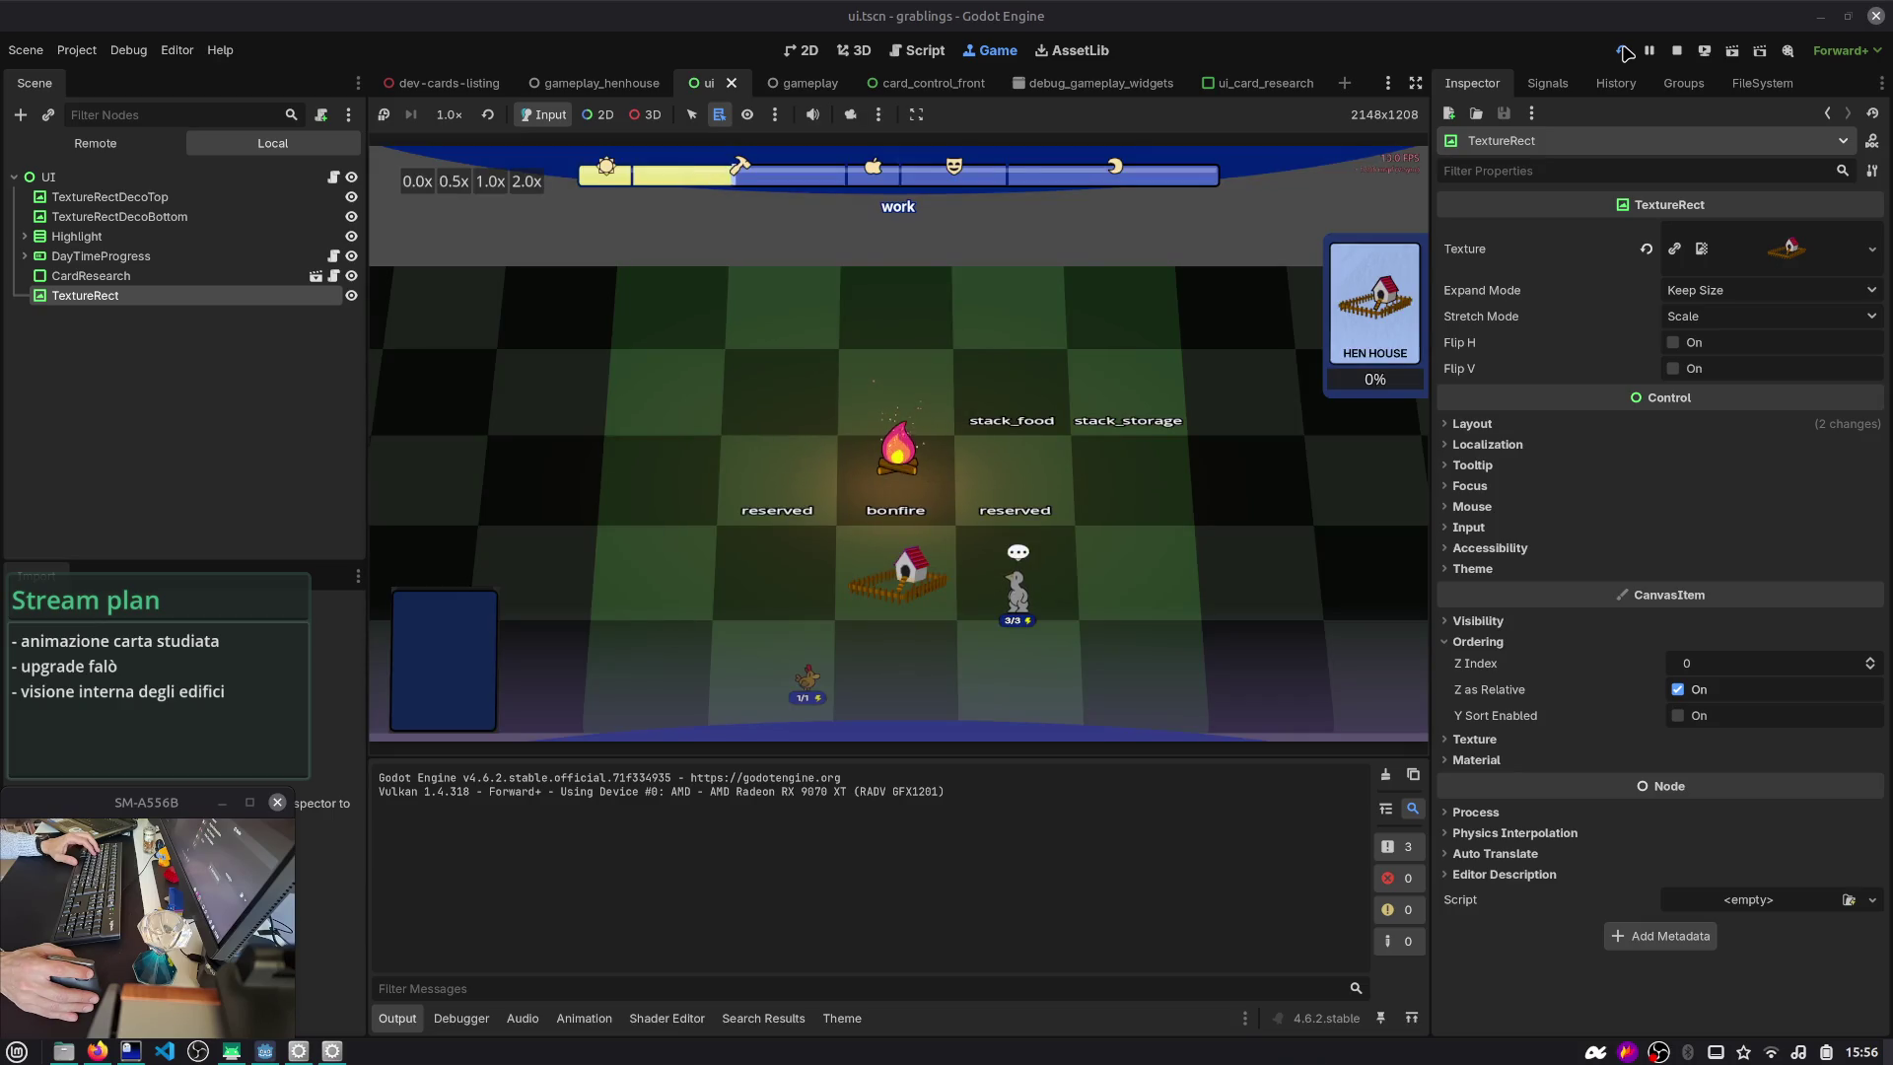
# - Restart the henhouse scenario and compare the game with the ui scene layout
pyautogui.click(1677, 50)
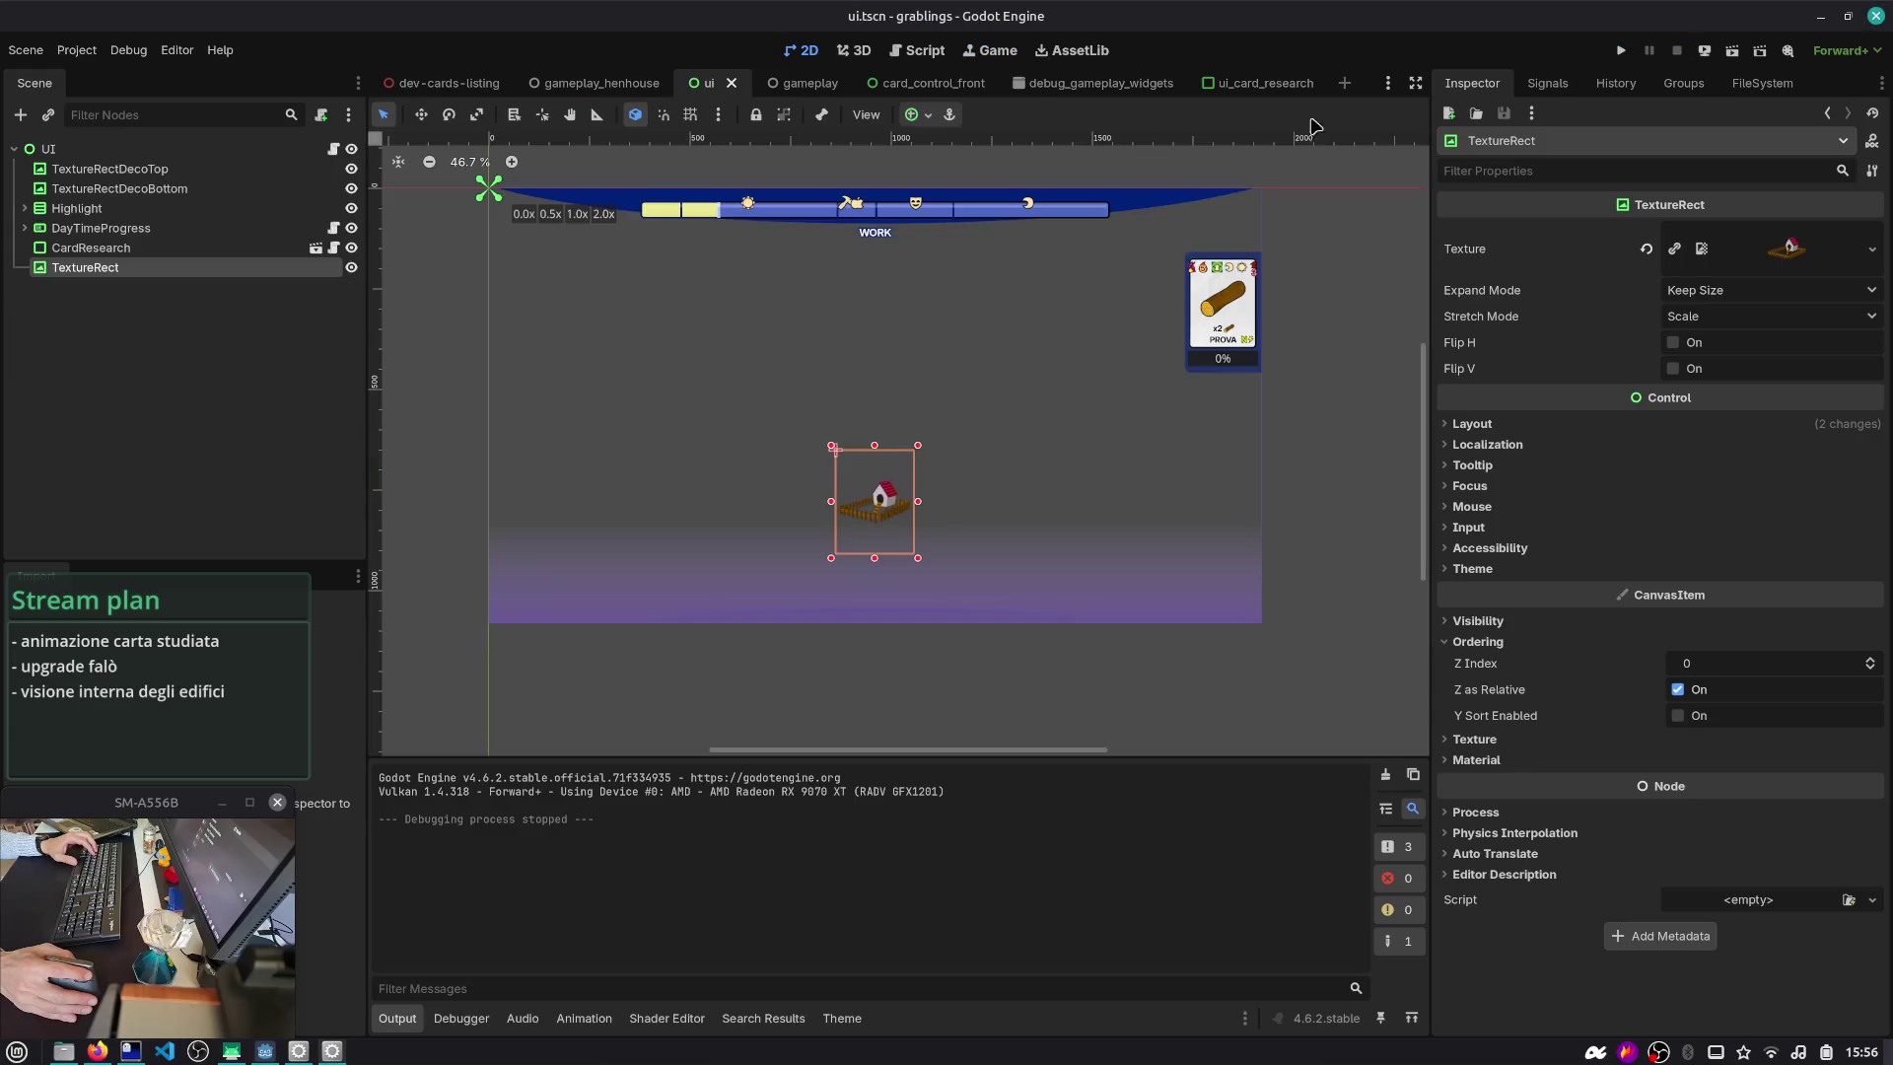
pyautogui.hotkey('ctrl', 'shift', 'o')
pyautogui.press('Return')
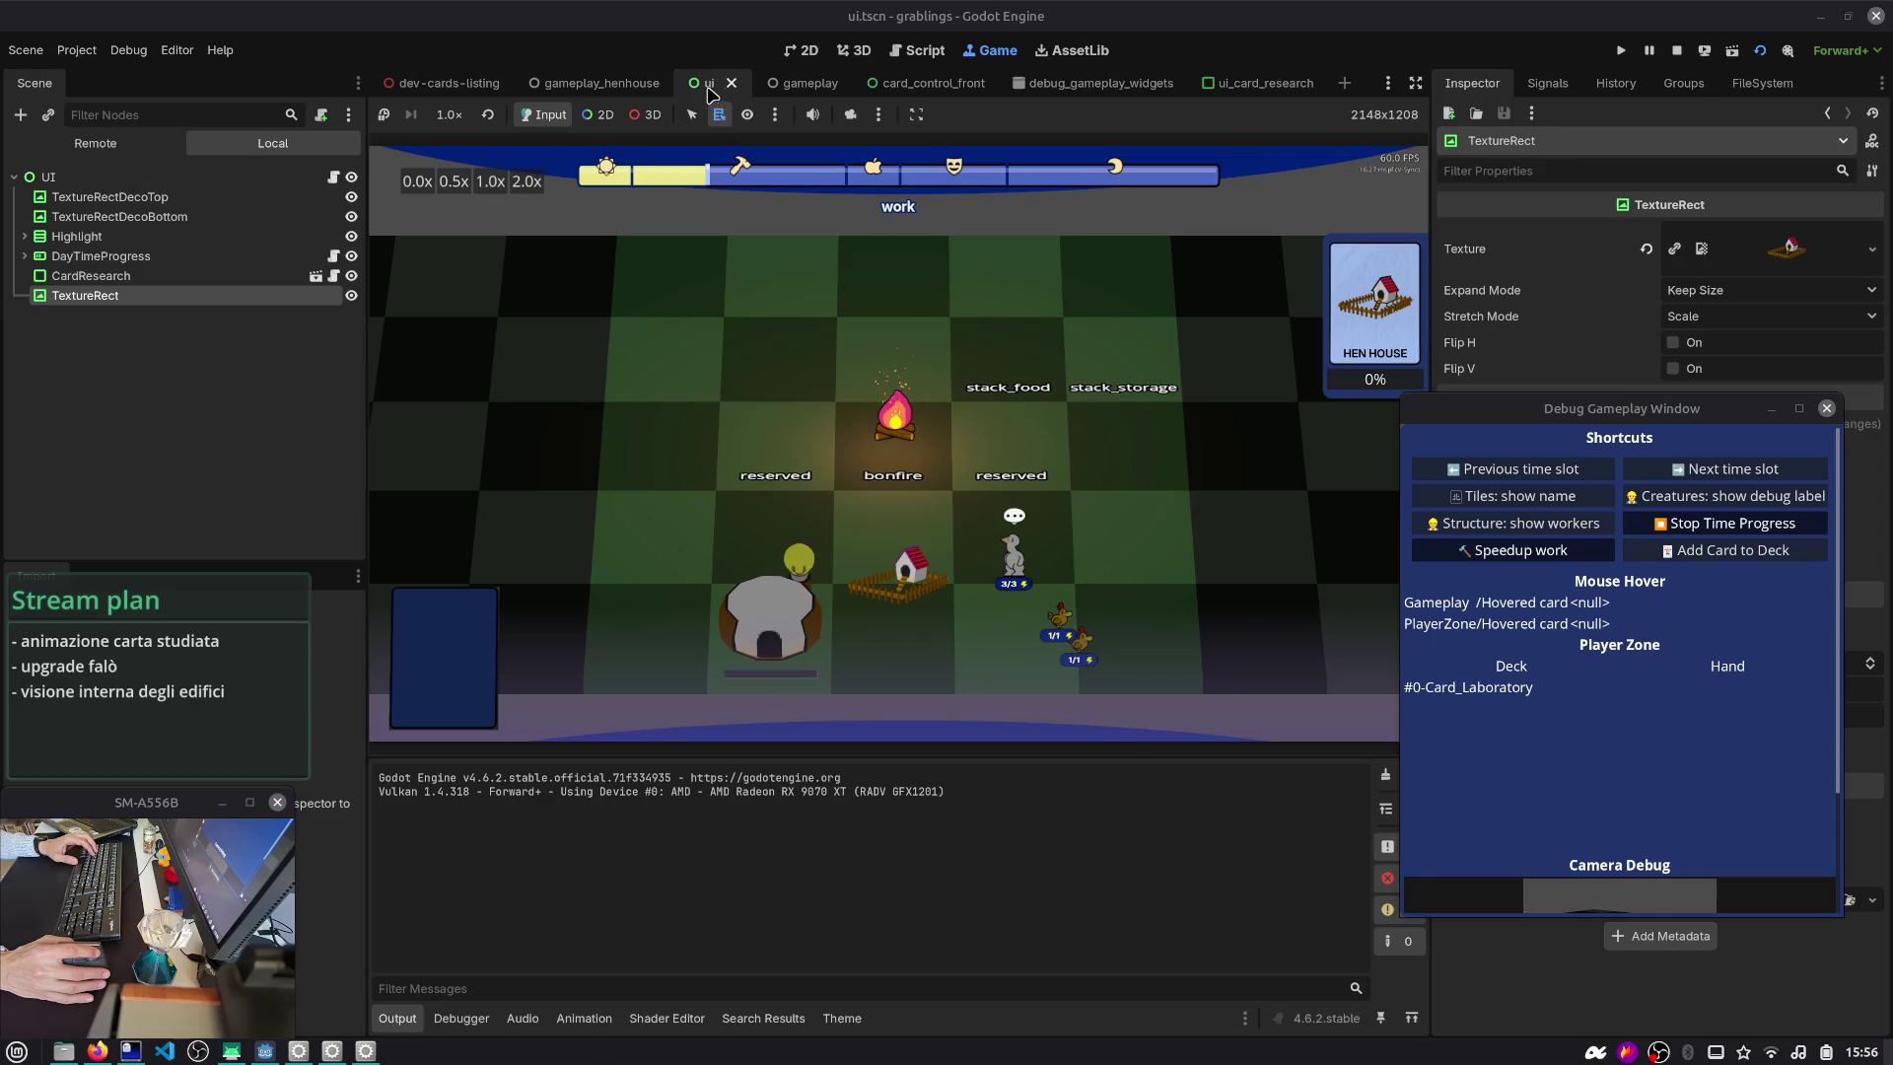
pyautogui.click(809, 50)
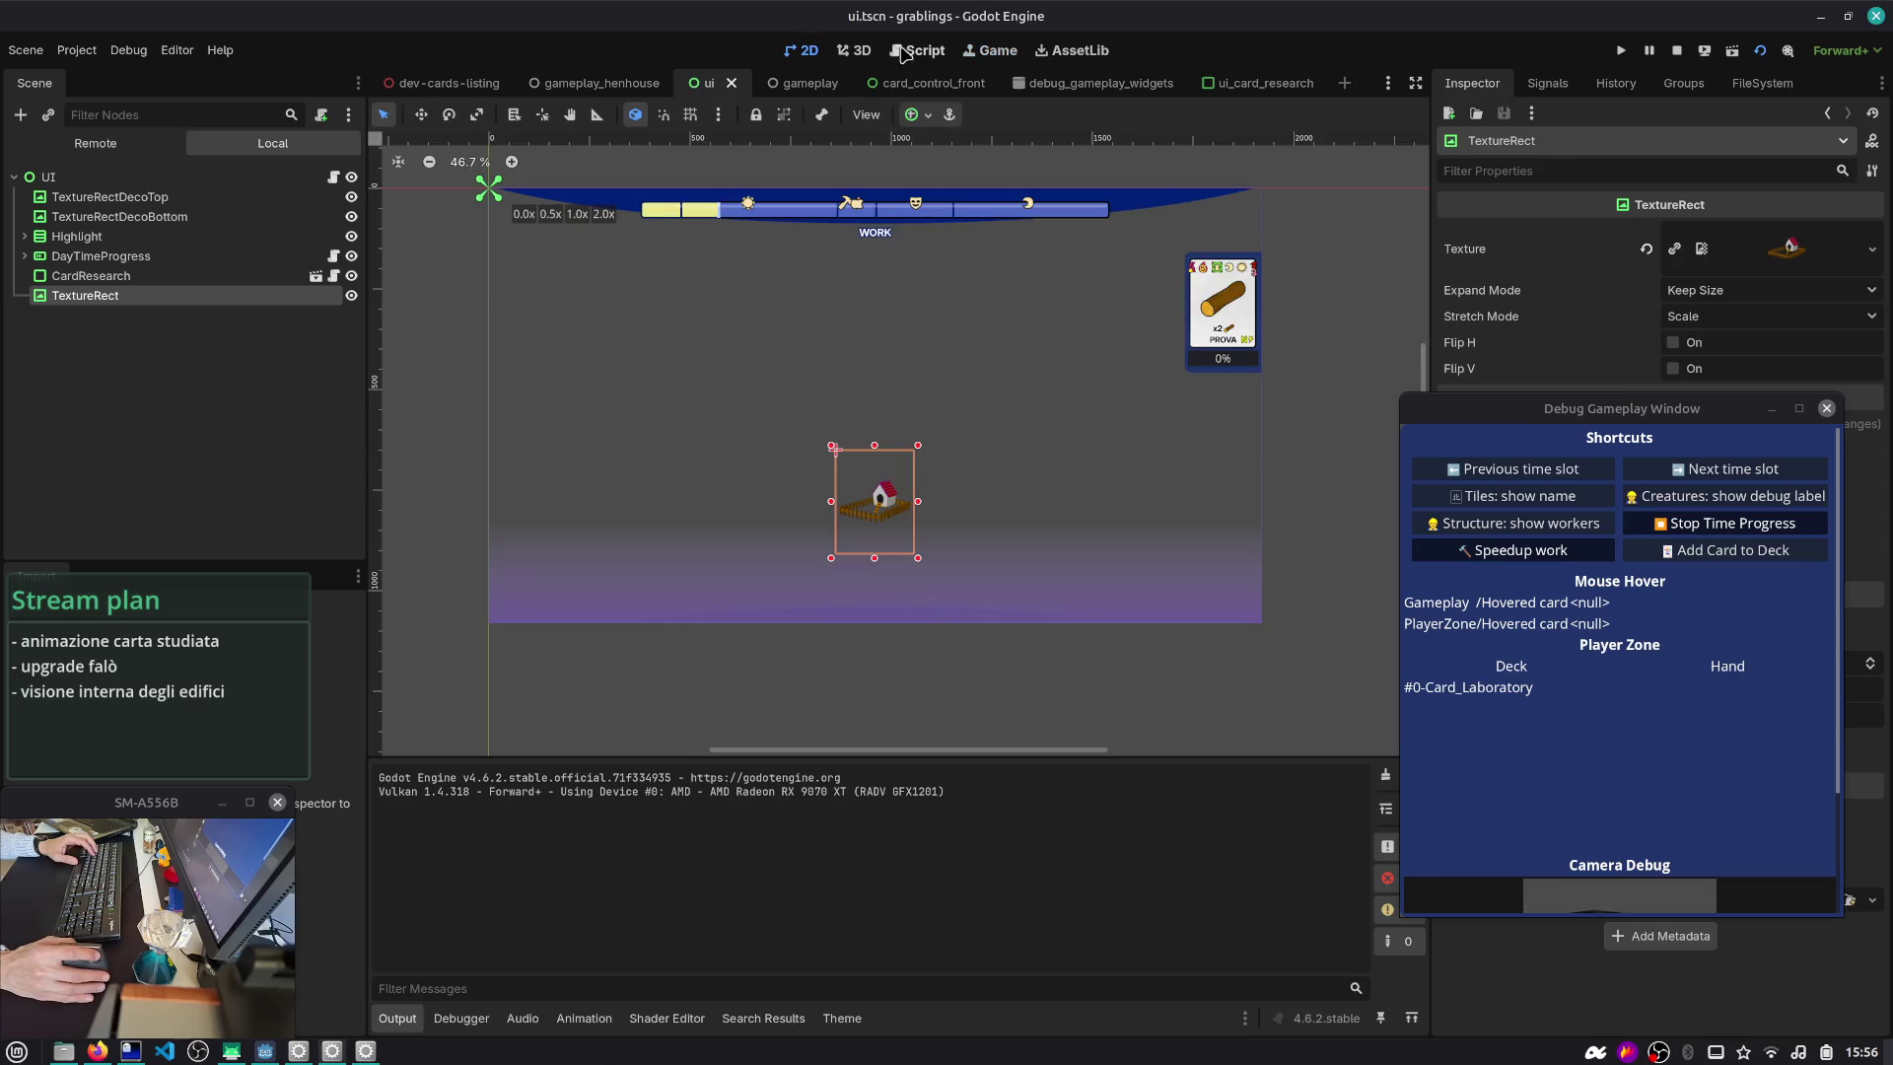
pyautogui.click(991, 50)
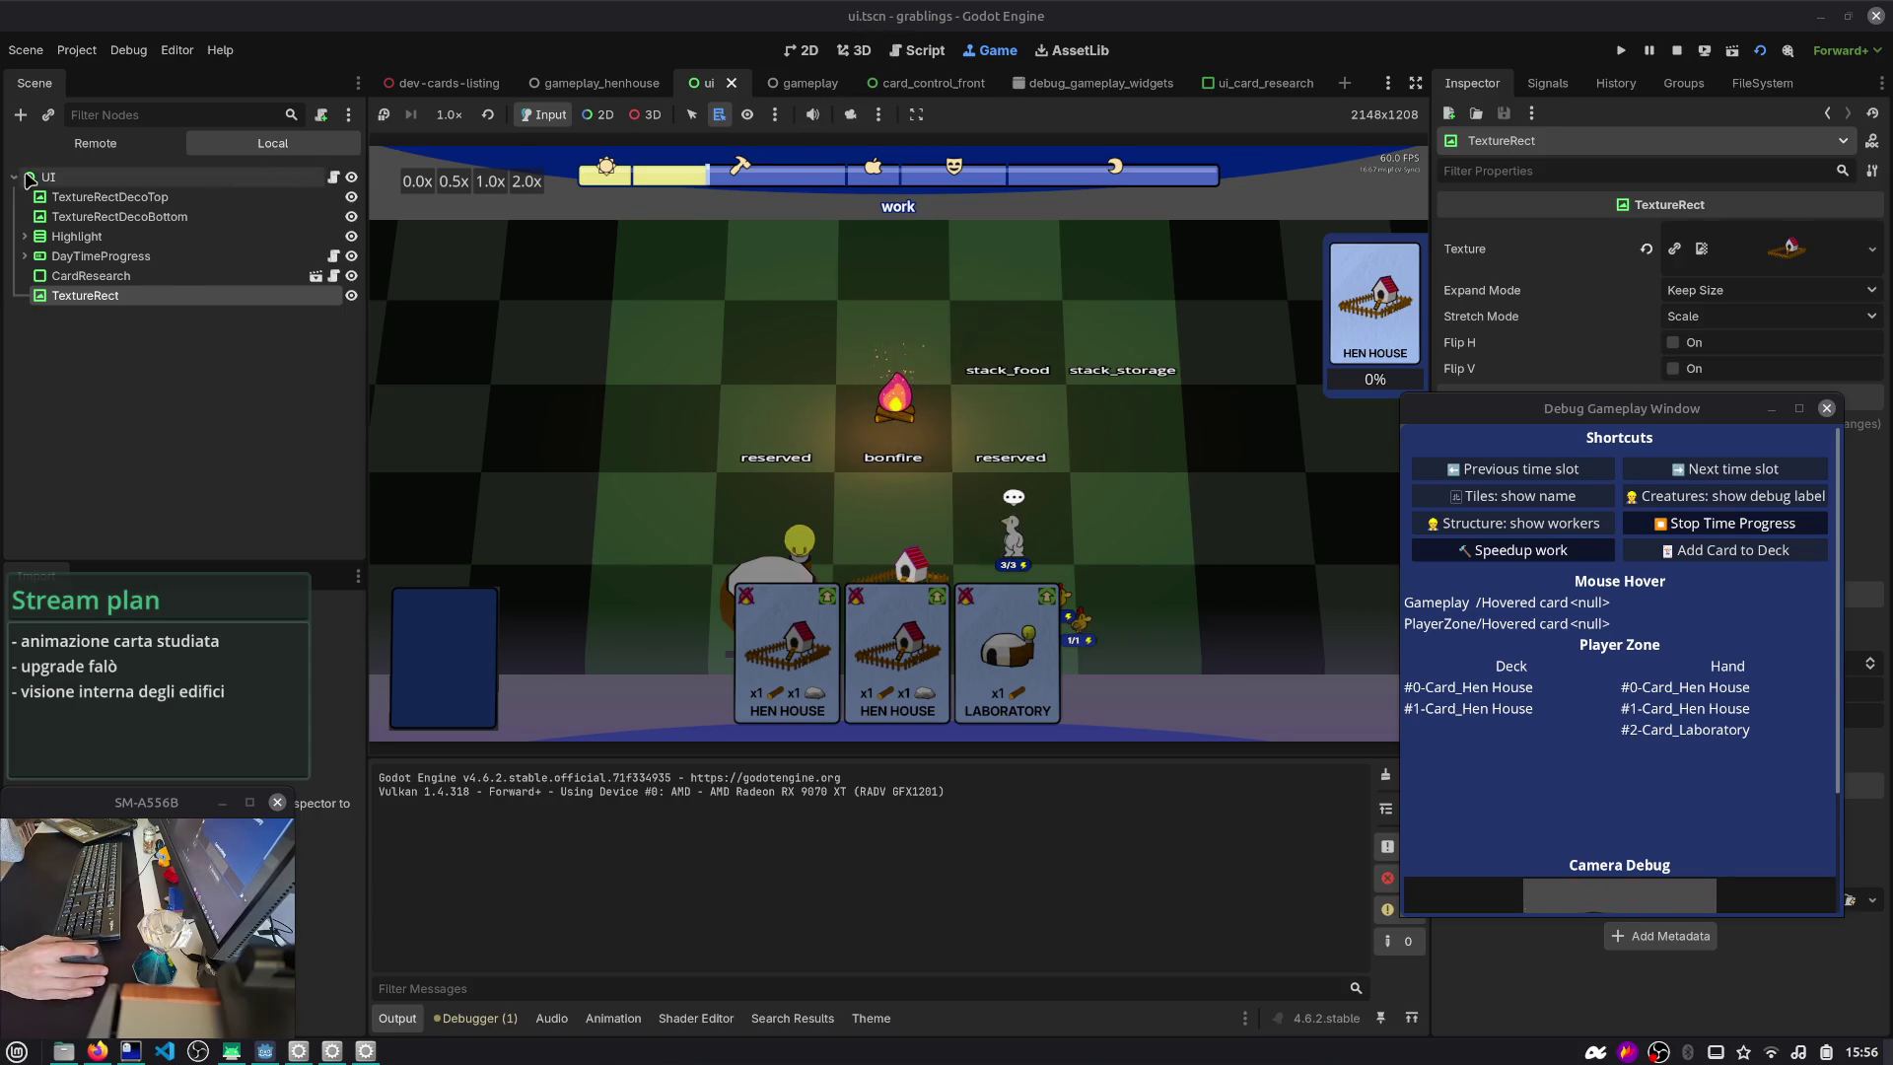
# - Inspect the Remote scene tree, expanding GameplayManager, then stop the game
pyautogui.click(88, 144)
pyautogui.click(25, 355)
pyautogui.click(25, 396)
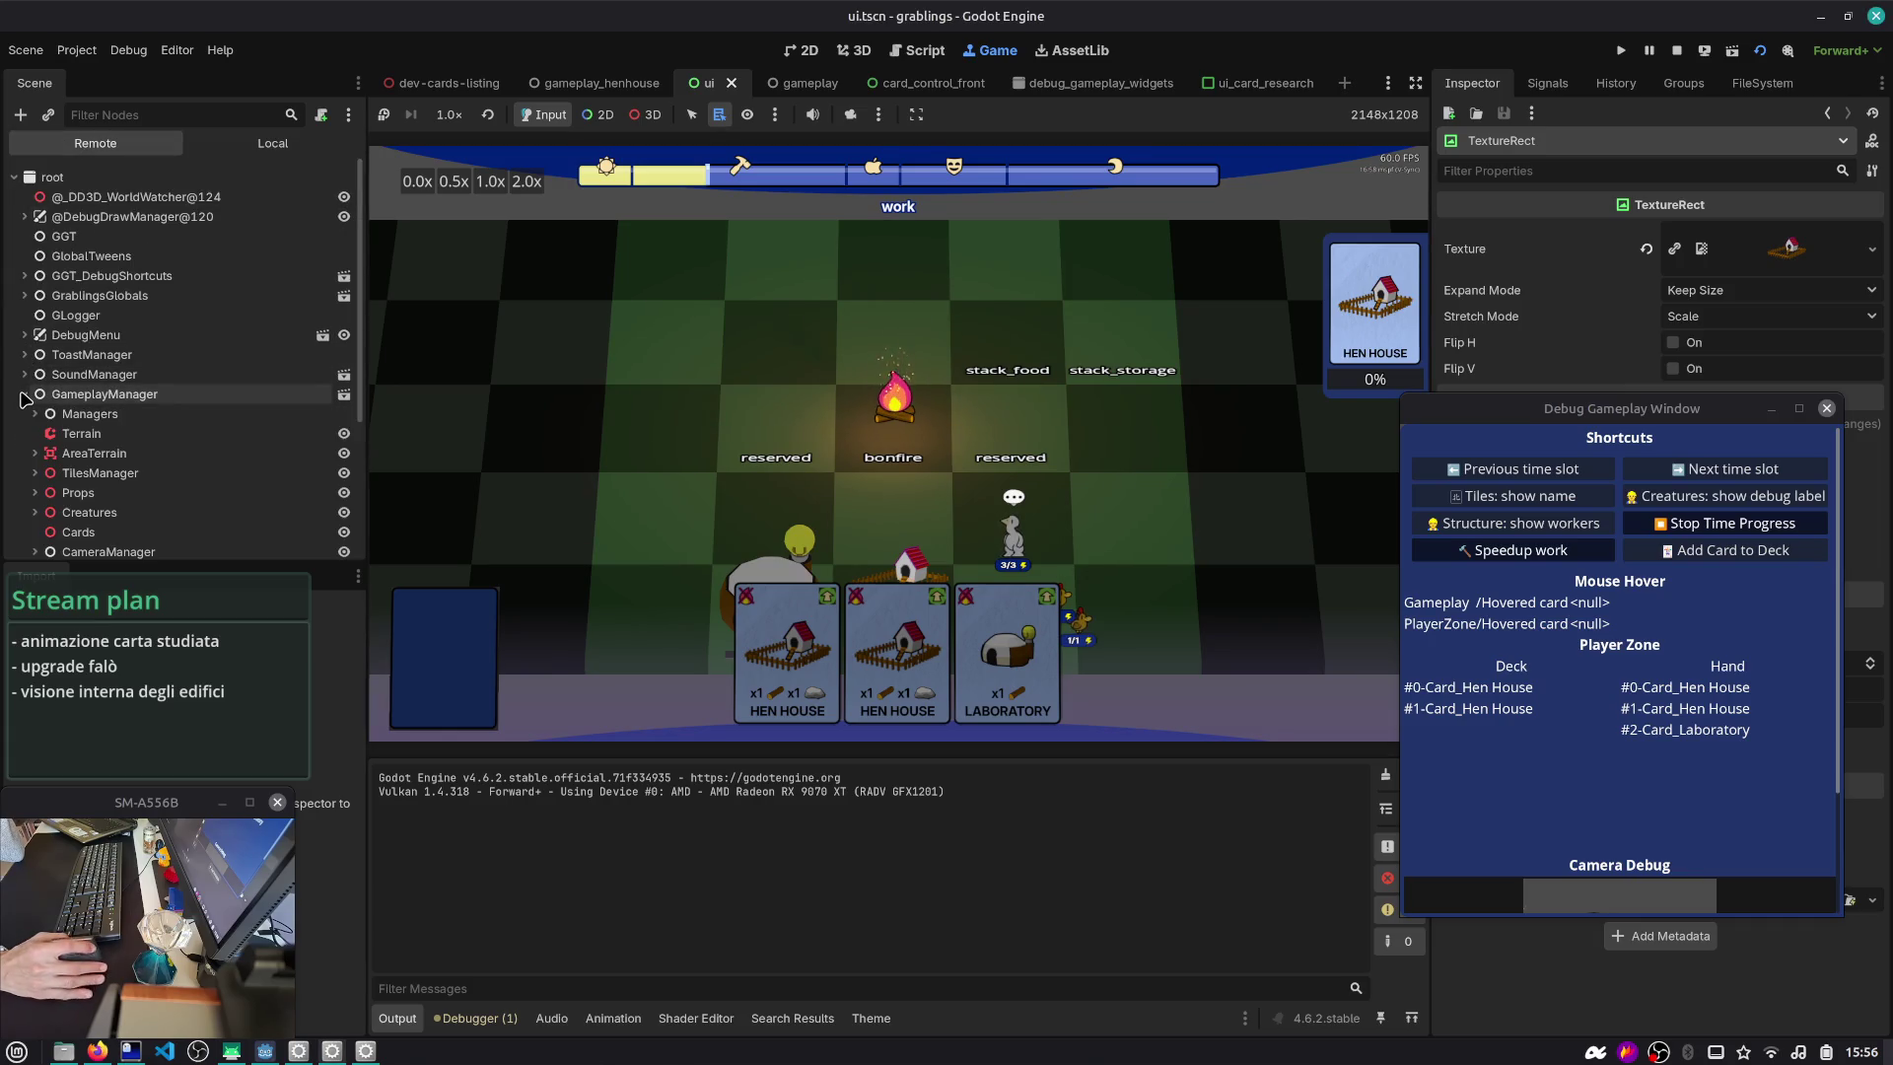
pyautogui.scroll(-3, 148, 375)
pyautogui.click(1676, 50)
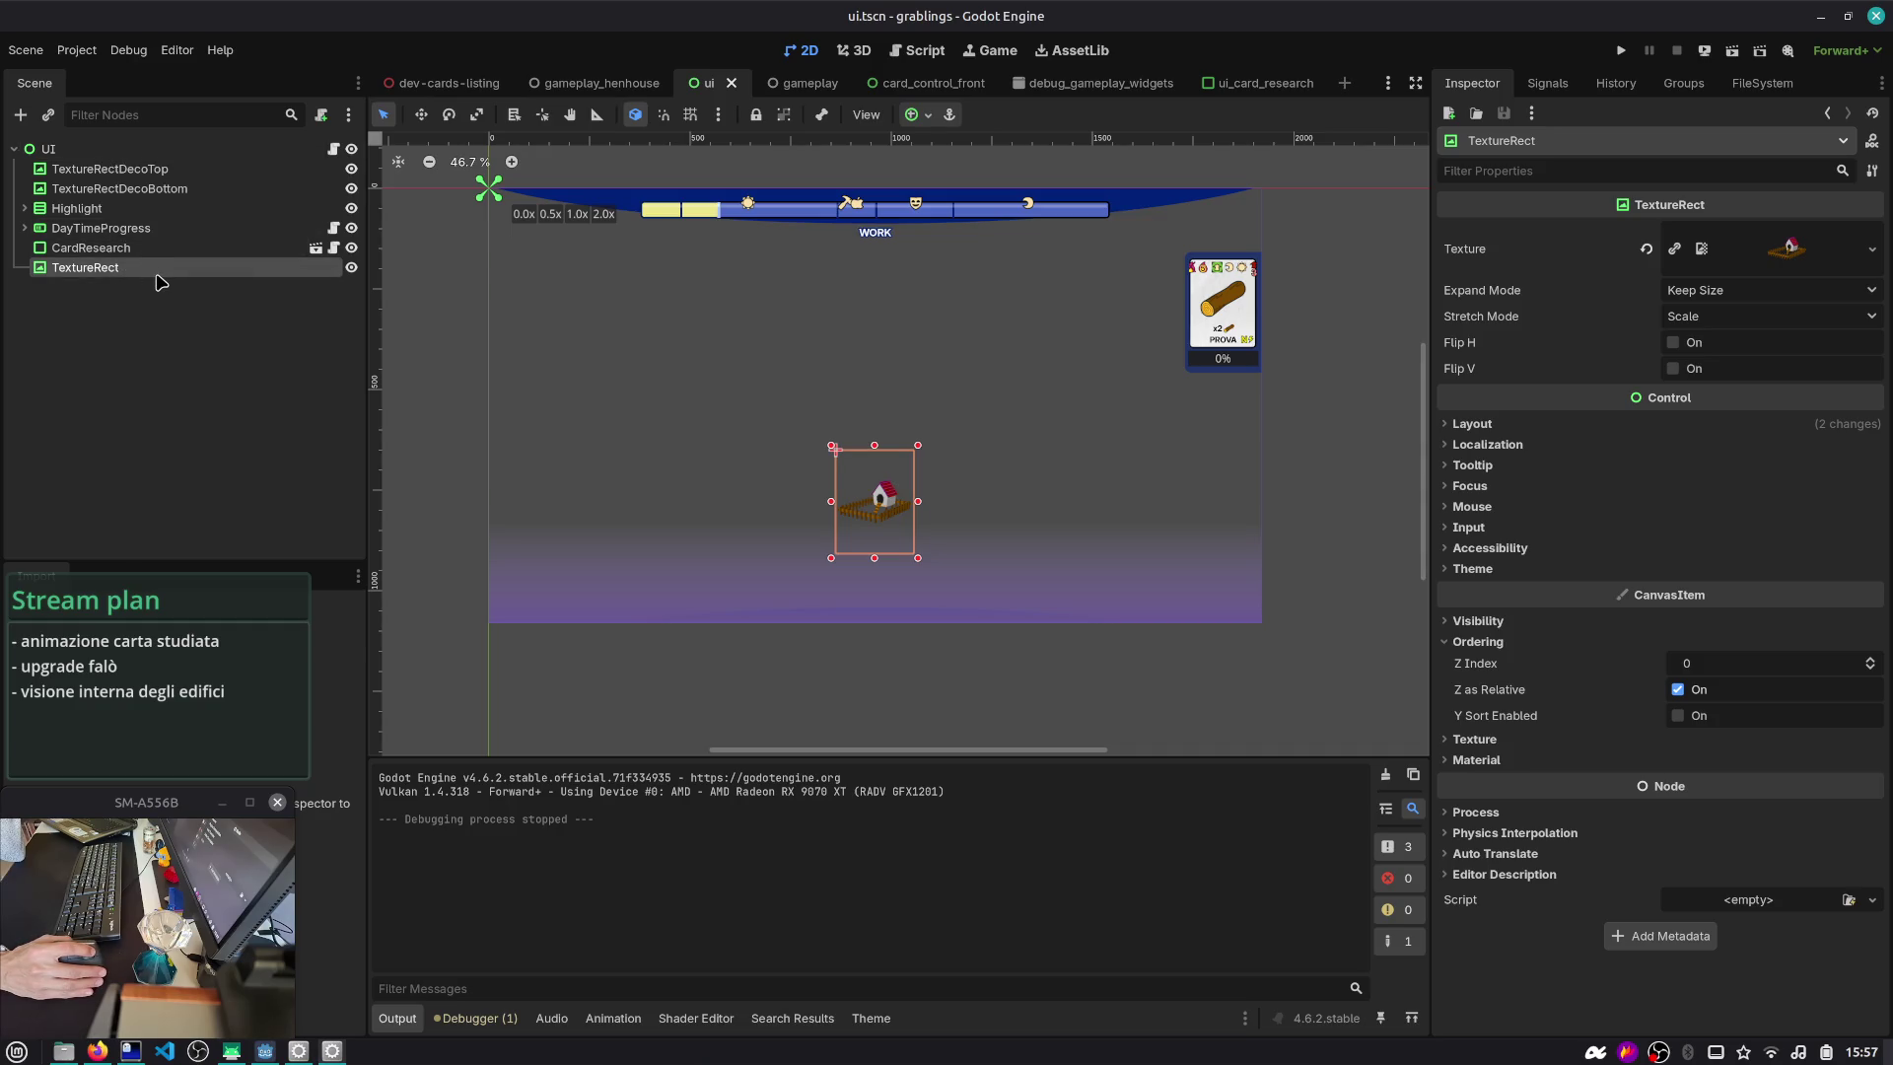
# - Open the ui_card_research scene and script, reviewing the instantiate call in on_card_studied
pyautogui.click(162, 248)
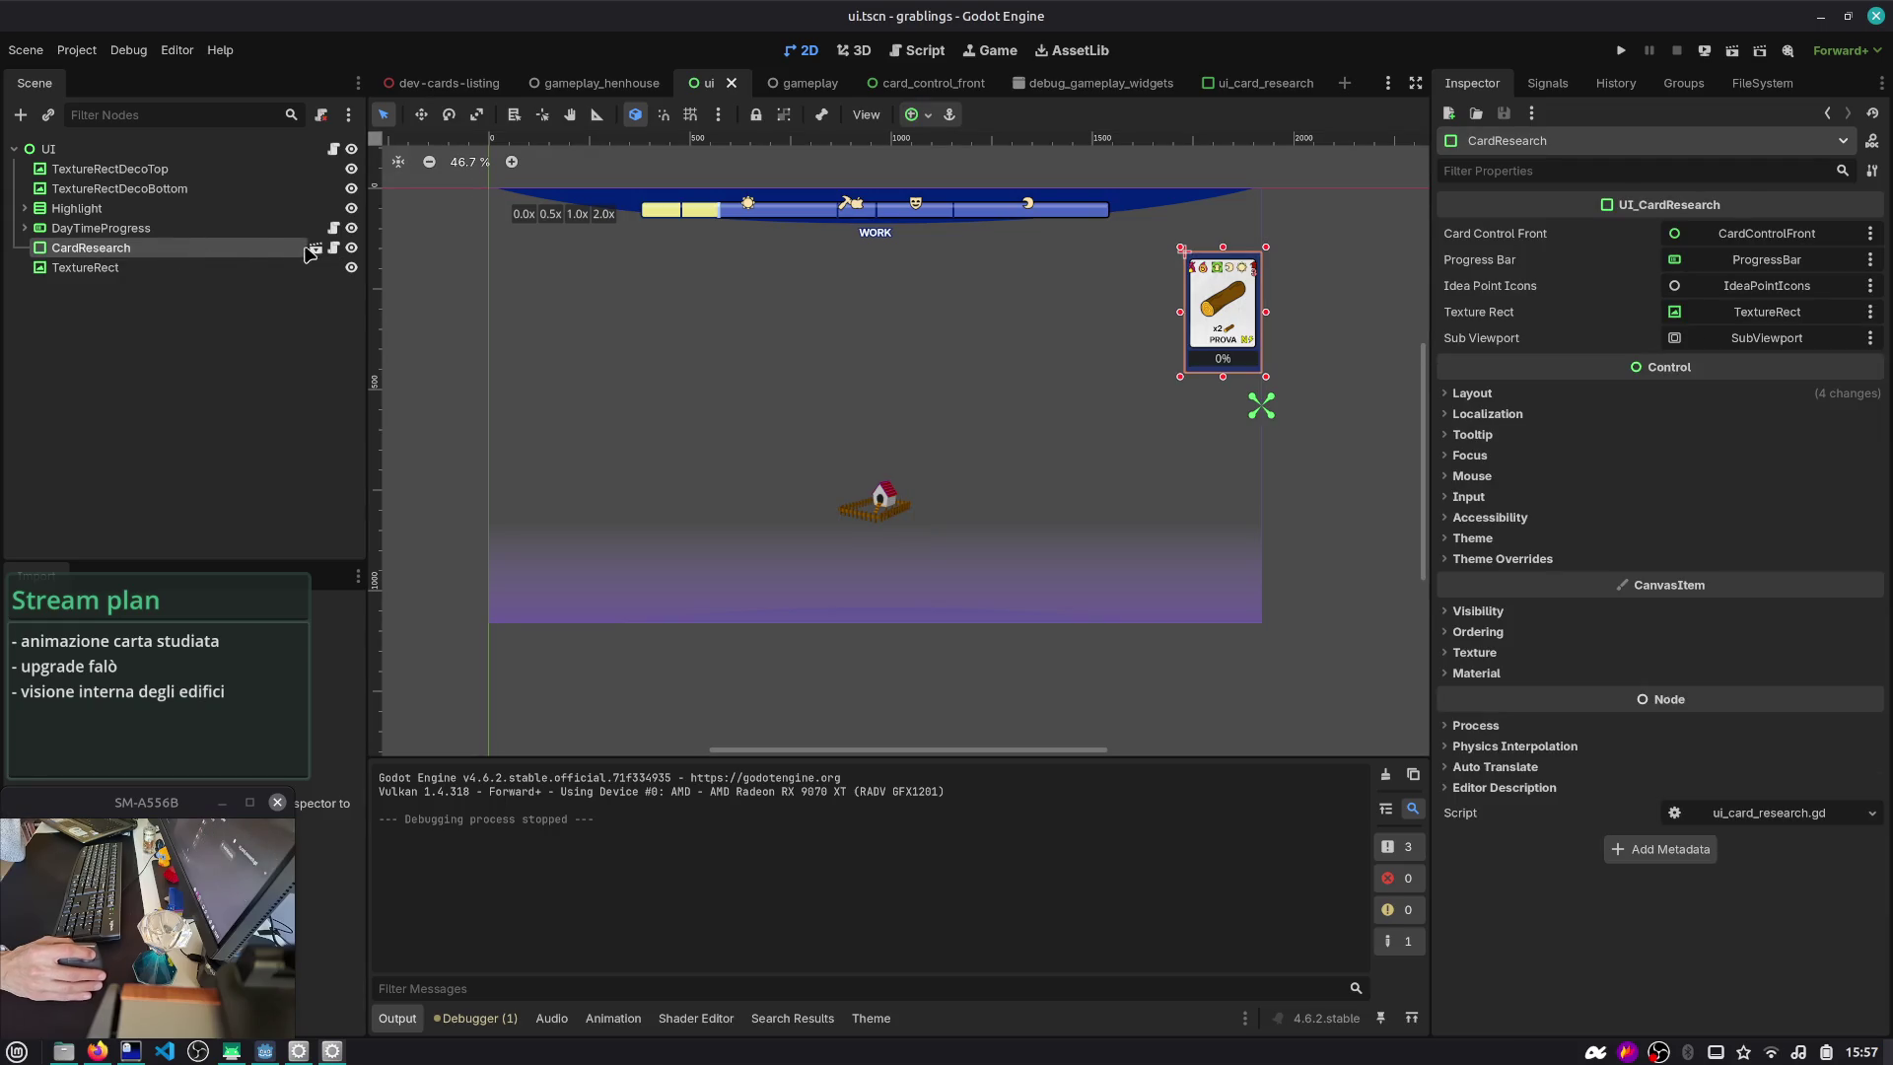
pyautogui.click(313, 247)
pyautogui.click(107, 208)
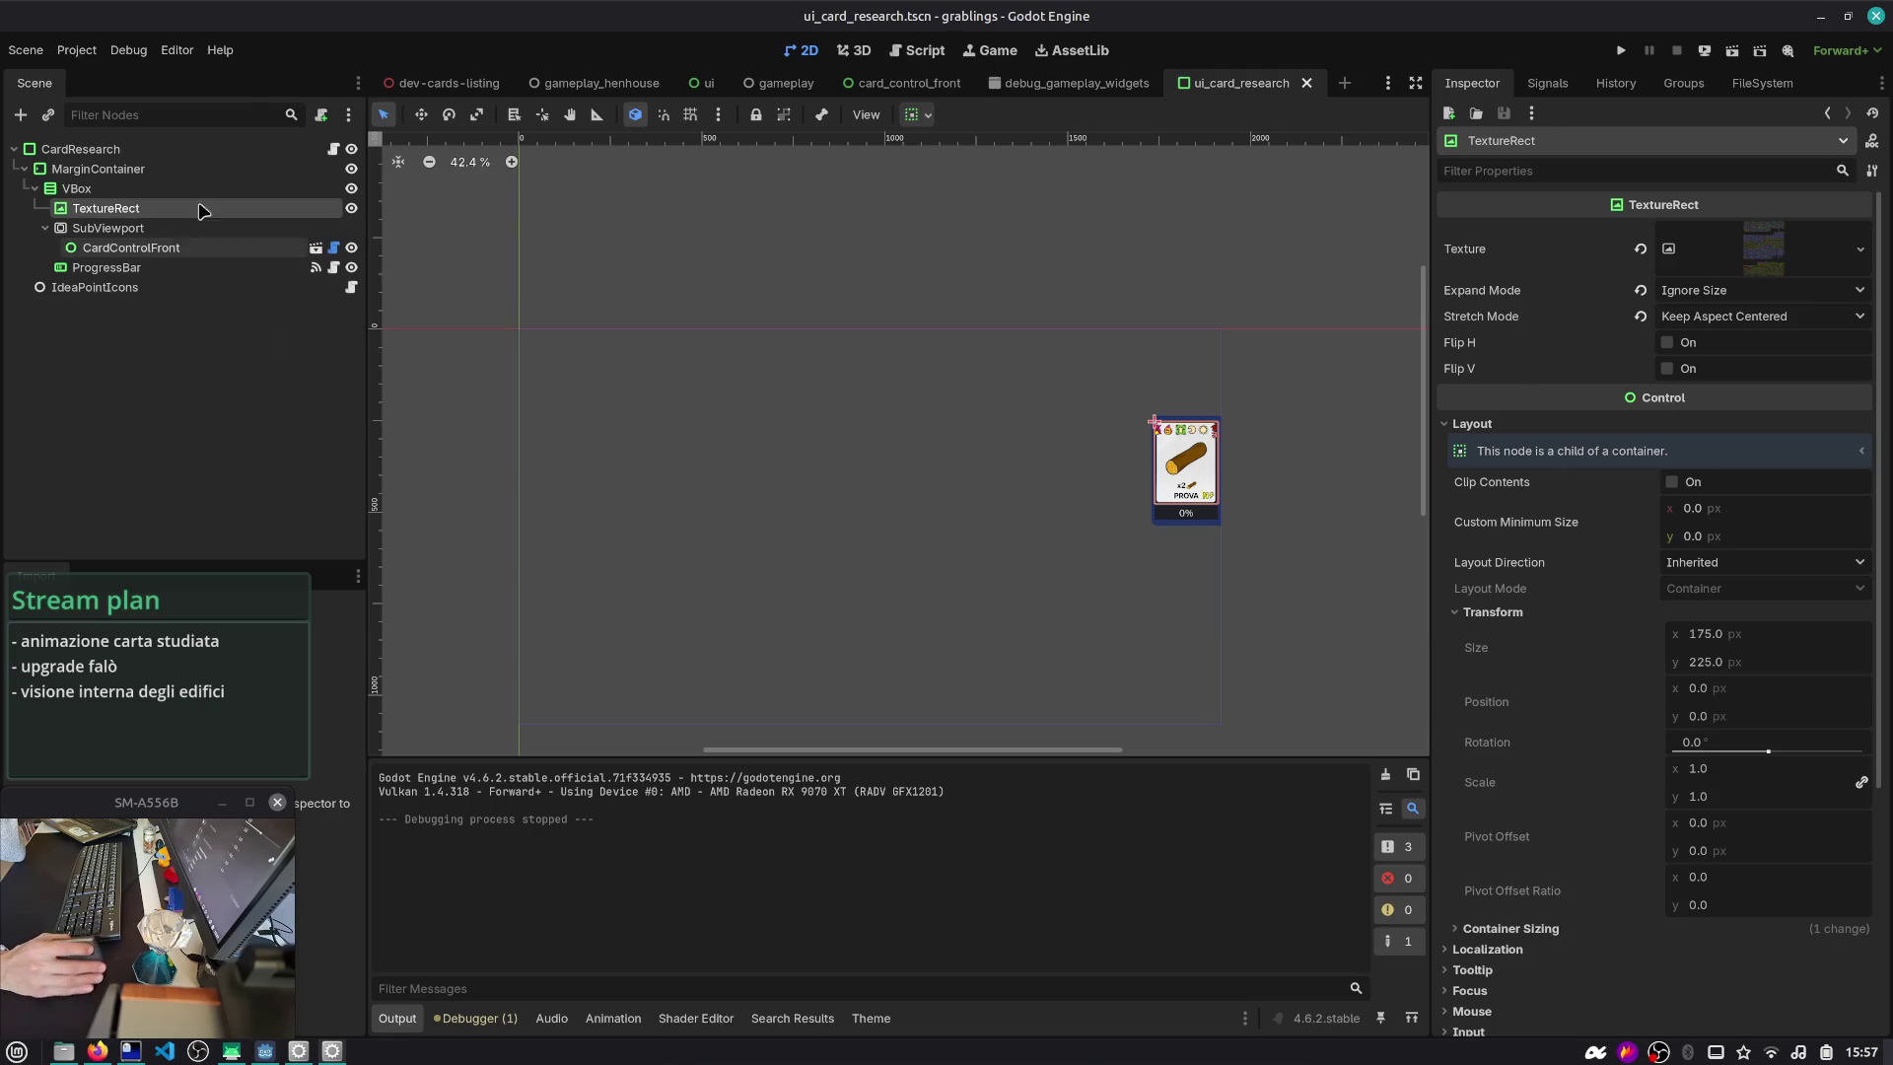
pyautogui.click(333, 148)
pyautogui.scroll(-14, 983, 451)
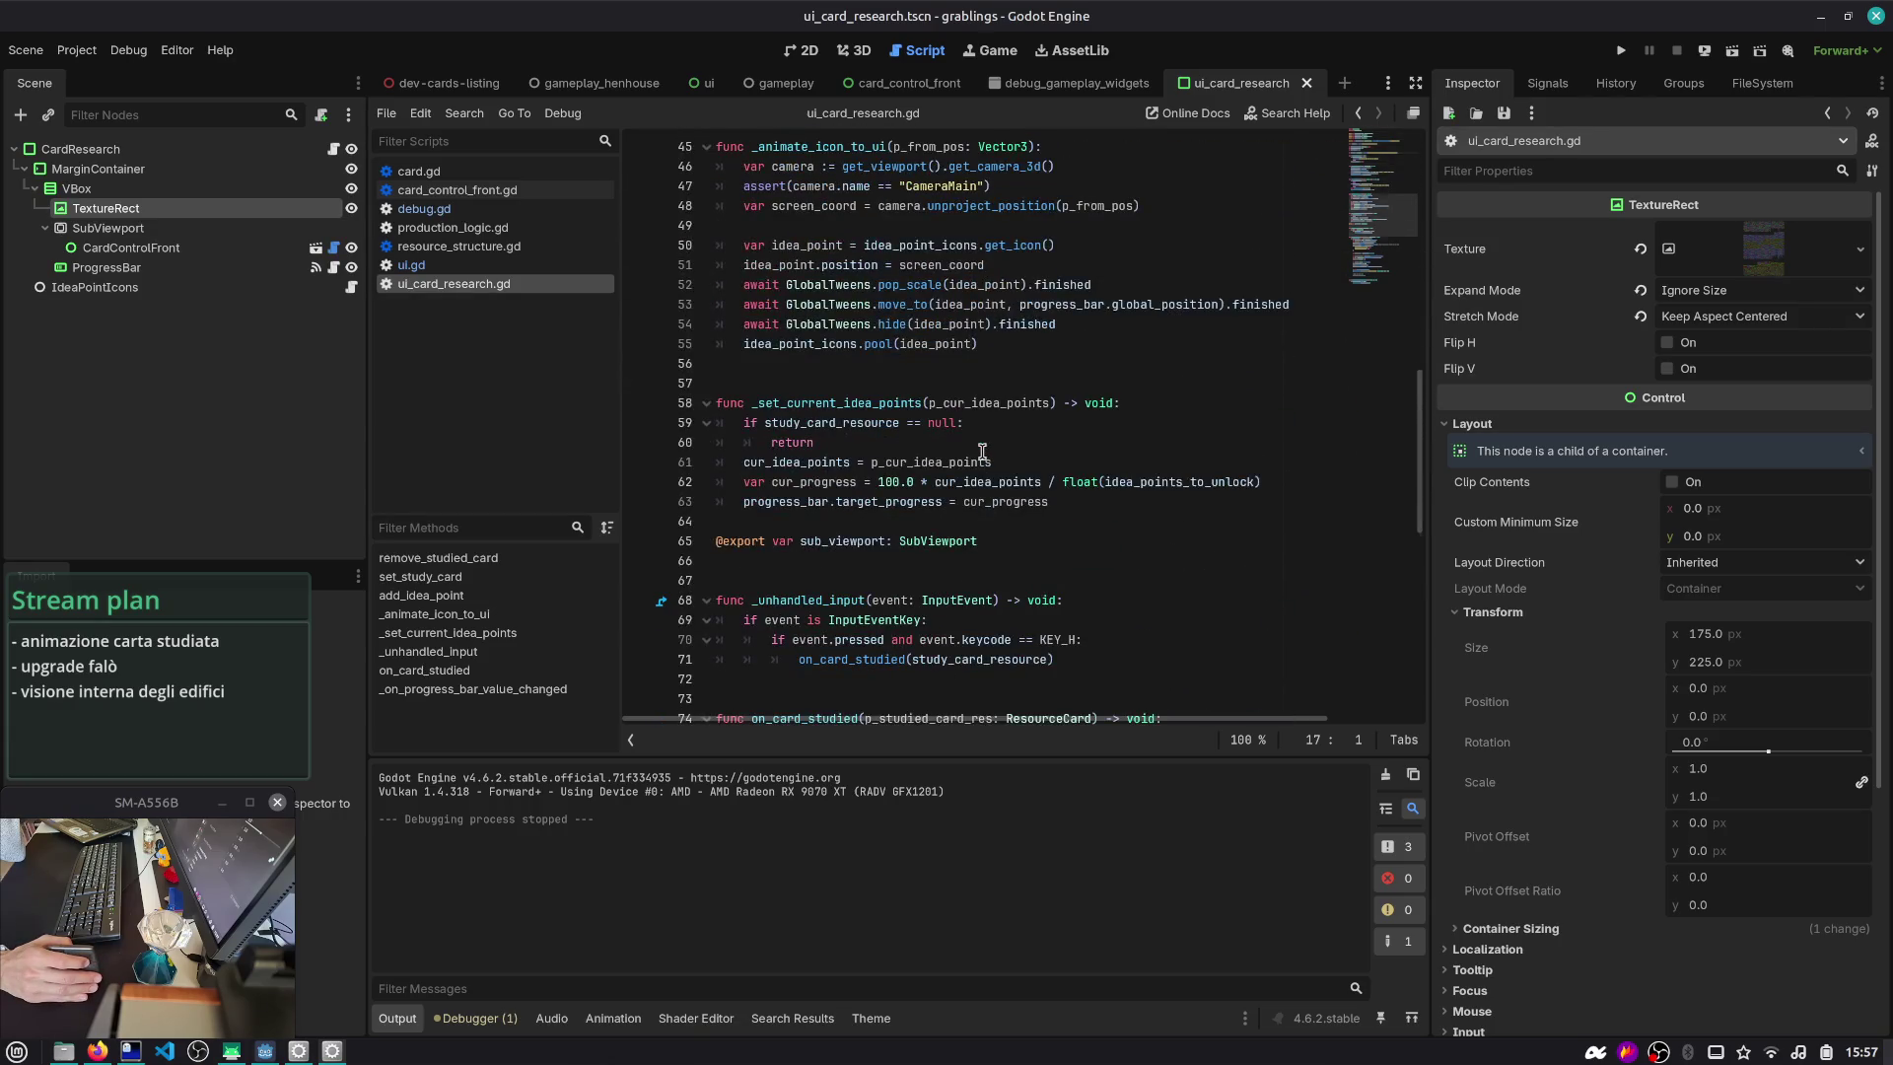
pyautogui.scroll(-7, 983, 451)
pyautogui.doubleClick(1025, 343)
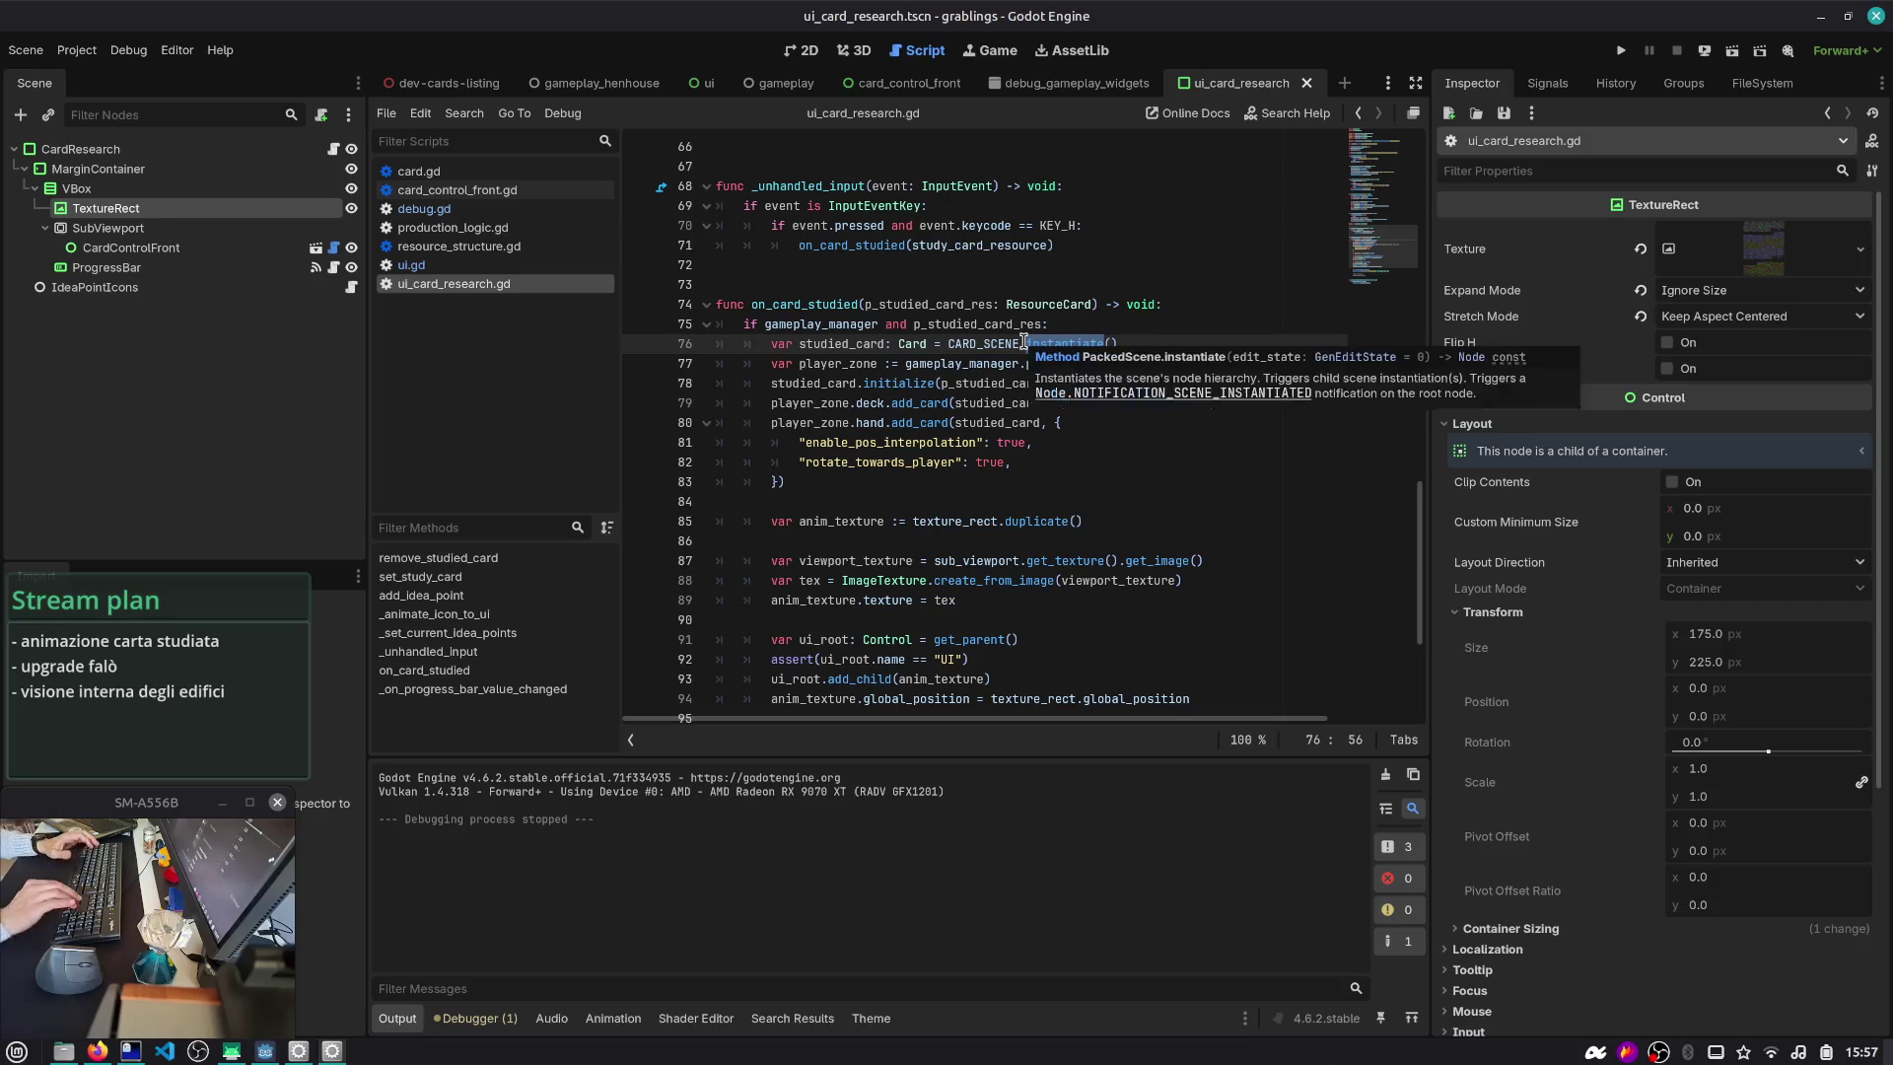
pyautogui.scroll(-4, 1016, 351)
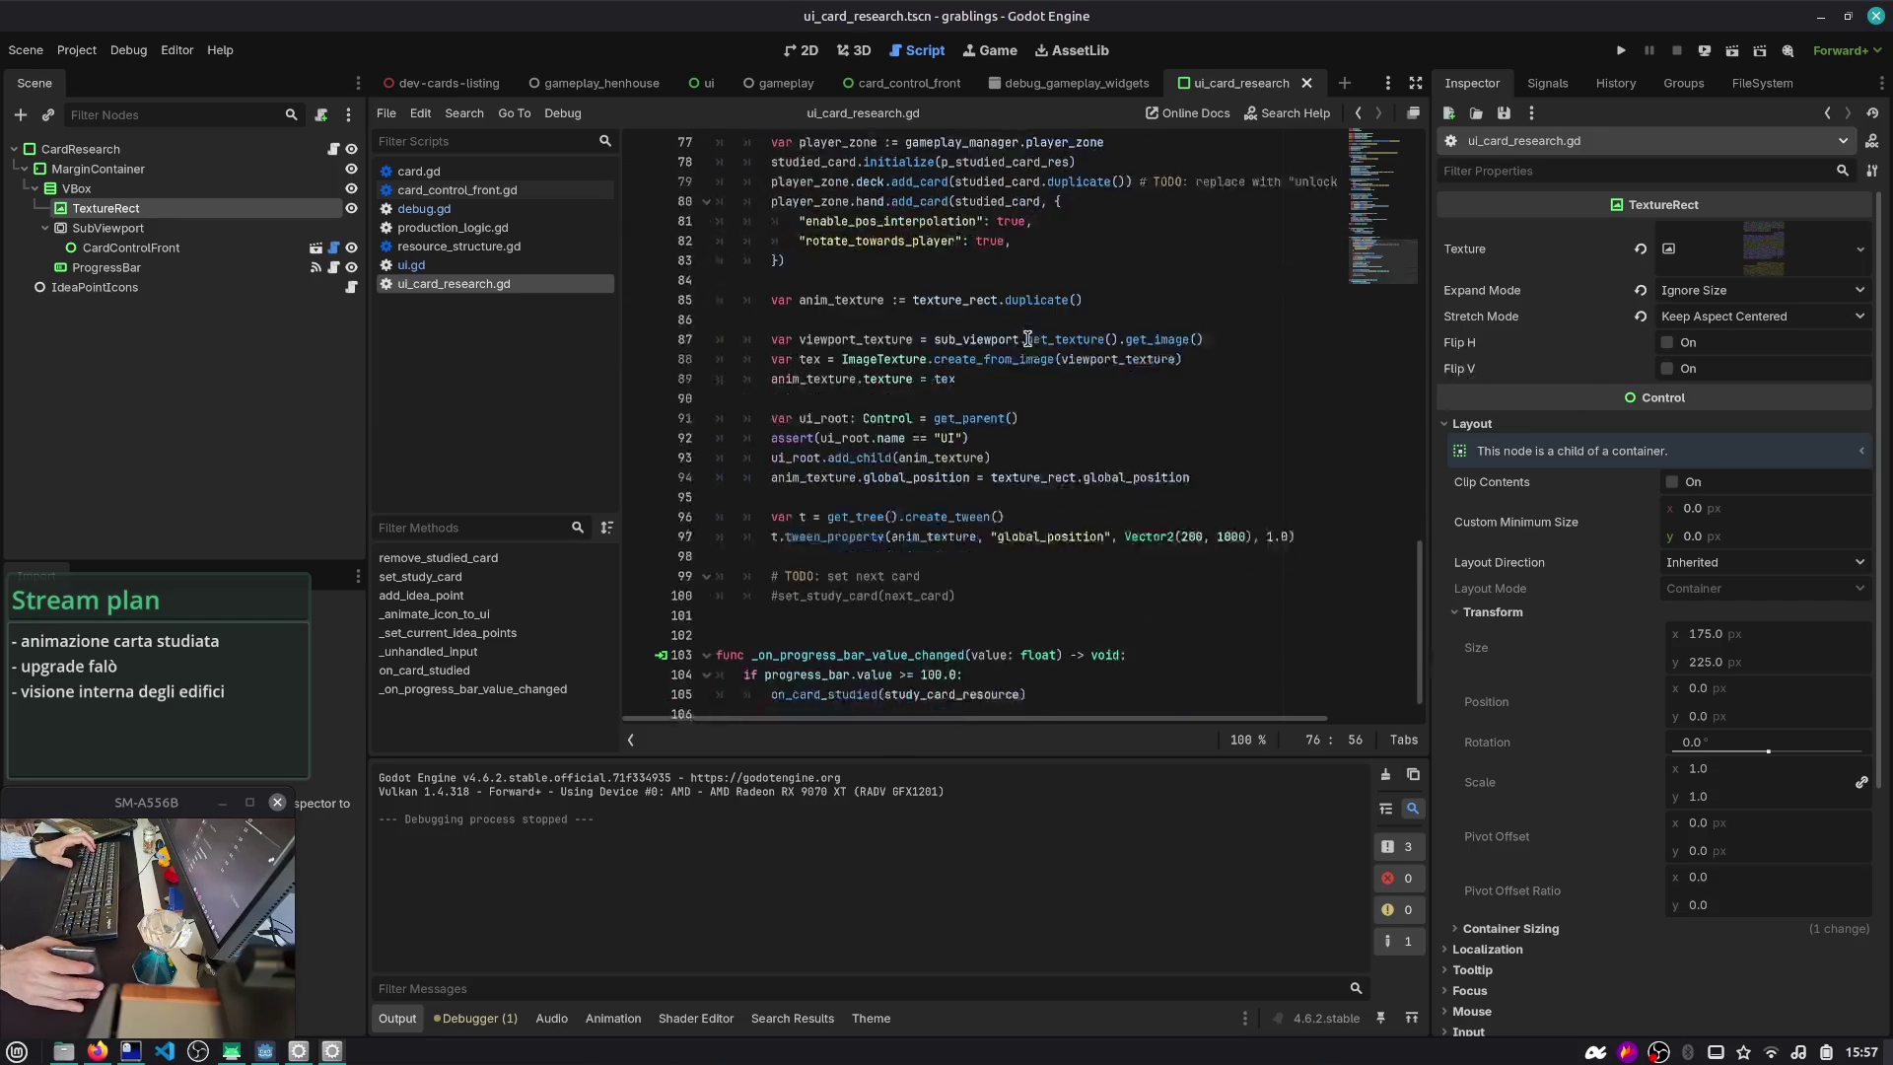
pyautogui.scroll(2, 1015, 353)
# - Create anim_texture with TextureRect.new() instead of duplicating the card
pyautogui.click(974, 266)
pyautogui.click(1007, 246)
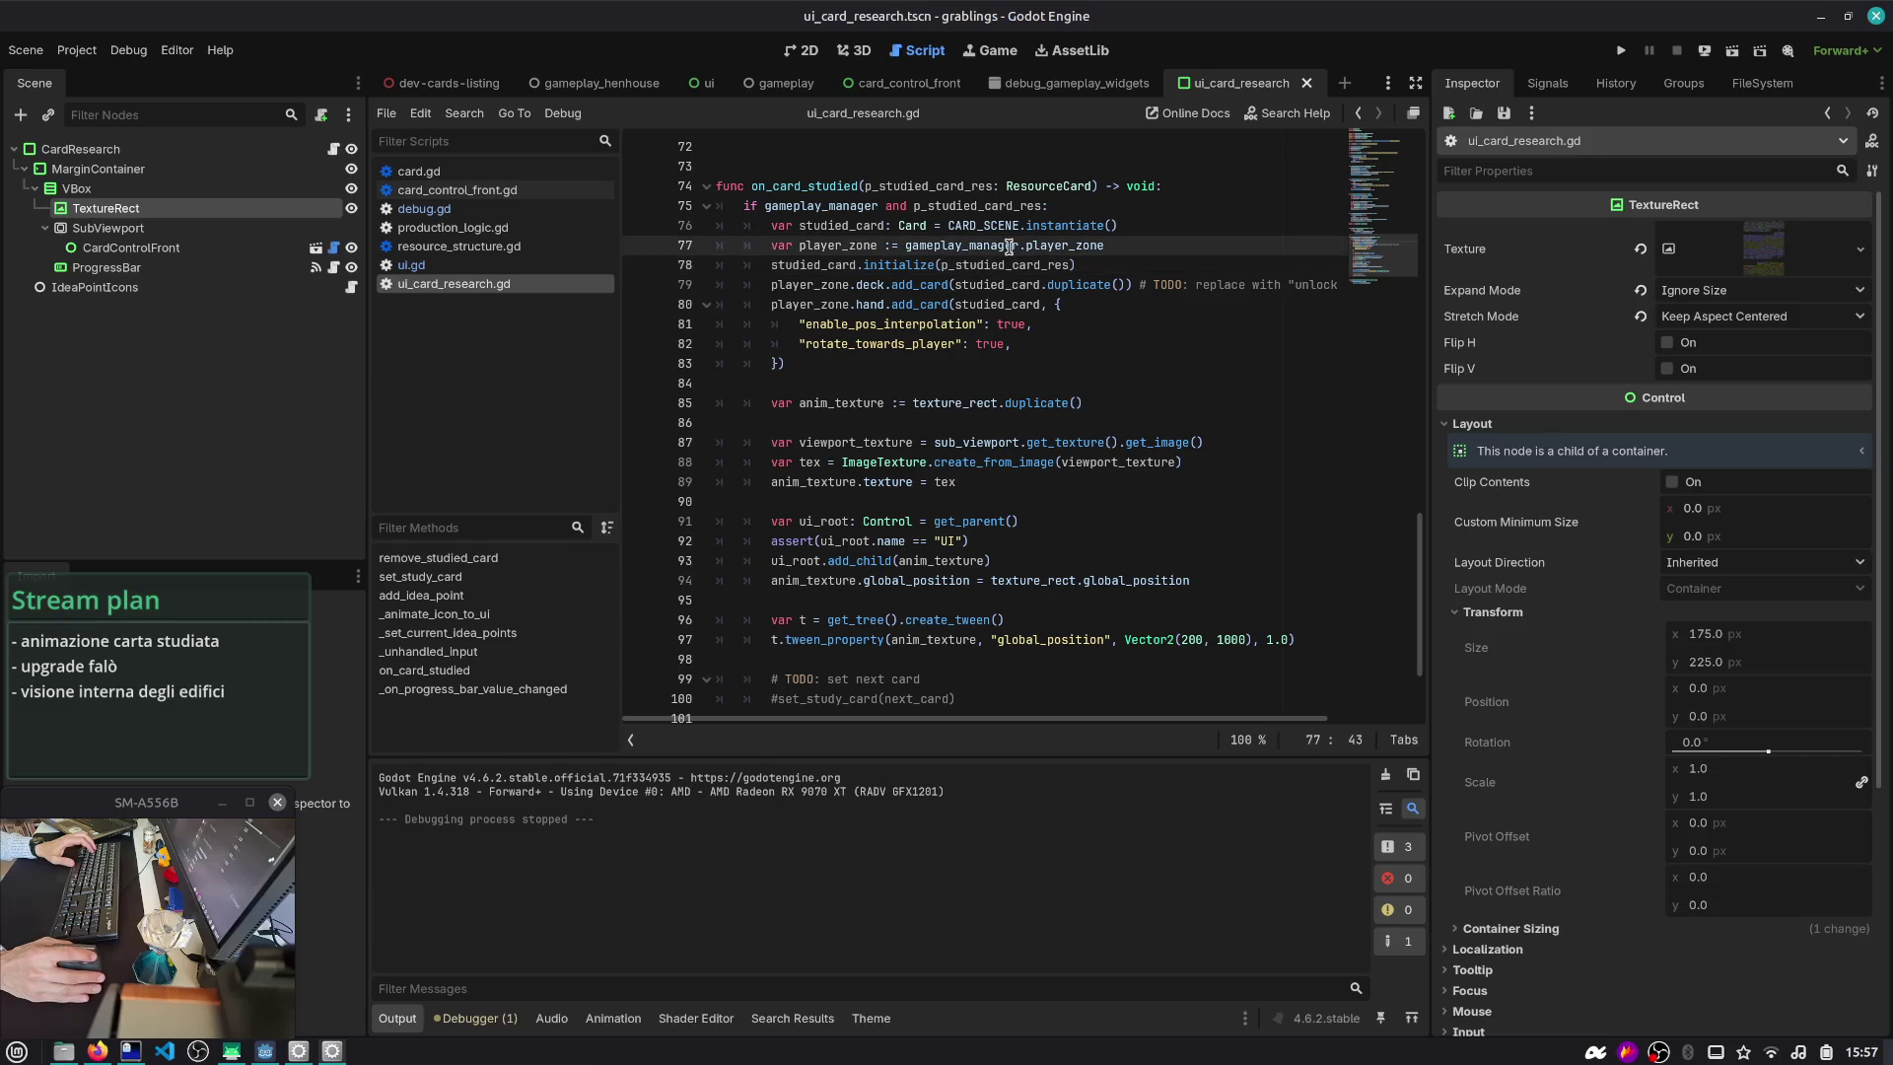
pyautogui.press('Down')
pyautogui.press('Down')
pyautogui.press('Down')
pyautogui.press('Up')
pyautogui.press('Up')
pyautogui.press('Up')
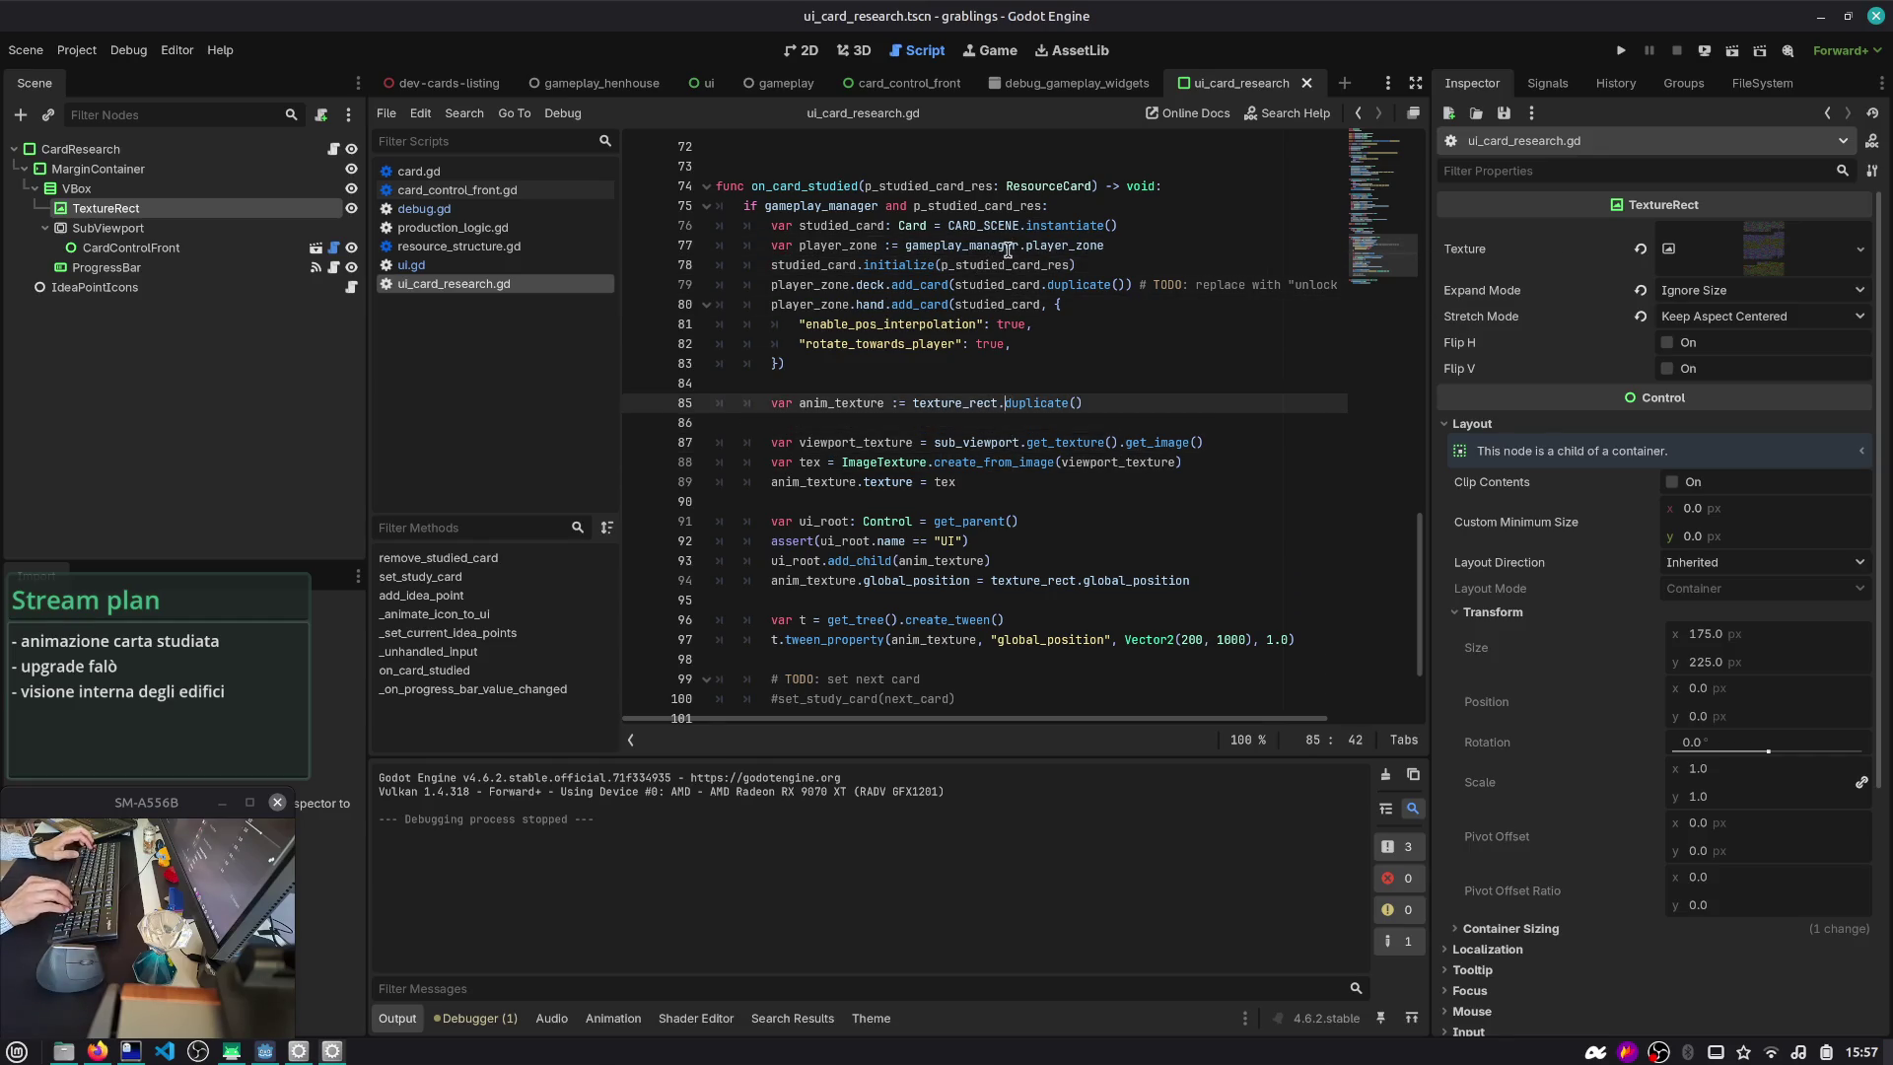
pyautogui.write('TExtureRe')
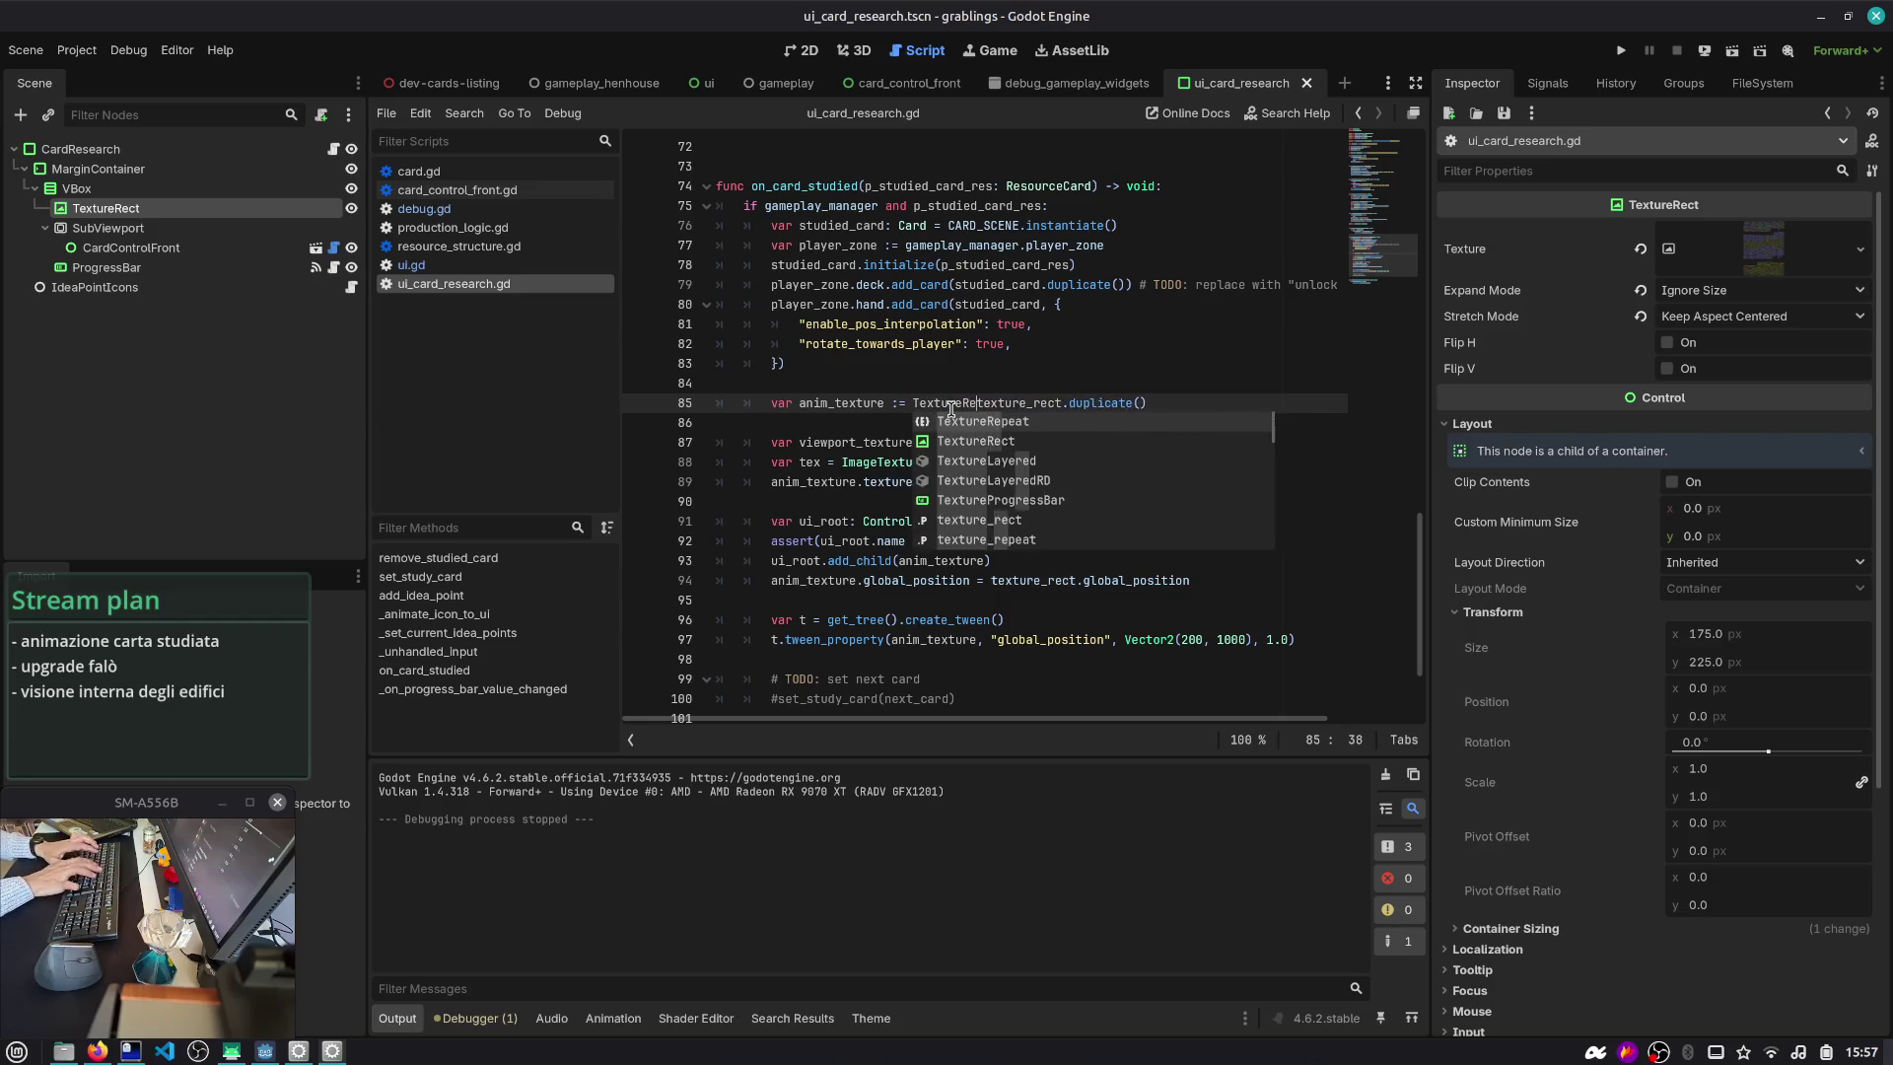
pyautogui.press('Return')
pyautogui.write('.new')
pyautogui.press('Return')
pyautogui.hotkey('shift', 'End')
pyautogui.hotkey('ctrl', 'x')
pyautogui.press('Return')
pyautogui.press('Return')
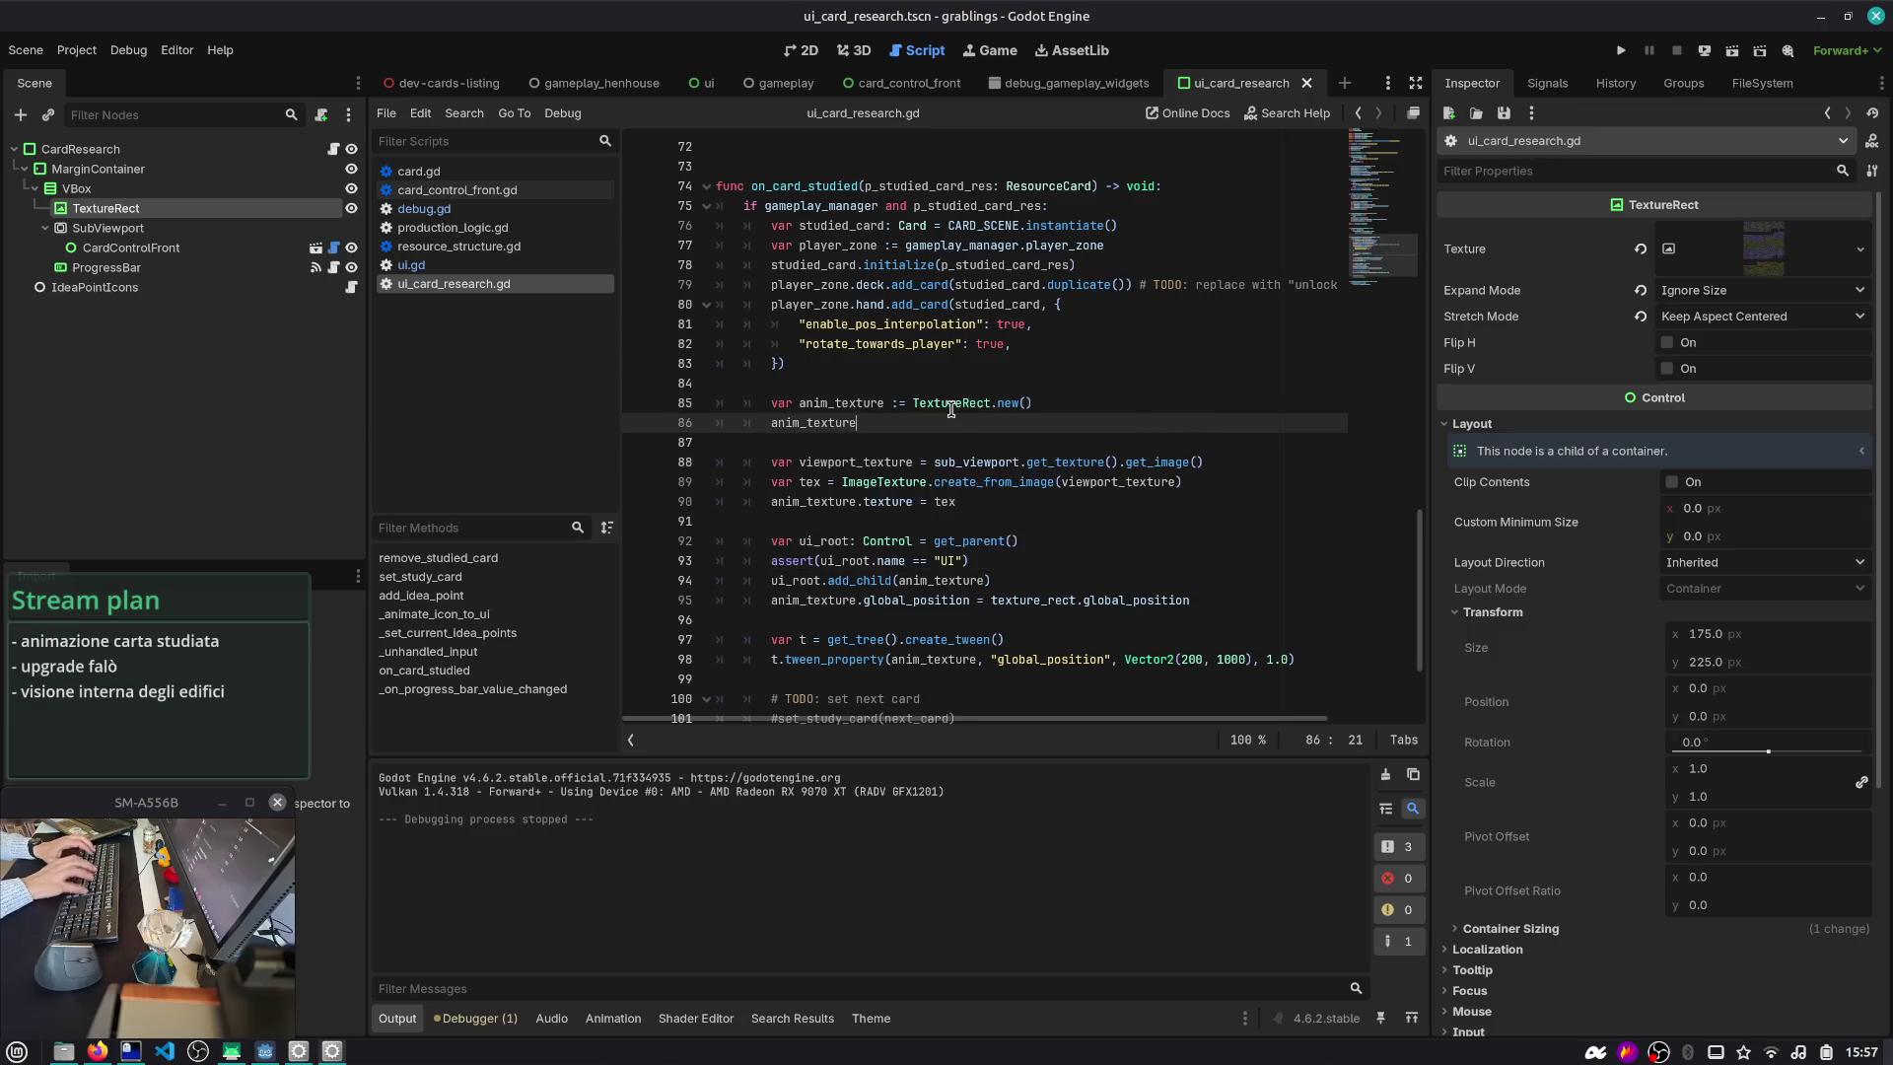
# - Comment out the viewport texture lines below the new anim_texture line
pyautogui.press('Down')
pyautogui.press('Down')
pyautogui.hotkey('ctrl', 'k')
pyautogui.press('Down')
pyautogui.hotkey('ctrl', 'k')
pyautogui.press('Down')
pyautogui.hotkey('ctrl', 'k')
pyautogui.press('Up')
pyautogui.press('Up')
pyautogui.press('Up')
# - Set anim_texture.texture to texture_rect.texture.duplicate() and save
pyautogui.write('.')
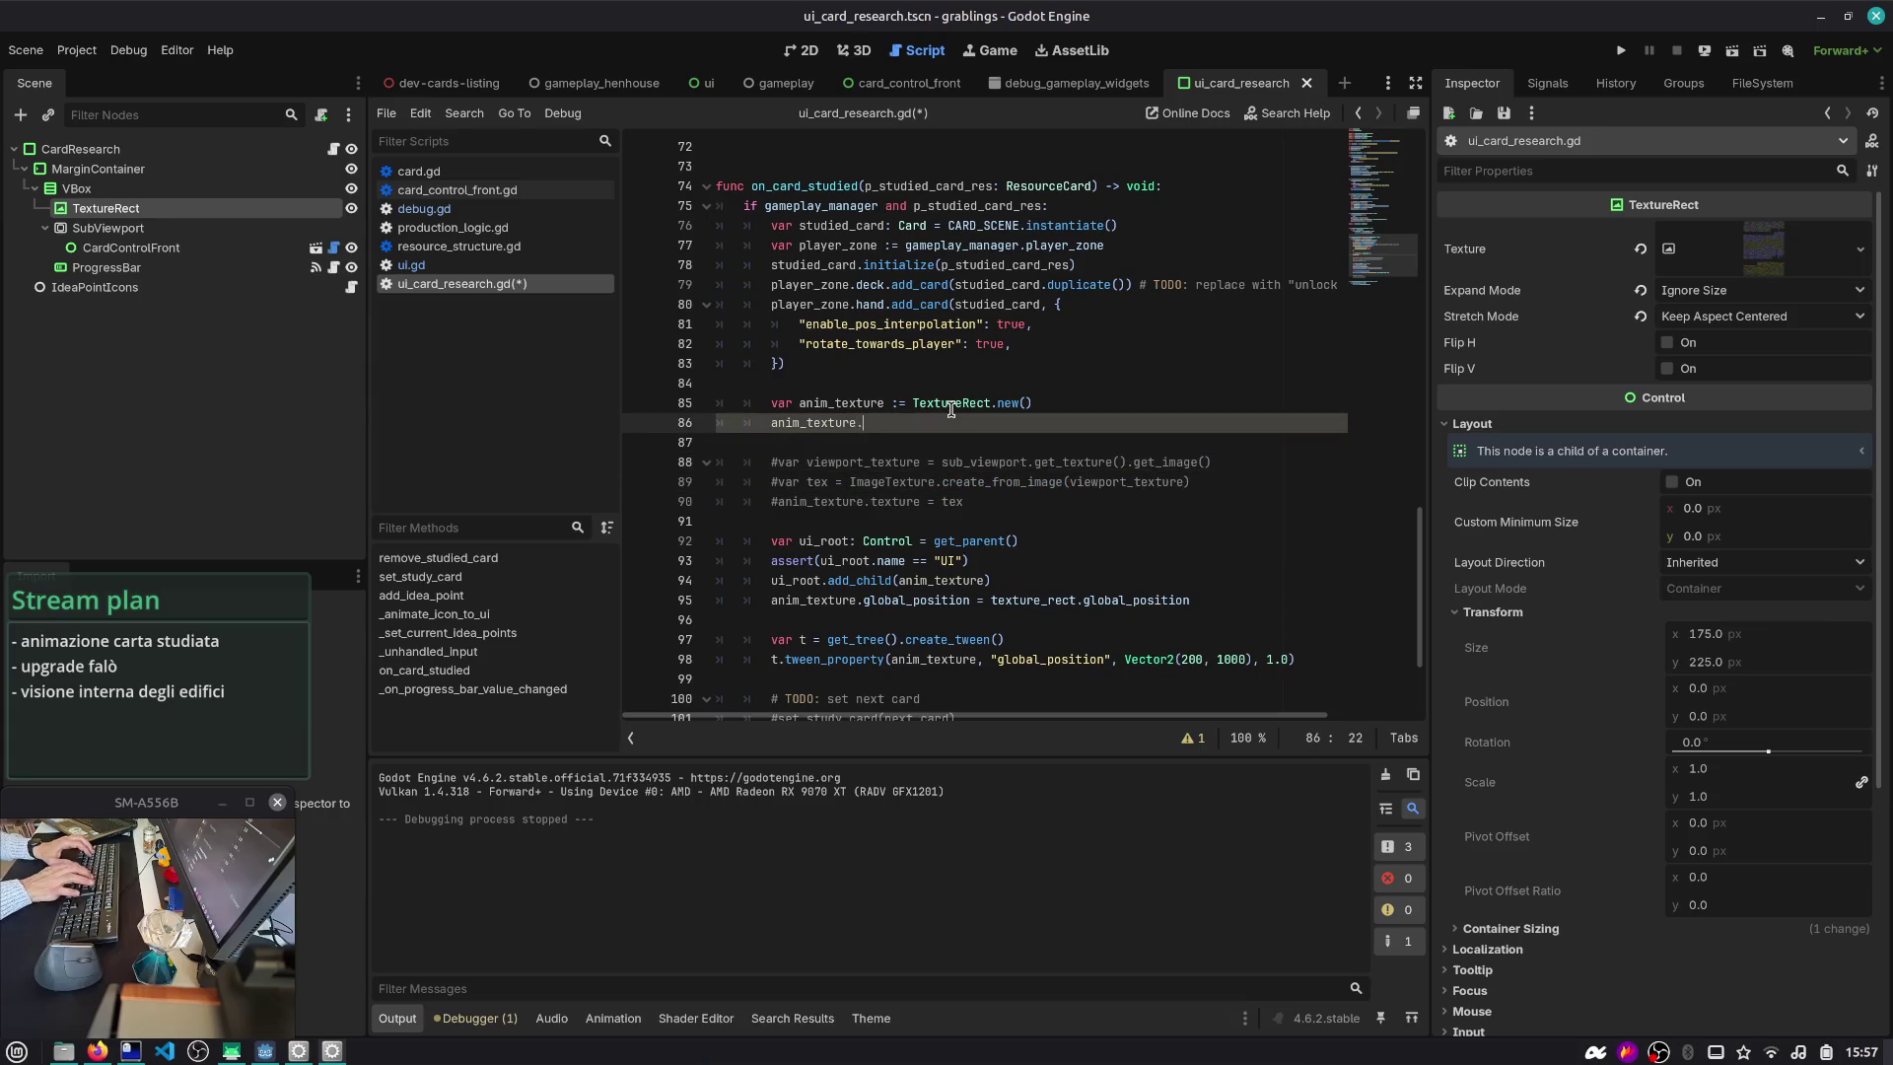
pyautogui.write('texture = texture_rect.text')
pyautogui.press('Return')
pyautogui.write('.dup')
pyautogui.press('Return')
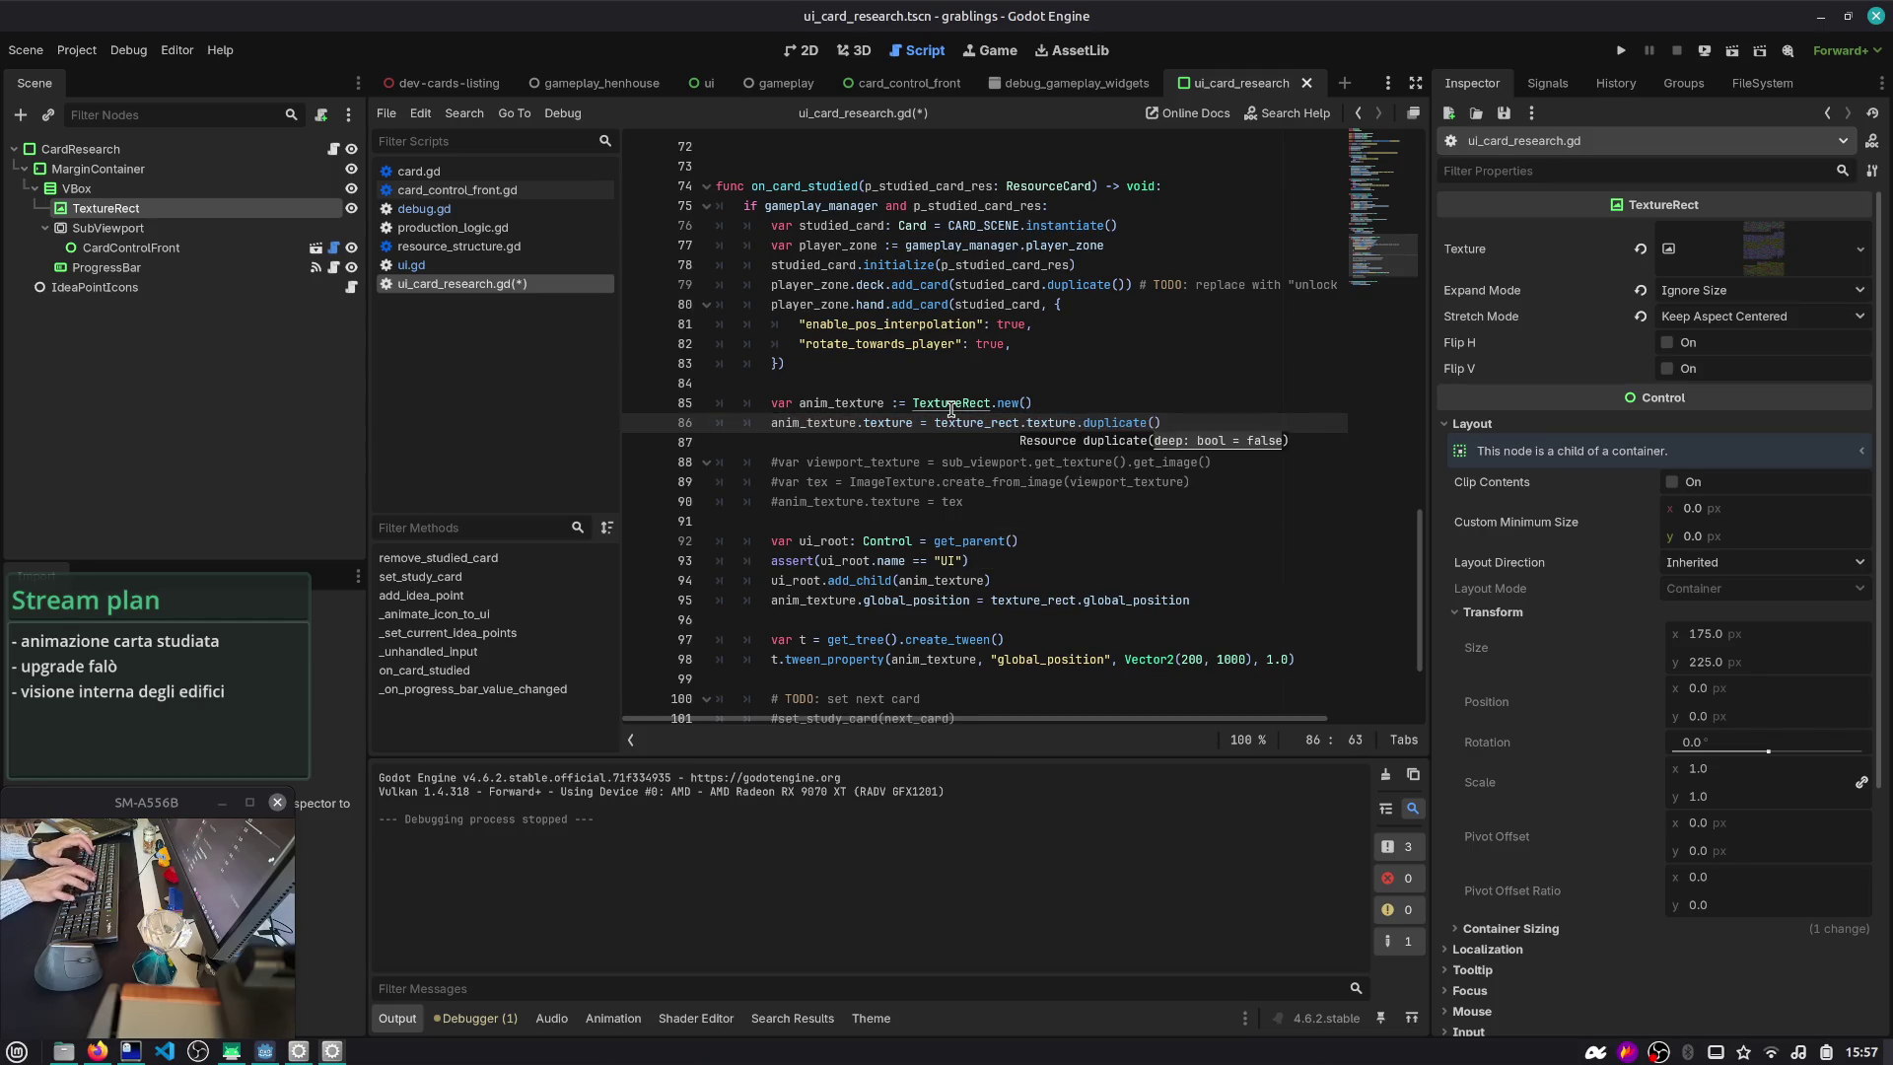
pyautogui.hotkey('ctrl', 's')
# - Add the line anim_texture.size = texture_rect.size
pyautogui.press('Down')
pyautogui.scroll(-2, 950, 409)
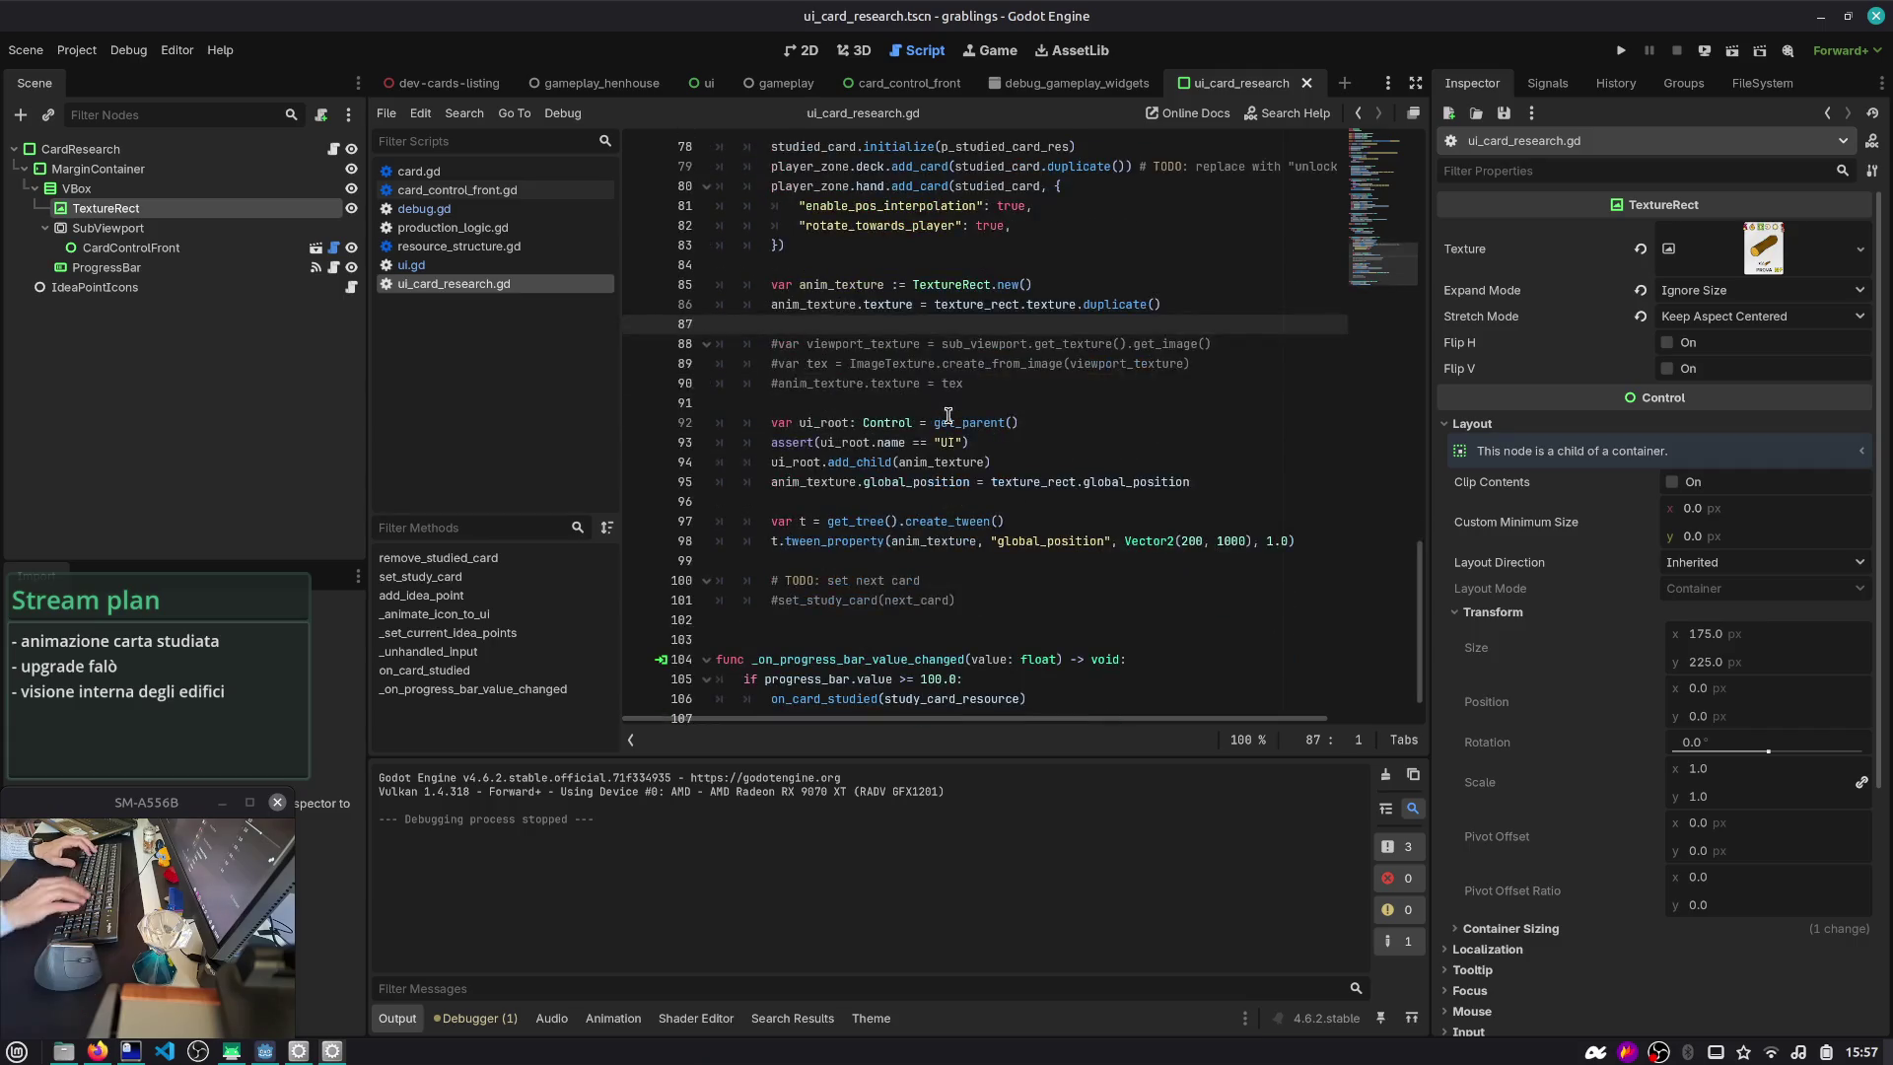
pyautogui.write('anim_')
pyautogui.press('Return')
pyautogui.write('.si')
pyautogui.press('Return')
pyautogui.write('= texture_rect.si')
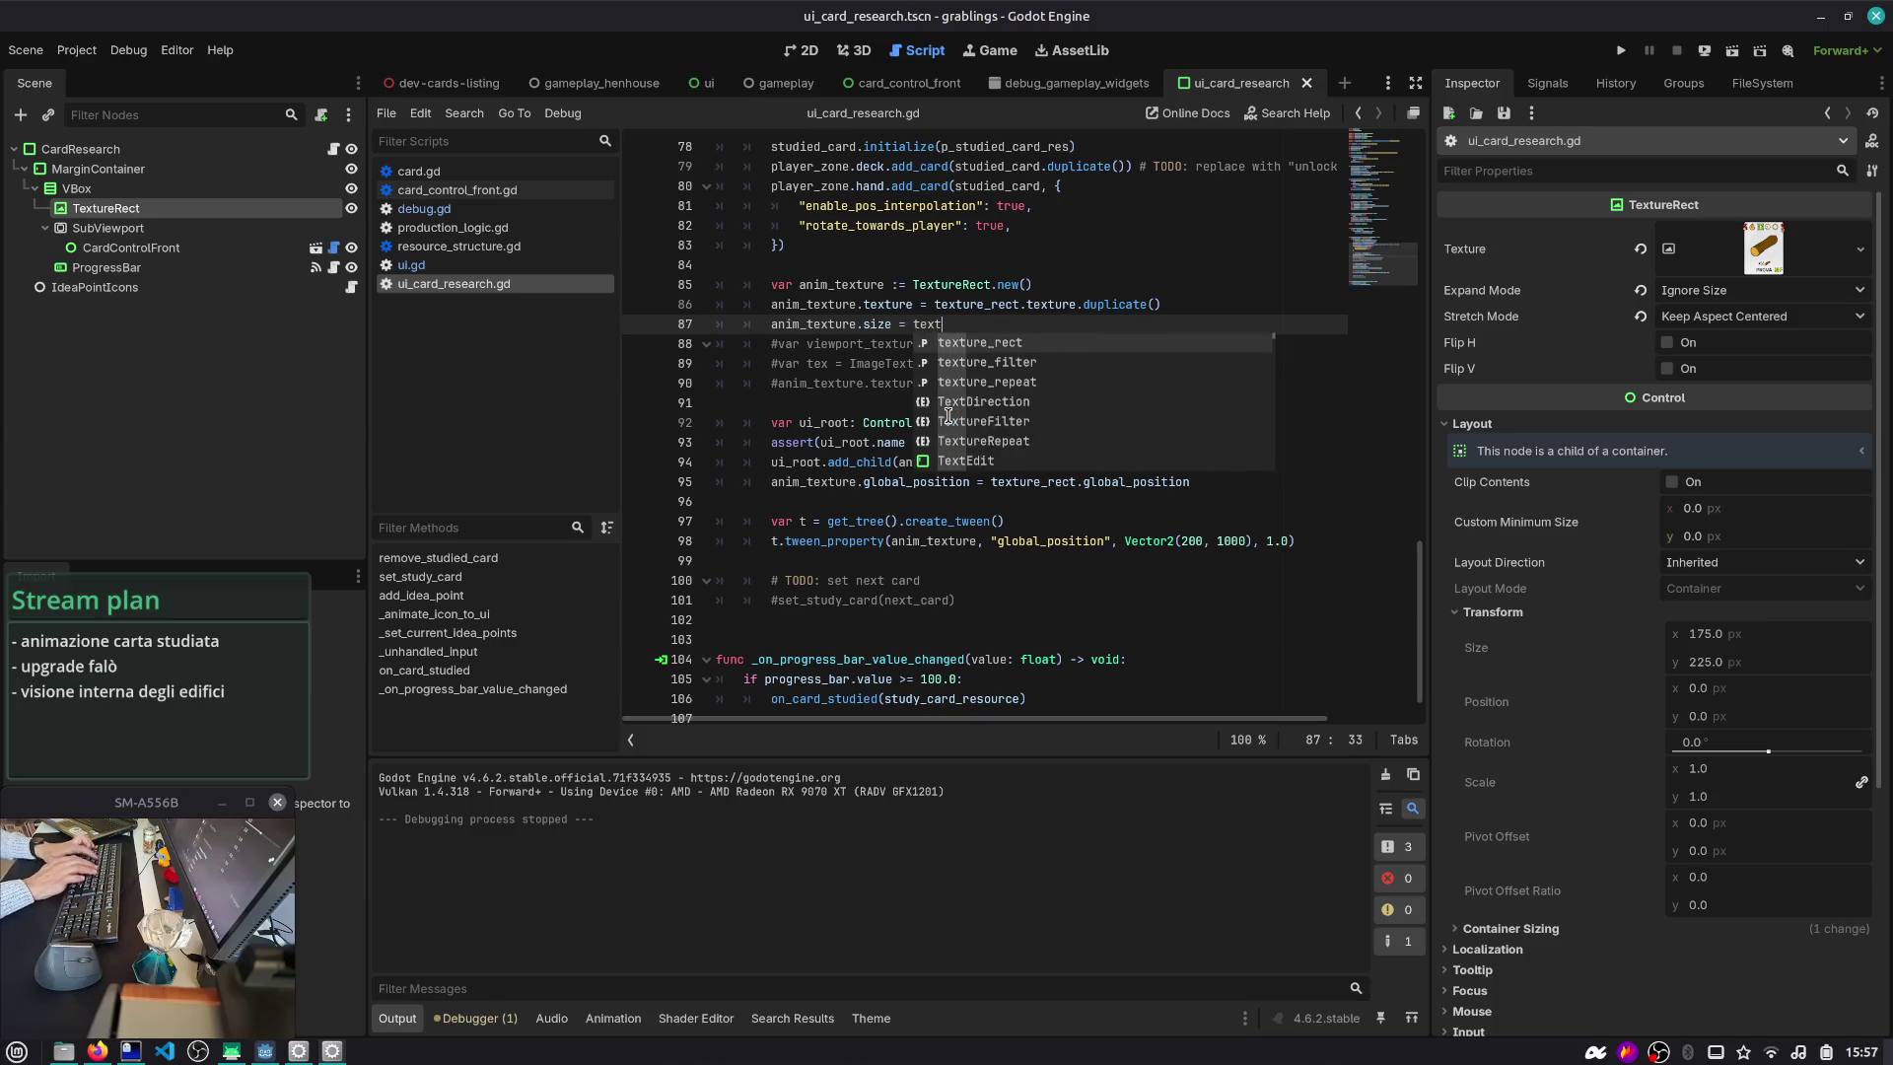
pyautogui.press('Return')
pyautogui.press('Return')
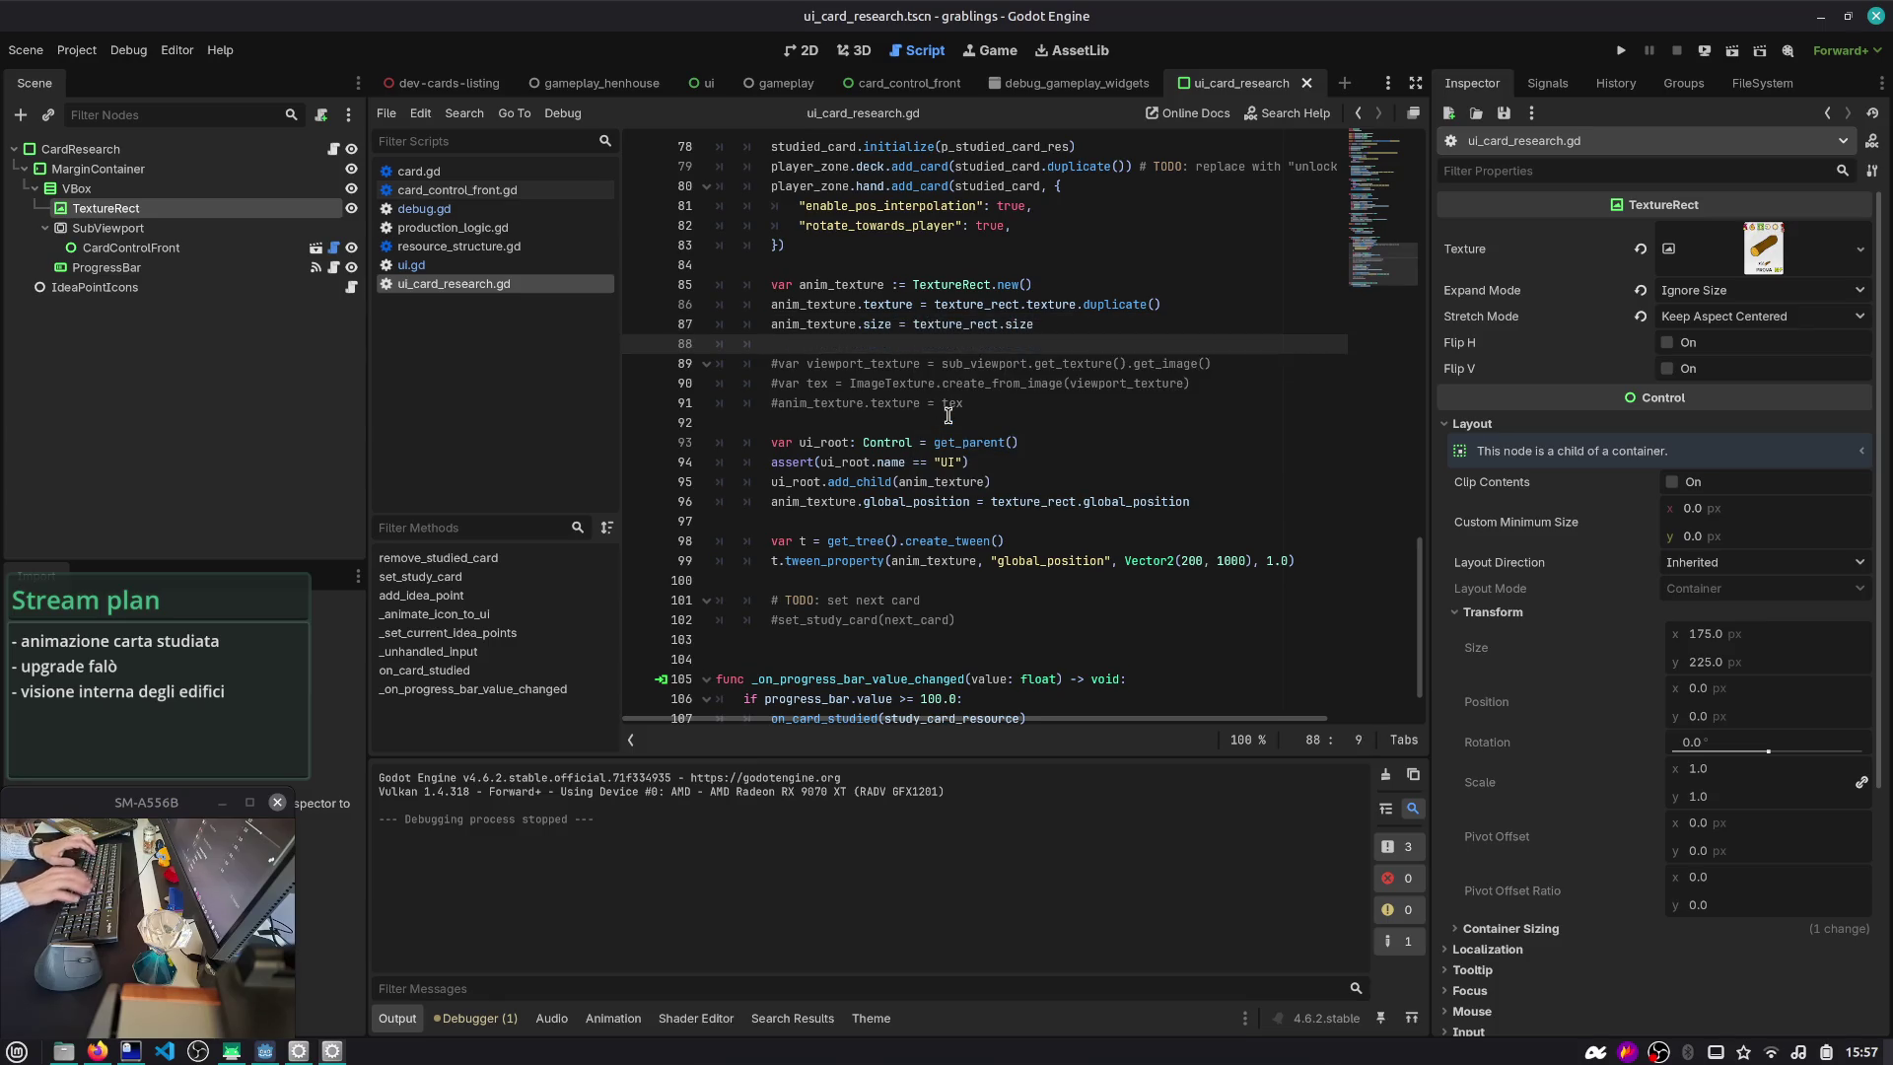
# - Move the global_position assignment under the size line, save, and start a test run
pyautogui.press('Down')
pyautogui.press('Down')
pyautogui.press('Down')
pyautogui.hotkey('ctrl', 'x')
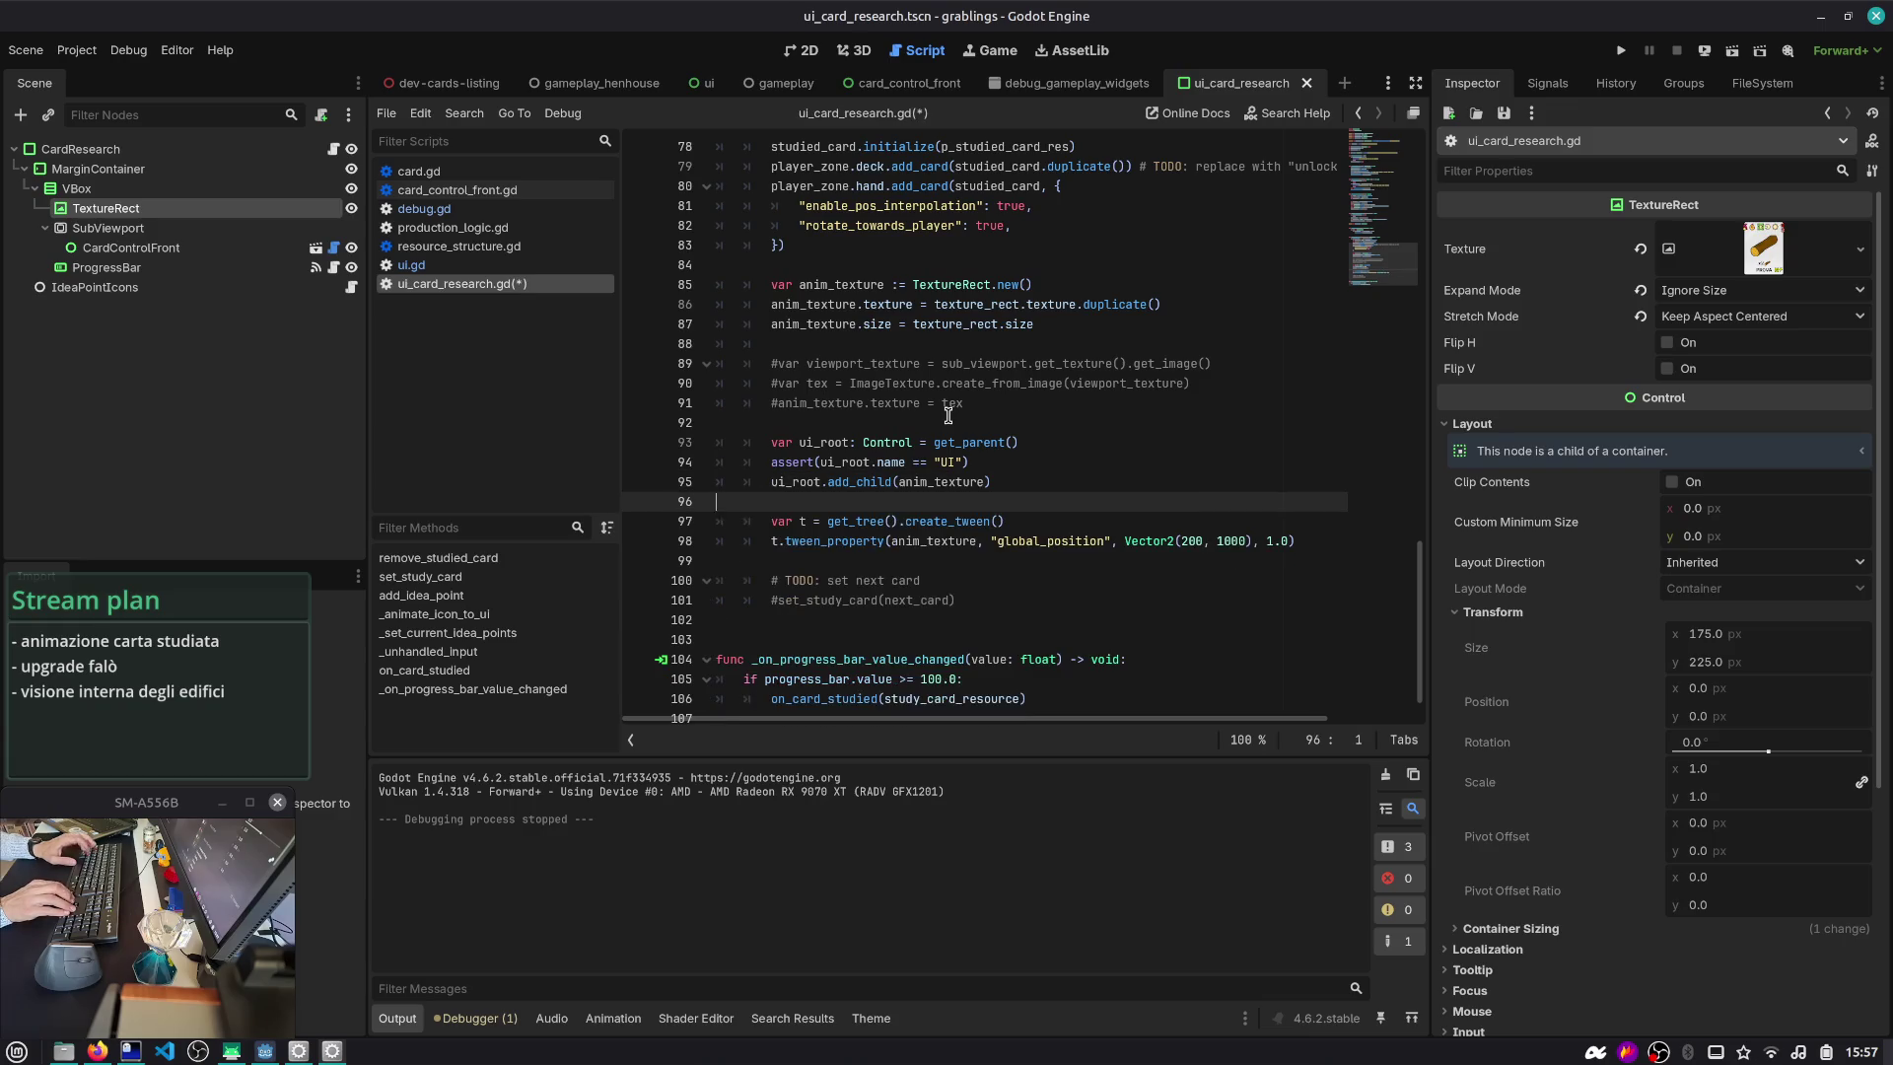
pyautogui.press('Up')
pyautogui.press('Up')
pyautogui.press('Up')
pyautogui.hotkey('ctrl', 'v')
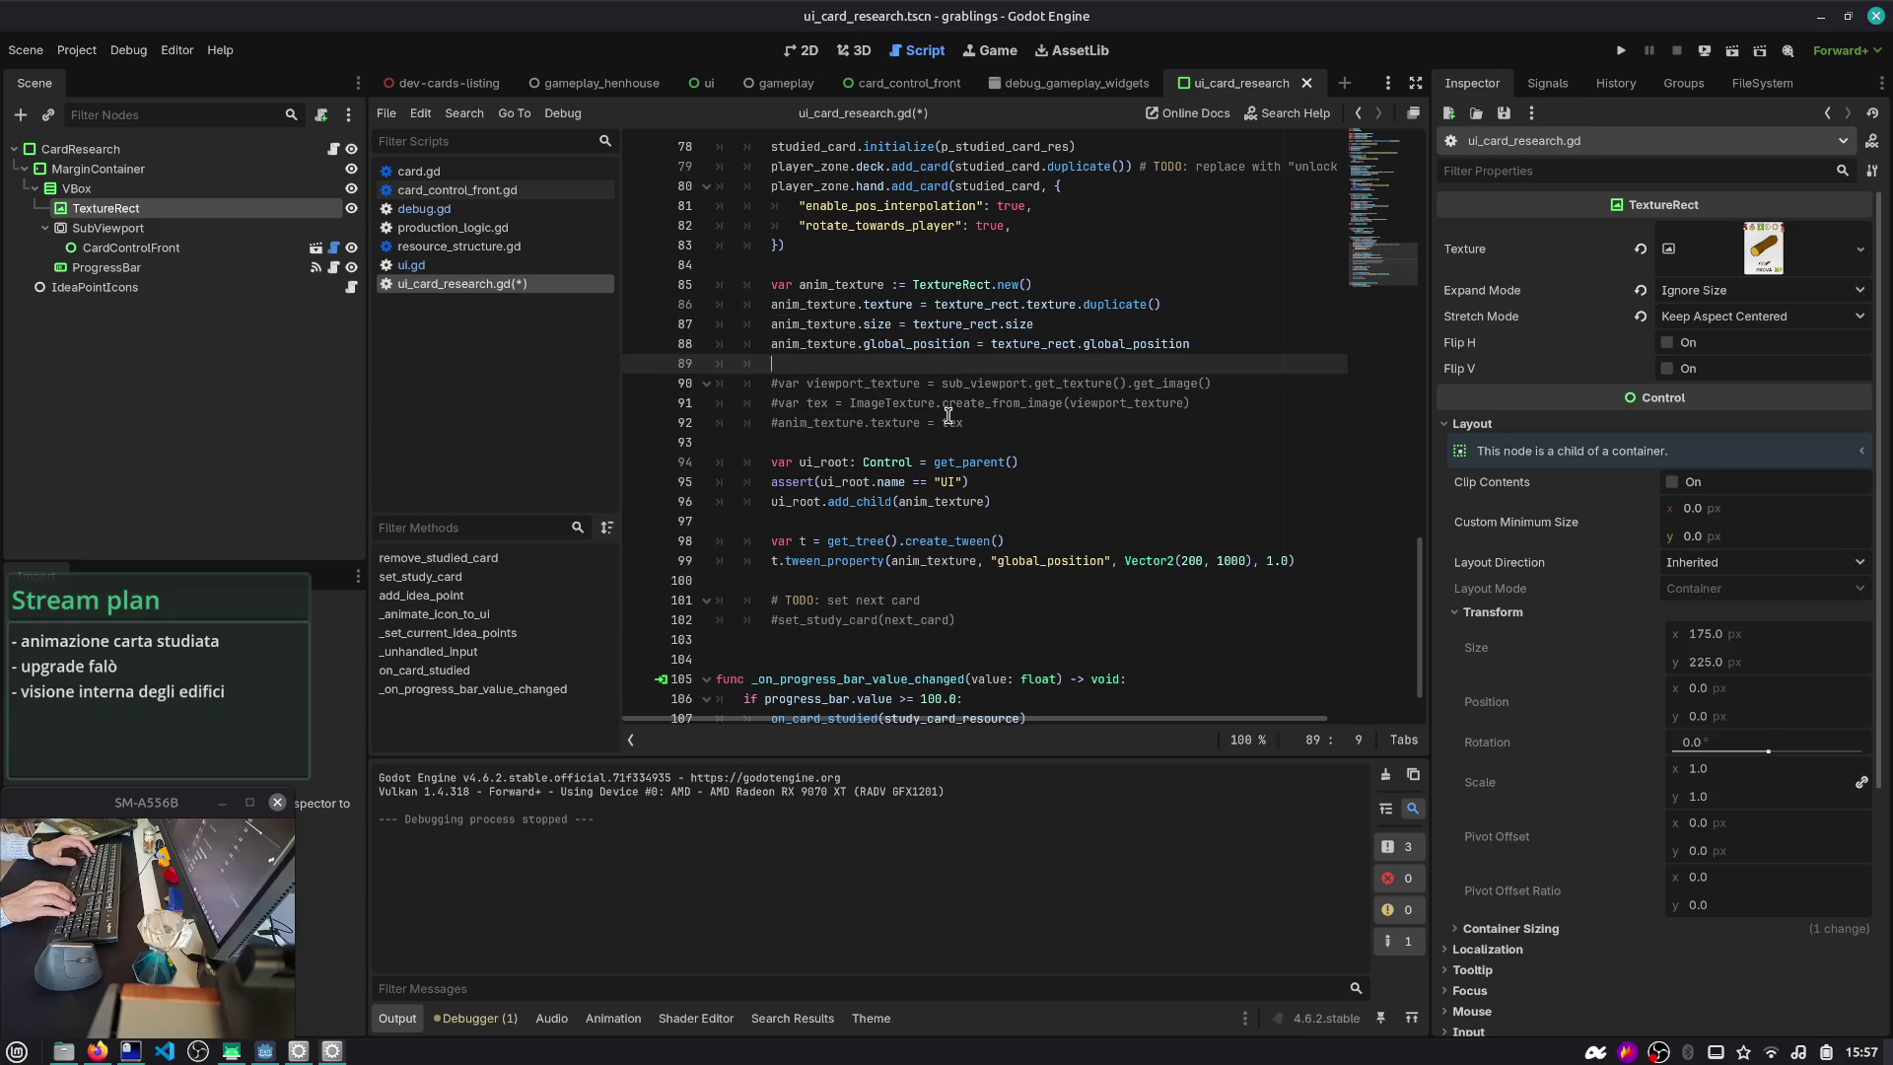
pyautogui.hotkey('ctrl', 's')
pyautogui.press('Down')
pyautogui.press('Down')
pyautogui.press('Down')
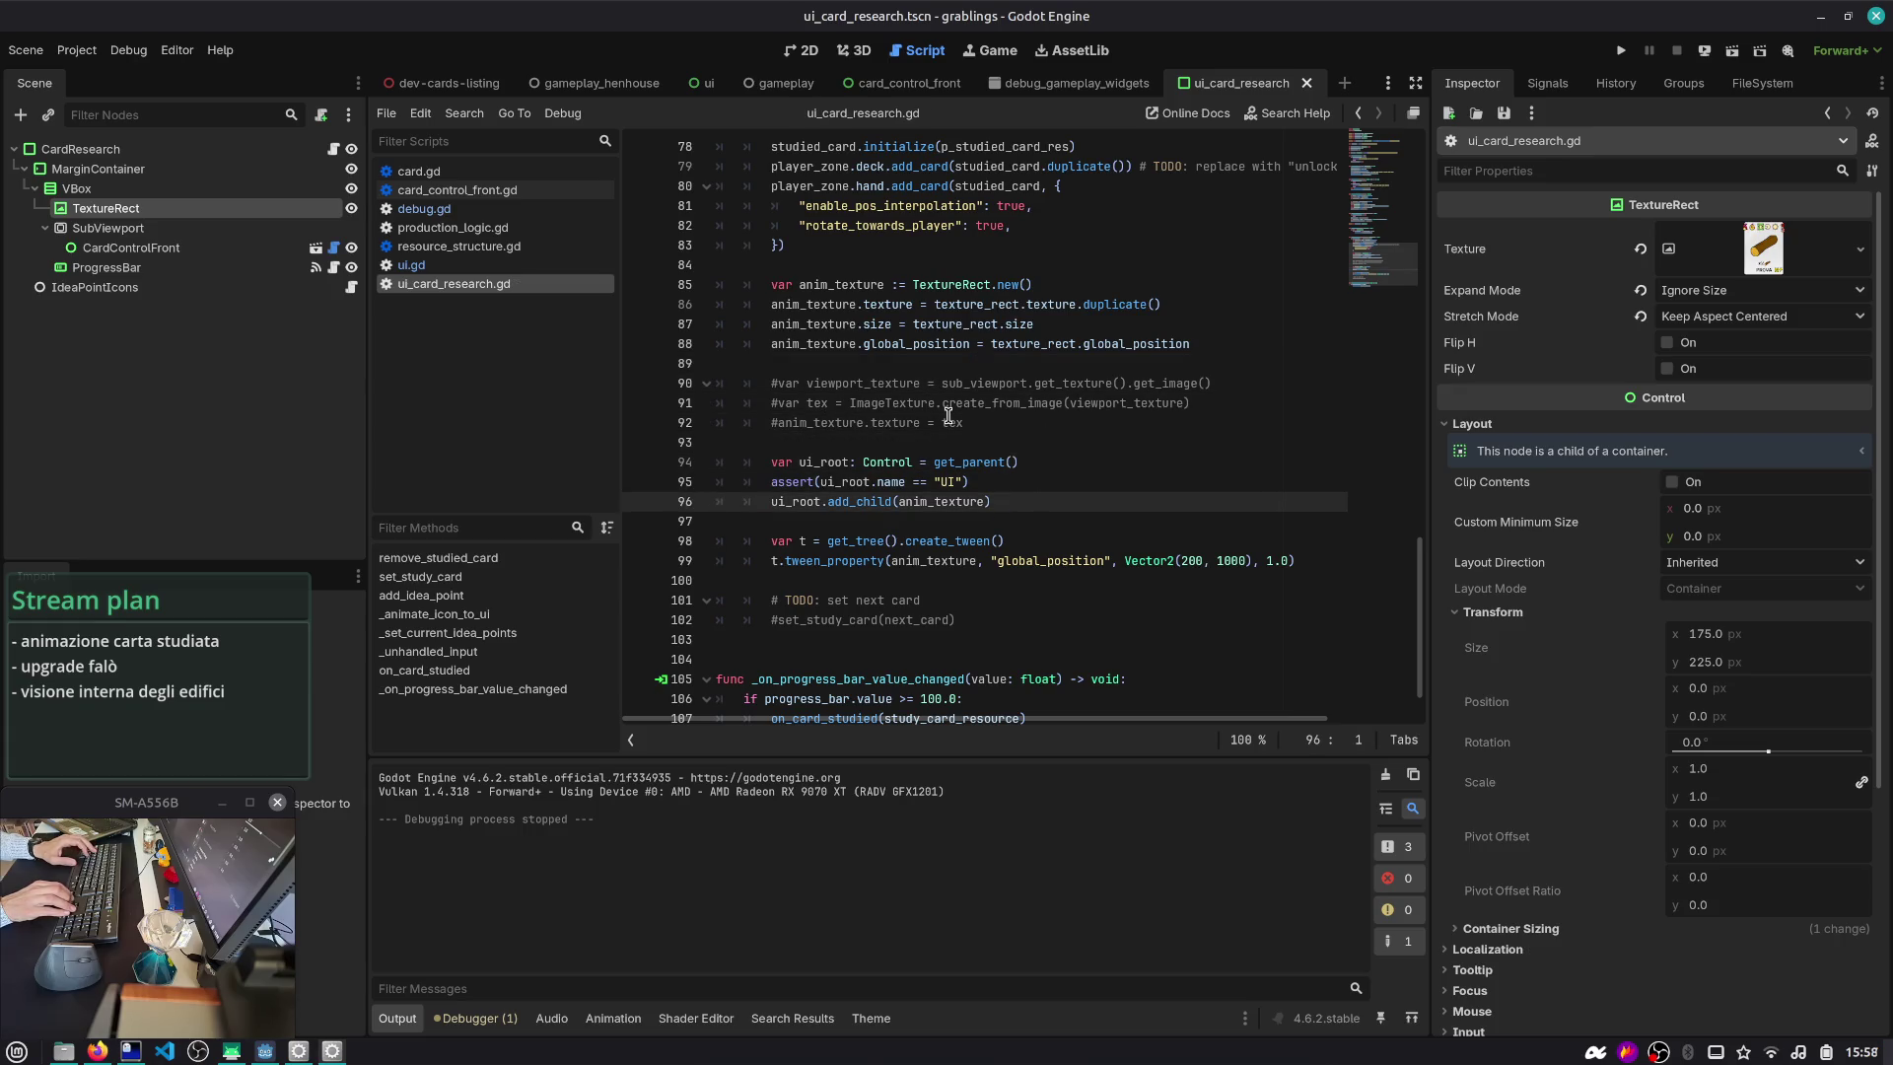
pyautogui.hotkey('ctrl', 'shift', 'F5')
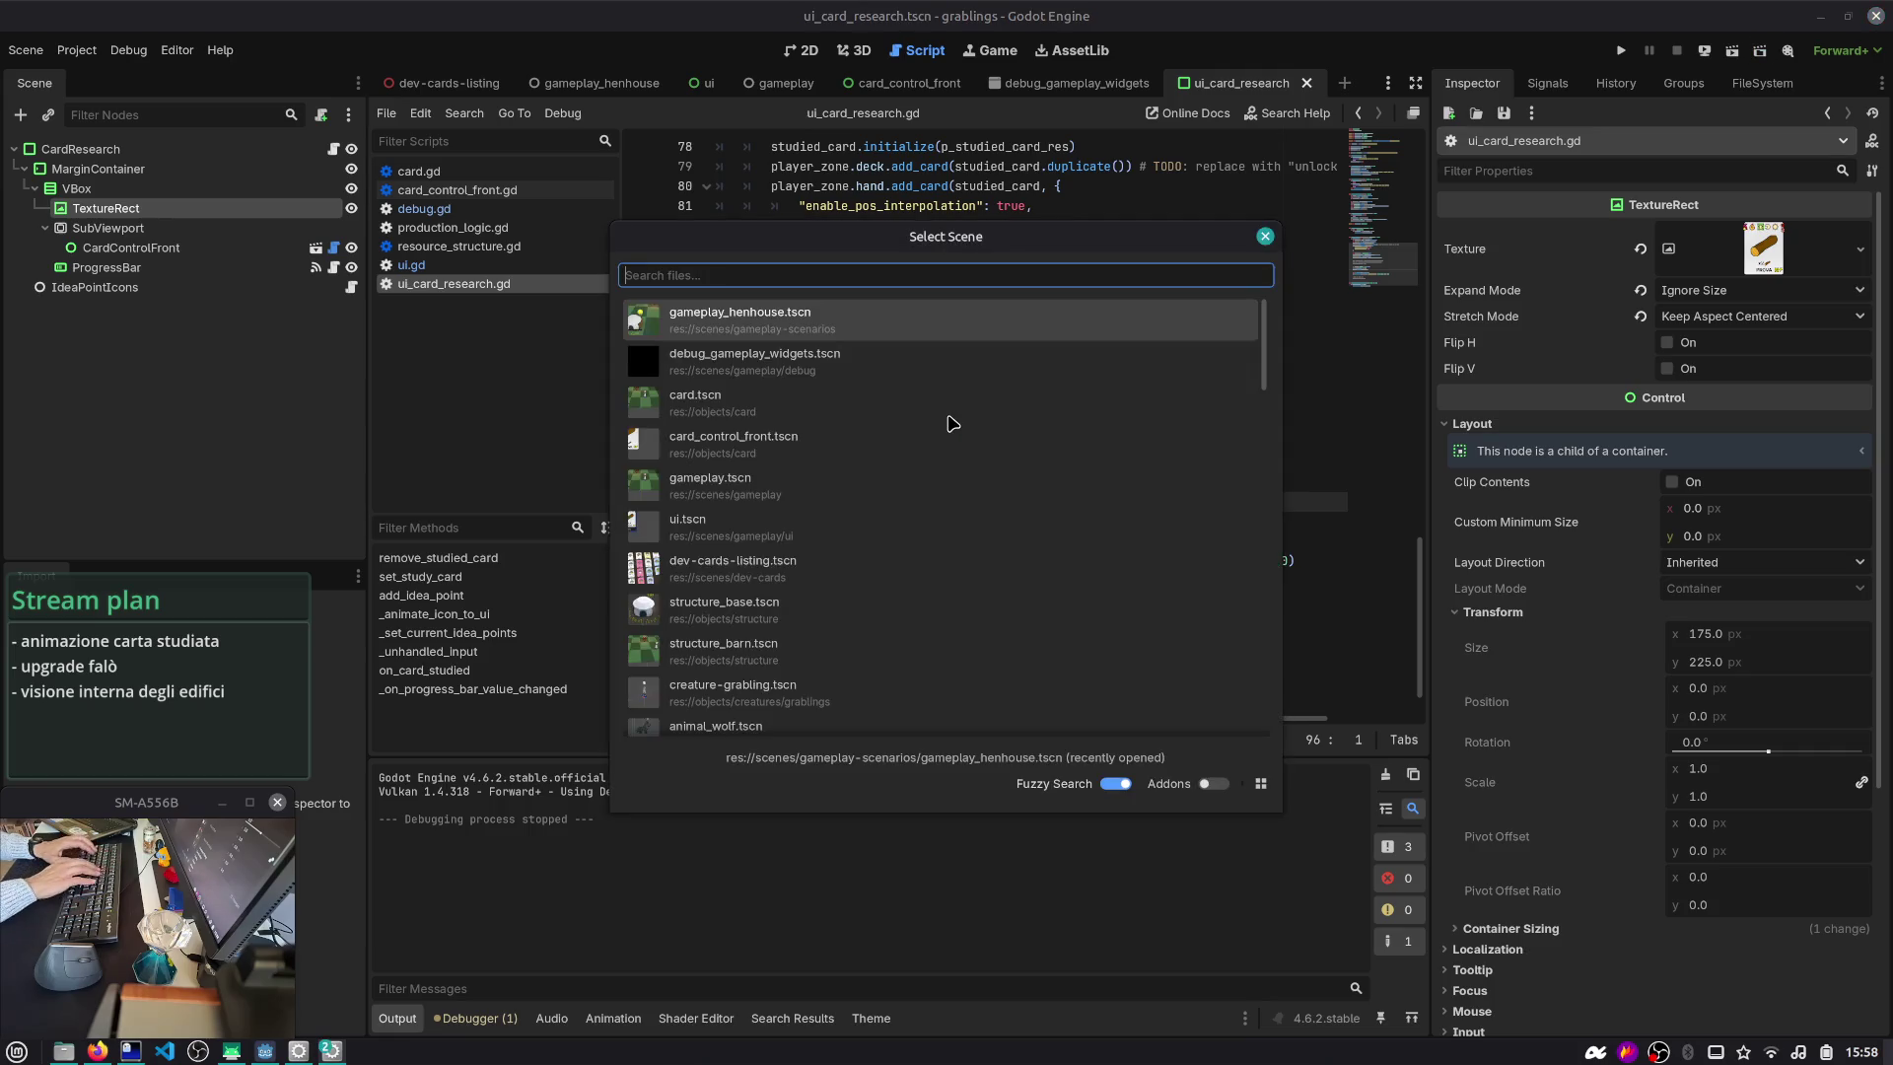
pyautogui.press('Return')
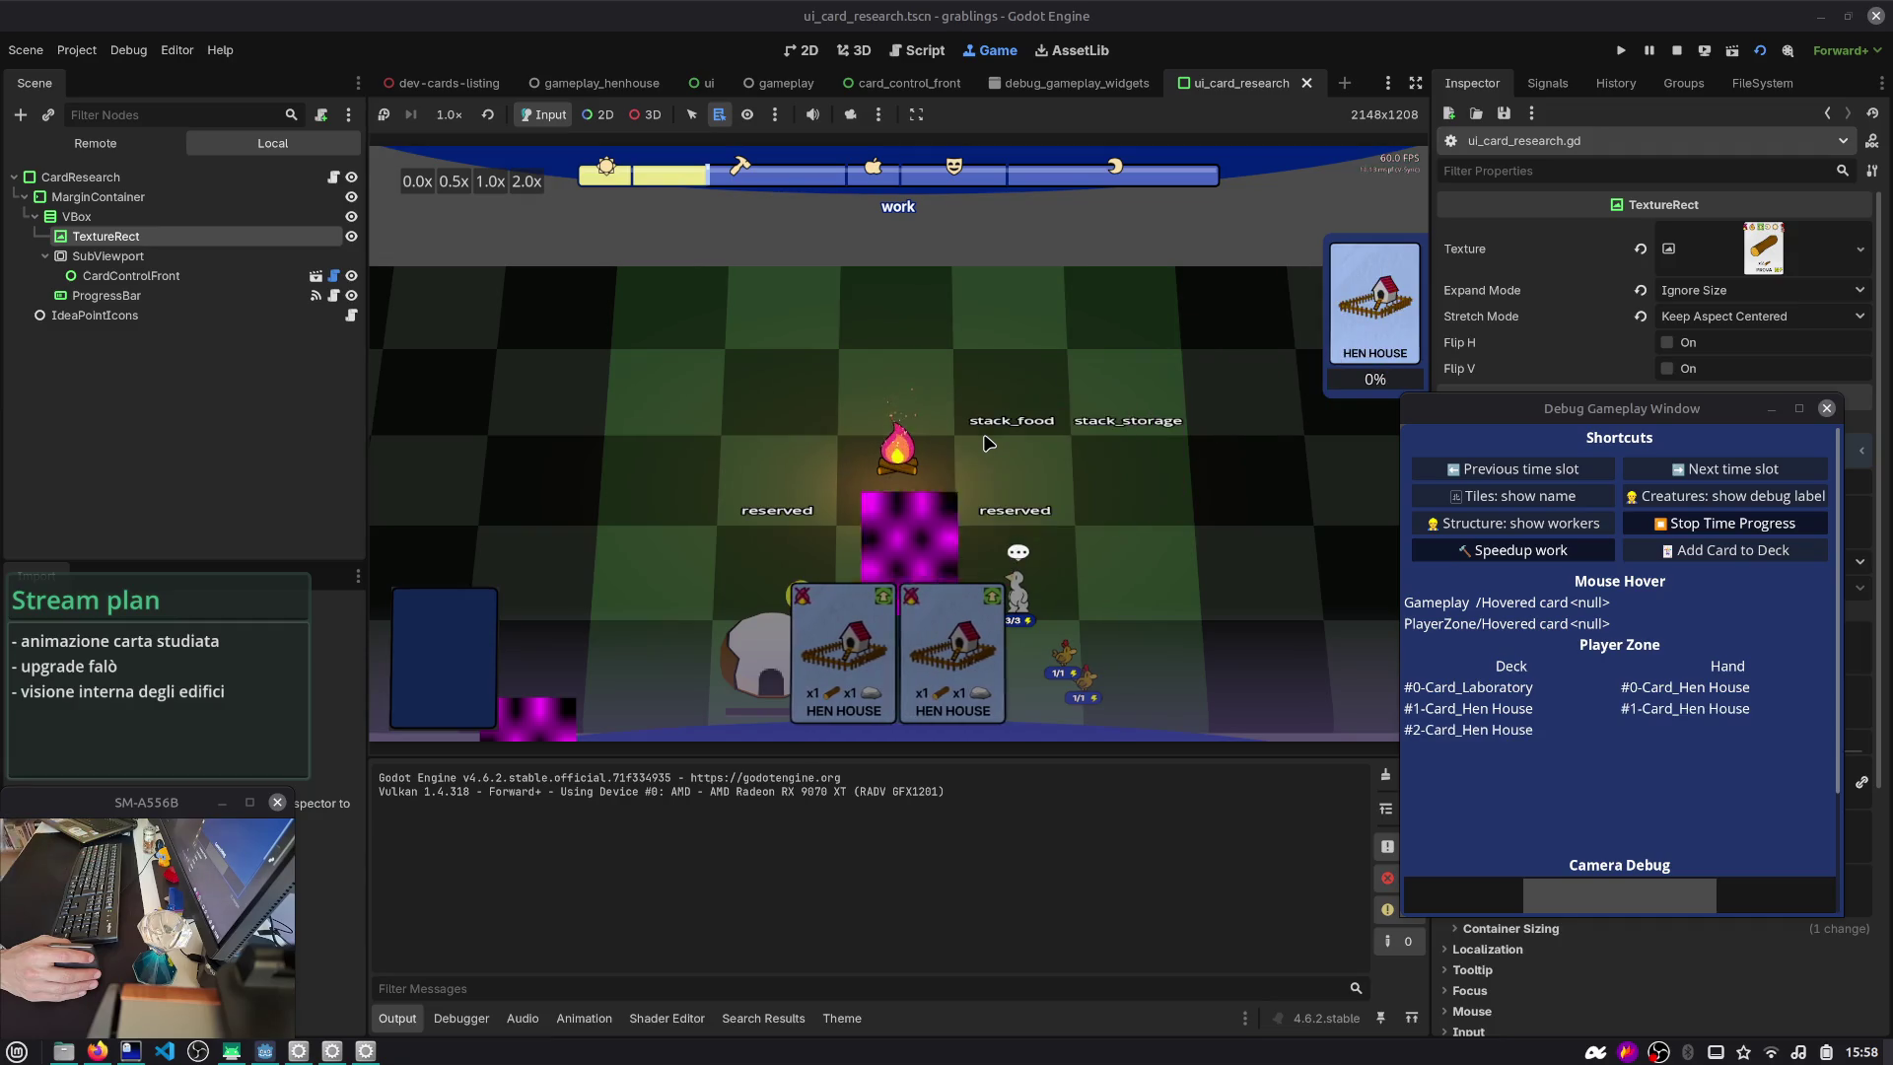
pyautogui.click(1676, 50)
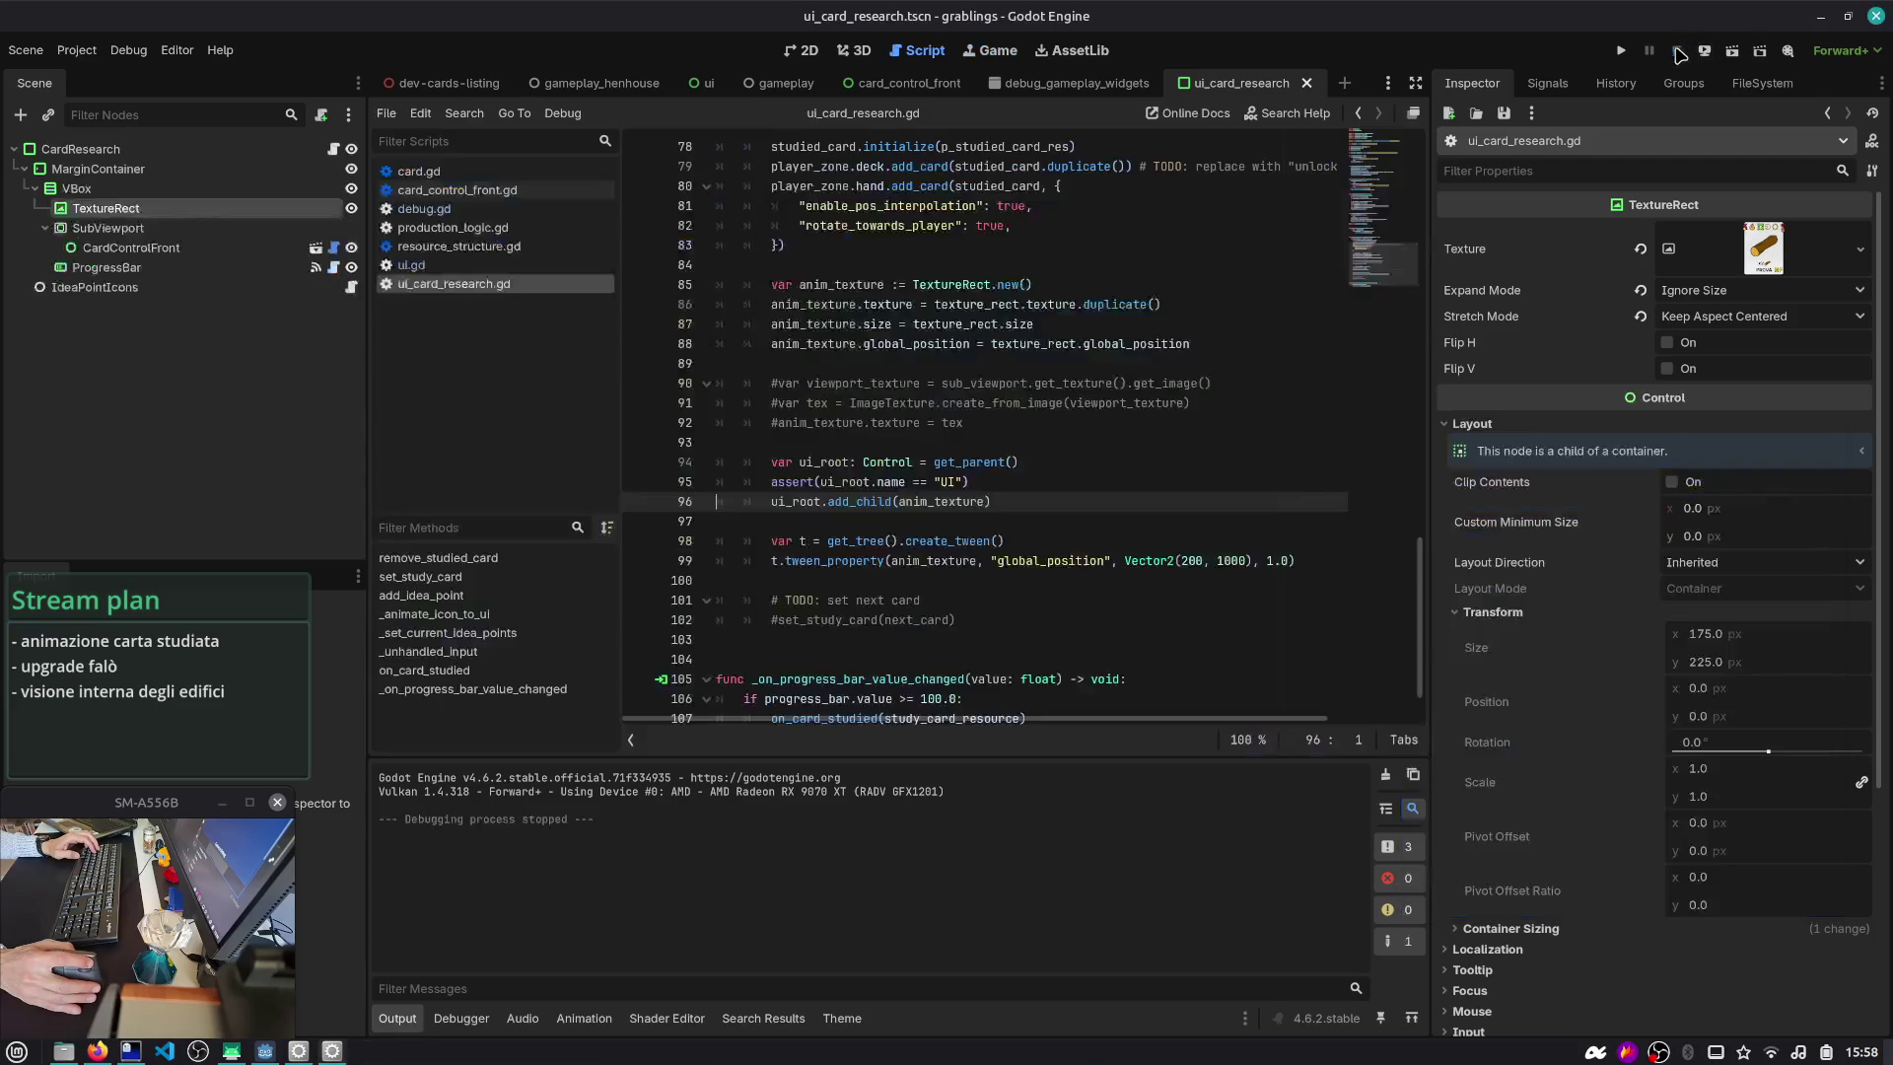
pyautogui.scroll(-1, 966, 532)
pyautogui.click(976, 541)
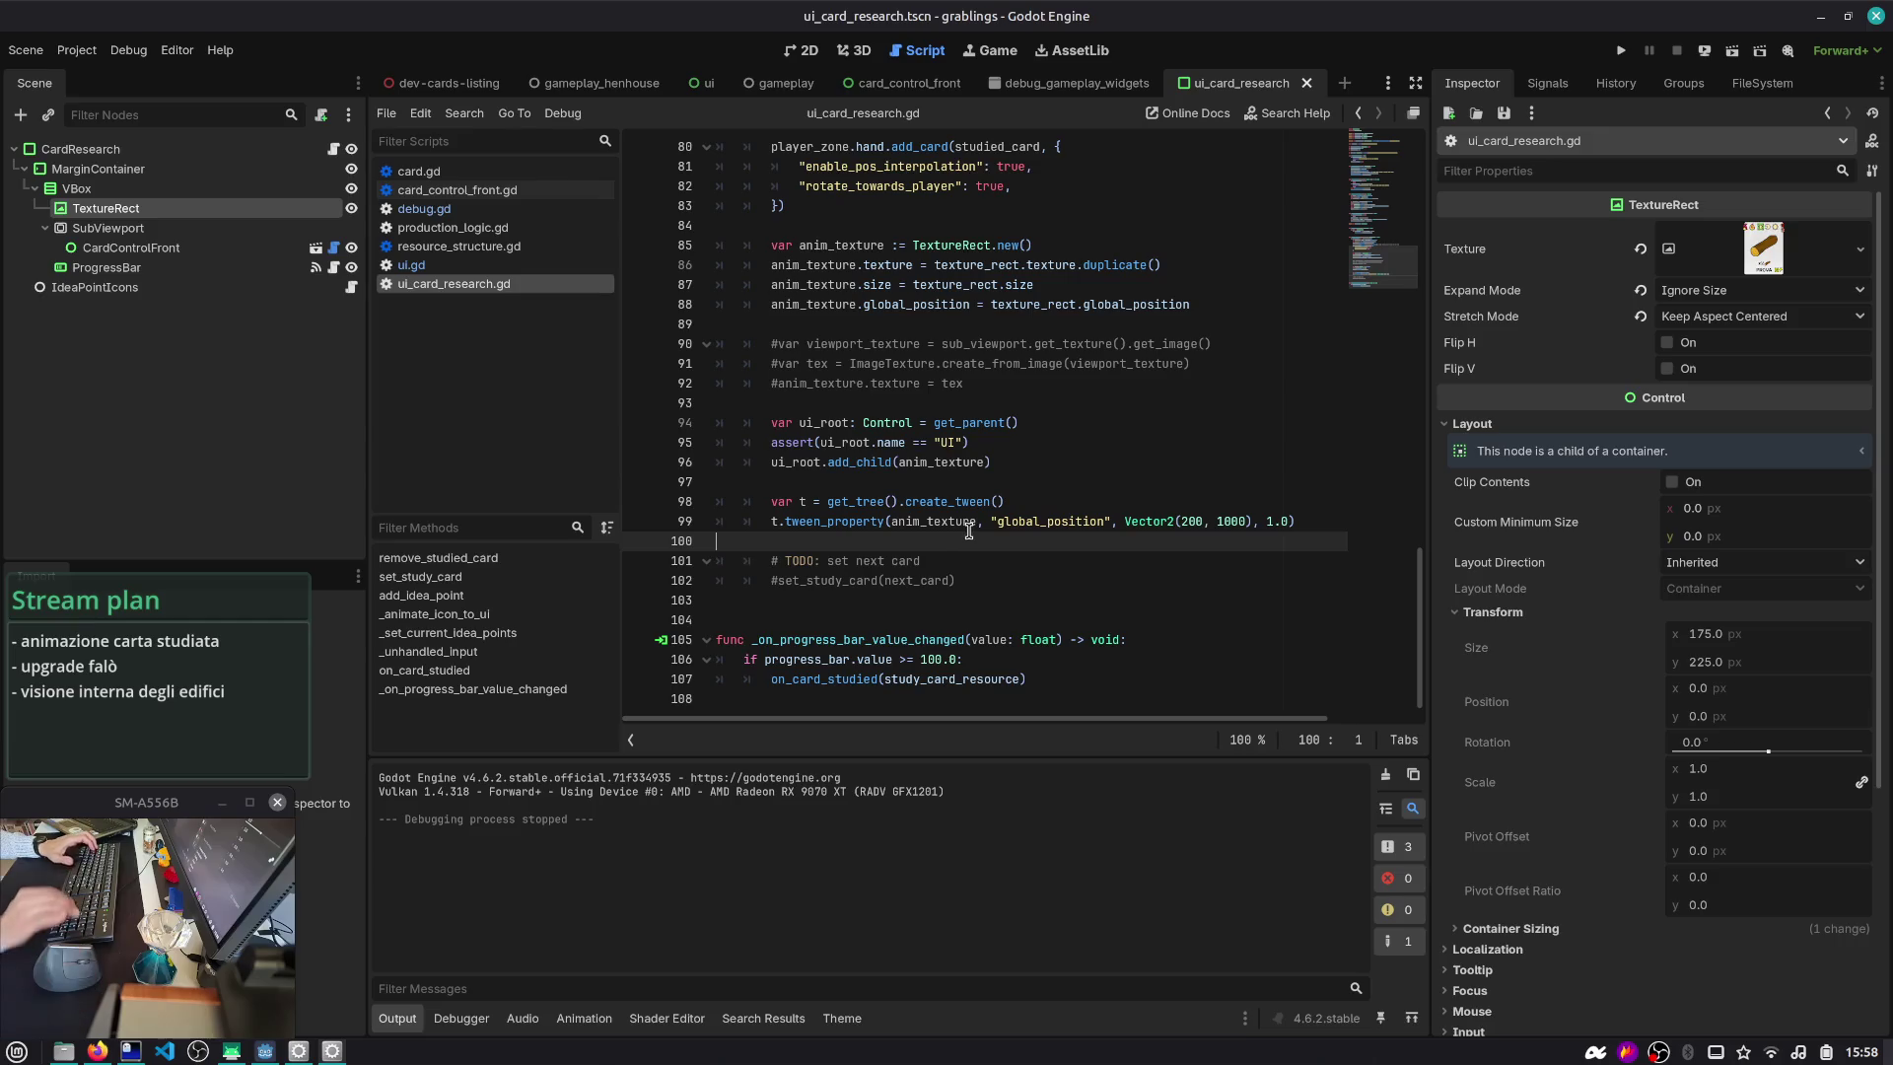
# - Replace the duplicate() call on line 86 with texture_rect.texture.get_image()
pyautogui.press('Down')
pyautogui.press('Down')
pyautogui.press('Up')
pyautogui.press('Up')
pyautogui.press('Up')
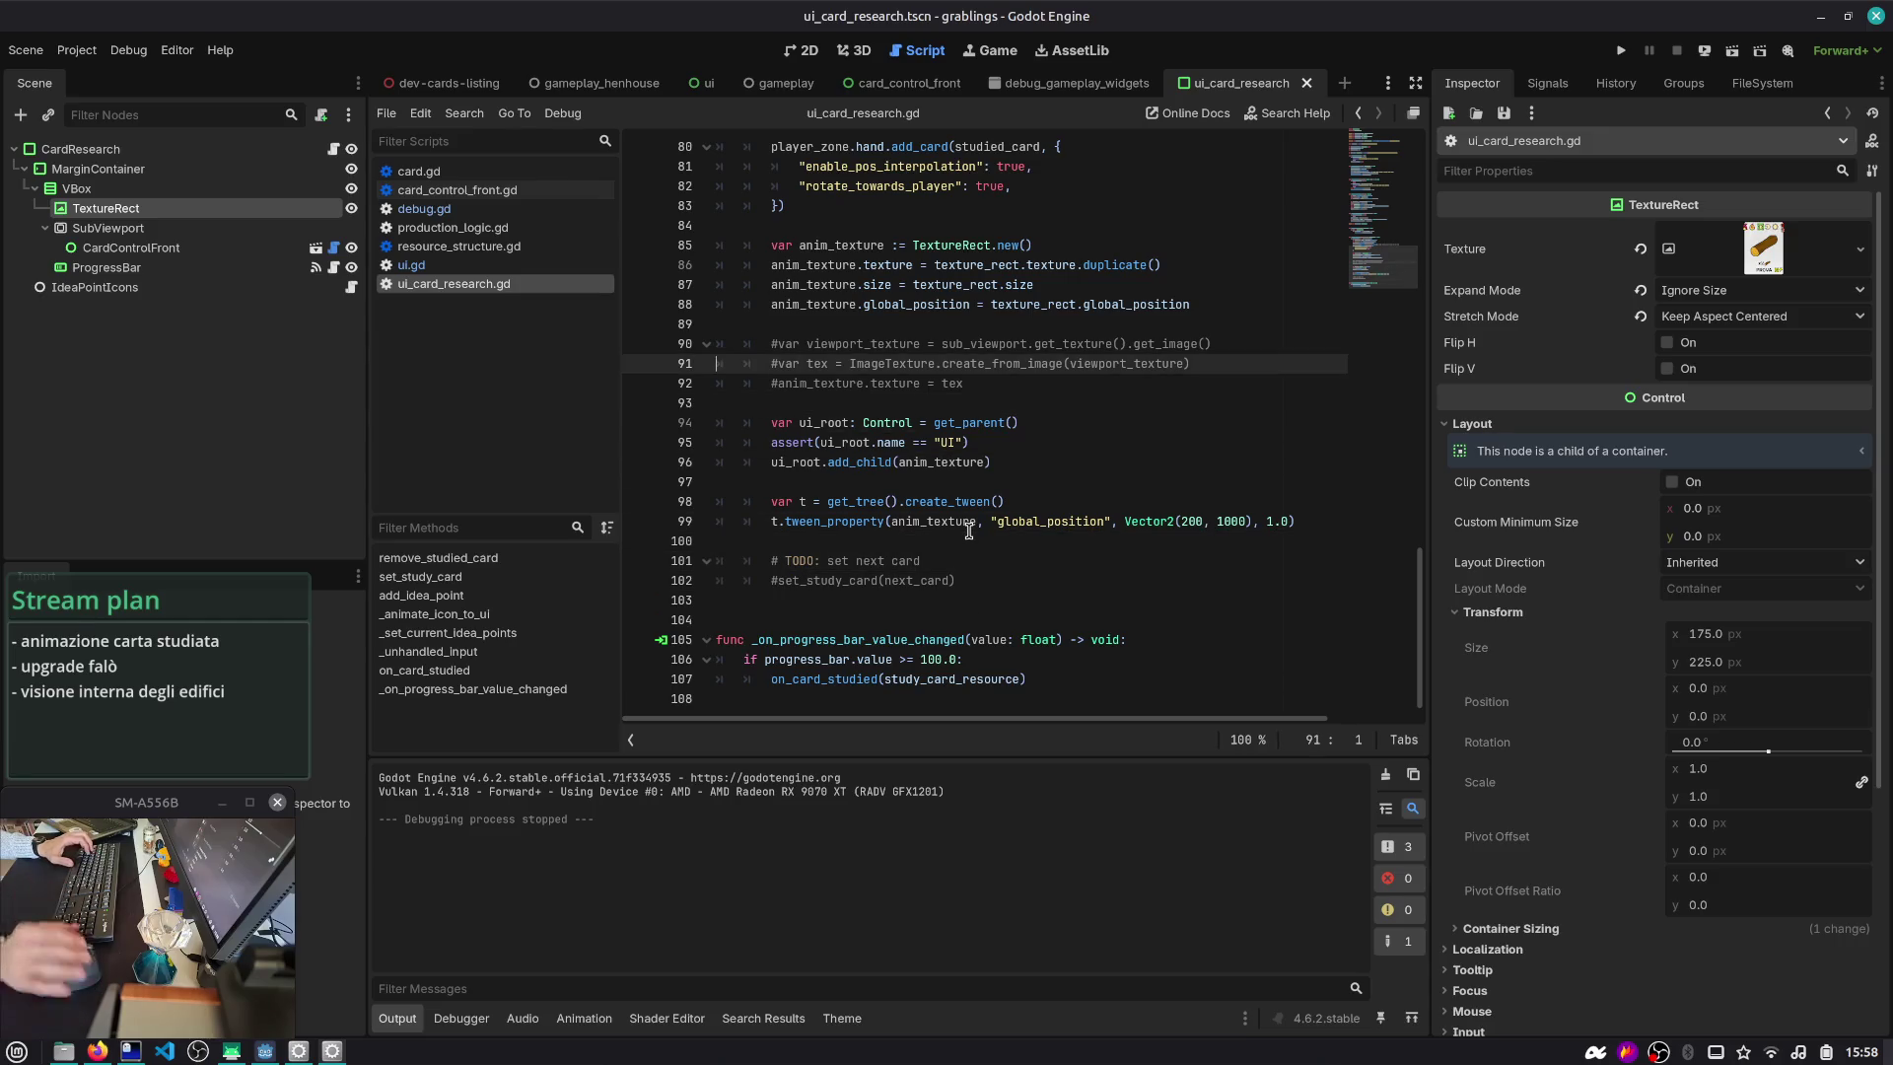
pyautogui.scroll(2, 971, 523)
pyautogui.click(1080, 384)
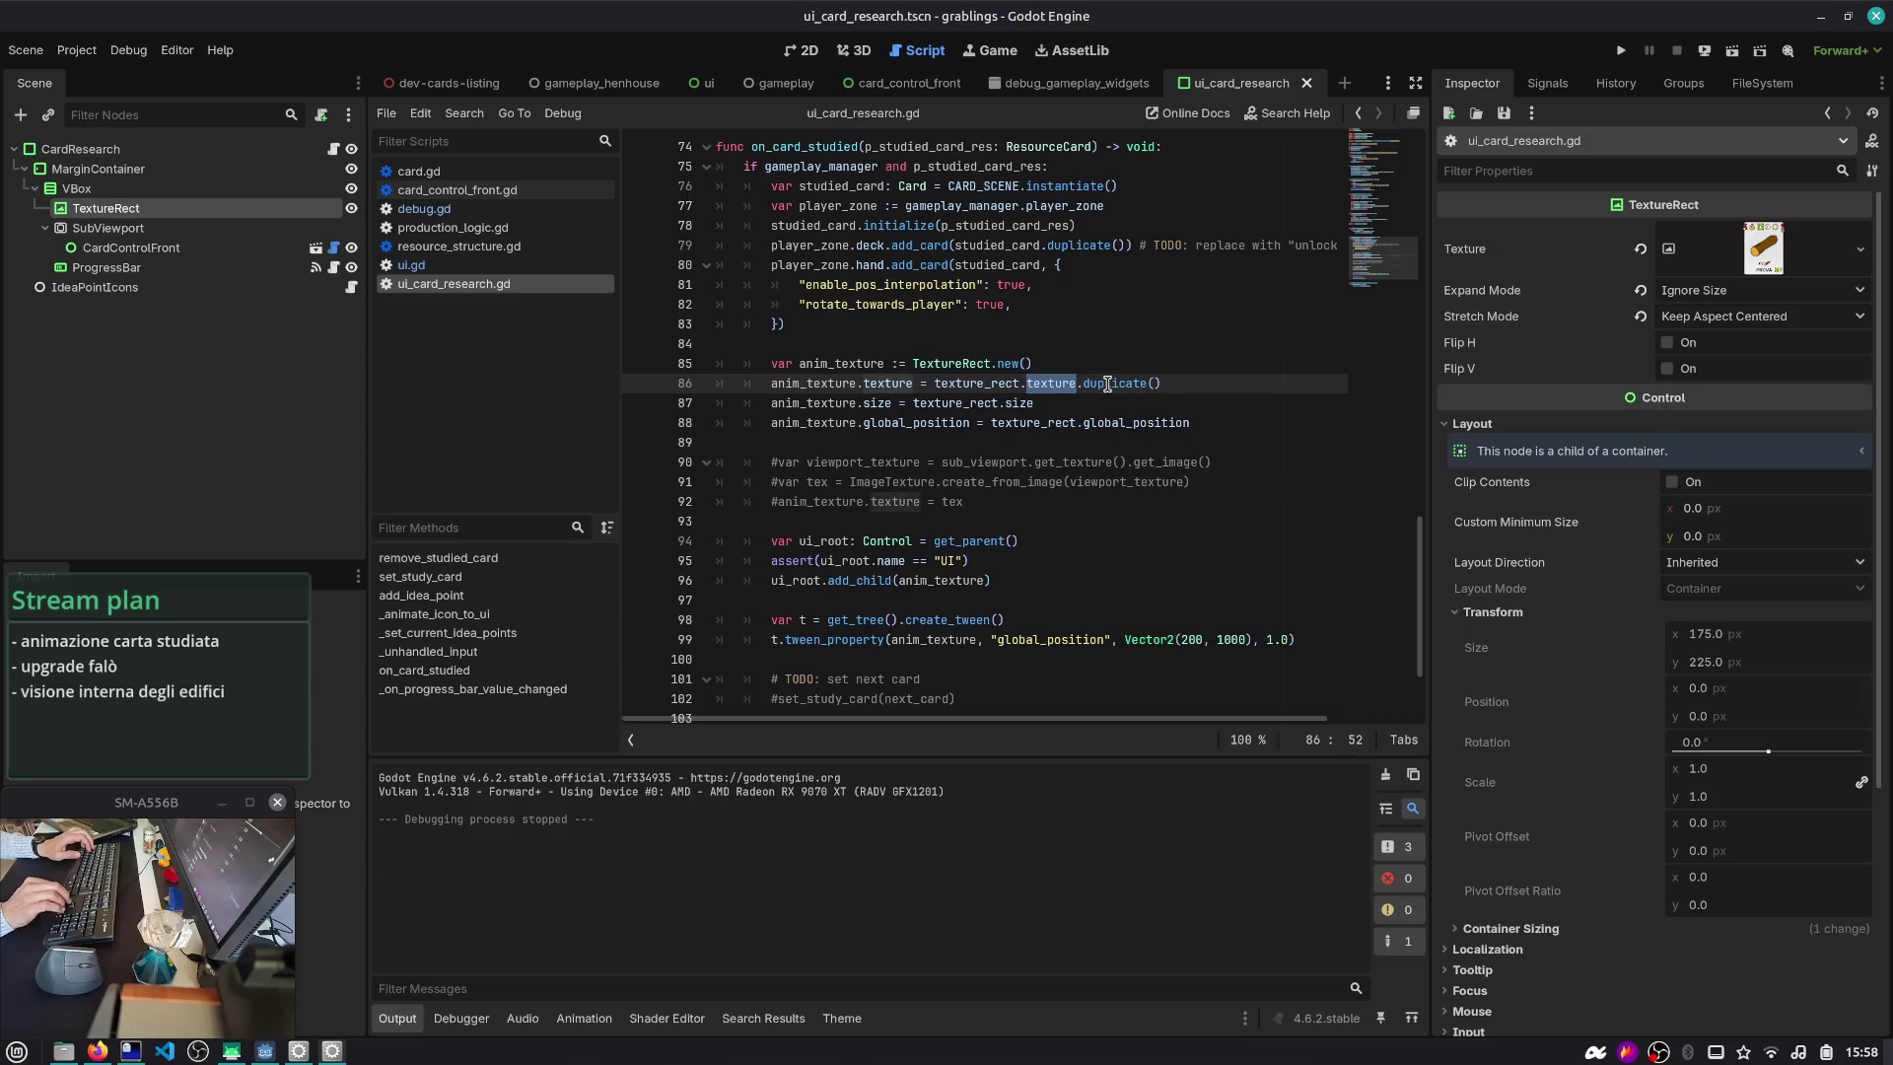
pyautogui.press('Right')
pyautogui.hotkey('shift', 'Left')
pyautogui.press('Left')
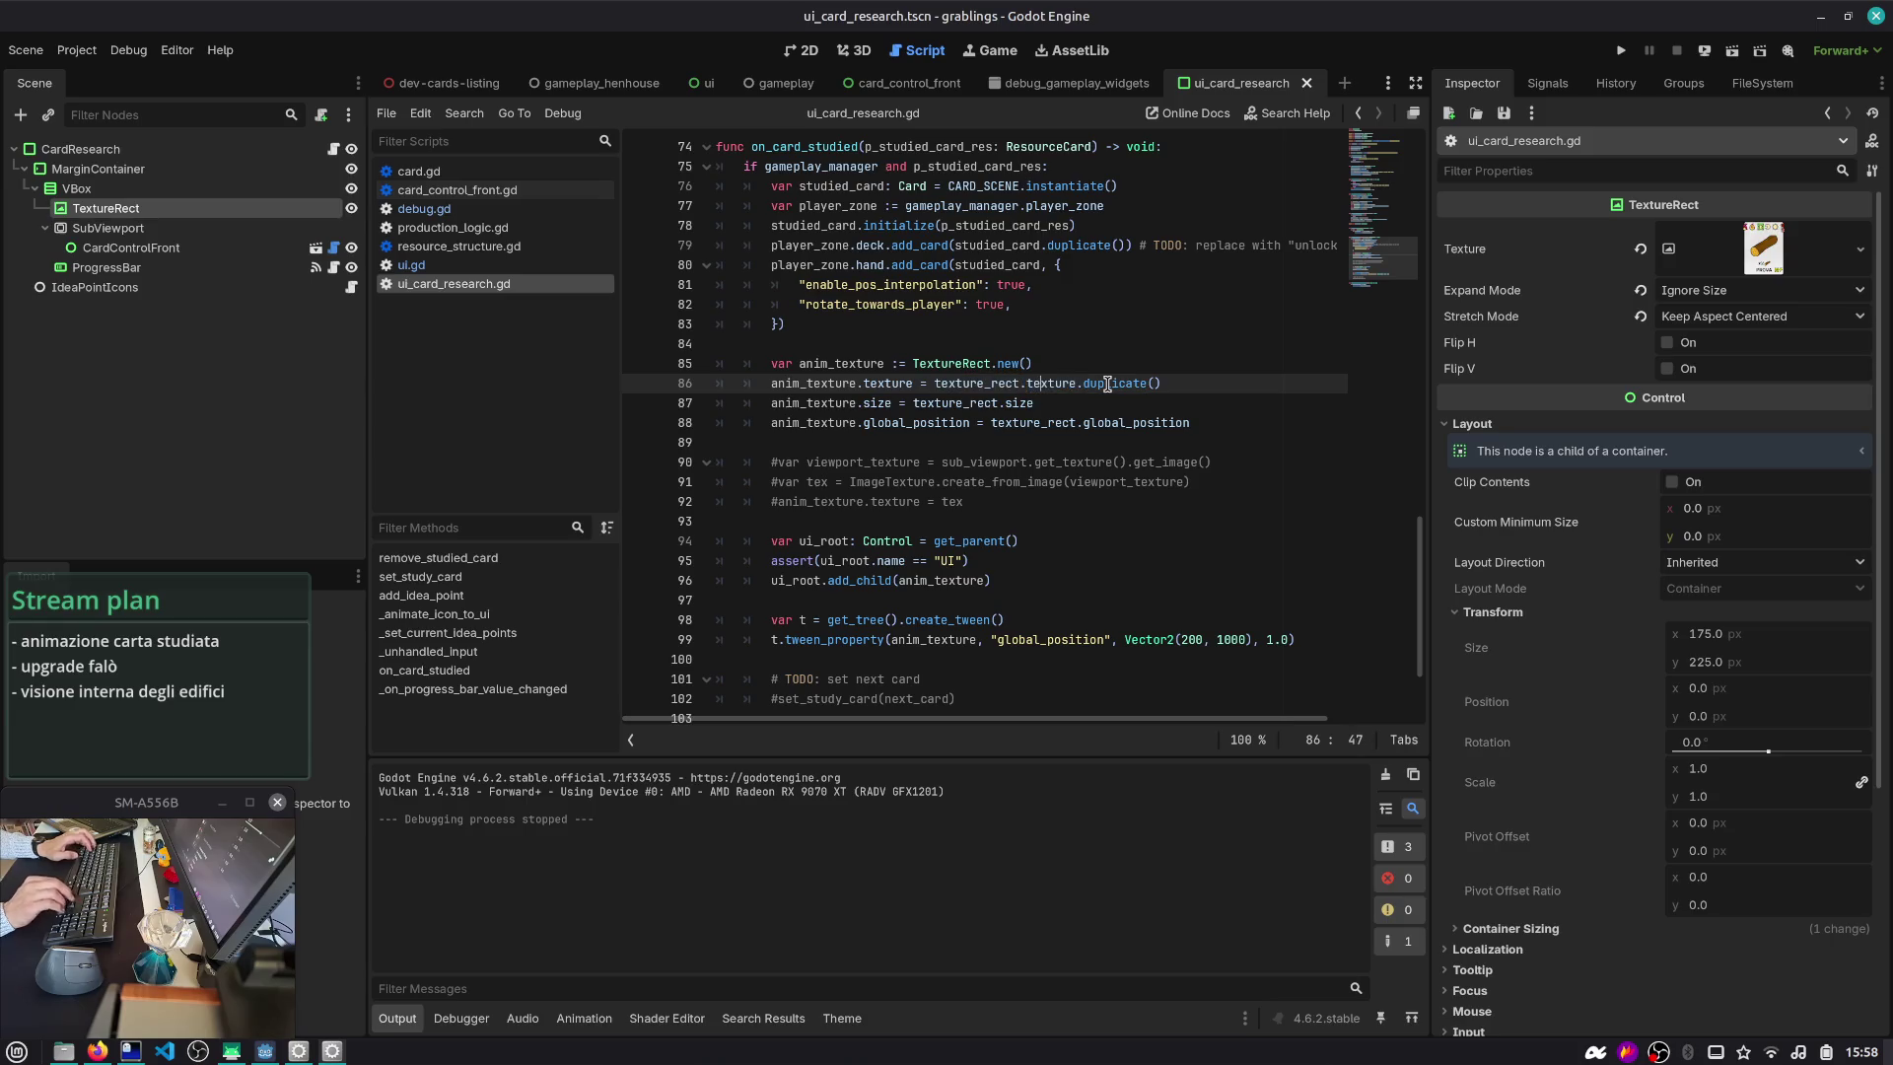
pyautogui.write('get_image.')
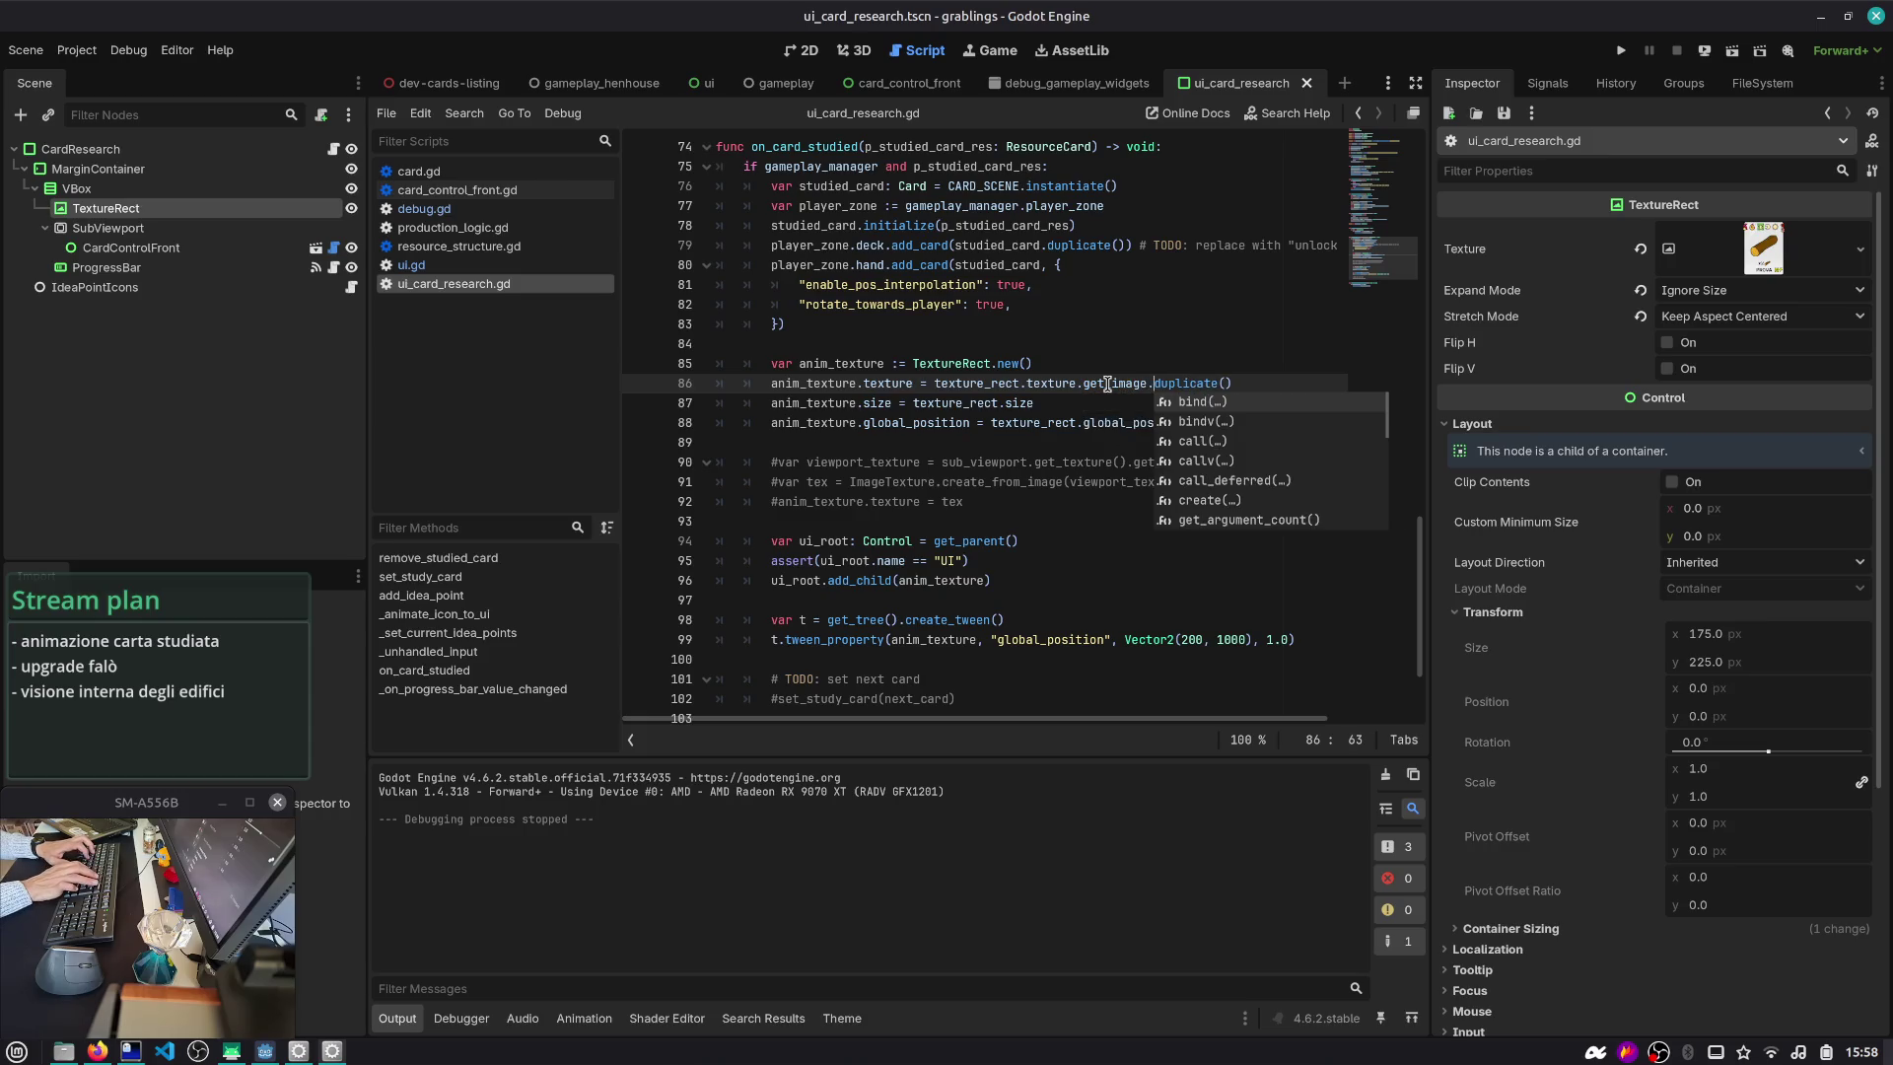
pyautogui.press('BackSpace')
pyautogui.write('()')
pyautogui.hotkey('shift', 'End')
pyautogui.press('Delete')
pyautogui.hotkey('ctrl', 'Left')
pyautogui.hotkey('ctrl', 'Left')
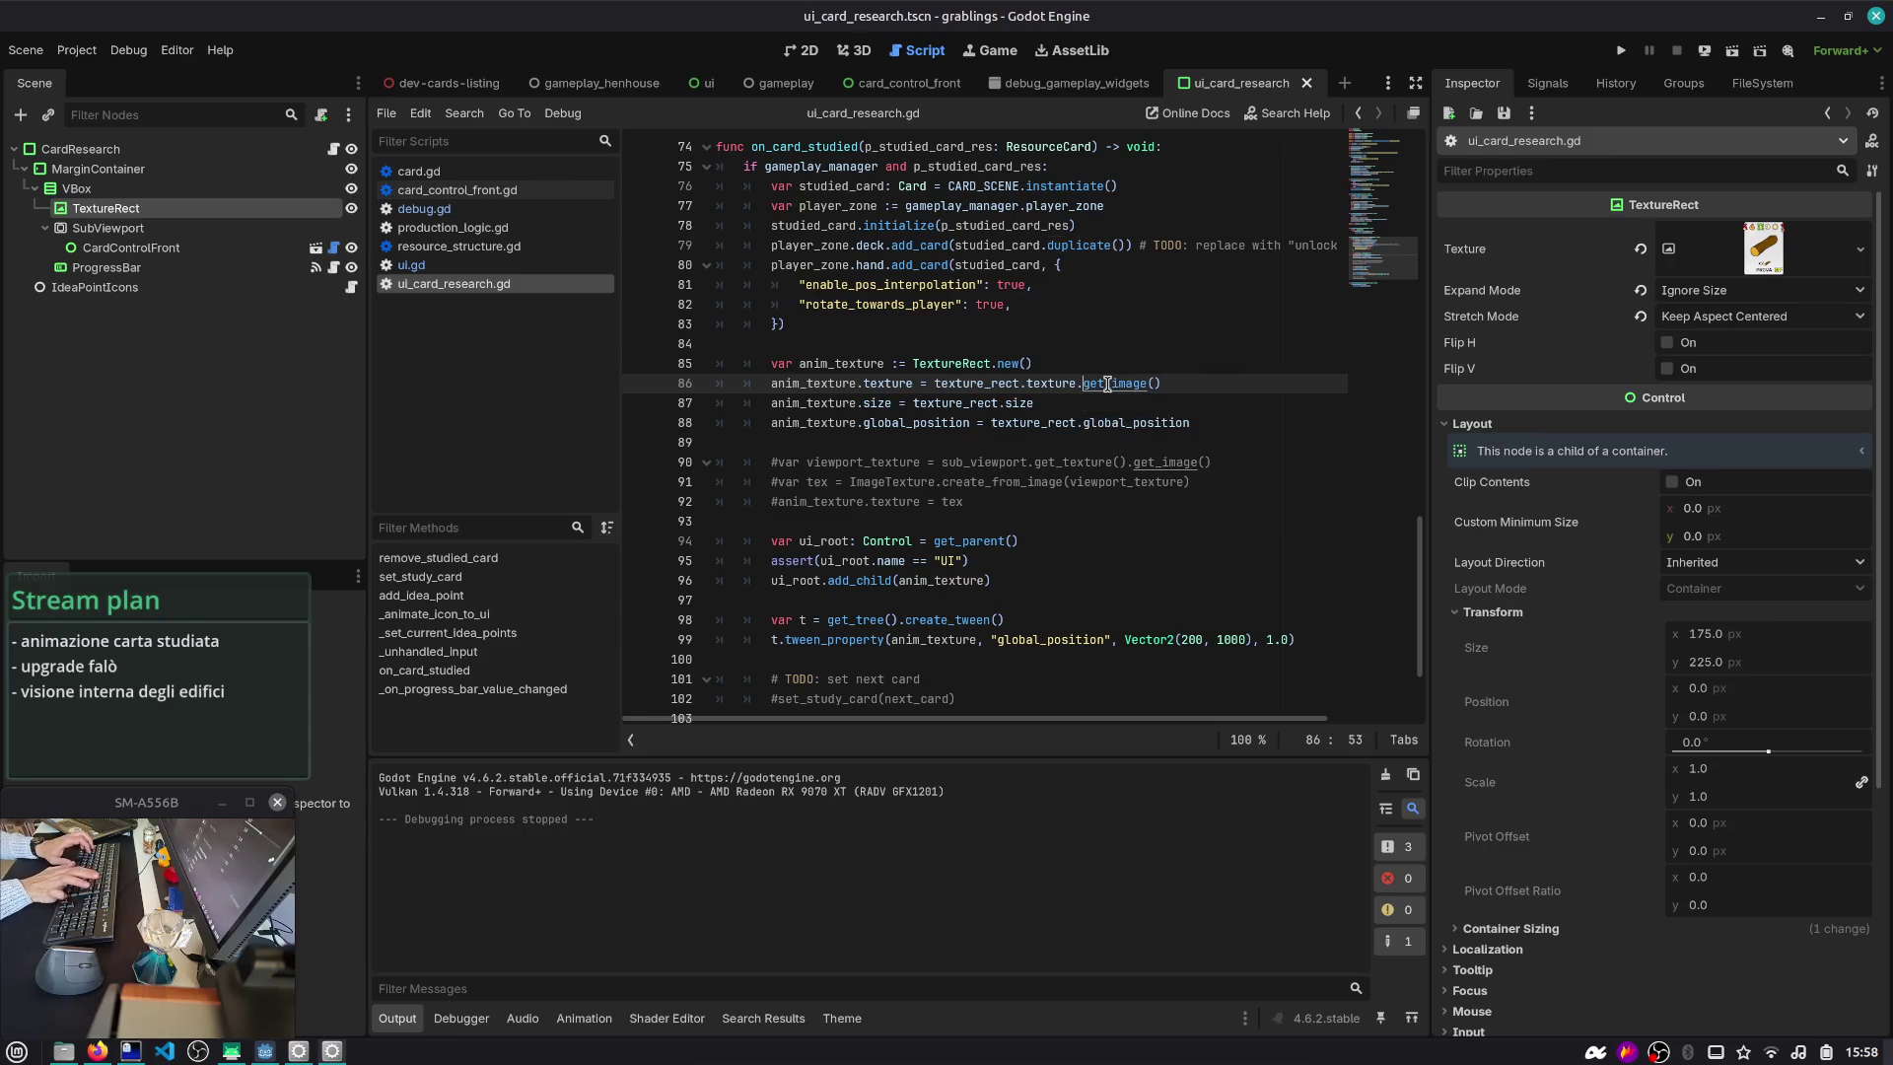
# - Begin the line 86 assignment with ImageTexture.create_from_image()
pyautogui.write('ImageTexture')
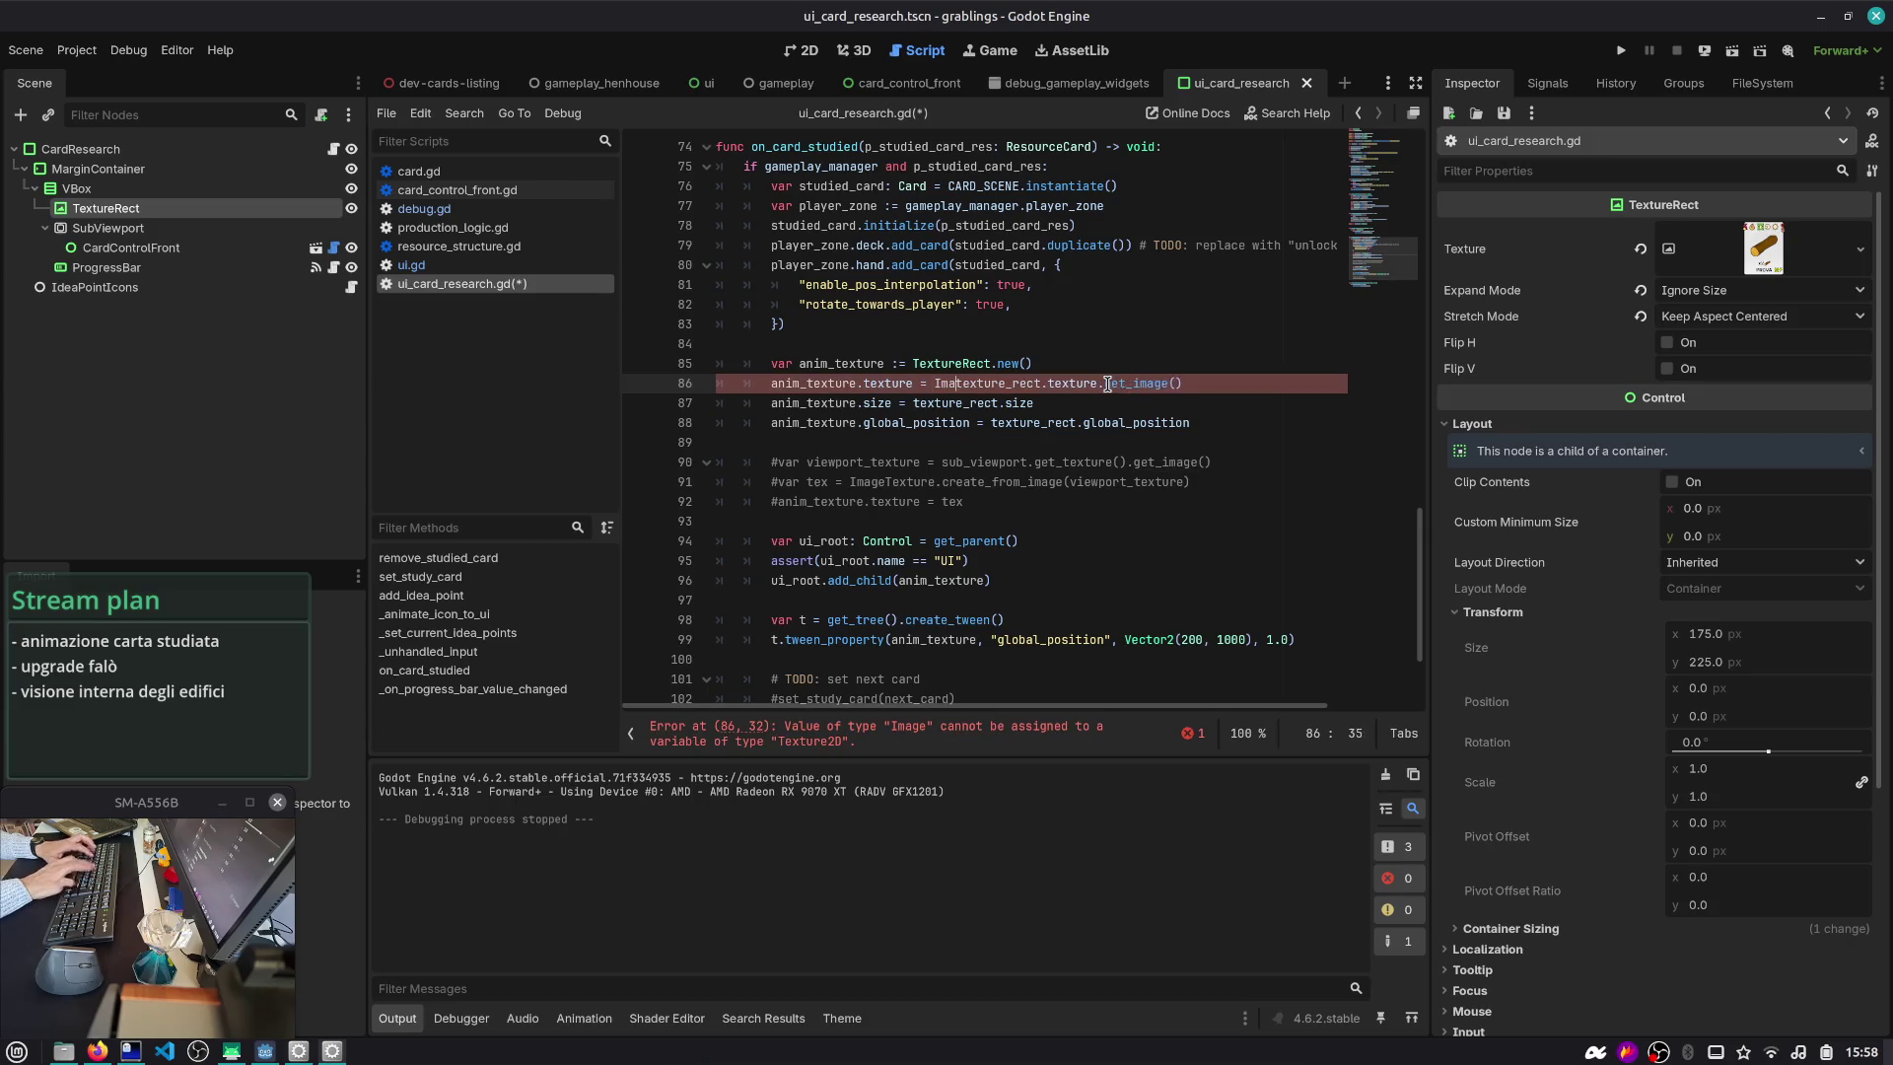
pyautogui.write('.new()')
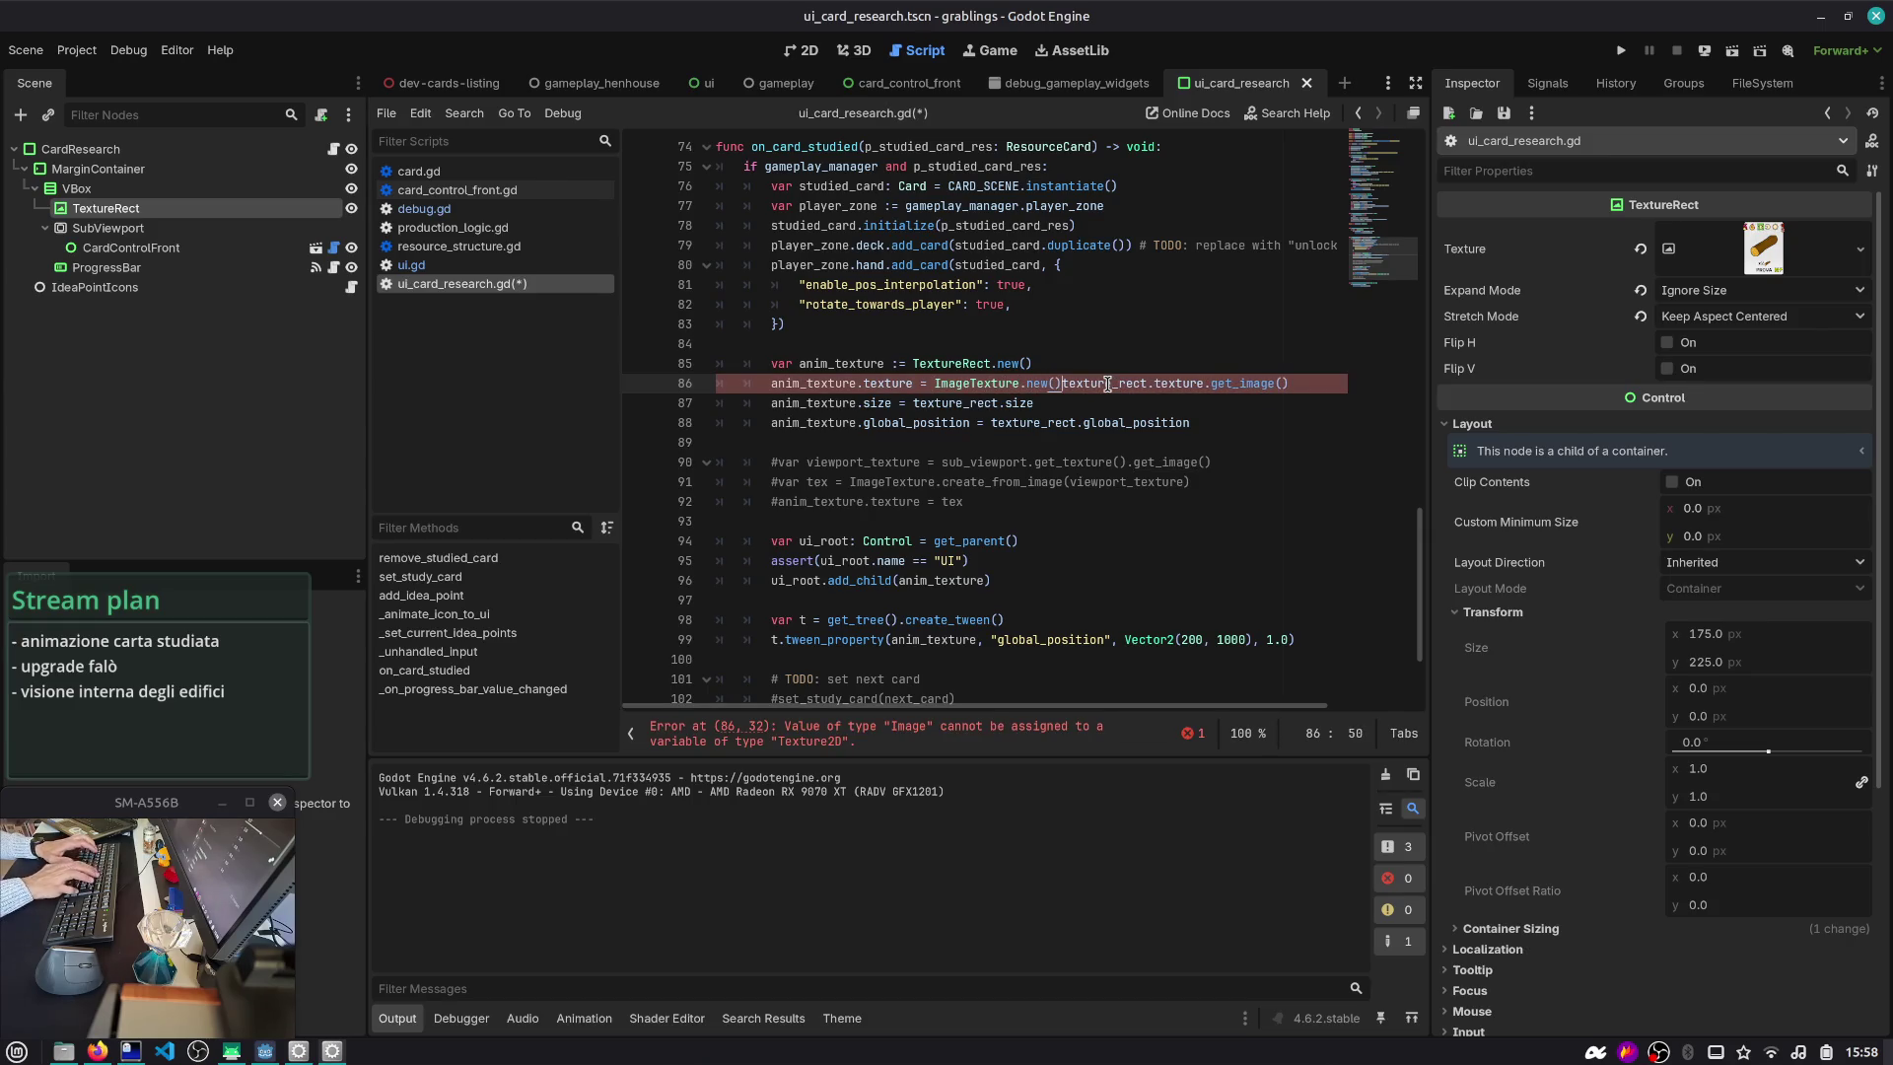
pyautogui.press('Return')
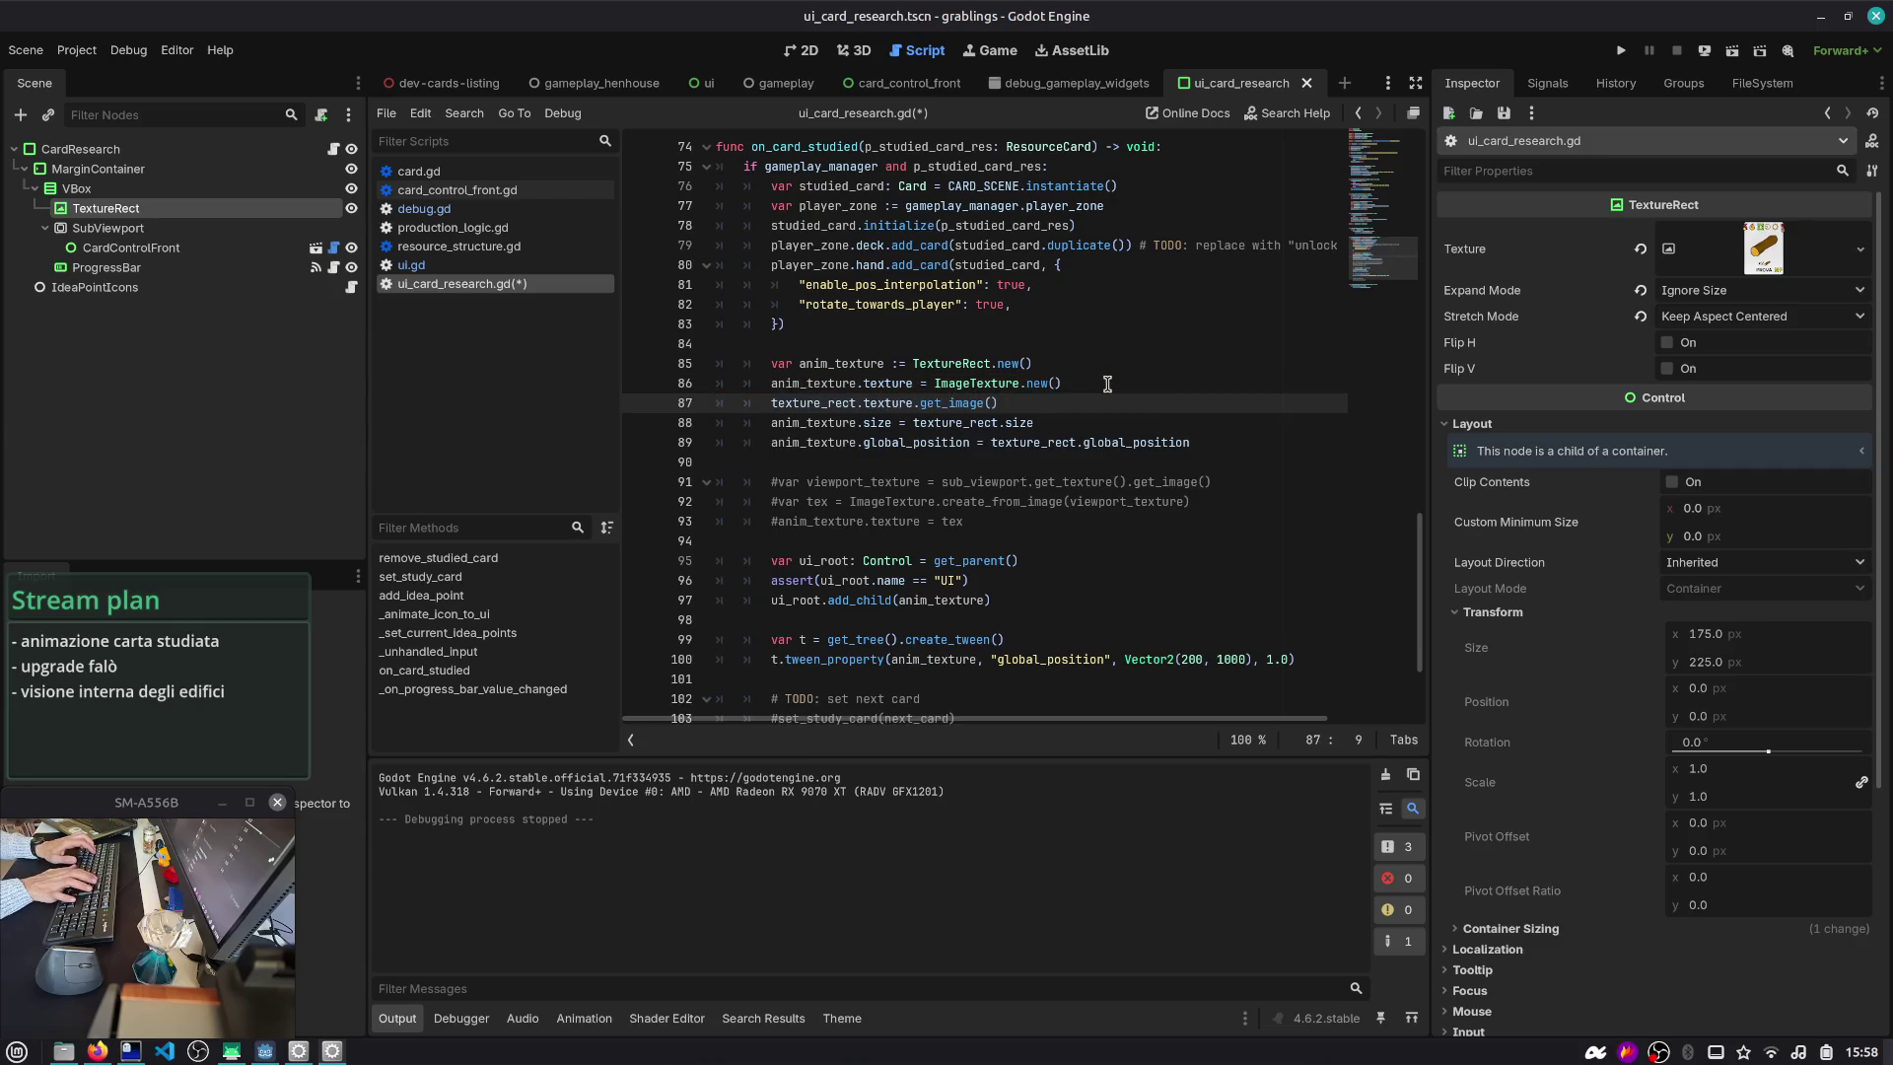
pyautogui.press('Up')
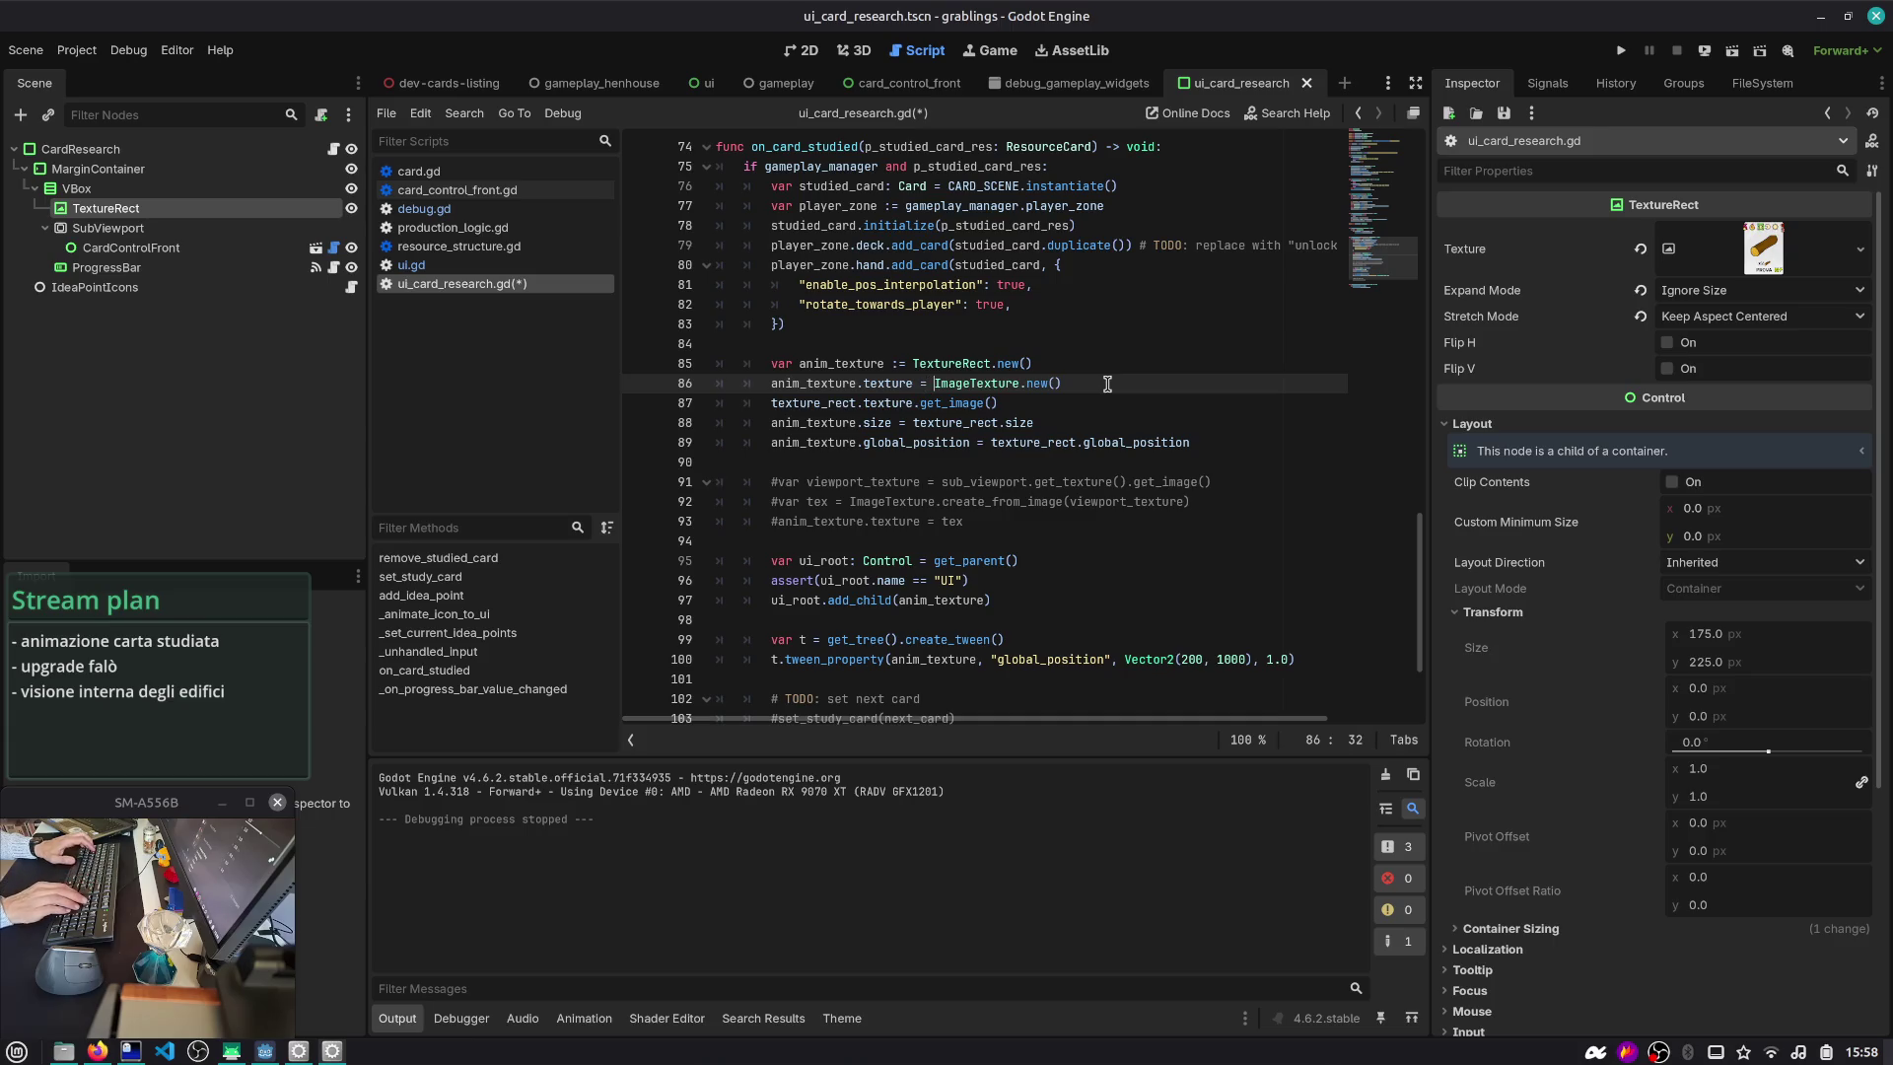
pyautogui.press('Down')
pyautogui.press('Down')
pyautogui.press('Down')
pyautogui.press('Up')
pyautogui.press('Up')
pyautogui.press('Up')
pyautogui.hotkey('ctrl', 'Right')
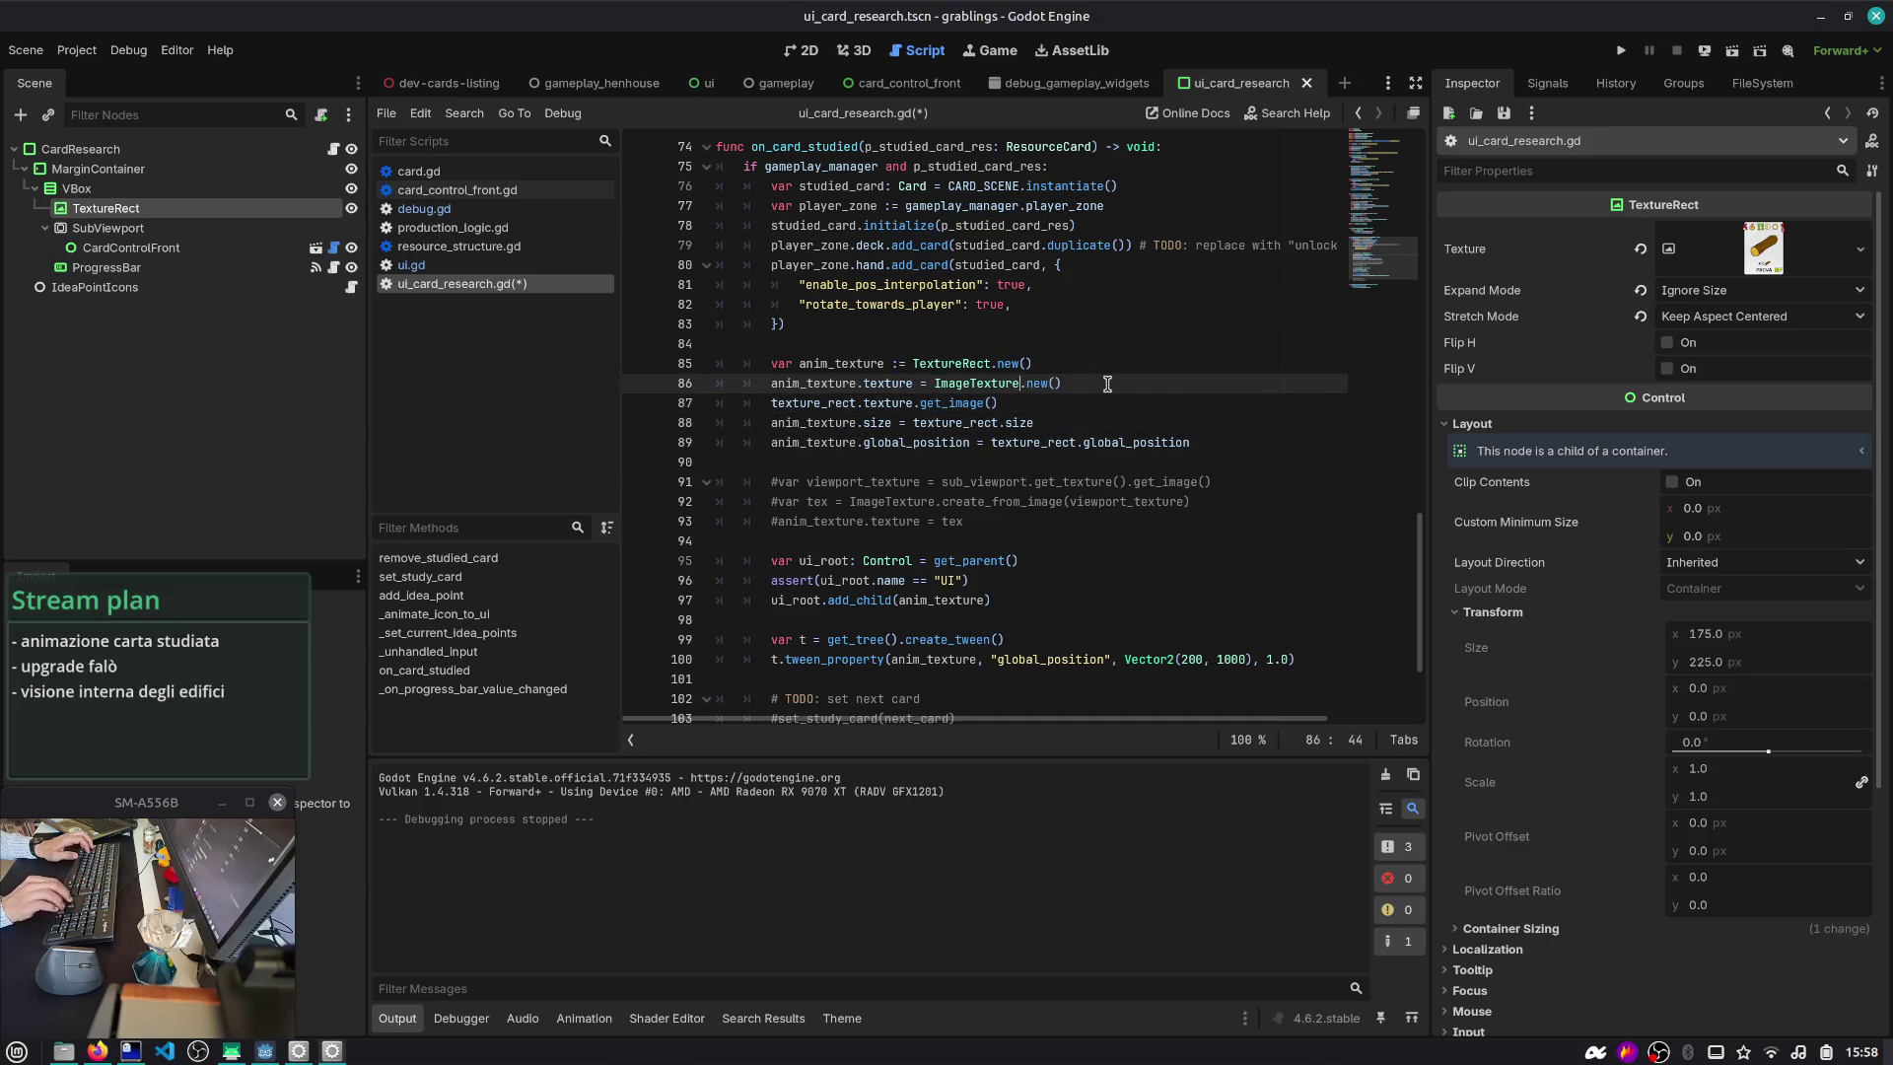
pyautogui.write('from')
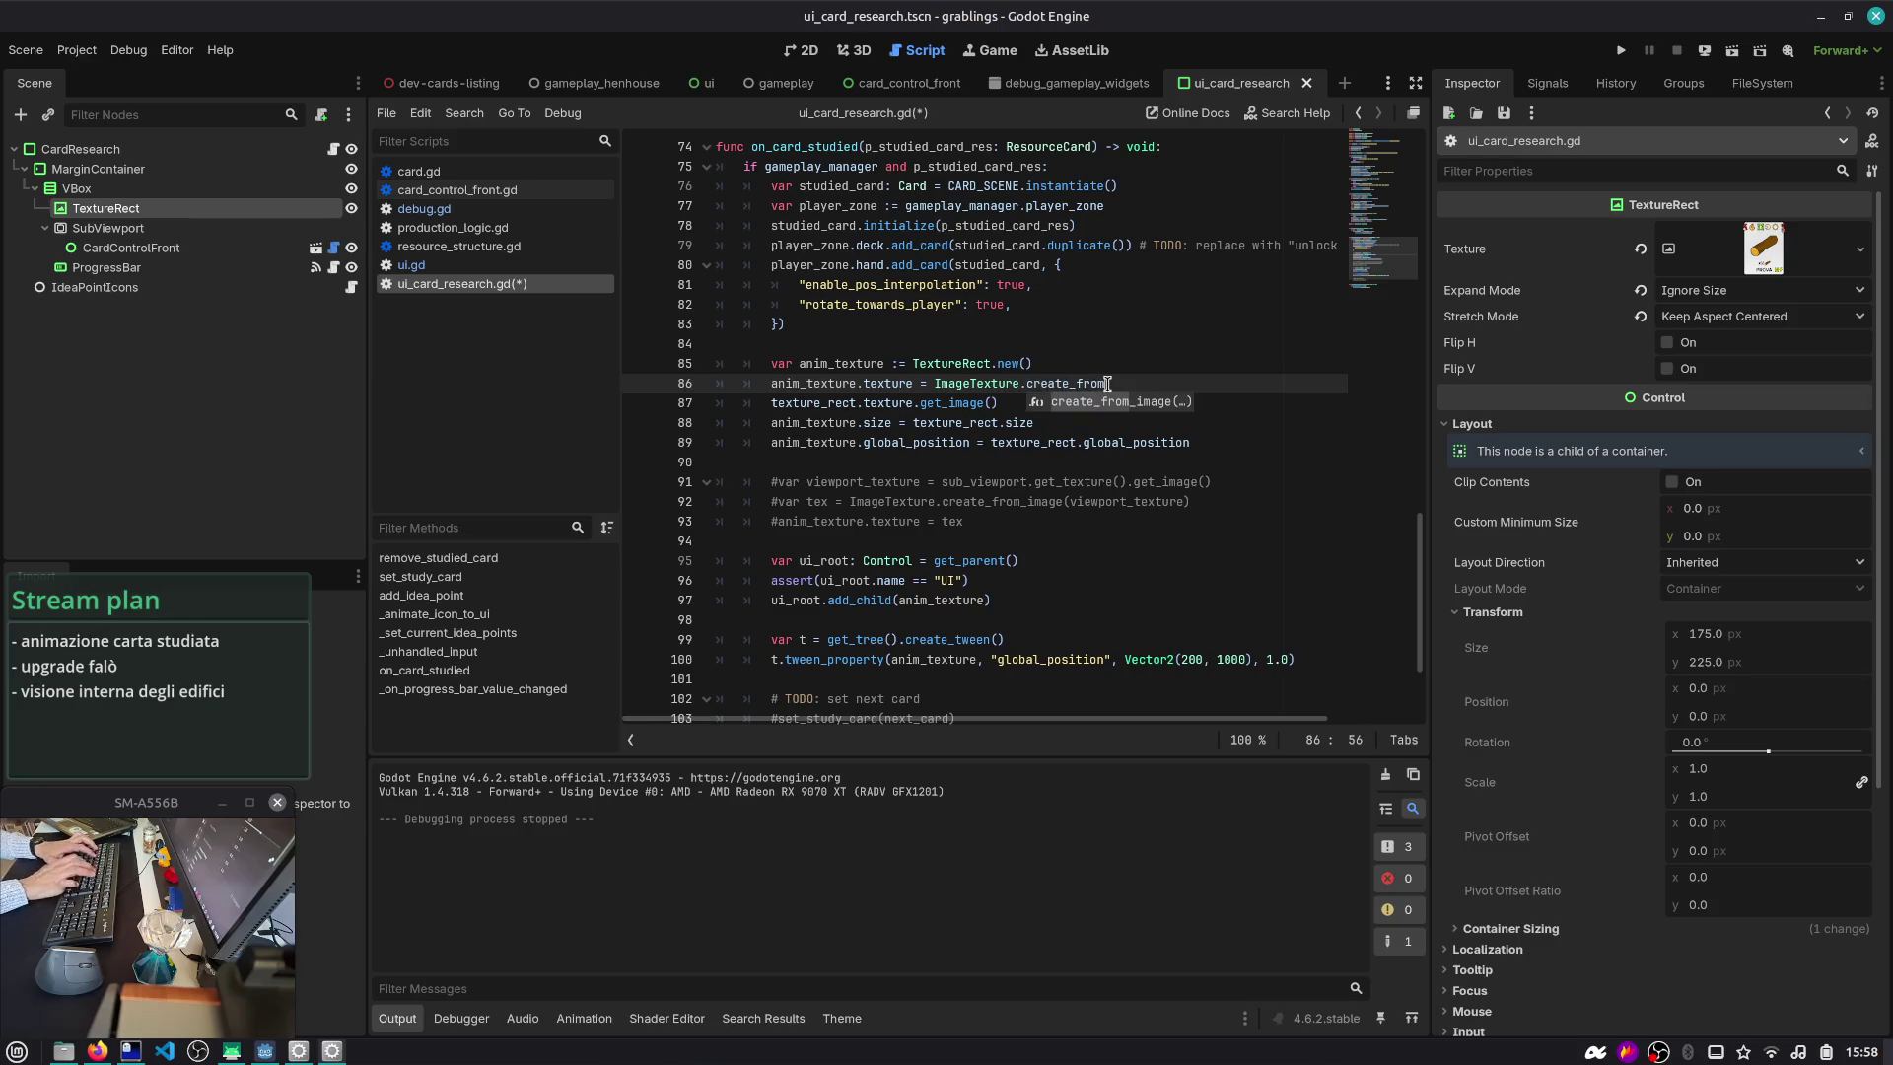
pyautogui.press('Return')
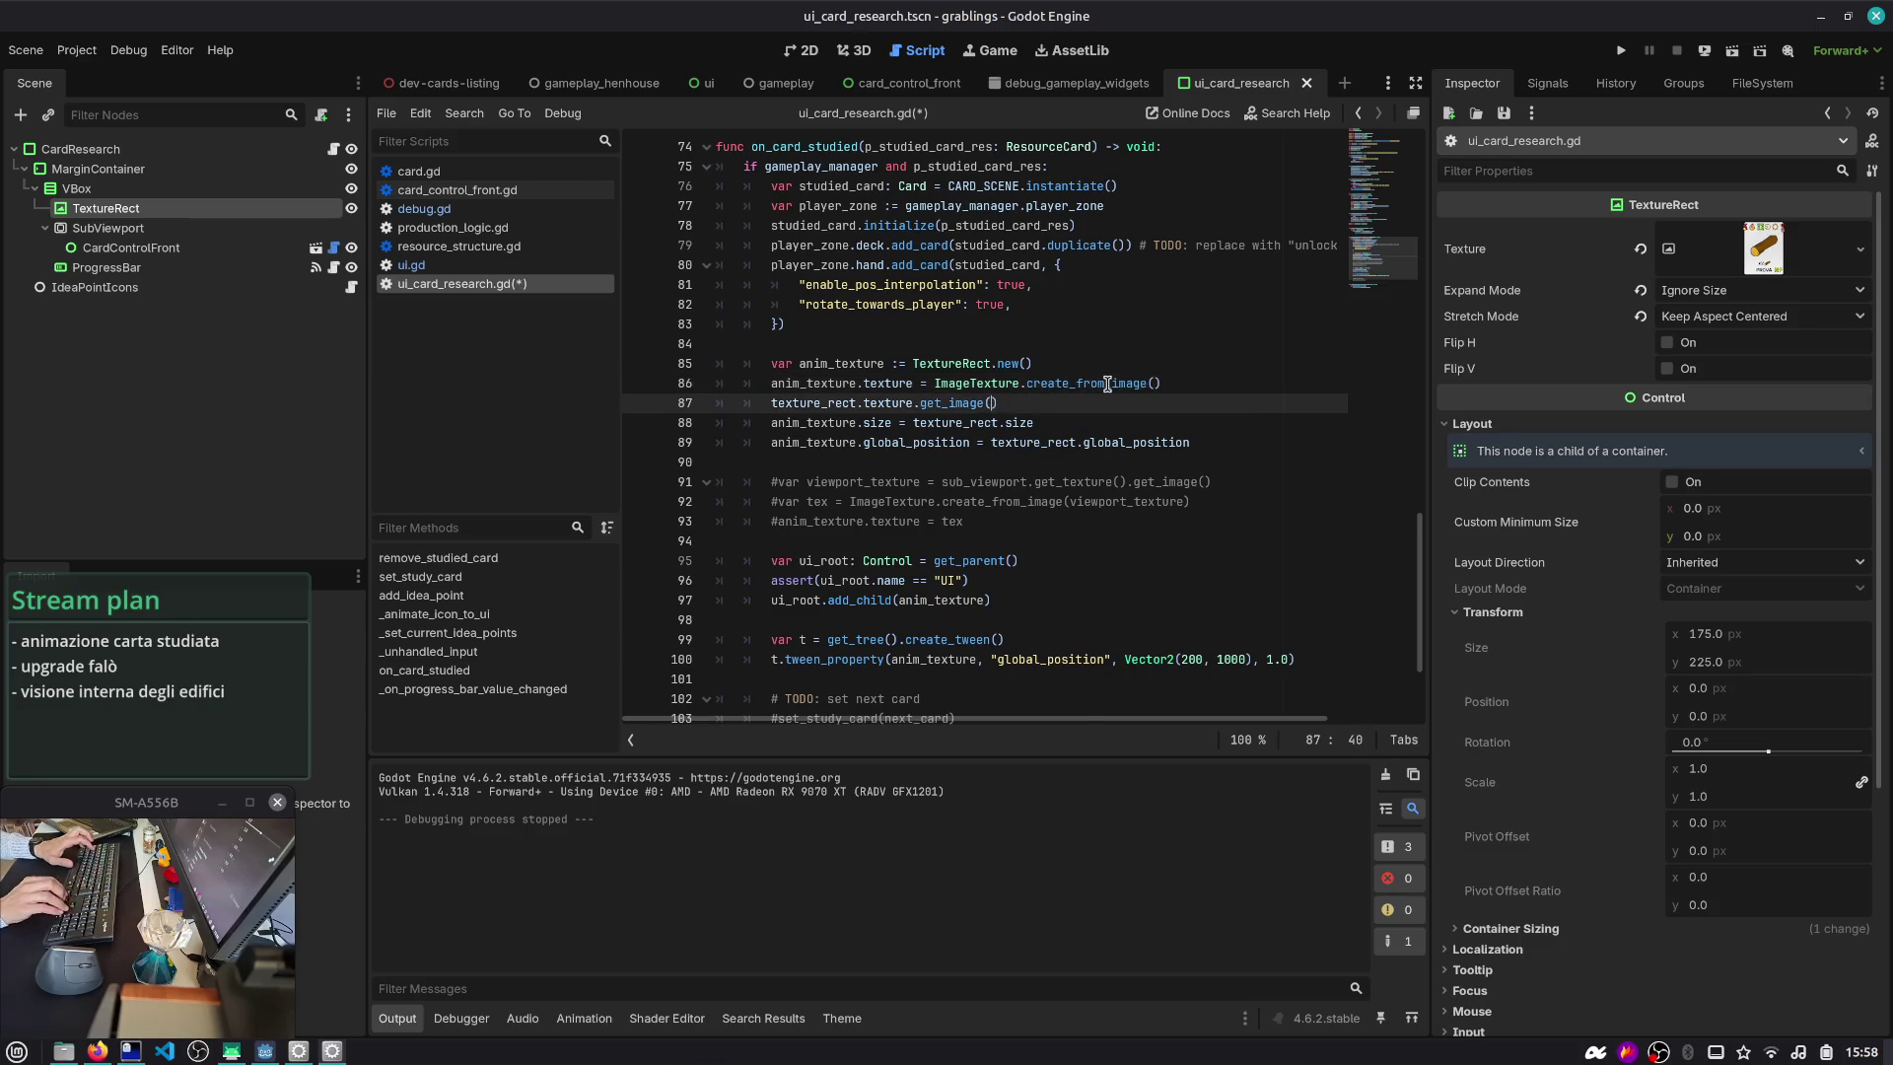
# - Pass texture_rect.texture.get_image() as the create_from_image argument and save
pyautogui.press('Down')
pyautogui.hotkey('shift', 'Home')
pyautogui.hotkey('ctrl', 'x')
pyautogui.press('Up')
pyautogui.press('End')
pyautogui.press('Left')
pyautogui.hotkey('ctrl', 'v')
pyautogui.press('Home')
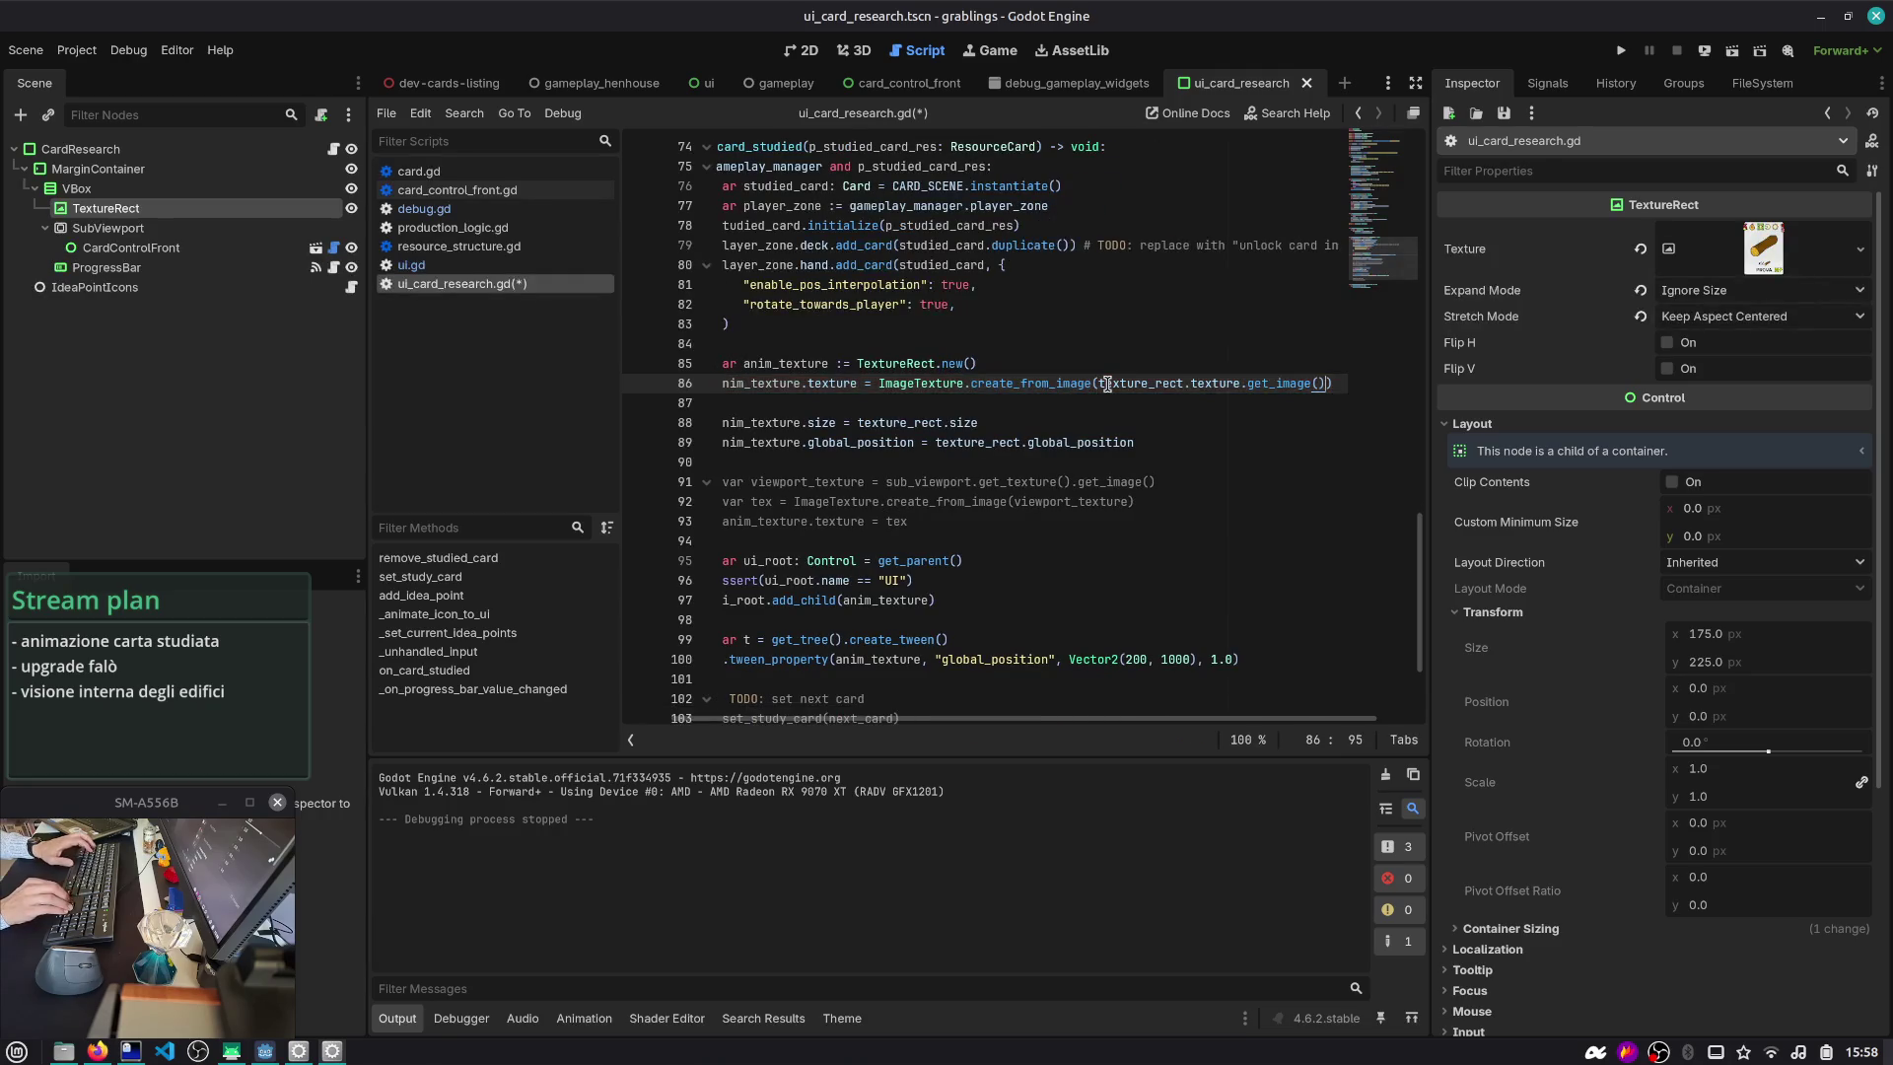
pyautogui.hotkey('ctrl', 's')
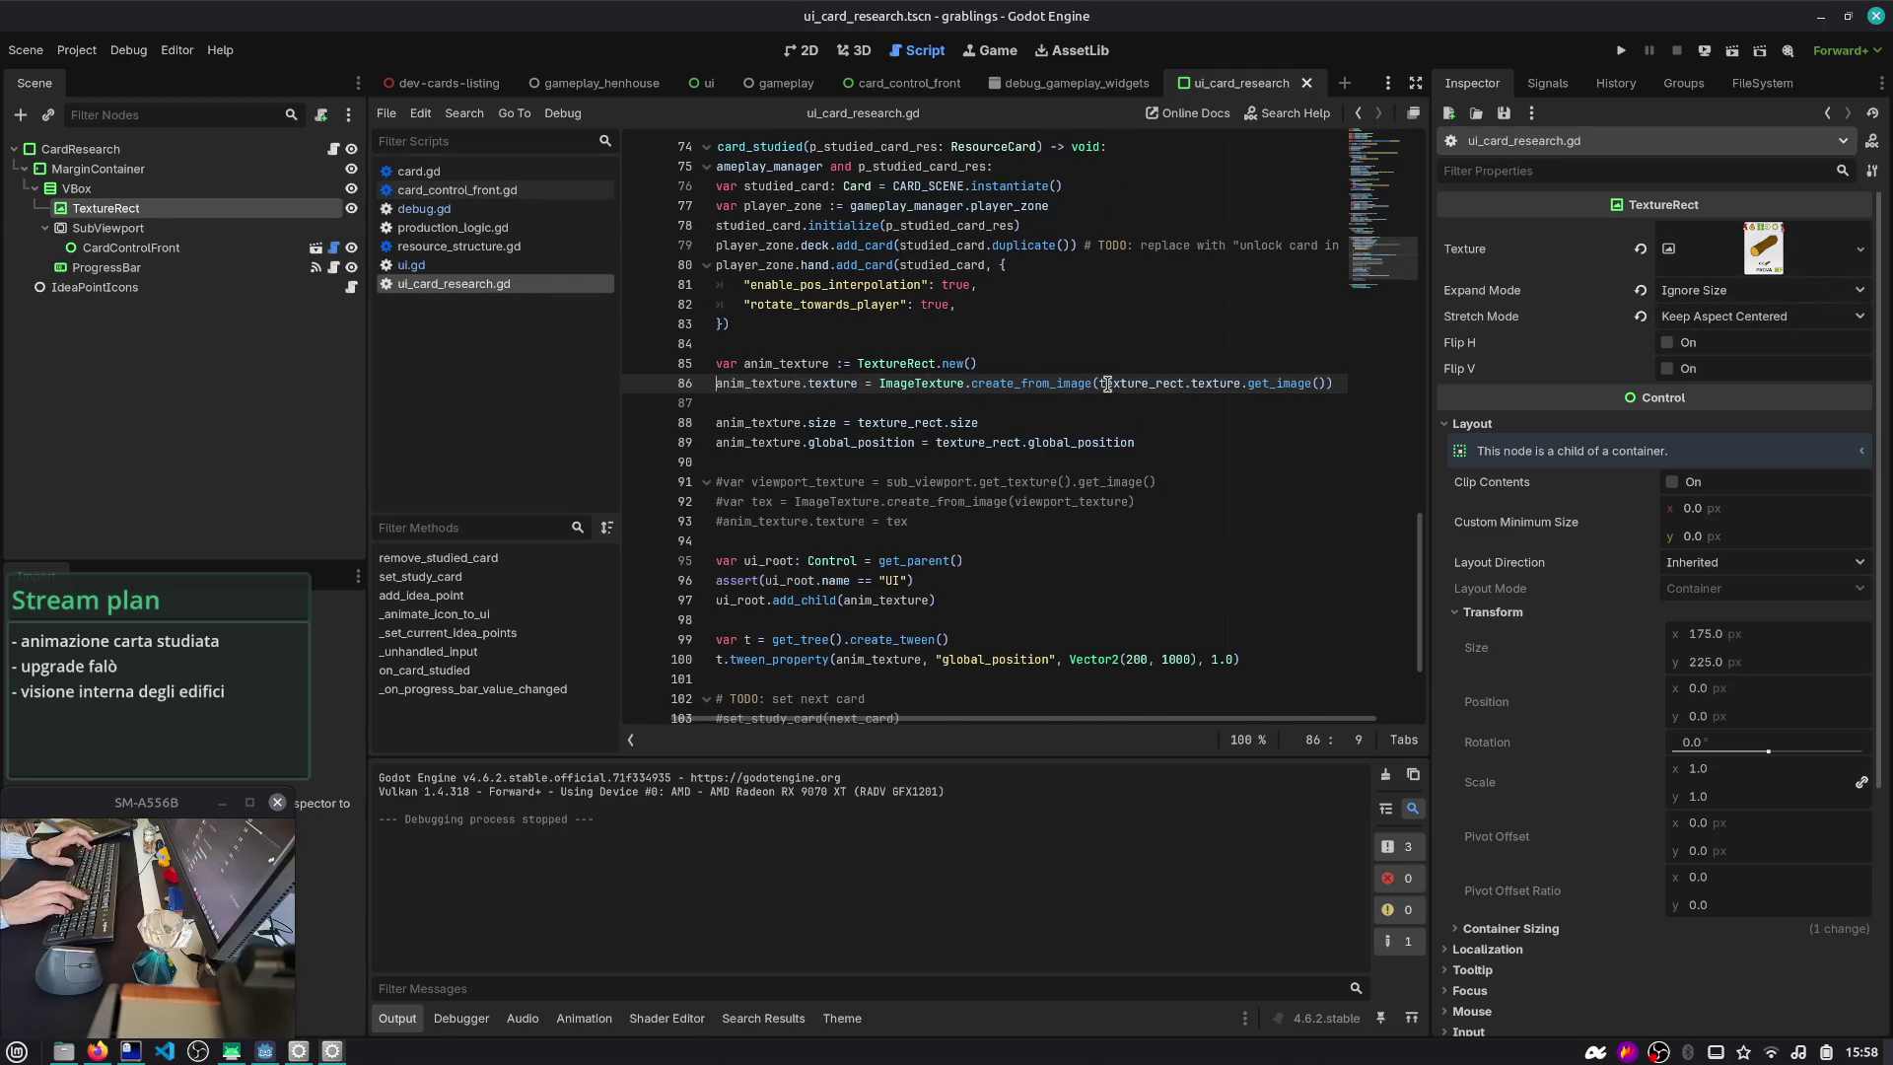
# - Select the tween target's y value 1000 for editing
pyautogui.press('Home')
pyautogui.press('Down')
pyautogui.press('Down')
pyautogui.press('Down')
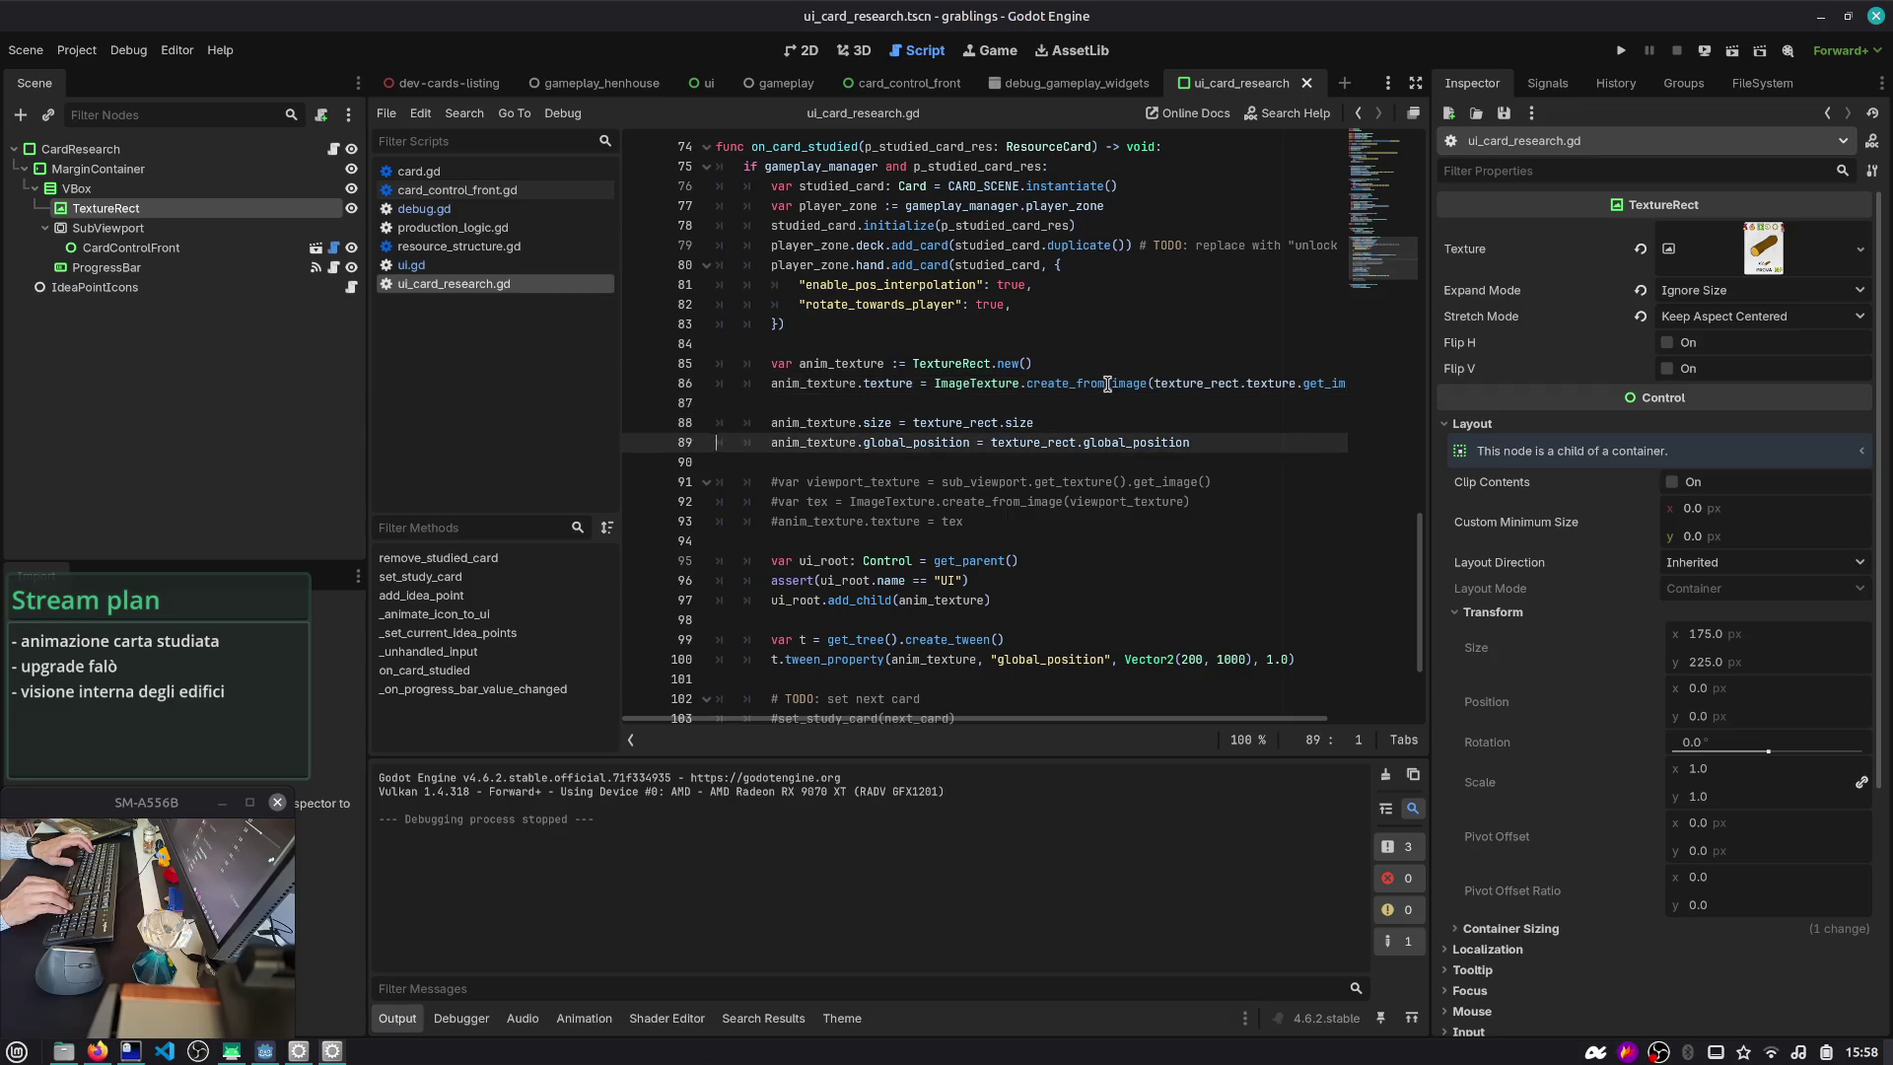
pyautogui.scroll(-2, 1176, 603)
pyautogui.doubleClick(1232, 541)
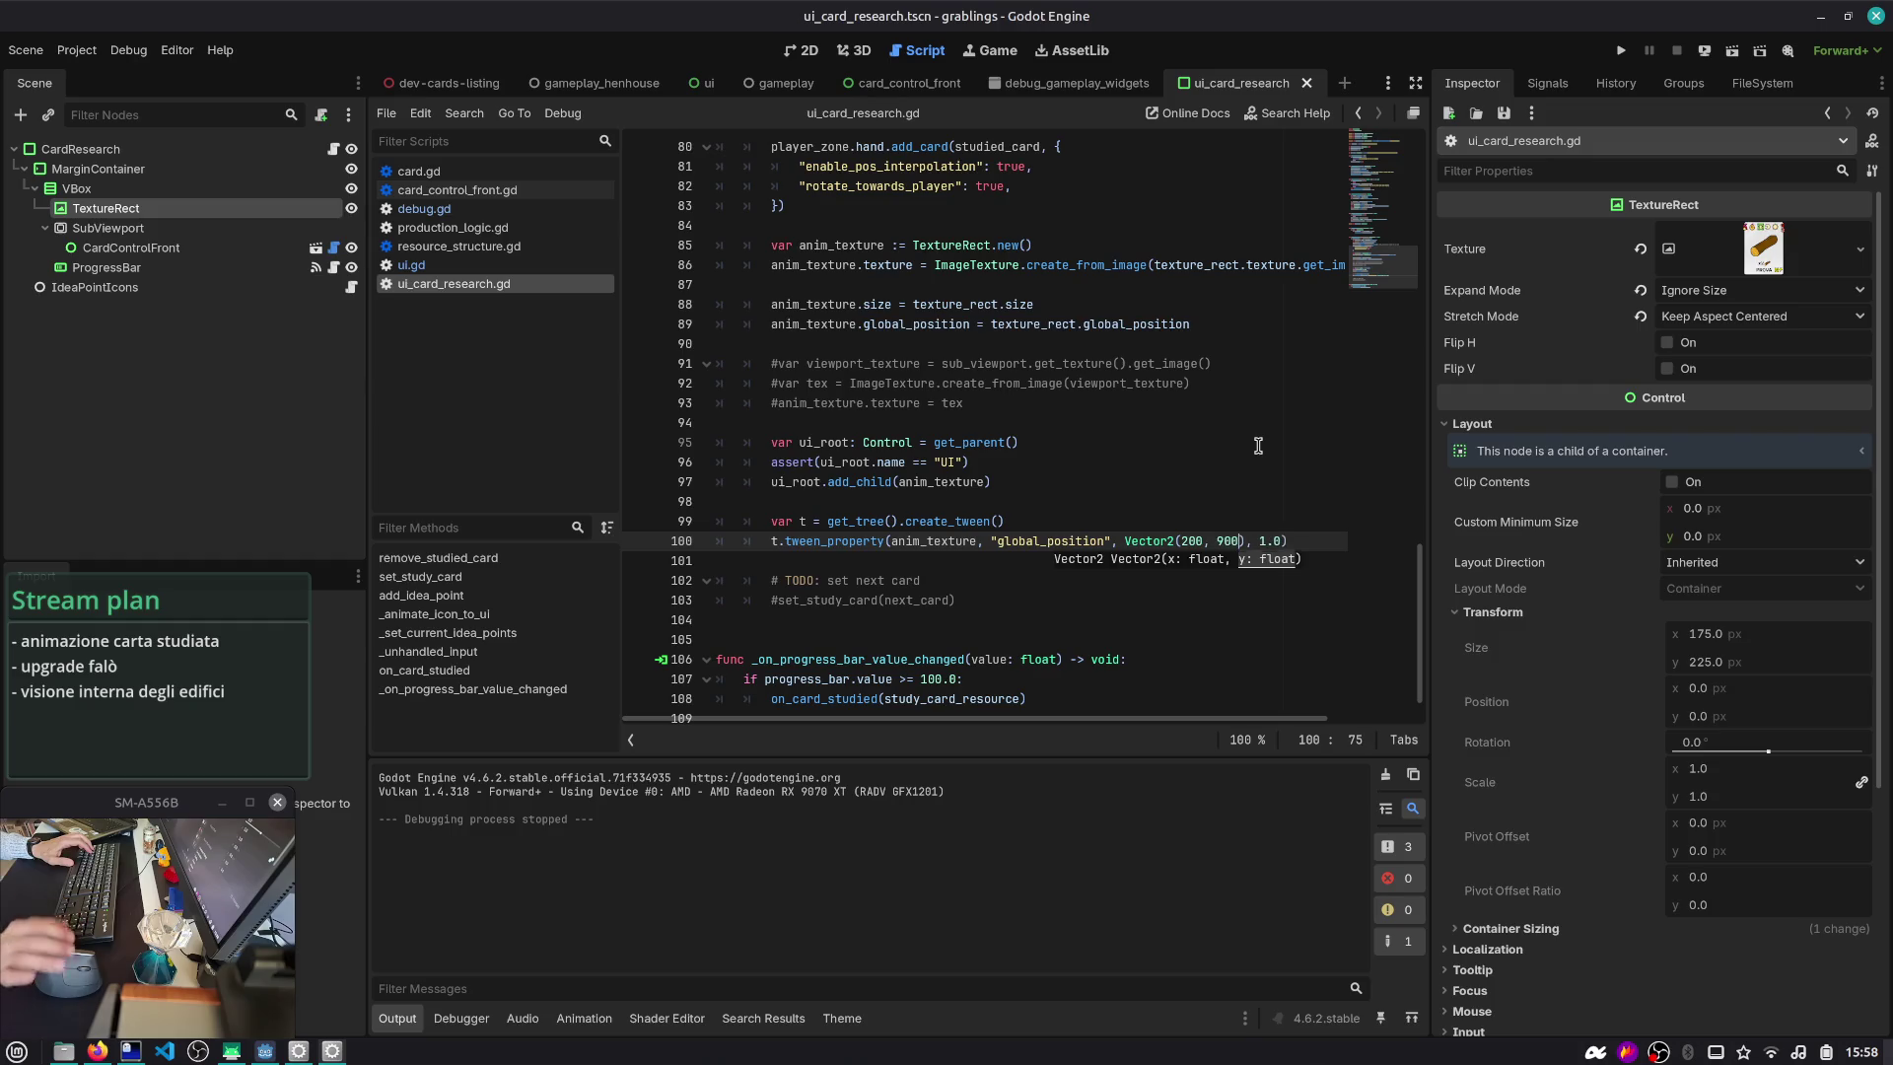
# - Insert line 87 with anim_texture.pivot_offset_ratio after the texture assignment
pyautogui.click(1048, 298)
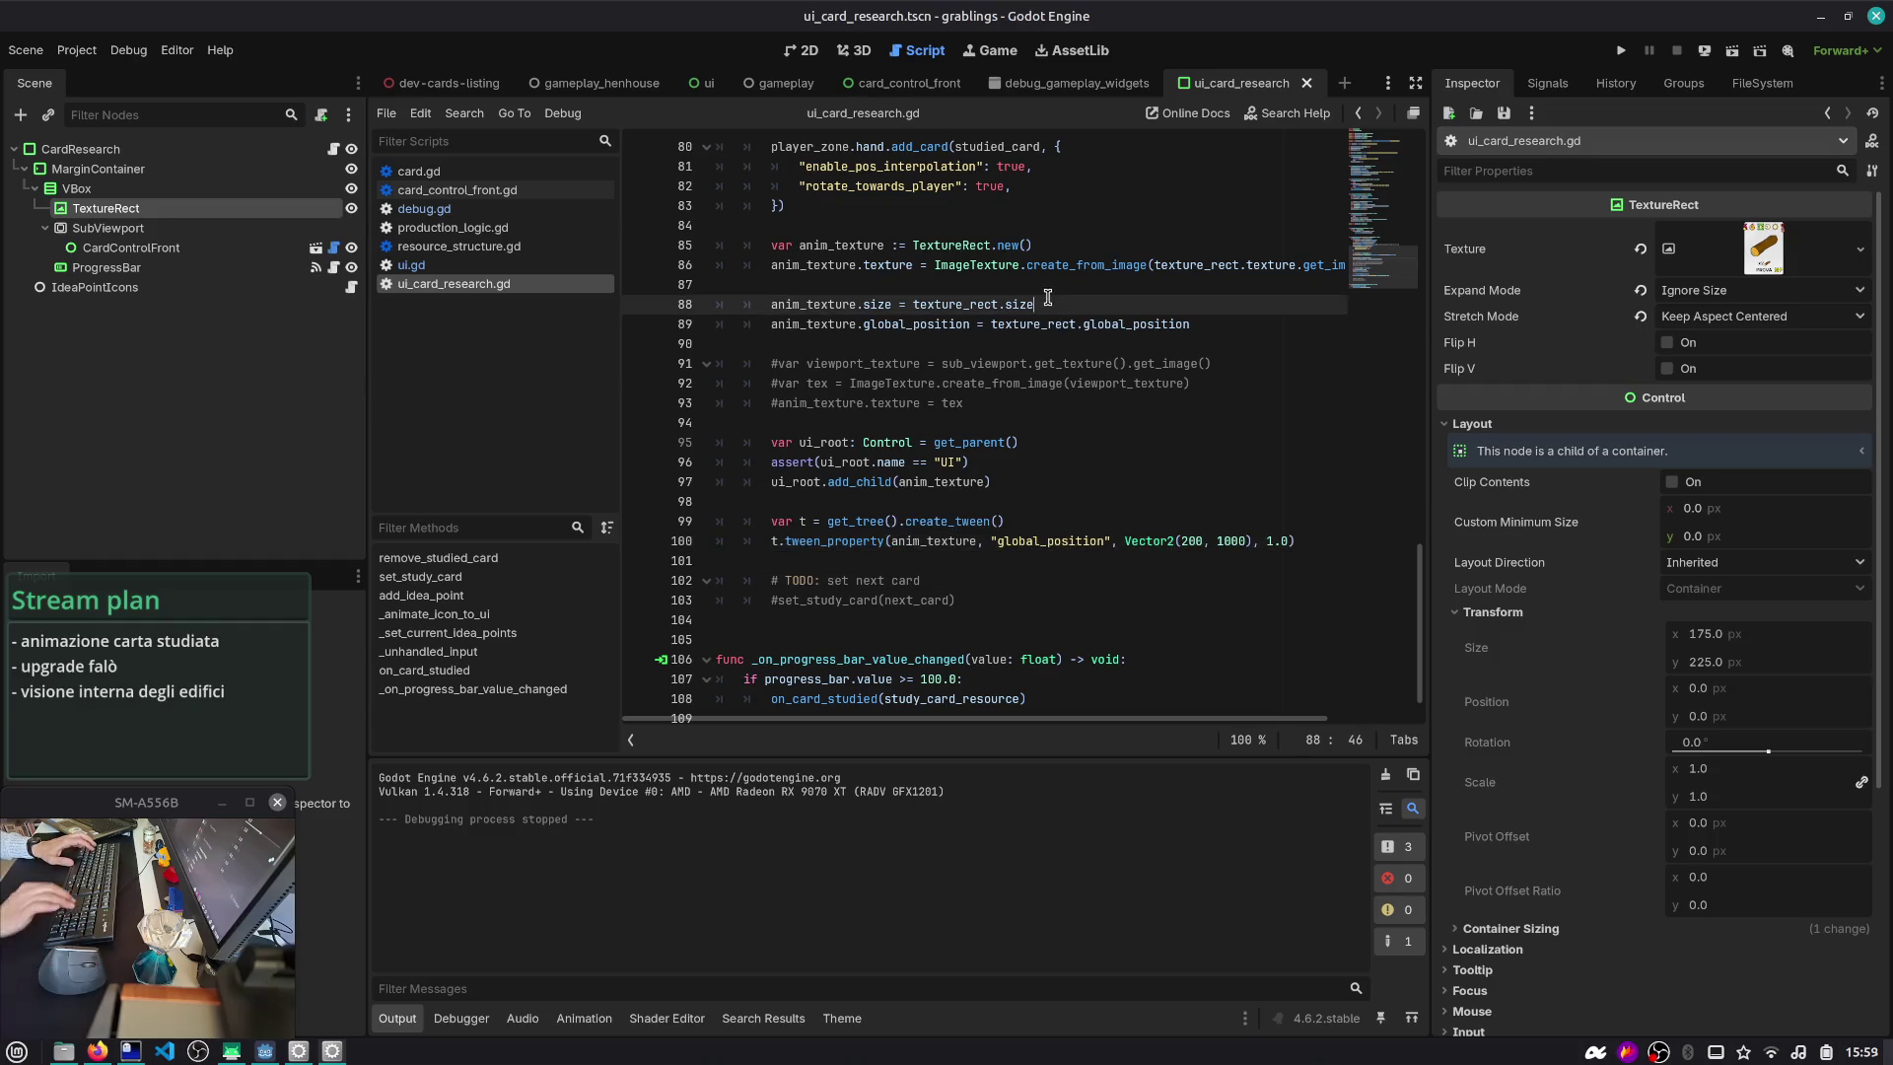
pyautogui.press('Up')
pyautogui.press('Up')
pyautogui.press('End')
pyautogui.press('Return')
pyautogui.write('_texture.ratio')
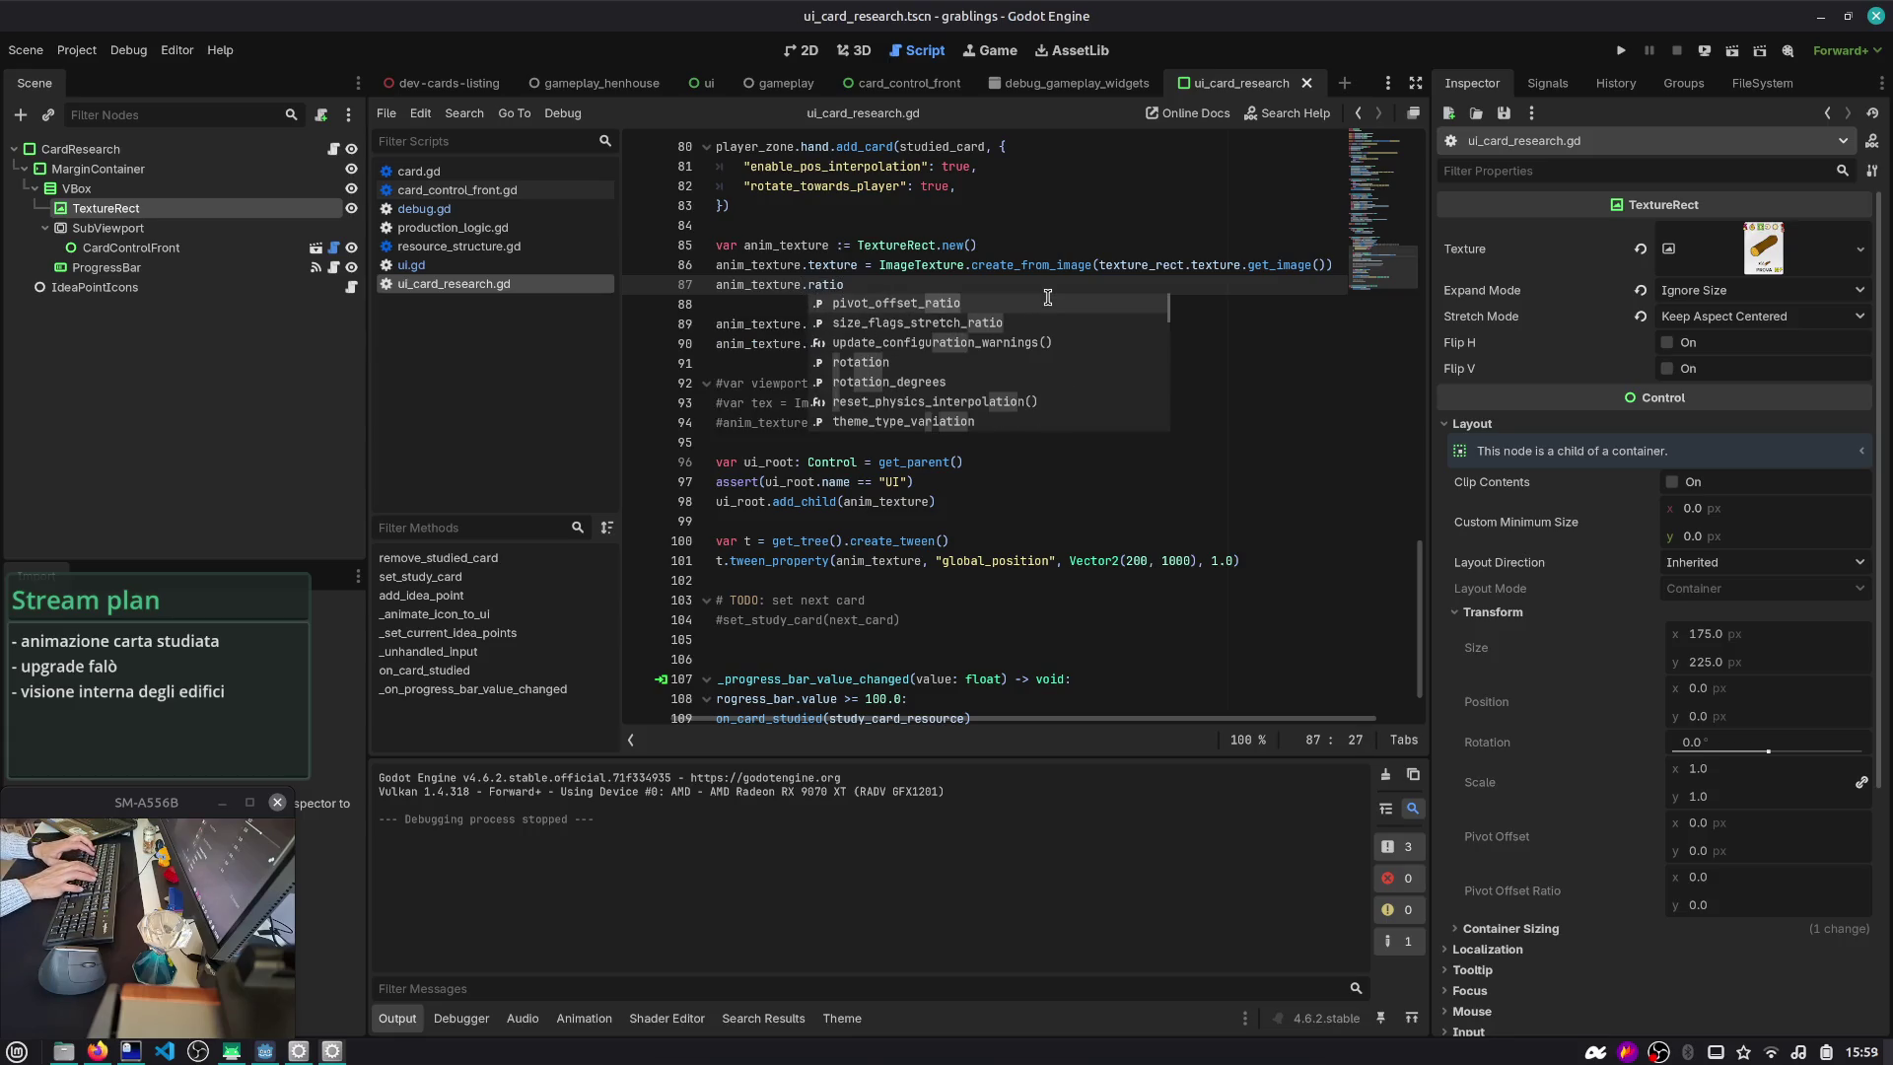
pyautogui.press('Return')
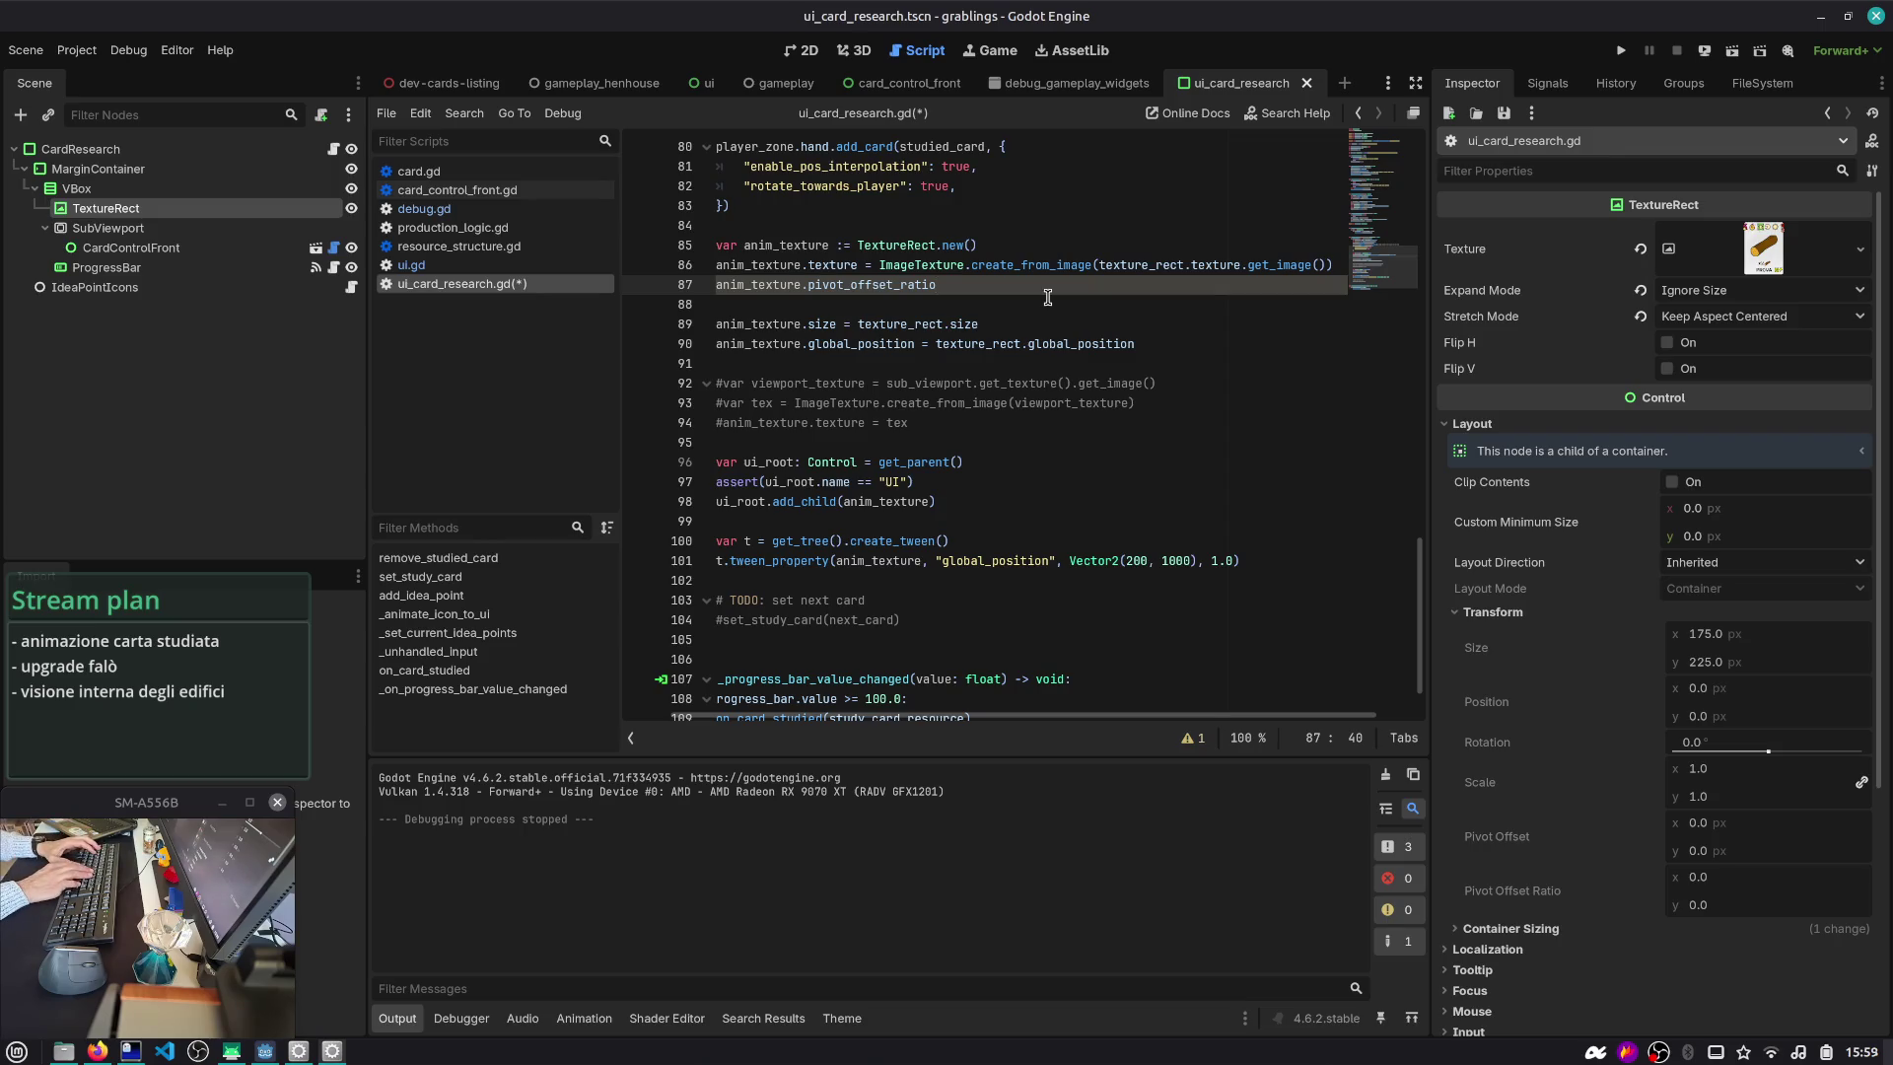
# - Check the chat window on the other desktop, then return to Godot
pyautogui.hotkey('ctrl', 'alt', 'Right')
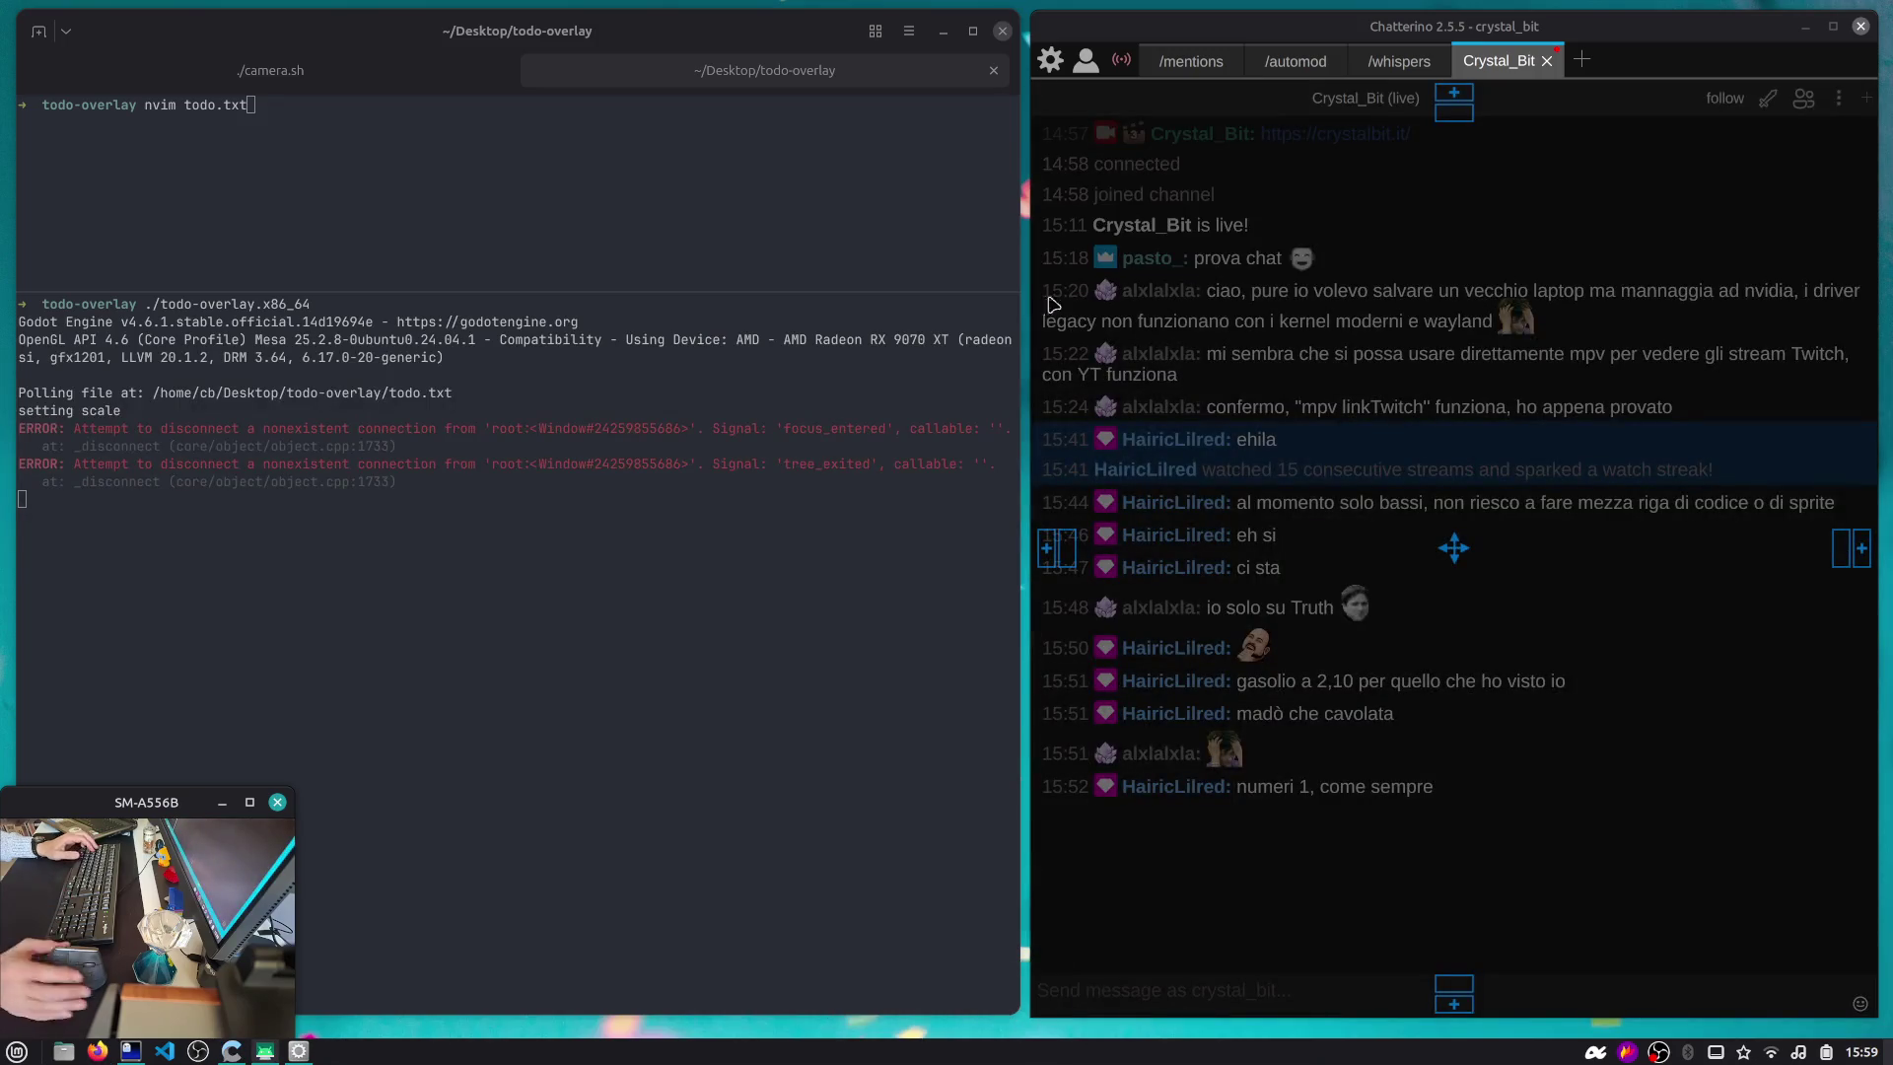
pyautogui.click(1505, 206)
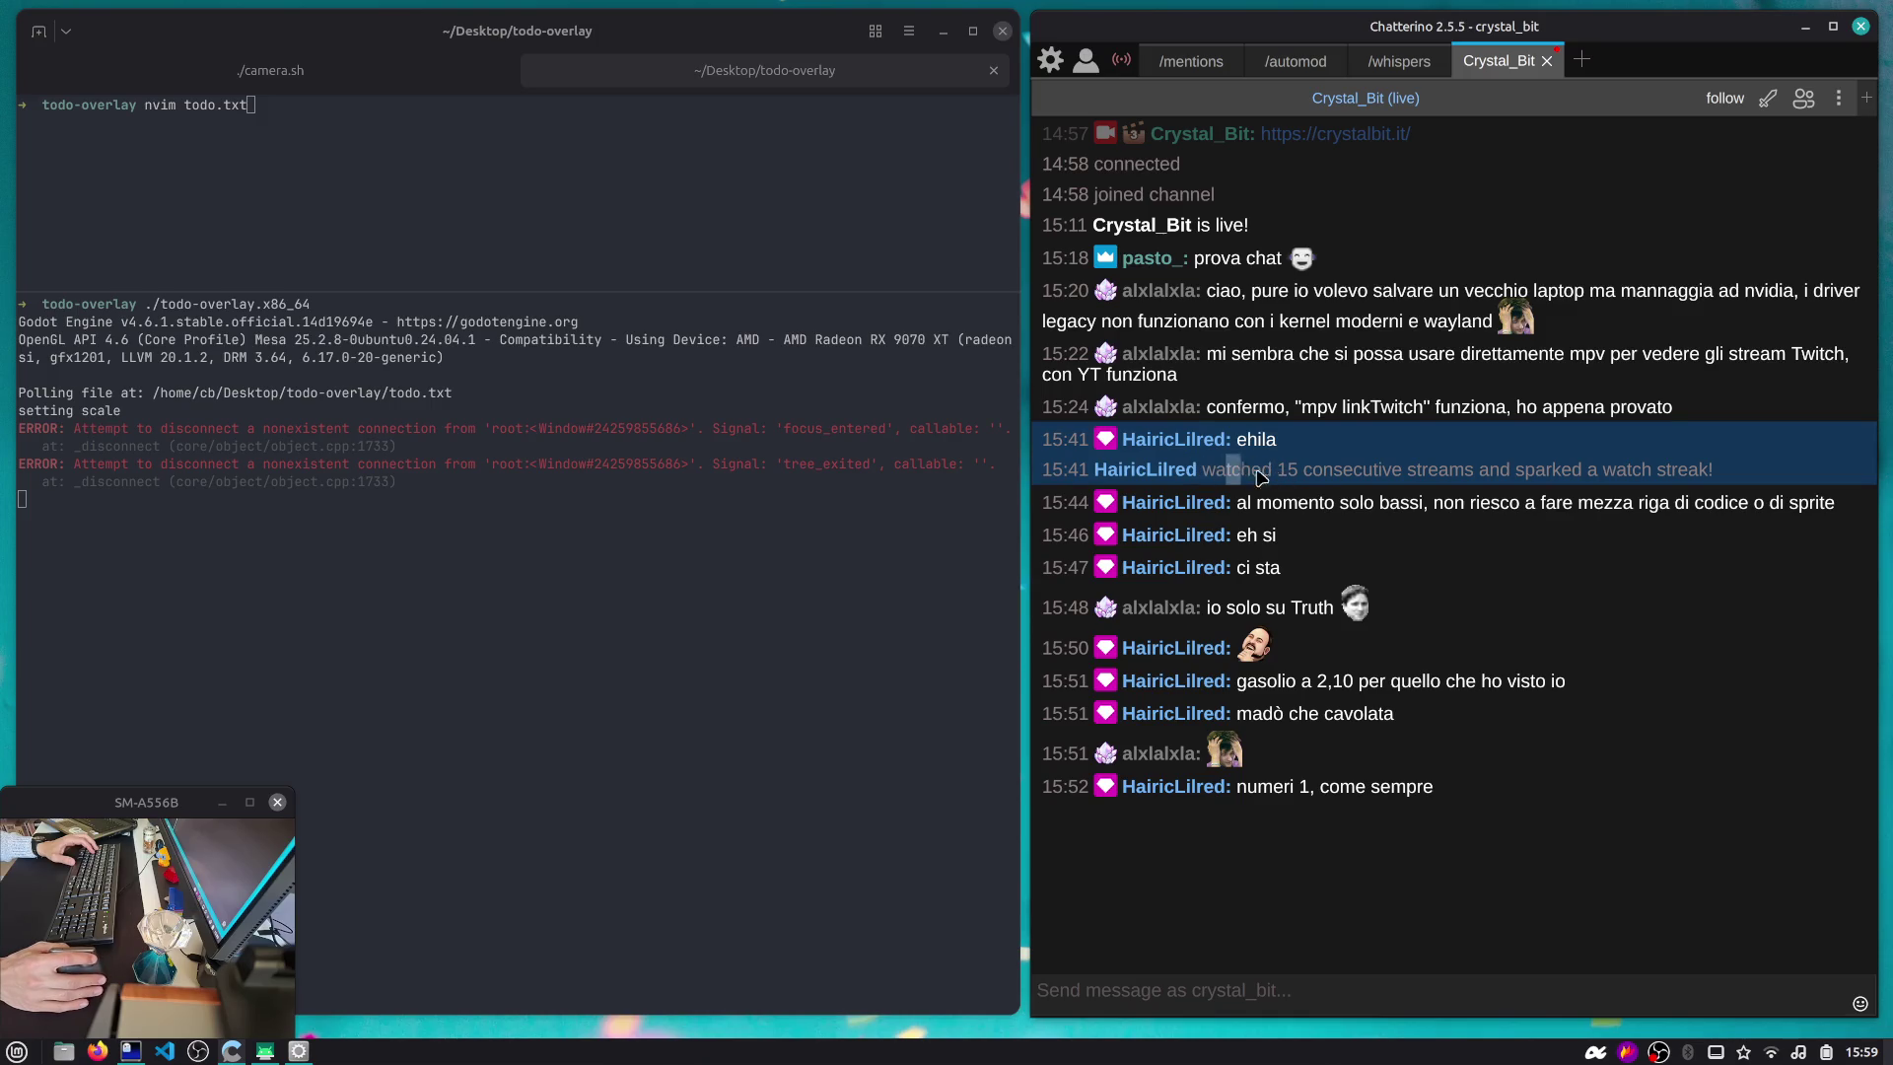
pyautogui.hotkey('ctrl', 'alt')
pyautogui.hotkey('ctrl', 'alt', 'Left')
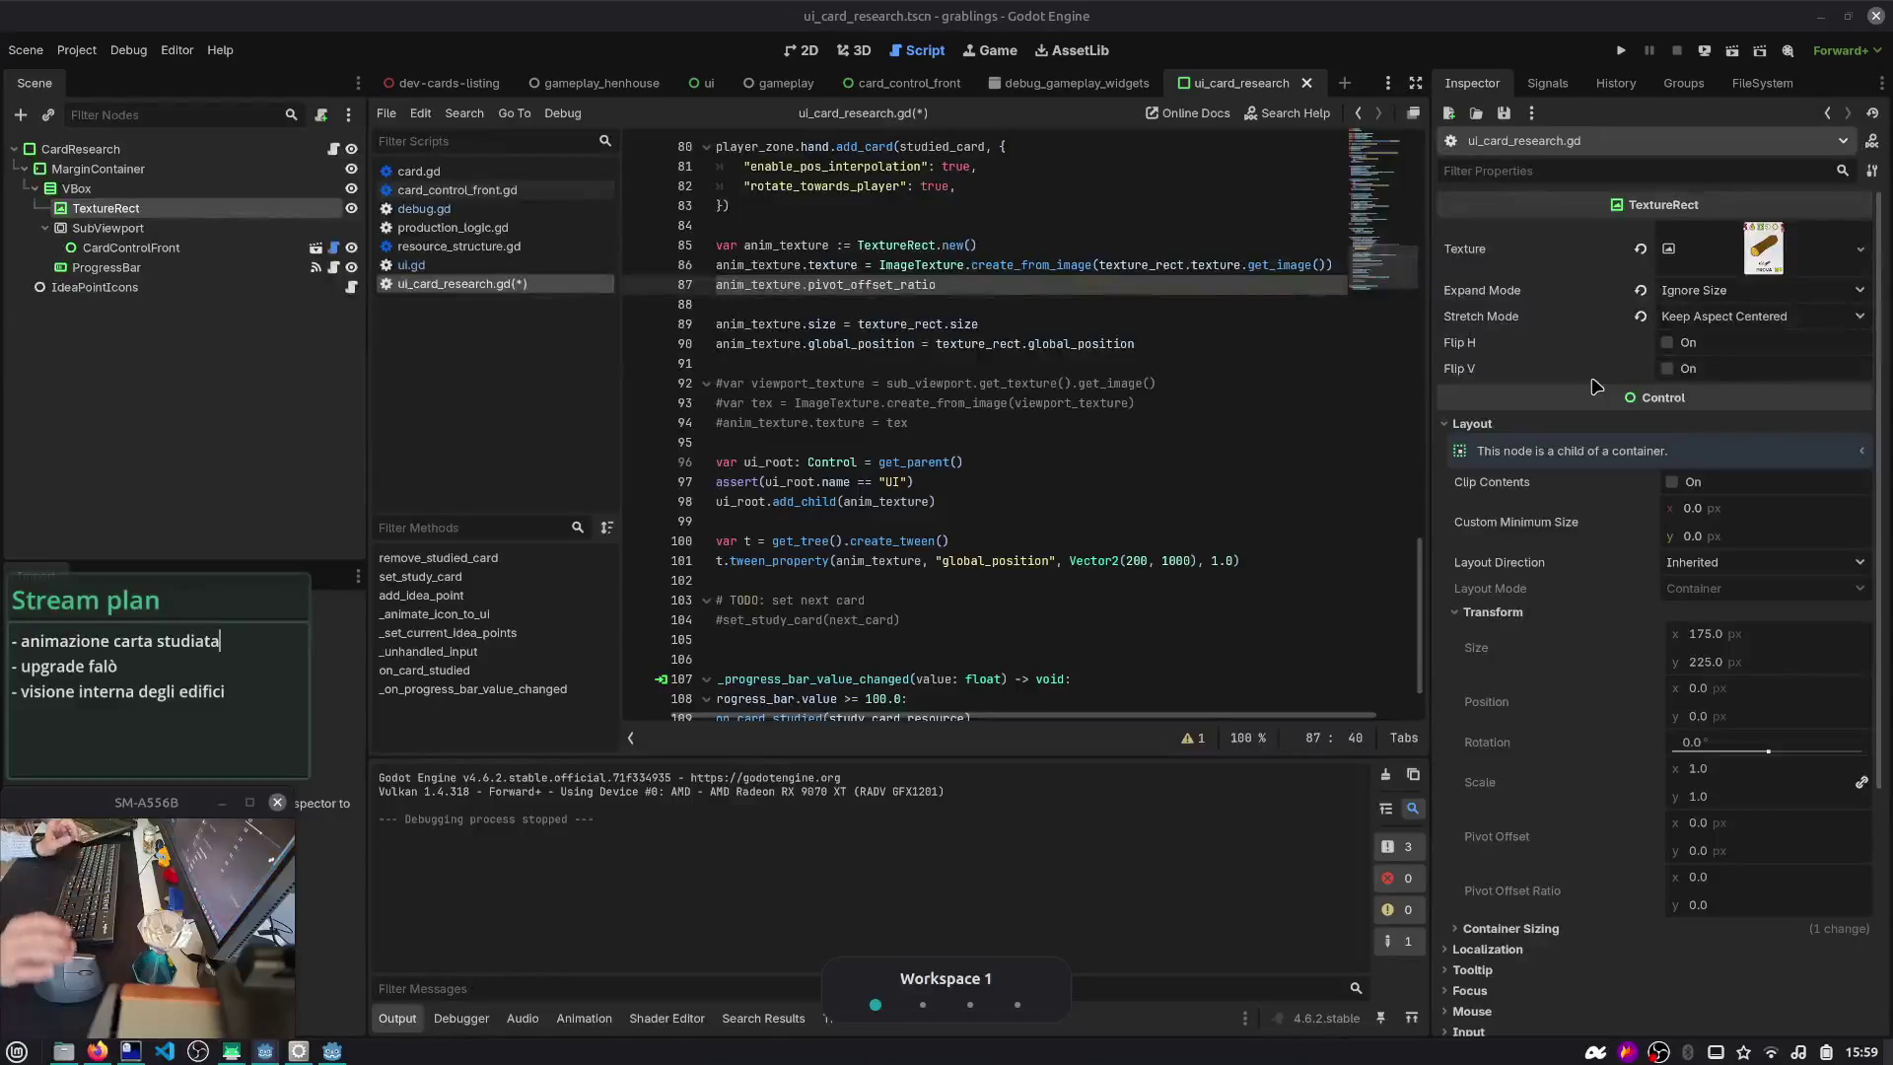
# - Complete line 87 as anim_texture.pivot_offset_ratio = Vector2(0.5, 0.5) and save
pyautogui.click(1197, 355)
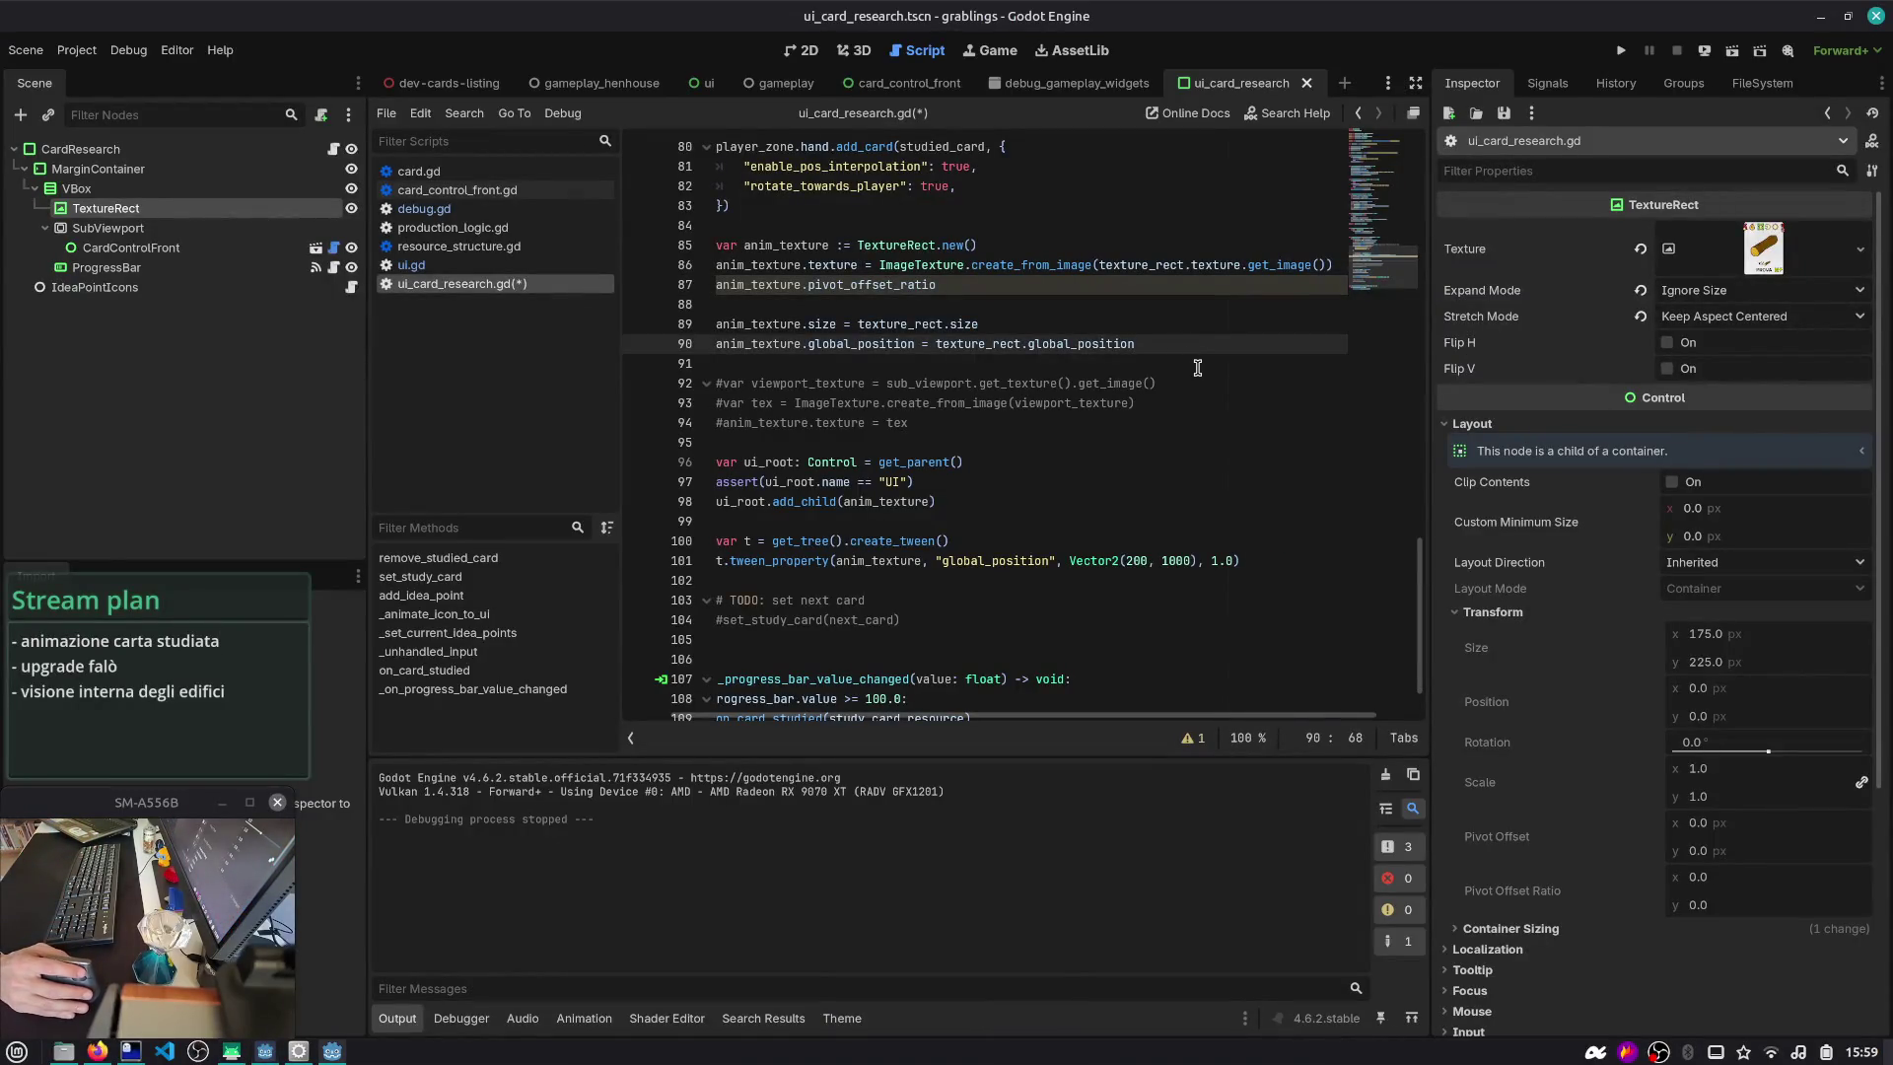
pyautogui.click(1074, 323)
pyautogui.click(986, 282)
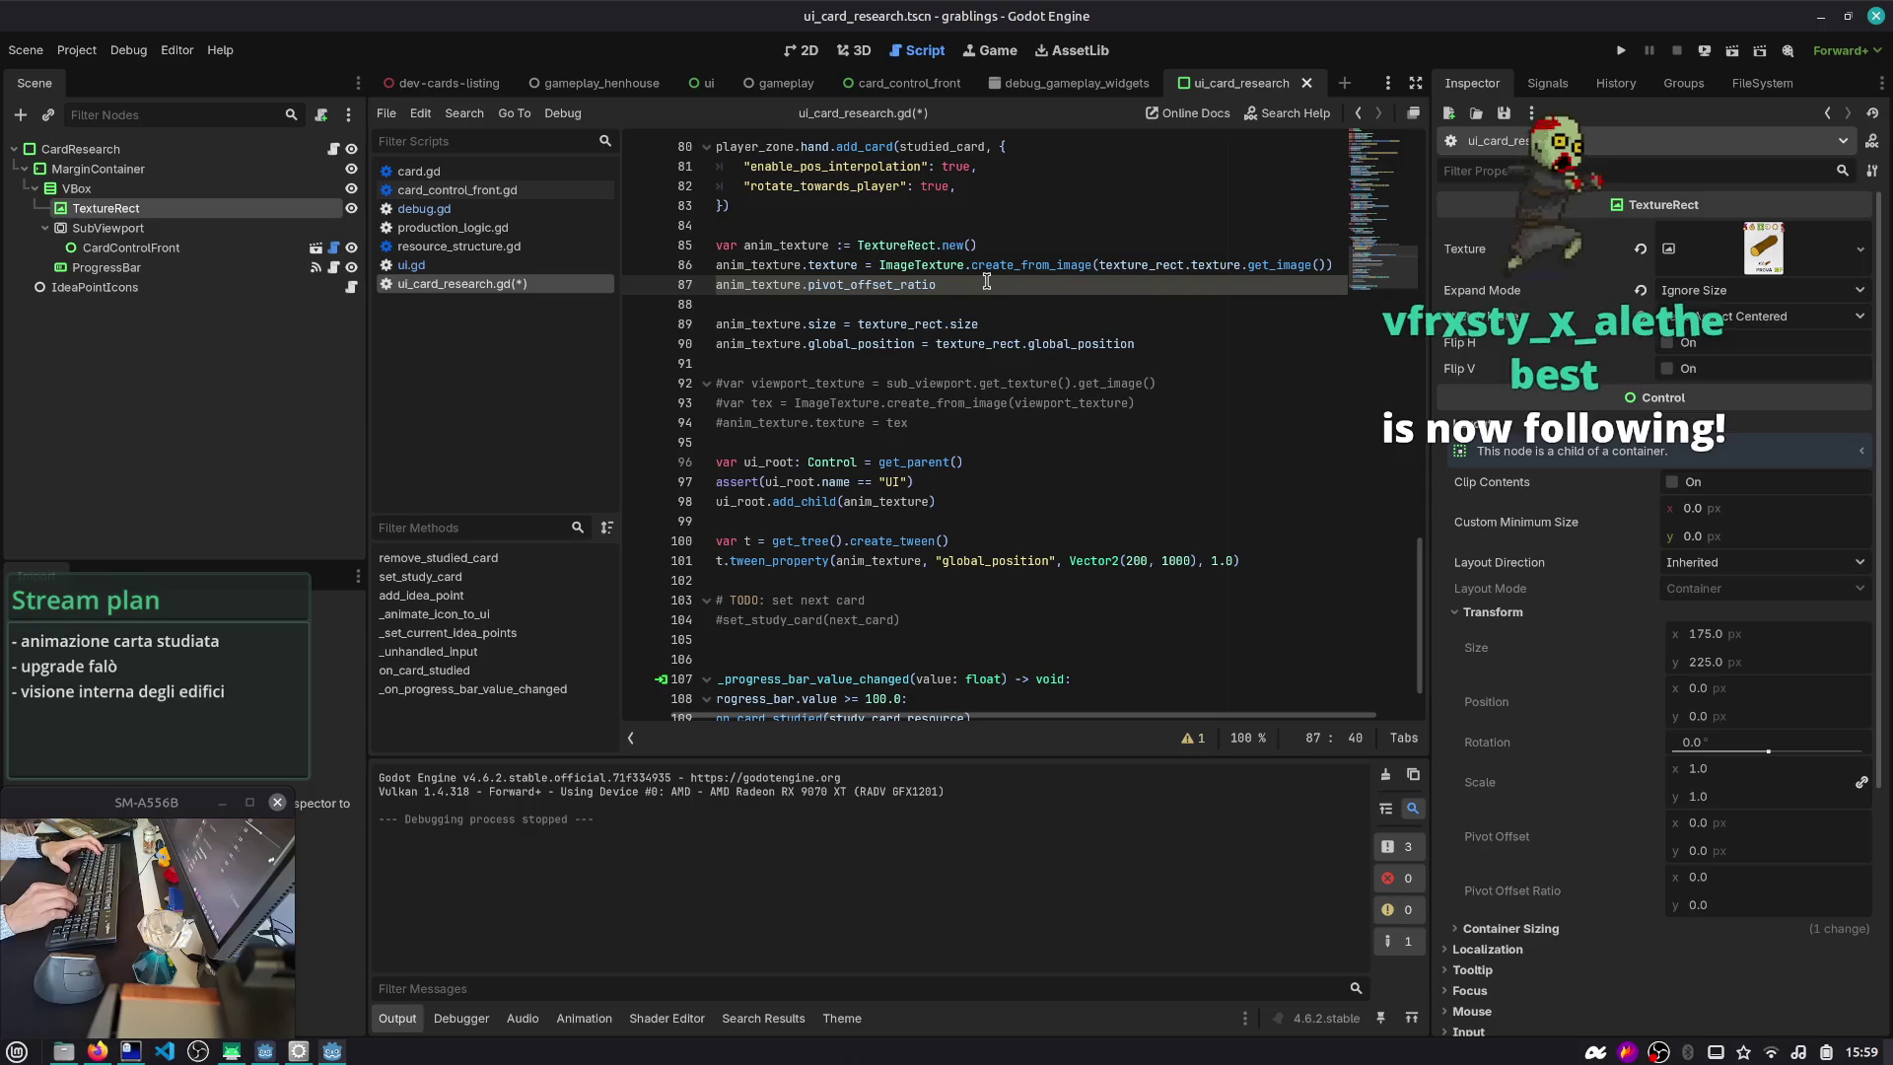
pyautogui.hotkey('shift', 'Home')
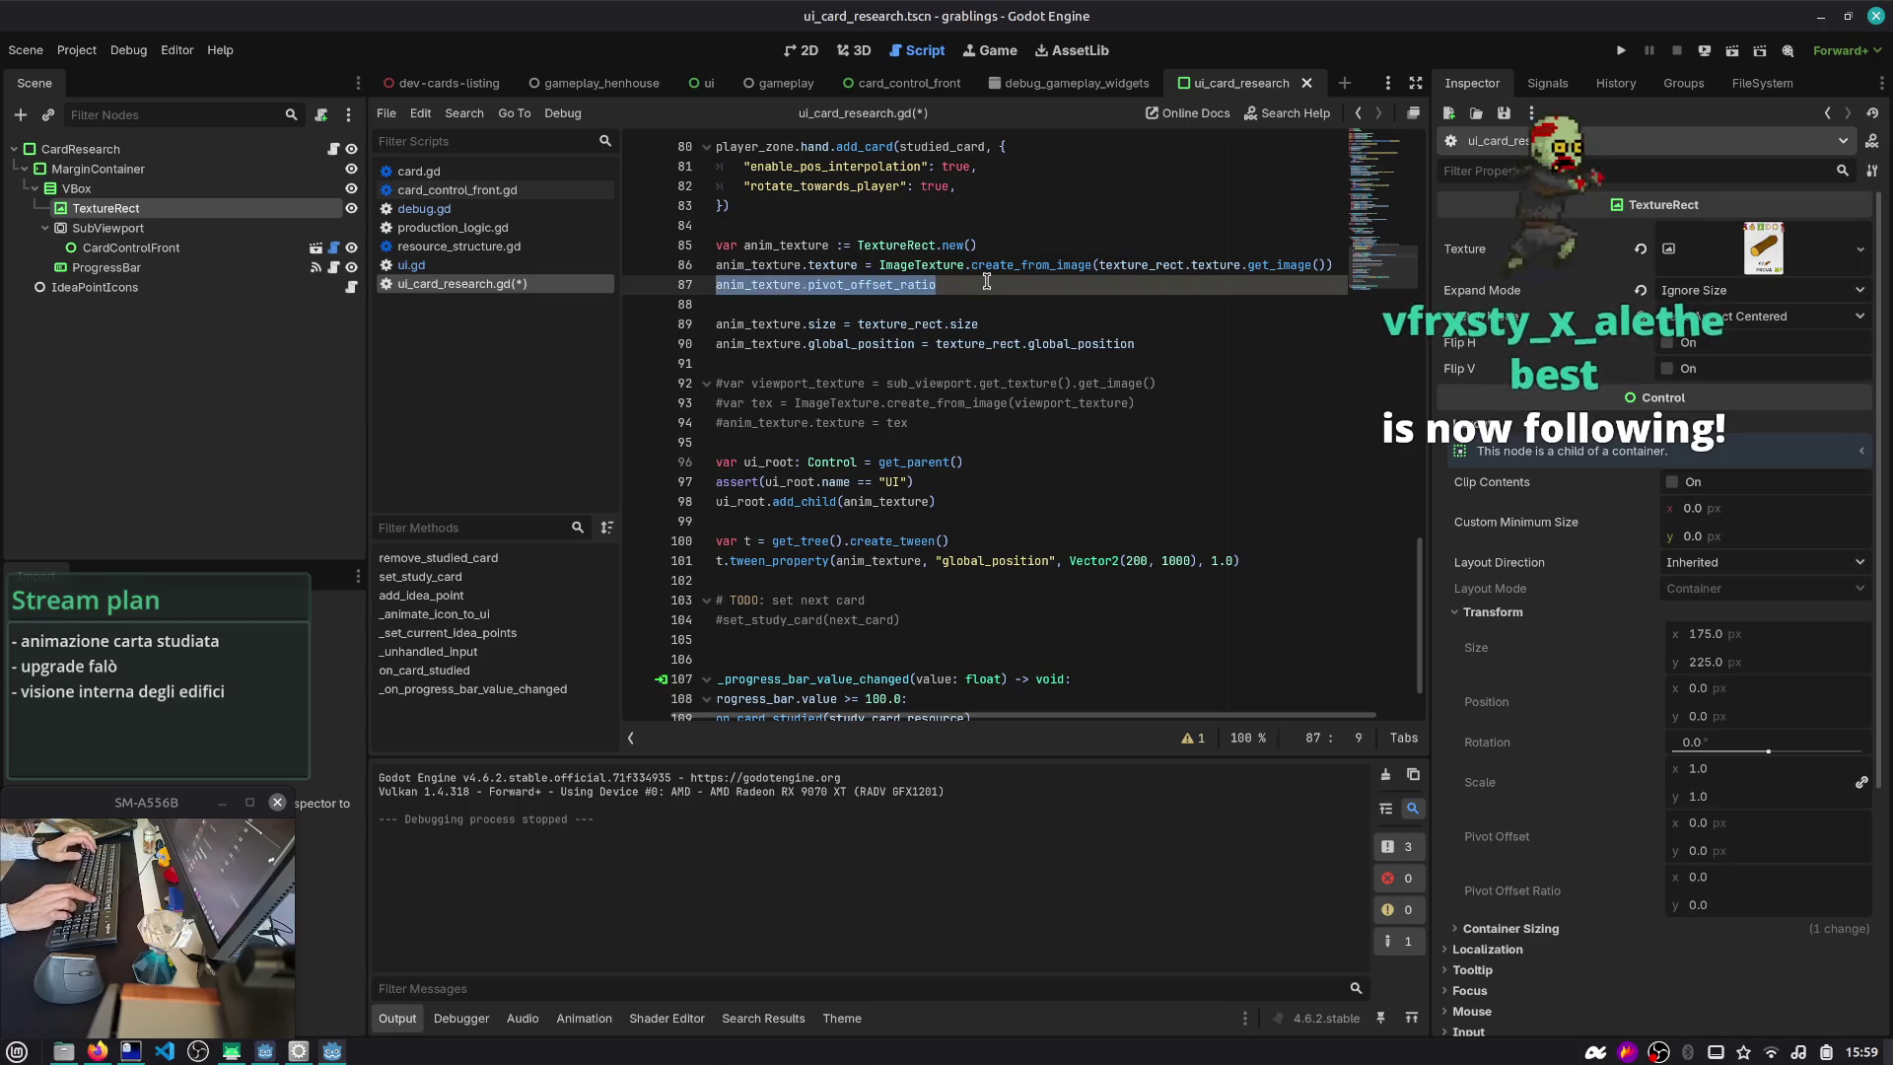
pyautogui.press('Left')
pyautogui.hotkey('ctrl', 'Right')
pyautogui.hotkey('ctrl', 'Right')
pyautogui.hotkey('shift', 'End')
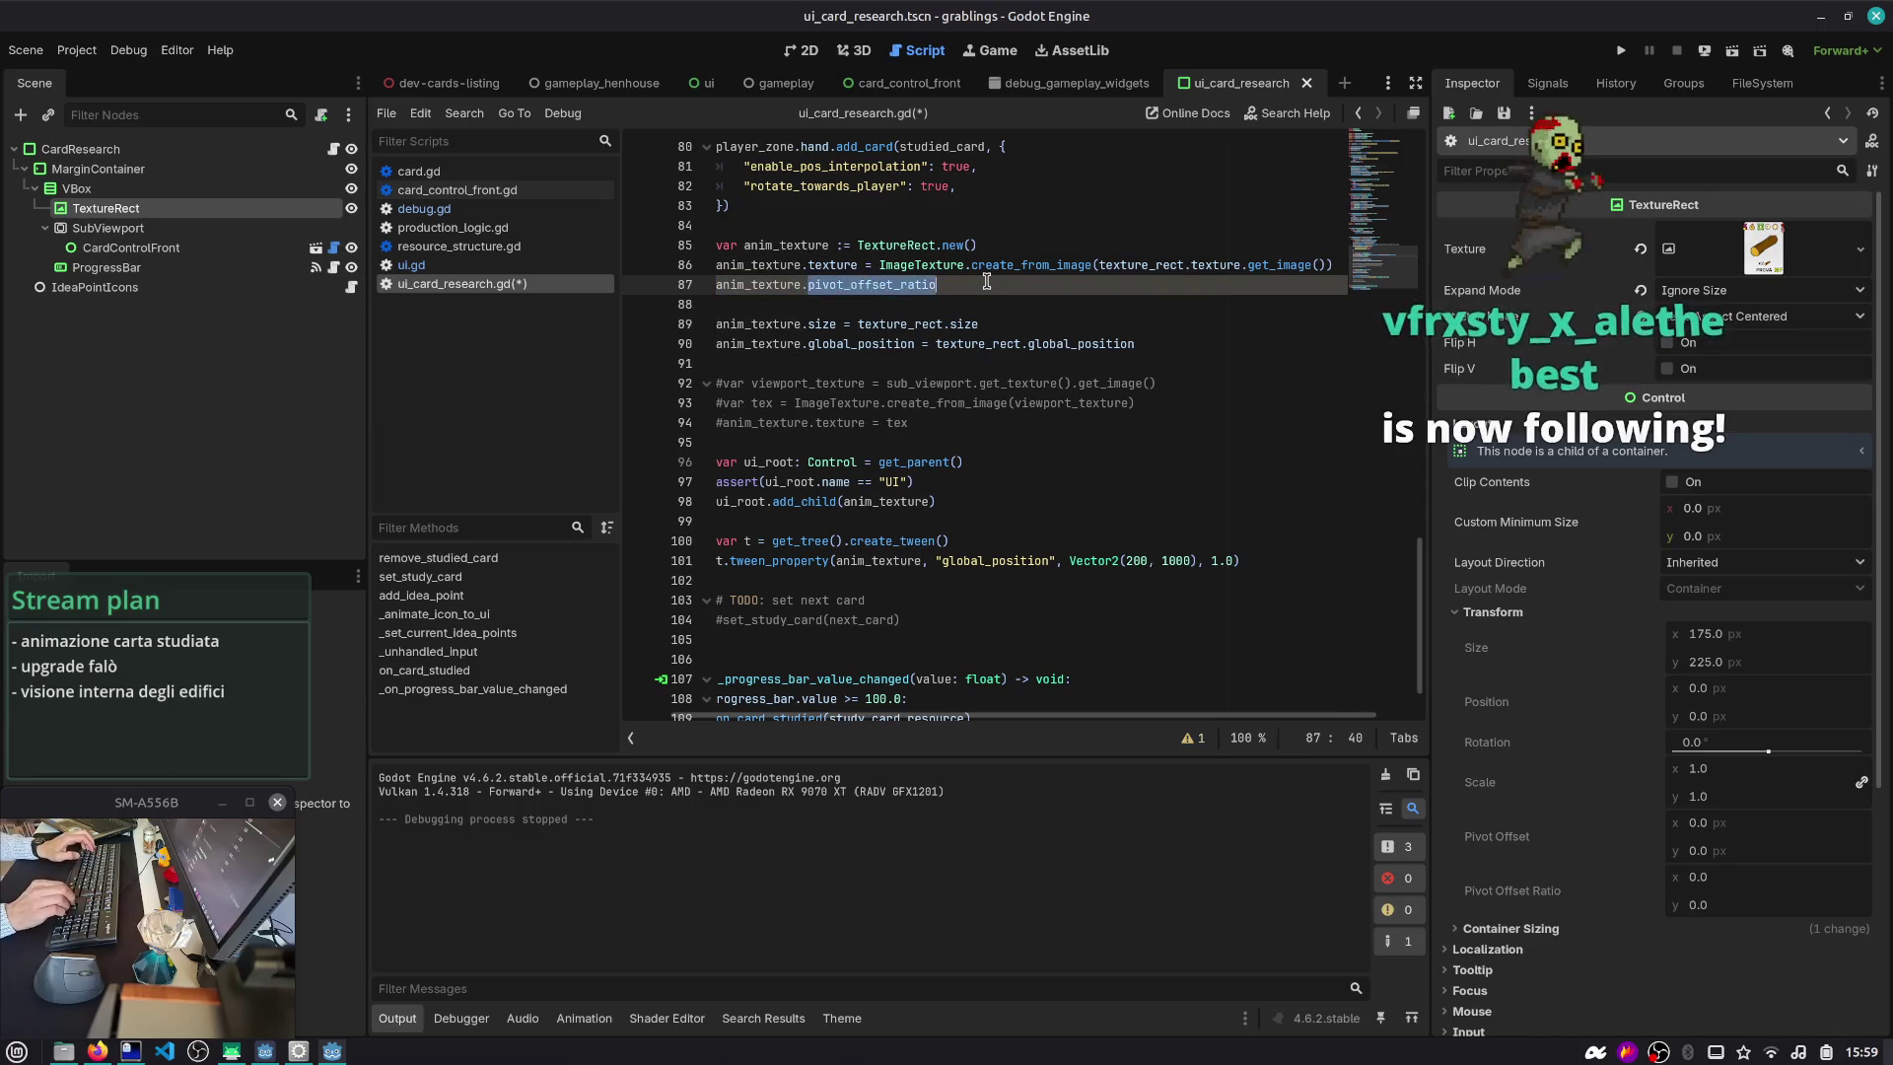
pyautogui.press('Right')
pyautogui.press('Return')
pyautogui.write('0.')
pyautogui.hotkey('ctrl', 's')
pyautogui.write(',')
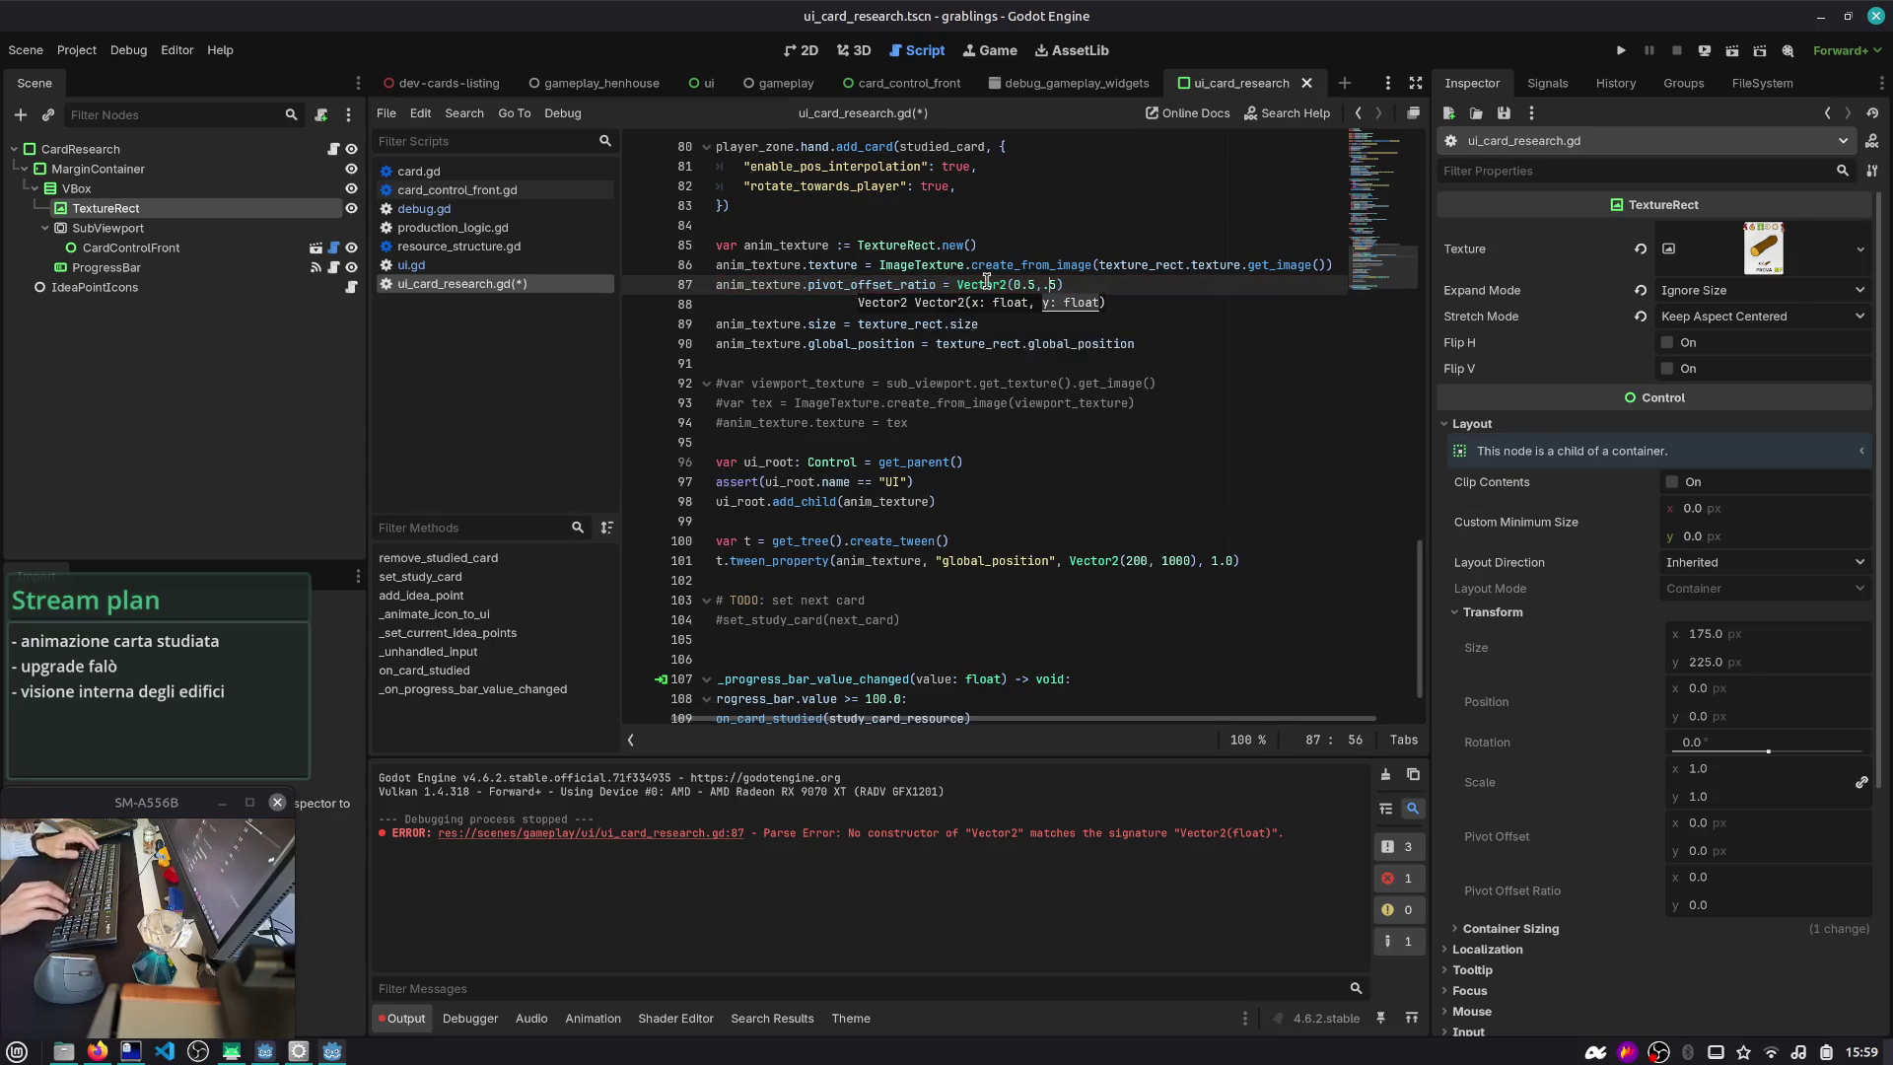
pyautogui.write('0')
pyautogui.hotkey('ctrl', 's')
# - Run the gameplay_henhouse scene to test the centered pivot
pyautogui.click(1003, 284)
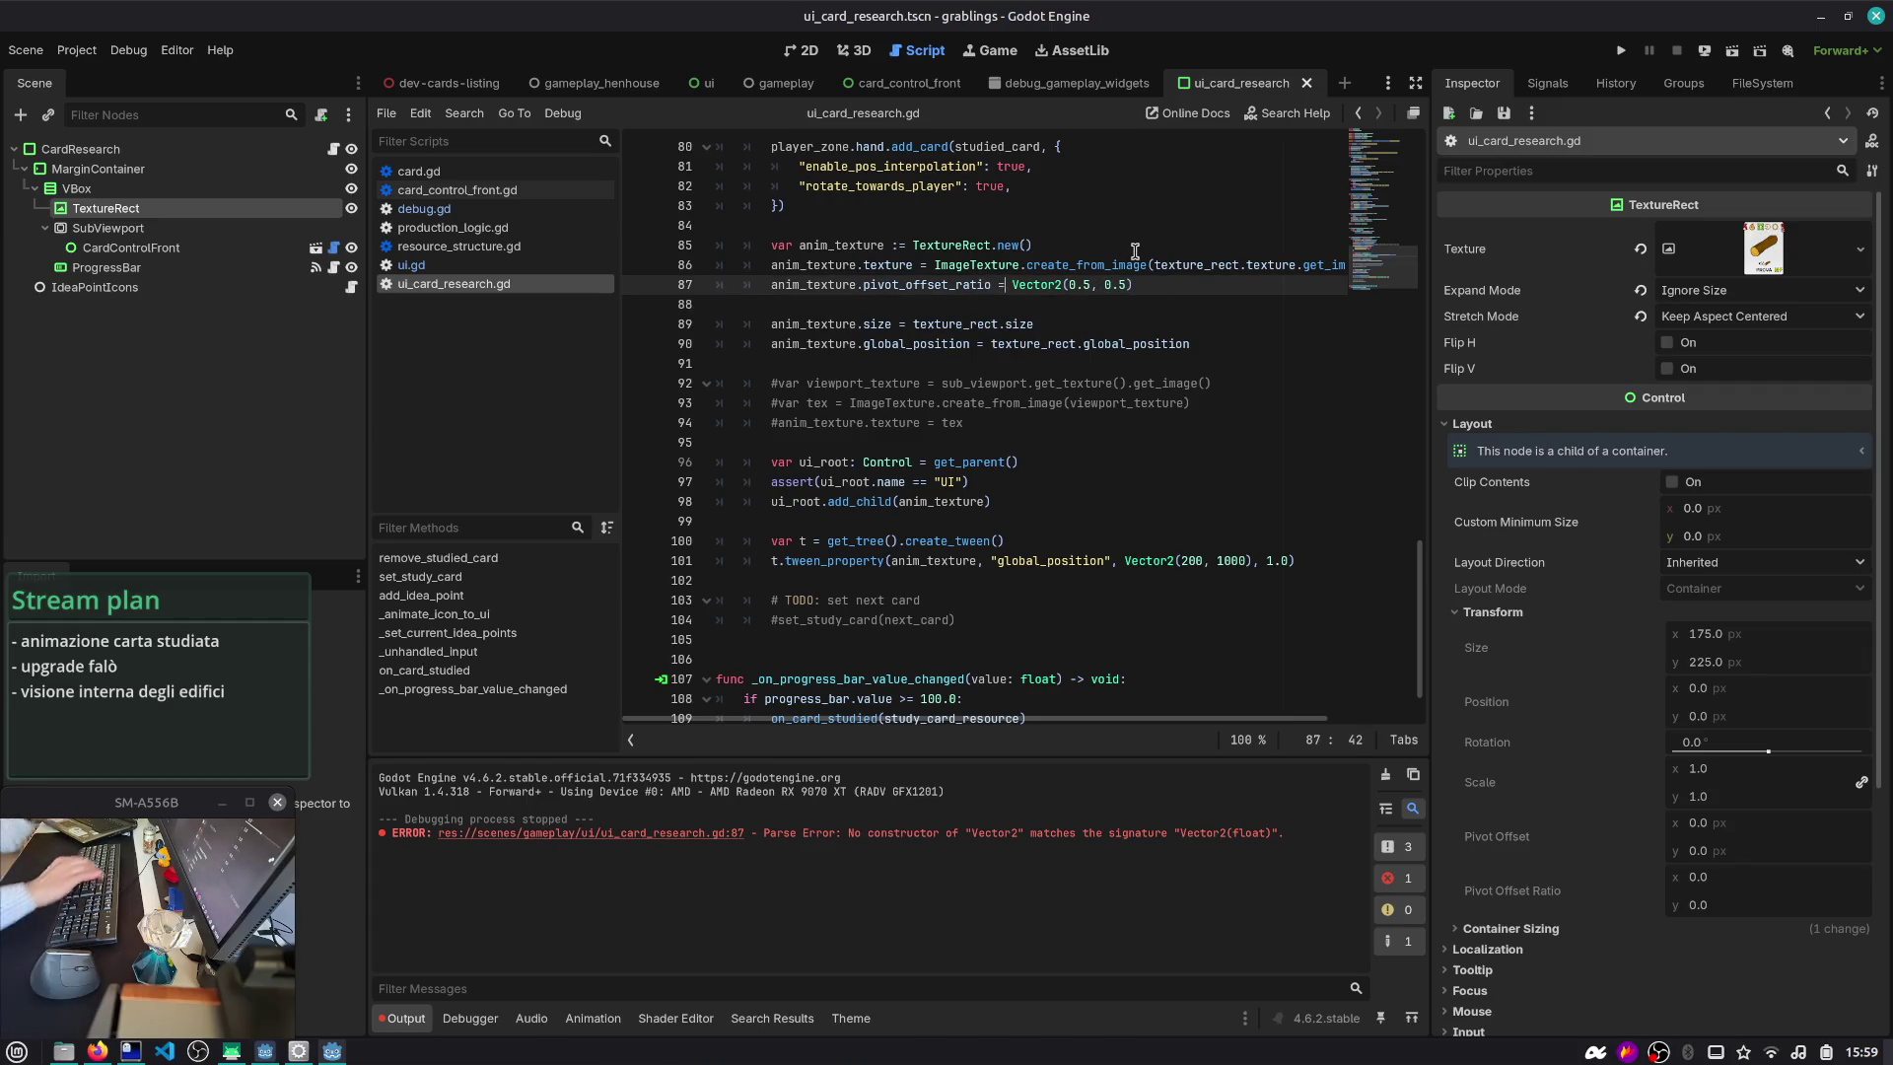
pyautogui.hotkey('ctrl', 'shift', 'o')
pyautogui.press('Return')
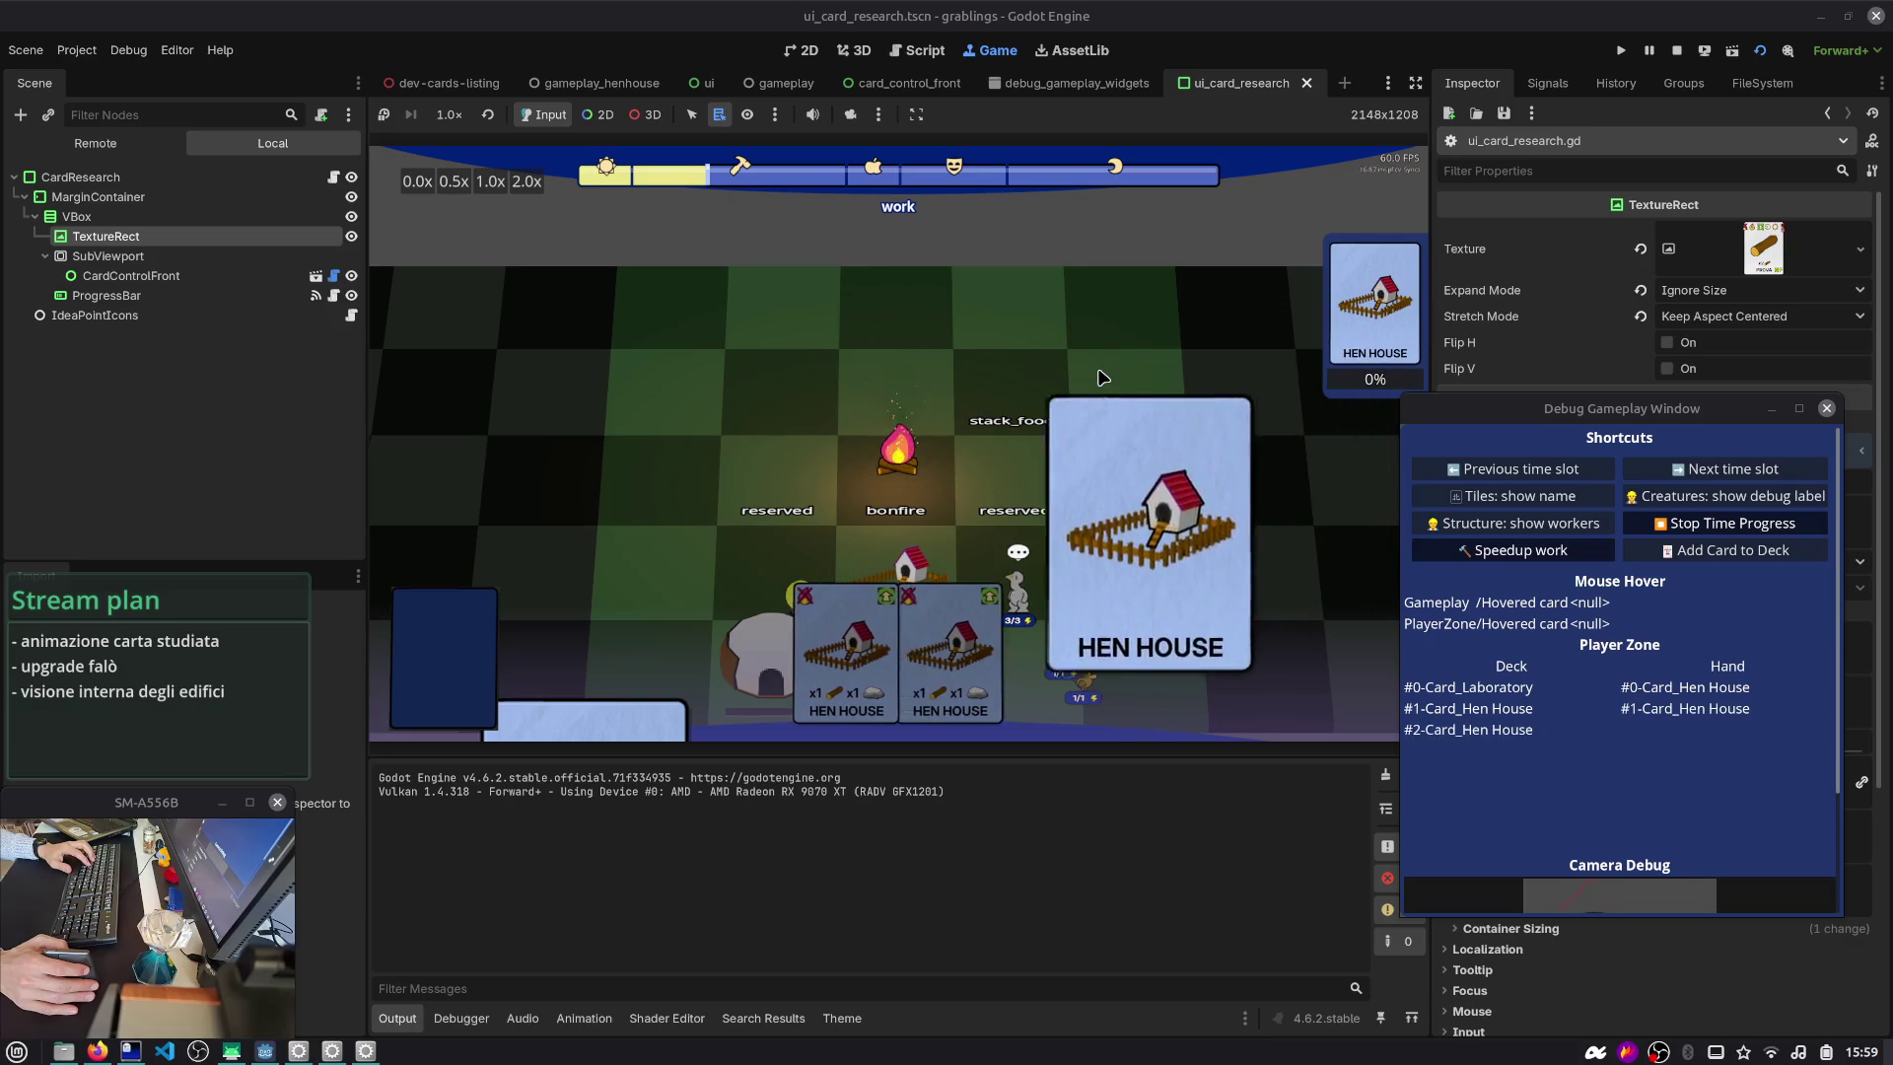
# - Move the pivot_offset_ratio line below the size and global_position assignments
pyautogui.click(931, 58)
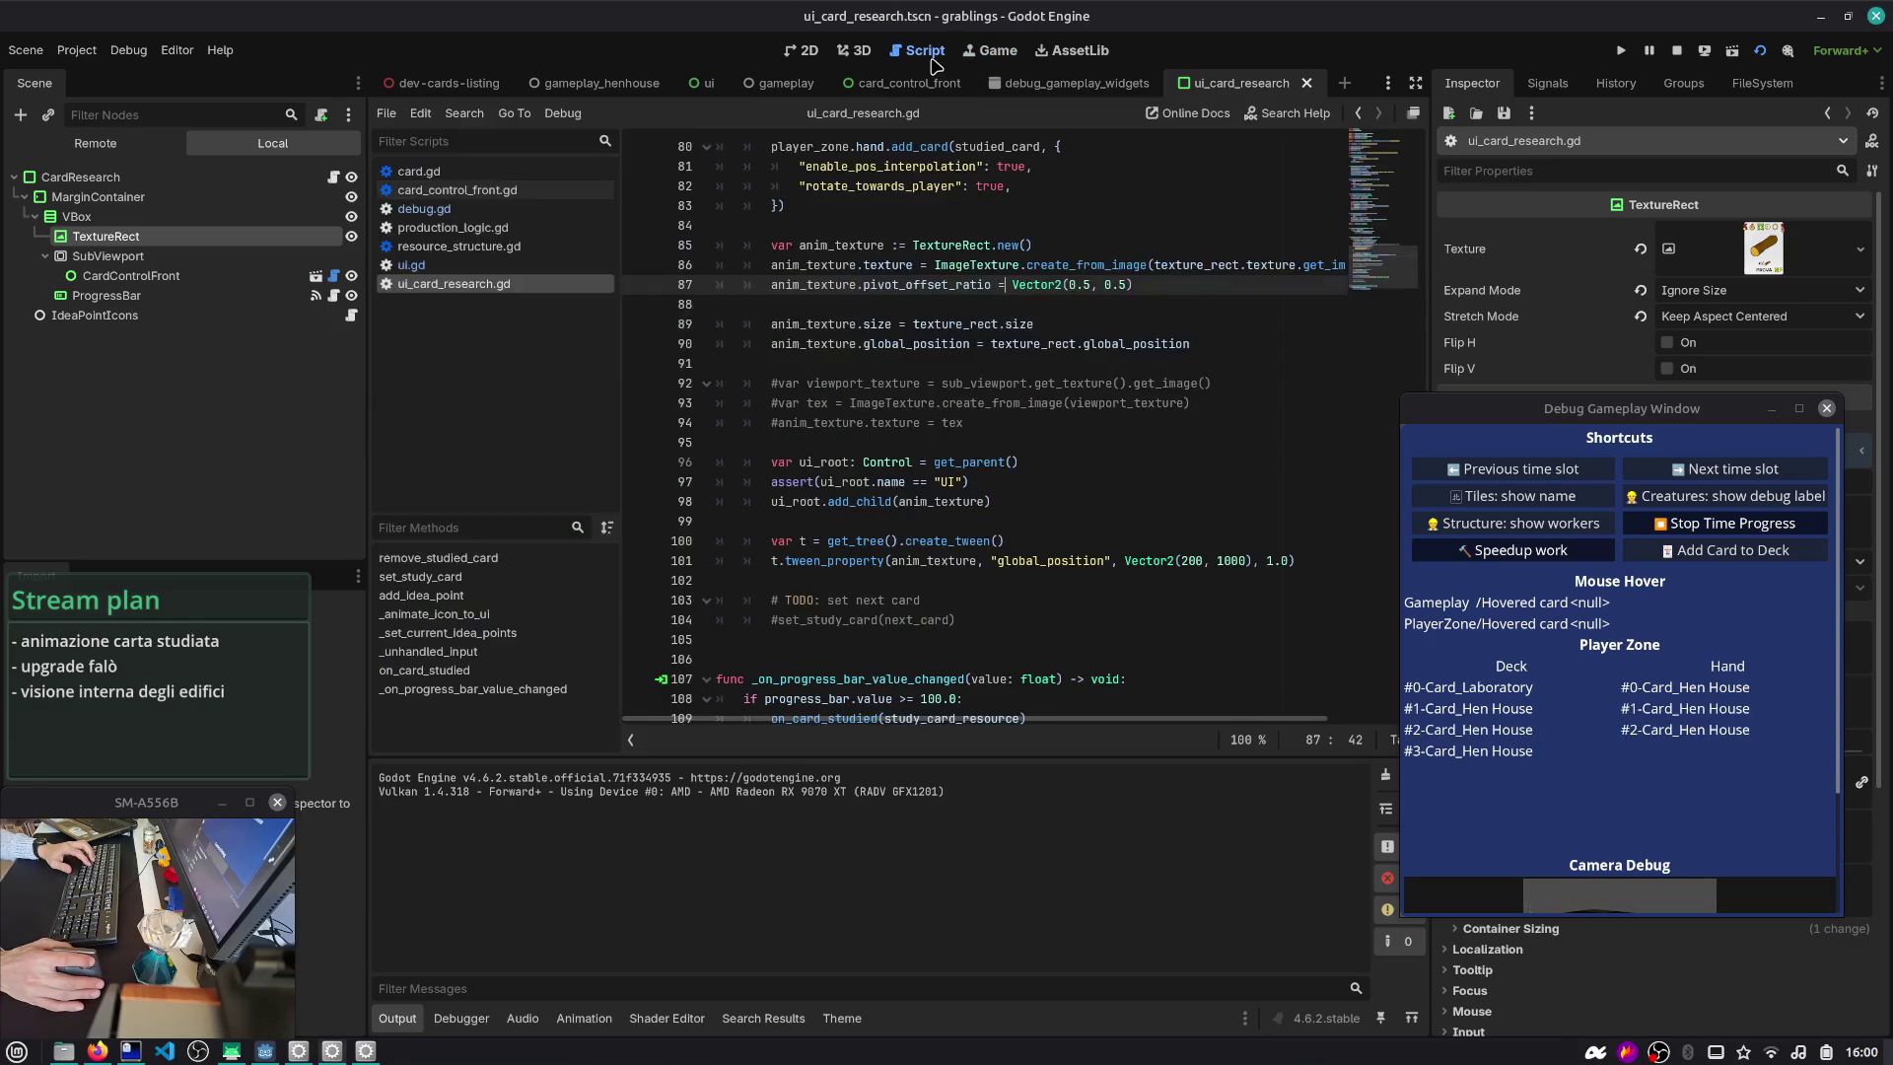
pyautogui.click(976, 326)
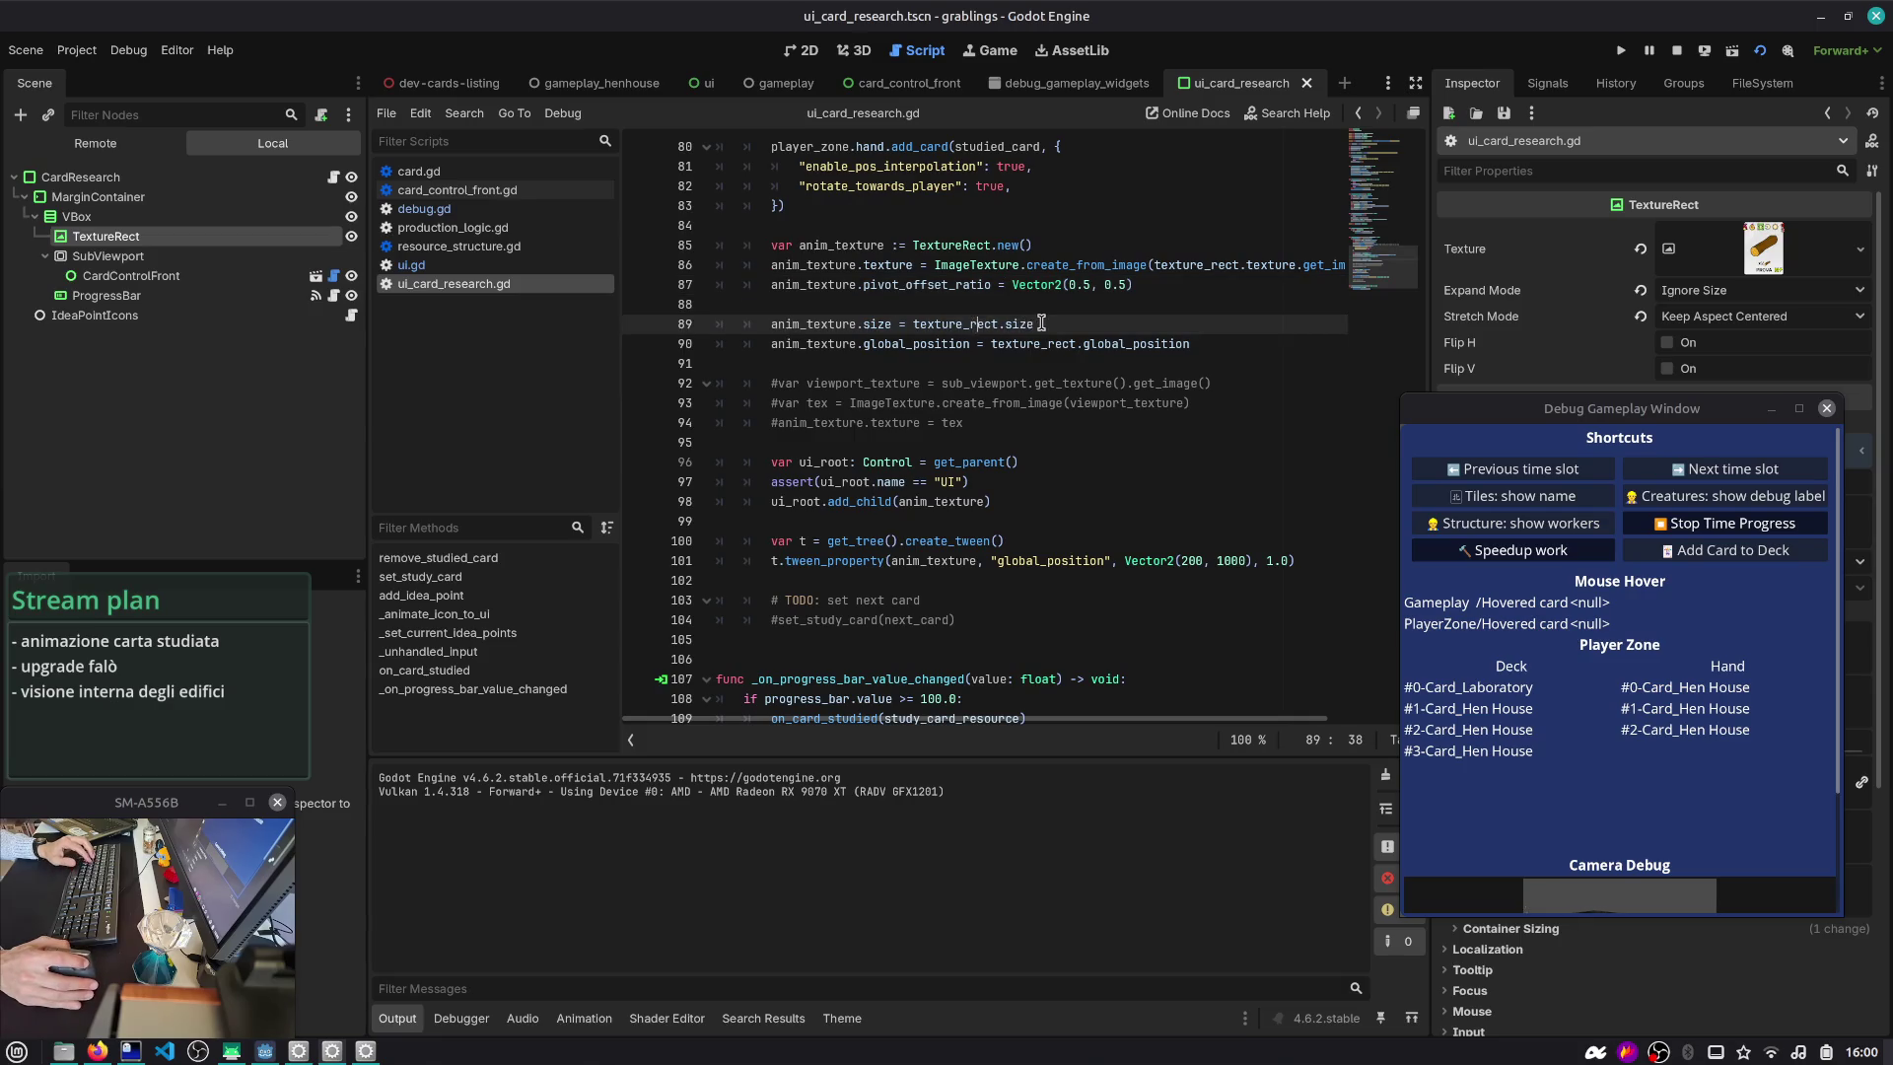
pyautogui.click(1049, 307)
pyautogui.press('BackSpace')
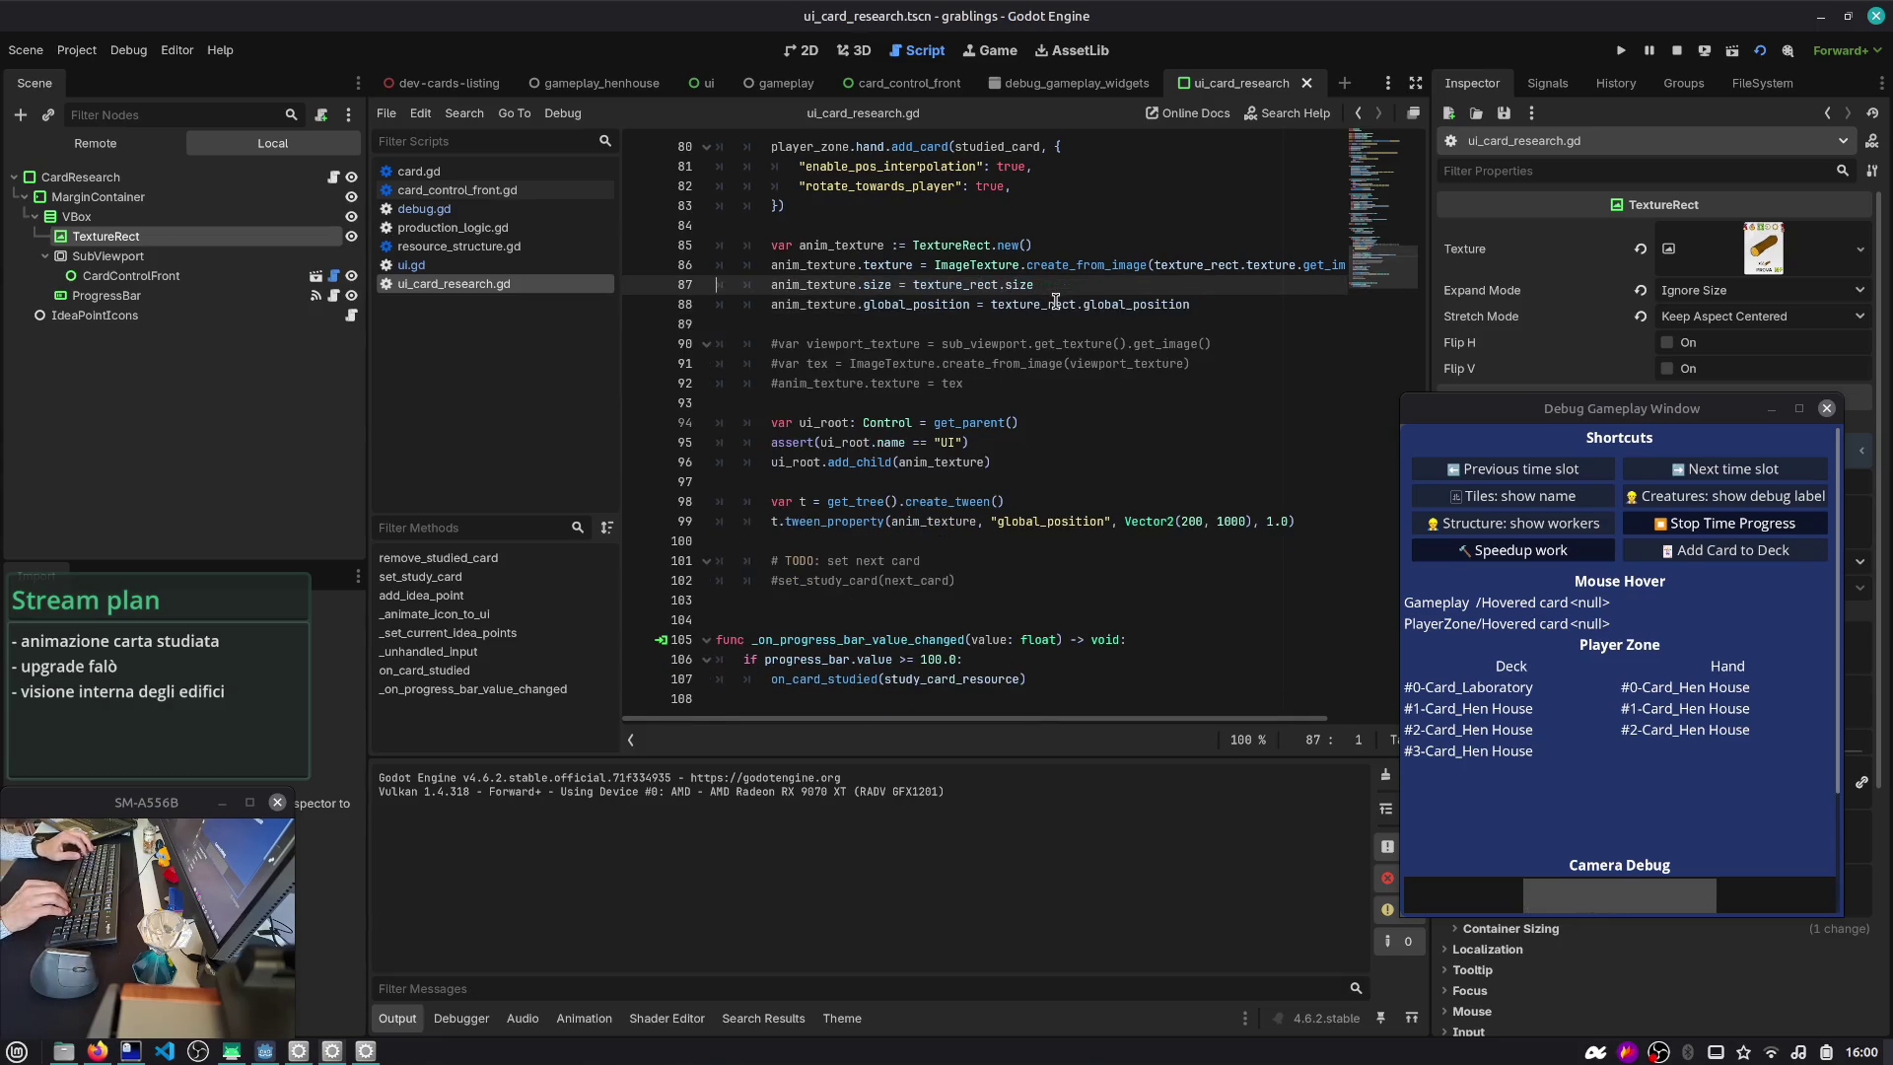
pyautogui.hotkey('alt', 'Down')
pyautogui.hotkey('alt', 'Down')
pyautogui.press('Down')
pyautogui.press('Up')
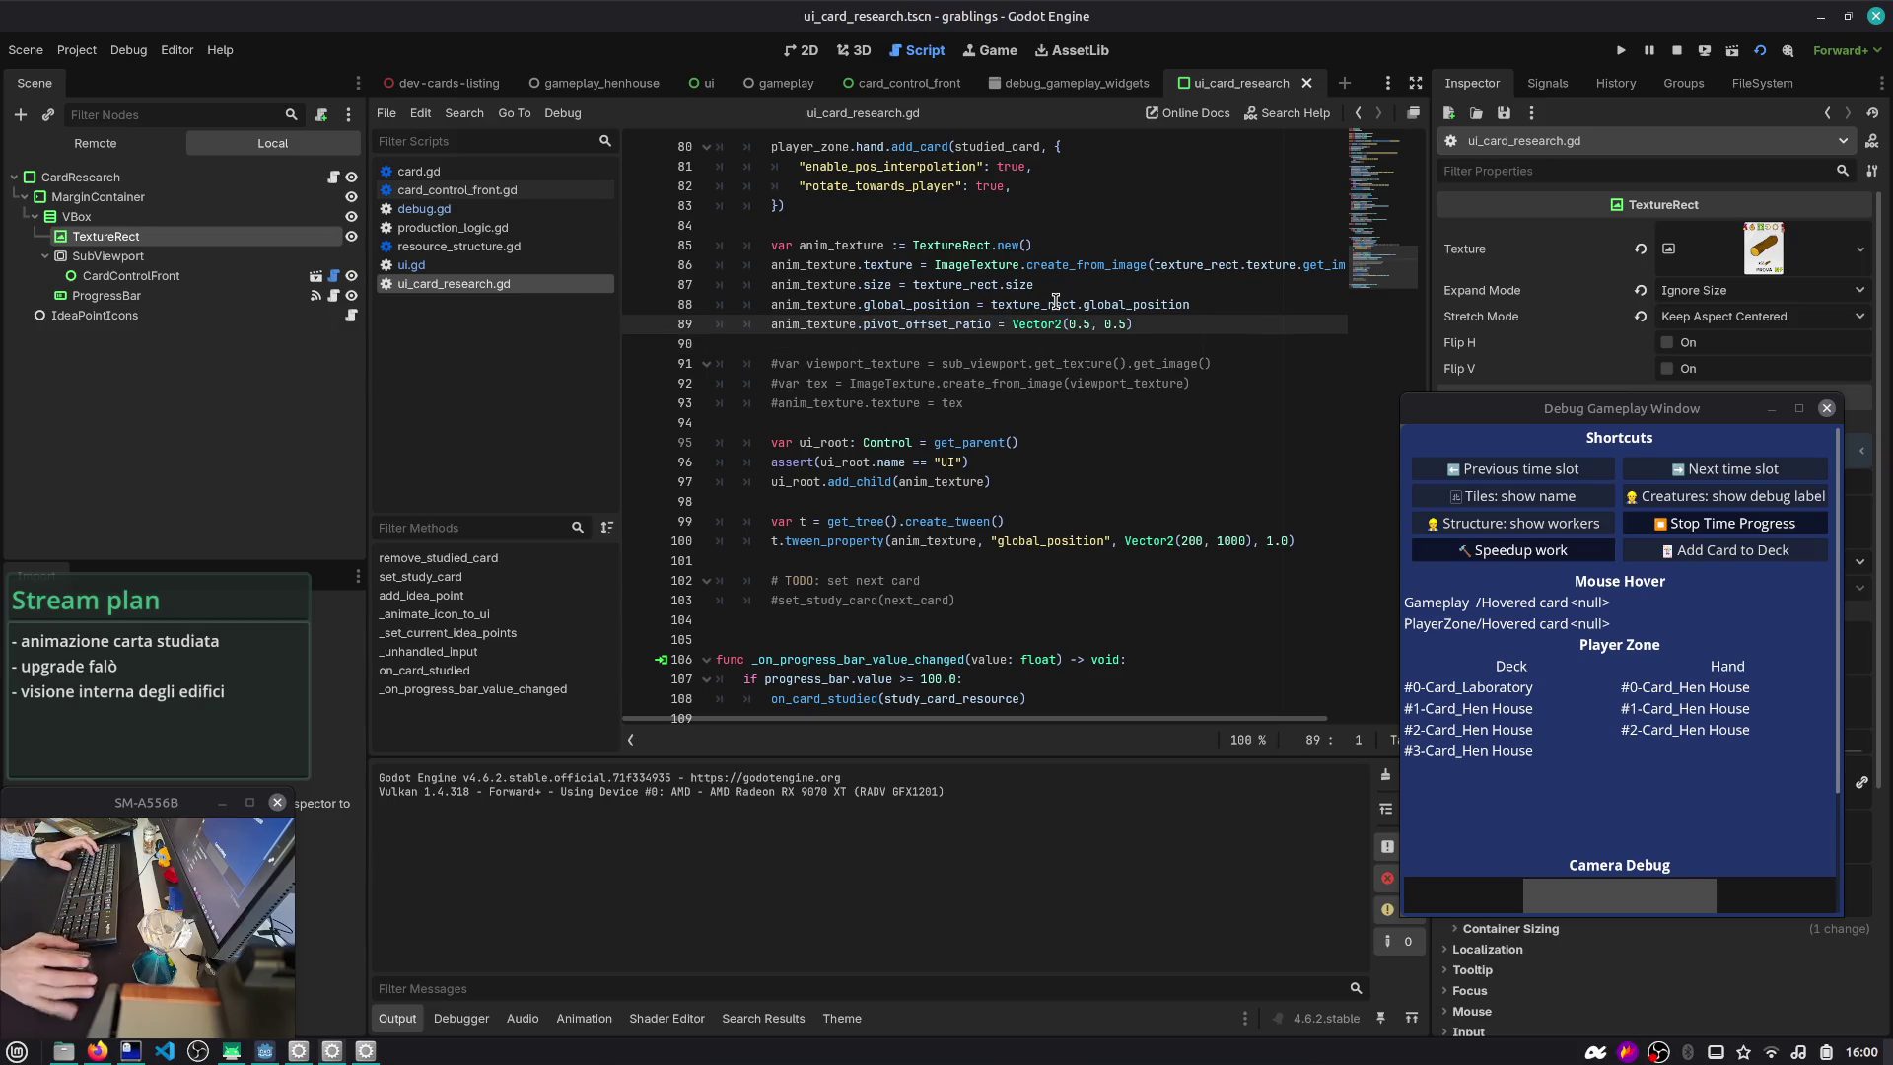
pyautogui.doubleClick(918, 325)
pyautogui.doubleClick(884, 303)
pyautogui.doubleClick(878, 285)
pyautogui.doubleClick(980, 286)
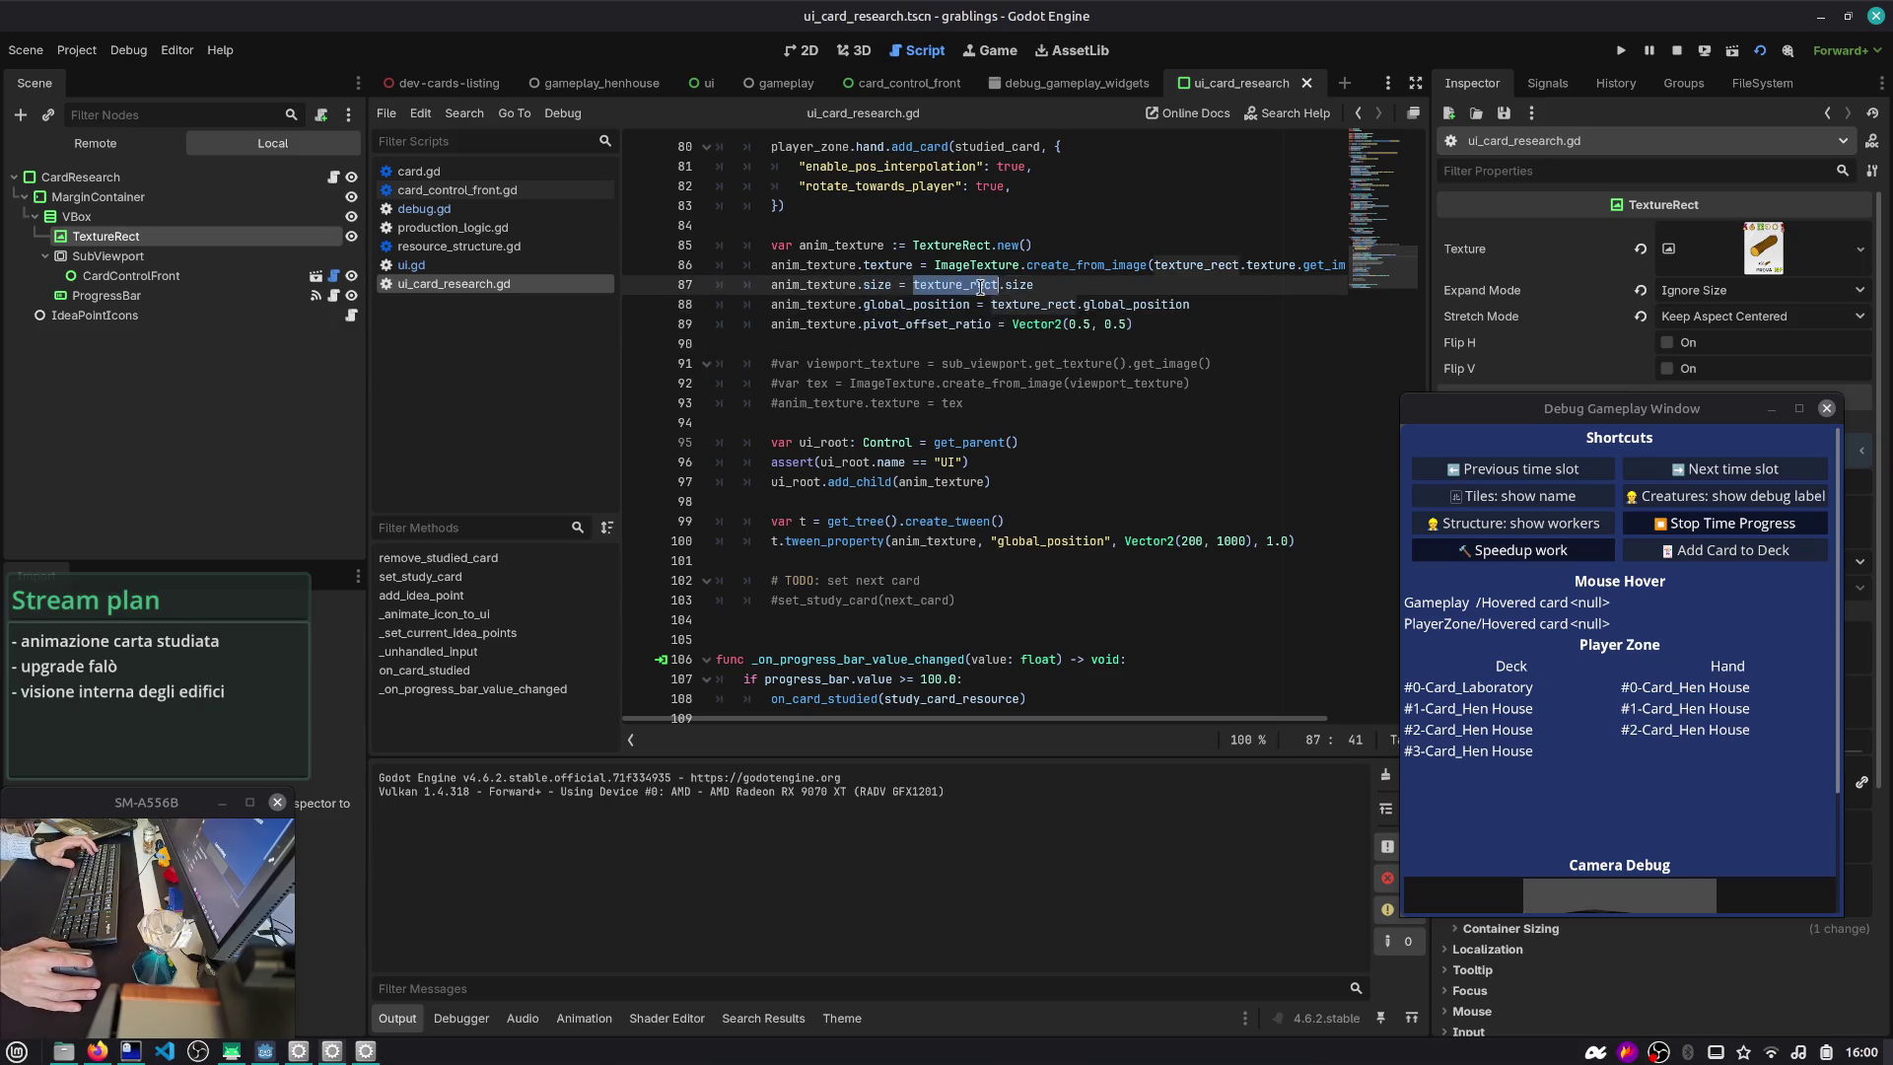
# - Comment out the pivot_offset_ratio line, test-run the game to compare, then uncomment it
pyautogui.click(1066, 325)
pyautogui.hotkey('ctrl', 'k')
pyautogui.press('F5')
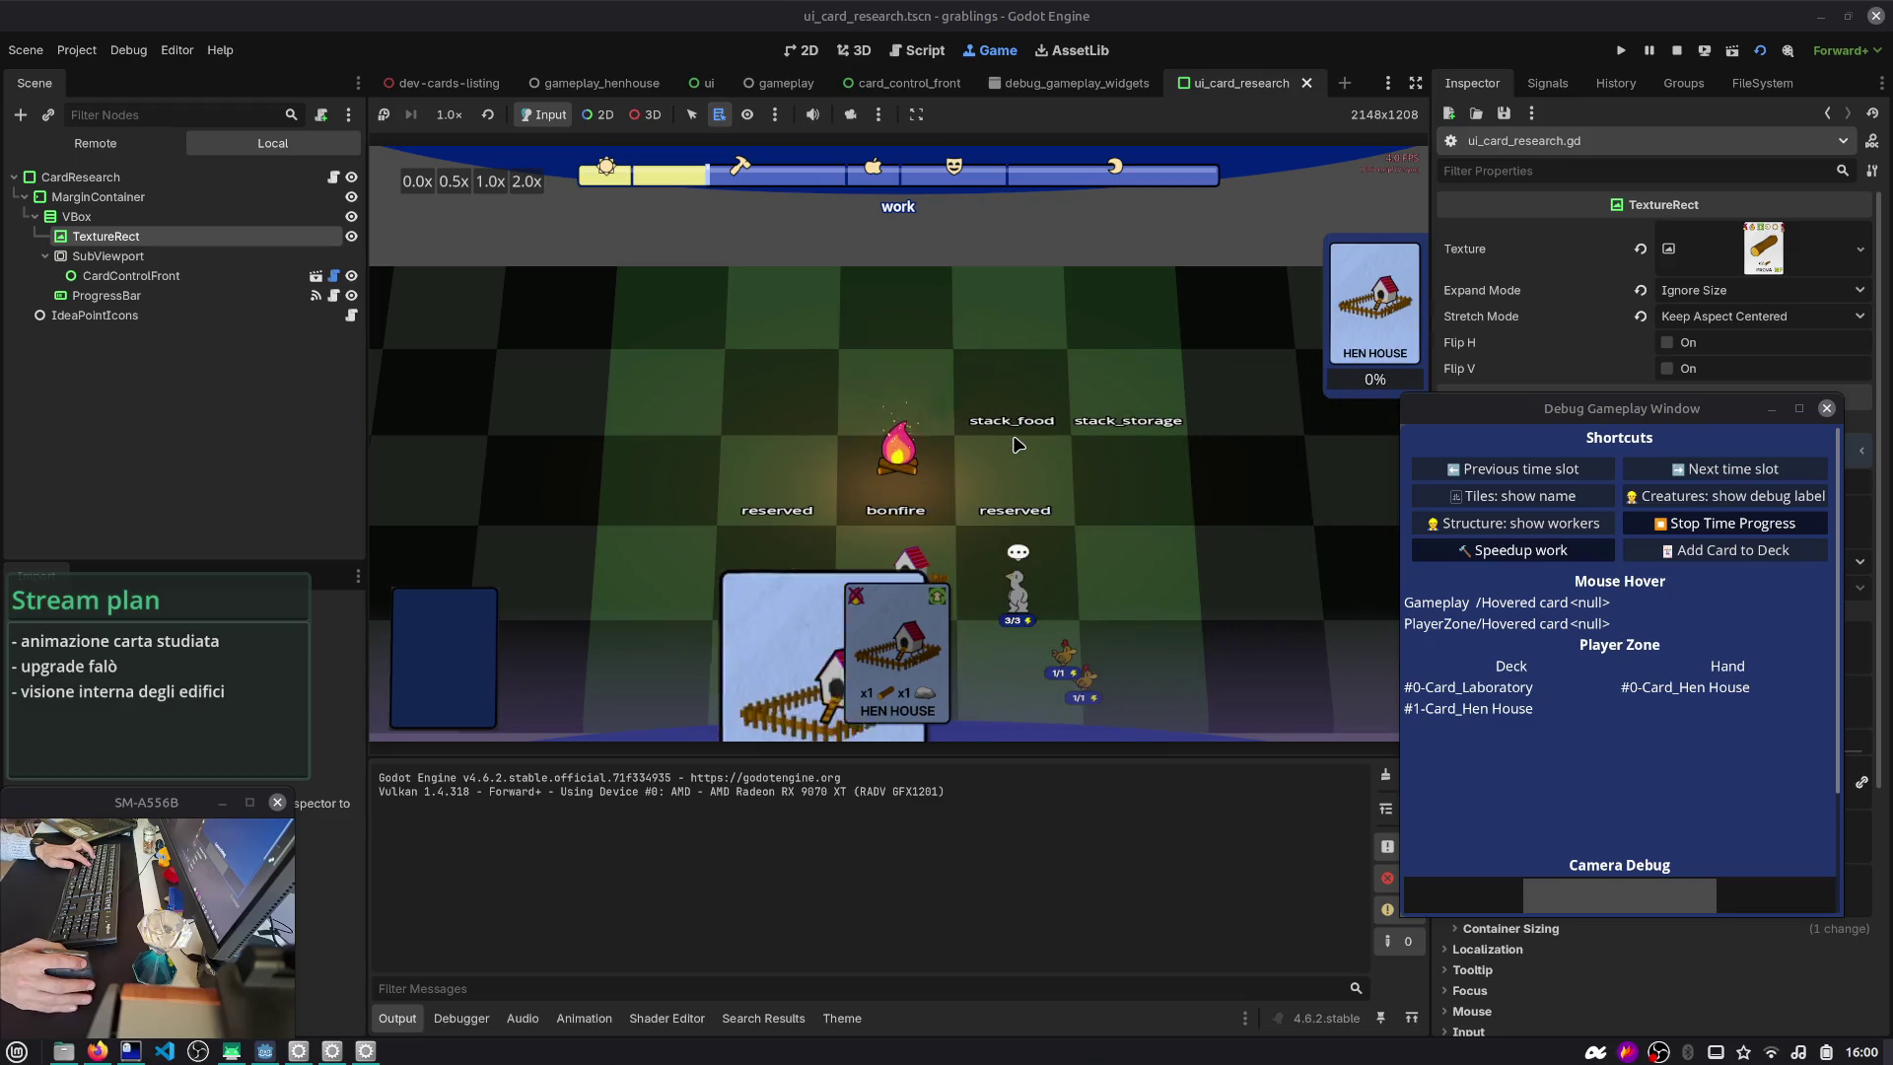
pyautogui.click(939, 53)
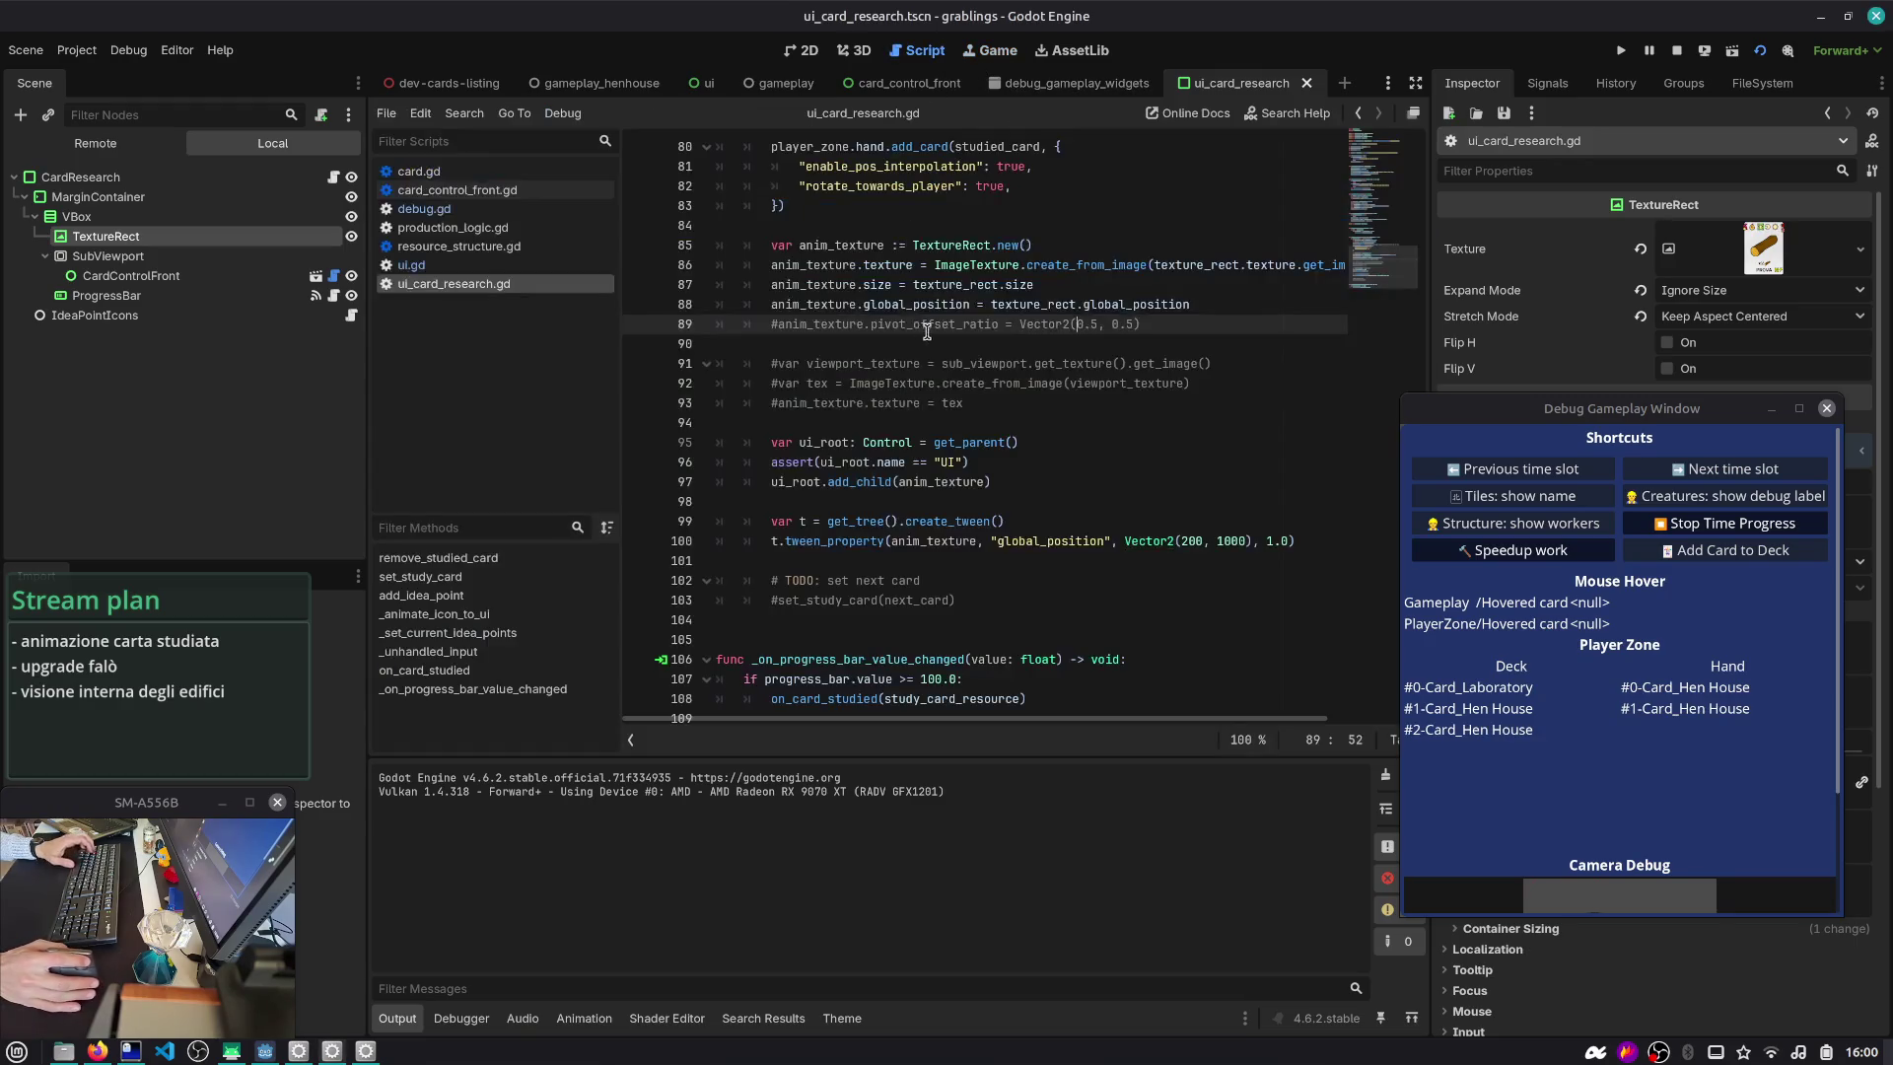
pyautogui.hotkey('ctrl', 'k')
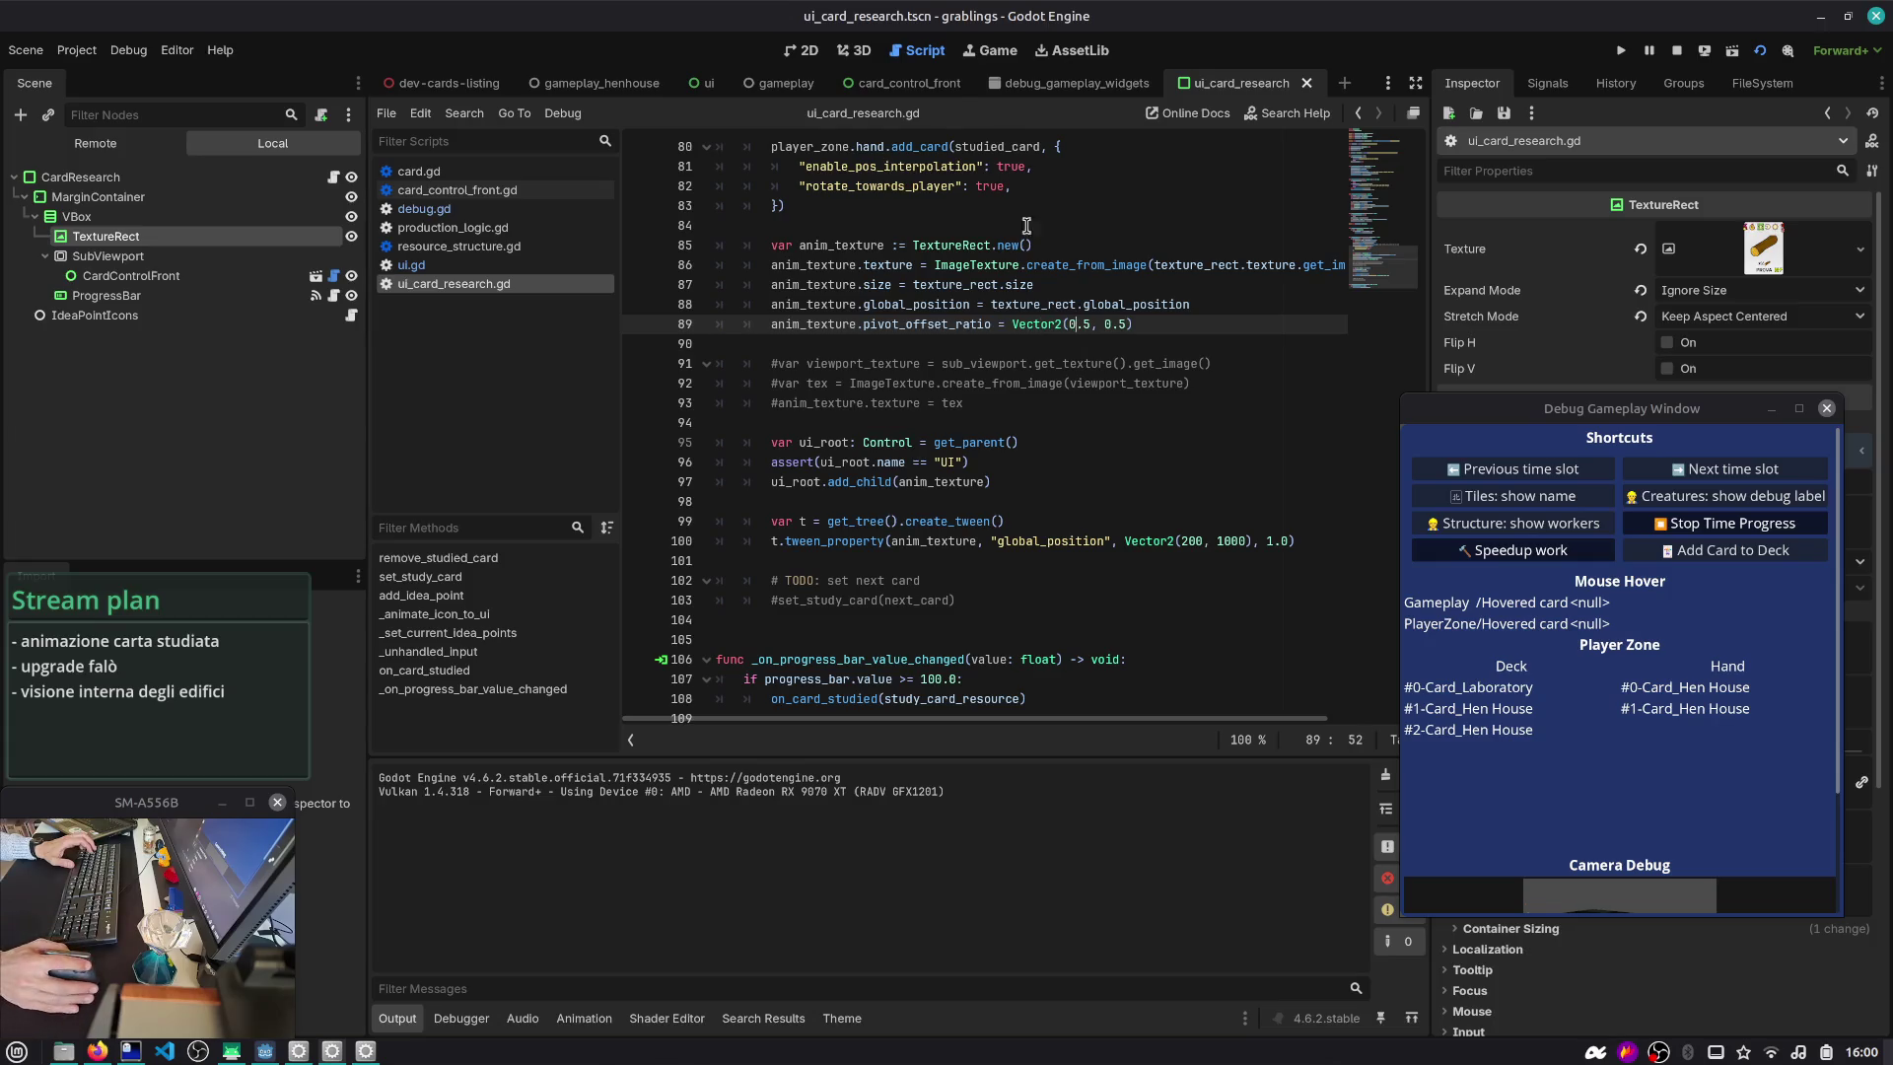
pyautogui.click(811, 51)
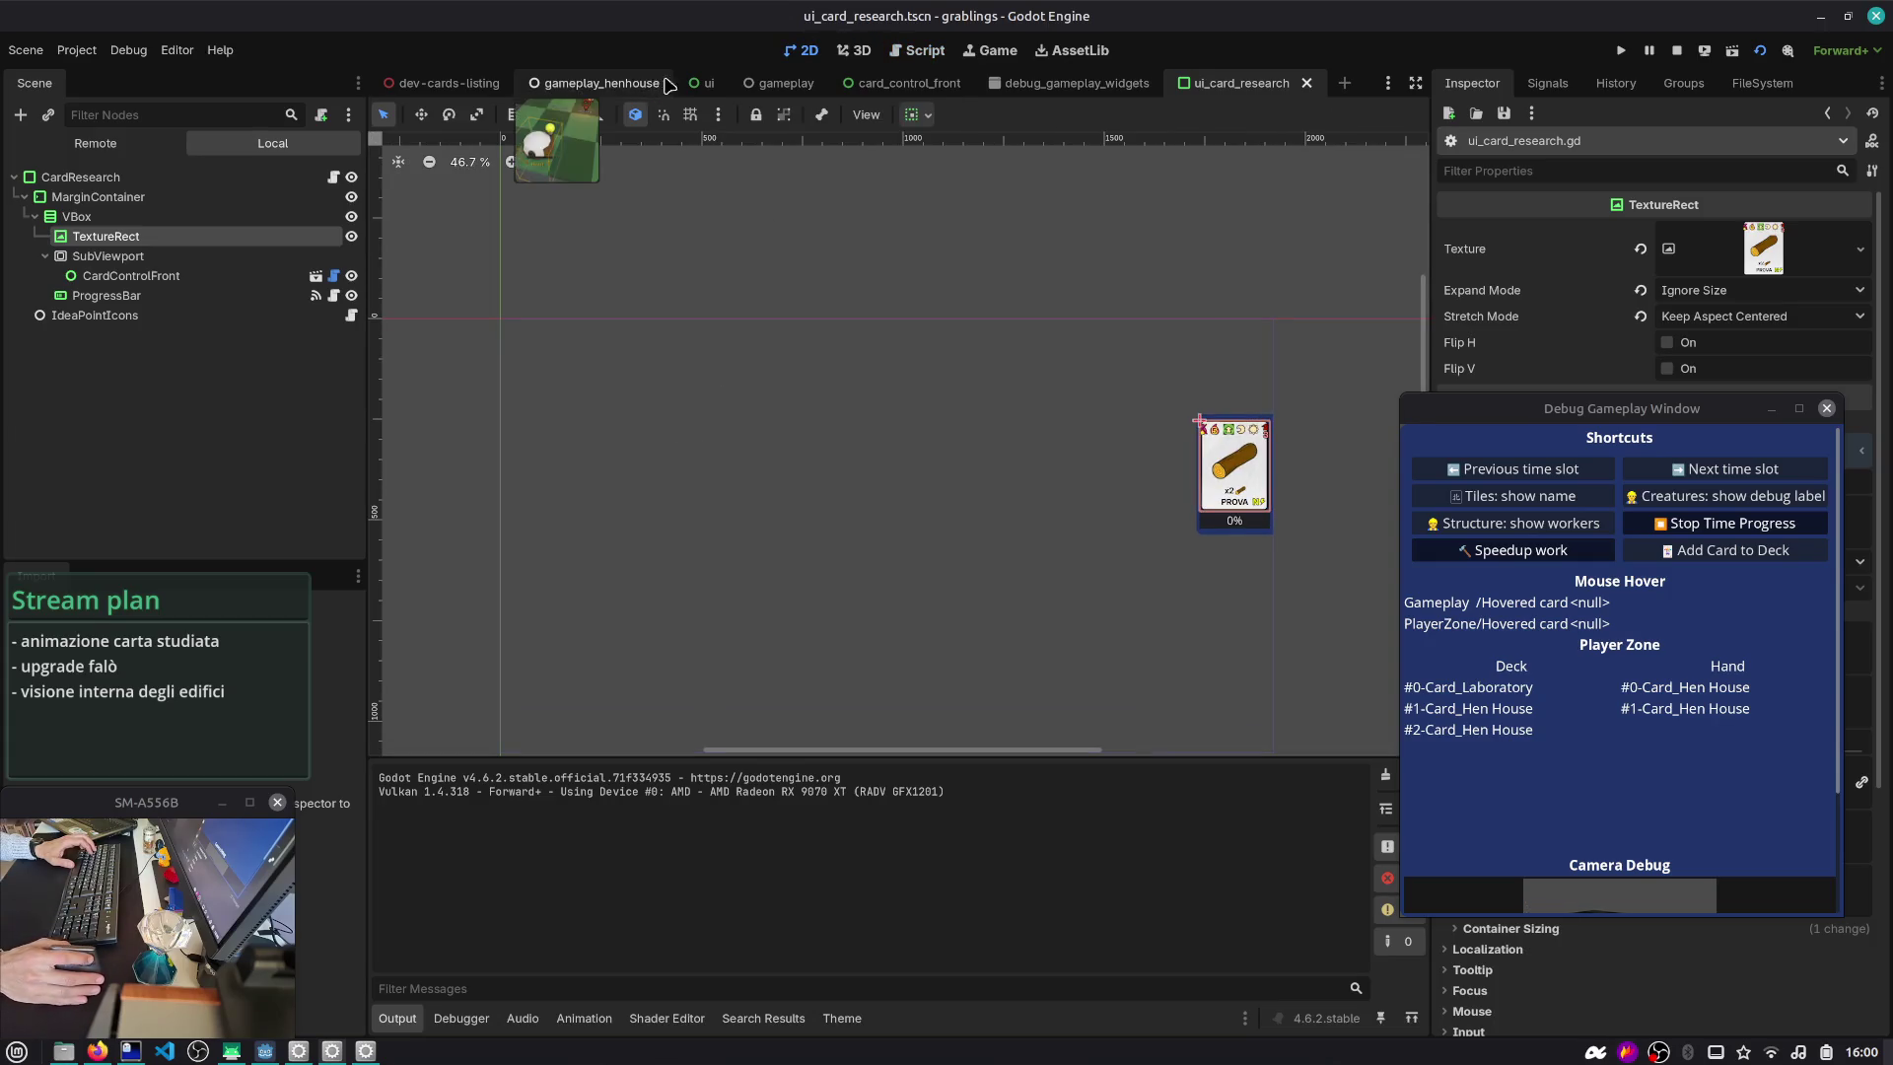
# - Measure the deck corner in the ui scene with ruler guides, then undo the guides
pyautogui.click(703, 84)
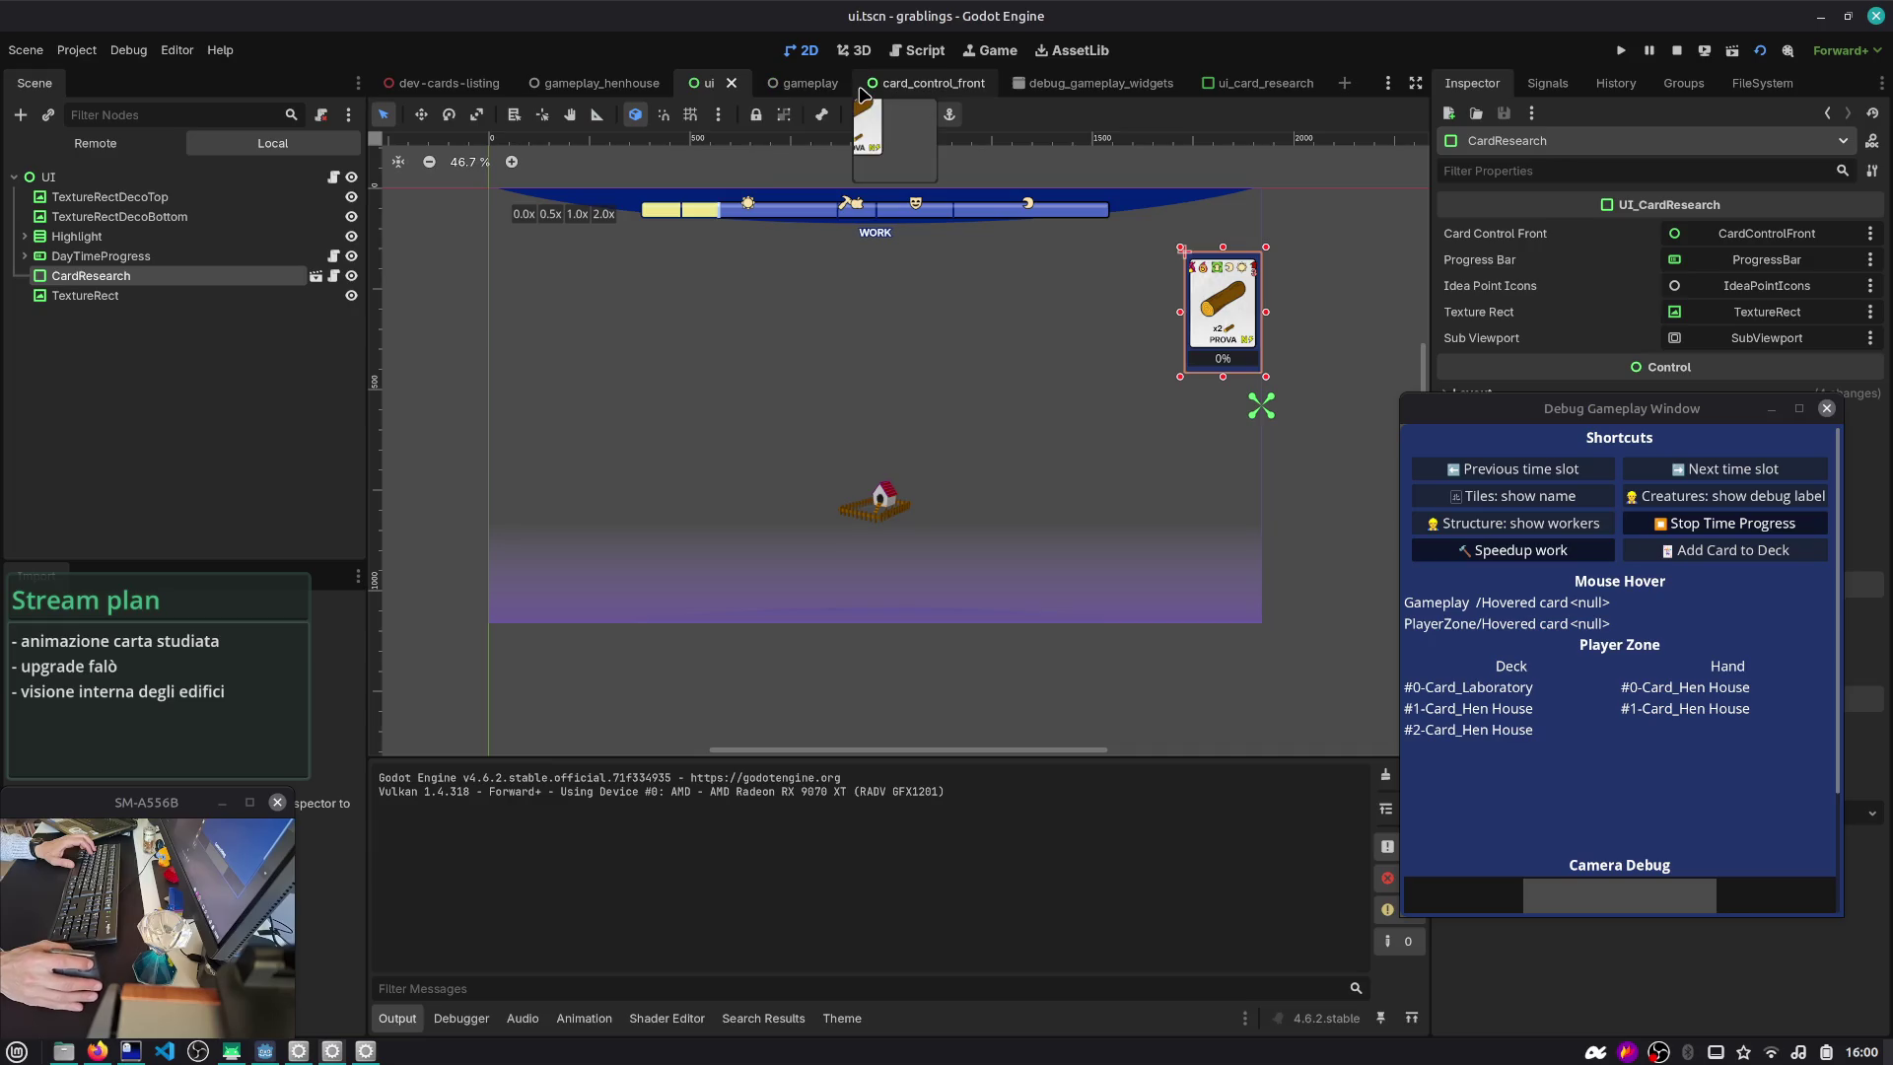
pyautogui.scroll(2, 612, 469)
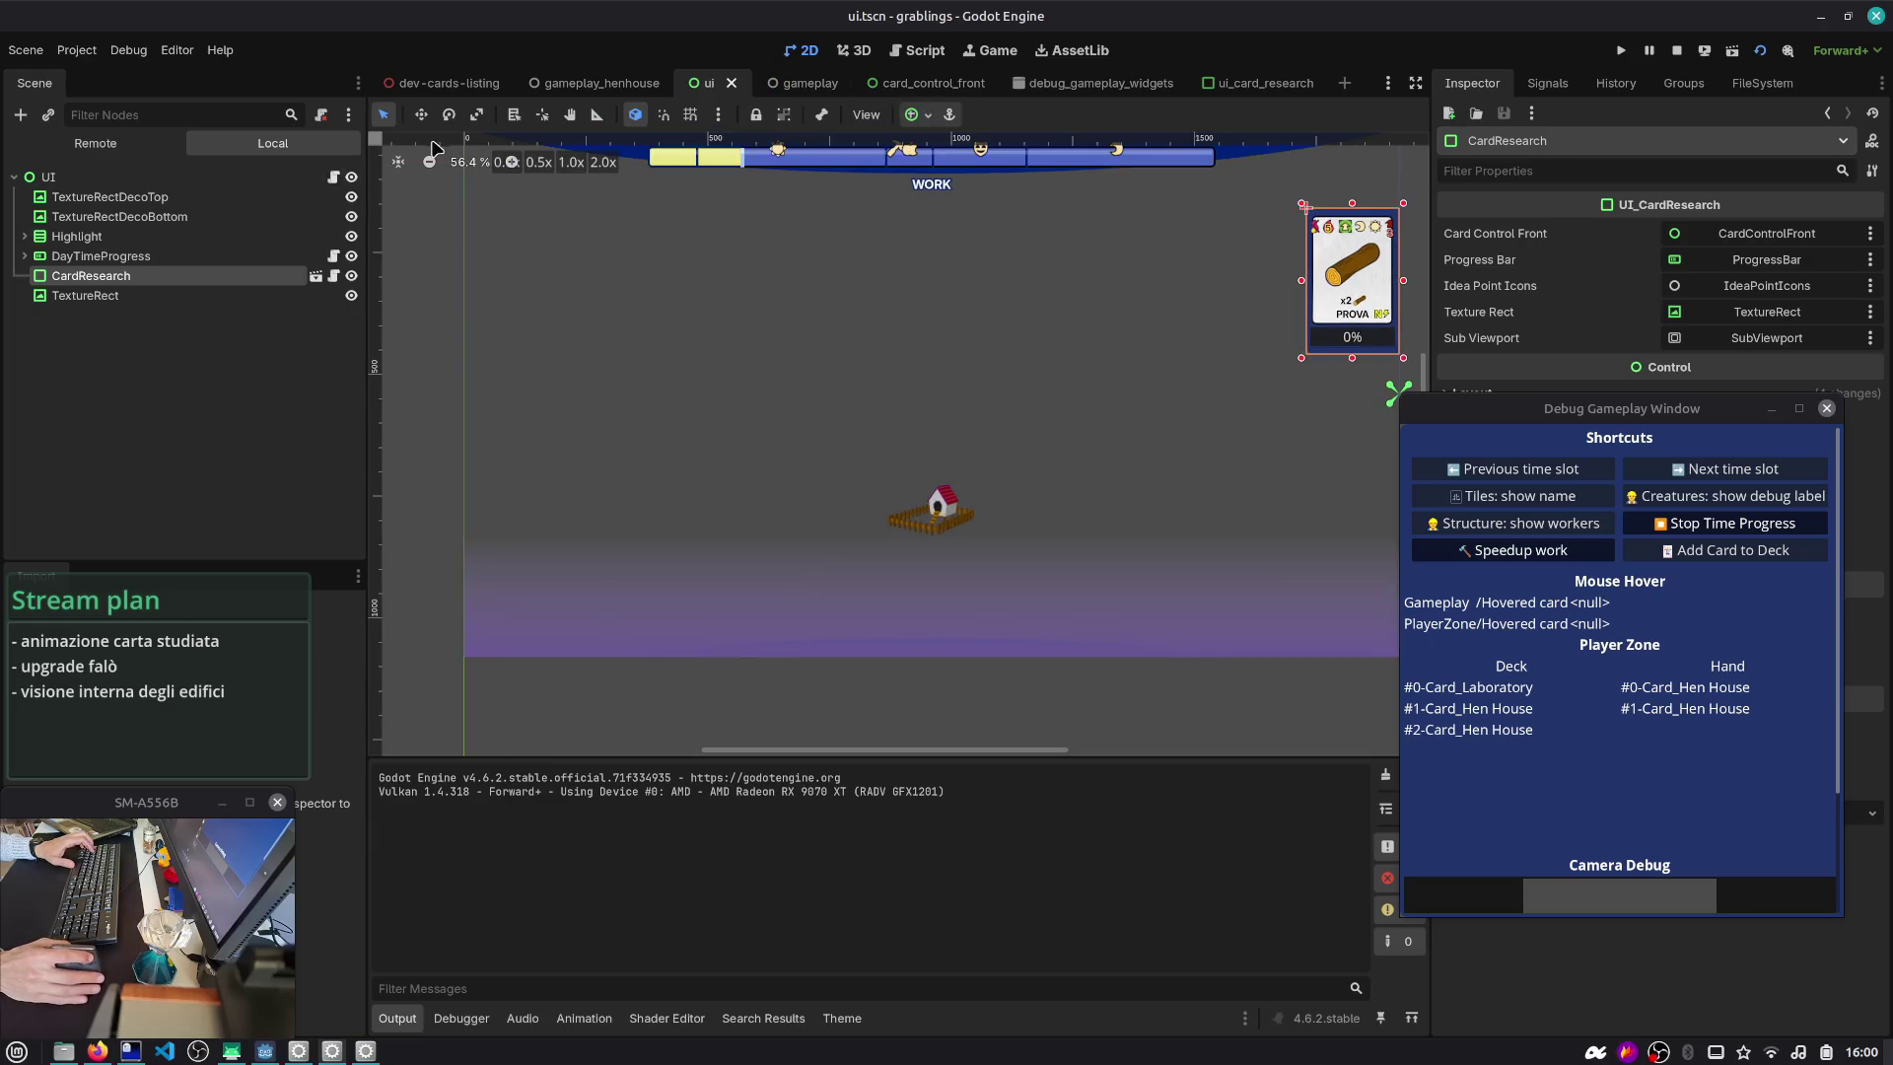
pyautogui.moveTo(512, 135); pyautogui.dragTo(513, 591)
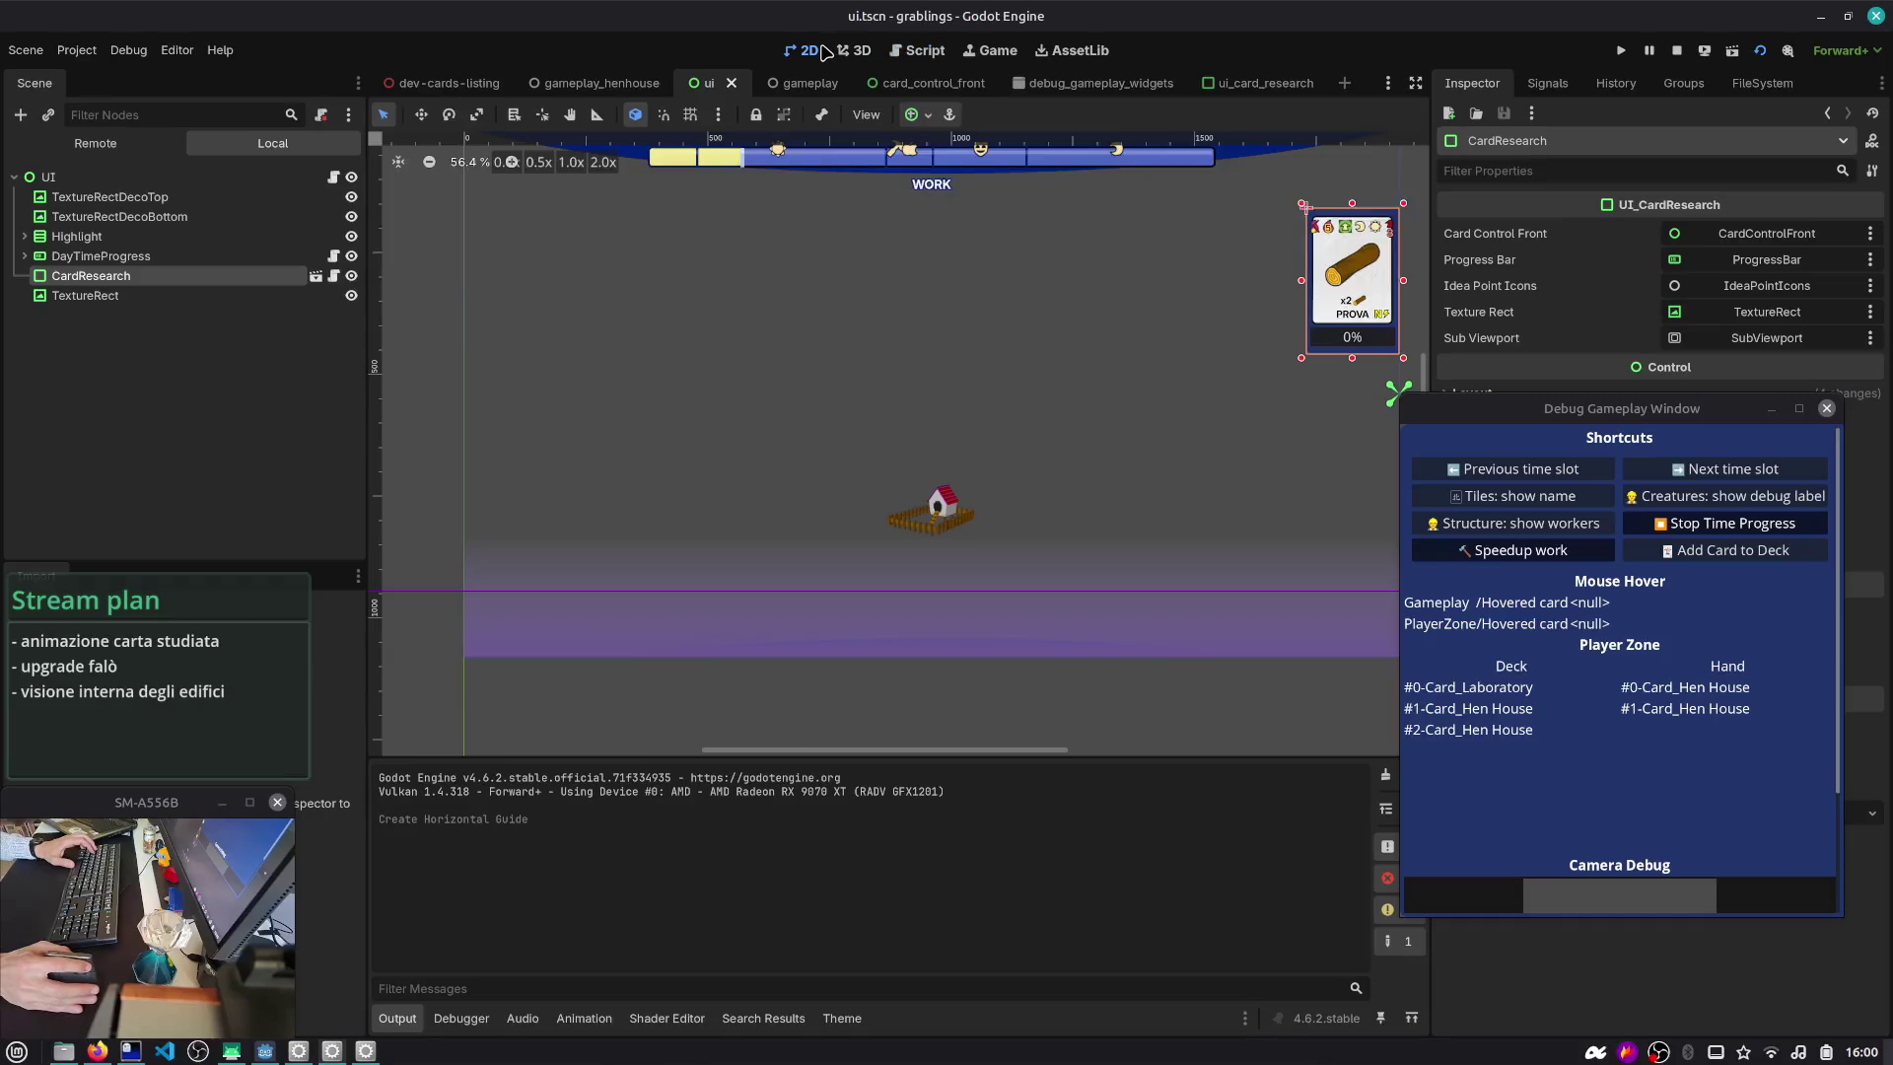
pyautogui.scroll(2, 481, 275)
pyautogui.moveTo(368, 182)
pyautogui.mouseDown()
pyautogui.moveTo(483, 167)
pyautogui.moveTo(446, 166)
pyautogui.mouseUp()
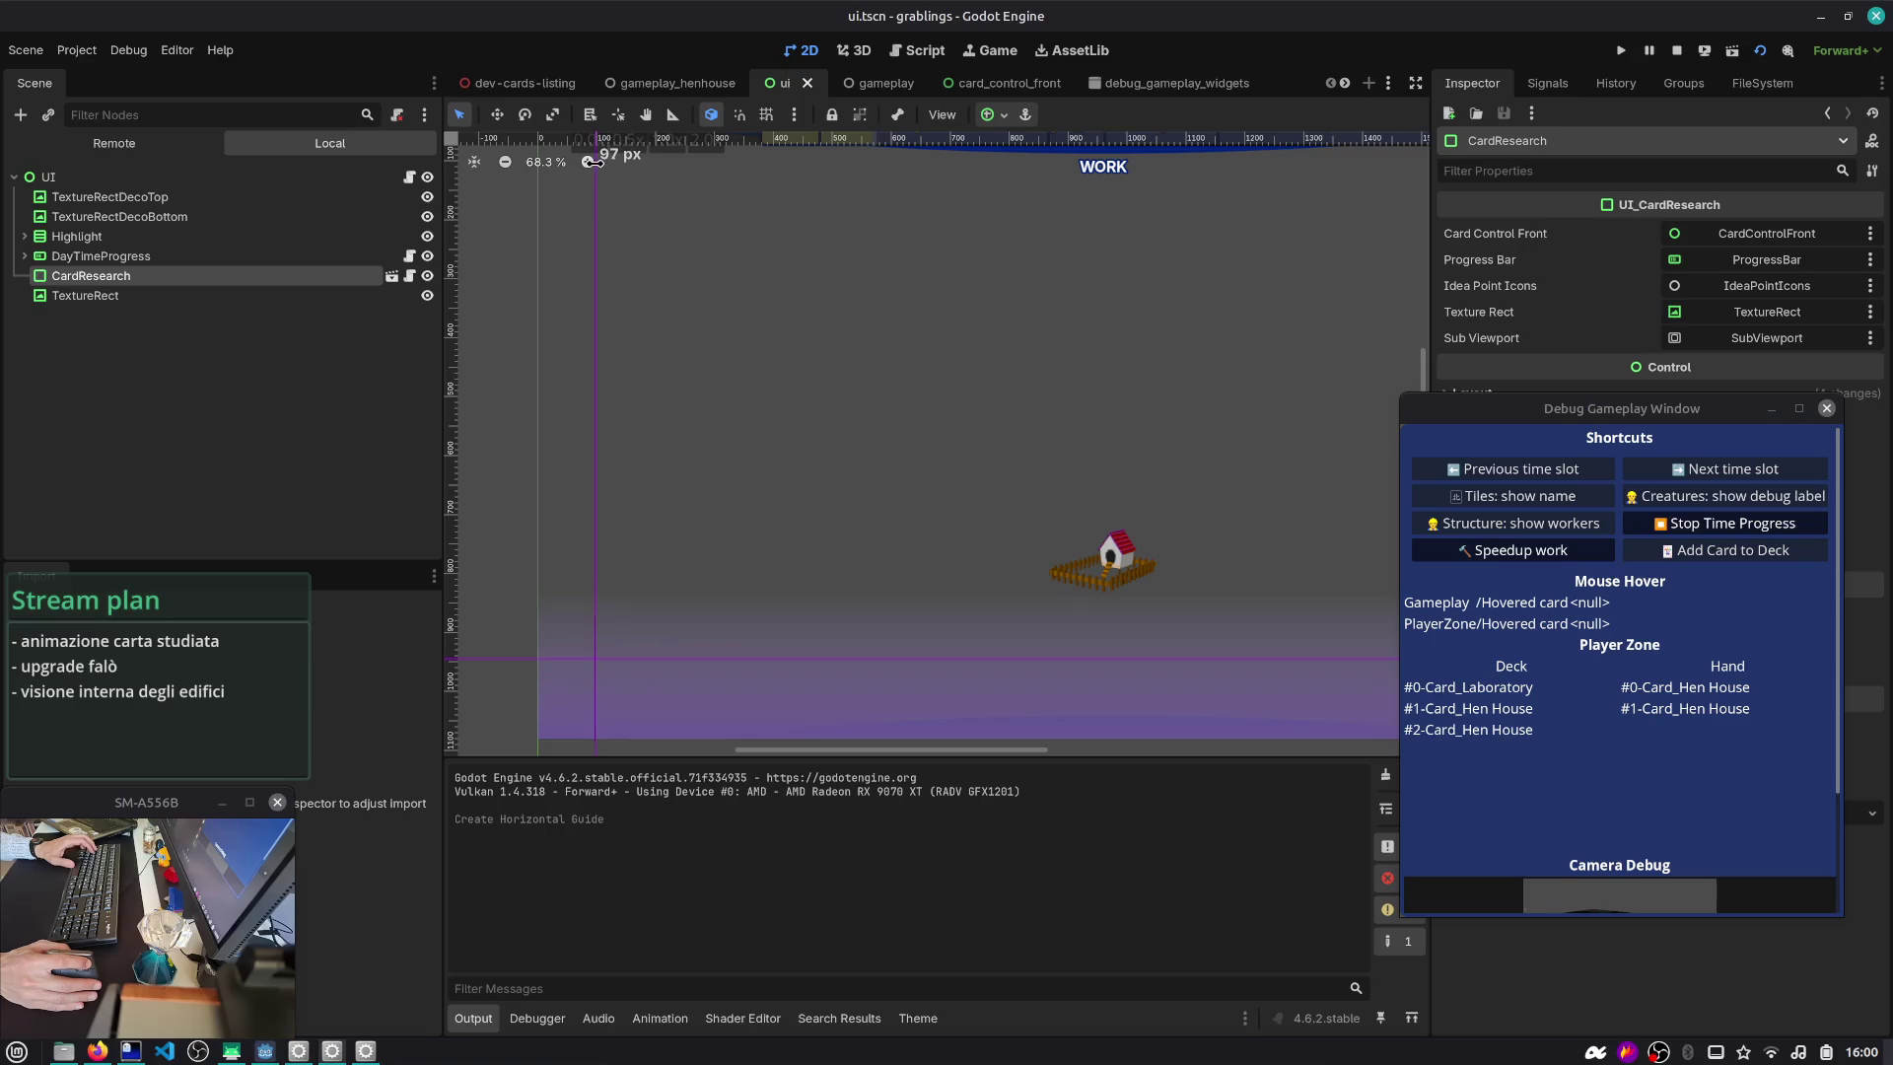
pyautogui.moveTo(593, 161); pyautogui.dragTo(596, 177)
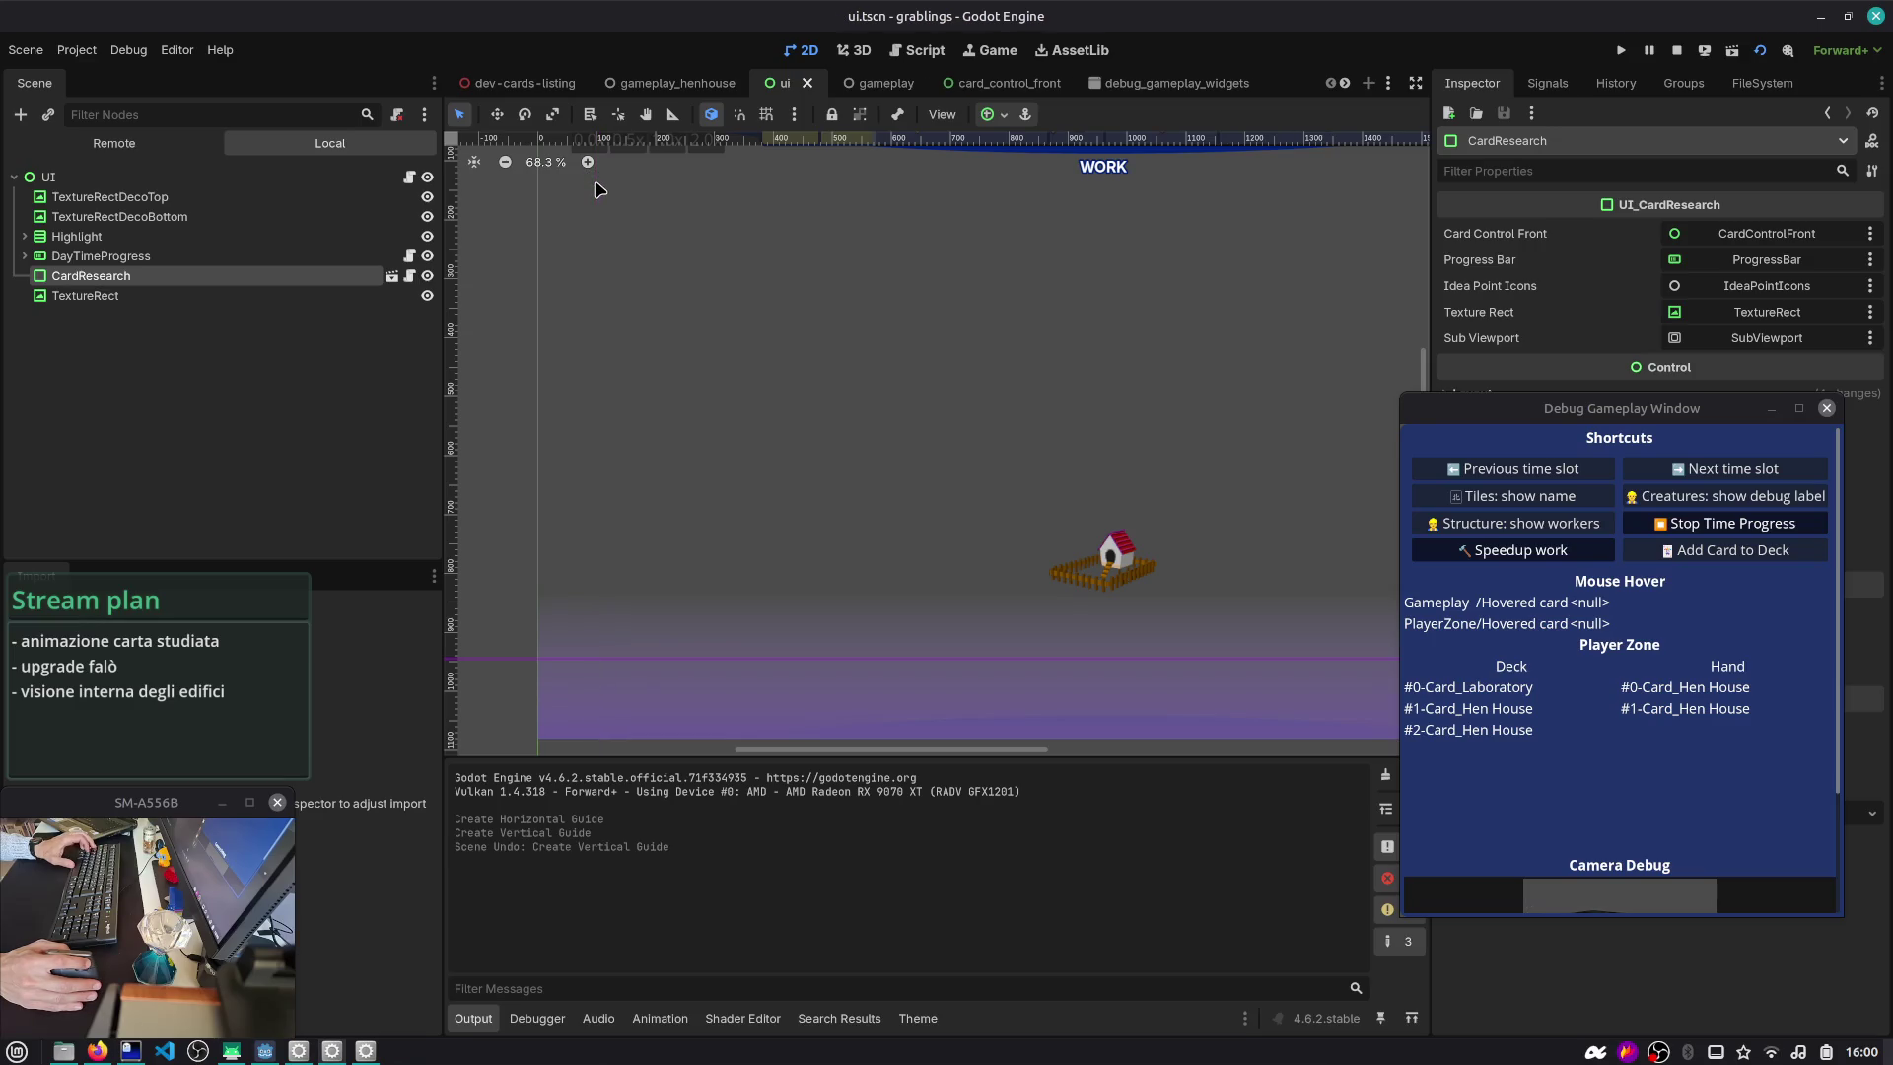
pyautogui.hotkey('ctrl', 'z')
pyautogui.hotkey('ctrl', 'z')
pyautogui.scroll(-3, 955, 205)
# - Change the tween target to Vector2(100, 945), save the script, and stop the running game
pyautogui.click(912, 51)
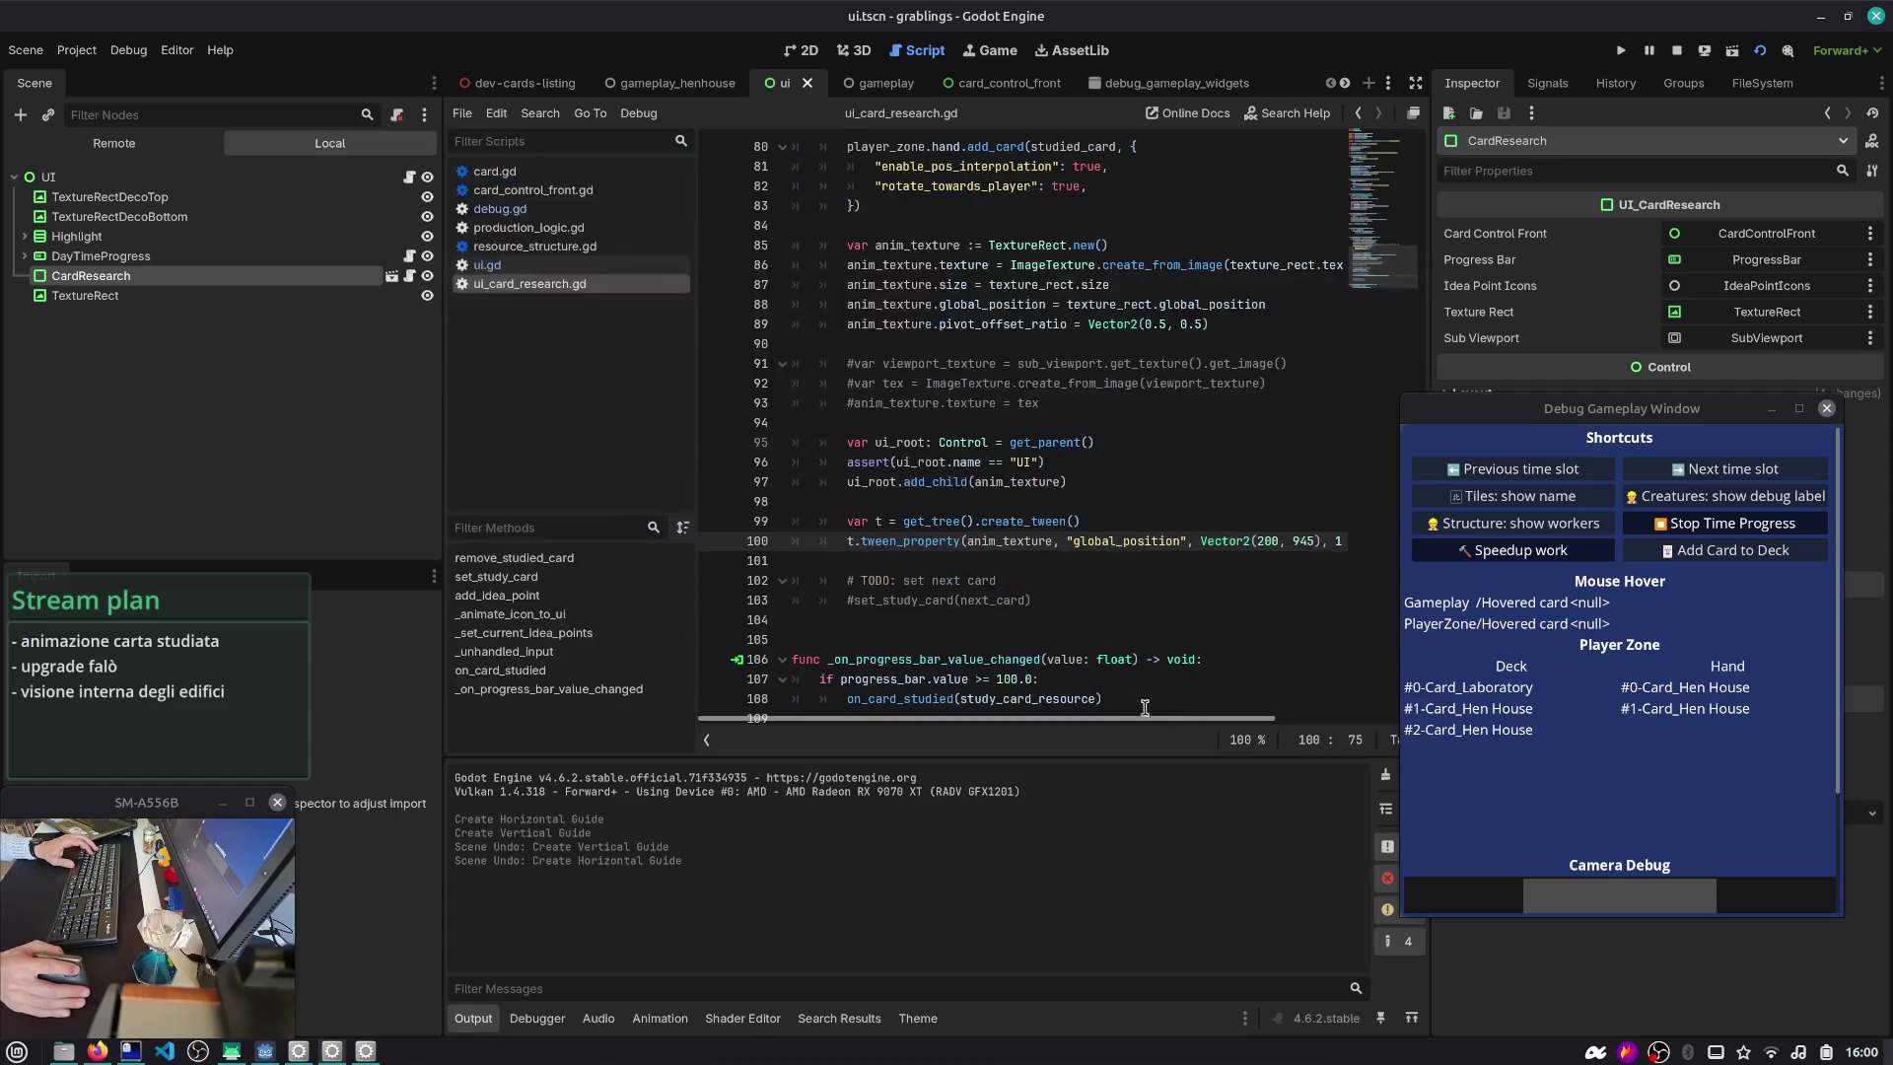
pyautogui.write('1')
pyautogui.click(932, 601)
pyautogui.hotkey('ctrl', 's')
pyautogui.hscroll(-3, 943, 579)
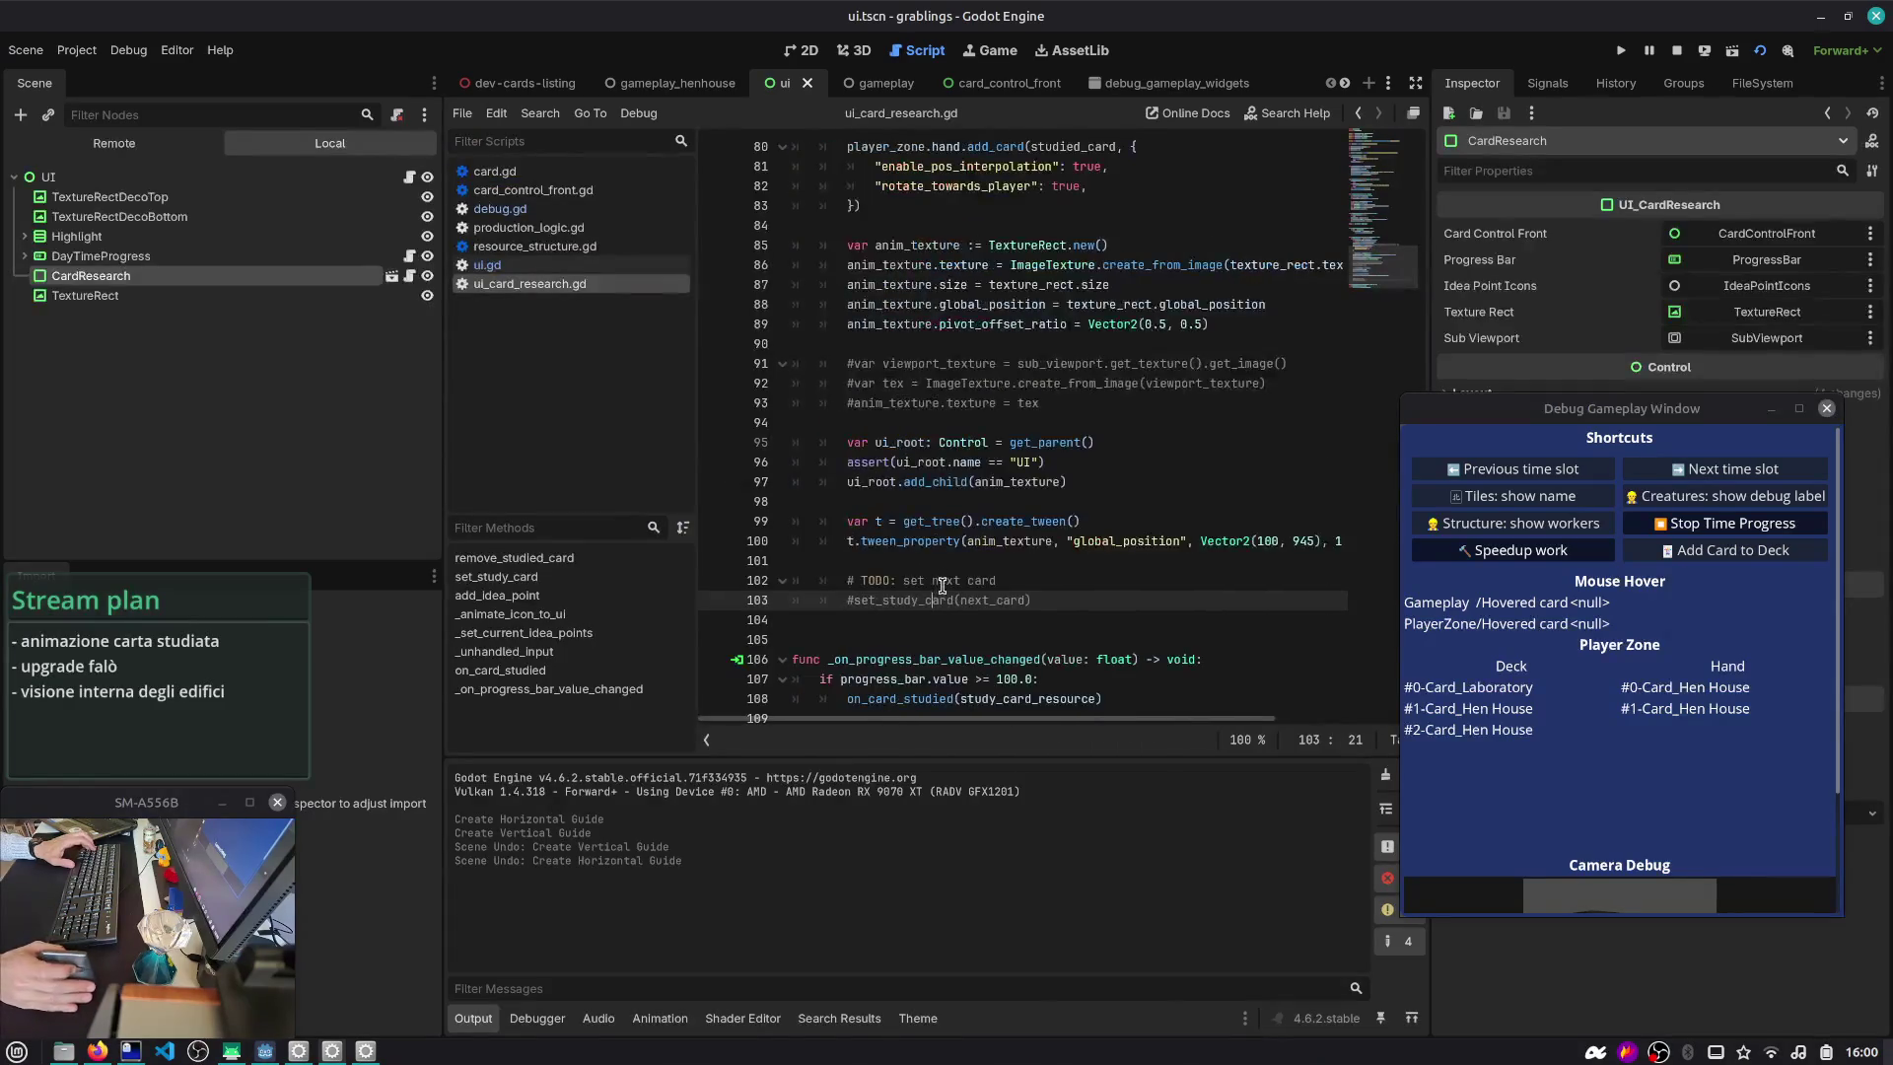
pyautogui.click(1676, 50)
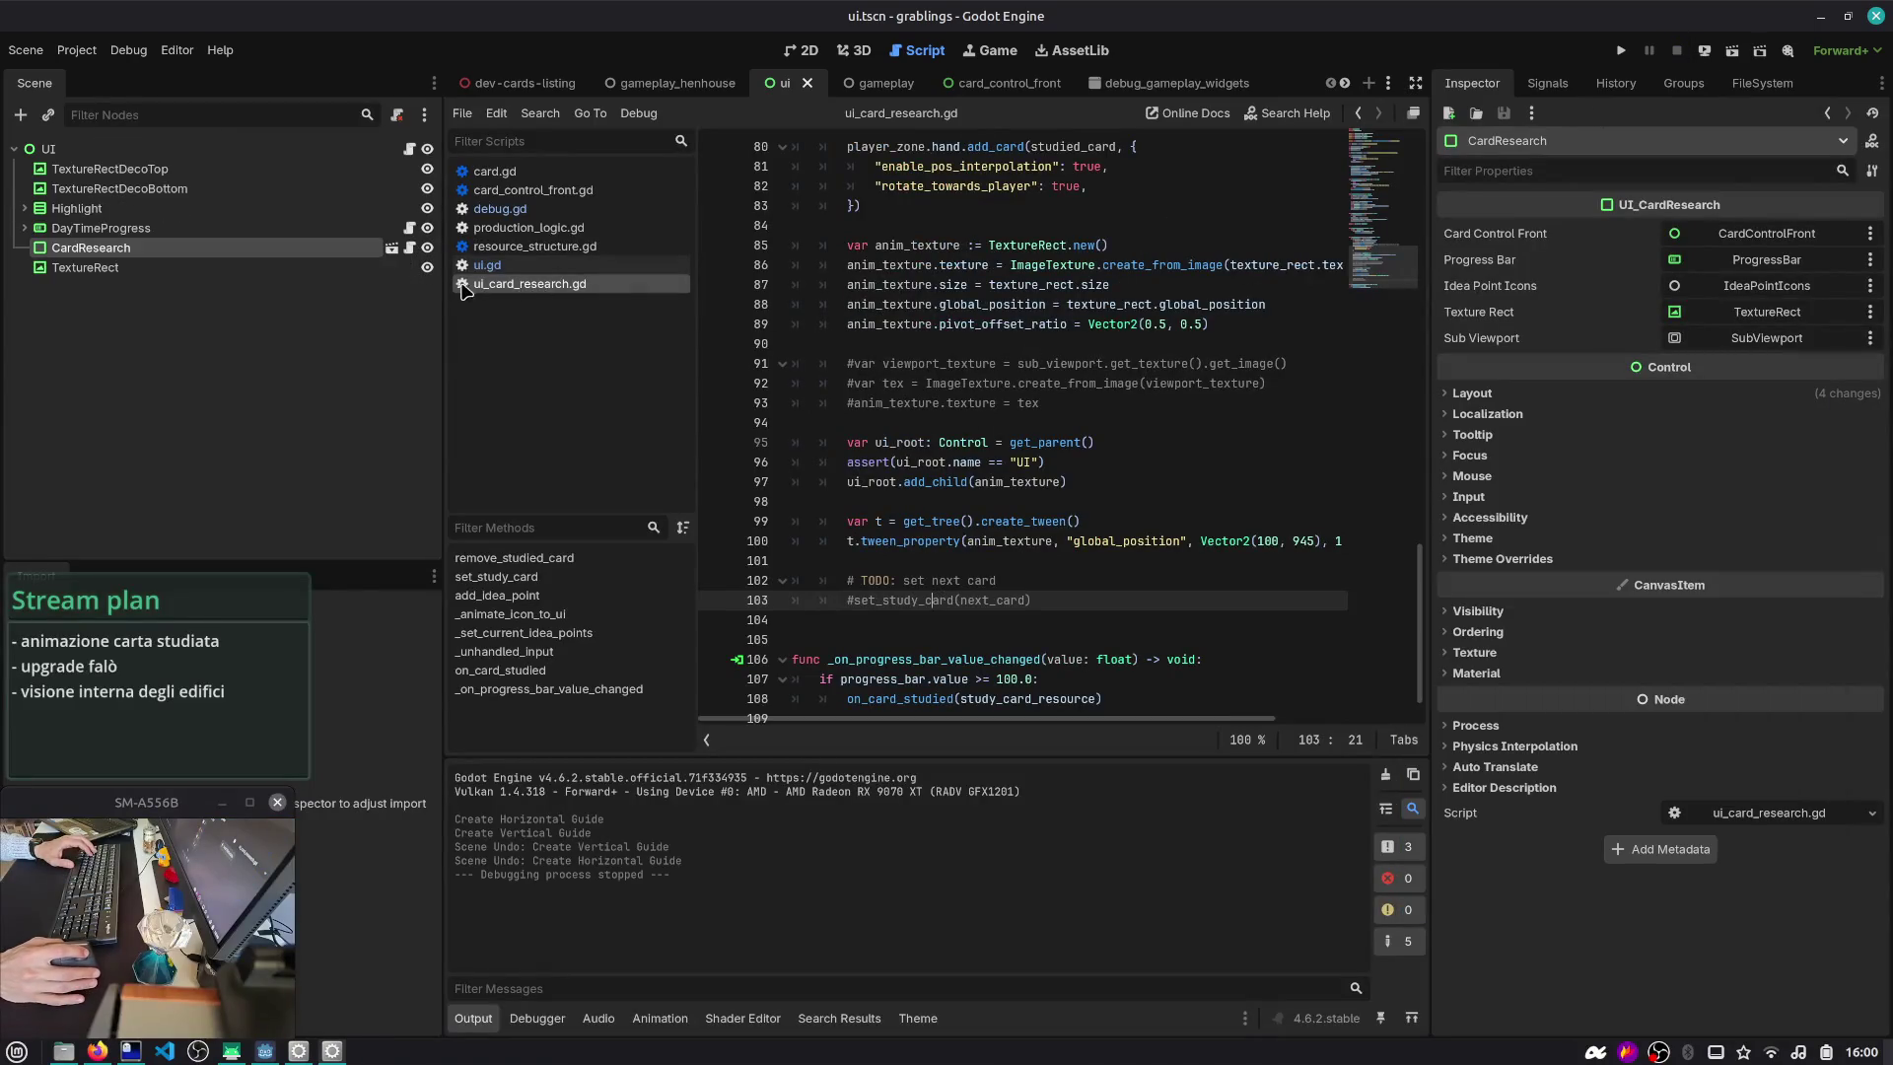
pyautogui.hotkey('ctrl', '\\')
# - Narrow the node tree panel and review the size and pivot_offset_ratio lines
pyautogui.moveTo(445, 345); pyautogui.dragTo(316, 346)
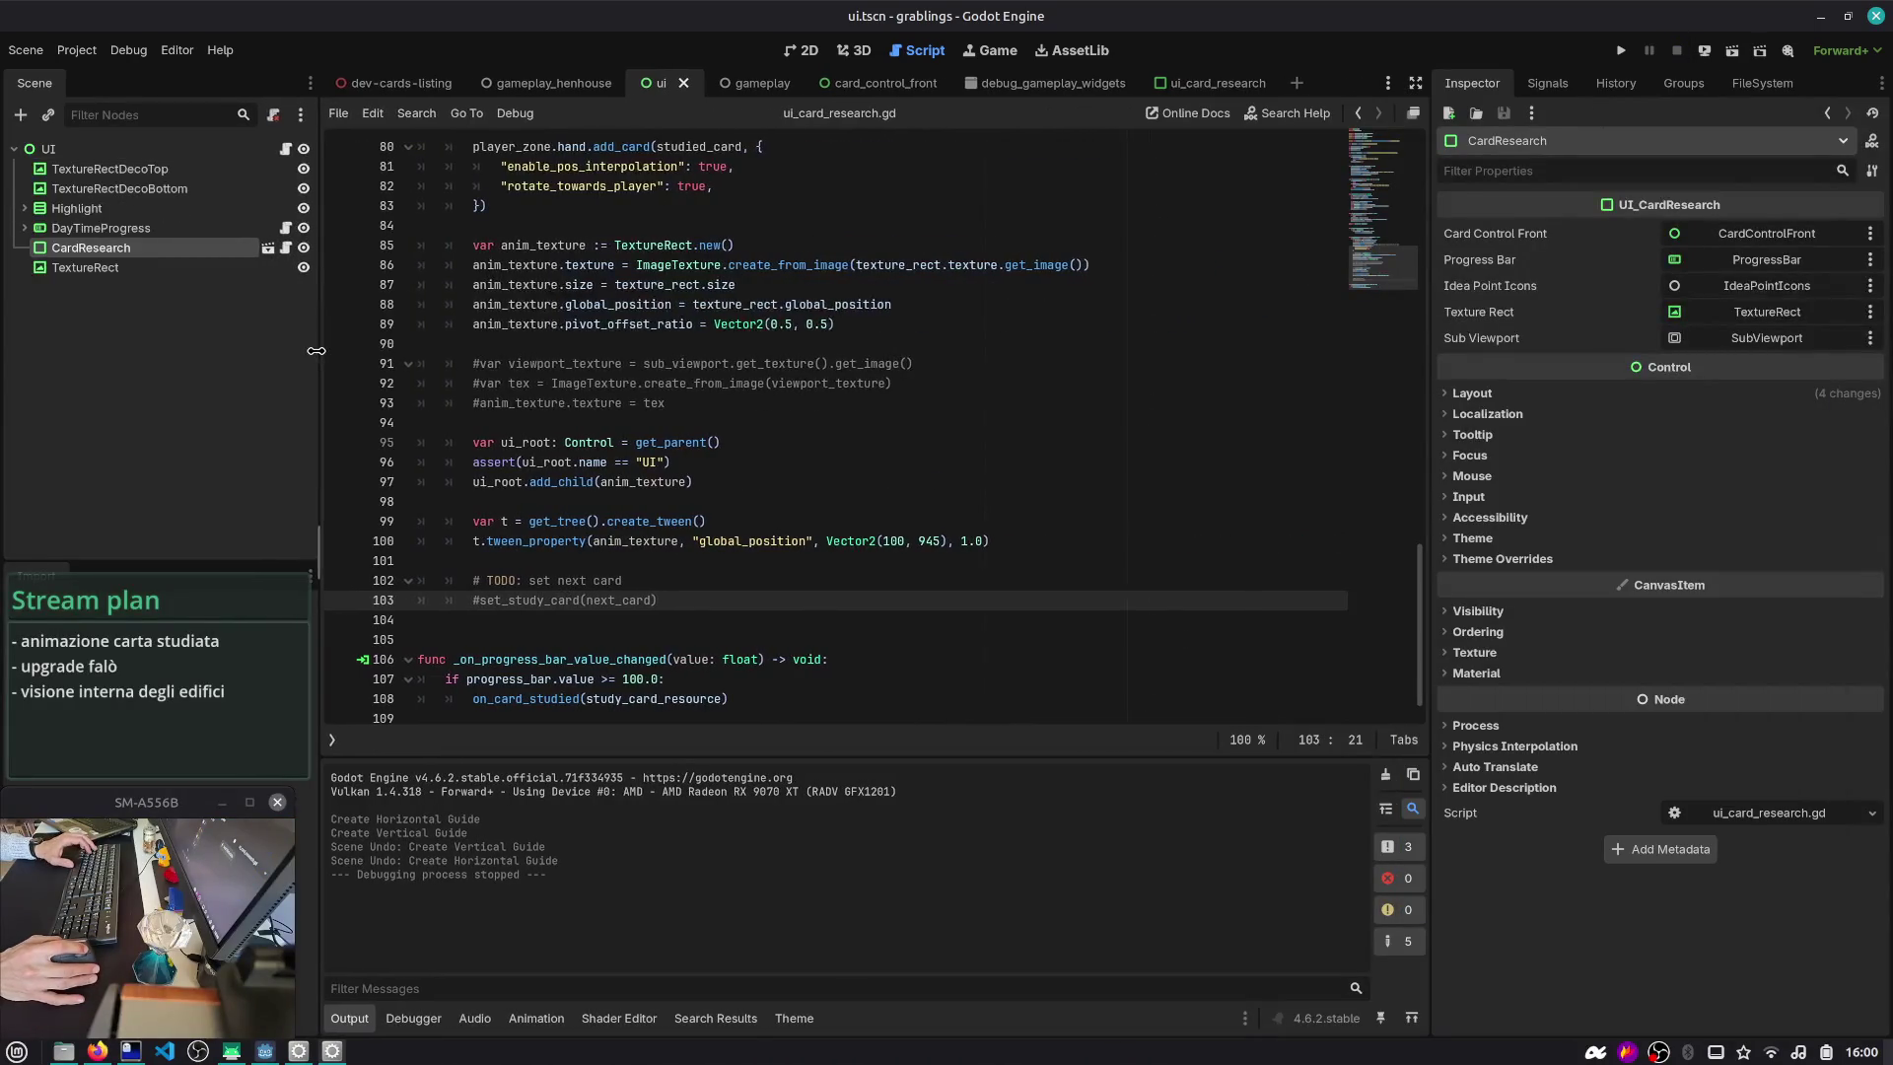
pyautogui.click(621, 424)
pyautogui.scroll(1, 621, 424)
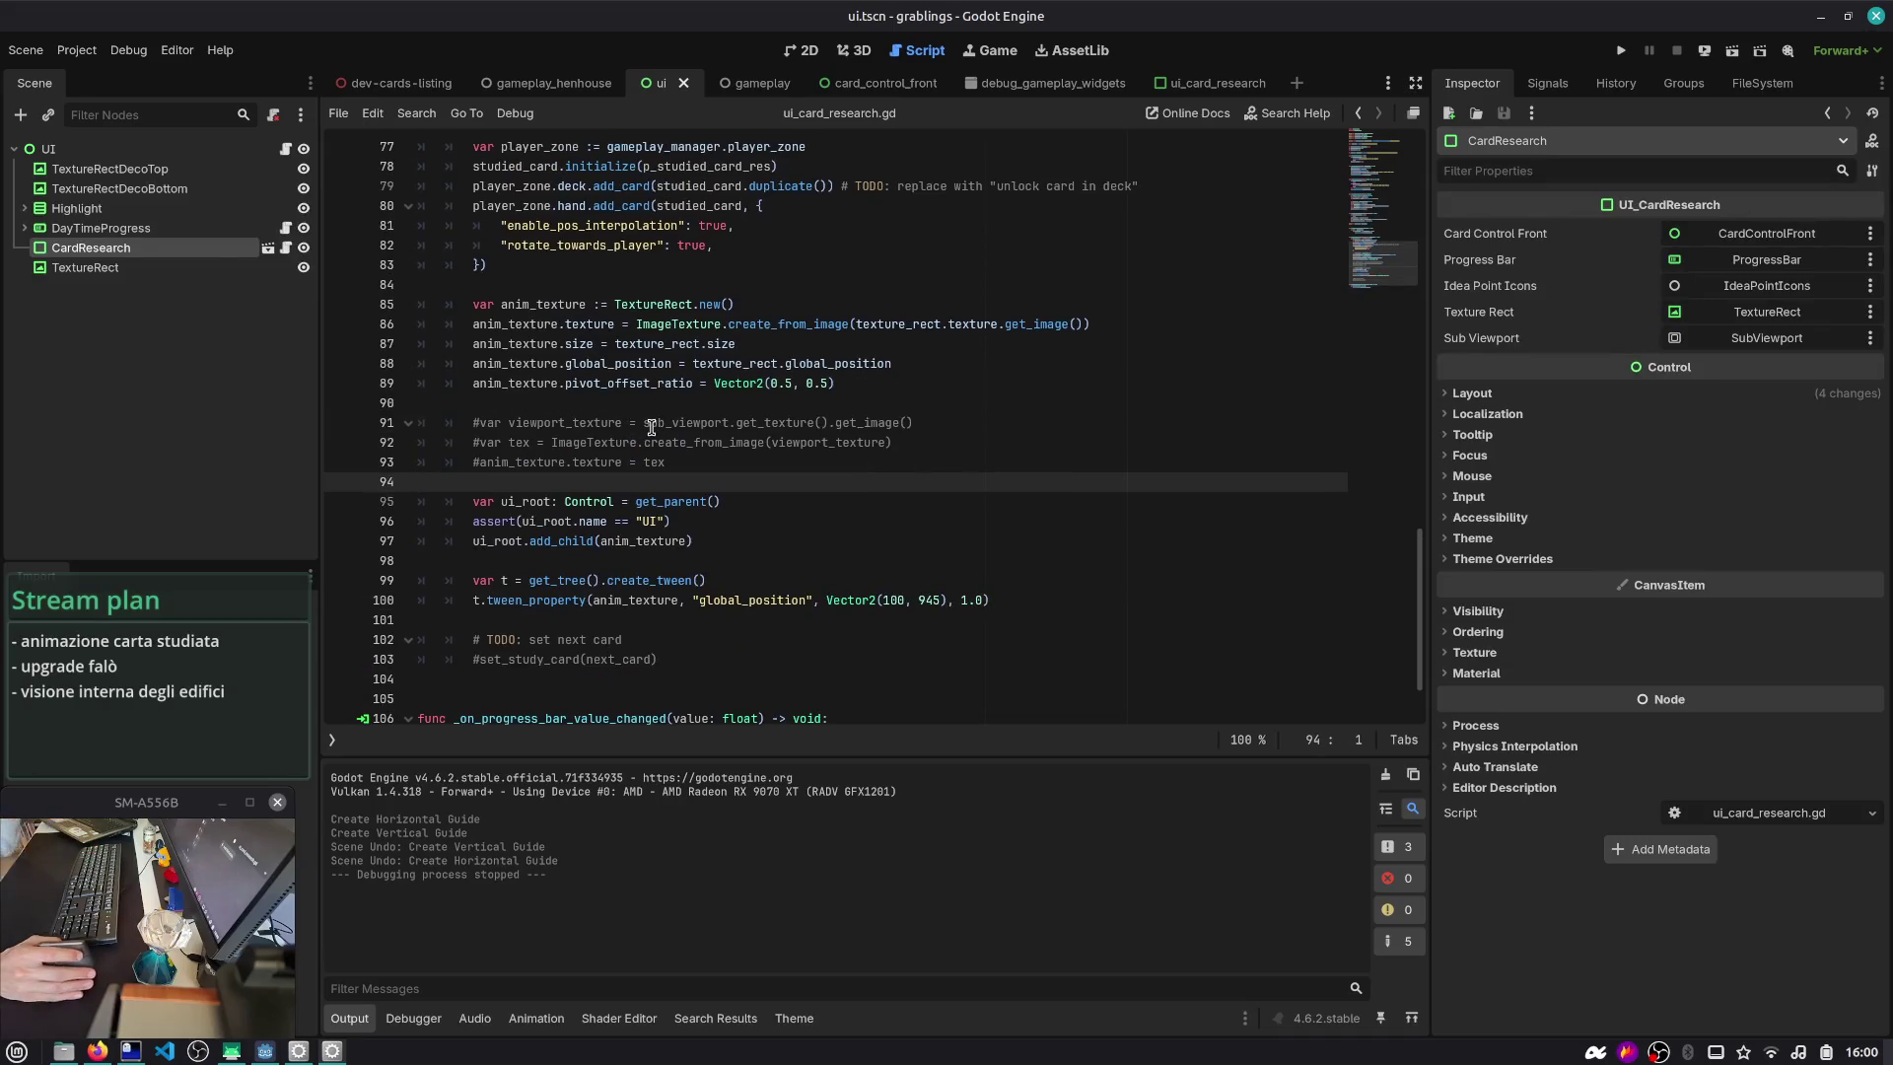
pyautogui.doubleClick(580, 344)
pyautogui.doubleClick(709, 344)
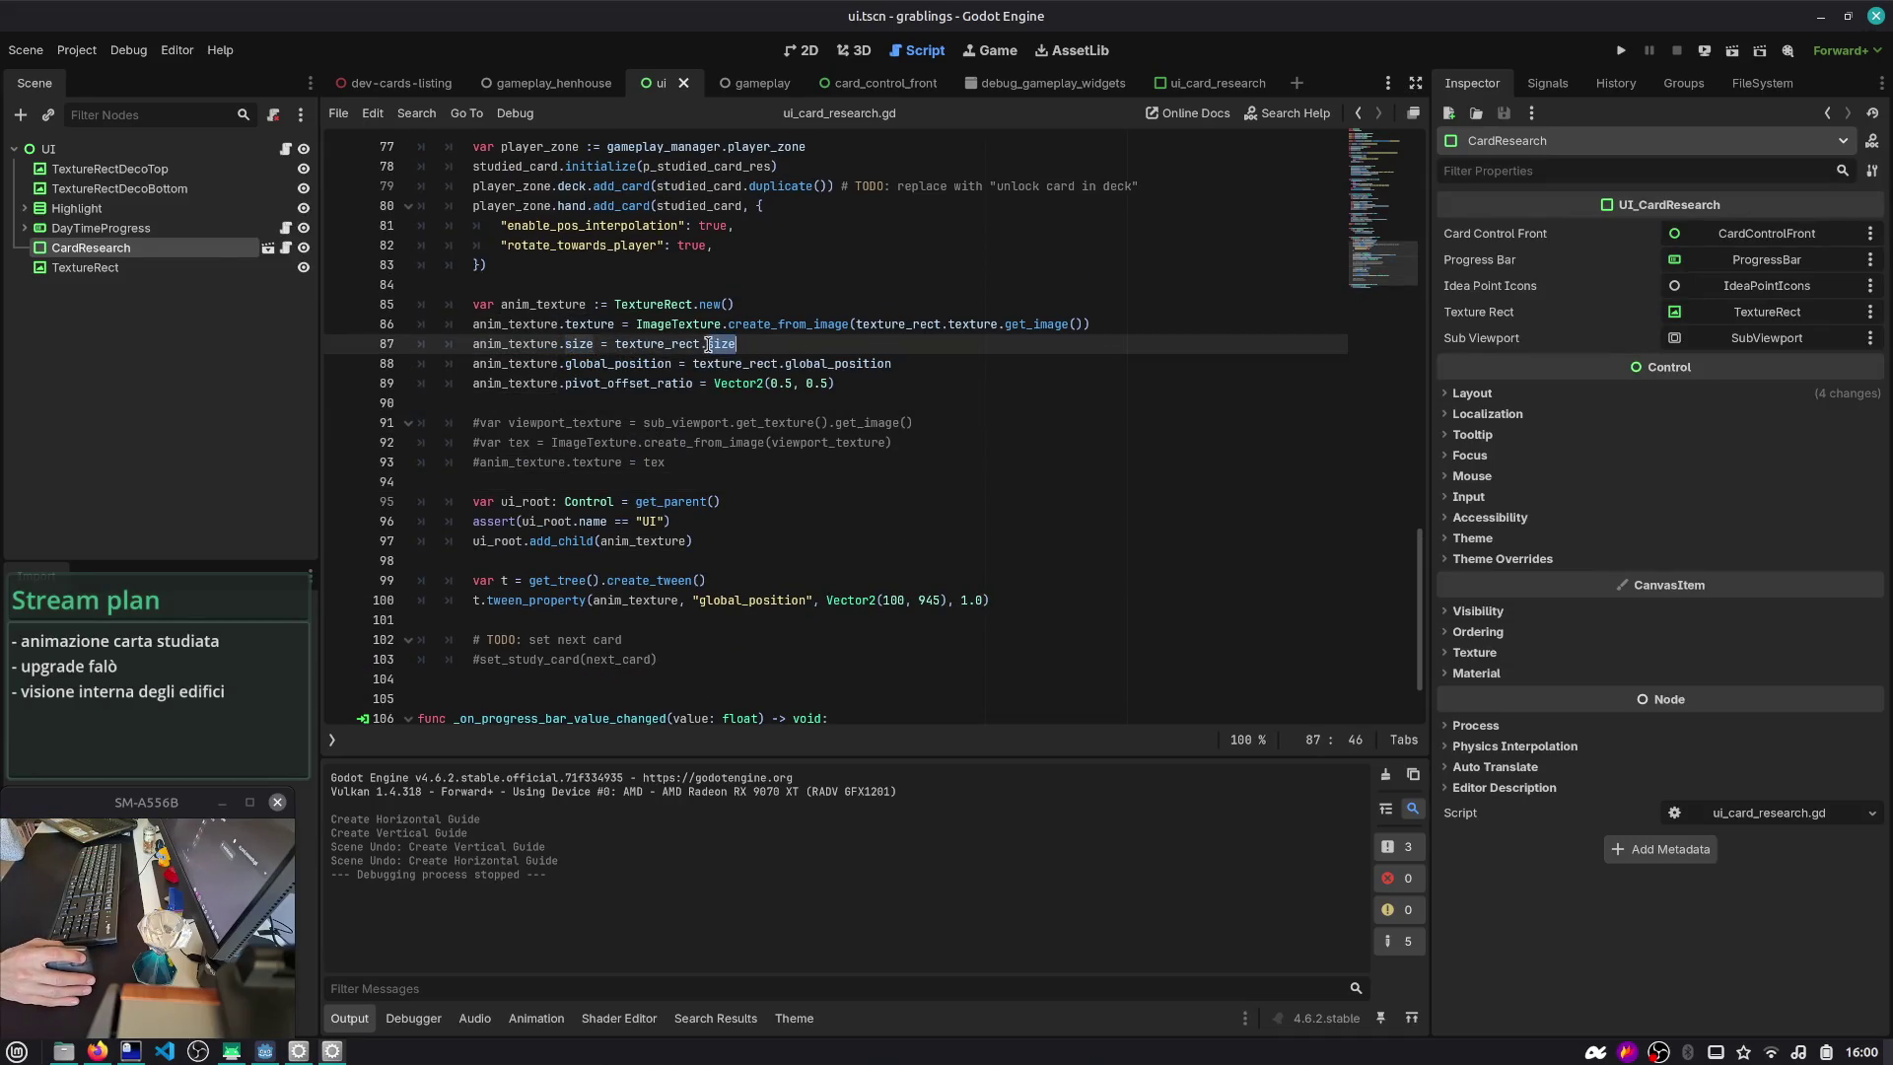
pyautogui.moveTo(714, 348)
pyautogui.doubleClick(656, 363)
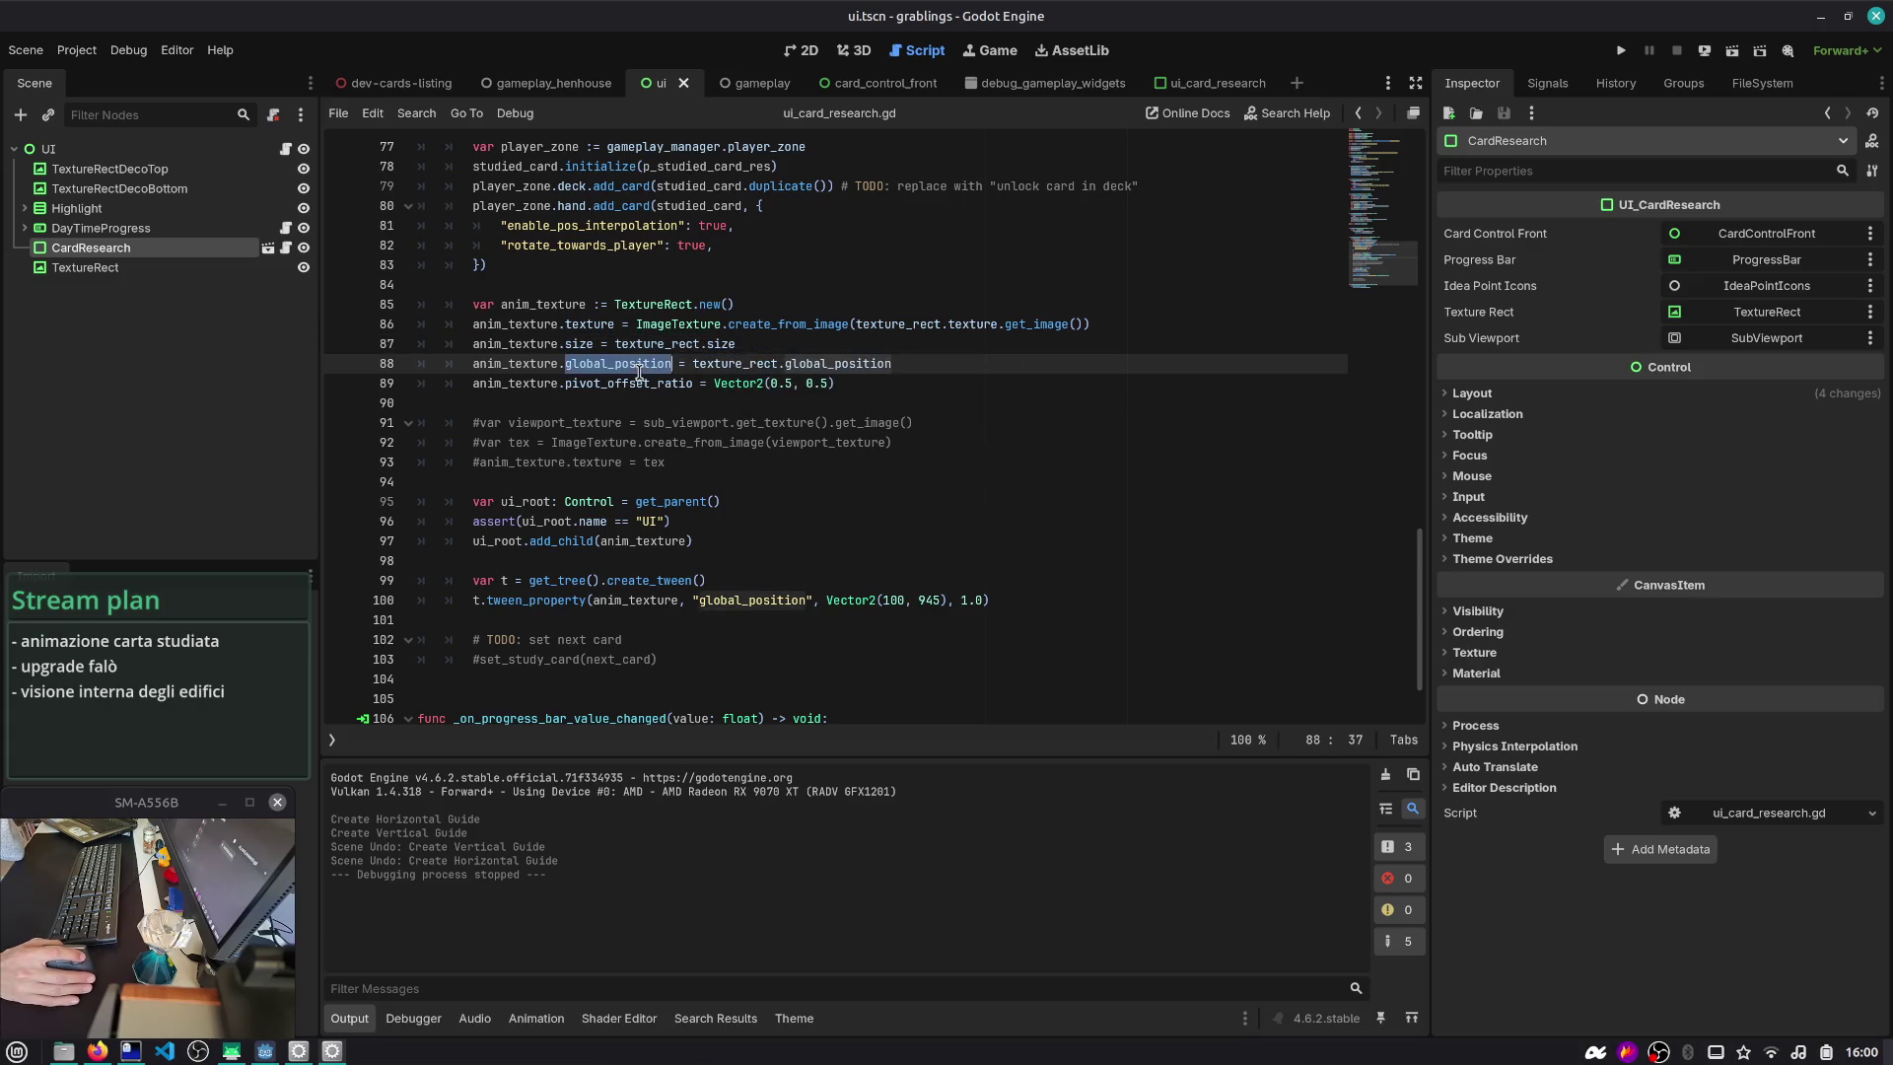
pyautogui.doubleClick(634, 384)
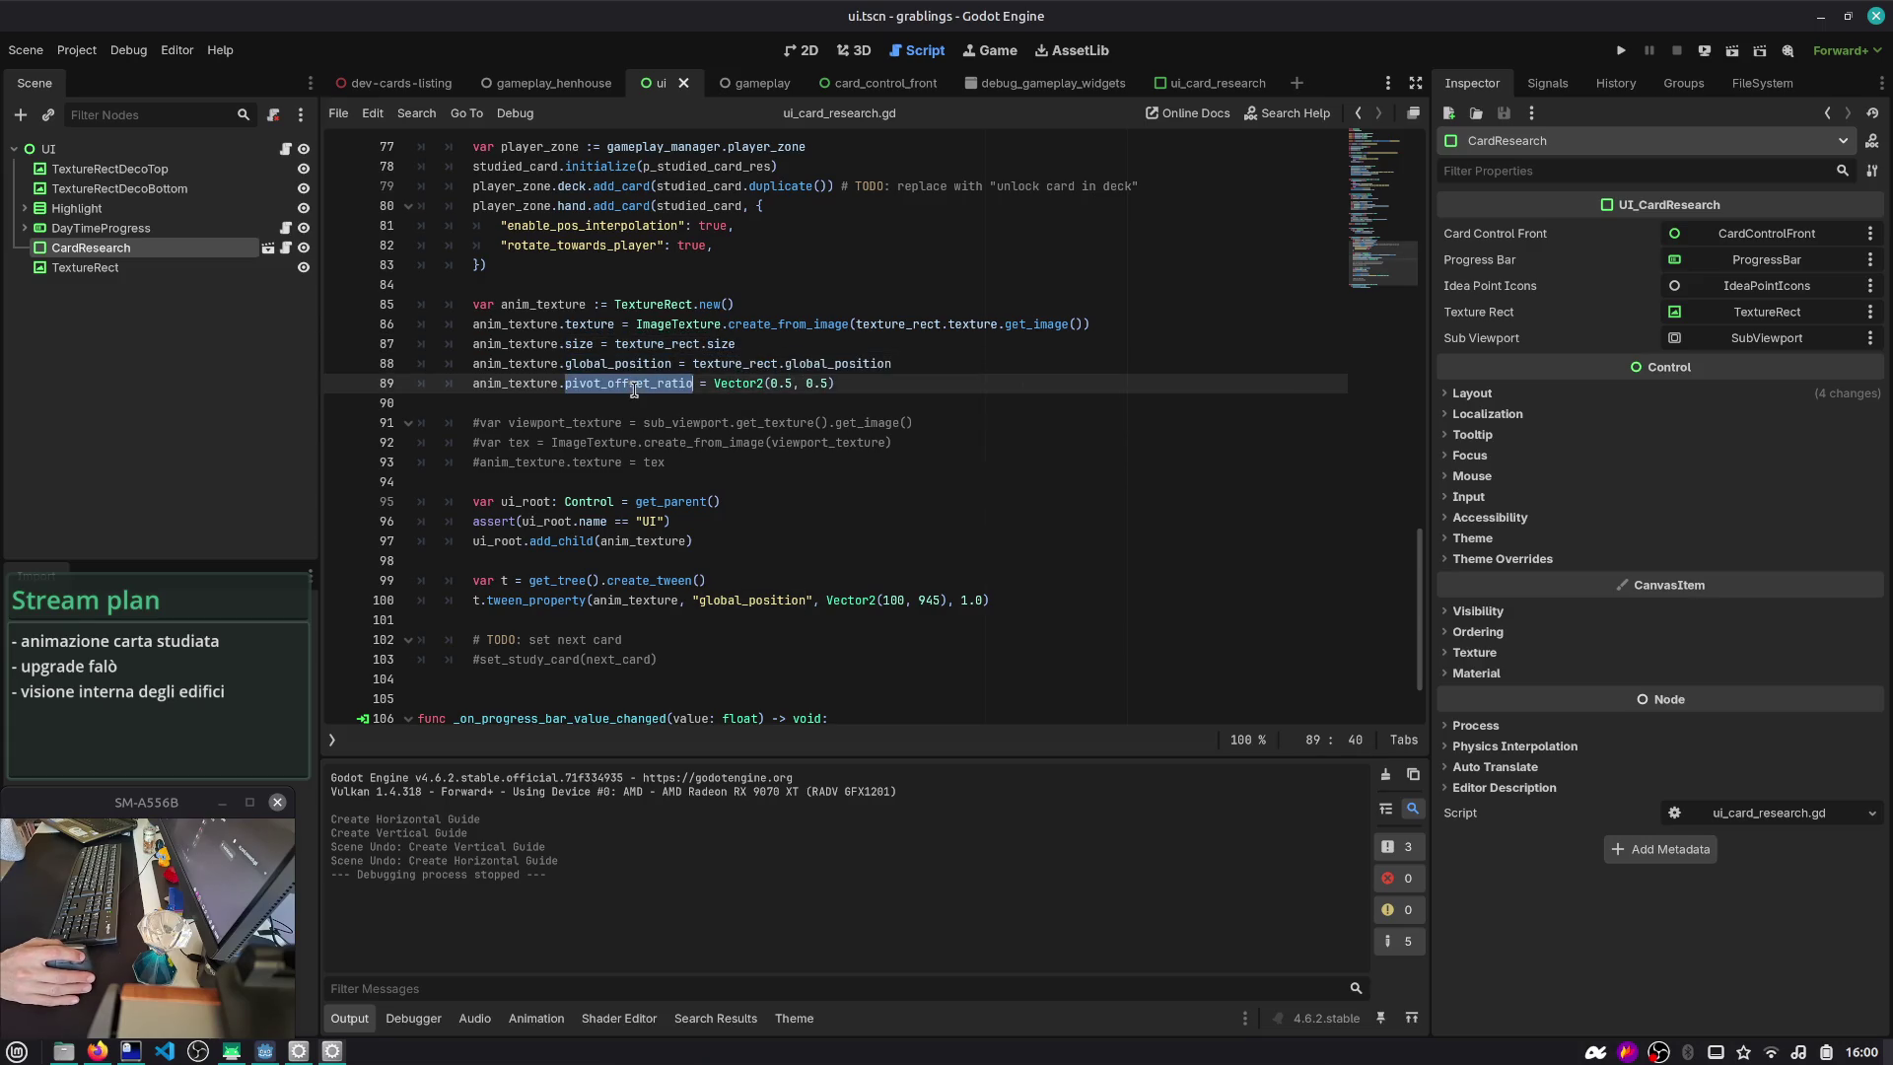
# - Retype the .size property on line 87, browsing then dismissing the completion list
pyautogui.click(764, 347)
pyautogui.press('Home')
pyautogui.hotkey('ctrl', 'Right')
pyautogui.hotkey('ctrl', 'Delete')
pyautogui.write('.')
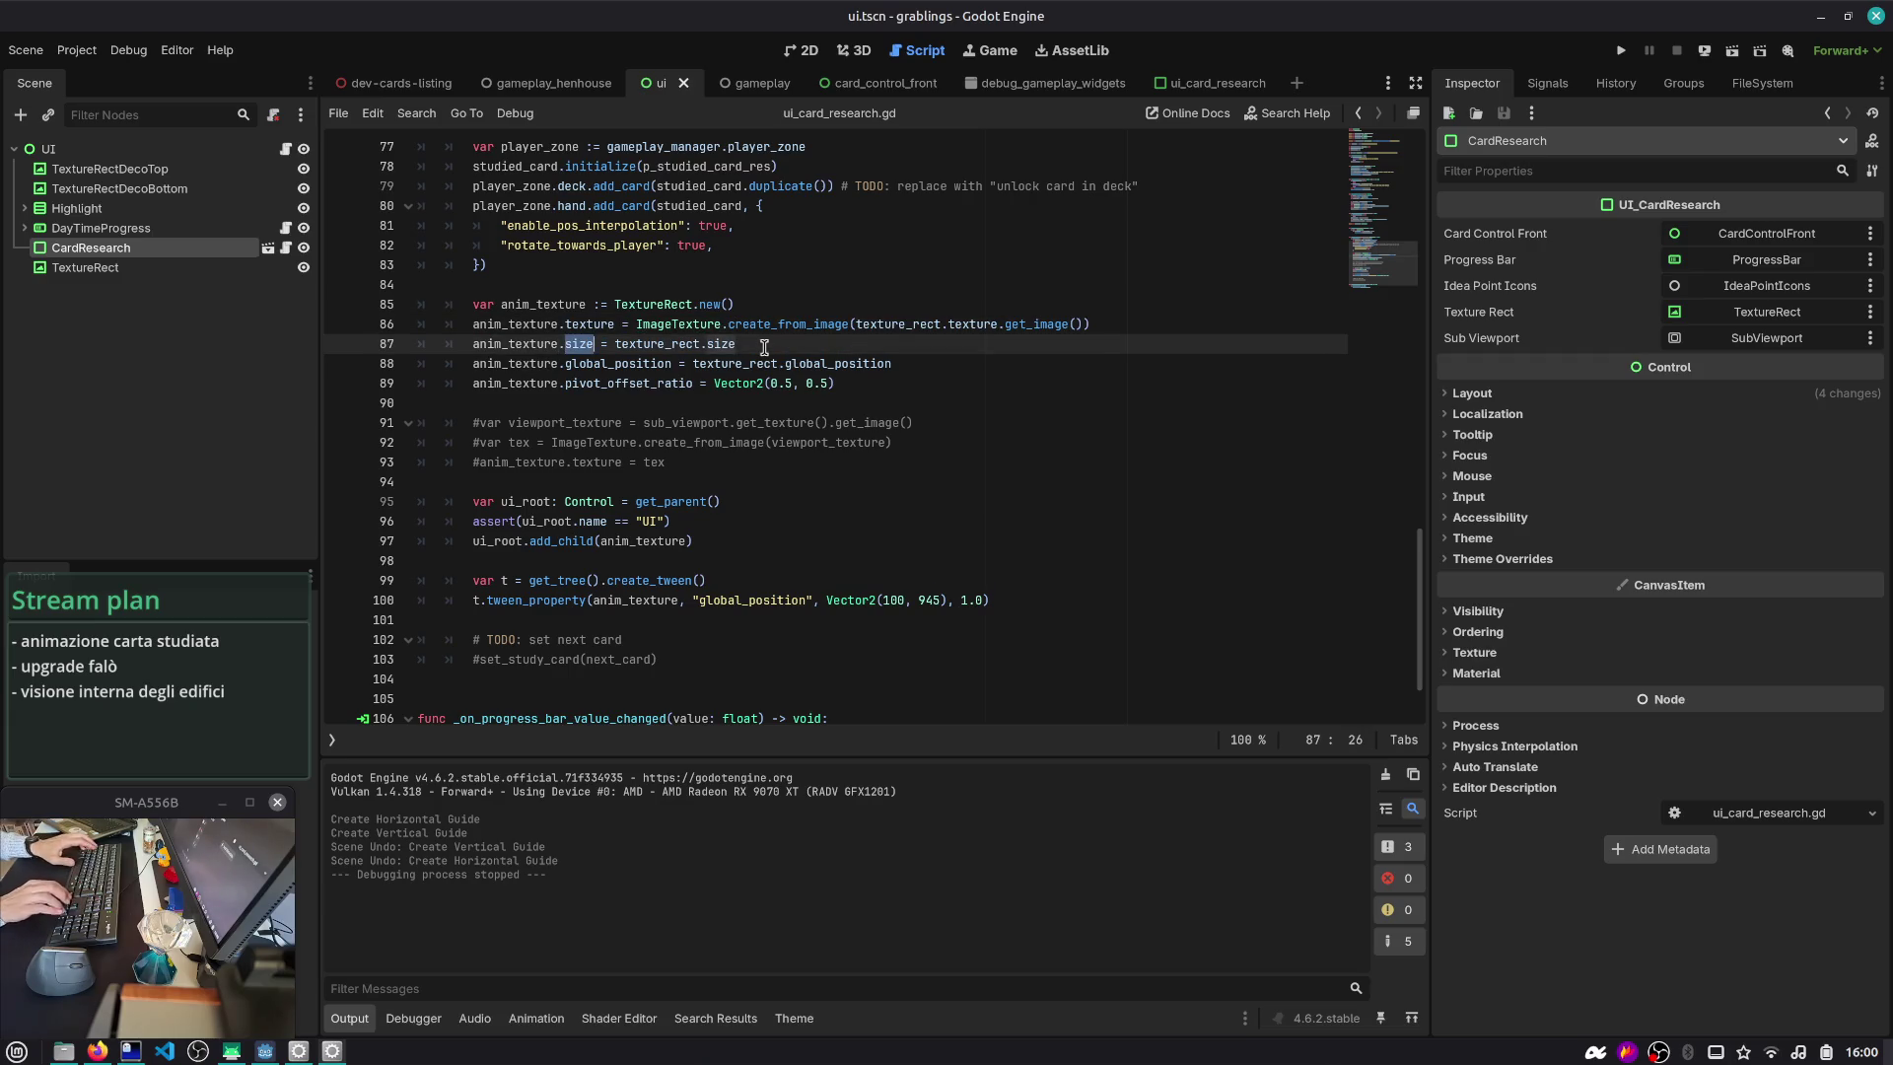
pyautogui.write('size')
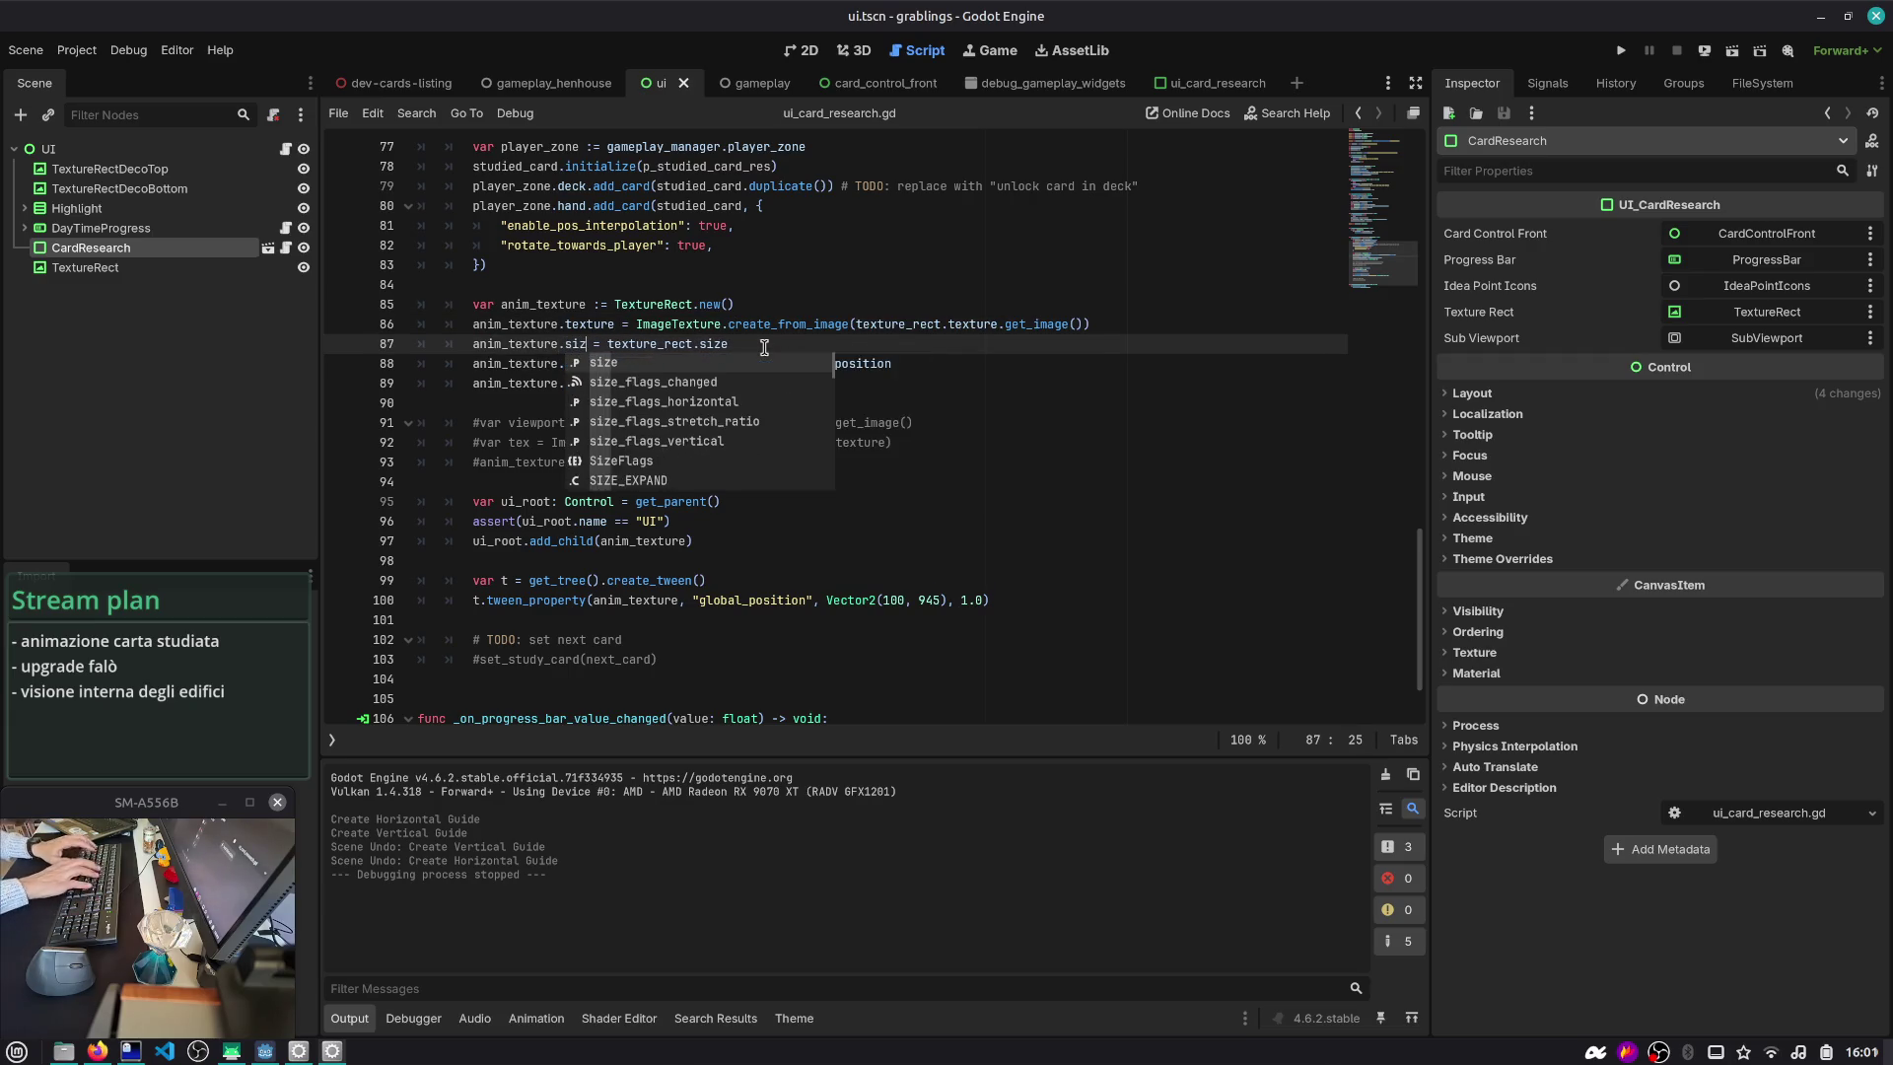
pyautogui.press('Down')
pyautogui.press('Down')
pyautogui.press('Down')
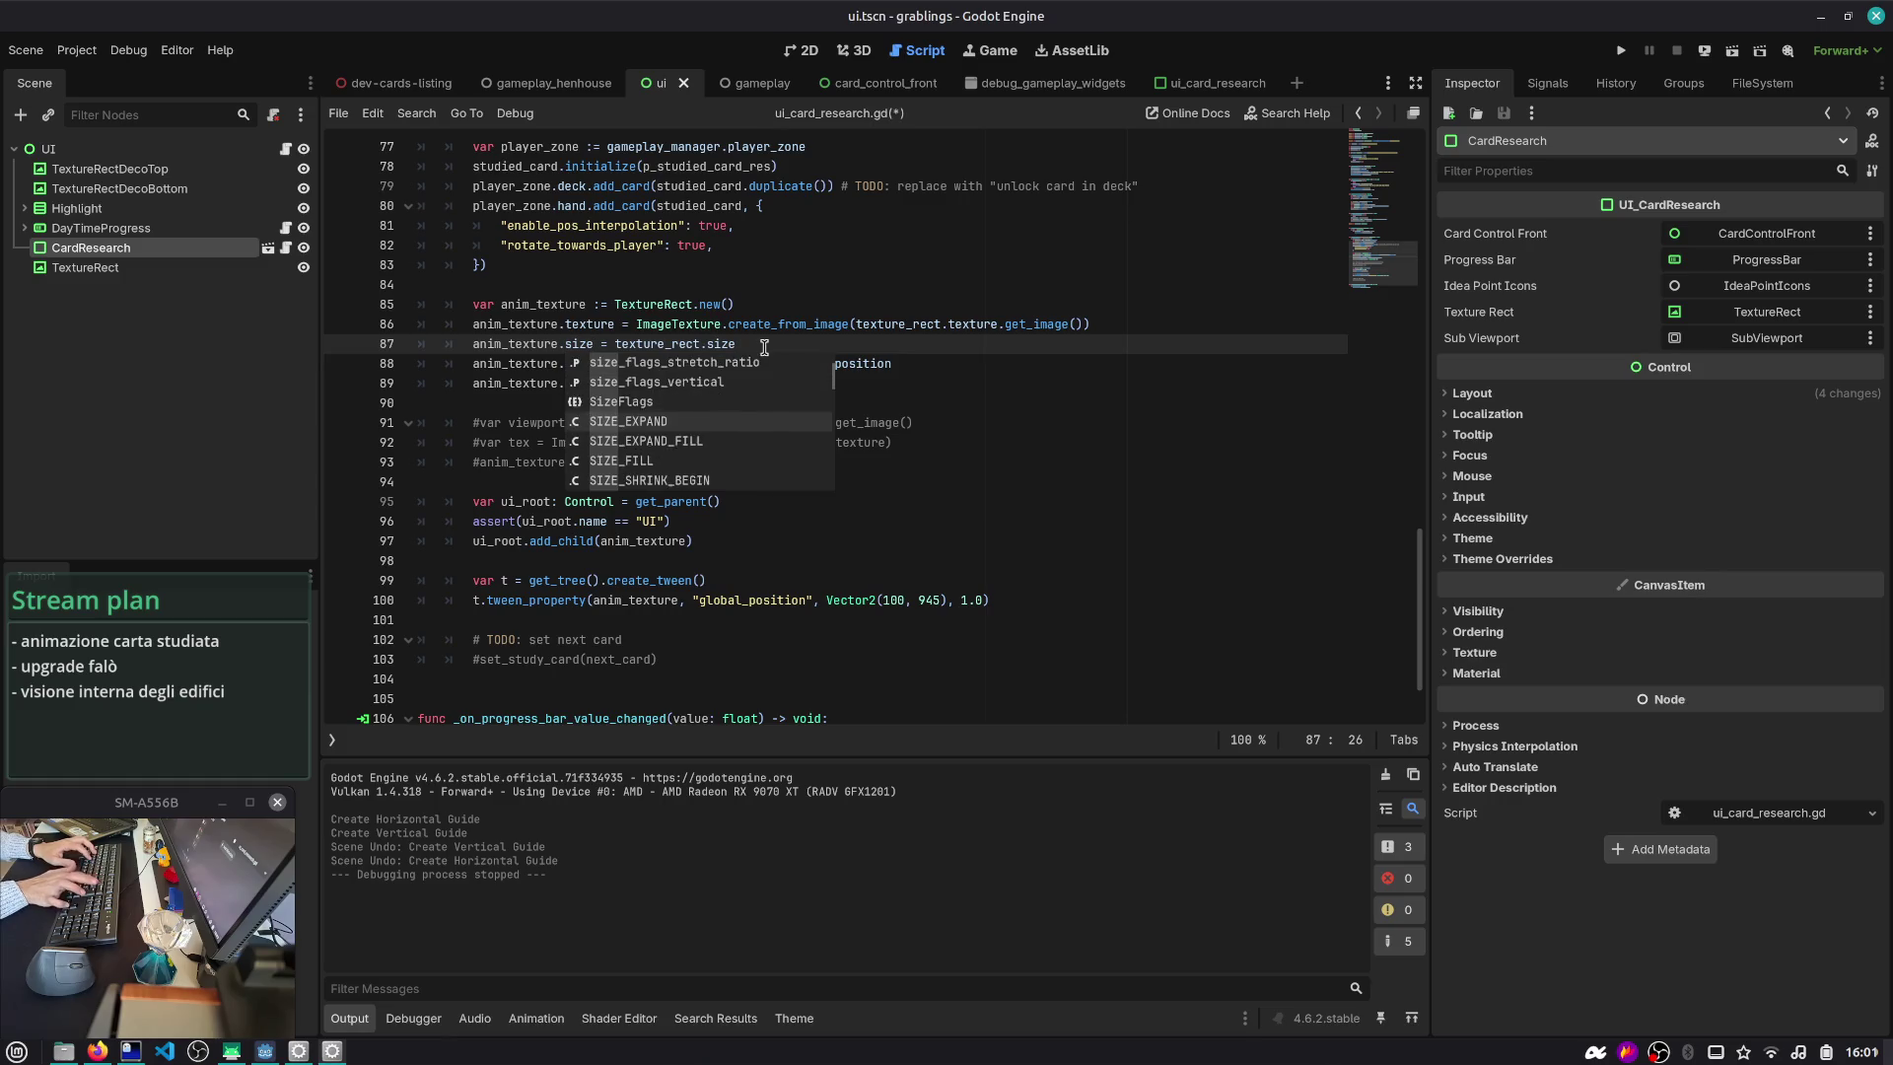
pyautogui.press('Up')
pyautogui.press('Up')
pyautogui.press('Up')
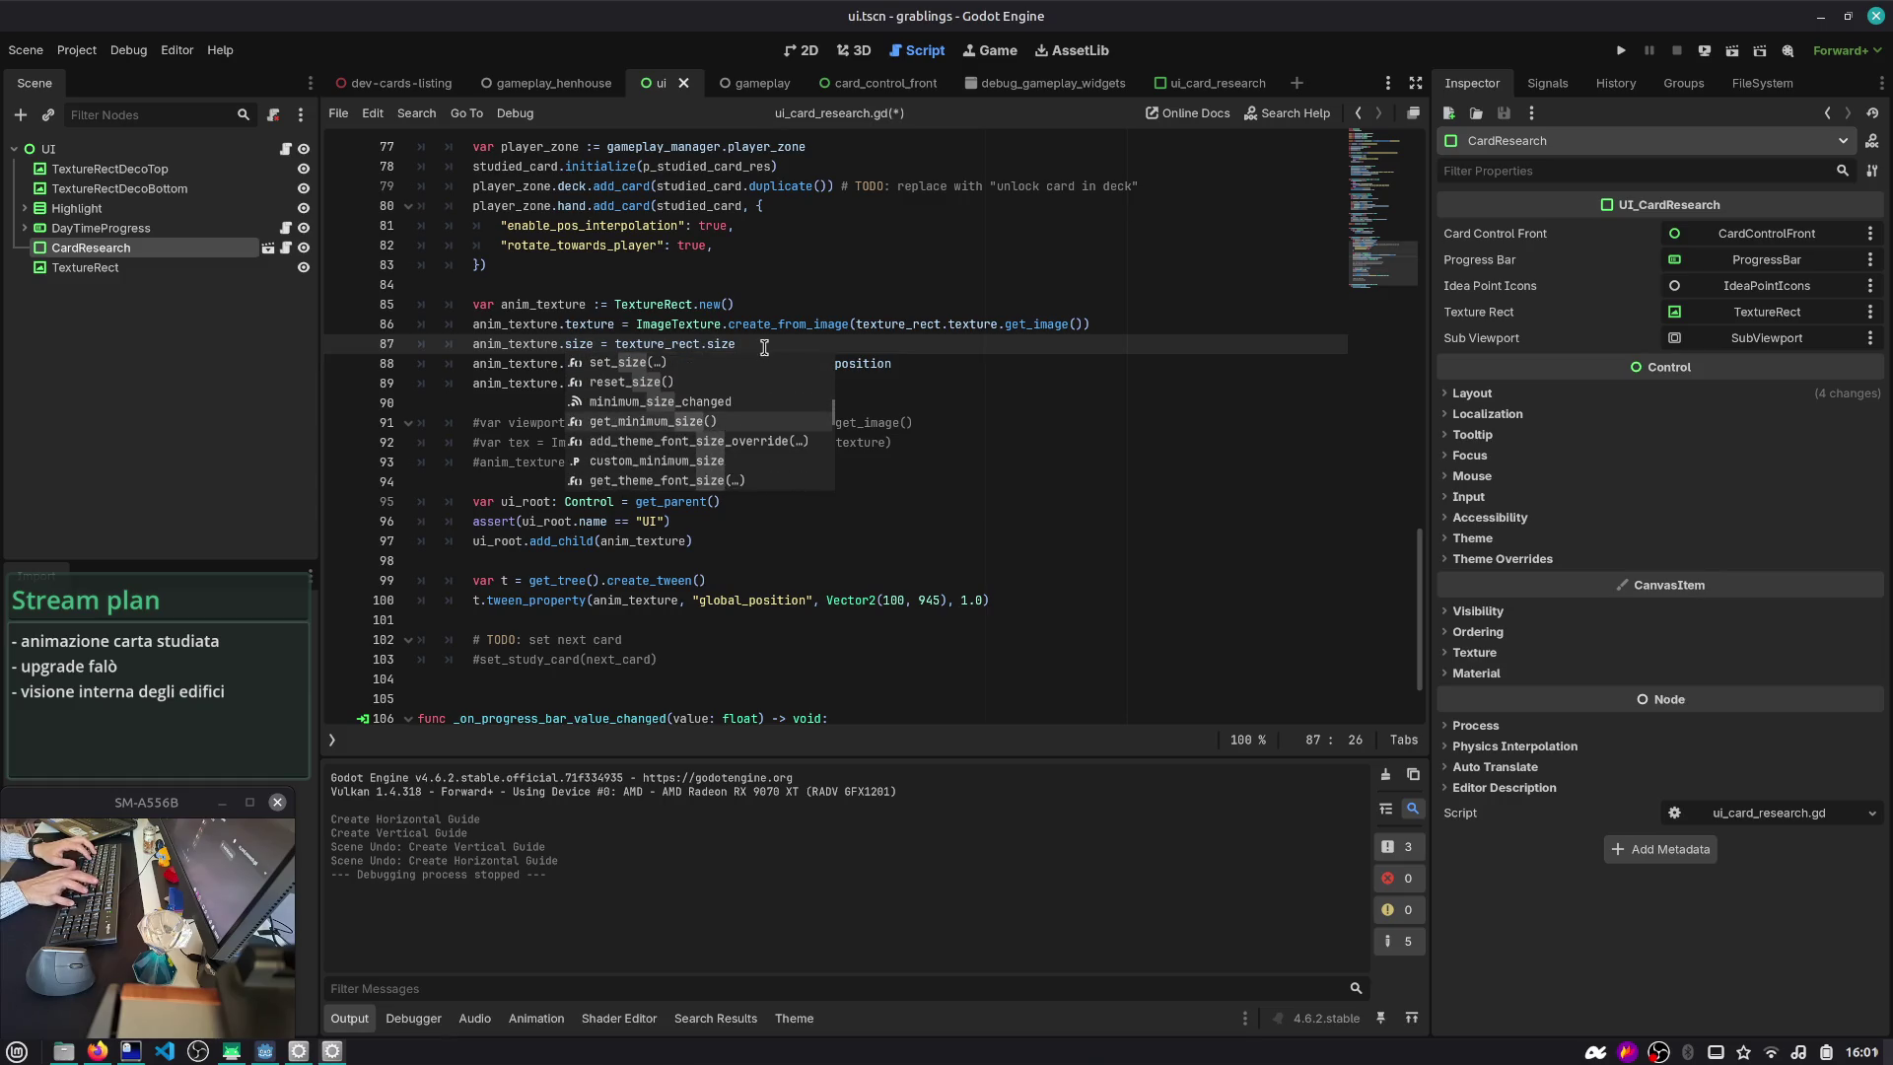
pyautogui.press('Up')
pyautogui.press('Up')
pyautogui.press('Up')
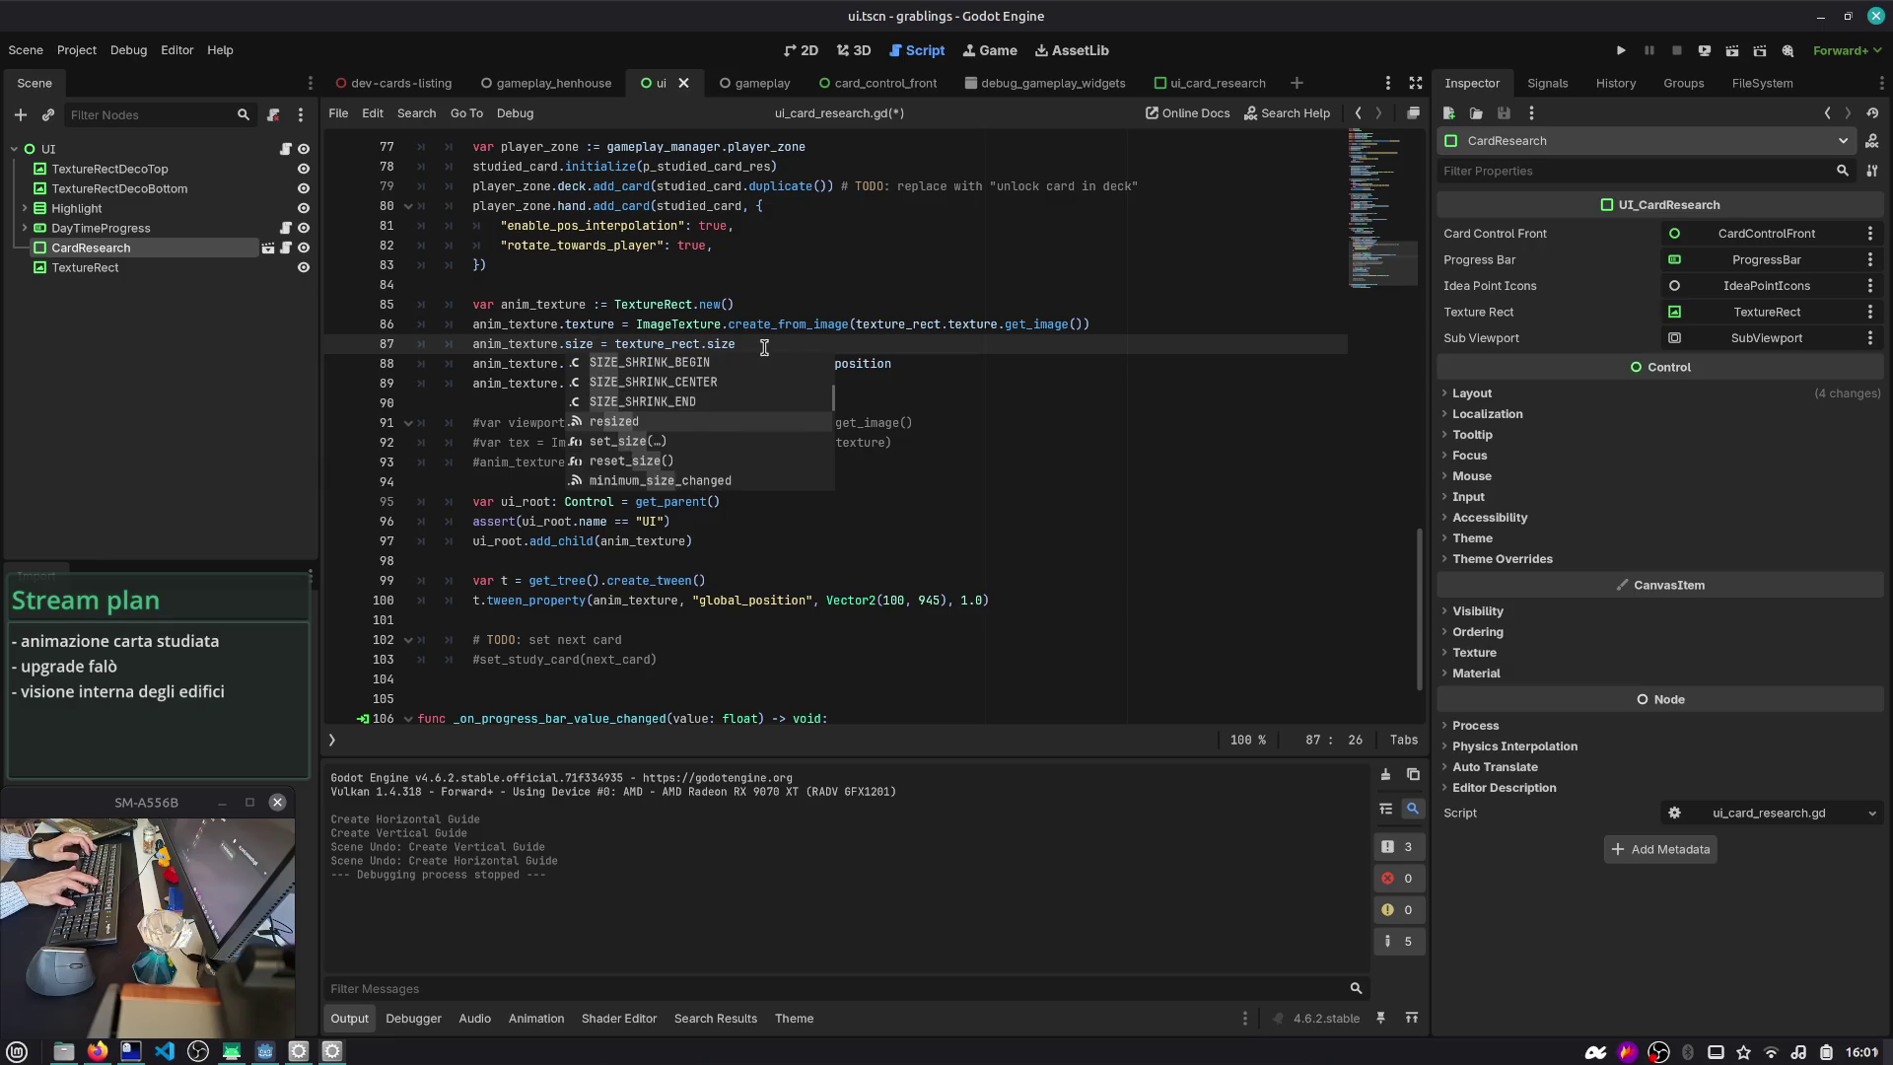
pyautogui.press('Escape')
# - Move the add_child line up under the texture creation, remove the blank line, and save
pyautogui.press('Down')
pyautogui.press('Down')
pyautogui.press('Down')
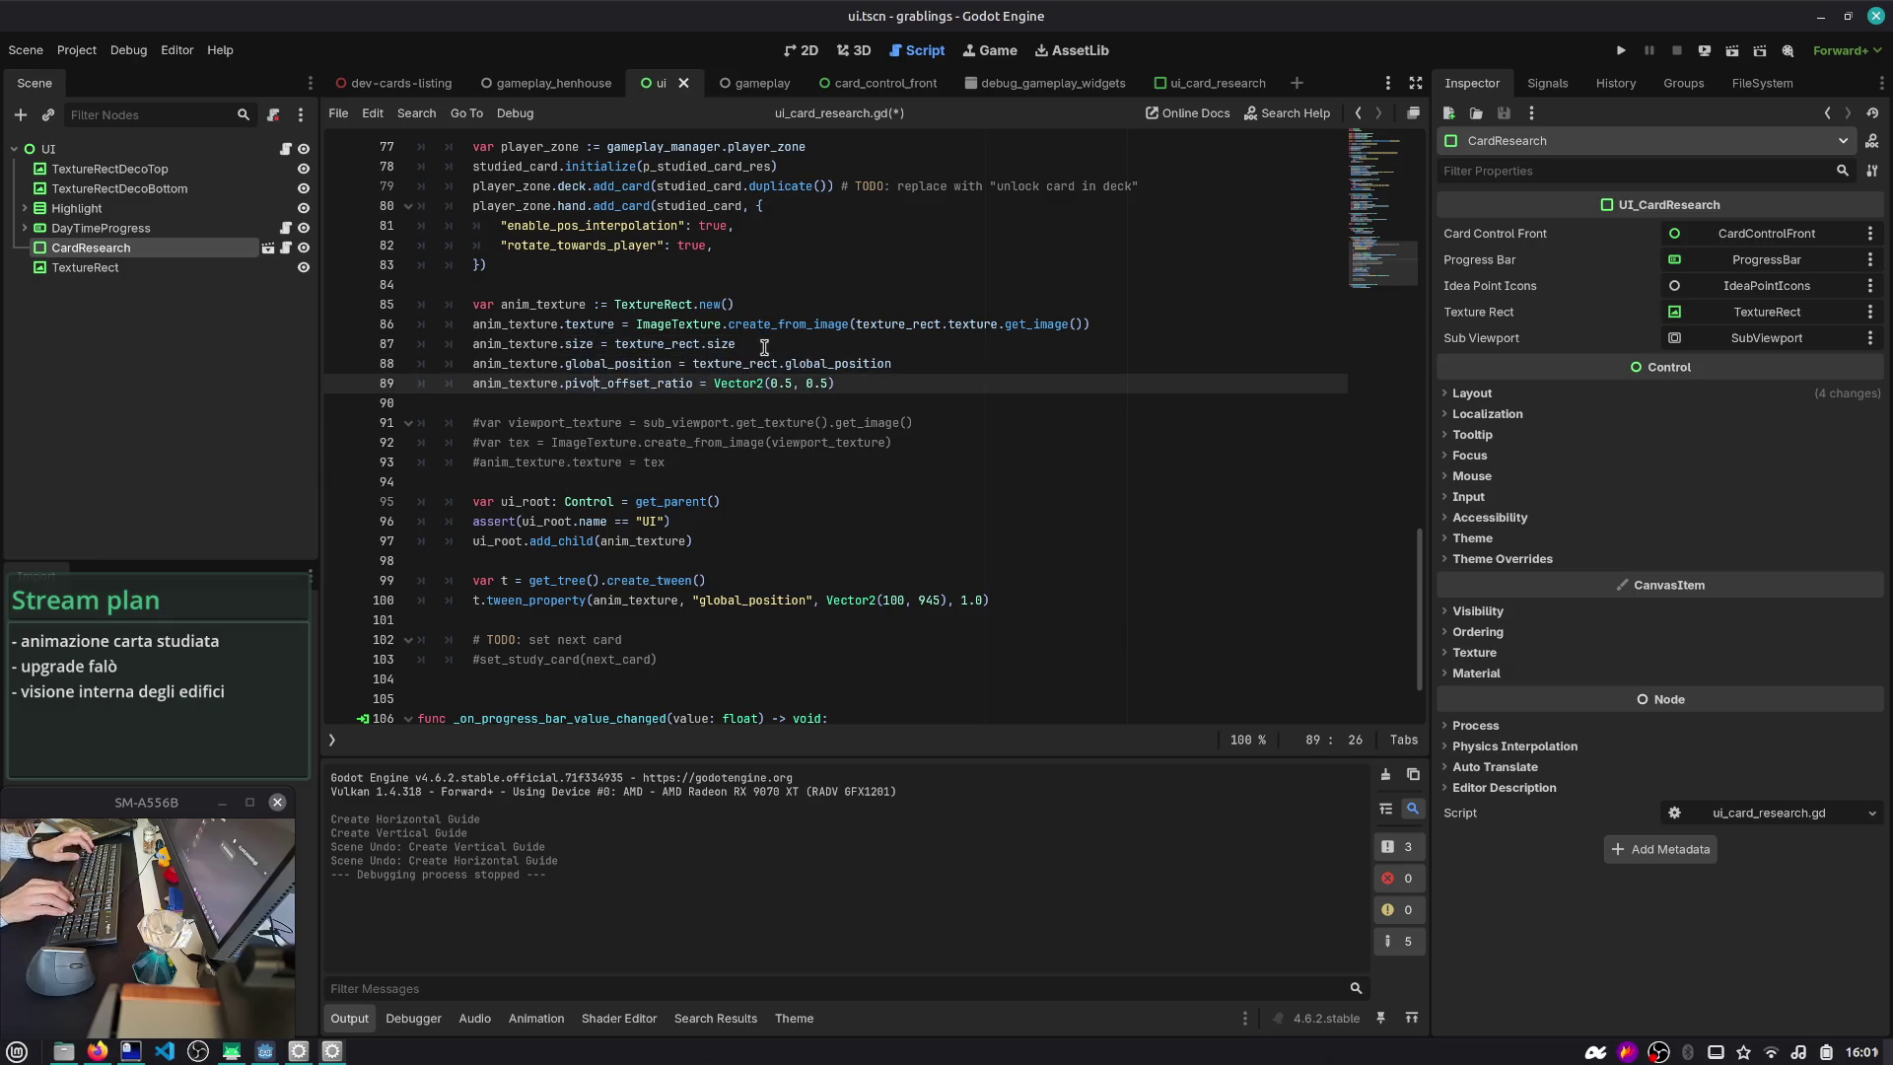
pyautogui.press('End')
pyautogui.hotkey('ctrl', 'x')
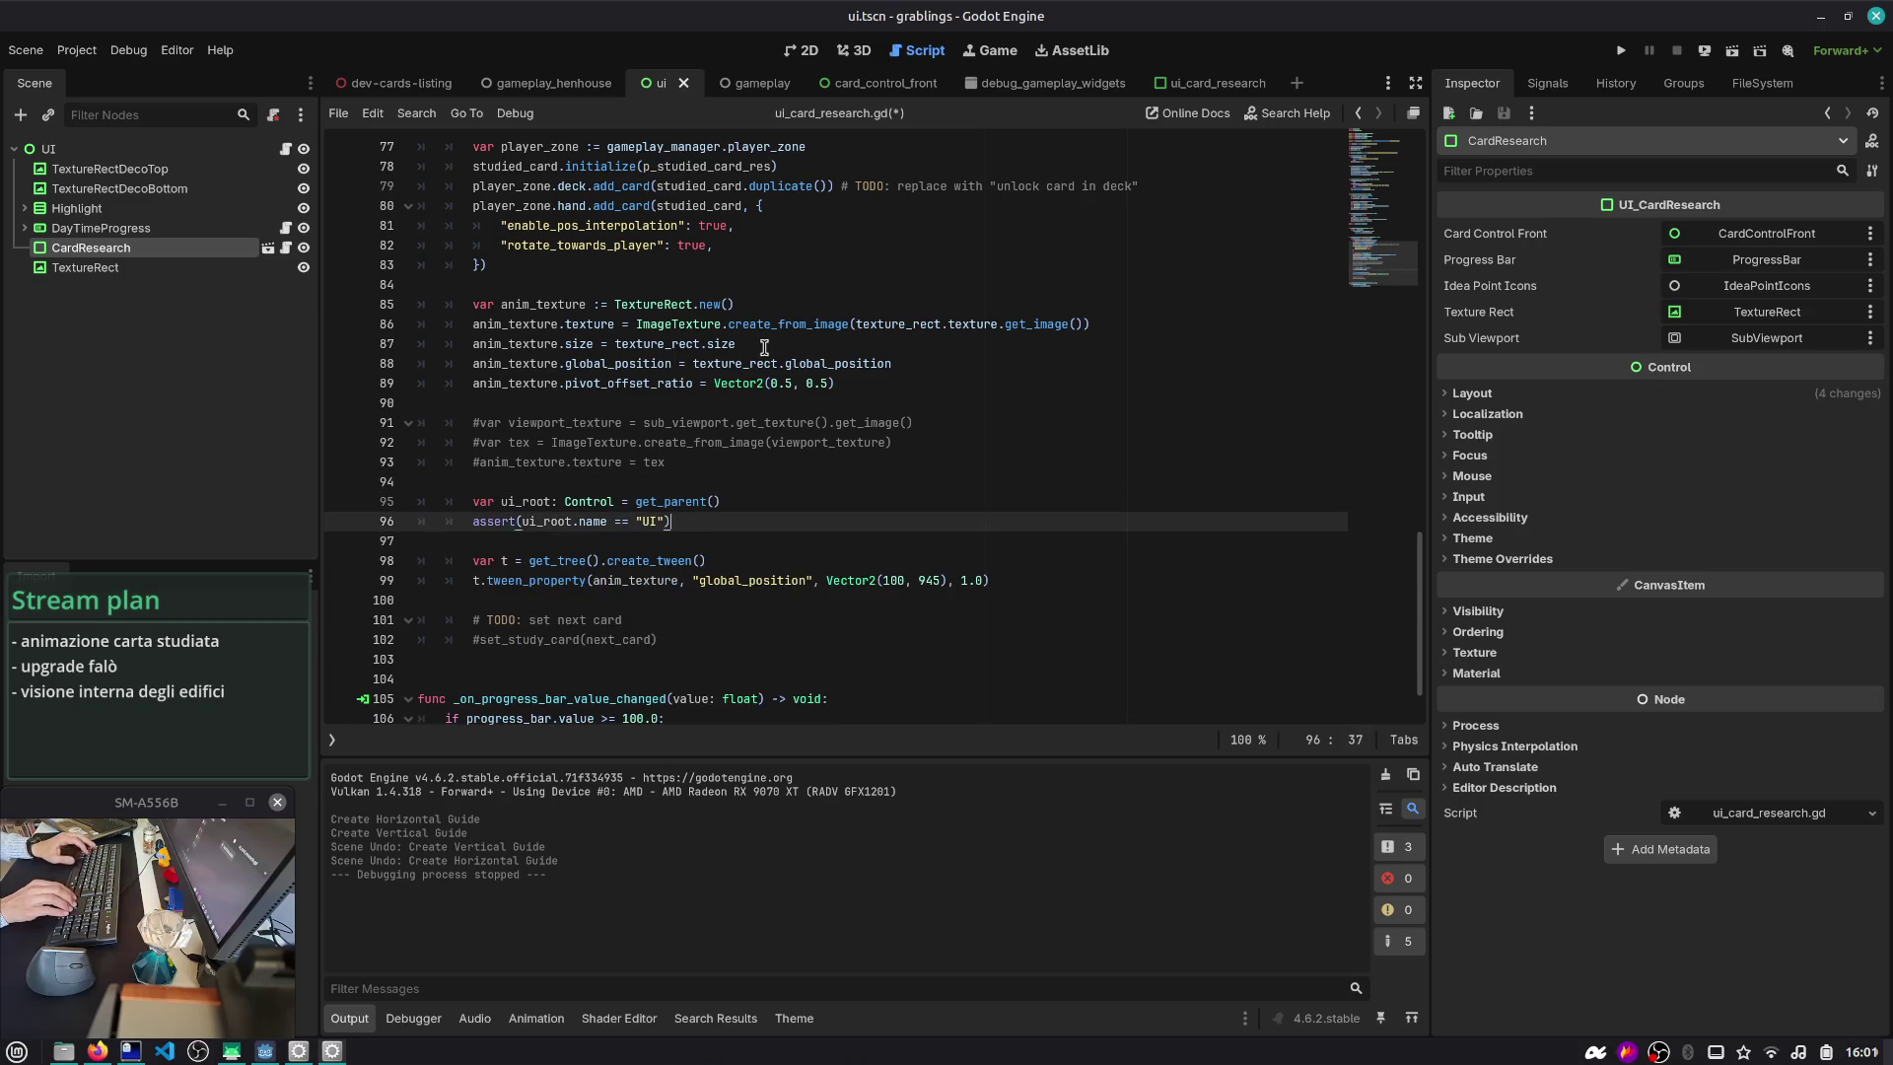
pyautogui.press('Up')
pyautogui.press('Up')
pyautogui.press('Up')
pyautogui.hotkey('ctrl', 'v')
pyautogui.press('Return')
pyautogui.press('BackSpace')
pyautogui.press('BackSpace')
pyautogui.press('BackSpace')
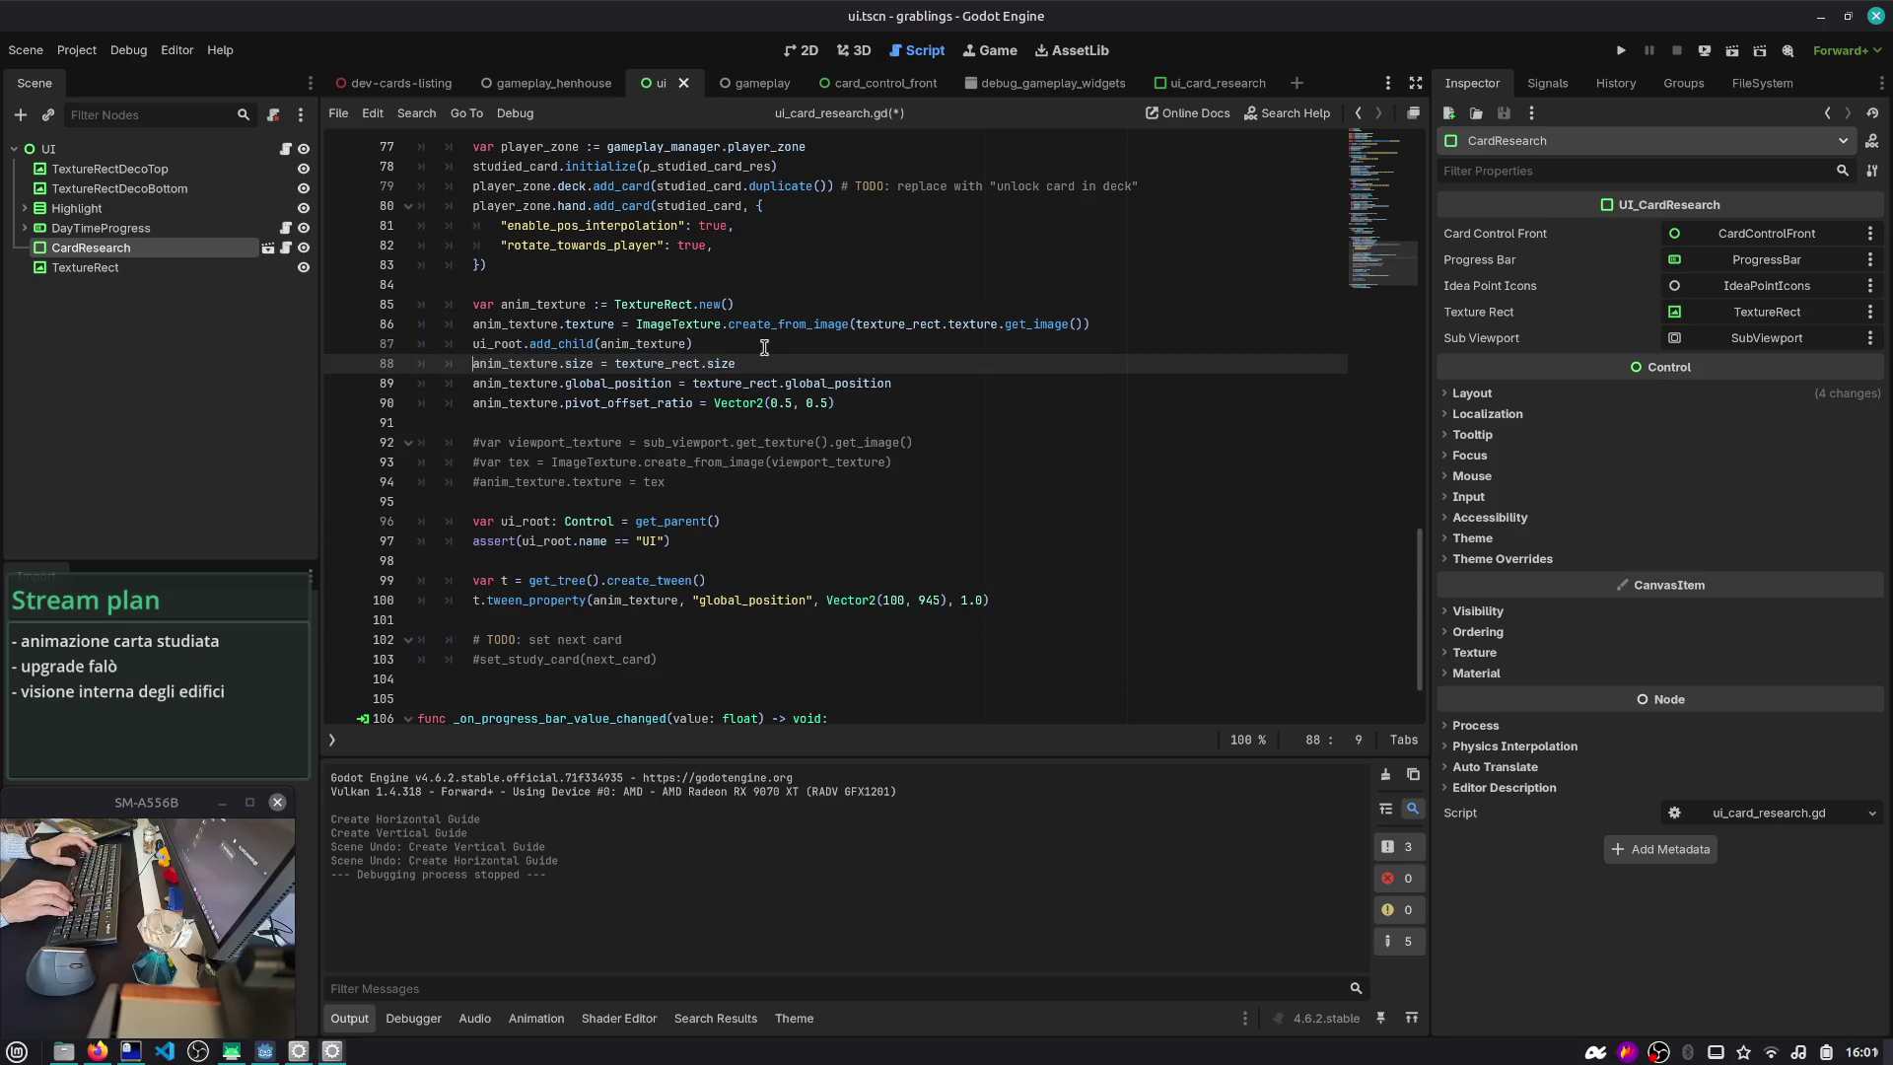
pyautogui.hotkey('ctrl', 's')
pyautogui.press('Down')
pyautogui.press('Down')
pyautogui.press('Down')
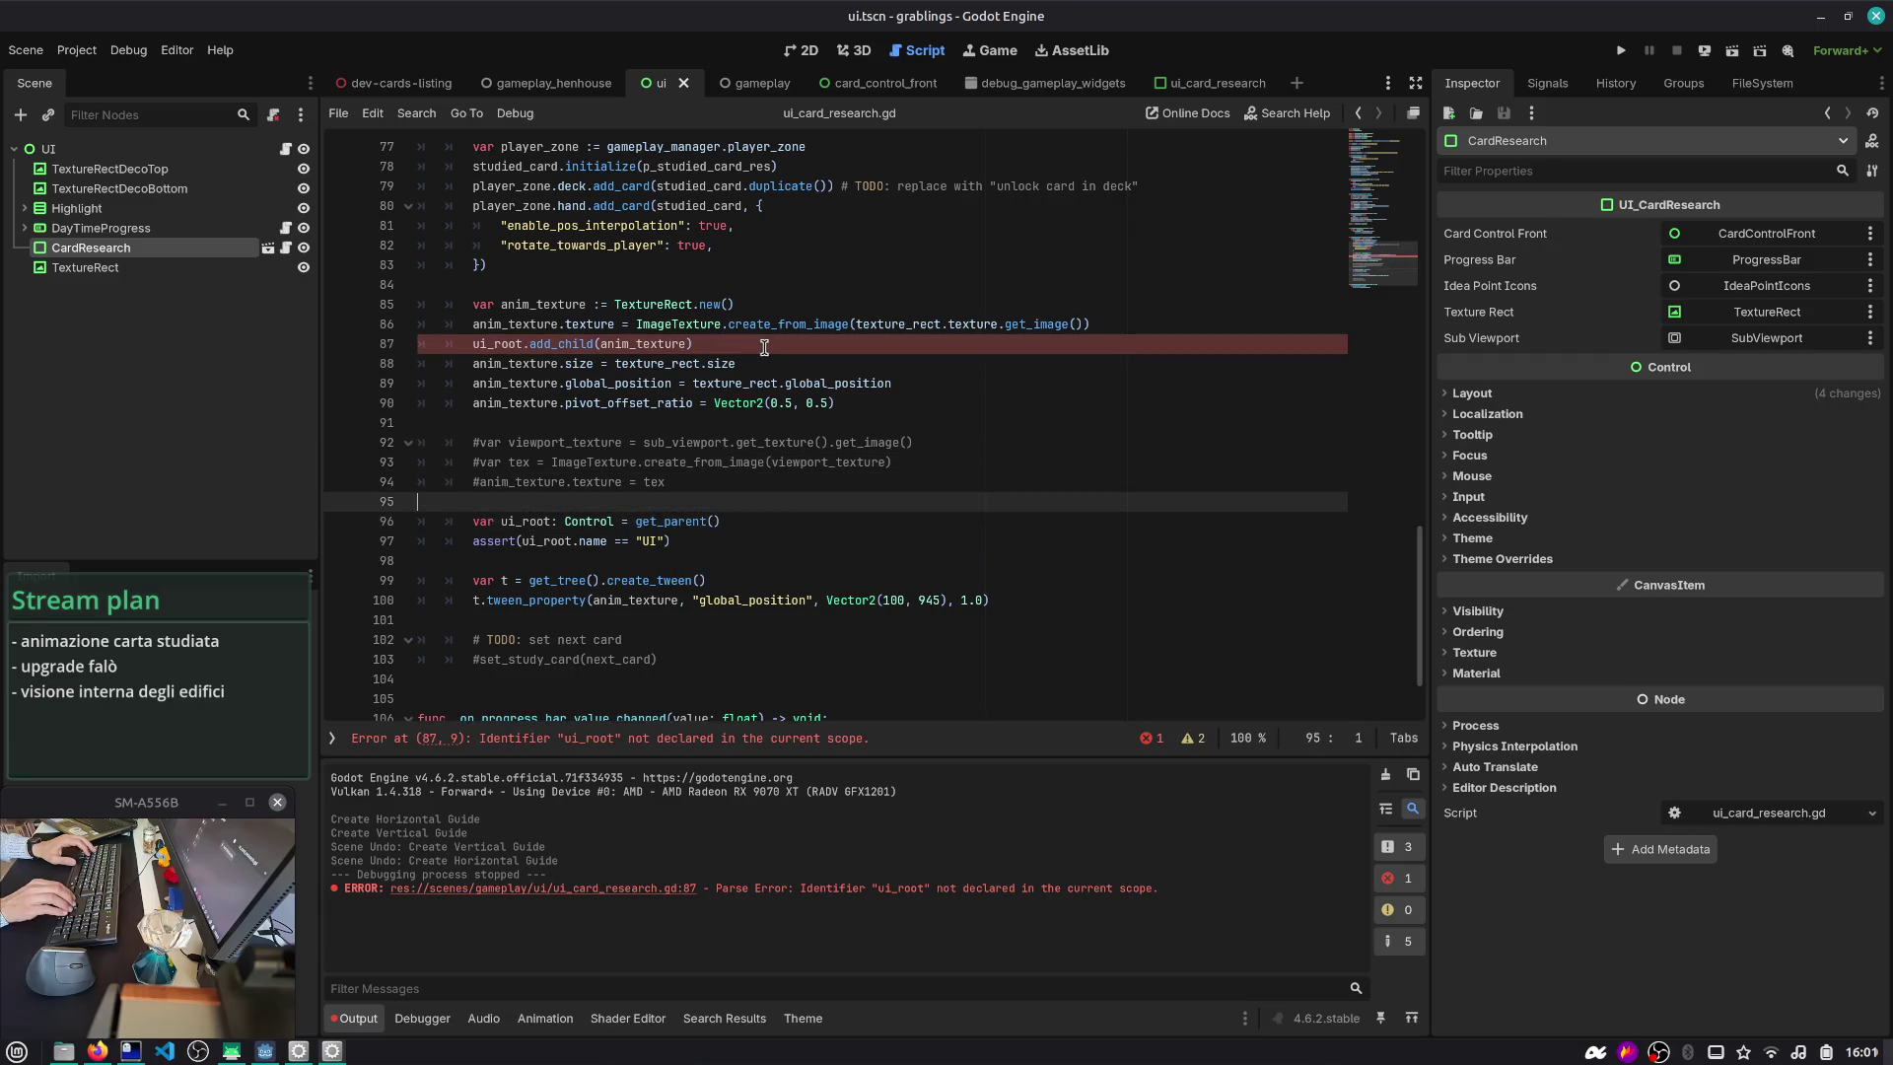
# - Move the ui_root declaration and assert lines above the add_child call
pyautogui.press('Up')
pyautogui.press('Up')
pyautogui.press('Up')
pyautogui.press('Home')
pyautogui.press('Down')
pyautogui.press('Down')
pyautogui.press('Down')
pyautogui.press('End')
pyautogui.hotkey('shift', 'Up')
pyautogui.hotkey('shift', 'Home')
pyautogui.hotkey('ctrl', 'x')
pyautogui.press('Up')
pyautogui.press('Up')
pyautogui.press('Up')
pyautogui.press('End')
pyautogui.press('Return')
pyautogui.hotkey('ctrl', 'v')
# - Add blank lines around the ui_root block, move add_child under the assert, and save
pyautogui.press('Up')
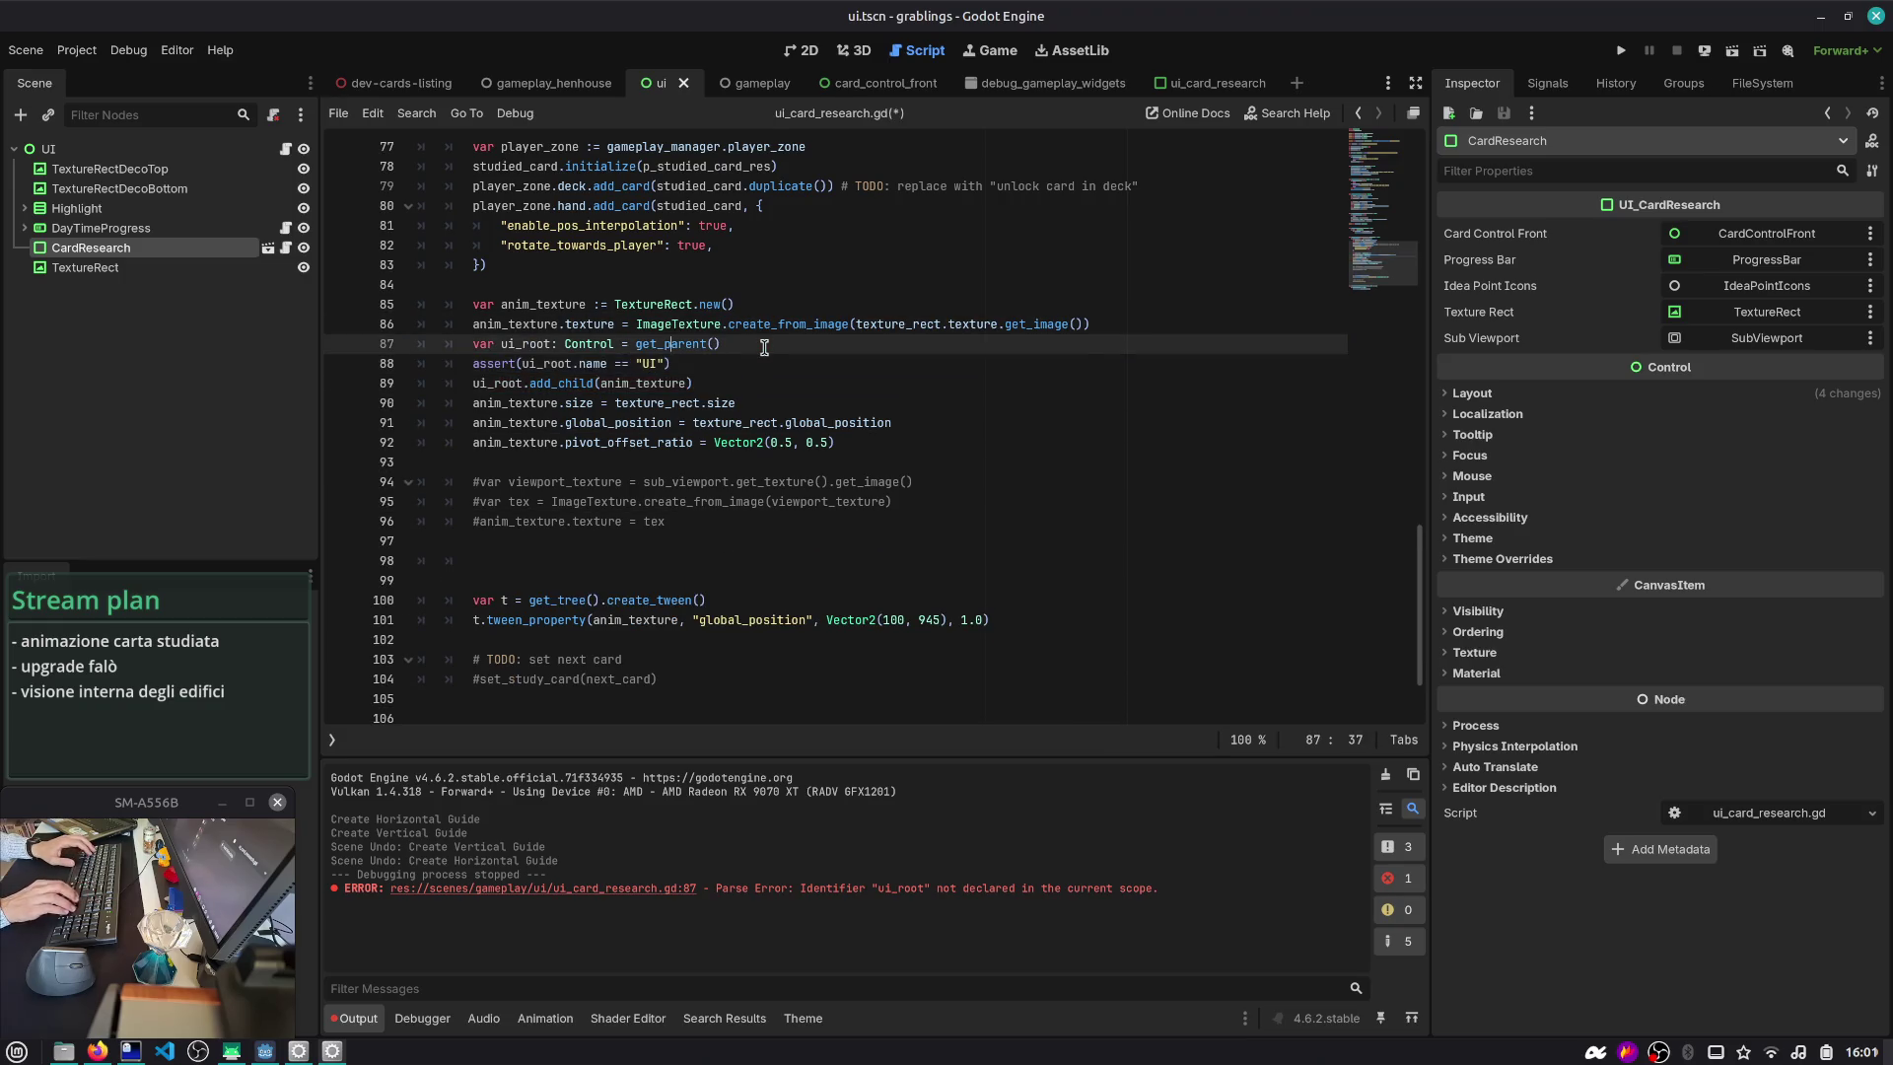
pyautogui.press('Home')
pyautogui.press('Return')
pyautogui.press('Down')
pyautogui.press('End')
pyautogui.press('Return')
pyautogui.press('Down')
pyautogui.hotkey('alt', 'Up')
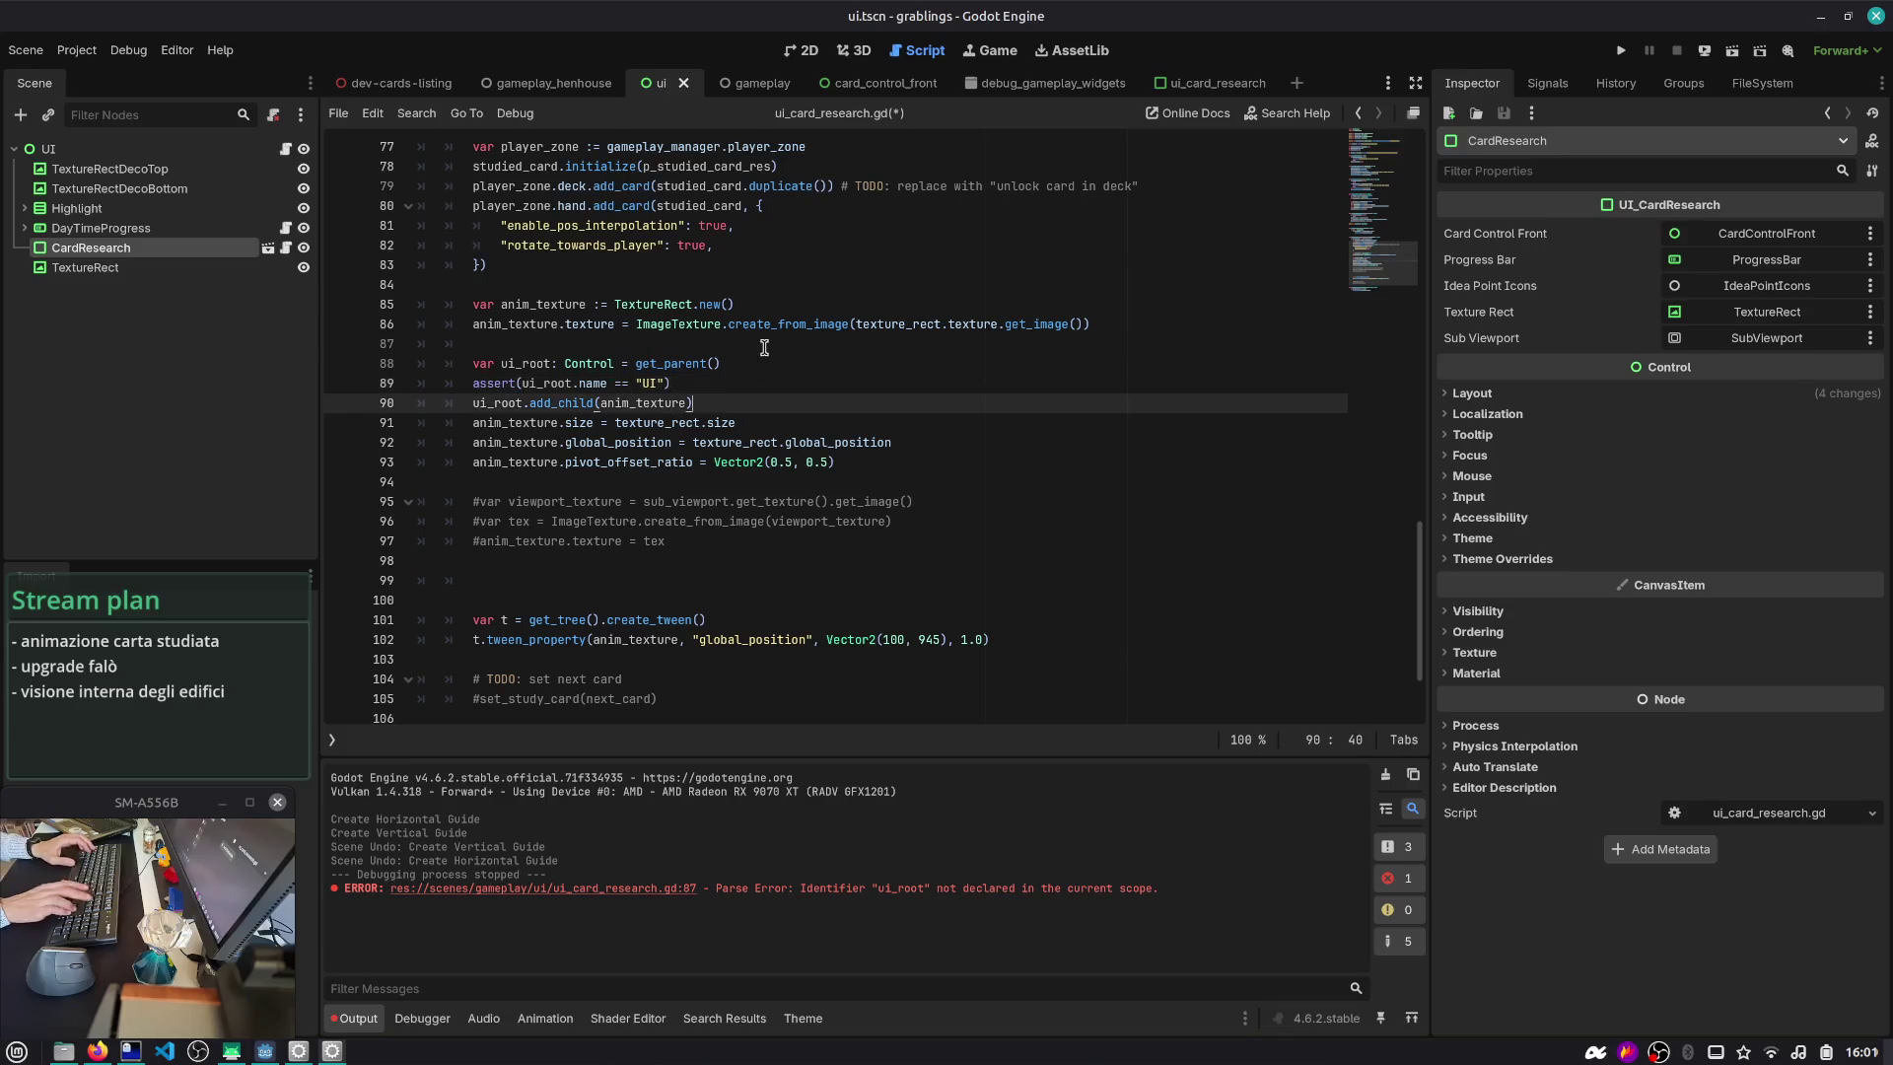
pyautogui.hotkey('ctrl', 's')
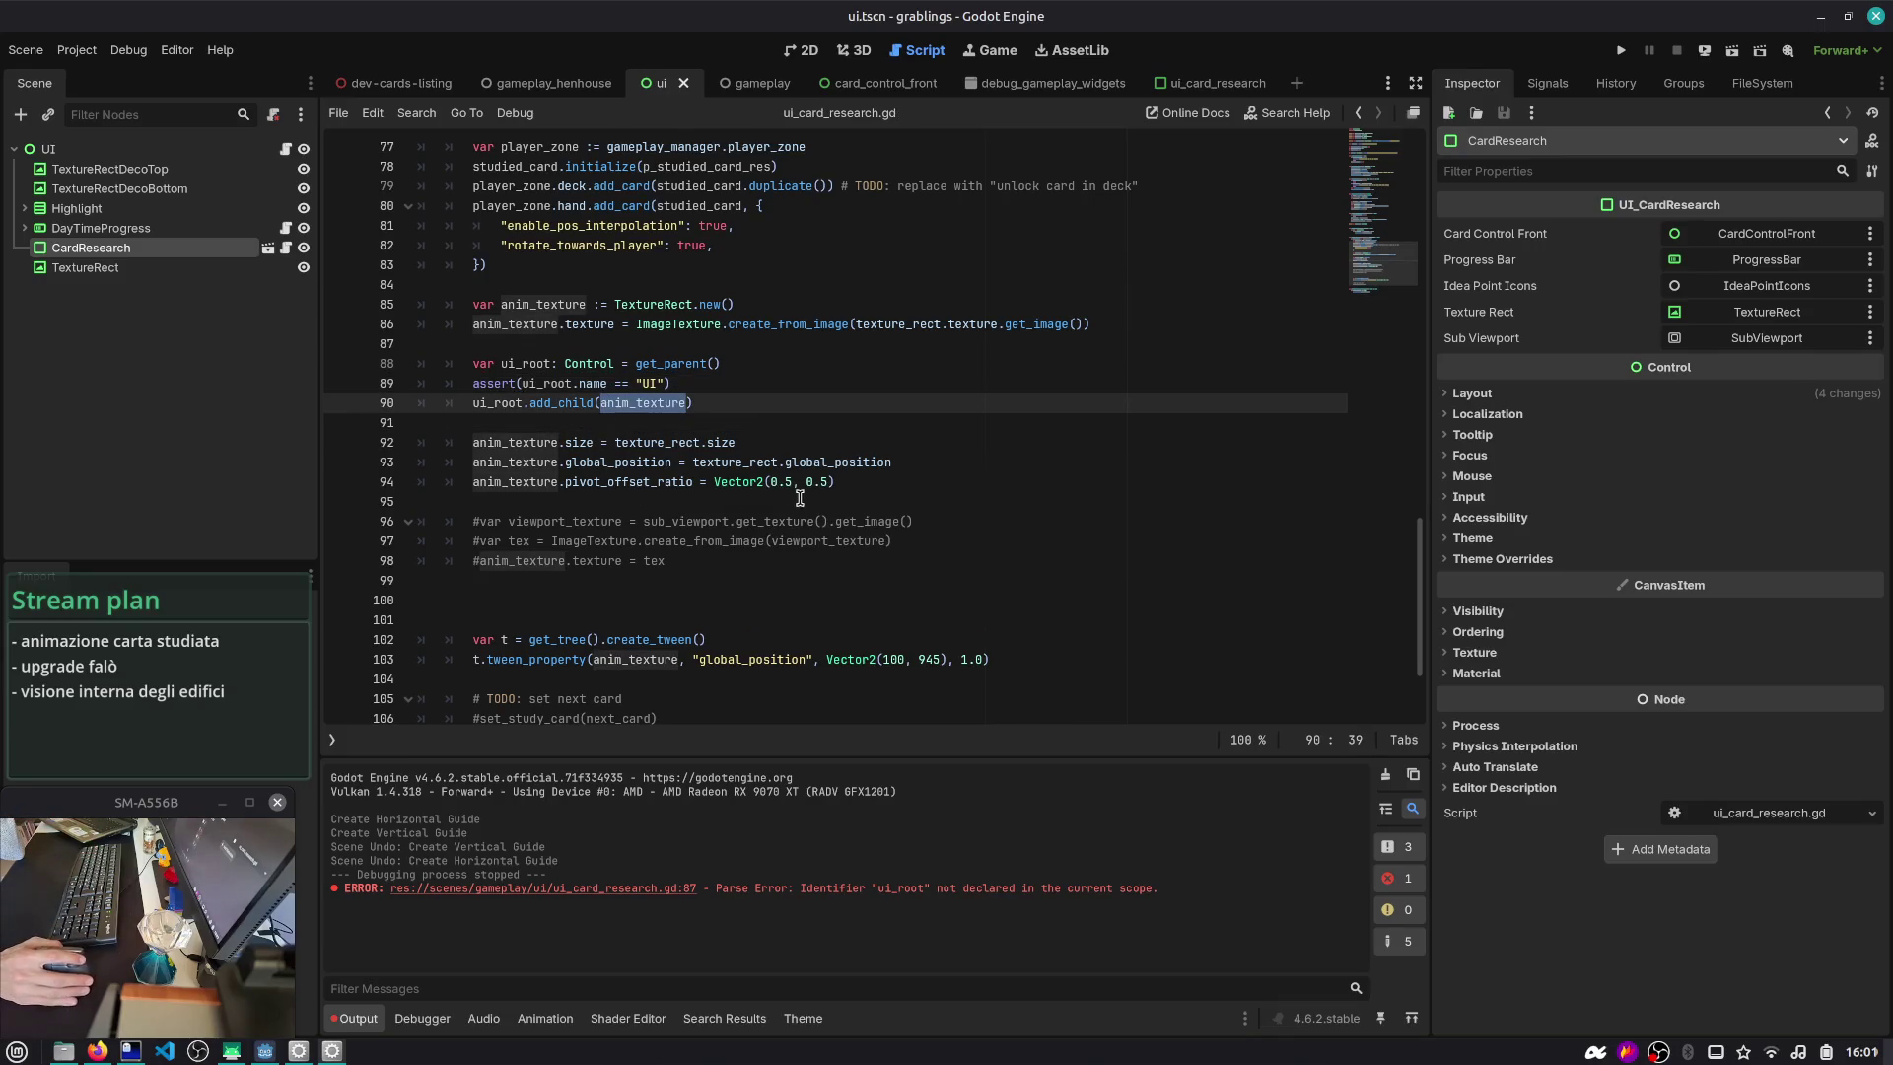
# - Delete the extra blank line before the tween and launch the game
pyautogui.click(666, 575)
pyautogui.press('Delete')
pyautogui.press('Delete')
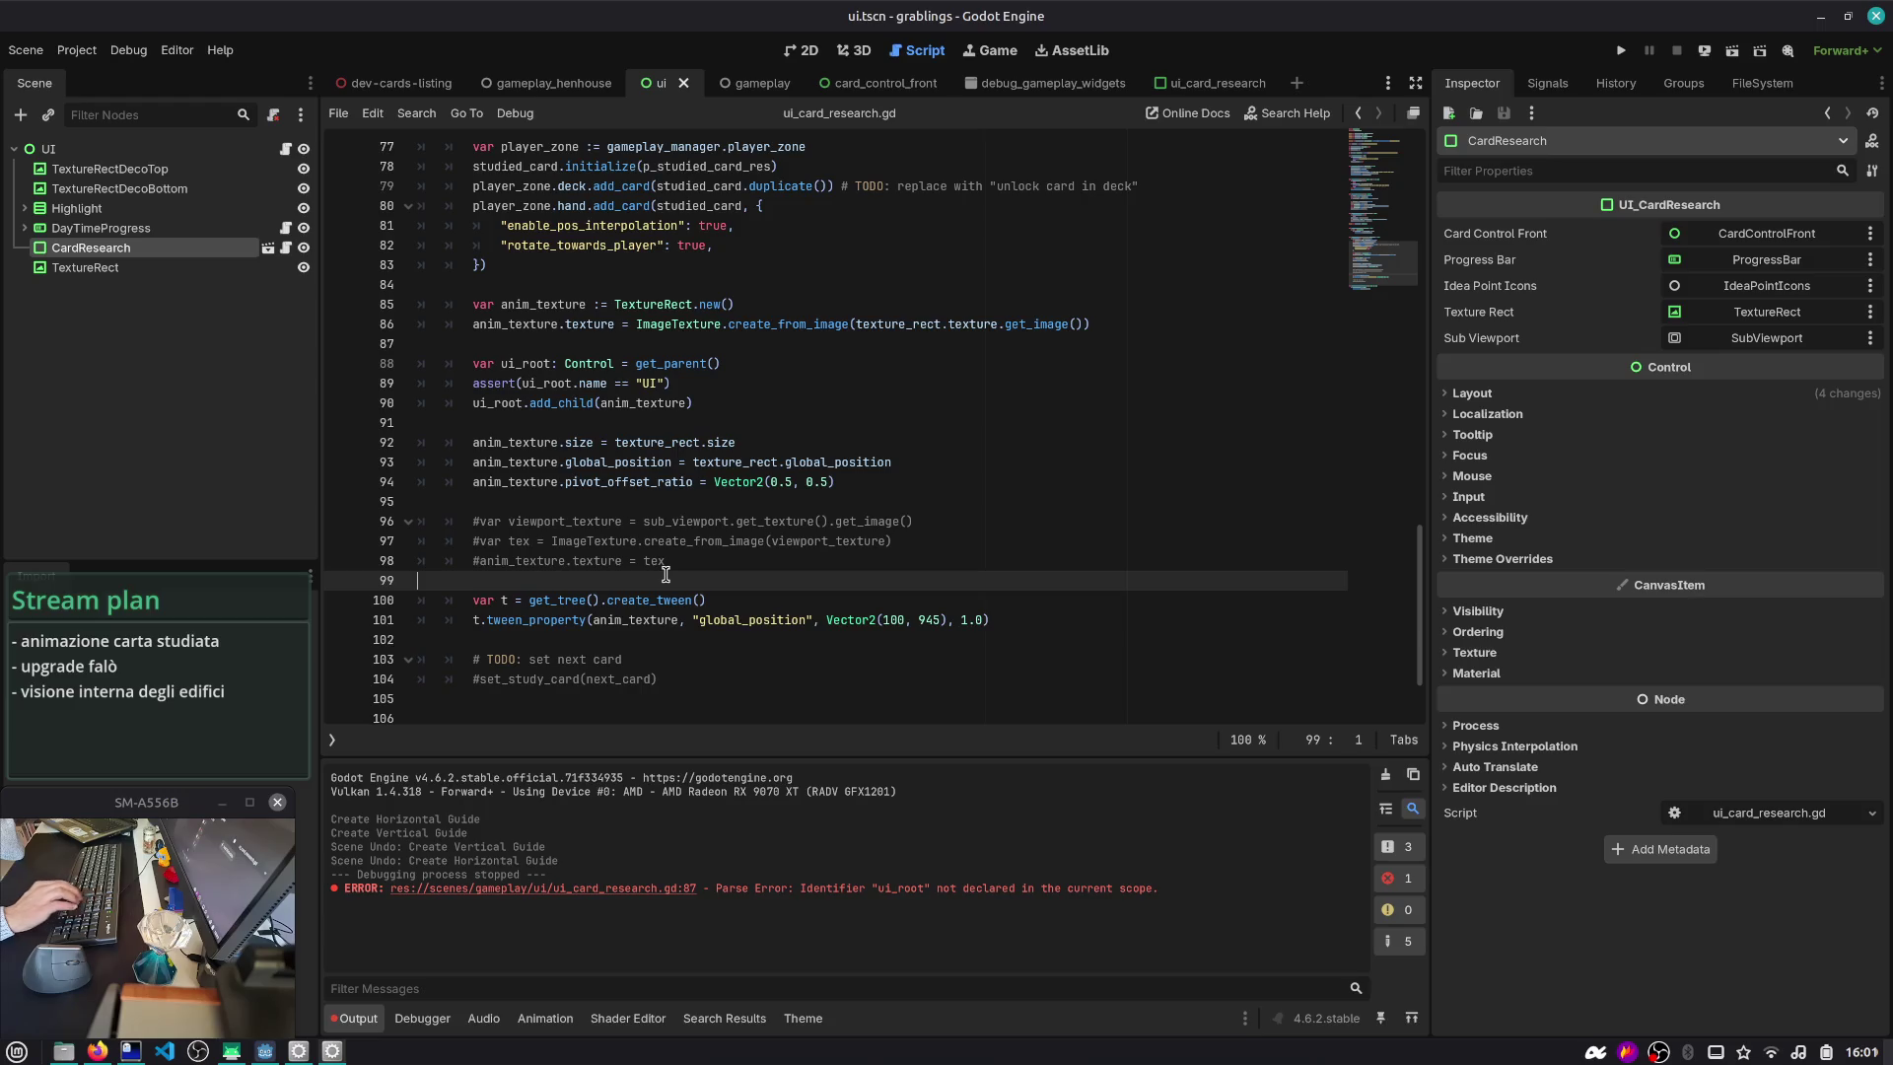
pyautogui.hotkey('ctrl', 'shift', 'F5')
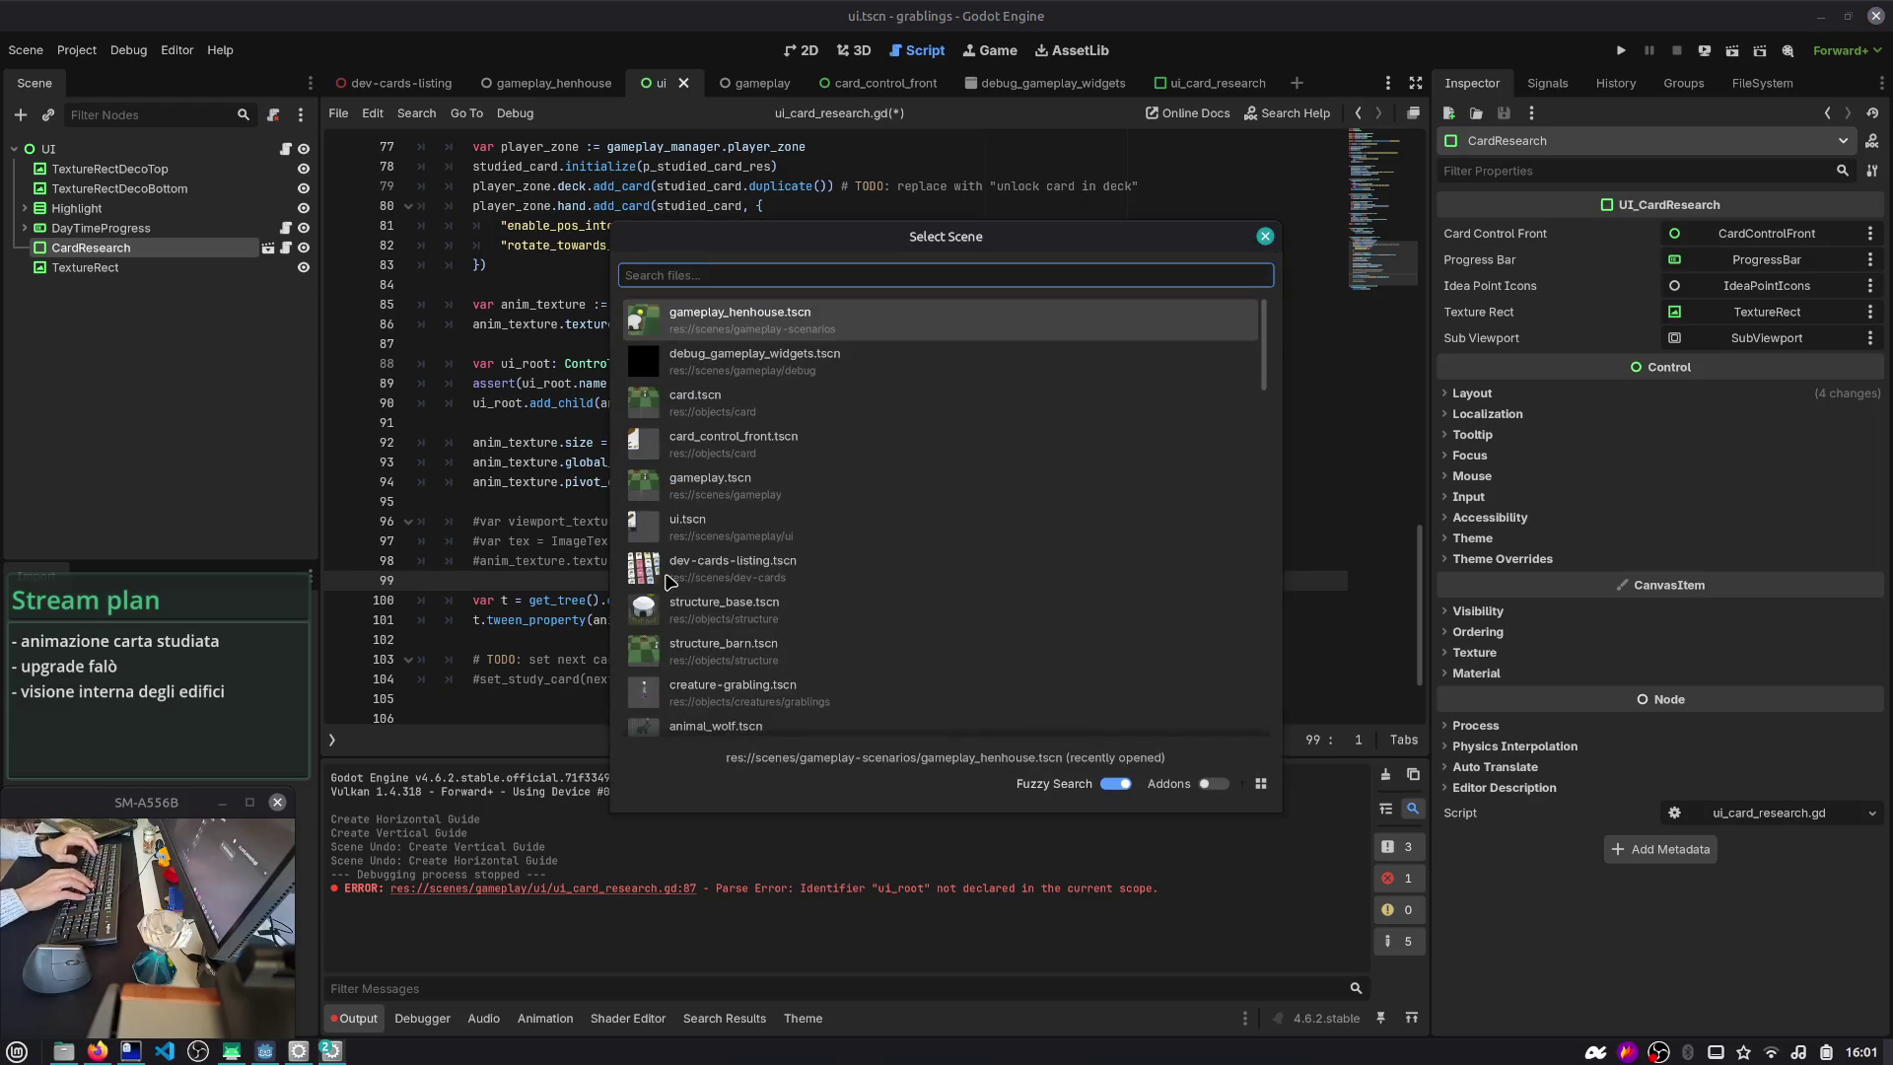
# - Run the game, set the tween target to Vector2(0, 845), save, and stop the game
pyautogui.press('Return')
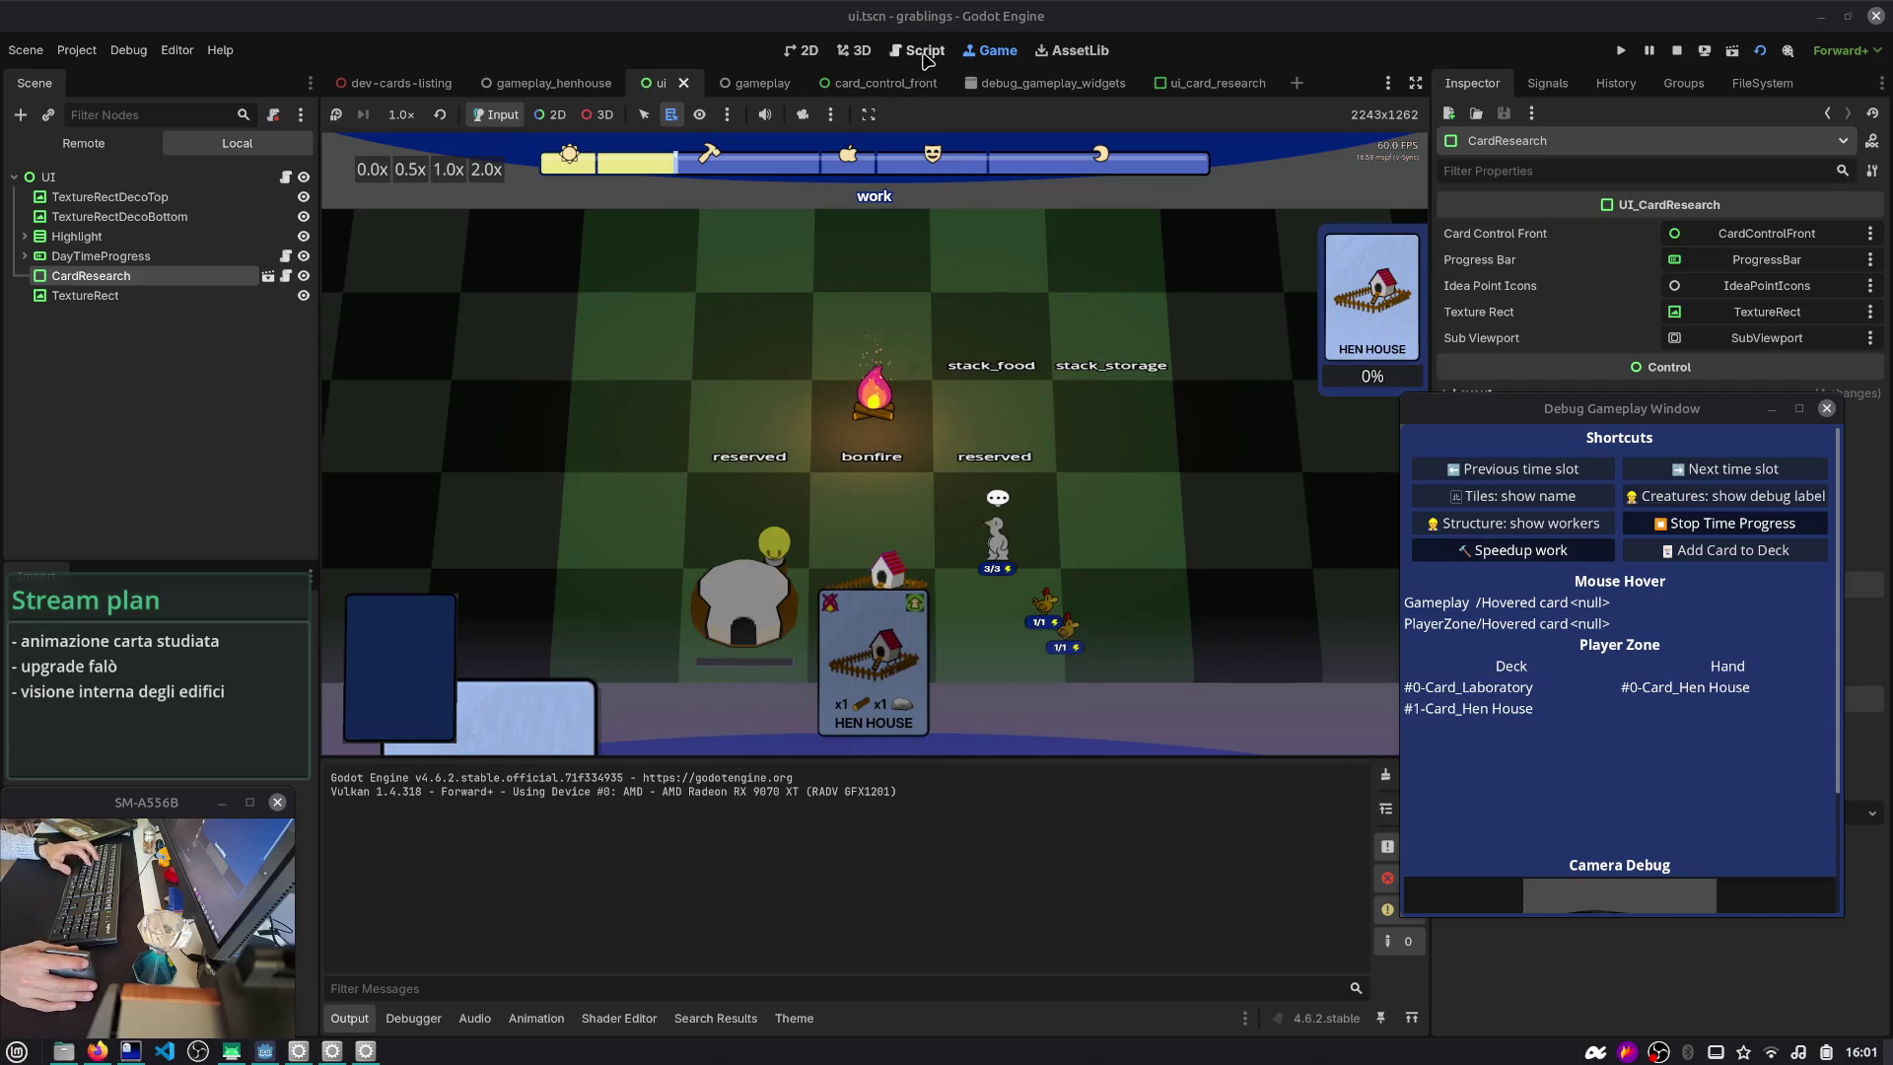
pyautogui.click(924, 51)
pyautogui.click(744, 481)
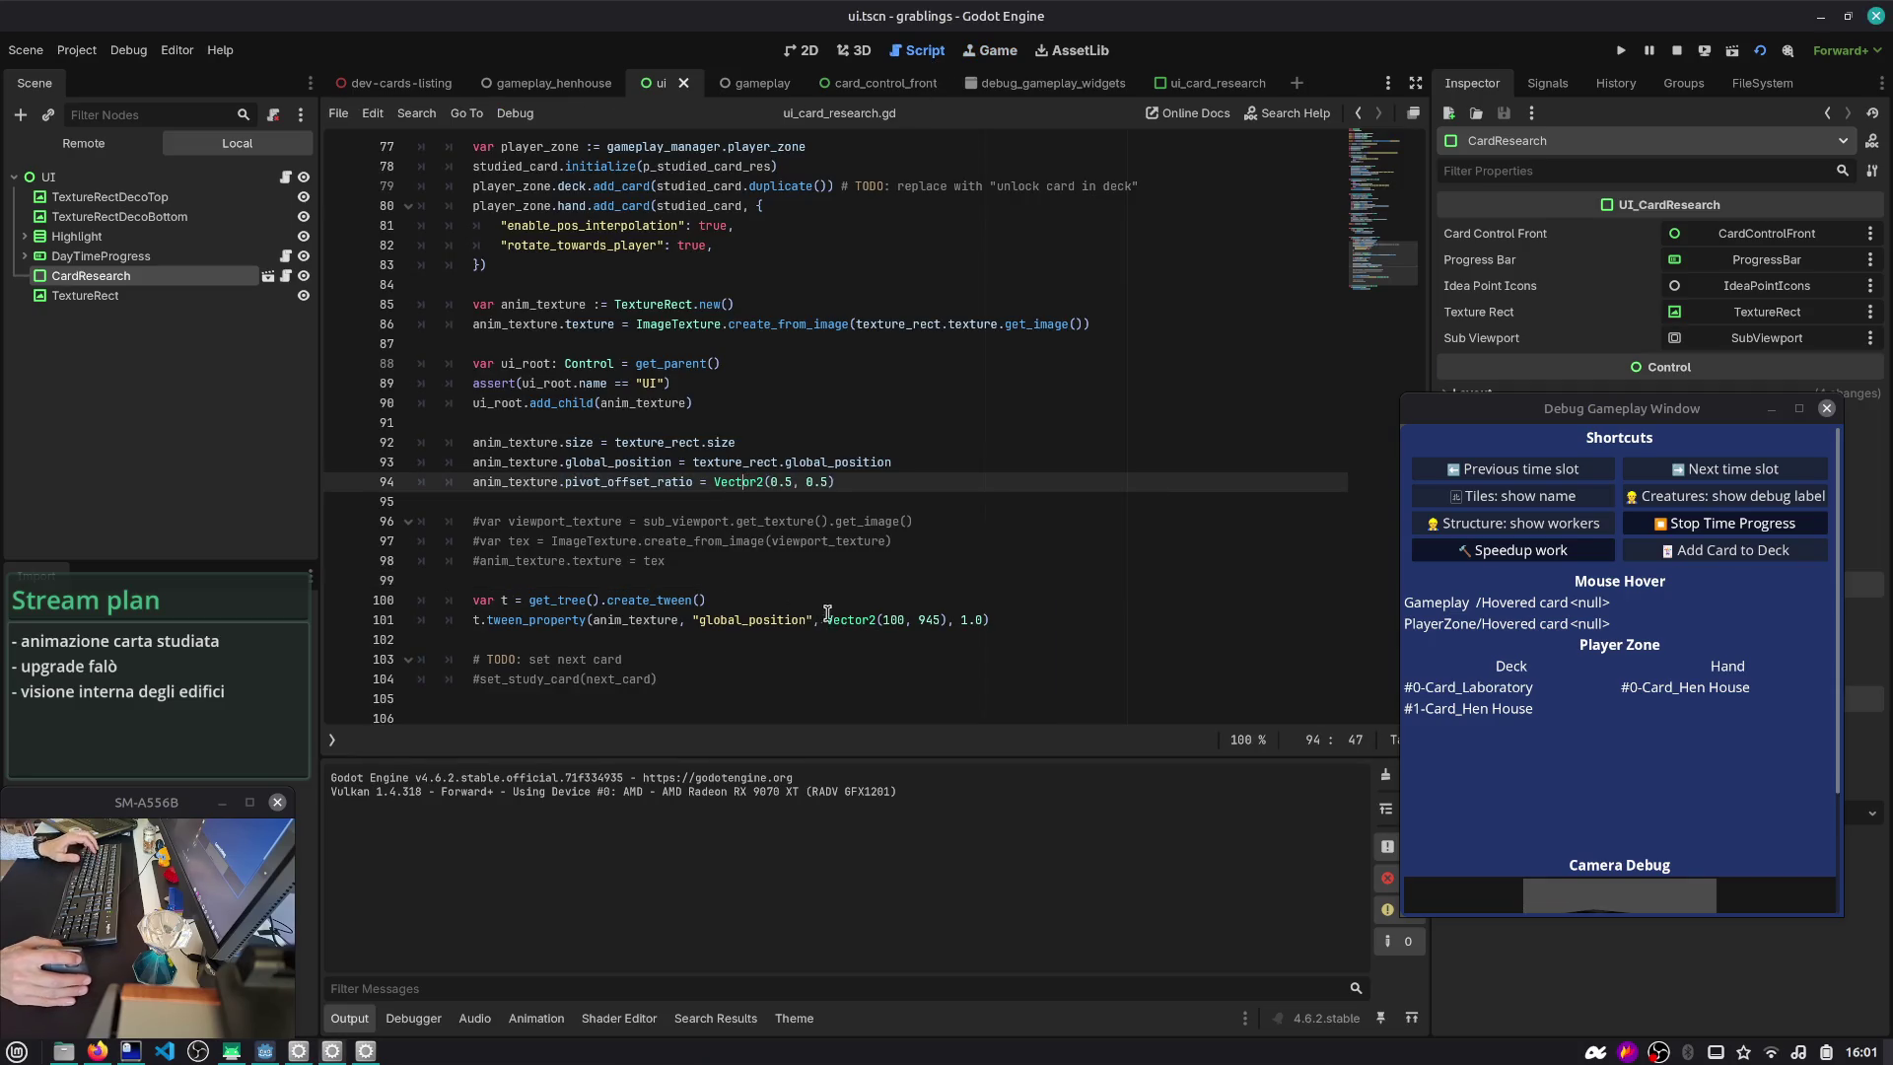
pyautogui.doubleClick(886, 615)
pyautogui.write('0, 8')
pyautogui.hotkey('ctrl', 's')
pyautogui.press('Up')
pyautogui.press('Up')
pyautogui.press('Up')
pyautogui.press('Down')
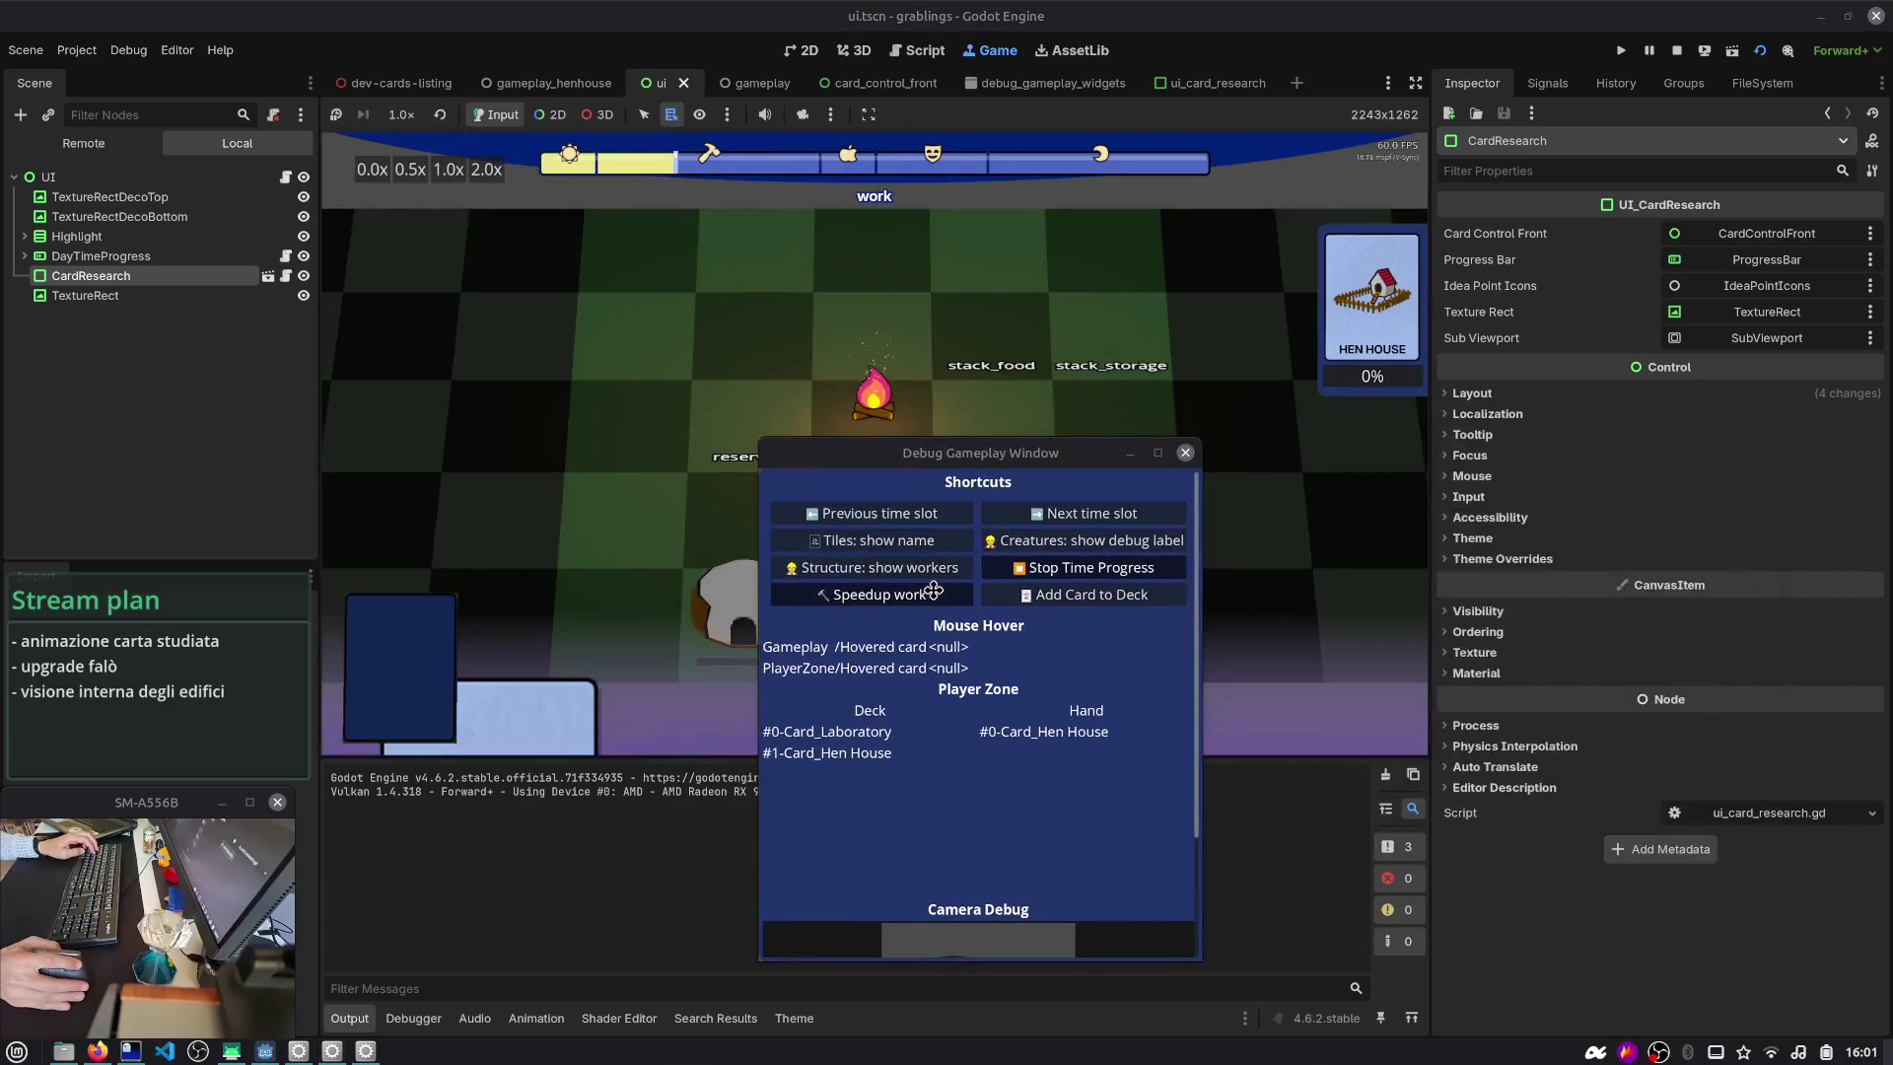
pyautogui.click(1676, 51)
pyautogui.click(803, 51)
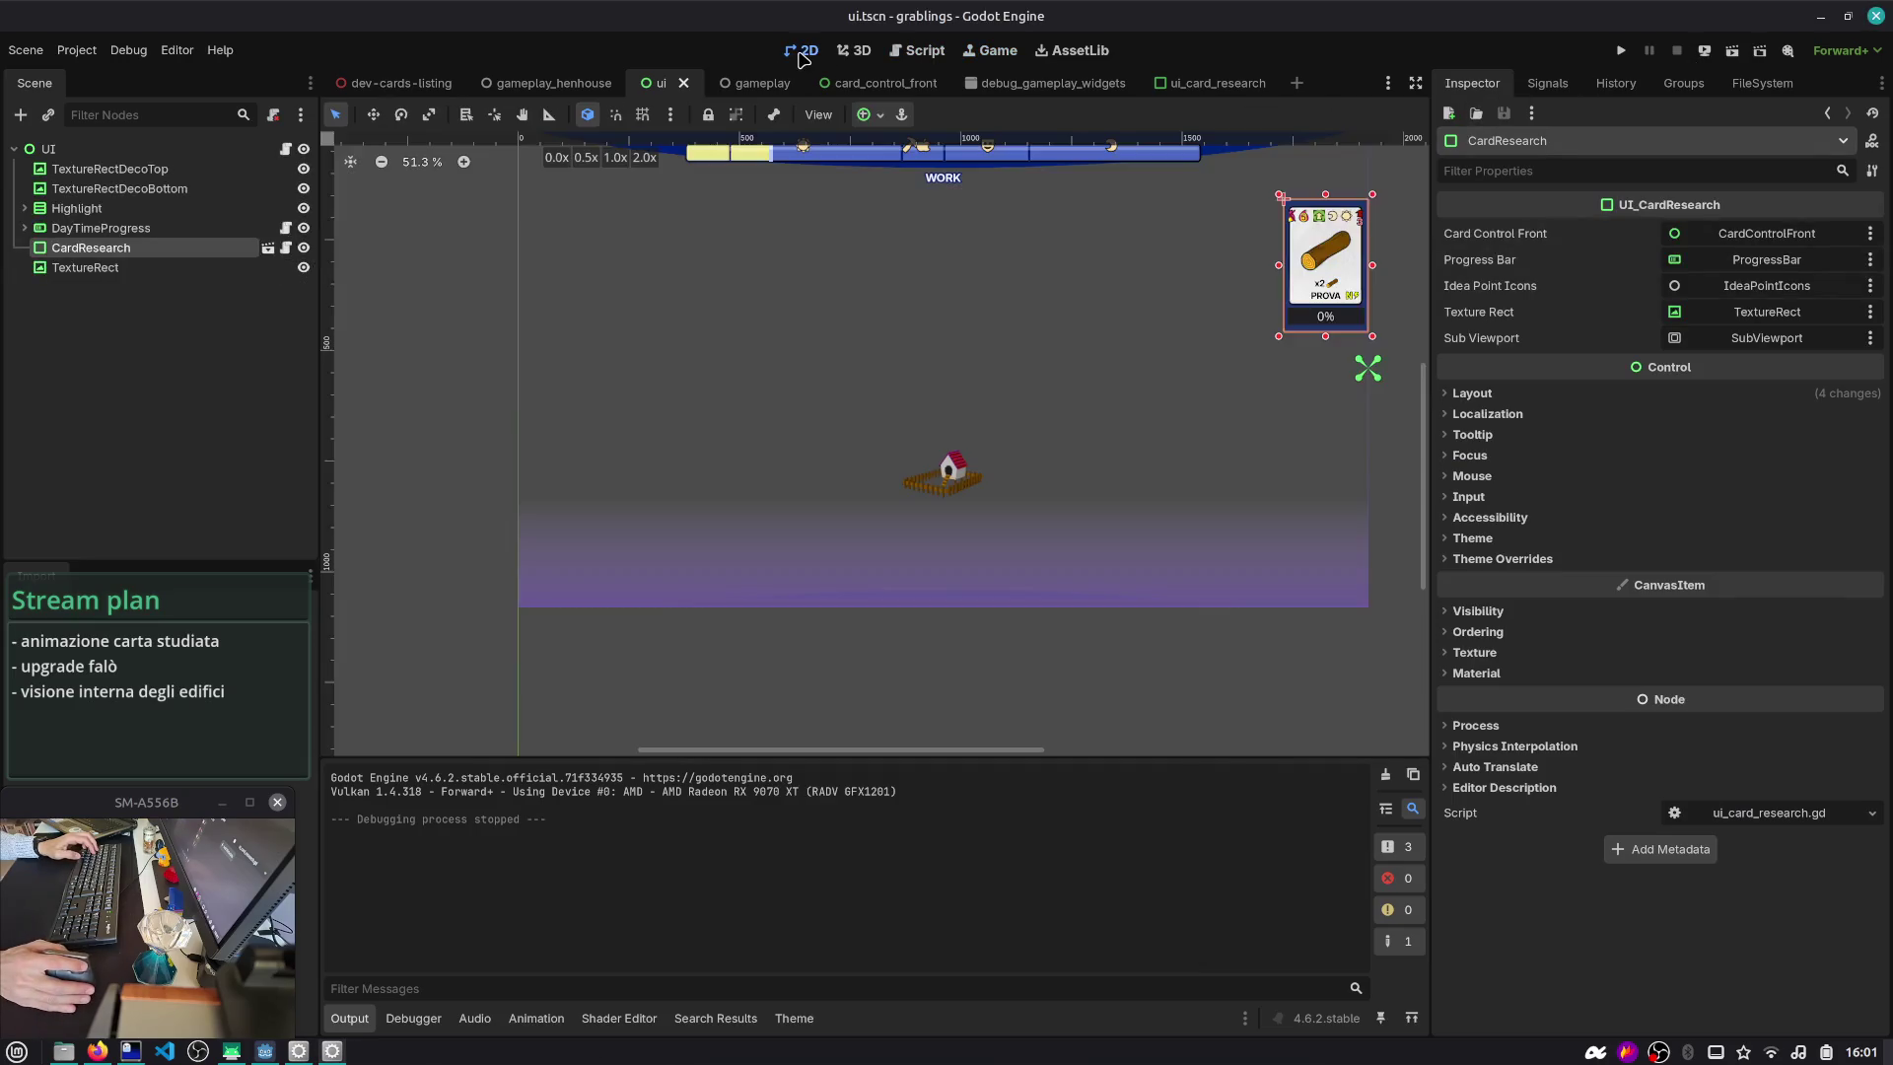
# - Try a 0.5 Pivot Offset Ratio on the TextureRect node in the Inspector, then reset it
pyautogui.click(946, 473)
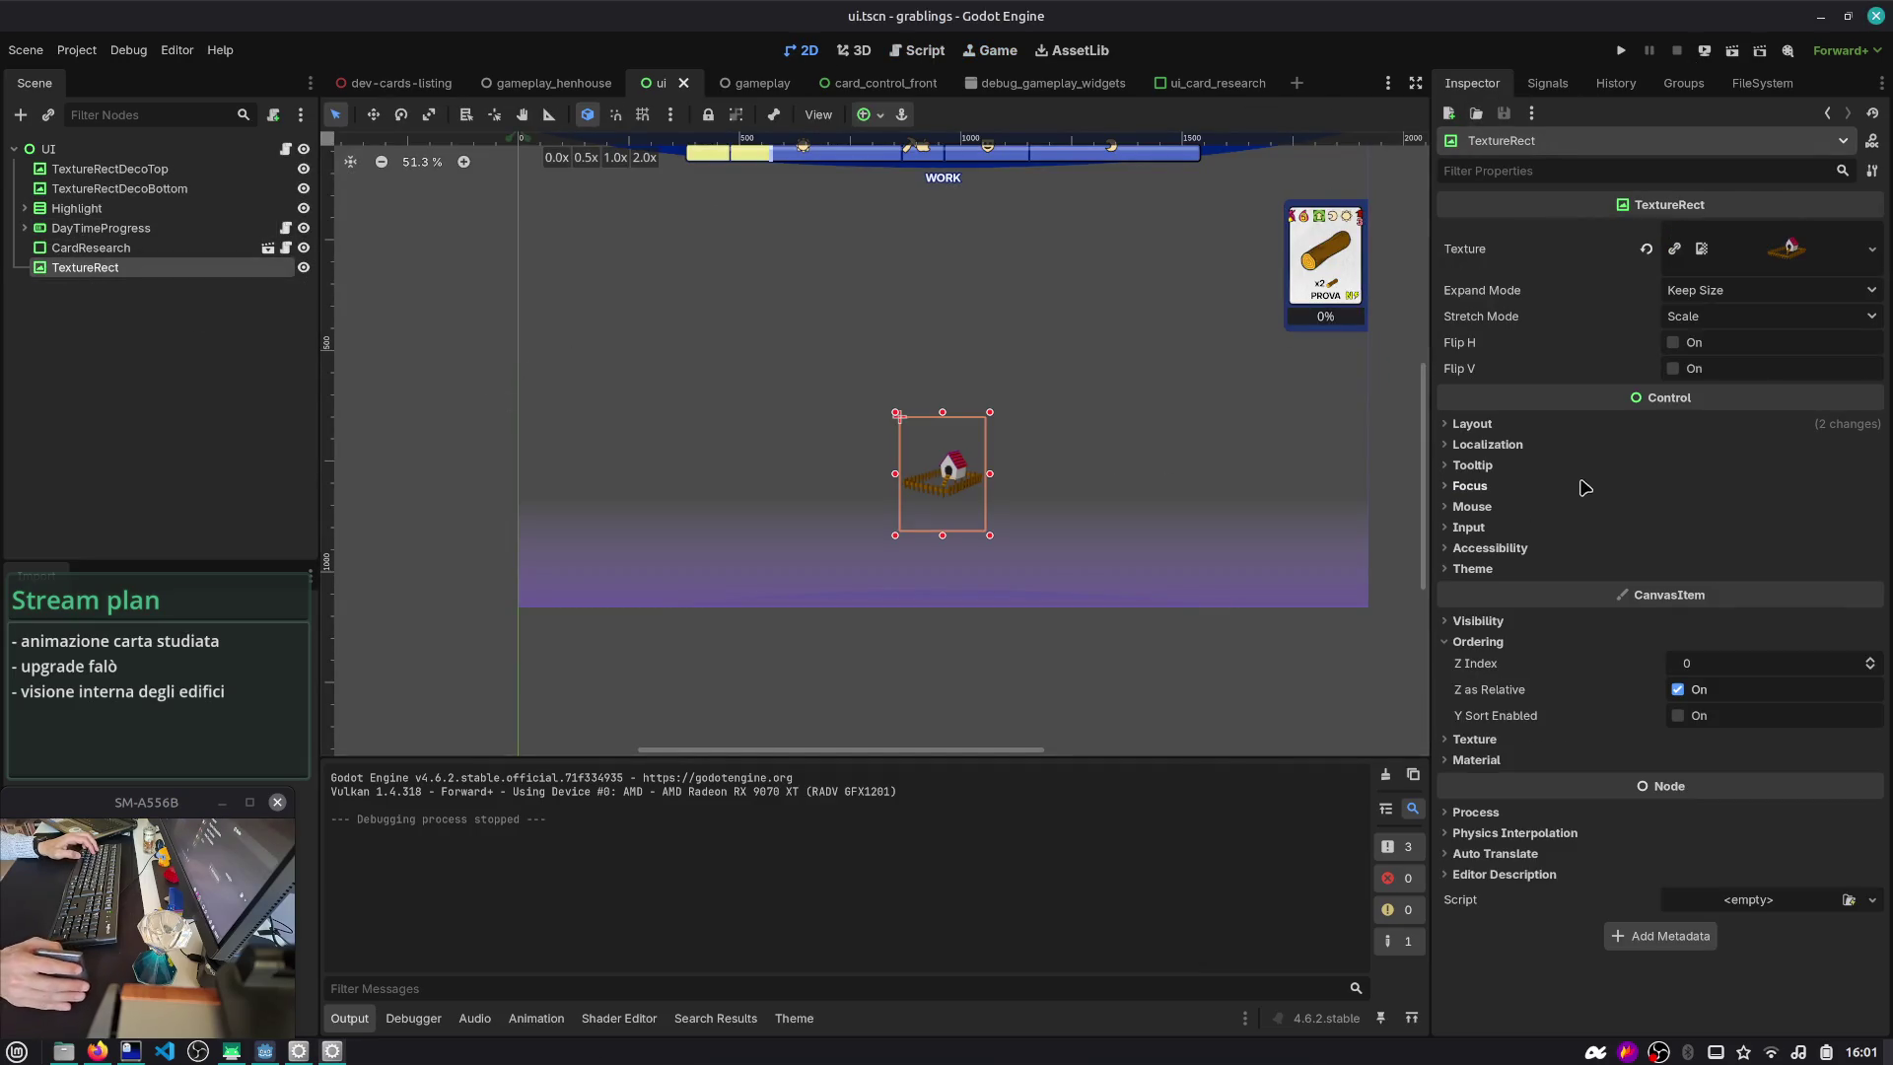
pyautogui.click(1547, 172)
pyautogui.write('offset')
pyautogui.click(1577, 260)
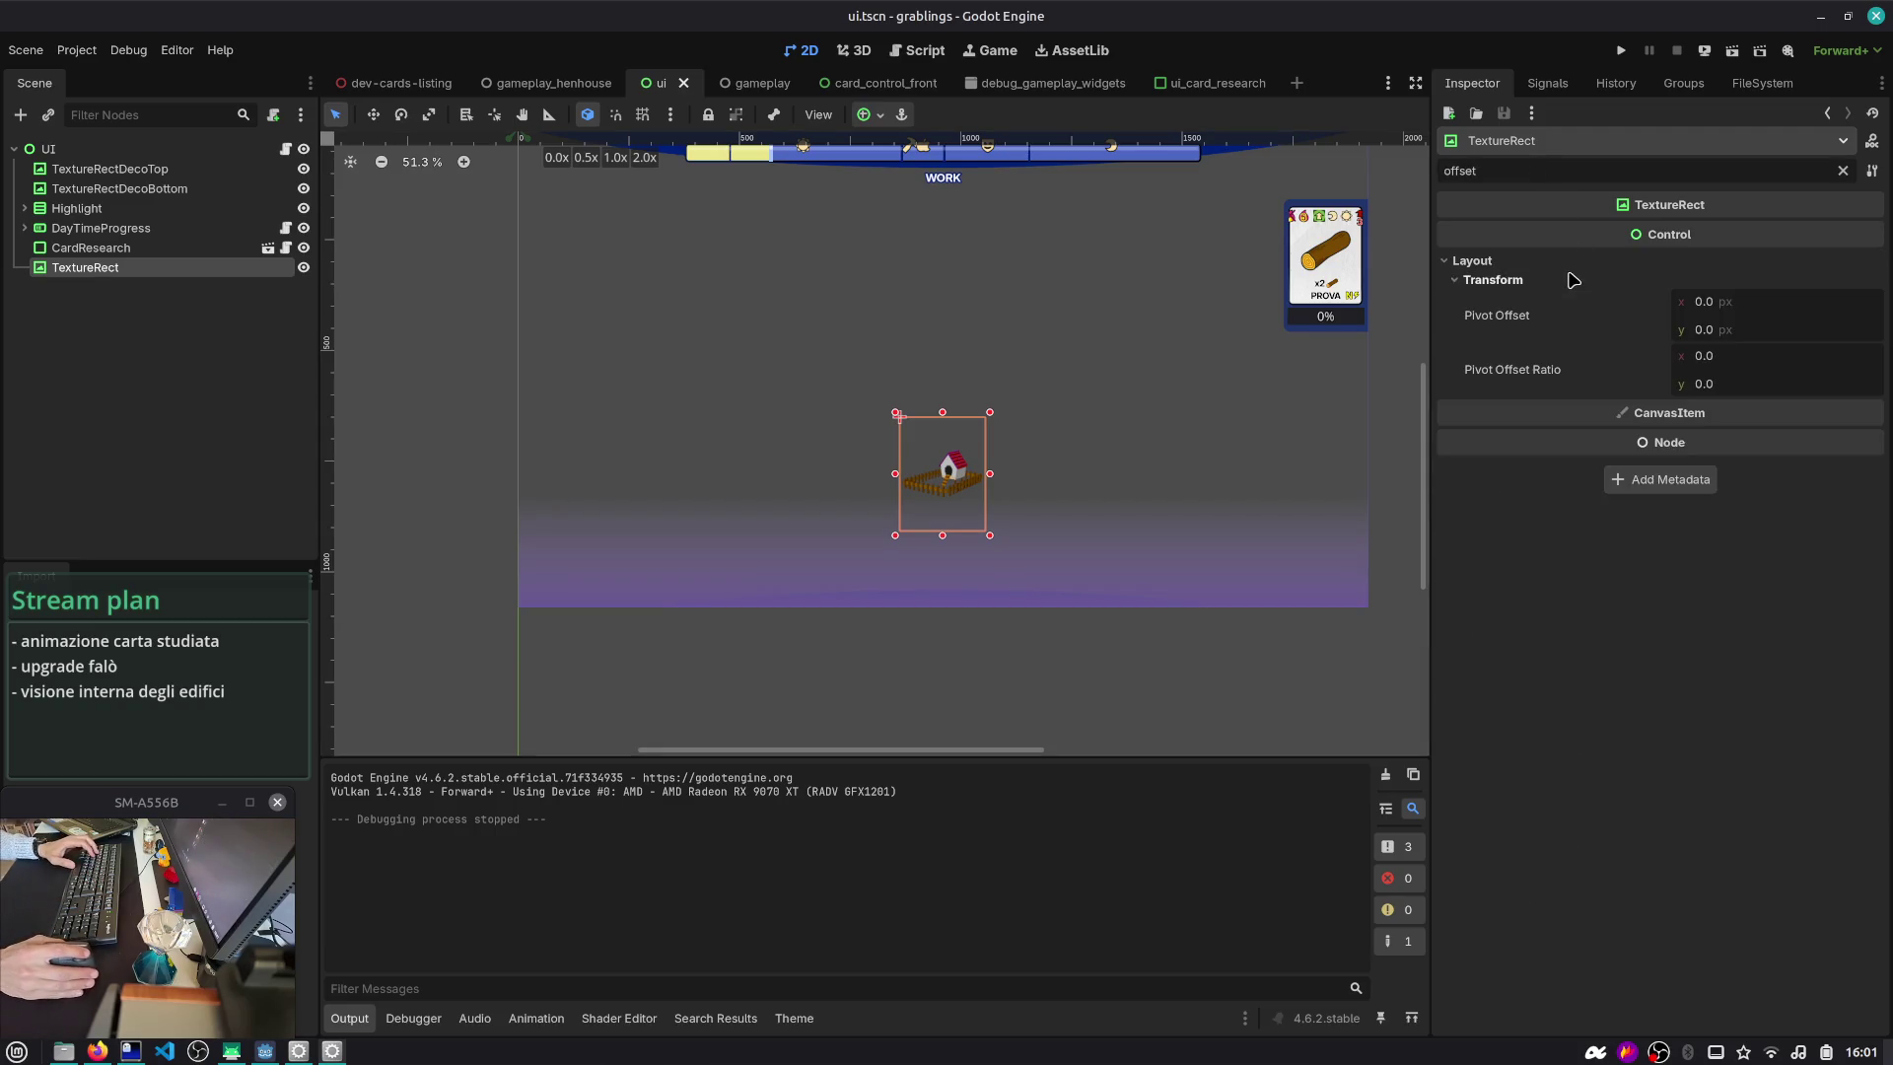
pyautogui.click(1716, 362)
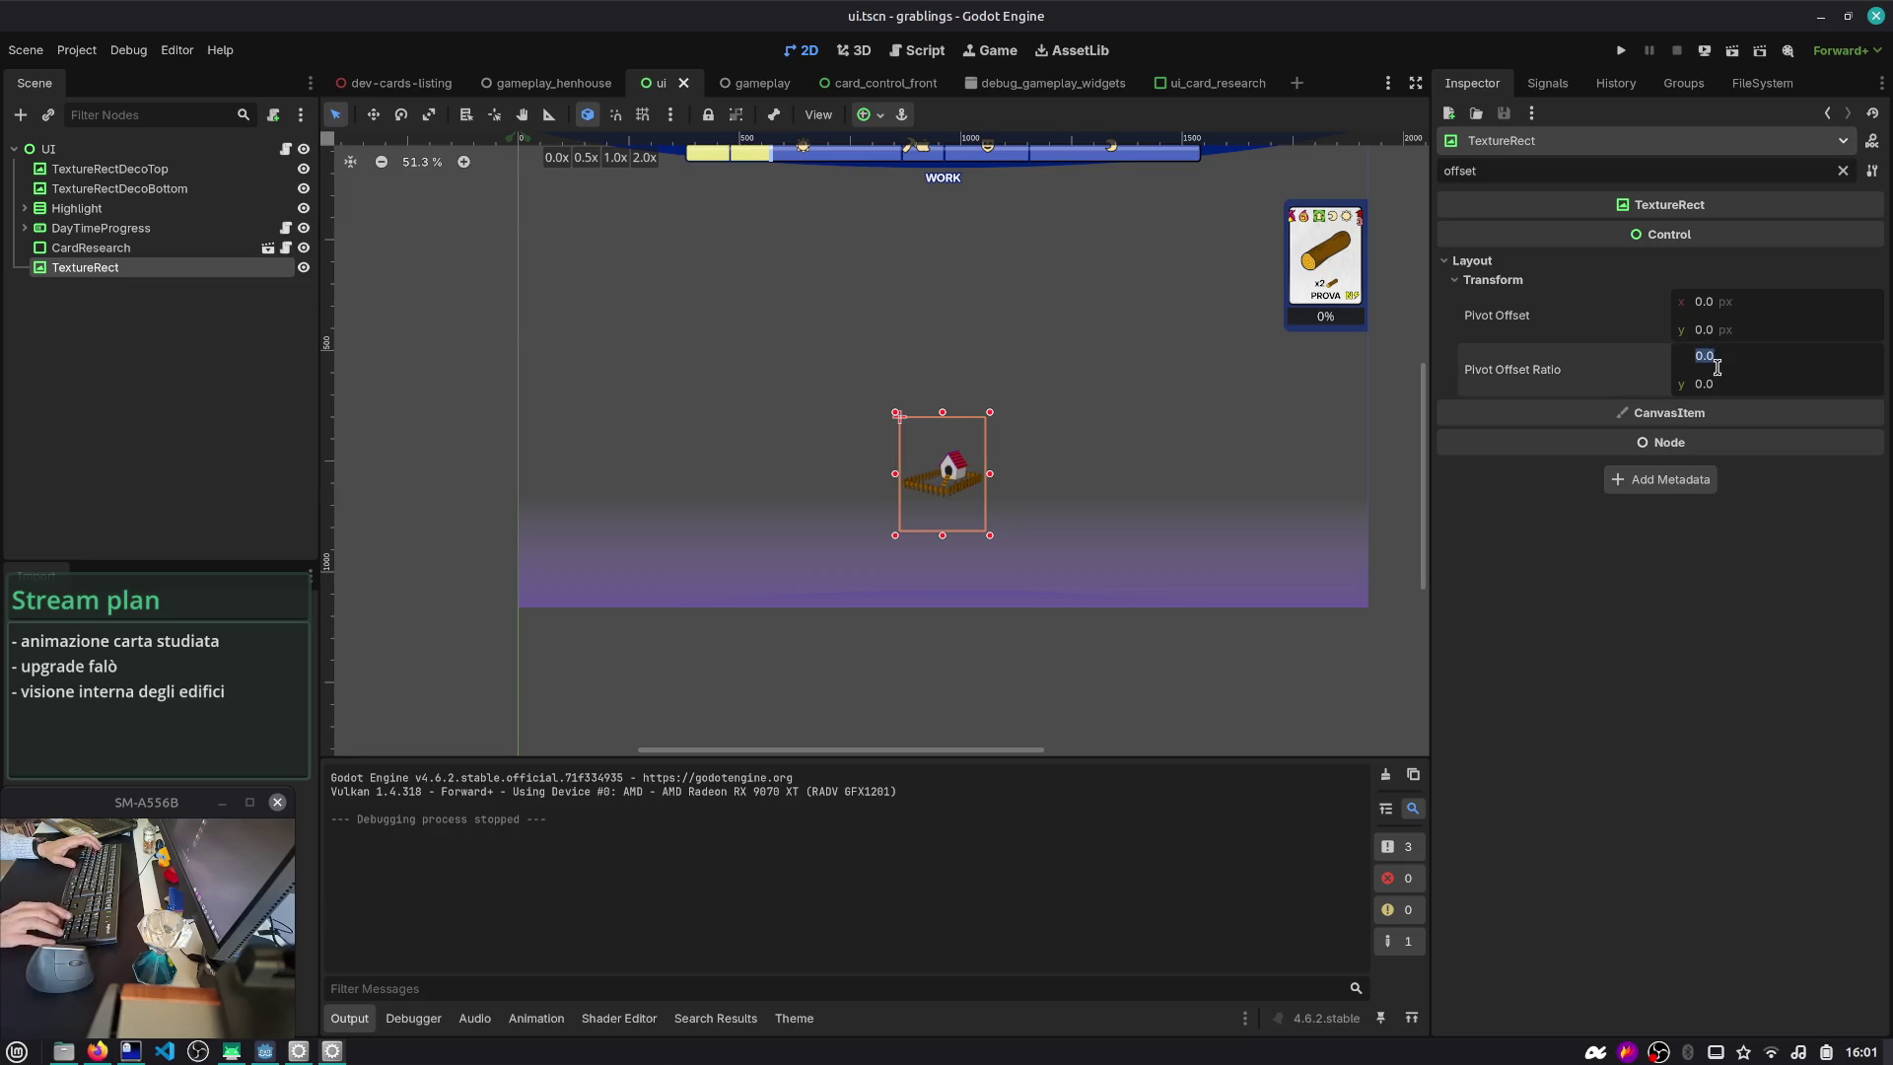
pyautogui.press('Tab')
pyautogui.write('.5')
pyautogui.press('Tab')
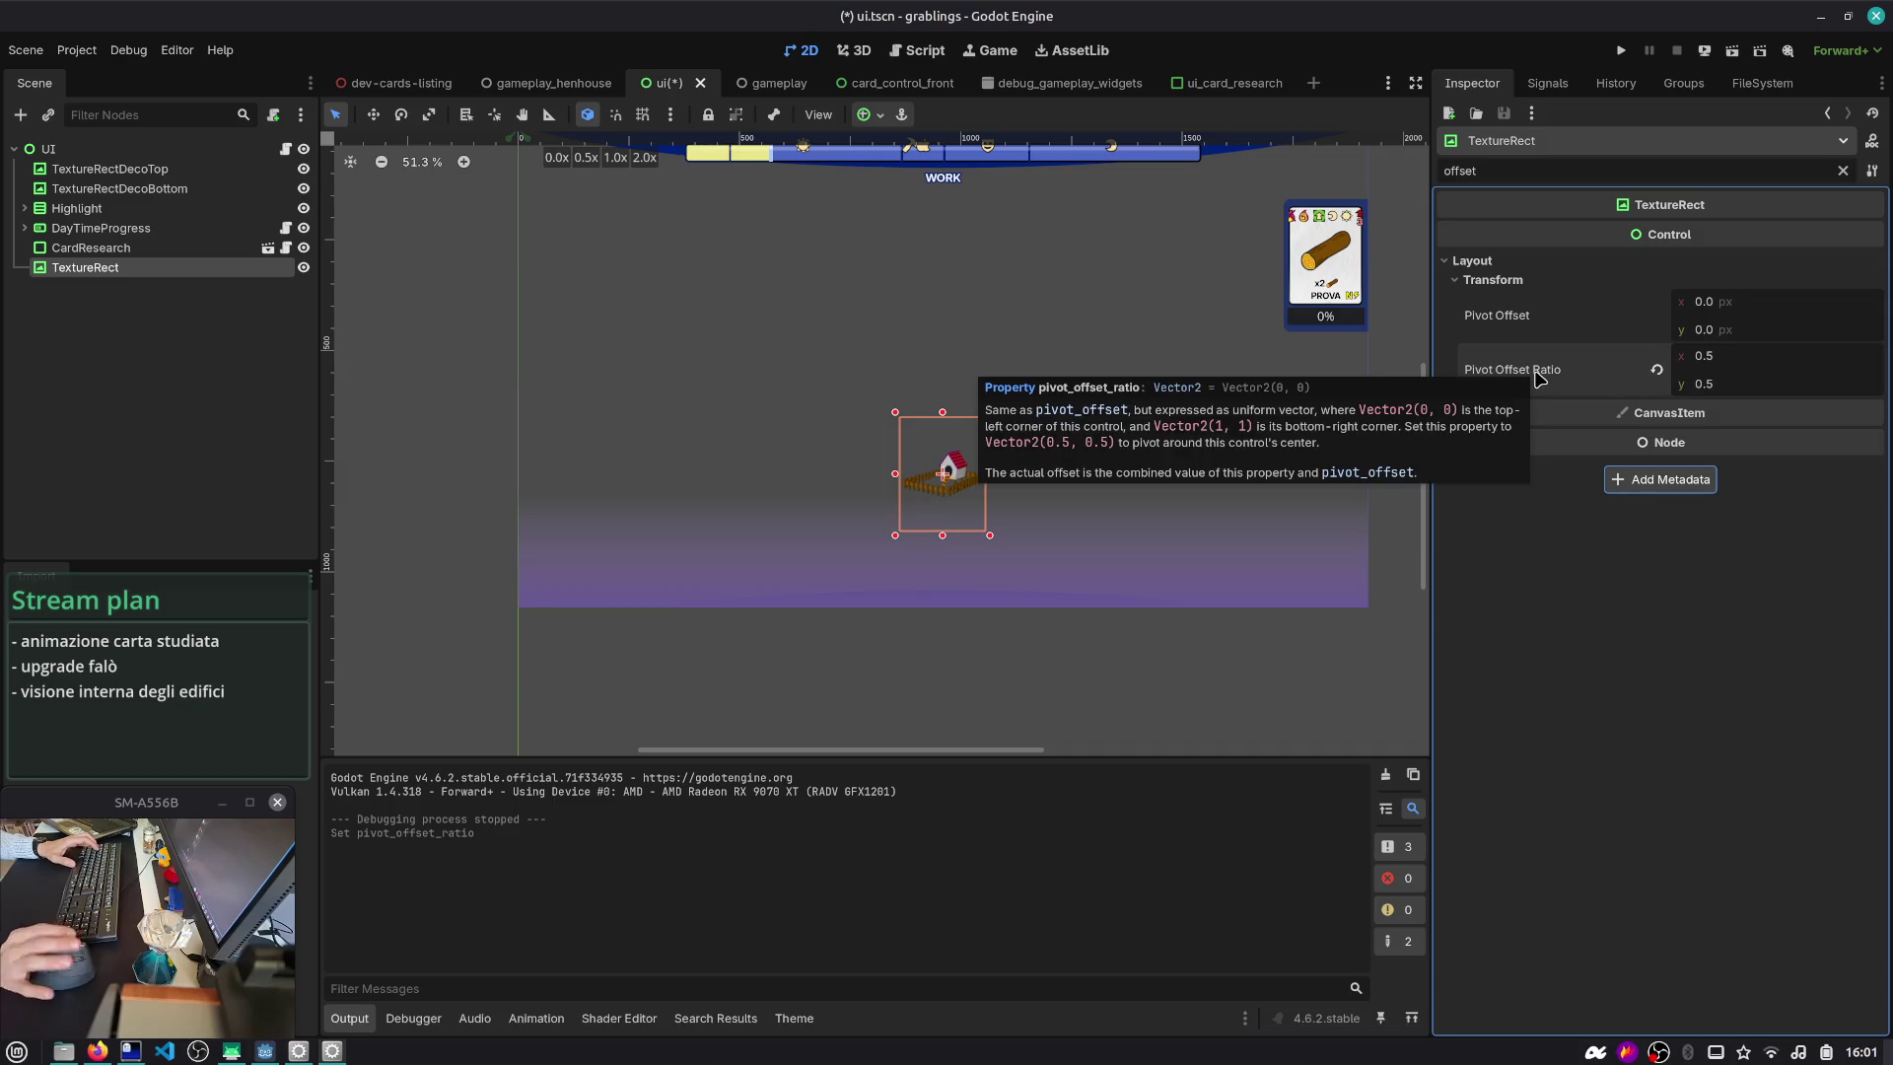
pyautogui.click(1656, 369)
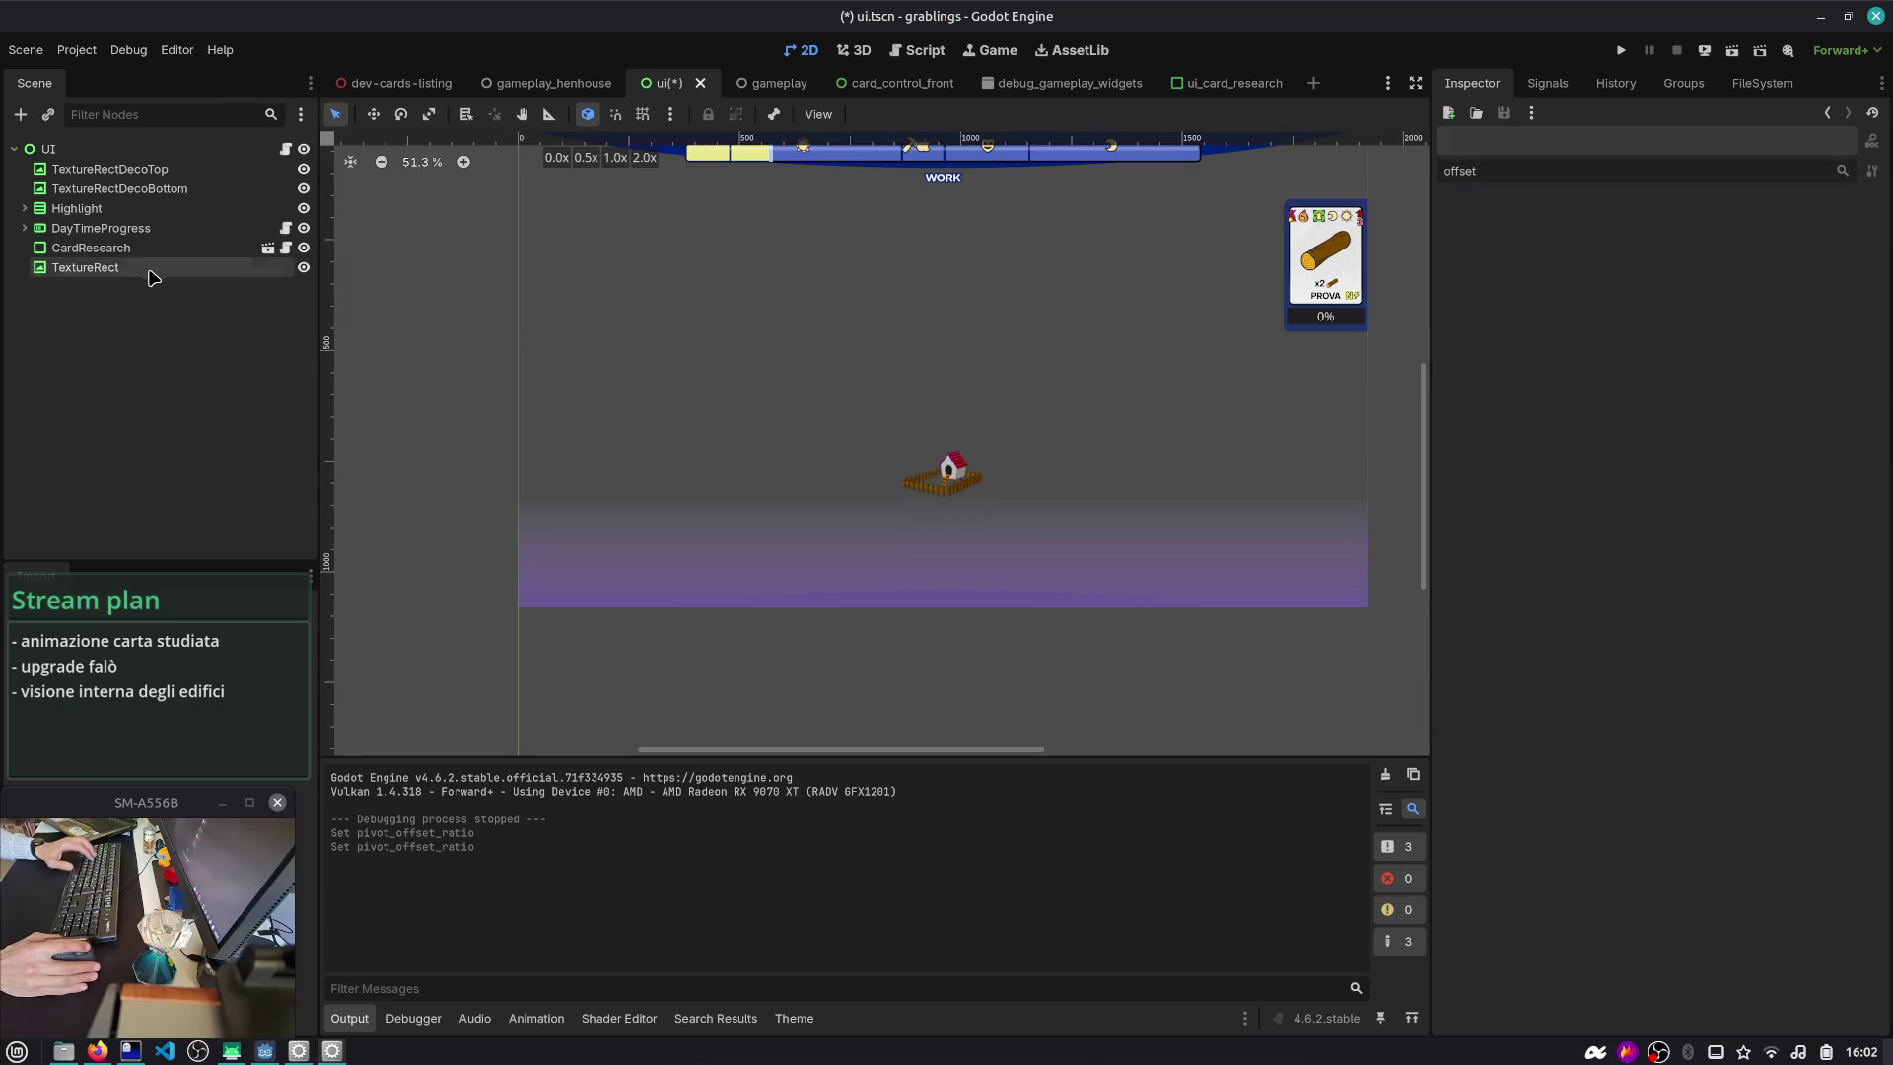
# - Delete the TextureRect node, save the ui scene, and return to the card research script
pyautogui.press('Delete')
pyautogui.hotkey('ctrl', 's')
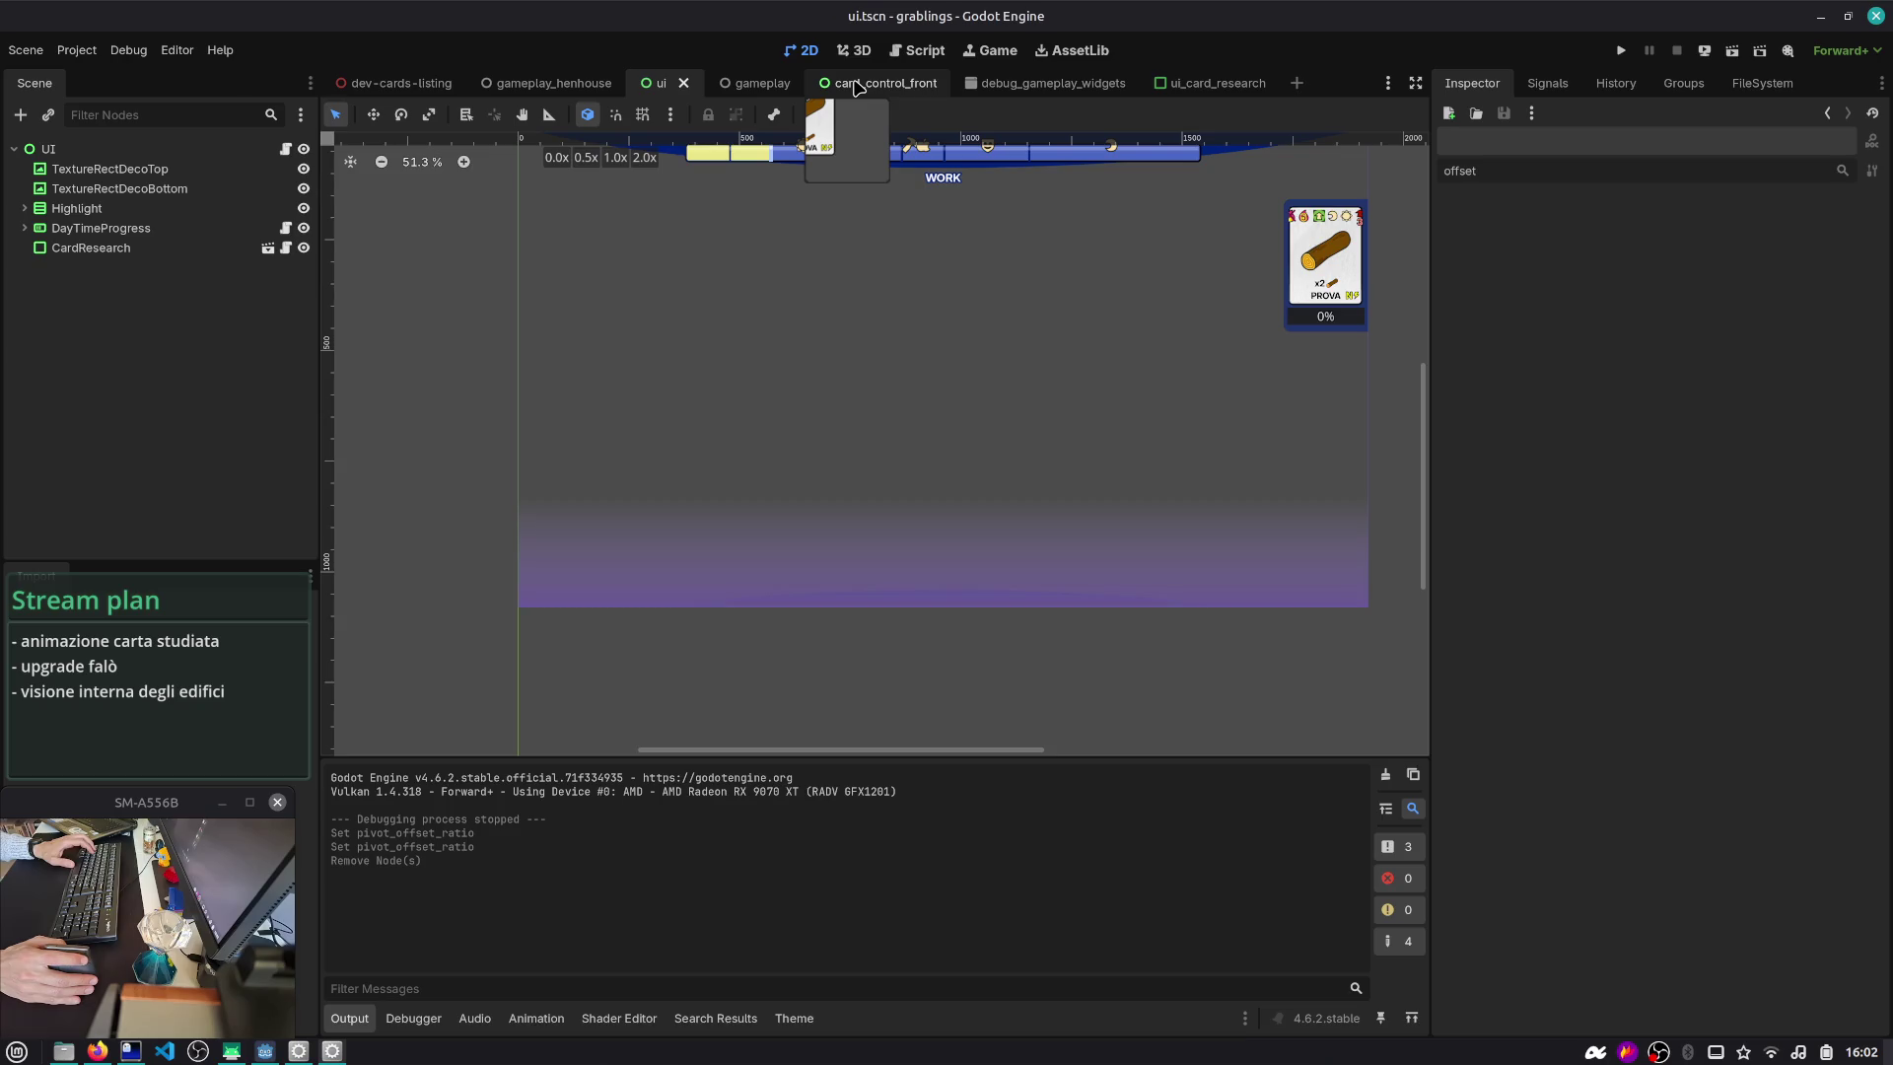
pyautogui.click(917, 50)
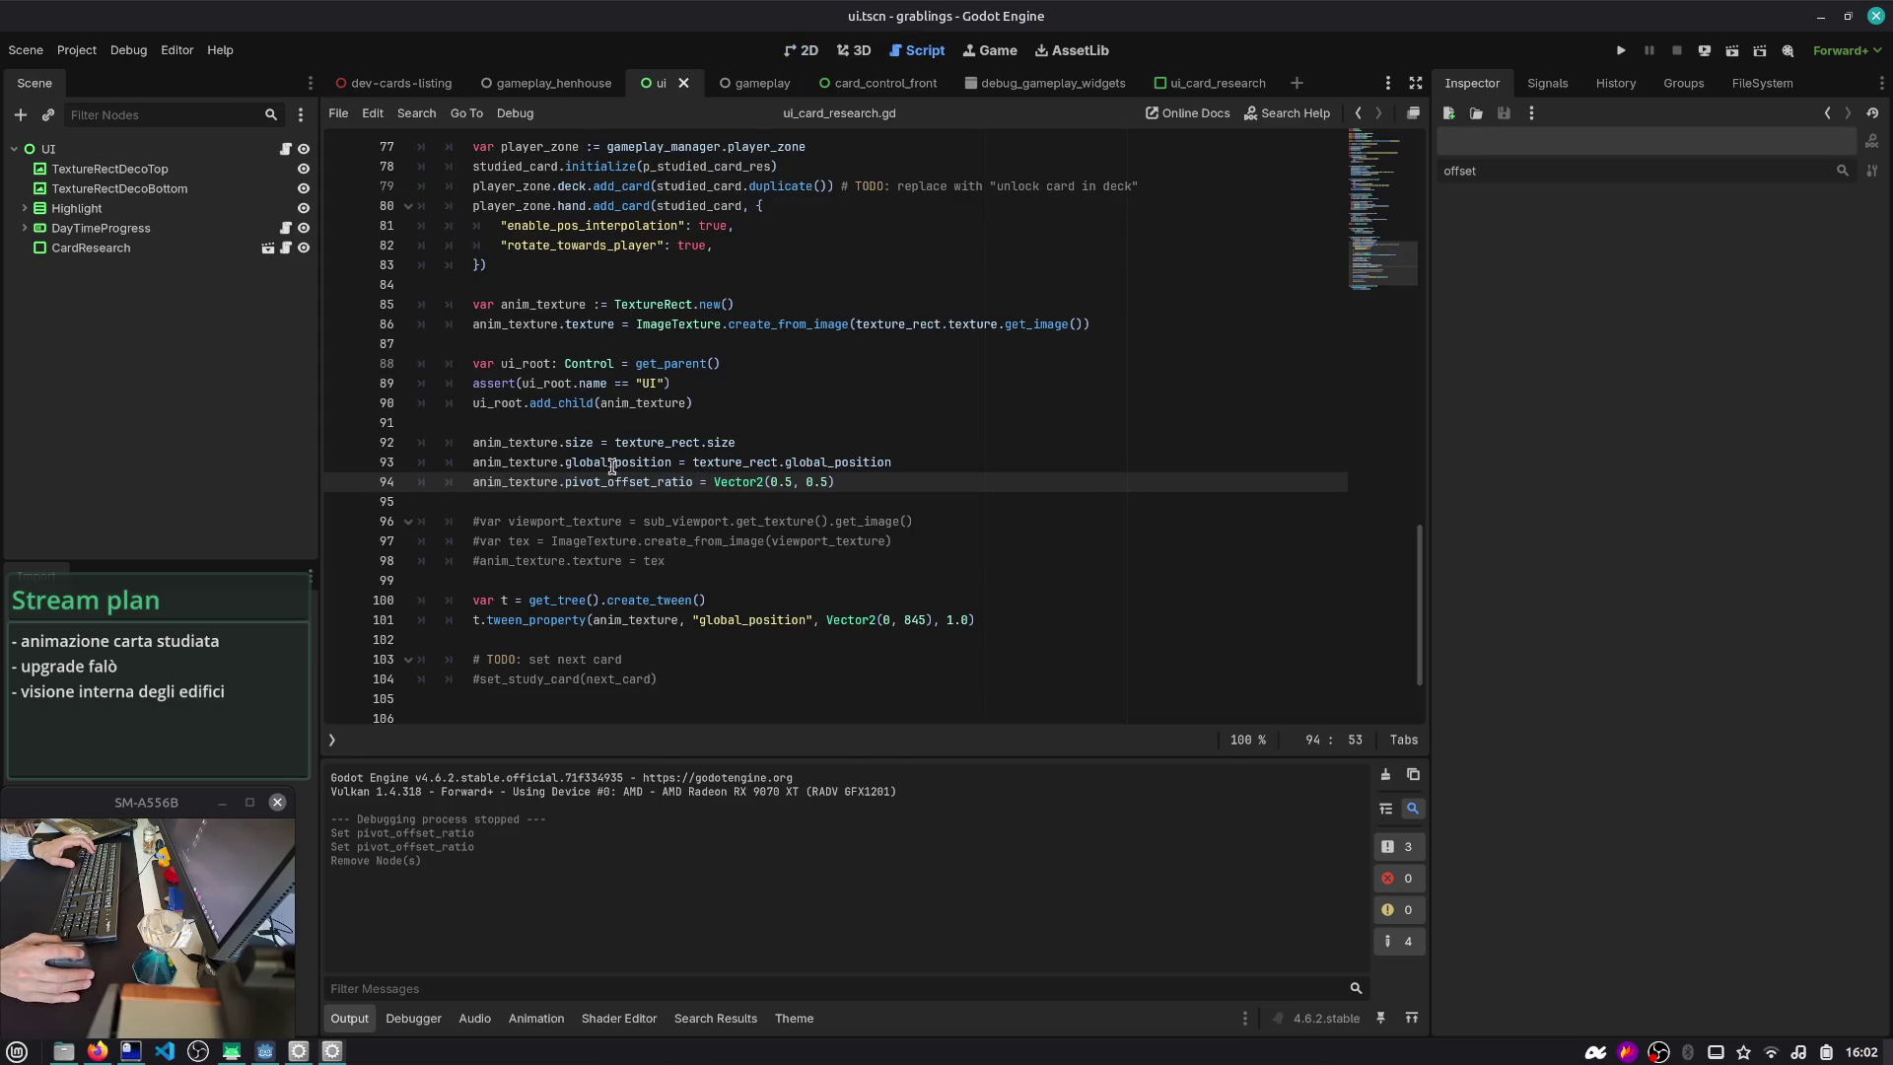
# - Add print(anim_texture.size) after the size assignment and run the game to check the output
pyautogui.press('Up')
pyautogui.press('Up')
pyautogui.press('Return')
pyautogui.write('print(anim_texture.size')
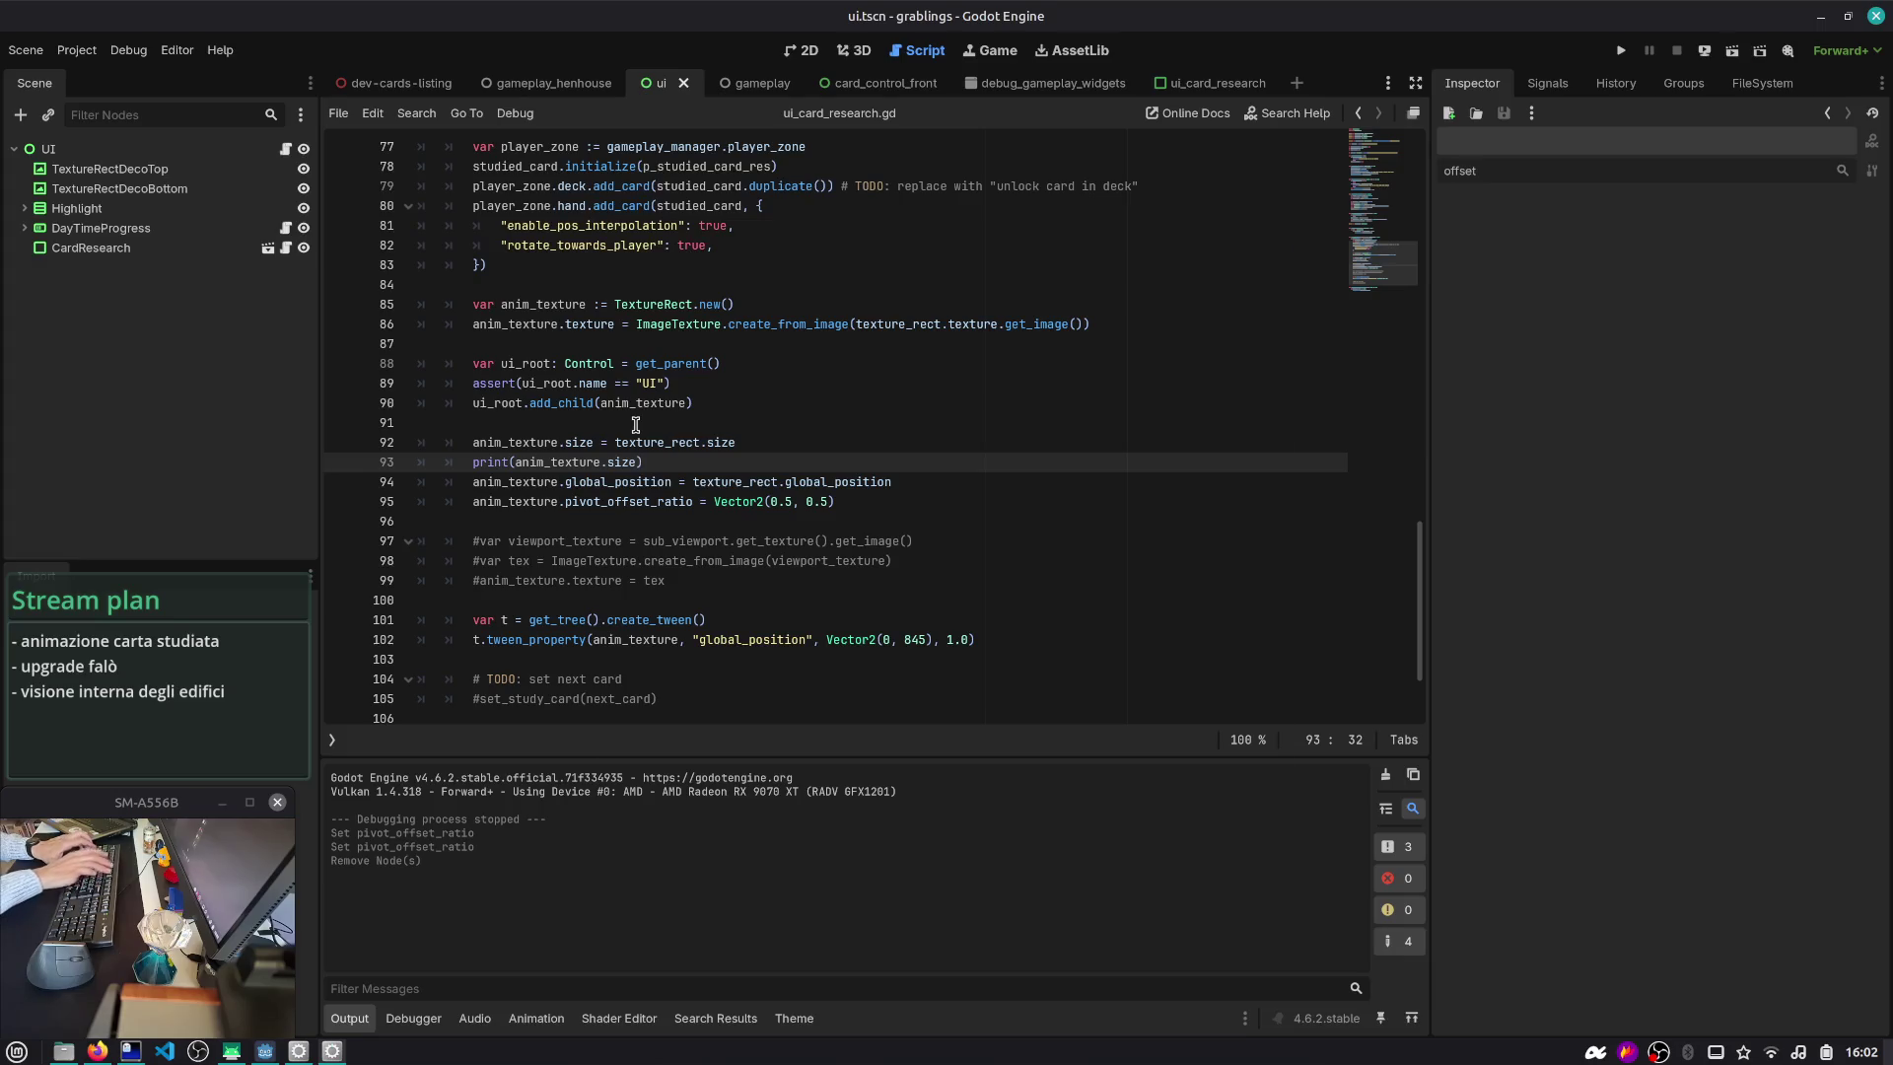
pyautogui.hotkey('ctrl', 'shift', 'F5')
pyautogui.press('Down')
pyautogui.press('Return')
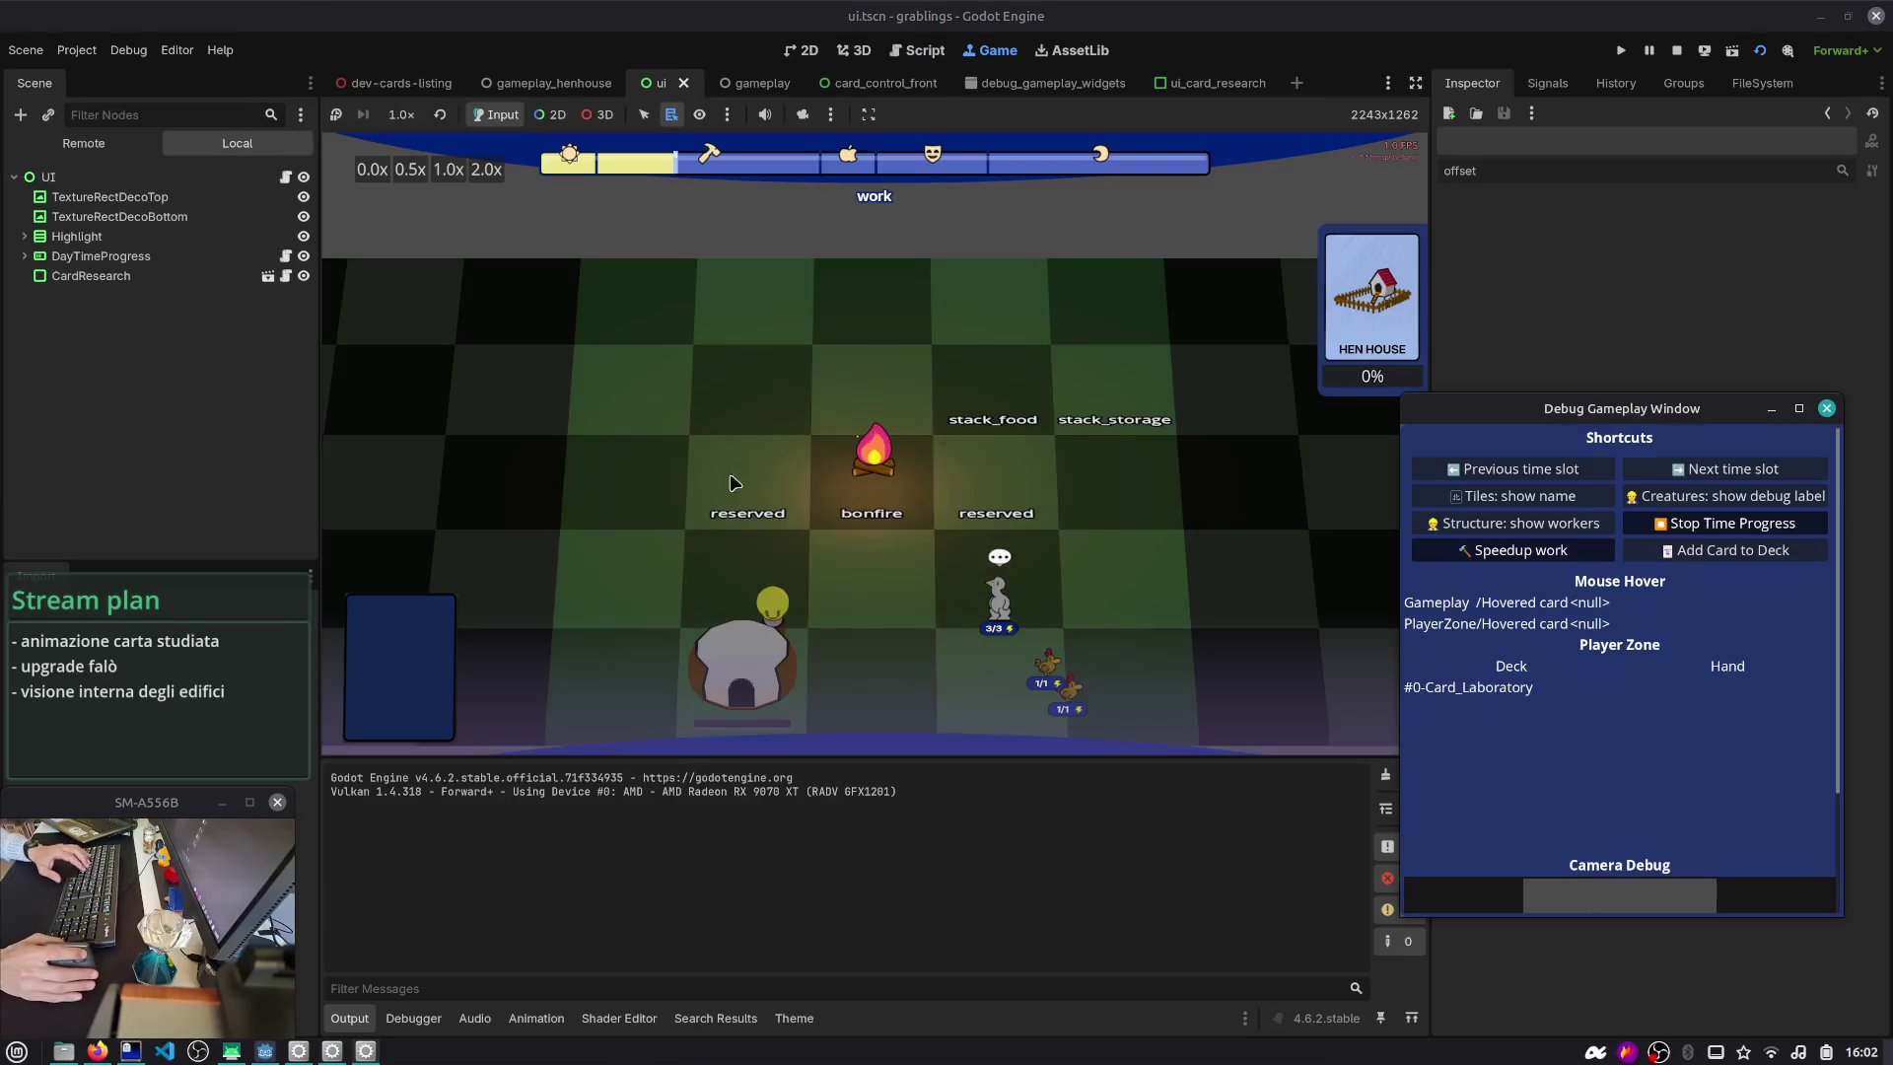
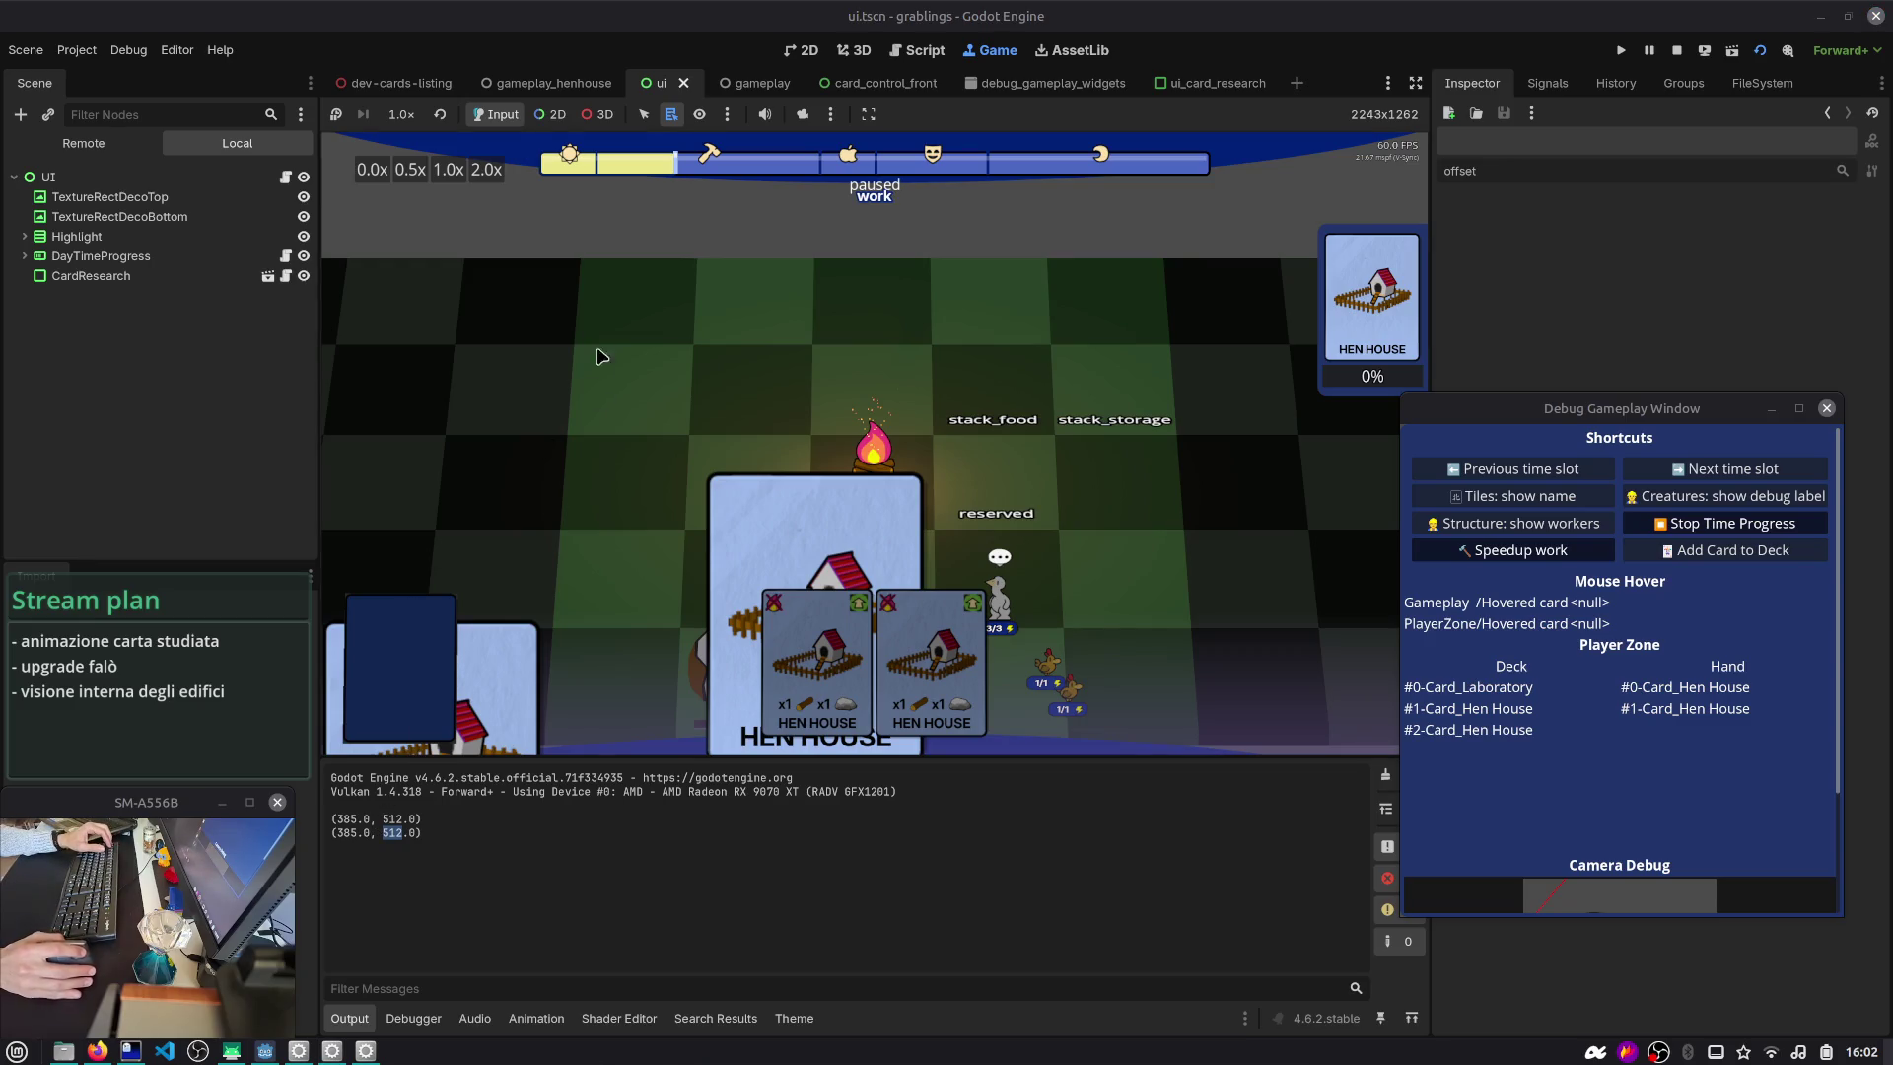
pyautogui.click(83, 143)
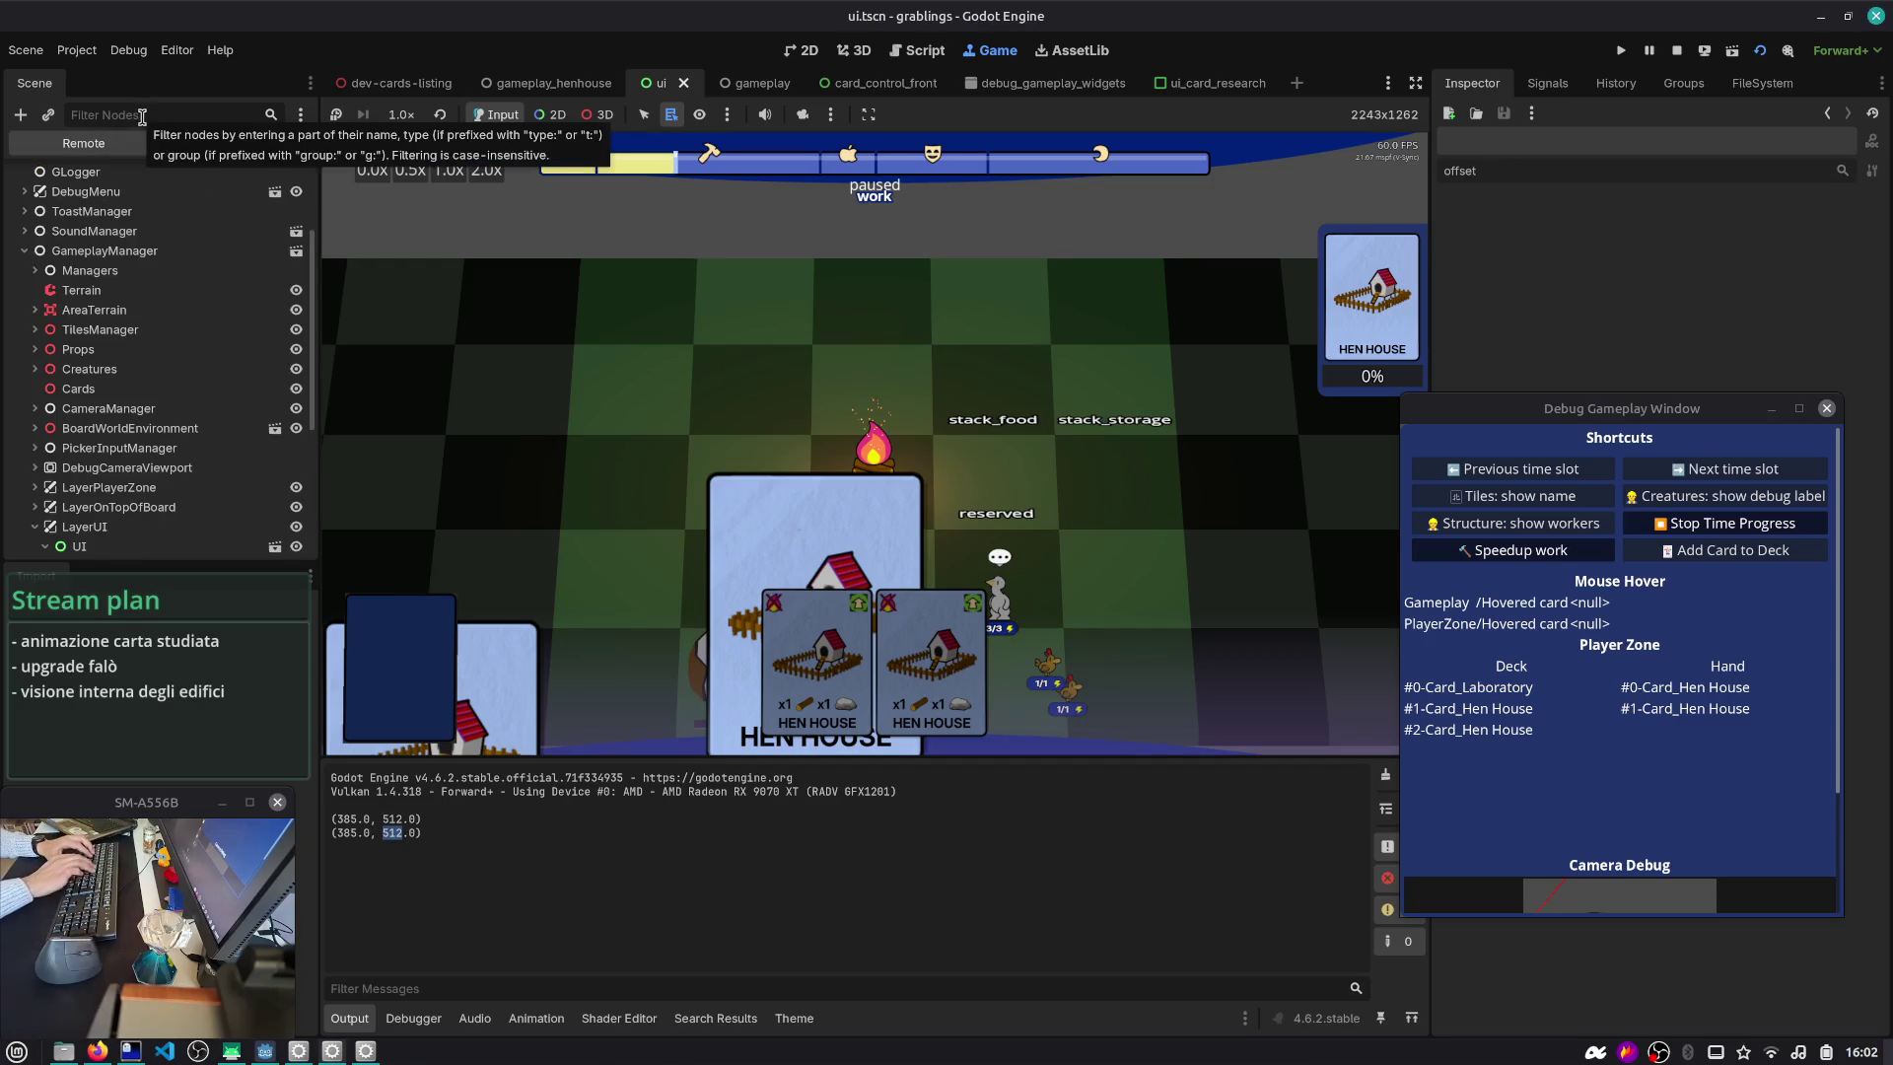
pyautogui.write('texturerect')
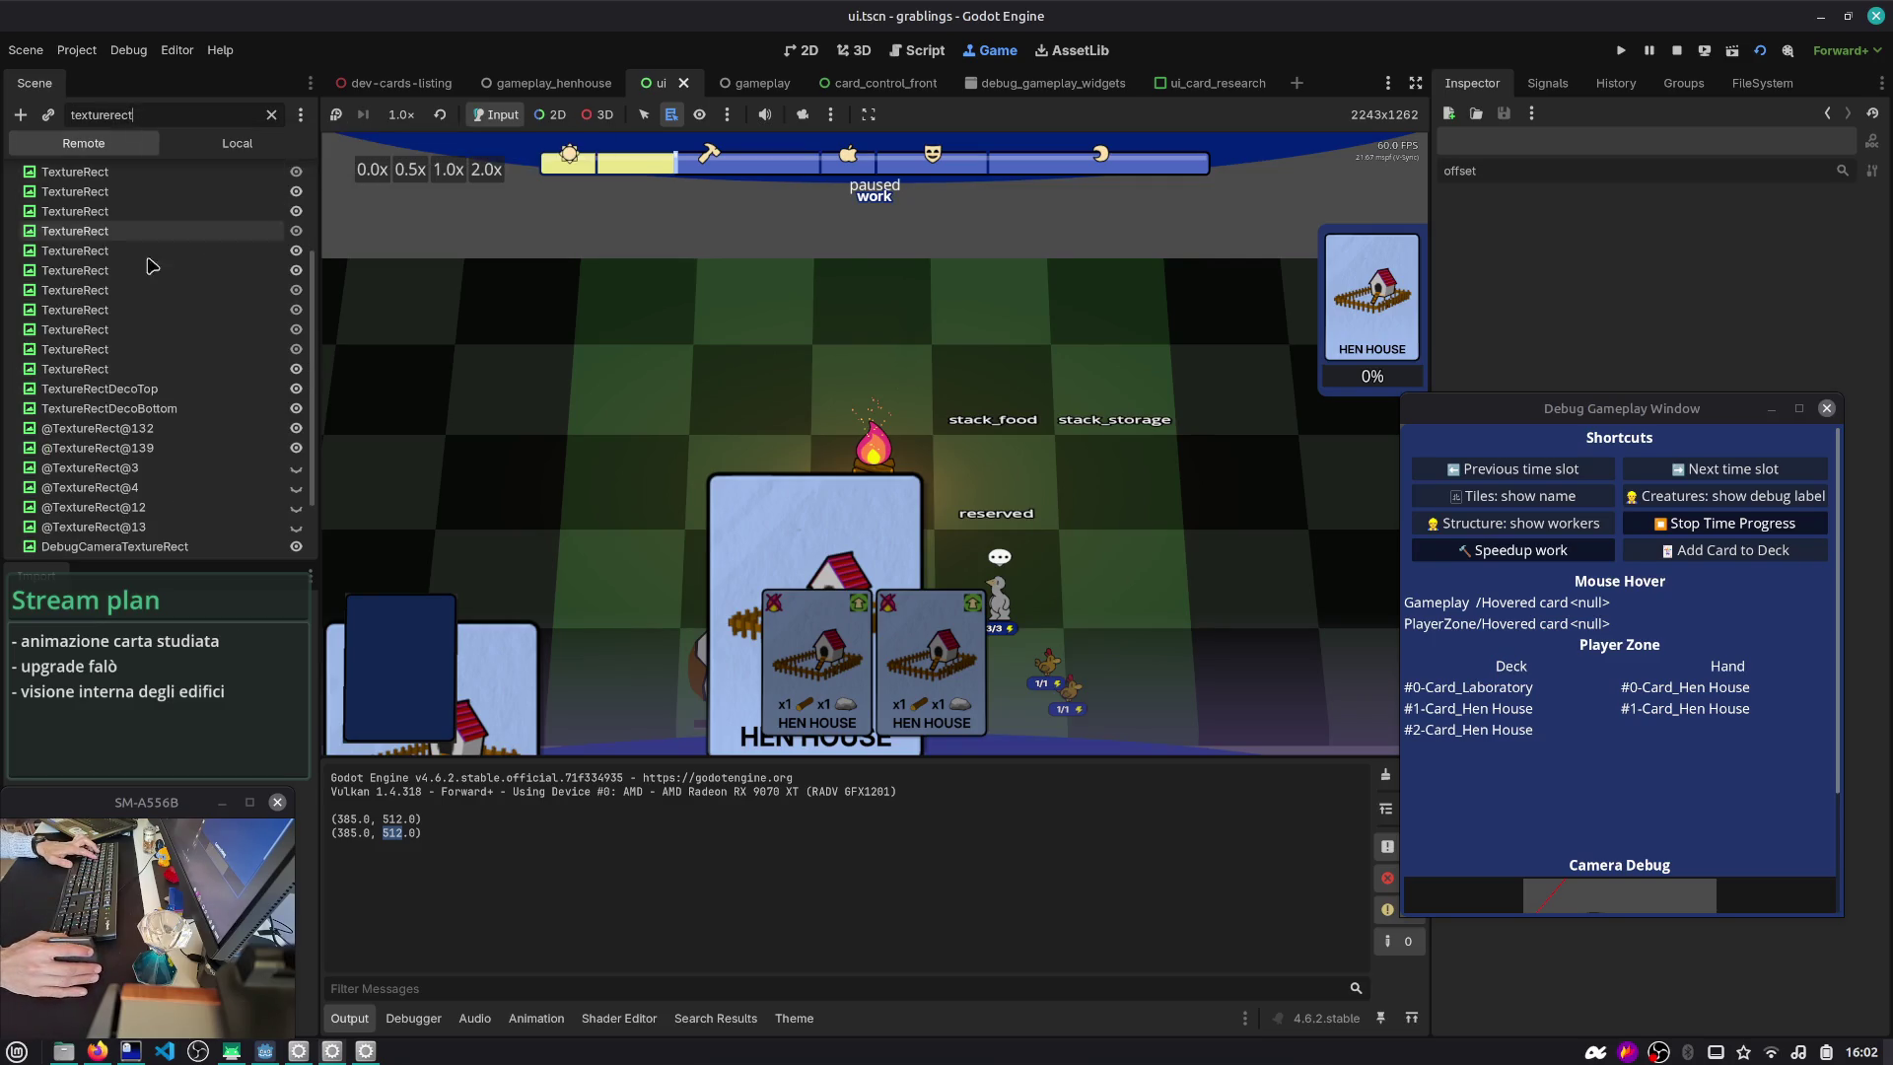
pyautogui.click(138, 309)
pyautogui.click(274, 117)
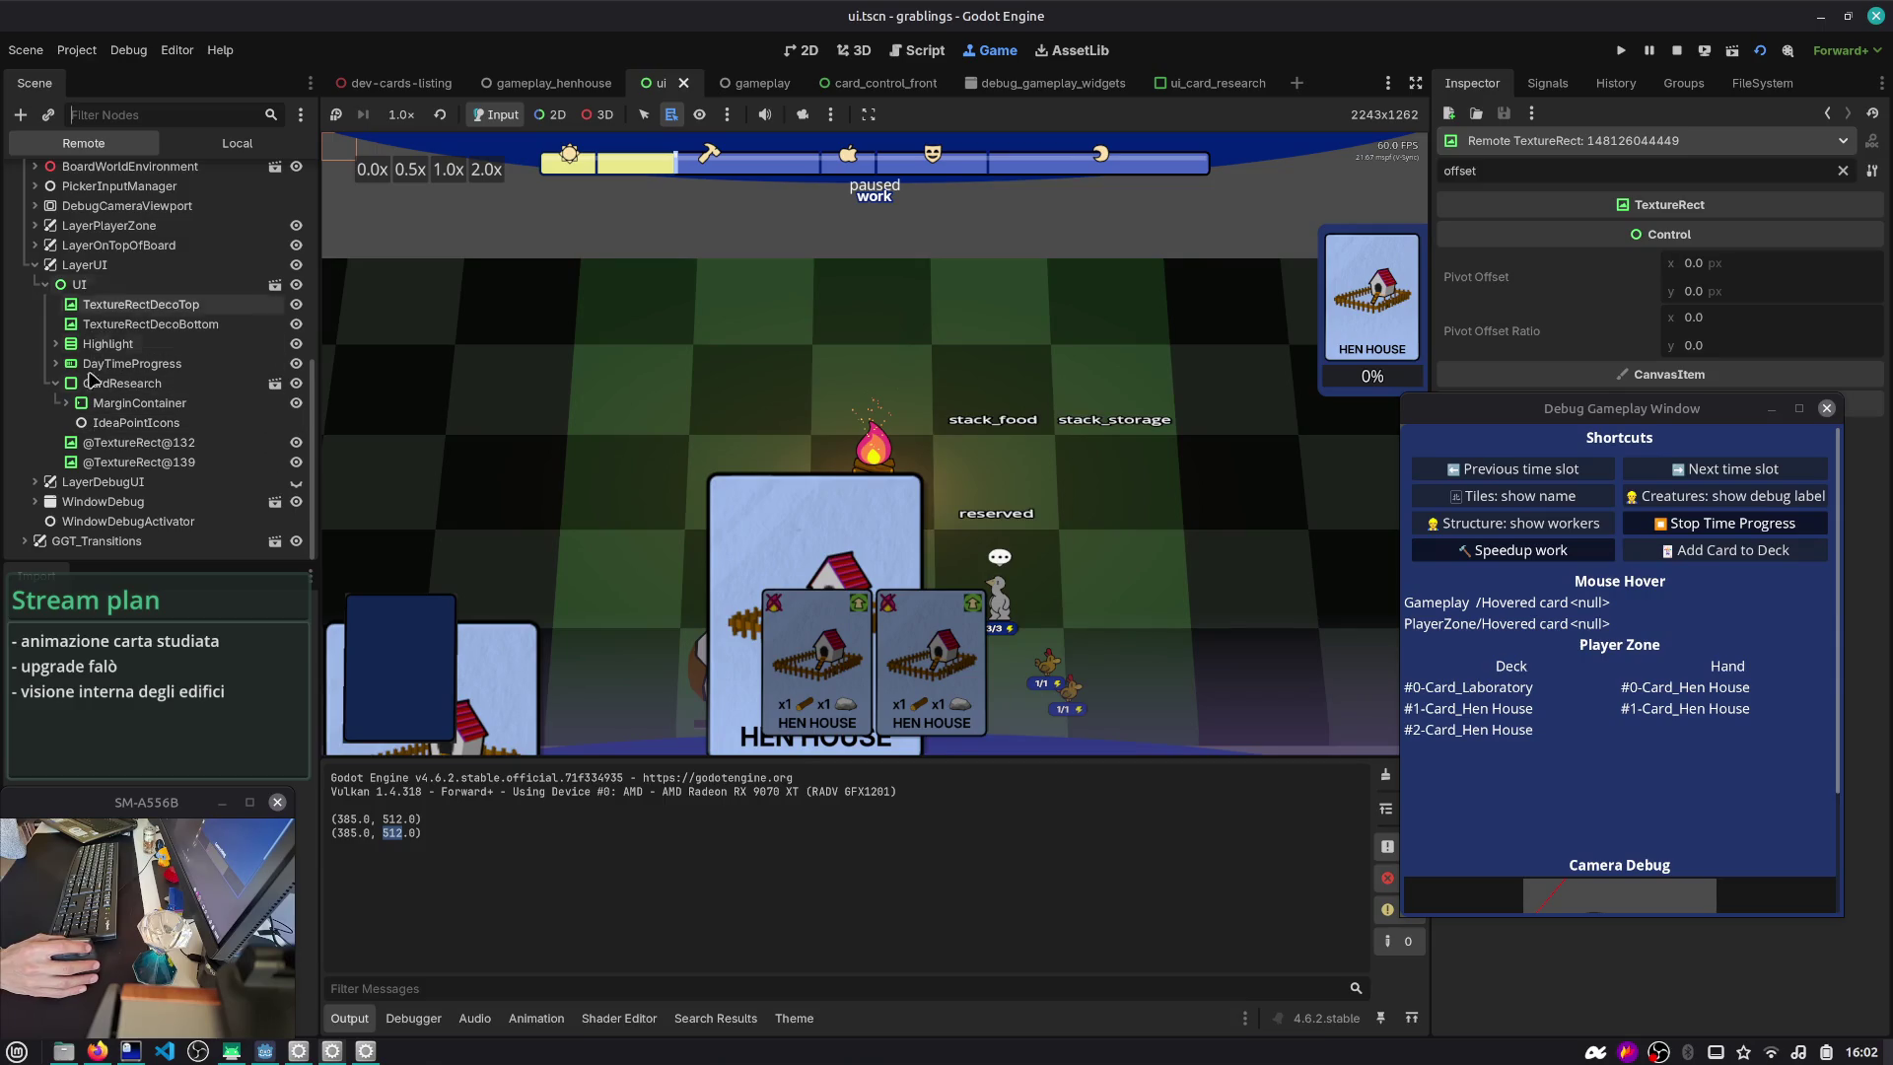
pyautogui.click(106, 463)
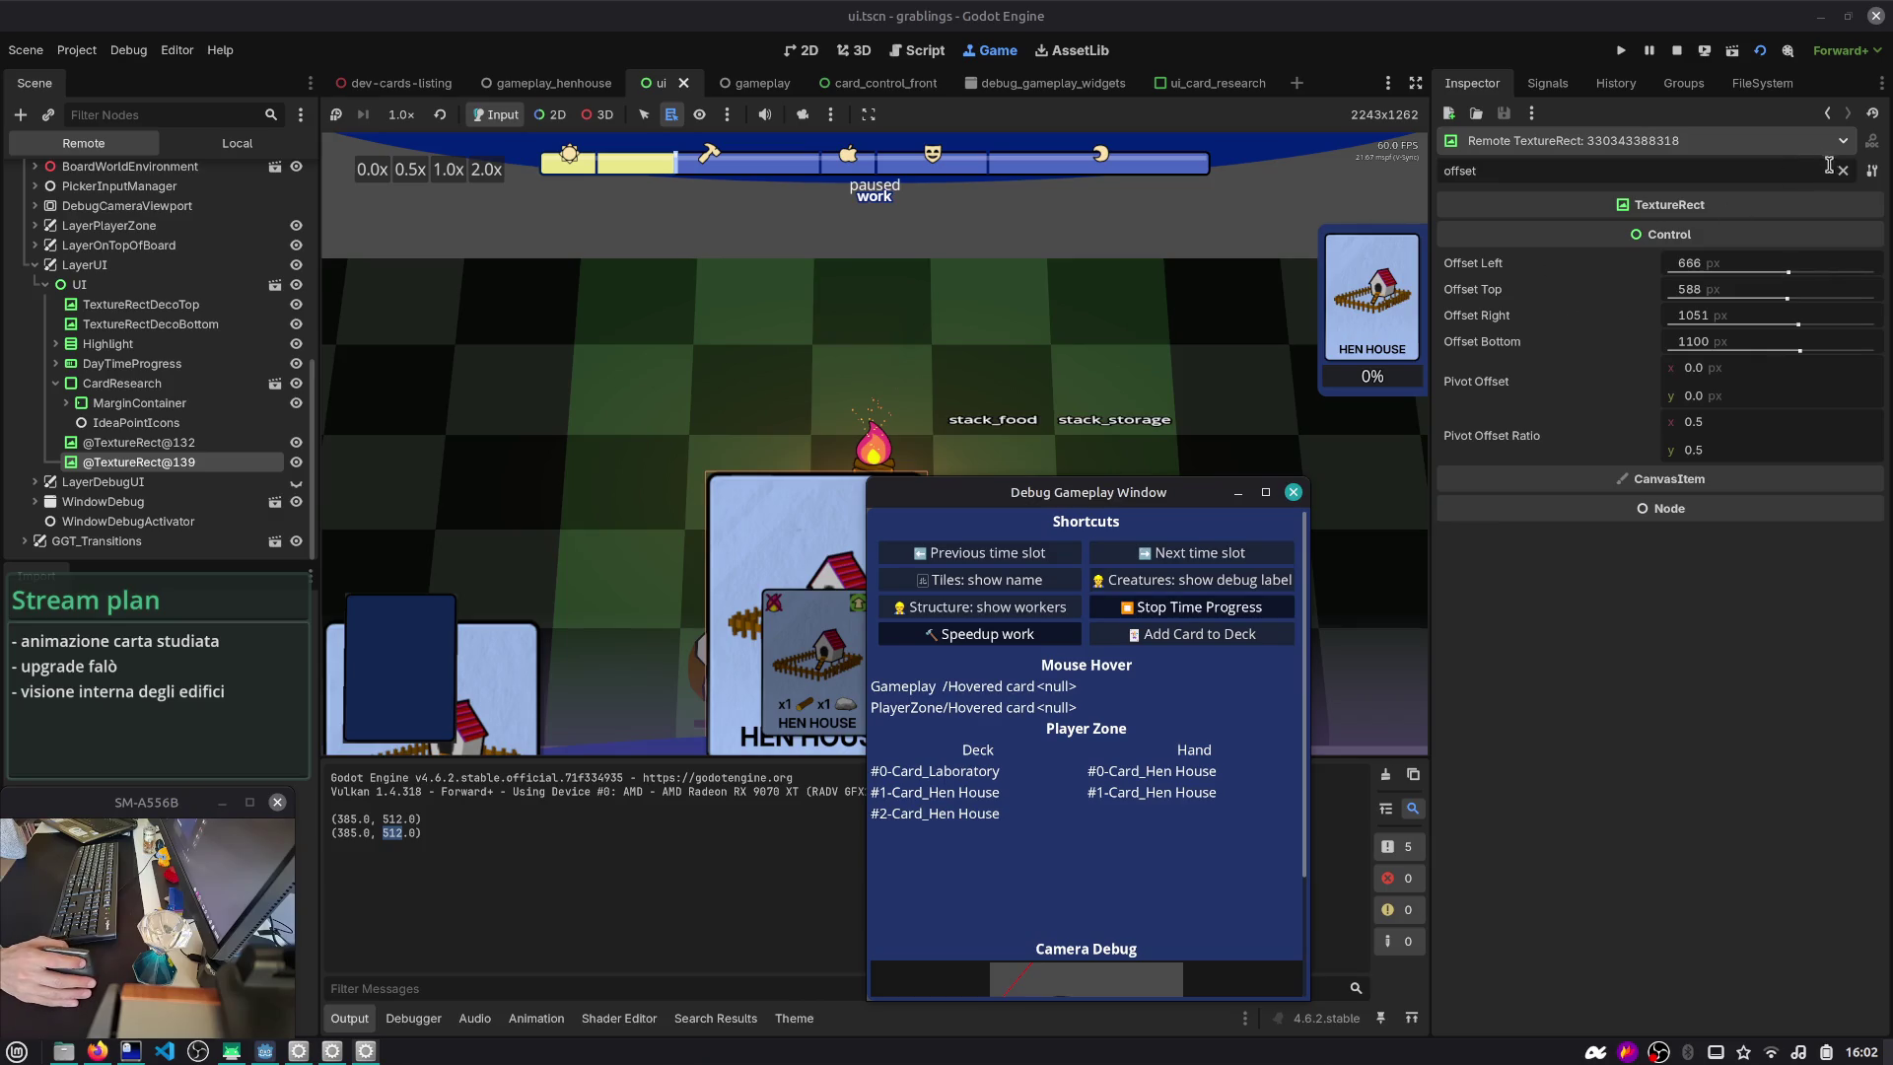
# - Confirm its 385 × 512 size in the Inspector, then stop the game and return to the ui 2D view
pyautogui.click(1840, 174)
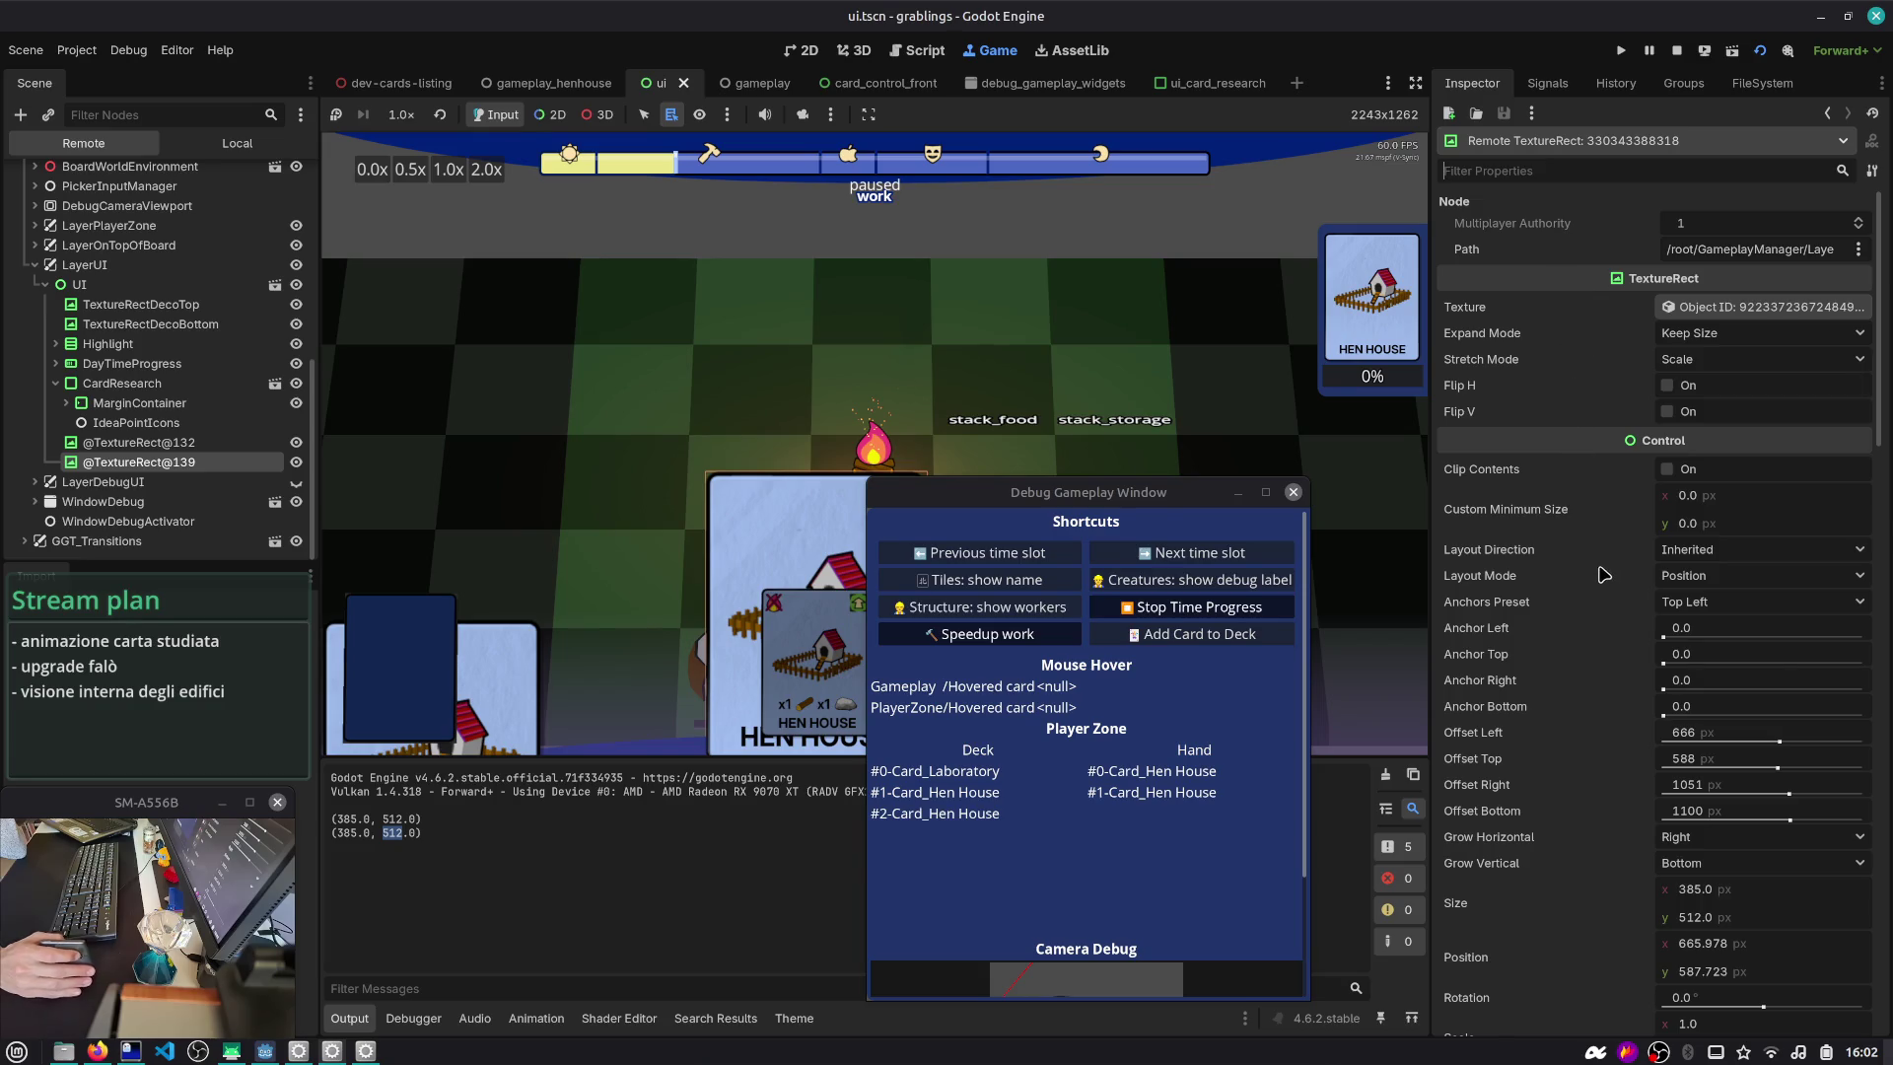
pyautogui.scroll(-4, 1604, 575)
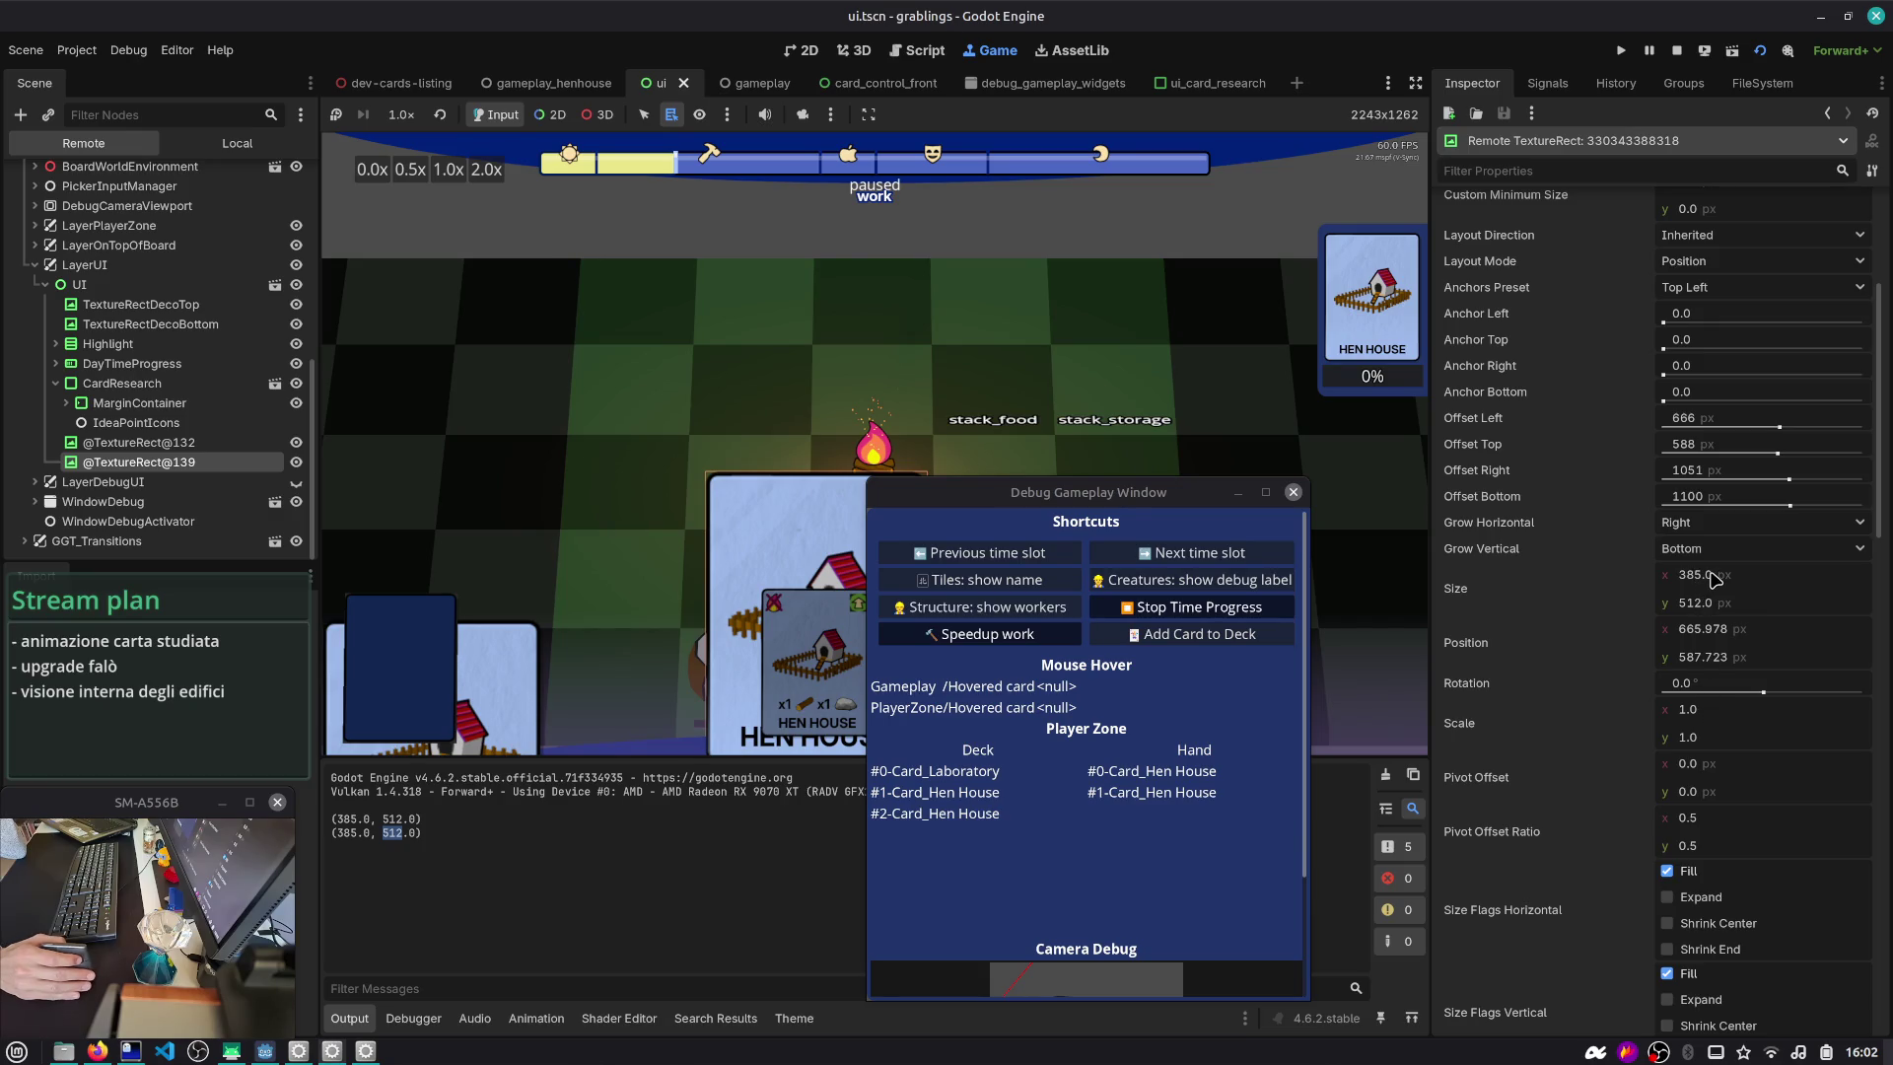
pyautogui.scroll(5, 1713, 603)
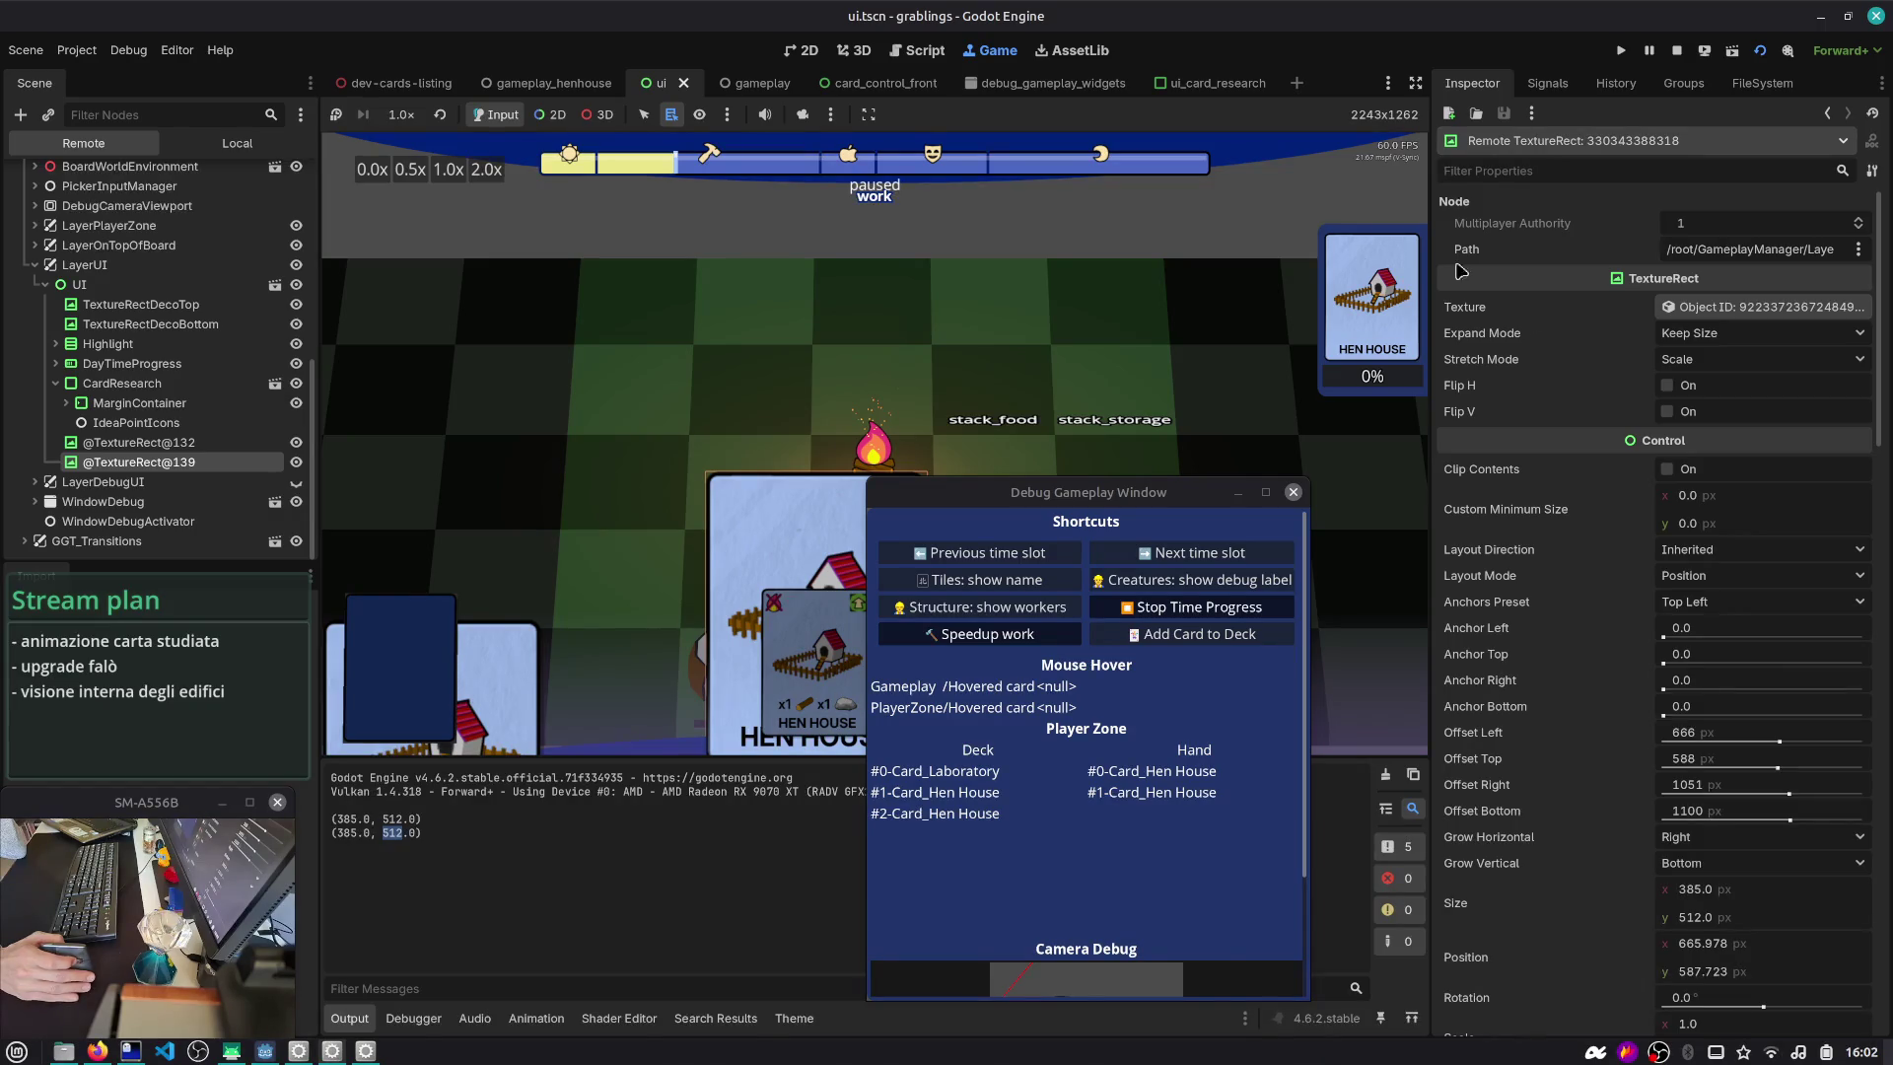
pyautogui.click(1676, 51)
pyautogui.click(806, 53)
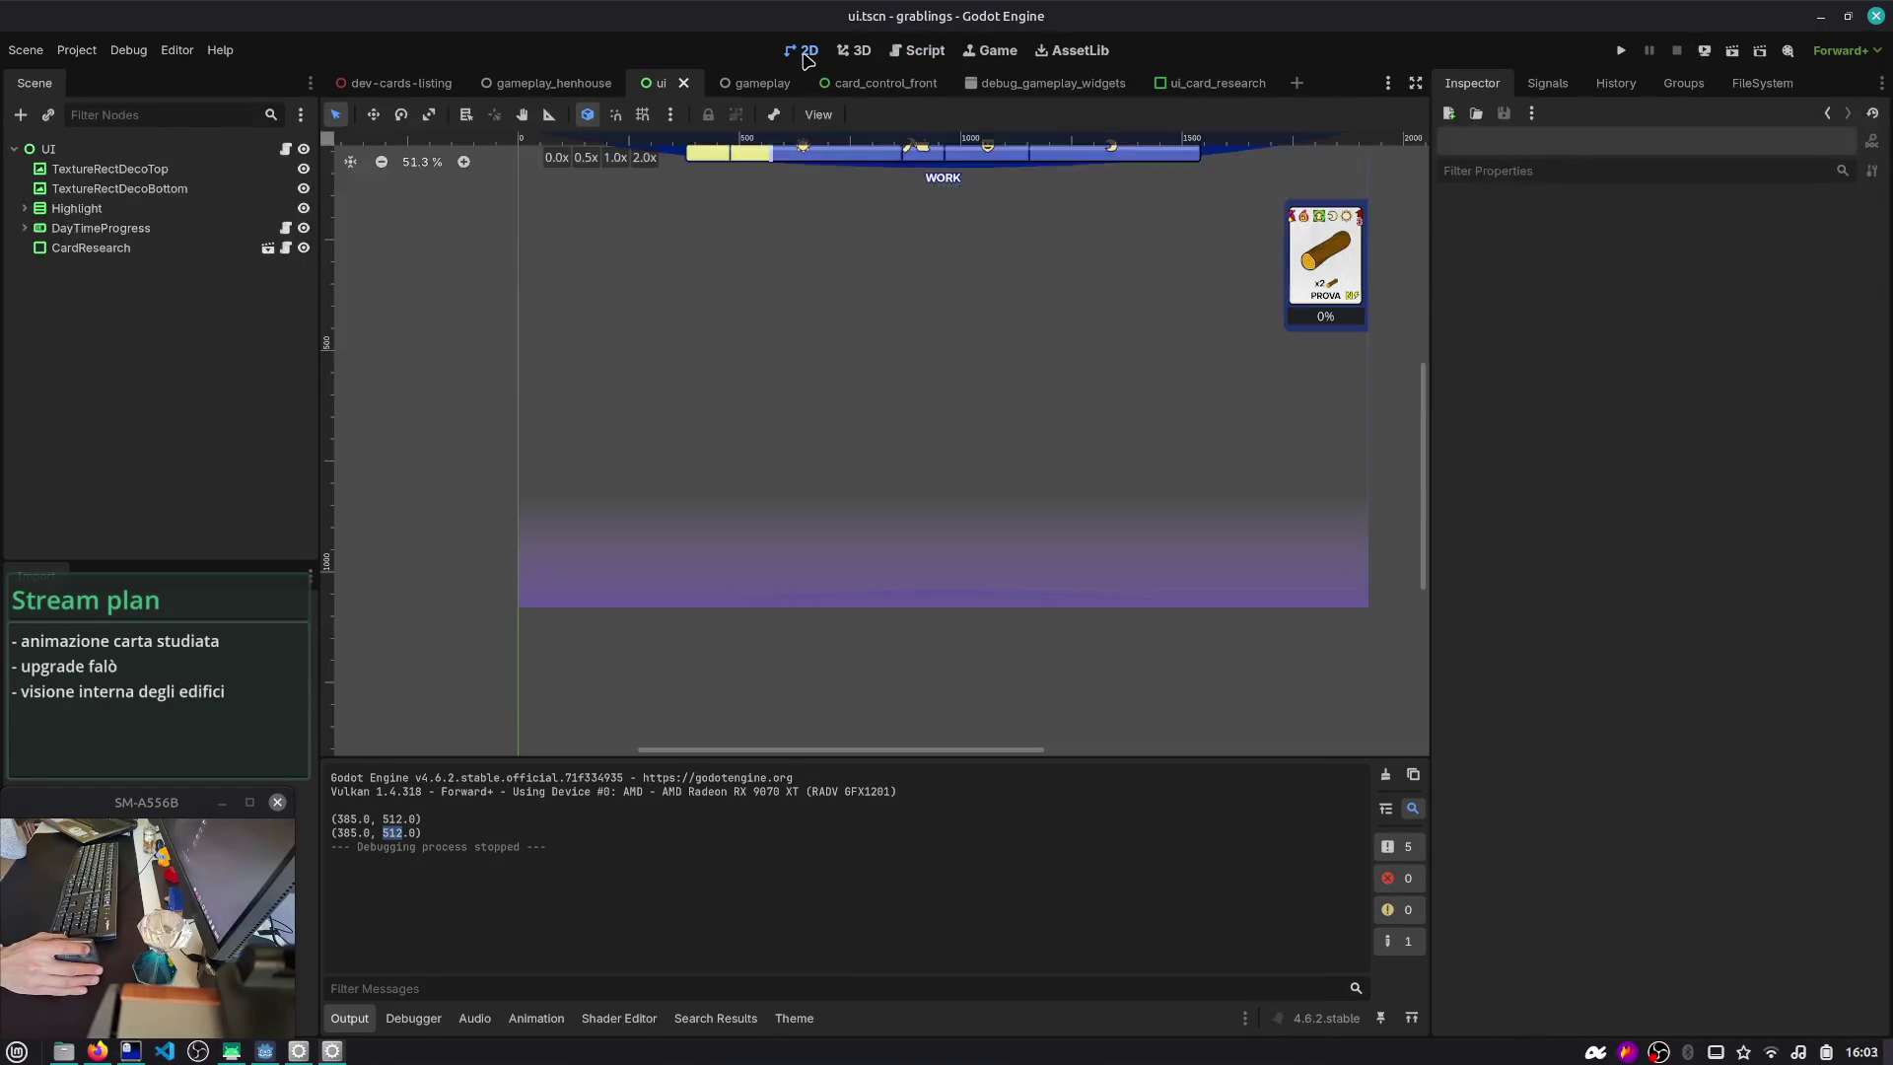
# - Add a TextureRect under UI with custom minimum size 385 × 512, then open the CardResearch scene
pyautogui.click(148, 150)
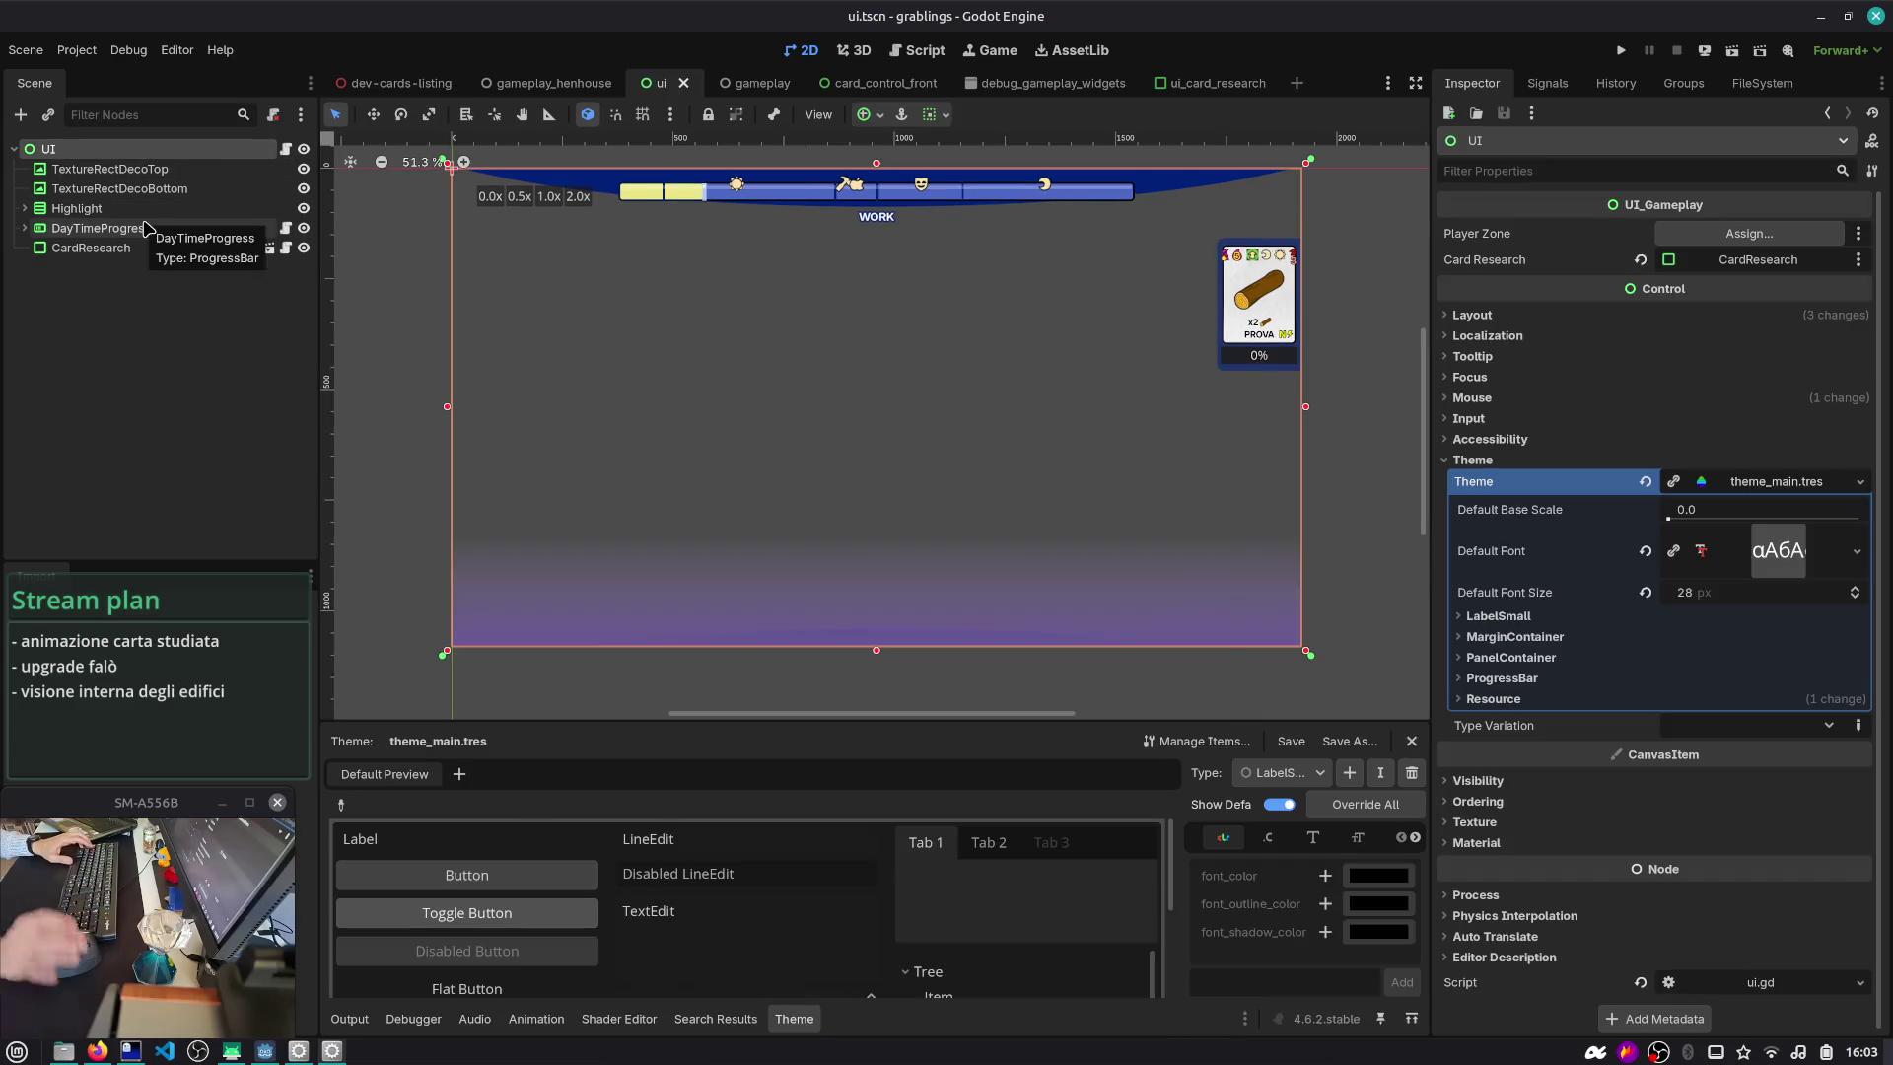
pyautogui.hotkey('ctrl', 'a')
pyautogui.write('texture')
pyautogui.press('Return')
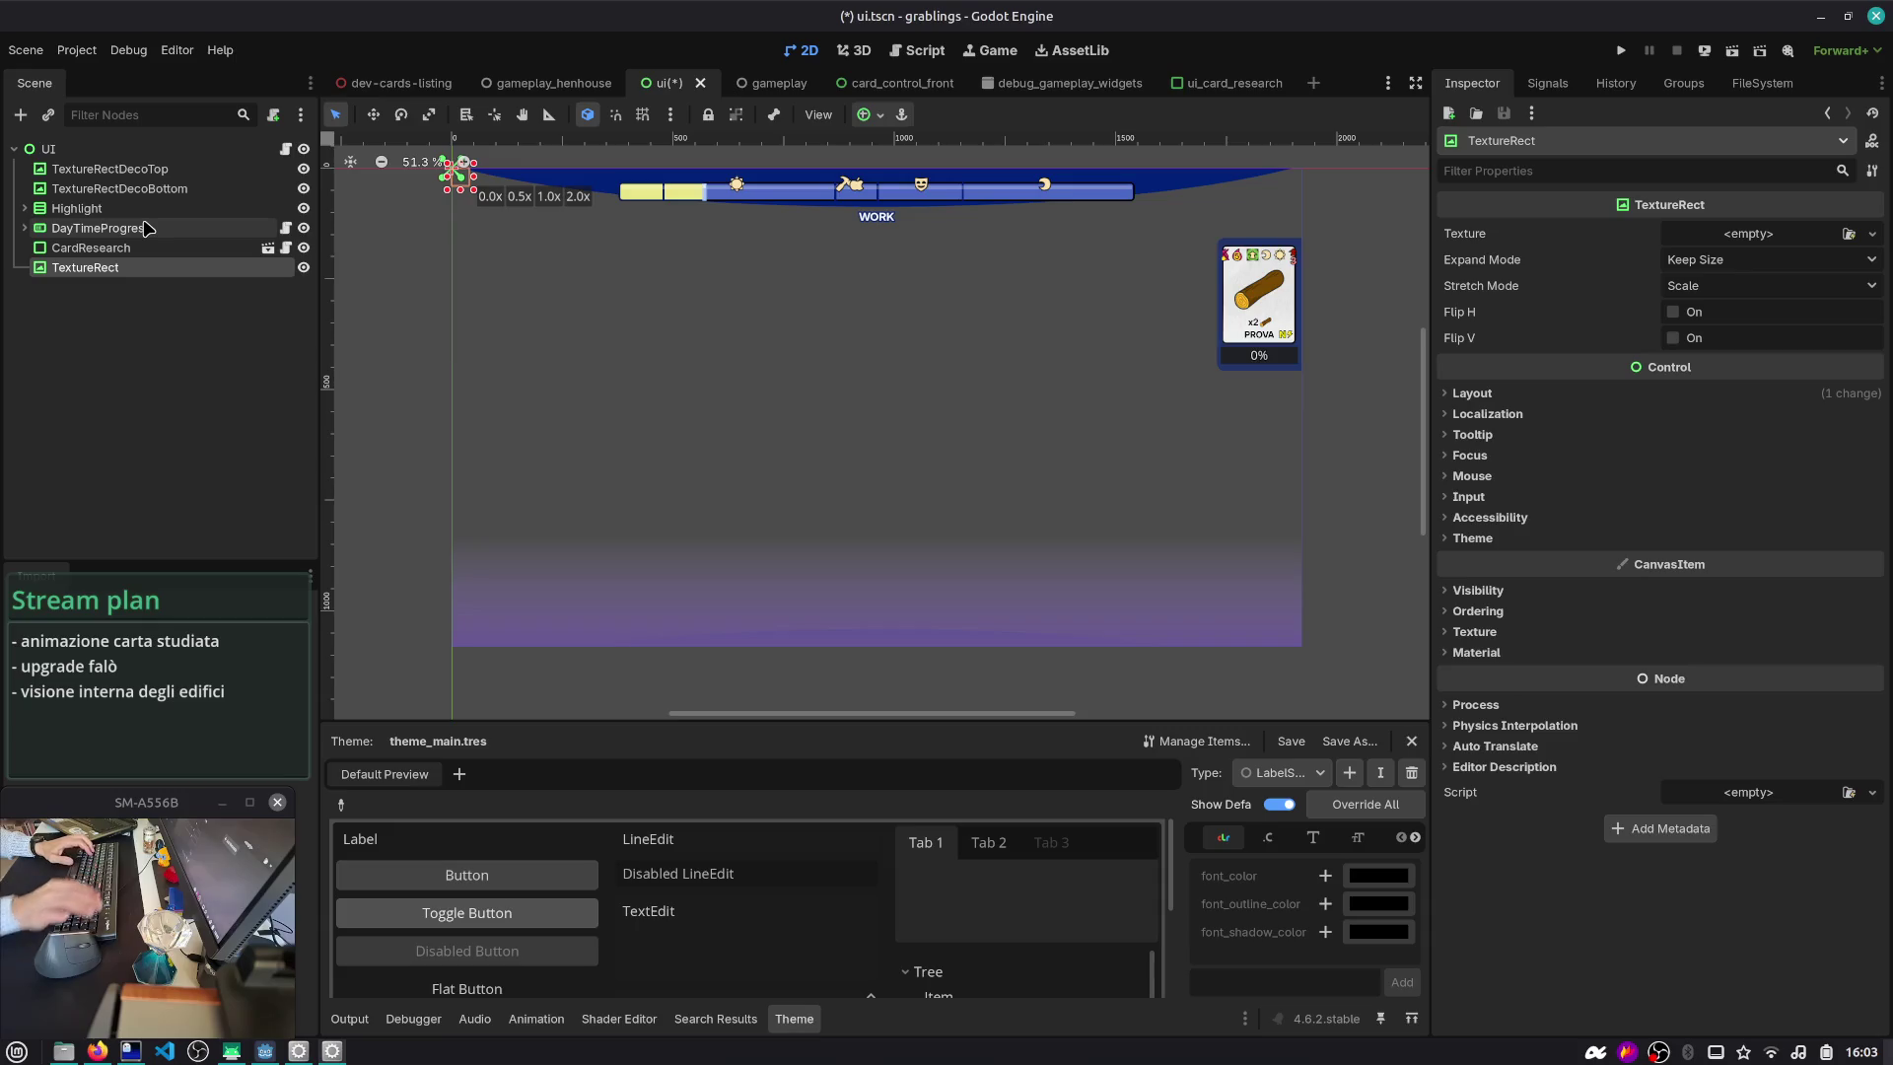
pyautogui.click(1506, 392)
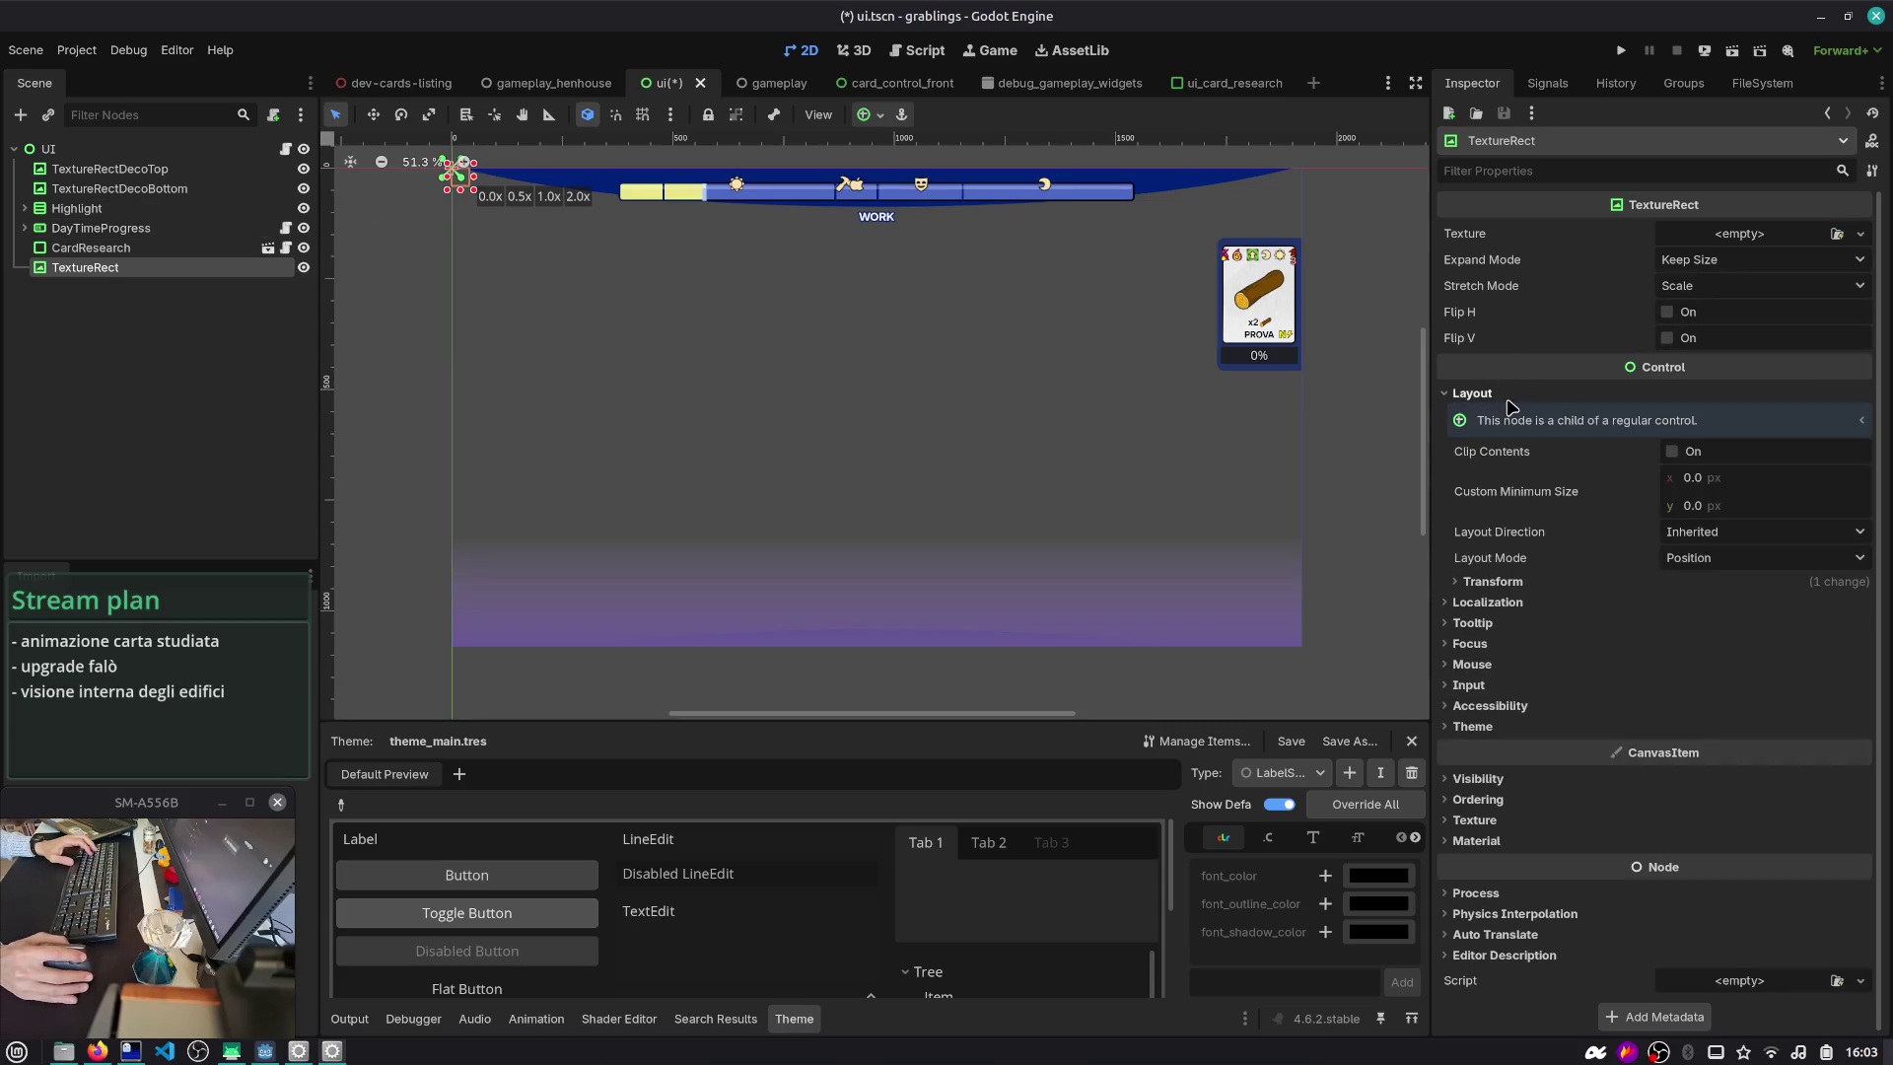
pyautogui.click(1788, 469)
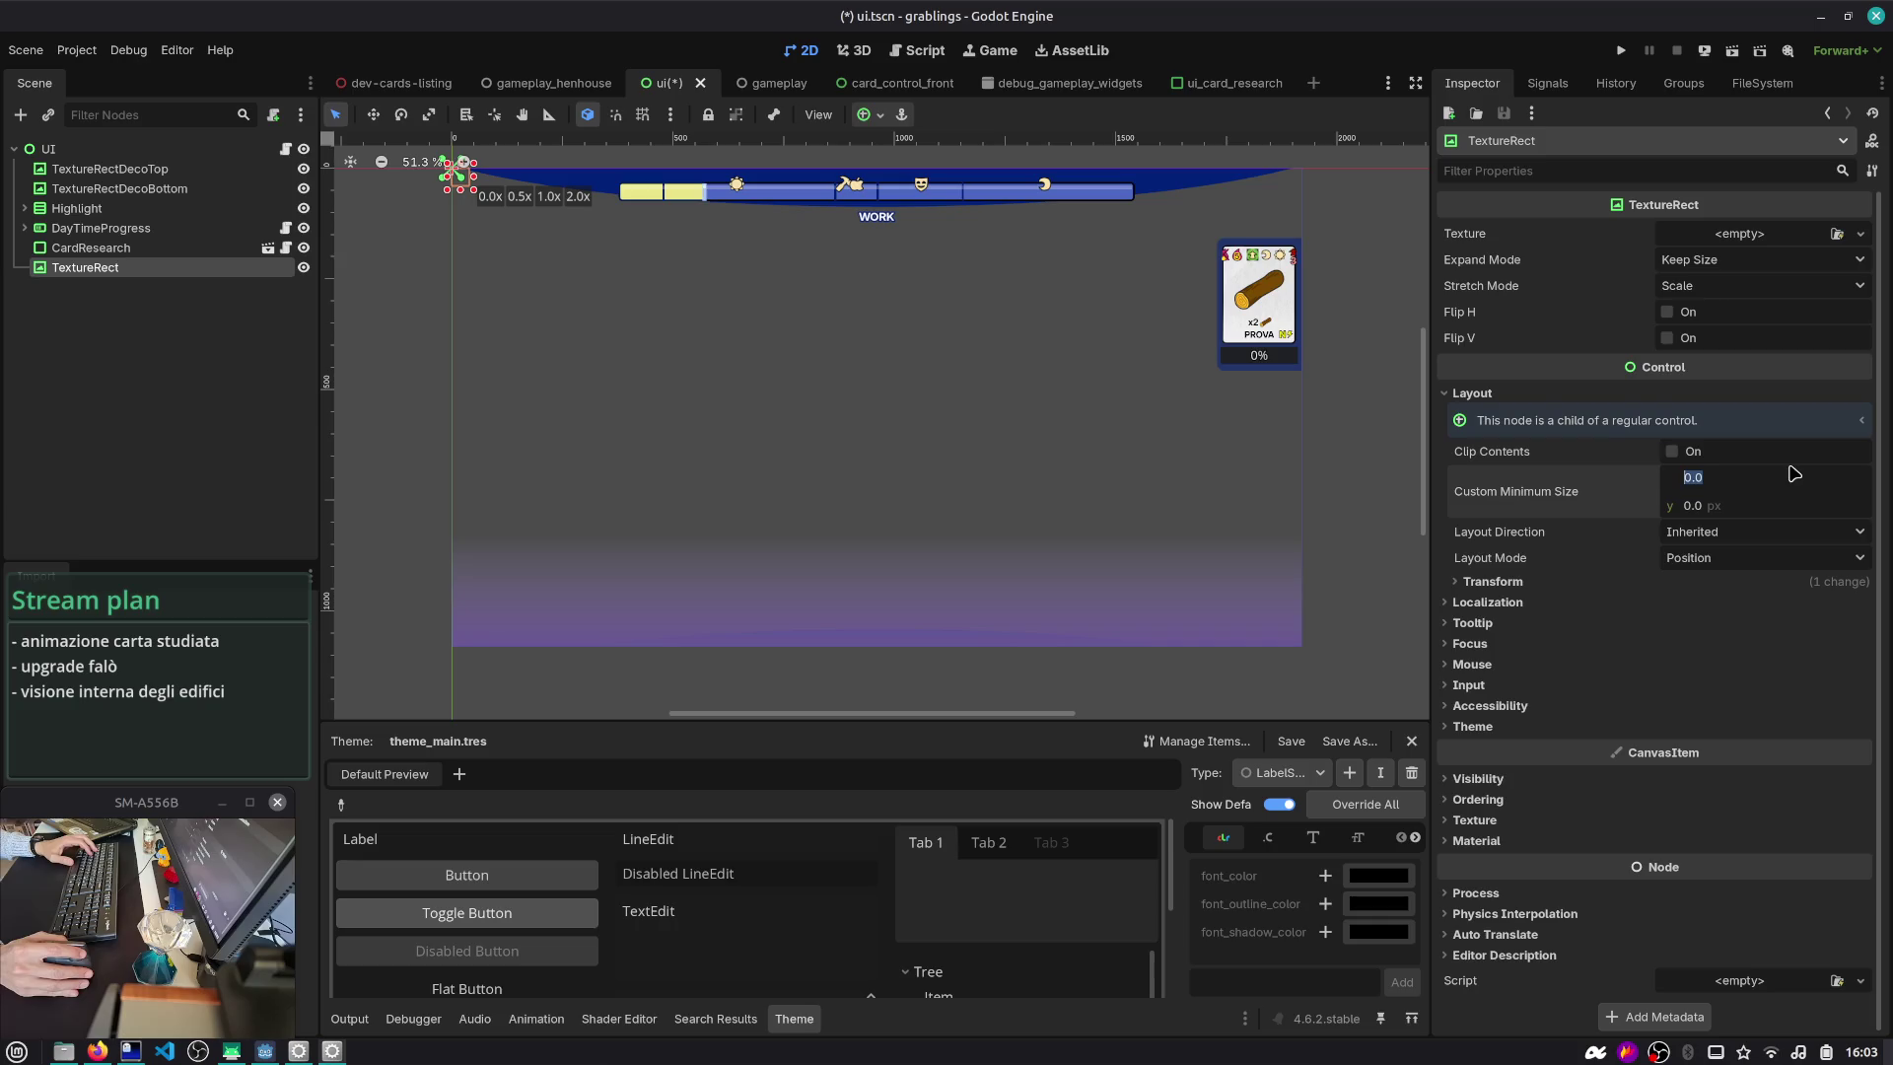
pyautogui.write('385')
pyautogui.press('Tab')
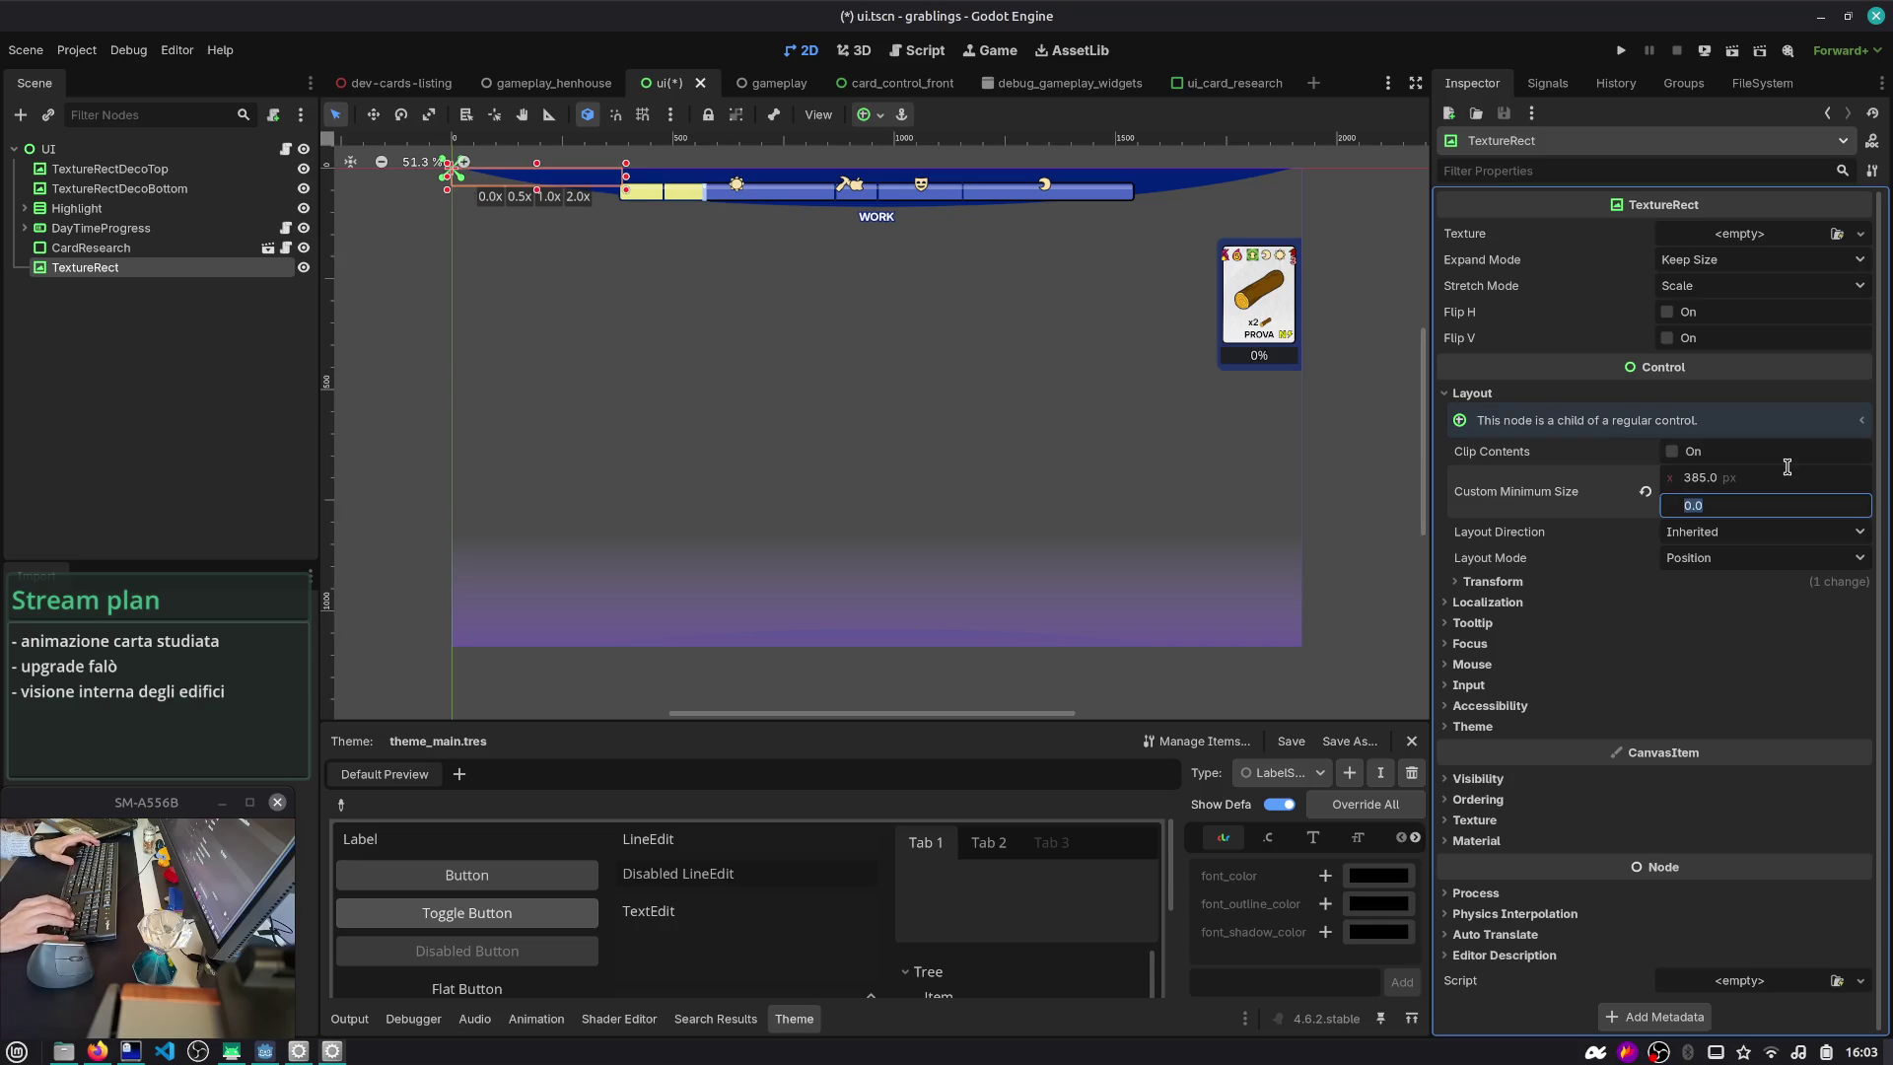
pyautogui.write('512')
pyautogui.press('Tab')
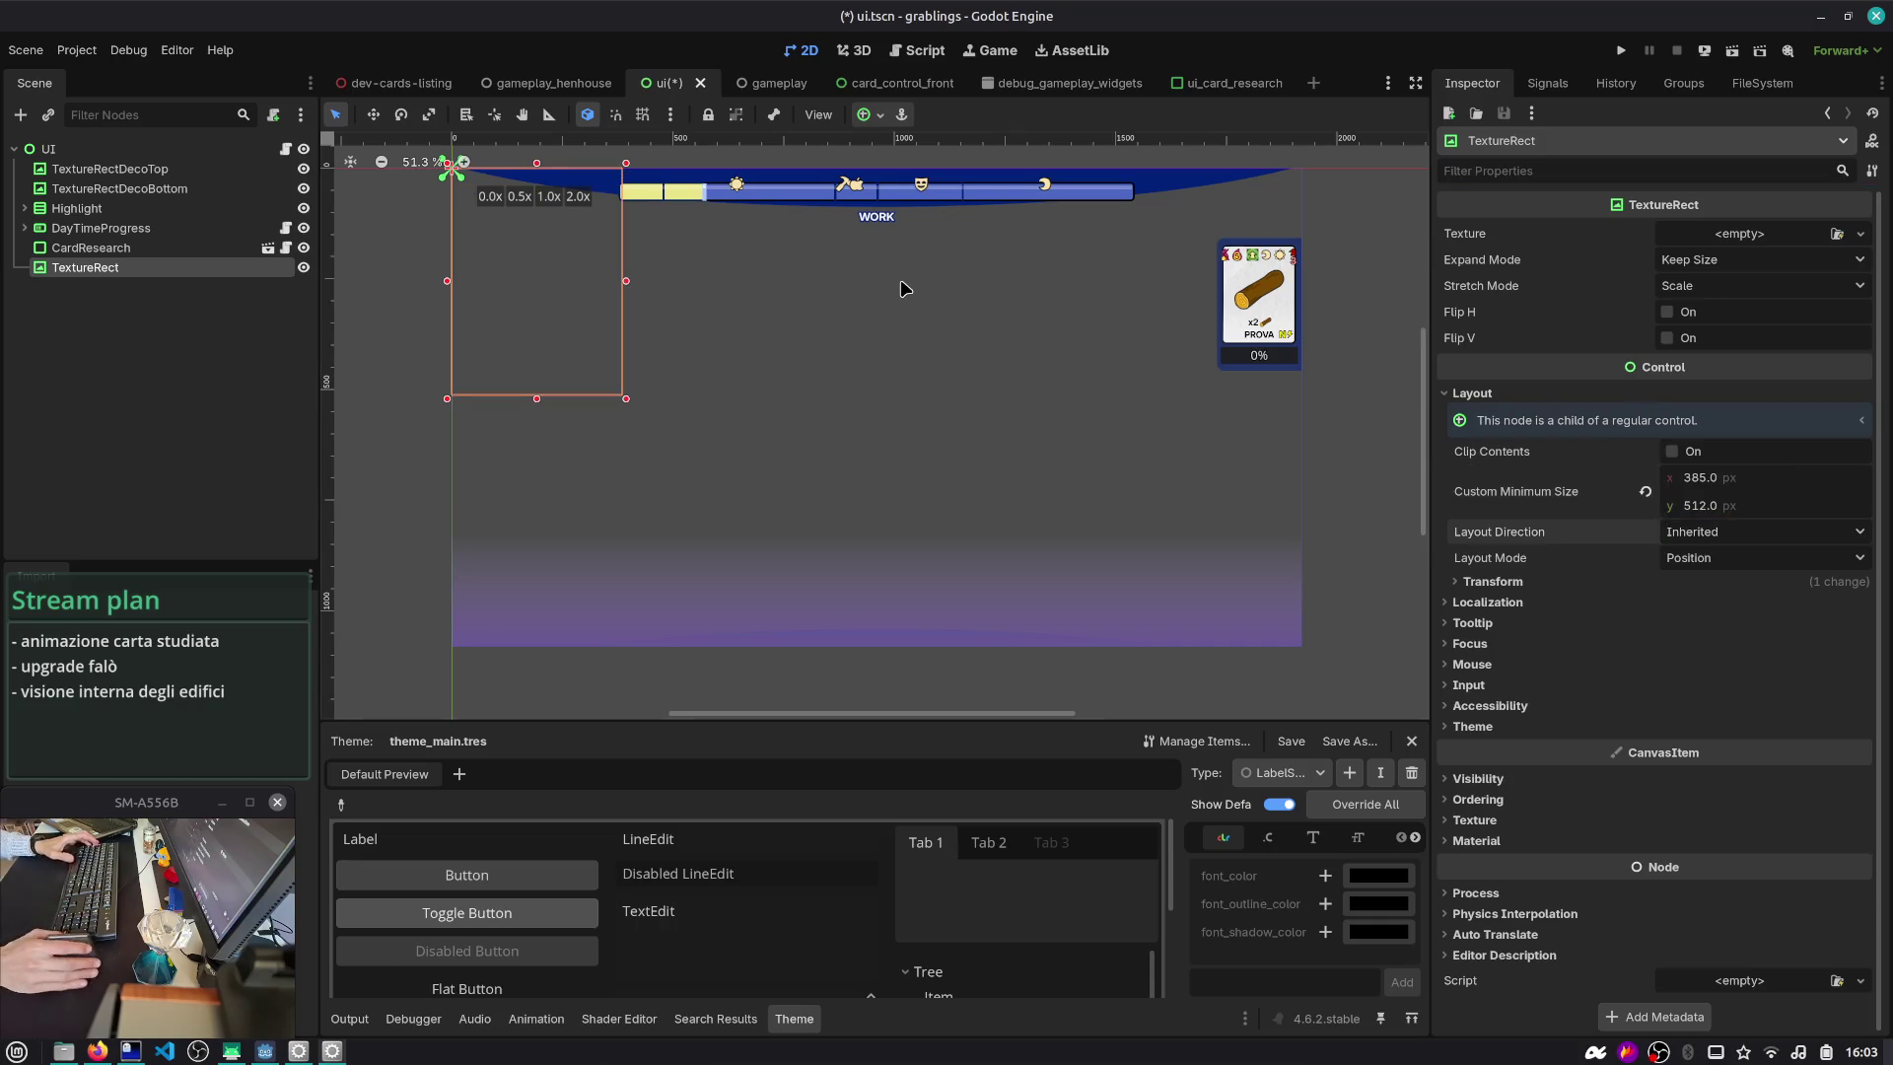
pyautogui.click(1286, 295)
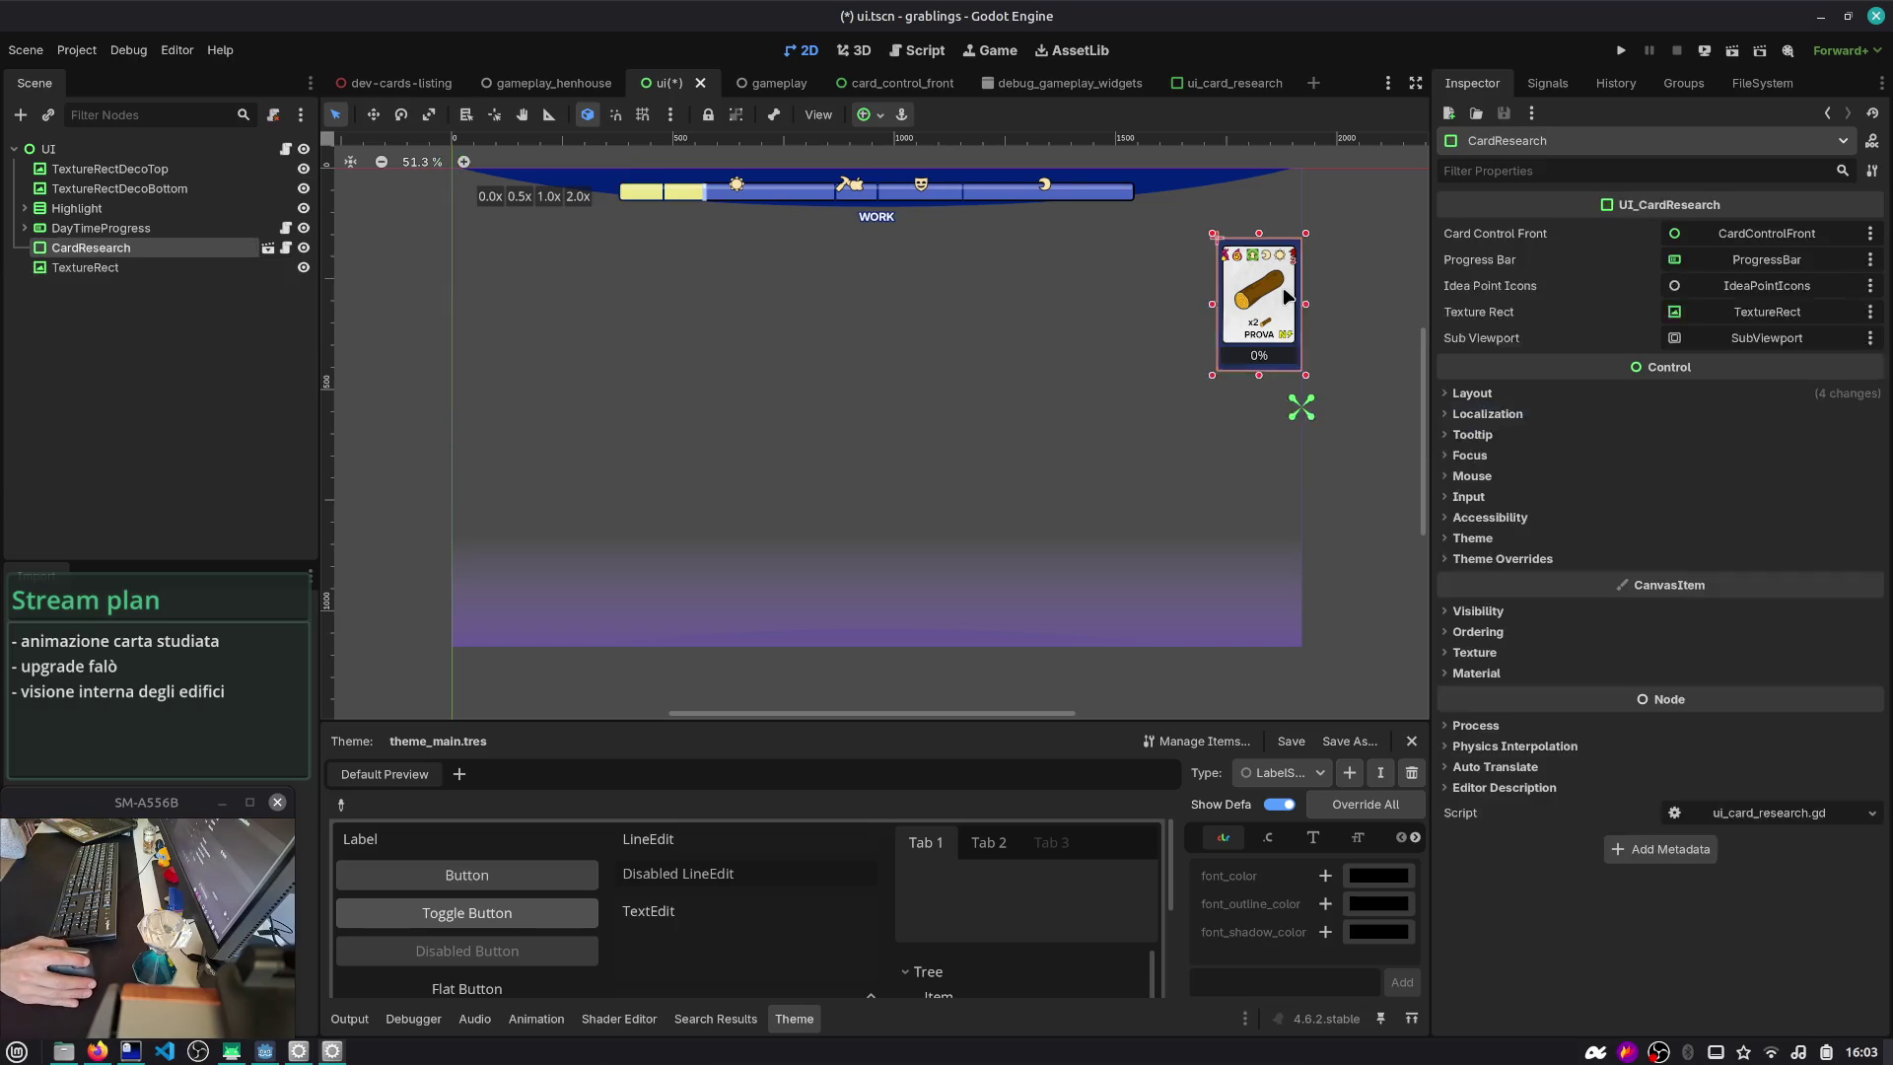
pyautogui.click(268, 248)
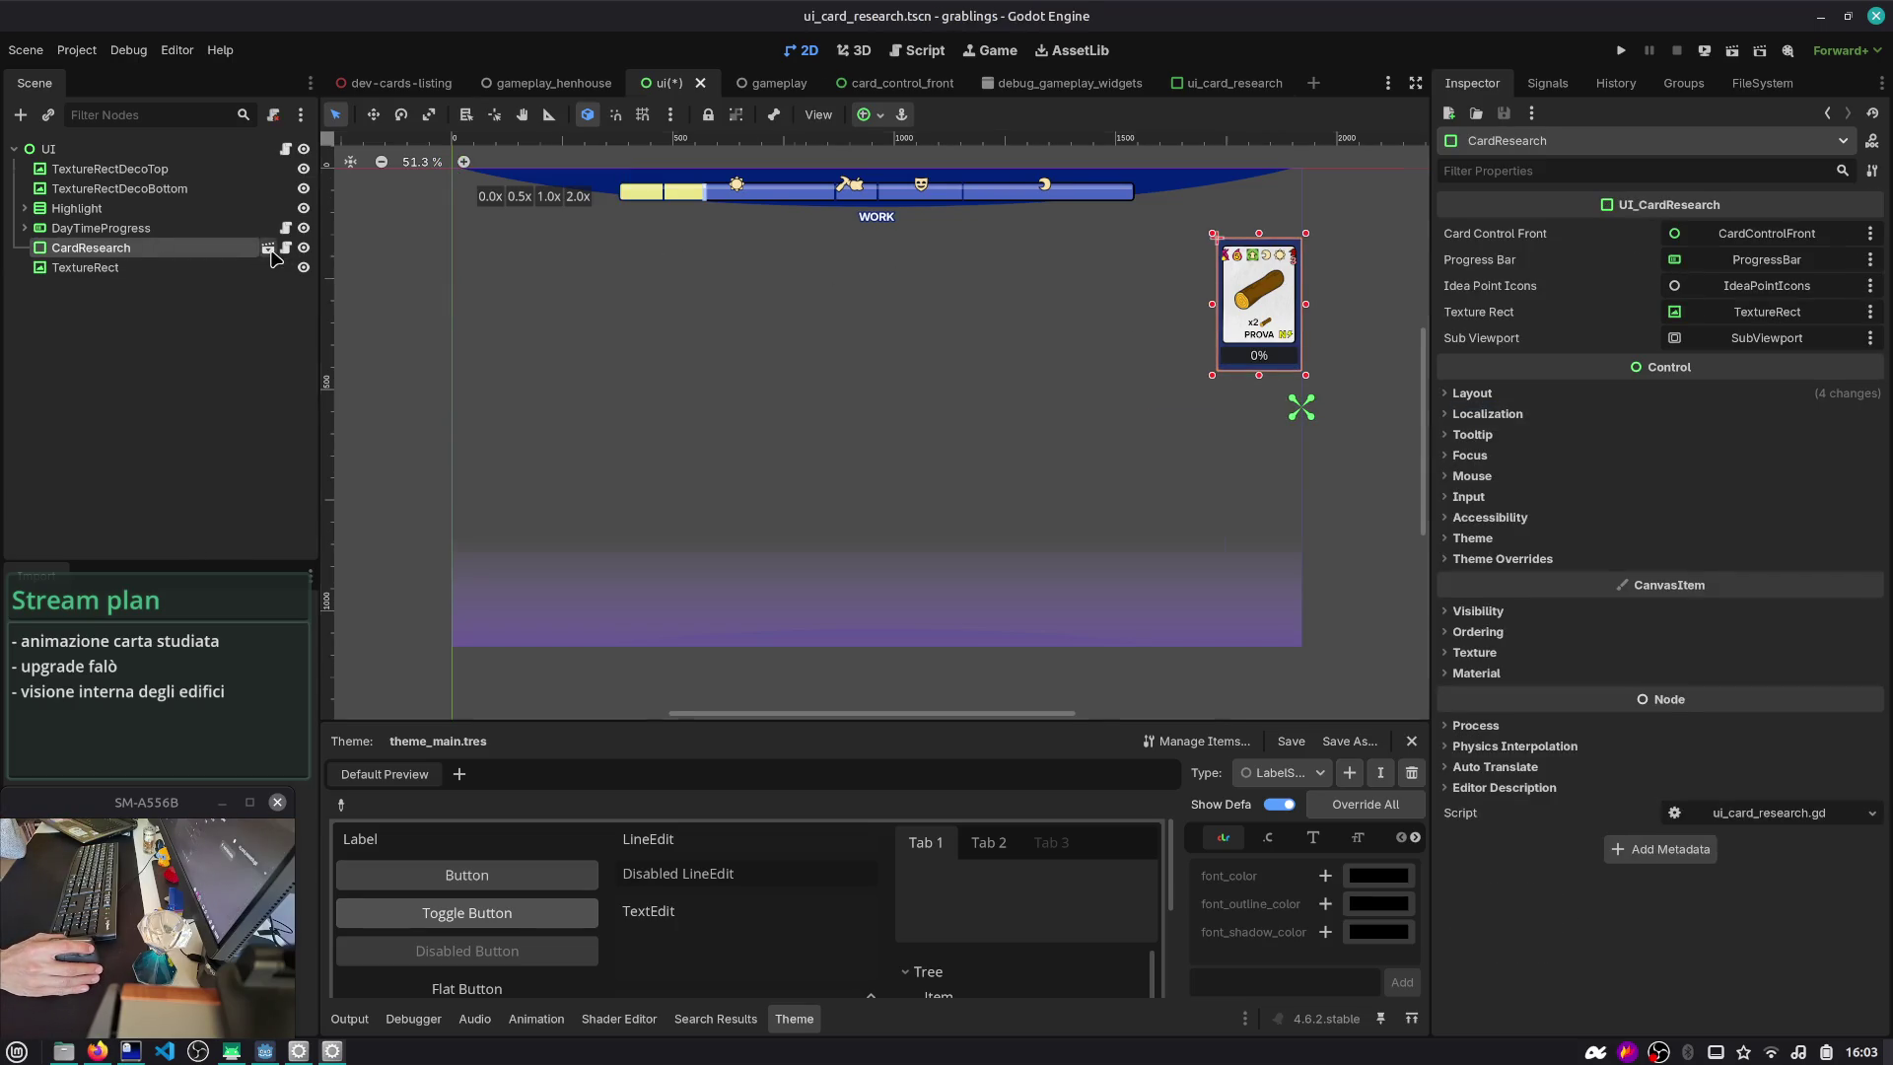
# - Inspect the CardResearch VBox and its card TextureRect, then open ui_card_research.gd
pyautogui.click(81, 149)
pyautogui.click(120, 188)
pyautogui.click(123, 210)
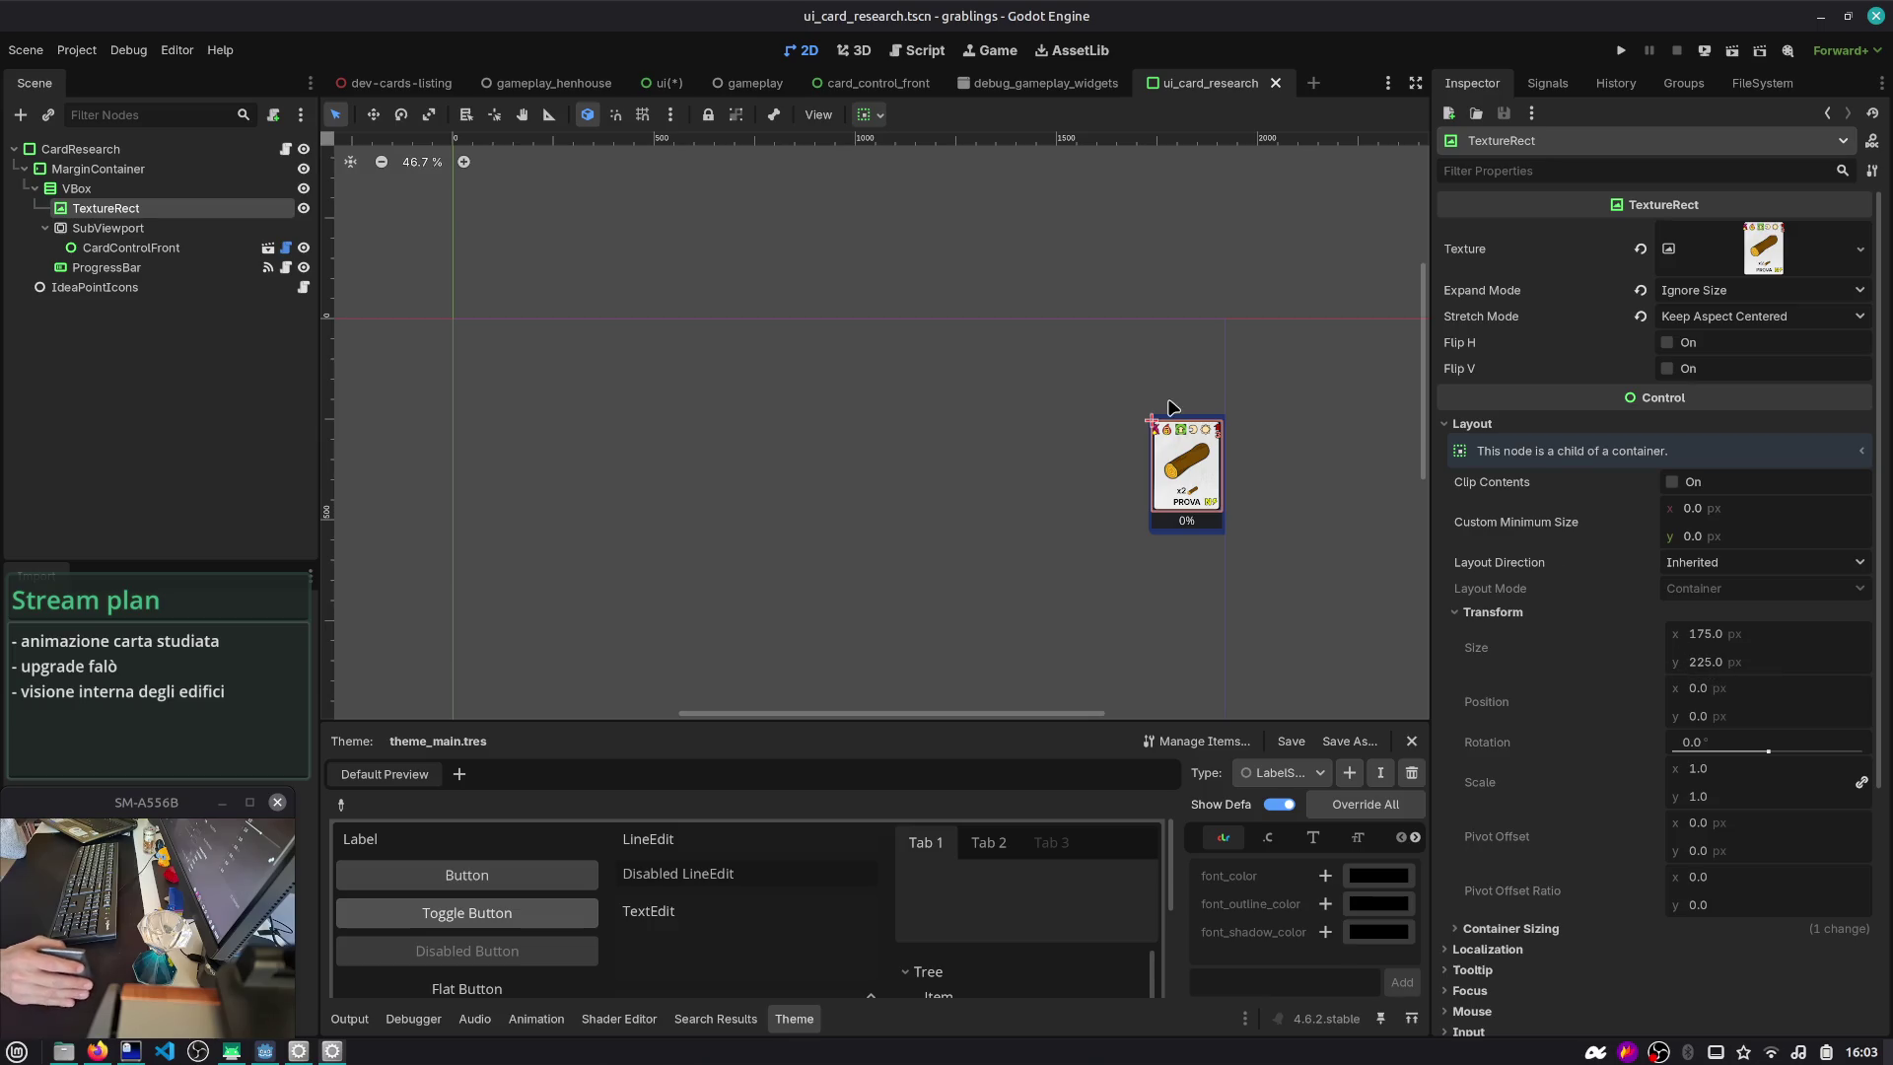
pyautogui.click(902, 57)
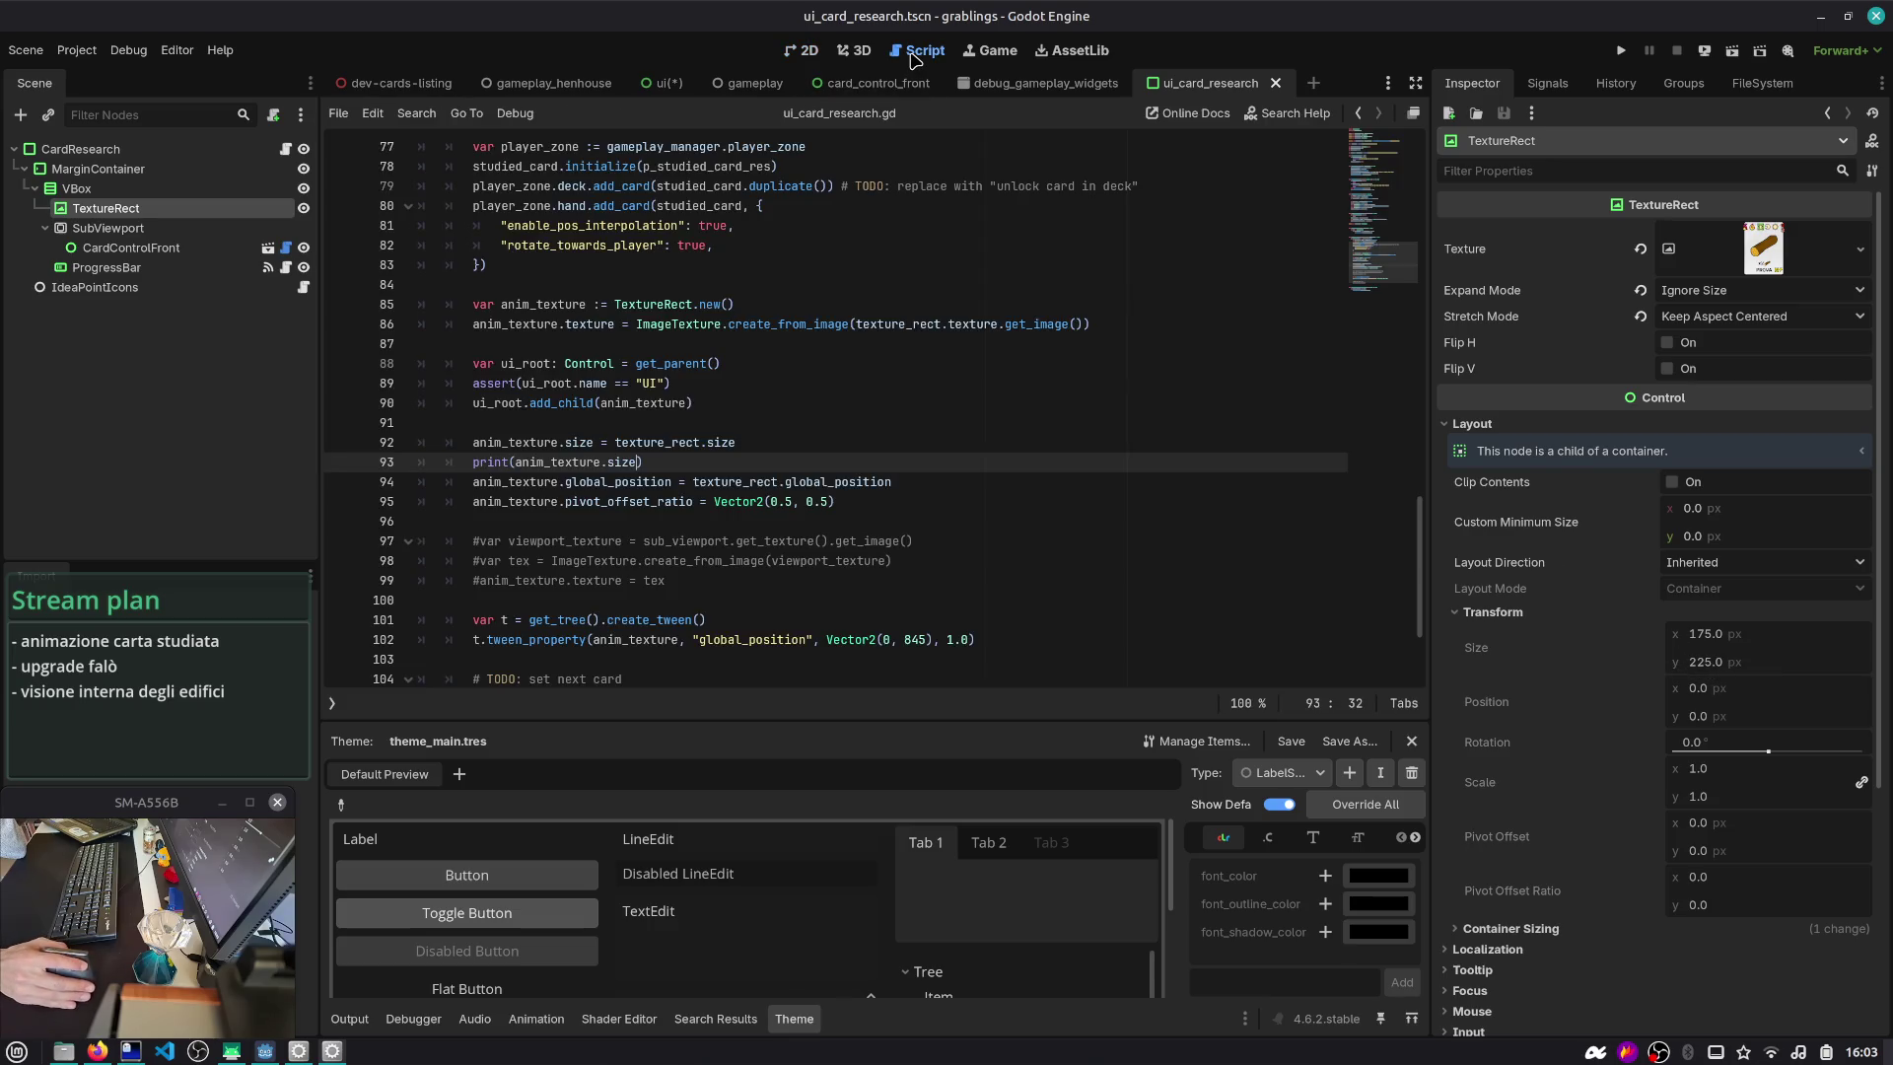
# - Move the anim_texture.size line below the pivot line, print texture_rect.size, and run gameplay_henhouse
pyautogui.doubleClick(634, 443)
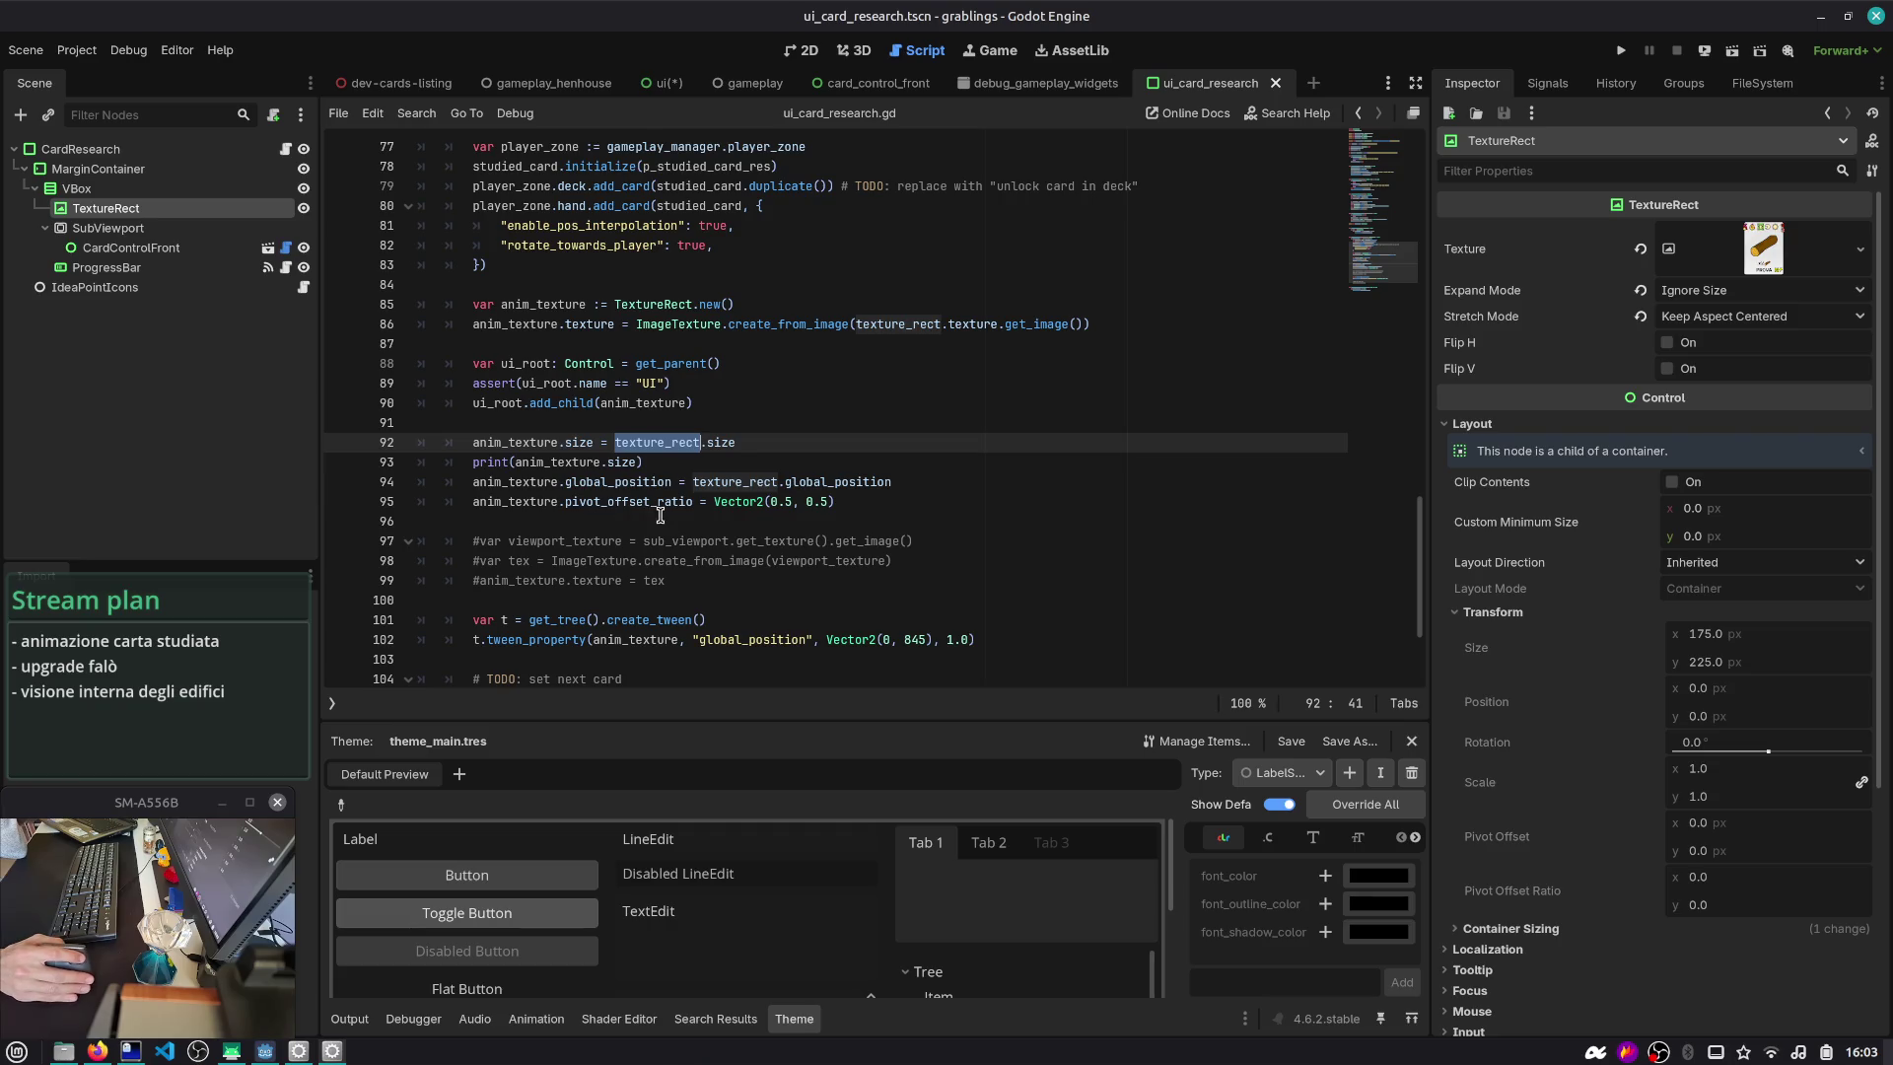
pyautogui.click(737, 442)
pyautogui.hotkey('alt', 'Down')
pyautogui.hotkey('alt', 'Down')
pyautogui.hotkey('alt', 'Down')
pyautogui.press('Up')
pyautogui.press('Up')
pyautogui.press('Up')
pyautogui.hotkey('alt', 'Down')
pyautogui.hotkey('alt', 'Down')
pyautogui.press('Left')
pyautogui.press('Left')
pyautogui.press('Left')
pyautogui.hotkey('ctrl', 'shift', 'Left')
pyautogui.write('textu')
pyautogui.press('Return')
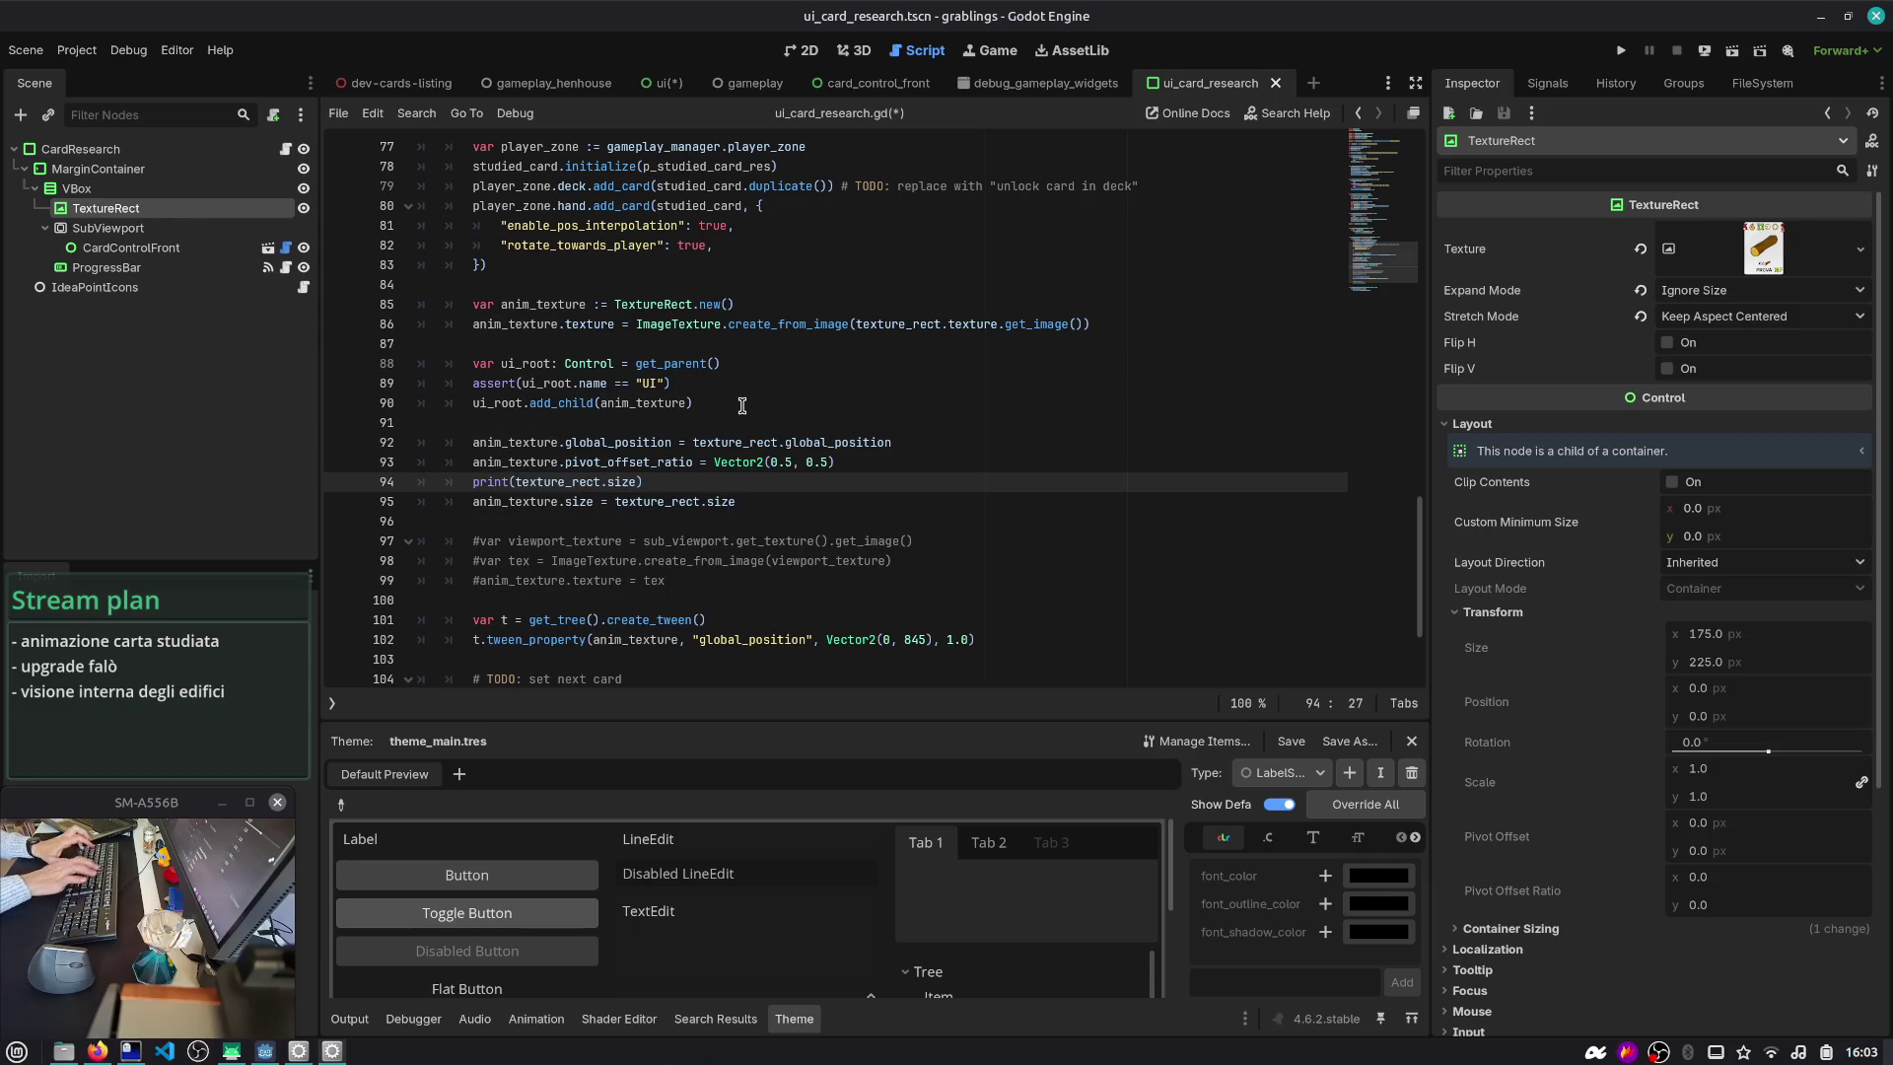
pyautogui.hotkey('ctrl', 'shift', 'F5')
pyautogui.press('Return')
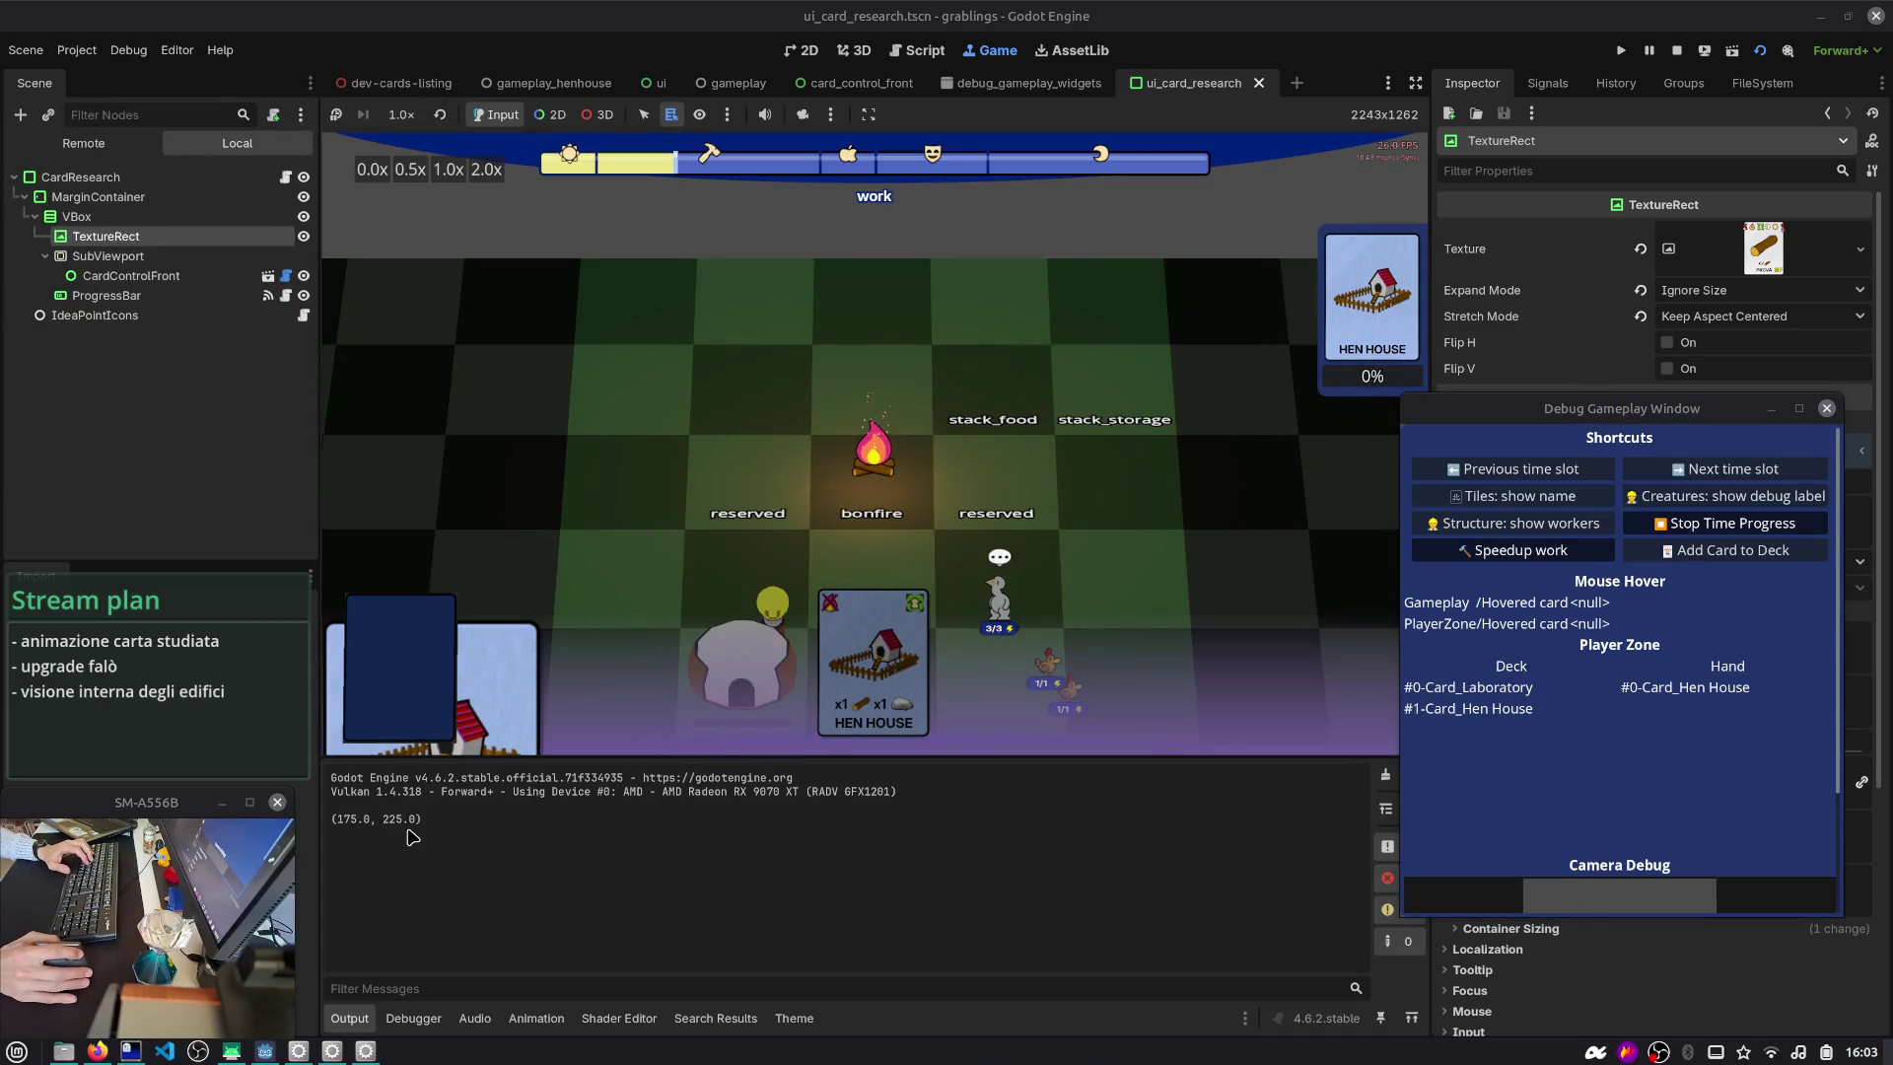
# - Change the print to print(texture_rect.size, anim_texture.size) and place it below the size line
pyautogui.click(1676, 51)
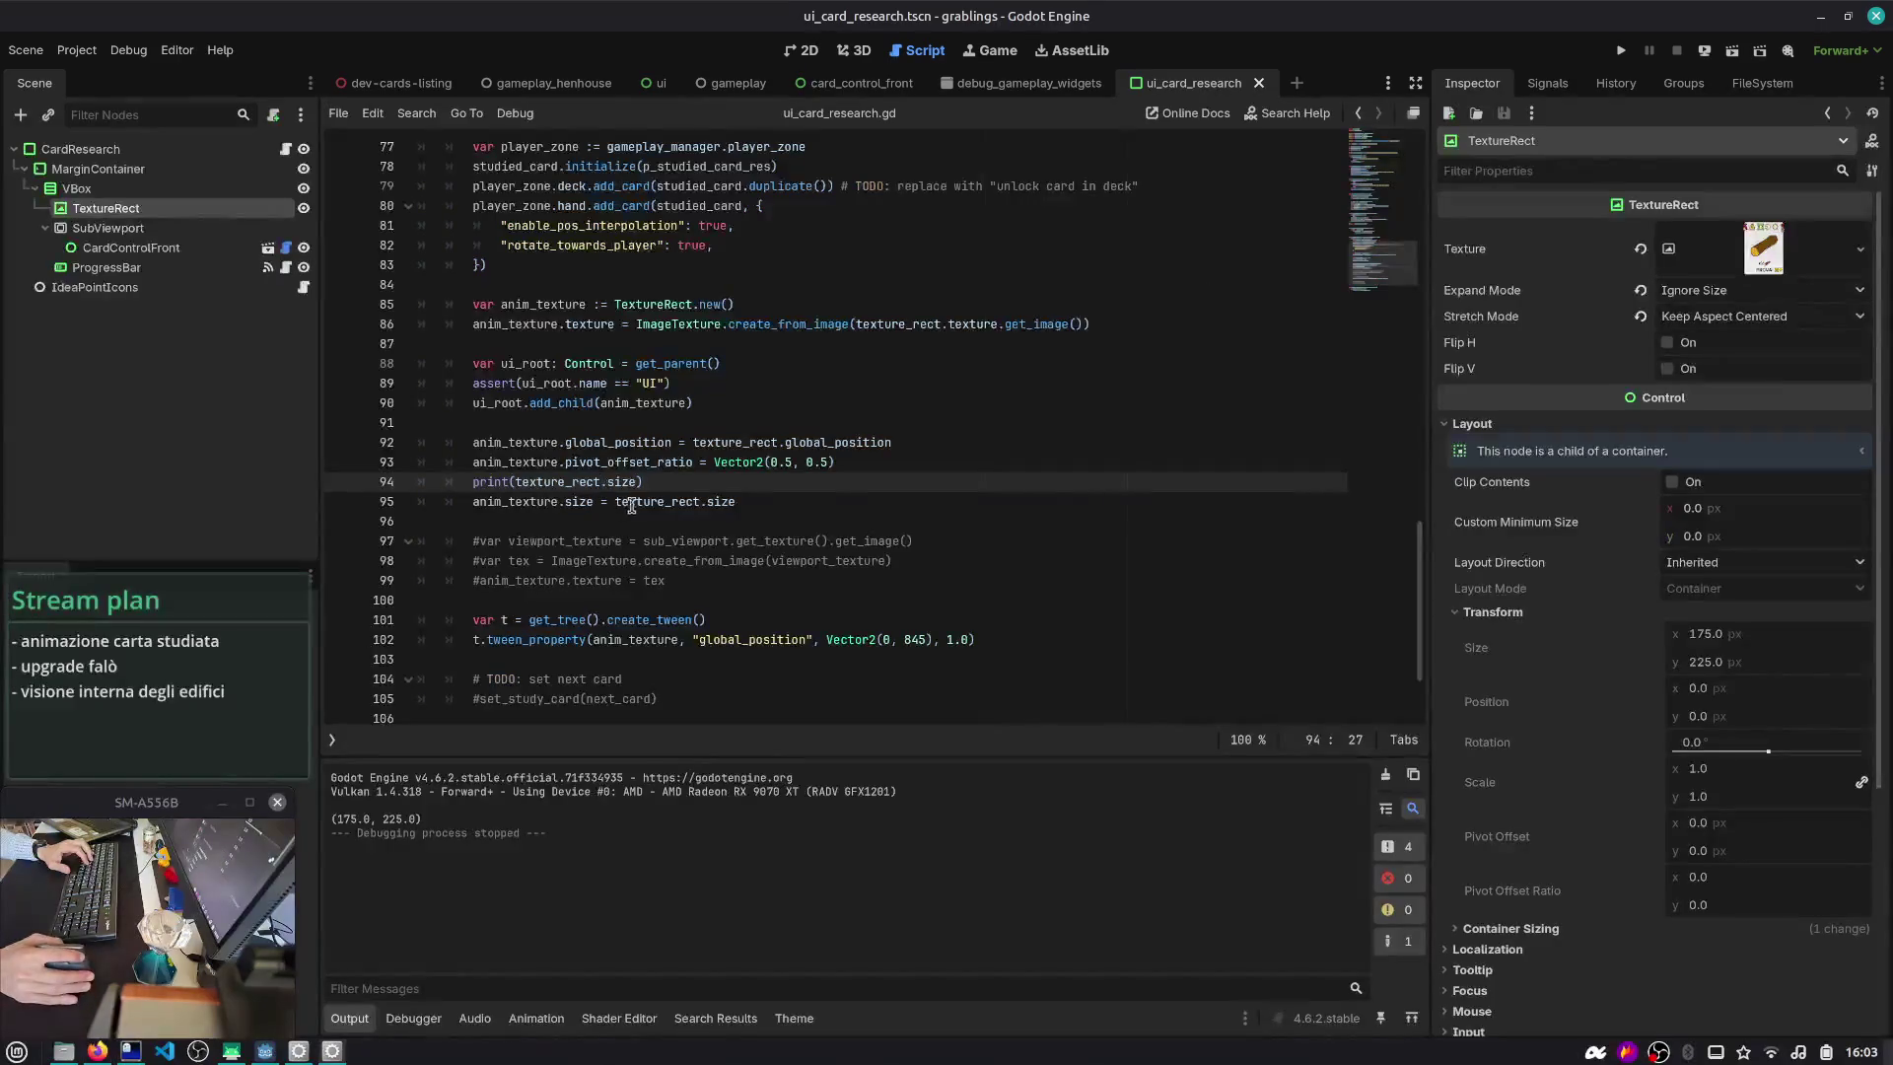
pyautogui.click(573, 503)
pyautogui.doubleClick(518, 504)
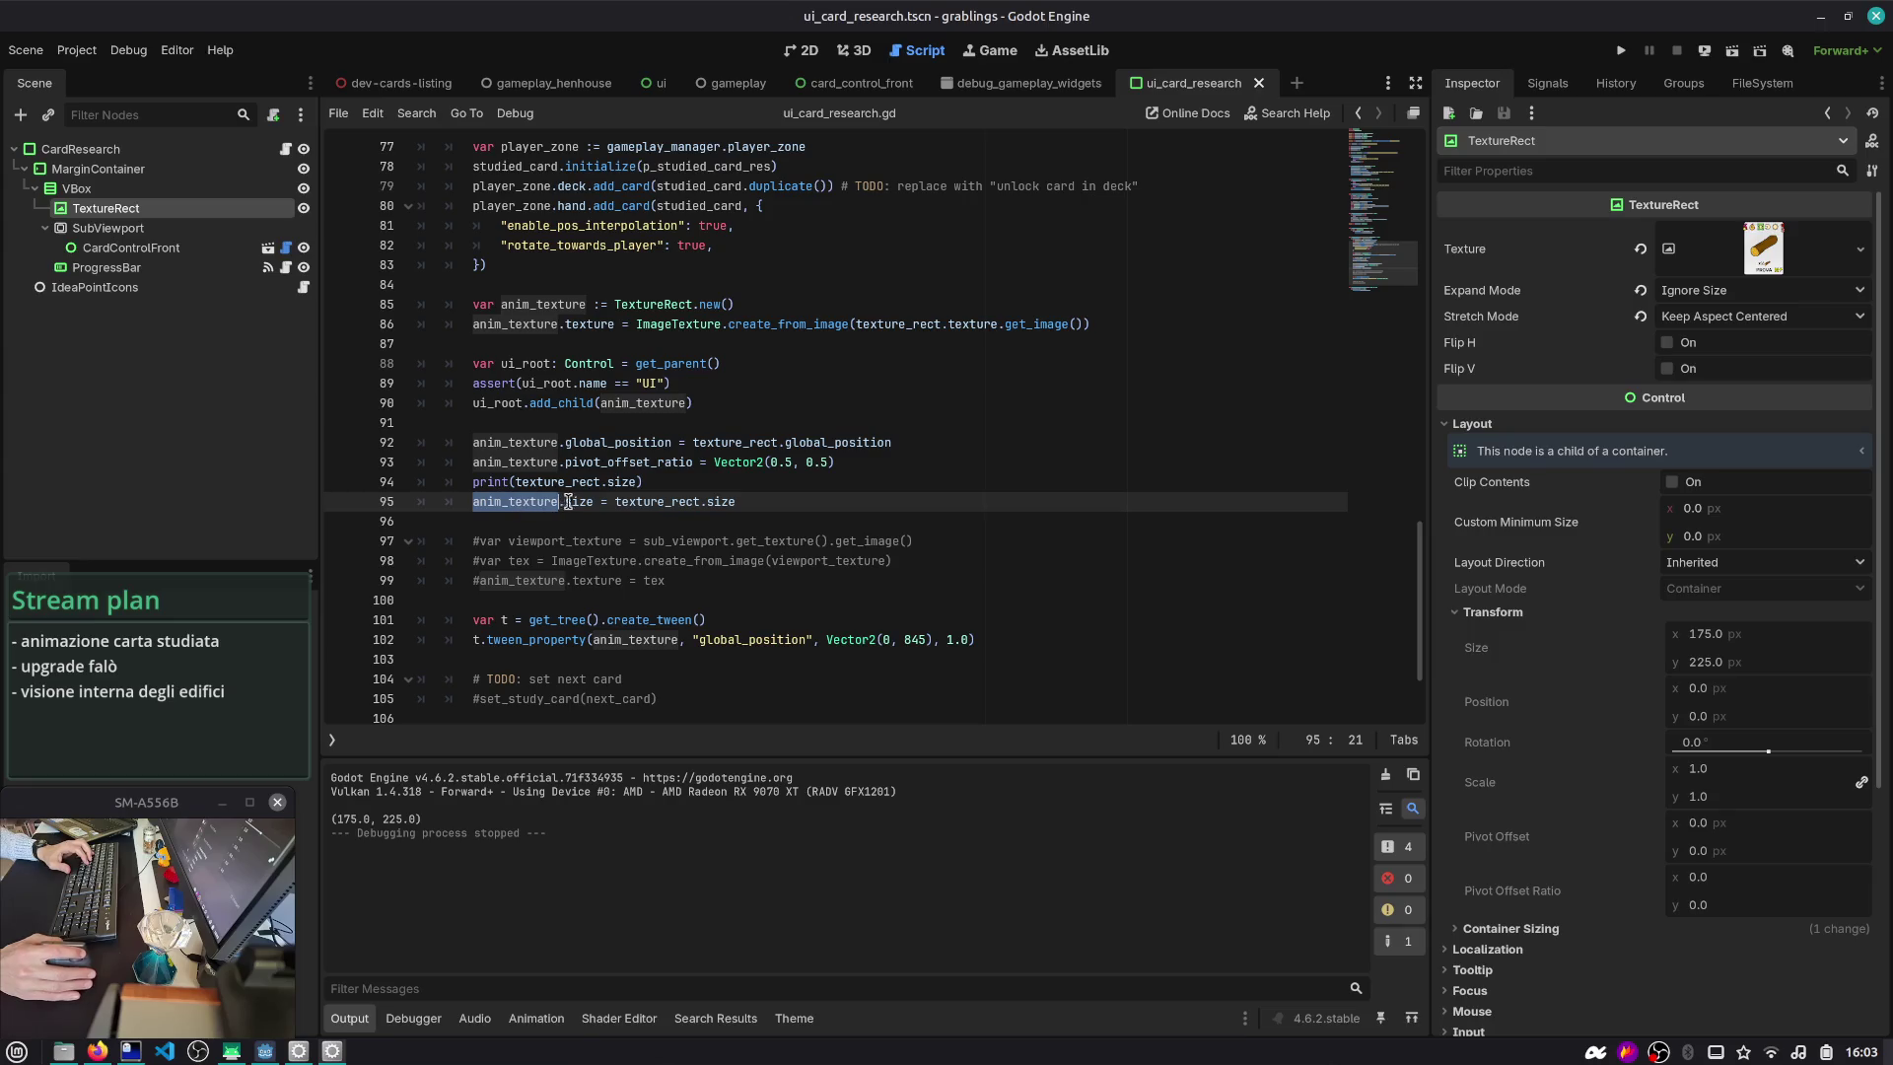
pyautogui.press('Up')
pyautogui.press('End')
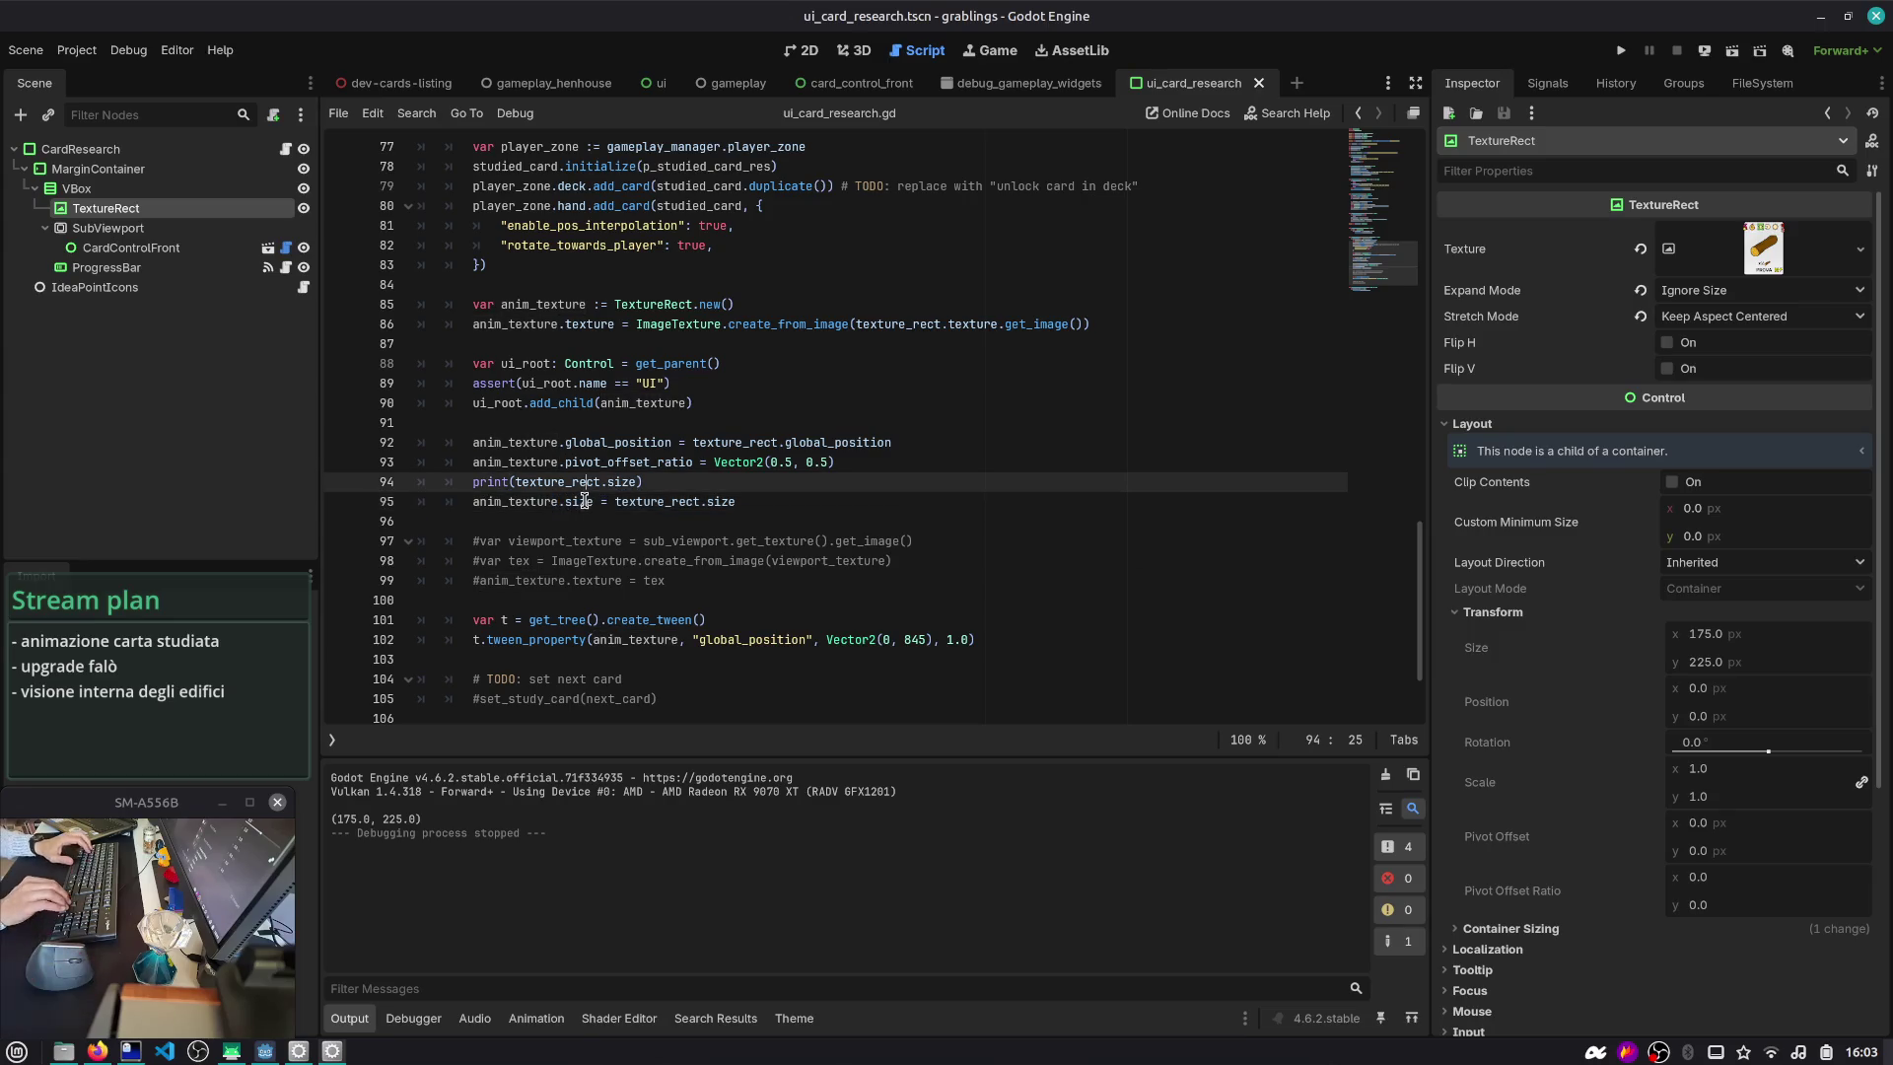
pyautogui.write(', anim')
pyautogui.press('Return')
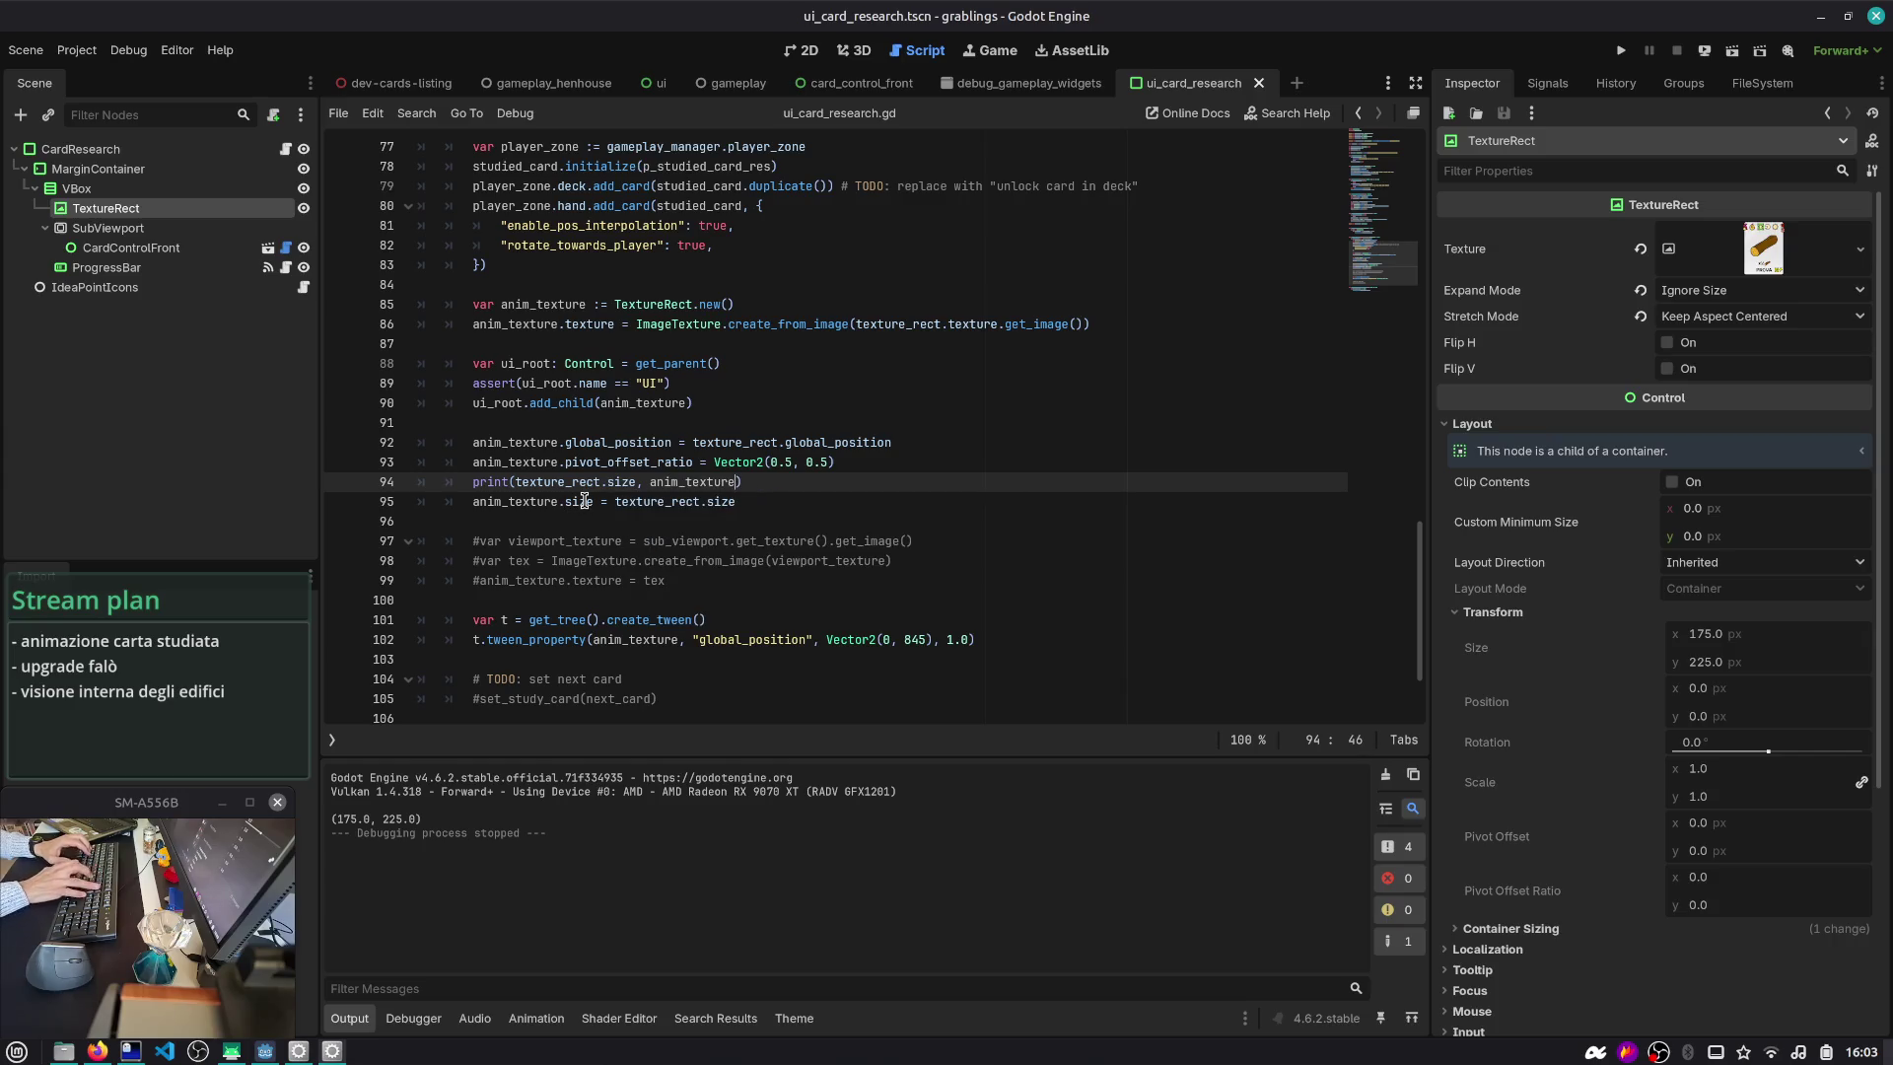
pyautogui.write('.size')
pyautogui.hotkey('alt', 'Down')
# - Run gameplay_henhouse, trigger the card animation, and compare (175, 225) with (385, 512) before stopping
pyautogui.hotkey('ctrl', 'shift', 'o')
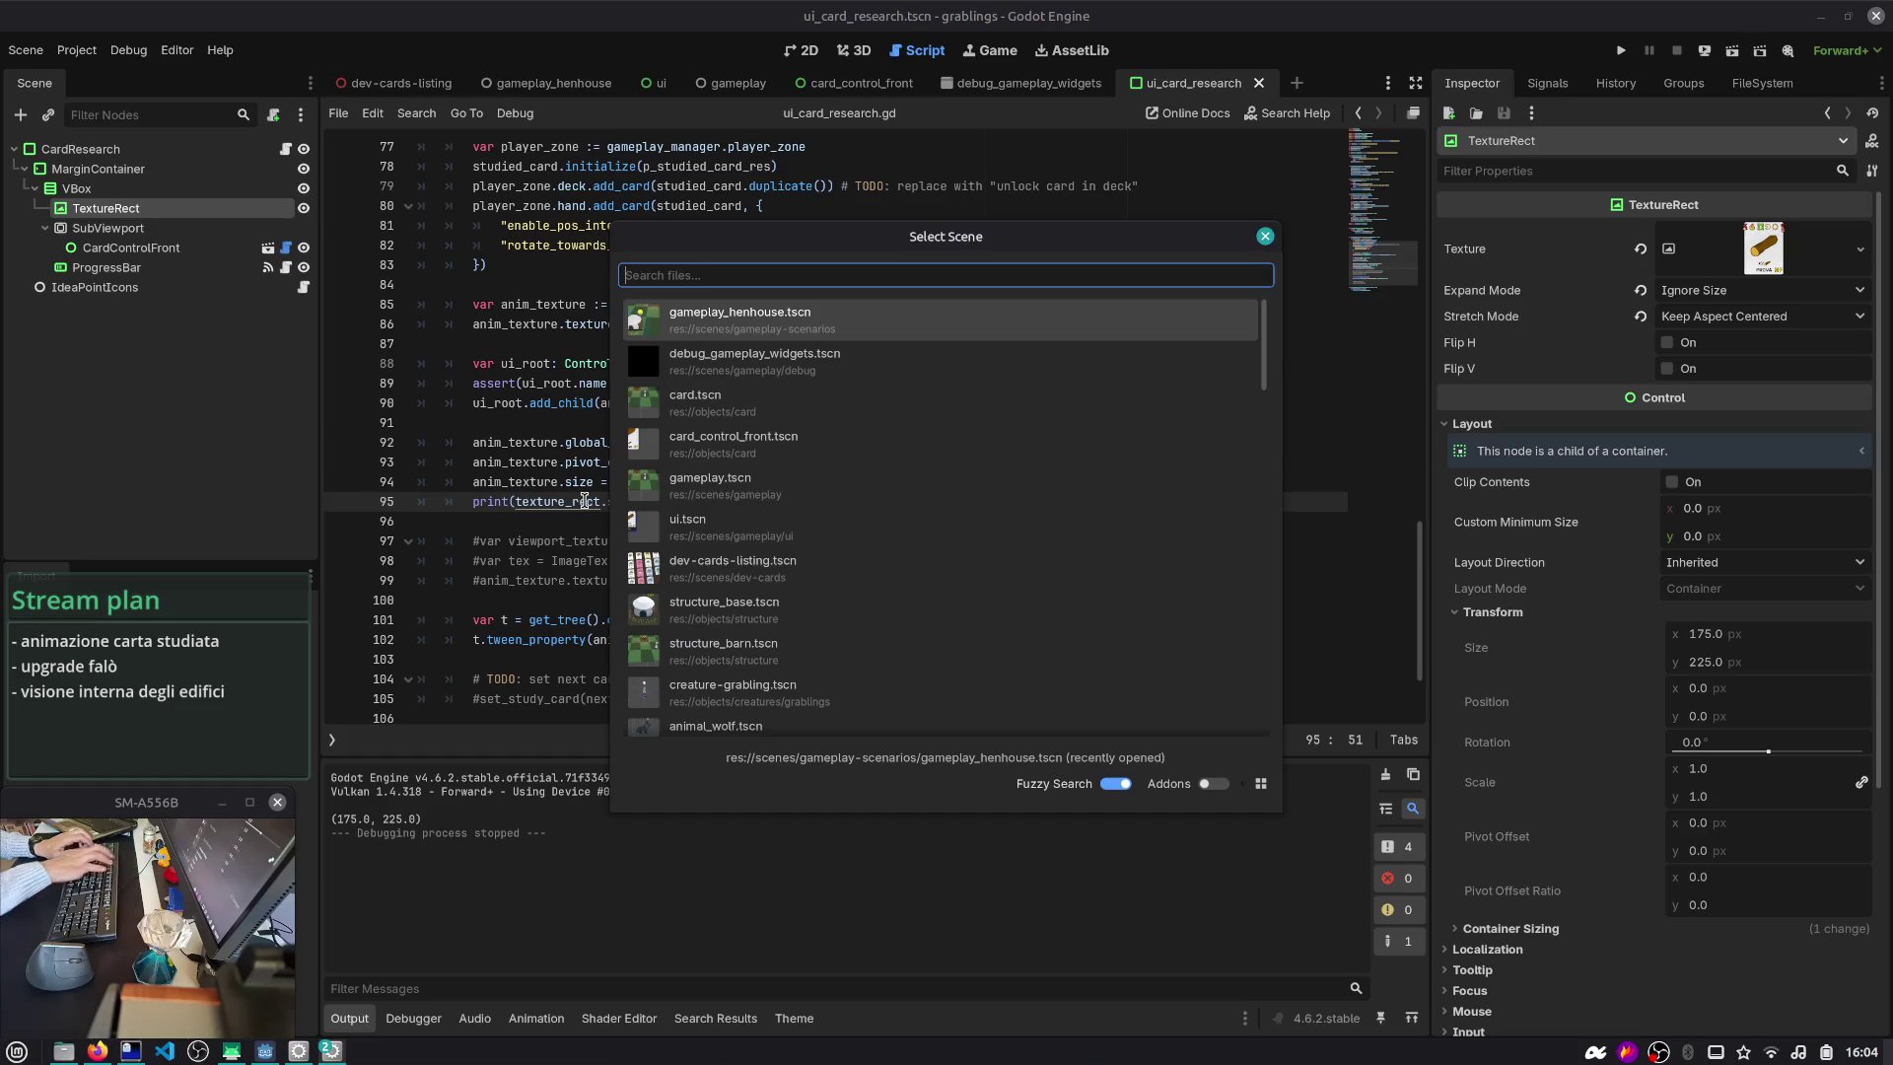
pyautogui.press('Return')
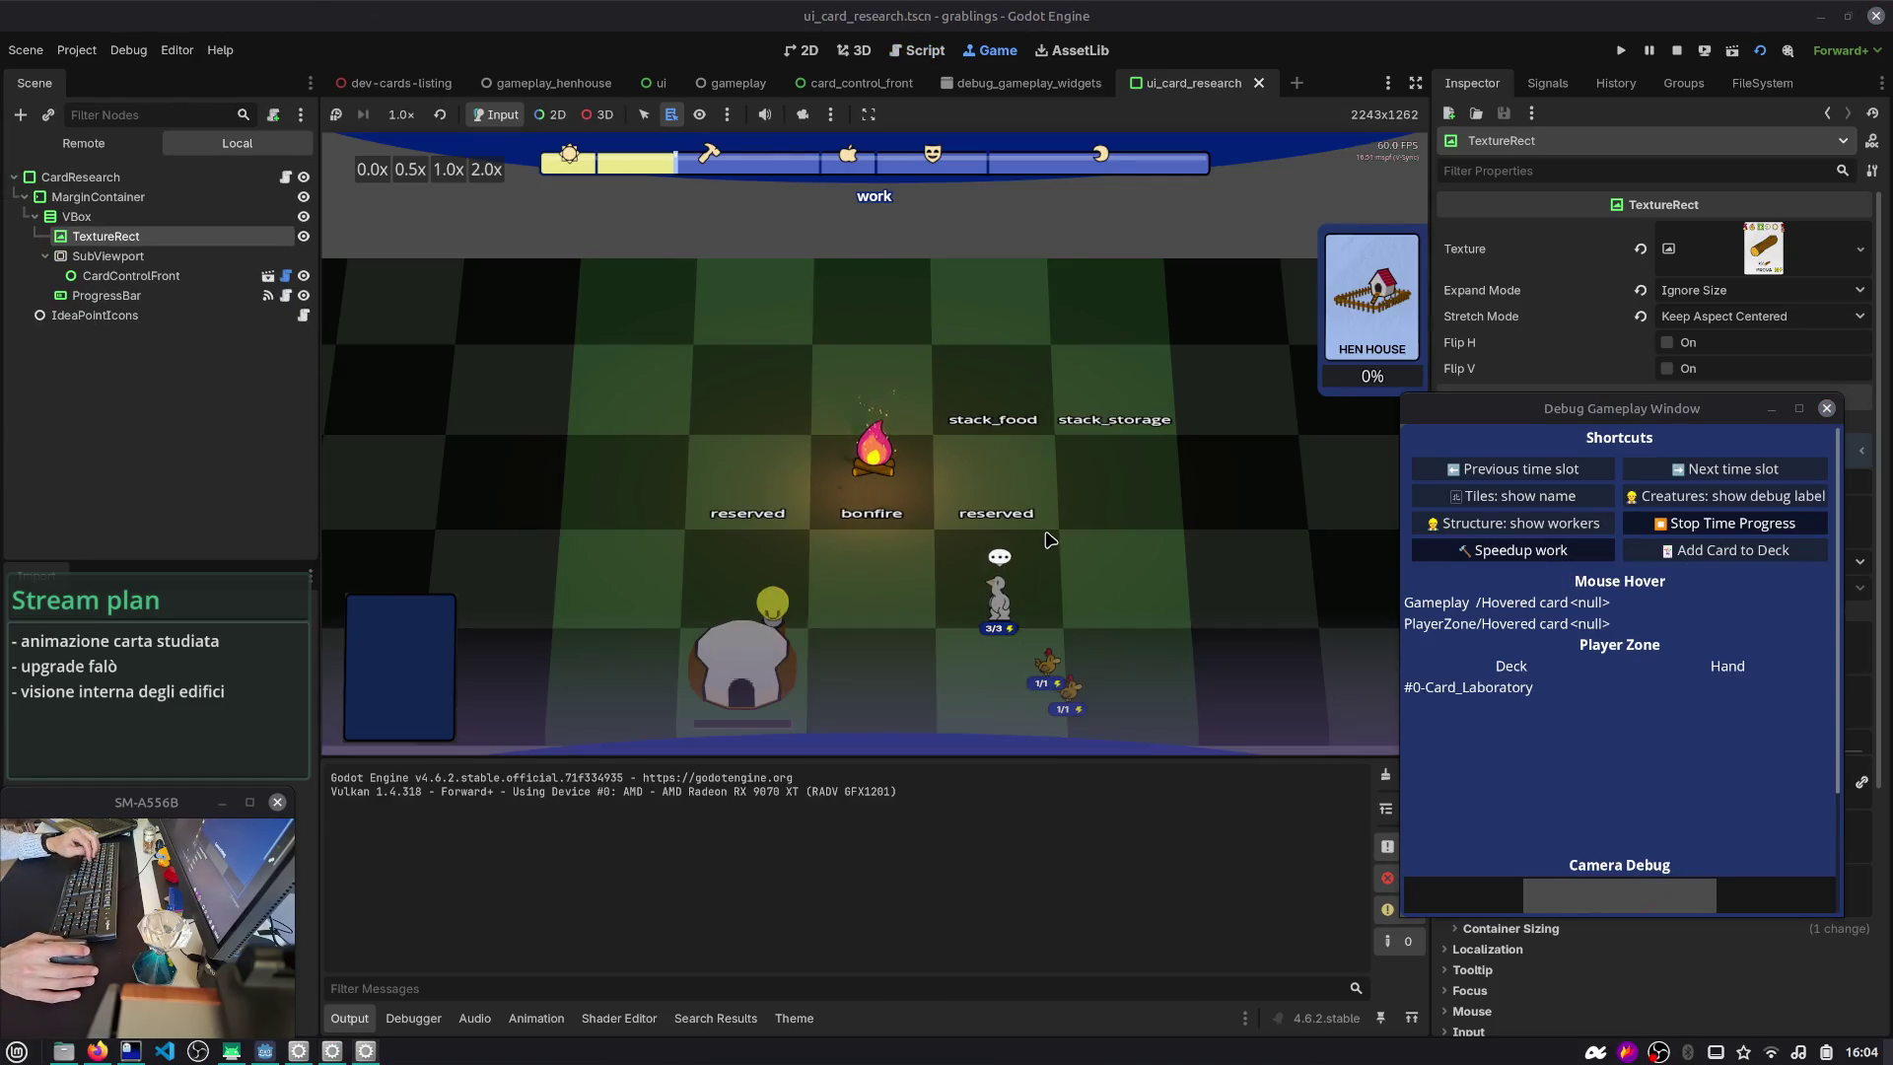
pyautogui.press('h')
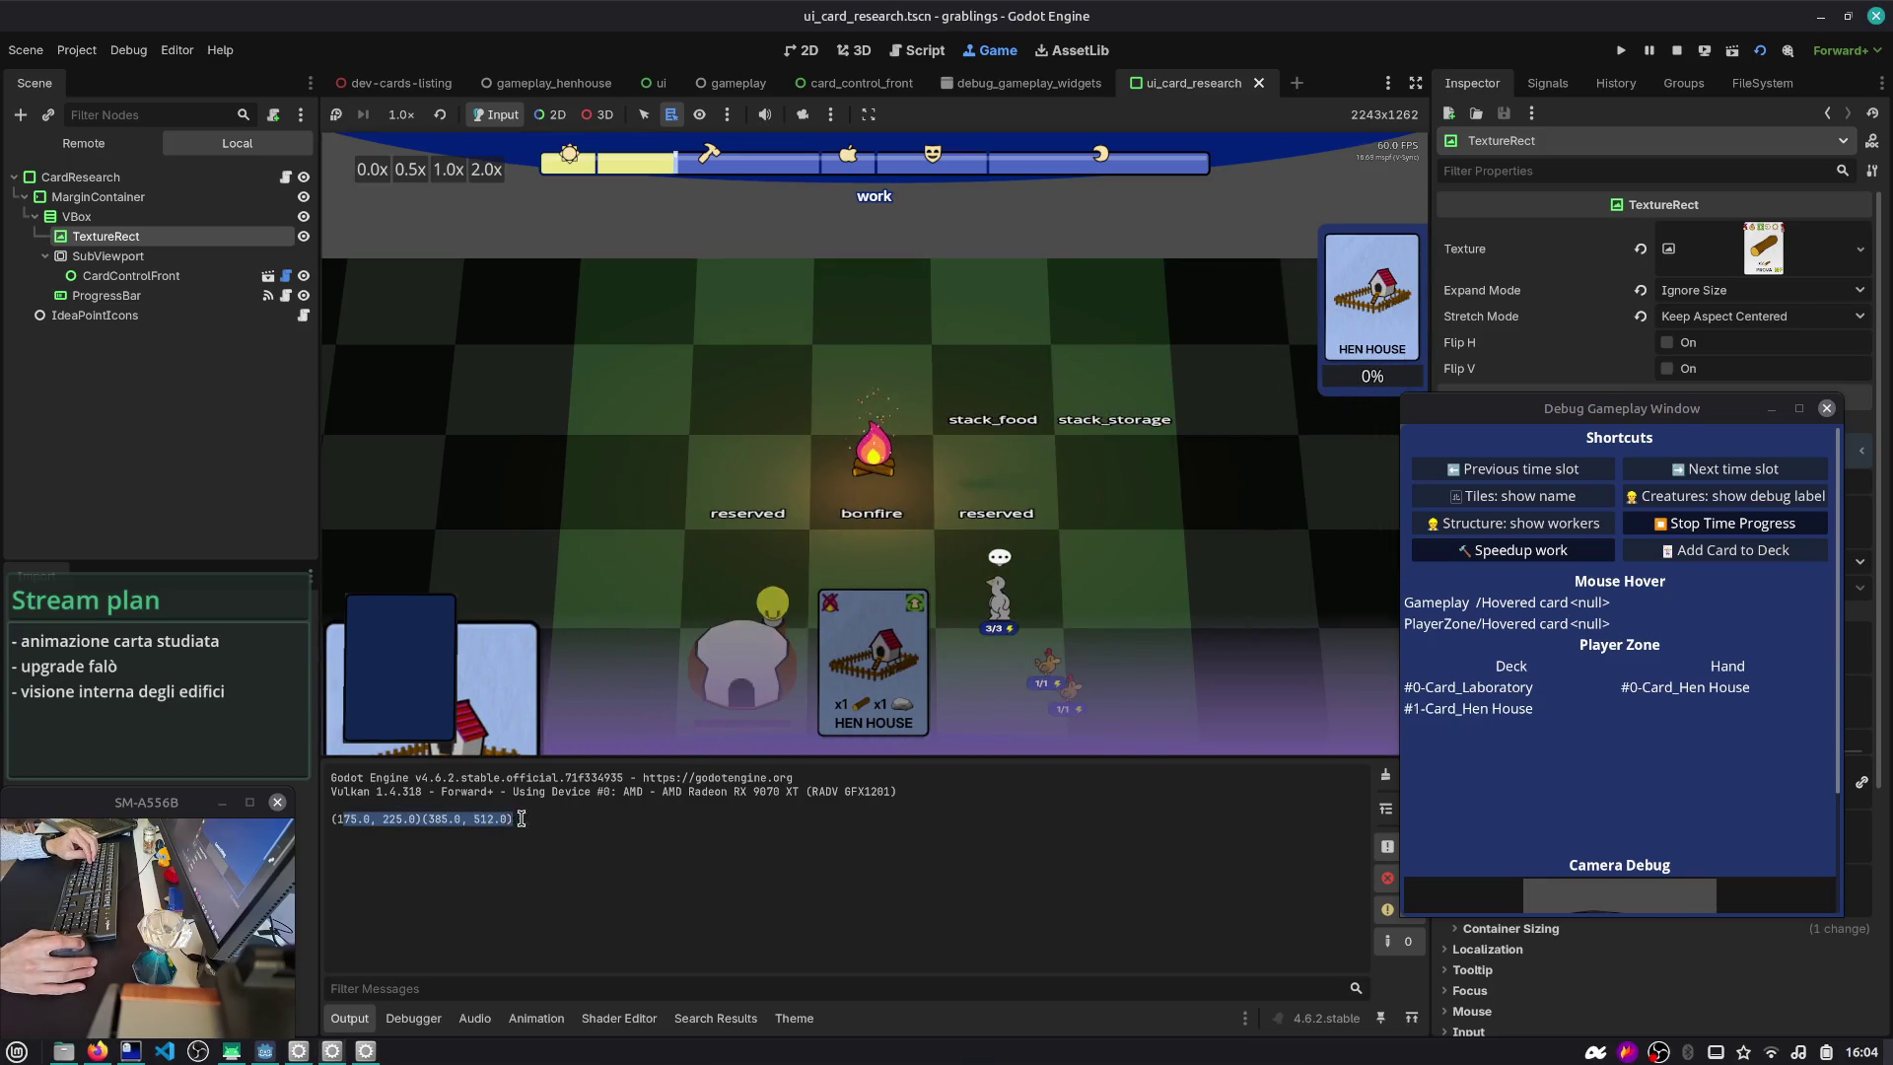
pyautogui.click(917, 49)
pyautogui.click(636, 528)
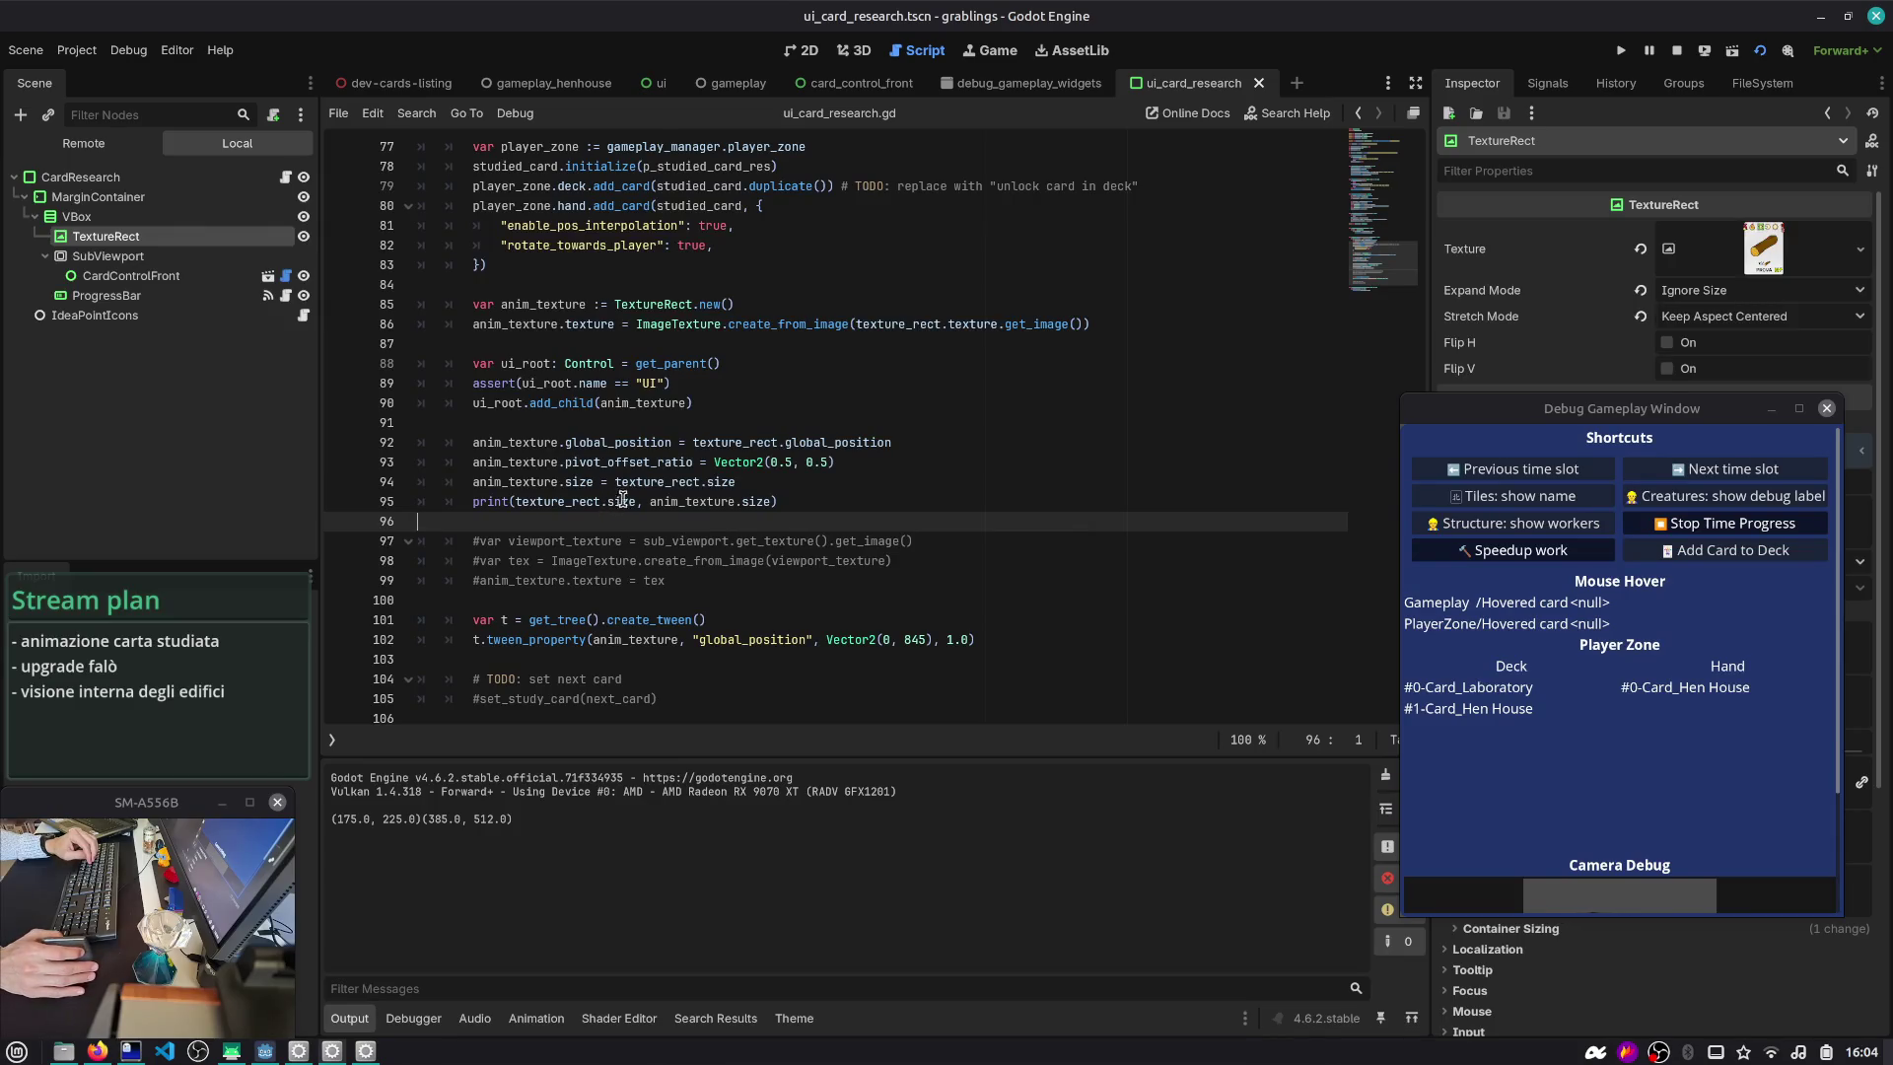
pyautogui.click(1627, 419)
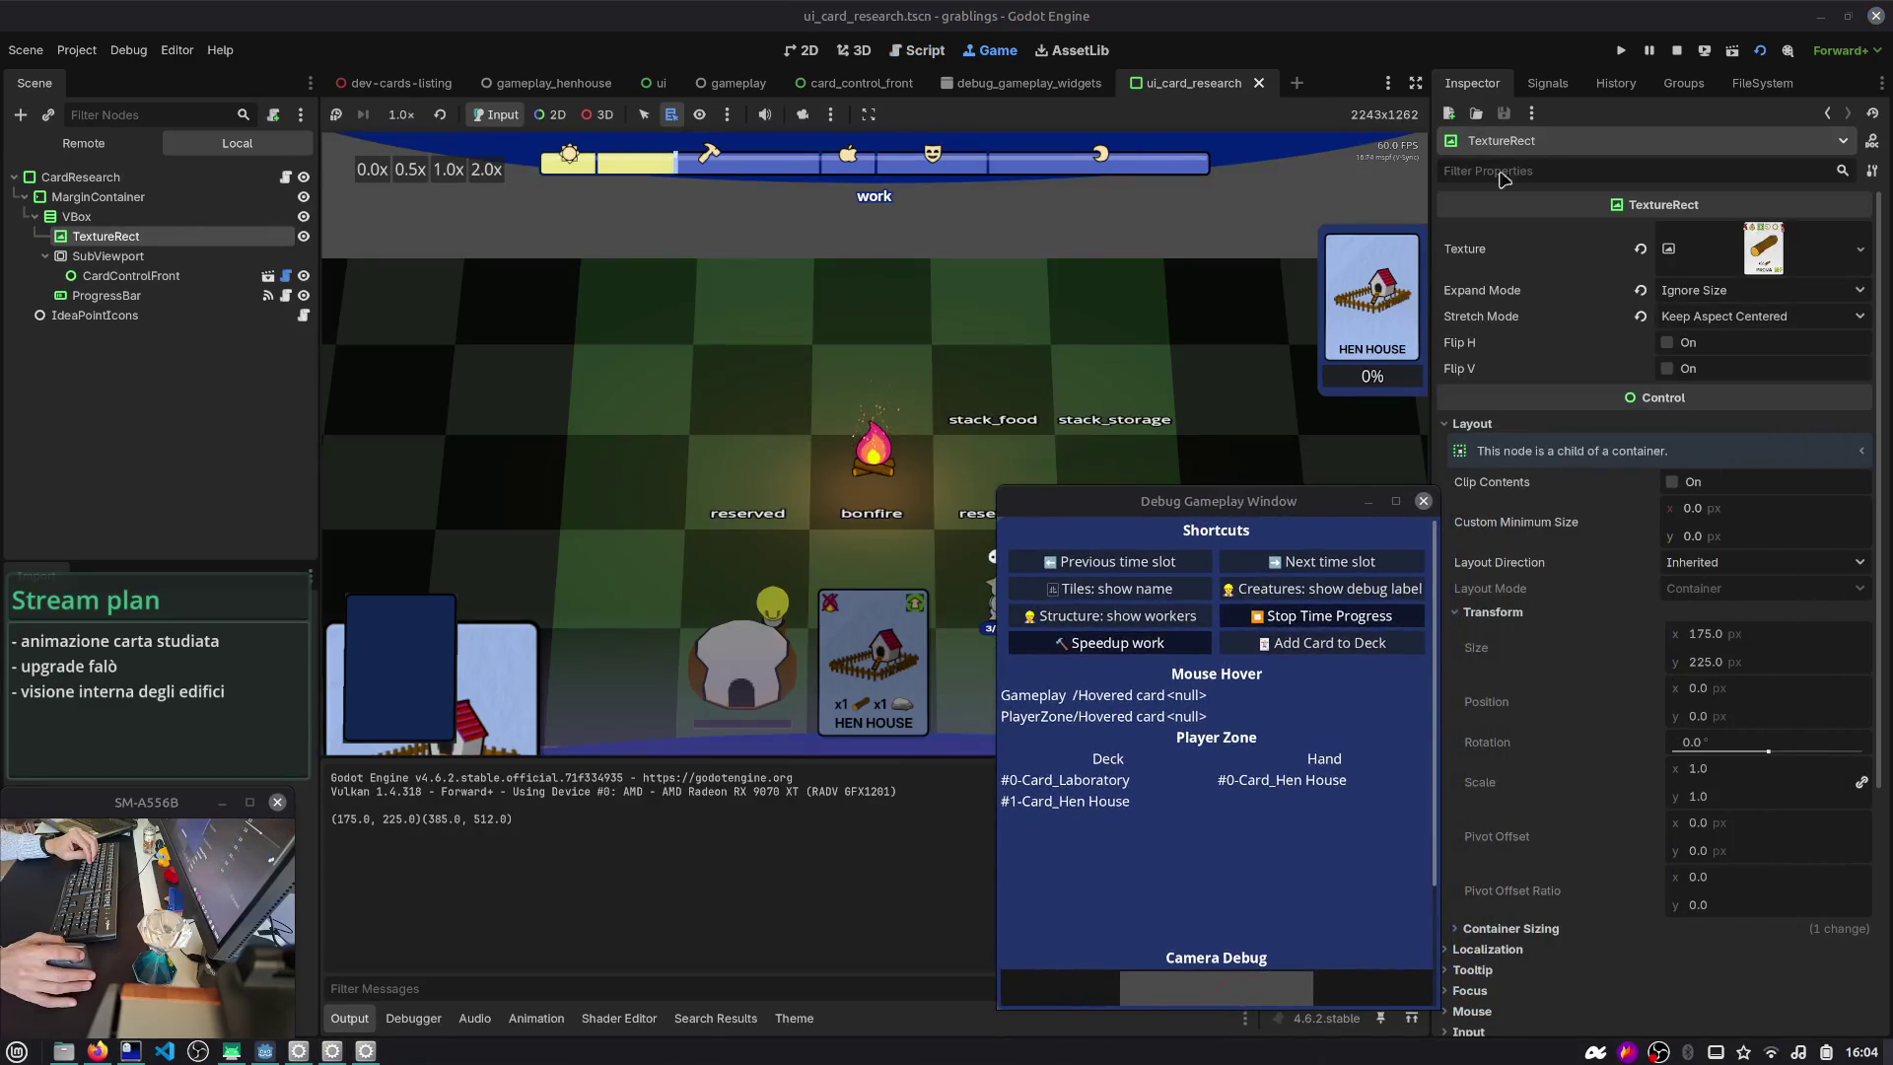
pyautogui.click(1676, 51)
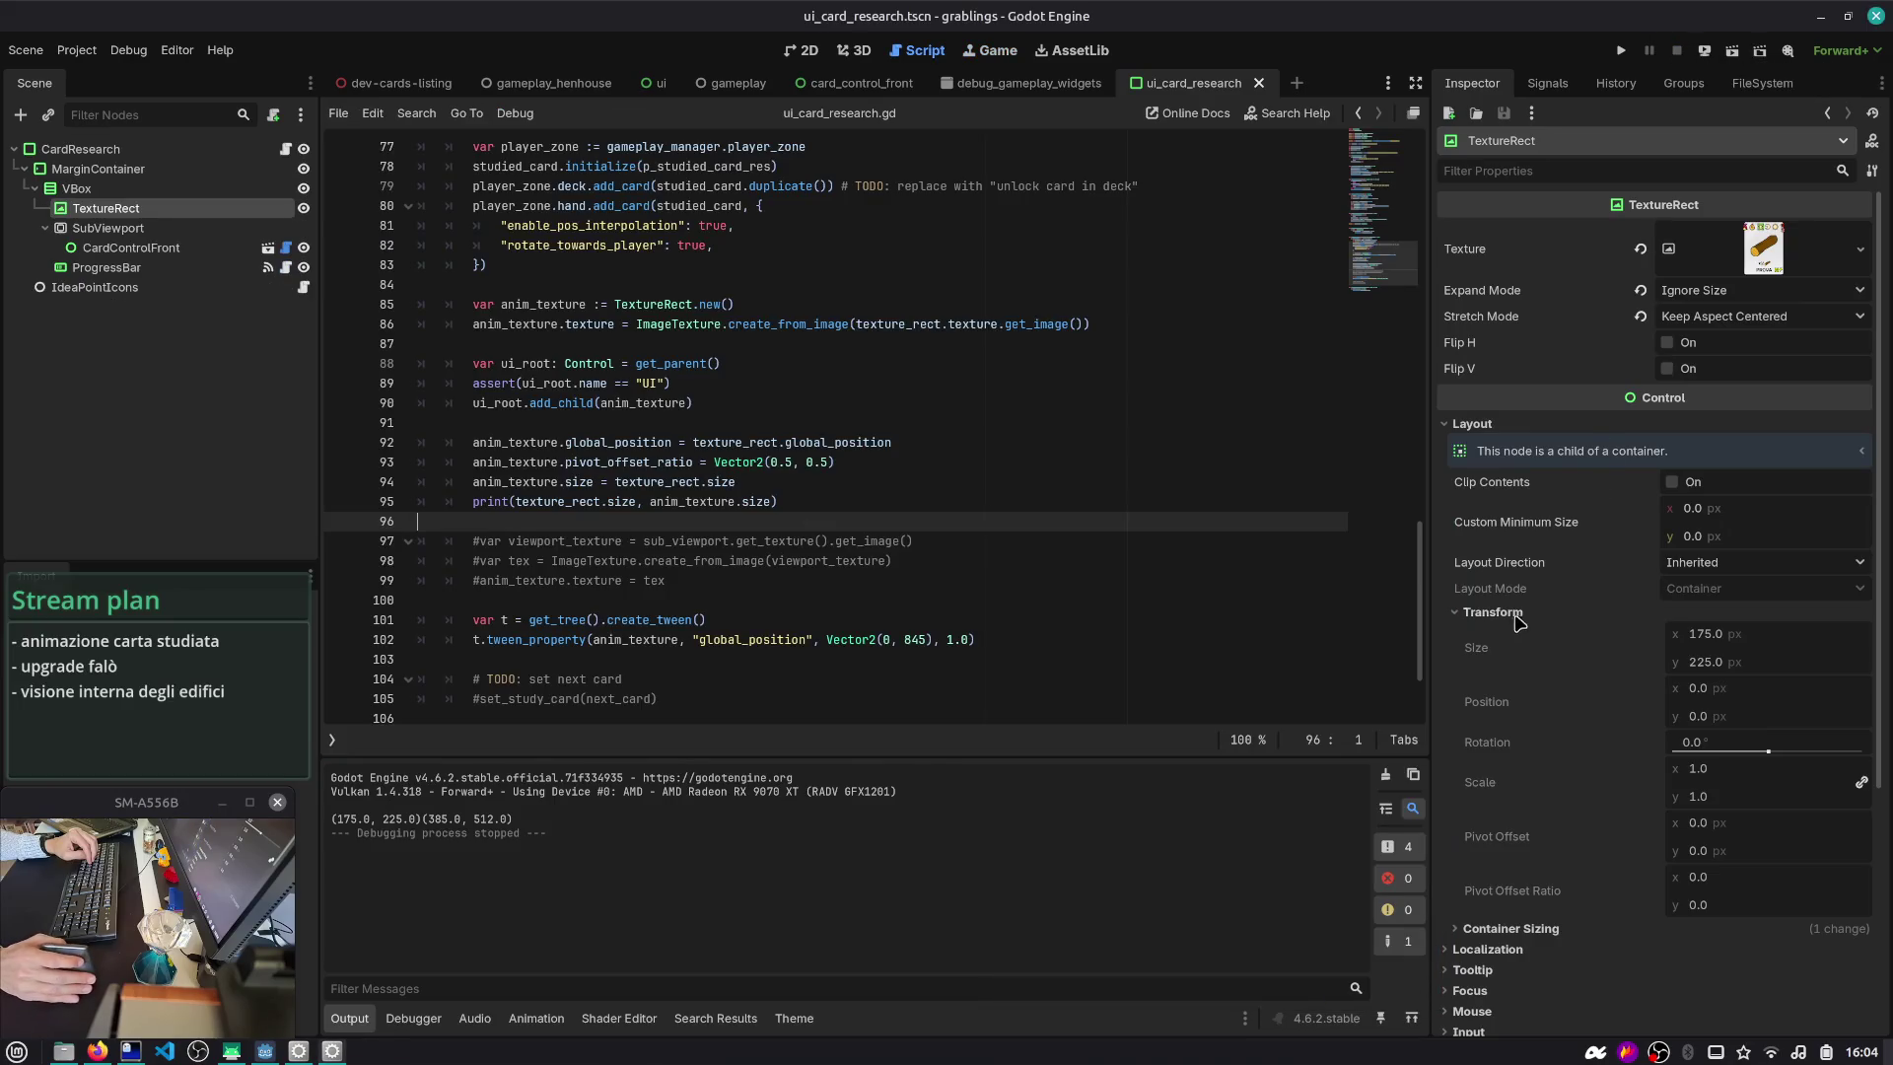
# - Browse the TextureRect's Layout, Container Sizing and Texture properties in the Inspector
pyautogui.scroll(-2, 1518, 622)
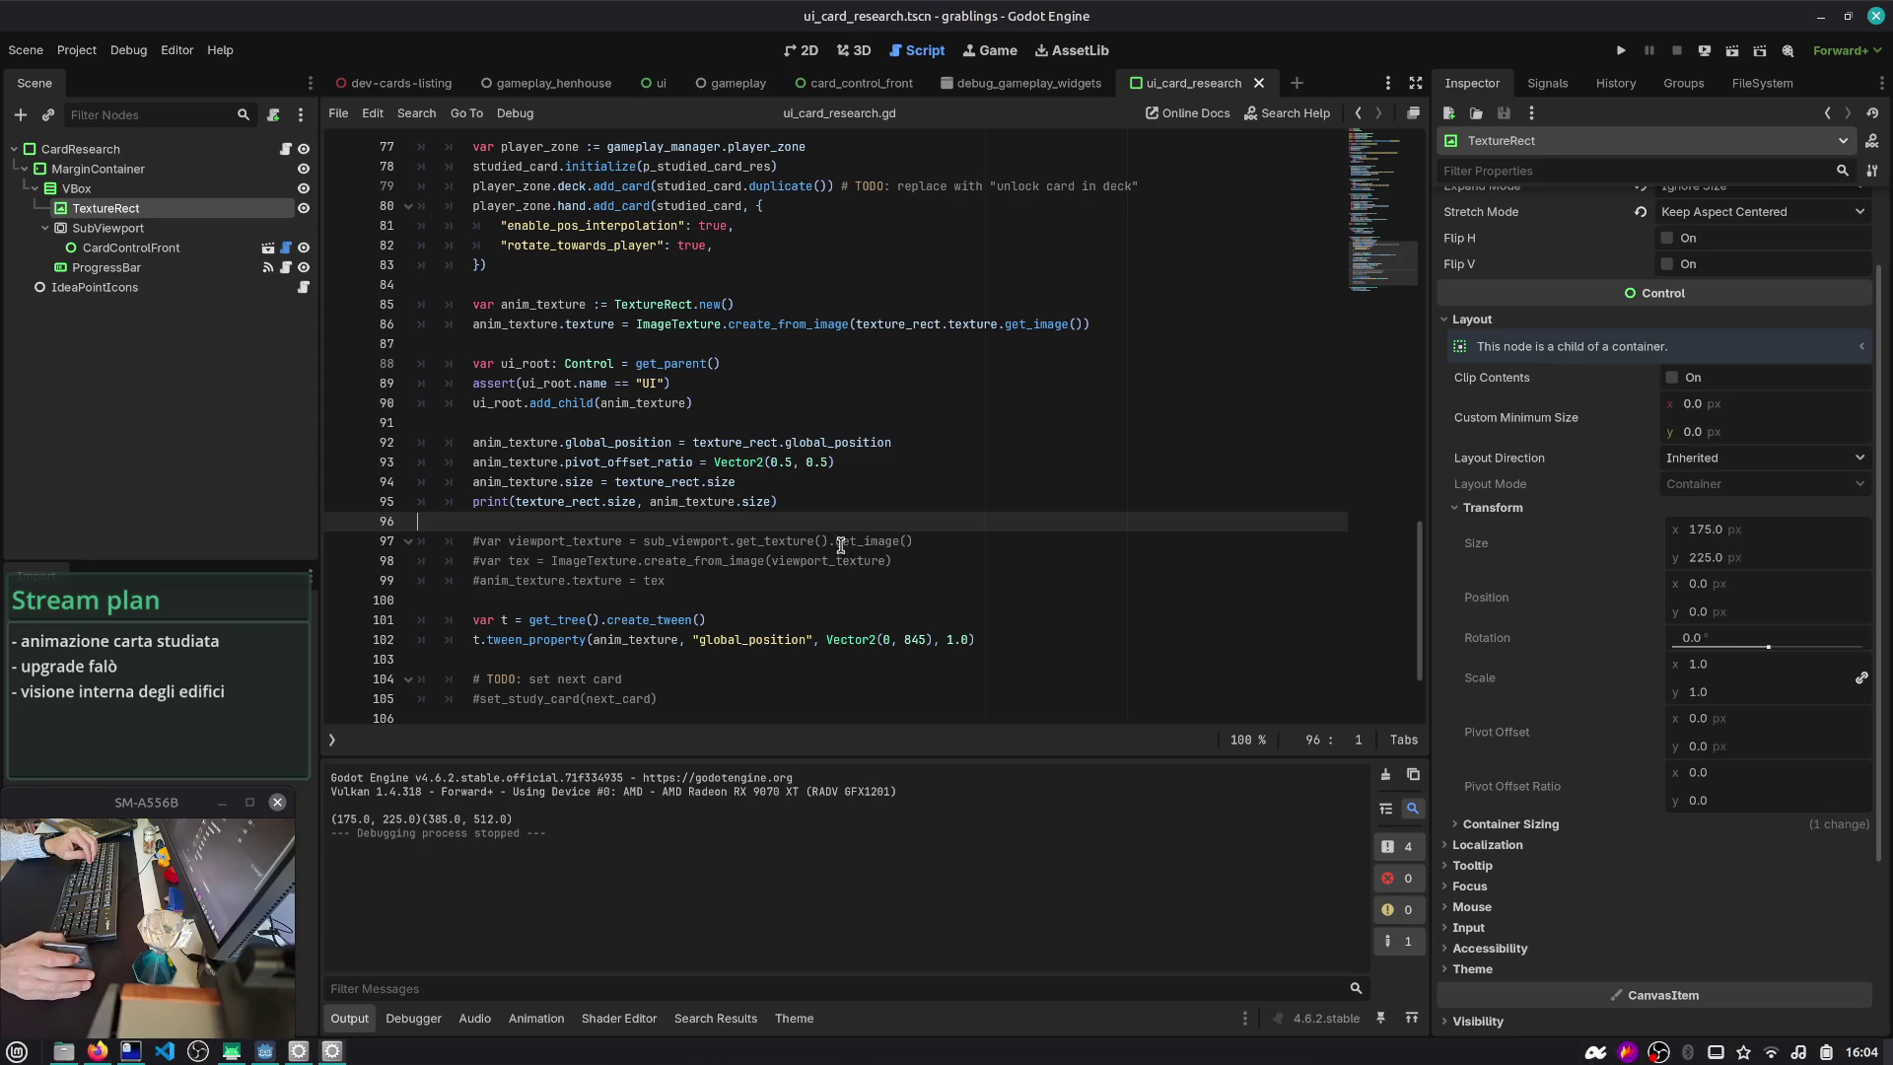
pyautogui.scroll(-2, 1548, 551)
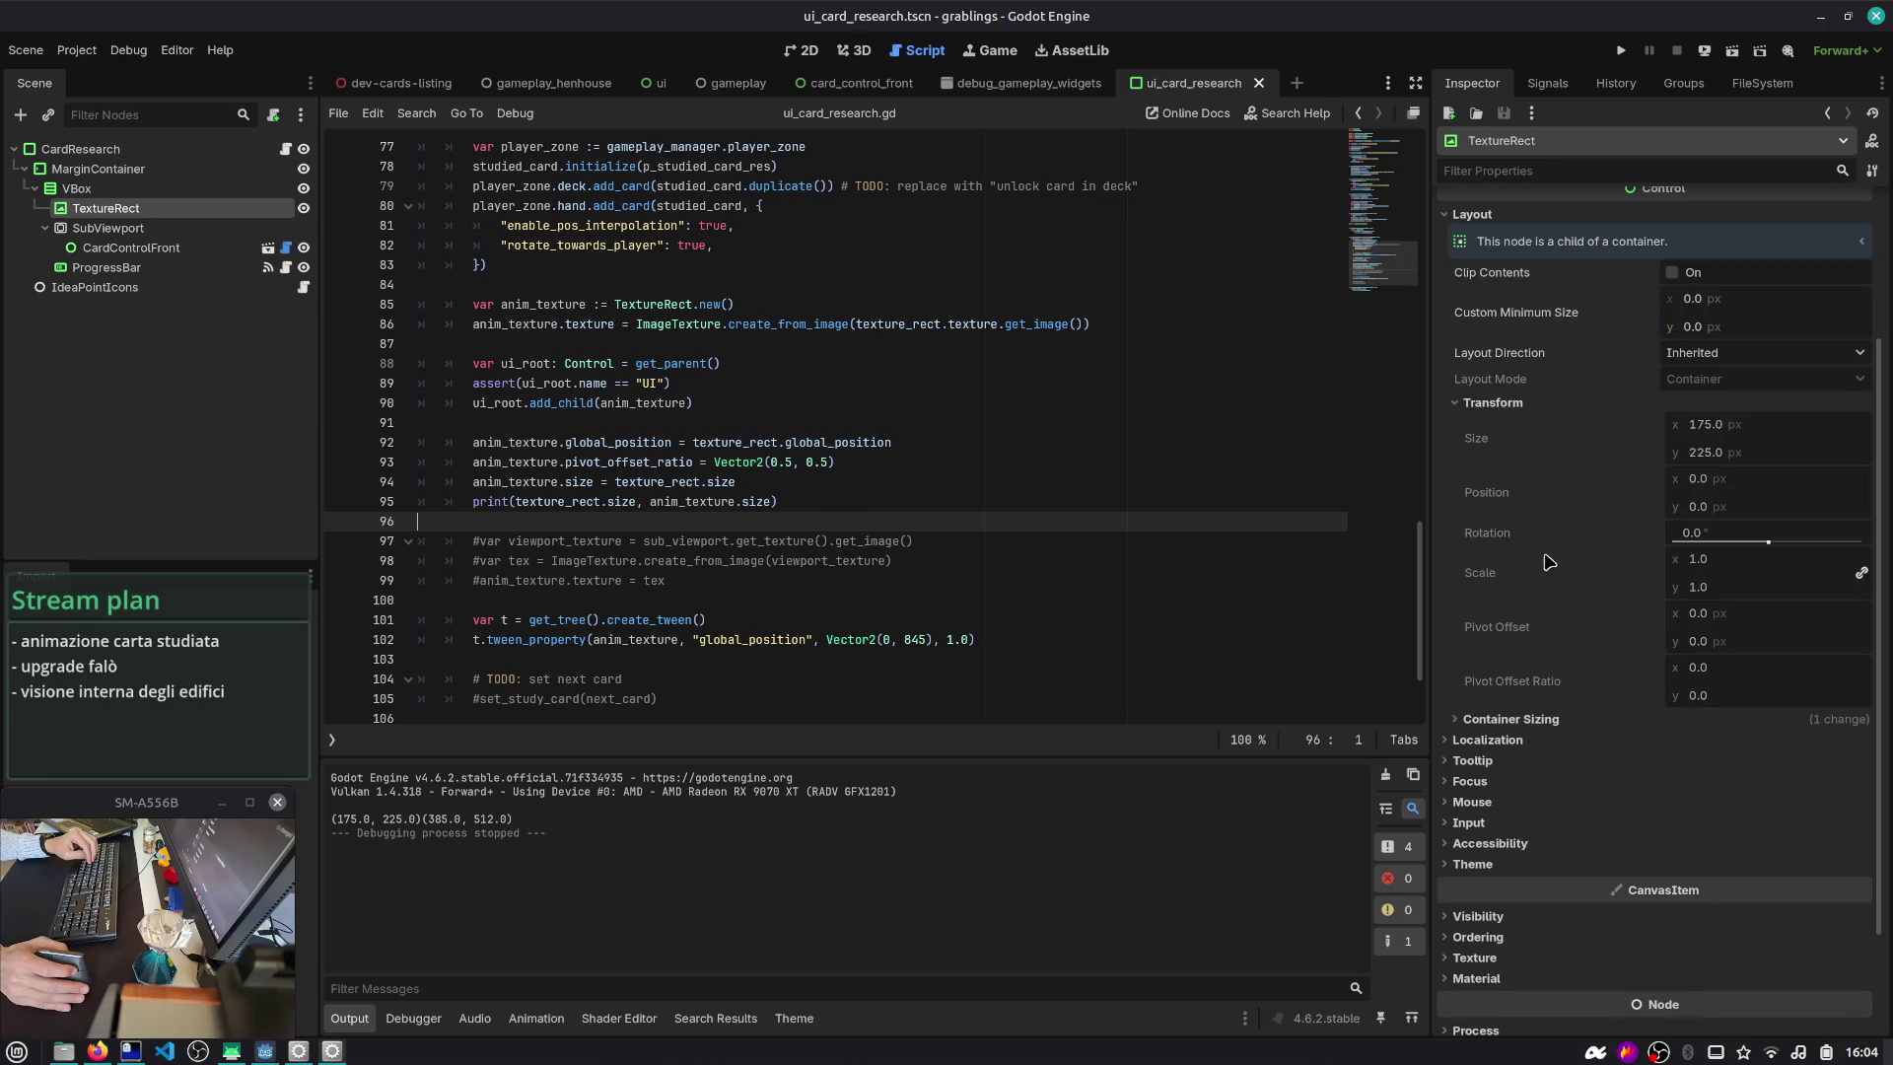
pyautogui.click(1531, 719)
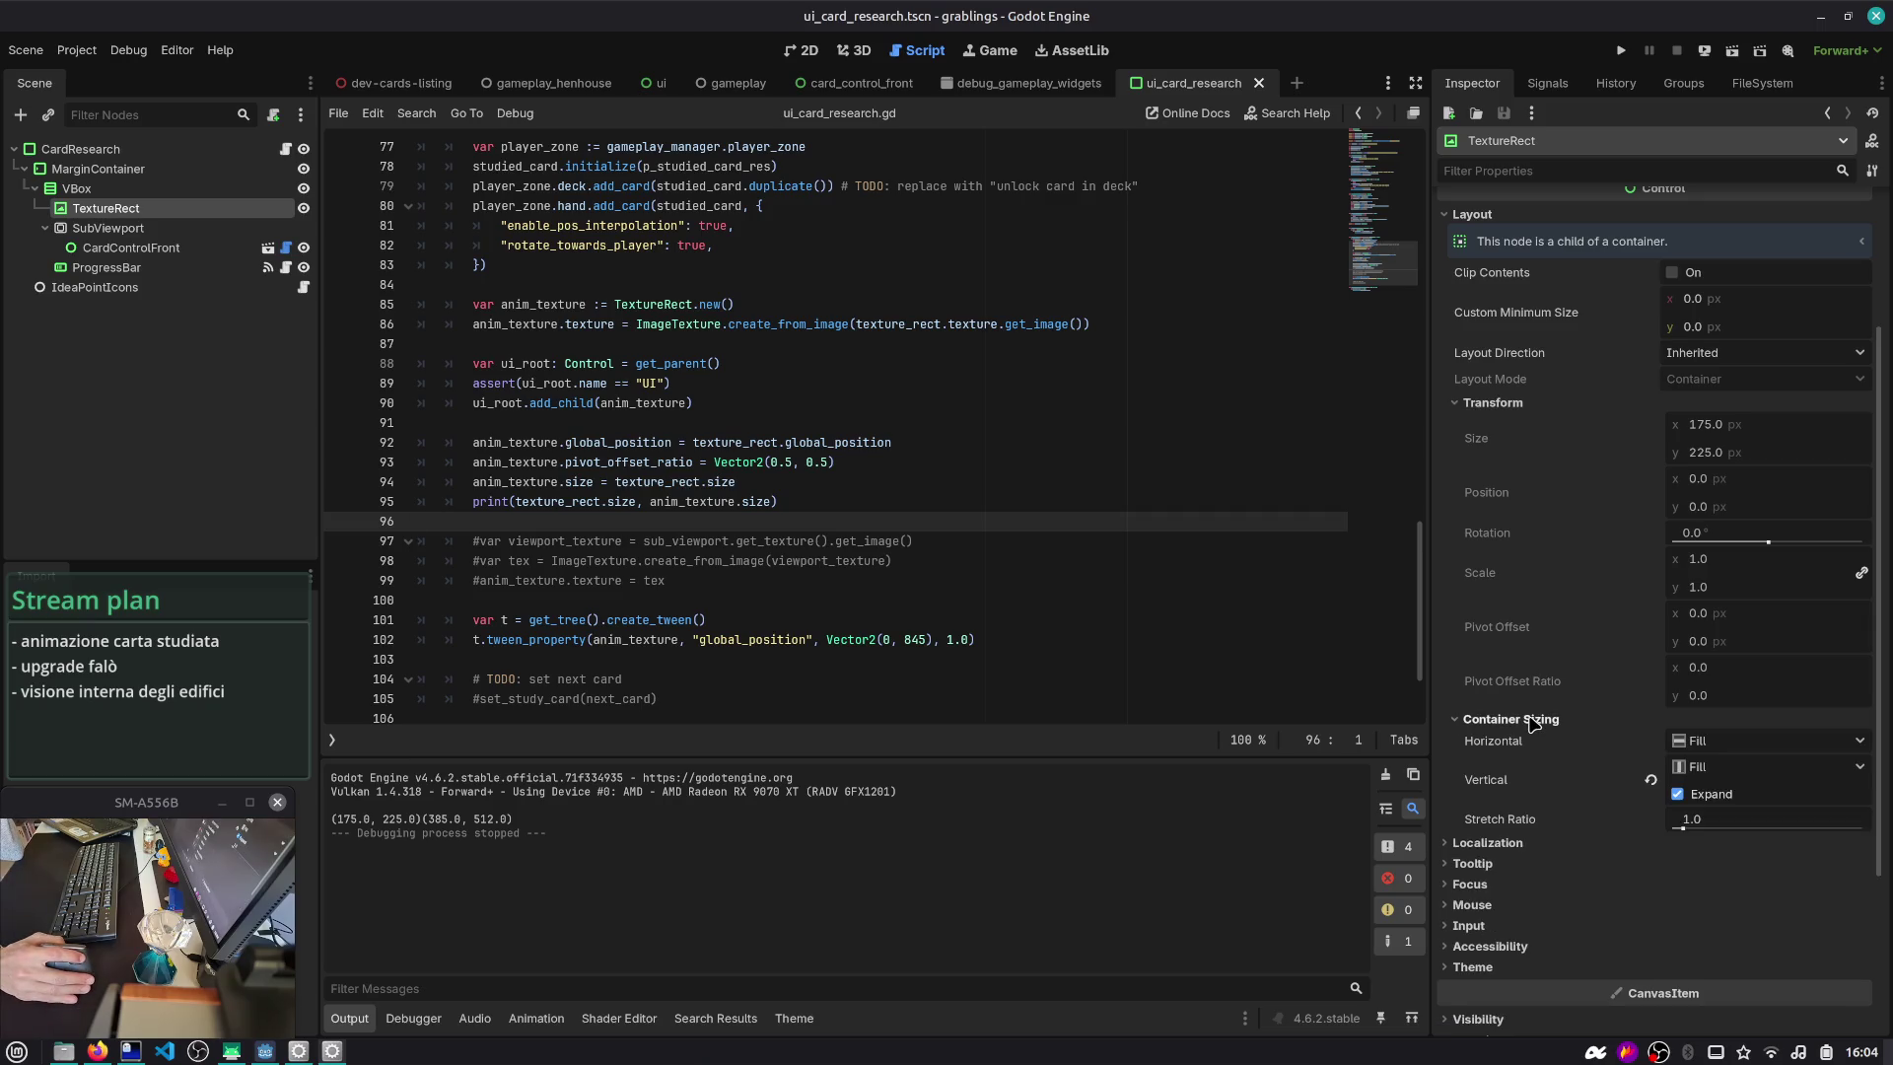
pyautogui.scroll(4, 1523, 660)
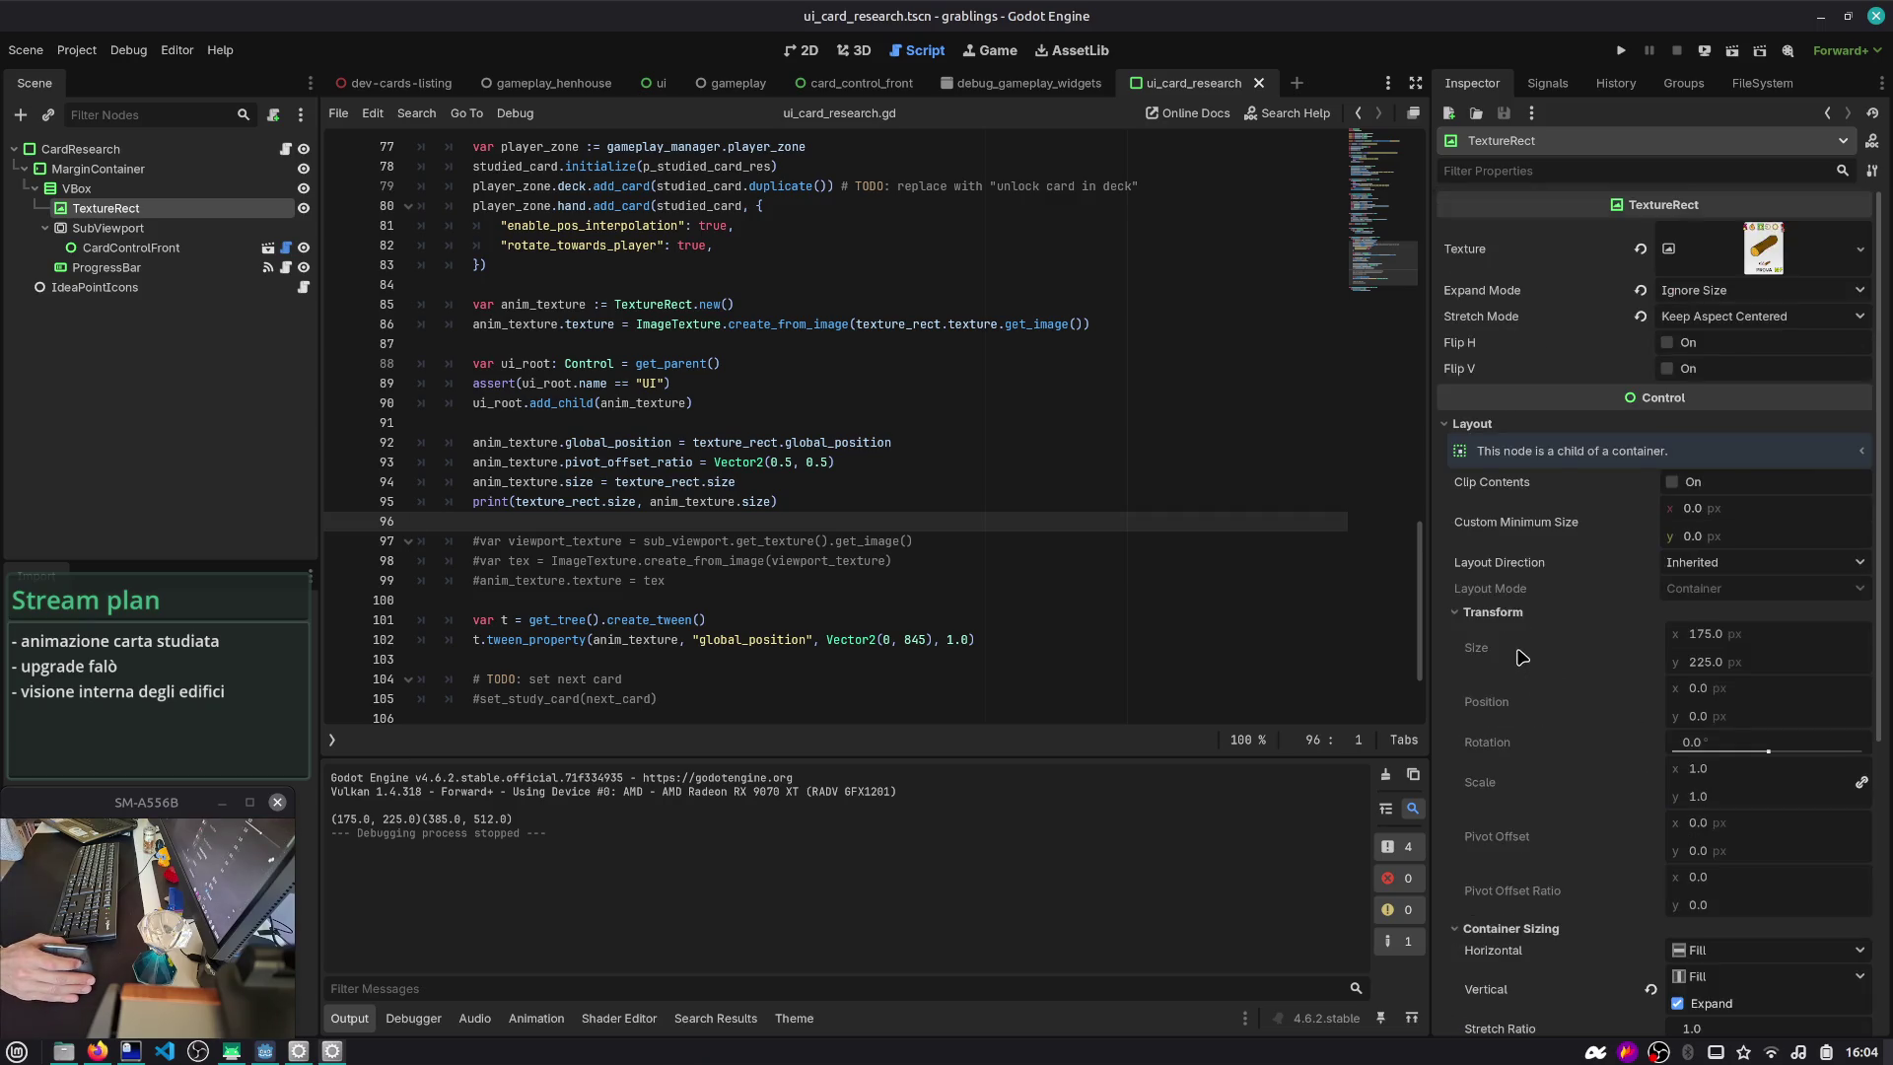
pyautogui.click(1467, 426)
pyautogui.click(1491, 663)
pyautogui.click(1493, 666)
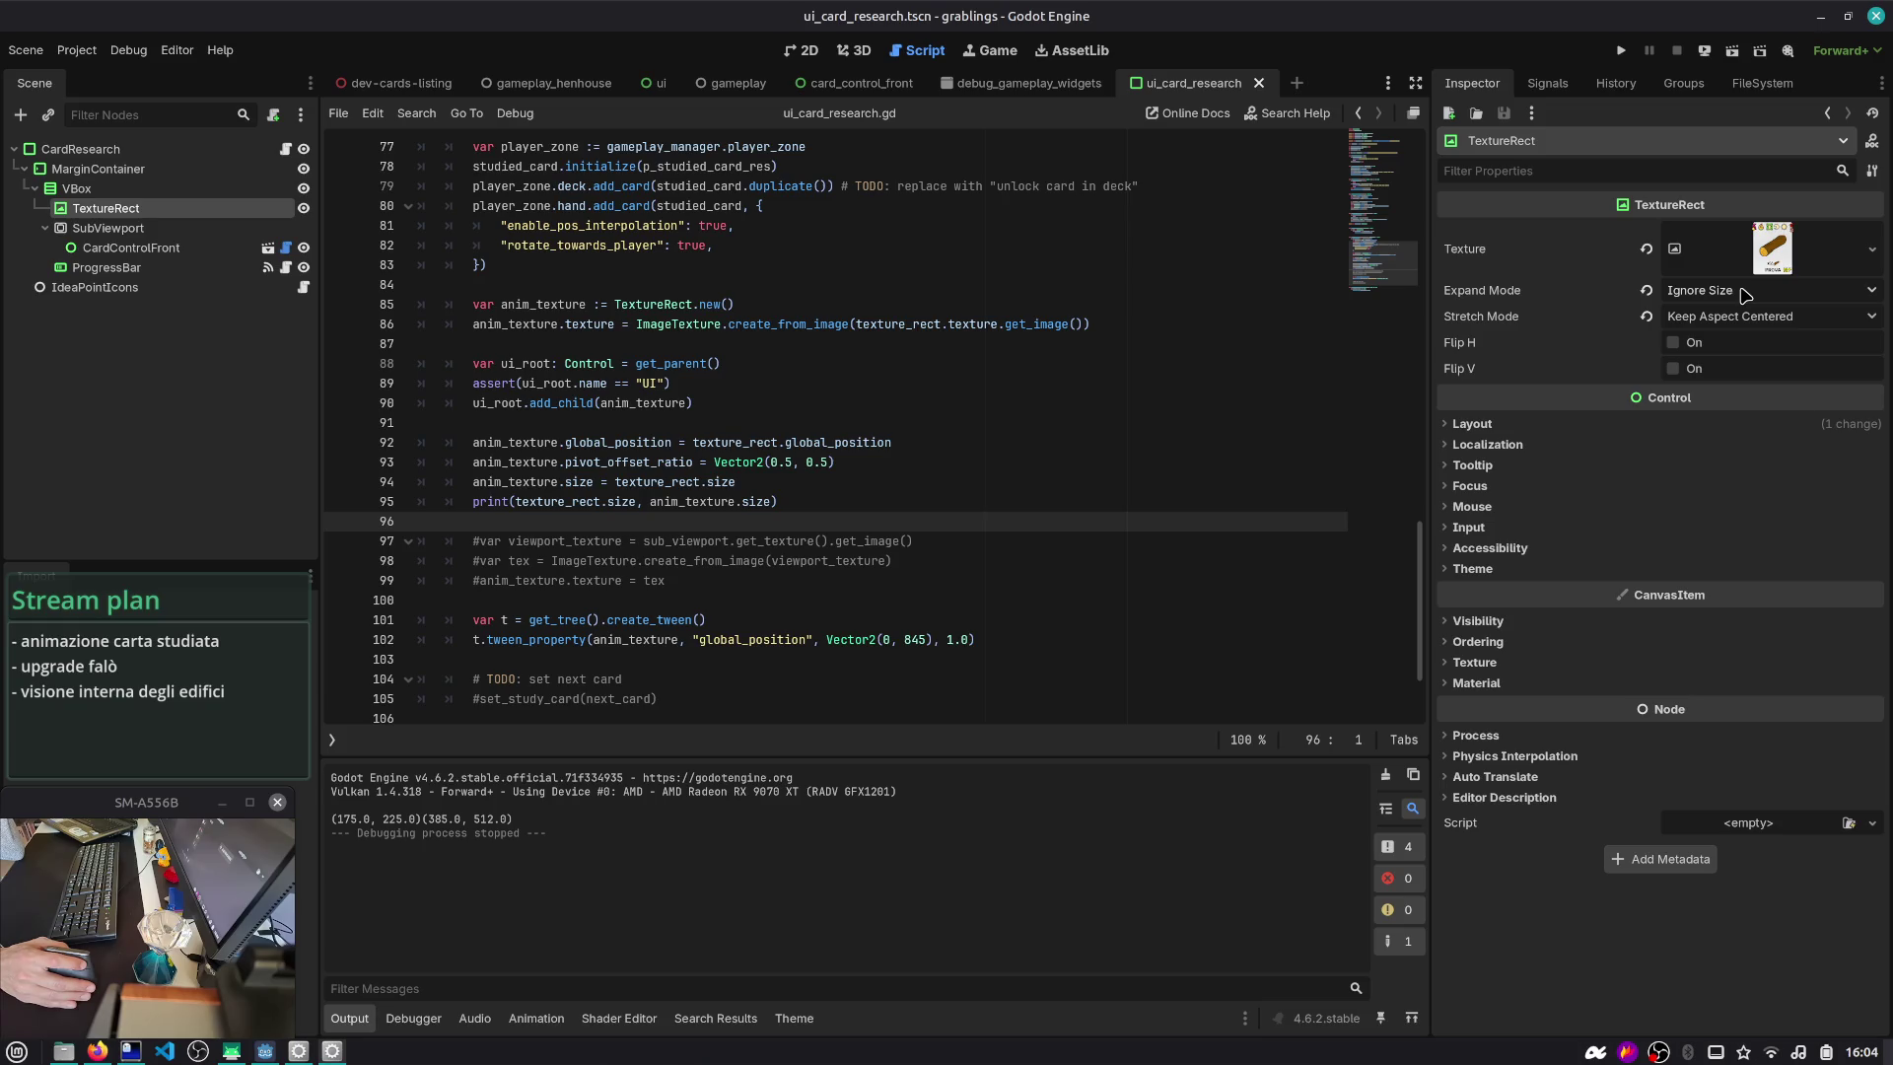
pyautogui.moveTo(1611, 289)
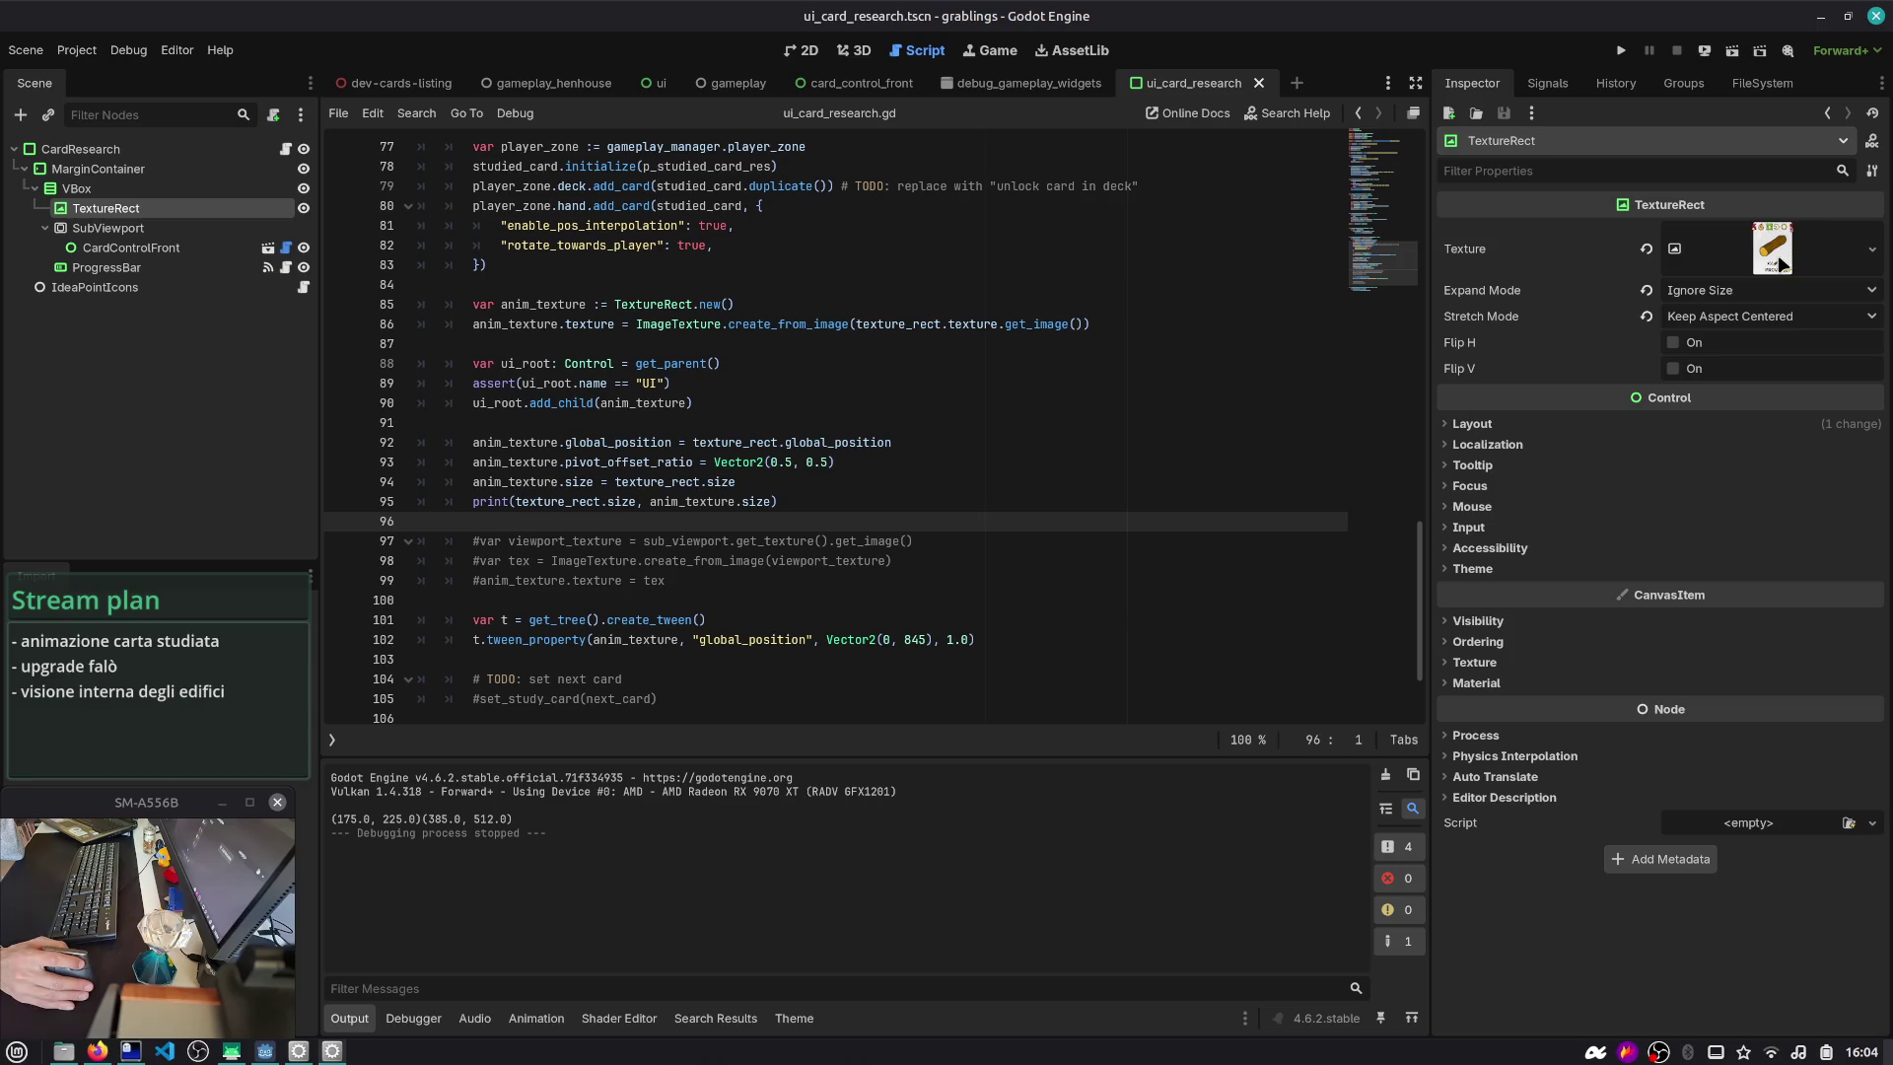
# - Move the get_image() call onto its own line as var img = texture_rect.texture.get_image()
pyautogui.doubleClick(562, 403)
pyautogui.click(690, 481)
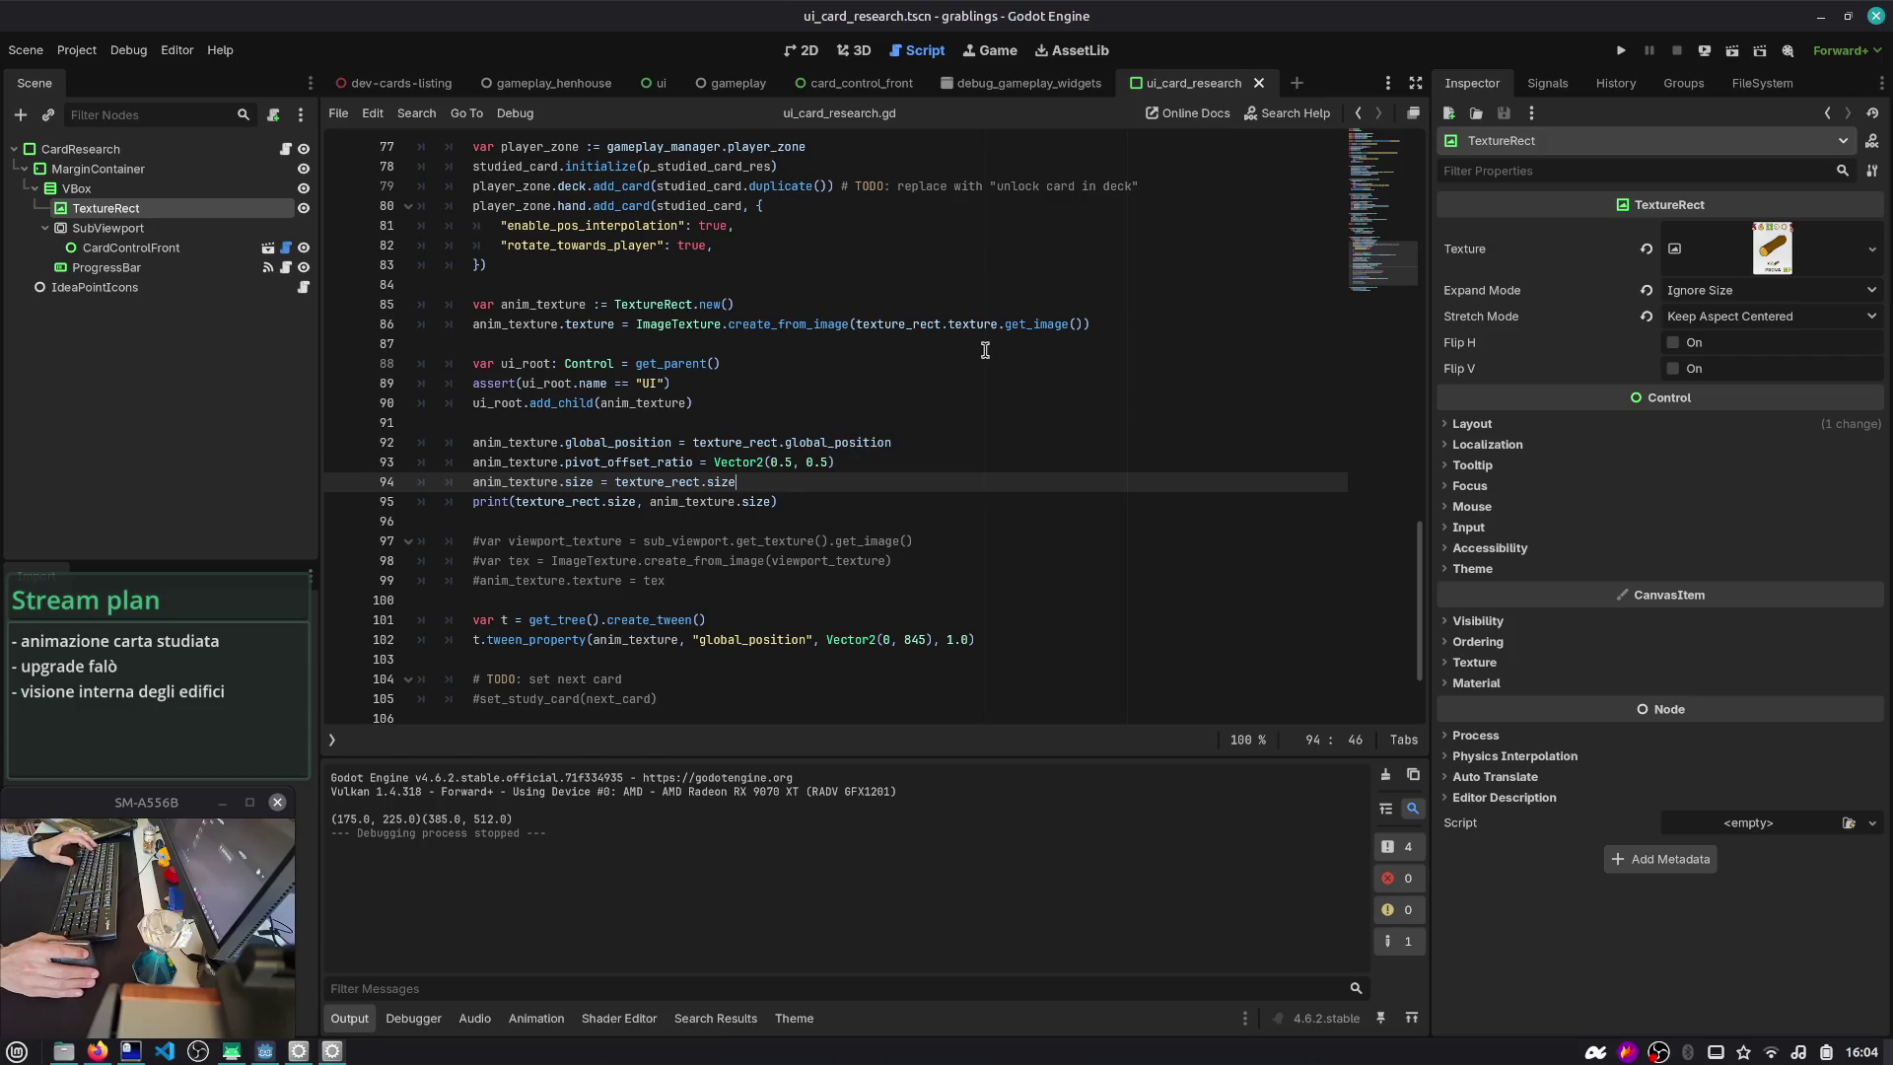
pyautogui.doubleClick(1036, 324)
pyautogui.press('Right')
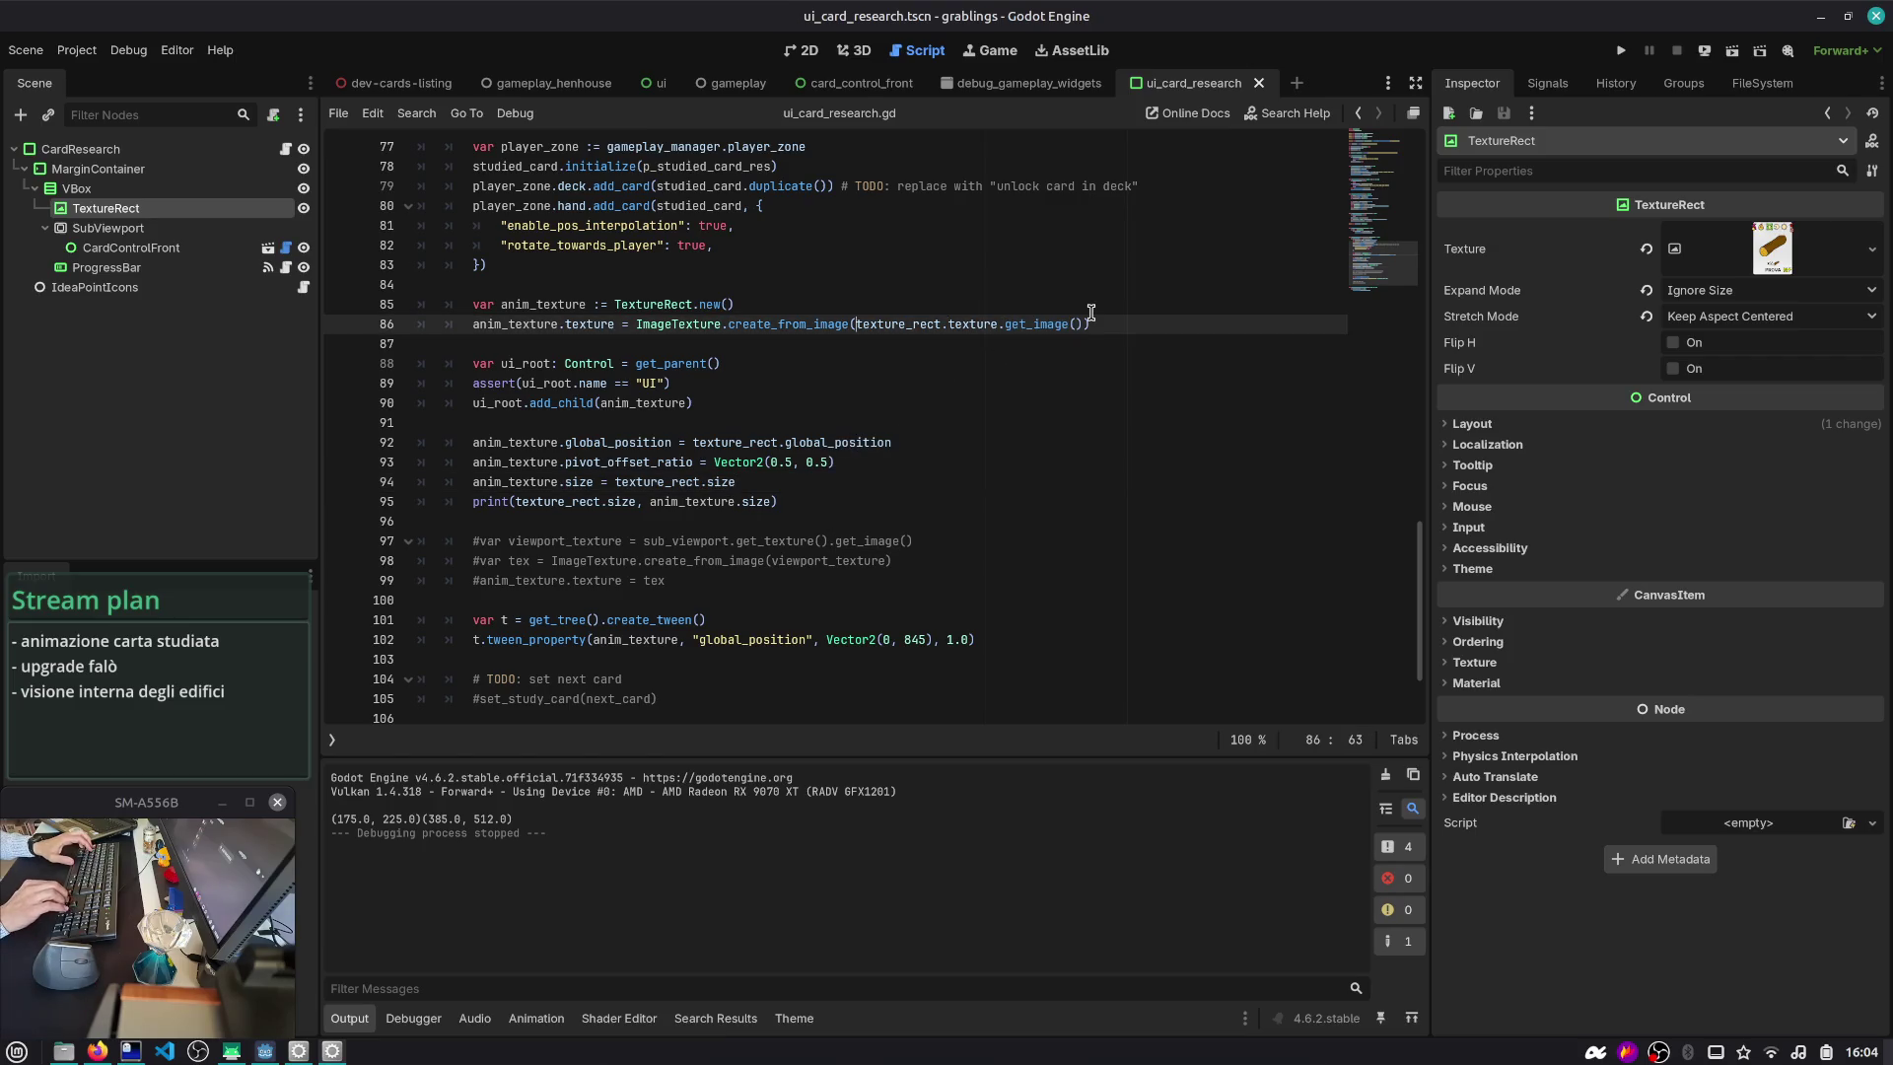
pyautogui.hotkey('ctrl', 'shift', 'Right')
pyautogui.hotkey('ctrl', 'shift', 'Right')
pyautogui.hotkey('ctrl', 'shift', 'Right')
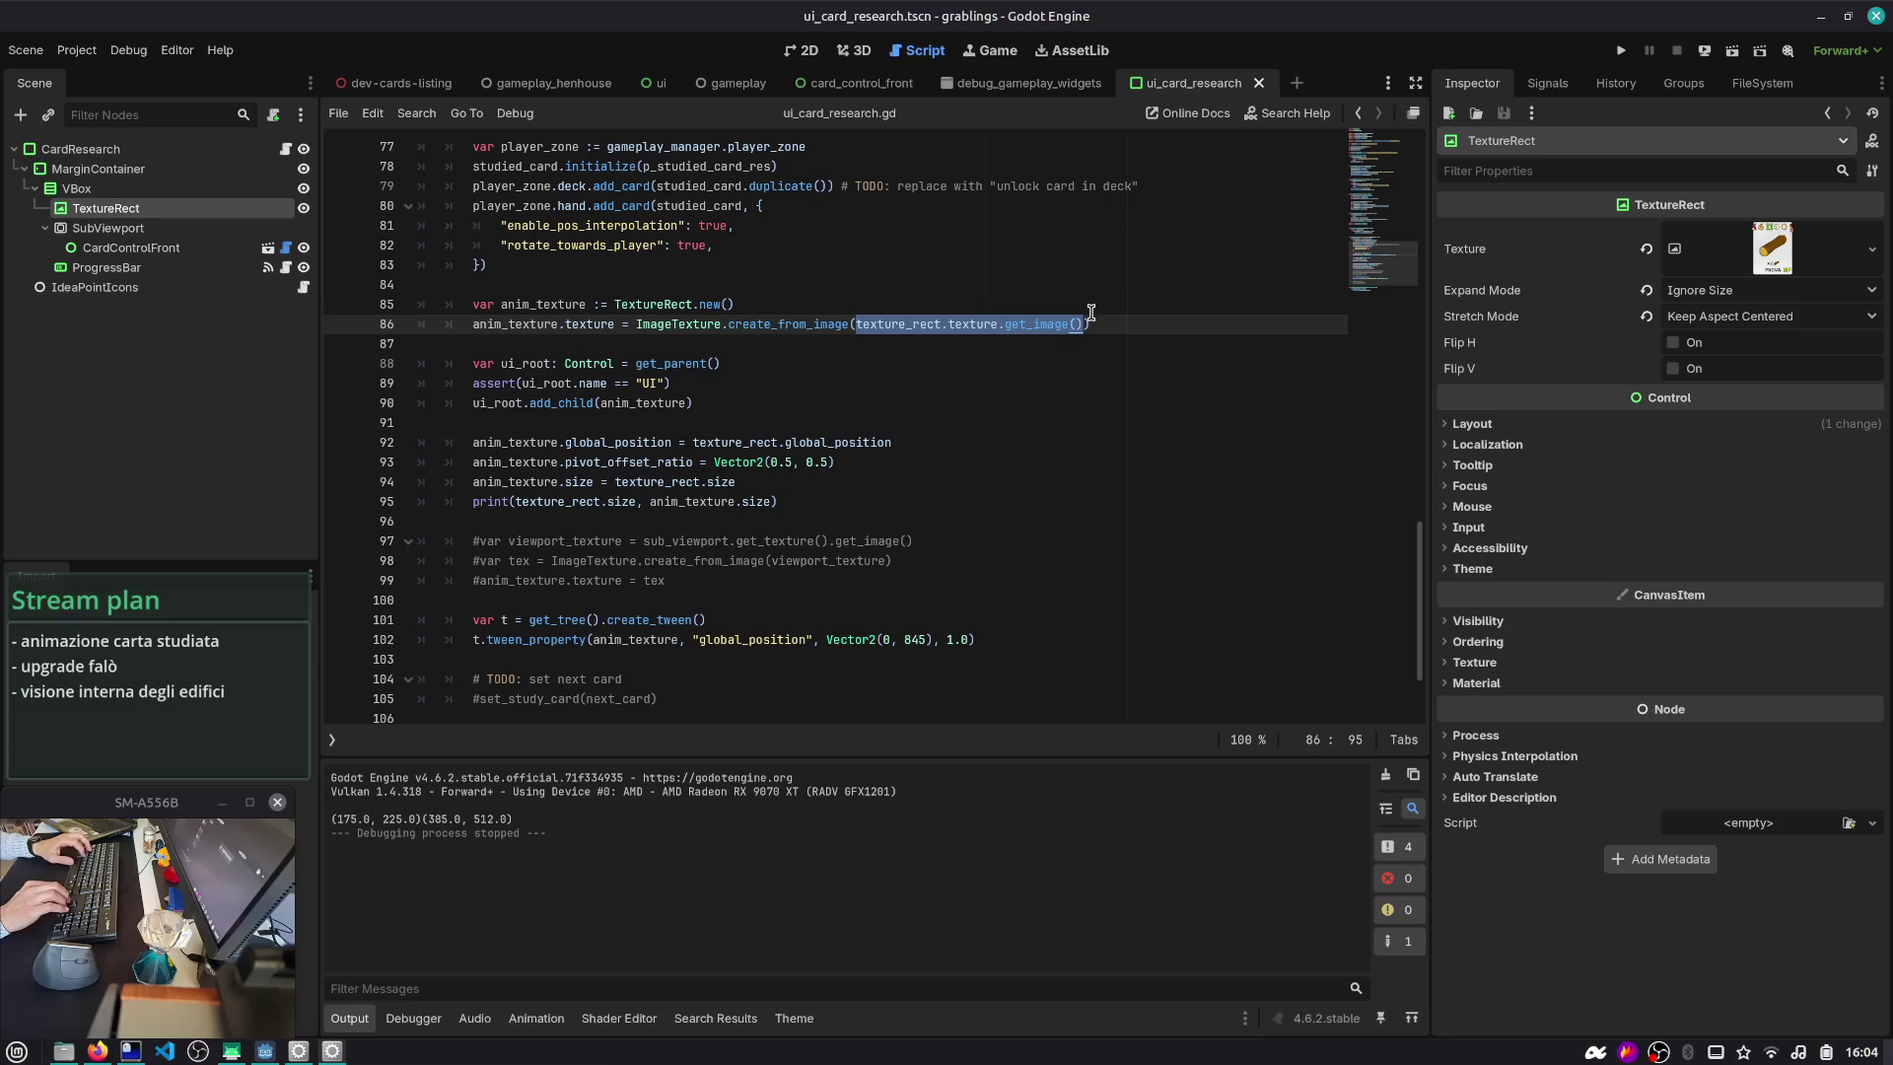
pyautogui.press('Down')
pyautogui.press('Down')
pyautogui.press('Up')
pyautogui.press('Up')
pyautogui.hotkey('ctrl', 'shift', 'Left')
pyautogui.hotkey('ctrl', 'shift', 'Left')
pyautogui.hotkey('ctrl', 'shift', 'Left')
pyautogui.hotkey('ctrl', 'x')
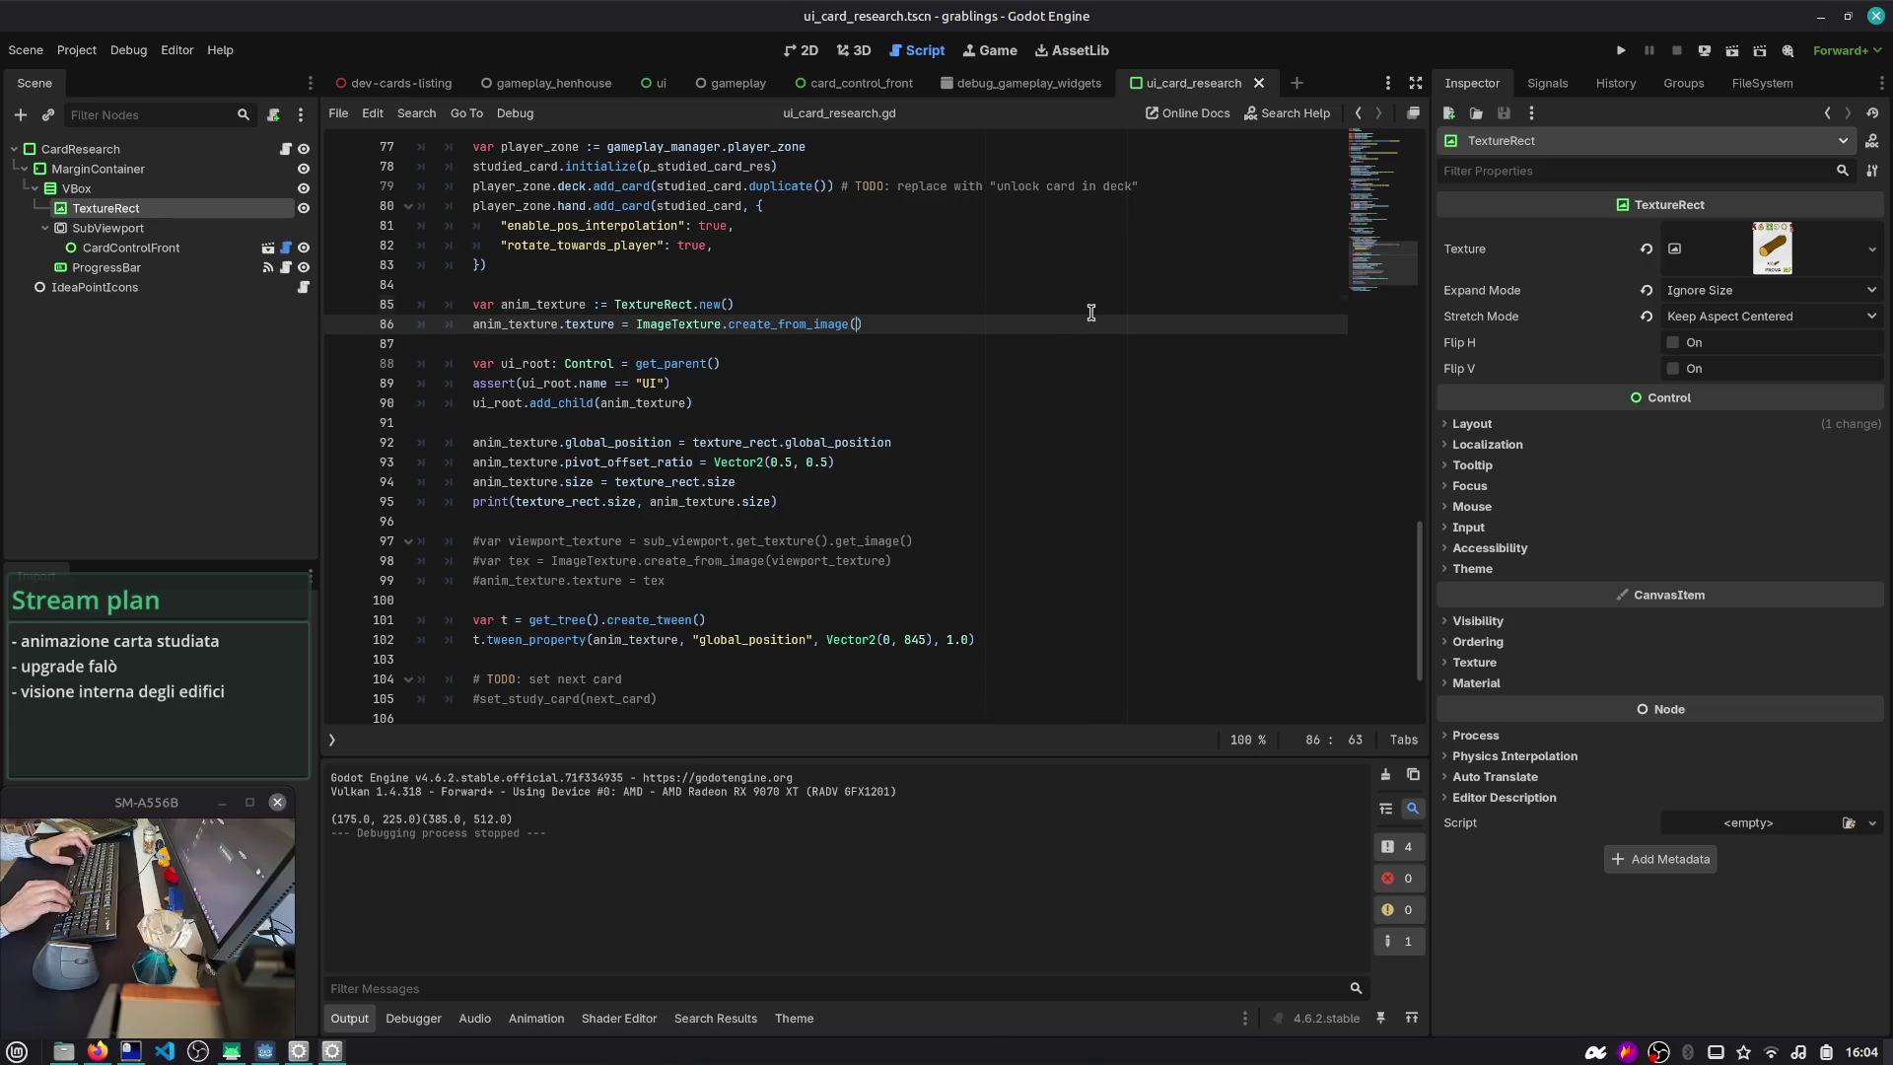
pyautogui.hotkey('ctrl', 'shift', 'Return')
pyautogui.hotkey('ctrl', 'v')
pyautogui.press('Home')
pyautogui.write('var img =')
# - Add an img.resize(texture_rect.size) line and strip texture_rect.size from the size assignment
pyautogui.press('End')
pyautogui.press('Return')
pyautogui.write('img.res')
pyautogui.press('Return')
pyautogui.press('Down')
pyautogui.press('Down')
pyautogui.press('Down')
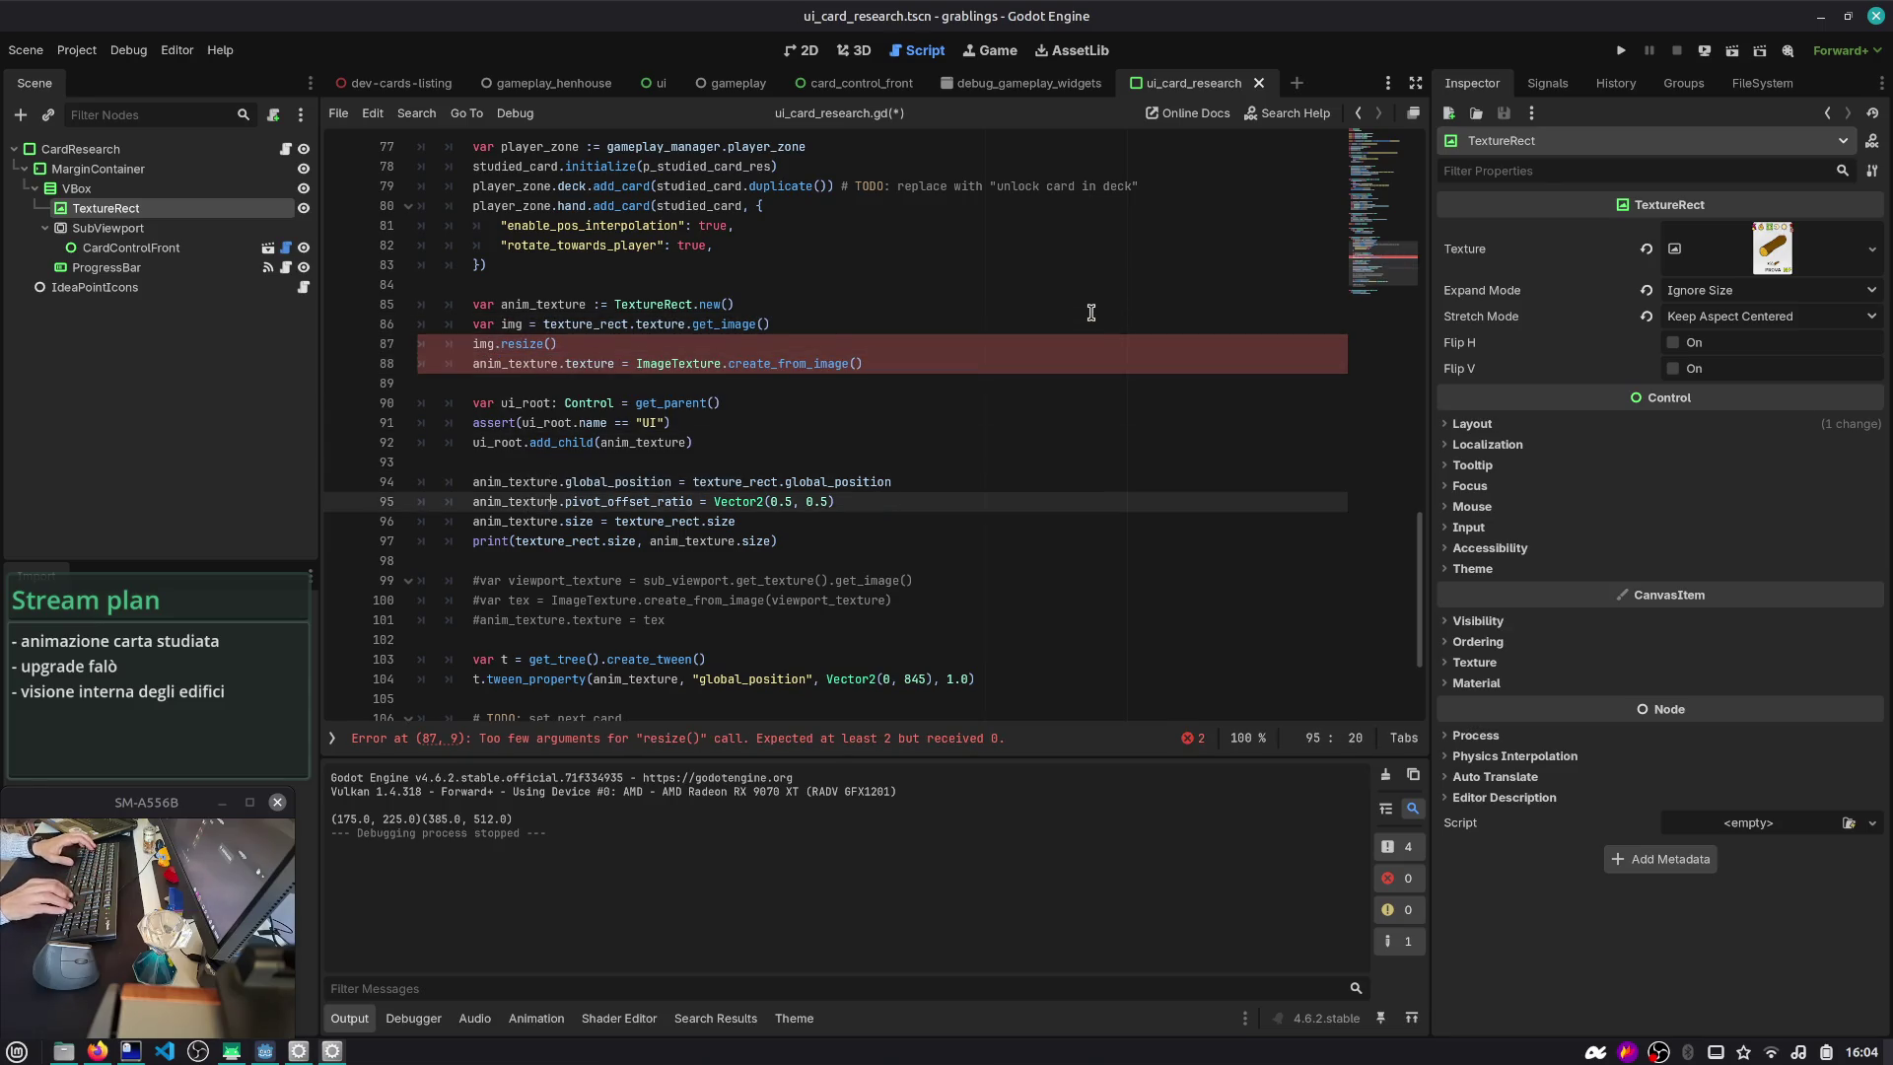
pyautogui.press('Down')
pyautogui.press('End')
pyautogui.hotkey('ctrl', 'BackSpace')
pyautogui.hotkey('ctrl', 'BackSpace')
pyautogui.hotkey('ctrl', 'BackSpace')
pyautogui.press('Up')
pyautogui.press('Up')
pyautogui.press('Up')
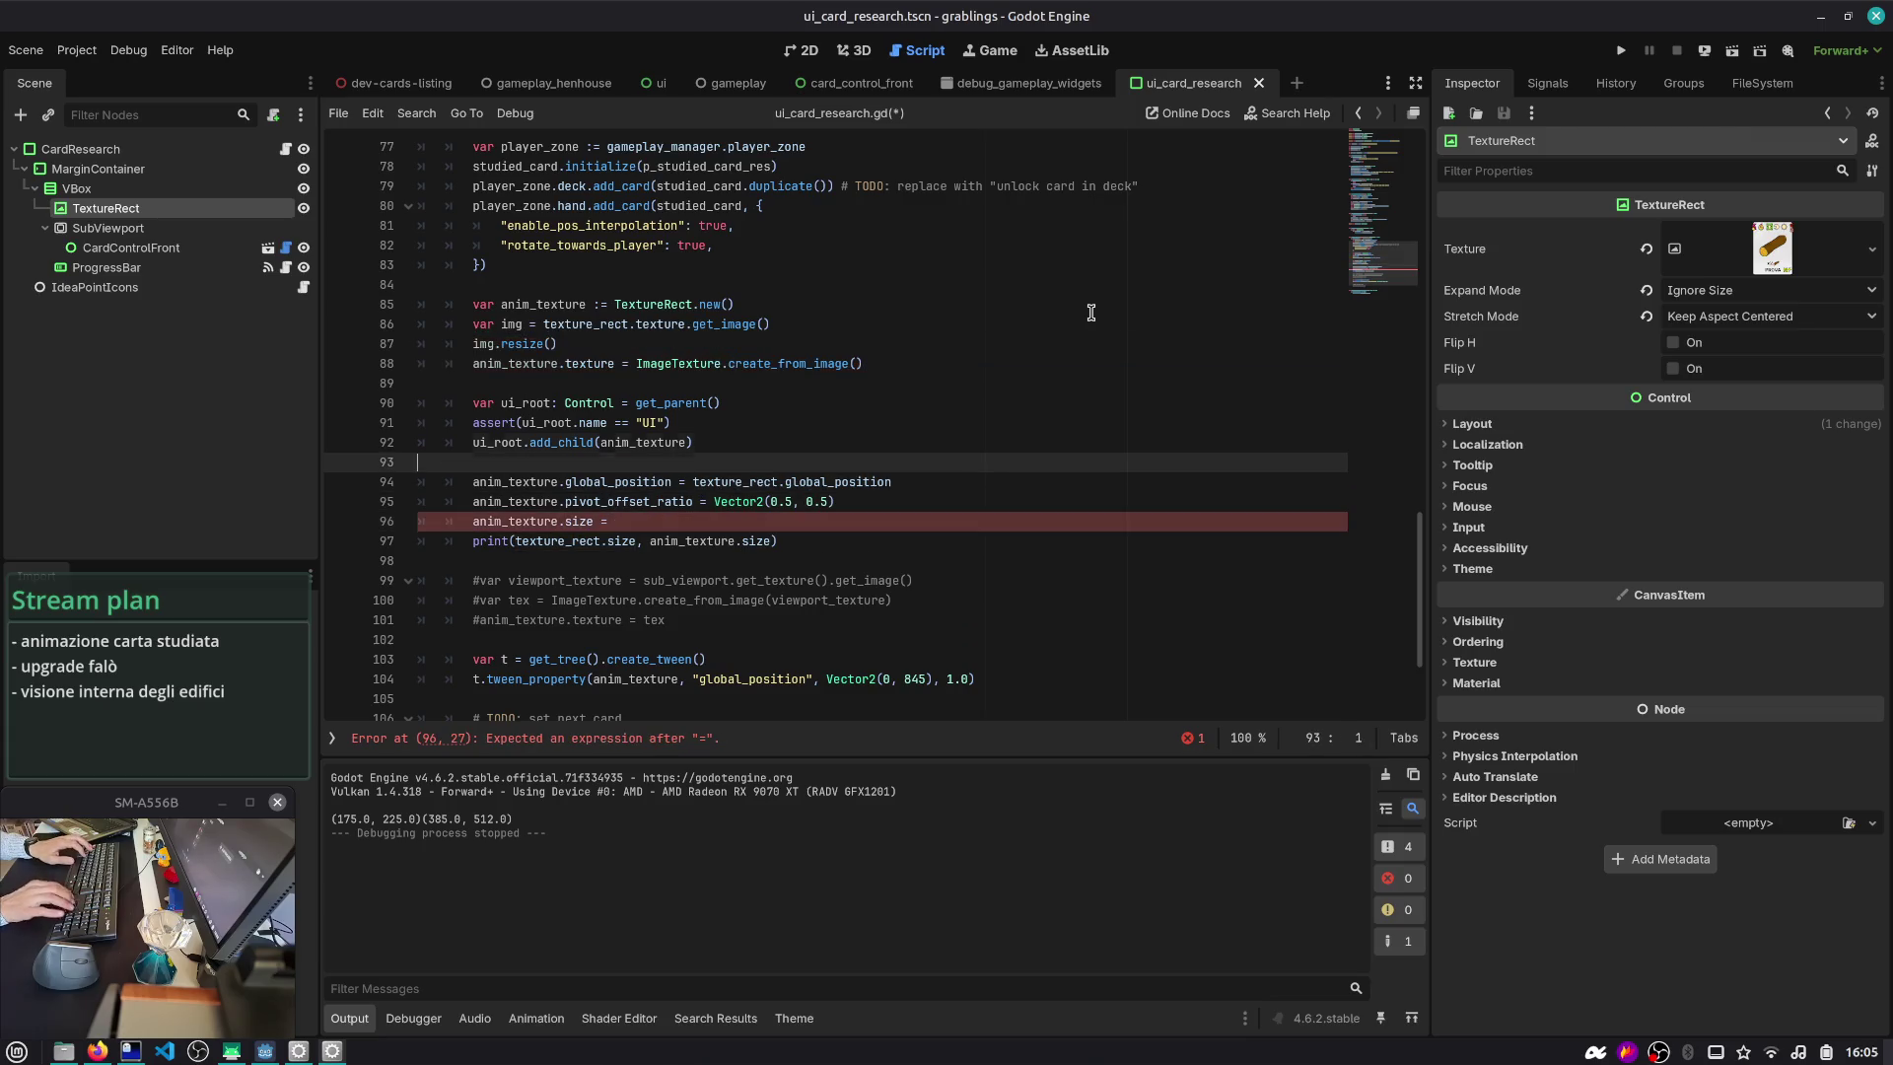
pyautogui.press('Left')
pyautogui.write('texture_rect.size')
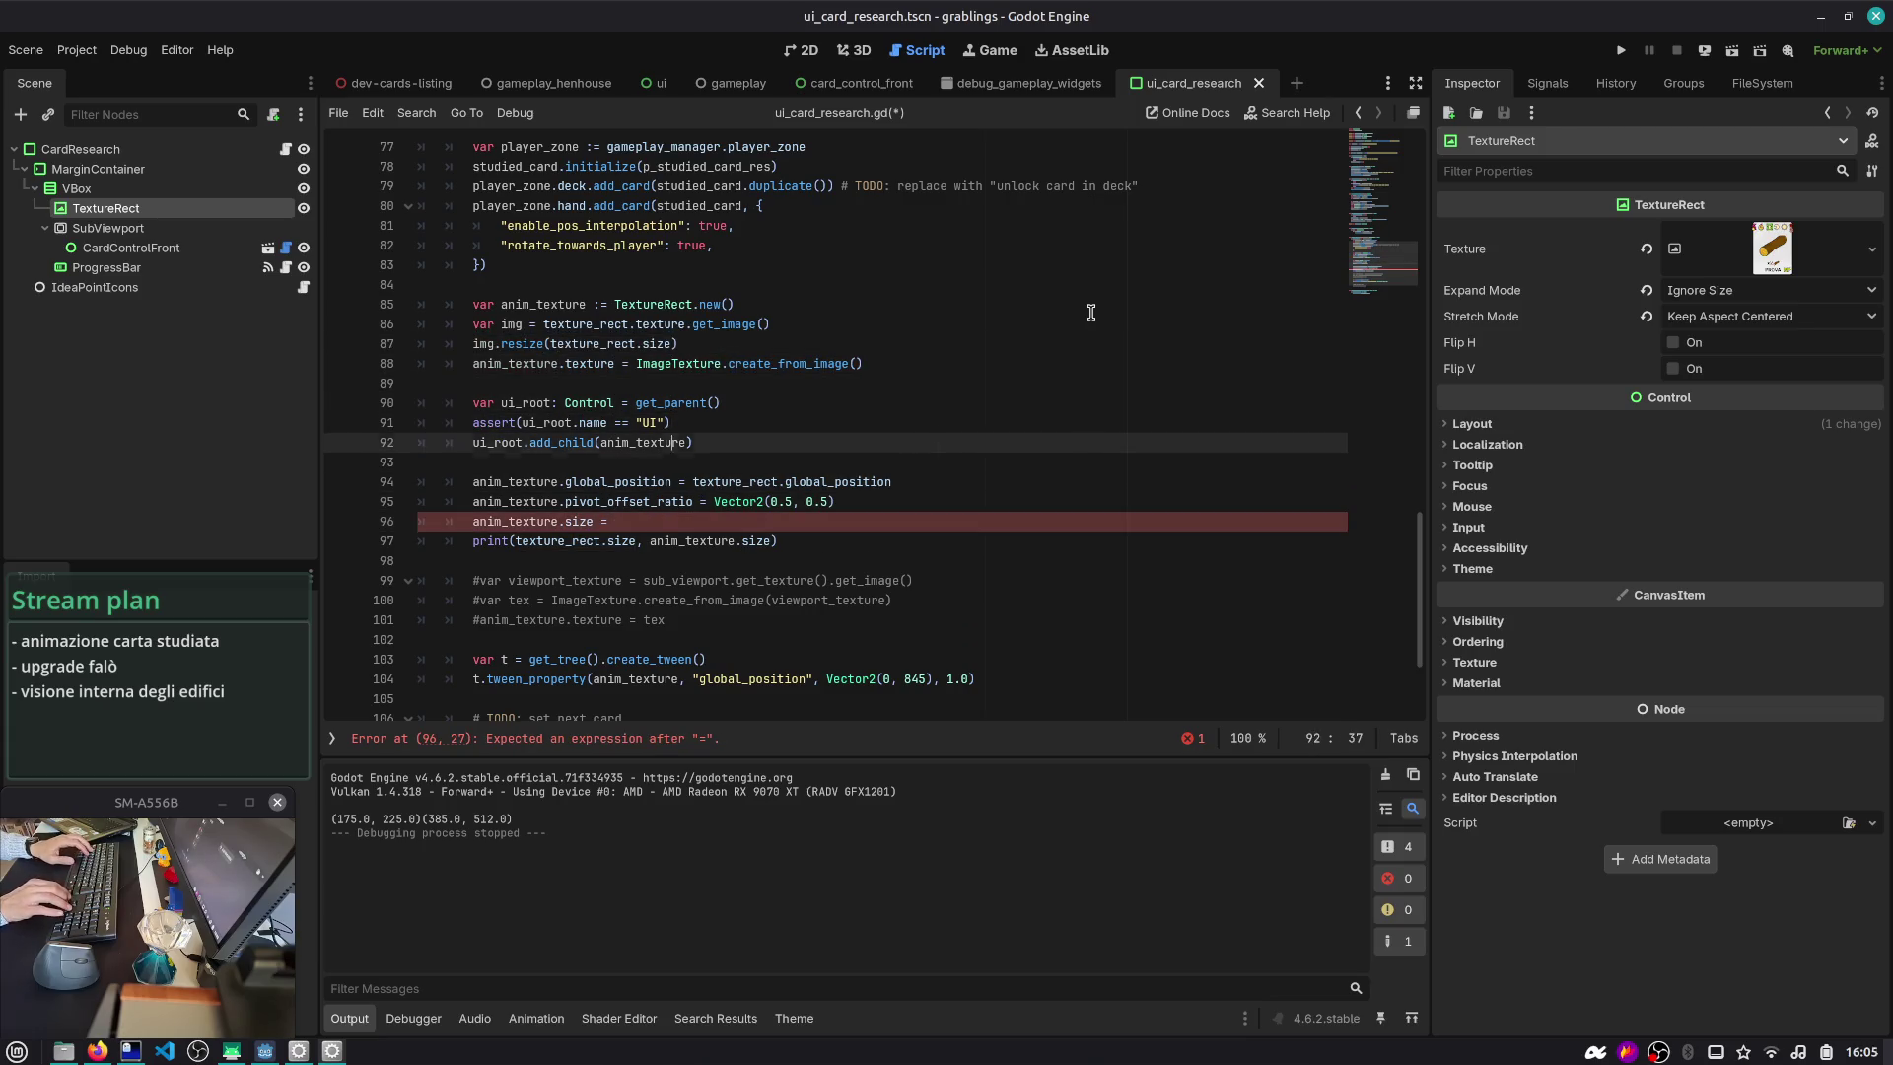
# - Insert img.generate_mipmaps(false) above the texture assignment and save the script
pyautogui.press('Down')
pyautogui.press('End')
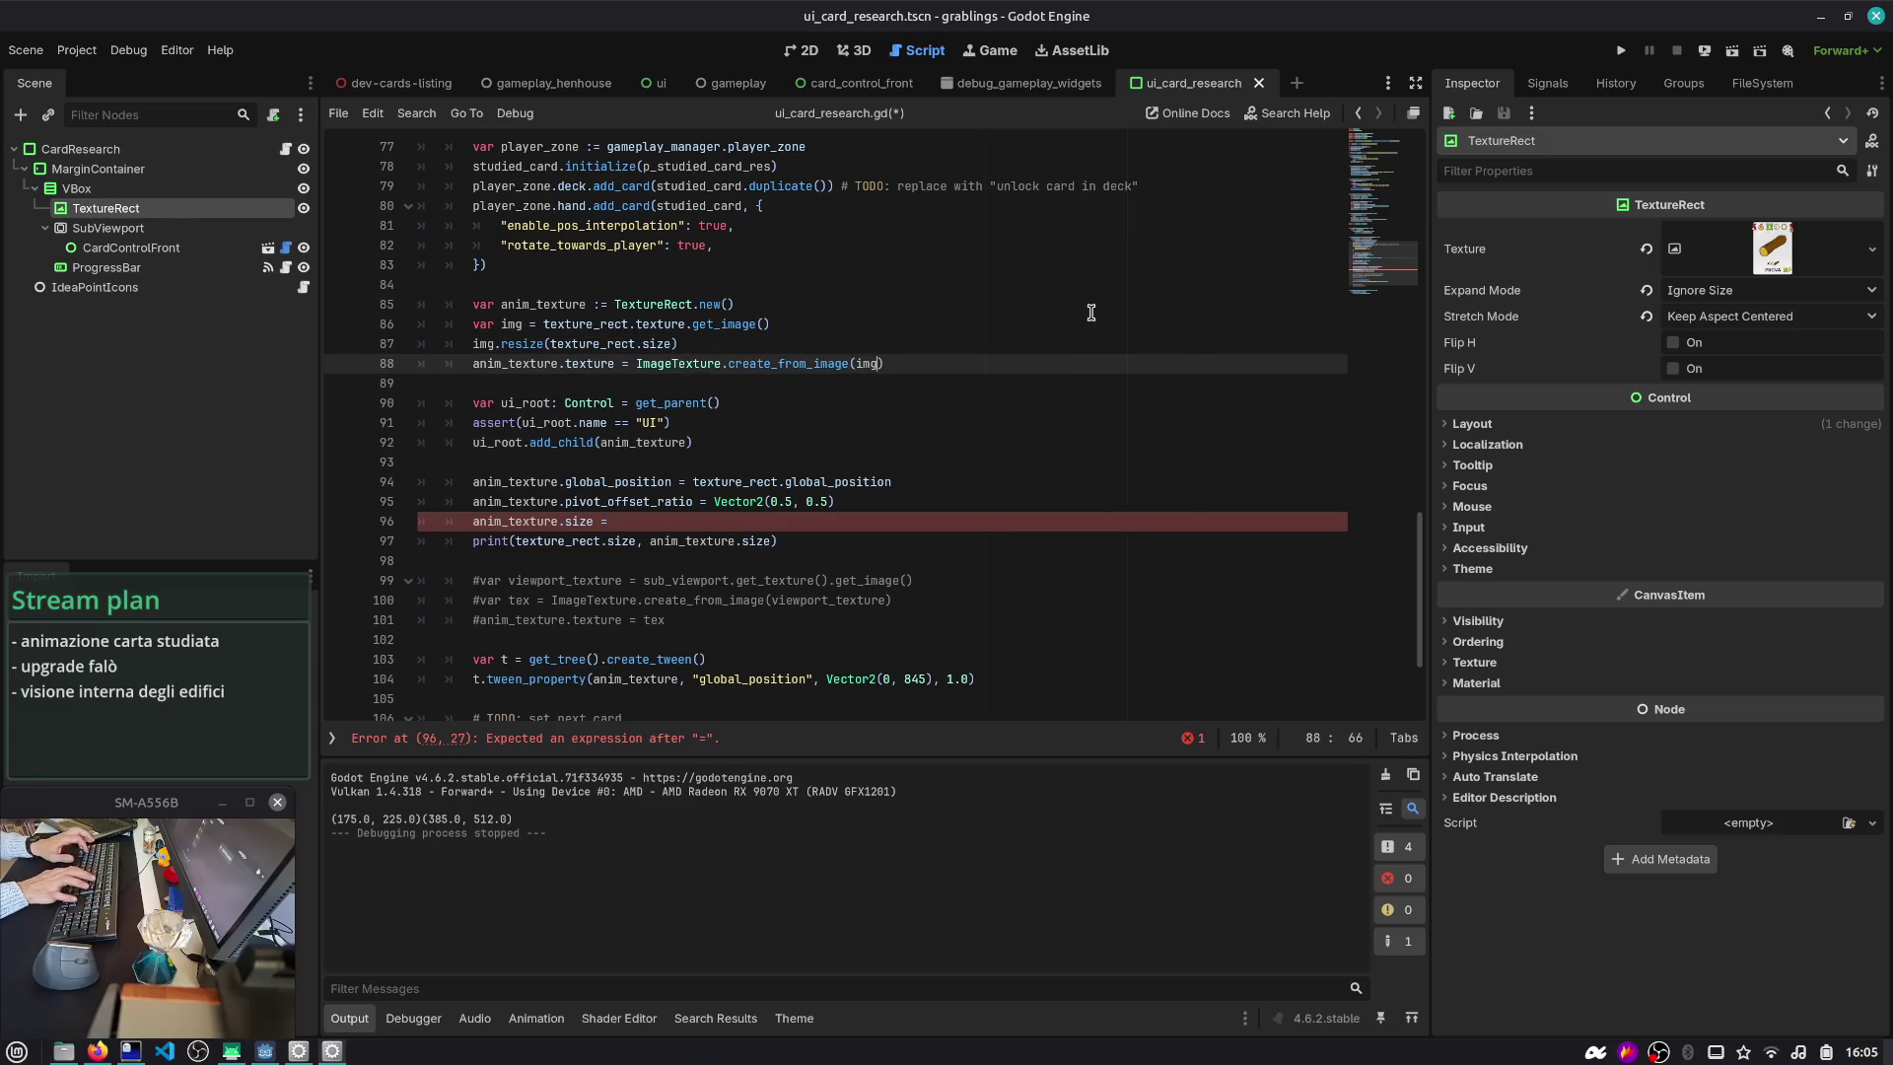
pyautogui.hotkey('ctrl', 'shift', 'Return')
pyautogui.write('img.mip')
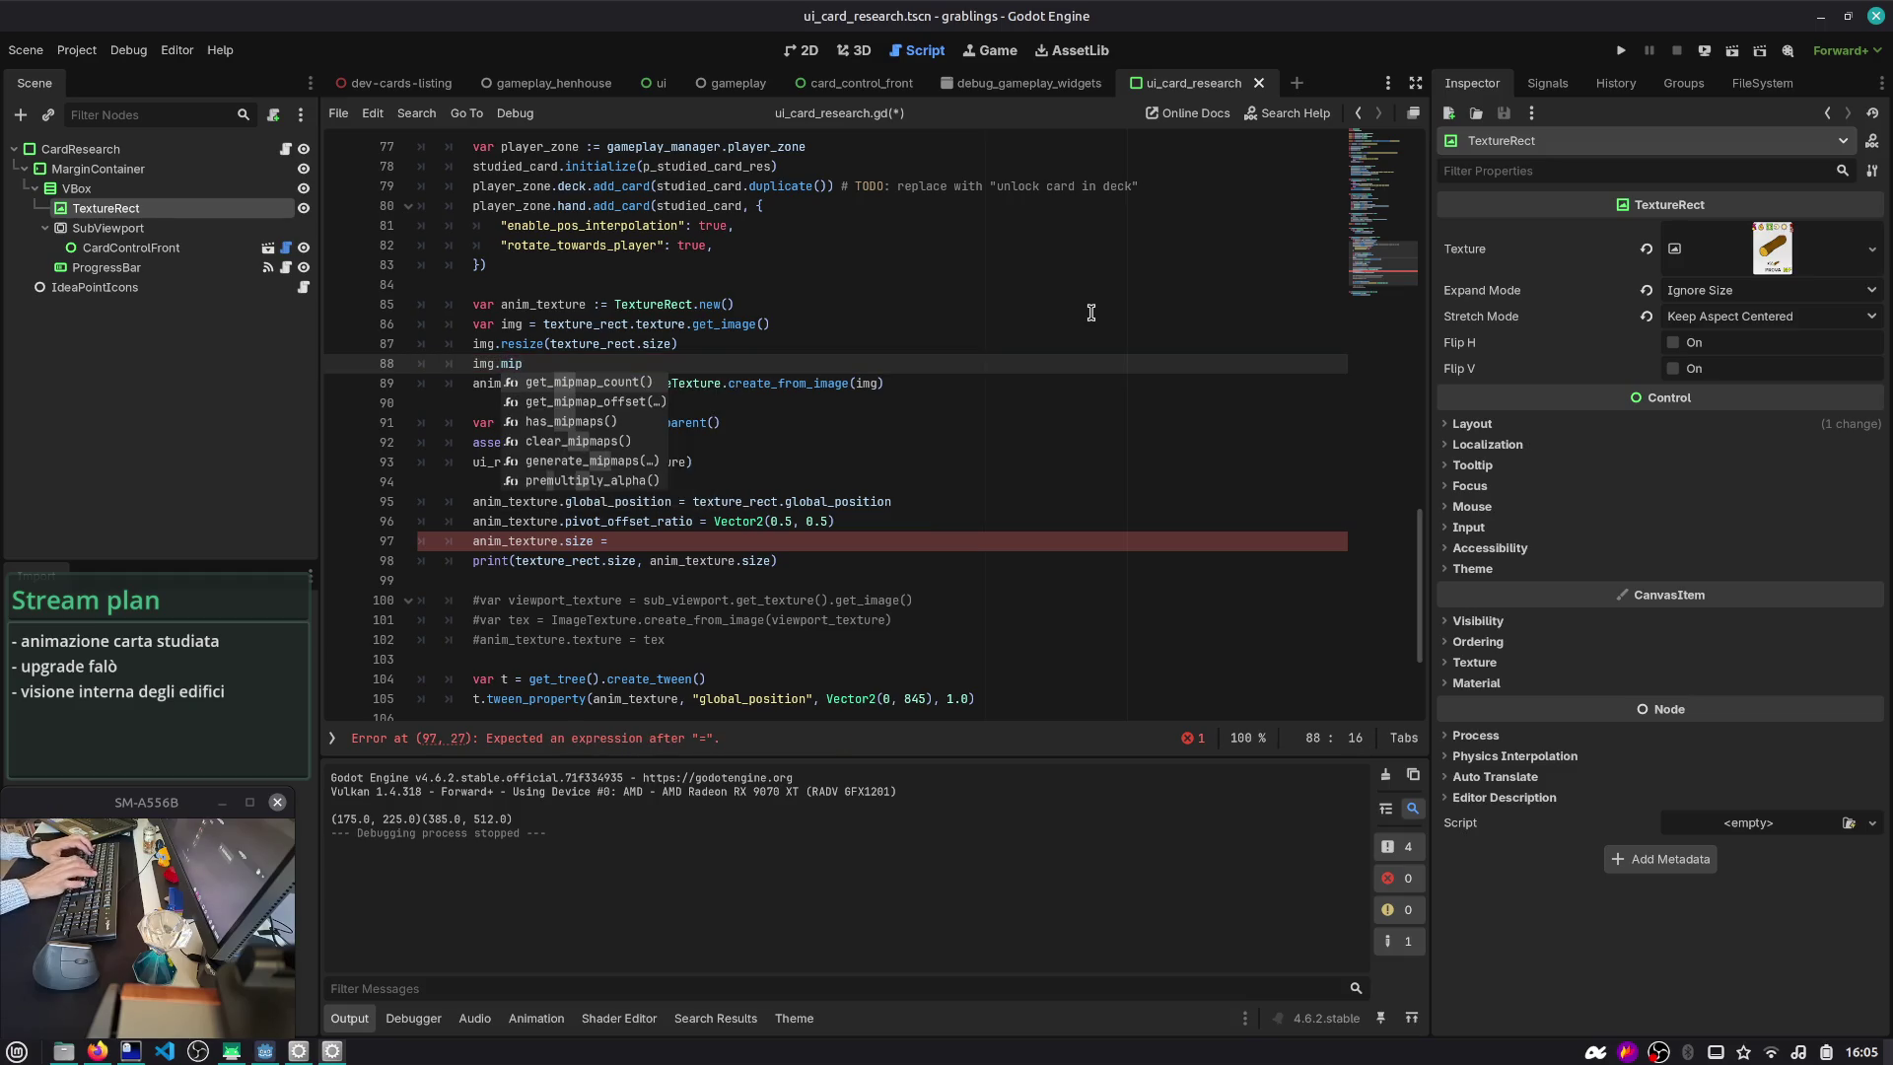
pyautogui.press('Down')
pyautogui.press('Down')
pyautogui.press('Down')
pyautogui.press('Return')
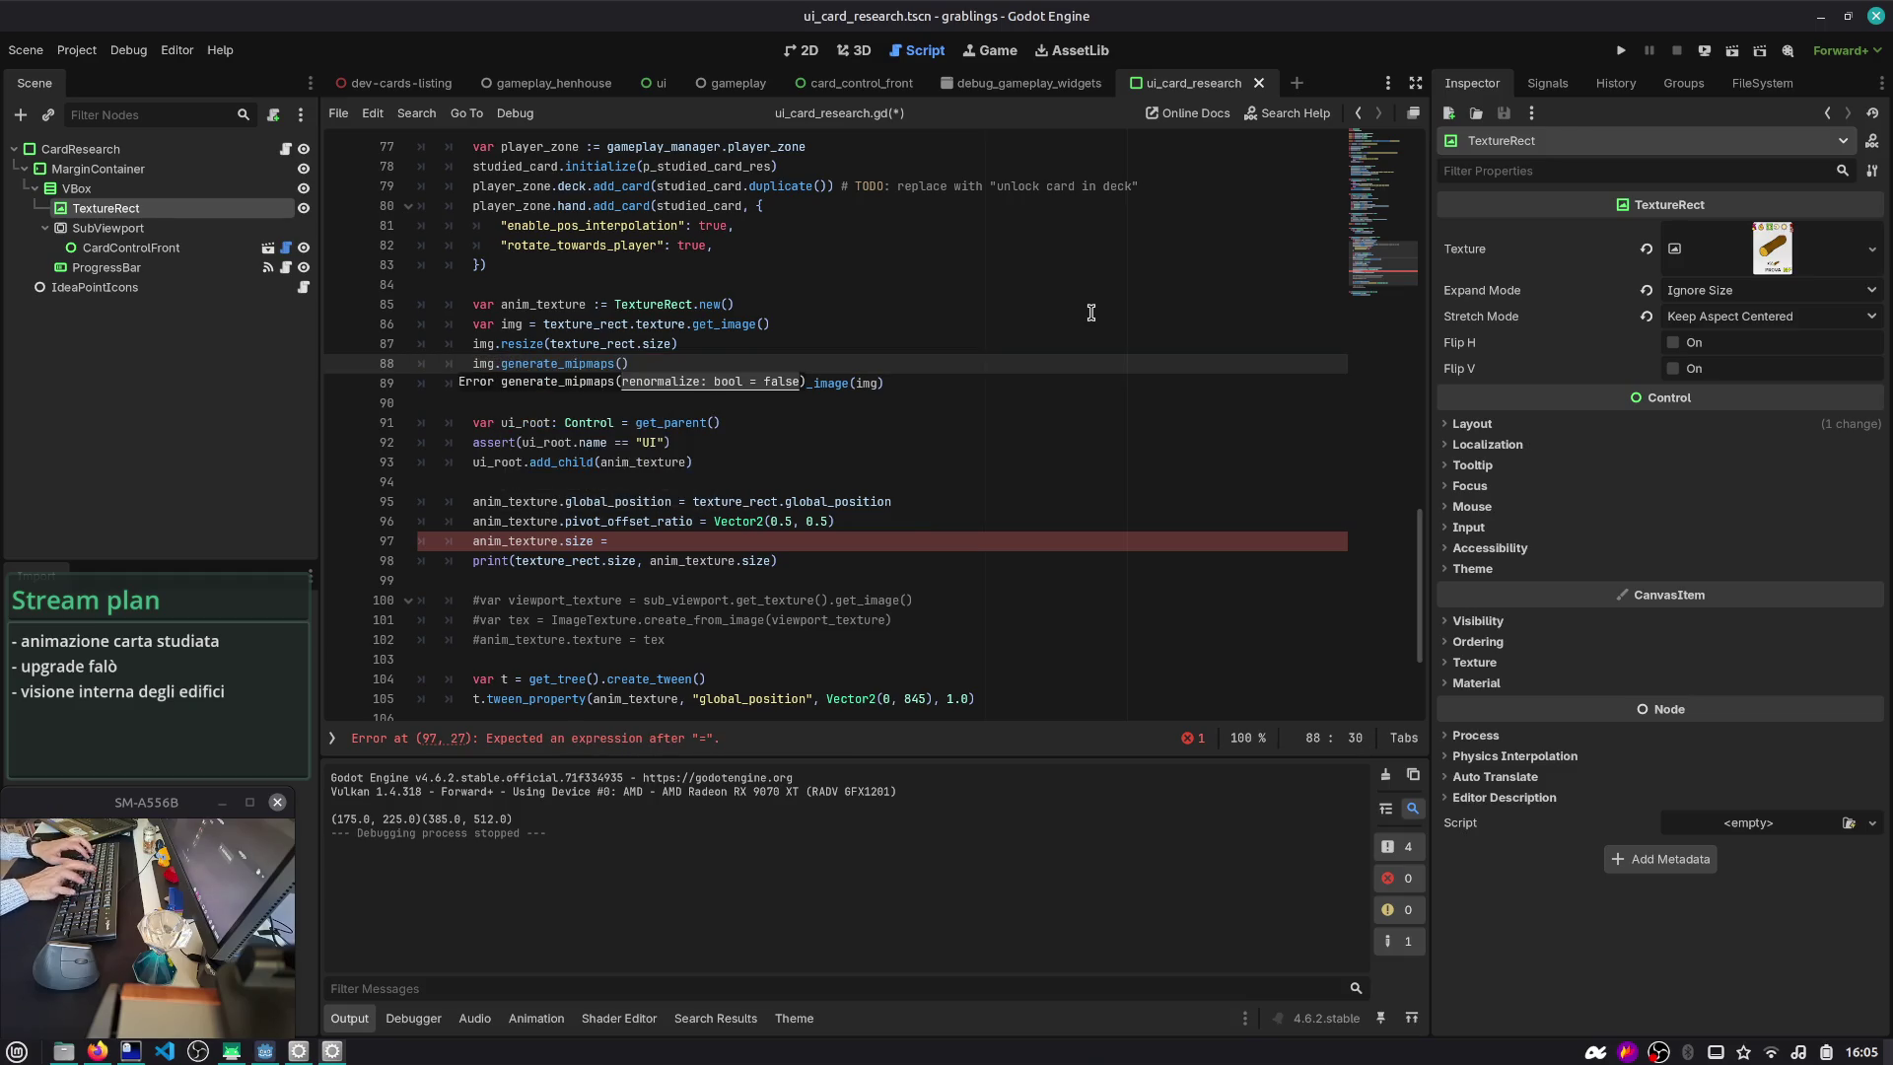
pyautogui.write('false')
pyautogui.hotkey('ctrl', 's')
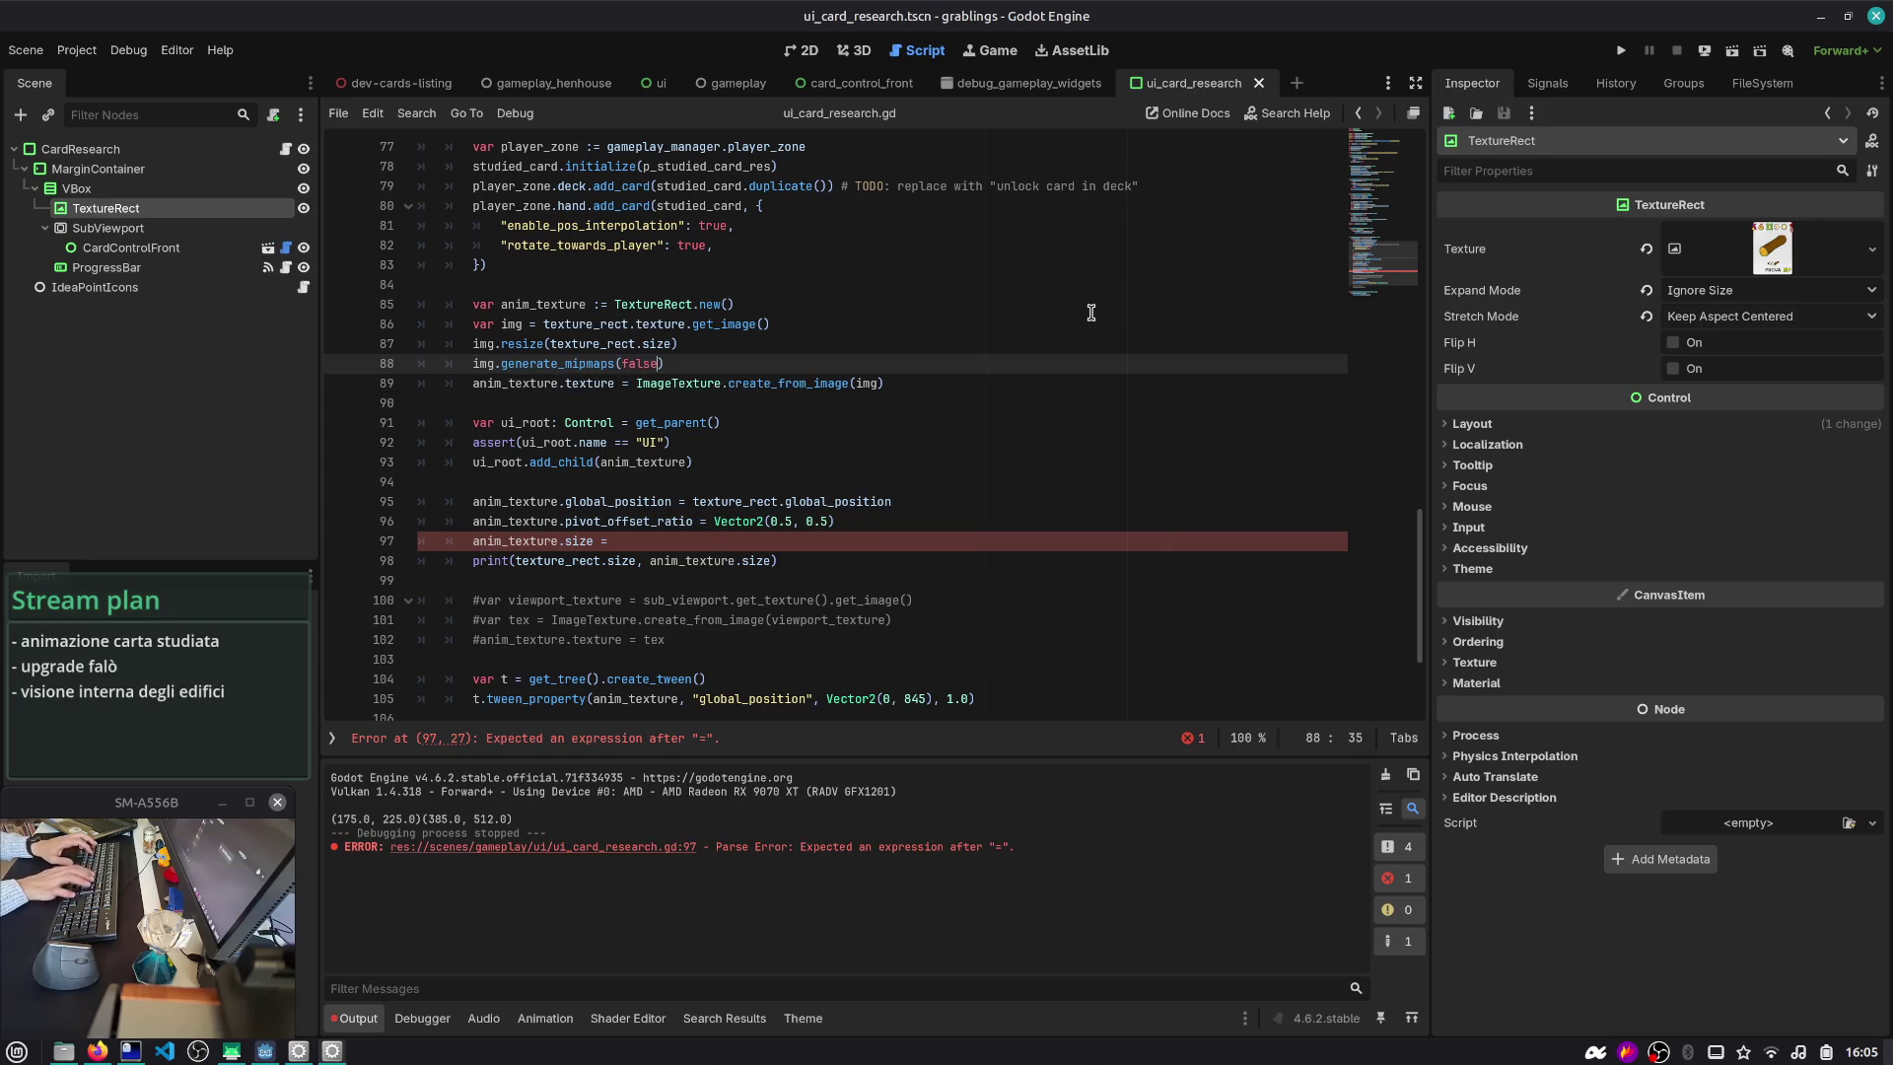
# - Delete the incomplete size assignment line, finish resize with texture_rect.size, and save
pyautogui.press('Down')
pyautogui.press('Down')
pyautogui.press('Down')
pyautogui.press('Down')
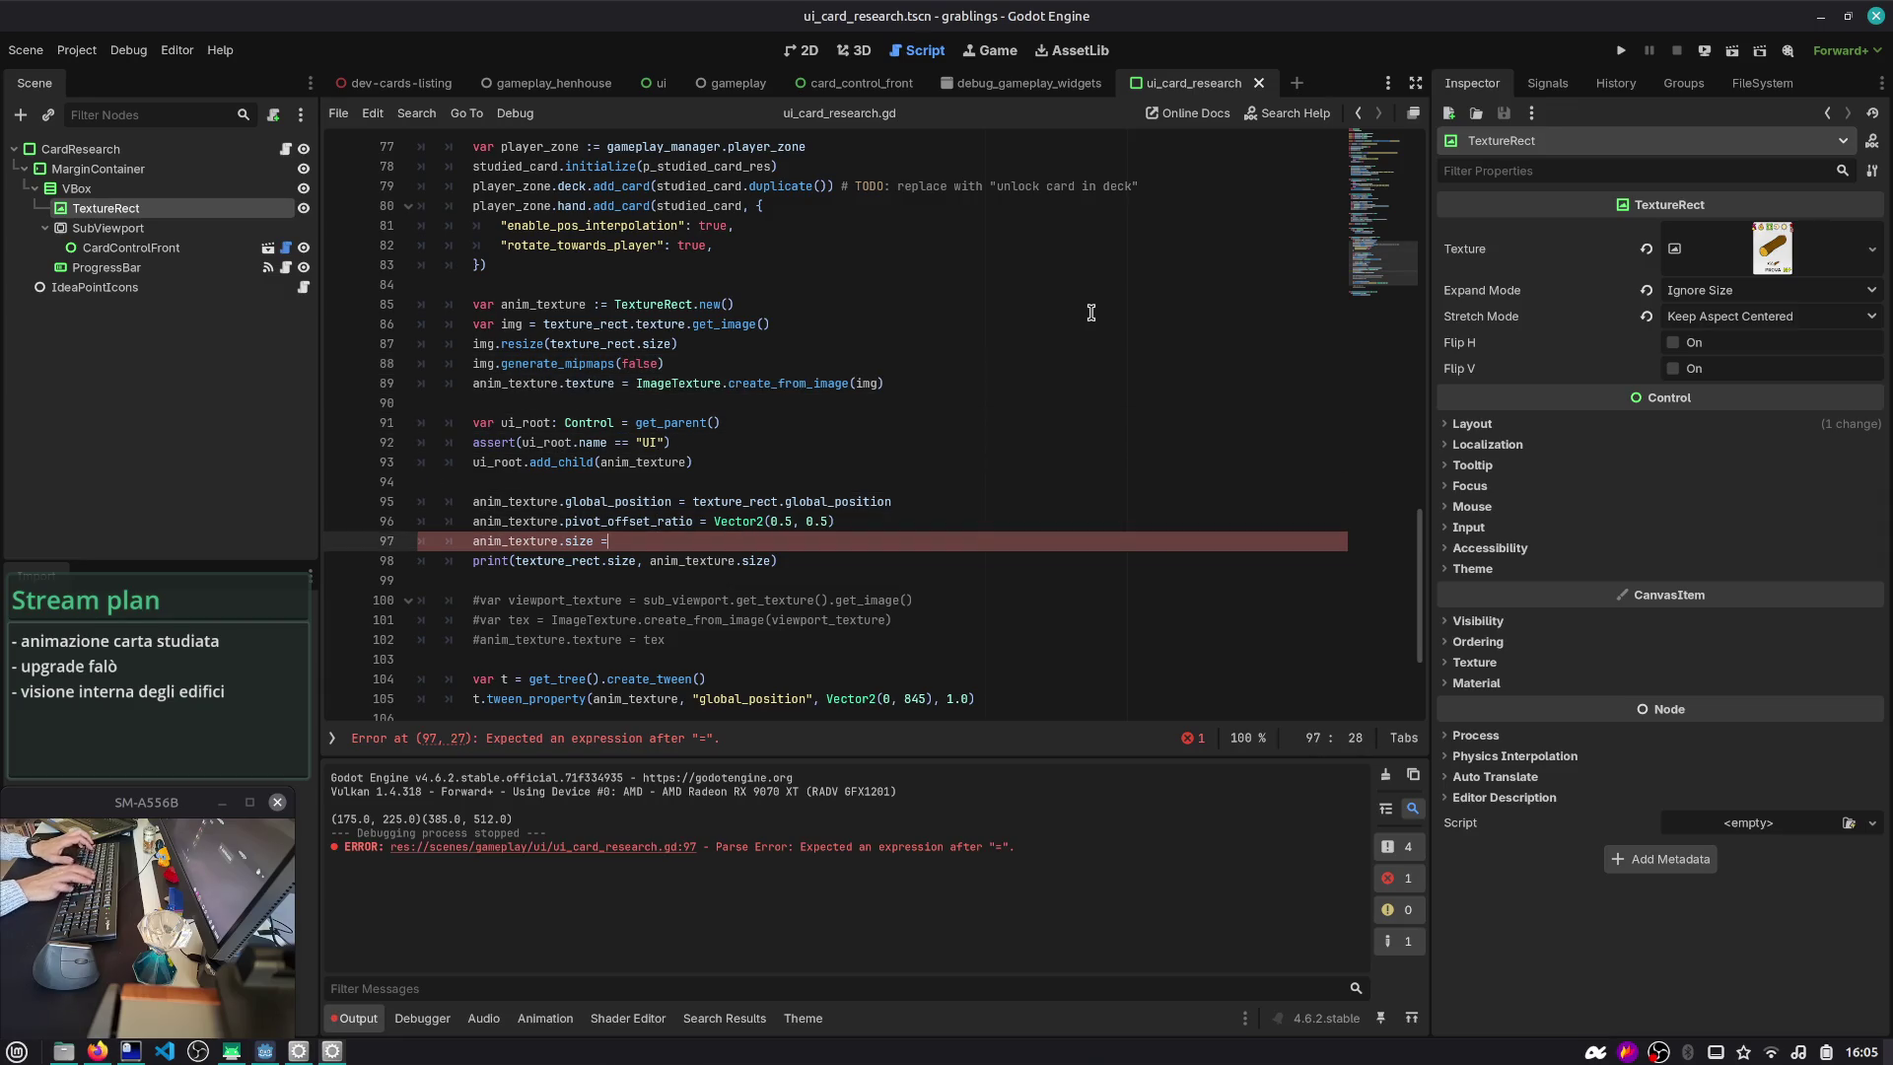
pyautogui.press('End')
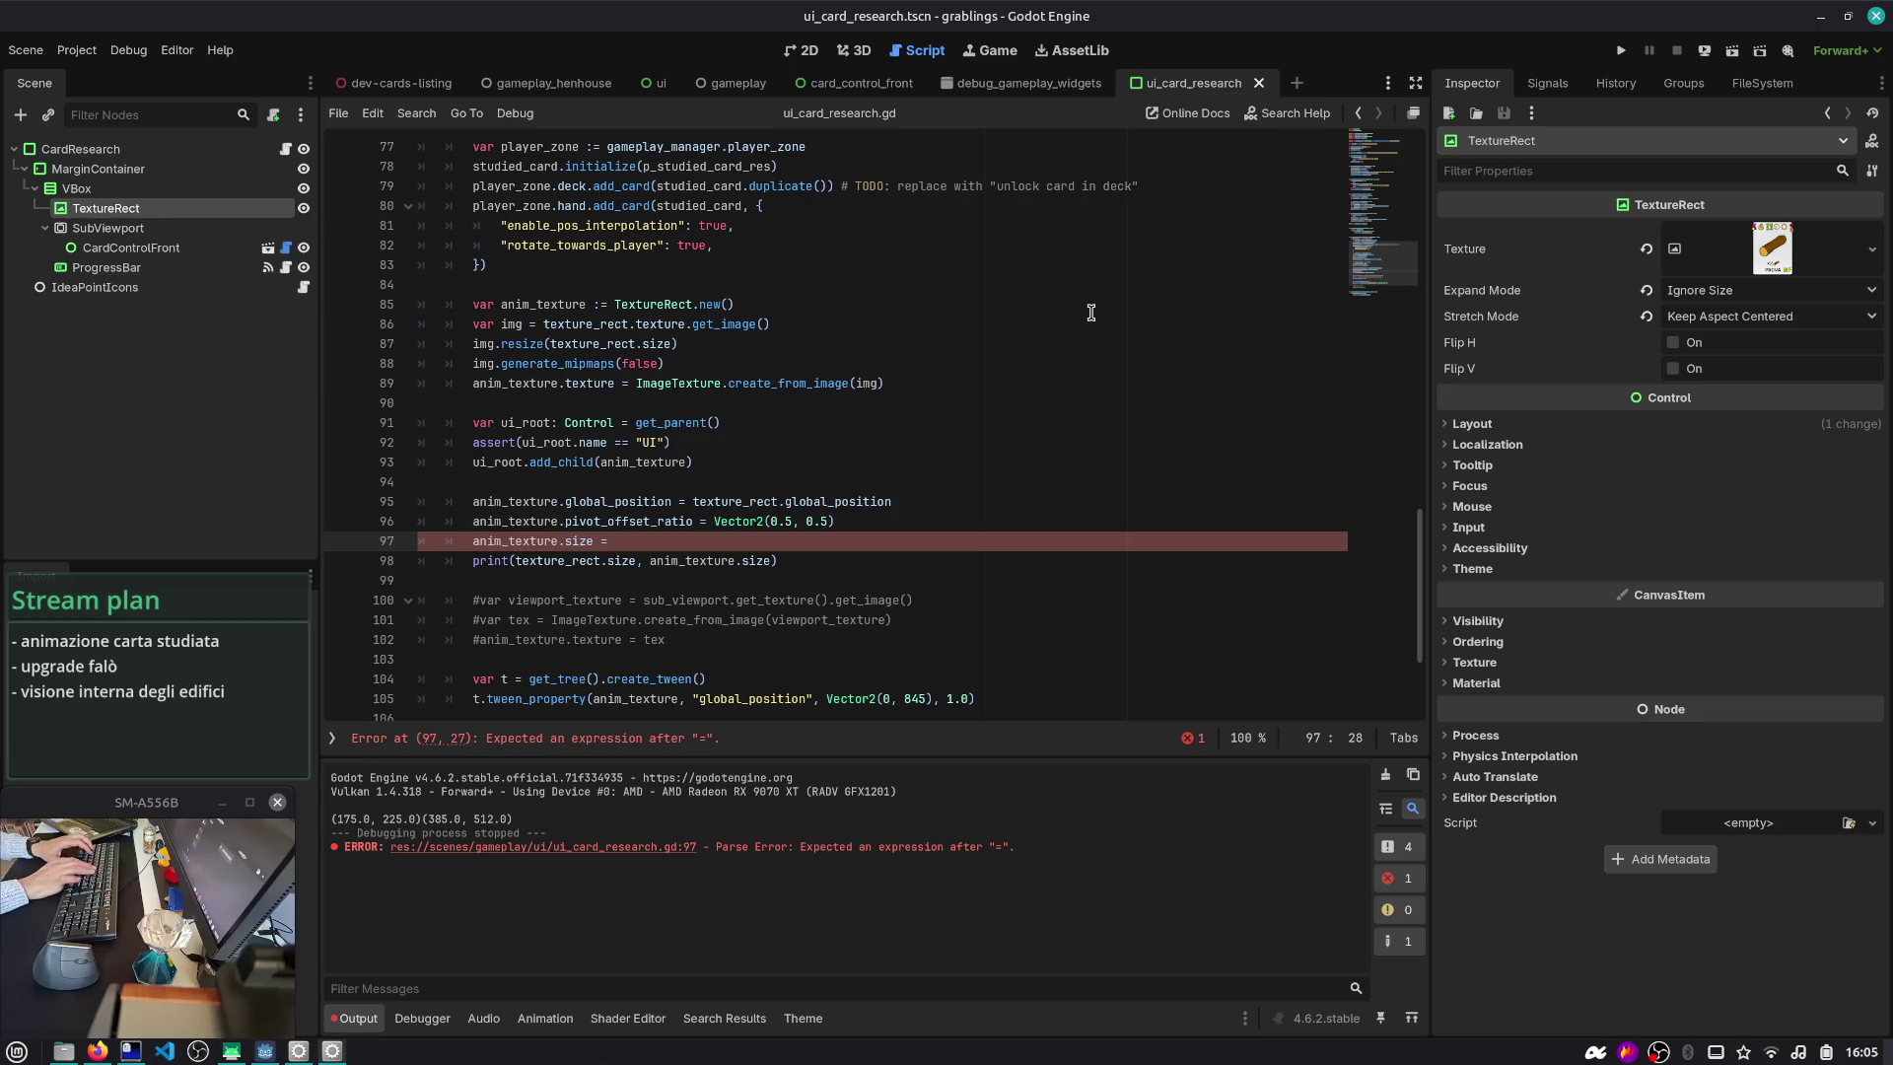
pyautogui.hotkey('ctrl', 'shift', 'k')
pyautogui.press('Up')
pyautogui.press('Up')
pyautogui.press('Up')
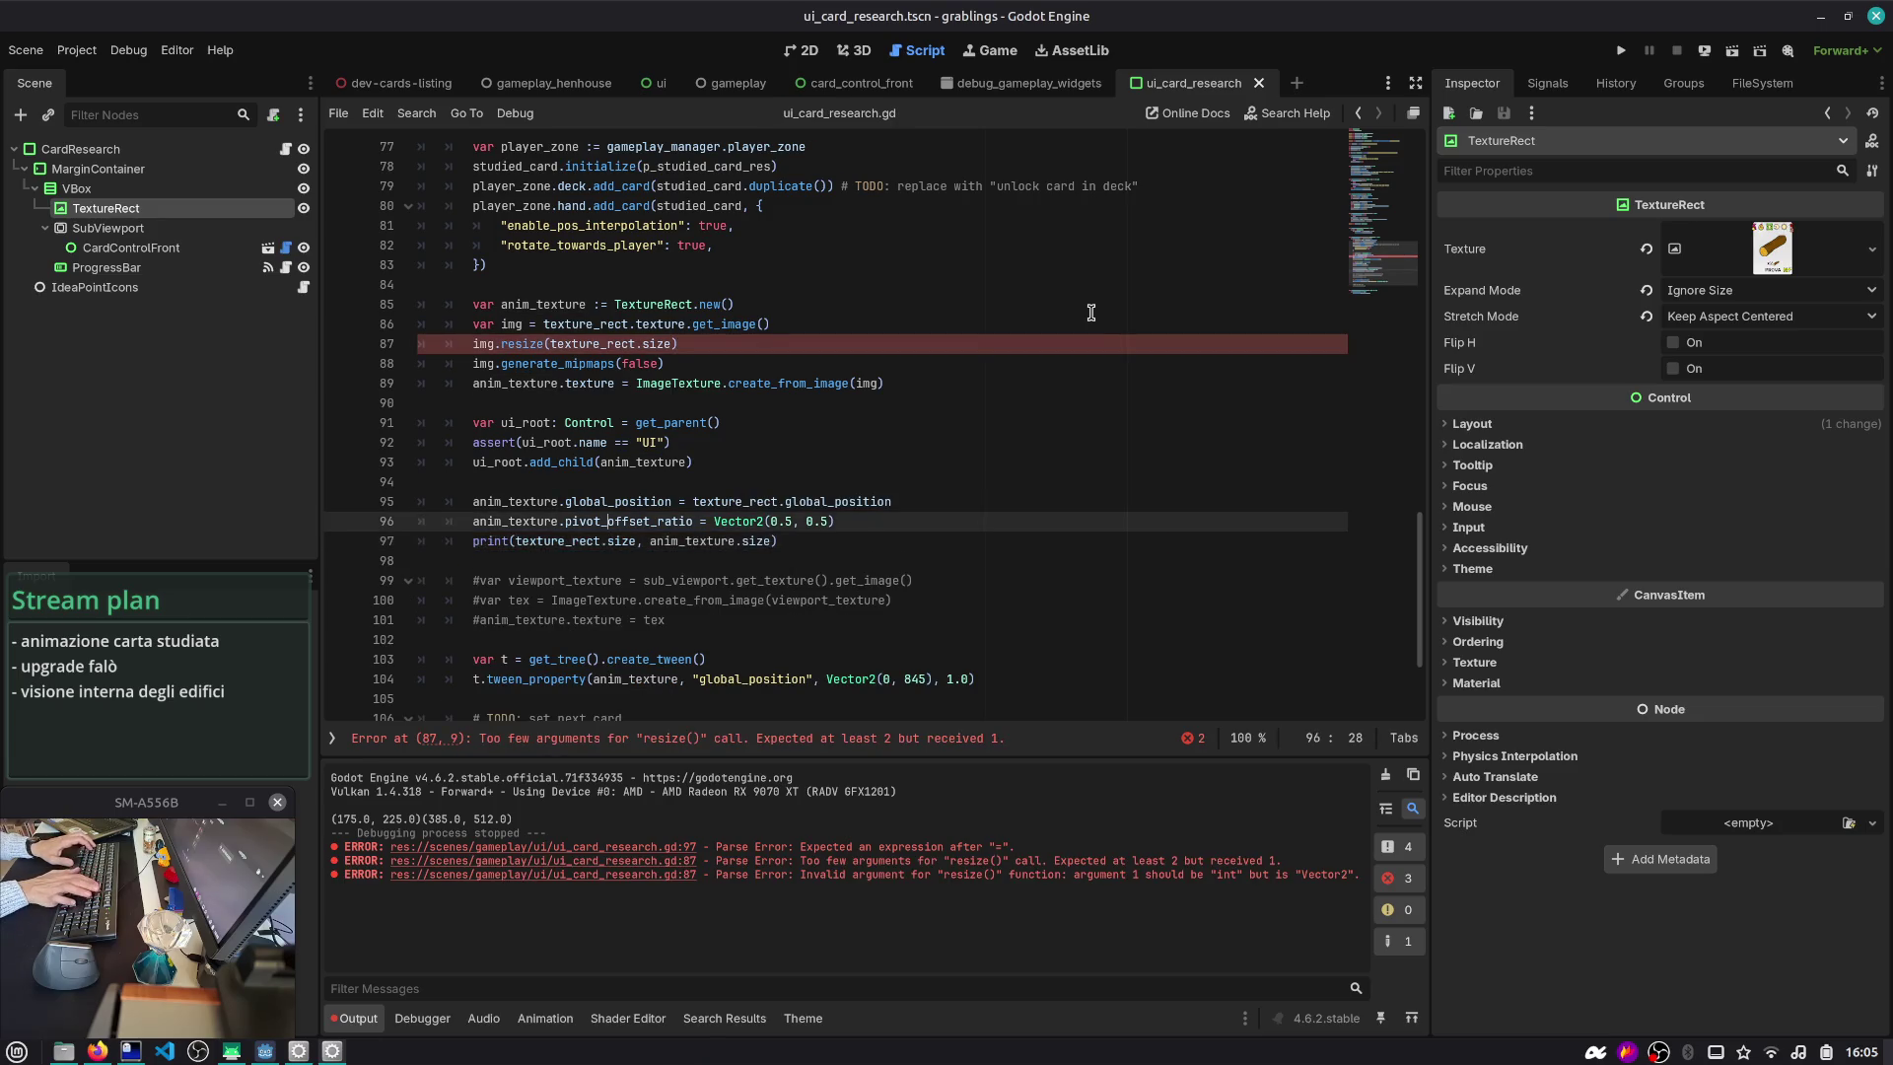
pyautogui.press('Down')
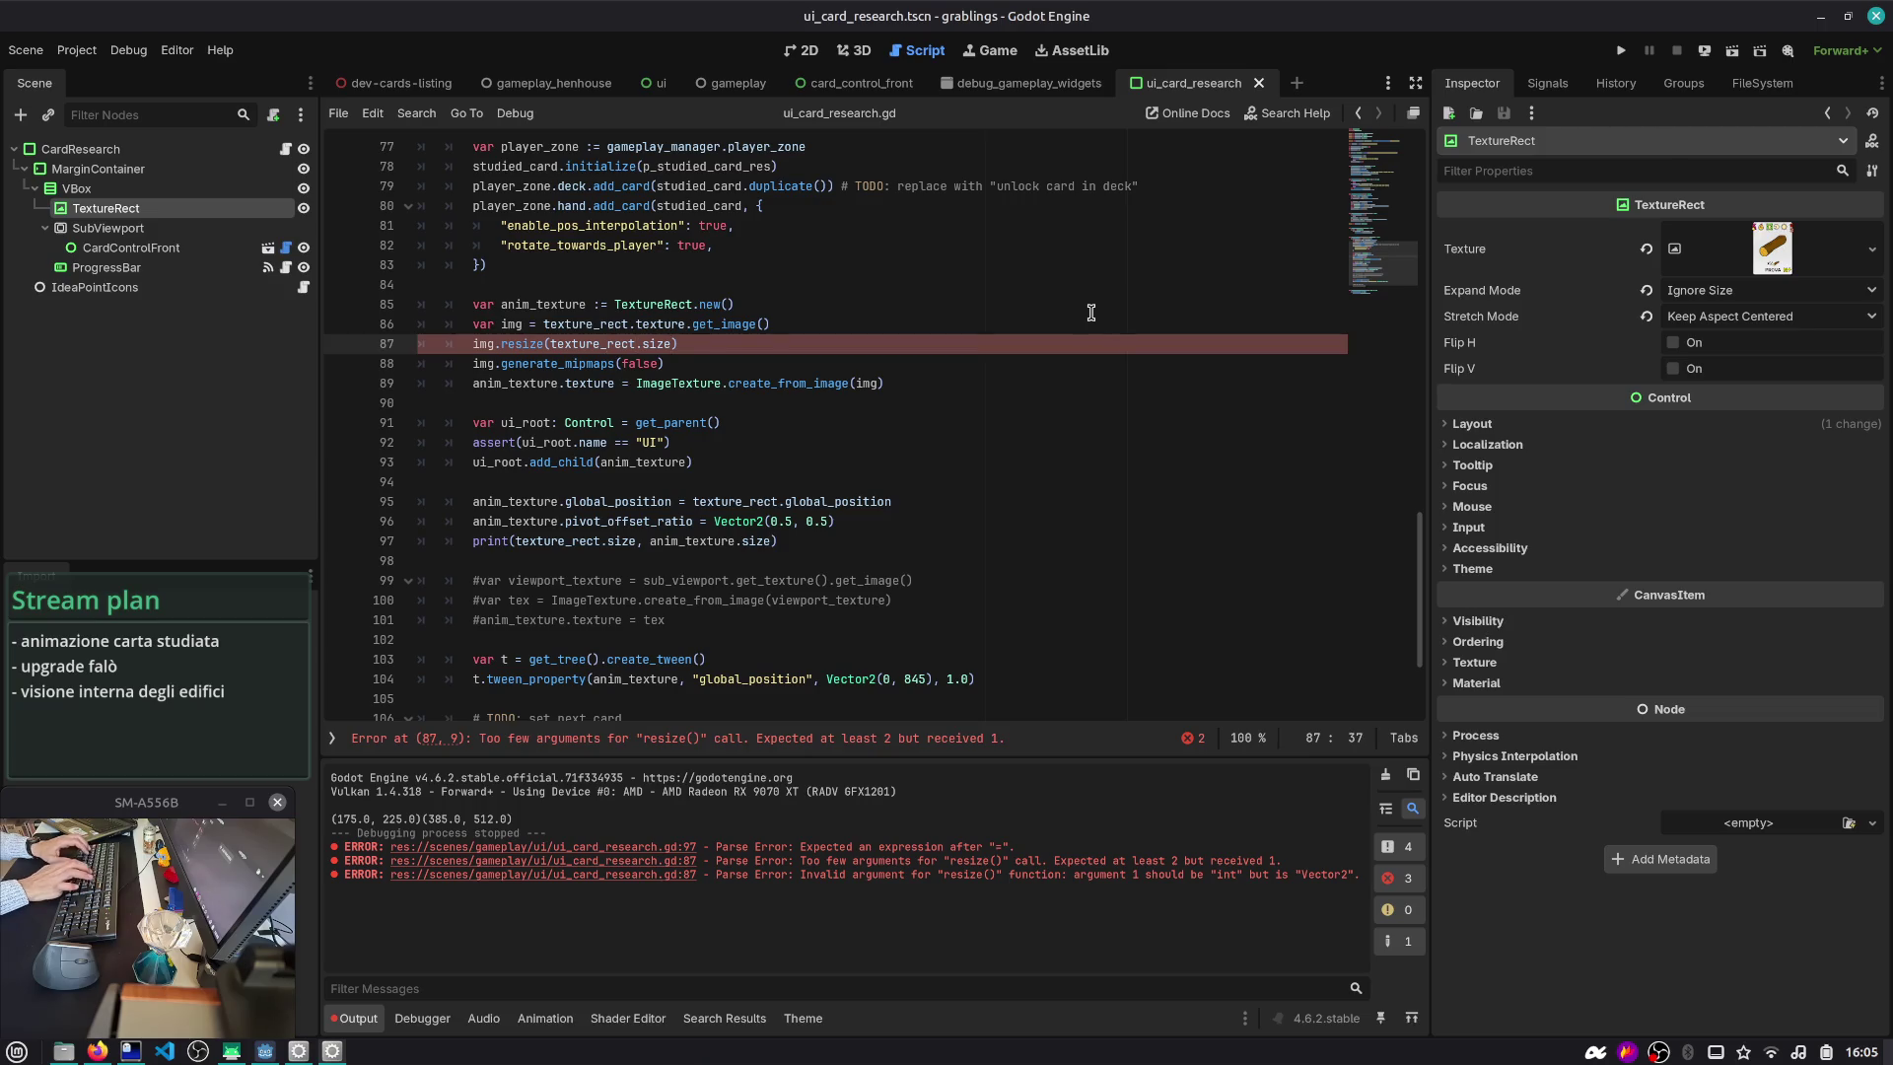
pyautogui.write('u')
pyautogui.press('Return')
pyautogui.write('.size')
pyautogui.hotkey('ctrl', 's')
# - Wrap the resize arguments as int(texture_rect.size.x) and int(texture_rect.size.y) to clear the warning
pyautogui.press('Down')
pyautogui.press('Down')
pyautogui.press('Down')
pyautogui.press('Down')
pyautogui.press('Down')
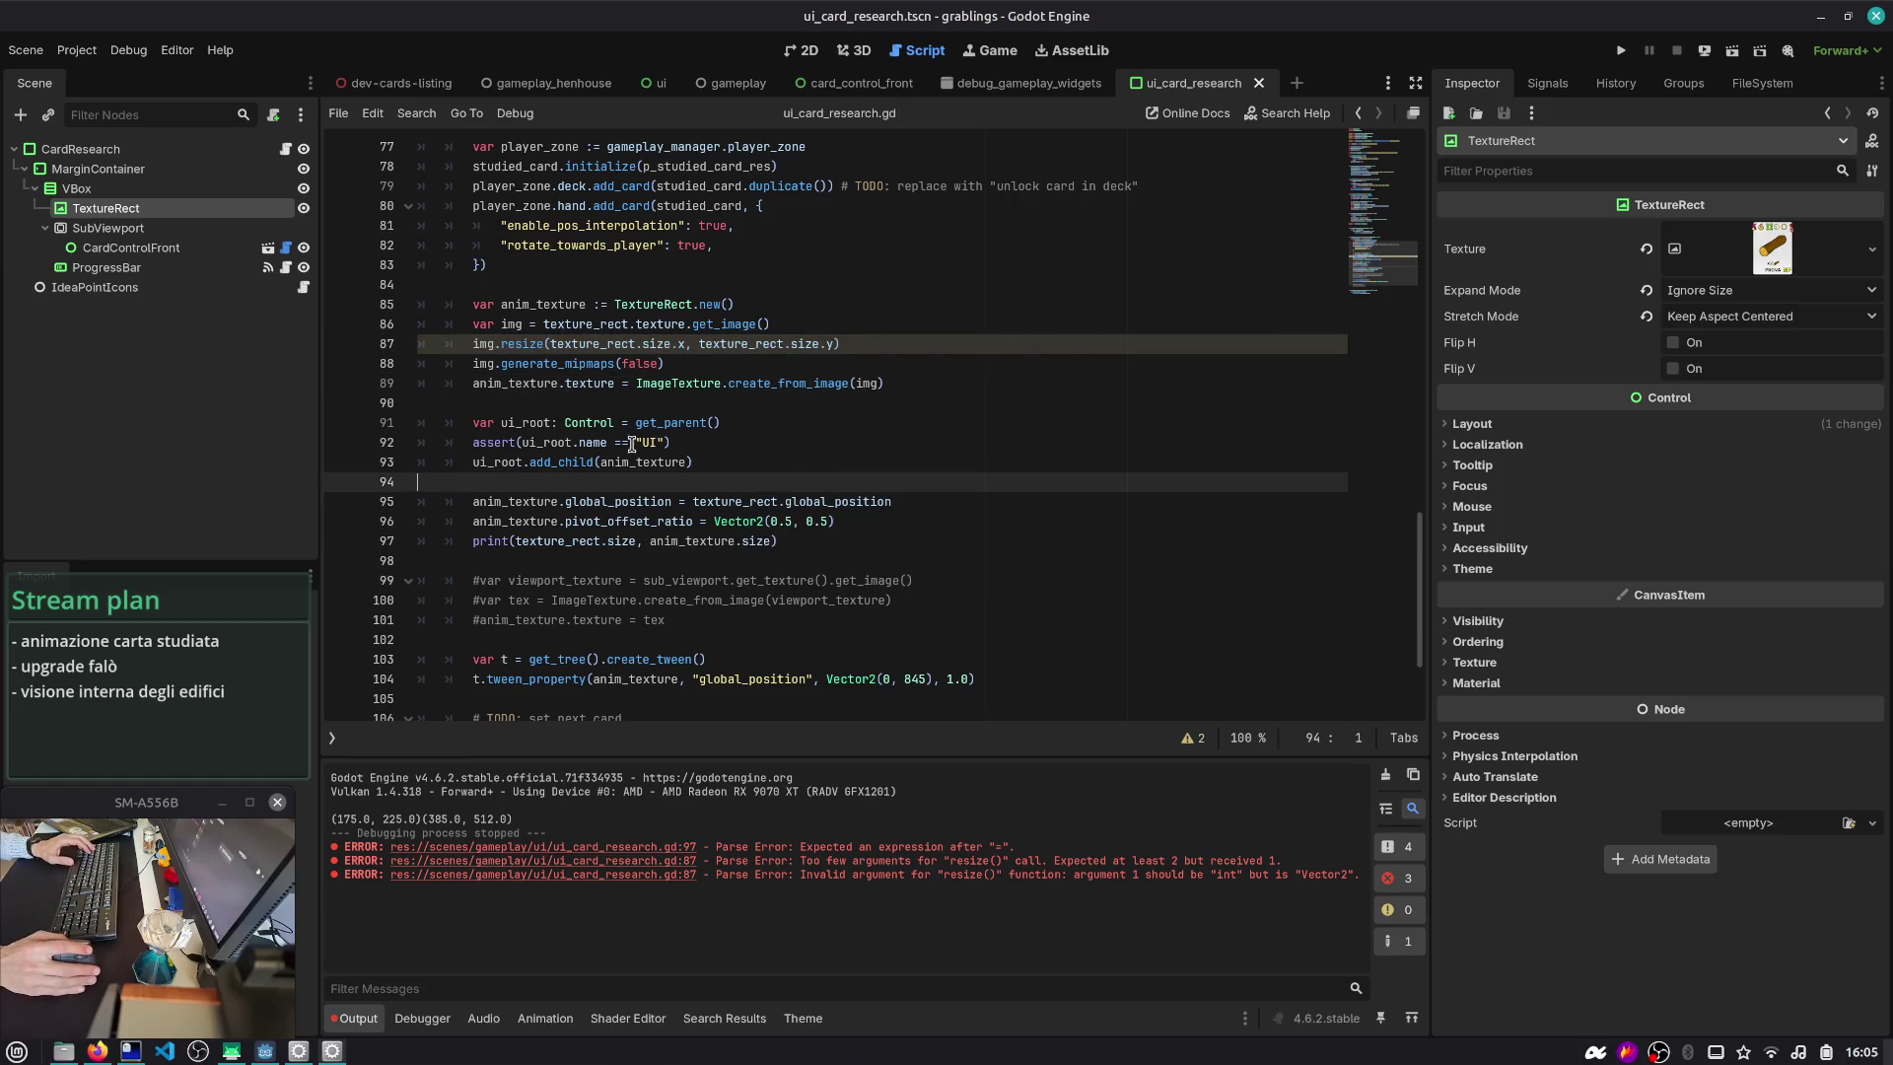
pyautogui.click(1191, 738)
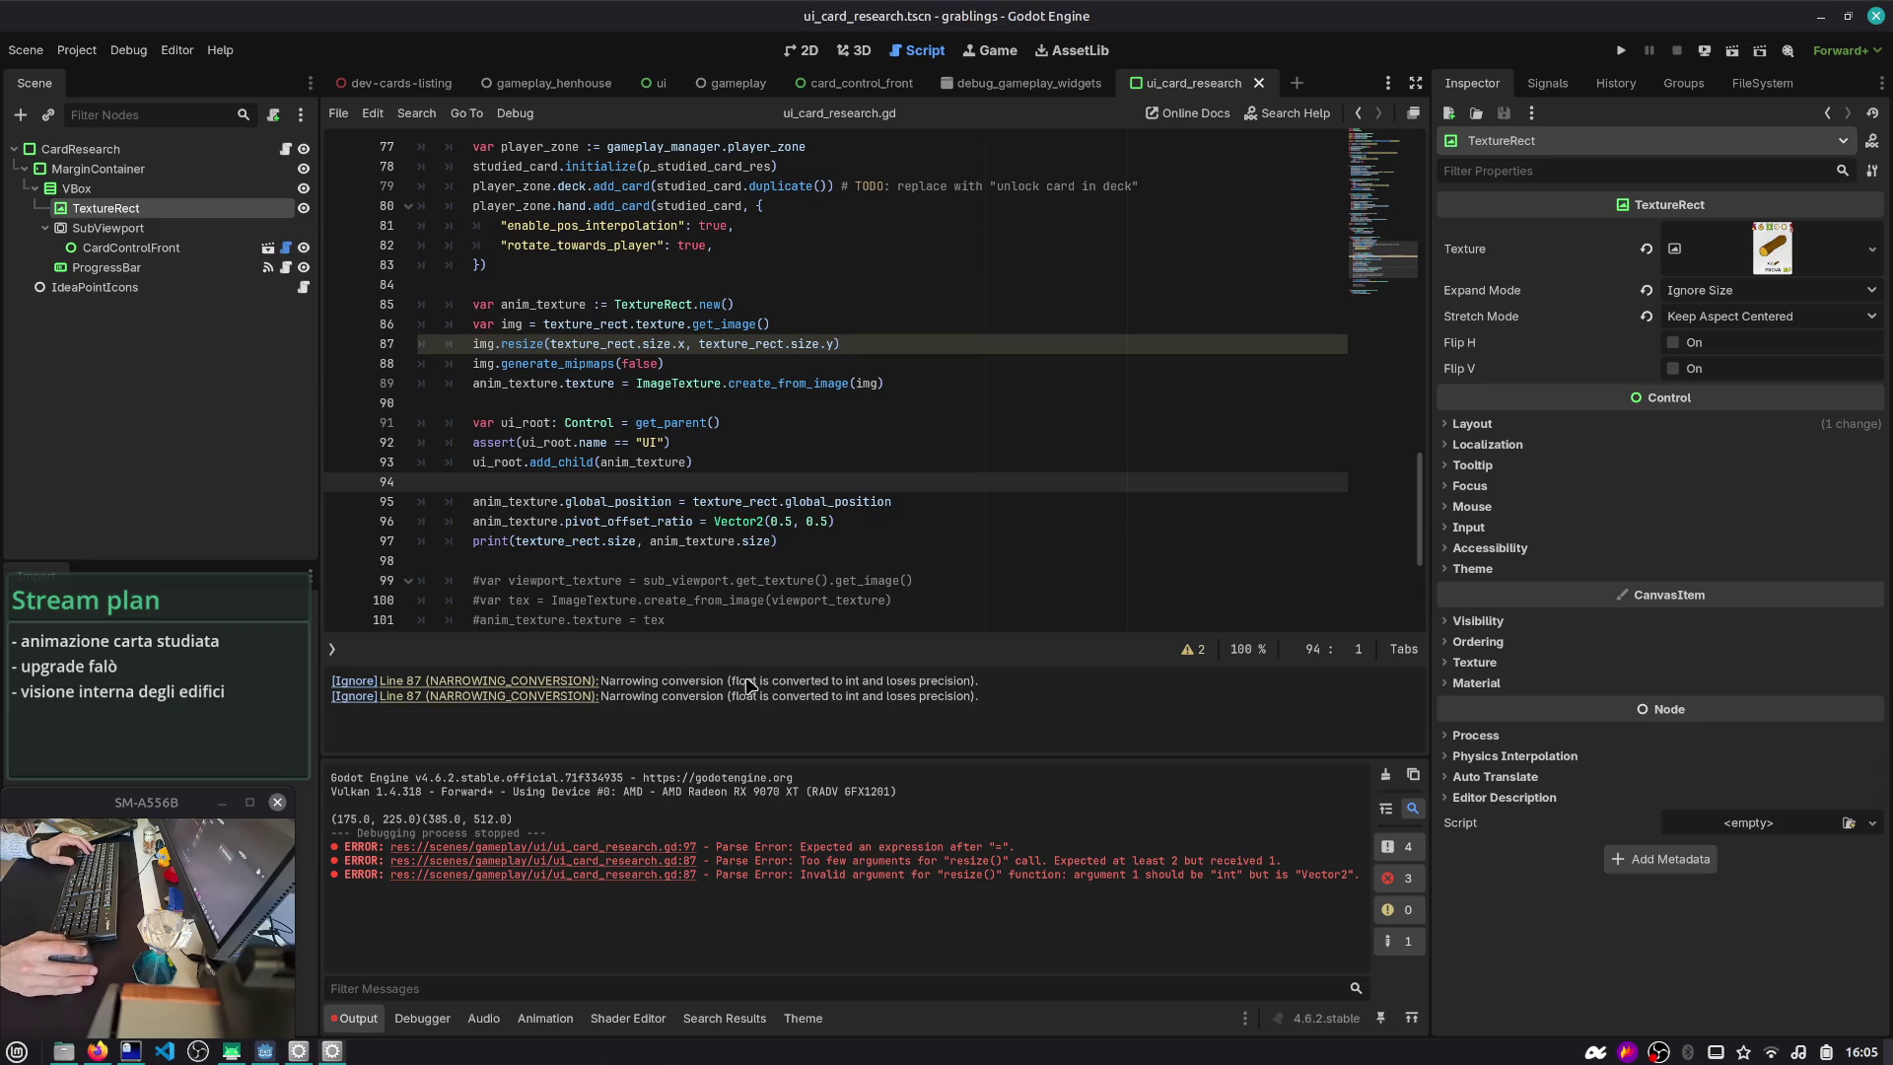
pyautogui.click(666, 348)
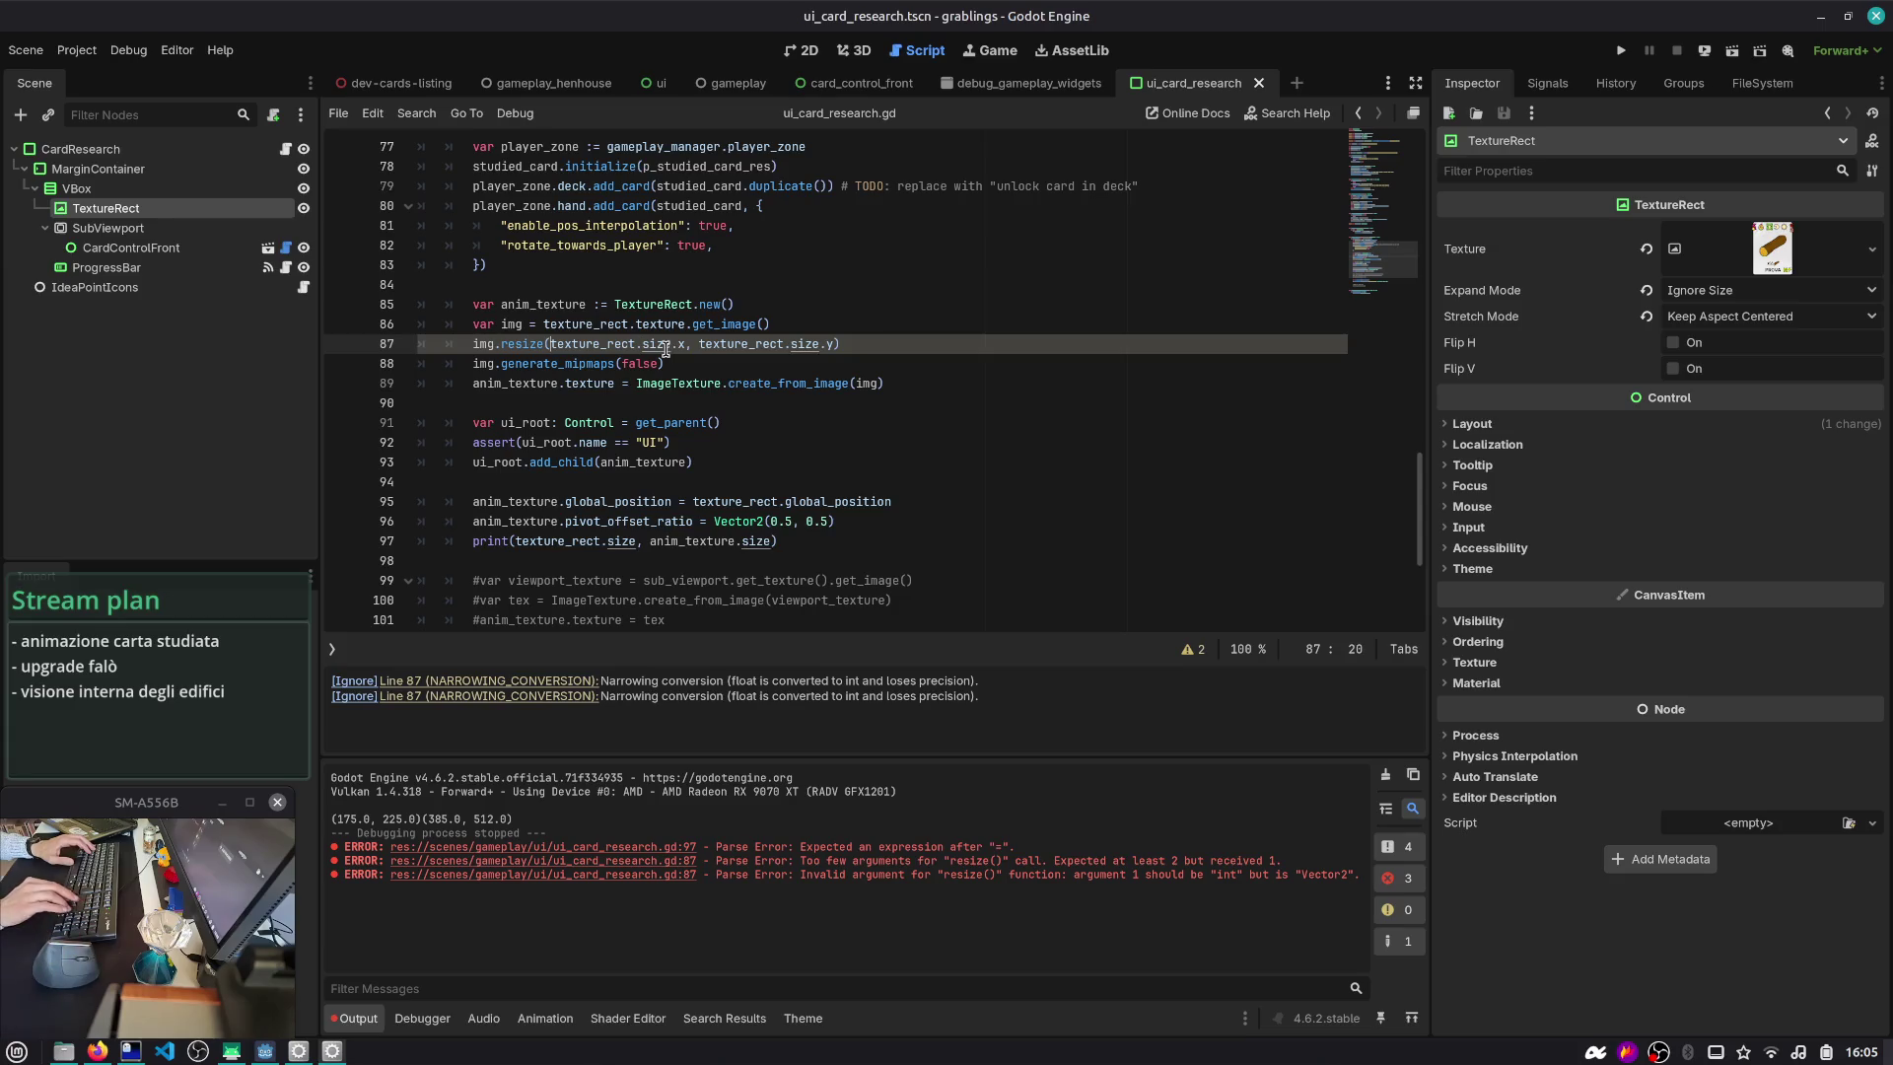
pyautogui.write('int(')
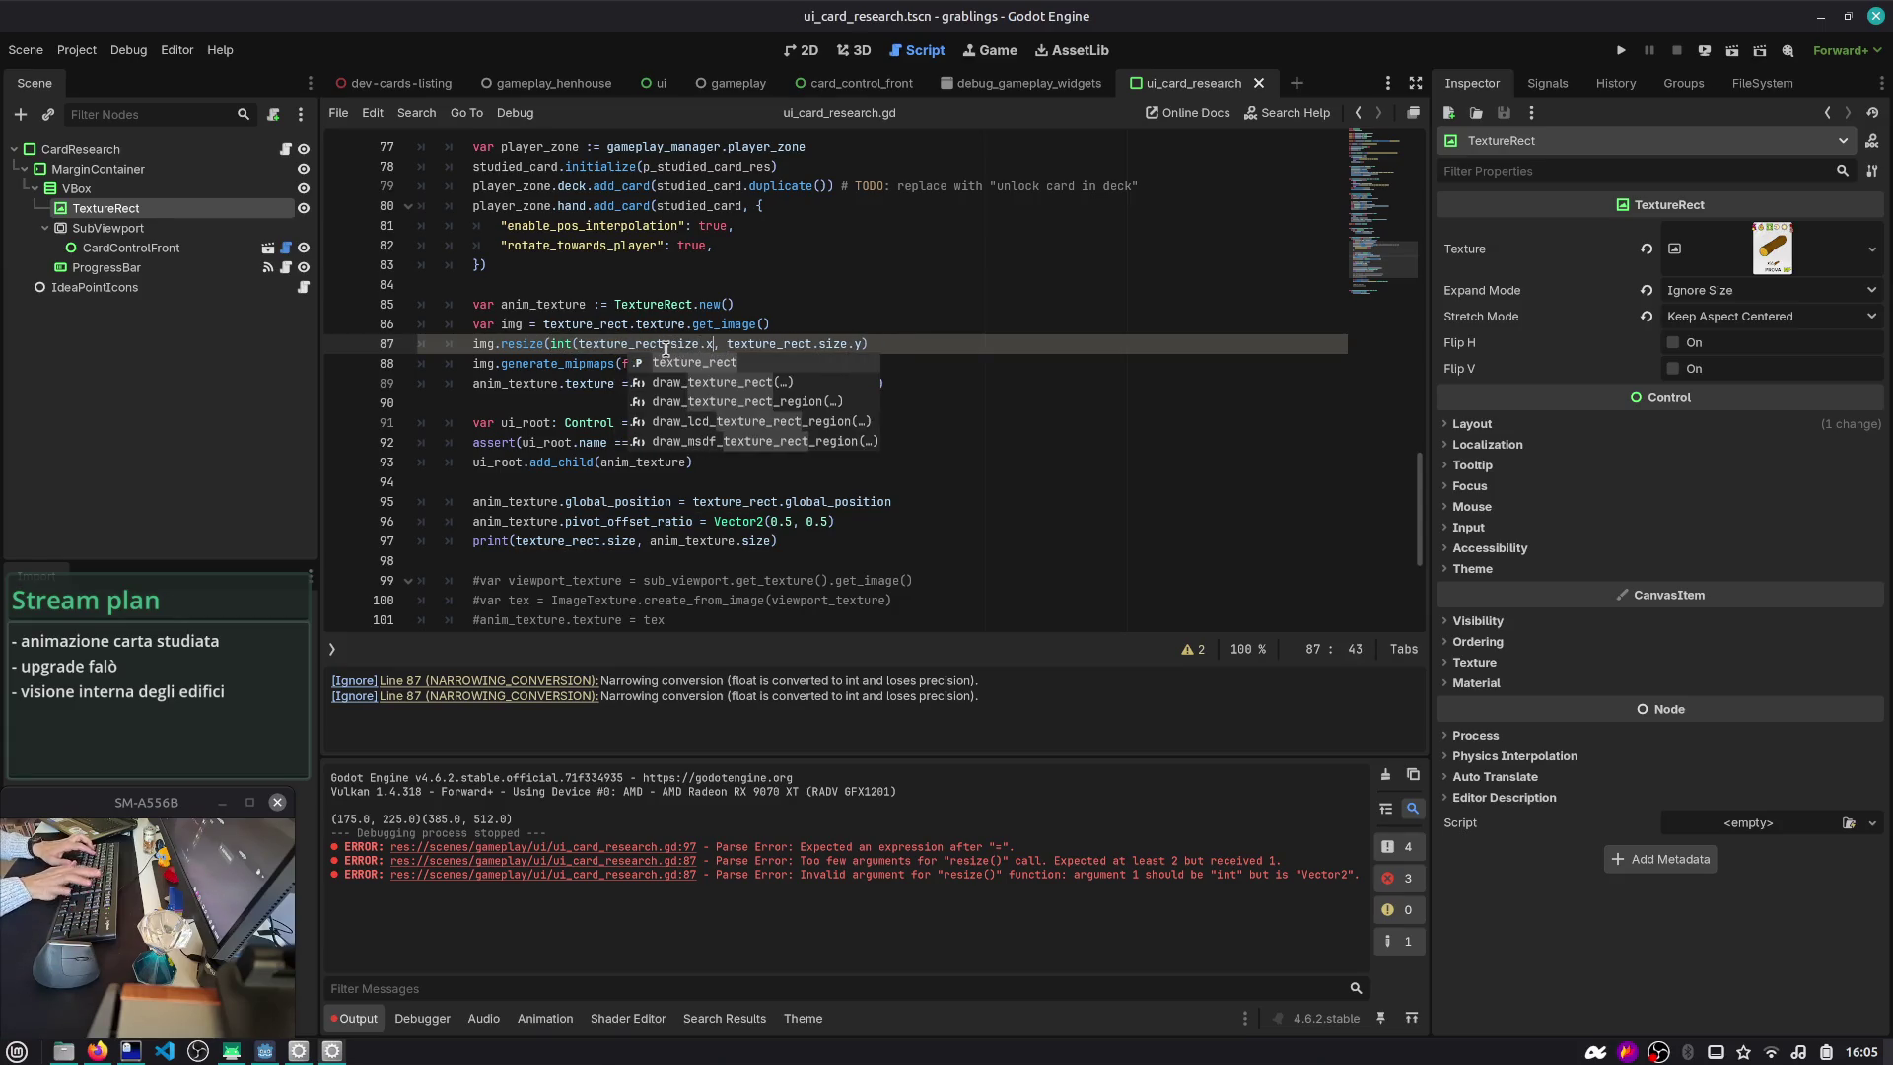
pyautogui.hotkey('ctrl', 'Right')
pyautogui.hotkey('ctrl', 'Right')
pyautogui.hotkey('ctrl', 'Right')
pyautogui.write(')')
pyautogui.press('Right')
pyautogui.press('Right')
pyautogui.write('int(')
pyautogui.press('End')
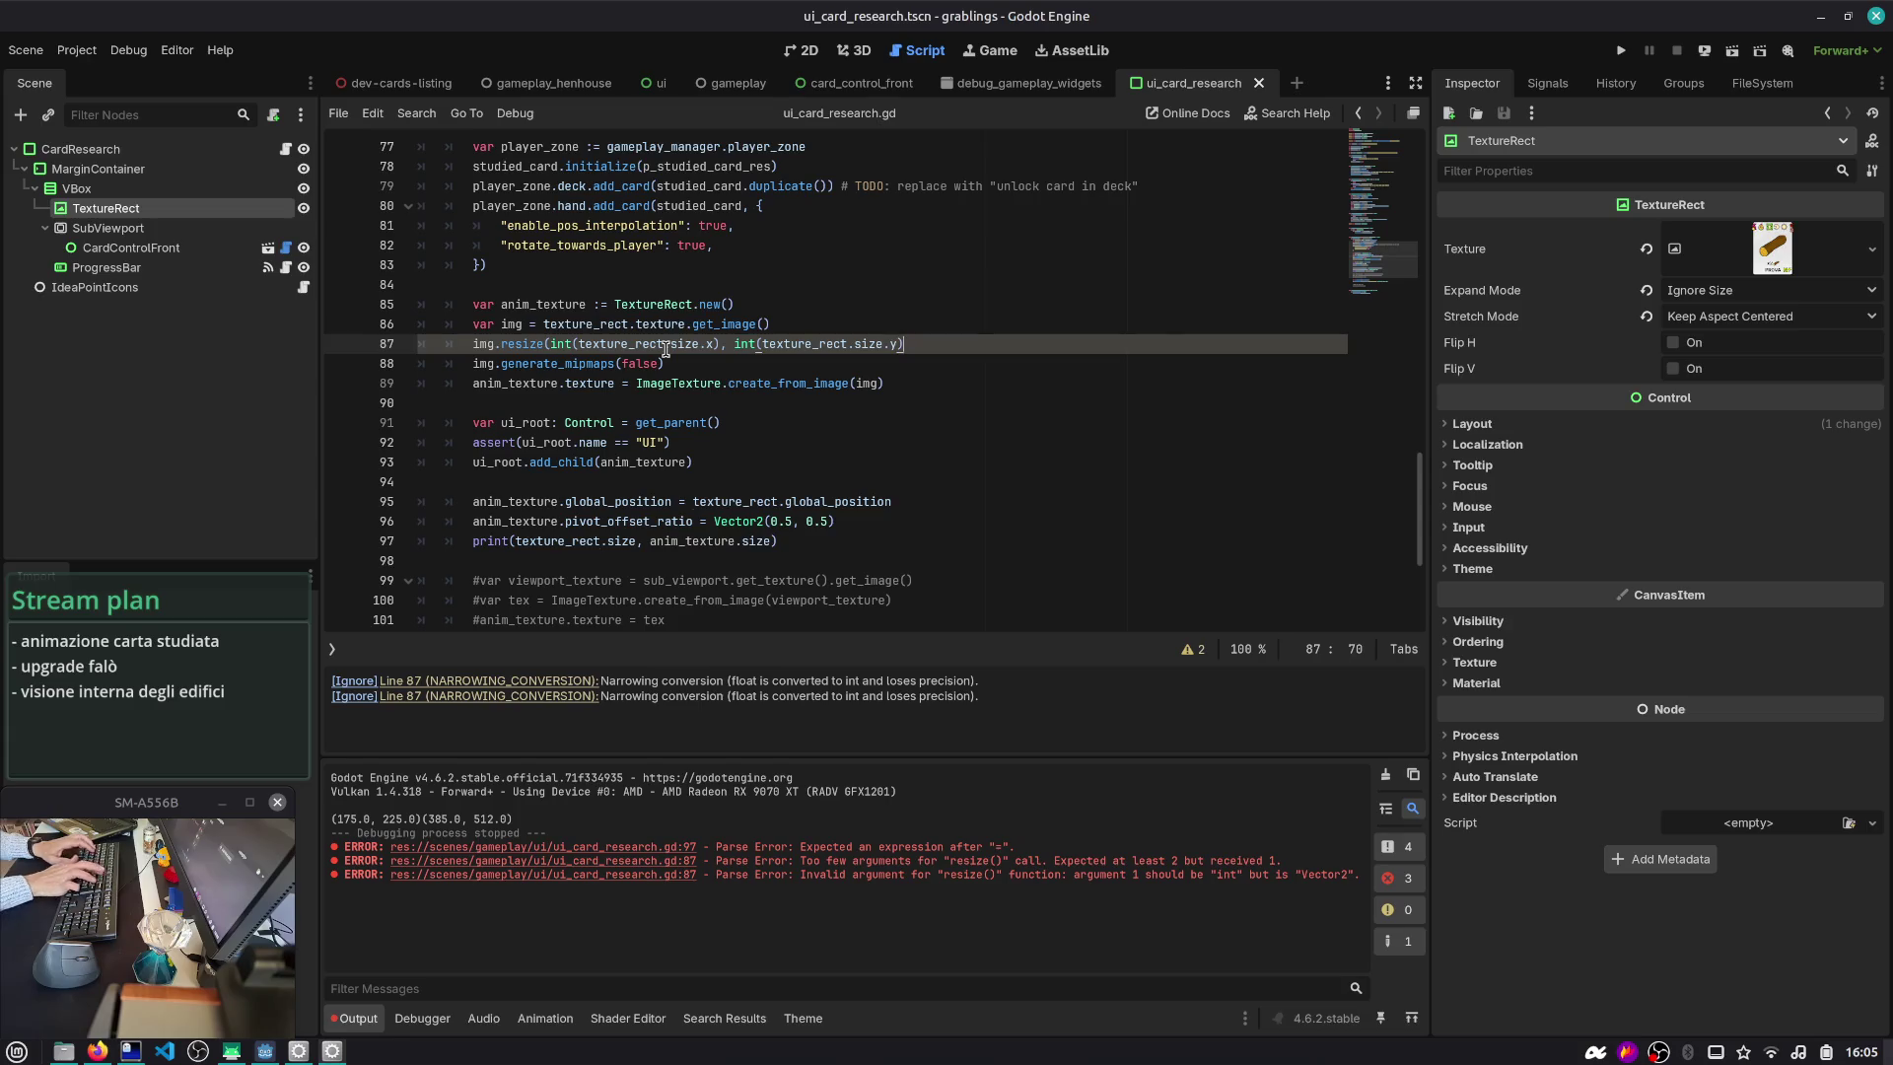
pyautogui.write(')')
# - Review the edited image code, then run the game to confirm matching 175 × 225 sizes
pyautogui.click(536, 344)
pyautogui.doubleClick(563, 365)
pyautogui.click(760, 383)
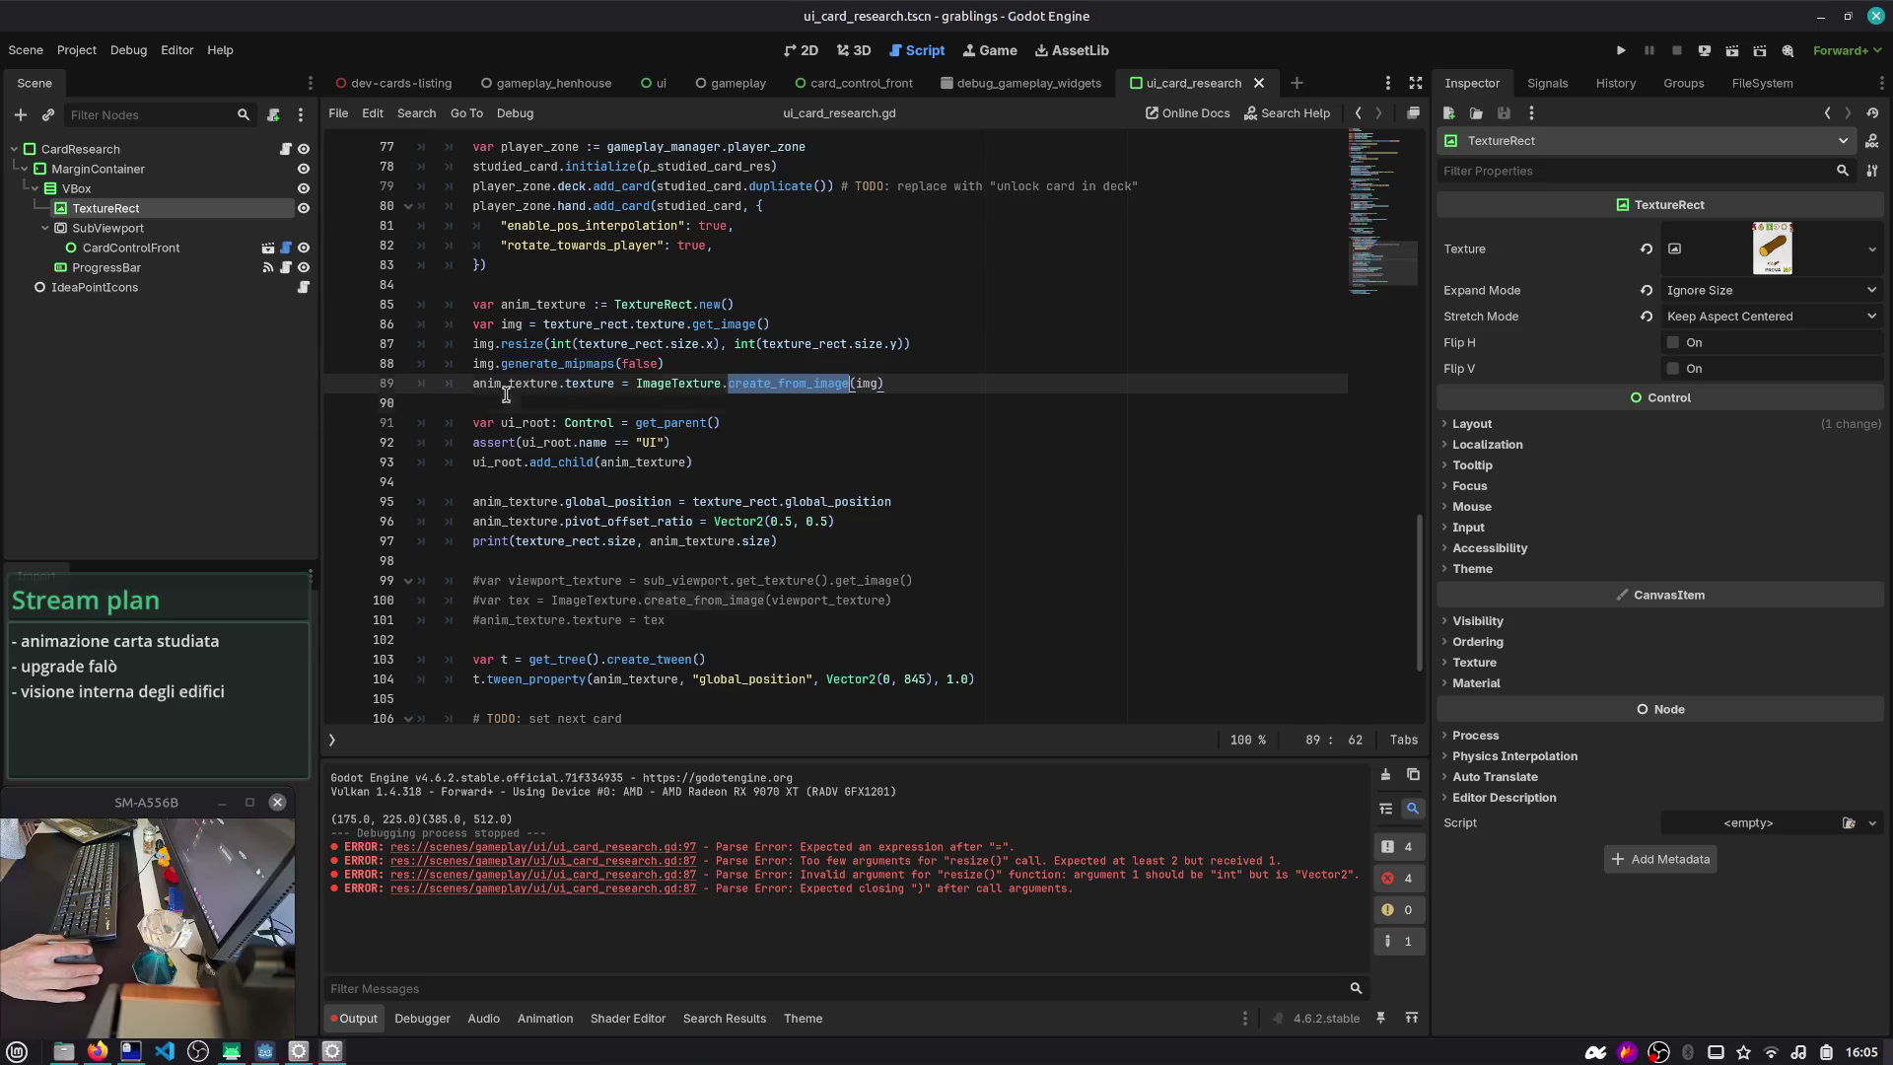
pyautogui.click(508, 399)
pyautogui.moveTo(742, 471); pyautogui.dragTo(788, 439)
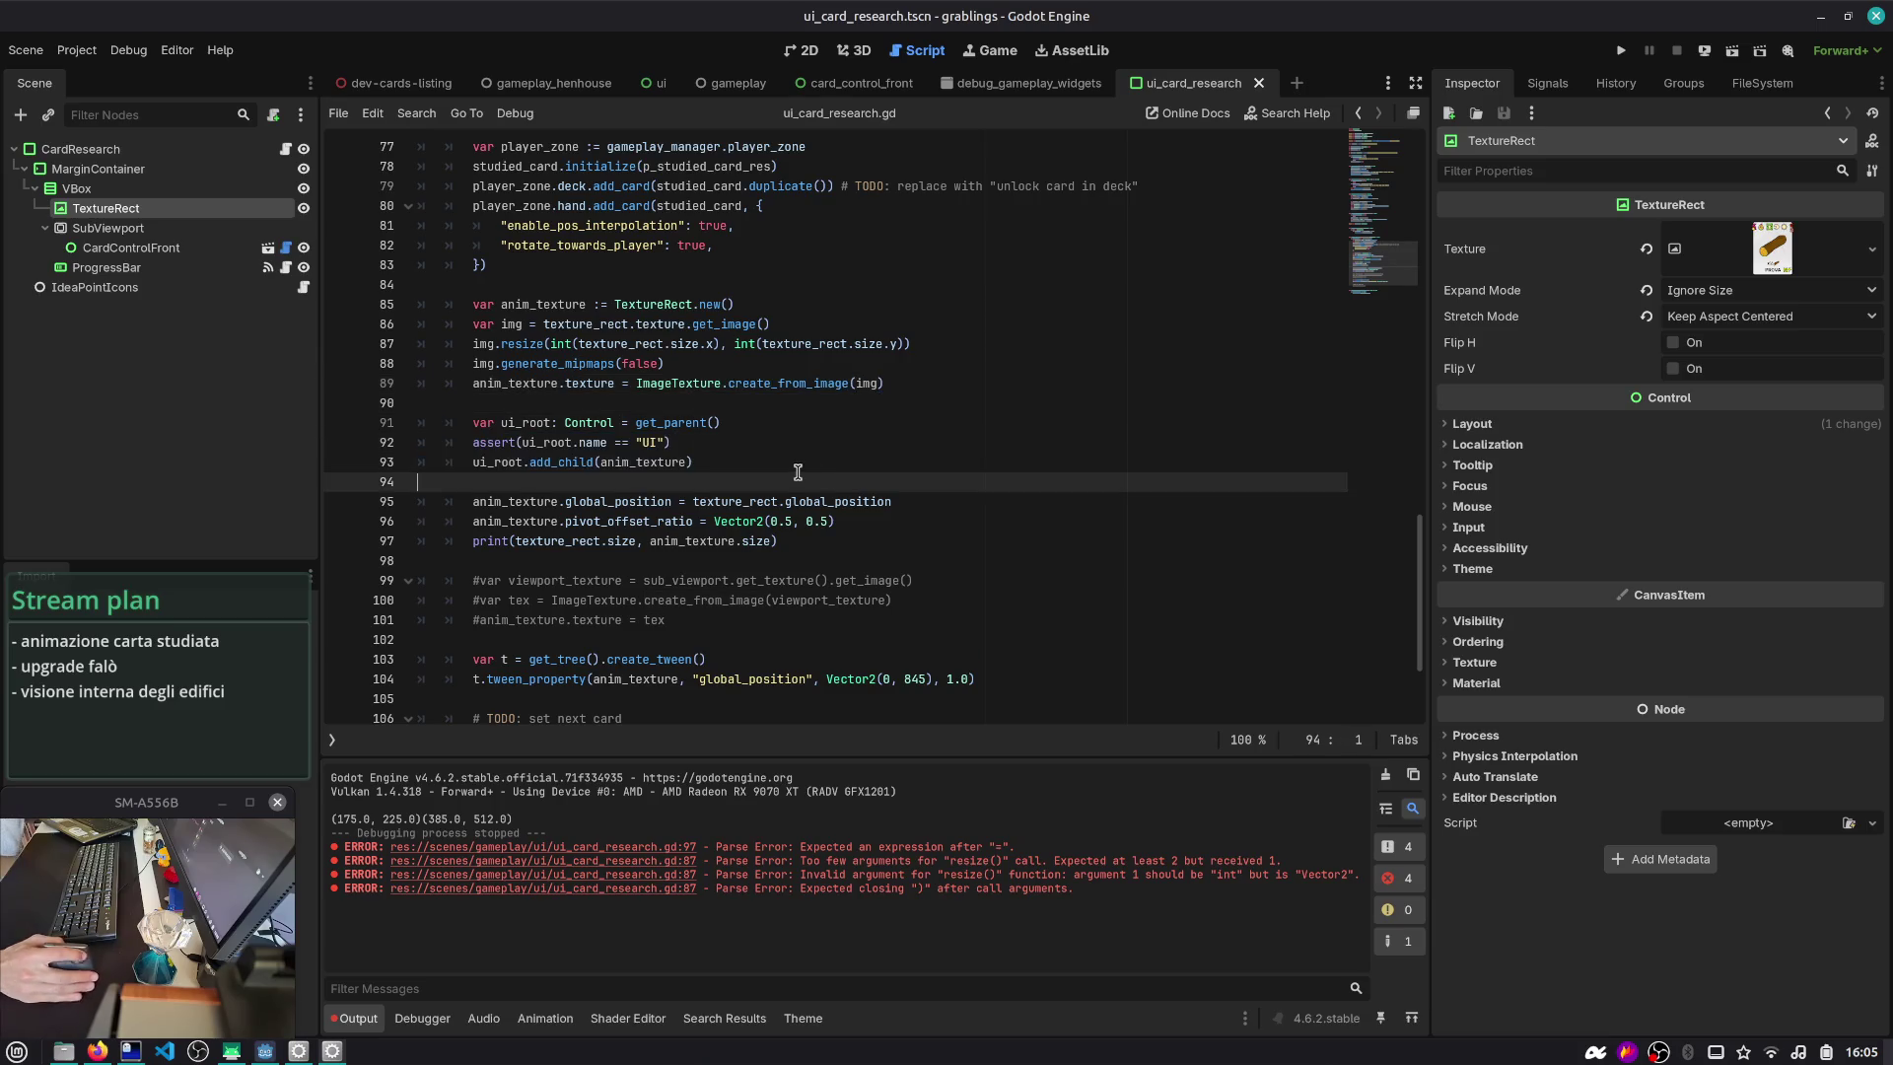
pyautogui.click(798, 481)
pyautogui.hotkey('ctrl', 'shift', 'o')
pyautogui.press('Return')
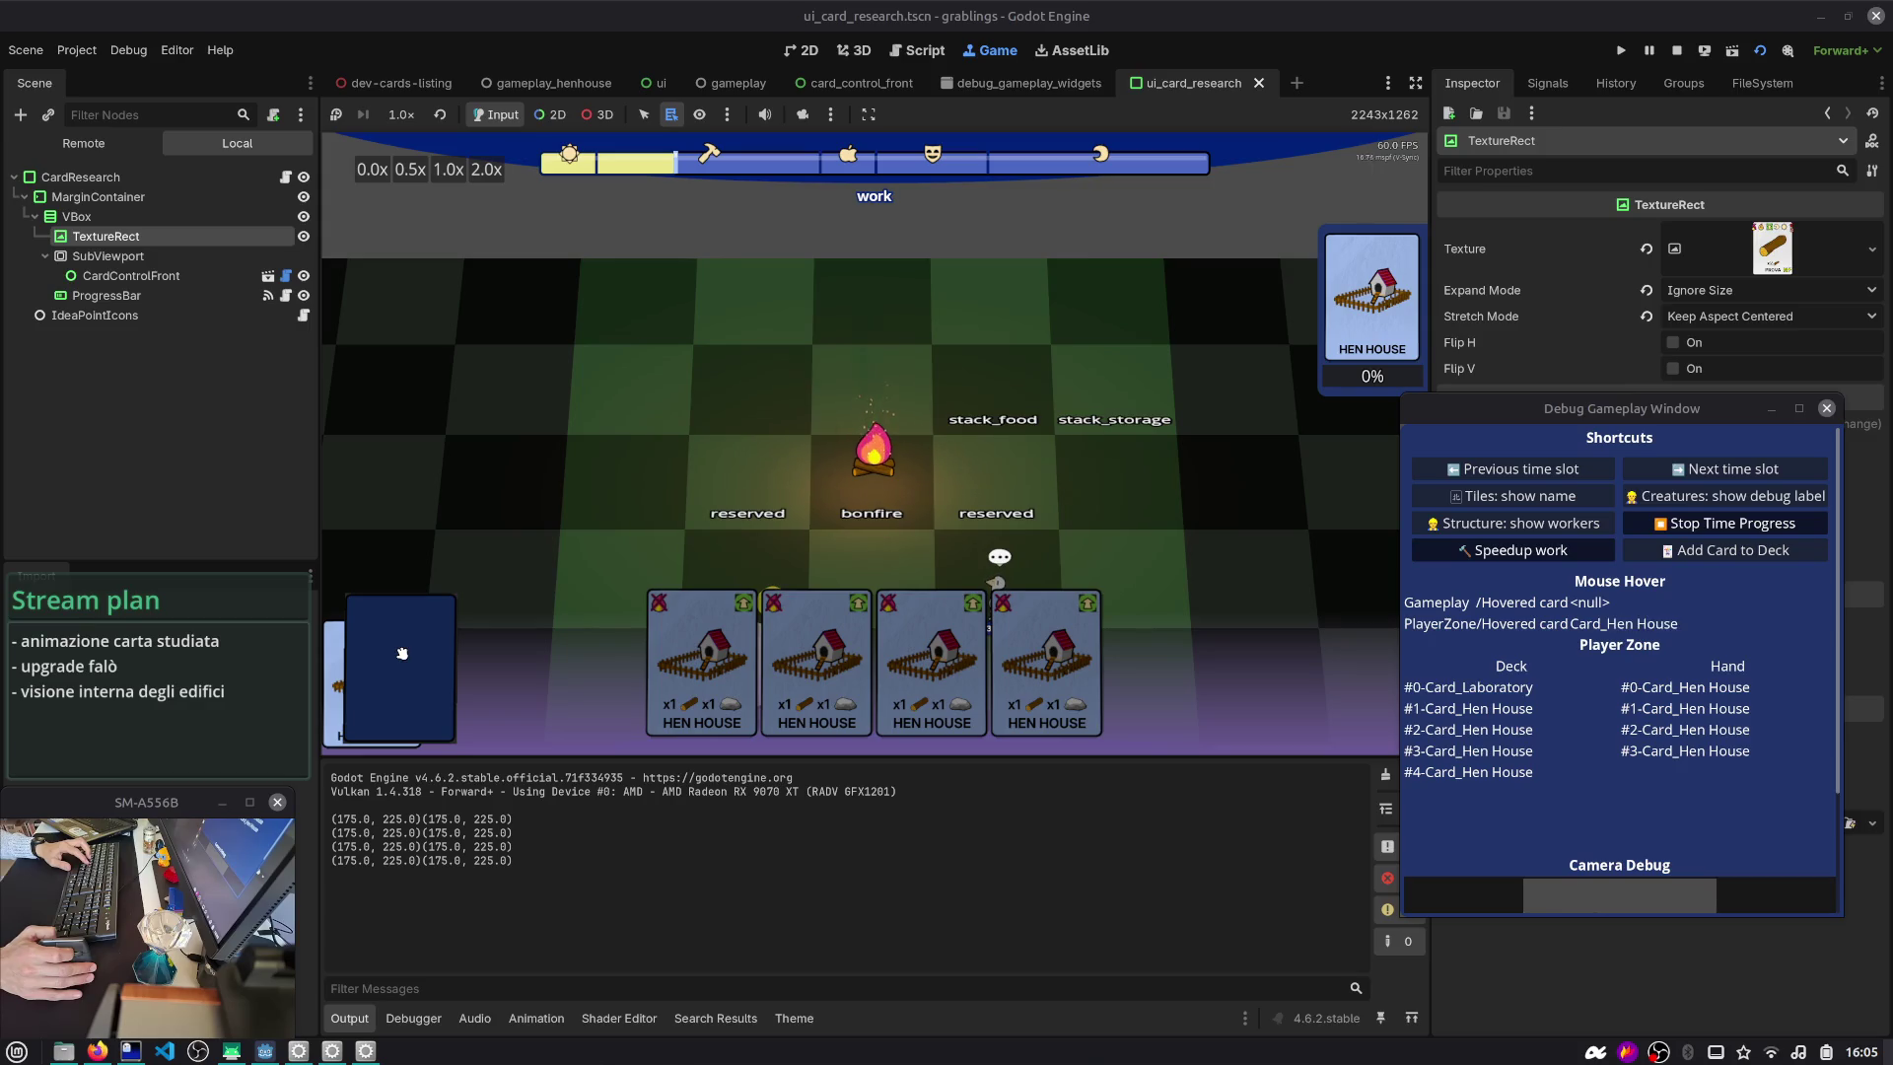
pyautogui.click(1676, 50)
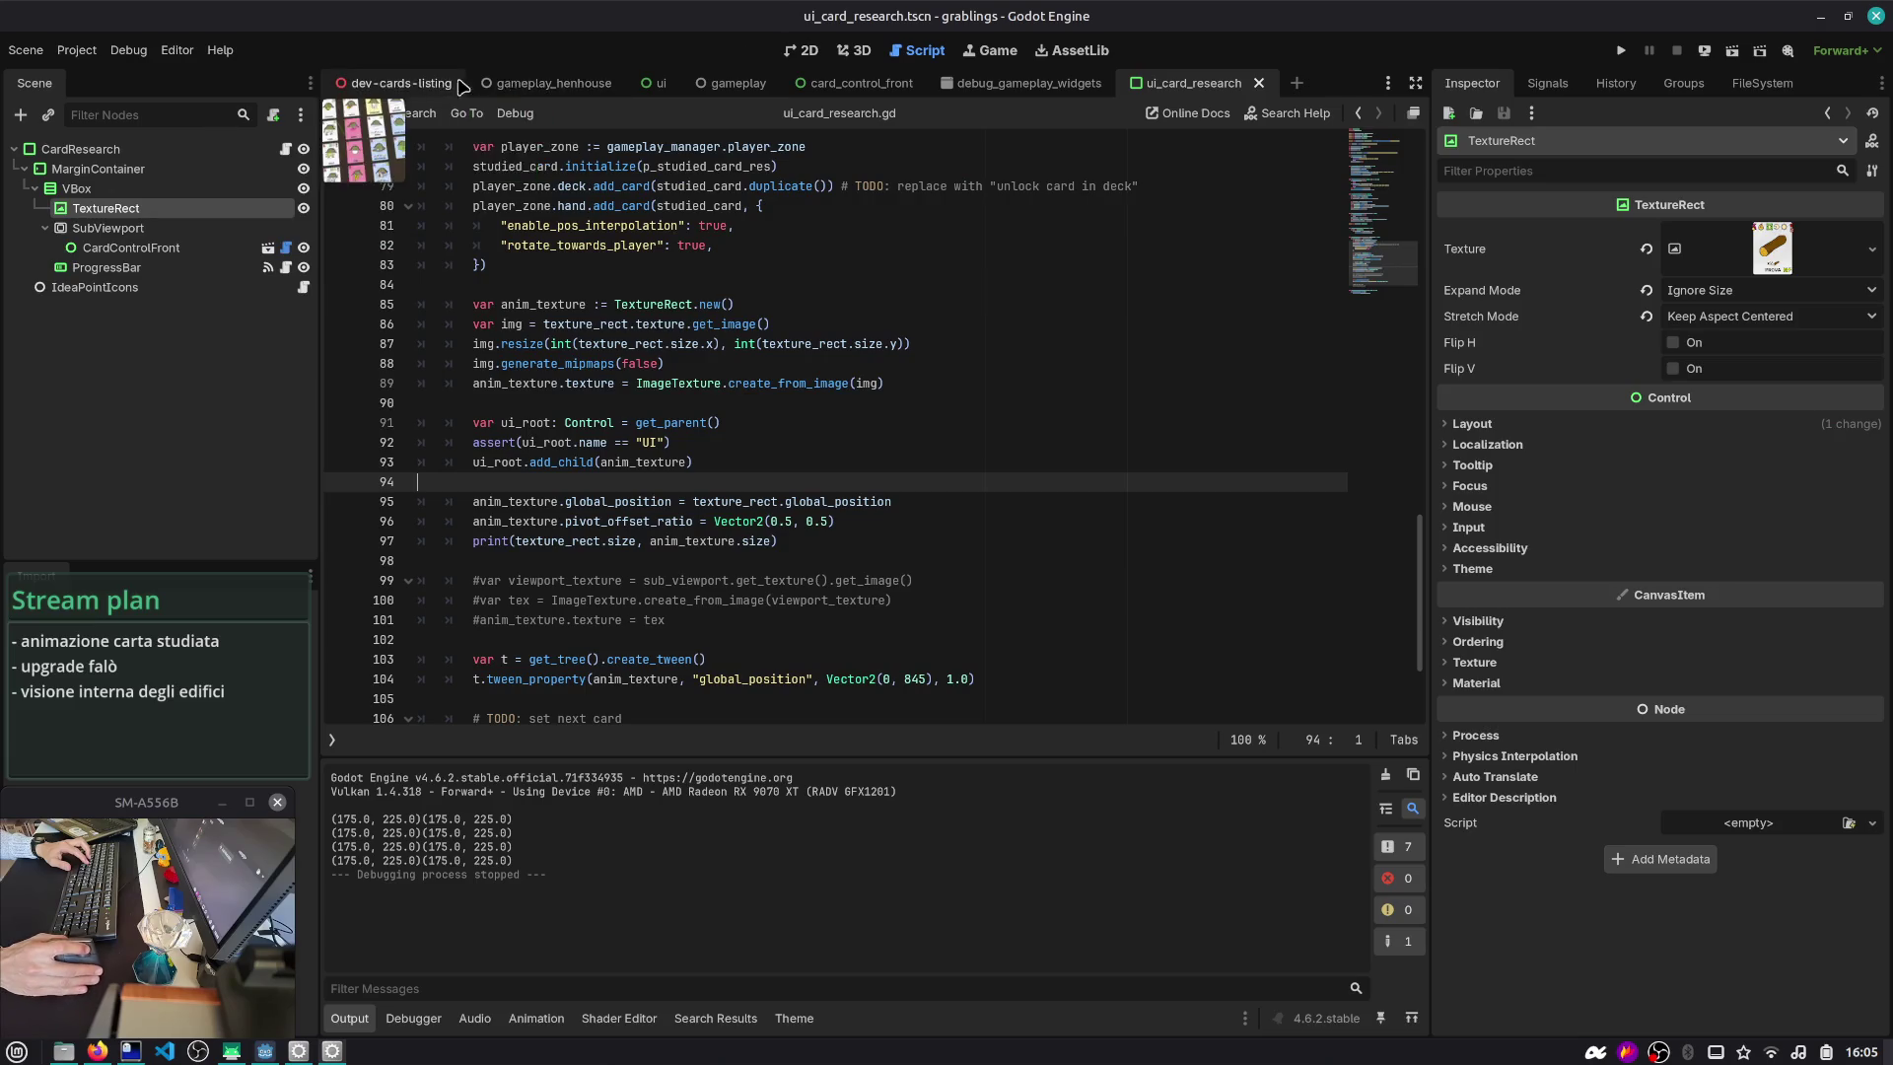
pyautogui.click(738, 82)
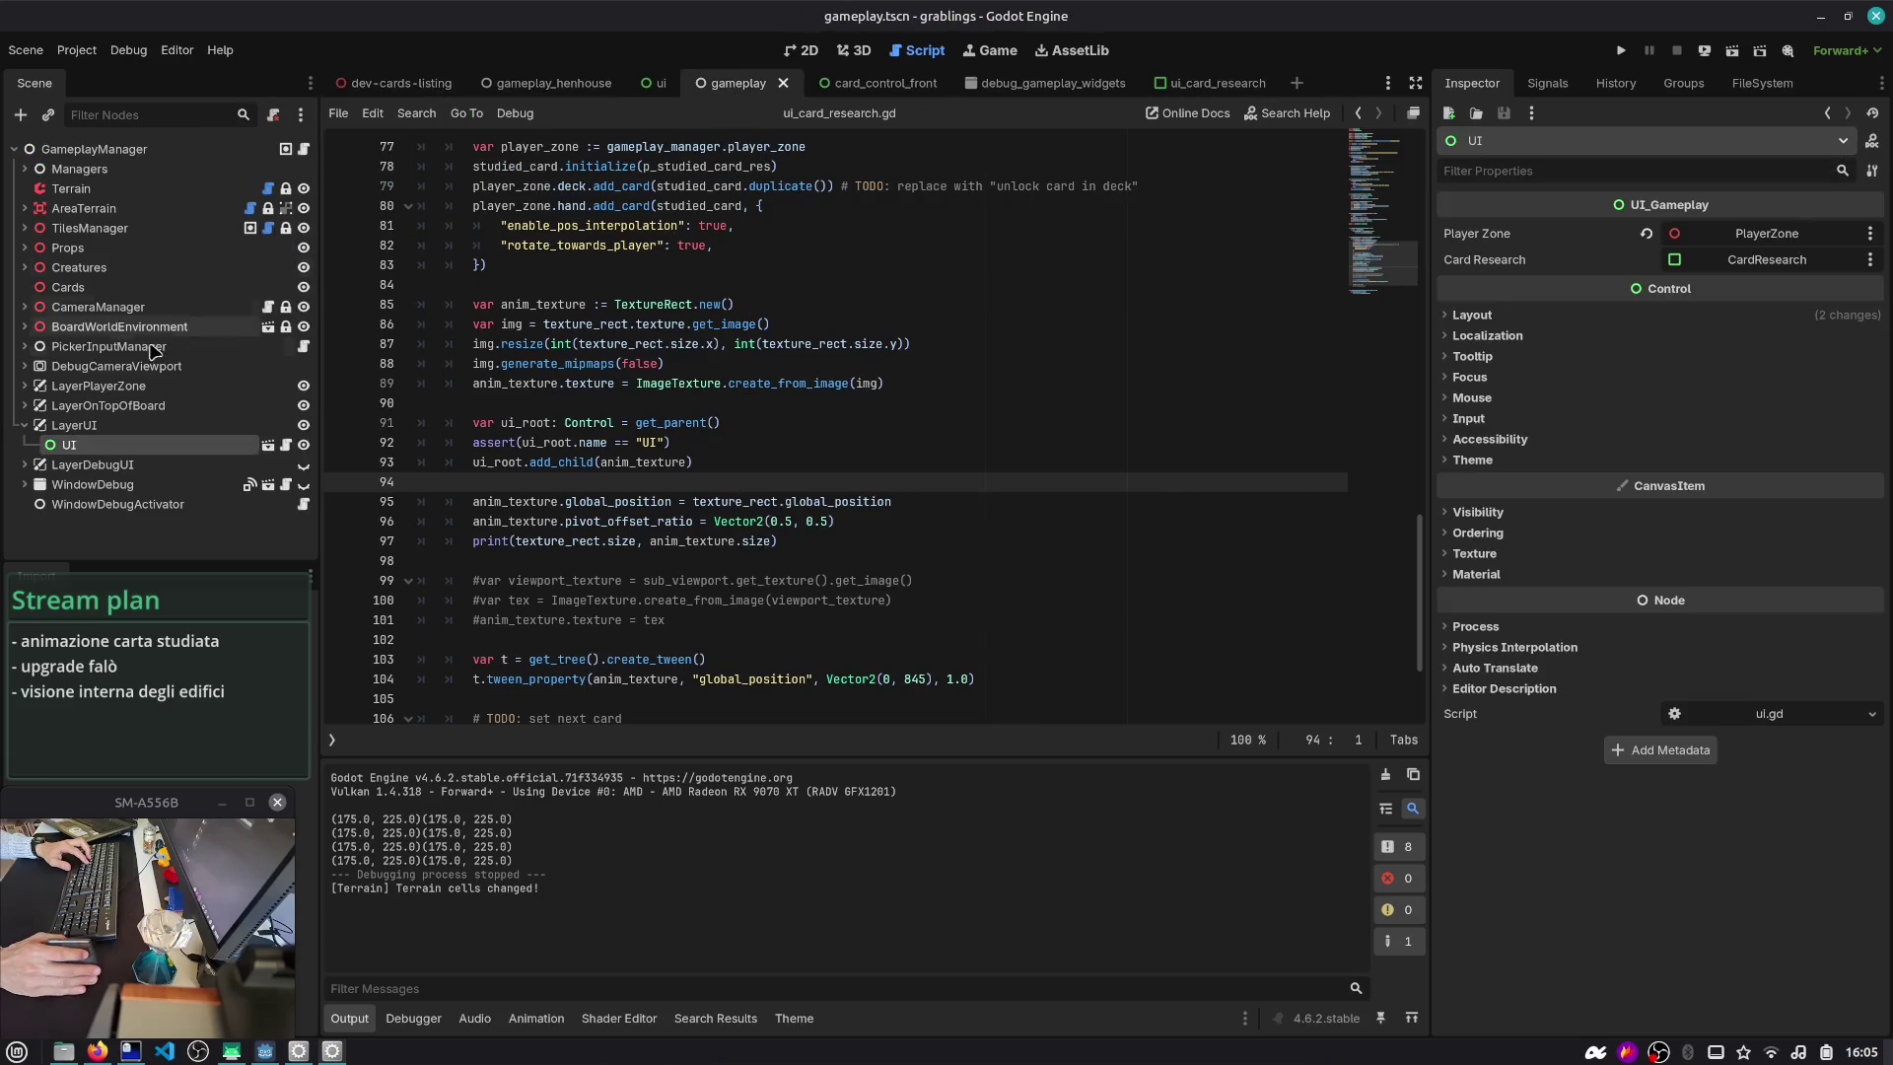
pyautogui.click(73, 428)
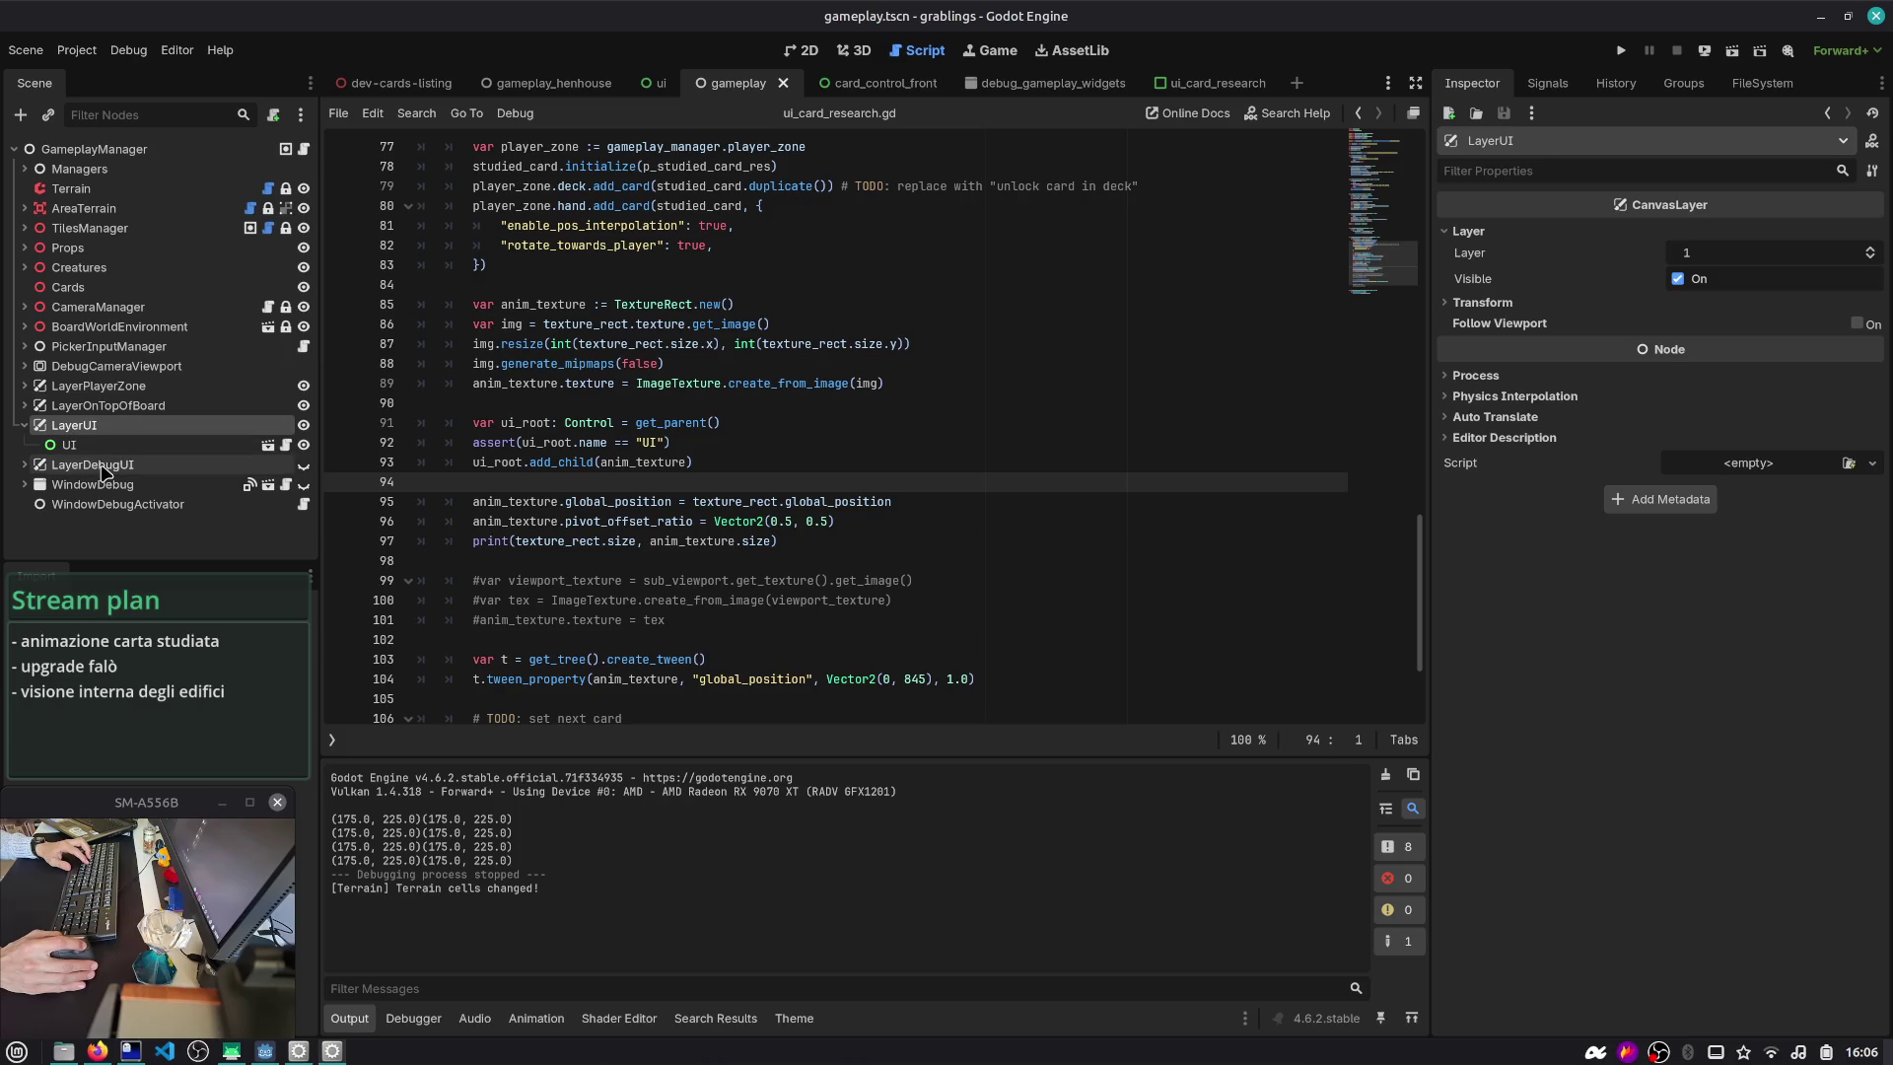
pyautogui.click(108, 387)
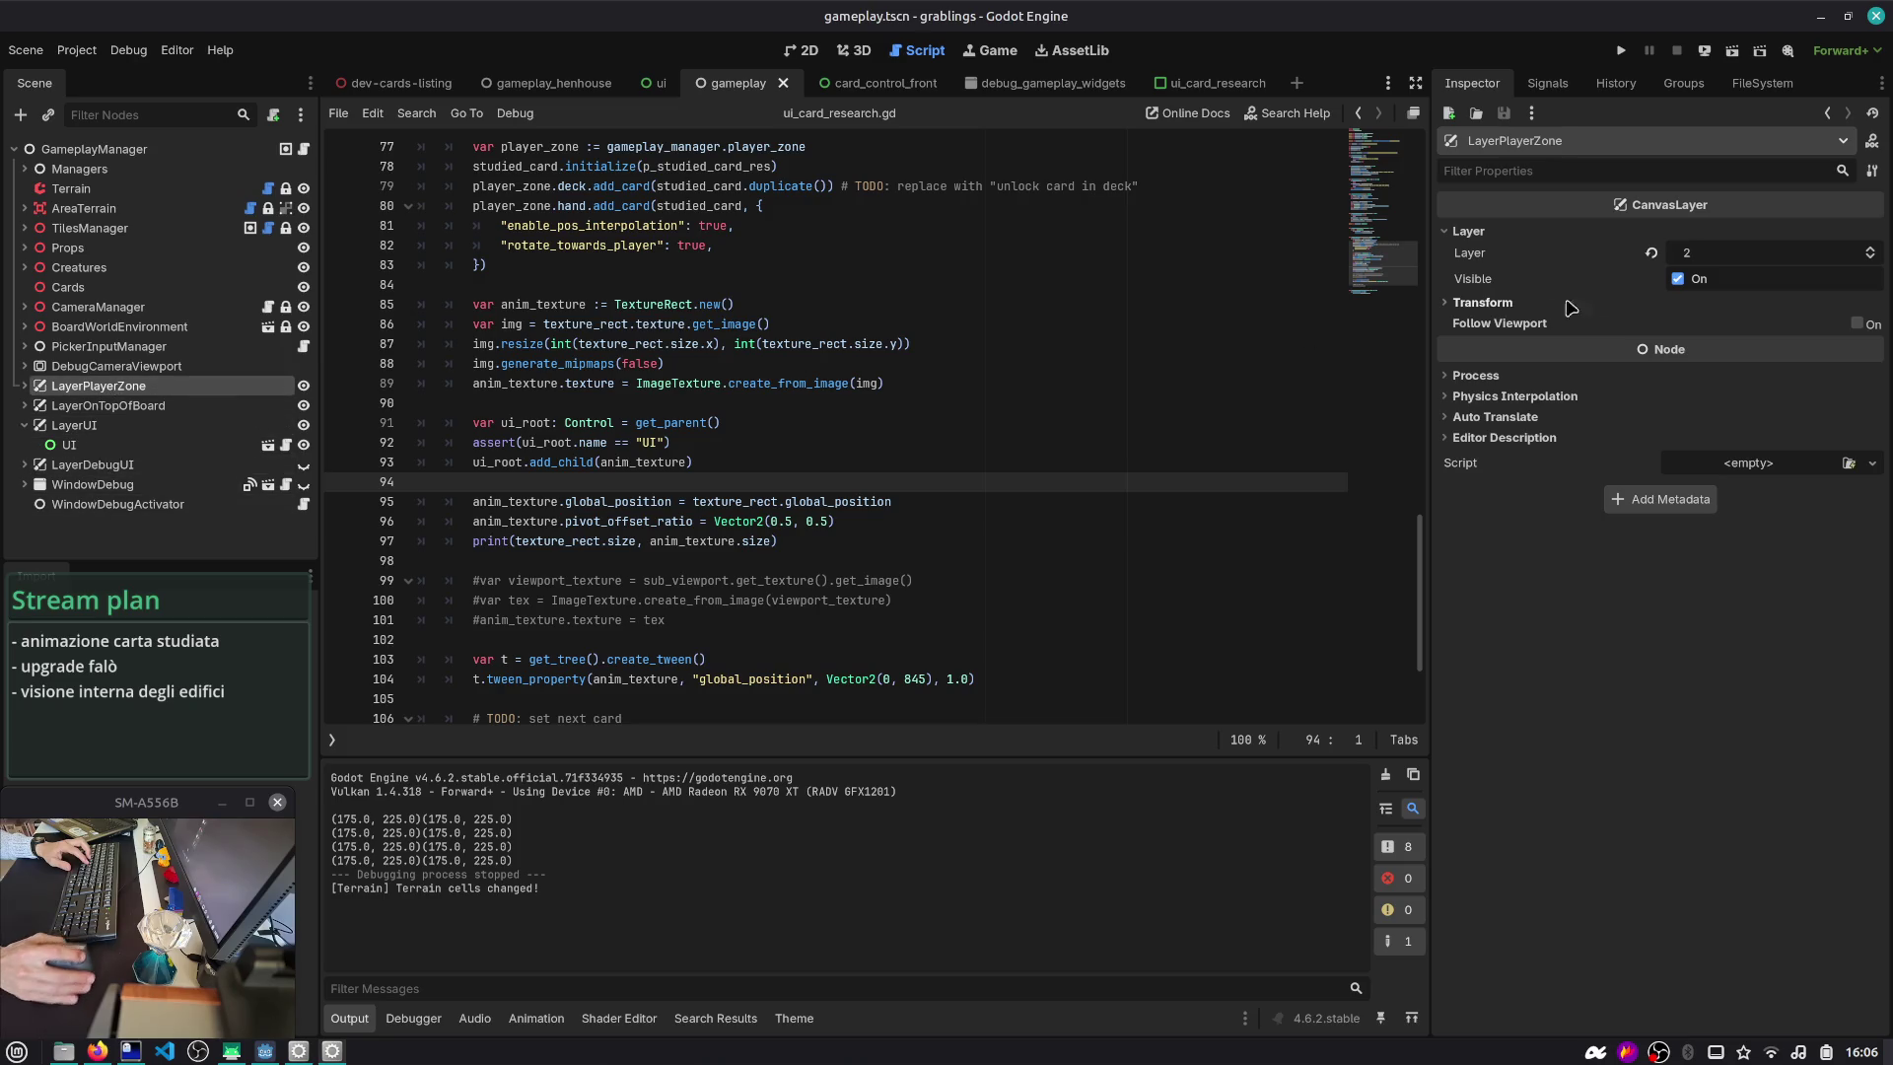
pyautogui.click(138, 428)
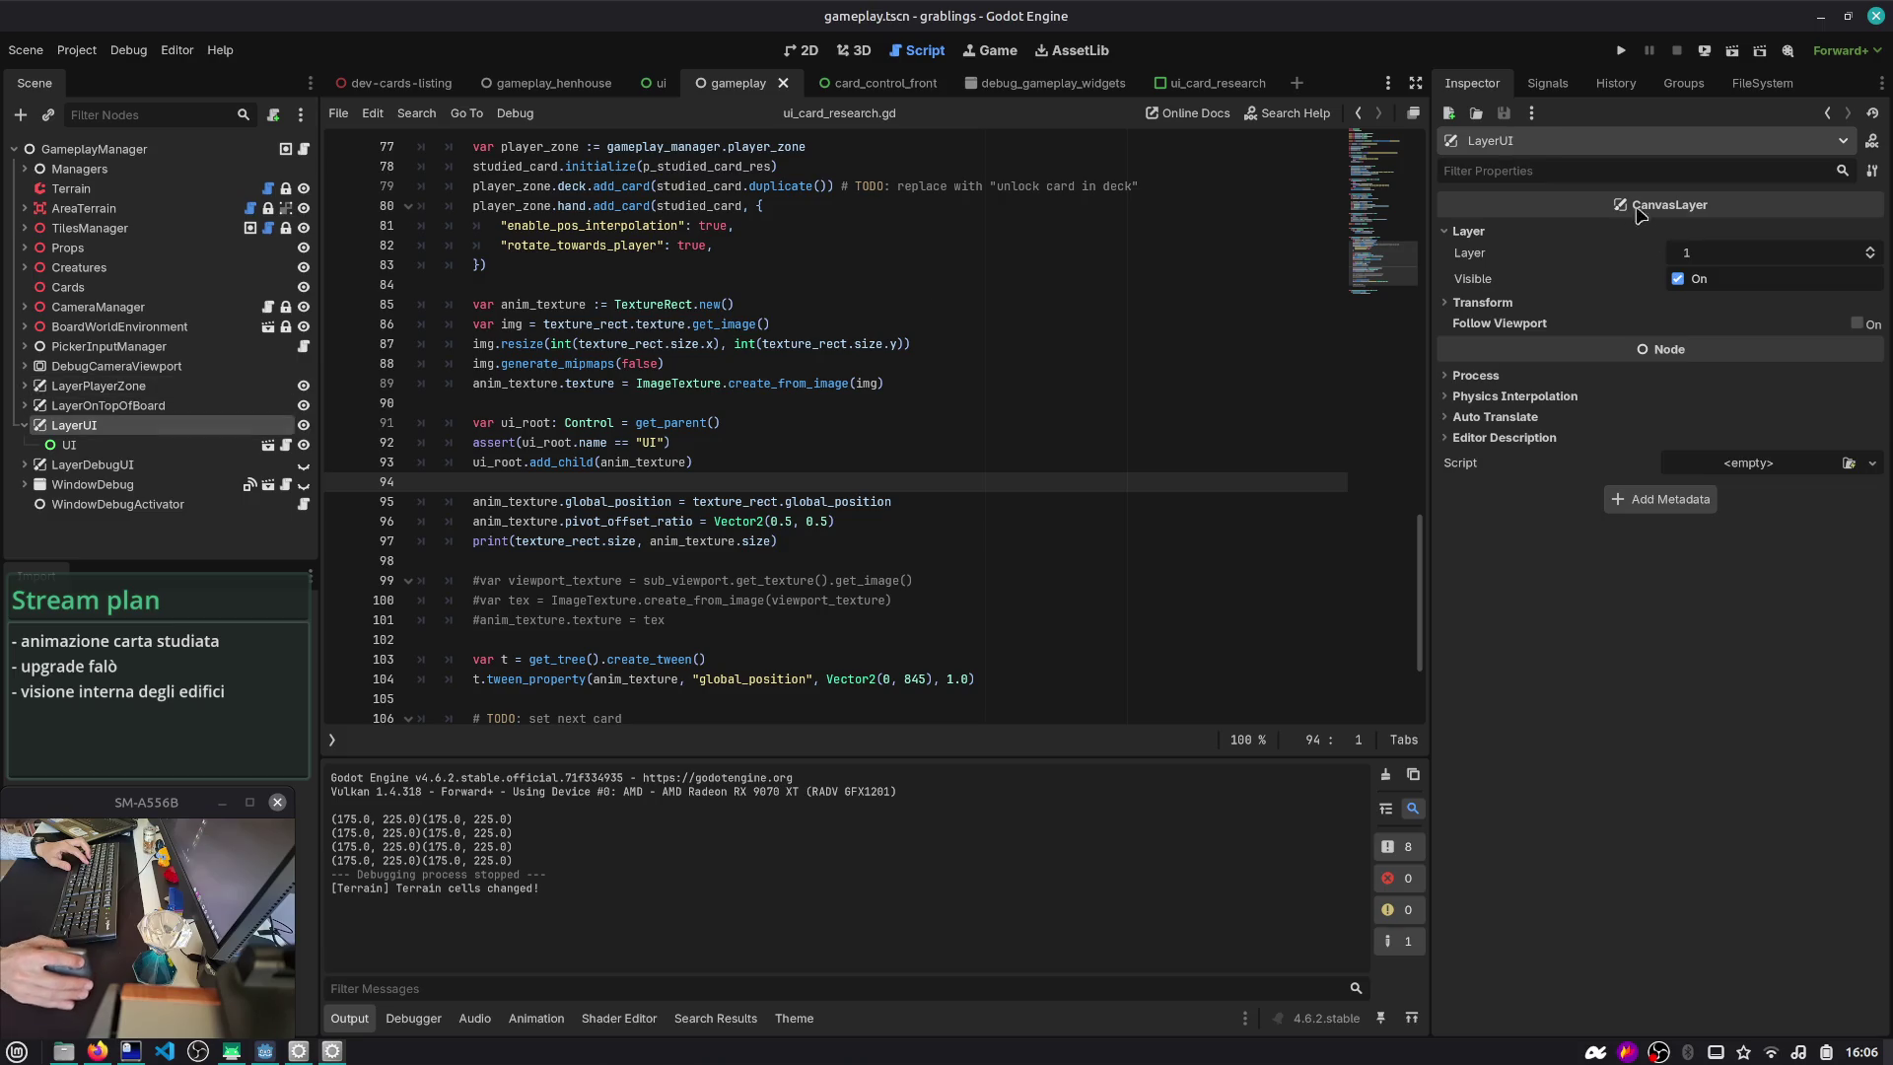
pyautogui.doubleClick(1858, 248)
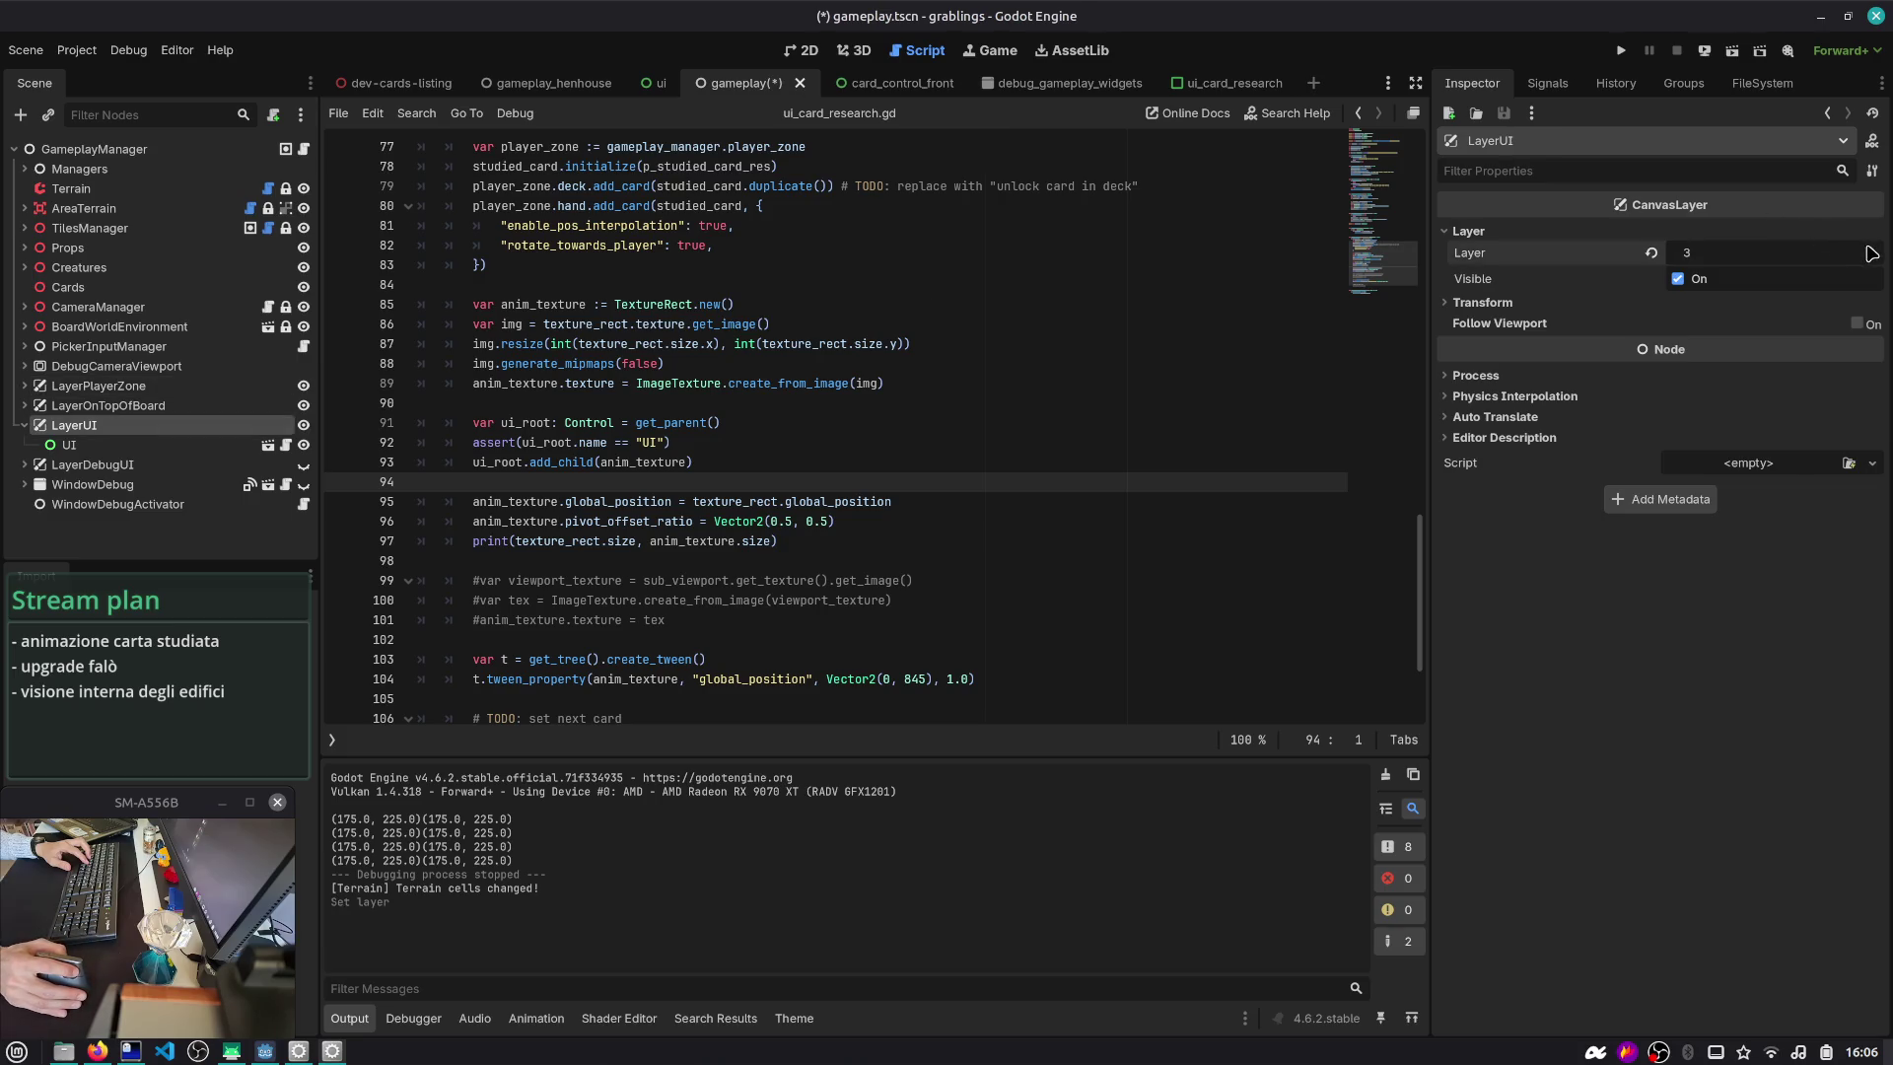
pyautogui.click(1621, 50)
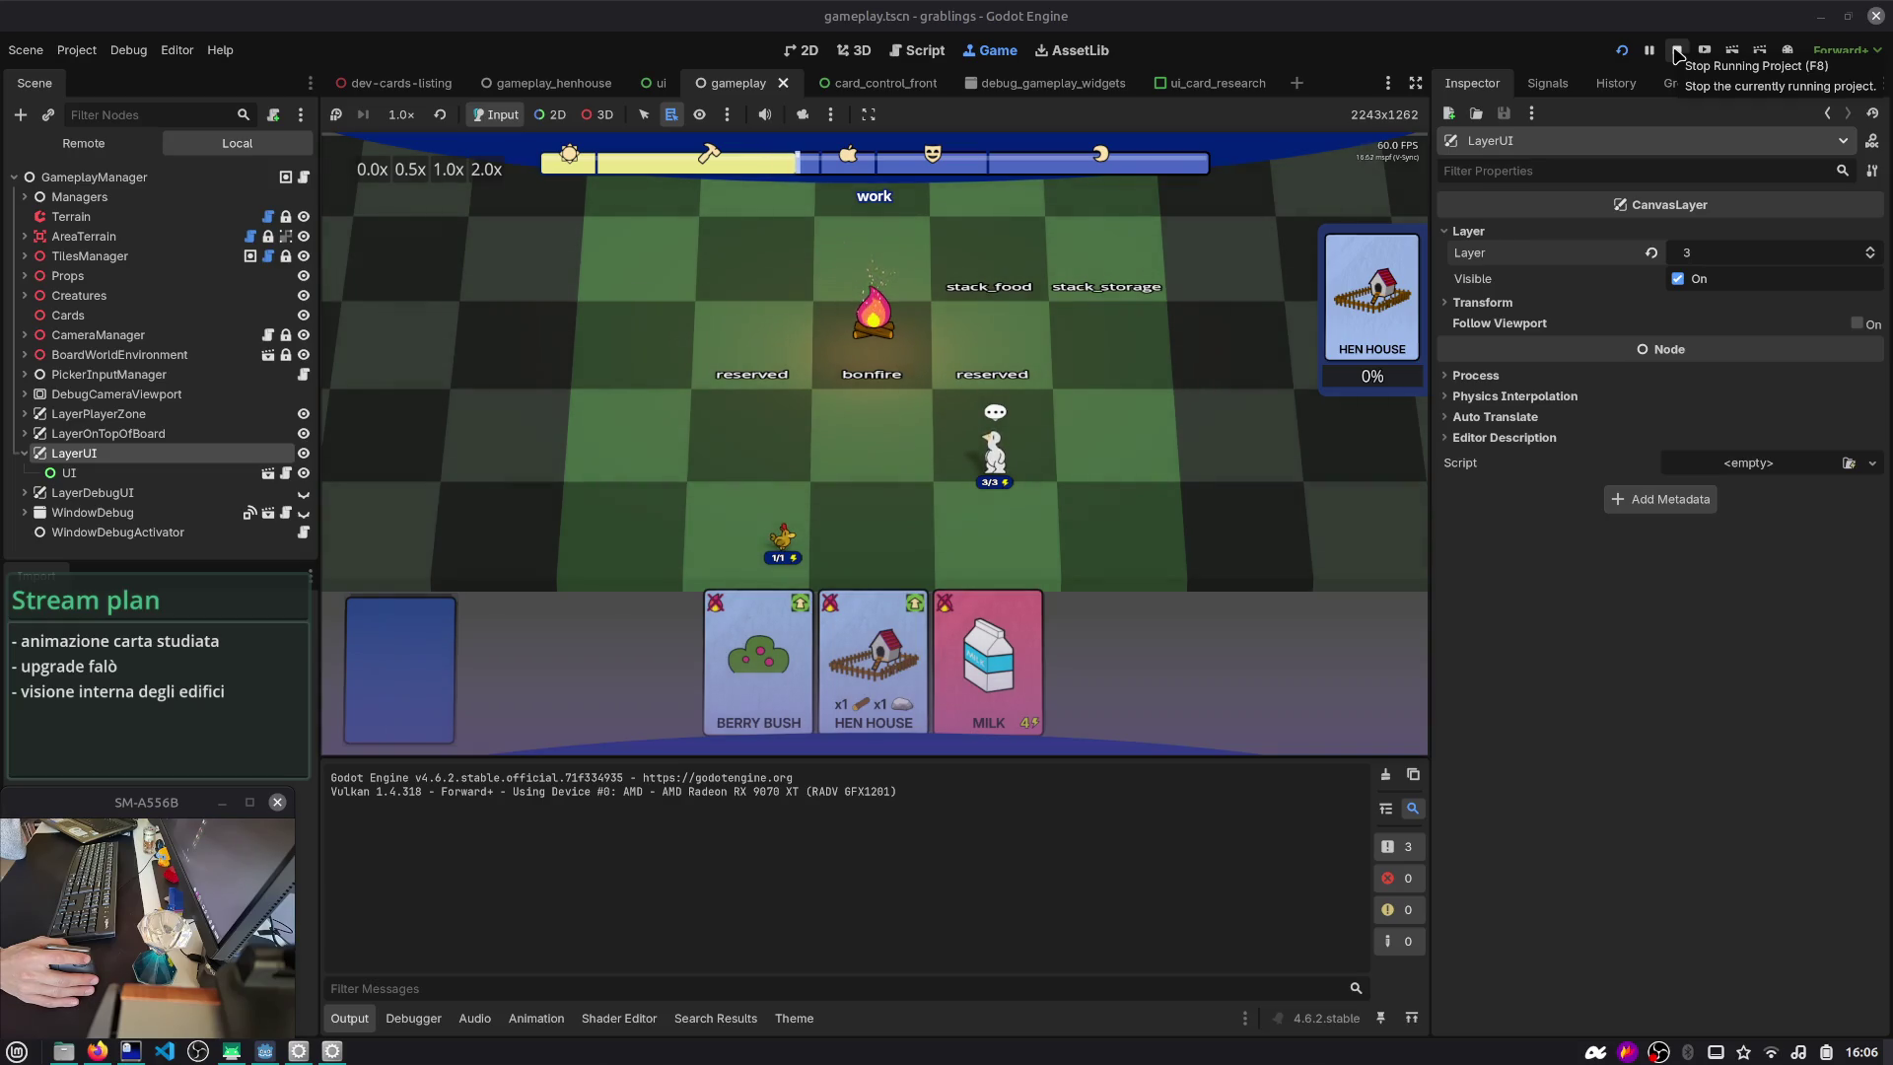
pyautogui.hotkey('ctrl', 'z')
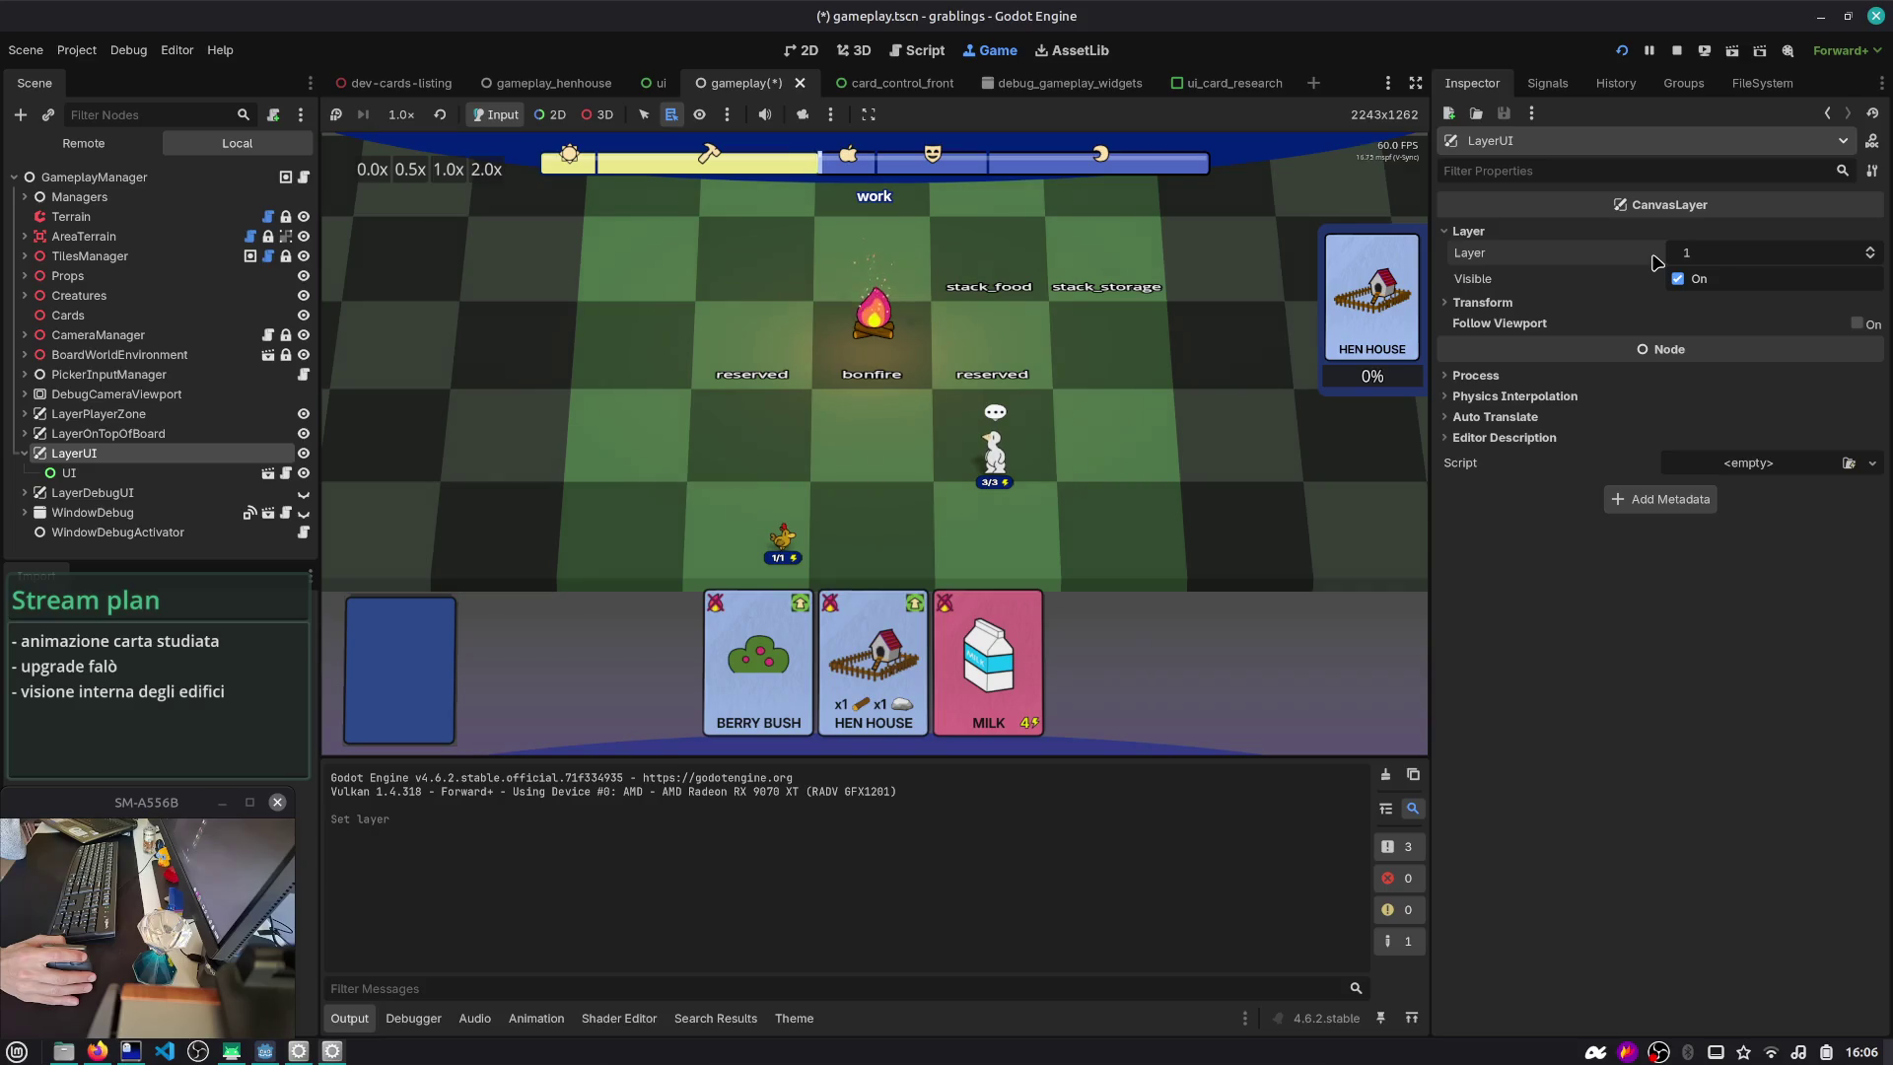
pyautogui.click(1668, 51)
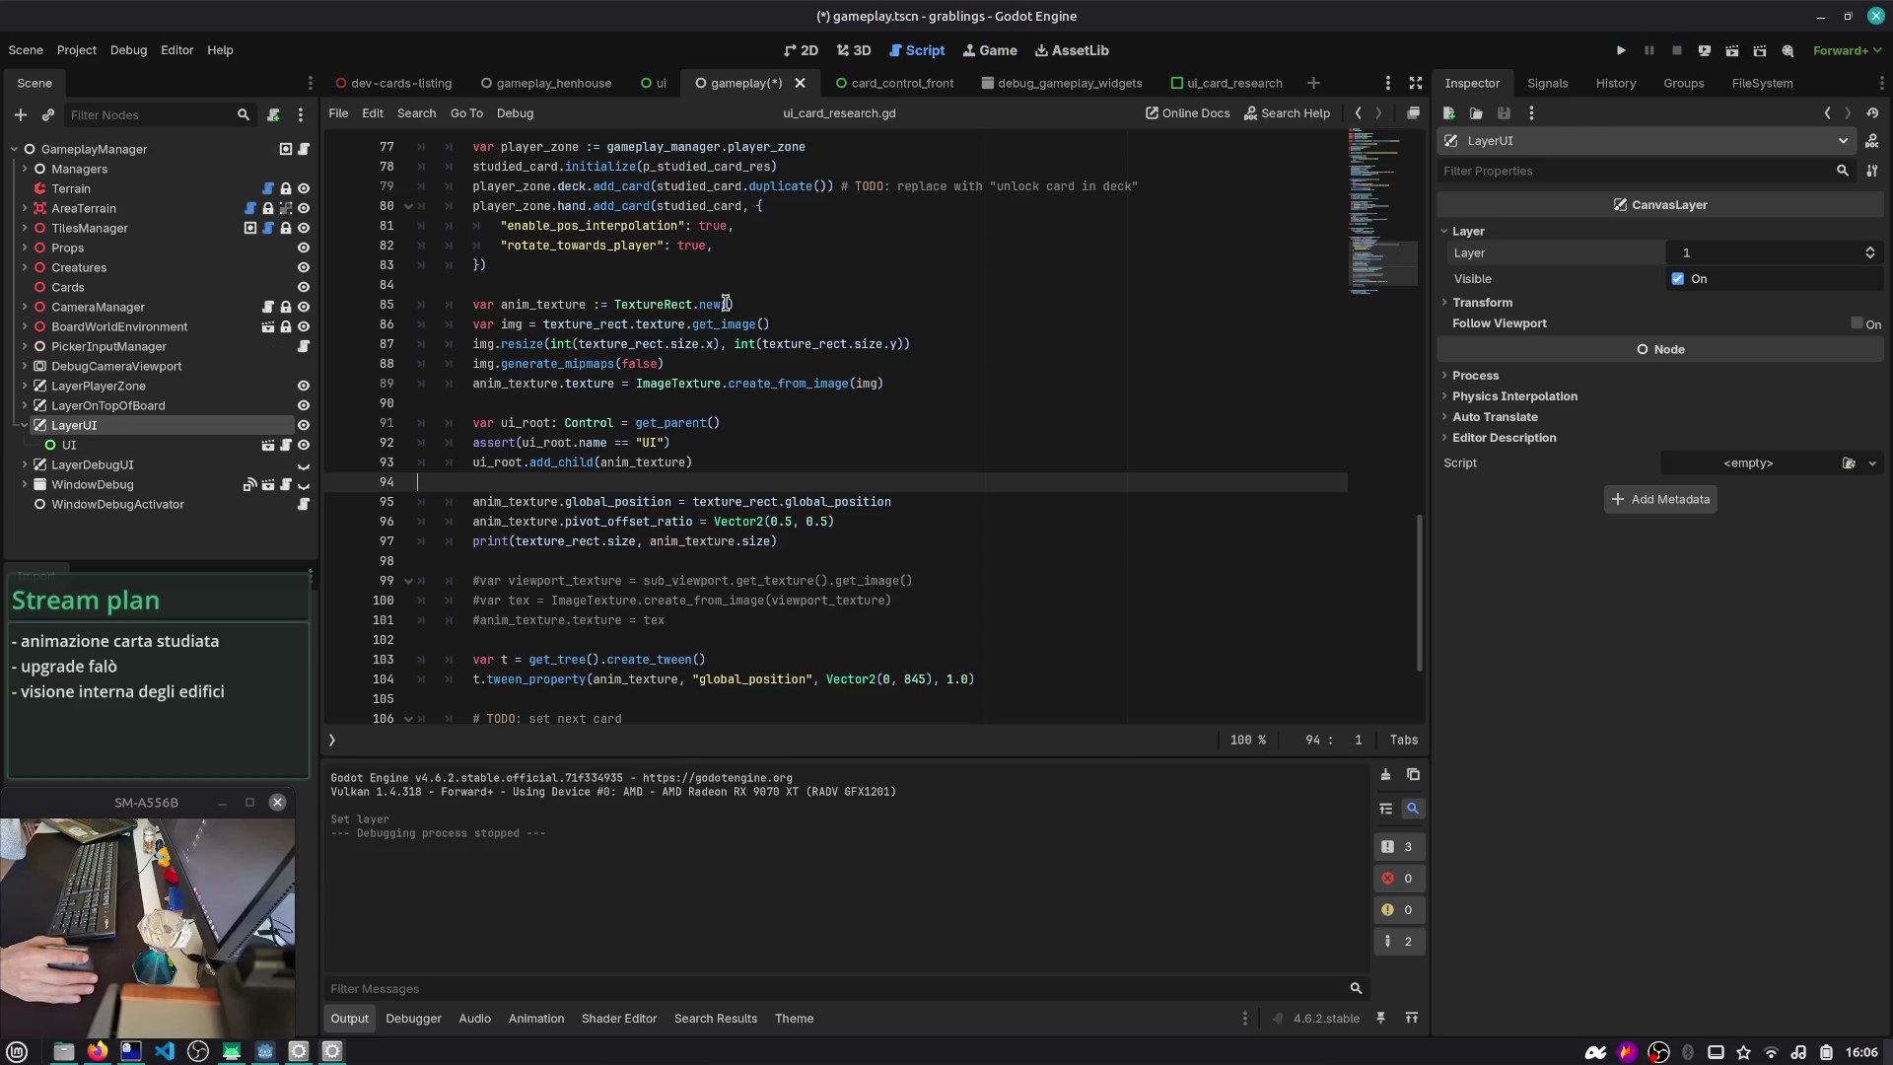
# - Add a new CanvasLayer node as a child of GameplayManager
pyautogui.click(24, 425)
pyautogui.click(125, 150)
pyautogui.hotkey('ctrl', 'a')
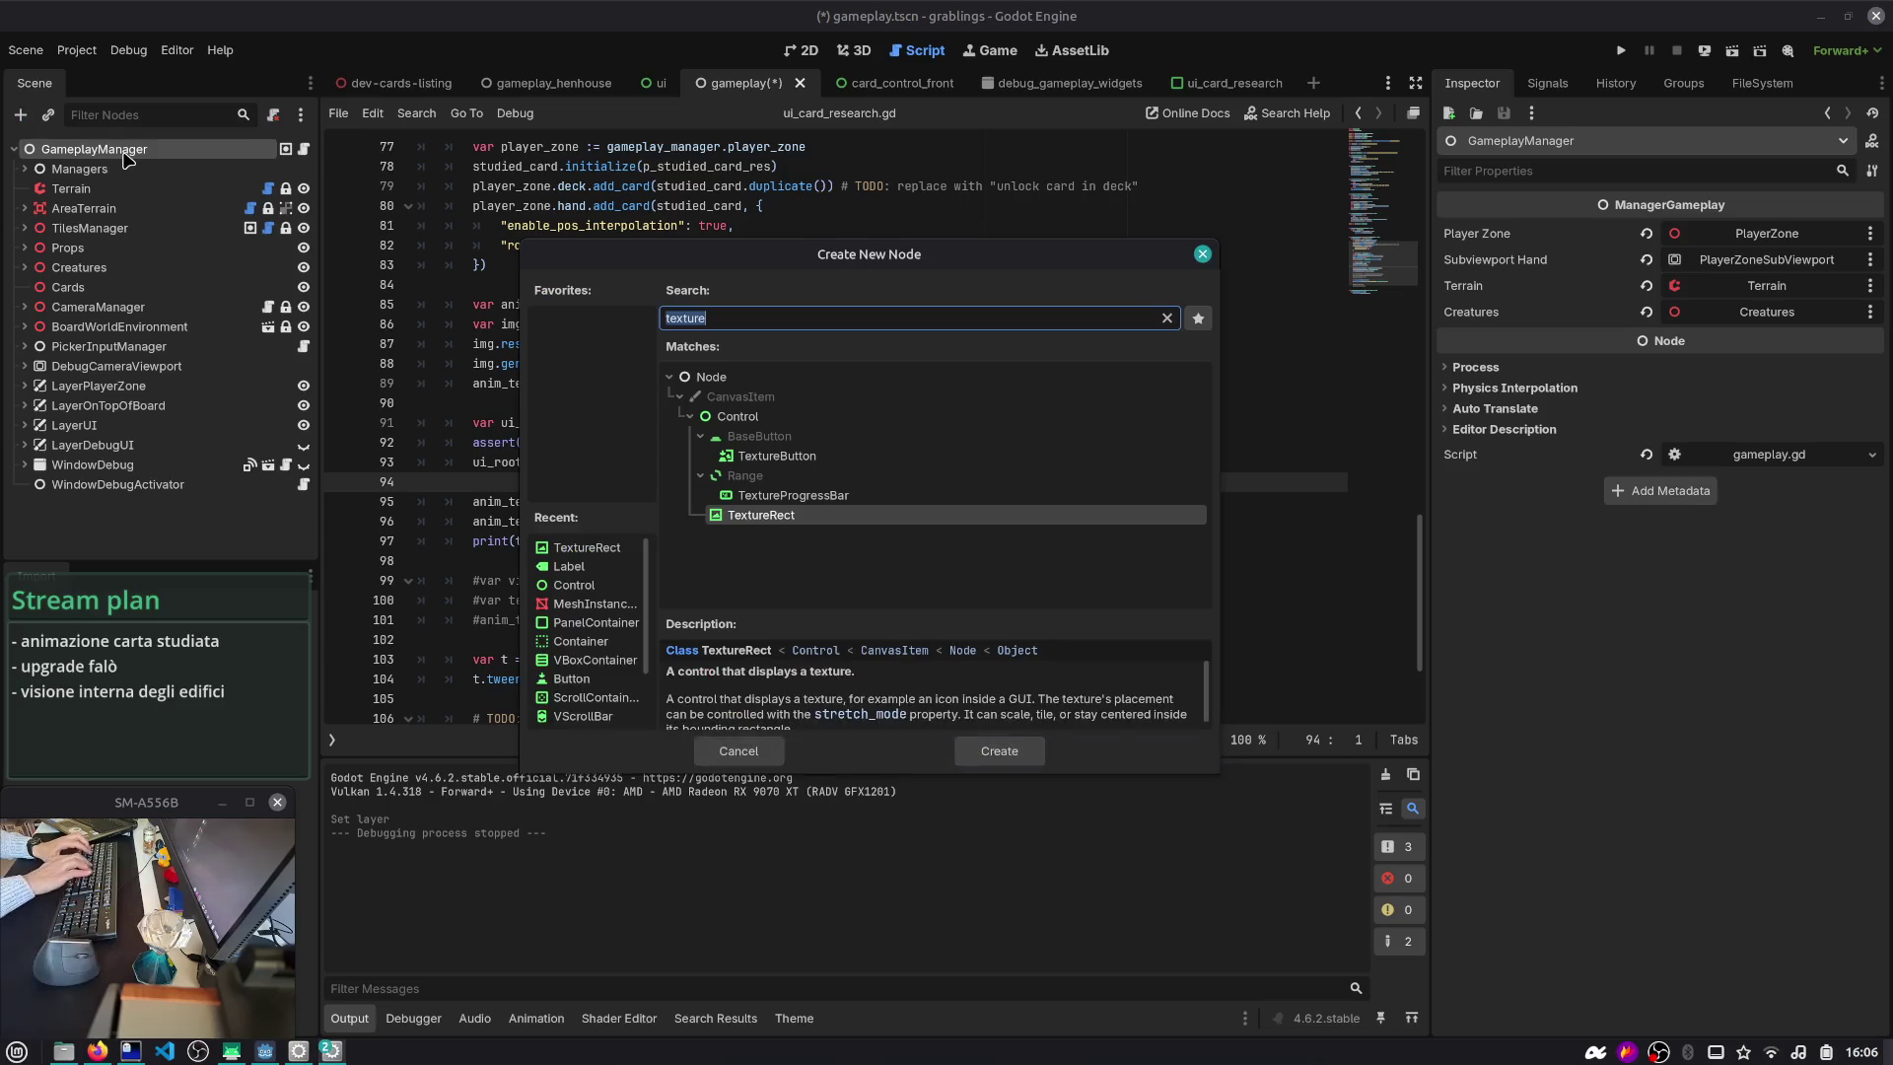
pyautogui.write('laycanvasl')
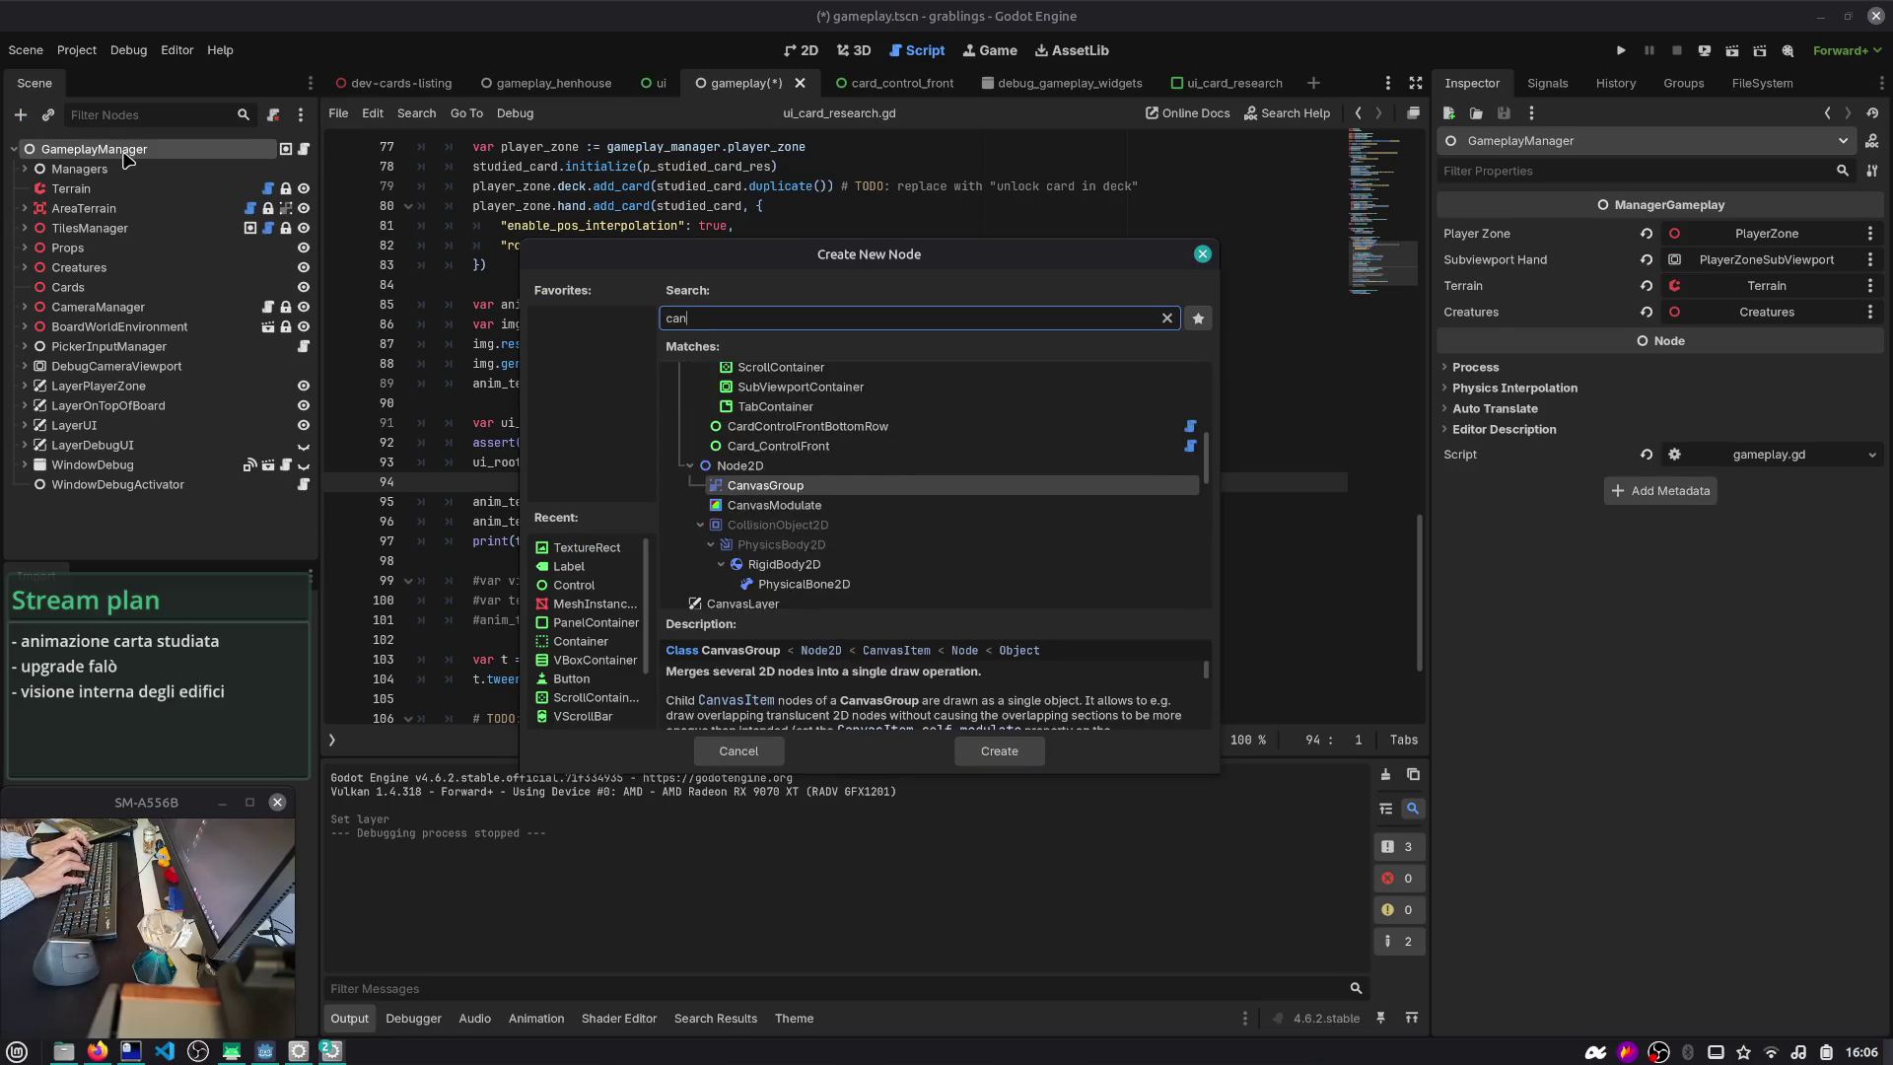
pyautogui.press('Return')
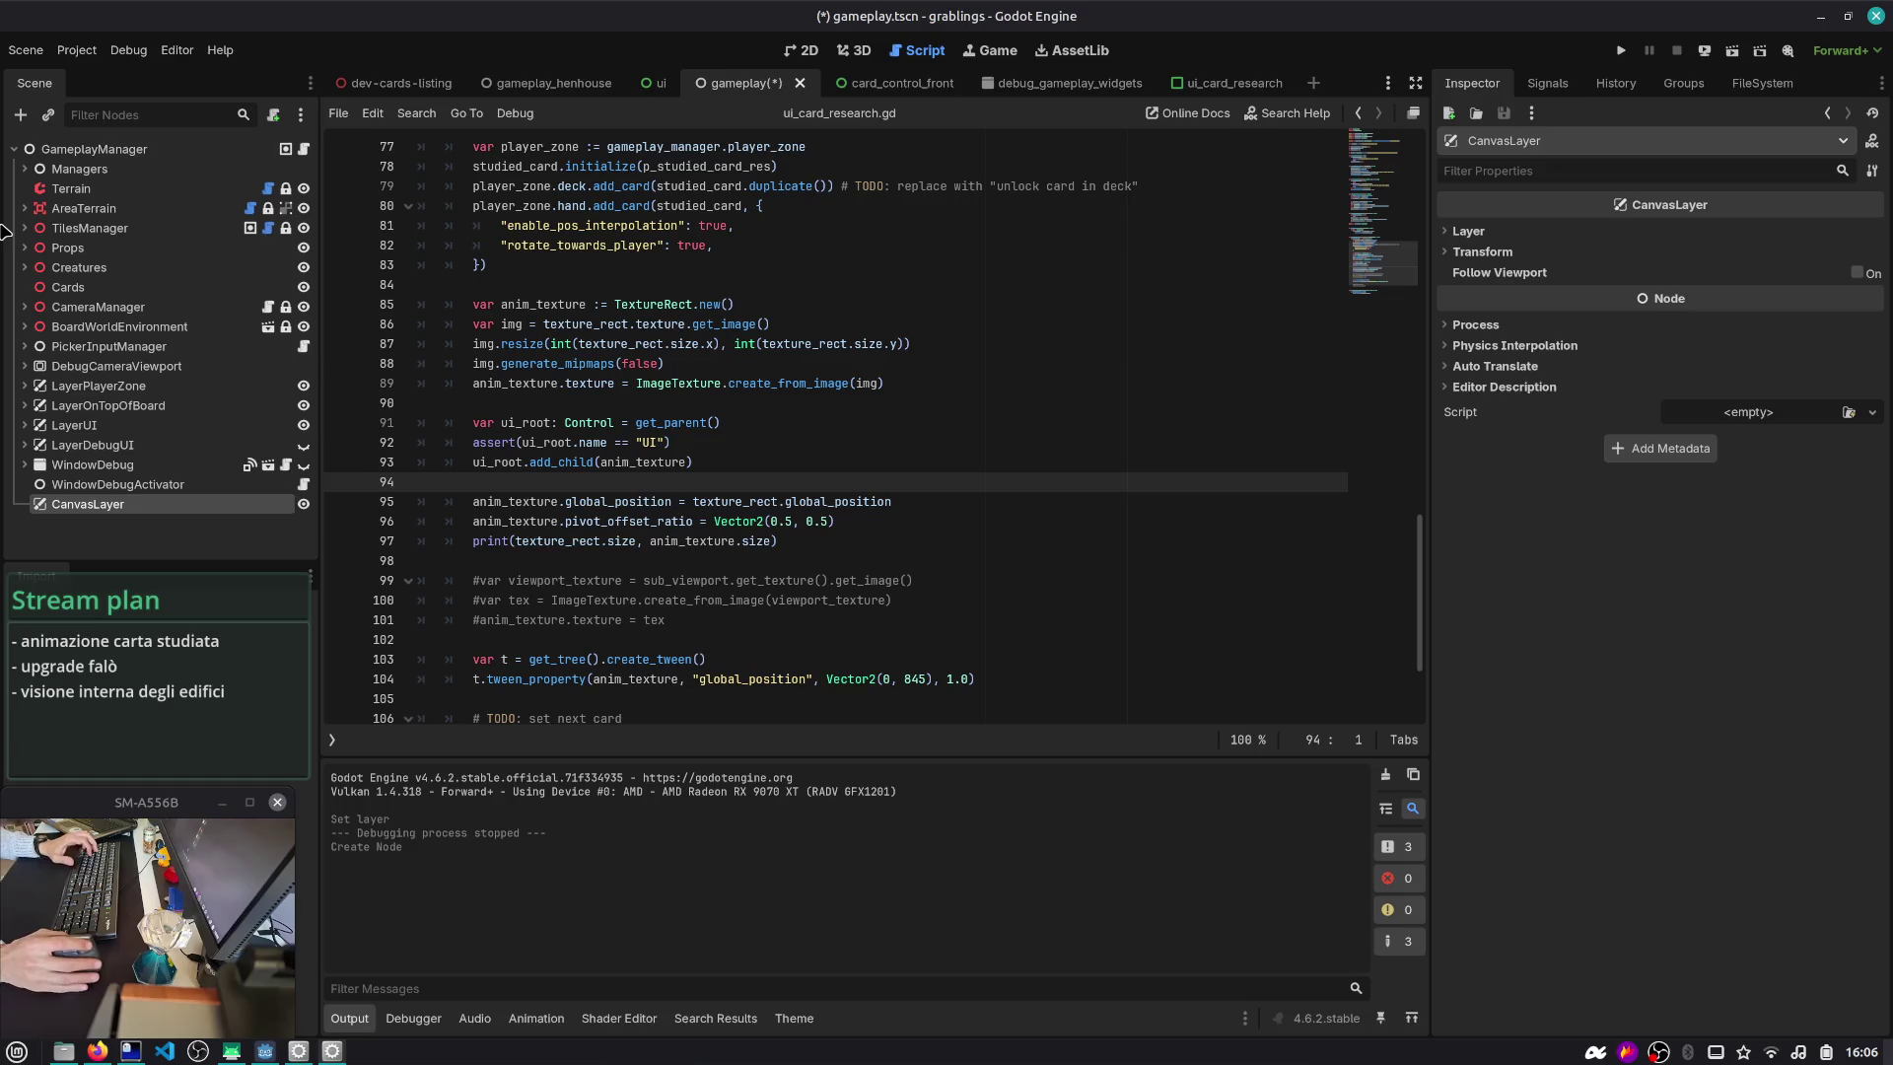
pyautogui.moveTo(12, 666); pyautogui.dragTo(227, 693)
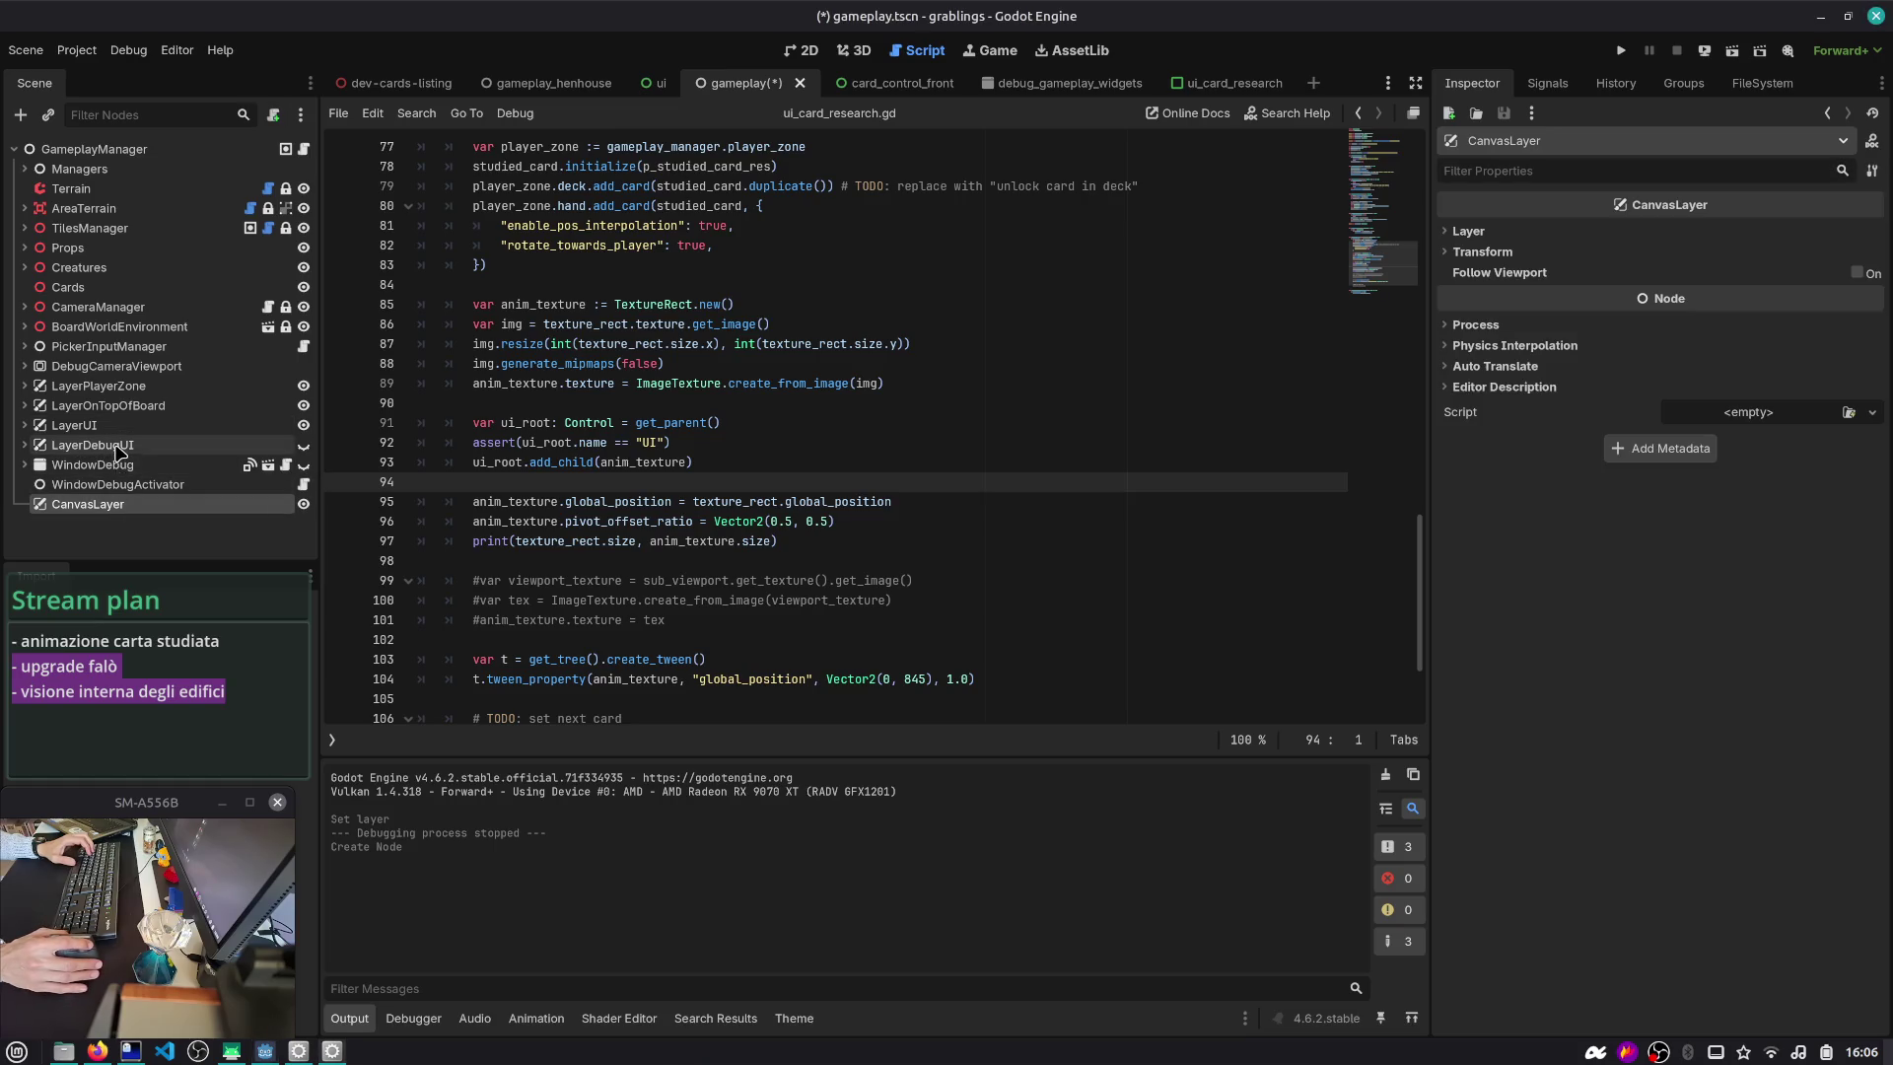
# - Name the new layer LayerUI and rename the original LayerUI to LayerUI_Lv1
pyautogui.doubleClick(138, 505)
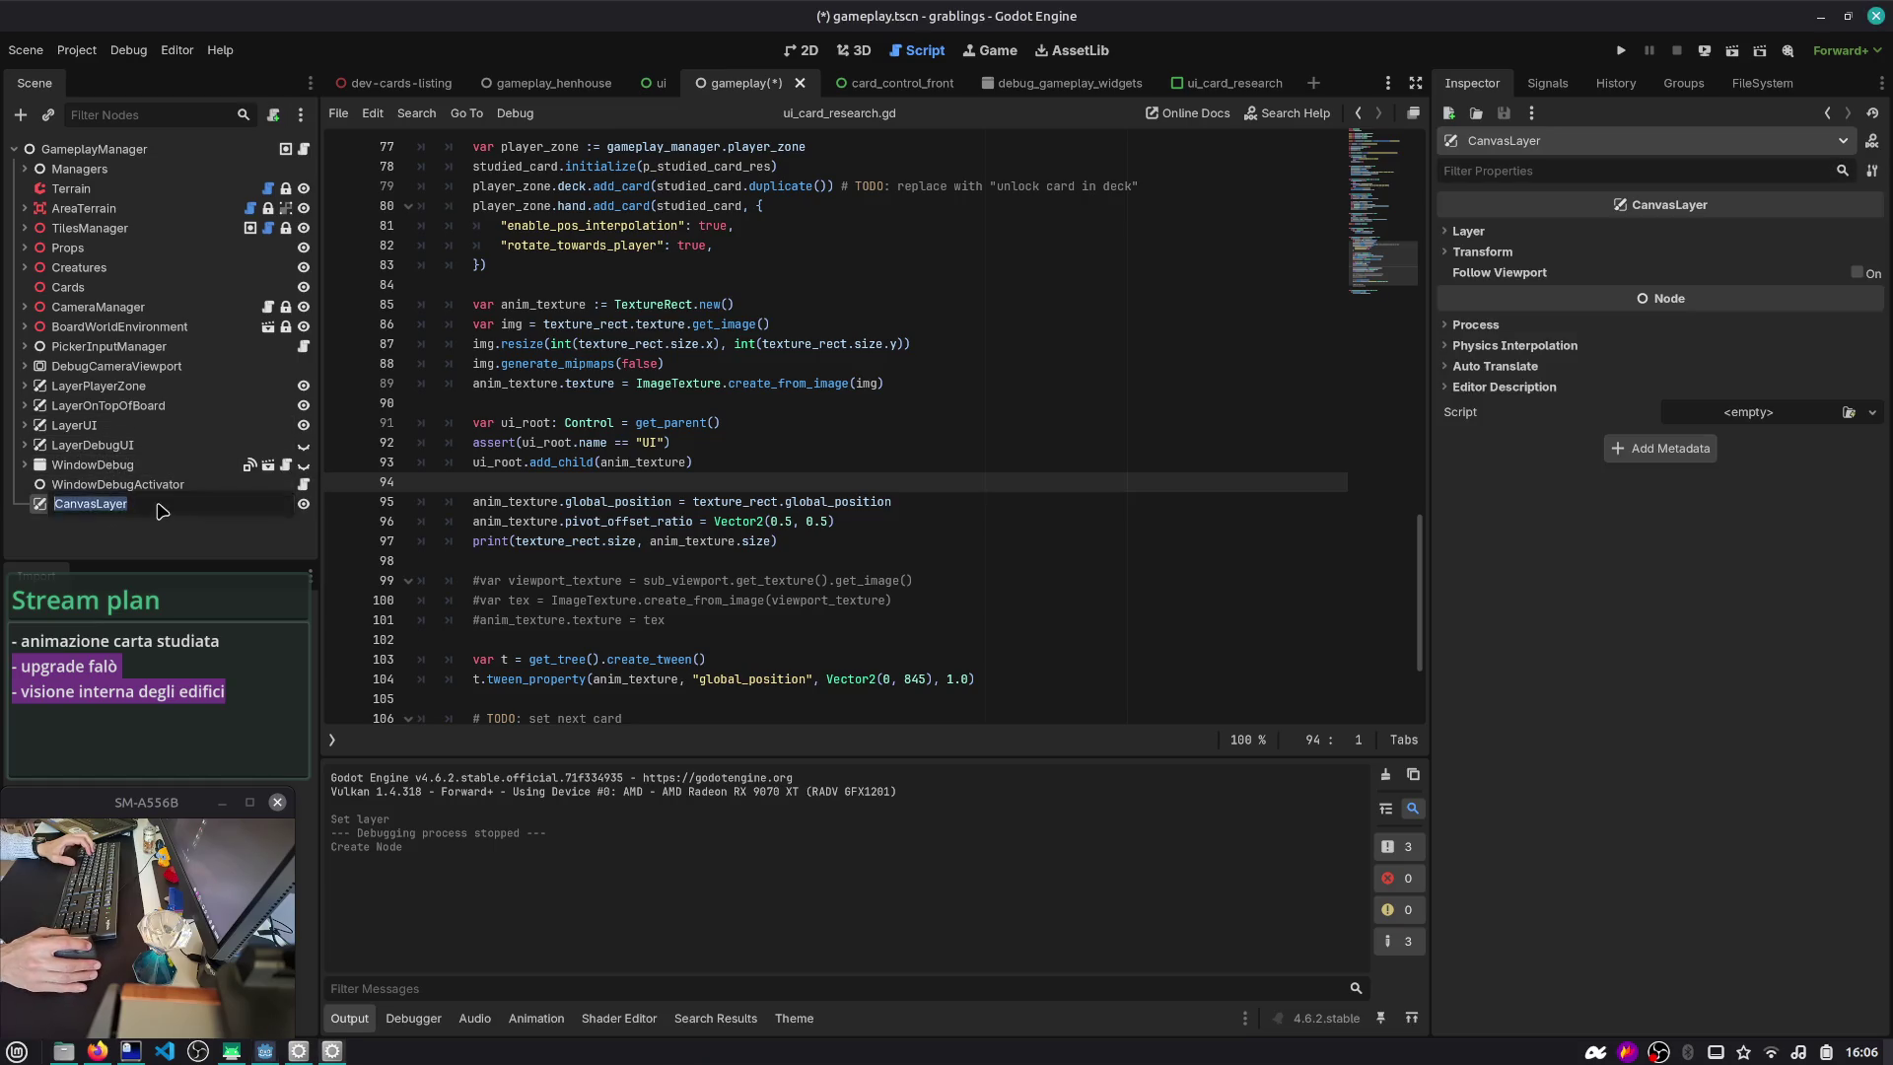
pyautogui.doubleClick(222, 508)
pyautogui.write('LayerUI')
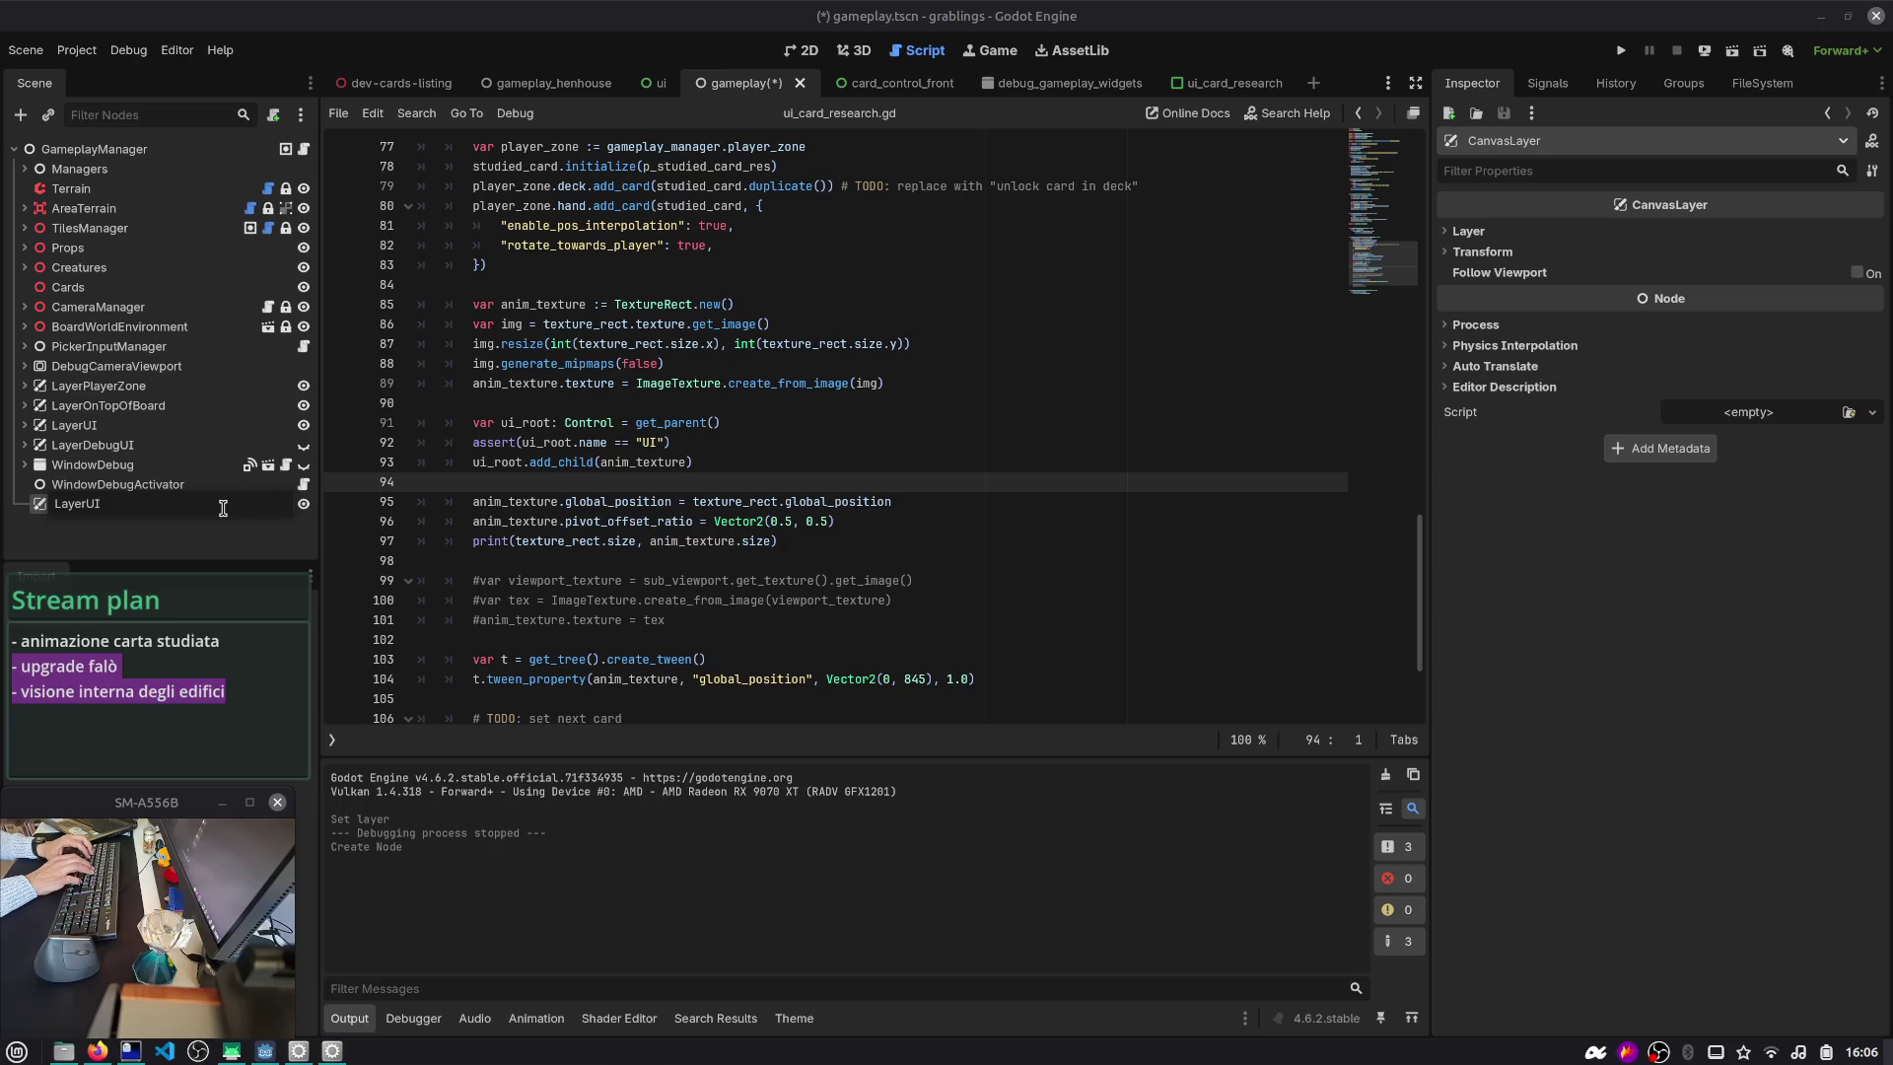
pyautogui.press('Return')
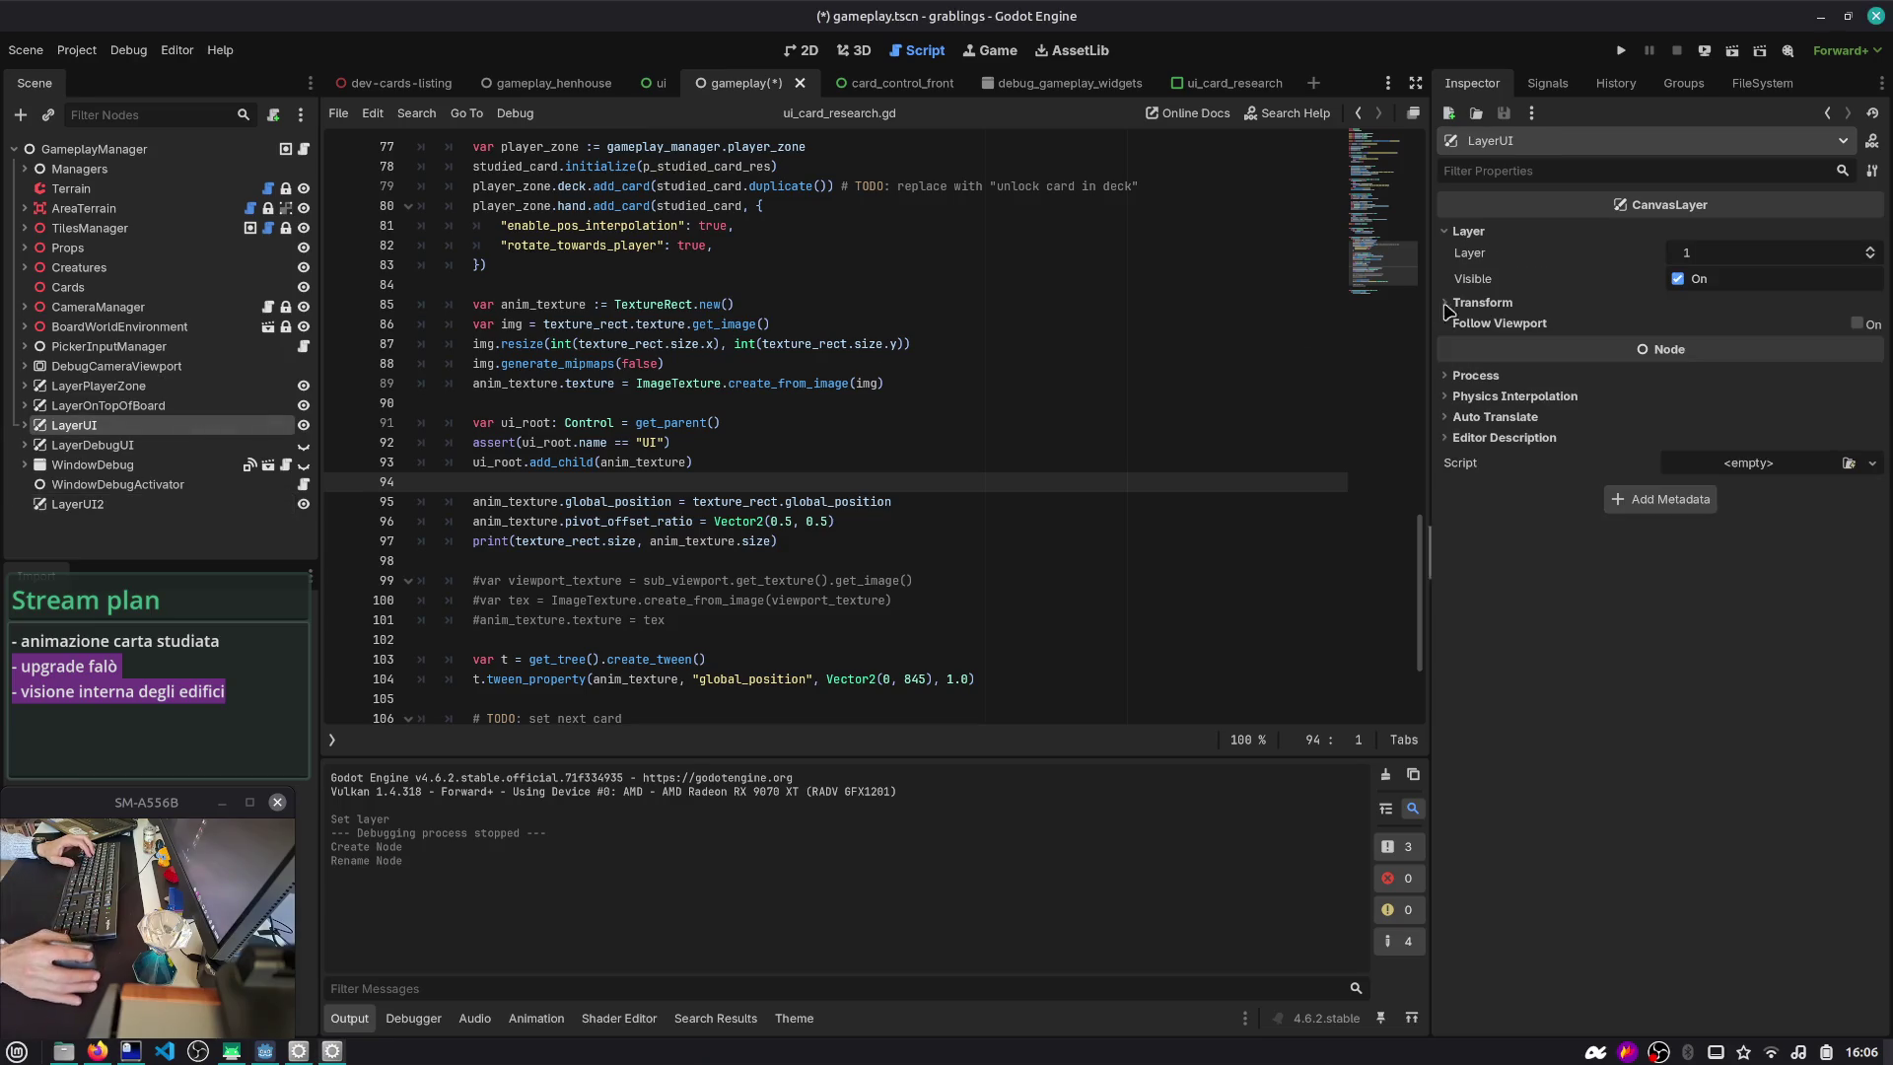
pyautogui.doubleClick(79, 504)
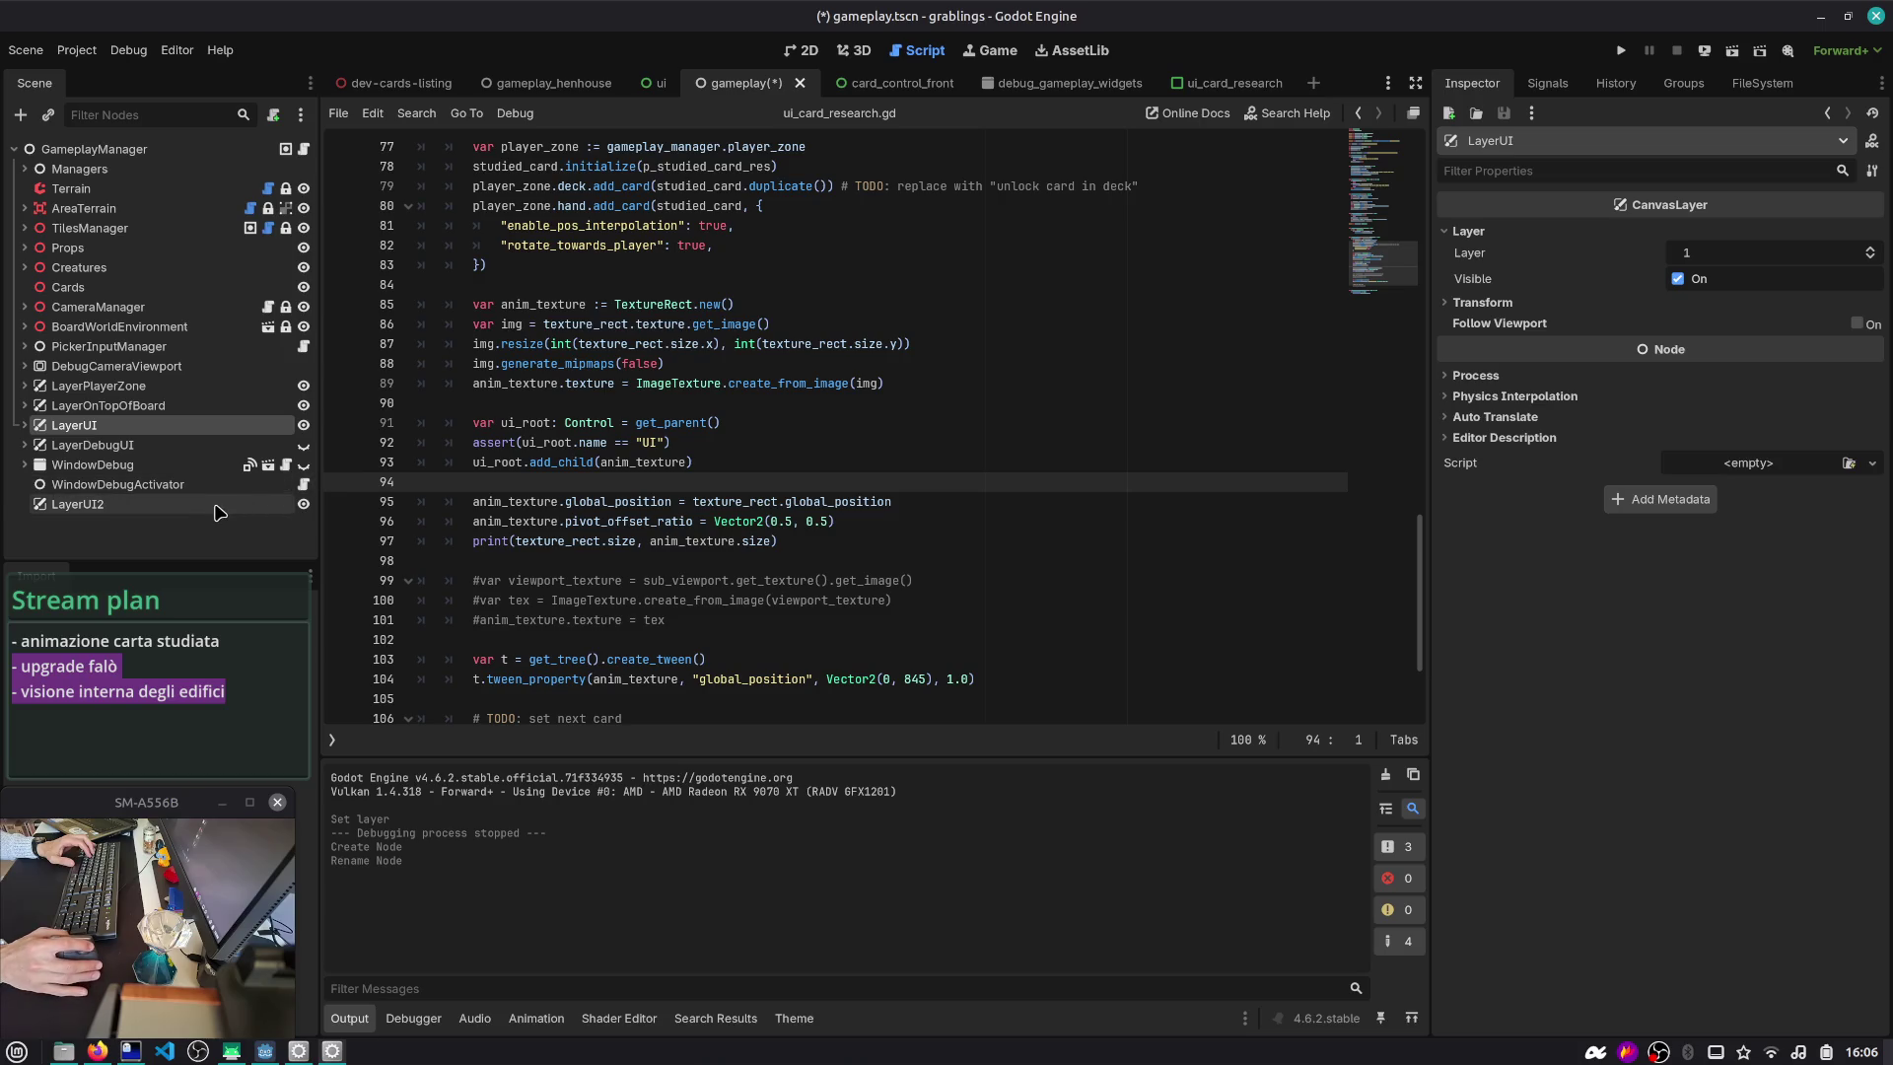
pyautogui.doubleClick(146, 425)
pyautogui.click(146, 424)
pyautogui.write('_Lv')
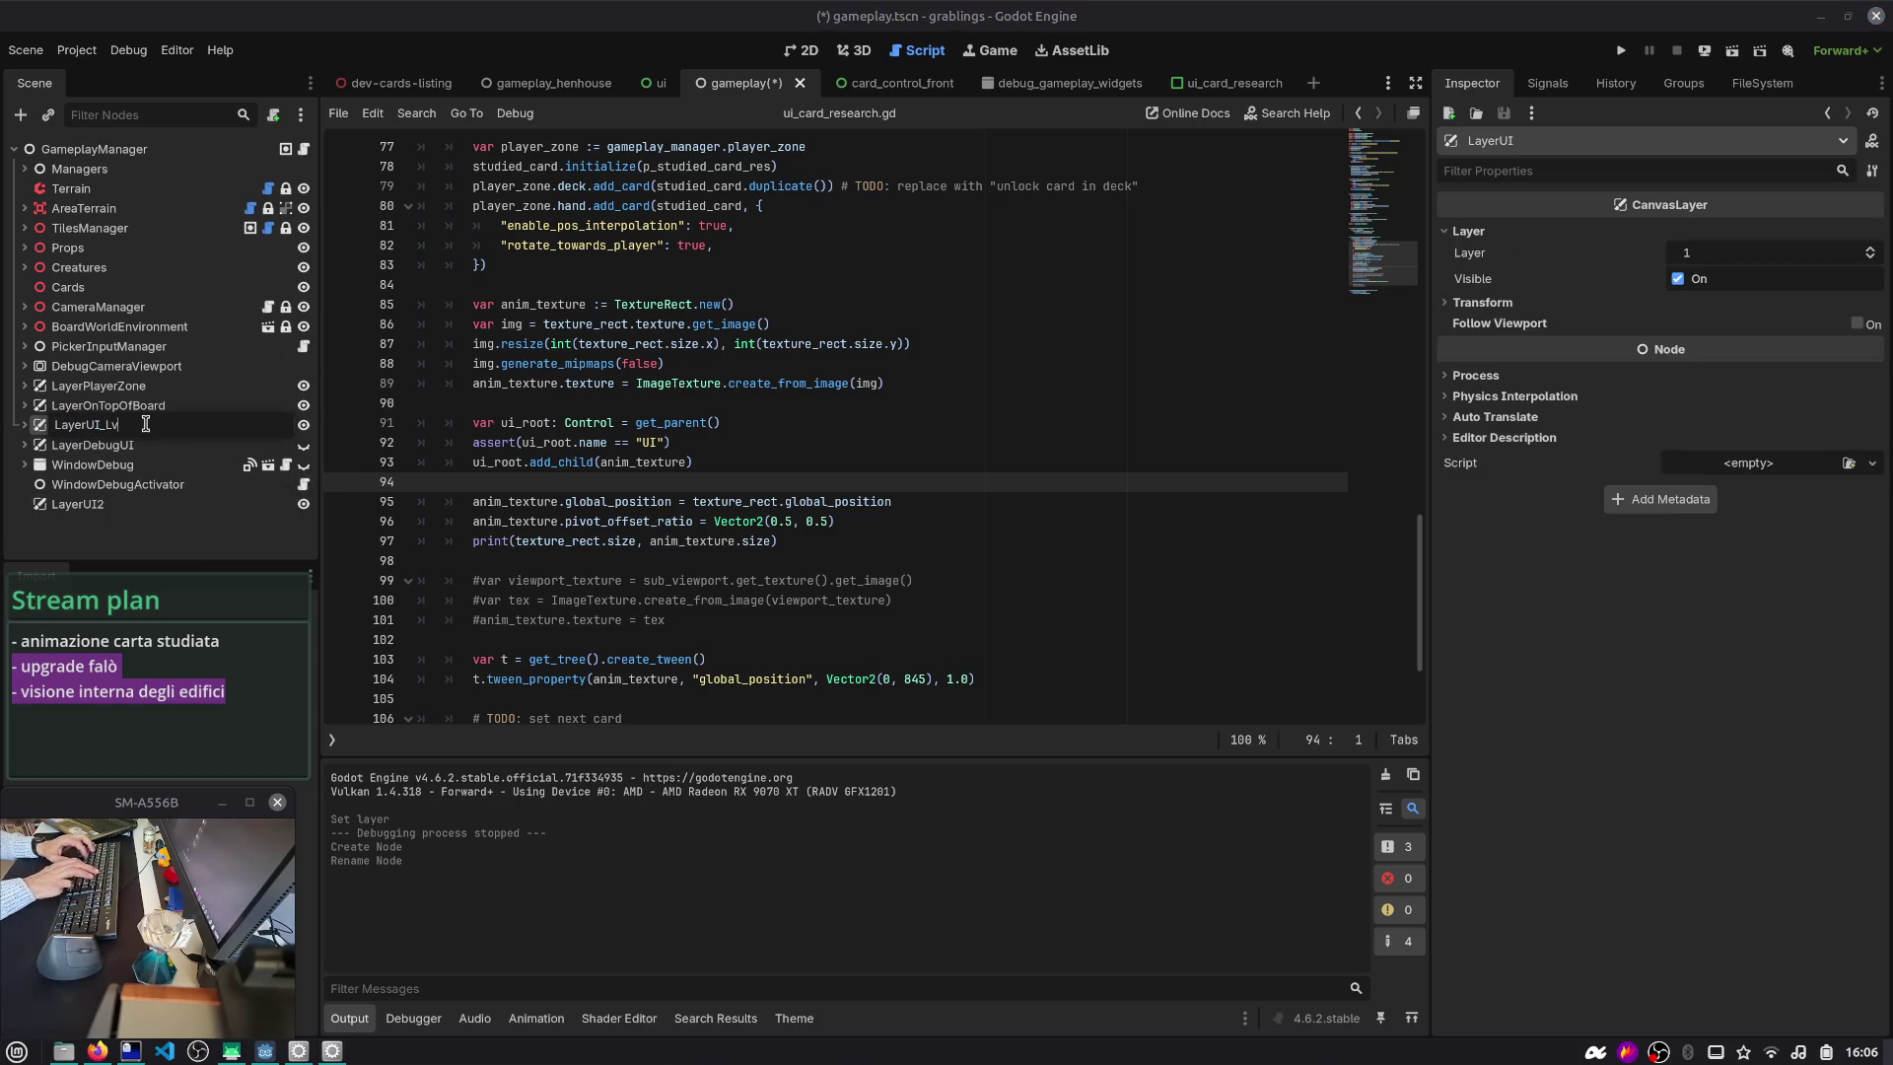
pyautogui.write('1')
pyautogui.press('Return')
# - Rename the new LayerUI2 node to LayerUI_Lv2
pyautogui.doubleClick(207, 504)
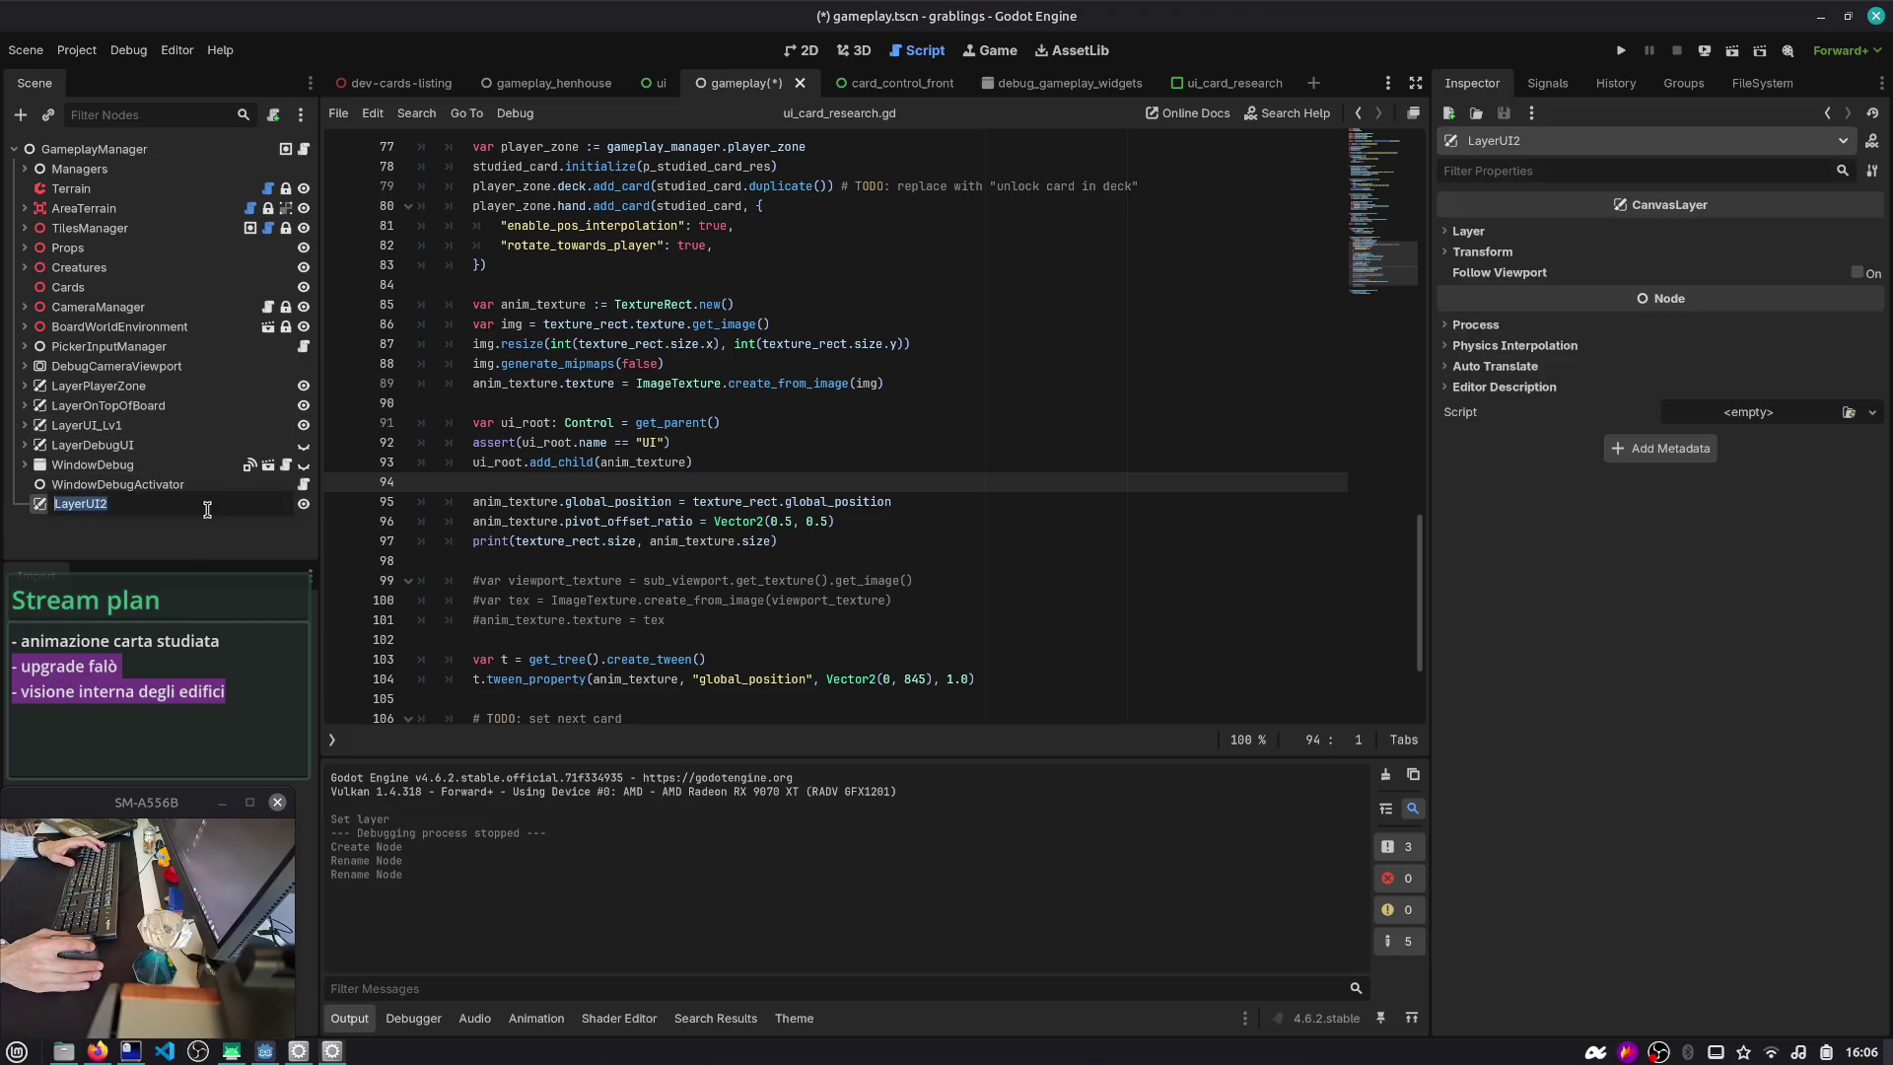
pyautogui.press('End')
pyautogui.press('BackSpace')
pyautogui.write('_Lv2')
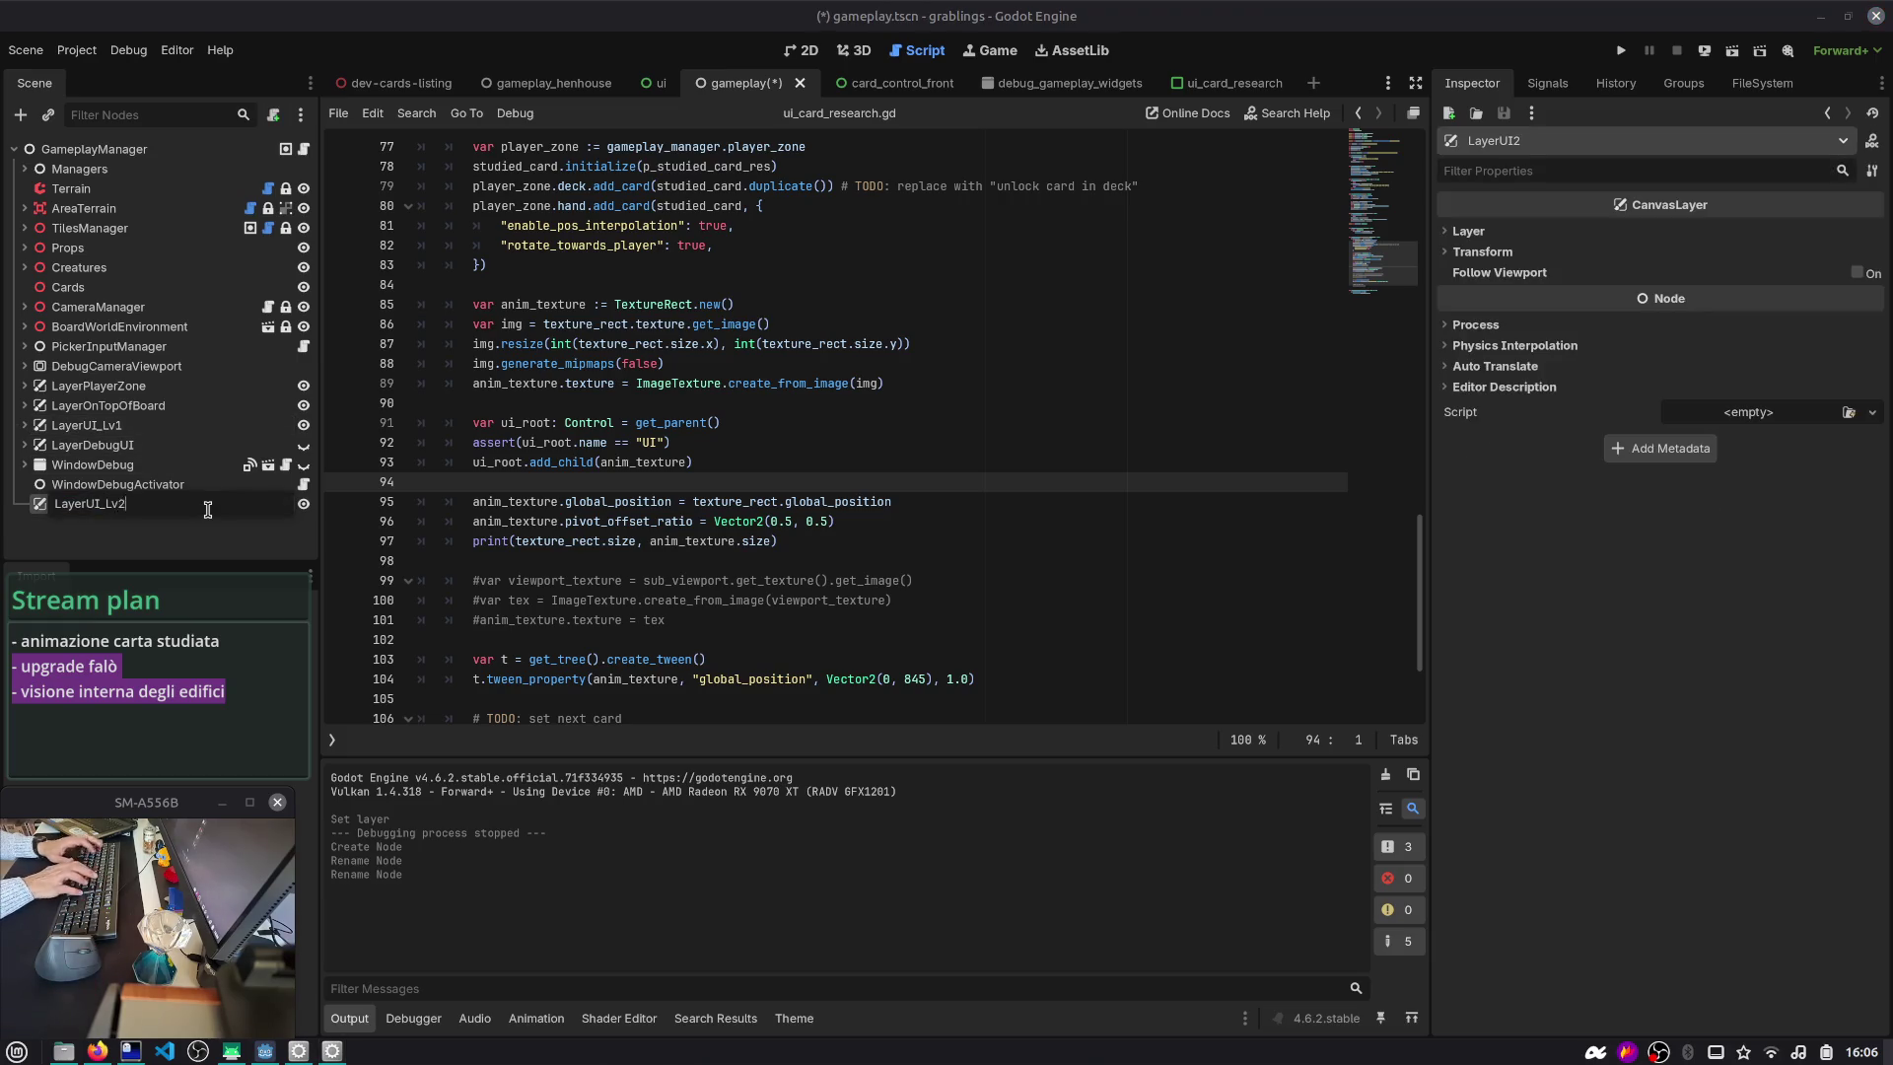
pyautogui.press('Return')
# - Move LayerUI_Lv2 above LayerDebugUI with LayerPlayerZone between the UI layers, check layer numbers, and save
pyautogui.moveTo(145, 508)
pyautogui.mouseDown()
pyautogui.moveTo(163, 444)
pyautogui.moveTo(128, 435)
pyautogui.mouseUp()
pyautogui.click(120, 393)
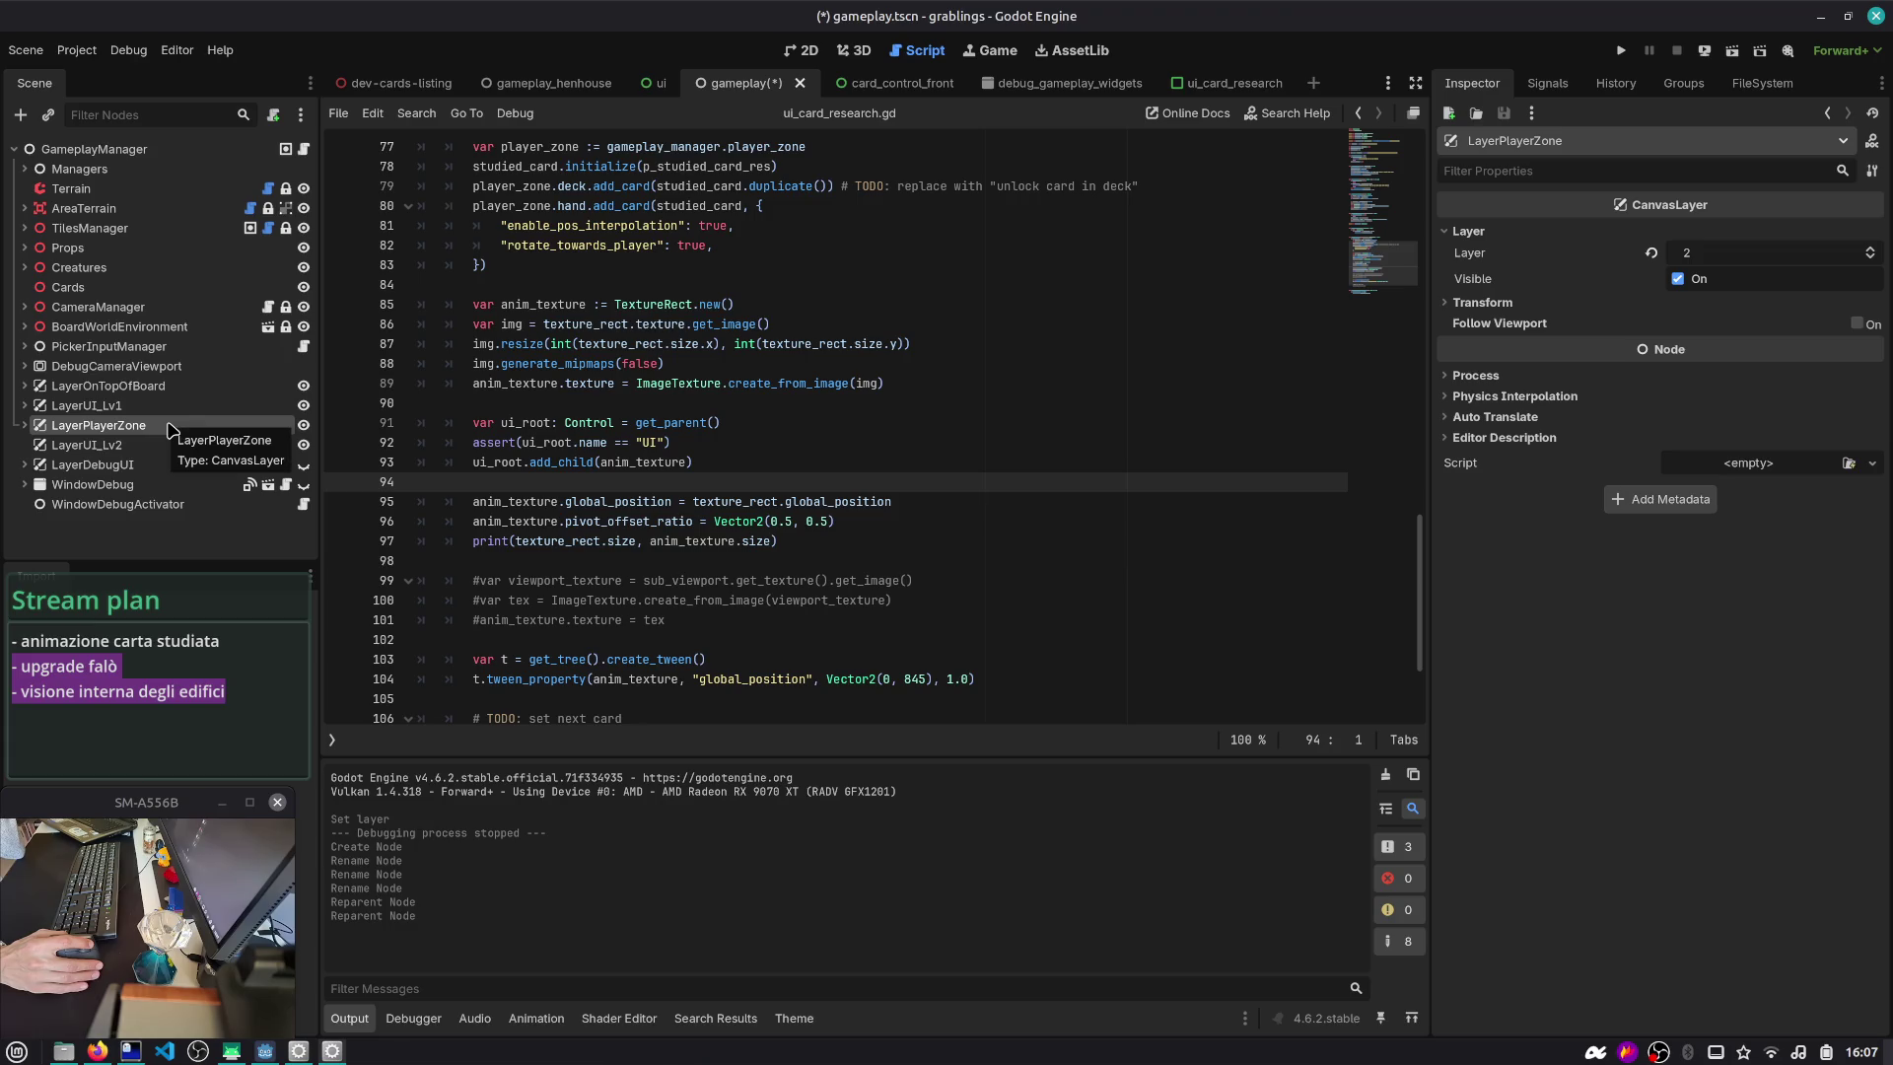
pyautogui.click(166, 386)
pyautogui.click(1529, 232)
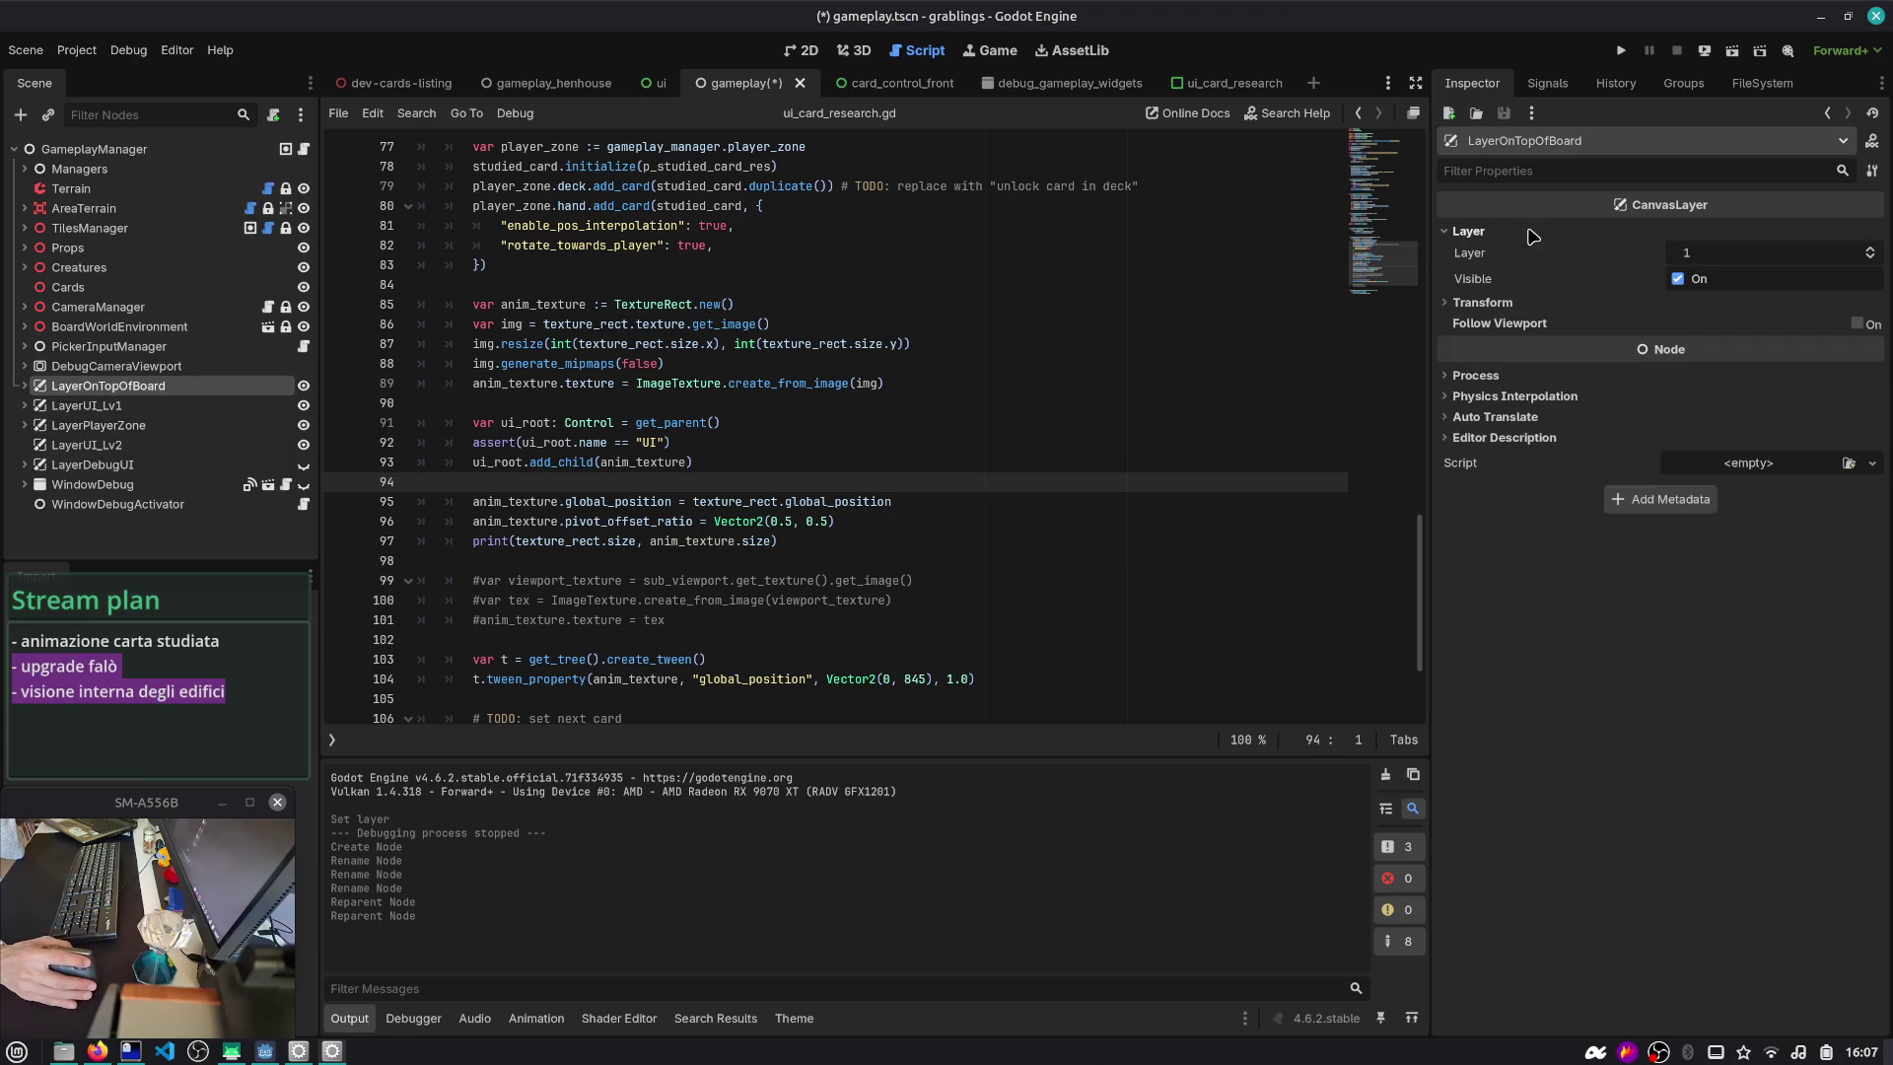
pyautogui.click(133, 426)
pyautogui.hotkey('ctrl', 's')
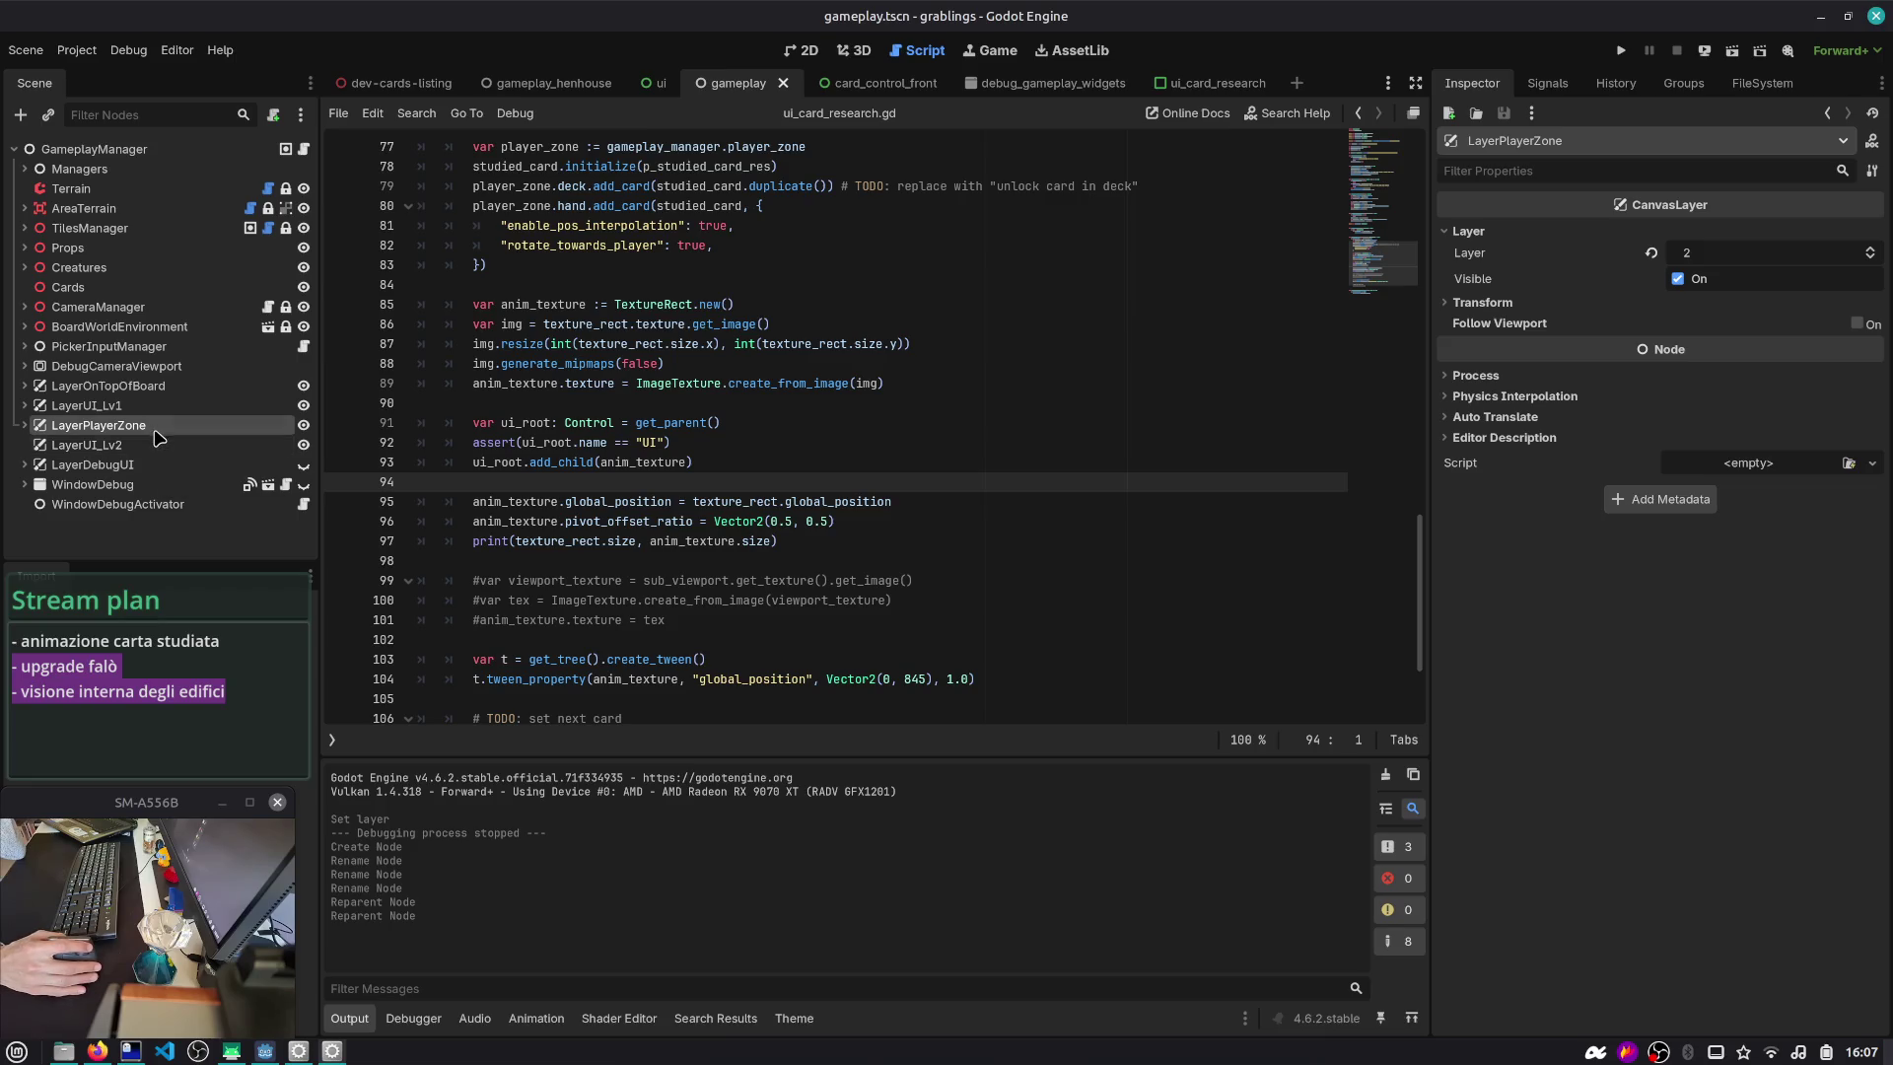
# - Check LayerUI_Lv2's settings and open the UI scene under LayerUI_Lv1 for editing
pyautogui.click(133, 445)
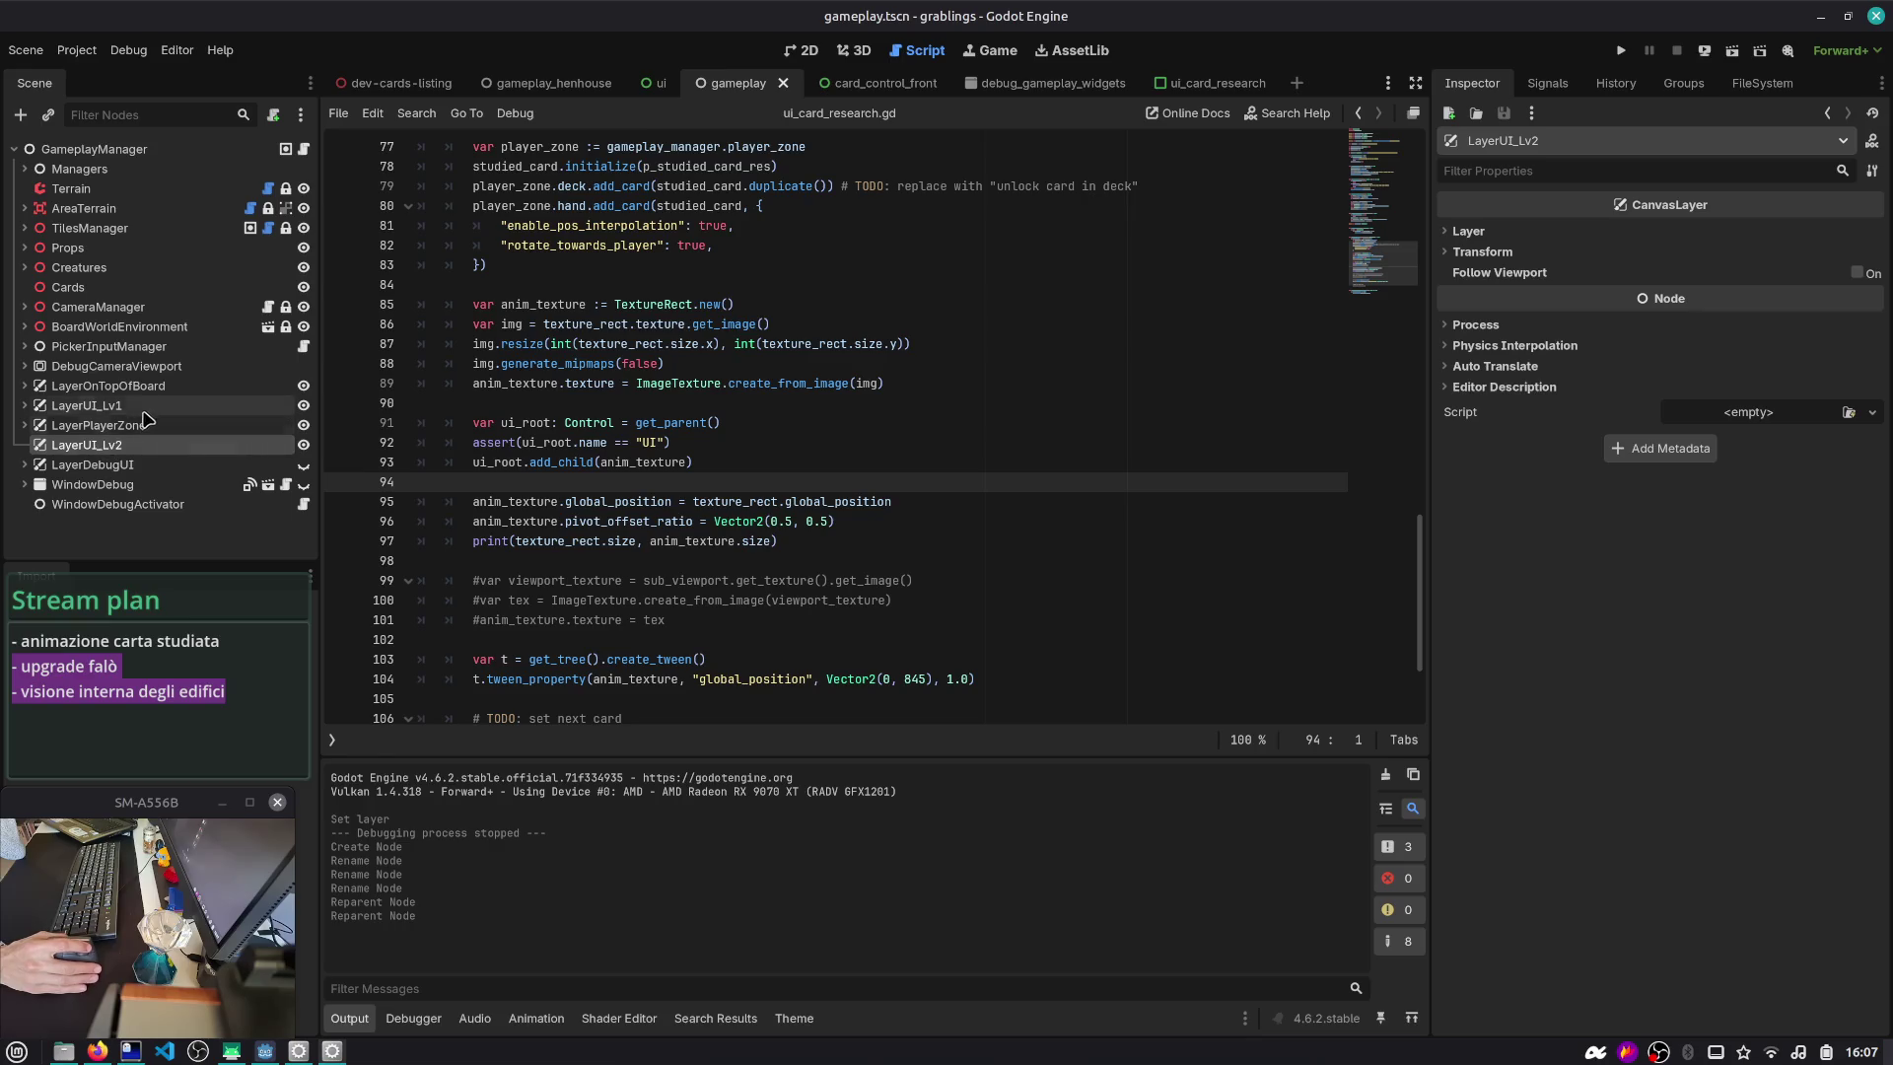
pyautogui.click(27, 408)
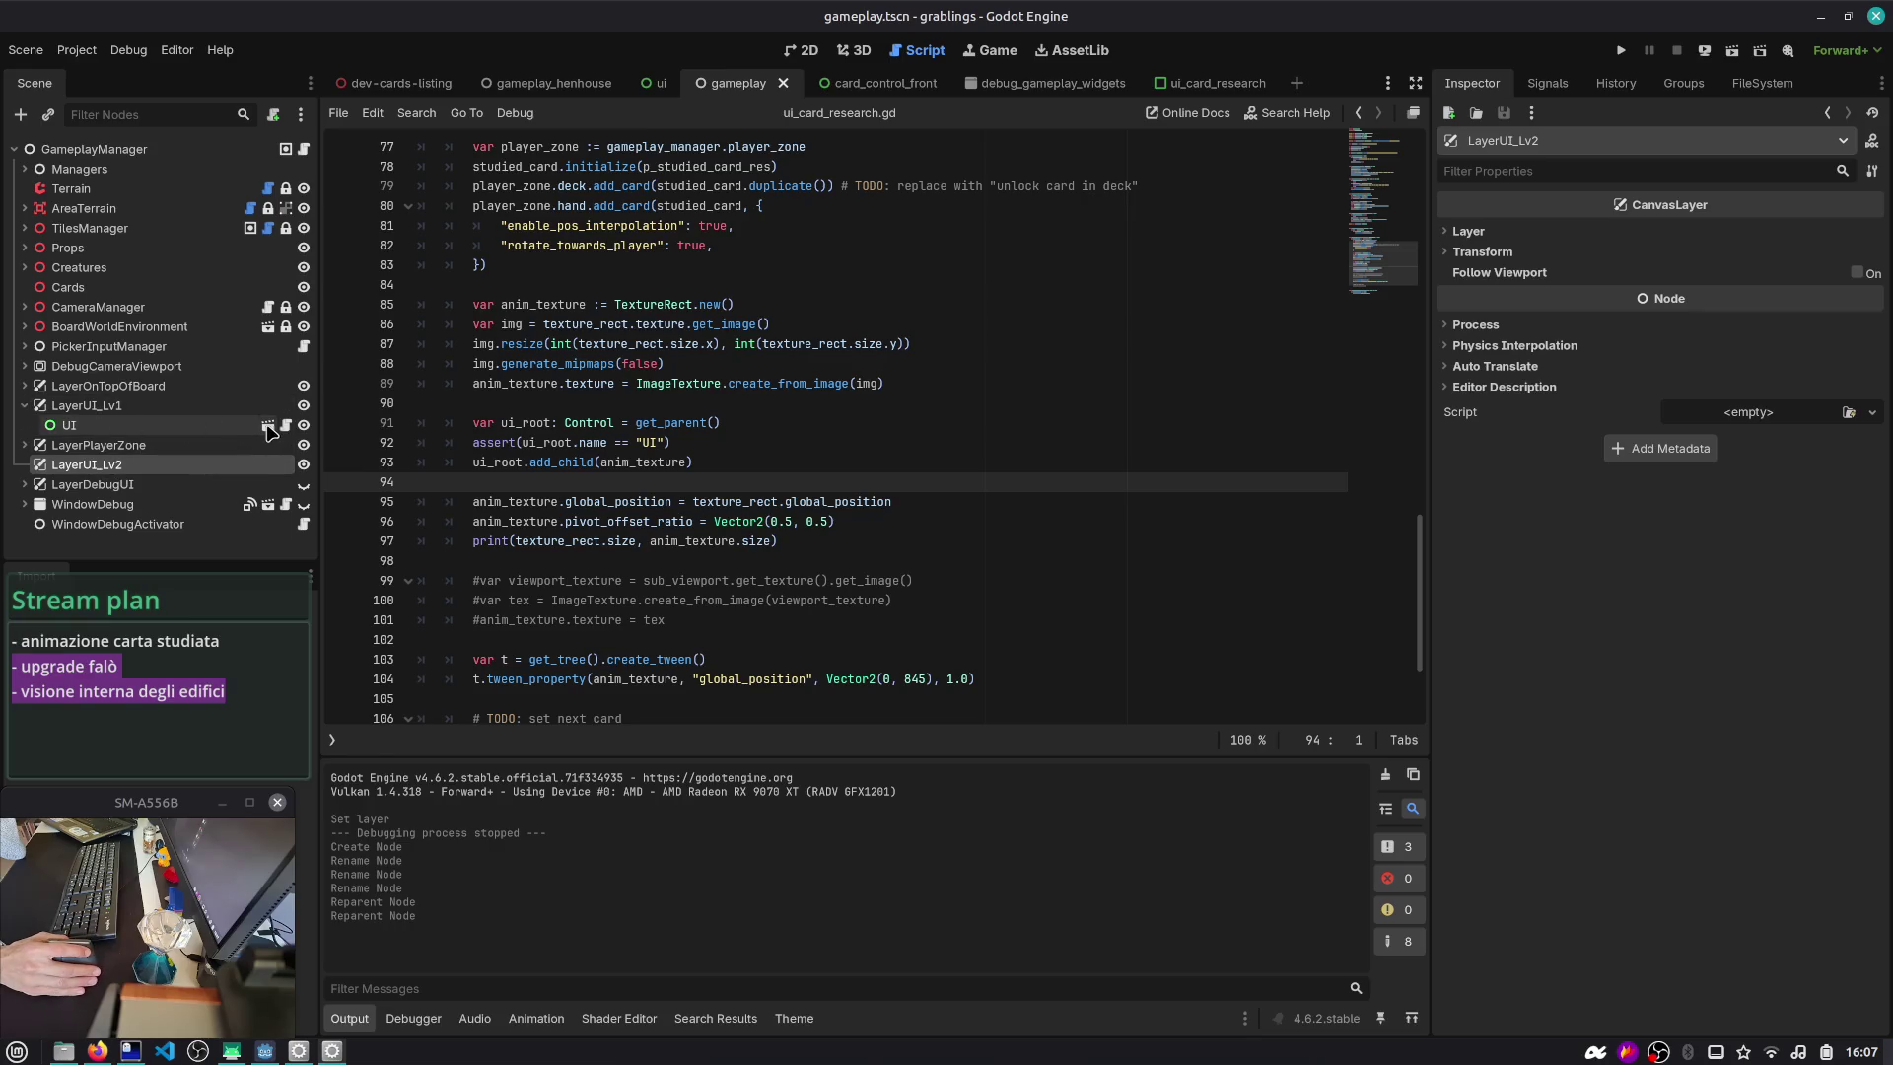
pyautogui.click(268, 428)
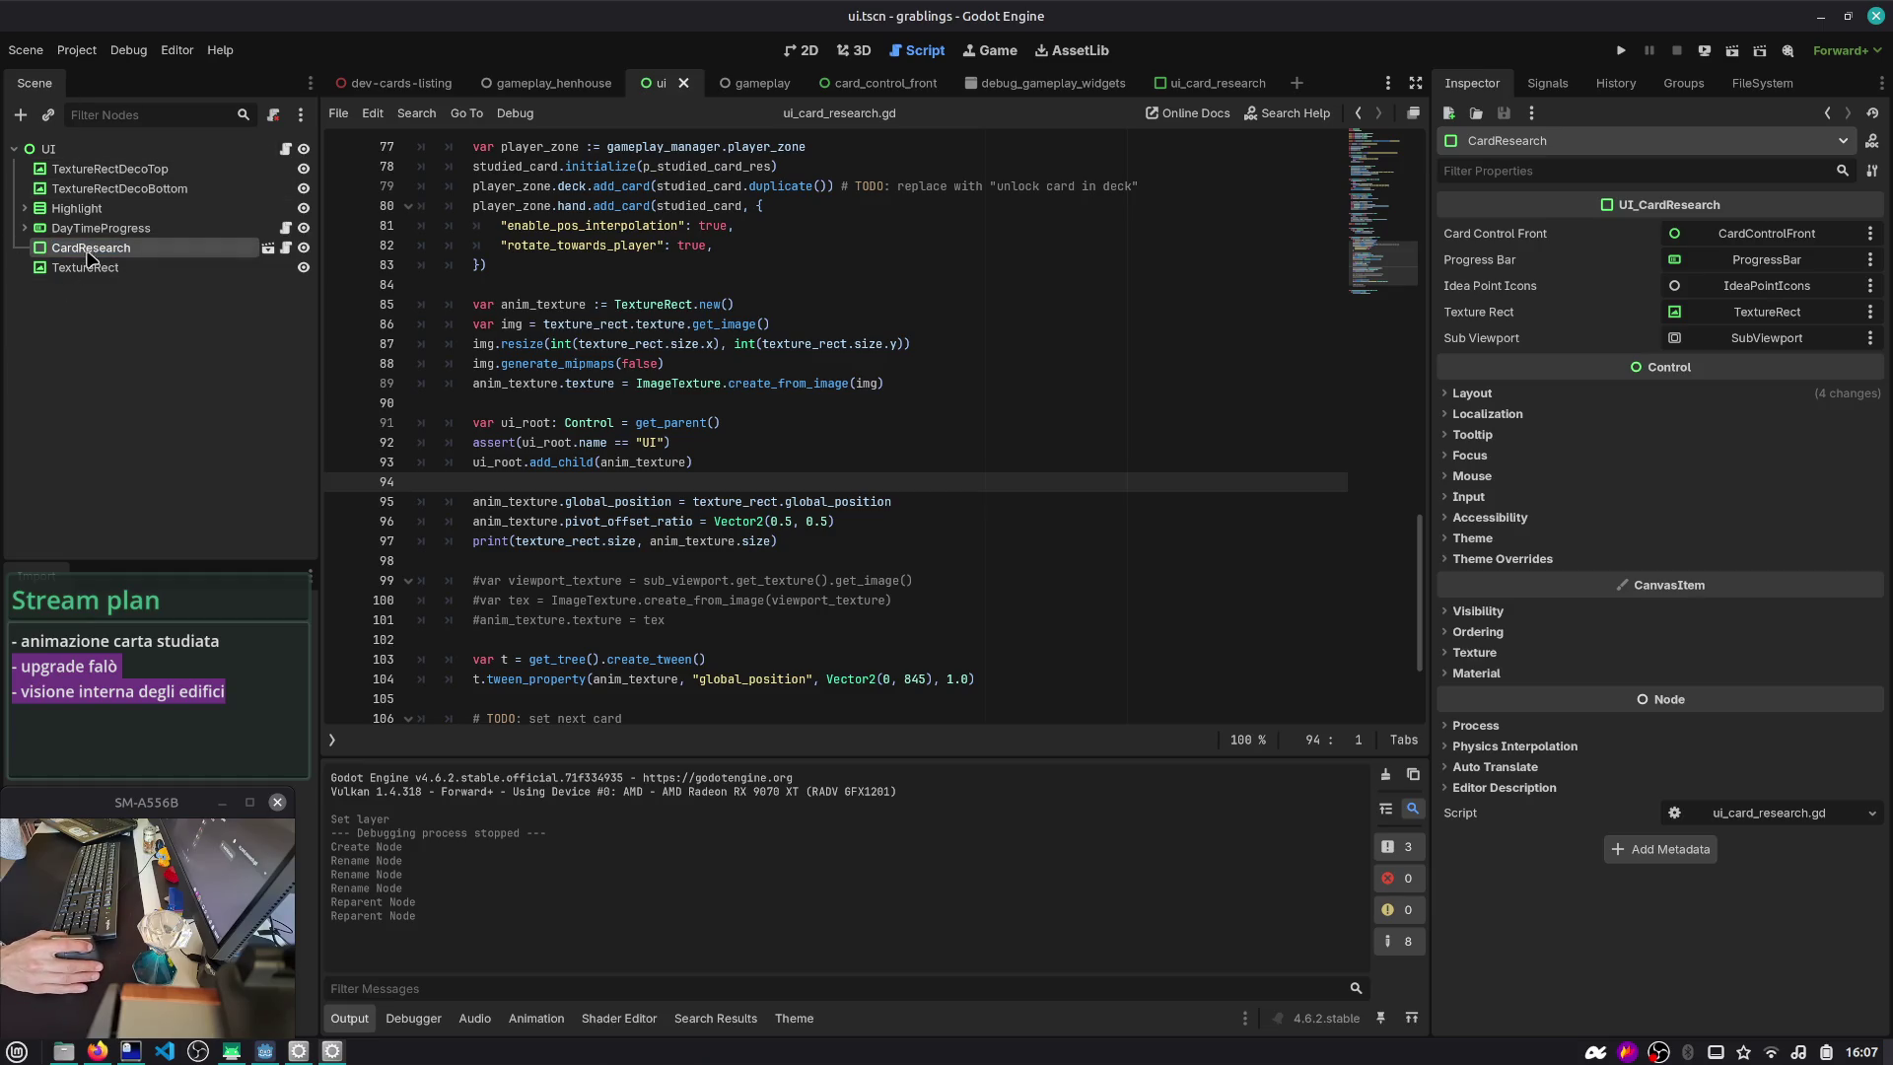
# - Delete the TextureRect node from the UI scene and confirm the removal
pyautogui.click(47, 149)
pyautogui.click(85, 267)
pyautogui.click(636, 88)
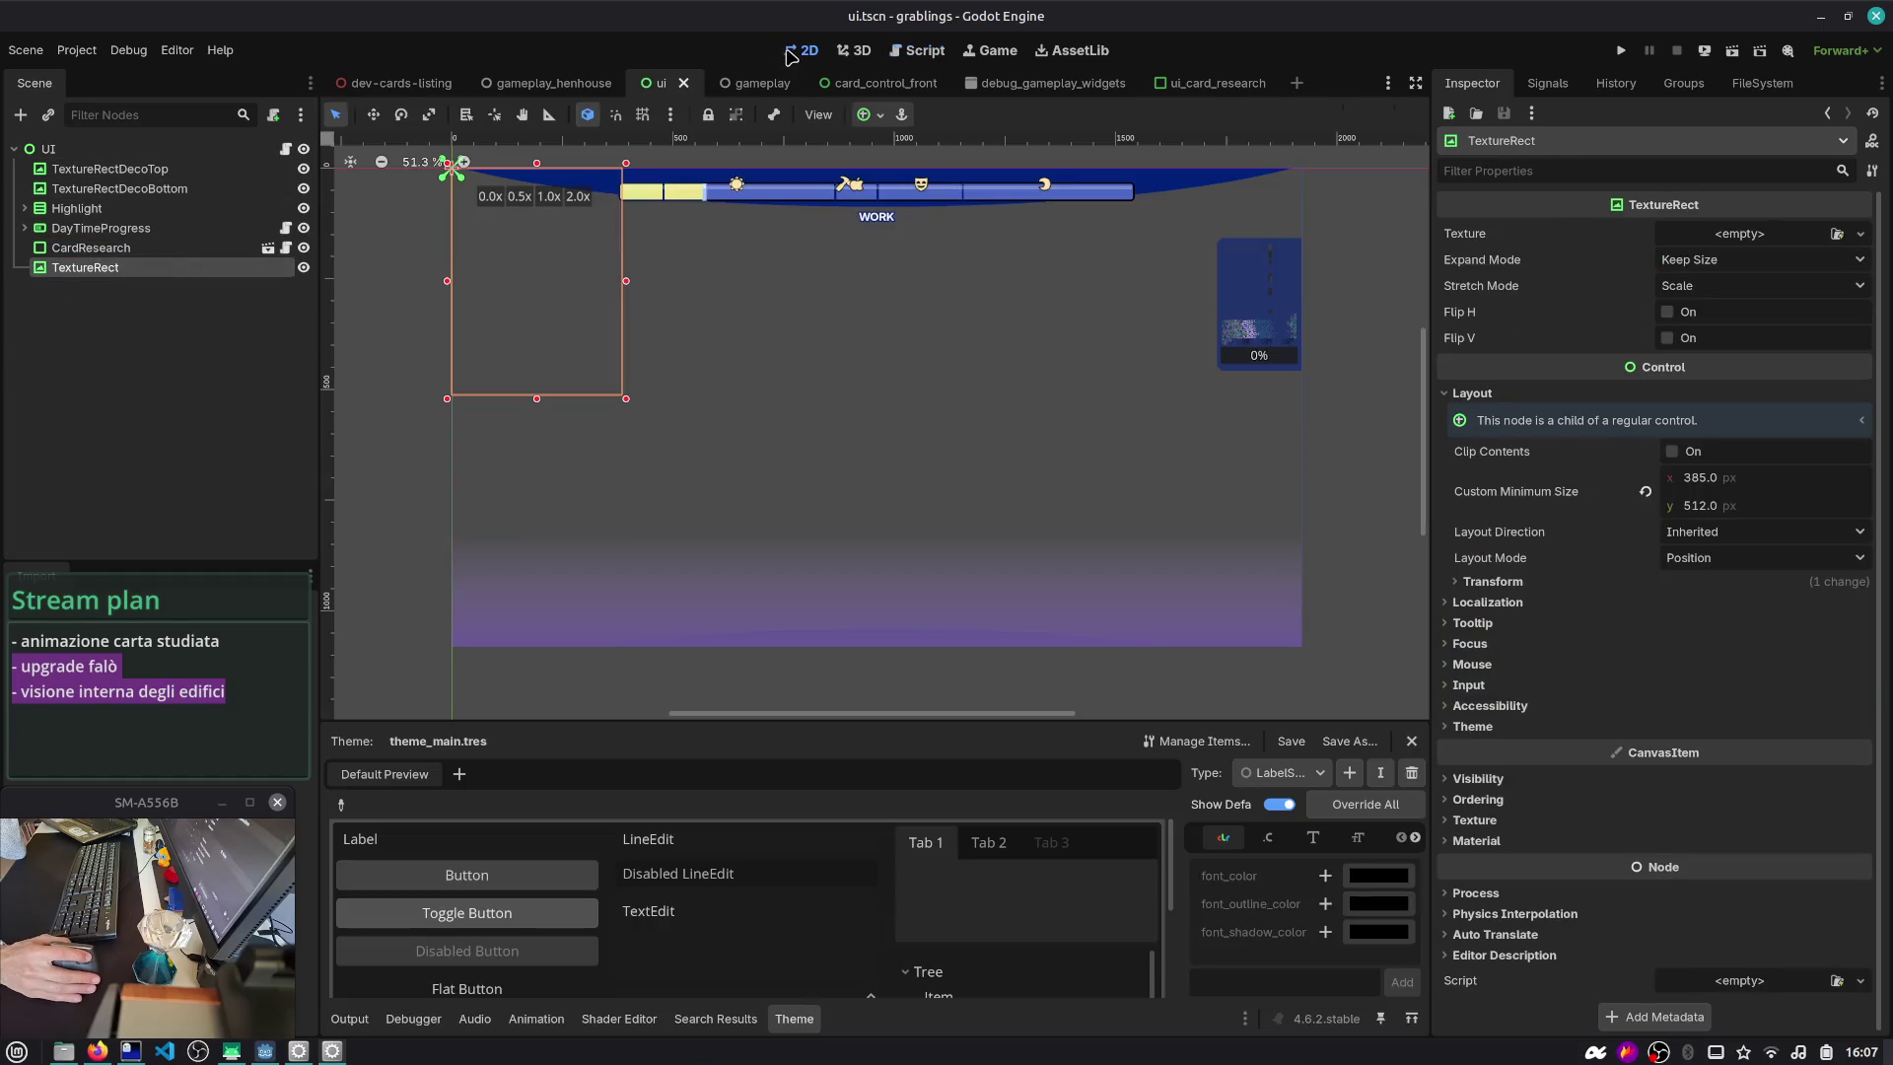
pyautogui.click(102, 323)
pyautogui.click(96, 275)
pyautogui.press('Delete')
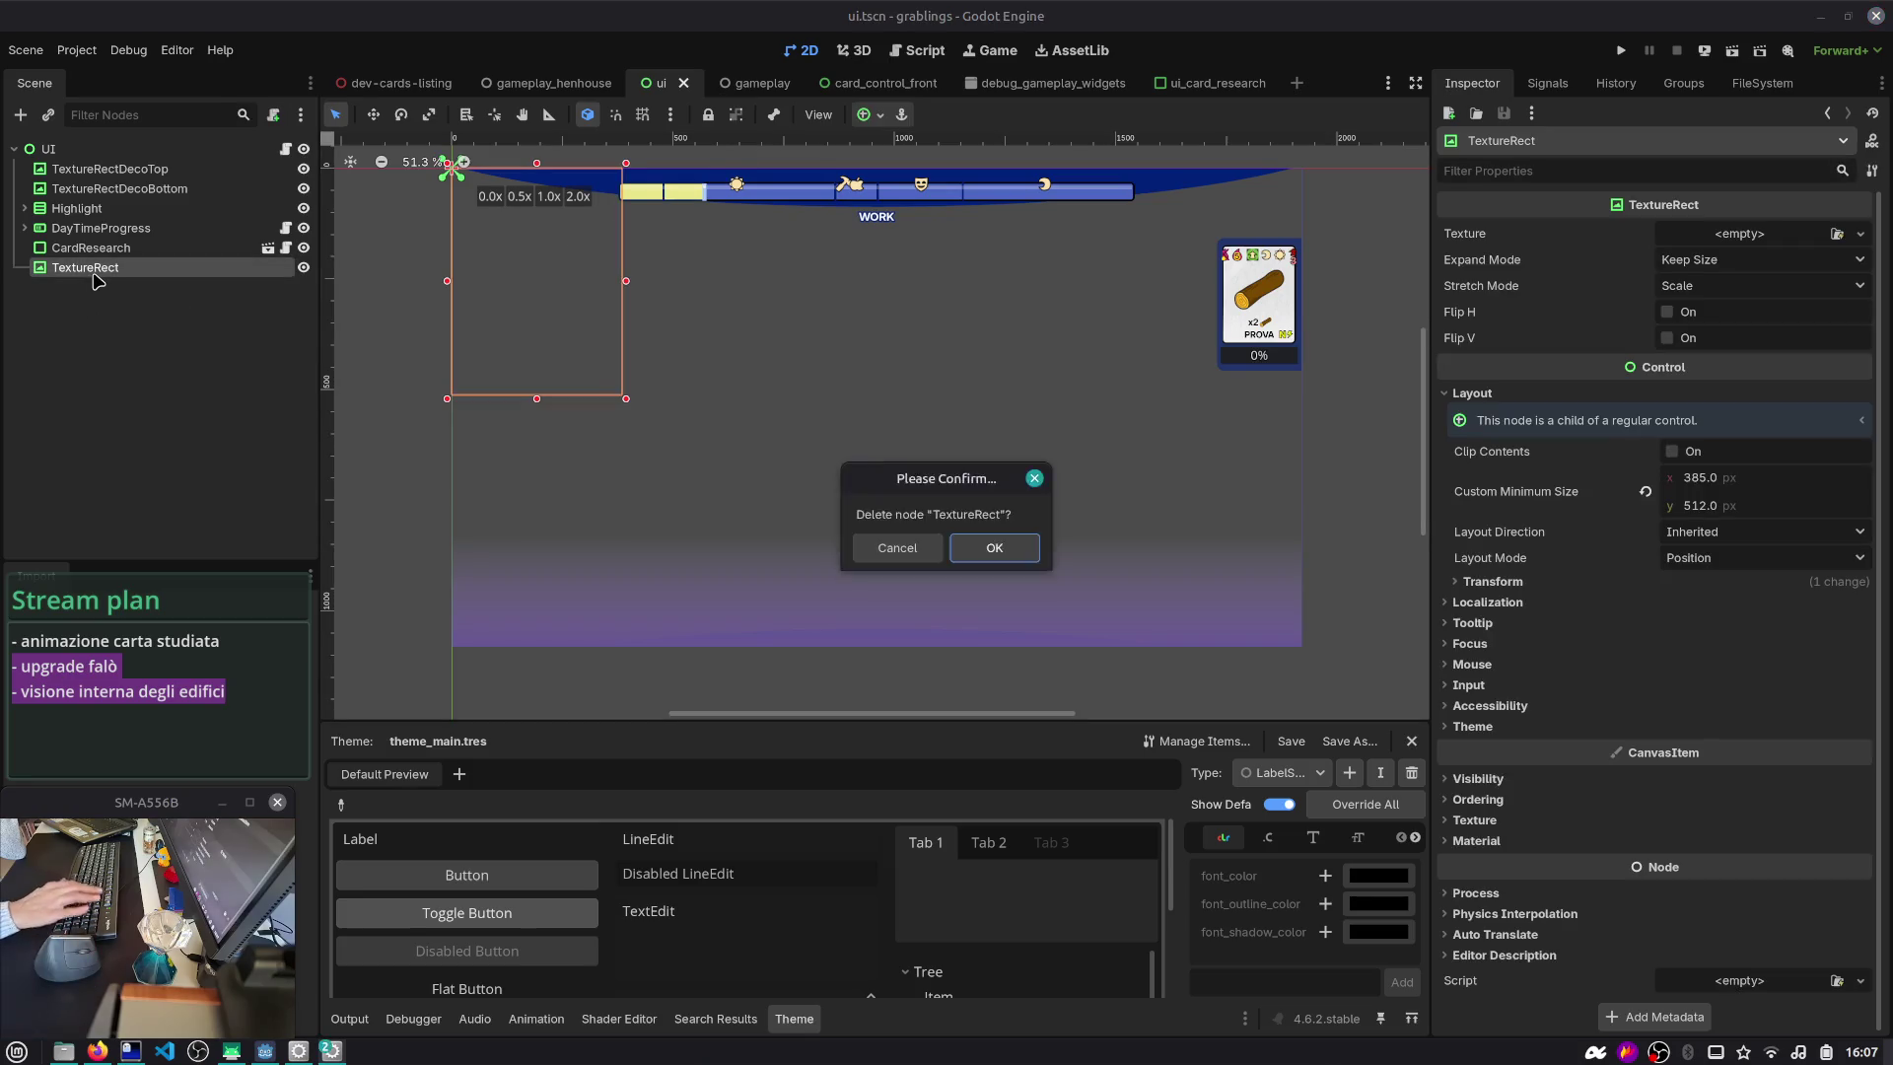
pyautogui.press('Return')
# - Open the CardResearch script, then go back to the gameplay scene
pyautogui.click(138, 250)
pyautogui.click(286, 248)
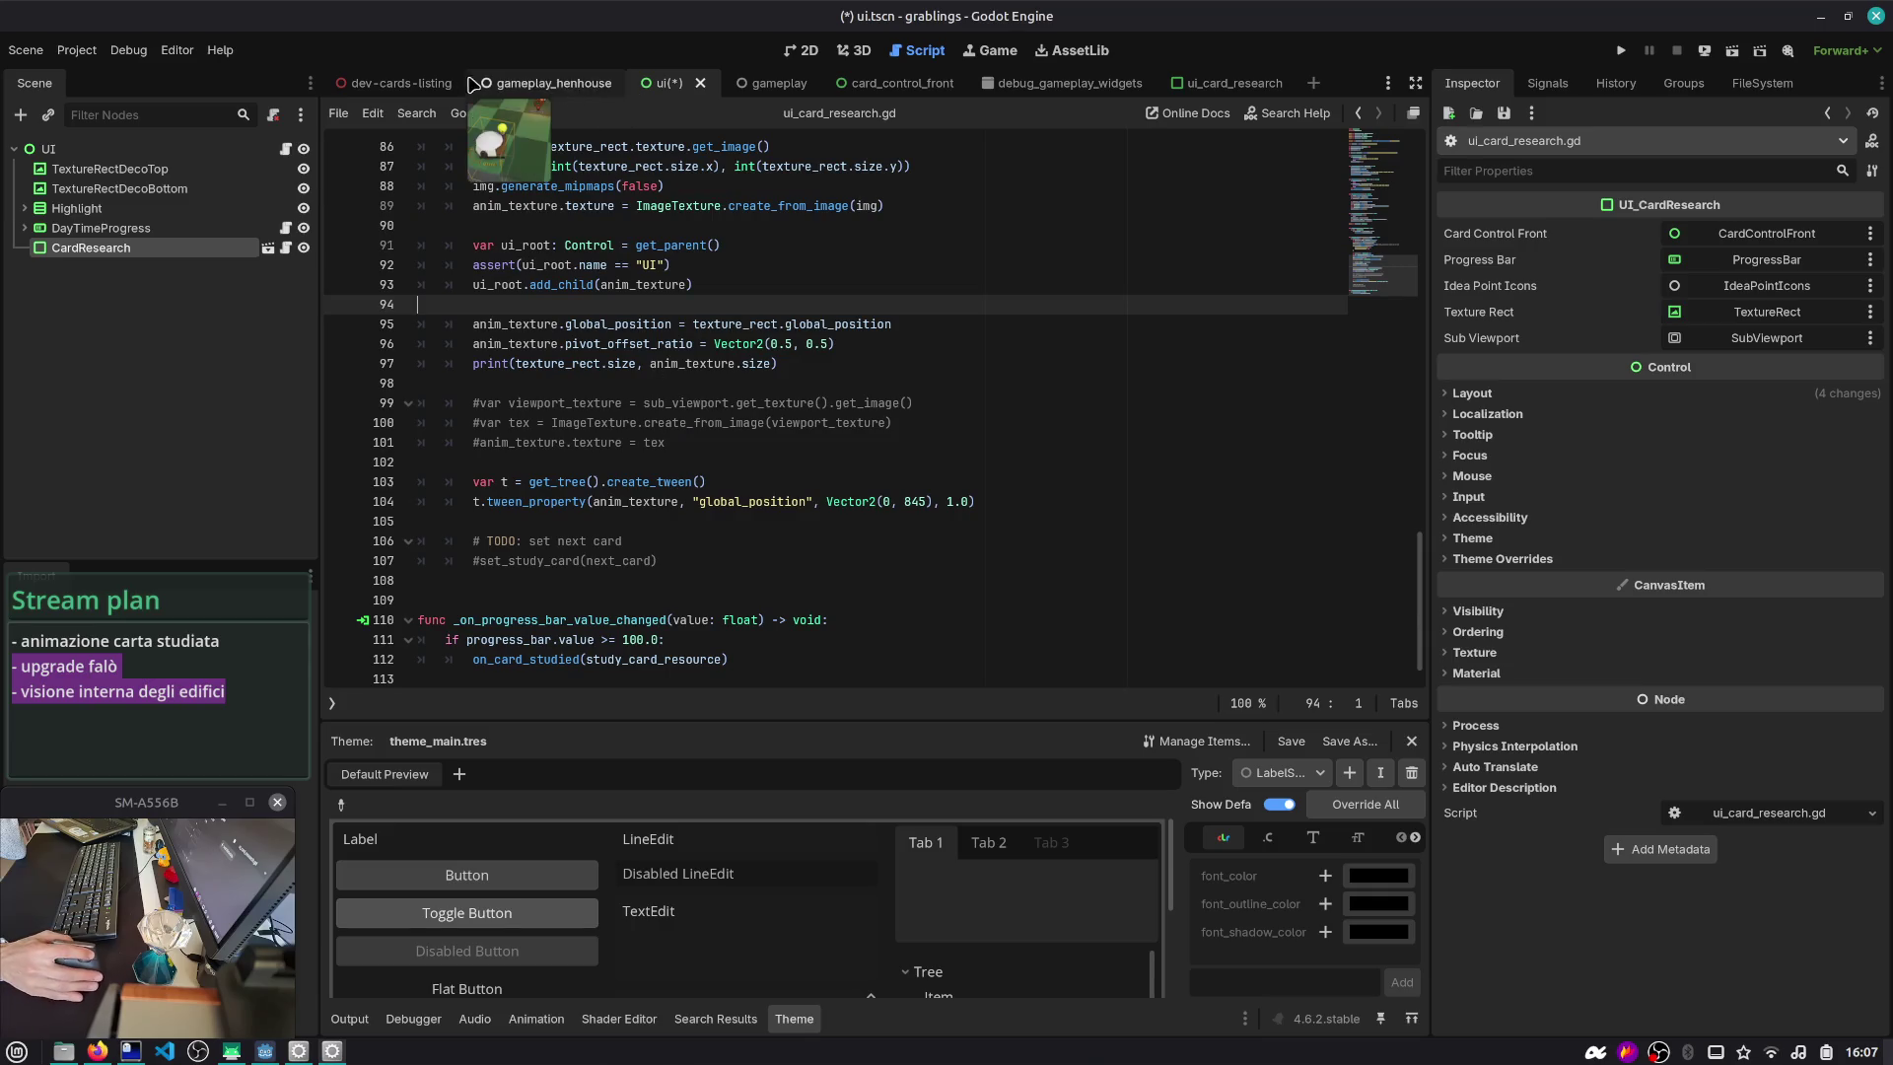
pyautogui.click(759, 83)
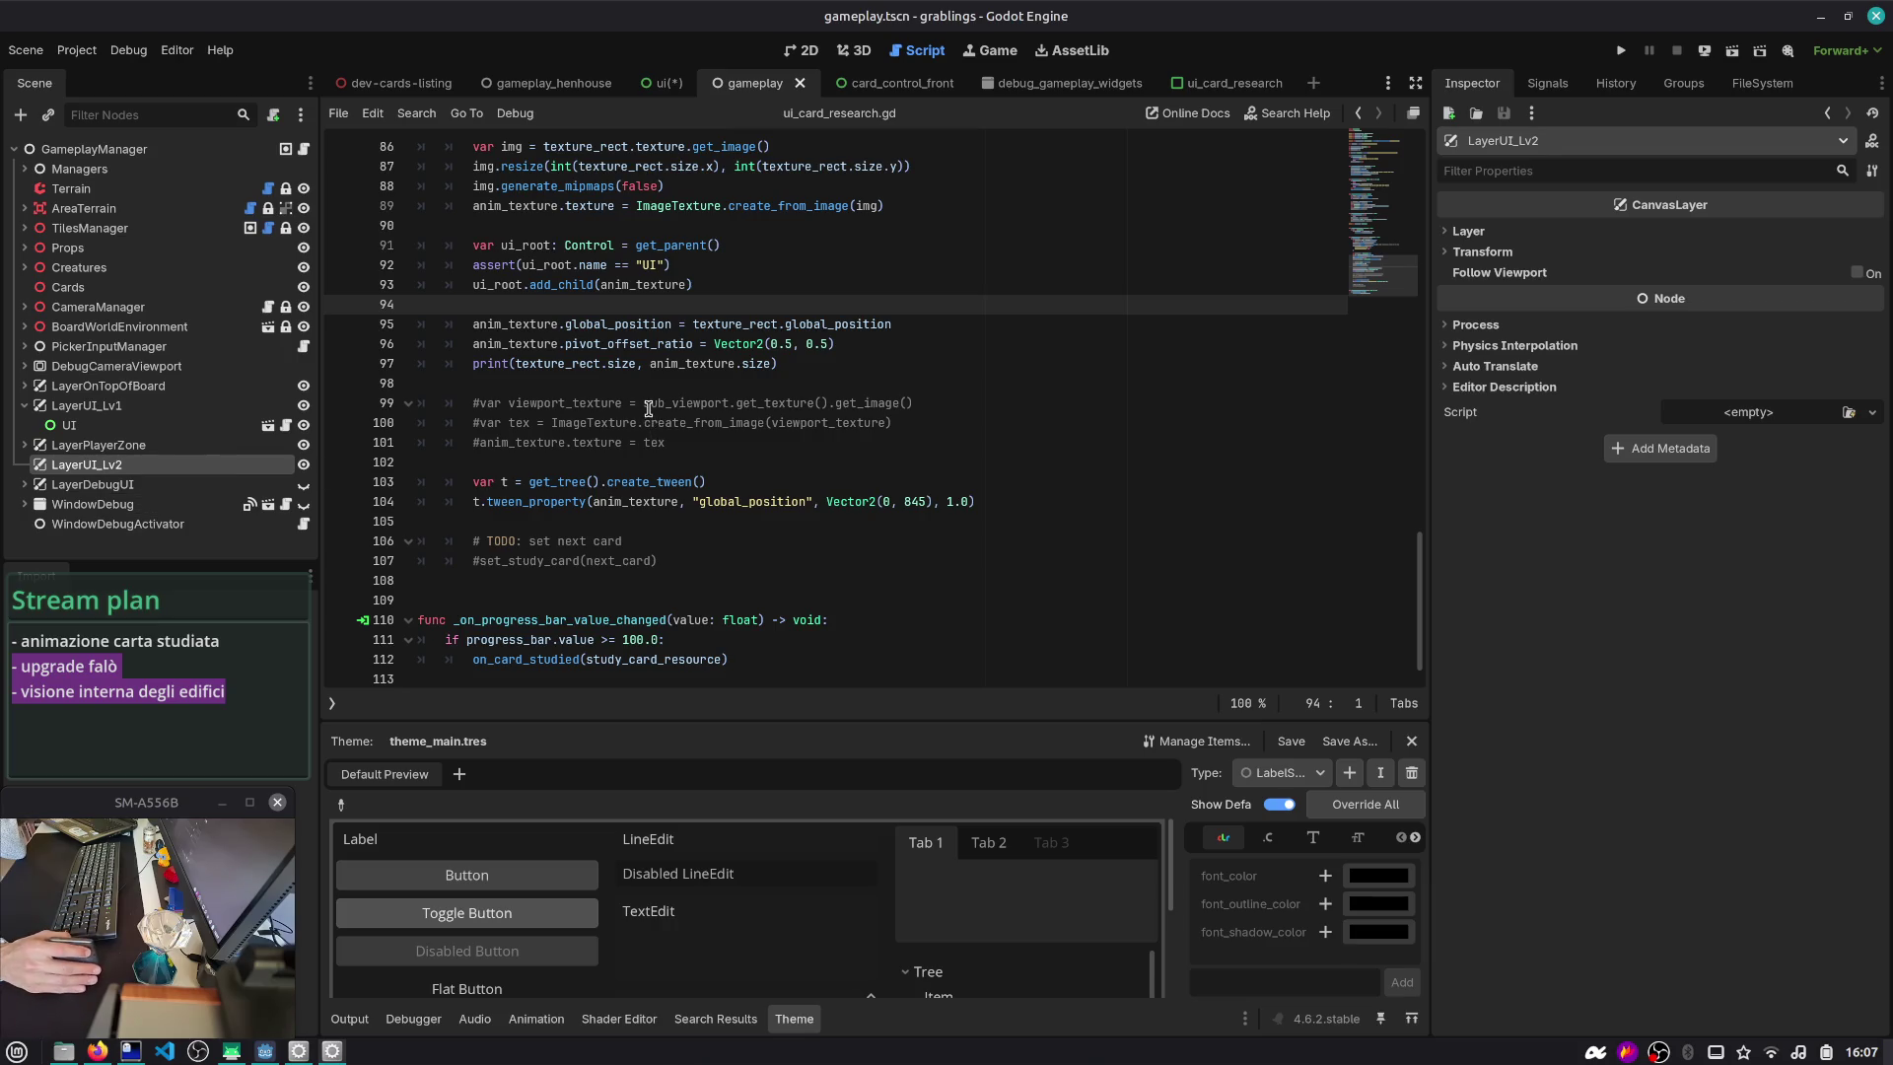
# - Select the texture-animation code block inside on_card_studied in ui_card_research.gd
pyautogui.click(674, 85)
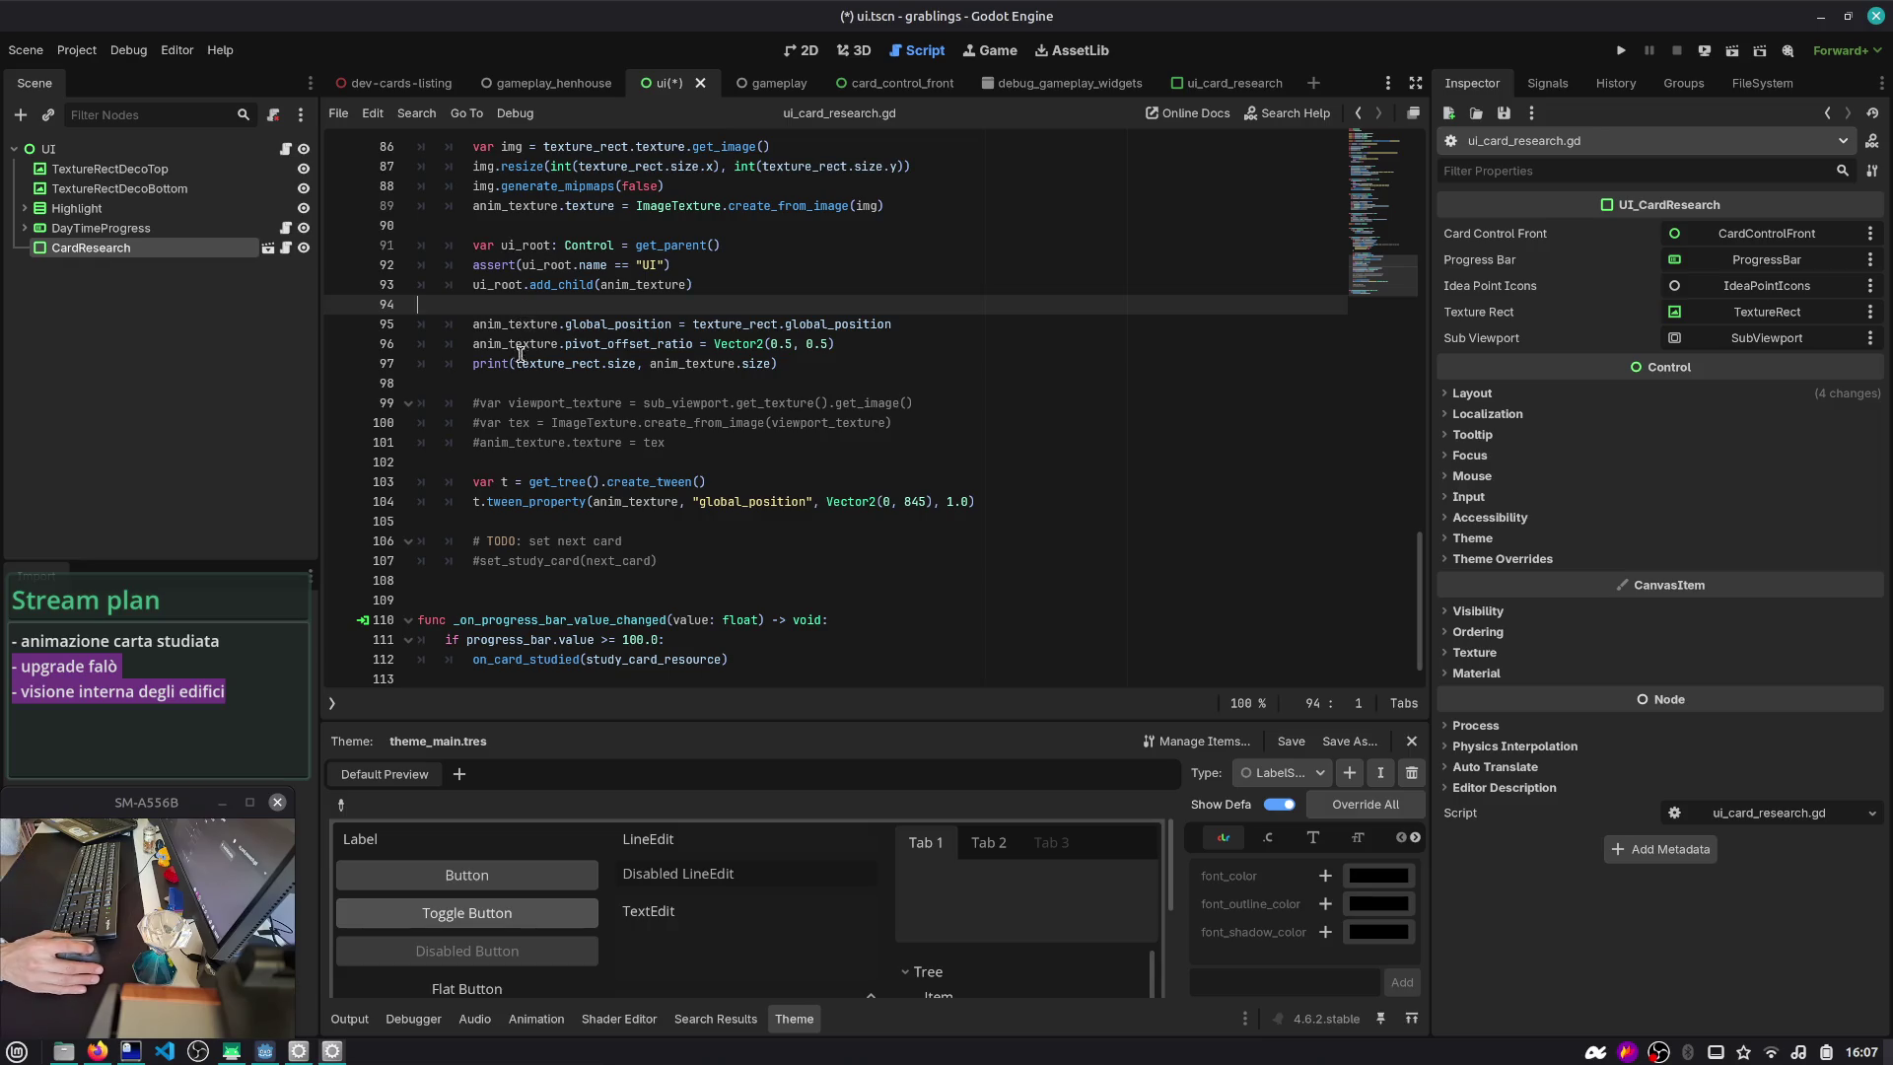
pyautogui.scroll(3, 658, 431)
pyautogui.click(658, 430)
pyautogui.click(658, 442)
pyautogui.moveTo(779, 541)
pyautogui.mouseDown()
pyautogui.moveTo(334, 410)
pyautogui.moveTo(314, 304)
pyautogui.mouseUp()
pyautogui.scroll(2, 602, 292)
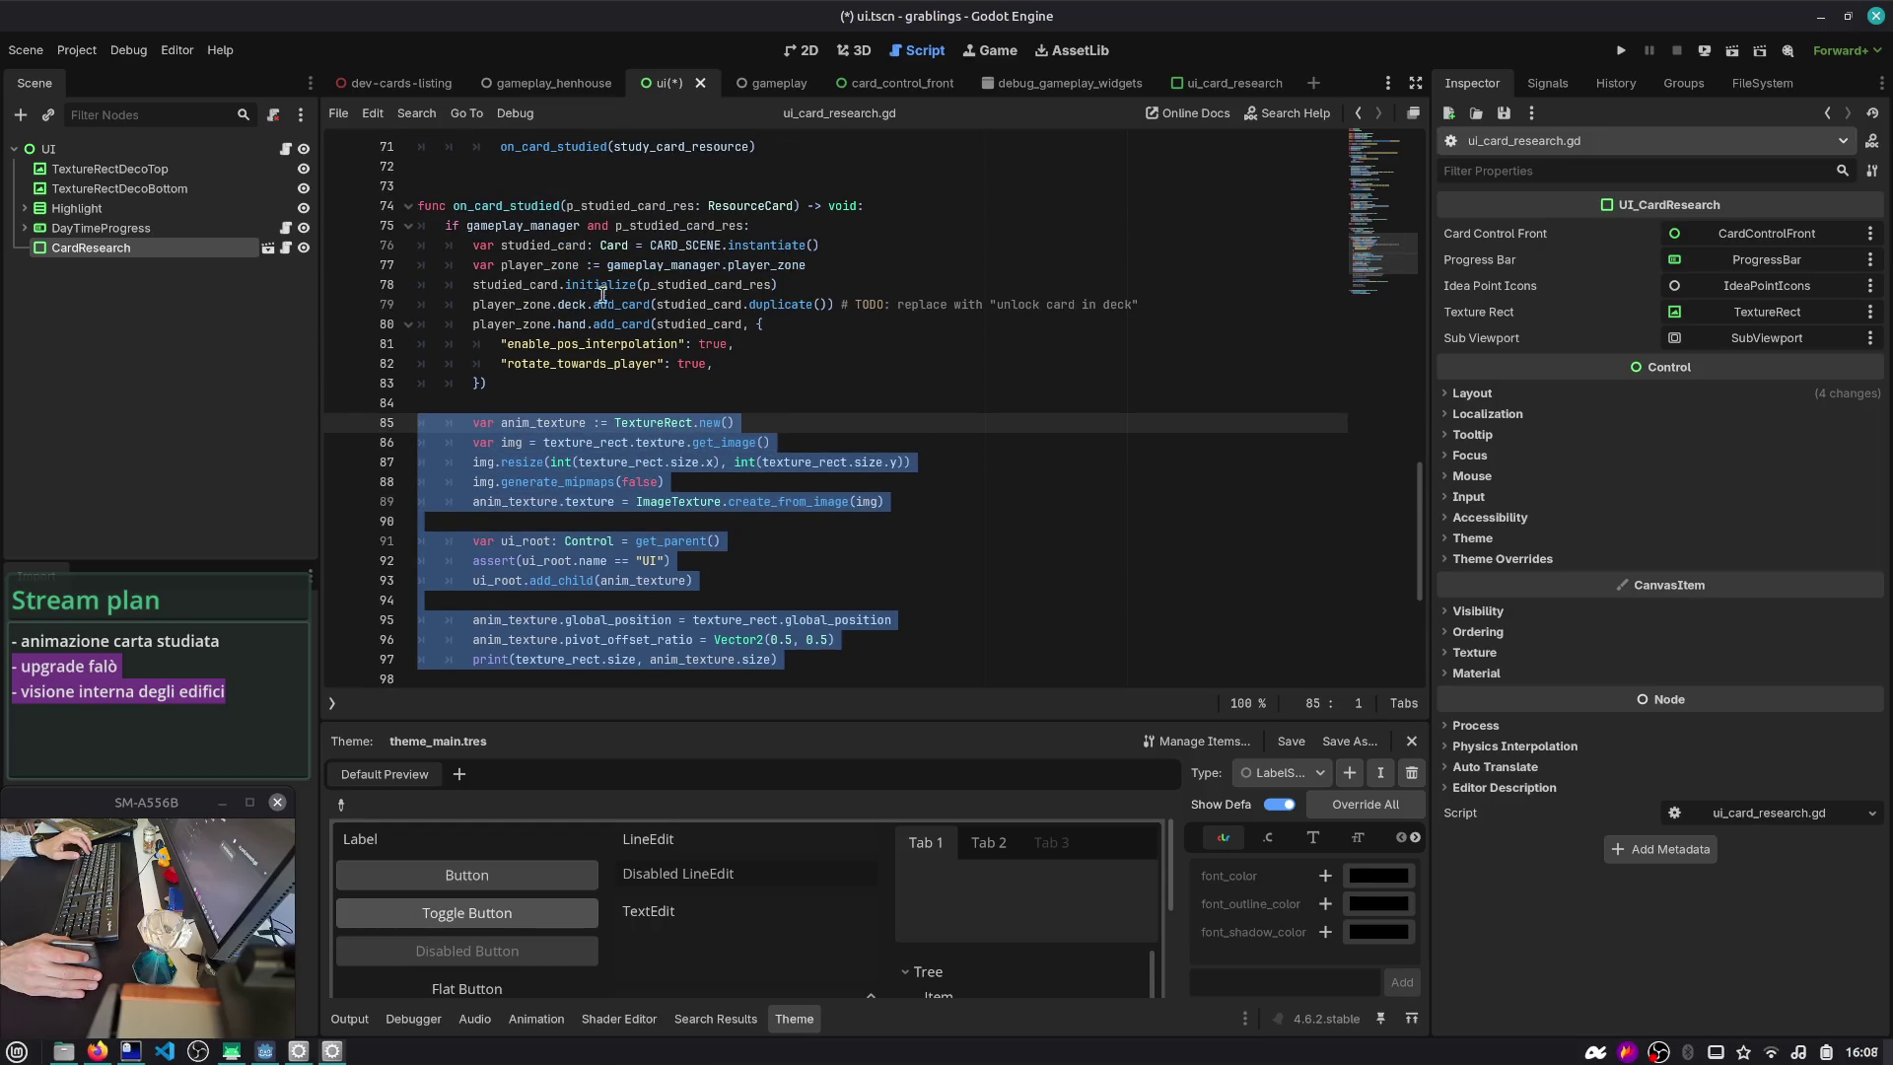
pyautogui.click(562, 205)
pyautogui.scroll(-3, 658, 507)
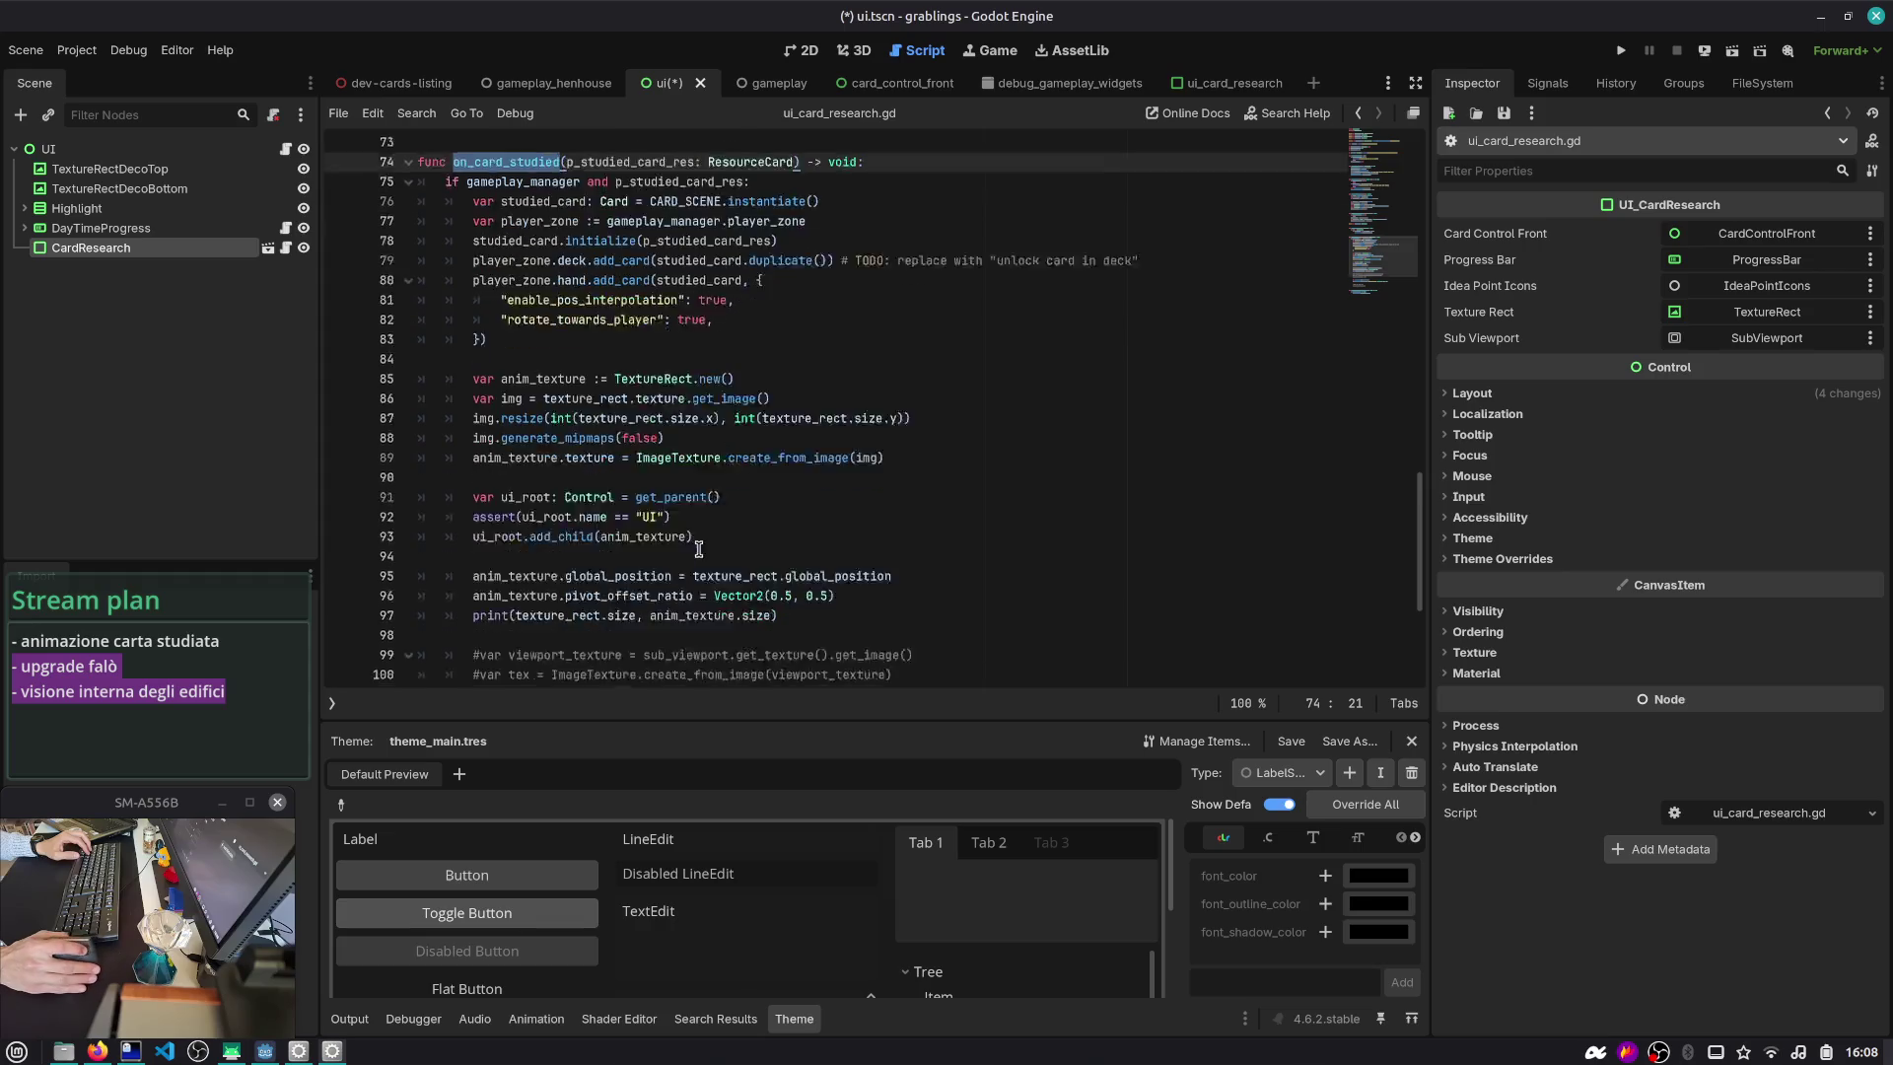
pyautogui.scroll(-1, 725, 586)
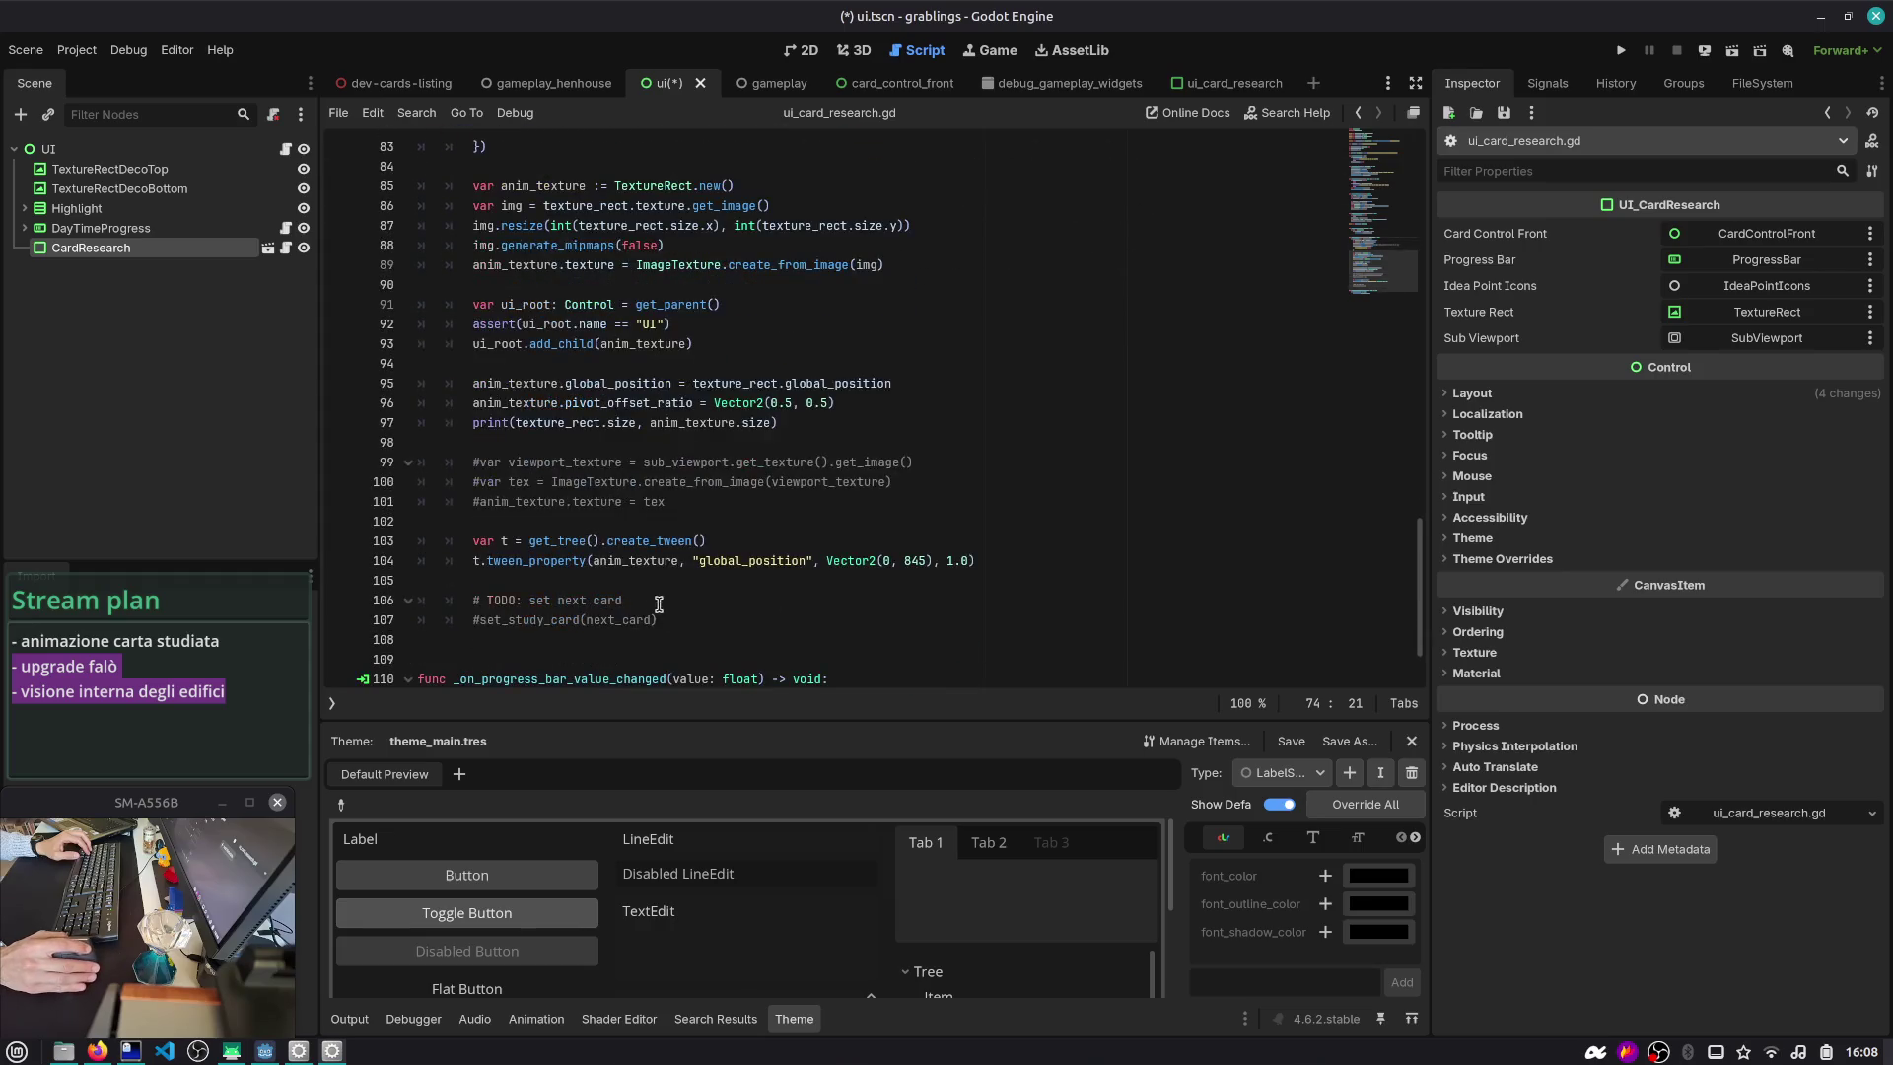
pyautogui.scroll(4, 1060, 562)
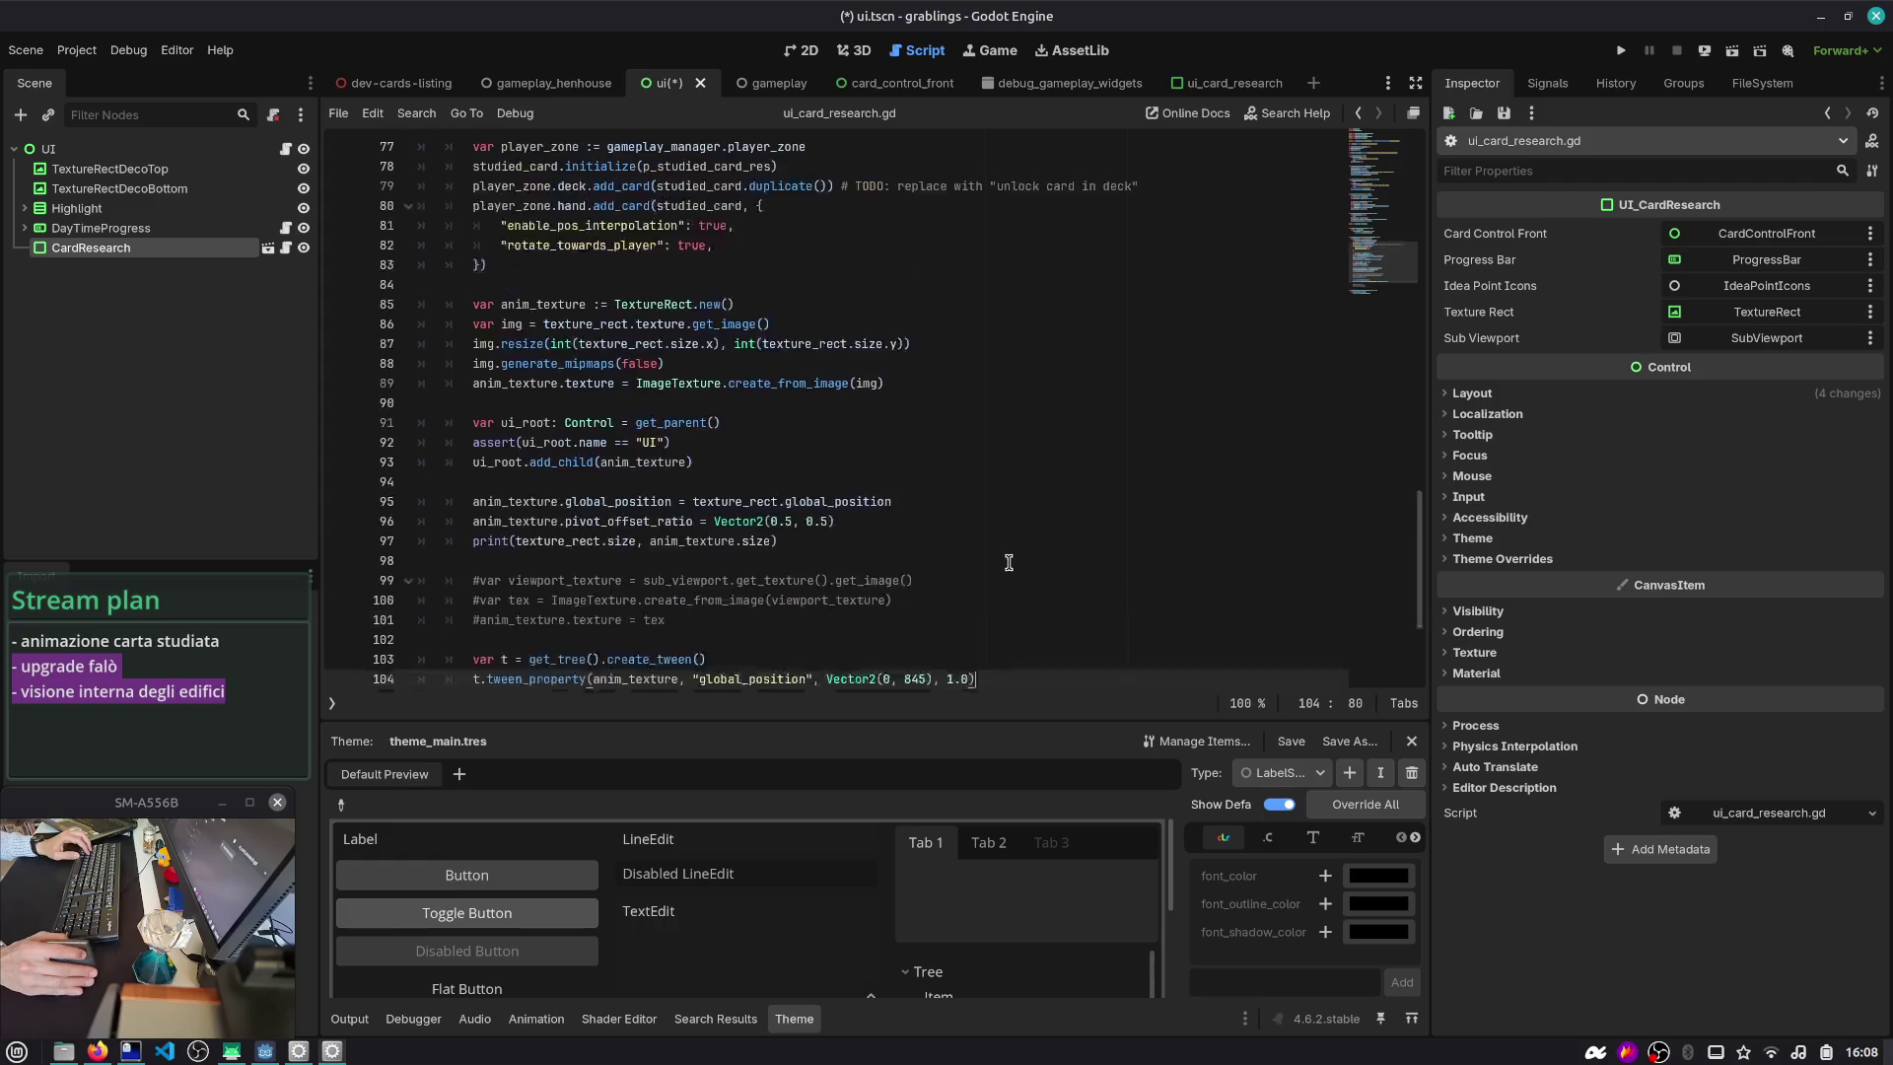
pyautogui.moveTo(424, 679); pyautogui.dragTo(345, 422)
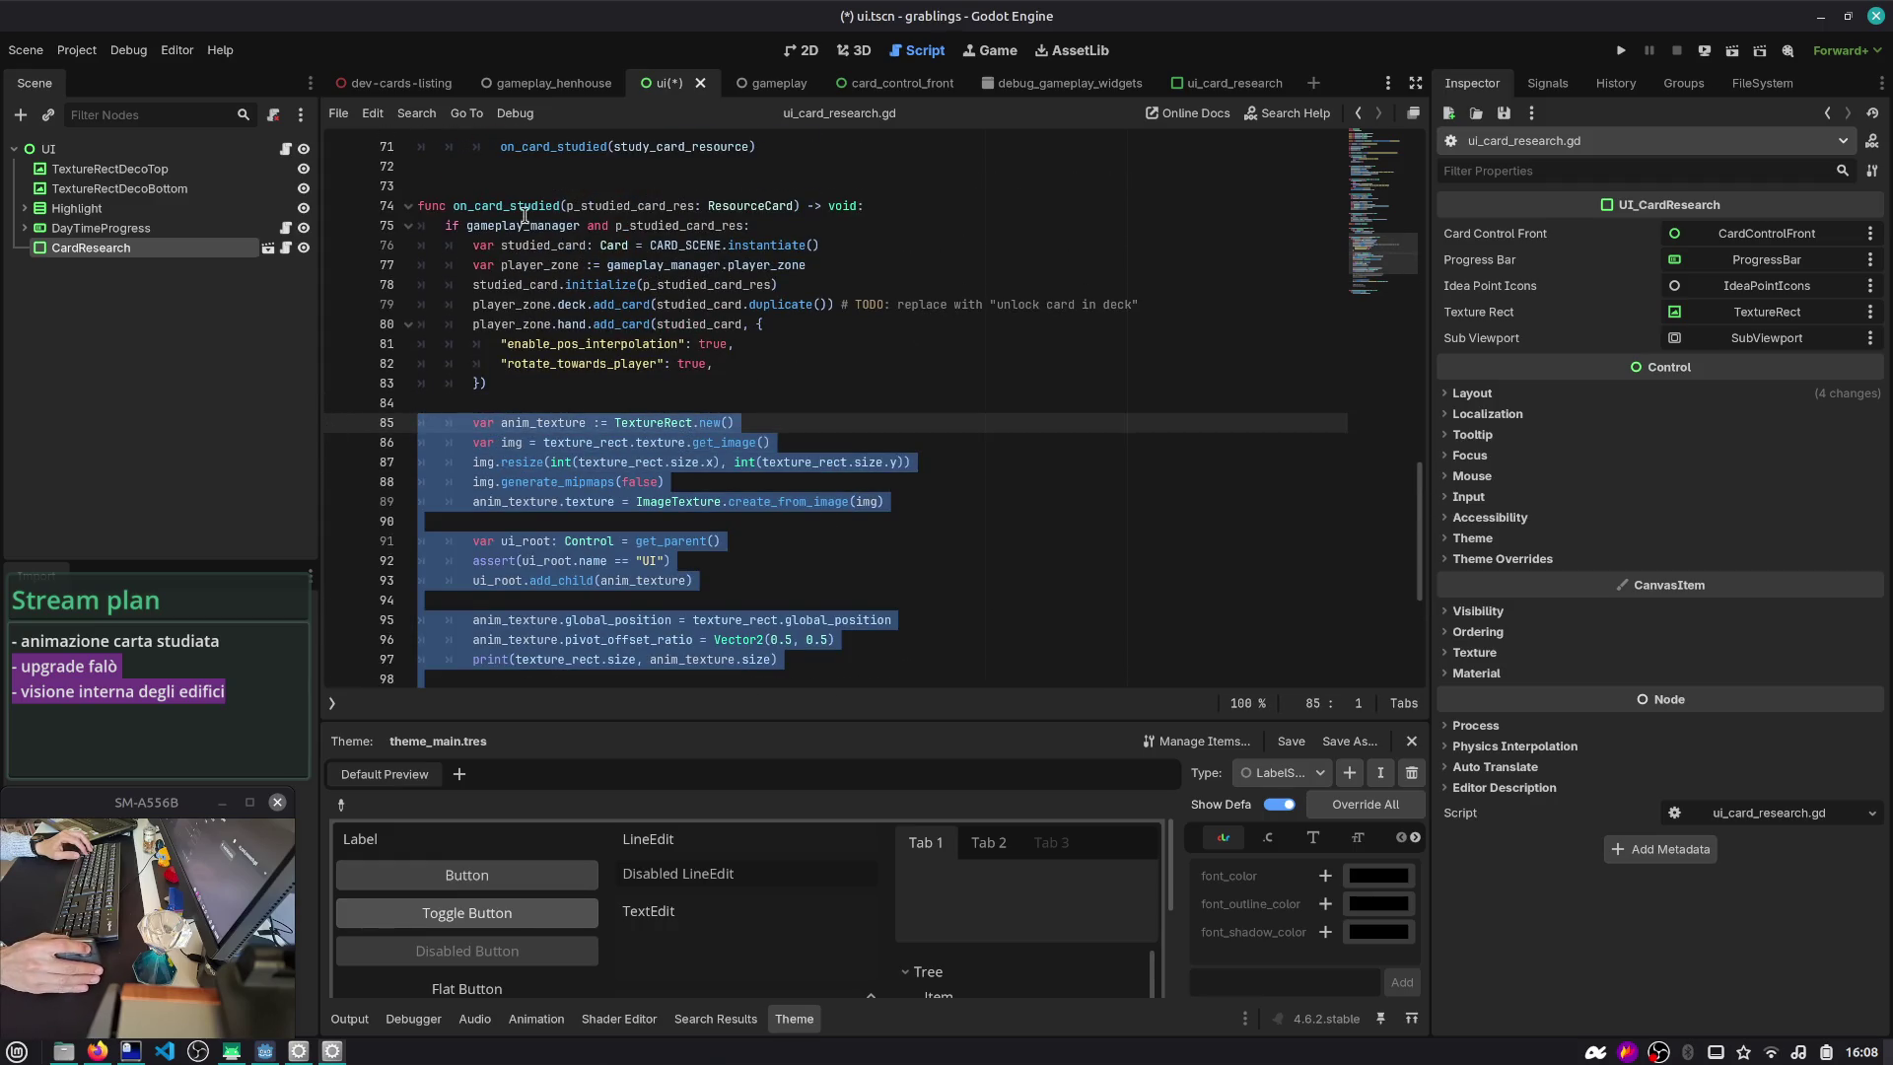
# - Delete the animation block and the leftover blank line, then start a 'signal' line above on_card_studied
pyautogui.press('Delete')
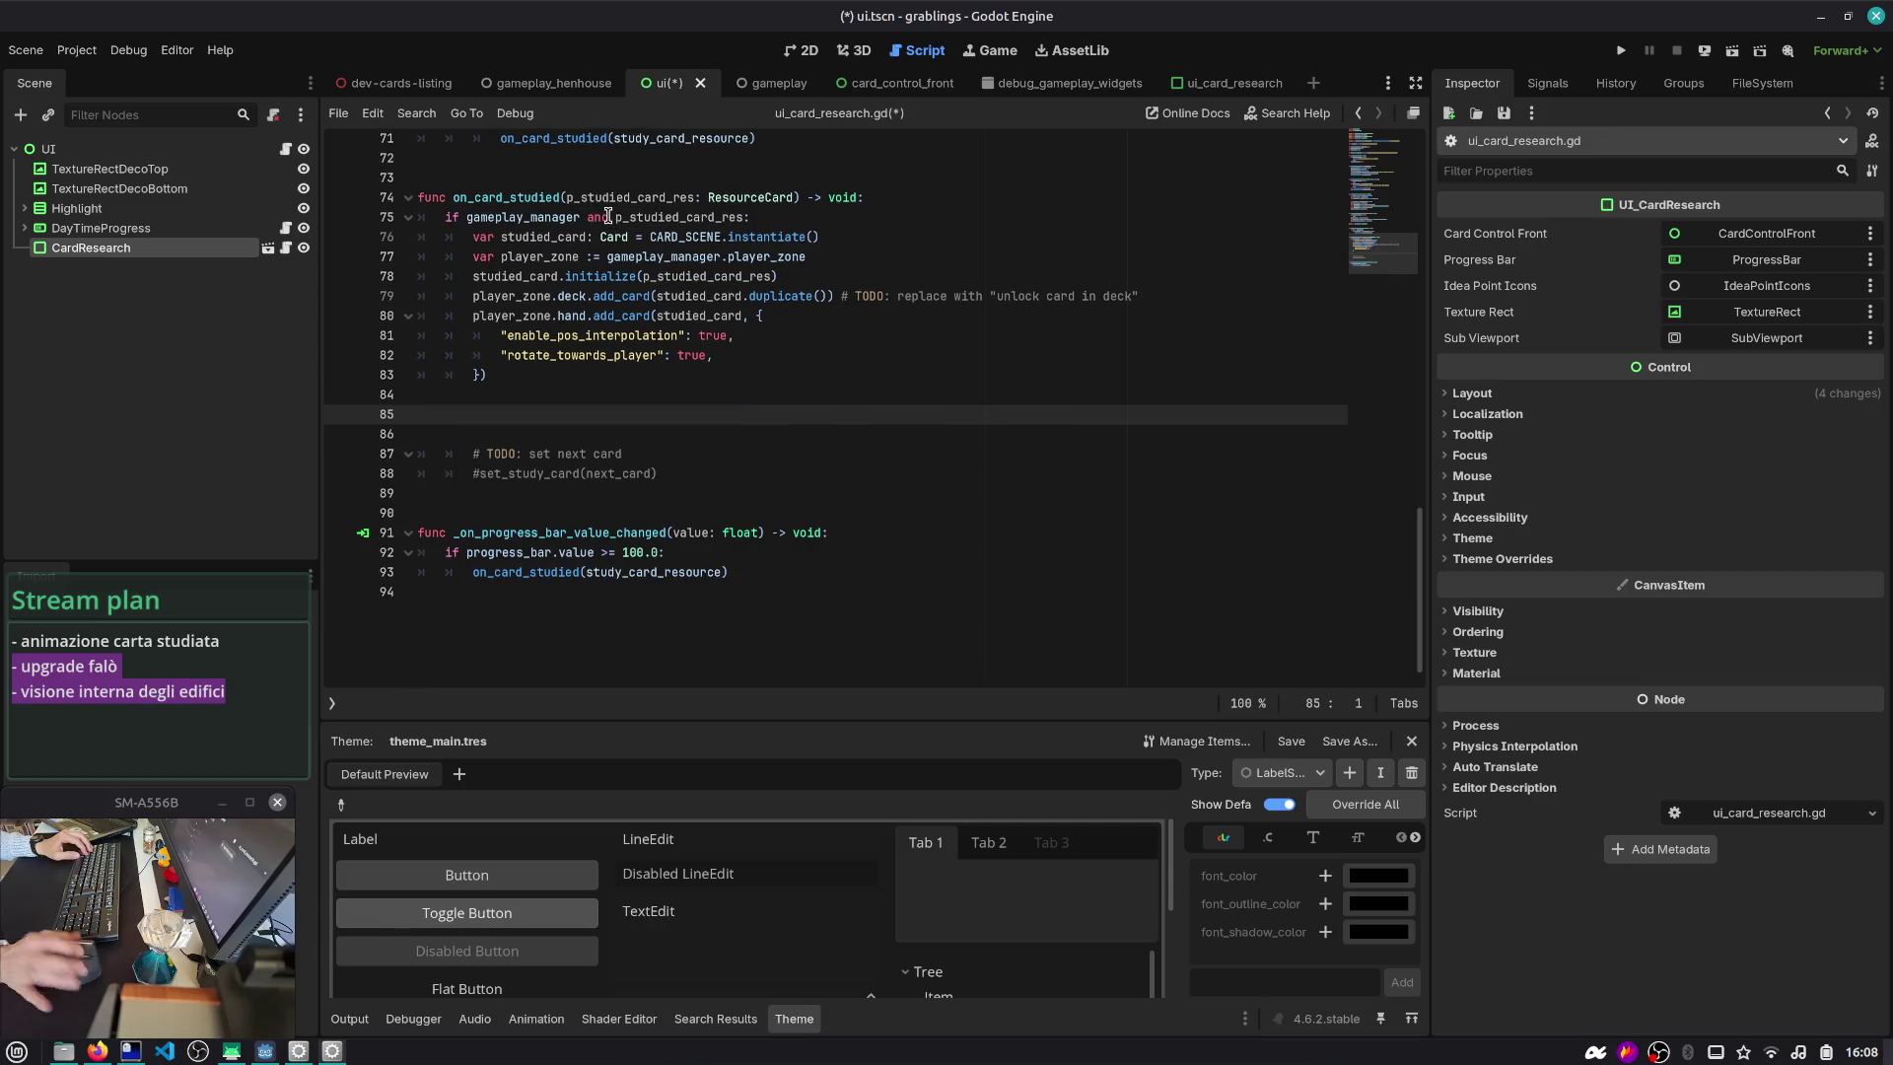
pyautogui.hotkey('ctrl', 'z')
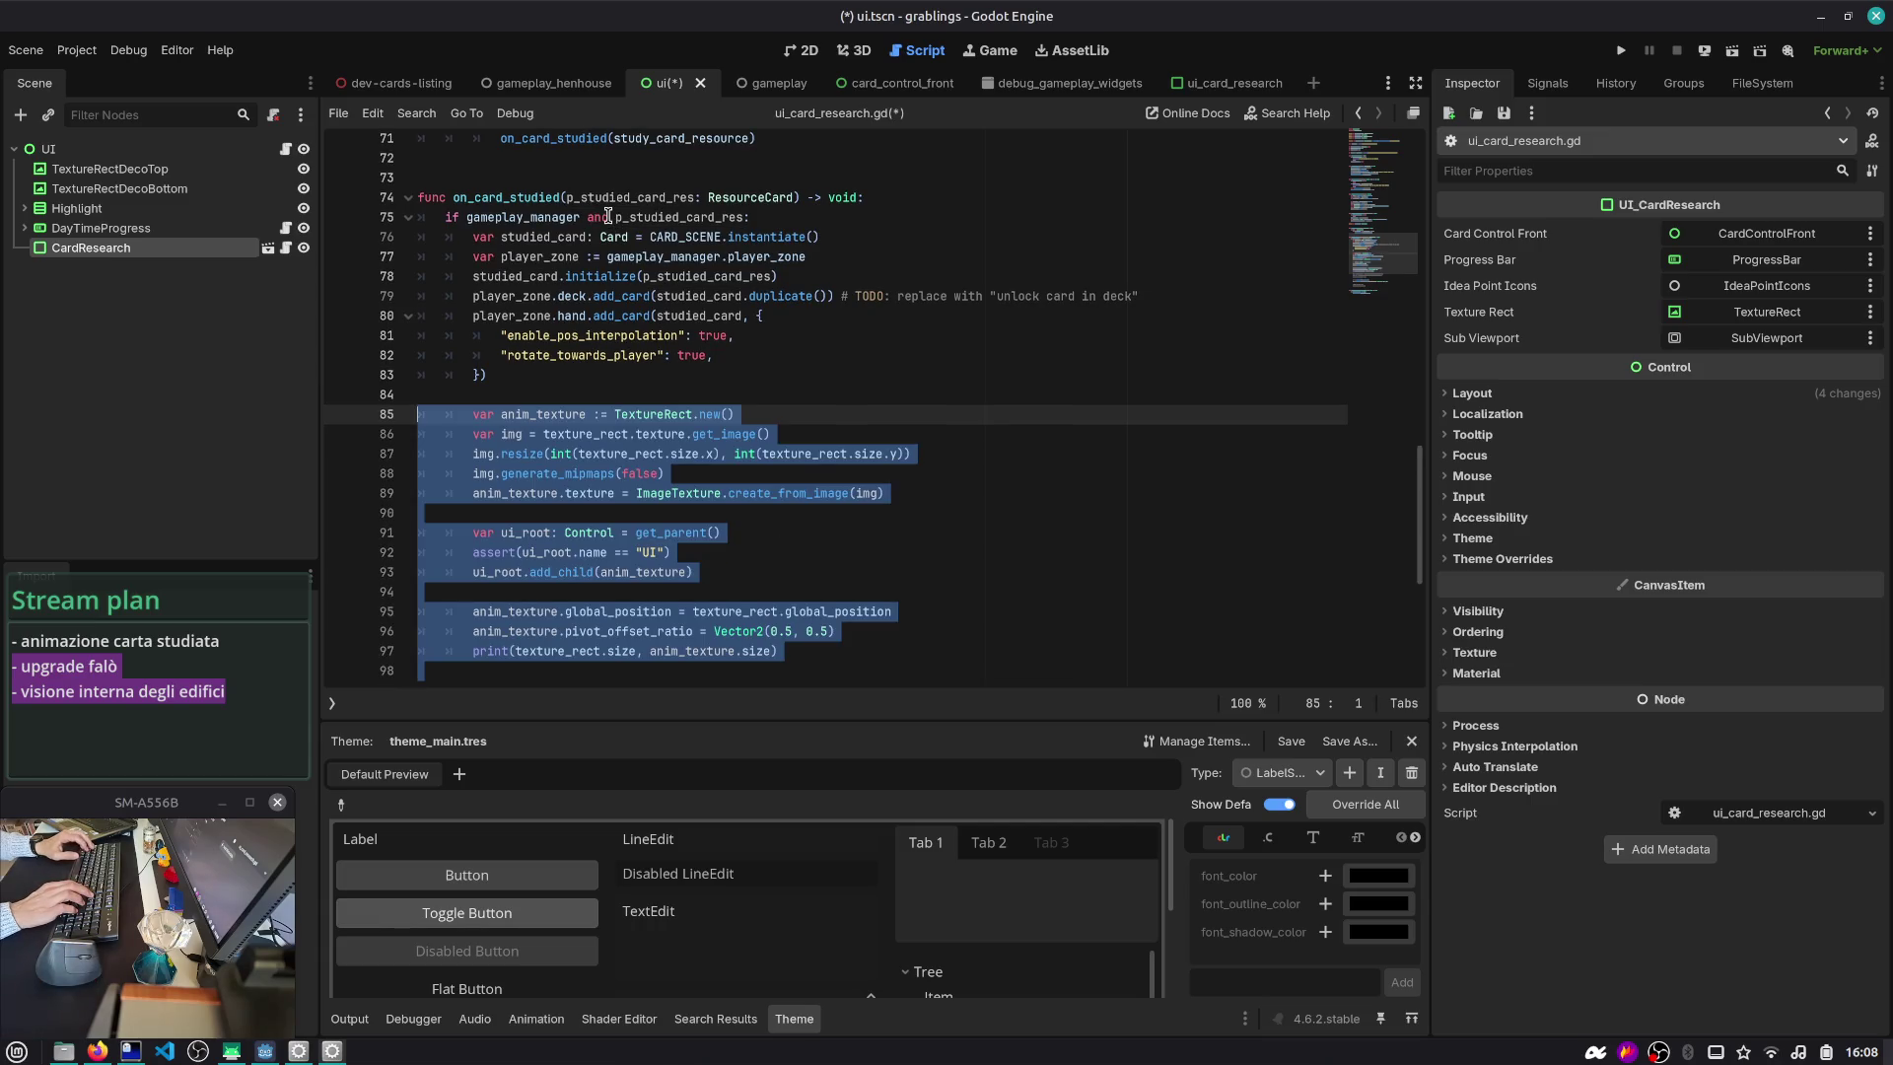
pyautogui.press('Delete')
pyautogui.press('Left')
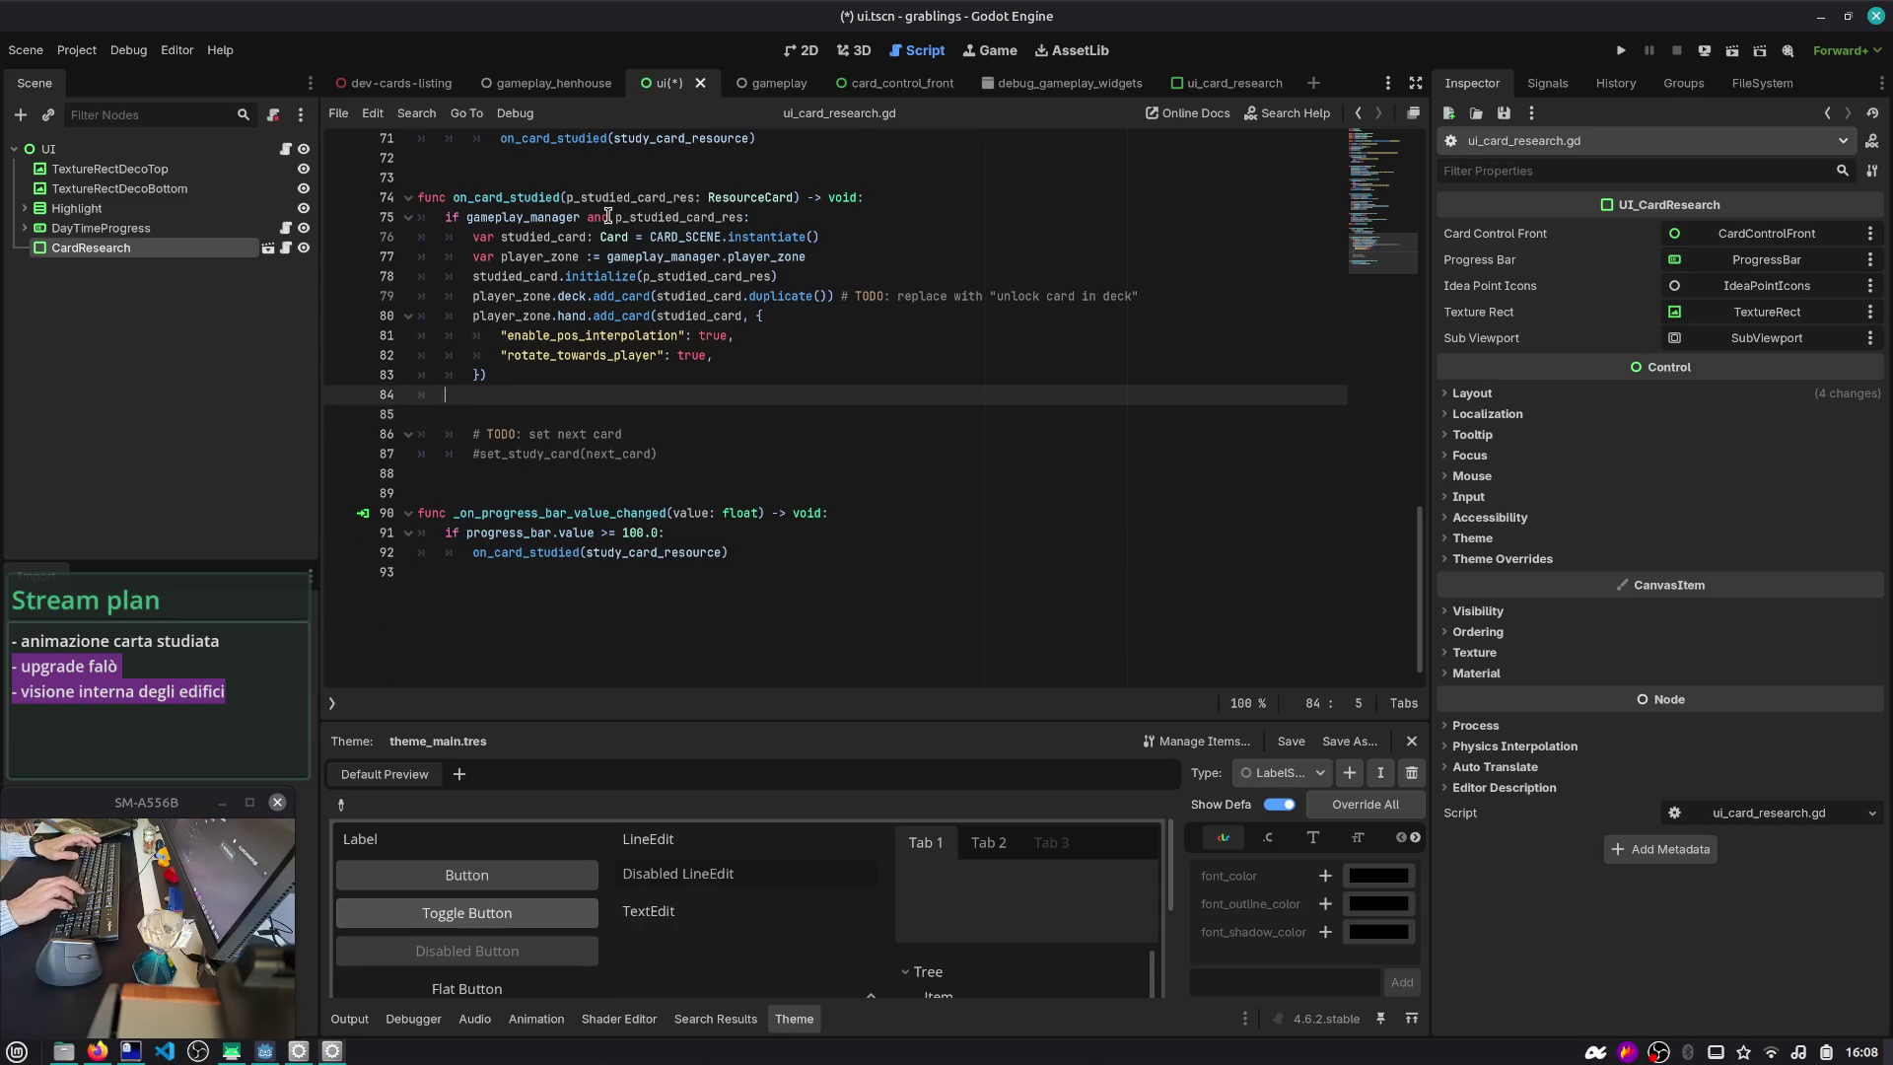
pyautogui.press('Up')
pyautogui.press('Up')
pyautogui.press('Up')
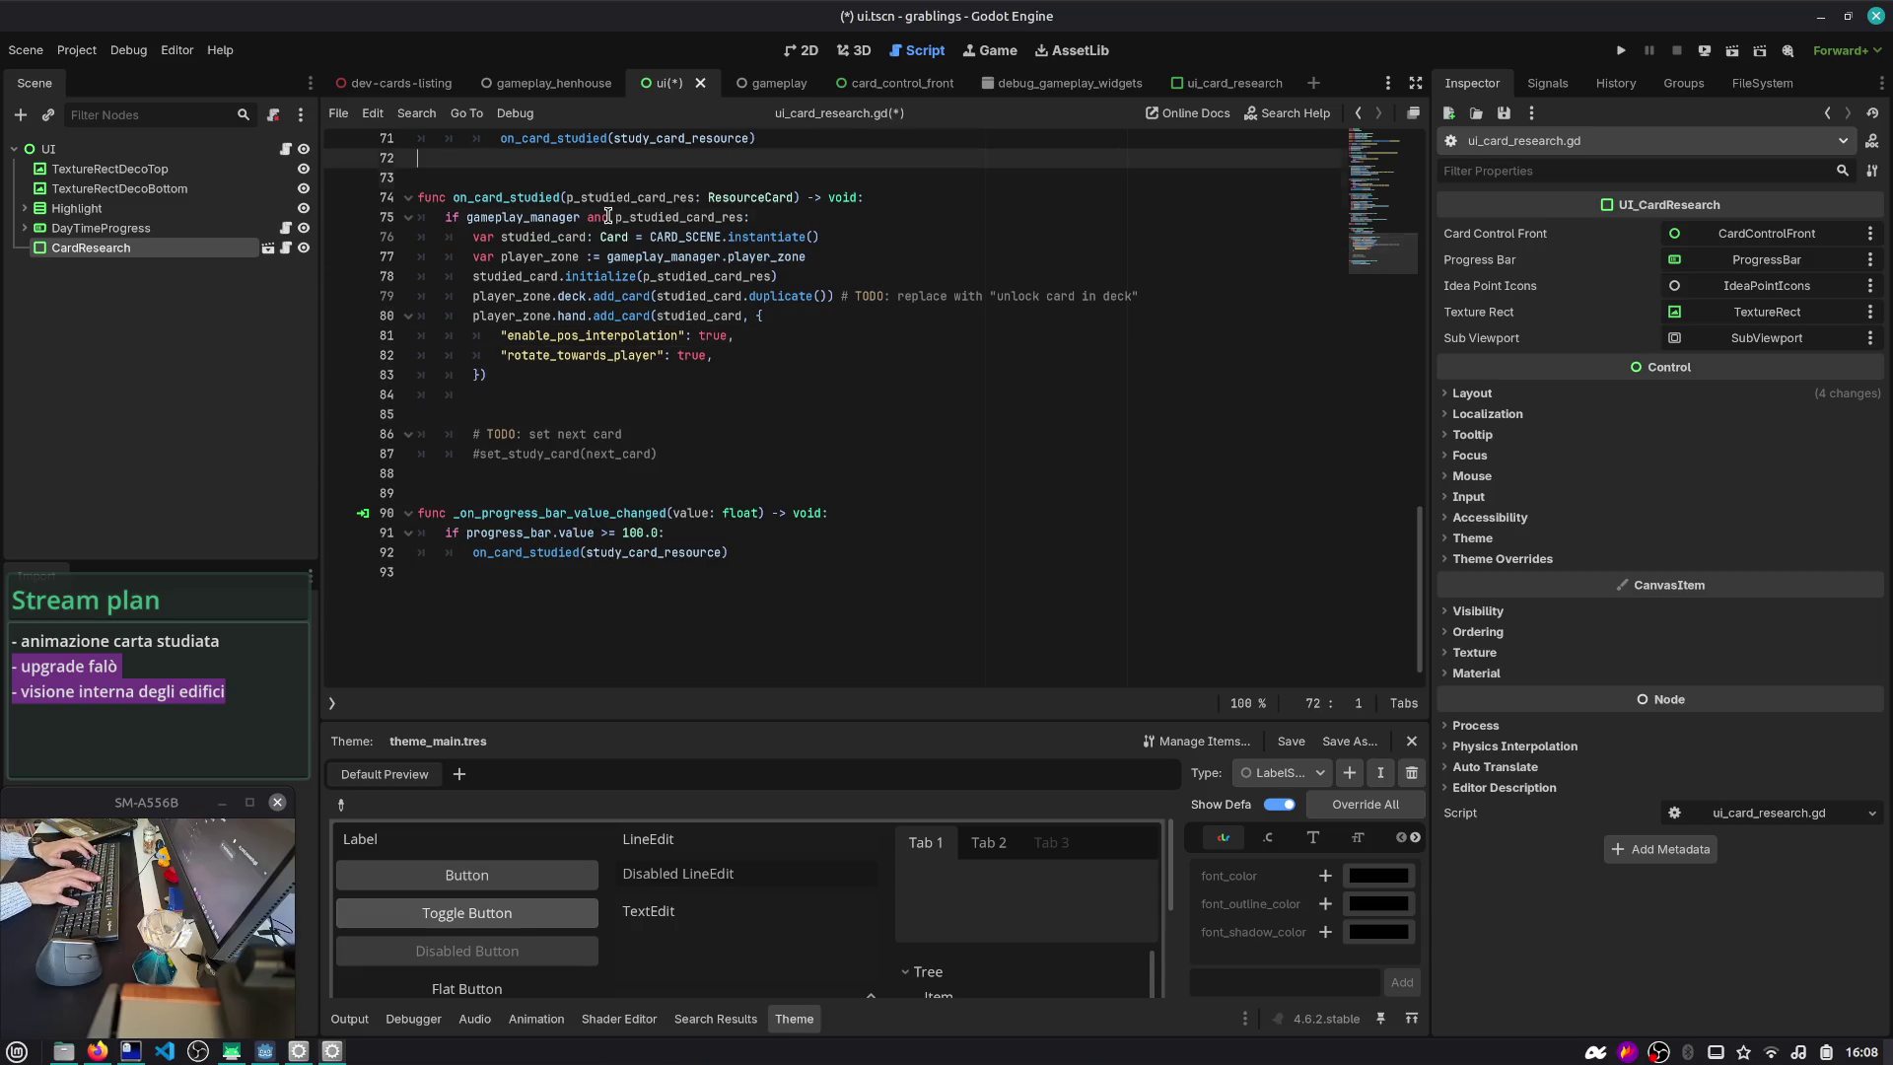
pyautogui.press('Return')
pyautogui.write('signal card_')
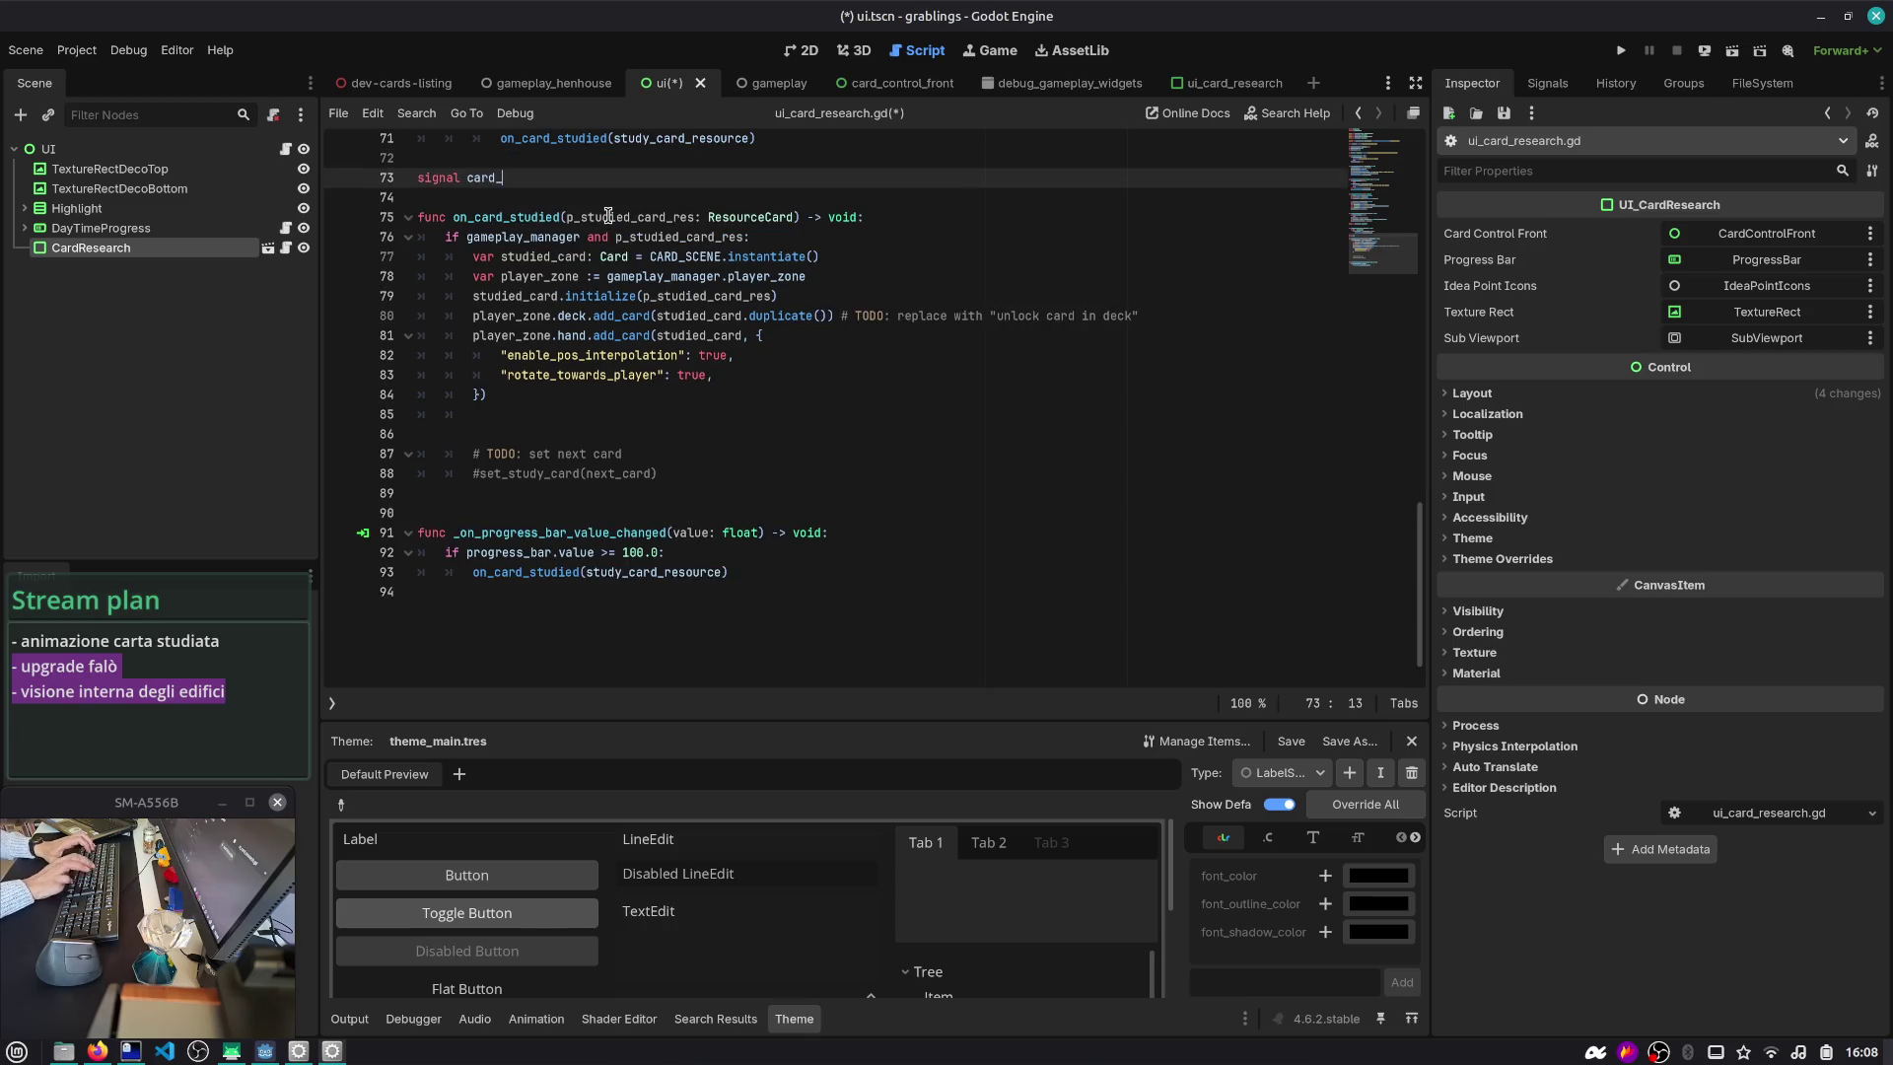
# - Declare signal card_studied with p_studied_card: ResourceCard and ui_card_research: UI_CardResearch parameters
pyautogui.scroll(1, 609, 215)
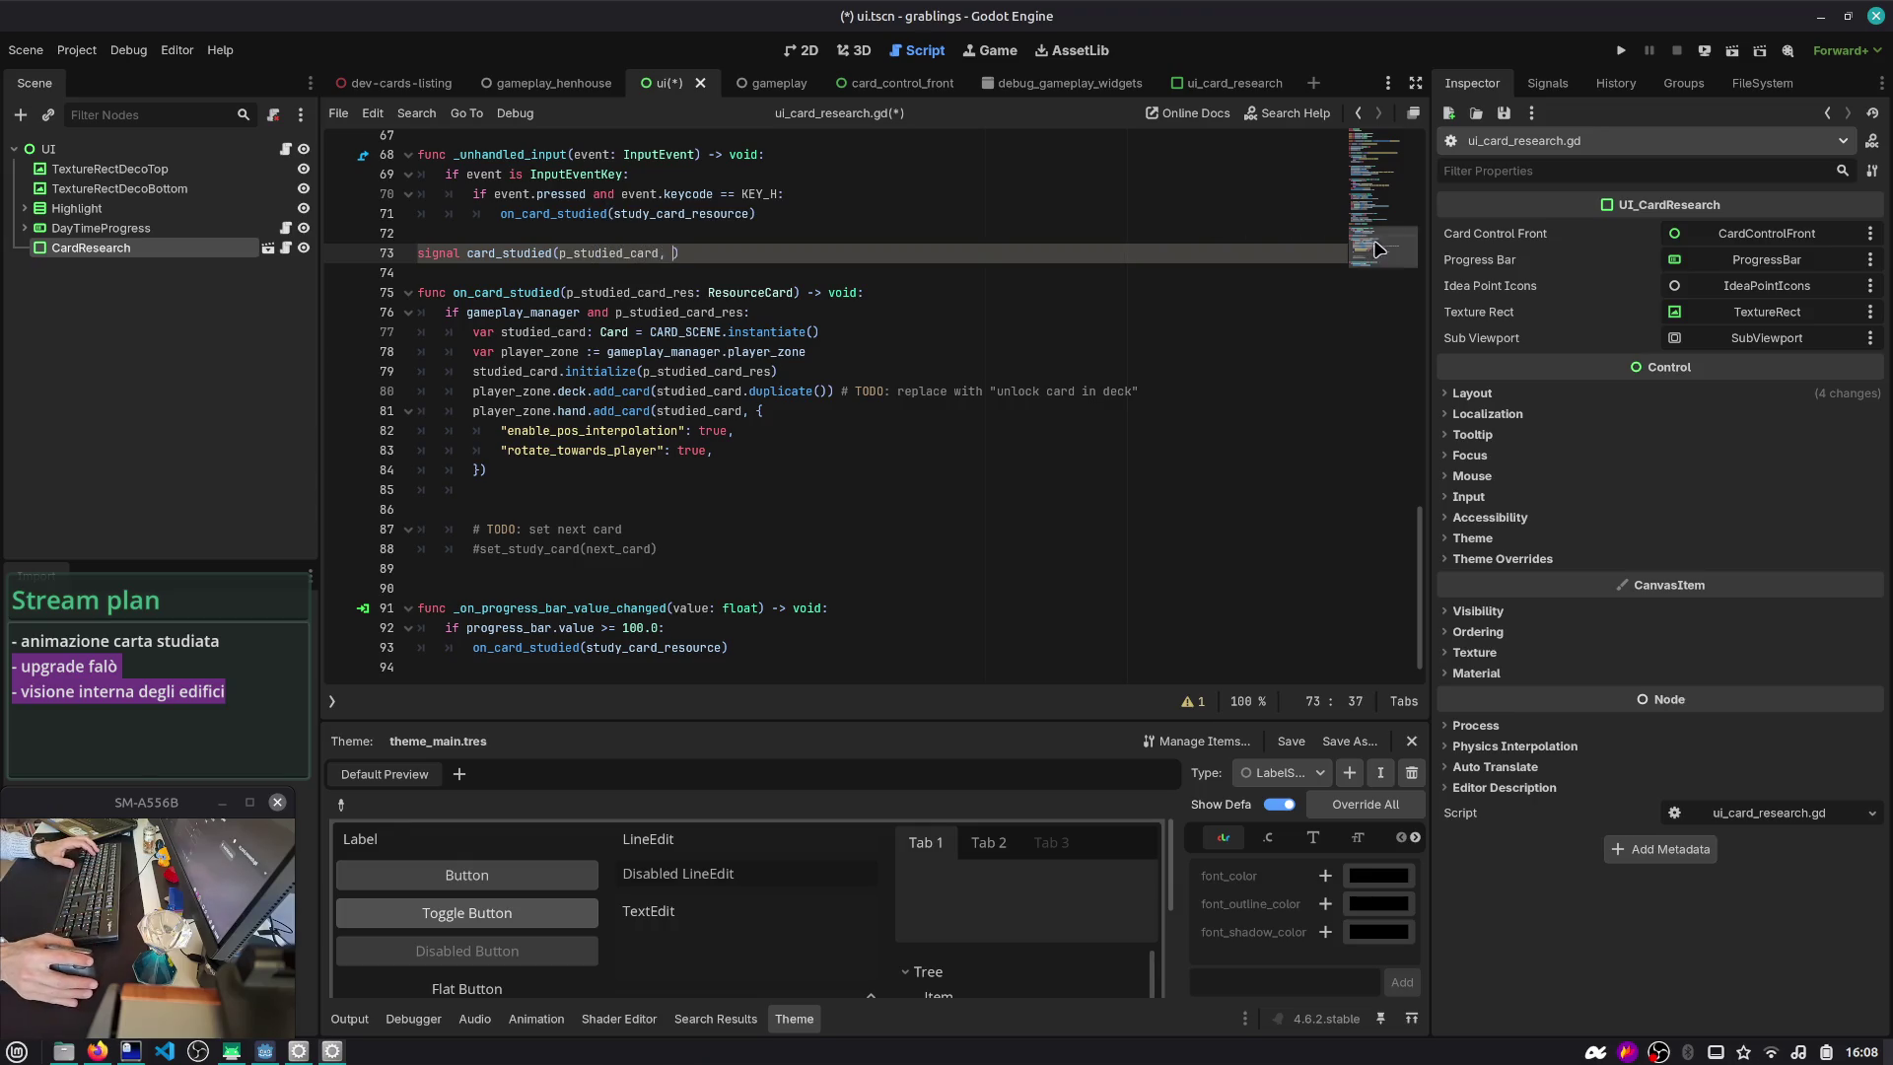
pyautogui.moveTo(1372, 241); pyautogui.dragTo(1370, 115)
pyautogui.scroll(-20, 702, 326)
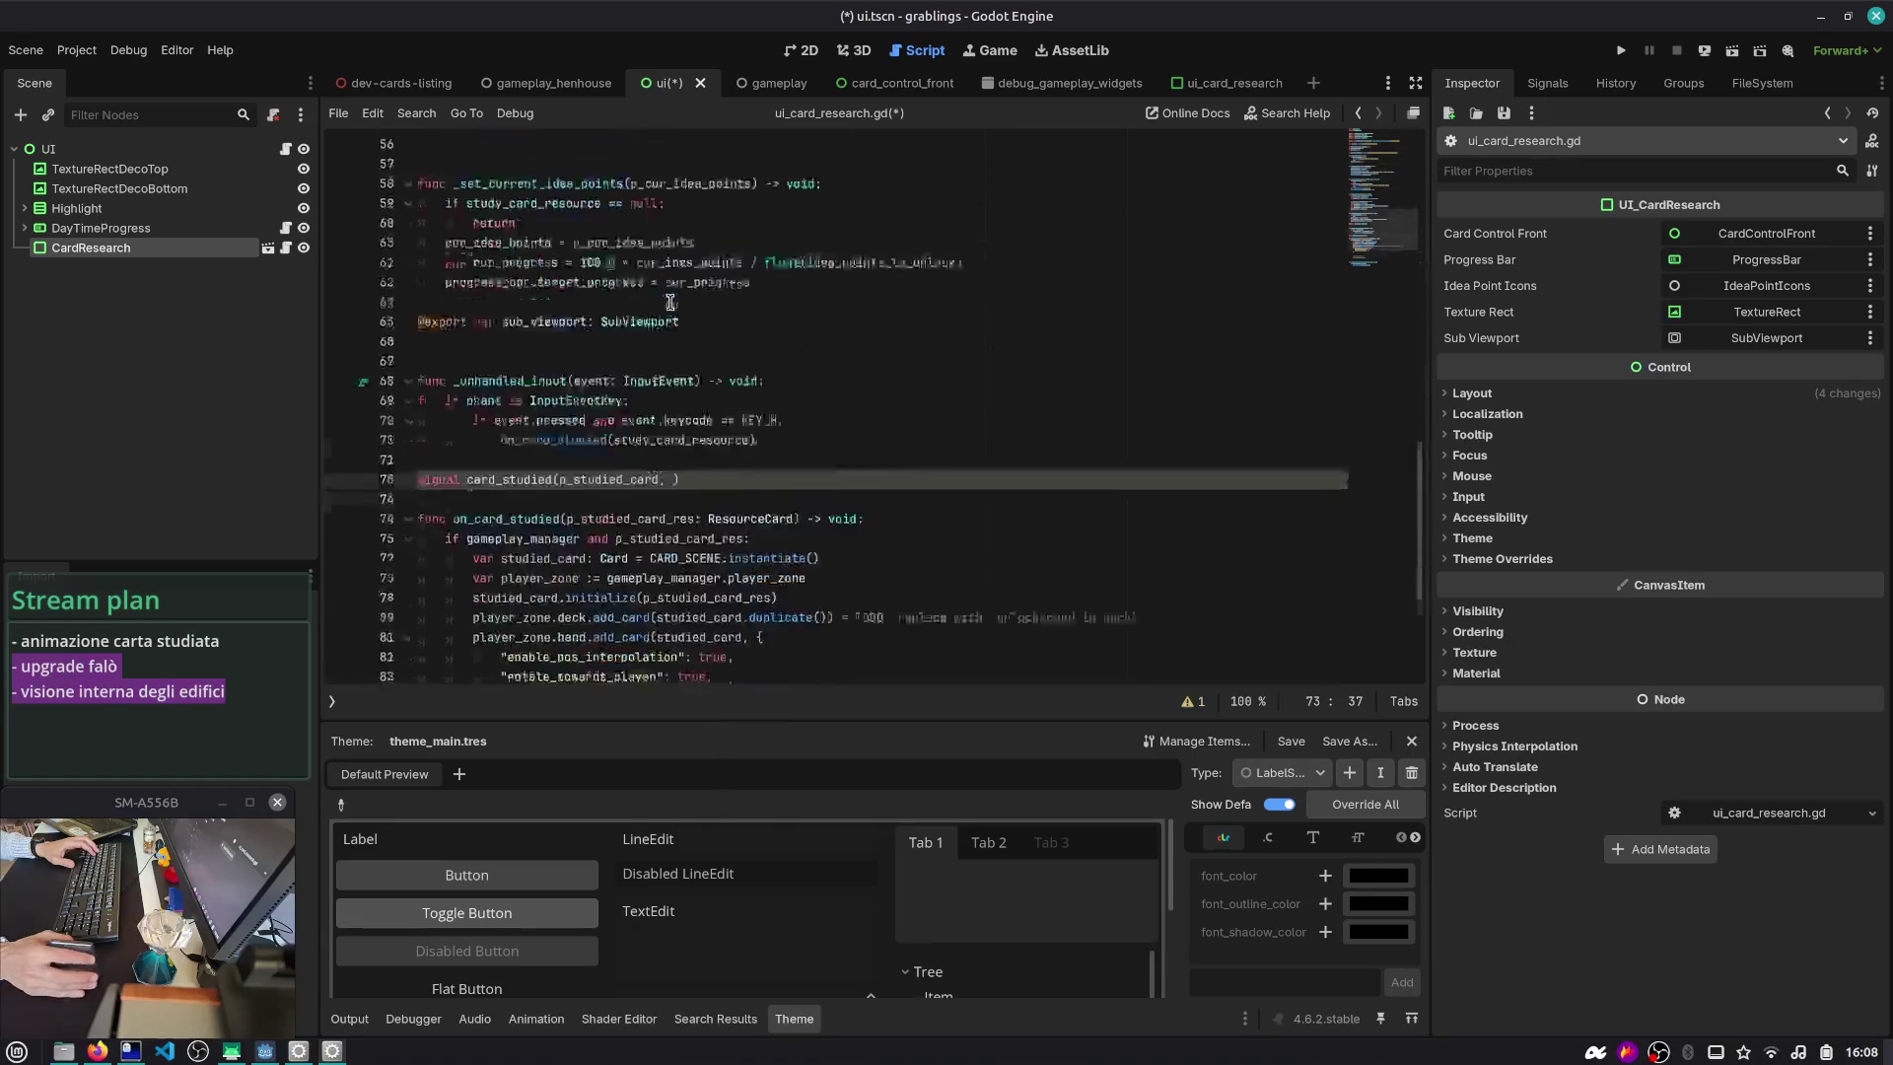
pyautogui.write('ui_card_rese')
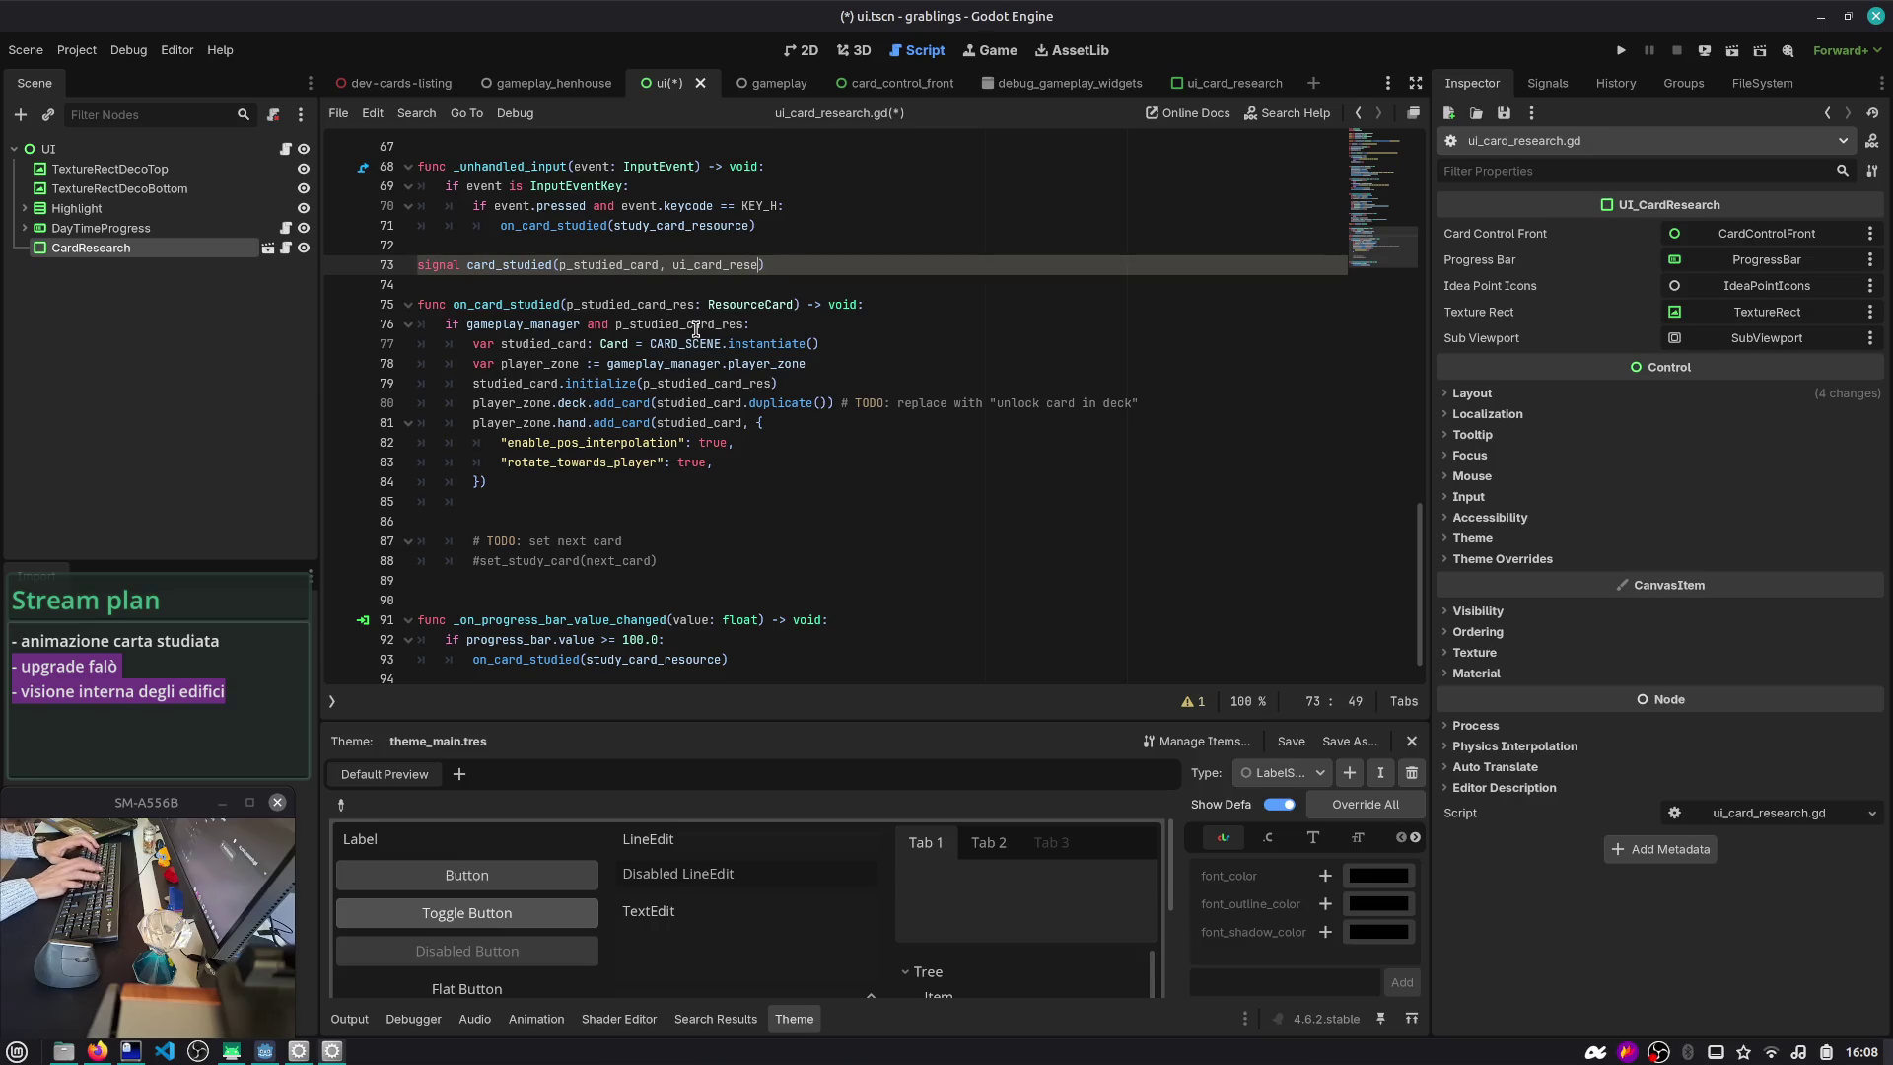
pyautogui.write('I')
pyautogui.press('Return')
pyautogui.hotkey('ctrl', 'Left')
pyautogui.hotkey('ctrl', 'Left')
pyautogui.hotkey('ctrl', 'Left')
pyautogui.write(': Reso')
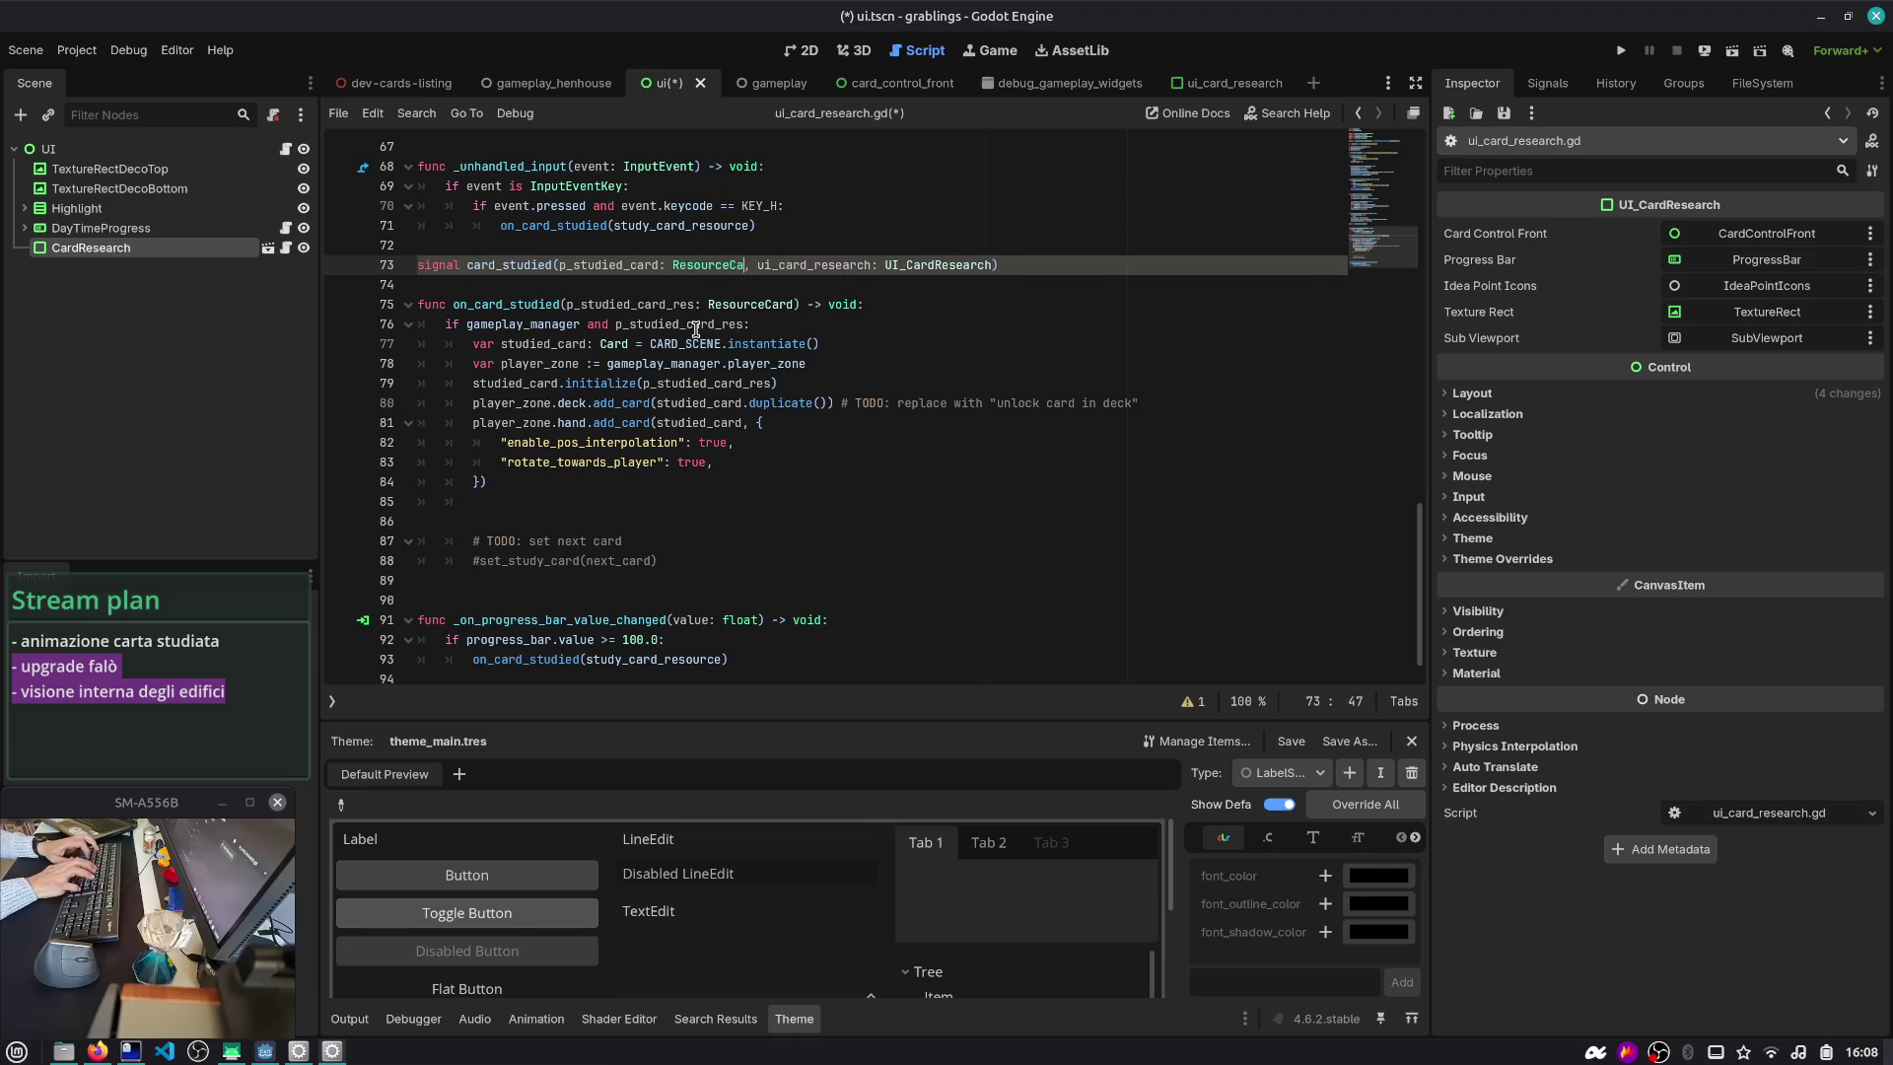
pyautogui.press('Return')
# - Emit card_studied(study_card_resource, self) at the end of on_card_studied and add a blank line after the signal
pyautogui.press('Down')
pyautogui.press('Down')
pyautogui.press('Down')
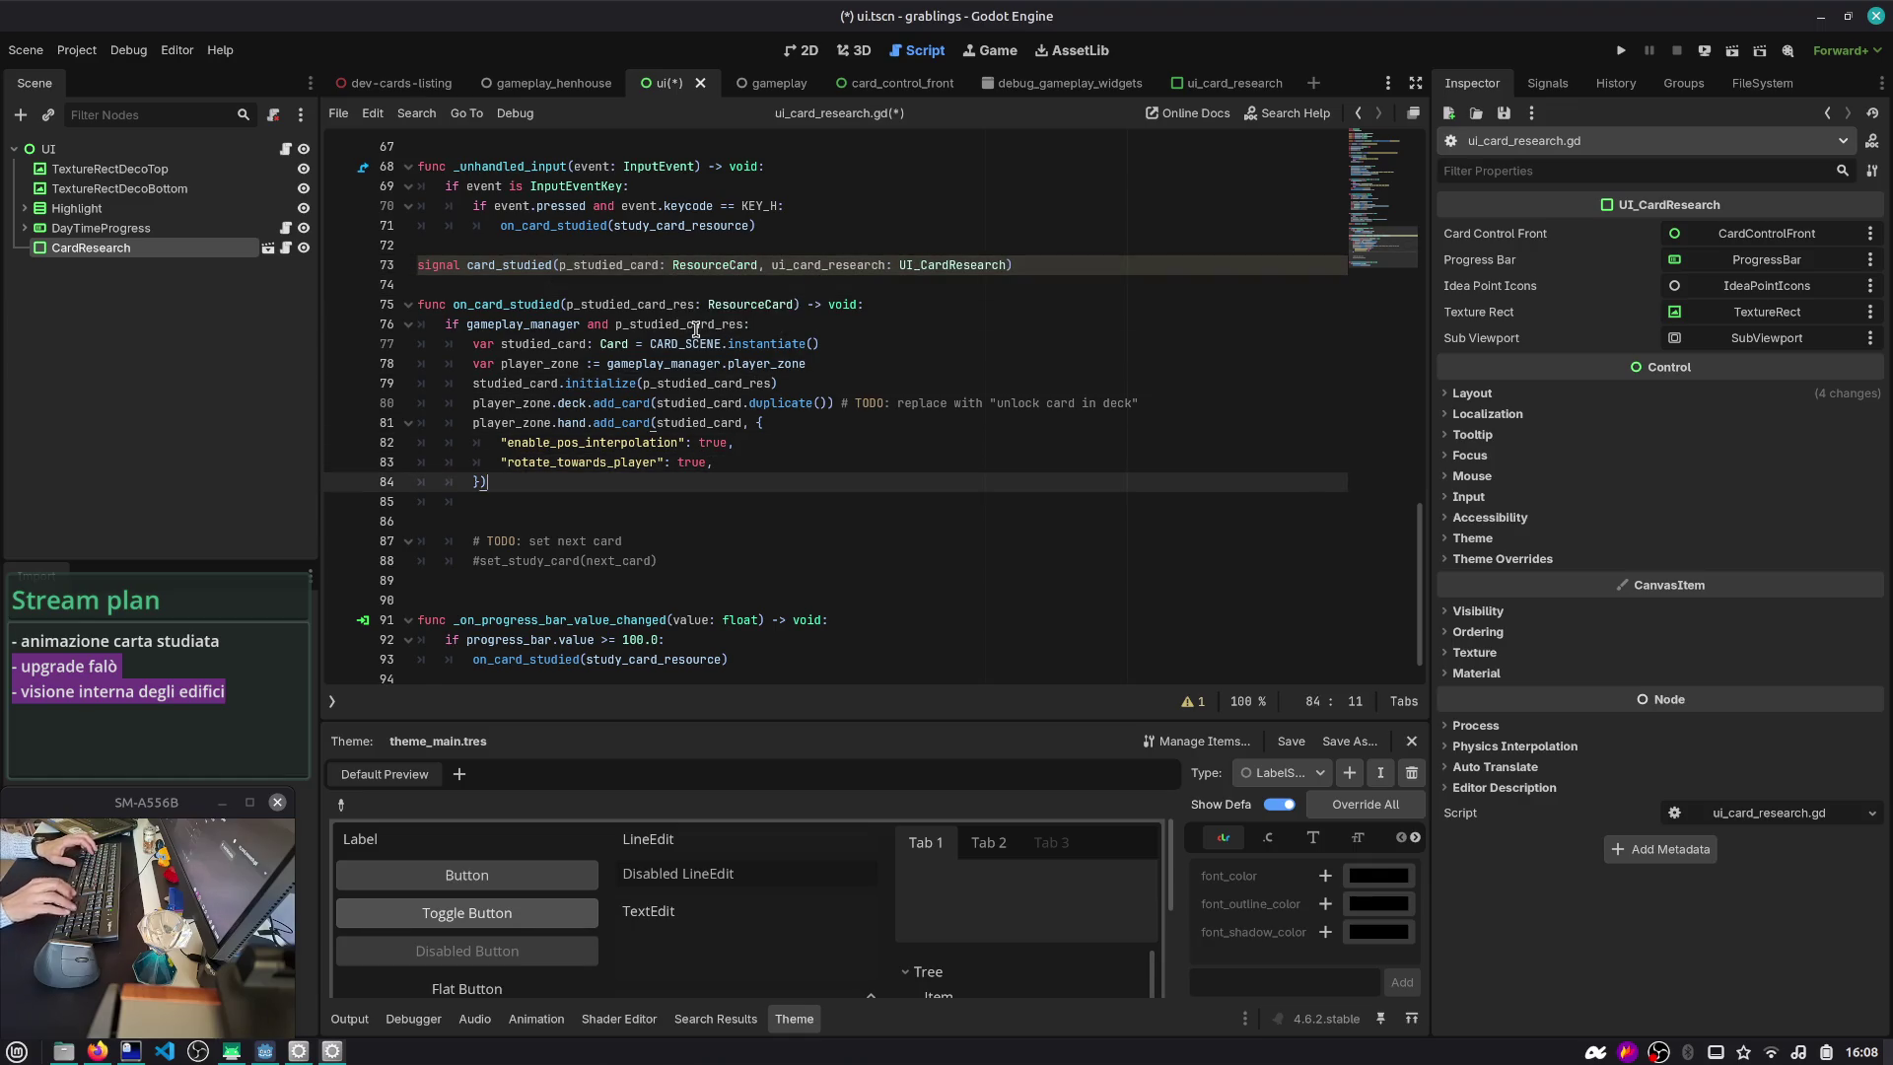
pyautogui.press('Return')
pyautogui.press('Return')
pyautogui.press('Up')
pyautogui.write('card_control_front')
pyautogui.press('BackSpace')
pyautogui.press('BackSpace')
pyautogui.press('BackSpace')
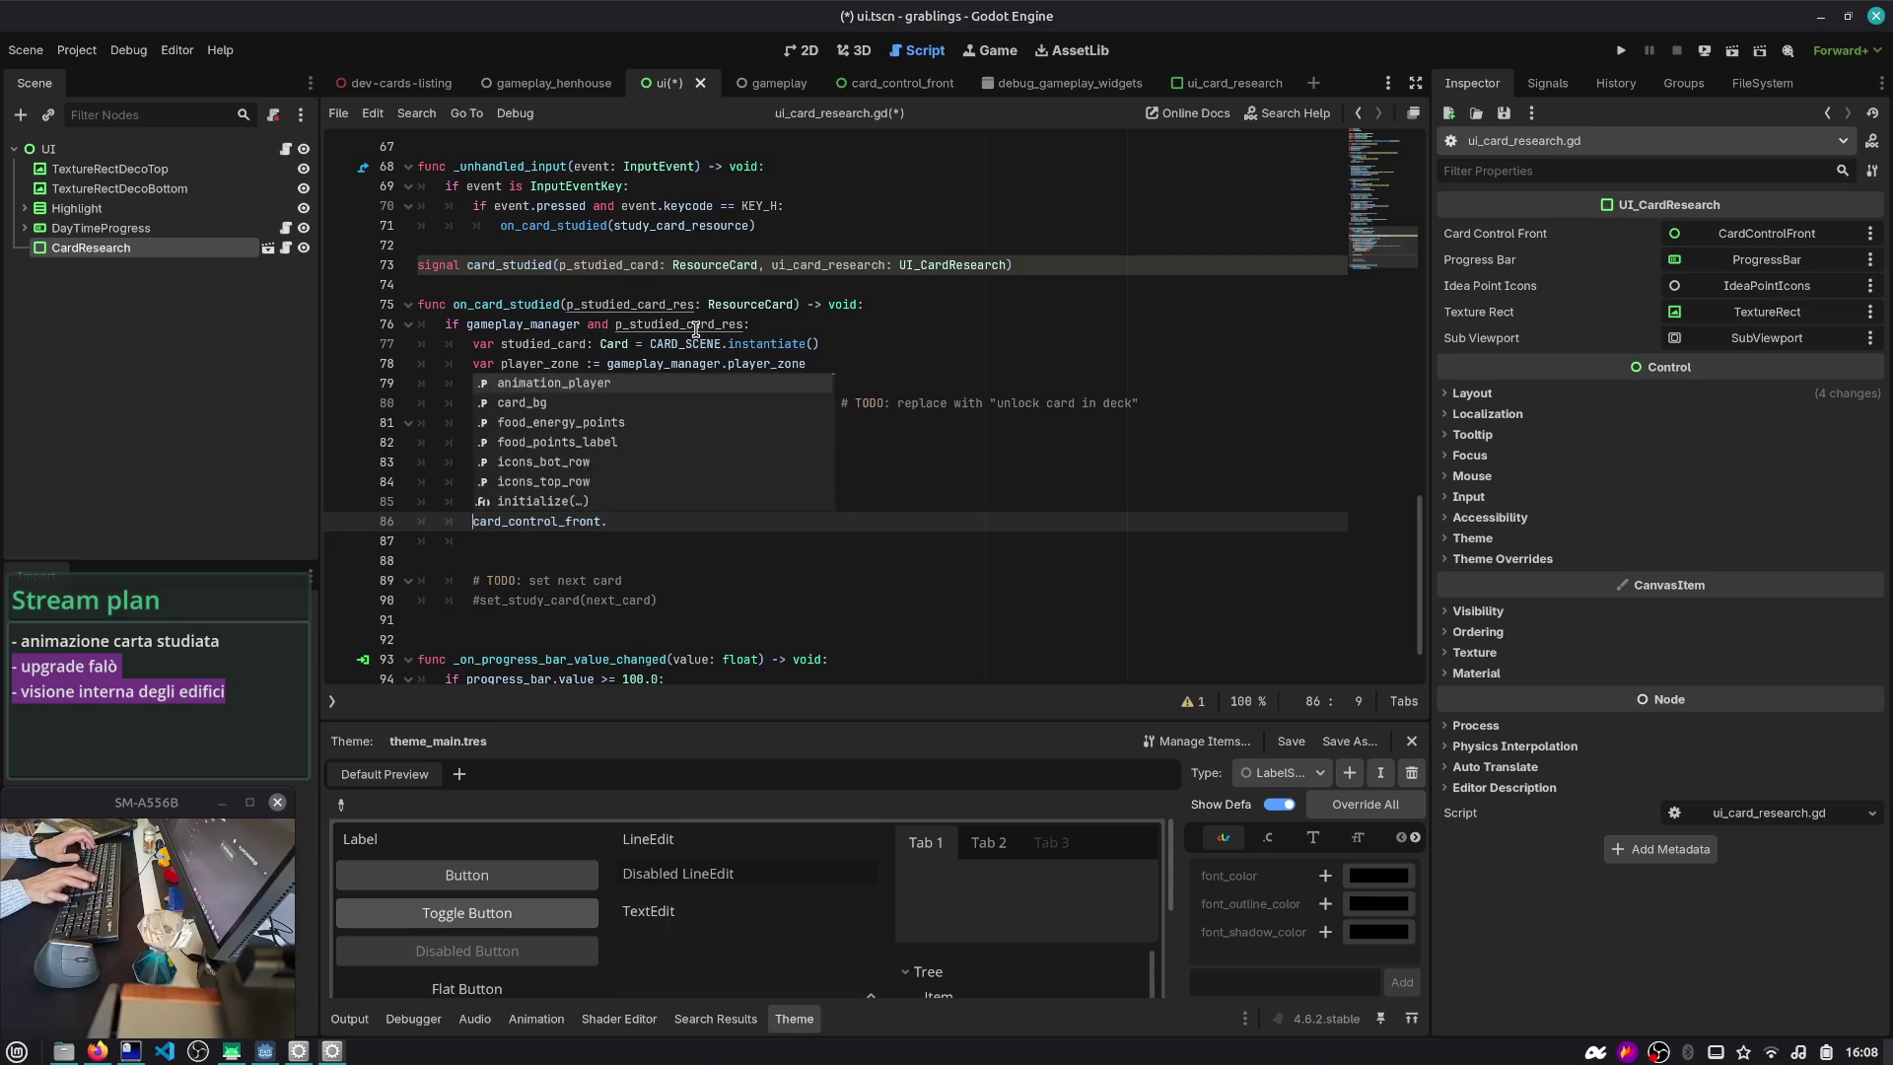
pyautogui.write('studied.emit')
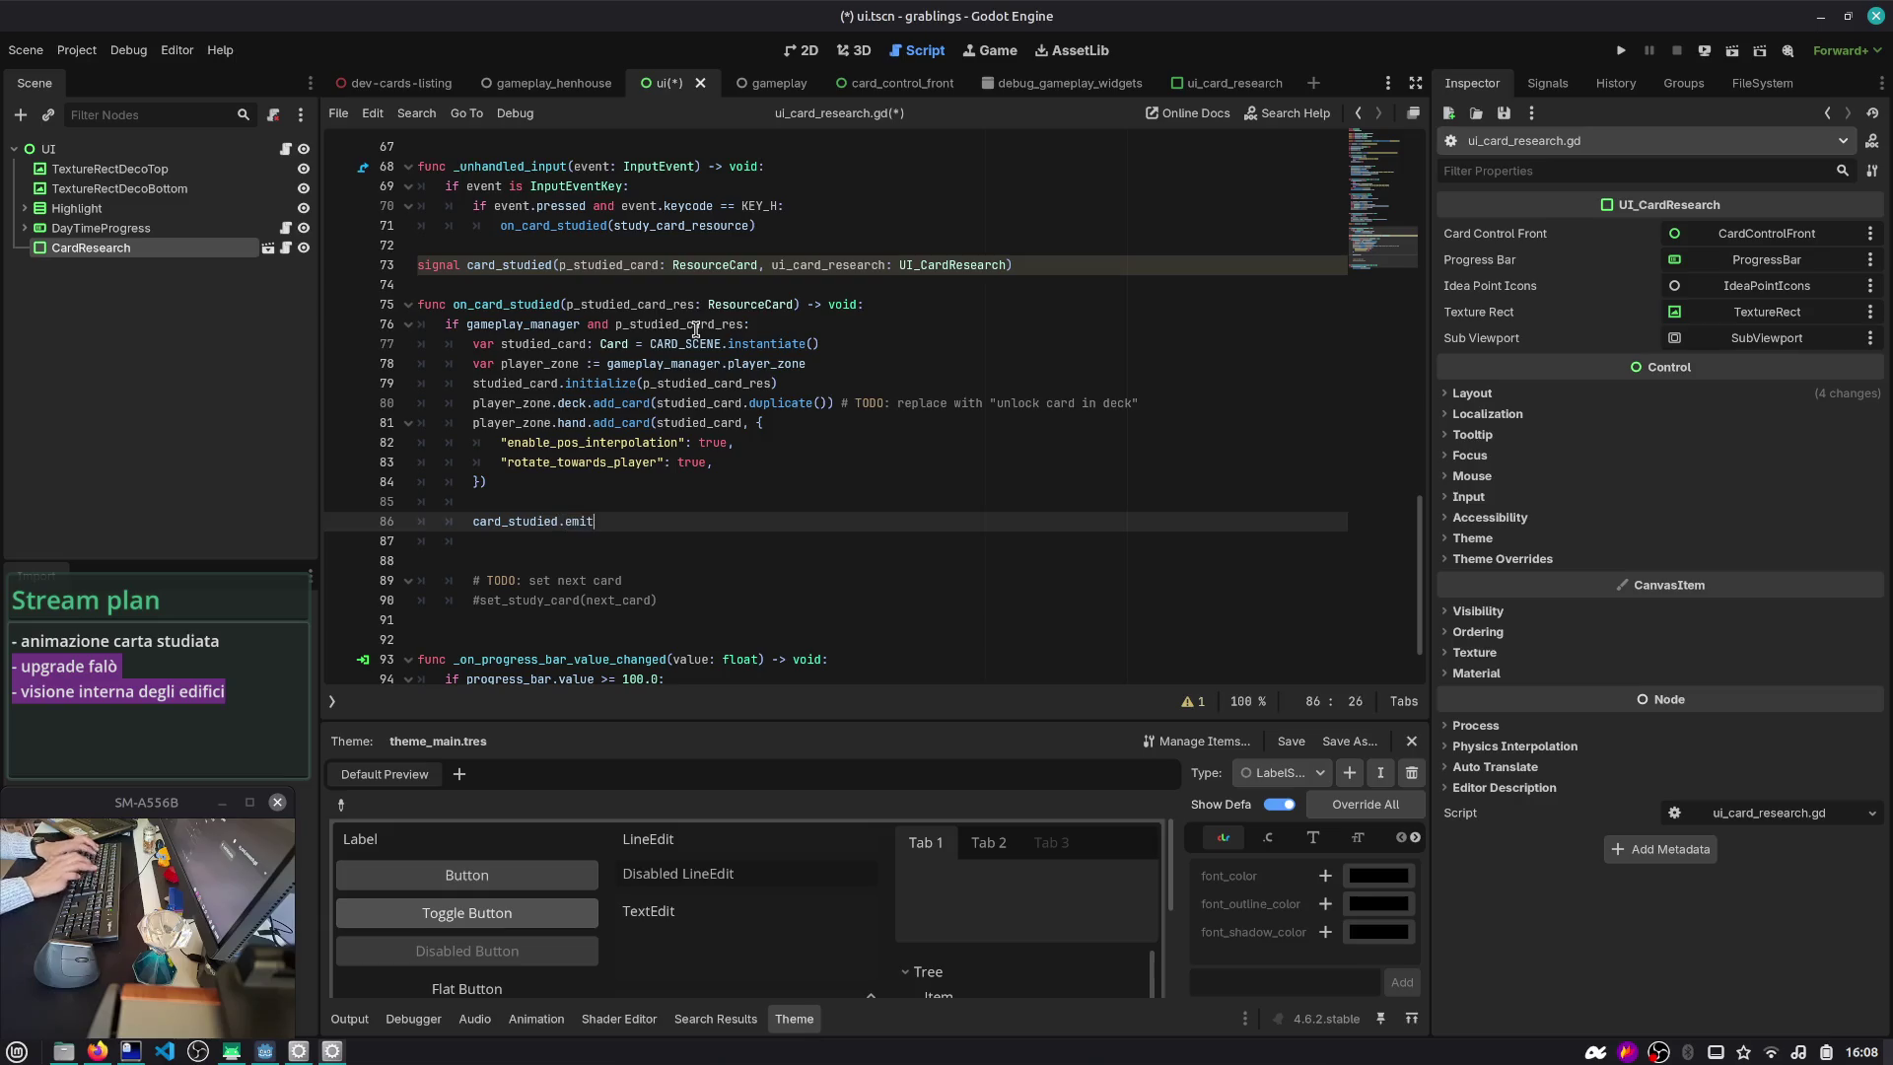
pyautogui.write('(')
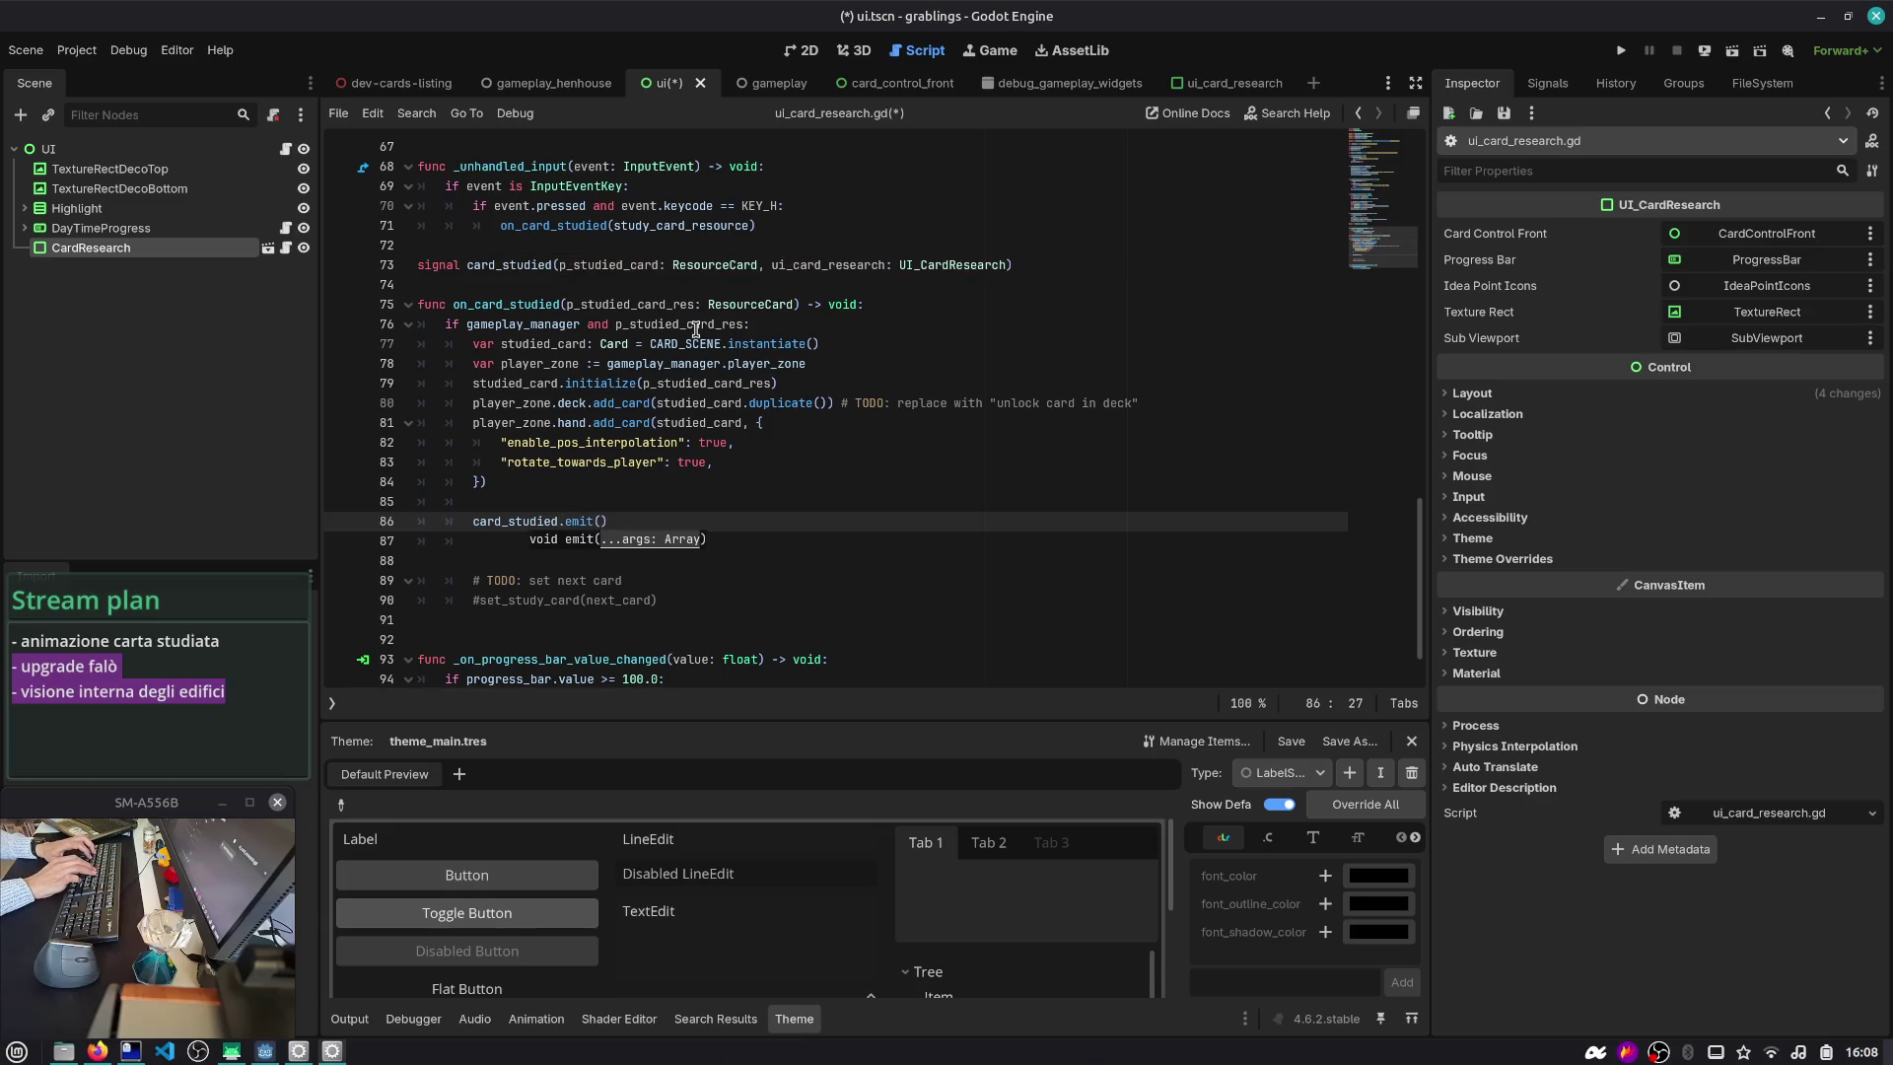
pyautogui.write('dy')
pyautogui.press('Return')
pyautogui.write(', self')
pyautogui.press('Up')
pyautogui.press('Up')
pyautogui.press('Up')
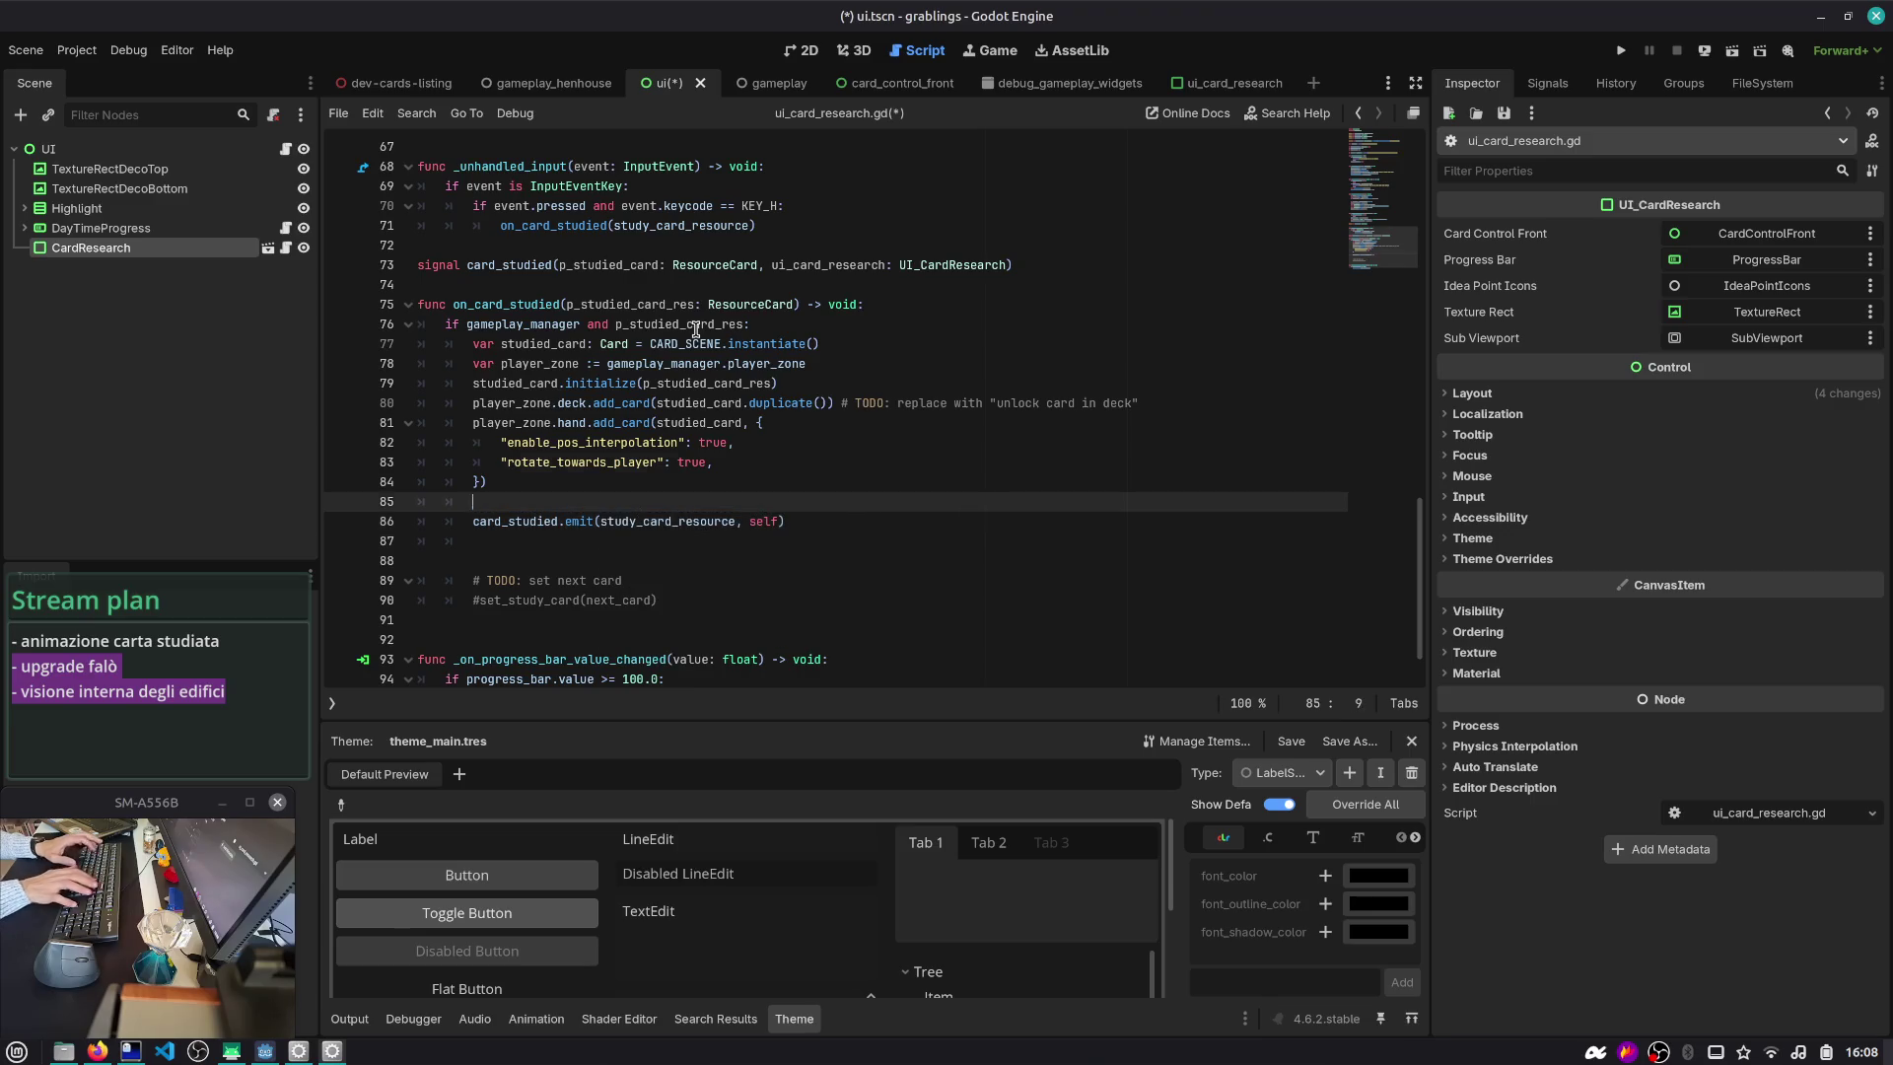
pyautogui.press('Down')
pyautogui.press('Return')
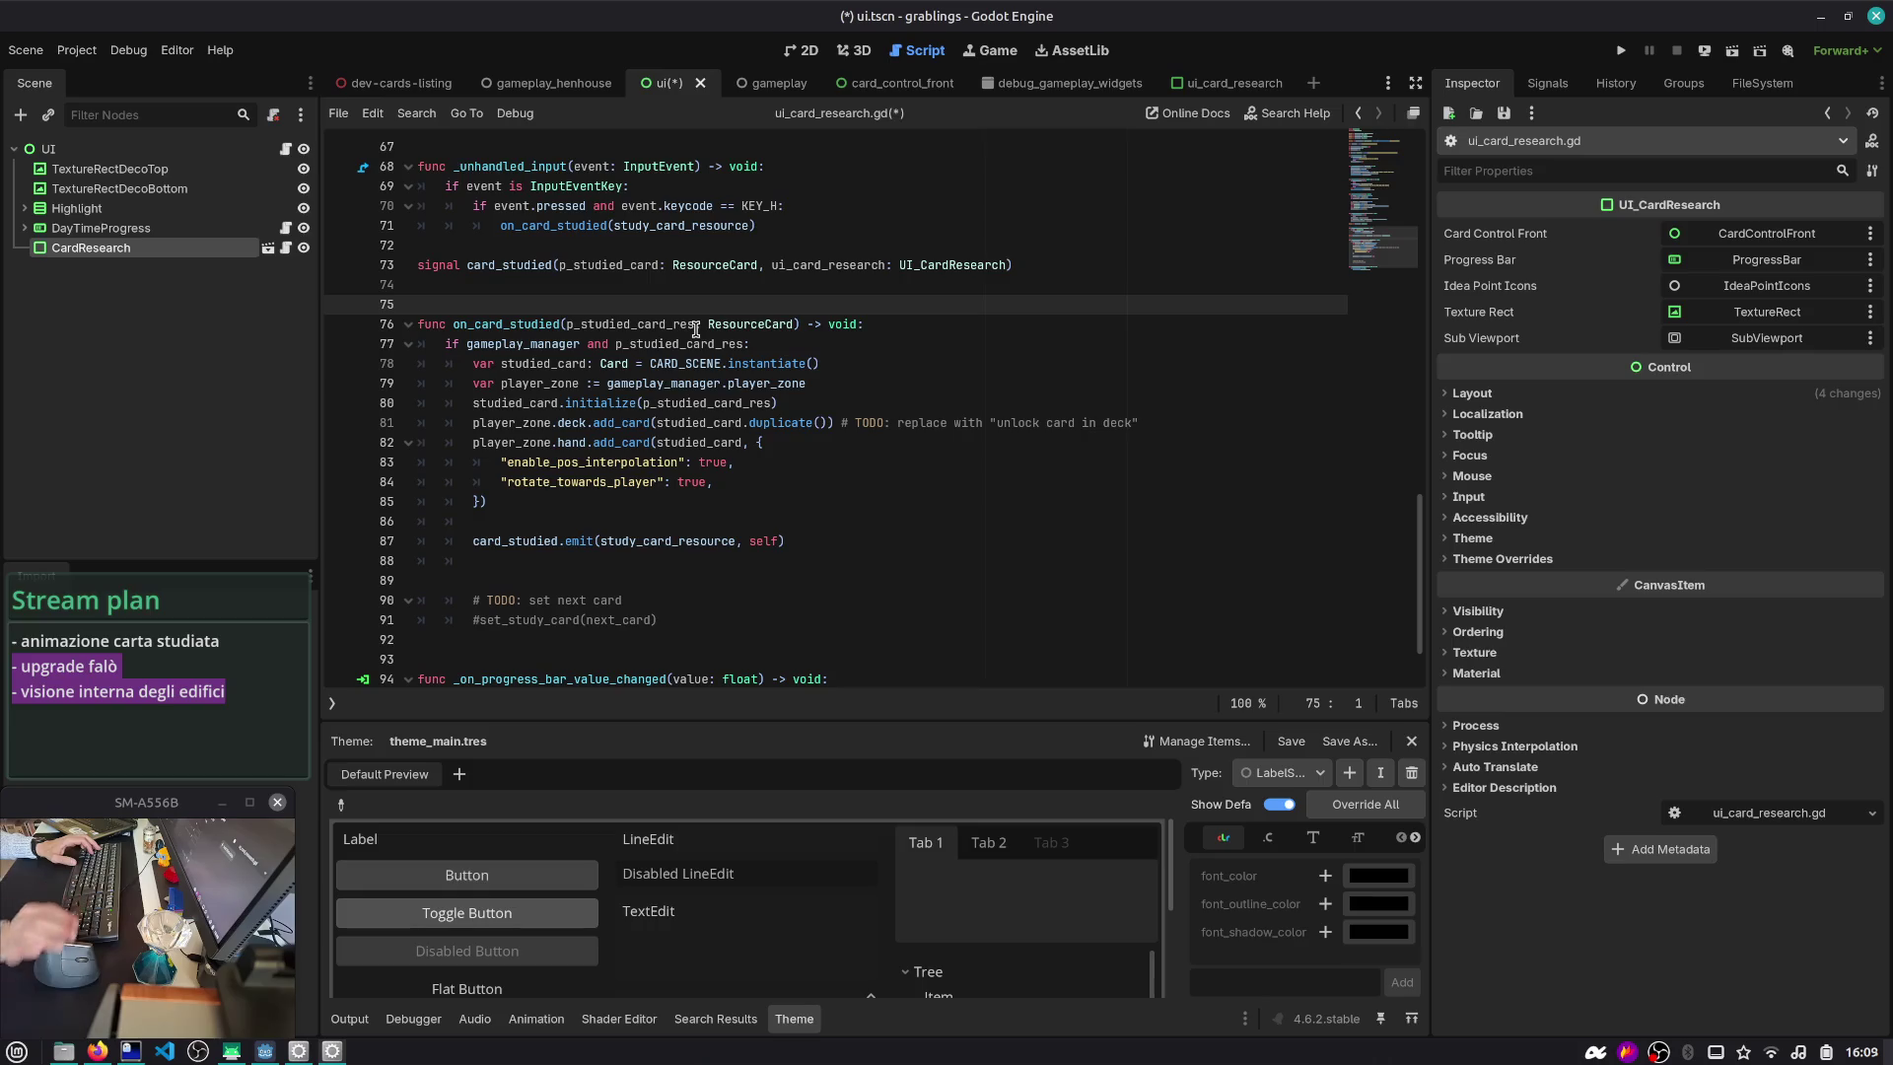
pyautogui.click(772, 83)
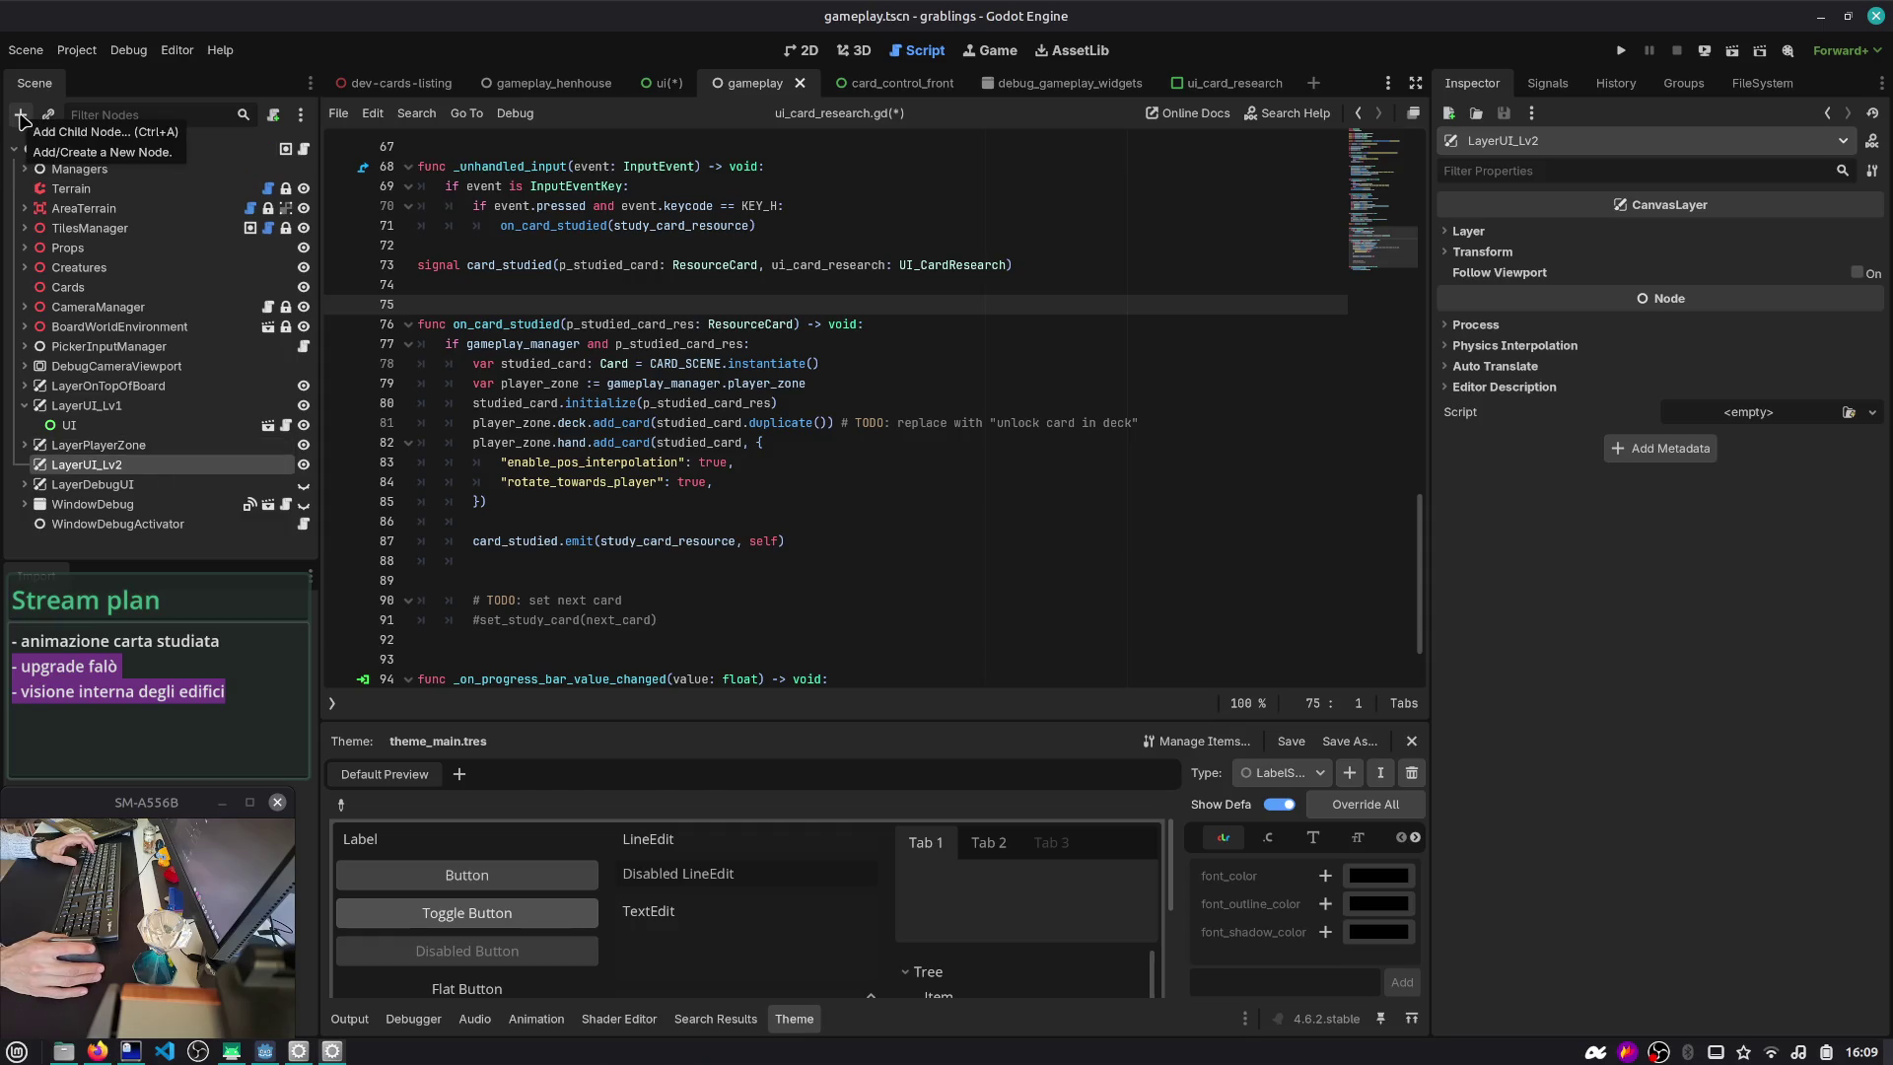
# - Attach a new non-built-in script, layer_ui_lv_2.gd, to LayerUI_Lv2
pyautogui.click(20, 117)
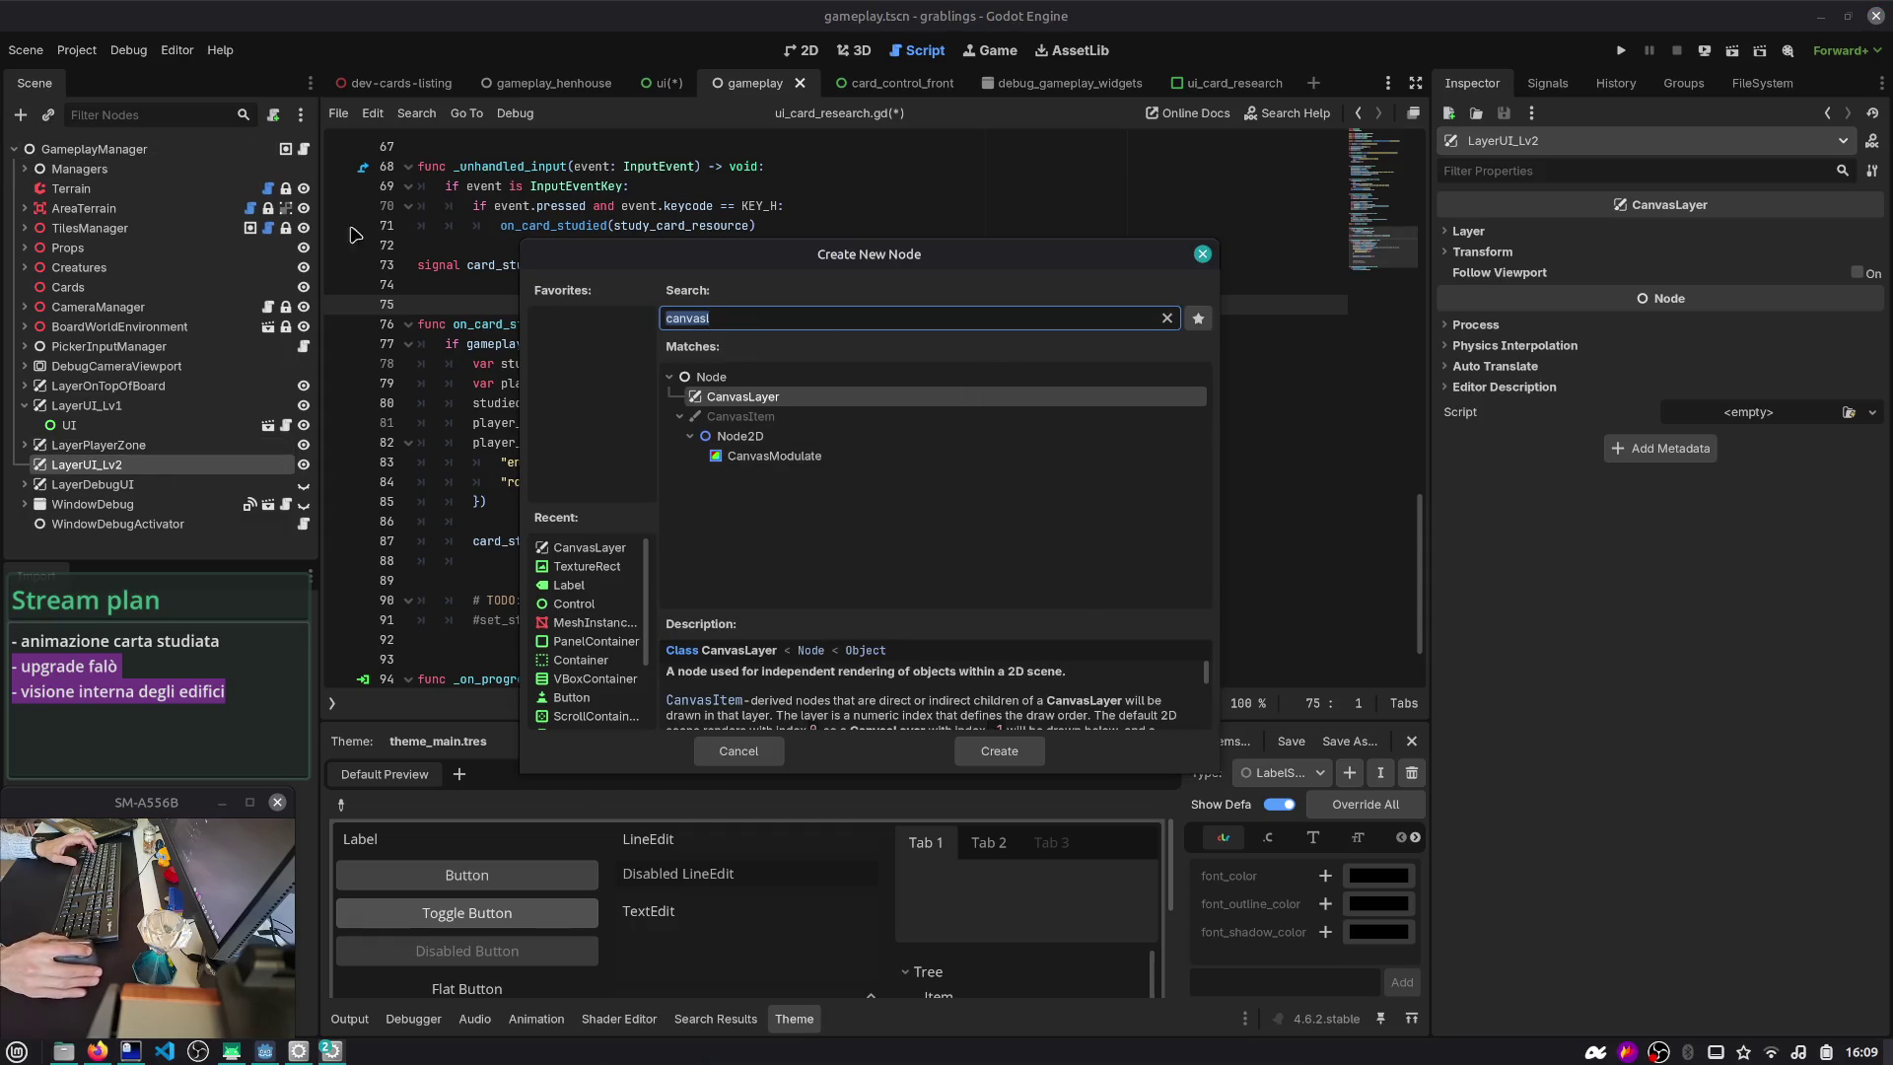
pyautogui.press('Escape')
pyautogui.rightClick(136, 465)
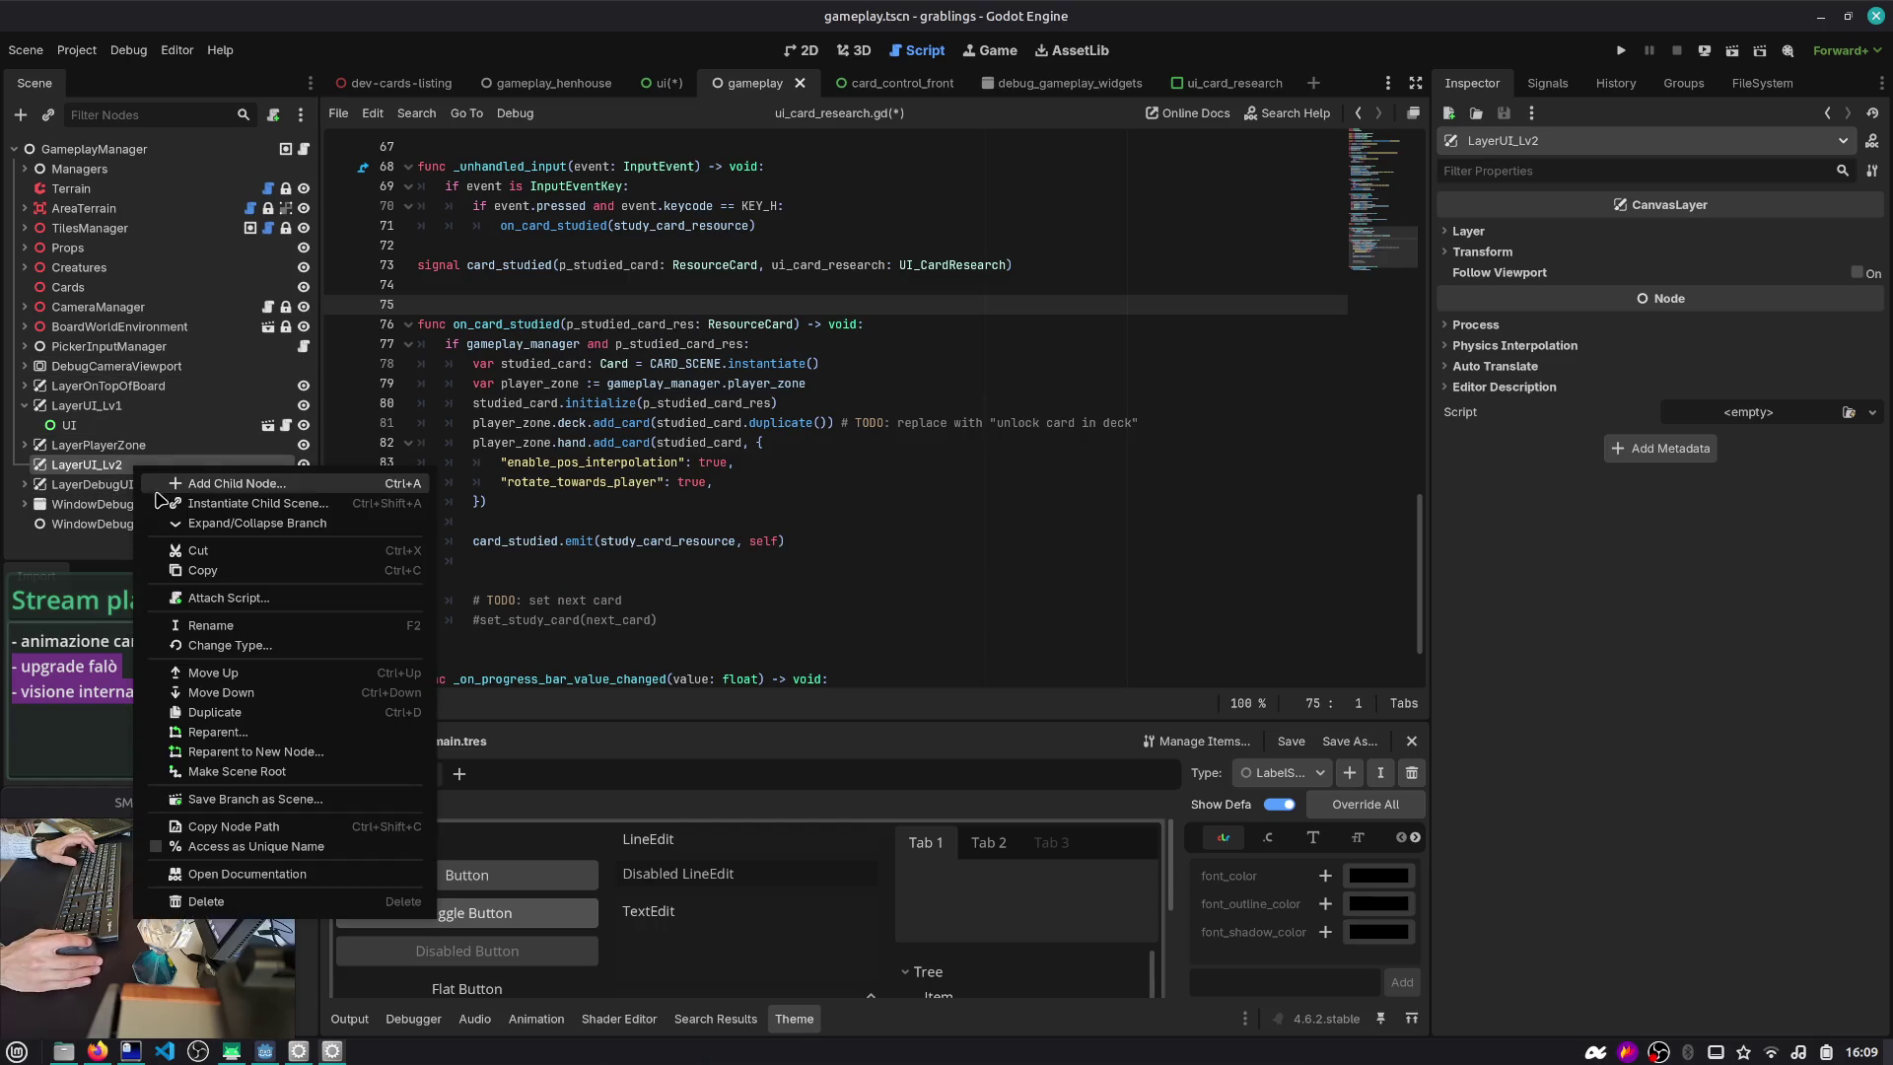
pyautogui.click(270, 598)
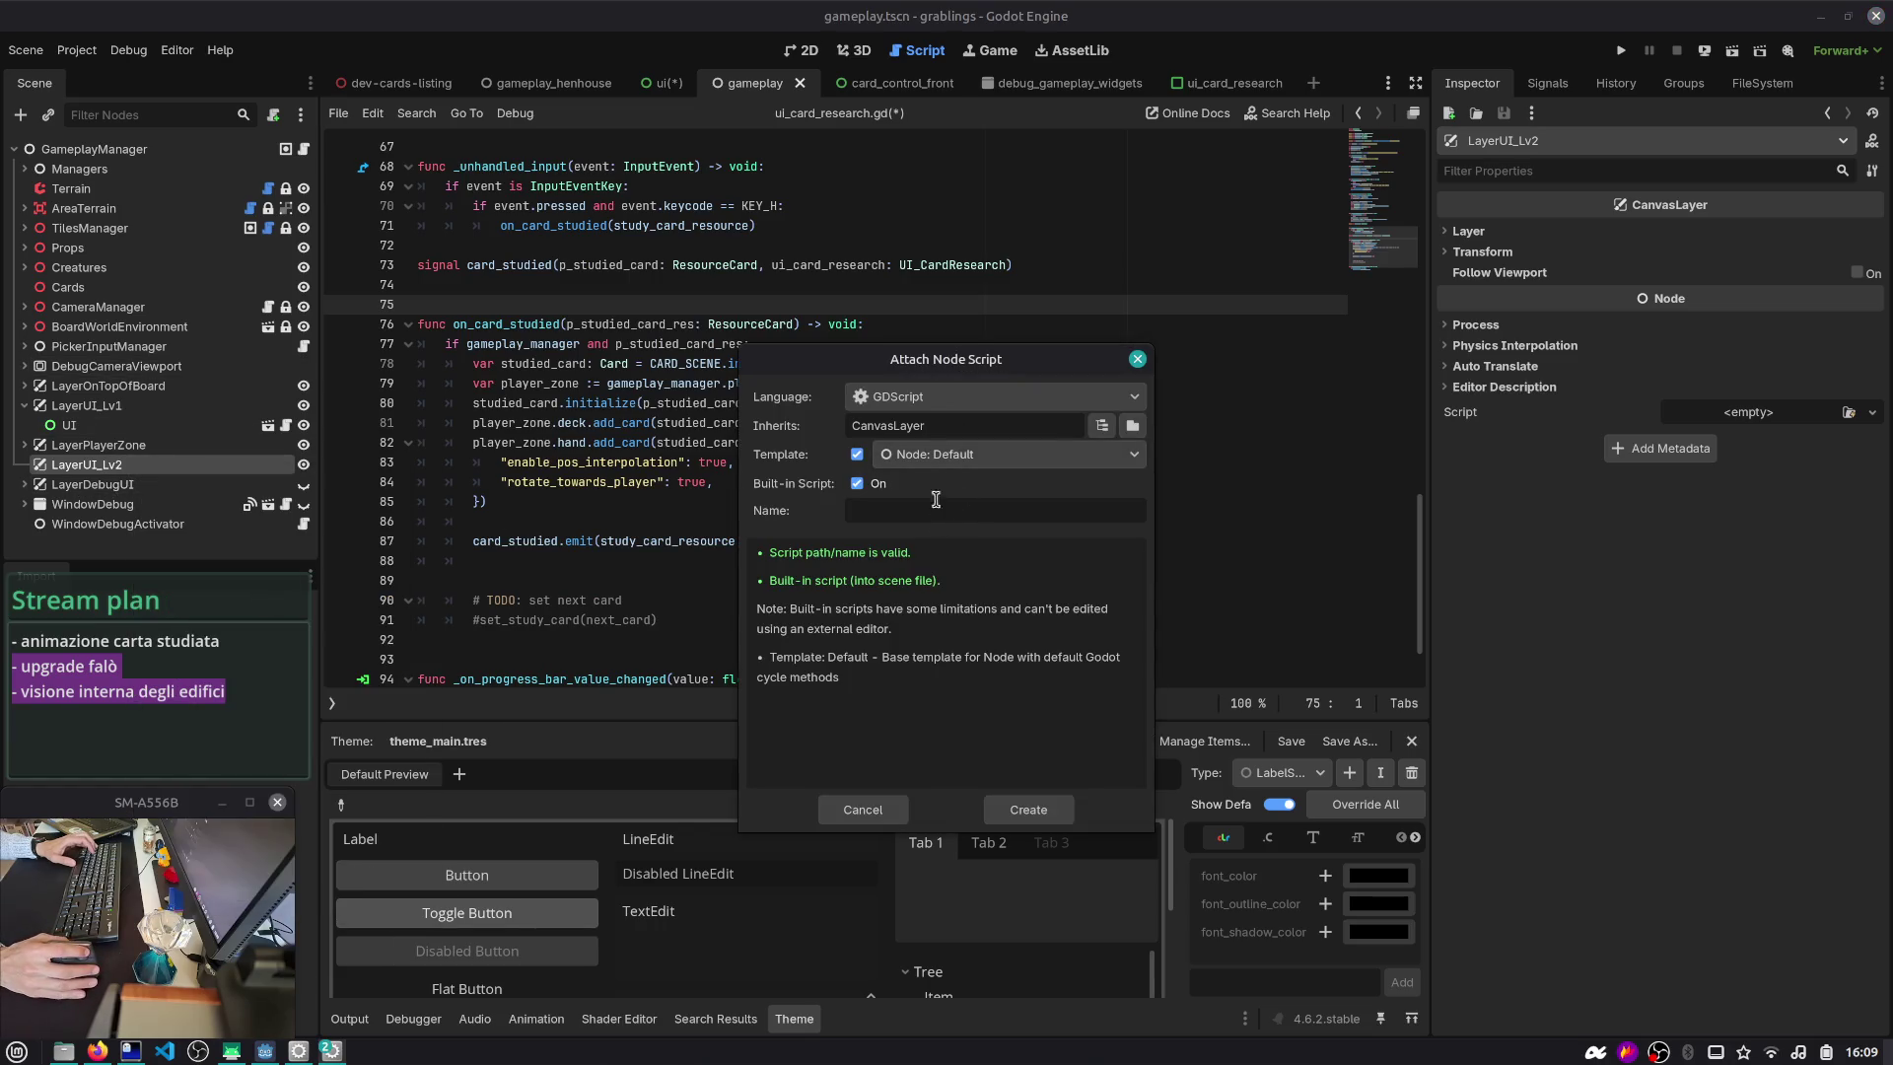
pyautogui.click(860, 484)
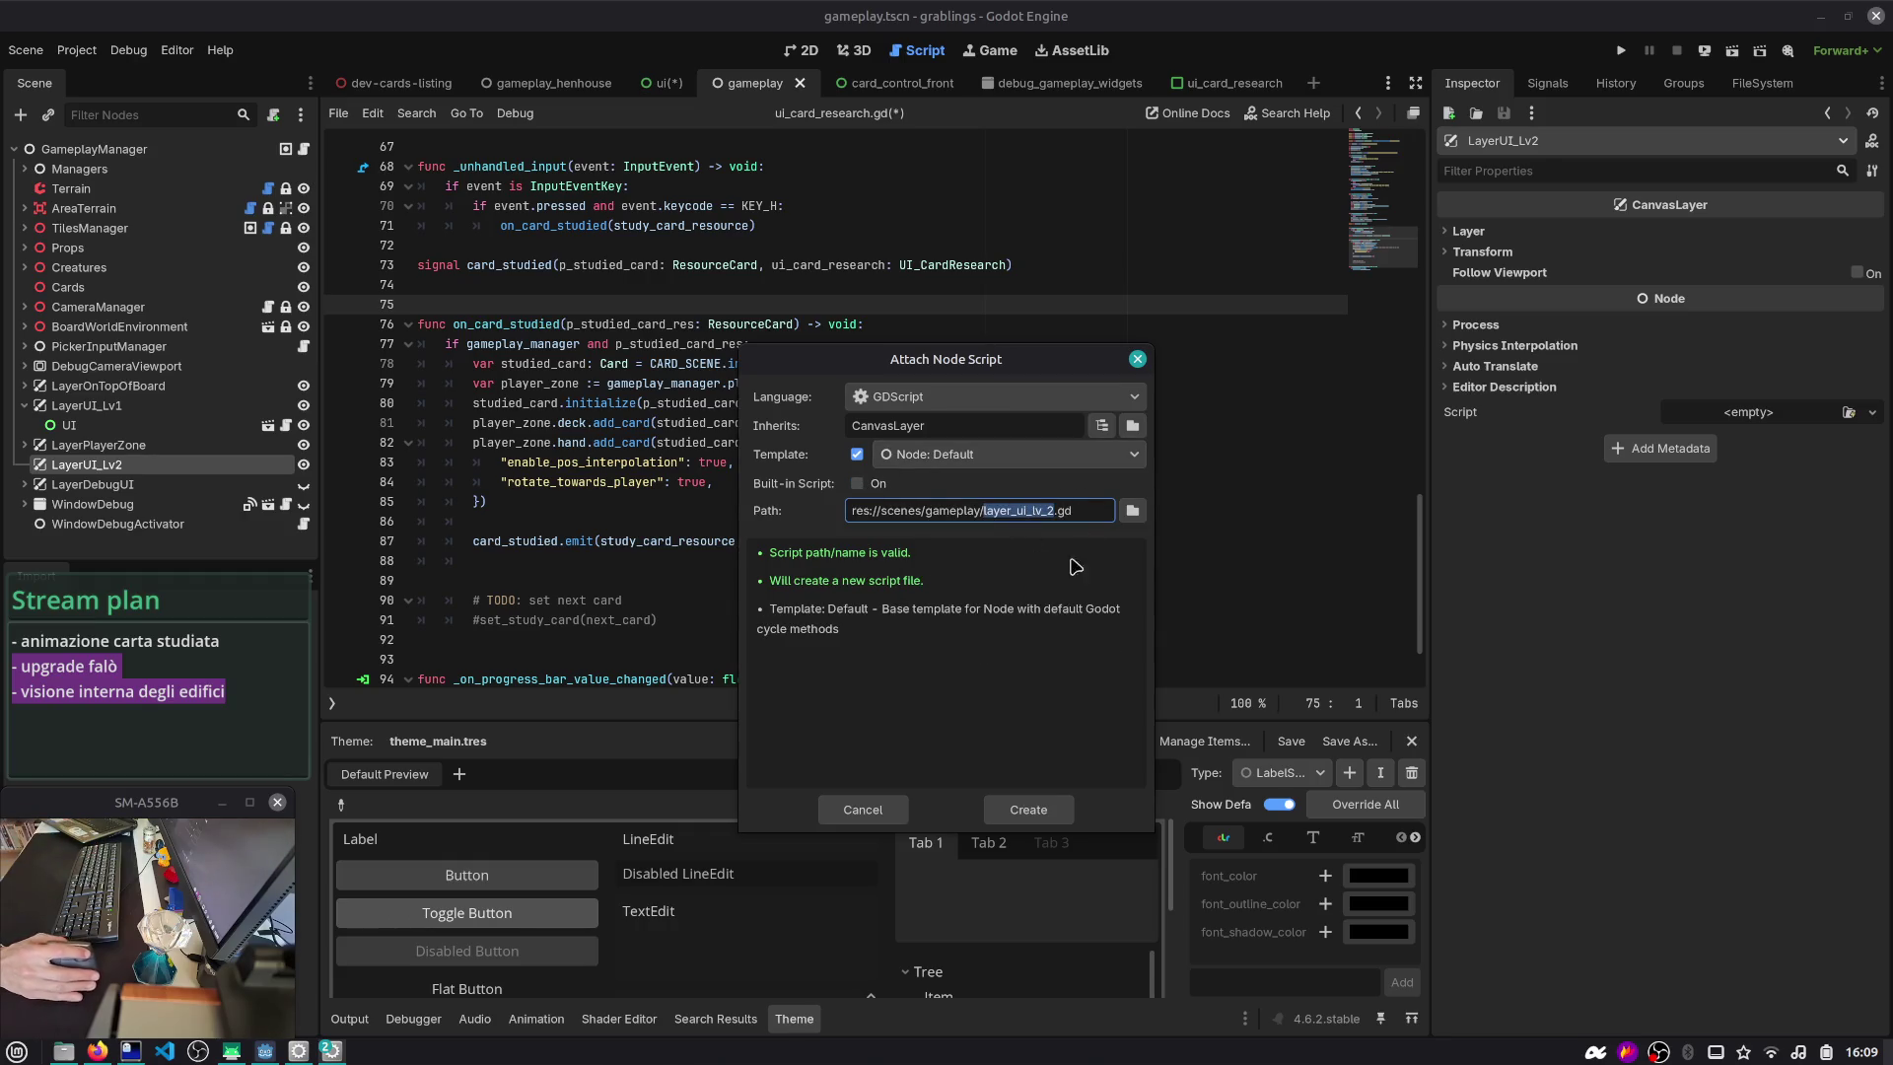
pyautogui.click(1009, 803)
# - Delete the template functions so the script holds only extends CanvasLayer
pyautogui.moveTo(513, 345); pyautogui.dragTo(350, 219)
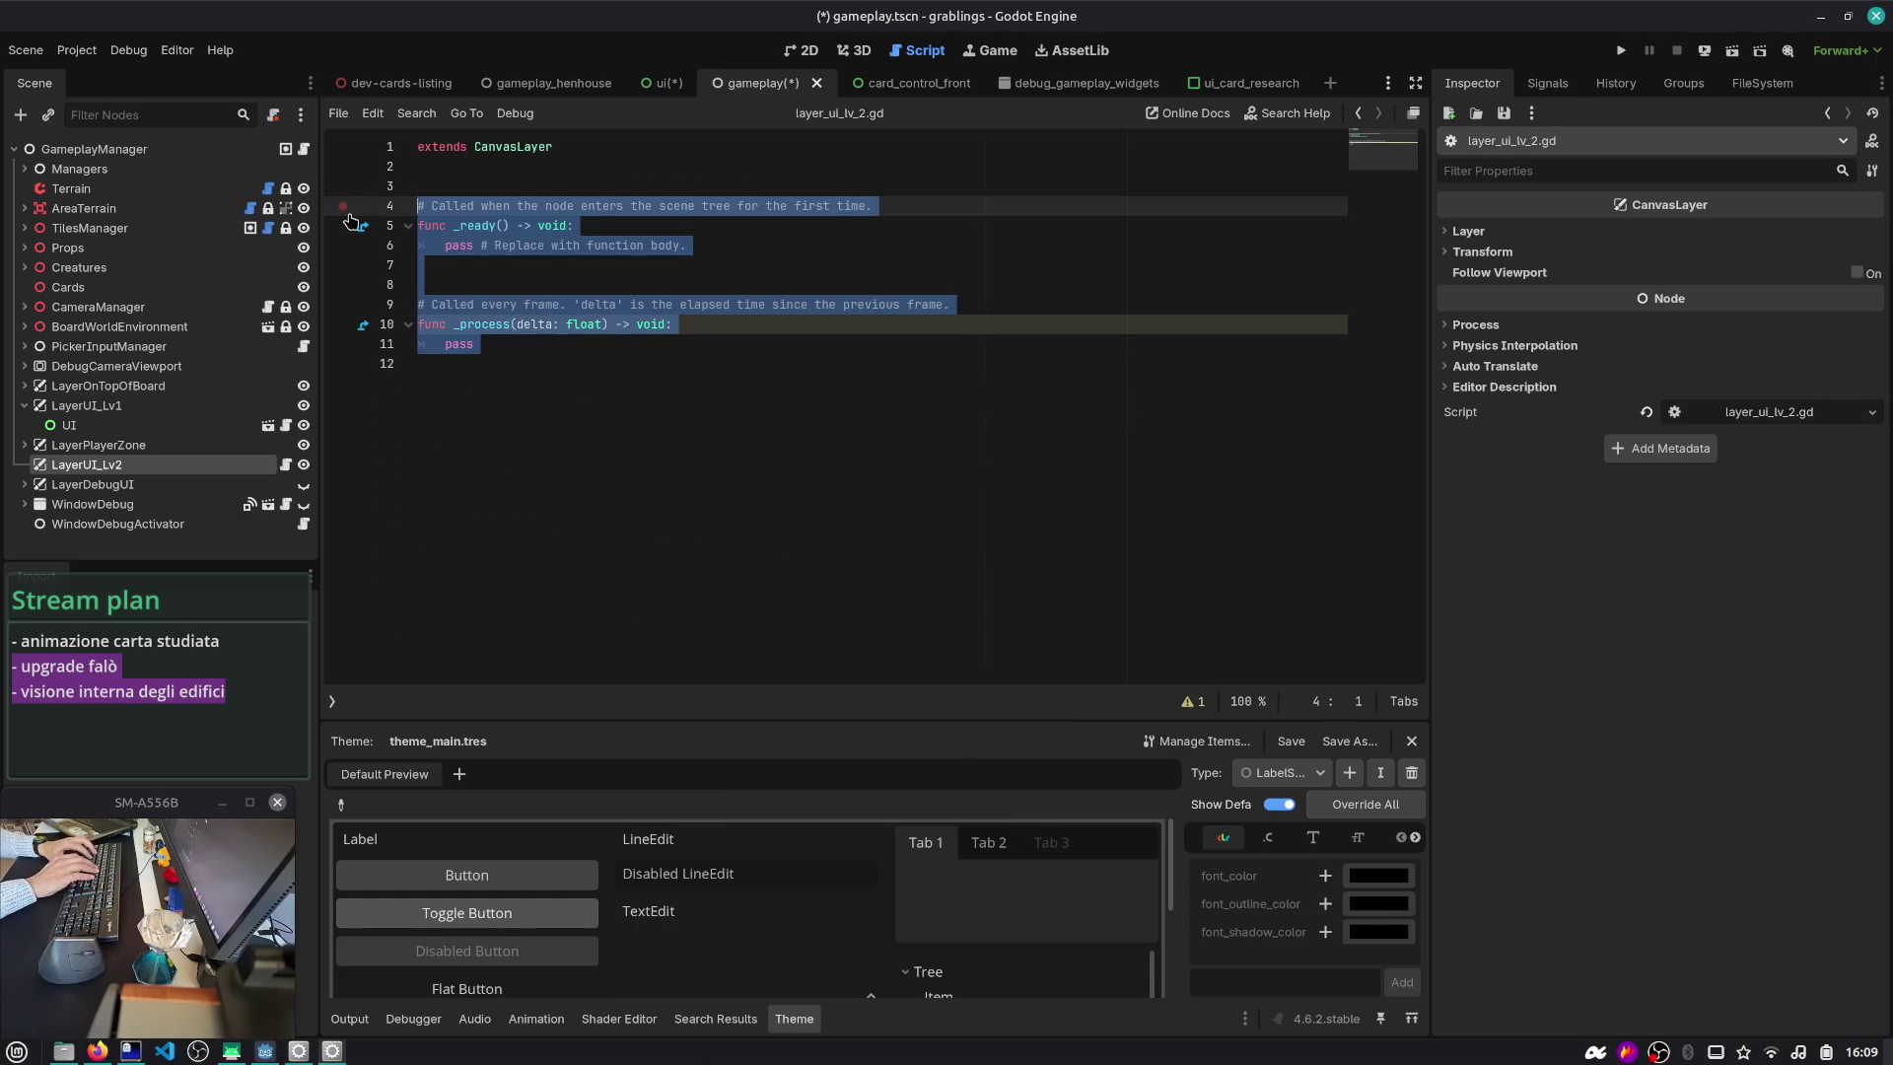
pyautogui.press('Delete')
pyautogui.click(237, 428)
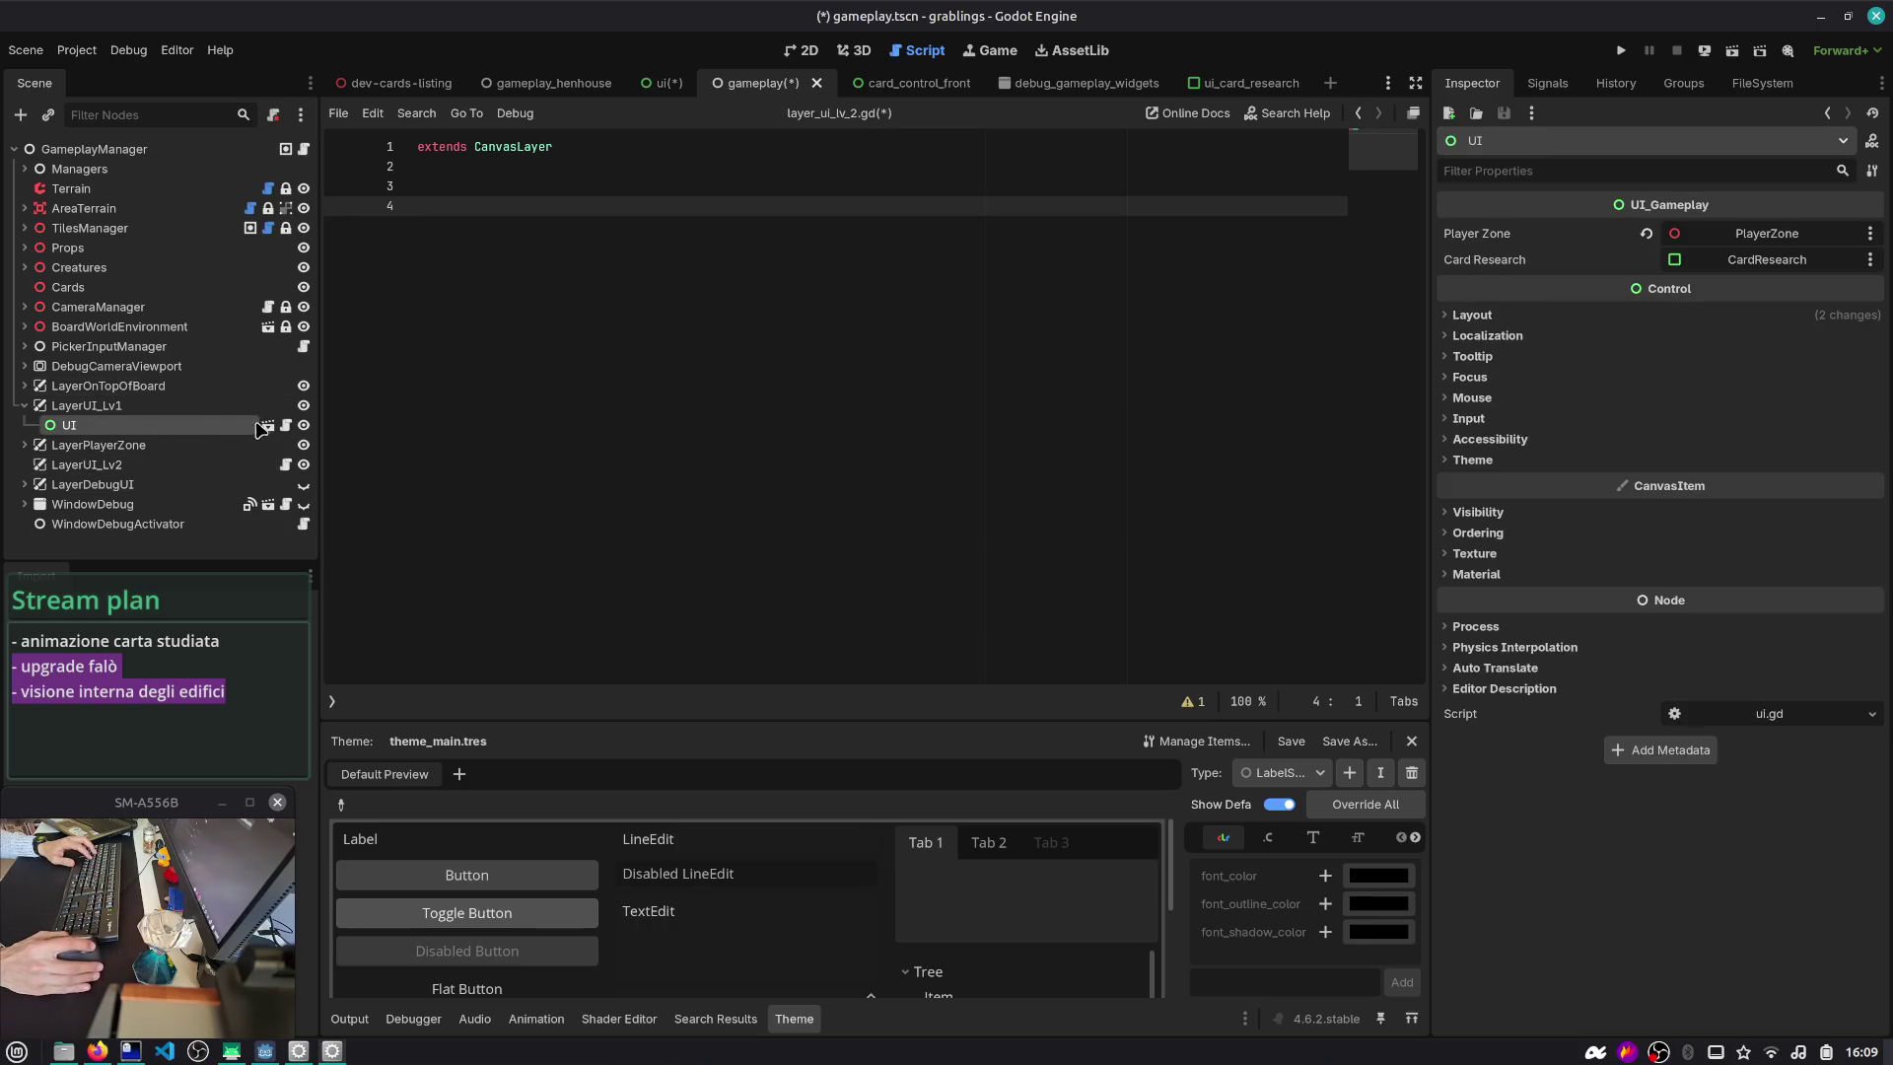
# - Select the CardResearch node under UI and begin connecting its card_studied signal
pyautogui.rightClick(237, 428)
pyautogui.click(453, 867)
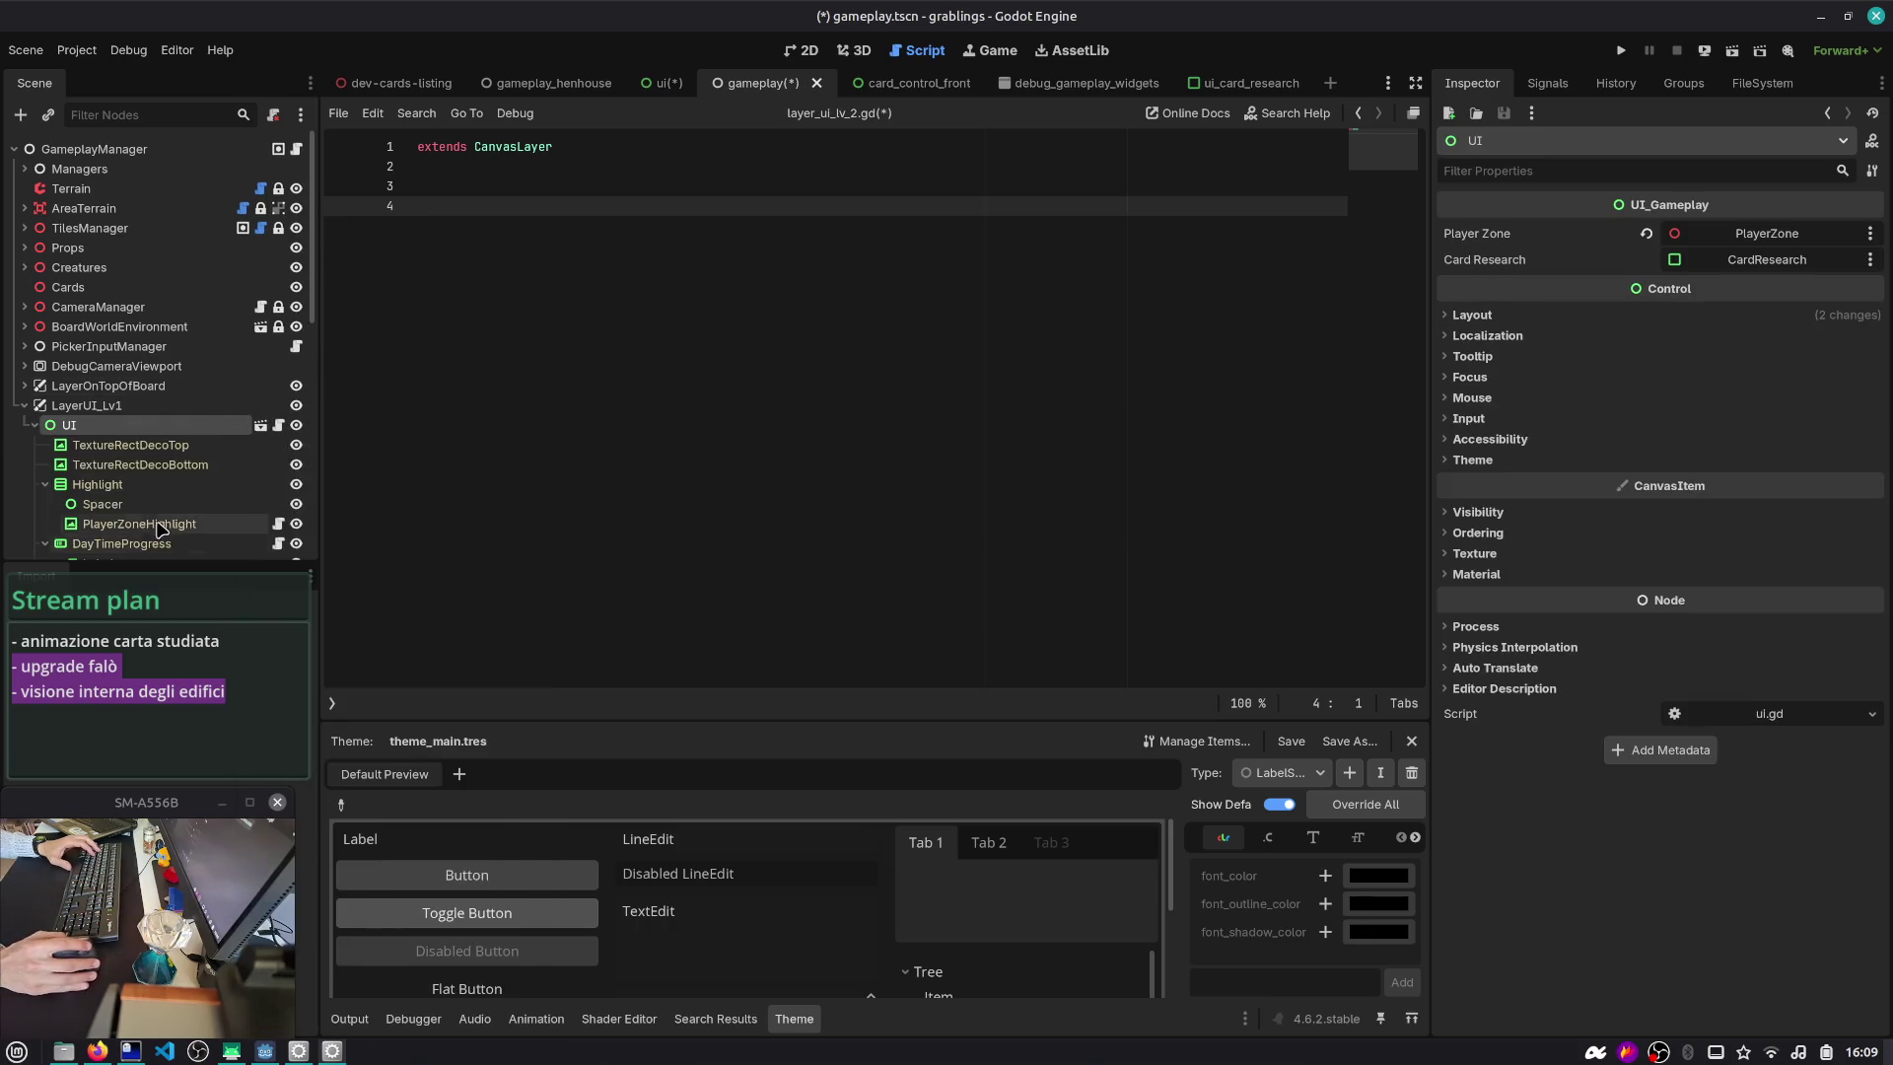
pyautogui.scroll(-3, 154, 514)
pyautogui.scroll(2, 153, 515)
pyautogui.click(45, 385)
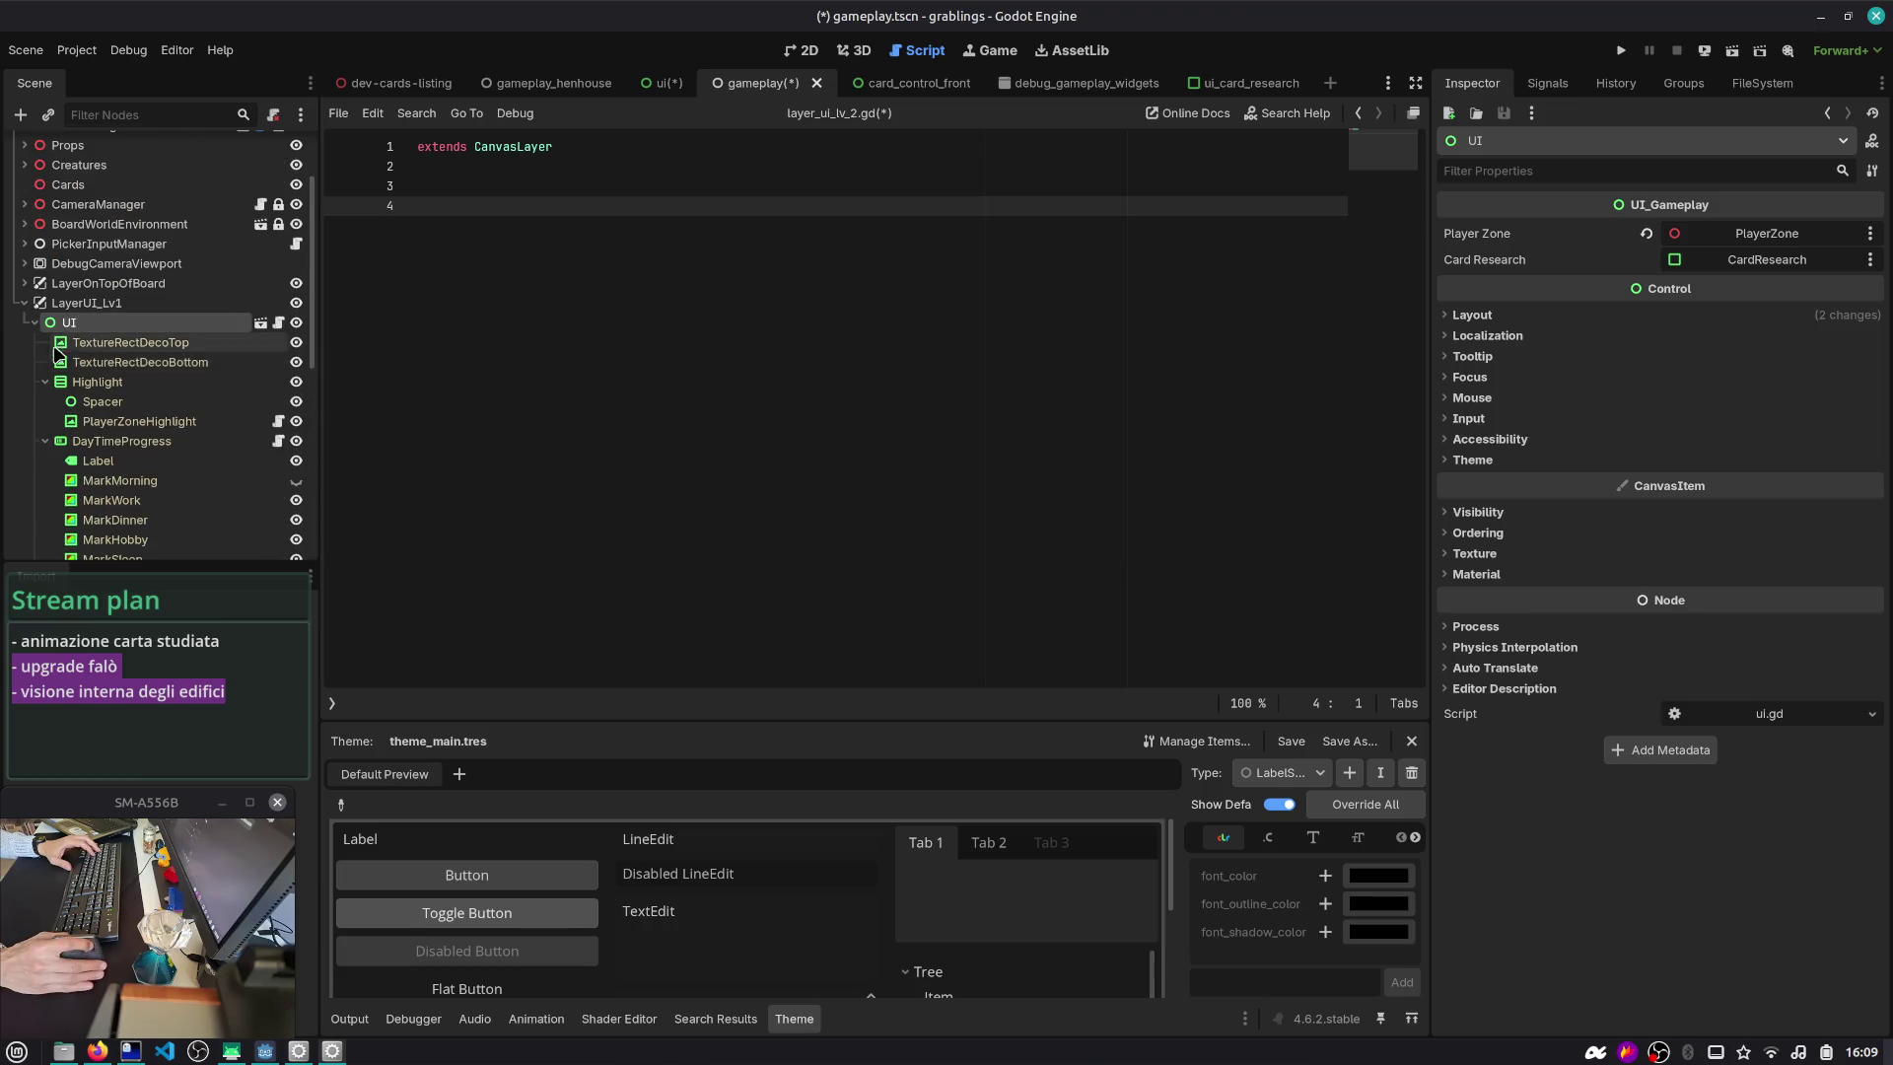
pyautogui.click(46, 401)
pyautogui.click(112, 422)
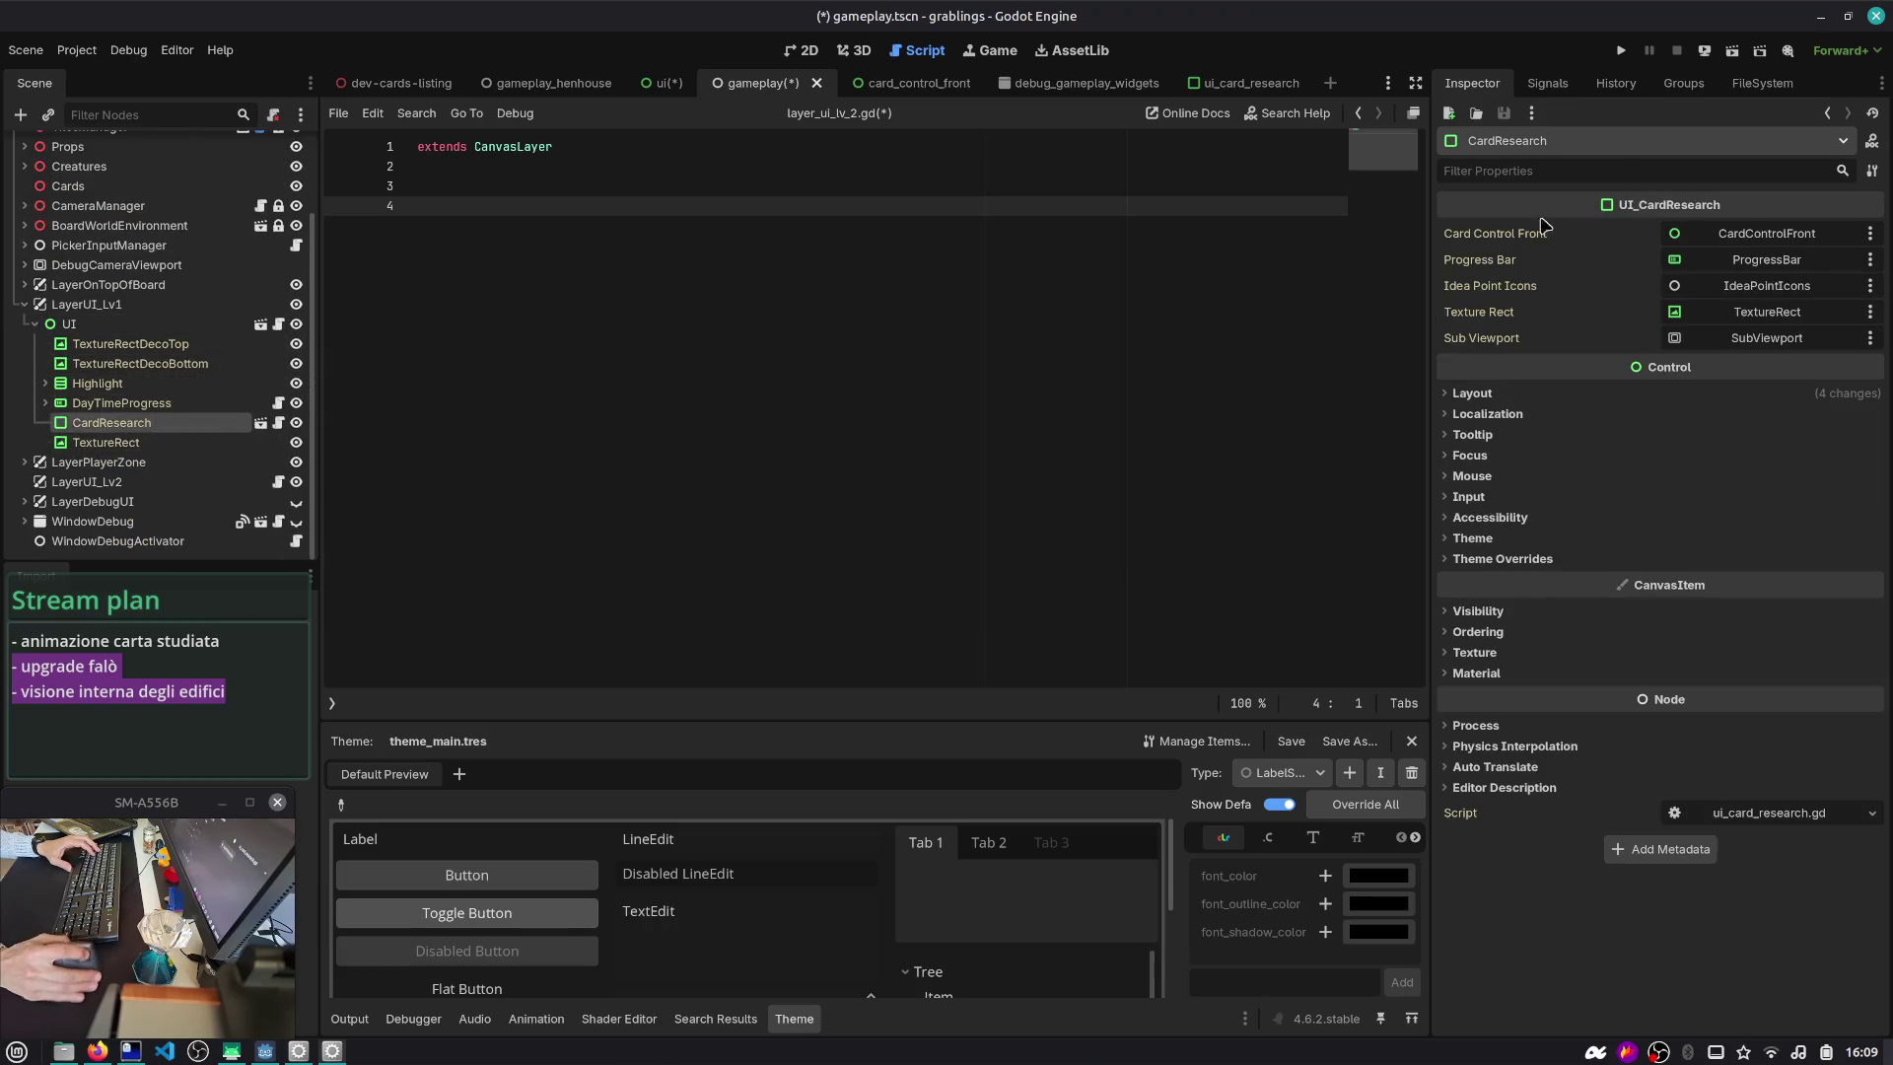
pyautogui.click(1547, 83)
pyautogui.doubleClick(1597, 168)
# - Collapse the other branches in the target list and connect card_studied to LayerUI_Lv2
pyautogui.scroll(-5, 769, 569)
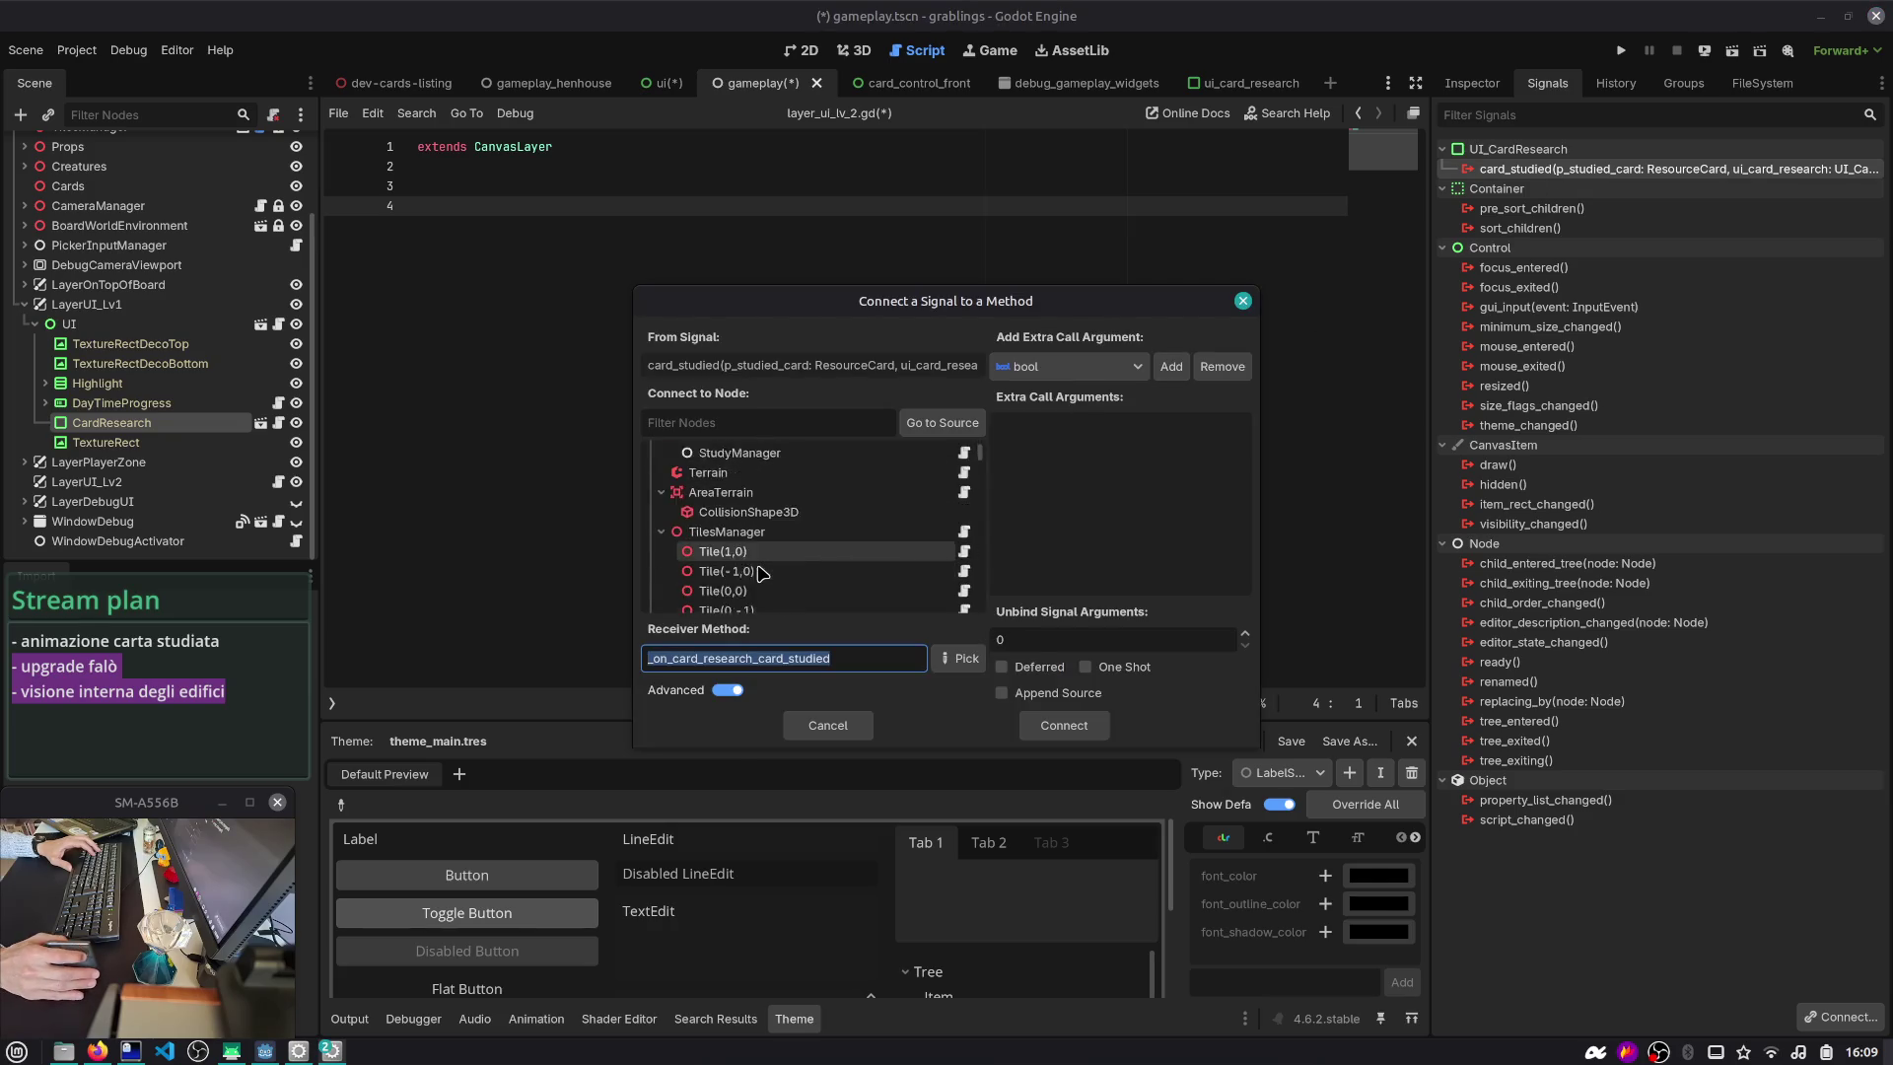
pyautogui.scroll(10, 730, 543)
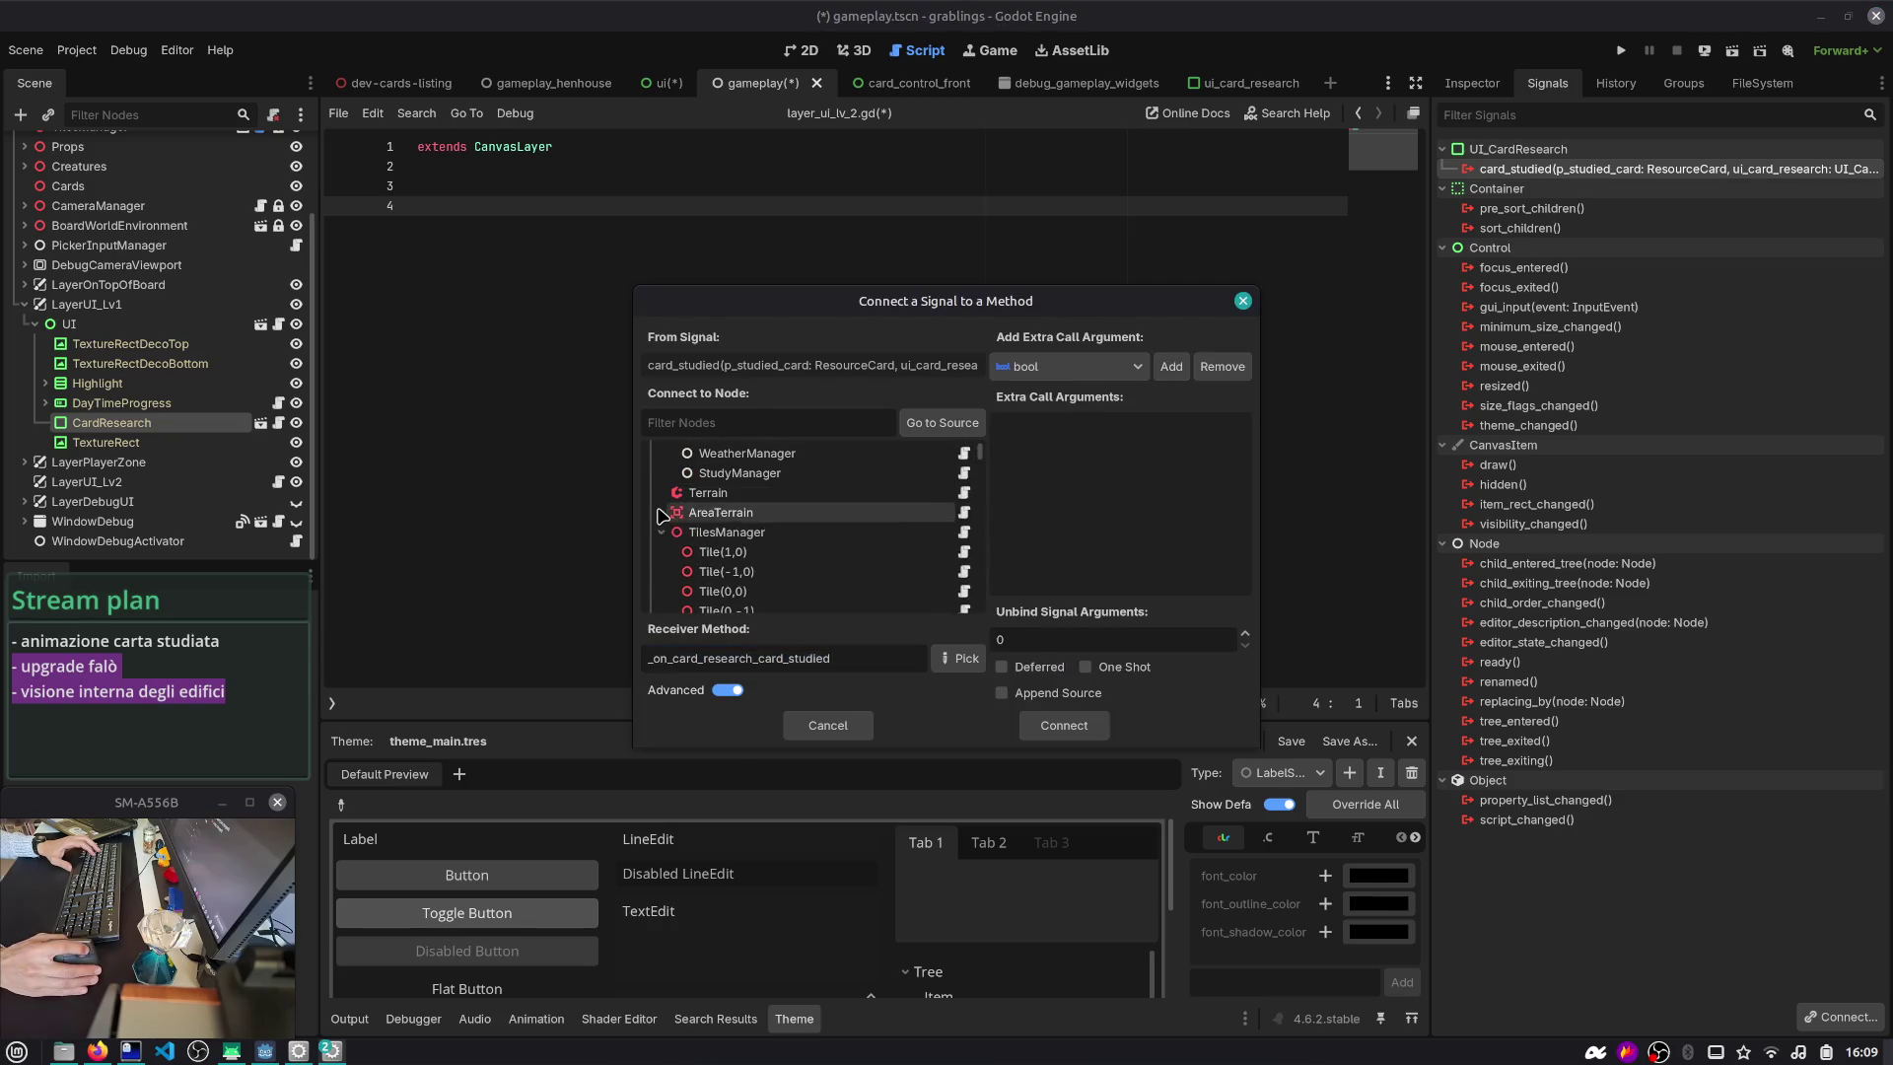
pyautogui.click(661, 474)
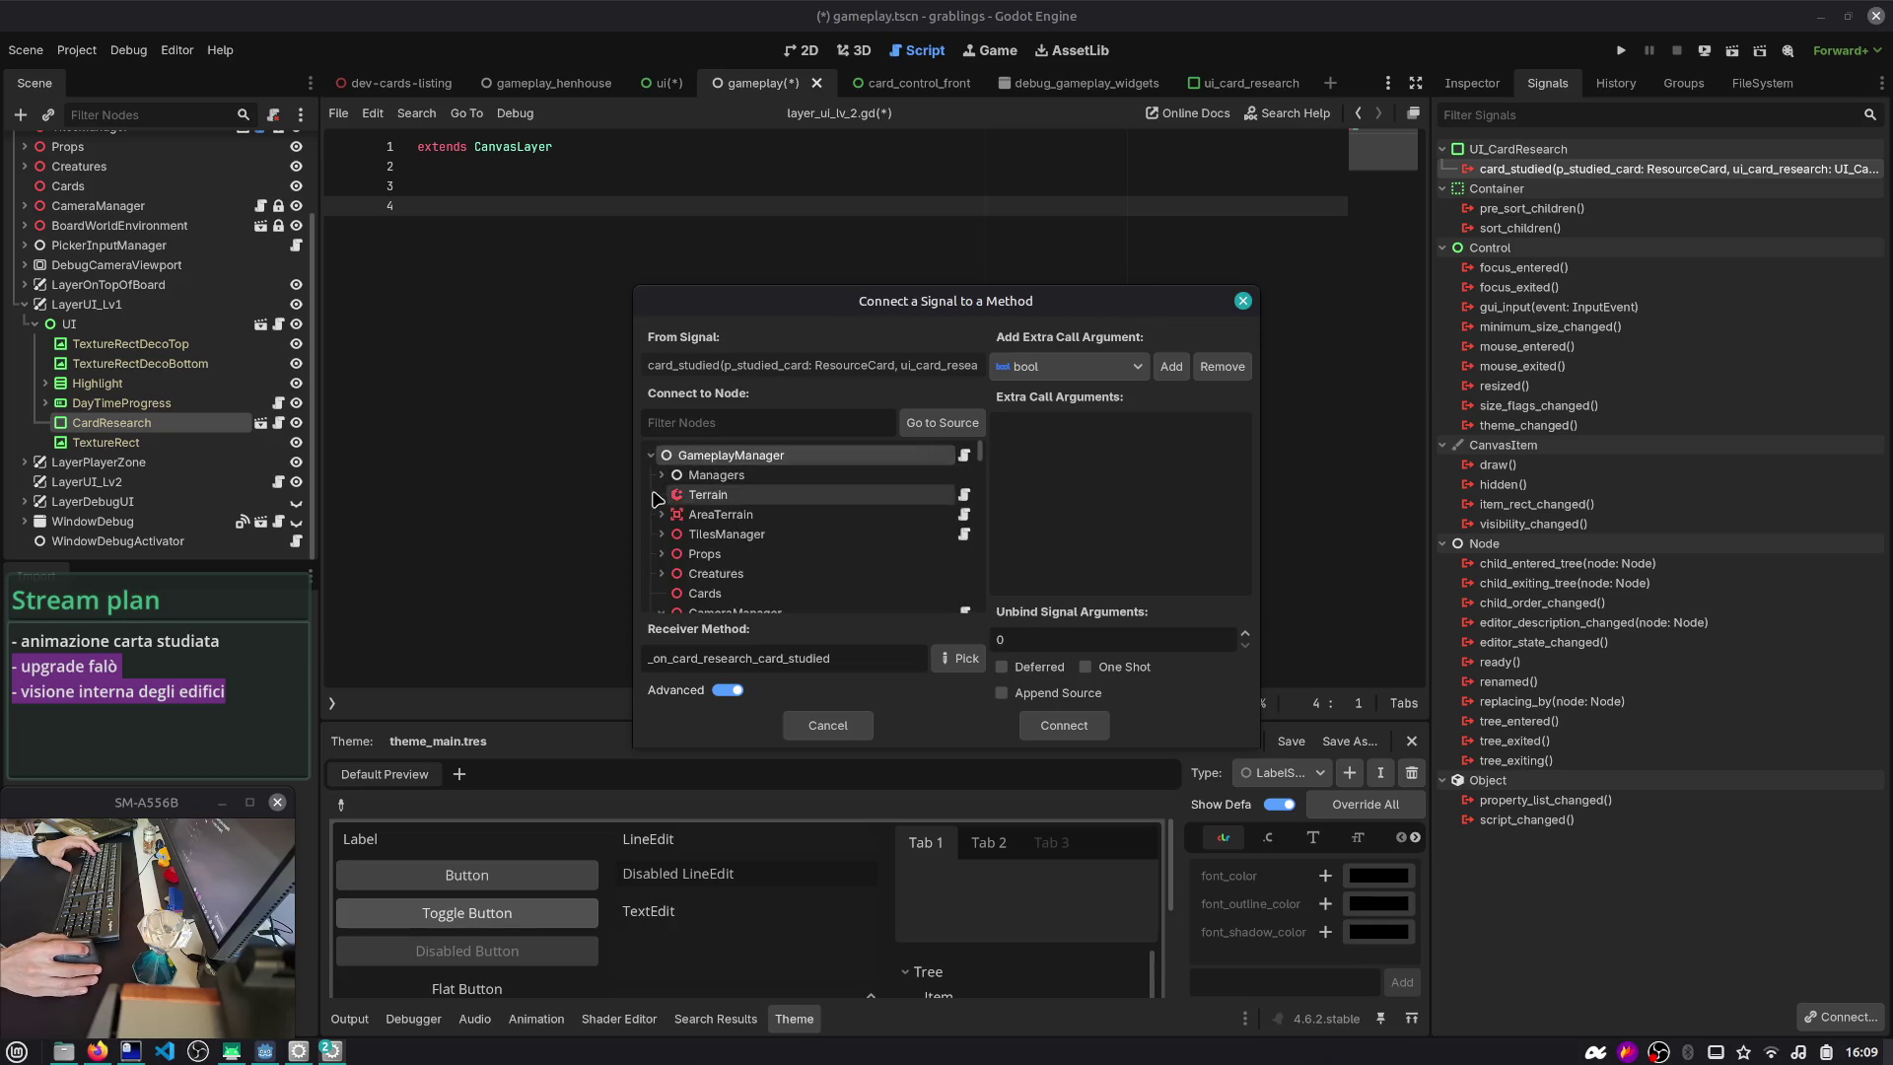
pyautogui.scroll(-2, 667, 552)
pyautogui.click(661, 551)
pyautogui.click(662, 571)
pyautogui.scroll(-2, 664, 523)
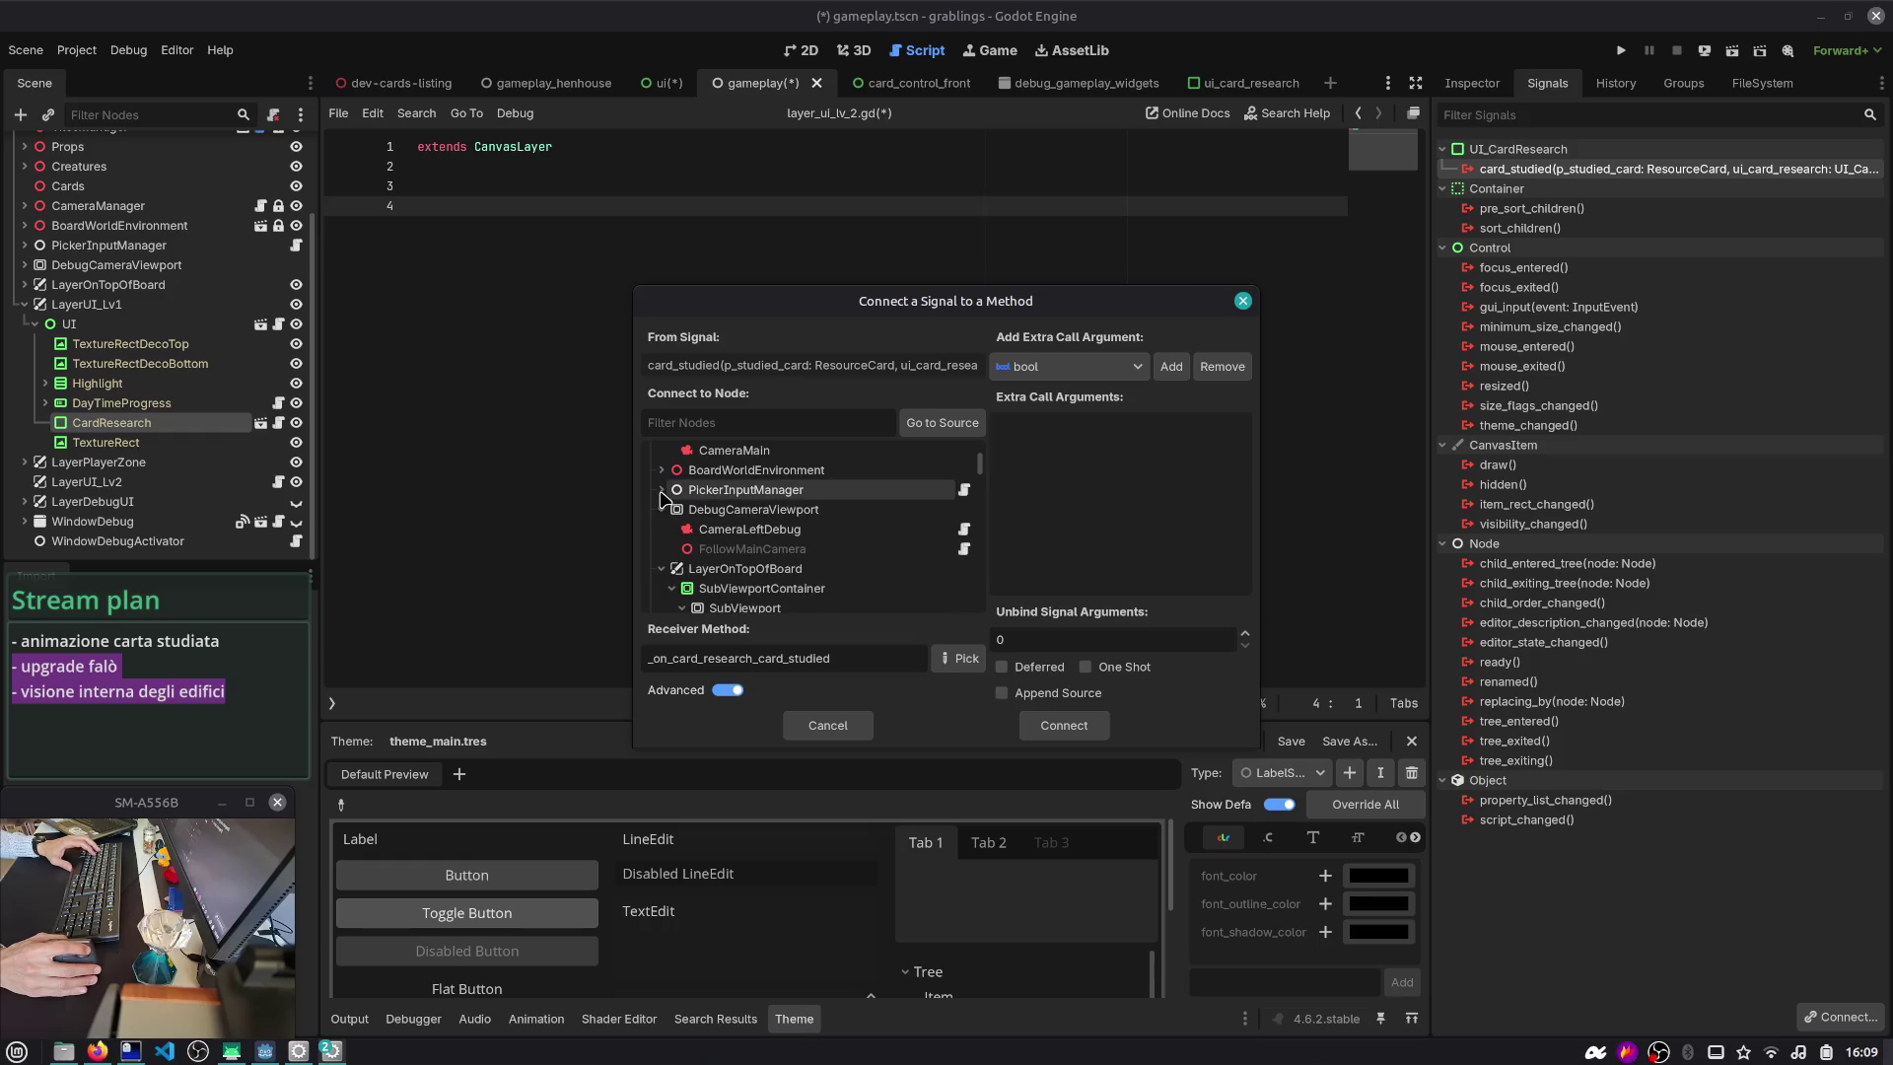
pyautogui.click(661, 509)
pyautogui.click(662, 529)
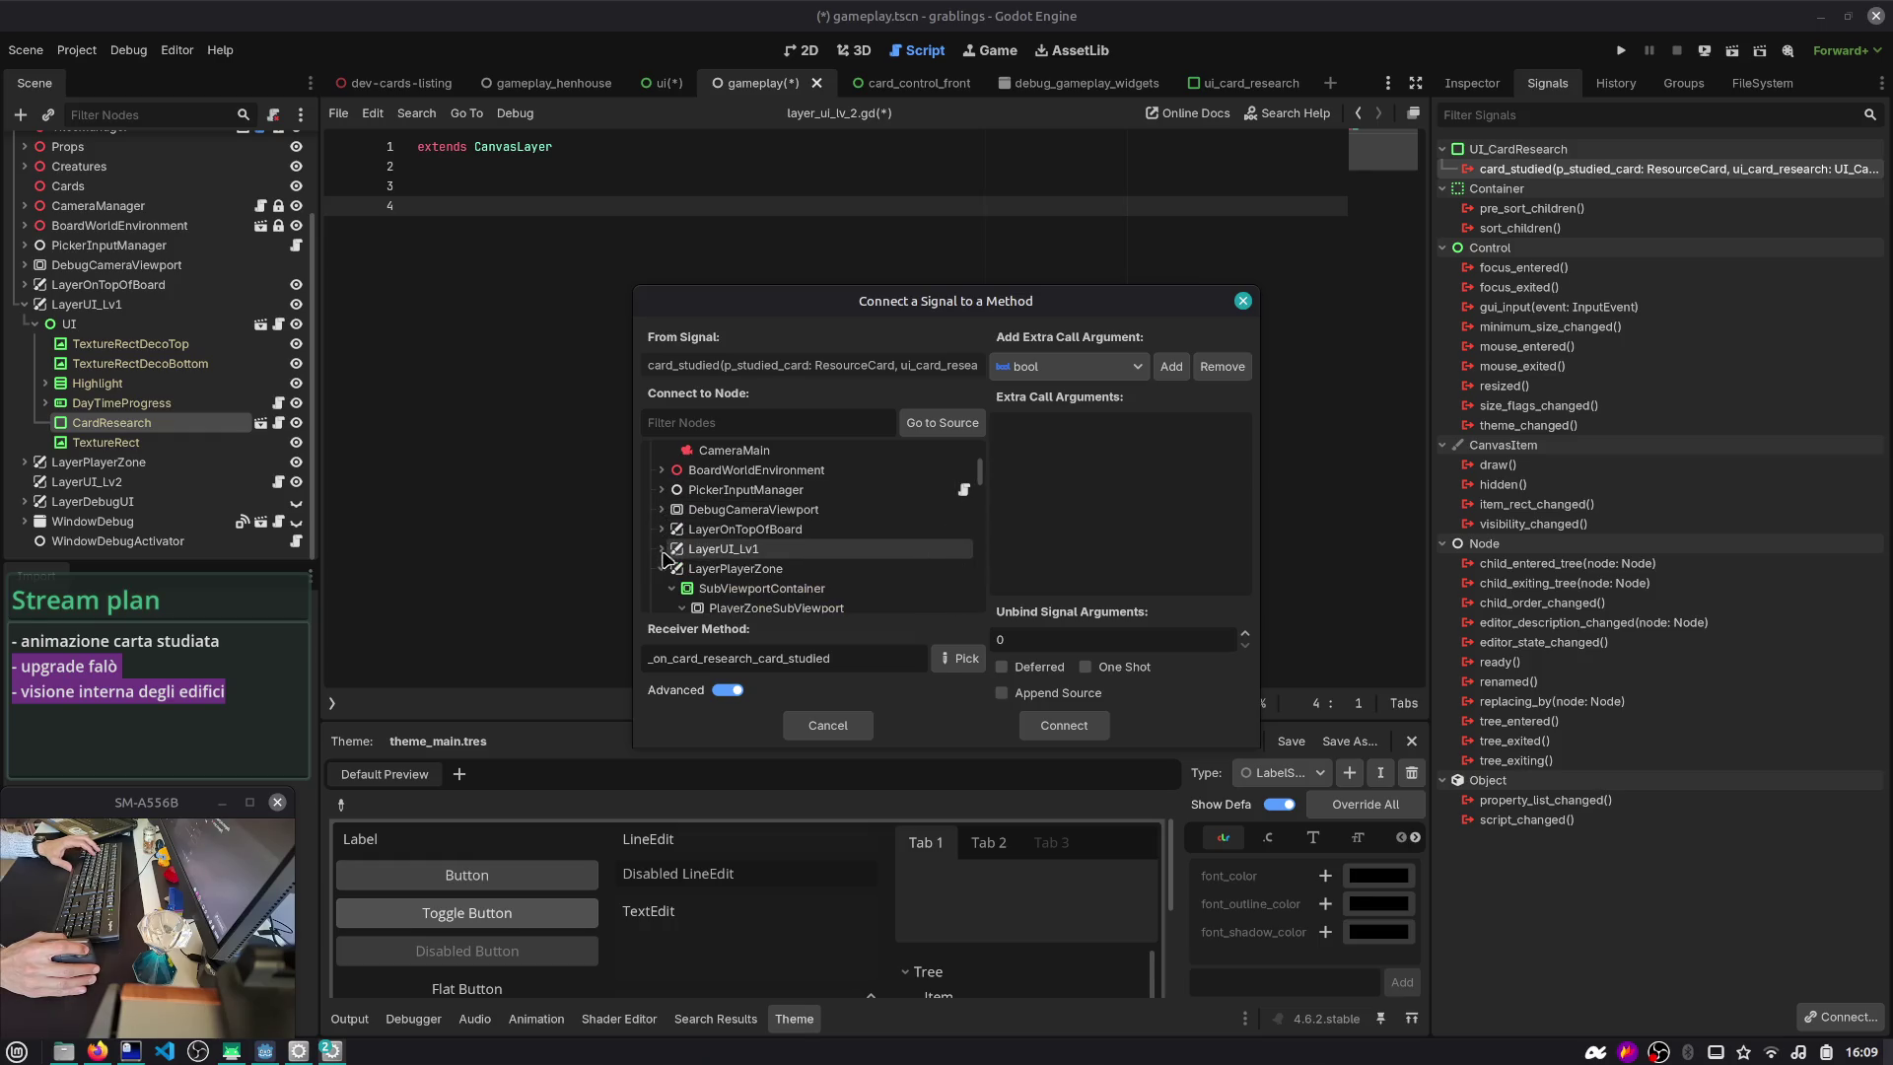
pyautogui.click(661, 549)
pyautogui.doubleClick(680, 588)
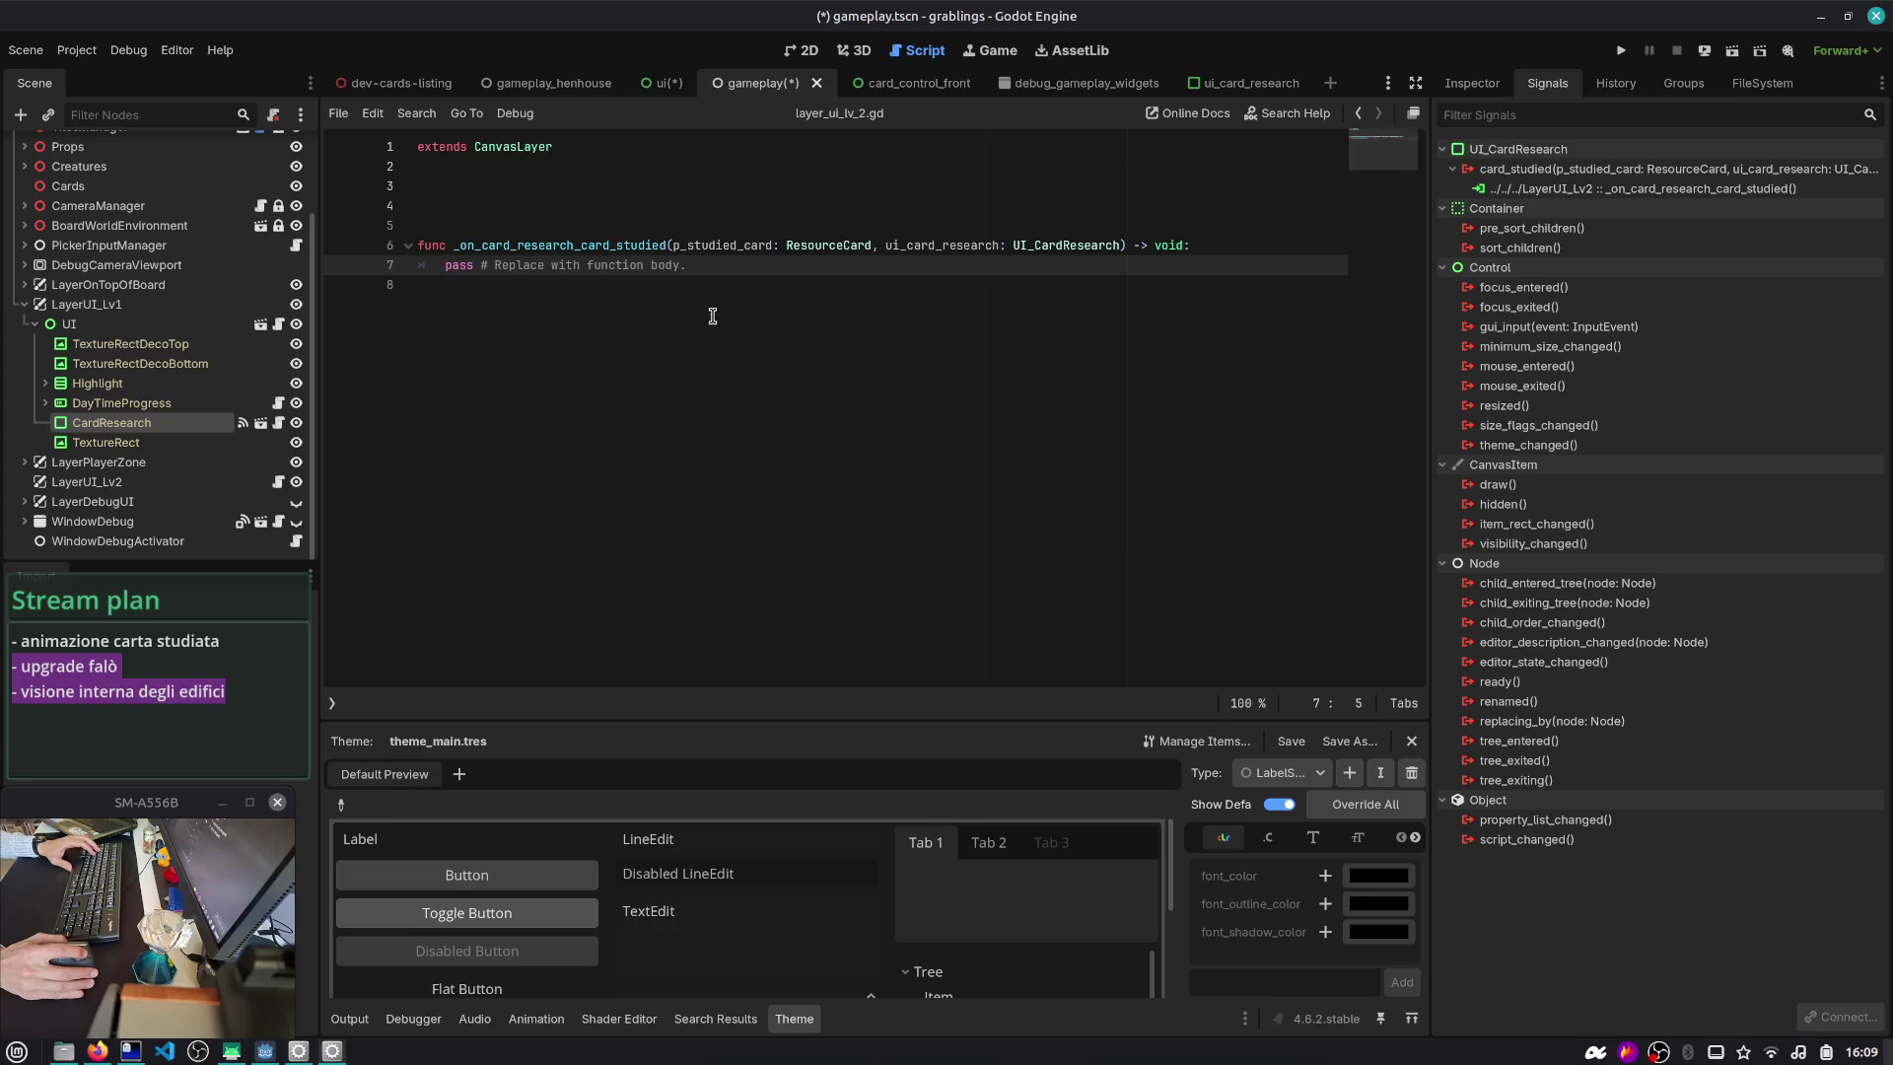
# - Paste the texture tween code over the pass stub and fix its indentation and parameter
pyautogui.hotkey('shift', 'Home')
pyautogui.write('var anim_texture := TextureRect.new() \t\tvar img = texture_rect.texture.get_image() \t\timg.resize(int(texture_rect.size.x), int(texture_rect.size.y)) \t\timg.generate_mipmaps(false) \t\tanim_texture.texture = ImageTexture.create_from_image(img)  \t\tvar ui_root: Control = get_parent() \t\tassert(ui_root.name == "UI") \t\tui_root.add_child(anim_texture)  \t\tanim_texture.global_position = texture_rect.global_position \t\tanim_texture.pivot_offset_ratio = Vector2(0.5, 0.5) \t\tprint(texture_rect.size, anim_texture.size)  \t\t#var viewport_texture = sub_viewport.get_texture().get_image() \t\t#var tex = ImageTexture.create_from_image(viewport_texture) \t\t#anim_texture.texture = tex  \t\tvar t = get_tree().create_tween() \t\tt.tween_property(anim_texture, "global_position", Vector2(0, 845), 1.0)')
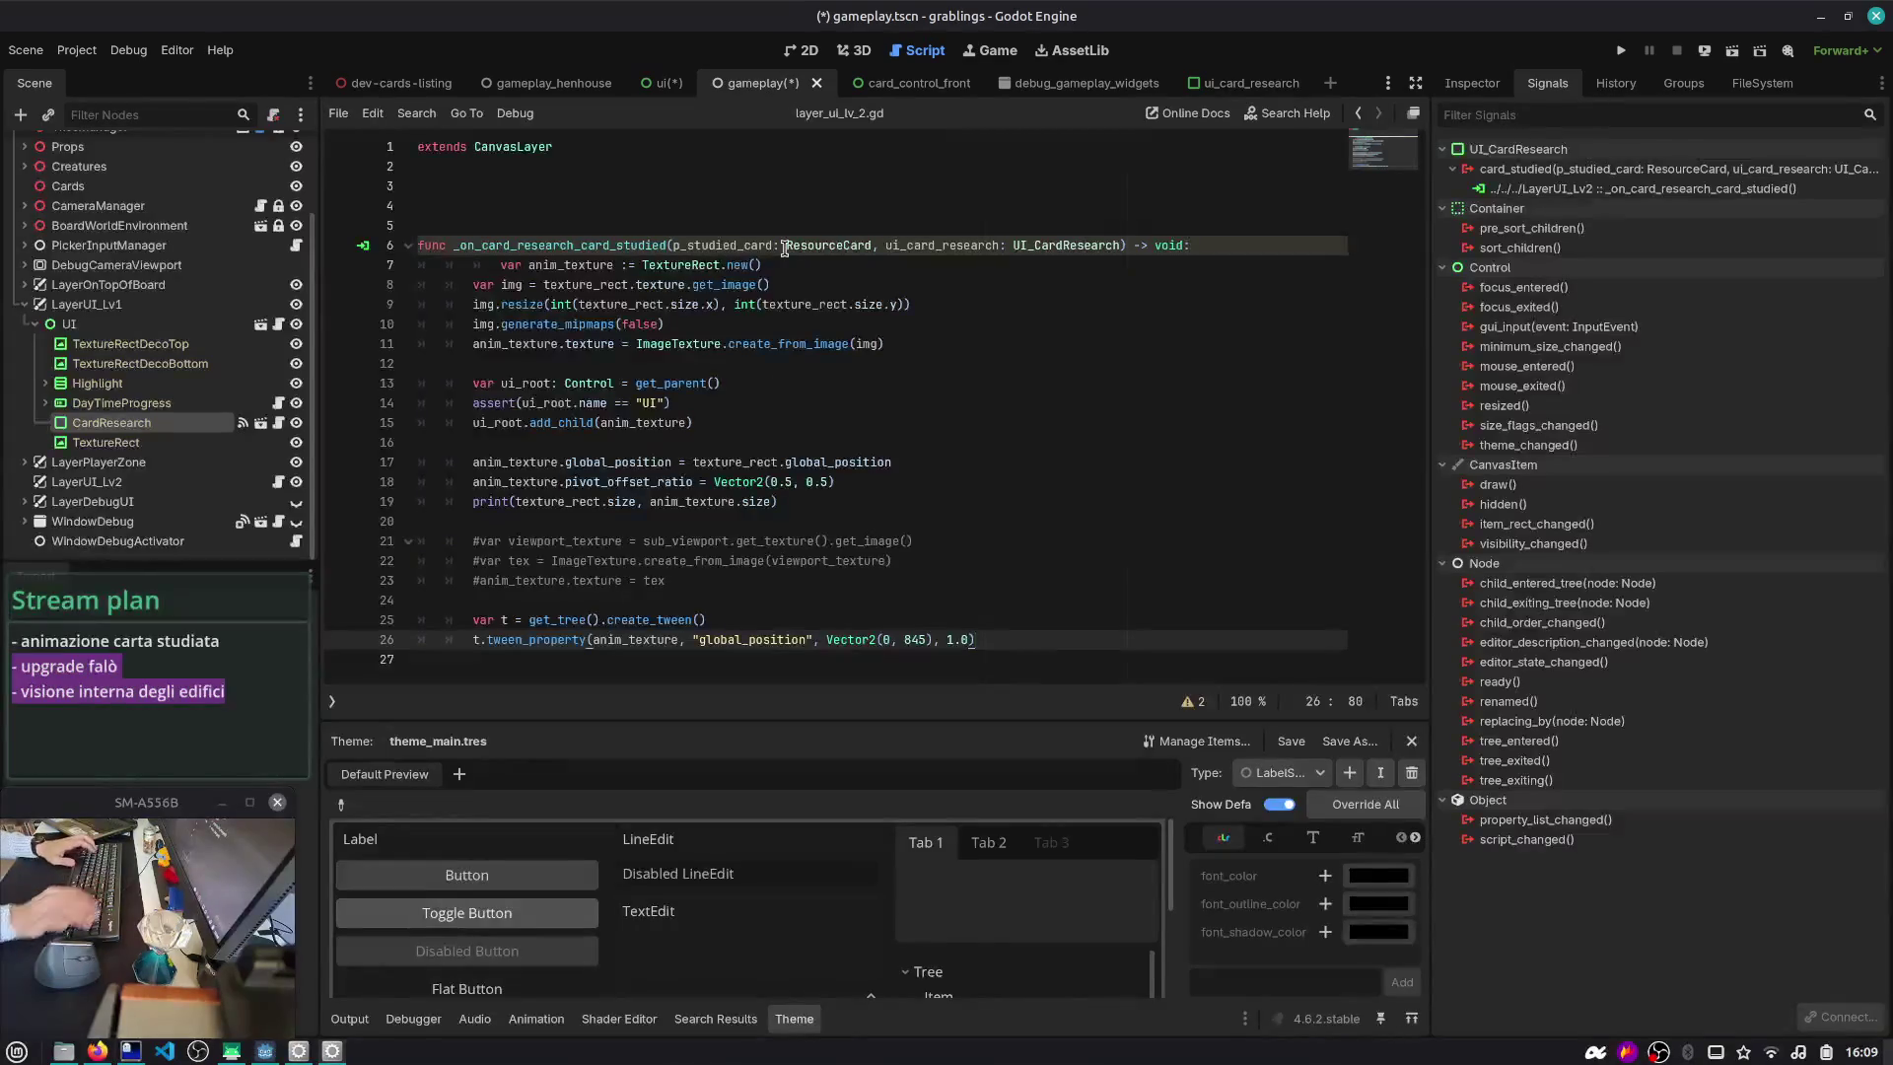
pyautogui.click(794, 266)
pyautogui.hotkey('shift', 'Tab')
pyautogui.doubleClick(942, 245)
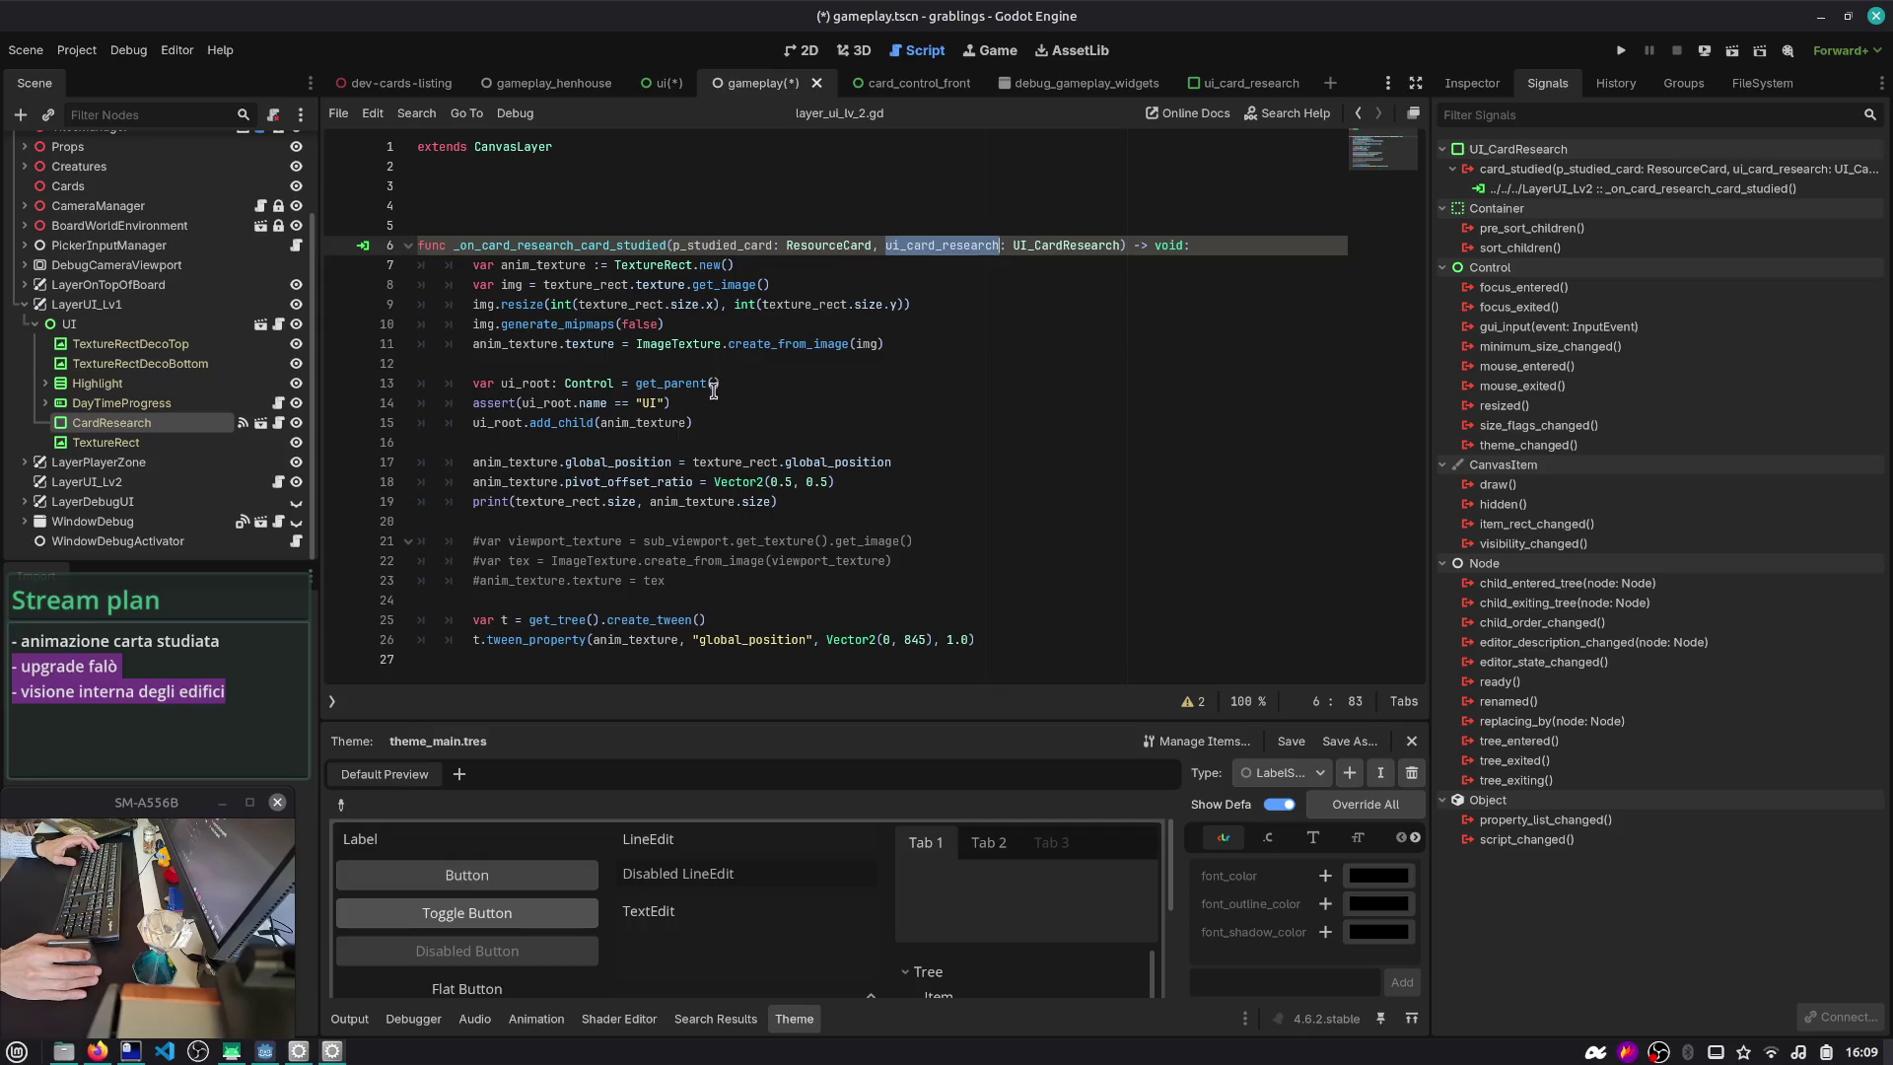
pyautogui.doubleClick(563, 285)
pyautogui.hotkey('ctrl', 'c')
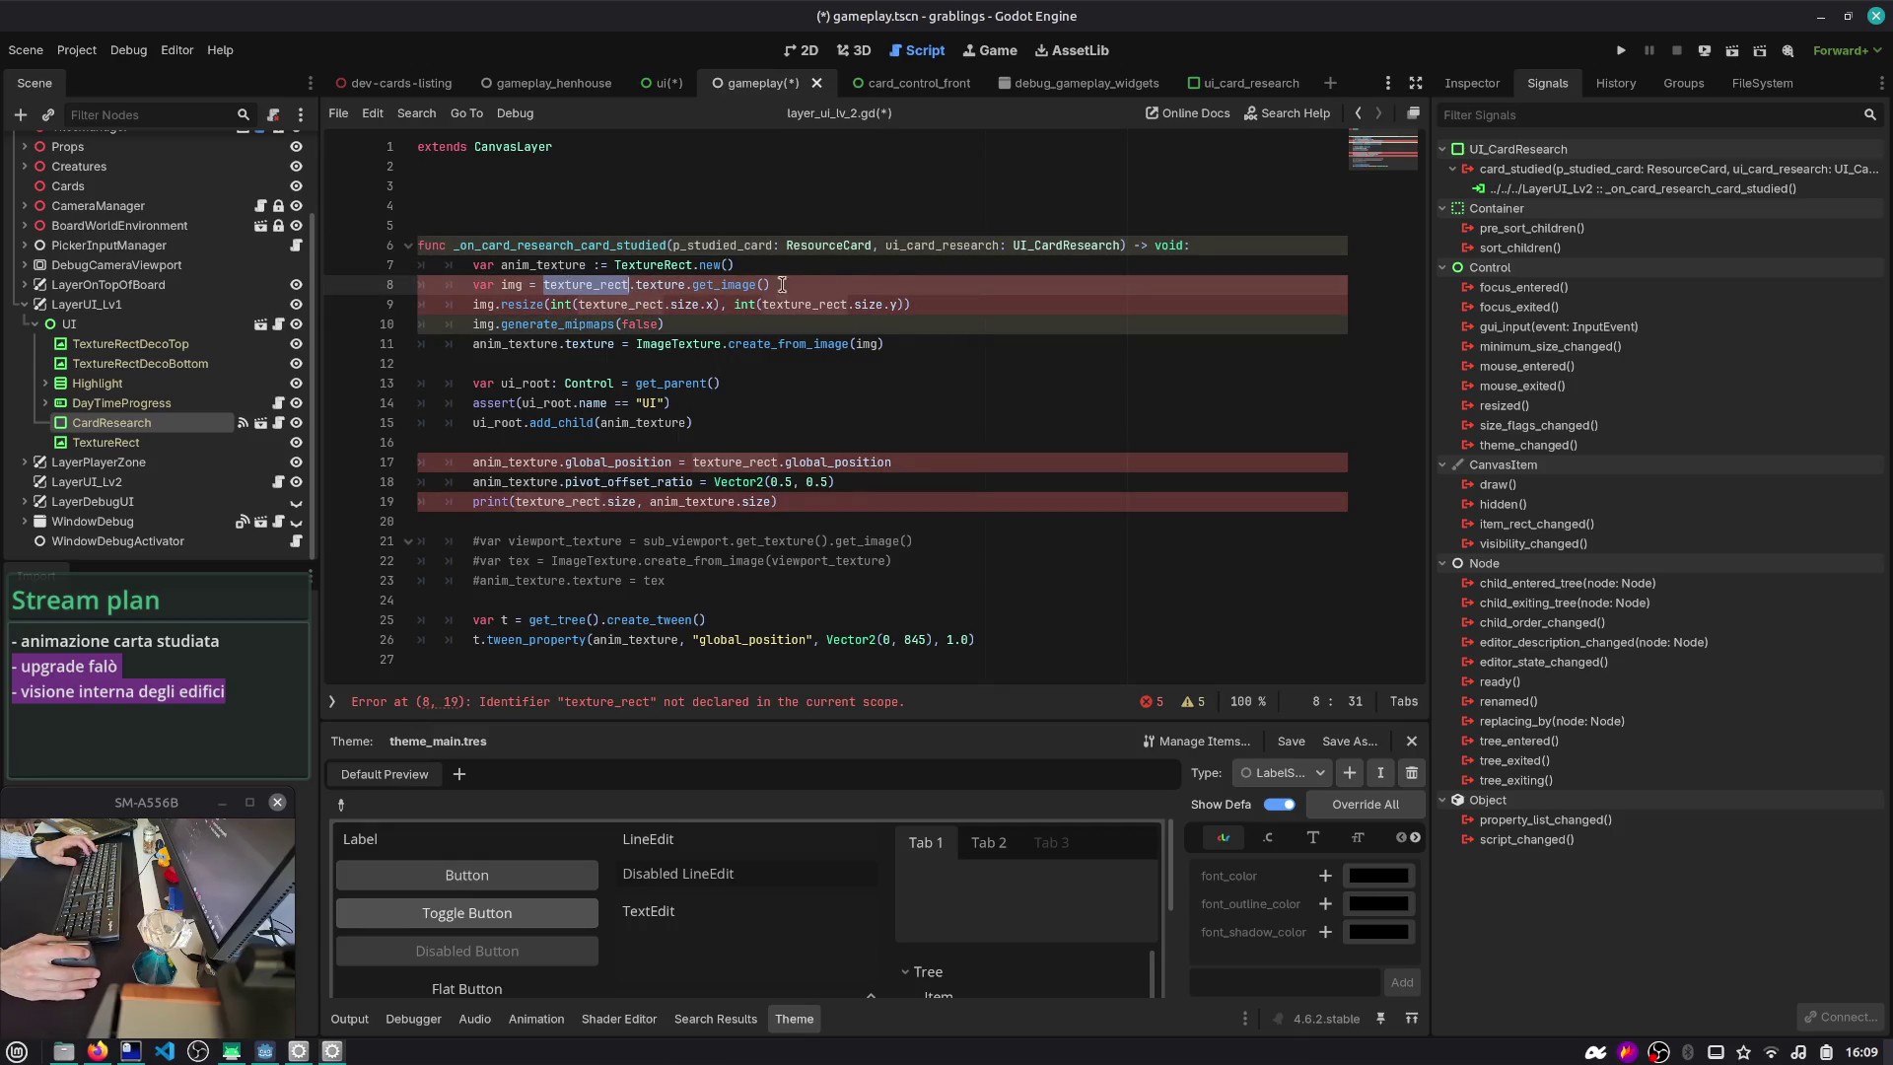
pyautogui.doubleClick(941, 245)
pyautogui.hotkey('ctrl', 'v')
# - Add a texture_rect variable line and rename the handler parameter to ui_card_research
pyautogui.press('Down')
pyautogui.press('Return')
pyautogui.write('v')
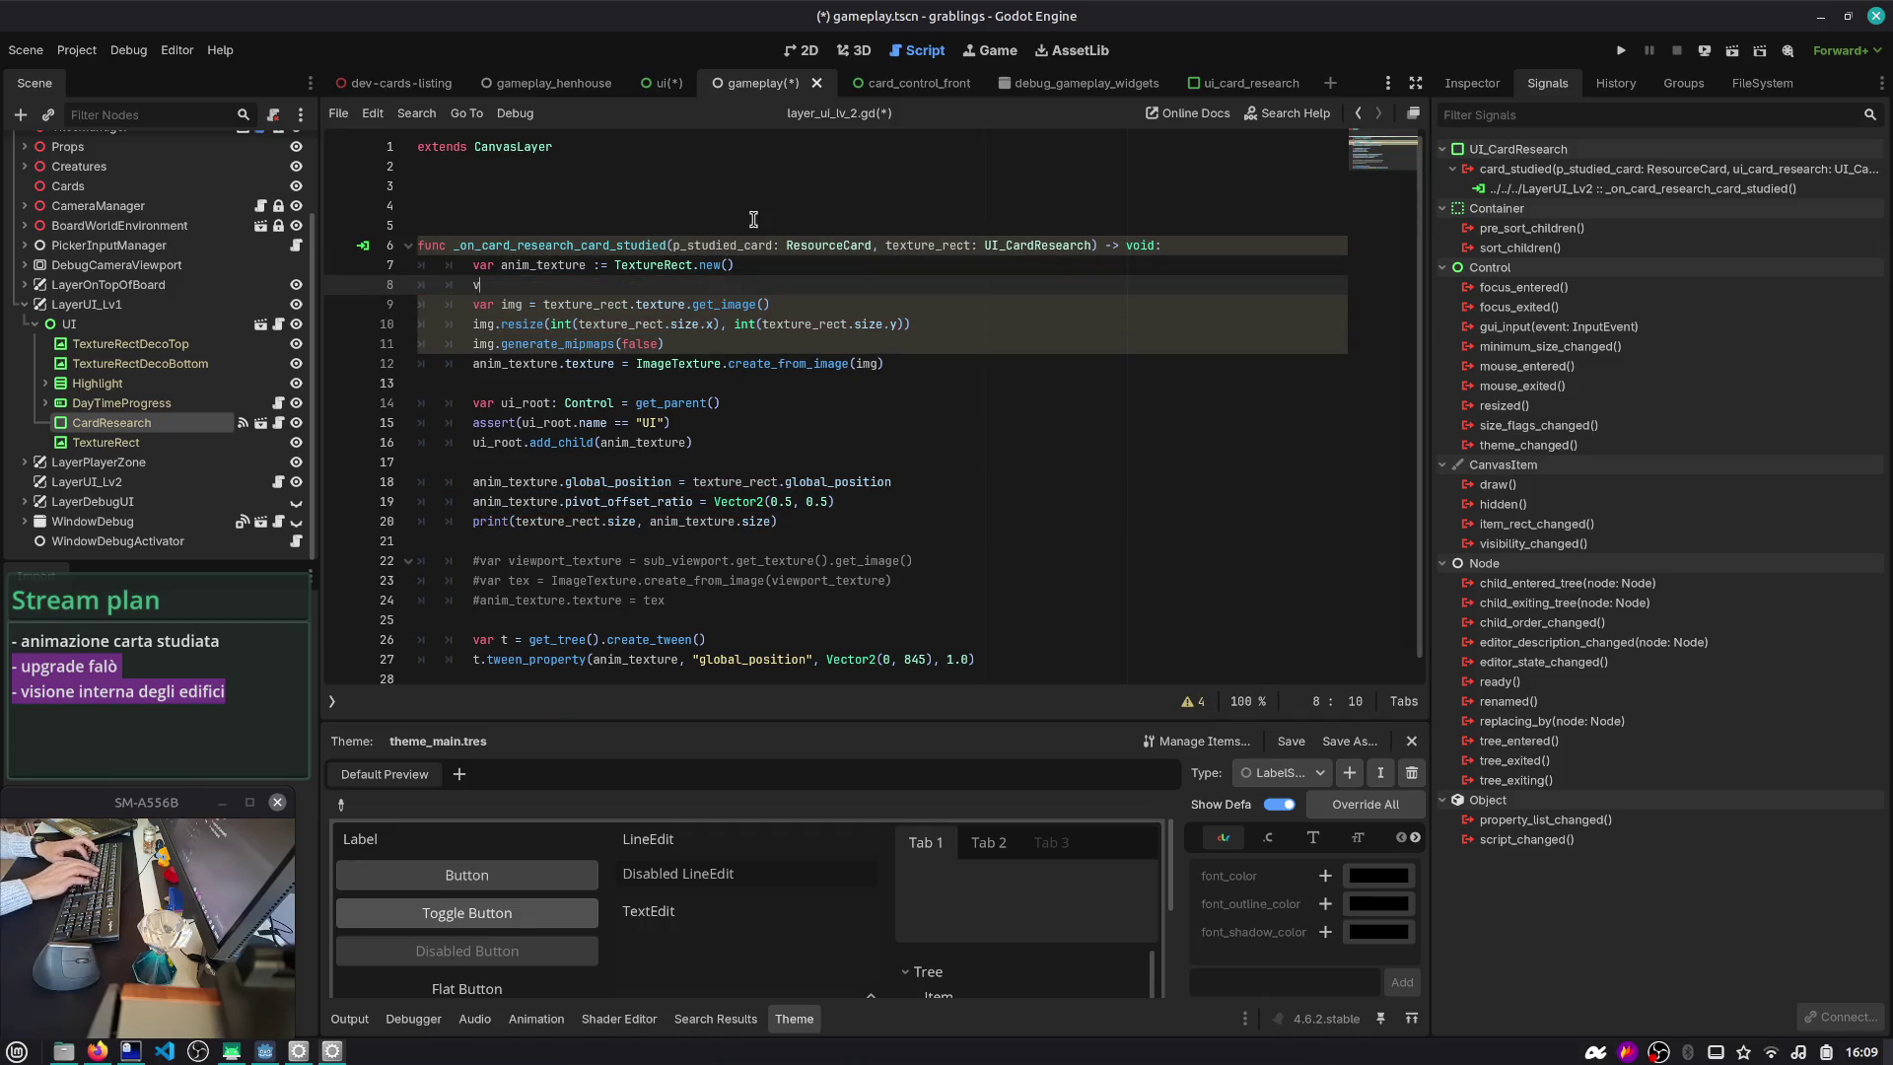
pyautogui.write('= texture_rect')
pyautogui.press('Up')
pyautogui.press('Up')
pyautogui.press('Left')
pyautogui.press('Left')
pyautogui.hotkey('ctrl', 'd')
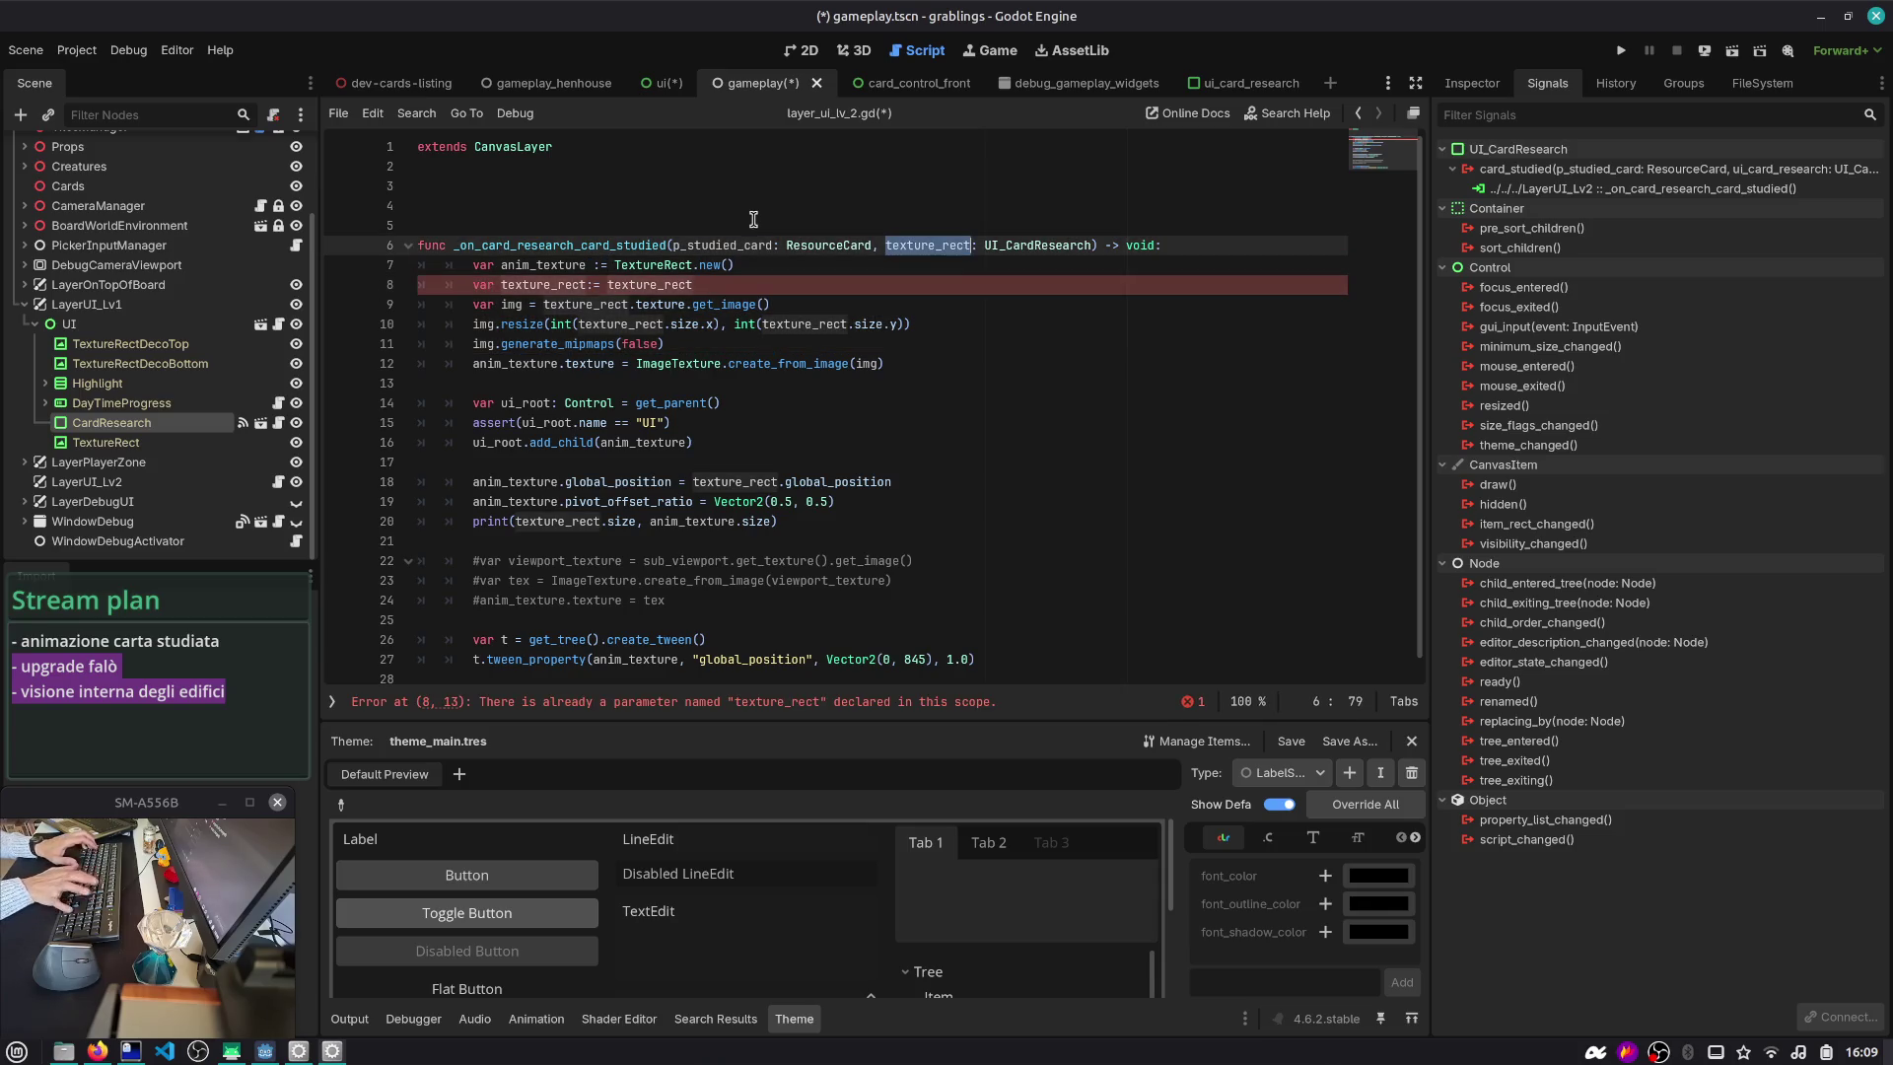
pyautogui.write('ui_card_researc')
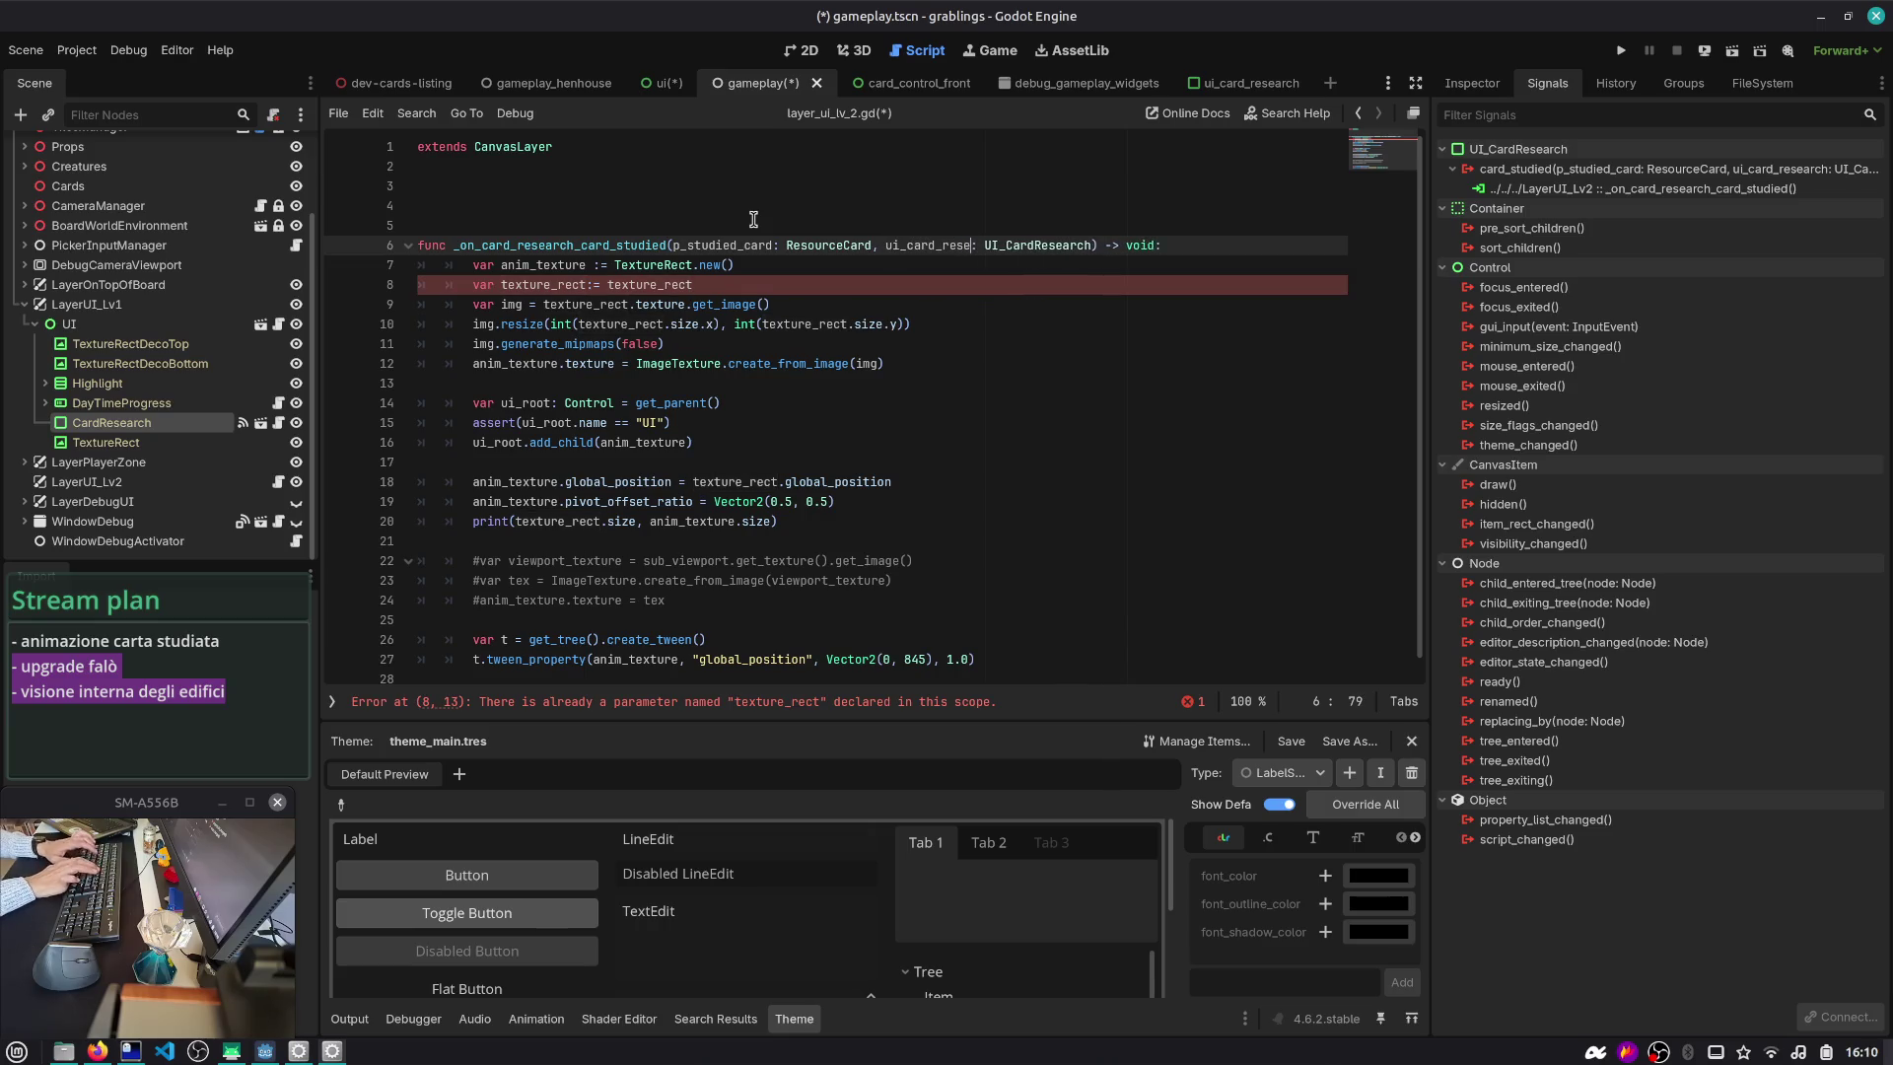
pyautogui.write('h')
pyautogui.press('Left')
pyautogui.press('Left')
pyautogui.write('r')
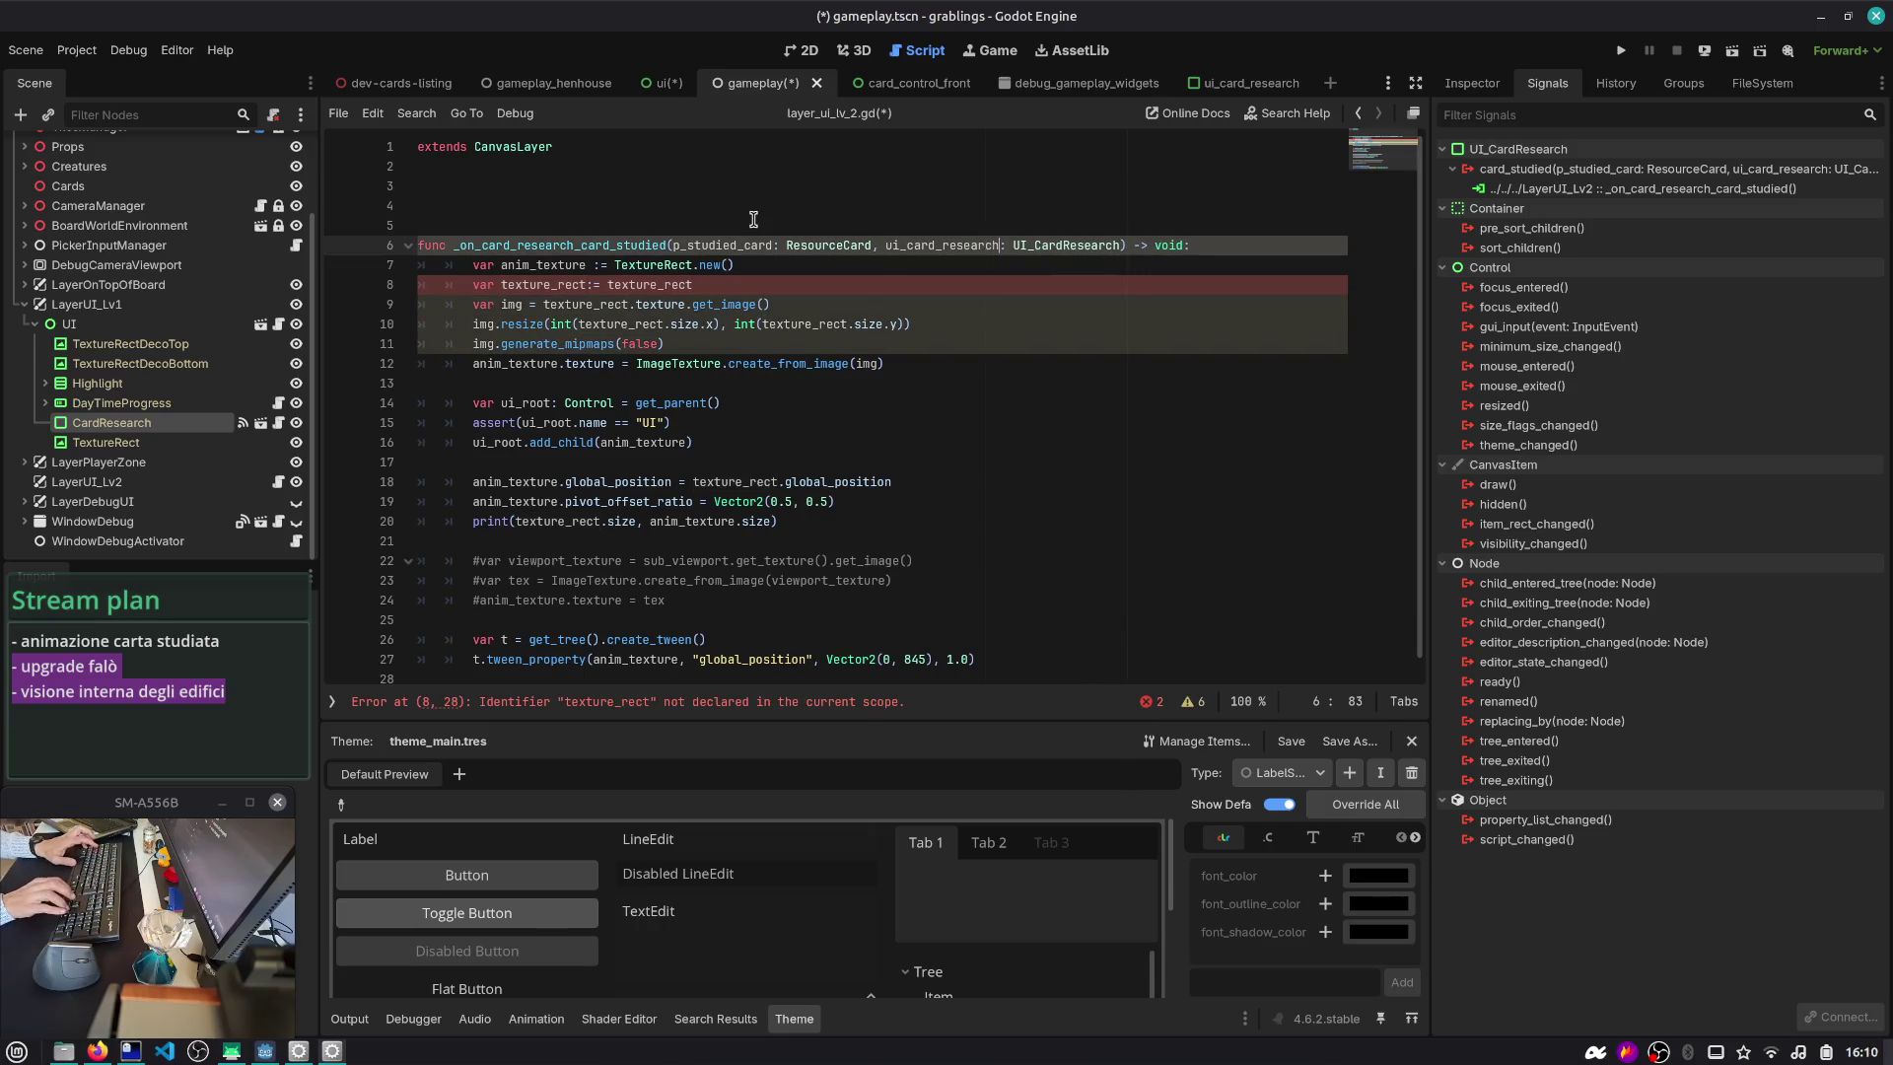
# - Assign texture_rect from ui_card_research.texture_rect, move anim_texture below it, and save the script
pyautogui.press('Down')
pyautogui.press('Down')
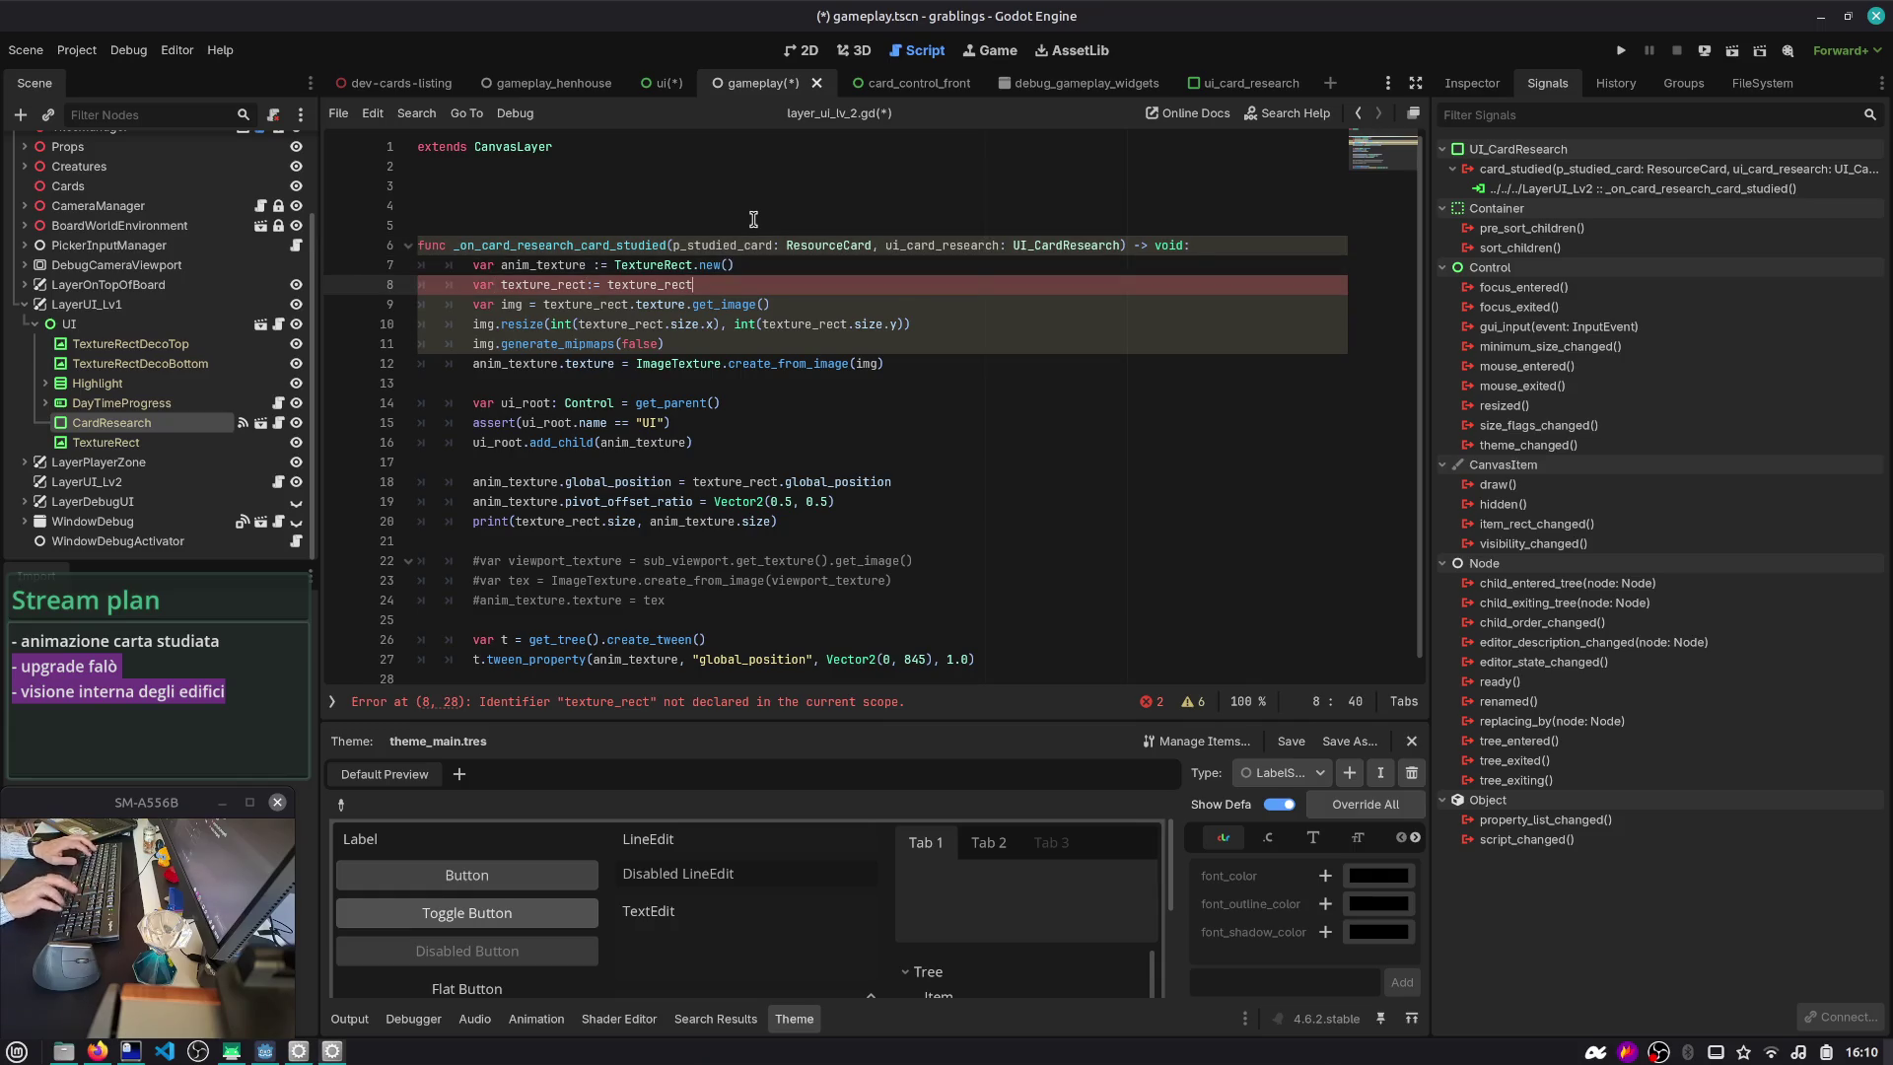
pyautogui.write('ui_card_research.')
pyautogui.press('End')
pyautogui.press('Return')
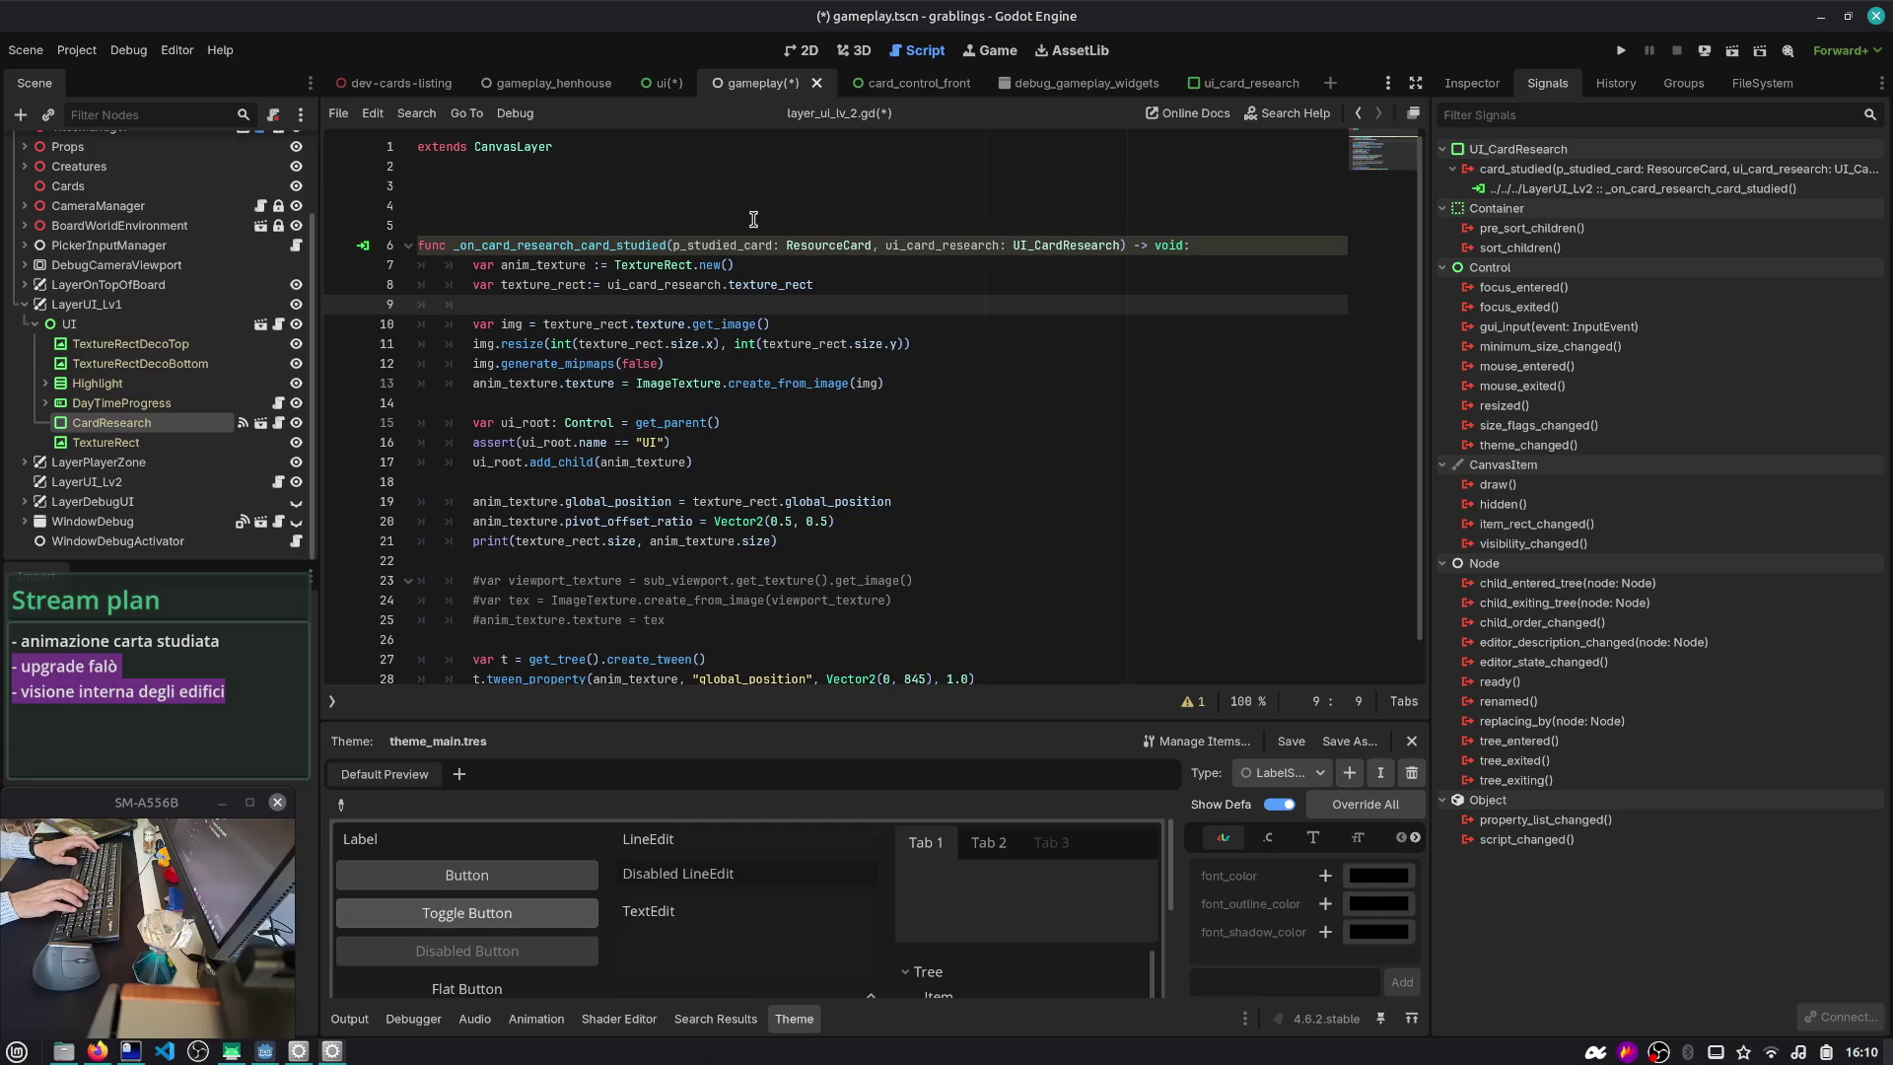
pyautogui.press('Up')
pyautogui.press('Up')
pyautogui.hotkey('alt', 'Down')
pyautogui.hotkey('alt', 'Down')
pyautogui.press('Up')
pyautogui.hotkey('ctrl', 's')
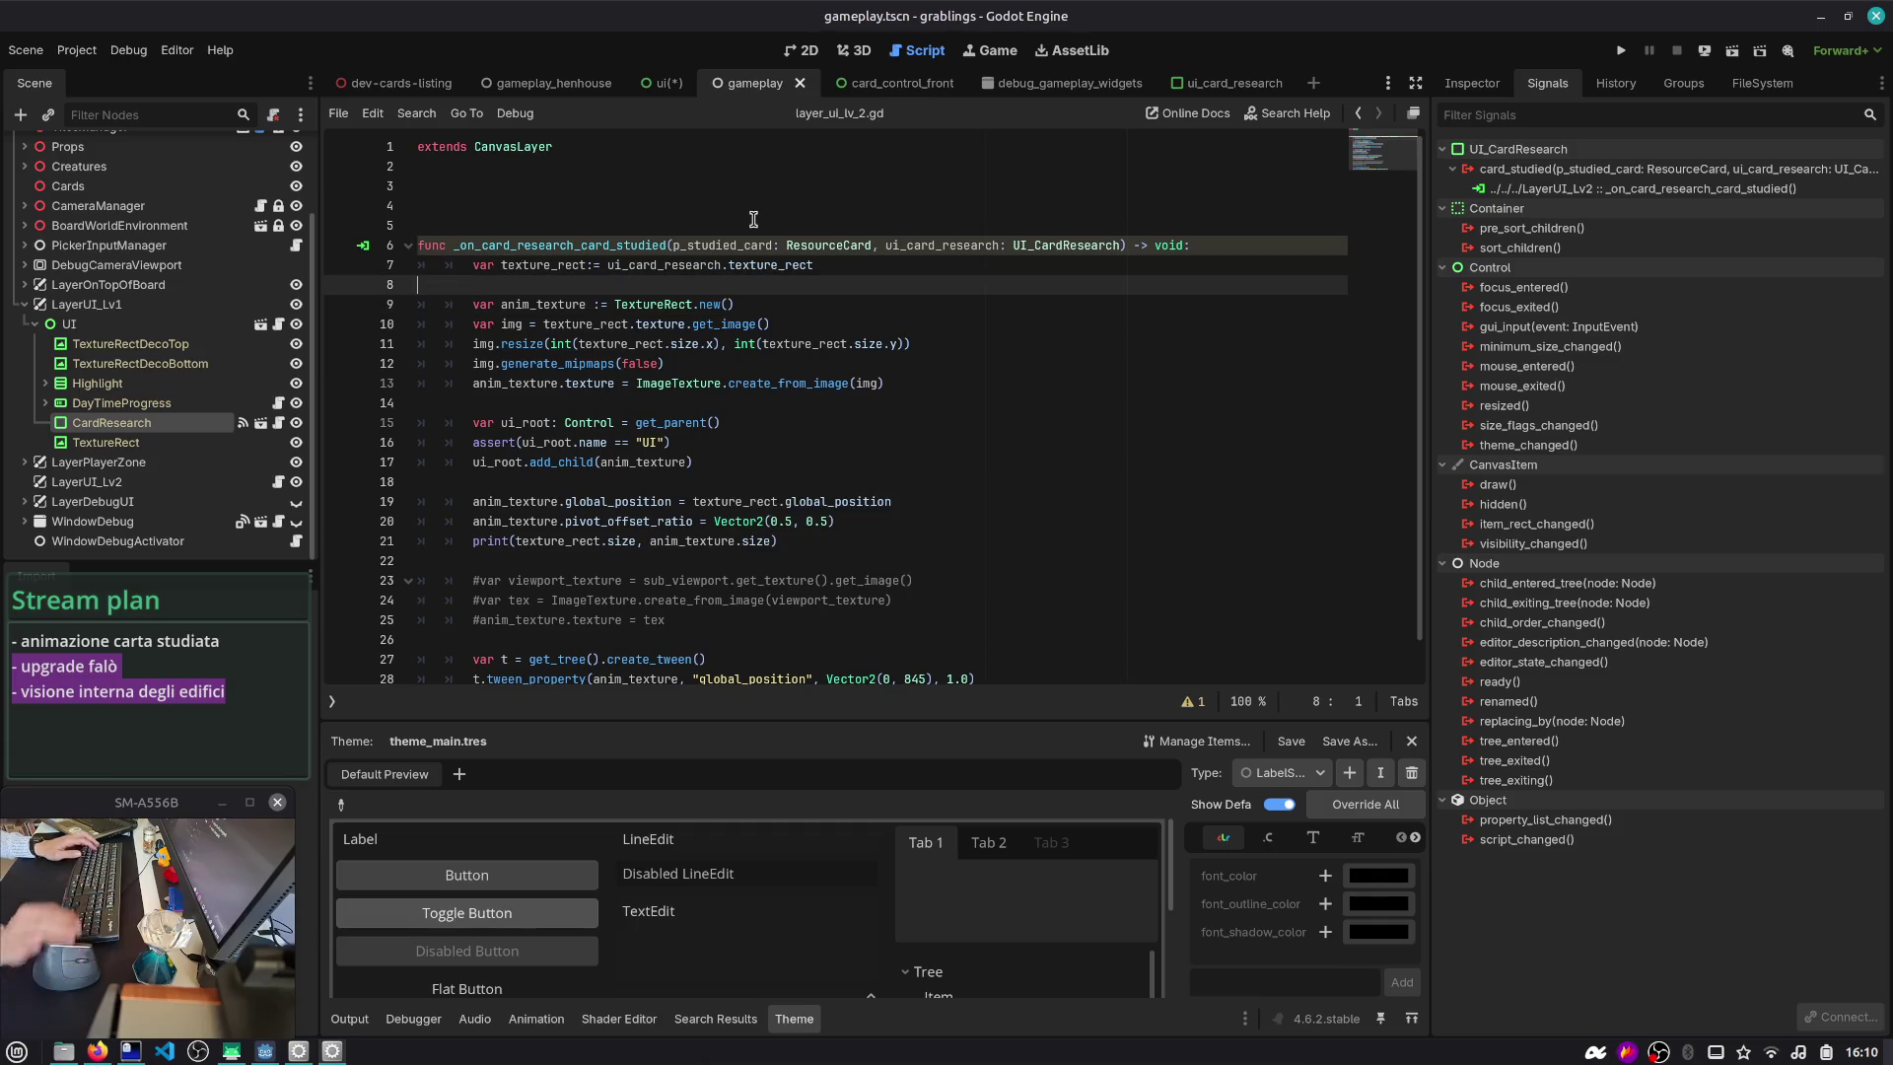
pyautogui.press('Up')
# - Review the anim_texture setup lines and look up the ImageTexture documentation
pyautogui.doubleClick(530, 304)
pyautogui.click(530, 303)
pyautogui.scroll(-1, 544, 335)
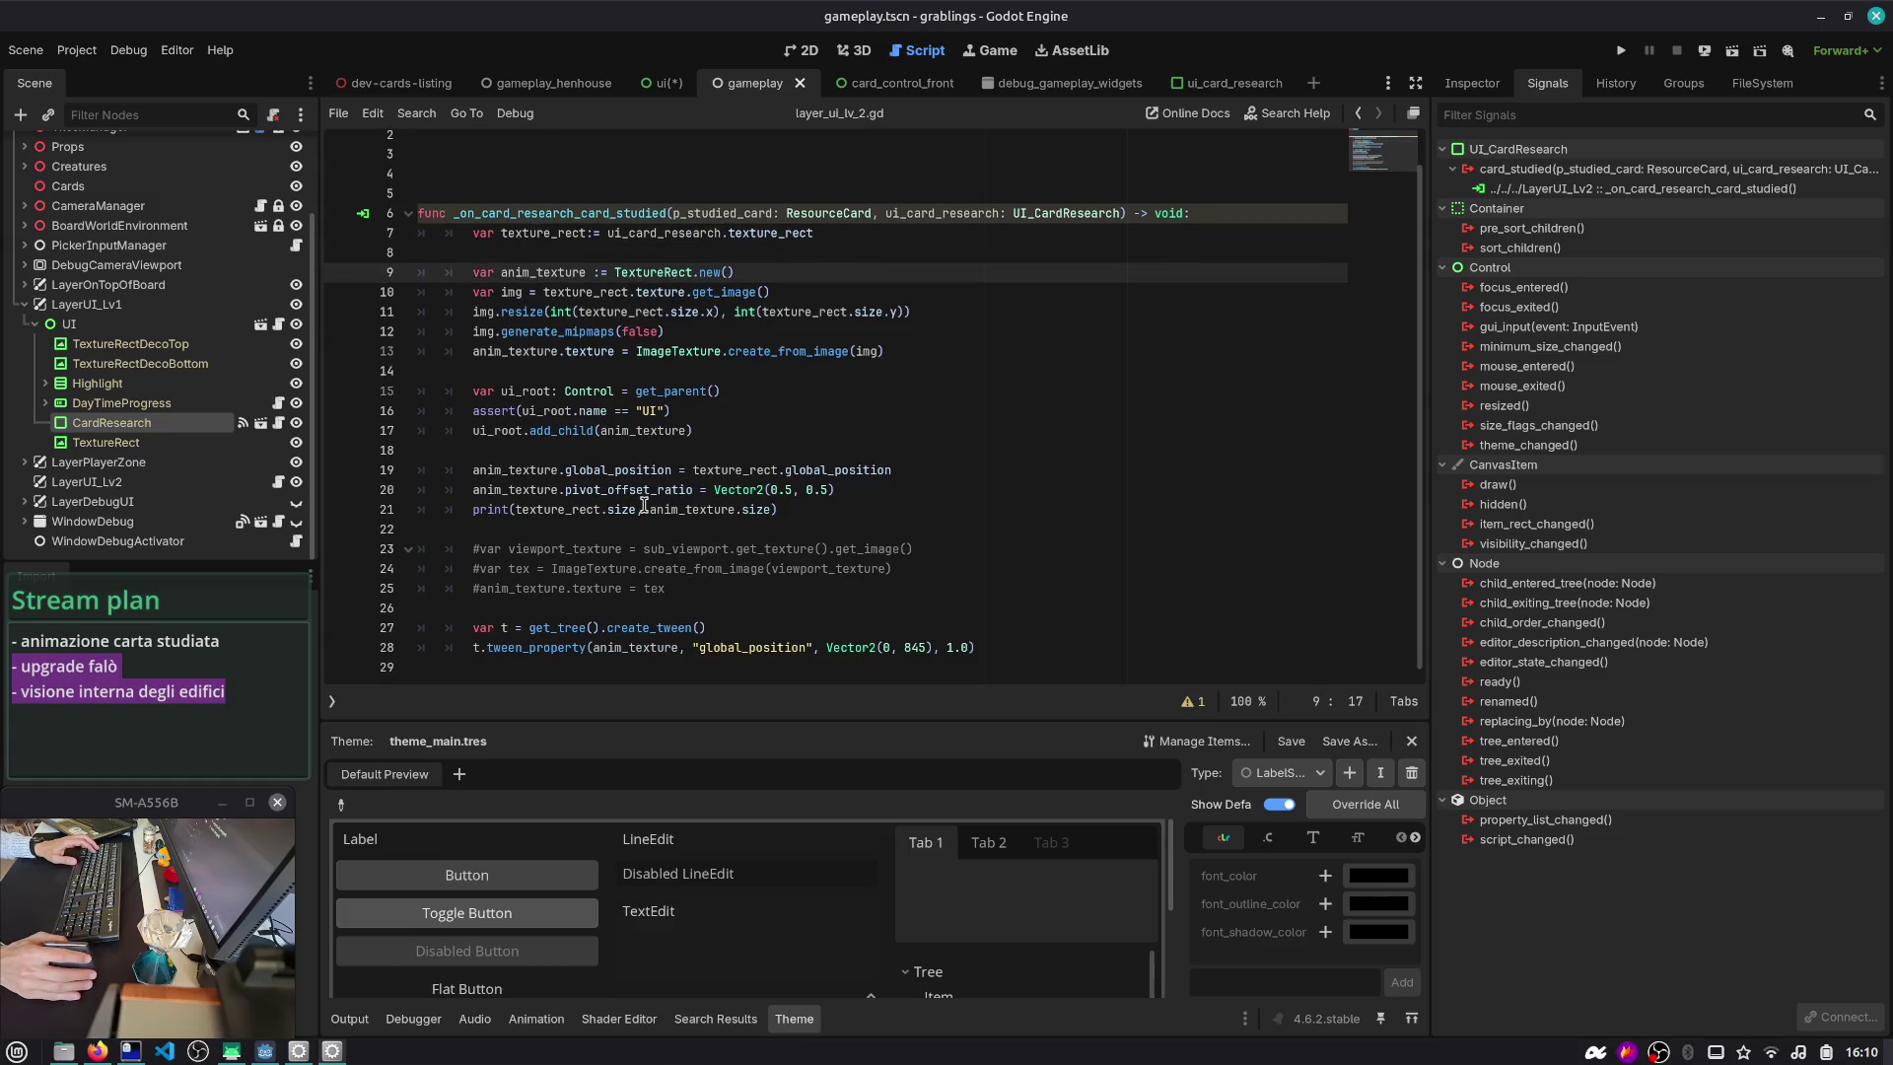
pyautogui.doubleClick(542, 270)
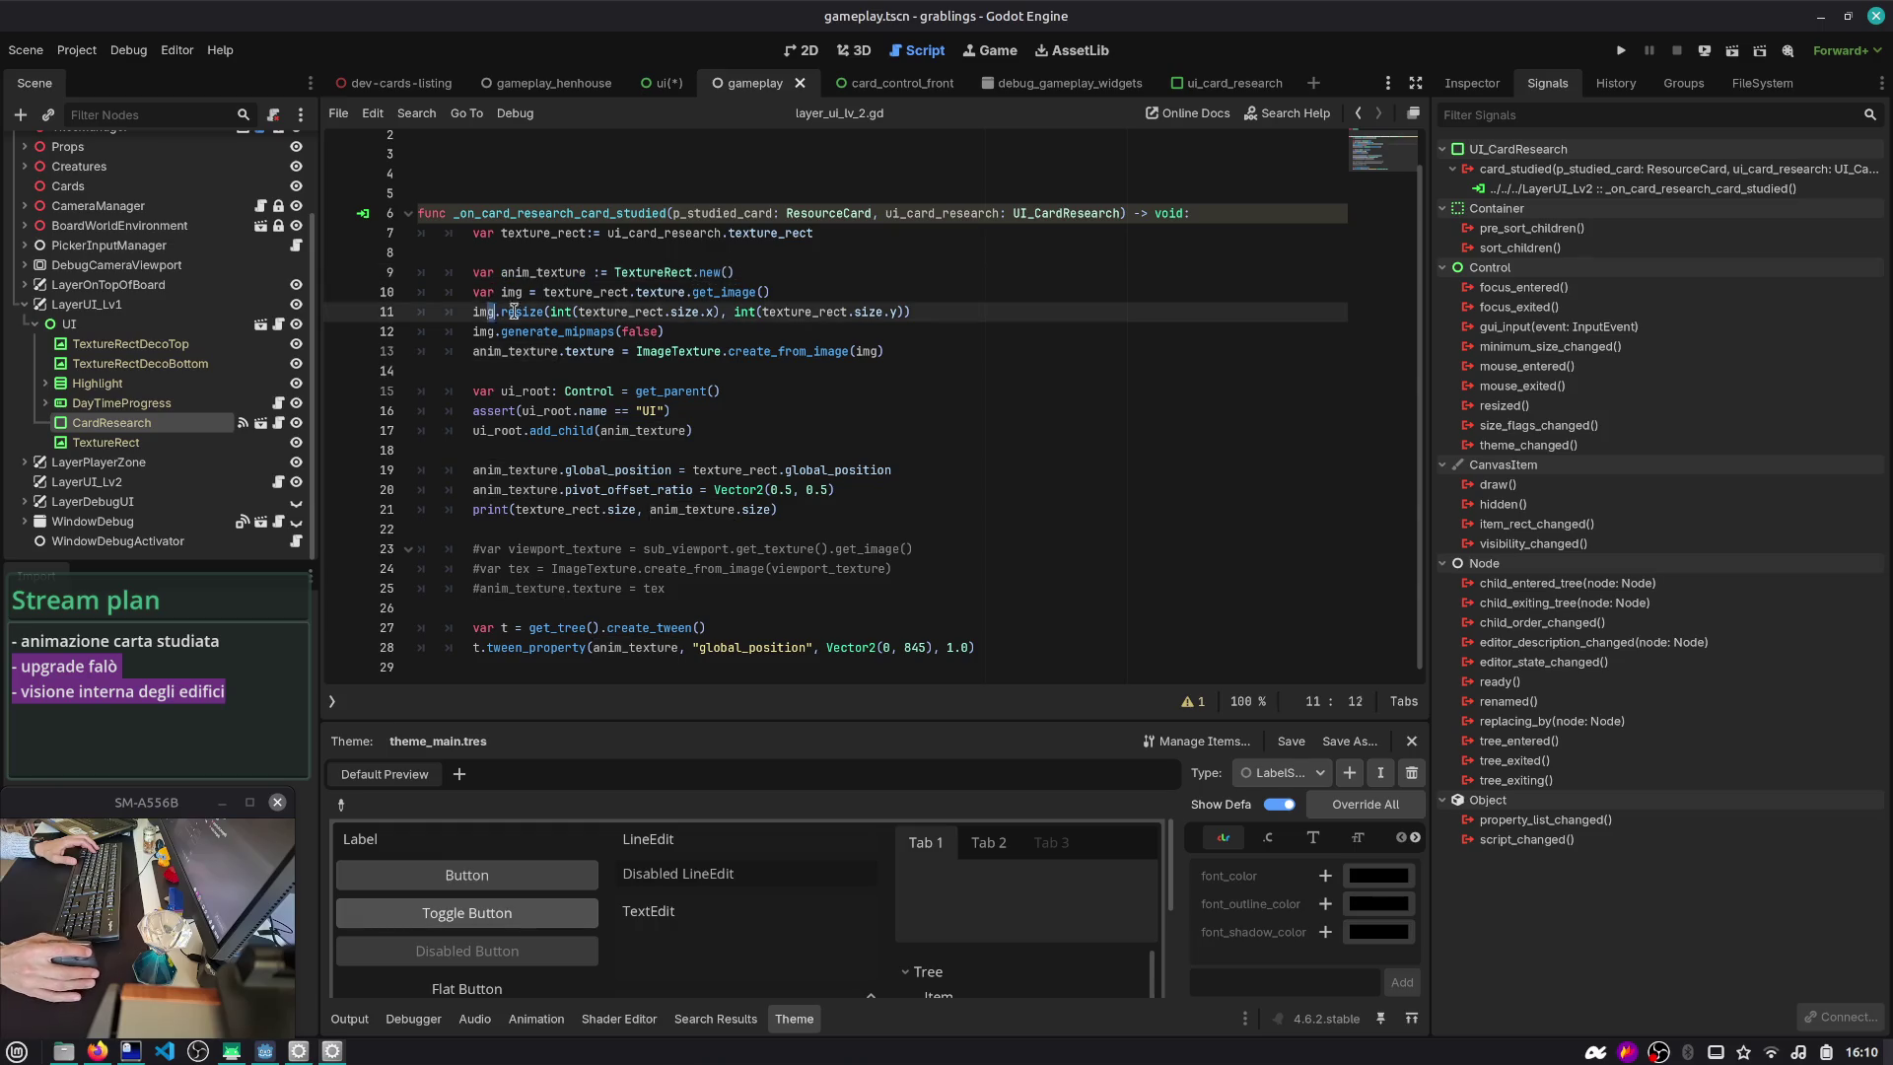
pyautogui.doubleClick(557, 331)
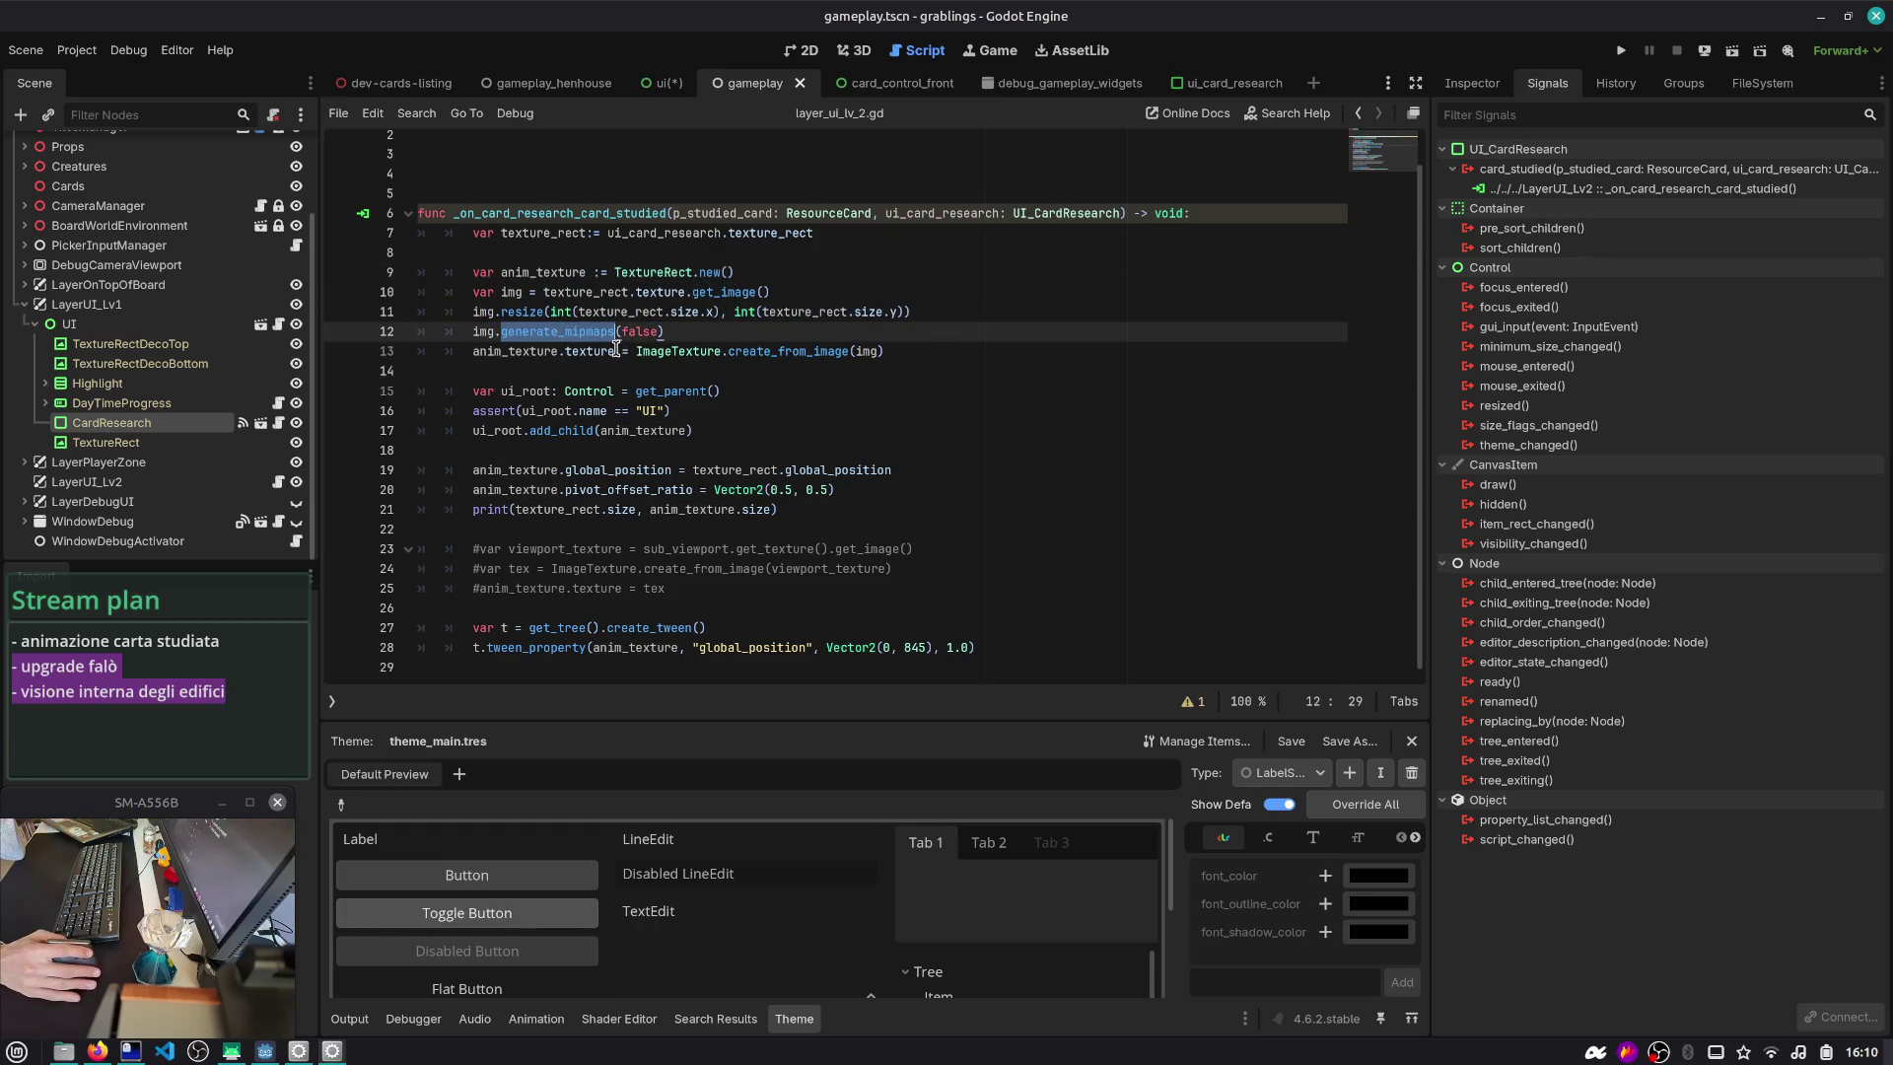
pyautogui.click(702, 358)
pyautogui.moveTo(703, 359)
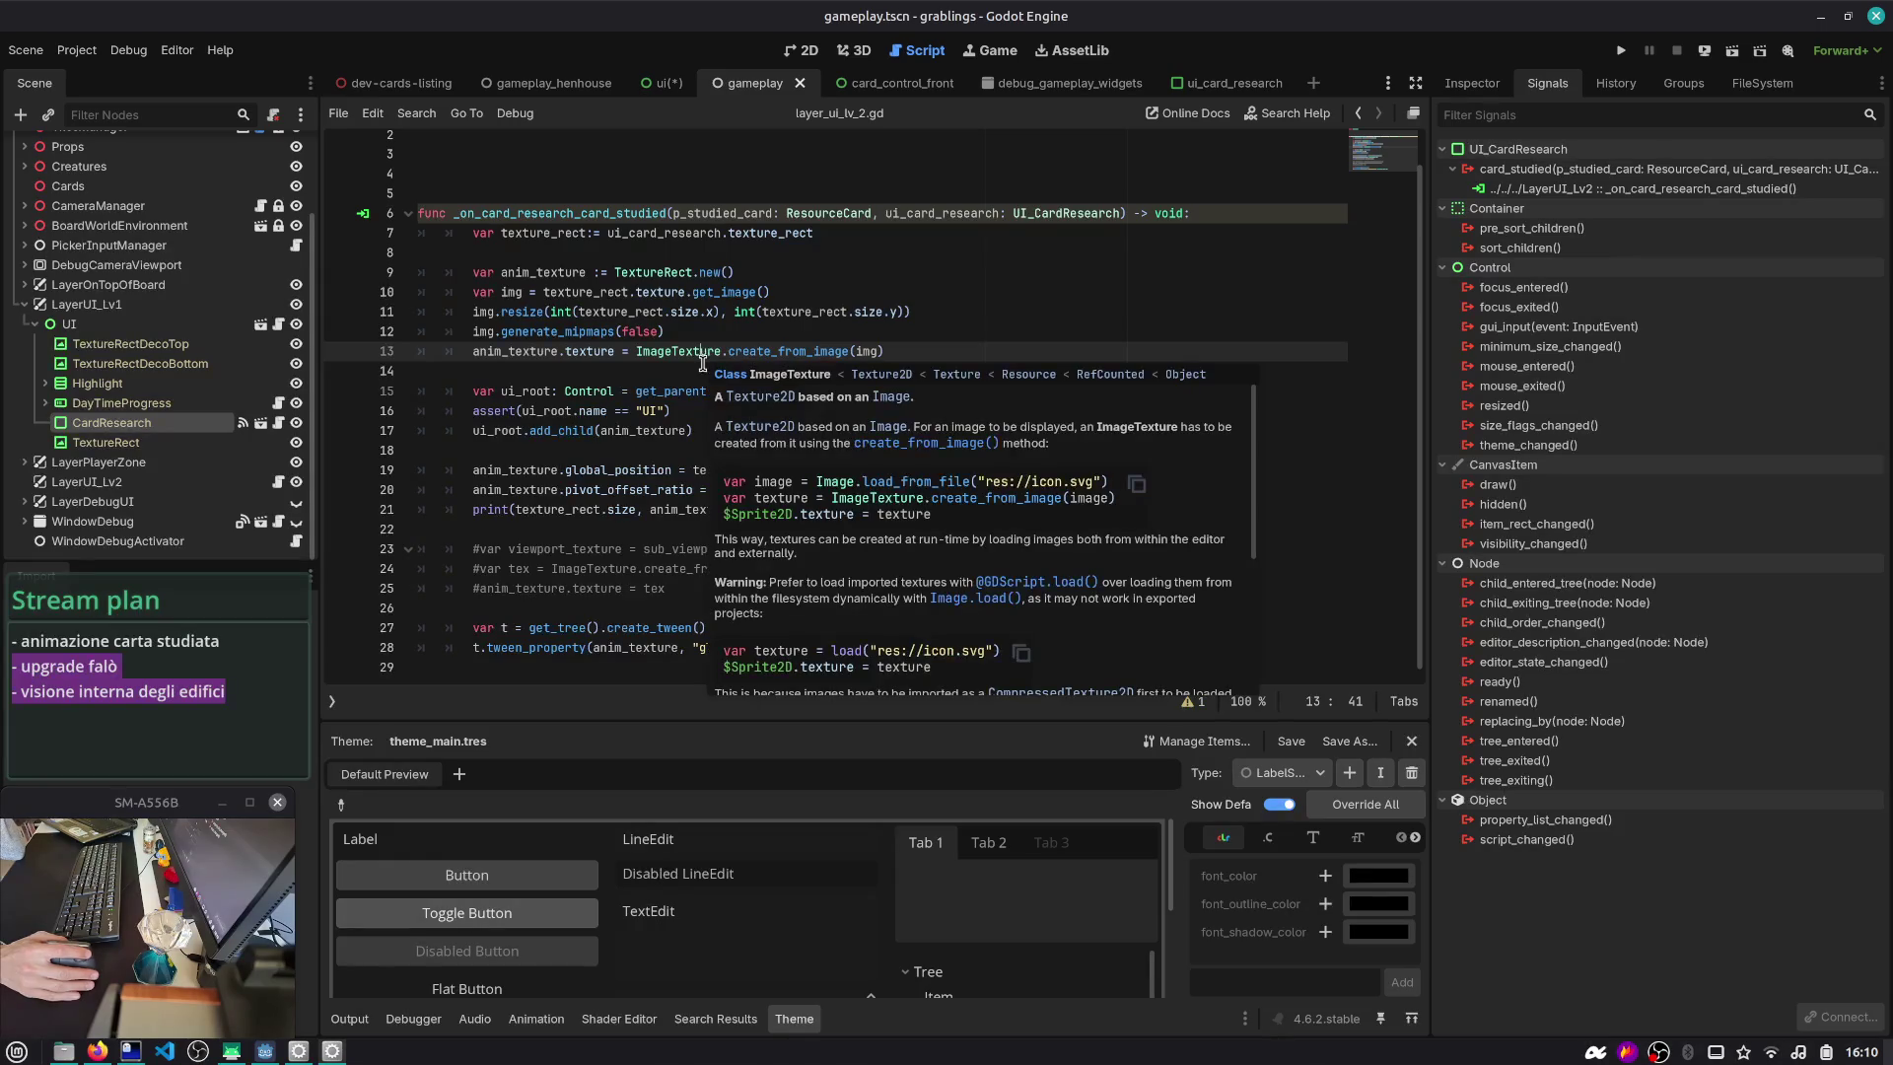
pyautogui.doubleClick(532, 353)
# - Remove the ui_root and assert lines so the handler calls add_child(anim_texture), dropping extra blank lines
pyautogui.moveTo(759, 432); pyautogui.dragTo(361, 399)
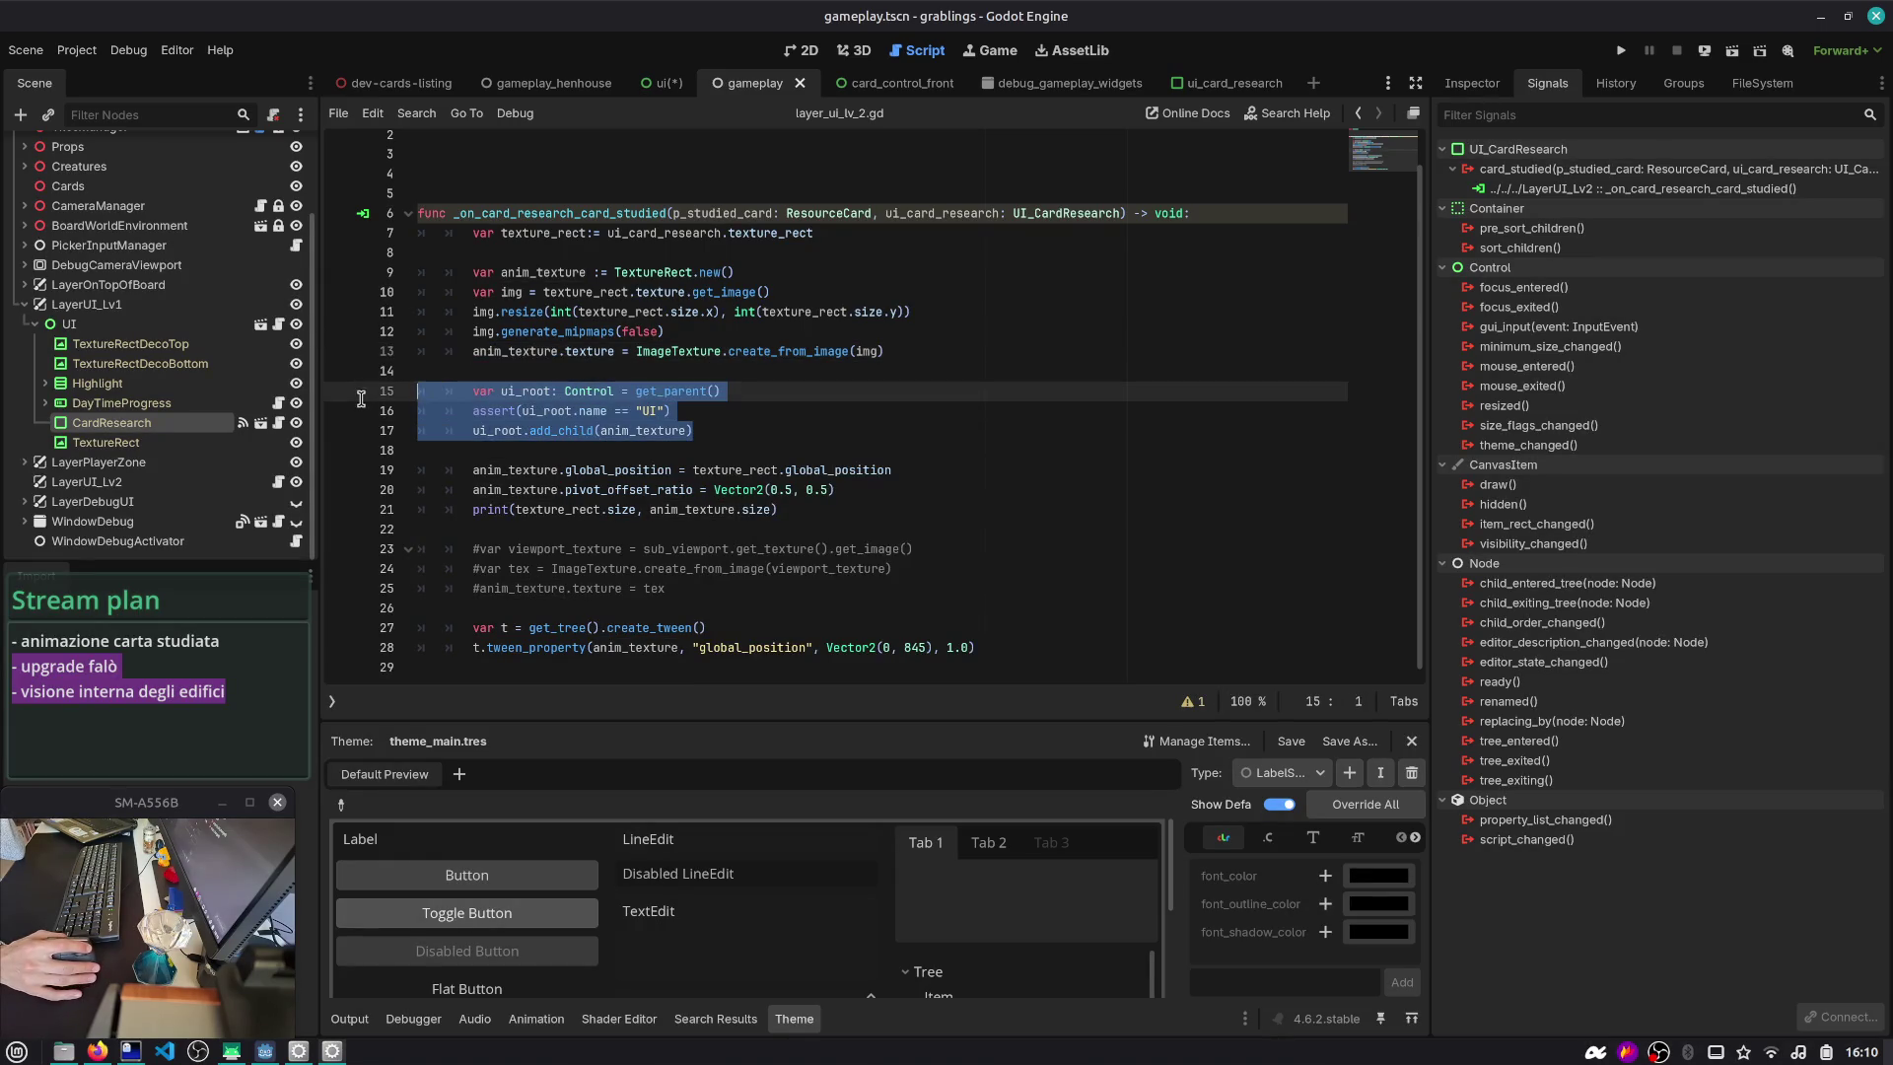
pyautogui.click(668, 392)
pyautogui.press('Down')
pyautogui.press('Down')
pyautogui.press('Home')
pyautogui.hotkey('shift', 'ctrl', 'Right')
pyautogui.press('BackSpace')
pyautogui.press('Up')
pyautogui.hotkey('ctrl', 'shift', 'k')
pyautogui.hotkey('ctrl', 'shift', 'k')
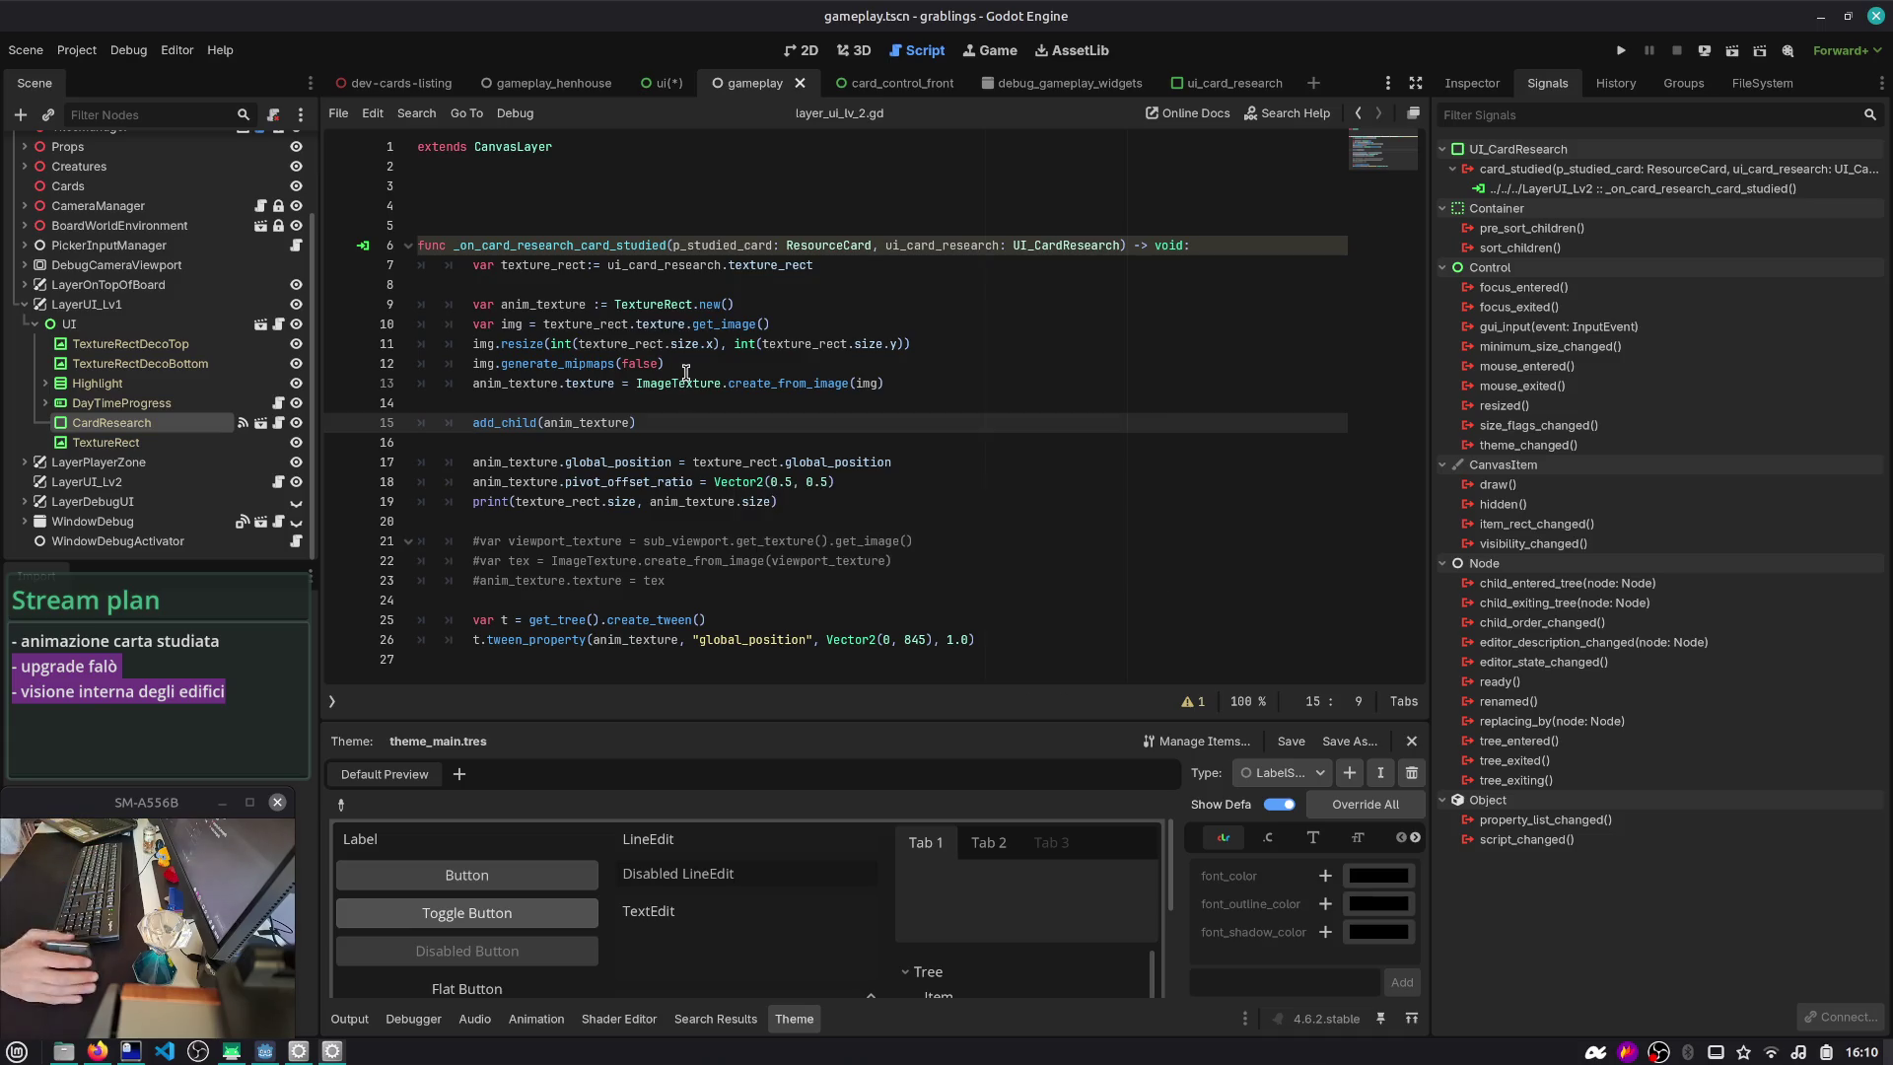
pyautogui.click(572, 223)
pyautogui.press('BackSpace')
pyautogui.press('BackSpace')
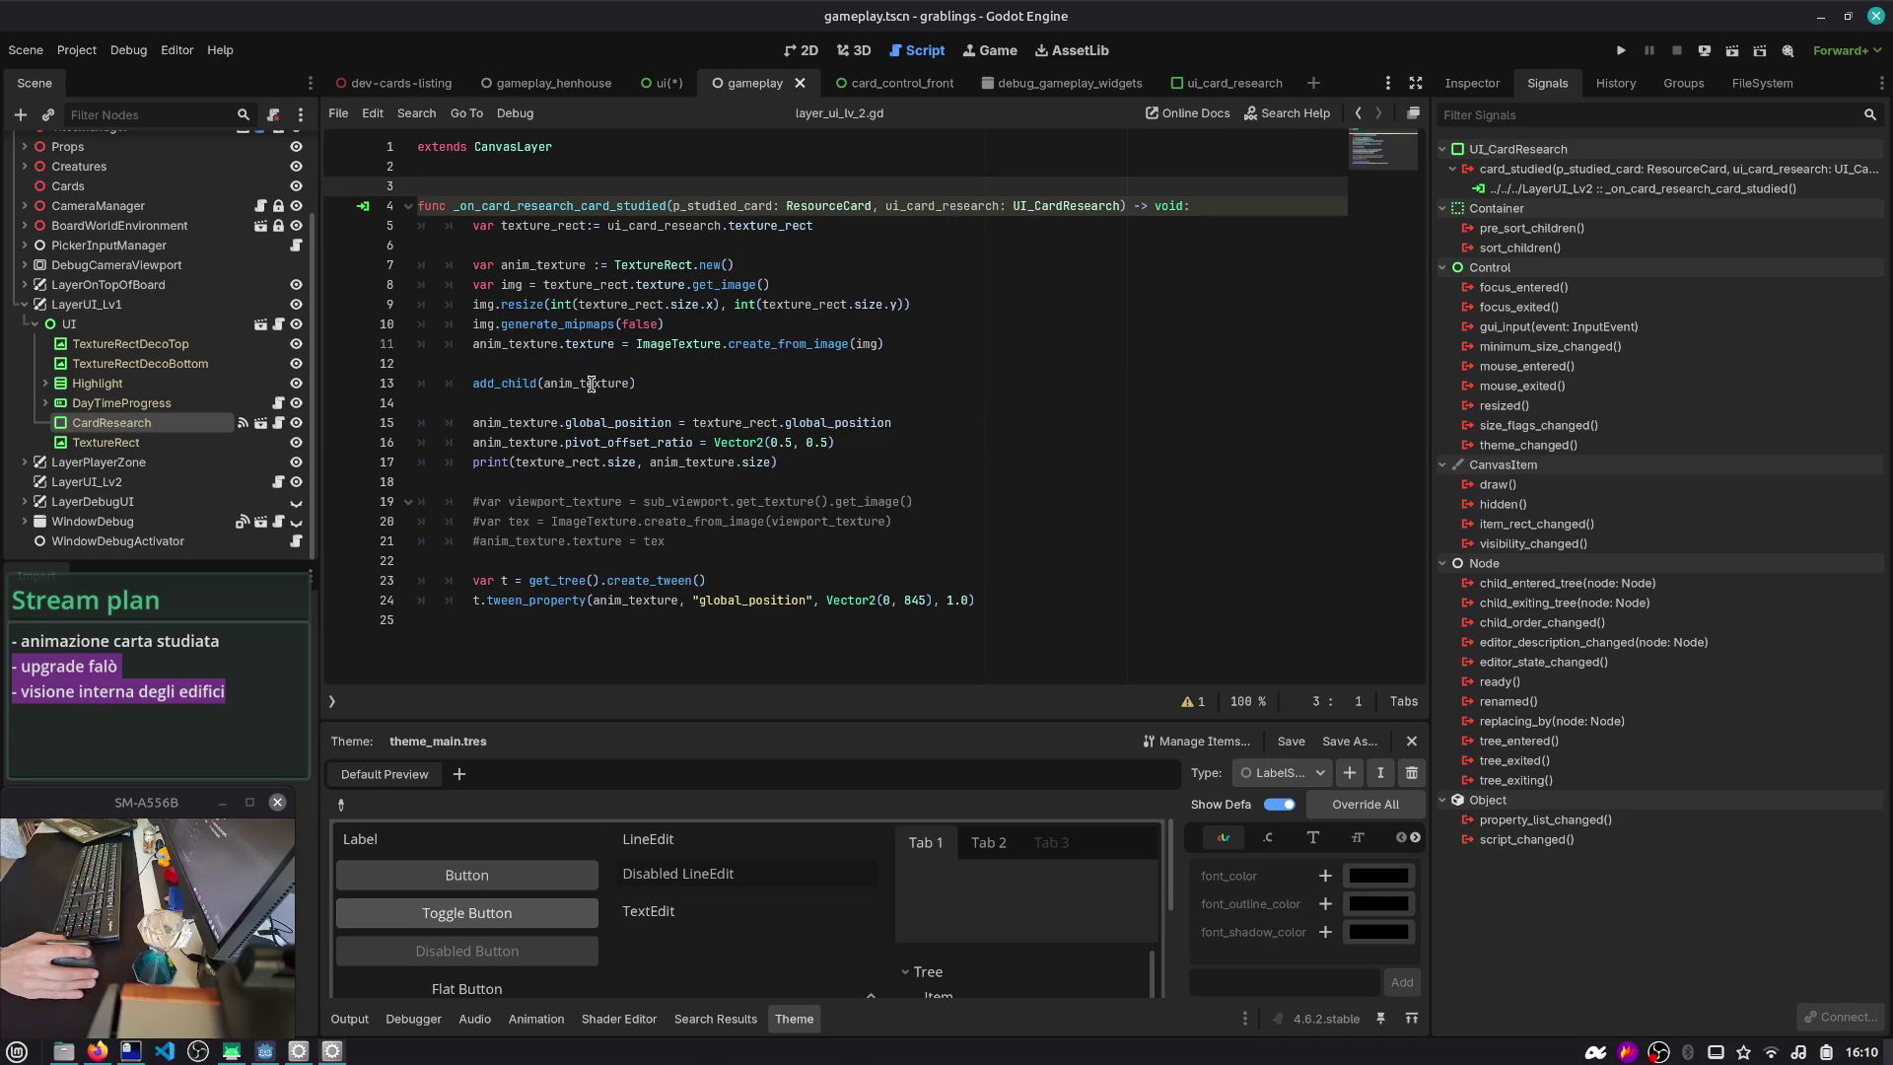
pyautogui.doubleClick(591, 385)
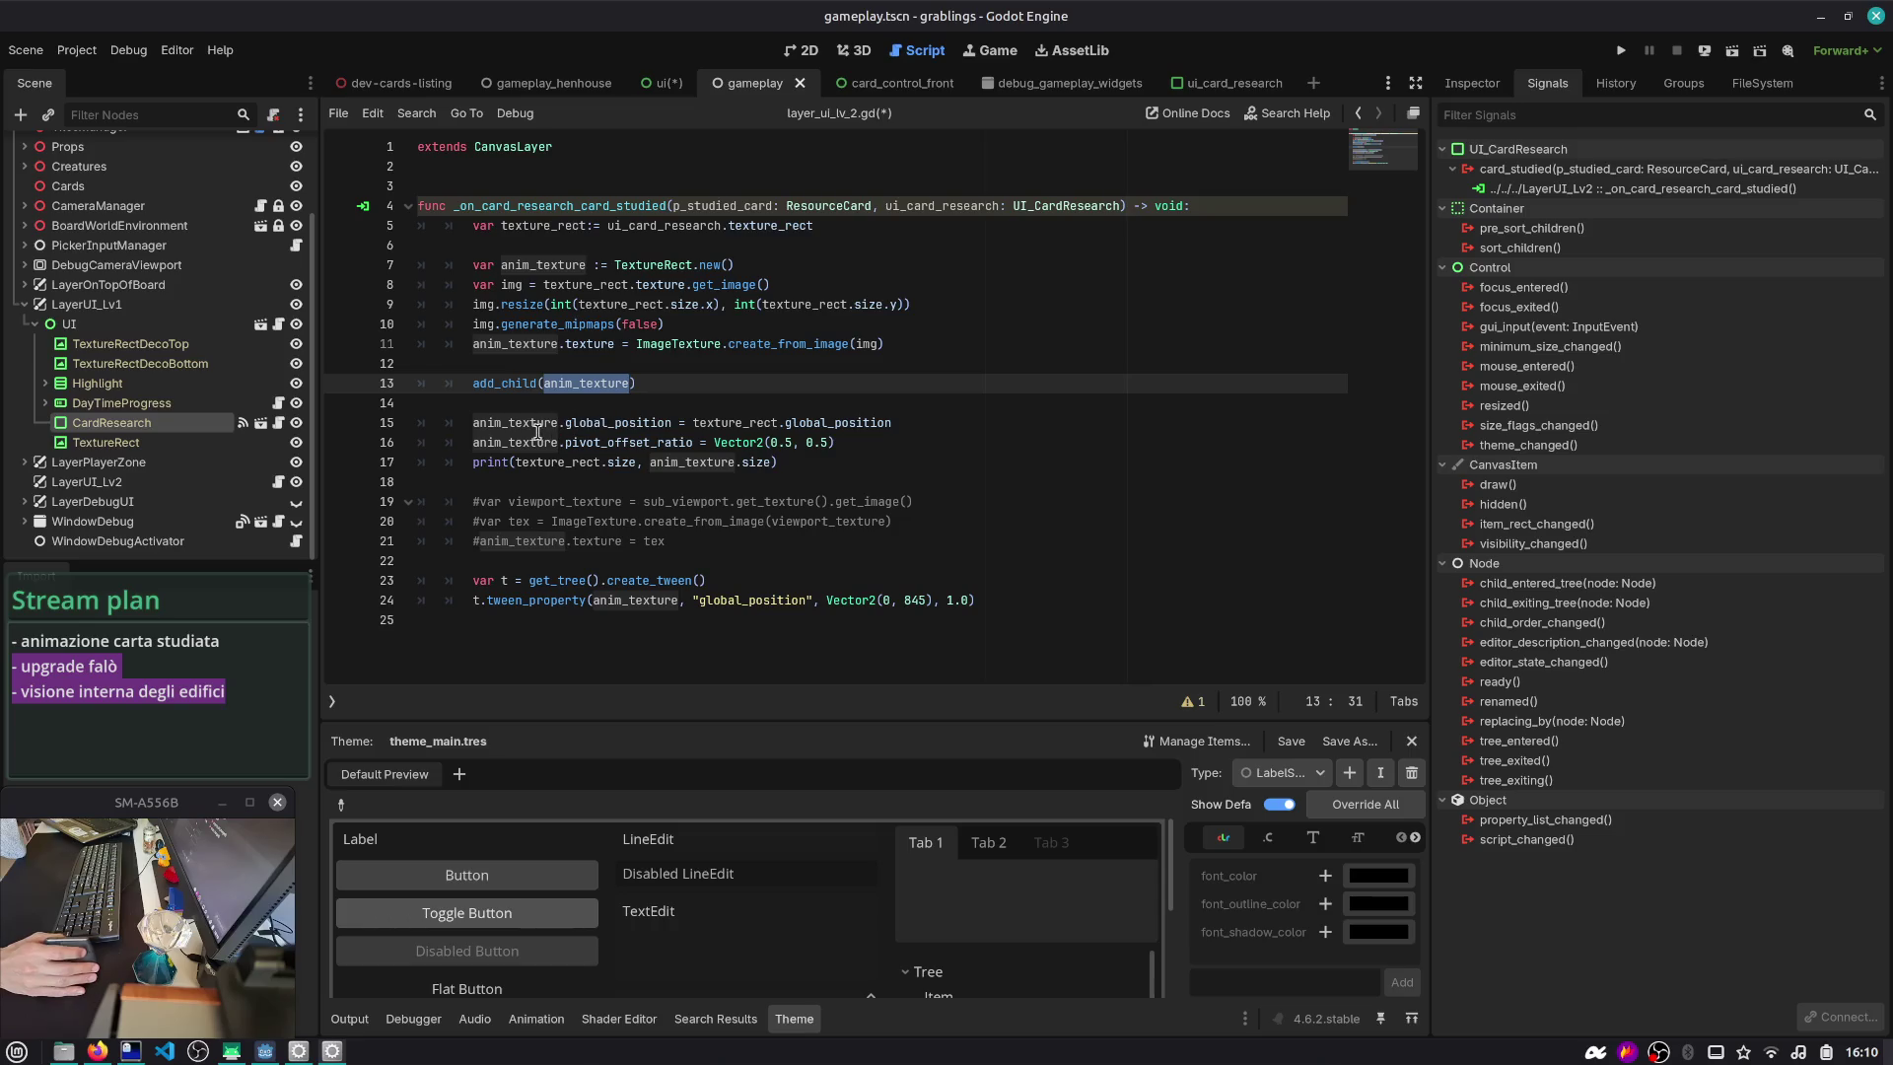
# - Delete the commented-out viewport texture lines and add a new indented line after the tween code
pyautogui.click(539, 602)
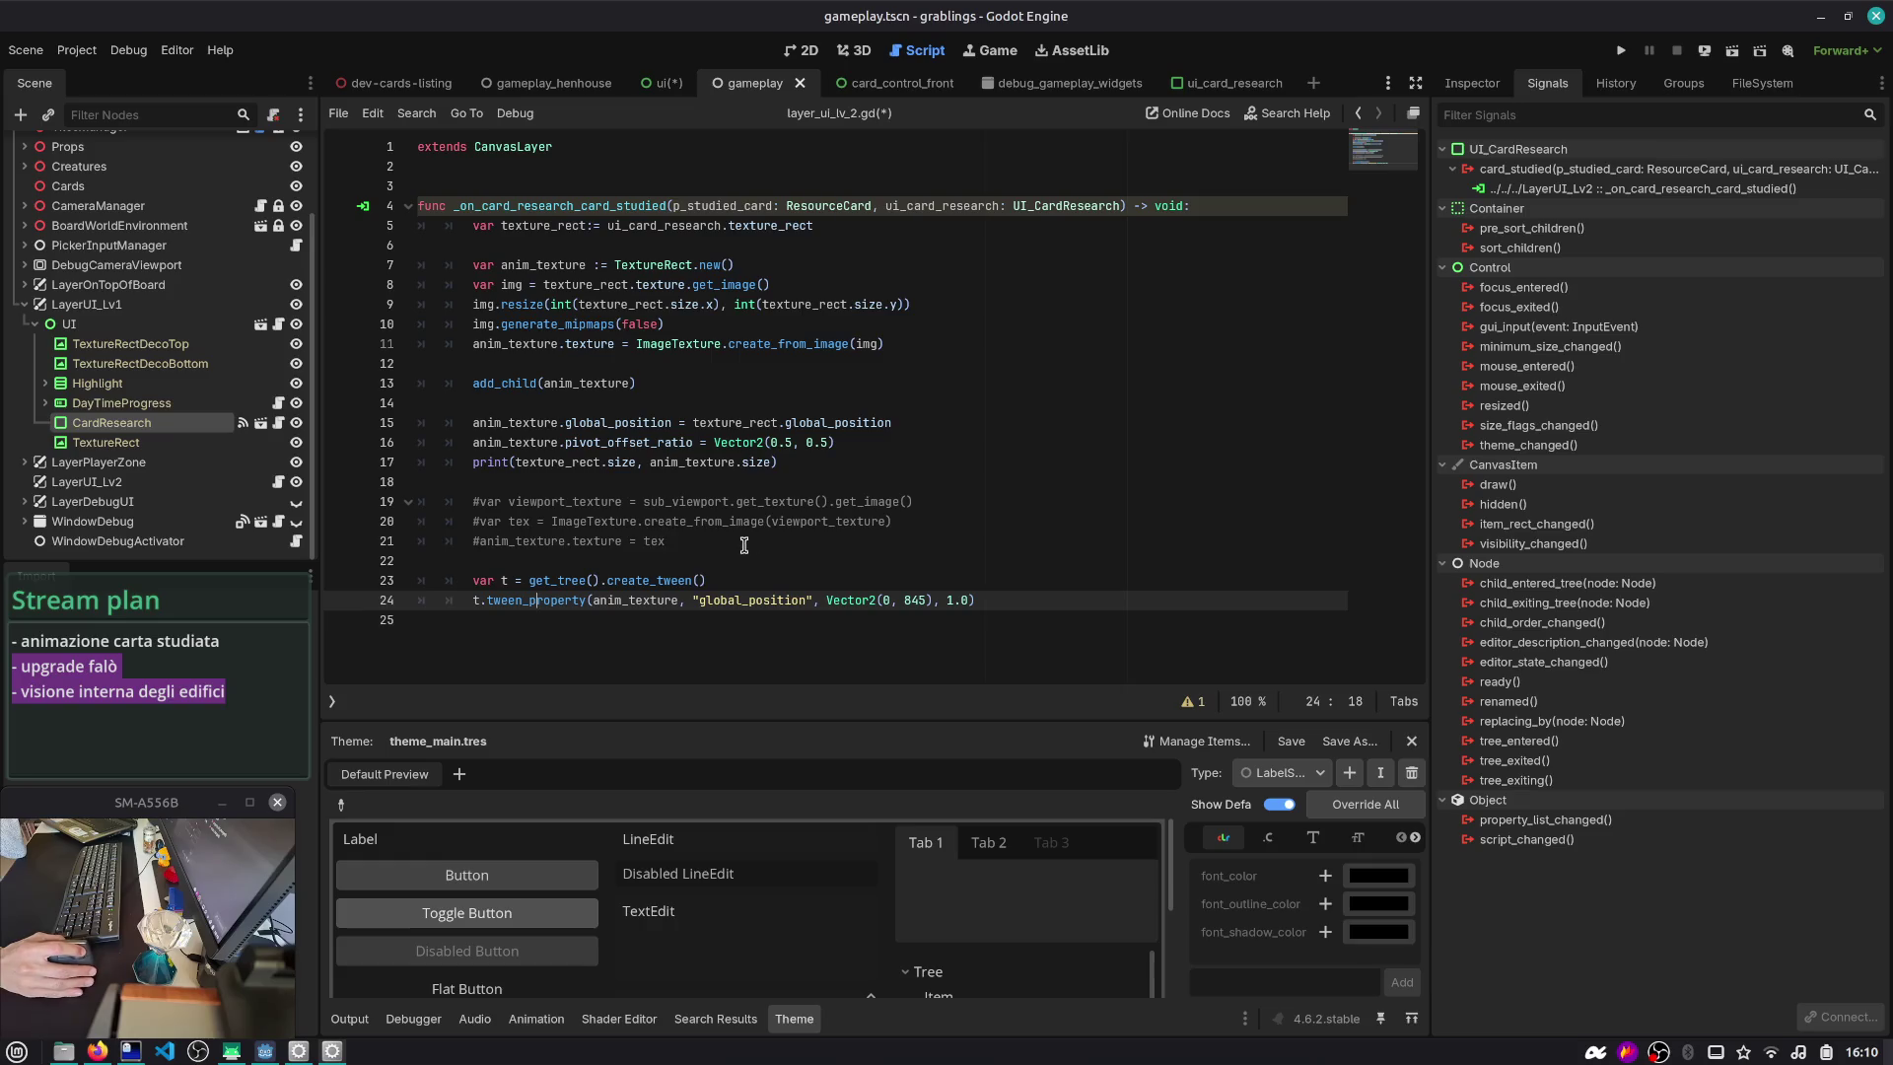
pyautogui.moveTo(744, 545); pyautogui.dragTo(287, 487)
pyautogui.press('Delete')
pyautogui.press('Delete')
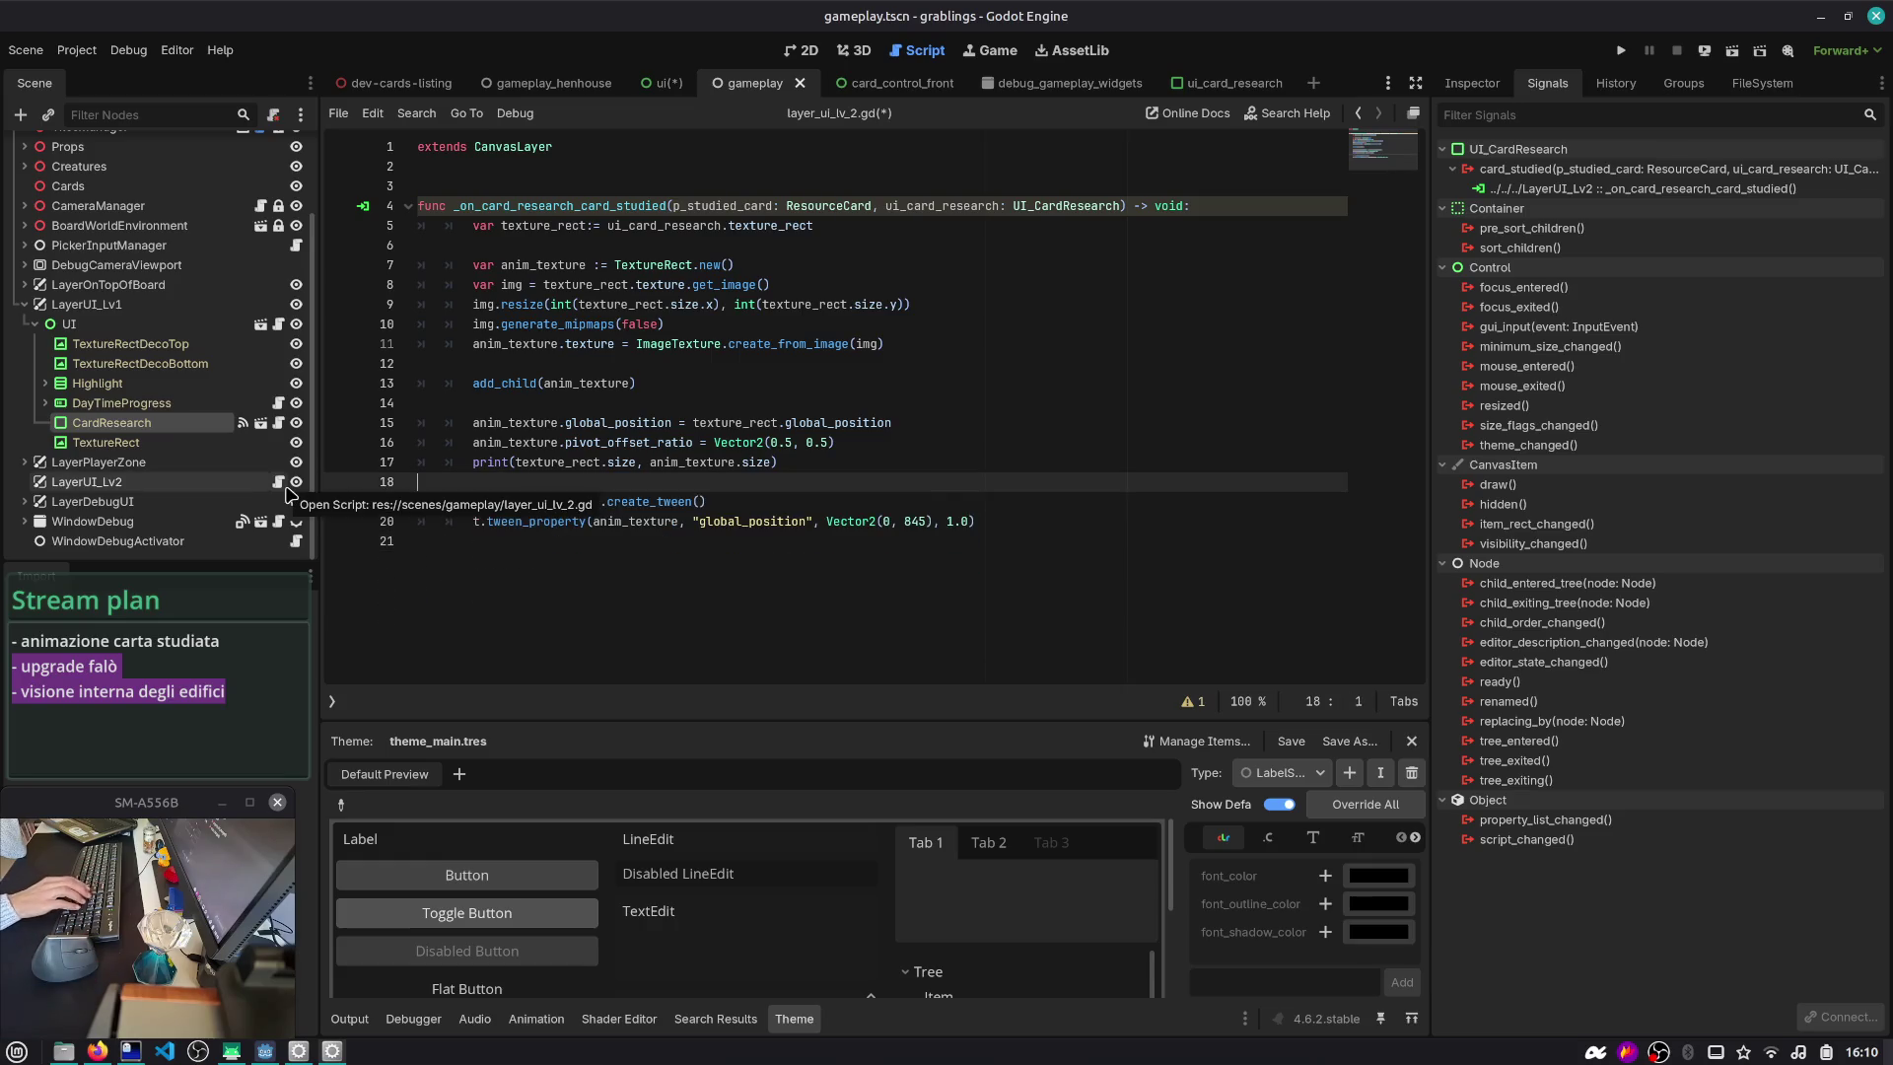
pyautogui.press('Down')
pyautogui.press('Down')
pyautogui.press('Down')
pyautogui.press('Up')
pyautogui.press('End')
pyautogui.press('Return')
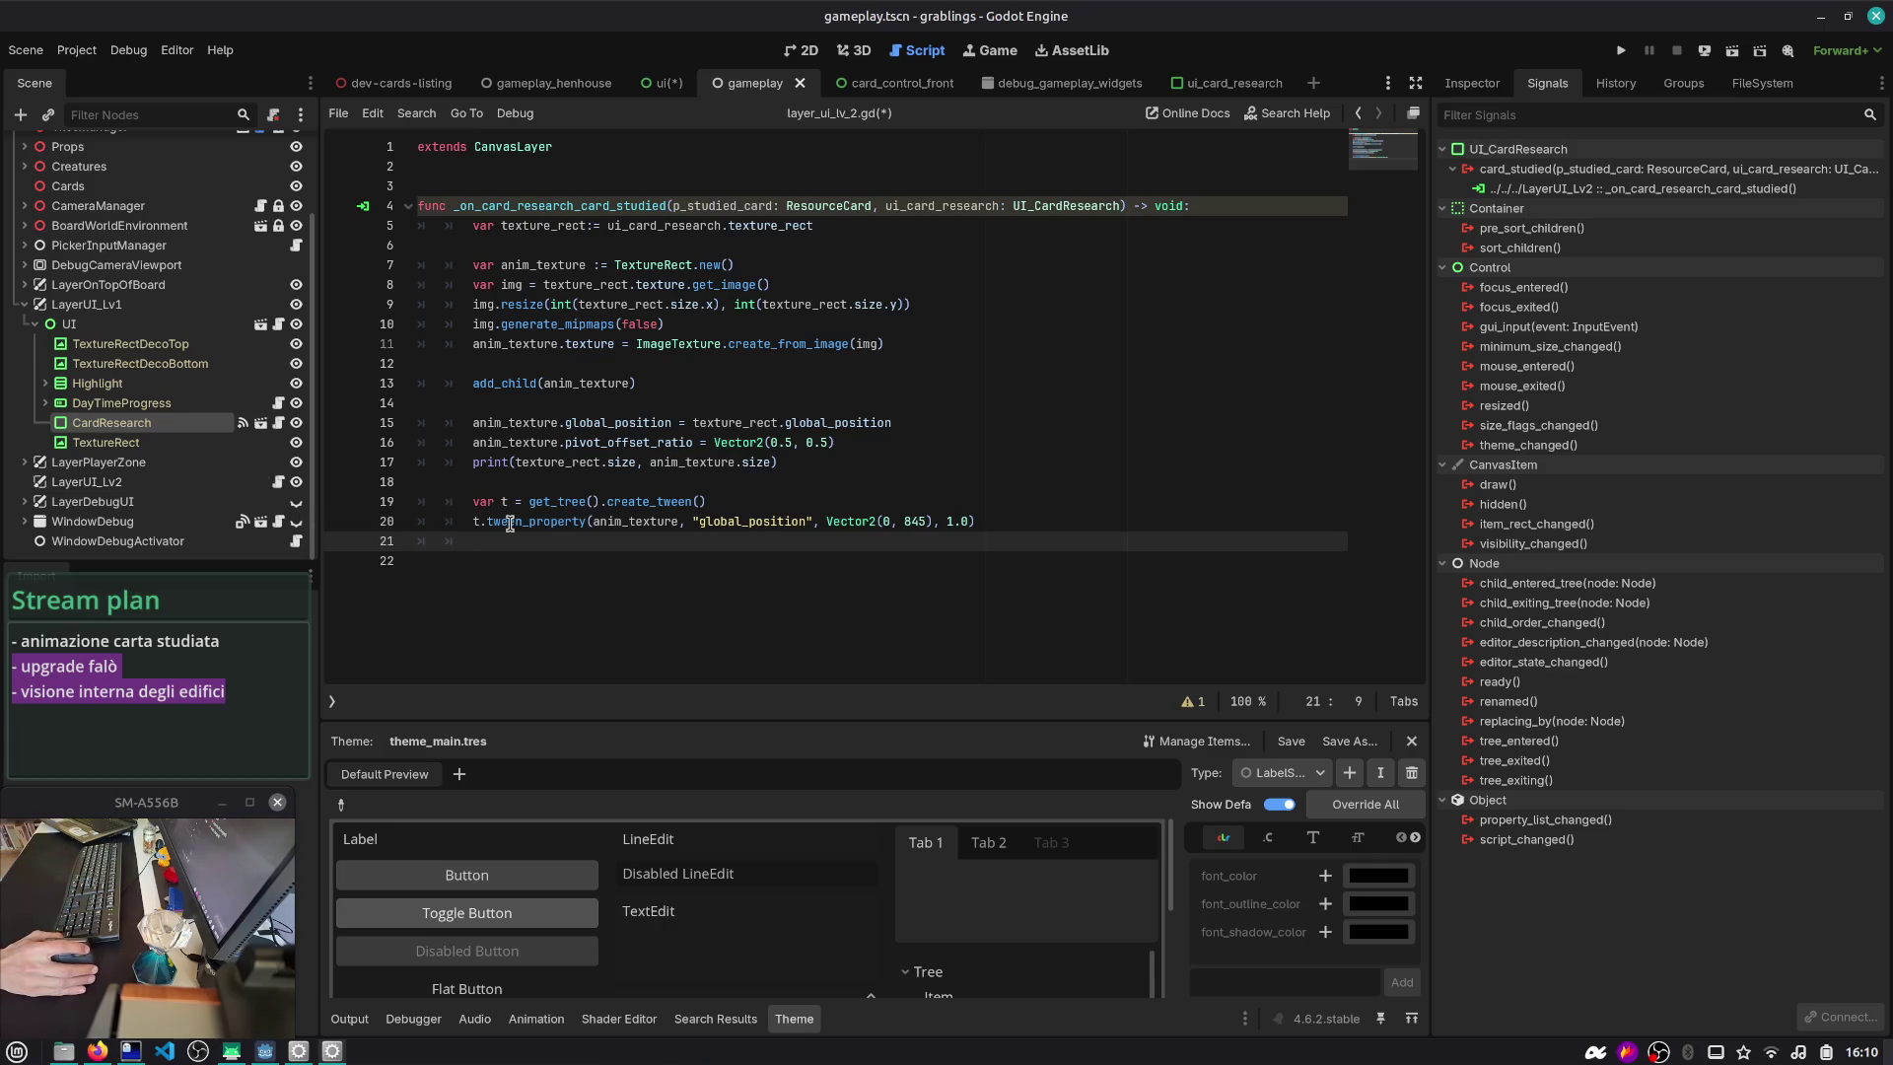
pyautogui.click(570, 224)
# - Rename the handler's parameter to _p_studied_card to silence the unused-parameter warning
pyautogui.doubleClick(559, 206)
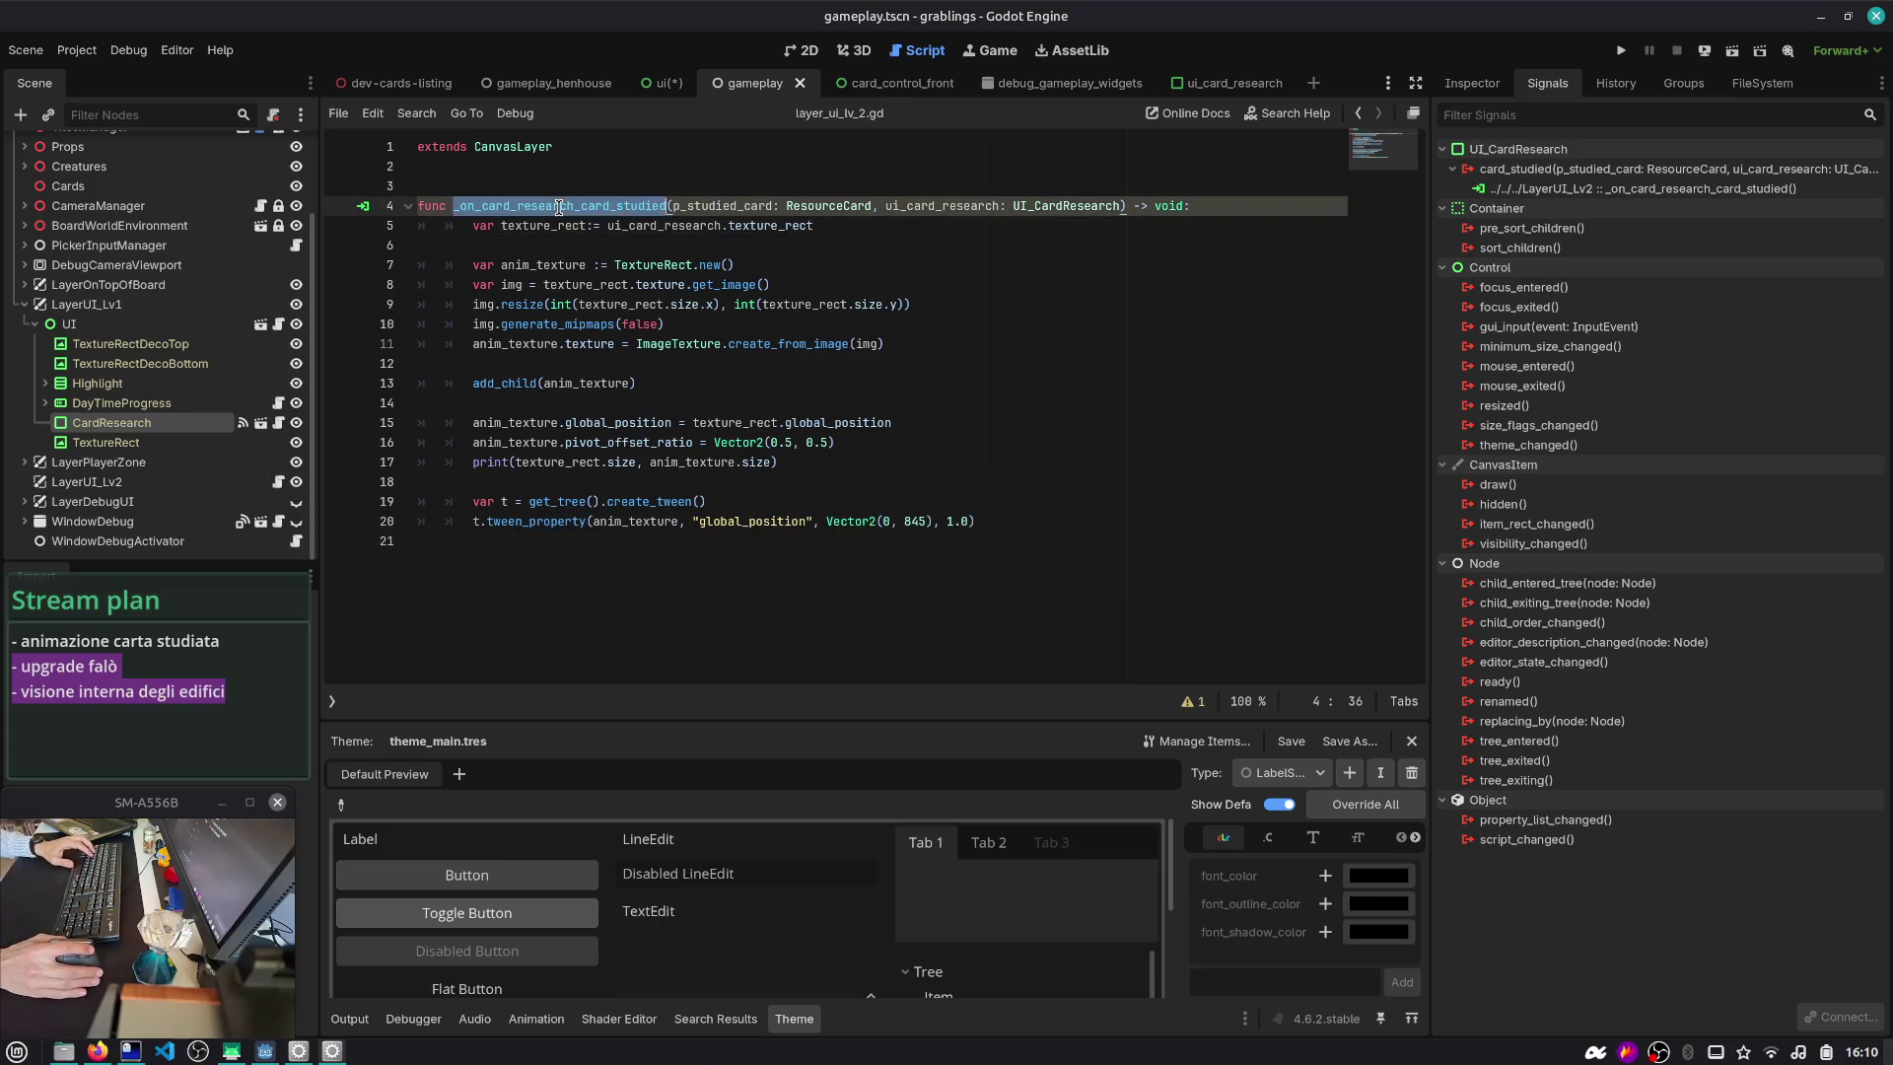
pyautogui.click(1193, 701)
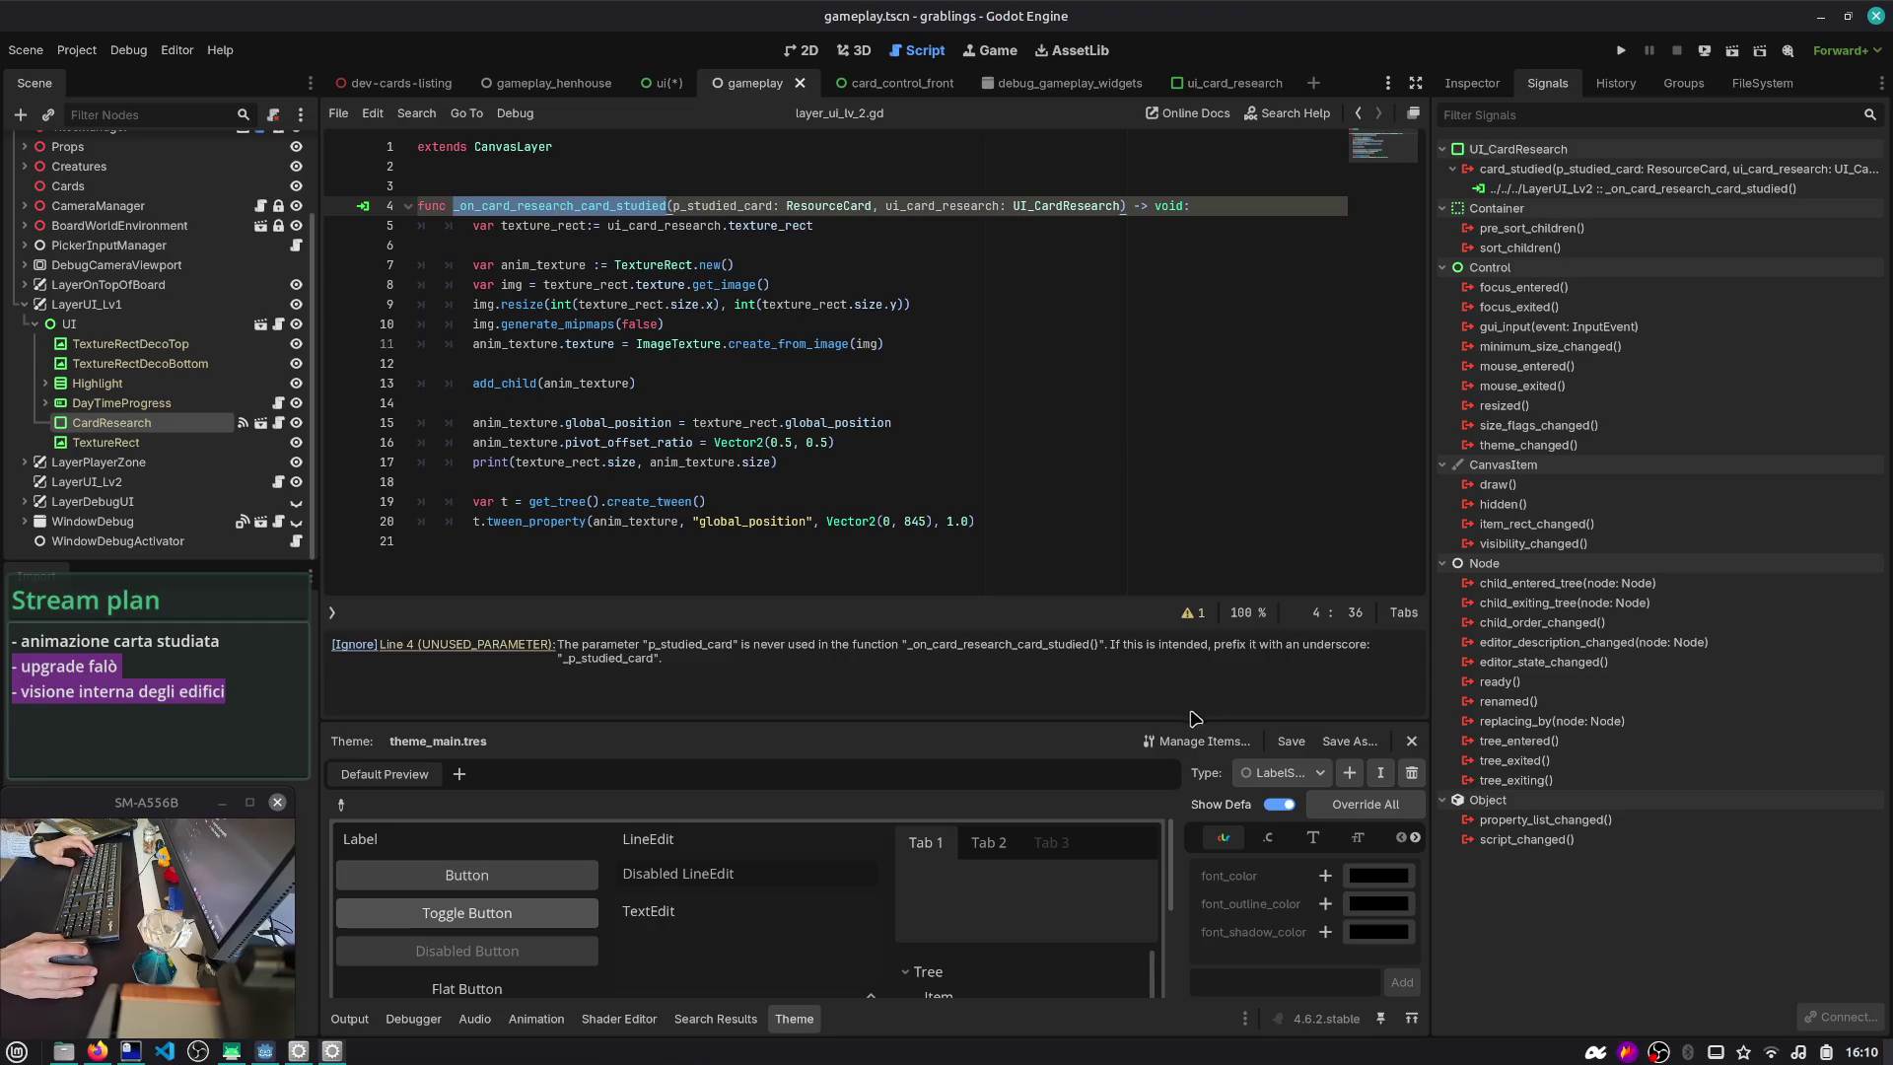
pyautogui.click(677, 208)
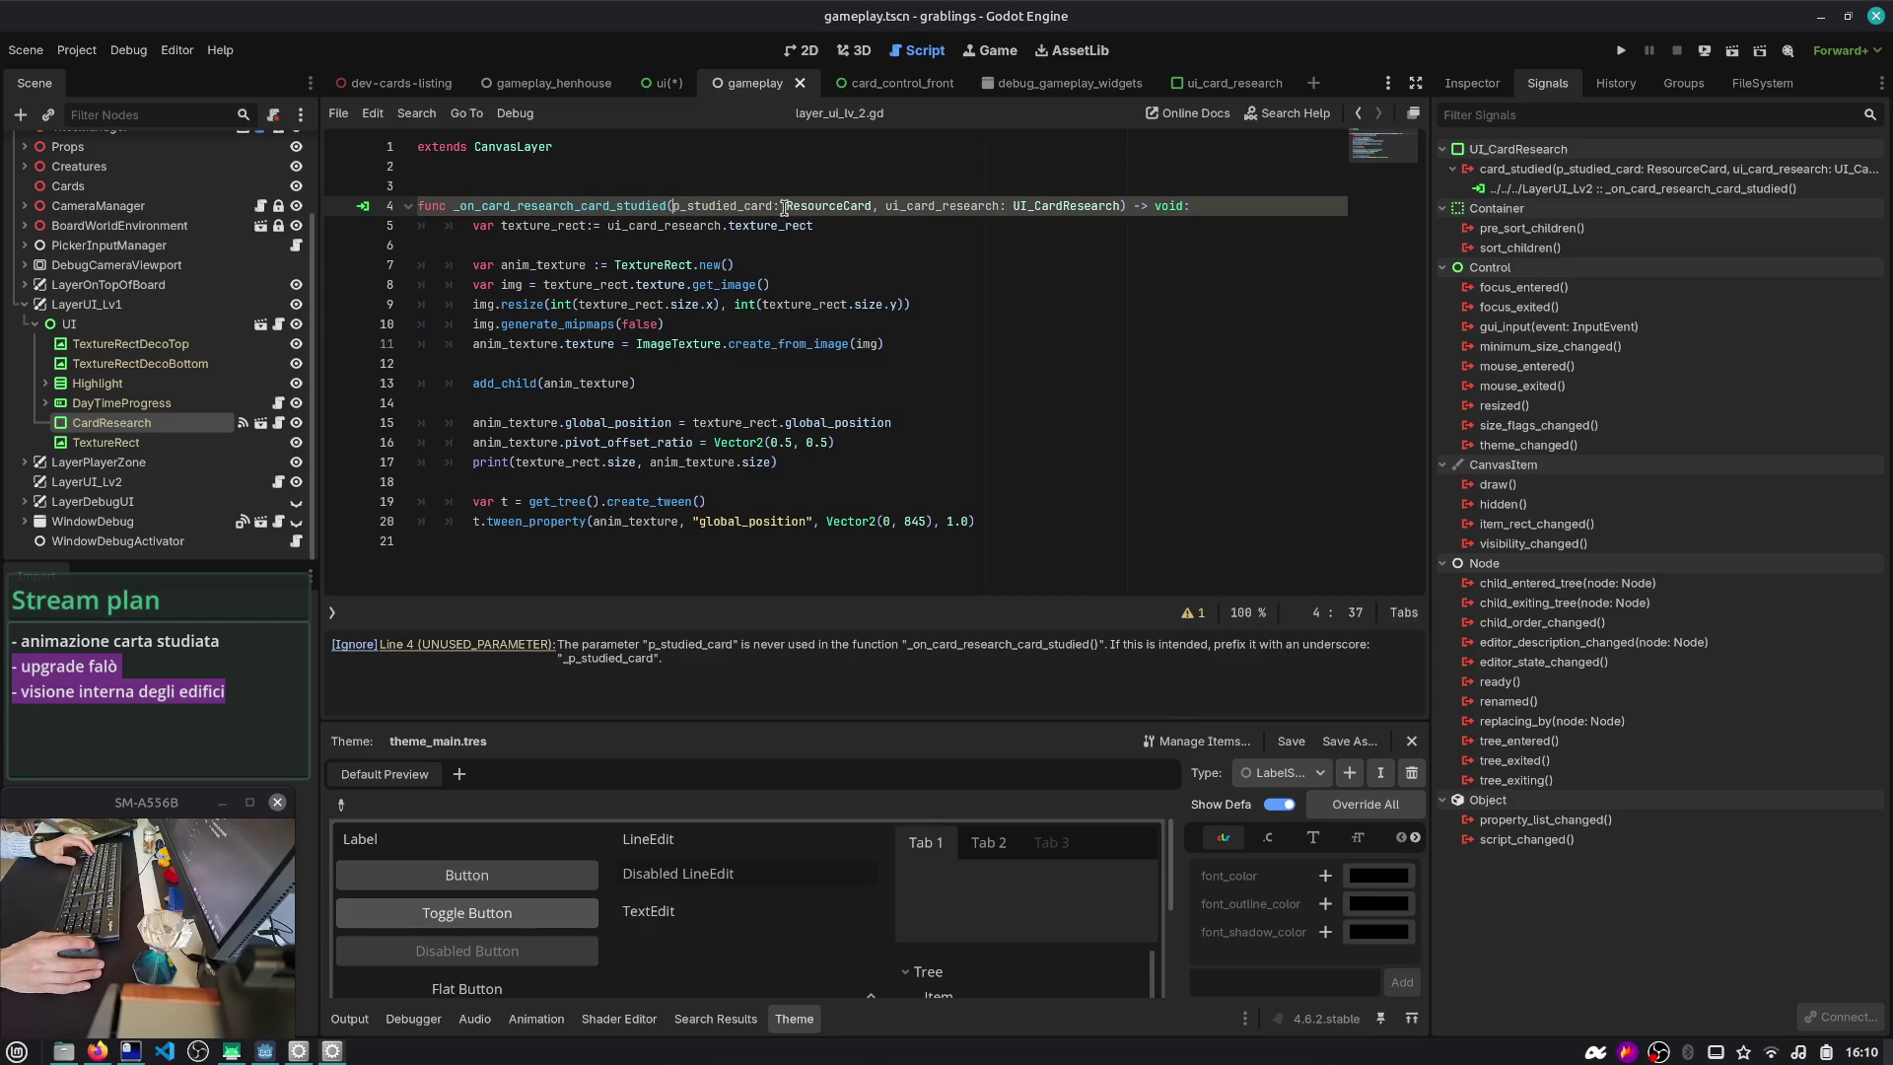
pyautogui.write('_')
pyautogui.click(786, 266)
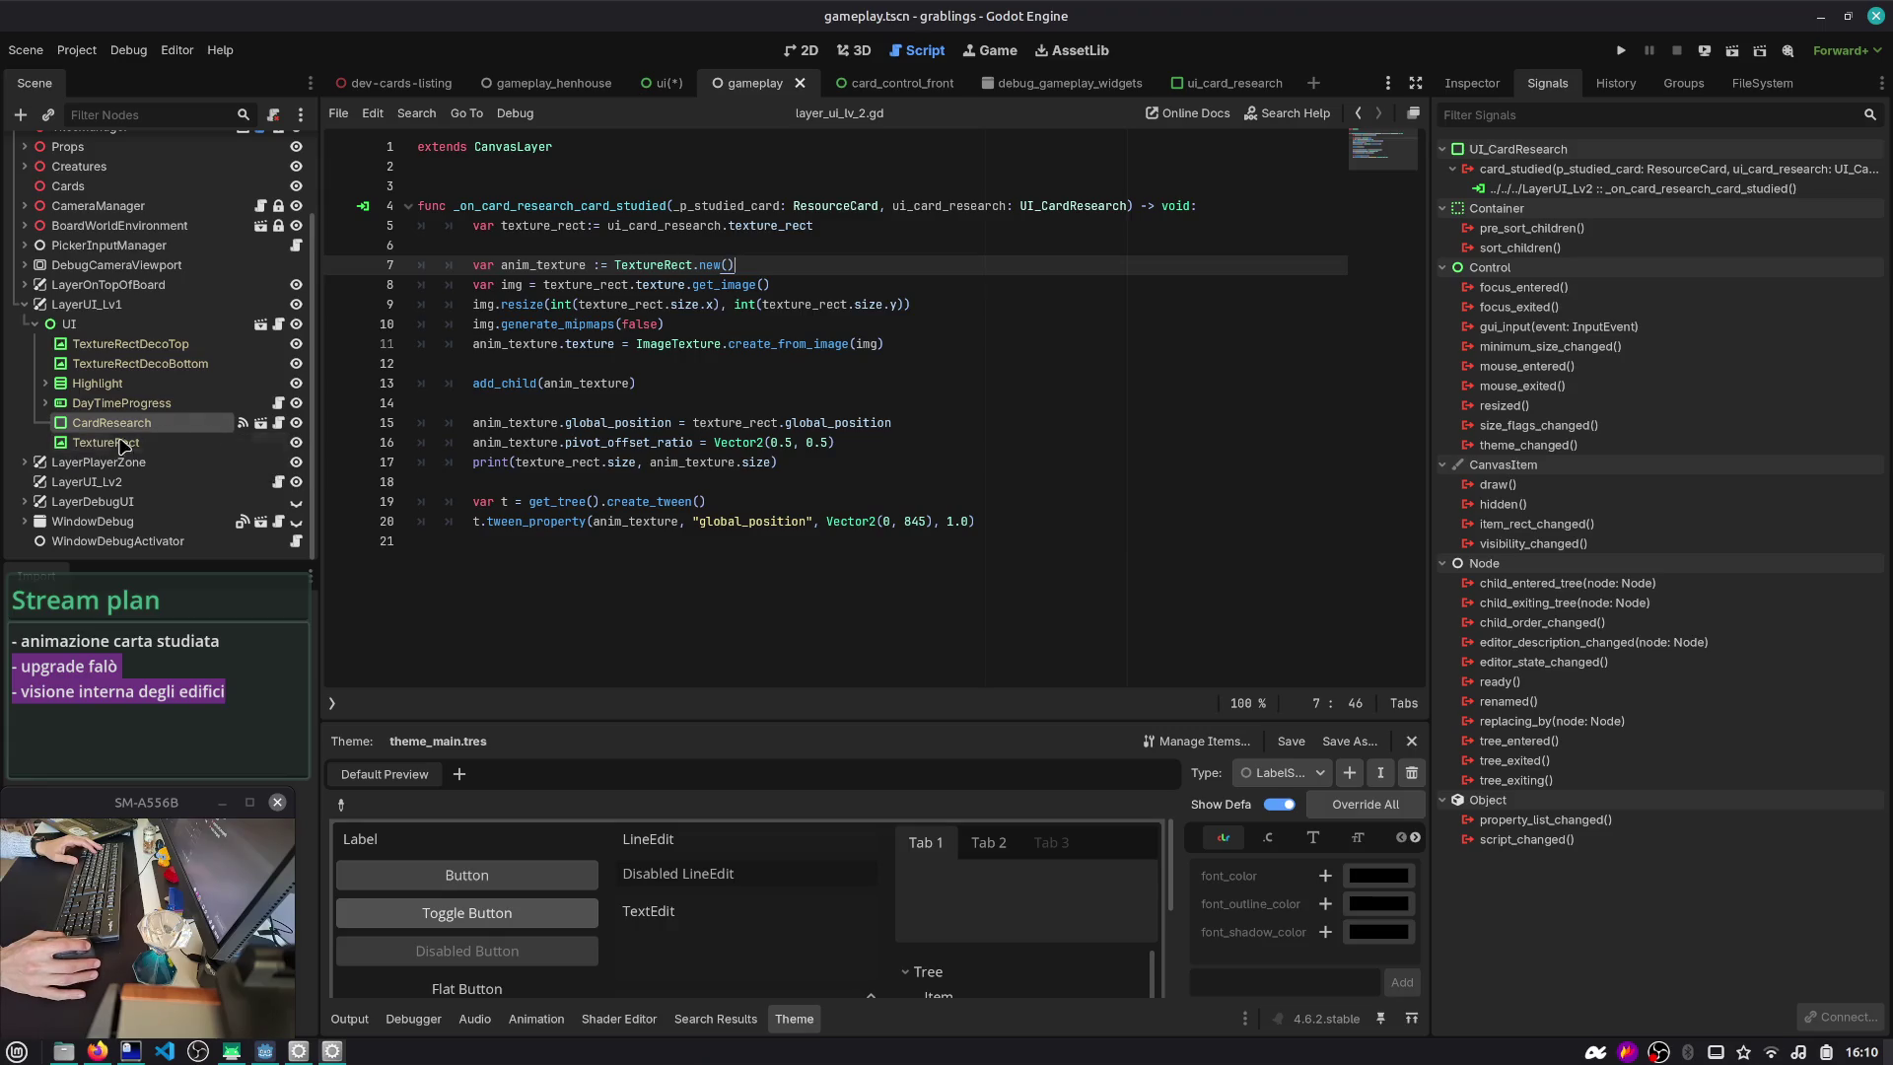
# - Select the LayerUI_Lv2 node and open the UI node's ui.gd script
pyautogui.click(103, 482)
pyautogui.click(1472, 82)
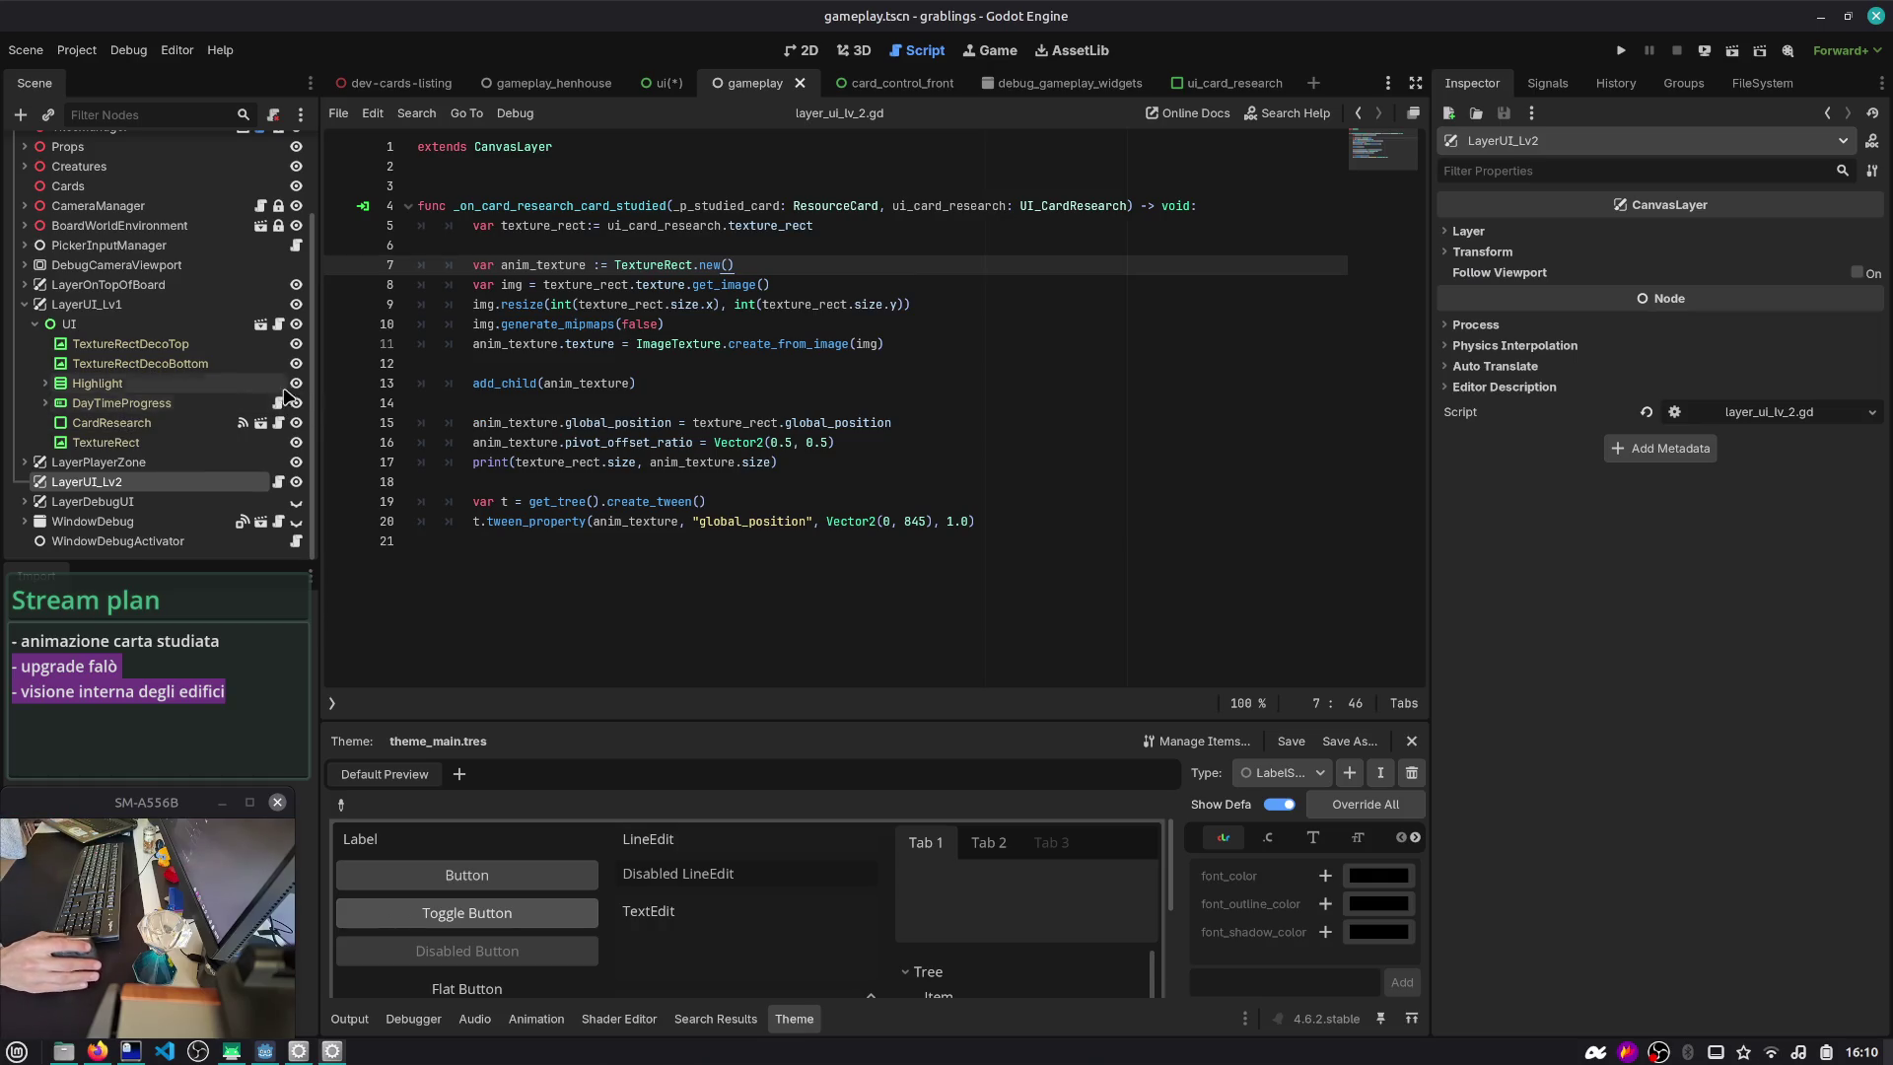
pyautogui.click(278, 327)
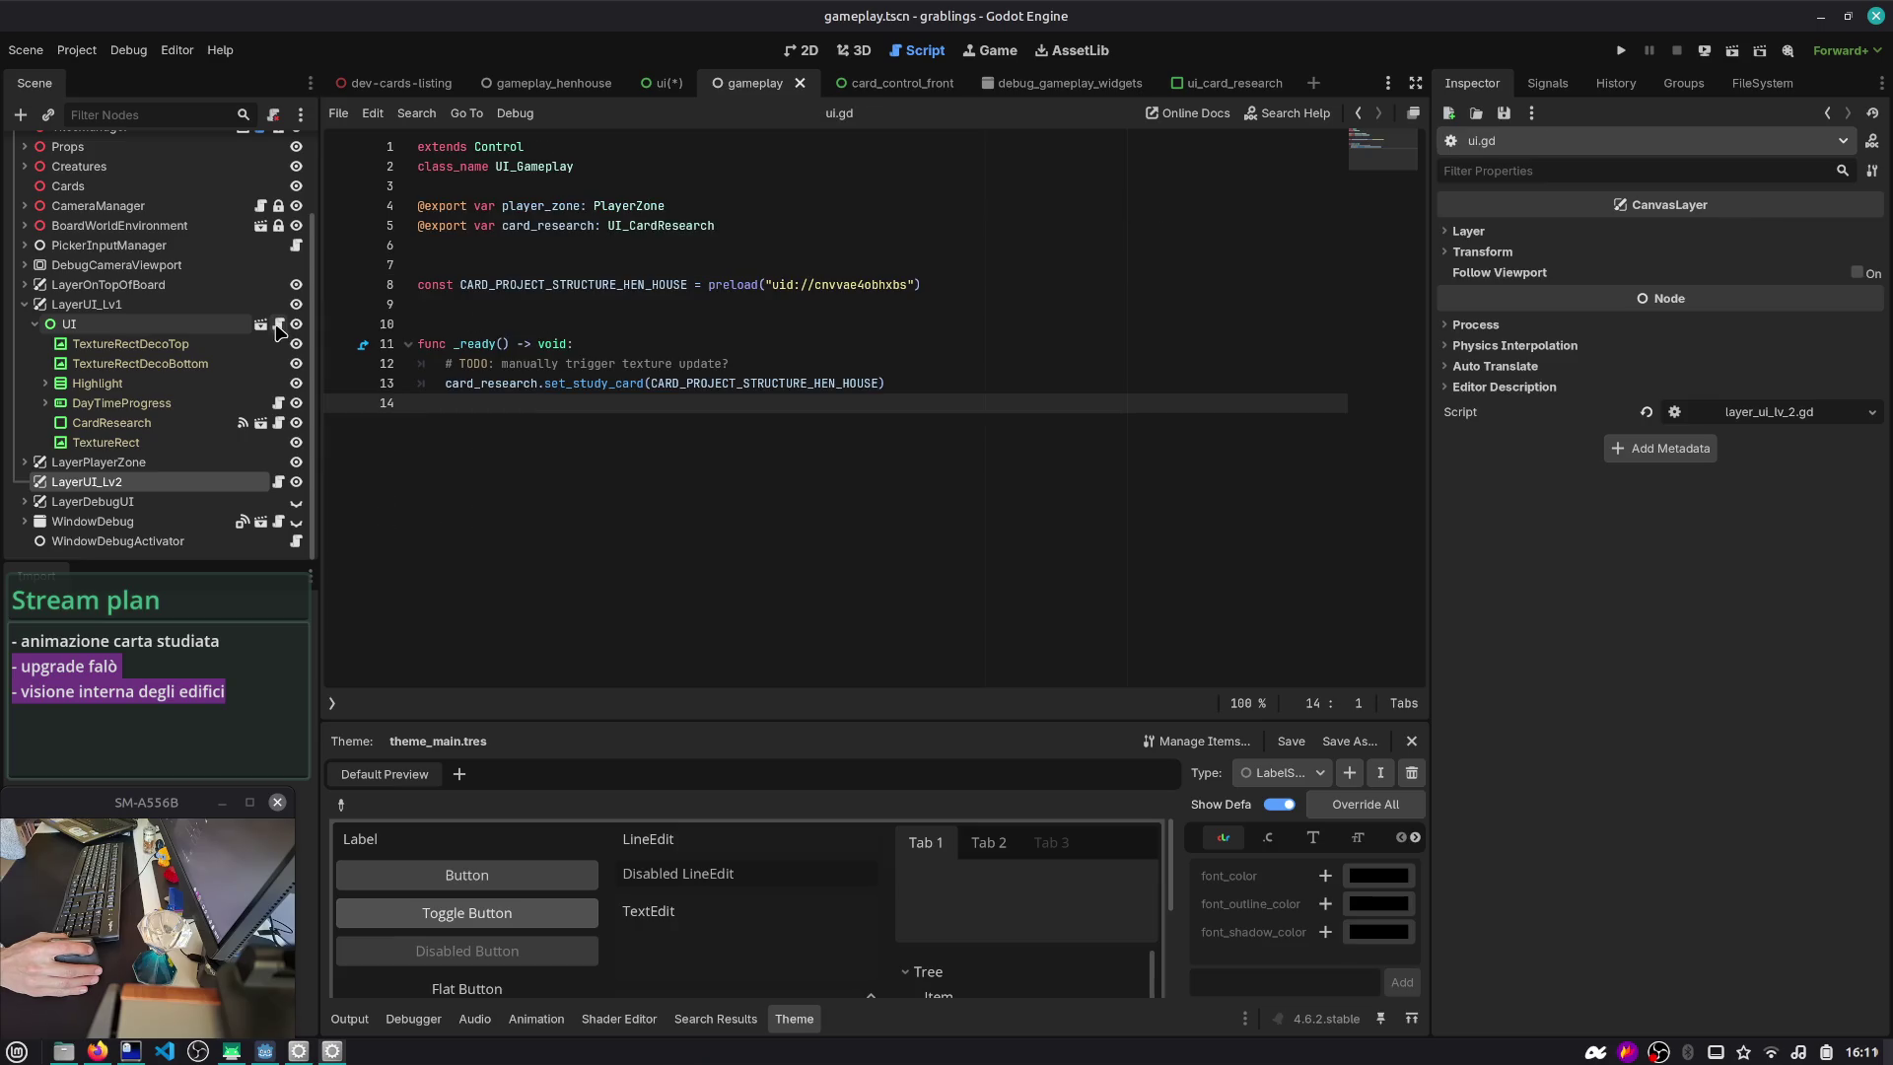
# - Open ui_card_research.gd and move the card_studied signal declaration just below class_name
pyautogui.click(278, 426)
pyautogui.scroll(-2, 542, 276)
pyautogui.scroll(3, 543, 276)
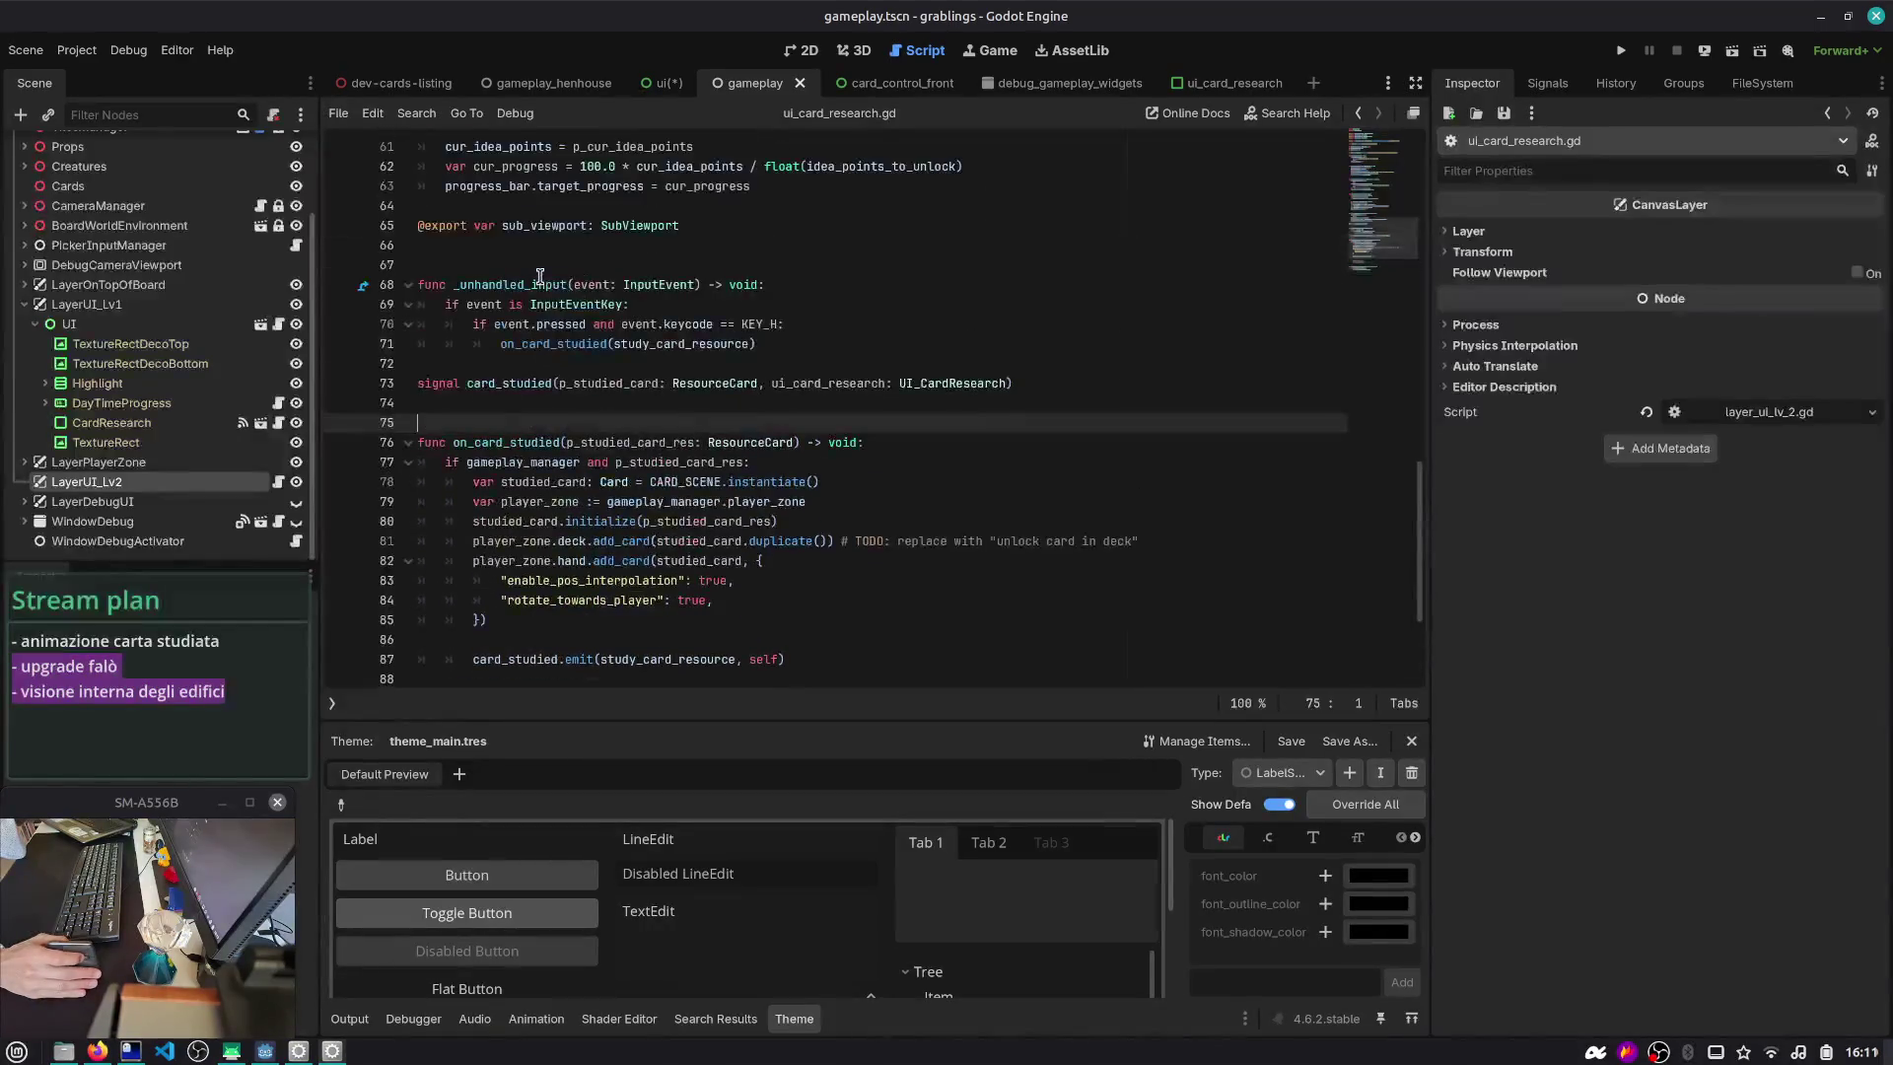
pyautogui.click(490, 385)
pyautogui.hotkey('ctrl', 'x')
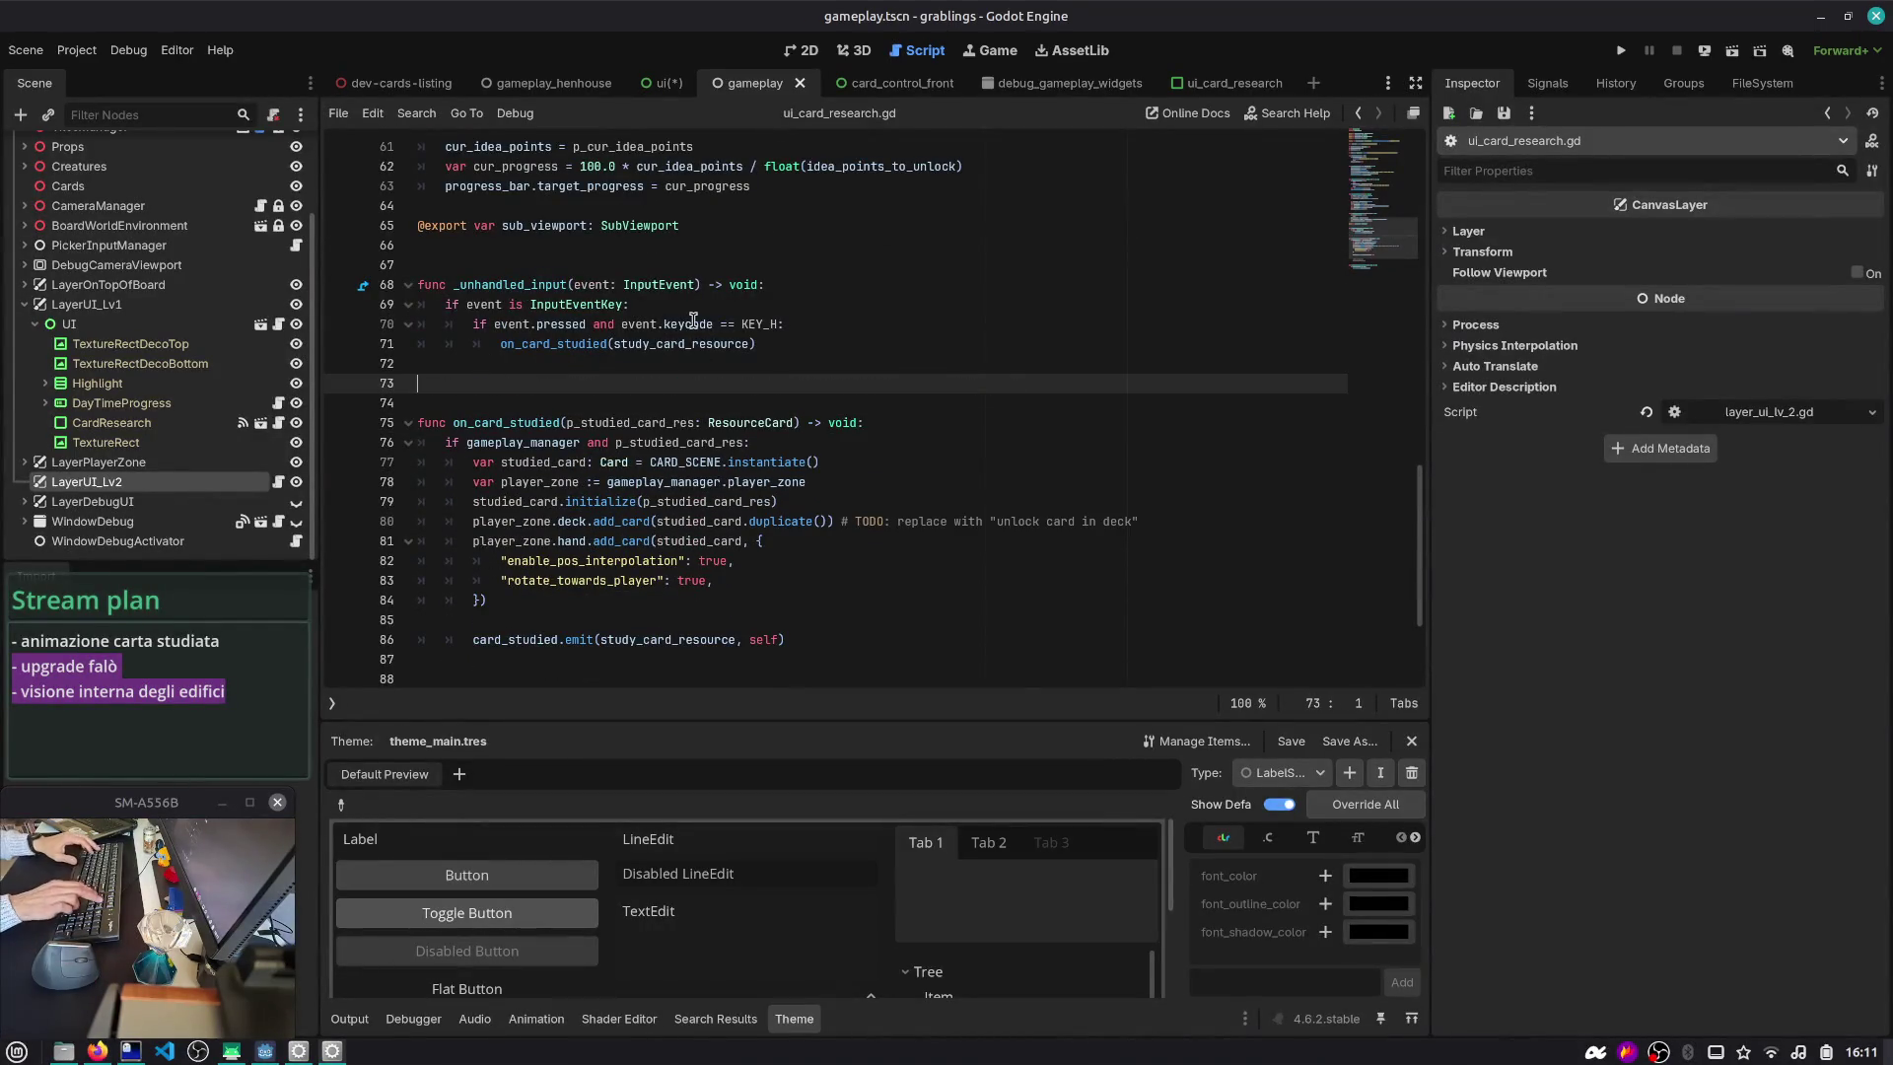
pyautogui.hotkey('ctrl', 'Home')
pyautogui.press('Down')
pyautogui.press('Down')
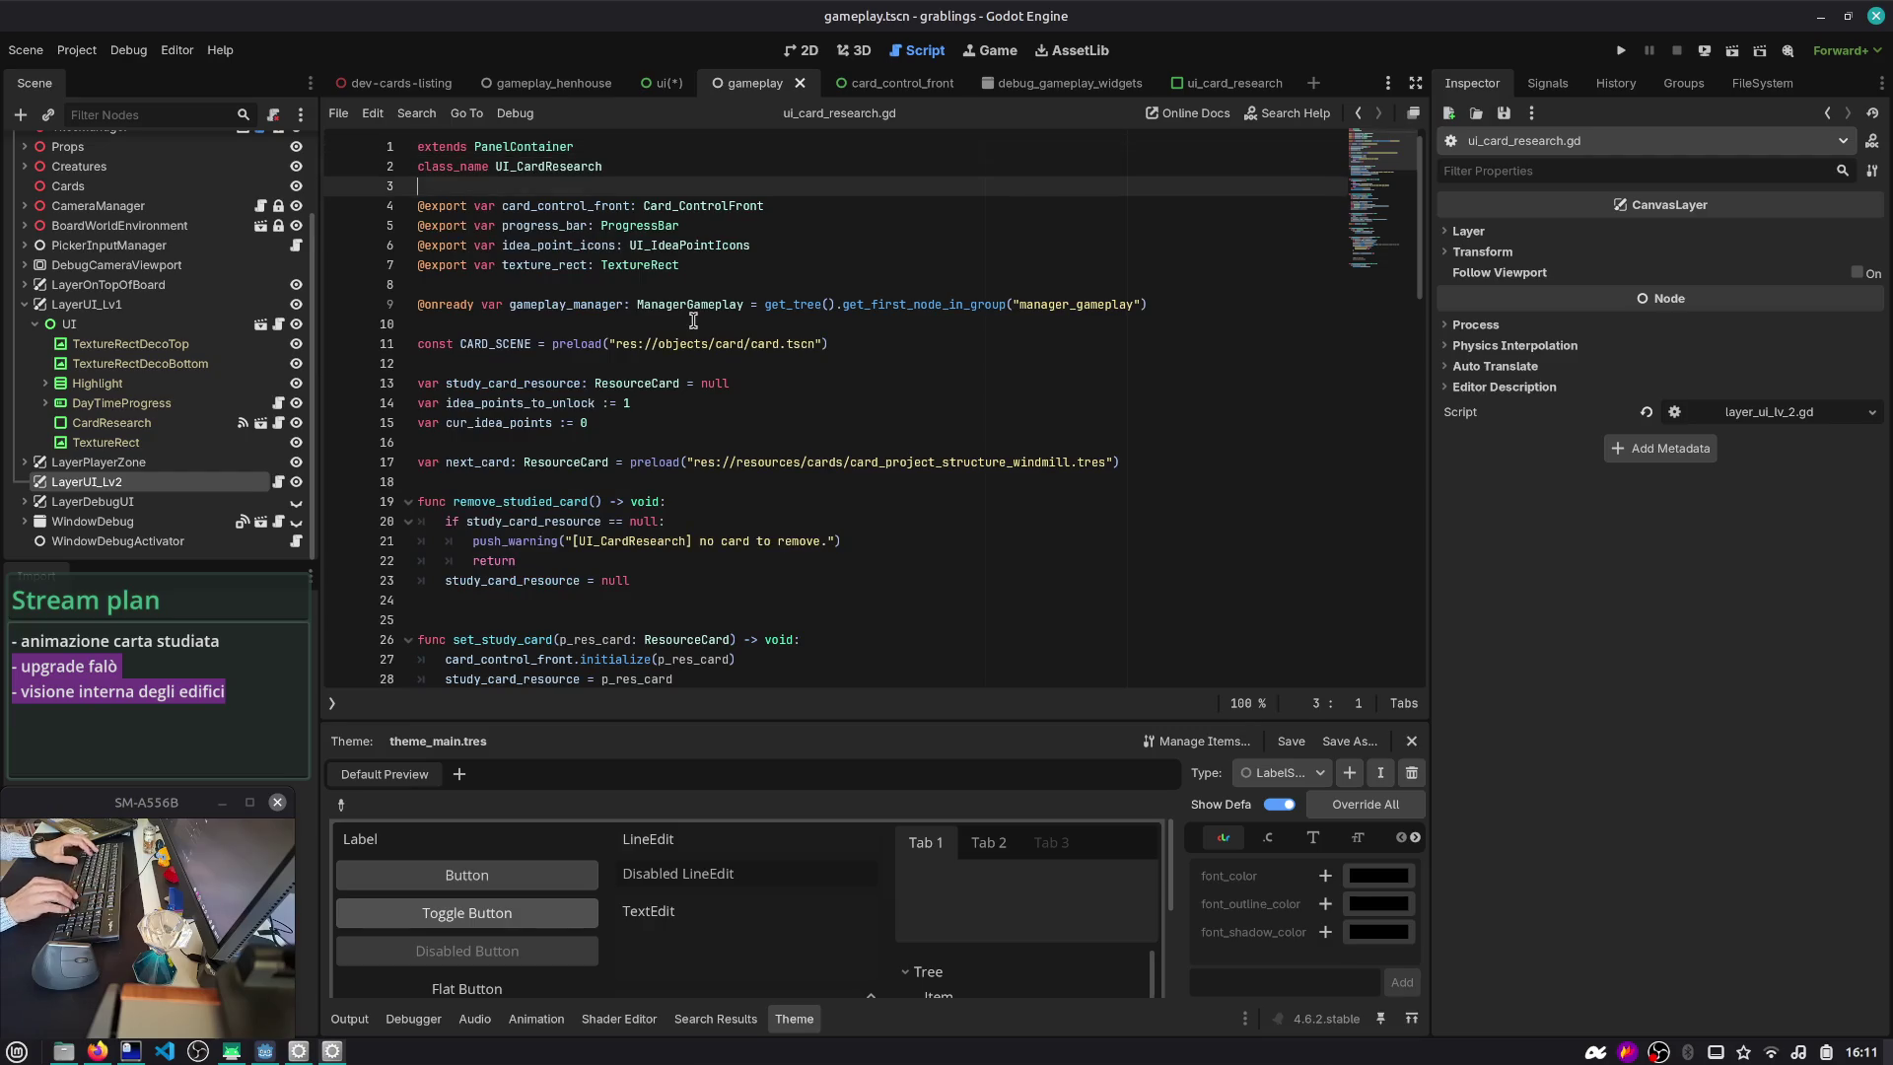
pyautogui.hotkey('ctrl', 'v')
pyautogui.press('Return')
# - Move the blank line below the next_card declaration and browse the script's functions
pyautogui.press('Down')
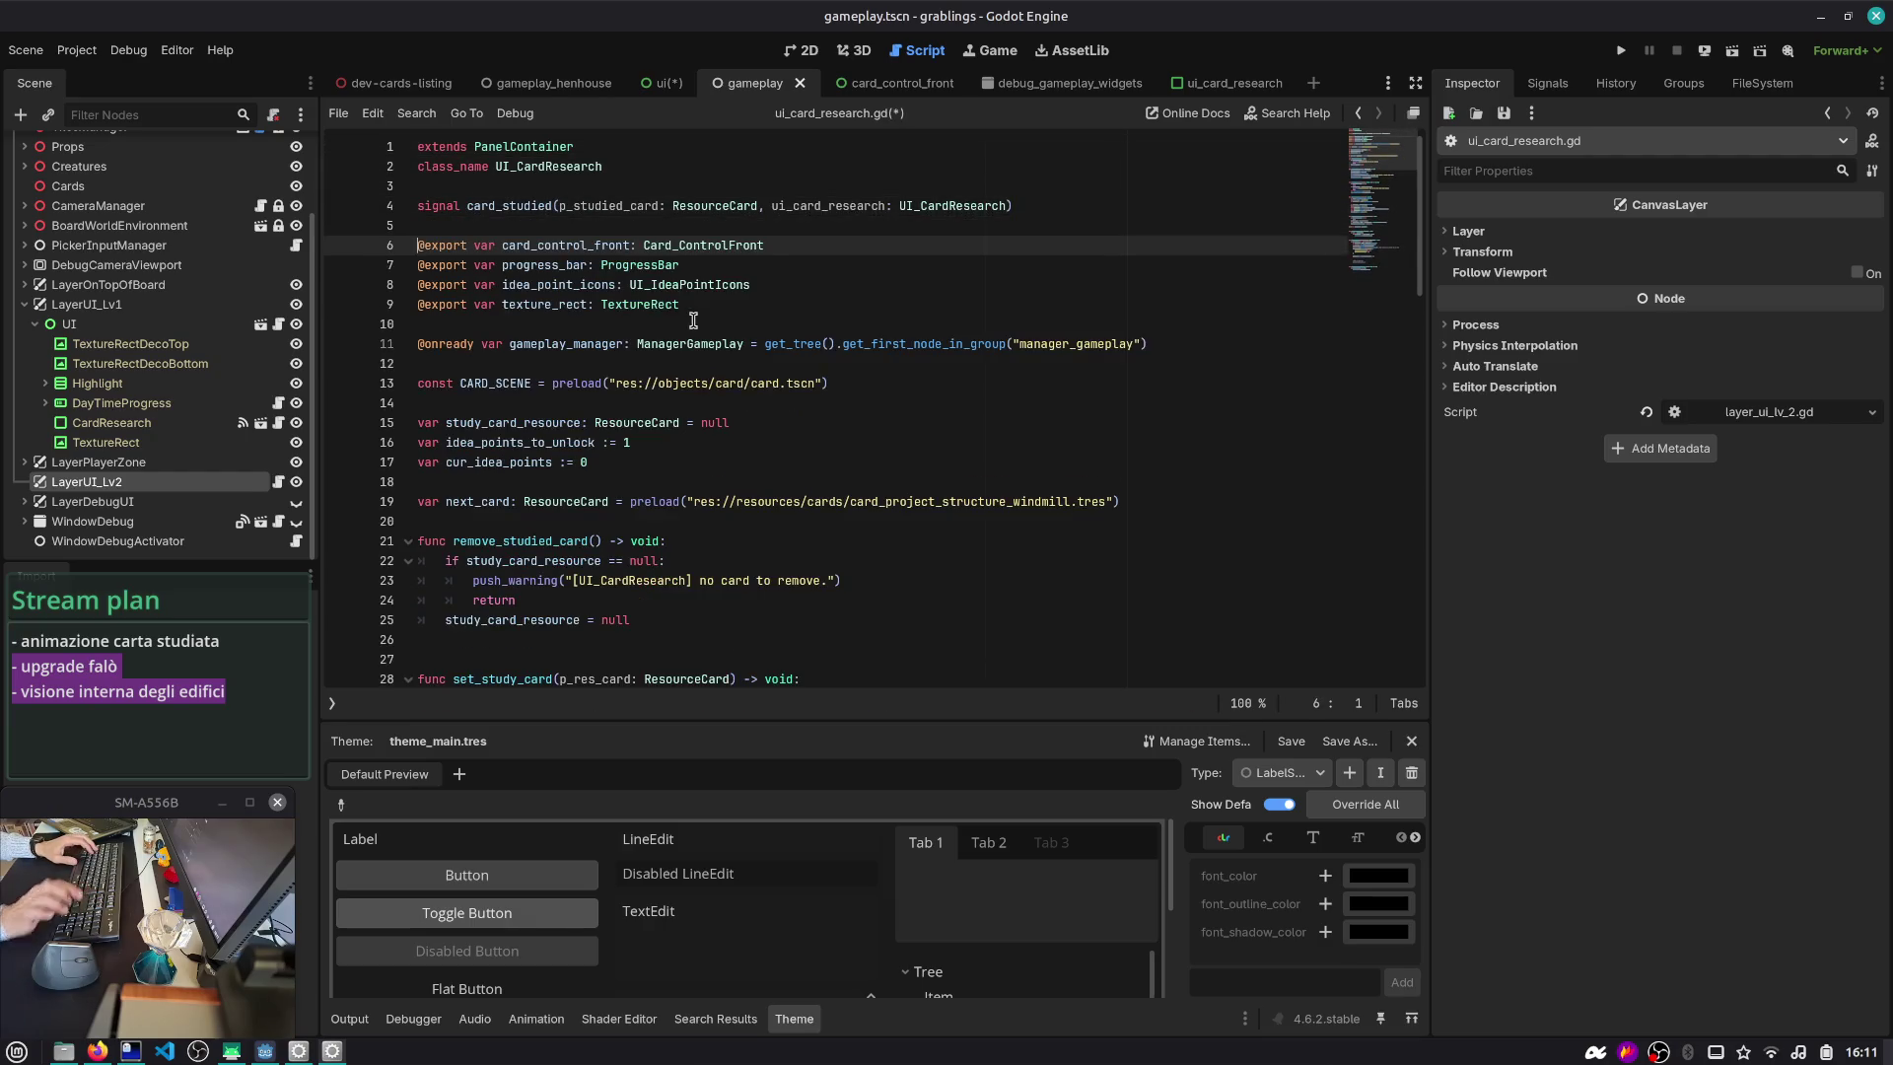
pyautogui.scroll(-3, 710, 336)
pyautogui.scroll(-3, 710, 336)
pyautogui.scroll(6, 710, 336)
pyautogui.click(498, 483)
pyautogui.hotkey('alt', 'Down')
pyautogui.hotkey('alt', 'Down')
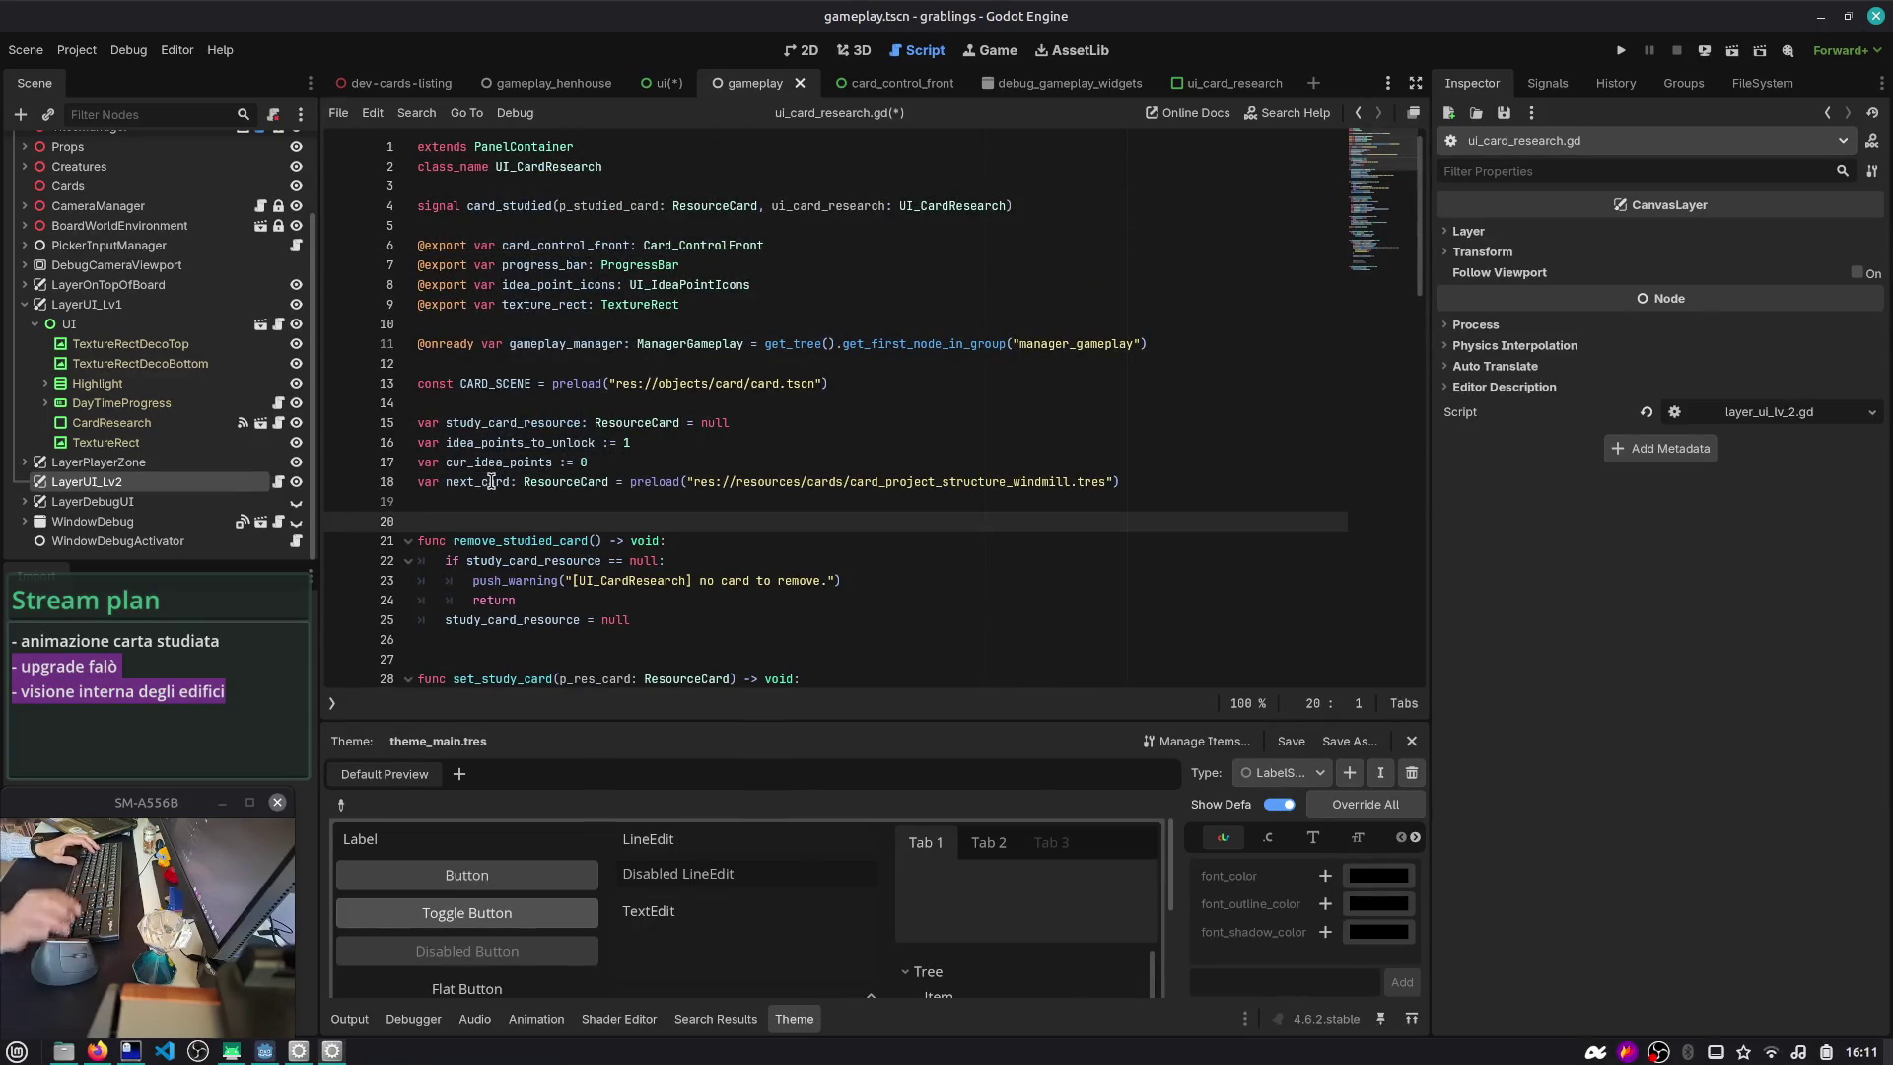
pyautogui.scroll(-4, 493, 484)
pyautogui.doubleClick(489, 255)
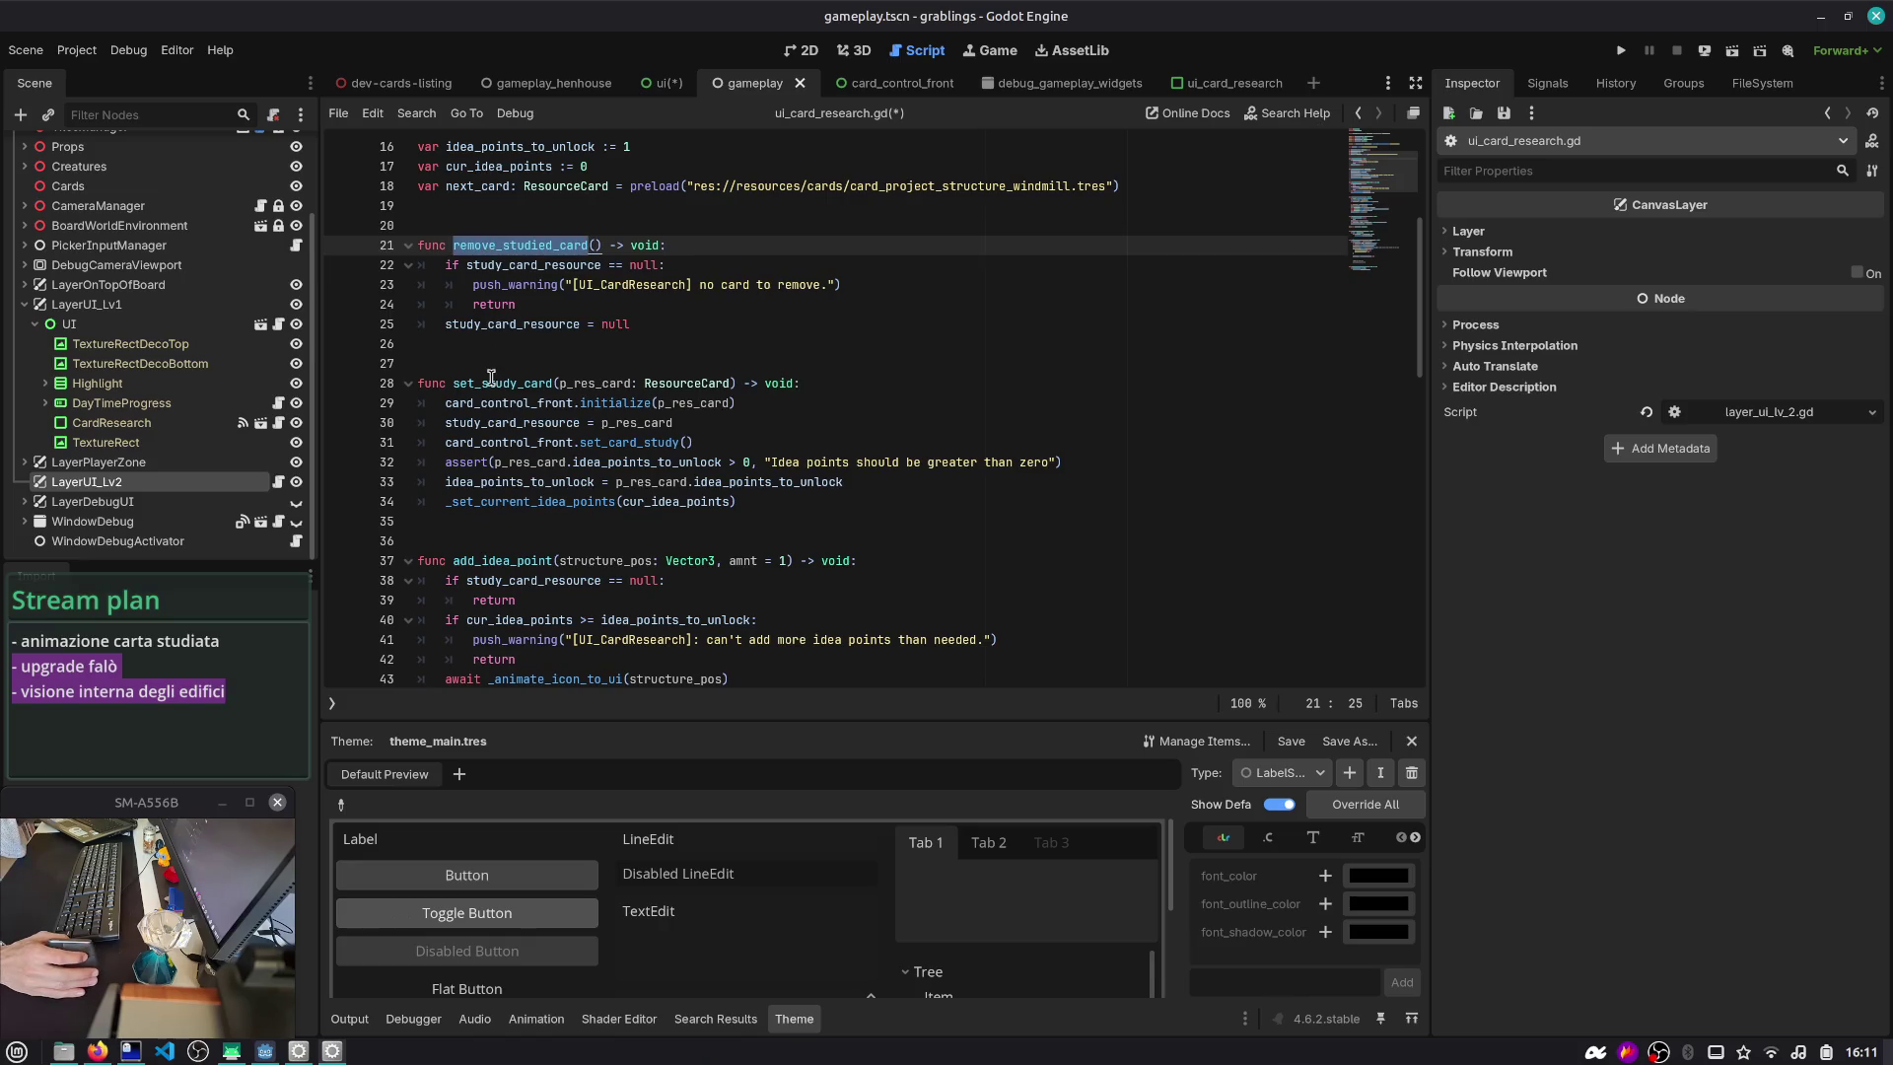
pyautogui.scroll(-4, 493, 355)
pyautogui.doubleClick(502, 322)
pyautogui.scroll(-3, 502, 317)
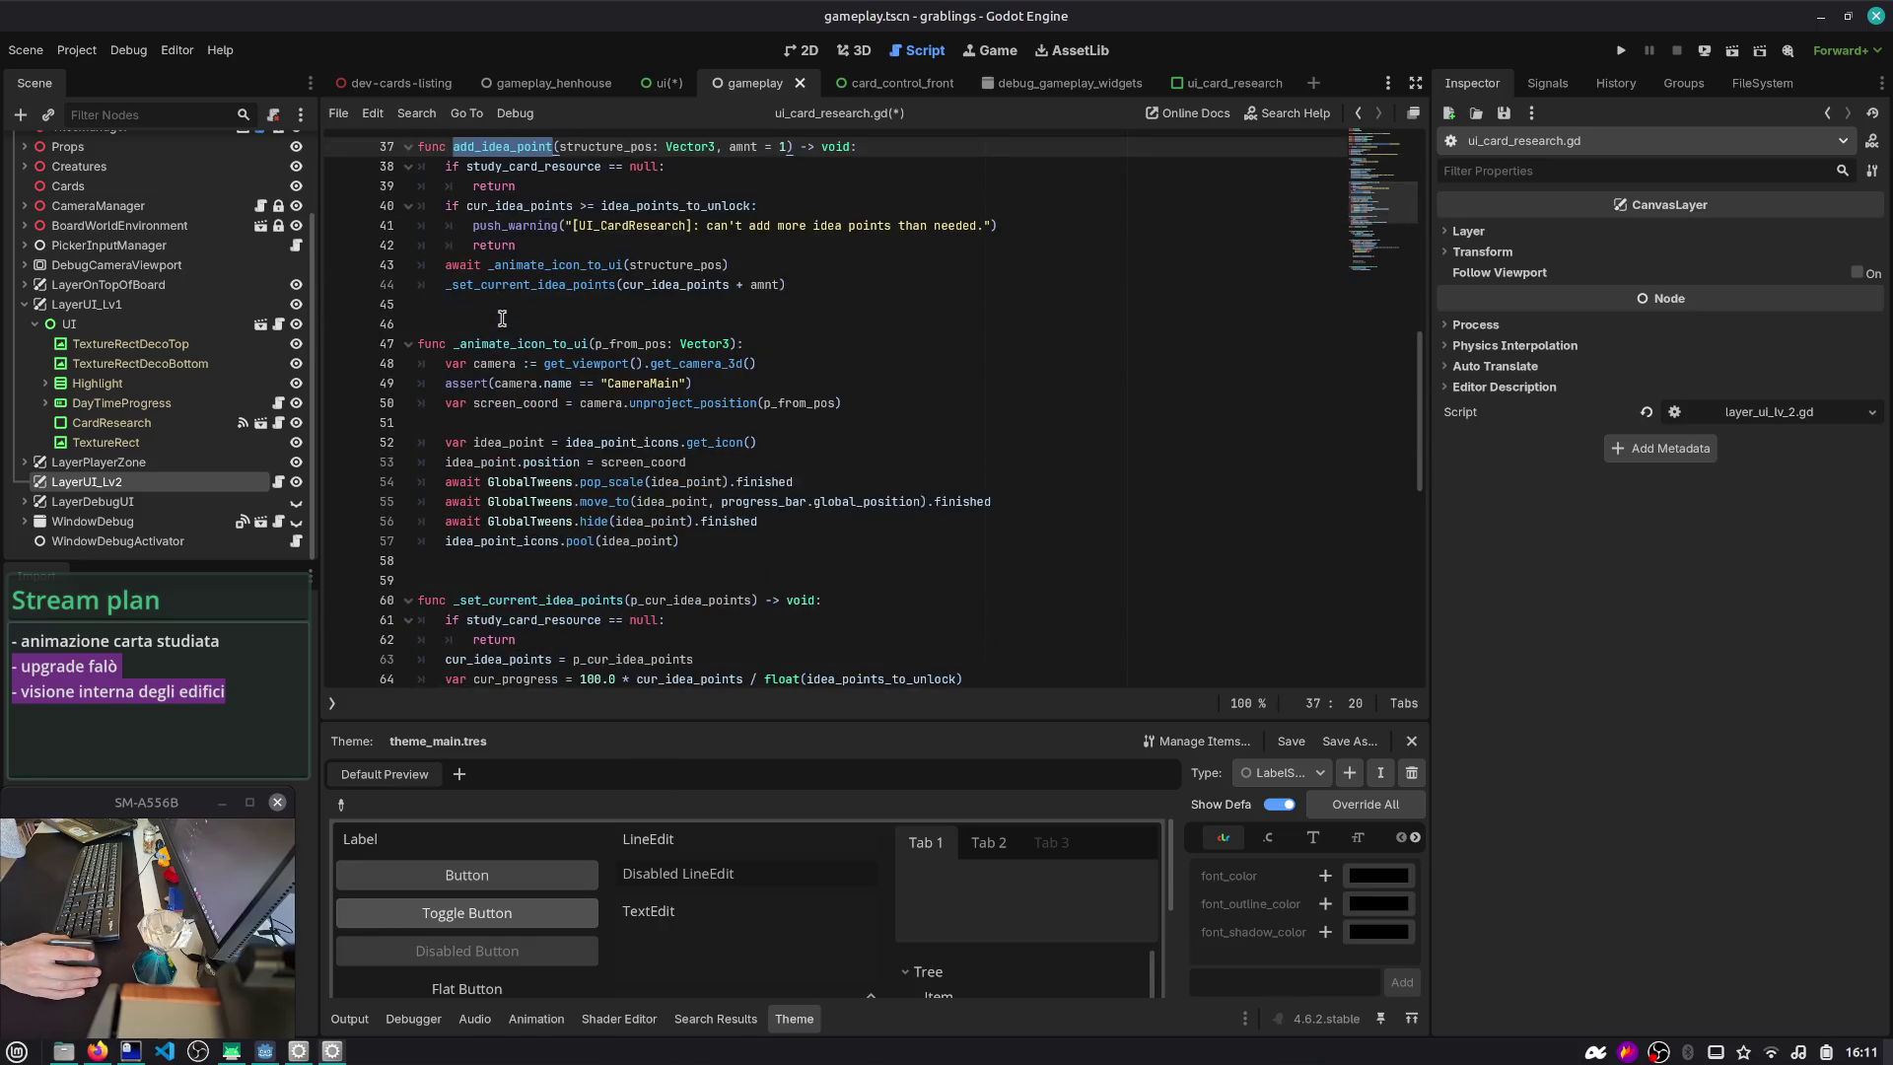
pyautogui.scroll(-2, 502, 317)
pyautogui.scroll(-6, 503, 325)
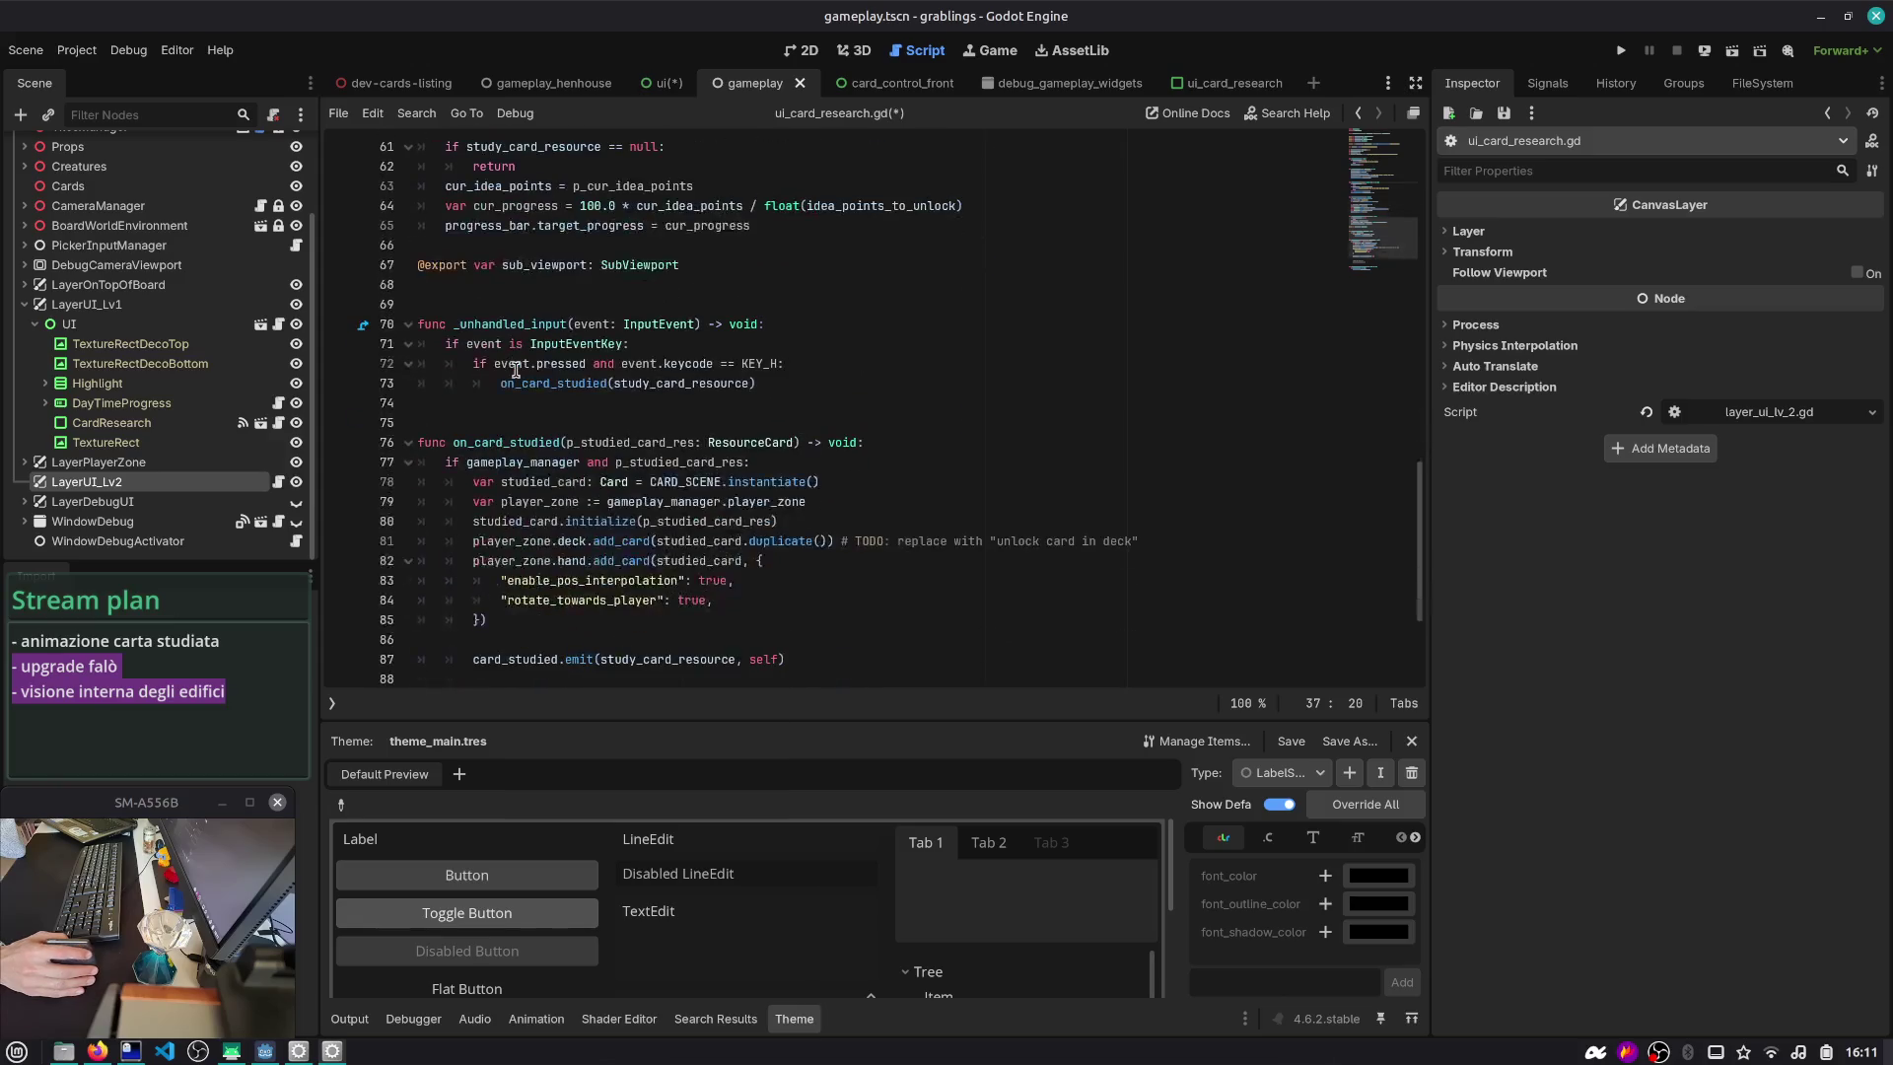
# - Search all project files for sub_viewport, delete the unused export, and save
pyautogui.click(550, 283)
pyautogui.hotkey('shift', 'Up')
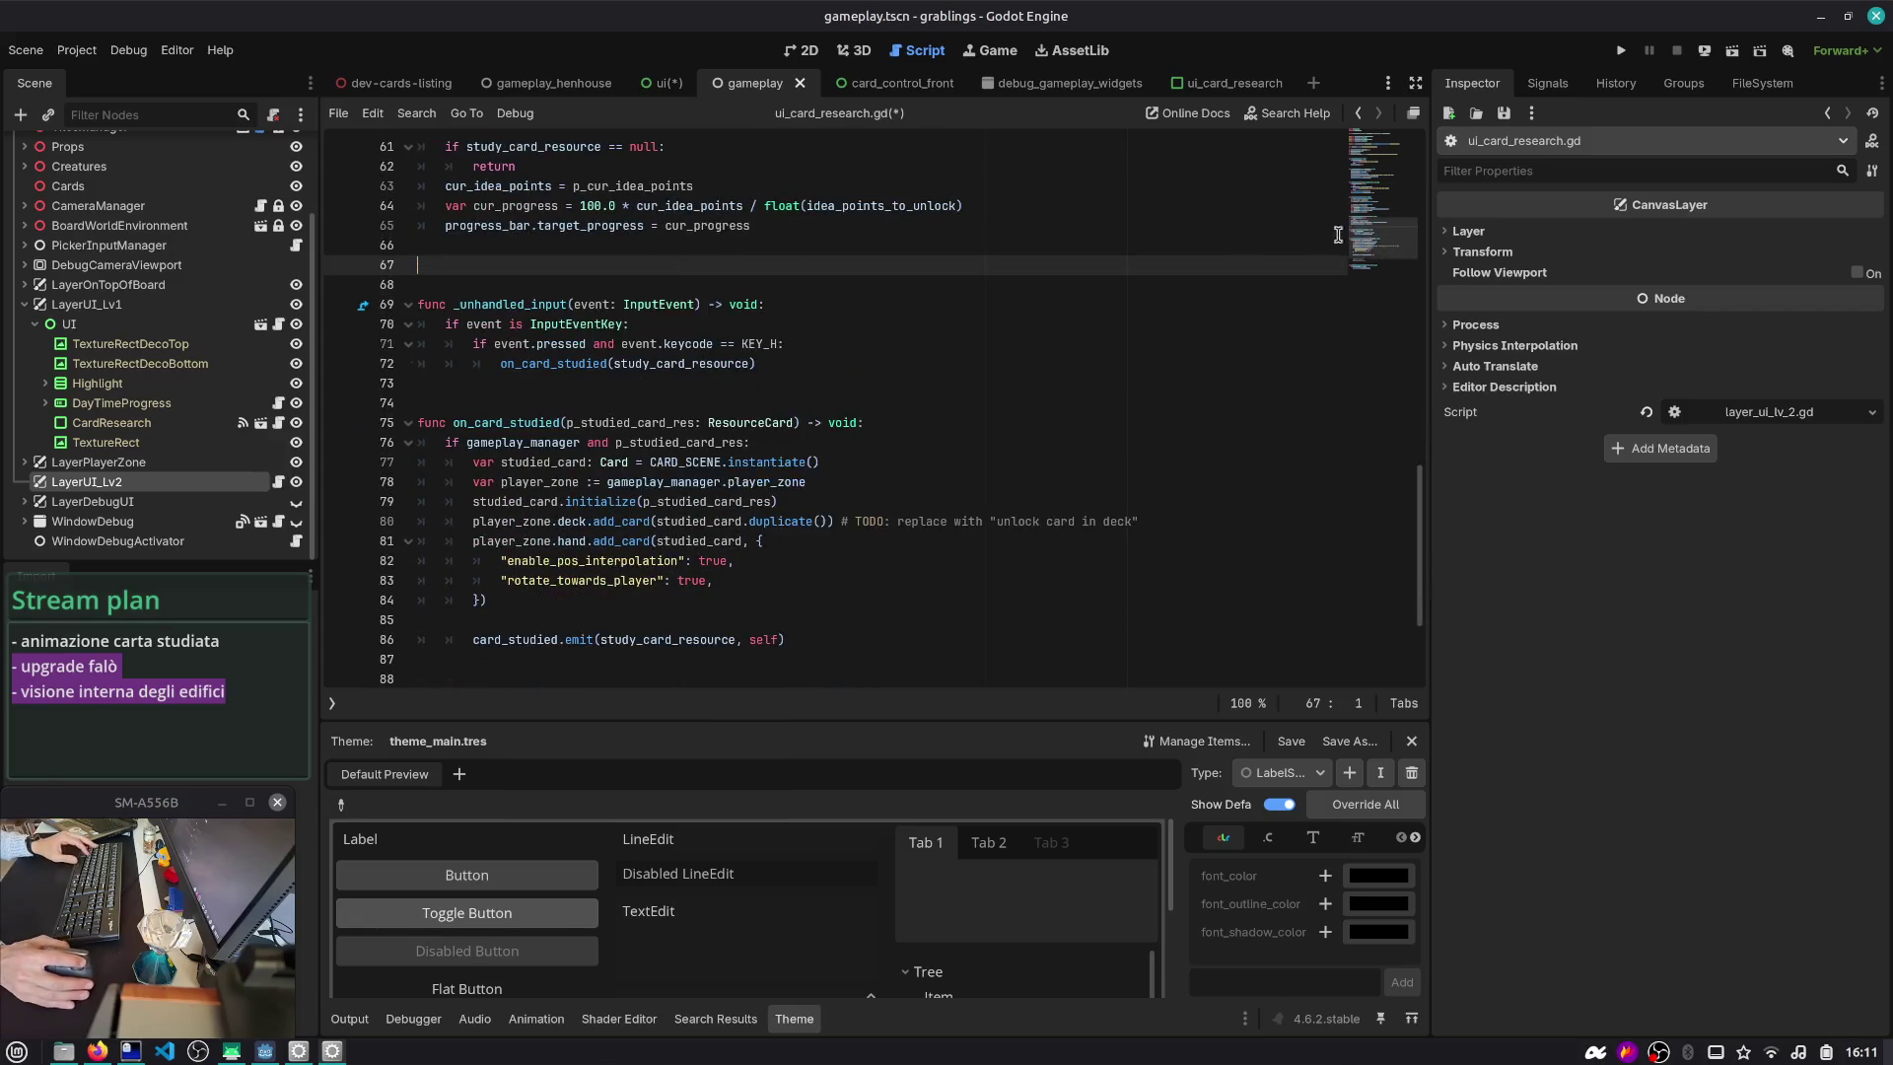
pyautogui.hotkey('ctrl', 'x')
pyautogui.scroll(20, 478, 317)
pyautogui.click(478, 317)
pyautogui.hotkey('ctrl', 'v')
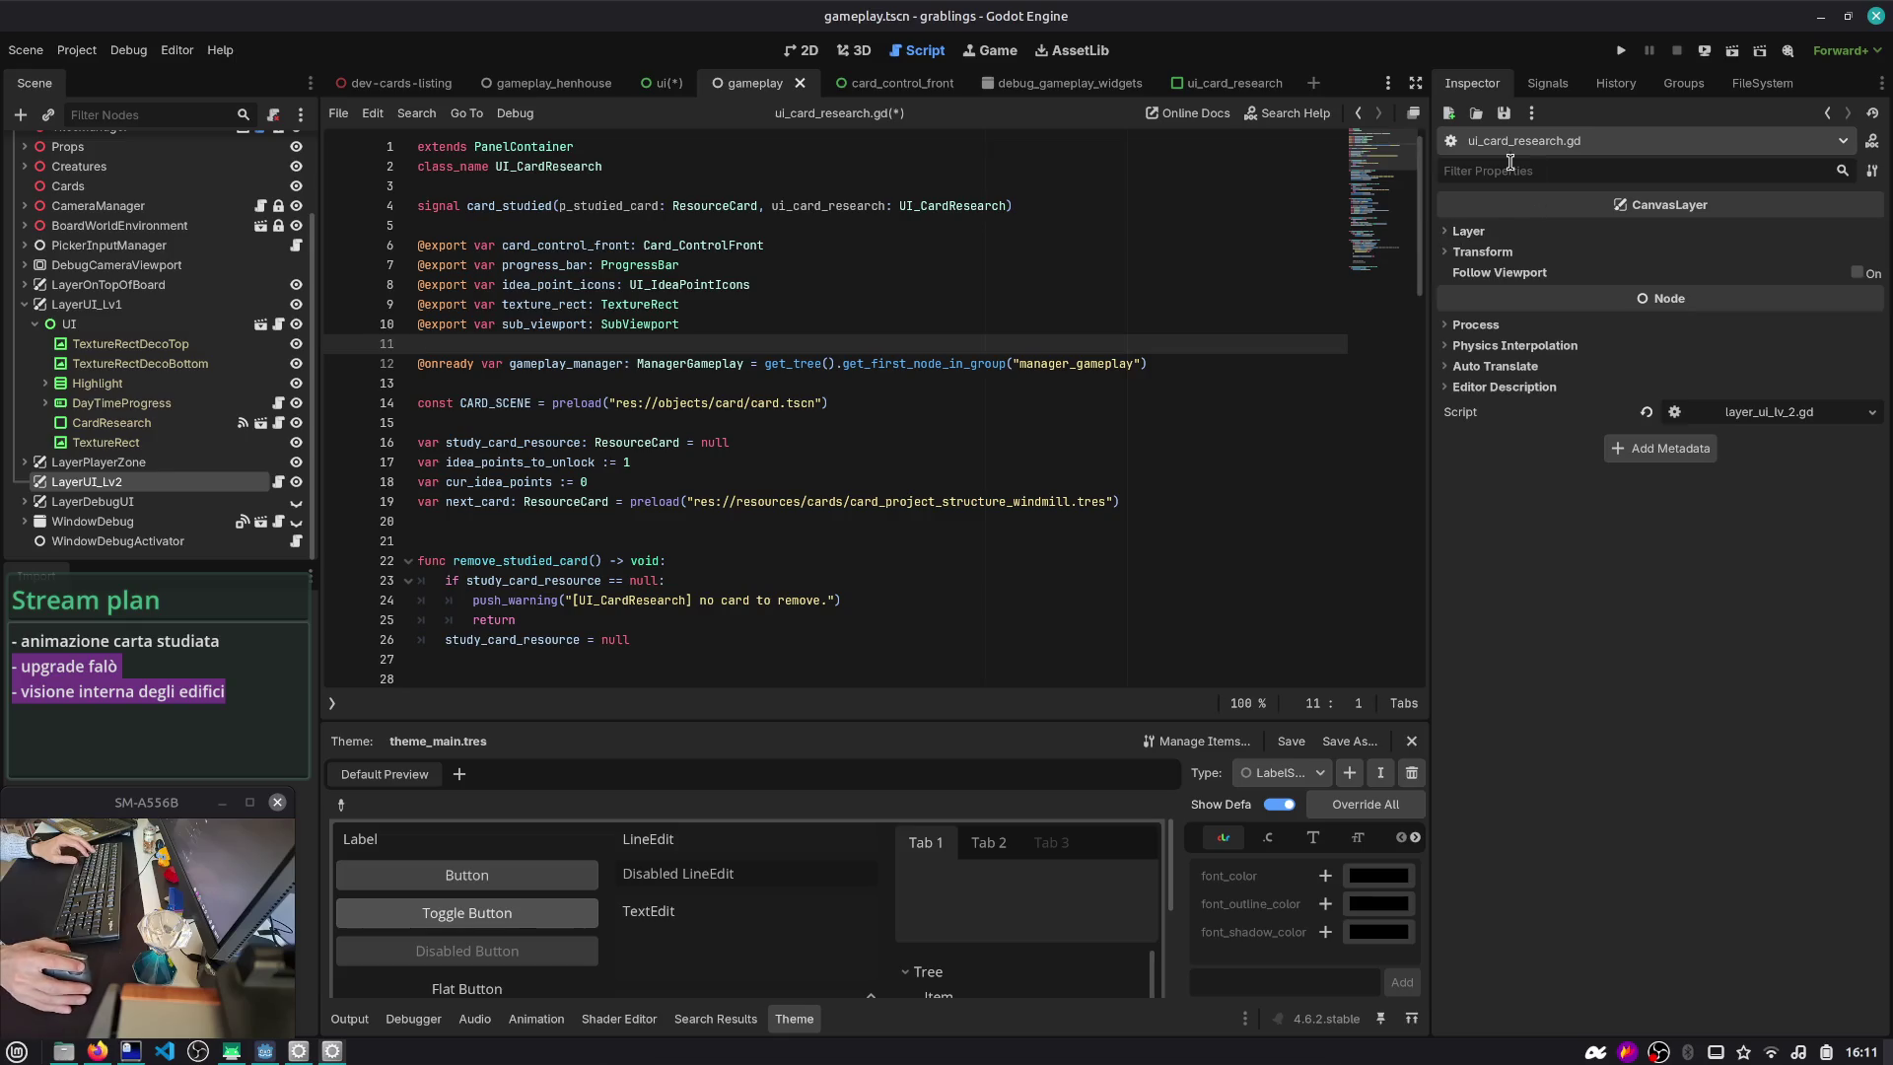
pyautogui.doubleClick(550, 325)
pyautogui.hotkey('ctrl', 'shift', 'f')
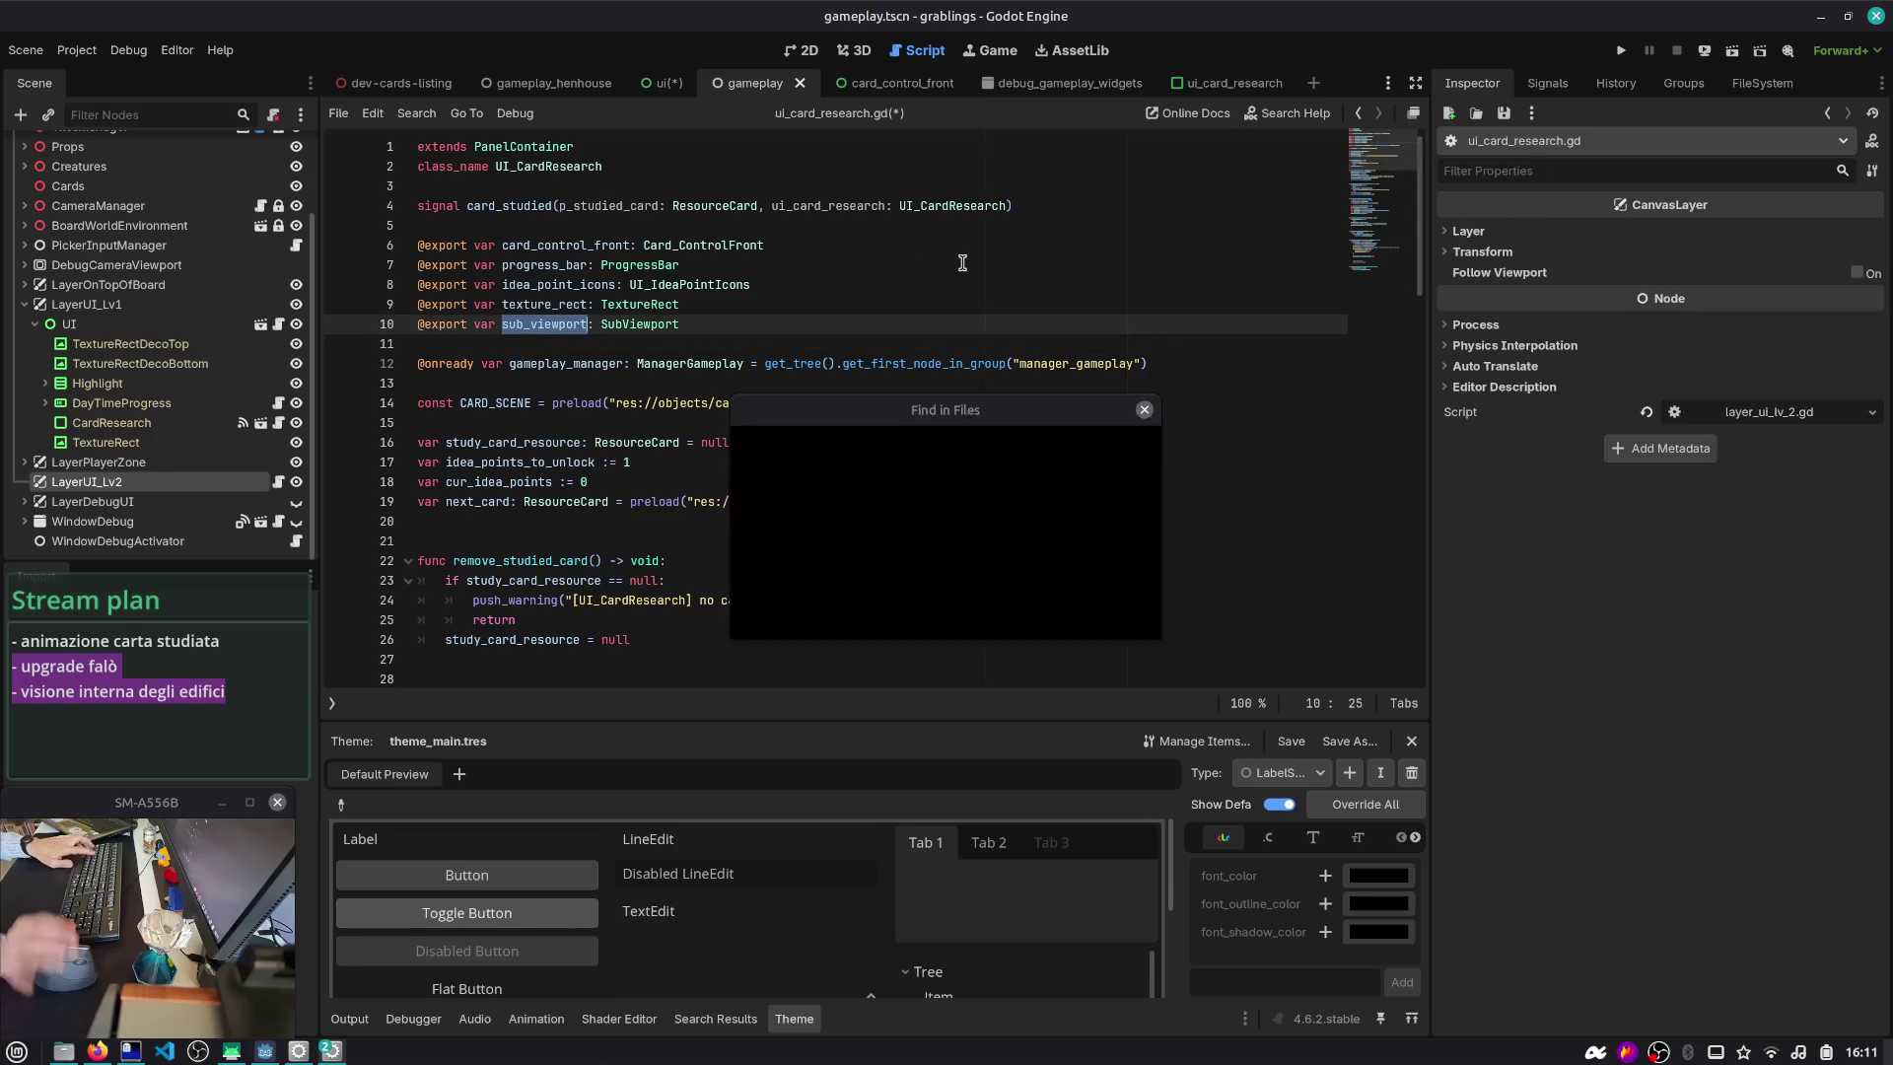
pyautogui.press('Return')
pyautogui.hotkey('ctrl', 'shift', 'k')
pyautogui.hotkey('ctrl', 's')
# - Delete the three stray blank lines near the emit call and at line 86
pyautogui.scroll(-15, 1377, 295)
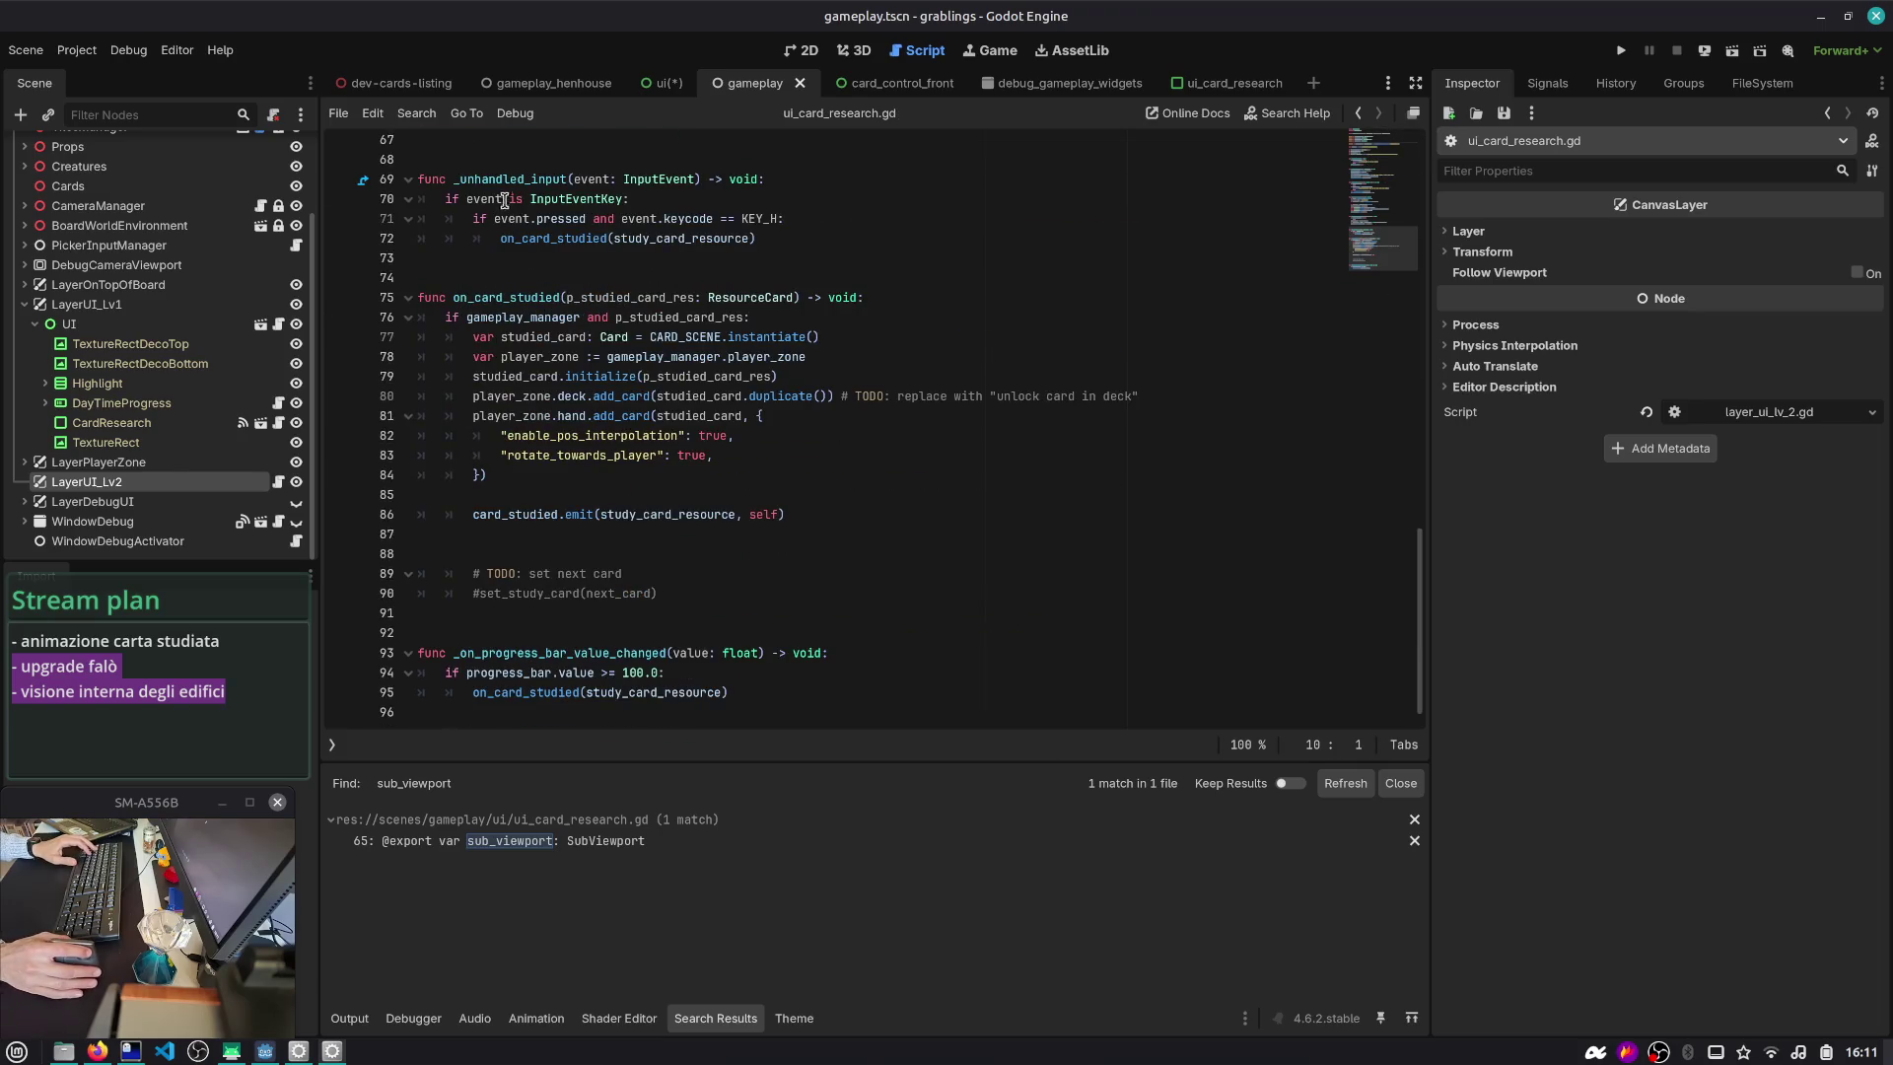
pyautogui.click(498, 533)
pyautogui.hotkey('ctrl', 'shift', 'k')
pyautogui.click(491, 488)
pyautogui.hotkey('ctrl', 'shift', 'k')
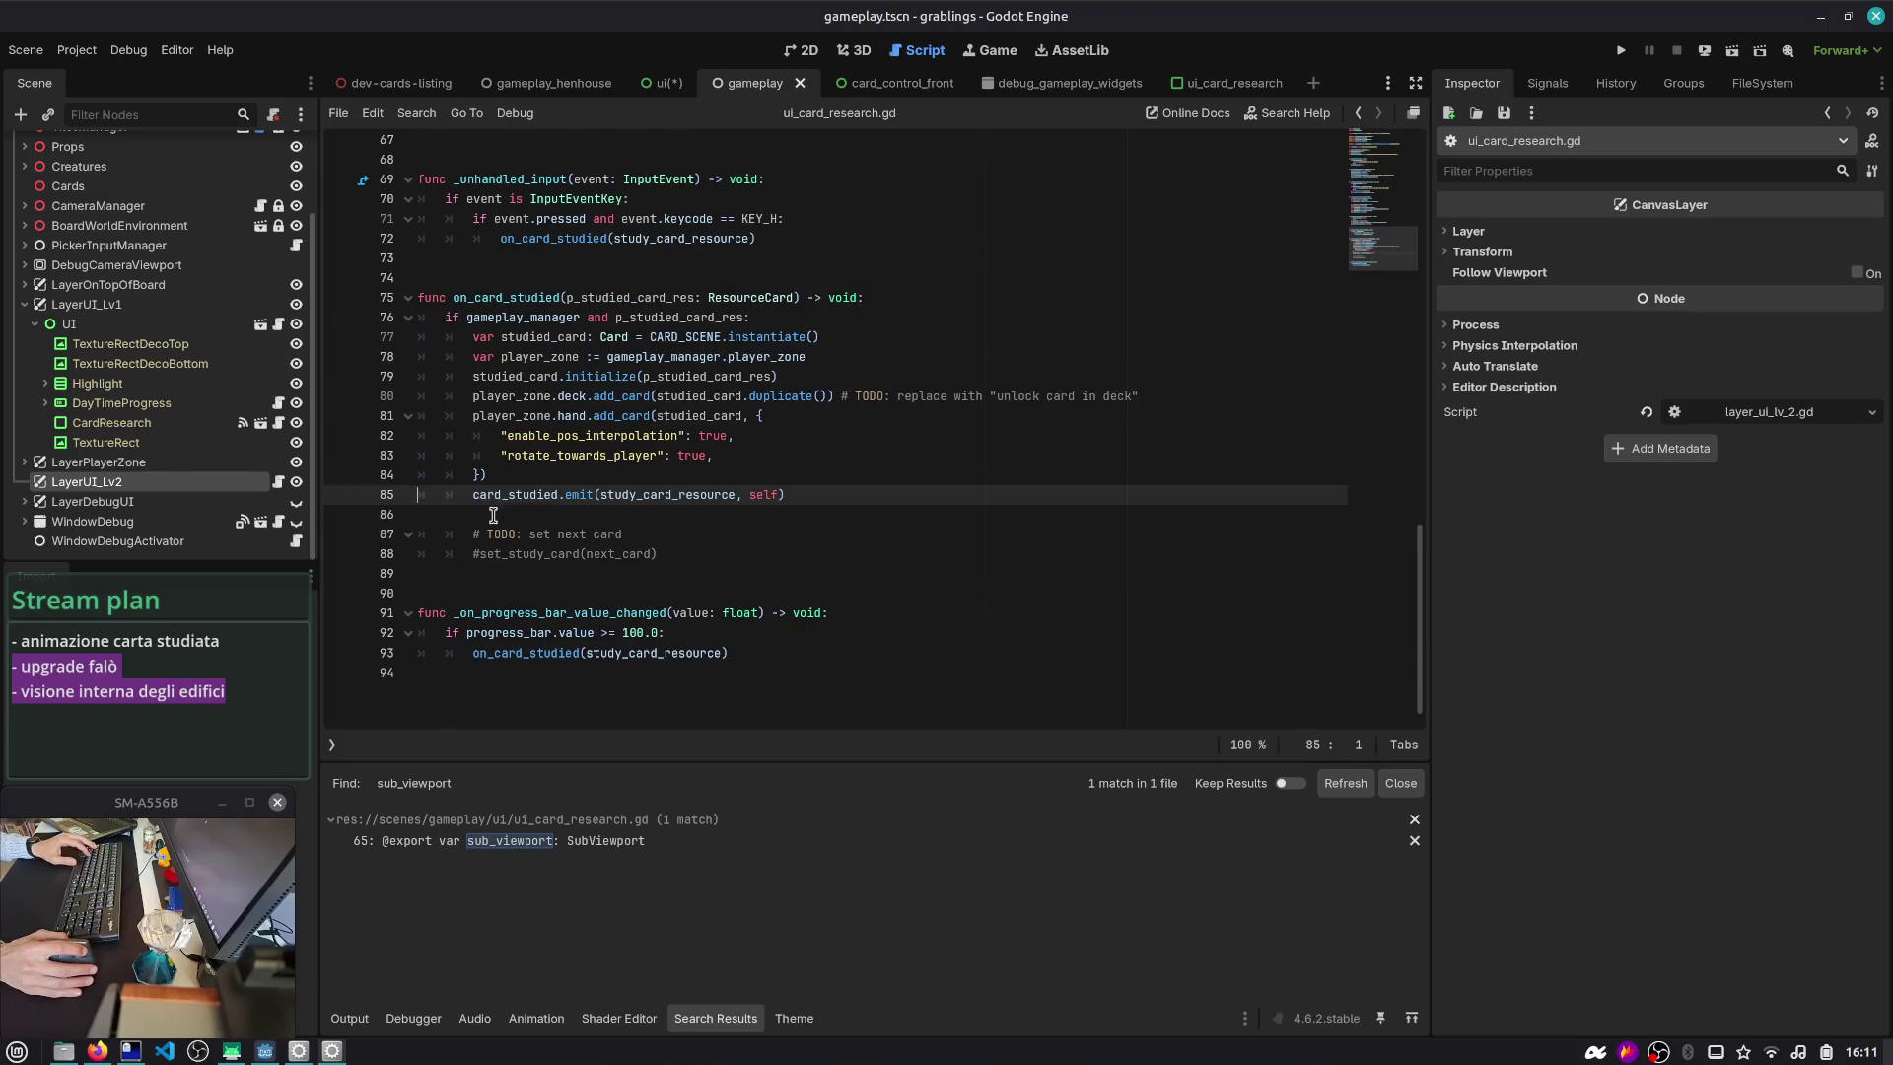
pyautogui.click(531, 523)
pyautogui.hotkey('ctrl', 'shift', 'k')
pyautogui.moveTo(687, 539); pyautogui.dragTo(283, 537)
# - Launch the hen house scenario with F5 to test the changes
pyautogui.doubleClick(520, 297)
pyautogui.scroll(4, 520, 306)
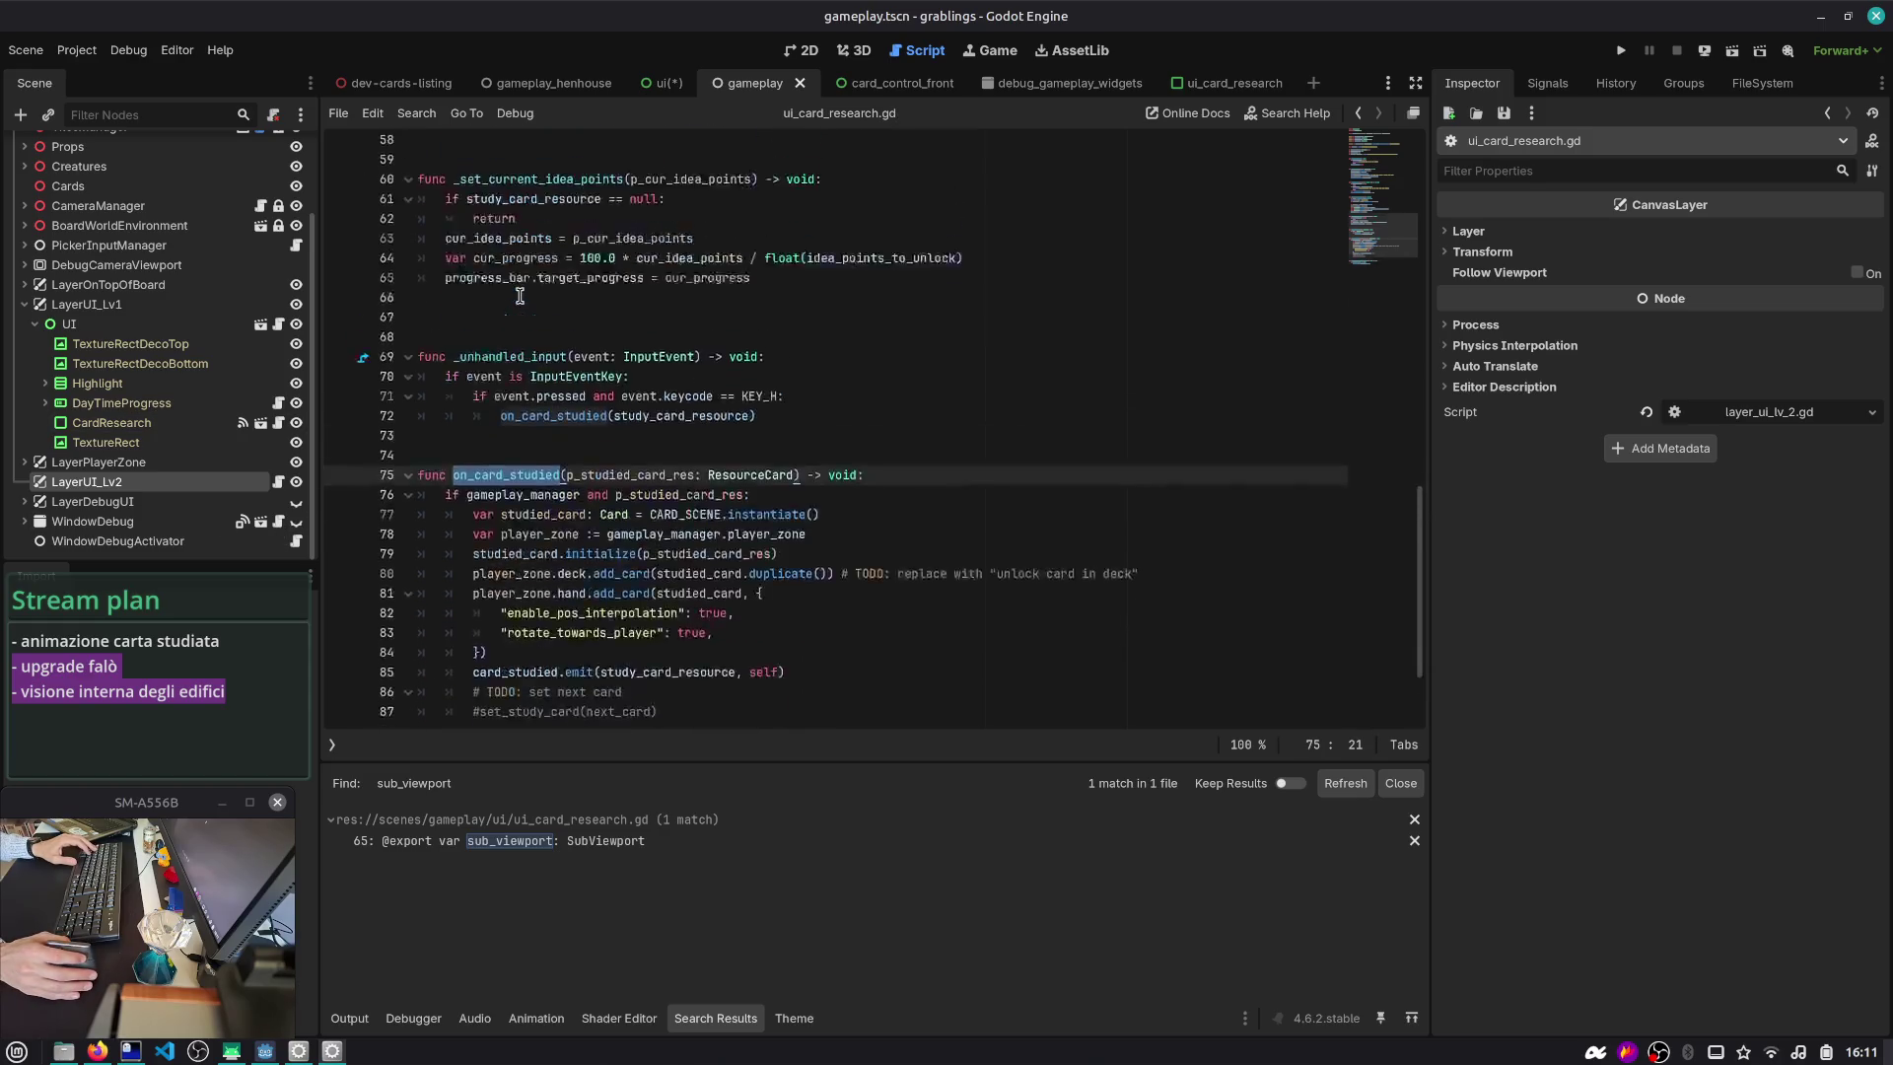
pyautogui.moveTo(811, 484); pyautogui.dragTo(328, 399)
pyautogui.click(774, 440)
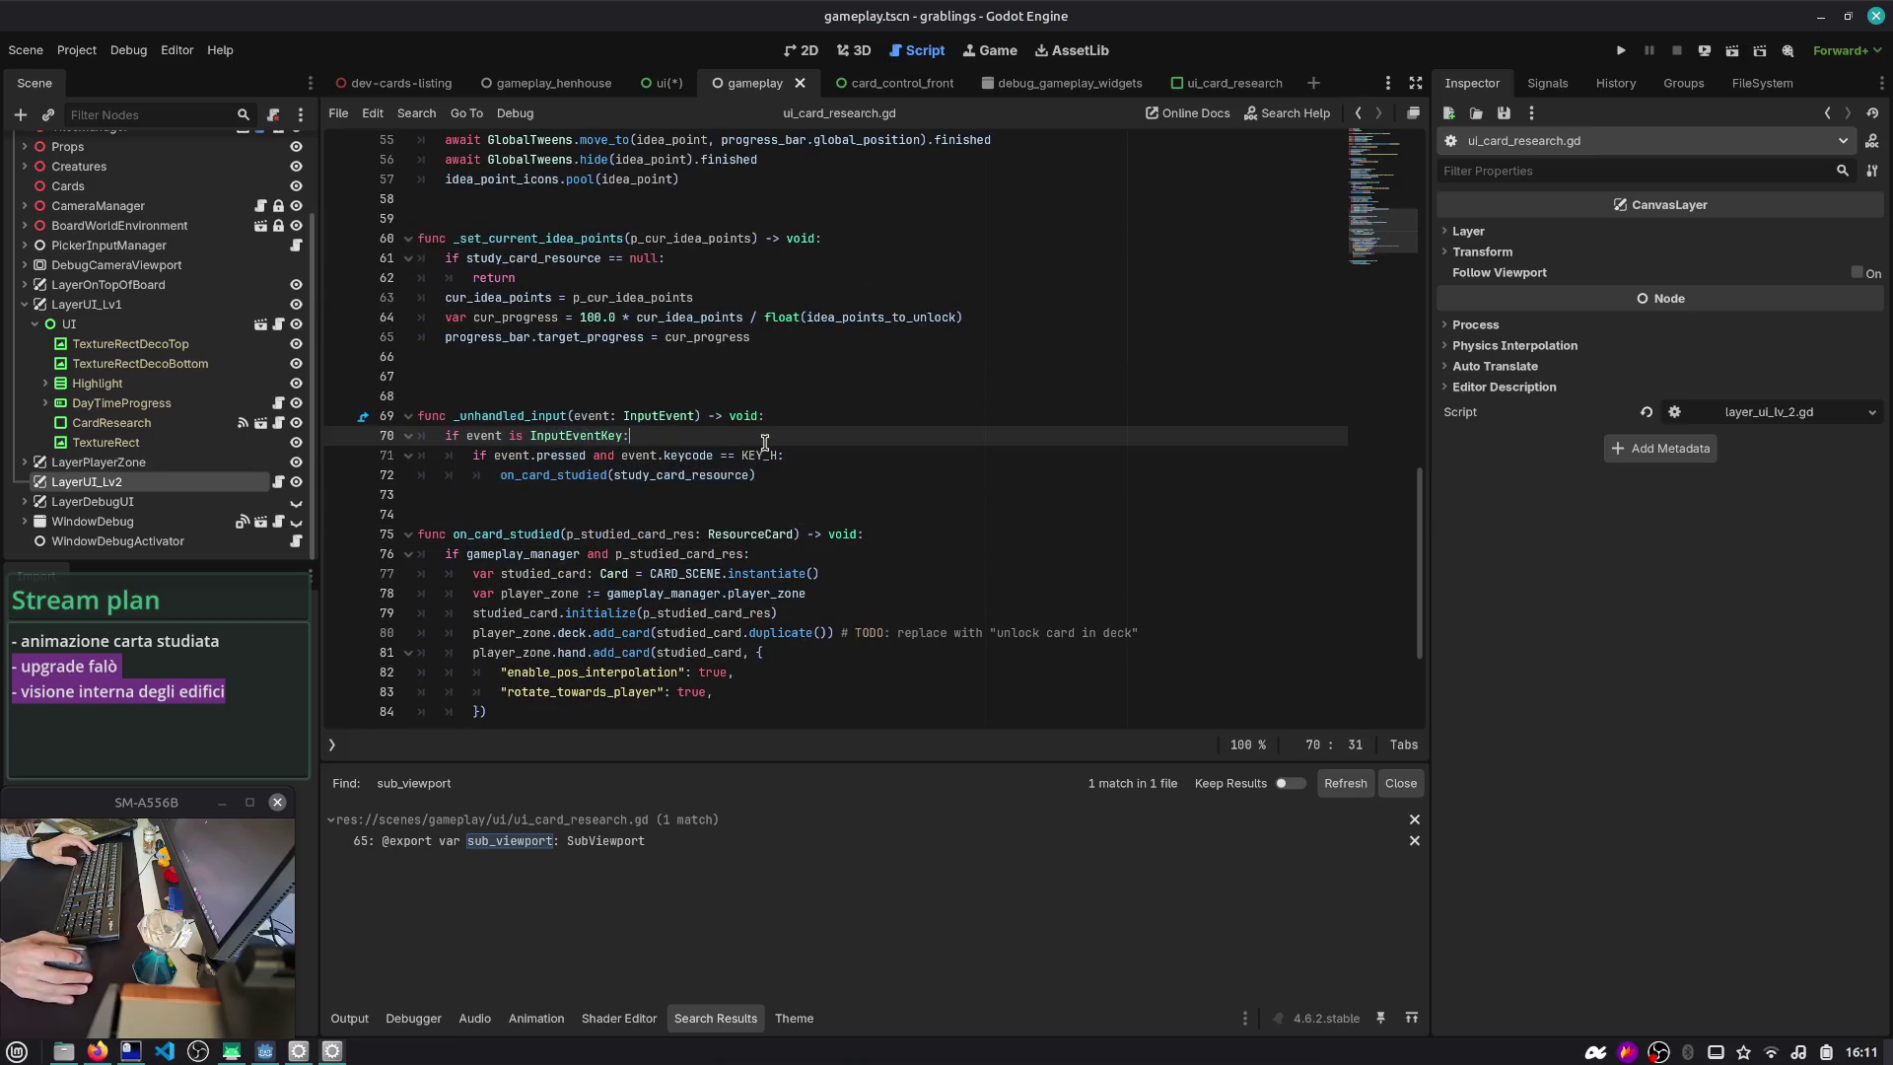
pyautogui.hotkey('ctrl', 'shift', 'o')
pyautogui.press('Escape')
pyautogui.press('F5')
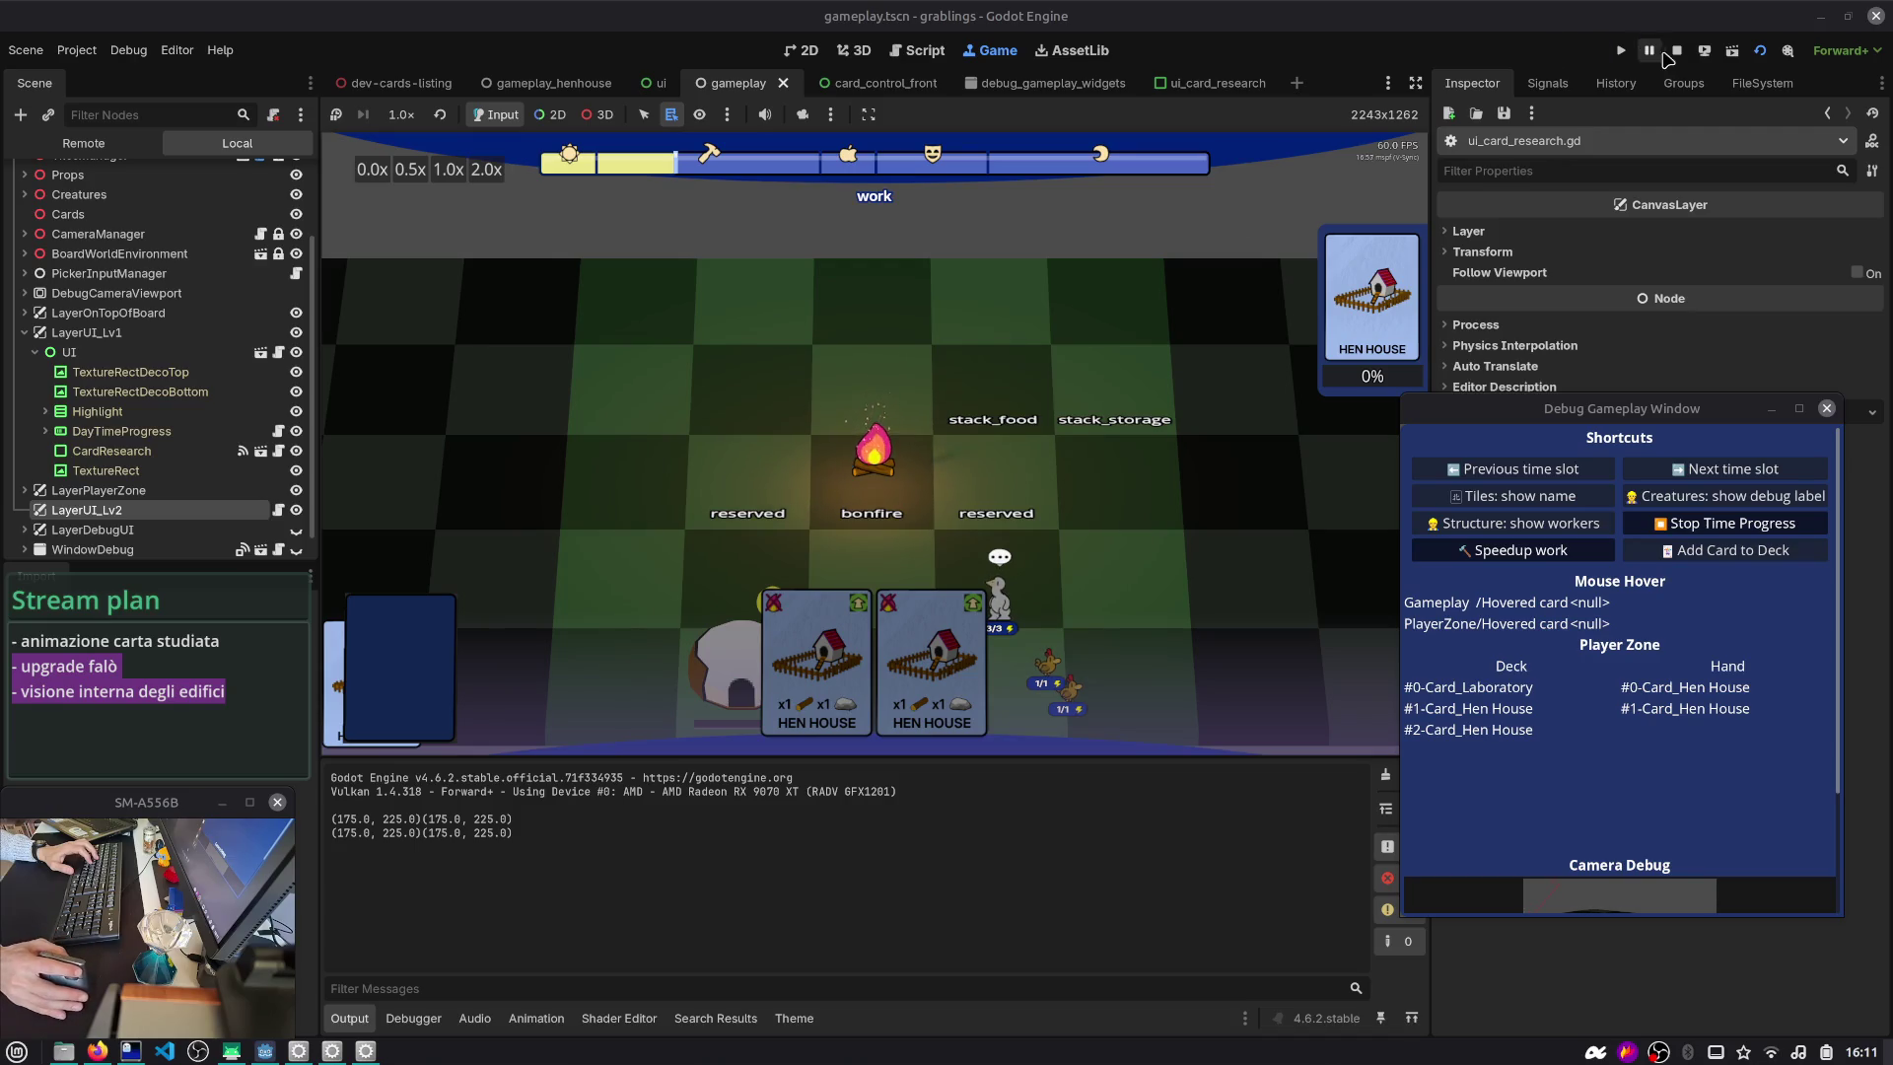
# - Stop the game and set LayerUI_Lv2's canvas Layer from 1 to 2
pyautogui.click(1677, 50)
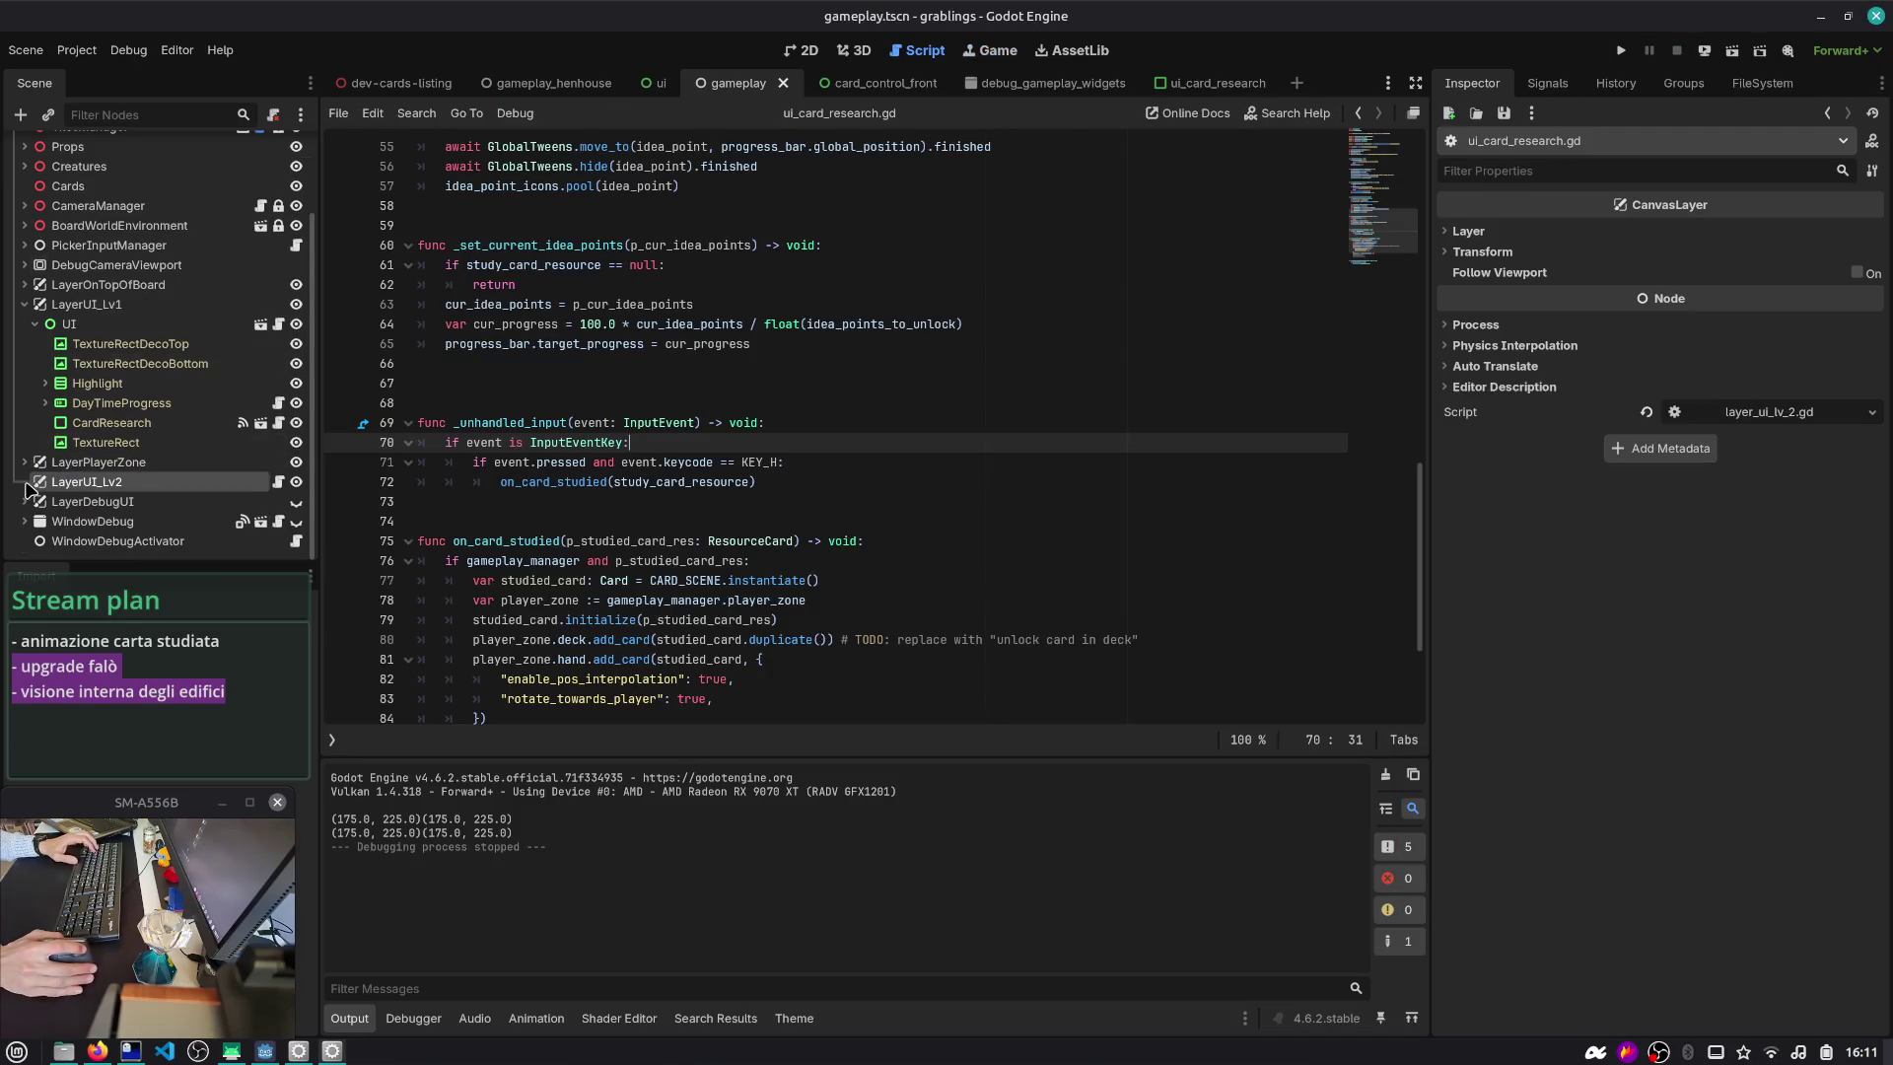
pyautogui.click(1468, 231)
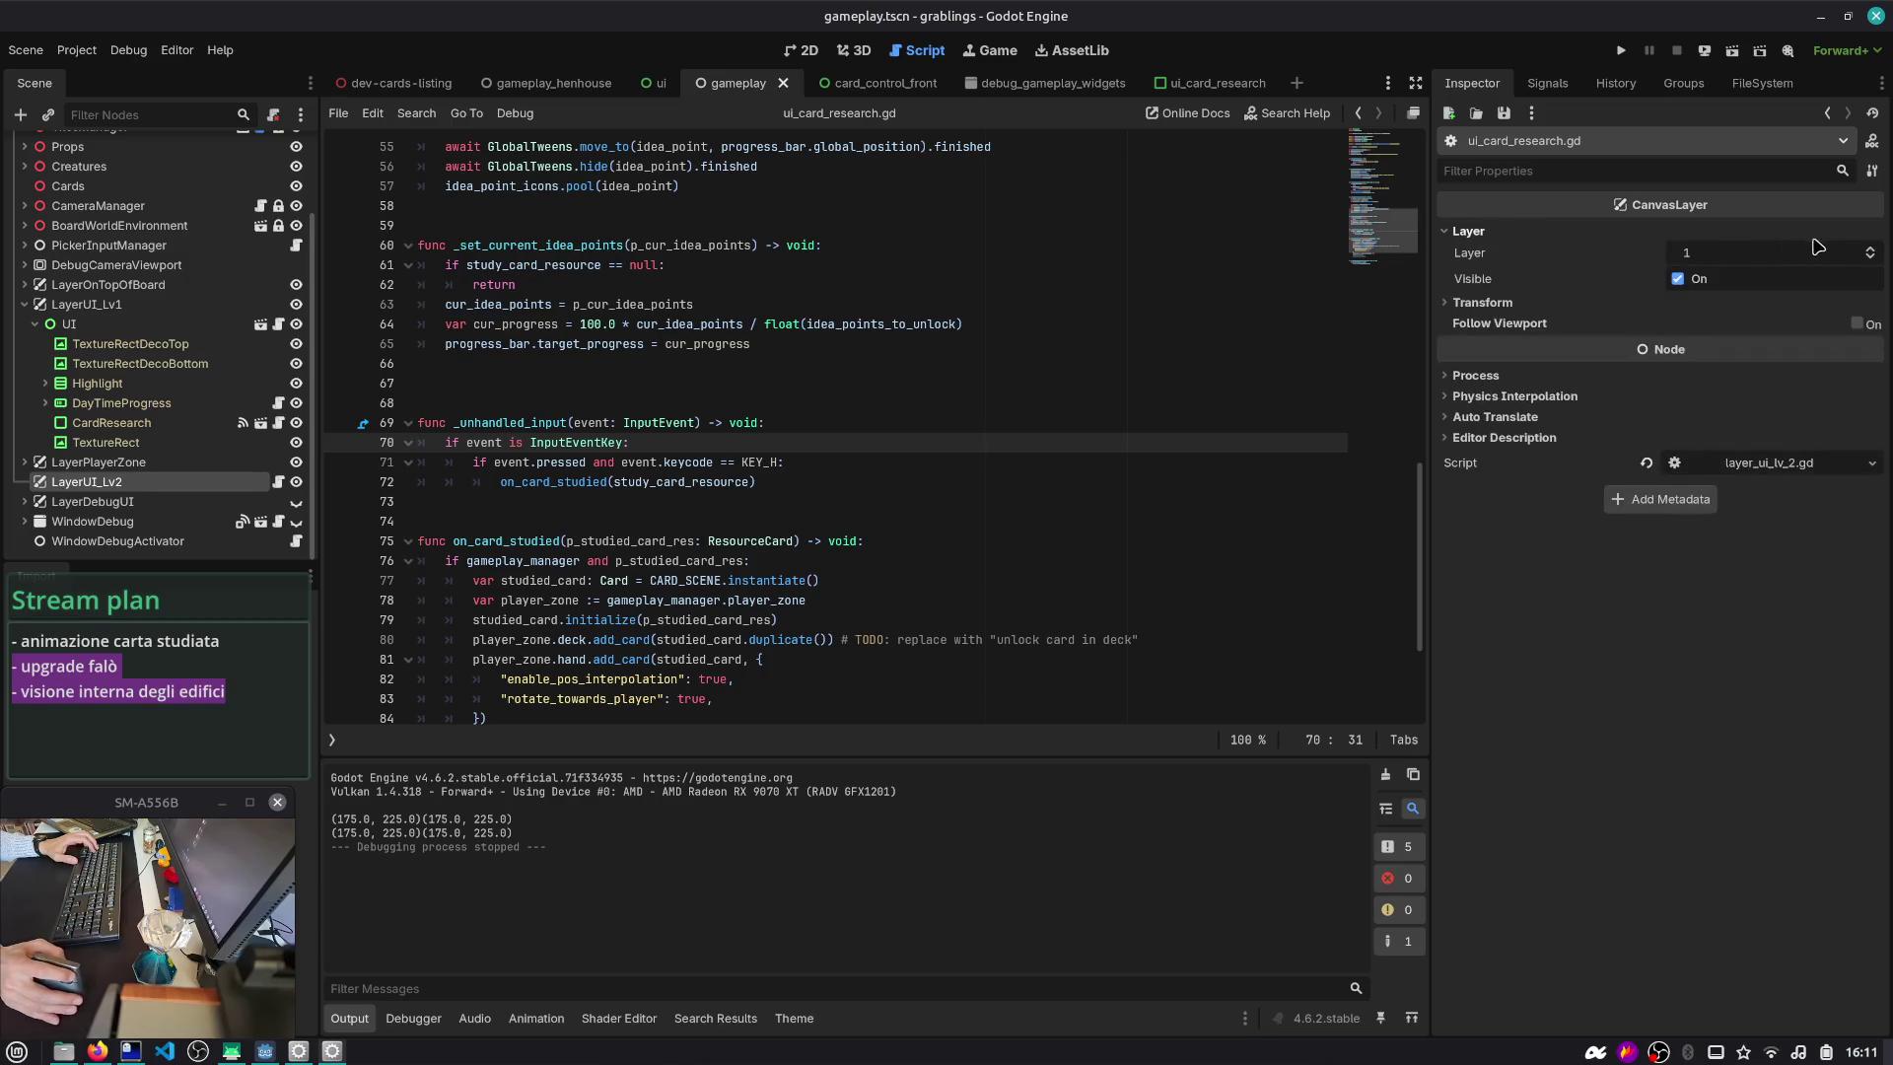
pyautogui.click(1870, 249)
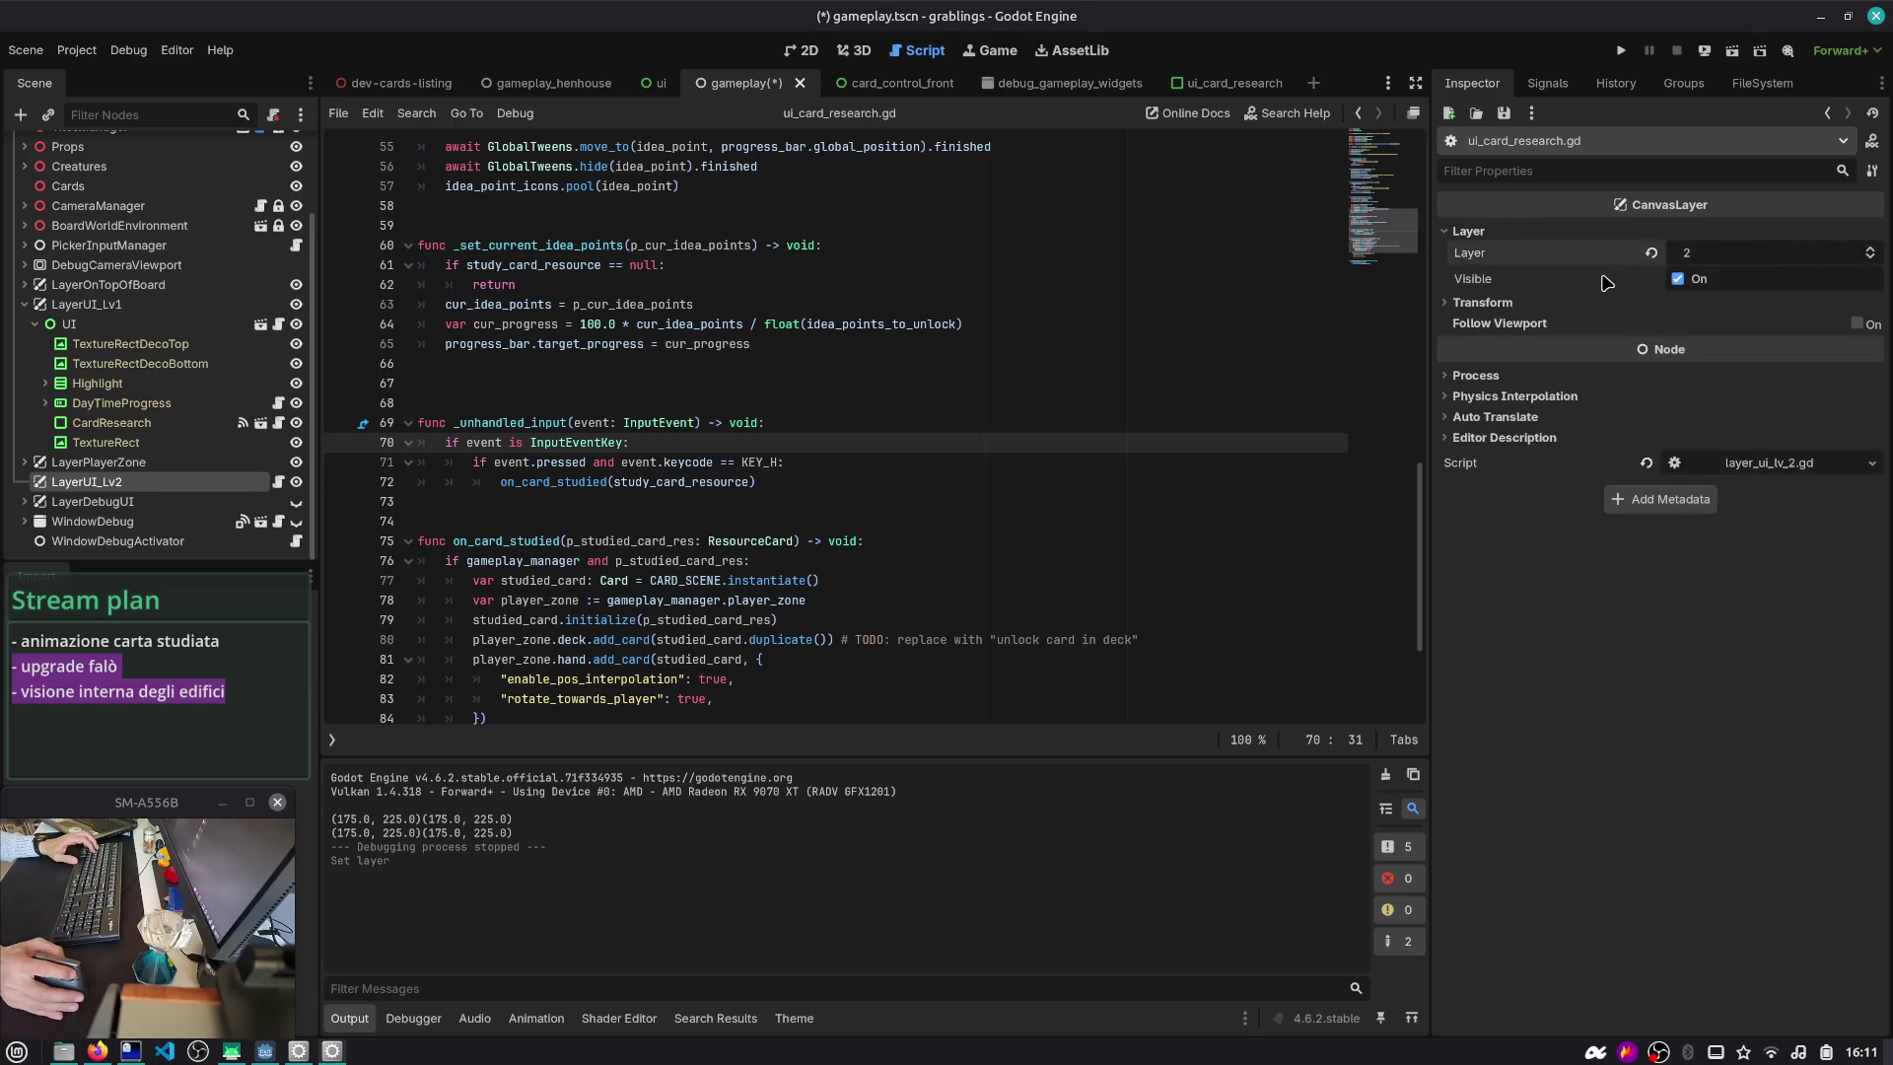
pyautogui.click(1014, 323)
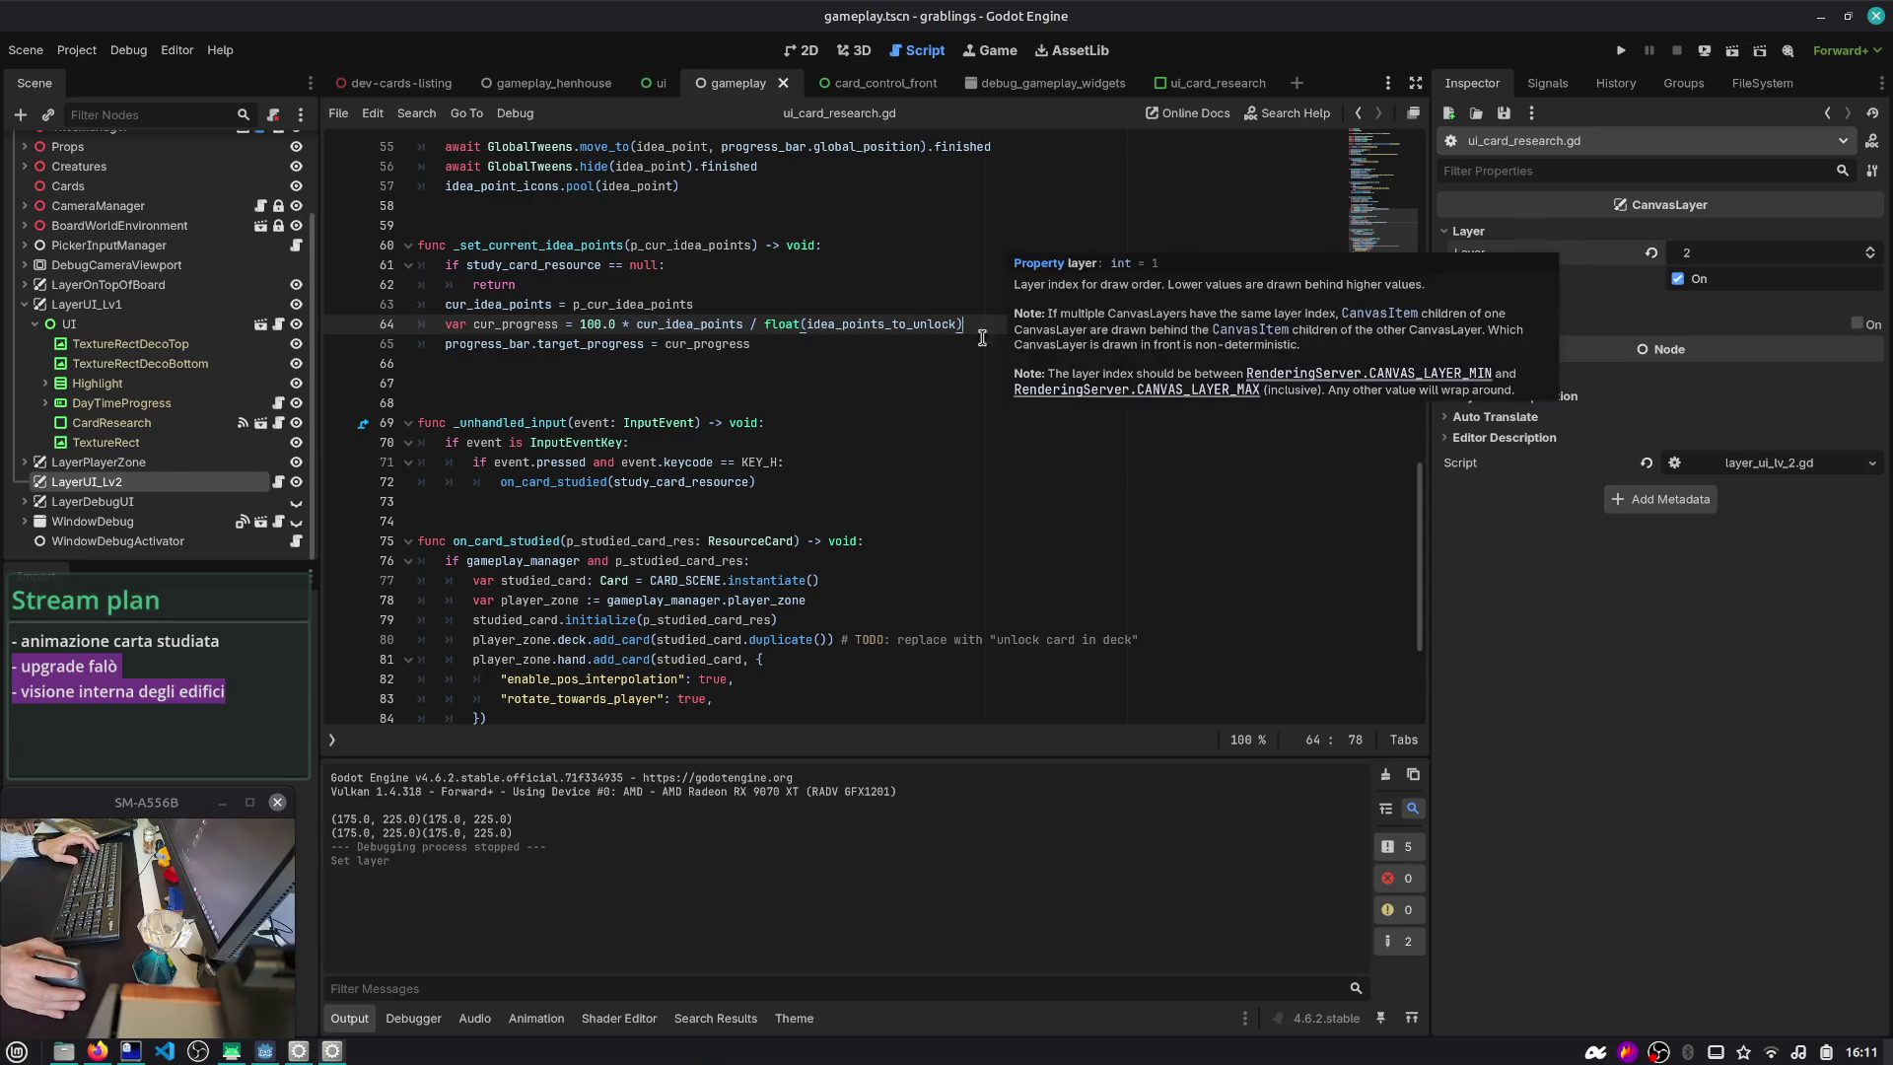
# - Run the hen house scenario again, then stop it
pyautogui.hotkey('ctrl', 'shift', 'o')
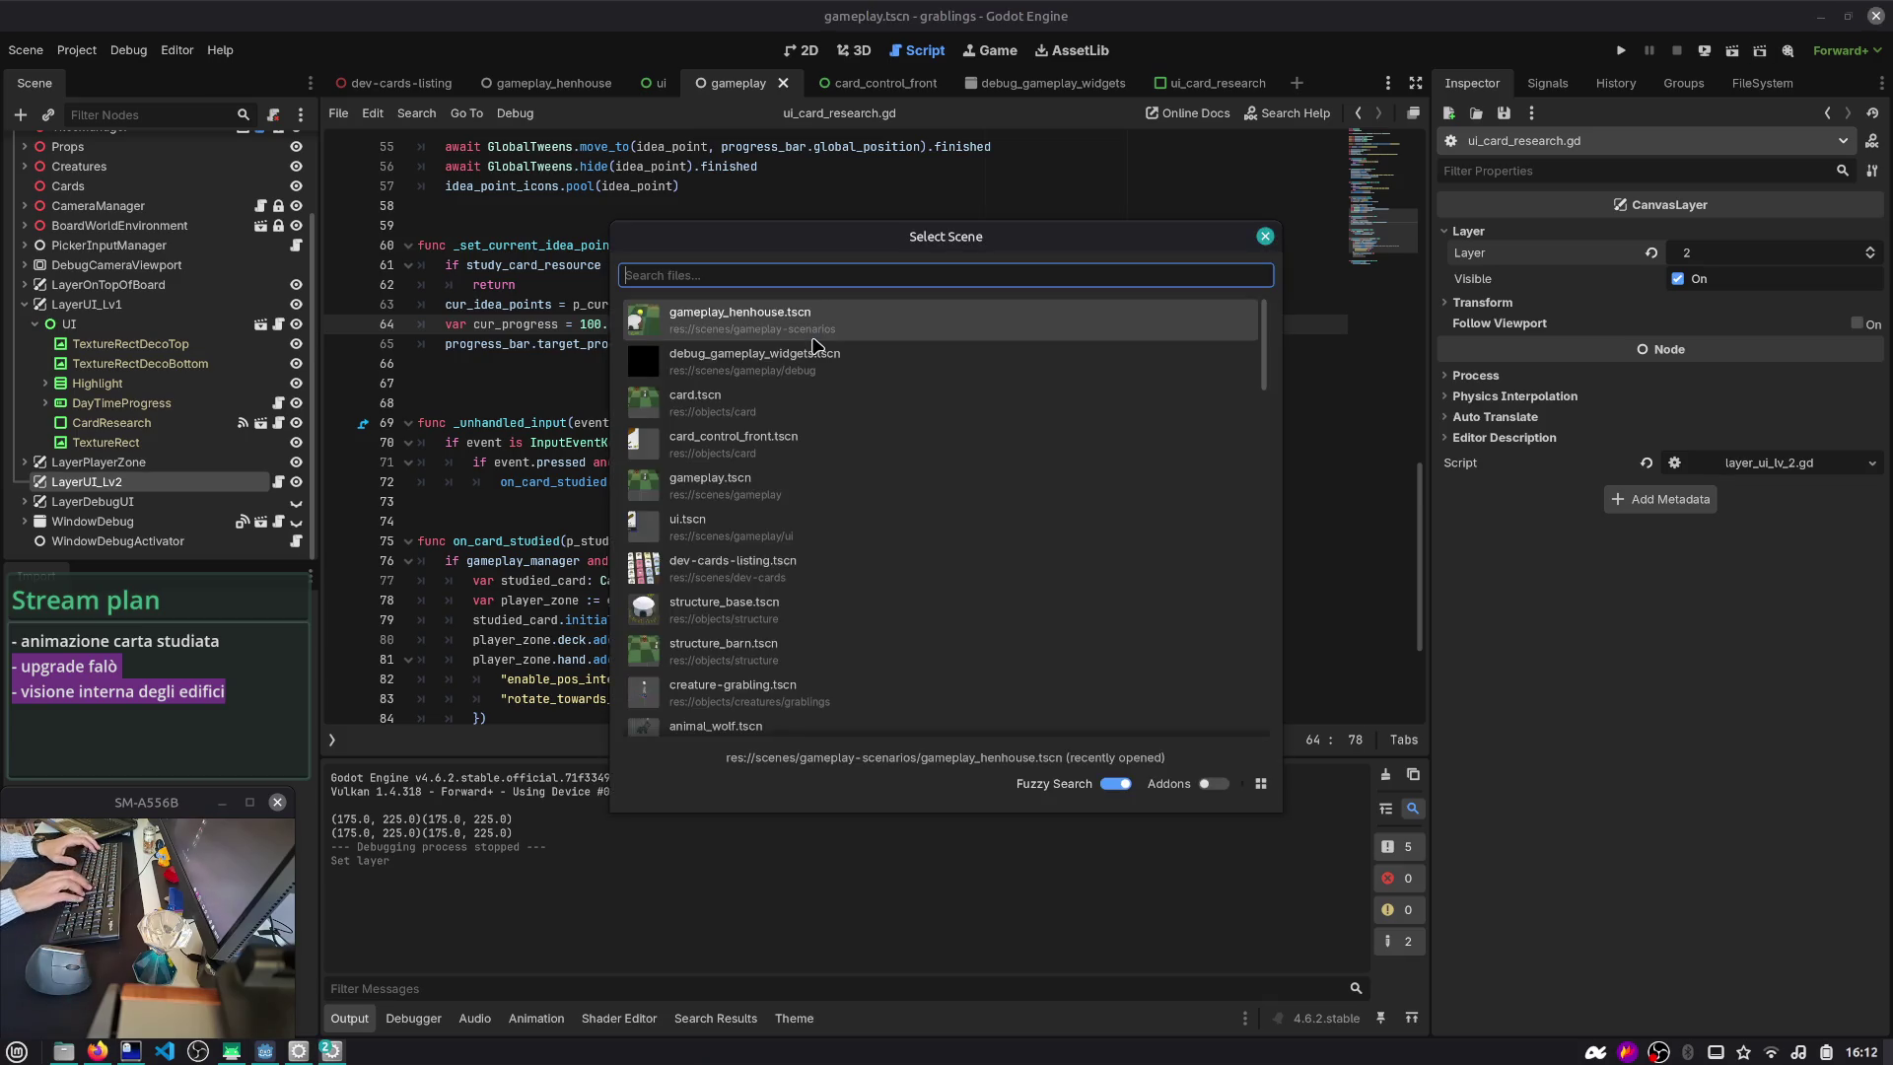
pyautogui.press('Return')
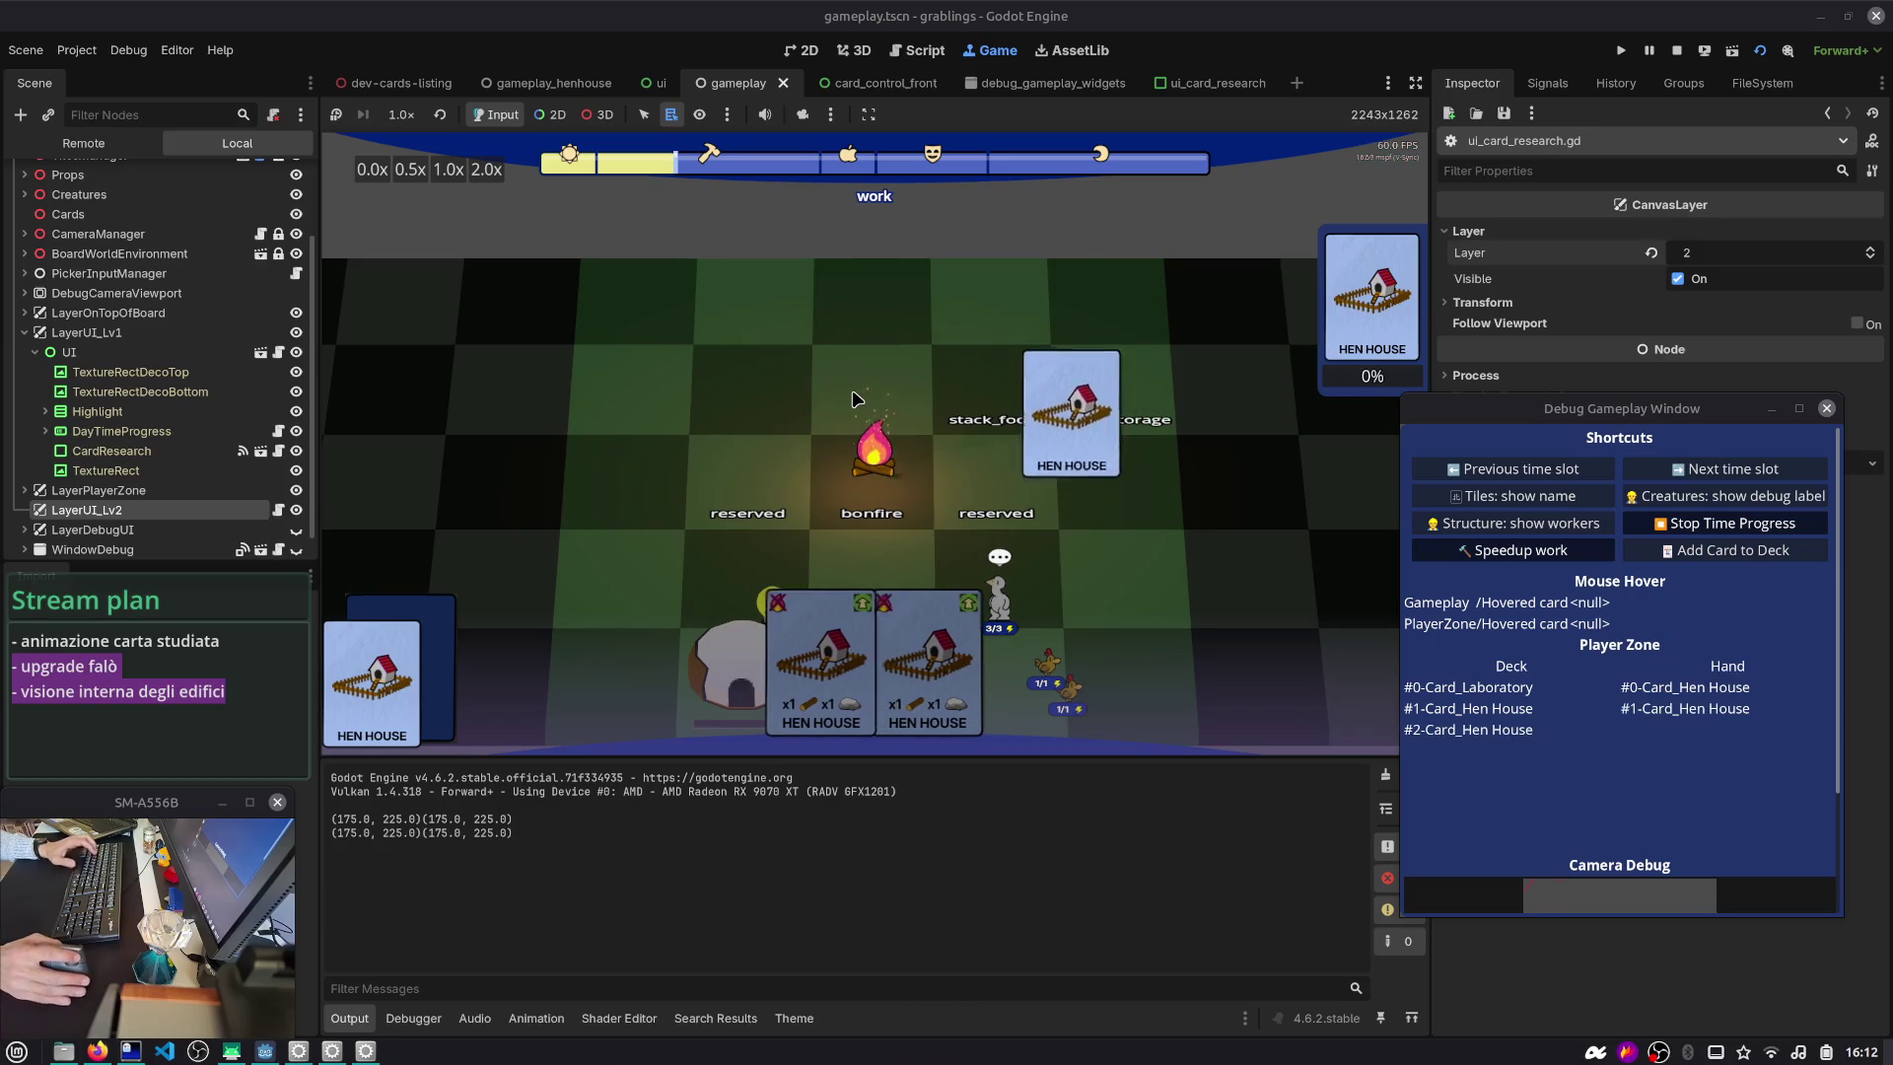
pyautogui.click(1676, 51)
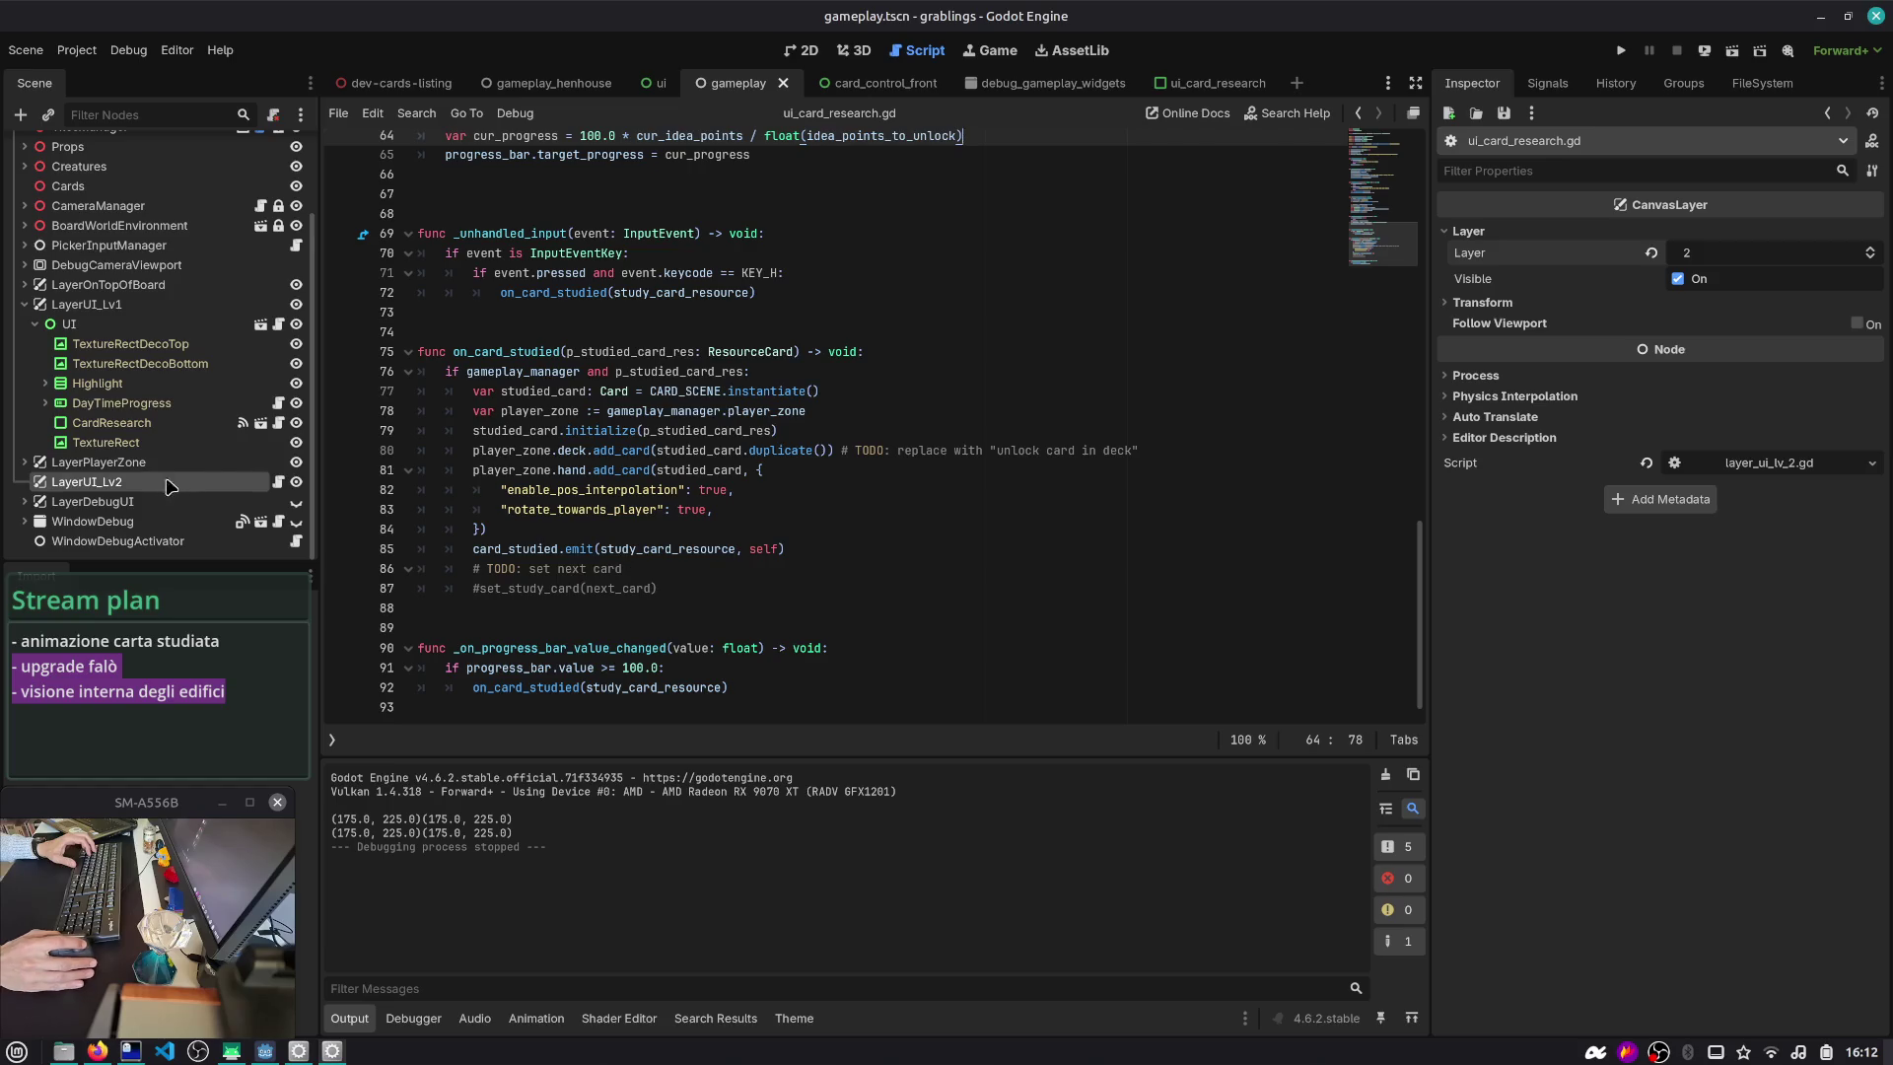
# - Add a tween scaling anim_texture to Vector2.ZERO over 0.2 after the position tween, and save
pyautogui.click(278, 481)
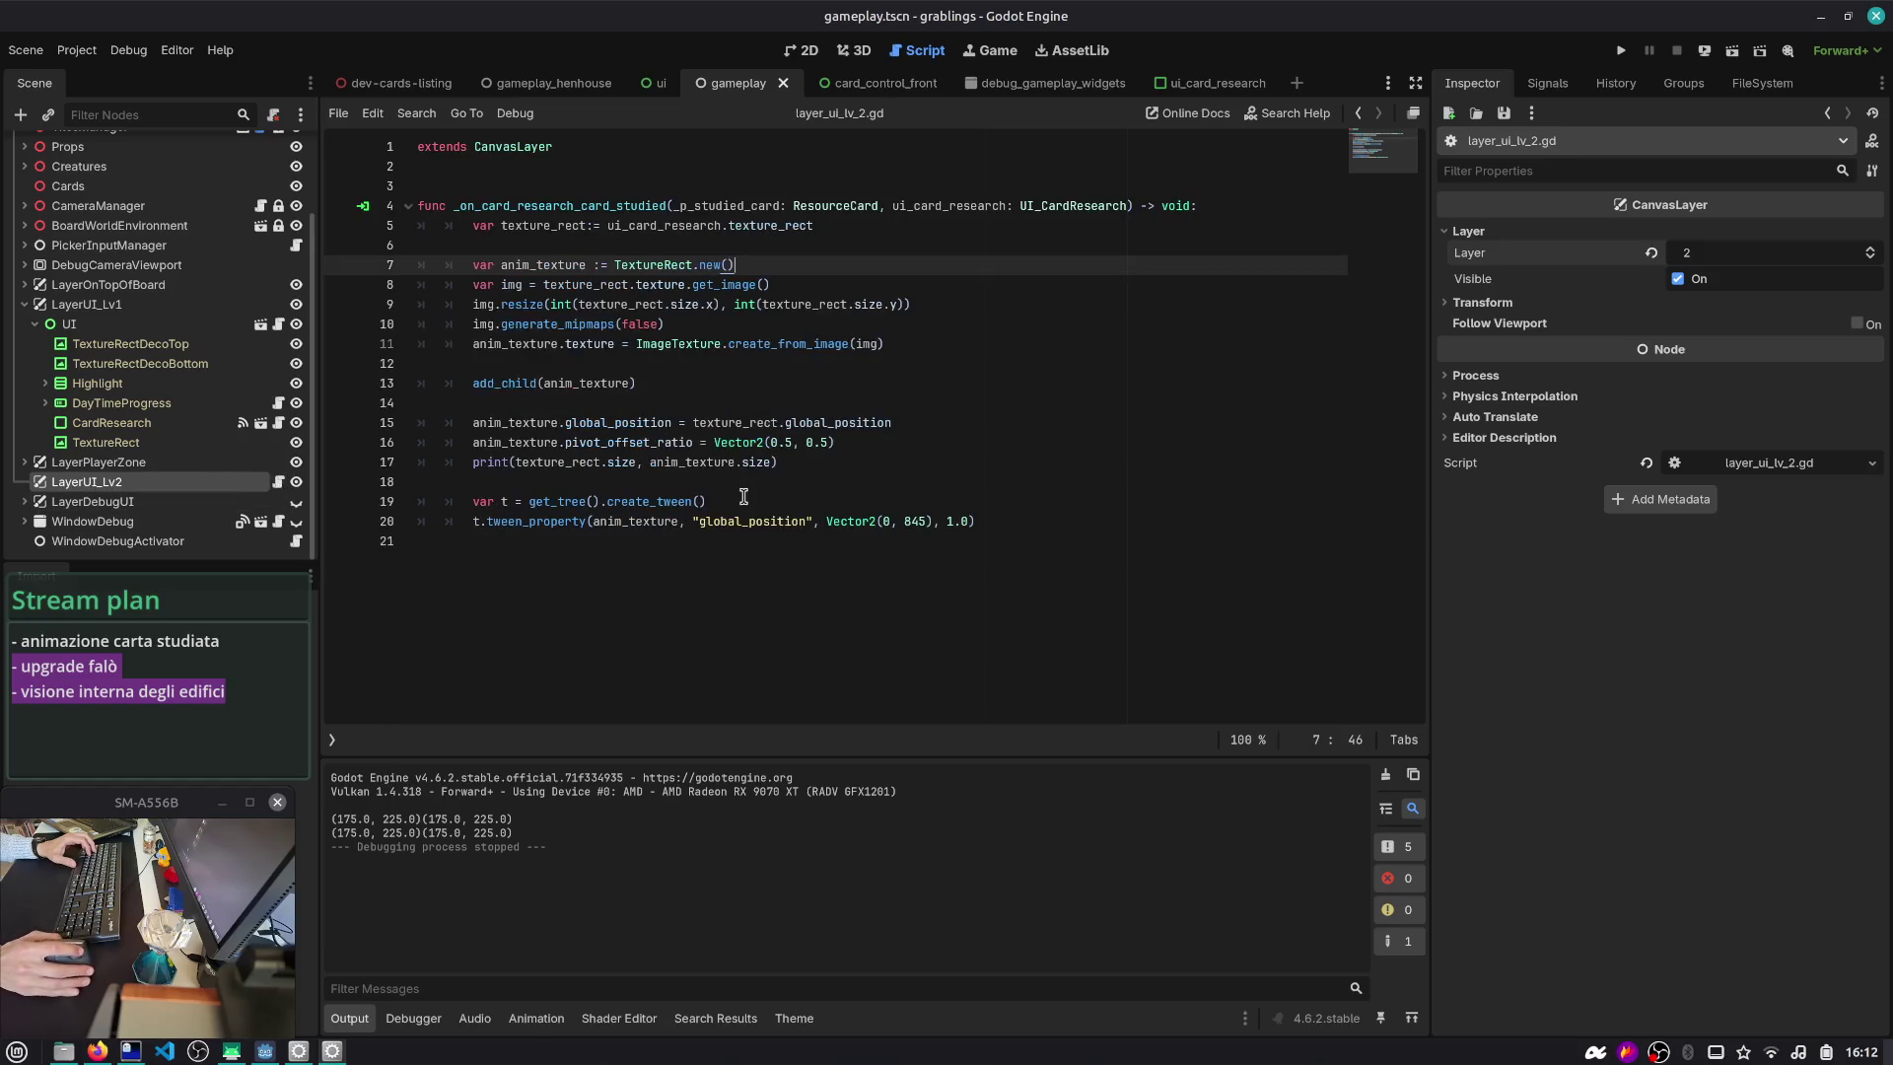
pyautogui.click(1086, 518)
pyautogui.press('Return')
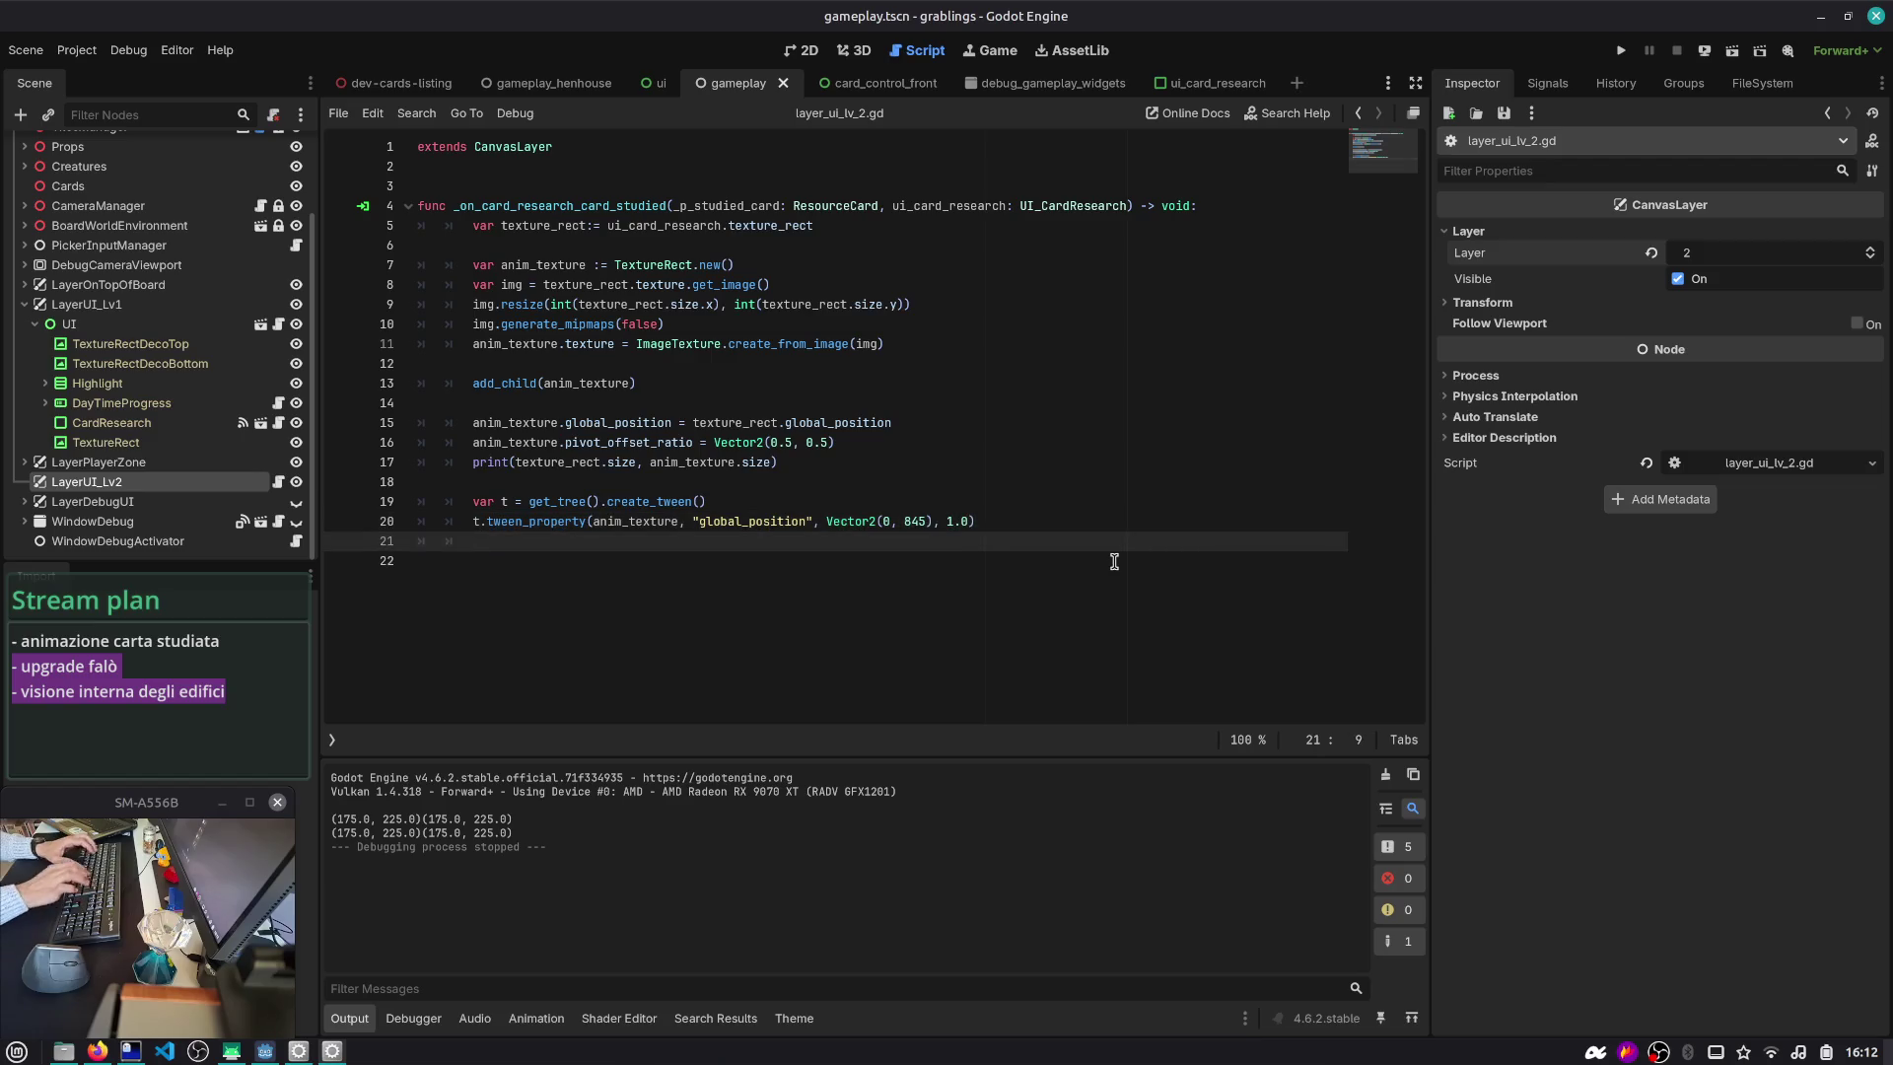
pyautogui.write('t.twe')
pyautogui.press('Down')
pyautogui.press('Down')
pyautogui.press('Down')
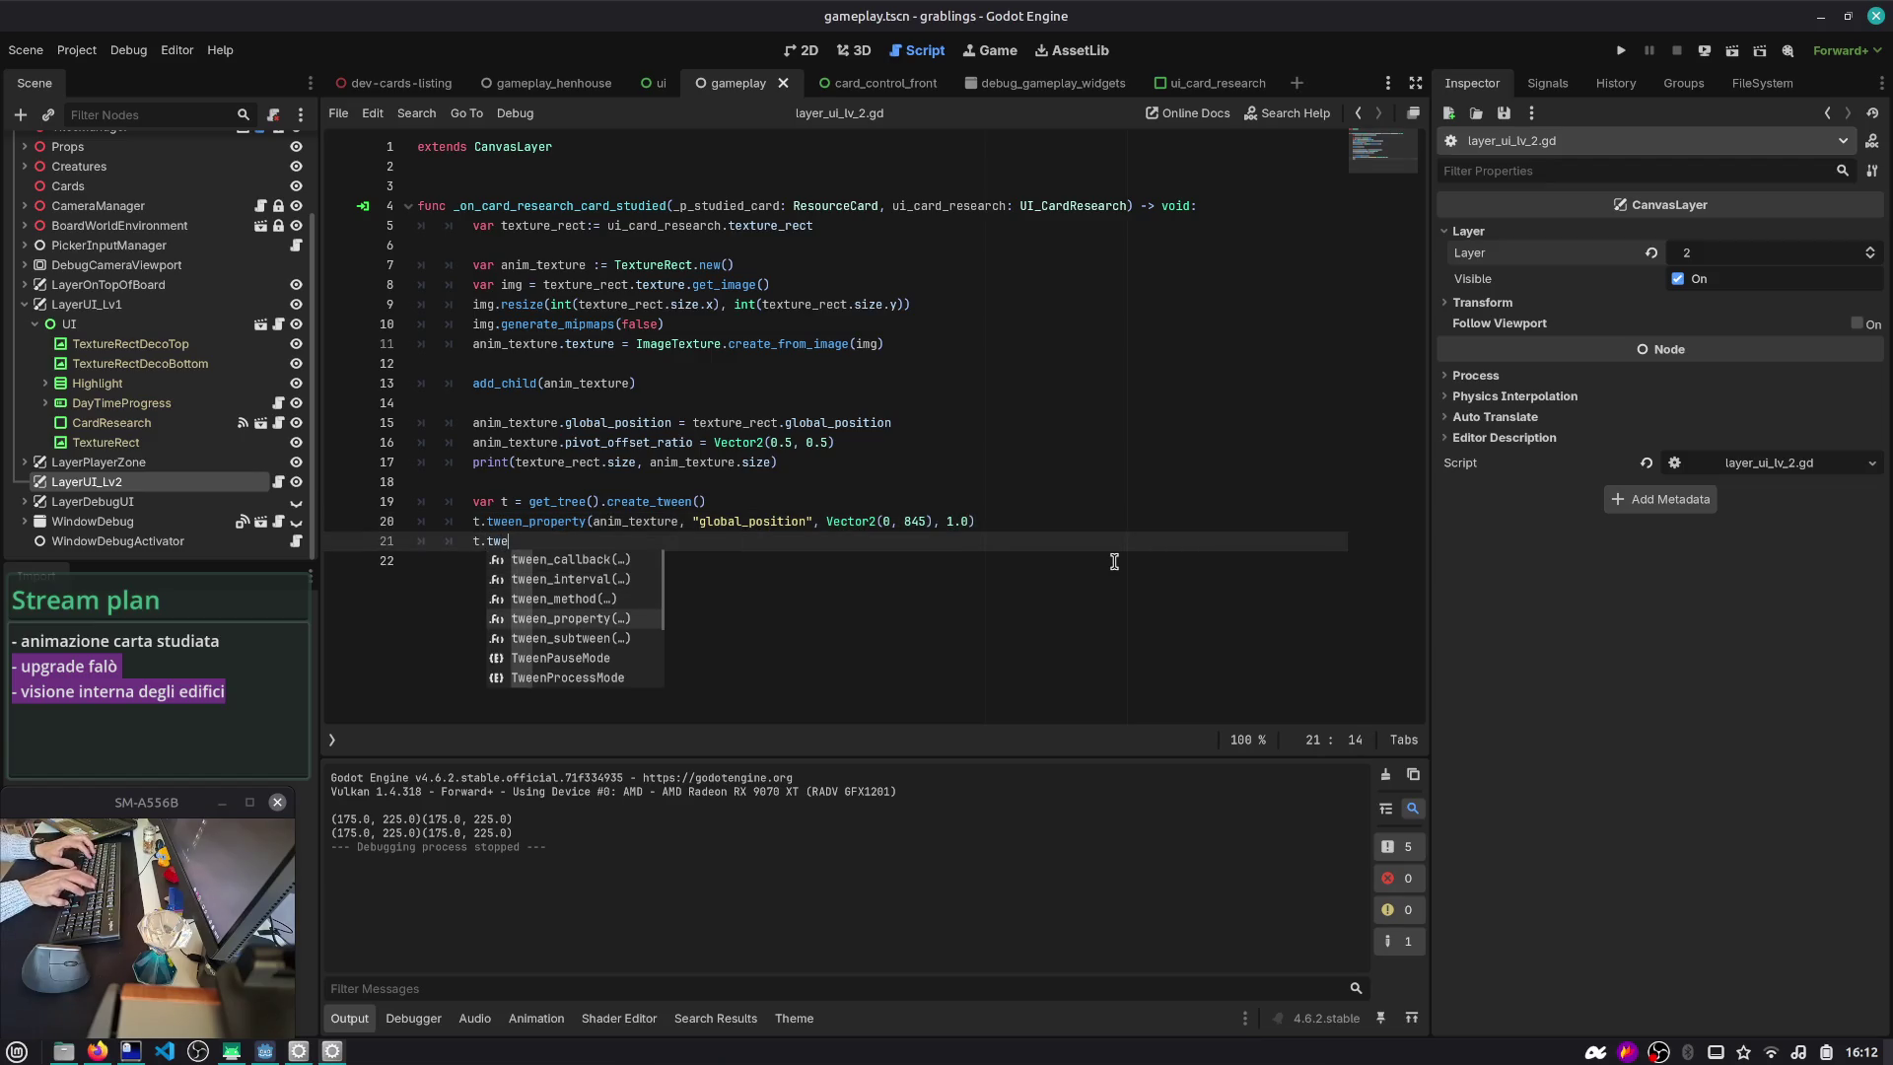
pyautogui.press('Return')
pyautogui.write('anim_texture,')
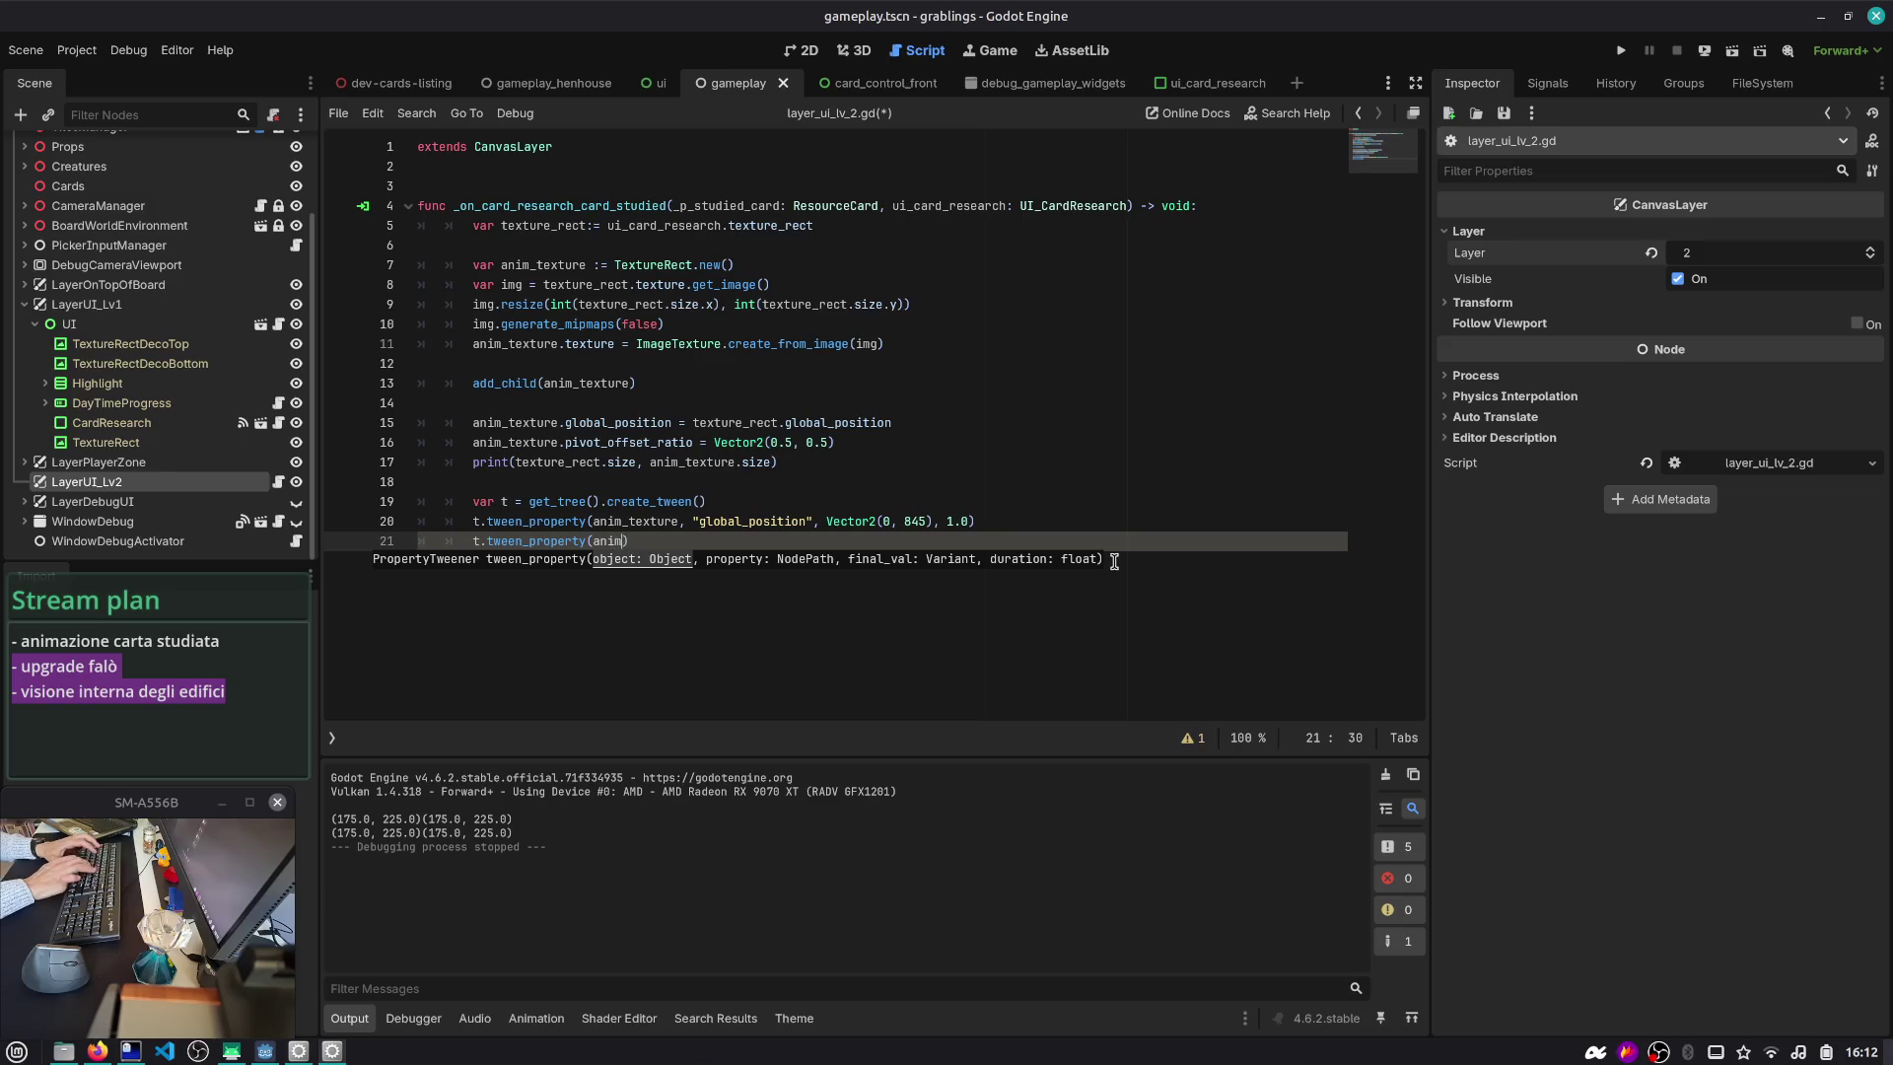
pyautogui.write('cale", ')
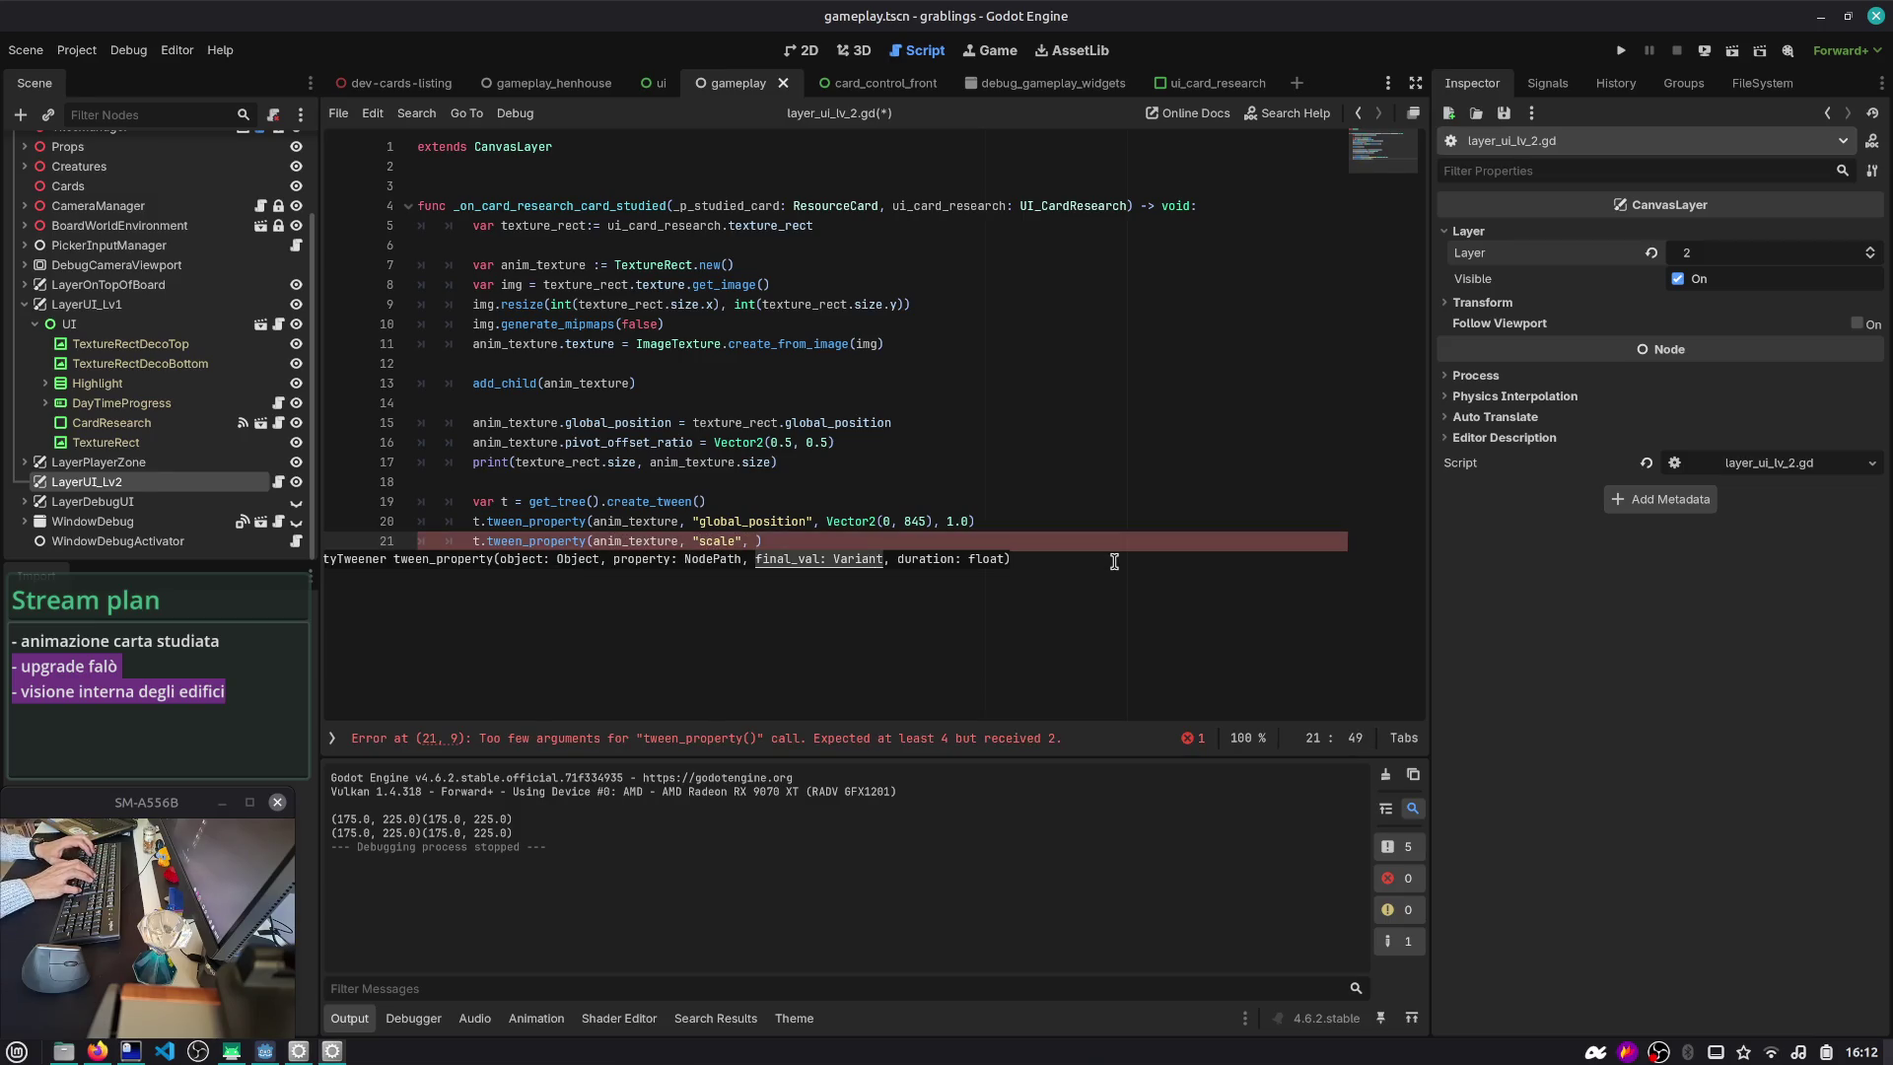
pyautogui.write('ector2.ZERO')
pyautogui.write(')')
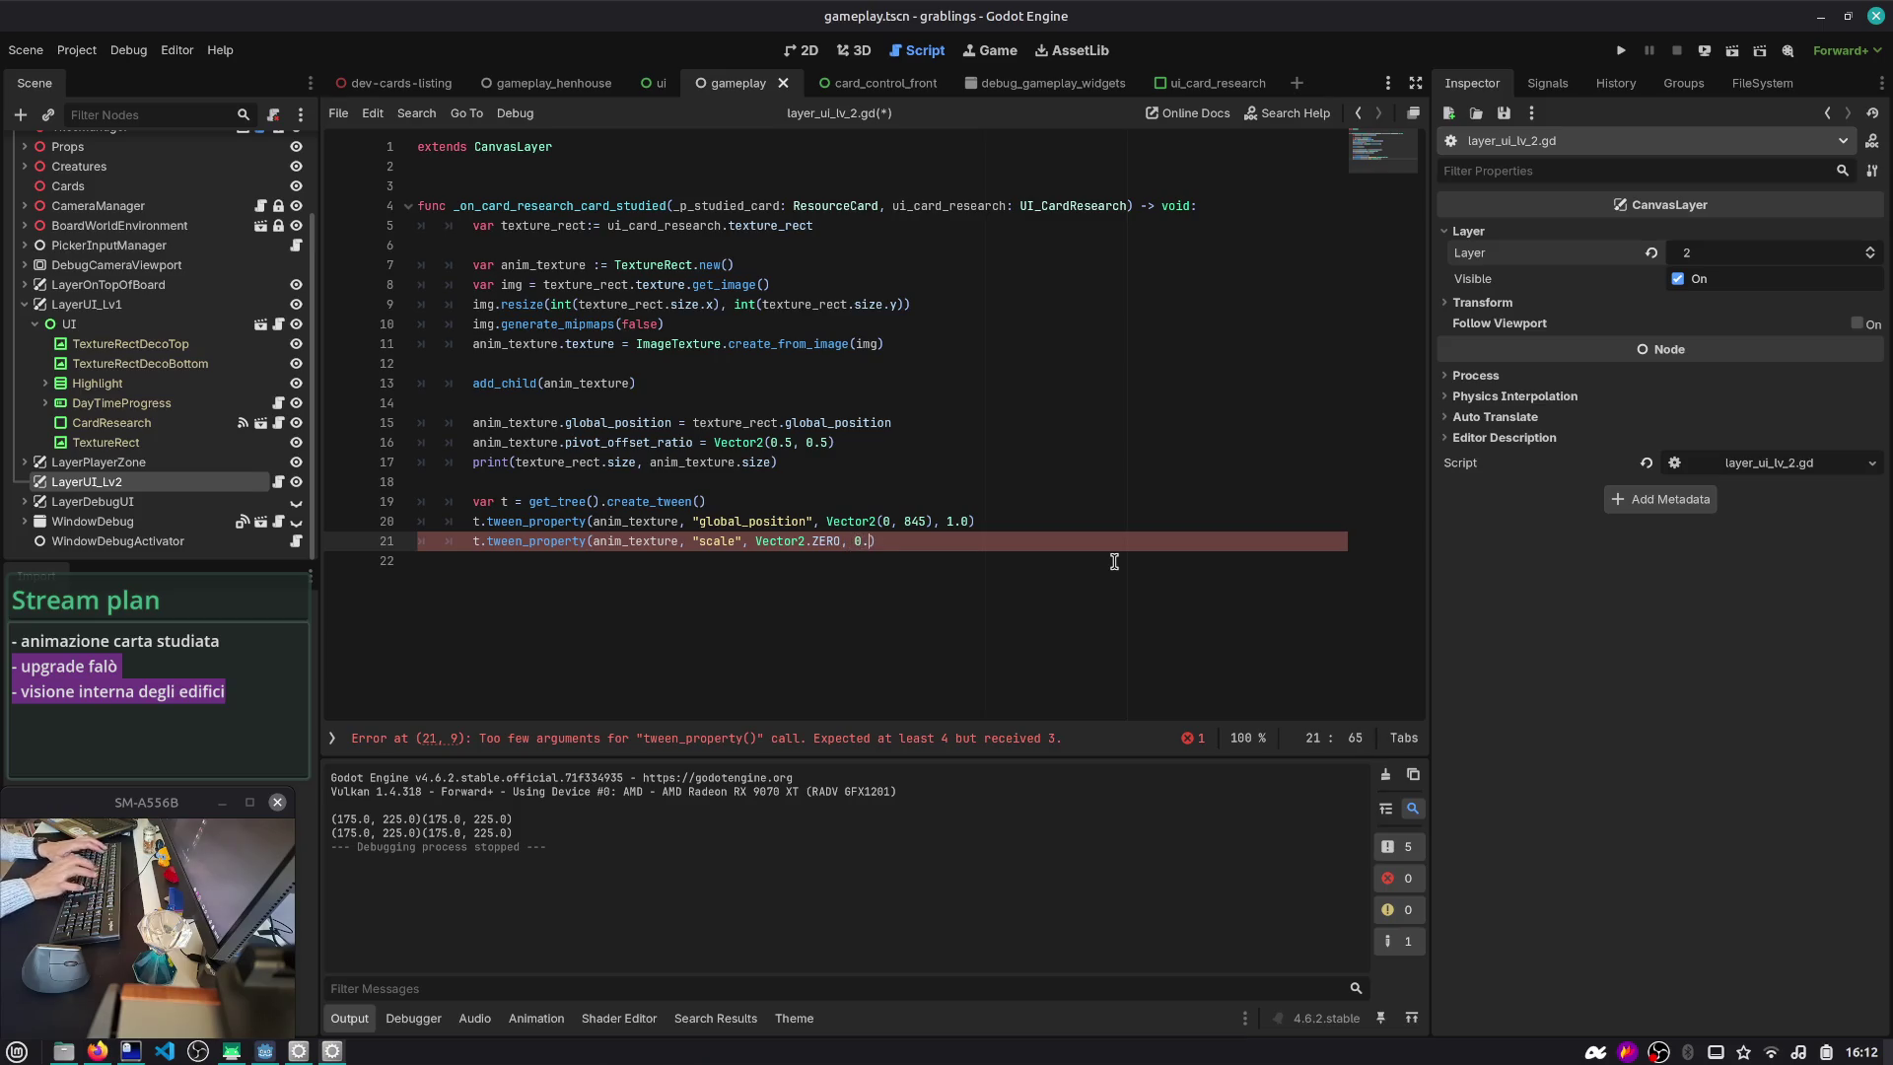
pyautogui.write(' 0.2')
pyautogui.press('Up')
pyautogui.press('End')
pyautogui.press('Left')
pyautogui.press('Left')
pyautogui.press('Left')
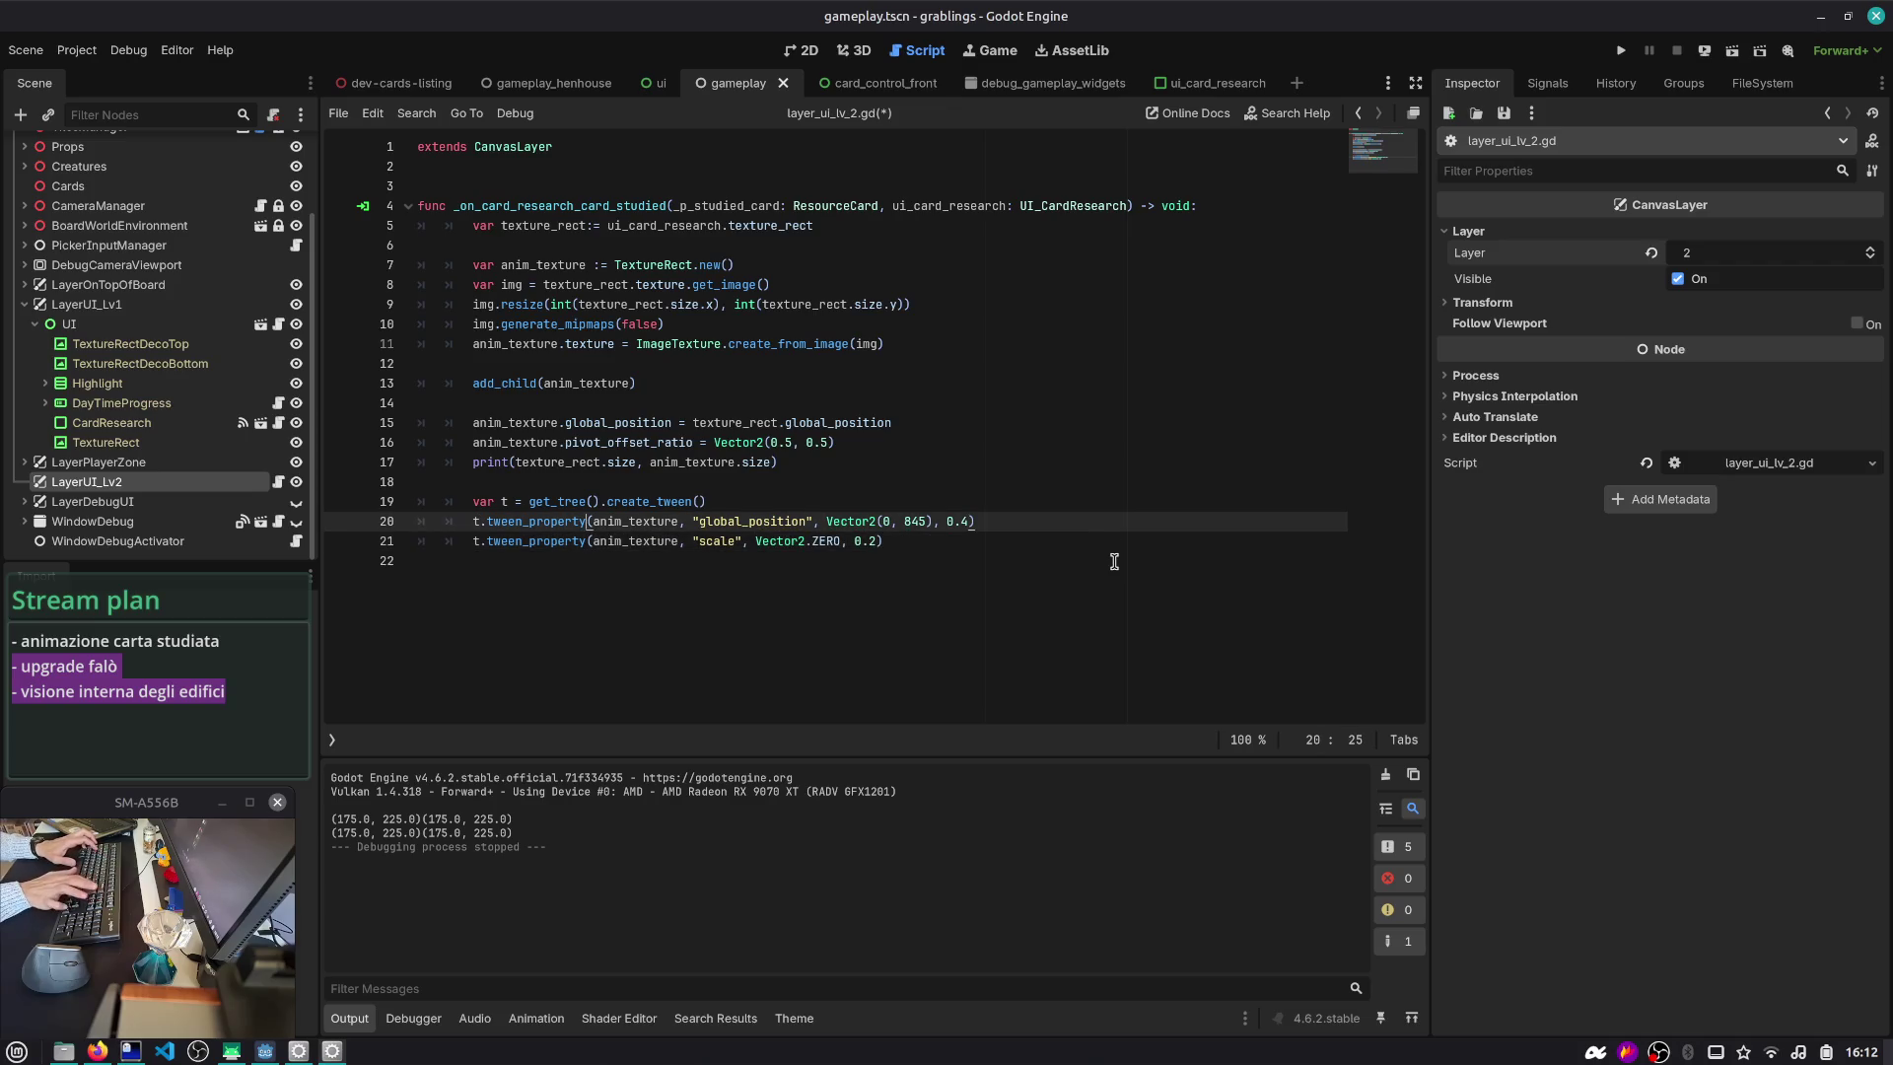
pyautogui.press('Down')
pyautogui.press('Down')
pyautogui.hotkey('ctrl', 's')
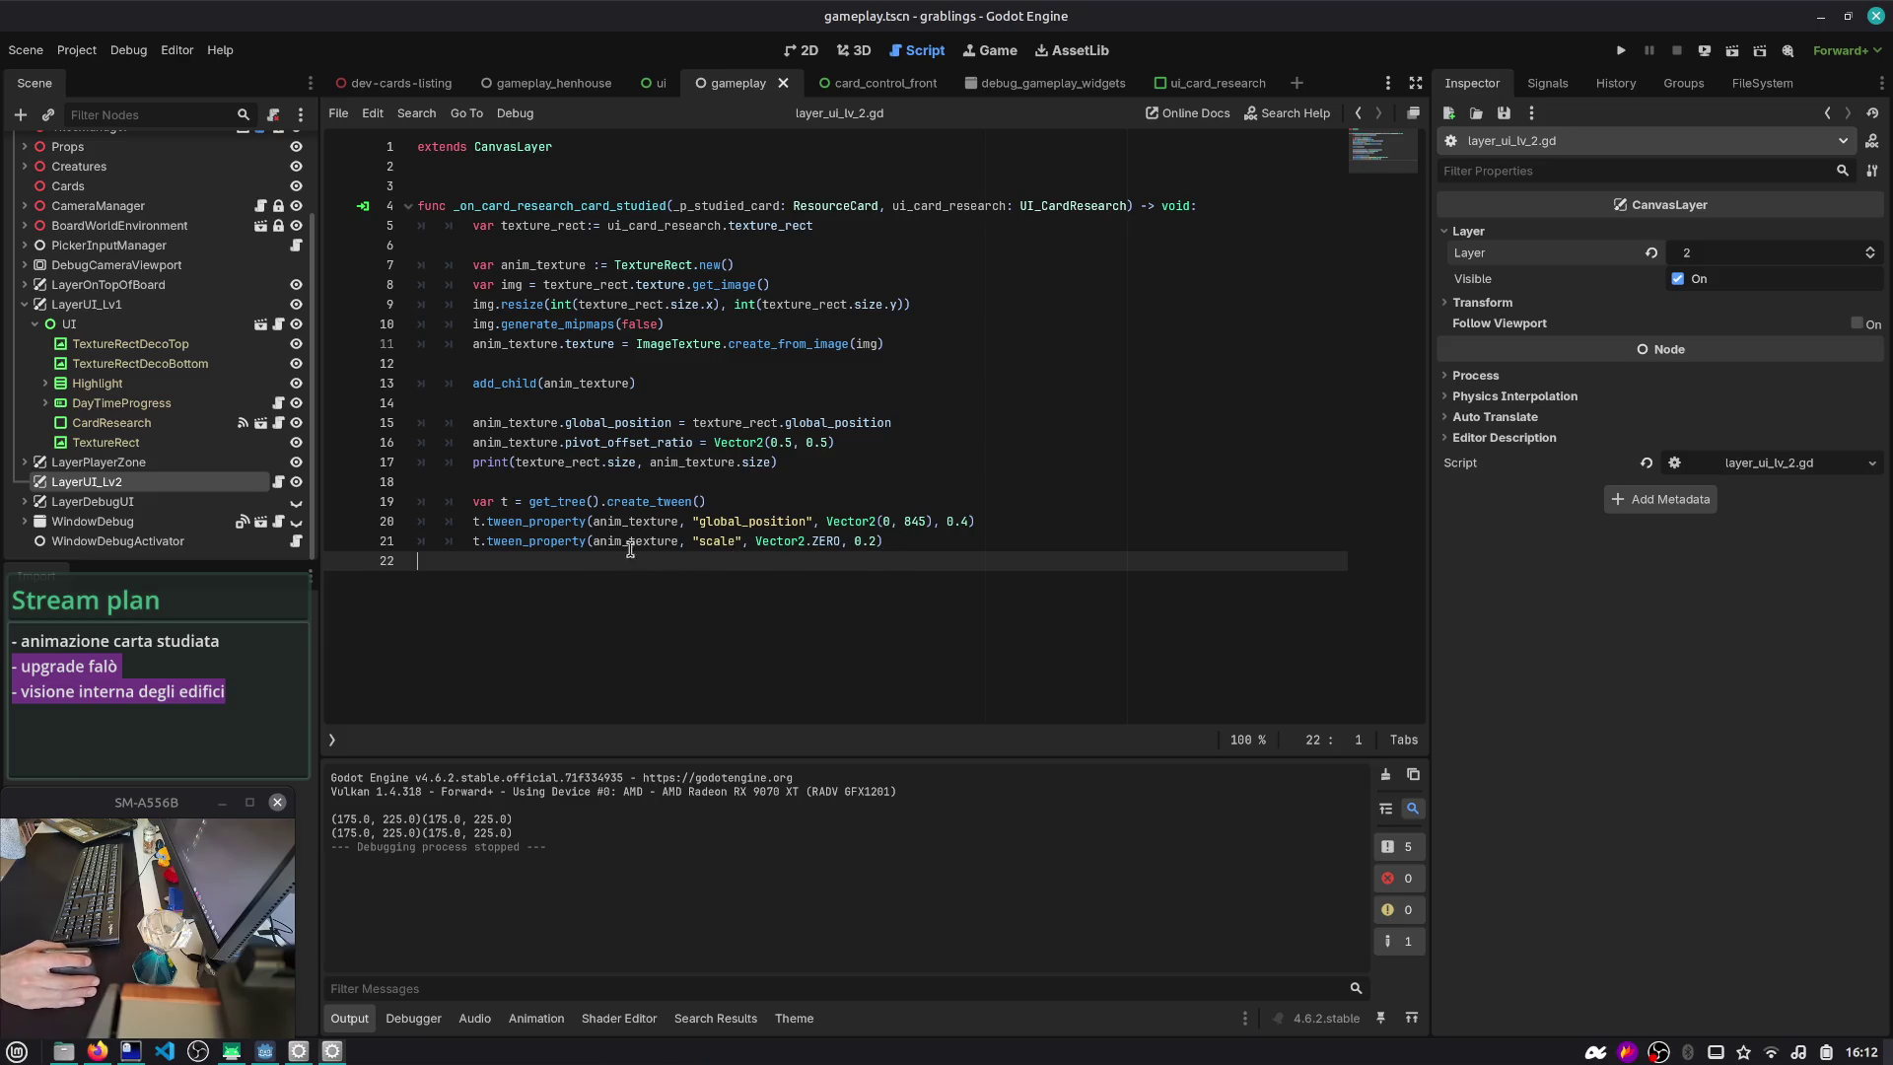
# - Insert t.set_parallel(false) above the position tween and duplicate the scale-to-zero line
pyautogui.click(1026, 521)
pyautogui.press('Return')
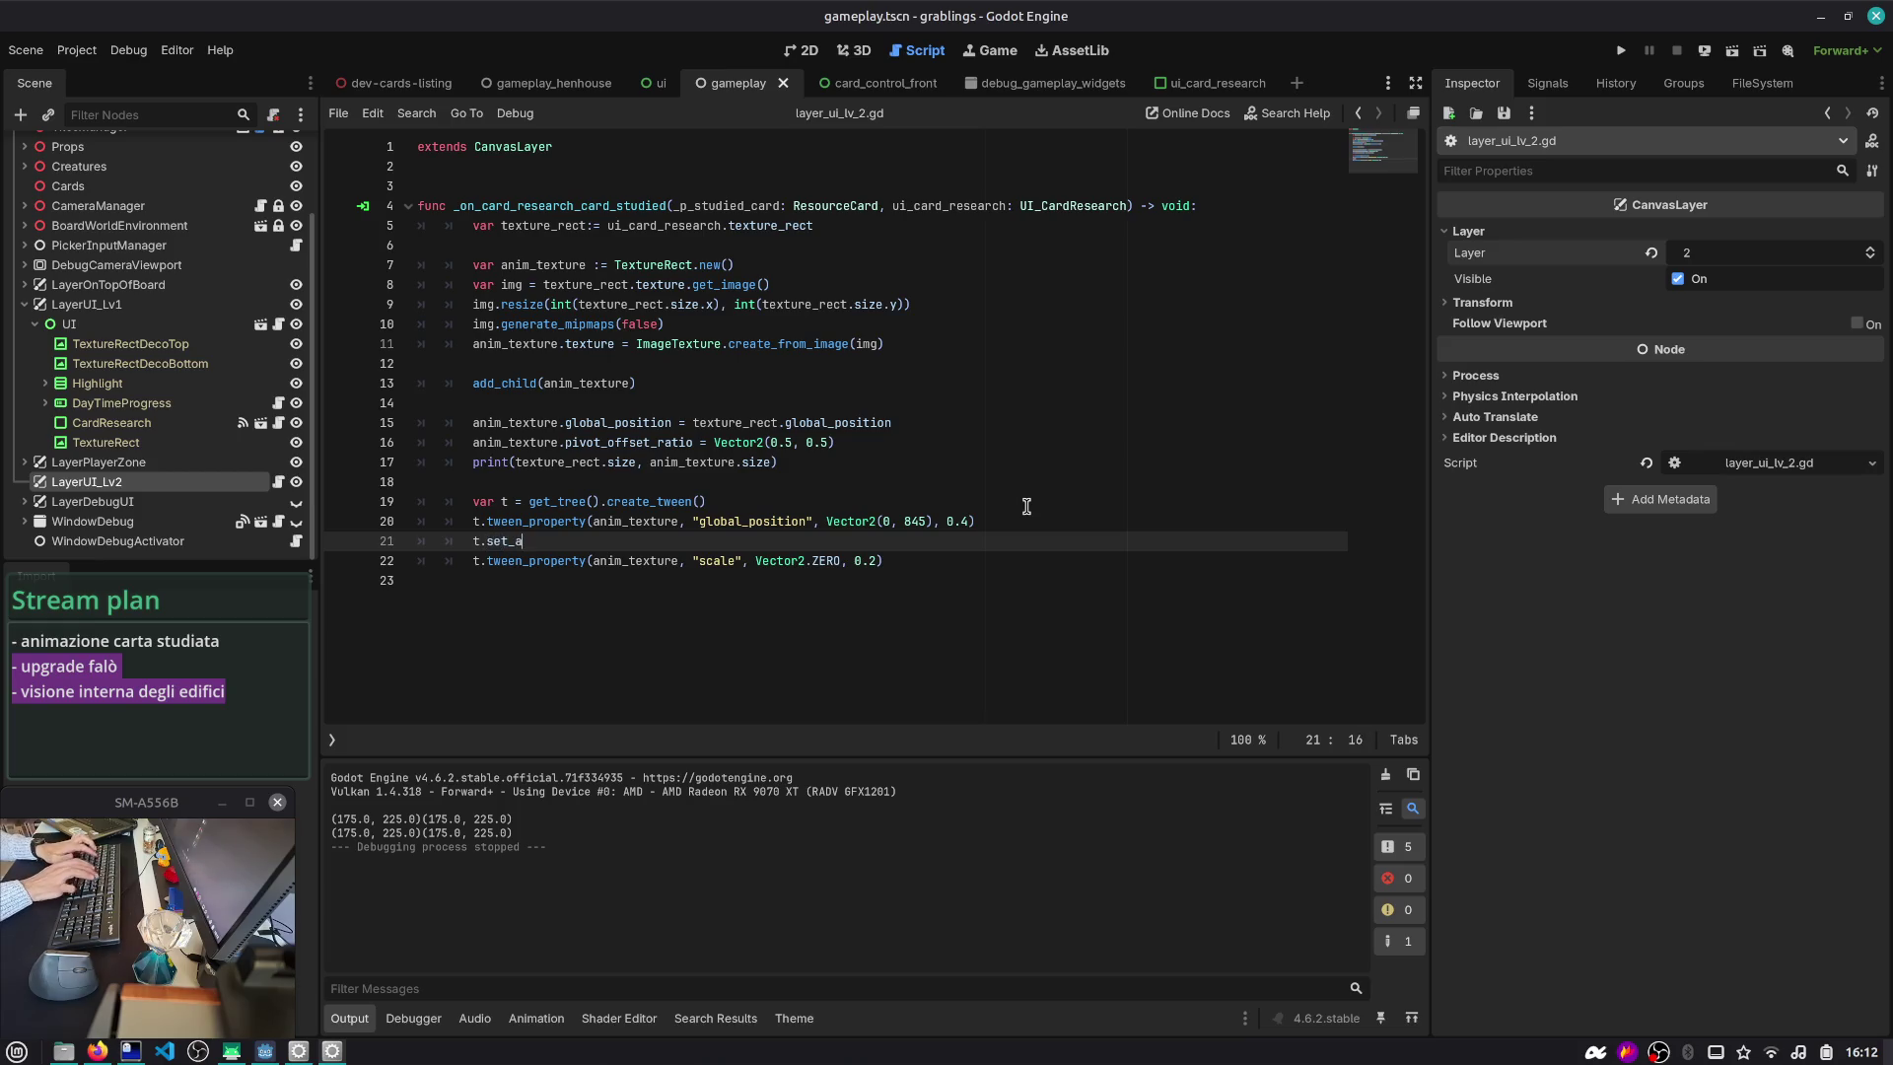
pyautogui.press('Return')
pyautogui.write('false')
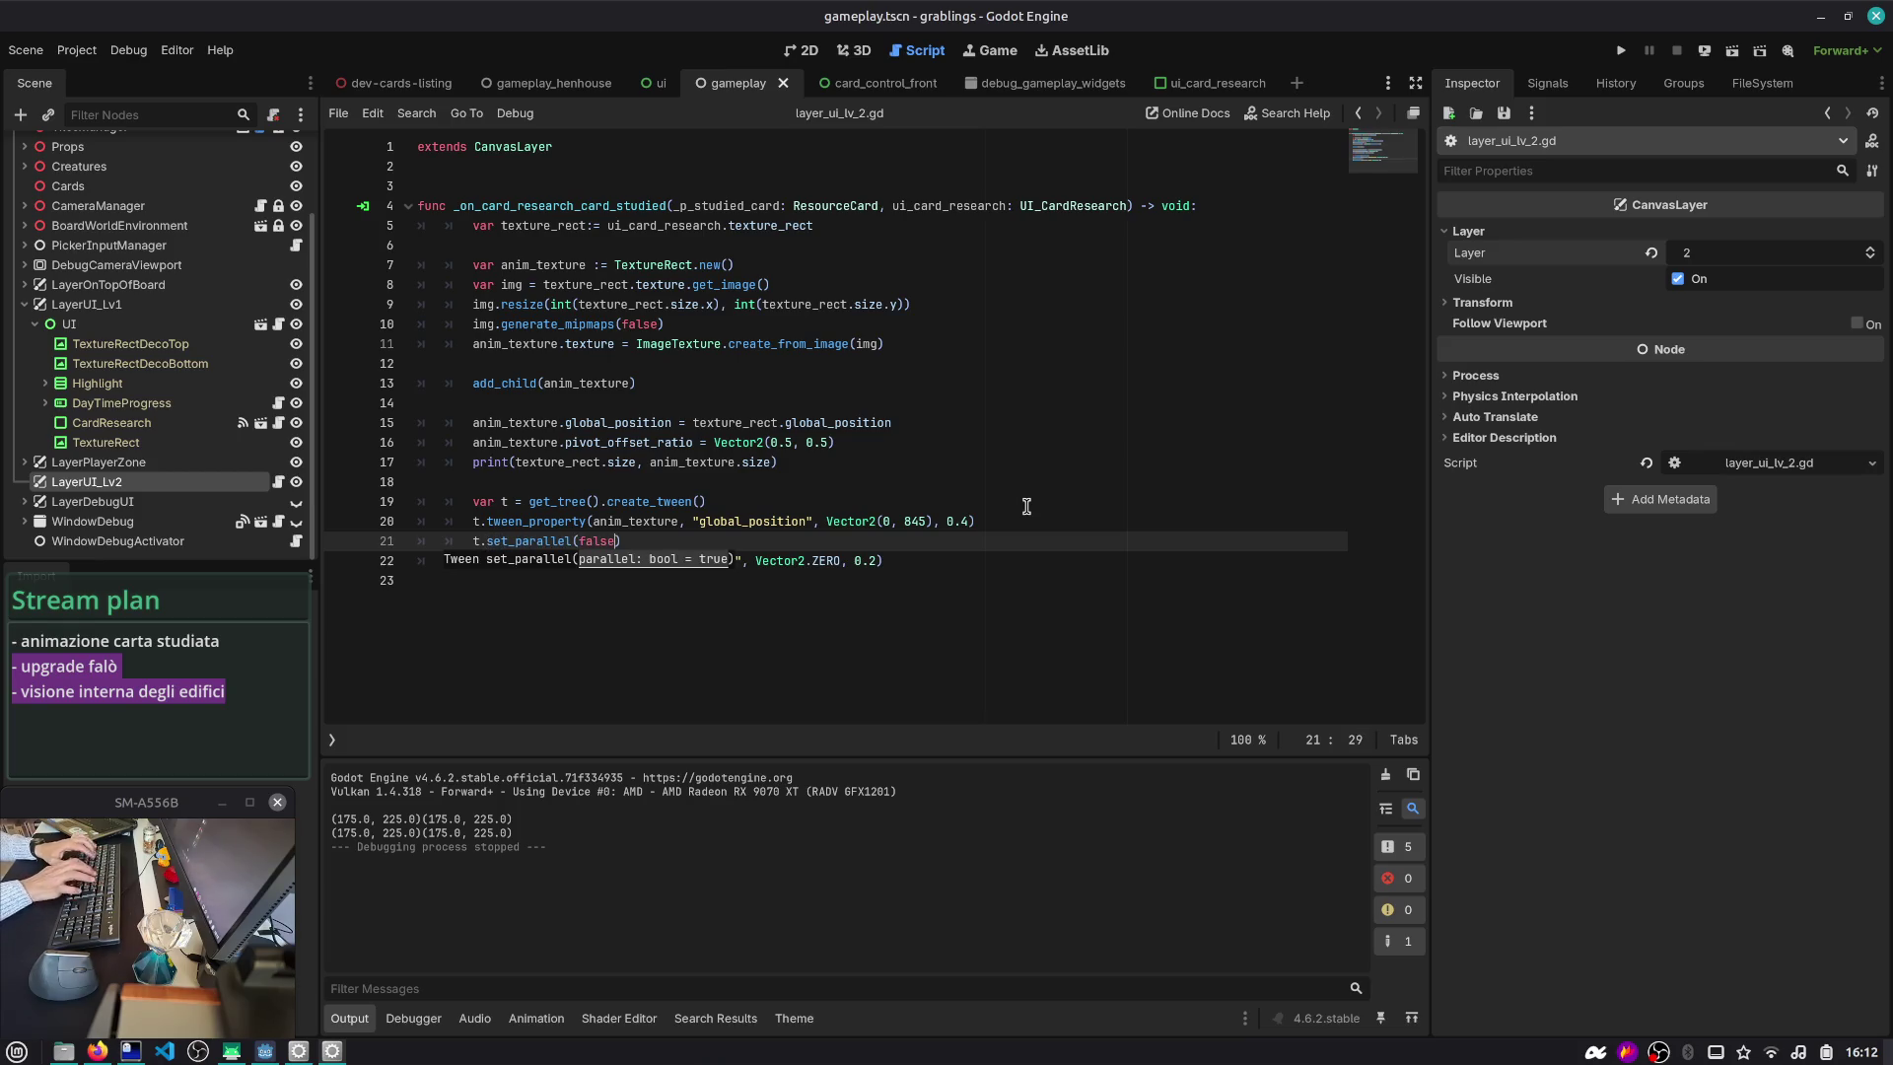
pyautogui.hotkey('alt', 'Up')
pyautogui.press('Down')
pyautogui.press('Down')
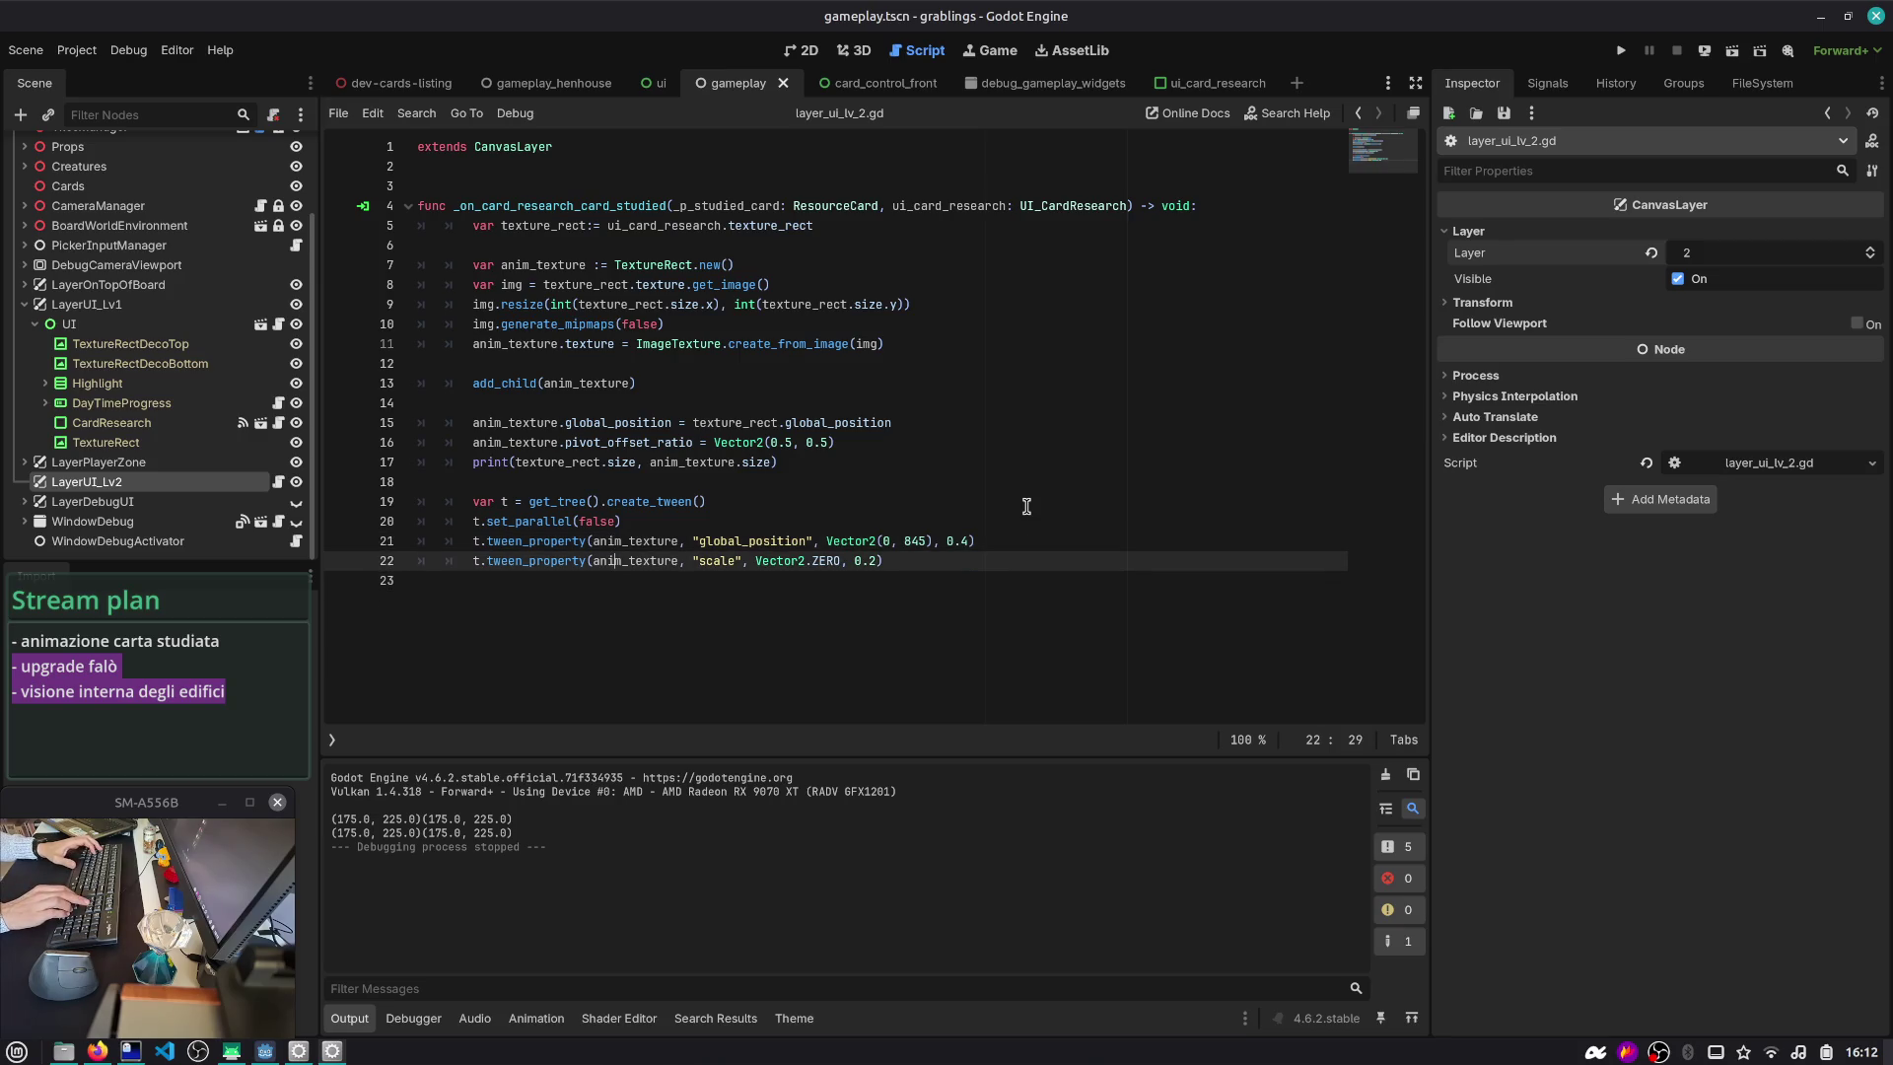
pyautogui.press('End')
pyautogui.hotkey('ctrl', 'shift', 'd')
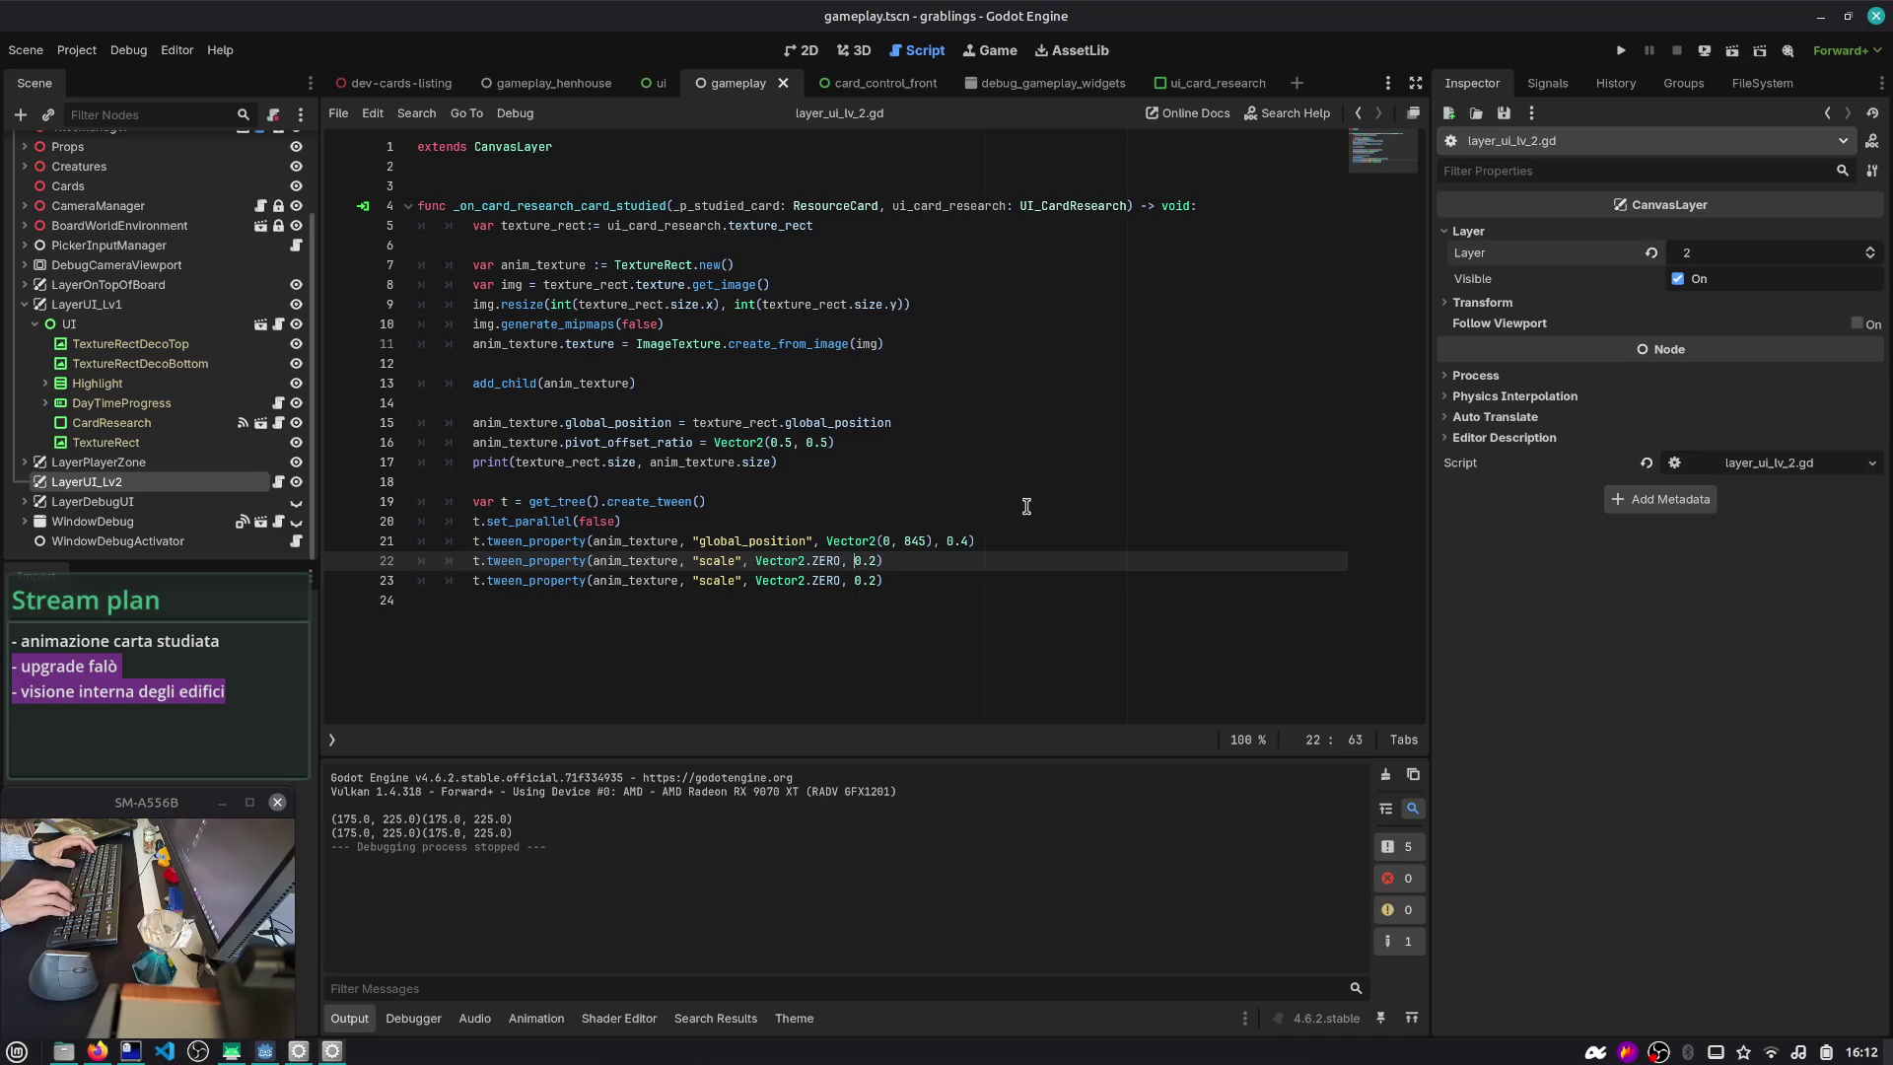
# - Change the first scale tween target to Vector2(1.1, 1.1) and save the script
pyautogui.press('Left')
pyautogui.press('Left')
pyautogui.press('Left')
pyautogui.press('Delete')
pyautogui.press('Delete')
pyautogui.press('Delete')
pyautogui.write('(1.1, 1.1')
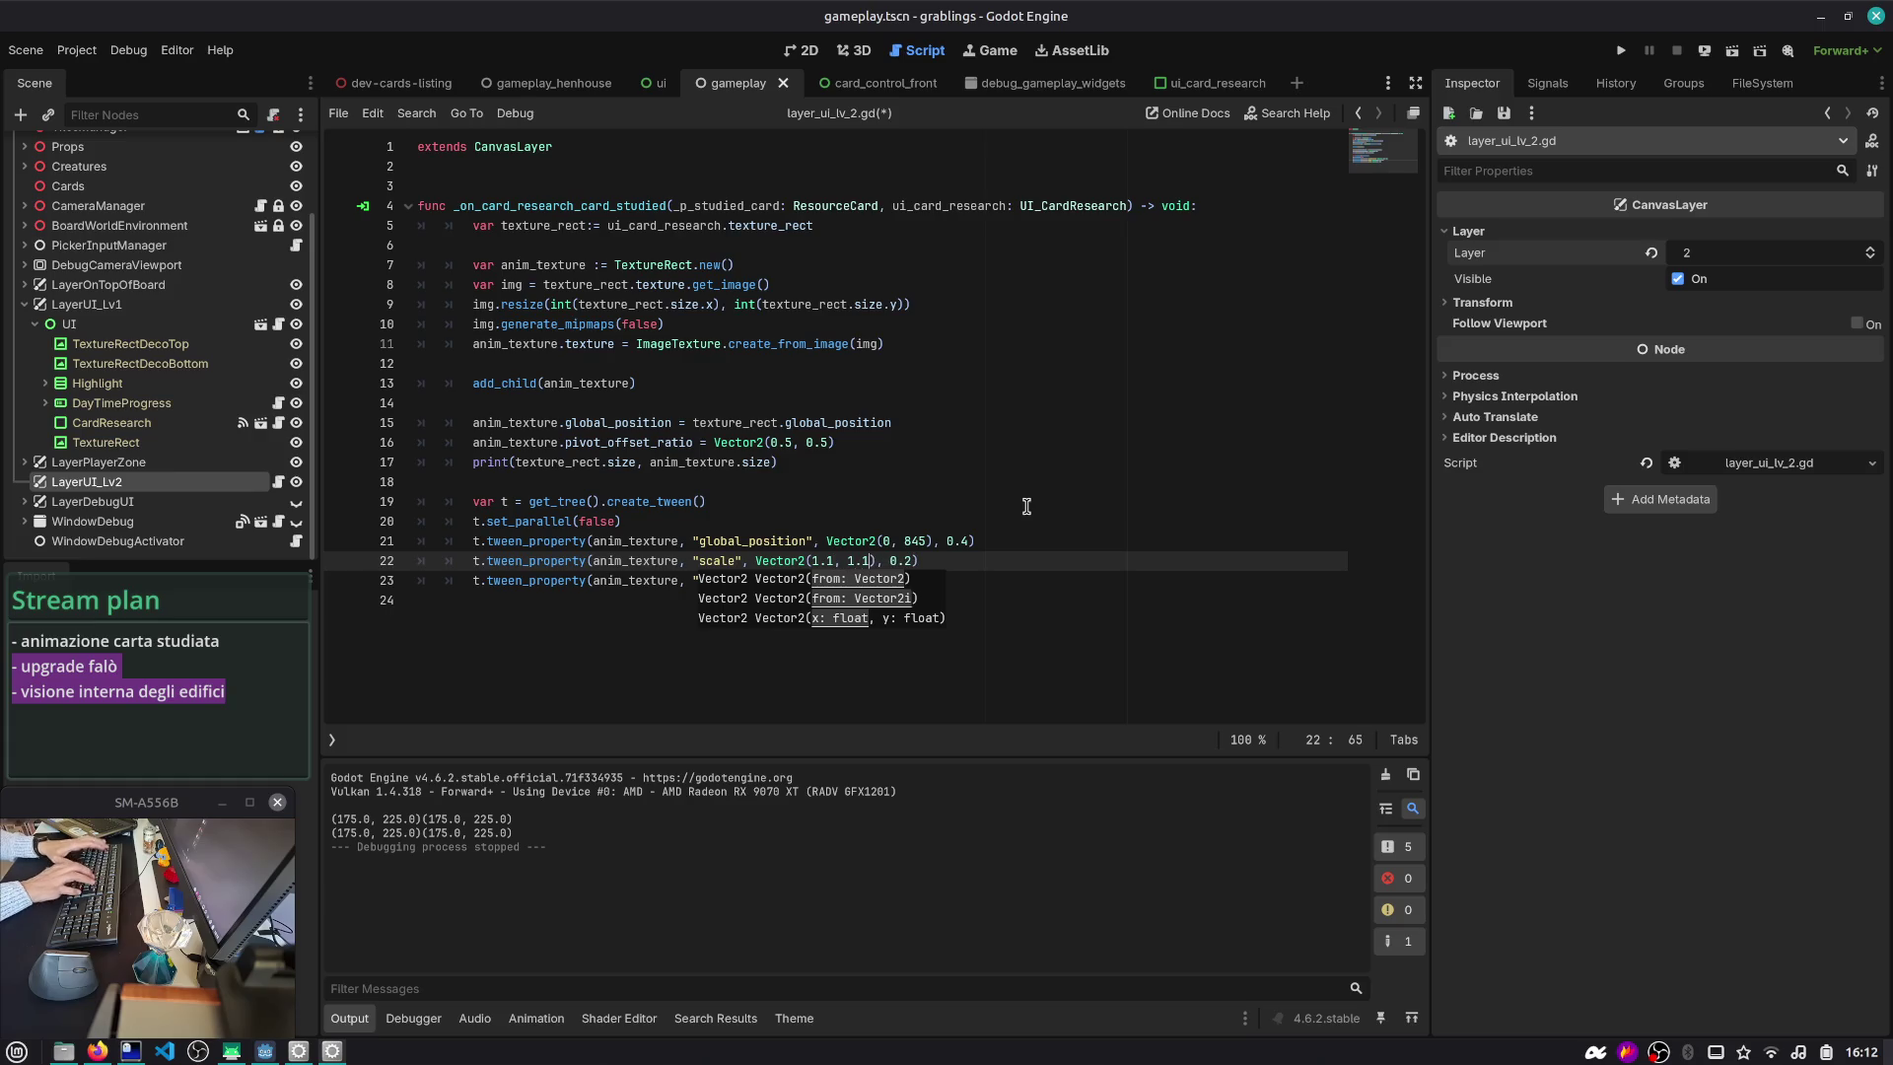
pyautogui.press('Escape')
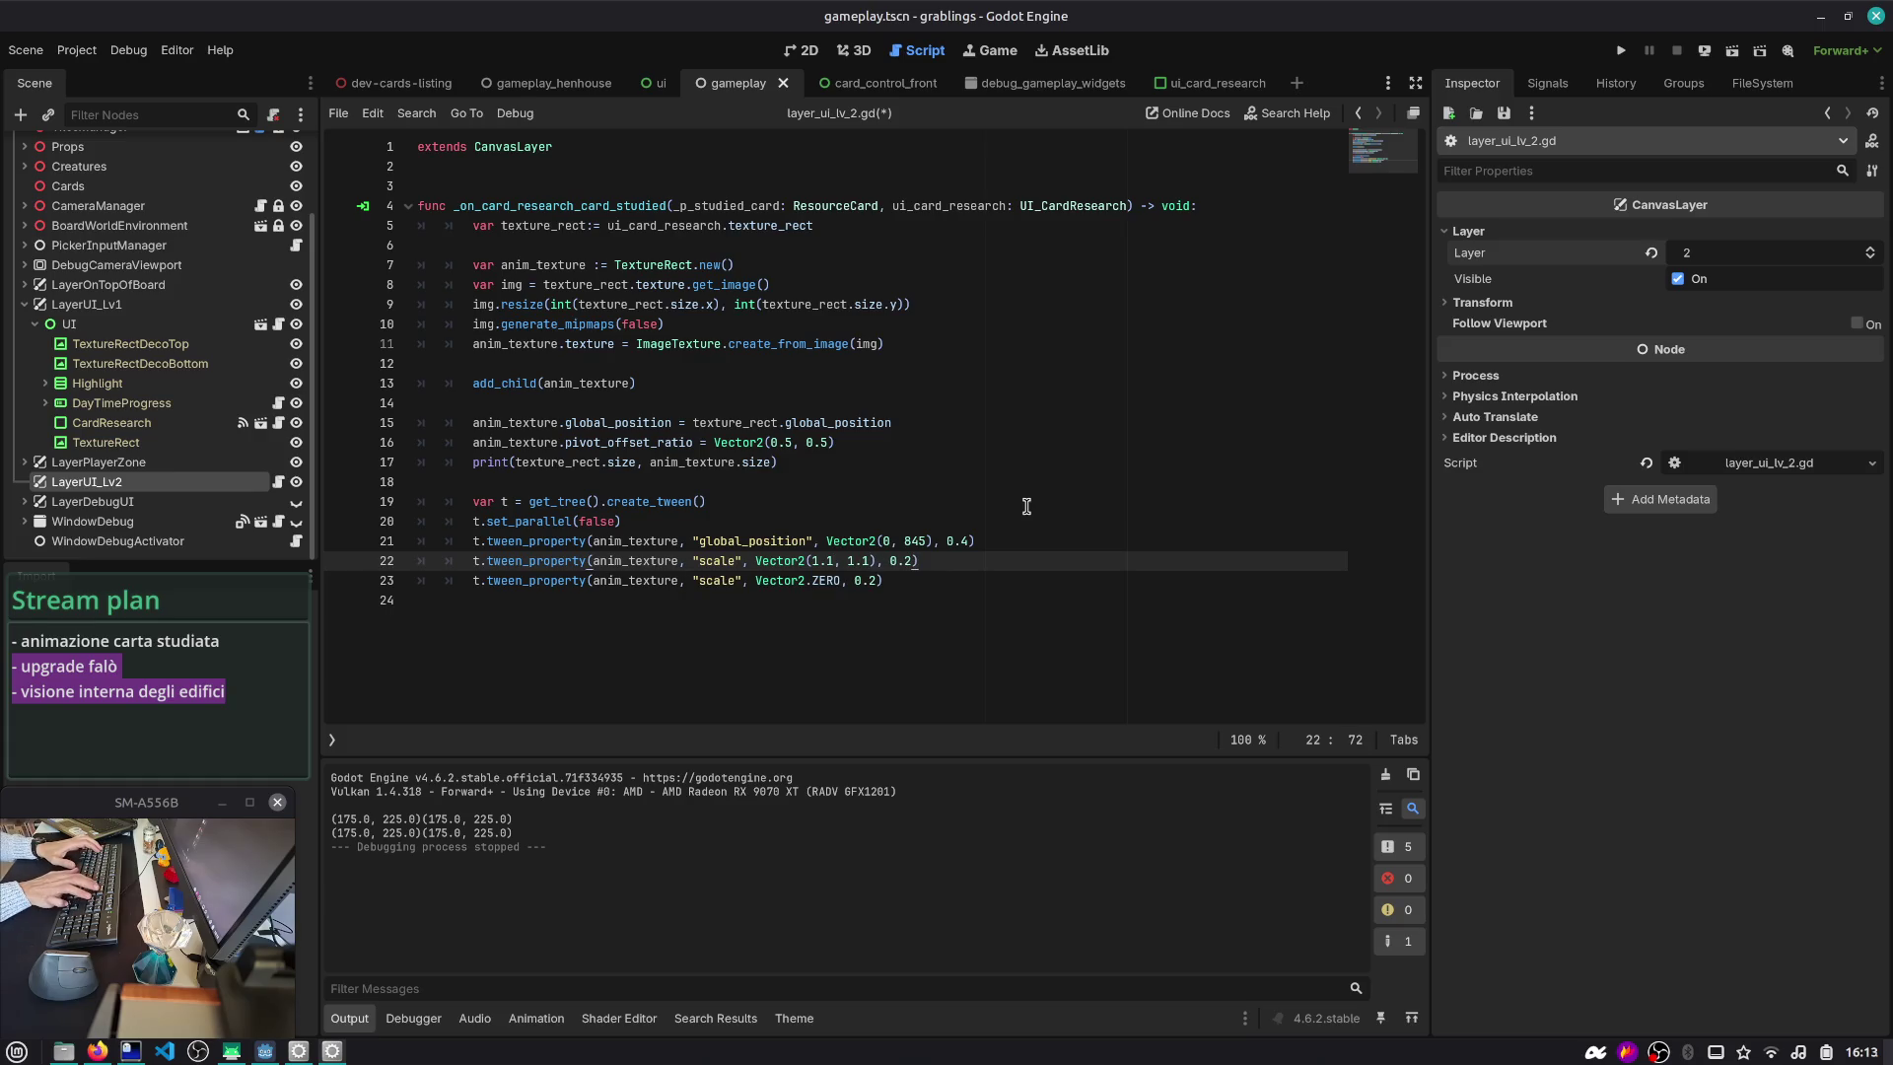
pyautogui.hotkey('shift', 'Home')
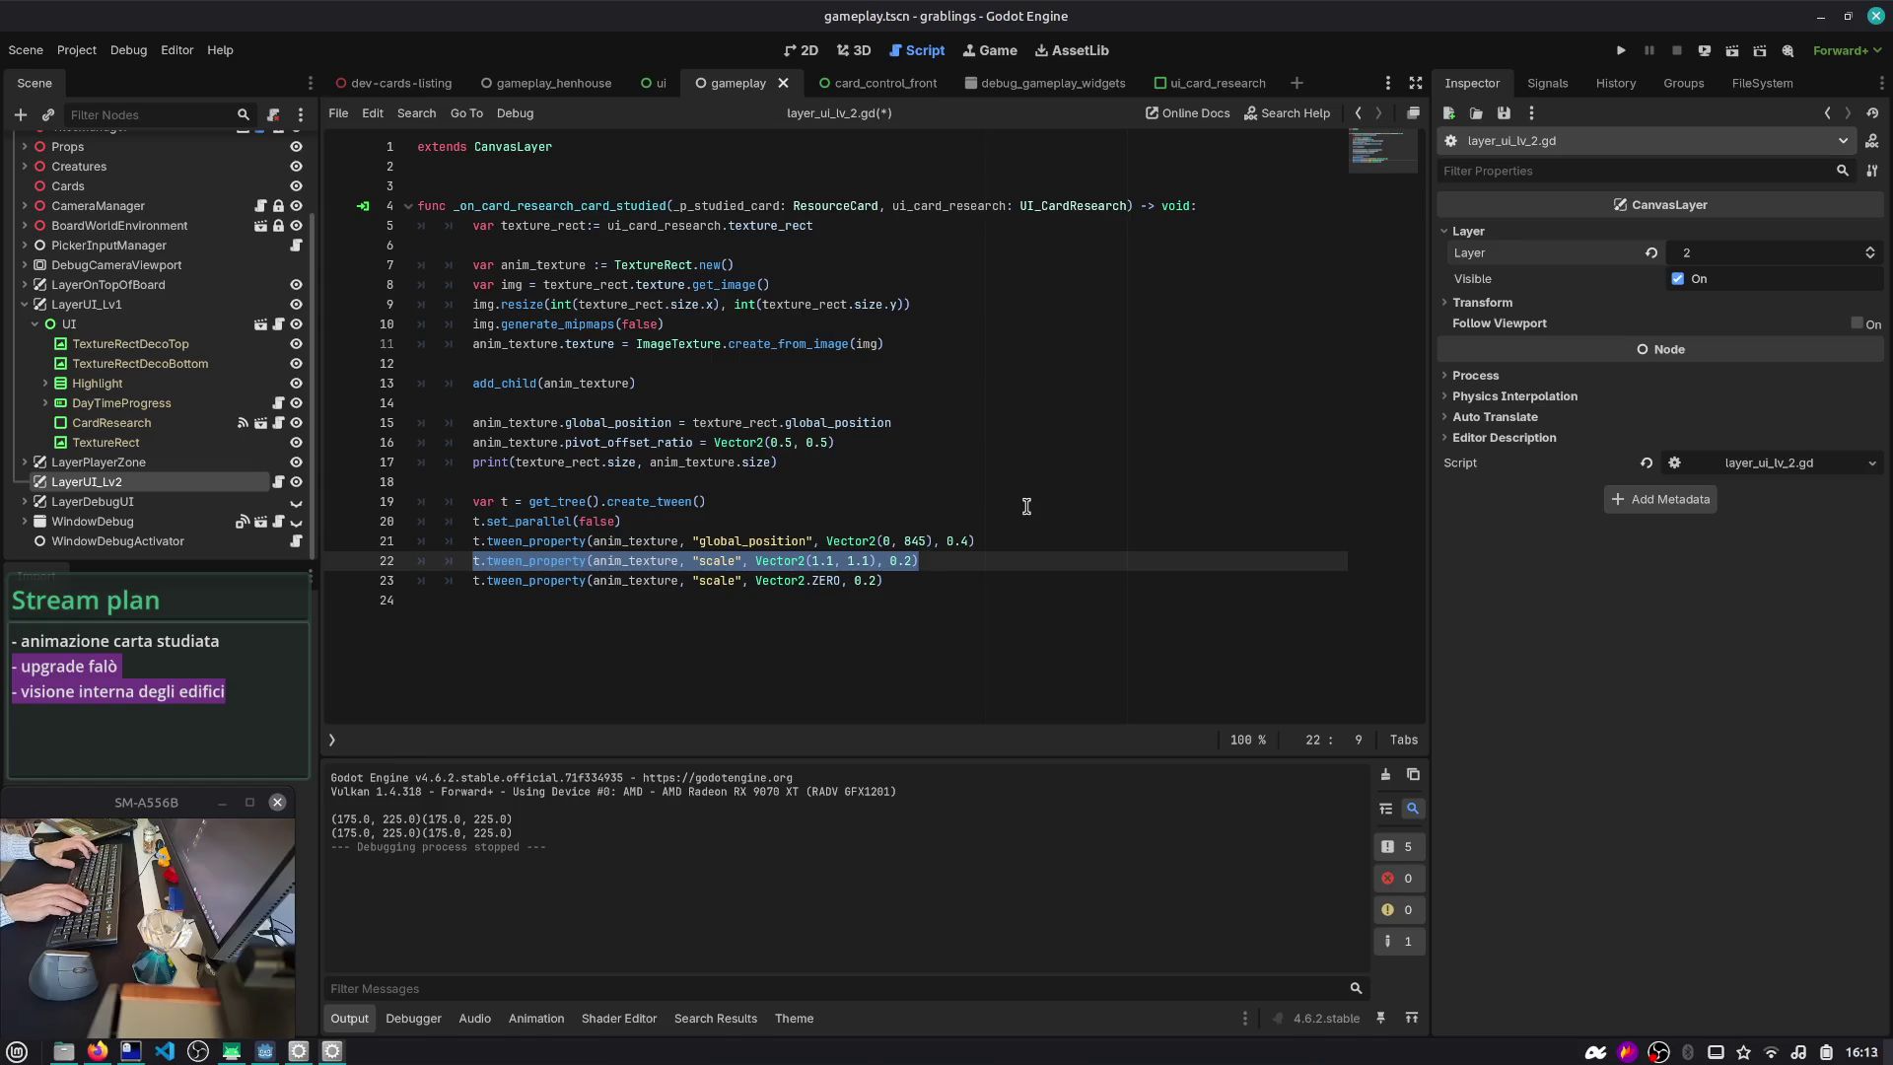
pyautogui.press('Home')
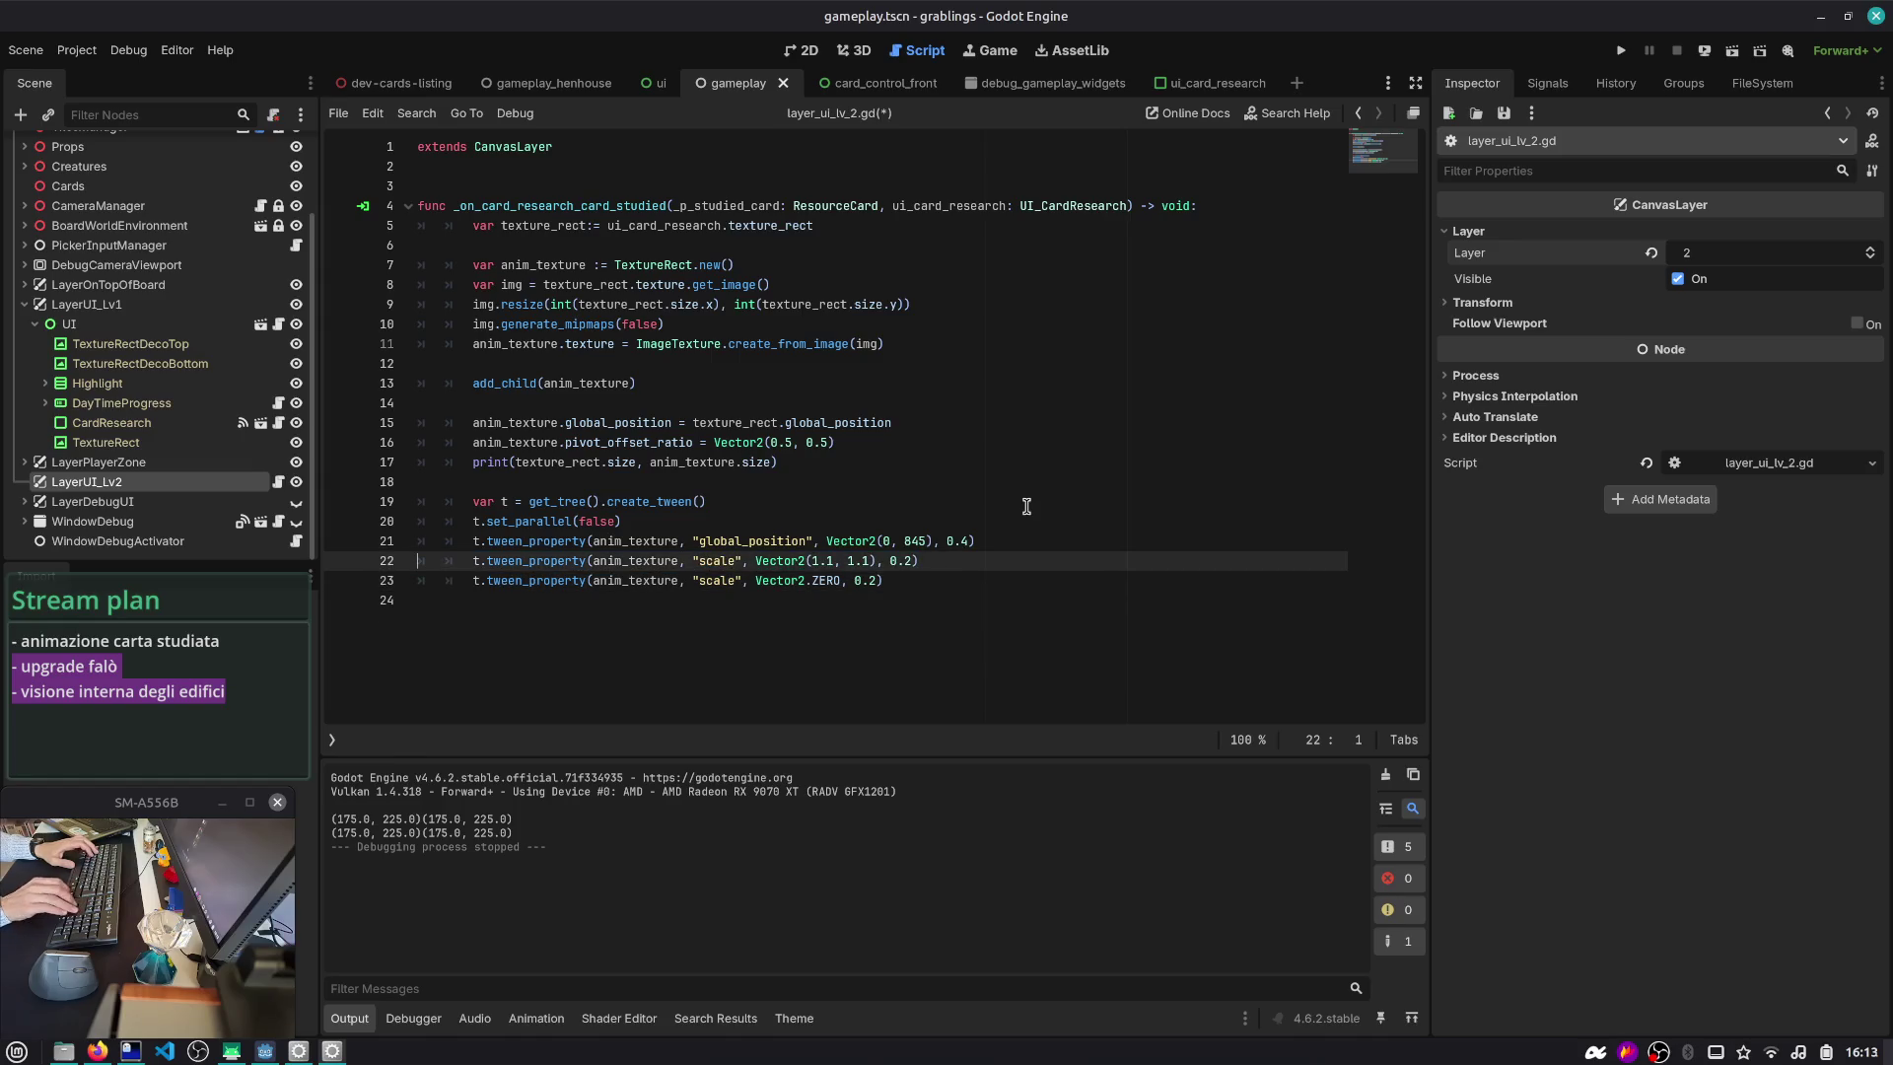
pyautogui.press('Down')
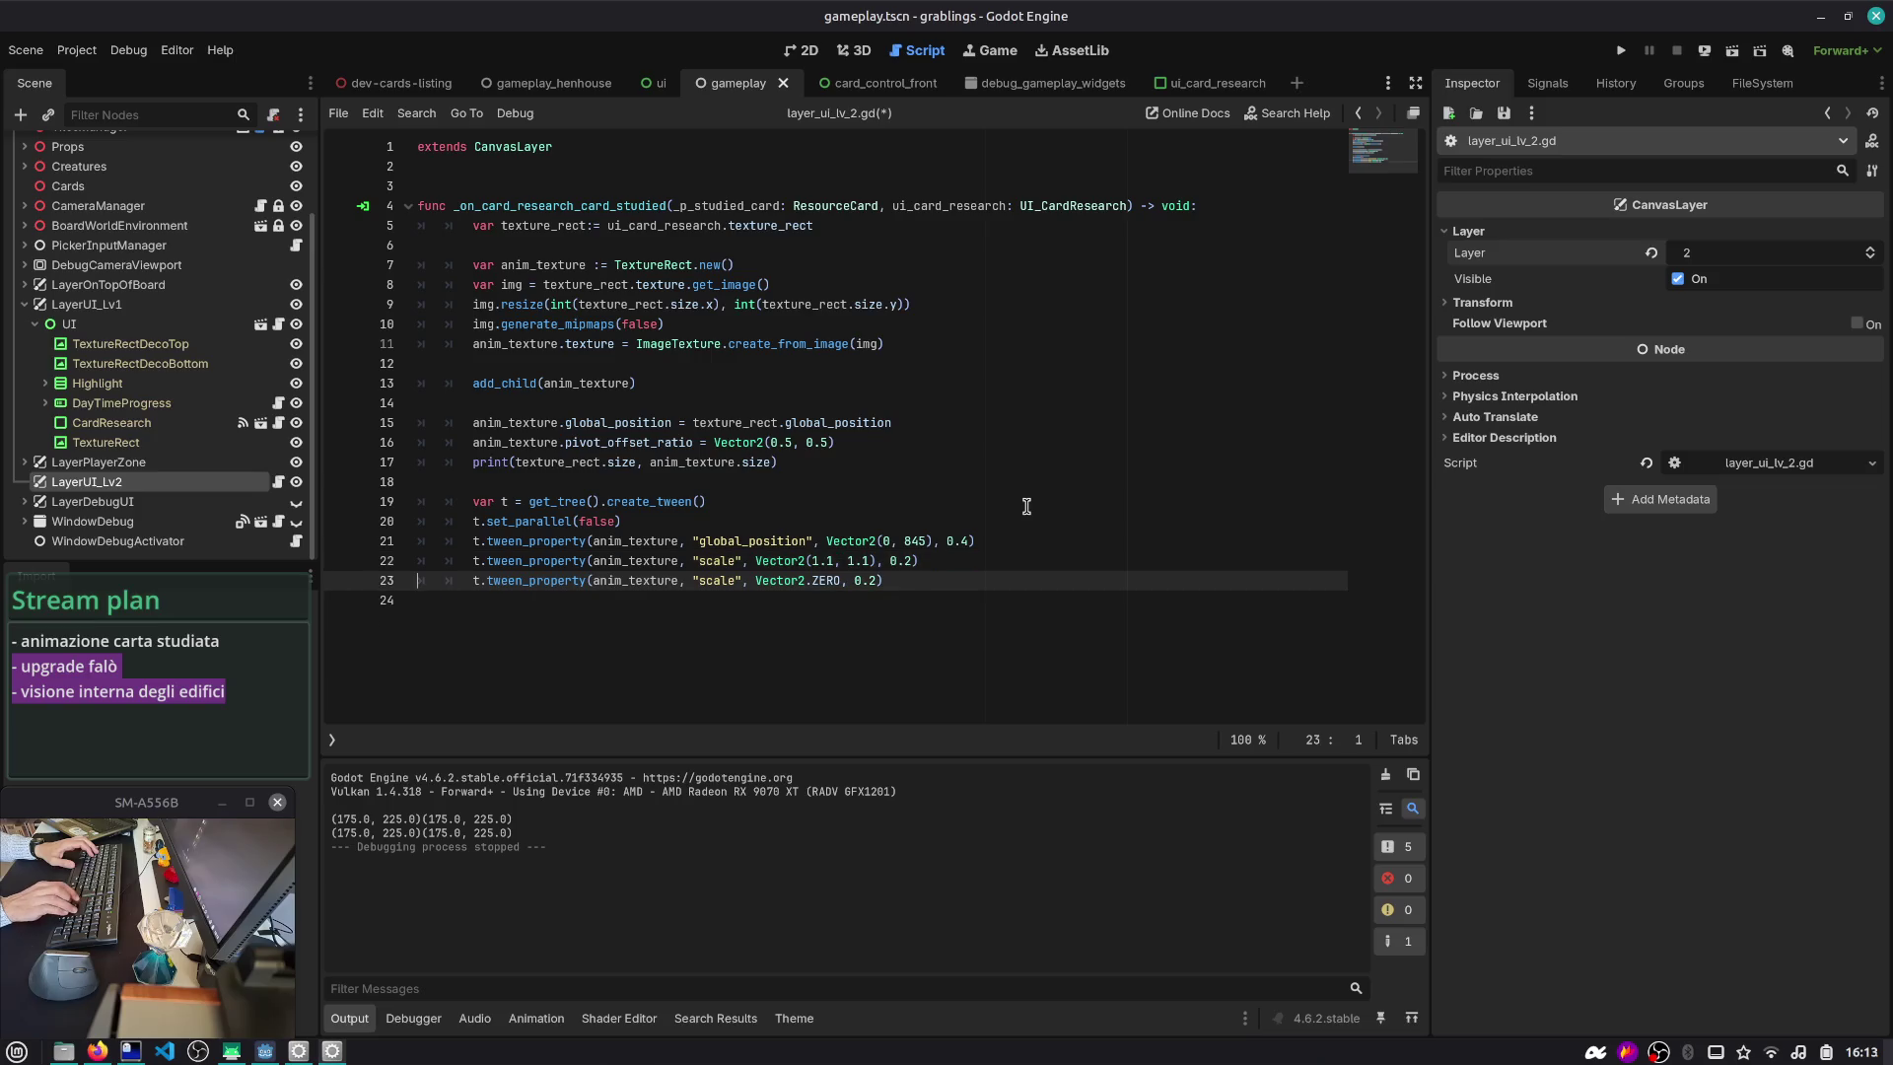
pyautogui.press('Up')
pyautogui.hotkey('ctrl', 's')
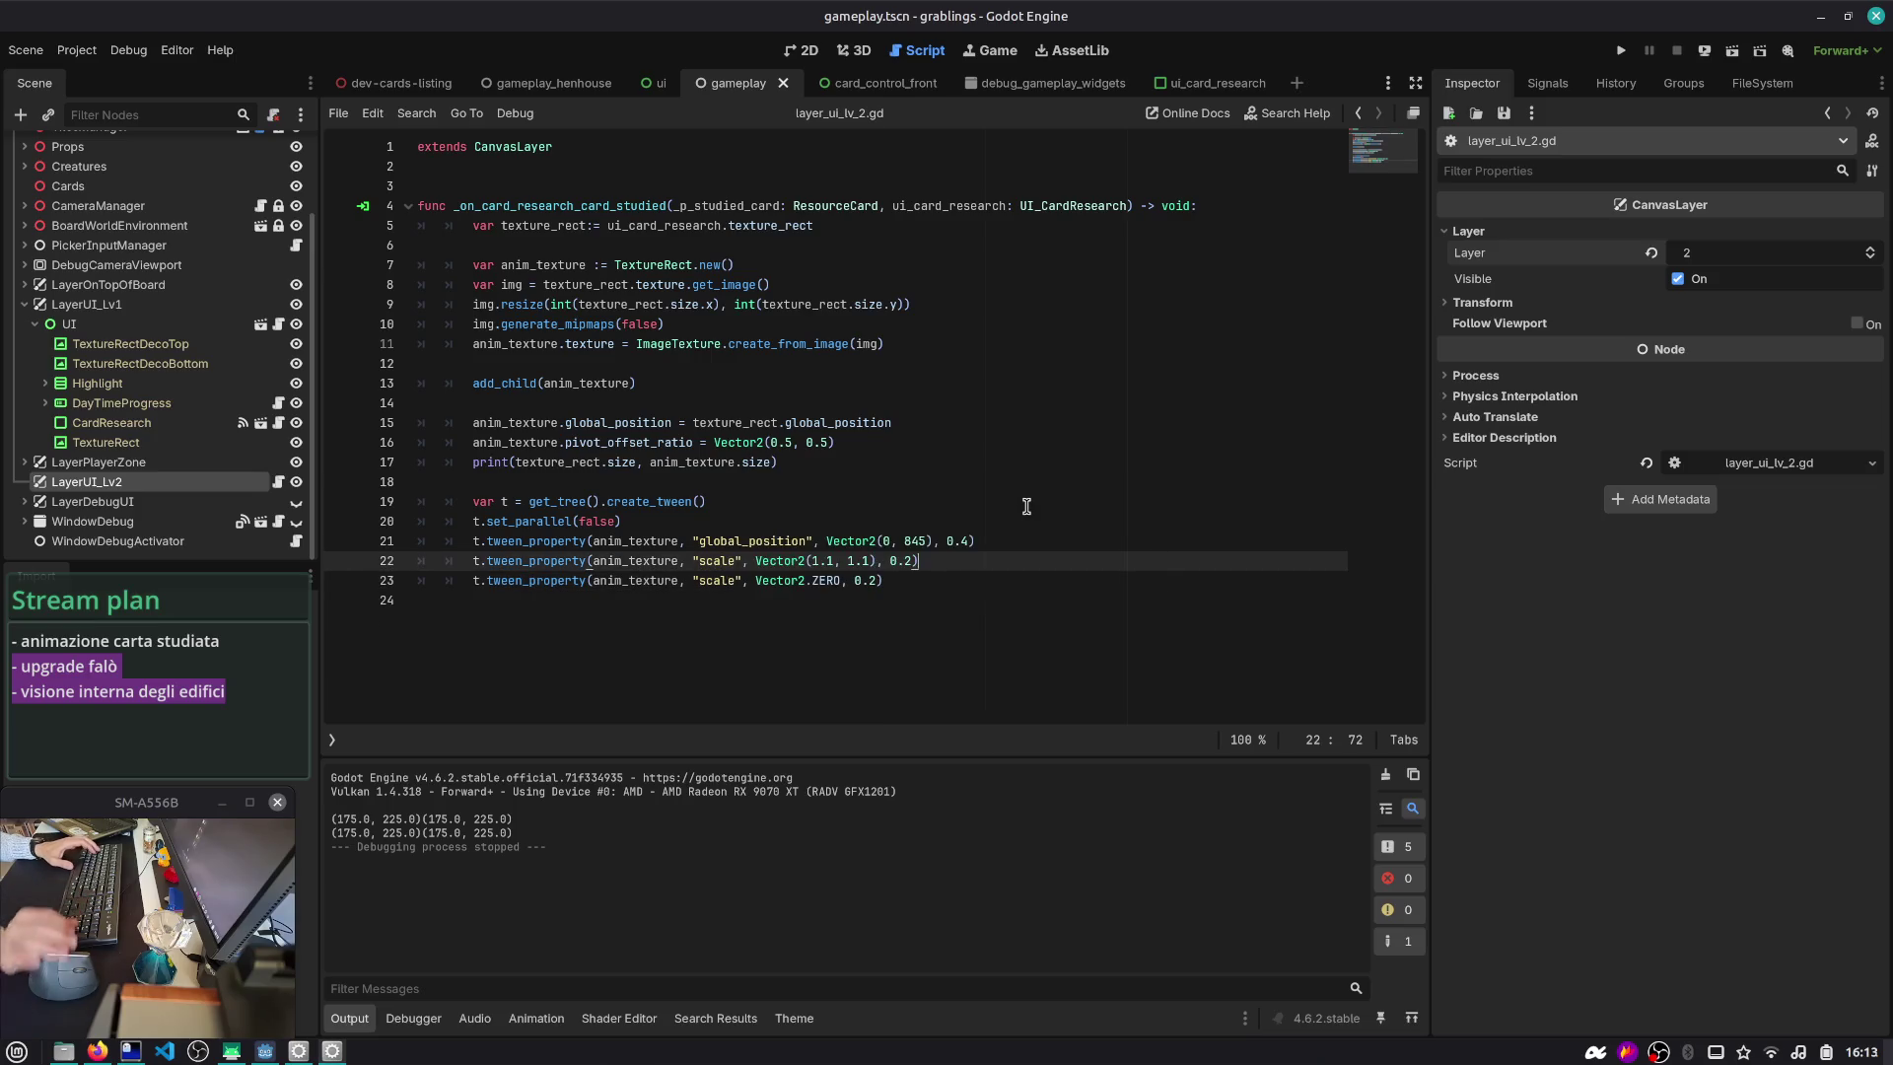
# - Start a new line below the tweens reading t.finished
pyautogui.click(940, 585)
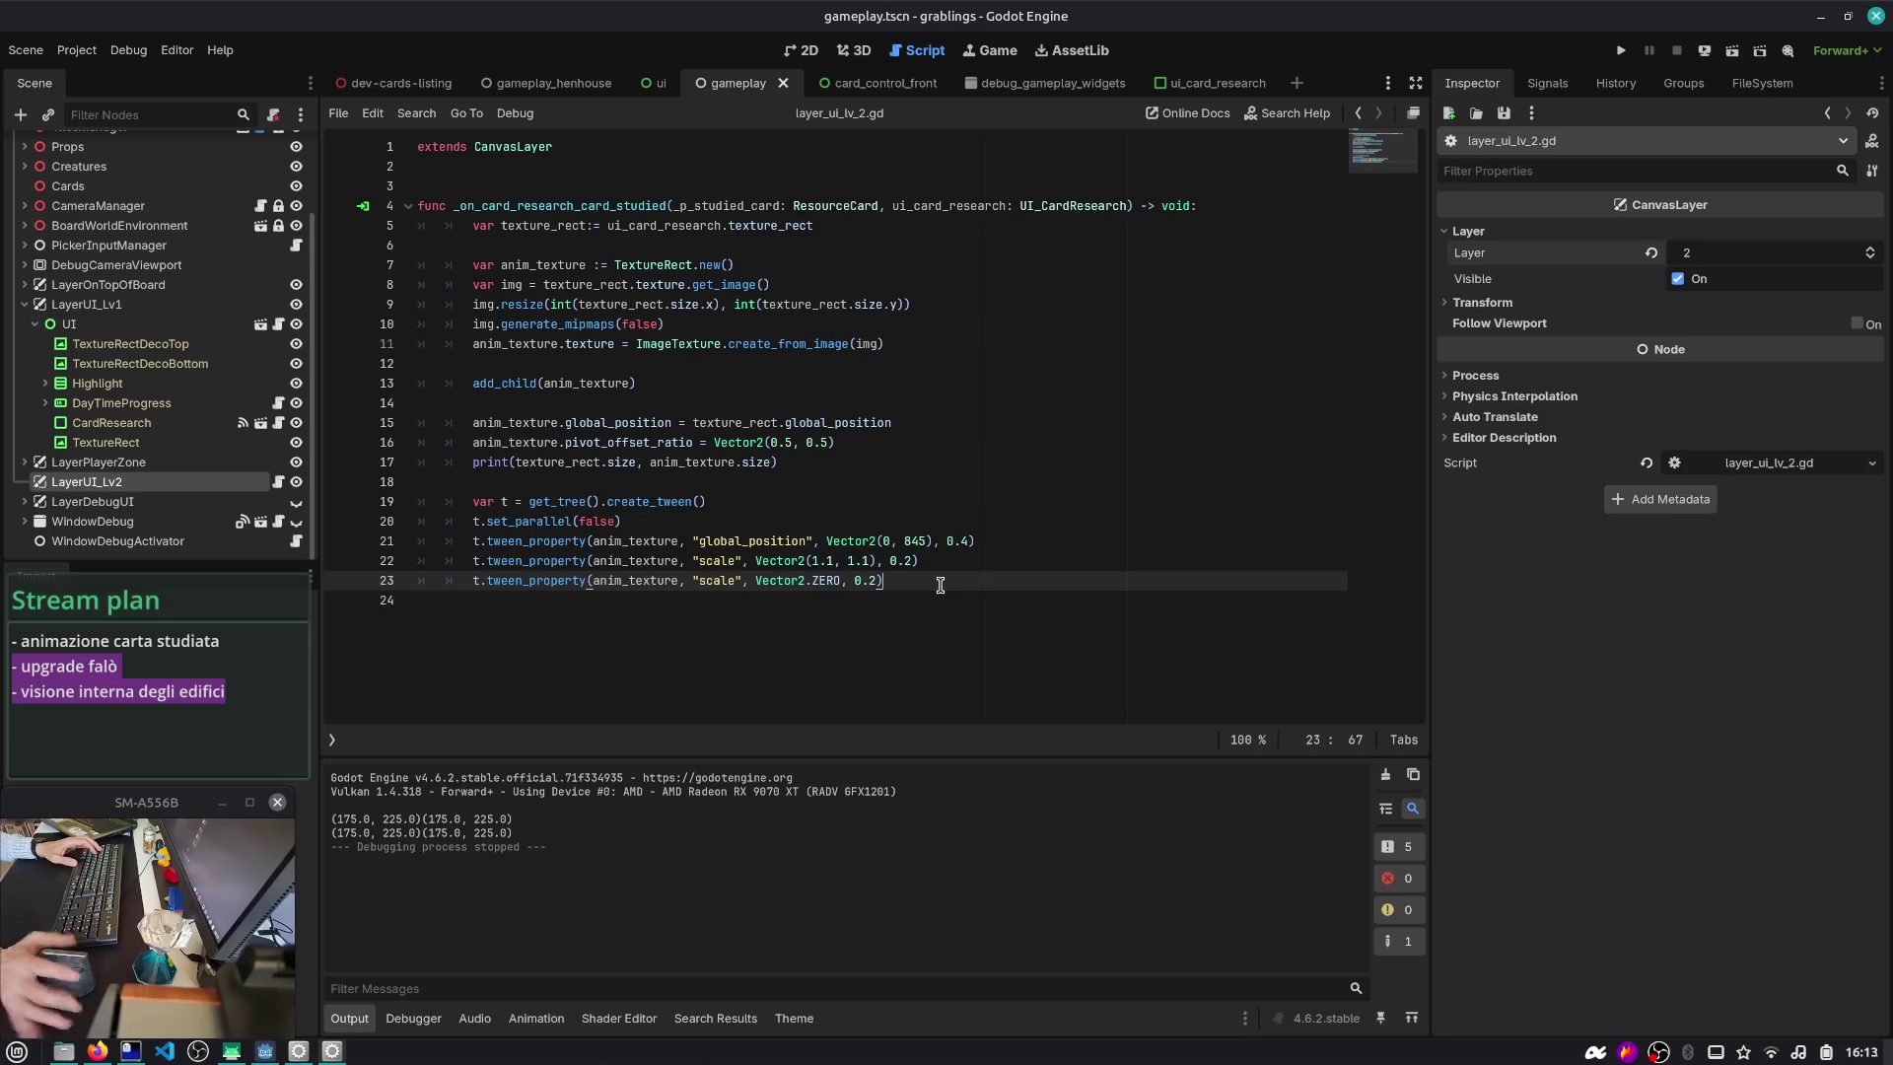
pyautogui.press('Return')
pyautogui.write('t.twe')
pyautogui.press('BackSpace')
pyautogui.press('BackSpace')
pyautogui.press('BackSpace')
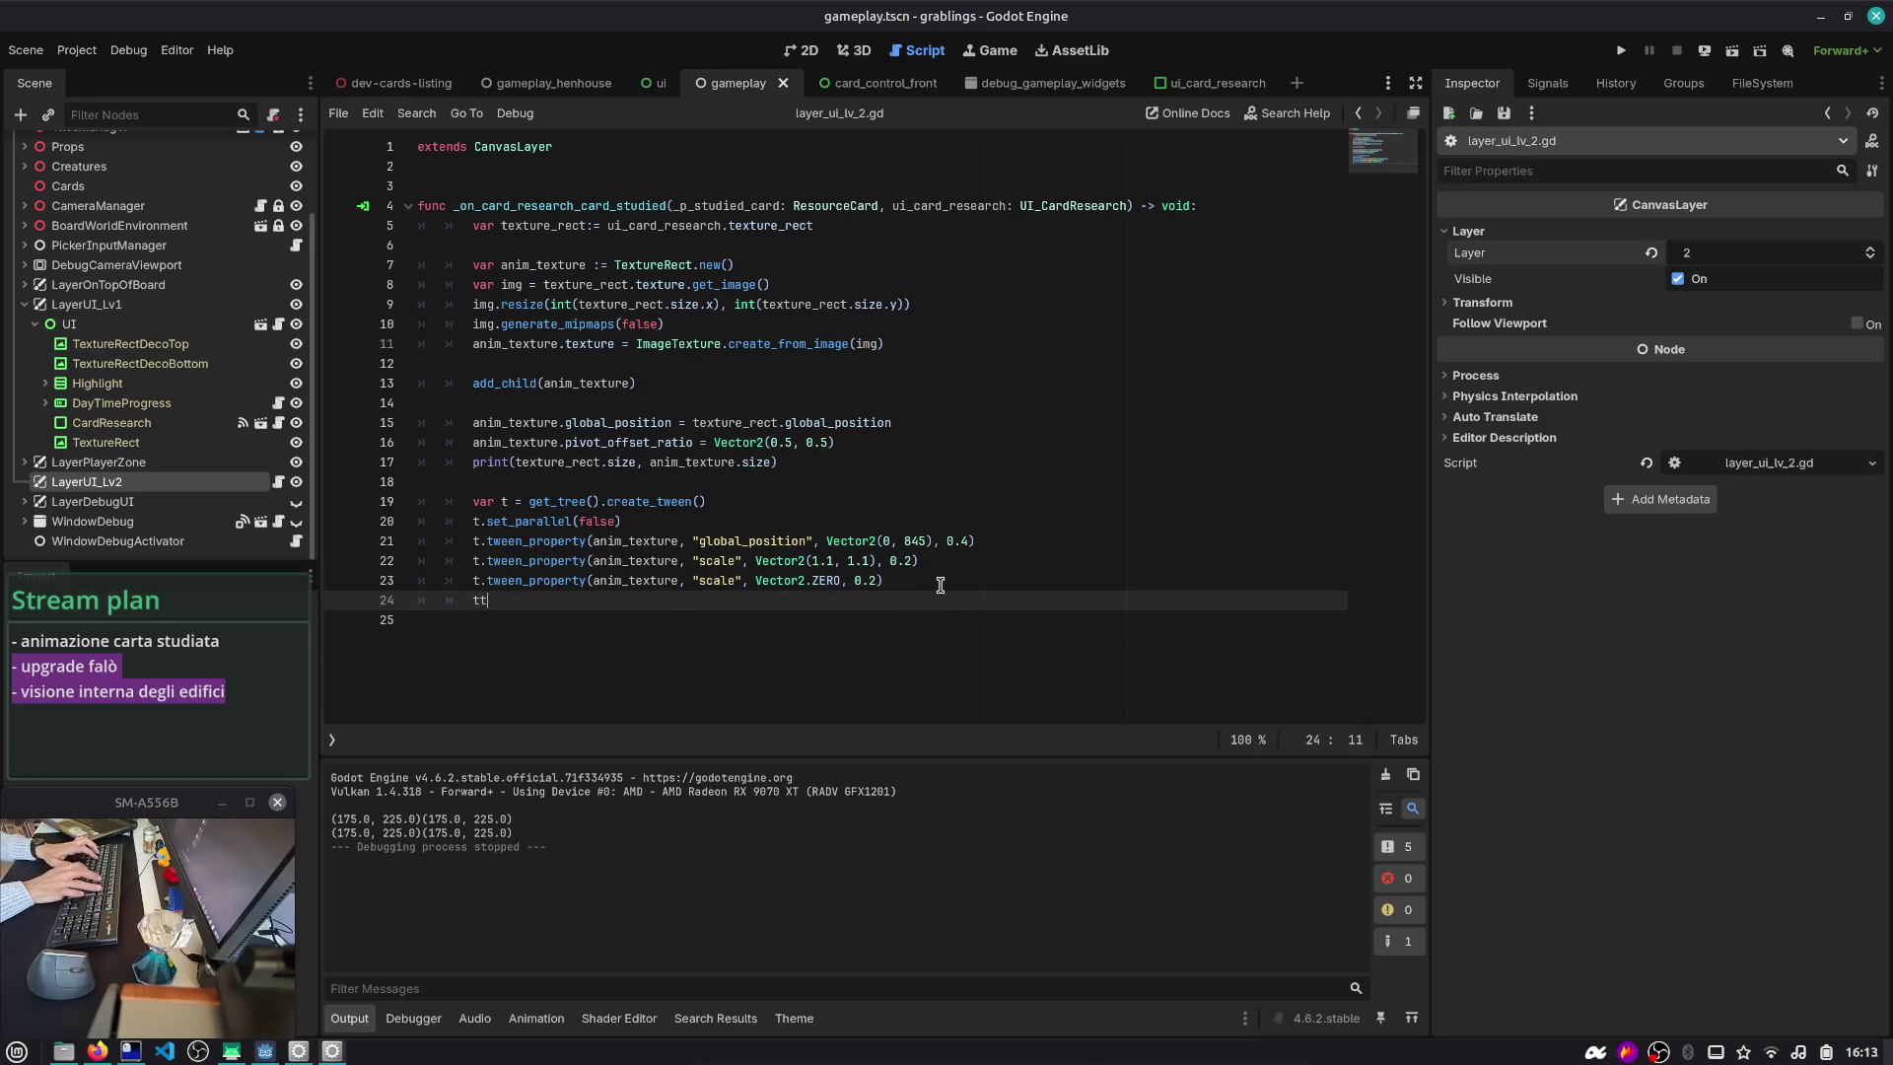
pyautogui.press('BackSpace')
pyautogui.write('.')
pyautogui.write('fini')
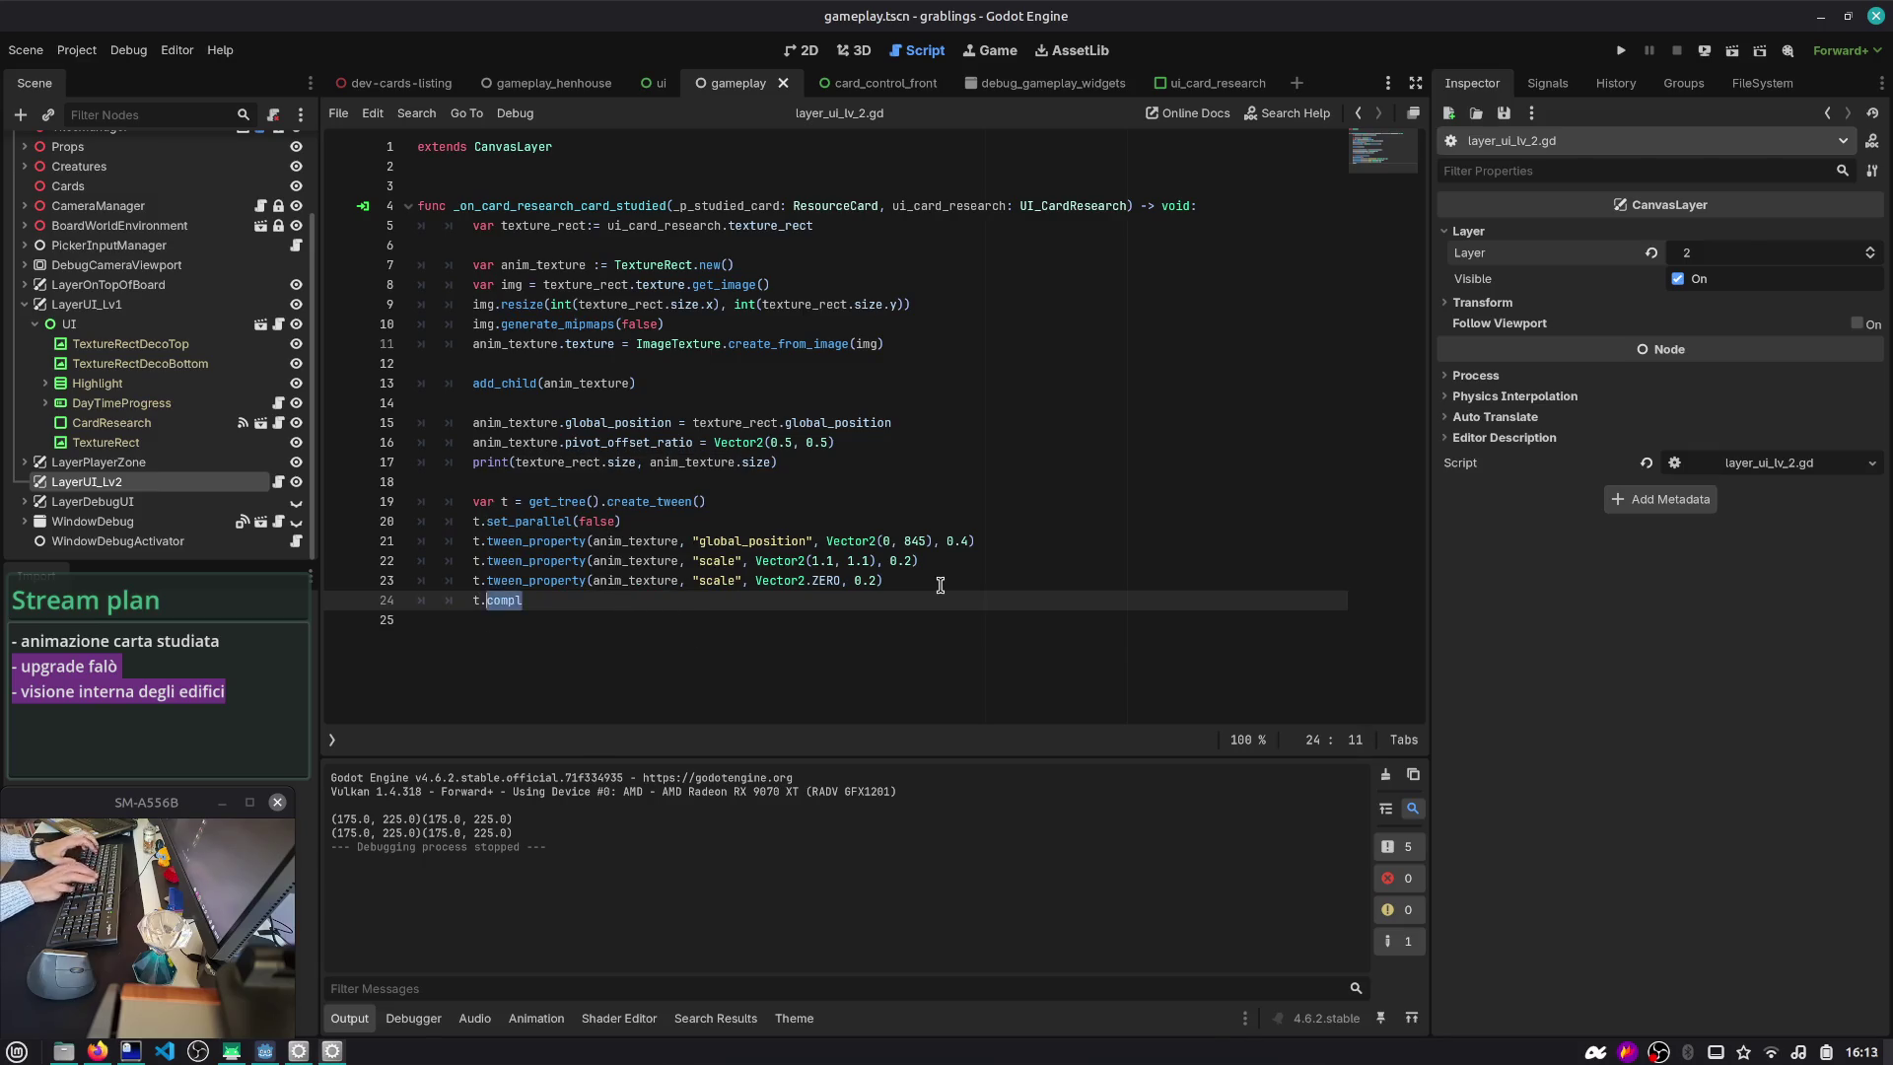
pyautogui.press('Return')
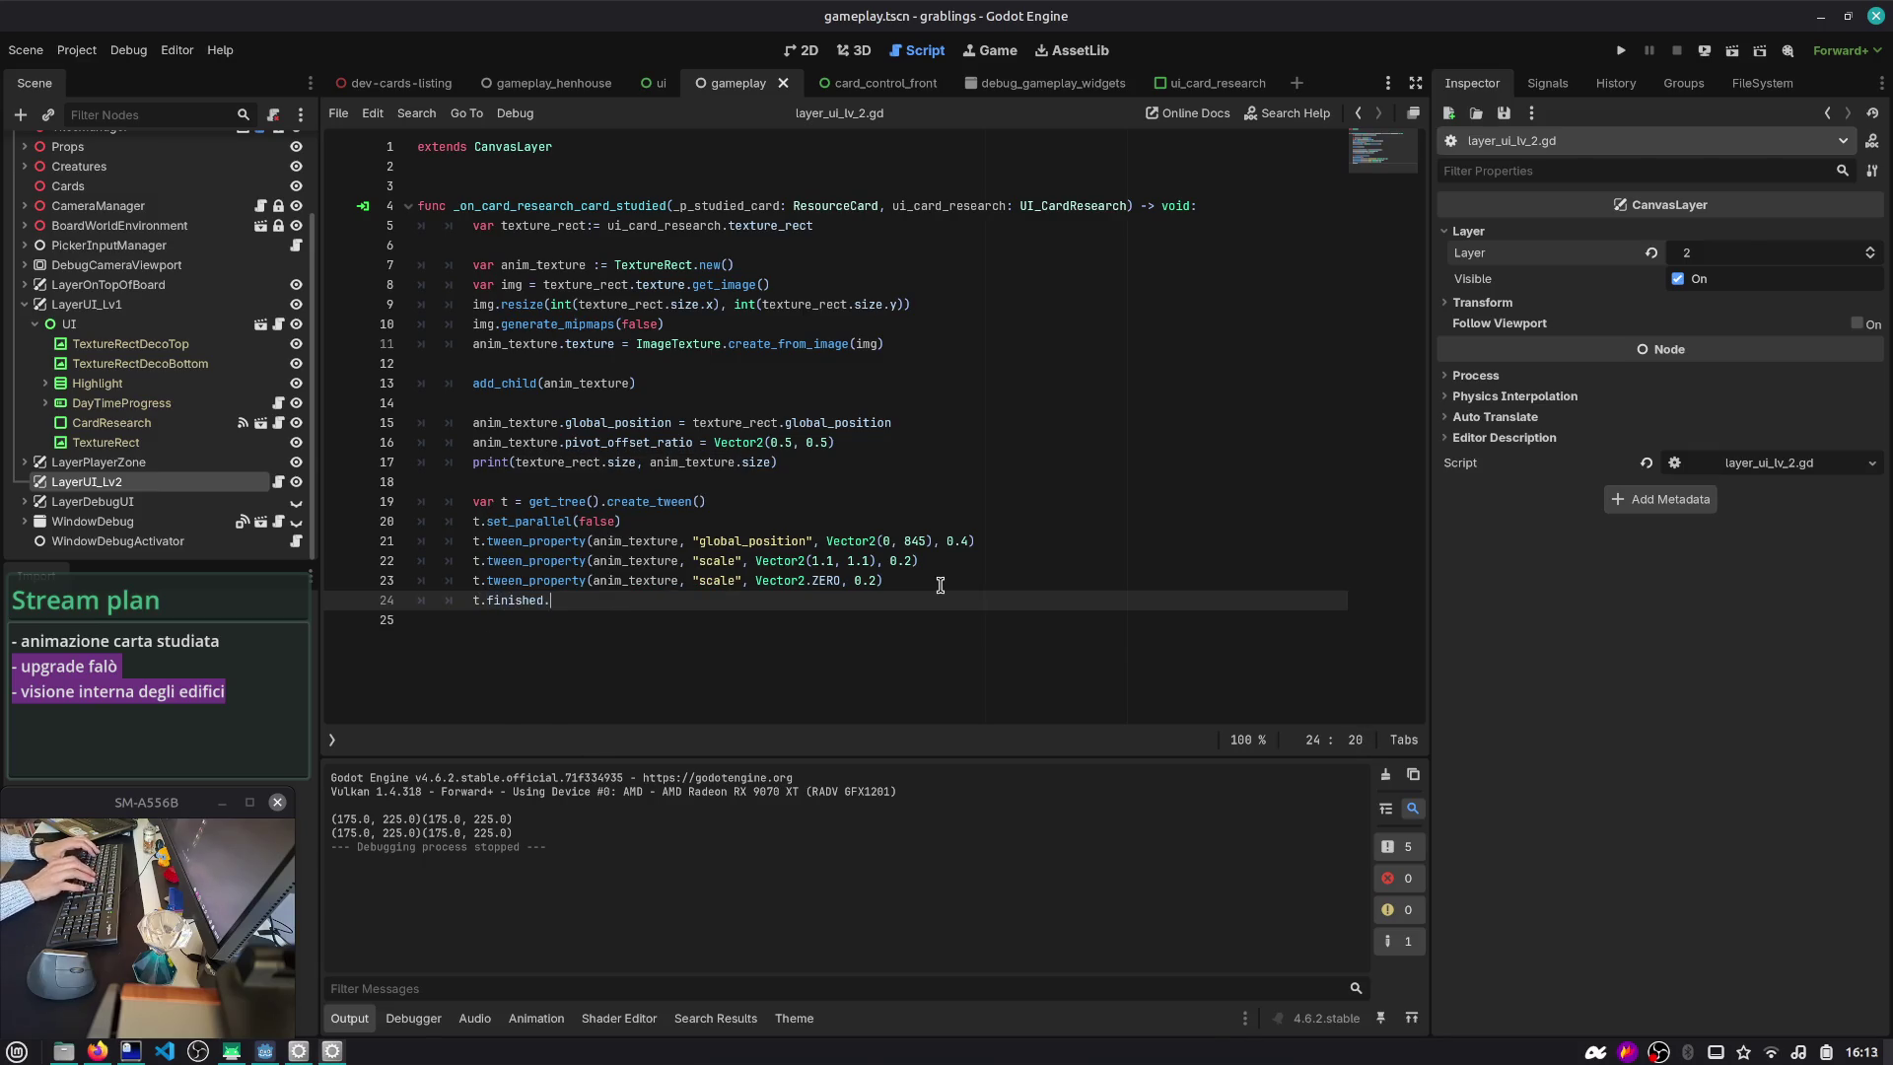
# - Remove the trial await keyword and check the finished signal documentation
pyautogui.hotkey('ctrl', 'shift', 'Left')
pyautogui.press('BackSpace')
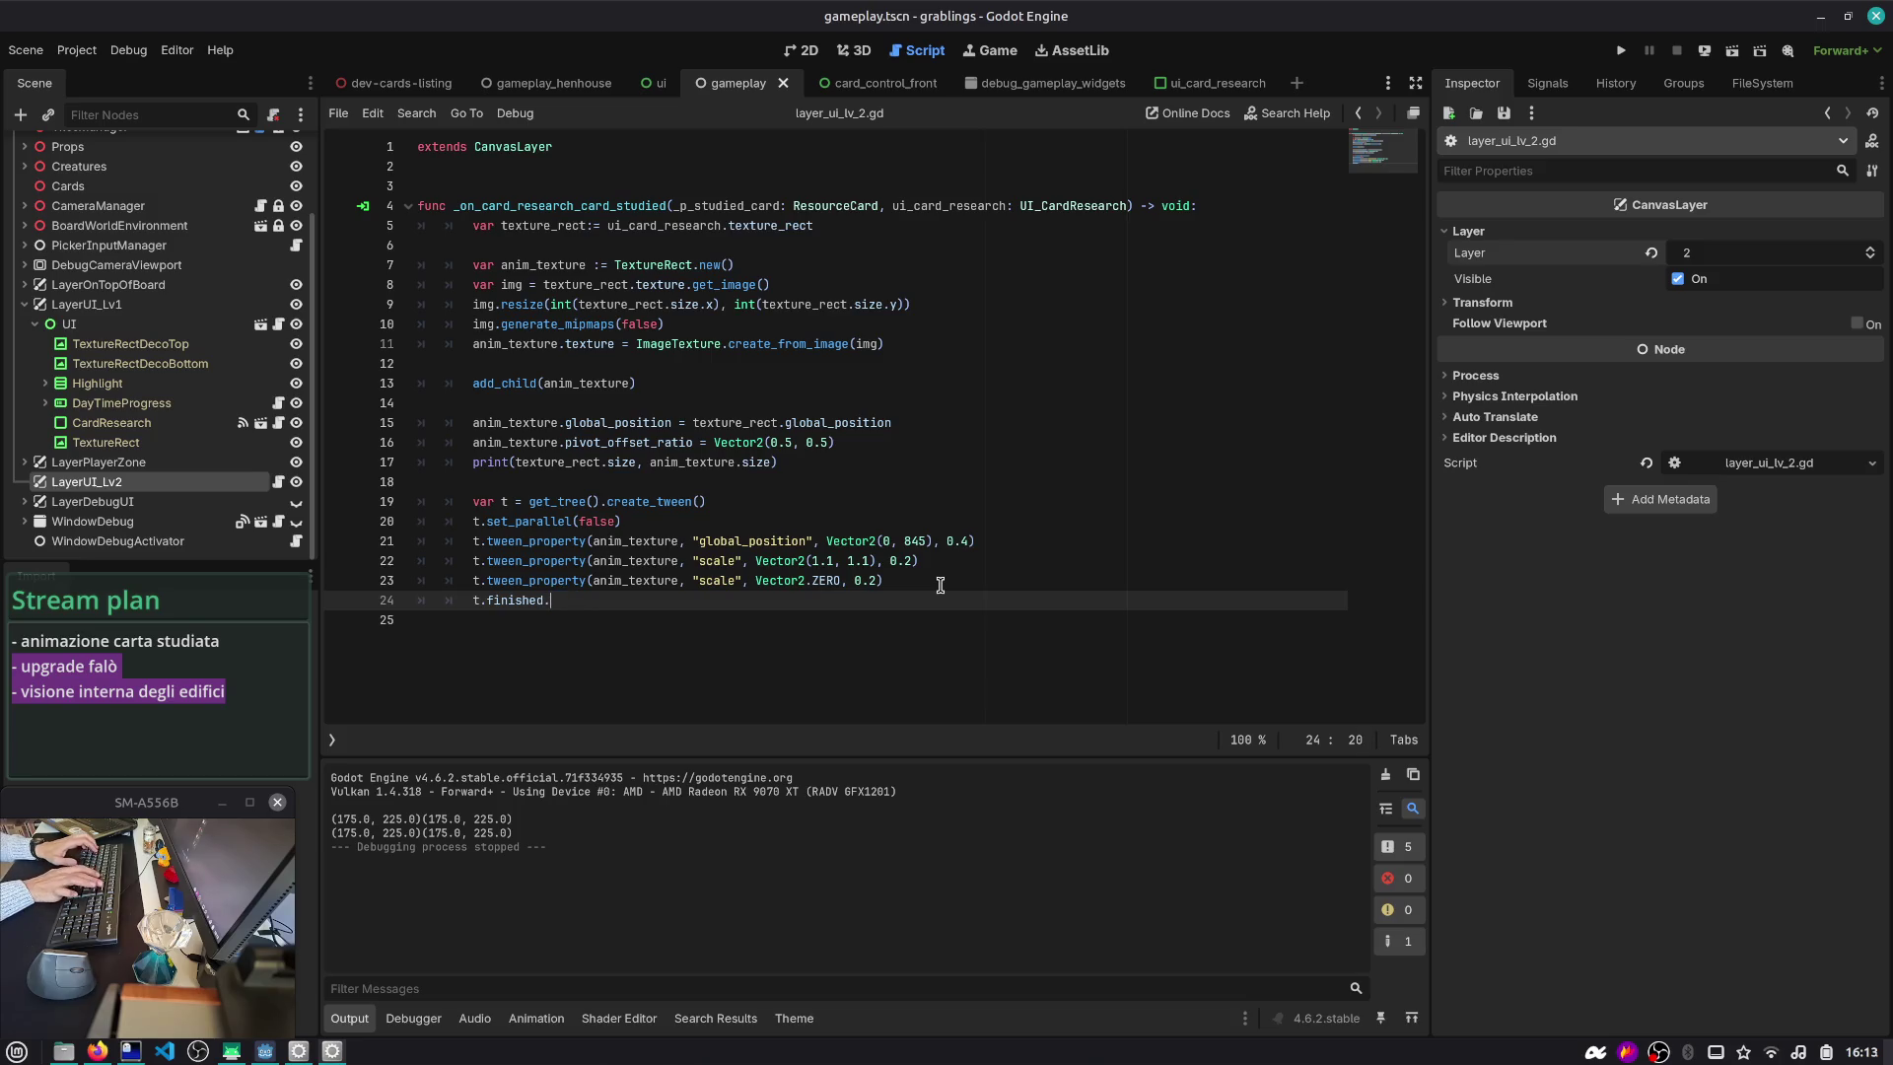
pyautogui.write('await')
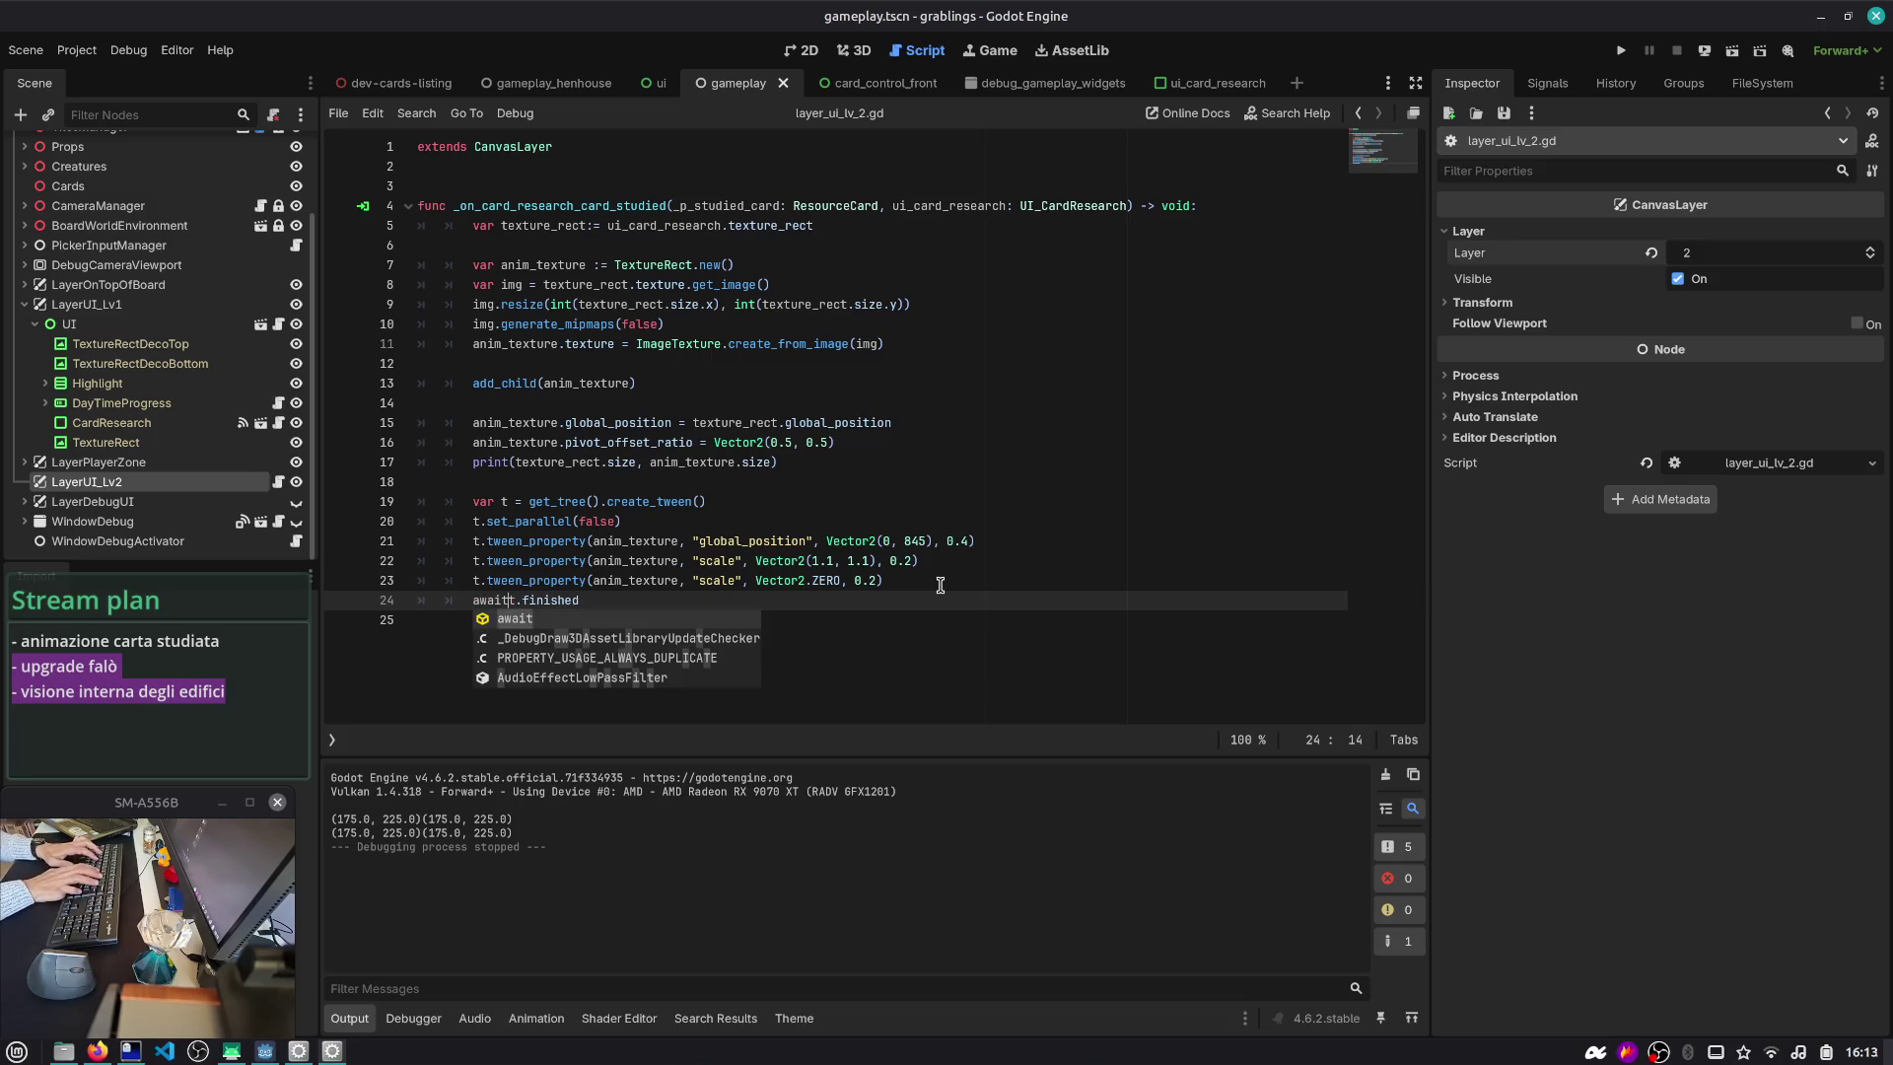
pyautogui.press('Escape')
pyautogui.press('BackSpace')
pyautogui.hotkey('ctrl', 'shift', 'Left')
pyautogui.press('BackSpace')
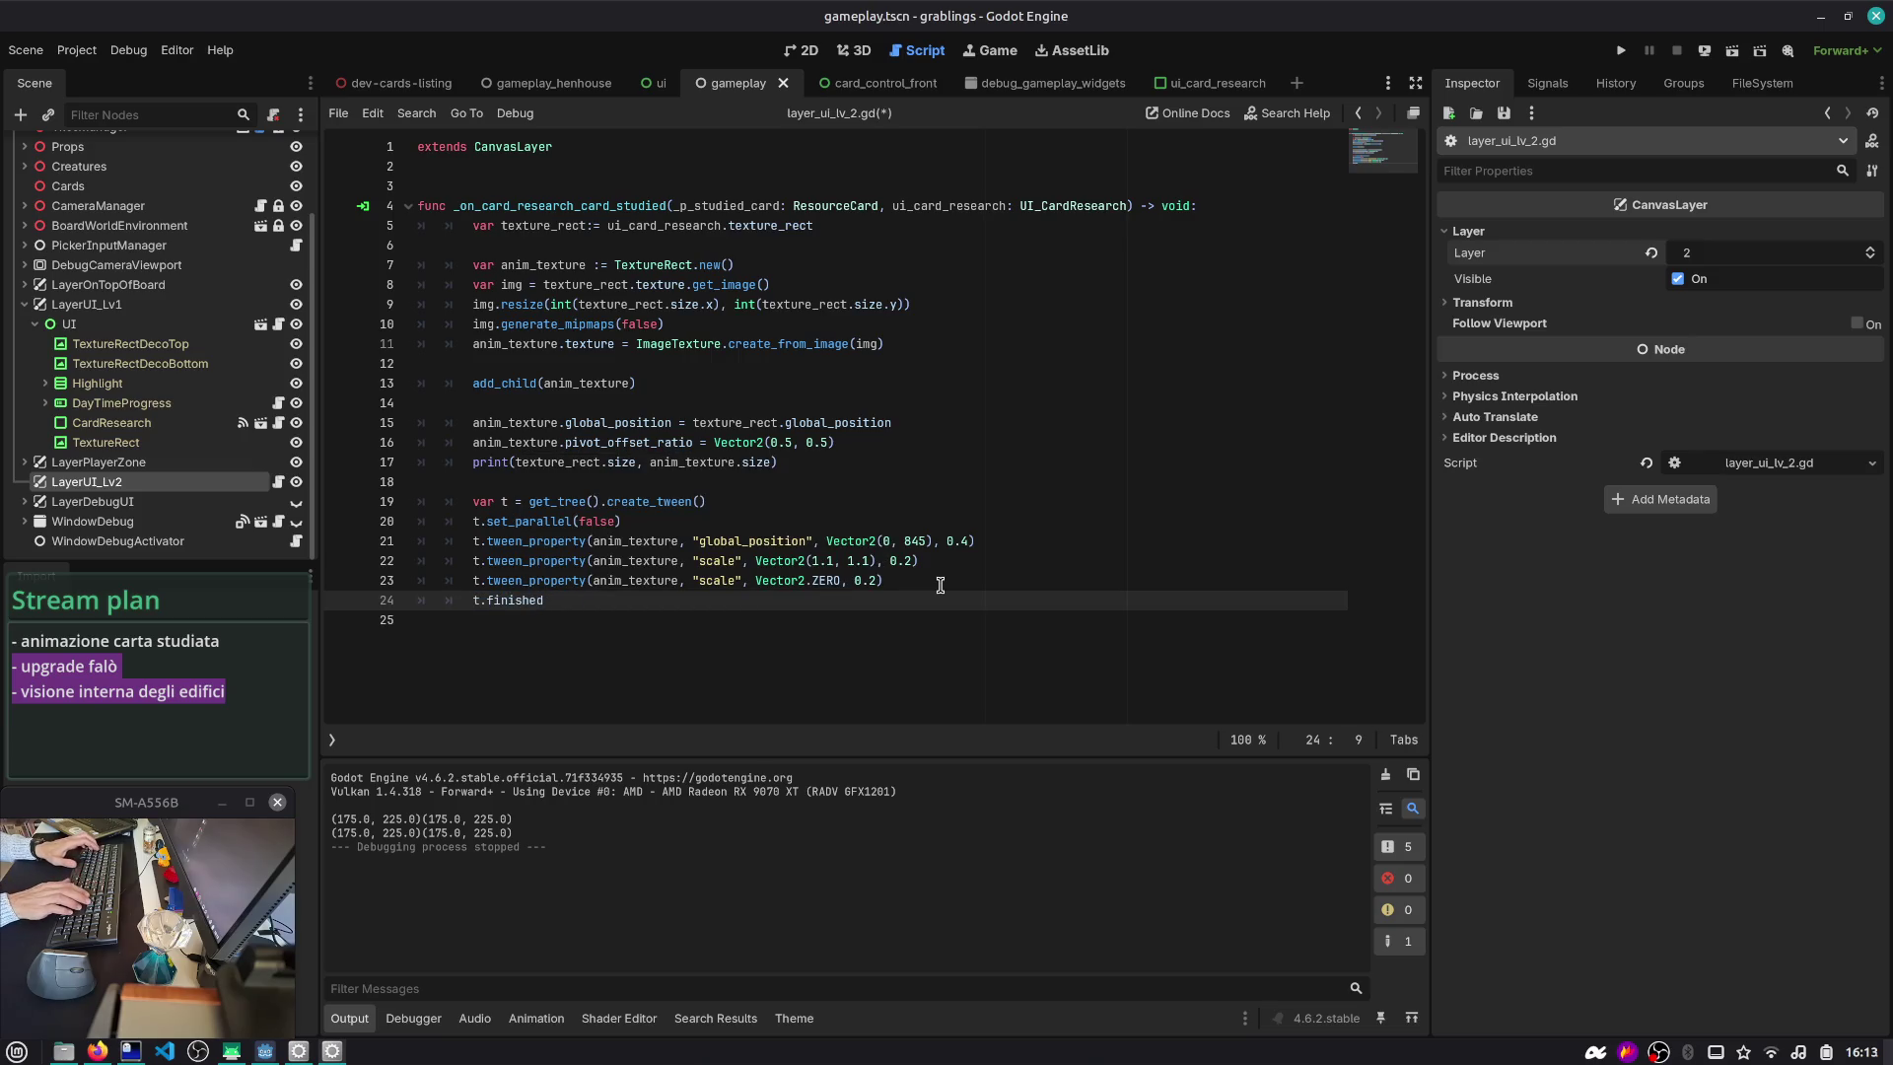
pyautogui.keyDown('ctrl'); pyautogui.click(518, 600); pyautogui.keyUp('ctrl')
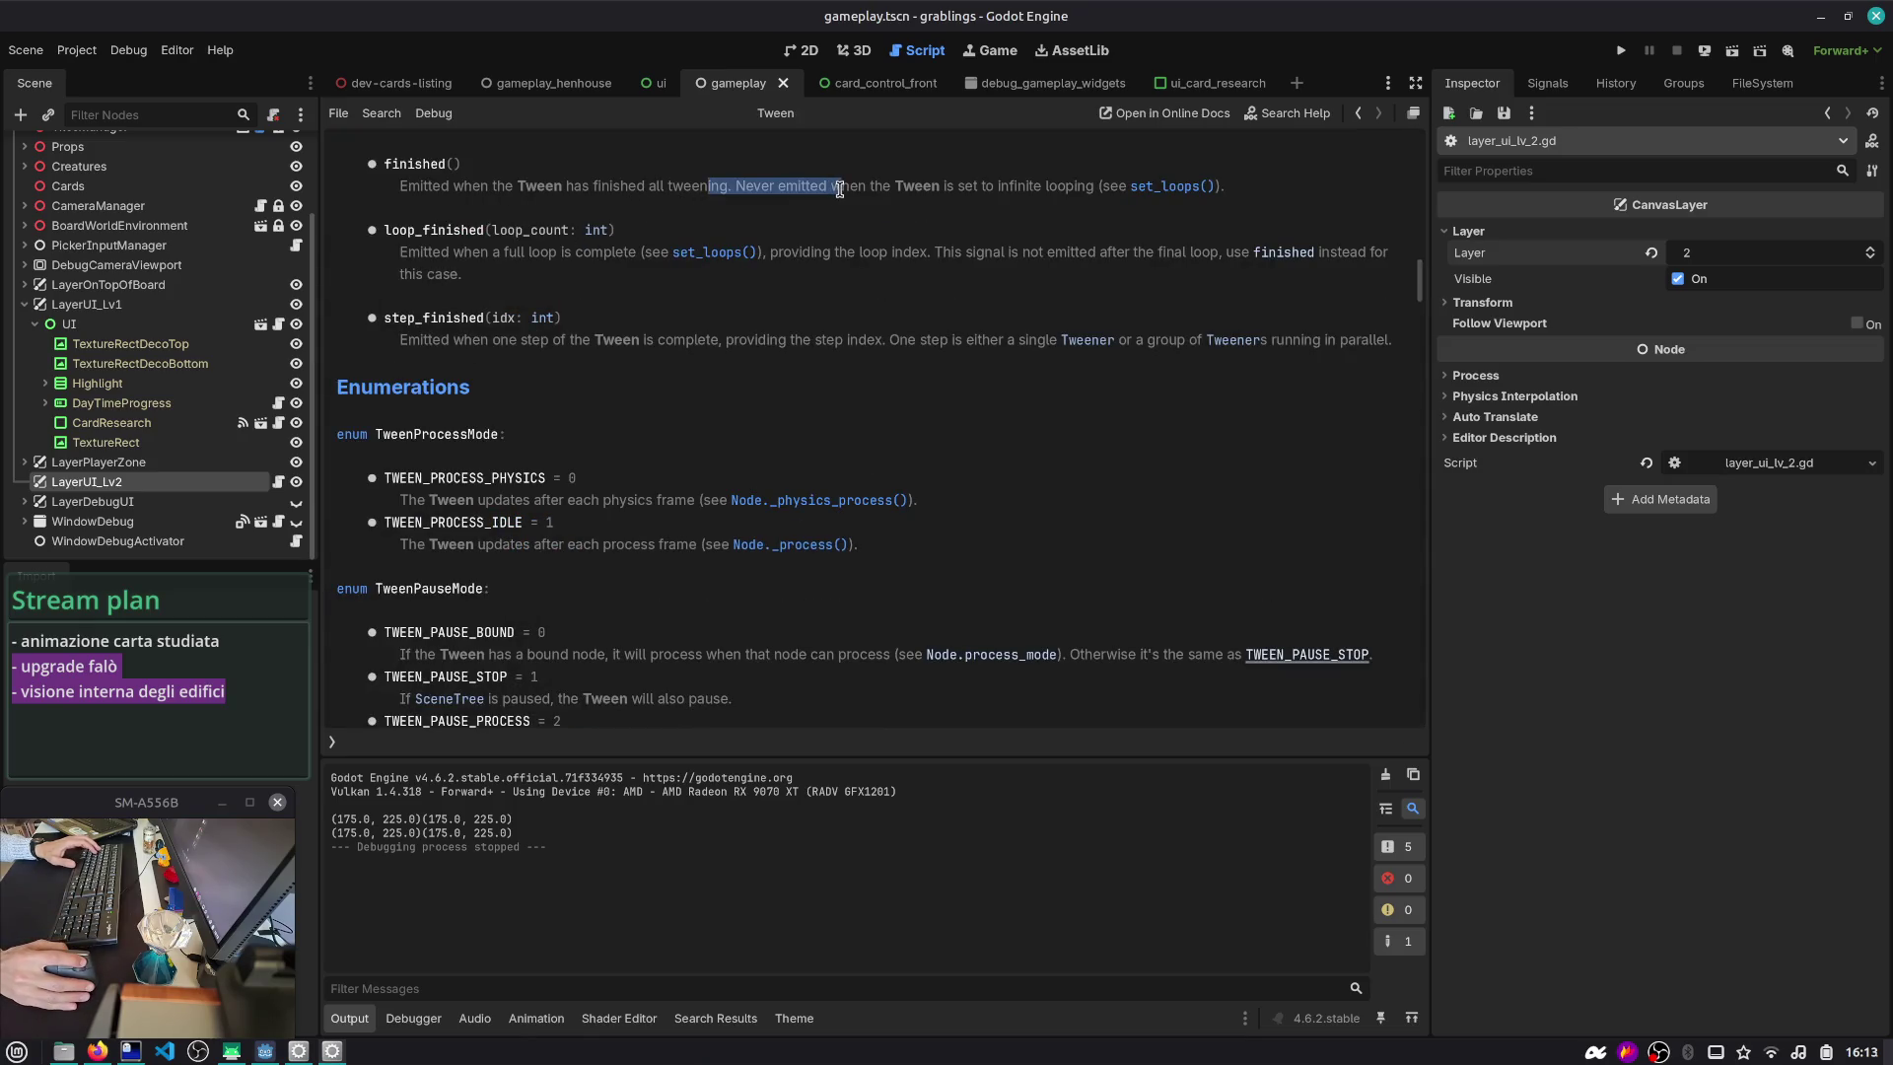
pyautogui.click(1359, 113)
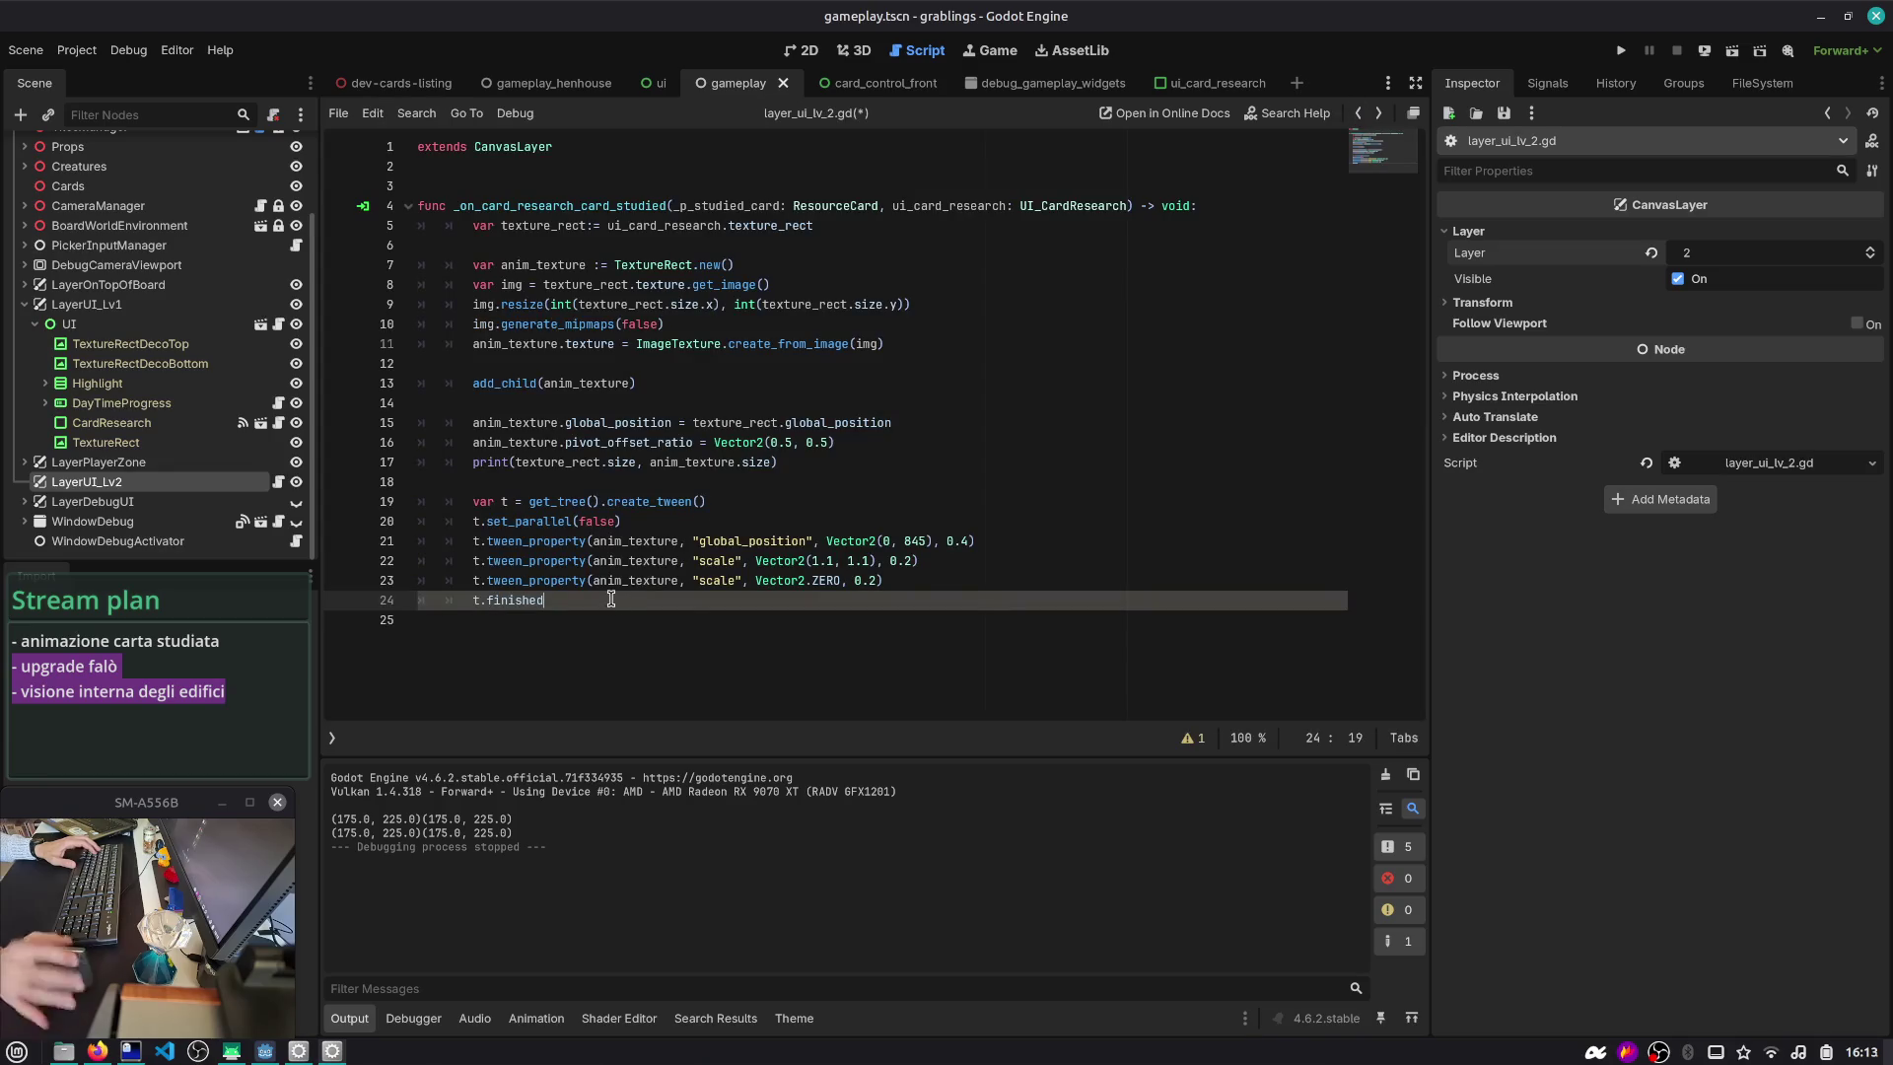
# - Declare the tween variable t with := inferred typing
pyautogui.write('.connect(')
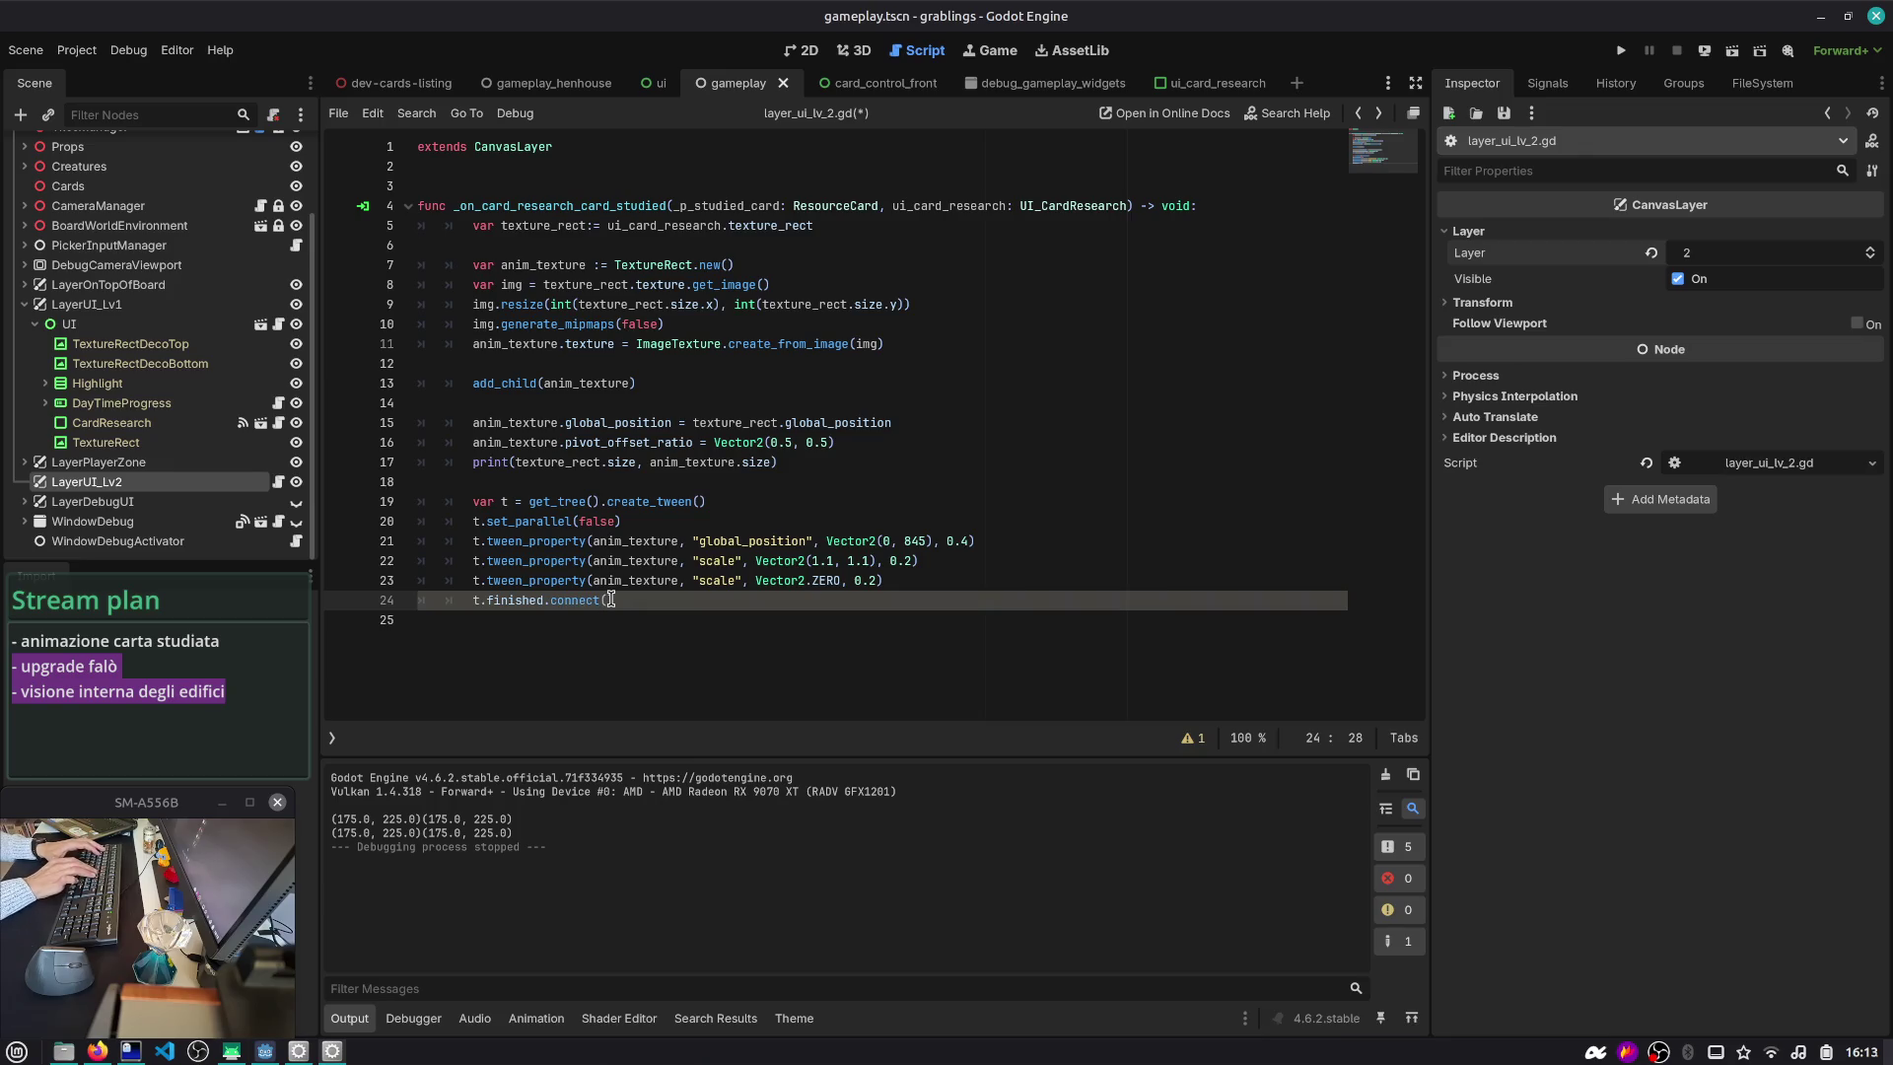
pyautogui.press('Up')
pyautogui.press('Up')
pyautogui.press('Up')
pyautogui.write(':')
pyautogui.press('BackSpace')
pyautogui.press('Right')
pyautogui.write(':')
pyautogui.press('Down')
pyautogui.press('Down')
pyautogui.press('Down')
# - Make line 24 read t.finished.connect(func(): with an indented callback body below
pyautogui.doubleClick(612, 598)
pyautogui.write('c')
pyautogui.press('Return')
pyautogui.write('():')
pyautogui.press('Return')
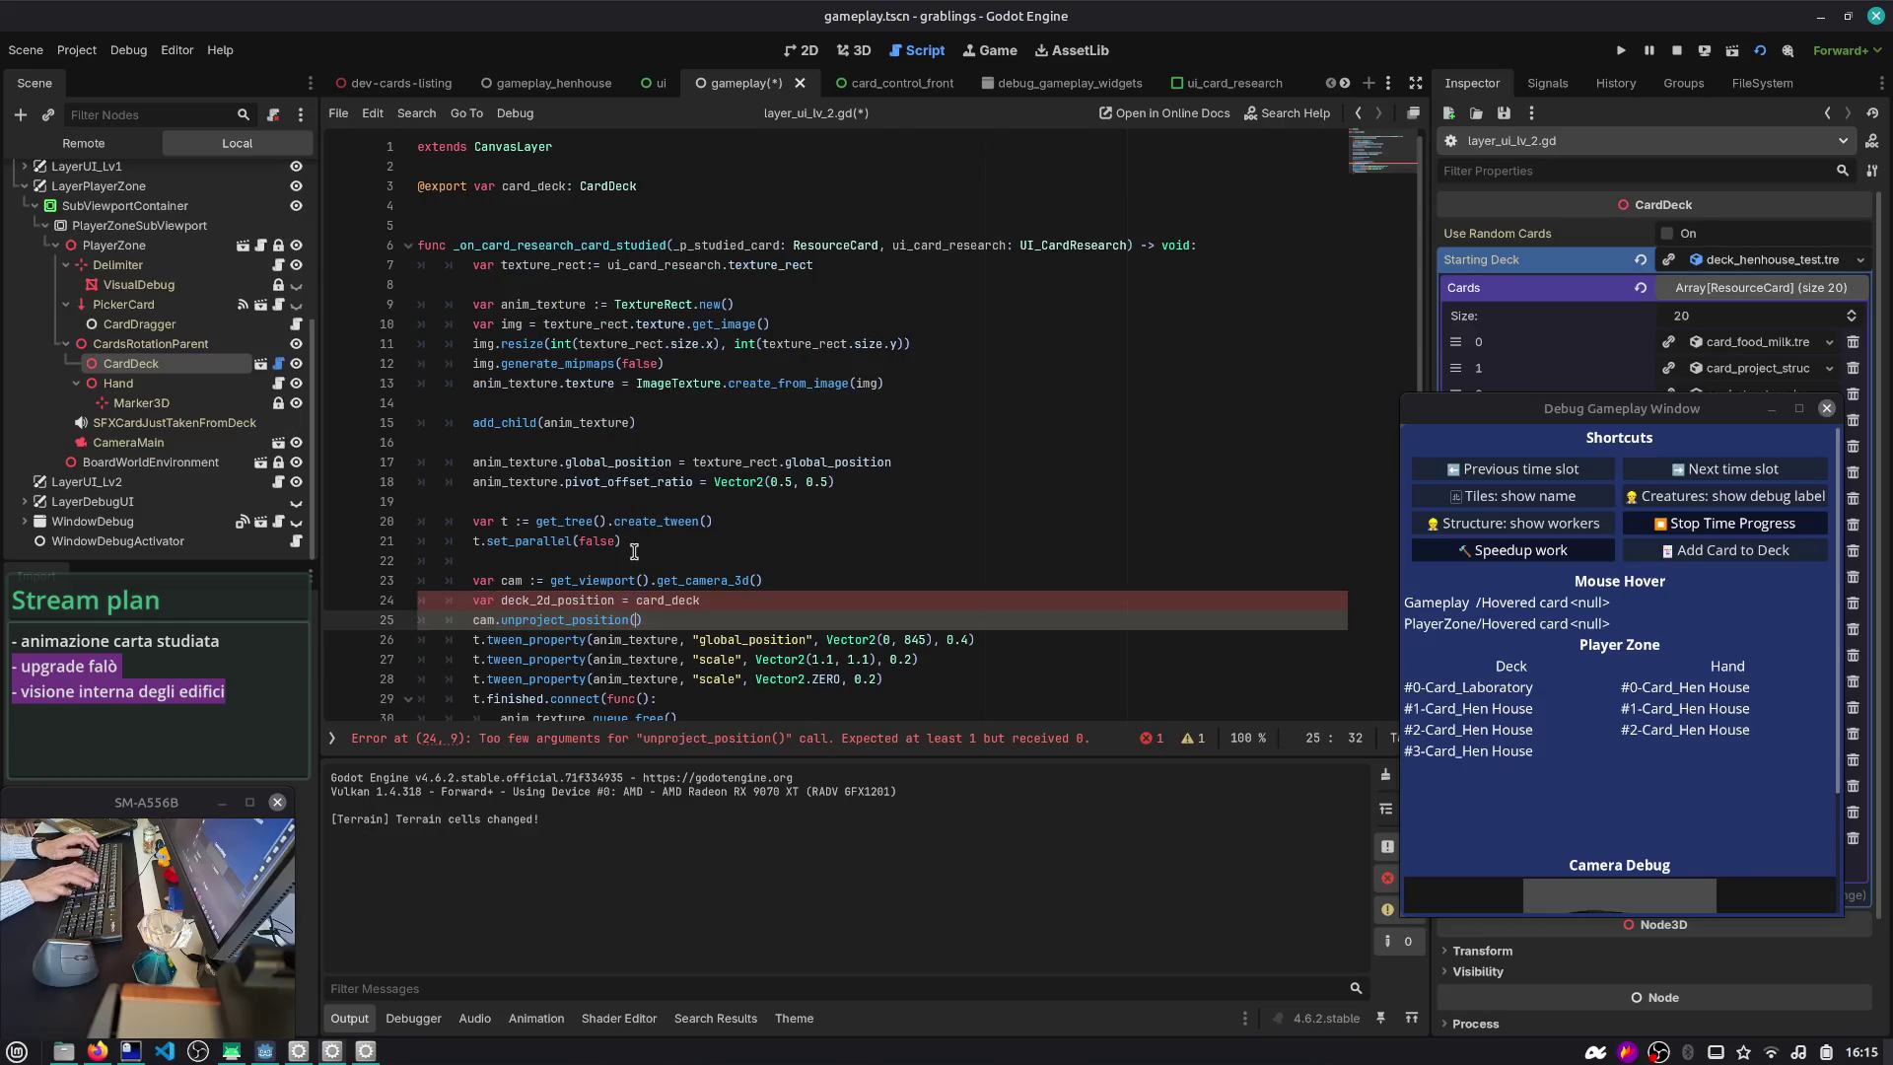
# - Write deck_2d_position := cam.unproject_position(card_deck.global_position) on a single line
pyautogui.write('card_deck.global_basis')
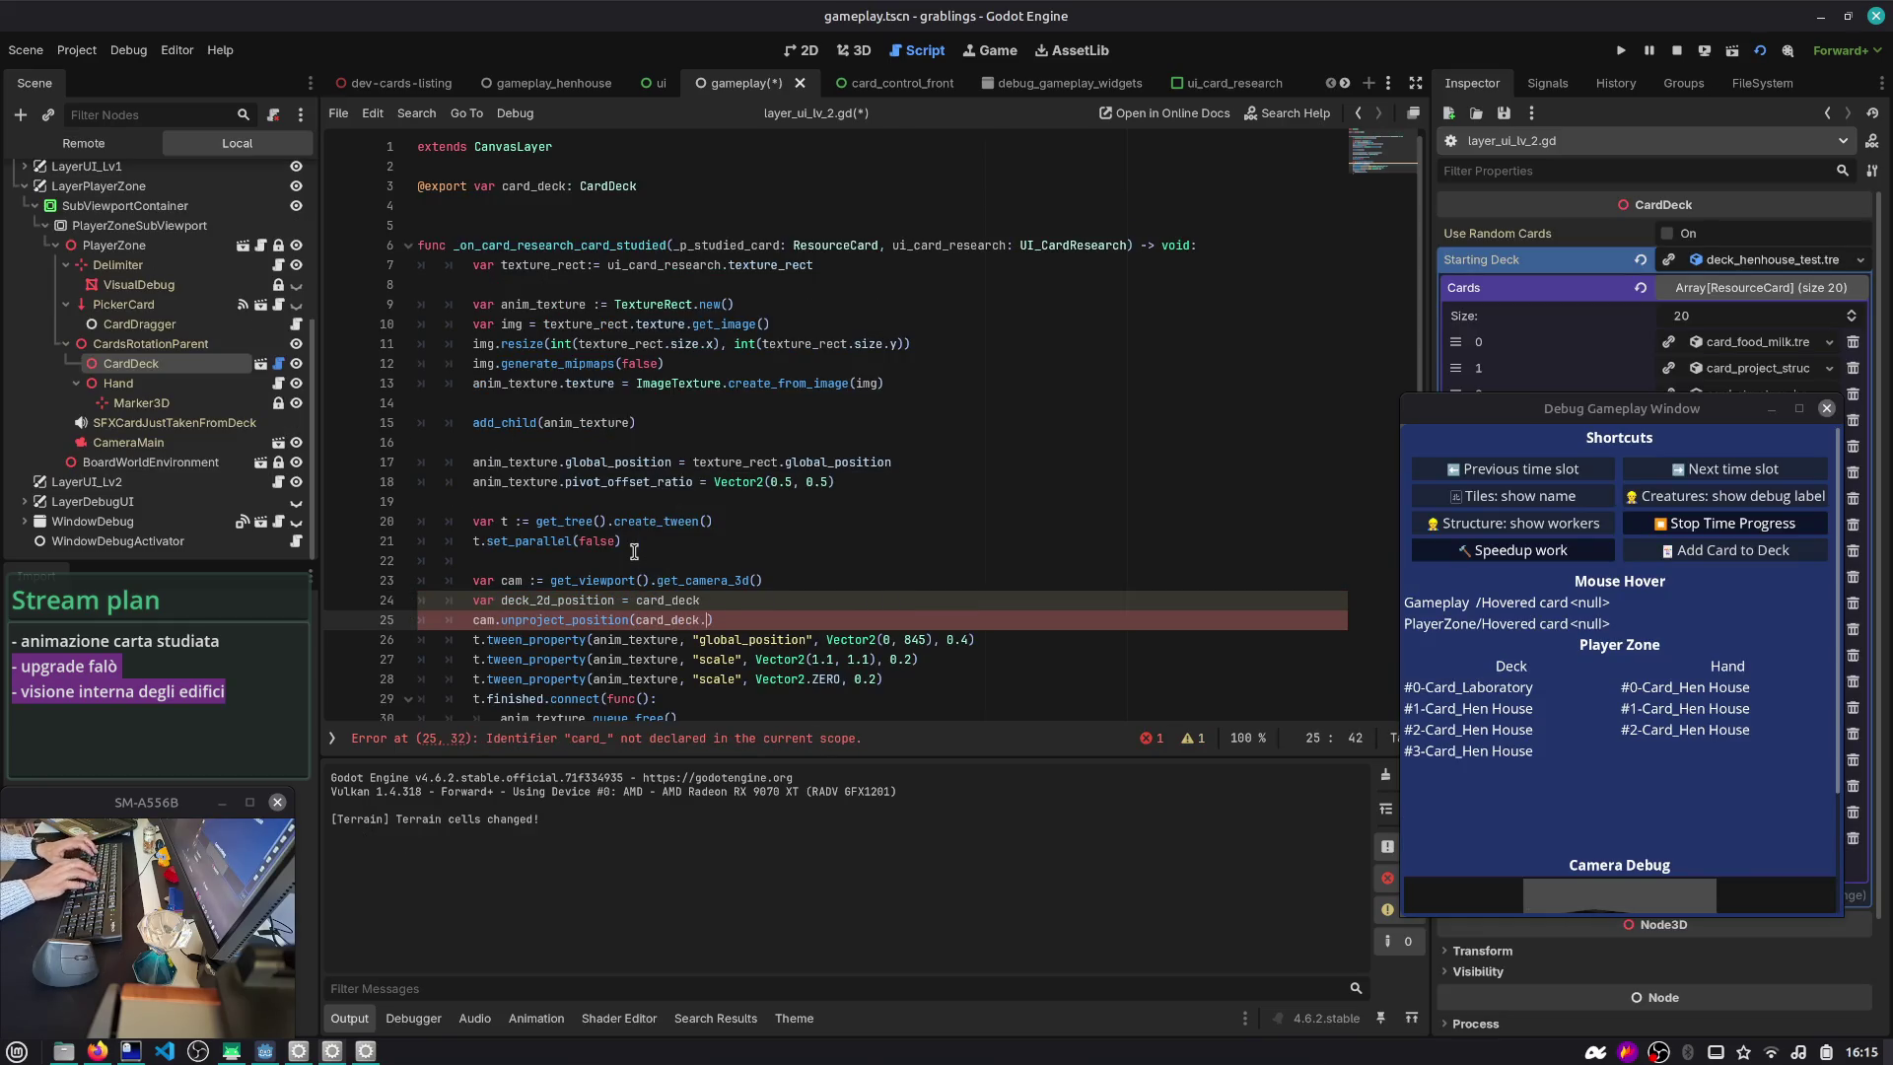
pyautogui.write('position,')
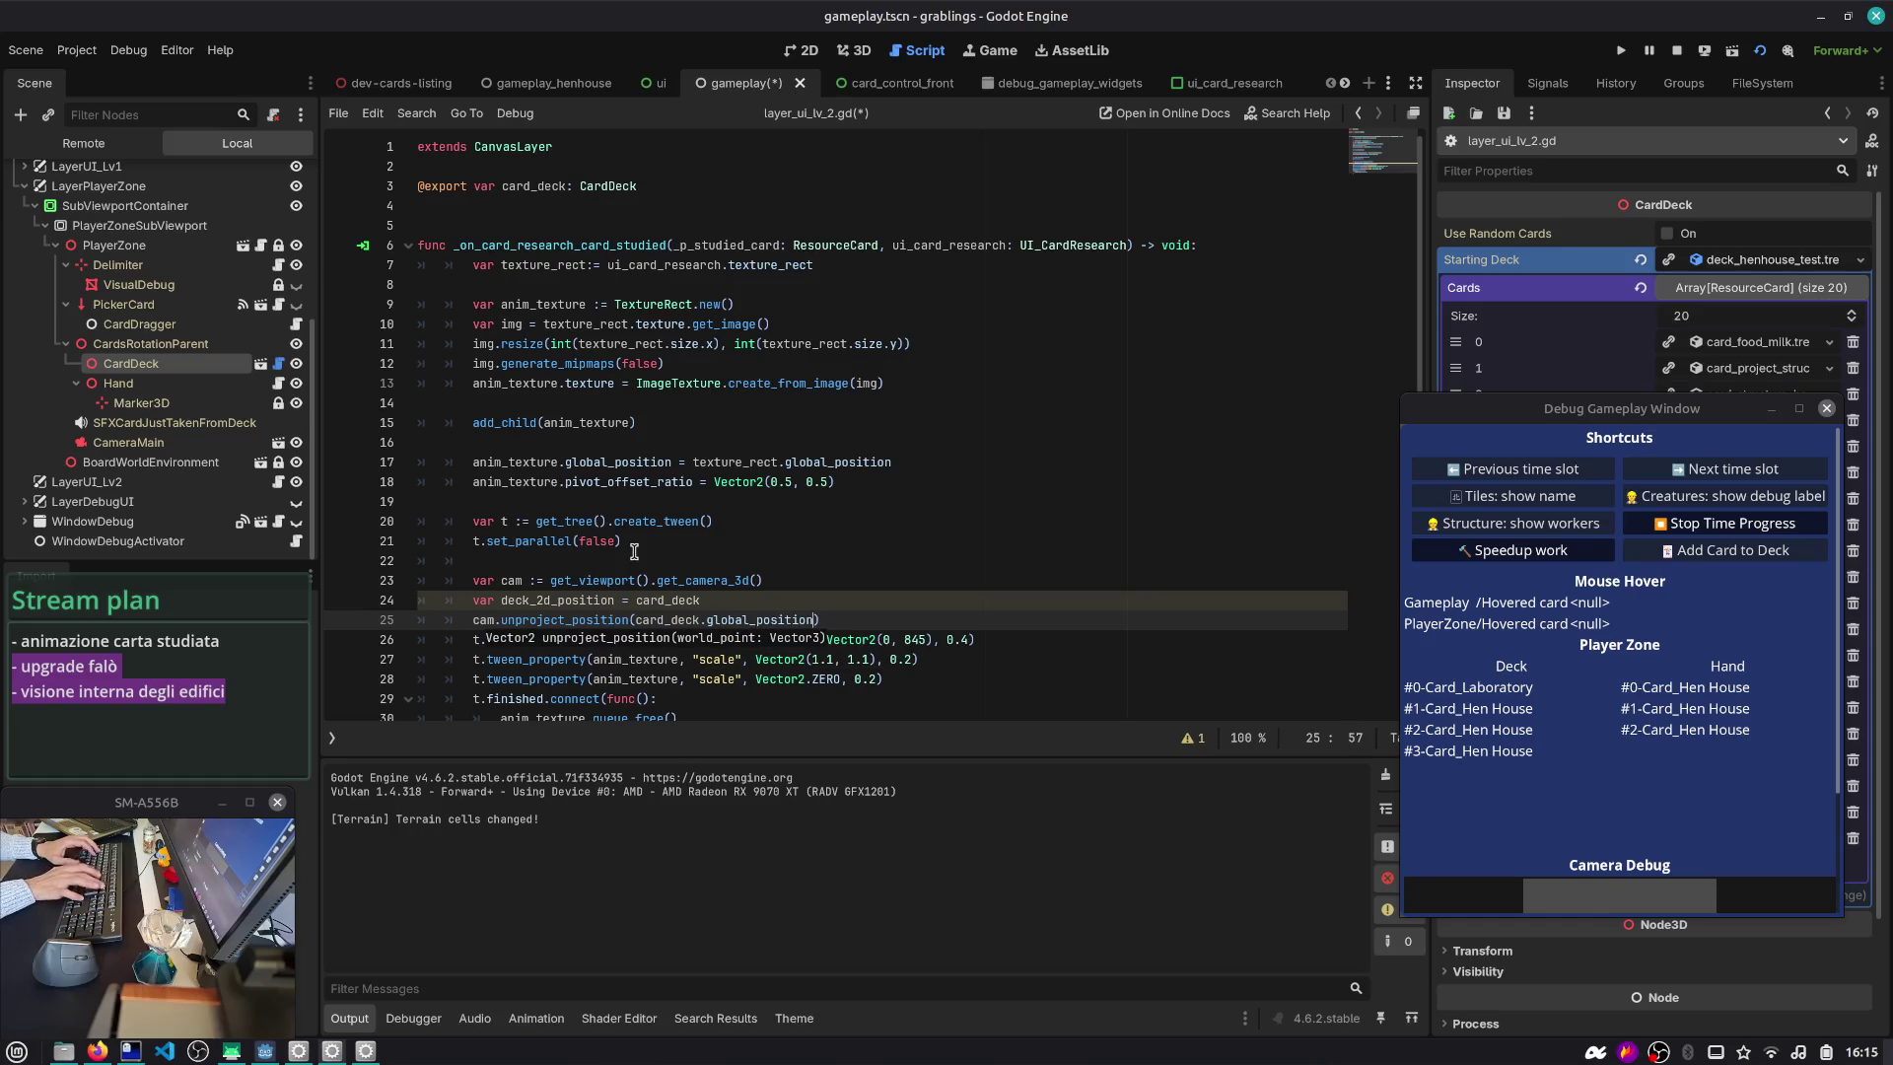
pyautogui.hotkey('shift', 'Home')
pyautogui.hotkey('ctrl', 'x')
pyautogui.press('Up')
pyautogui.hotkey('ctrl', 'shift', 'Left')
pyautogui.hotkey('ctrl', 'v')
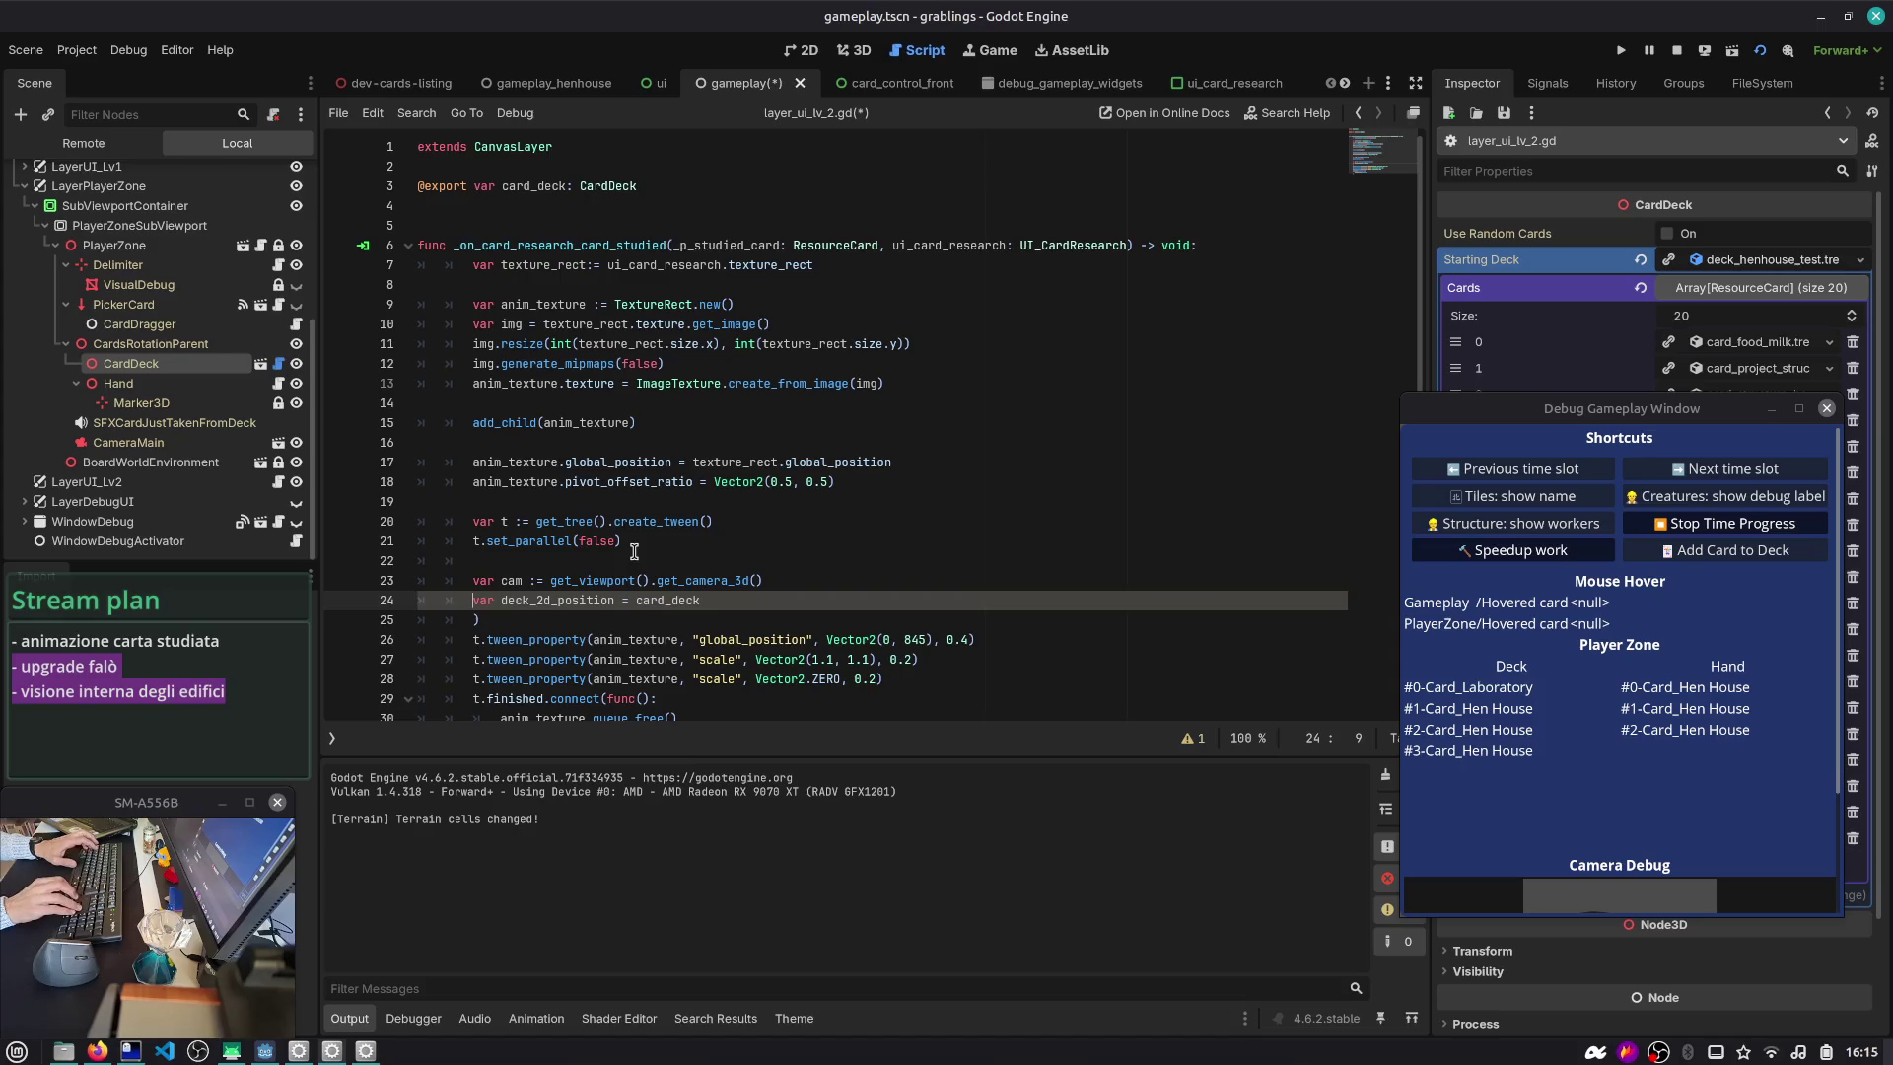
pyautogui.press('Down')
pyautogui.hotkey('ctrl', 'shift', 'k')
pyautogui.press('Up')
pyautogui.press('Right')
pyautogui.write(':')
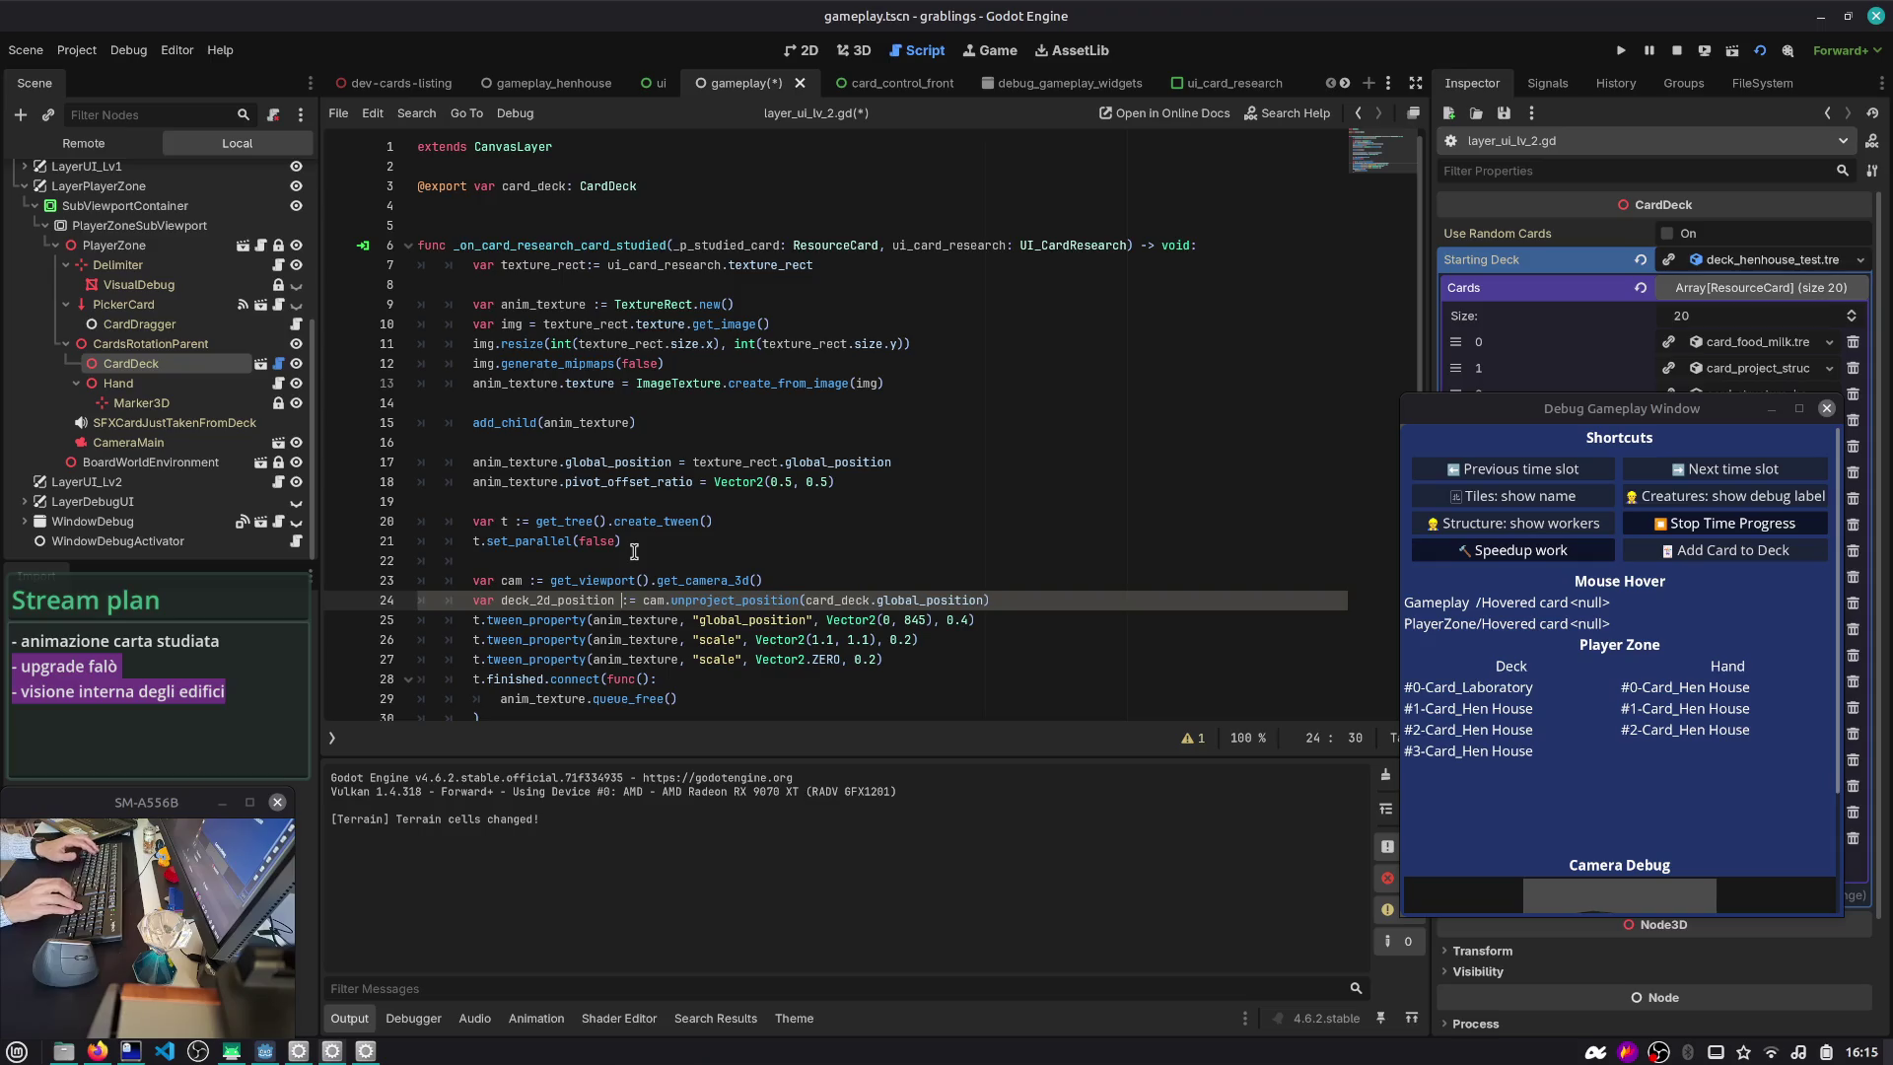
# - Replace the fixed Vector2(0, 845) global_position target with deck_2d_position, save, and run
pyautogui.press('Down')
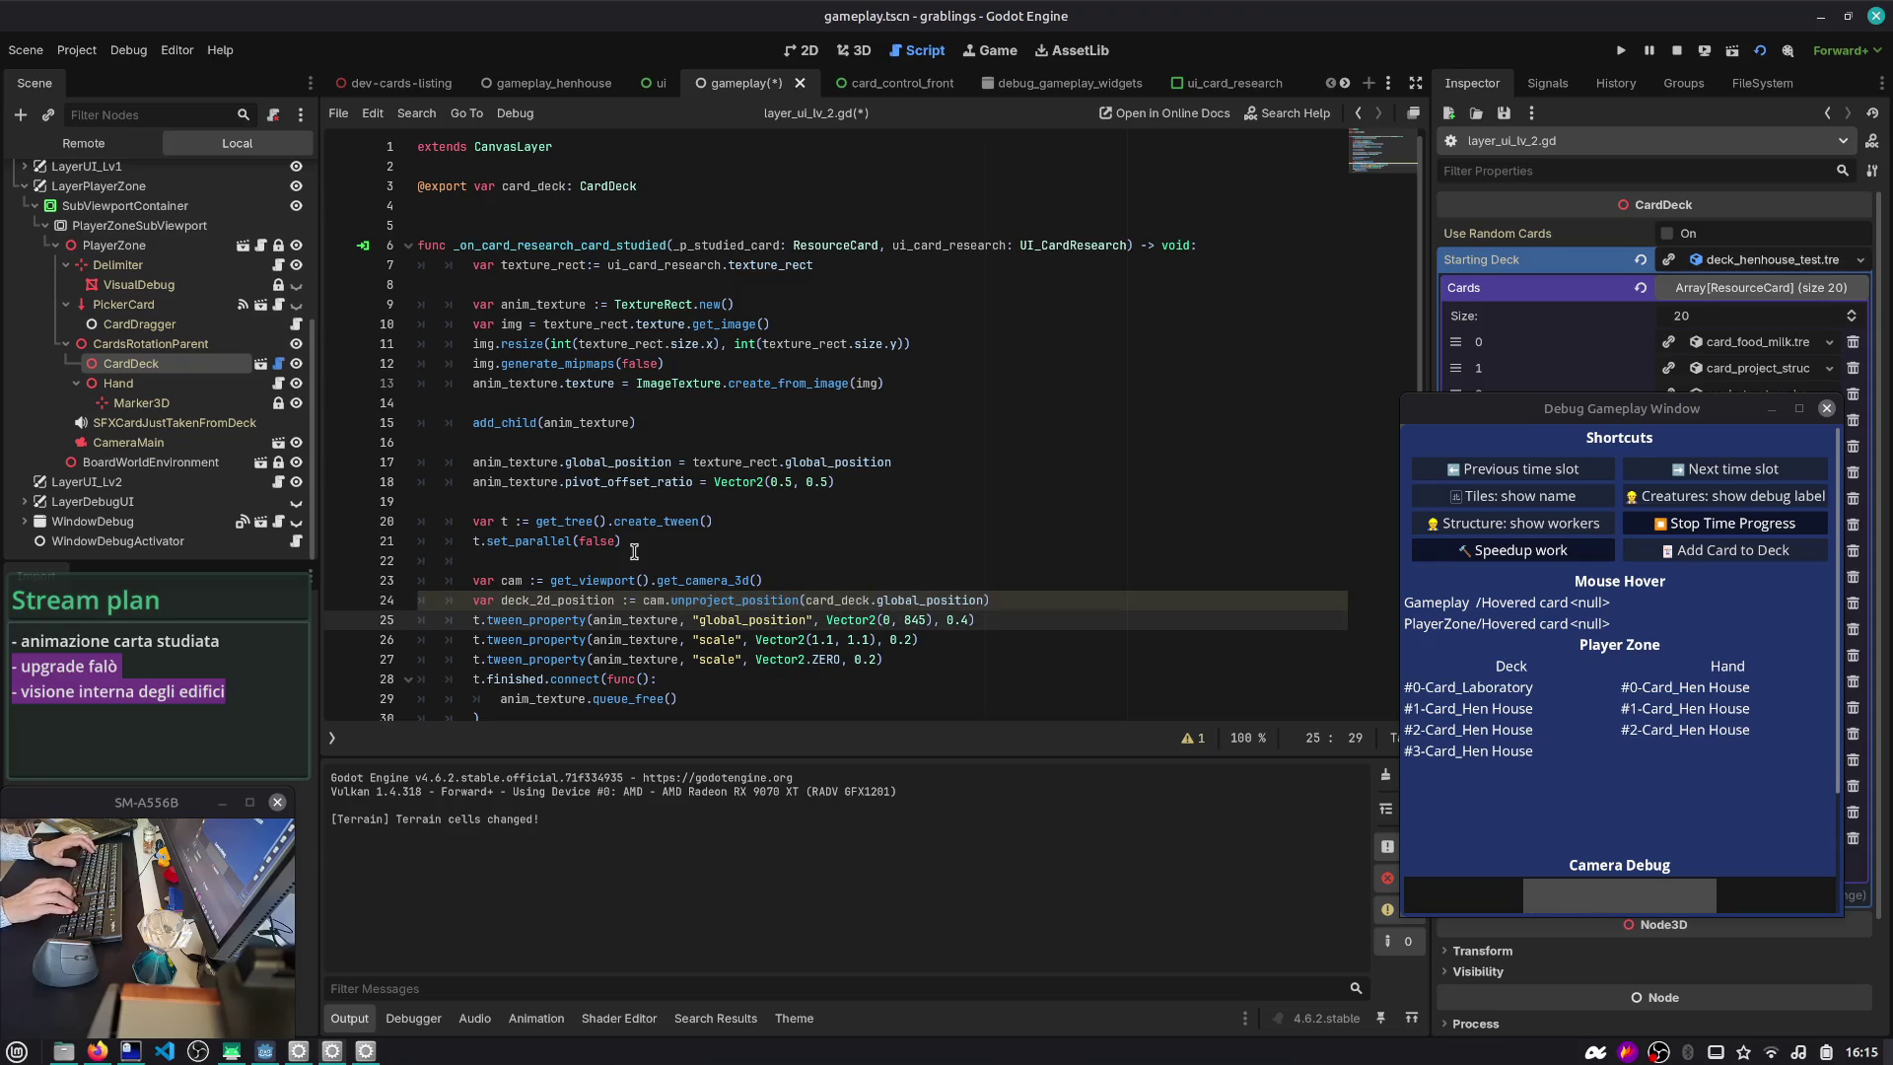
pyautogui.hotkey('ctrl', 'shift', 'Left')
pyautogui.hotkey('ctrl', 'shift', 'Left')
pyautogui.hotkey('ctrl', 'shift', 'Left')
pyautogui.write('deck_2d_position')
pyautogui.hotkey('ctrl', 's')
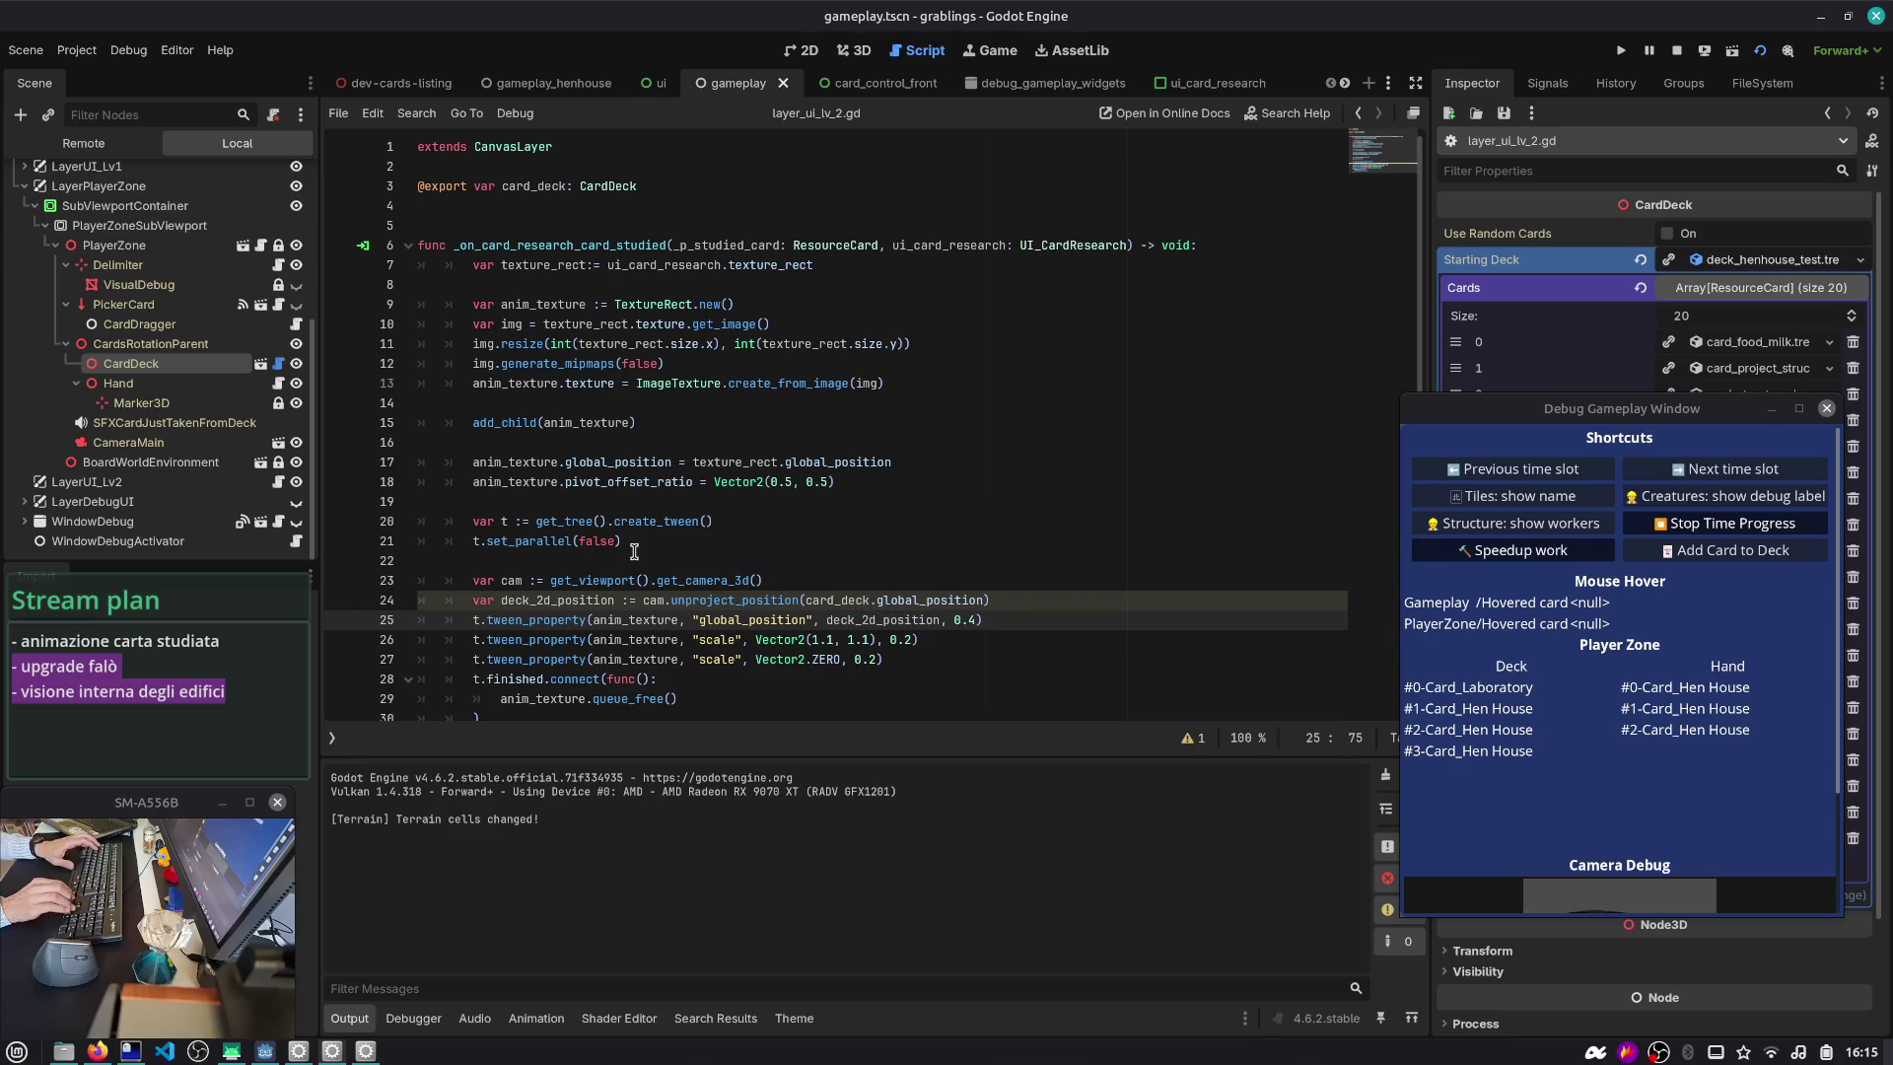
pyautogui.press('F5')
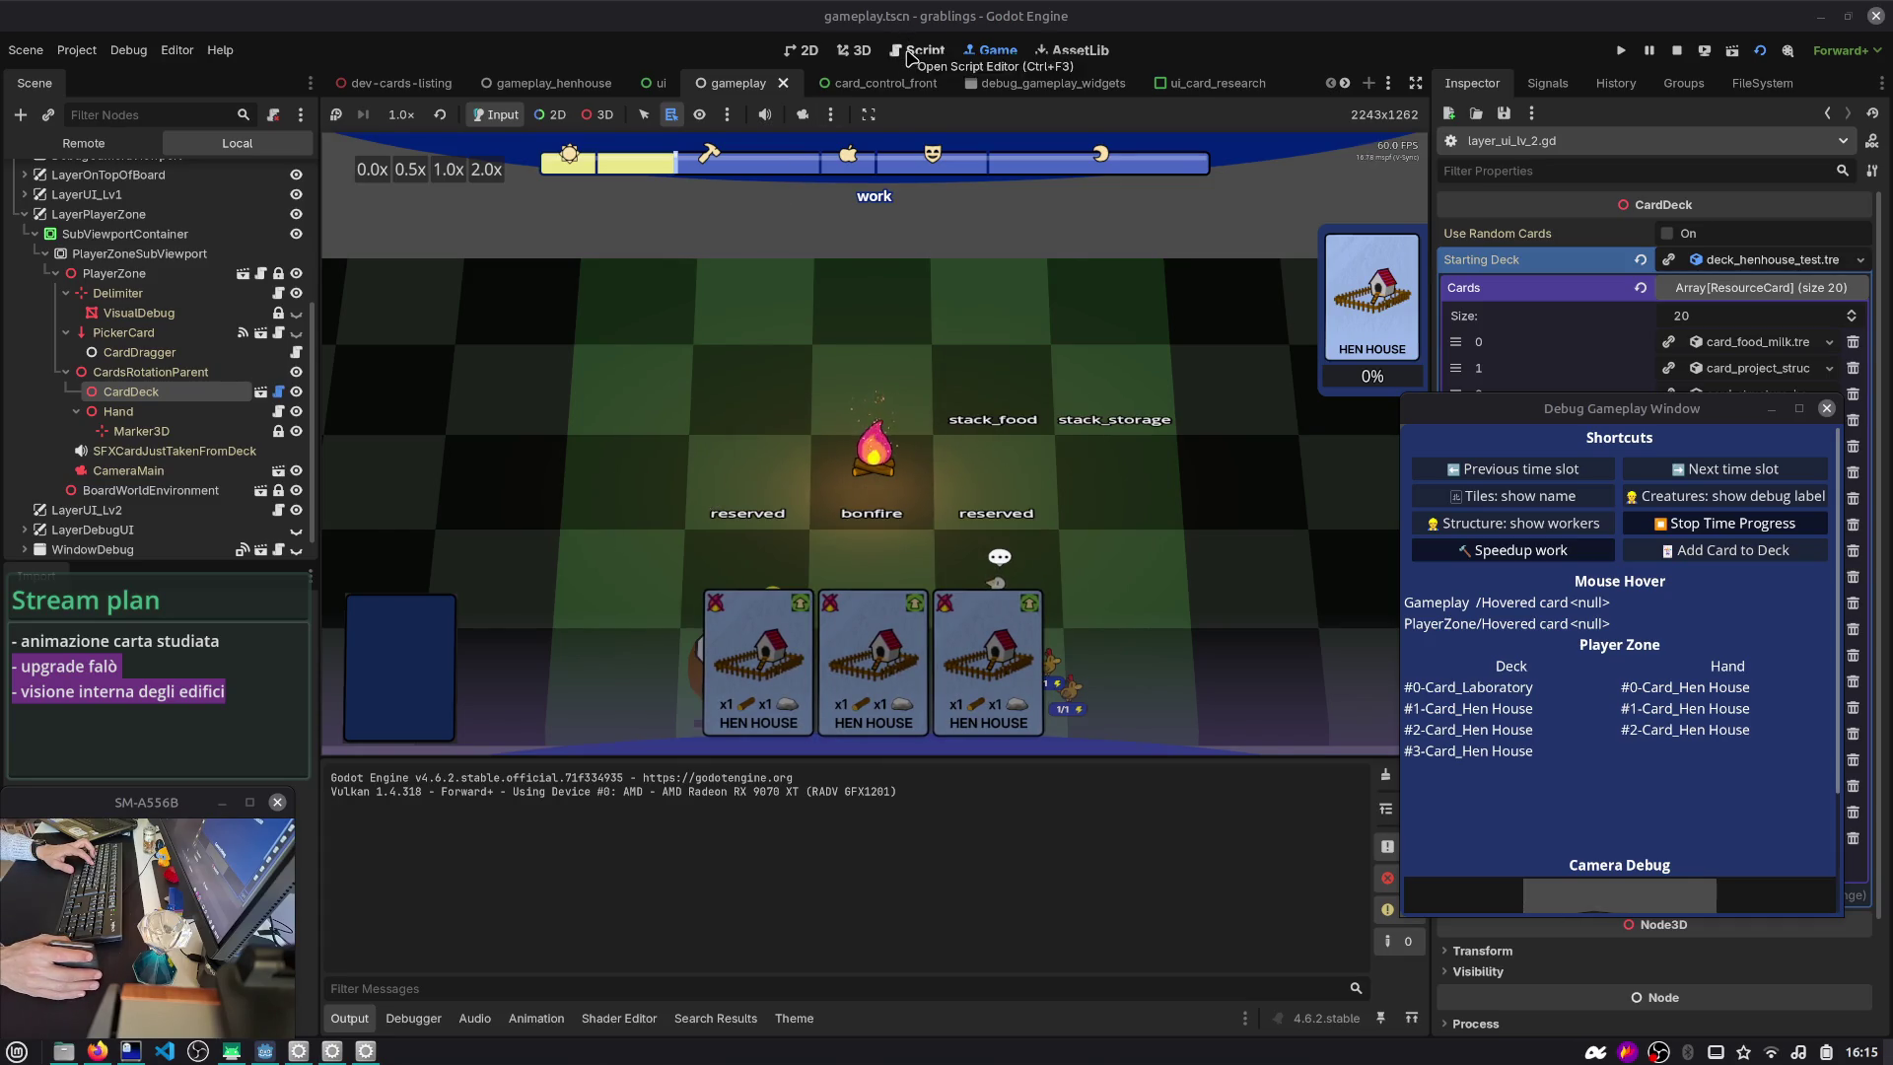
# - Review the camera and deck_2d_position lines, then rerun the game to test
pyautogui.click(909, 51)
pyautogui.click(853, 601)
pyautogui.doubleClick(856, 600)
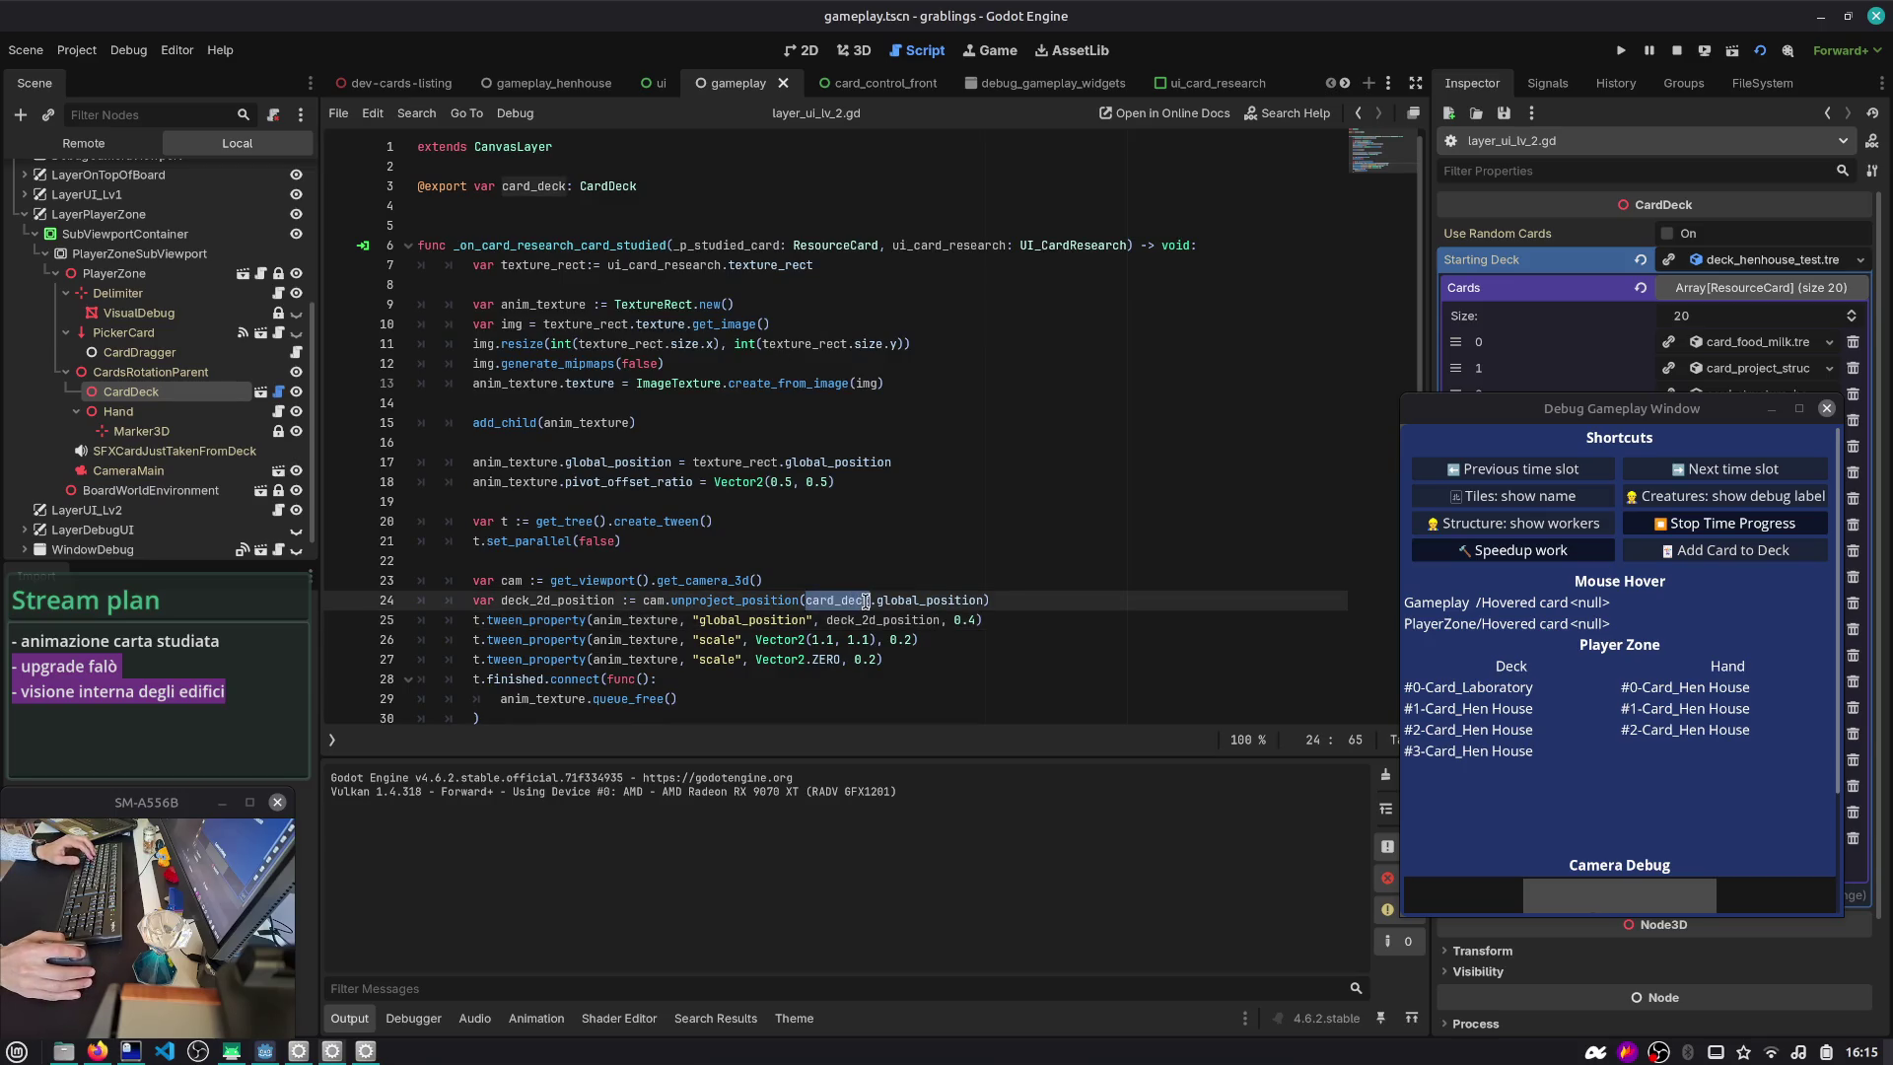
pyautogui.doubleClick(913, 601)
pyautogui.doubleClick(512, 601)
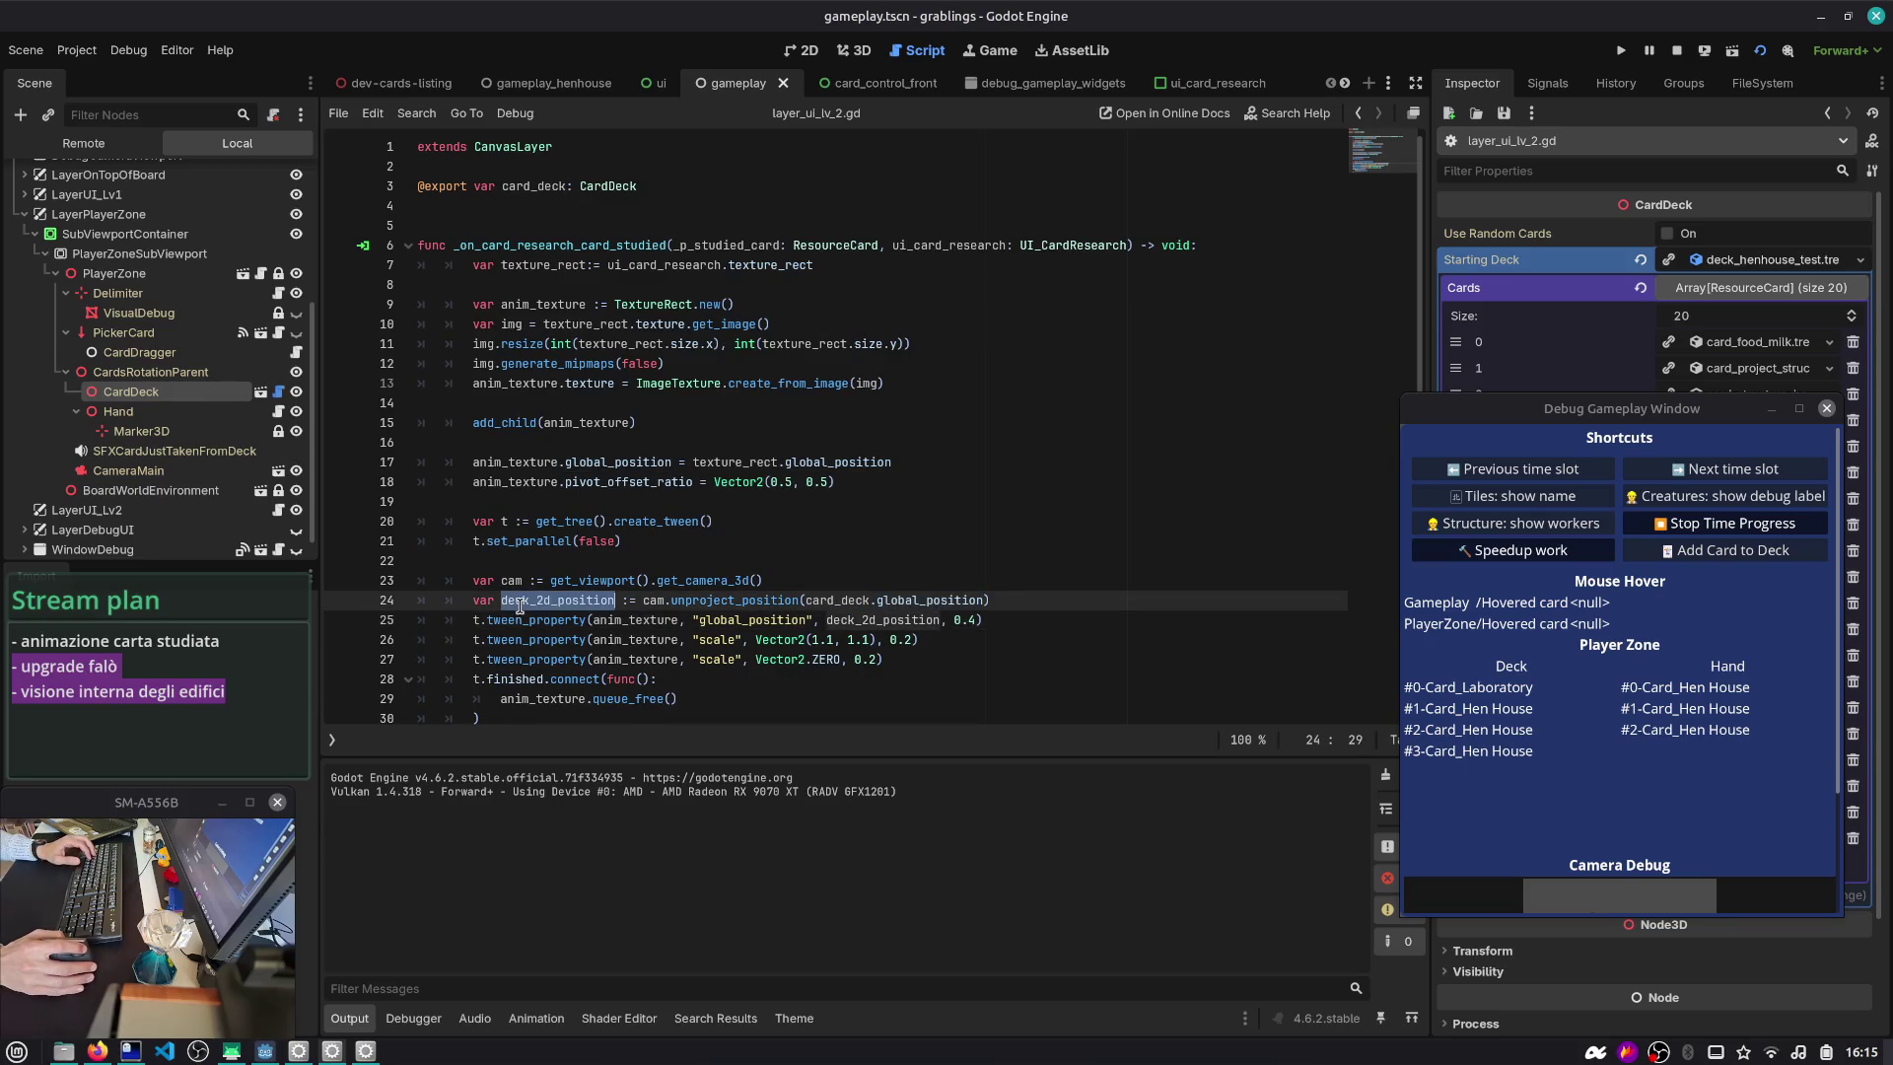
pyautogui.click(680, 582)
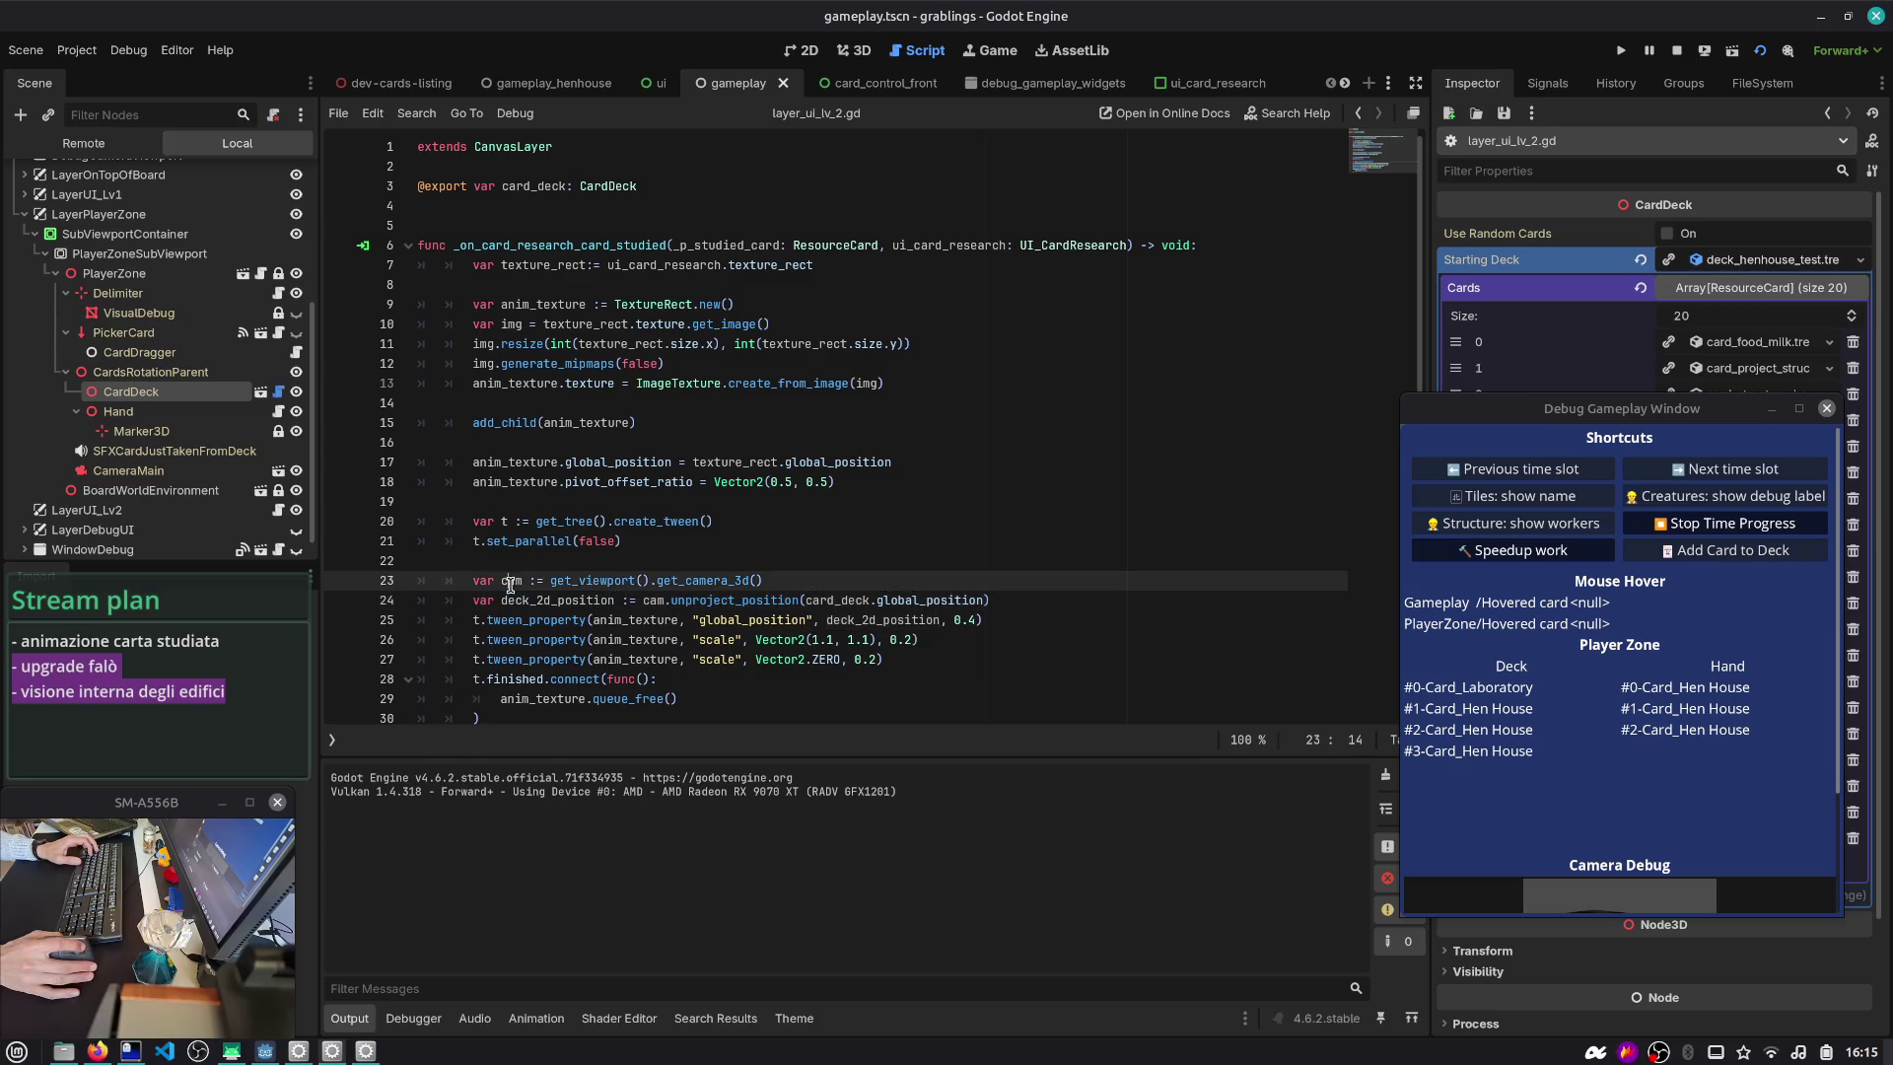
pyautogui.doubleClick(681, 583)
pyautogui.press('End')
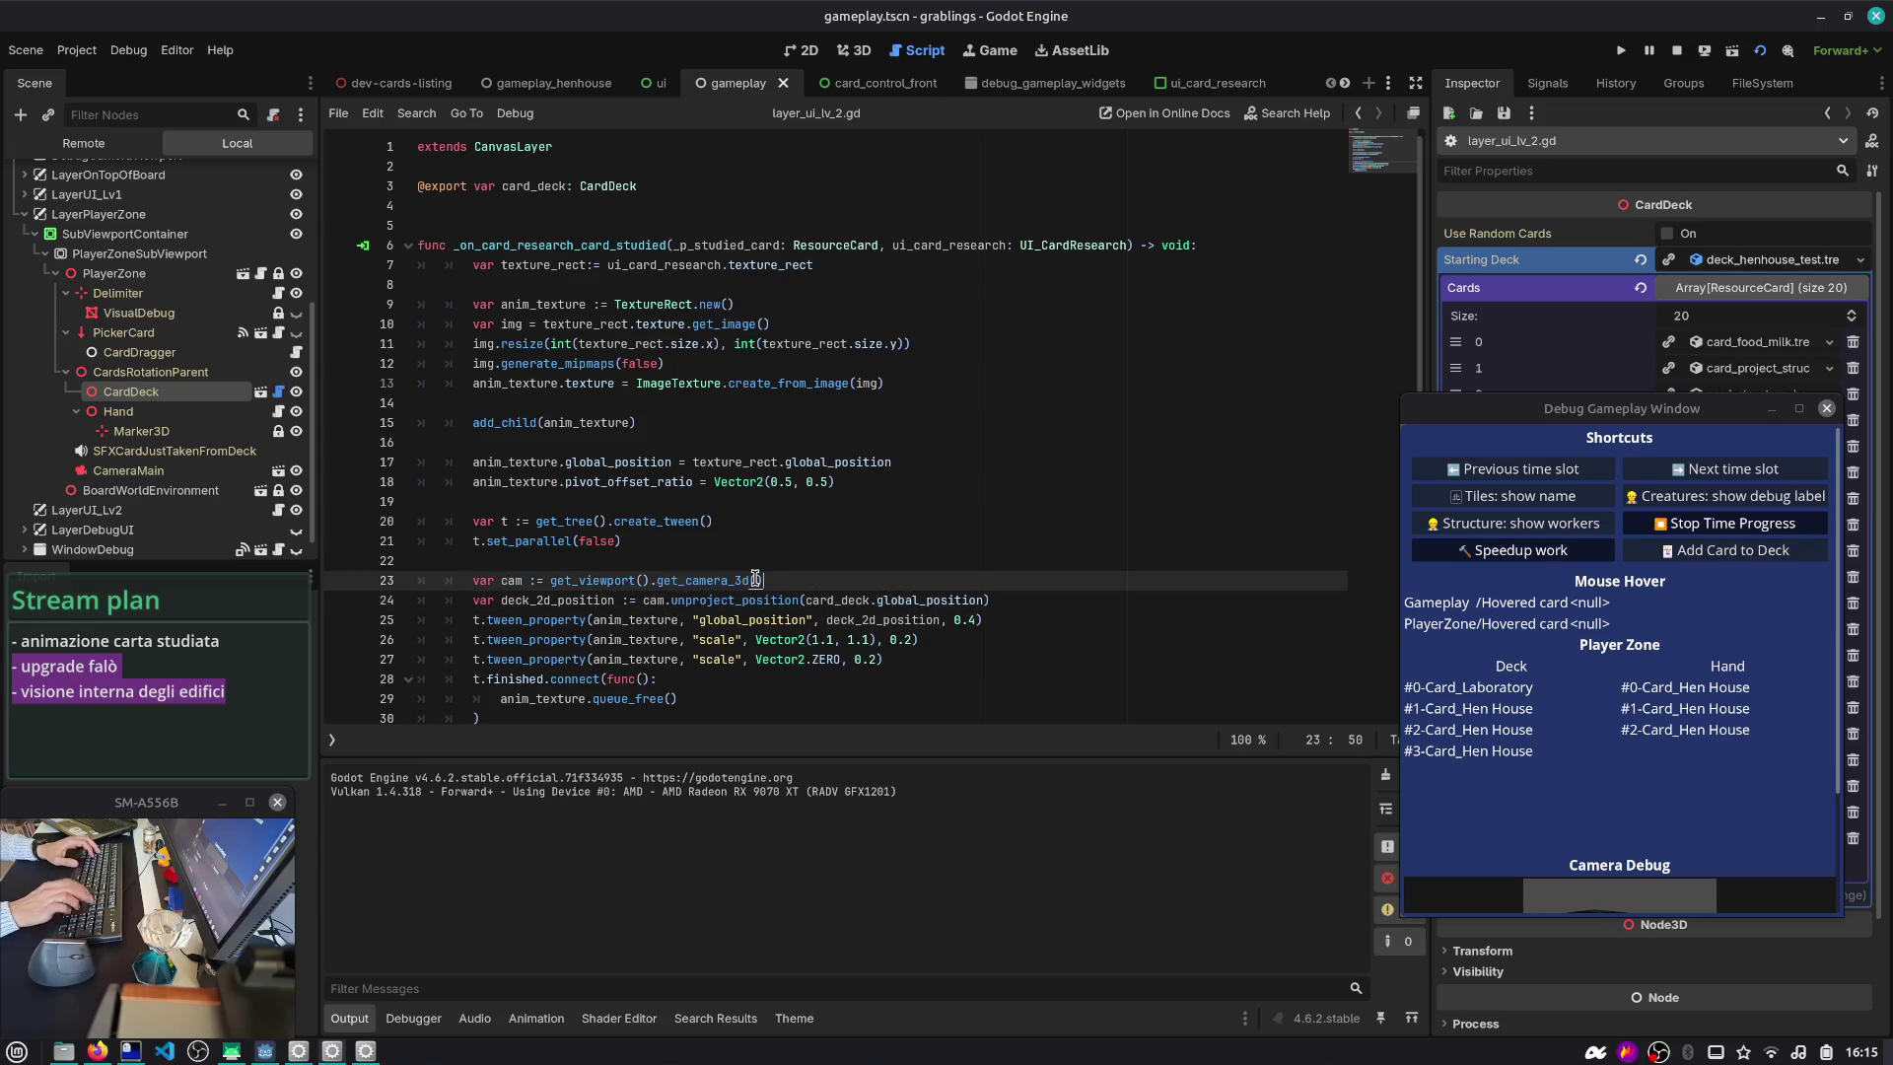
pyautogui.press('F5')
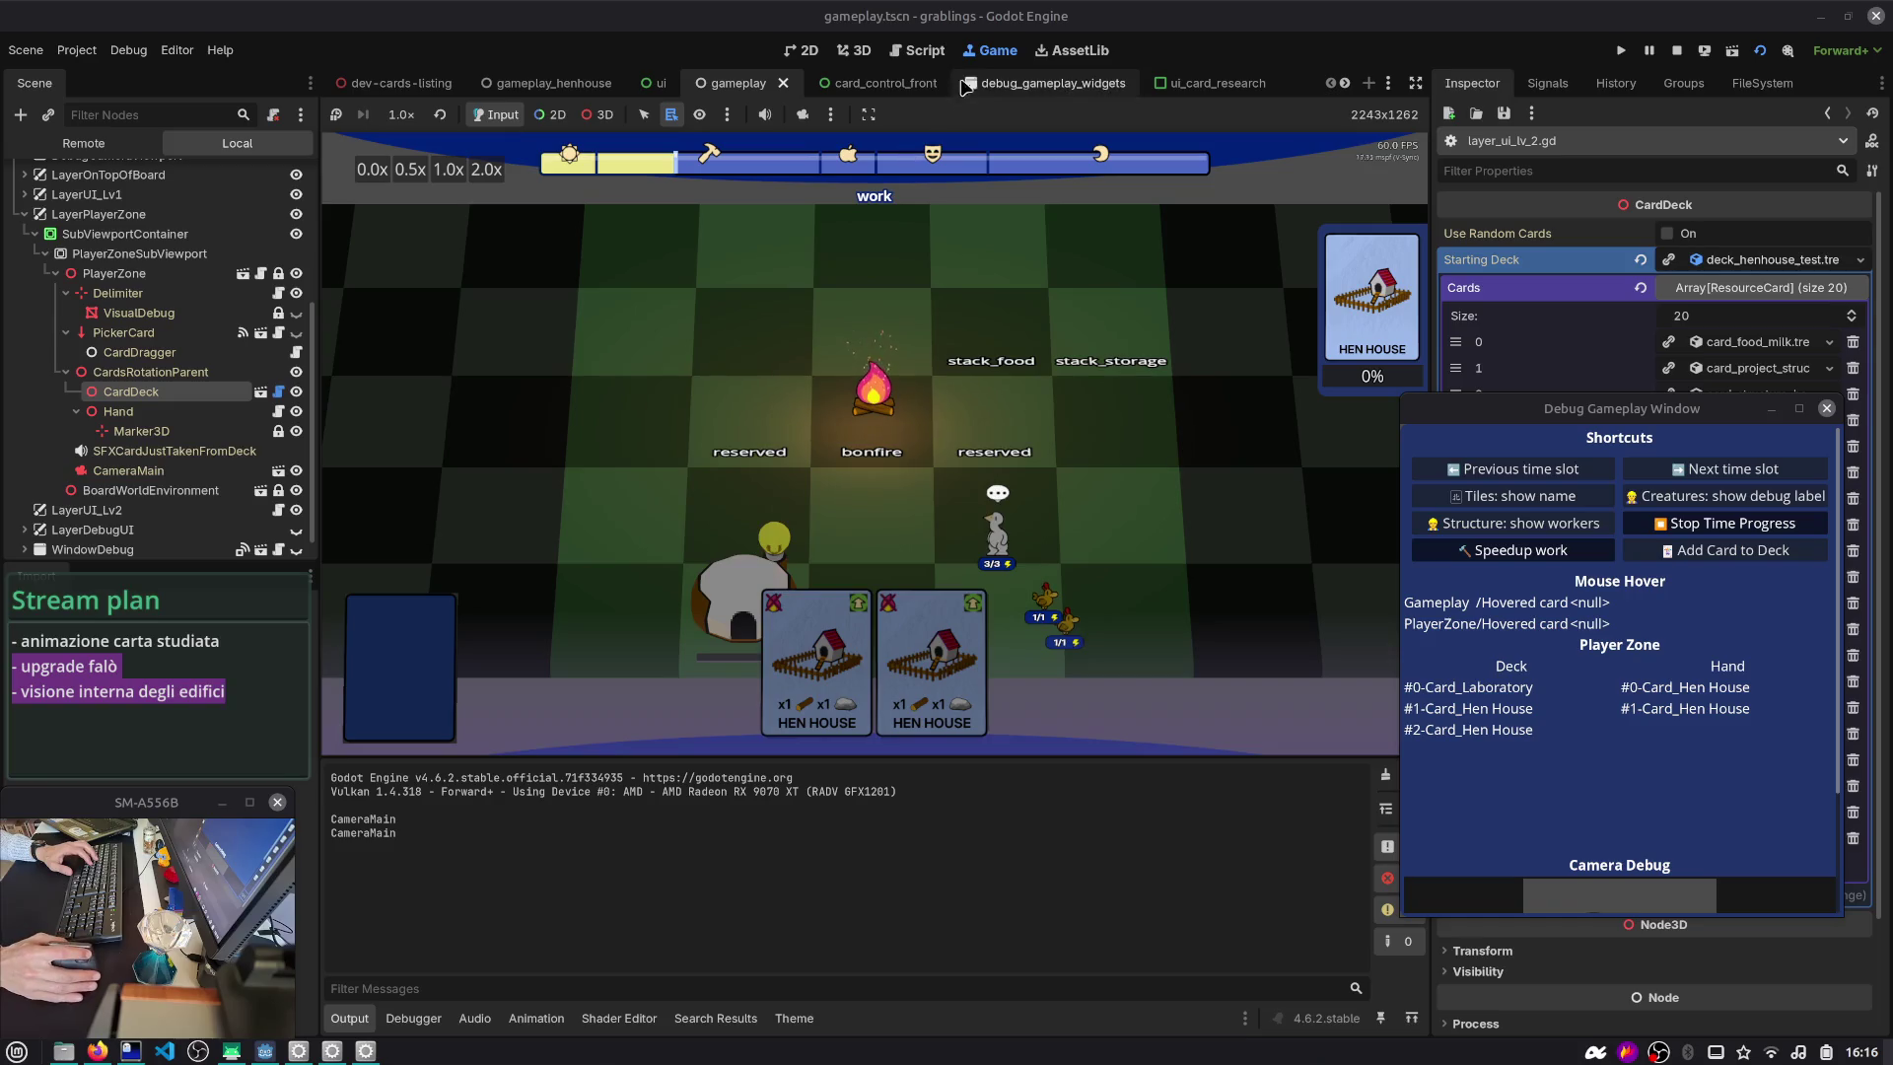
# - Check the print call and card_deck declaration, then quick-open the player_zone scene
pyautogui.click(919, 50)
pyautogui.scroll(-1, 690, 444)
pyautogui.doubleClick(548, 549)
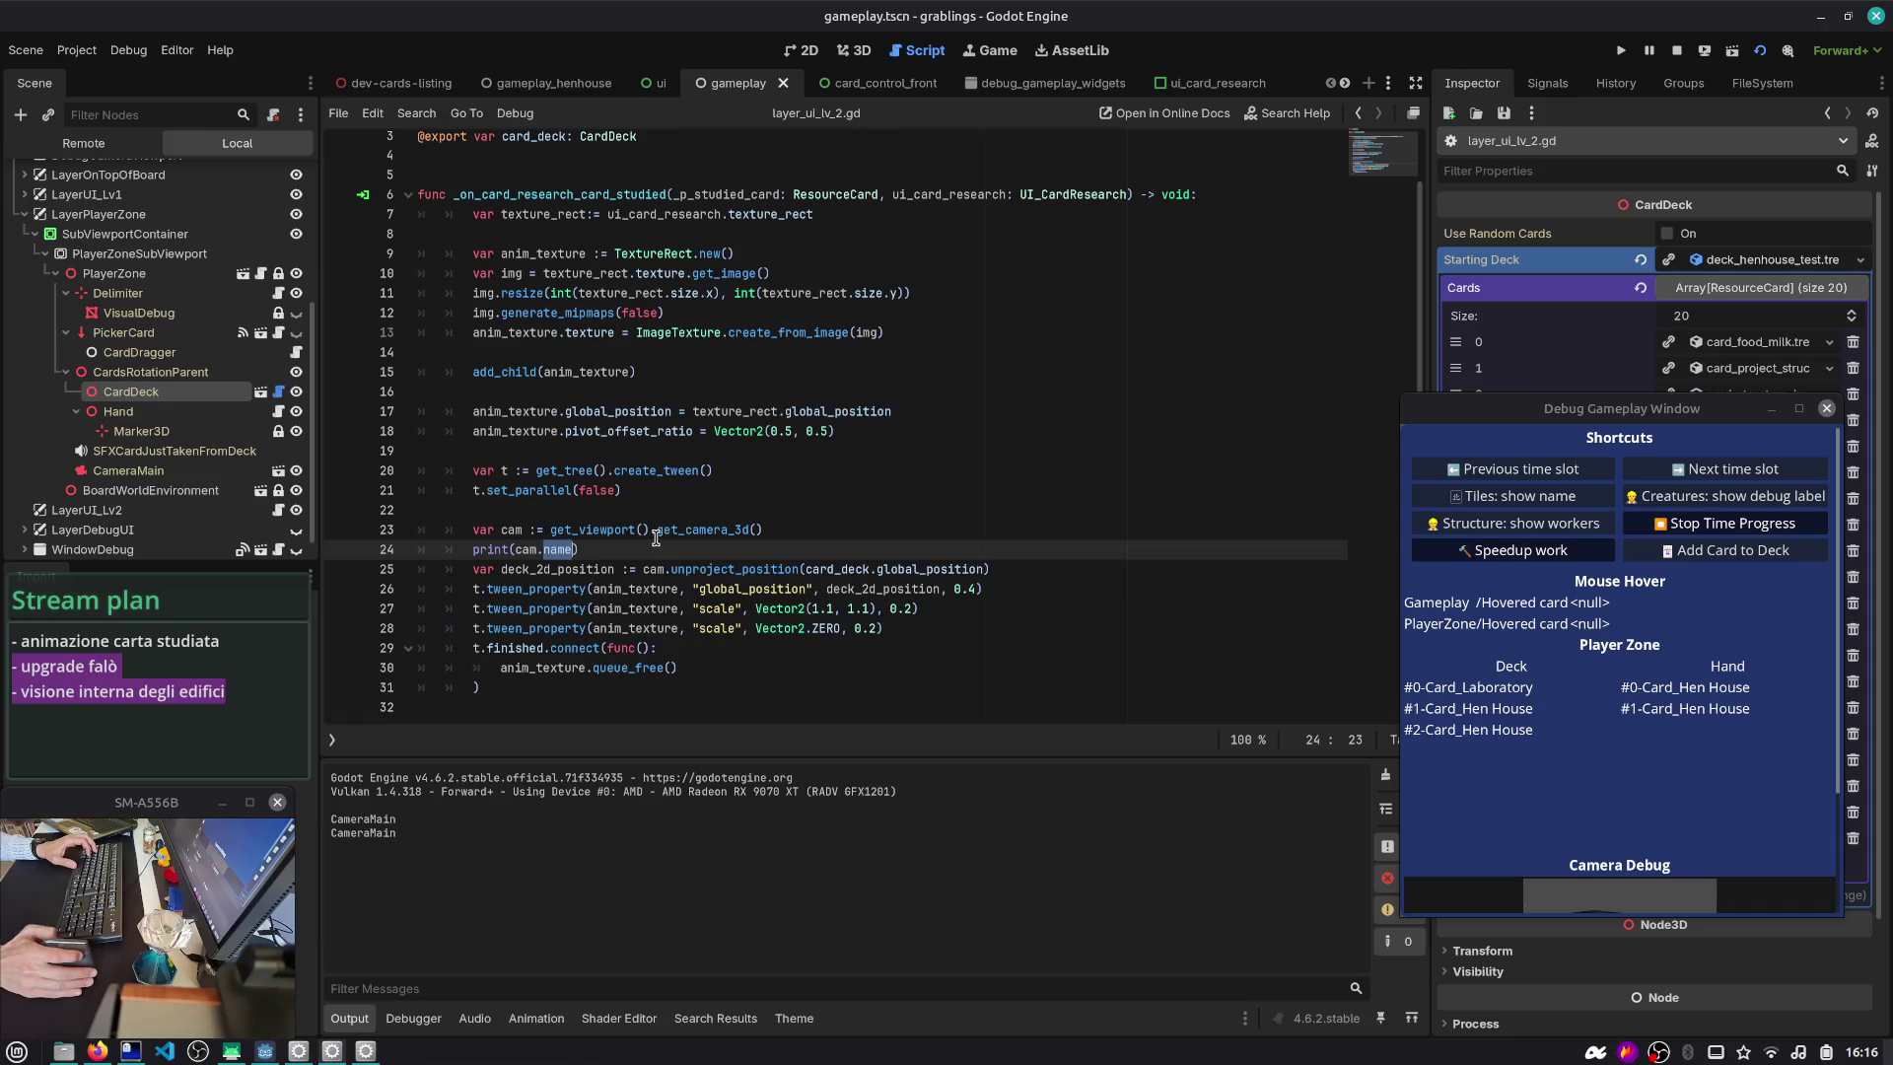
pyautogui.doubleClick(833, 568)
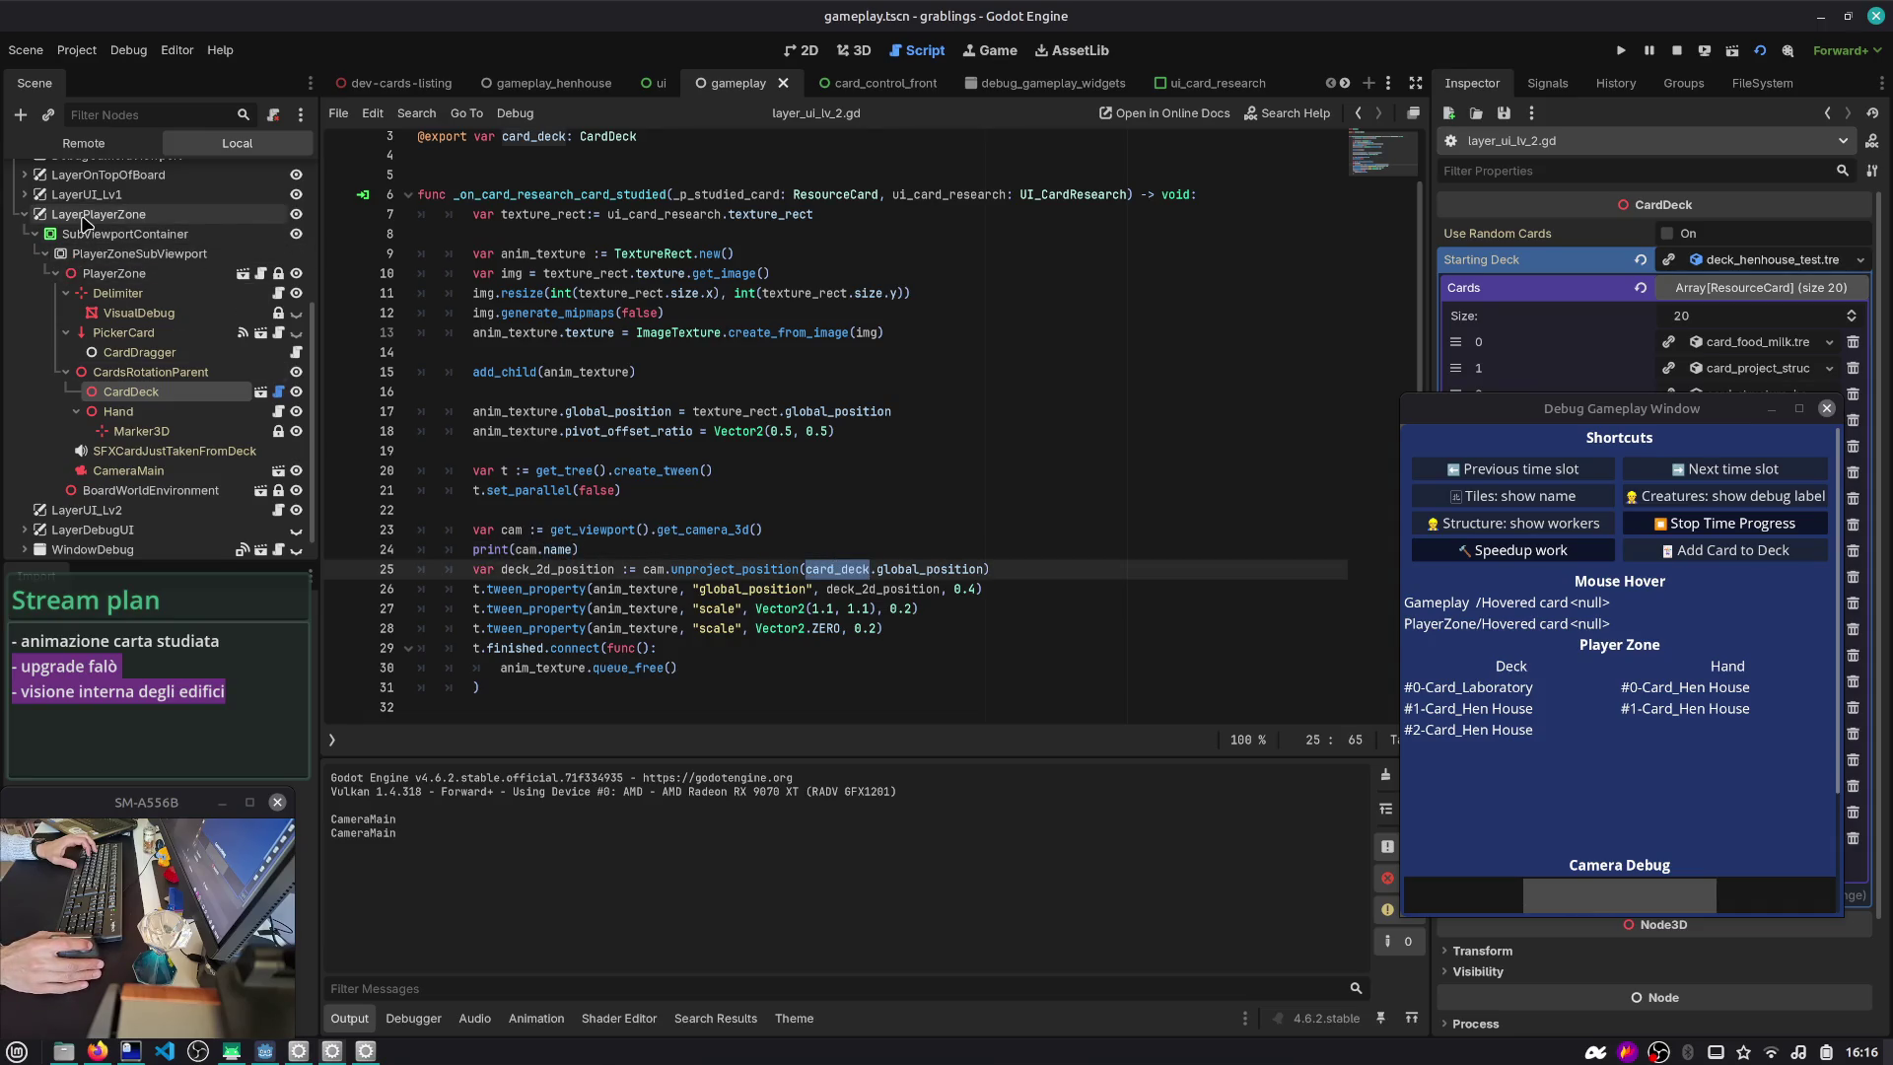
pyautogui.click(647, 294)
pyautogui.hotkey('ctrl', 'shift', 'o')
pyautogui.write('player')
pyautogui.press('Return')
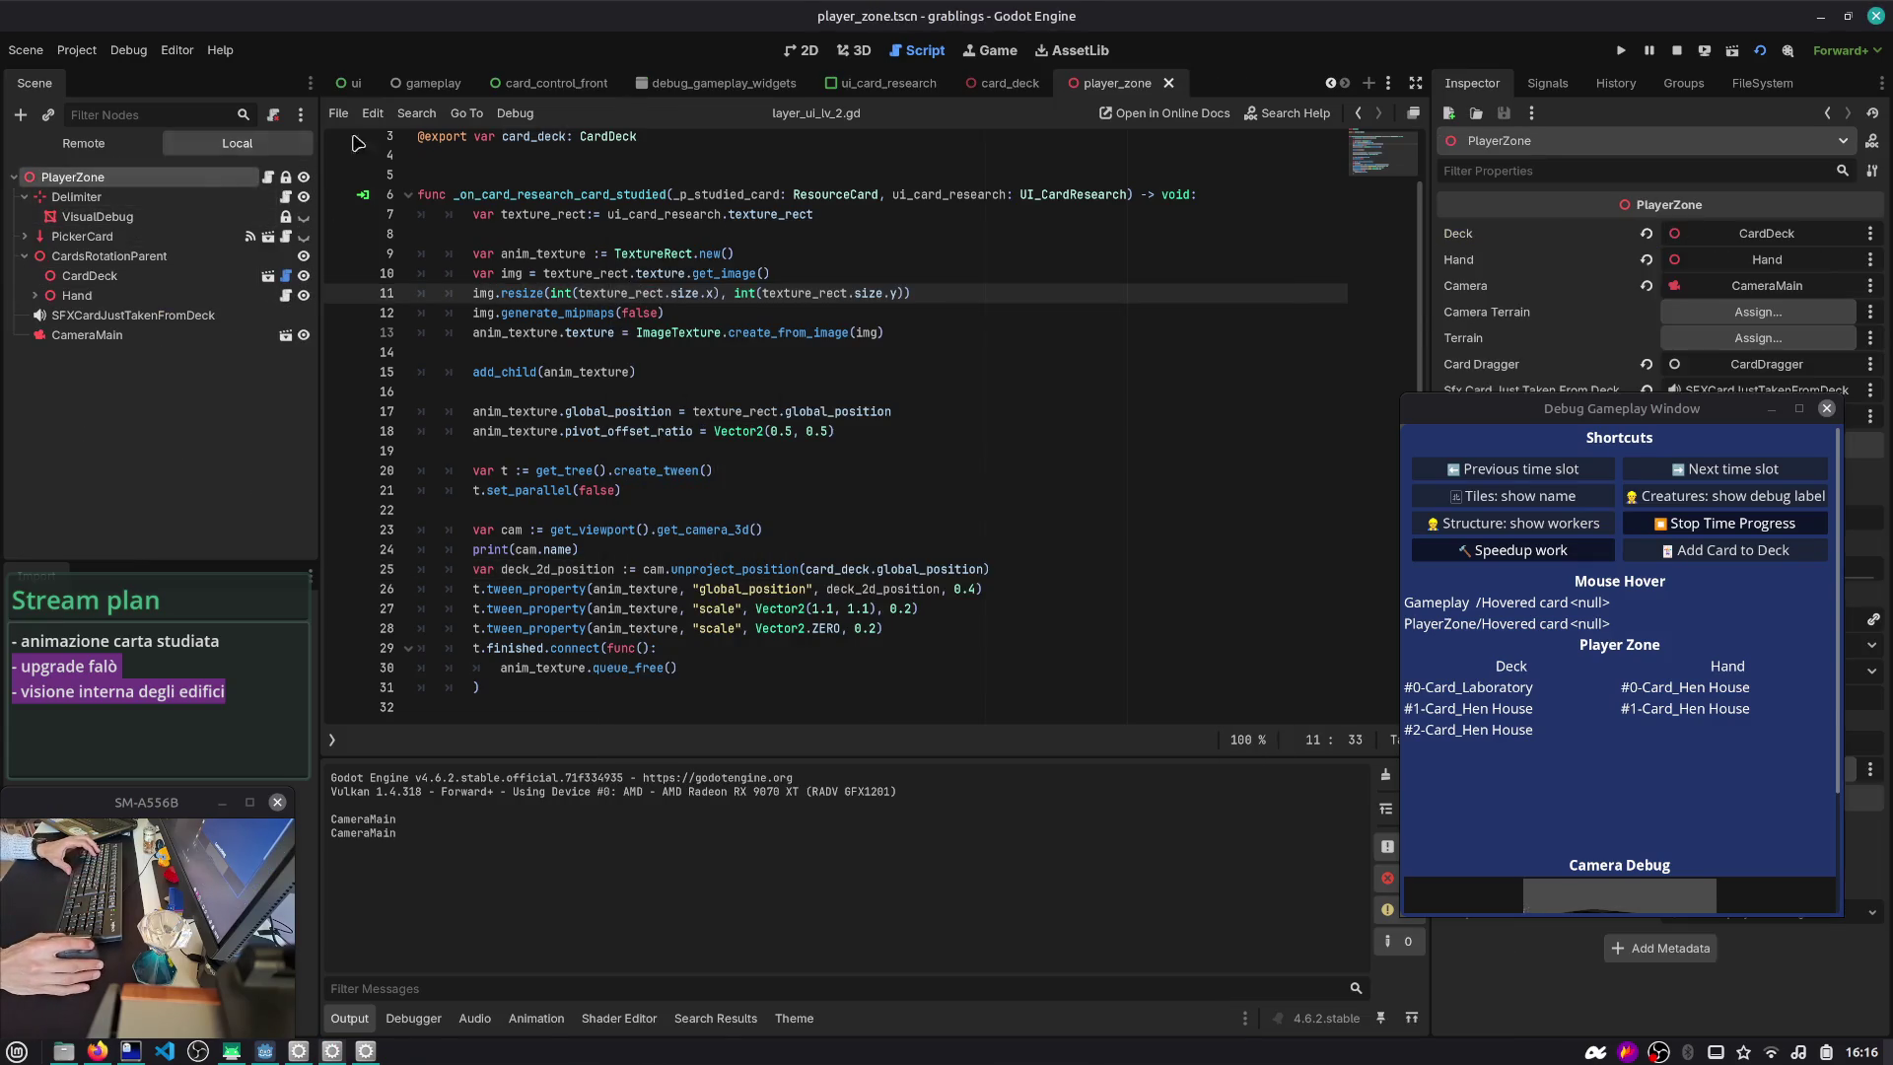
# - In player_zone's 3D view, select the CardDeck node and open its card_deck.gd script
pyautogui.click(855, 50)
pyautogui.scroll(-5, 740, 374)
pyautogui.scroll(3, 786, 405)
pyautogui.click(181, 200)
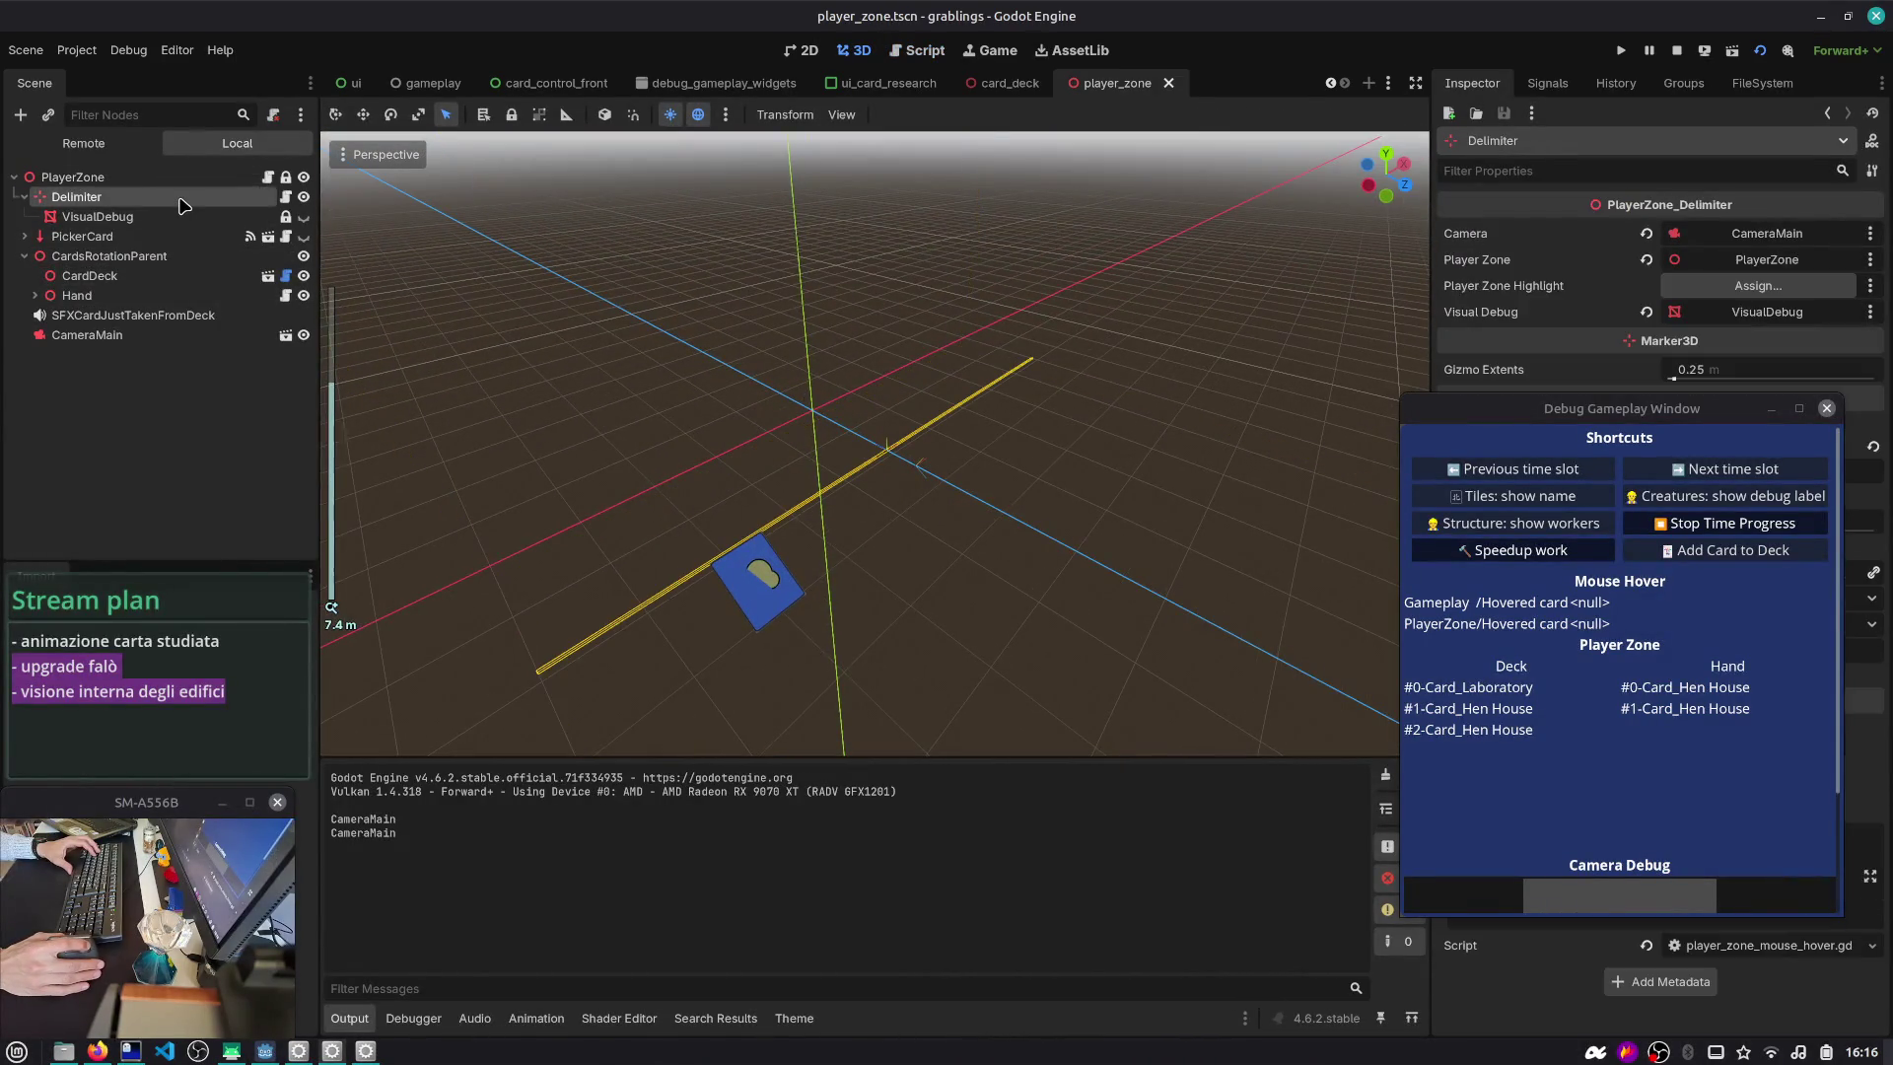
pyautogui.click(166, 217)
pyautogui.click(163, 238)
pyautogui.click(158, 256)
pyautogui.click(149, 277)
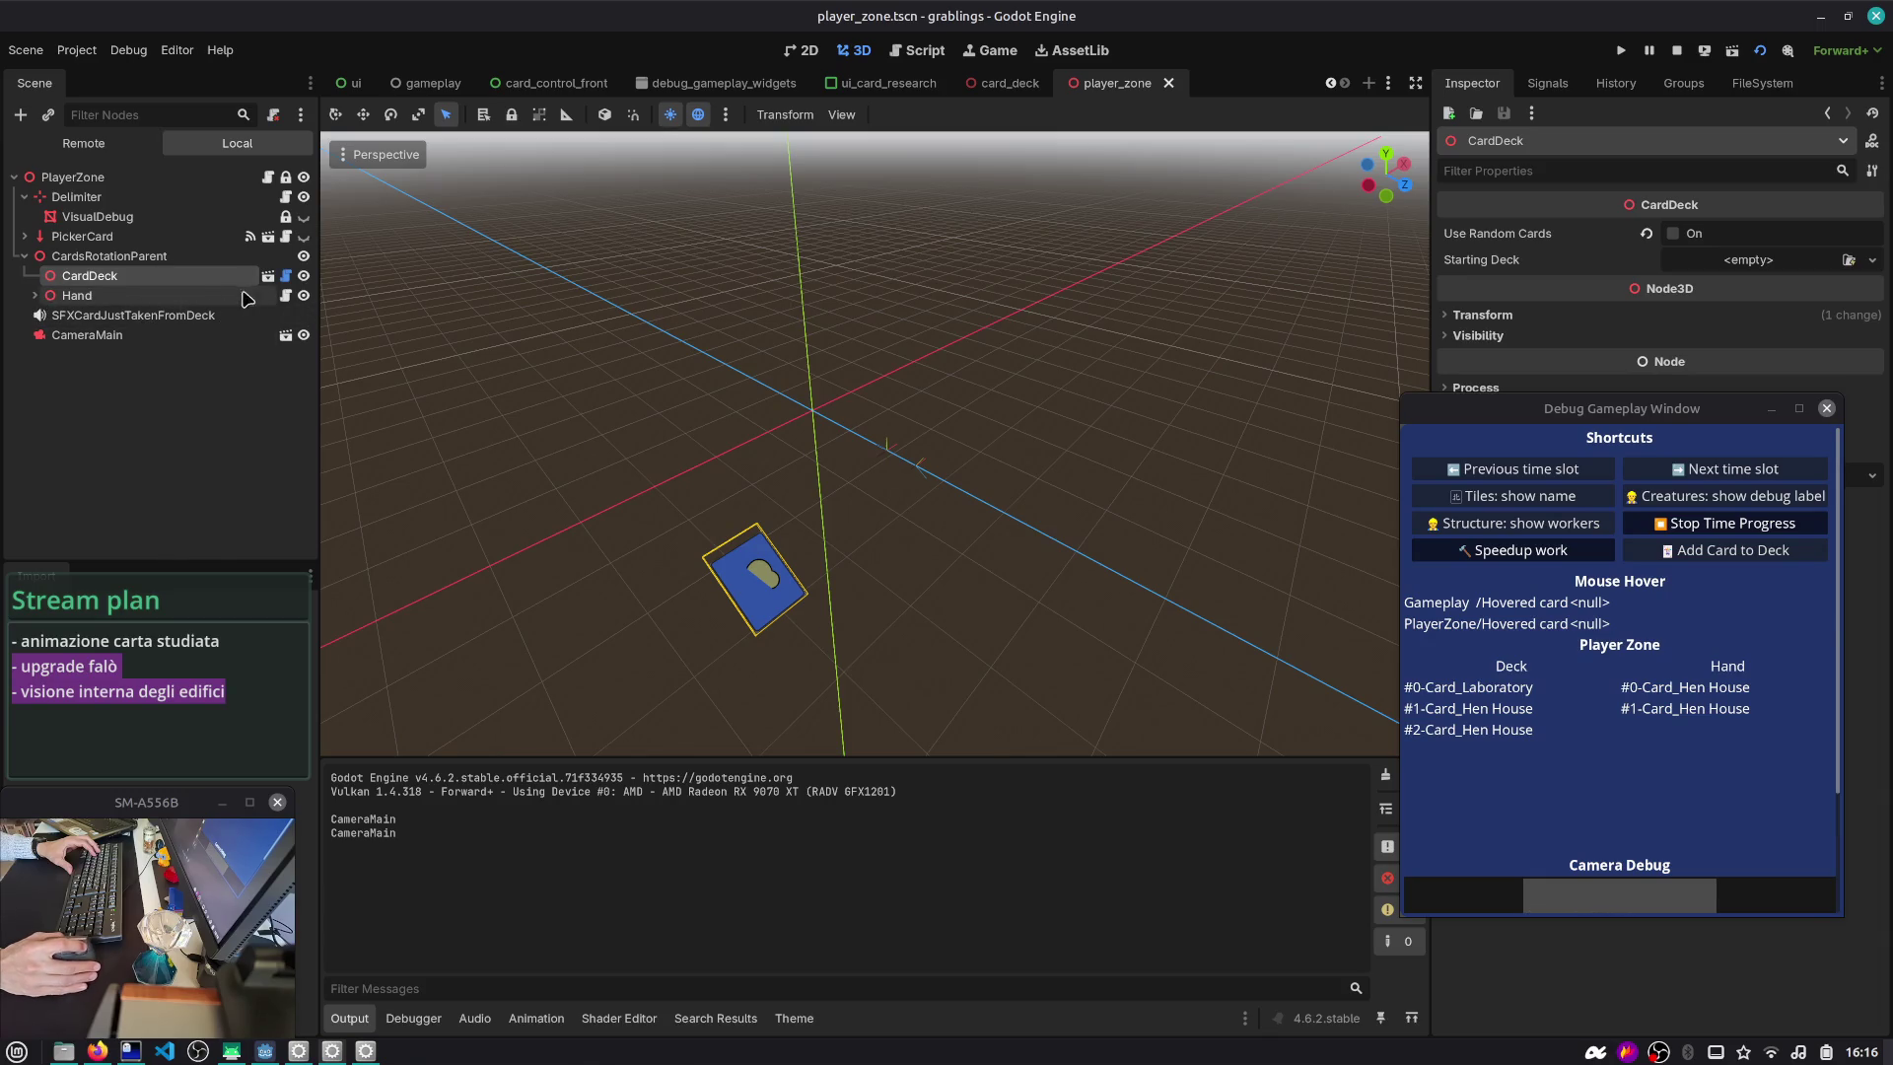
pyautogui.click(287, 277)
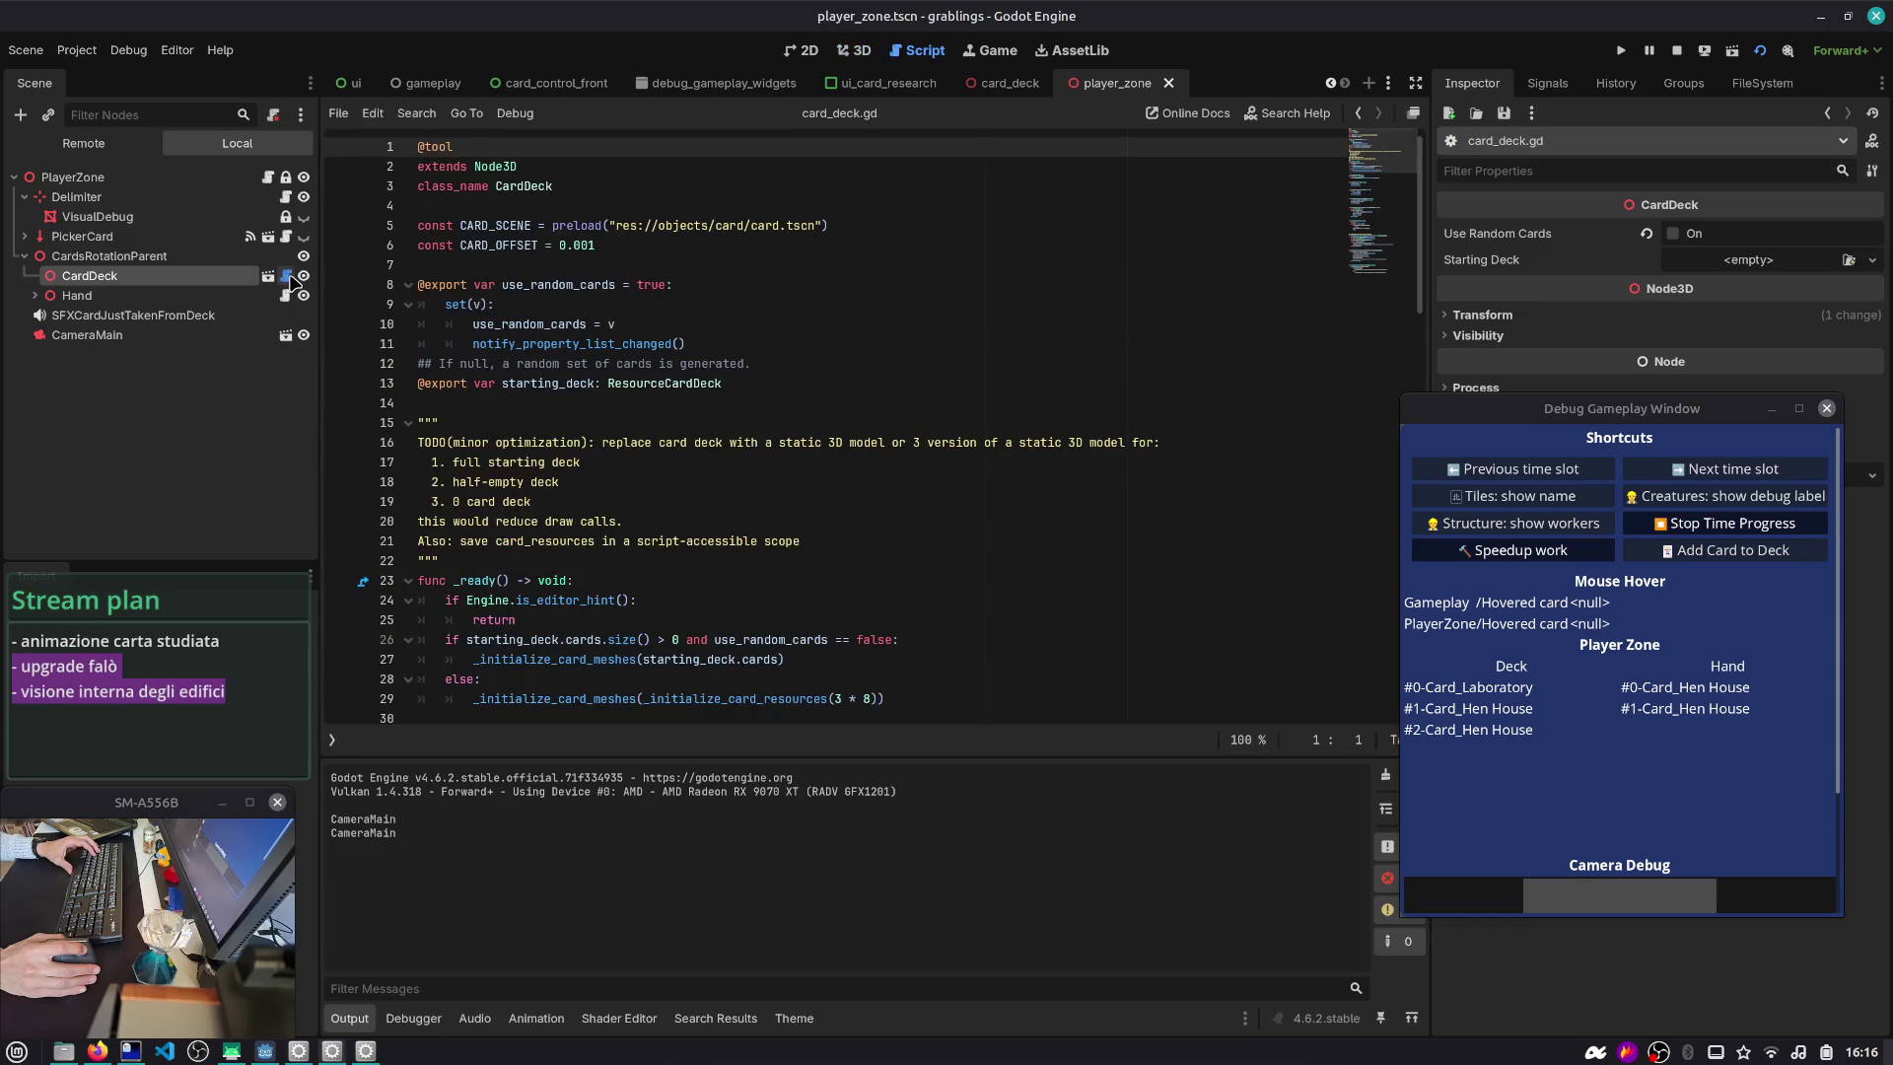
# - Search all project files for 'unproje' to list every unproject_position use
pyautogui.scroll(-7, 623, 296)
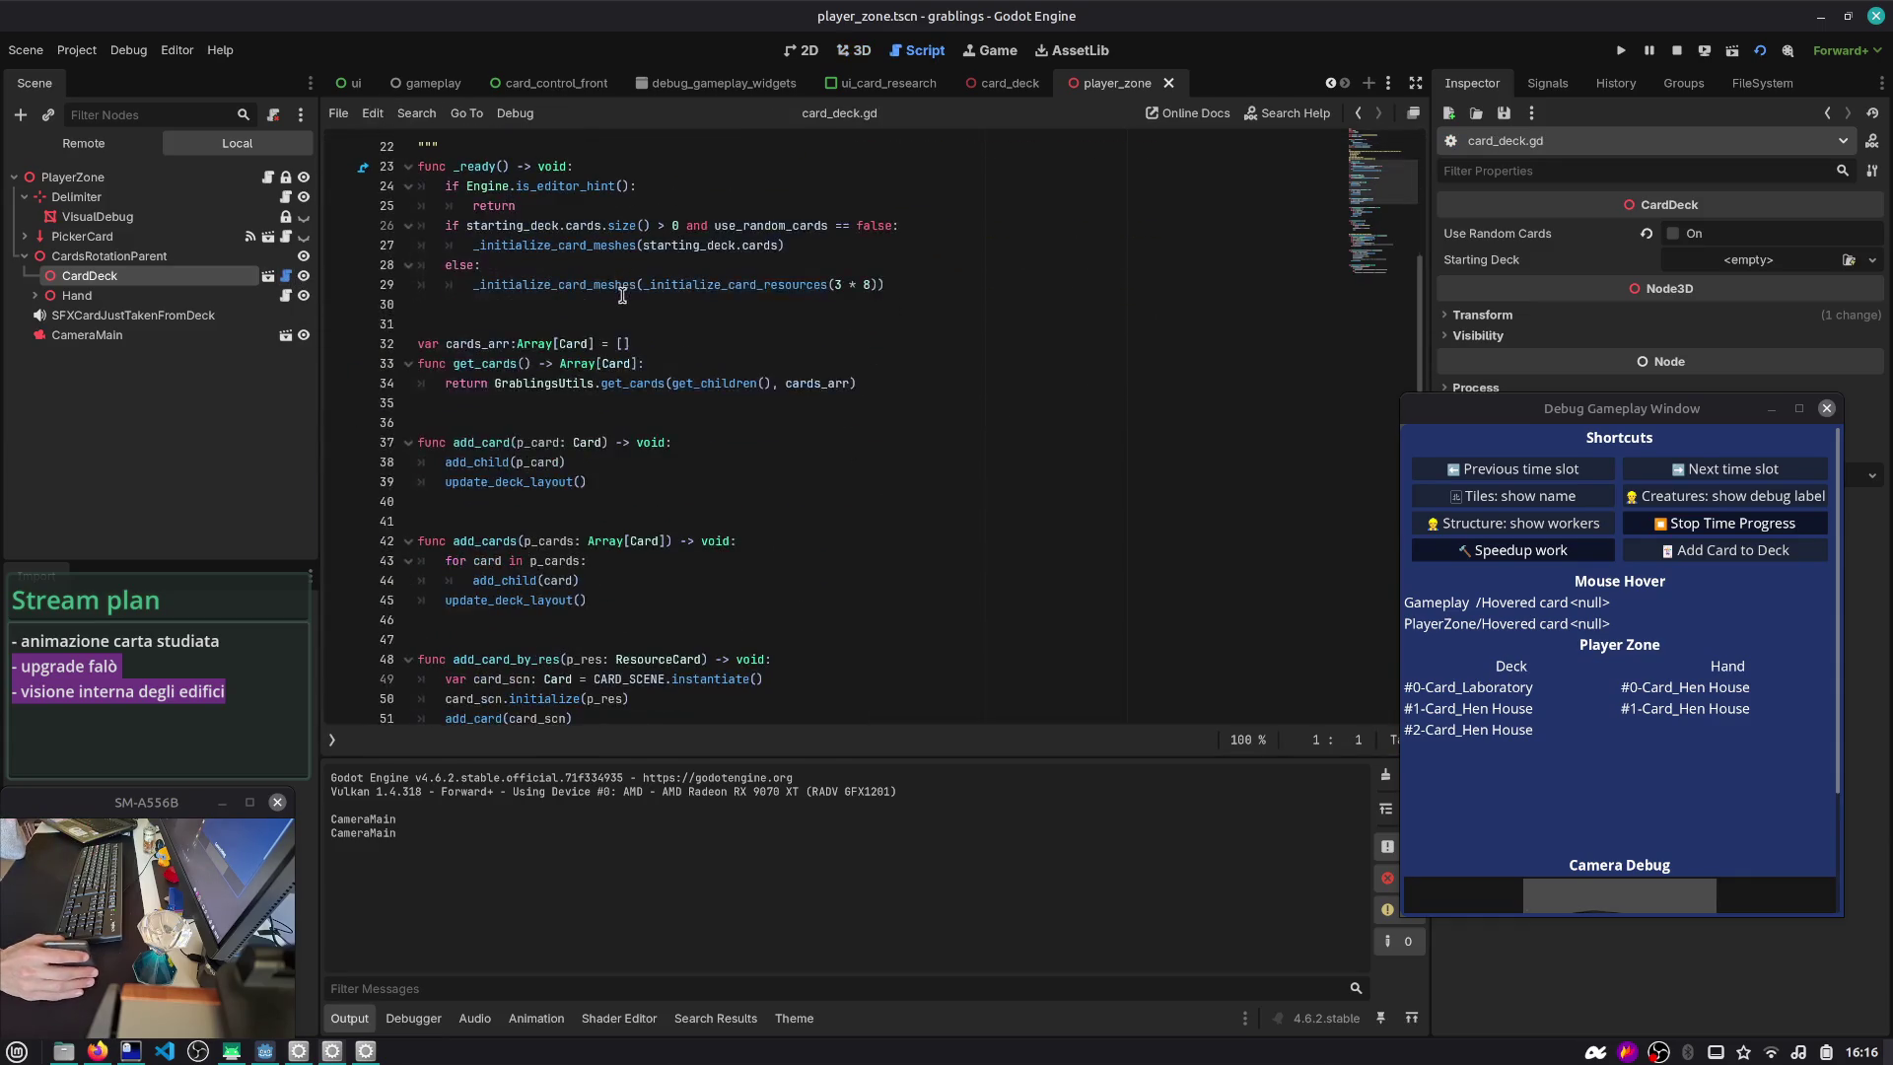
pyautogui.click(762, 285)
pyautogui.hotkey('ctrl', 'shift', 'f')
pyautogui.write('unproje')
pyautogui.press('Return')
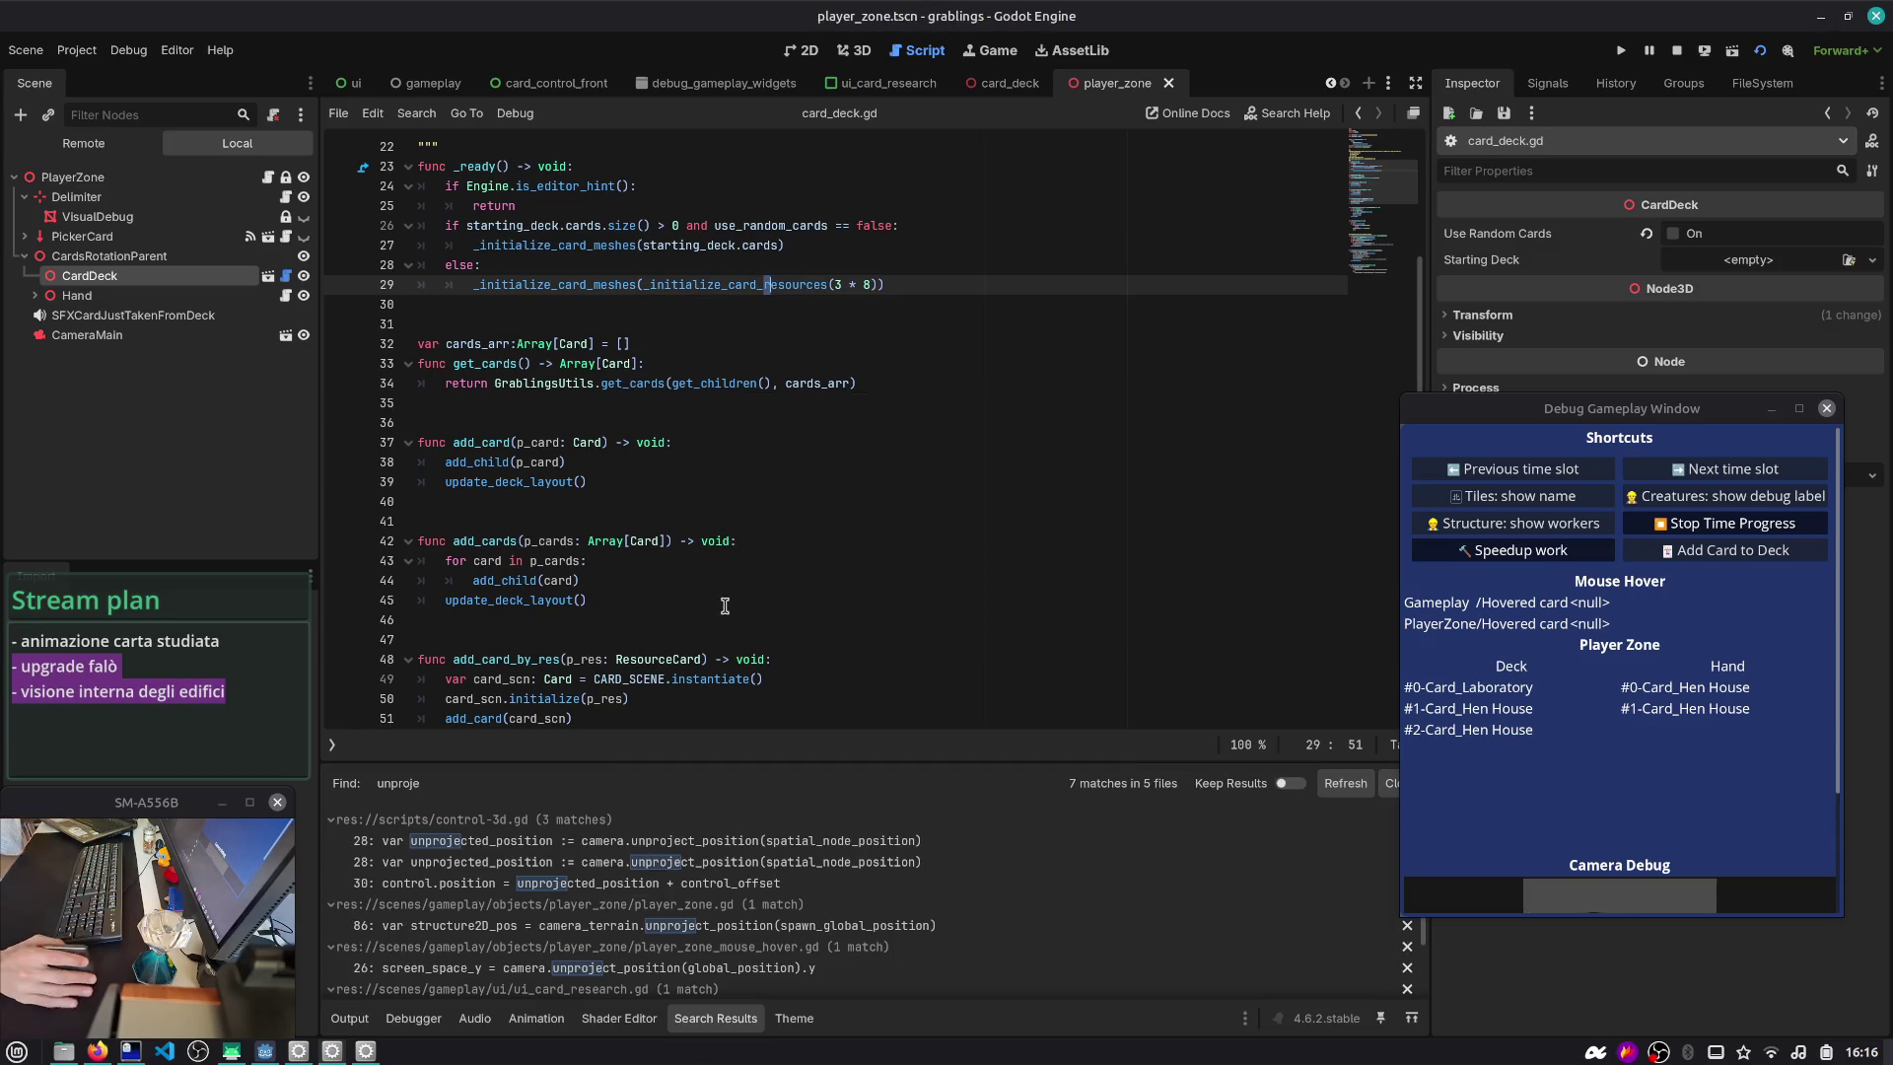
# - Inspect the control-3d.gd match and the player_zone.gd line 86 match
pyautogui.click(831, 868)
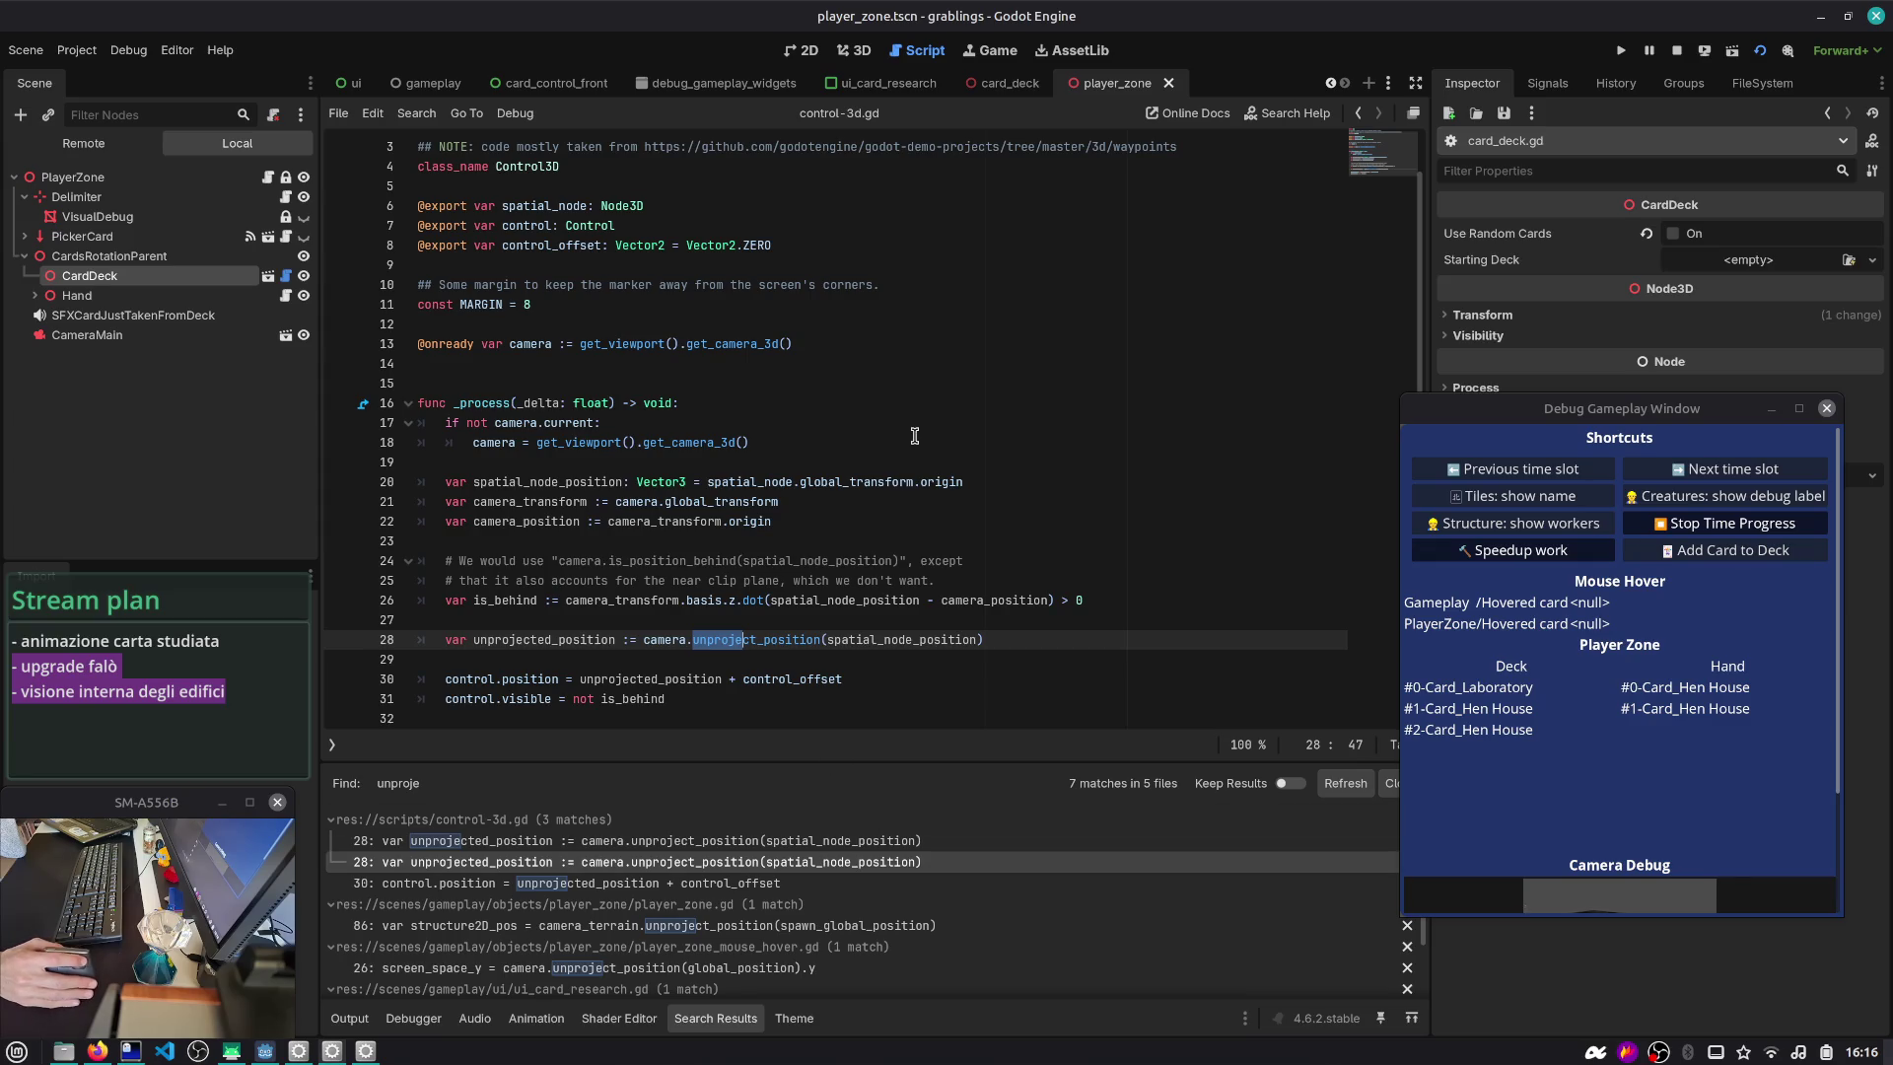
pyautogui.doubleClick(837, 482)
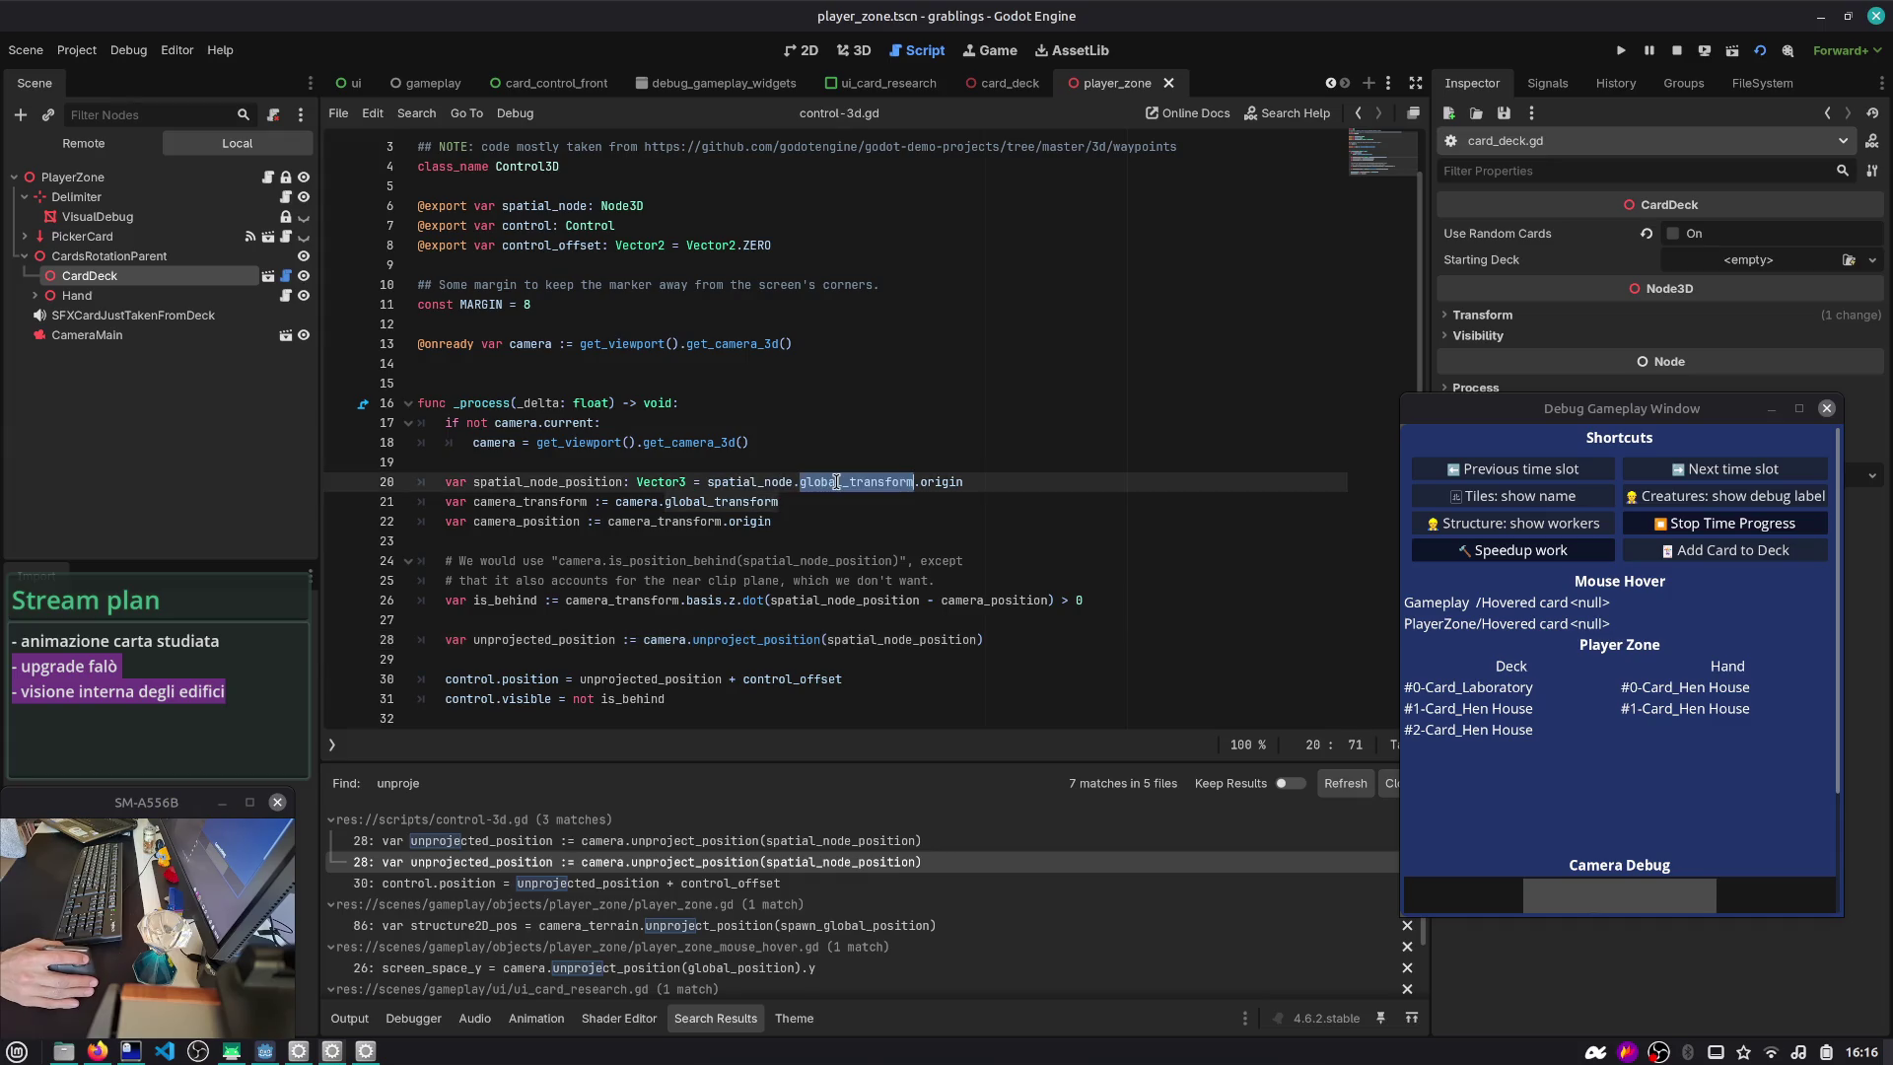
pyautogui.click(970, 481)
pyautogui.doubleClick(849, 481)
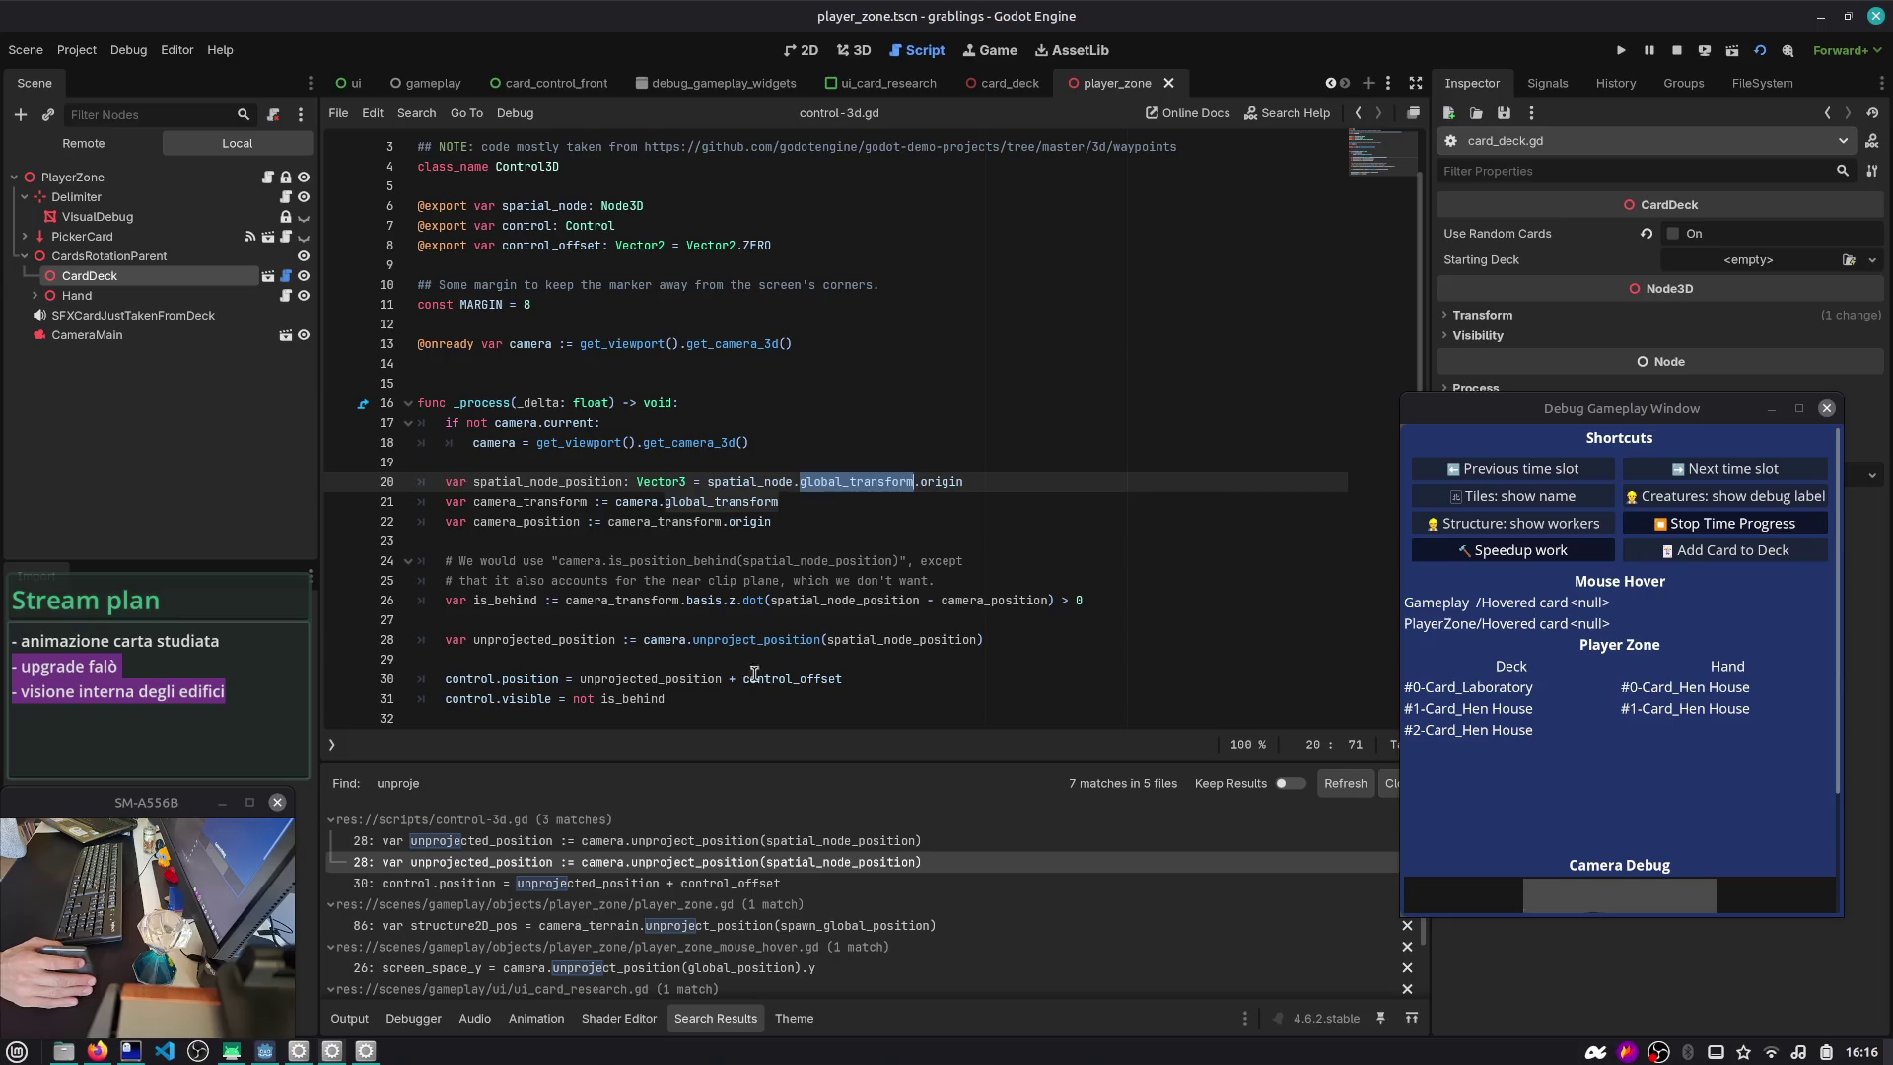
pyautogui.click(814, 927)
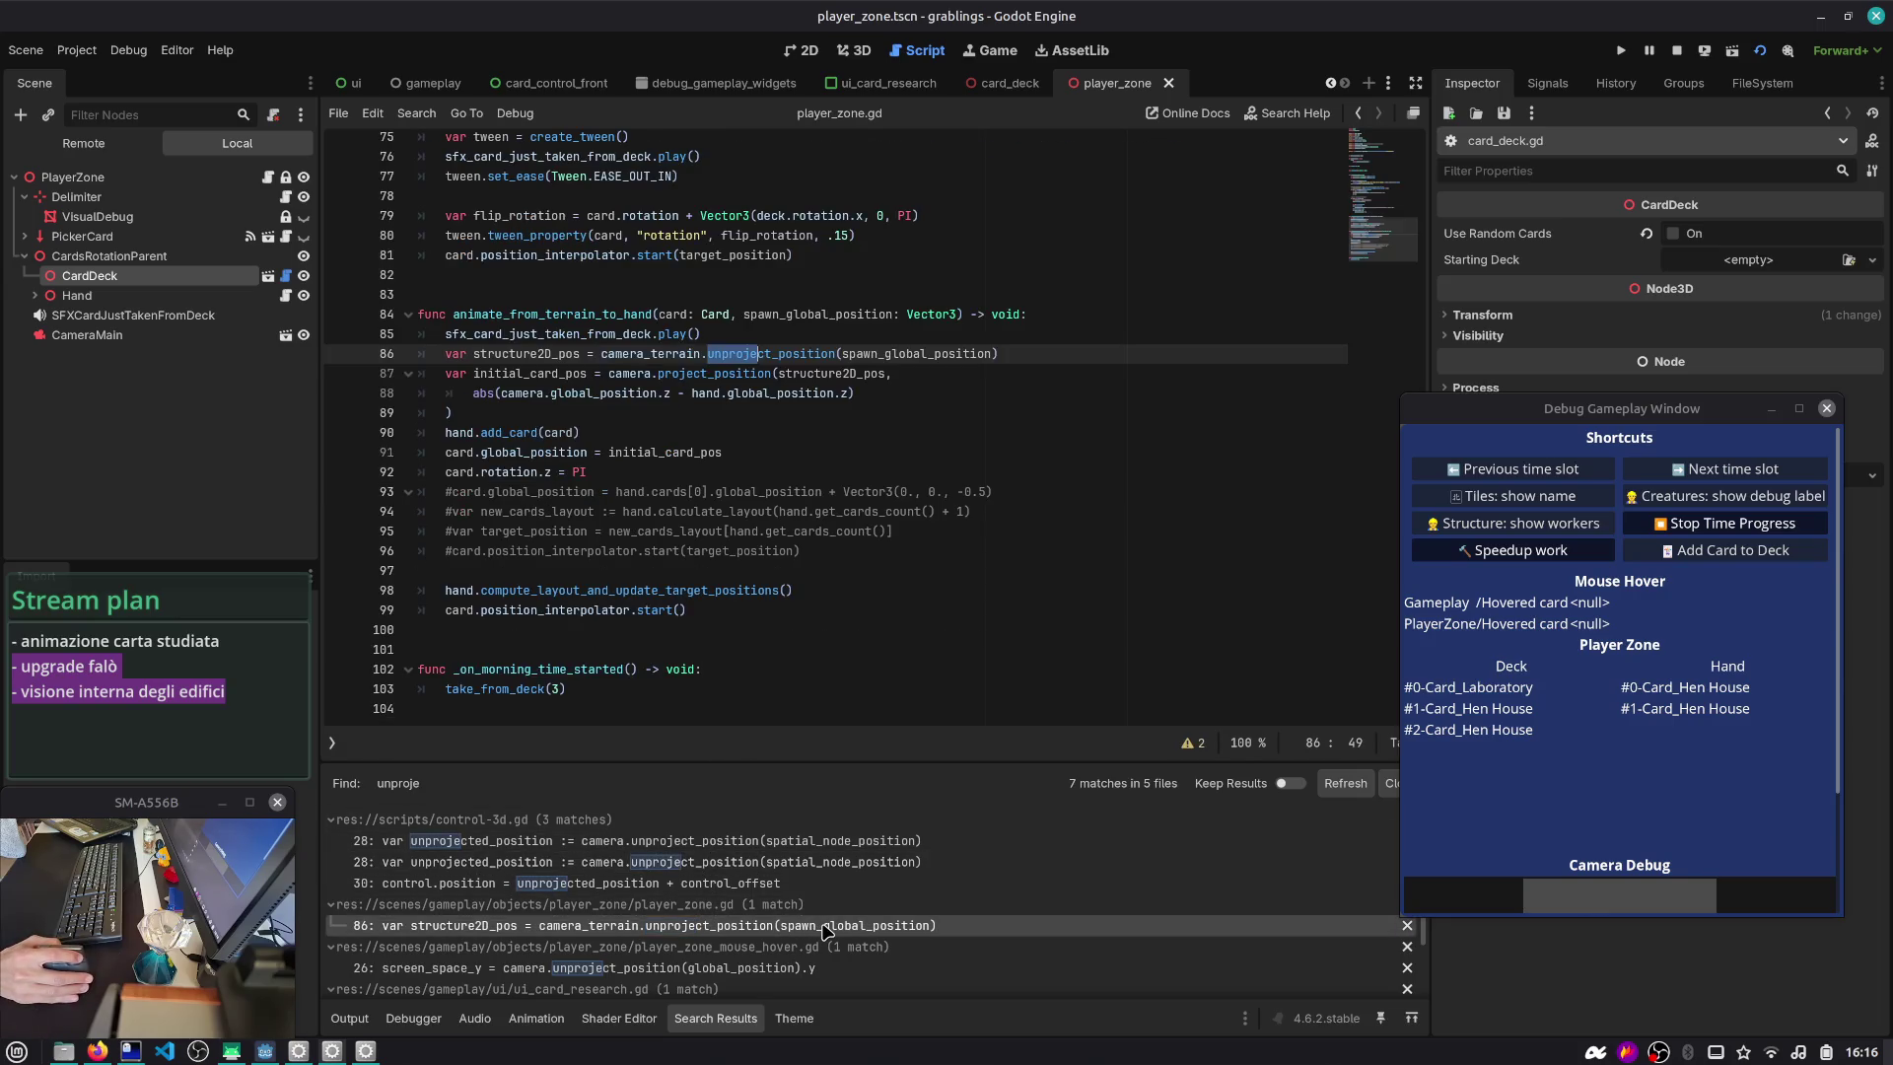
pyautogui.doubleClick(919, 354)
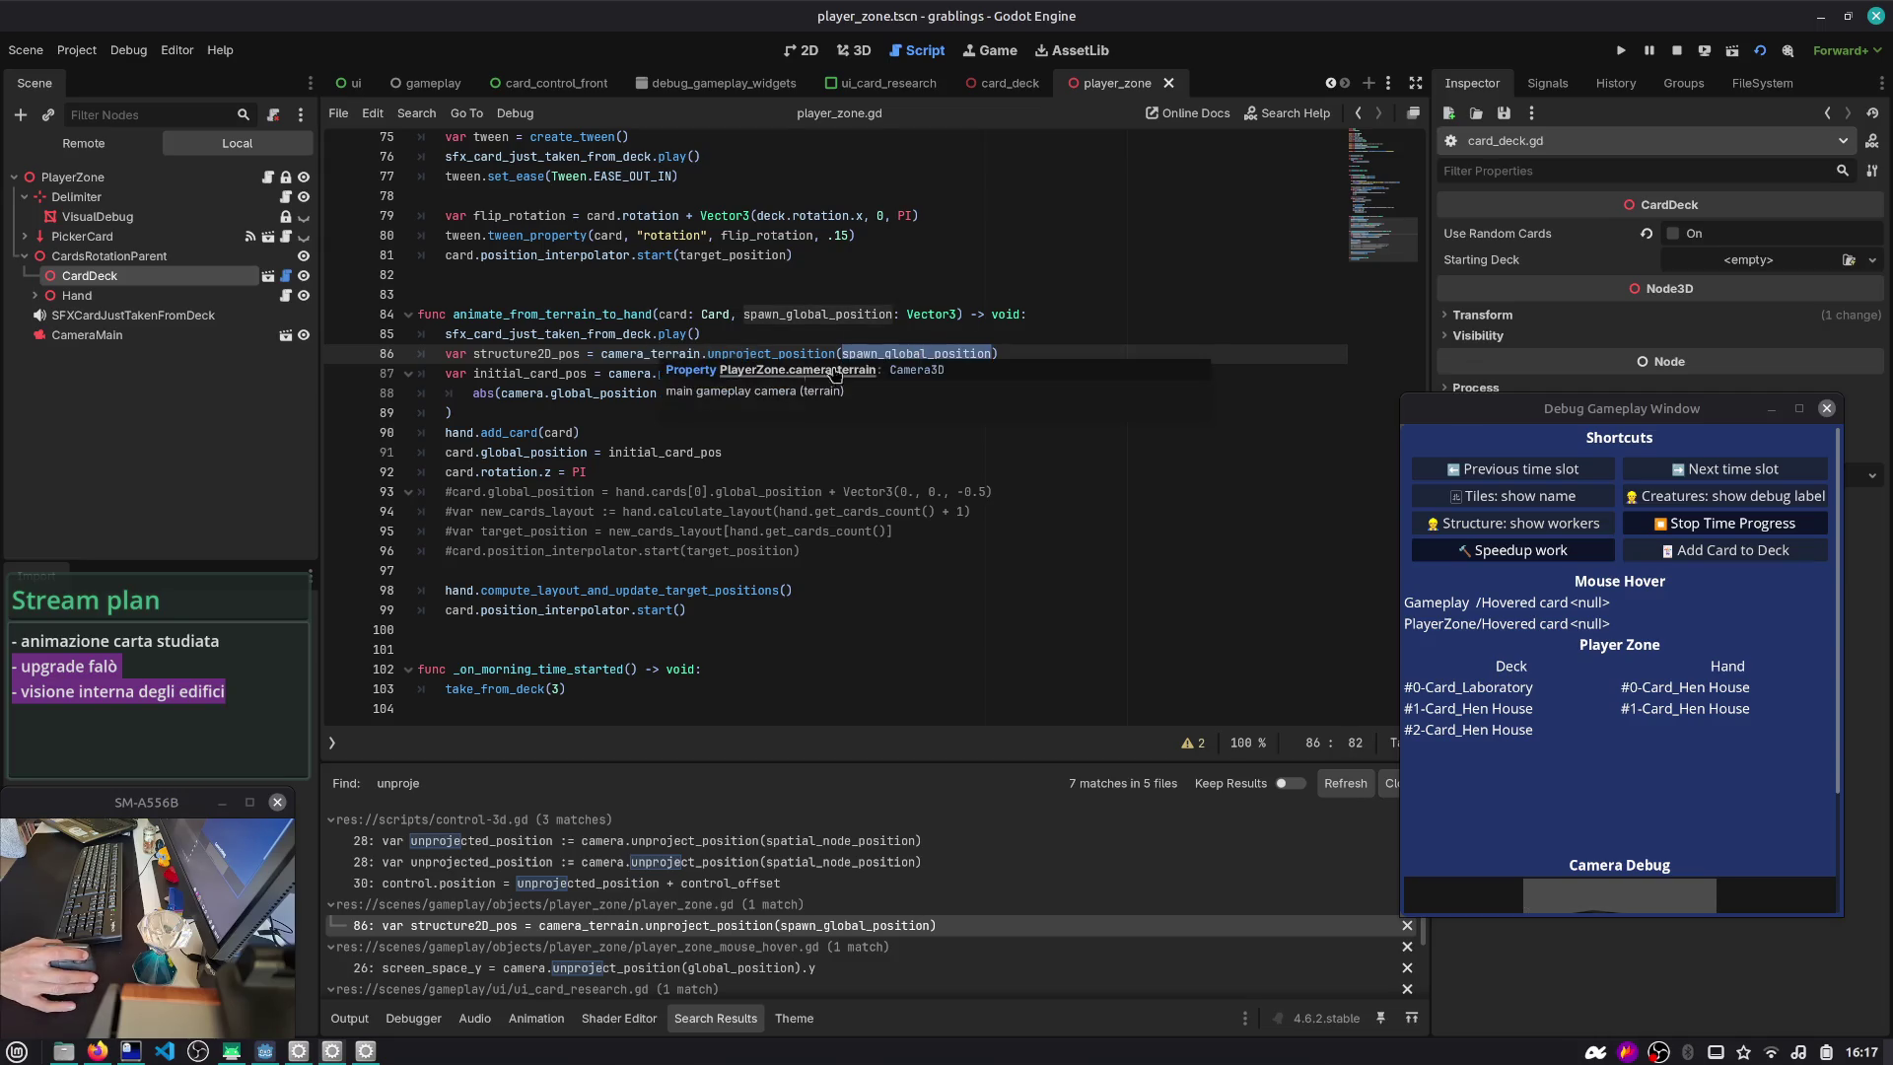
# - Back in control-3d.gd, read the Transform3D origin documentation
pyautogui.click(1360, 114)
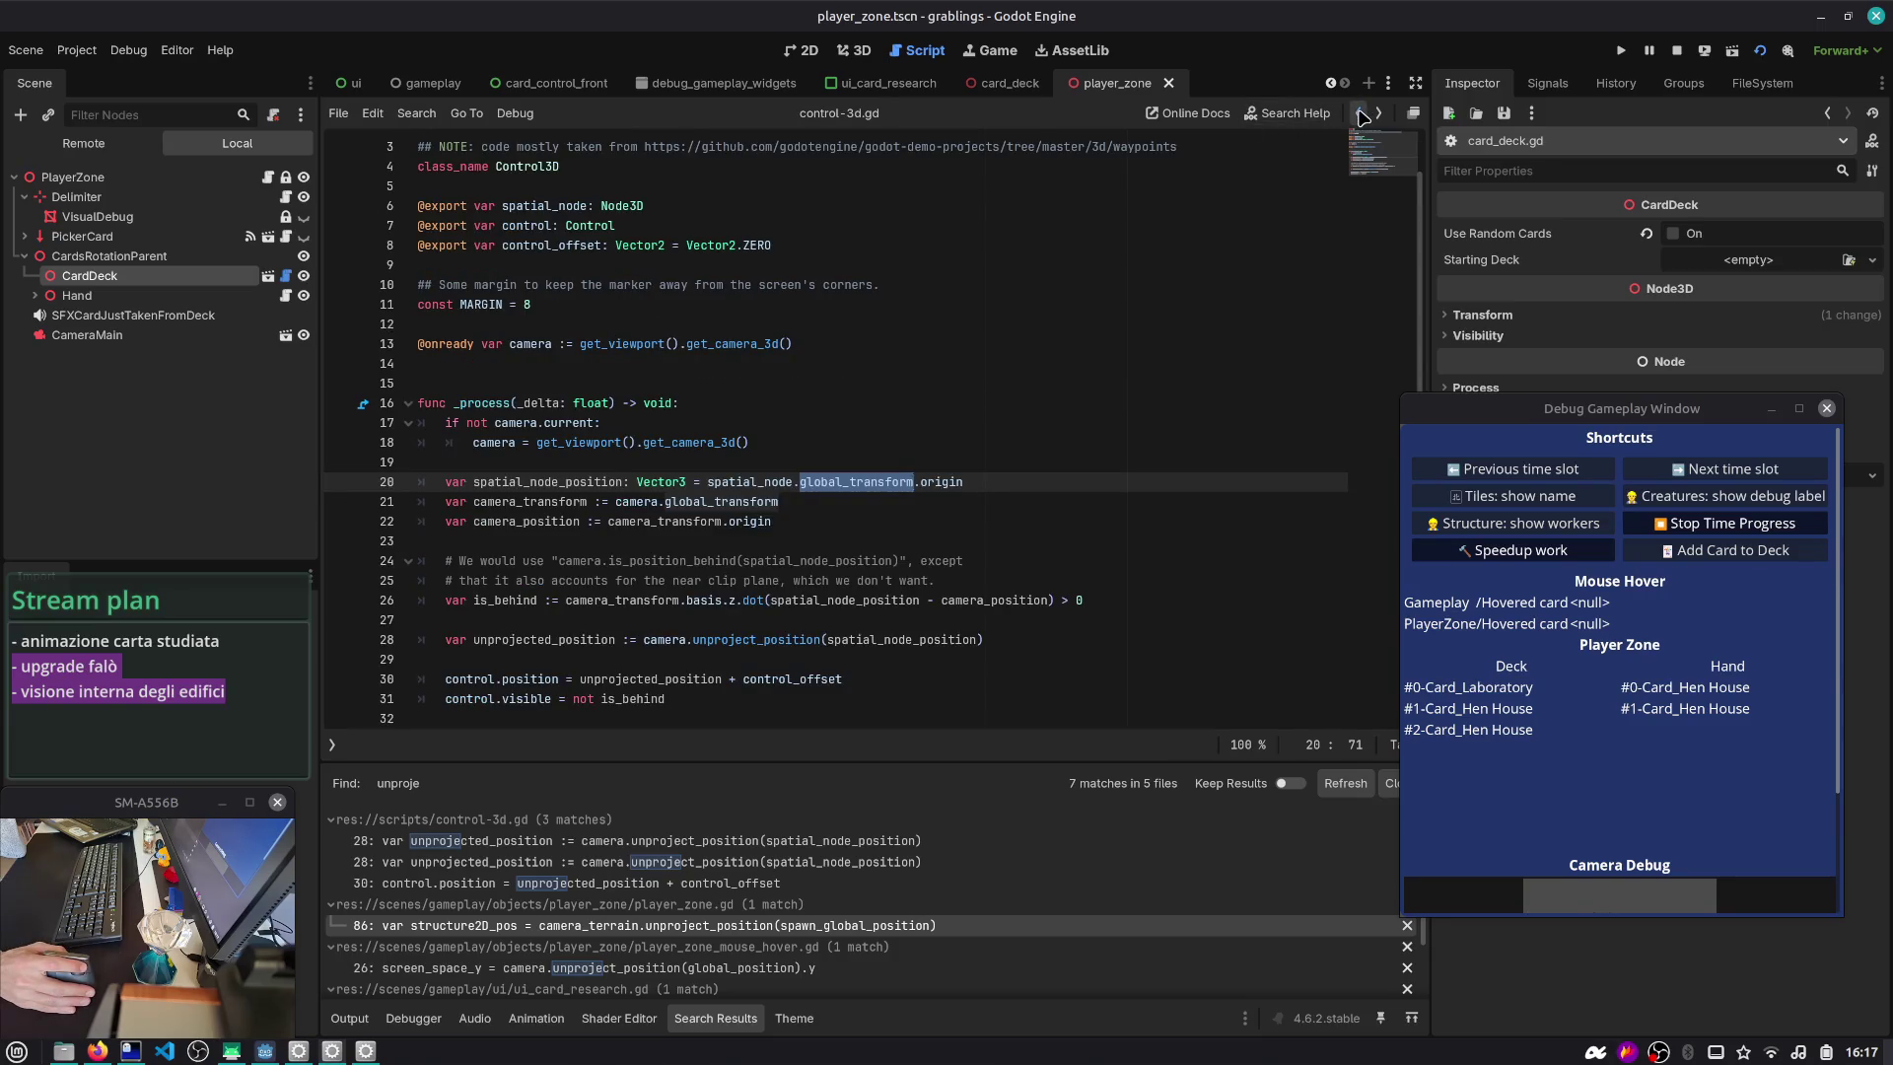
pyautogui.click(1360, 114)
pyautogui.click(719, 523)
pyautogui.doubleClick(826, 522)
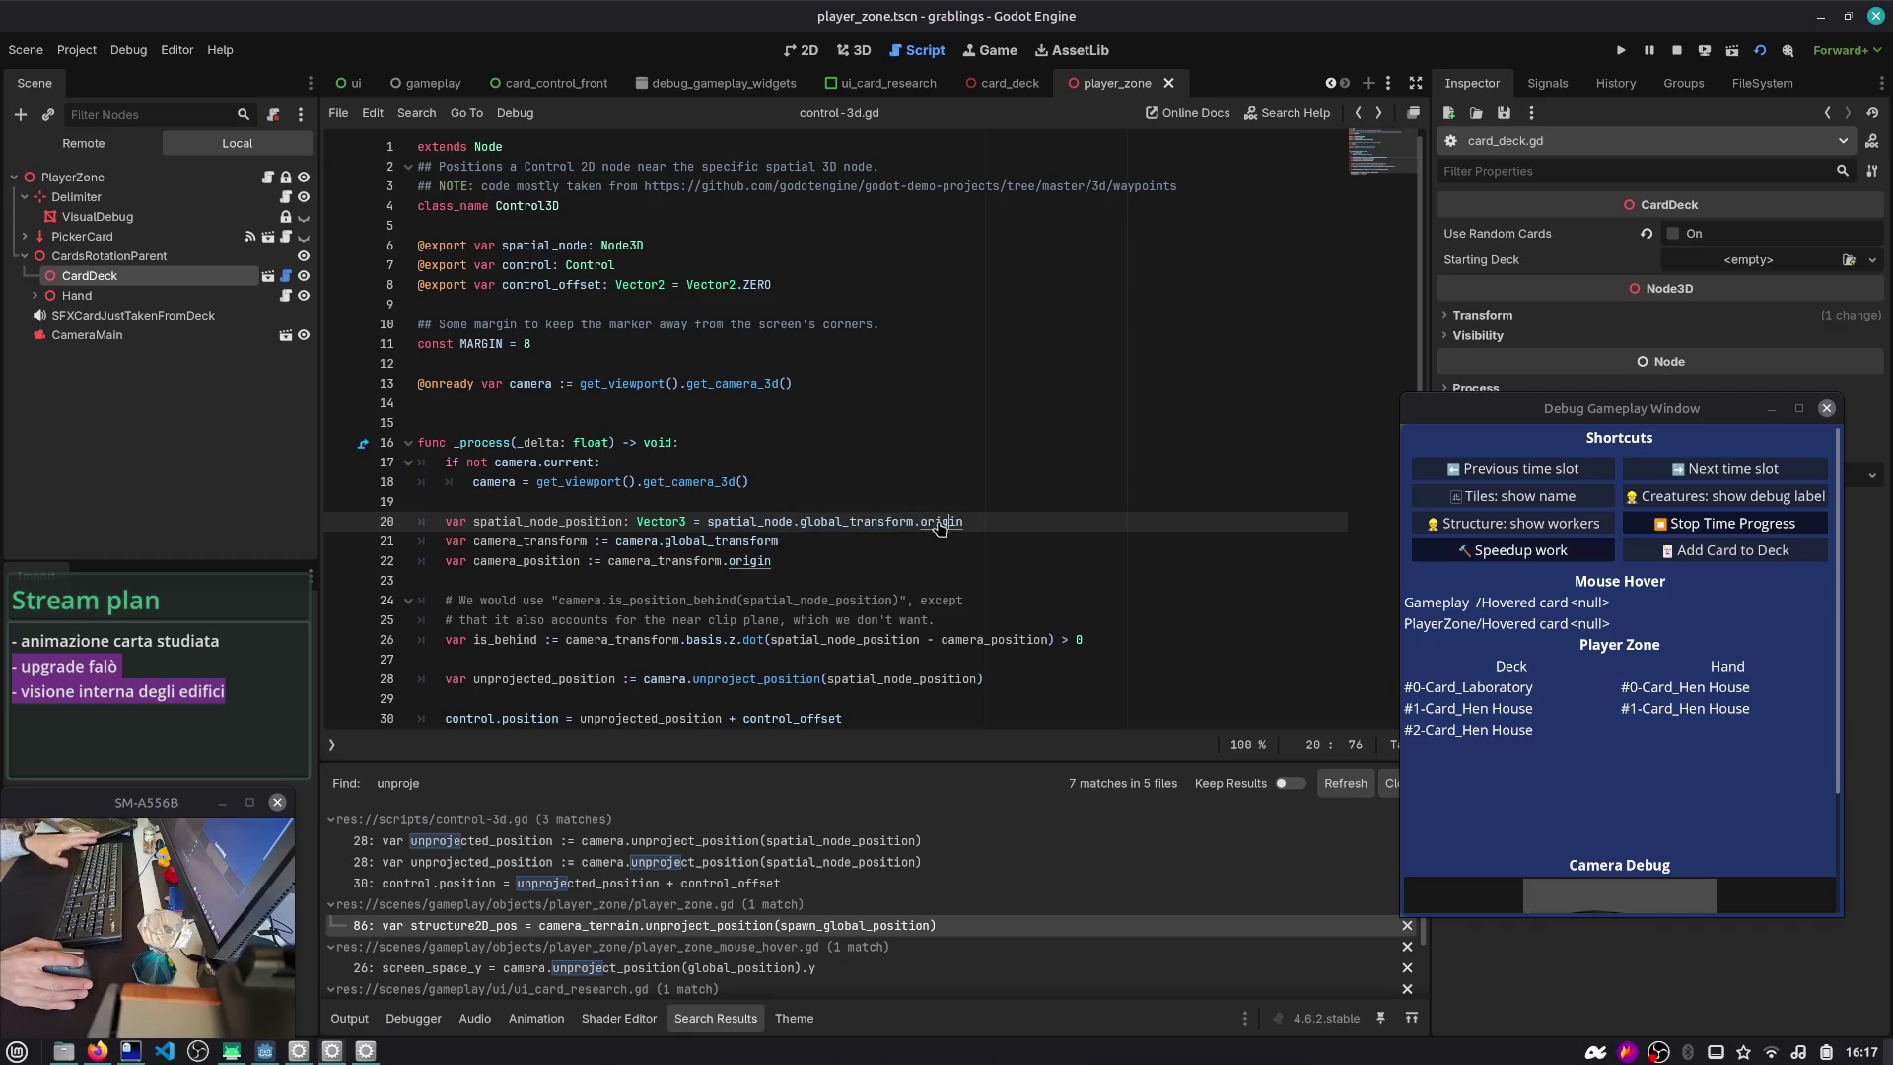
pyautogui.keyDown('ctrl'); pyautogui.click(942, 523); pyautogui.keyUp('ctrl')
pyautogui.moveTo(476, 219); pyautogui.dragTo(928, 212)
pyautogui.click(928, 212)
pyautogui.scroll(3, 880, 230)
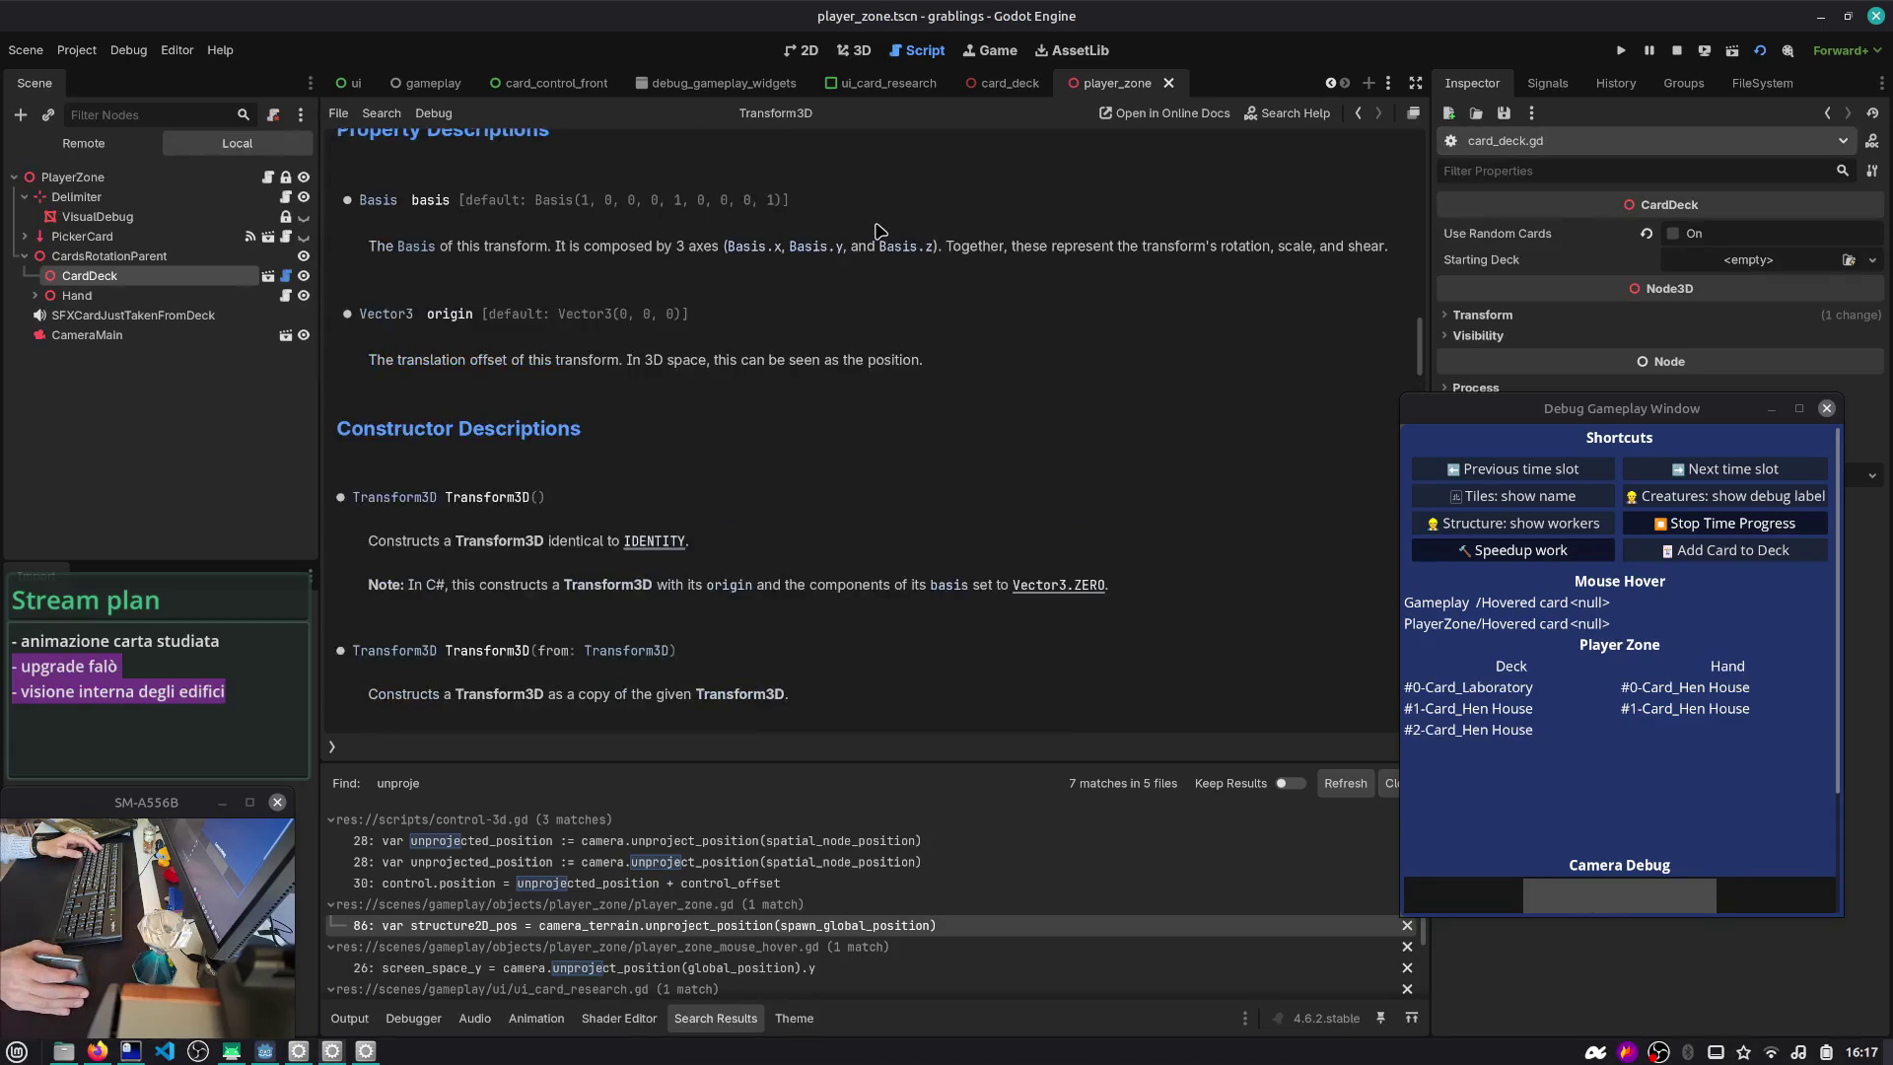
# - Step back through previously viewed scripts to layer_ui_lv_2.gd
pyautogui.click(1362, 114)
pyautogui.click(1363, 114)
pyautogui.click(1362, 115)
pyautogui.click(1363, 115)
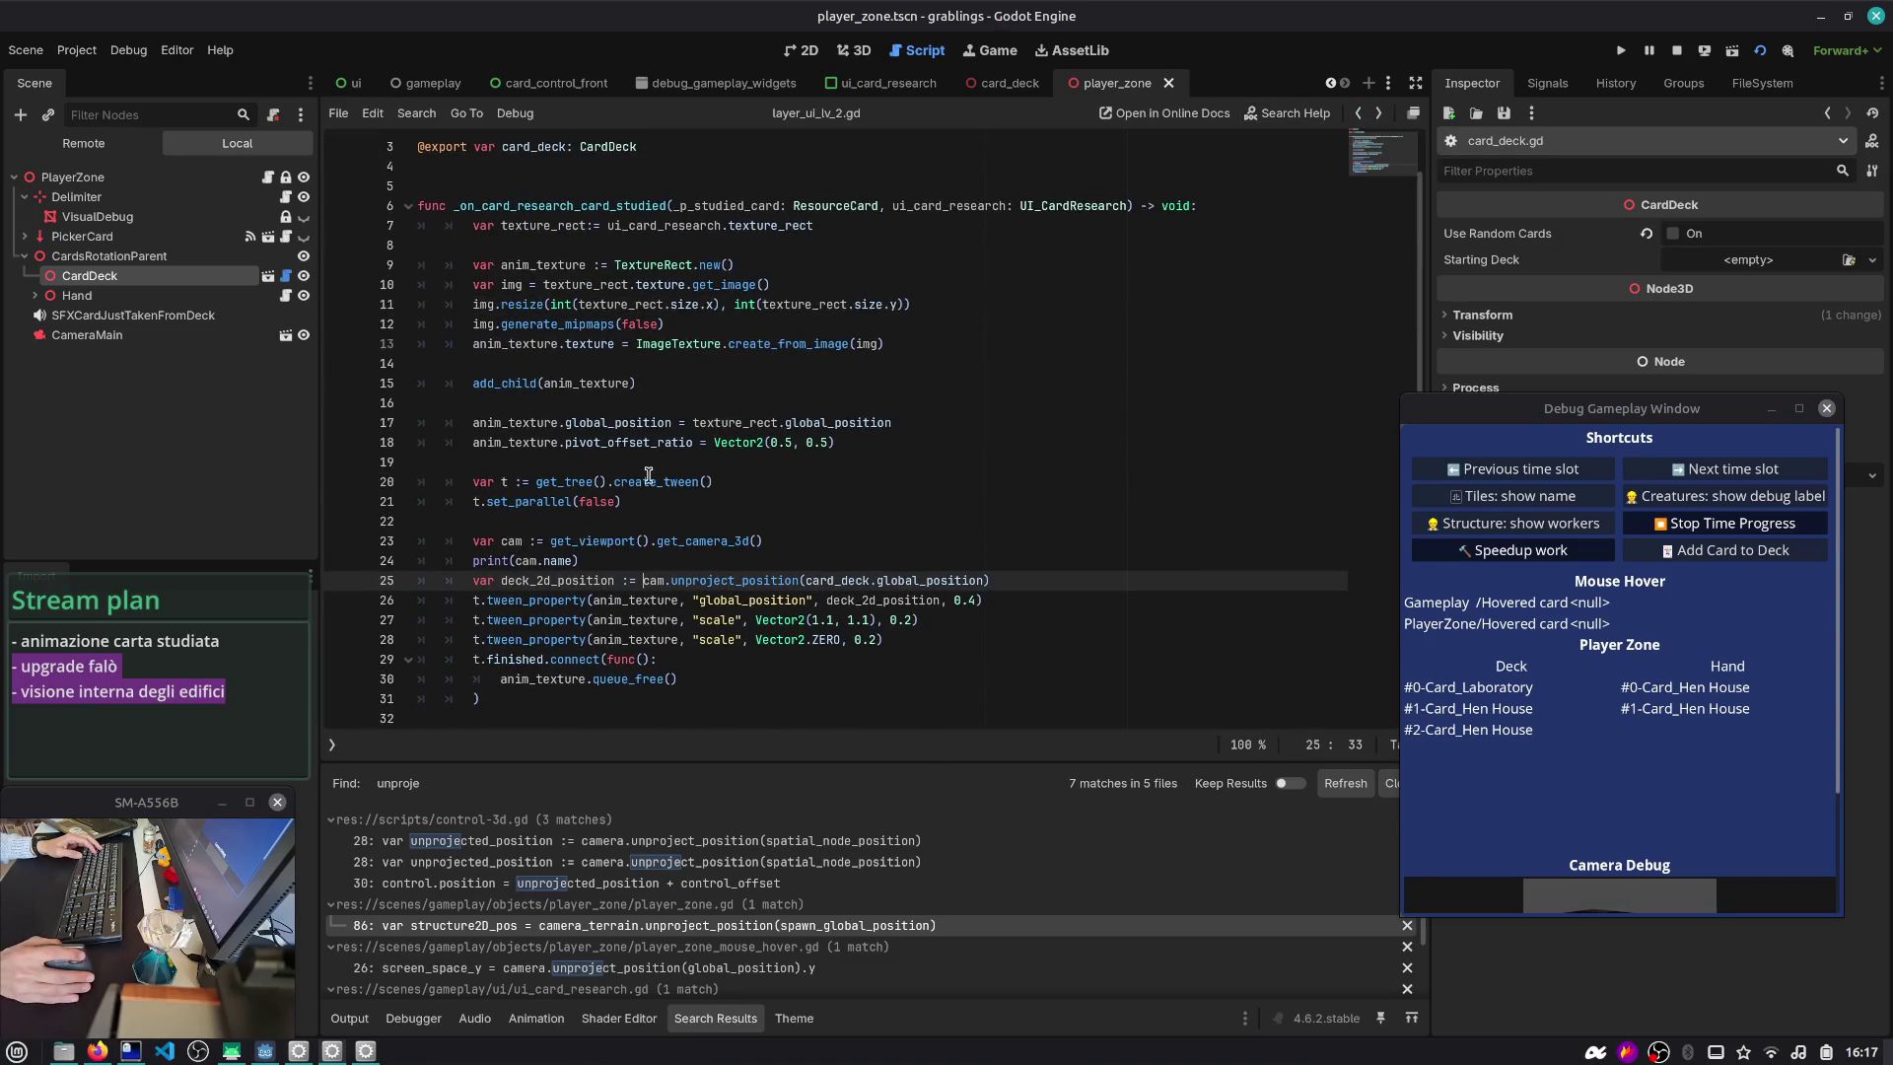
pyautogui.doubleClick(654, 580)
pyautogui.doubleClick(513, 542)
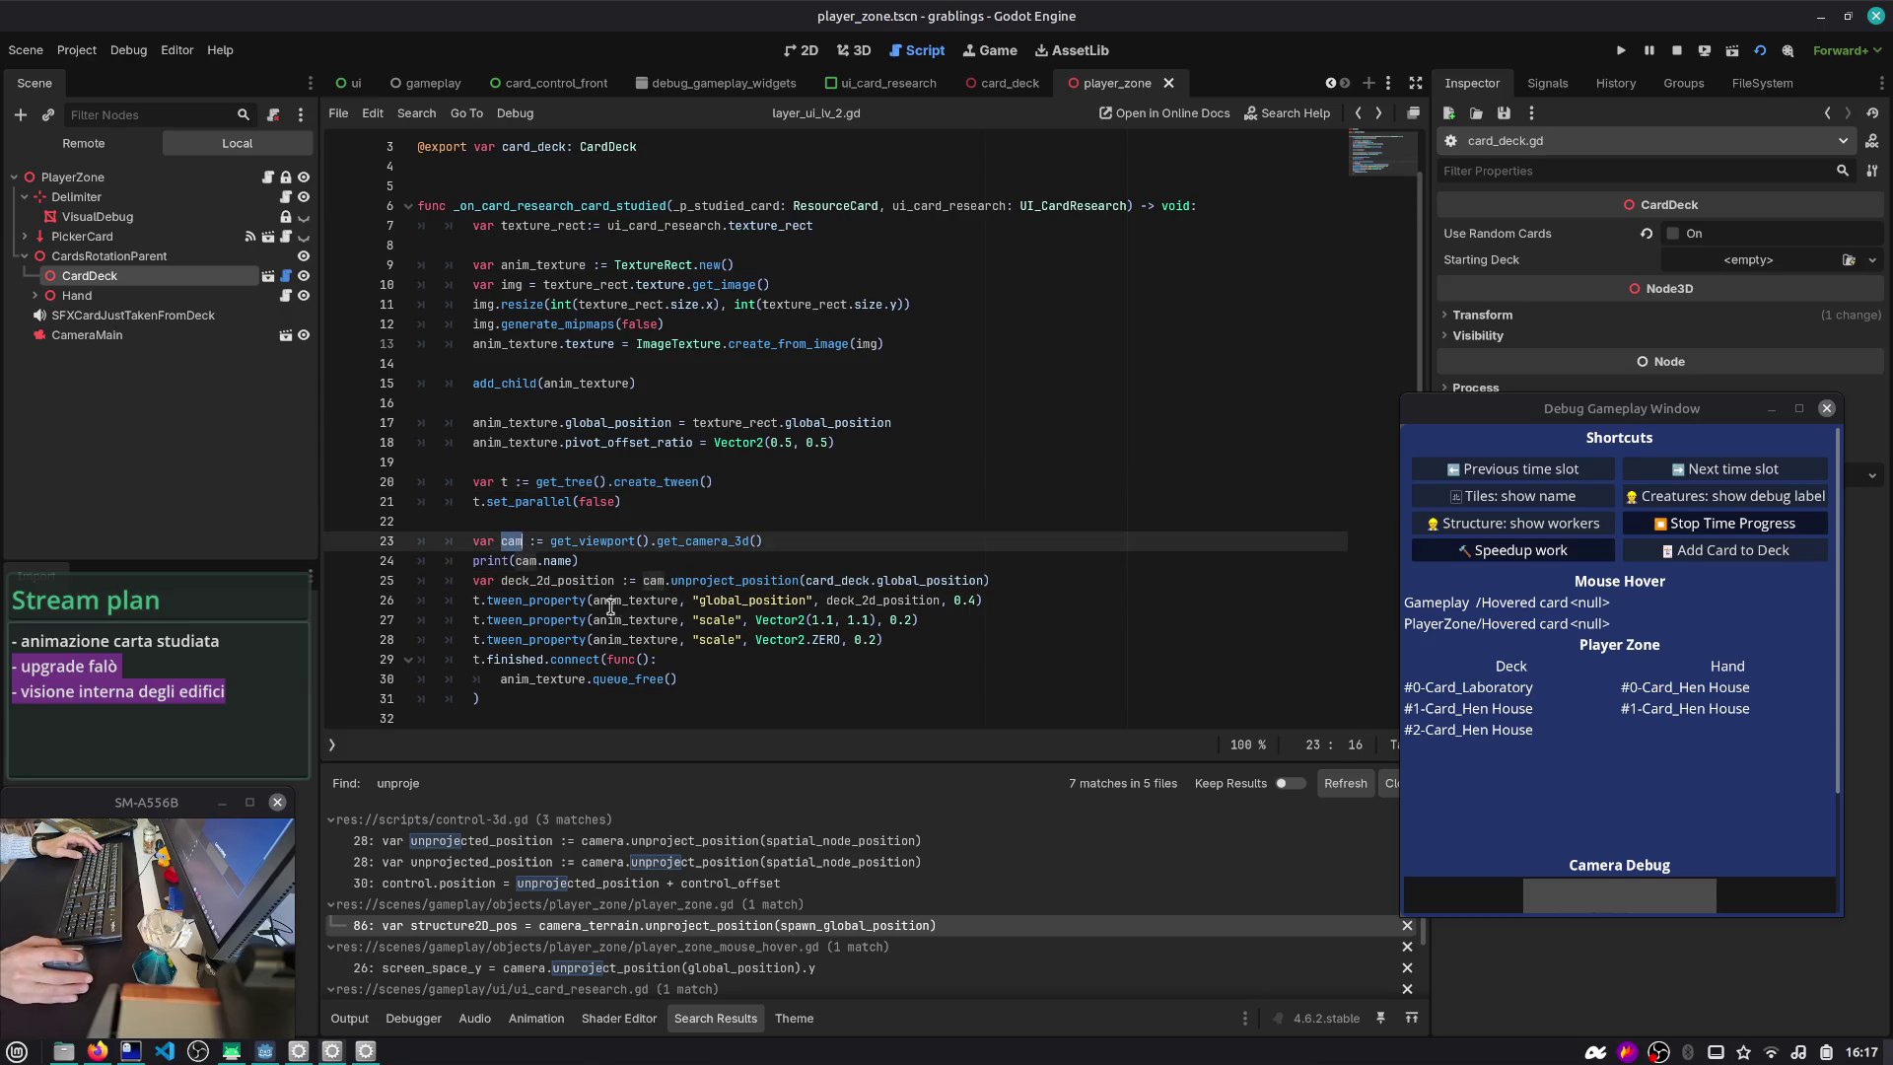
pyautogui.doubleClick(858, 600)
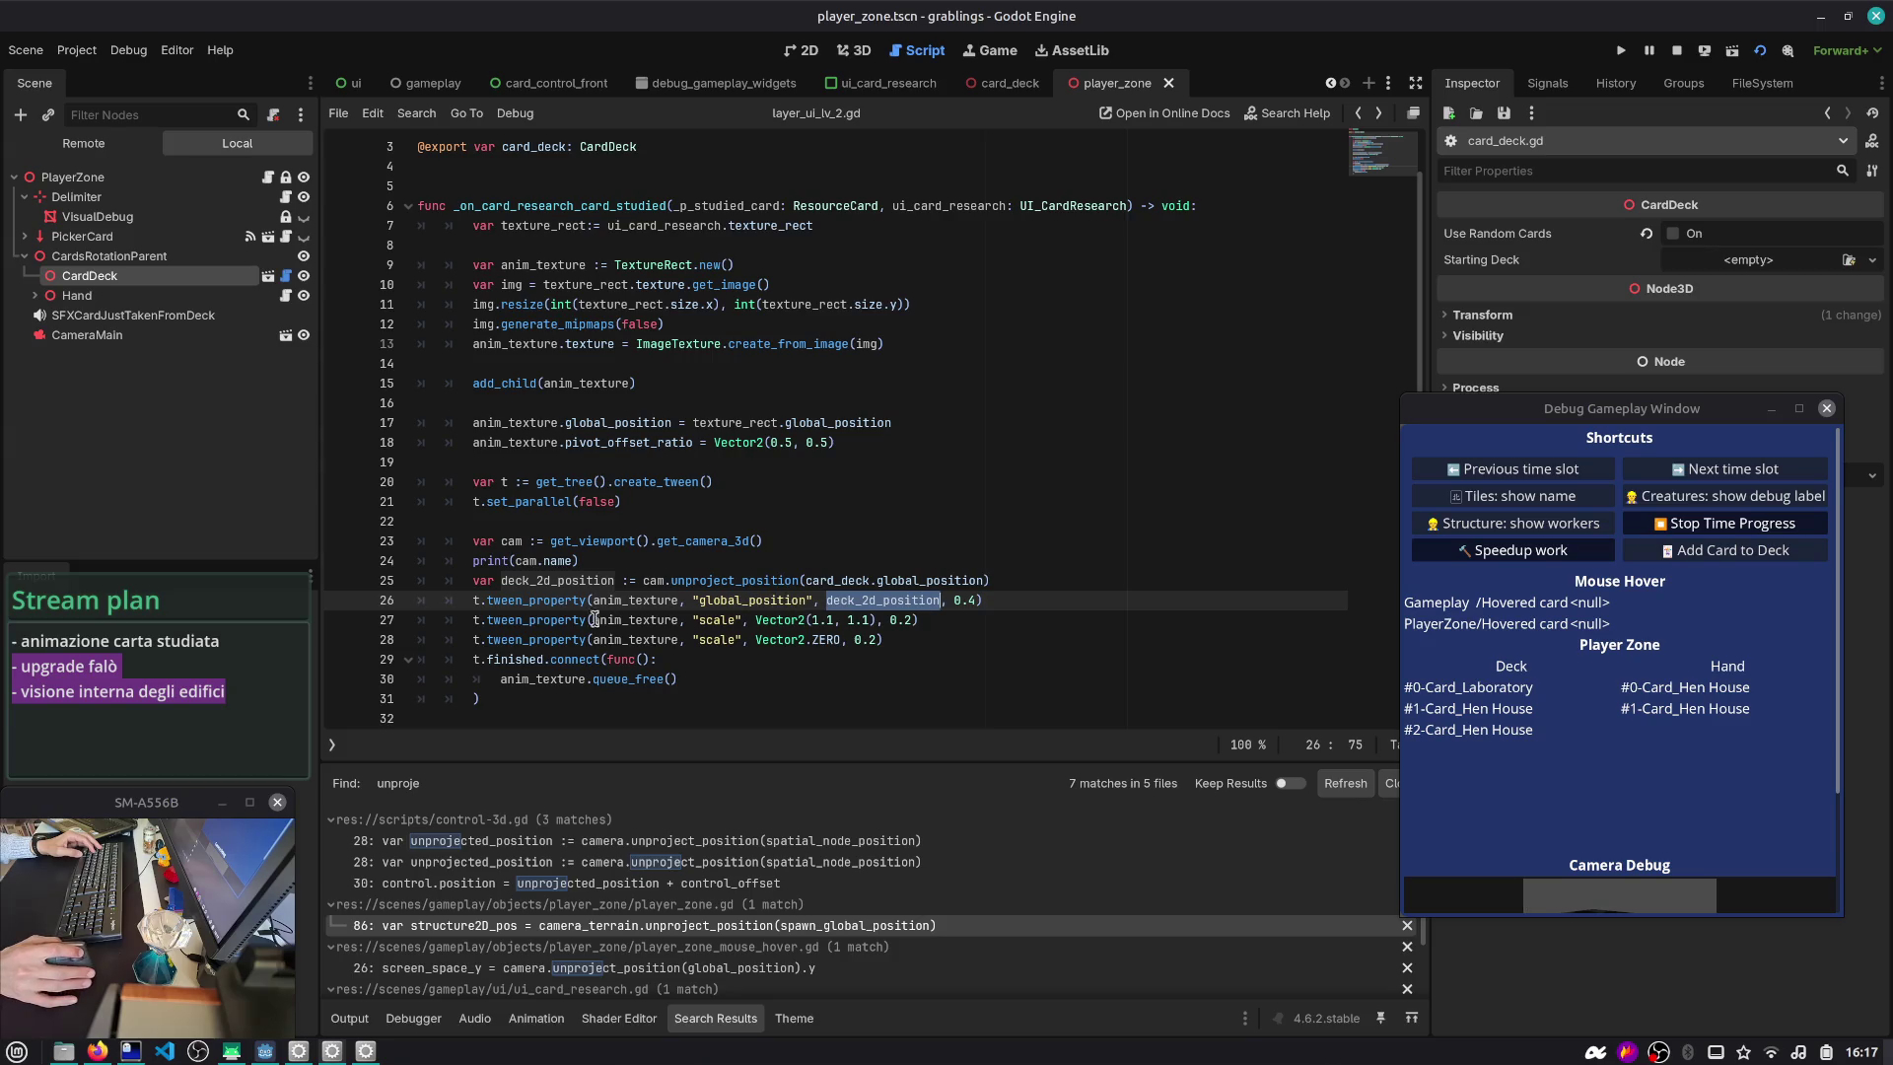
pyautogui.doubleClick(717, 640)
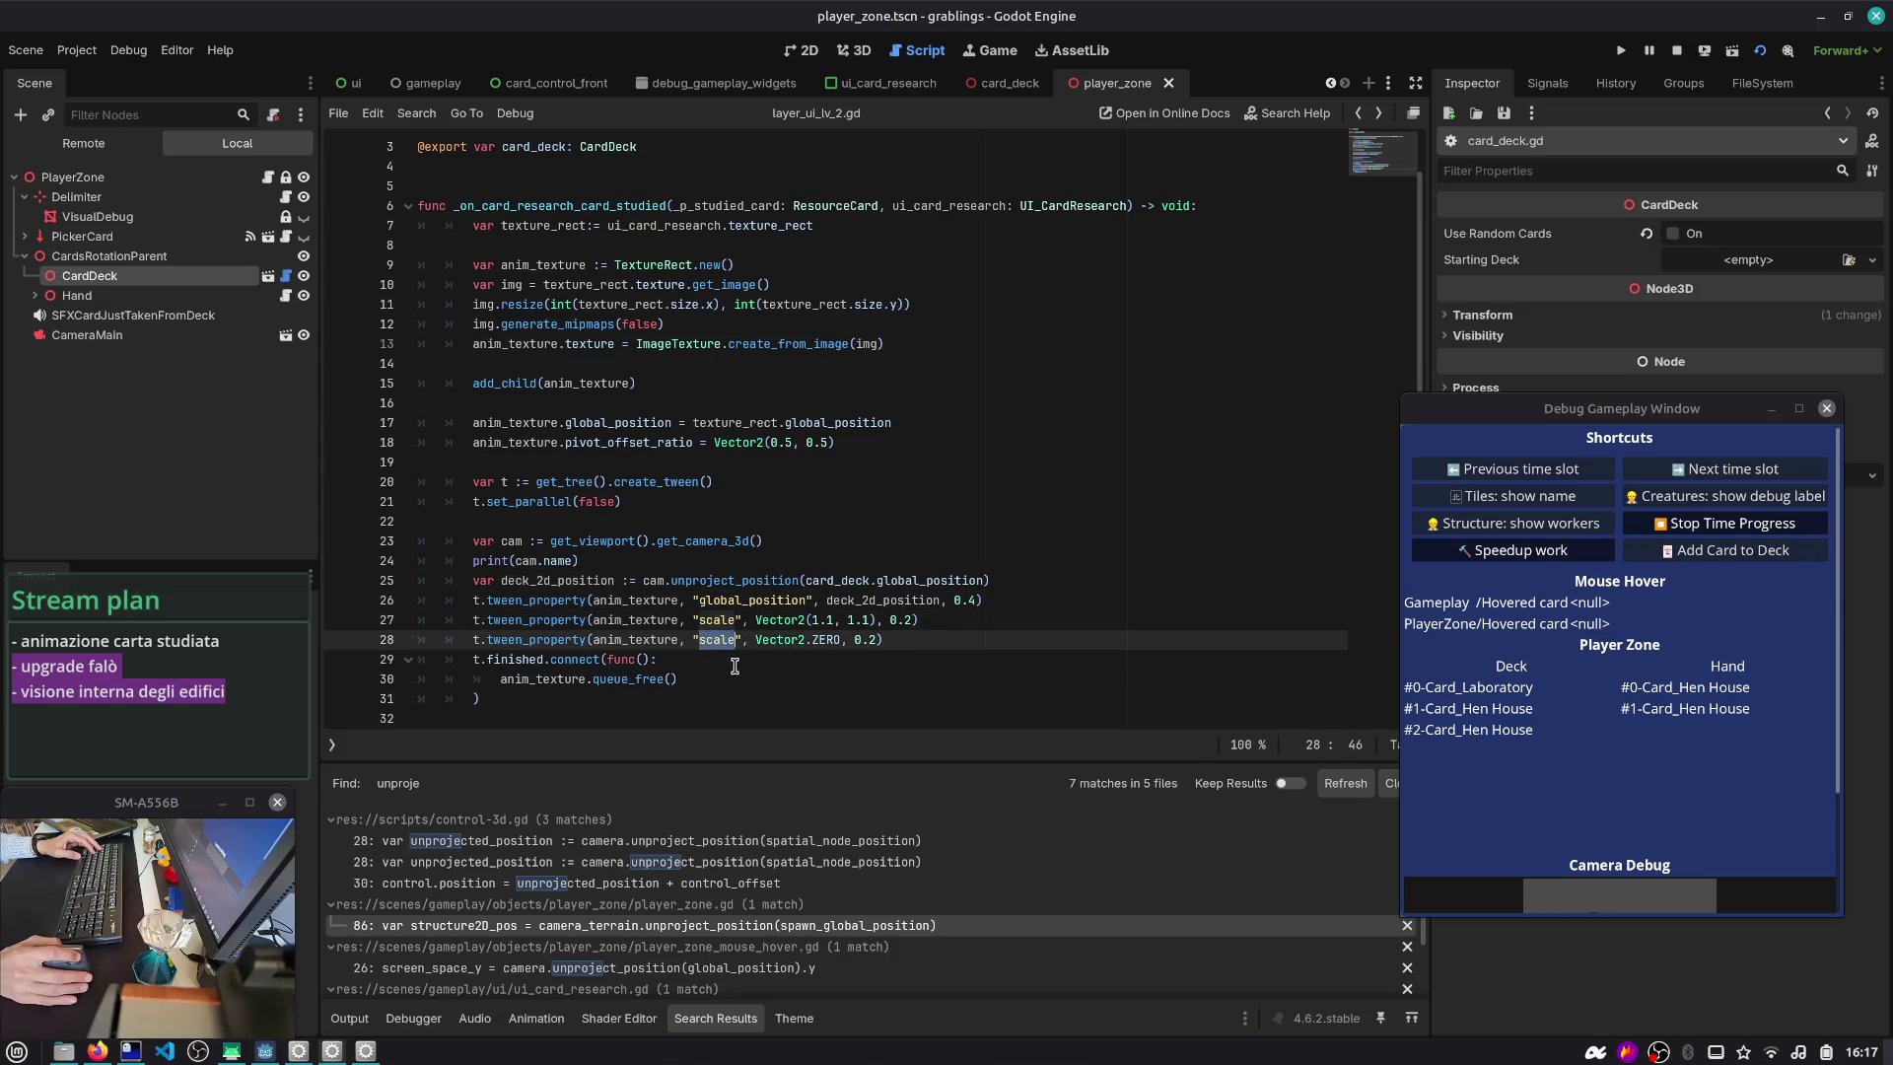
pyautogui.doubleClick(887, 601)
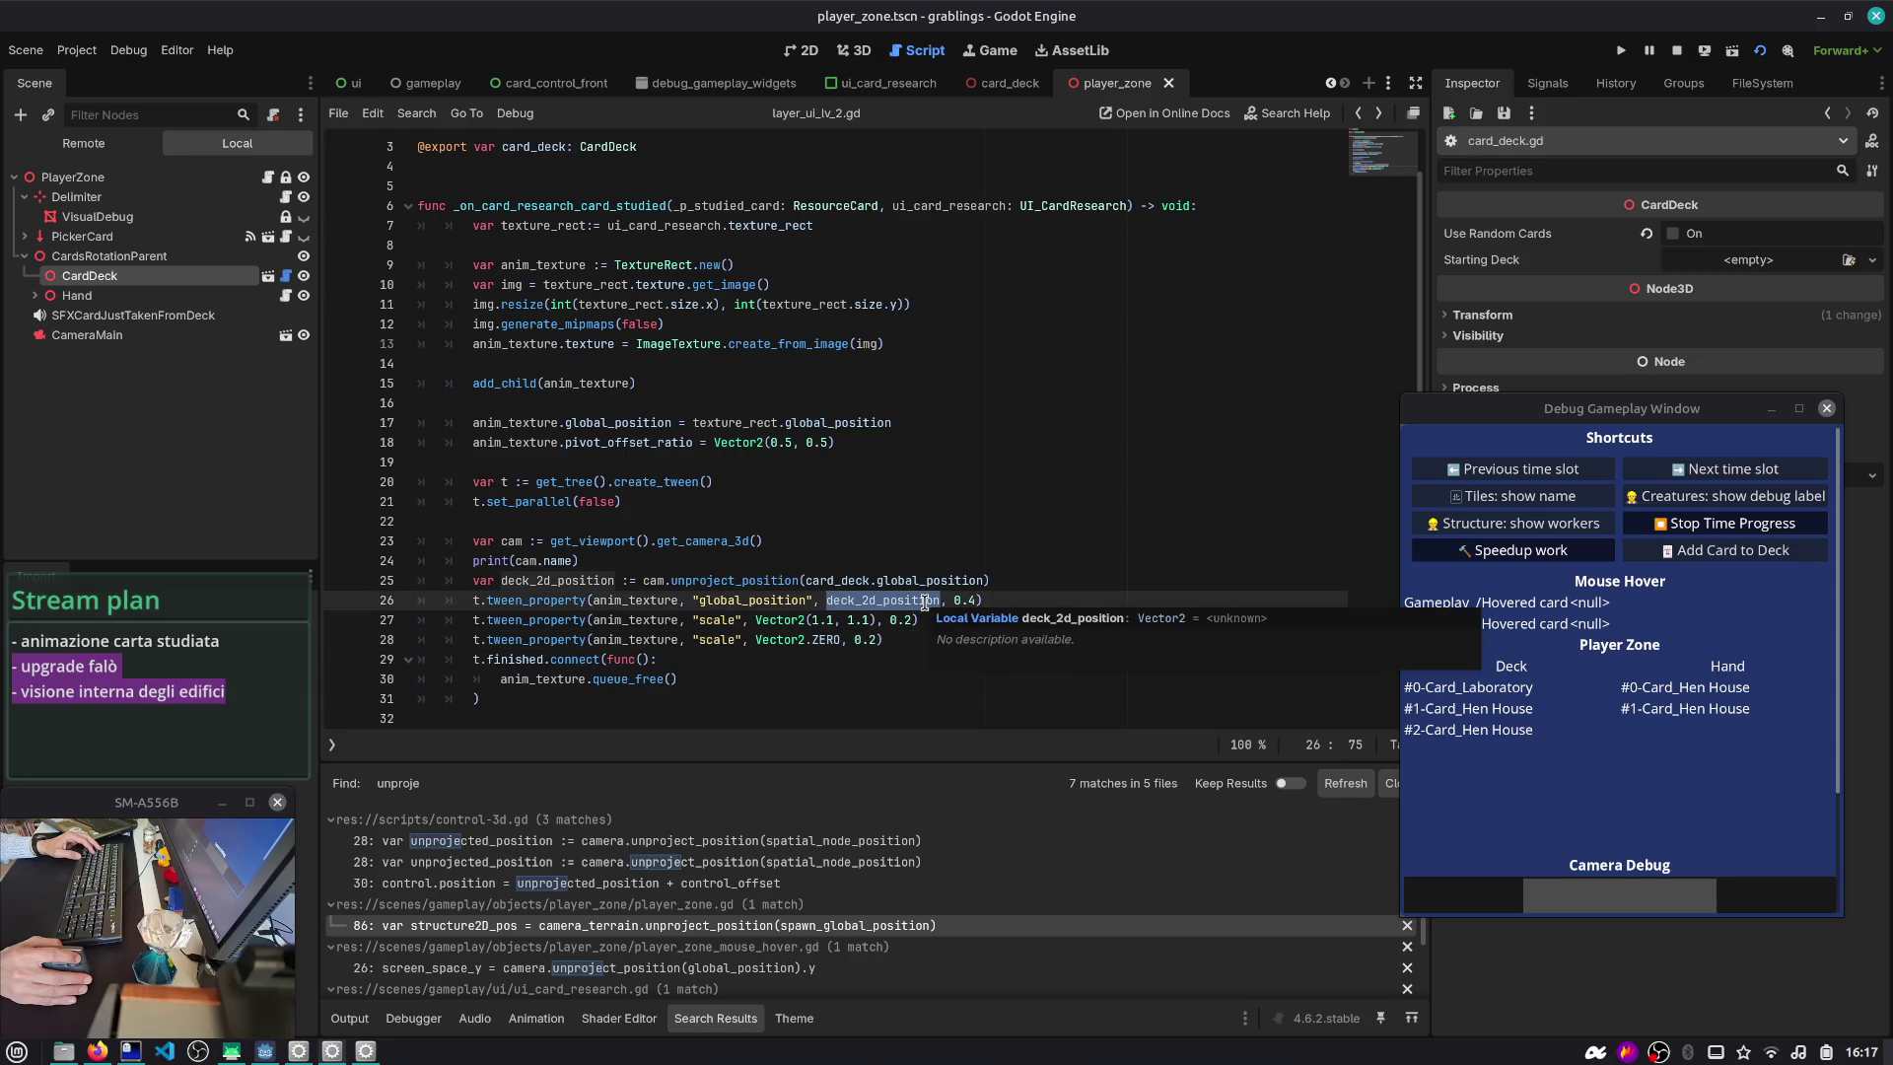
pyautogui.moveTo(671, 564); pyautogui.dragTo(394, 563)
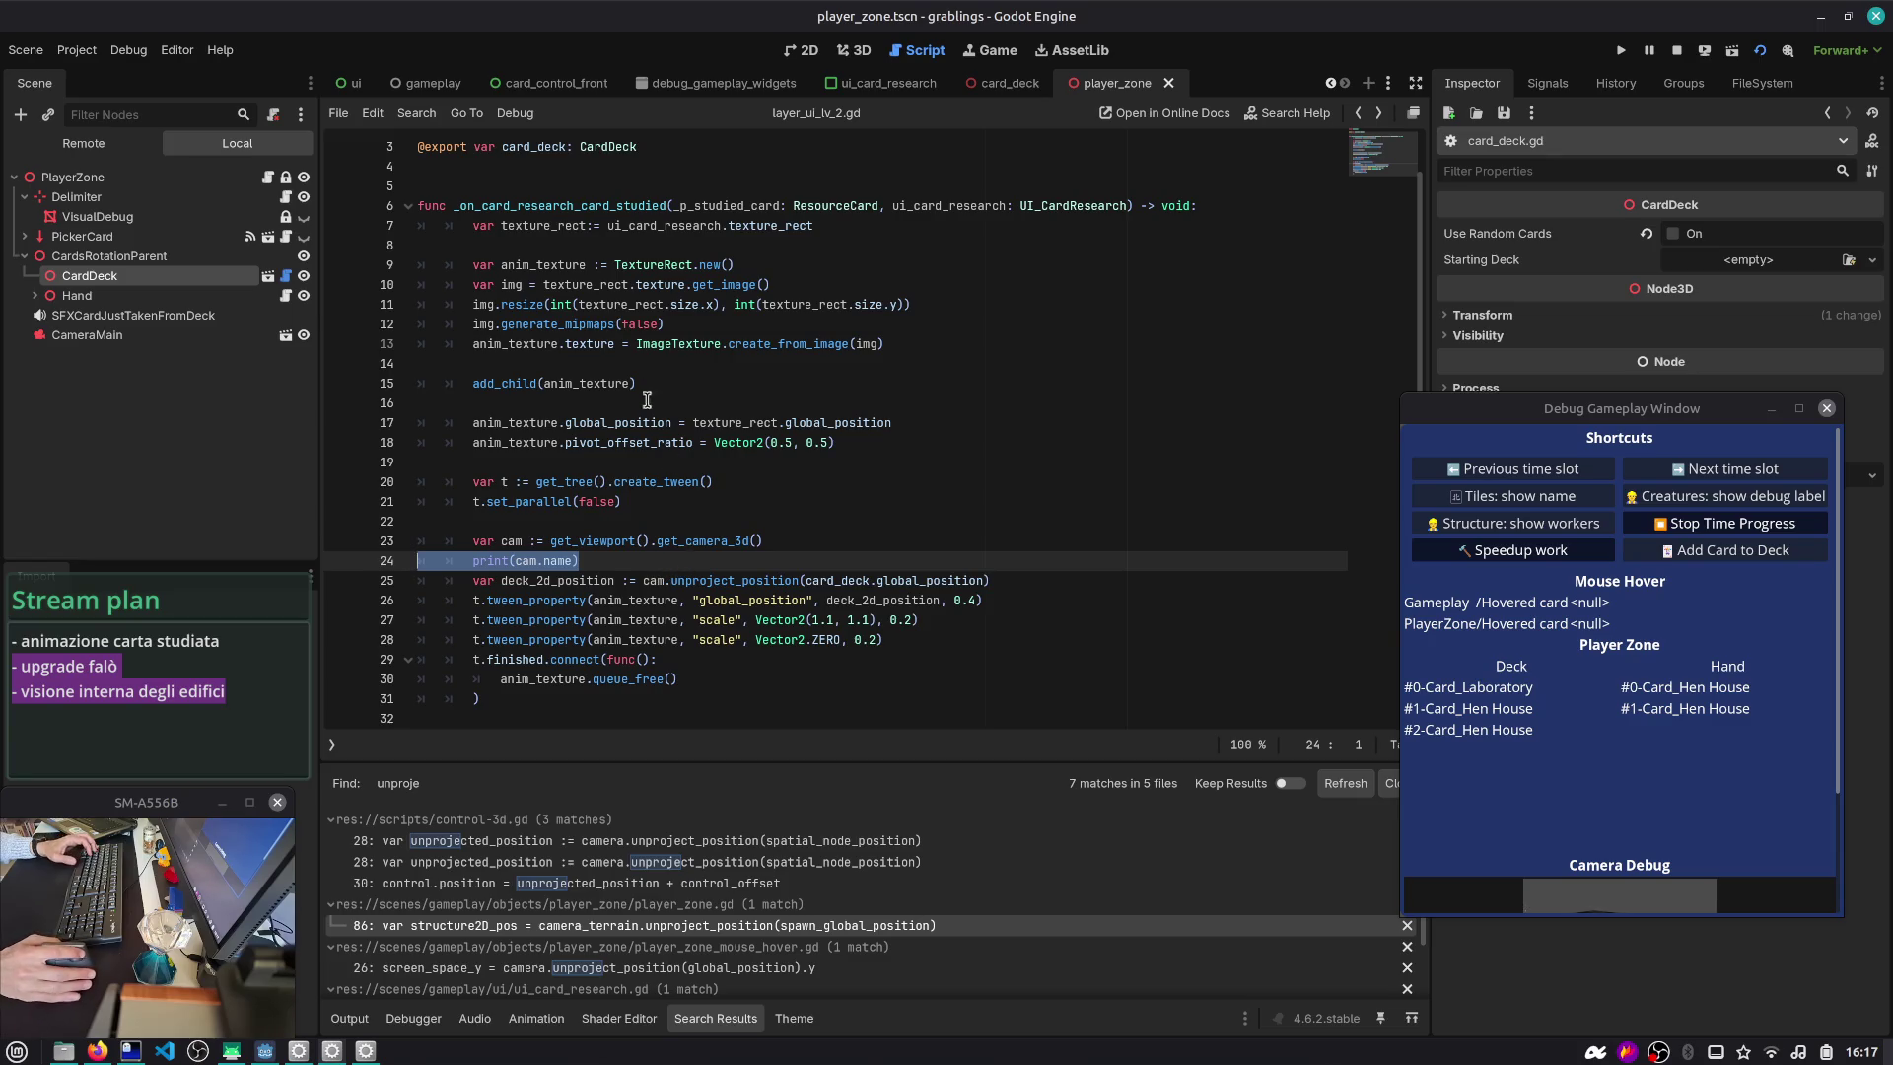
pyautogui.click(687, 422)
pyautogui.doubleClick(619, 442)
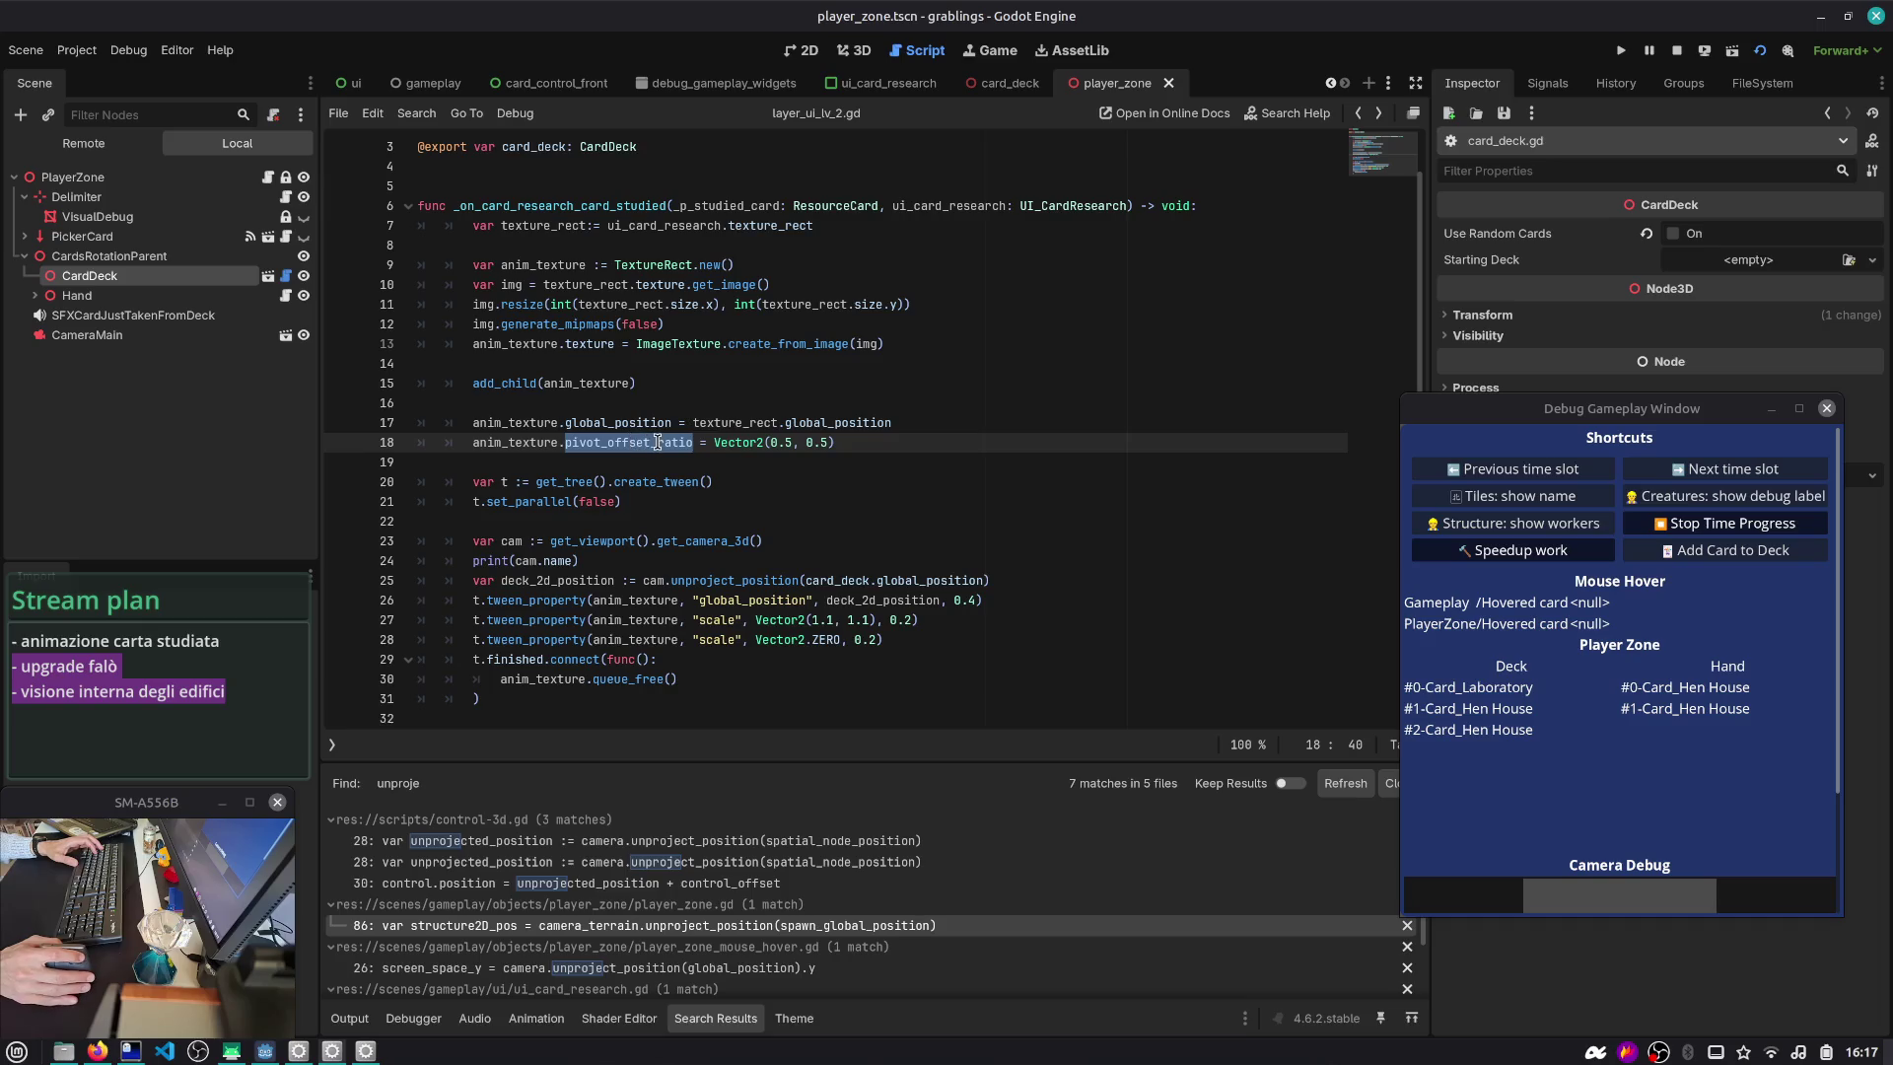
pyautogui.moveTo(657, 443)
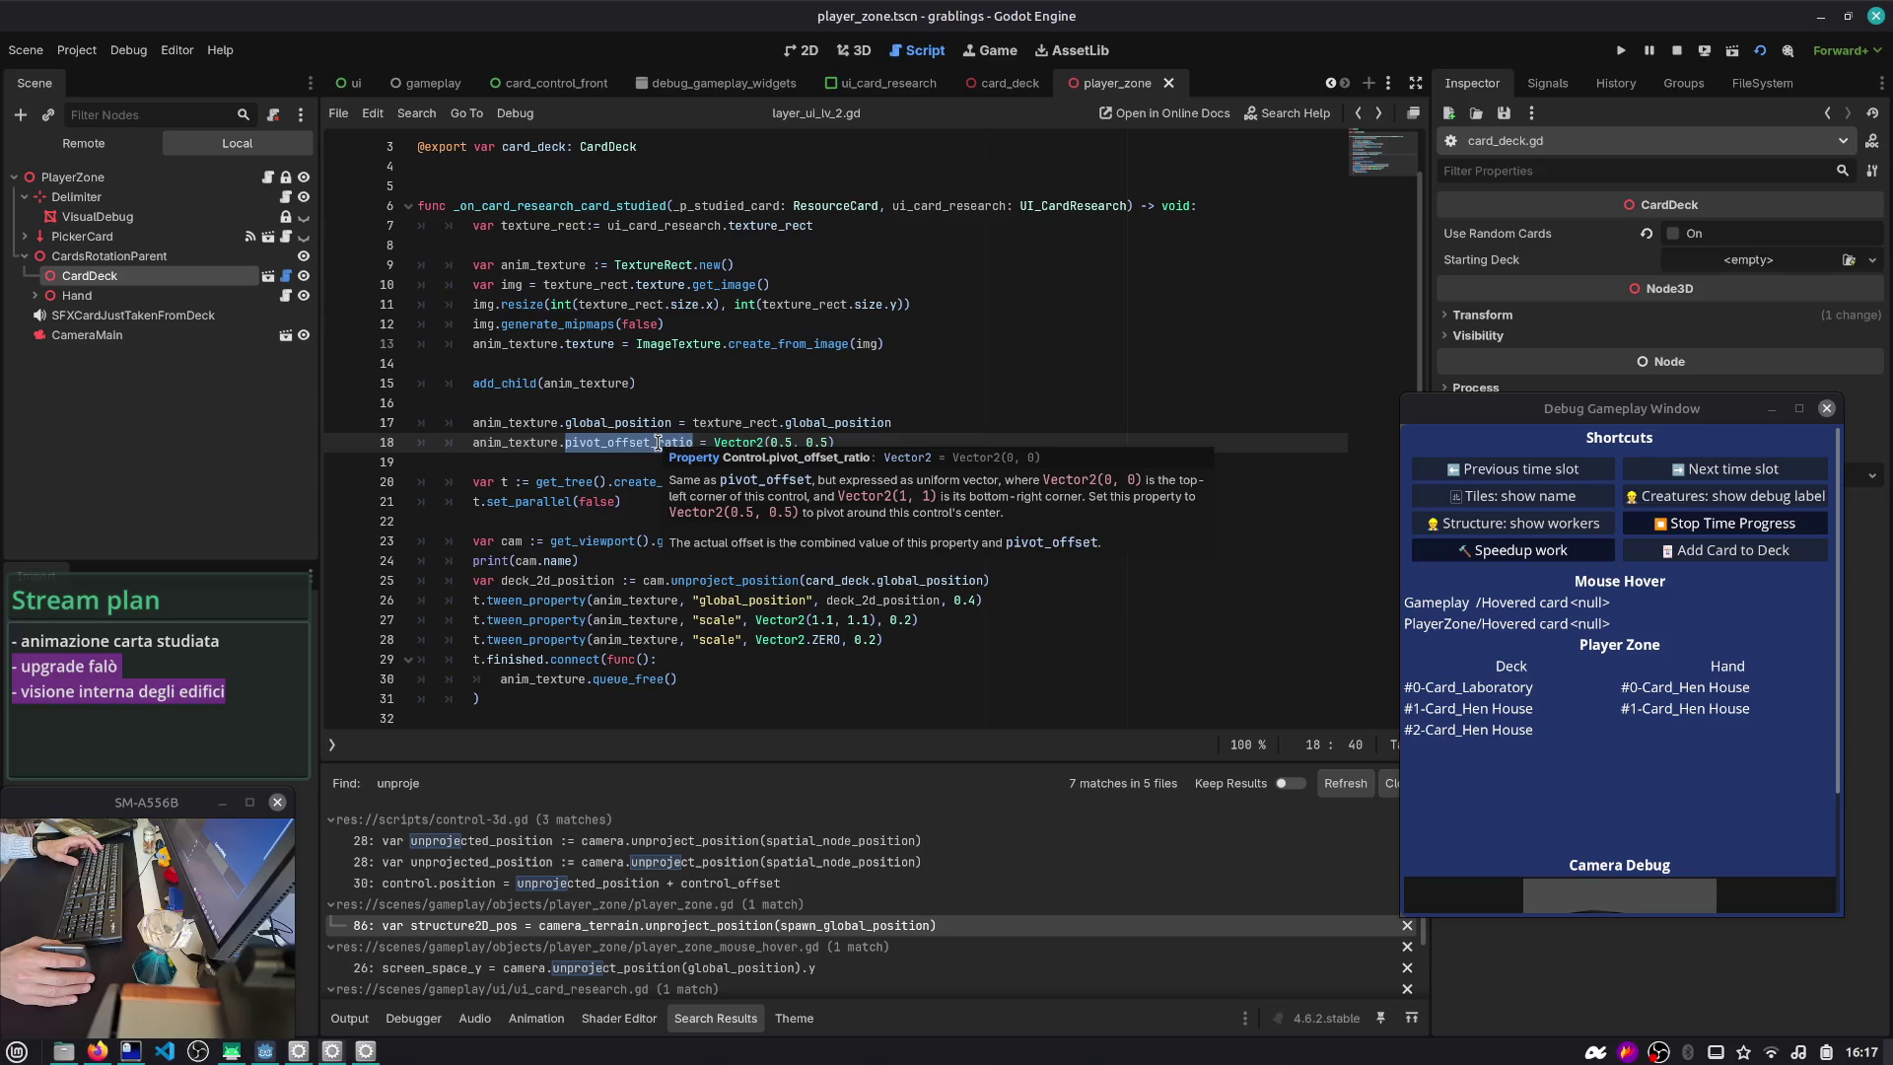
pyautogui.press('Down')
pyautogui.press('Down')
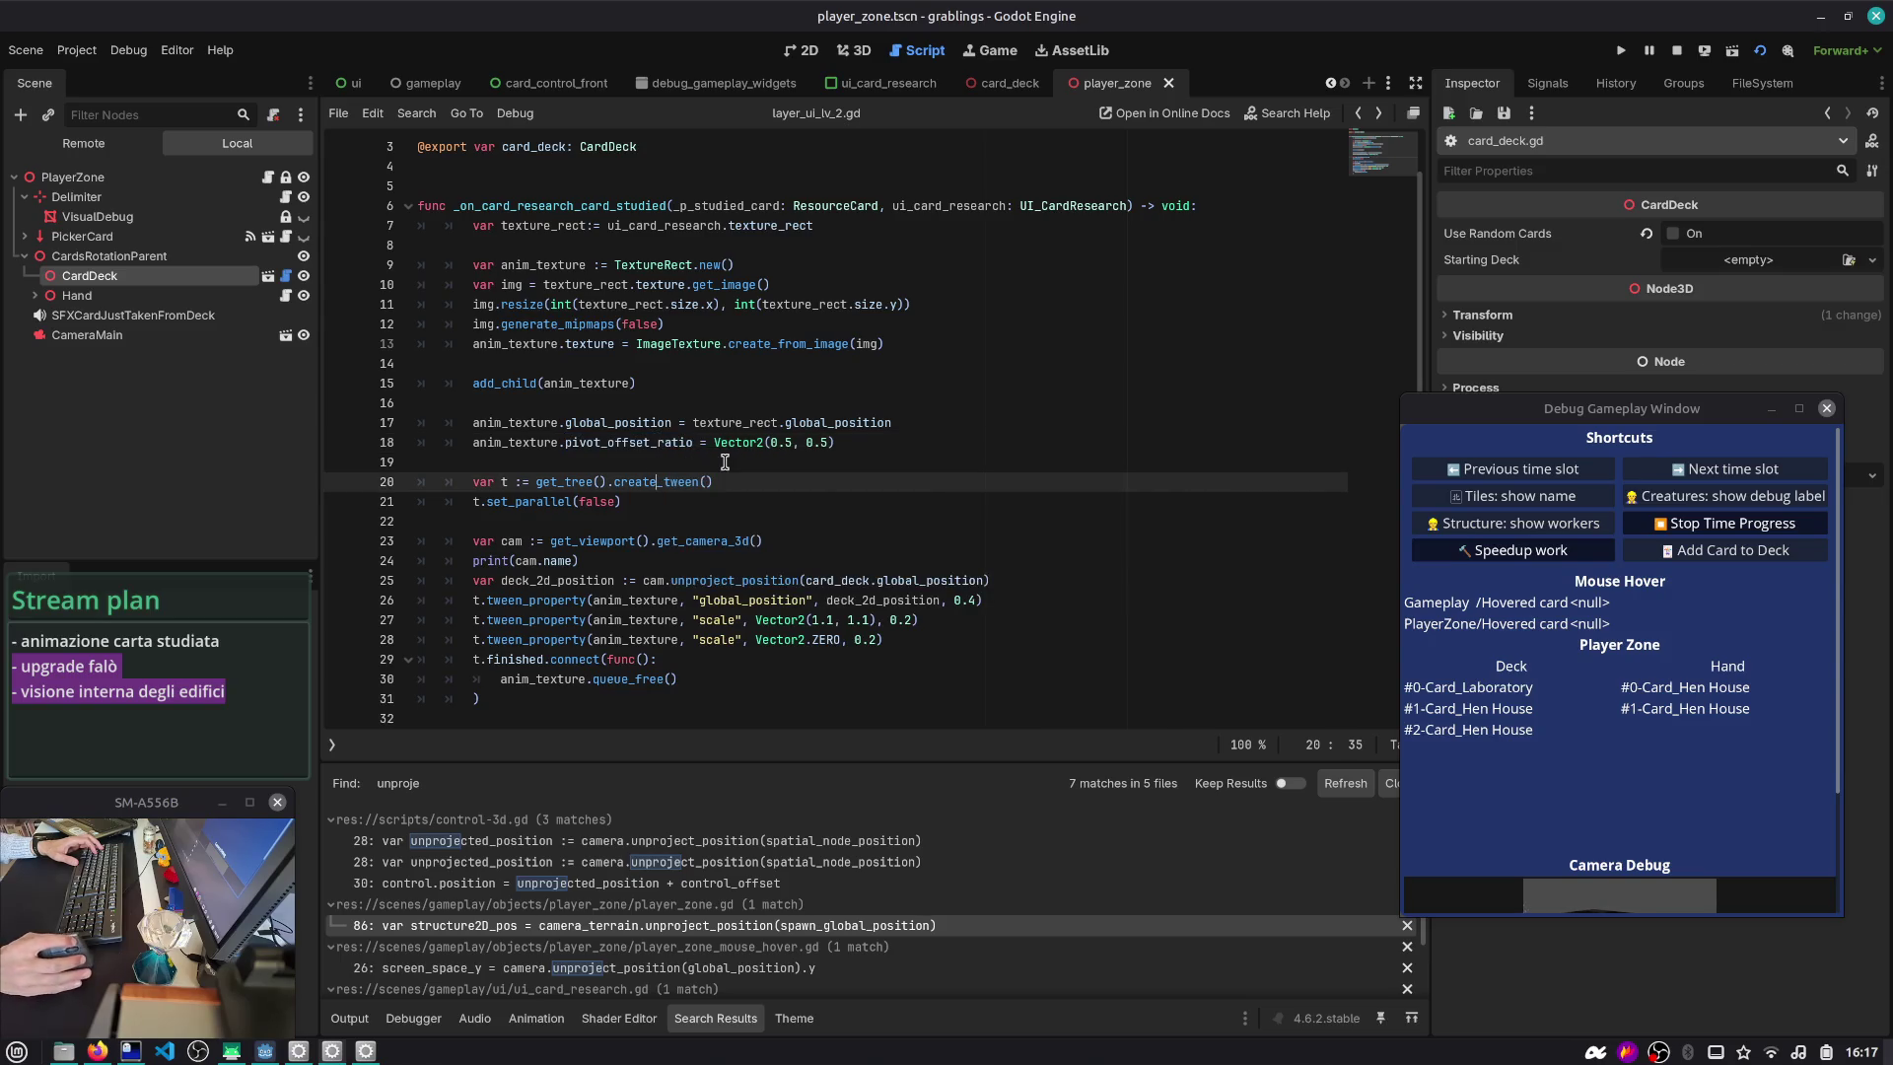
pyautogui.doubleClick(621, 423)
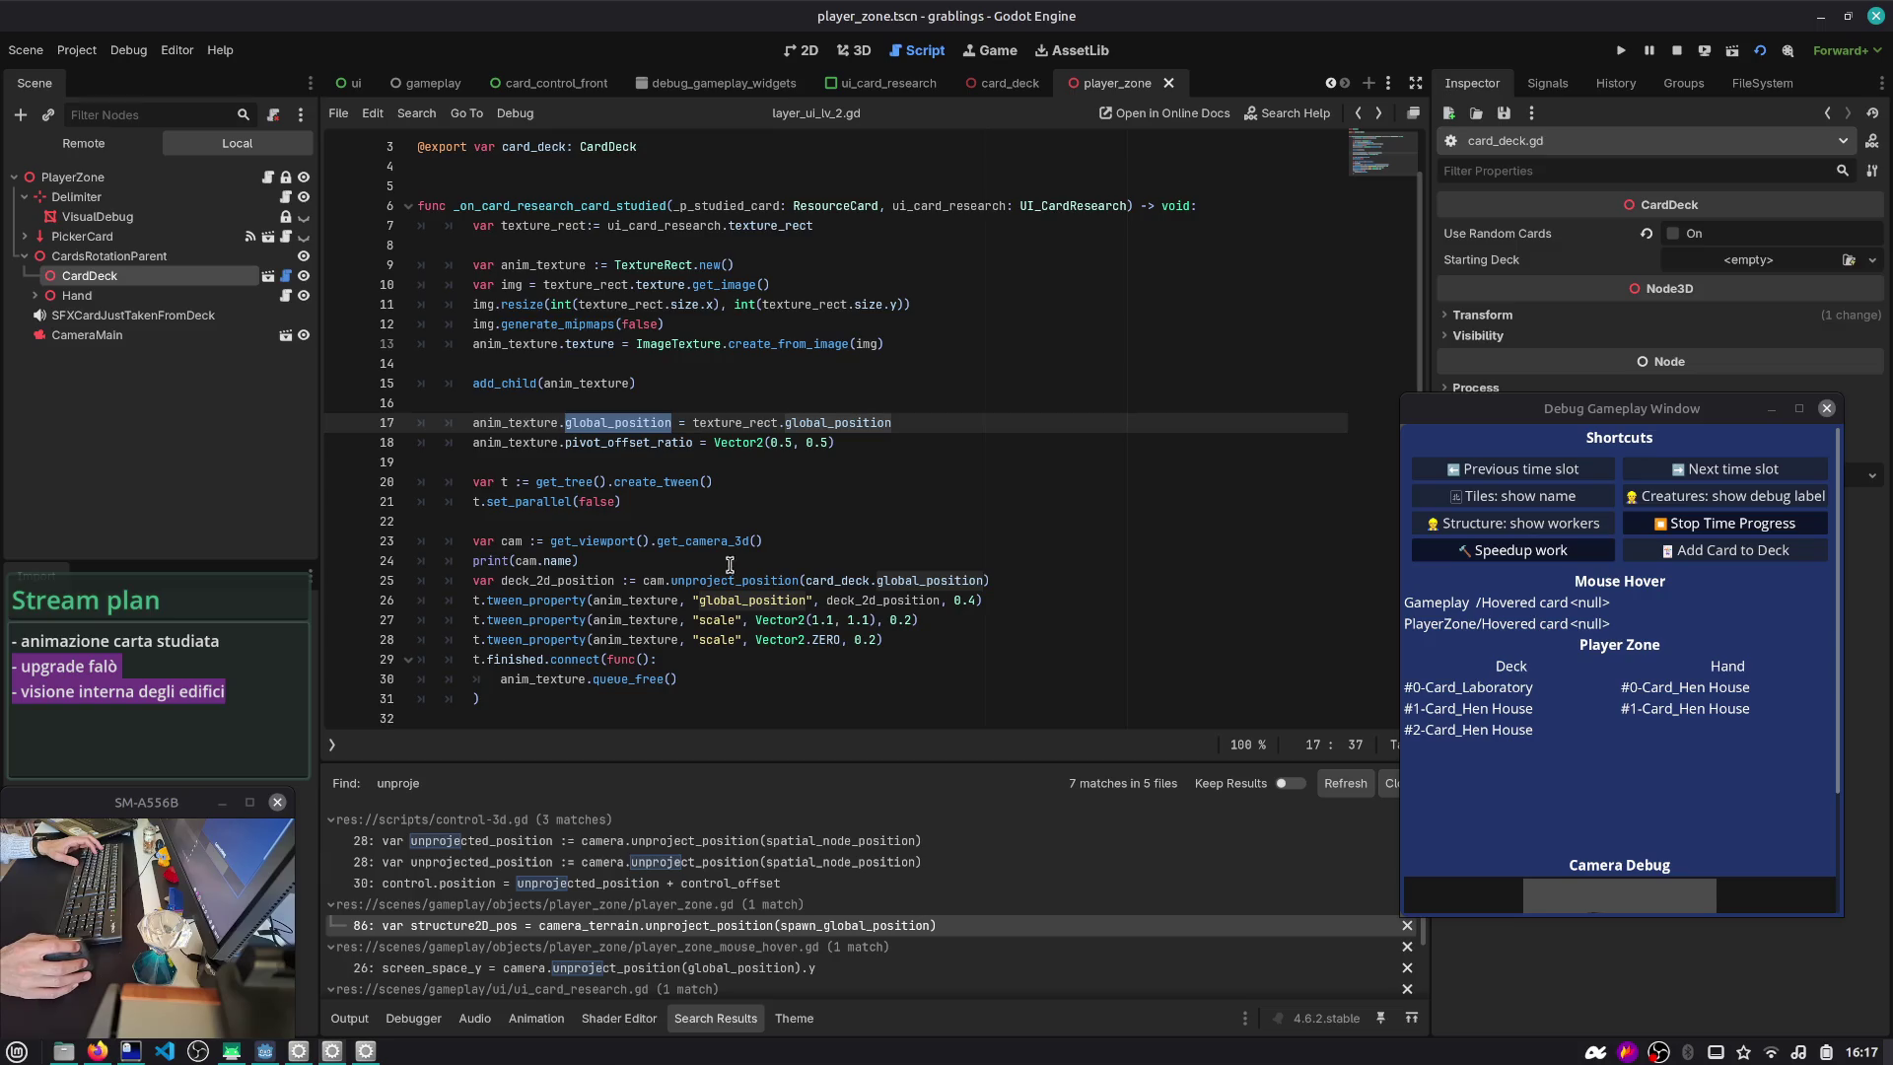
pyautogui.click(729, 486)
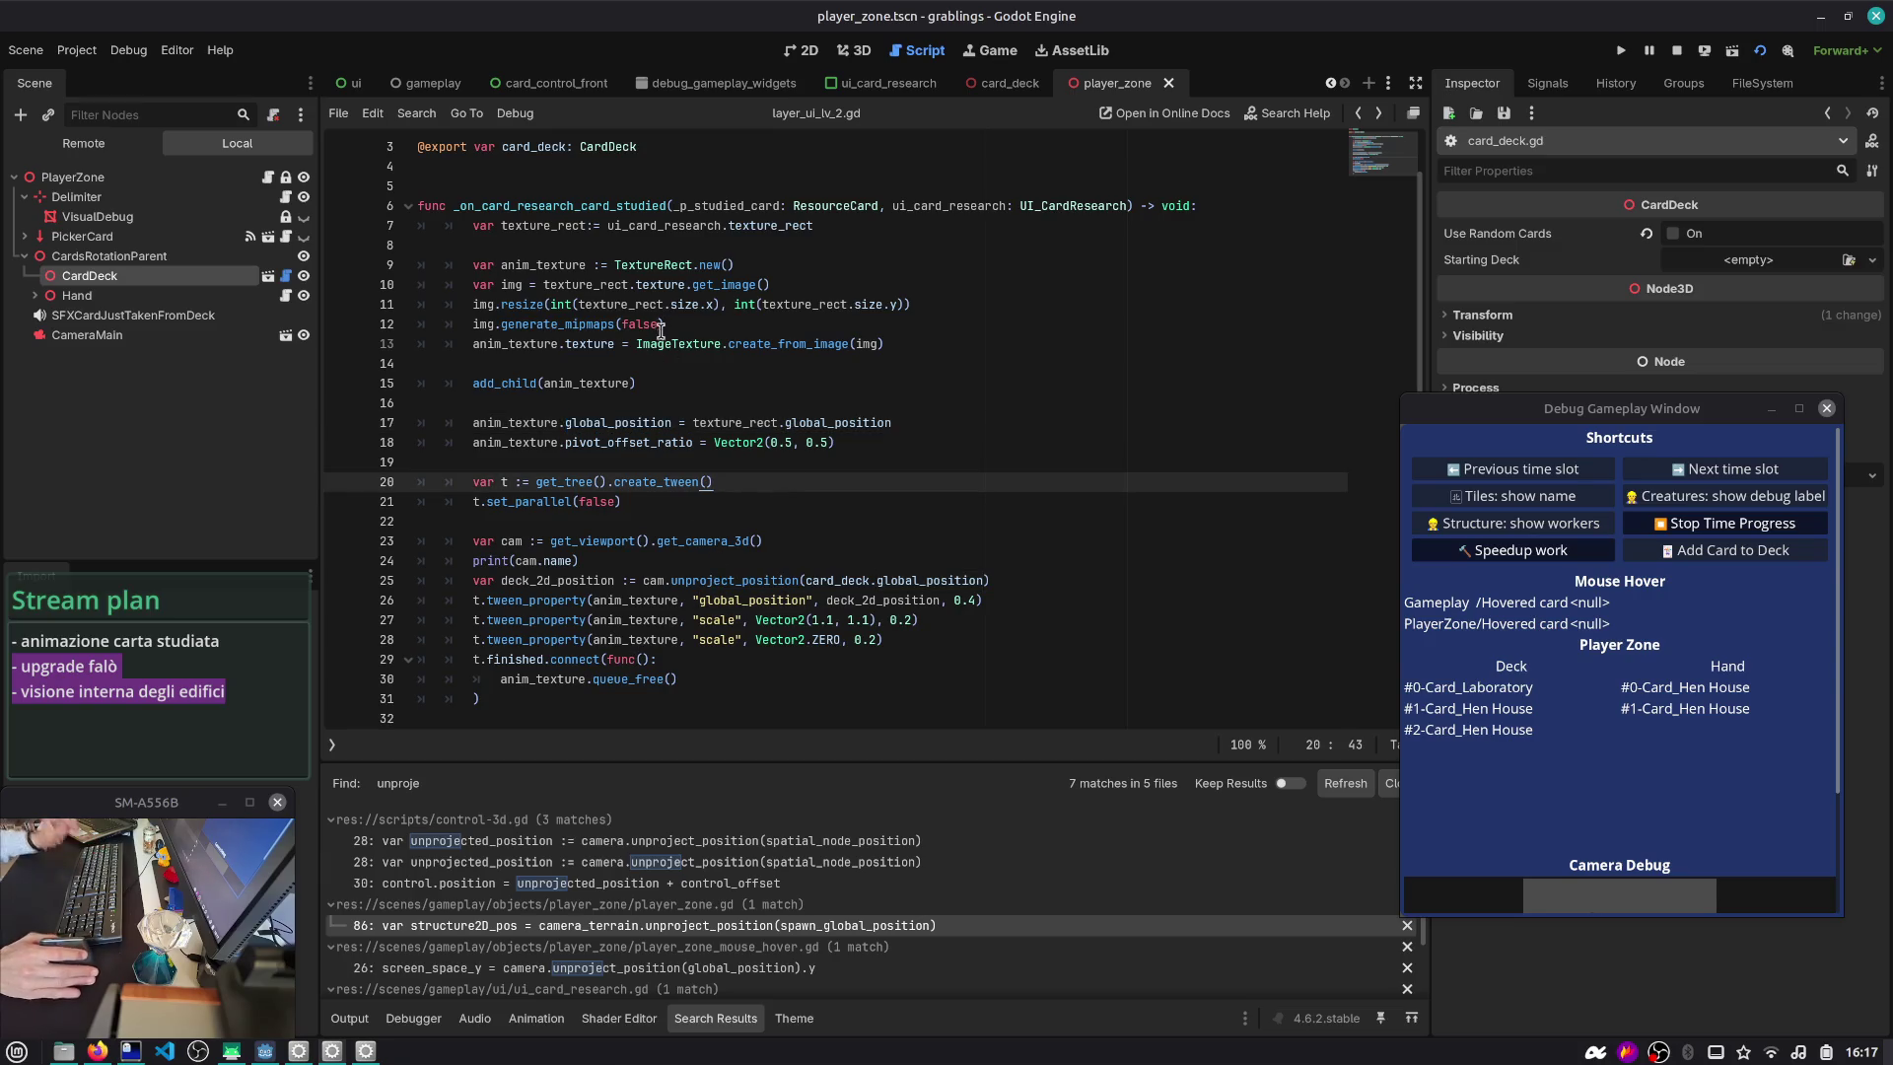
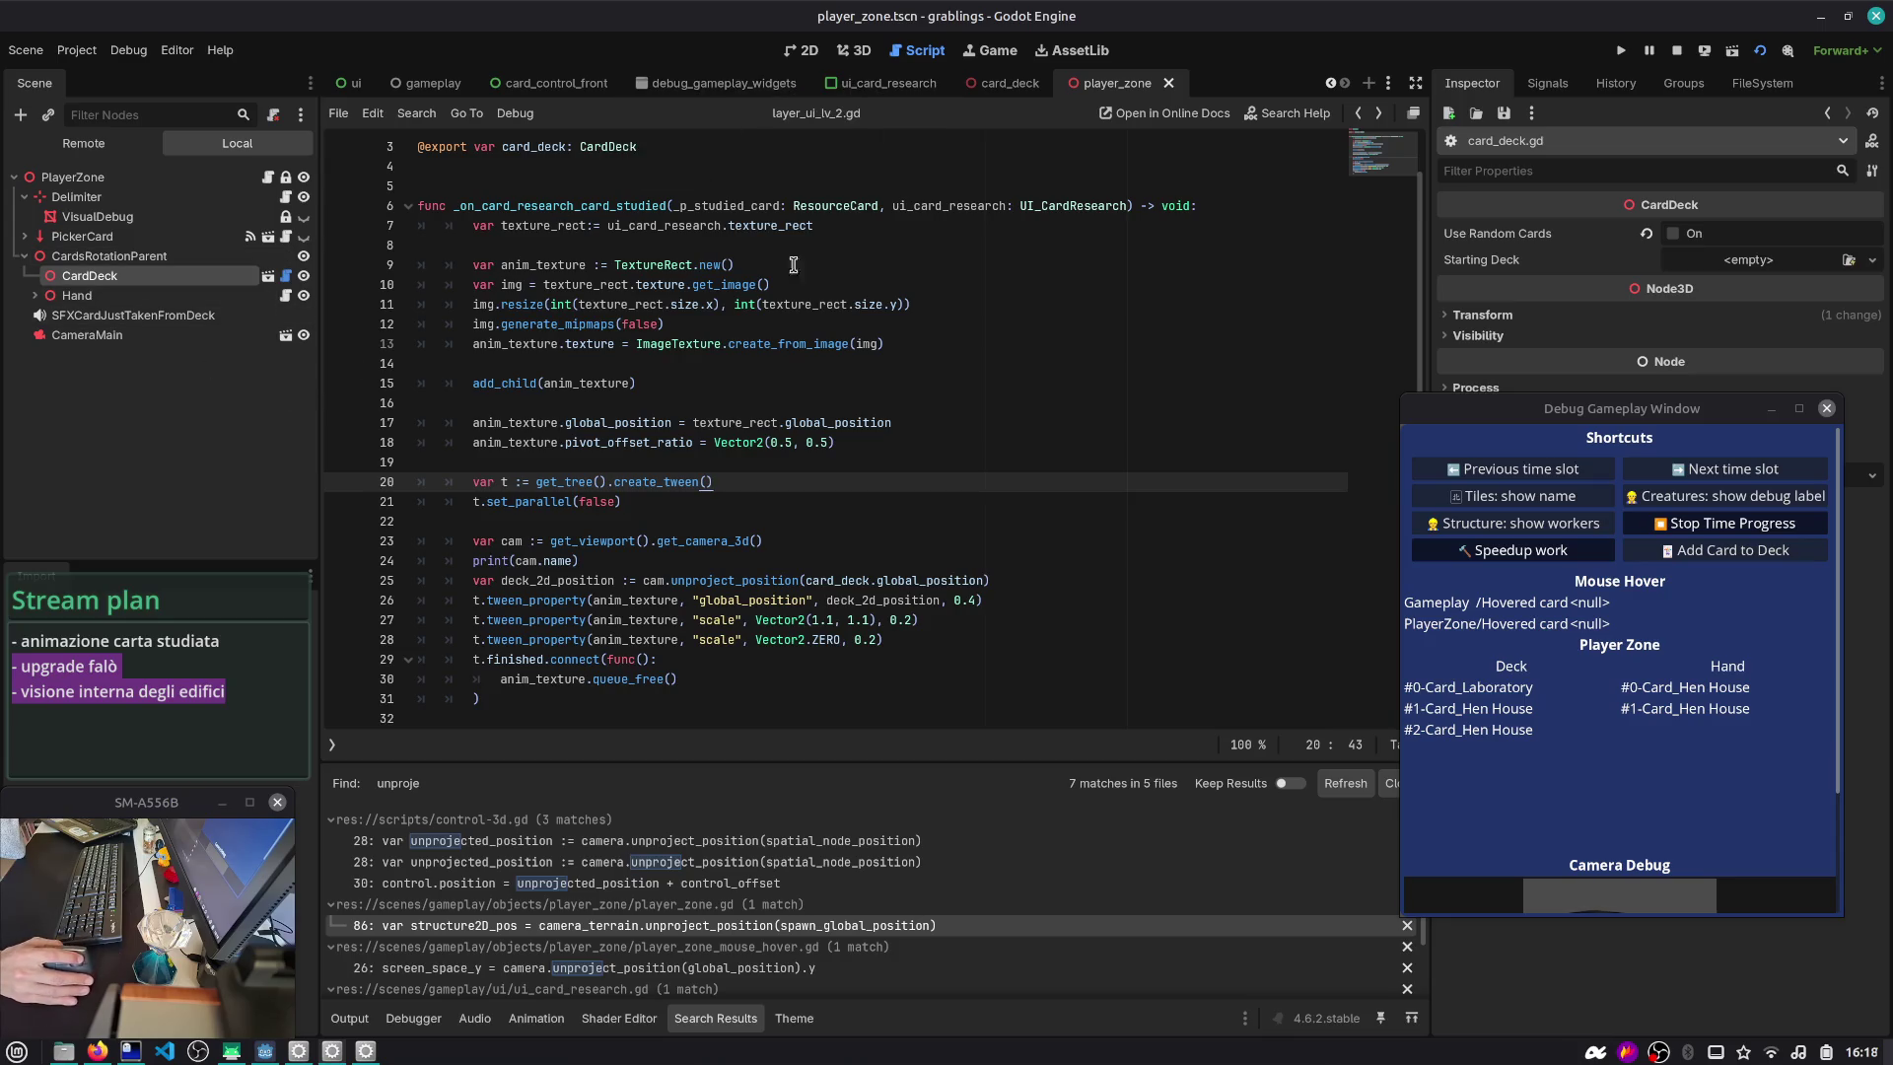
# - In the 3D view, add a trial MeshInstance3D with a BoxMesh under CardDeck
pyautogui.click(854, 50)
pyautogui.scroll(3, 747, 454)
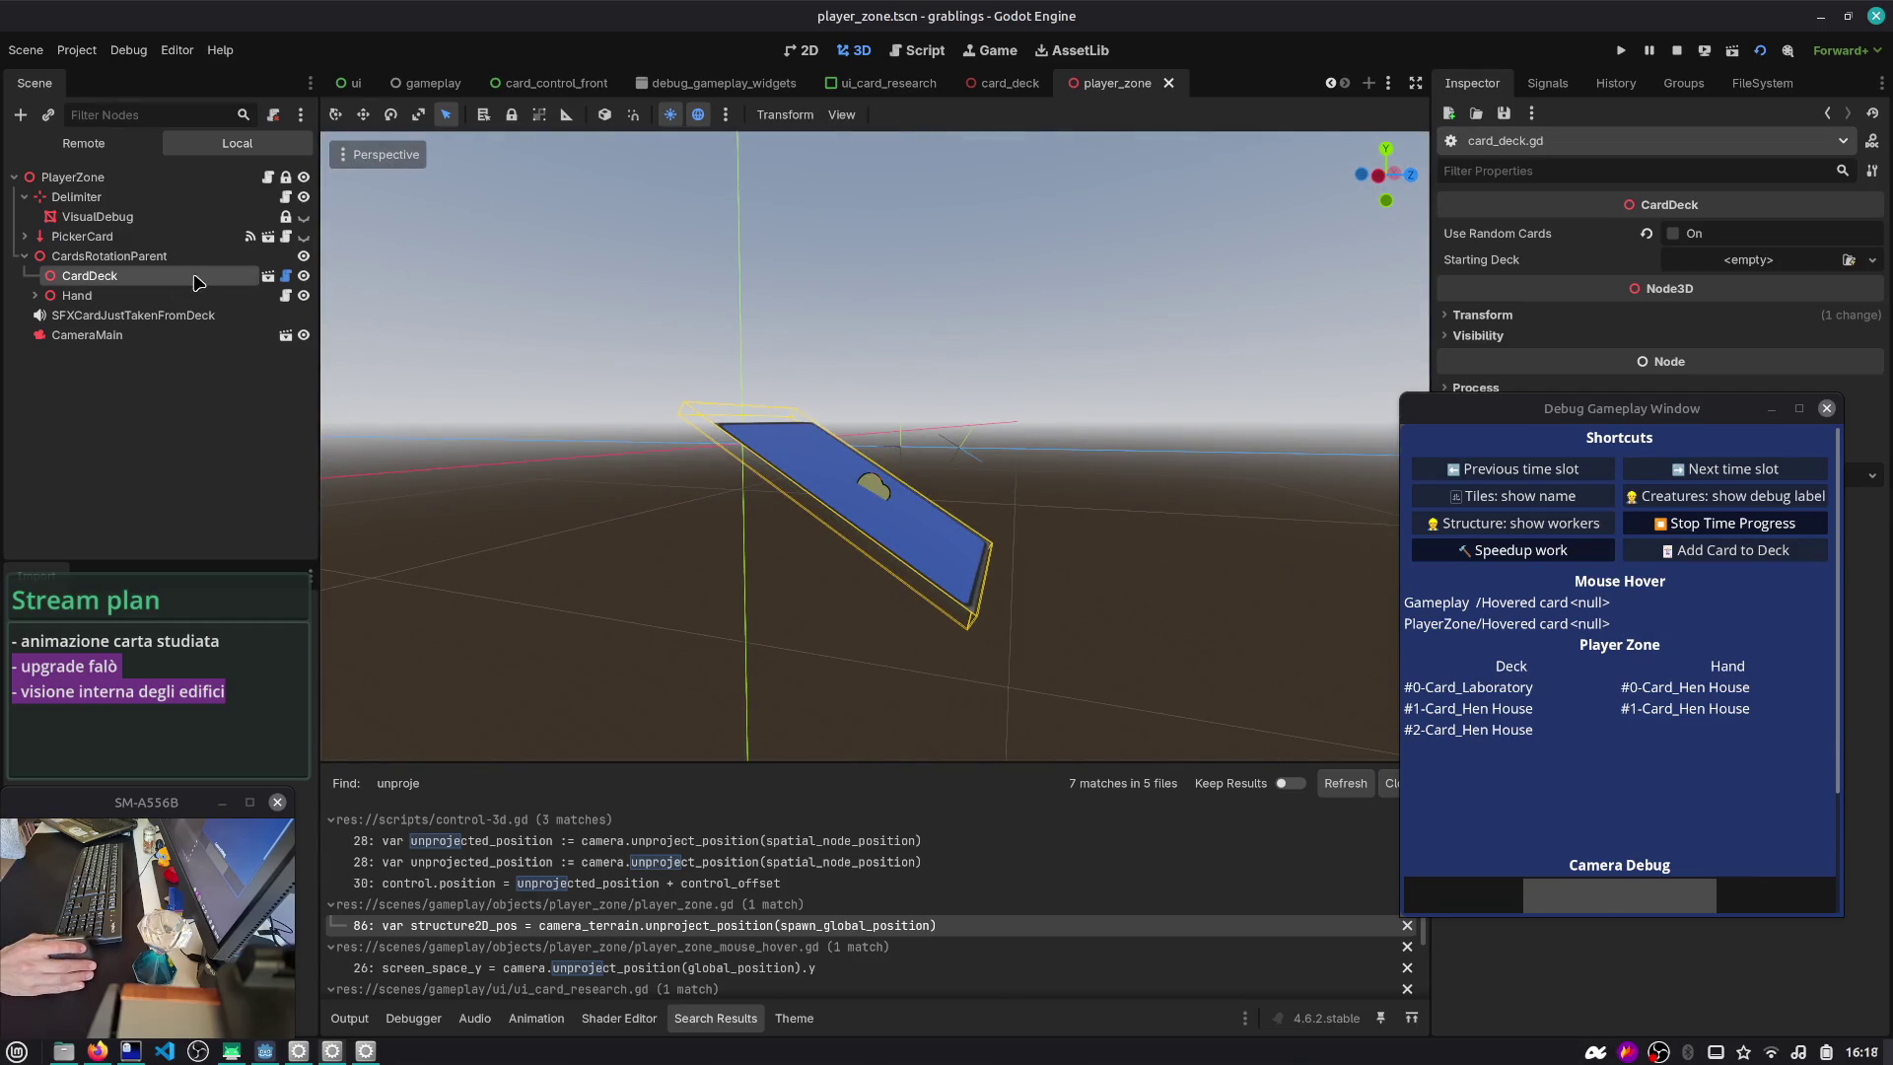
pyautogui.hotkey('ctrl', 'a')
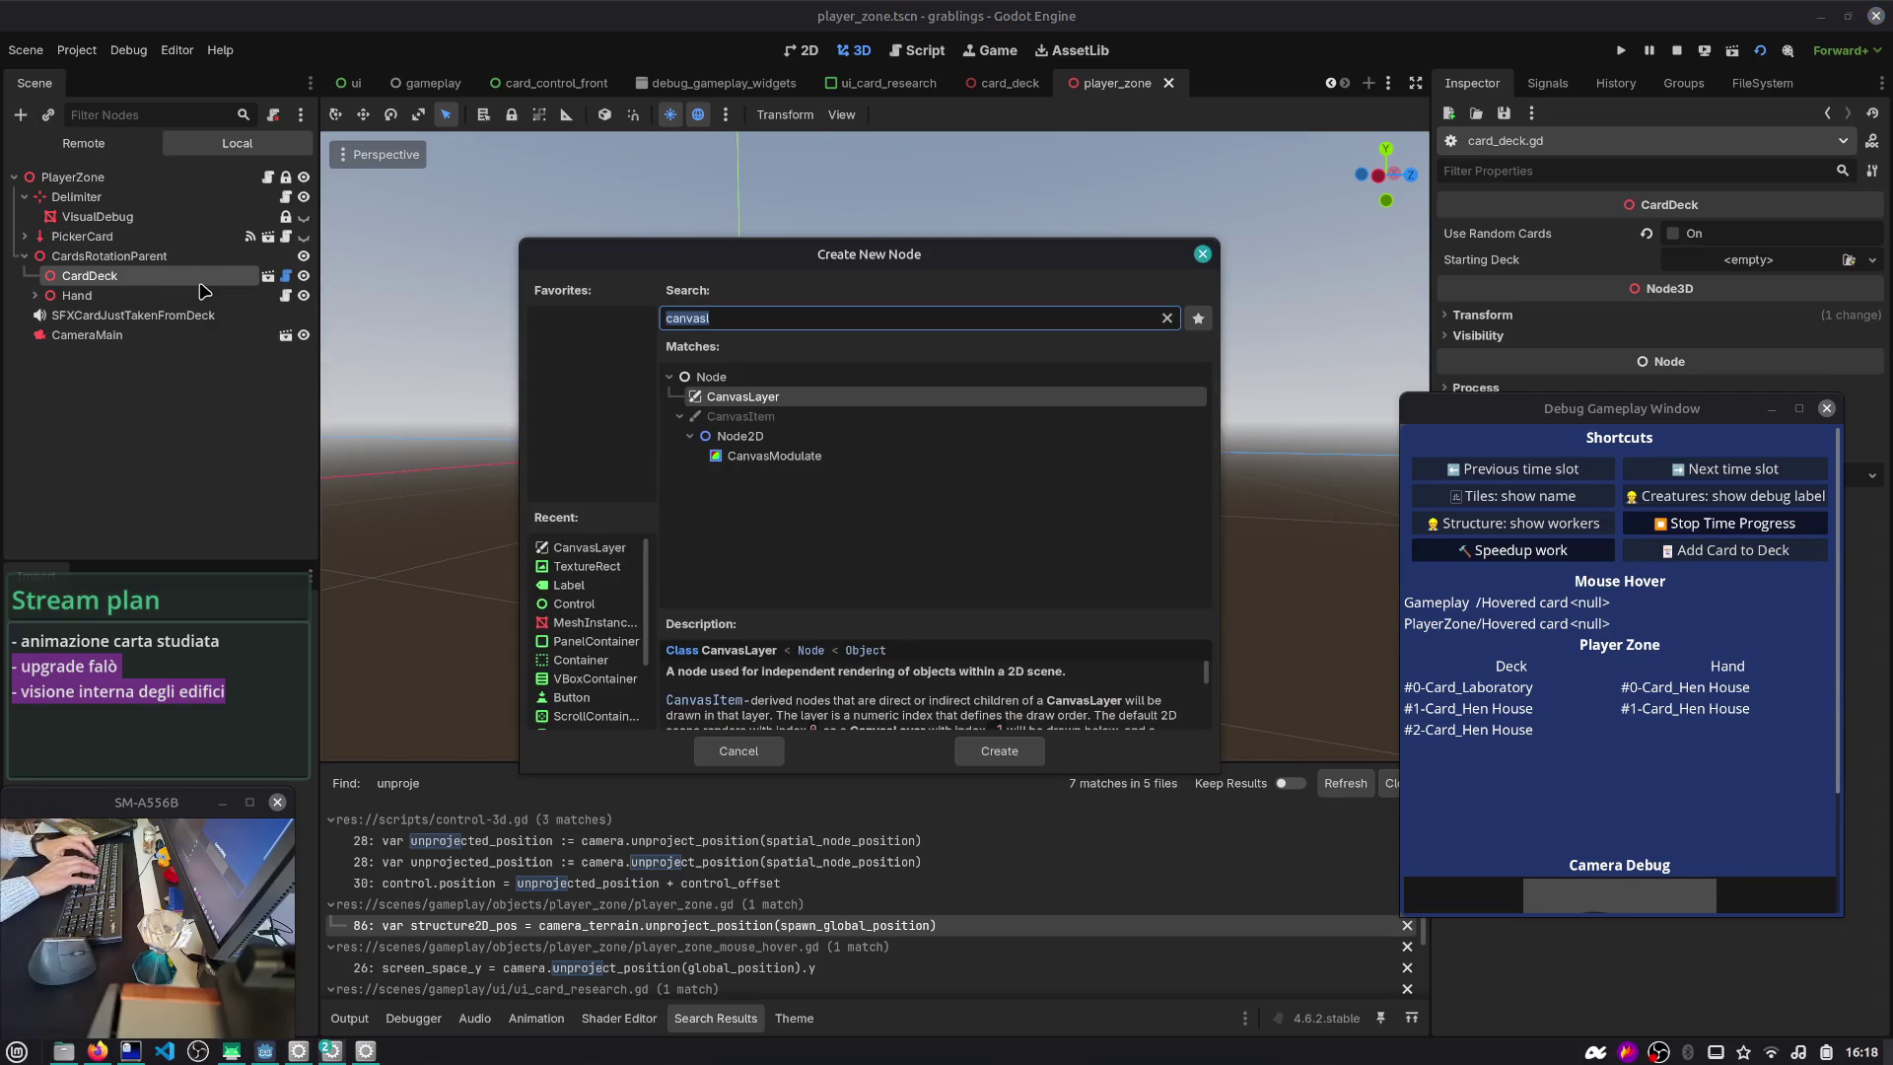
pyautogui.write('ax')
pyautogui.press('BackSpace')
pyautogui.press('BackSpace')
pyautogui.write('mesh')
pyautogui.press('Return')
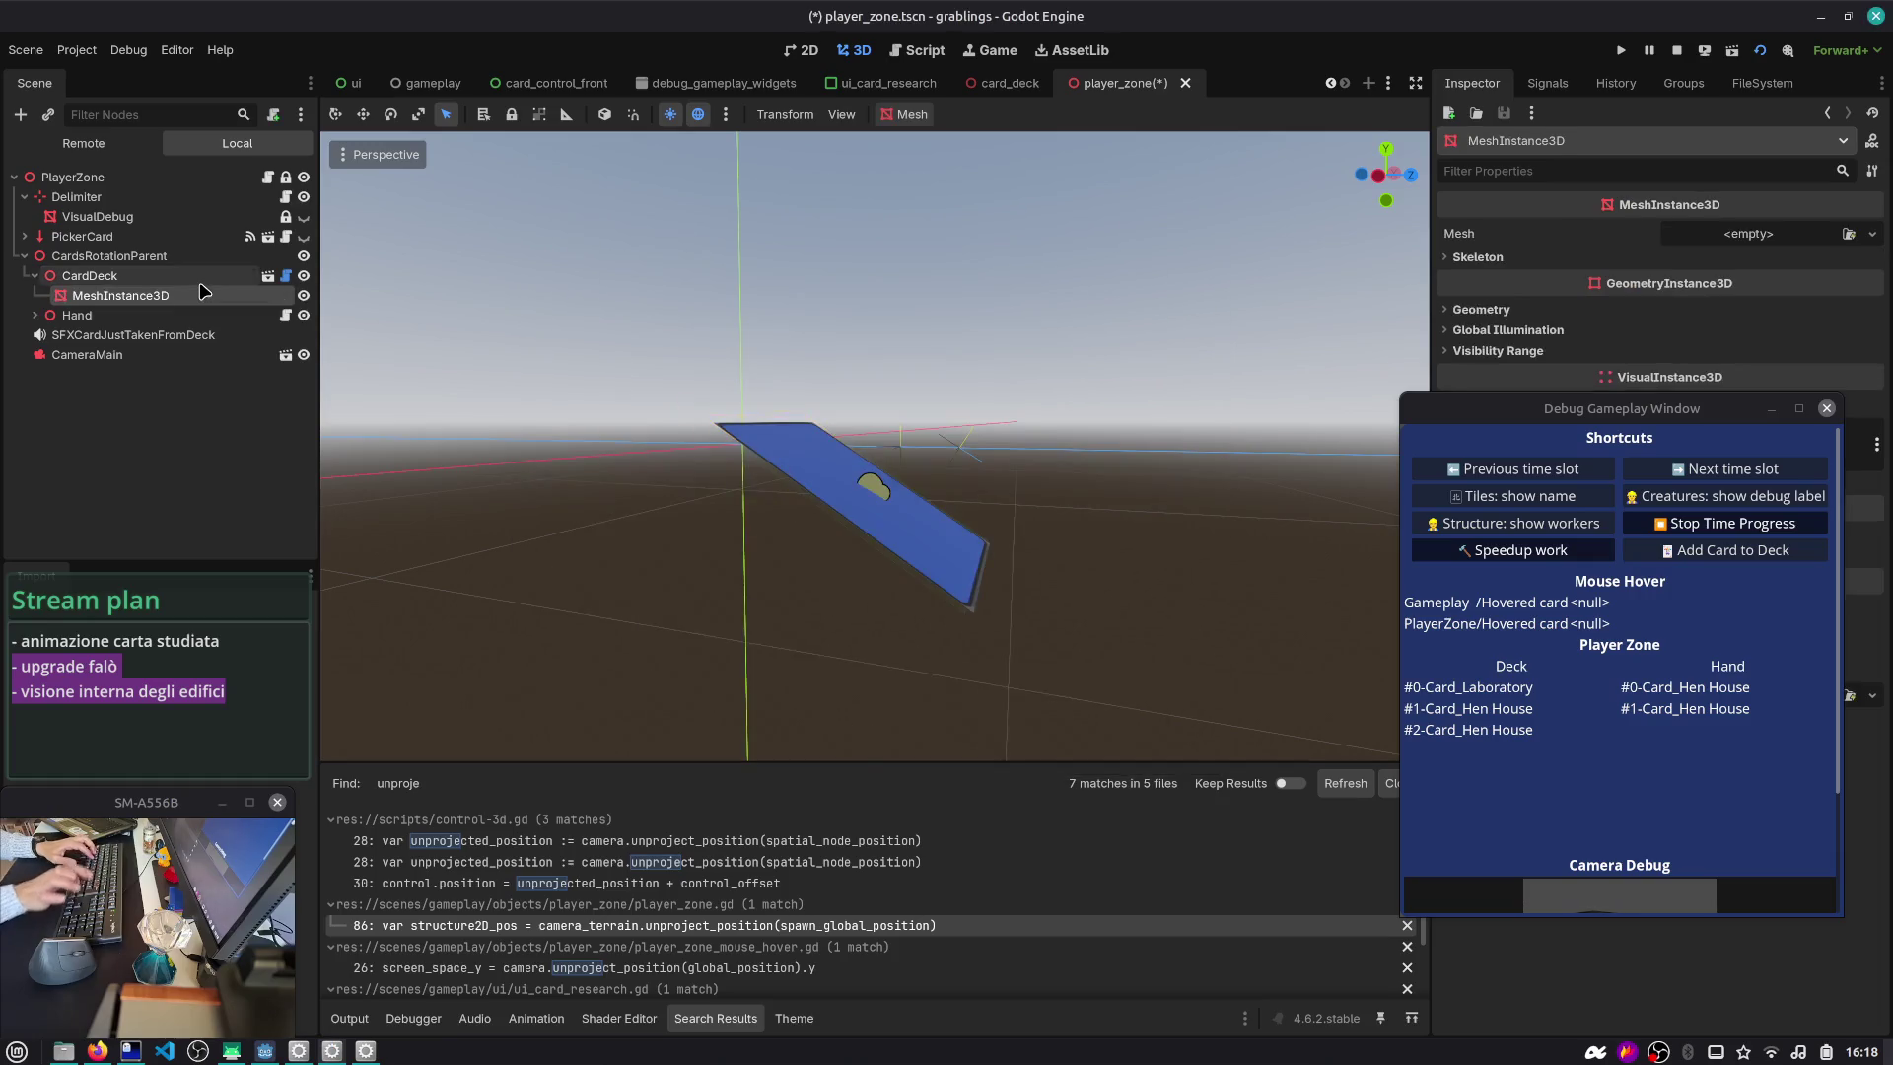
pyautogui.click(1871, 234)
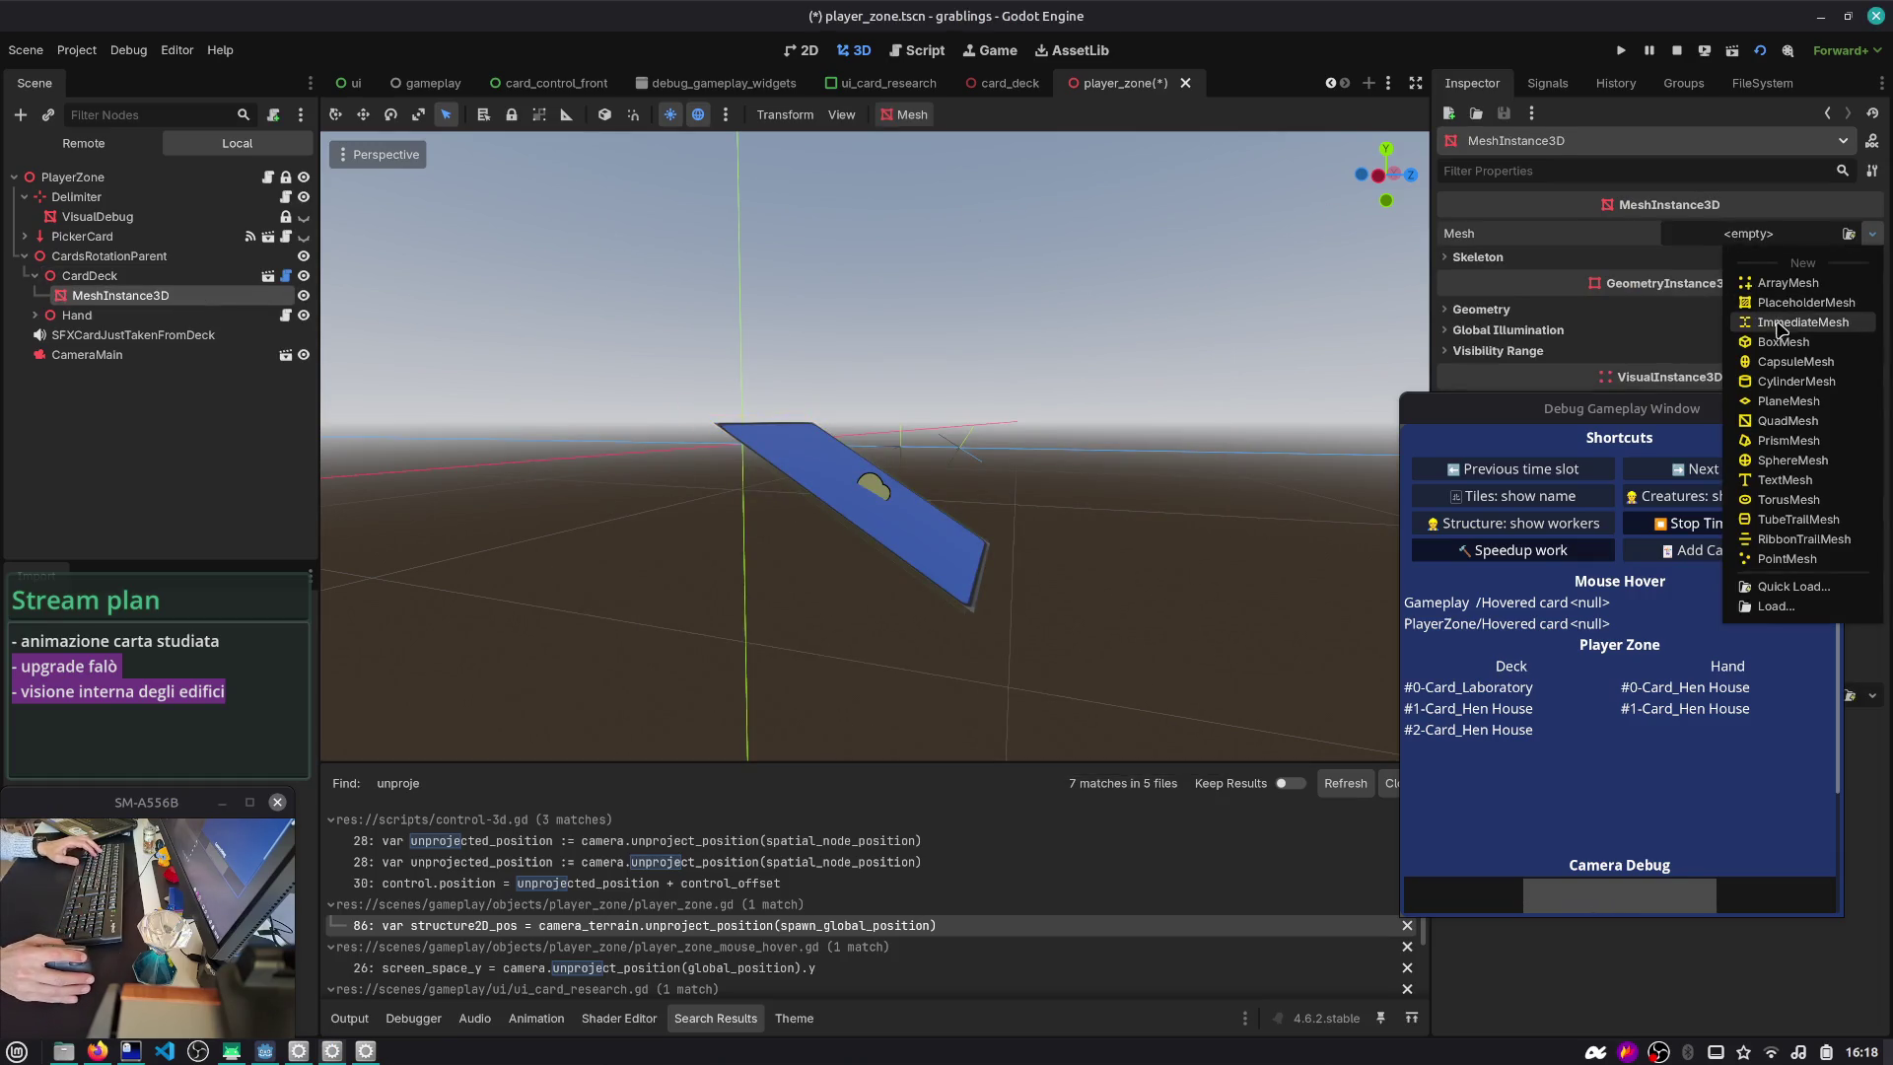
pyautogui.click(1782, 342)
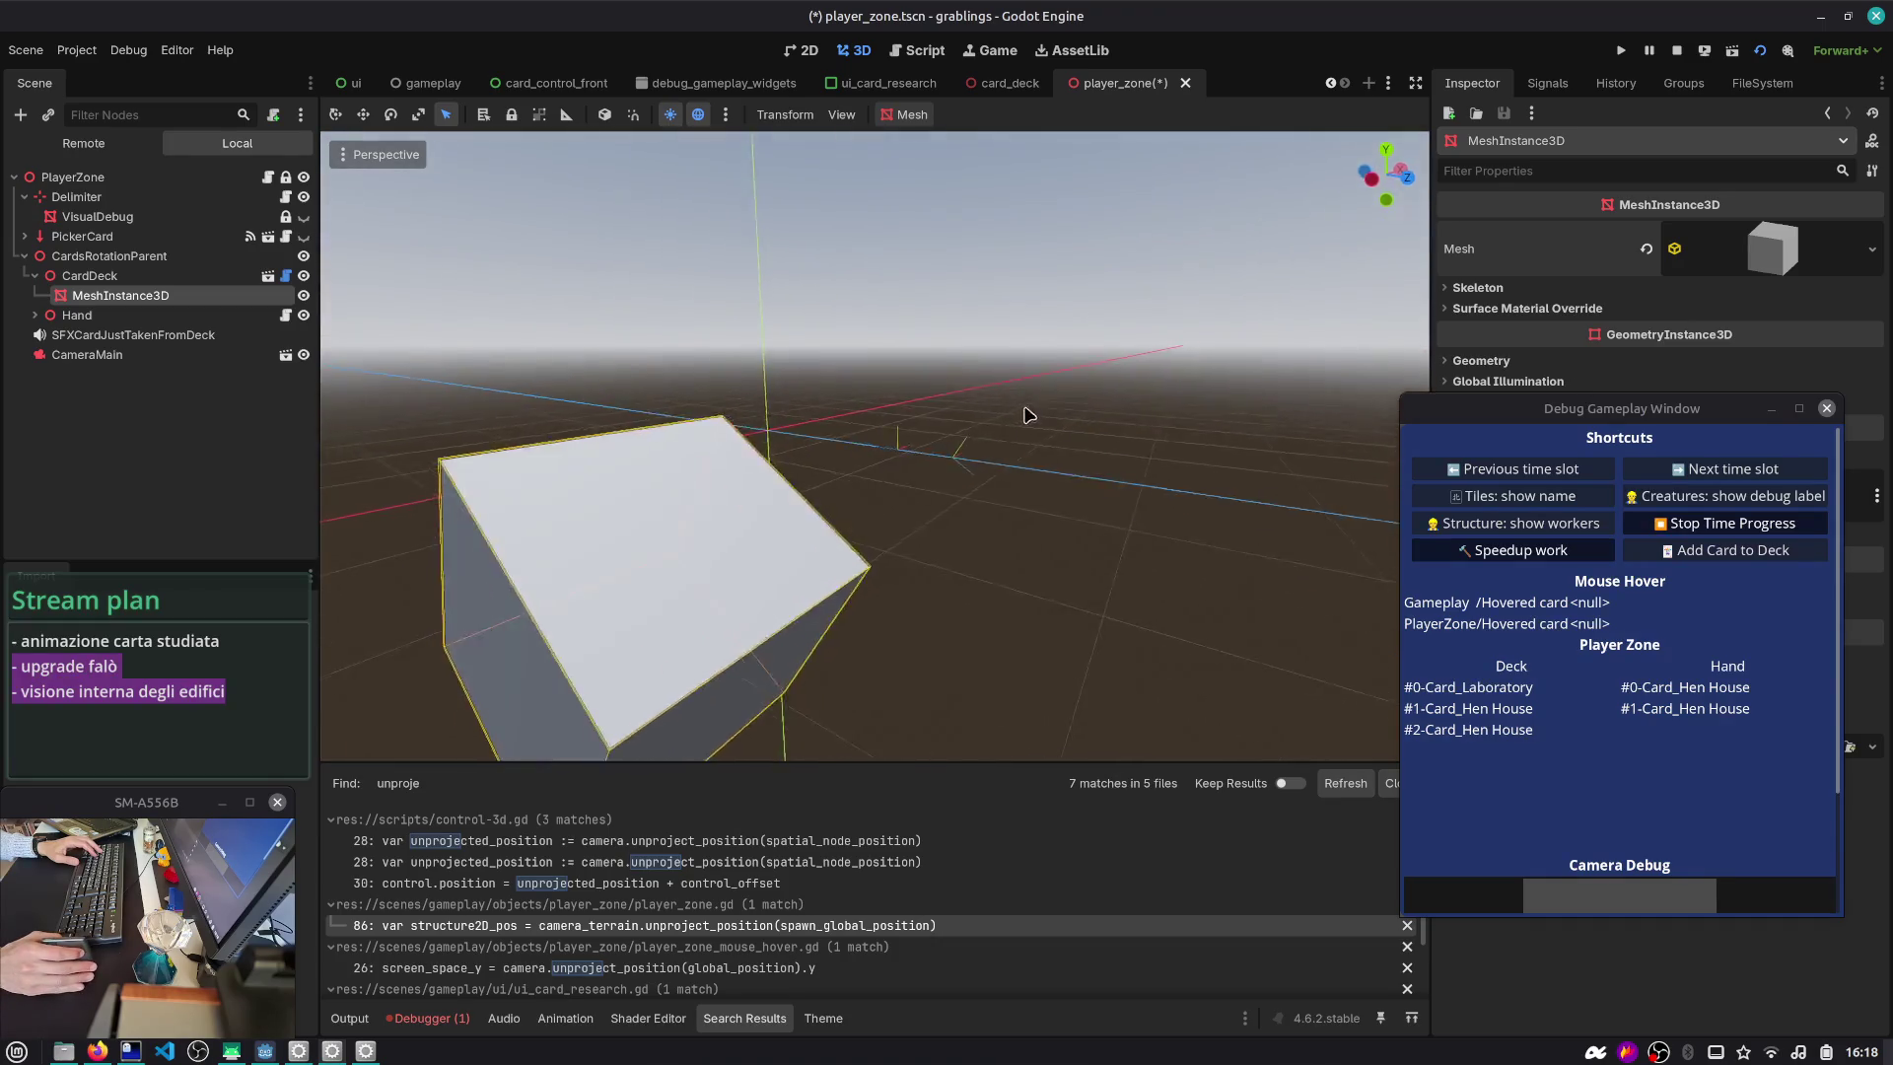
# - Undo the box mesh and the MeshInstance3D, then switch to the card_deck scene
pyautogui.scroll(-5, 1056, 395)
pyautogui.hotkey('ctrl', 'z')
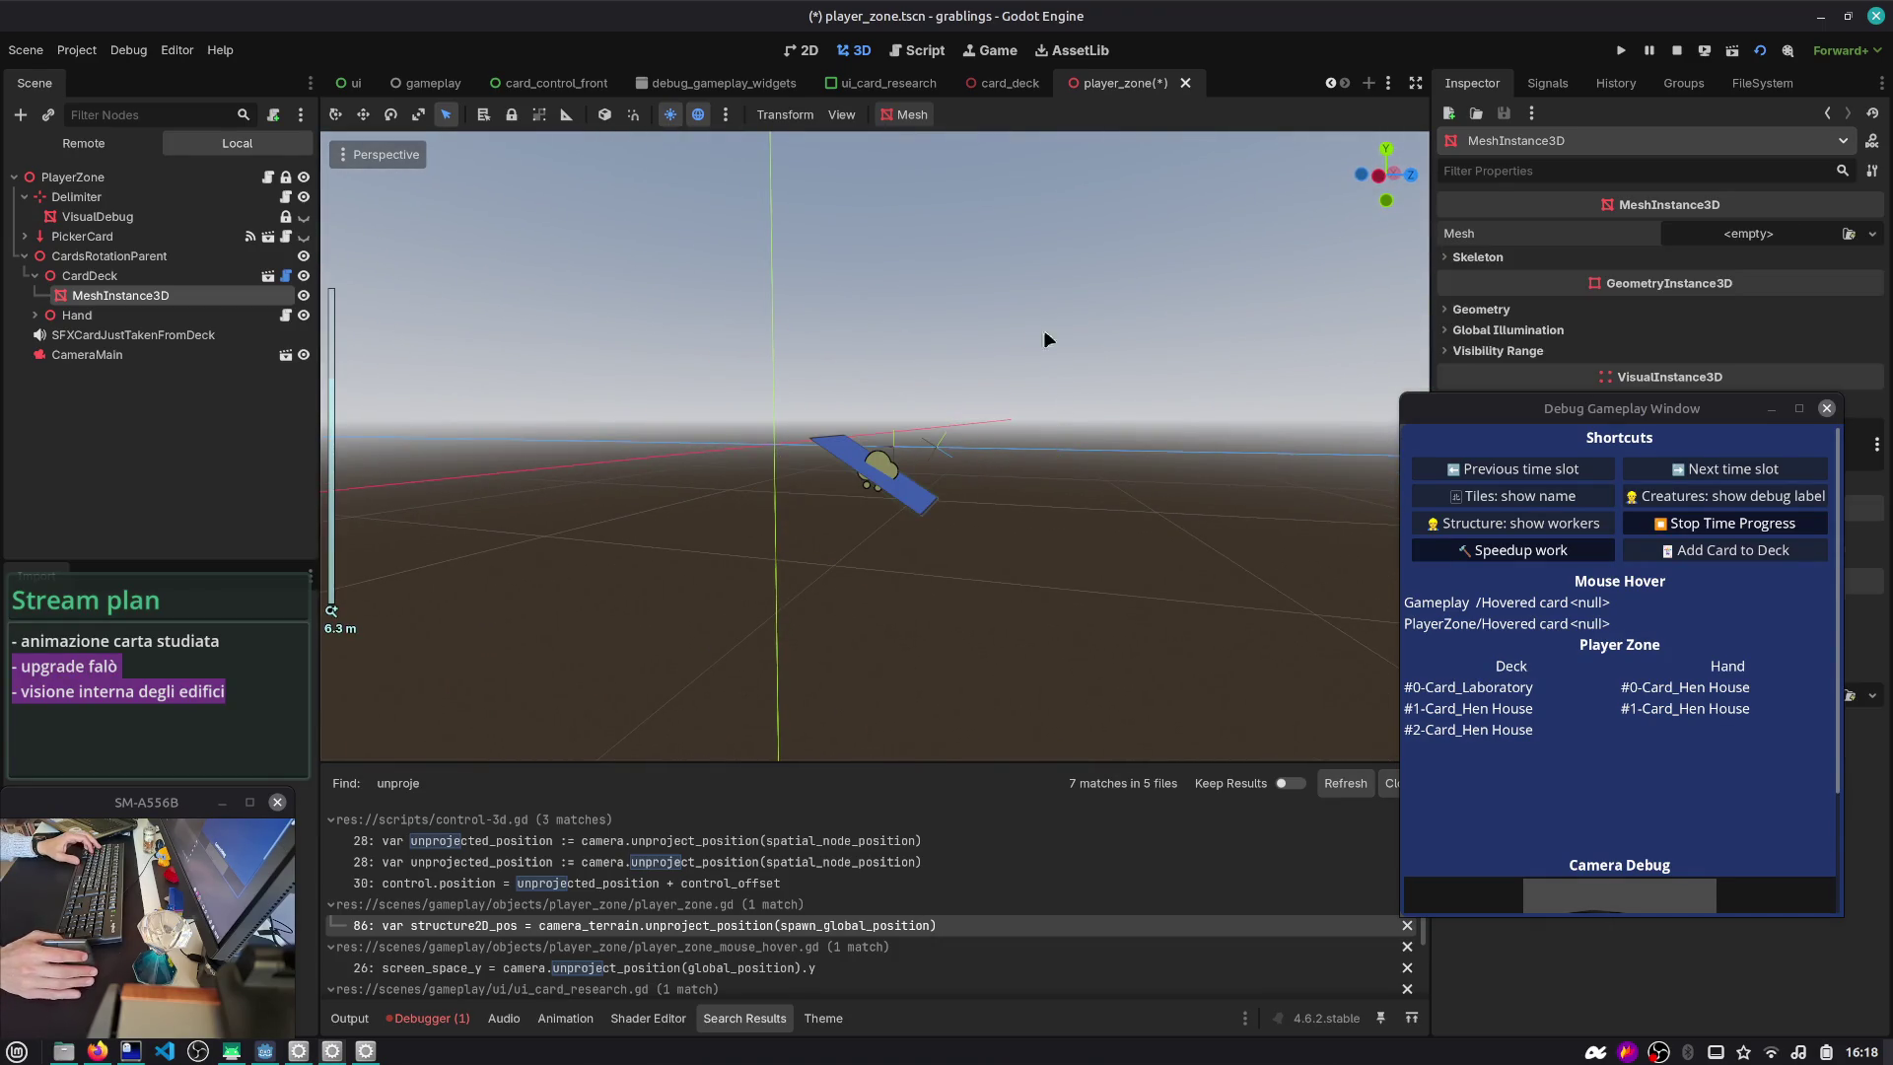
pyautogui.hotkey('ctrl', 'z')
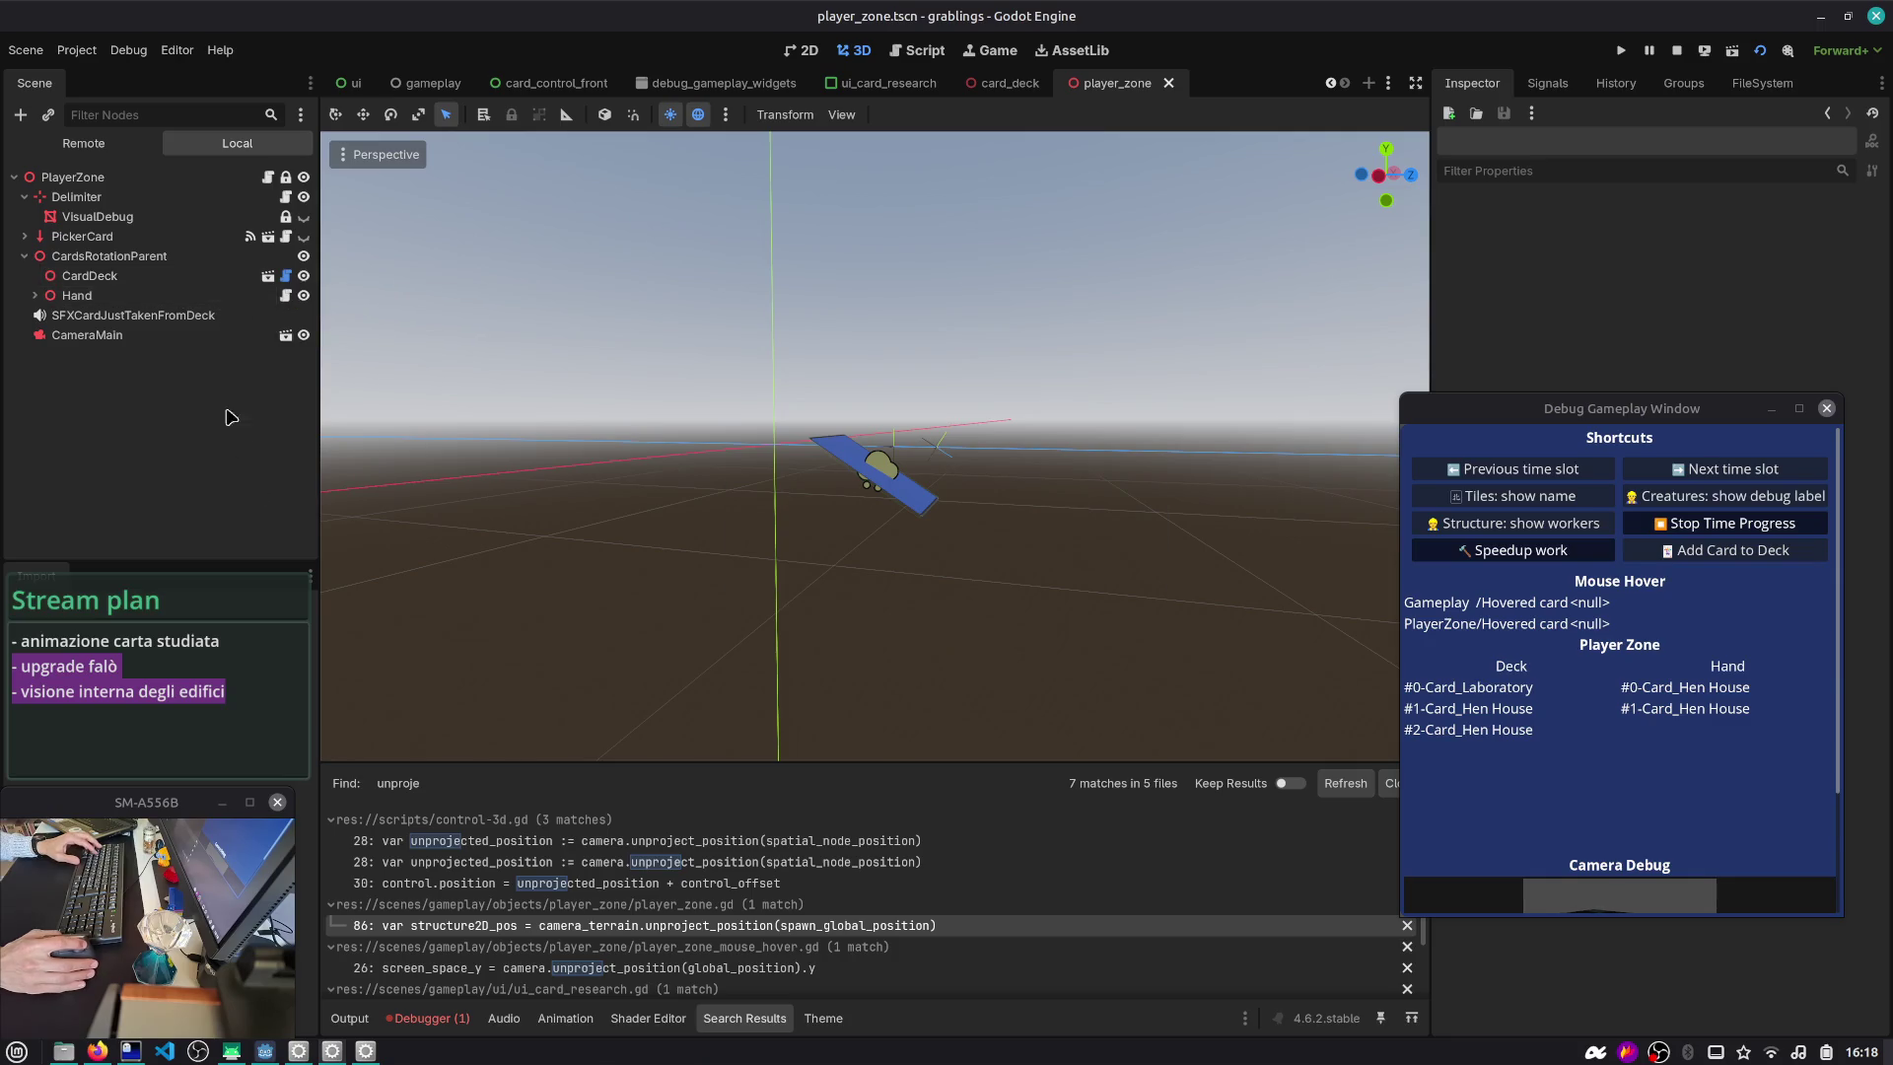
pyautogui.click(207, 276)
pyautogui.scroll(-1, 781, 308)
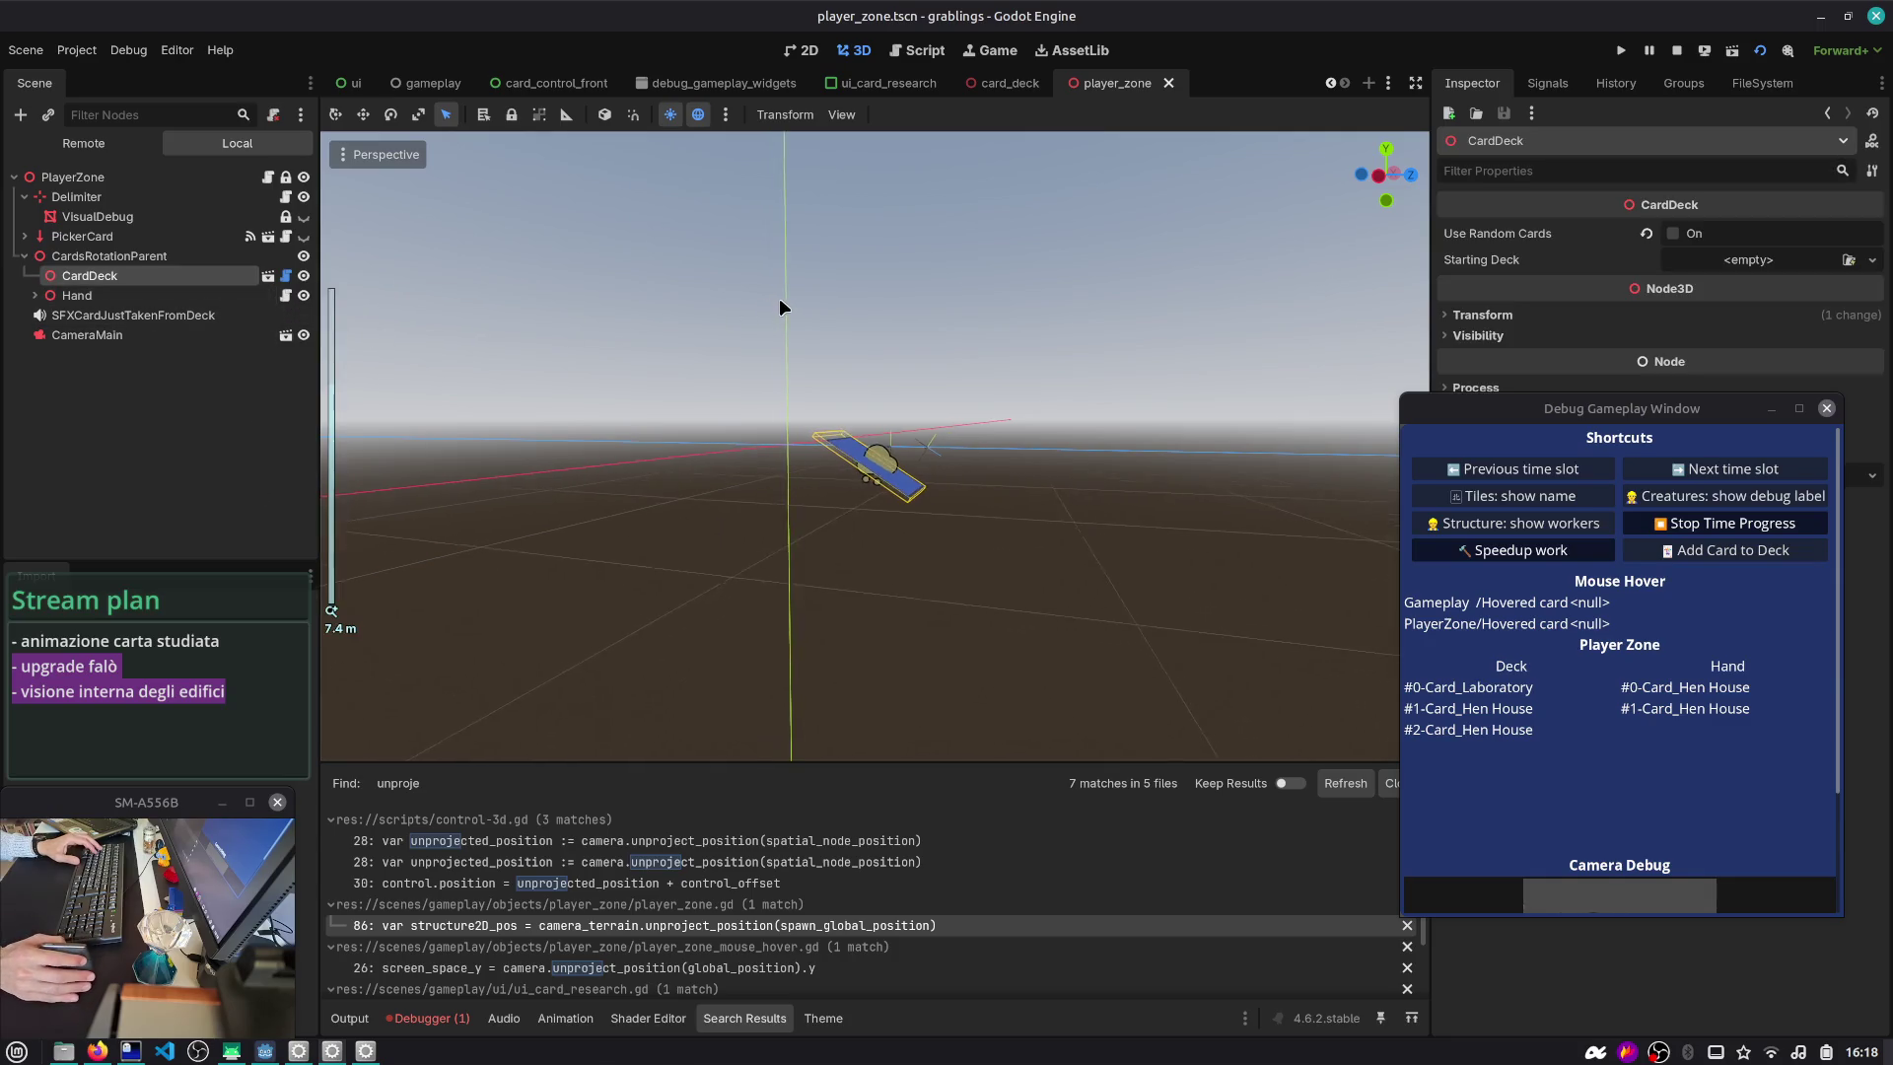
pyautogui.click(1010, 83)
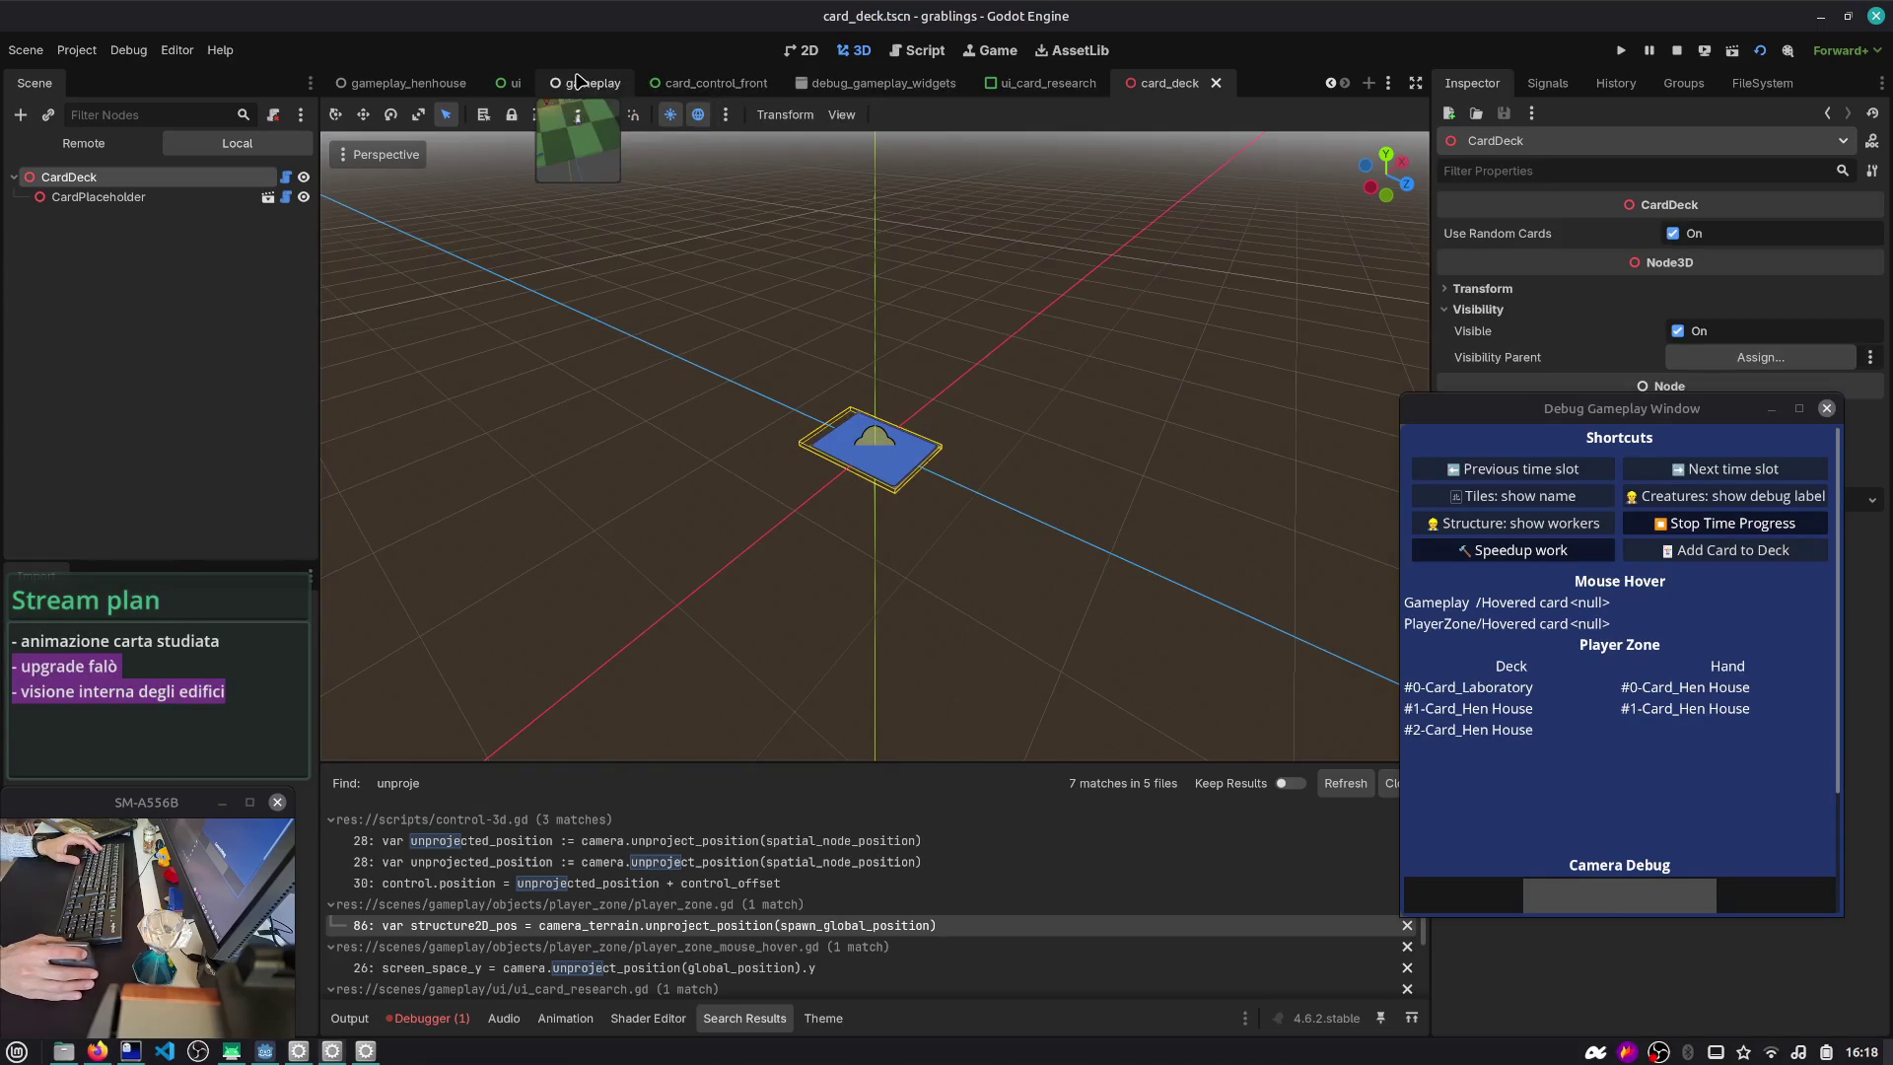
# - In the gameplay scene, inspect LayerPlayerZone's SubViewportContainer, PlayerZoneSubViewport, PlayerZone and Delimiter nodes
pyautogui.click(580, 83)
pyautogui.click(113, 422)
pyautogui.click(98, 364)
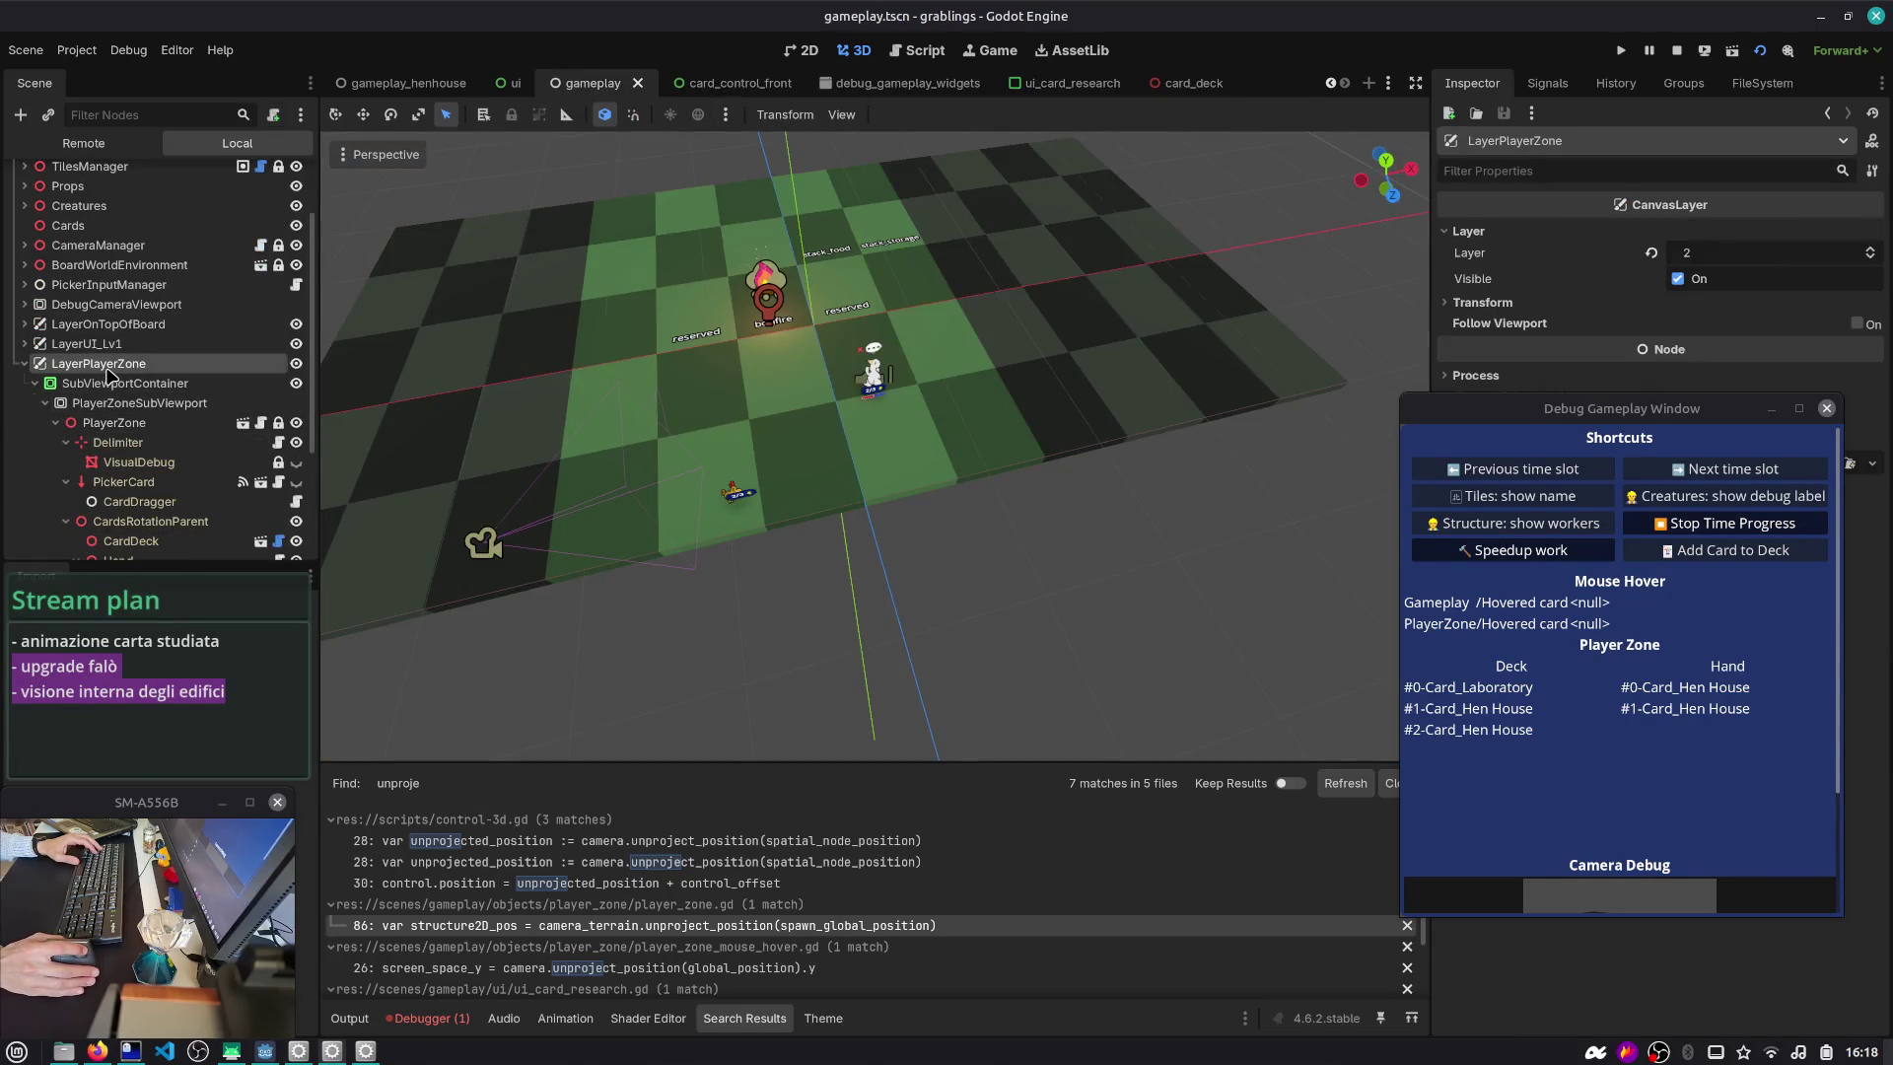
pyautogui.click(805, 50)
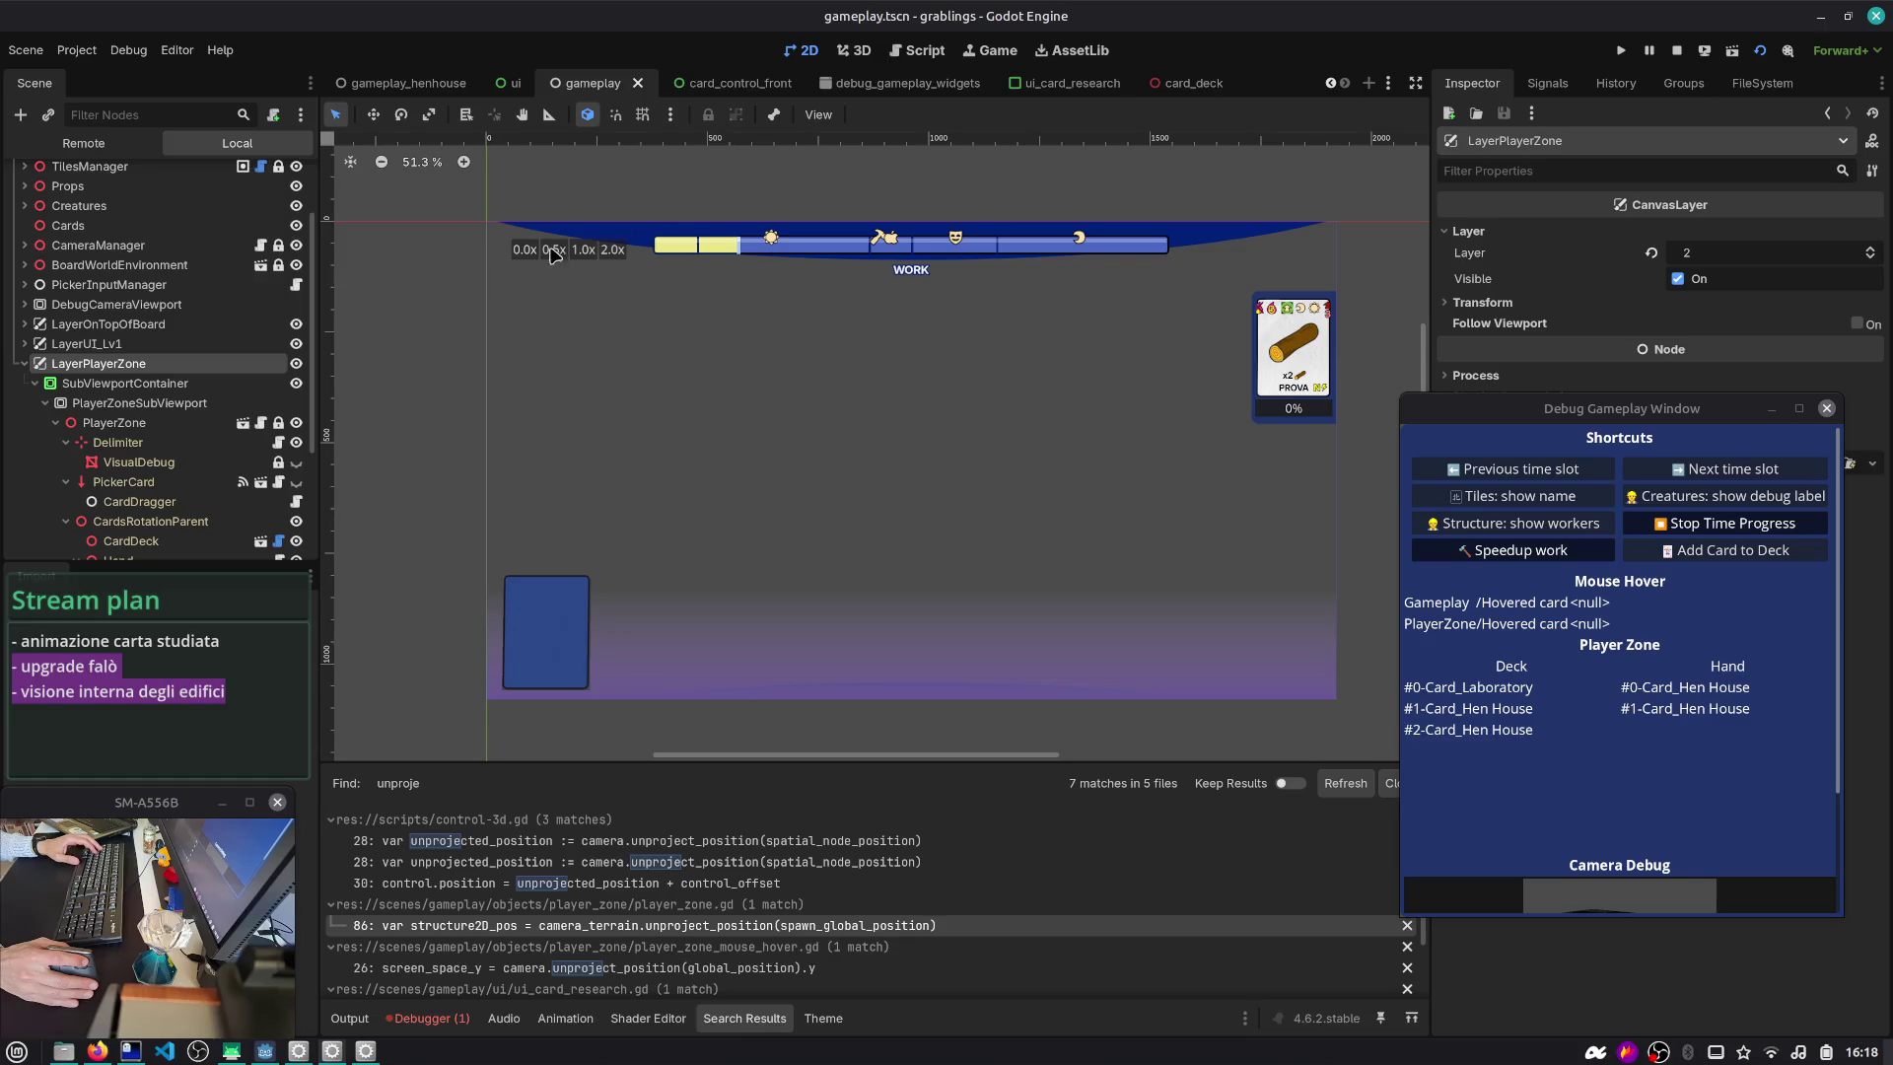
pyautogui.click(109, 383)
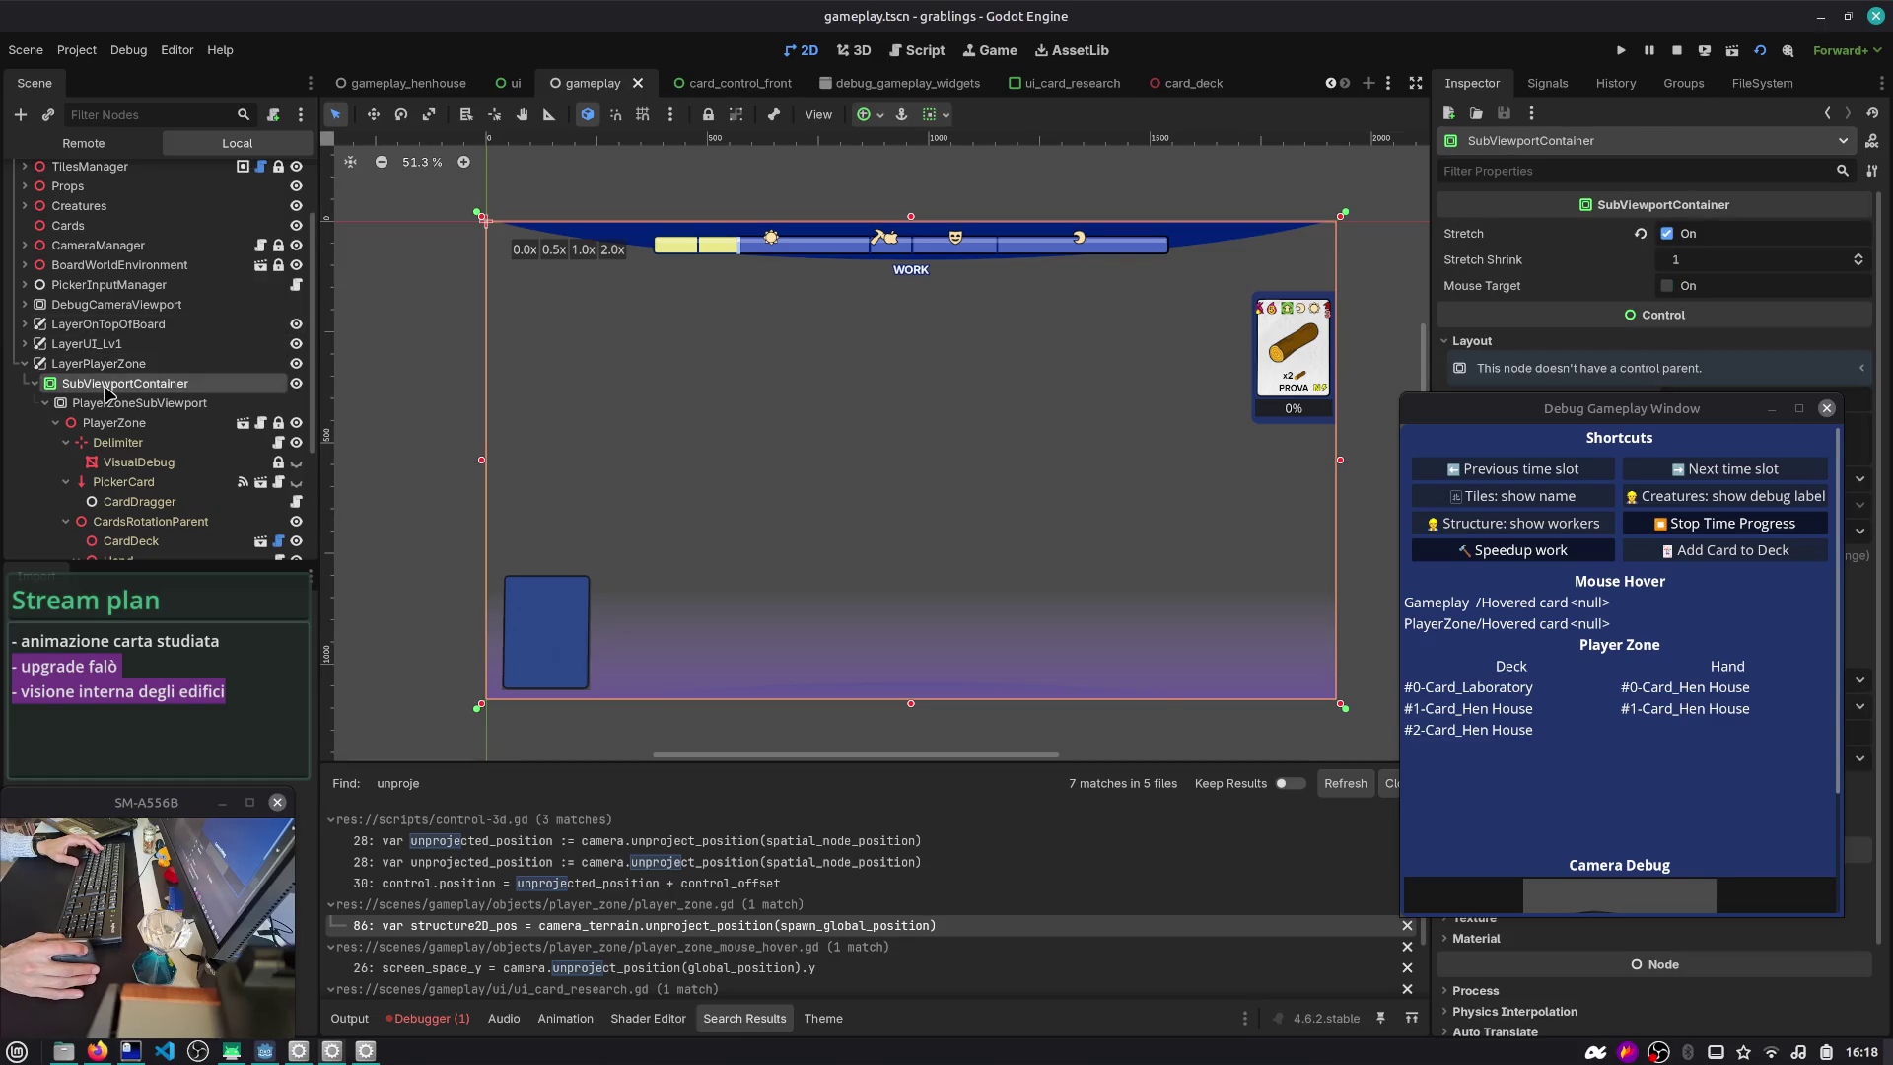
pyautogui.click(106, 403)
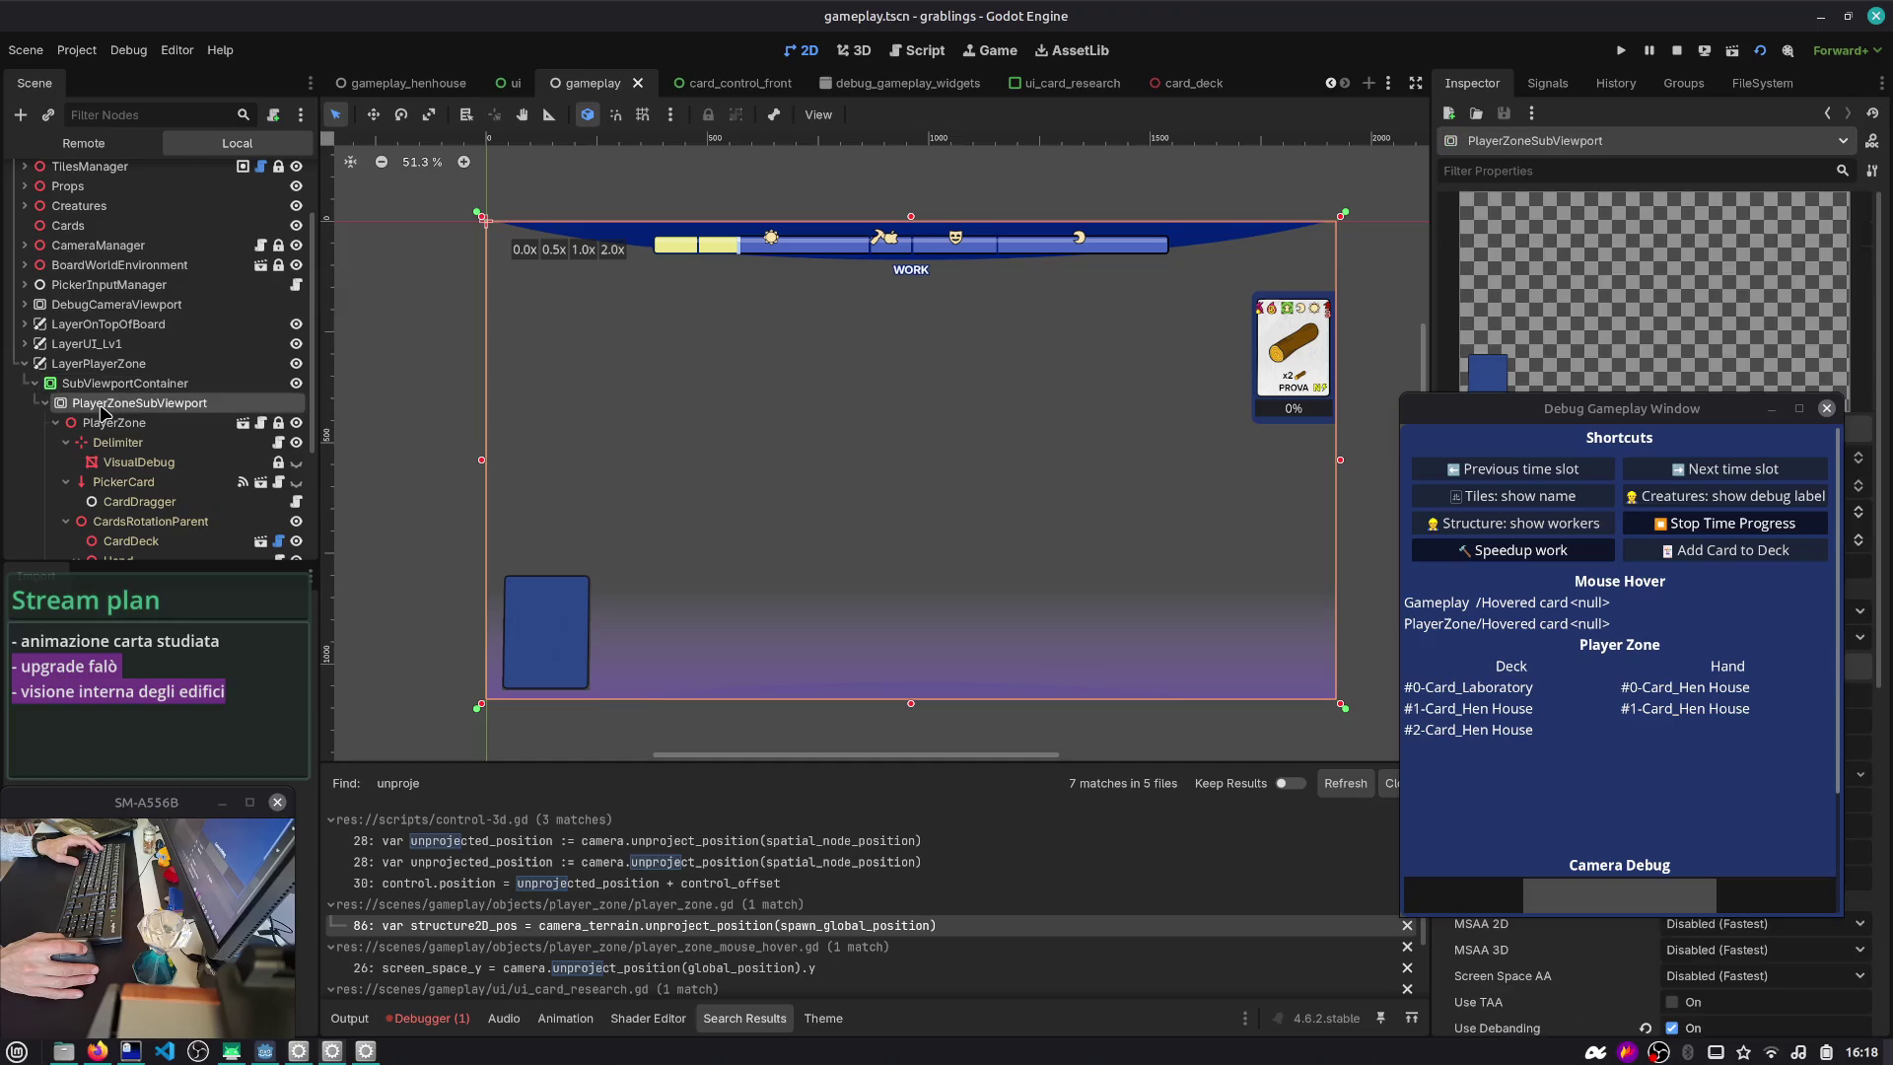
pyautogui.click(102, 427)
pyautogui.click(103, 443)
pyautogui.click(108, 384)
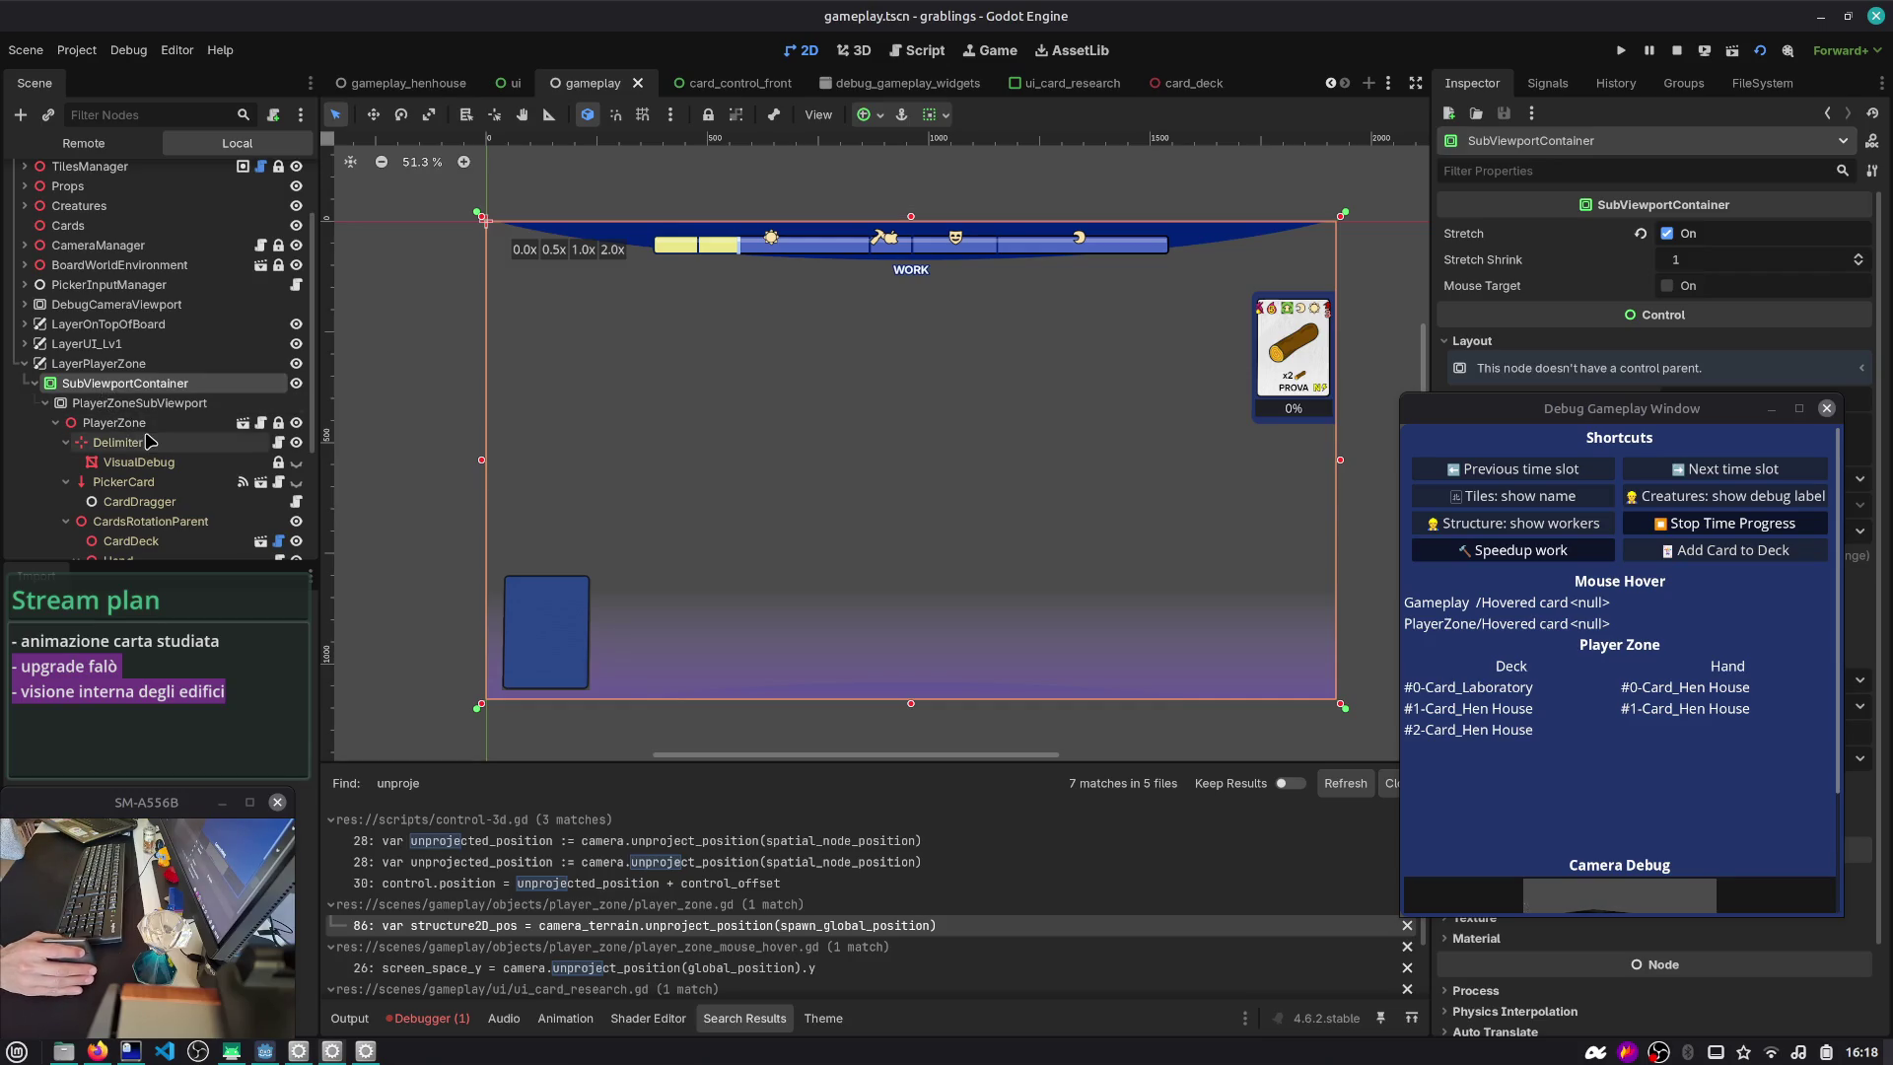
# - Inspect the player zone's CameraMain node
pyautogui.scroll(-2, 148, 473)
pyautogui.scroll(-2, 153, 495)
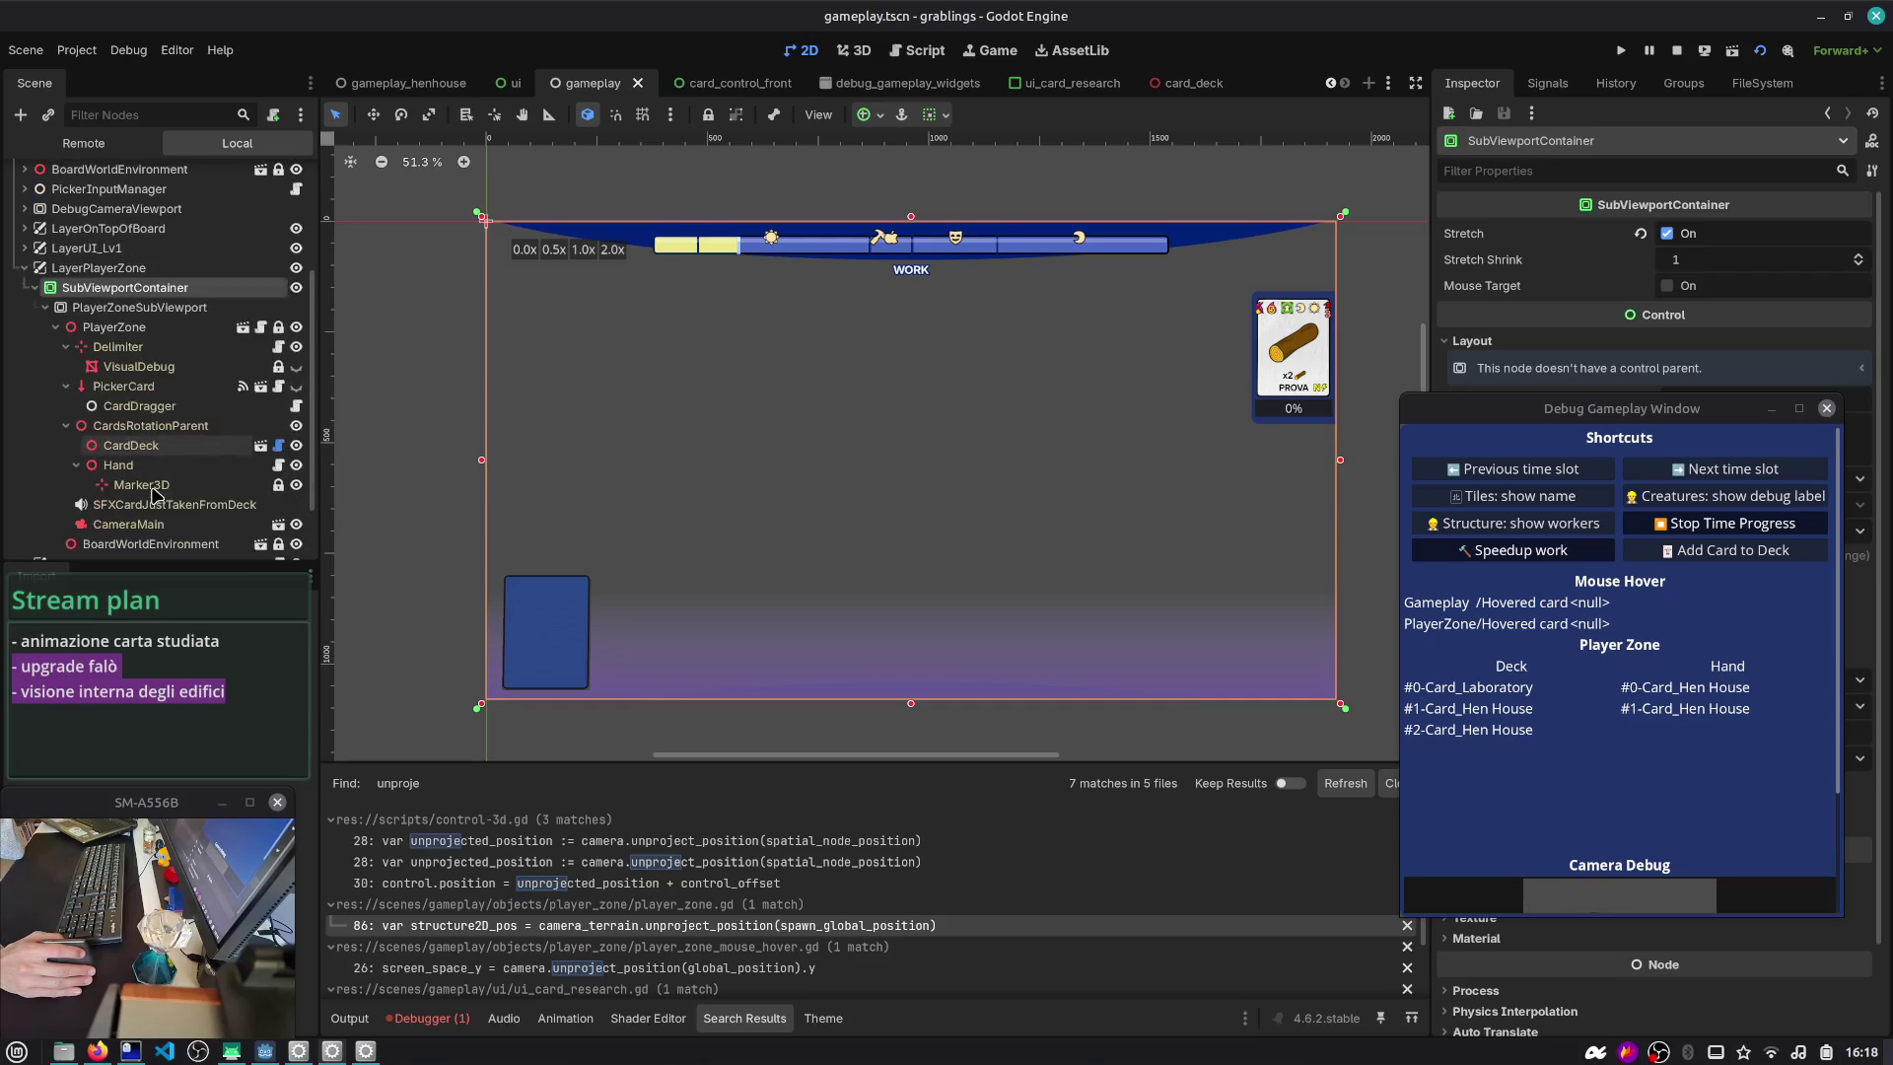
pyautogui.scroll(-2, 147, 488)
pyautogui.click(141, 478)
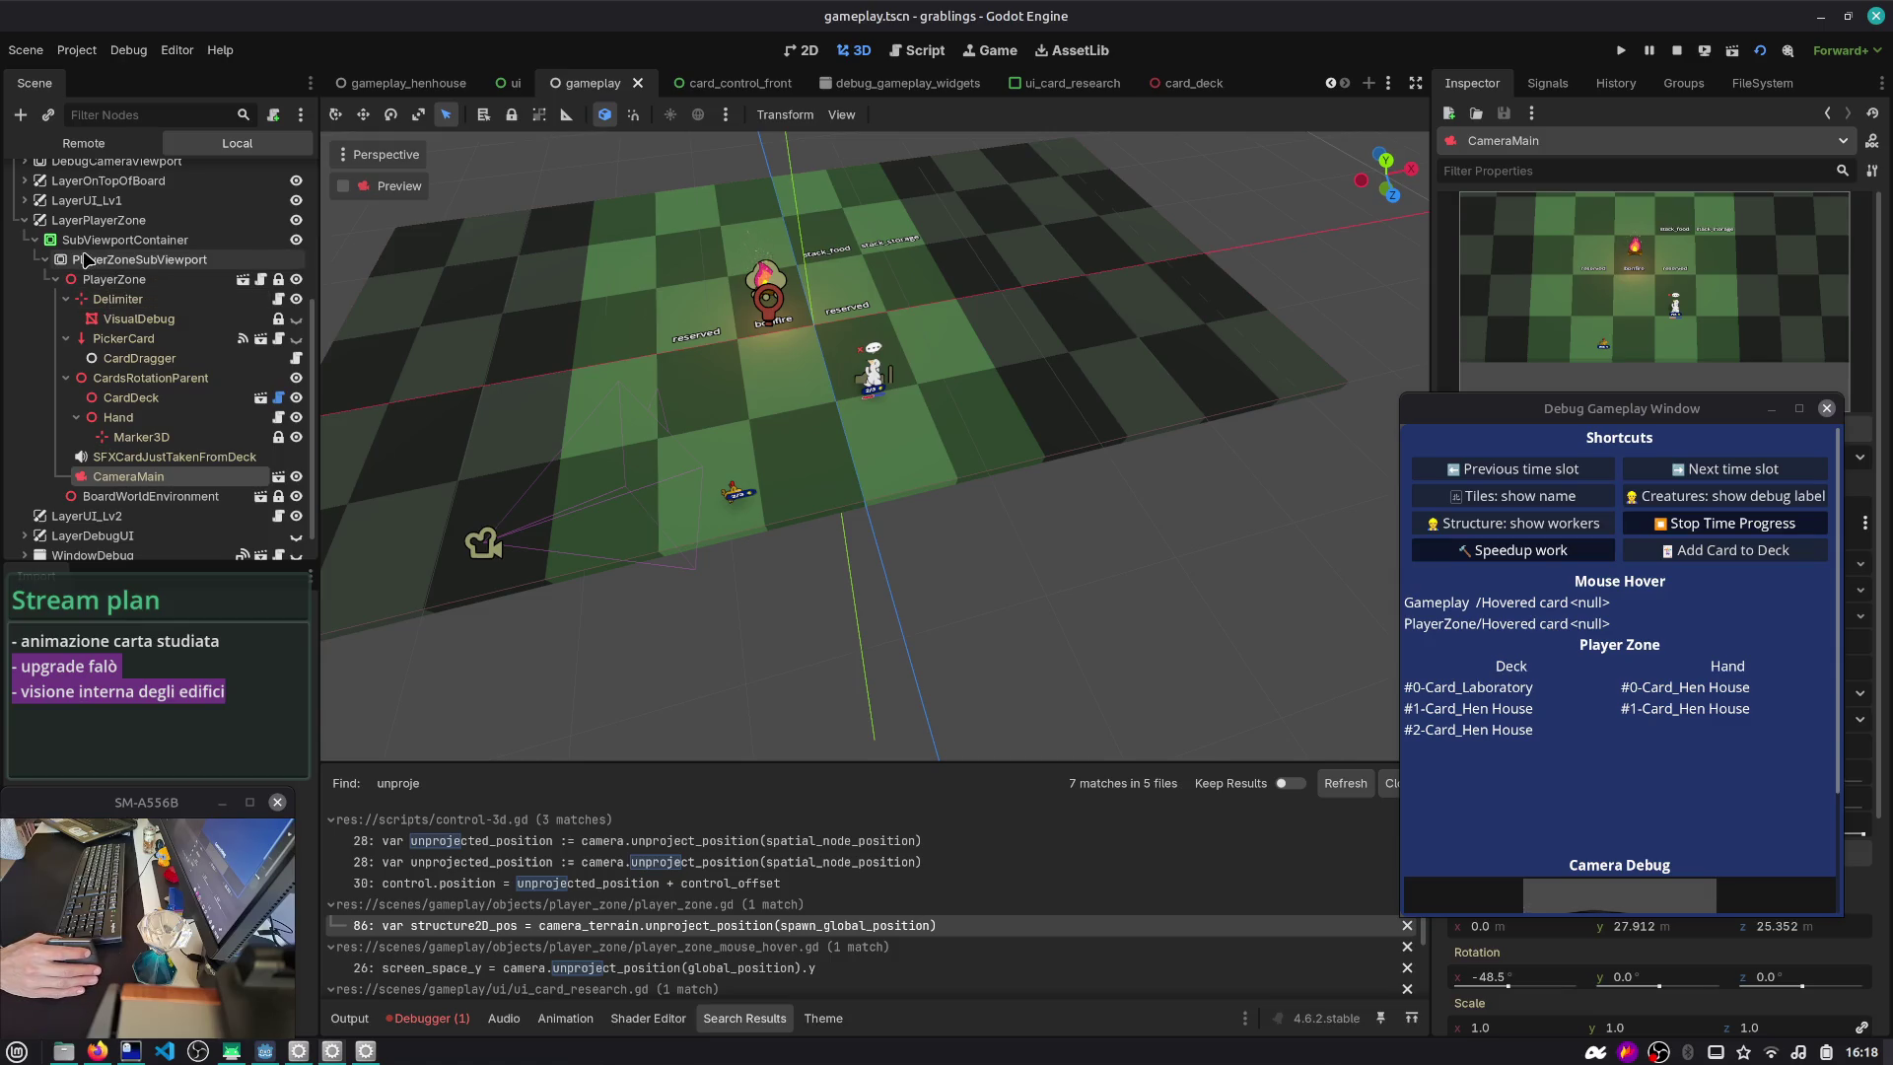
# - Open the layer_ui_lv_2.gd script and select the camera_main variable name
pyautogui.scroll(-1, 104, 353)
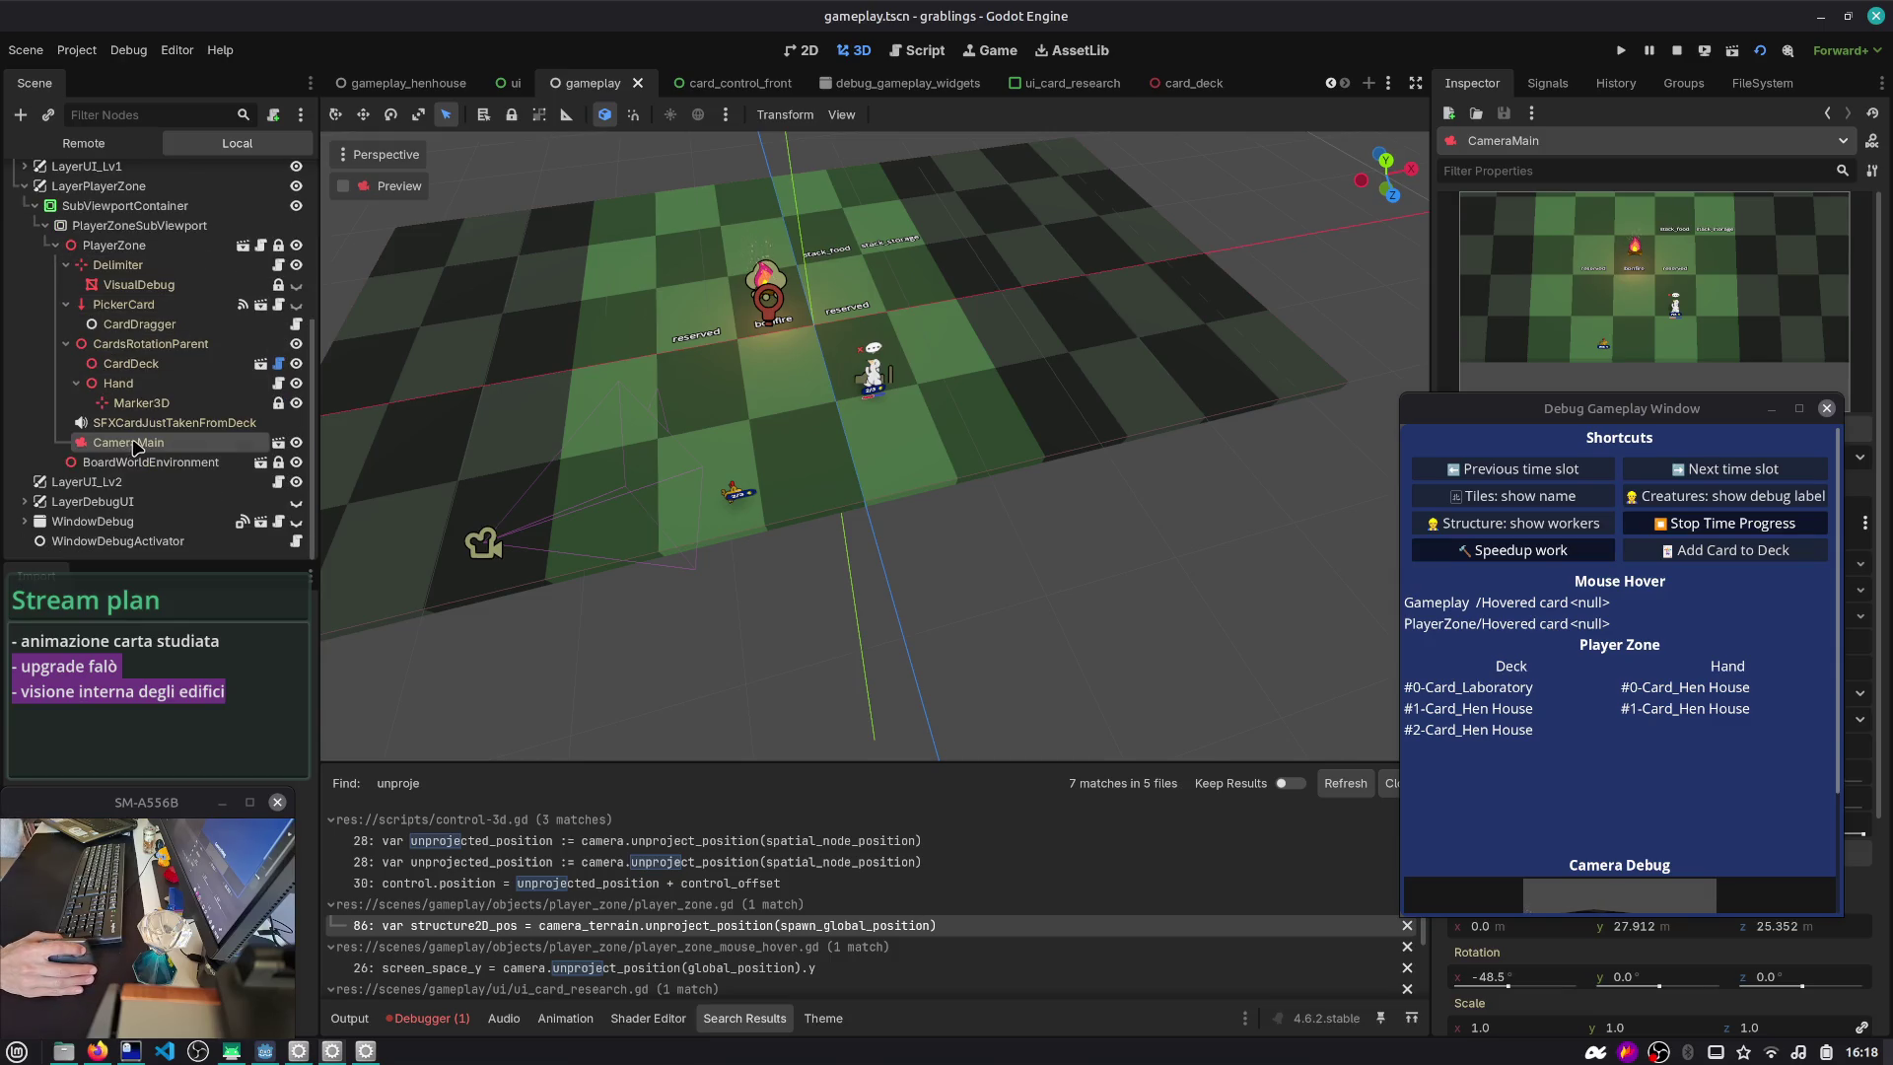
pyautogui.click(279, 482)
pyautogui.click(541, 164)
pyautogui.doubleClick(540, 165)
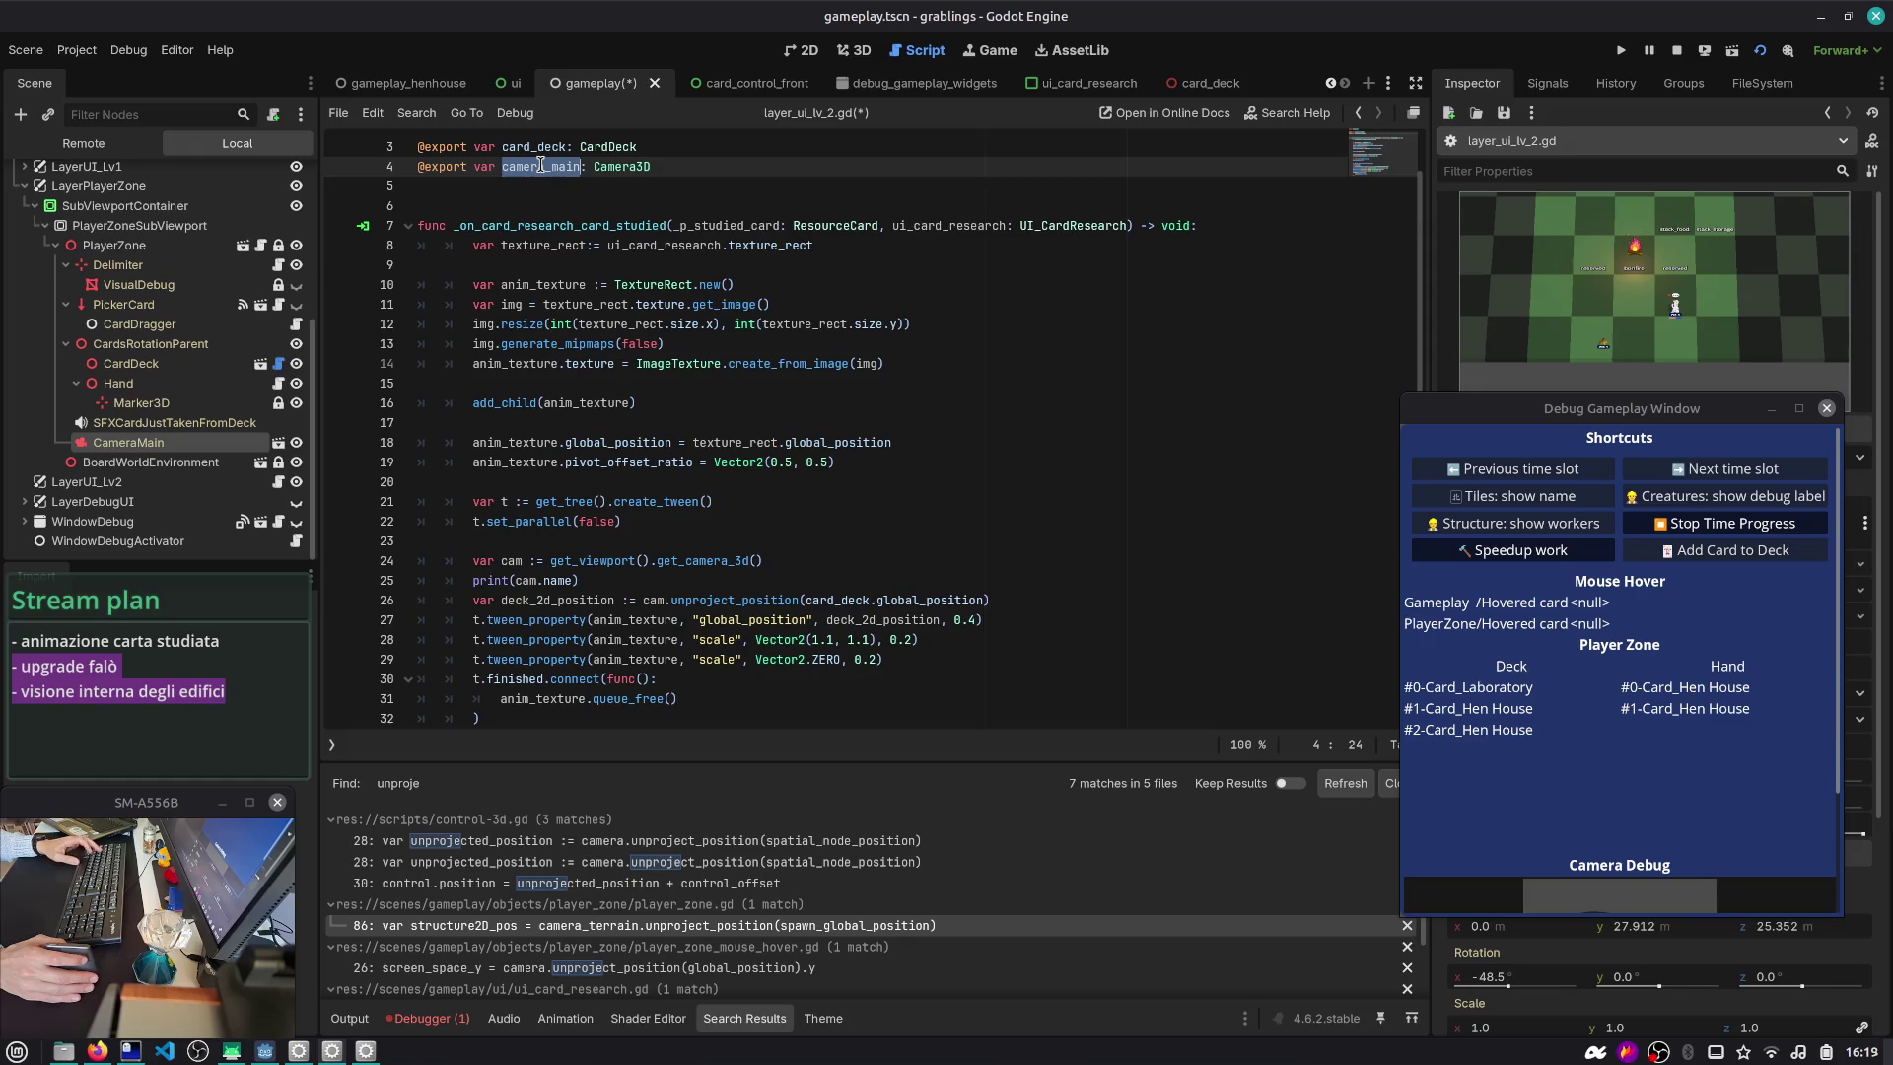
# - Rename the exported camera_main variable to camera_player_zone
pyautogui.press('F8')
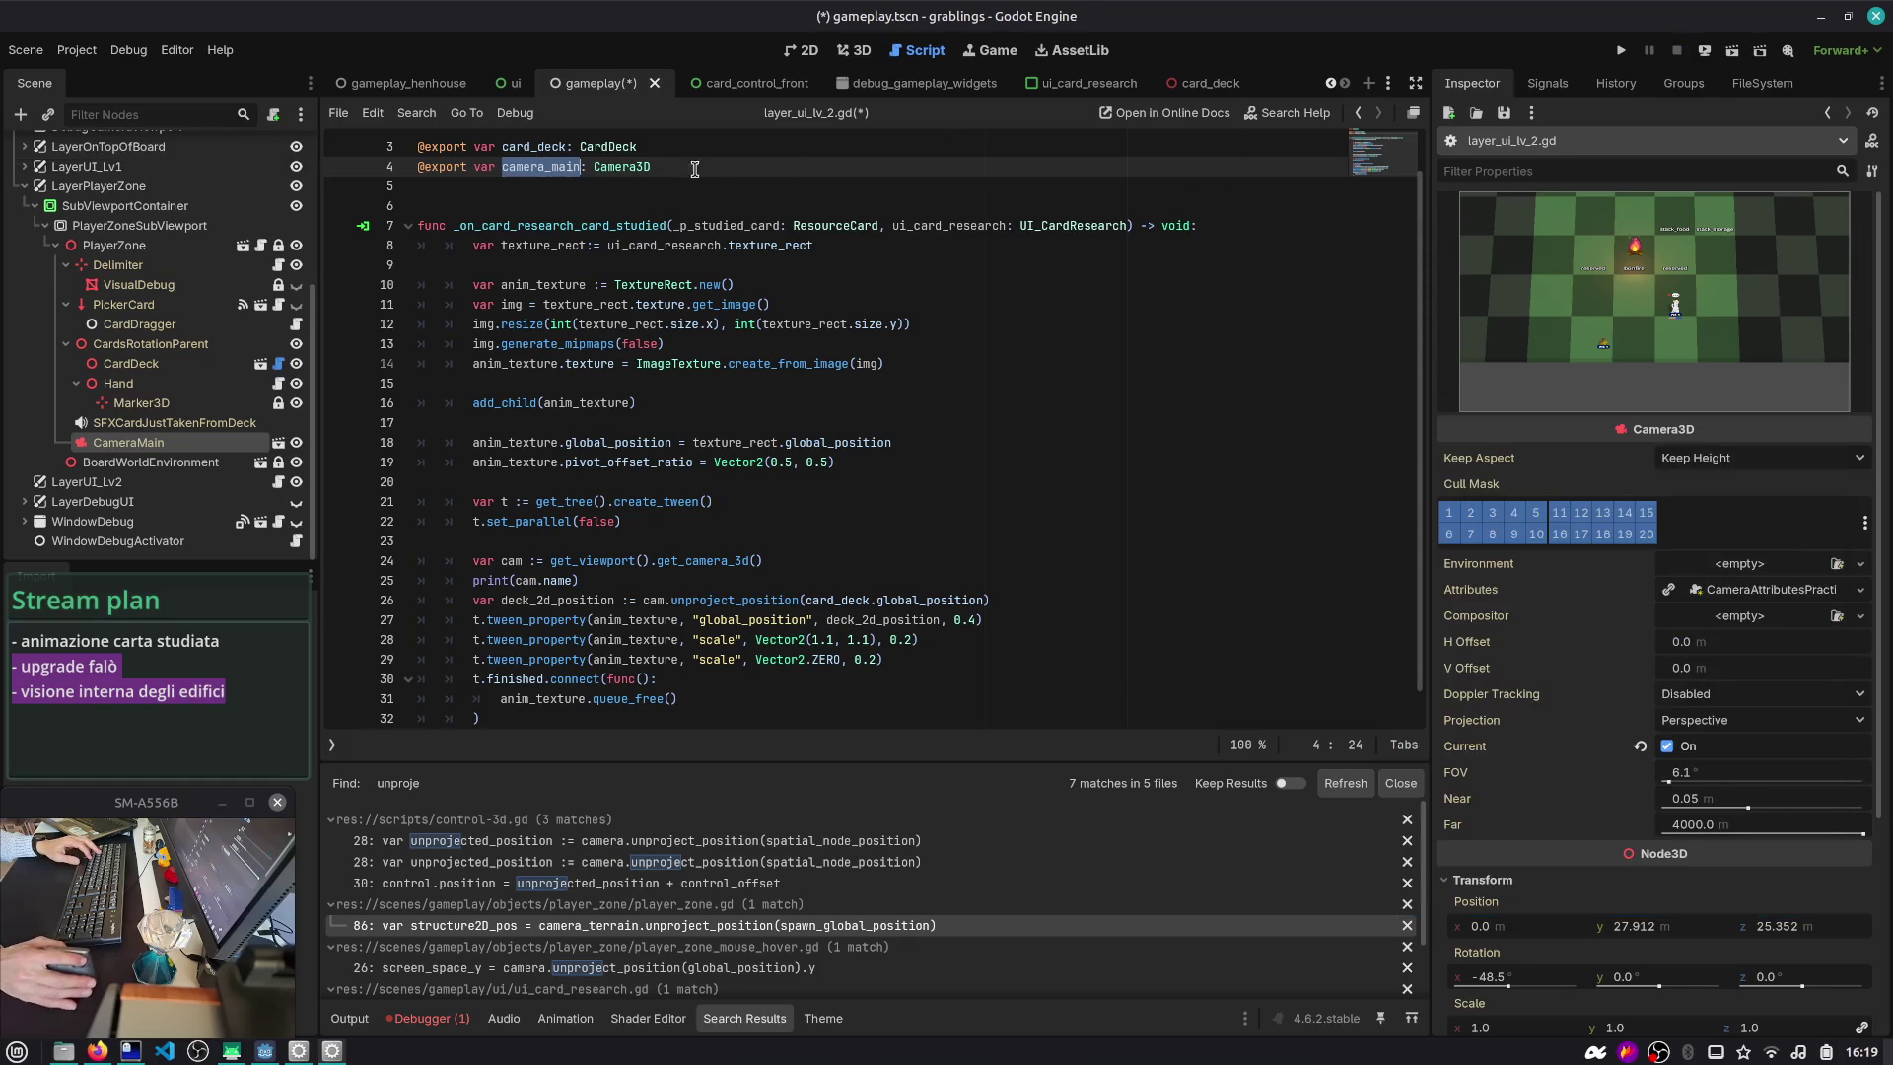
pyautogui.write('camera_pla')
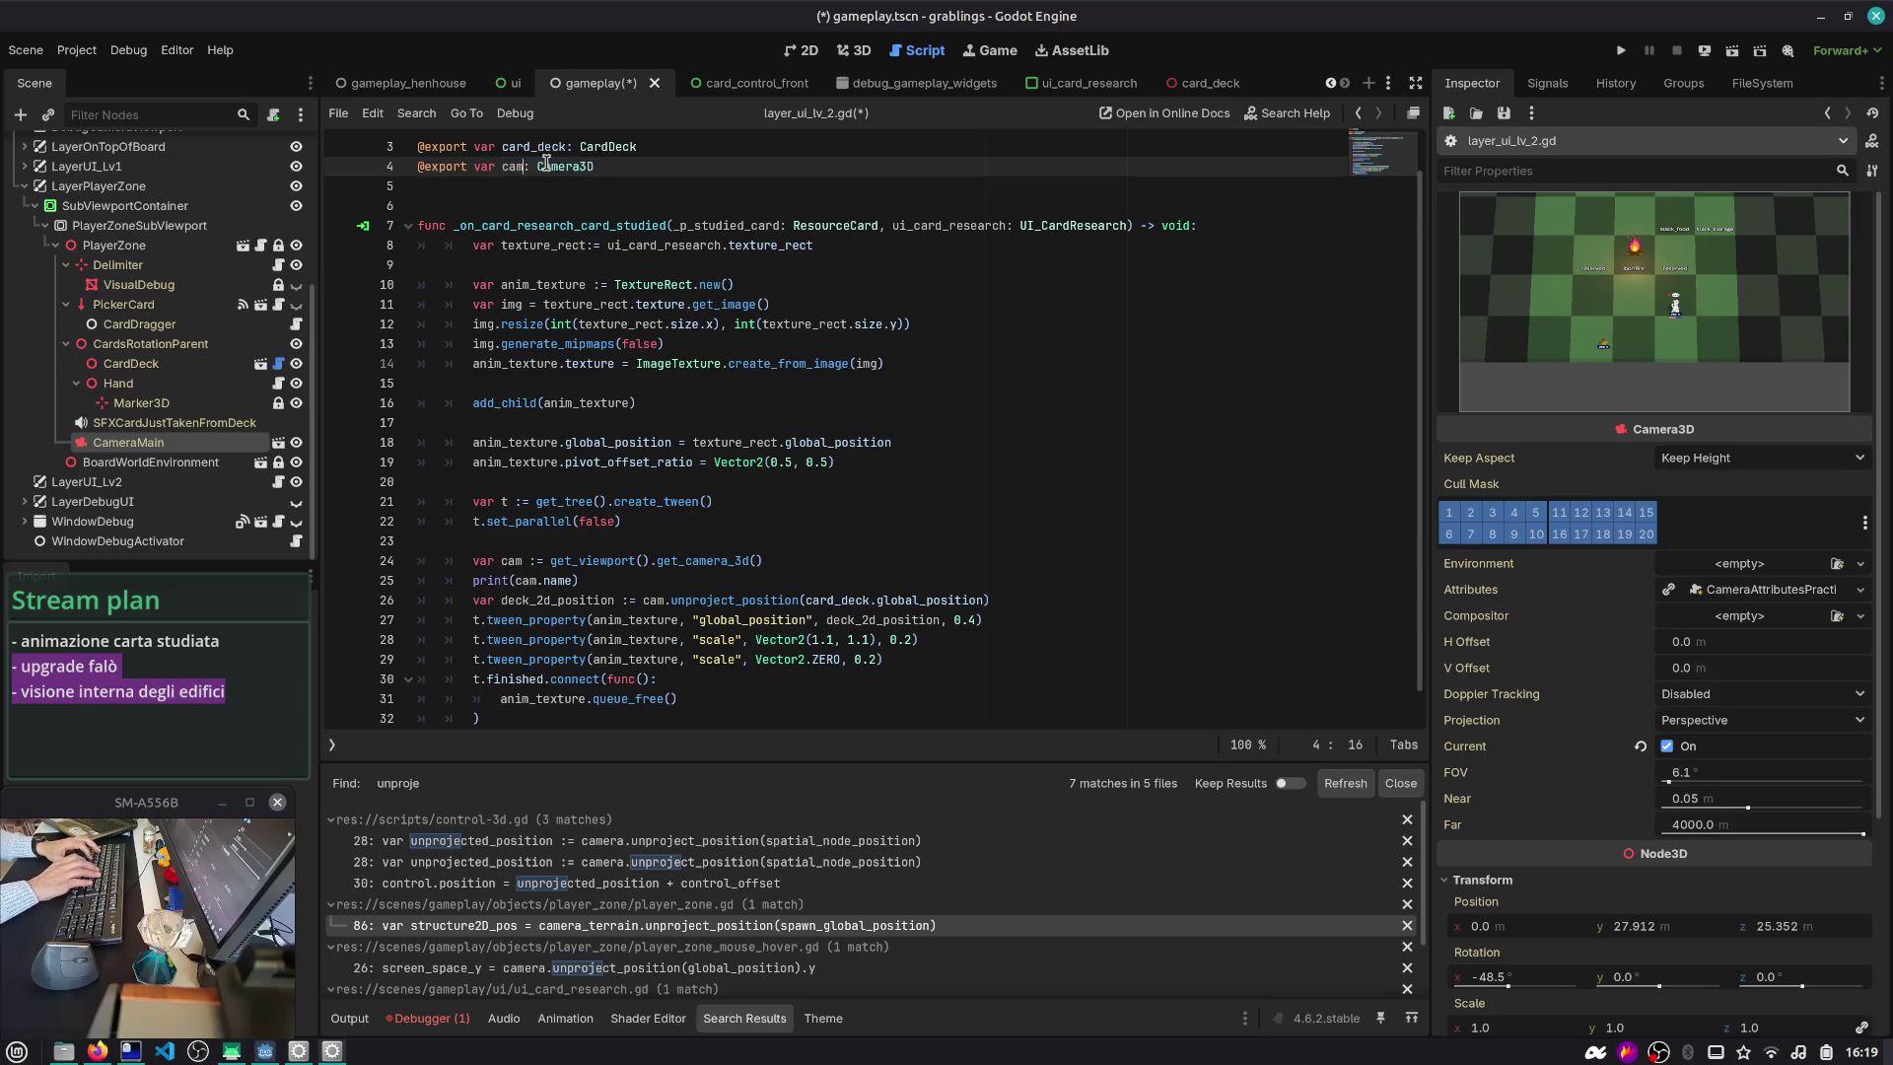
pyautogui.write('yer_zone')
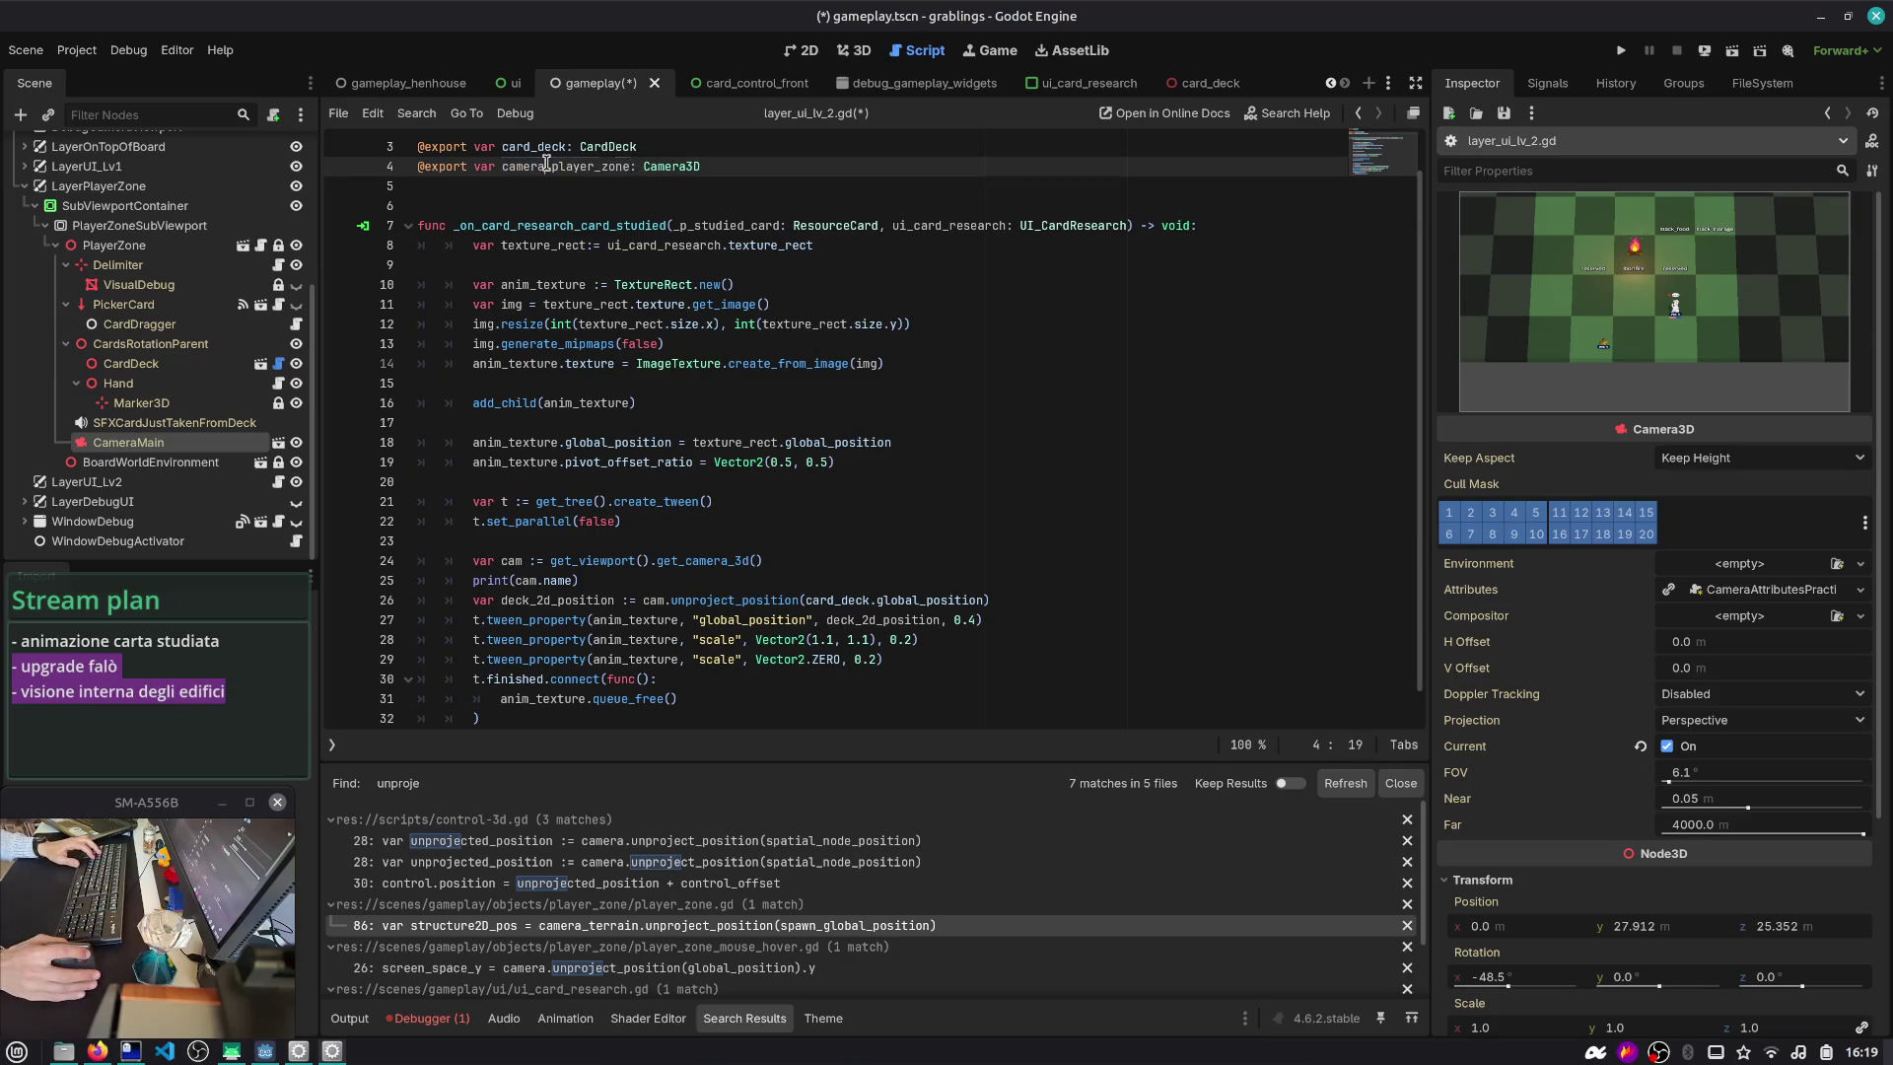
pyautogui.scroll(-1, 575, 295)
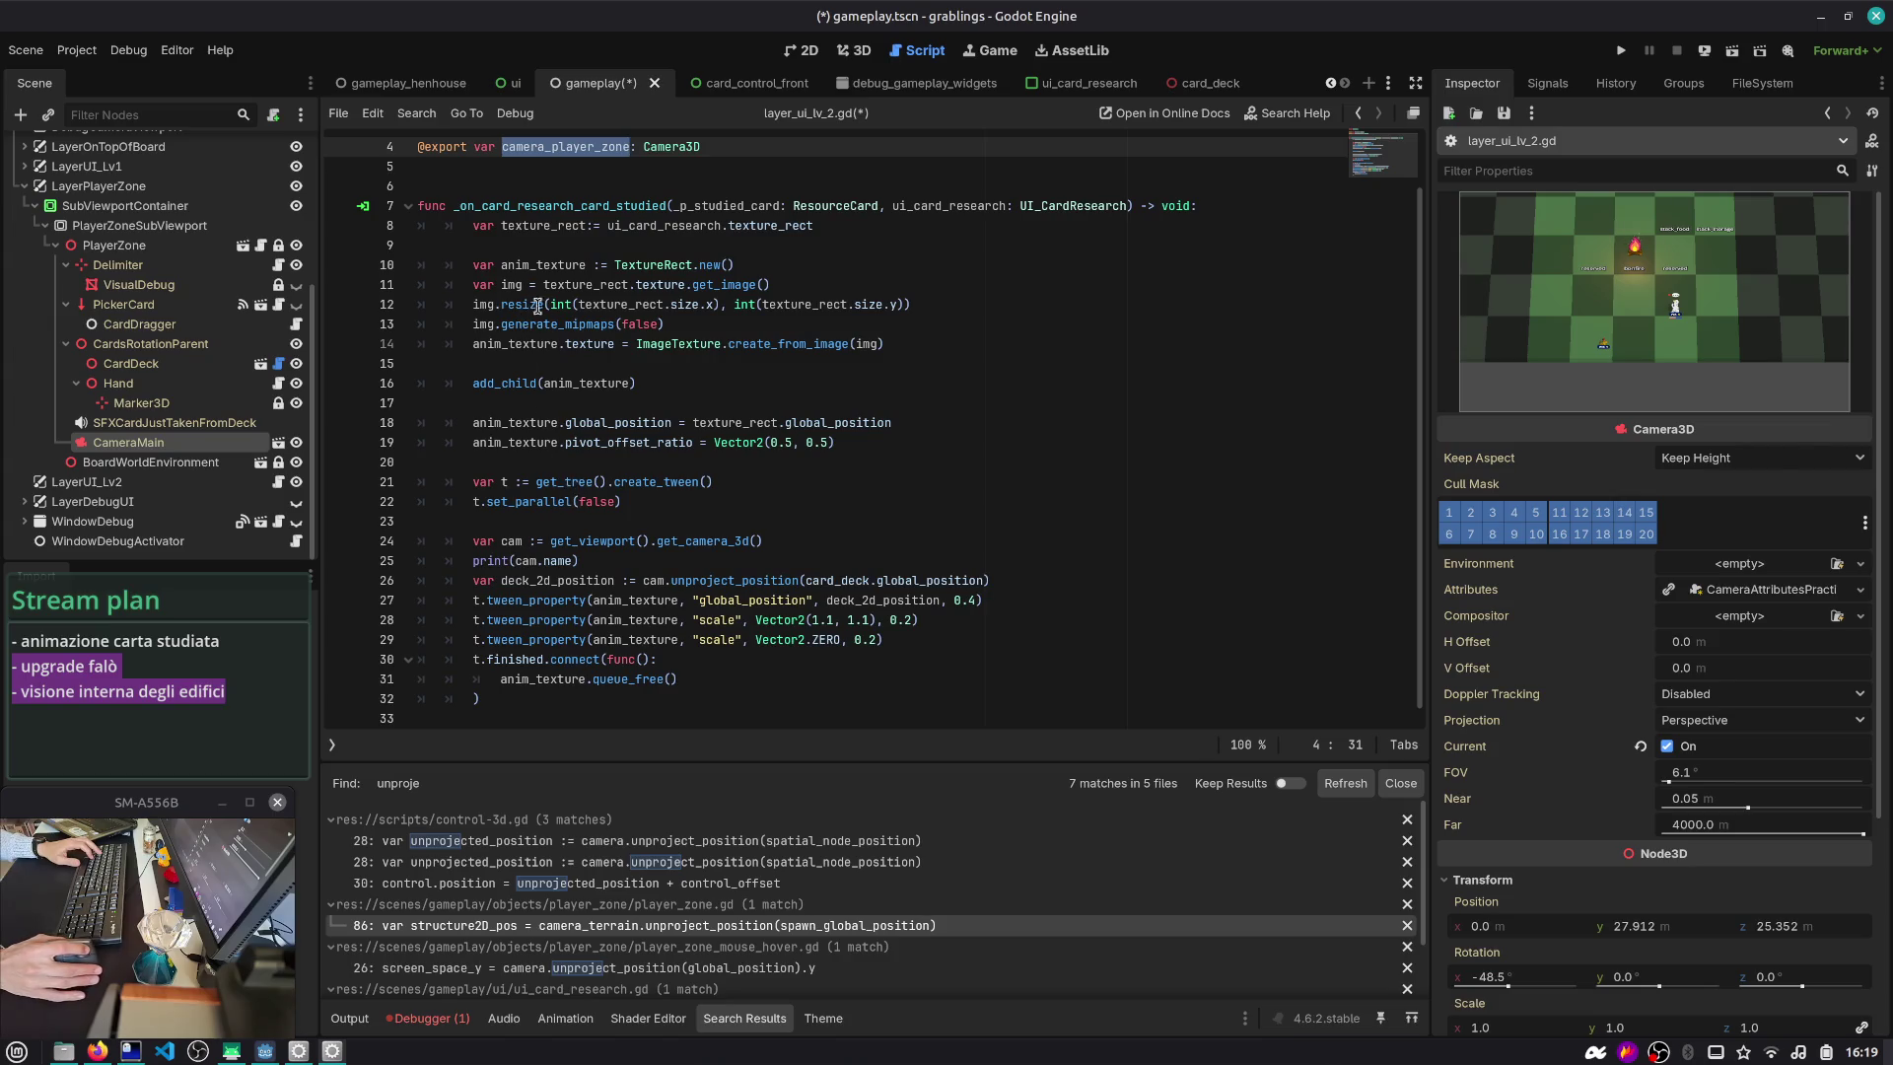
# - Delete the get_camera_3d line and call unproject_position on camera_player_zone instead
pyautogui.click(520, 546)
pyautogui.press('Home')
pyautogui.hotkey('shift', 'End')
pyautogui.hotkey('ctrl', 'x')
pyautogui.press('Down')
pyautogui.press('Down')
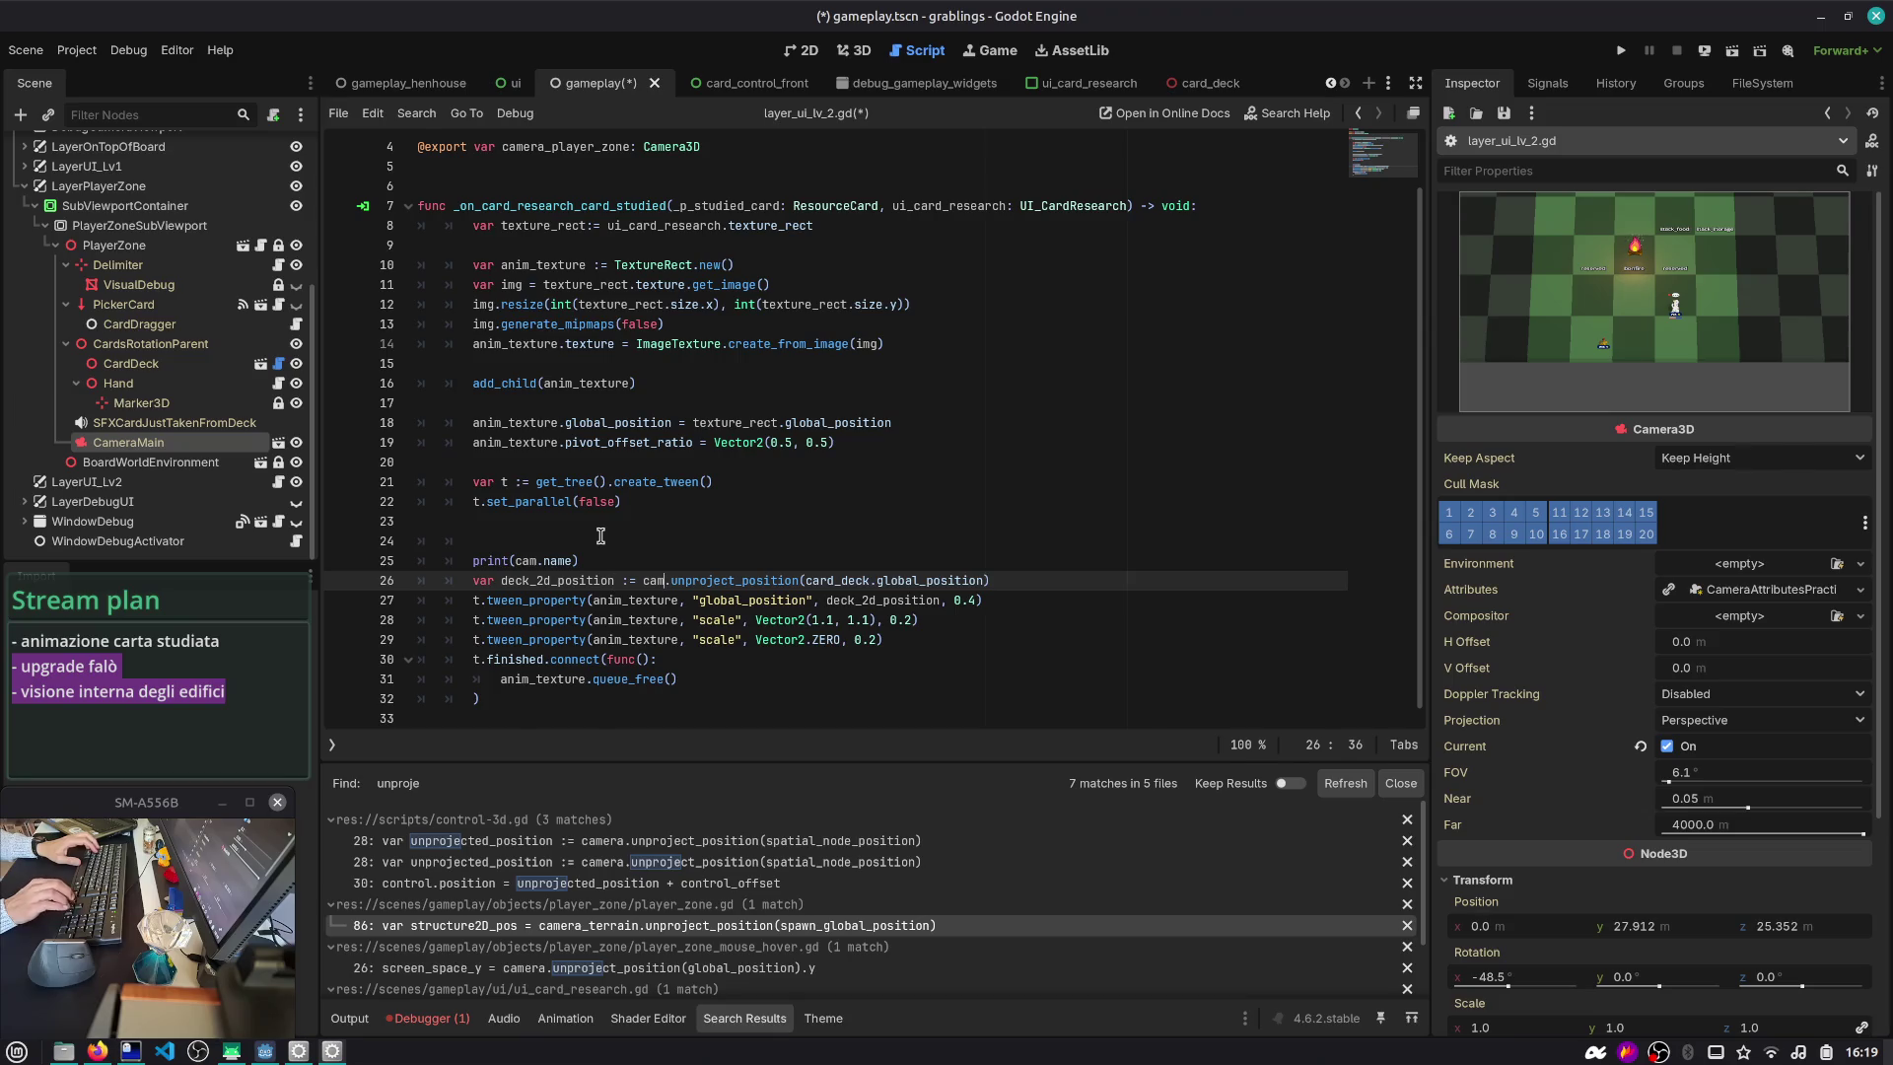
pyautogui.write('era_player_zone')
# - Remove the print(cam.name) debug line and save
pyautogui.press('Up')
pyautogui.hotkey('ctrl', 'shift', 'k')
pyautogui.hotkey('ctrl', 's')
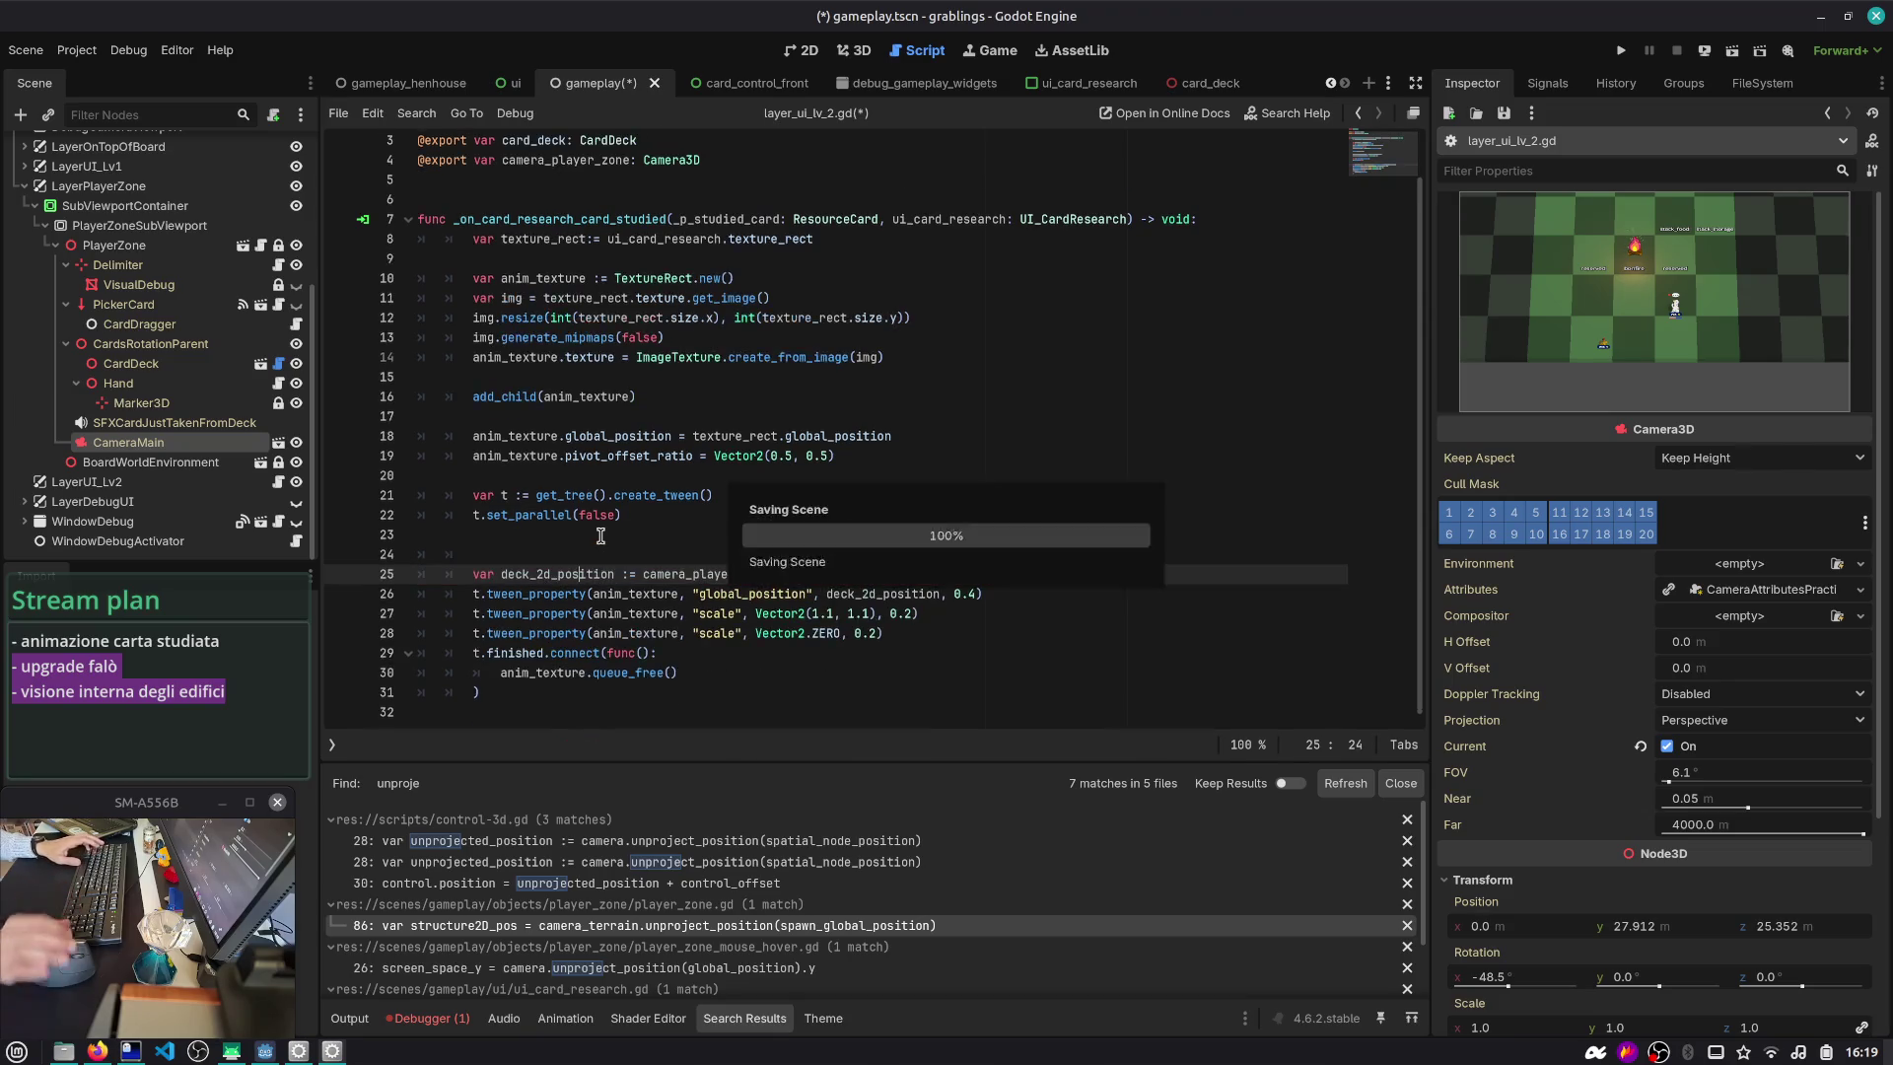
# - Review the camera_player_zone references and select the LayerUI_Lv2 node
pyautogui.doubleClick(688, 556)
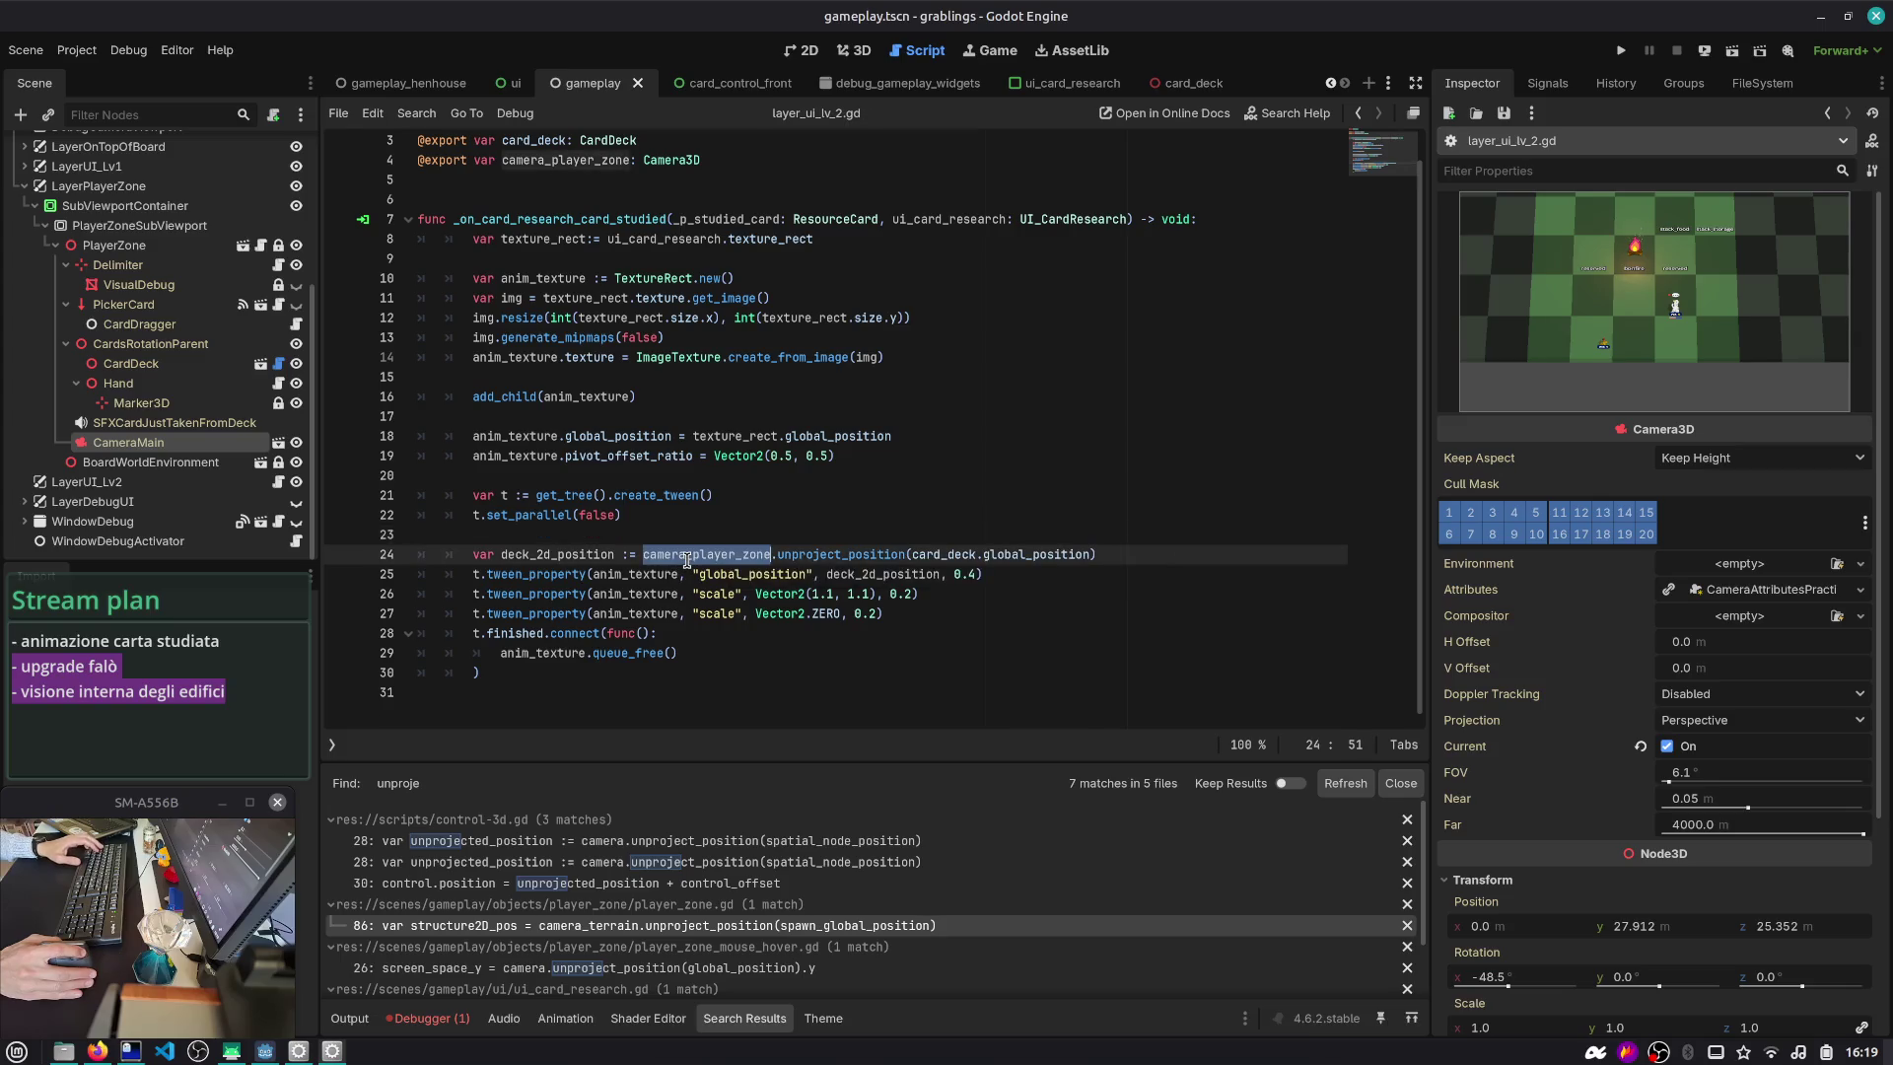
pyautogui.scroll(1, 687, 559)
pyautogui.doubleClick(579, 207)
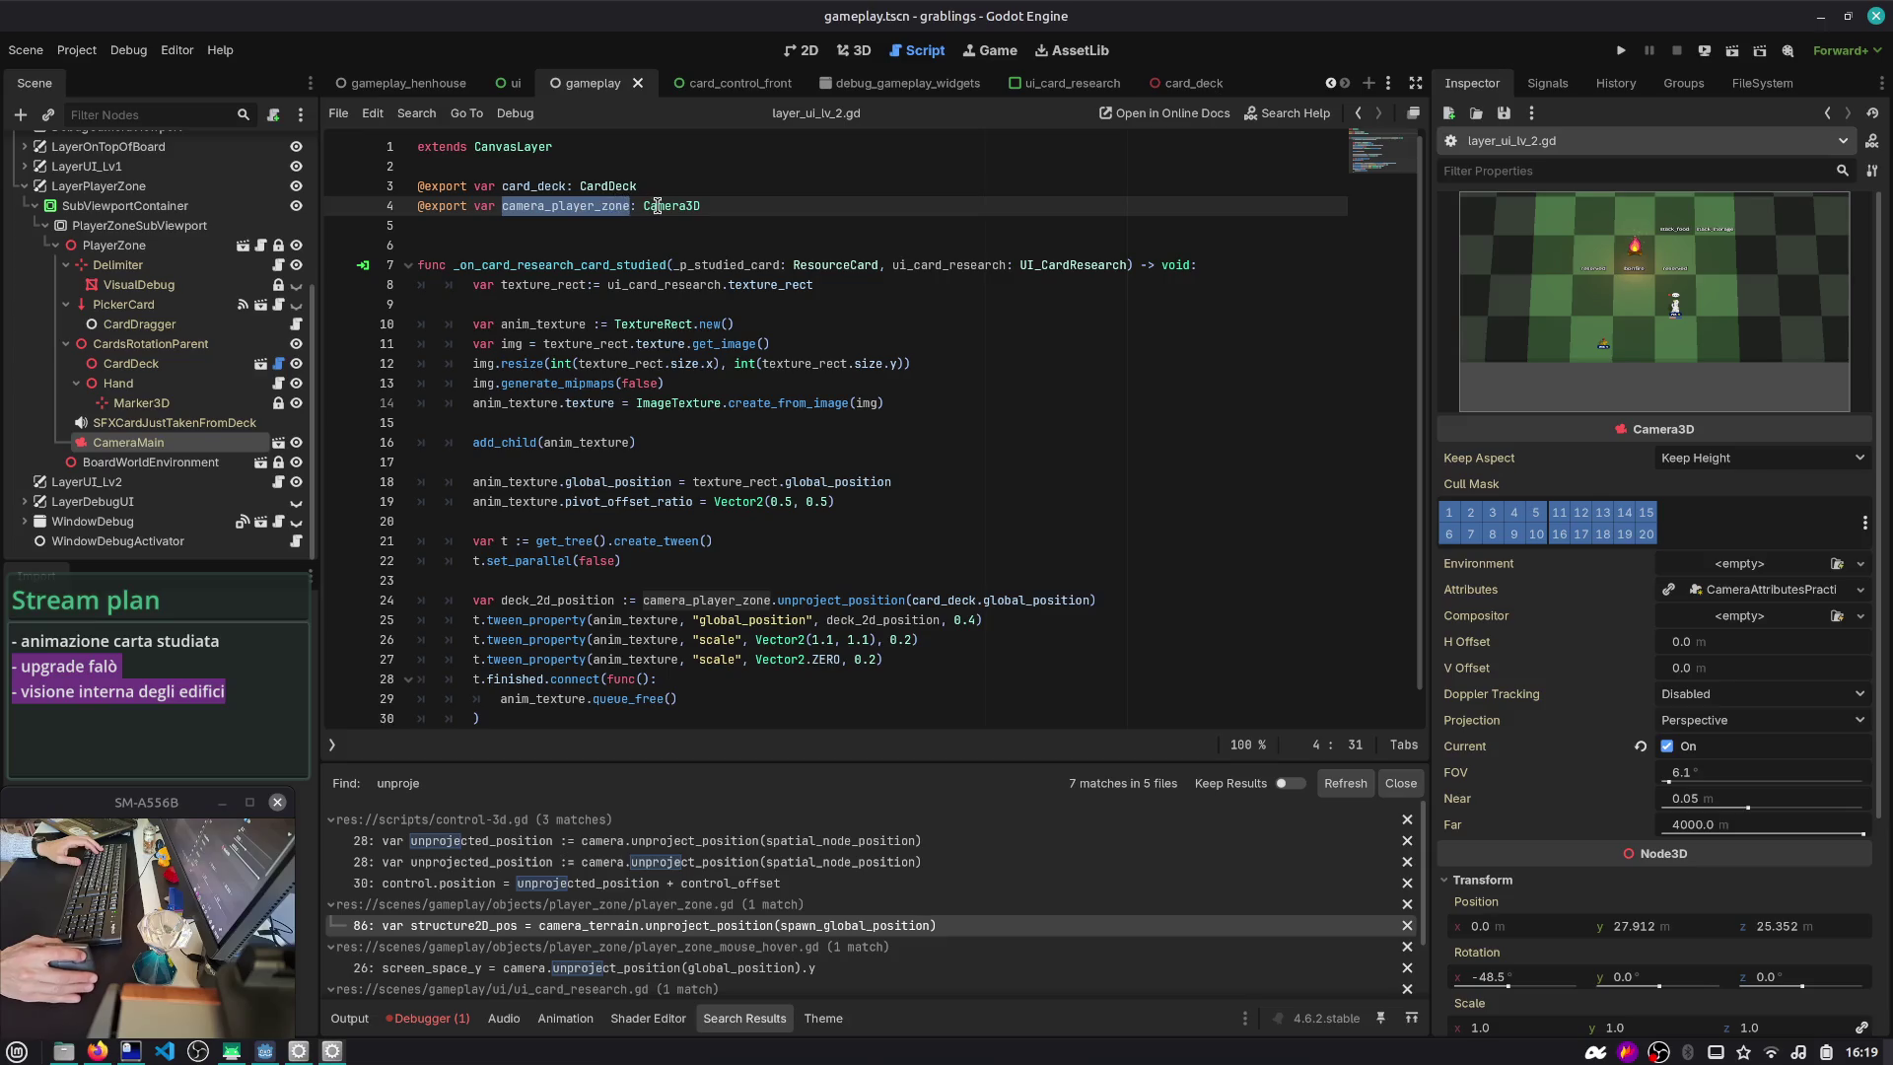
pyautogui.click(86, 481)
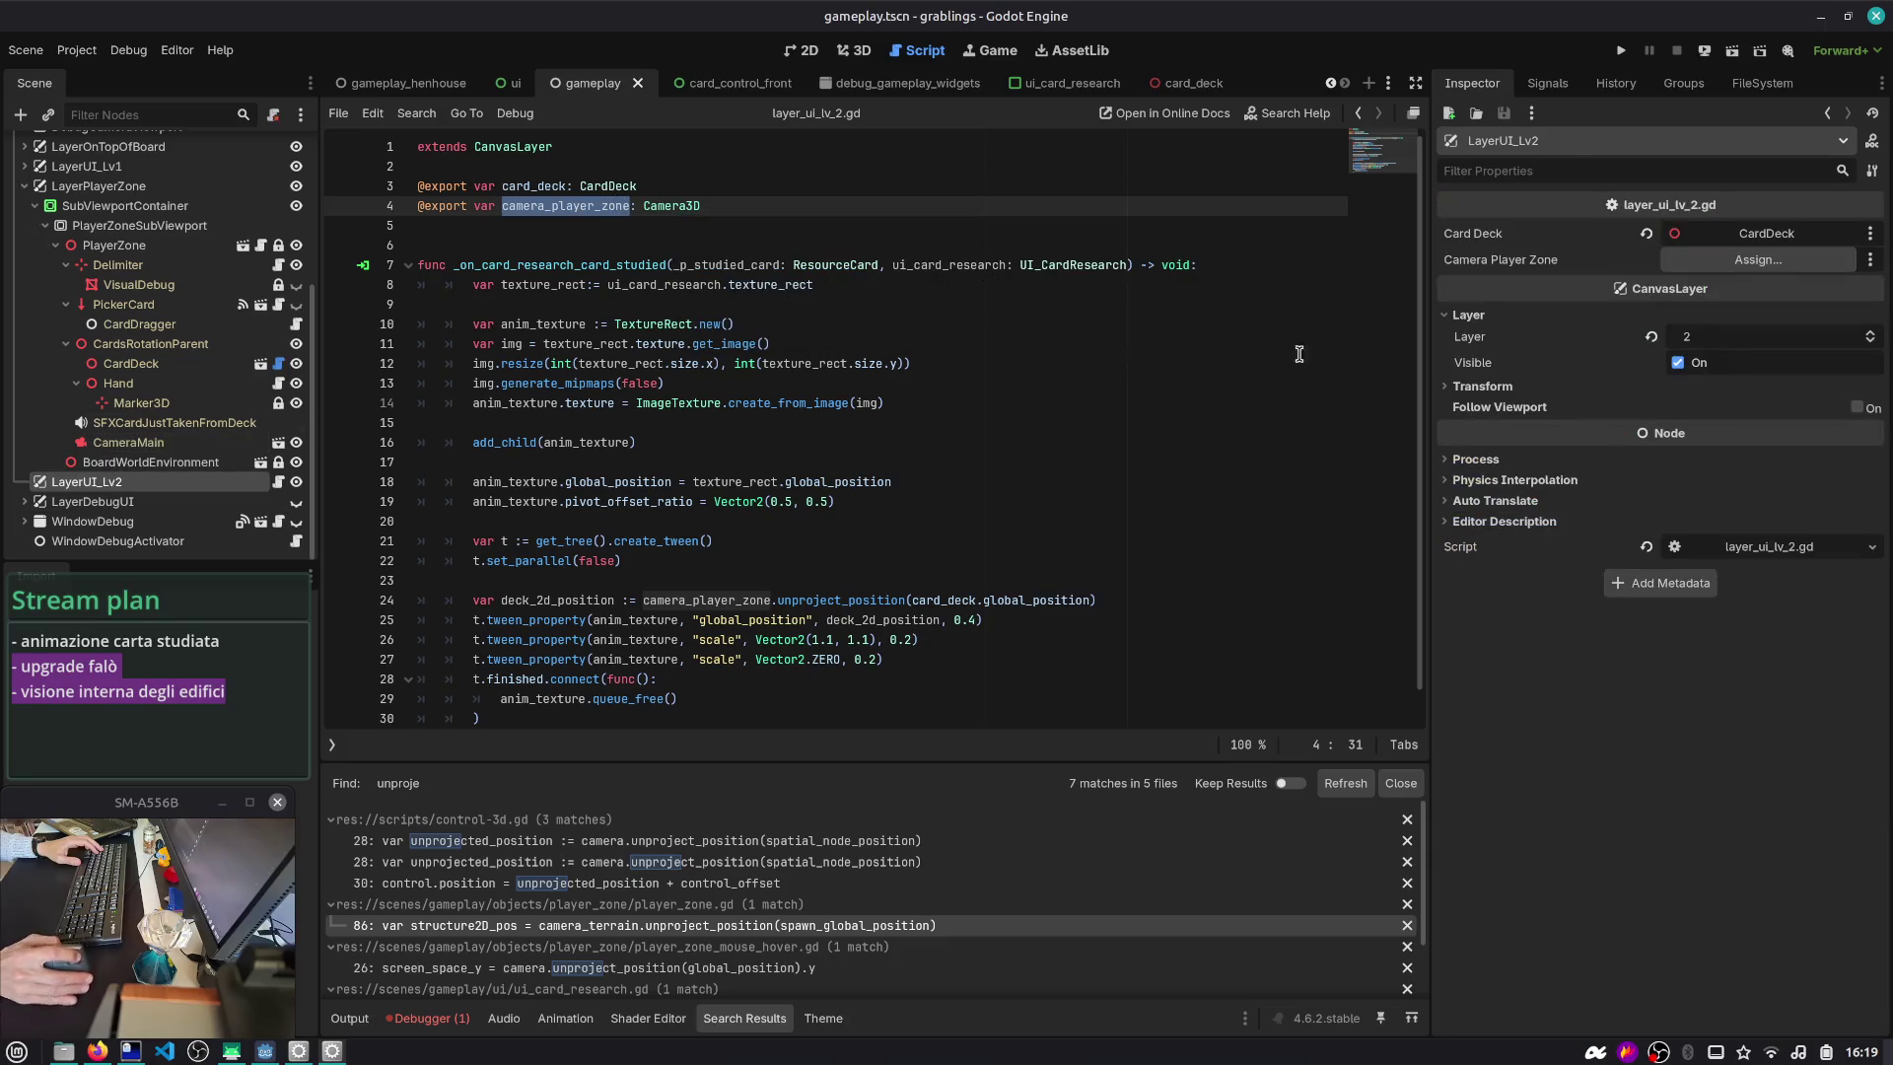
# - Assign PlayerZone's CameraMain to LayerUI_Lv2's Camera Player Zone property
pyautogui.click(1757, 259)
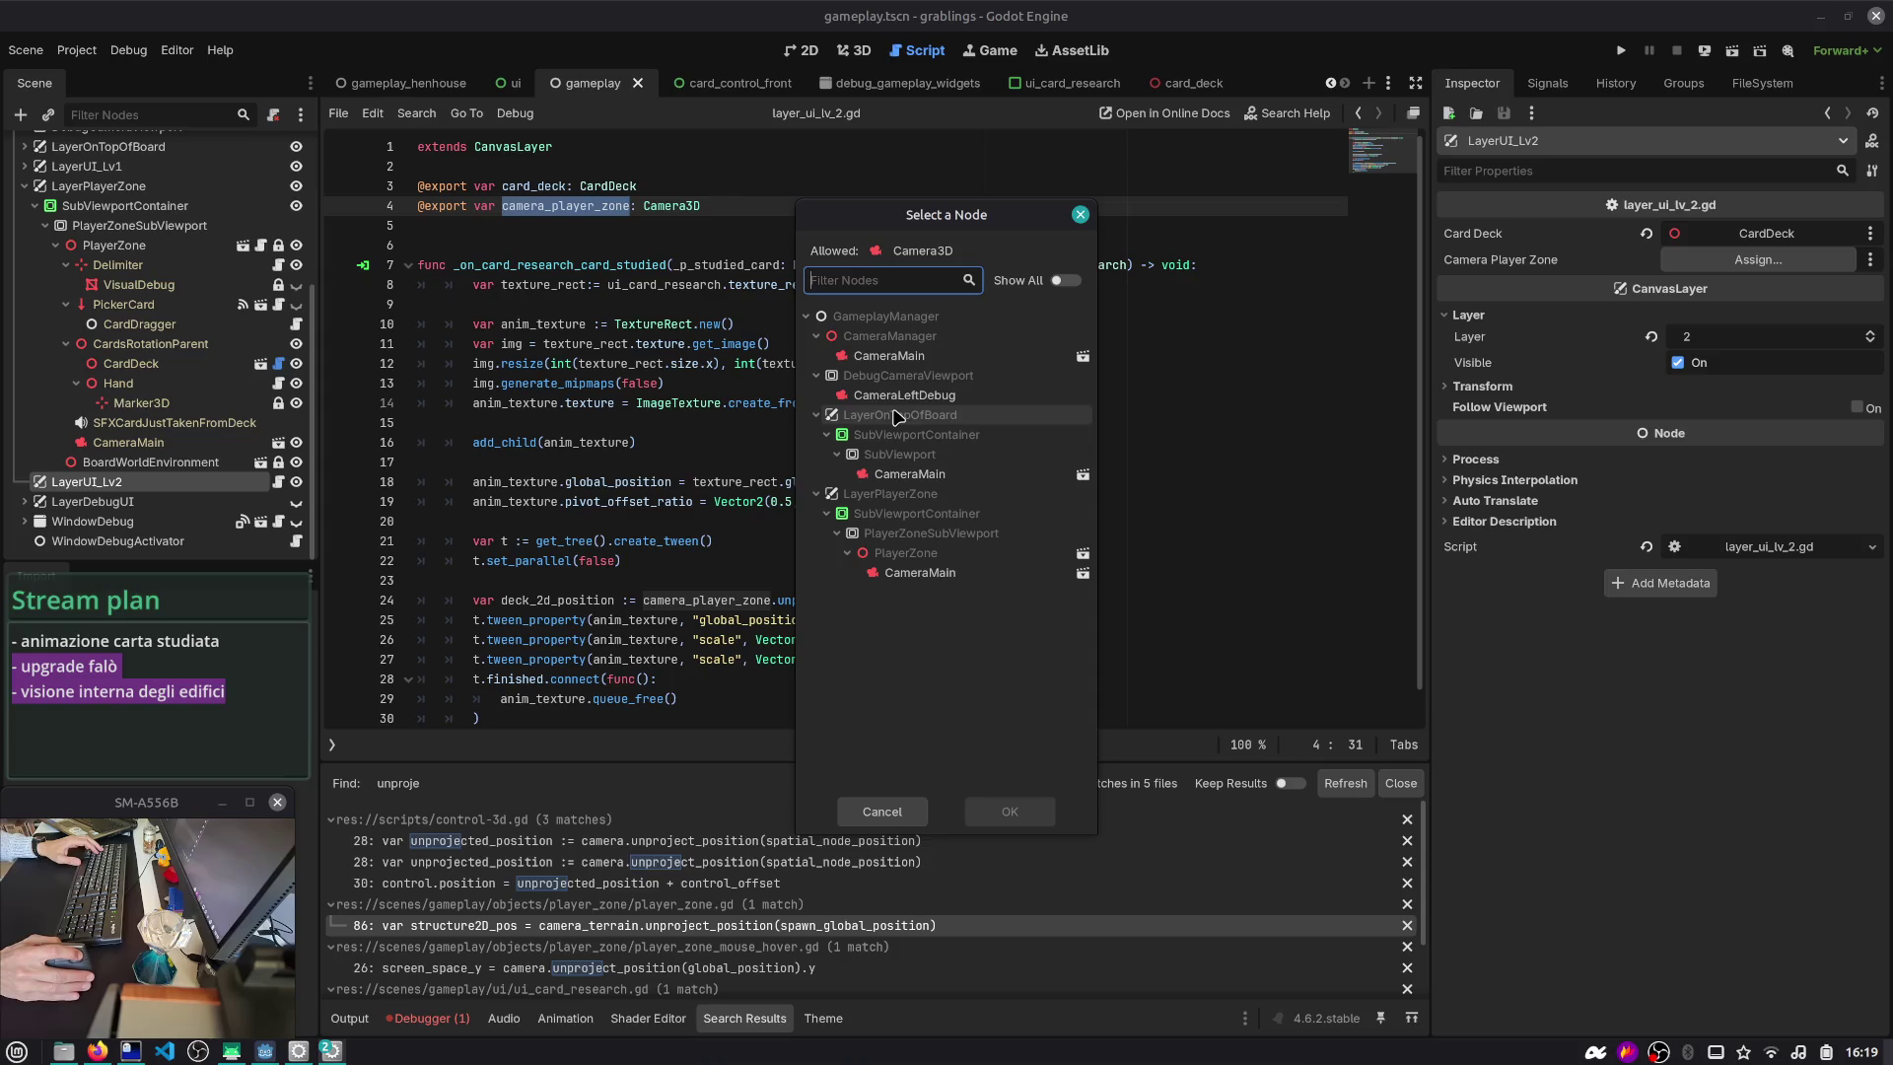
pyautogui.click(939, 575)
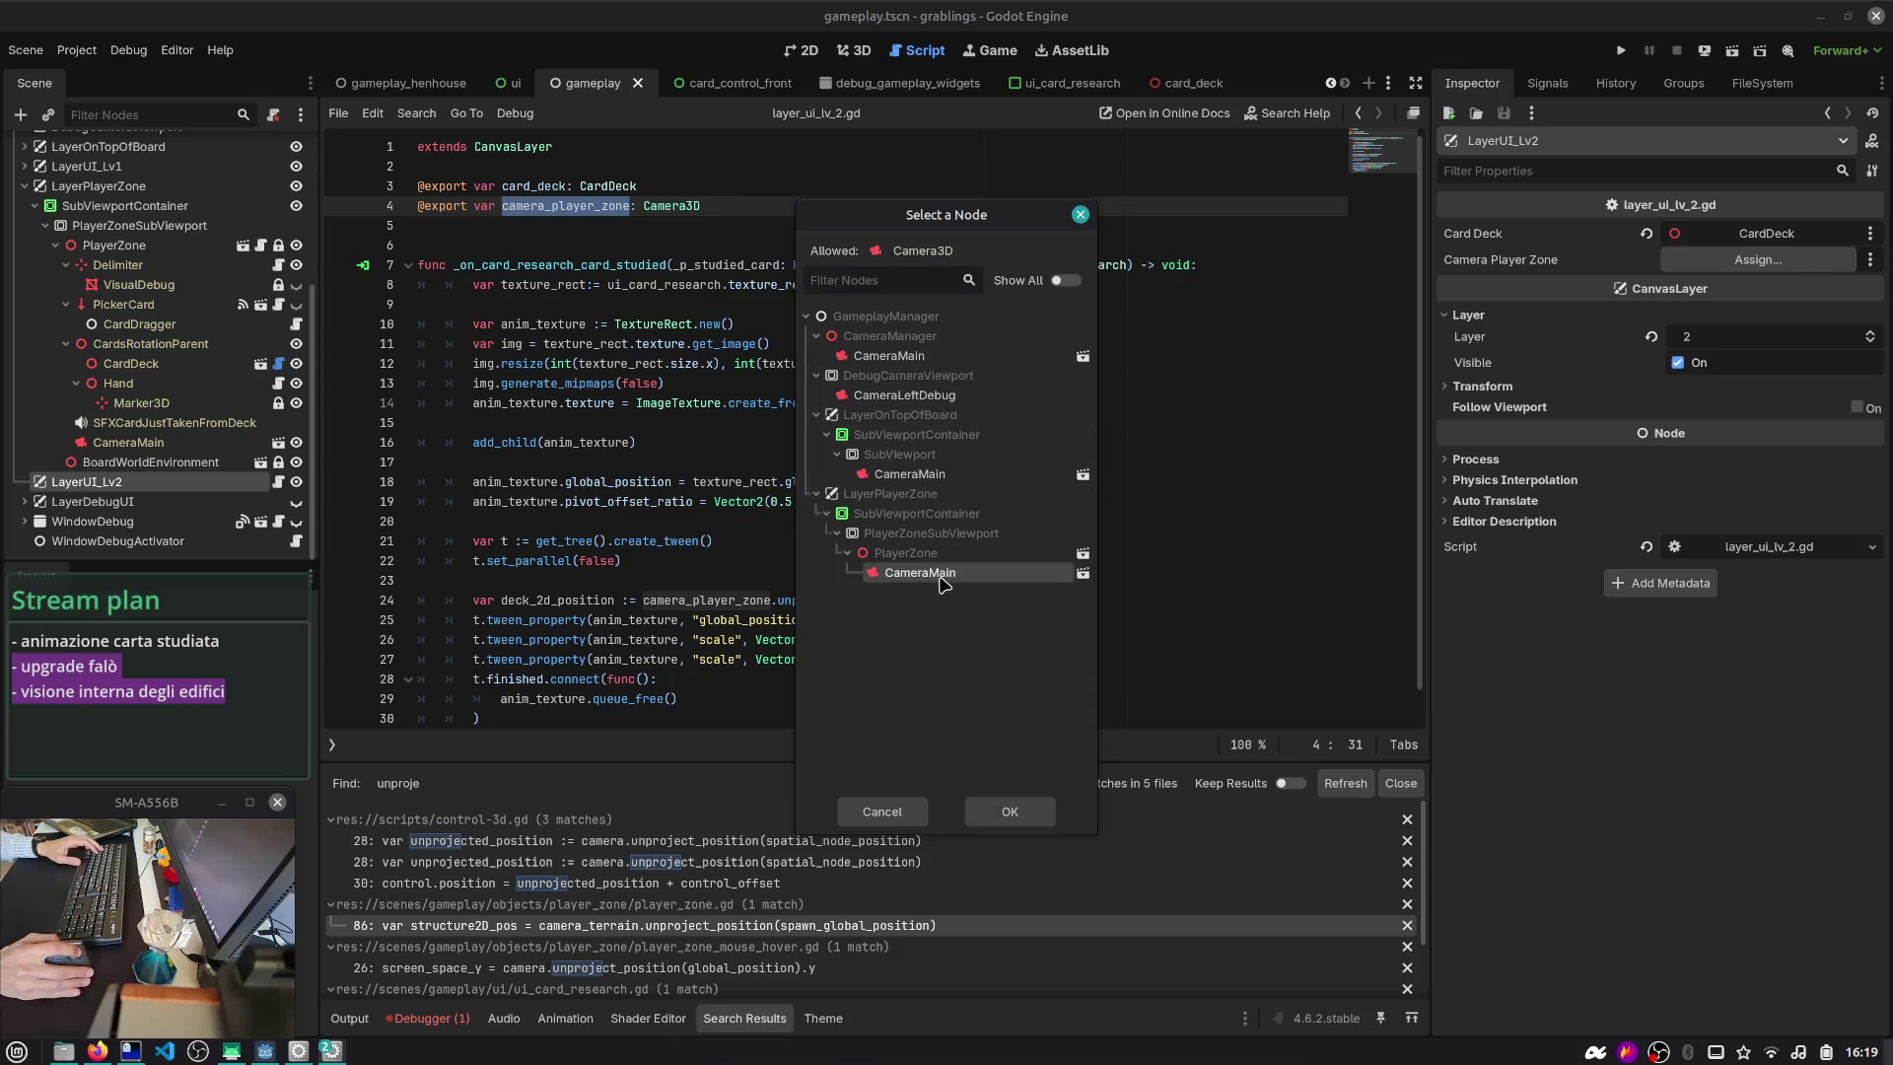
pyautogui.doubleClick(939, 575)
# - Run the game with F5 to test the card animation, then stop it
pyautogui.hotkey('ctrl', 'shift', 'o')
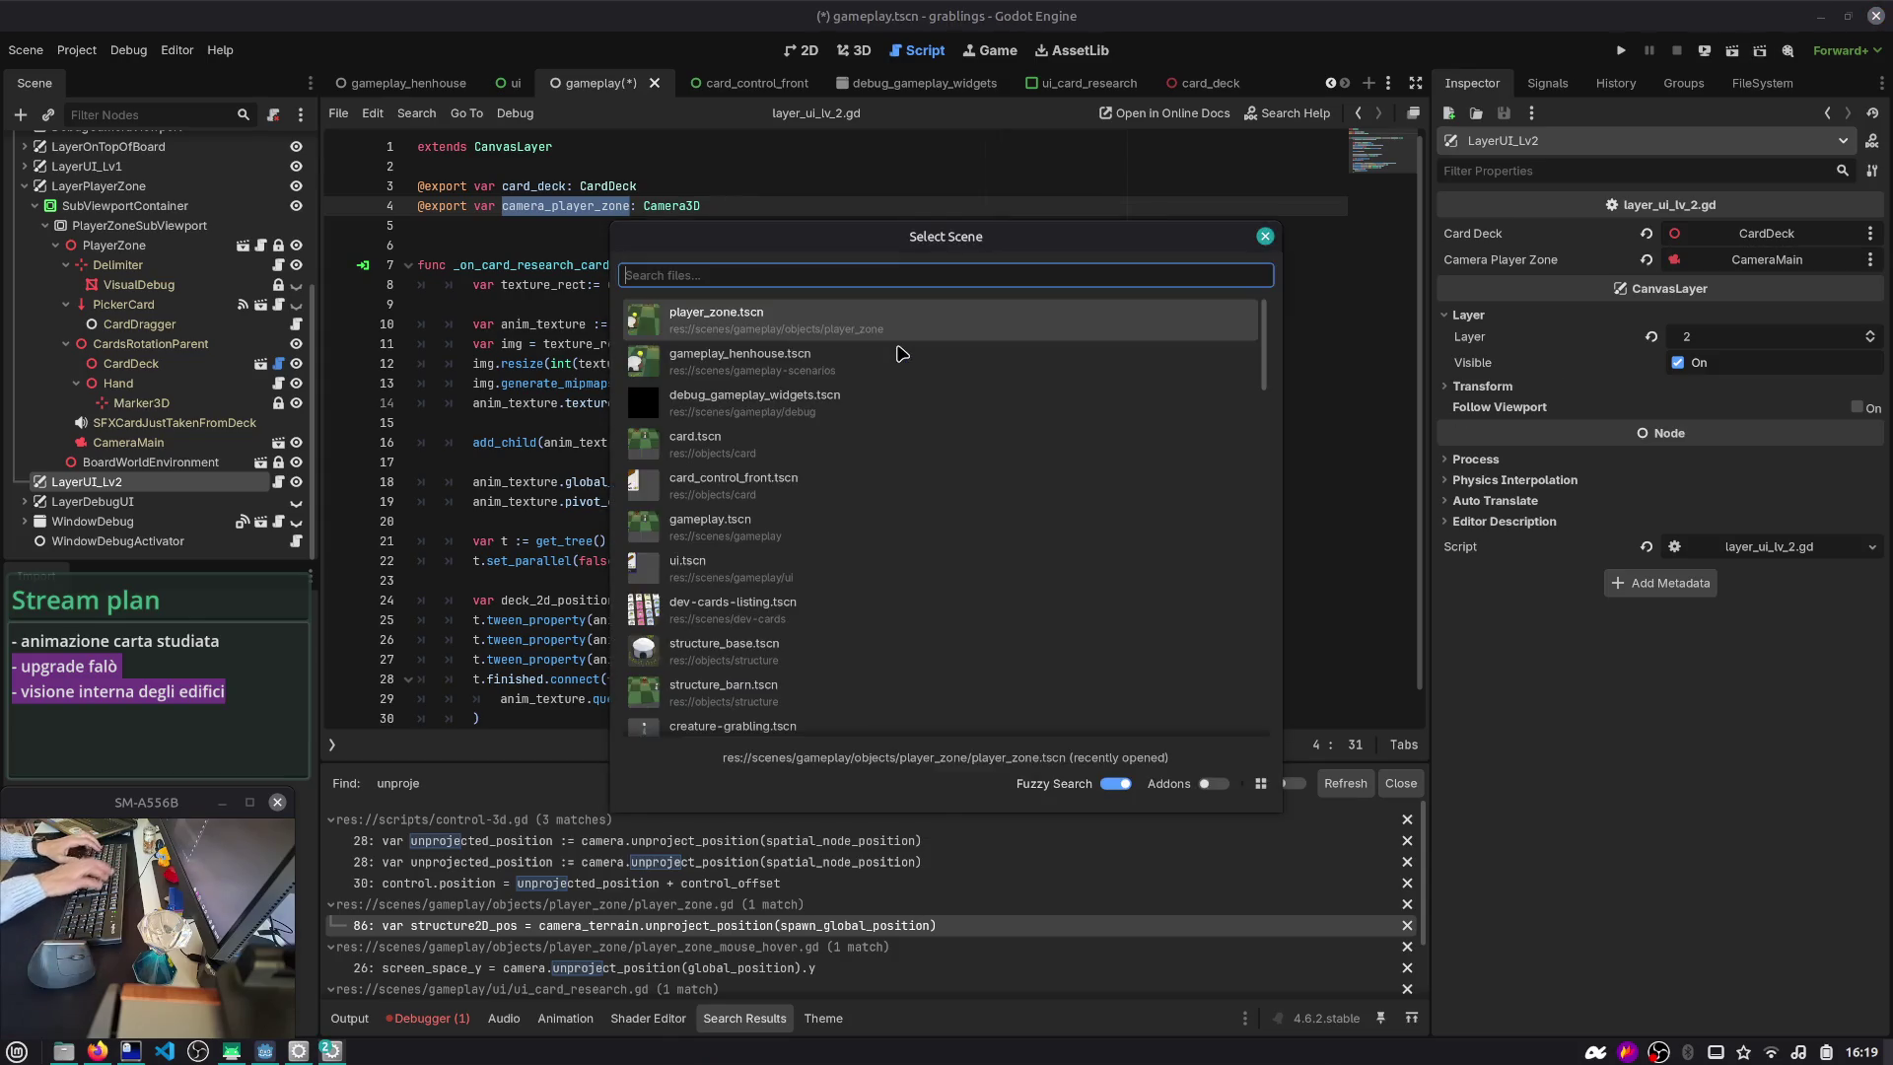
pyautogui.press('Escape')
pyautogui.press('F5')
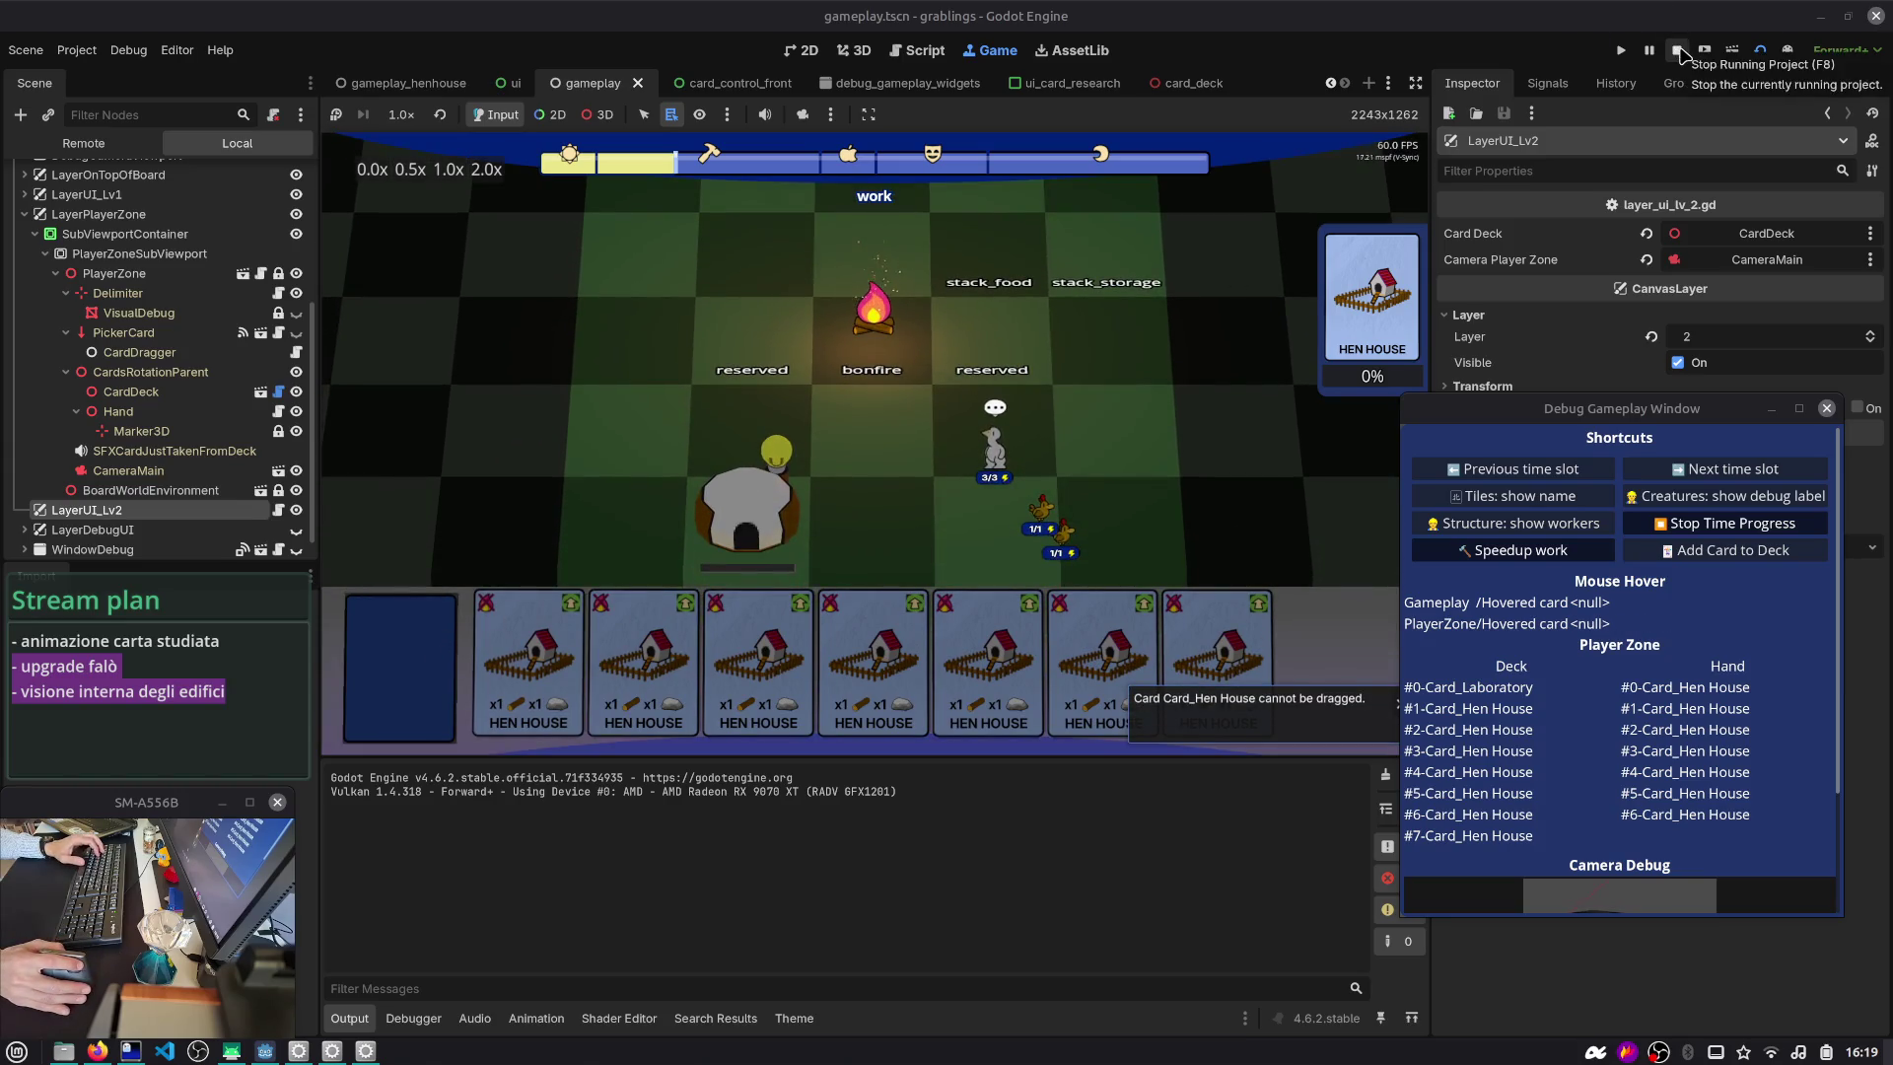
pyautogui.click(1676, 50)
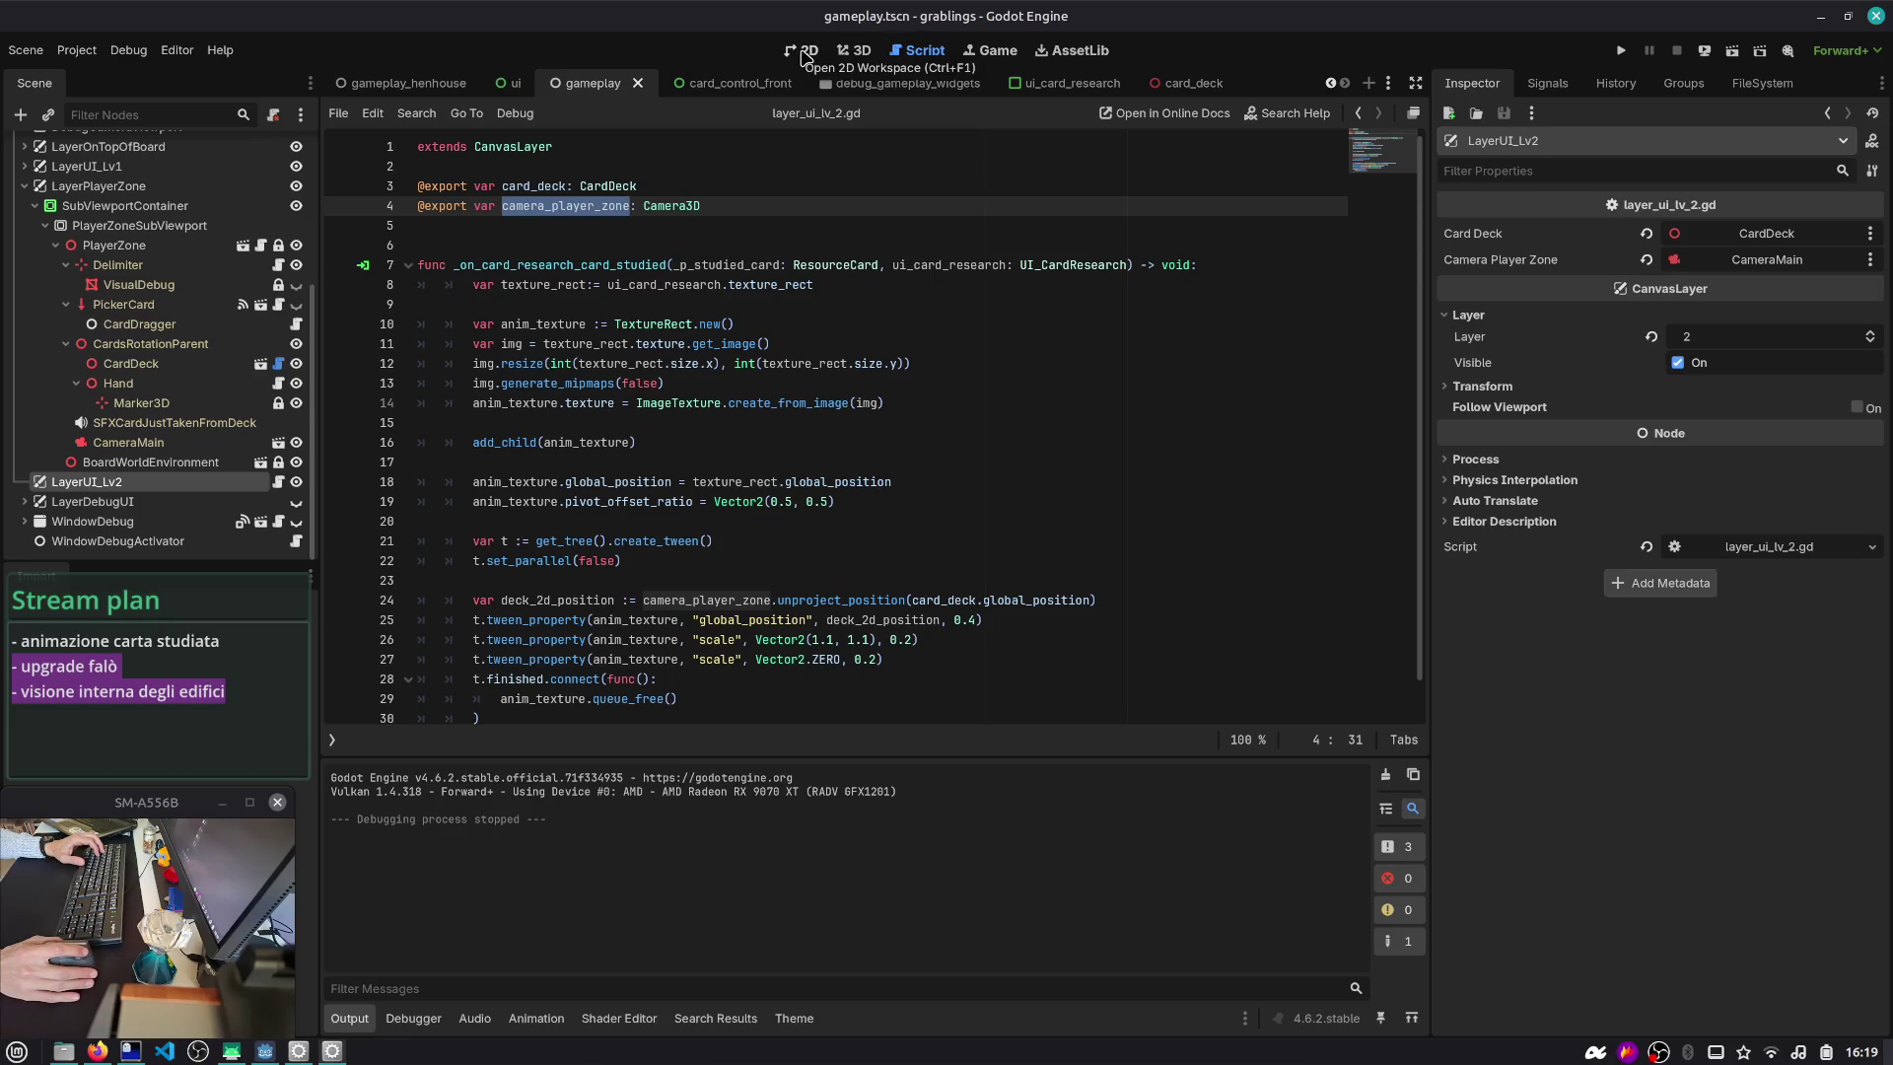
# - Re-enter unproject_position on line 24 via autocomplete and bring up Search Help
pyautogui.click(677, 542)
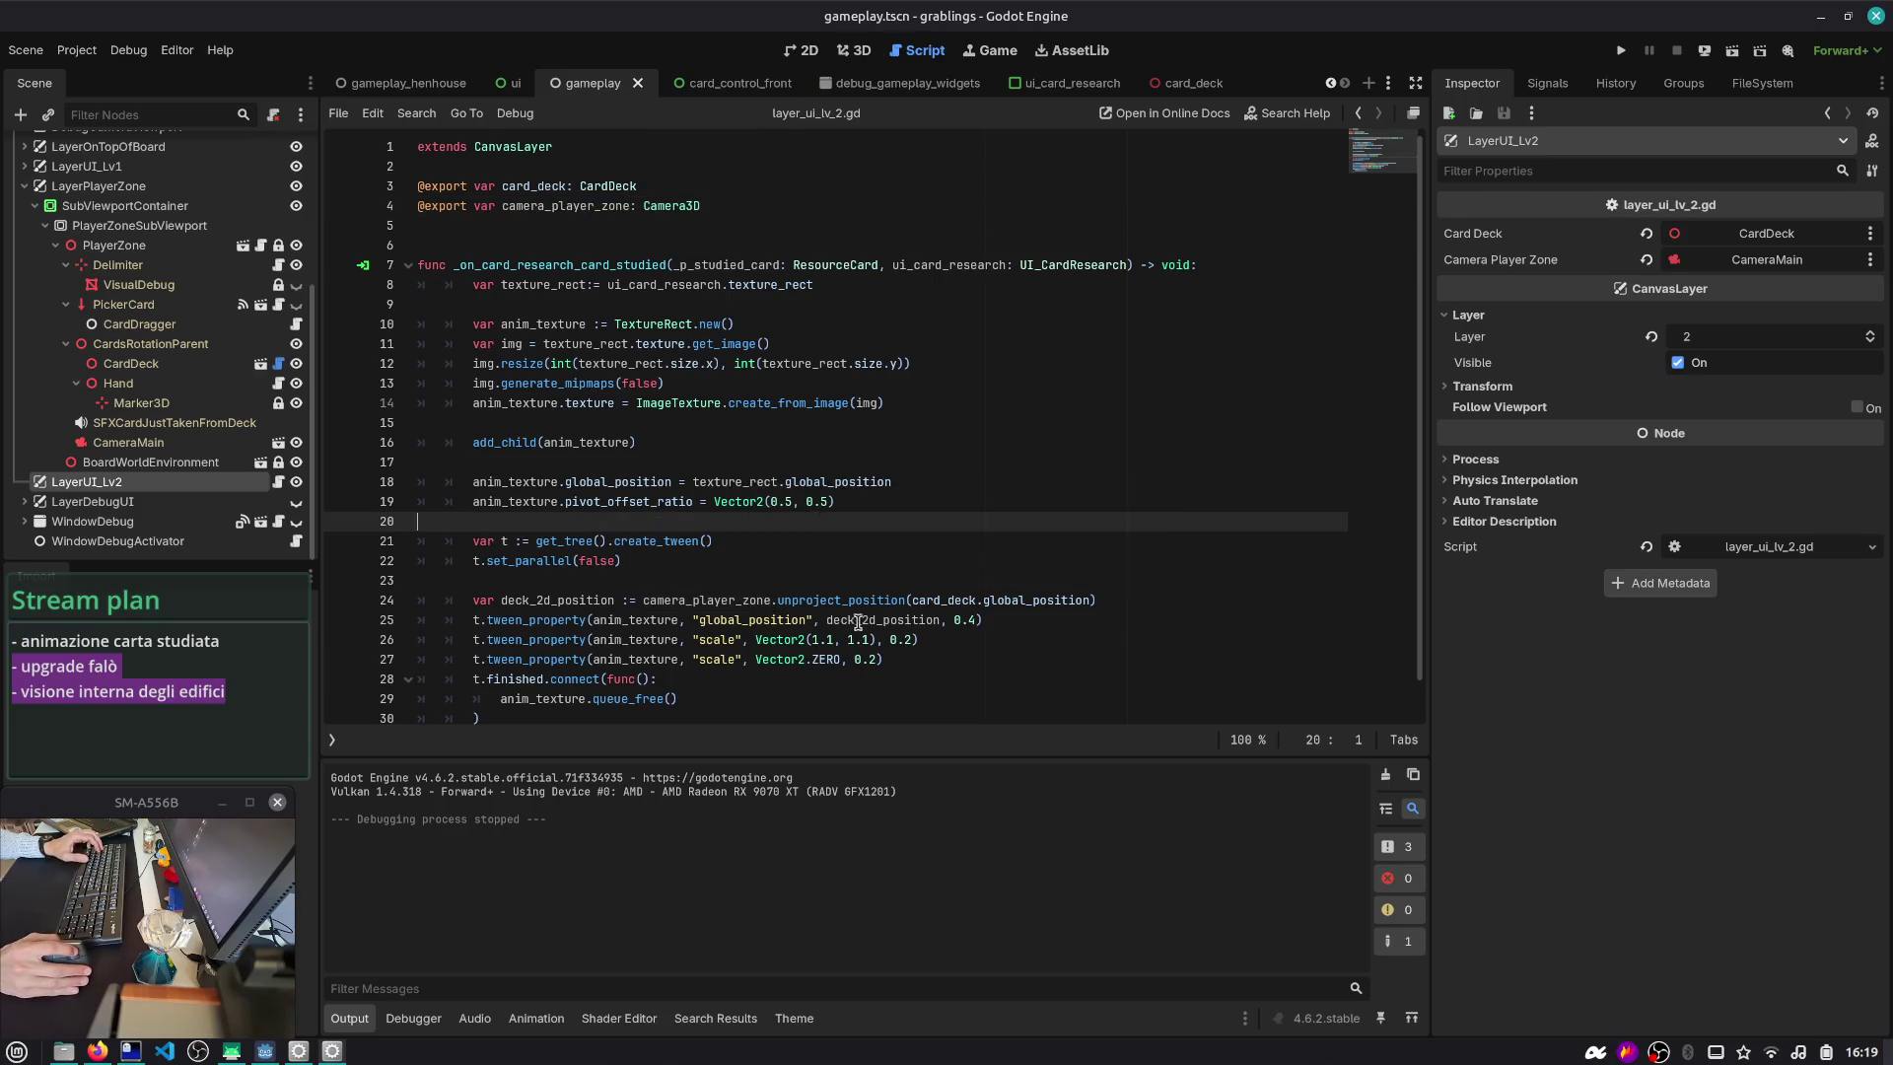
pyautogui.doubleClick(939, 617)
pyautogui.doubleClick(881, 598)
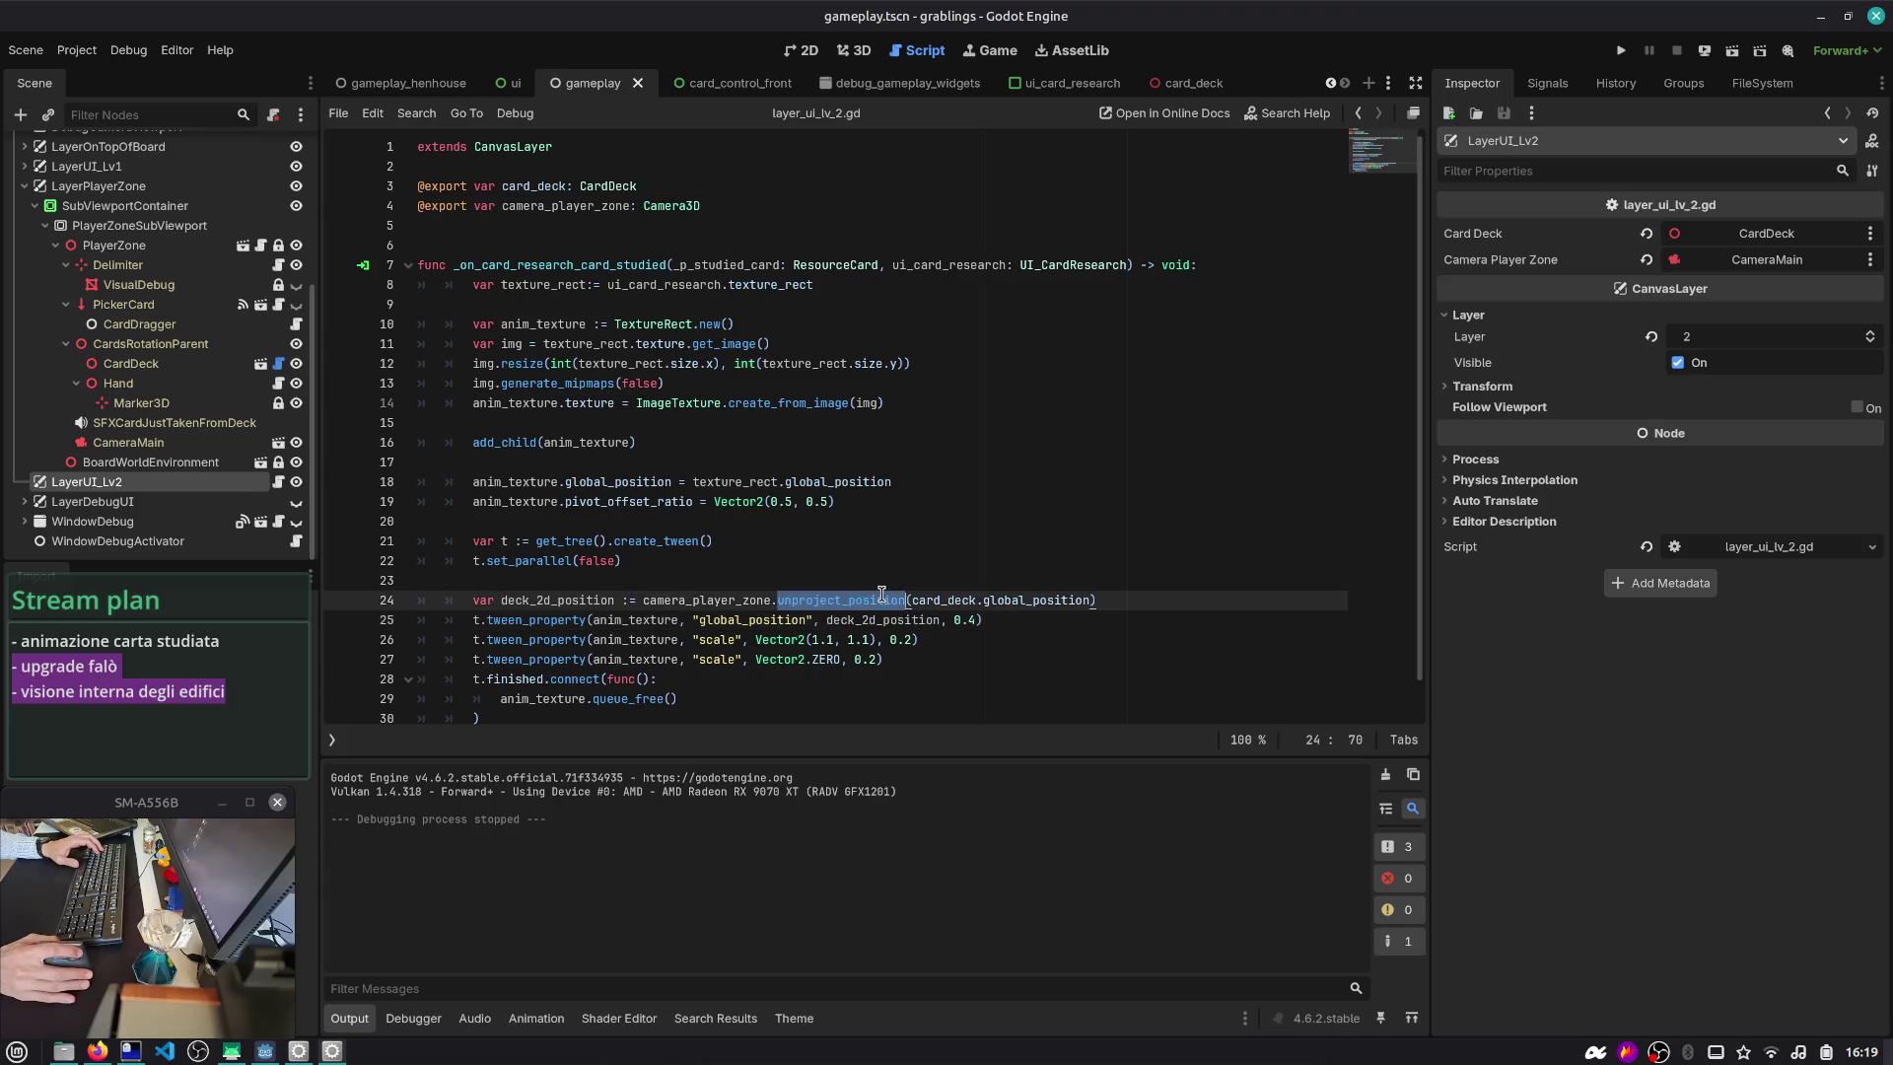
pyautogui.write('unp')
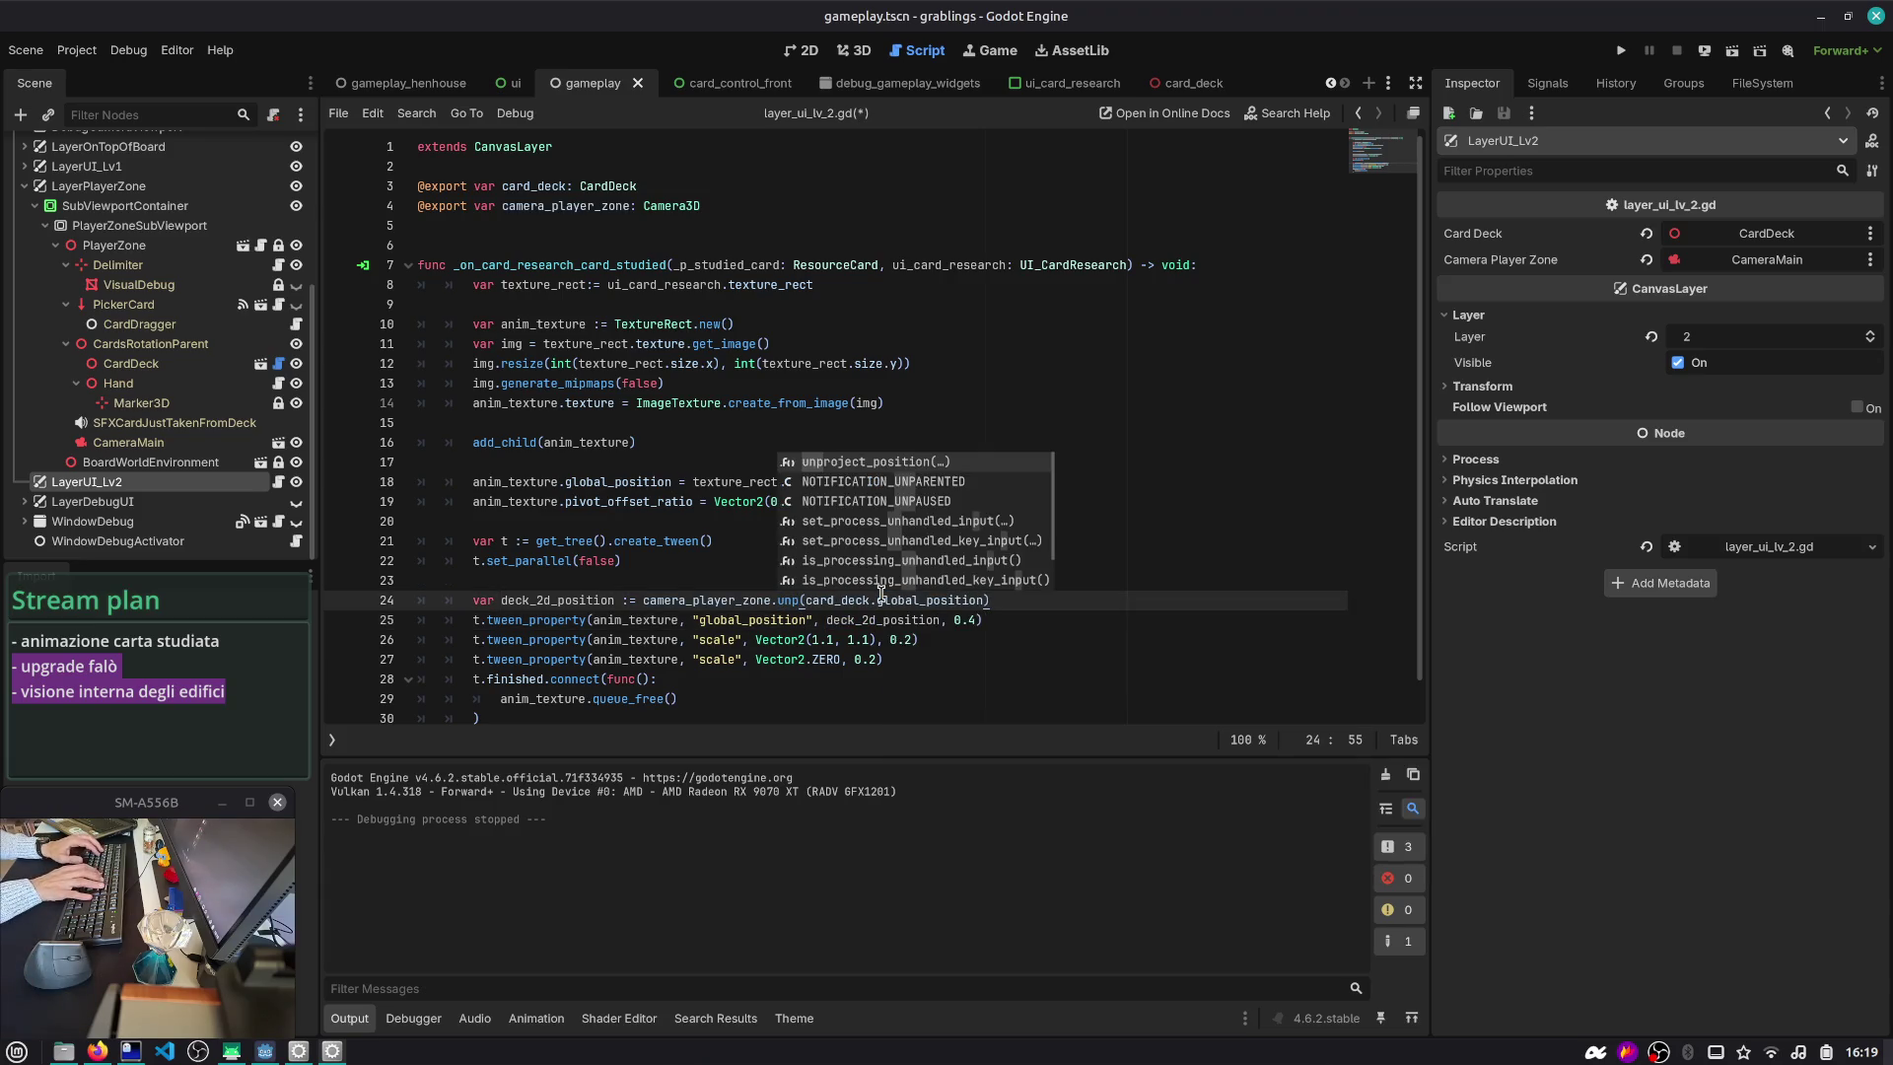
pyautogui.press('BackSpace')
pyautogui.press('BackSpace')
pyautogui.press('Up')
pyautogui.press('Down')
pyautogui.press('Down')
pyautogui.press('Down')
pyautogui.press('Up')
pyautogui.press('Up')
pyautogui.press('Up')
pyautogui.press('Return')
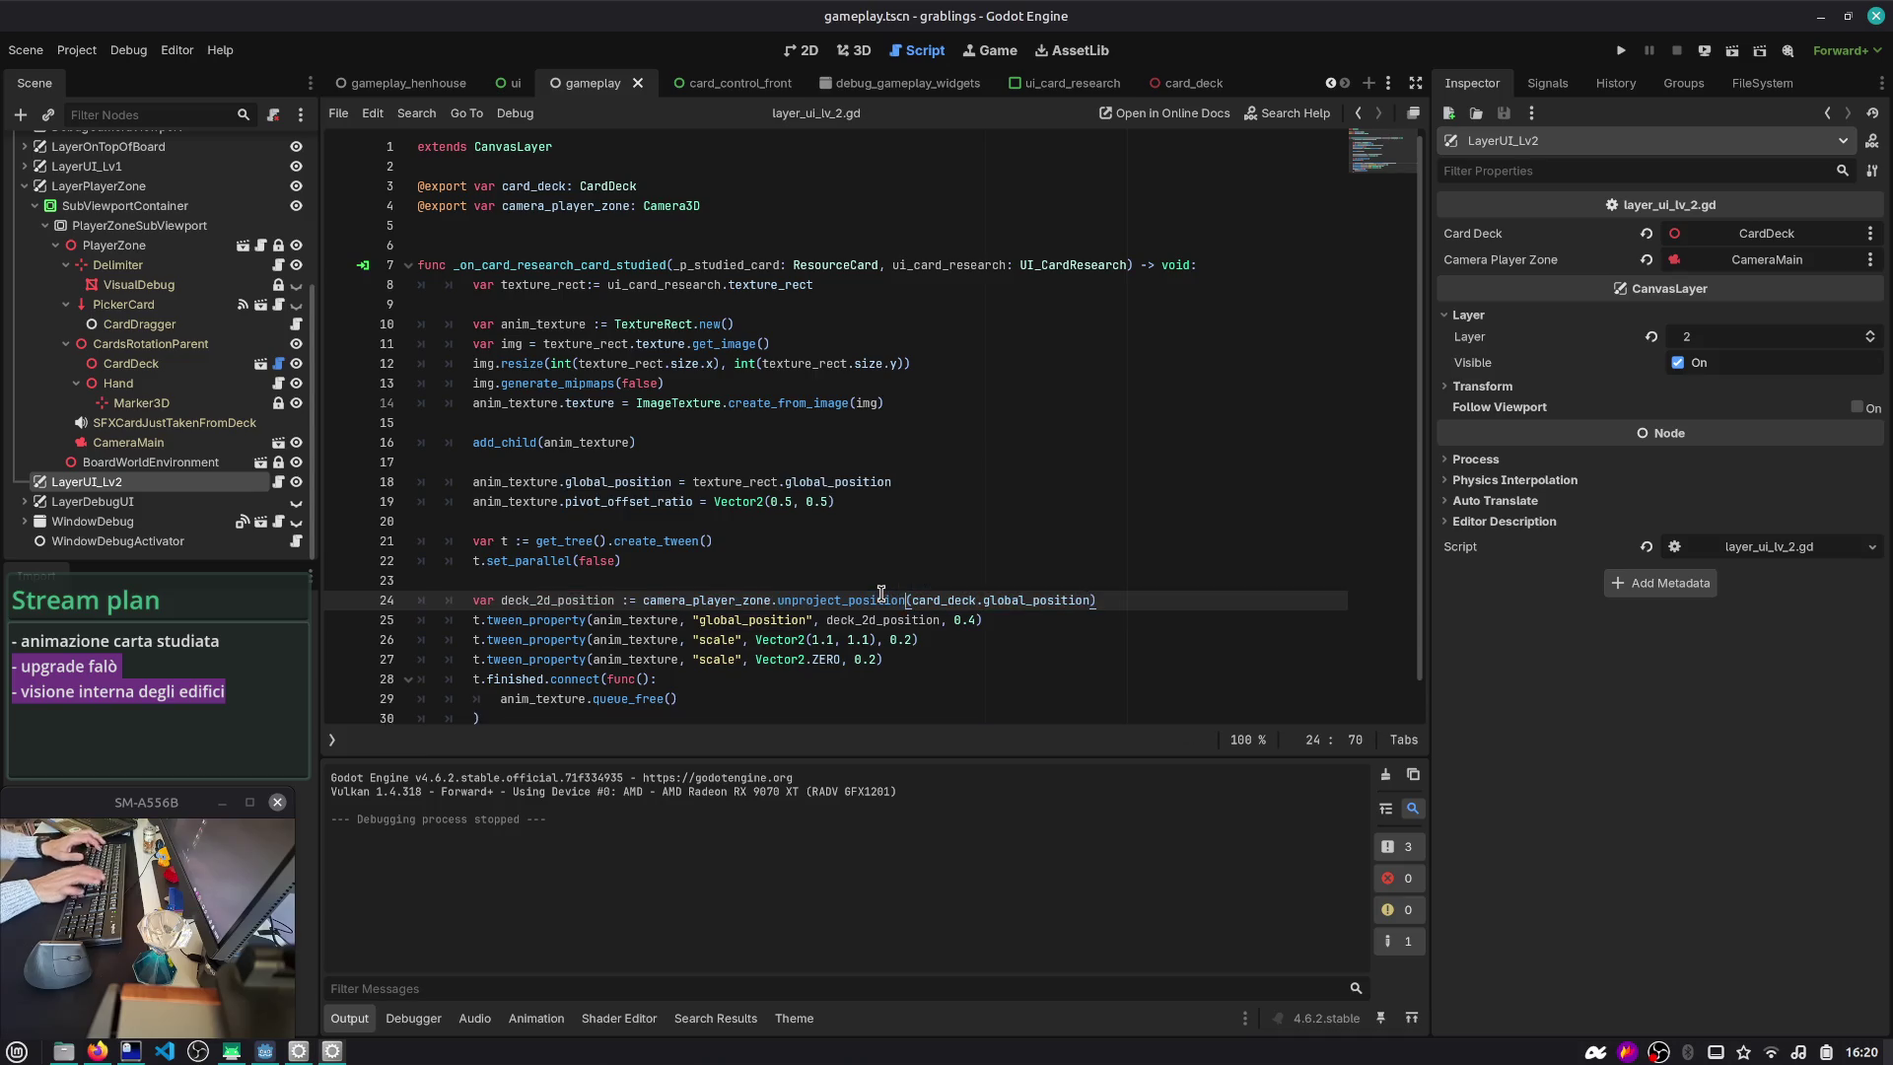
pyautogui.press('F1')
# - Search the help for 'camera3' and open the Camera3D class documentation
pyautogui.write('unpo')
pyautogui.press('Escape')
pyautogui.press('F1')
pyautogui.write('camera3')
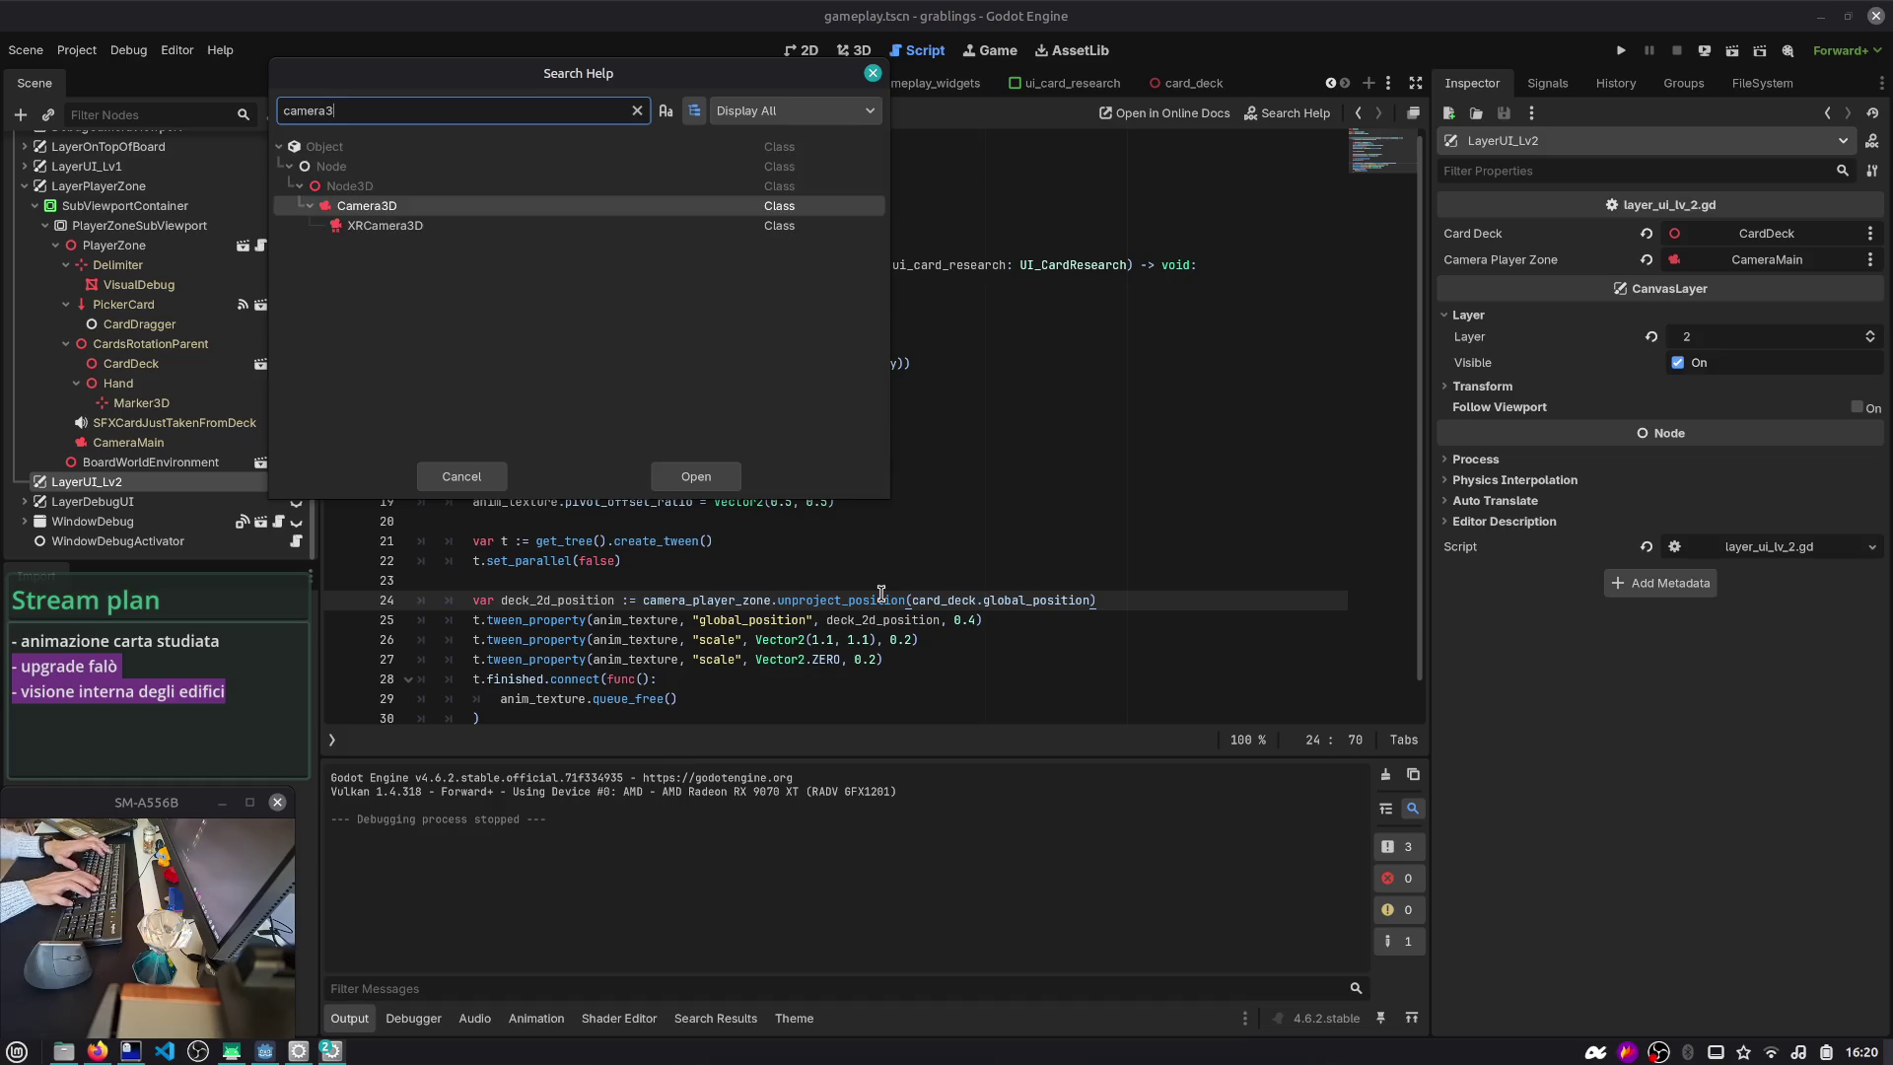
pyautogui.press('Return')
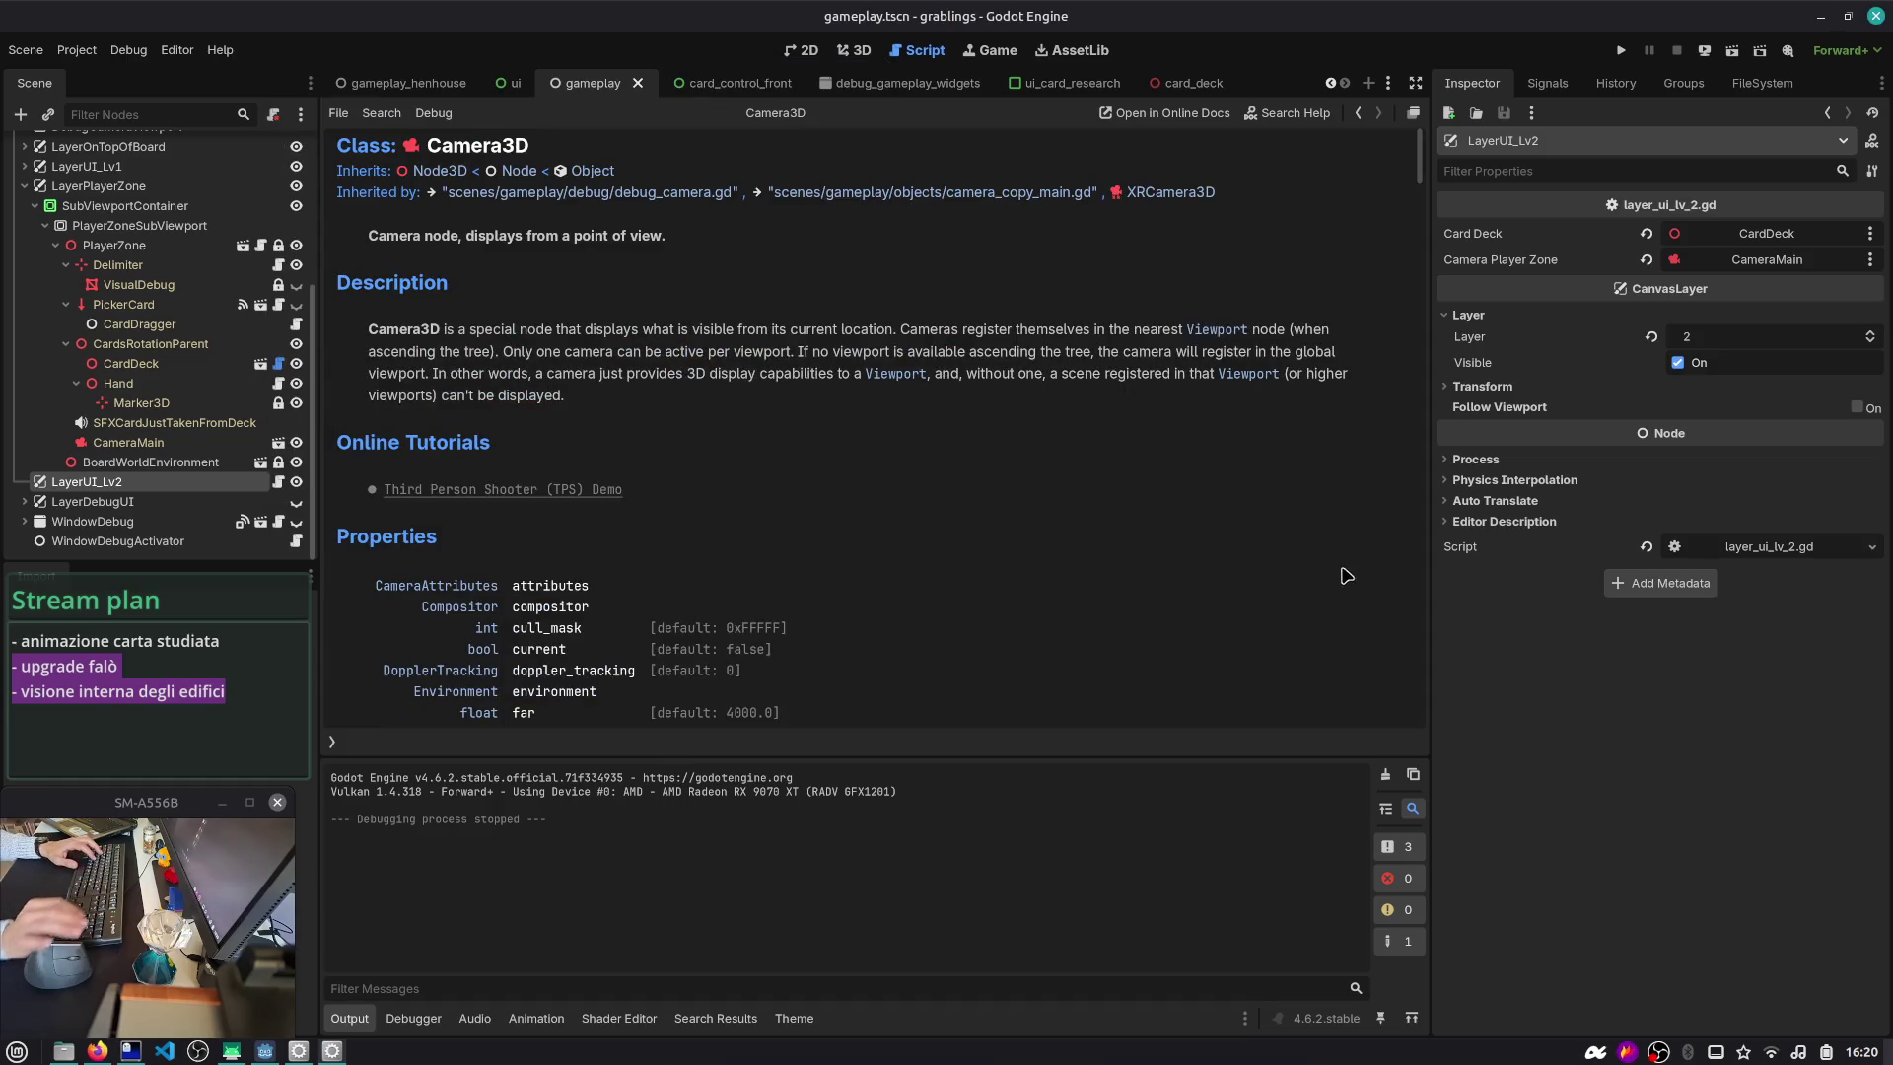
# - Find 'unproject_' on the Camera3D page and browse the is_position_behind and is_position_in_frustum methods
pyautogui.scroll(-10, 882, 593)
pyautogui.hotkey('ctrl', 'f')
pyautogui.write('unproject_')
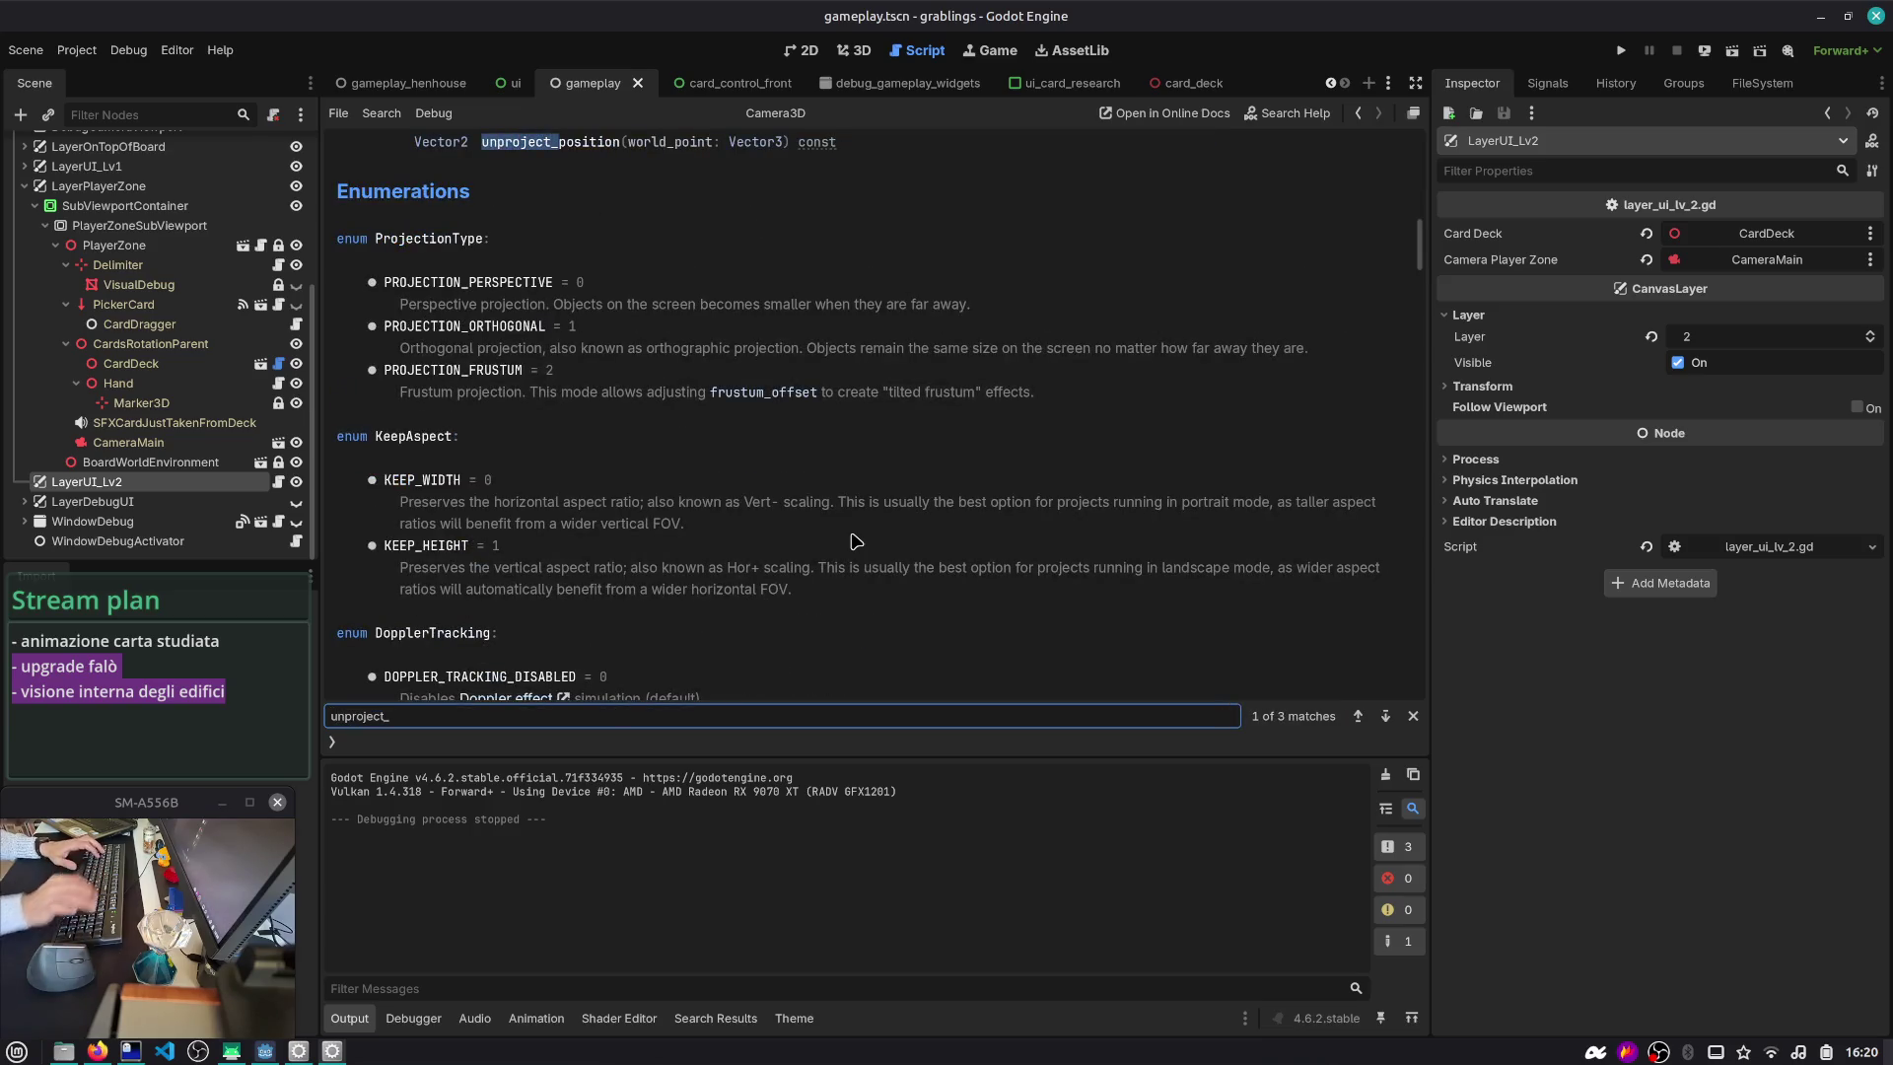
pyautogui.scroll(3, 639, 444)
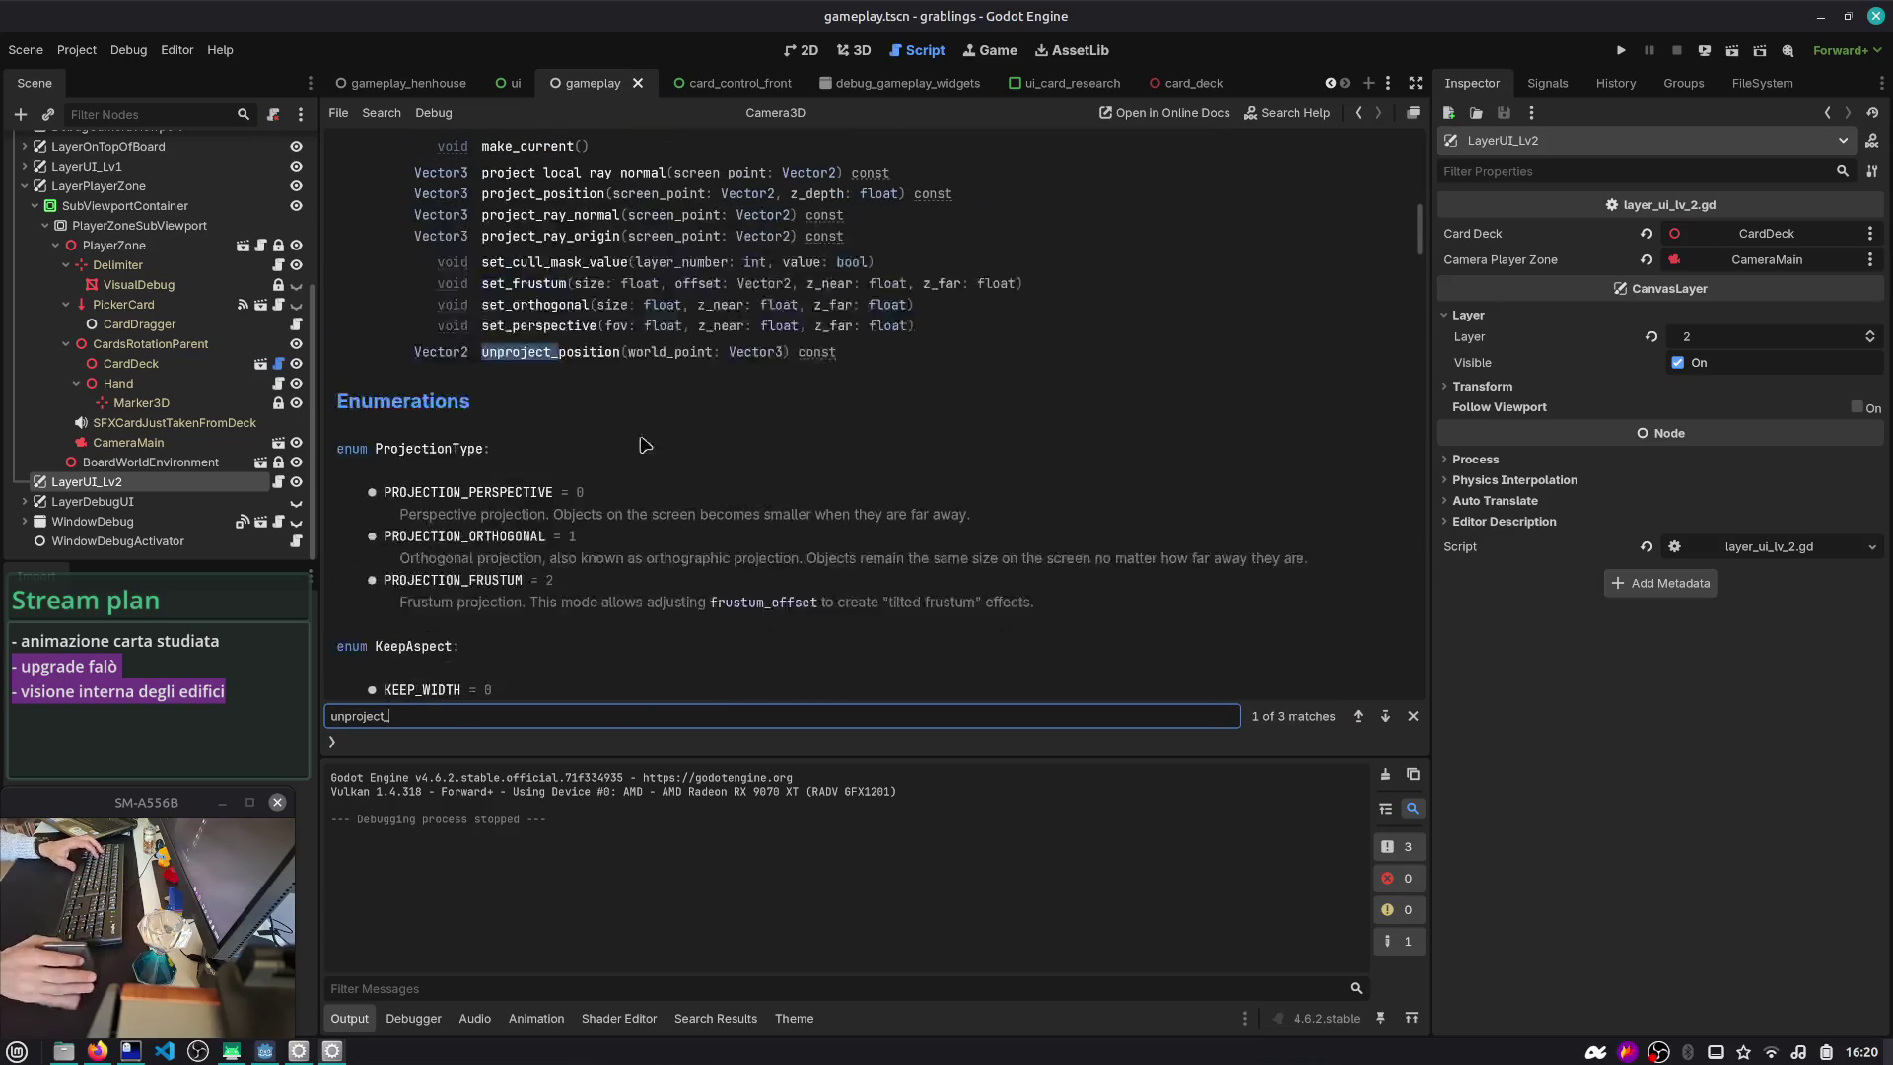
pyautogui.scroll(3, 552, 301)
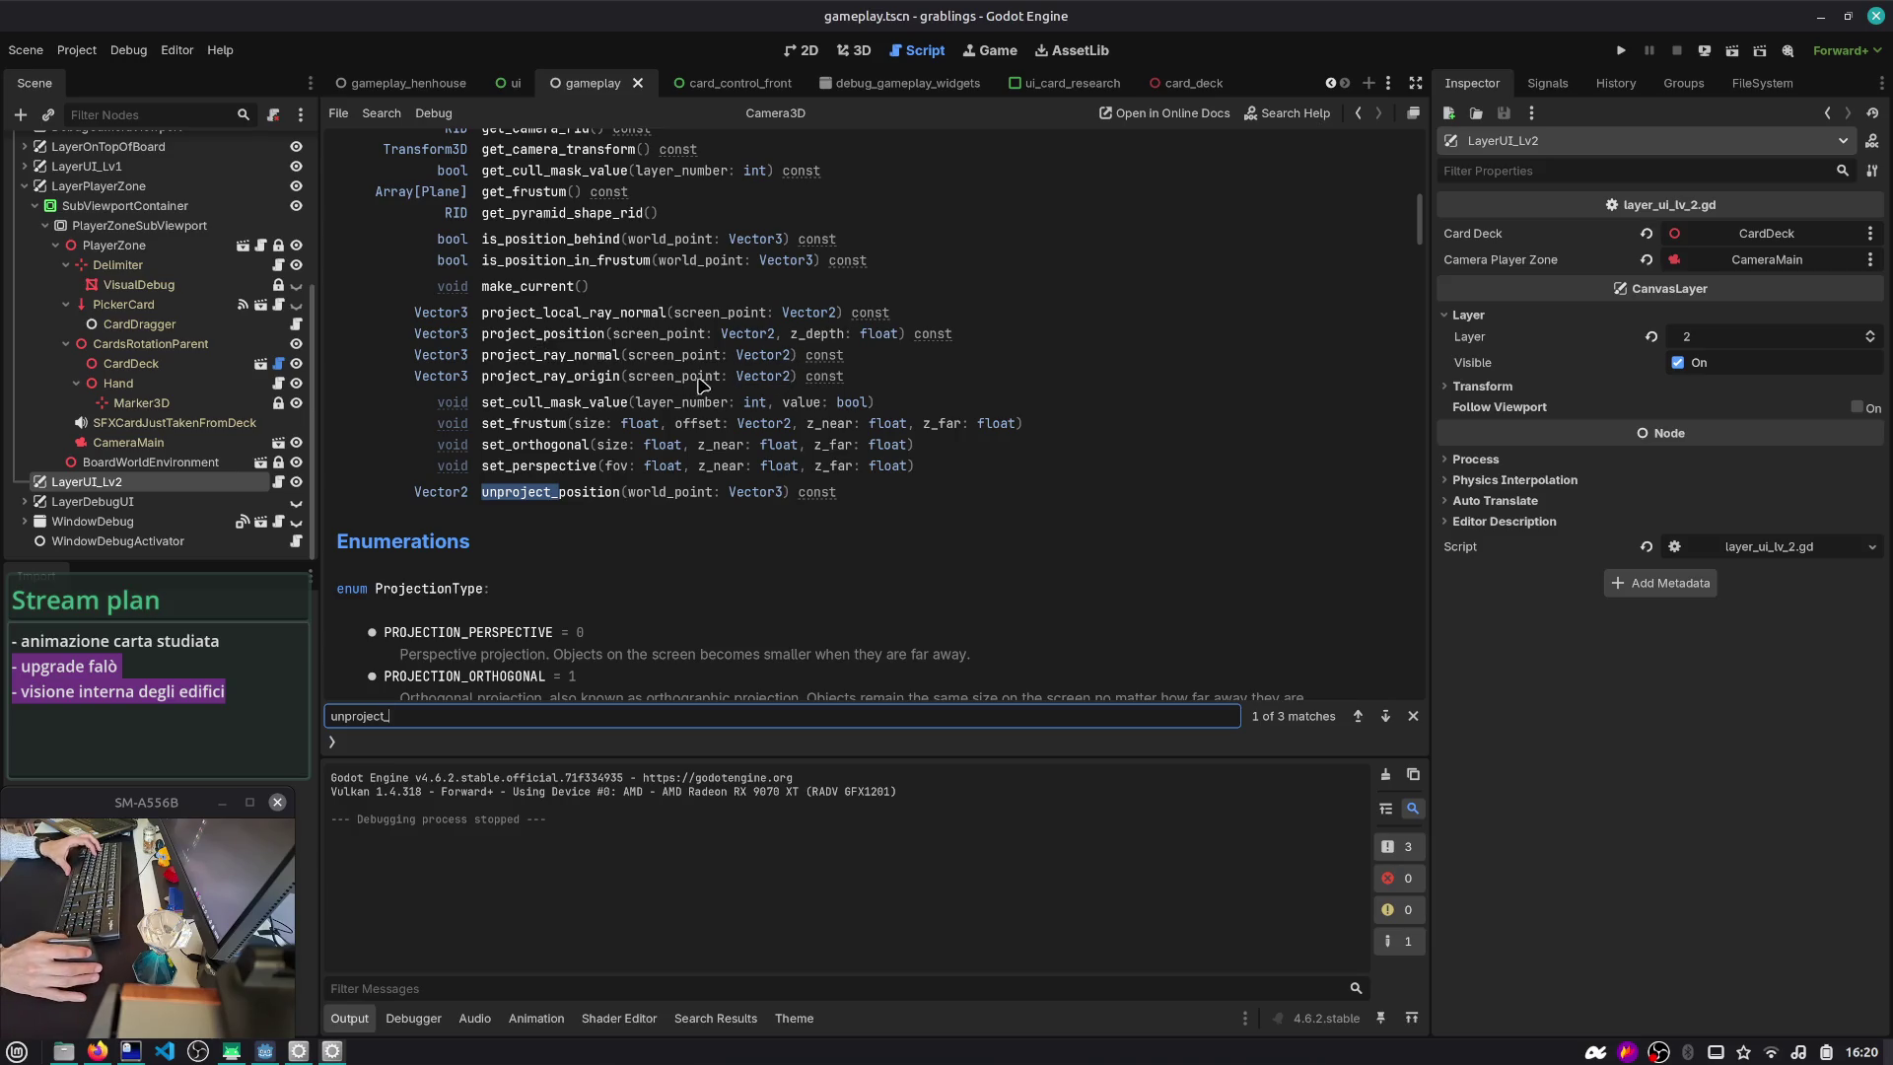
pyautogui.scroll(1, 706, 388)
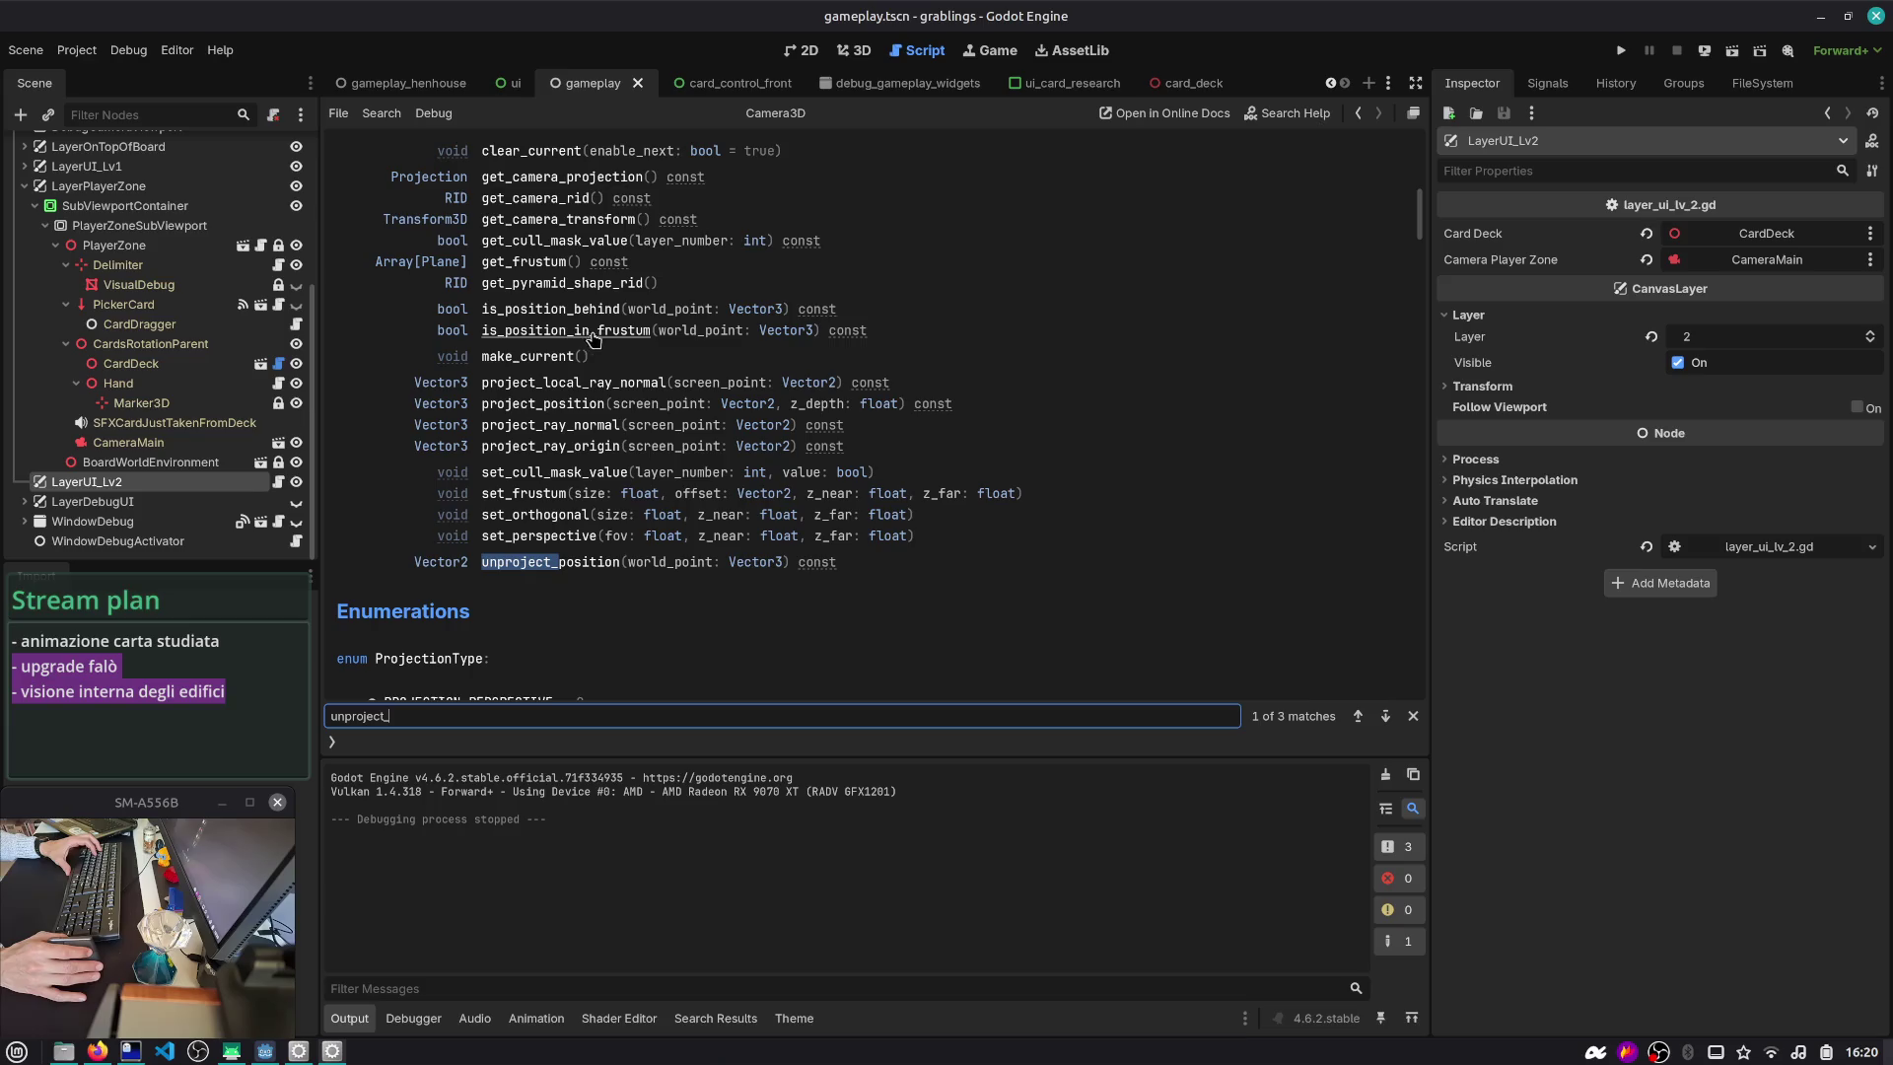
pyautogui.scroll(1, 760, 335)
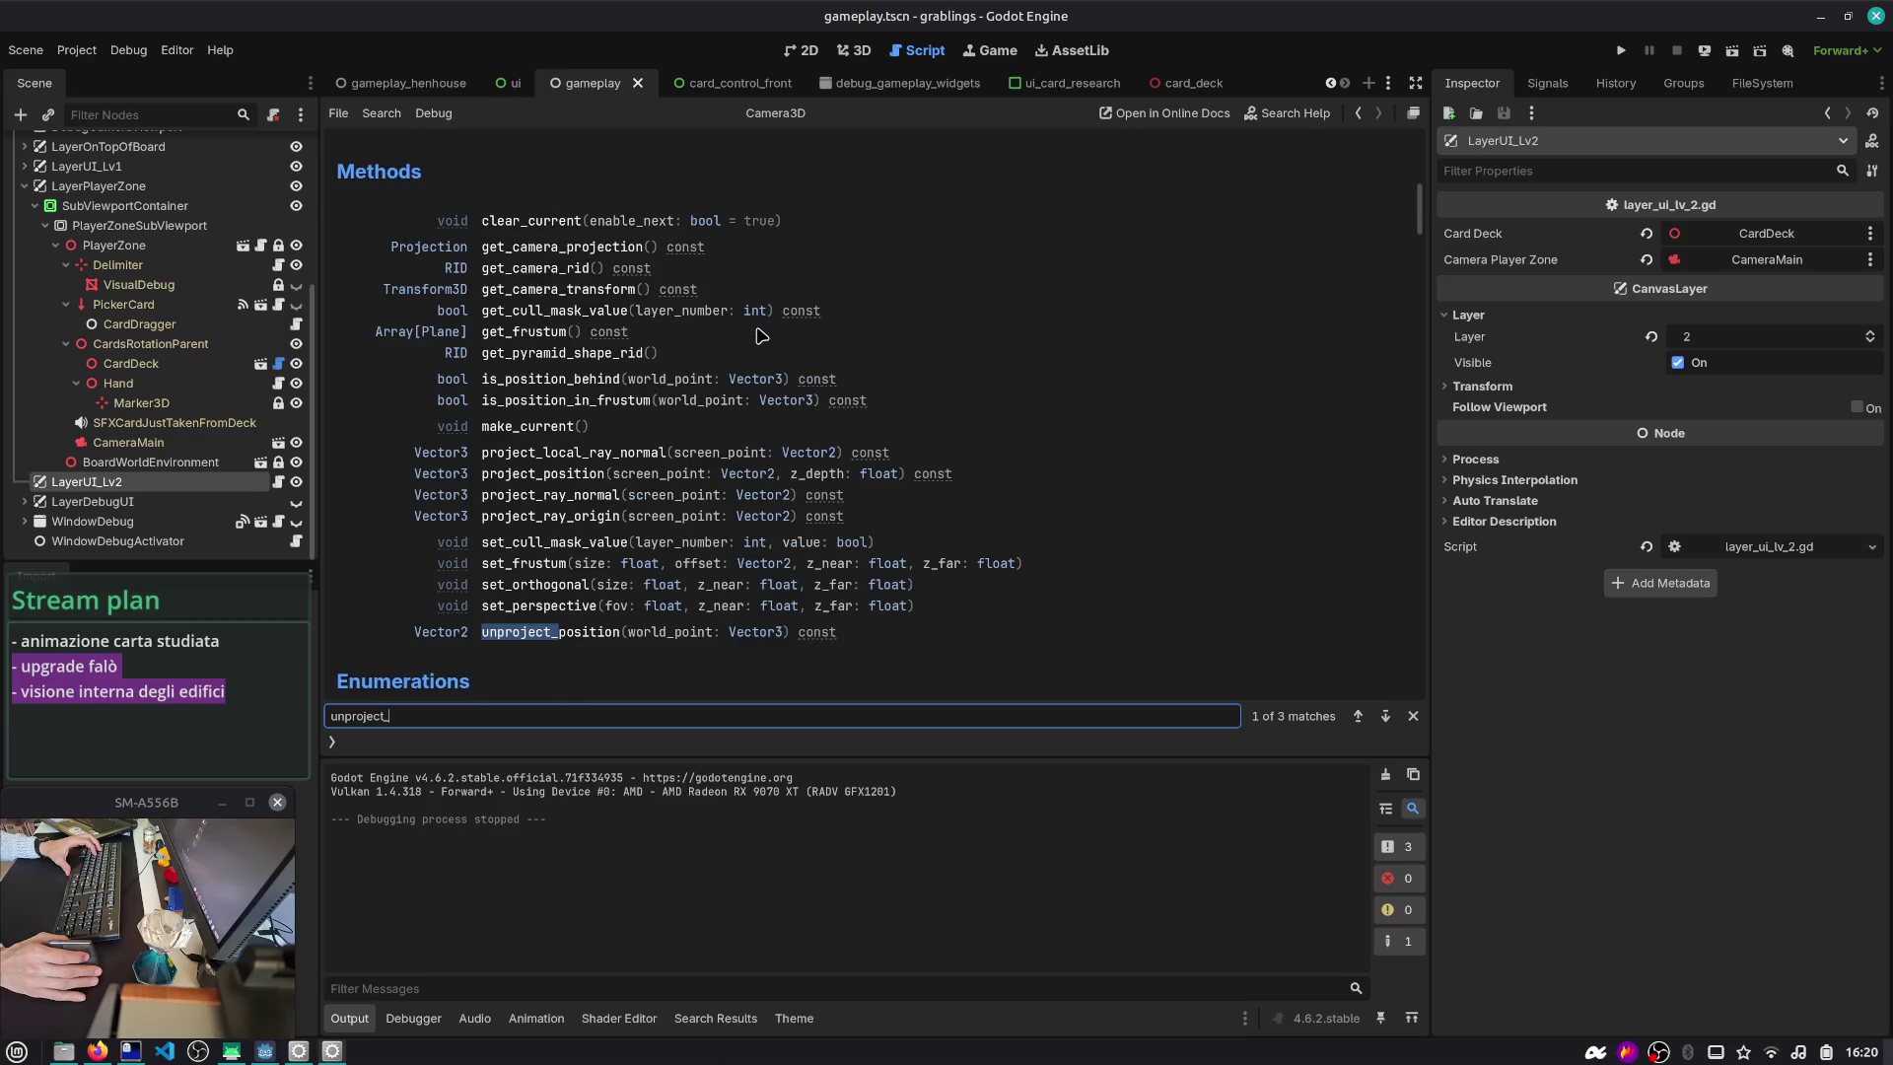
pyautogui.click(542, 383)
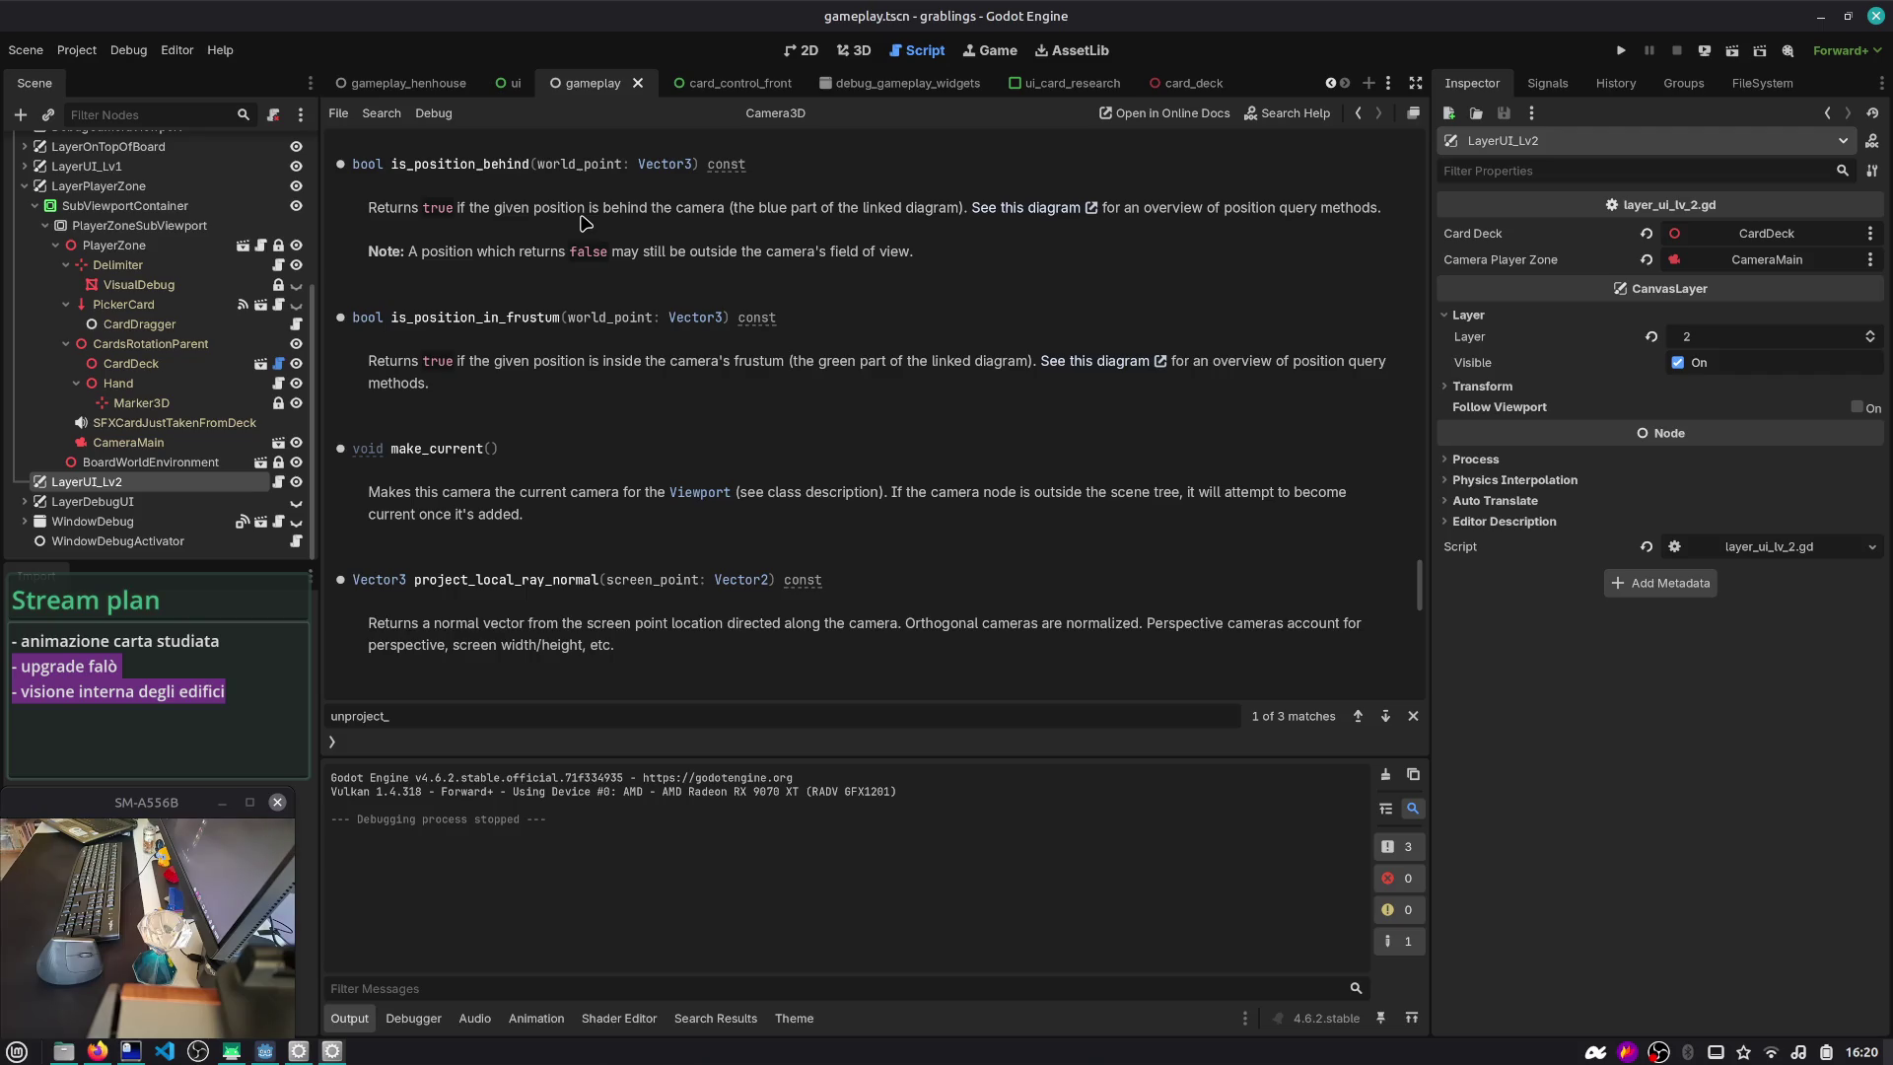
pyautogui.doubleClick(472, 321)
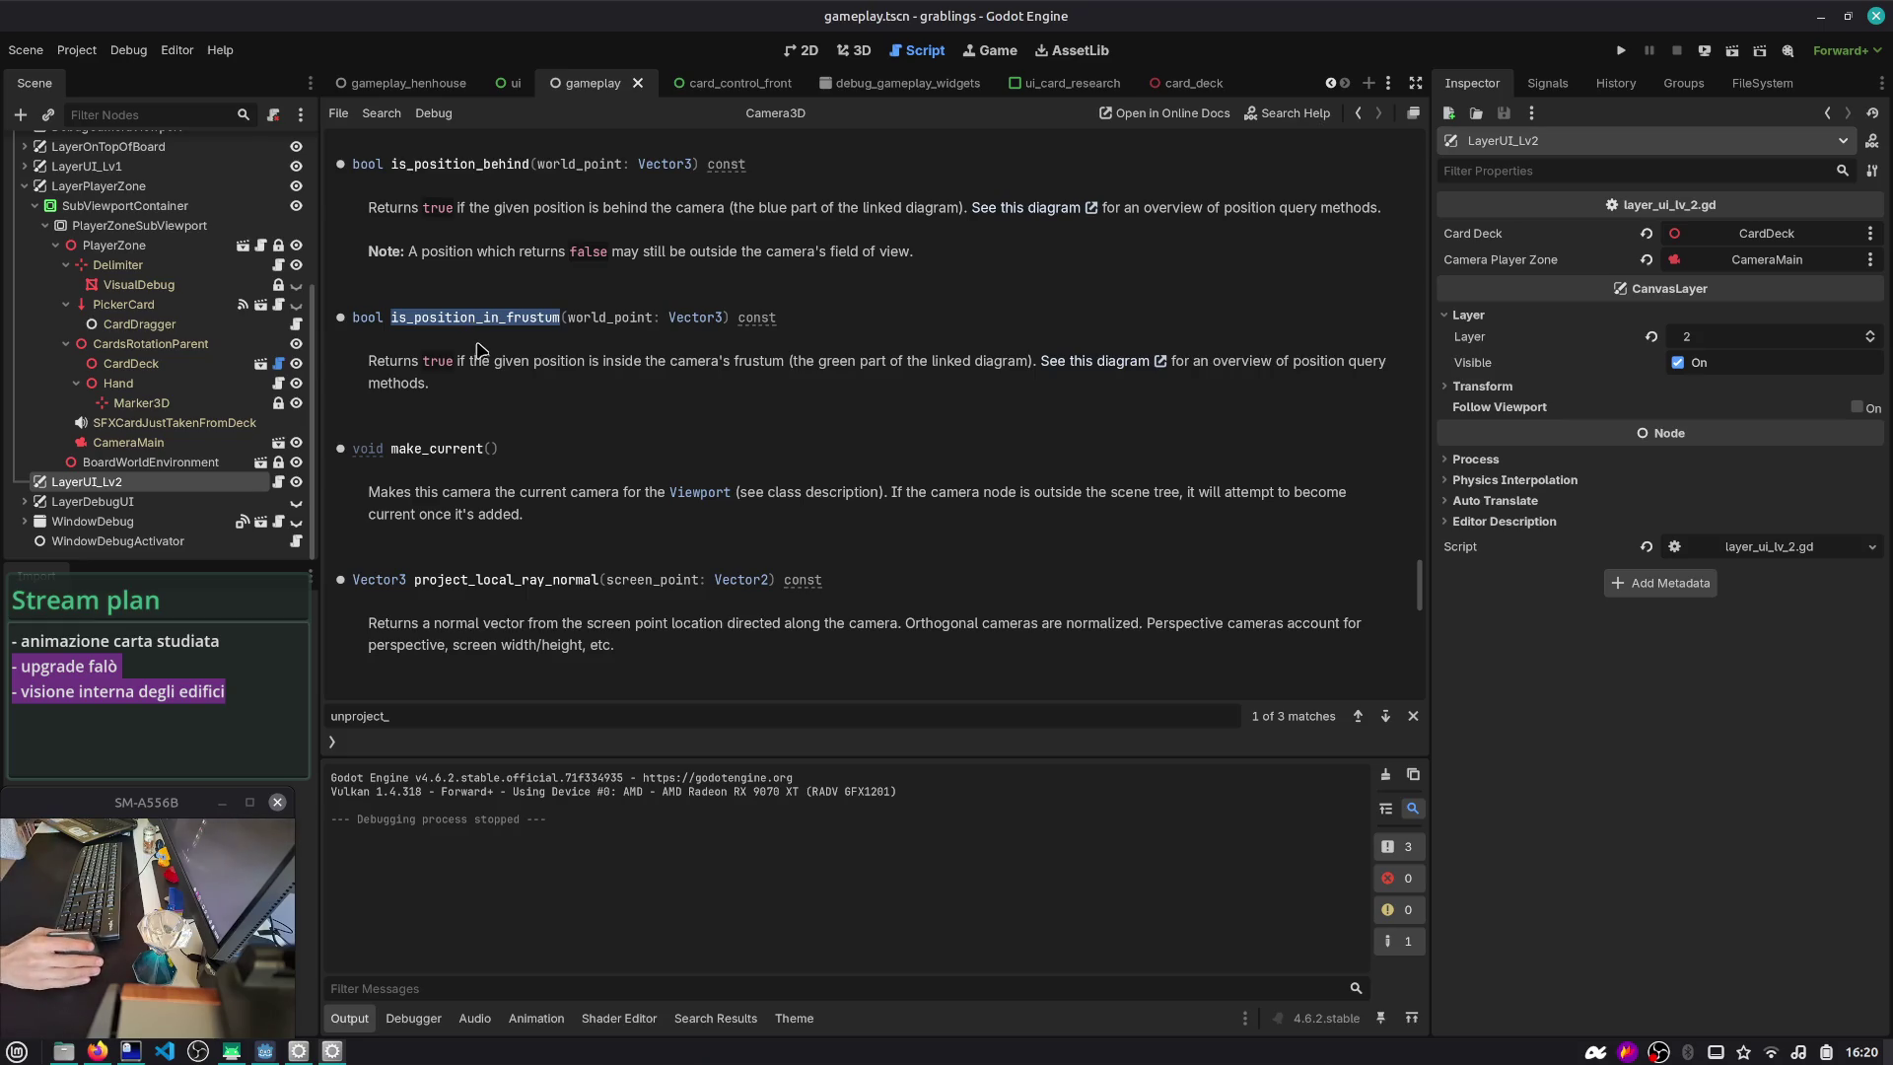
# - Read unproject_position's return value, behind-camera note and global_transform example, then return to gameplay_henhouse
pyautogui.scroll(10, 550, 570)
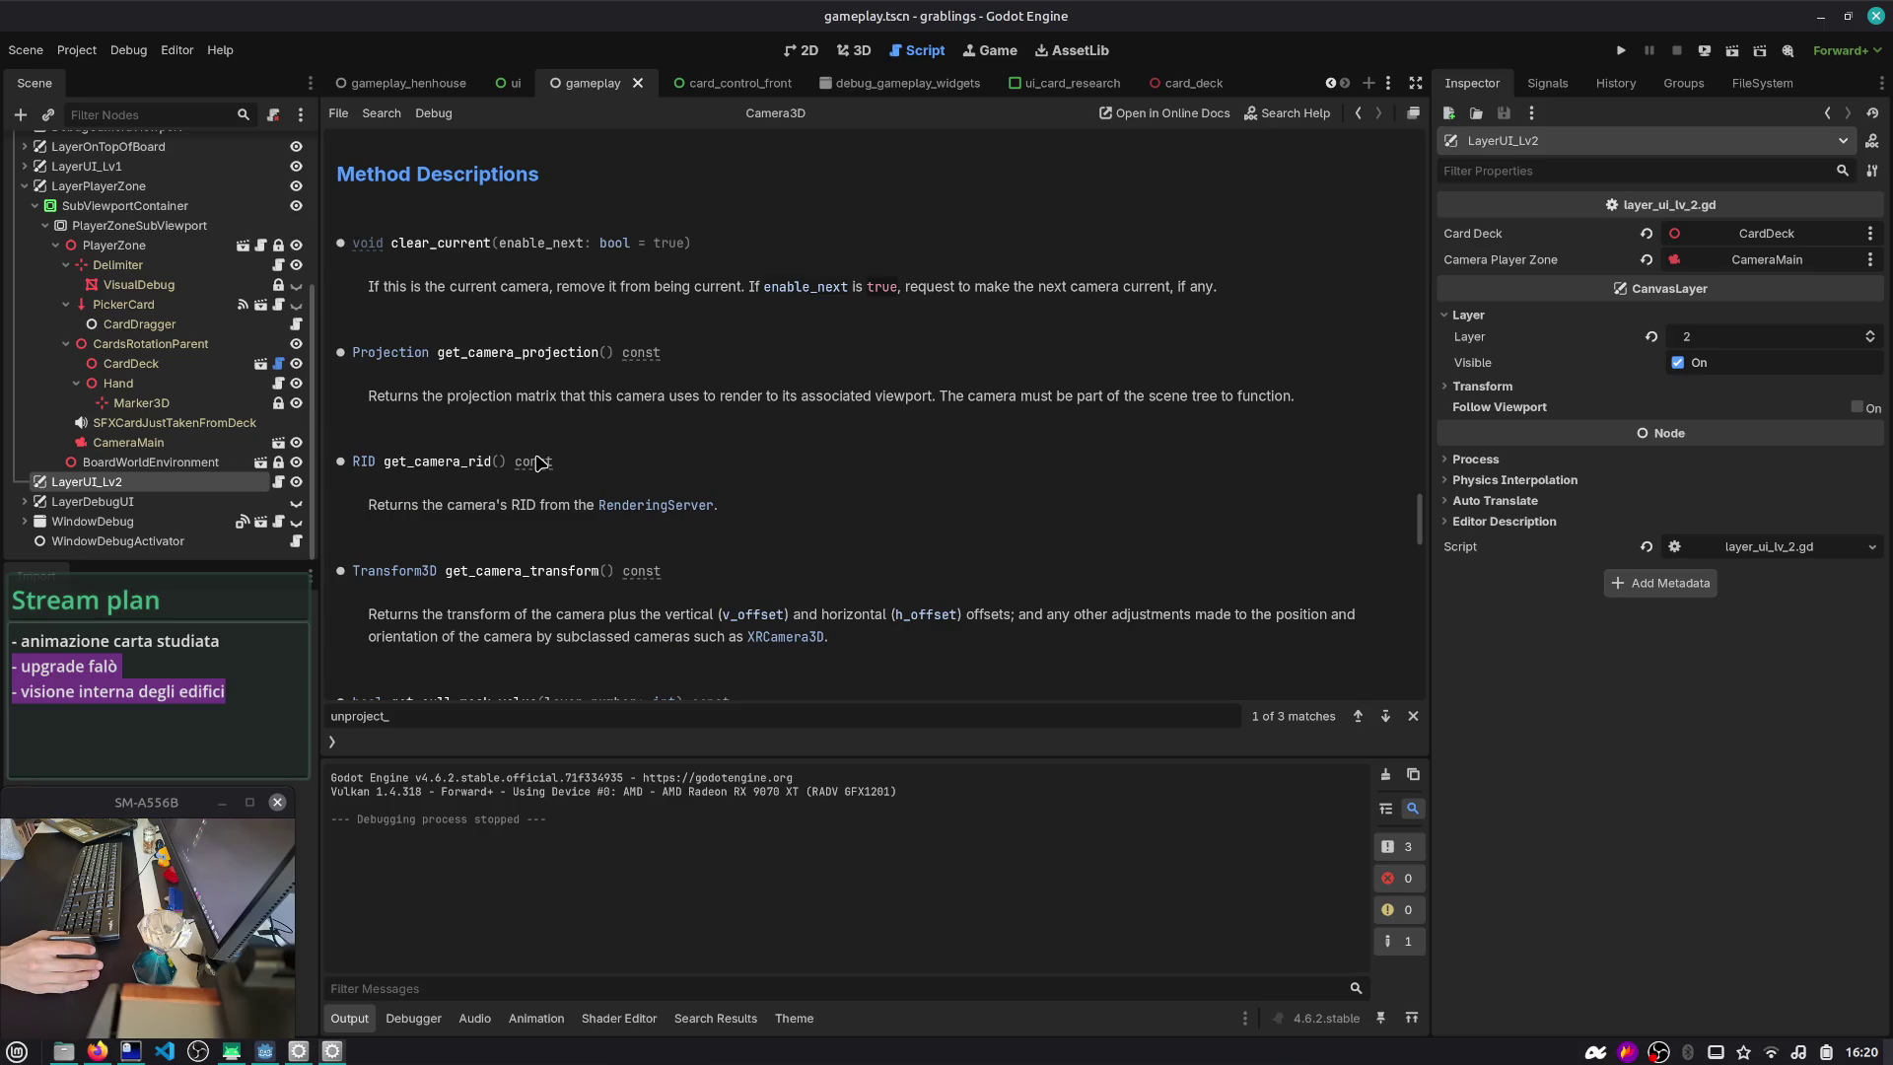
pyautogui.scroll(15, 510, 409)
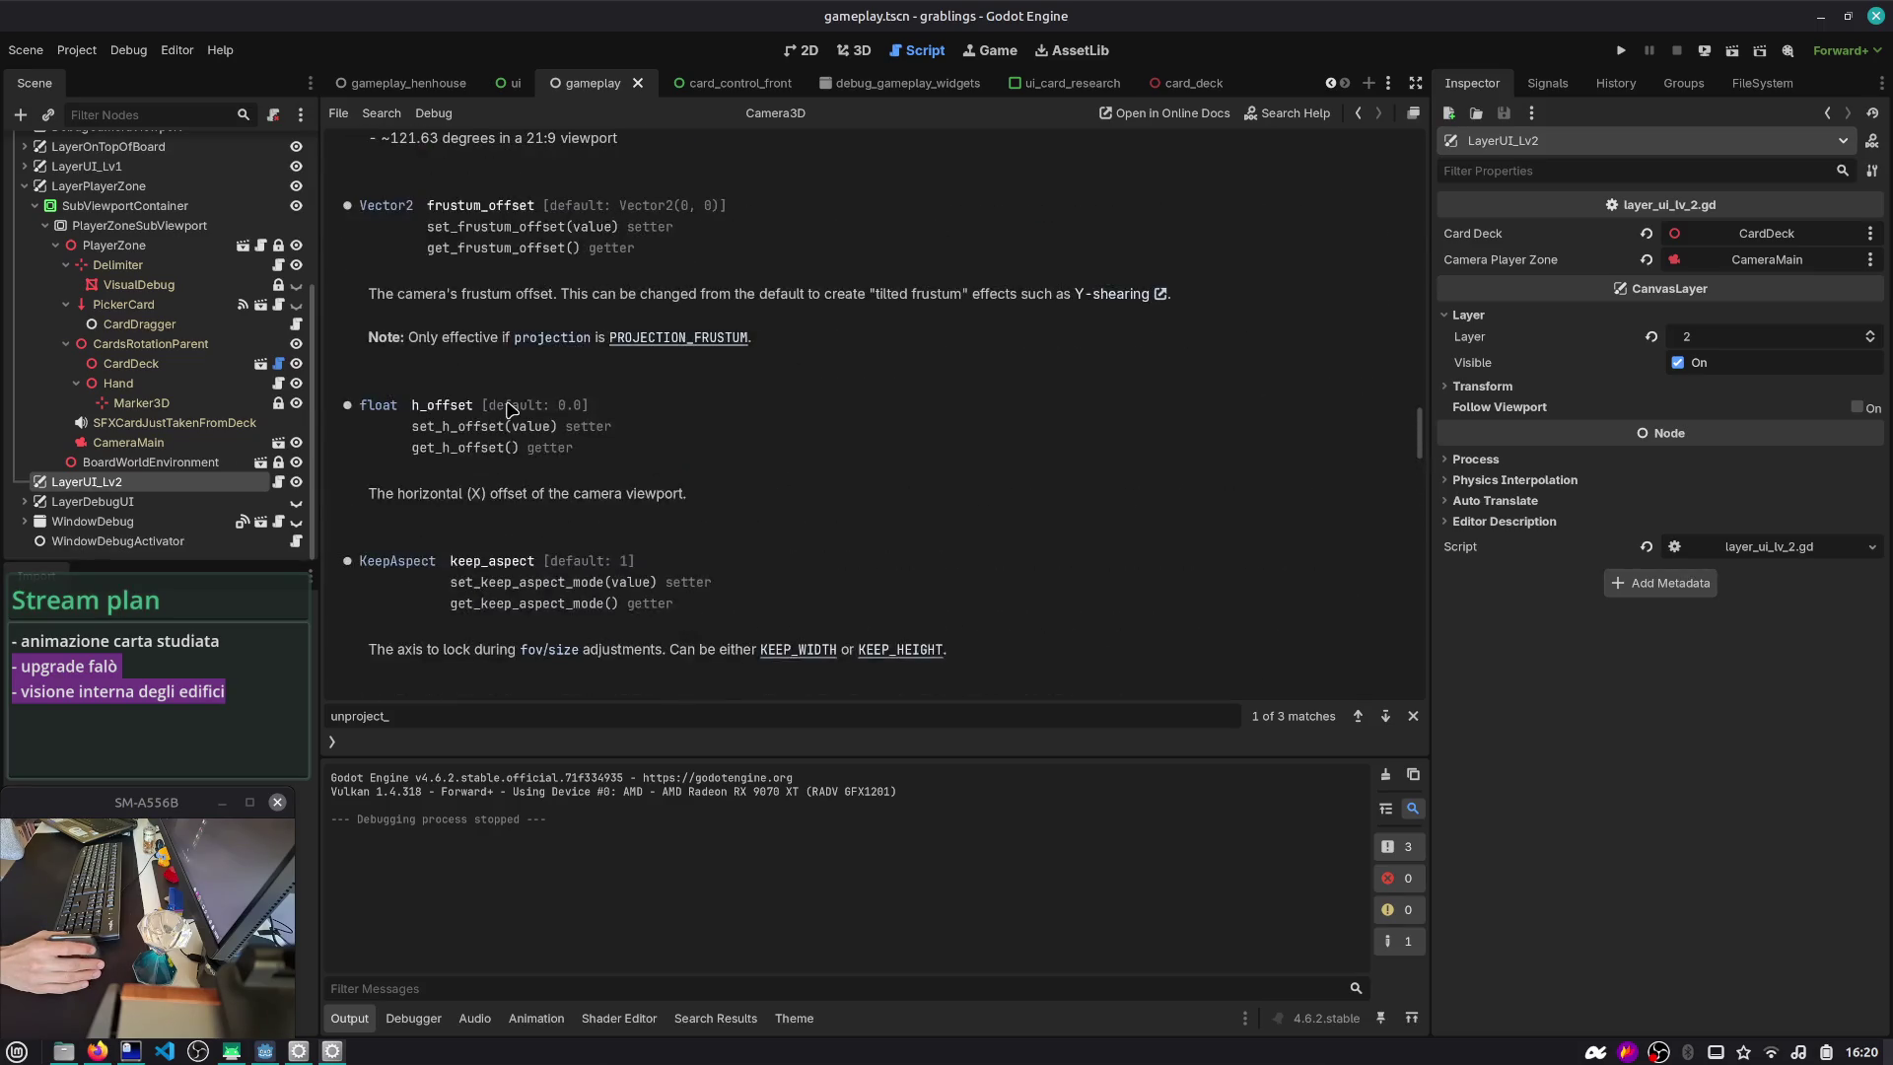
pyautogui.scroll(10, 509, 409)
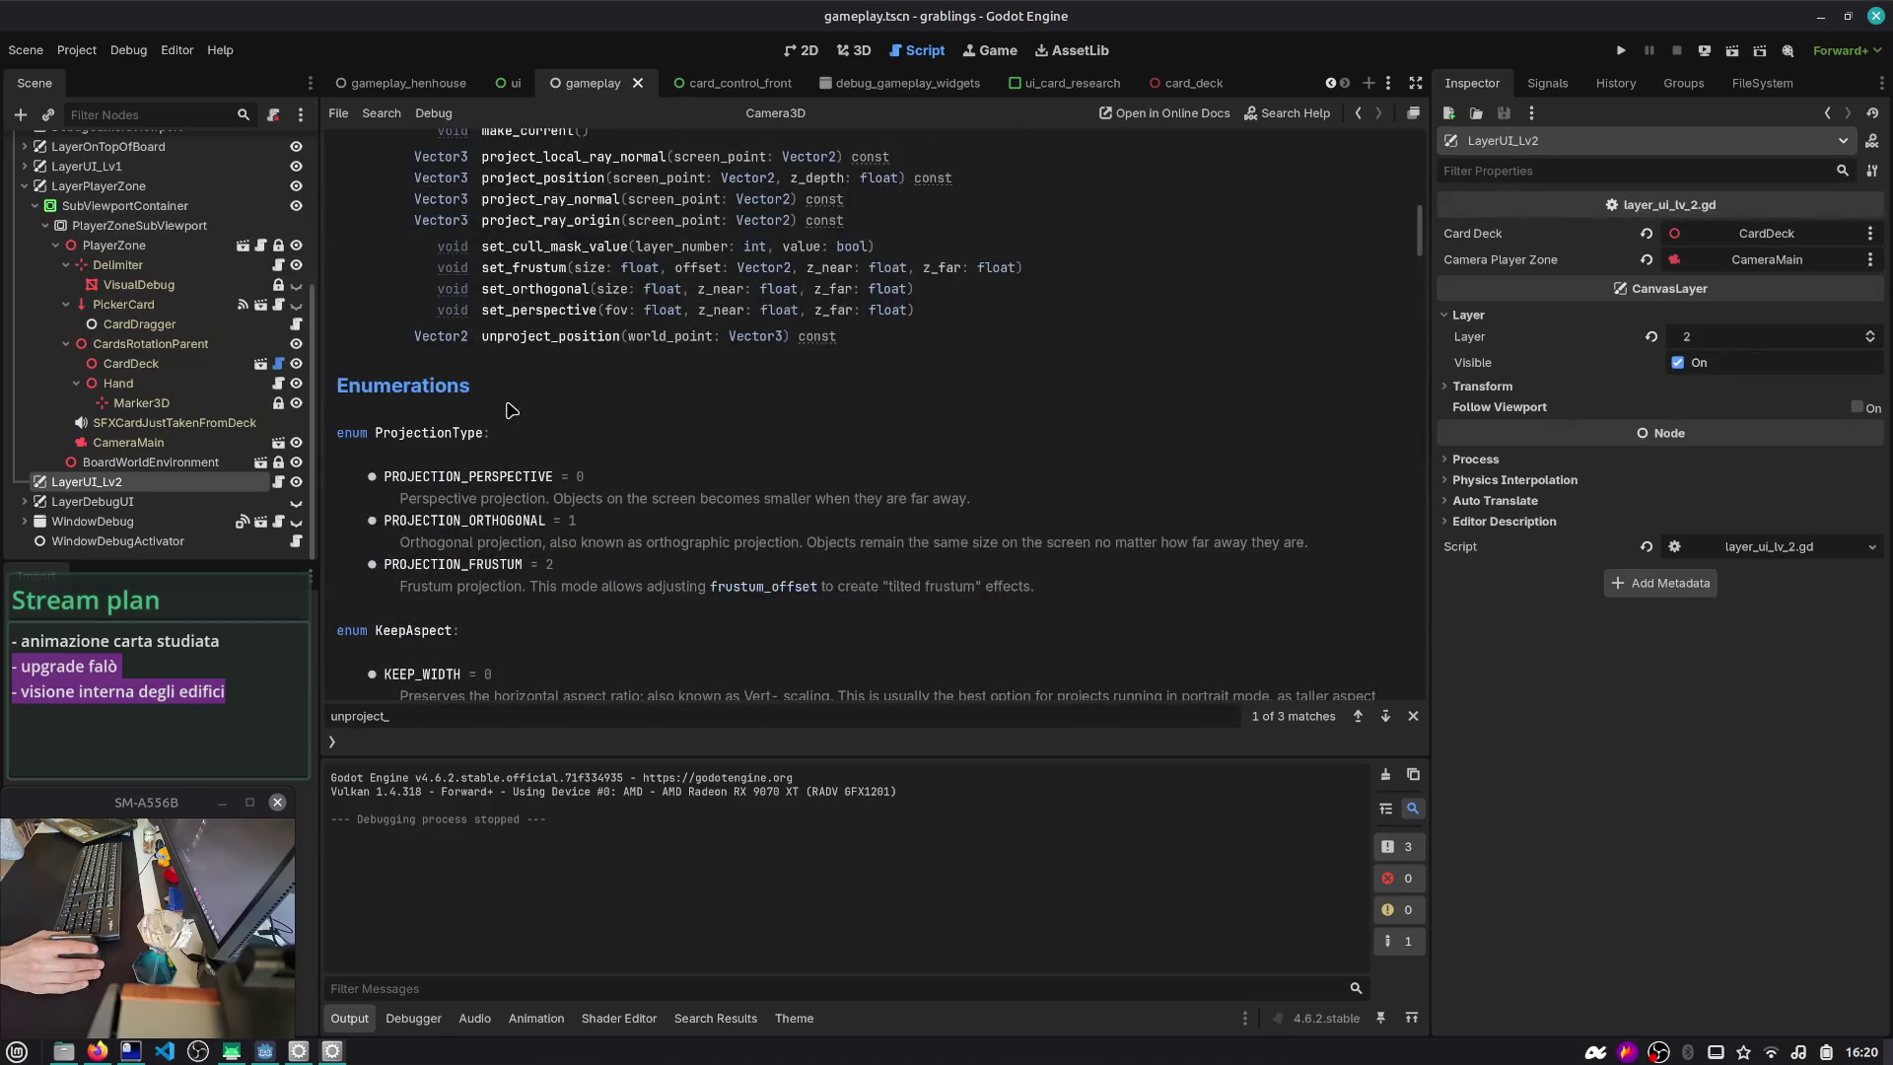
pyautogui.scroll(2, 520, 421)
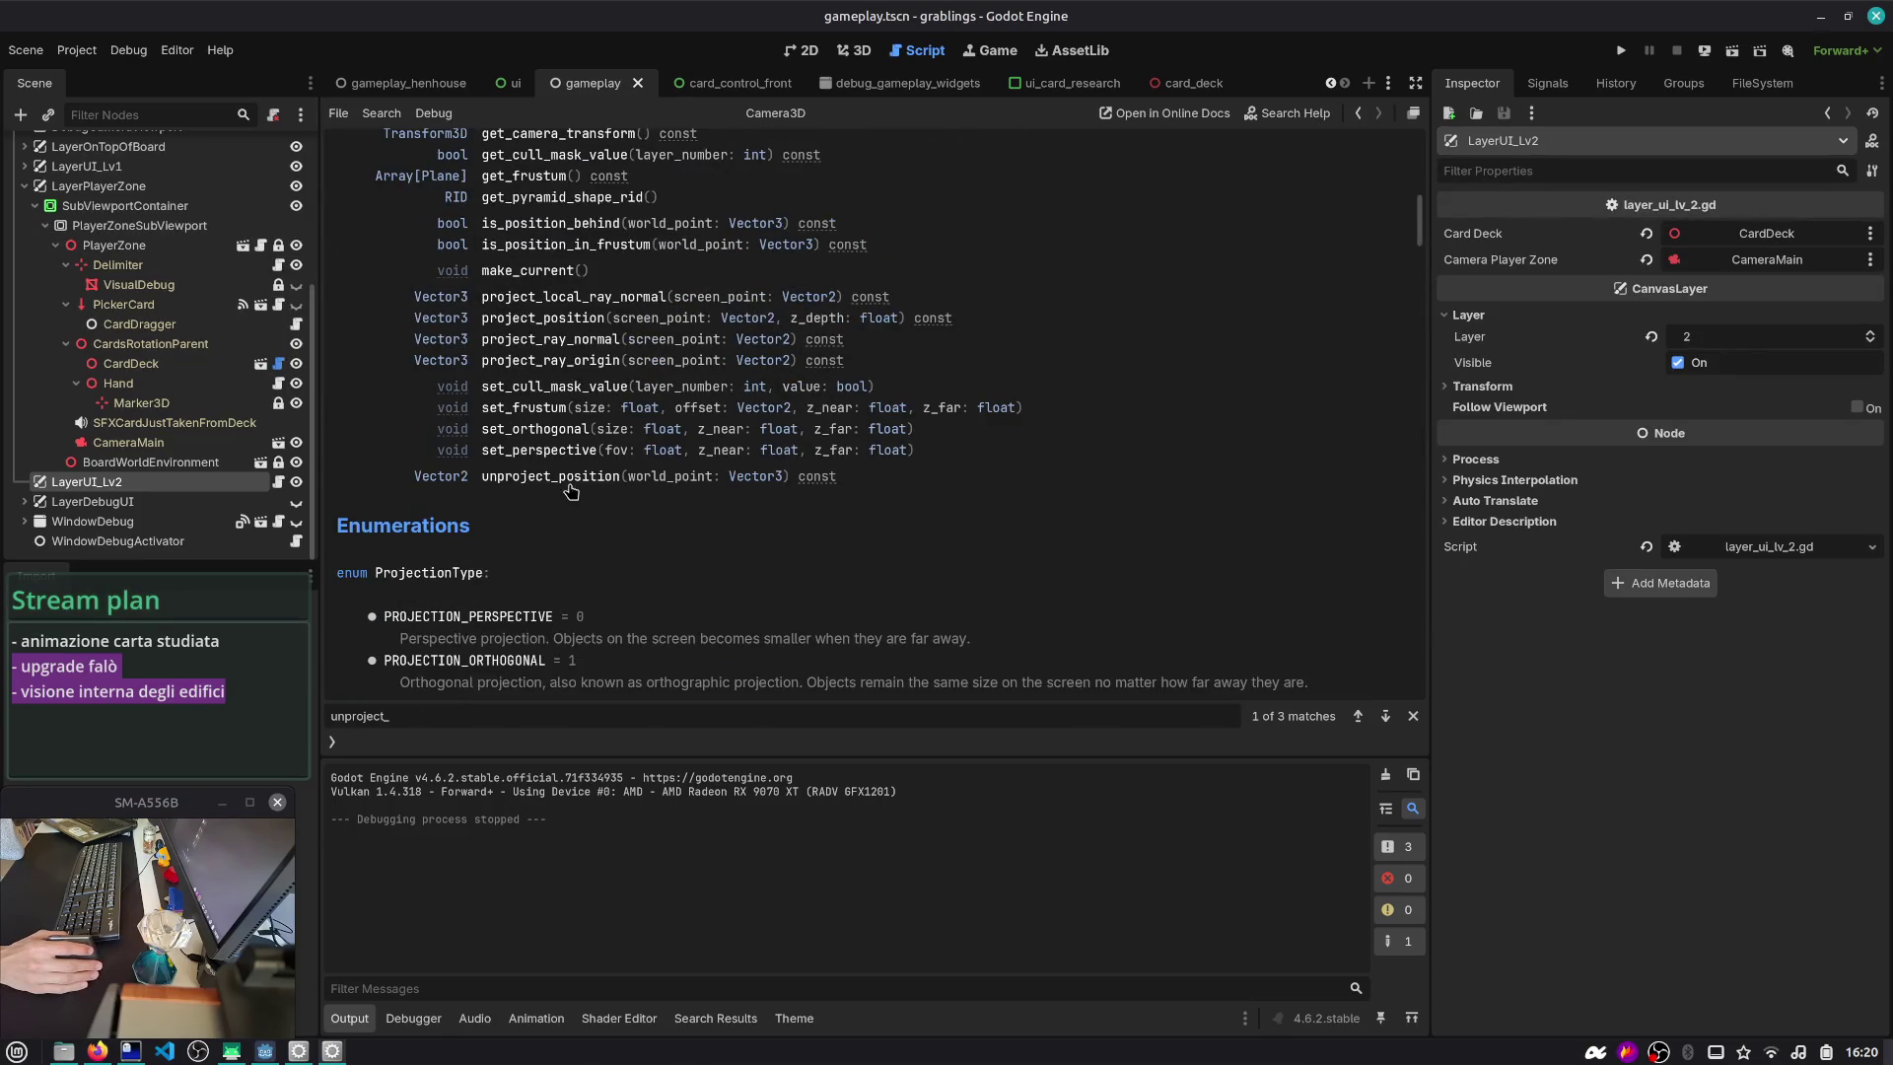
pyautogui.scroll(8, 571, 481)
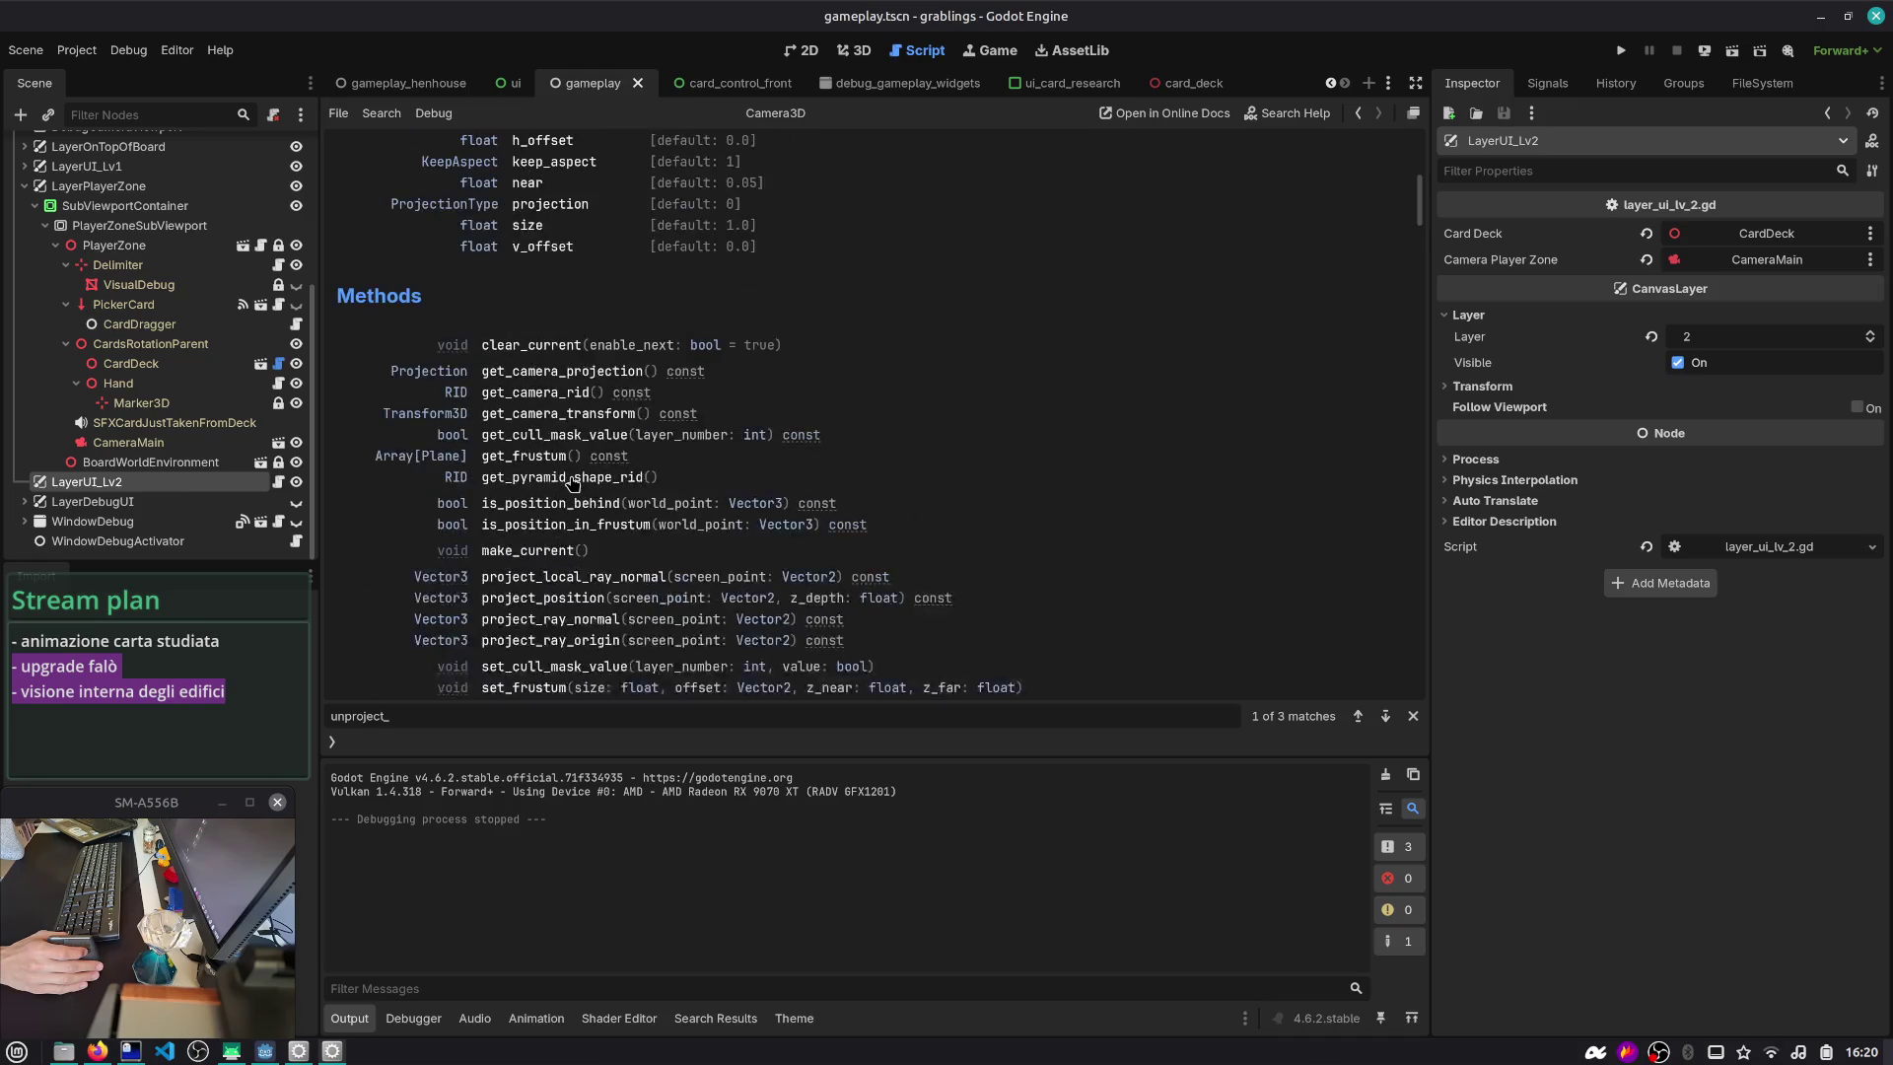
pyautogui.scroll(10, 567, 421)
pyautogui.scroll(-10, 568, 421)
pyautogui.scroll(-4, 566, 422)
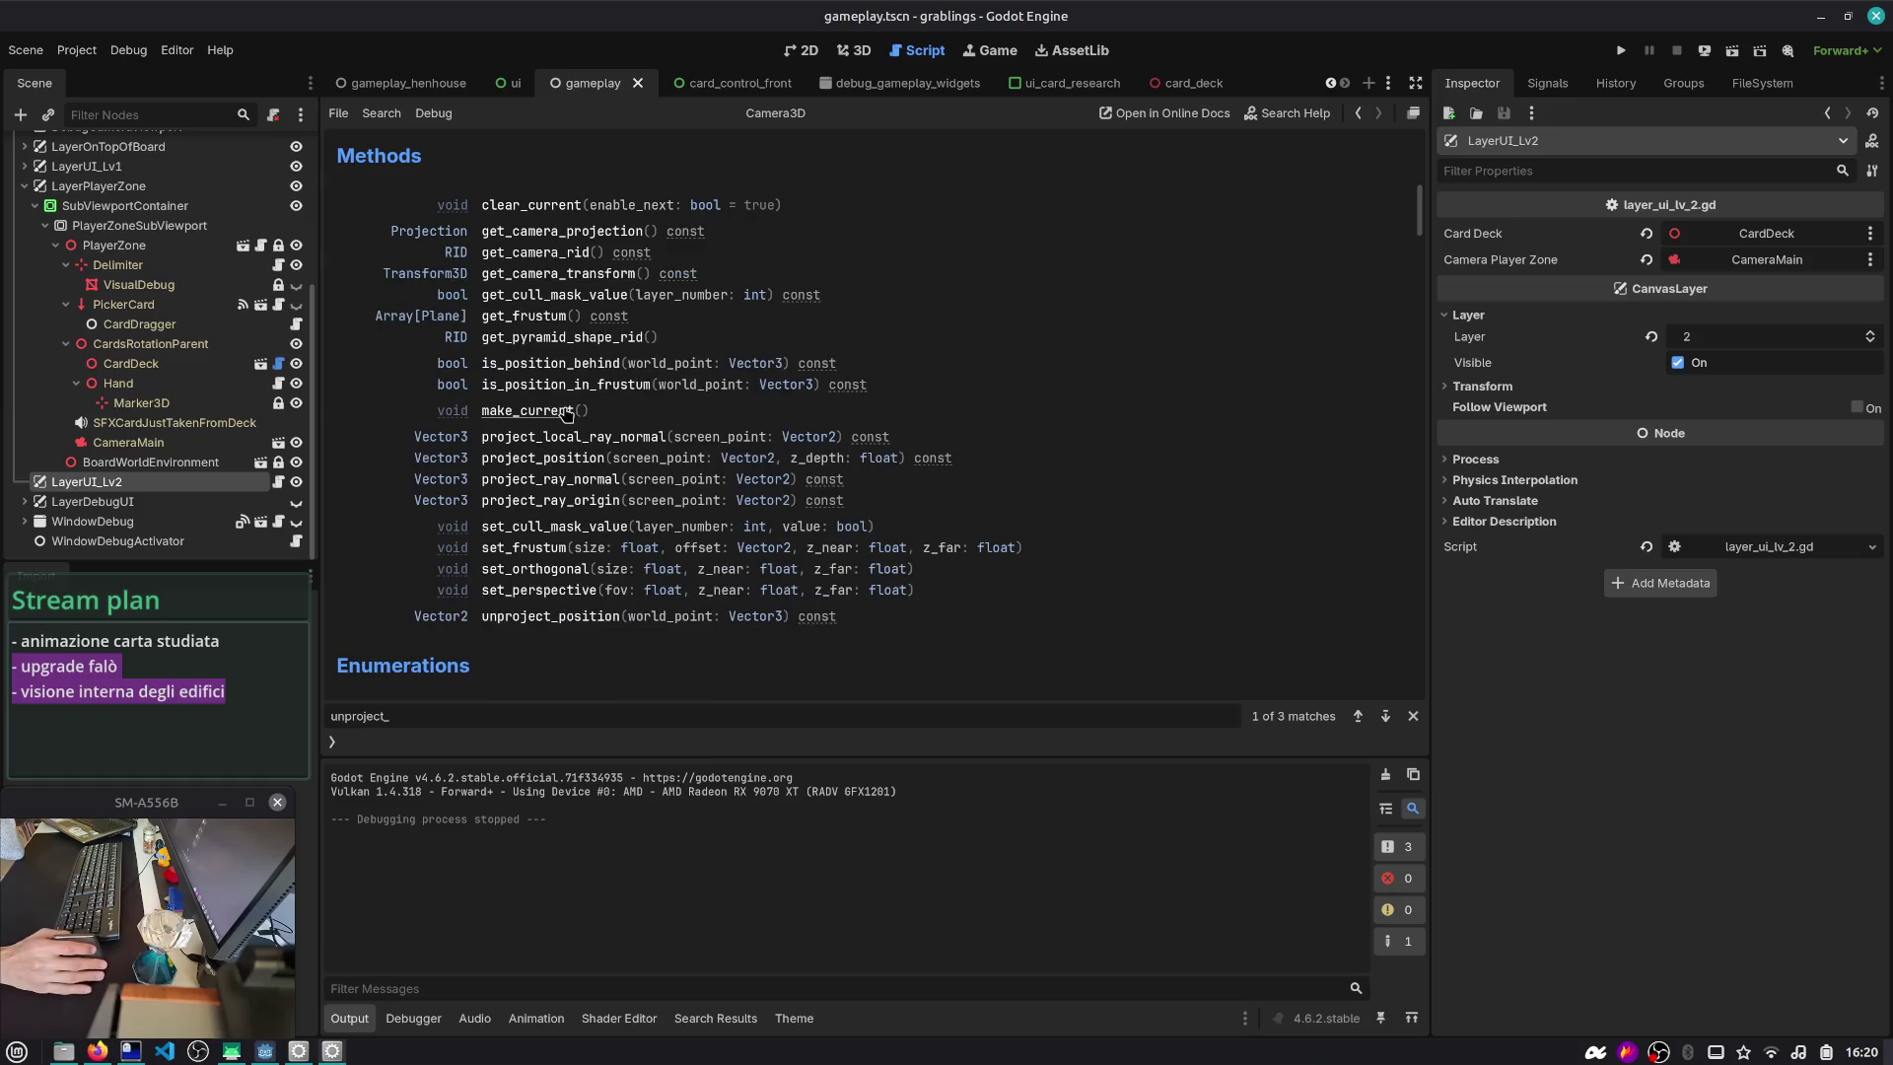
pyautogui.click(562, 621)
pyautogui.moveTo(467, 457); pyautogui.dragTo(983, 465)
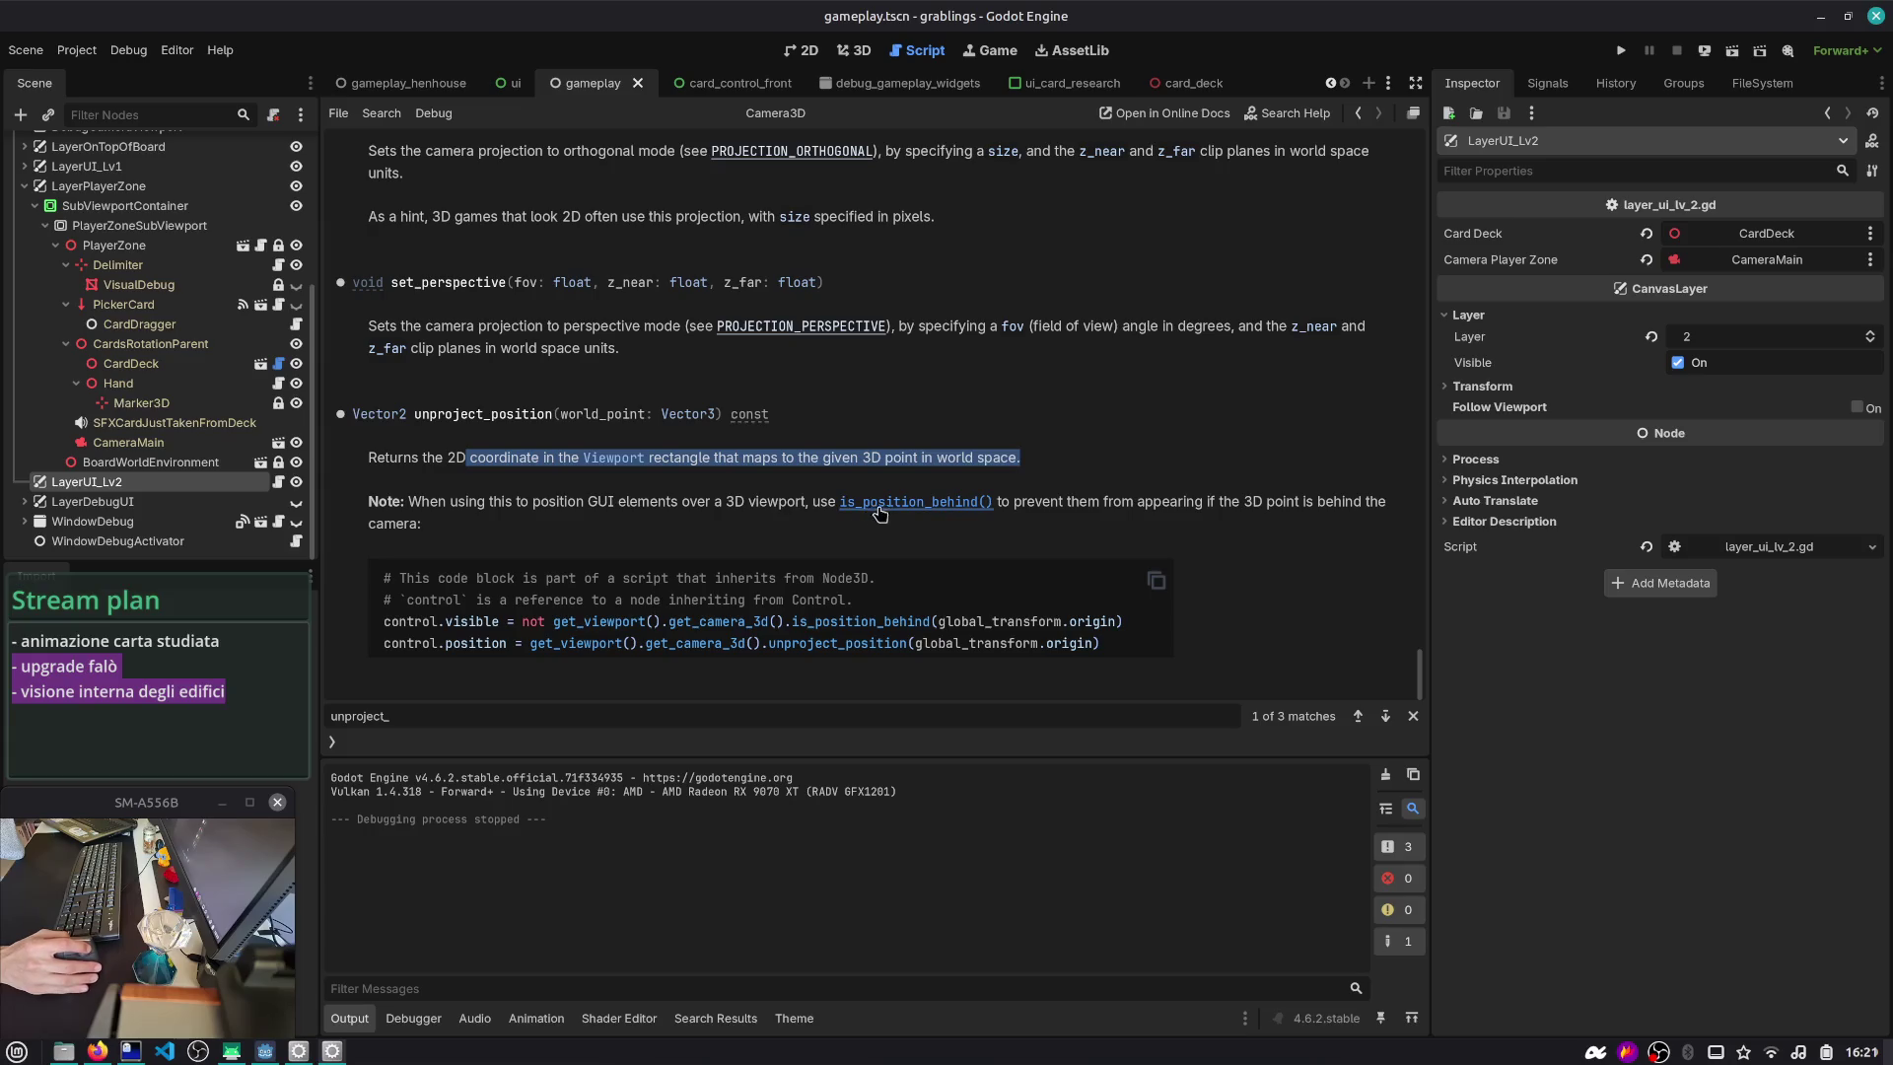
pyautogui.moveTo(1050, 503); pyautogui.dragTo(1208, 530)
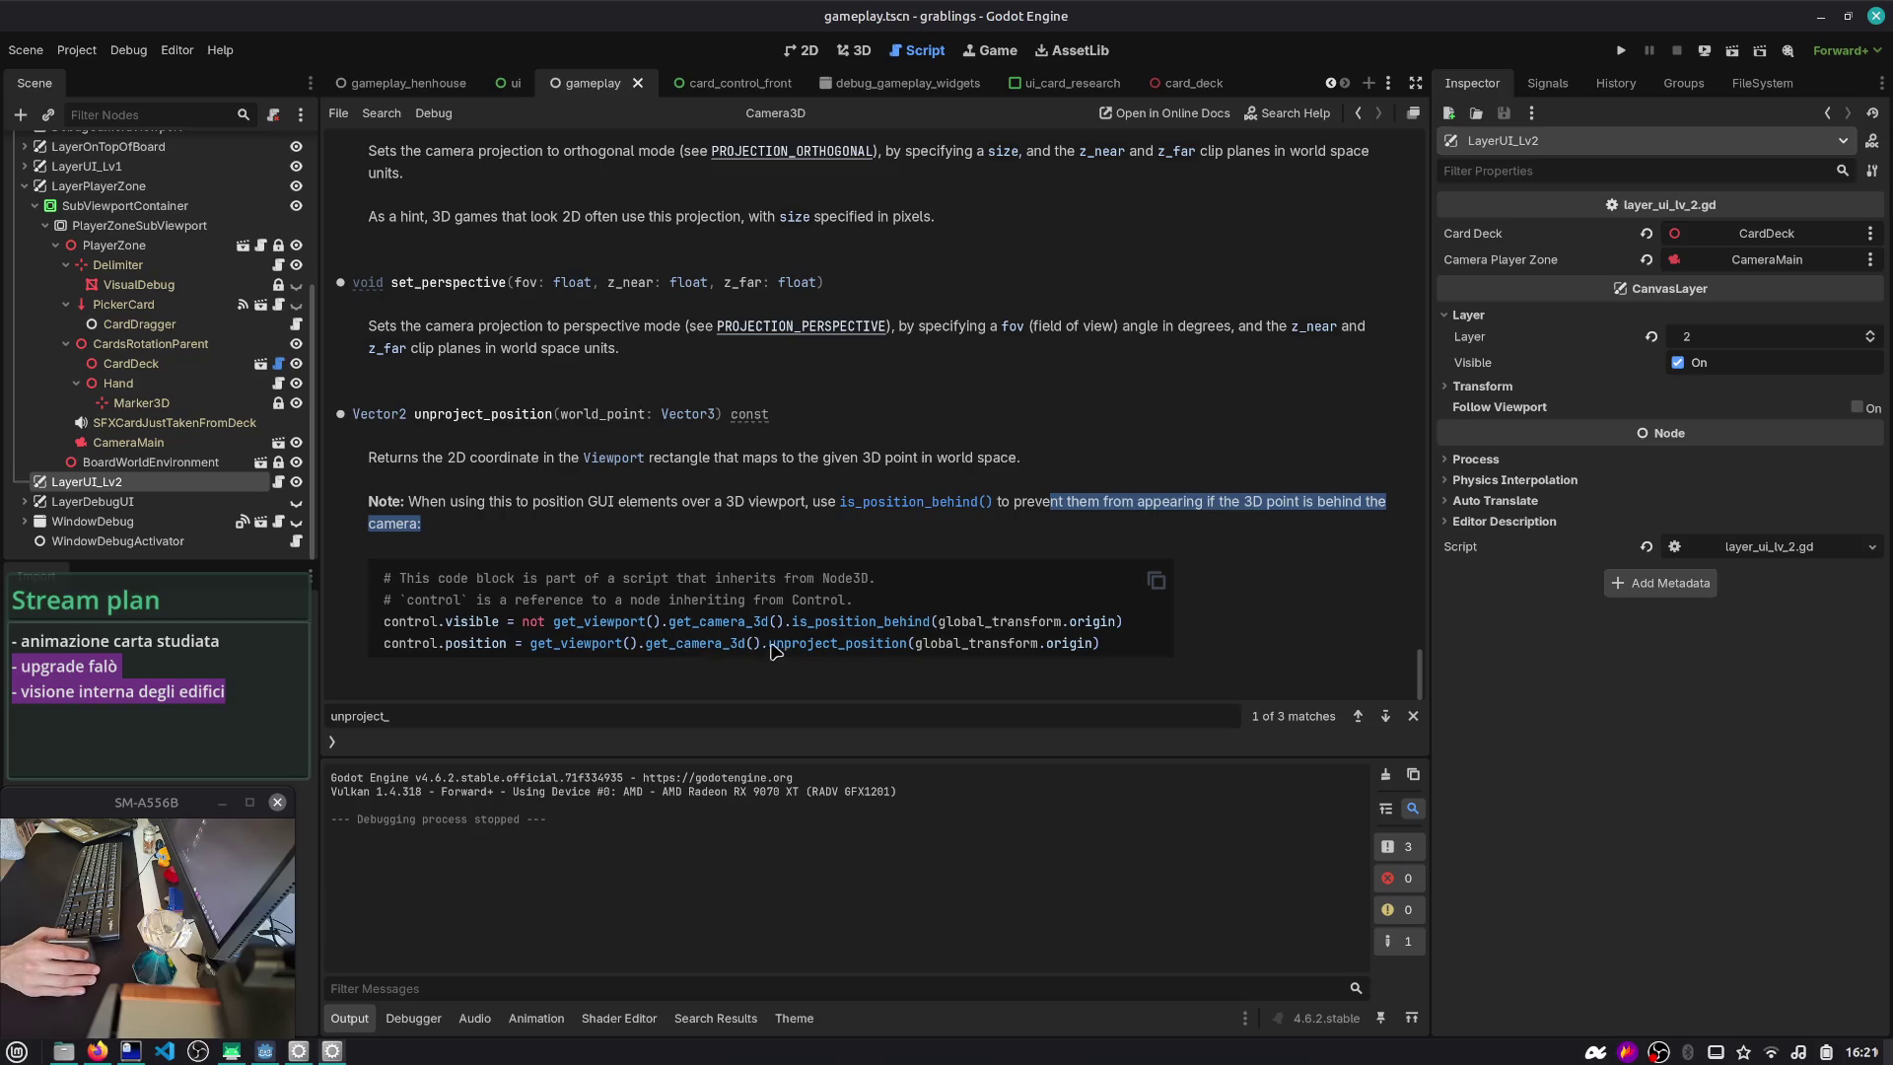
pyautogui.doubleClick(973, 646)
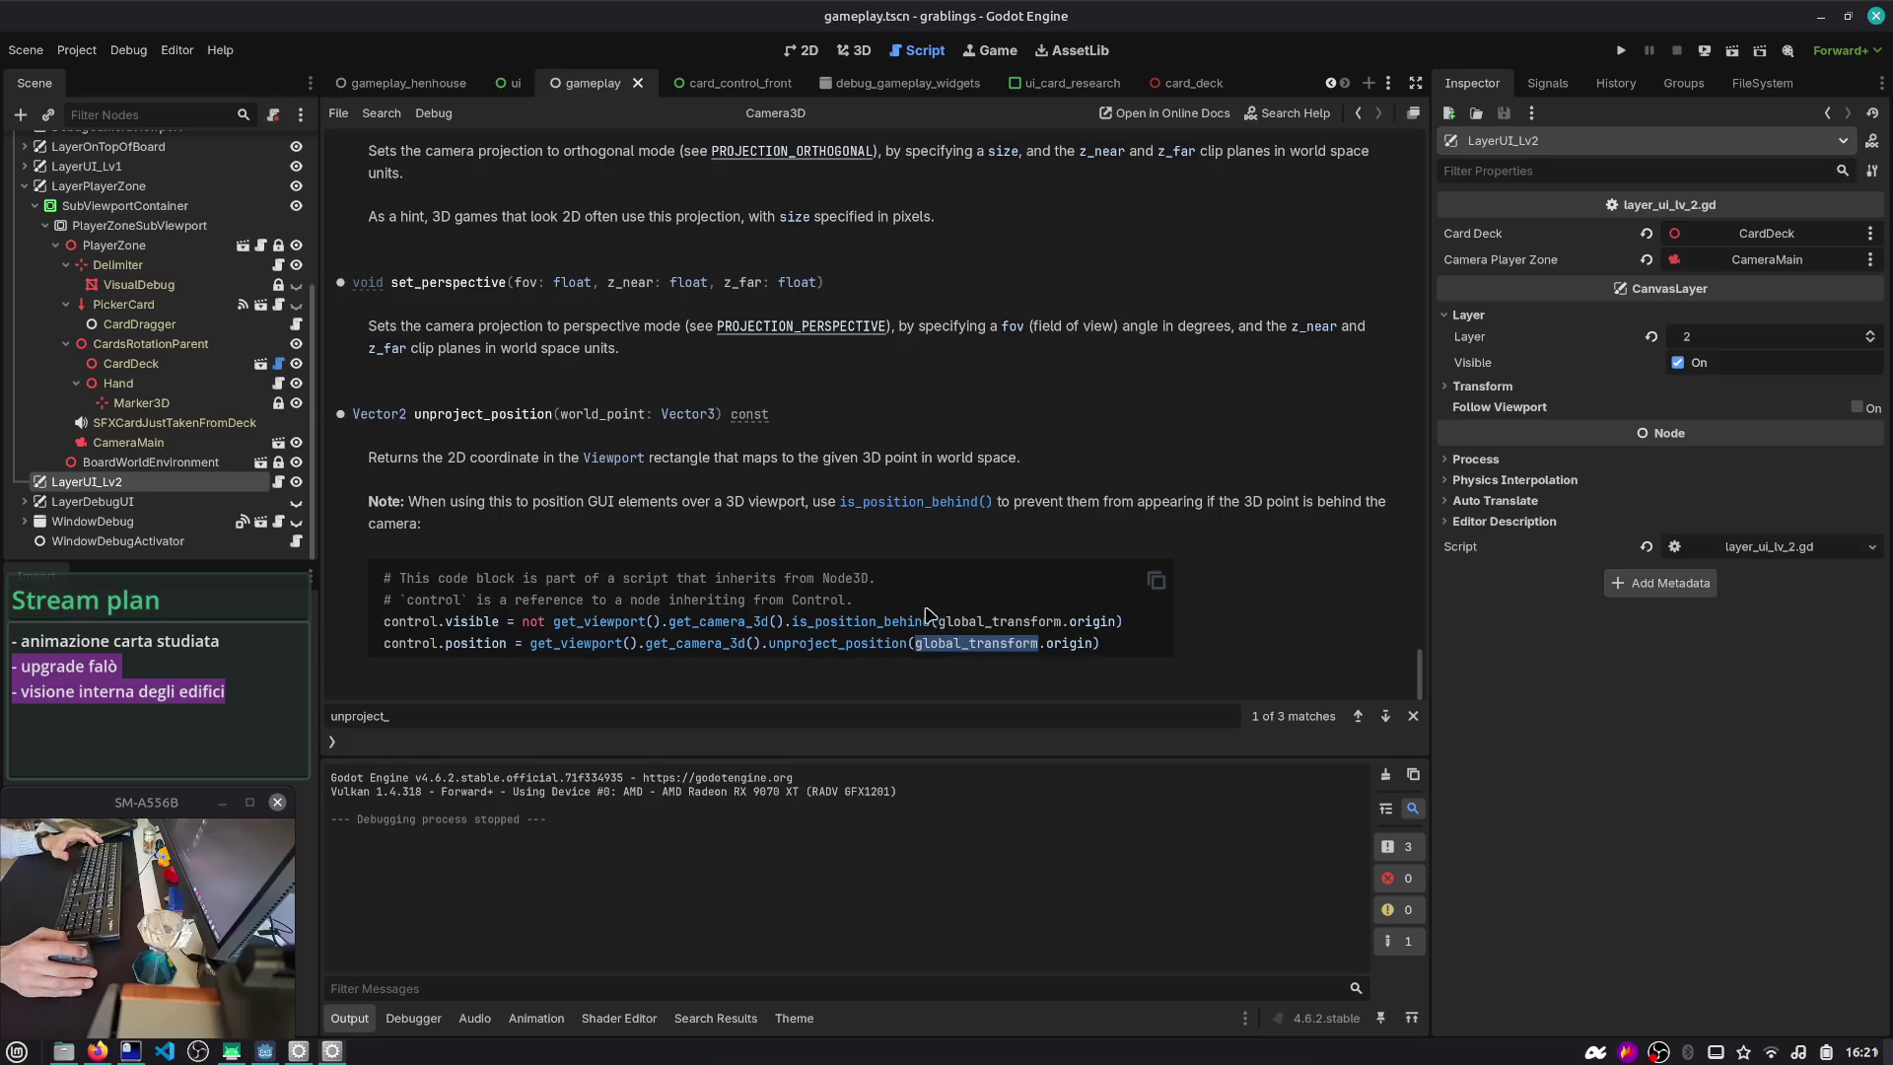
pyautogui.click(515, 82)
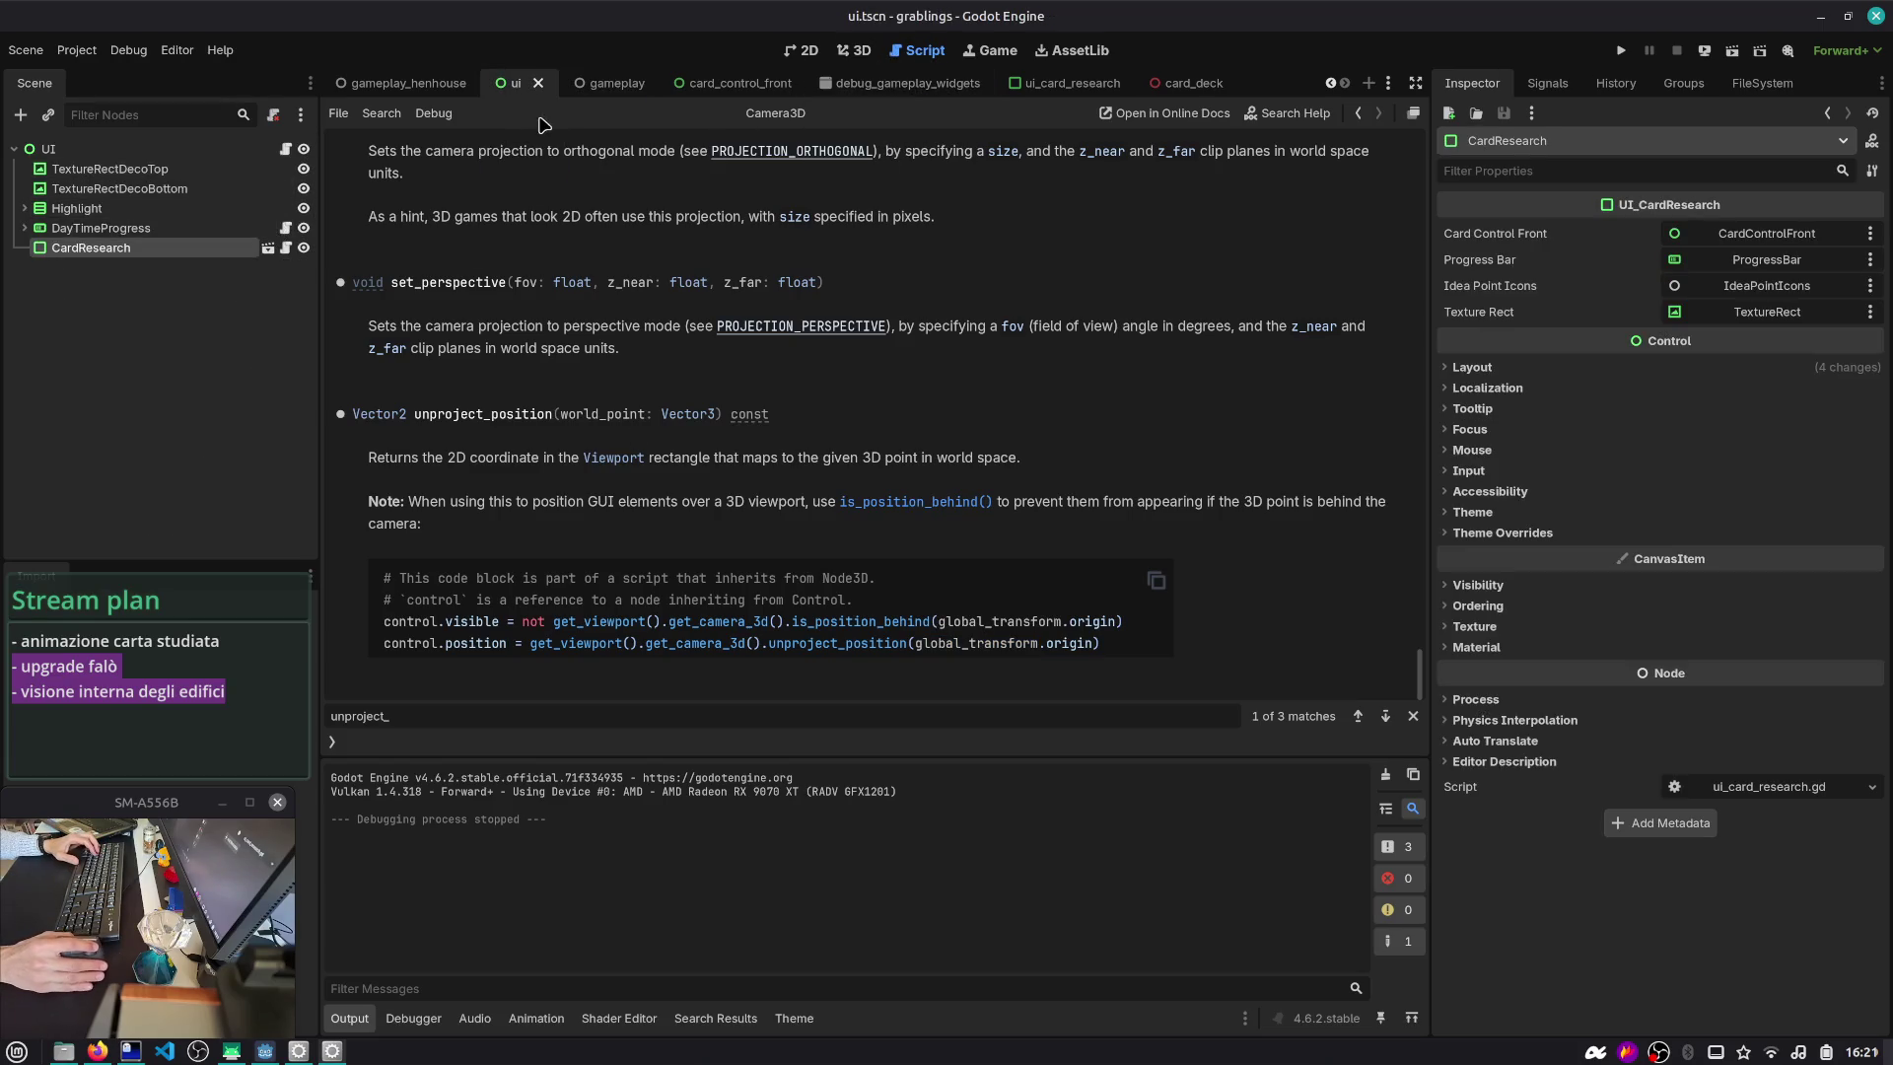
pyautogui.click(418, 85)
# - Open LayerUI_Lv2's layer_ui_lv_2.gd script from the scene tree
pyautogui.scroll(-3, 204, 318)
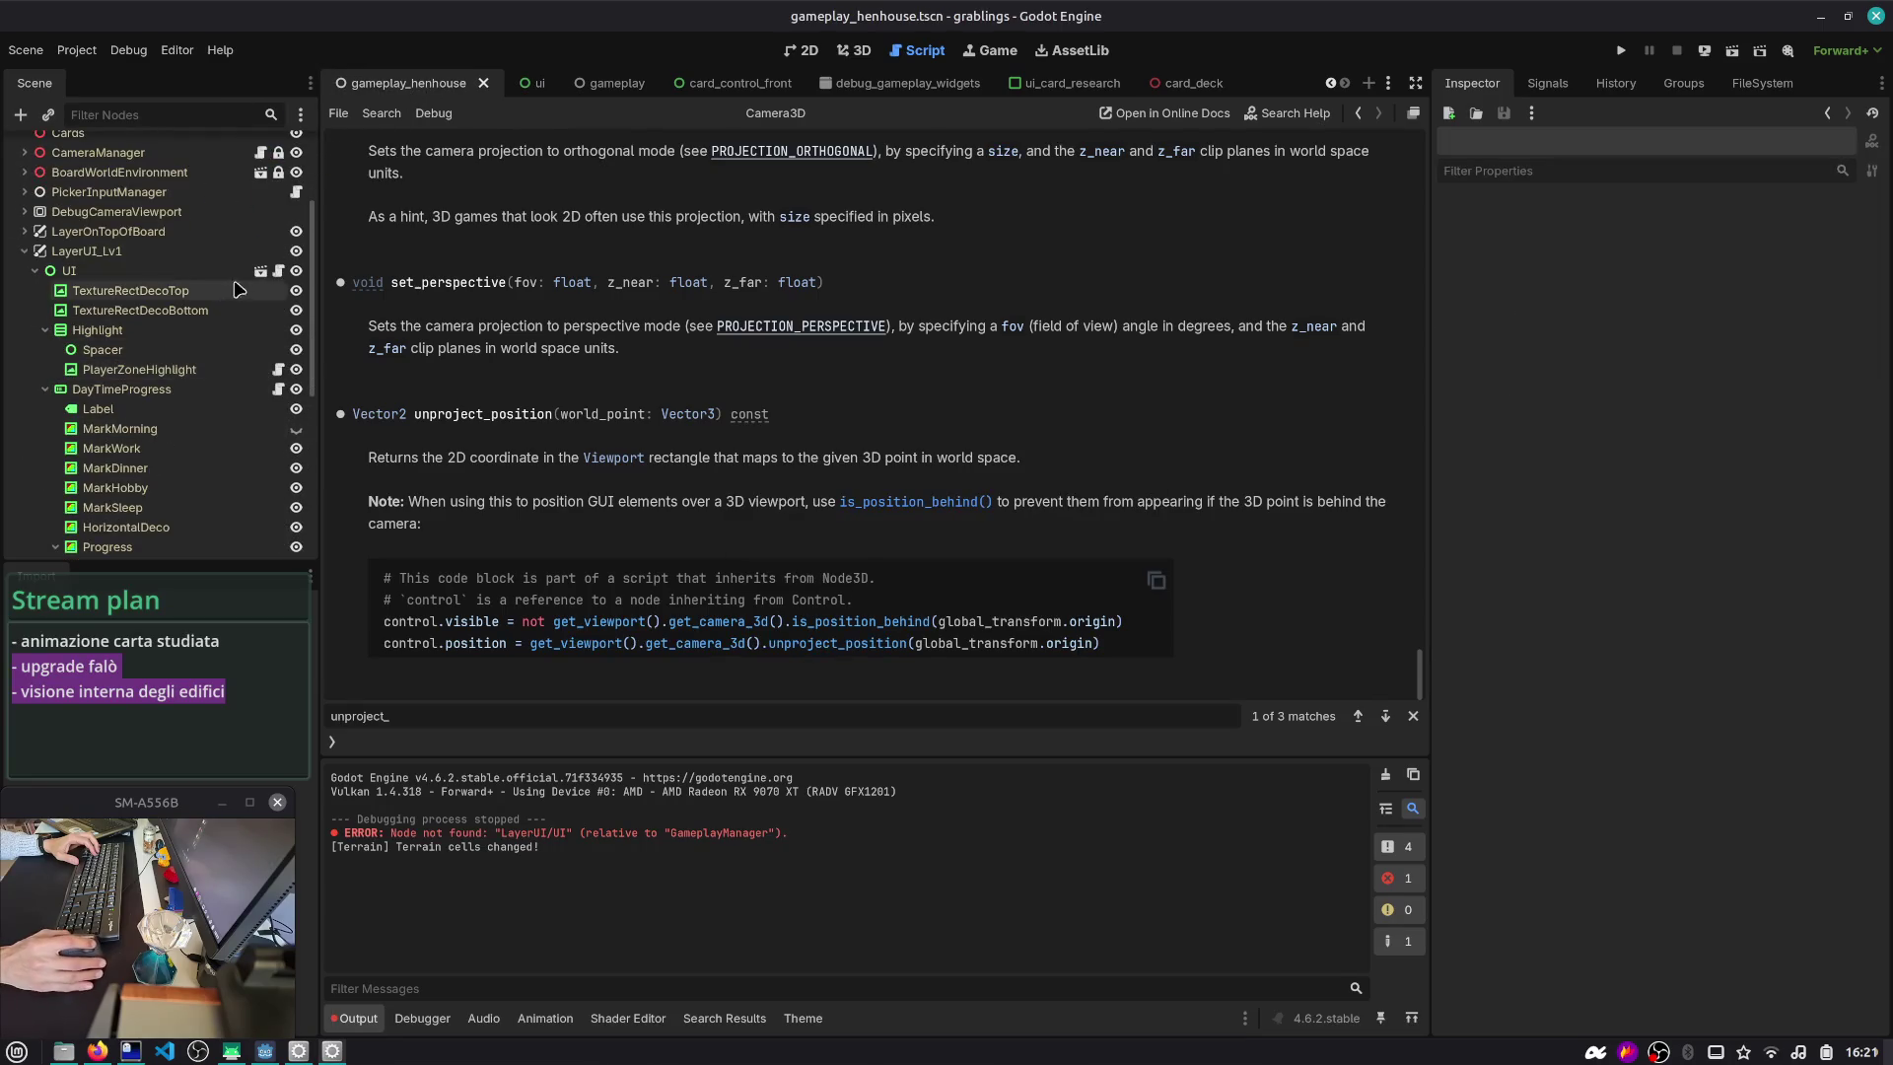
pyautogui.click(278, 270)
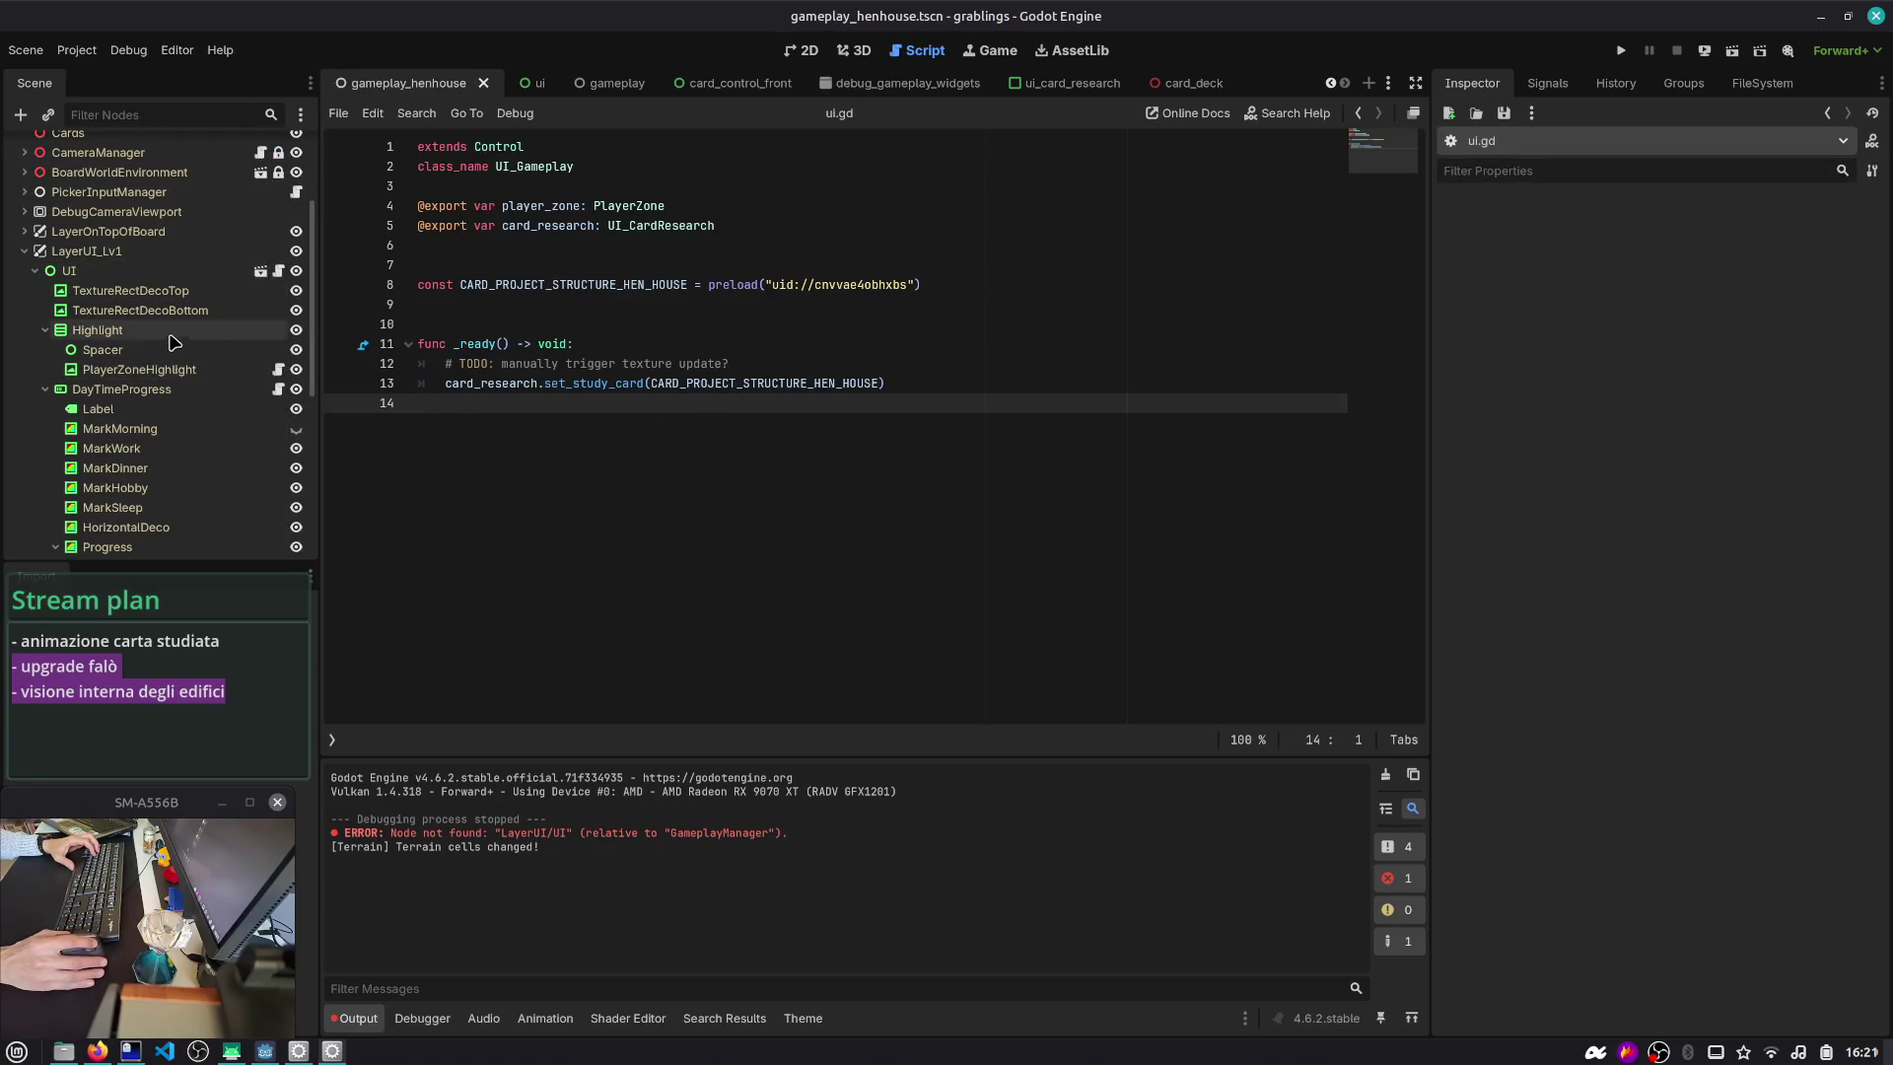
pyautogui.click(25, 250)
pyautogui.click(285, 445)
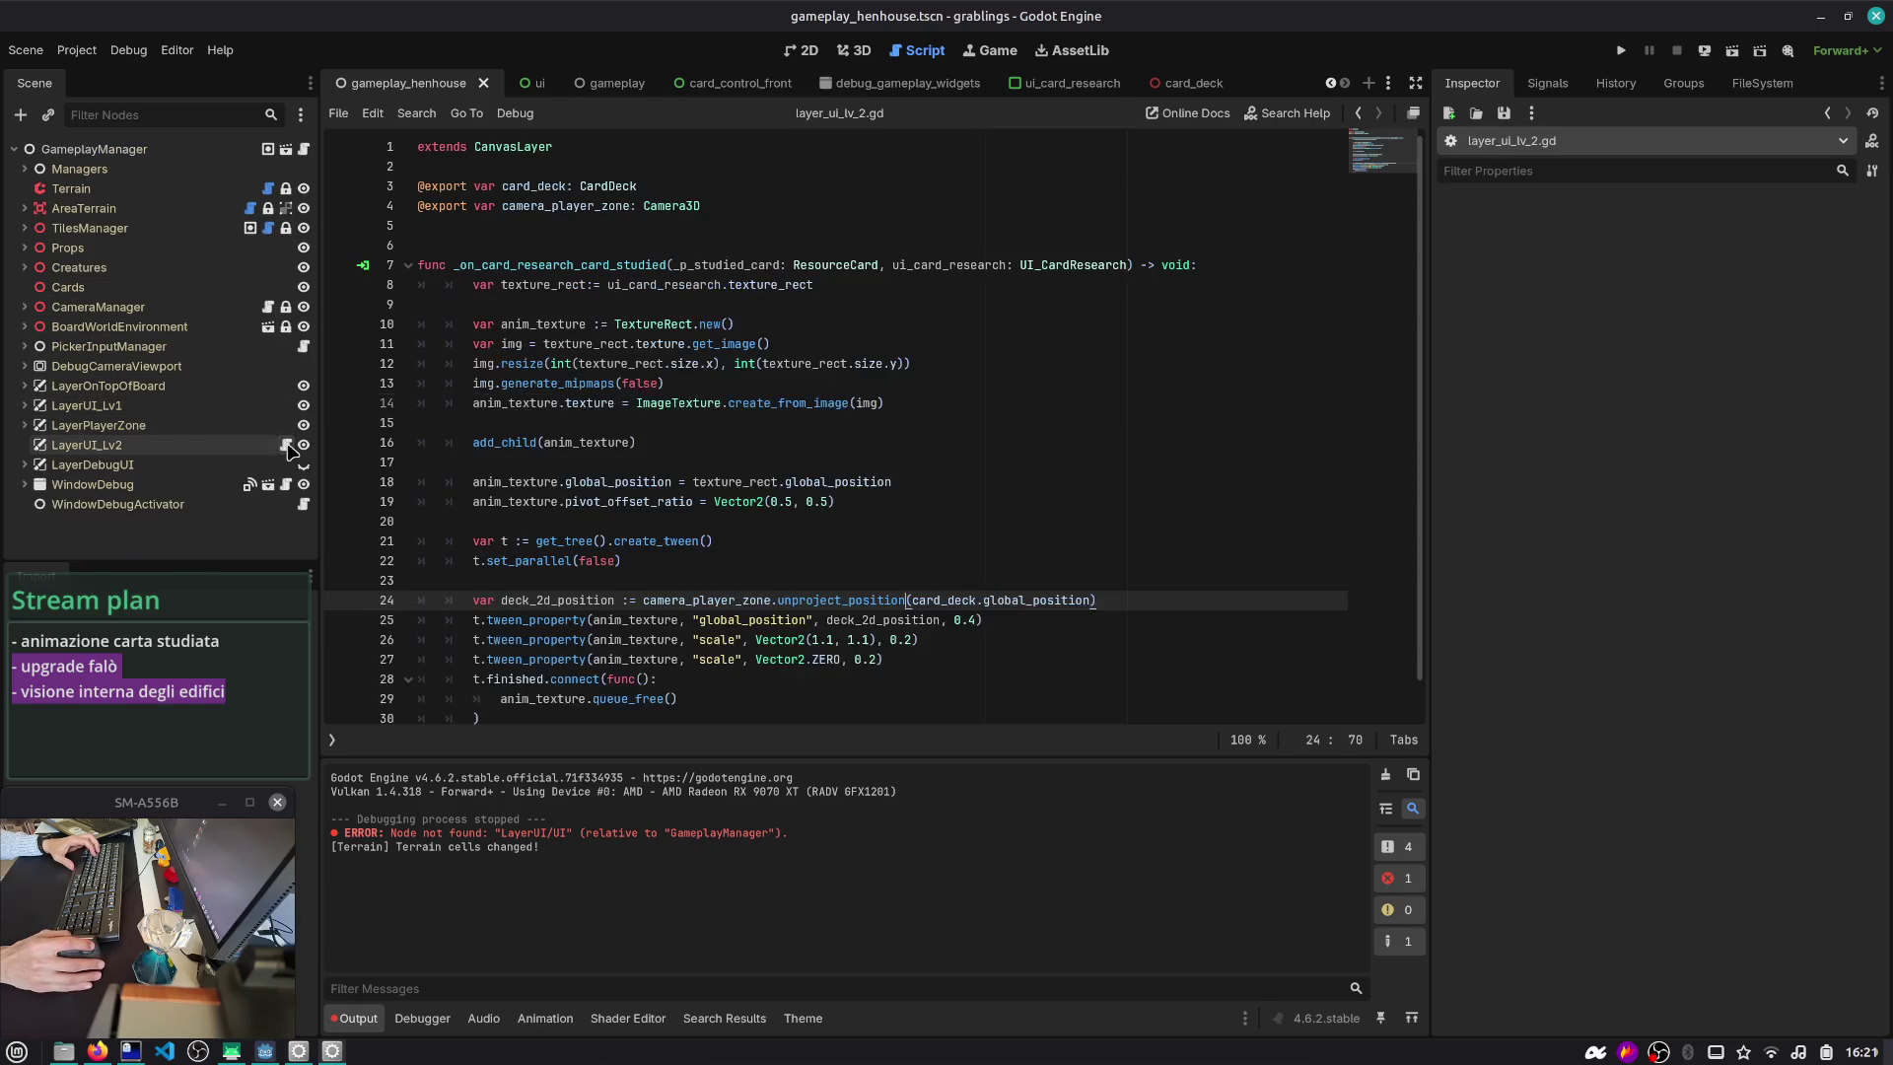
# - Replace global_position with global_transform.origin on line 24 and run the game to test
pyautogui.doubleClick(1055, 606)
pyautogui.write('tran')
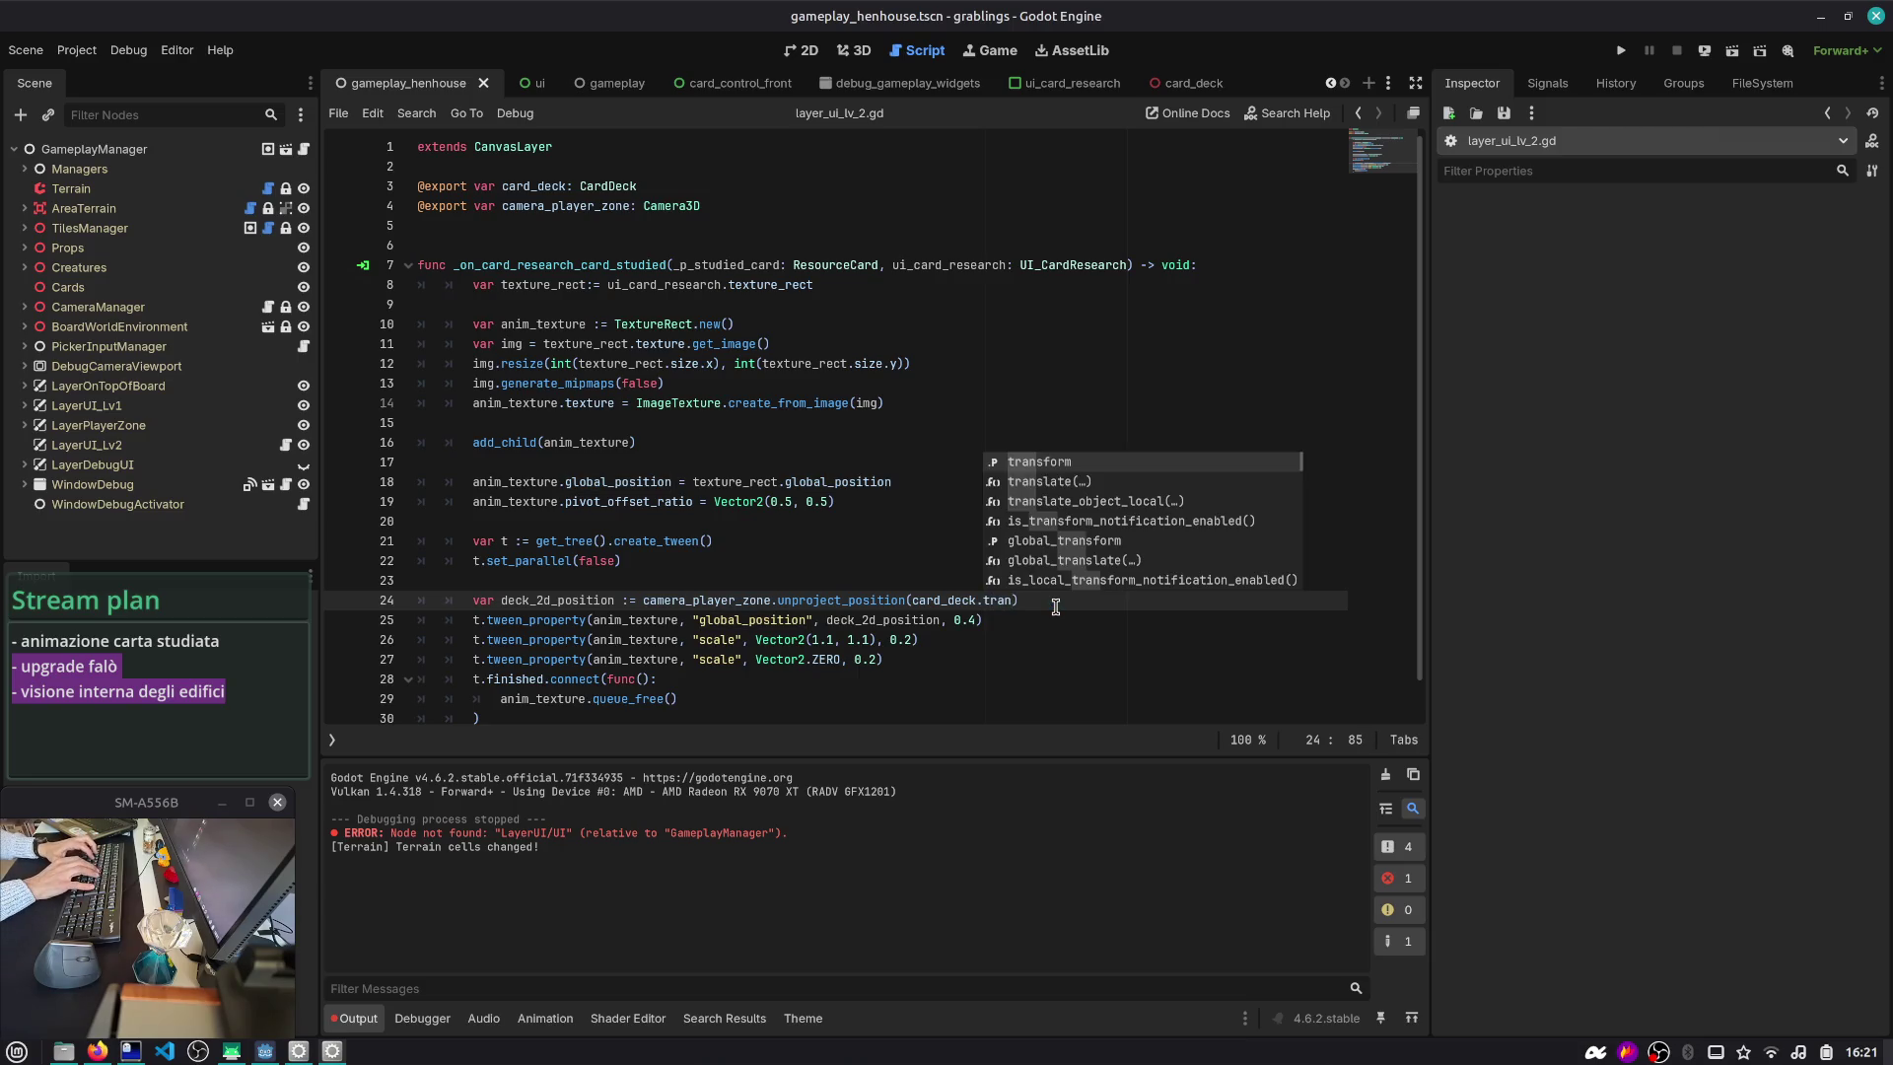
pyautogui.press('BackSpace')
pyautogui.press('BackSpace')
pyautogui.press('BackSpace')
pyautogui.write('glo')
pyautogui.press('Down')
pyautogui.press('Down')
pyautogui.press('Down')
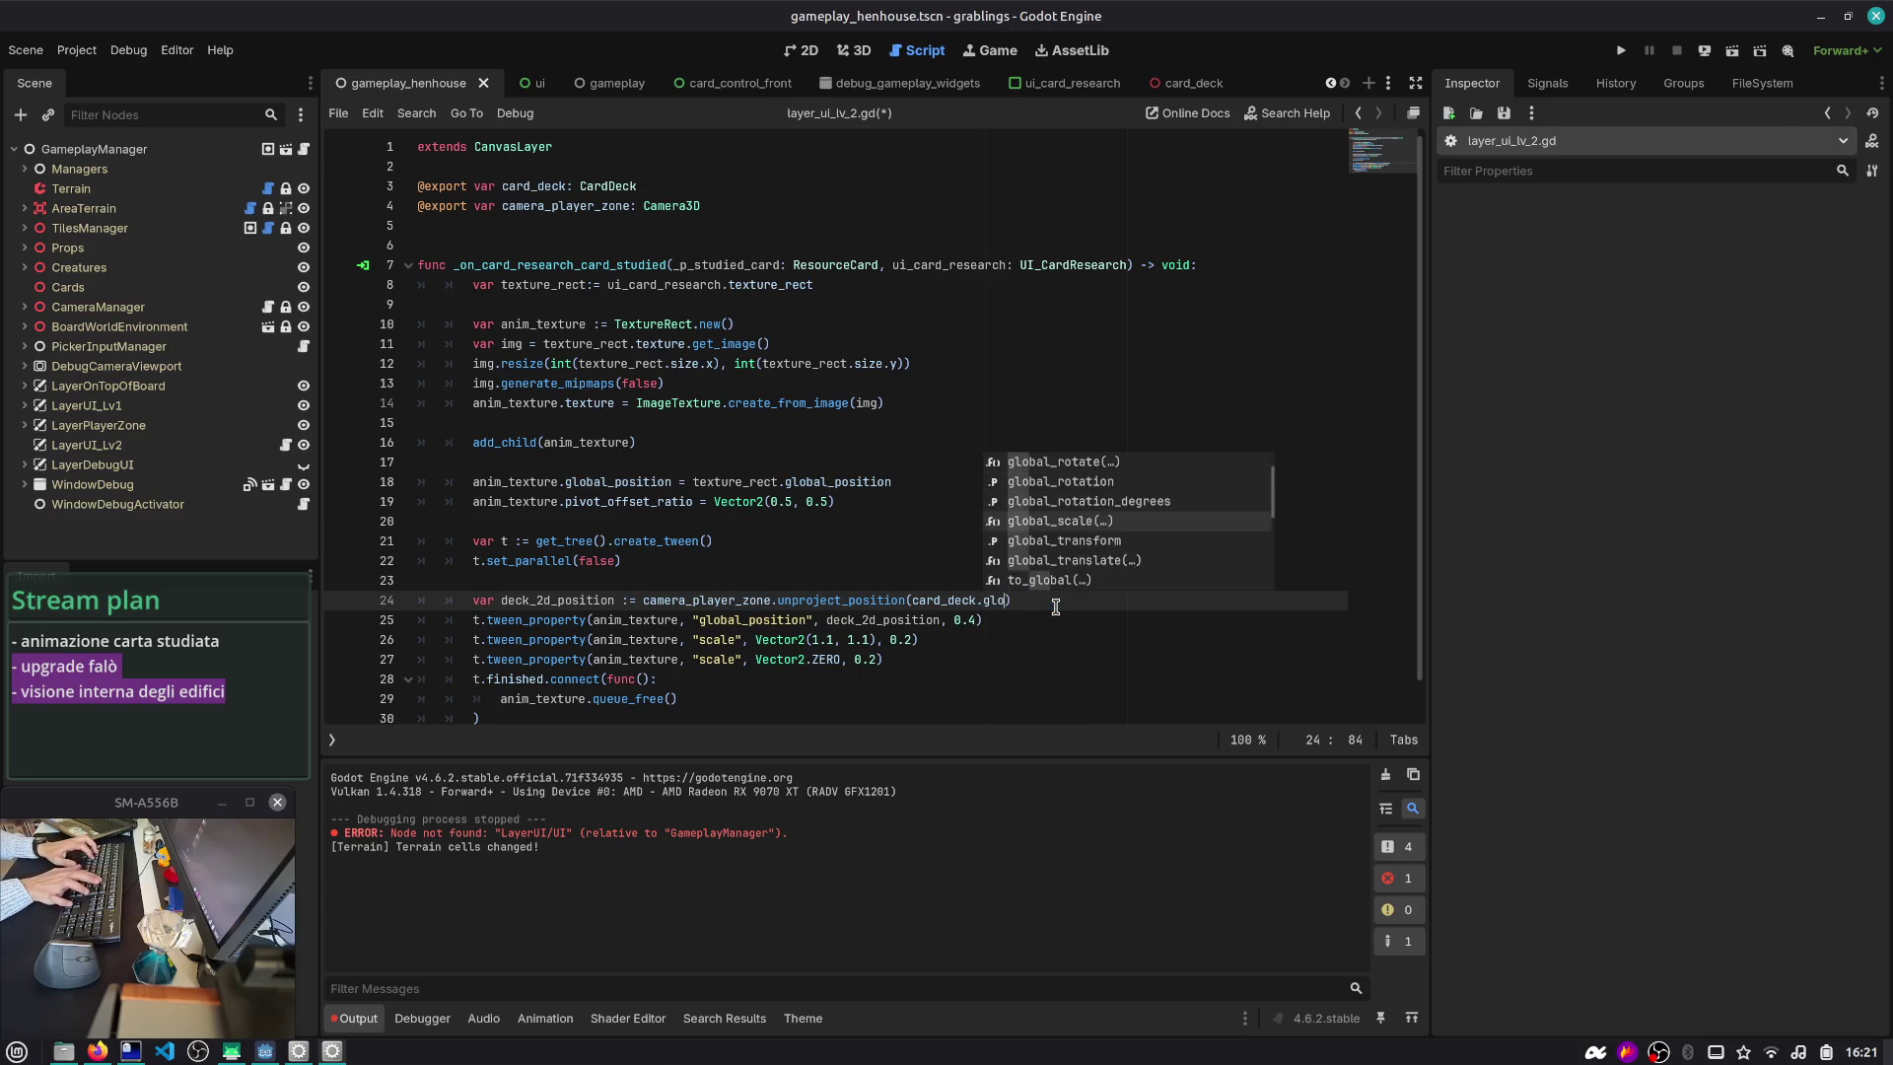
pyautogui.press('Down')
pyautogui.press('Return')
pyautogui.write('.o')
pyautogui.press('Return')
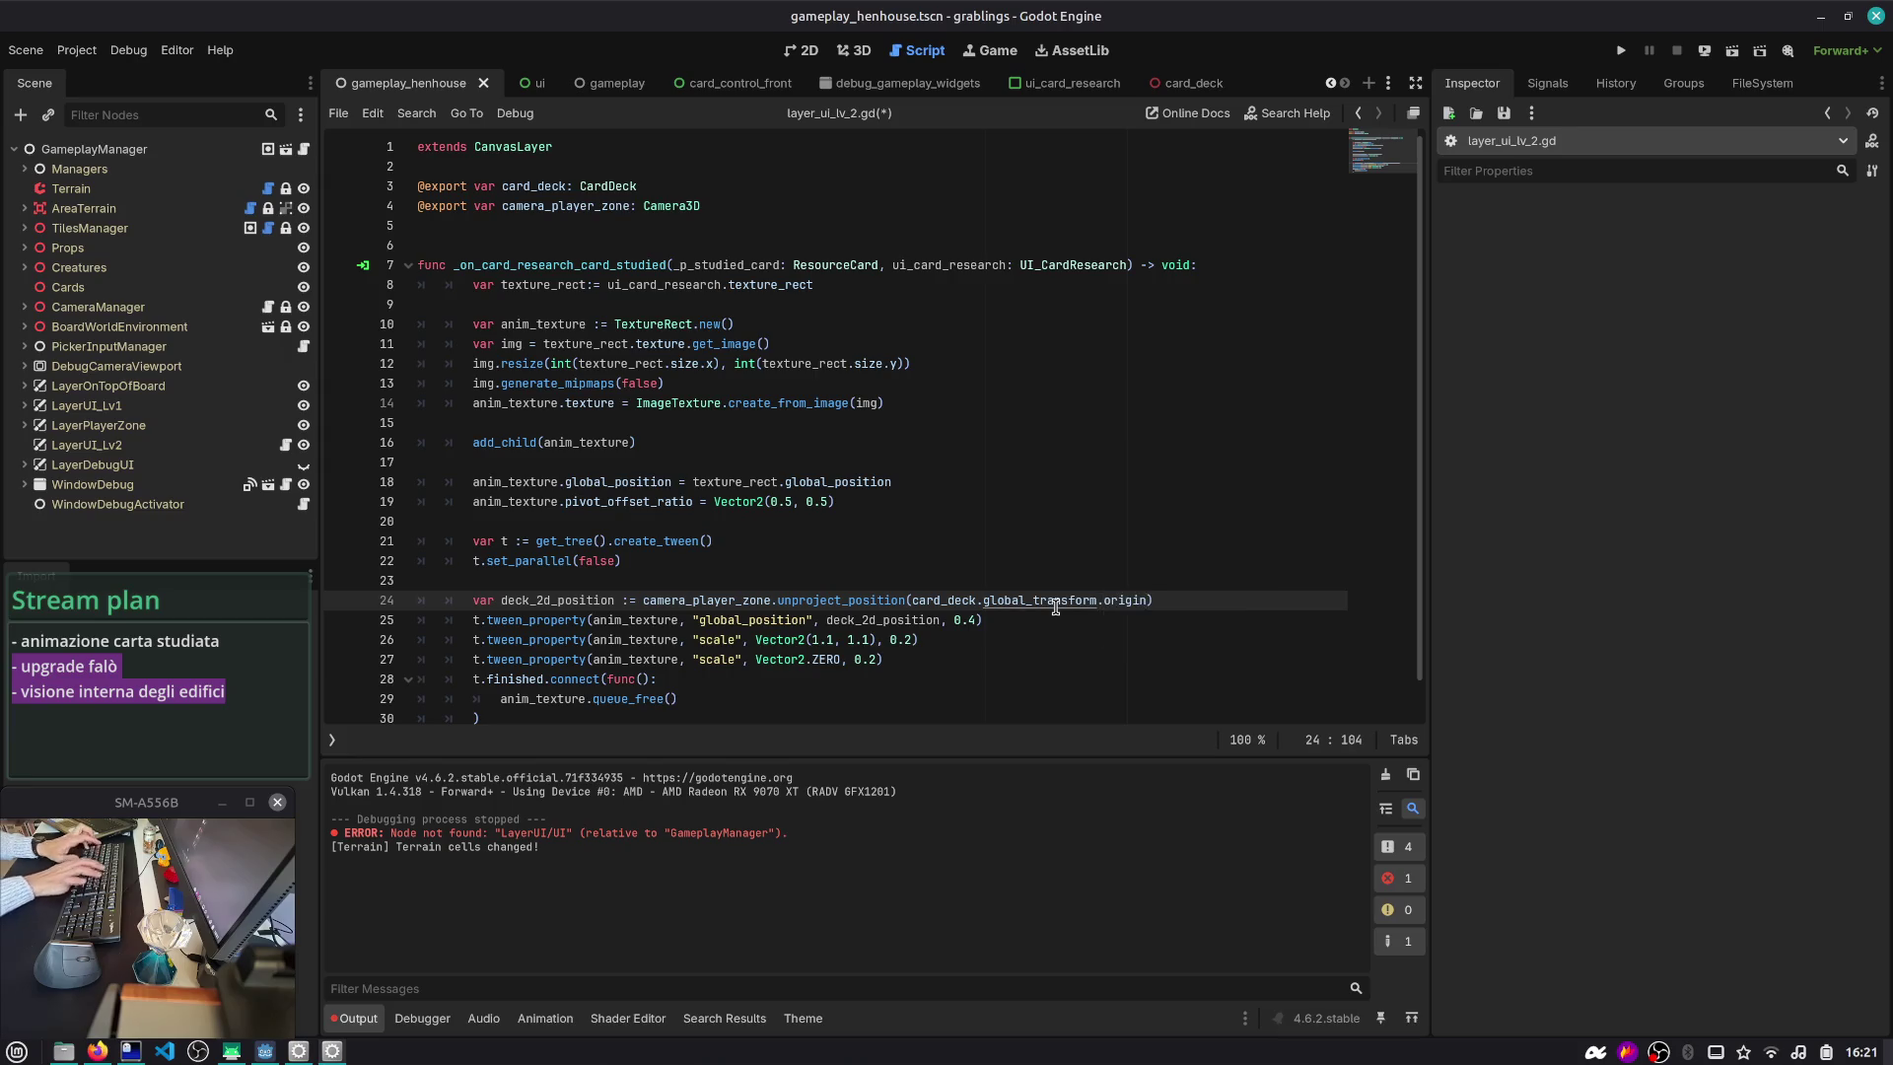
pyautogui.hotkey('ctrl', 'shift', 'F5')
pyautogui.press('Return')
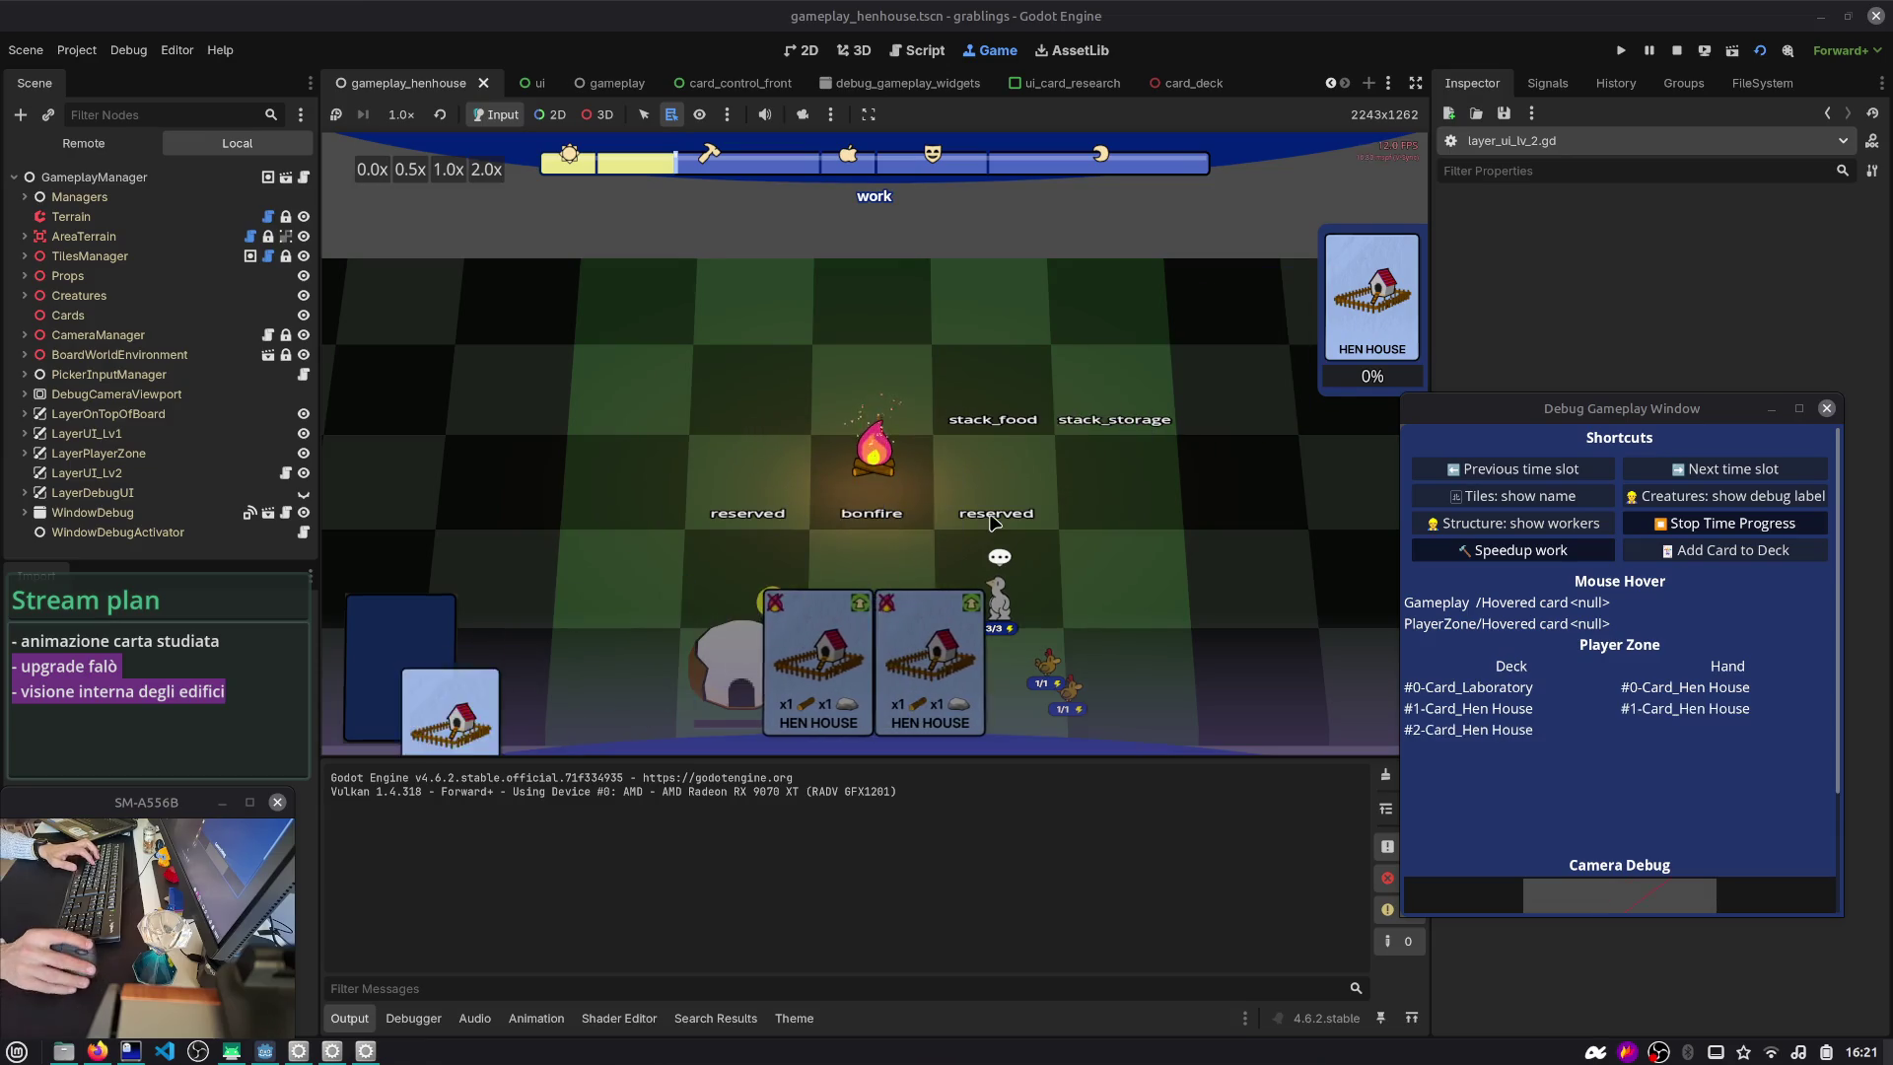
# - Comment out the pivot_offset_ratio line 19 and run the game to test the animation
pyautogui.hotkey('ctrl', 'F3')
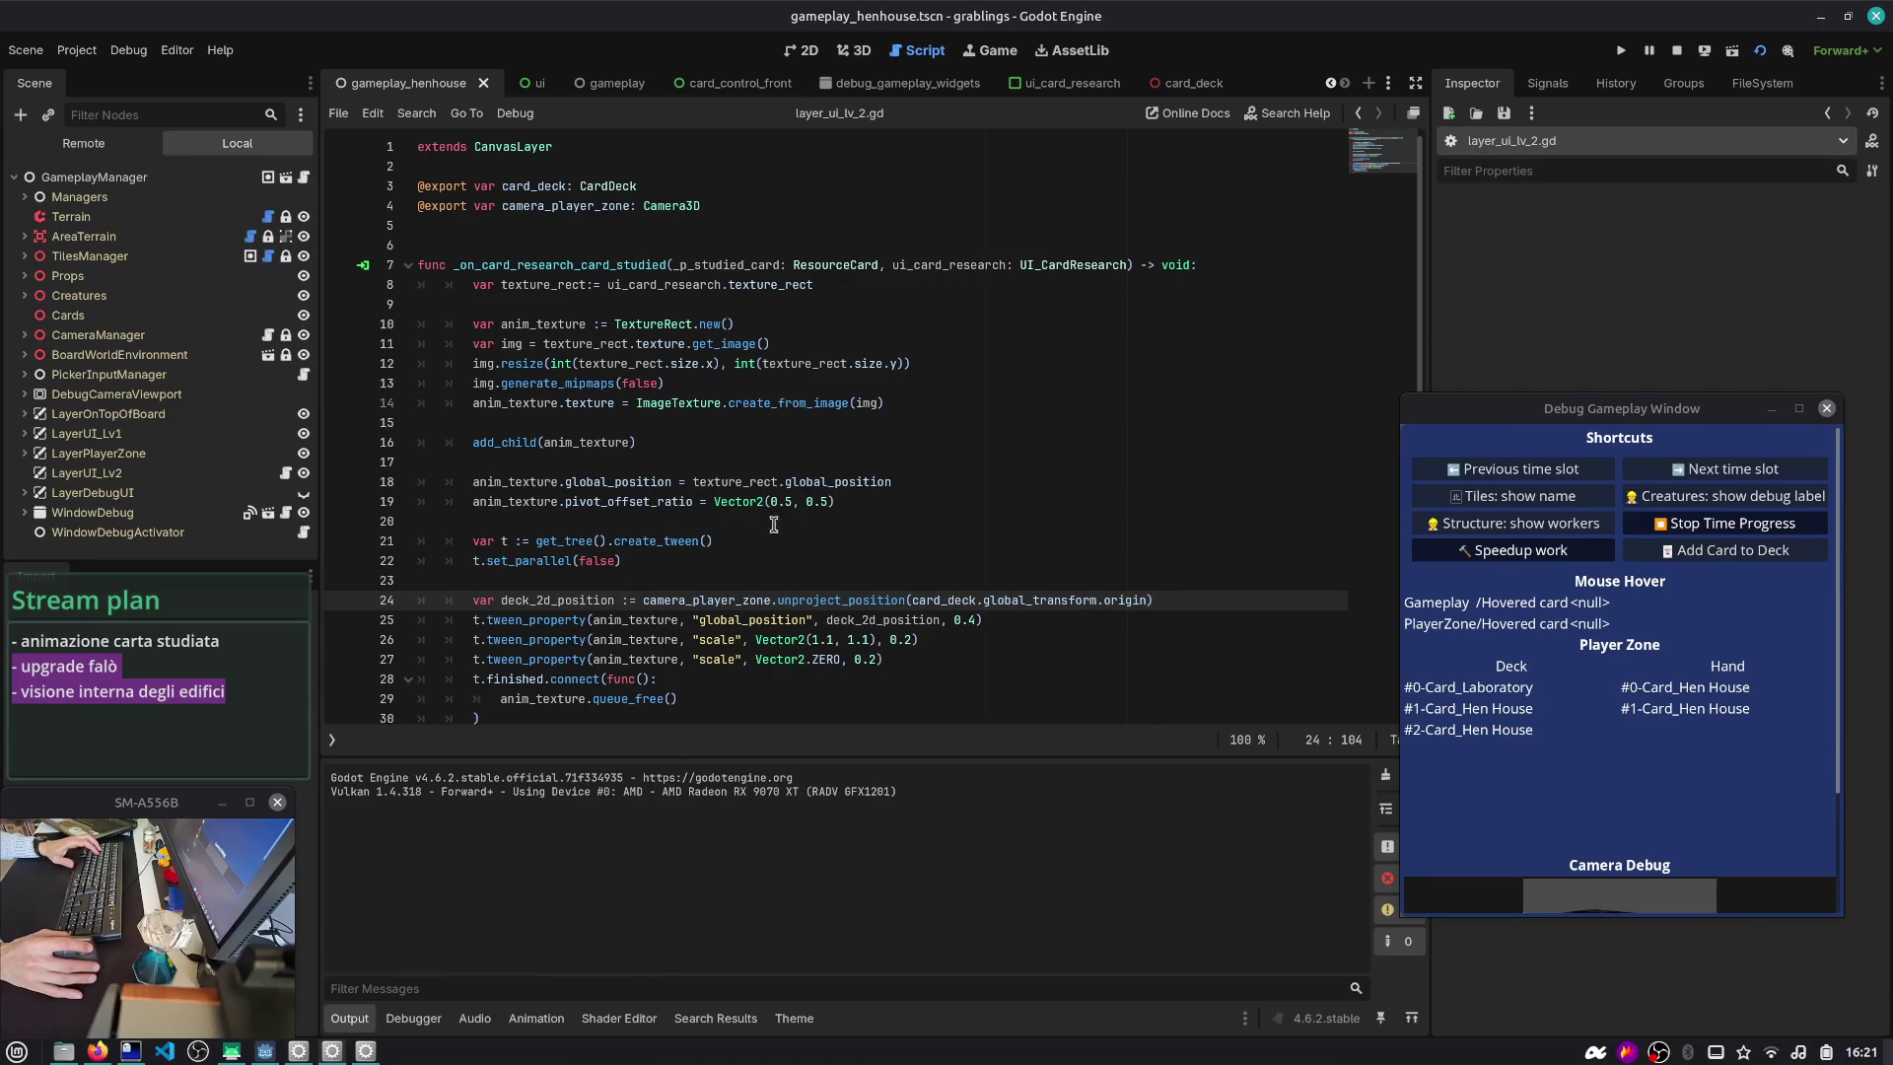
pyautogui.click(855, 505)
pyautogui.hotkey('ctrl', 'k')
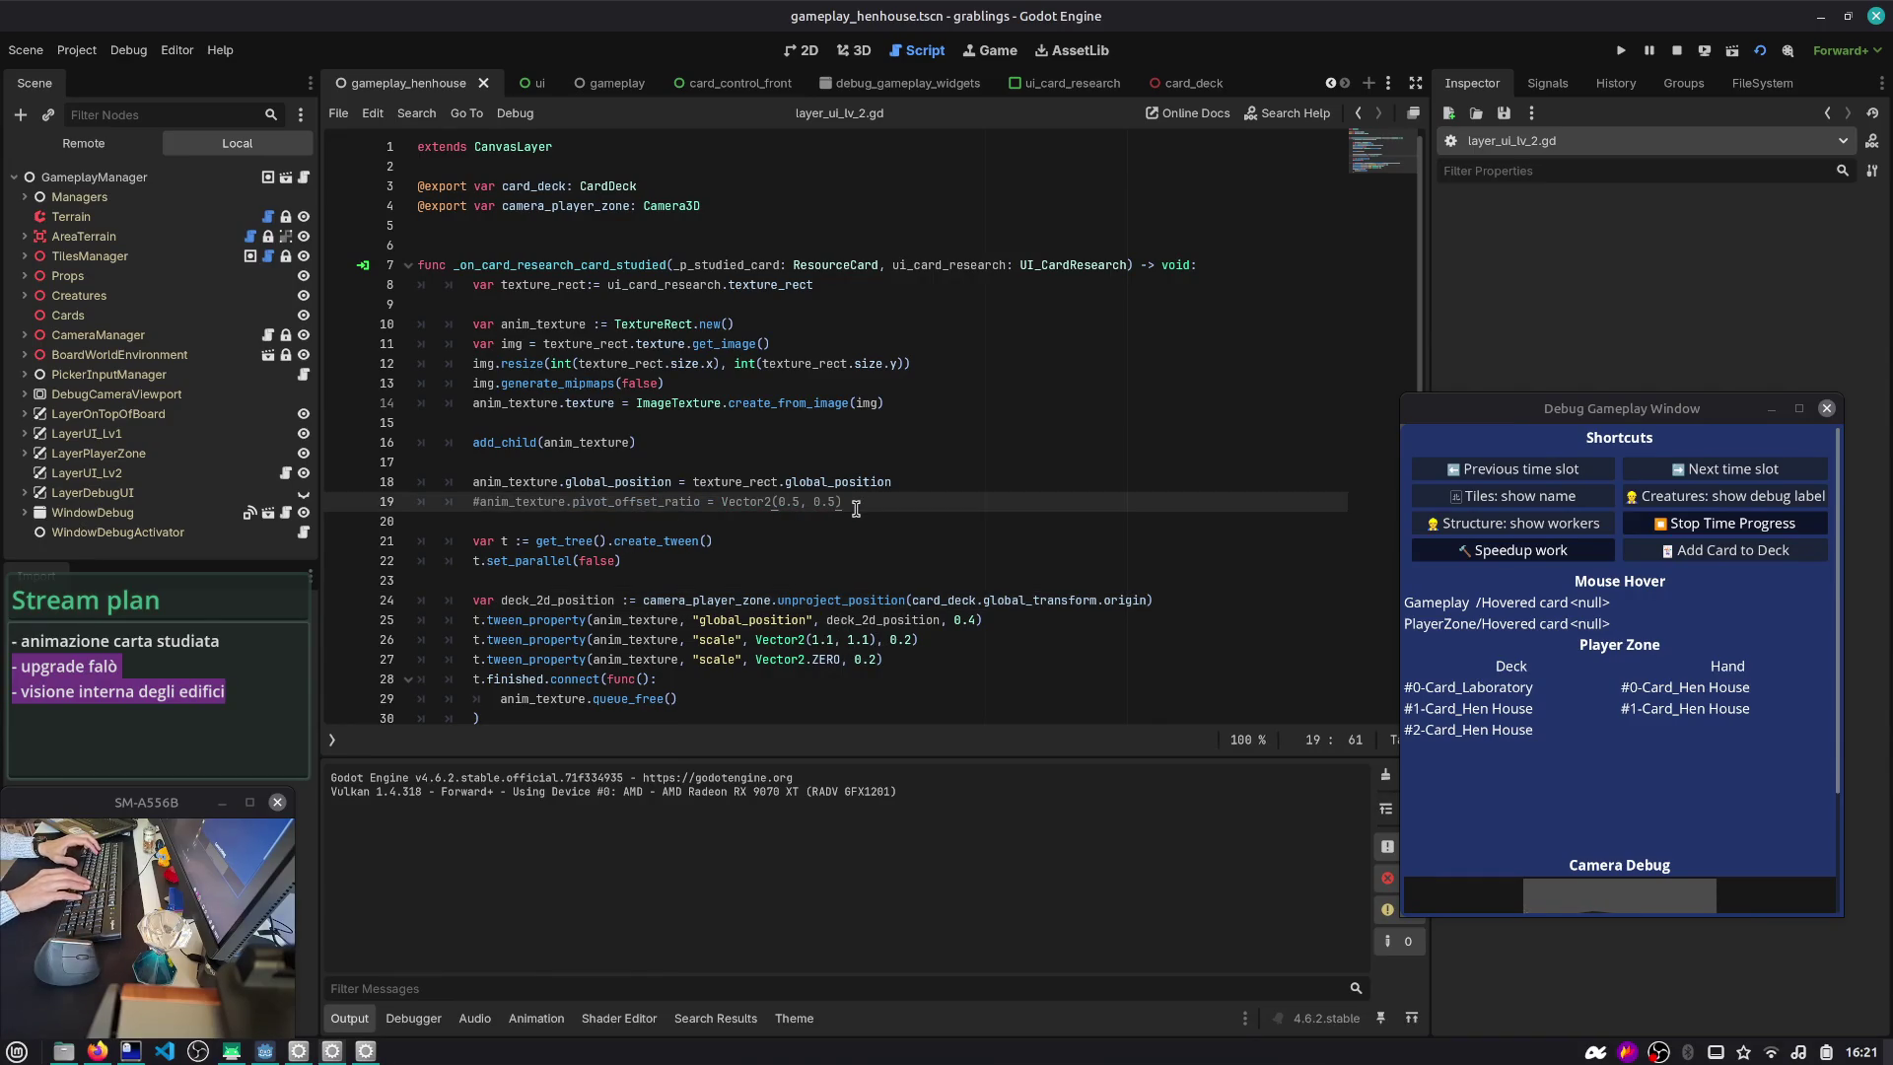
pyautogui.press('F5')
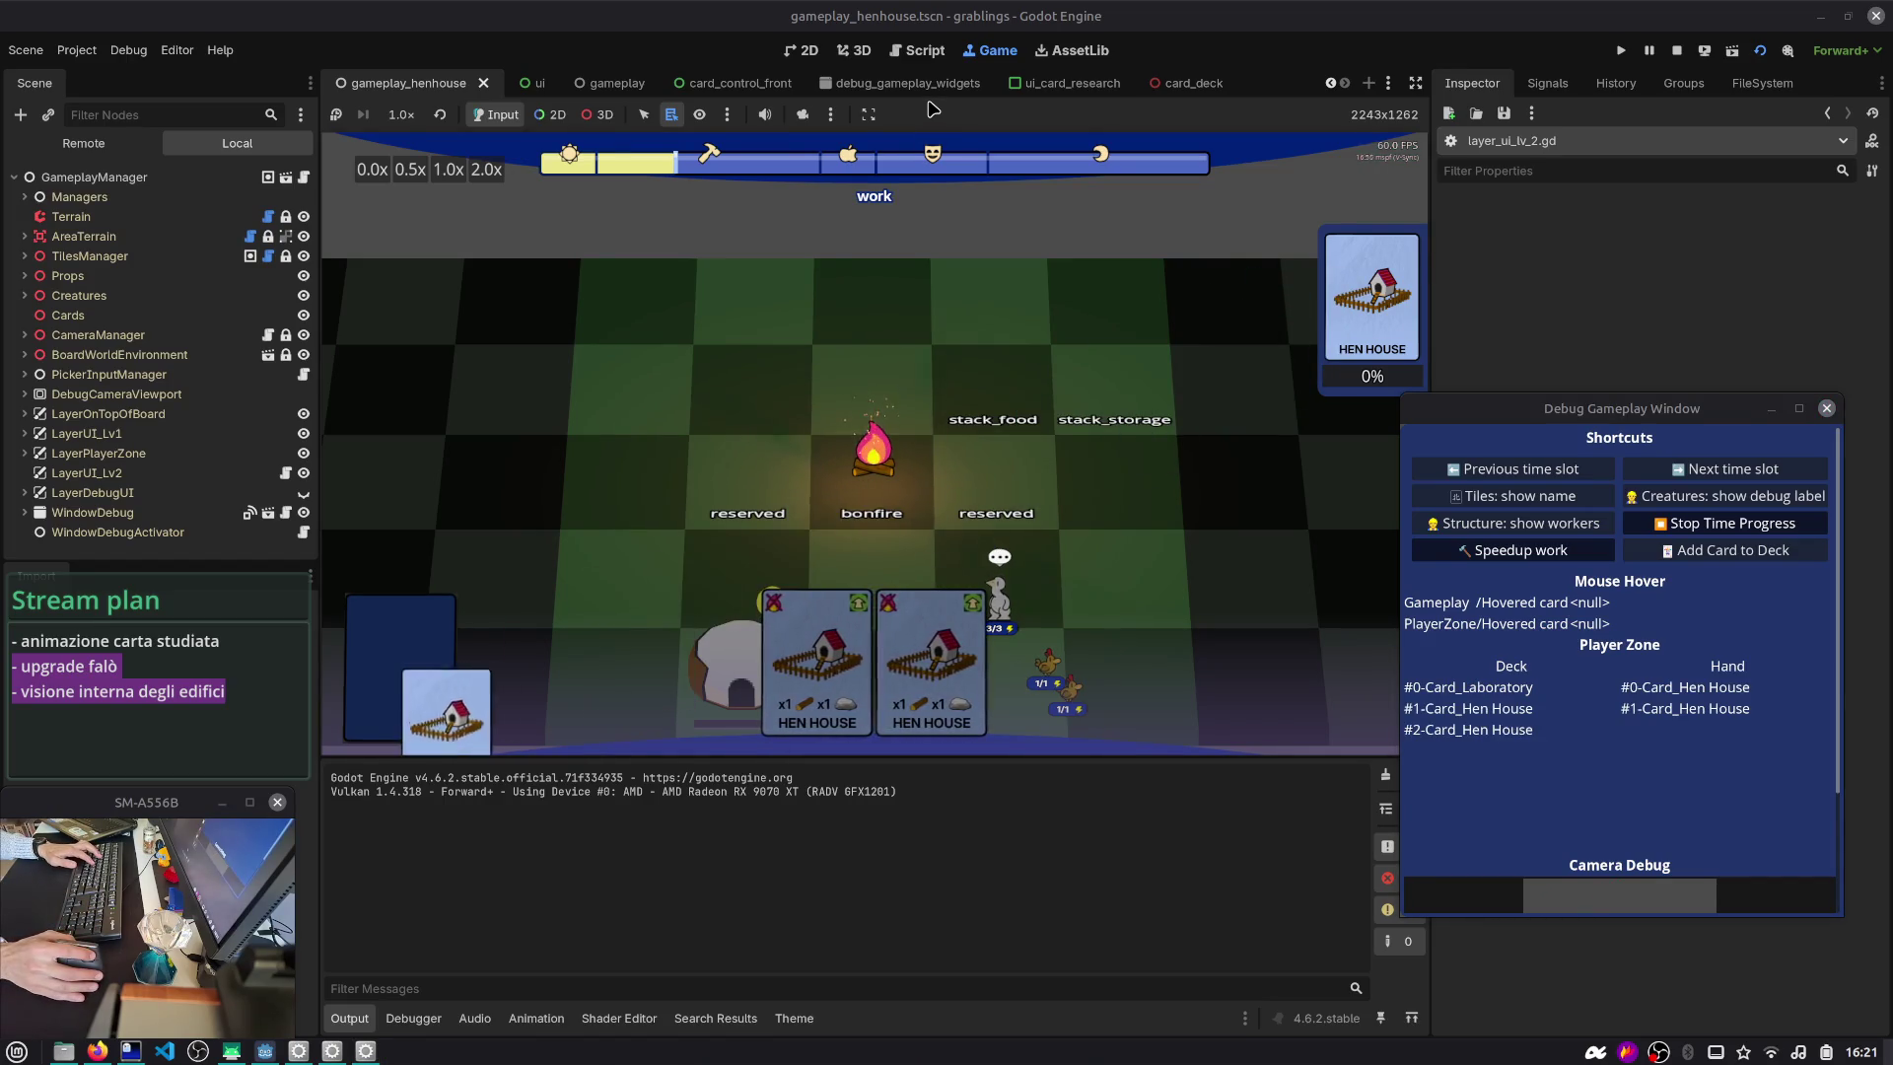
pyautogui.click(926, 54)
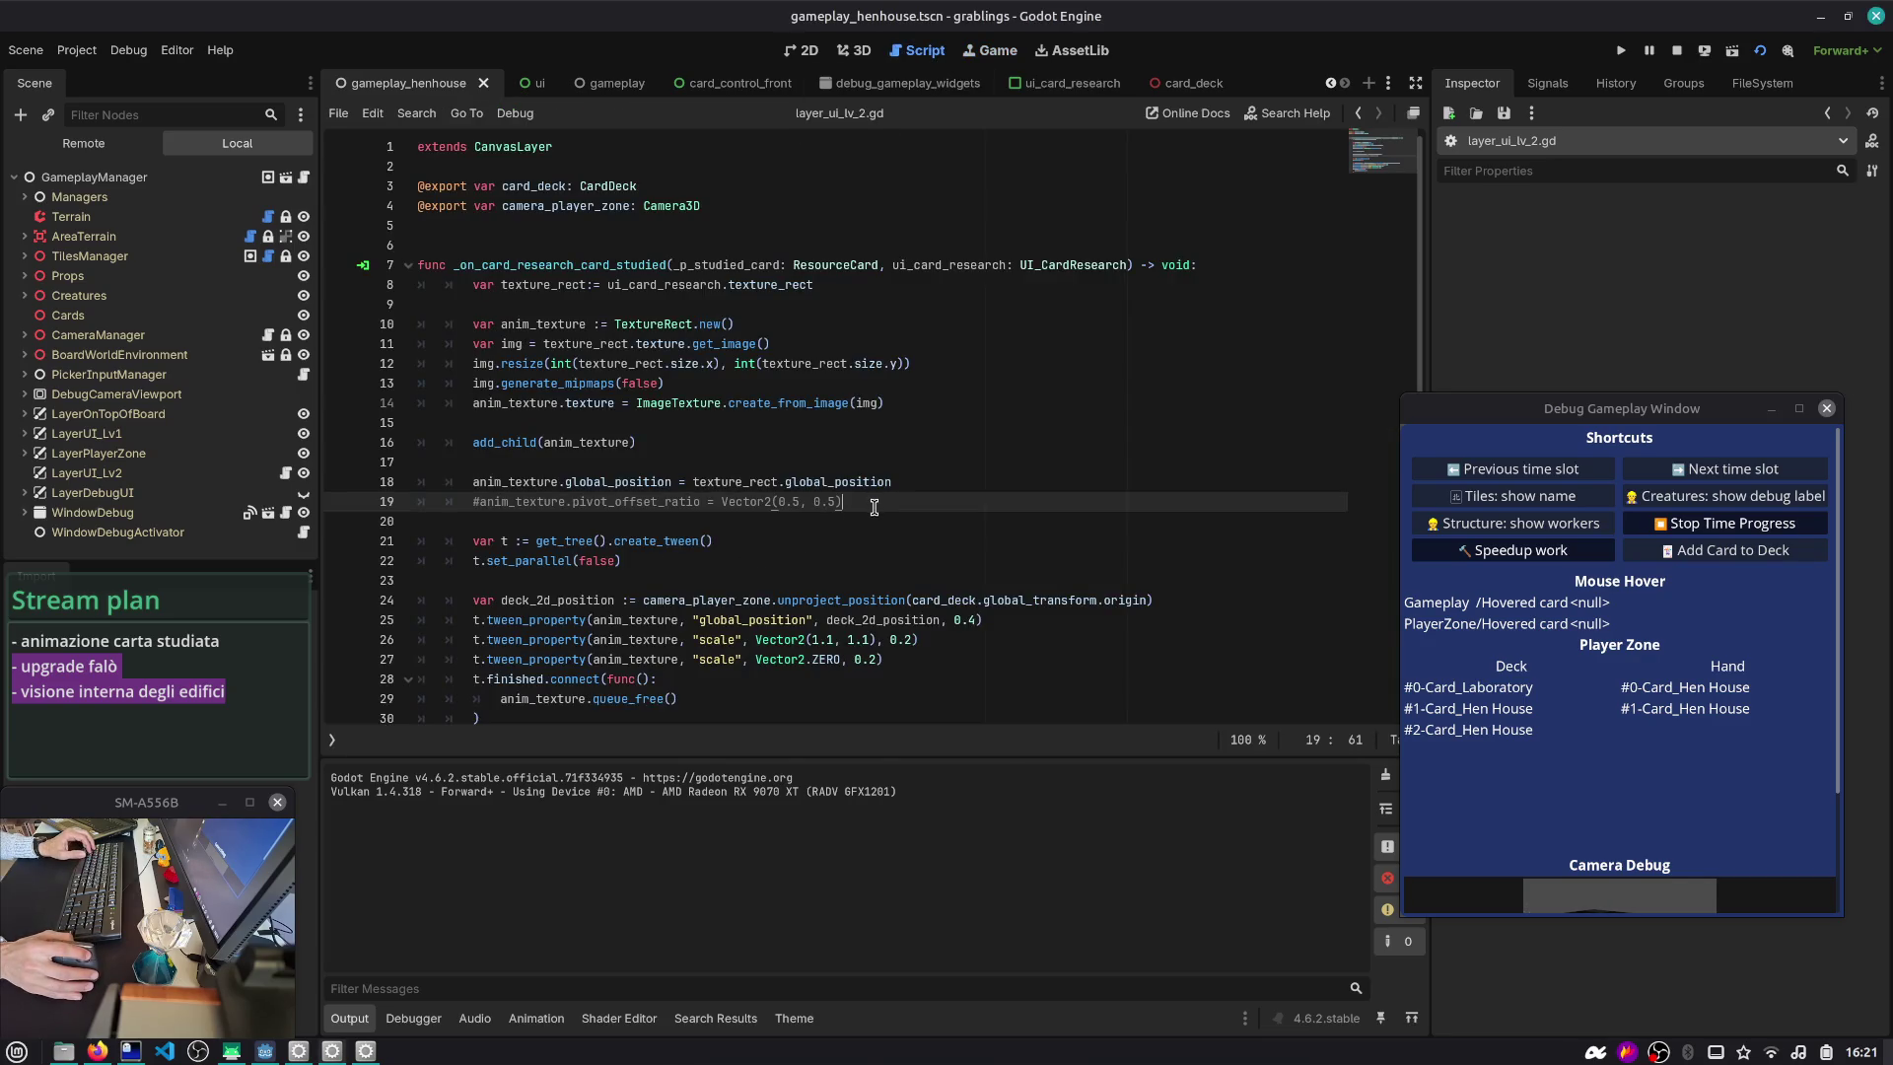
# - Uncomment line 19, test an edited pivot value, restore Vector2(0.5, 0.5), and open card_deck
pyautogui.hotkey('ctrl', 'k')
pyautogui.press('BackSpace')
pyautogui.write('1')
pyautogui.press('Delete')
pyautogui.press('Delete')
pyautogui.press('Delete')
pyautogui.write(',')
pyautogui.press('F5')
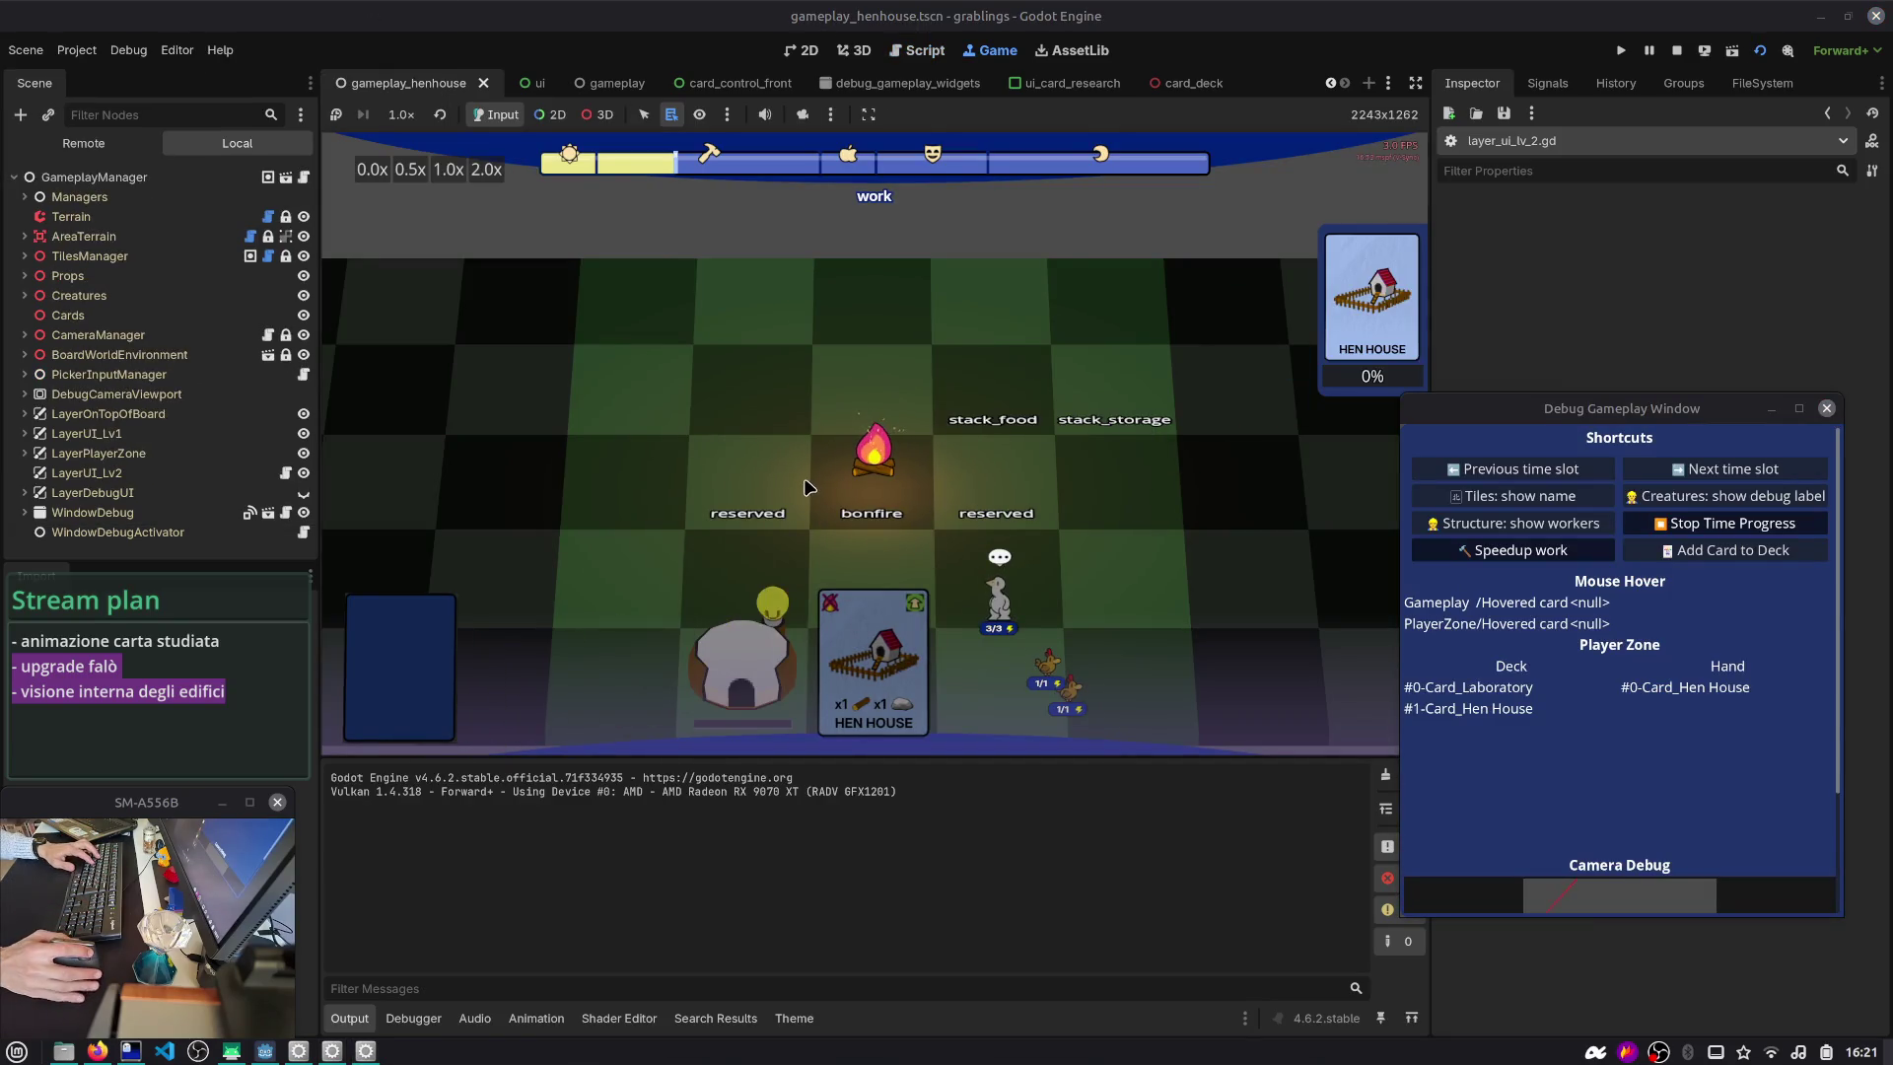
pyautogui.click(883, 54)
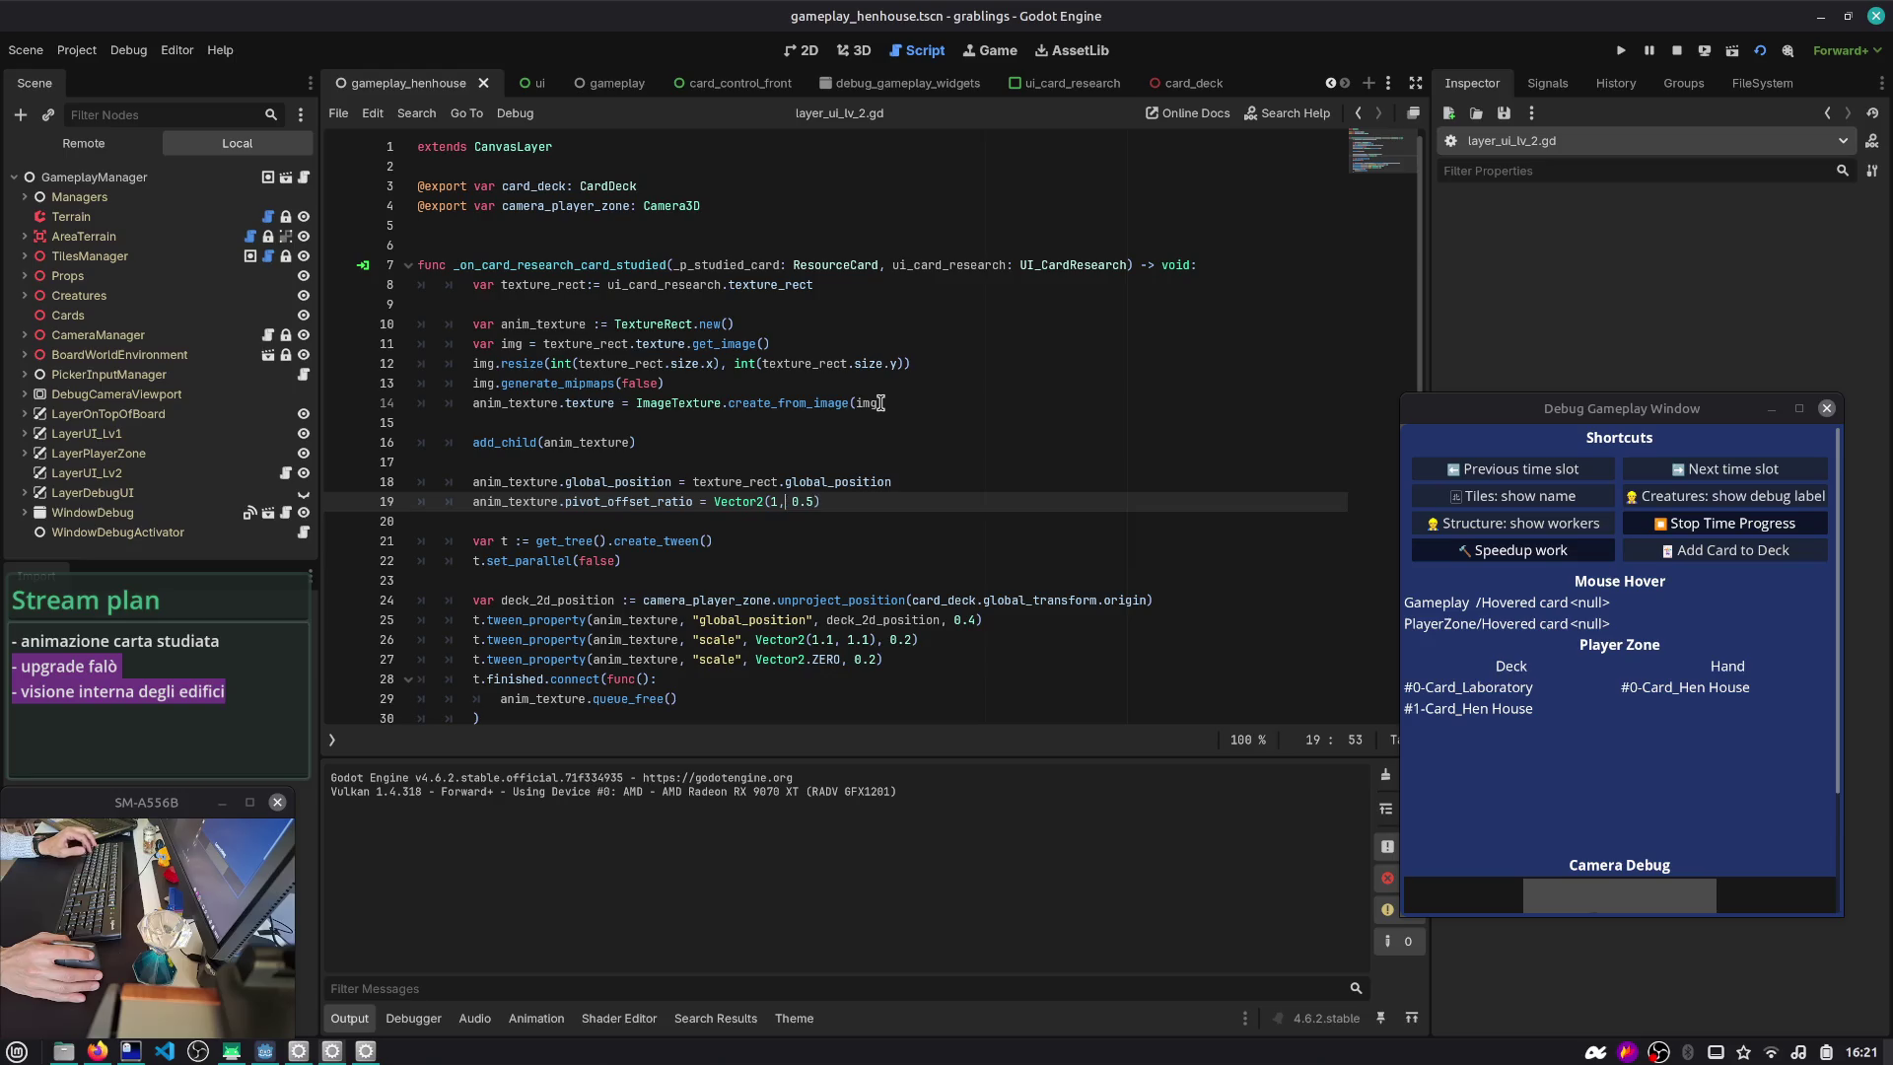
pyautogui.press('End')
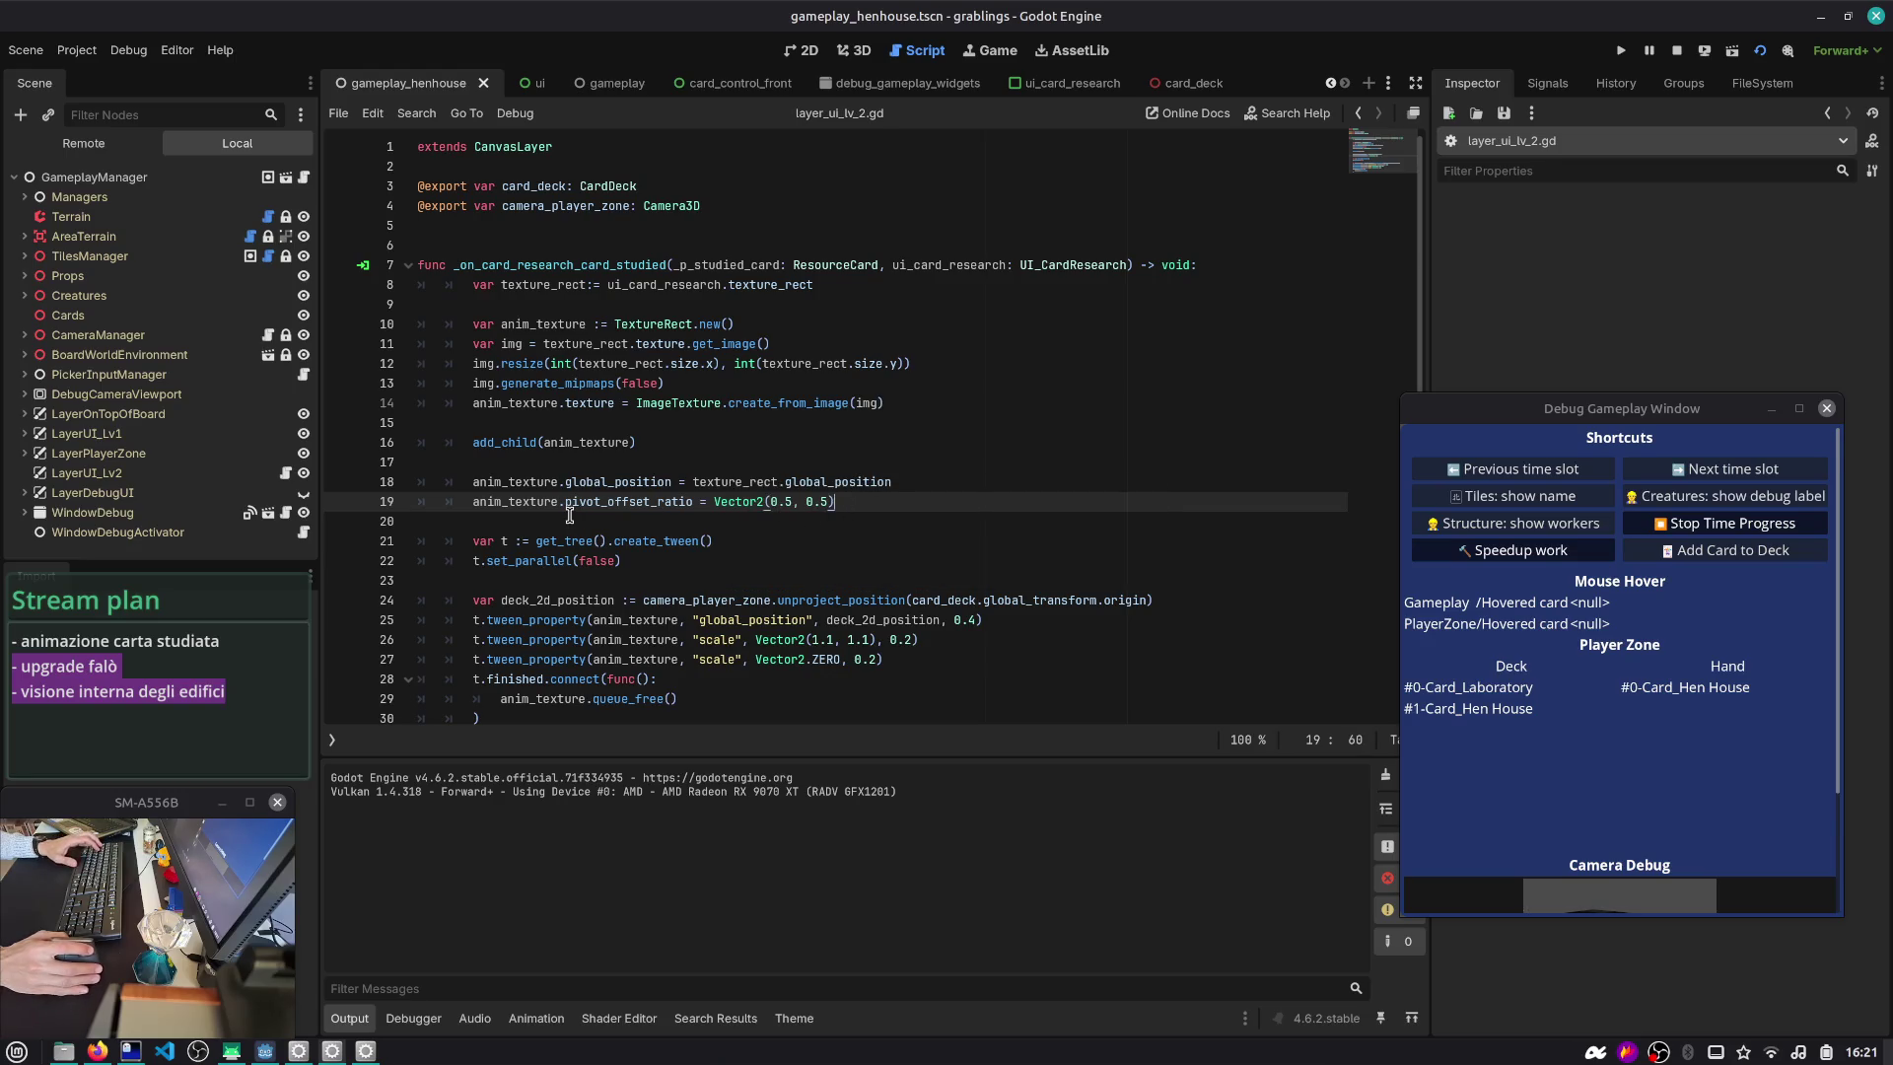
pyautogui.click(1173, 82)
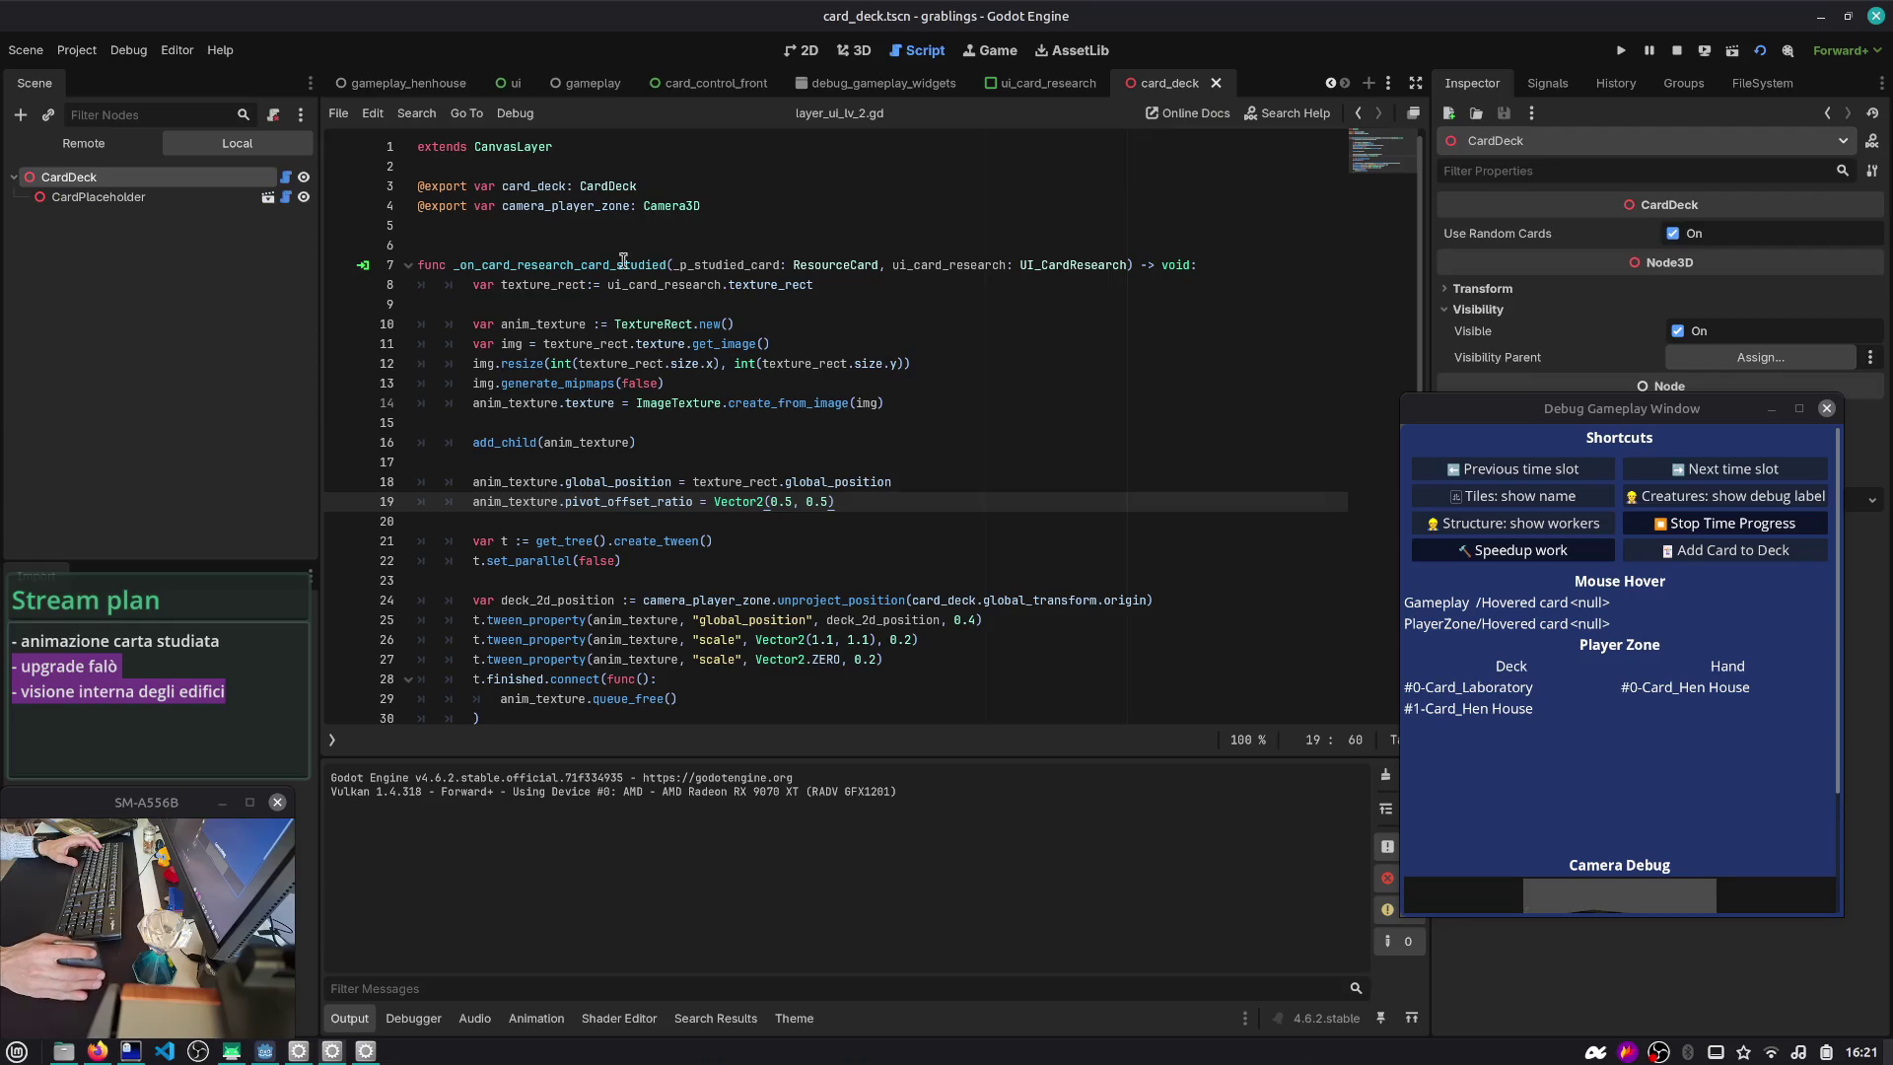
# - View the card_deck scene in 3D, orbit around the card, and toggle CardPlaceholder off and on
pyautogui.click(849, 52)
pyautogui.scroll(6, 897, 304)
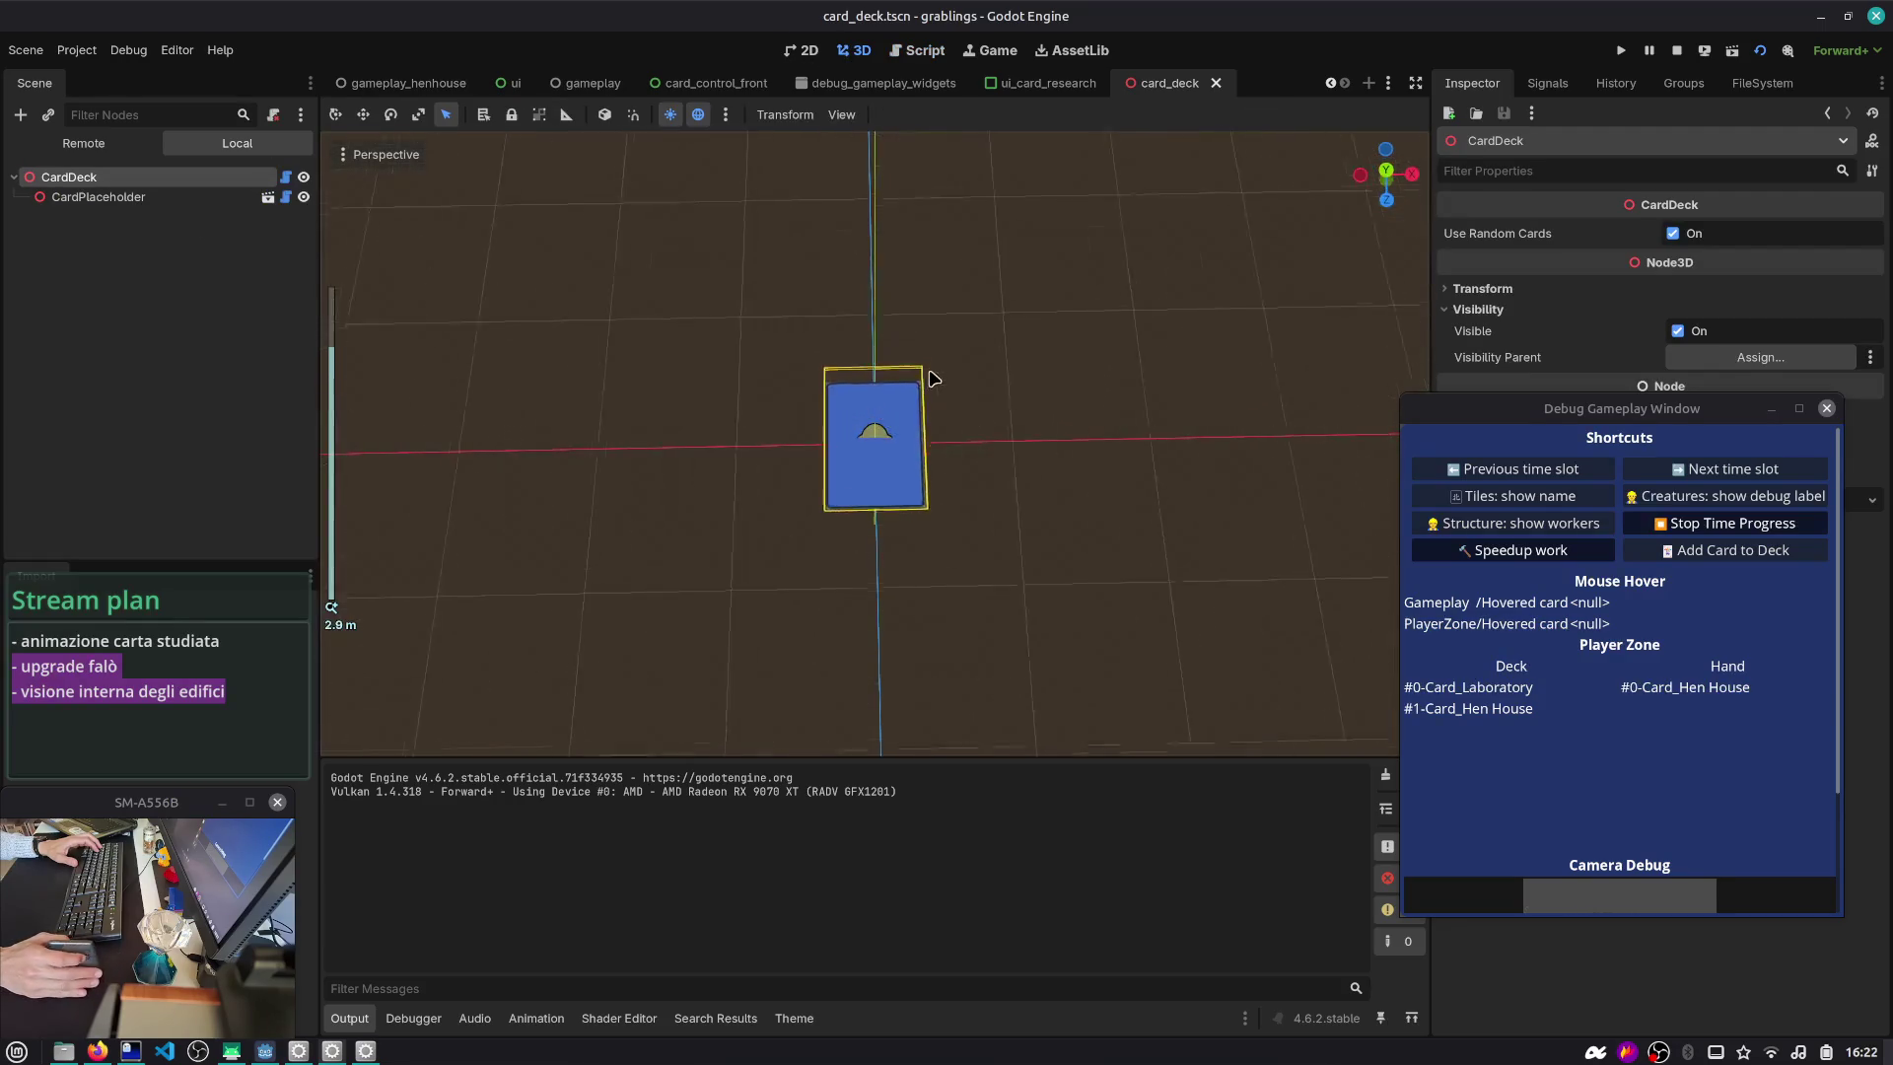
pyautogui.moveTo(858, 437)
pyautogui.mouseDown()
pyautogui.moveTo(873, 451)
pyautogui.moveTo(851, 452)
pyautogui.mouseUp()
pyautogui.moveTo(690, 325); pyautogui.dragTo(702, 187)
pyautogui.click(304, 196)
pyautogui.click(304, 196)
# - Open card.tscn, inspect its Card root and CardModel nodes, then close it
pyautogui.click(267, 196)
pyautogui.click(156, 183)
pyautogui.moveTo(626, 296)
pyautogui.mouseDown()
pyautogui.moveTo(752, 410)
pyautogui.moveTo(677, 394)
pyautogui.moveTo(690, 375)
pyautogui.mouseUp()
pyautogui.click(128, 201)
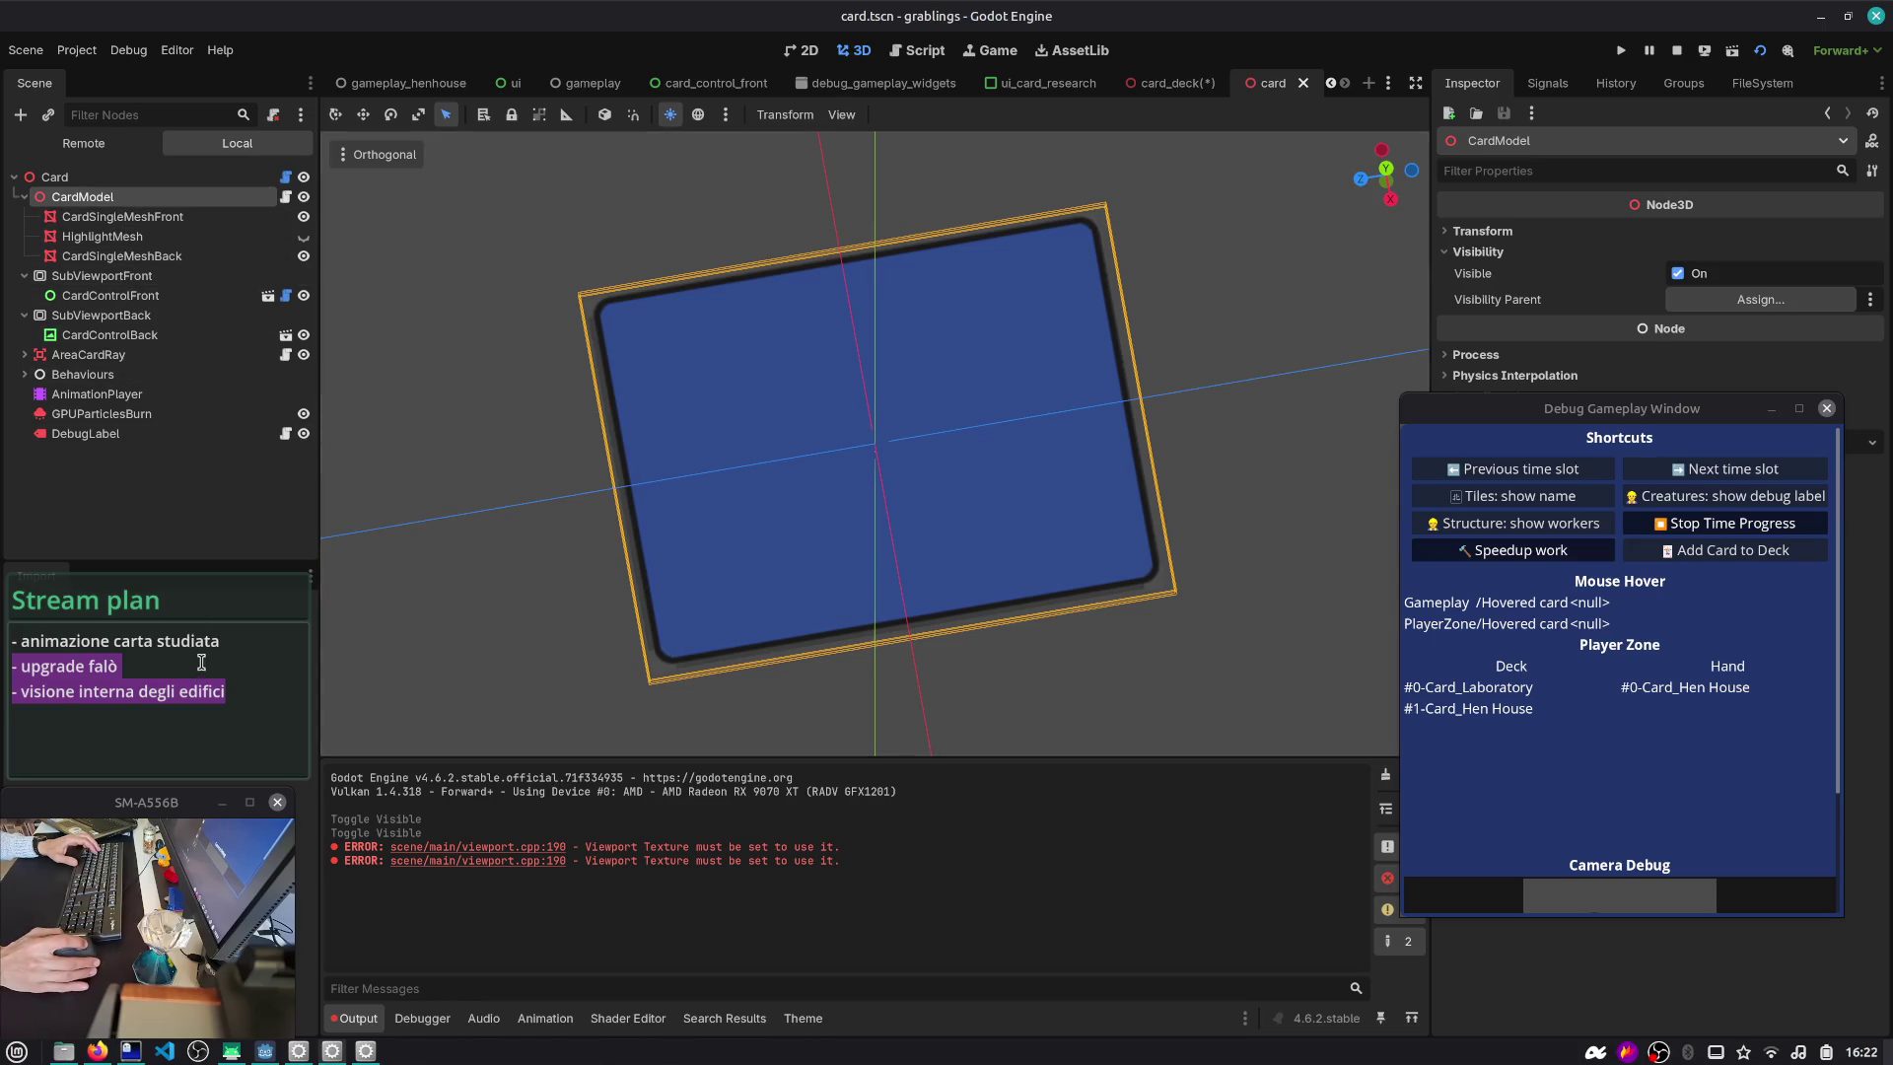
pyautogui.click(1303, 83)
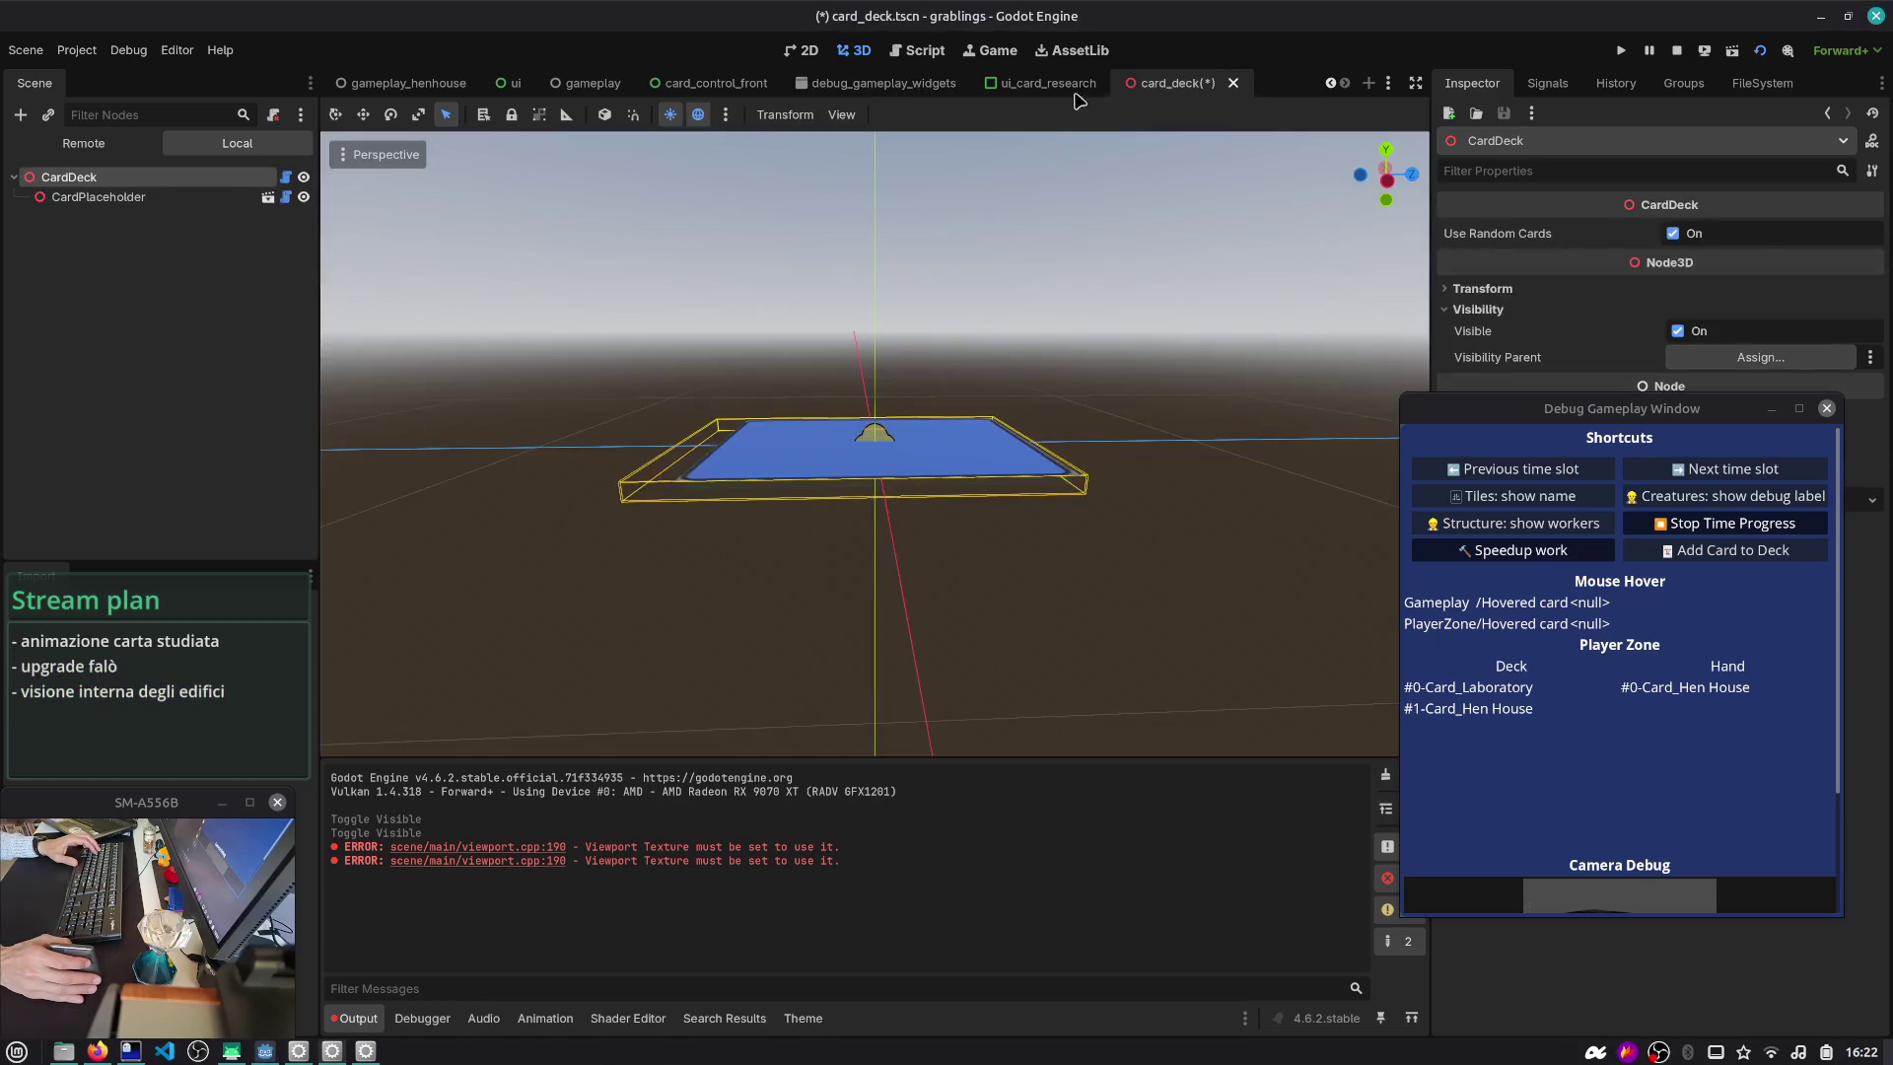
# - Recheck the card deck from new angles with the placeholder toggled, then save card_deck
pyautogui.moveTo(786, 241)
pyautogui.mouseDown()
pyautogui.moveTo(937, 283)
pyautogui.moveTo(889, 349)
pyautogui.mouseUp()
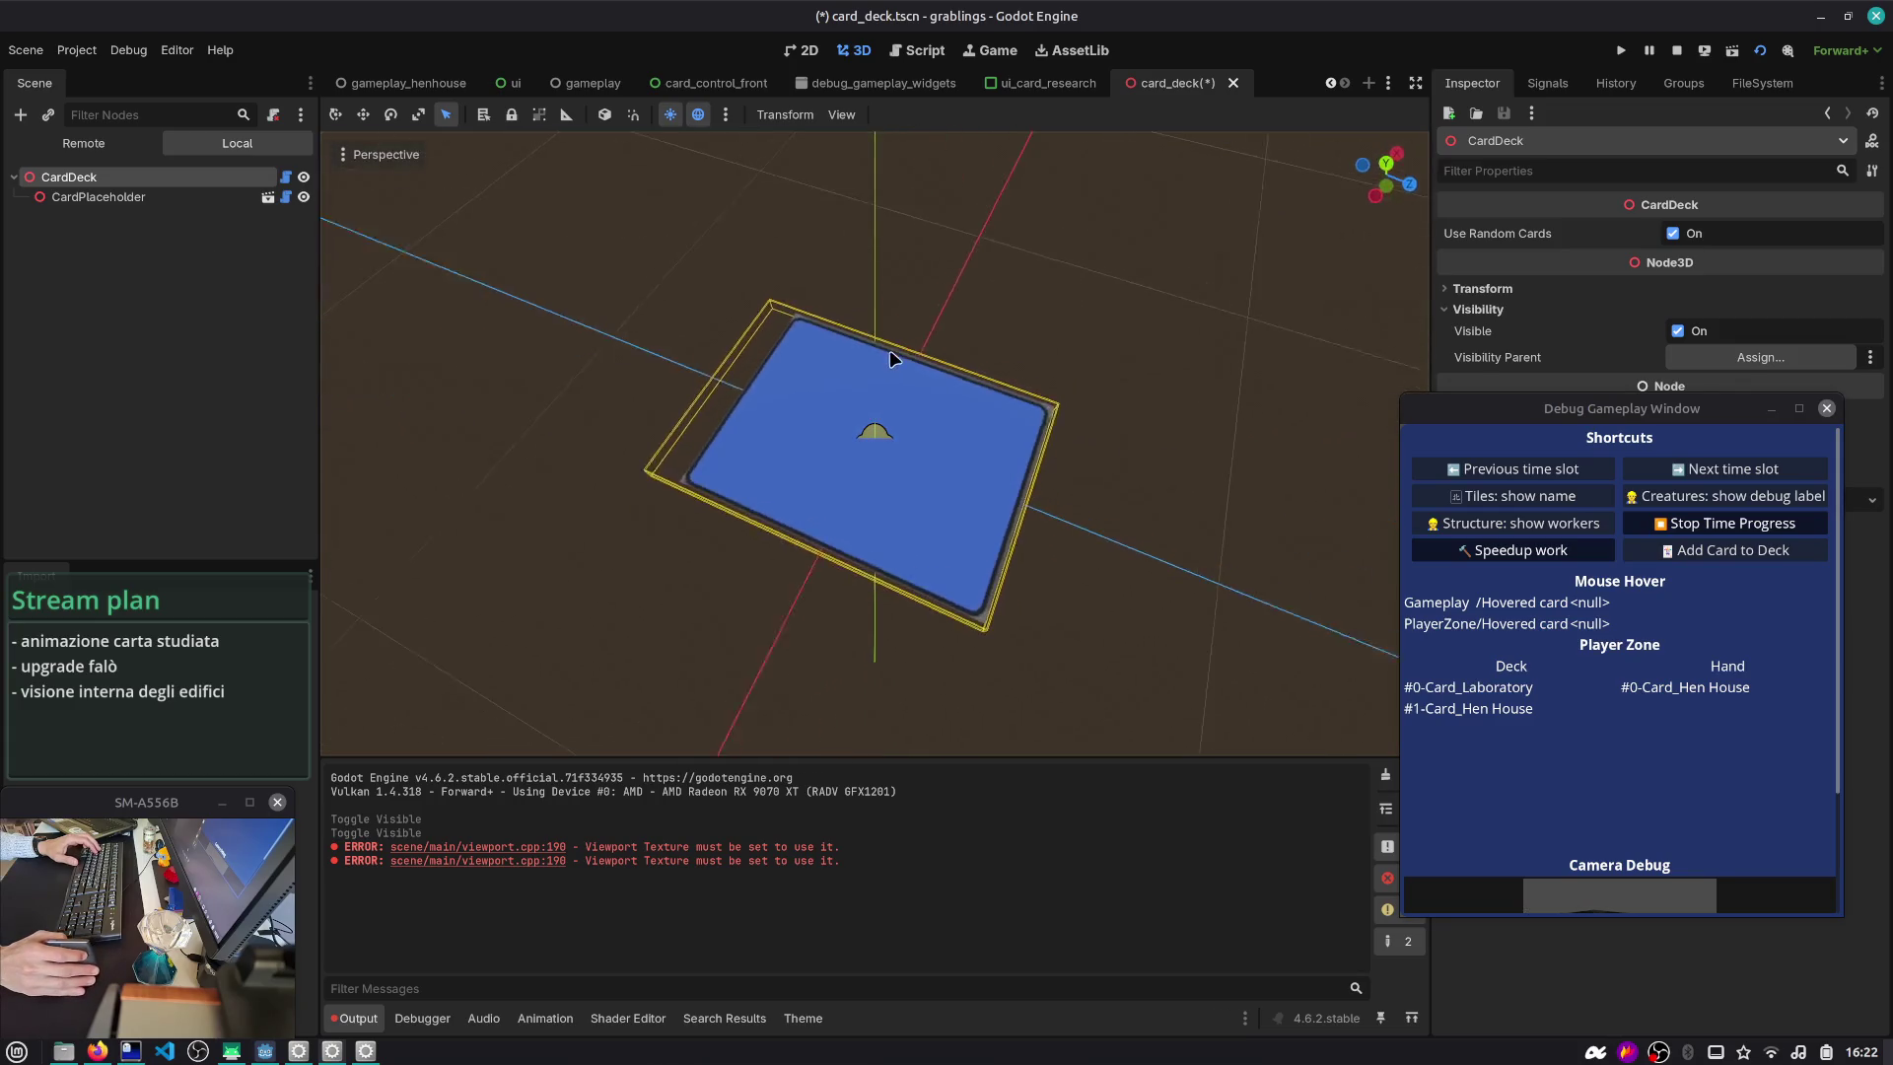
pyautogui.click(304, 197)
pyautogui.moveTo(611, 256); pyautogui.dragTo(806, 299)
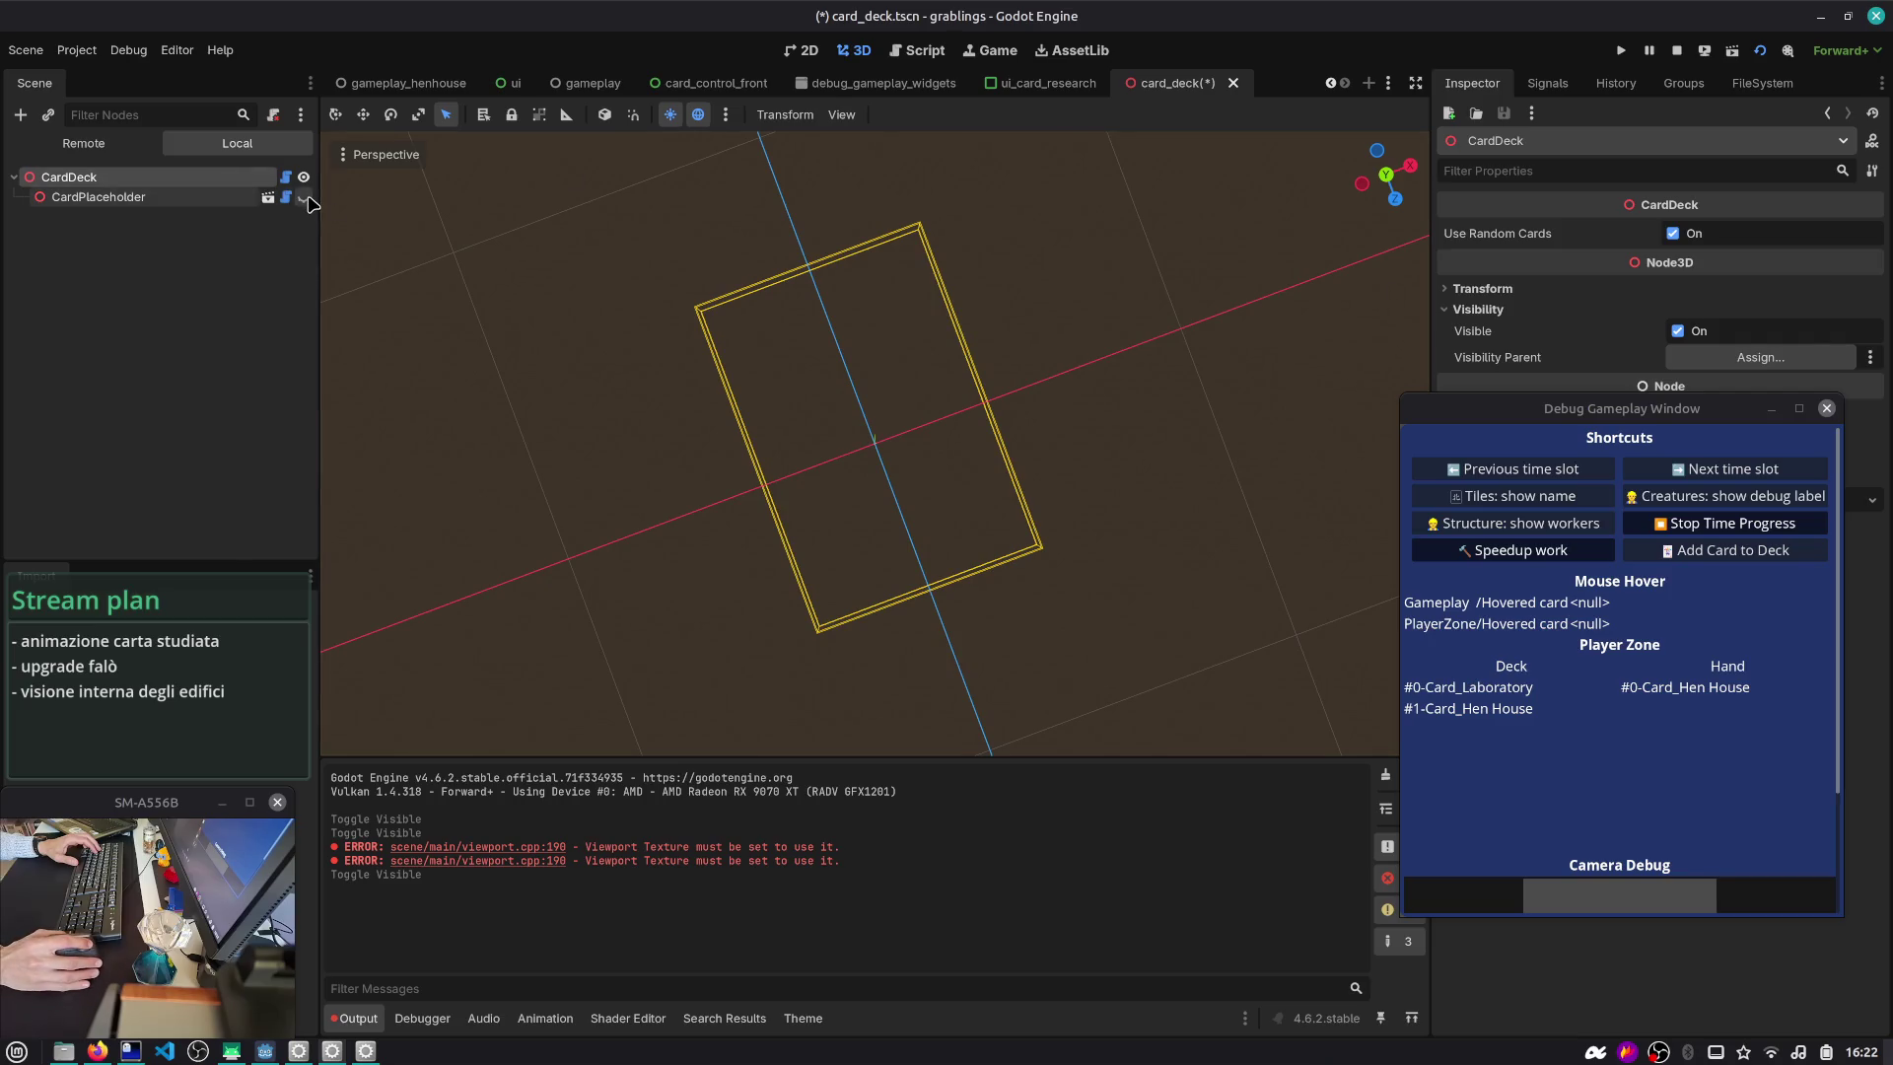
pyautogui.click(303, 197)
pyautogui.hotkey('ctrl', 's')
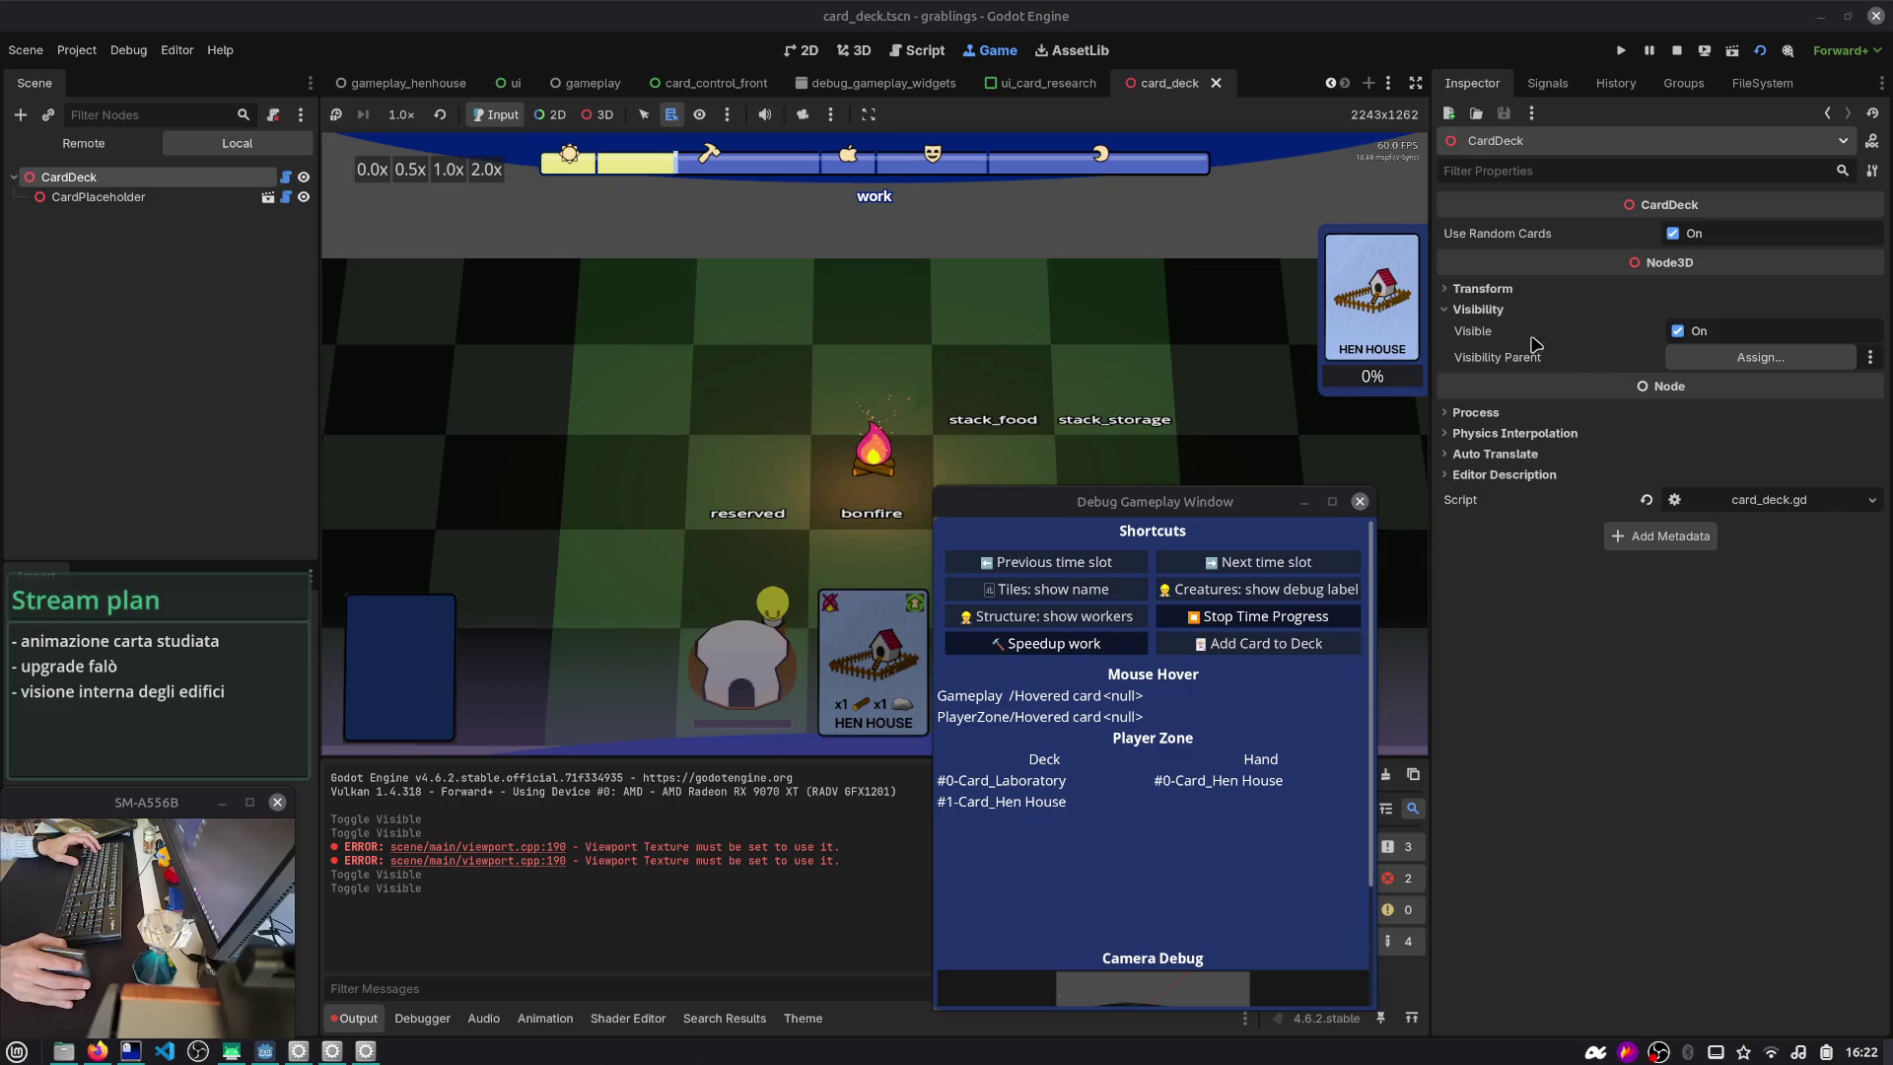
# - Close card_deck, bring up the ui_card_research scene, and stop the running game
pyautogui.click(1479, 288)
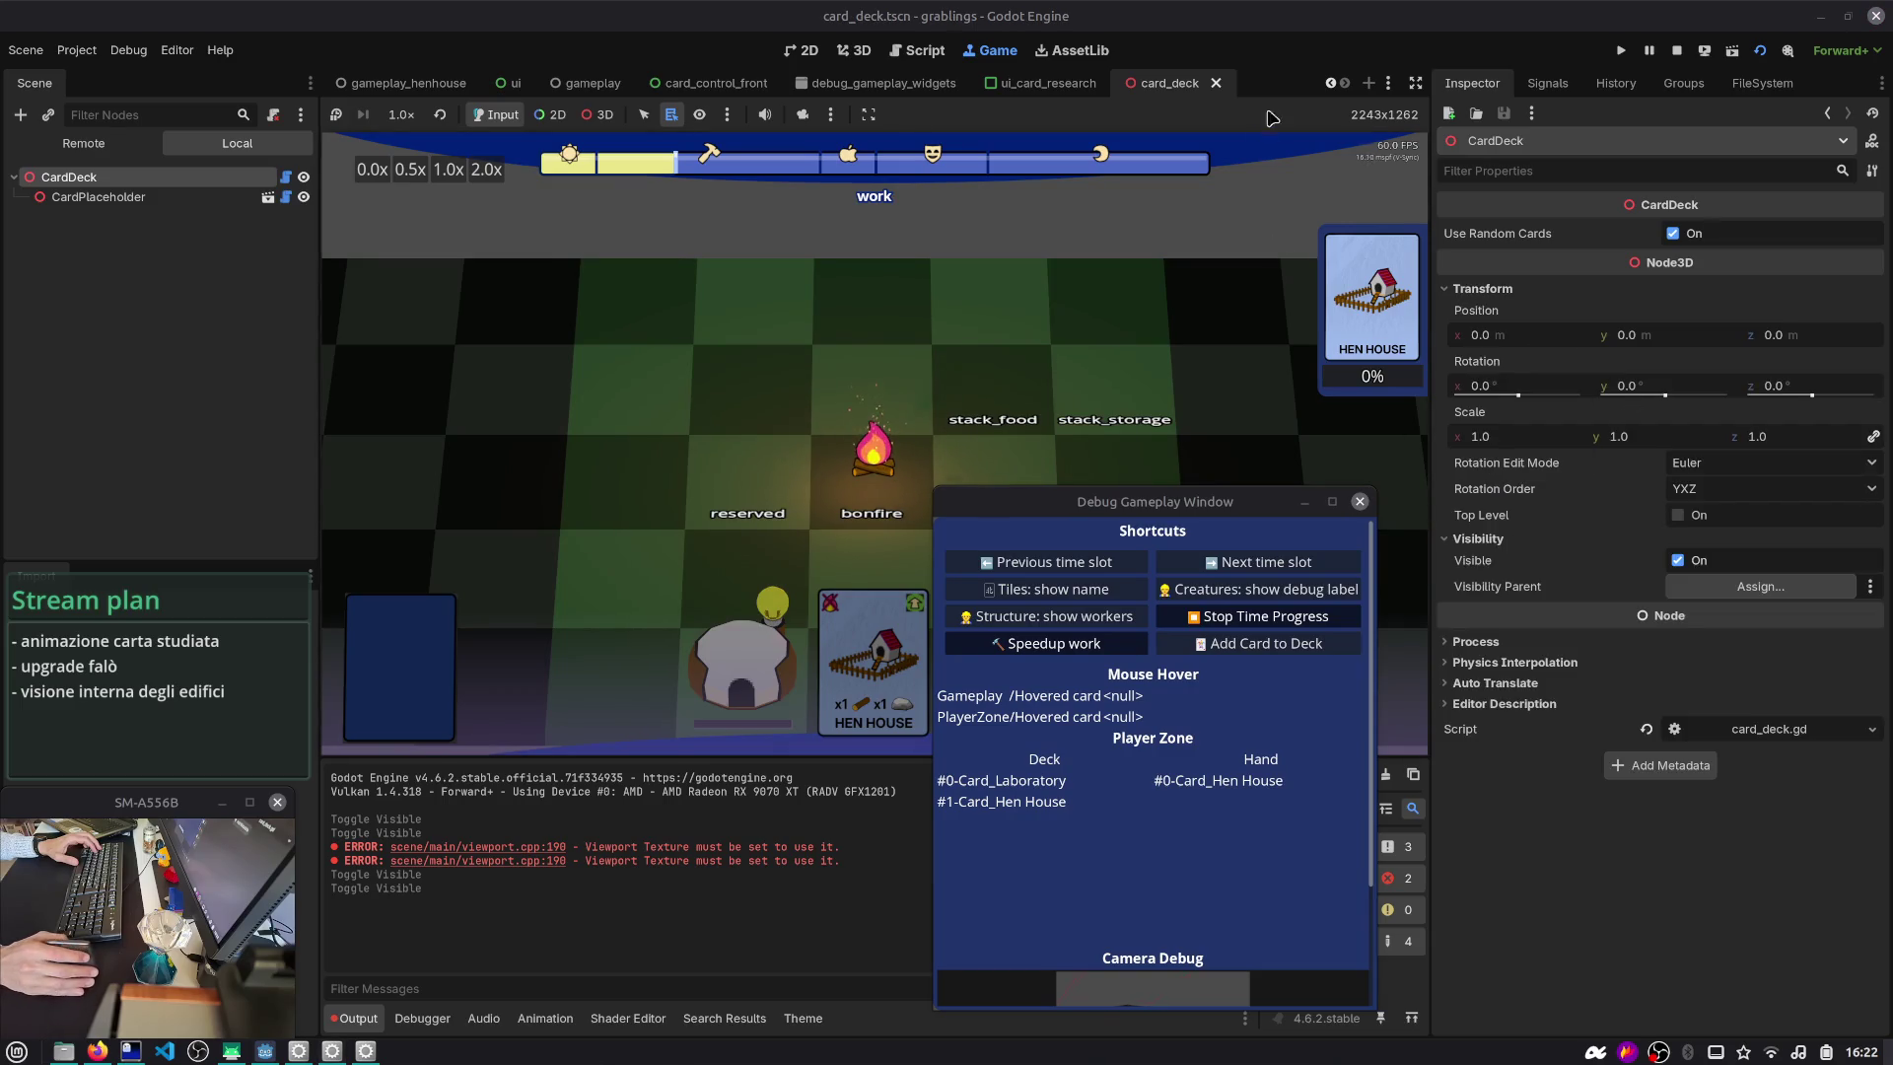
pyautogui.click(1216, 82)
pyautogui.click(1023, 87)
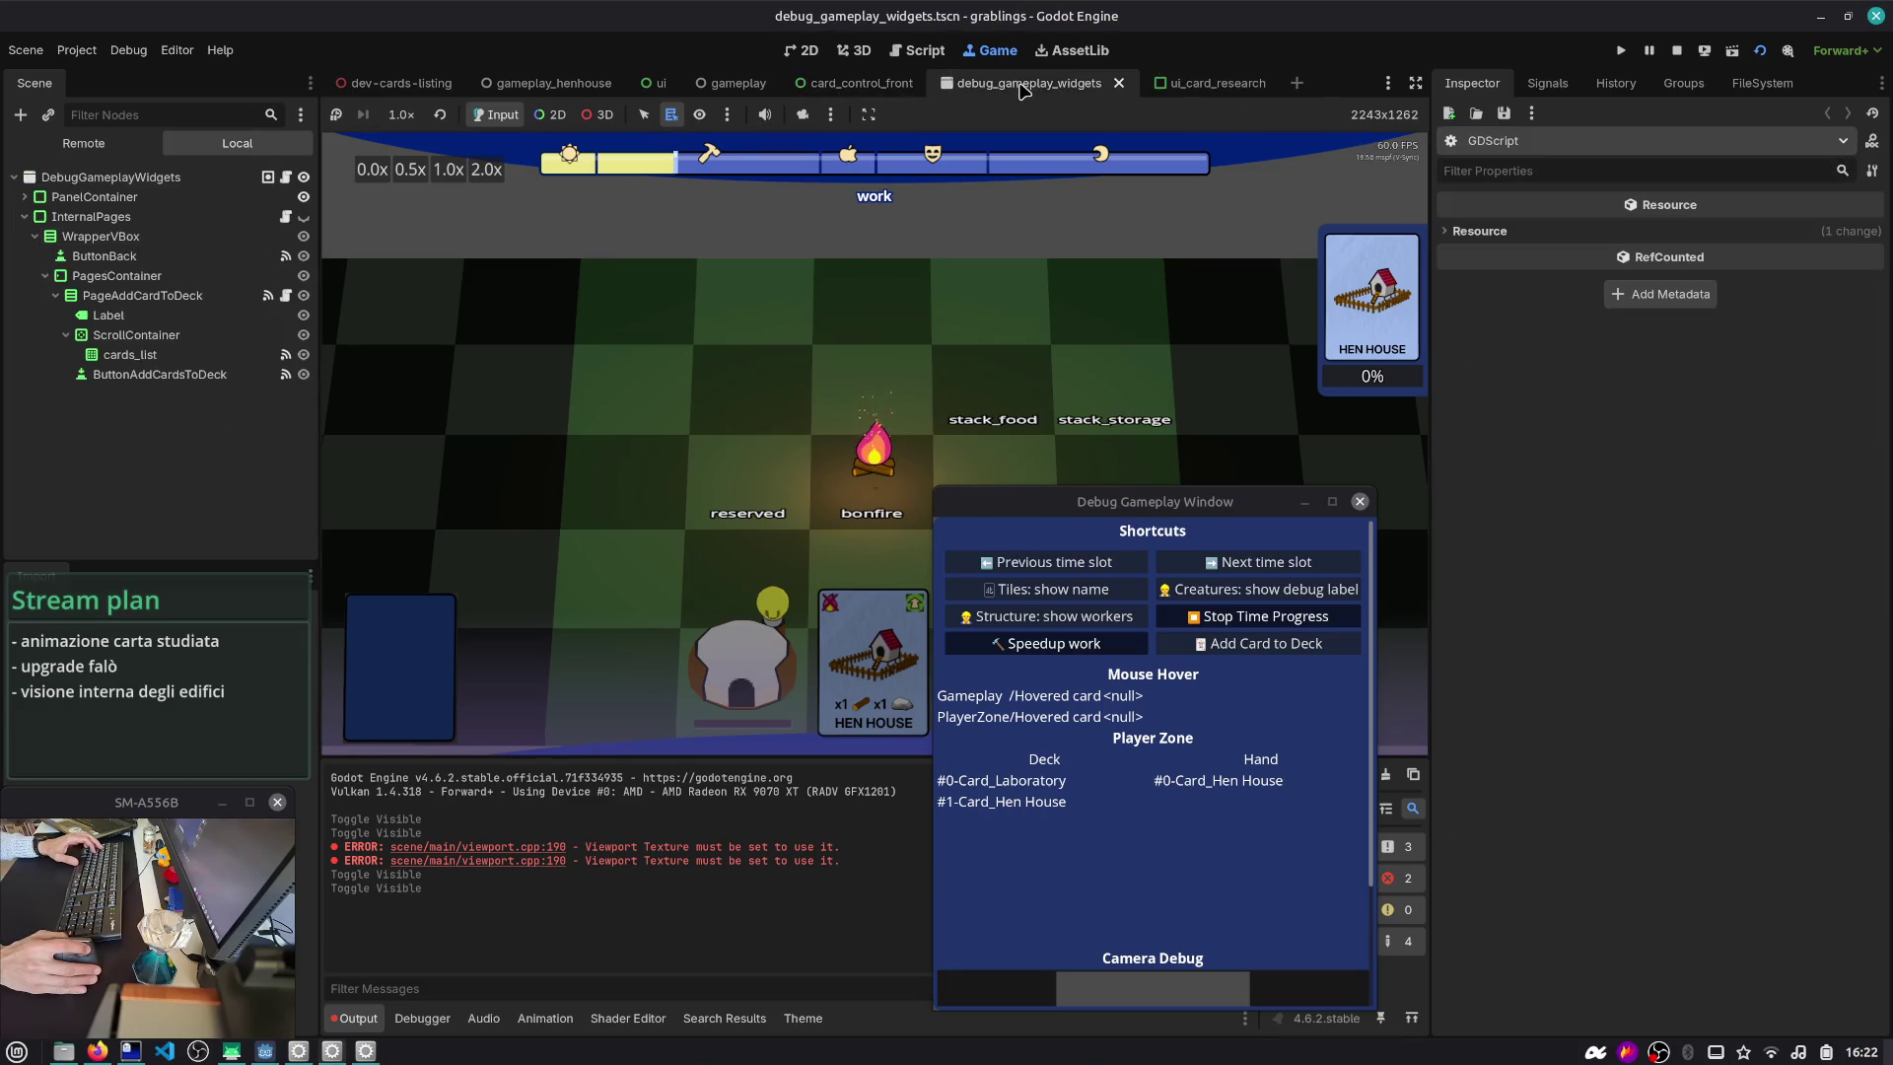
pyautogui.click(1216, 83)
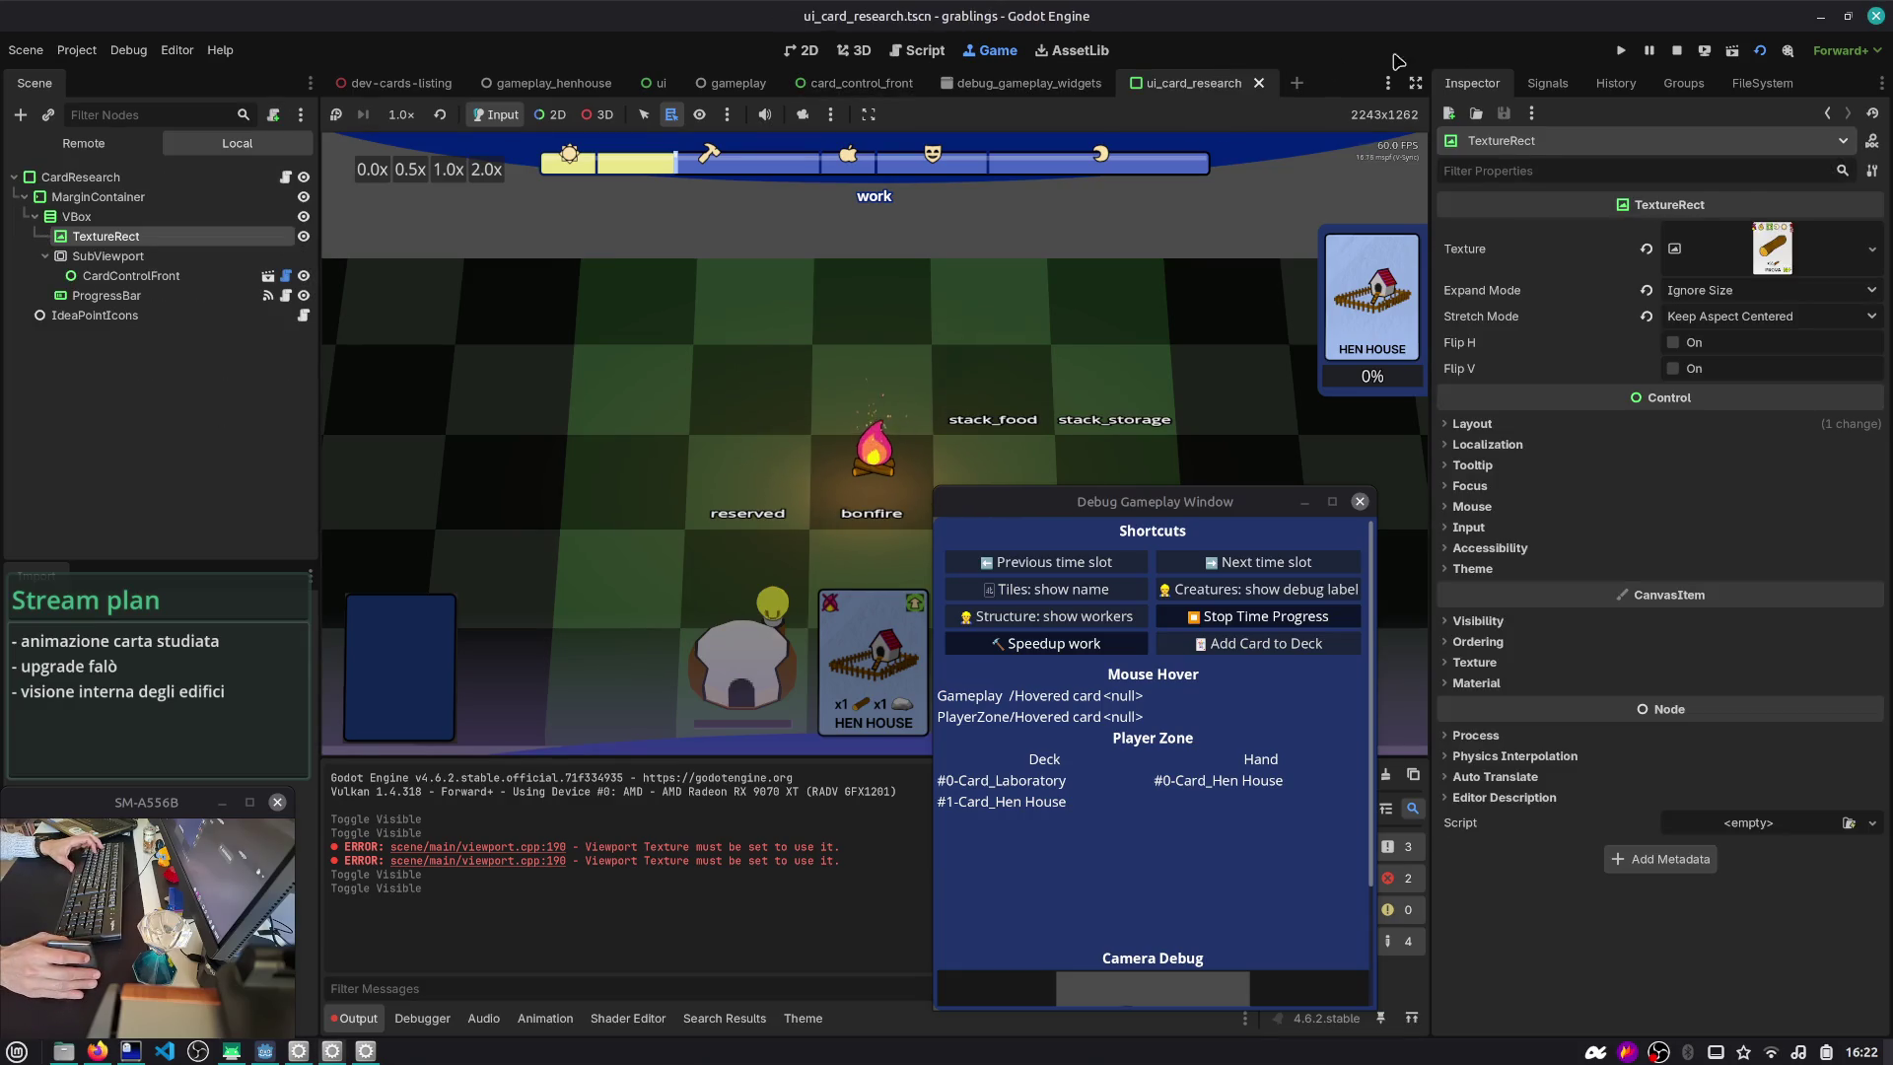
pyautogui.click(1679, 54)
# - In card_control_front, append + Vector2(-100, -50) to deck_2d_position on line 25 and run the game
pyautogui.click(860, 85)
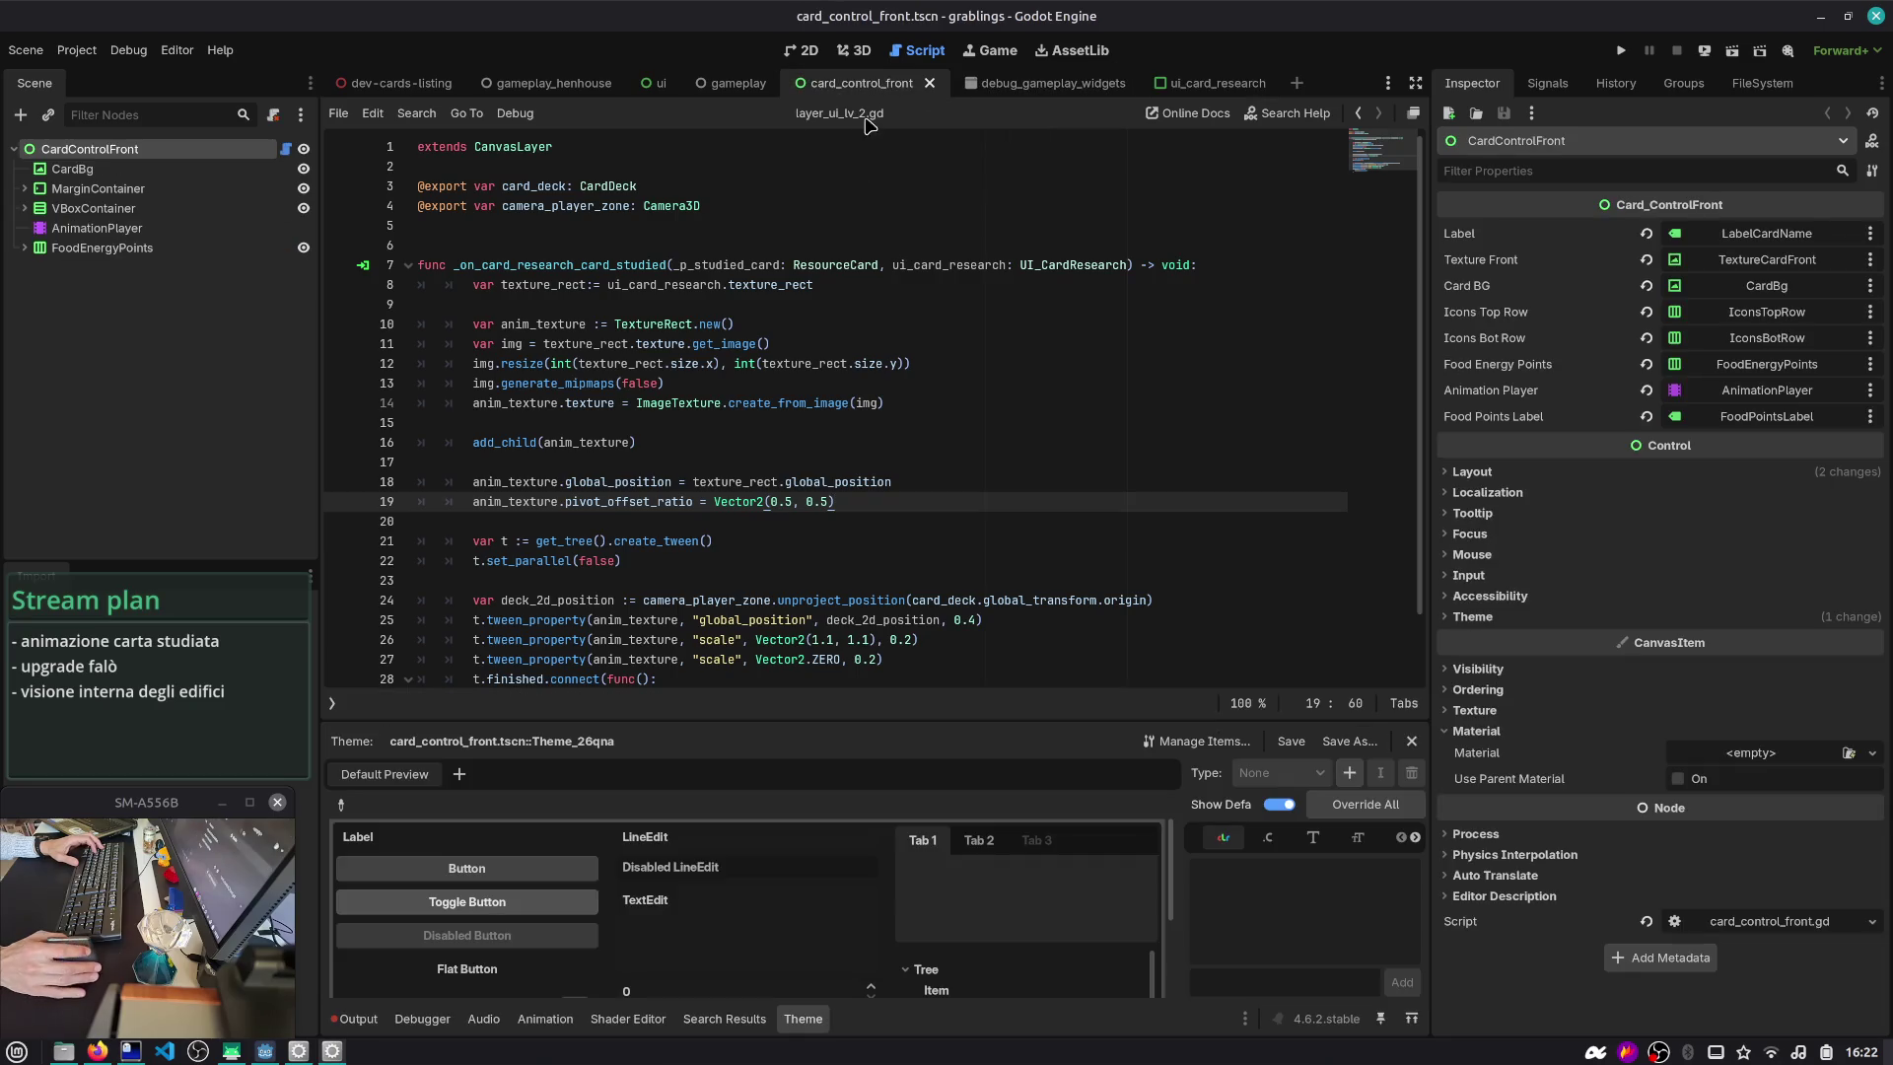
pyautogui.scroll(-1, 508, 314)
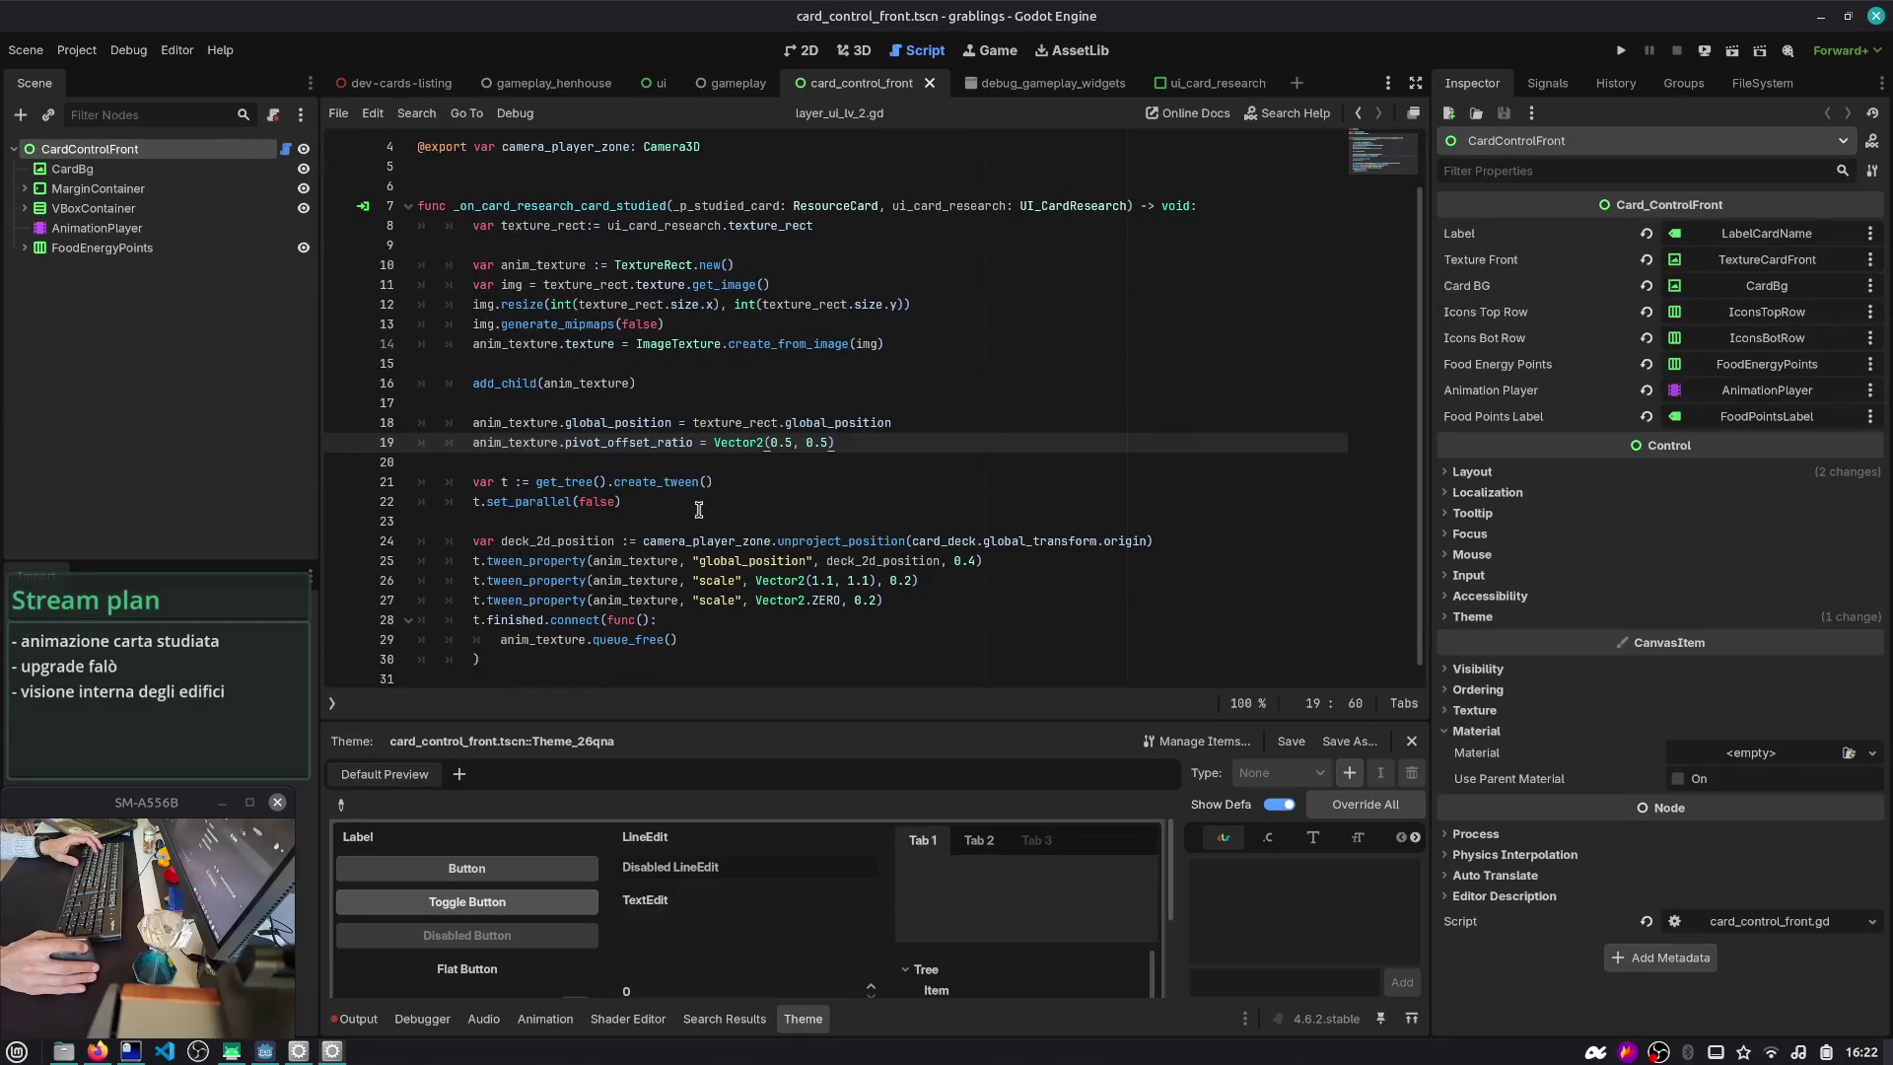
pyautogui.doubleClick(650, 428)
pyautogui.doubleClick(883, 560)
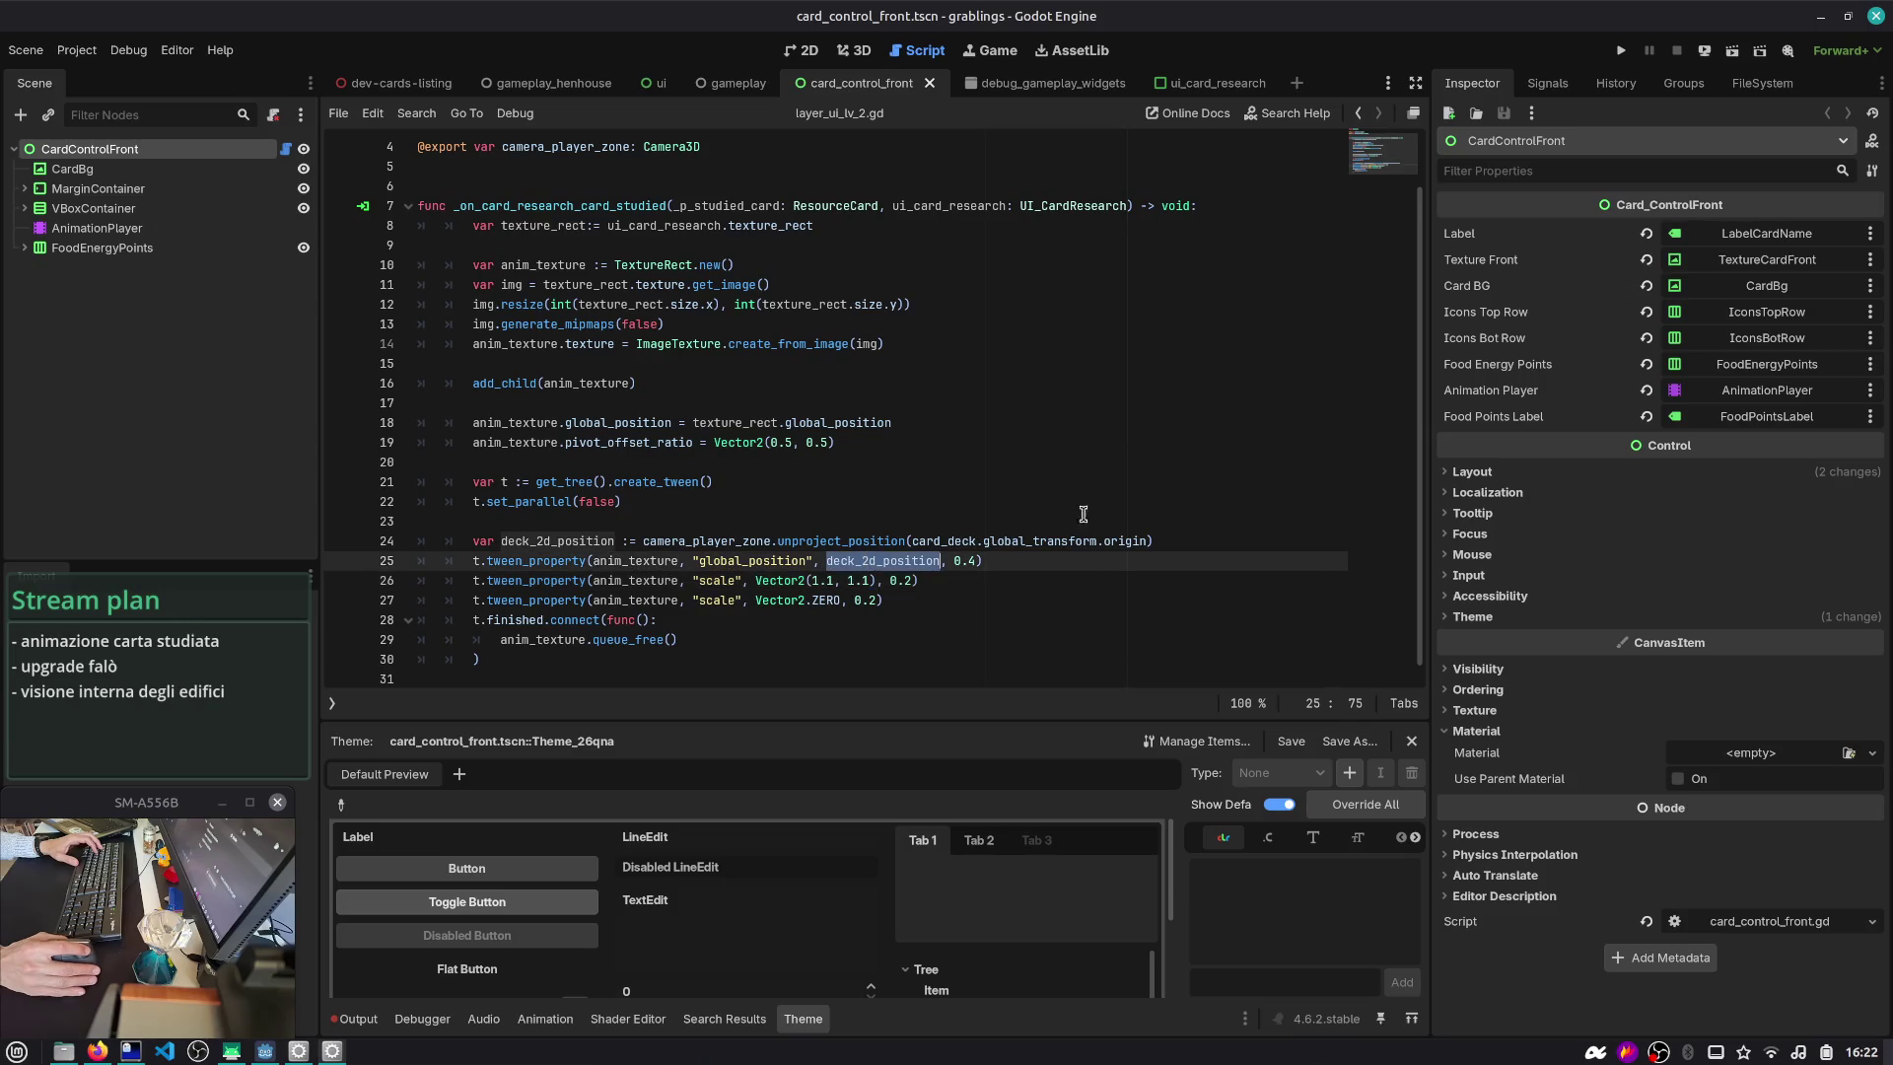
pyautogui.press('Escape')
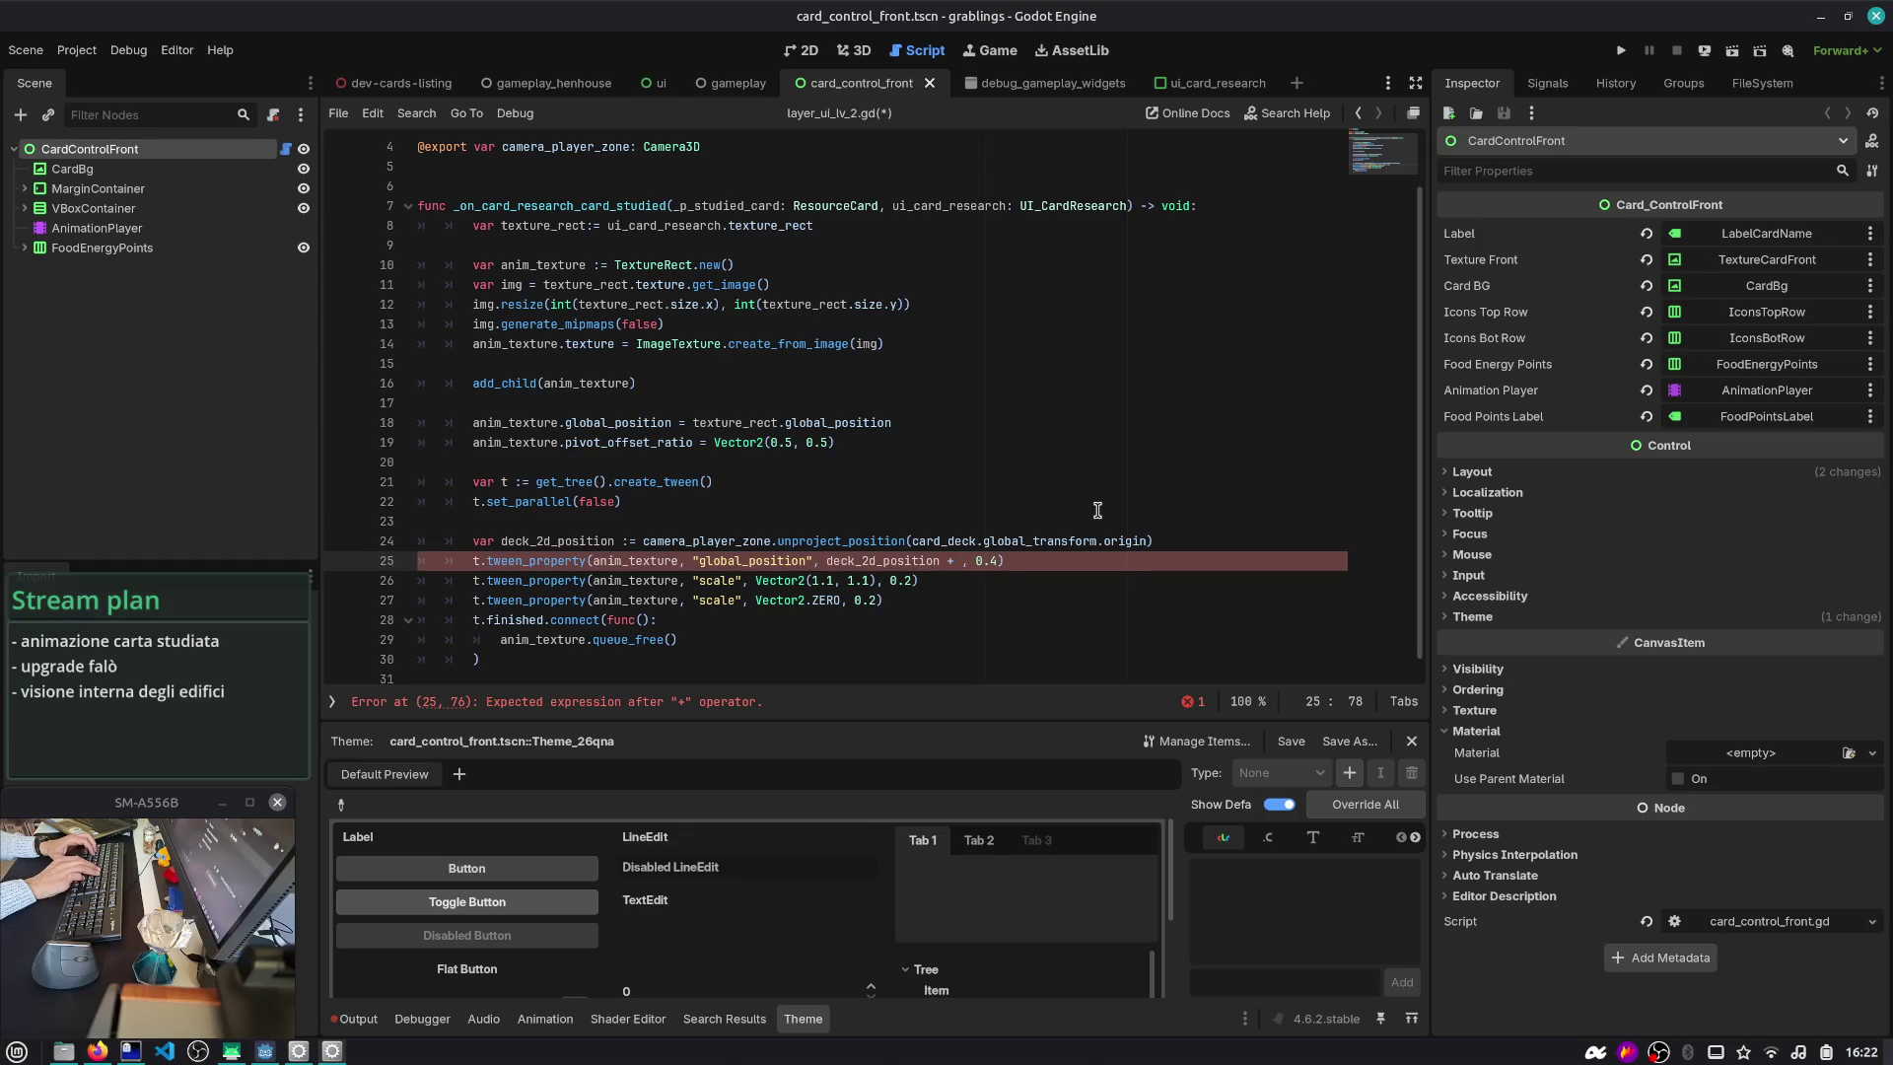
pyautogui.press('Return')
pyautogui.write('-100,')
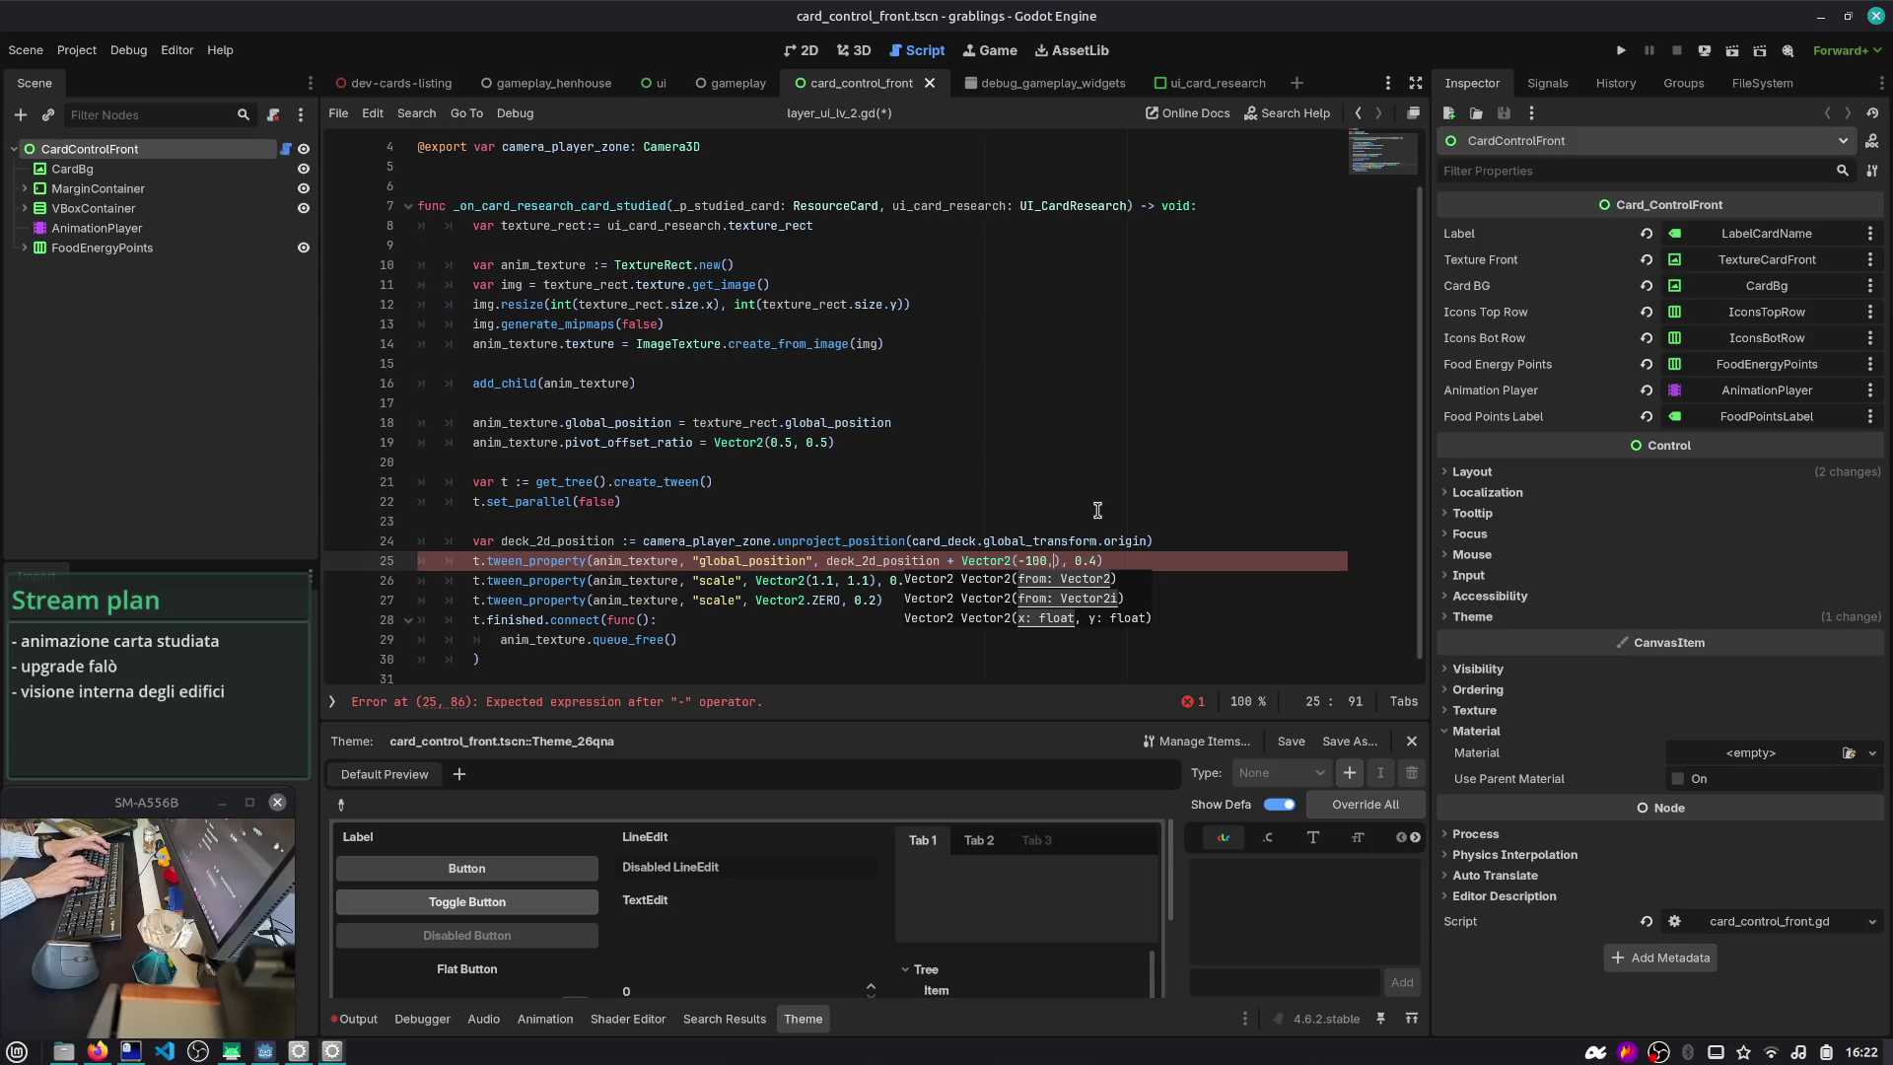
pyautogui.write(' -50')
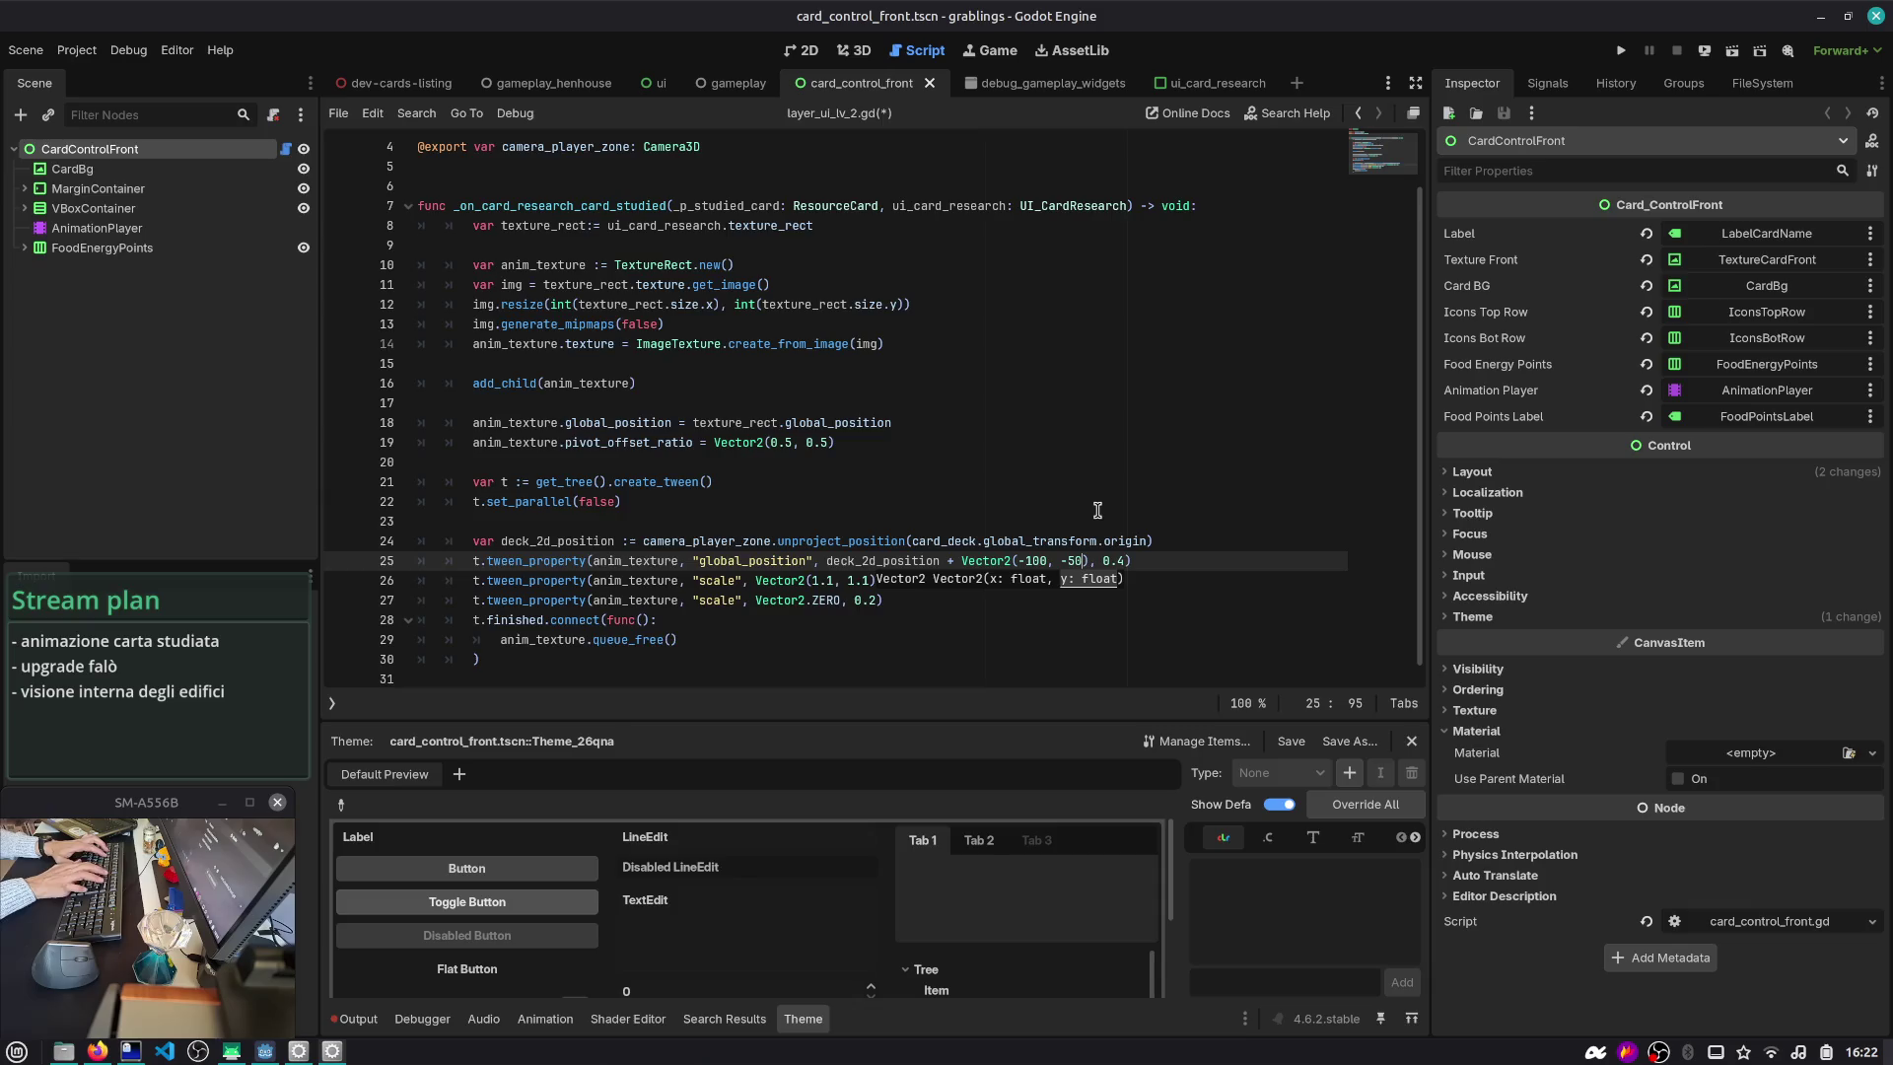
pyautogui.press('F5')
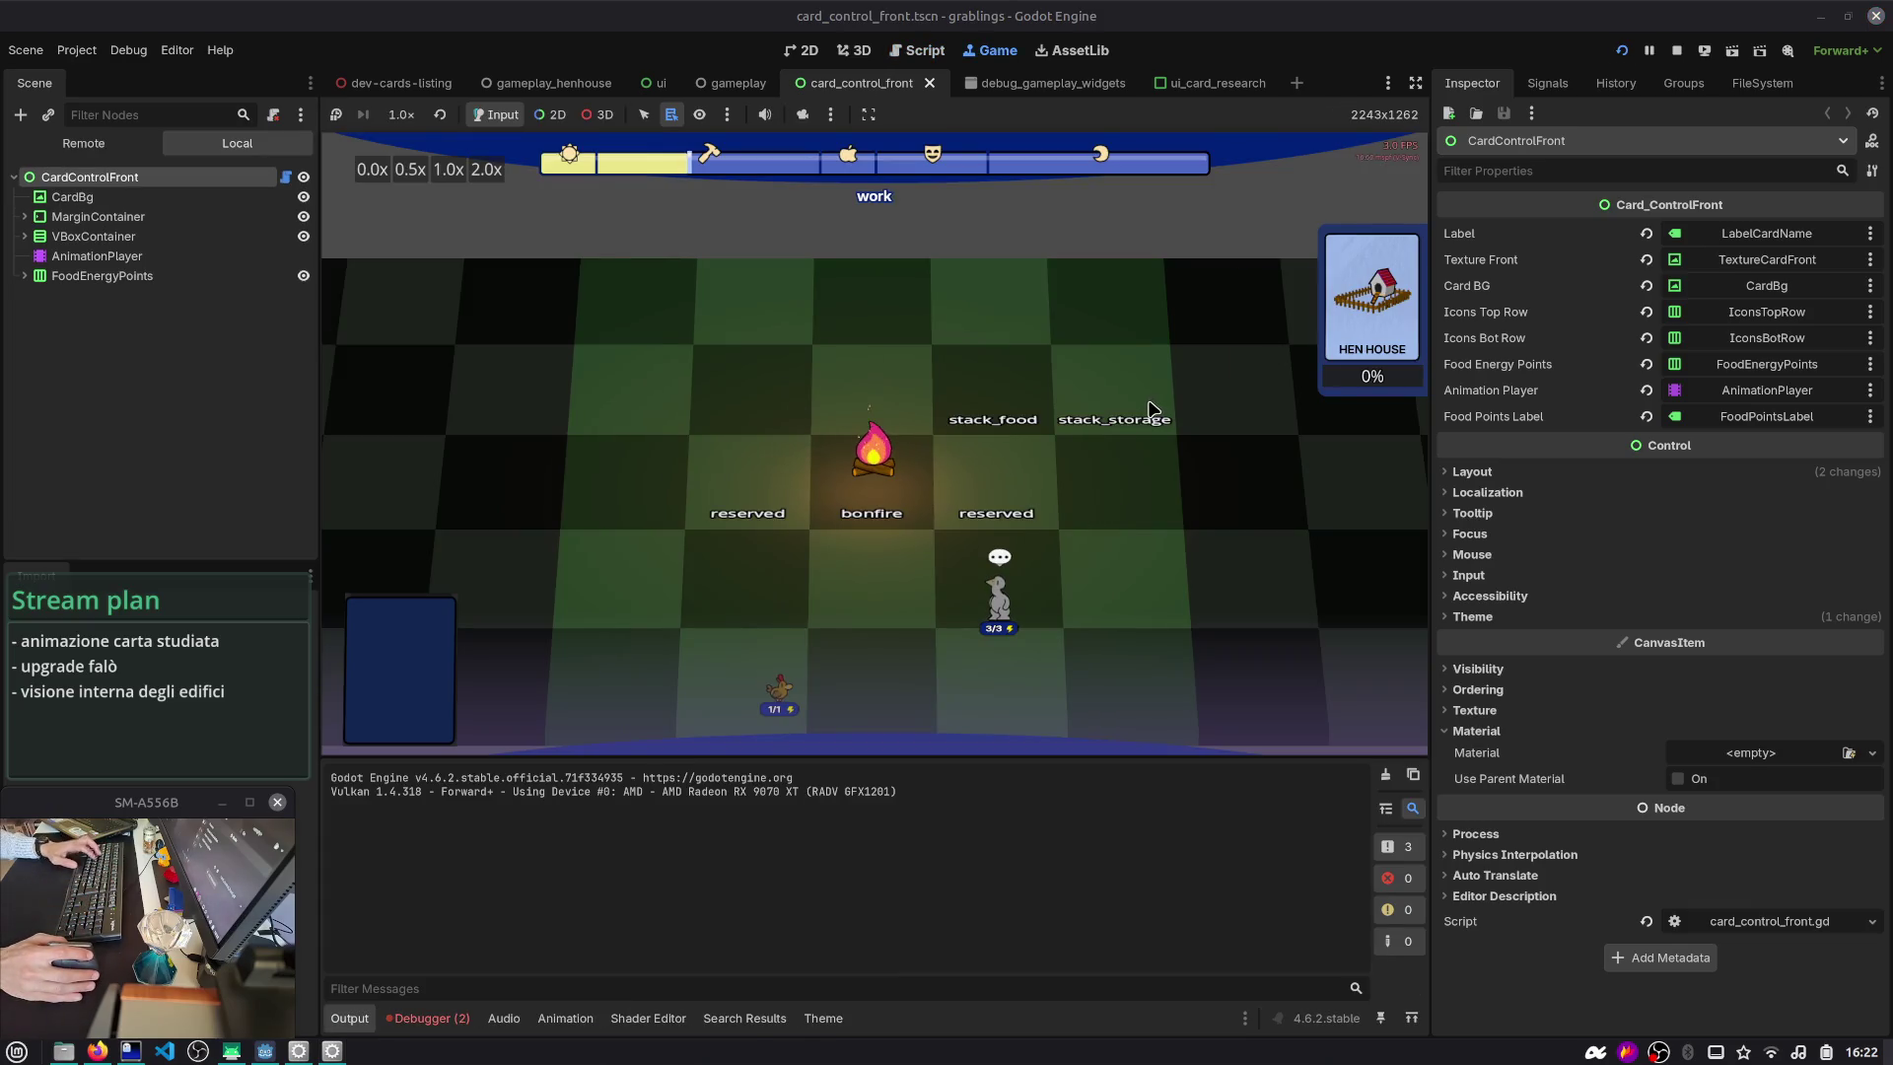
# - Run the gameplay_henhouse scene to check the Vector2(-90, -60) offset, then return to the script
pyautogui.hotkey('ctrl', 'F3')
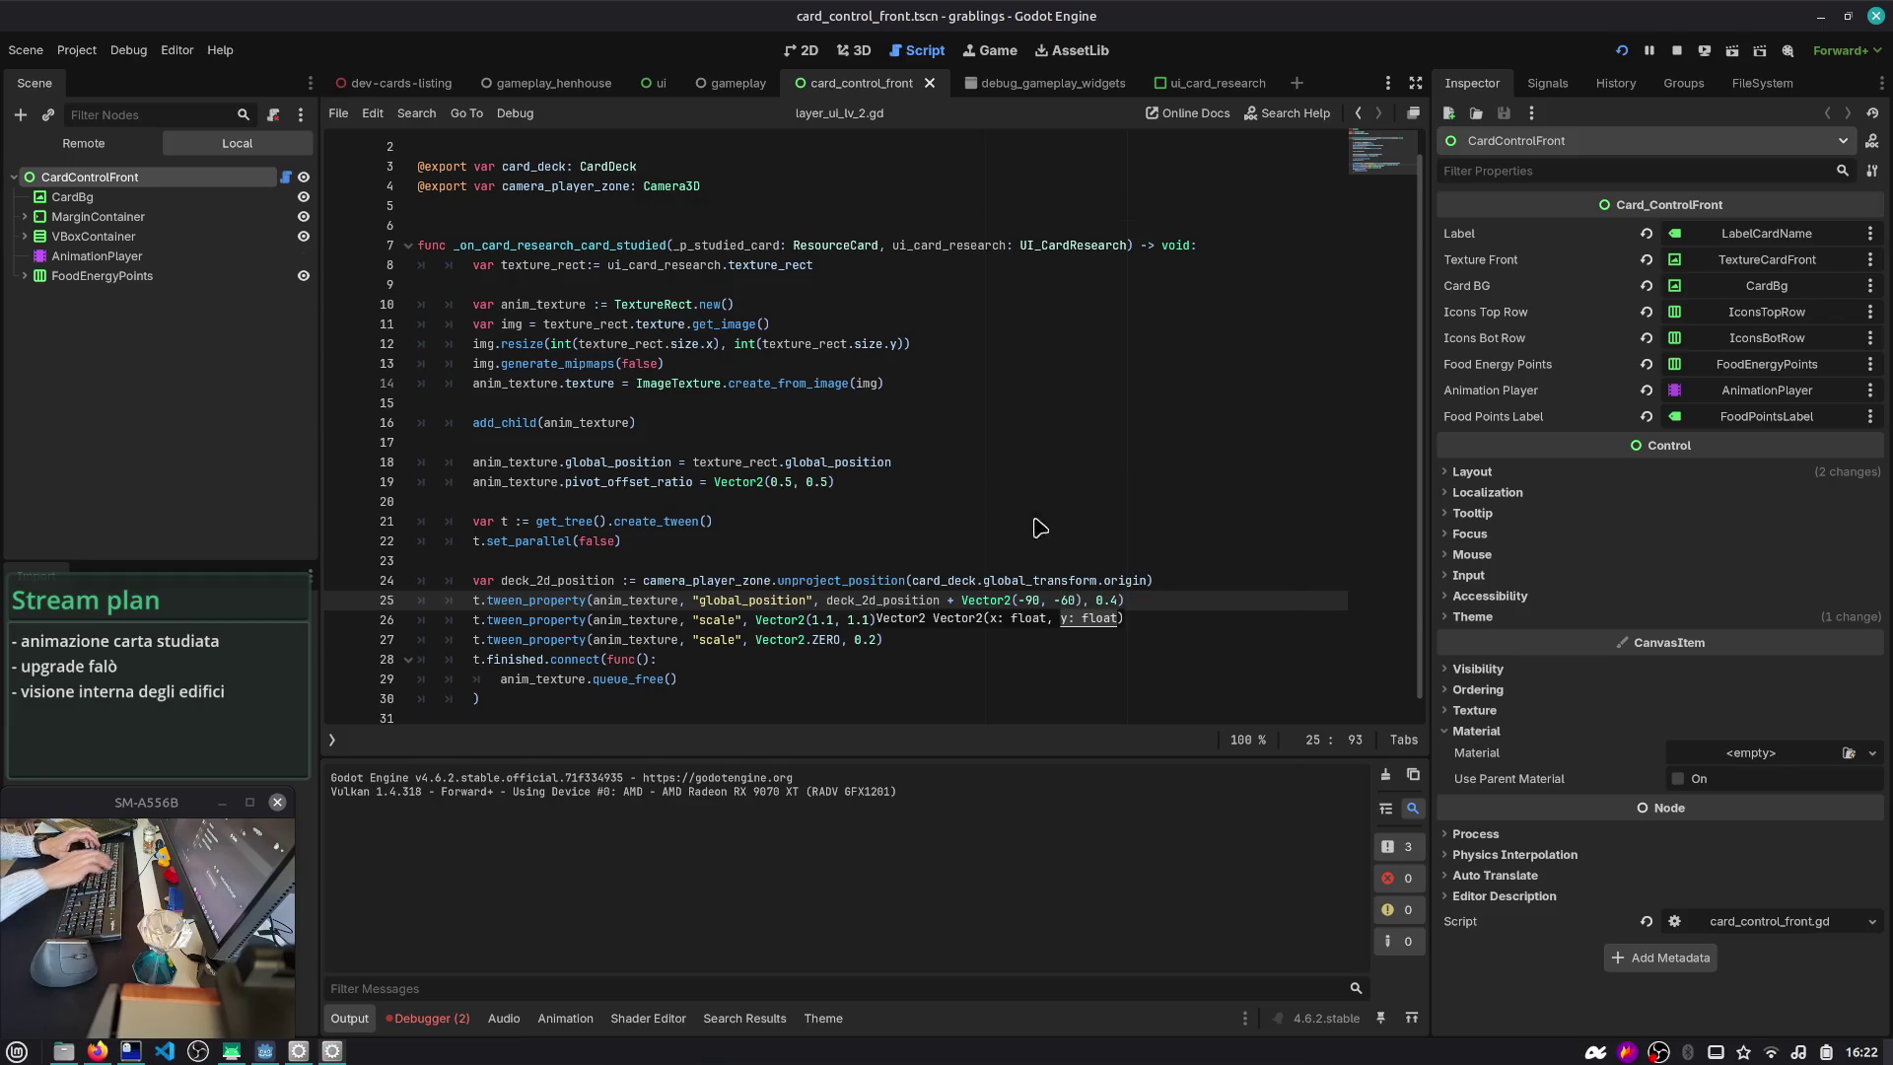
pyautogui.hotkey('ctrl', 'shift', 'F5')
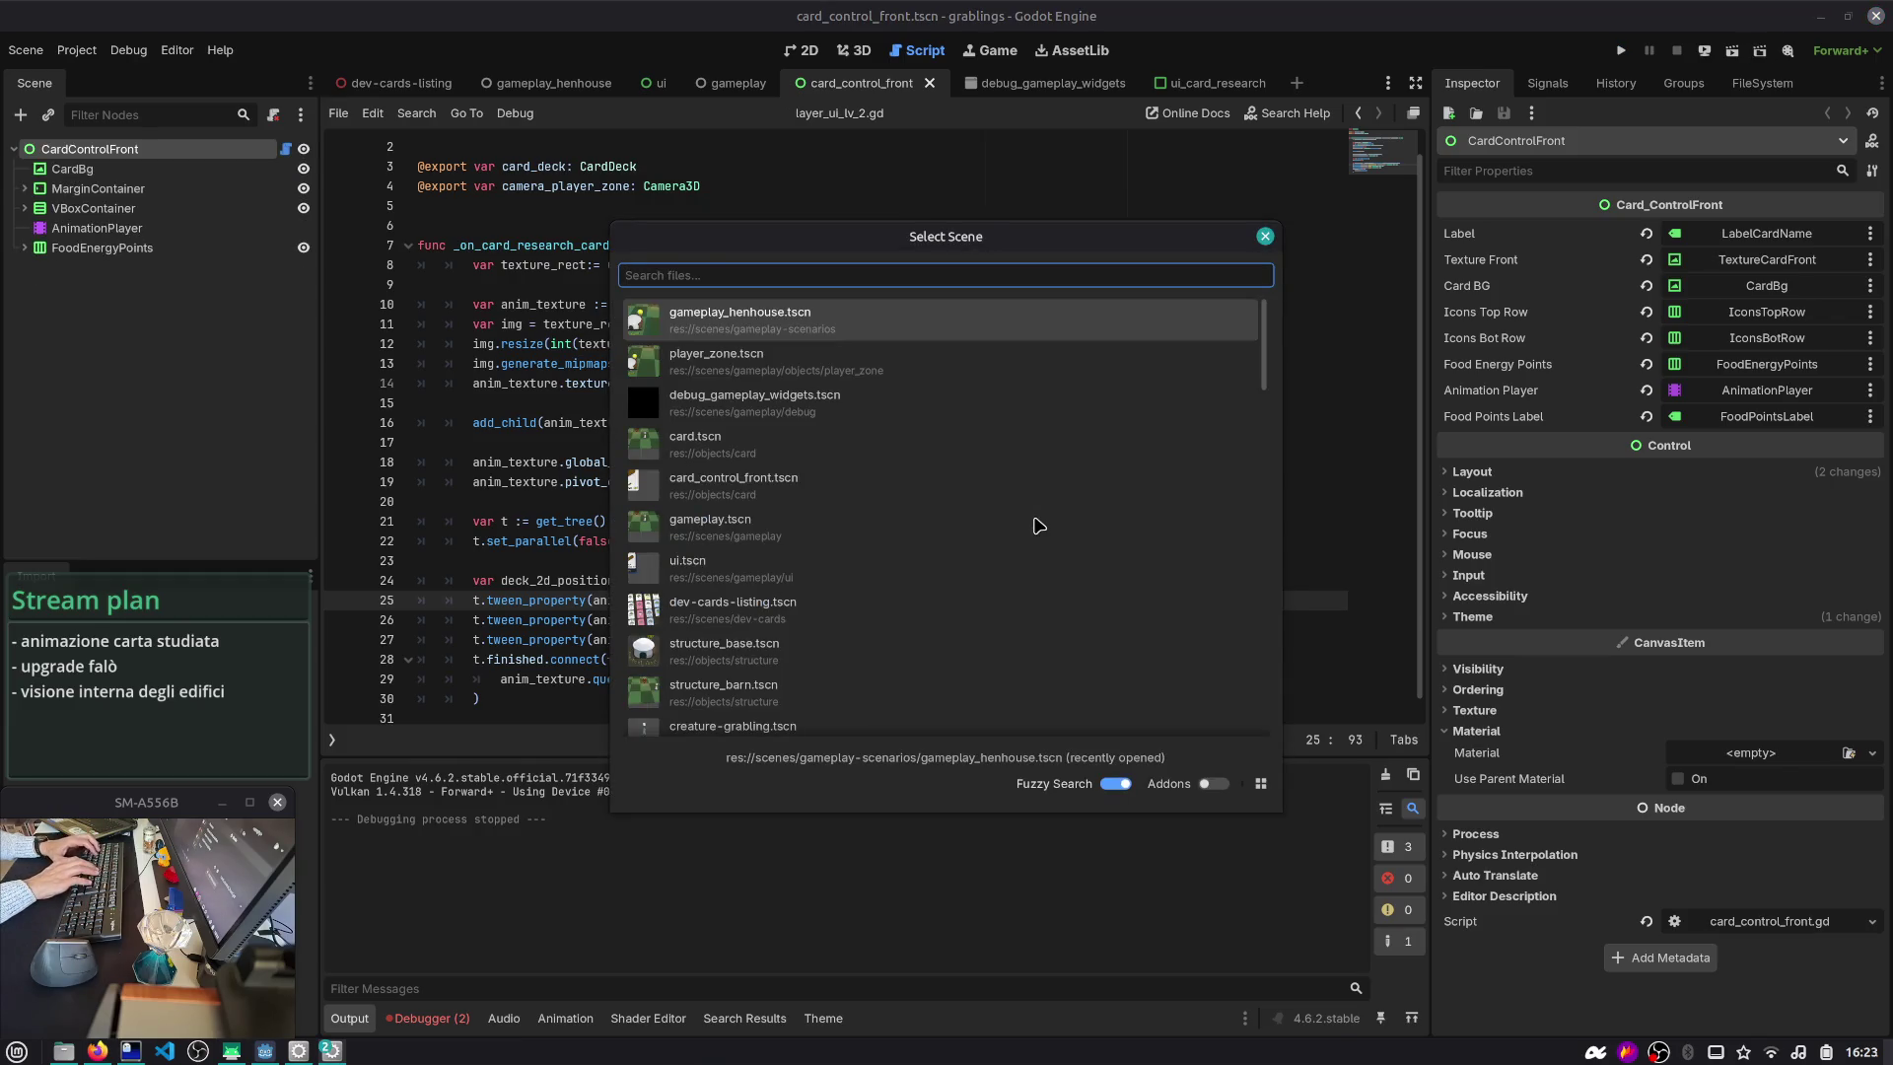
pyautogui.write('gameplae')
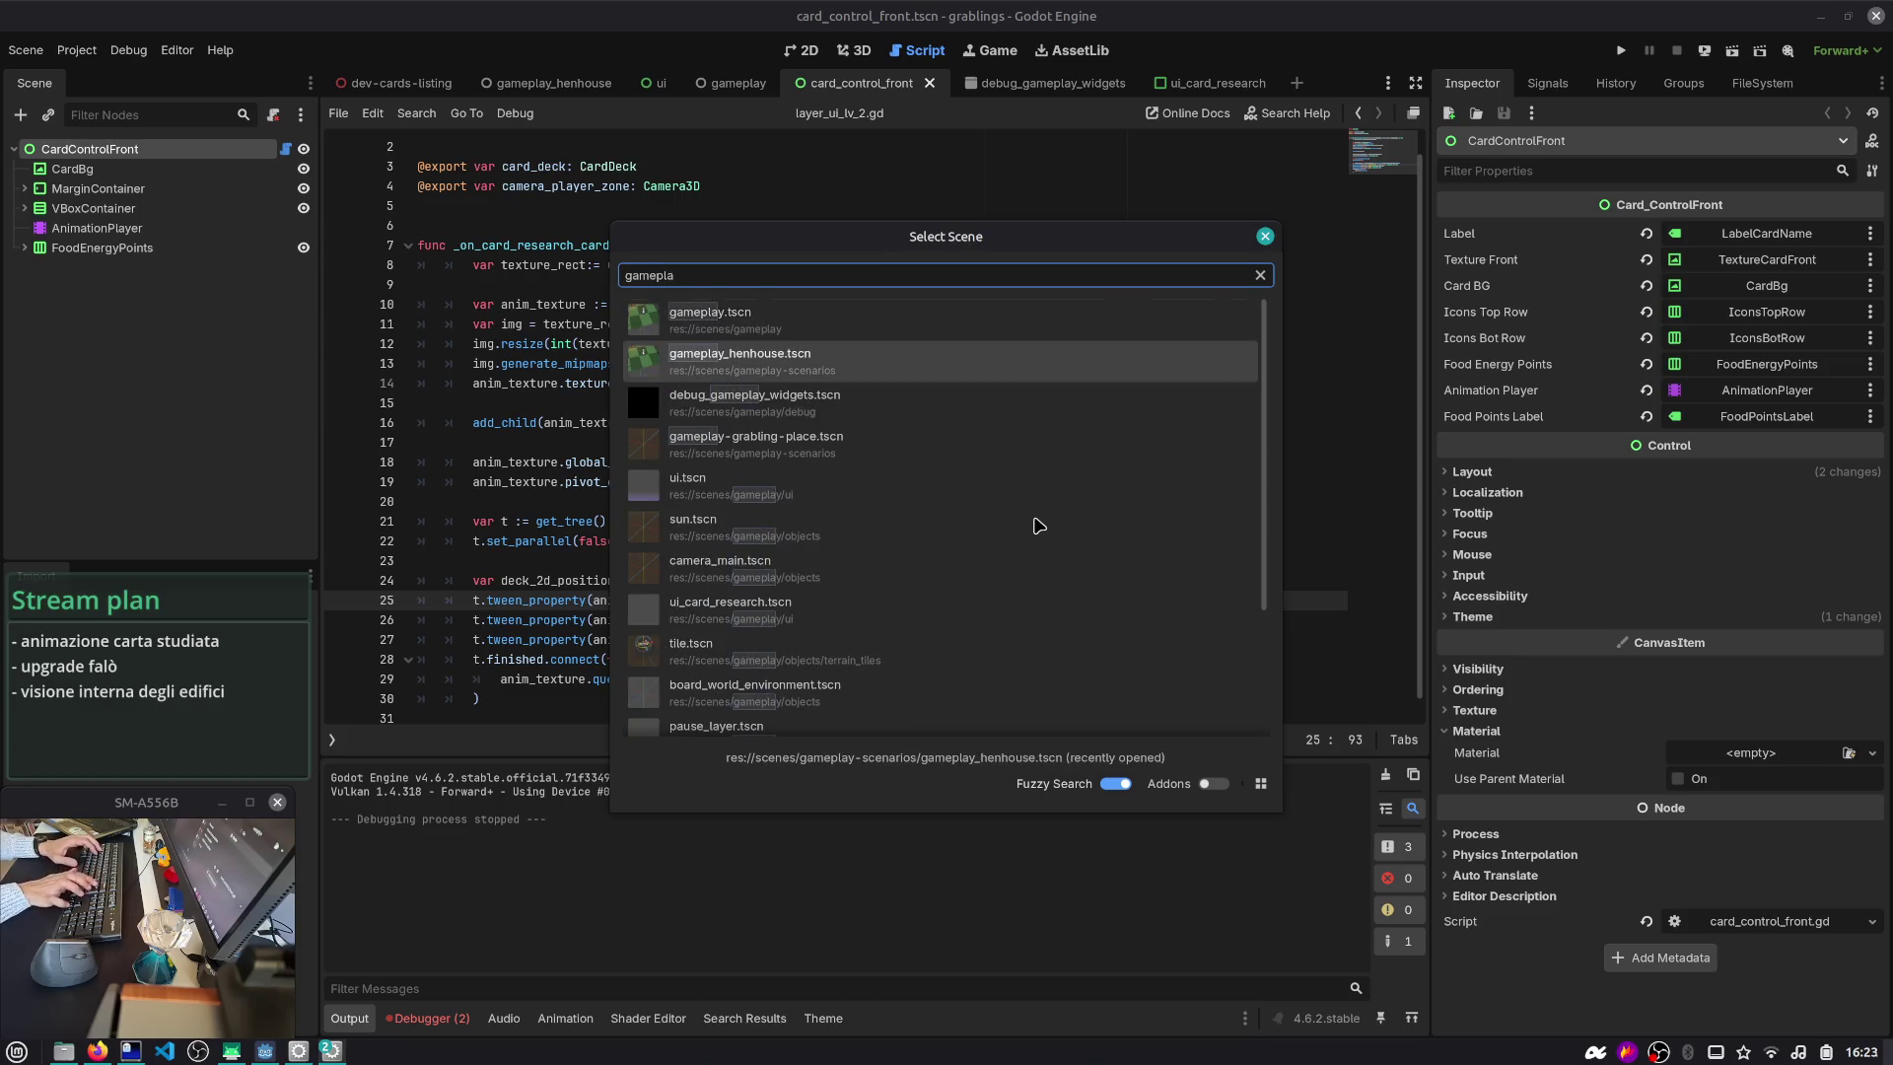
pyautogui.press('Return')
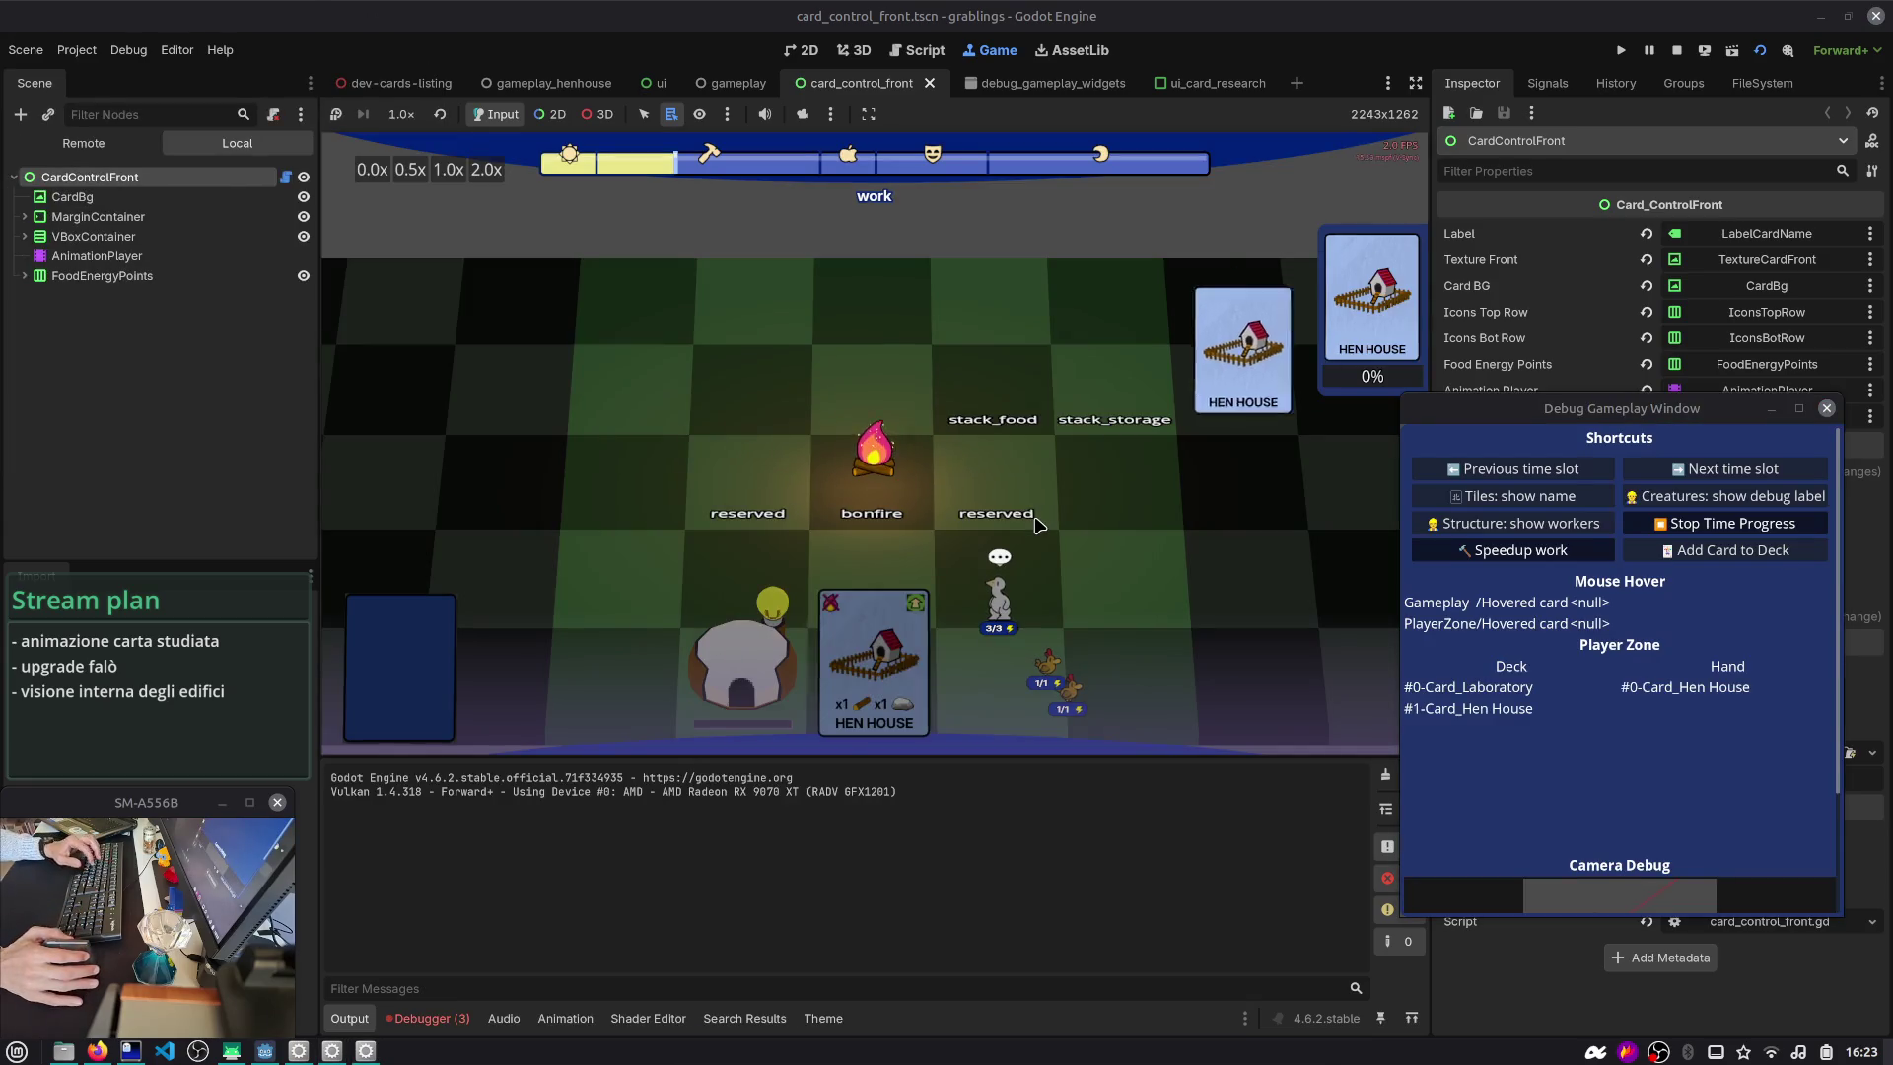
pyautogui.hotkey('ctrl', 'F3')
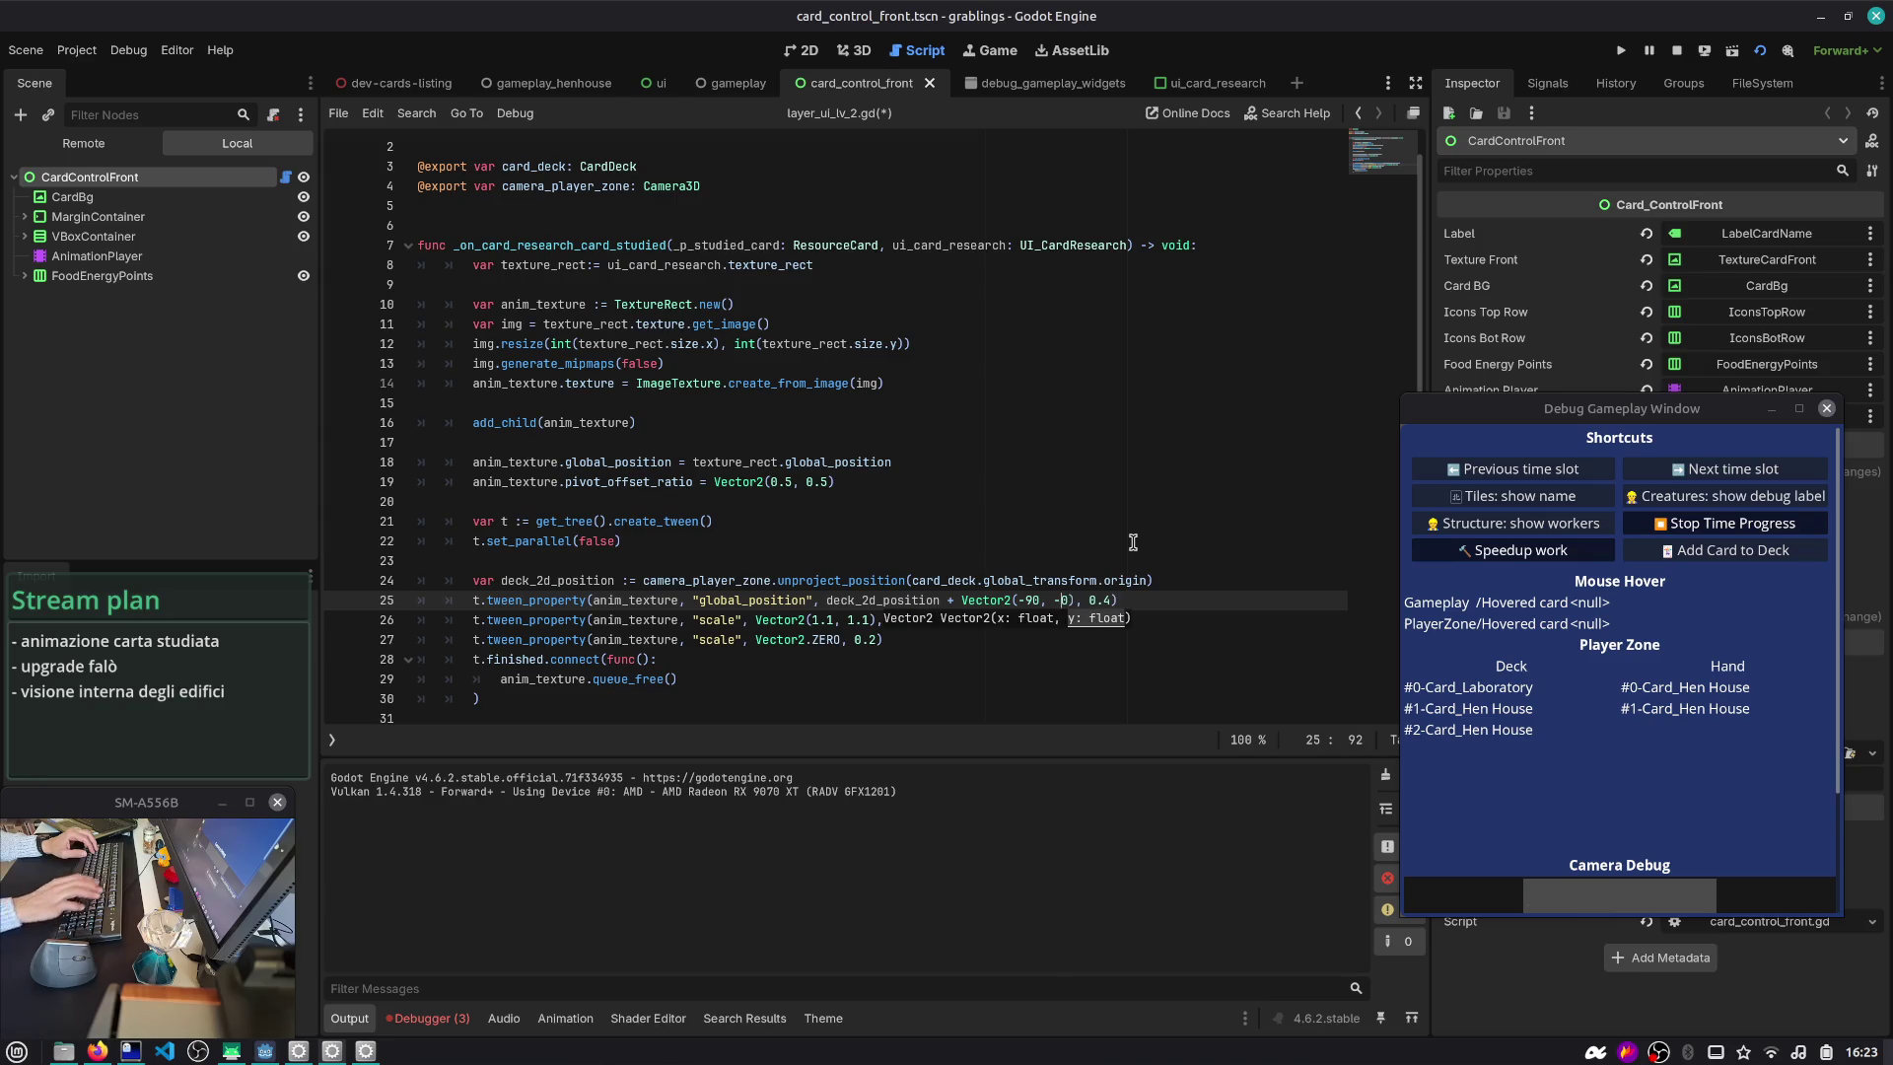
# - Rerun the game to test the Vector2(-90, -110), 0.4 tween, then stop it
pyautogui.press('F5')
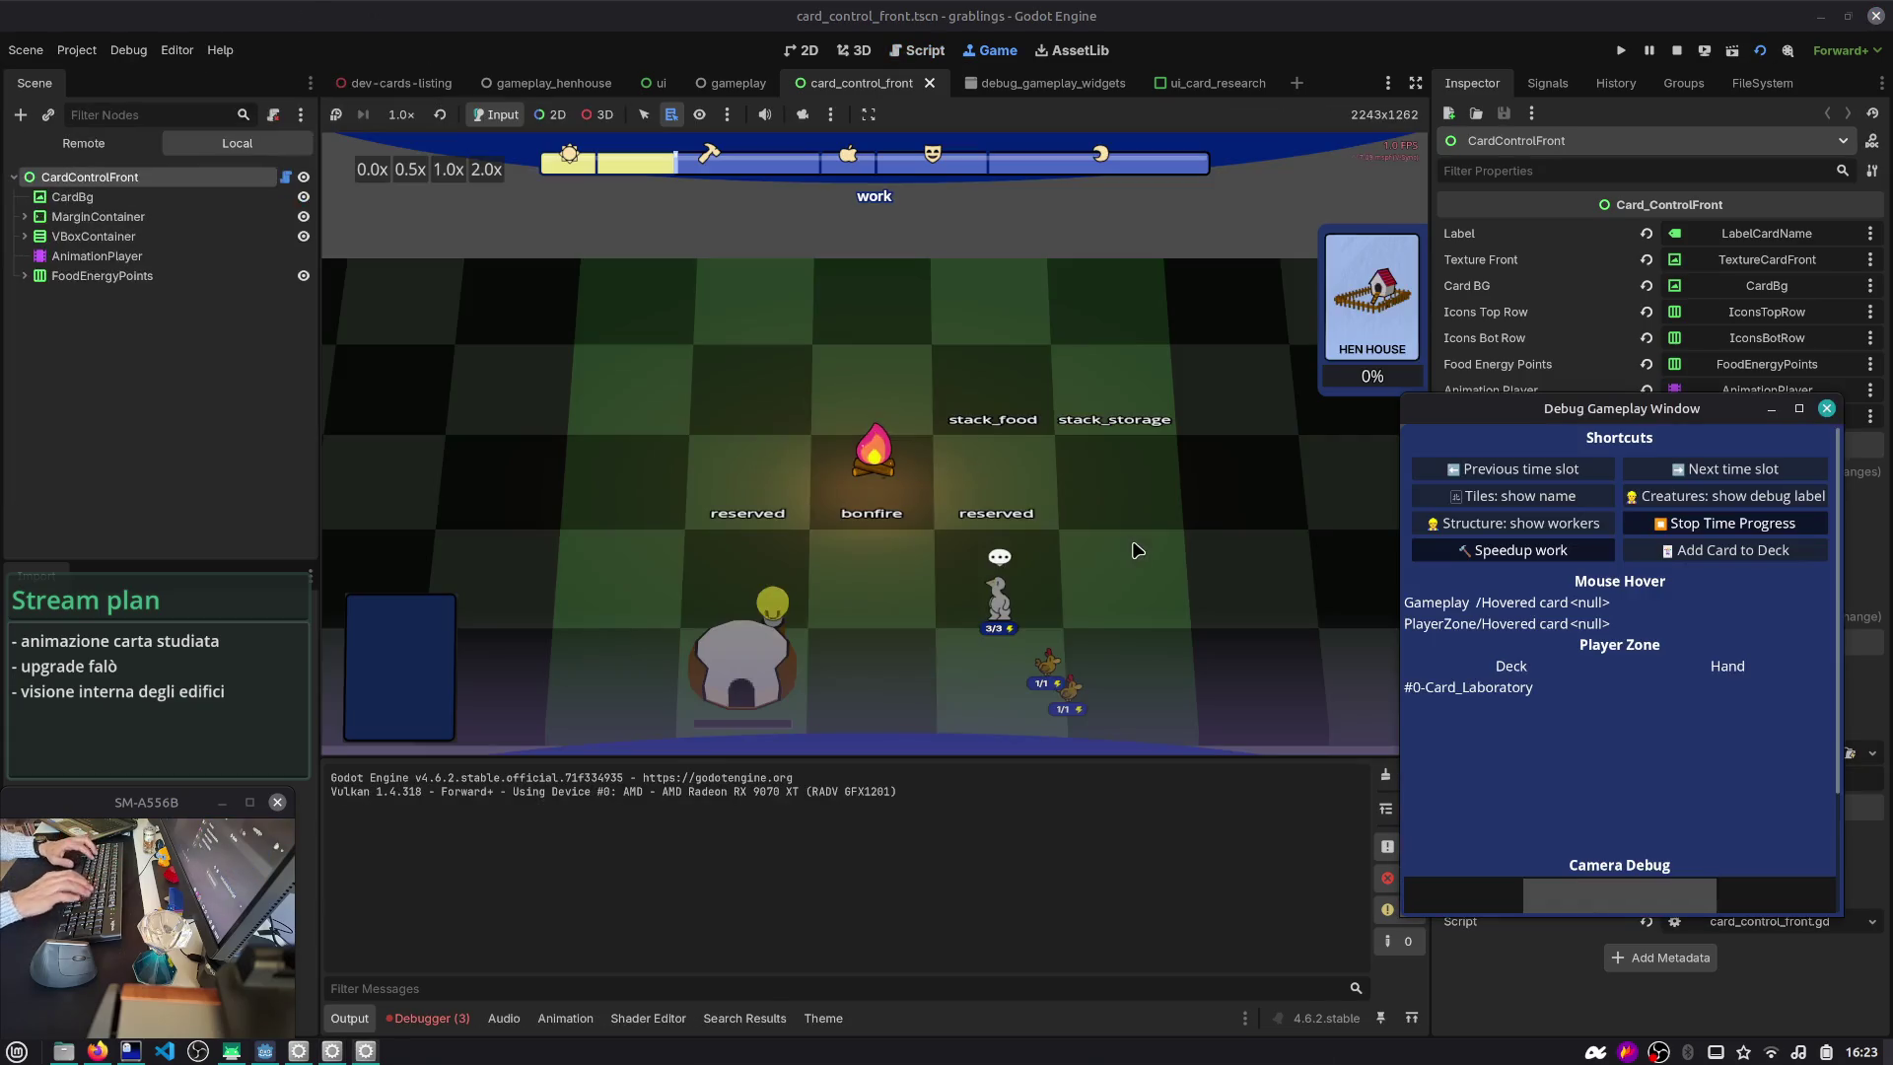
pyautogui.press('F8')
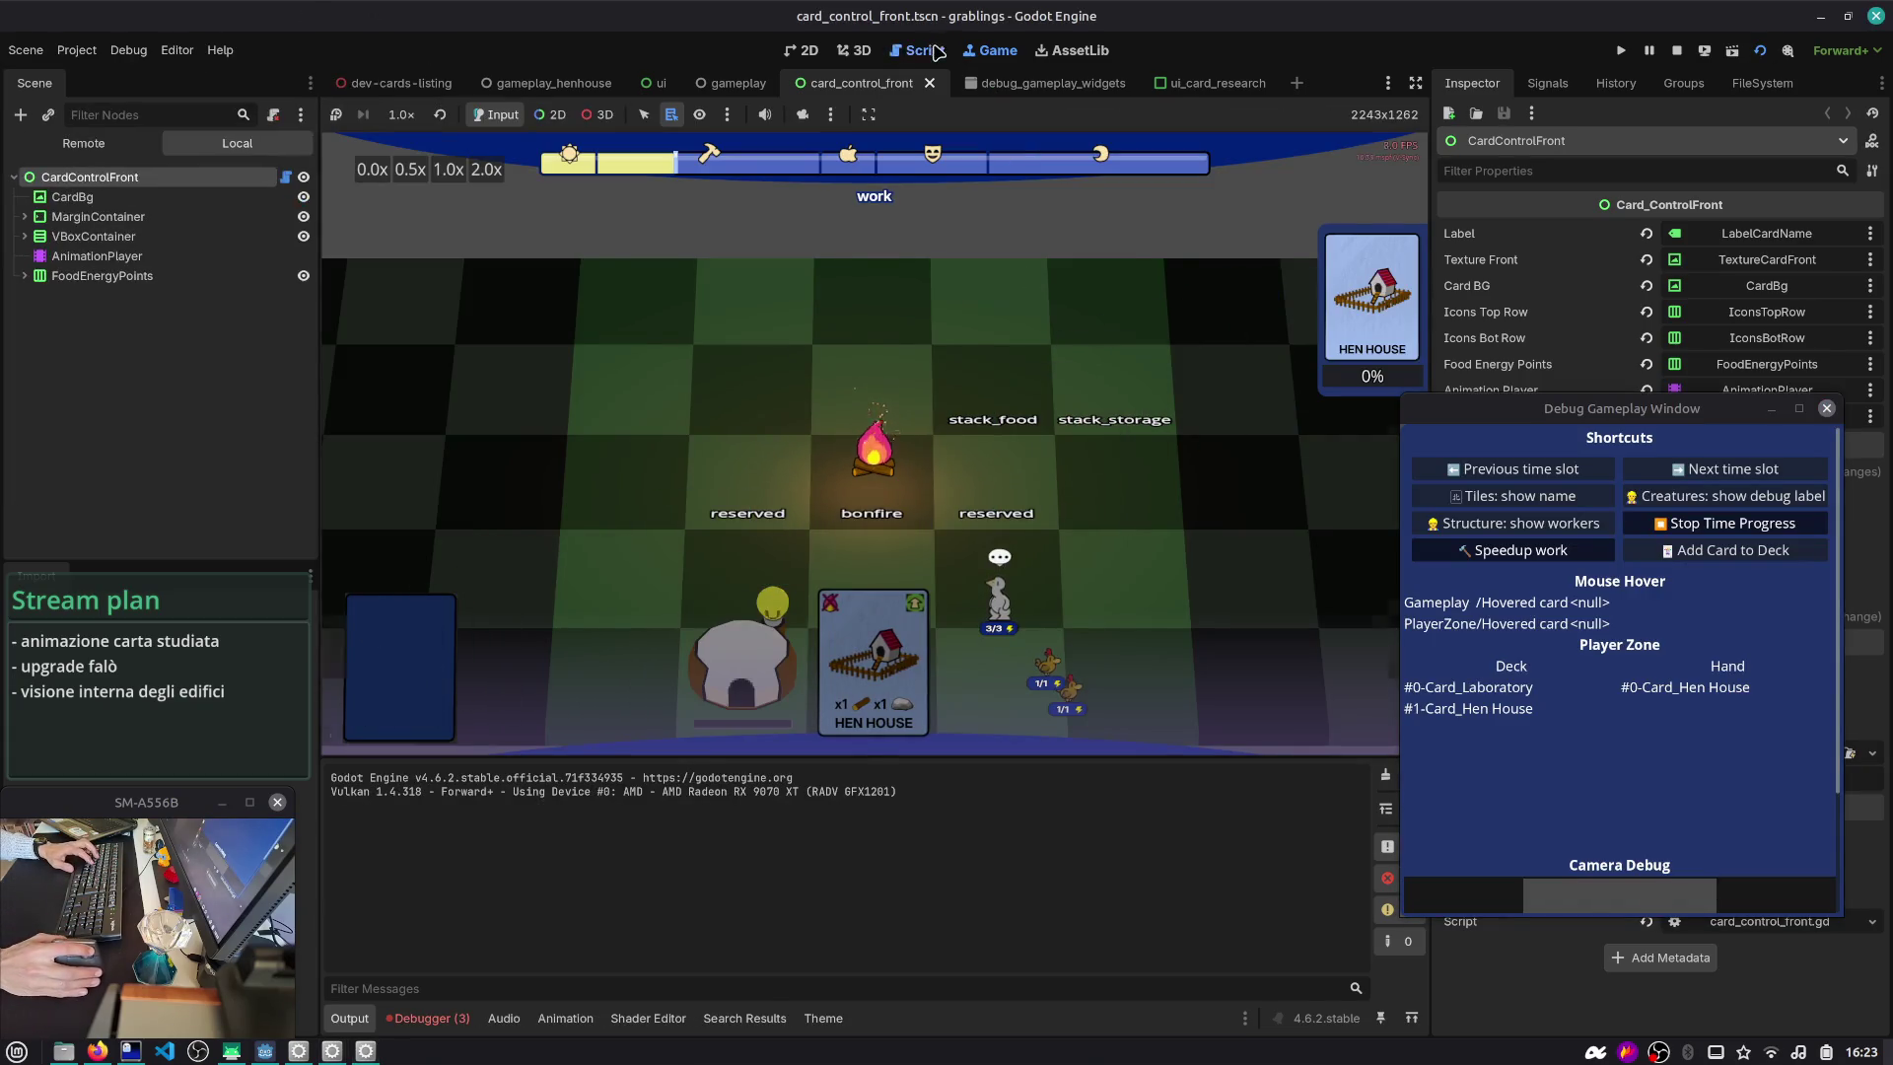
pyautogui.press('F5')
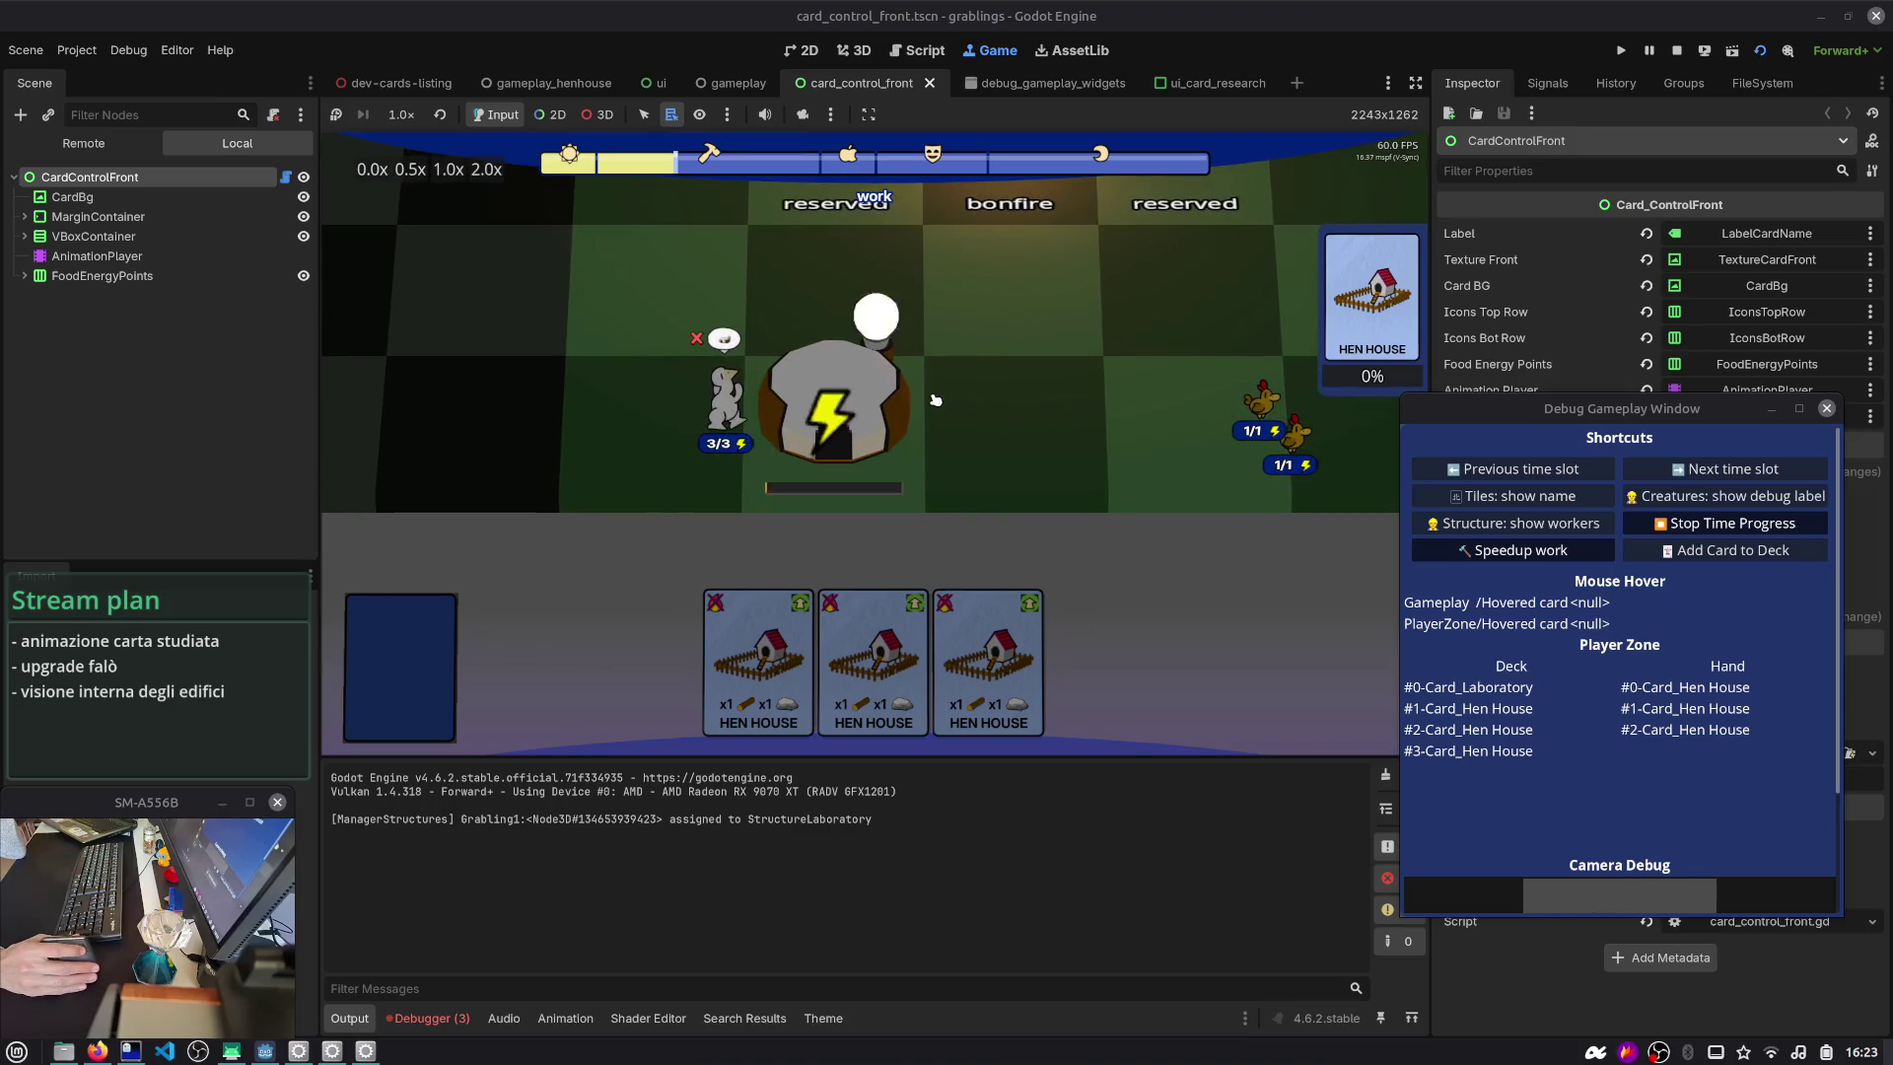
pyautogui.moveTo(1577, 408); pyautogui.dragTo(1621, 468)
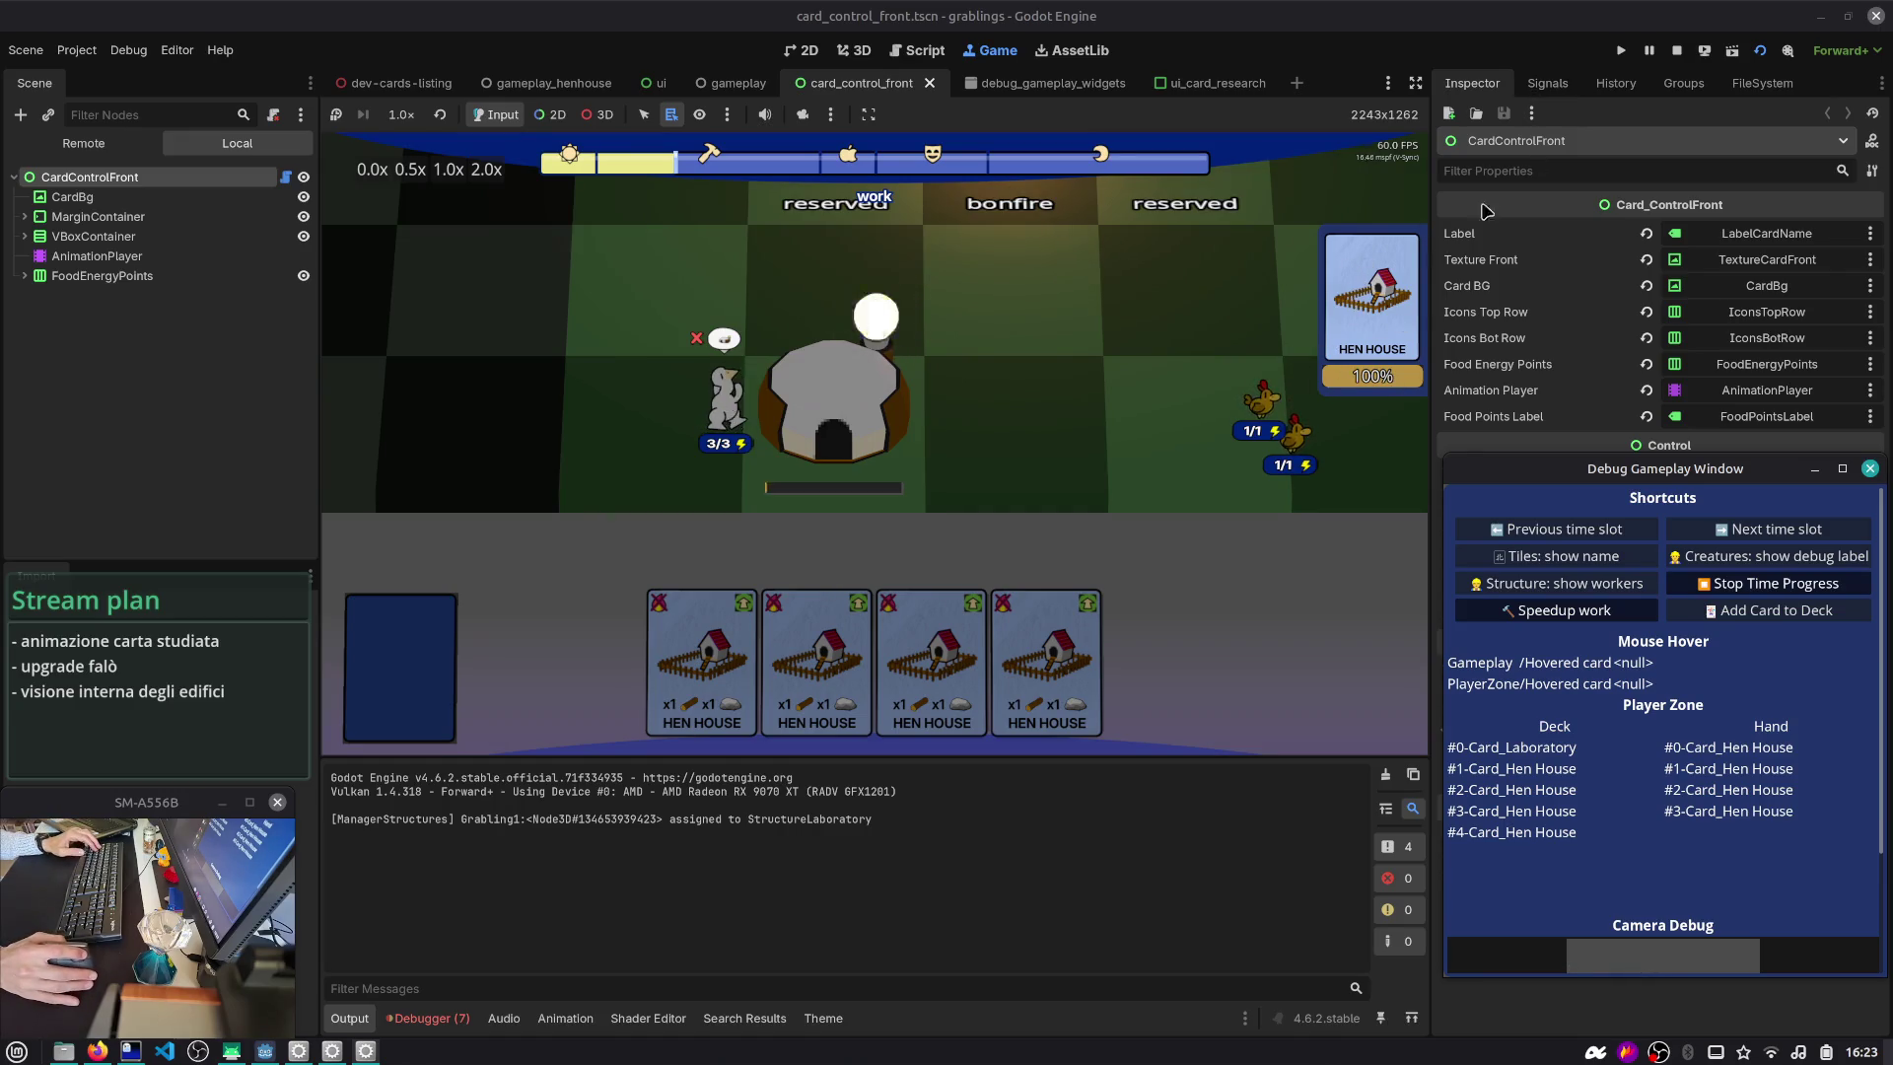
pyautogui.click(1676, 50)
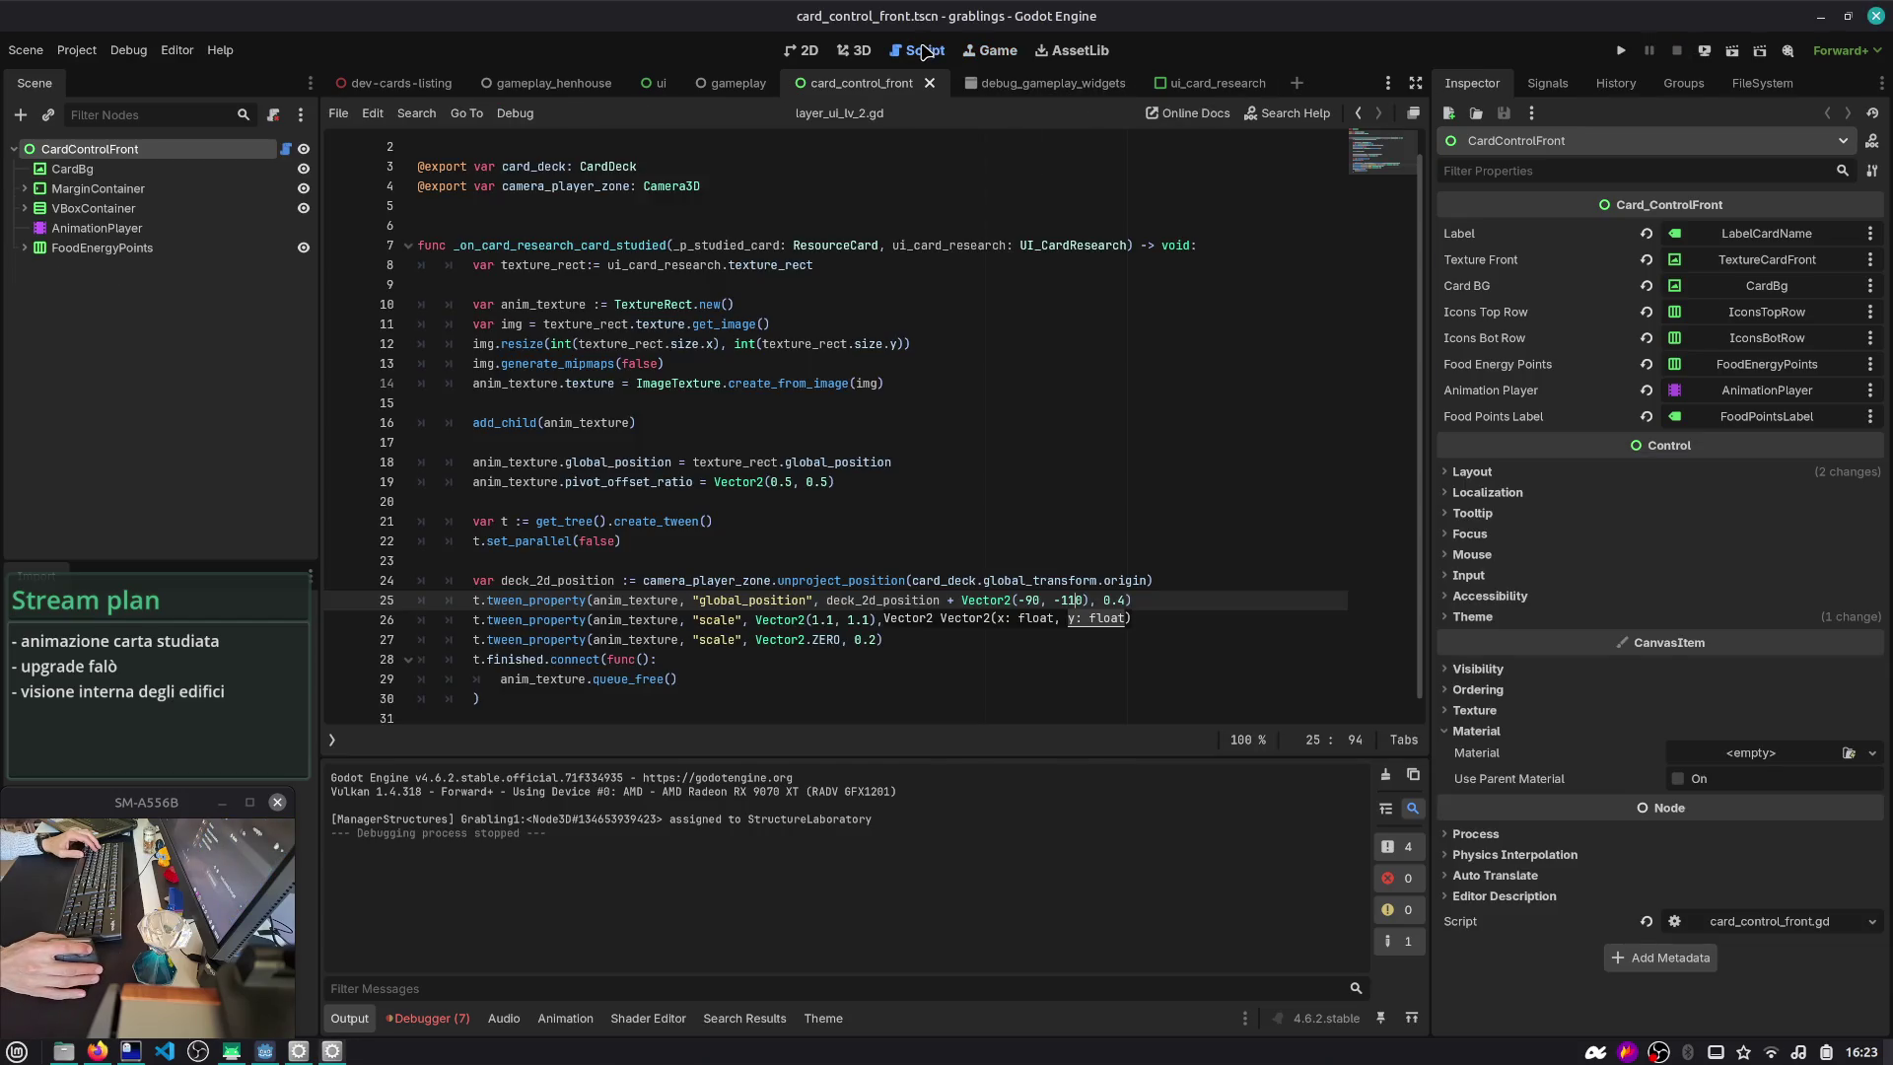
# - Review the TextureRect and get_image copying code on lines 10–14 of layer_ui_lv_2.gd
pyautogui.click(773, 287)
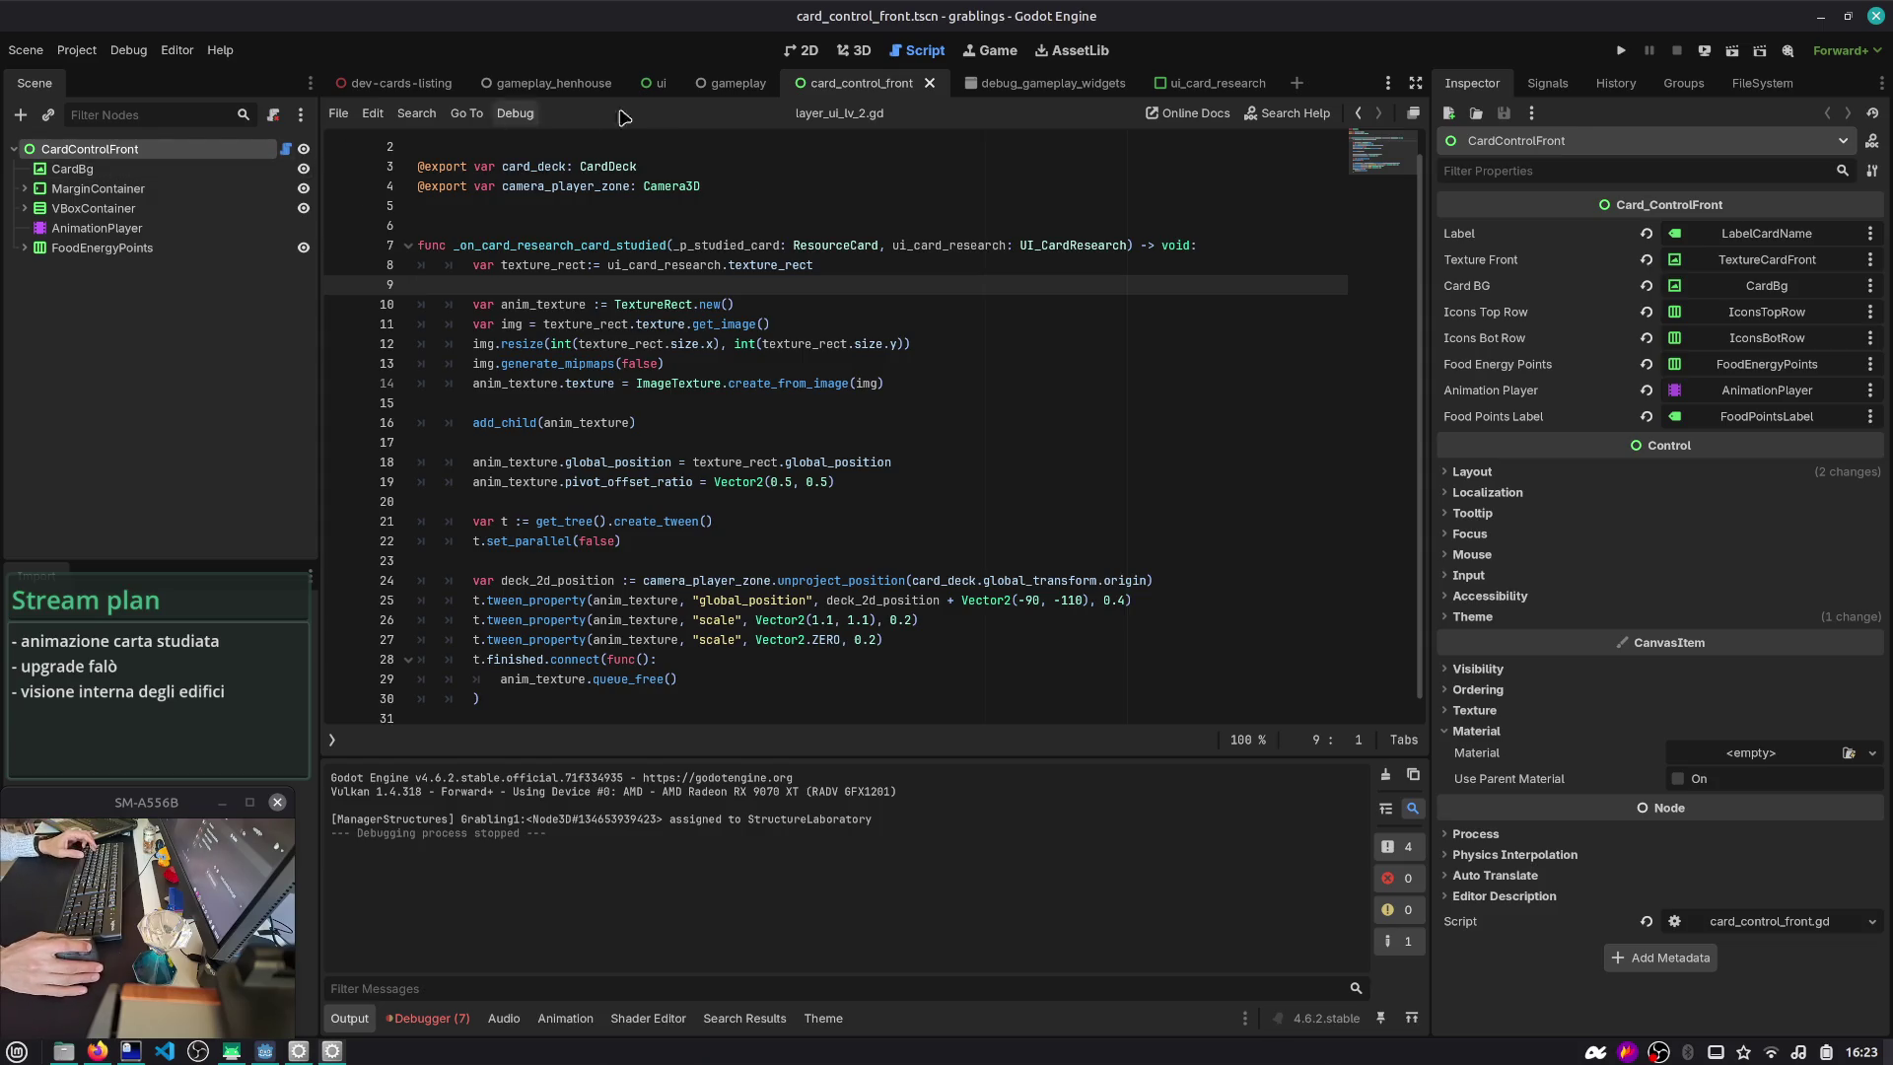
pyautogui.doubleClick(675, 306)
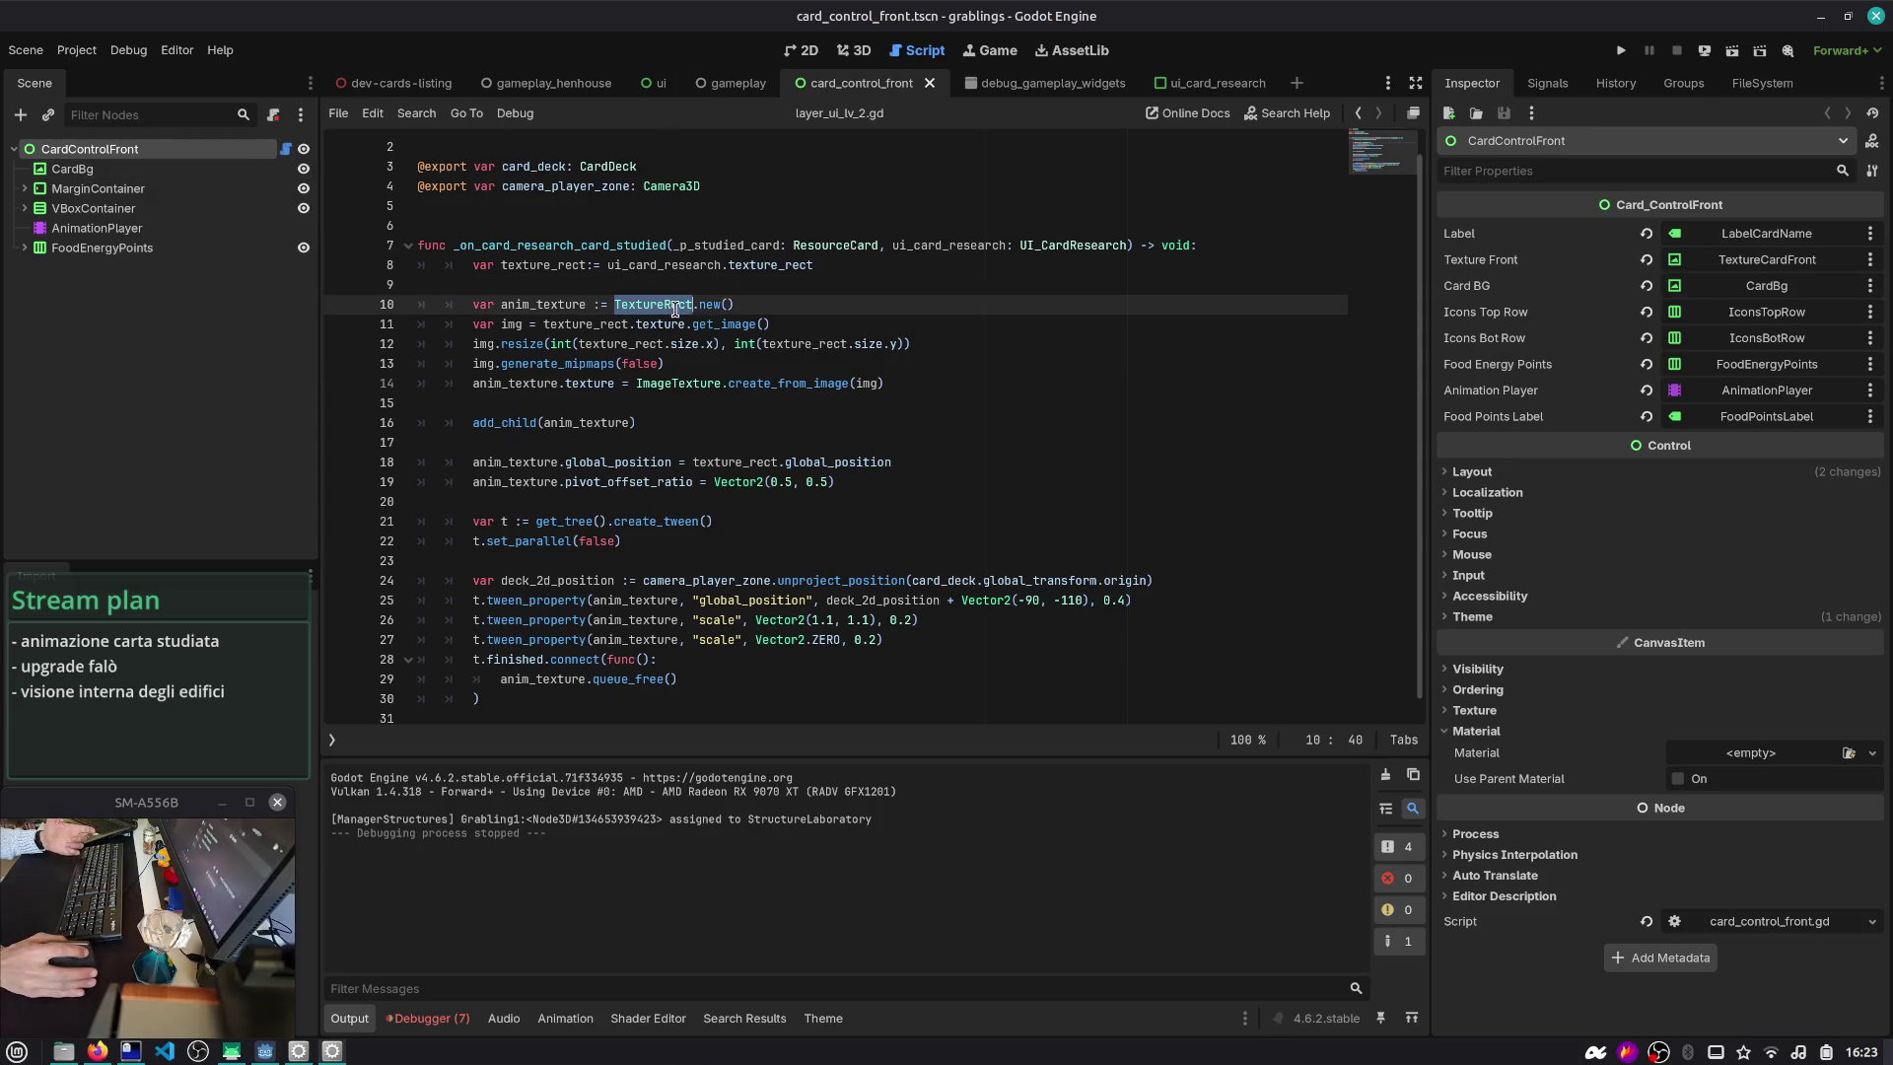
pyautogui.click(640, 306)
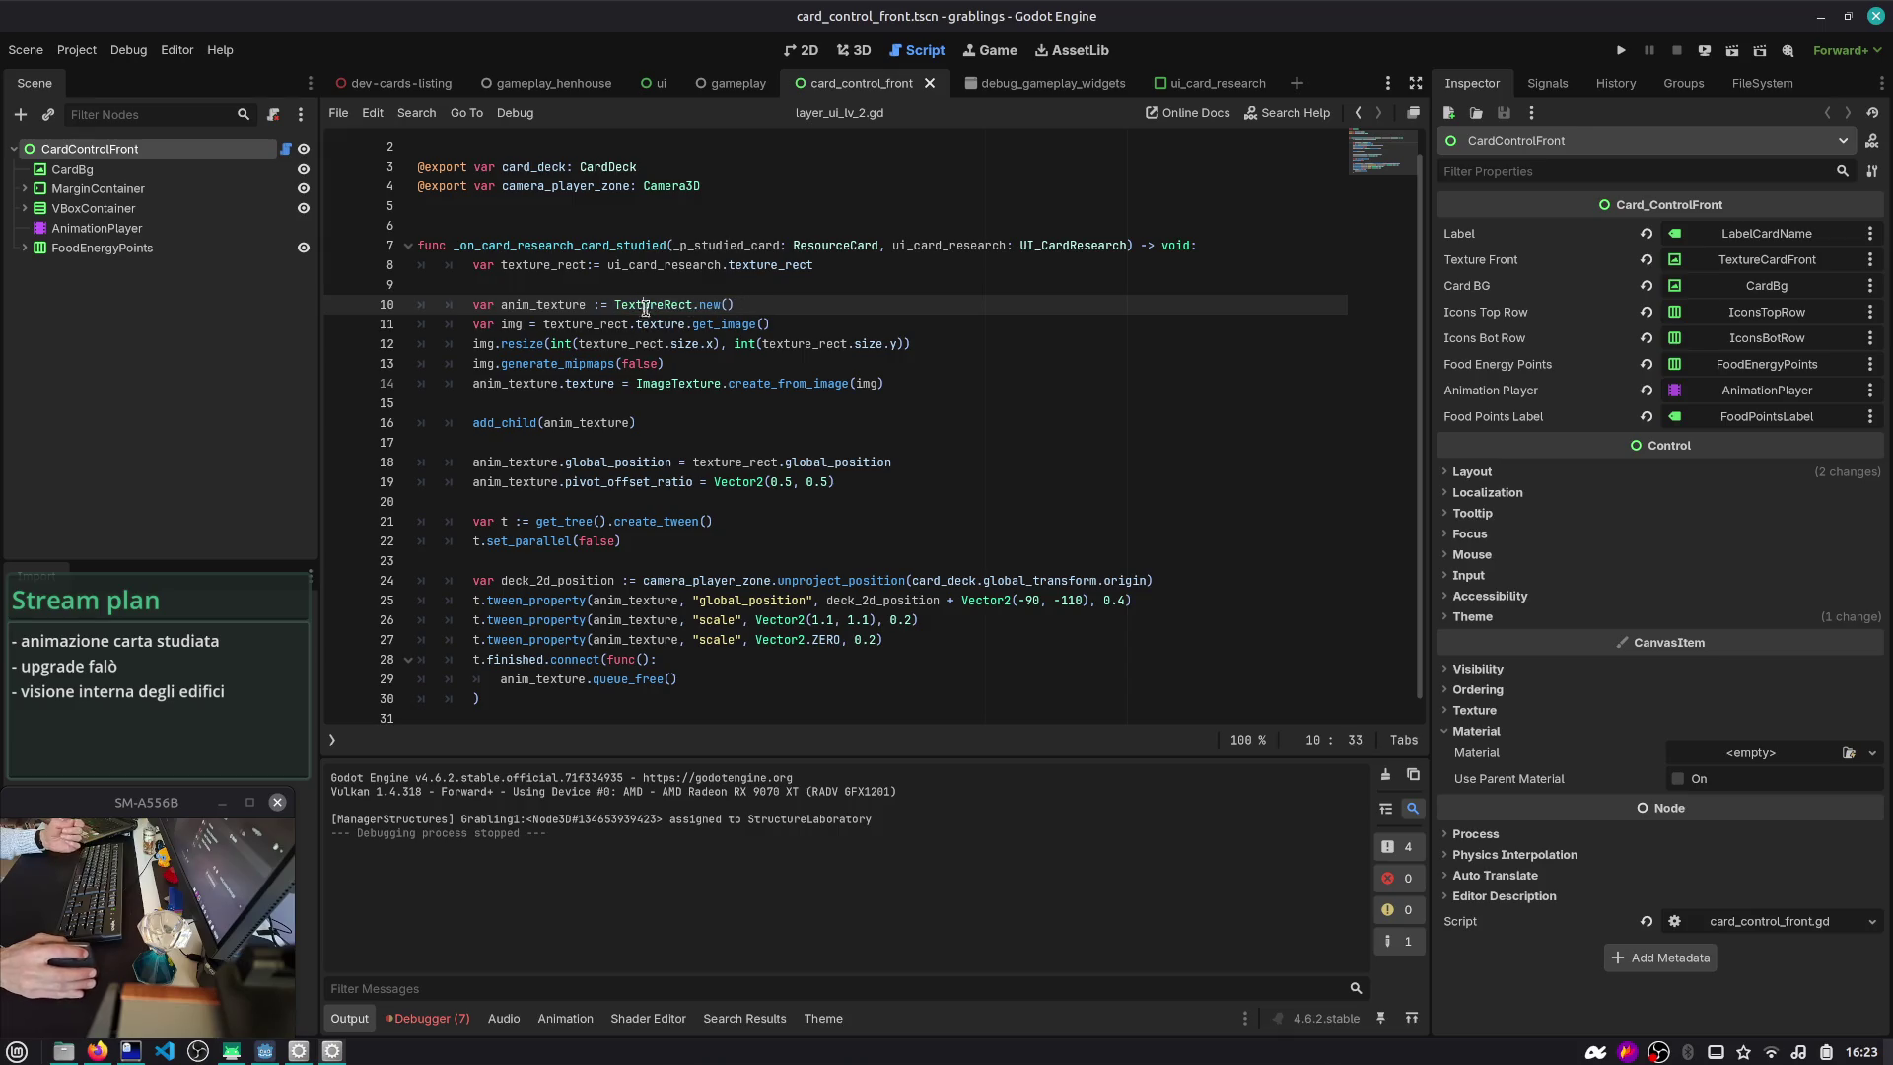
pyautogui.doubleClick(657, 326)
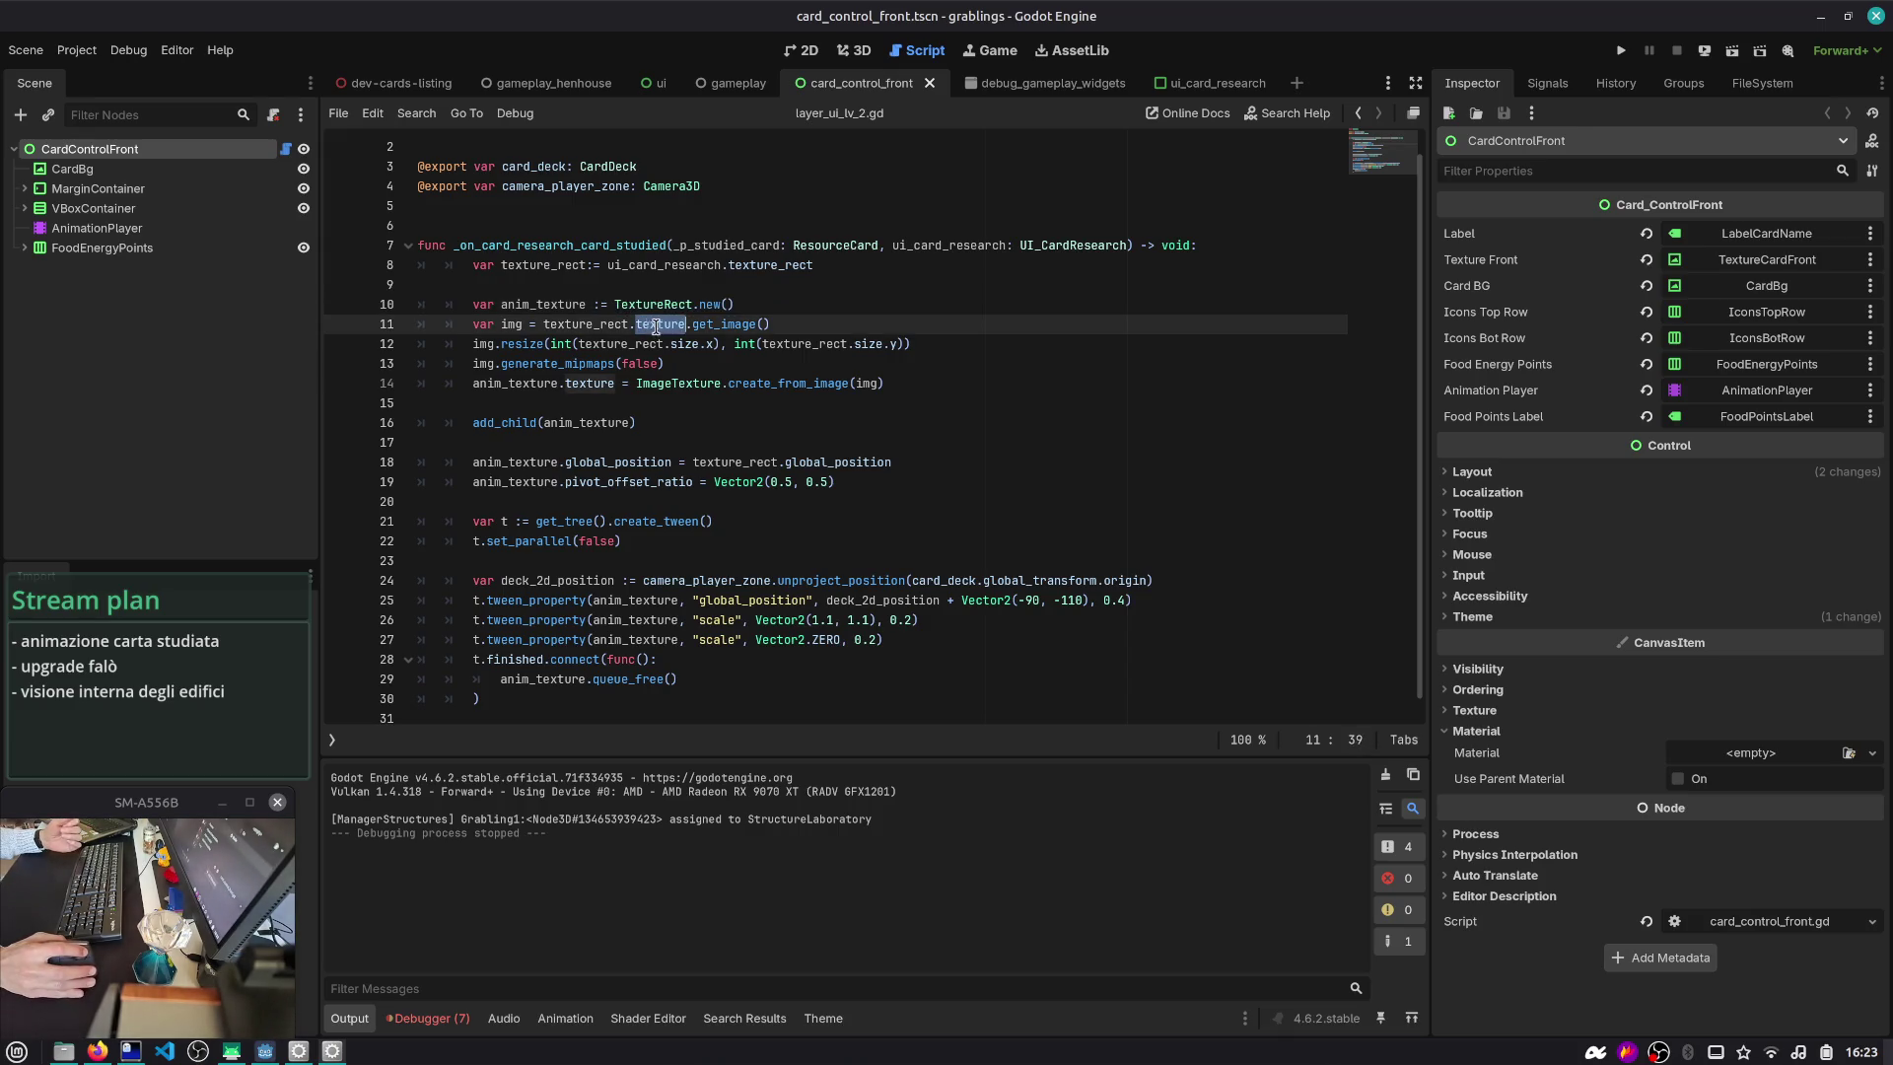
pyautogui.doubleClick(736, 325)
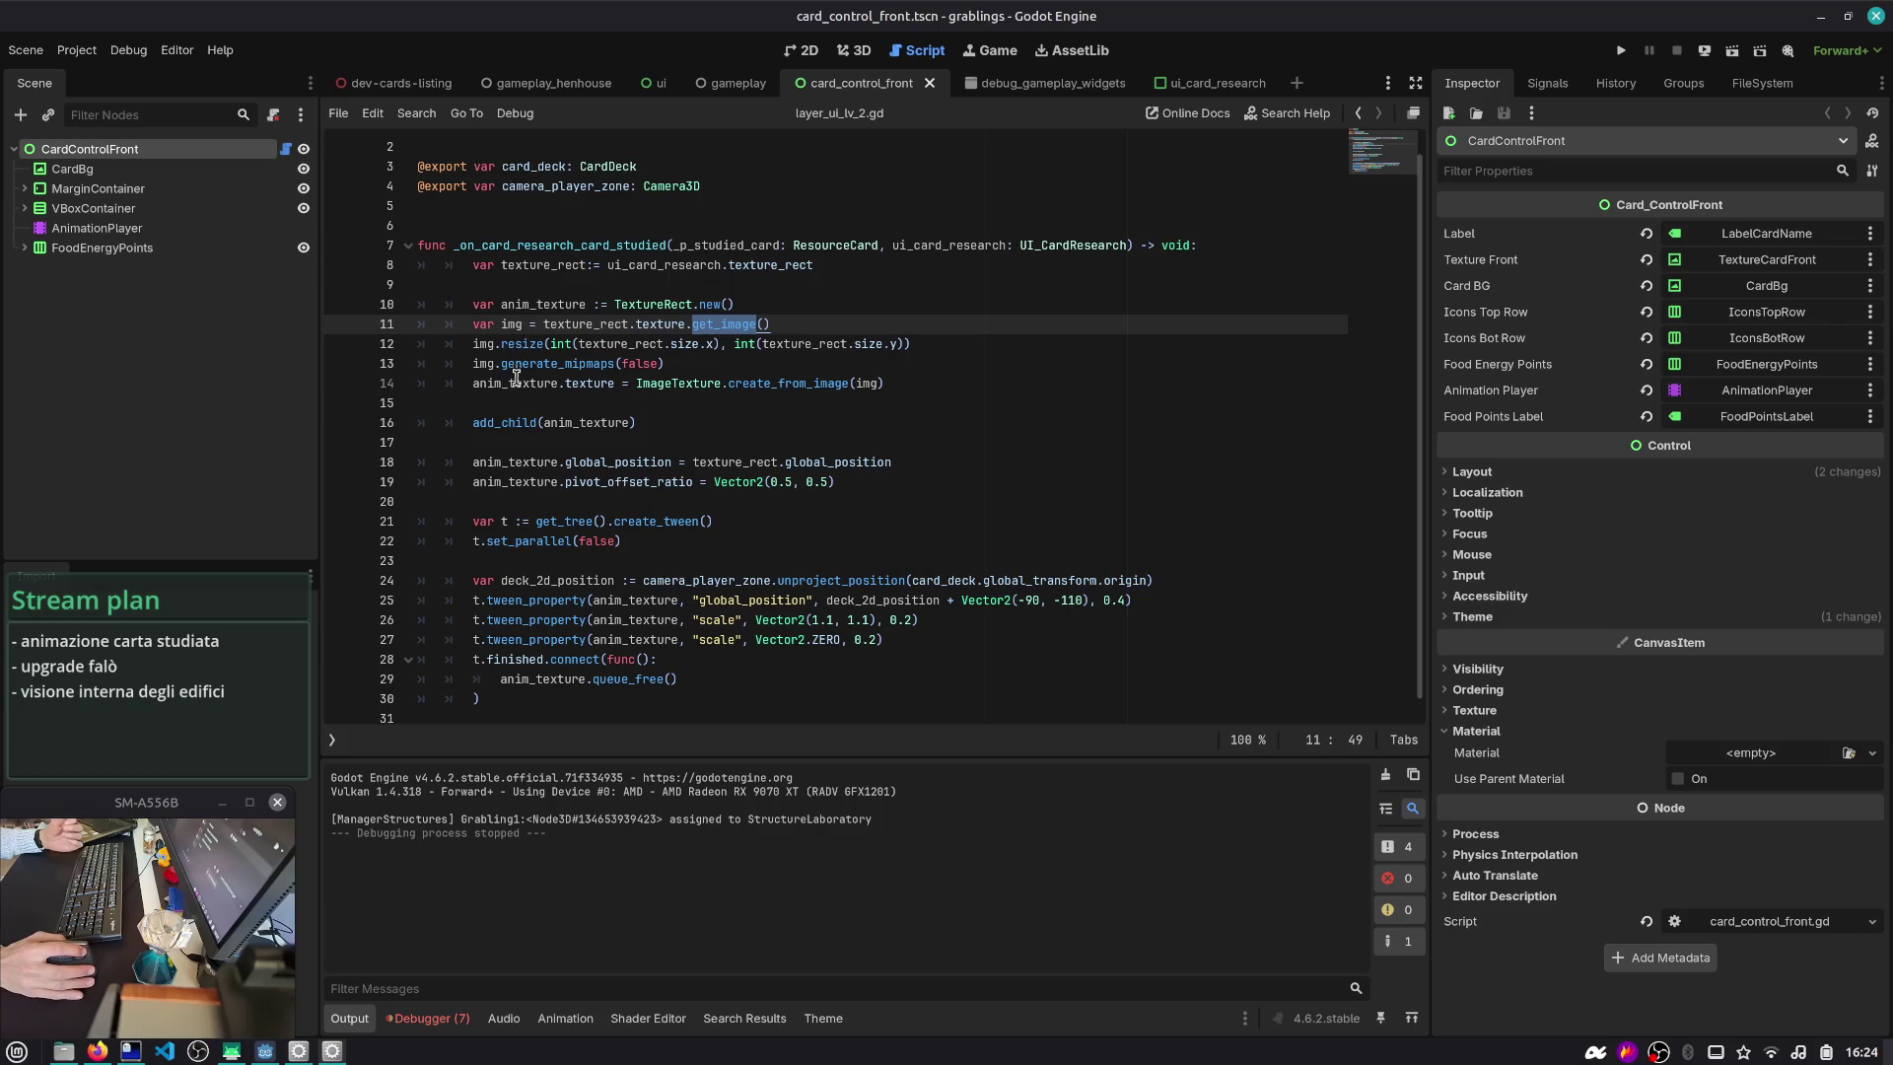
pyautogui.moveTo(922, 385); pyautogui.dragTo(295, 325)
pyautogui.click(591, 284)
# - Save the card_control_front scene, then bring up the ui scene
pyautogui.hotkey('ctrl', 's')
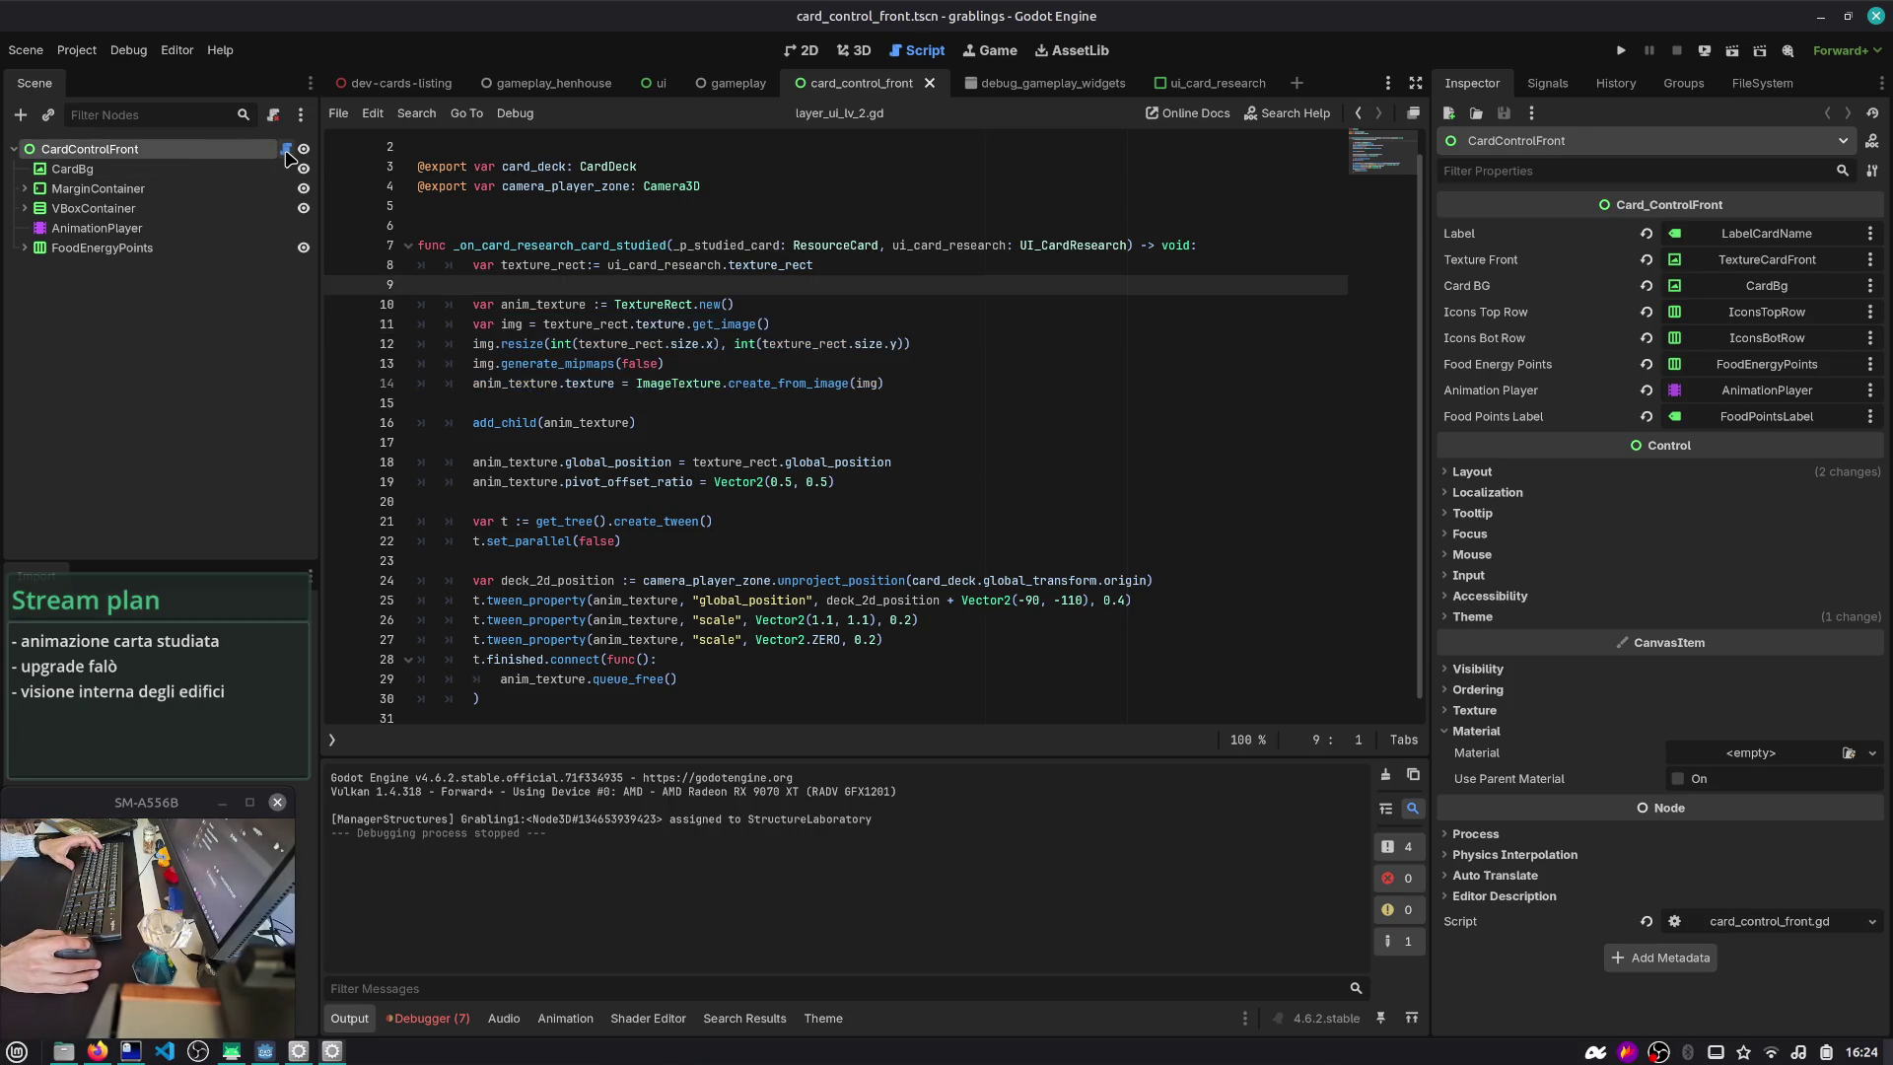
pyautogui.moveTo(716, 91)
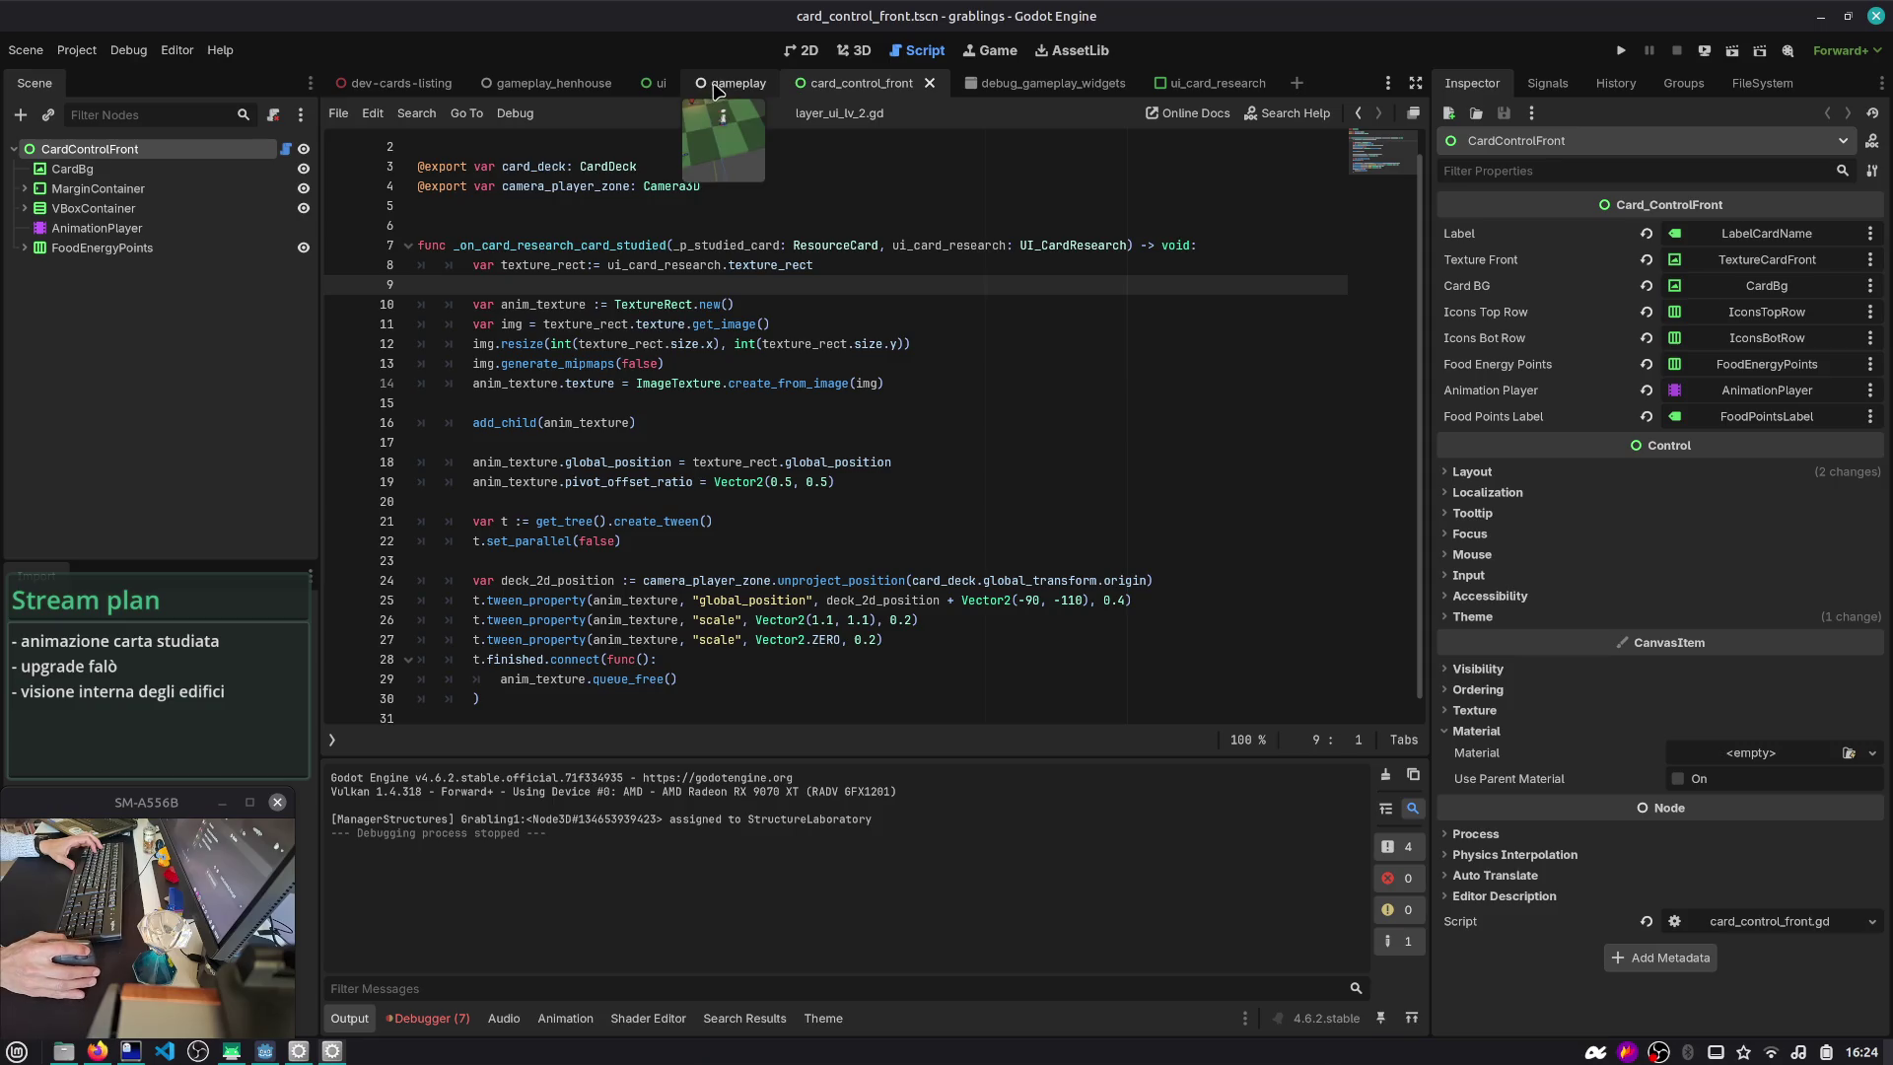
pyautogui.click(656, 83)
# - Open CardResearch's script and uncomment the set_study_card(next_card) call on line 87
pyautogui.click(287, 247)
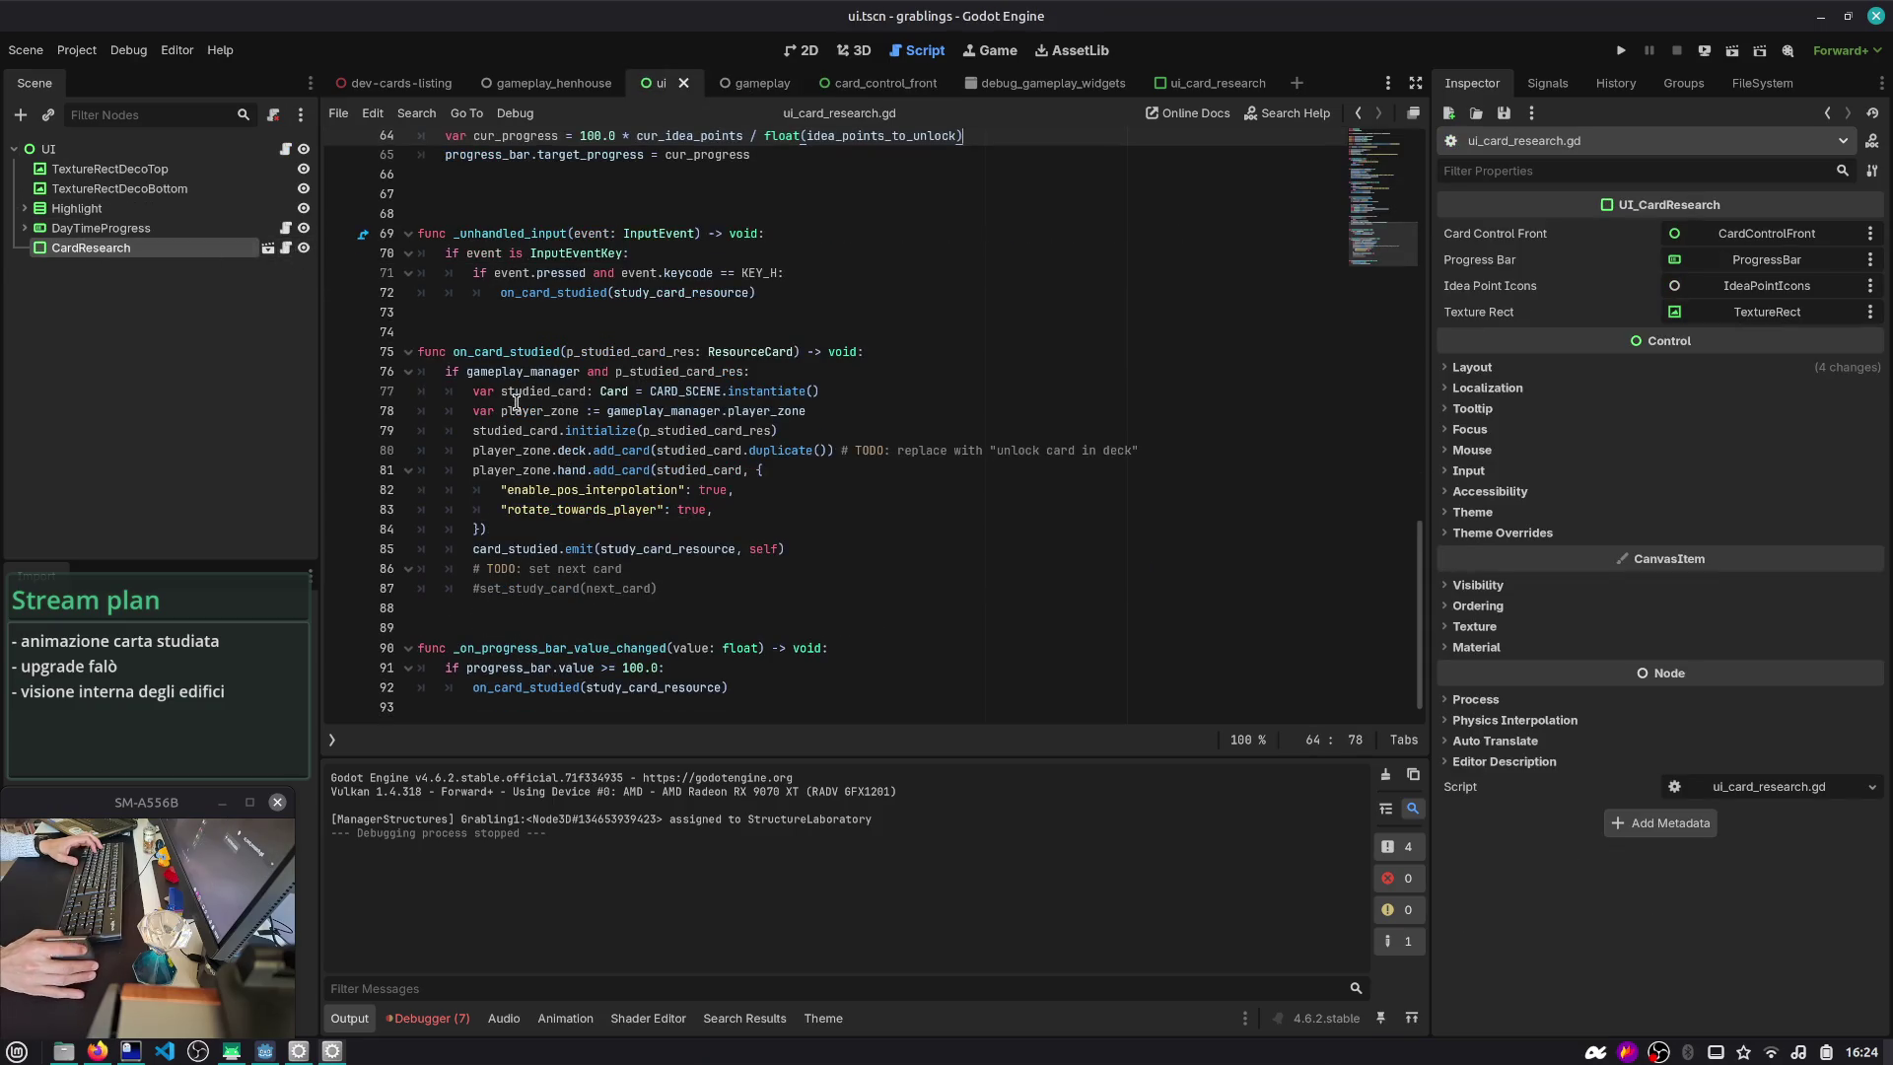
pyautogui.press('Down')
pyautogui.press('Down')
pyautogui.press('Down')
pyautogui.hotkey('ctrl', 'k')
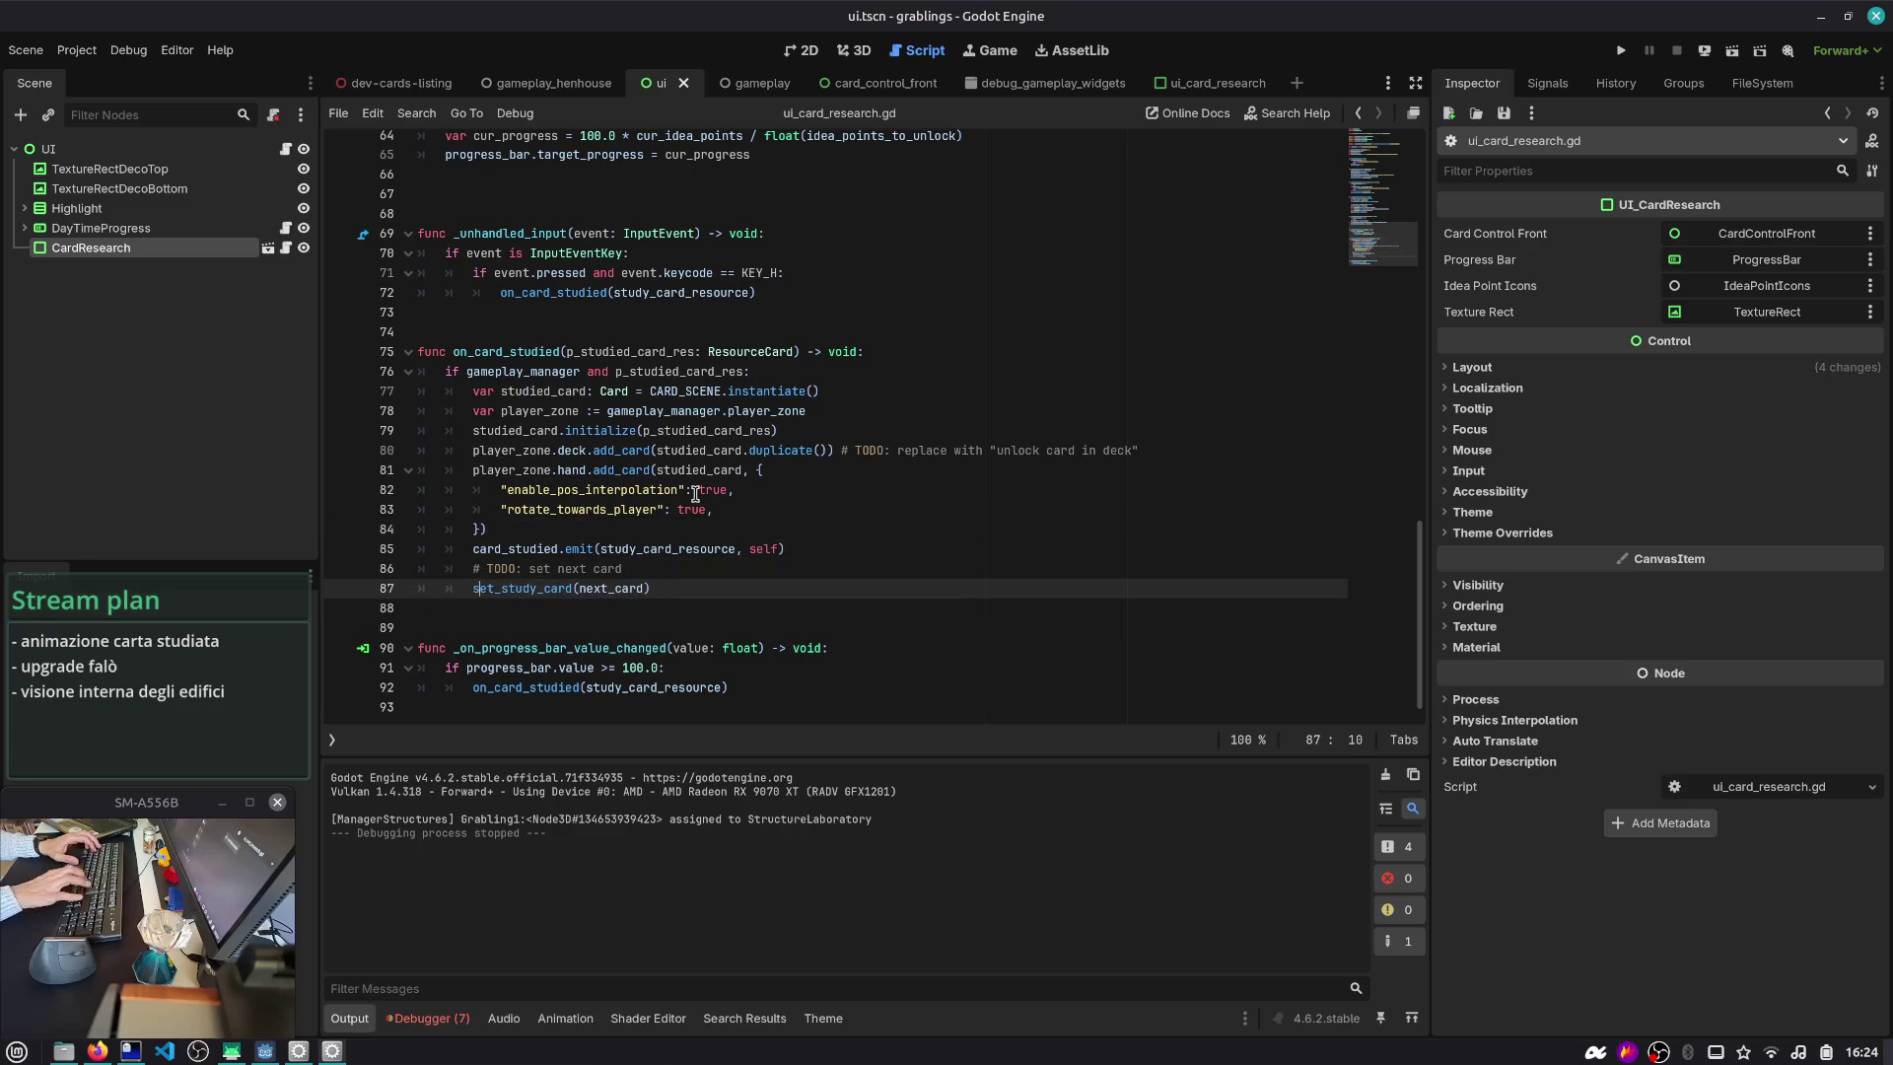
pyautogui.doubleClick(586, 589)
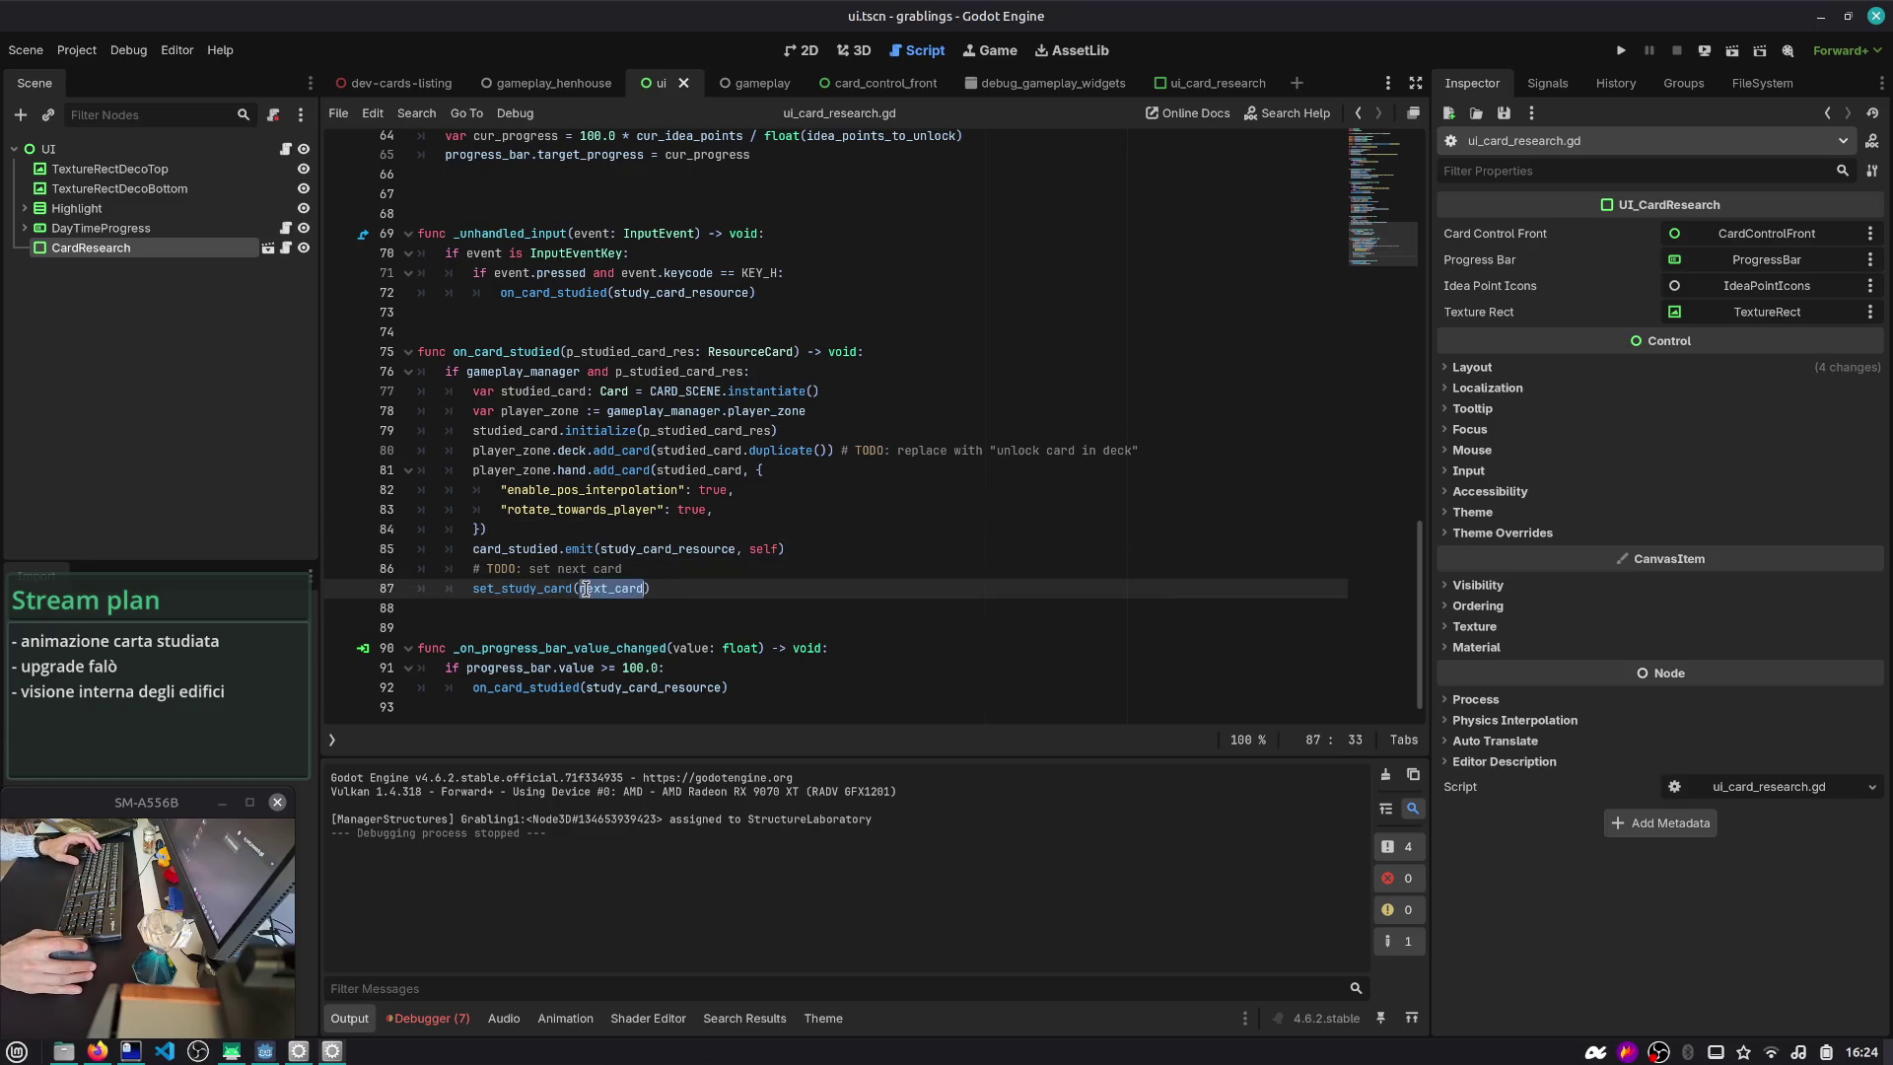
# - Insert a blank line above the TODO comment, after the card_studied emit
pyautogui.click(749, 579)
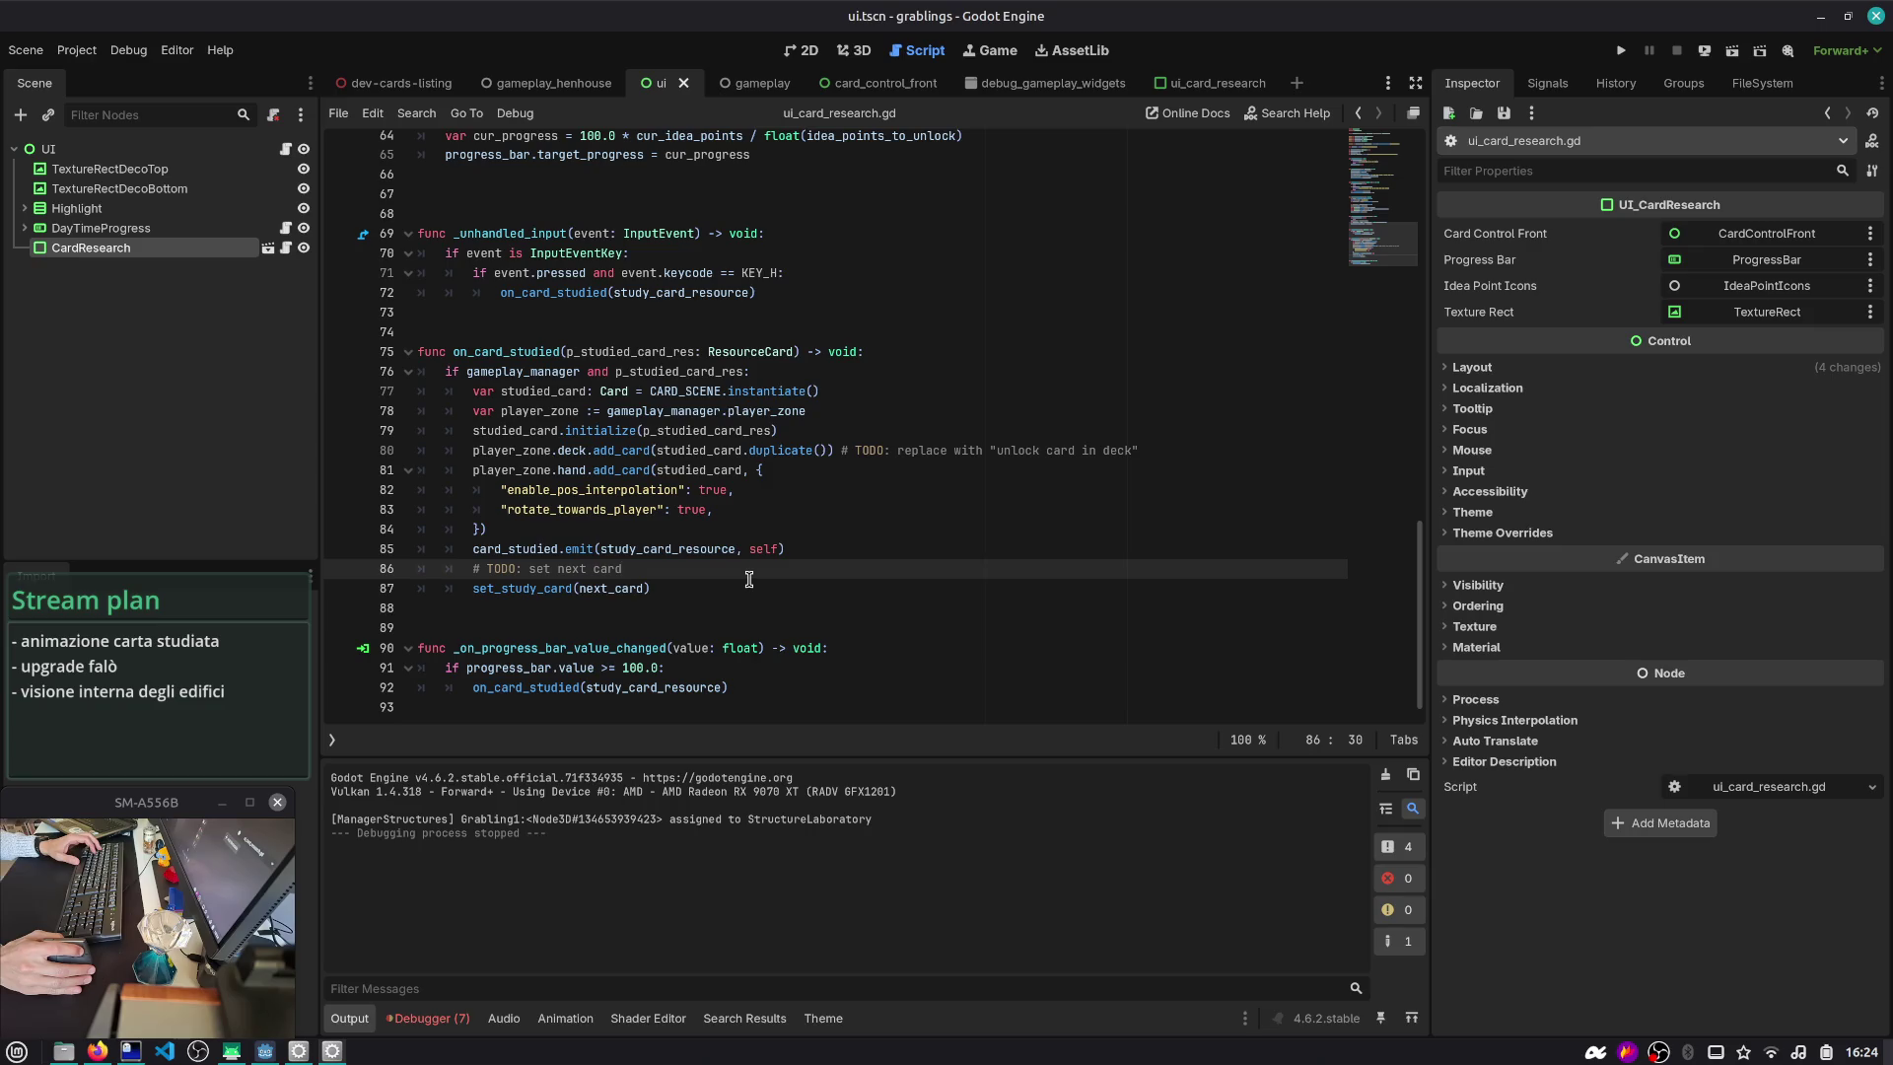
pyautogui.press('Home')
pyautogui.press('Home')
pyautogui.press('Return')
pyautogui.press('Up')
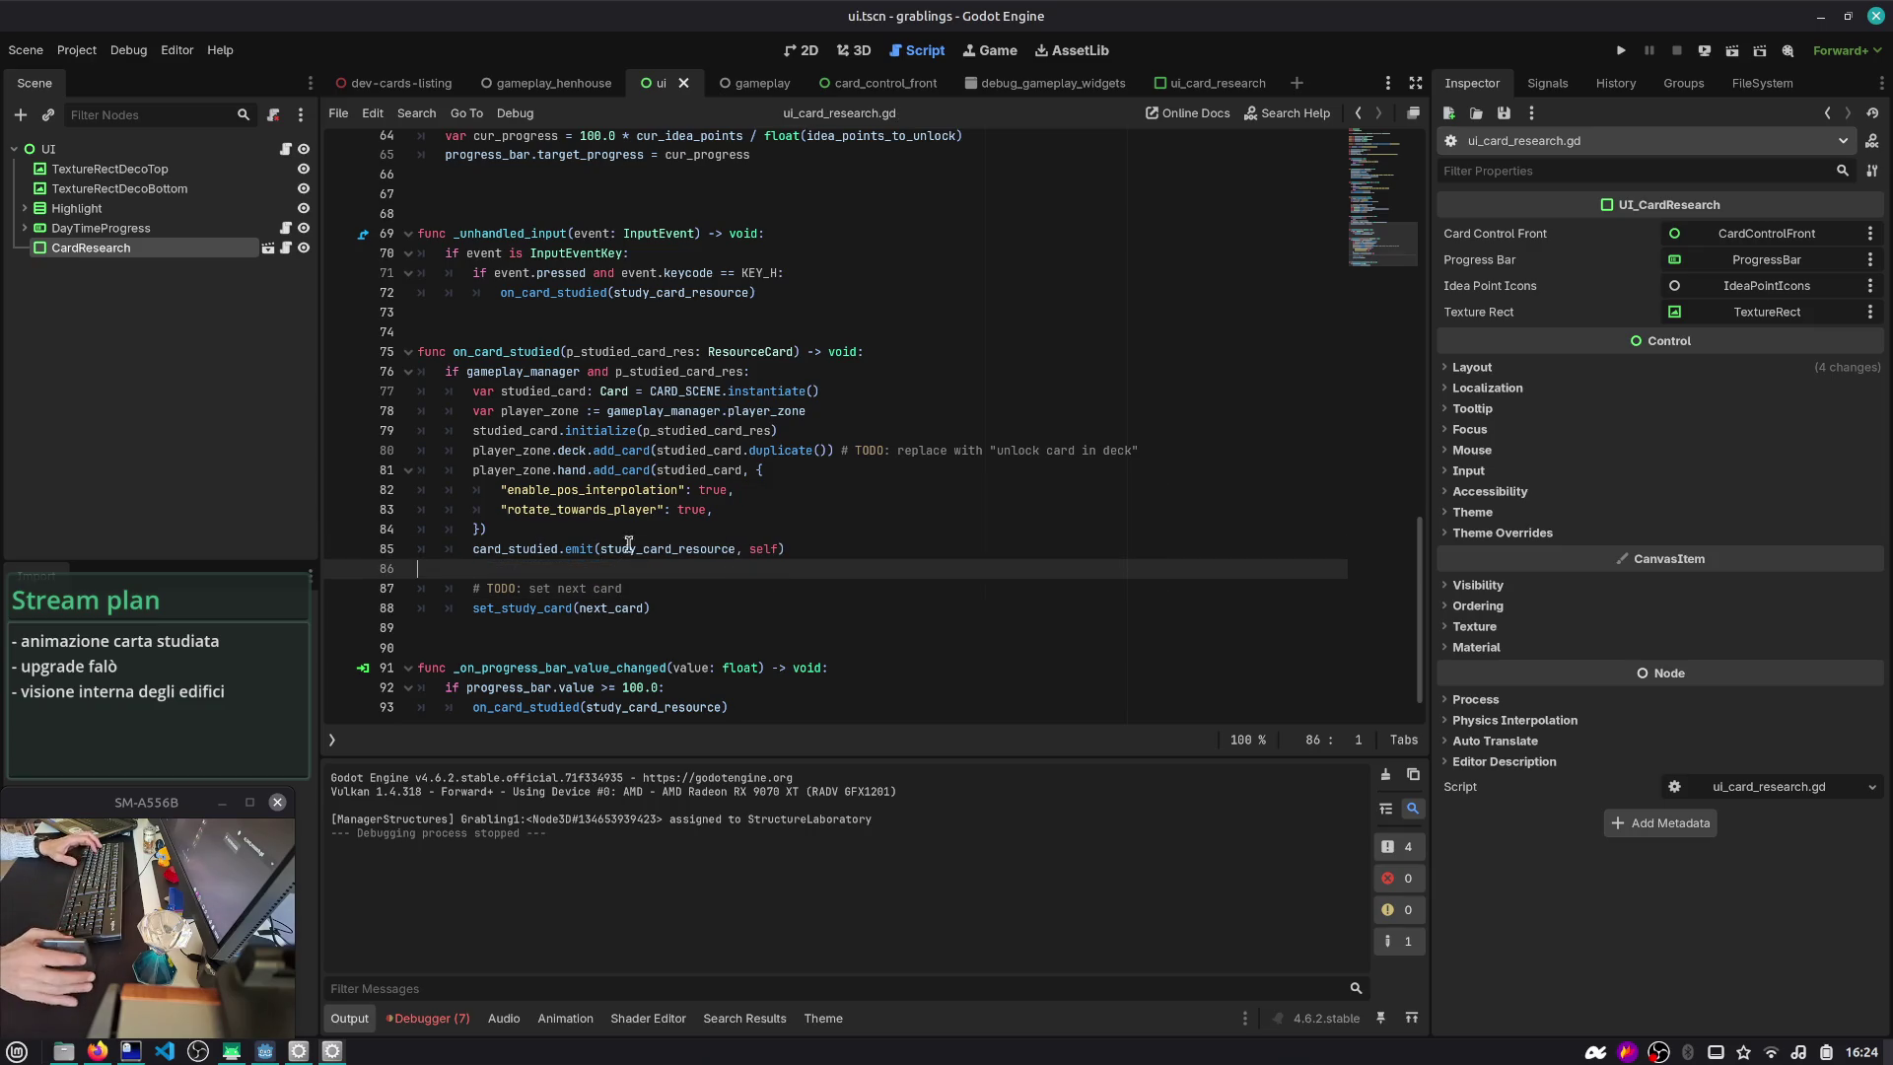
pyautogui.doubleClick(655, 549)
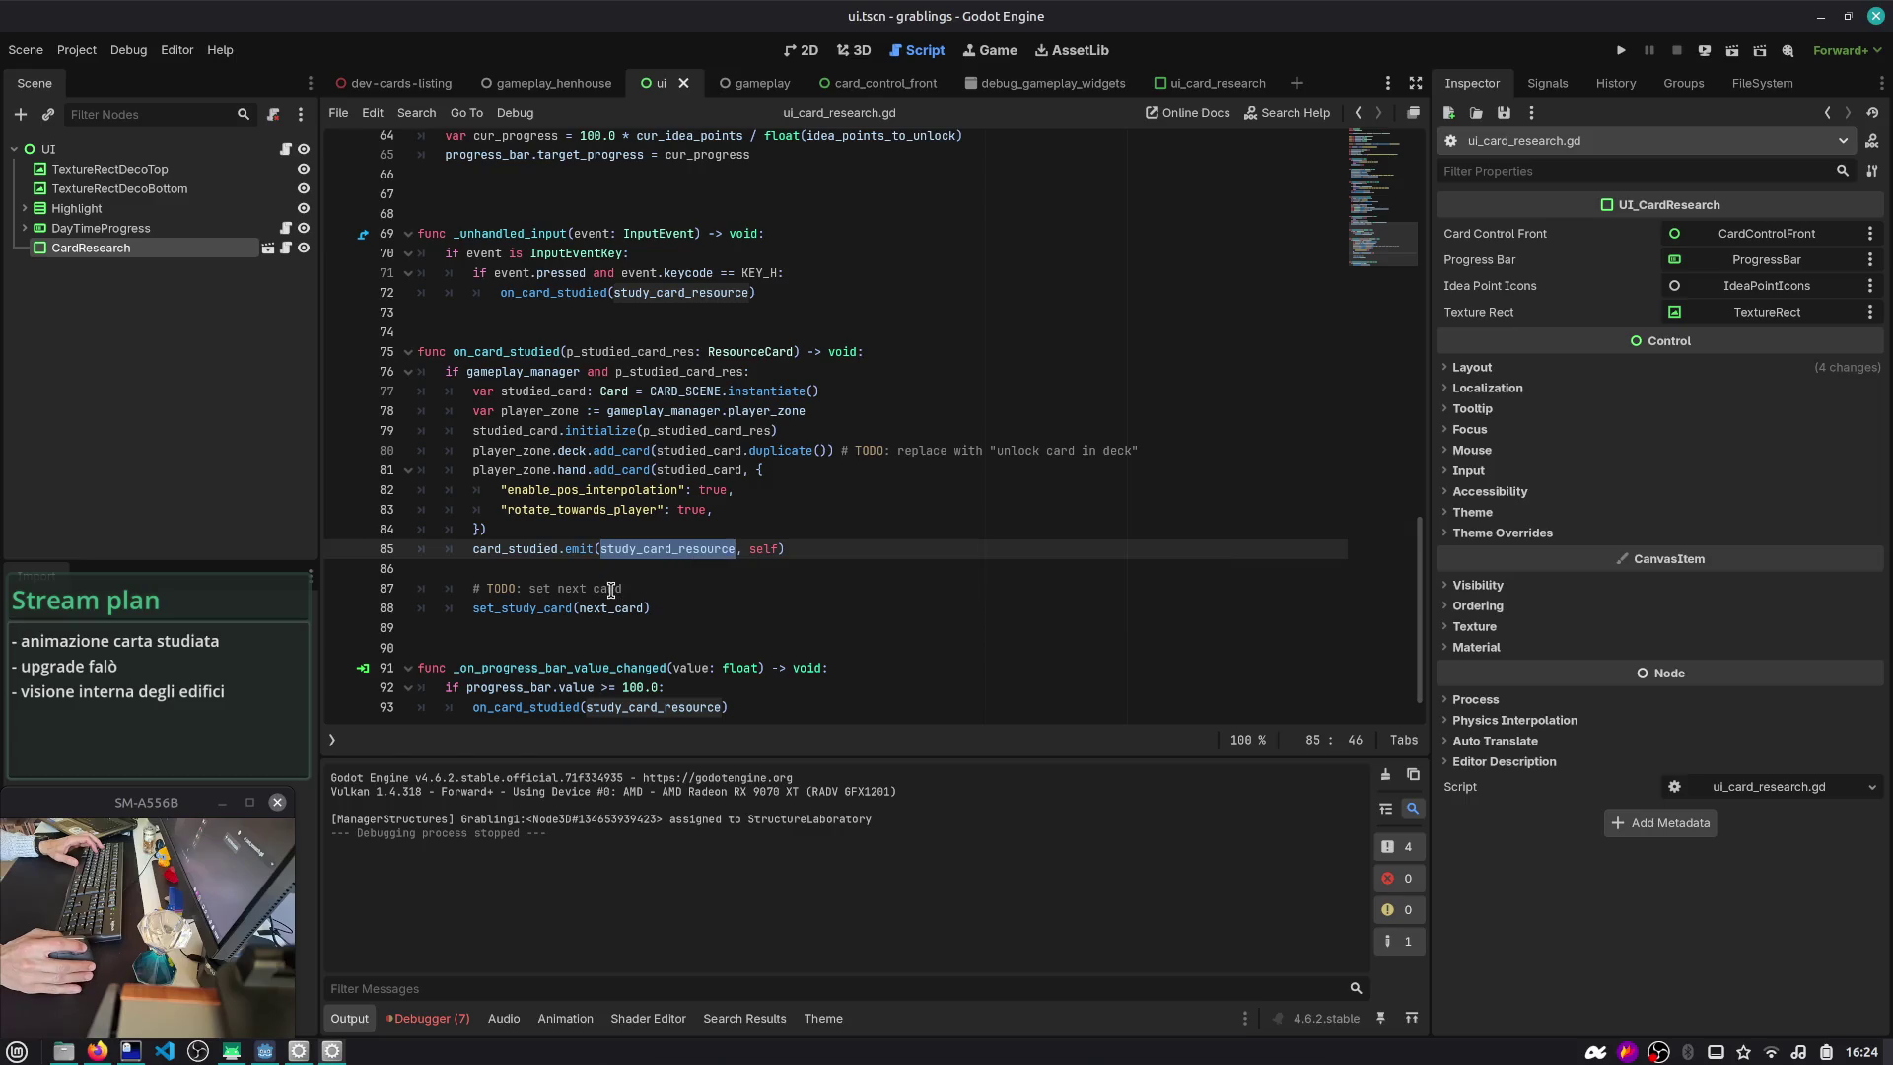
pyautogui.click(430, 1017)
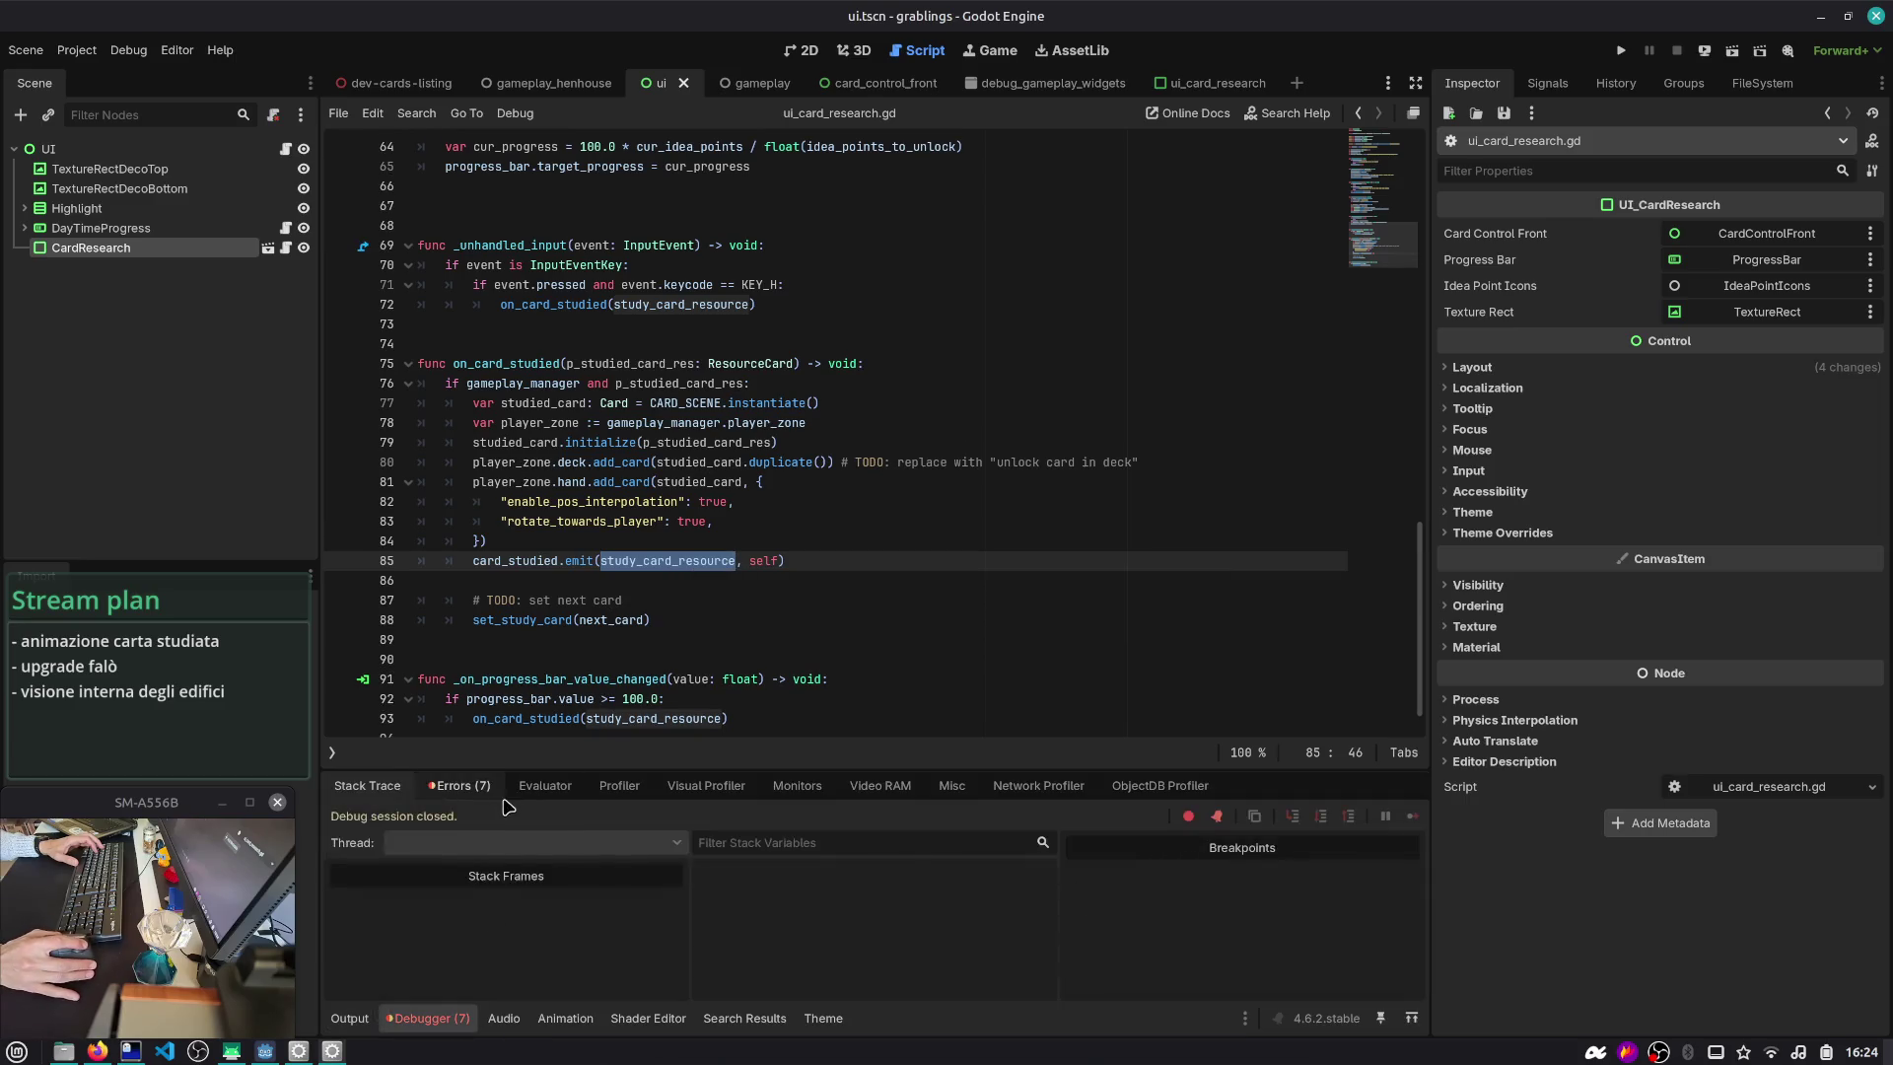
# - Show the debugger Errors list and inspect the card_studied, idea-points and SubViewportFront path errors
pyautogui.click(459, 785)
pyautogui.click(802, 855)
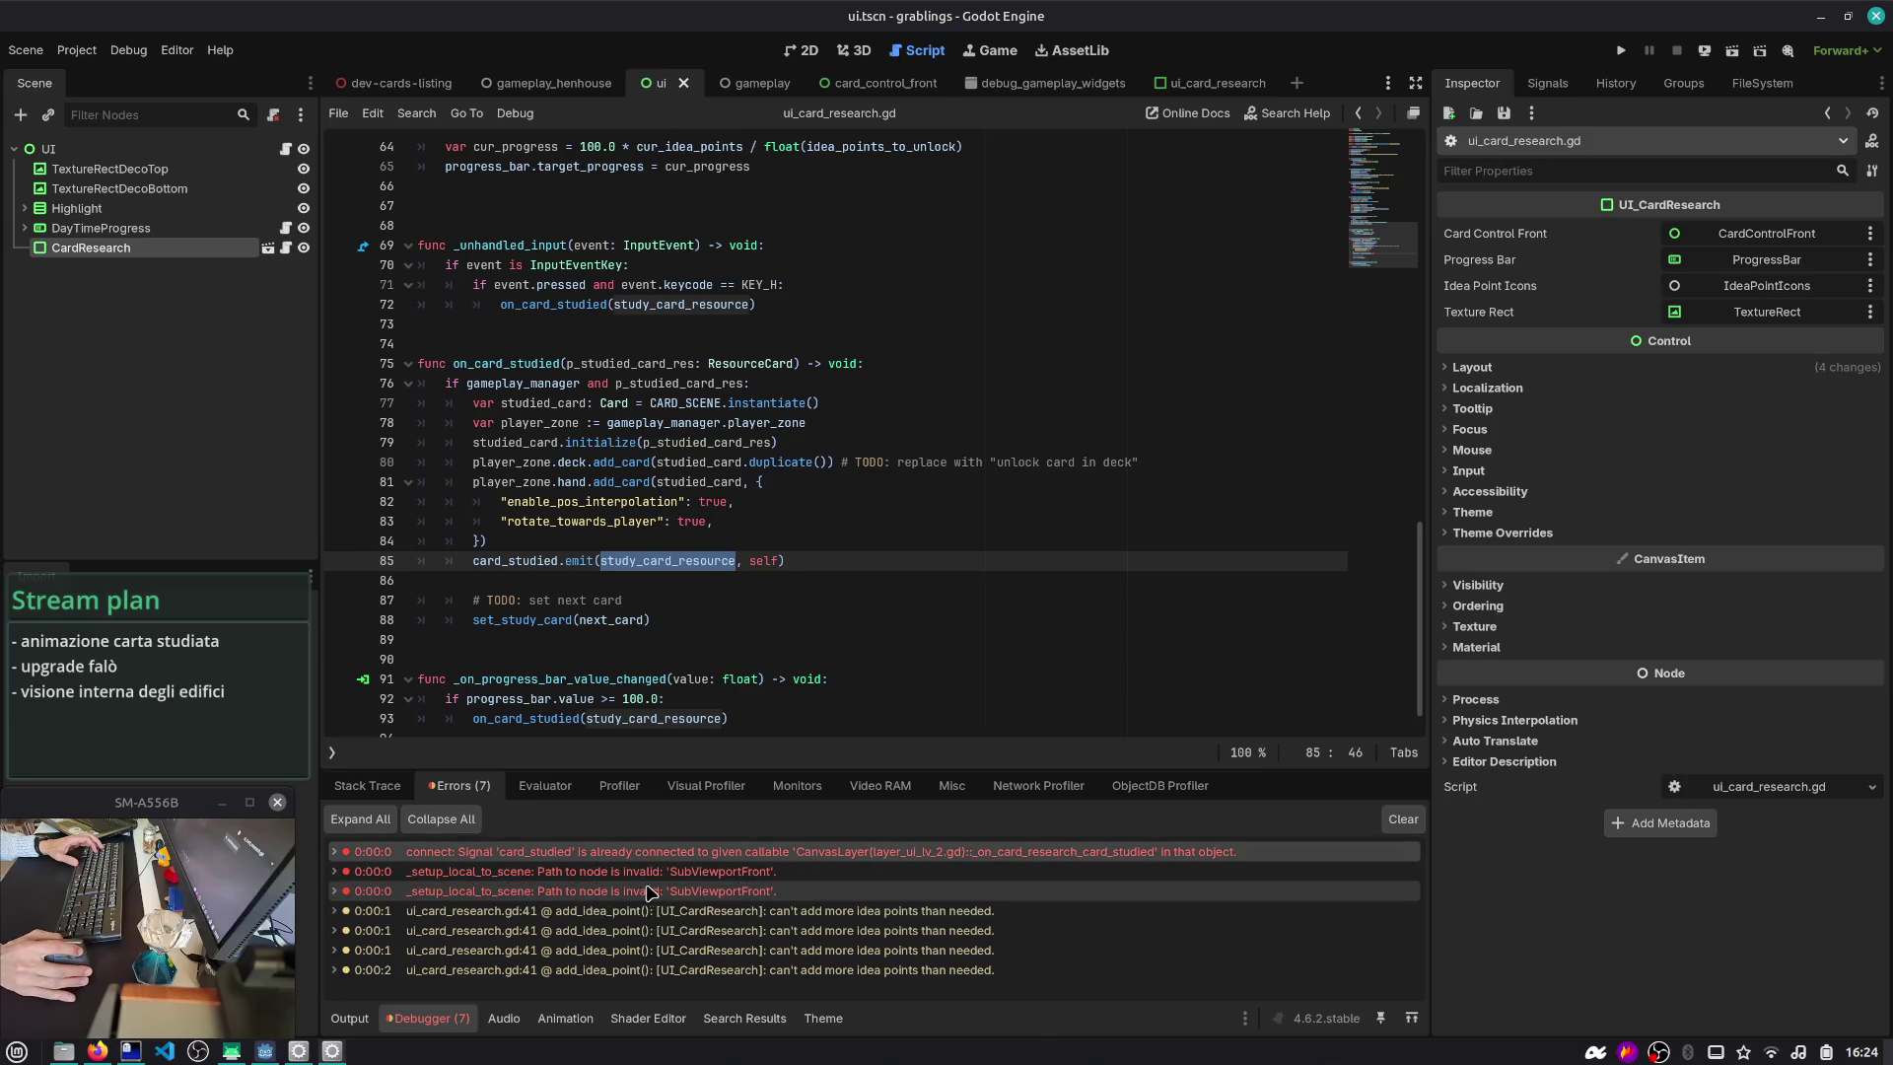
pyautogui.click(696, 911)
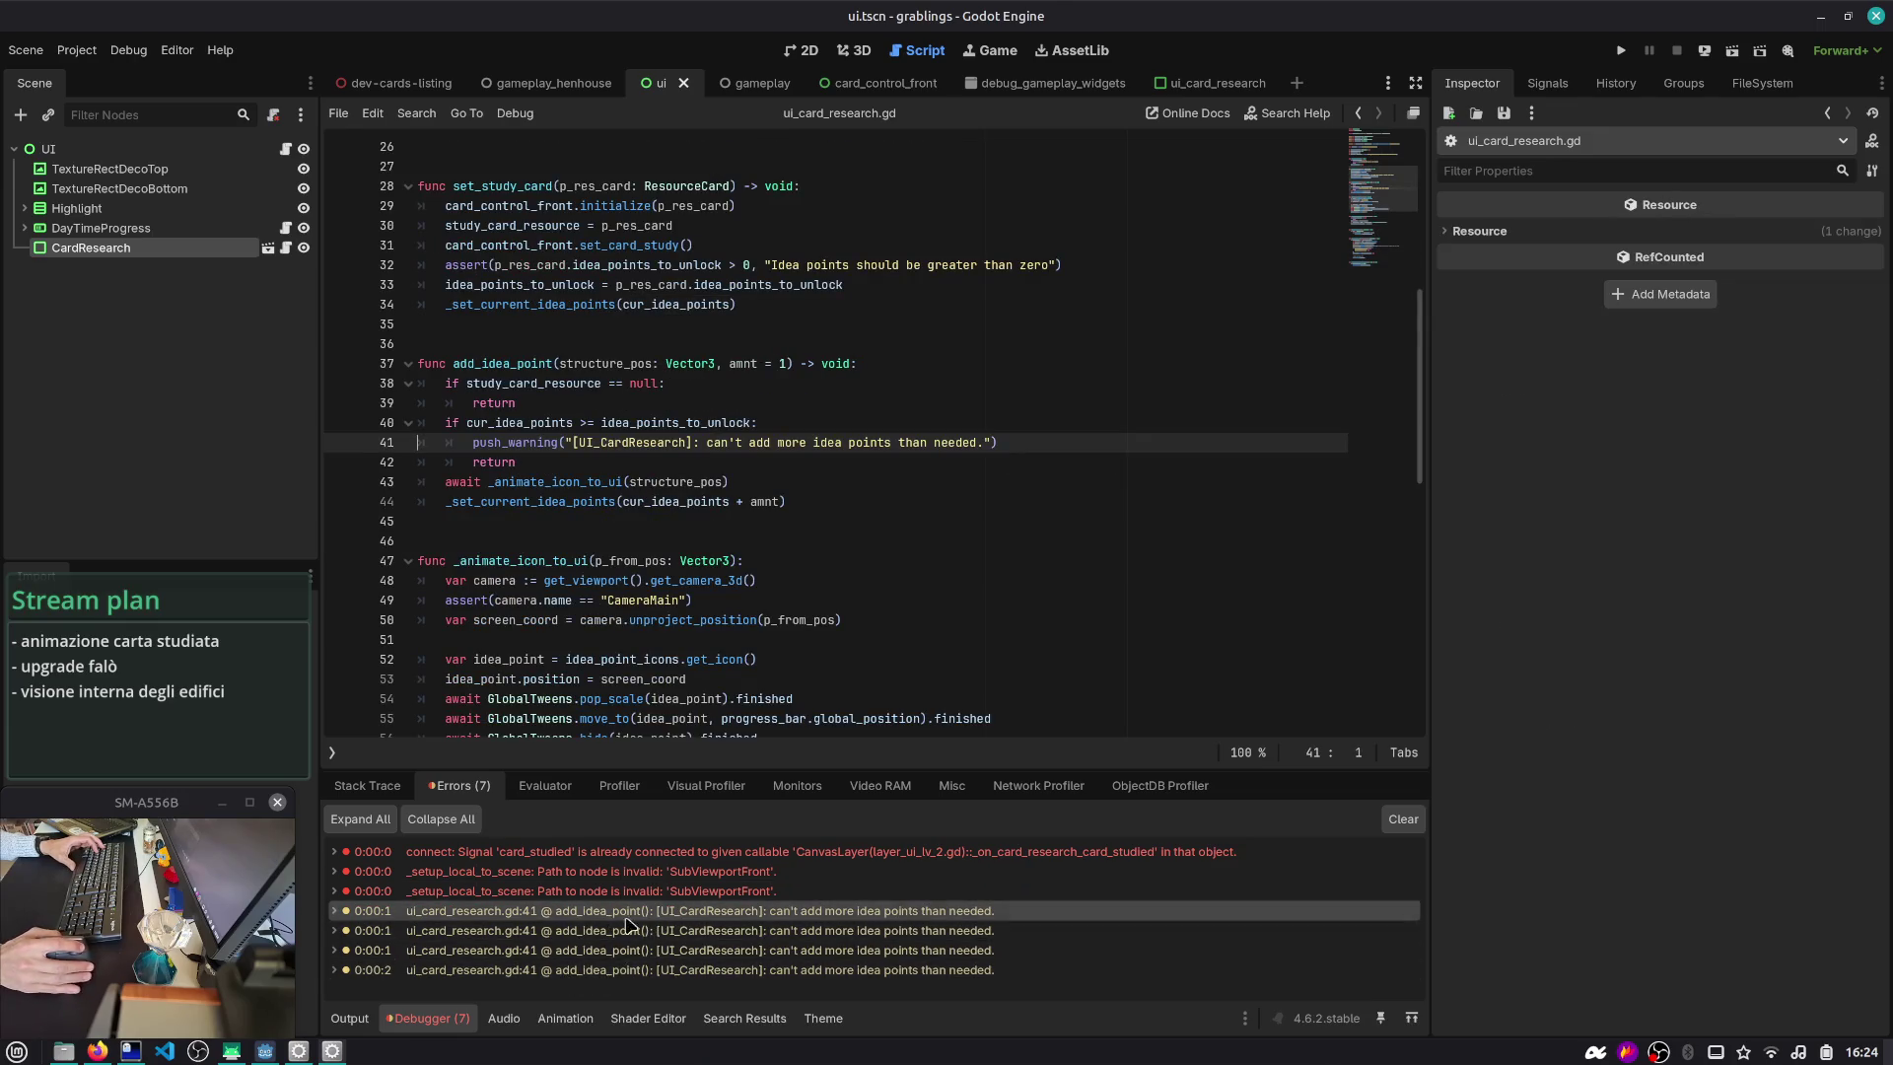
pyautogui.click(671, 889)
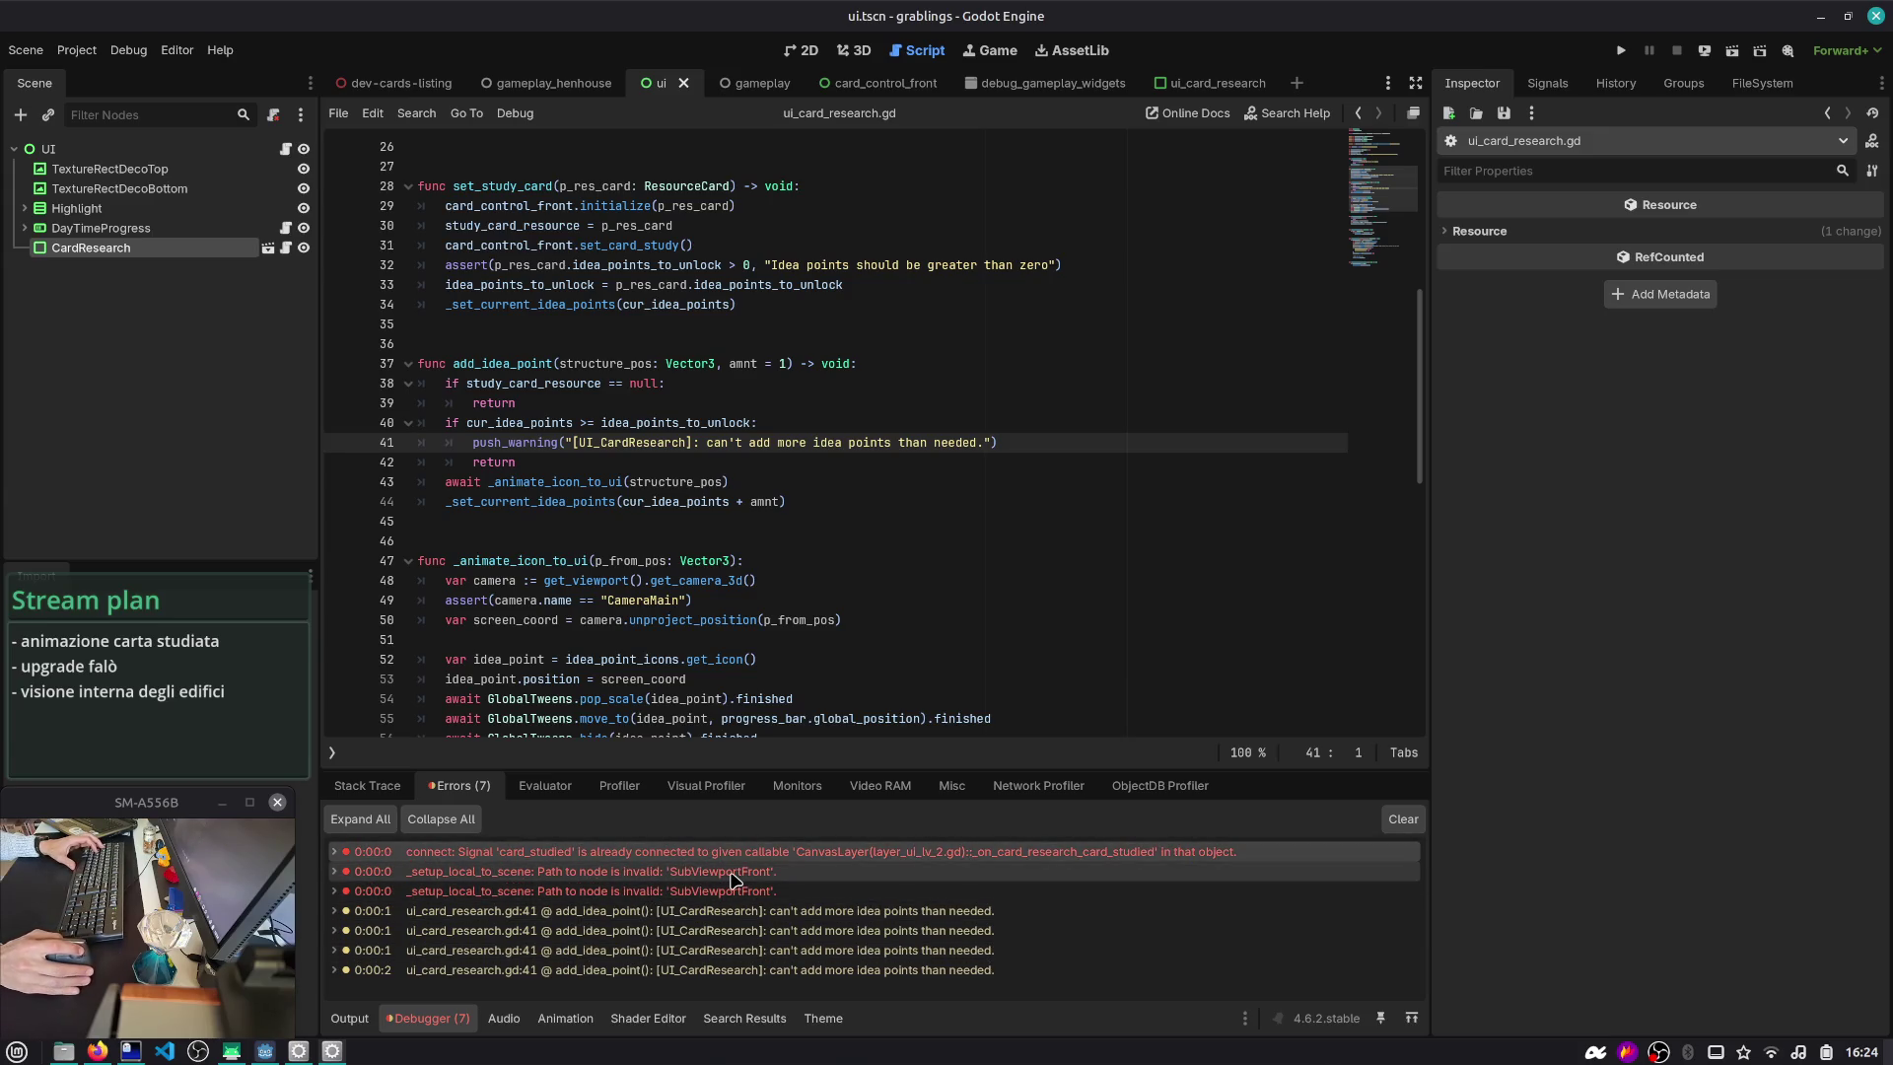
pyautogui.moveTo(719, 892)
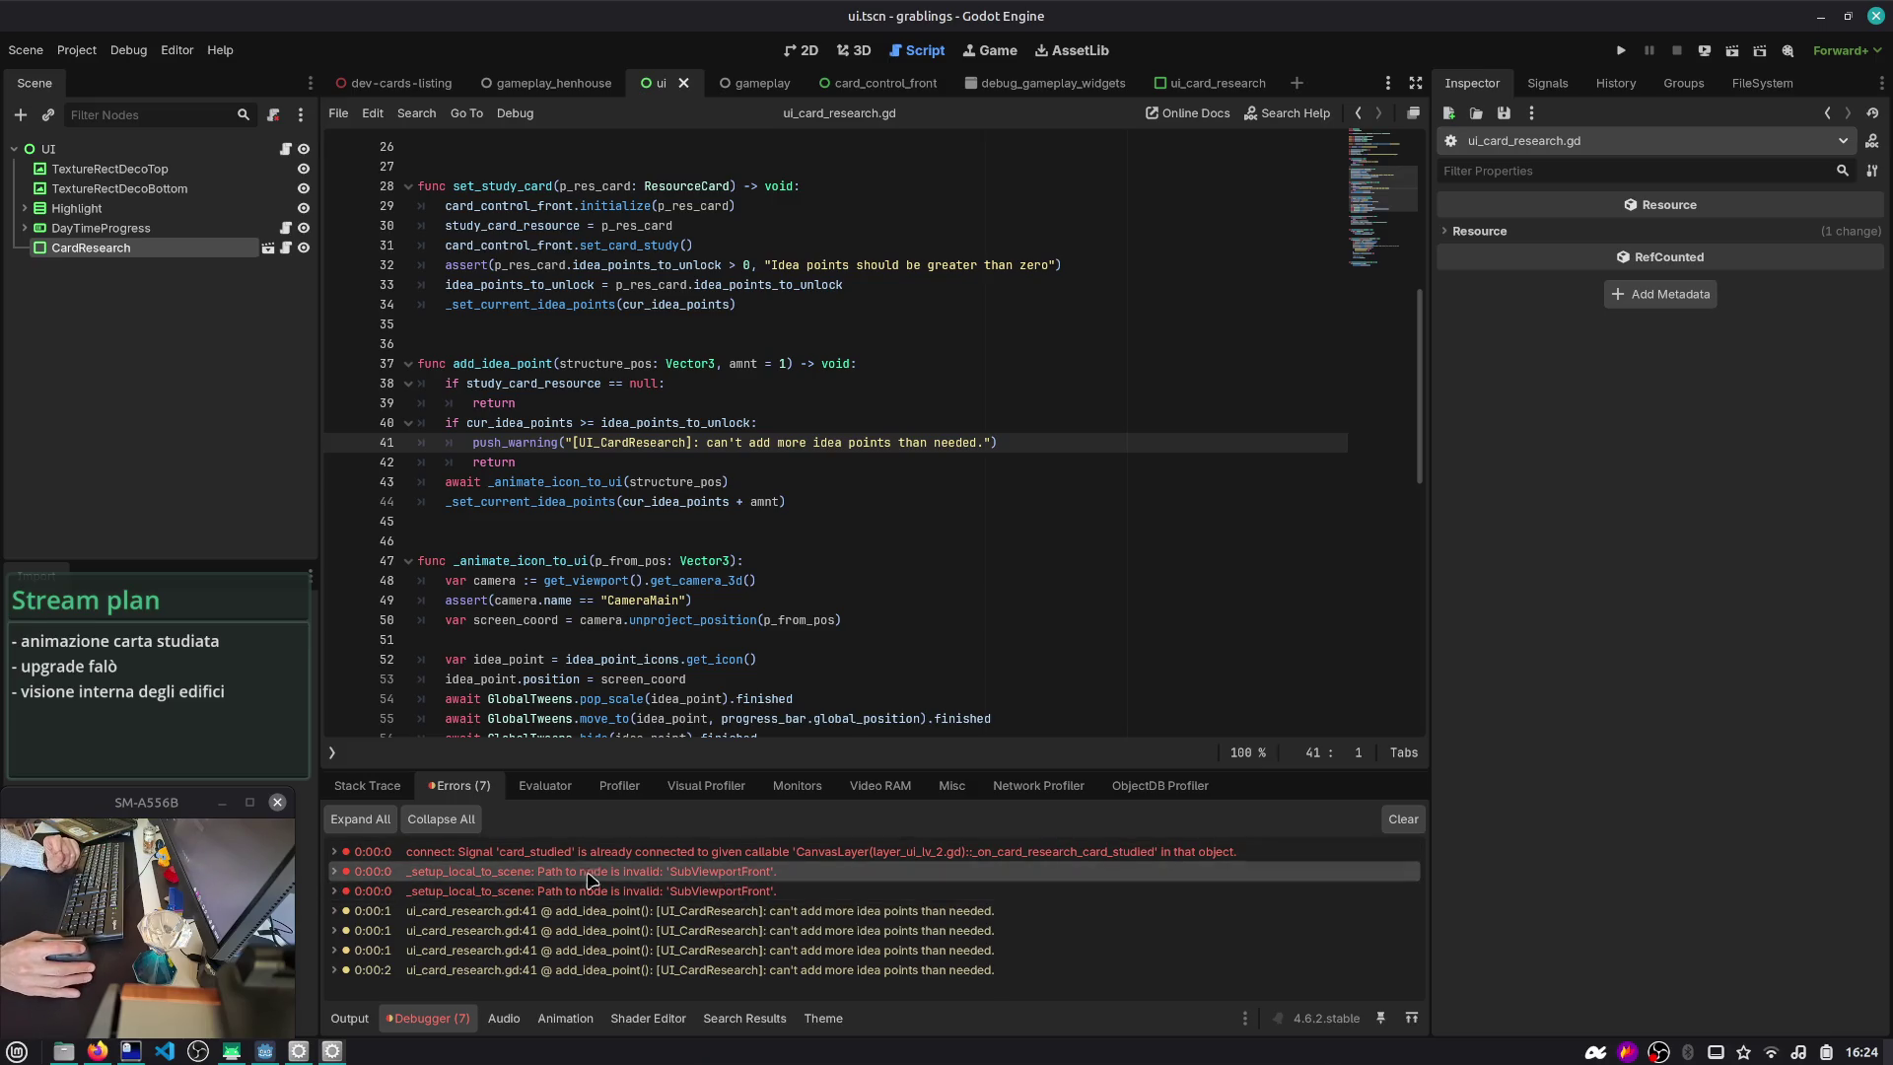
# - Expand the card_studied 'already connected' error details, then switch to gameplay_henhouse
pyautogui.click(336, 854)
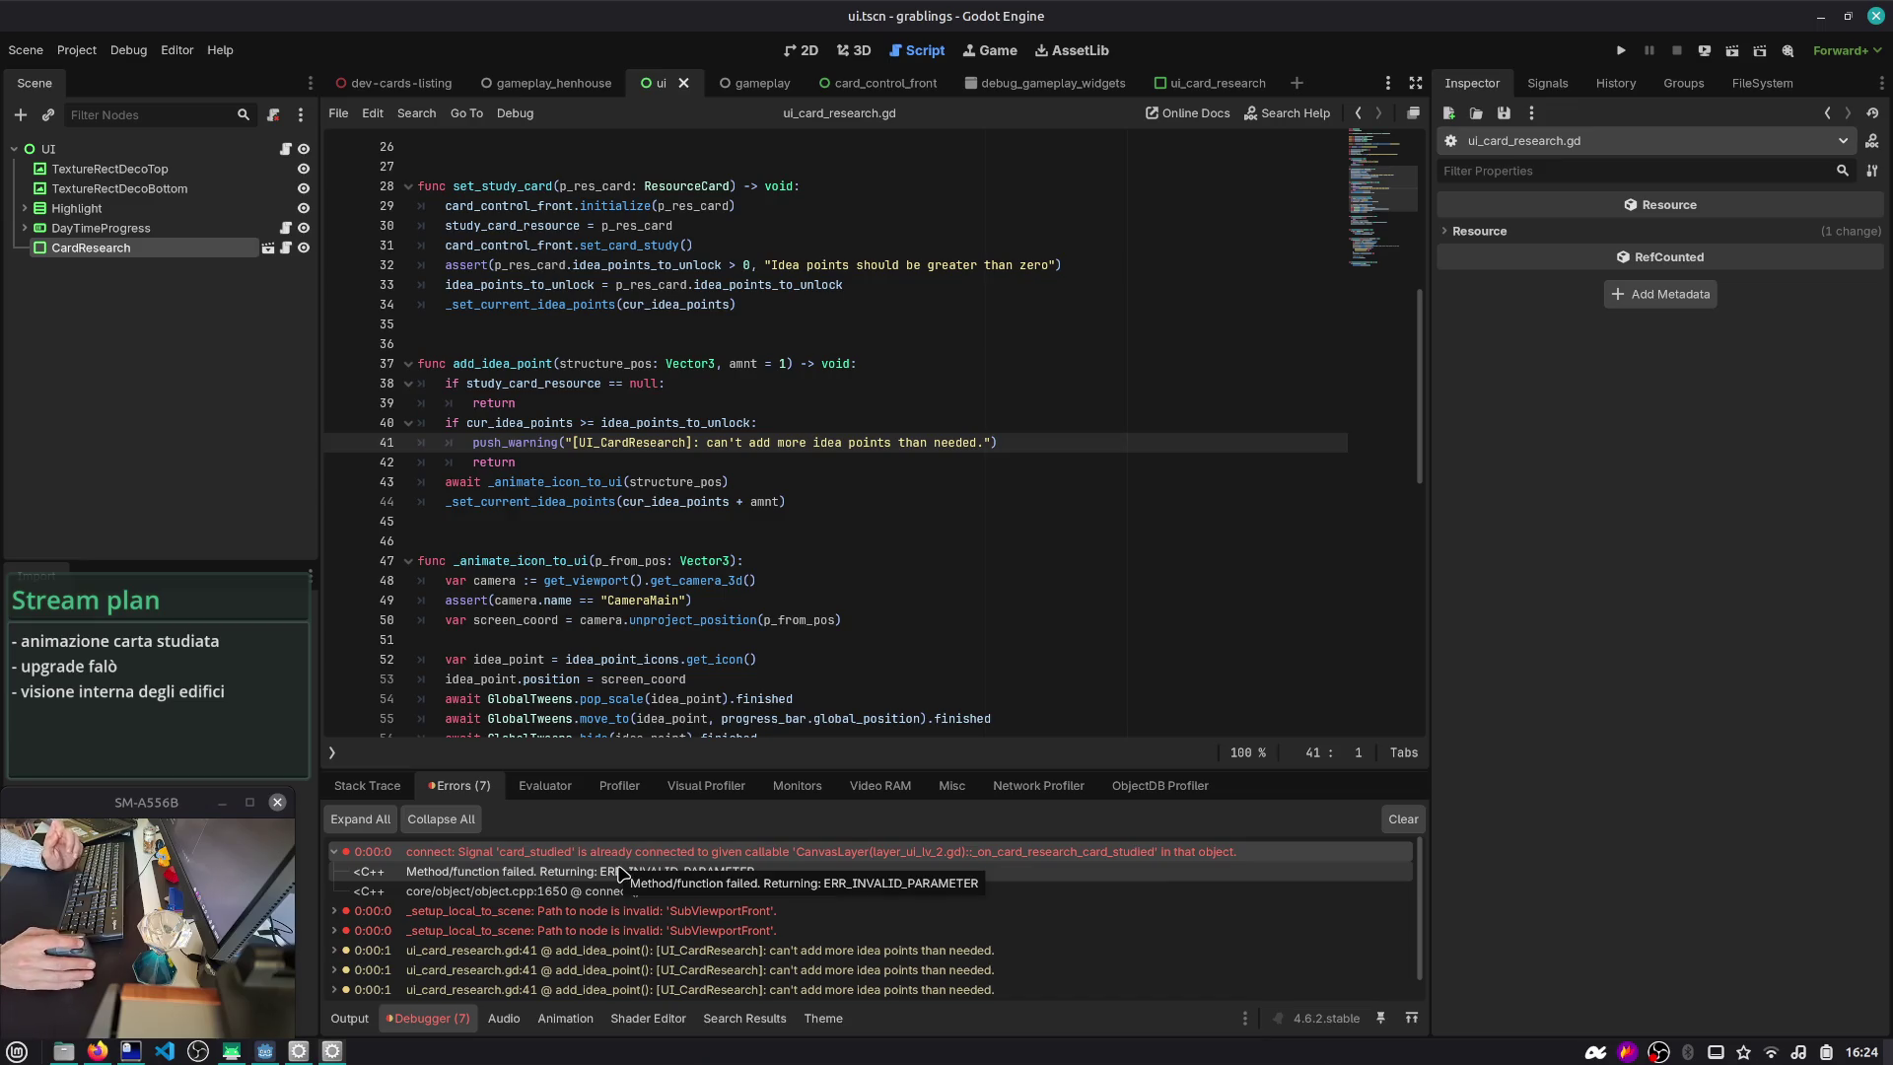
pyautogui.doubleClick(1023, 857)
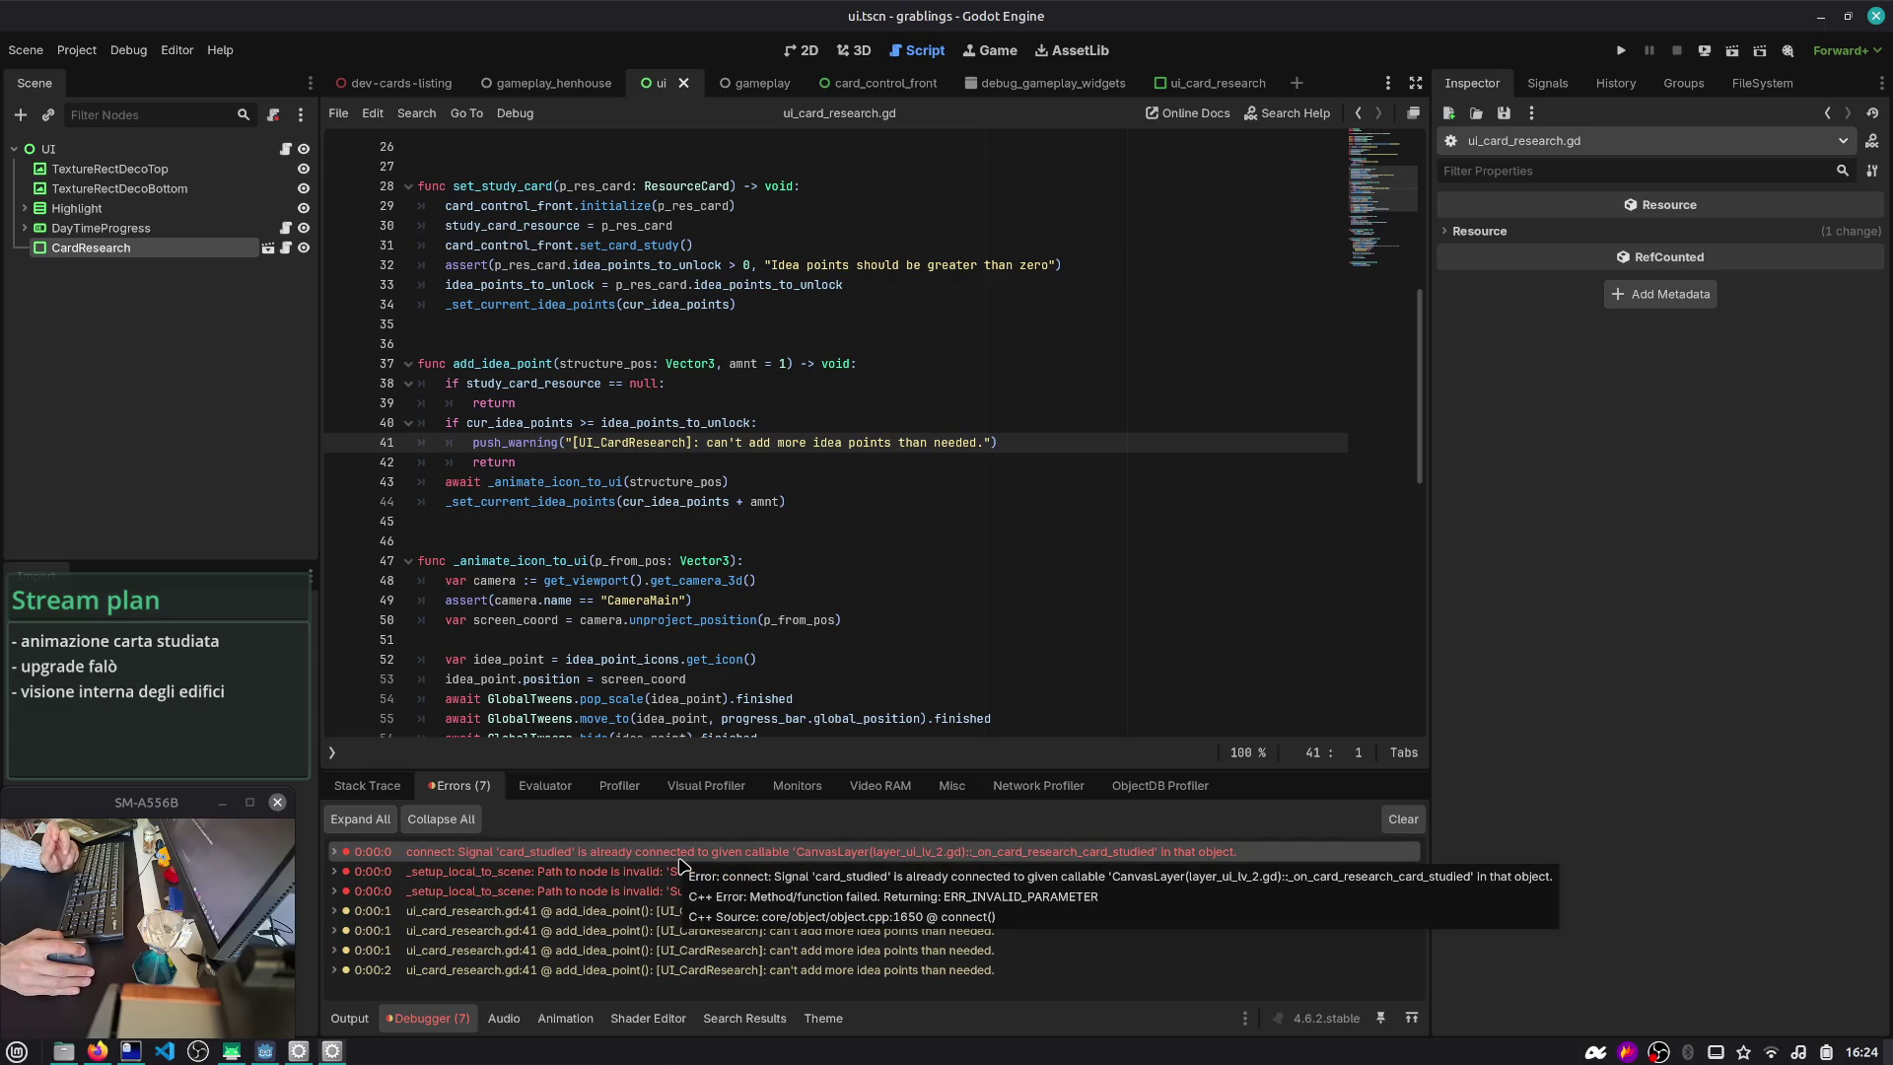
pyautogui.click(335, 854)
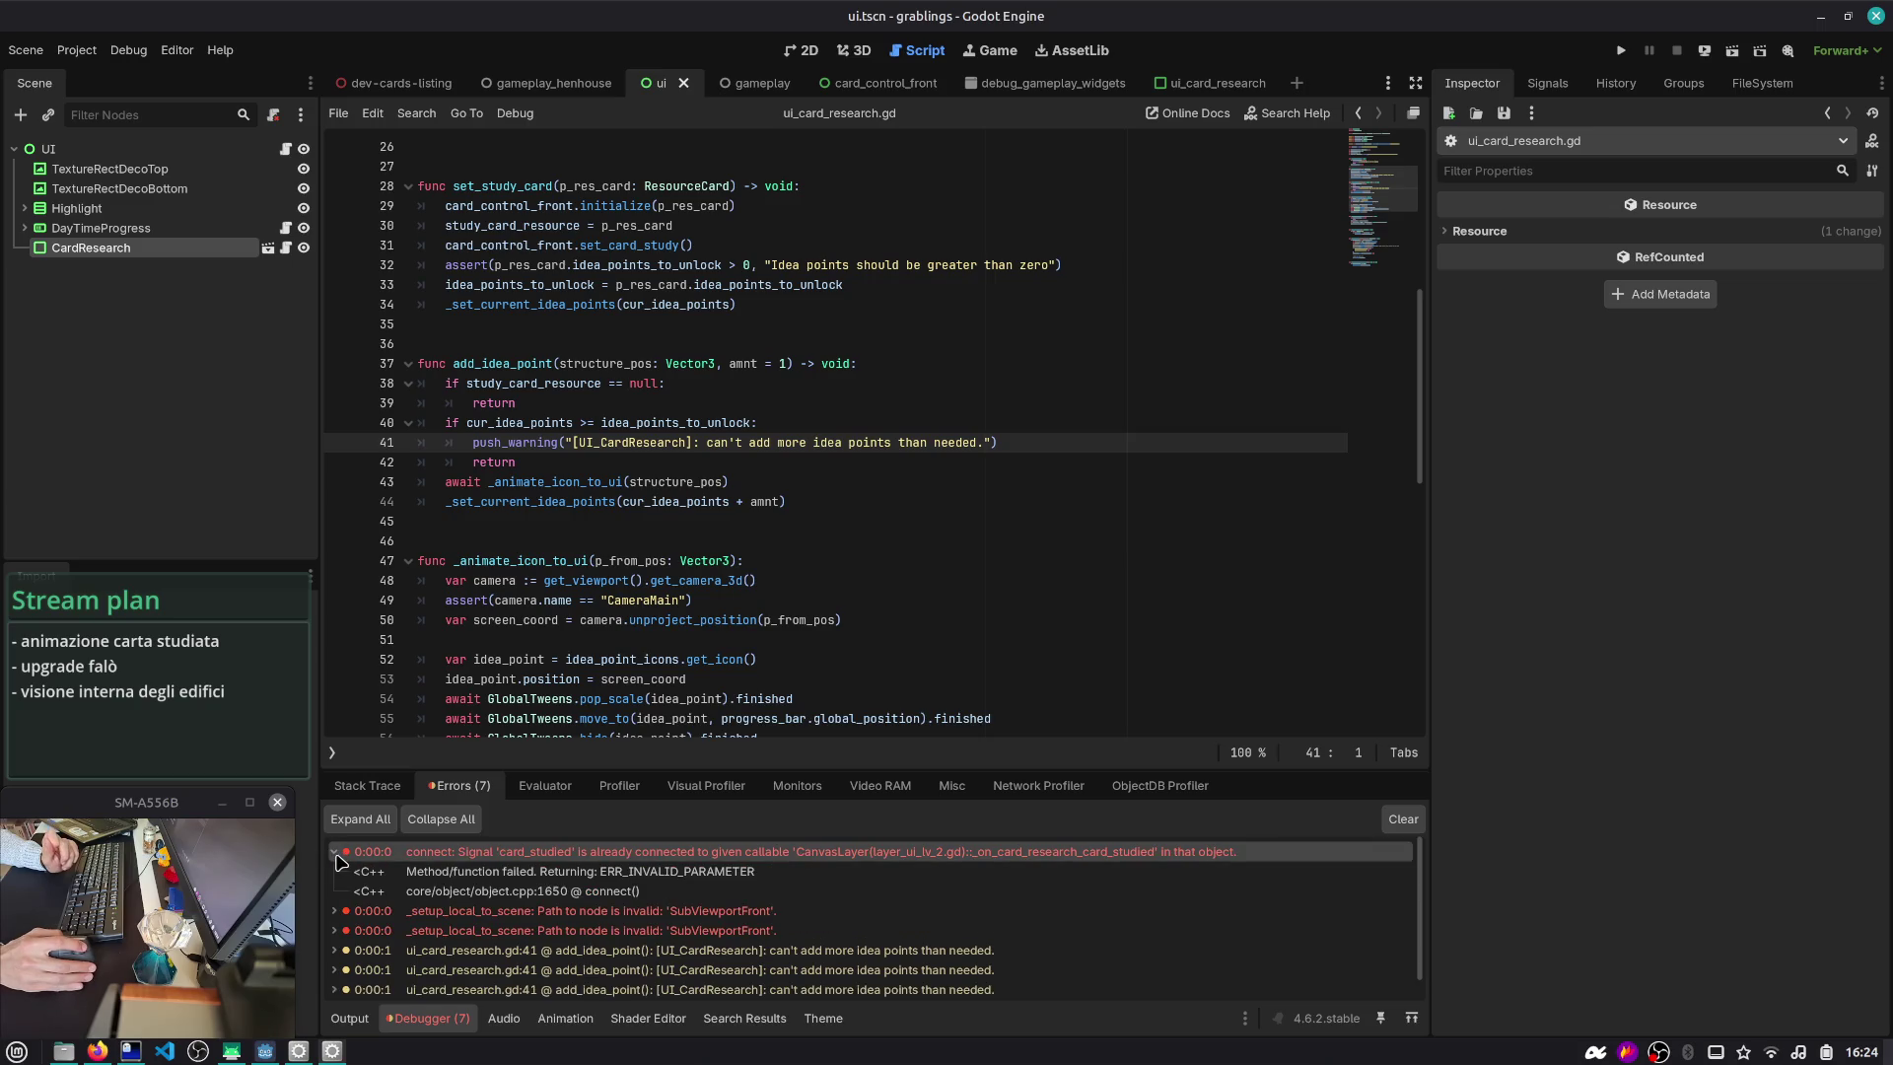
pyautogui.click(602, 83)
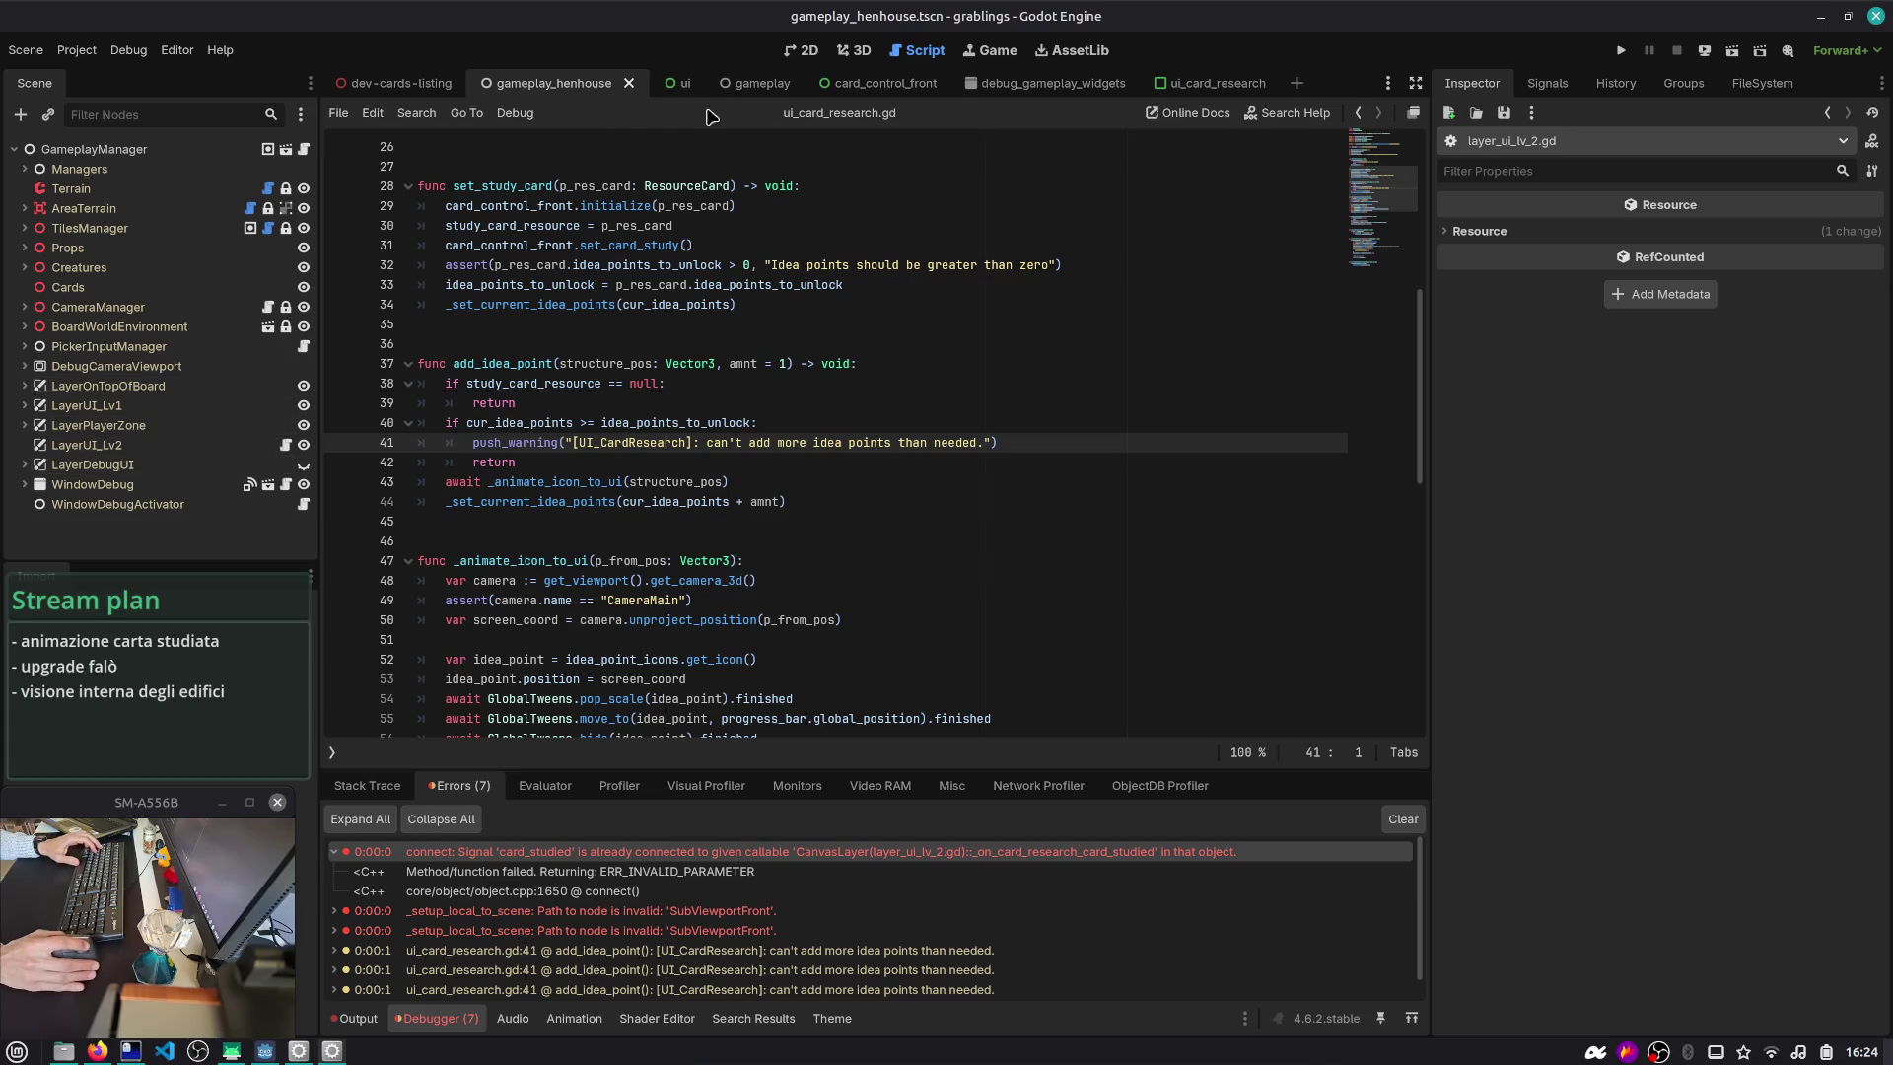
# - Open the gameplay scene, move its tab before gameplay_henhouse, and select LayerUI_Lv1 > UI > CardResearch
pyautogui.click(760, 83)
pyautogui.moveTo(759, 83)
pyautogui.mouseDown()
pyautogui.moveTo(506, 118)
pyautogui.moveTo(513, 83)
pyautogui.mouseUp()
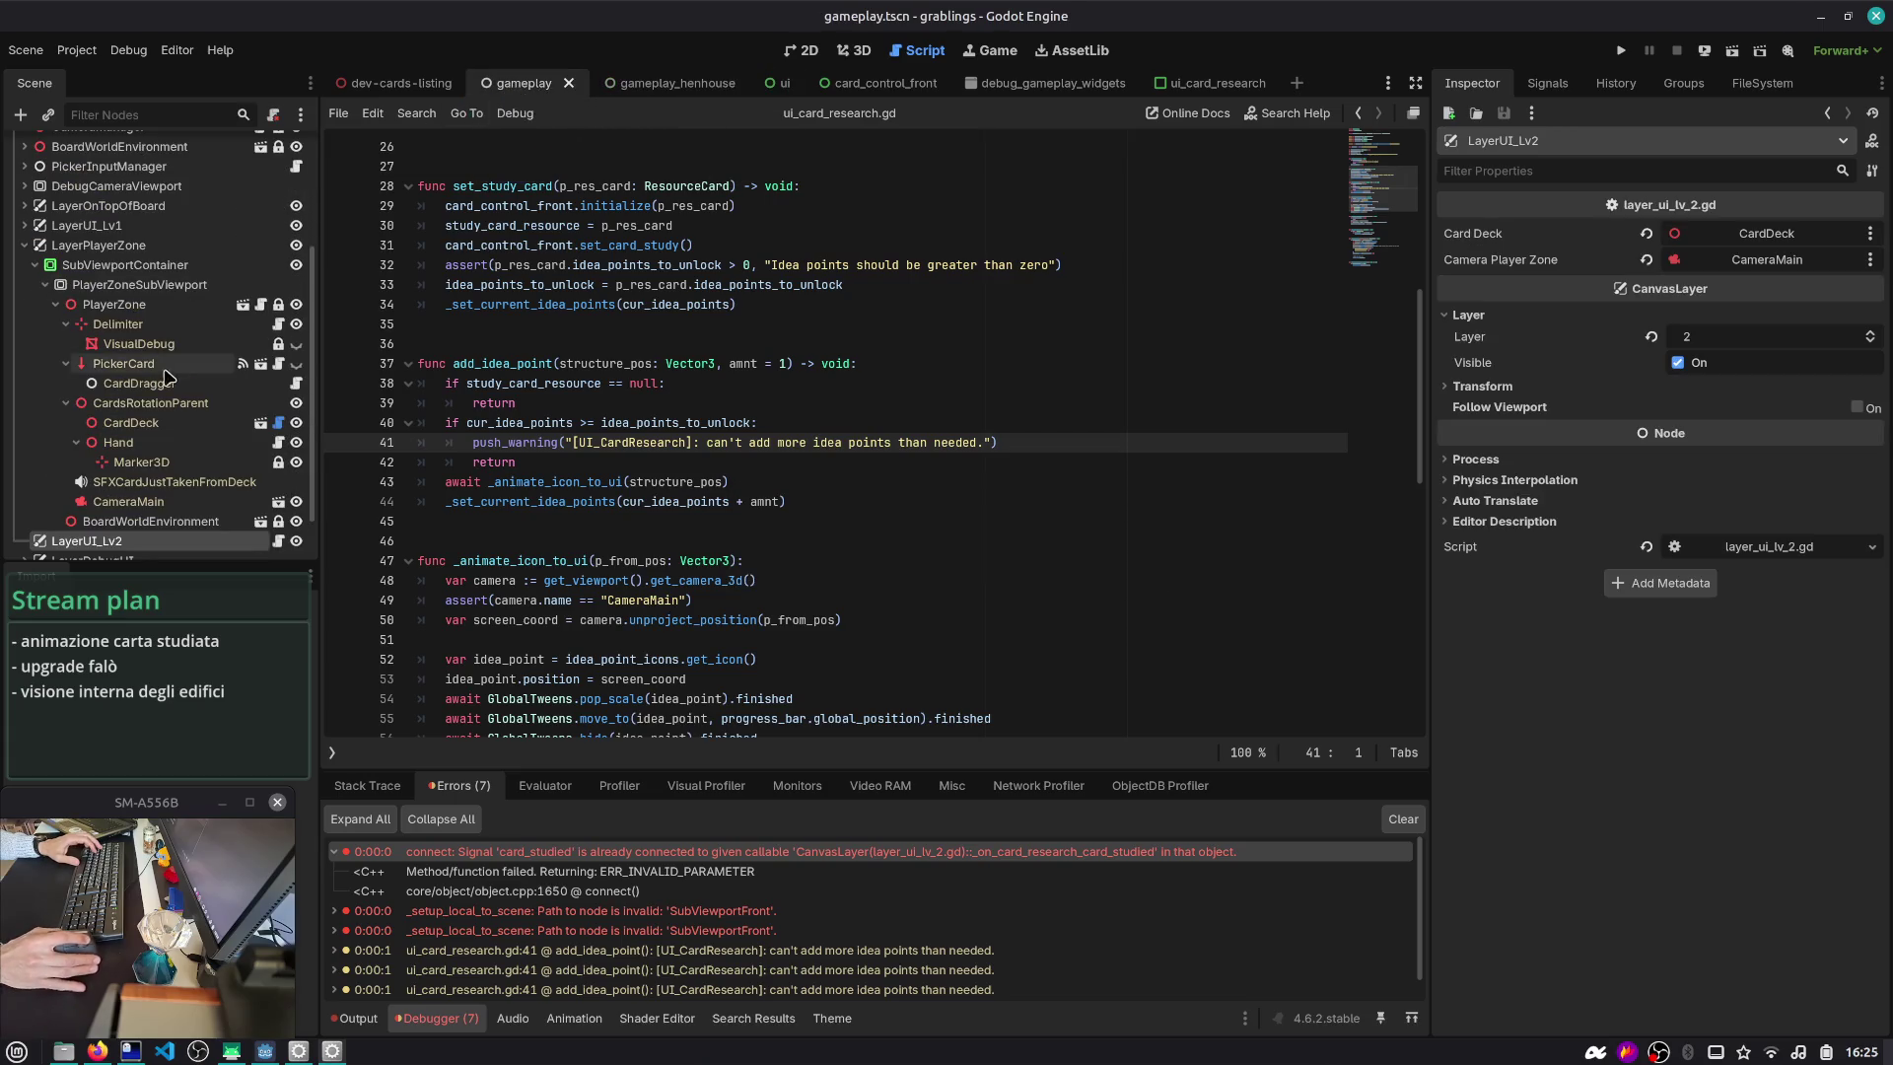
pyautogui.scroll(-3, 165, 375)
pyautogui.click(1546, 83)
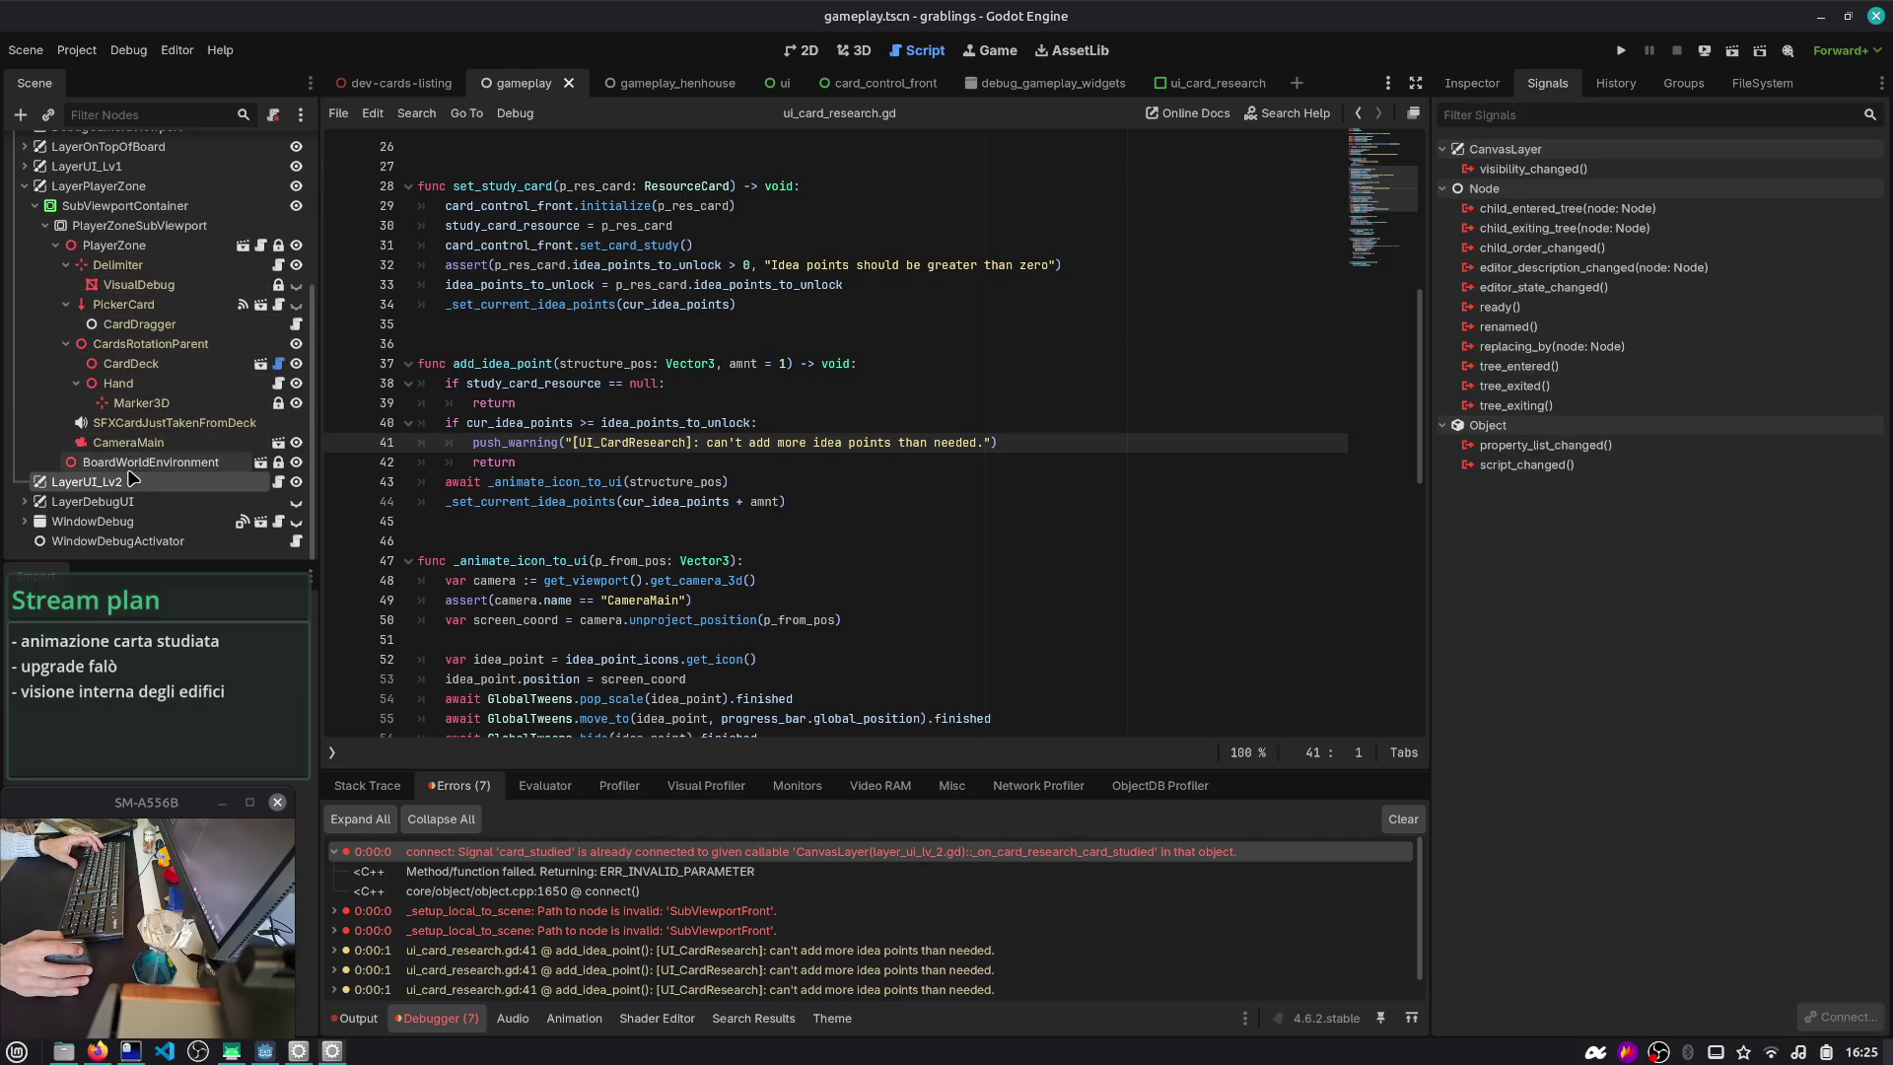
pyautogui.click(25, 185)
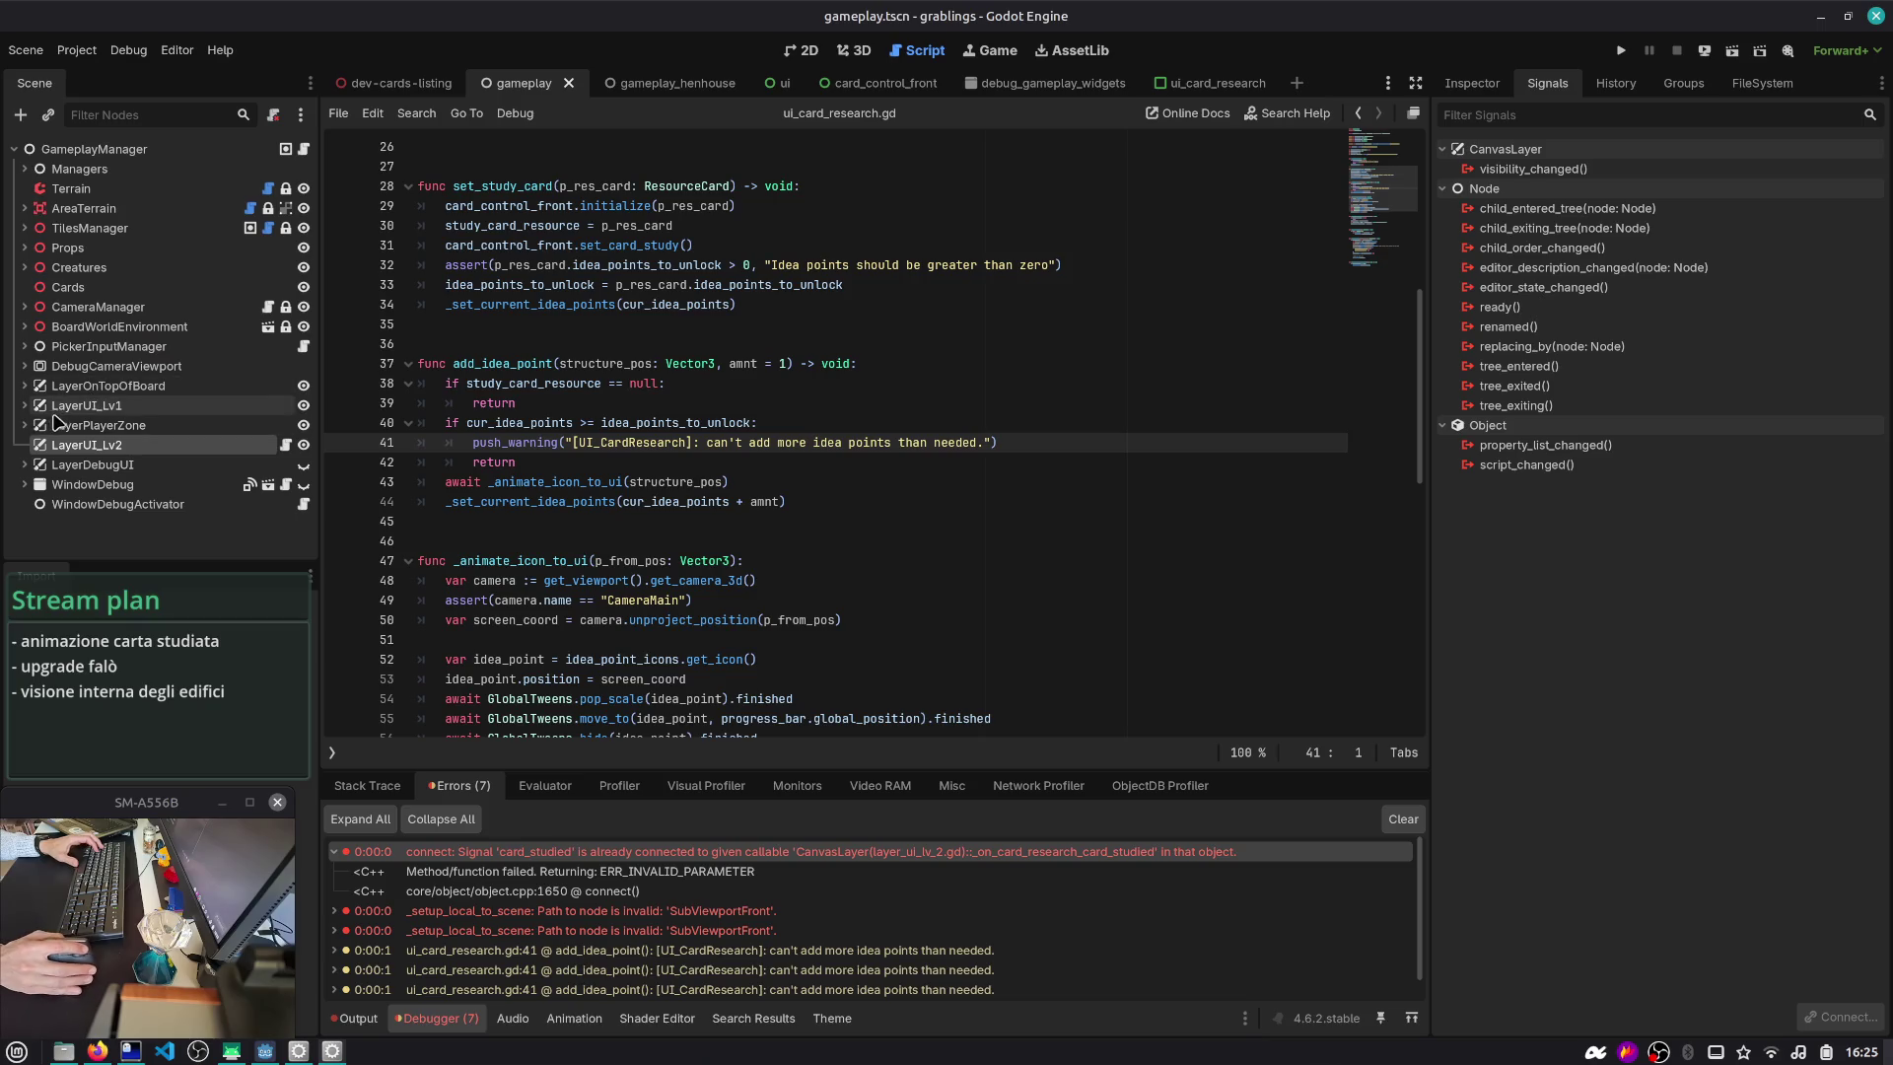
pyautogui.click(25, 405)
pyautogui.click(36, 425)
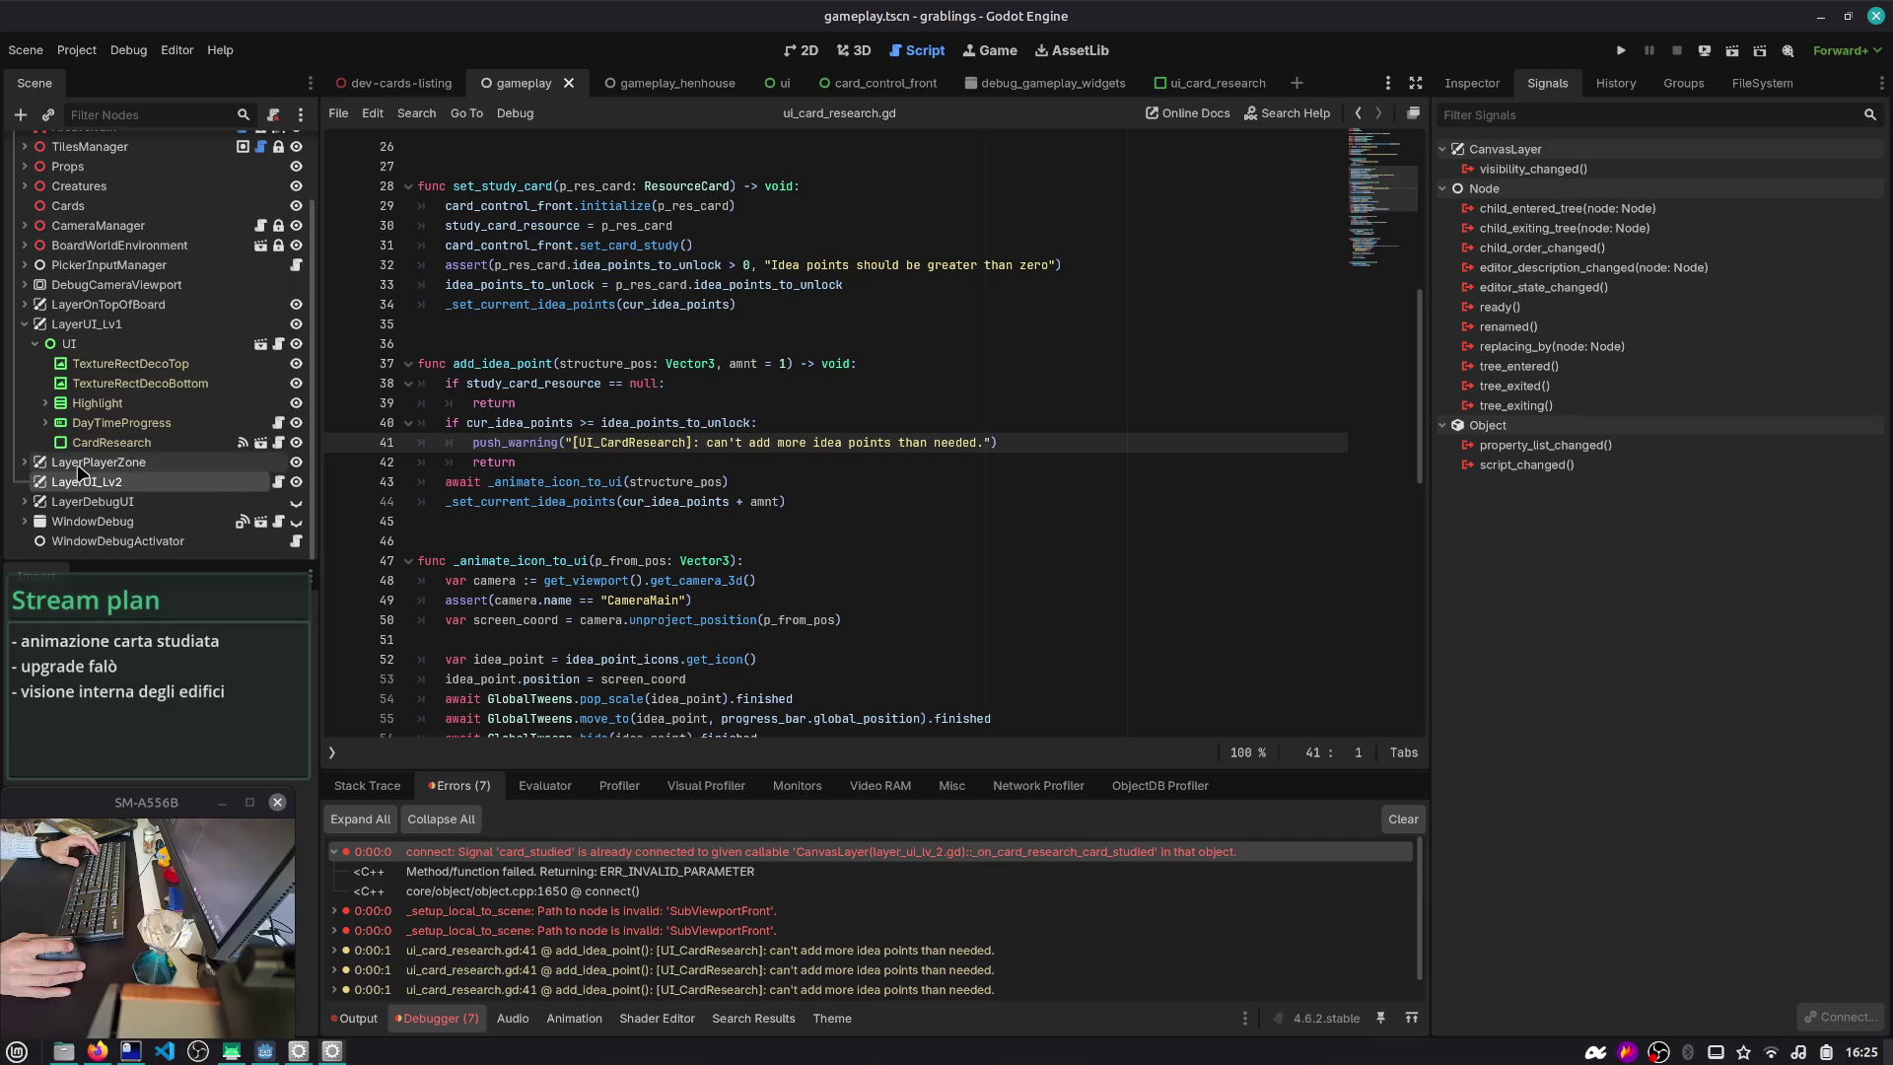
pyautogui.click(98, 444)
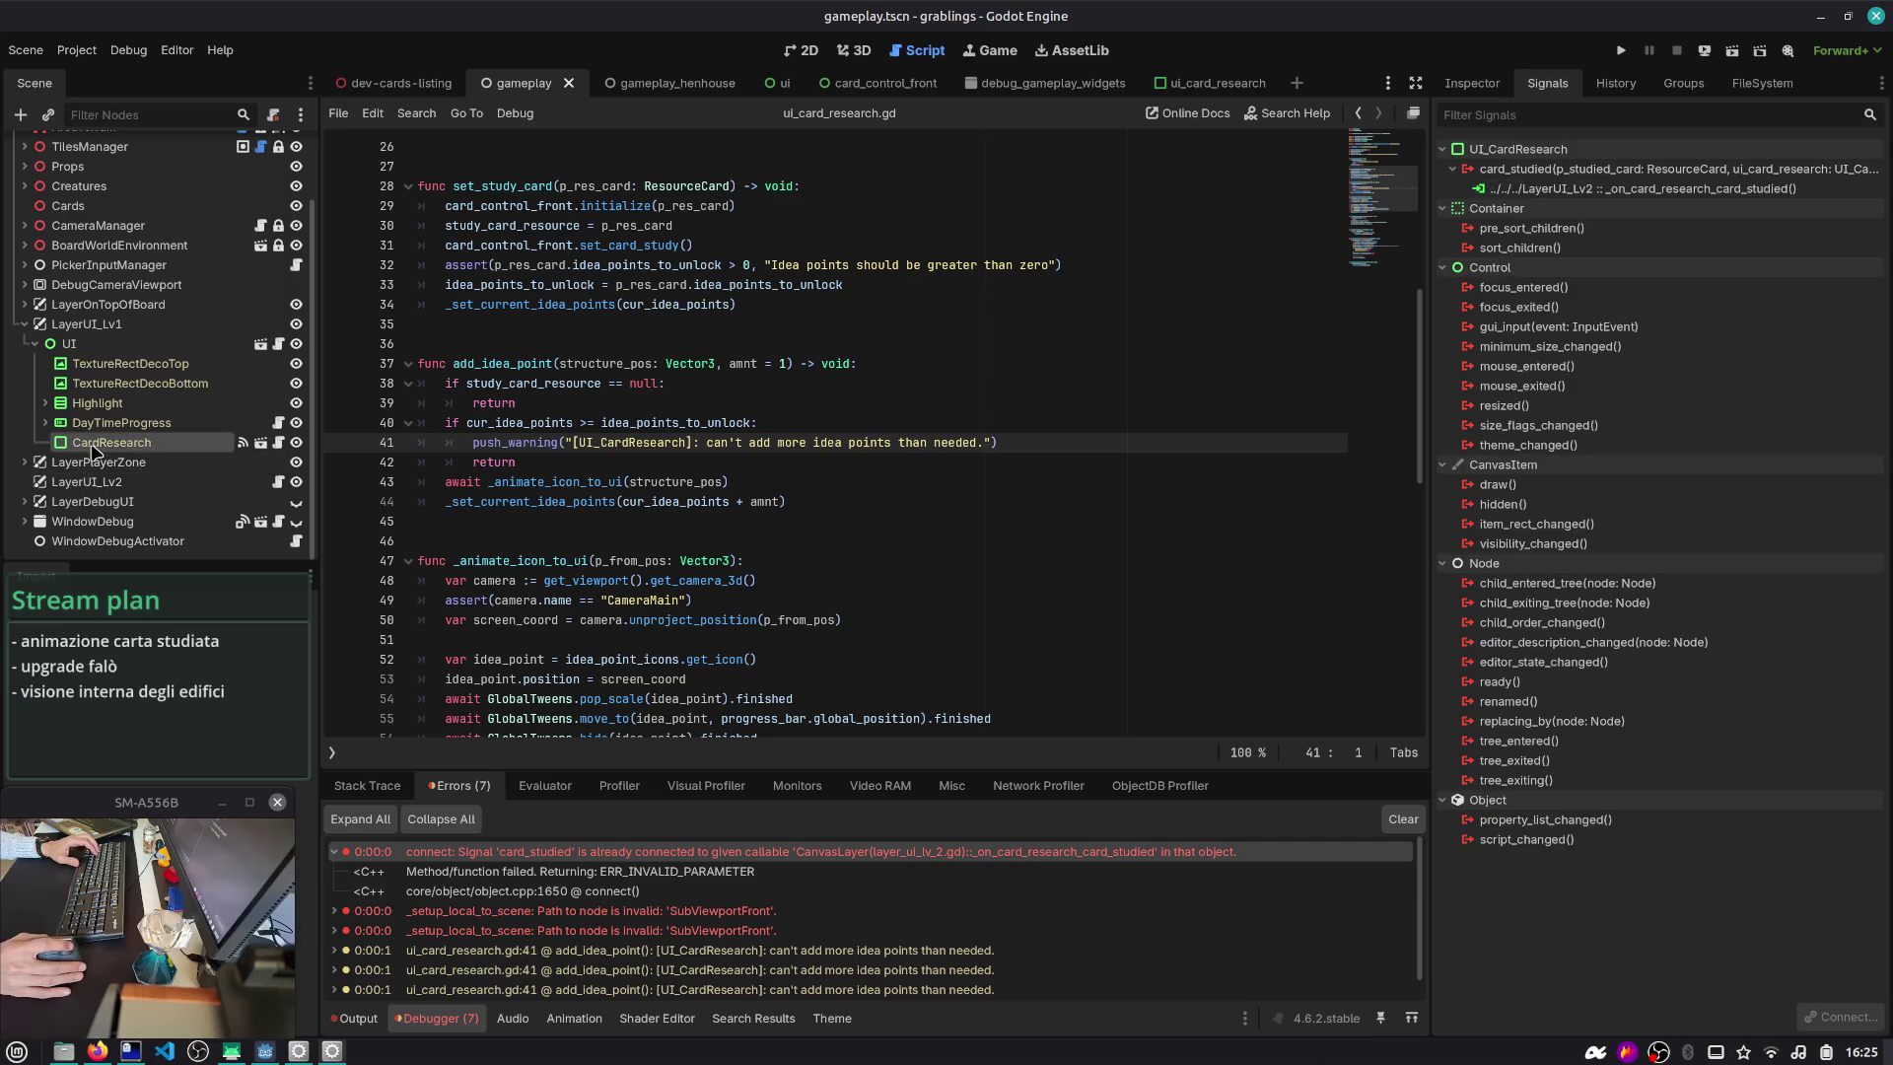
# - Remove and recreate CardResearch's card_studied connection to LayerUI_Lv2, then save the gameplay scene
pyautogui.click(1590, 194)
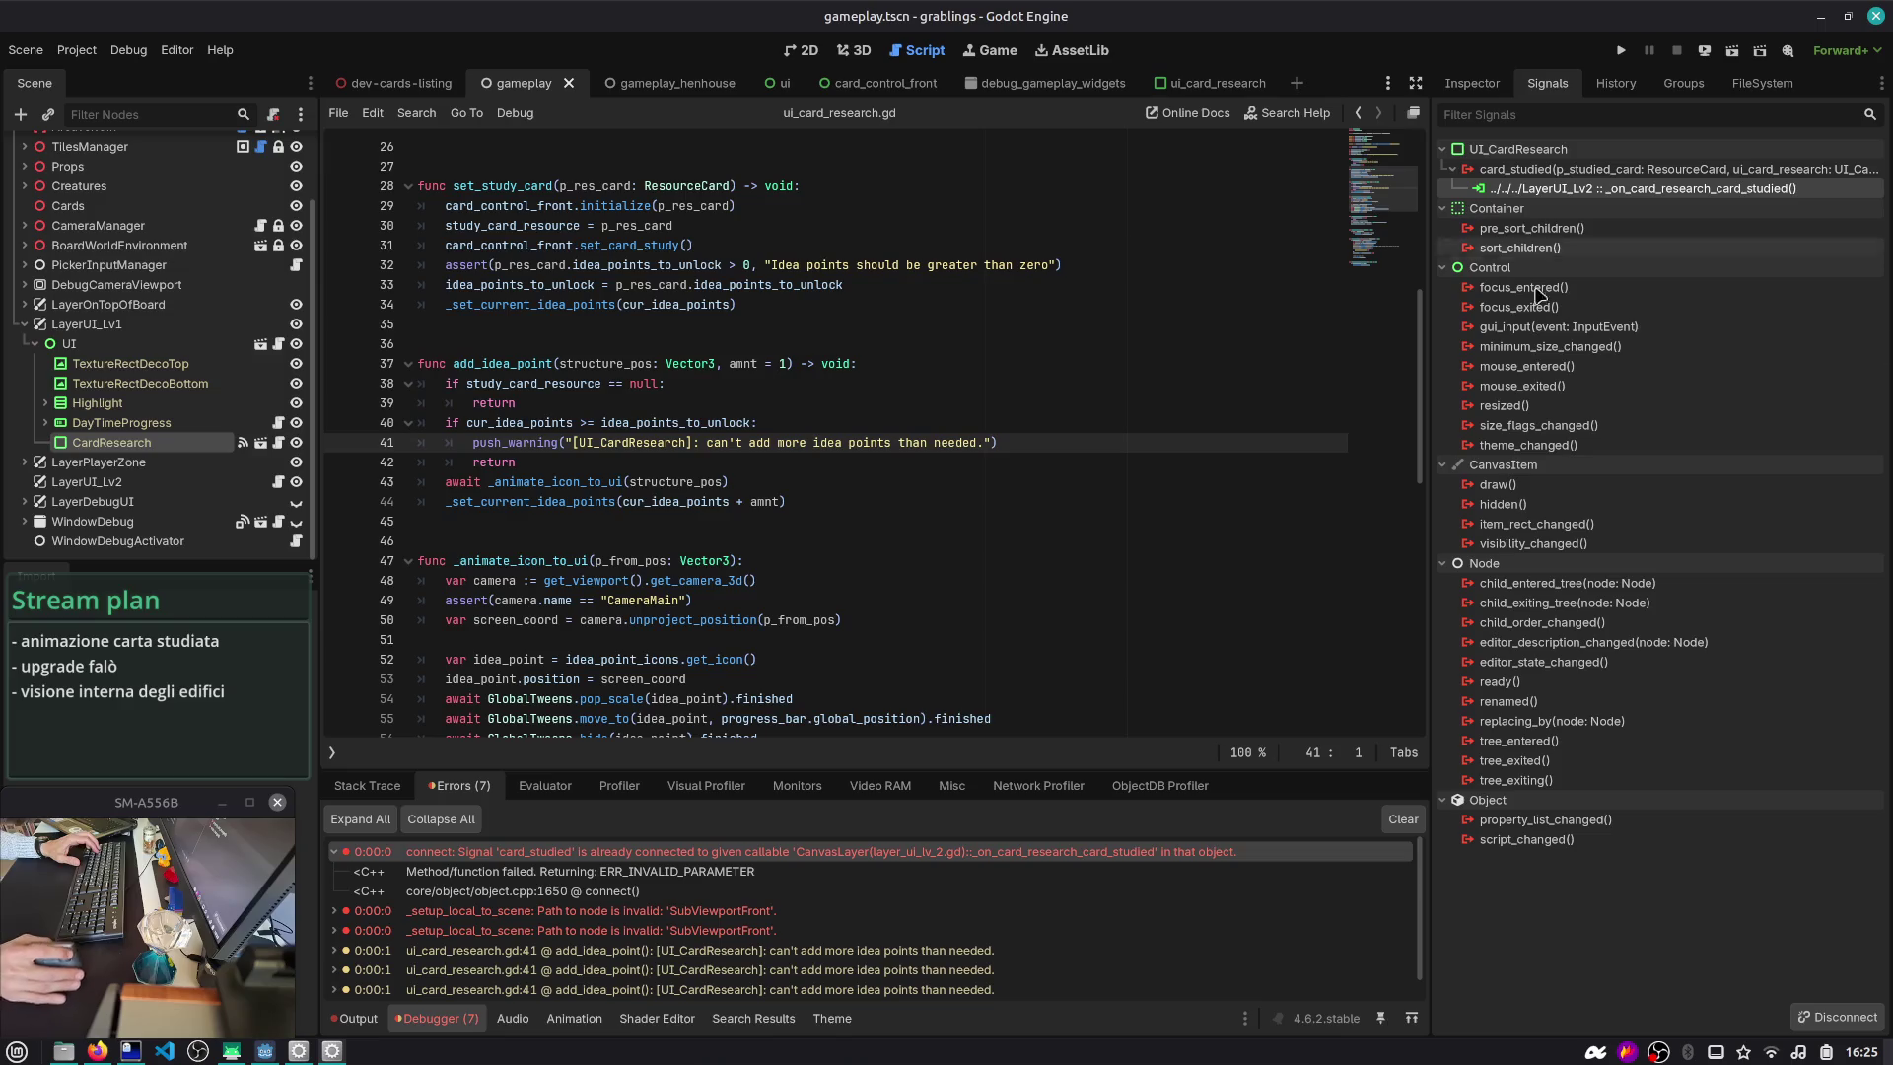
pyautogui.click(1837, 1017)
pyautogui.doubleClick(1565, 170)
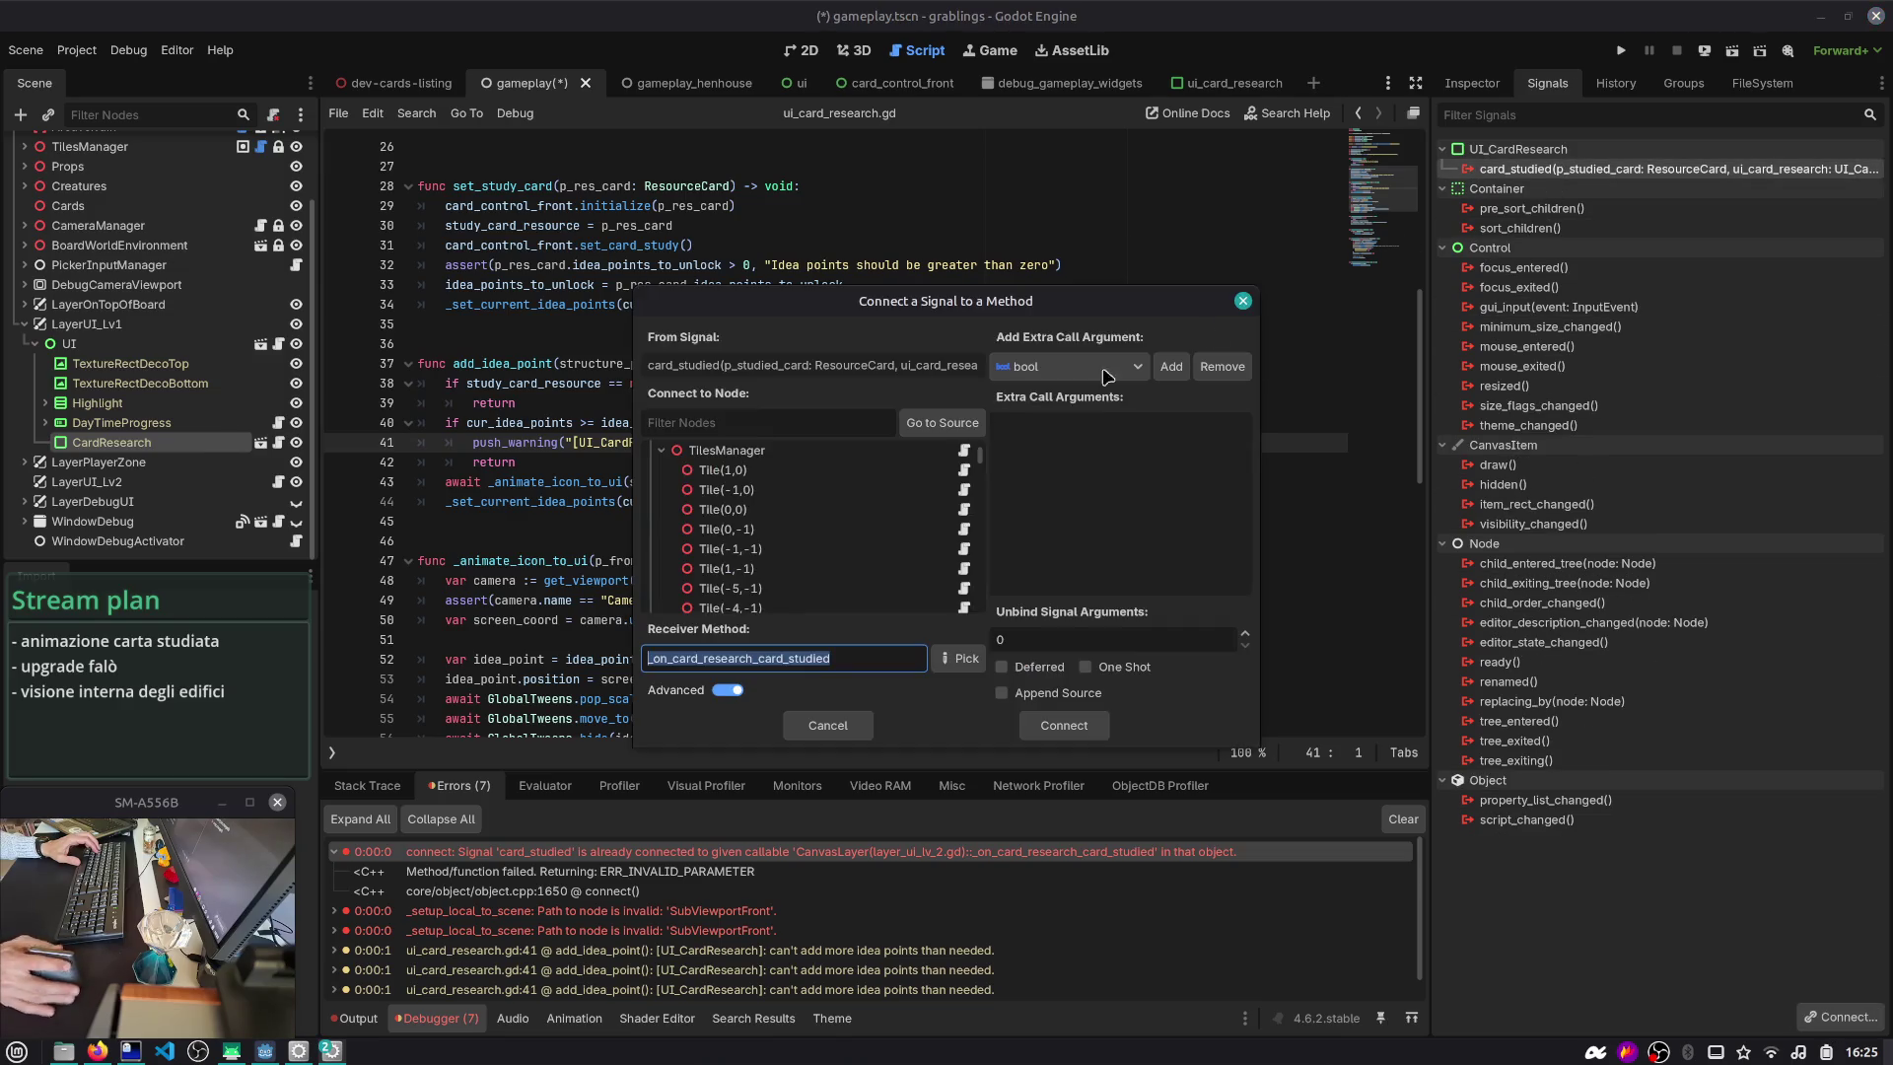
pyautogui.click(685, 416)
pyautogui.write('lv2')
pyautogui.doubleClick(723, 474)
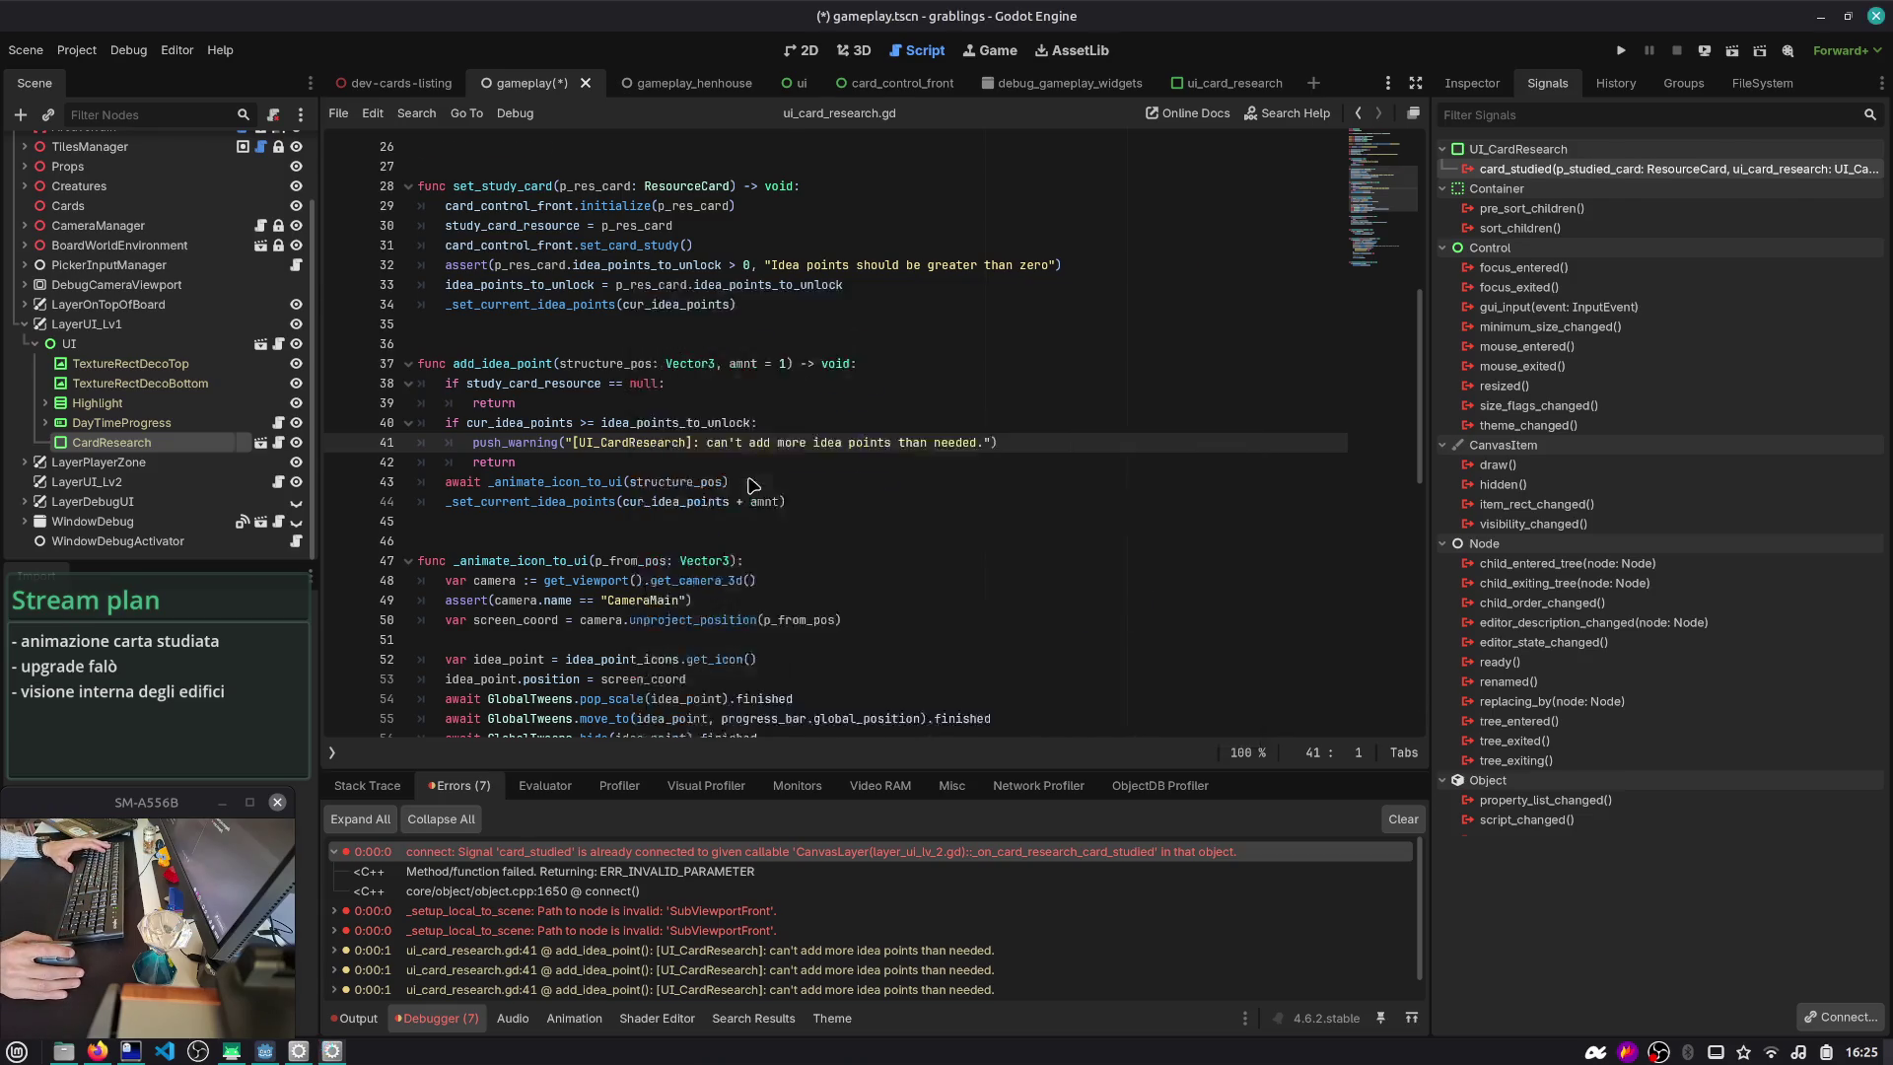
pyautogui.click(806, 387)
pyautogui.hotkey('ctrl', 's')
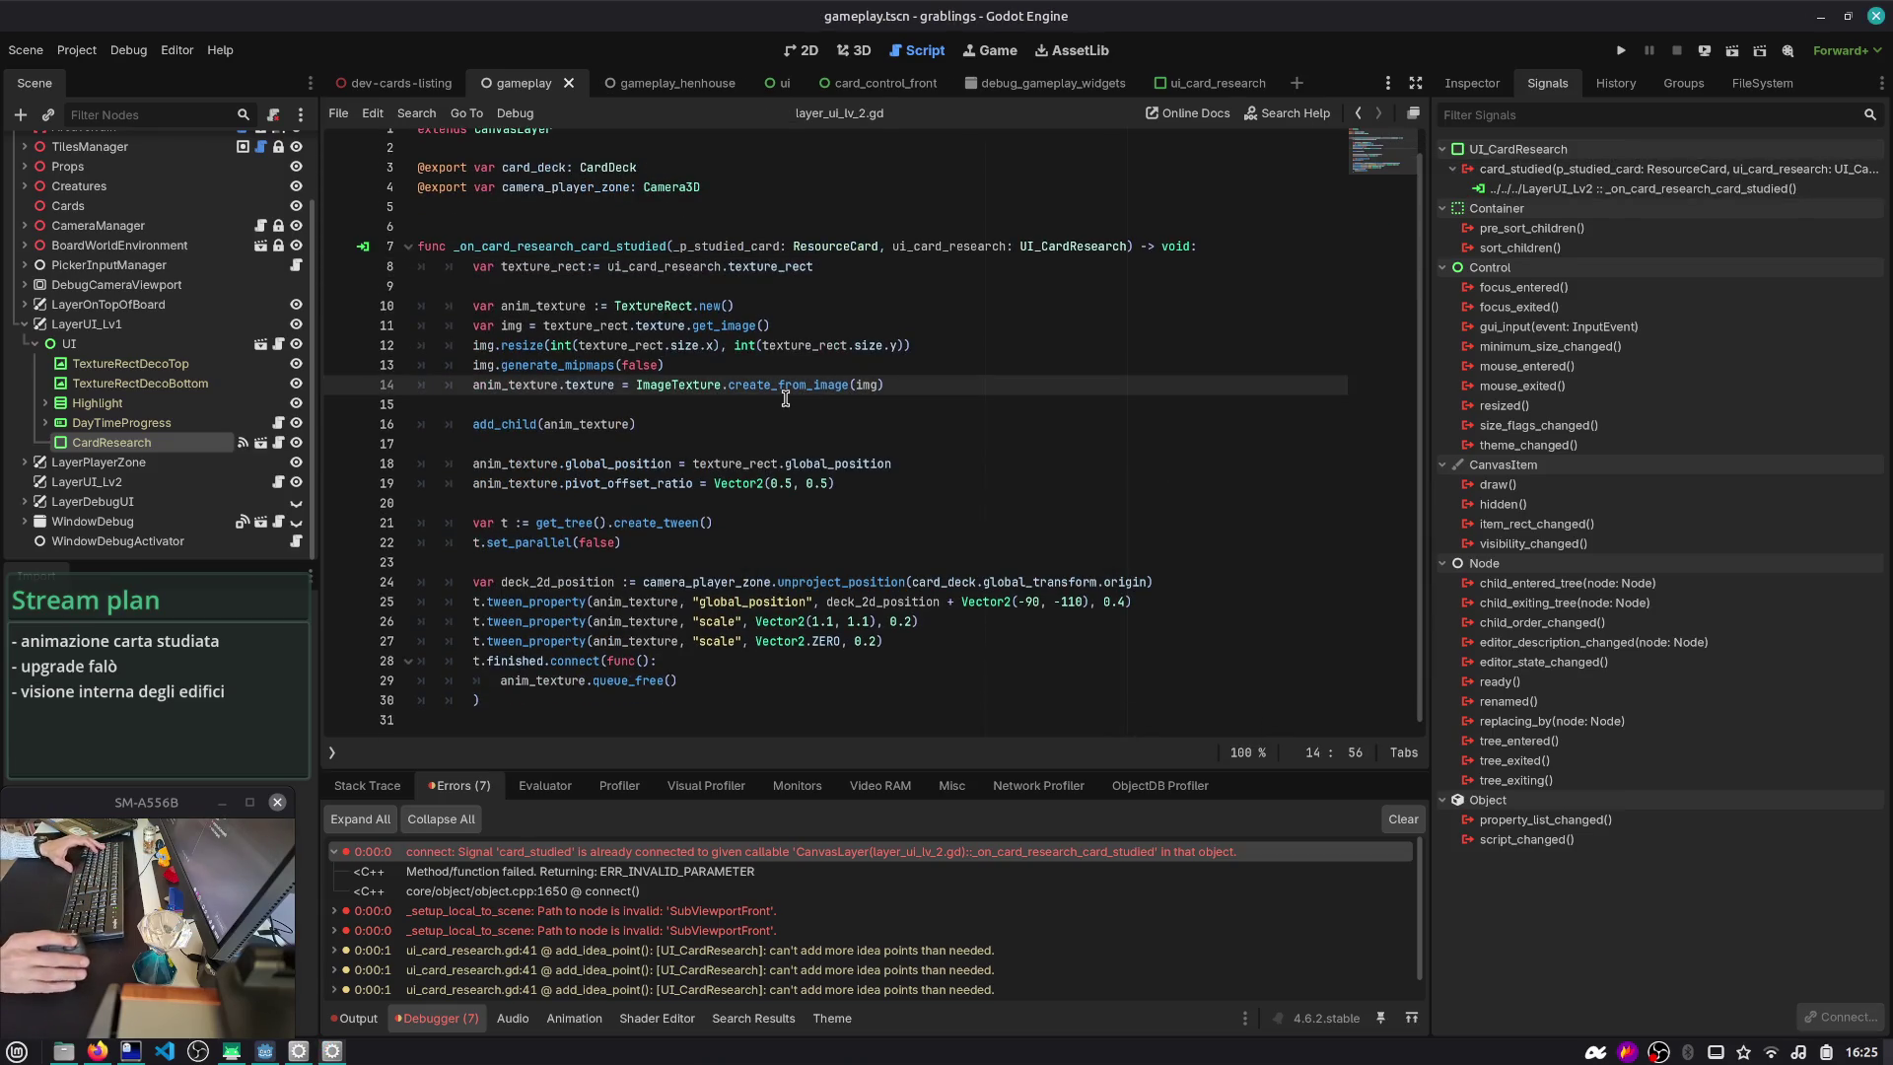
# - Review the _on_card_research_card_studied handler on lines 9–30, then switch to gameplay_henhouse
pyautogui.doubleClick(587, 246)
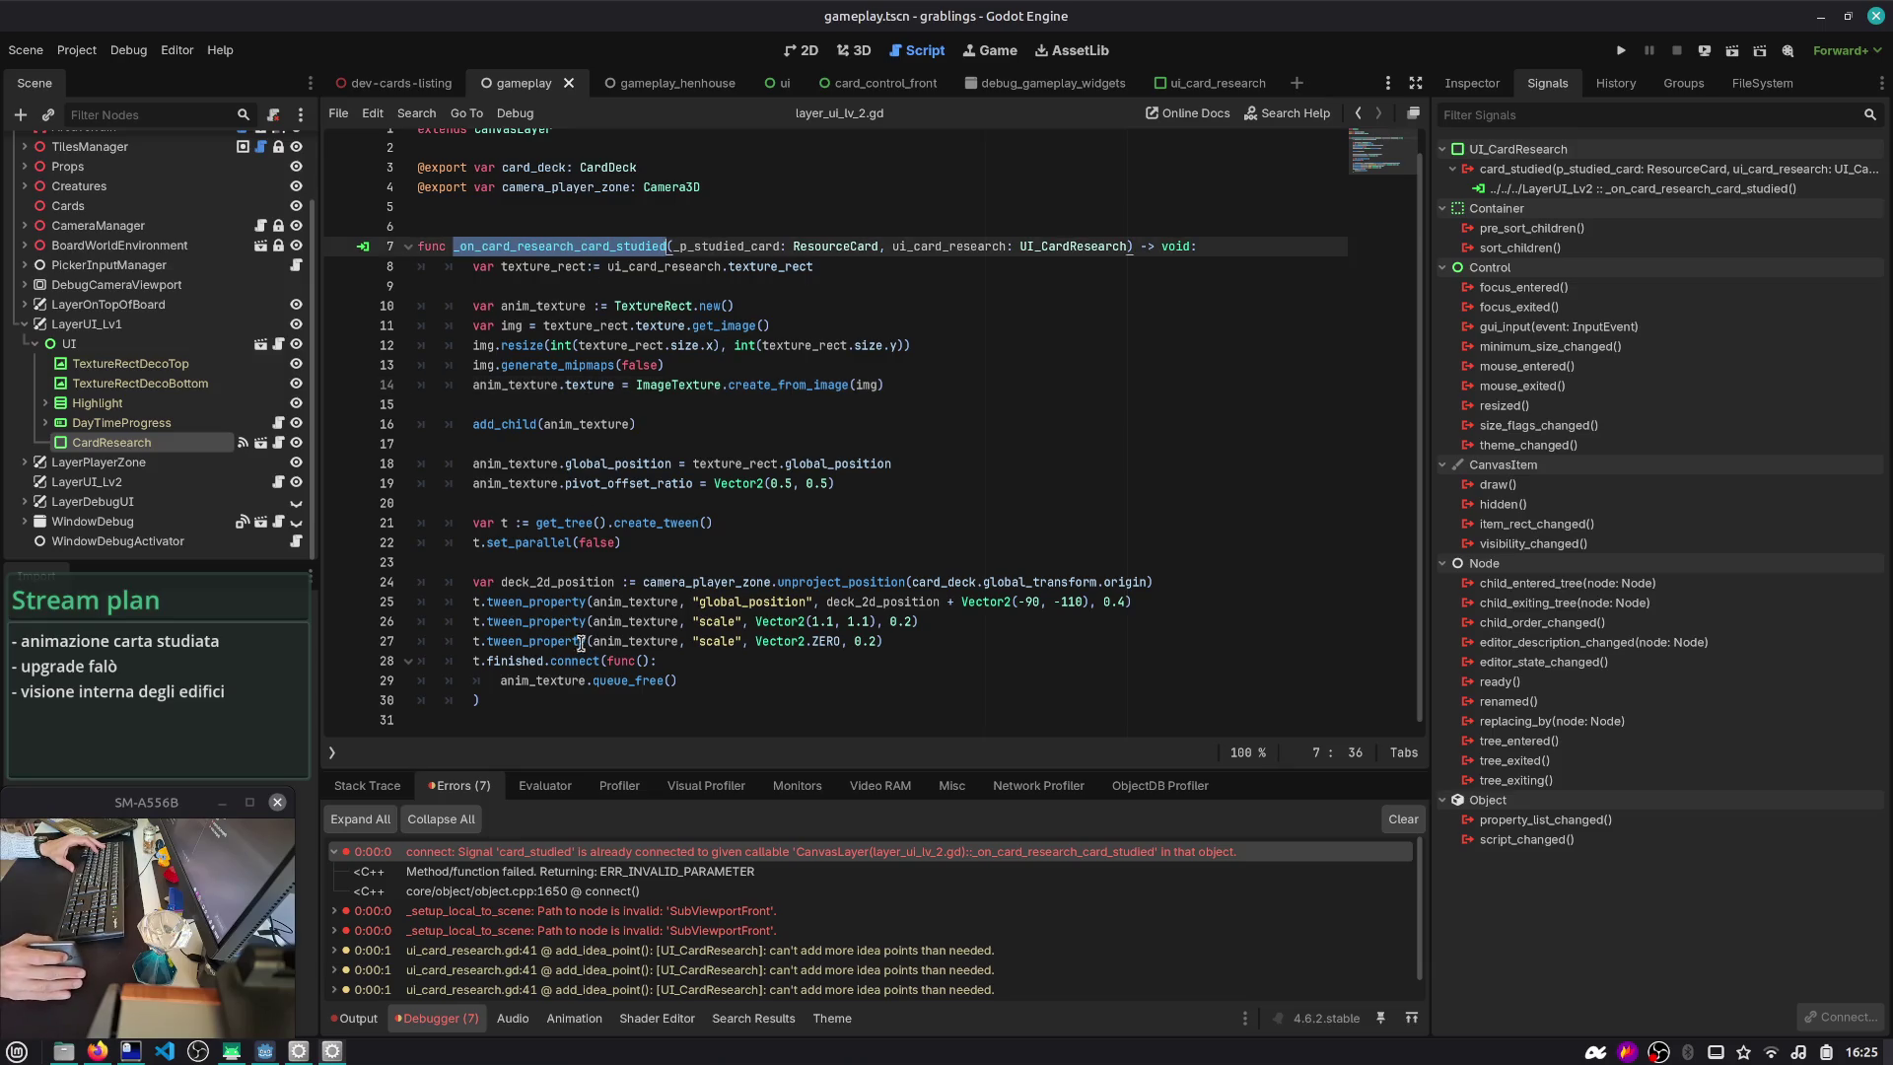
pyautogui.moveTo(522, 703)
pyautogui.mouseDown()
pyautogui.moveTo(464, 580)
pyautogui.moveTo(437, 274)
pyautogui.mouseUp()
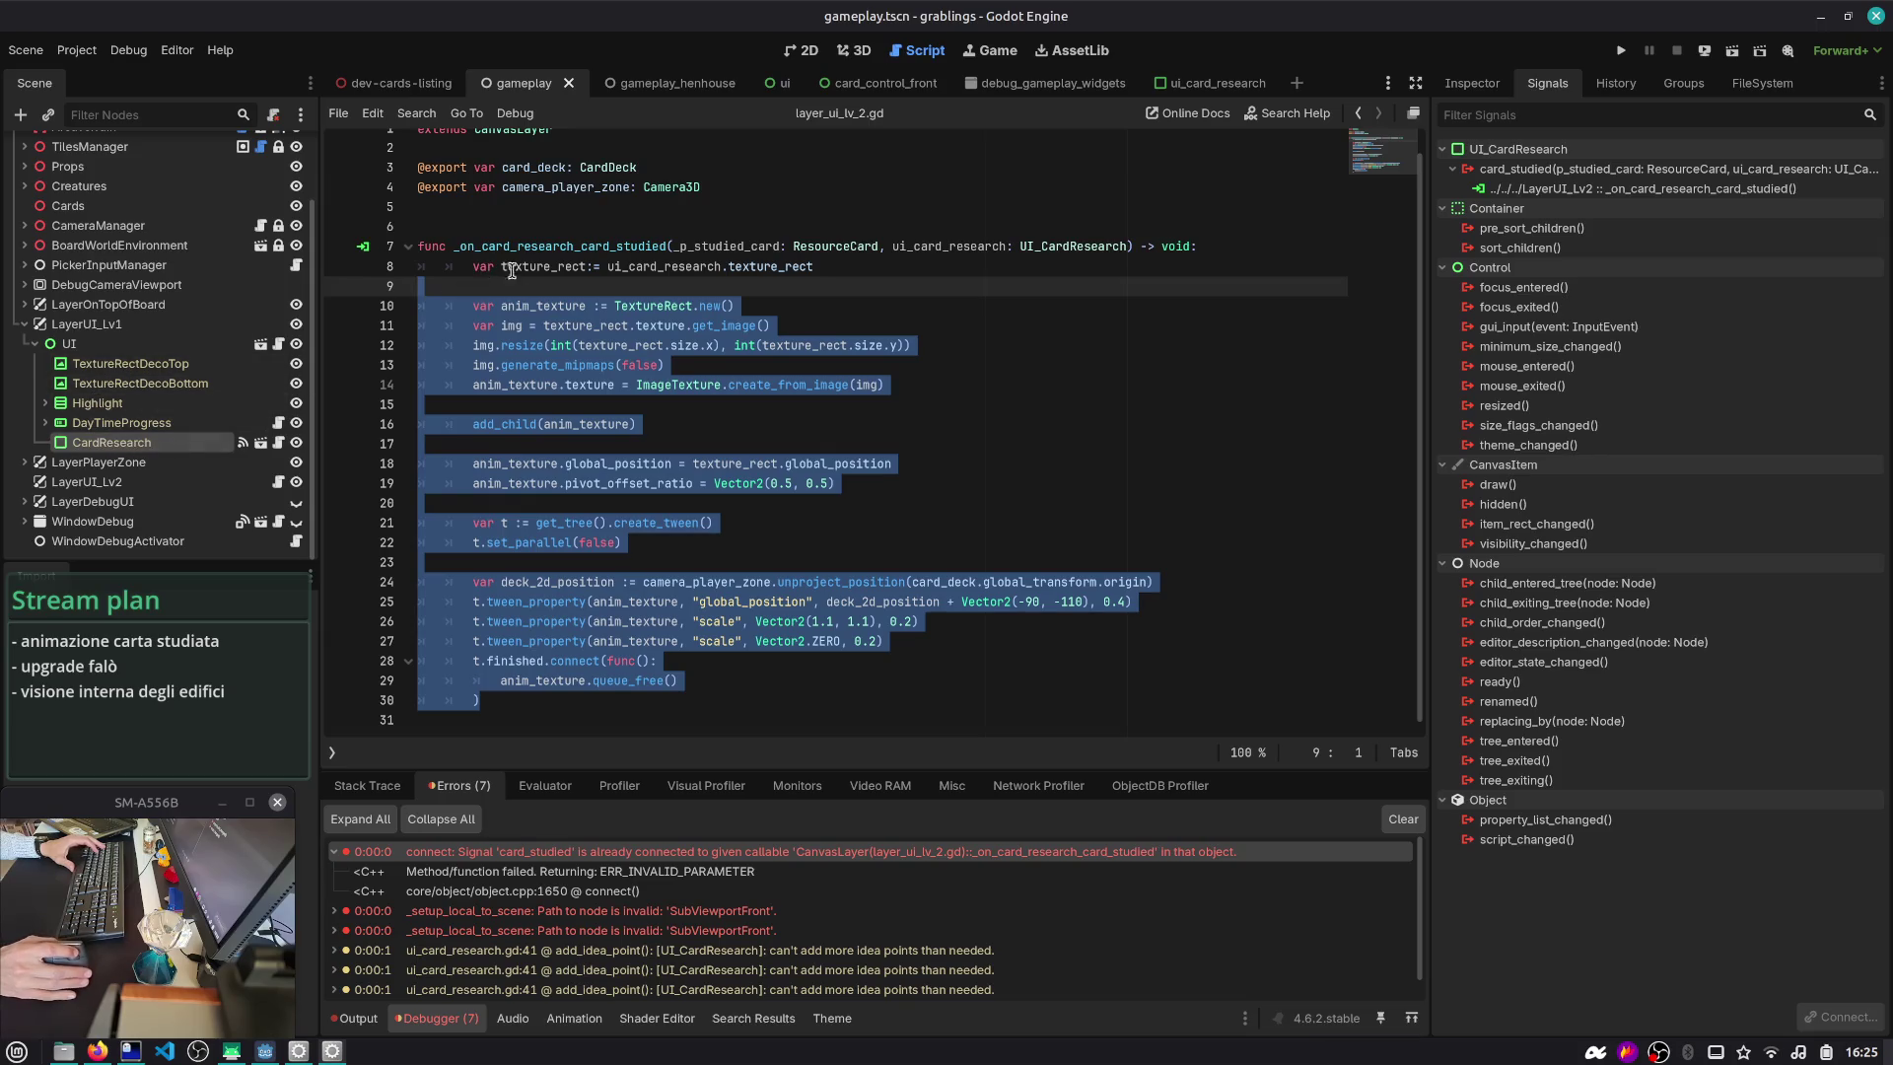
pyautogui.click(608, 284)
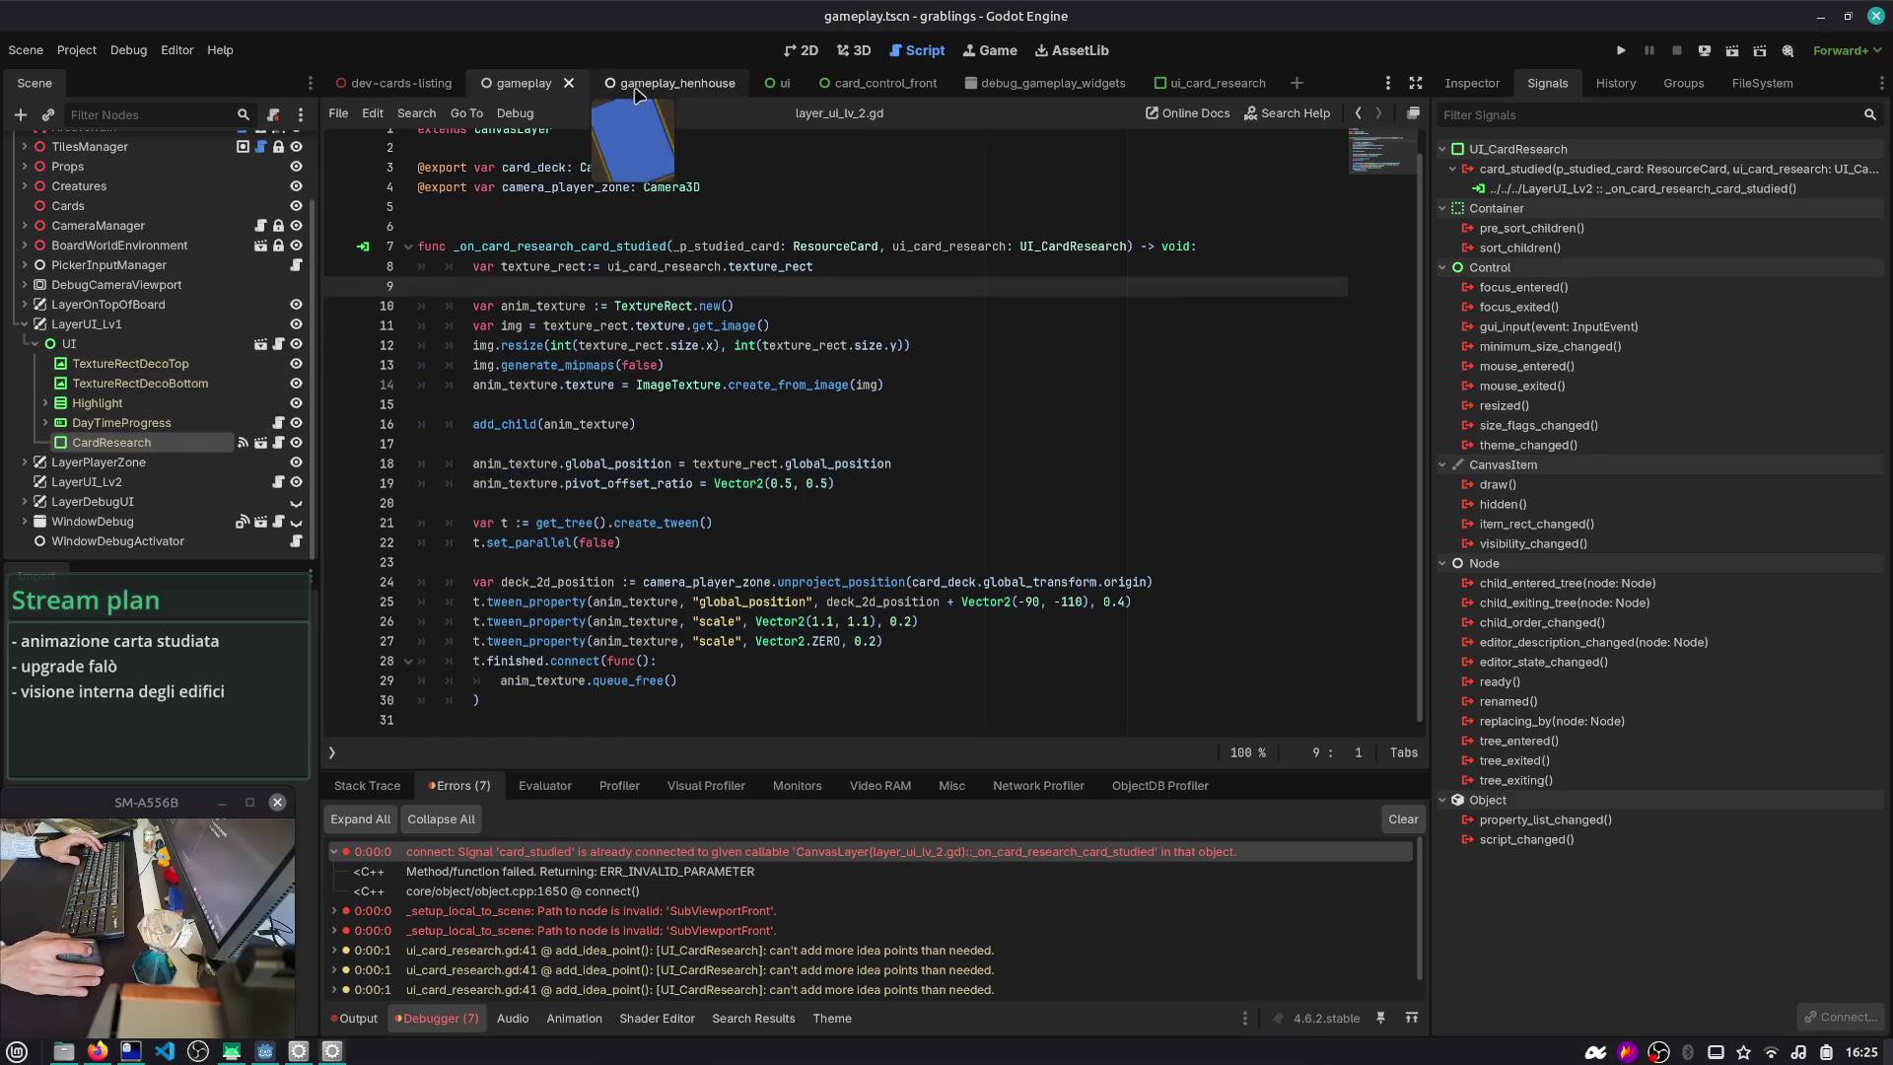
pyautogui.moveTo(636, 93); pyautogui.dragTo(79, 170)
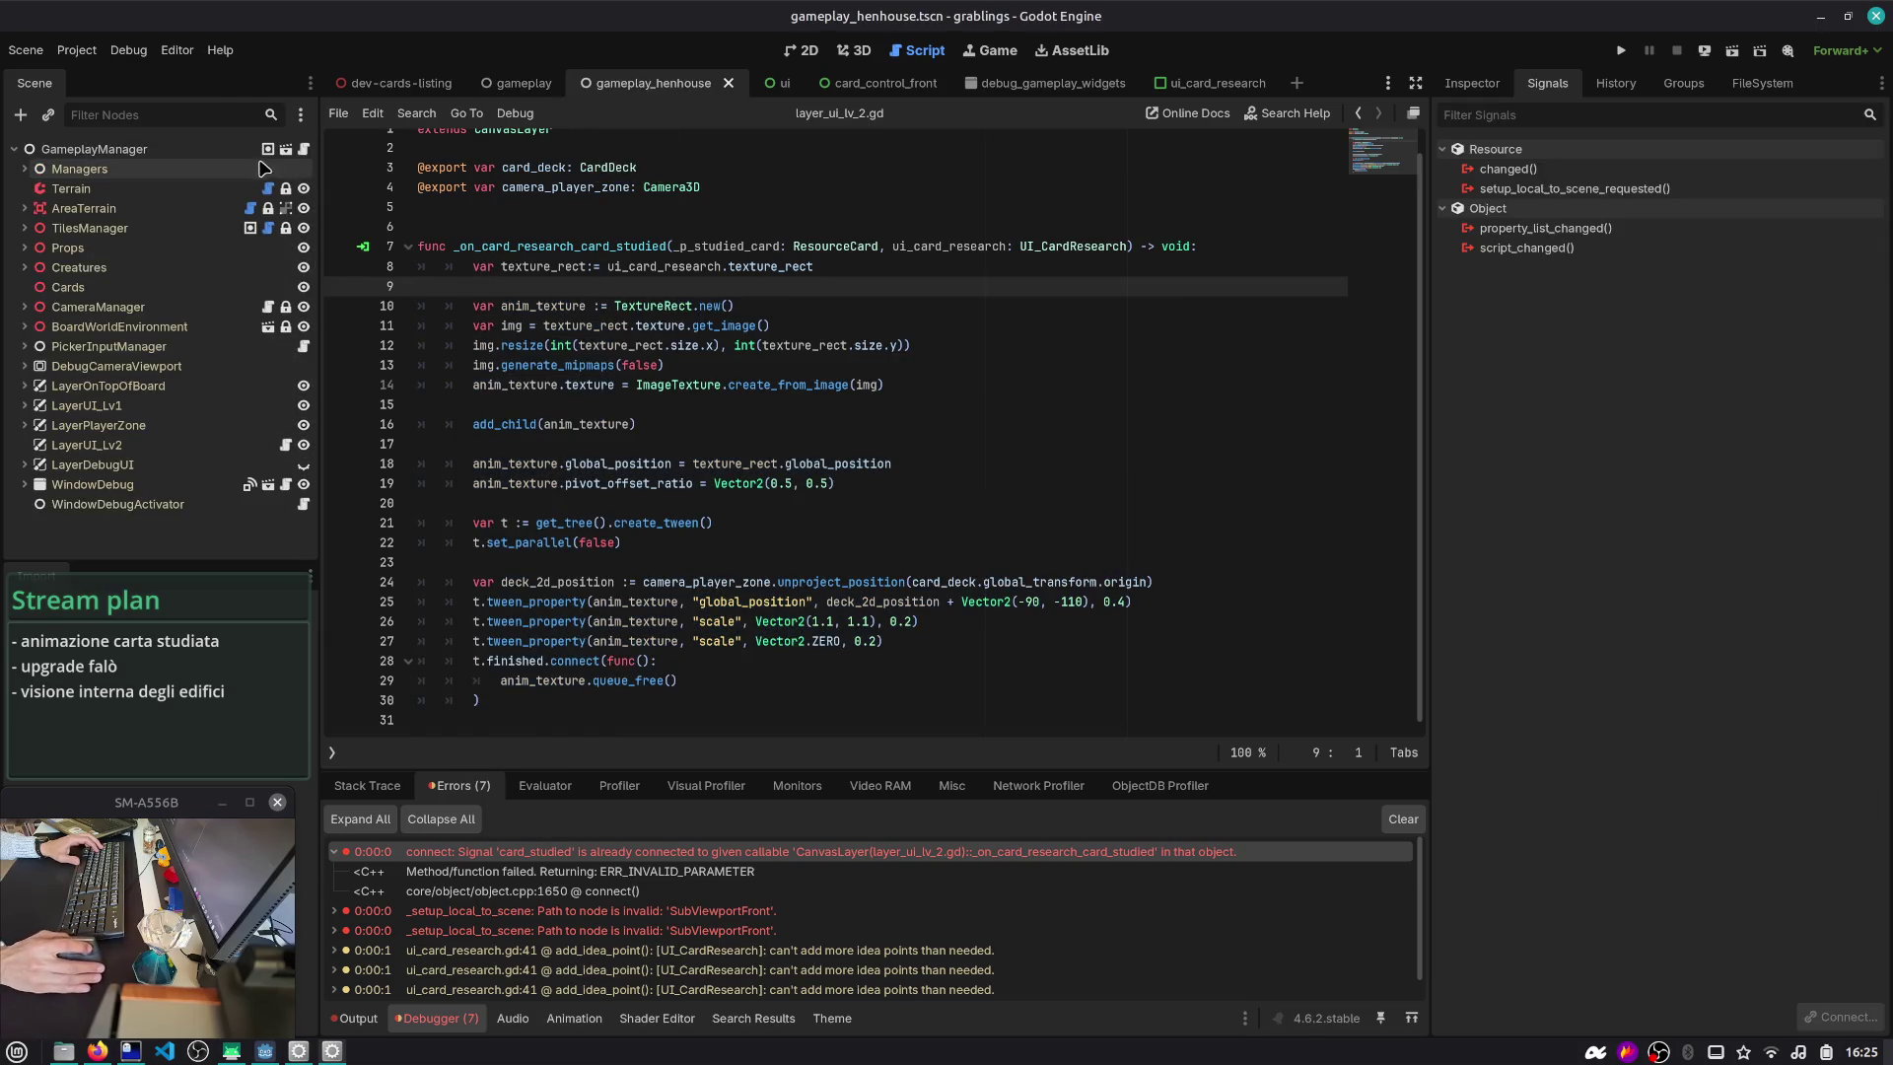
# - In gameplay_henhouse, expand LayerUI_Lv1 > UI and check CardResearch's card_studied connection to LayerUI_Lv2
pyautogui.click(73, 165)
pyautogui.click(24, 405)
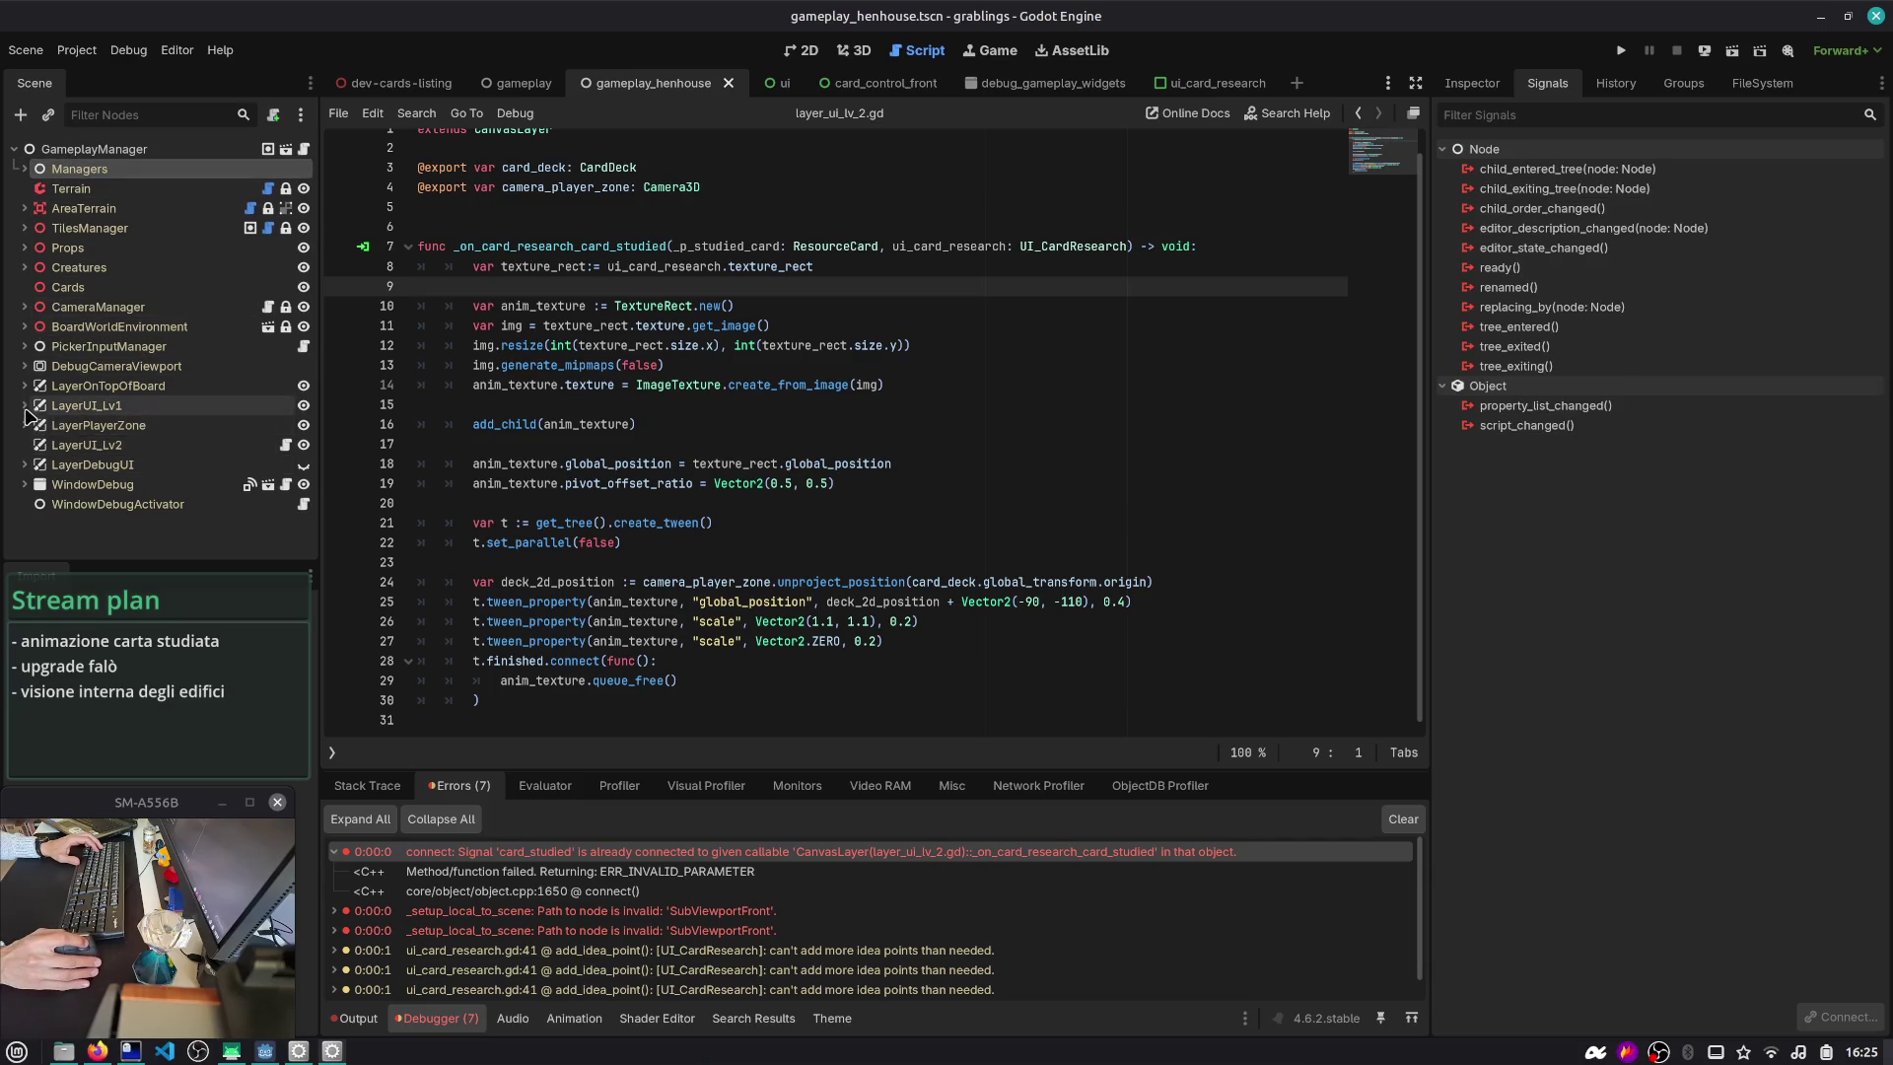
pyautogui.click(35, 425)
pyautogui.click(36, 376)
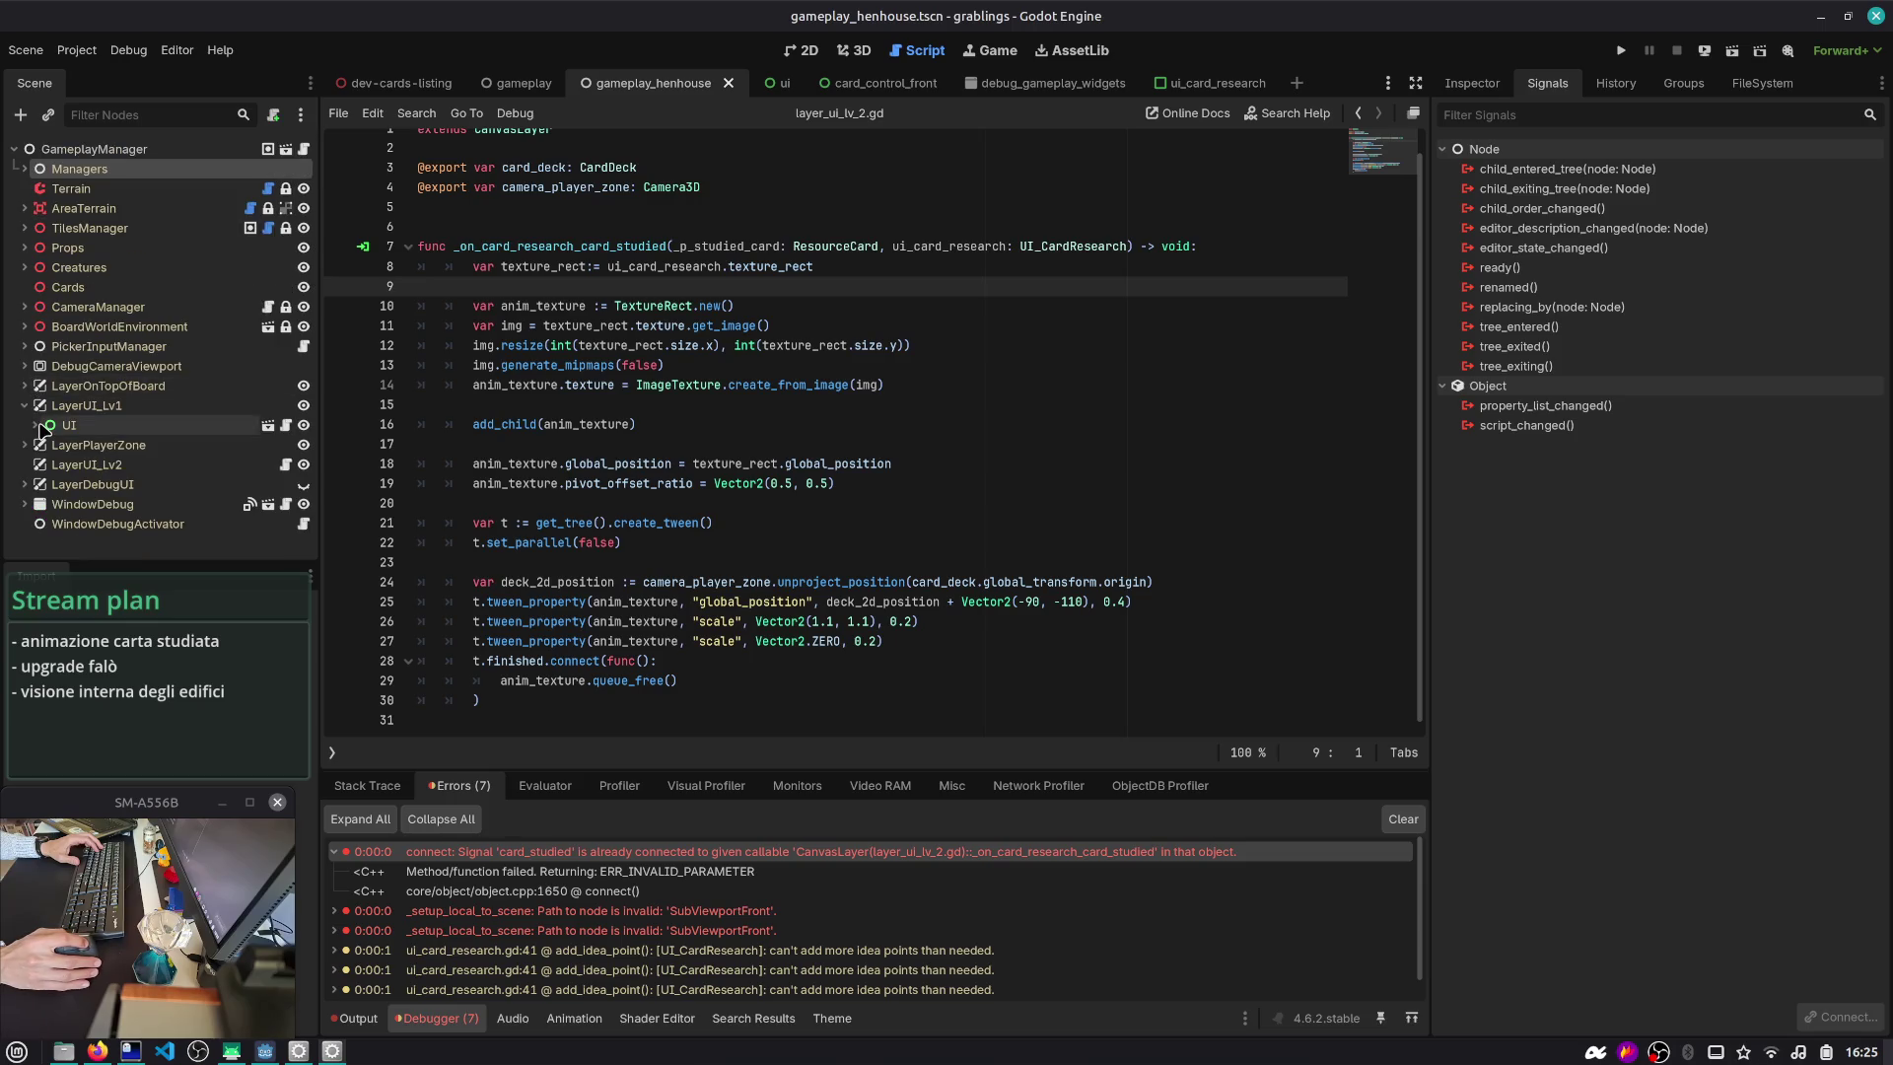
pyautogui.click(35, 425)
pyautogui.scroll(-2, 47, 441)
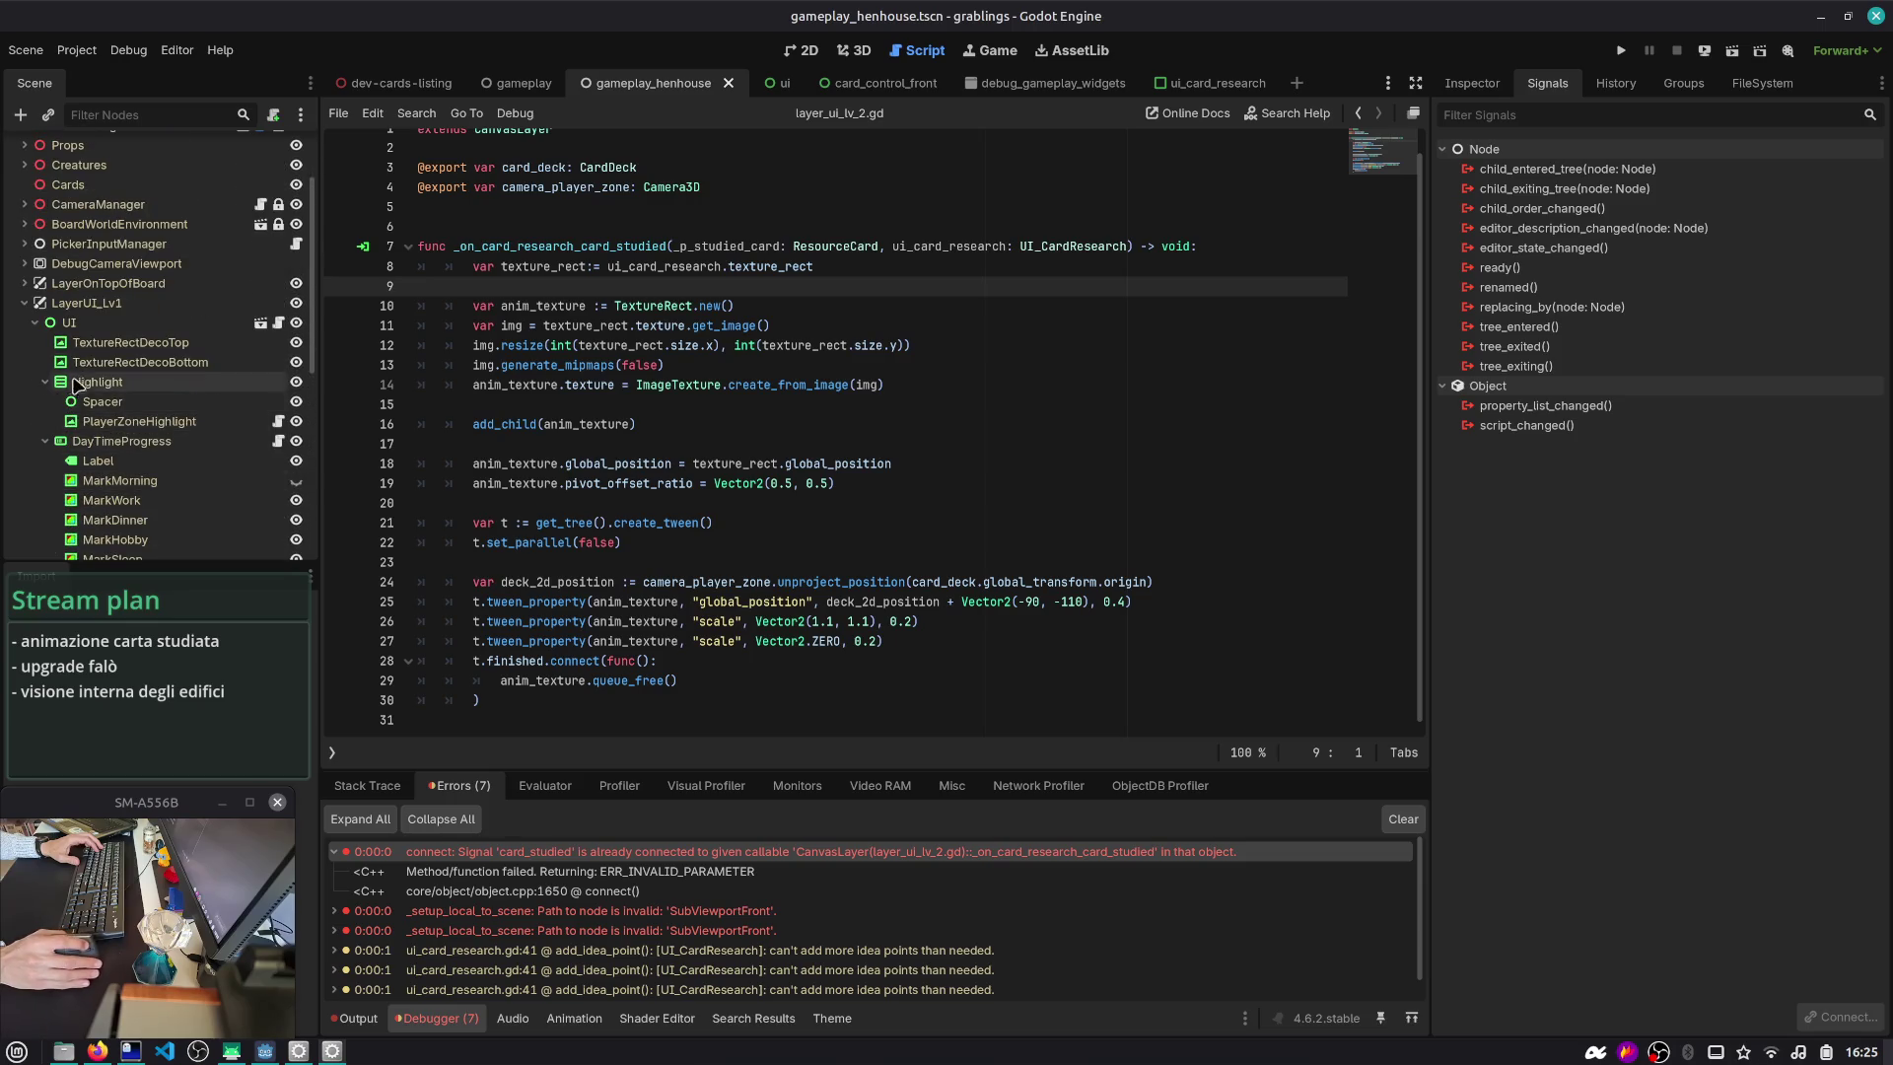
pyautogui.click(45, 382)
pyautogui.click(45, 401)
pyautogui.click(153, 445)
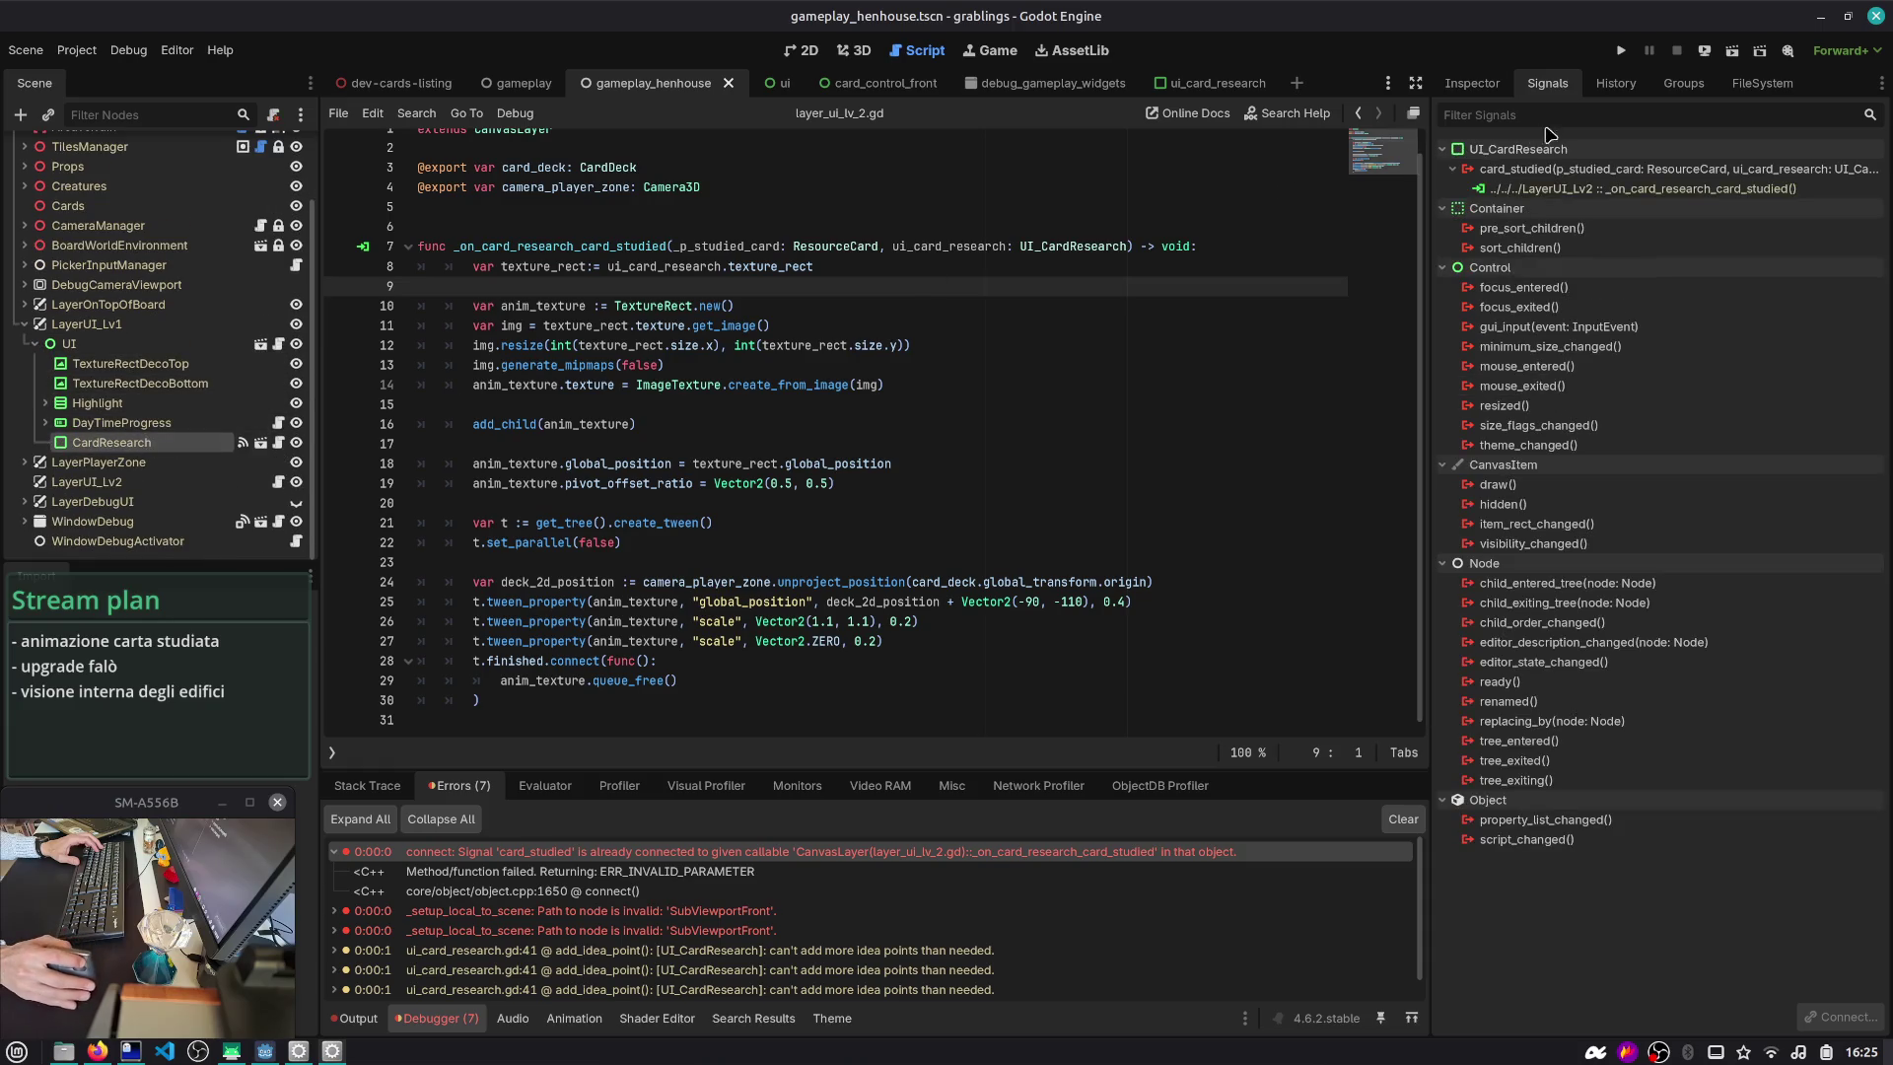
pyautogui.click(1596, 193)
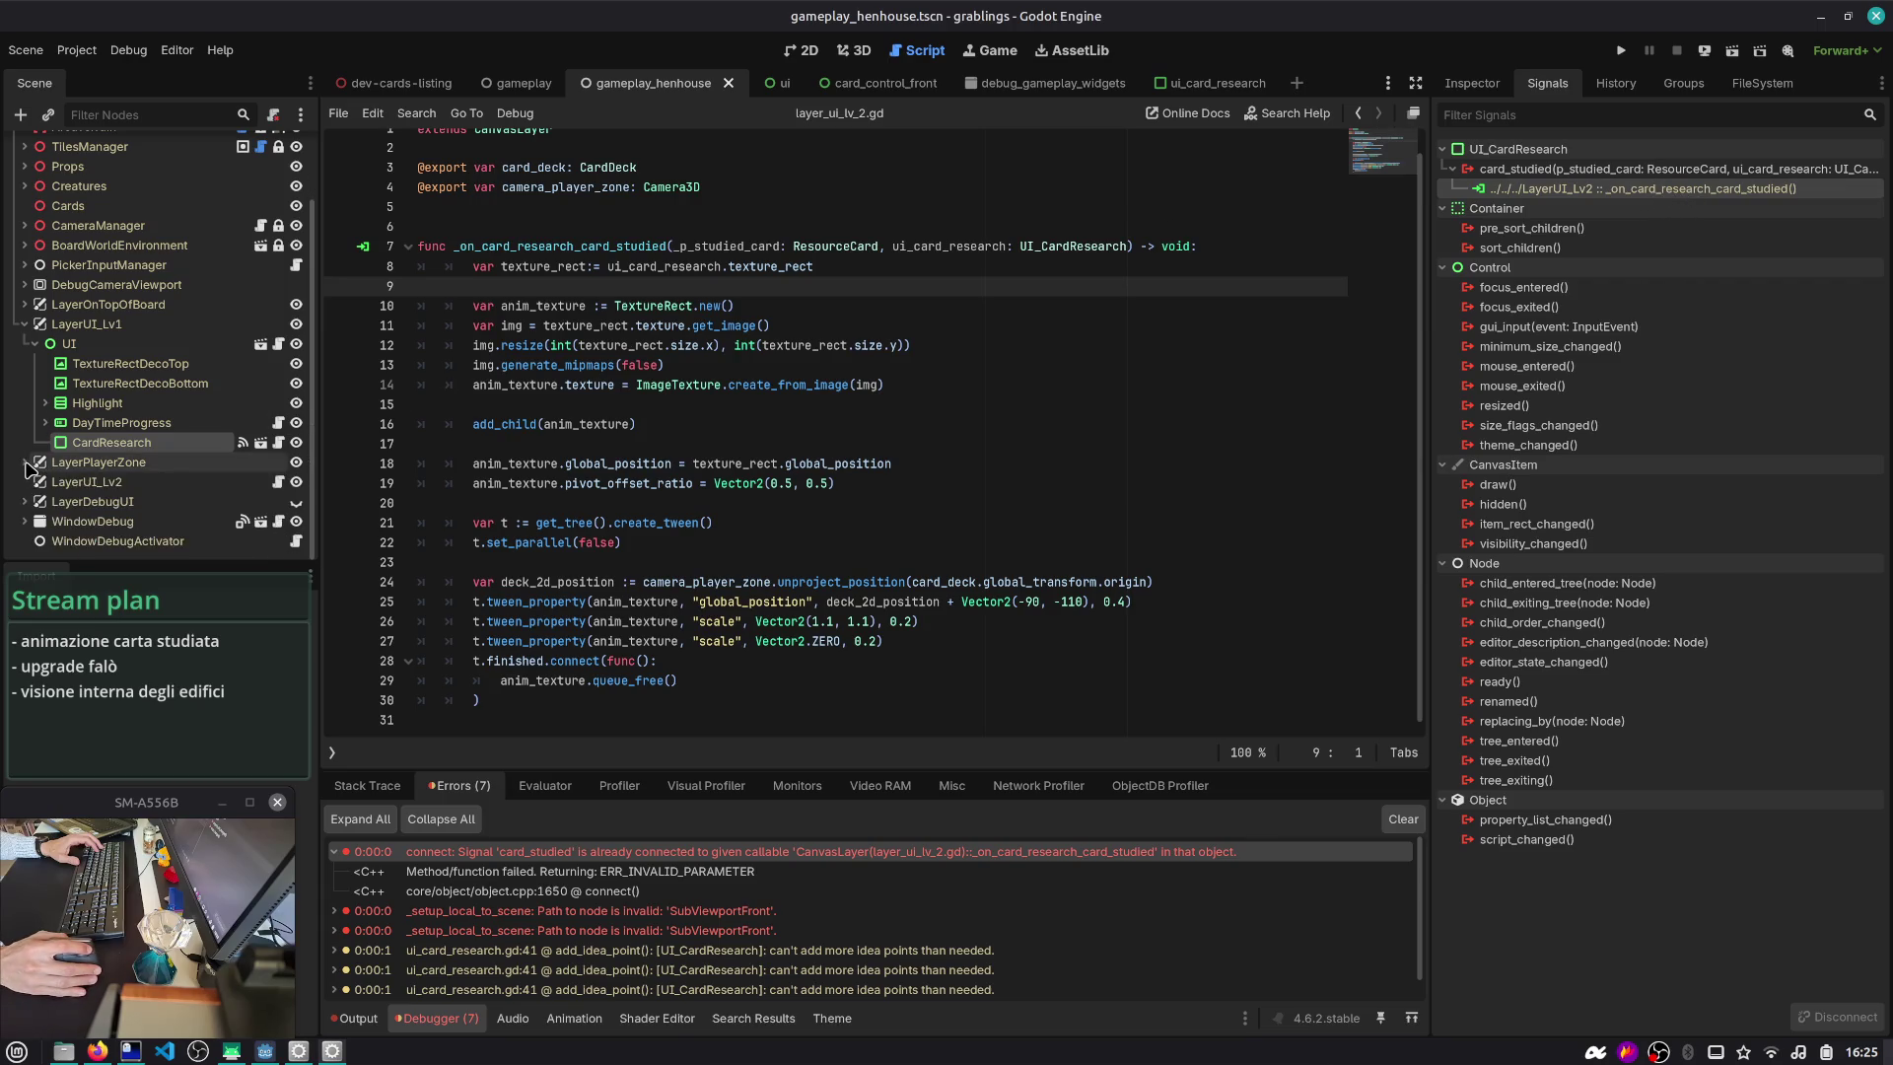
pyautogui.click(57, 483)
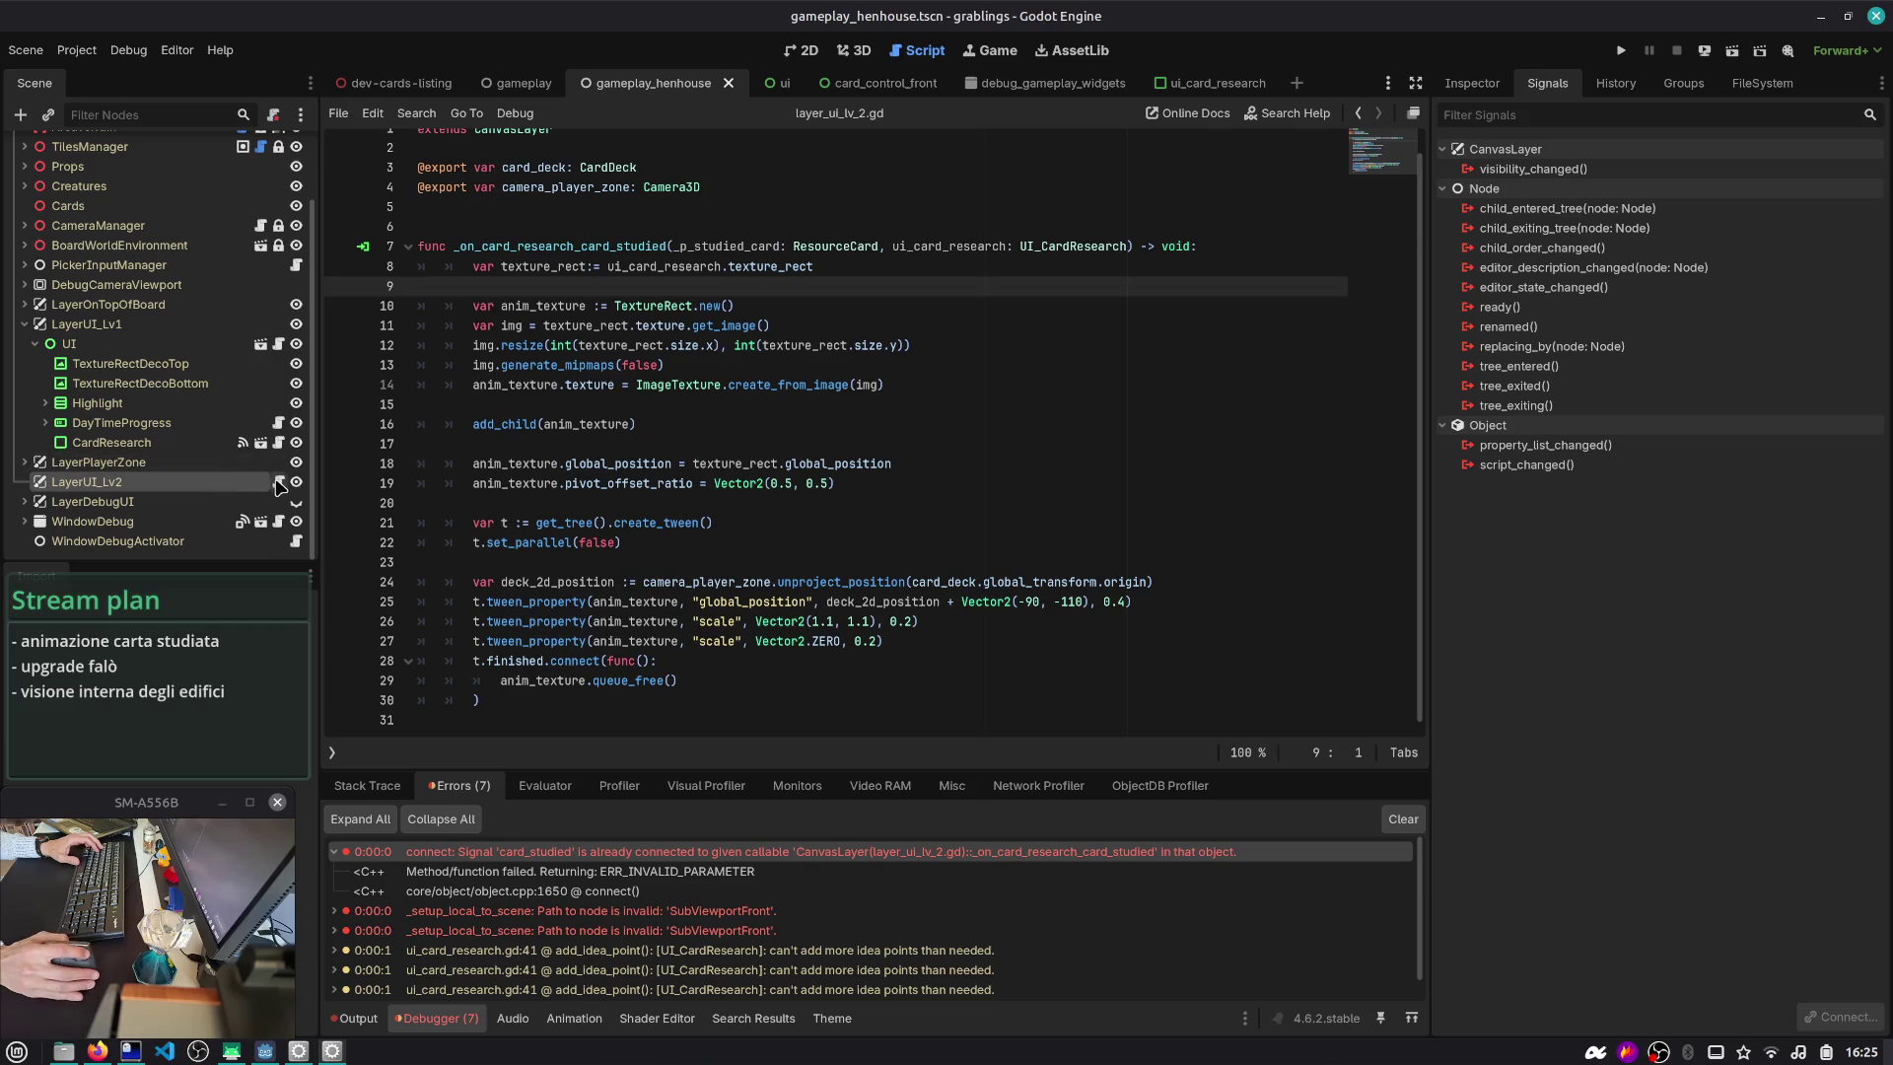
# - Launch the gameplay_henhouse scene to test the animation
pyautogui.click(730, 345)
pyautogui.hotkey('ctrl', 'shift', 'F5')
pyautogui.press('Return')
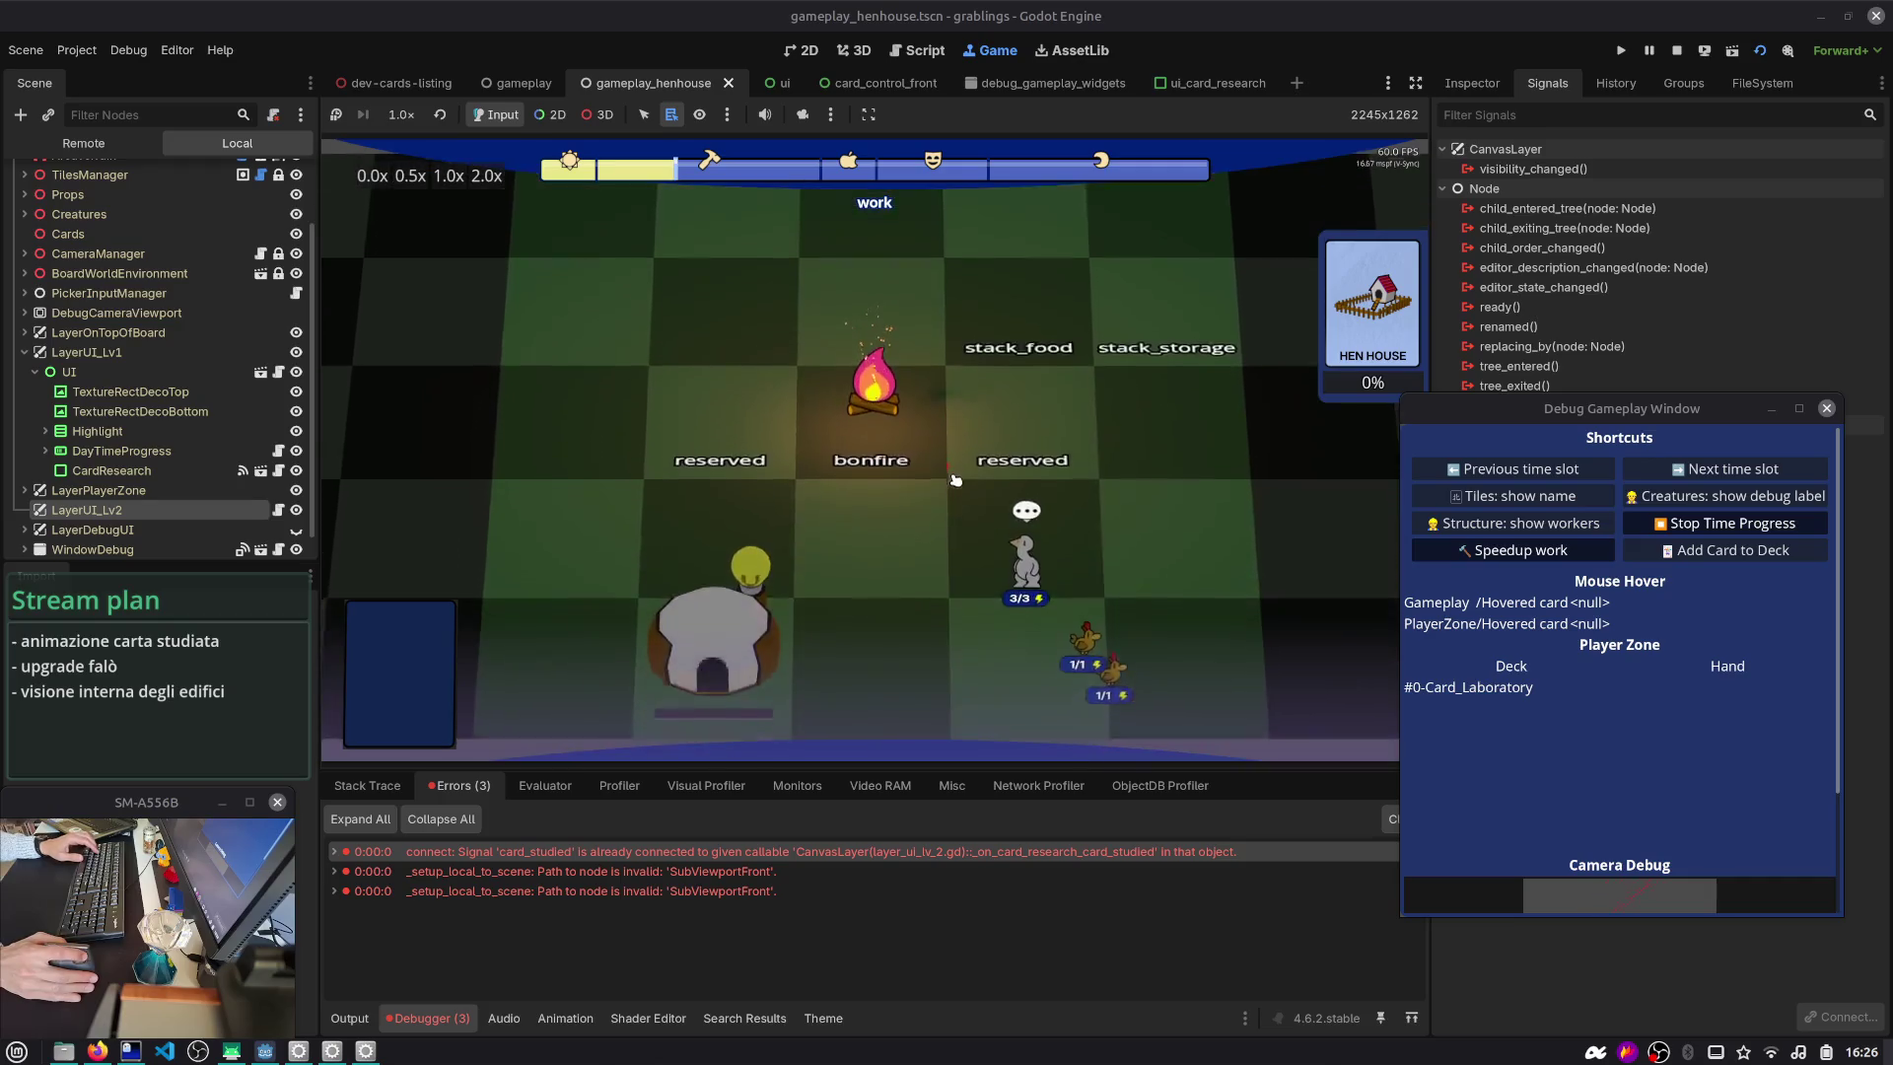
# - Send the grey creature to the hen house and examine the failing idea_points_to_unlock assertion
pyautogui.moveTo(998, 444); pyautogui.dragTo(717, 493)
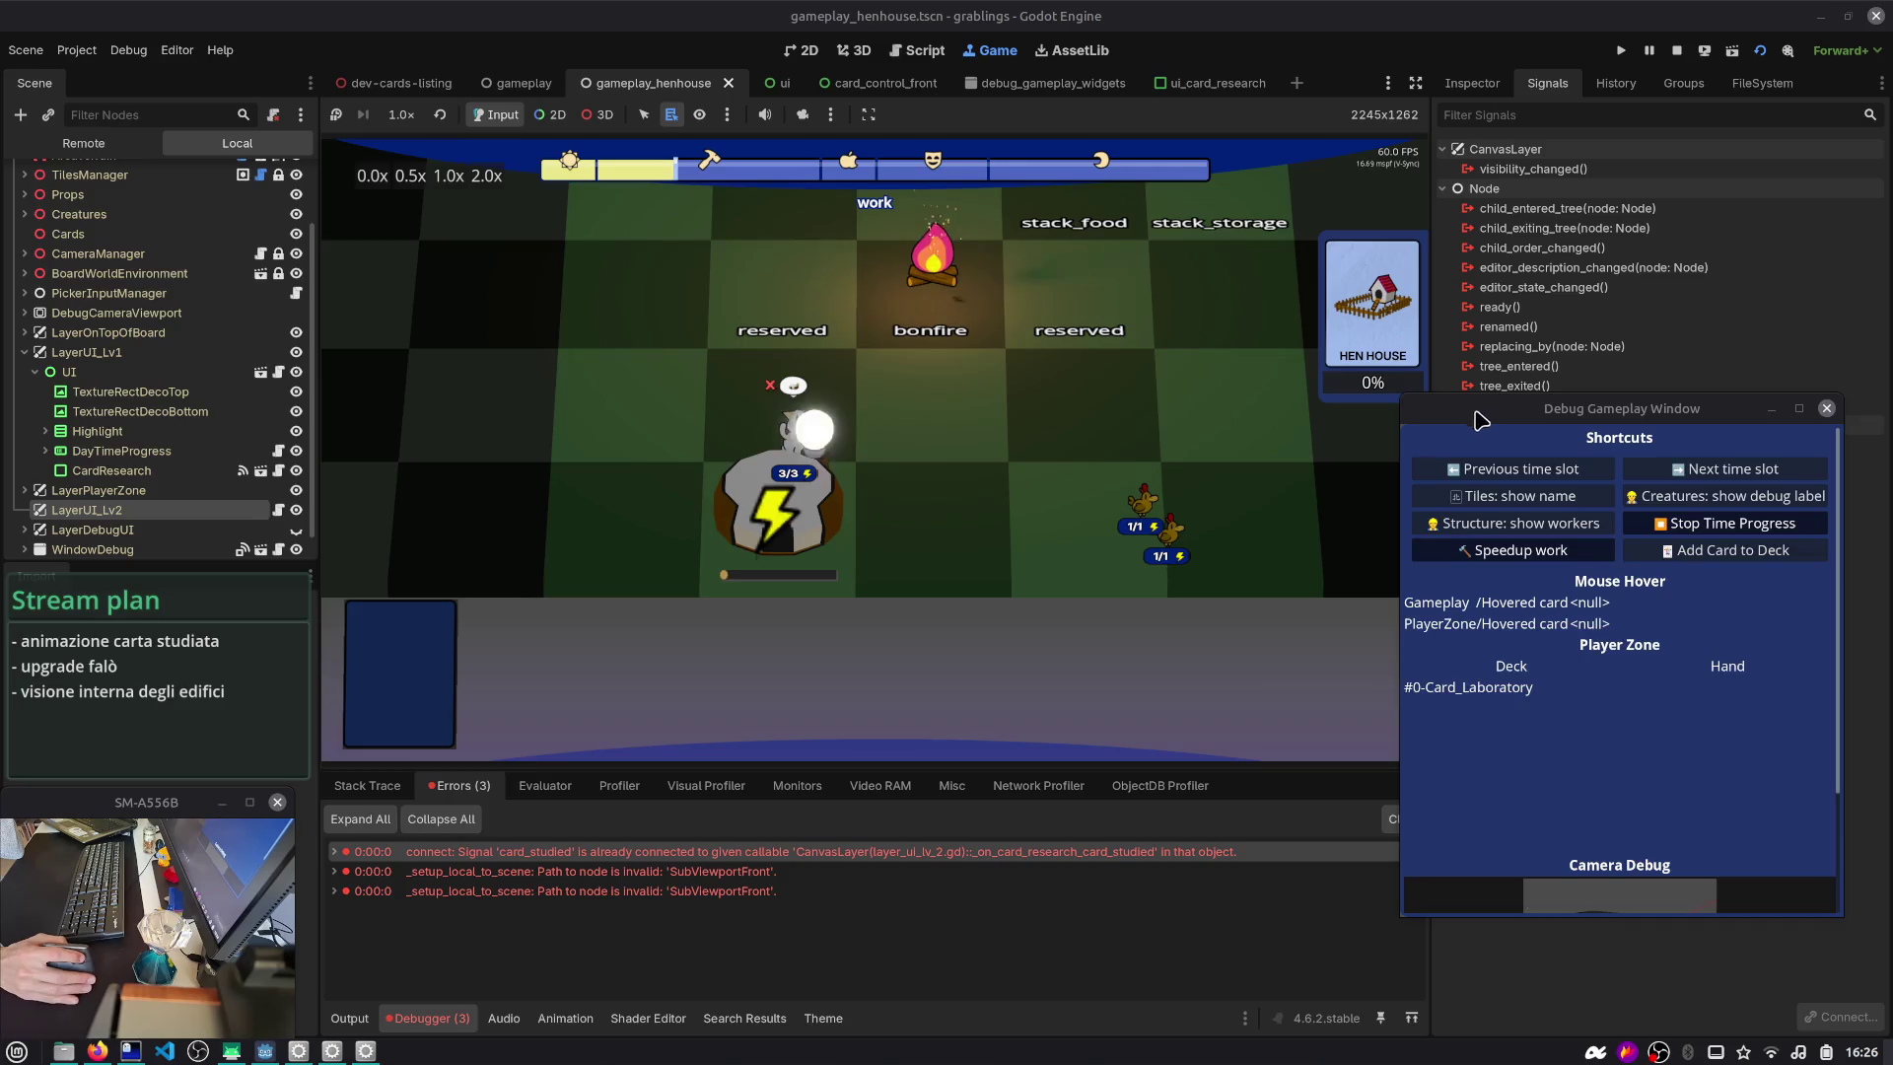
pyautogui.moveTo(1484, 413); pyautogui.dragTo(1476, 464)
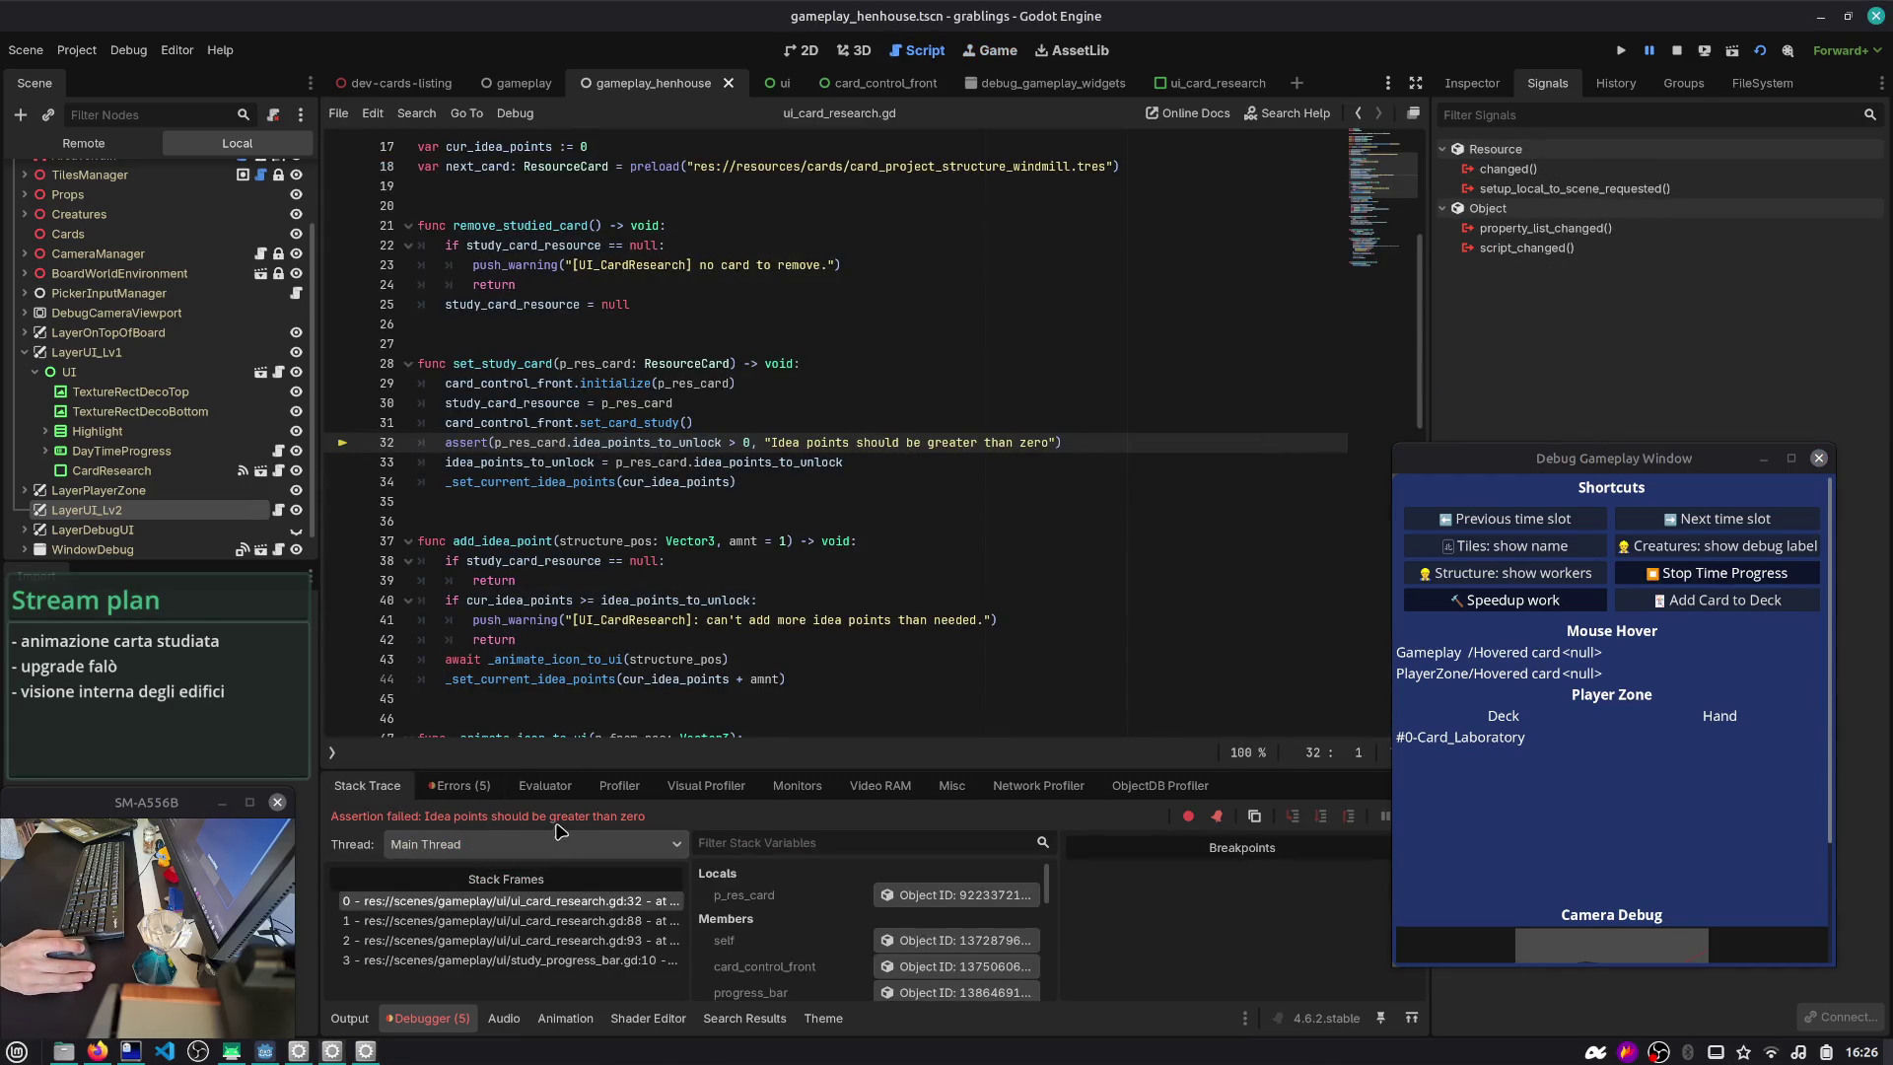
pyautogui.doubleClick(623, 442)
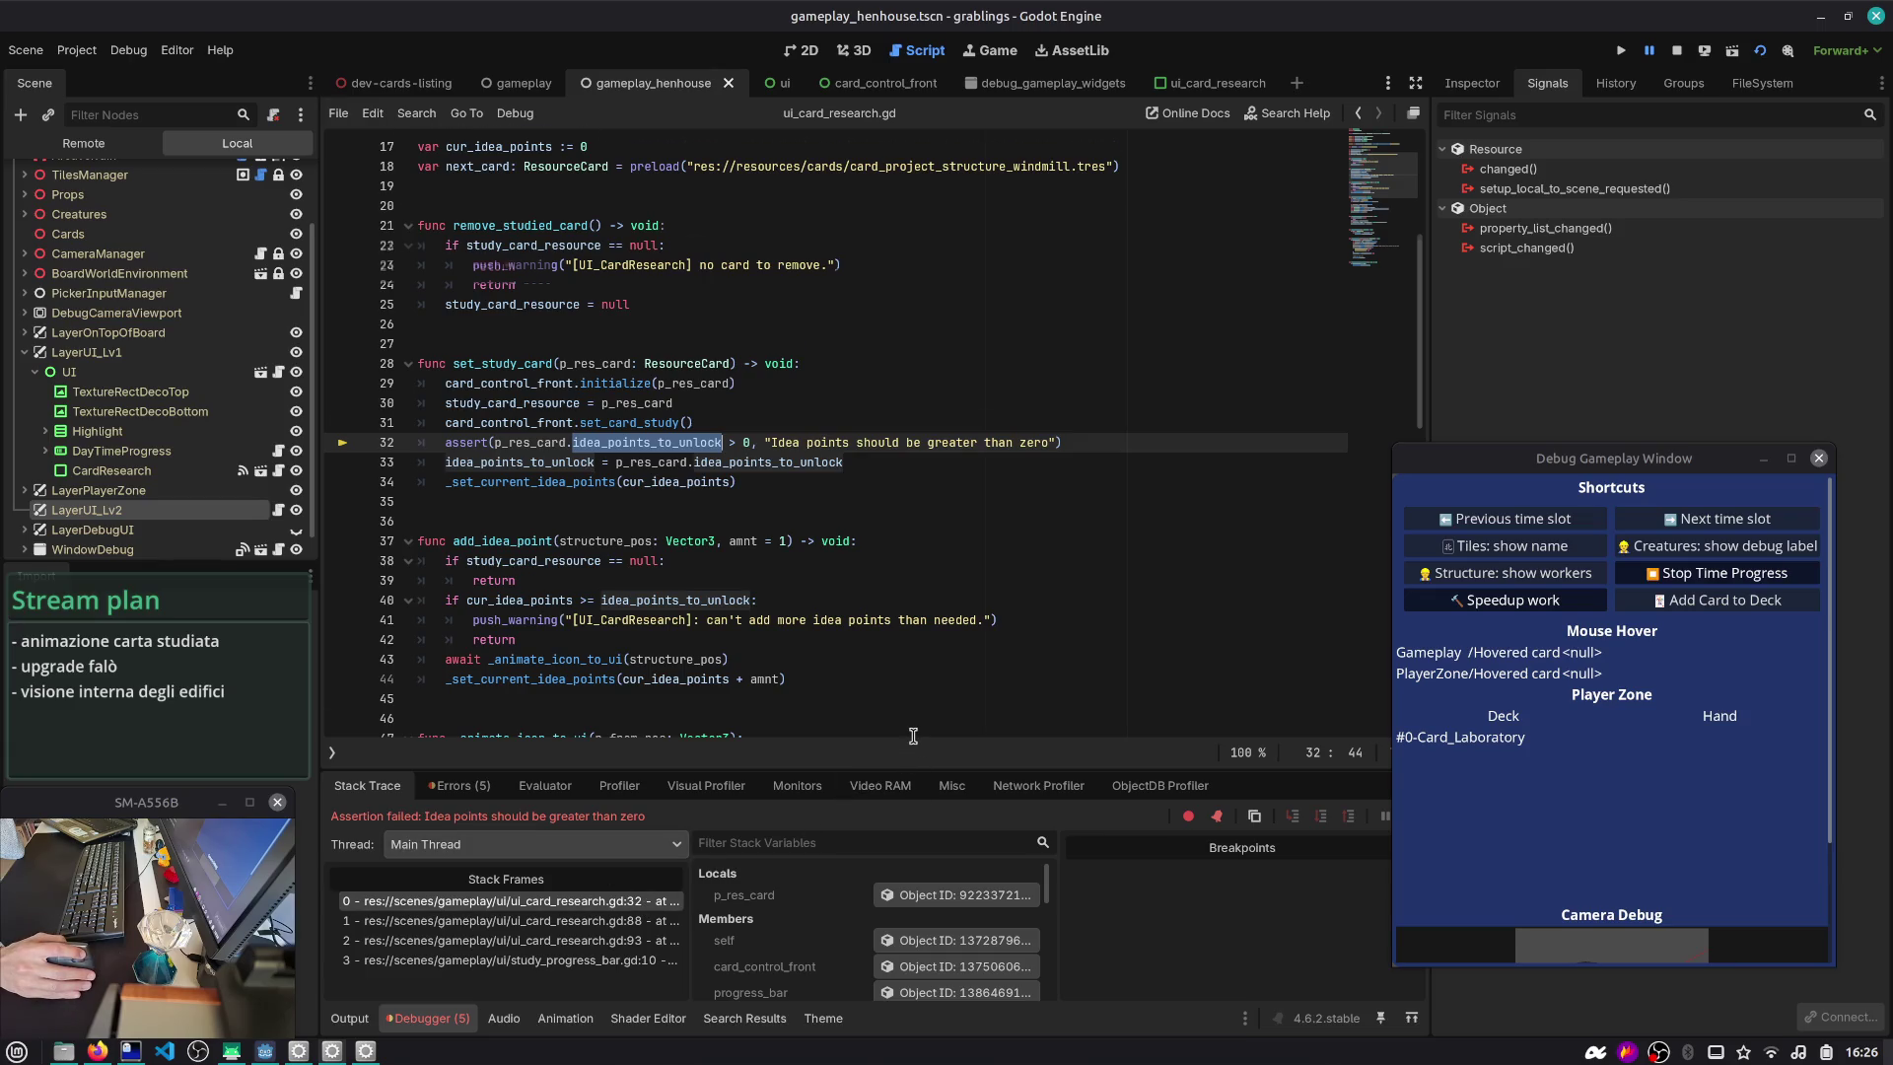
pyautogui.scroll(-3, 909, 698)
pyautogui.click(708, 365)
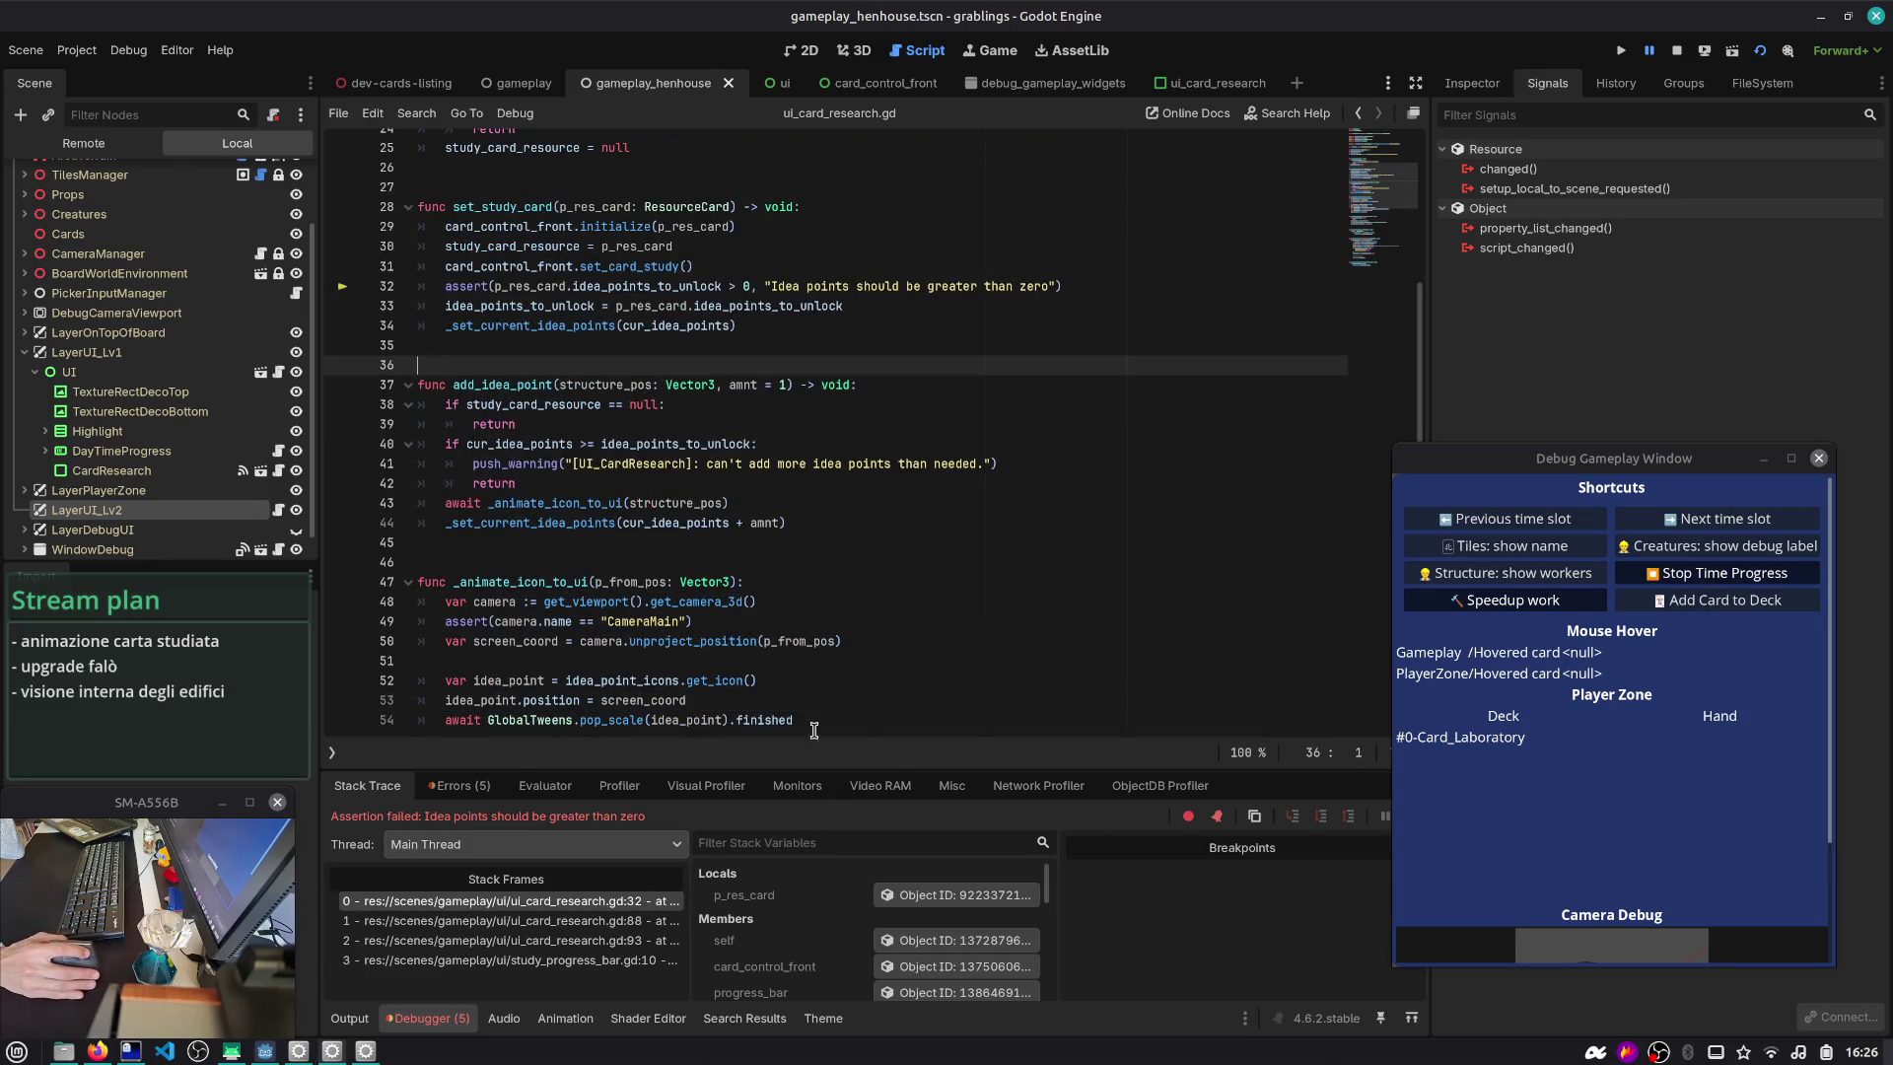
# - Inspect the remote Windmill card resource's properties, then stop the game
pyautogui.click(961, 894)
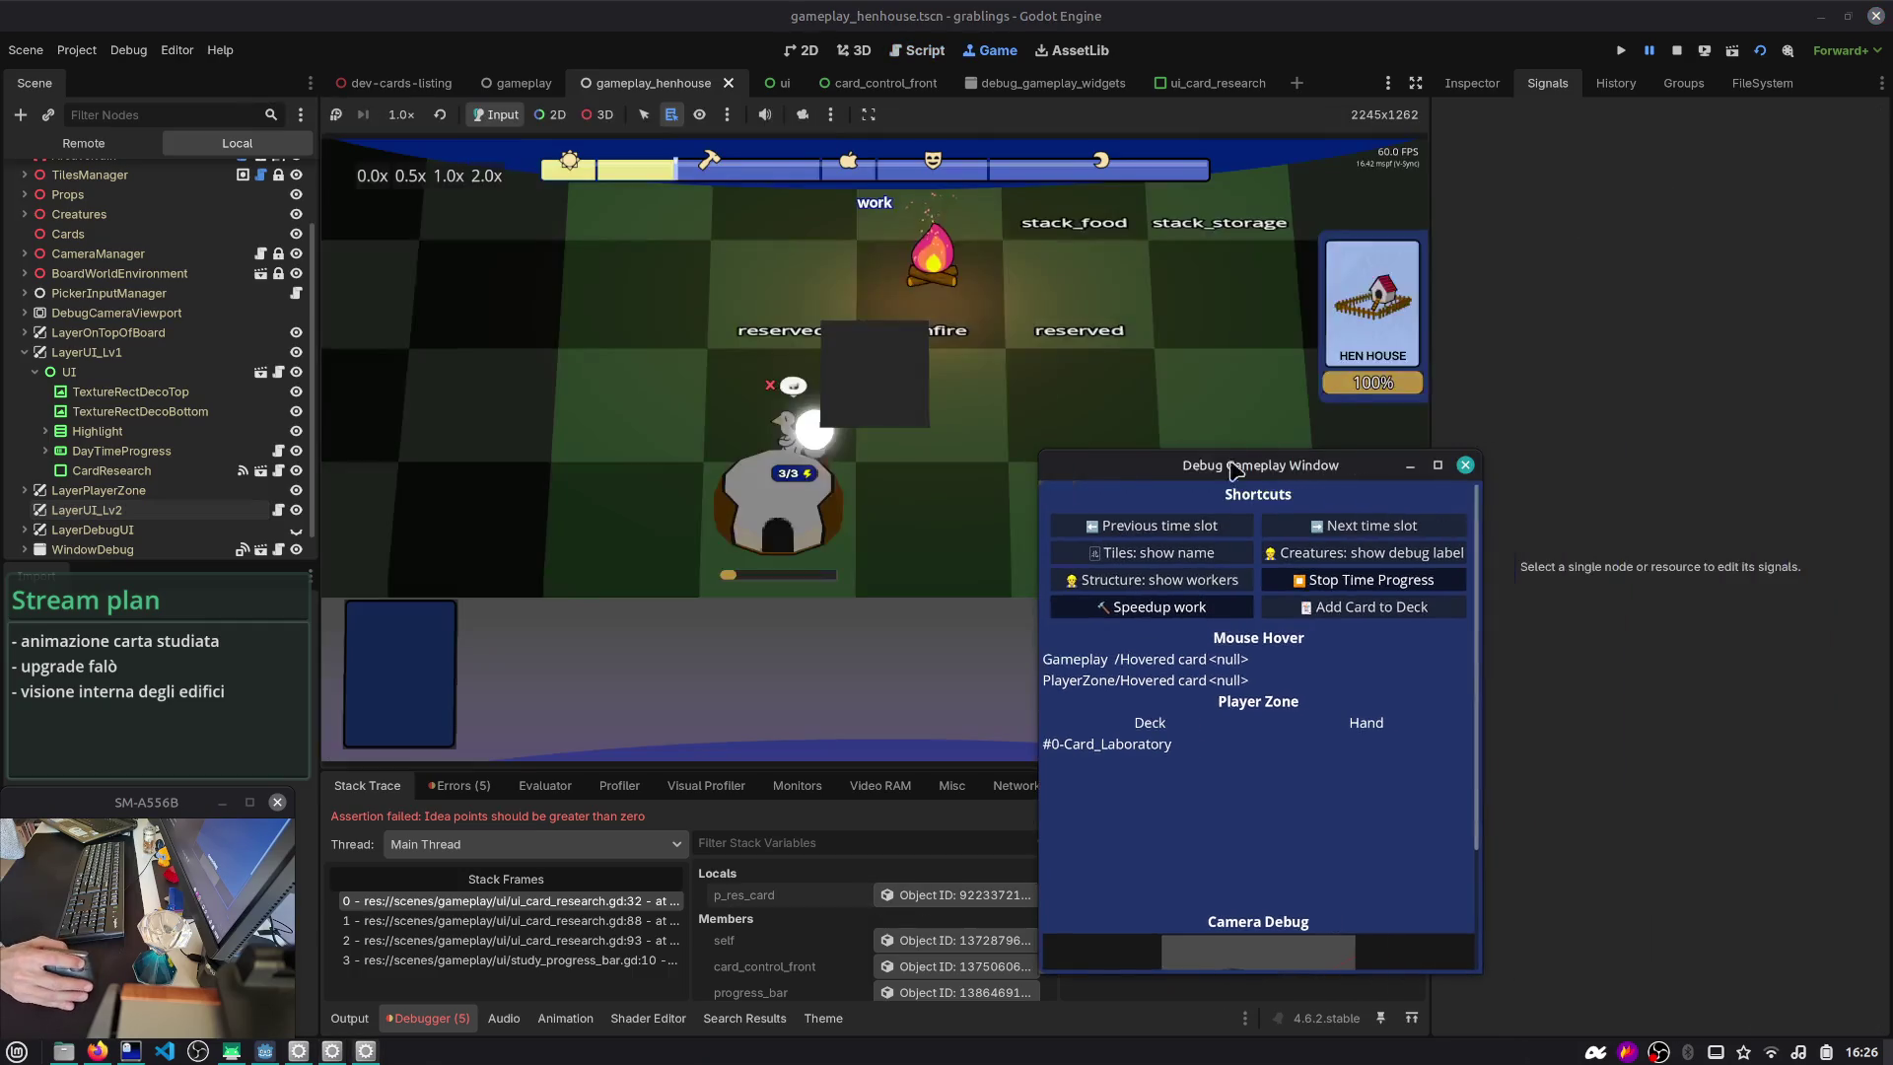
pyautogui.click(1504, 83)
pyautogui.moveTo(1371, 465)
pyautogui.mouseDown()
pyautogui.moveTo(1224, 467)
pyautogui.moveTo(1131, 273)
pyautogui.mouseUp()
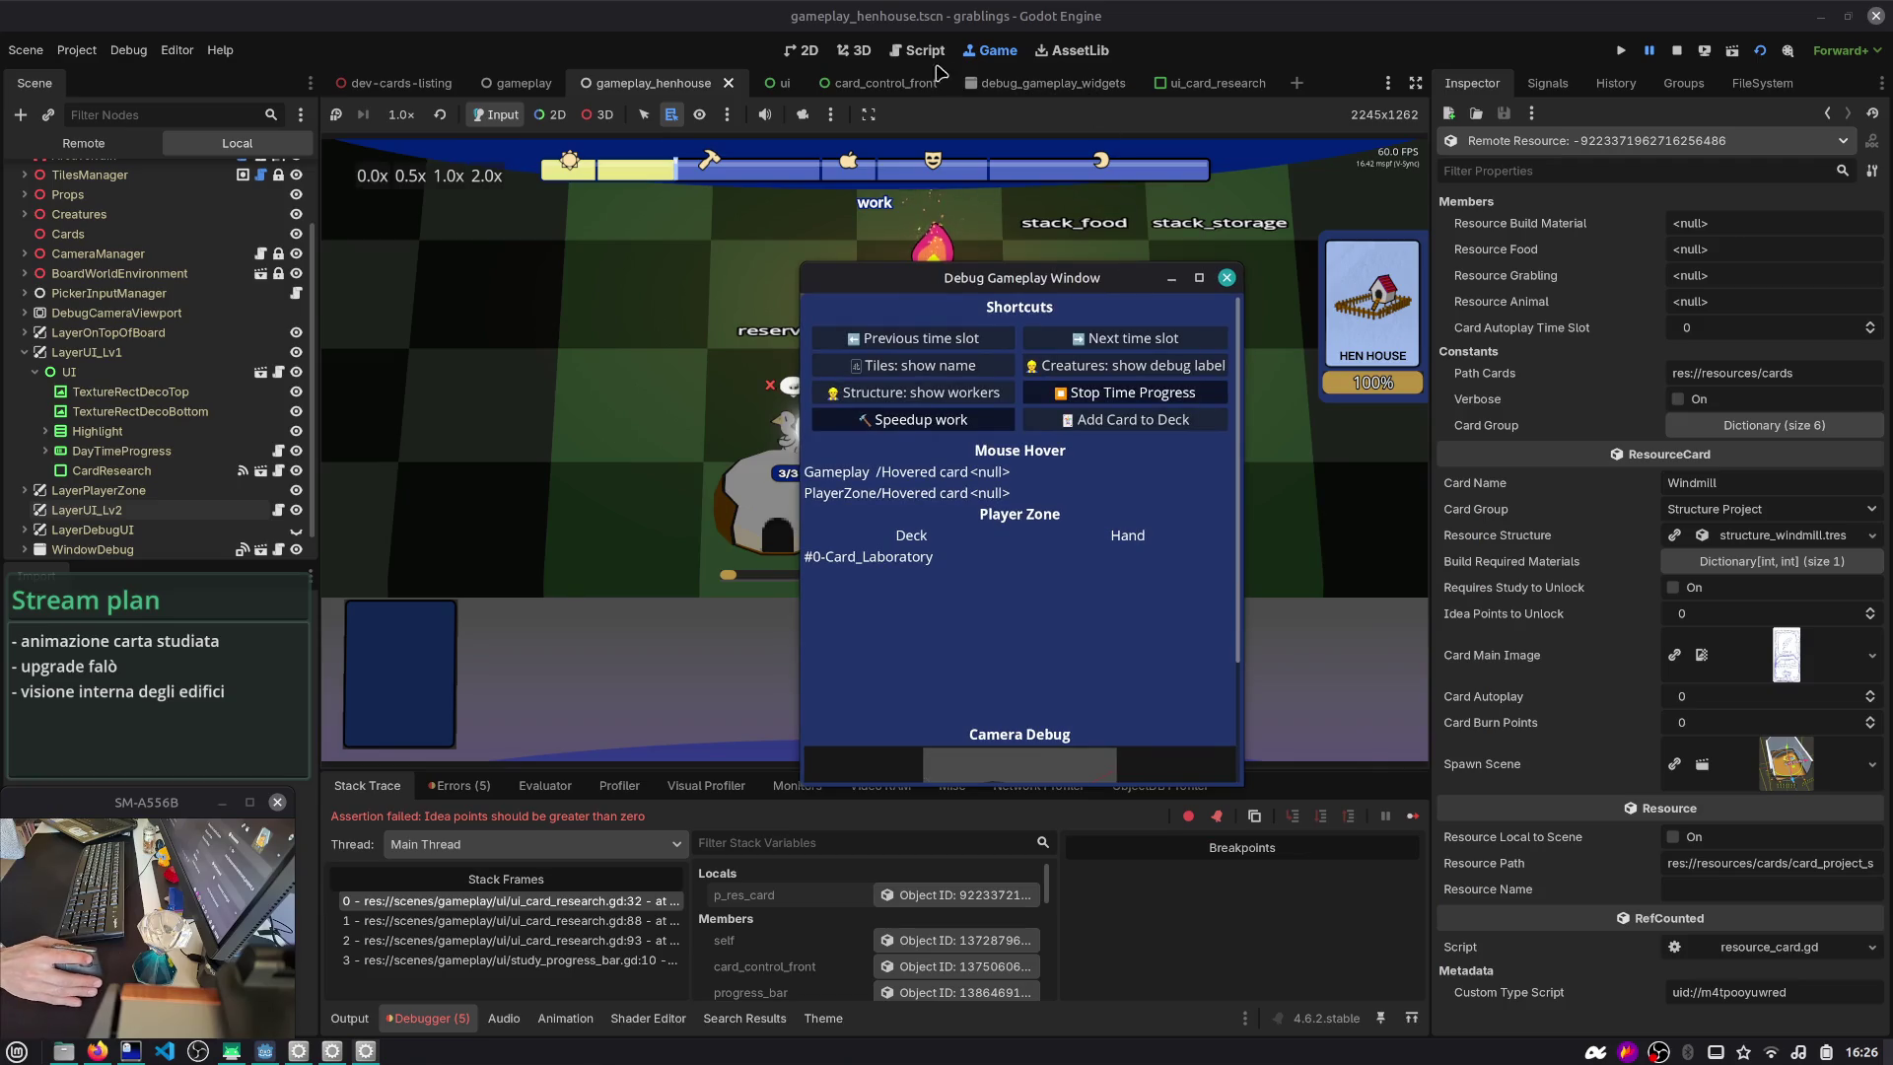
pyautogui.click(922, 50)
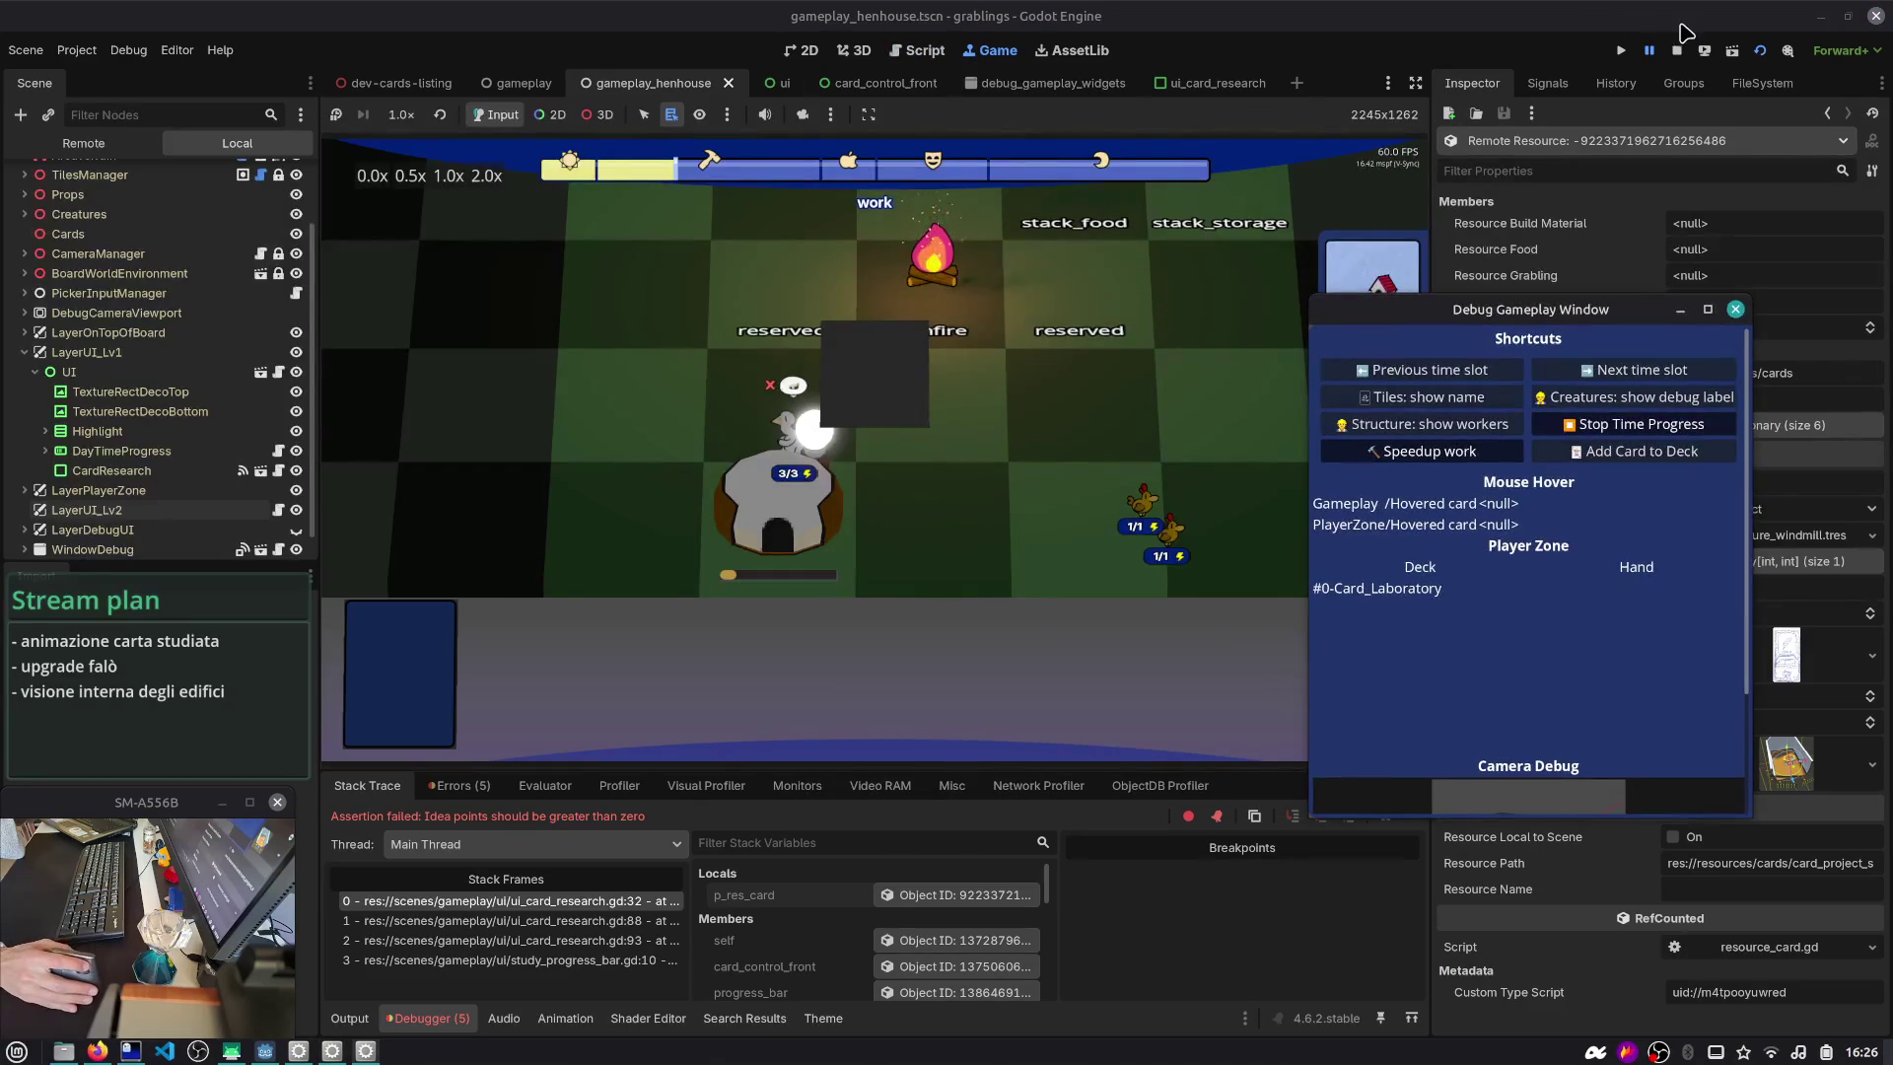
pyautogui.click(1676, 50)
pyautogui.click(504, 345)
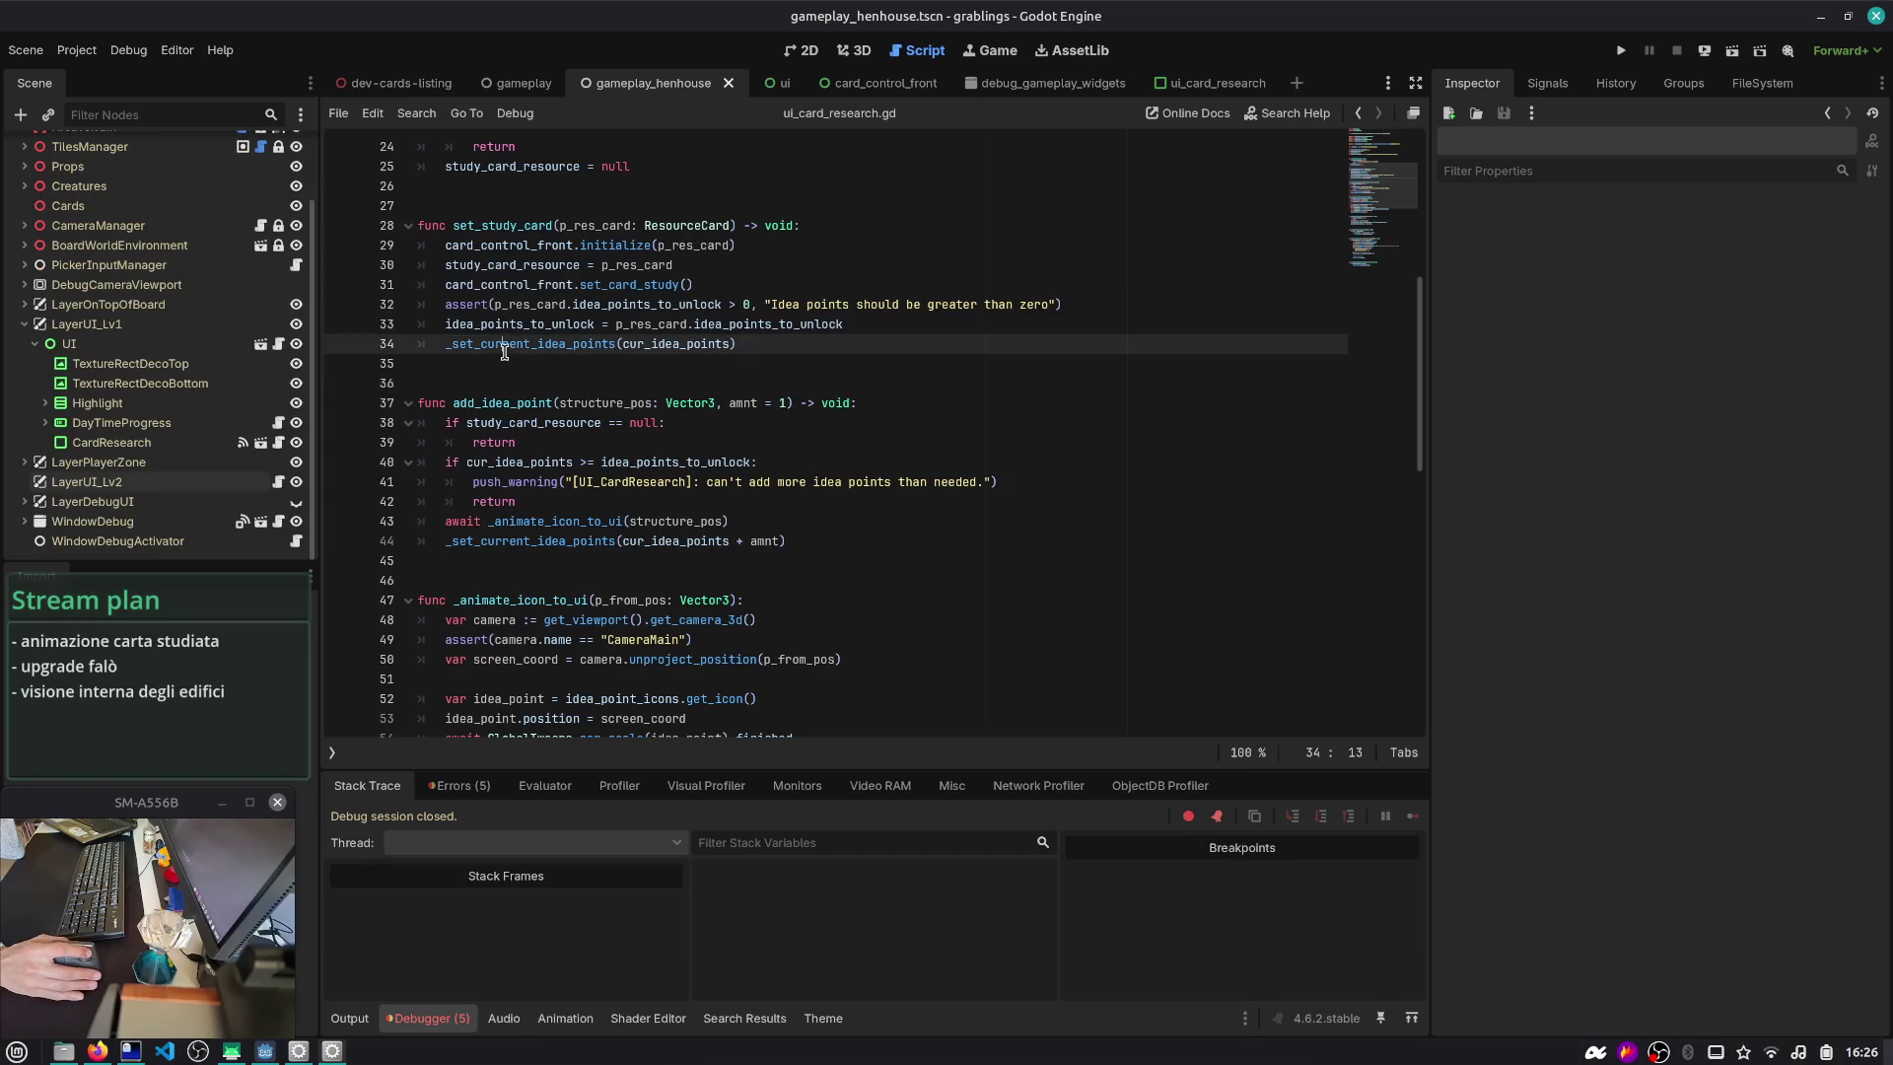
# - Trace how idea_points_to_unlock and study_card_resource are used in set_study_card
pyautogui.doubleClick(635, 303)
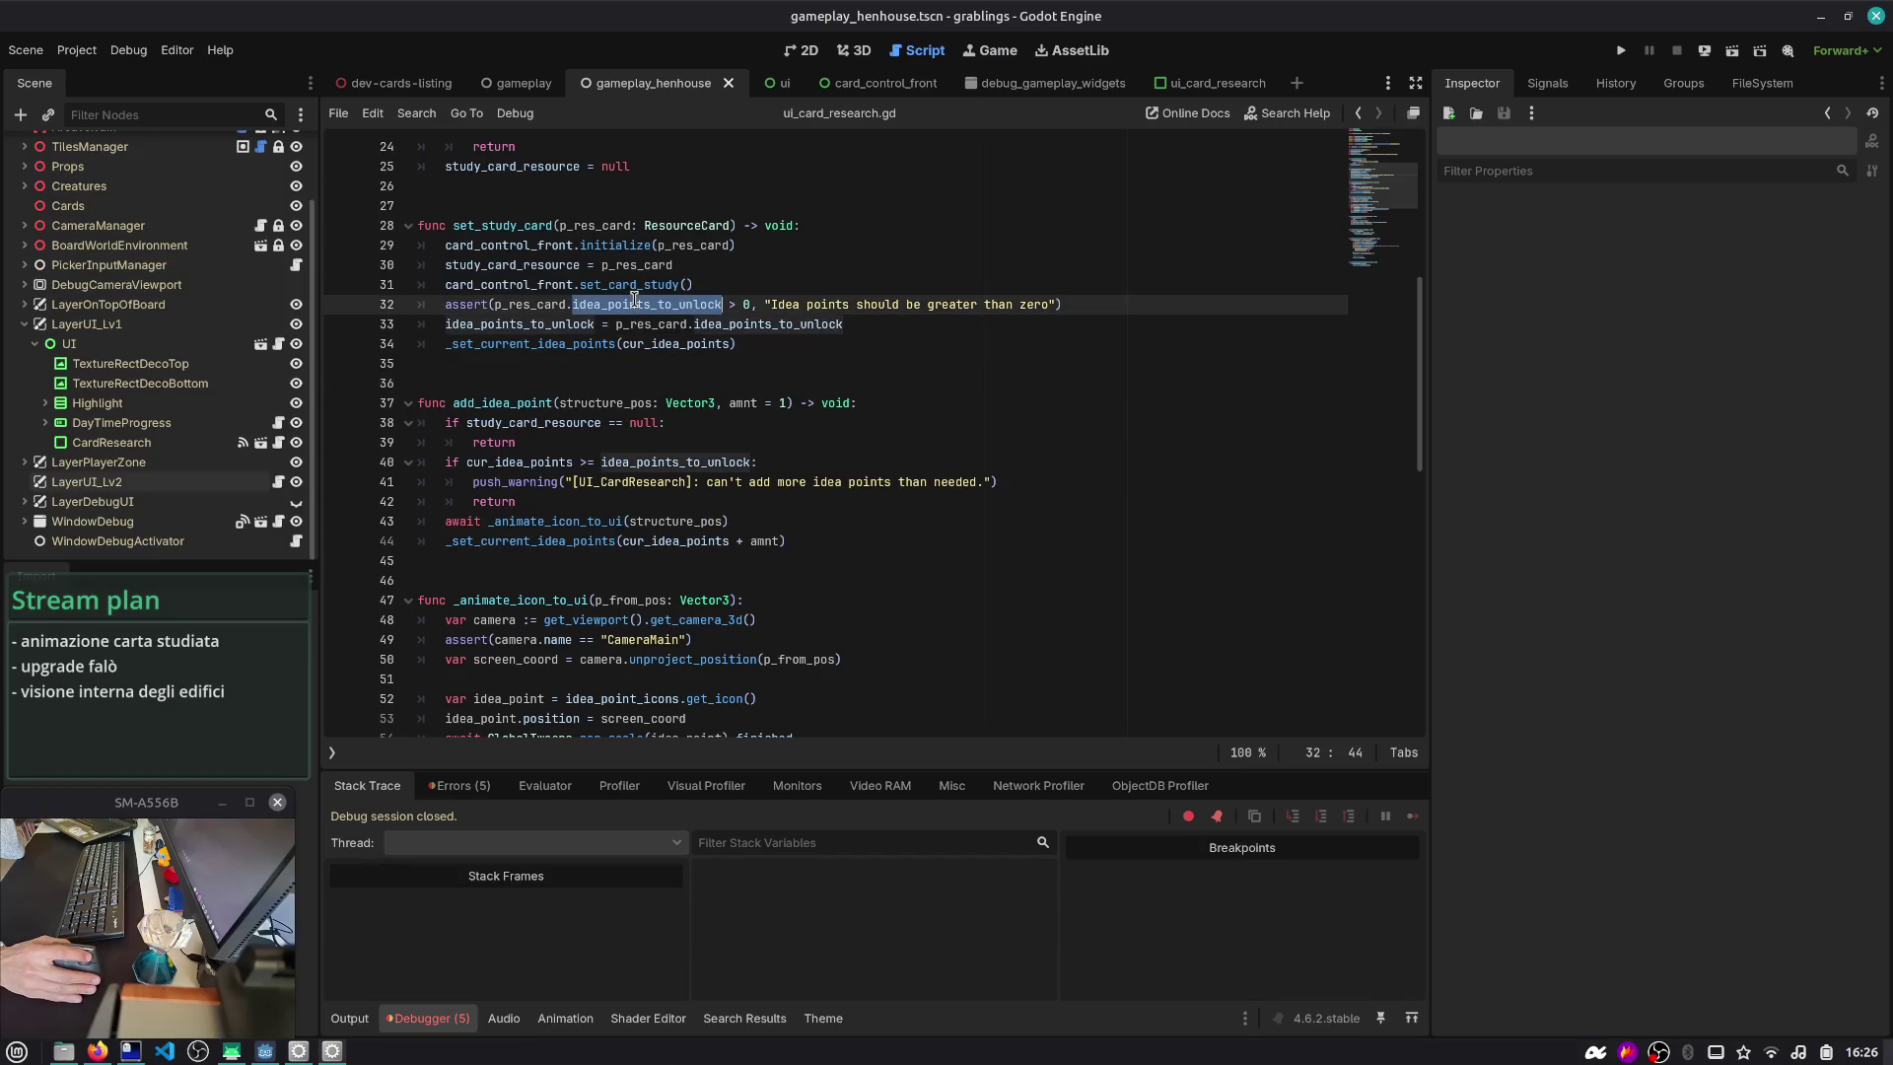
pyautogui.doubleClick(532, 245)
pyautogui.doubleClick(506, 226)
pyautogui.doubleClick(681, 246)
pyautogui.doubleClick(521, 266)
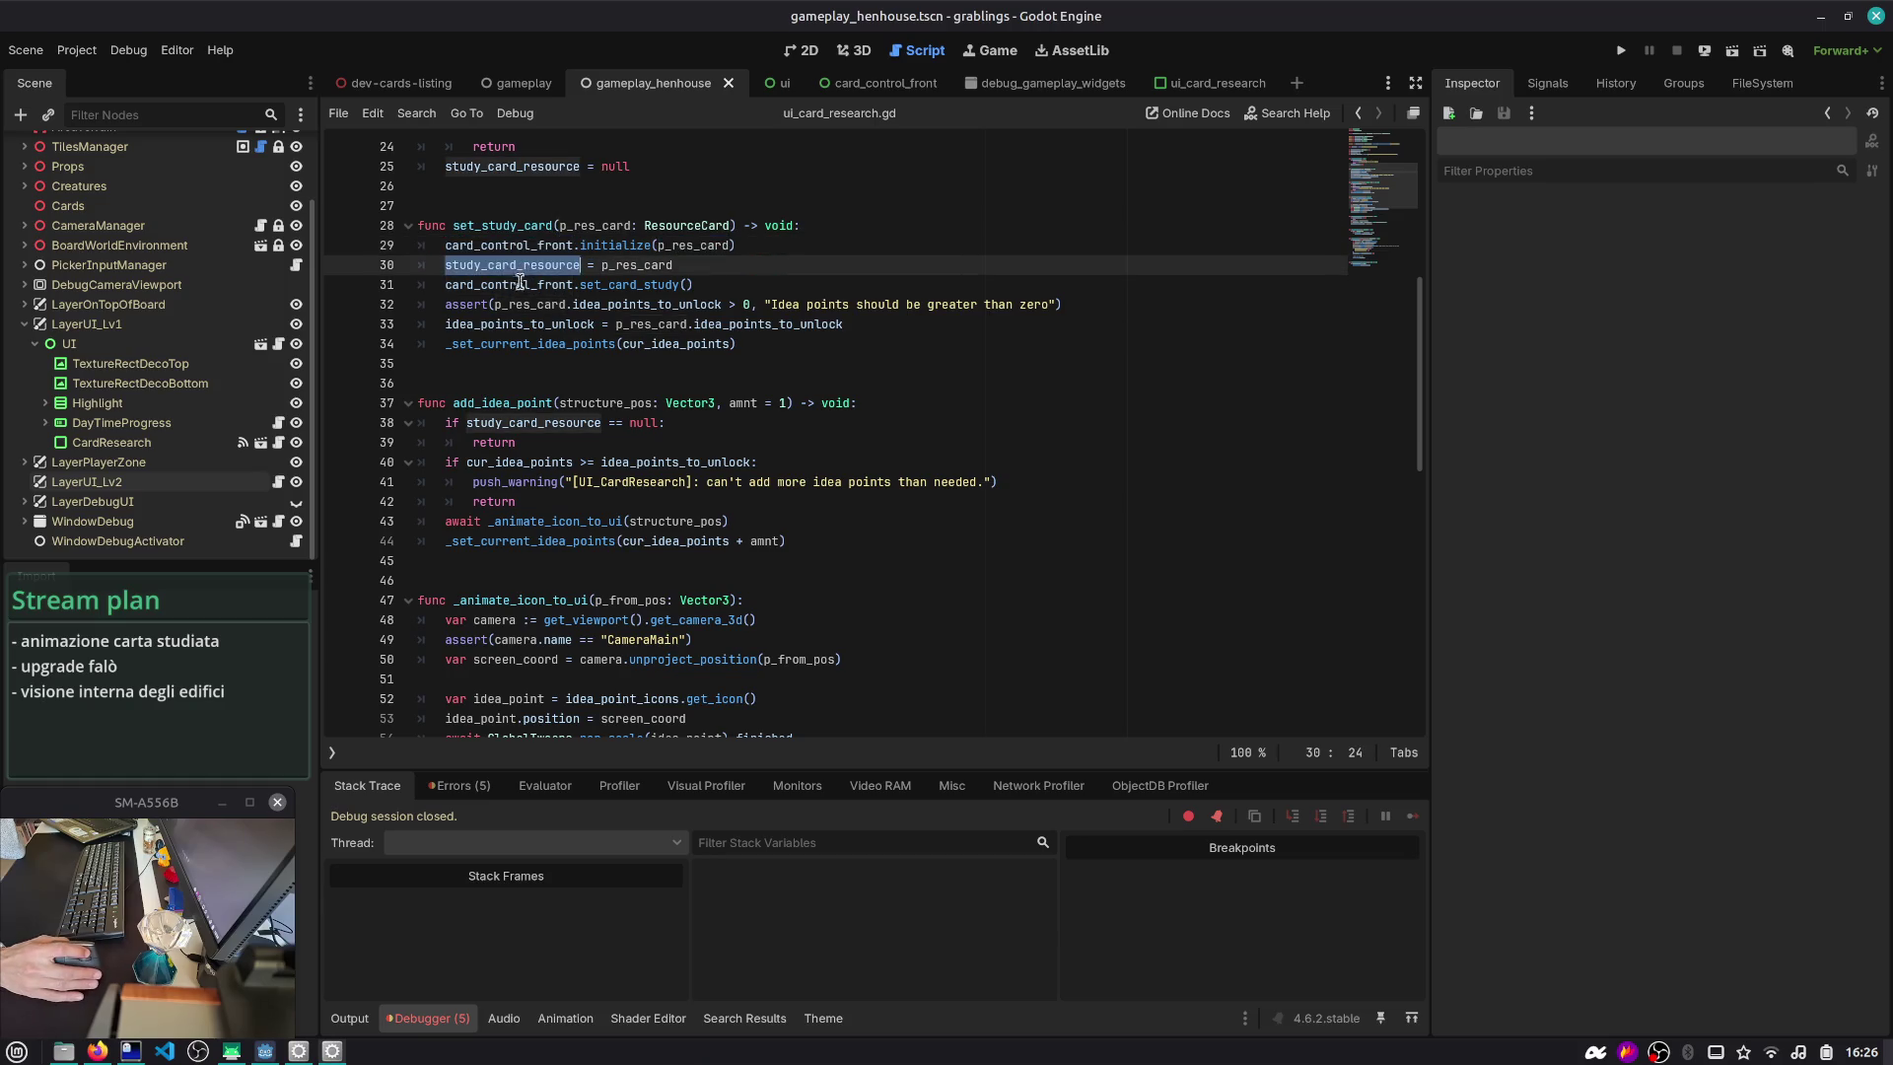
pyautogui.doubleClick(516, 304)
pyautogui.doubleClick(616, 305)
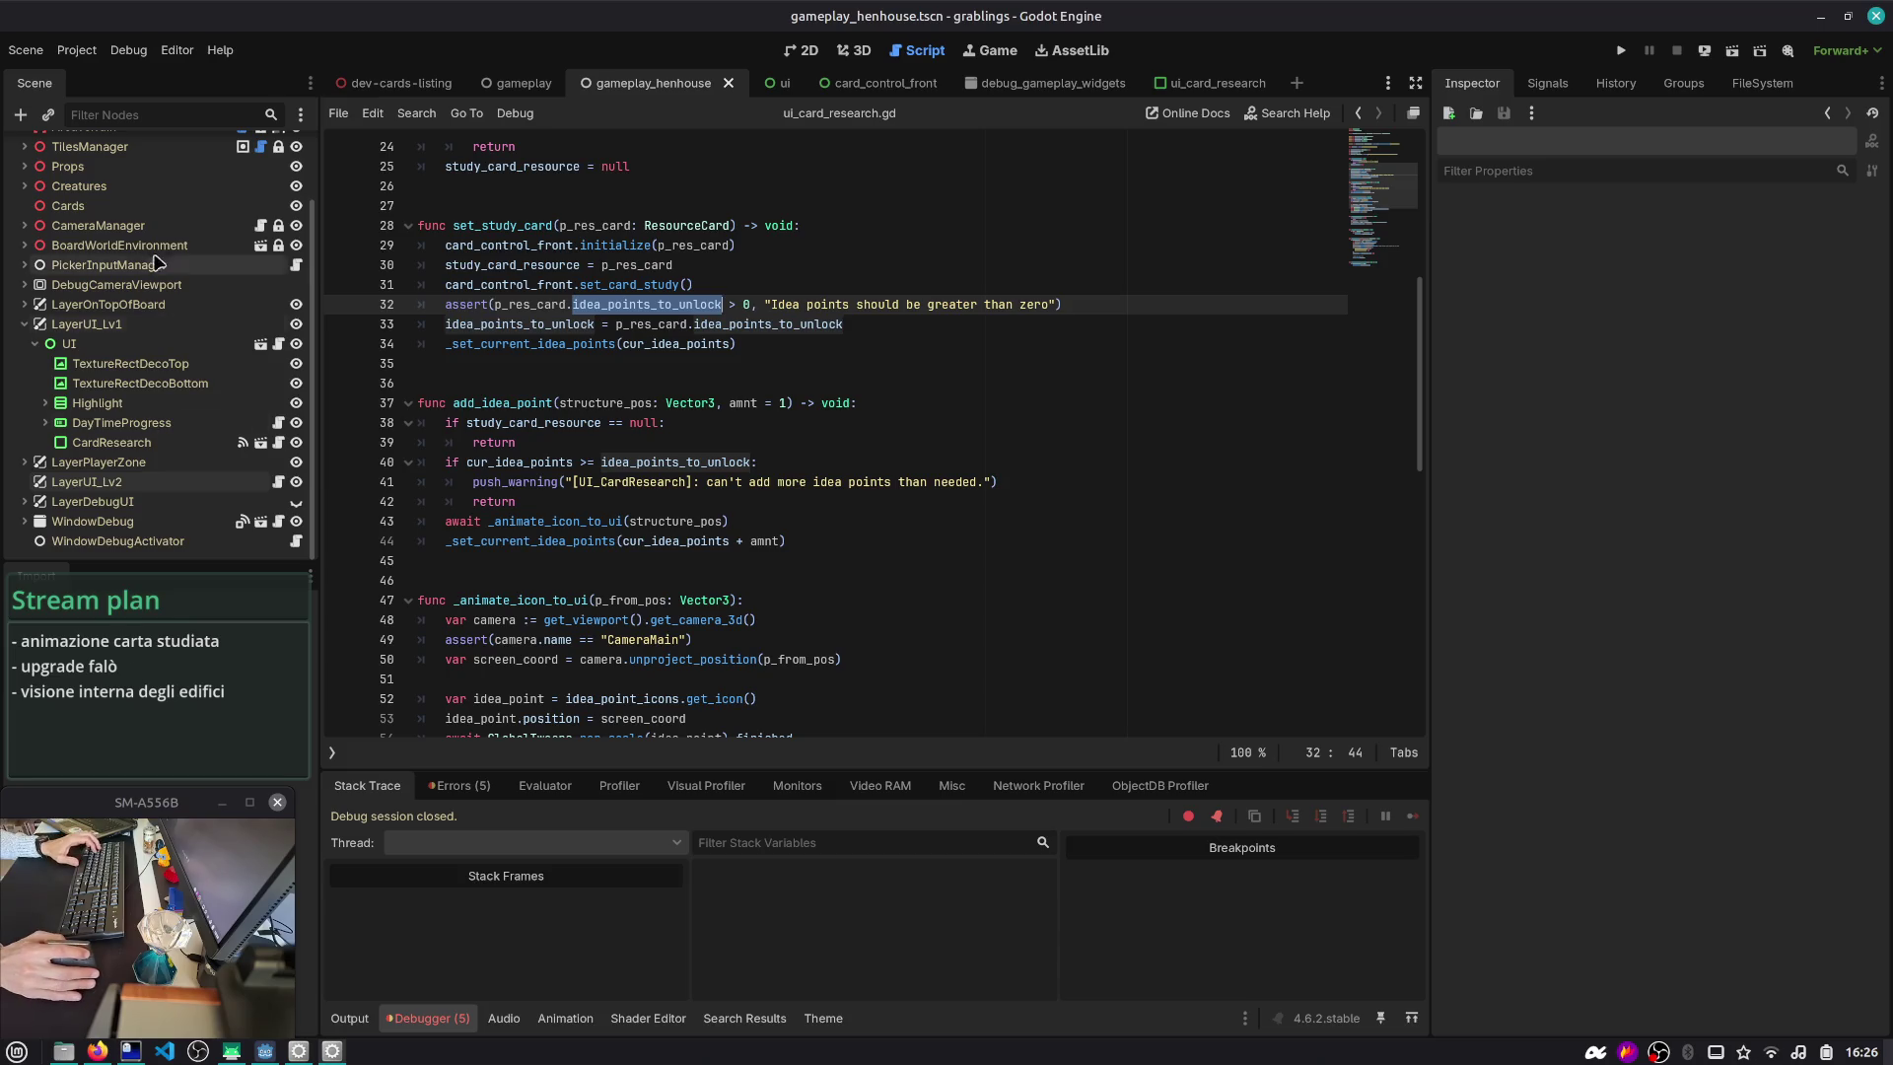
pyautogui.scroll(3, 170, 493)
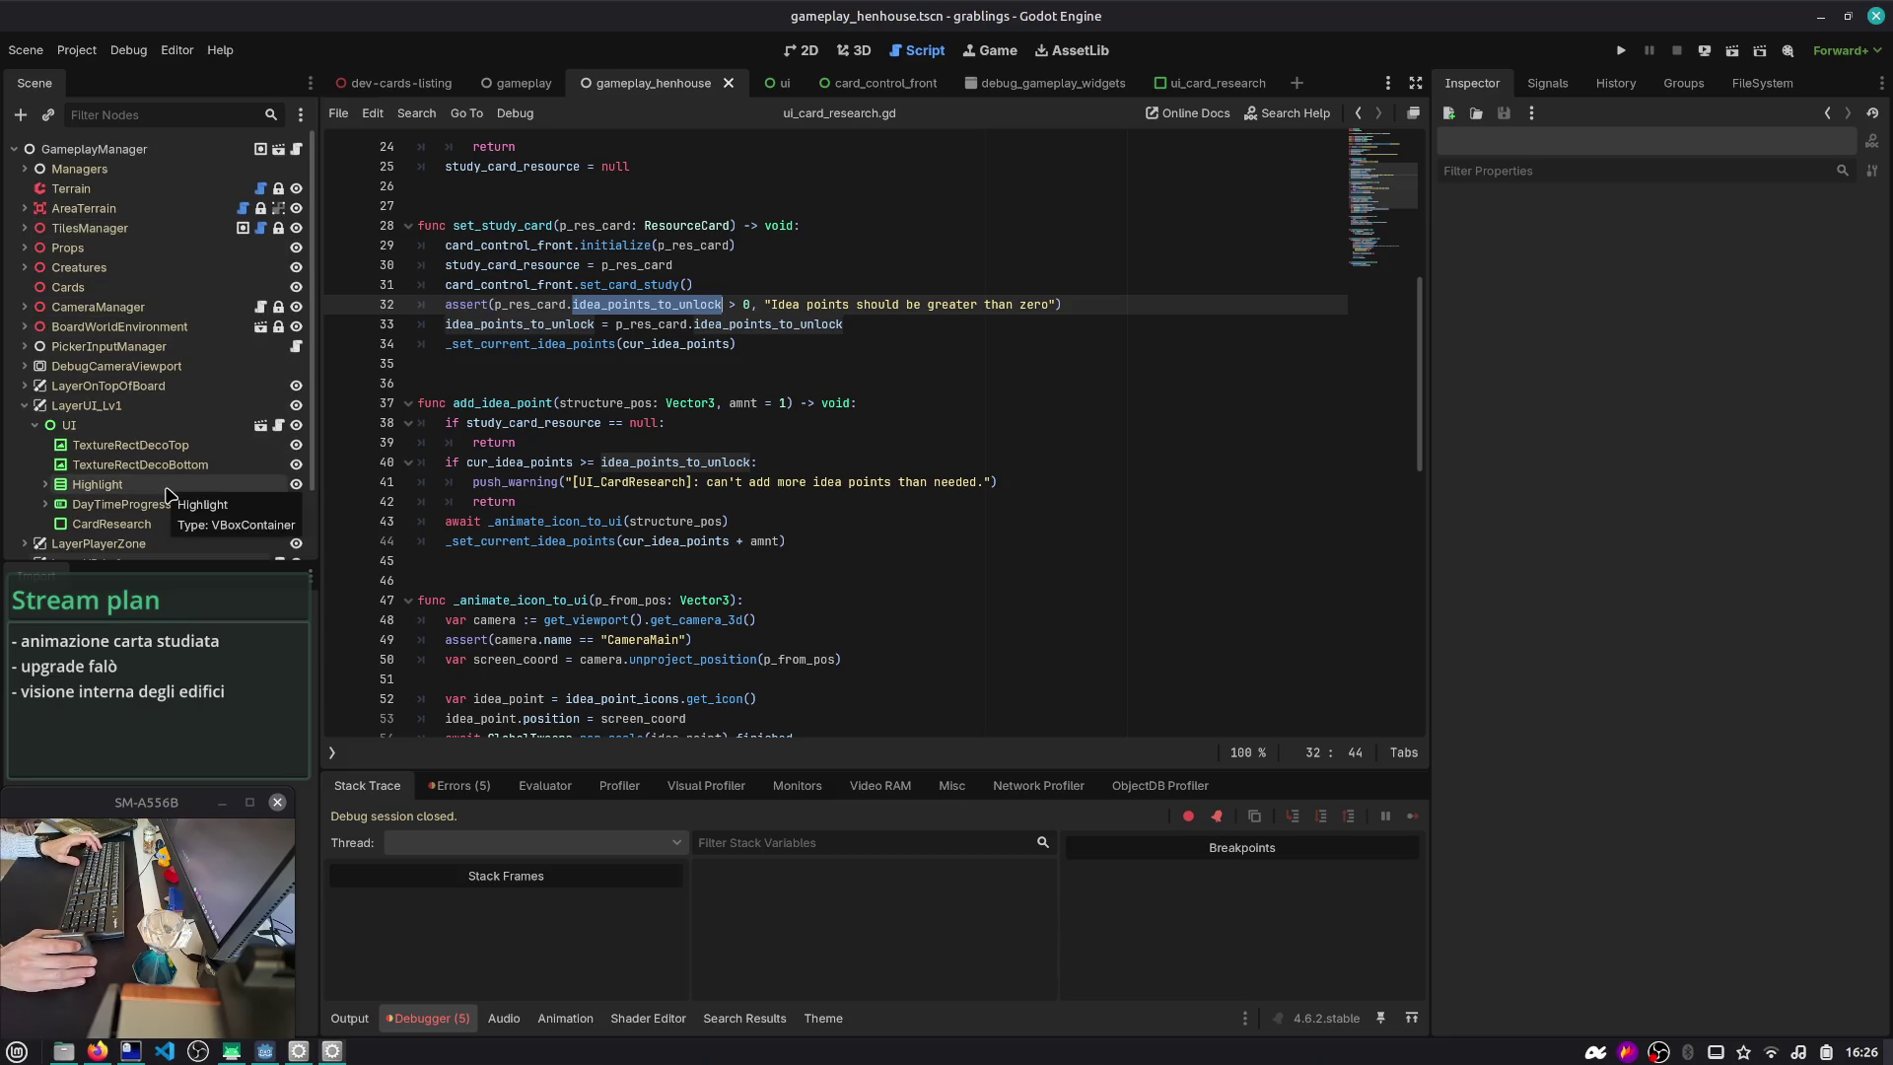
# - Move the FileSystem into a separate panel, filter for 'windmi', and select the Windmill card resource
pyautogui.click(1762, 84)
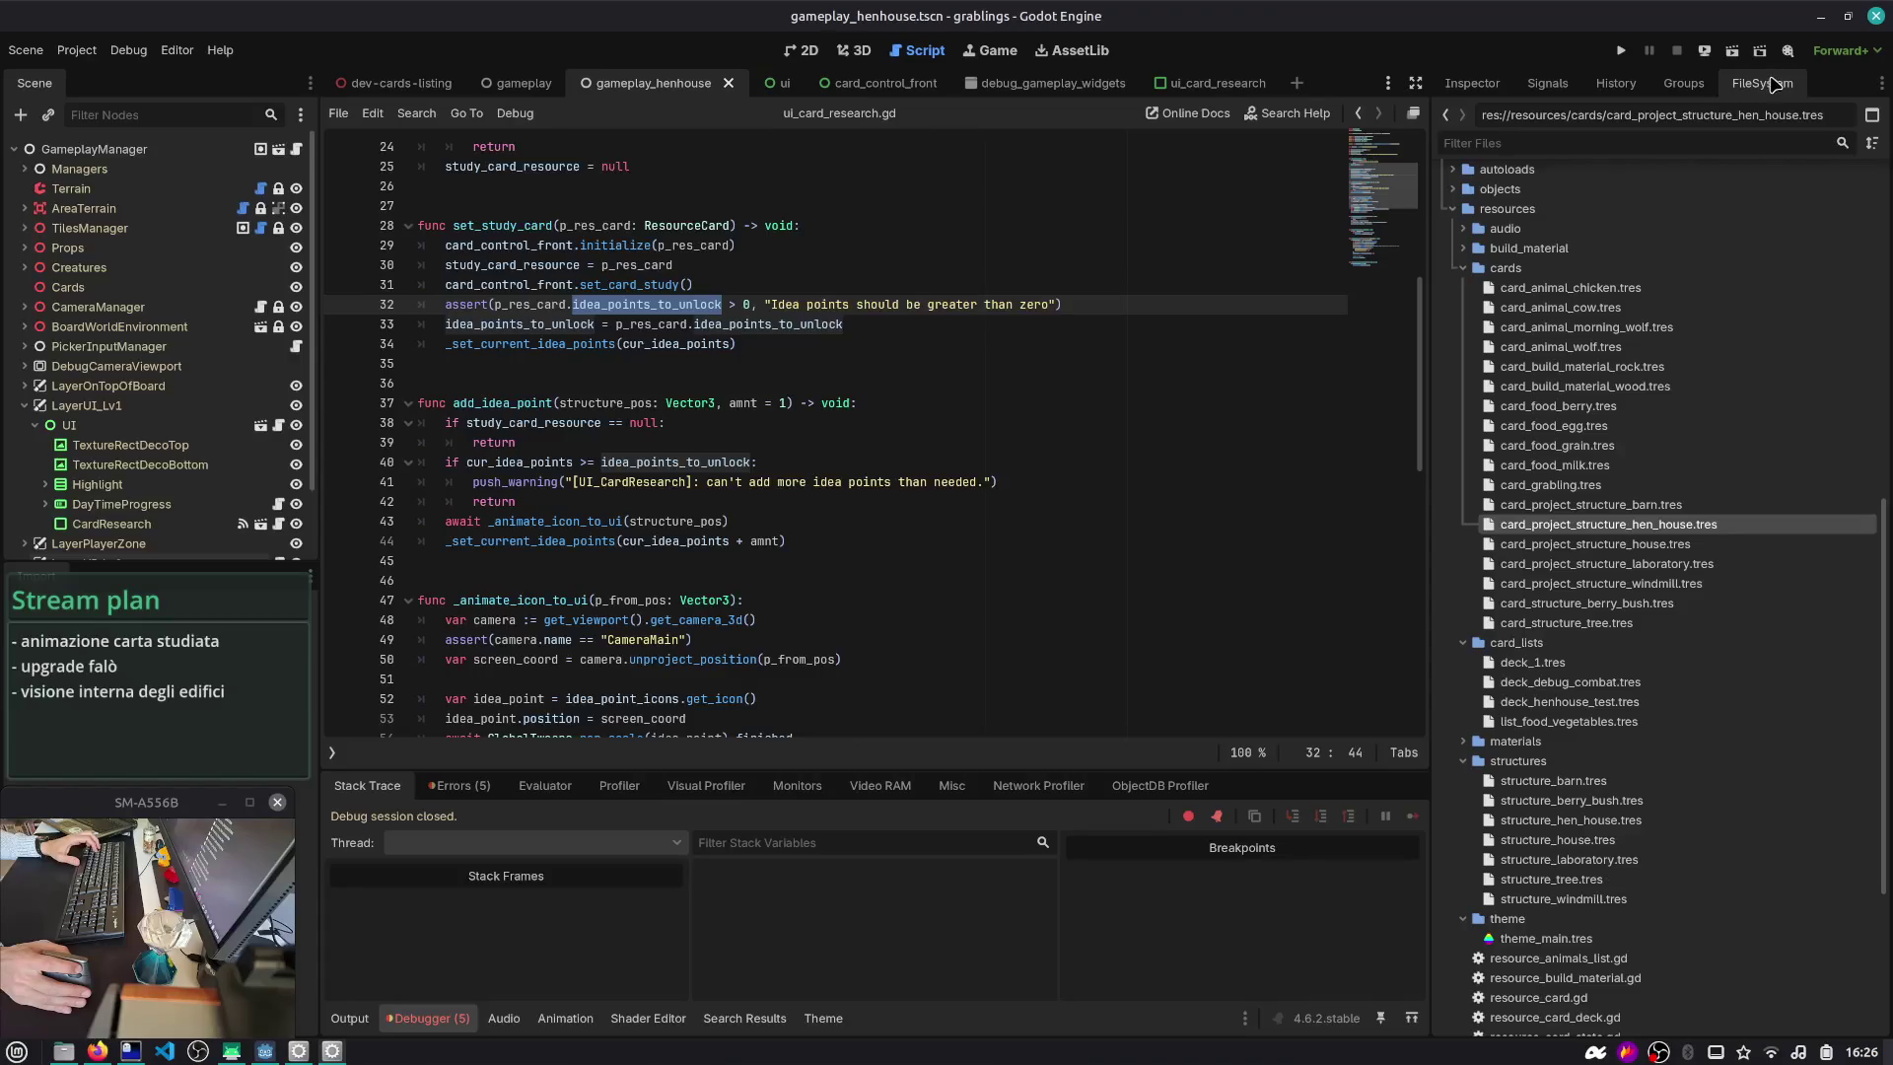
pyautogui.click(1883, 83)
pyautogui.click(1839, 176)
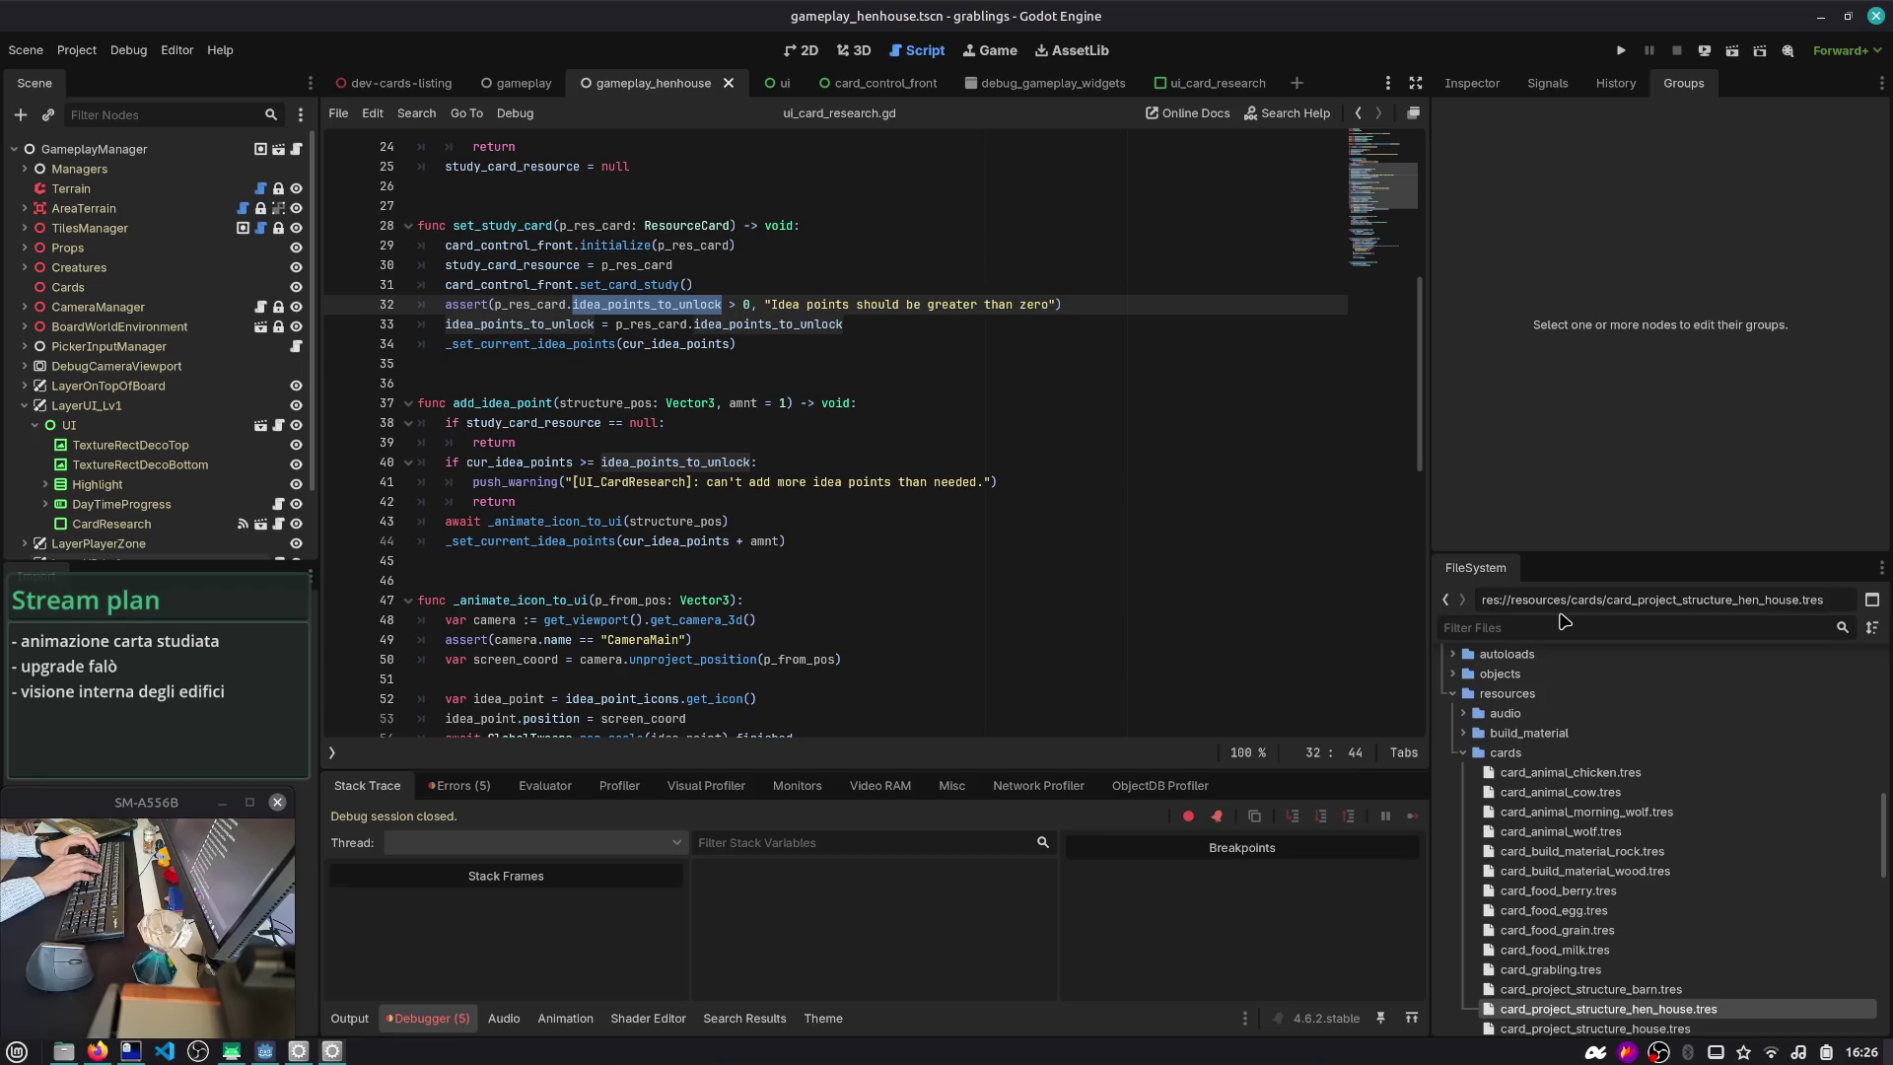
pyautogui.scroll(8, 696, 328)
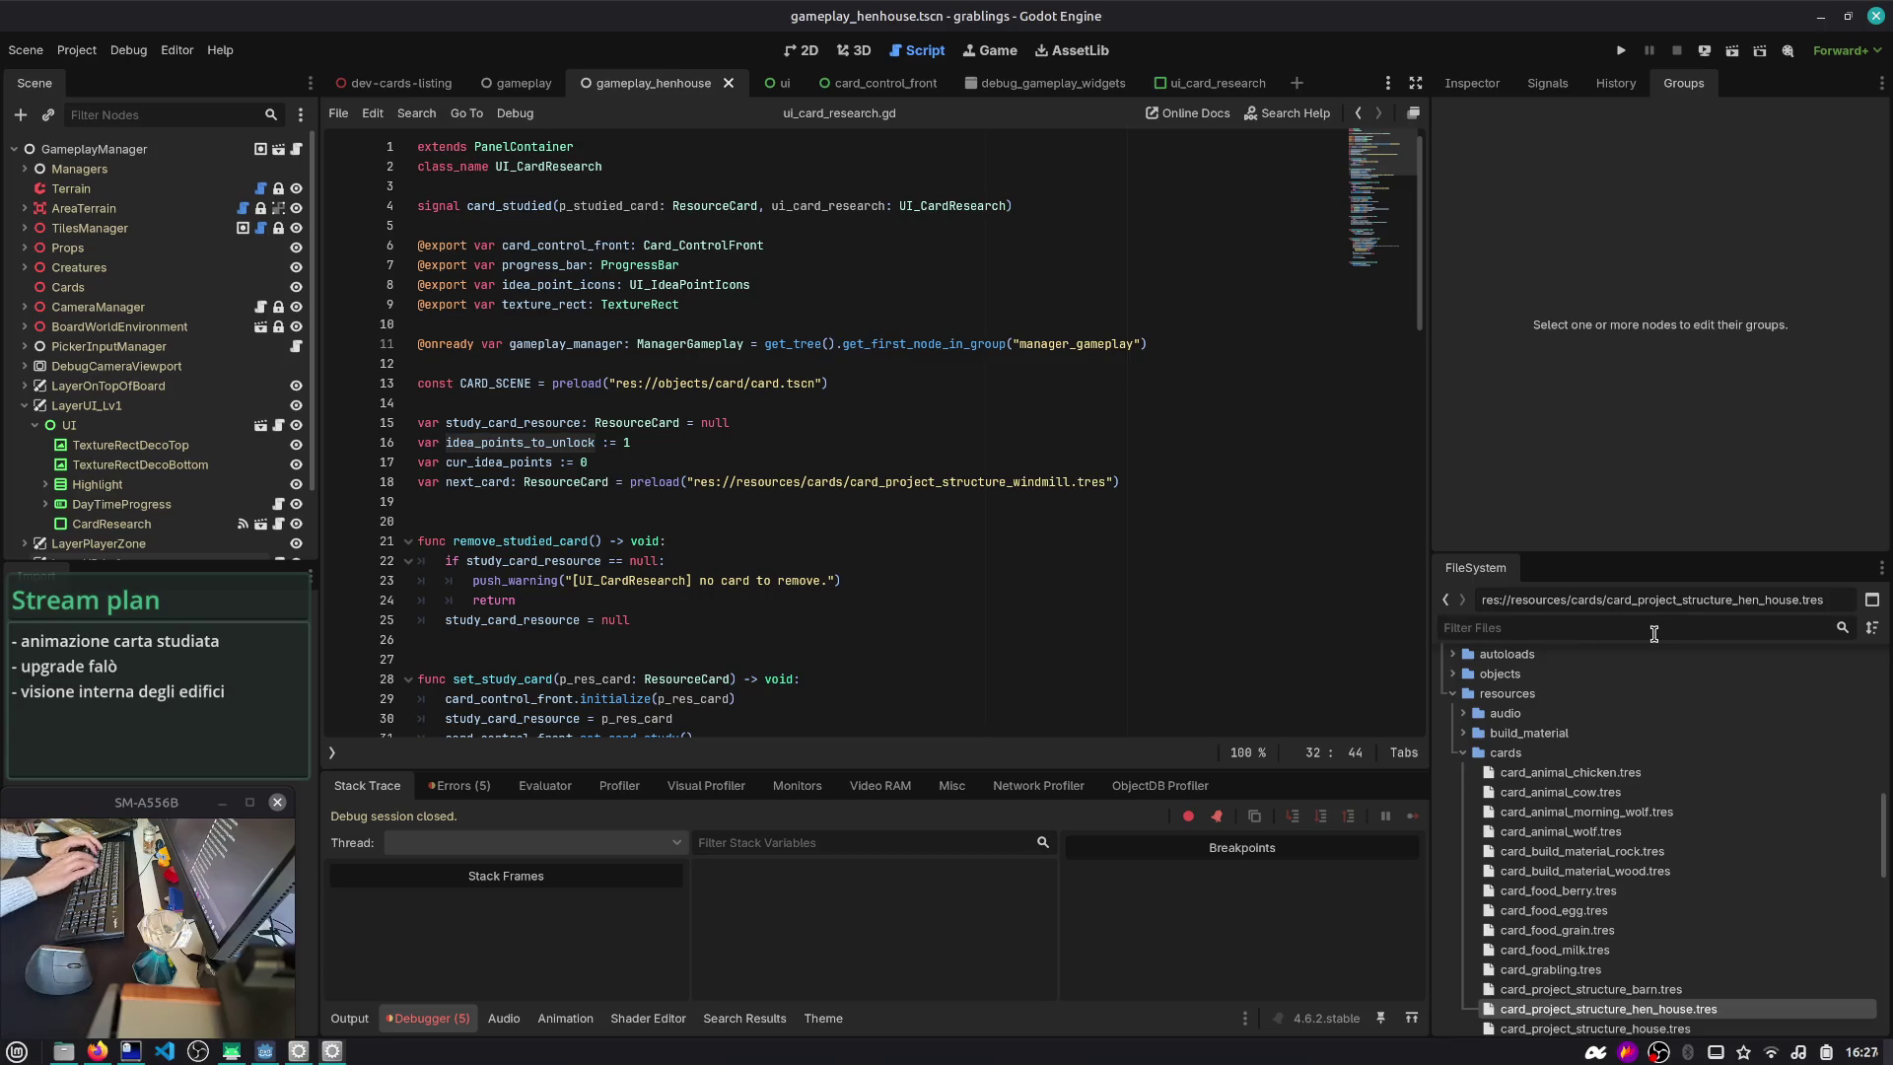
pyautogui.write('windmi')
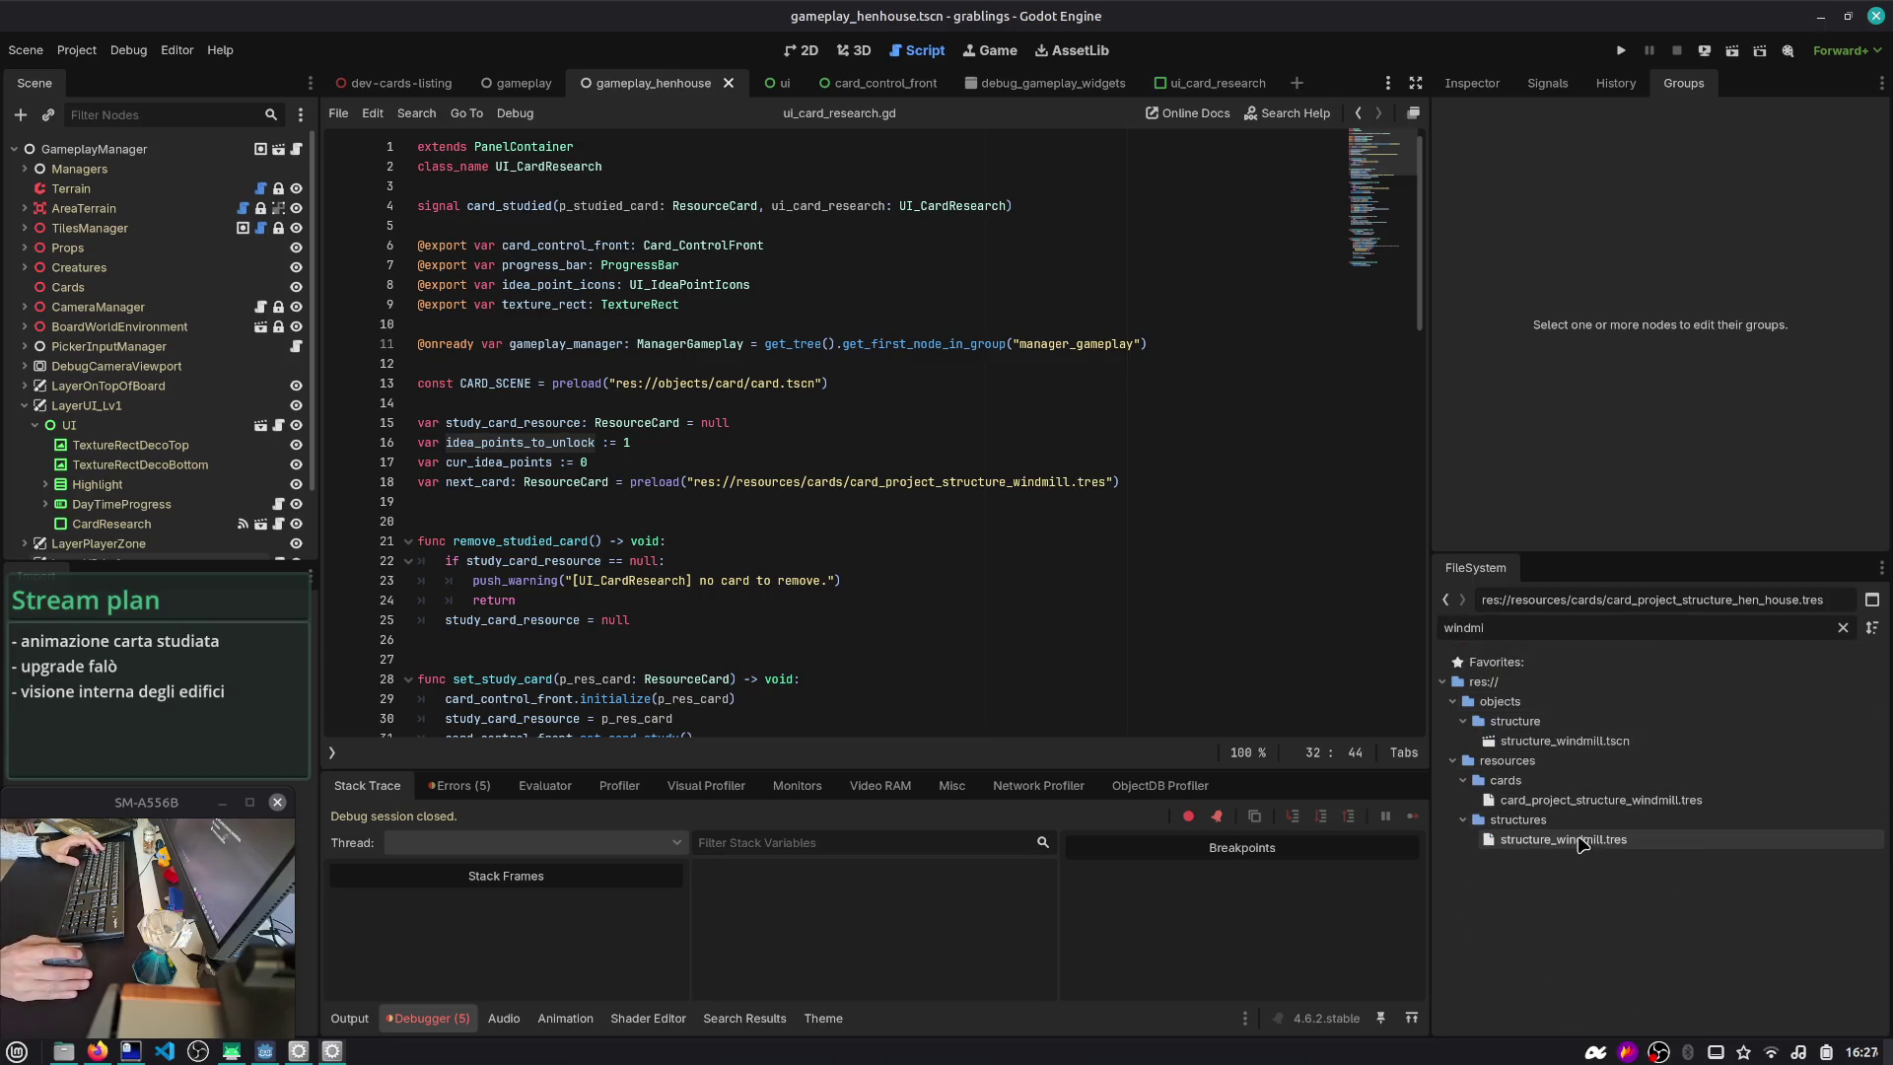
pyautogui.click(1578, 802)
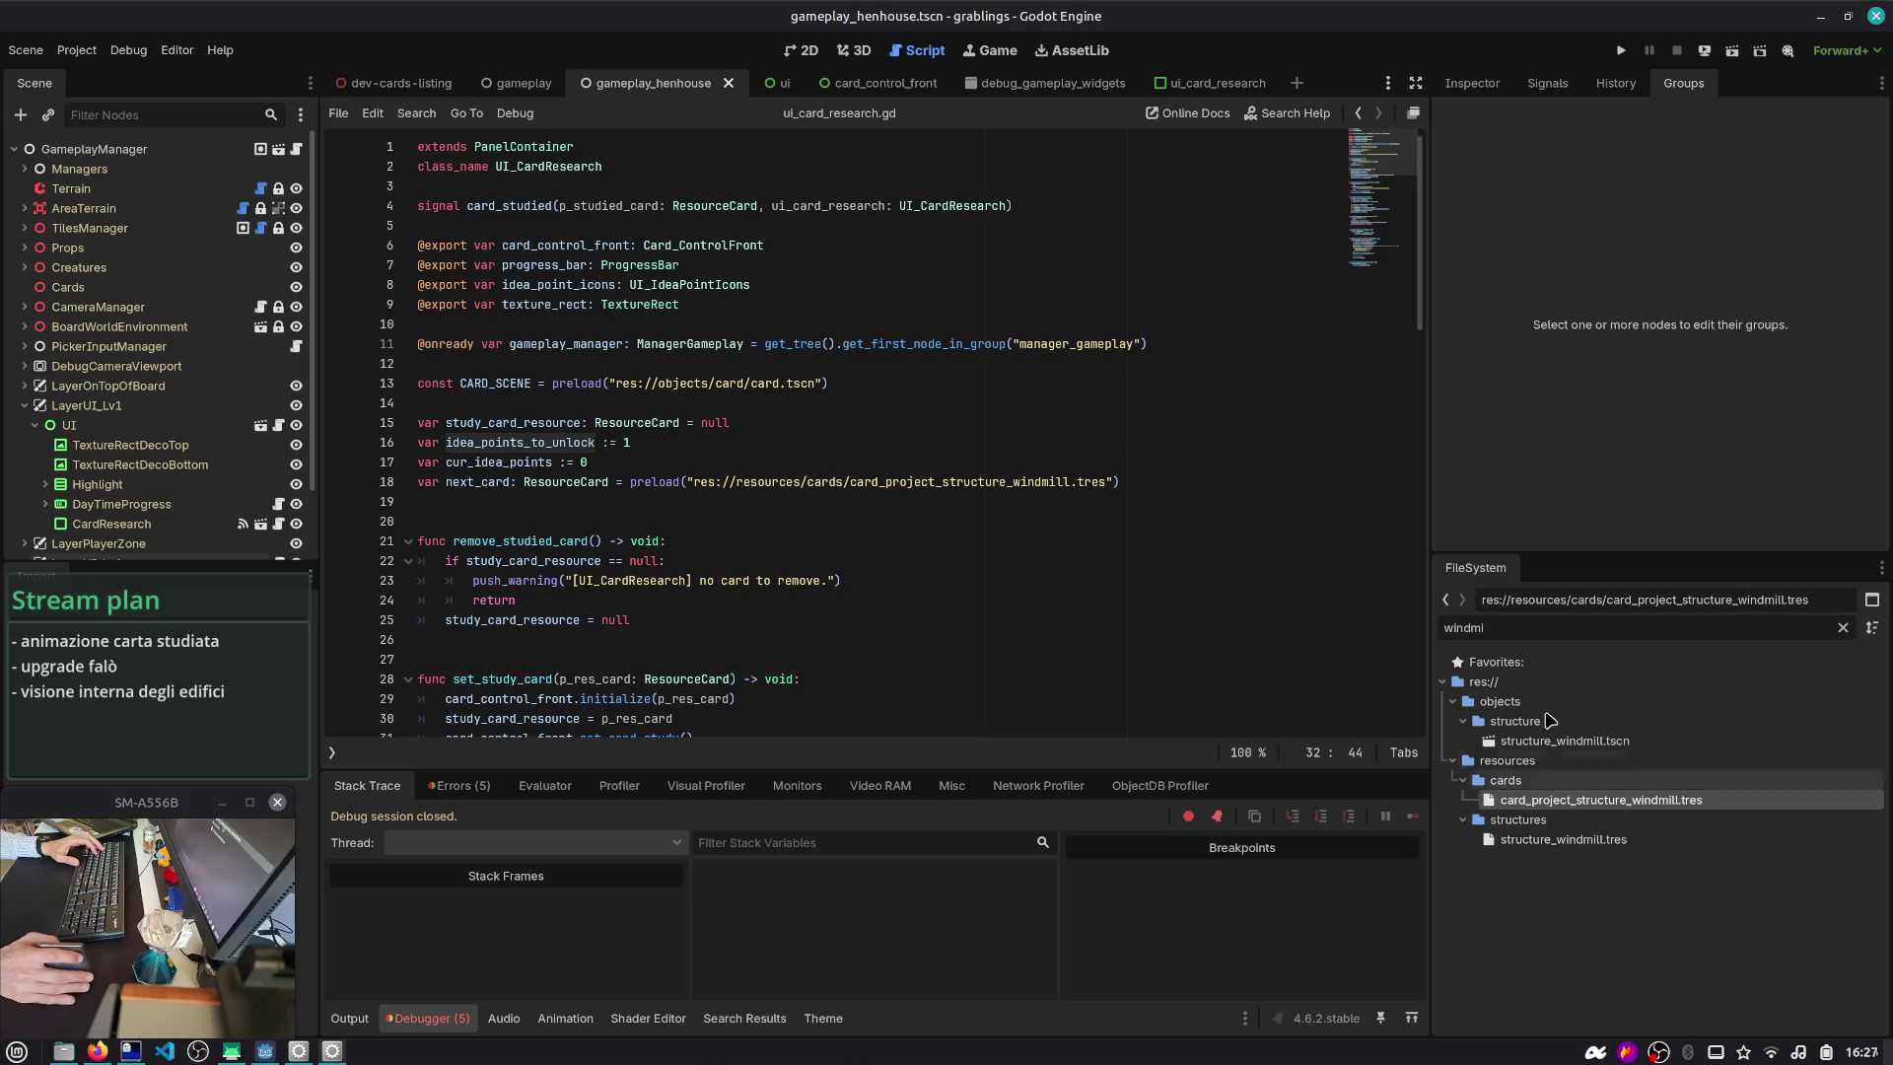
# - Set the Windmill card's Idea Points to Unlock to 5 and relaunch the henhouse scene
pyautogui.click(1472, 83)
pyautogui.scroll(-3, 1616, 331)
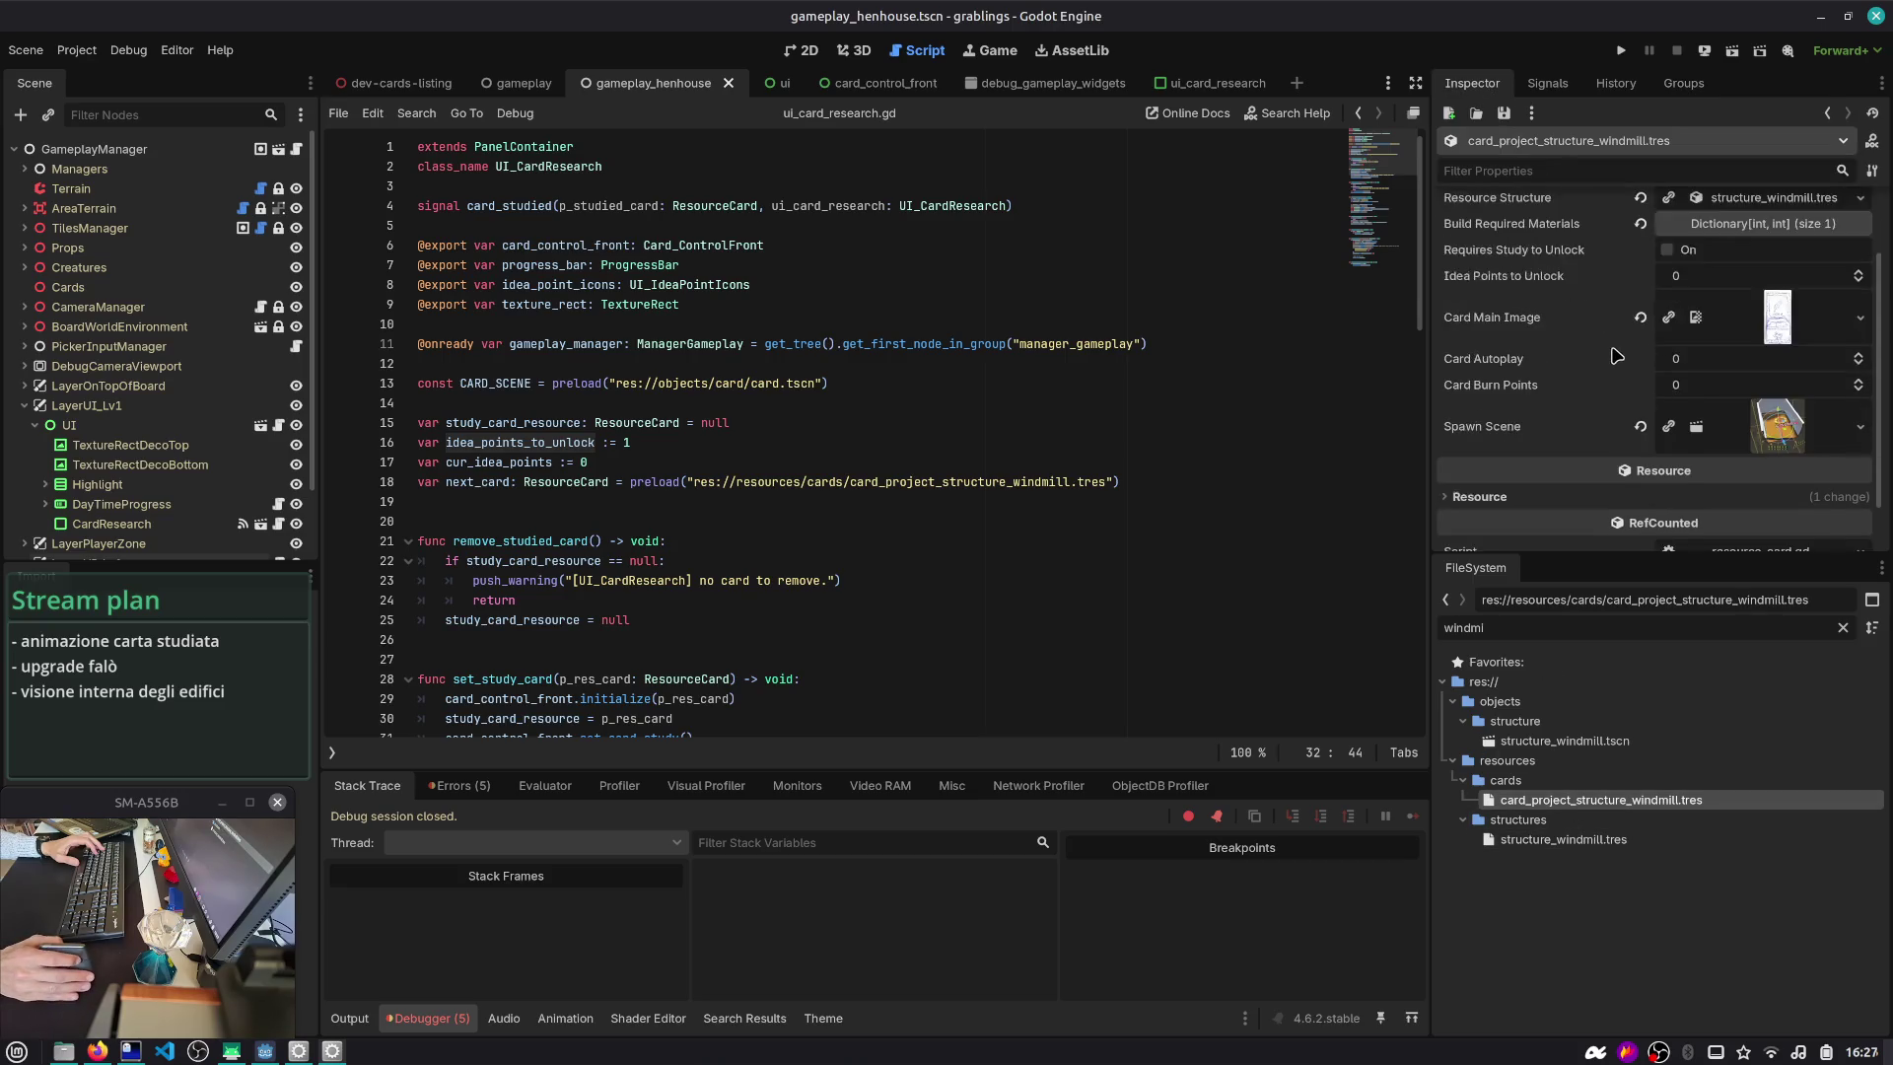
pyautogui.scroll(3, 1525, 359)
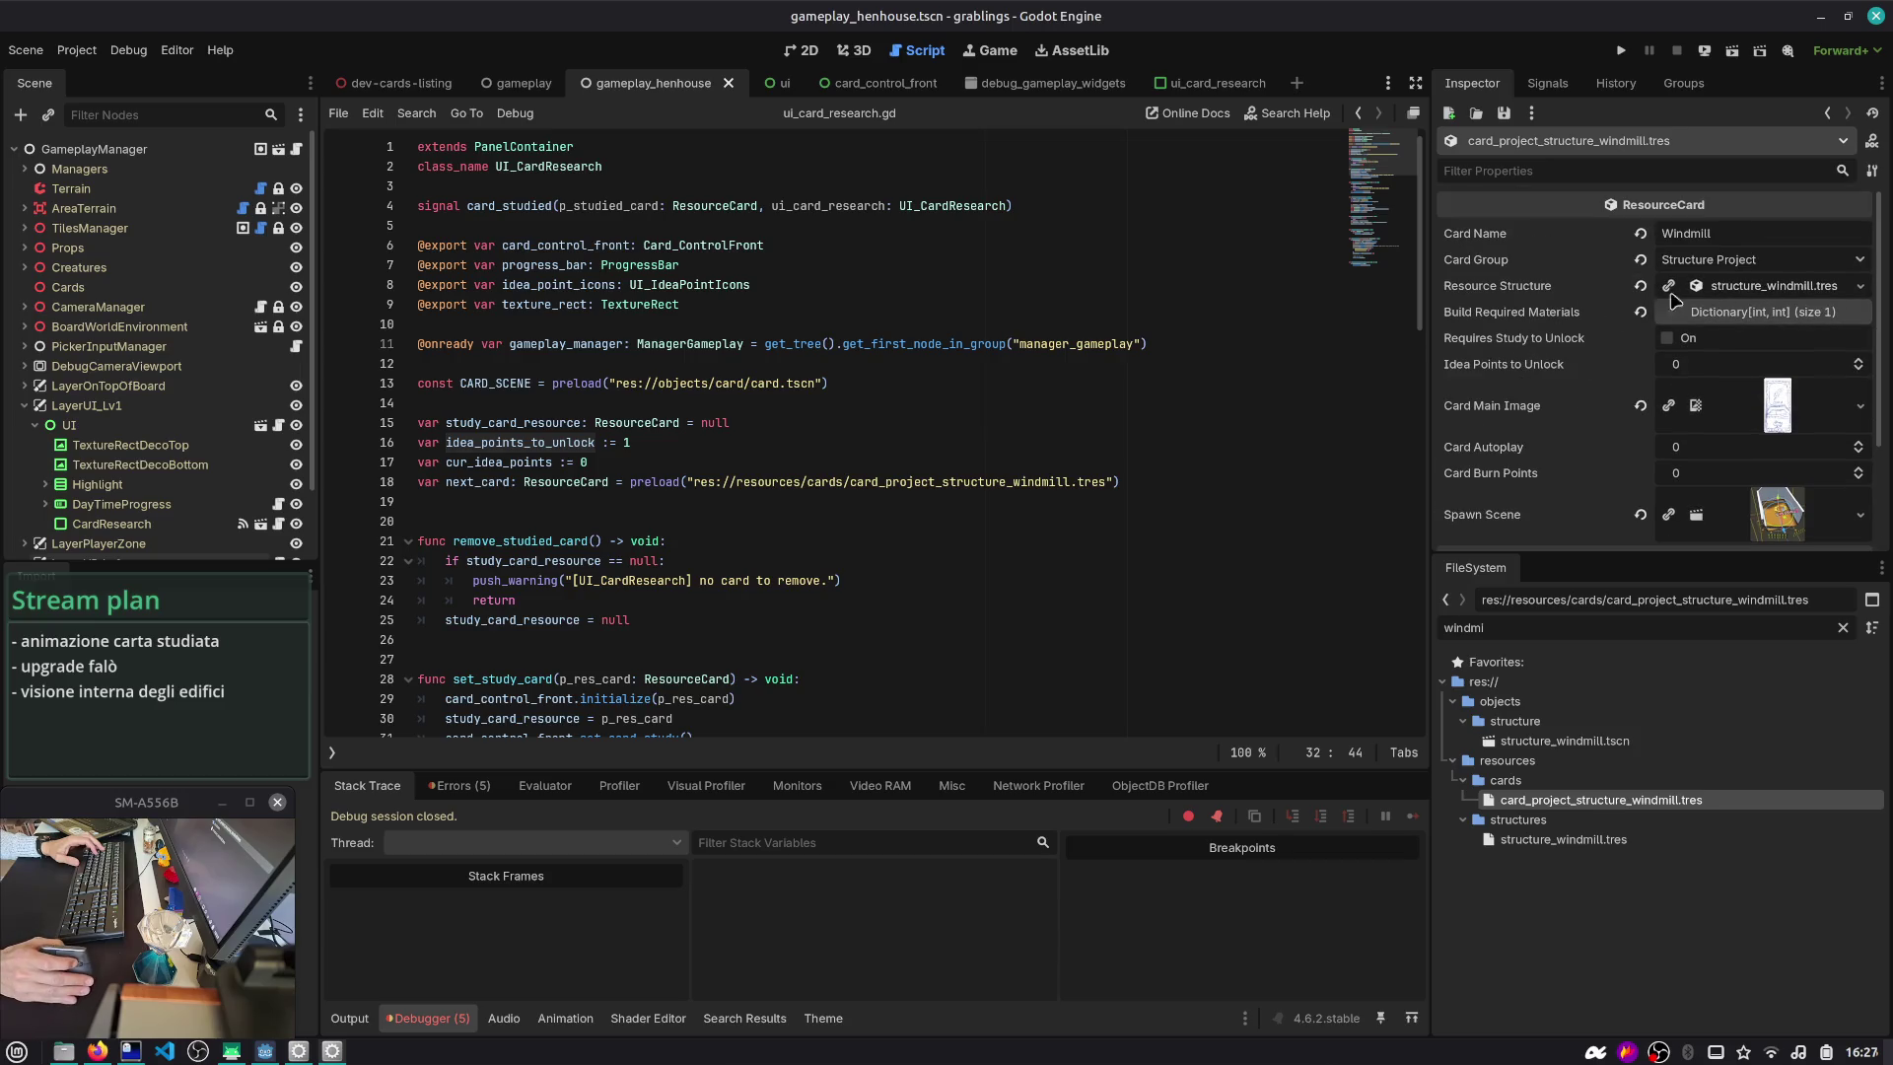
pyautogui.click(1715, 357)
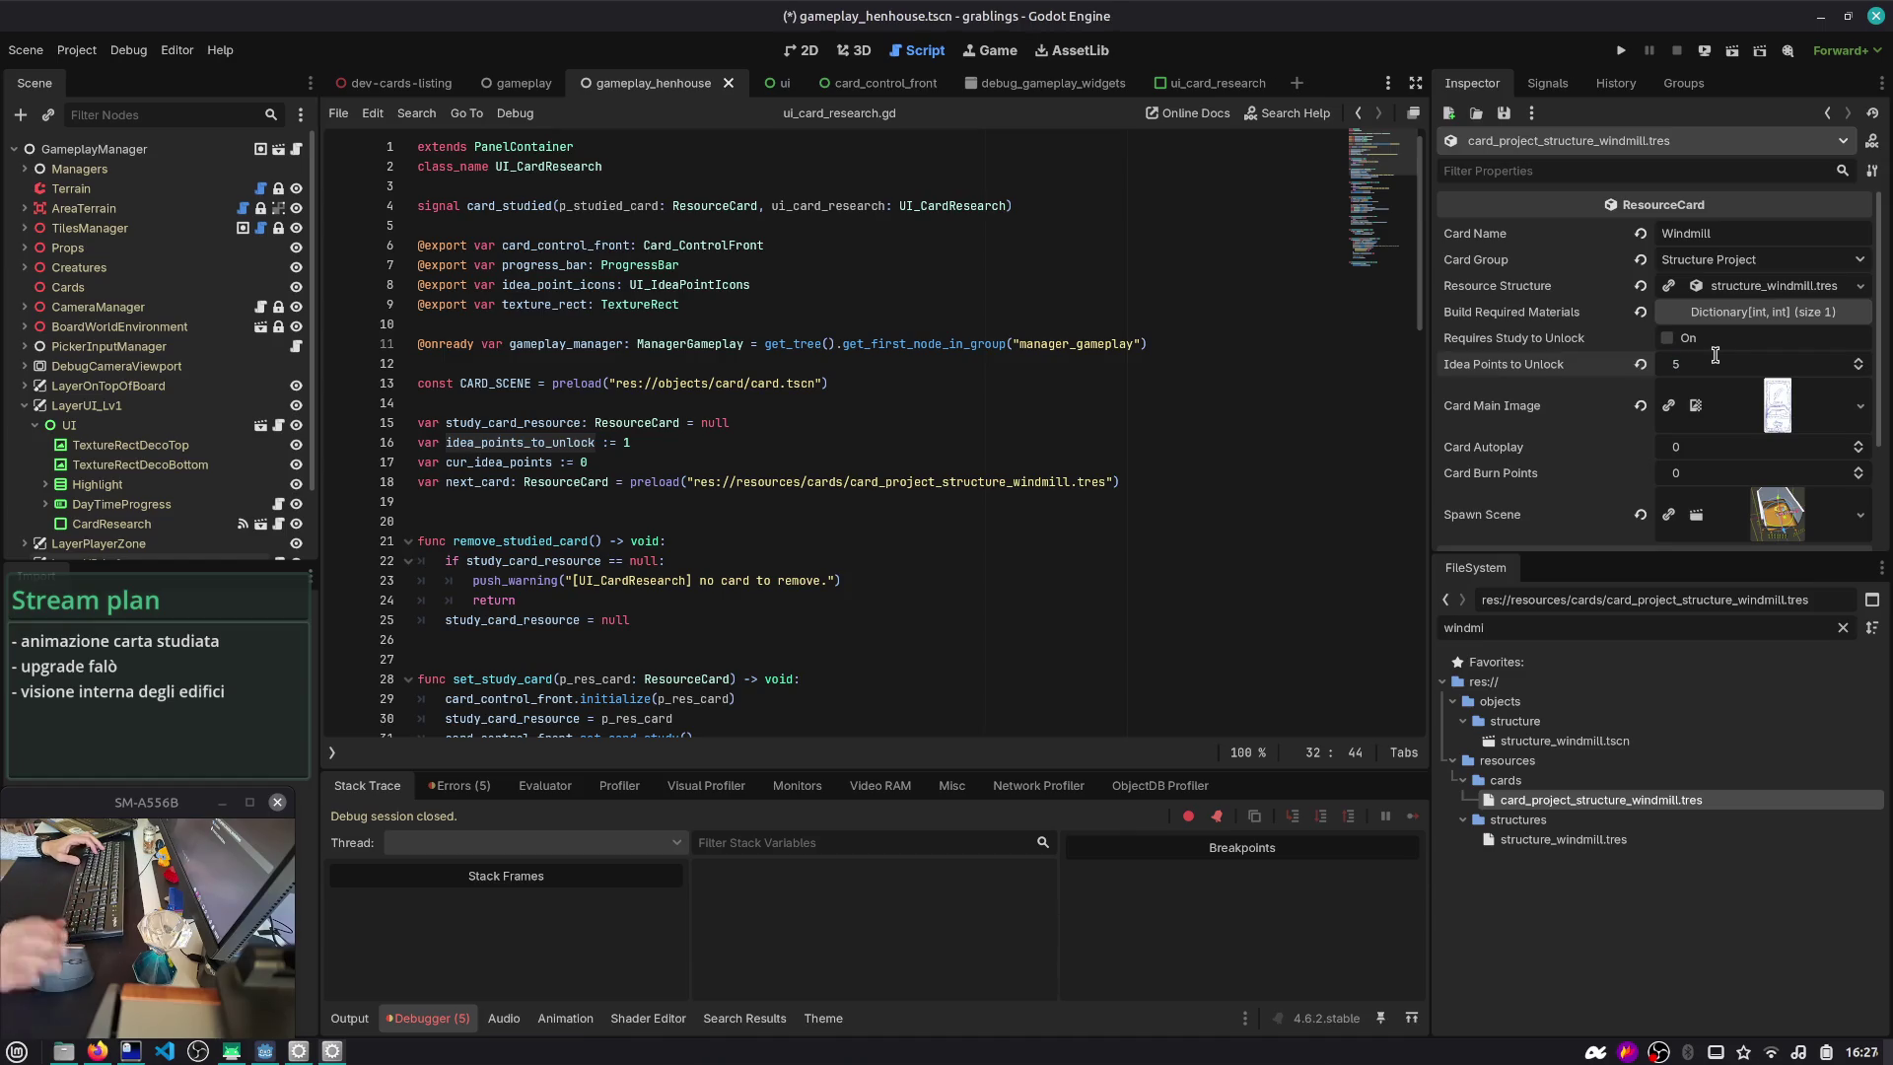
pyautogui.click(1168, 382)
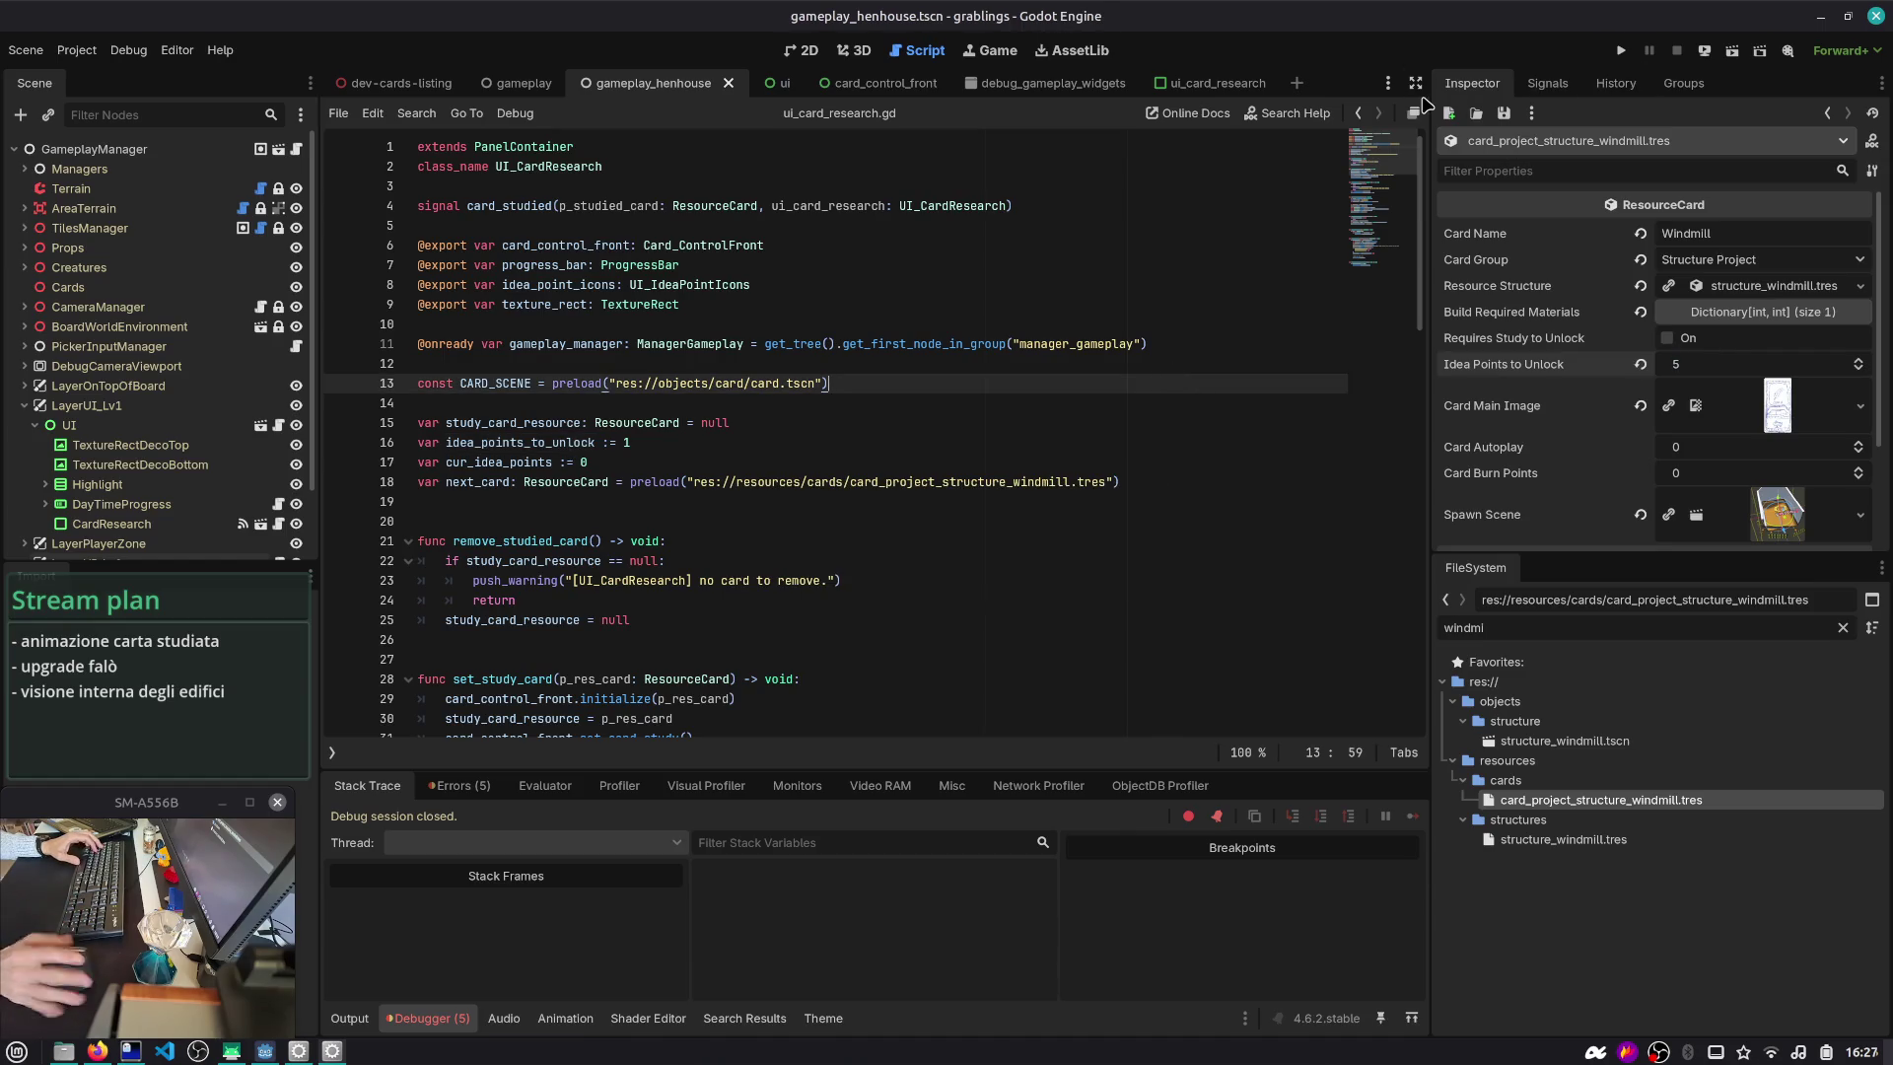
pyautogui.hotkey('ctrl', 'shift', 'F5')
pyautogui.press('Return')
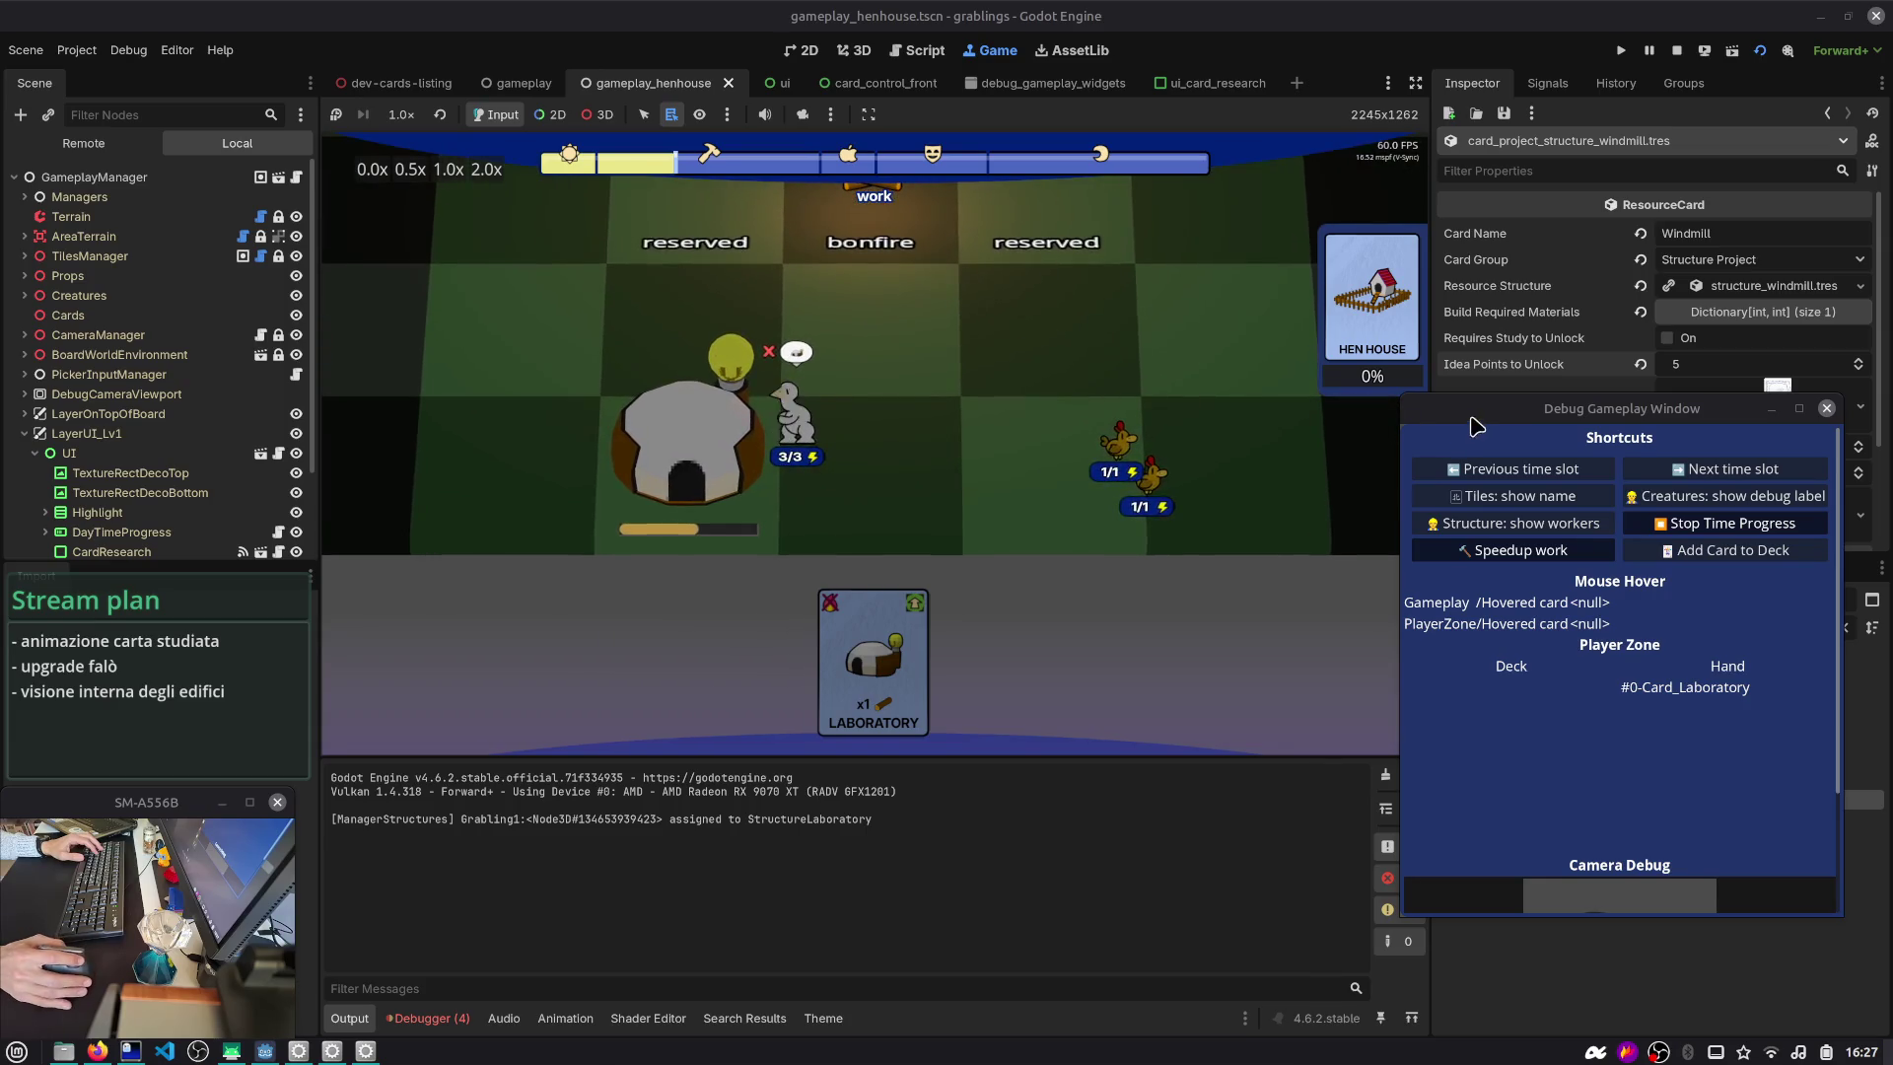
# - Stop the running game and relaunch it with F5, with the Errors list showing
pyautogui.click(1366, 440)
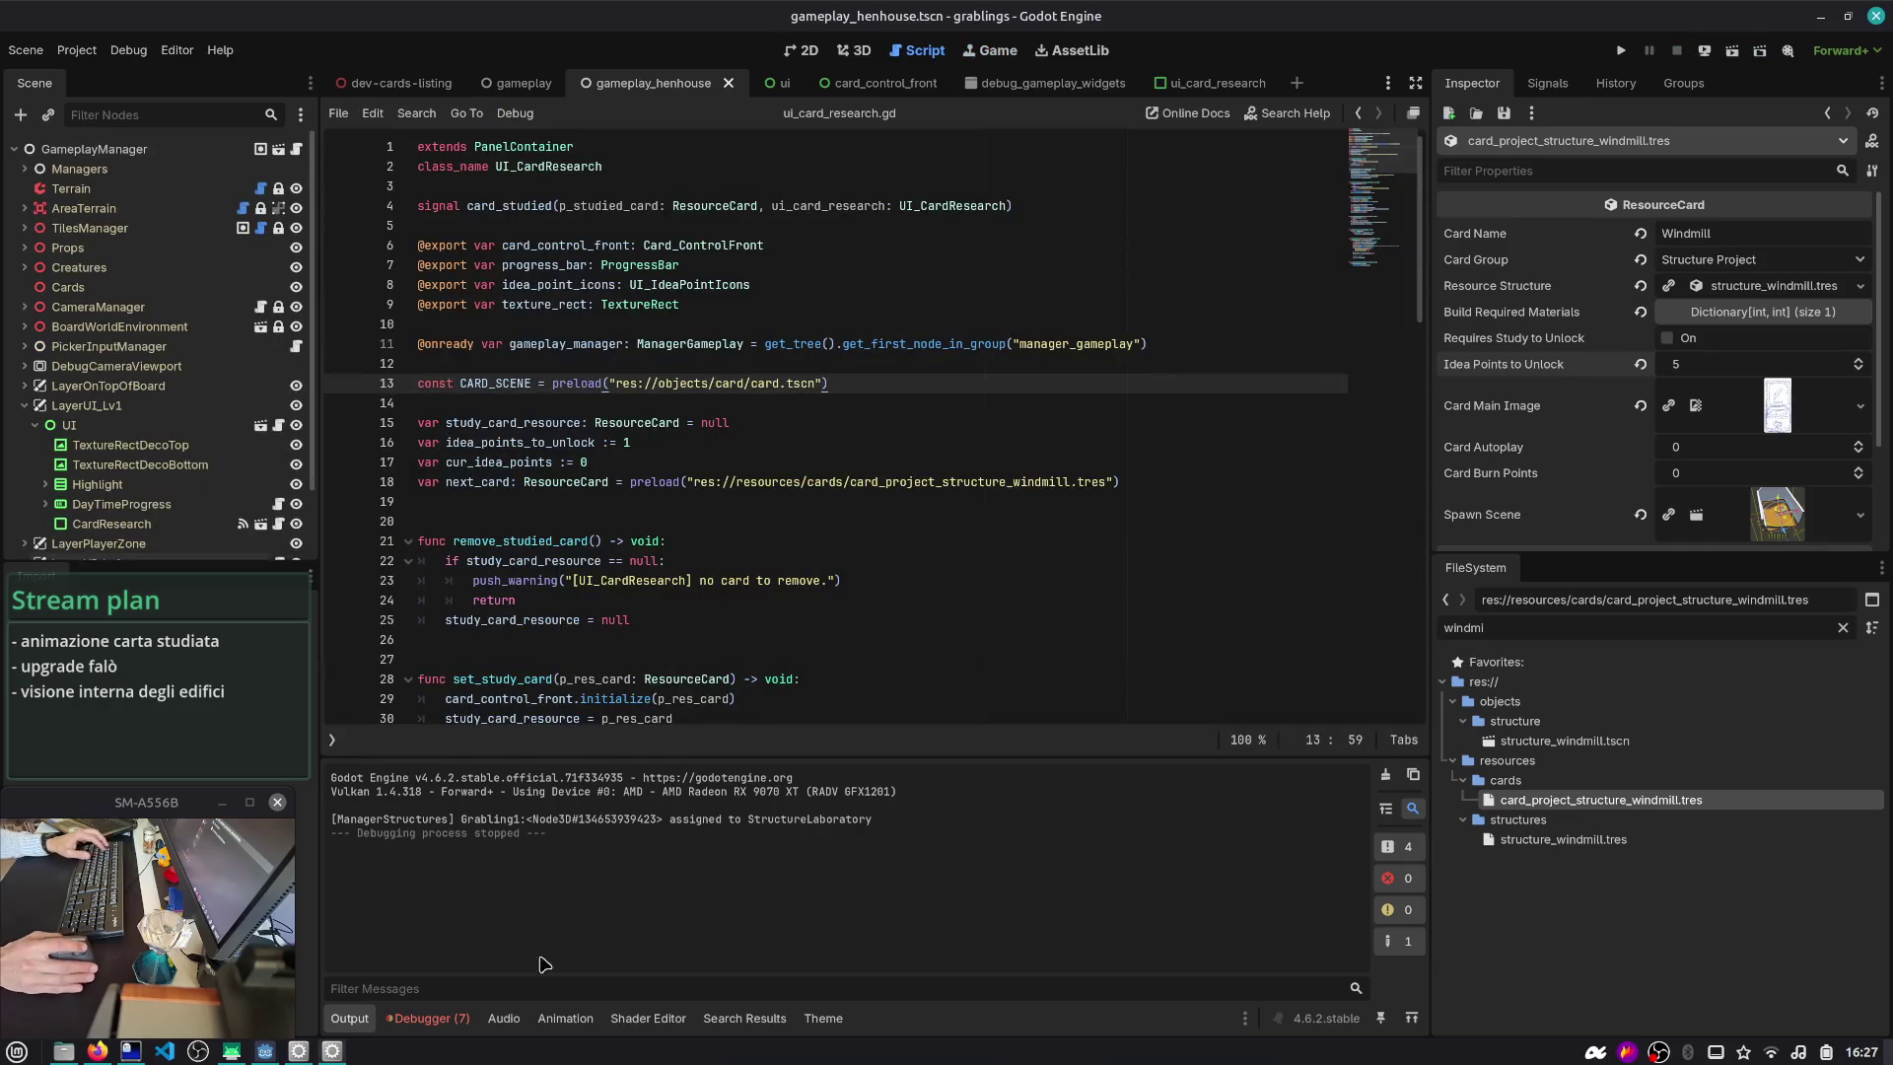
pyautogui.click(431, 1017)
pyautogui.click(459, 785)
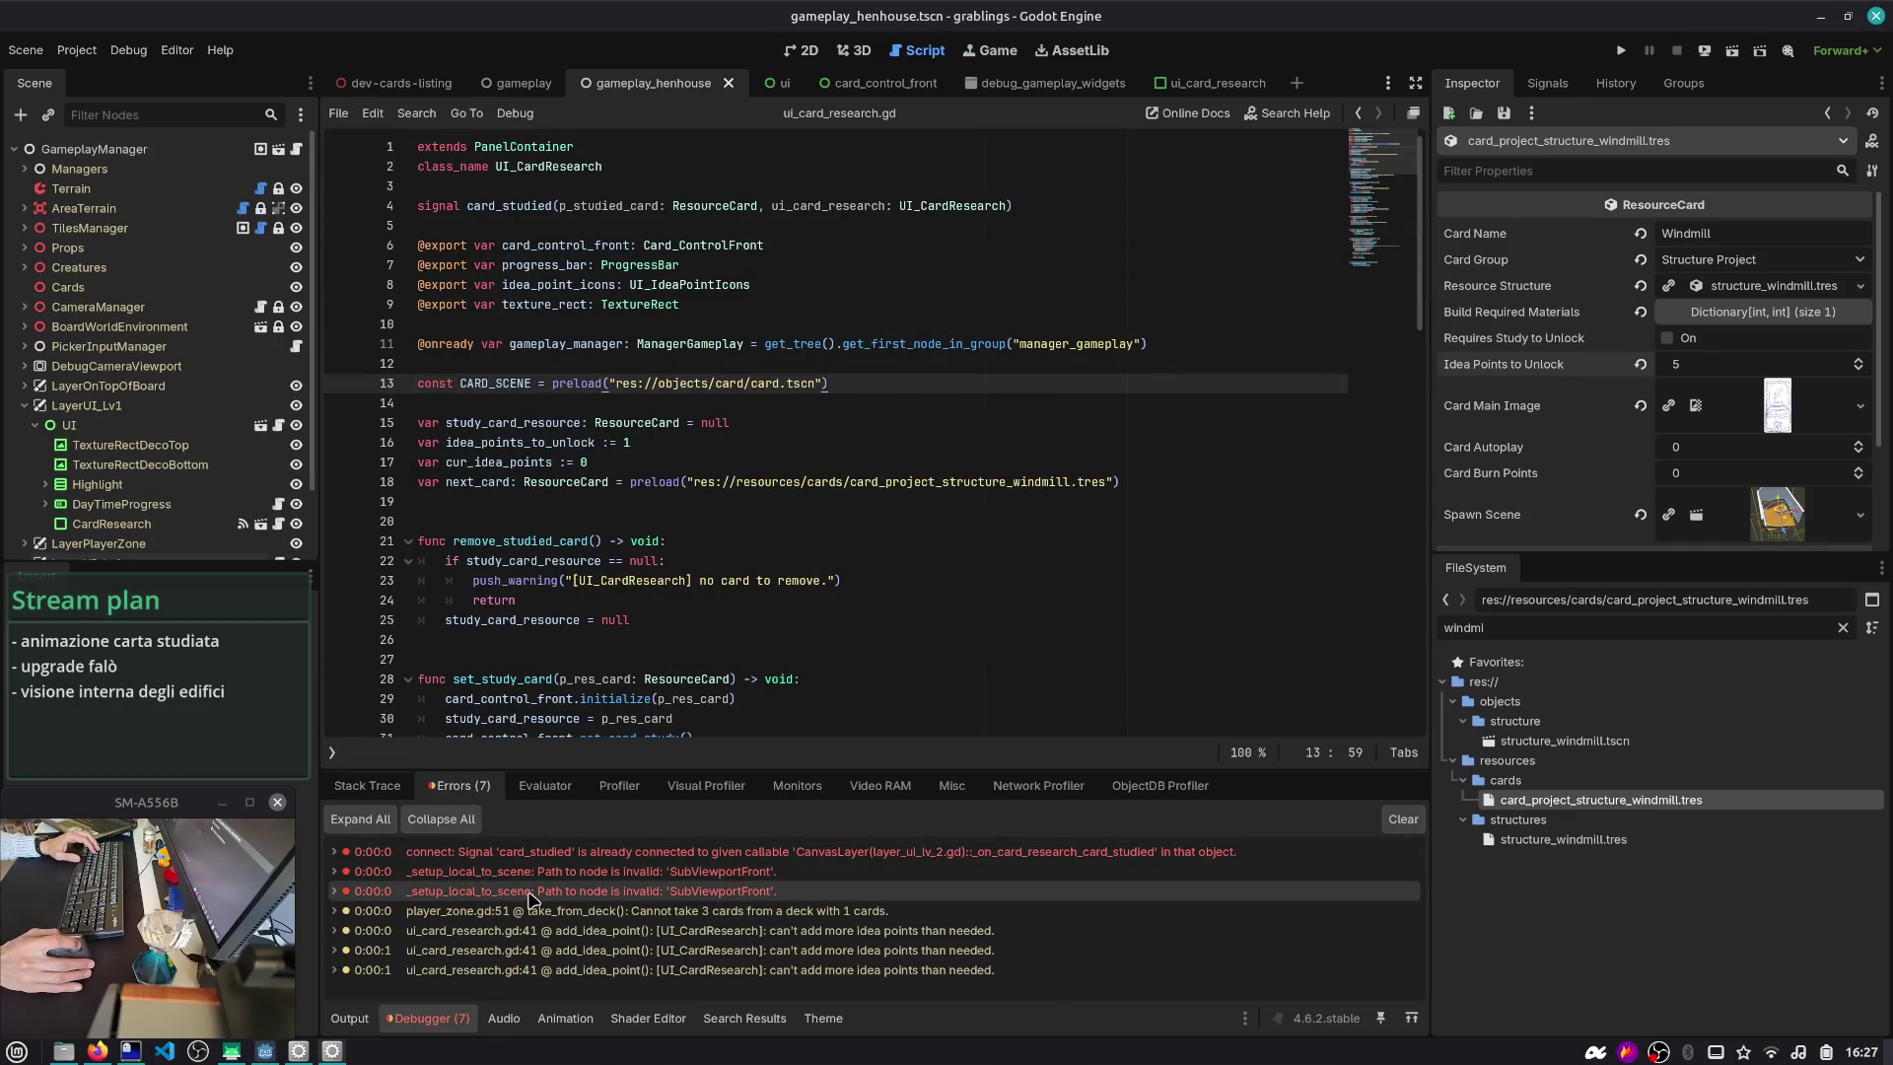
pyautogui.press('F5')
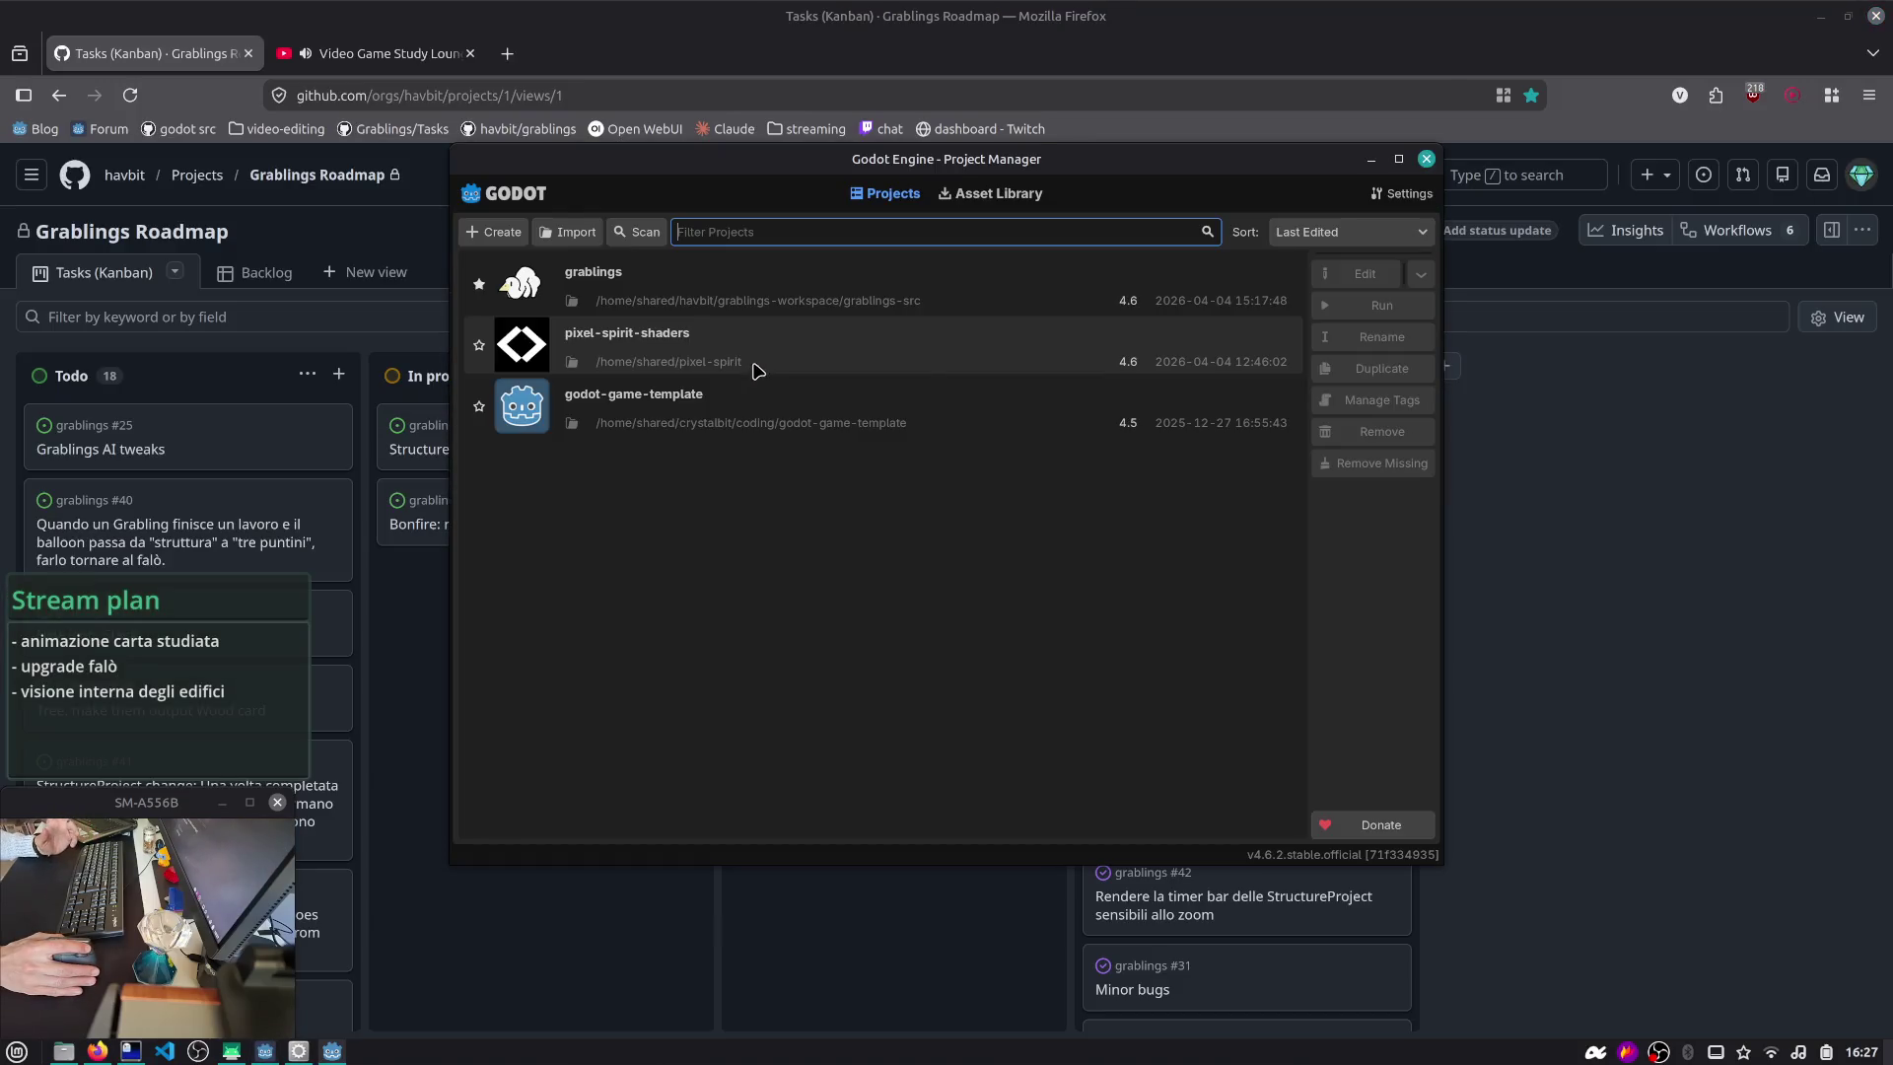
pyautogui.doubleClick(773, 287)
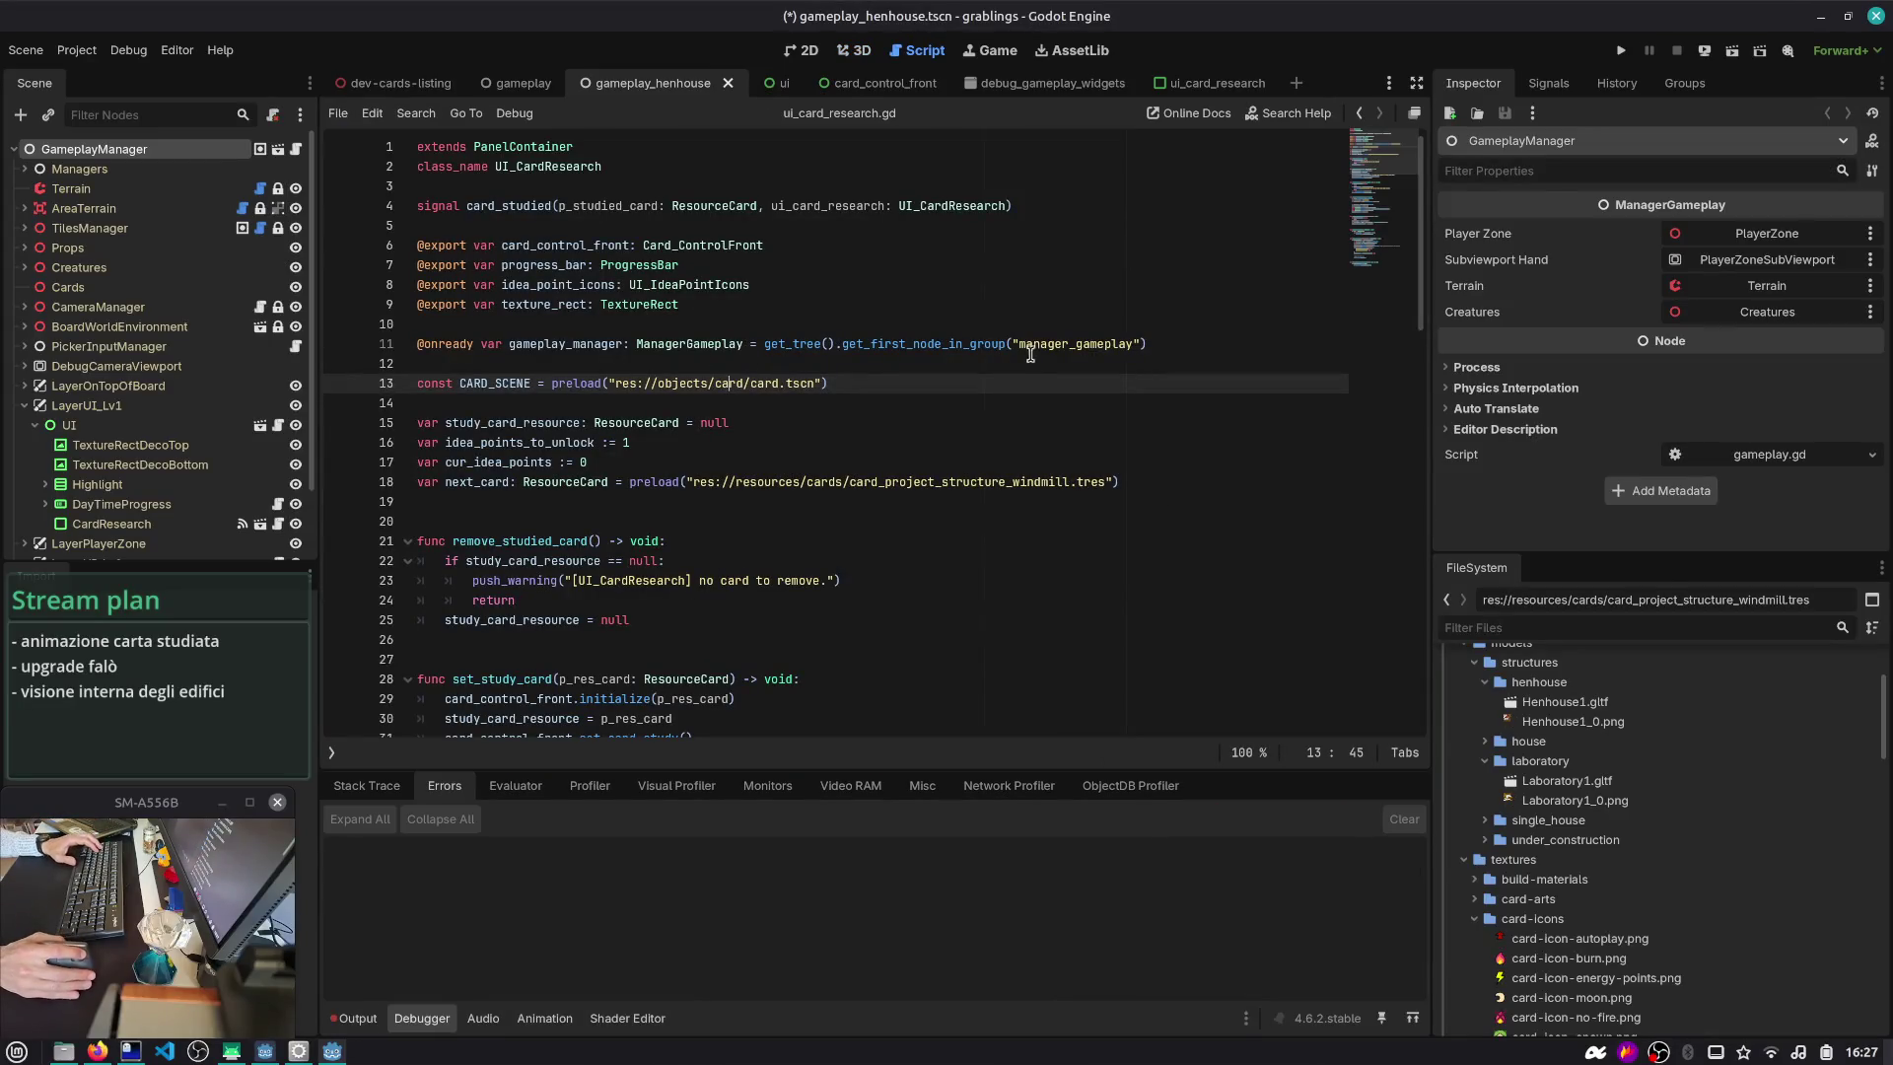
# - Run the game again, read the two SubViewportFront path errors, stop it, and open Select Scene
pyautogui.press('F5')
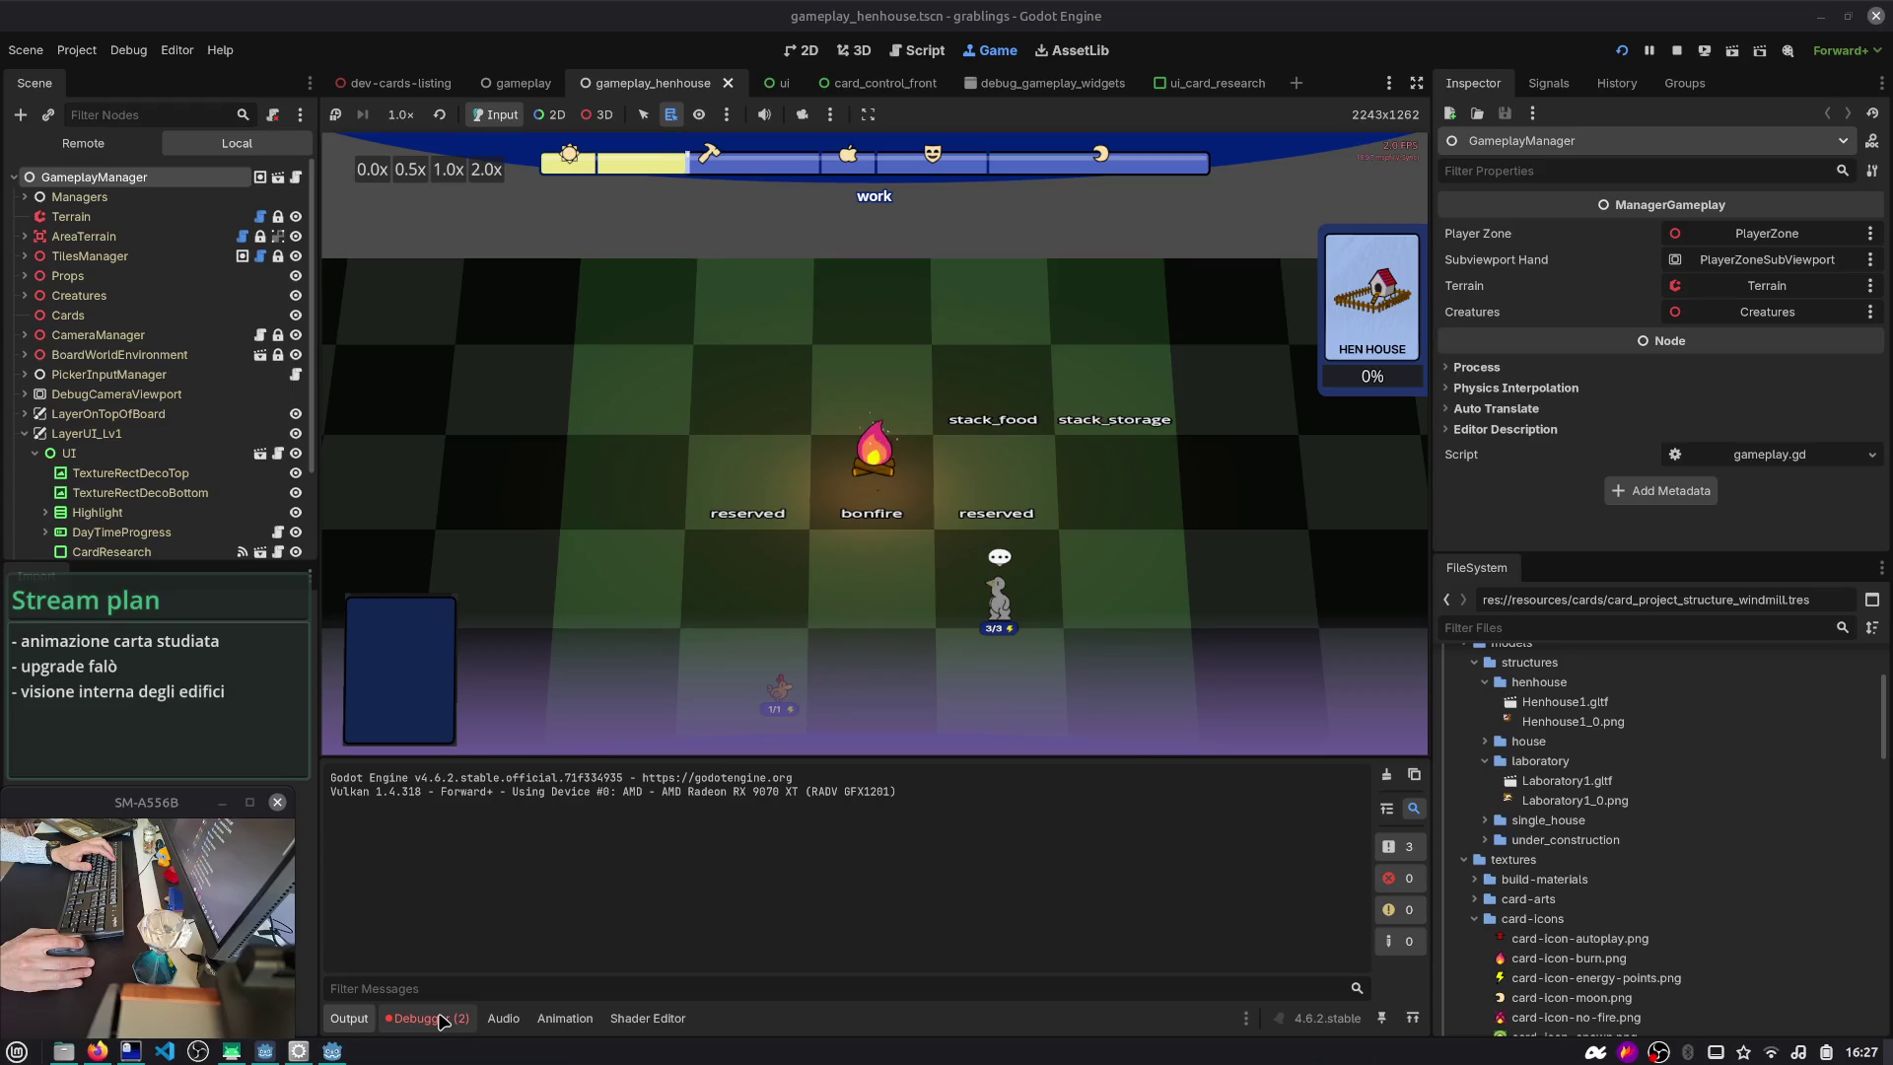
pyautogui.click(441, 1020)
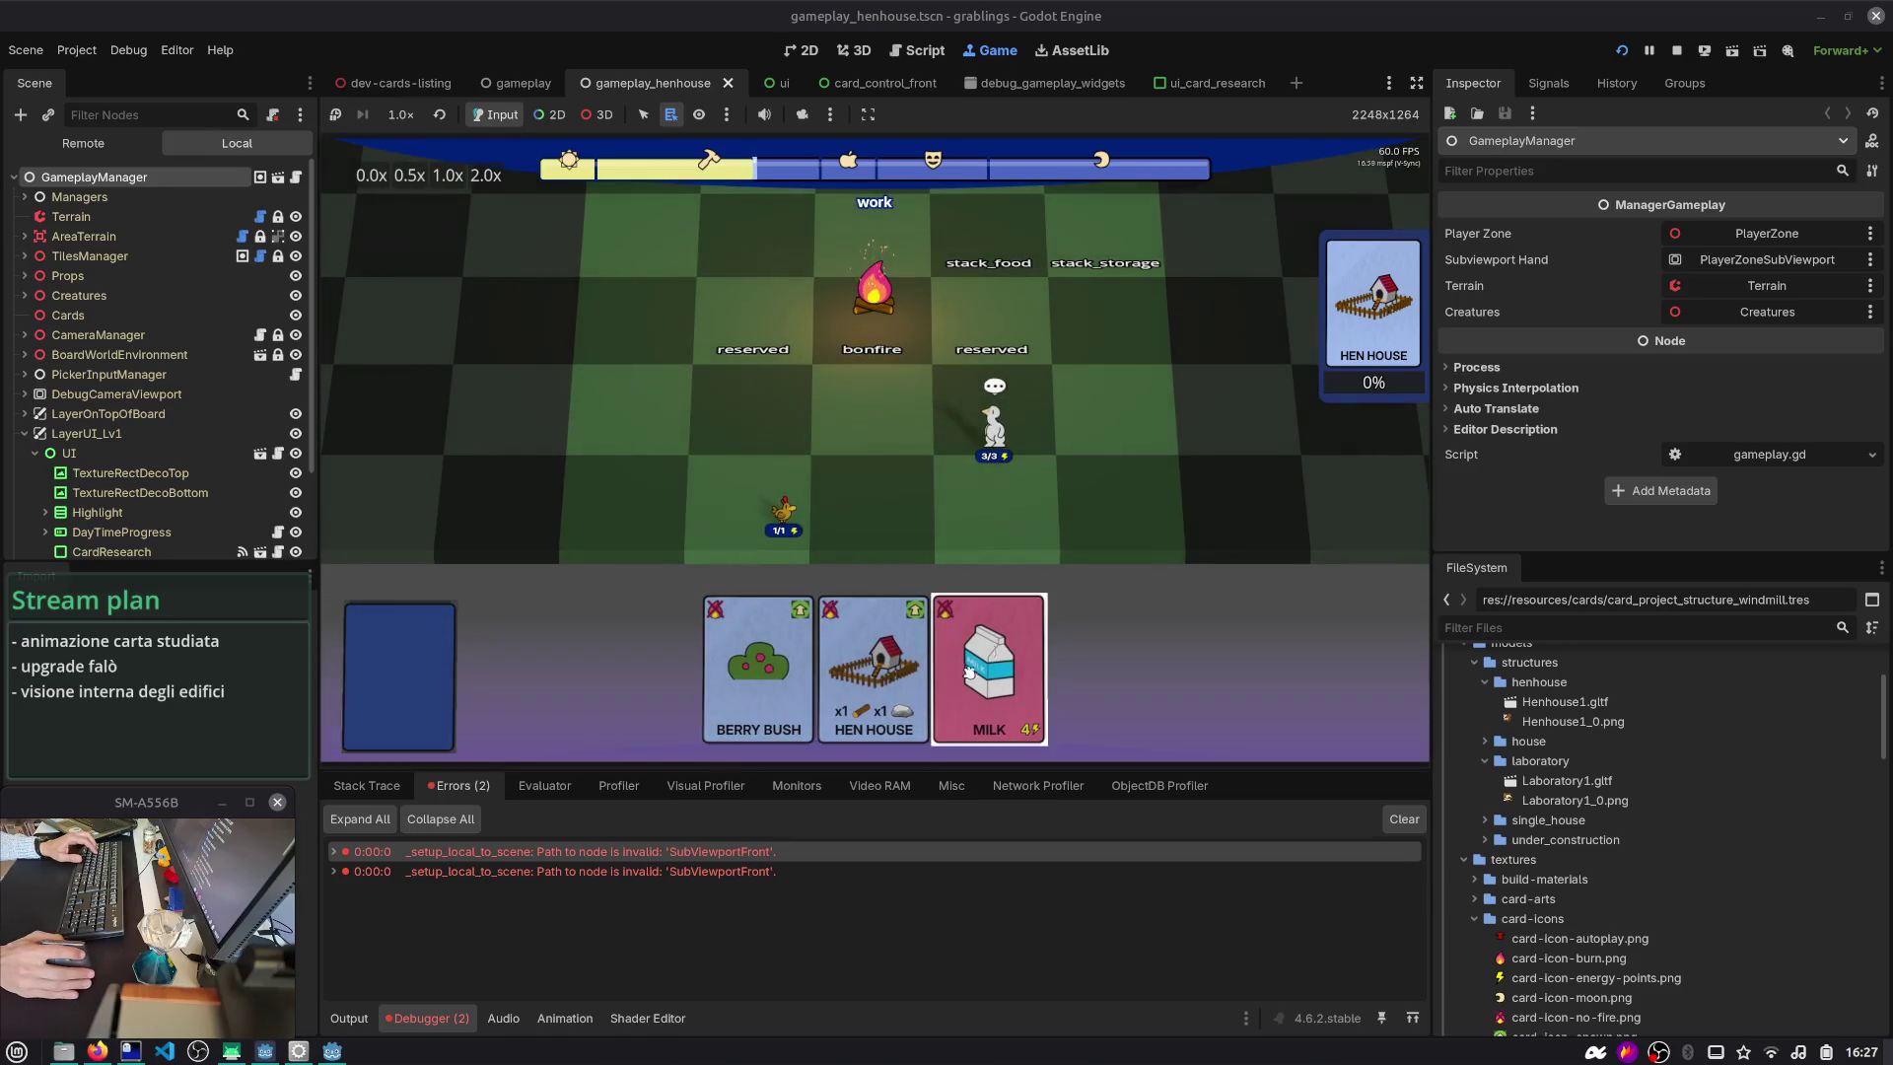
pyautogui.click(1676, 50)
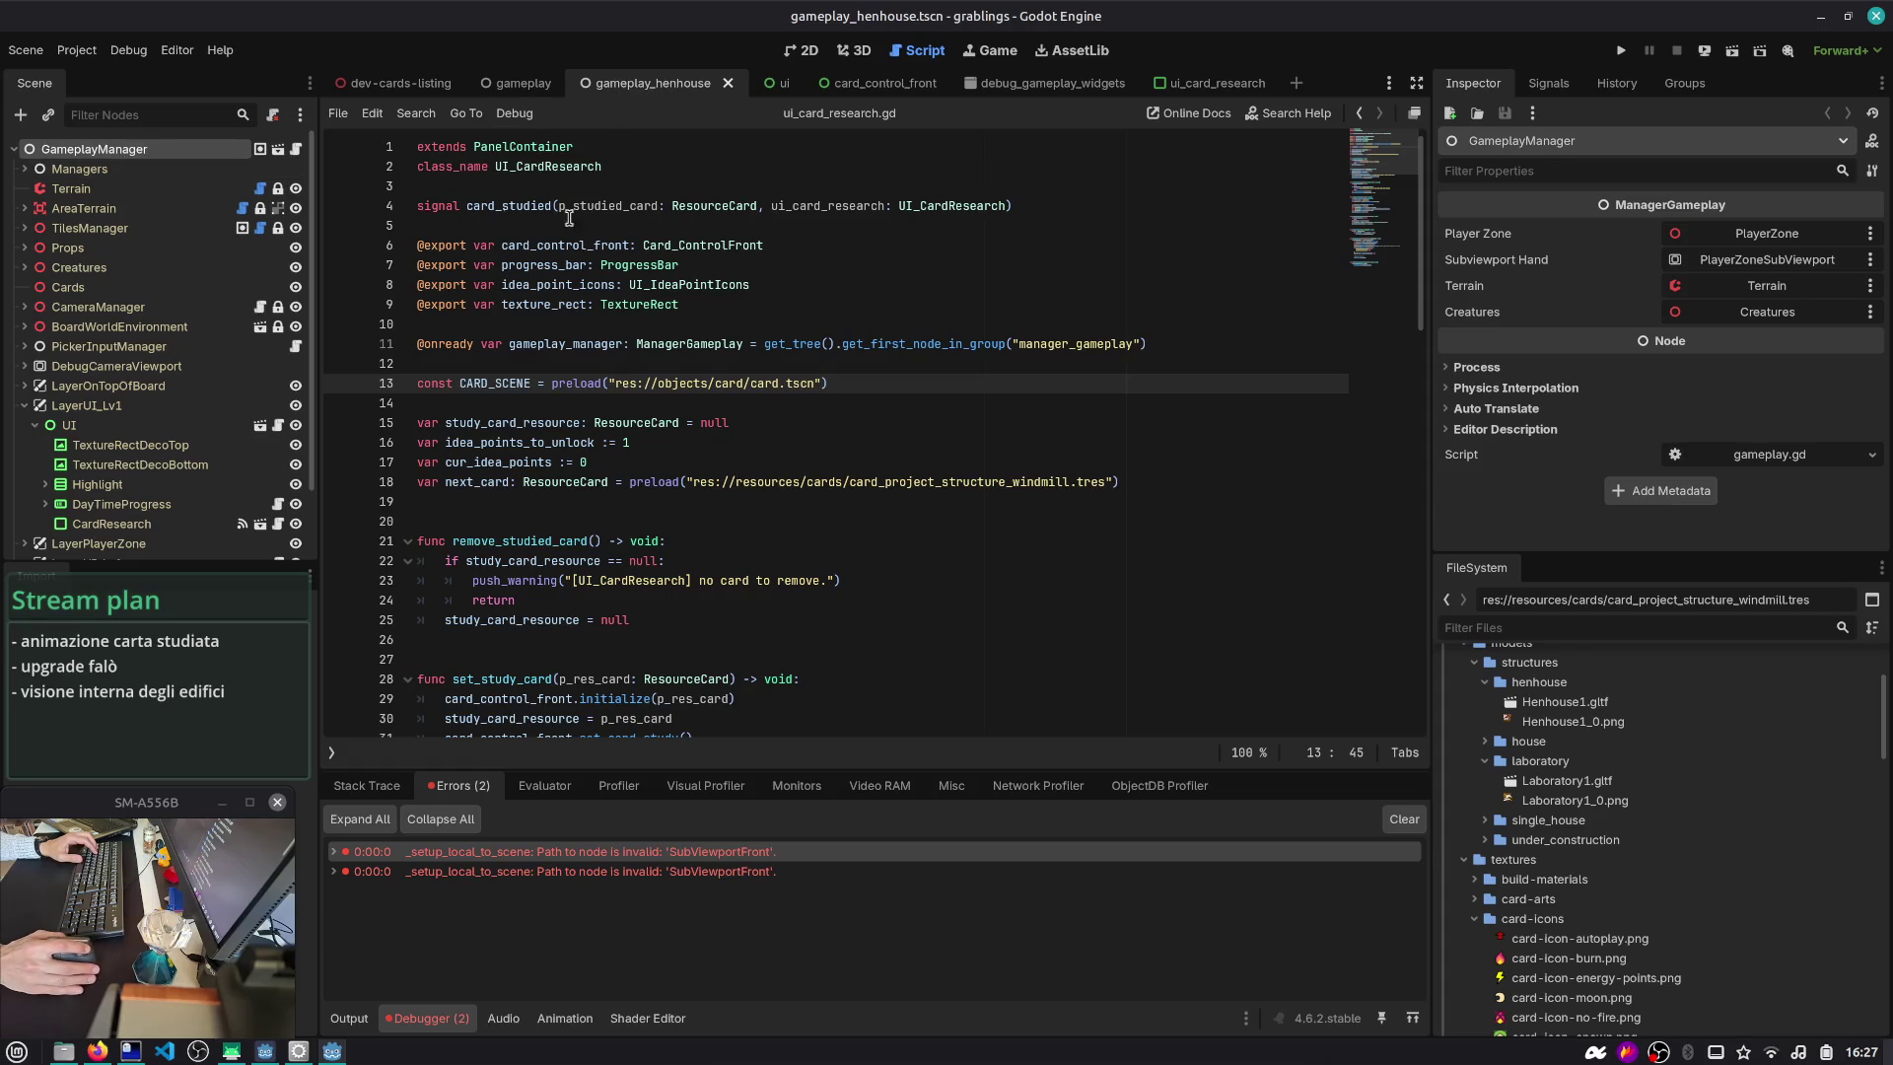
pyautogui.click(870, 288)
pyautogui.hotkey('ctrl', 'shift', 'o')
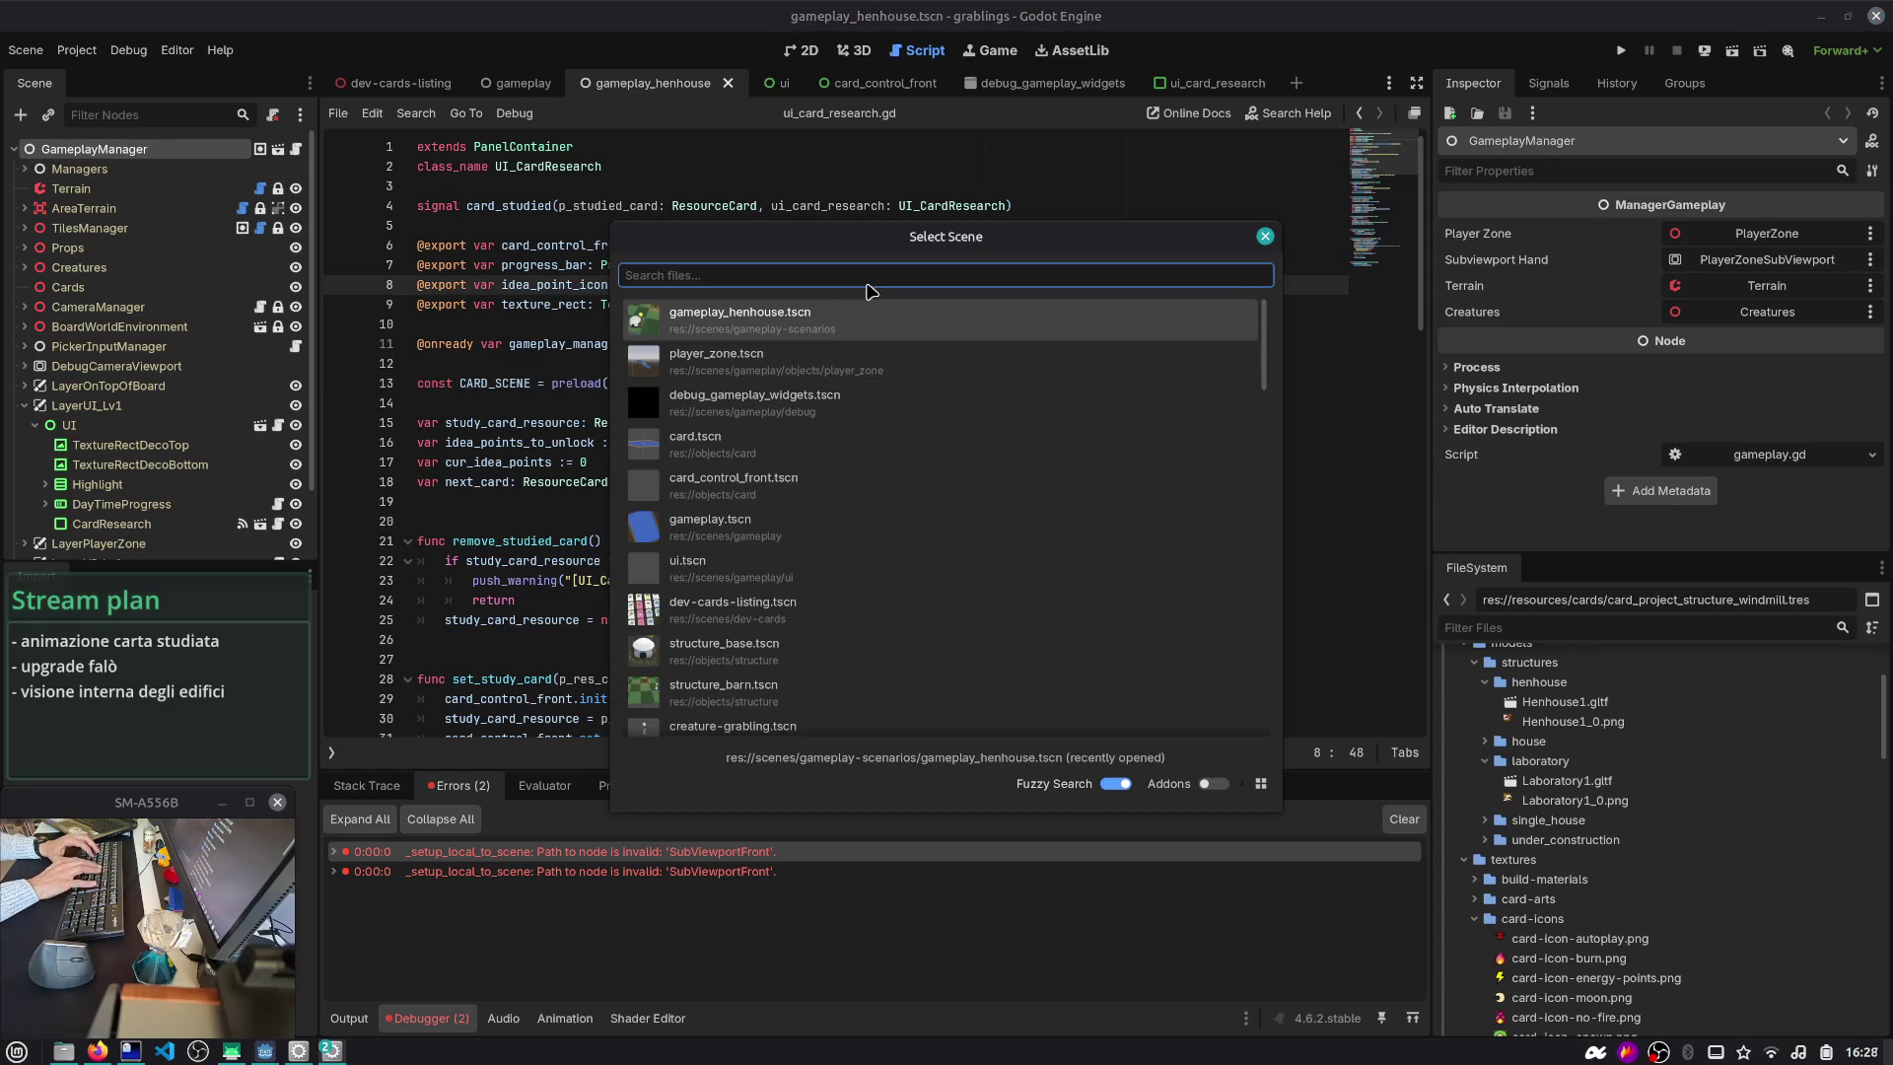
# - Run gameplay_henhouse.tscn, review its SubViewportFront errors, stop it, and switch to the terminal
pyautogui.press('Return')
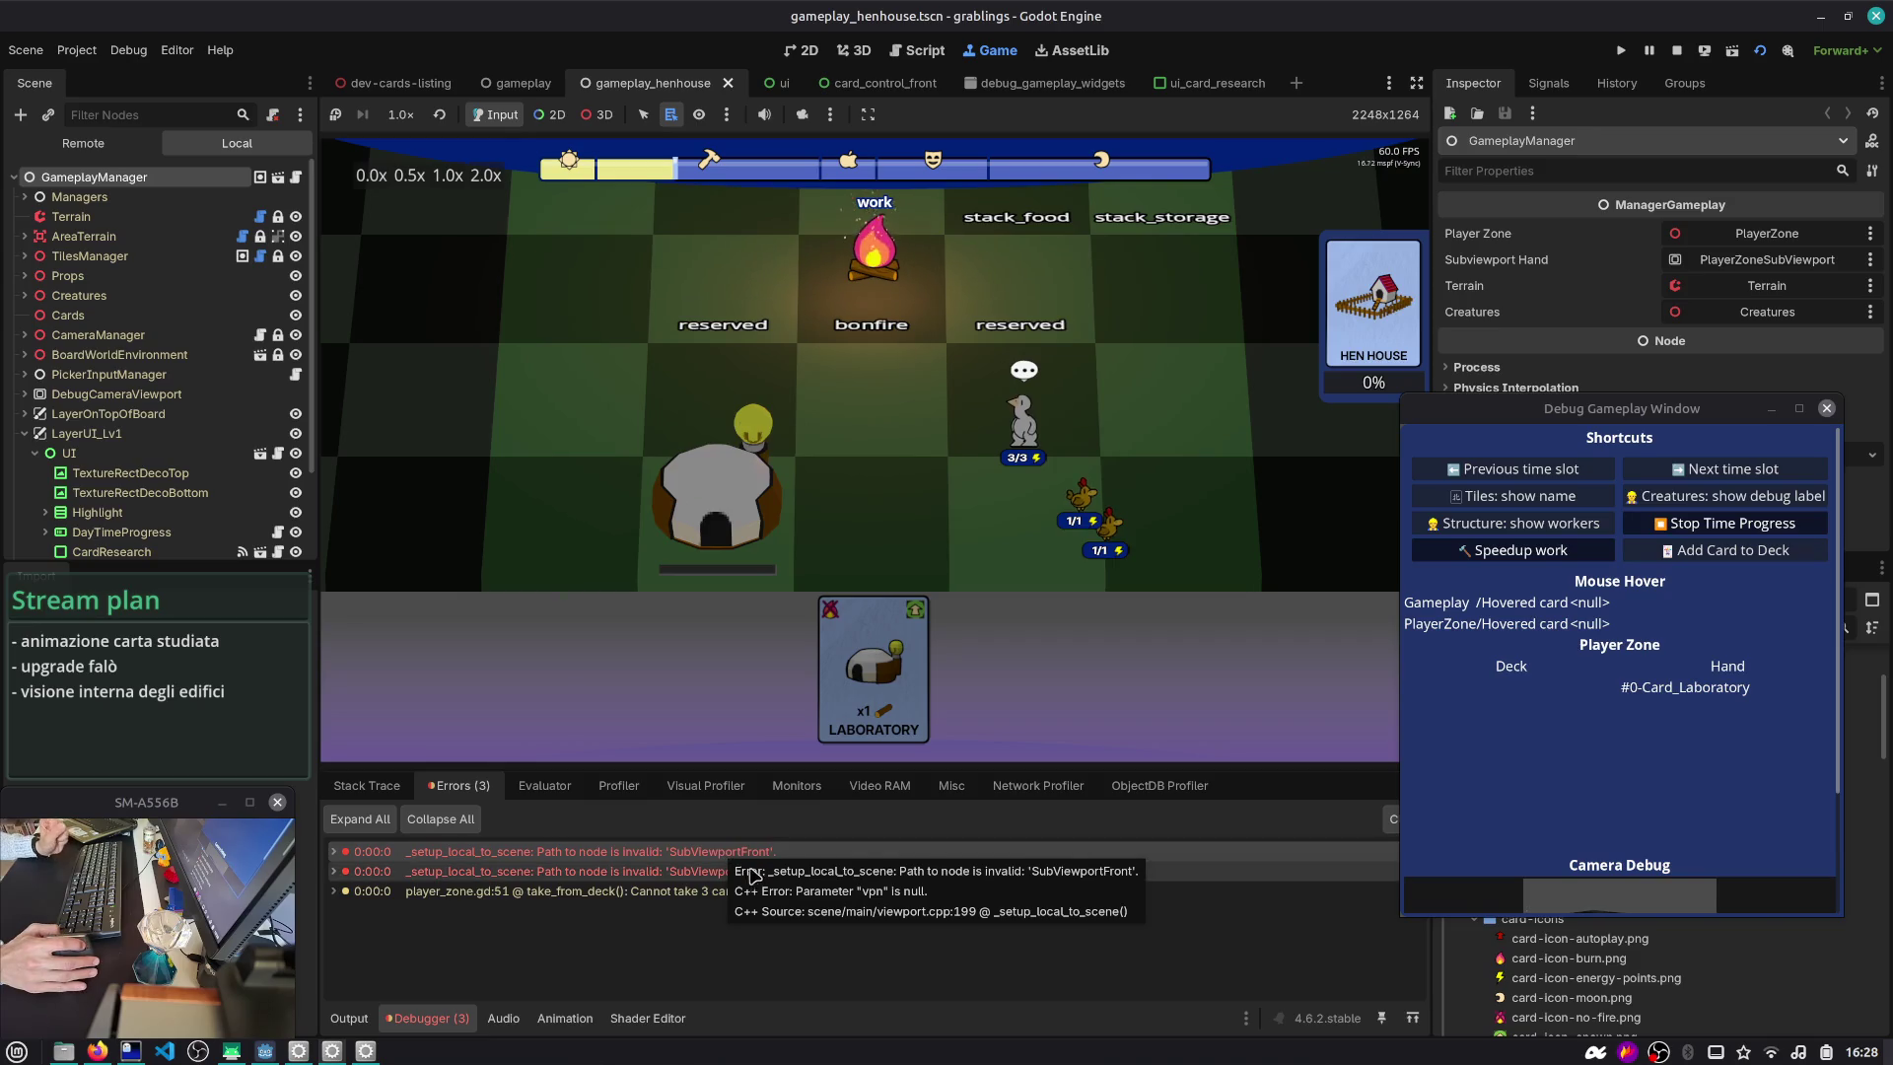
pyautogui.click(1673, 48)
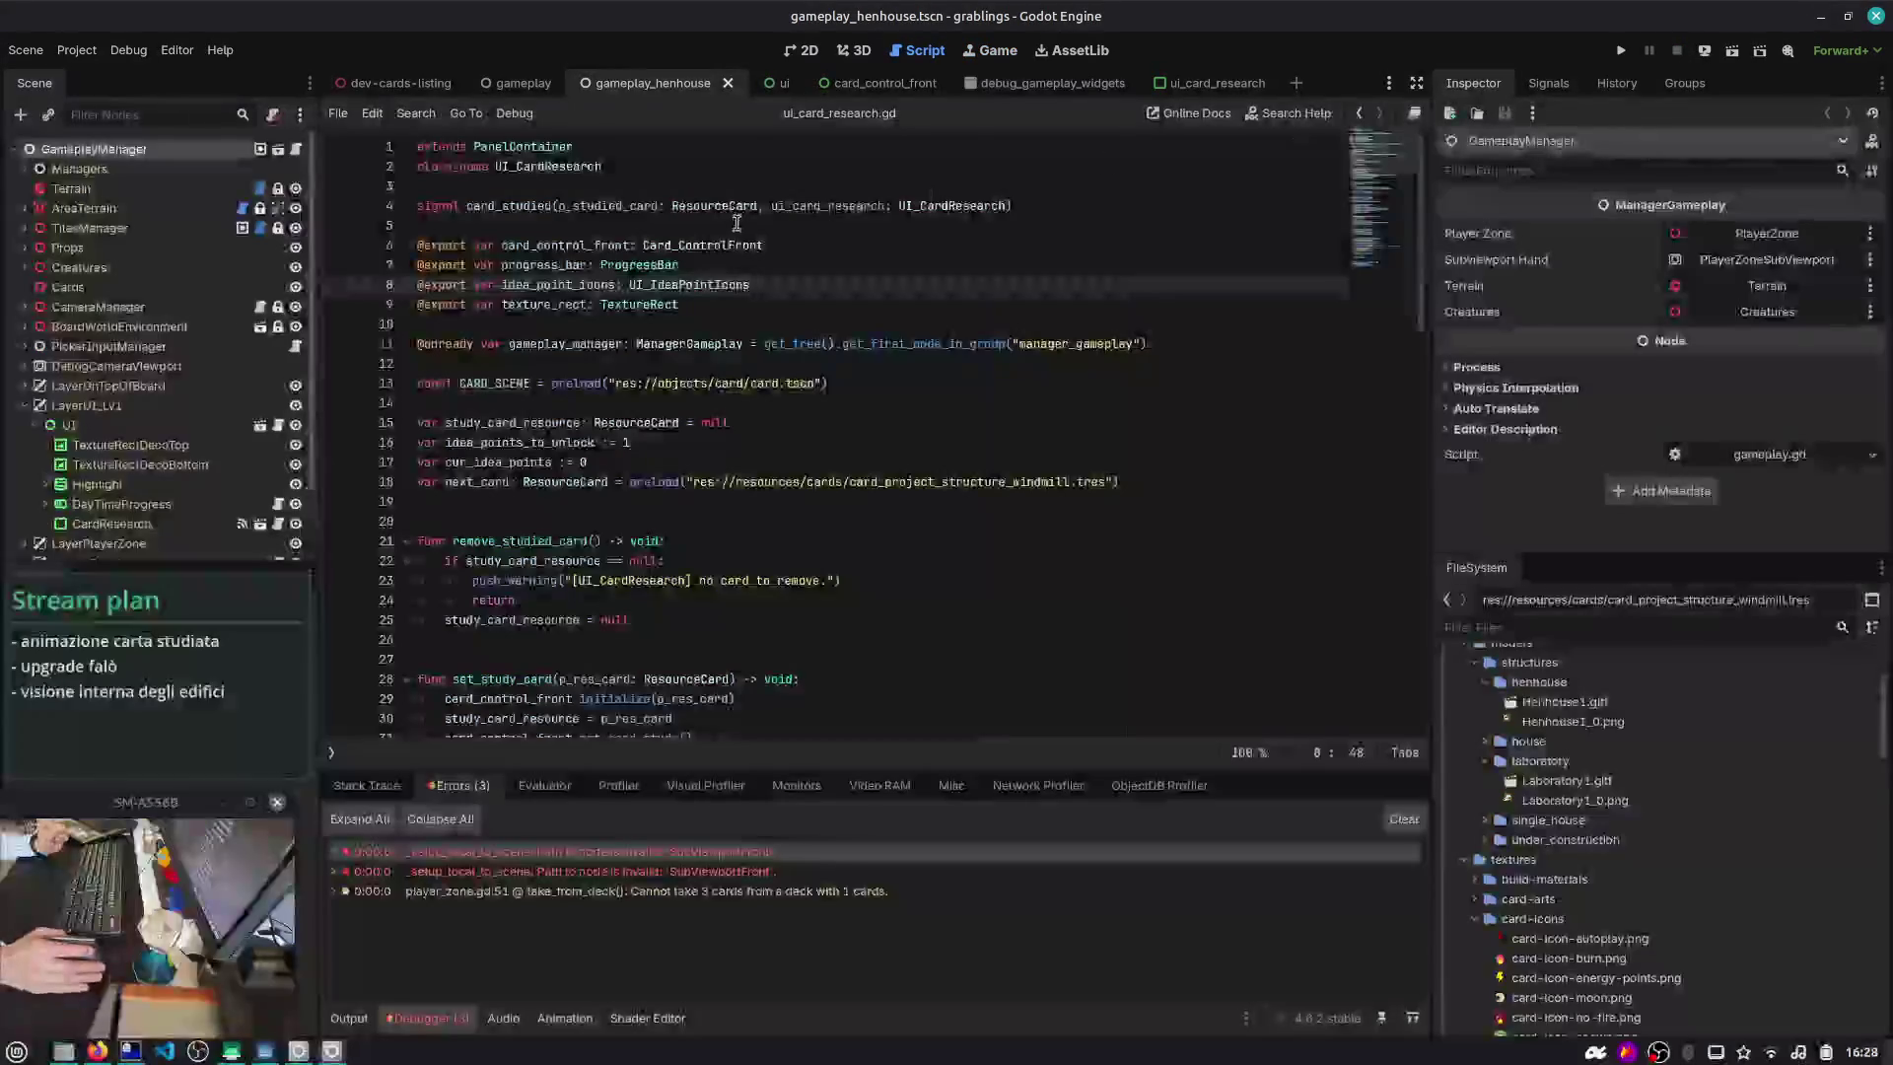
pyautogui.hotkey('alt', 'Tab')
pyautogui.press('Tab')
pyautogui.press('Tab')
pyautogui.press('Tab')
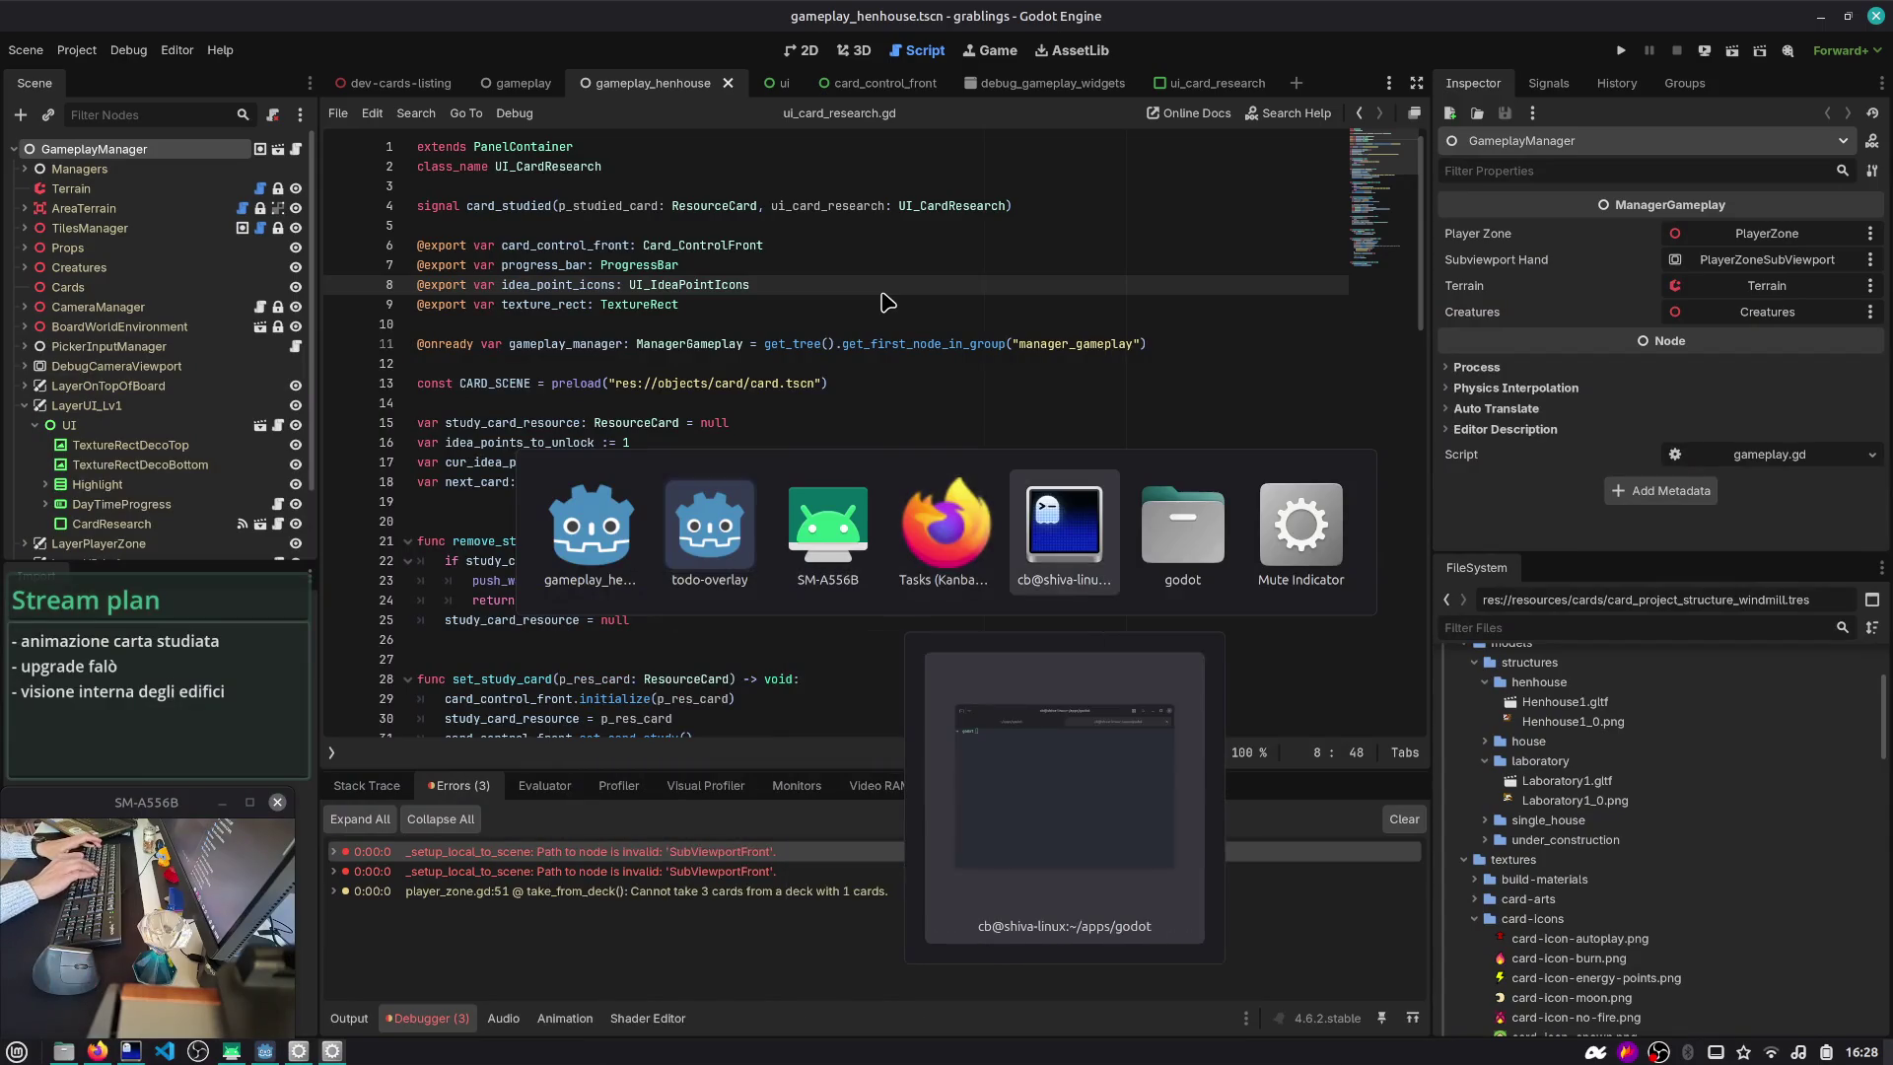
pyautogui.hotkey('alt', 'shift', 'Tab')
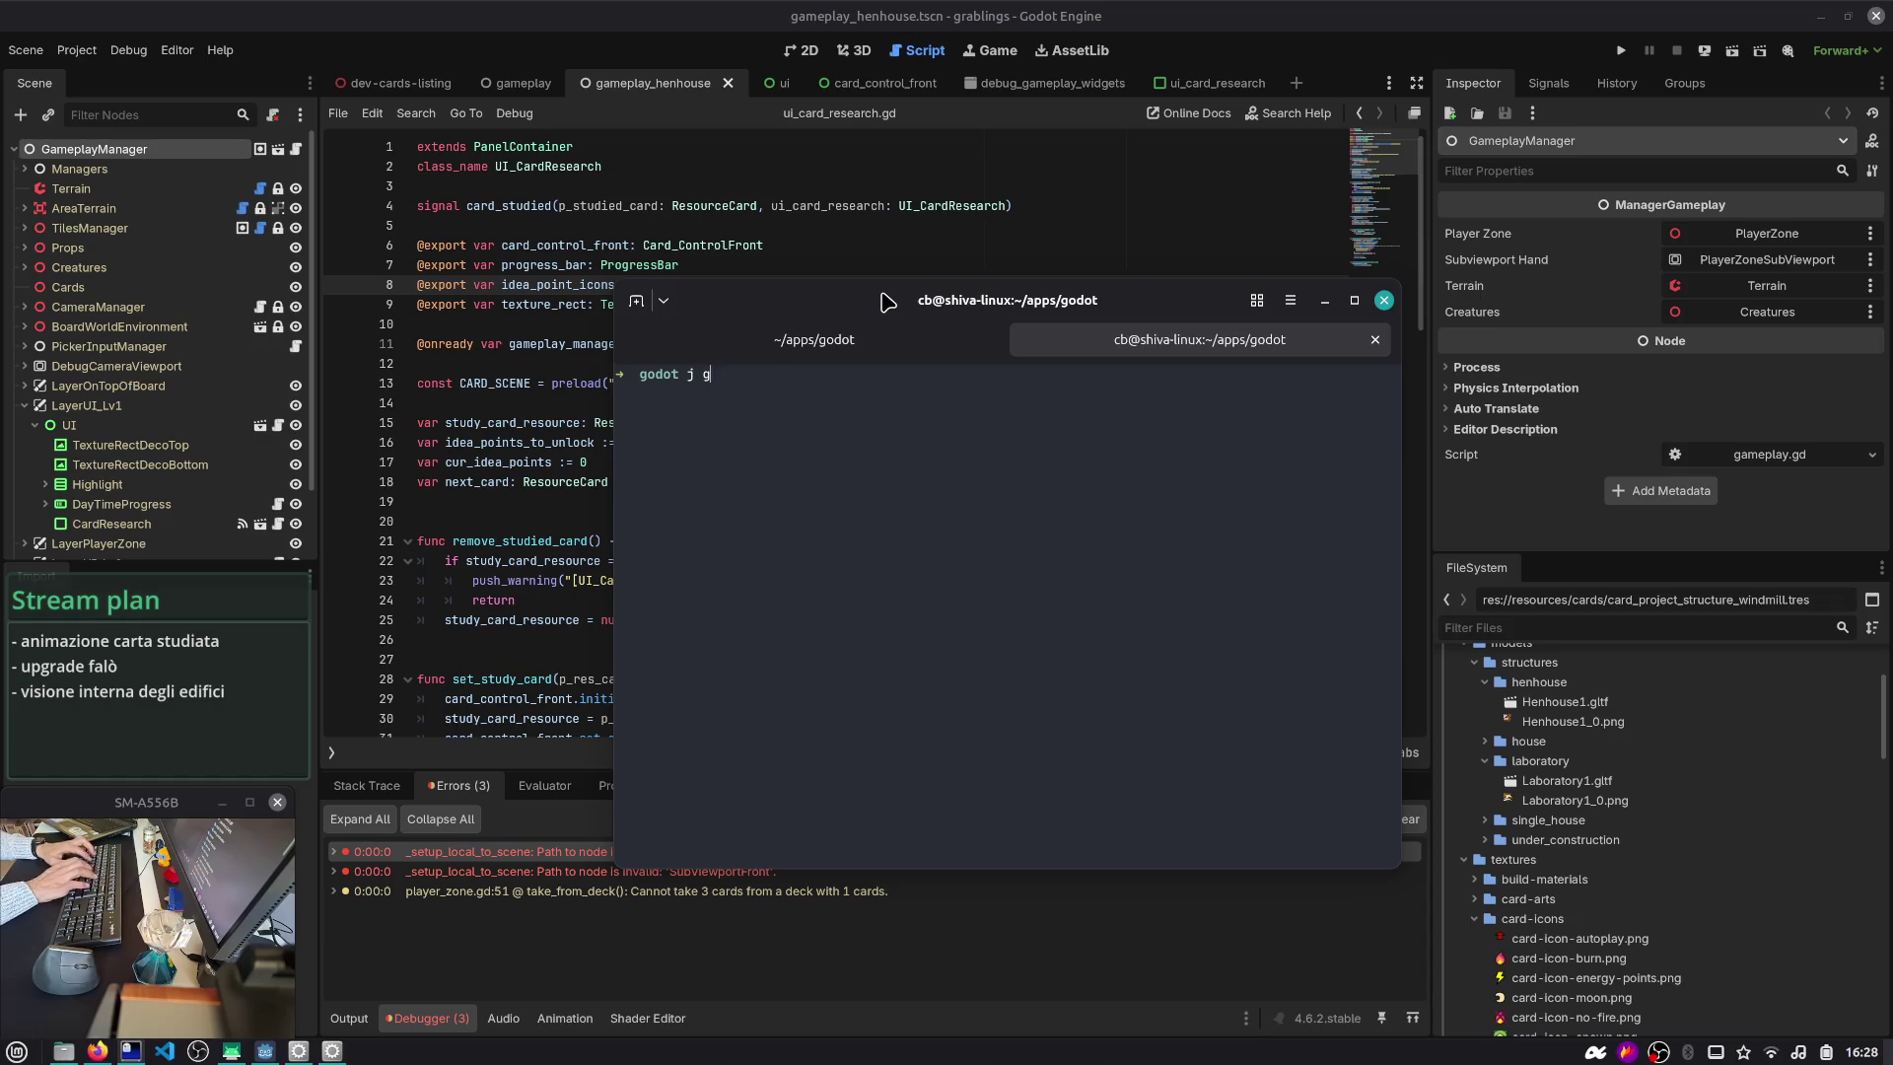
# - In the terminal, jump to grablings-src and run an rg search for SubViewportFront
pyautogui.write('c')
pyautogui.press('Return')
pyautogui.hotkey('ctrl', 'l')
pyautogui.write('c')
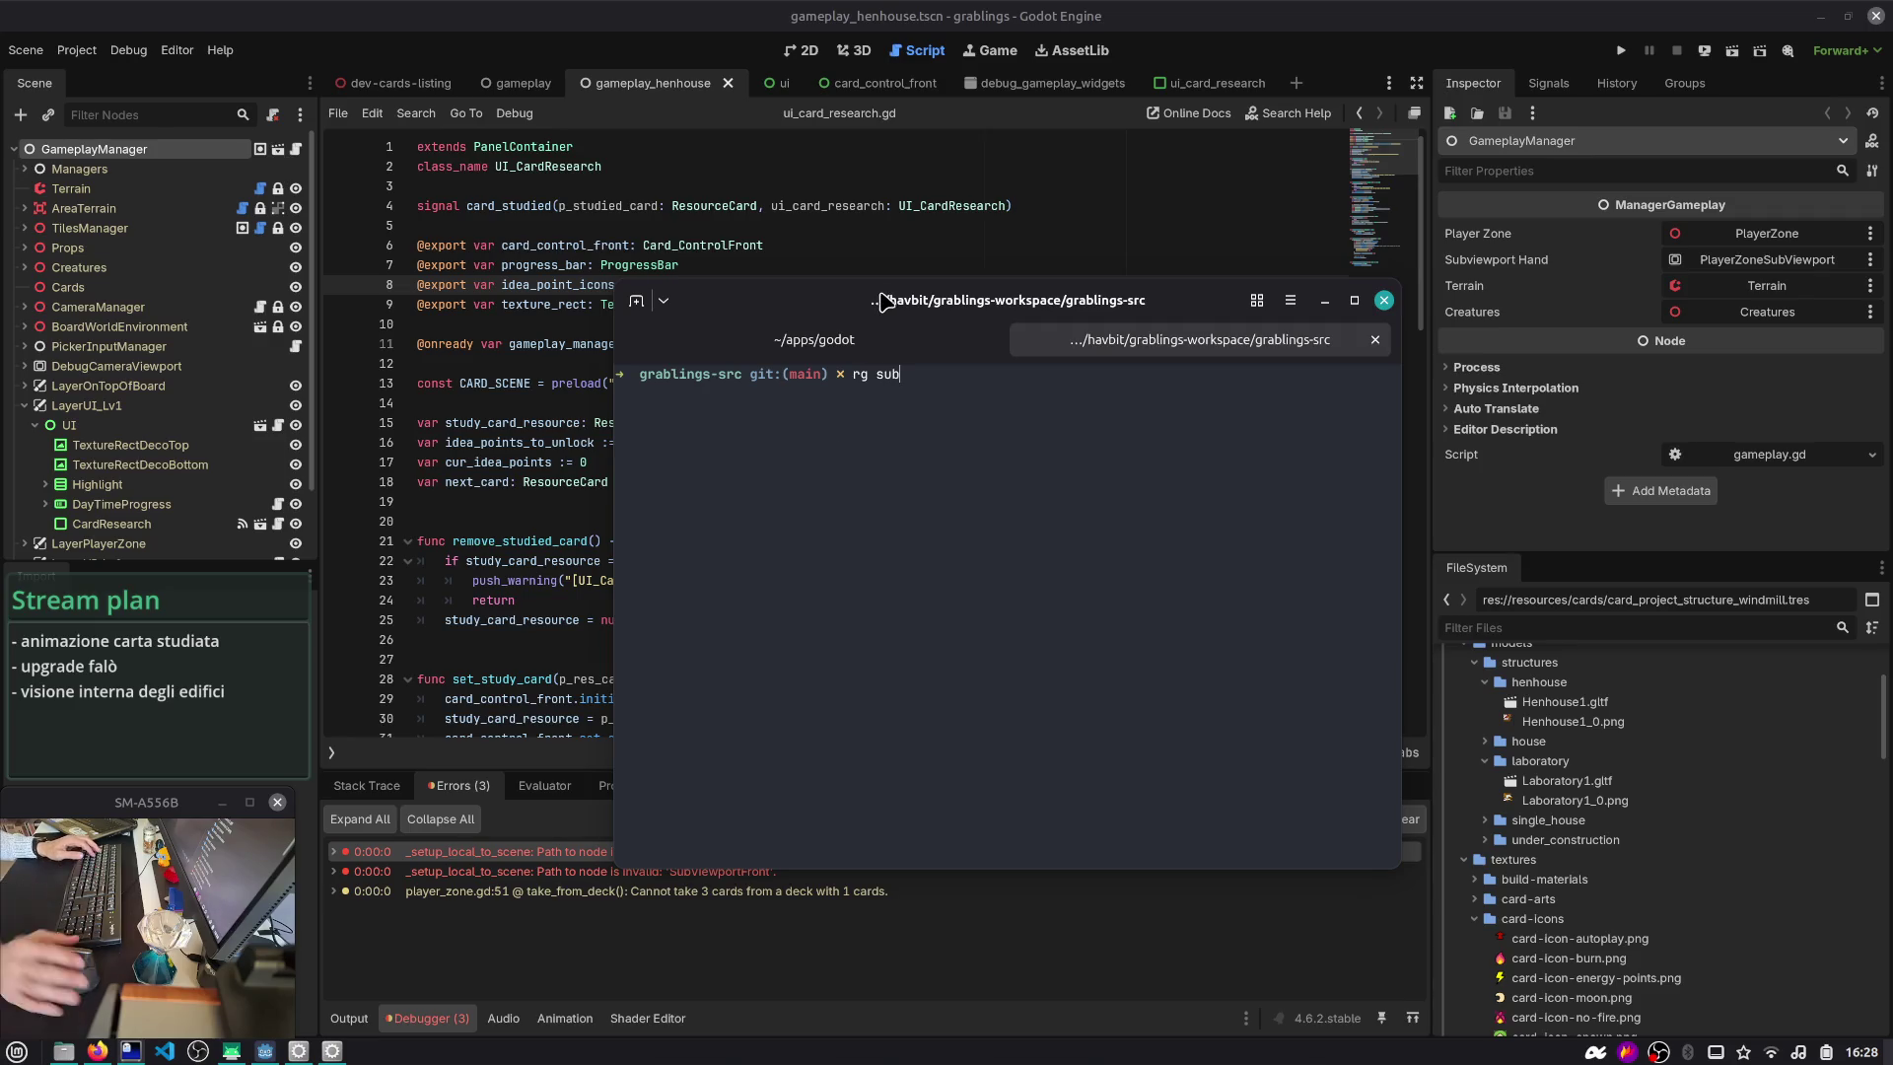
pyautogui.moveTo(884, 300); pyautogui.dragTo(806, 175)
pyautogui.press('BackSpace')
pyautogui.press('BackSpace')
pyautogui.write('SubViewpor')
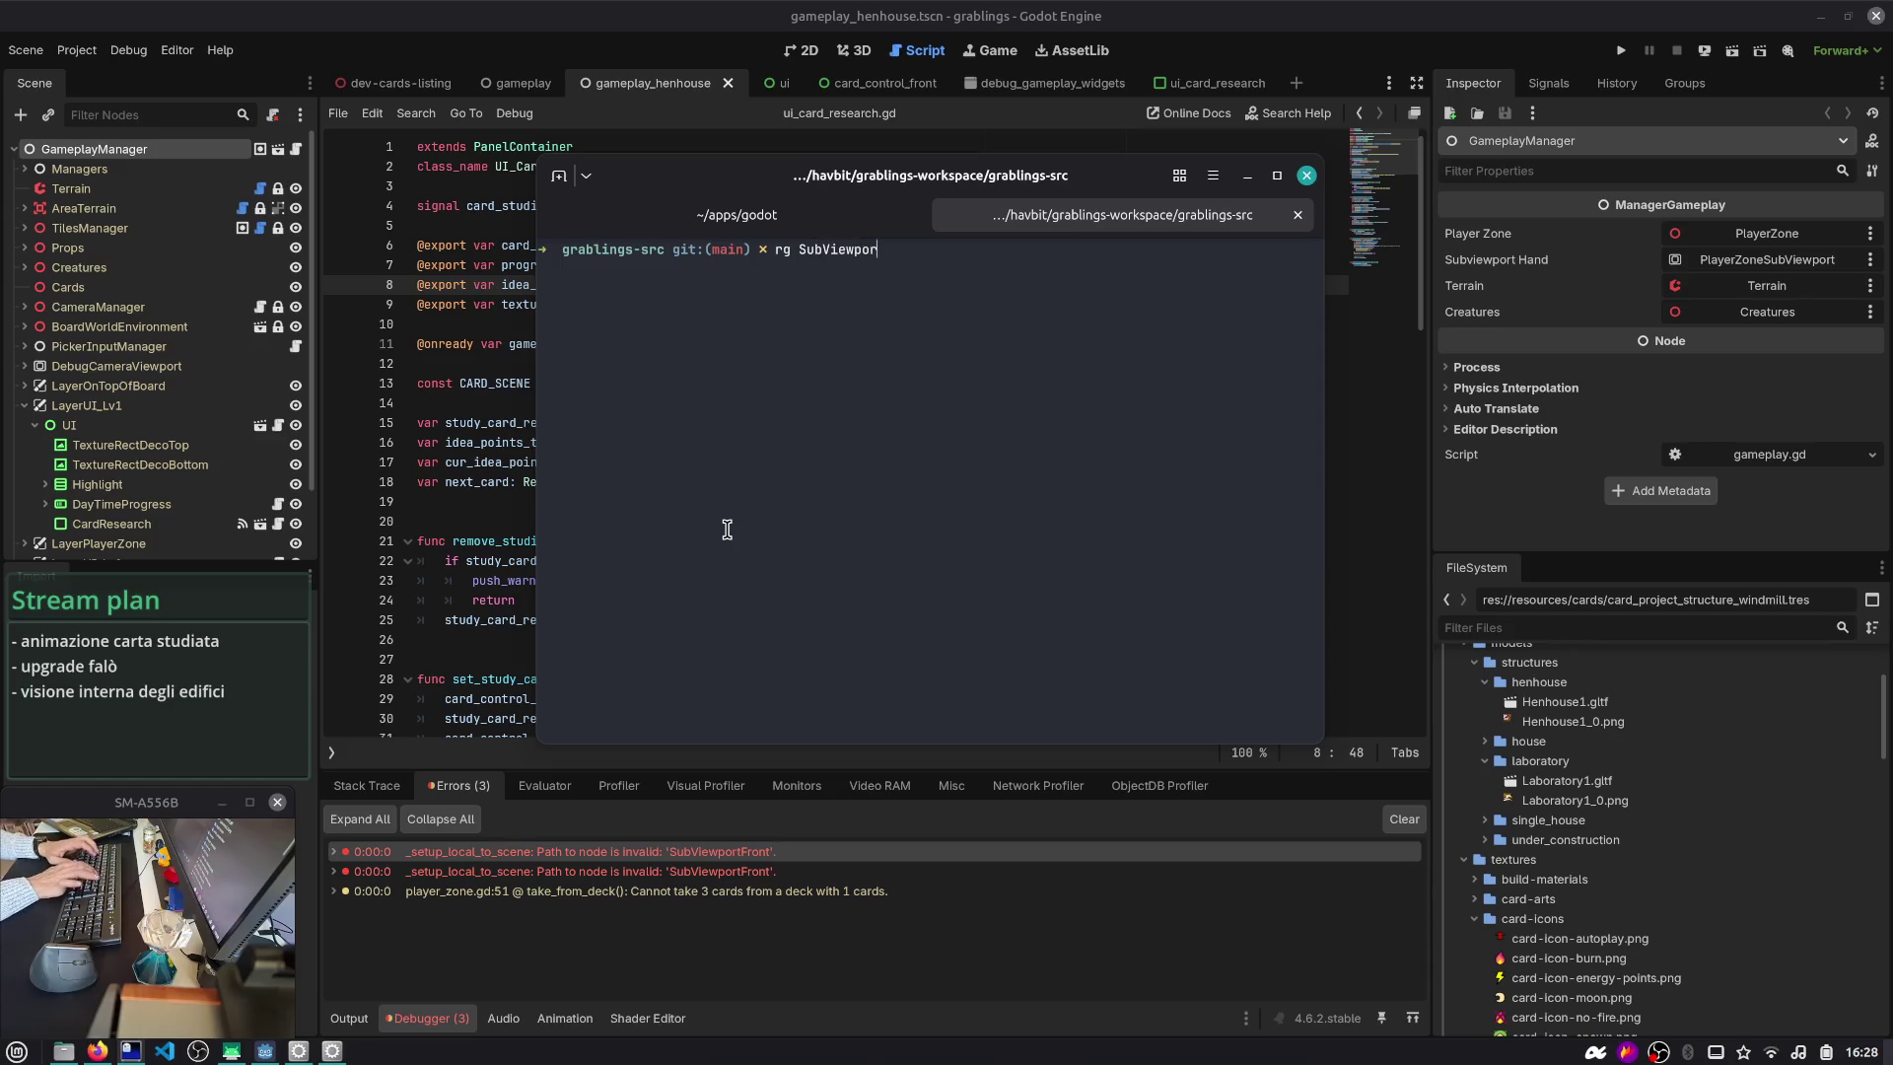
pyautogui.write('nt')
pyautogui.press('Return')
# - Review the SubViewportFront matches, selecting the material file name and subviewport_front
pyautogui.scroll(5, 720, 502)
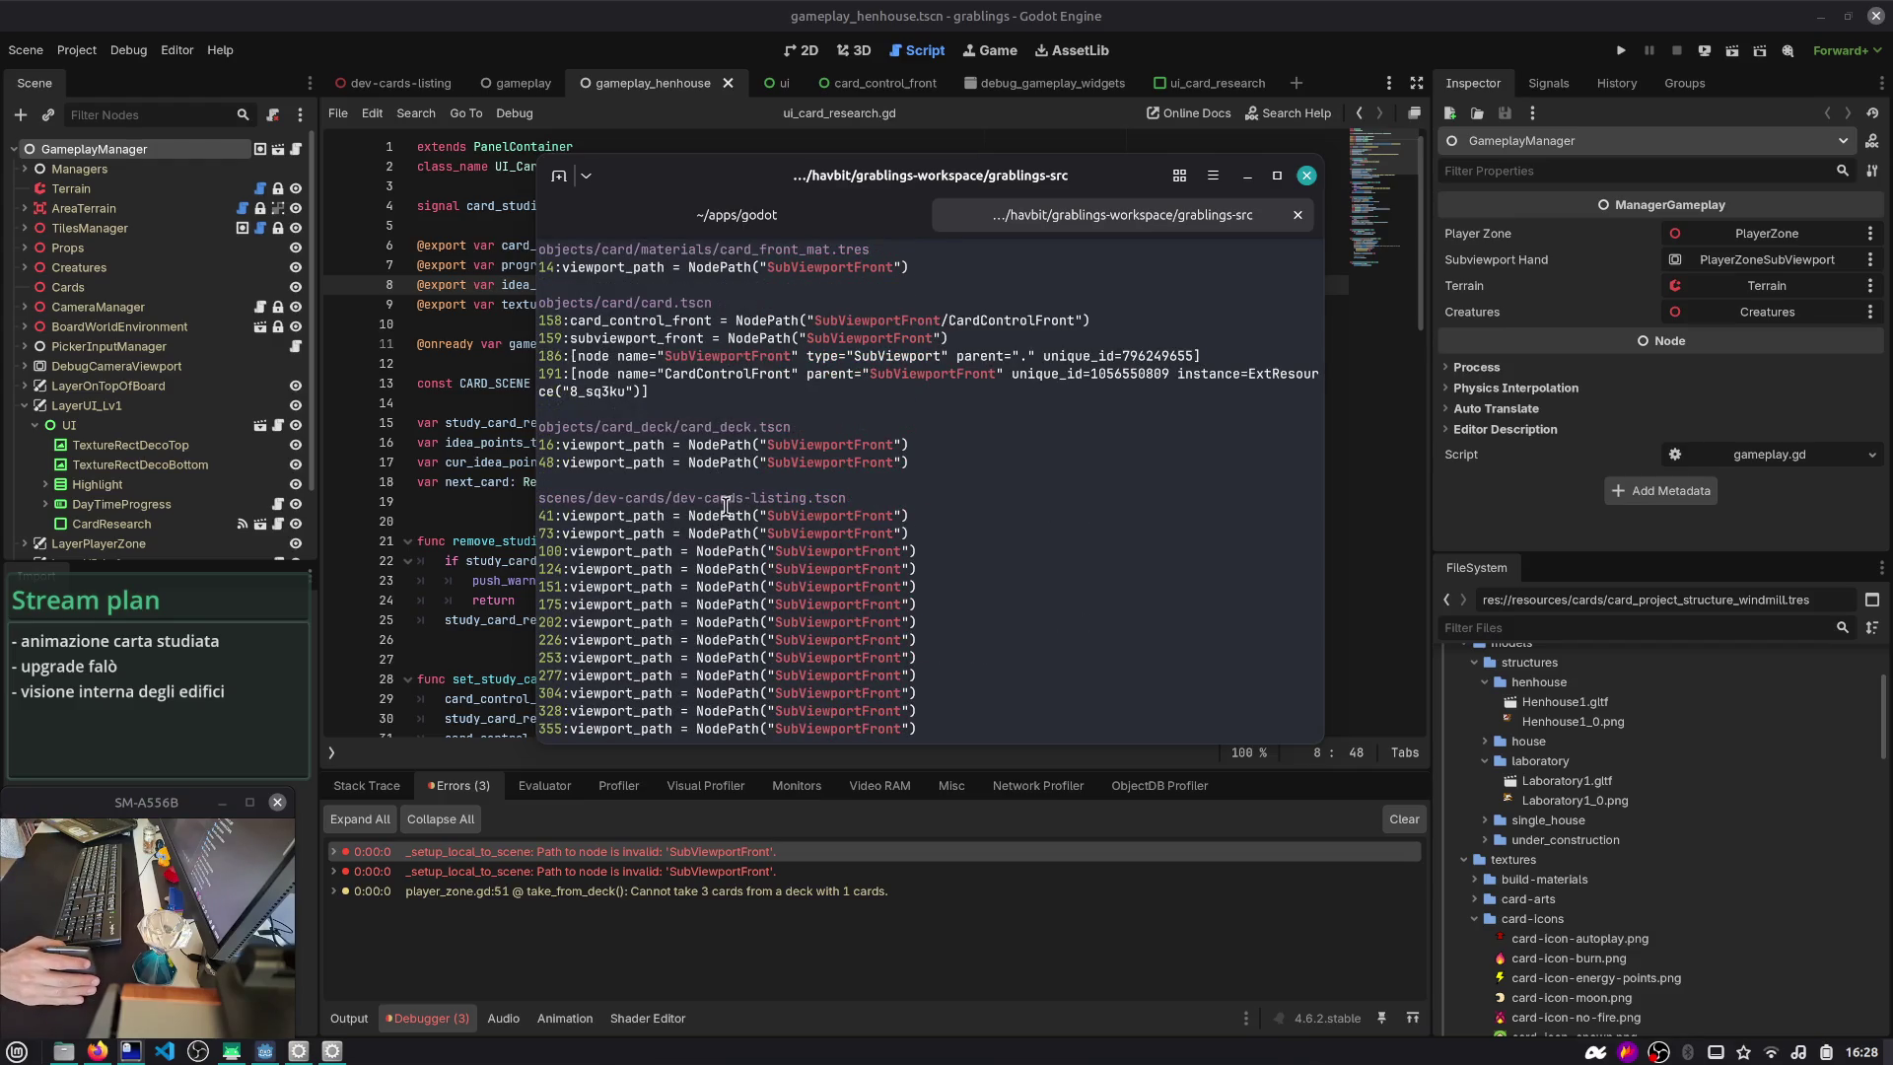
pyautogui.scroll(3, 703, 507)
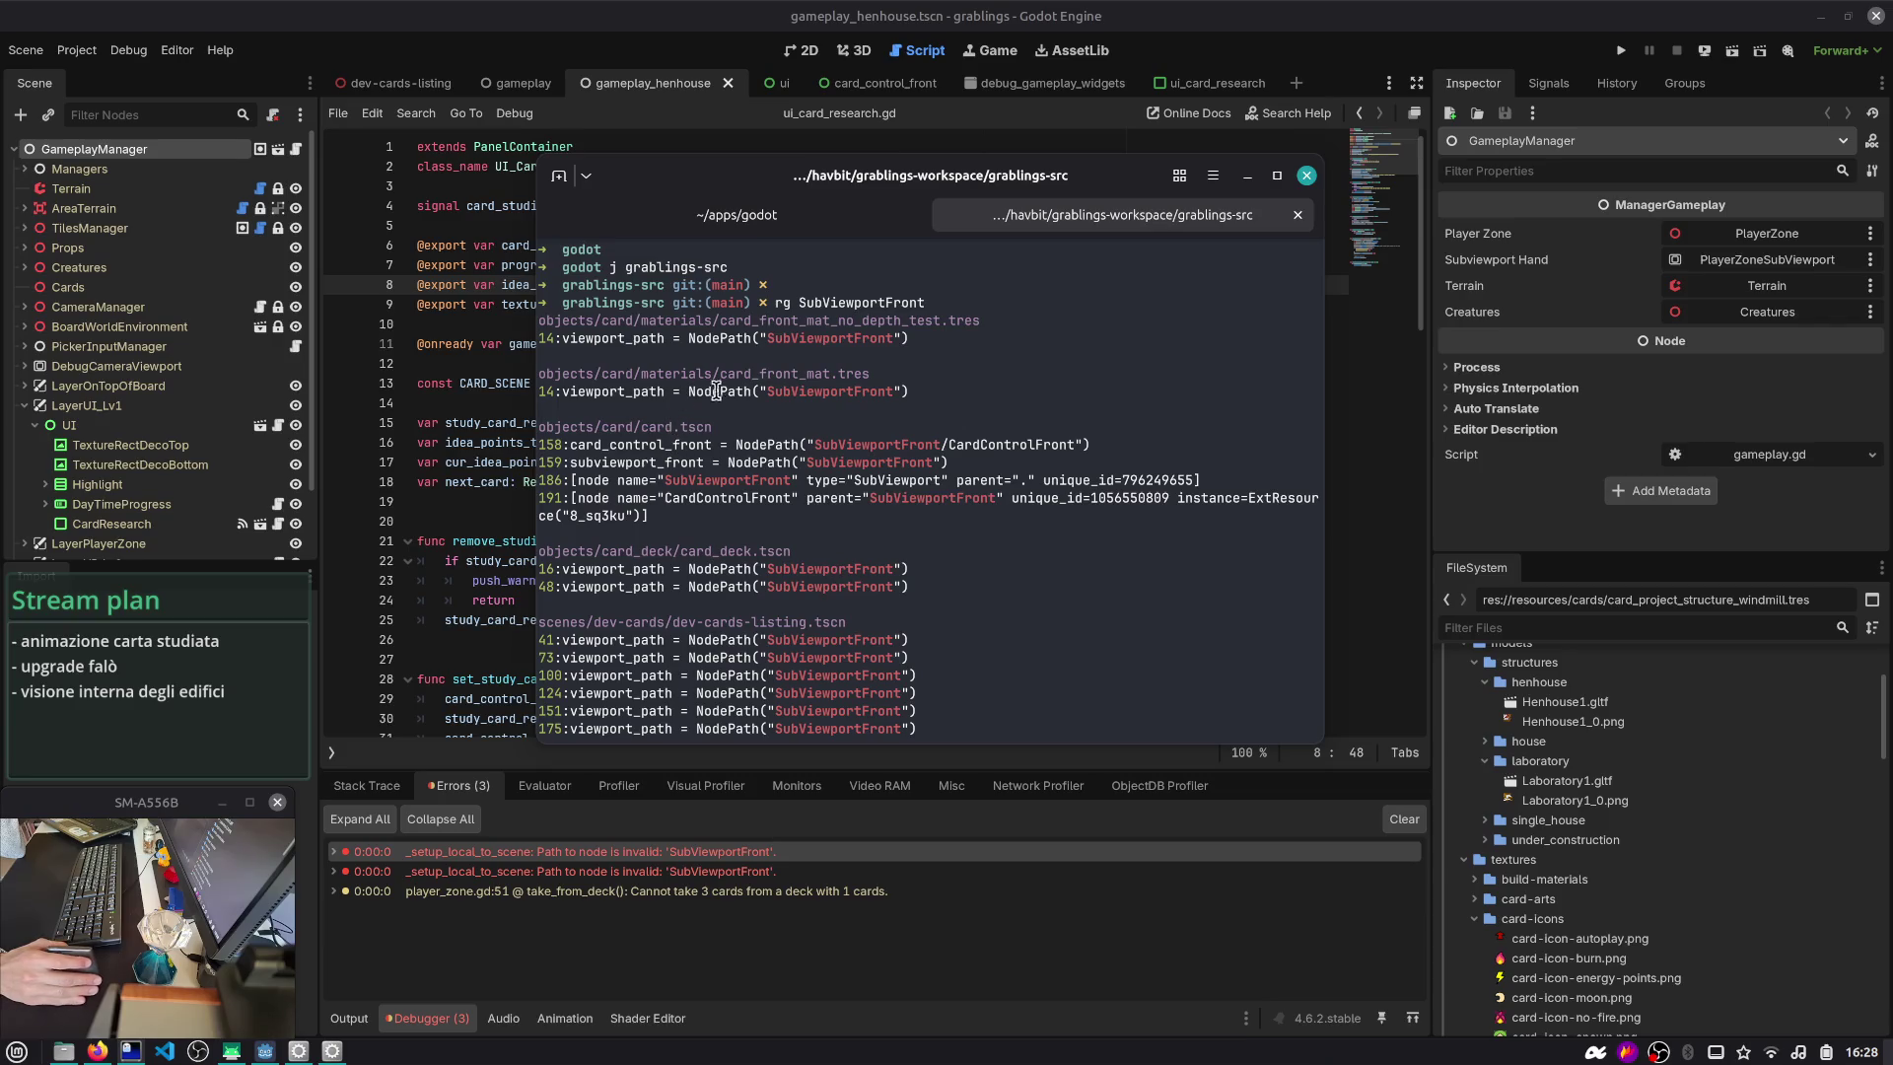
pyautogui.moveTo(792, 320)
pyautogui.mouseDown()
pyautogui.moveTo(966, 306)
pyautogui.moveTo(987, 333)
pyautogui.mouseUp()
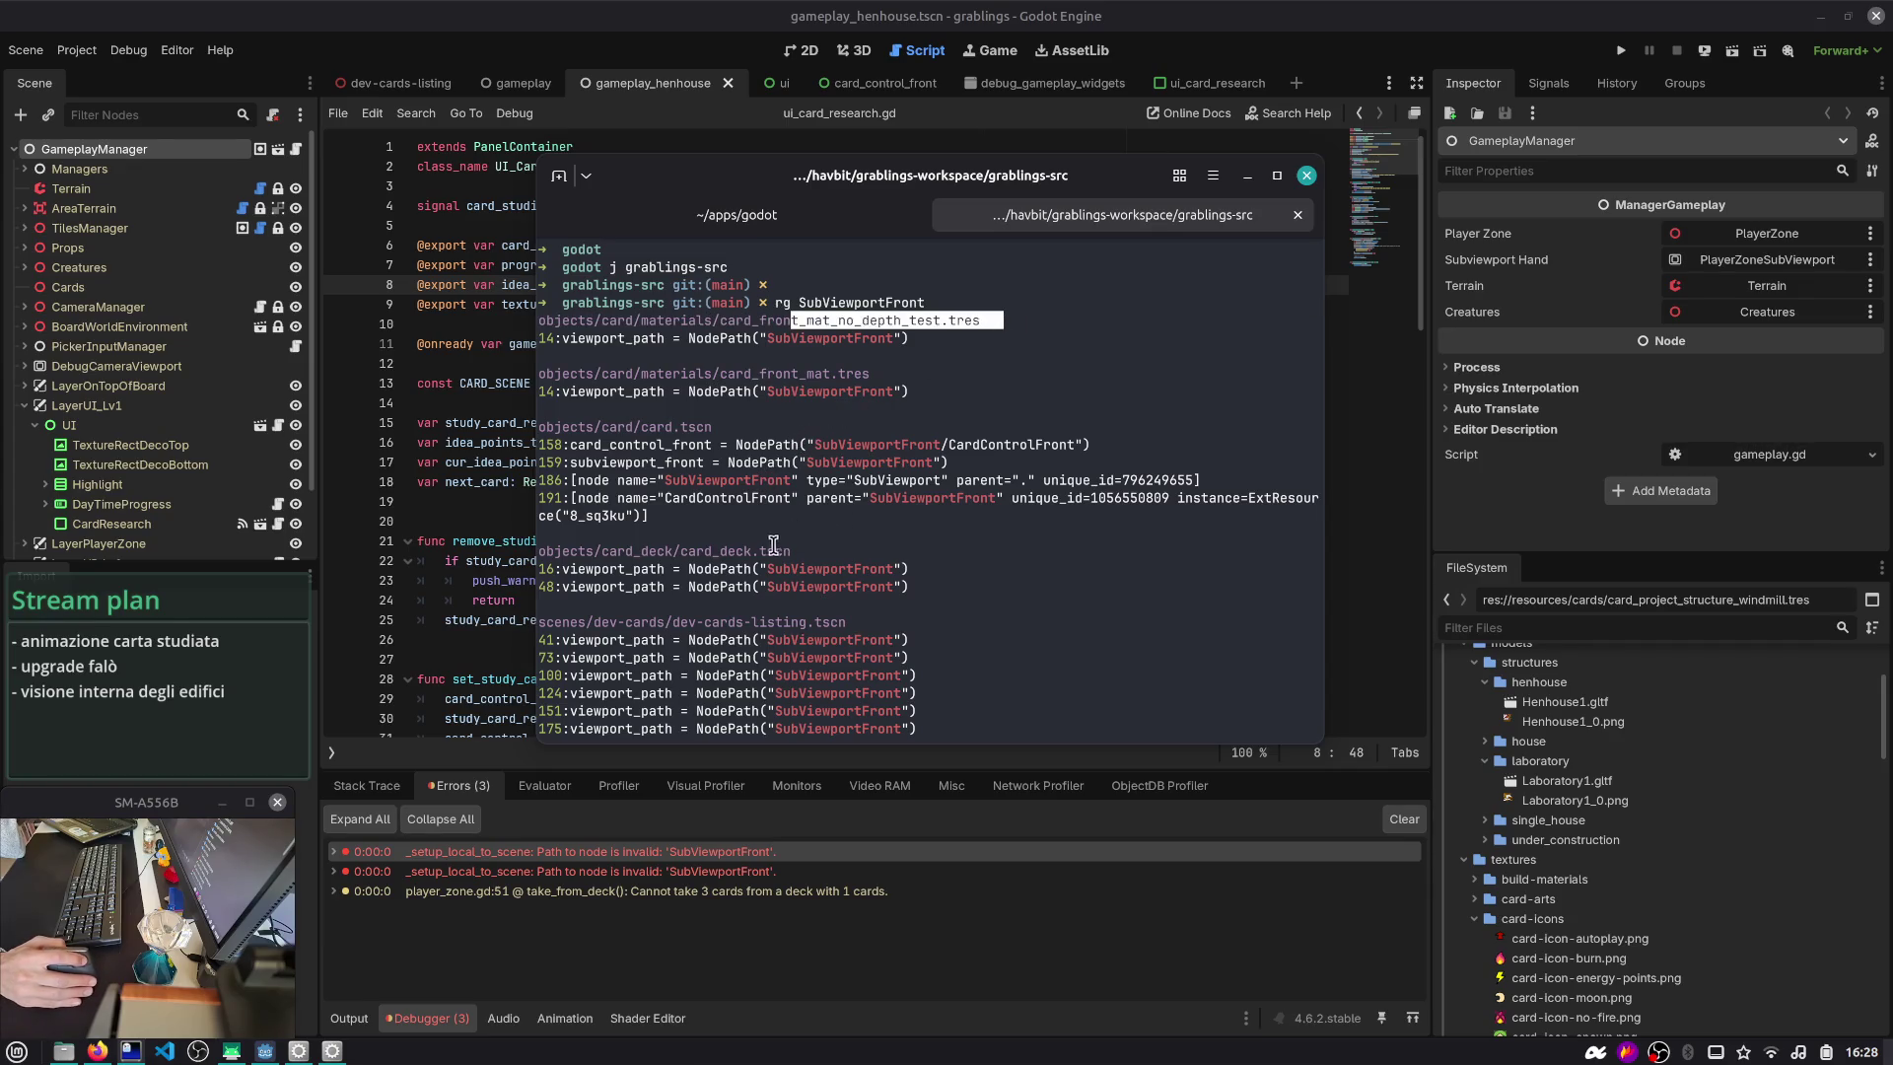
pyautogui.doubleClick(659, 463)
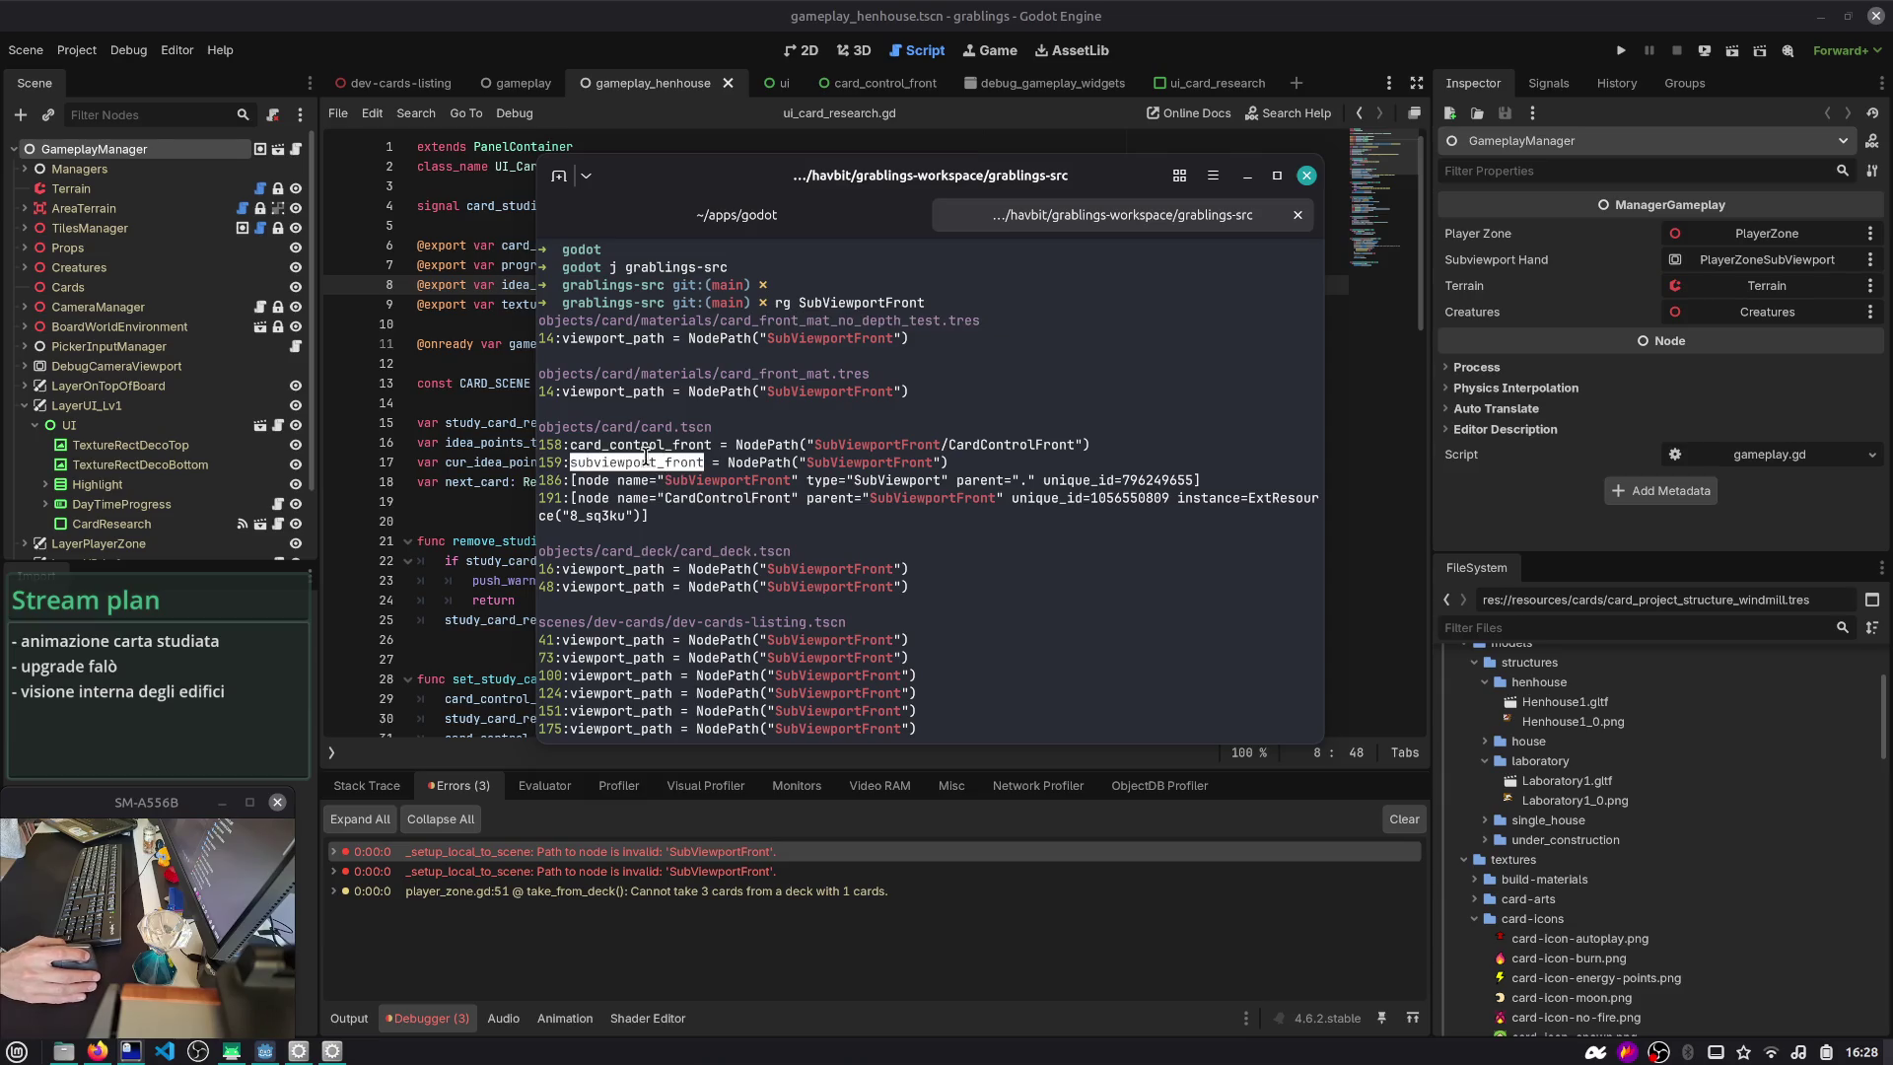
# - Hide the terminal and quick-open card.tscn in Godot
pyautogui.press('F12')
pyautogui.hotkey('ctrl', 'shift', 'o')
pyautogui.write('card')
pyautogui.press('Return')
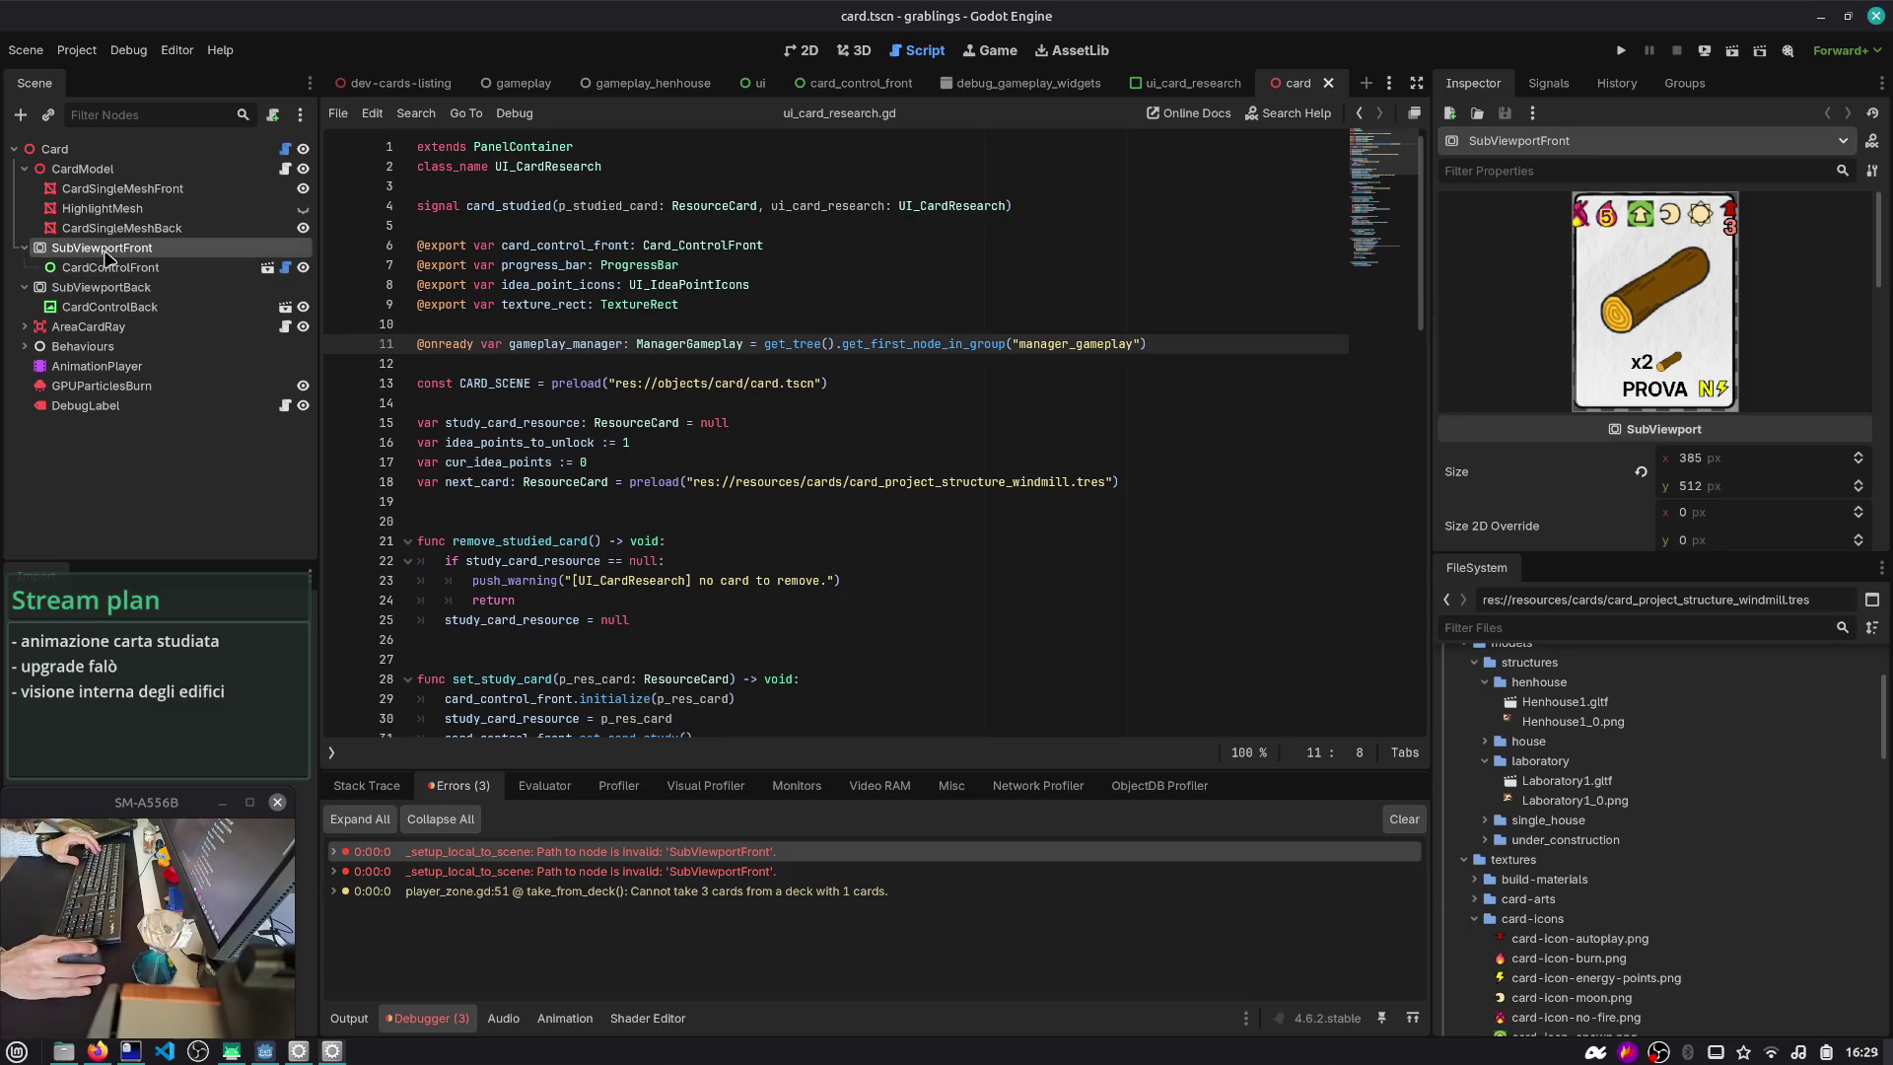
# - Set CardSingleMeshFront's Texture Albedo Viewport Path to SubViewportFront in card.tscn
pyautogui.moveTo(1492, 552)
pyautogui.mouseDown()
pyautogui.moveTo(1486, 844)
pyautogui.moveTo(1497, 830)
pyautogui.mouseUp()
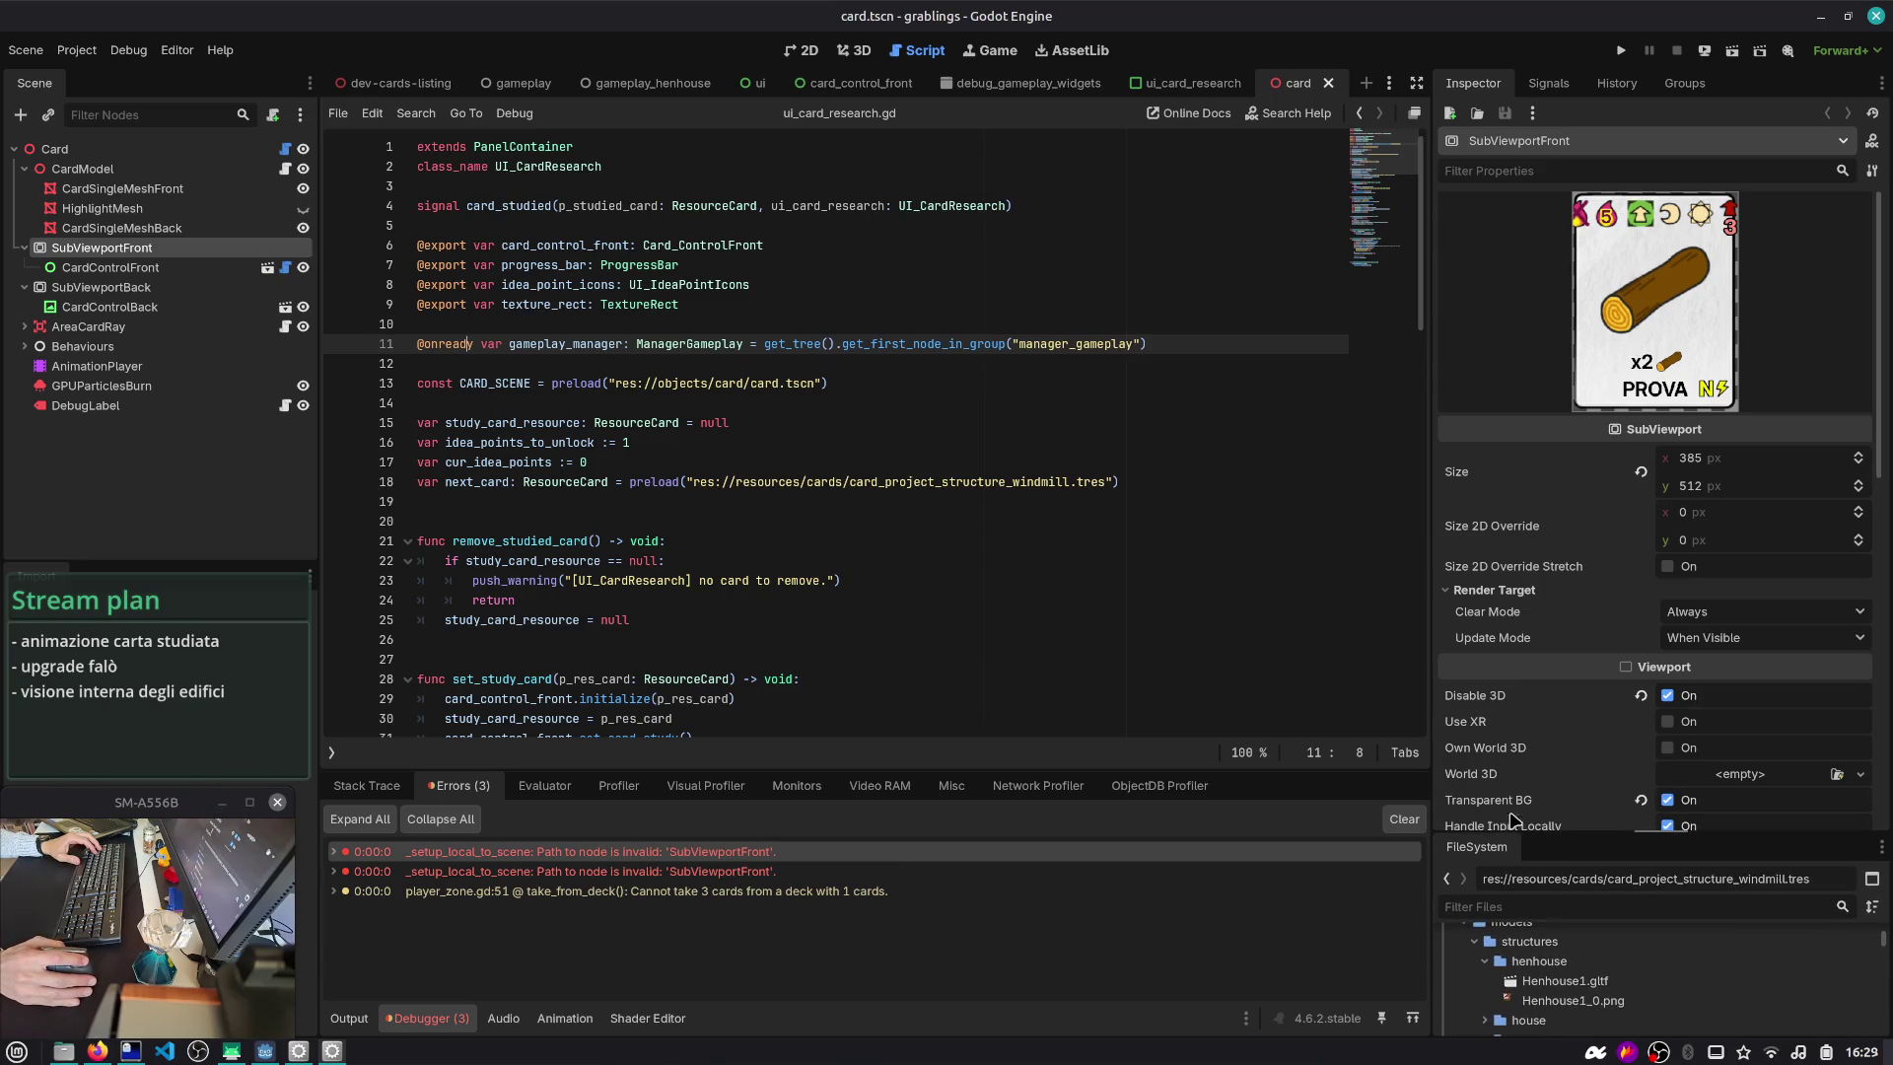
pyautogui.scroll(-4, 1695, 498)
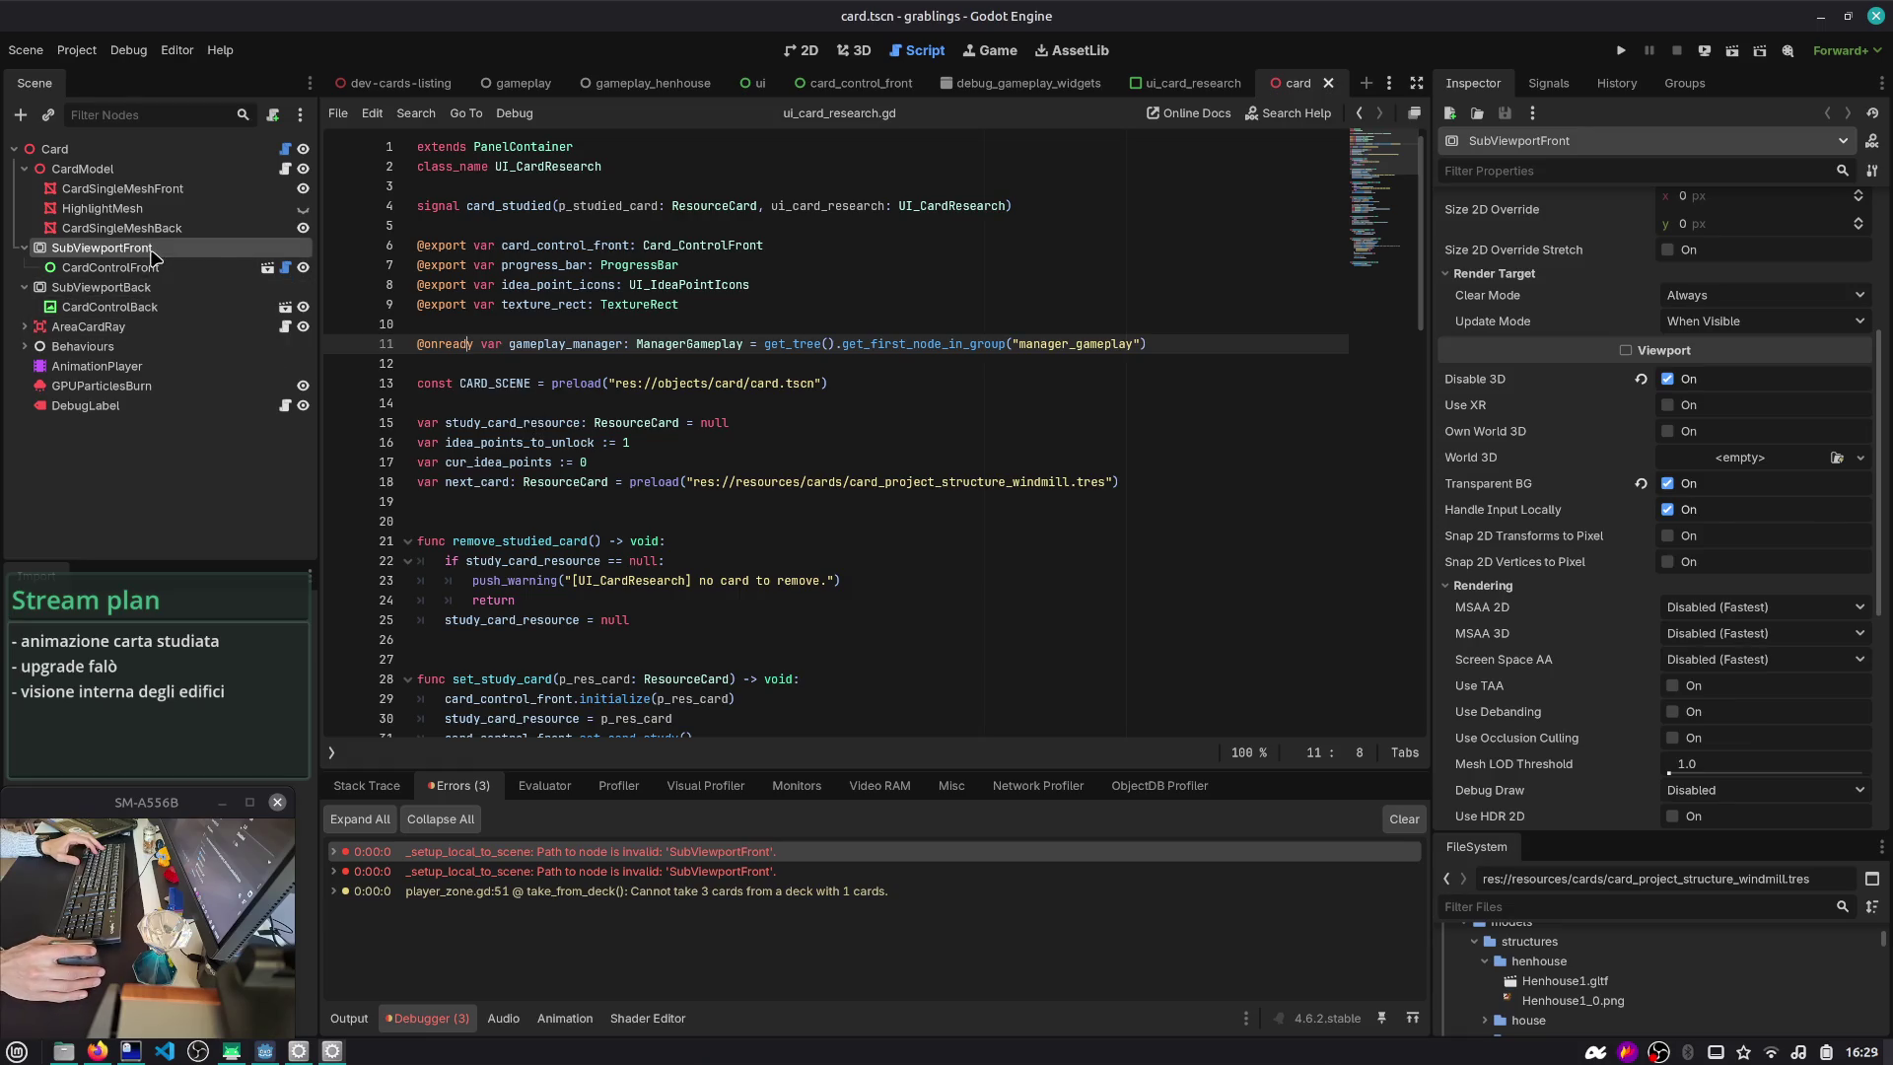
pyautogui.scroll(5, 1738, 340)
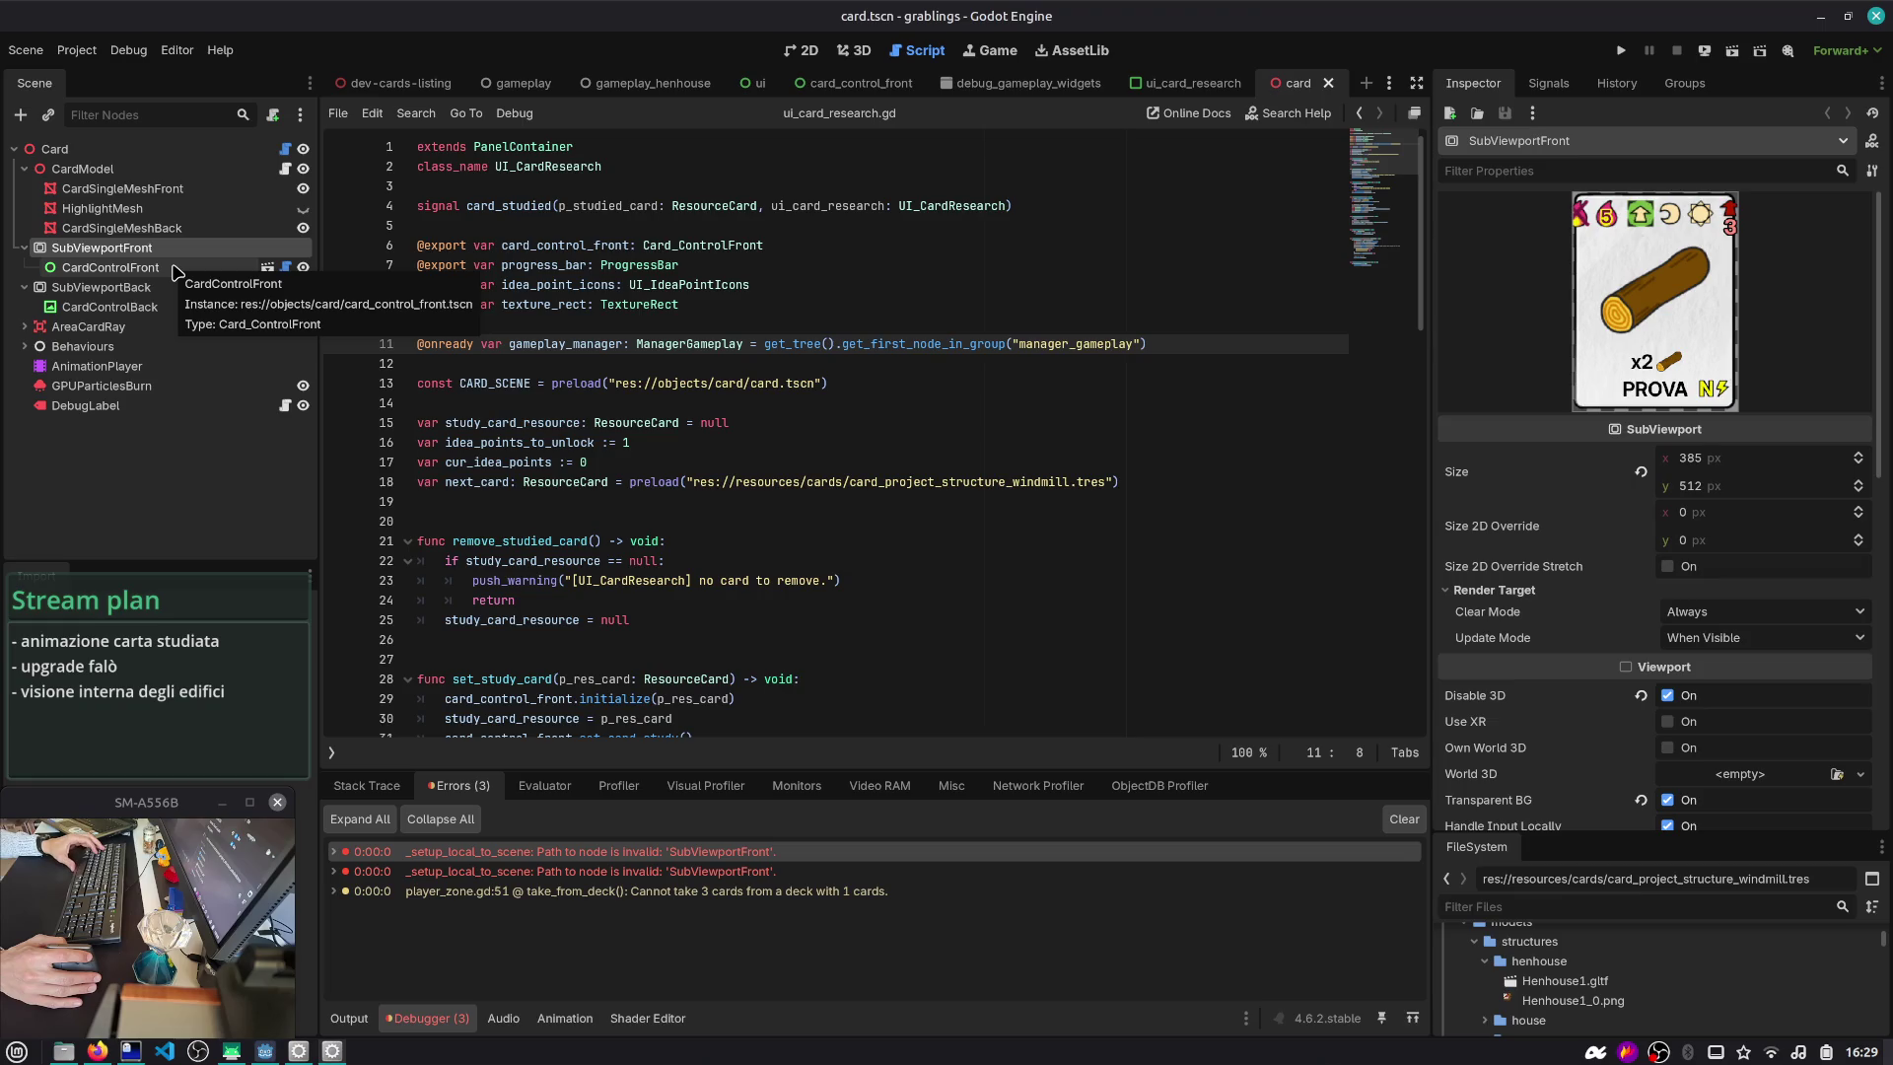
pyautogui.click(123, 188)
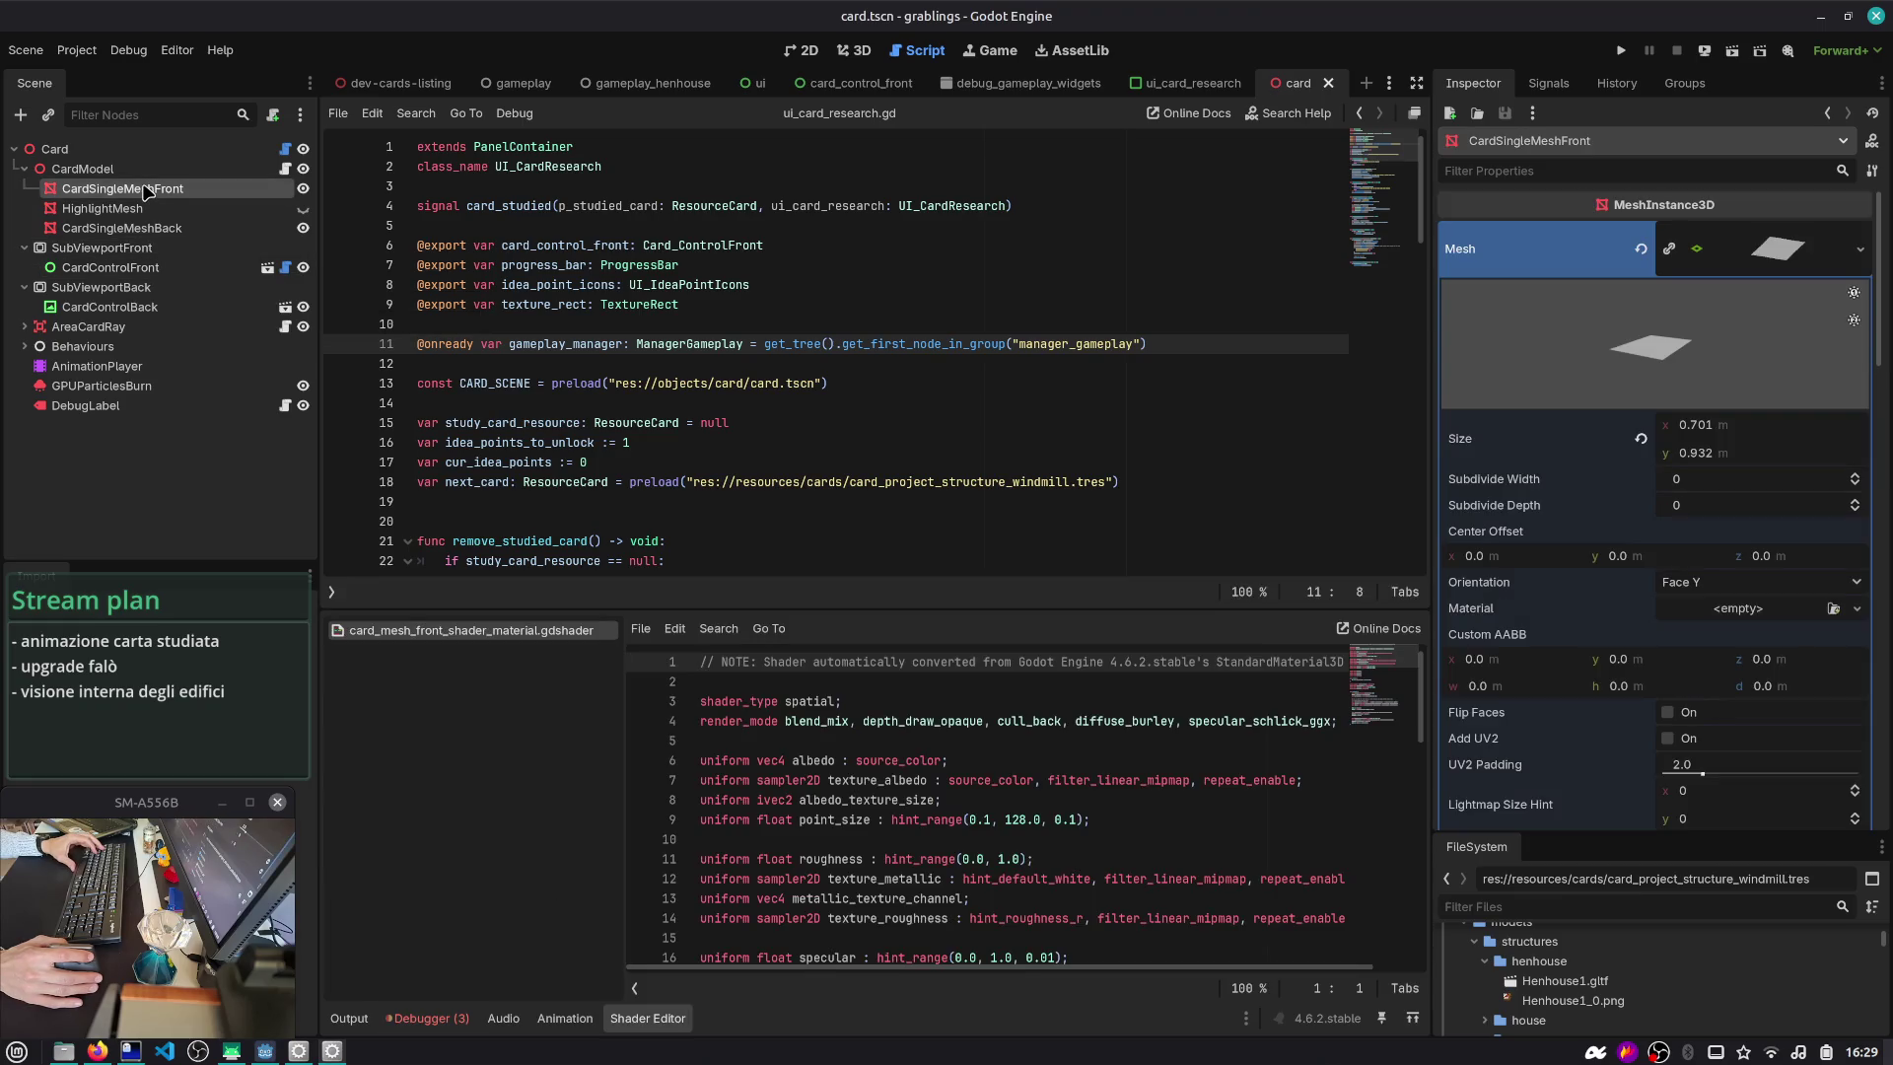
pyautogui.click(127, 229)
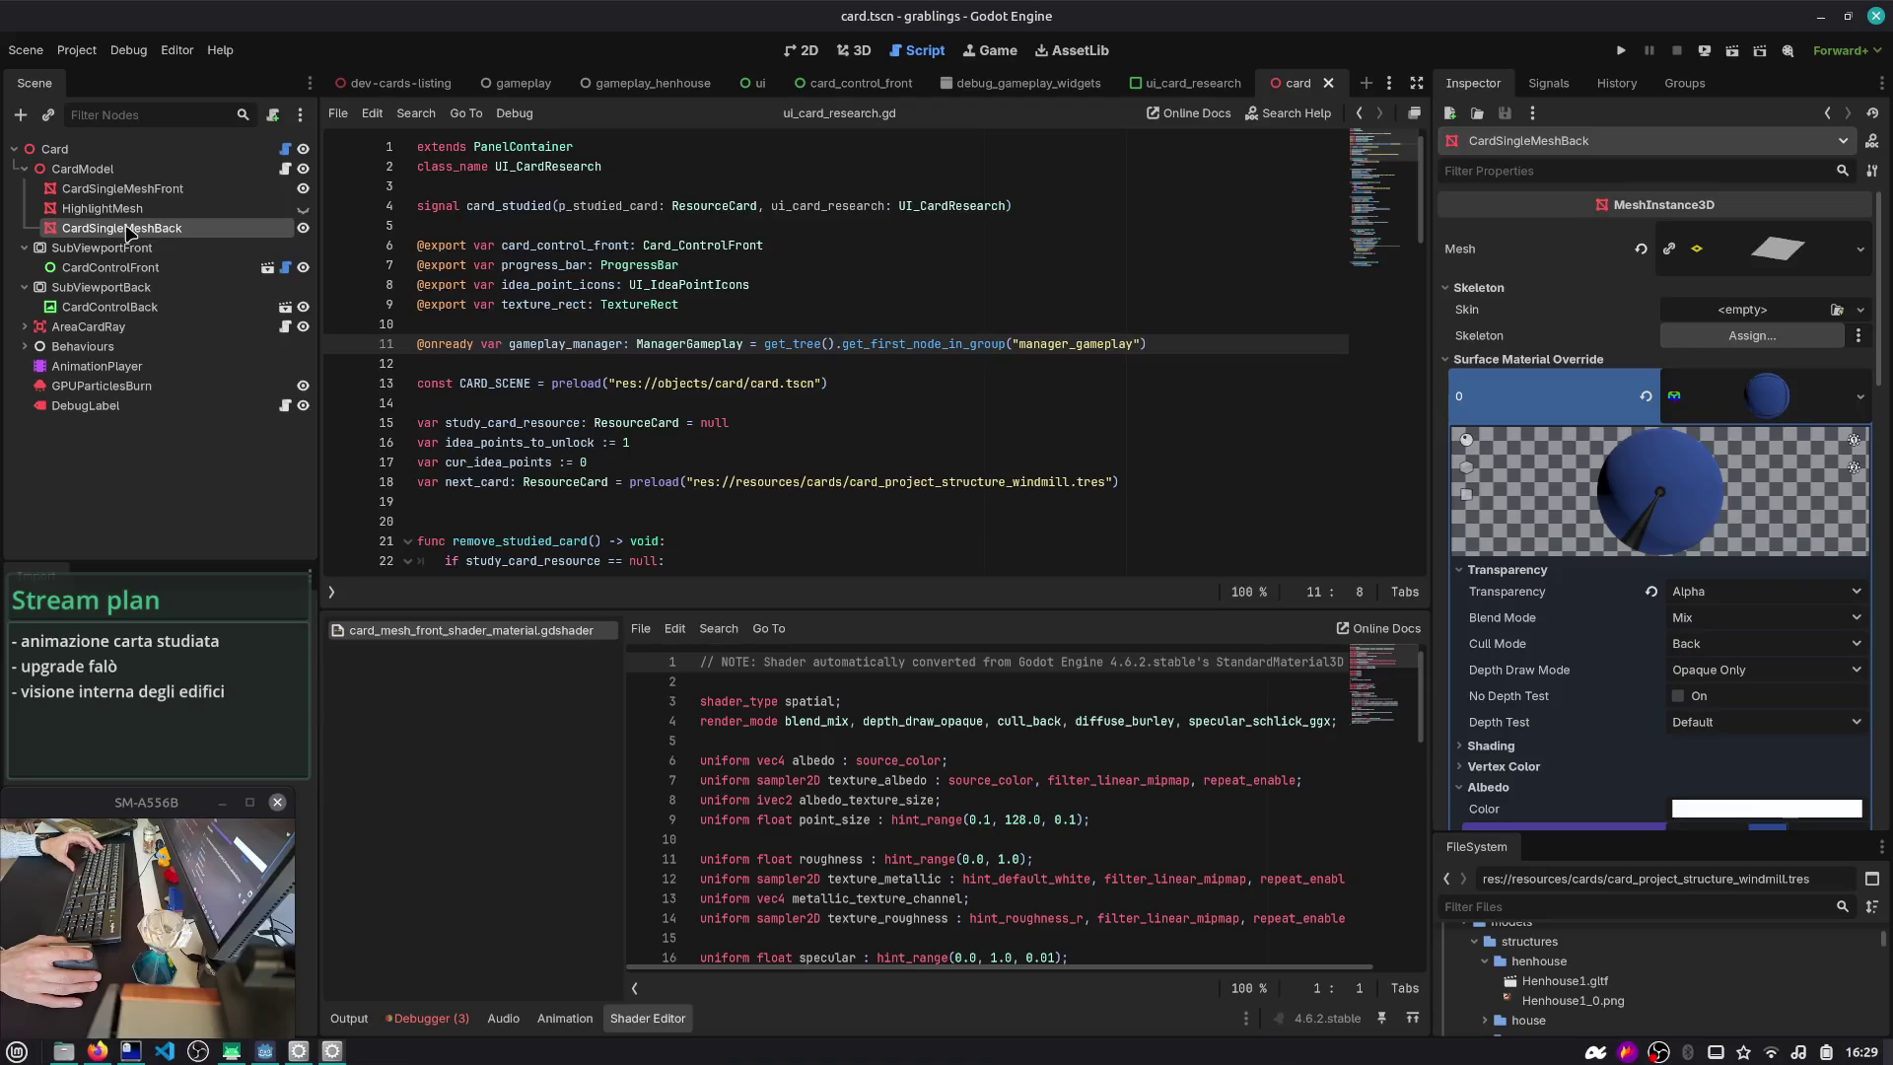
pyautogui.click(120, 189)
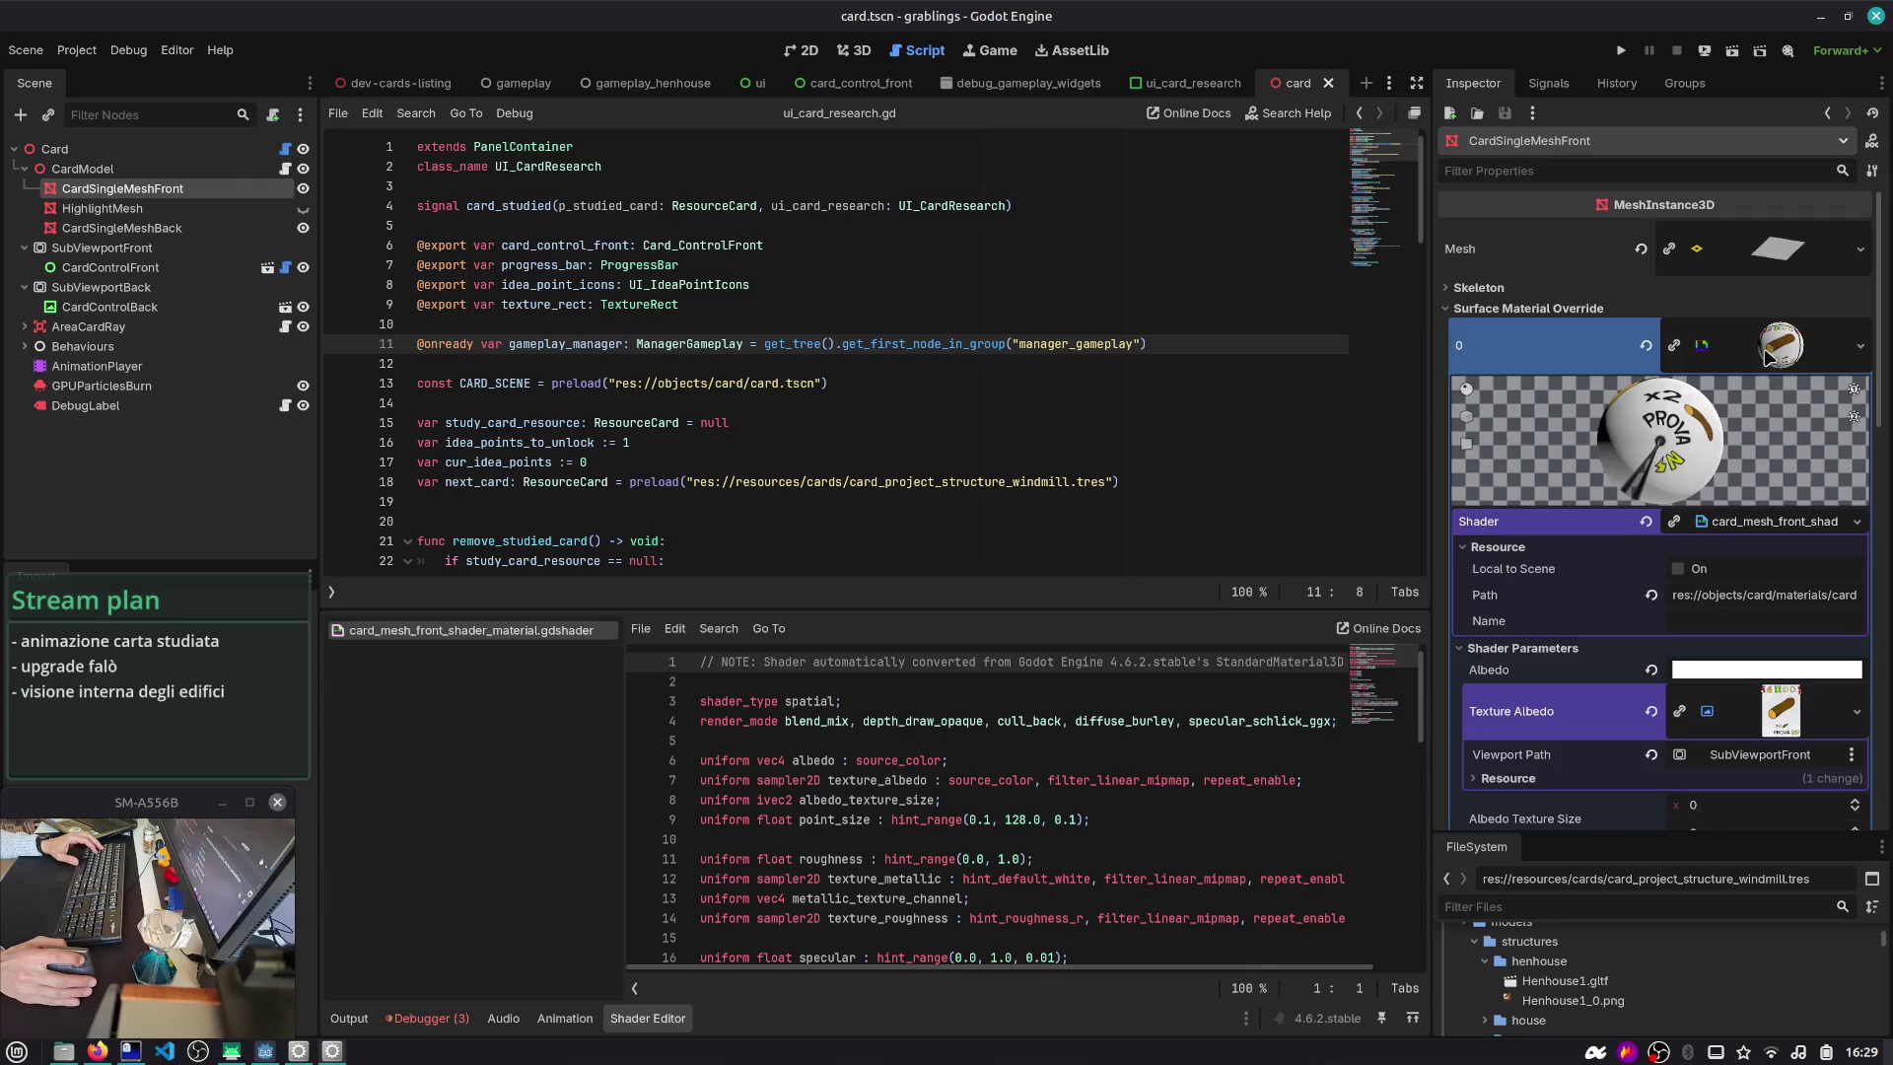
pyautogui.click(1745, 520)
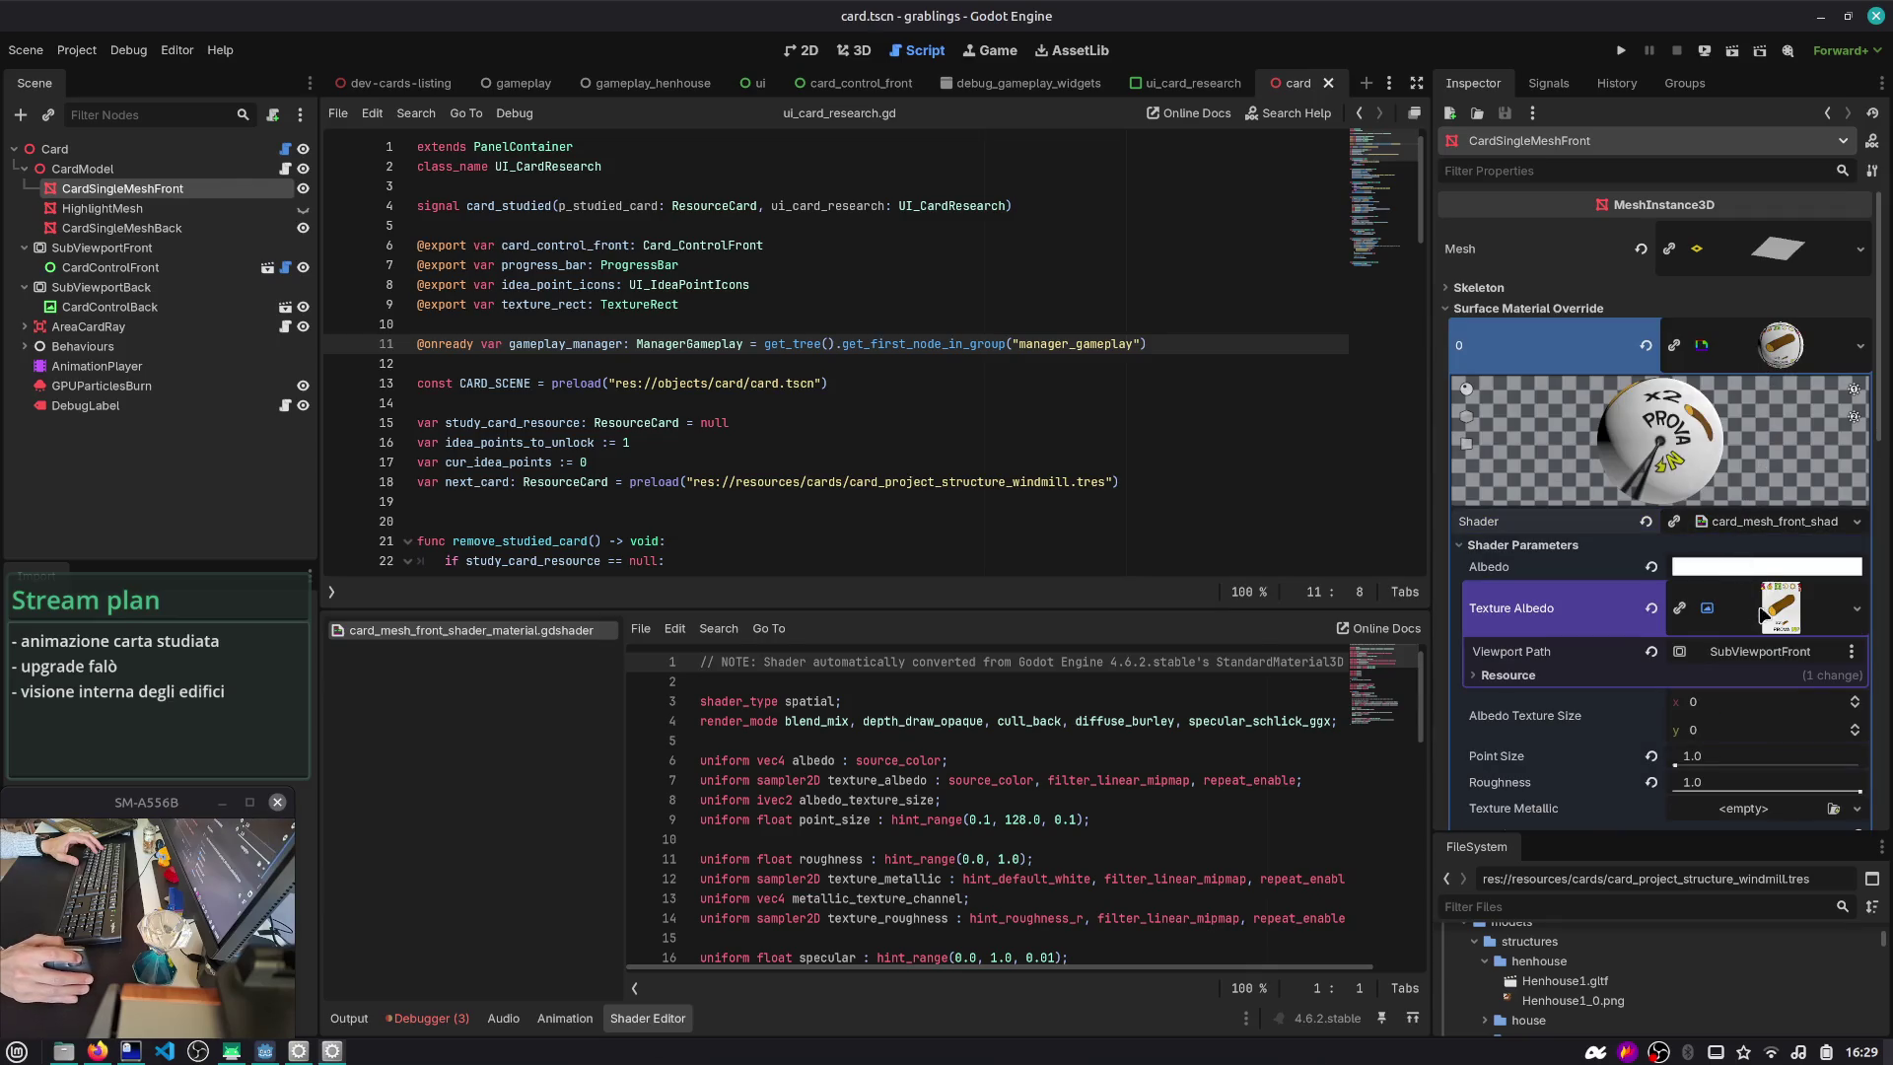
pyautogui.click(1760, 651)
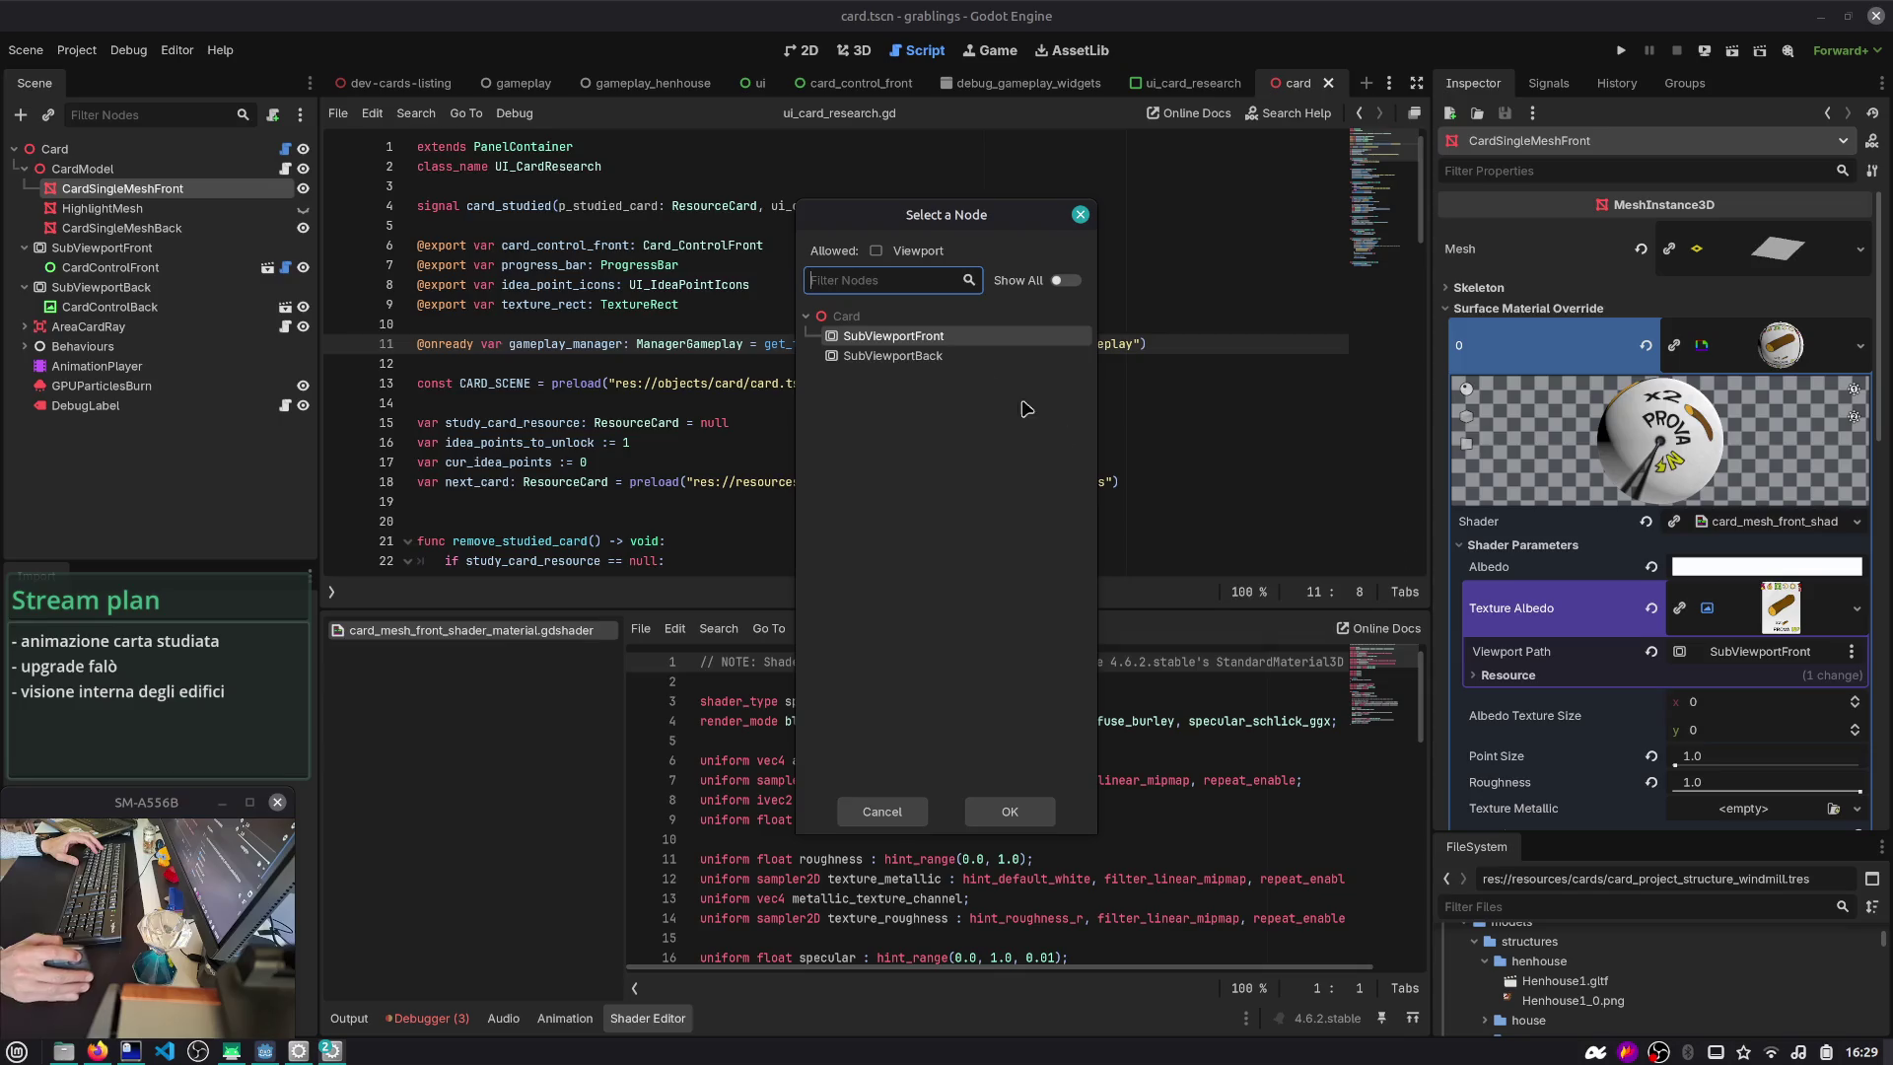
pyautogui.doubleClick(940, 336)
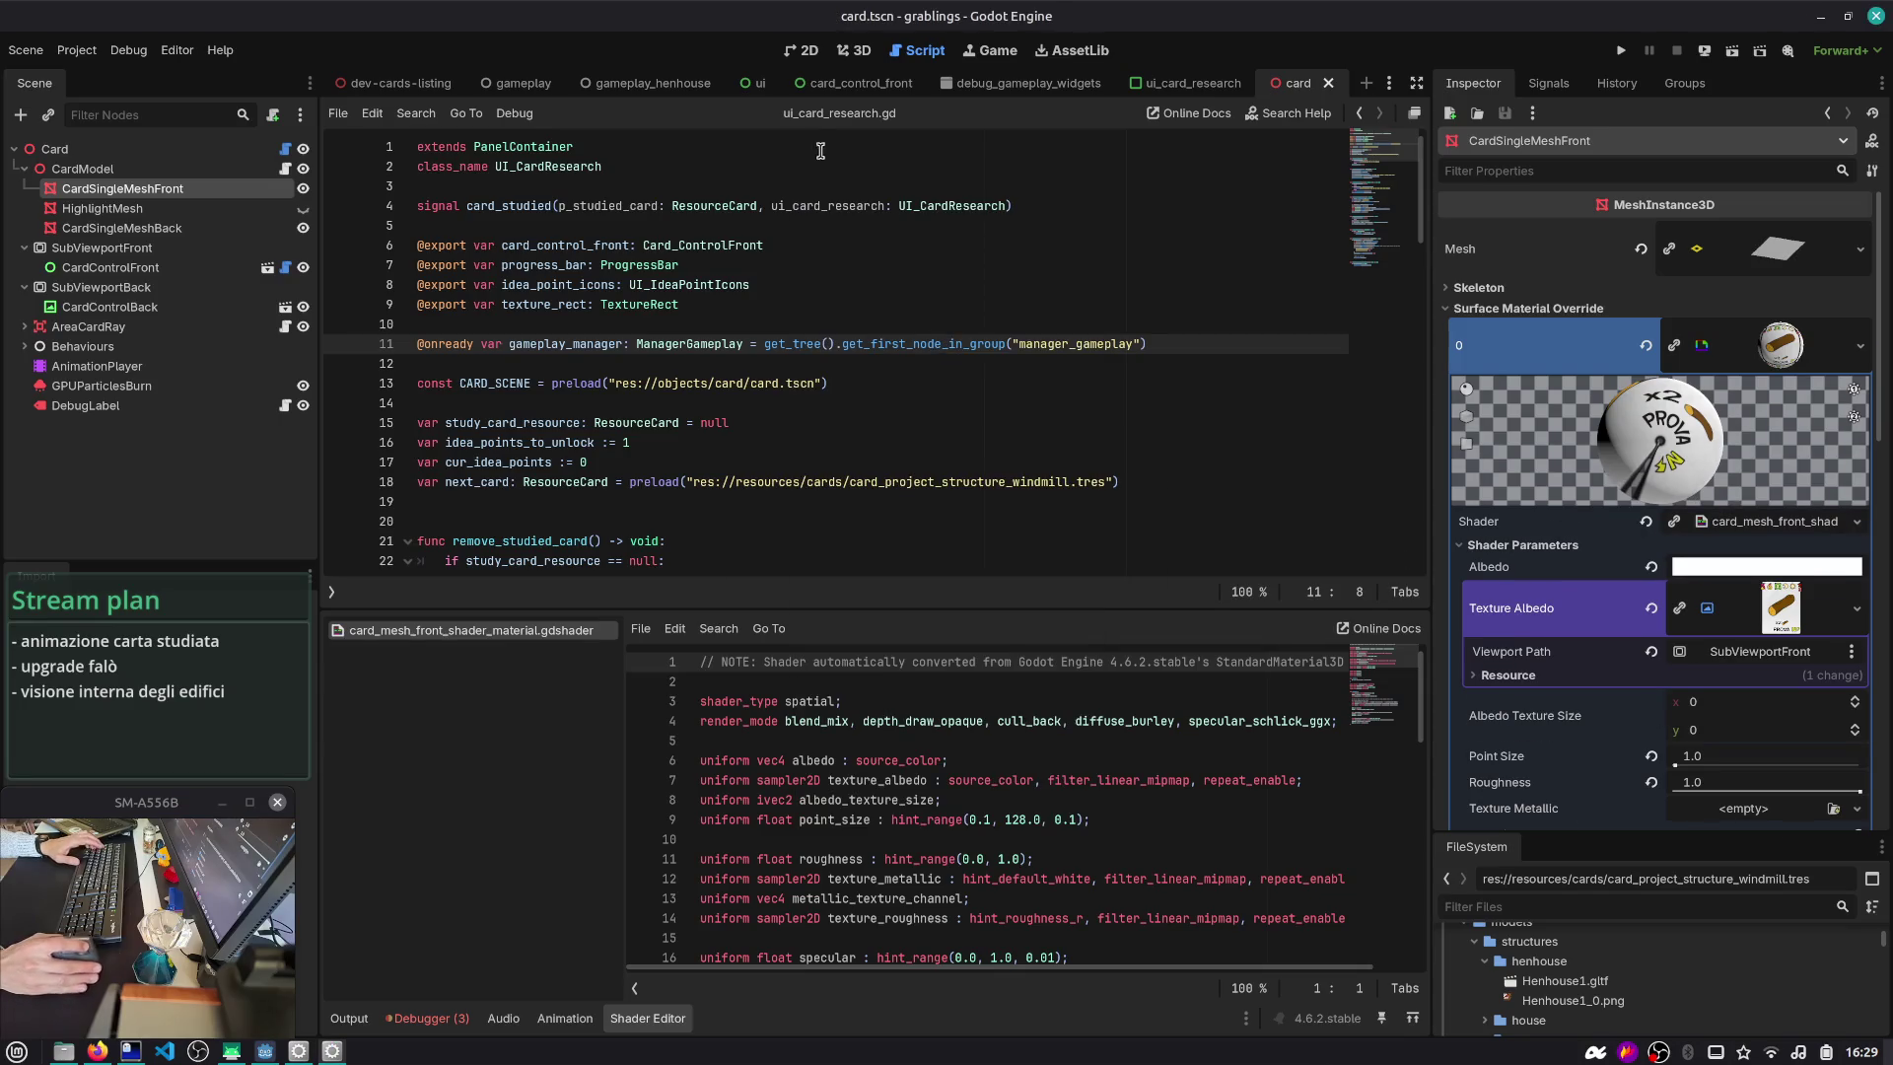
# - Close every open scene tab
pyautogui.middleClick(848, 83)
pyautogui.middleClick(838, 83)
pyautogui.middleClick(828, 83)
pyautogui.middleClick(759, 83)
pyautogui.middleClick(641, 82)
pyautogui.middleClick(513, 83)
pyautogui.middleClick(395, 83)
pyautogui.middleClick(375, 82)
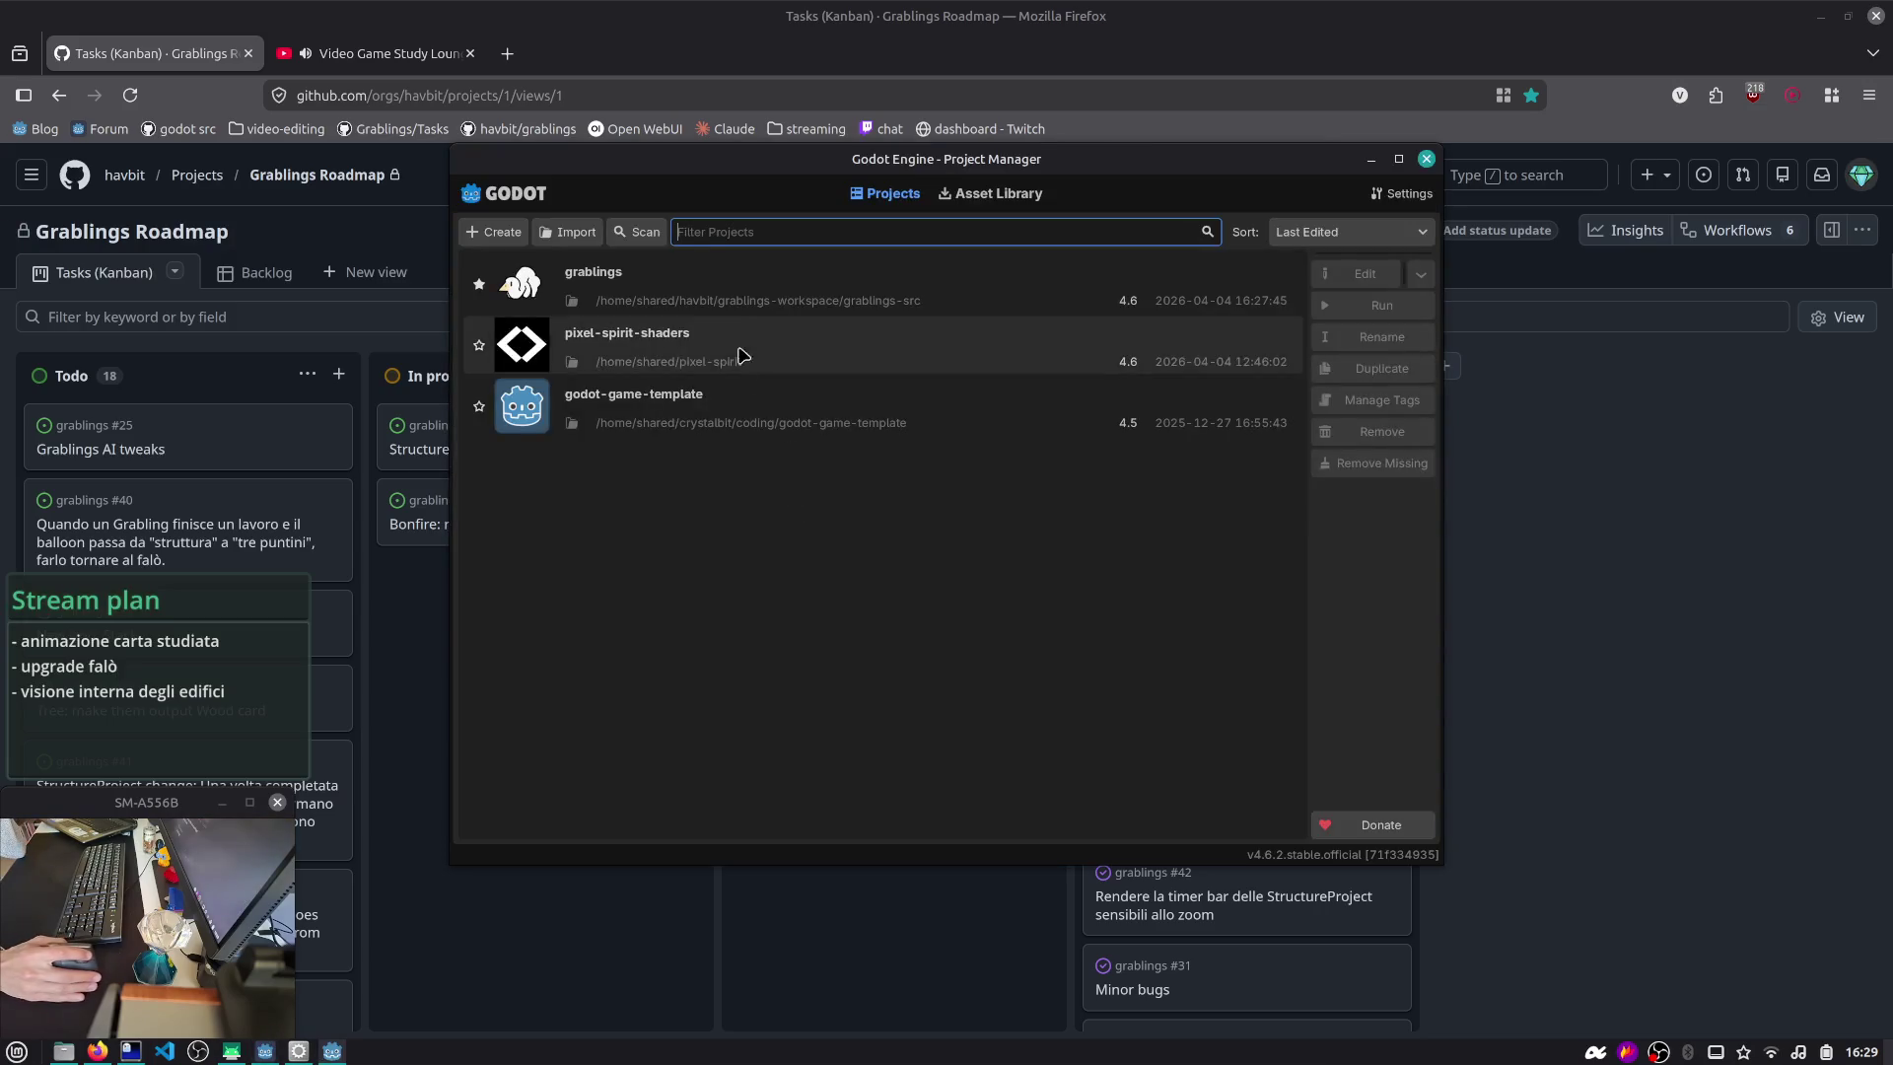
# - Reopen the grablings project, save and run it, and expand both SubViewportFront path errors
pyautogui.doubleClick(736, 308)
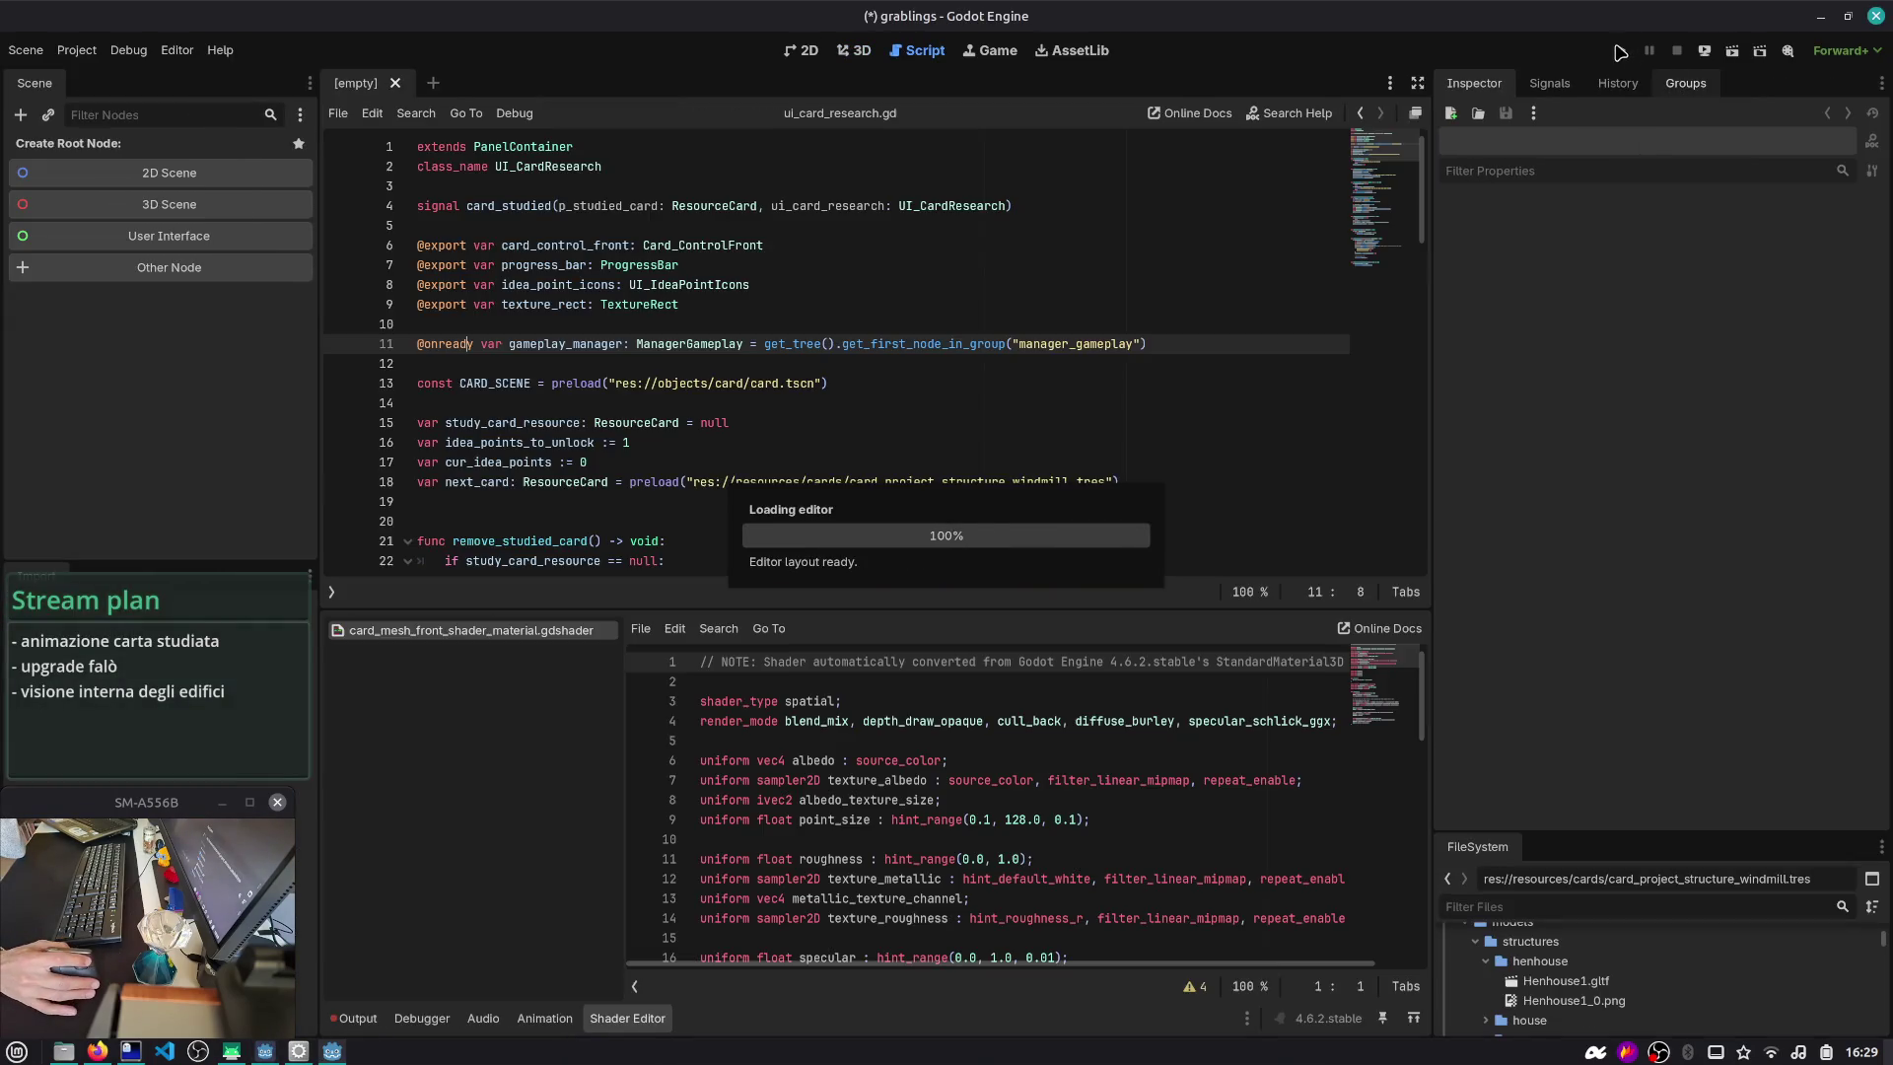
pyautogui.click(379, 1012)
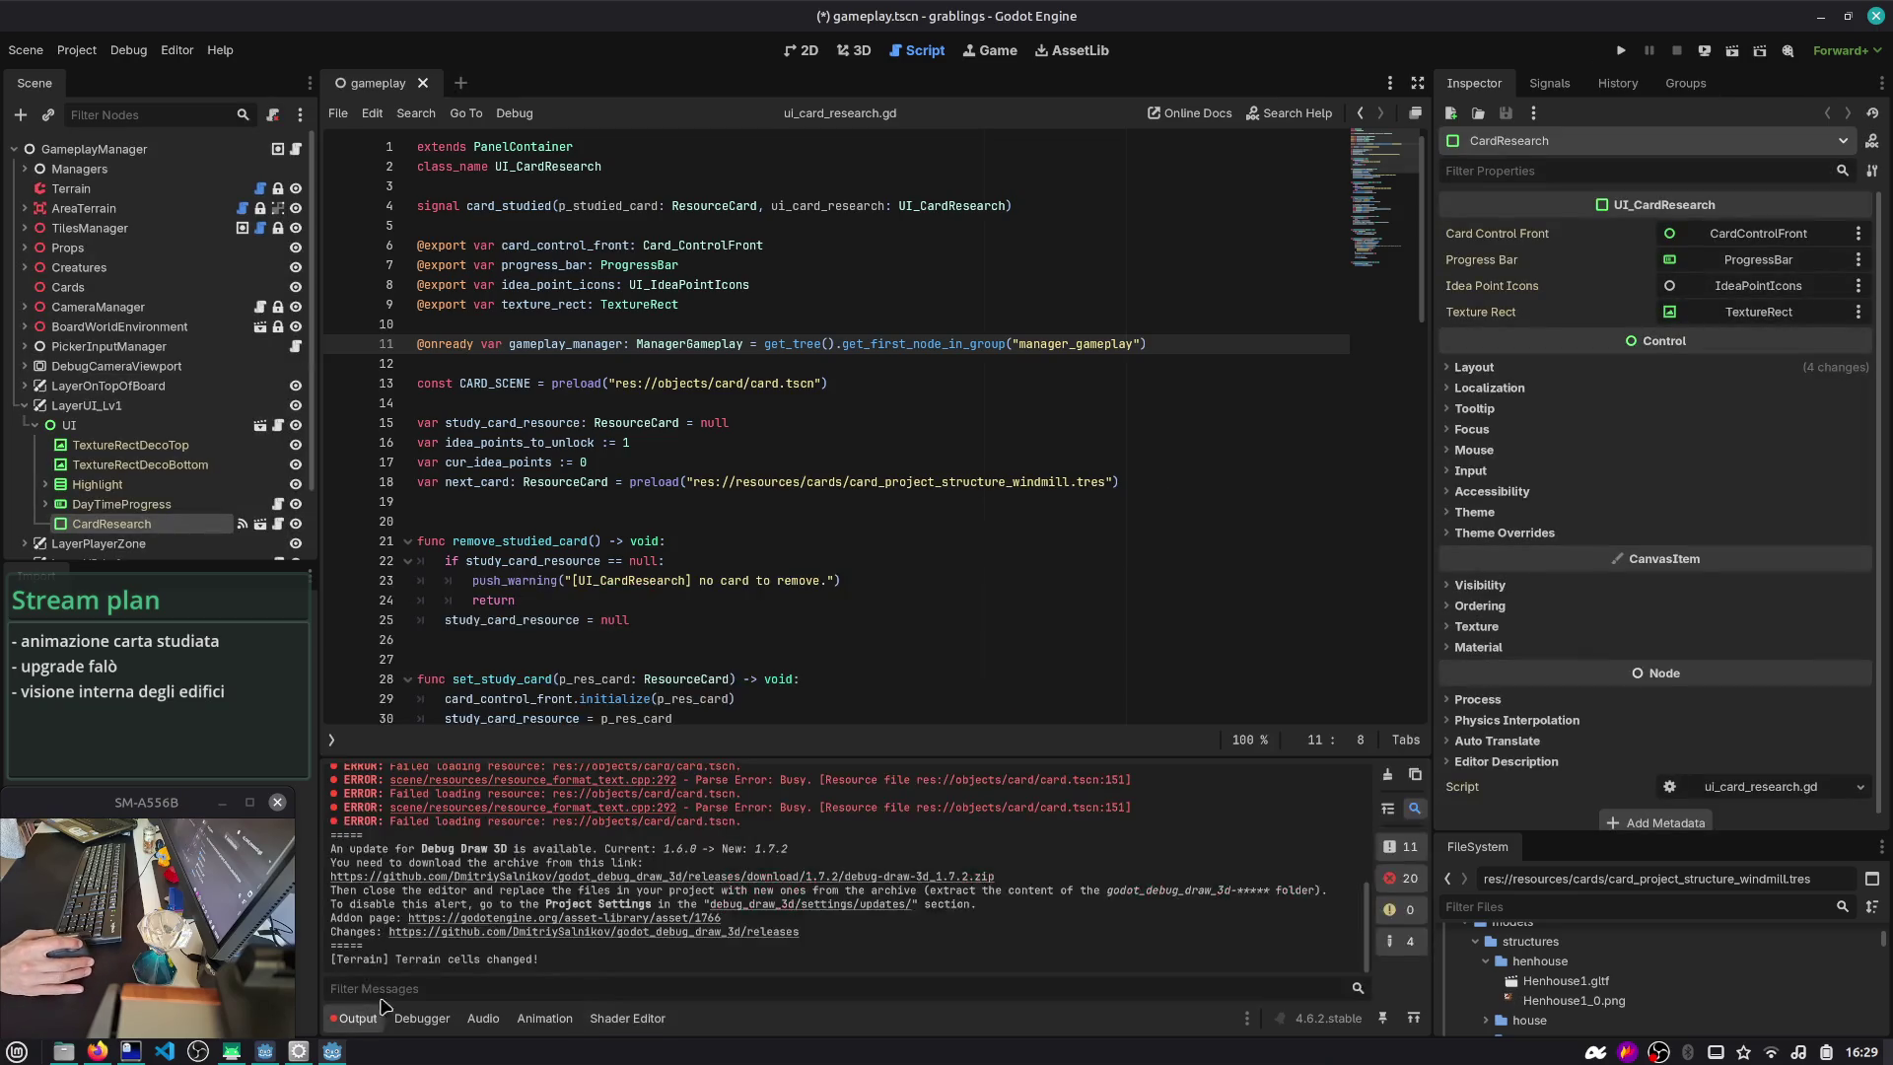
pyautogui.click(1621, 50)
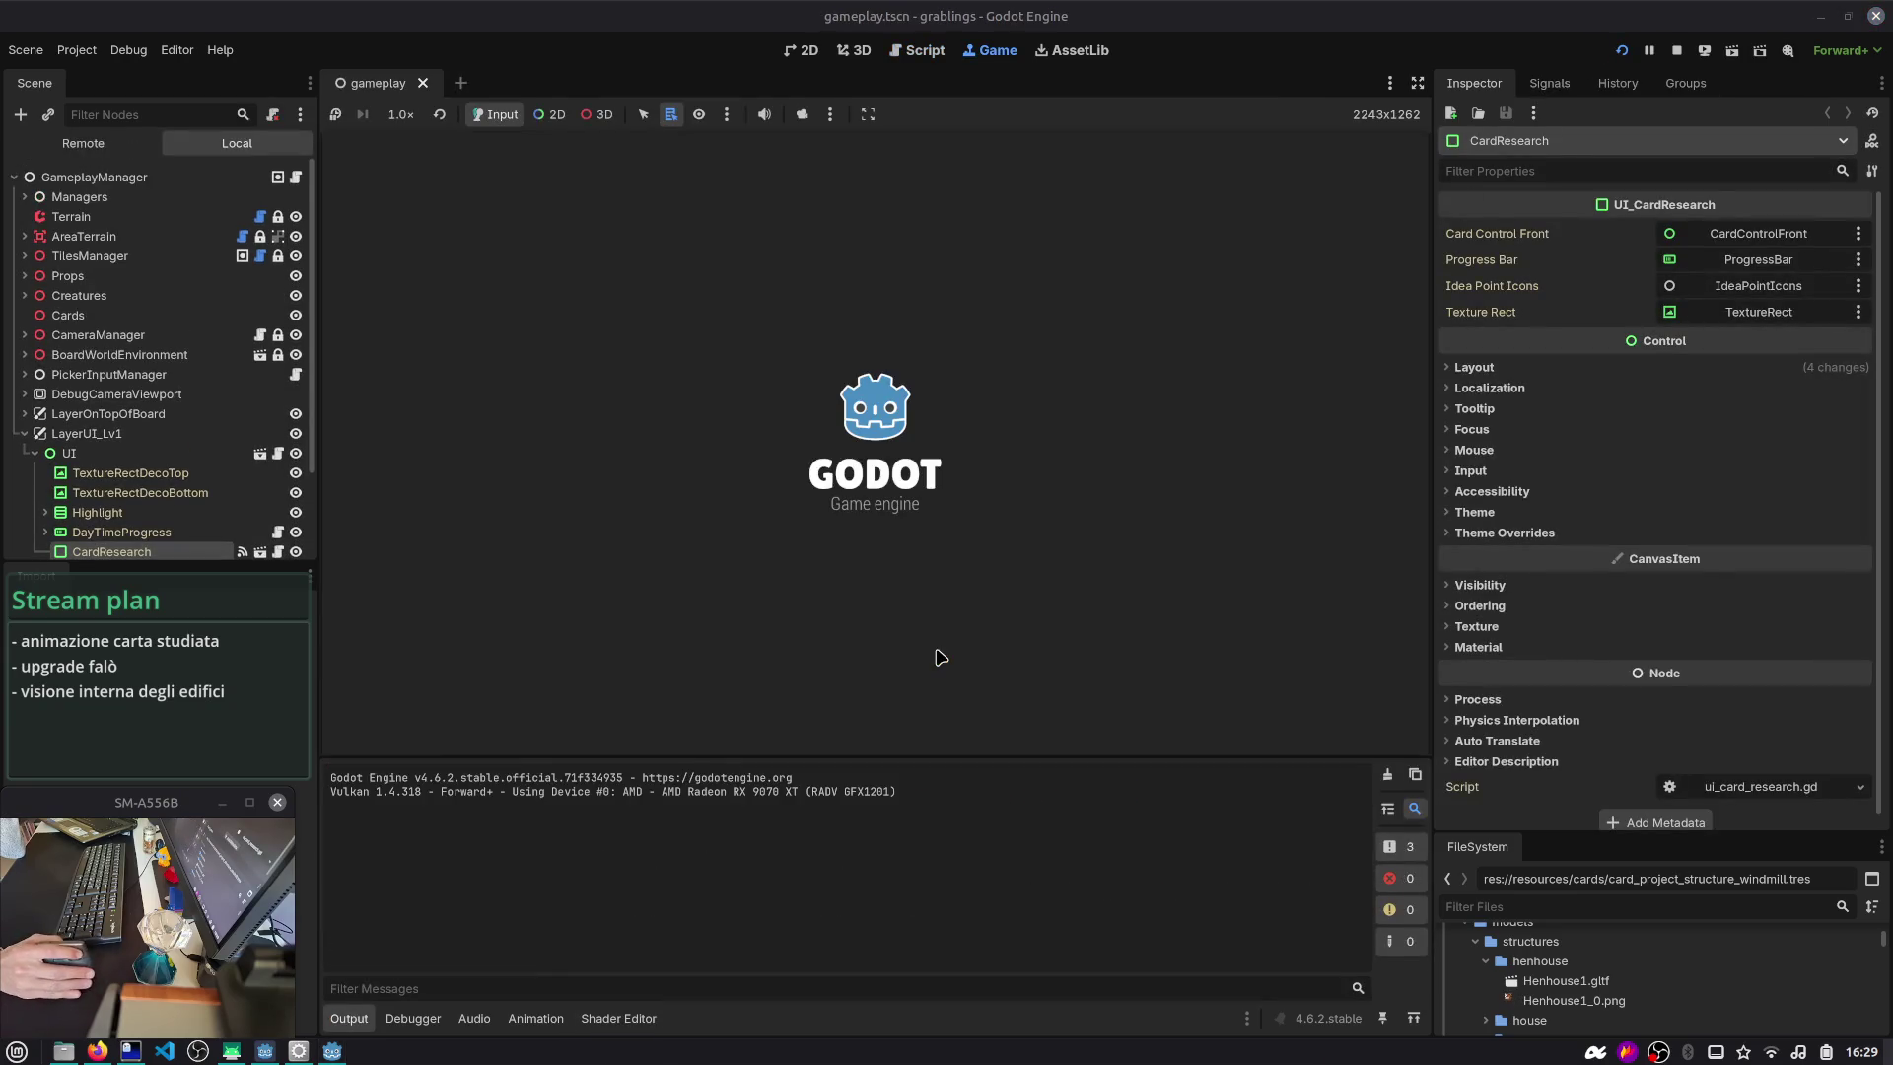
pyautogui.click(430, 1018)
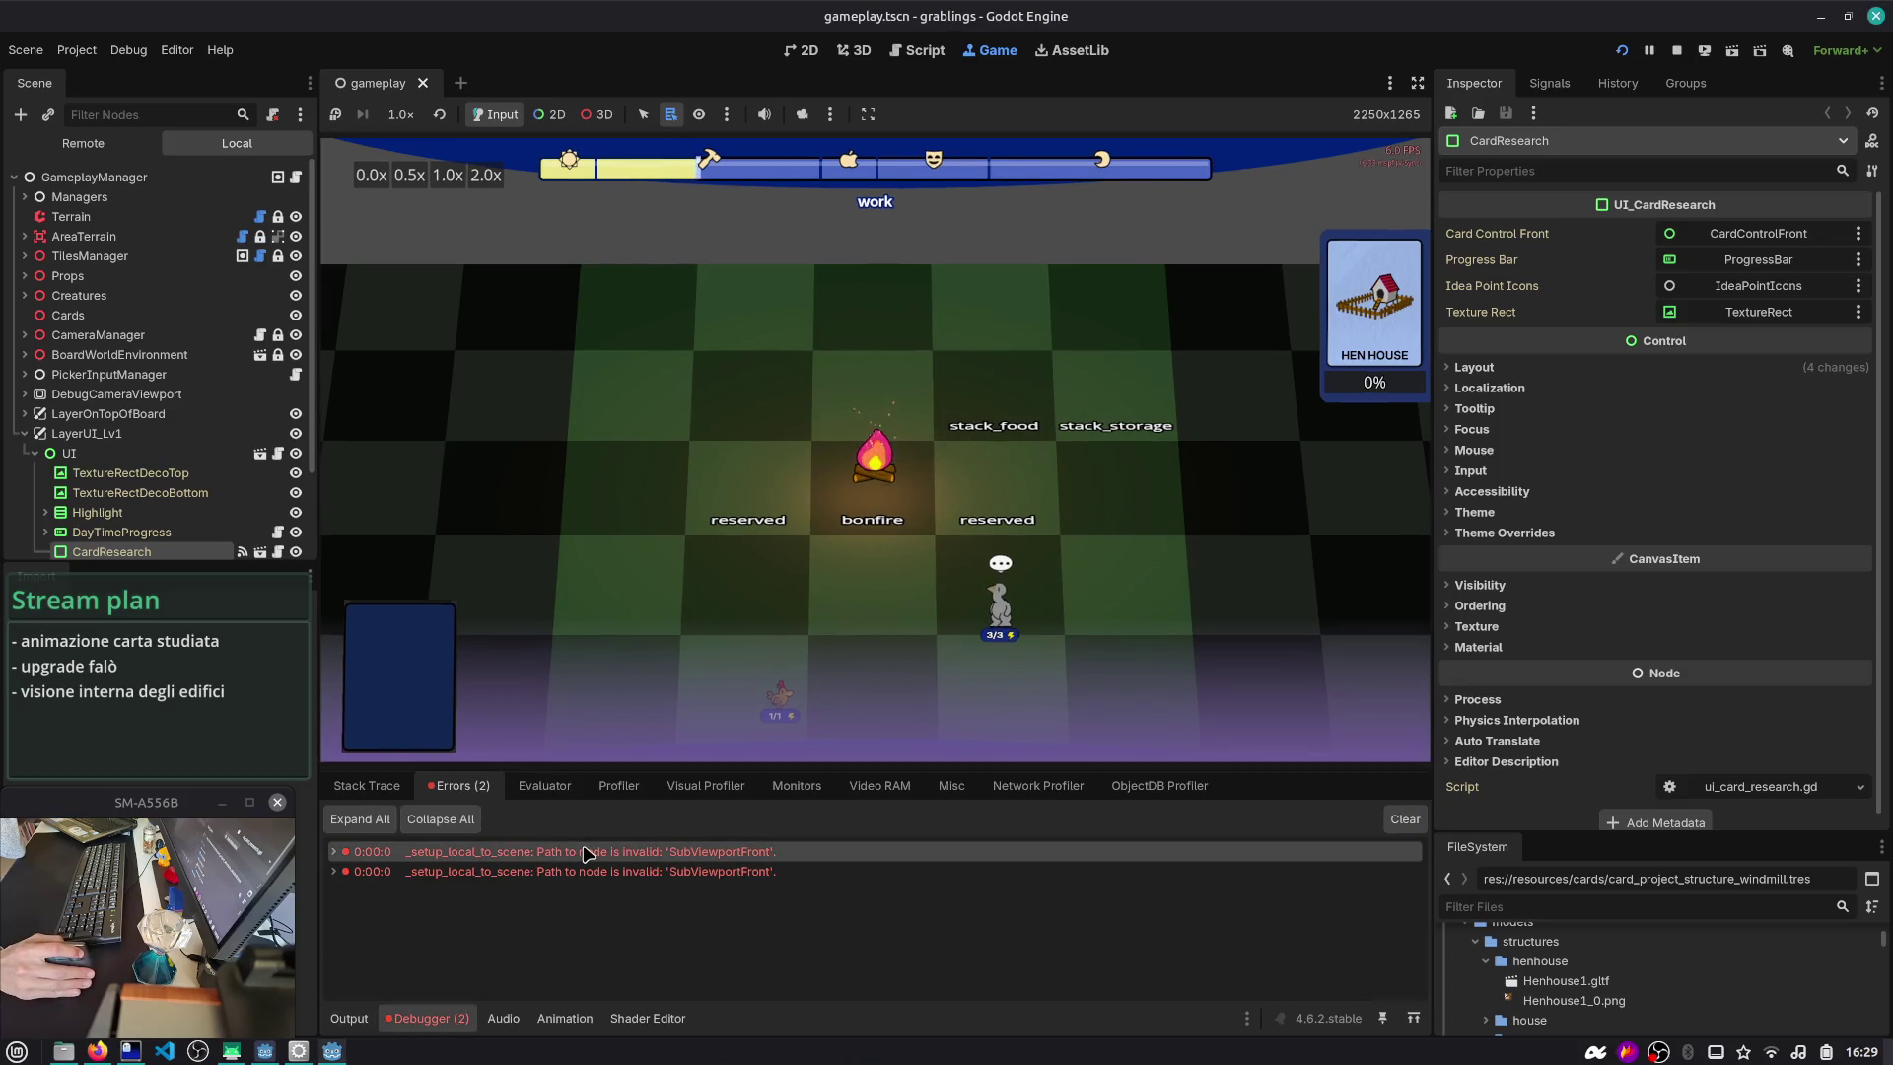
pyautogui.click(335, 854)
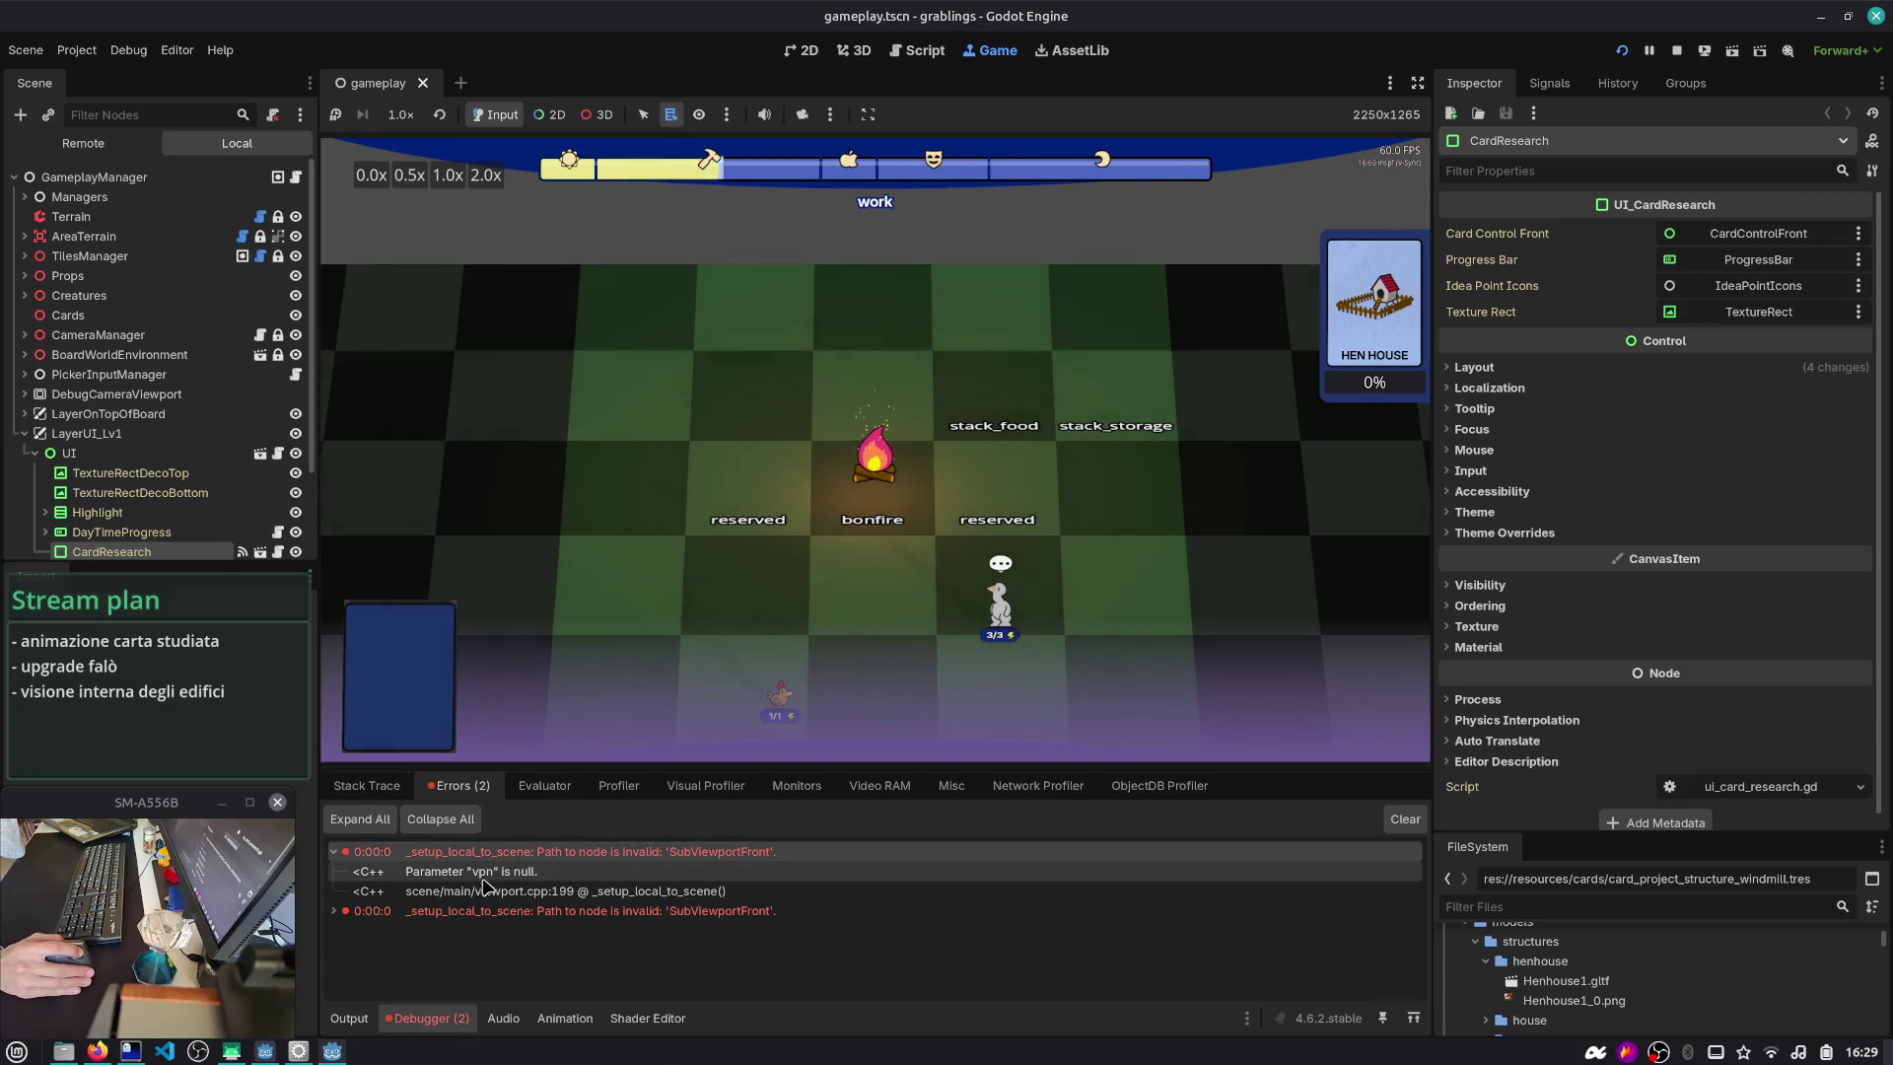
pyautogui.click(334, 912)
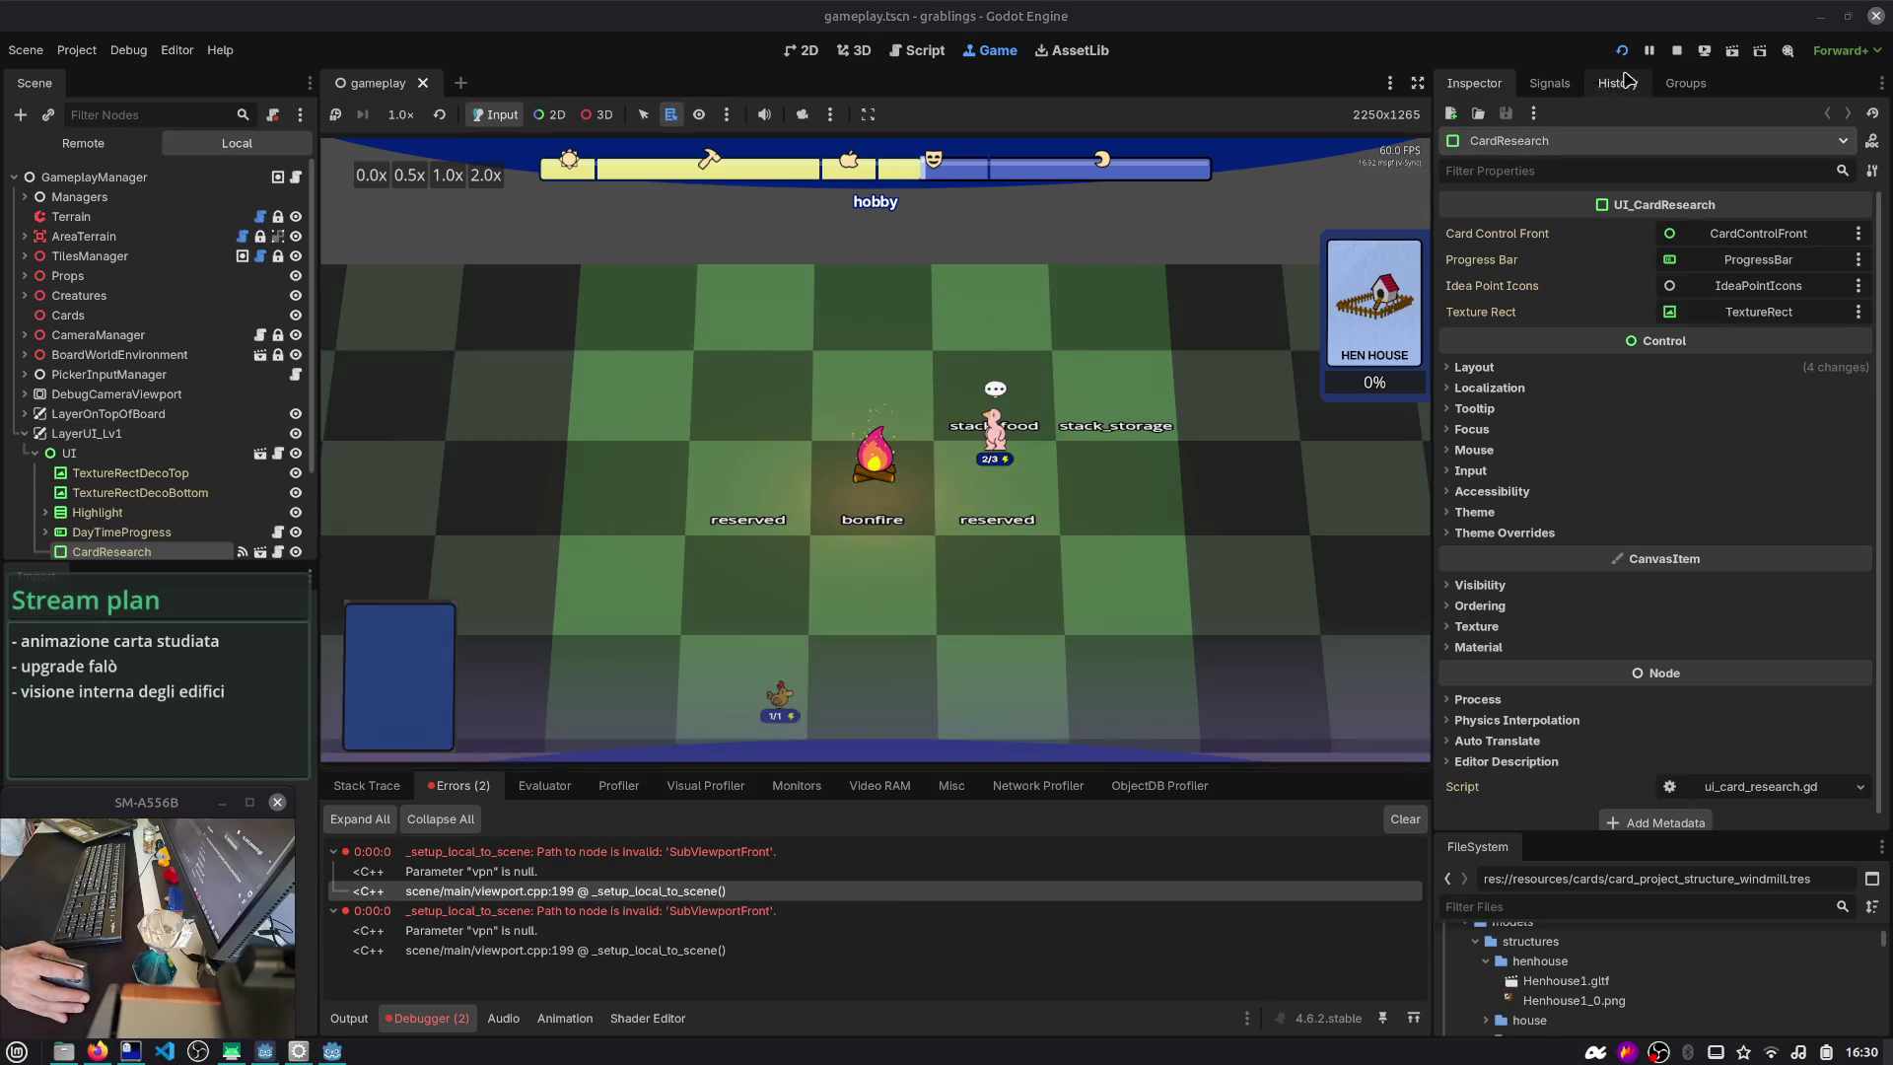
# - Stop the game and run rg vpn in the terminal, finding only export_presets.cfg matches
pyautogui.press('F8')
pyautogui.hotkey('alt', 'Tab')
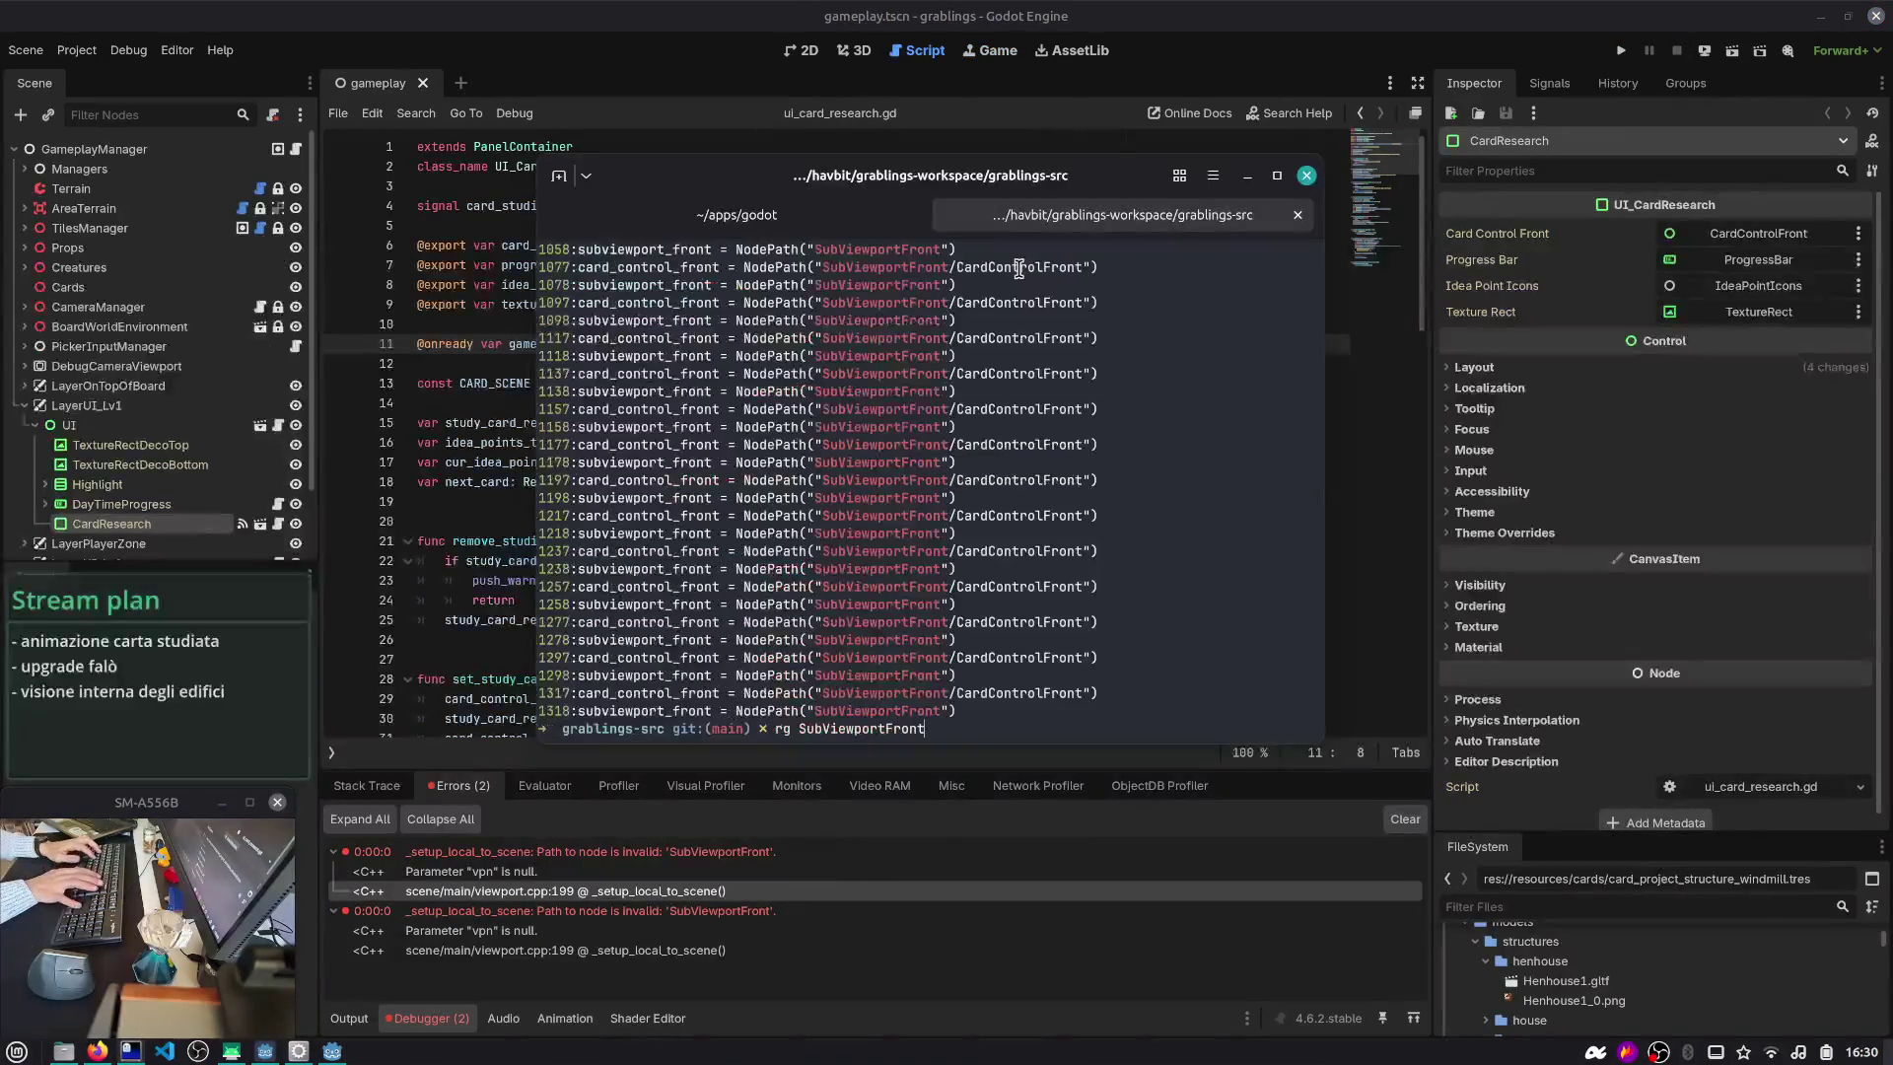
pyautogui.write('rg vpn')
pyautogui.press('Return')
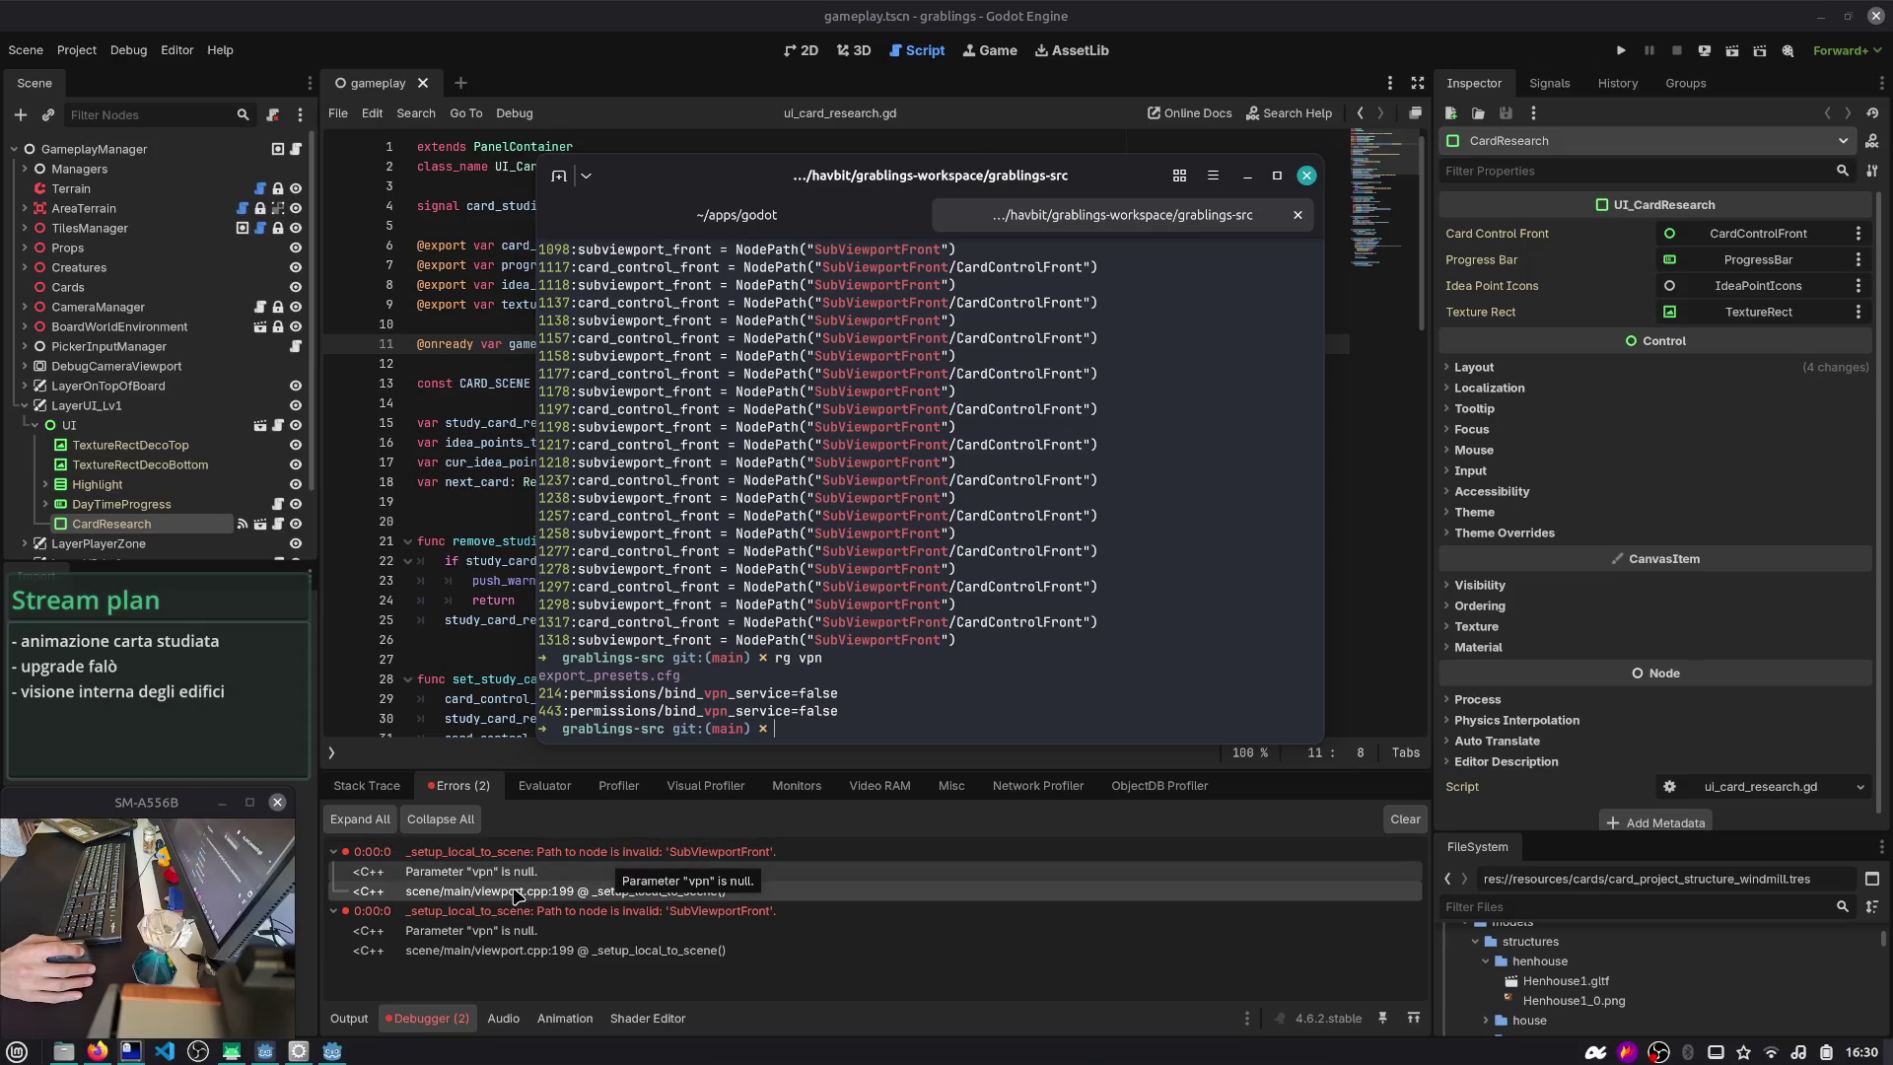
pyautogui.click(740, 851)
pyautogui.hotkey('alt', 'Tab')
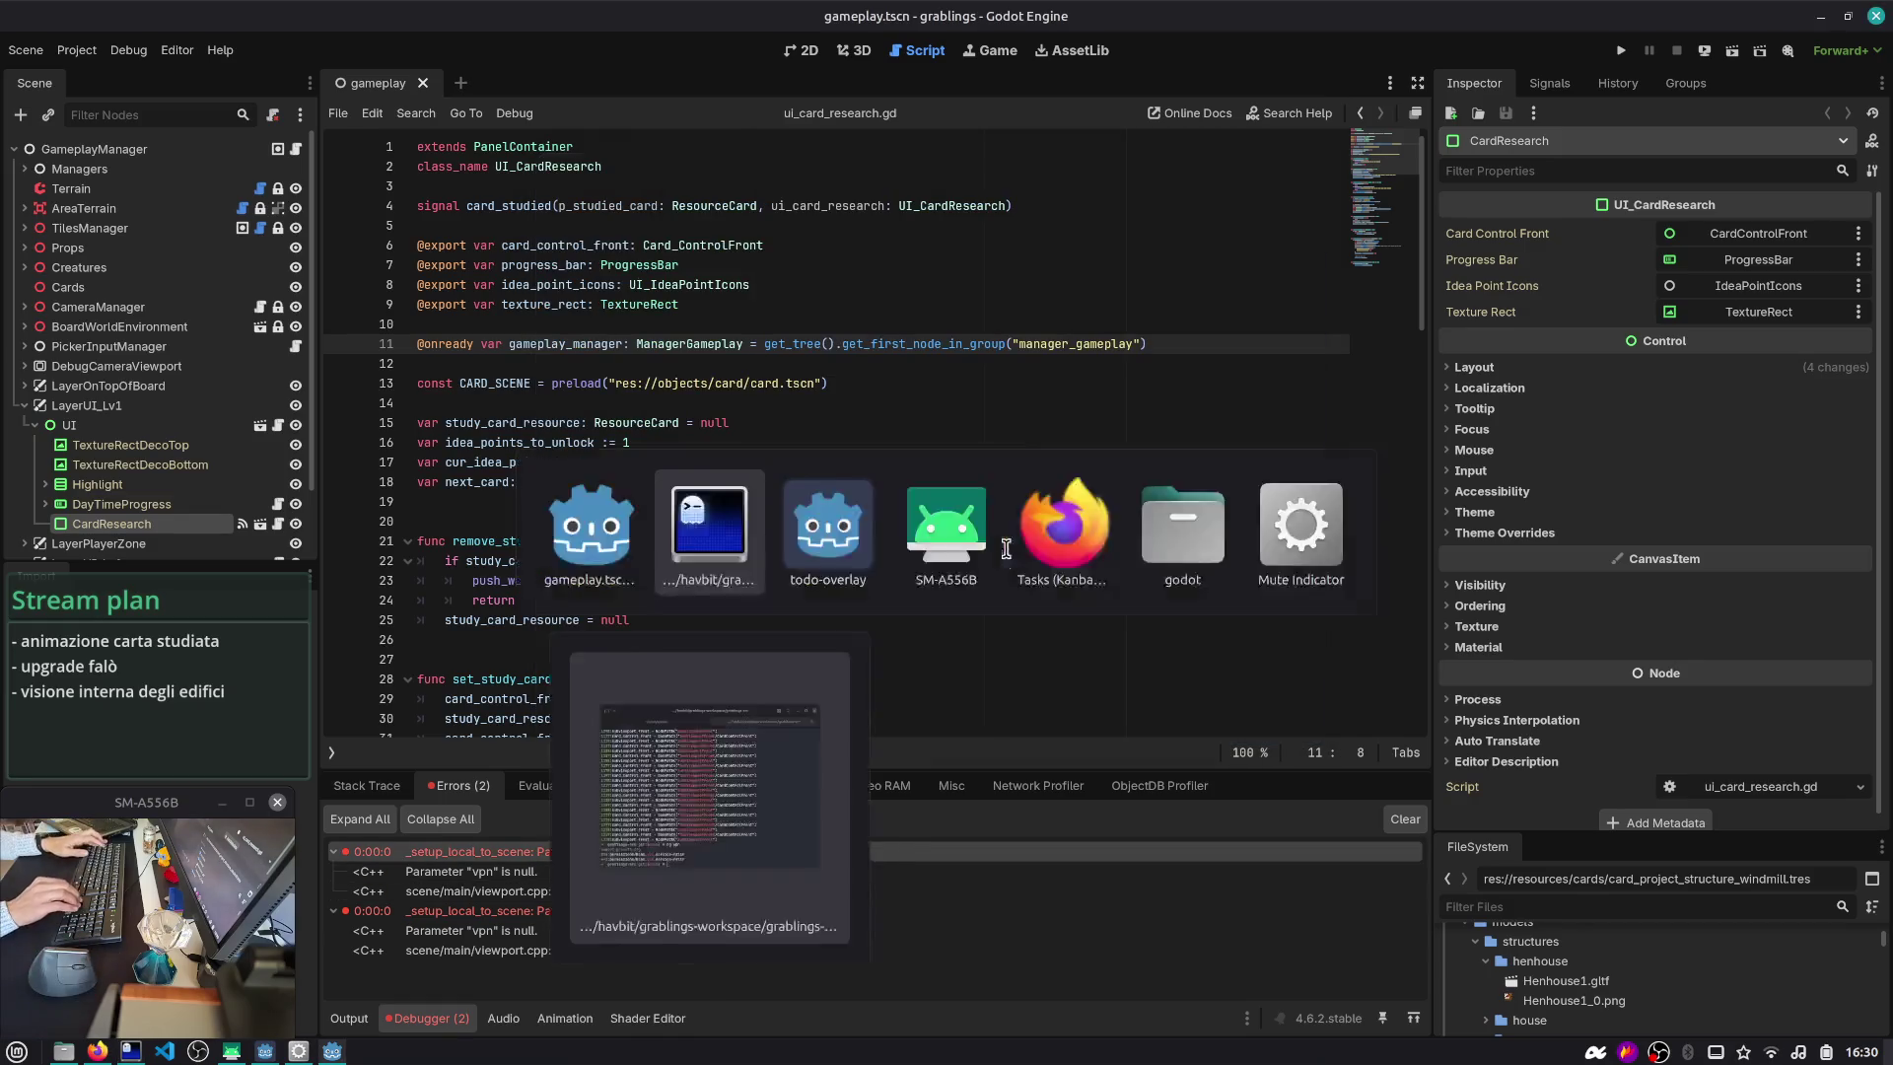
pyautogui.write('rg vpn')
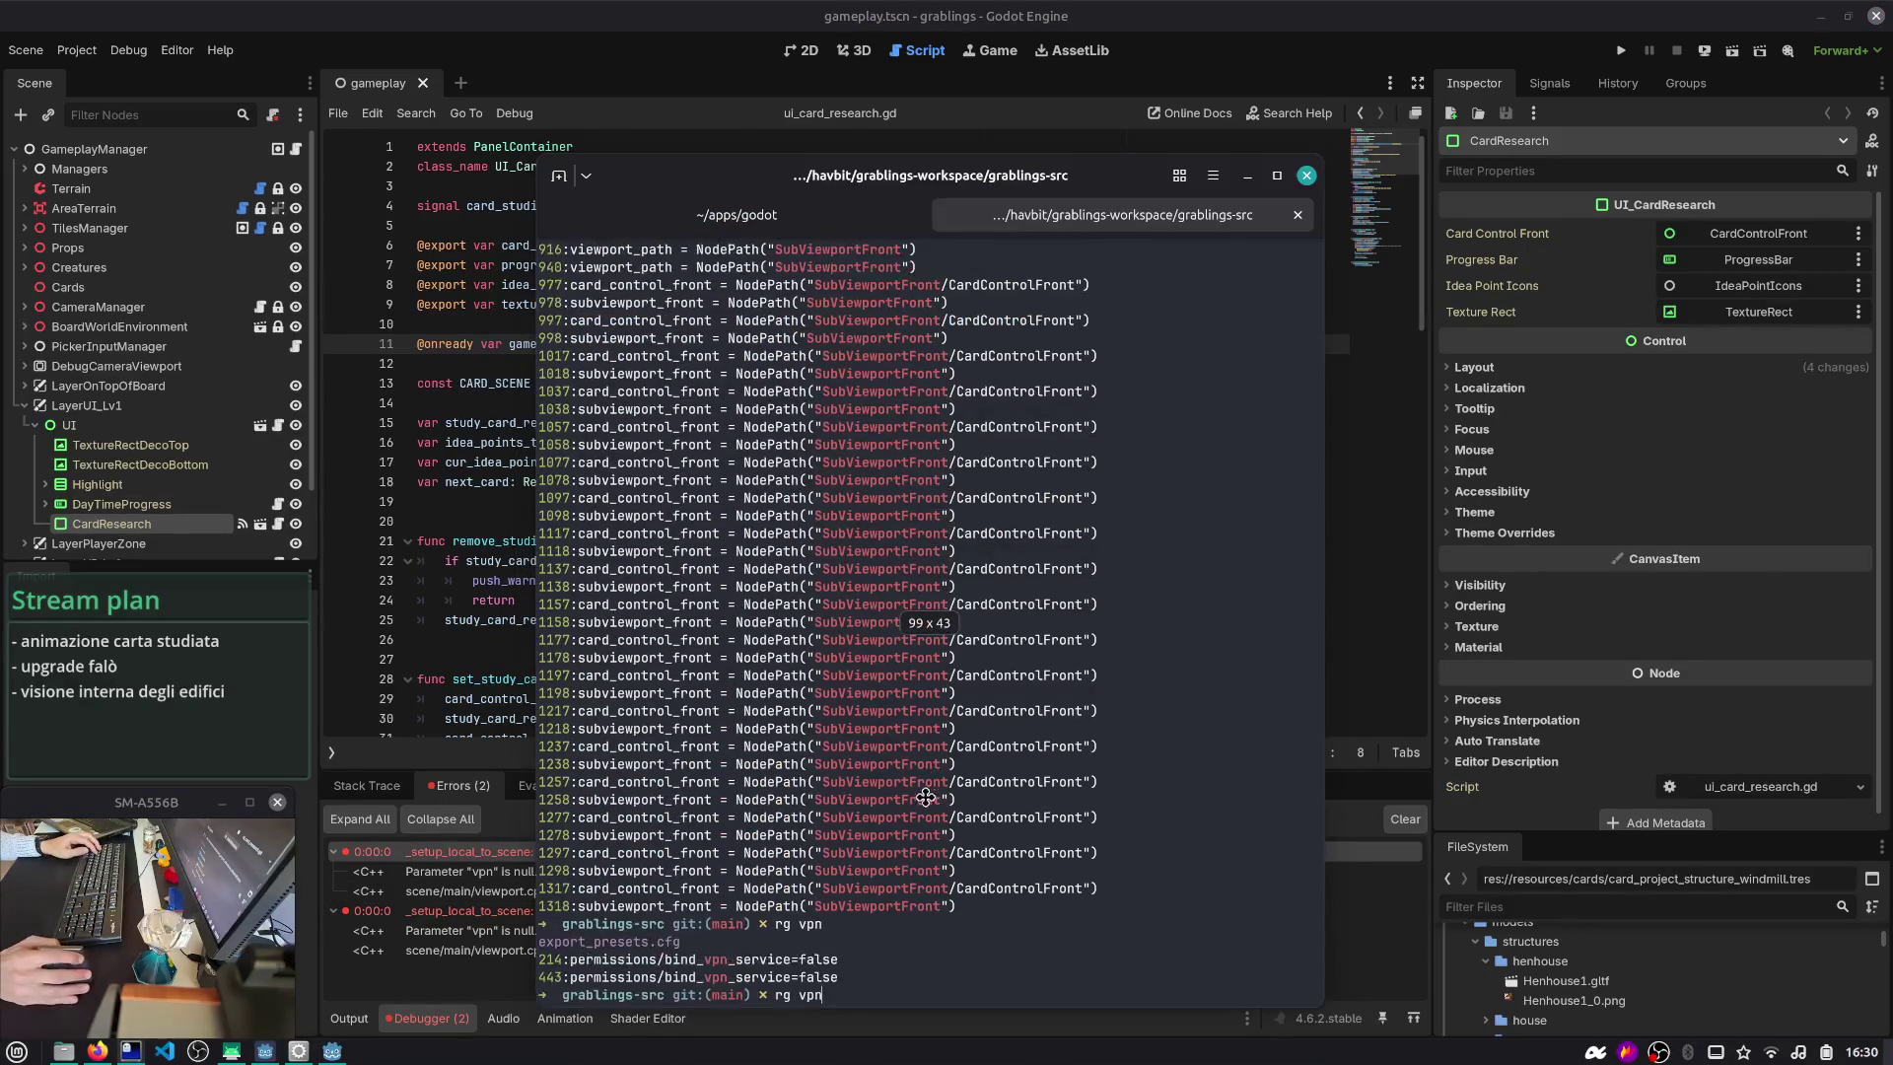
pyautogui.scroll(10, 1006, 548)
pyautogui.scroll(8, 924, 693)
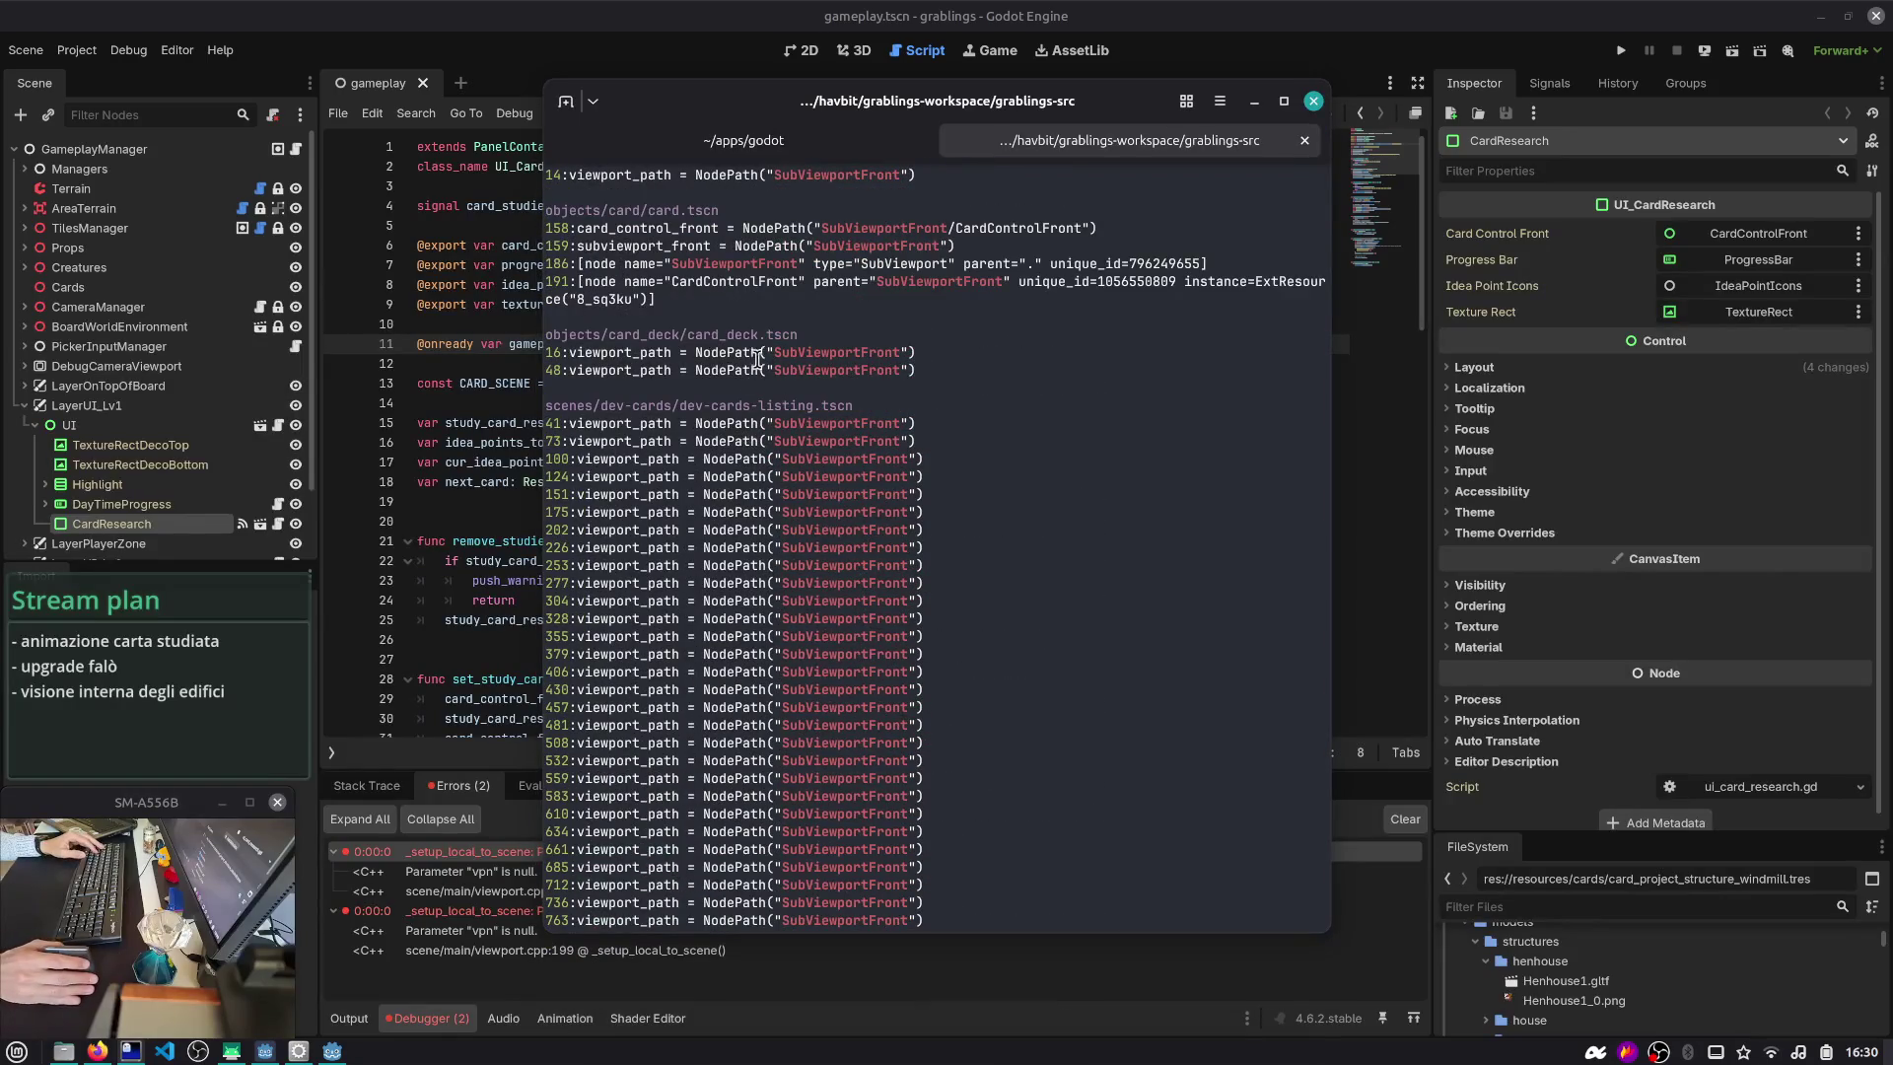
# - Quick-open card_deck.tscn in Godot and select CardPlaceholder
pyautogui.hotkey('alt', 'Tab')
pyautogui.click(795, 330)
pyautogui.hotkey('ctrl', 'shift', 'o')
pyautogui.press('Return')
pyautogui.click(148, 170)
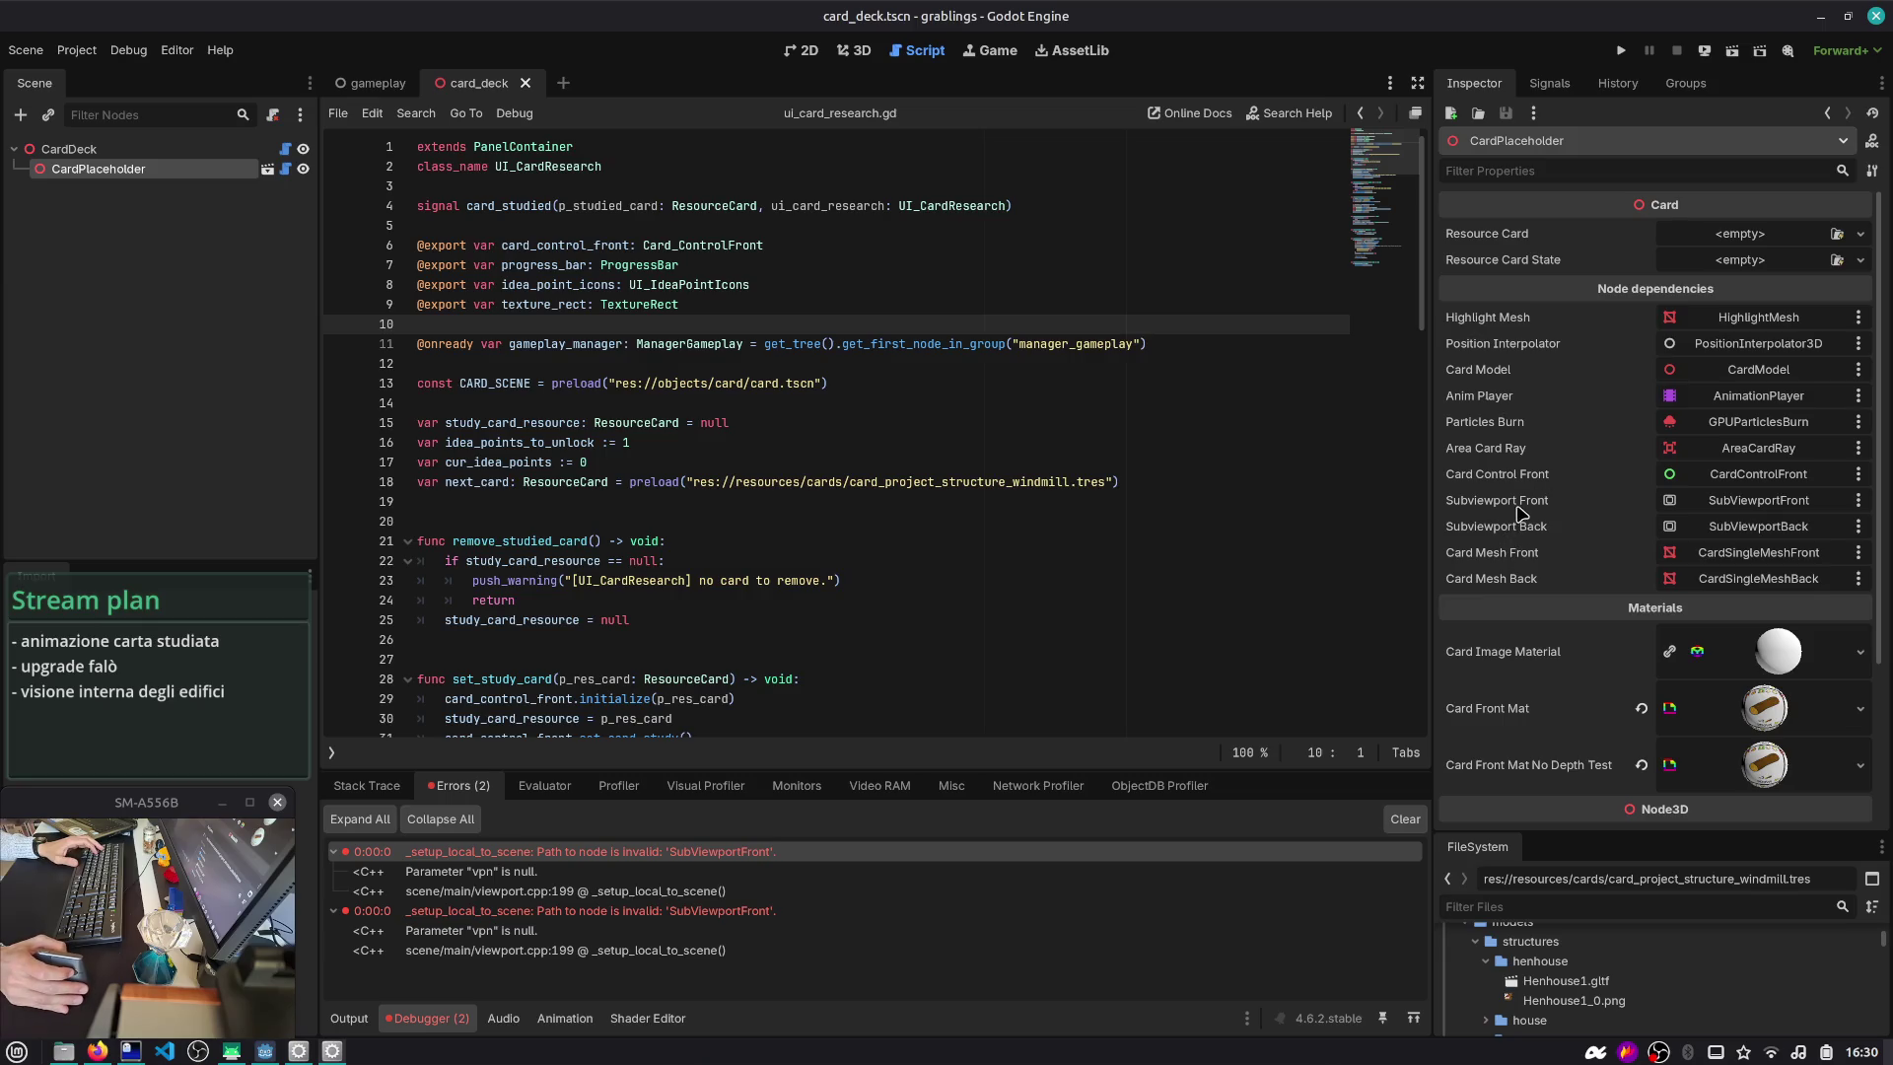
# - In the gameplay scene, expand LayerPlayerZone and inspect PlayerZoneSubViewport's settings
pyautogui.click(373, 84)
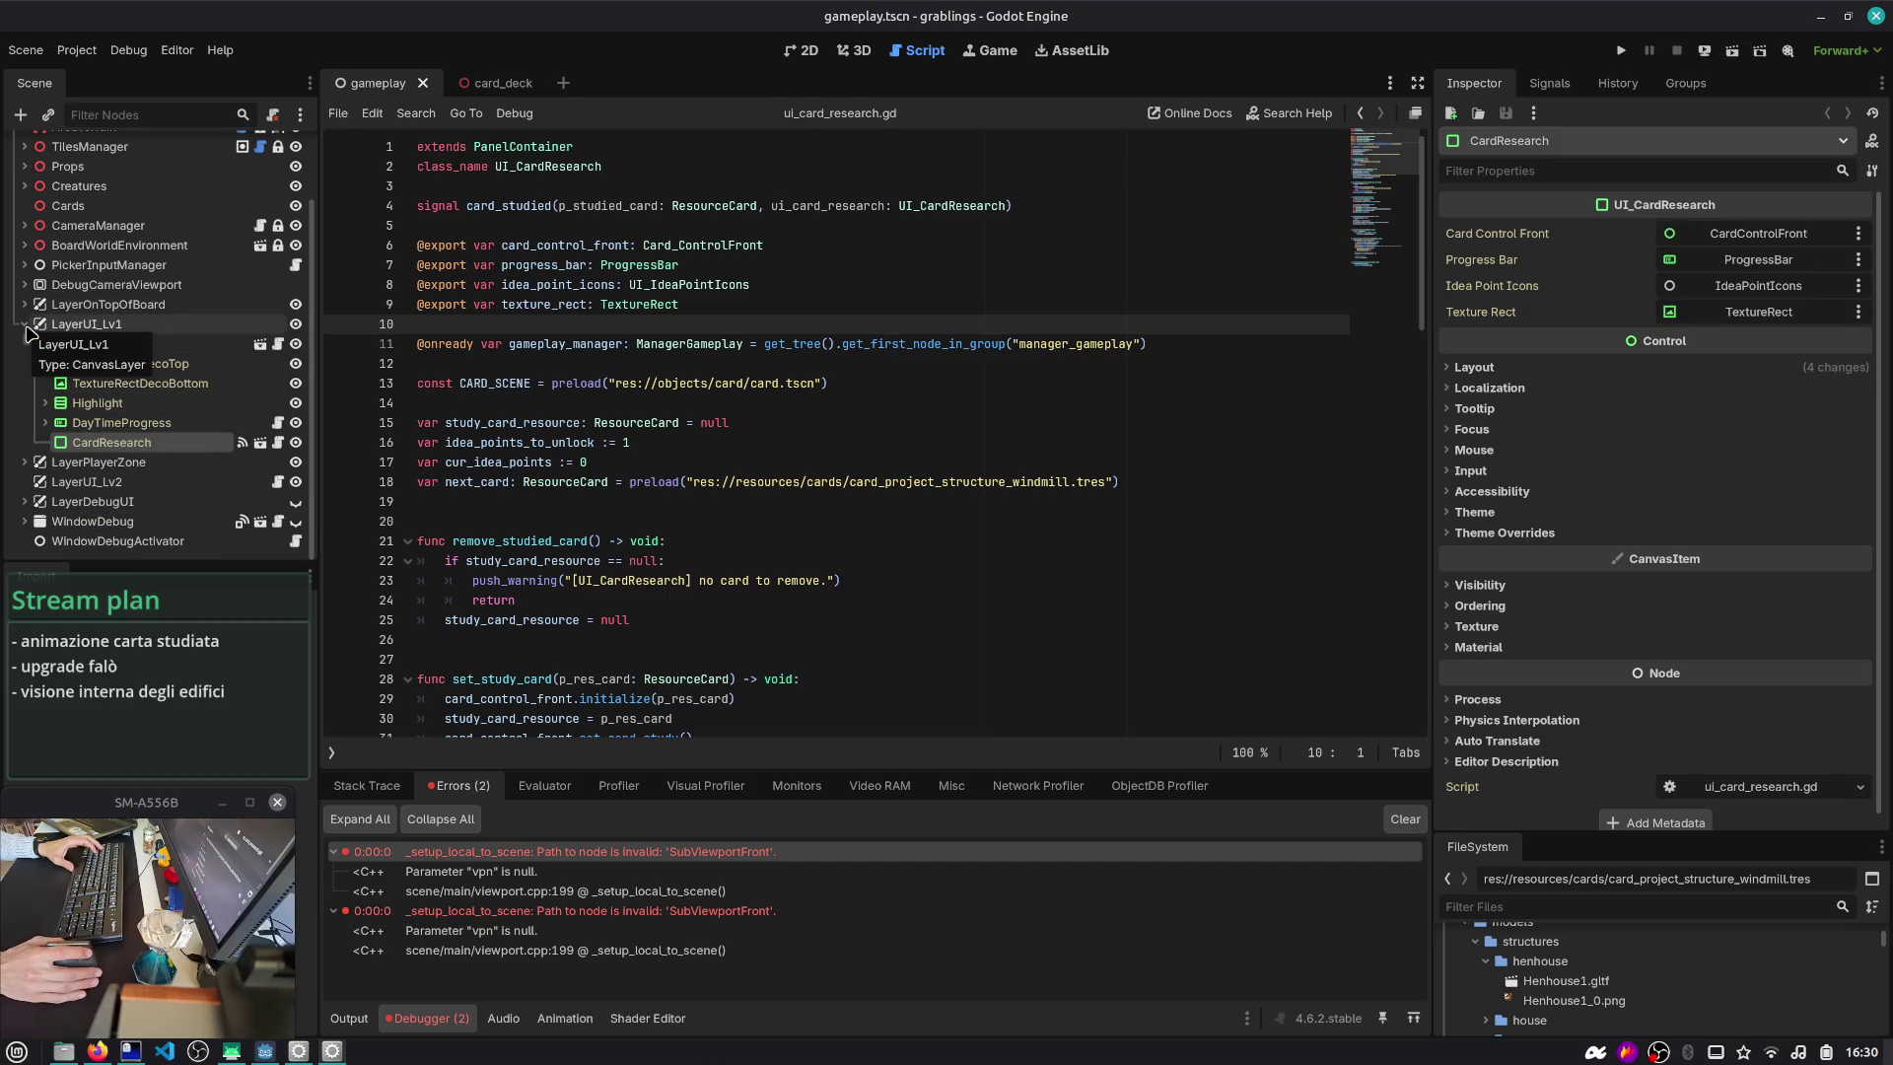
pyautogui.click(24, 325)
pyautogui.click(25, 431)
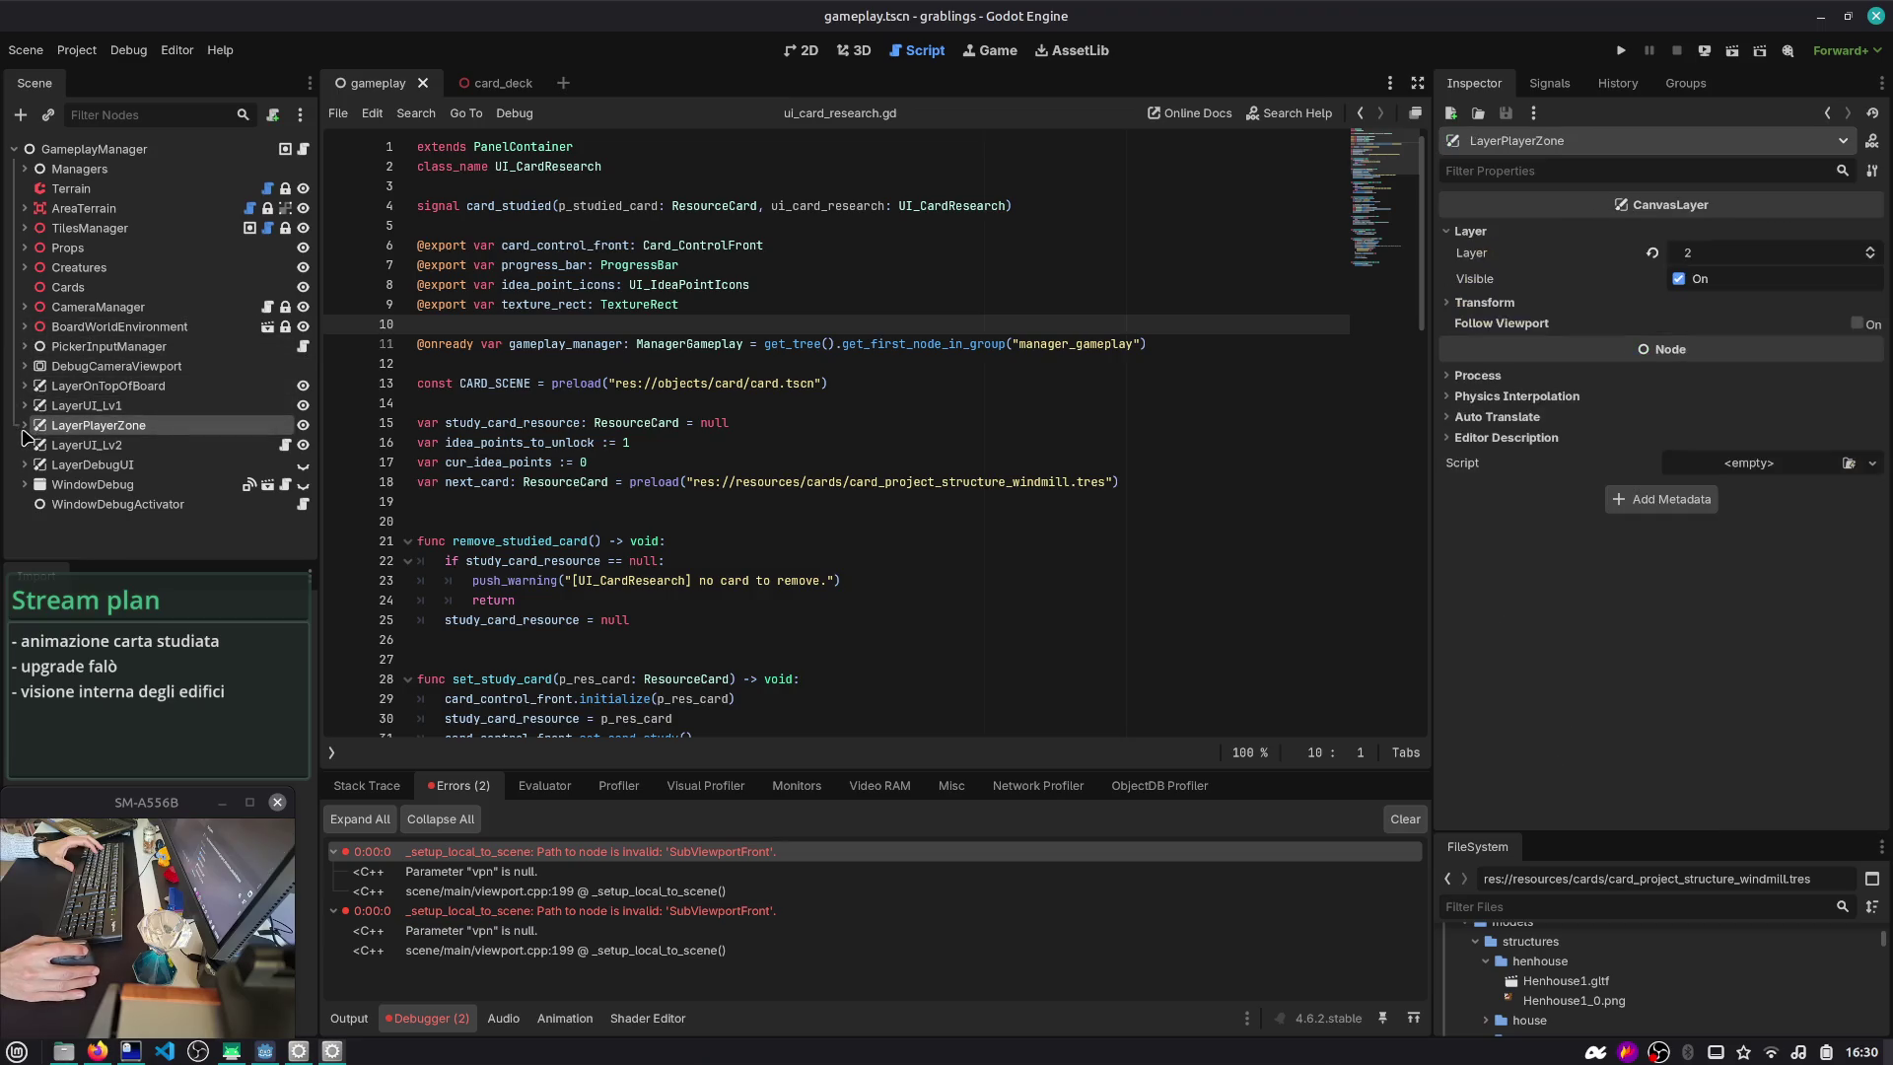
pyautogui.click(25, 427)
pyautogui.scroll(-1, 153, 474)
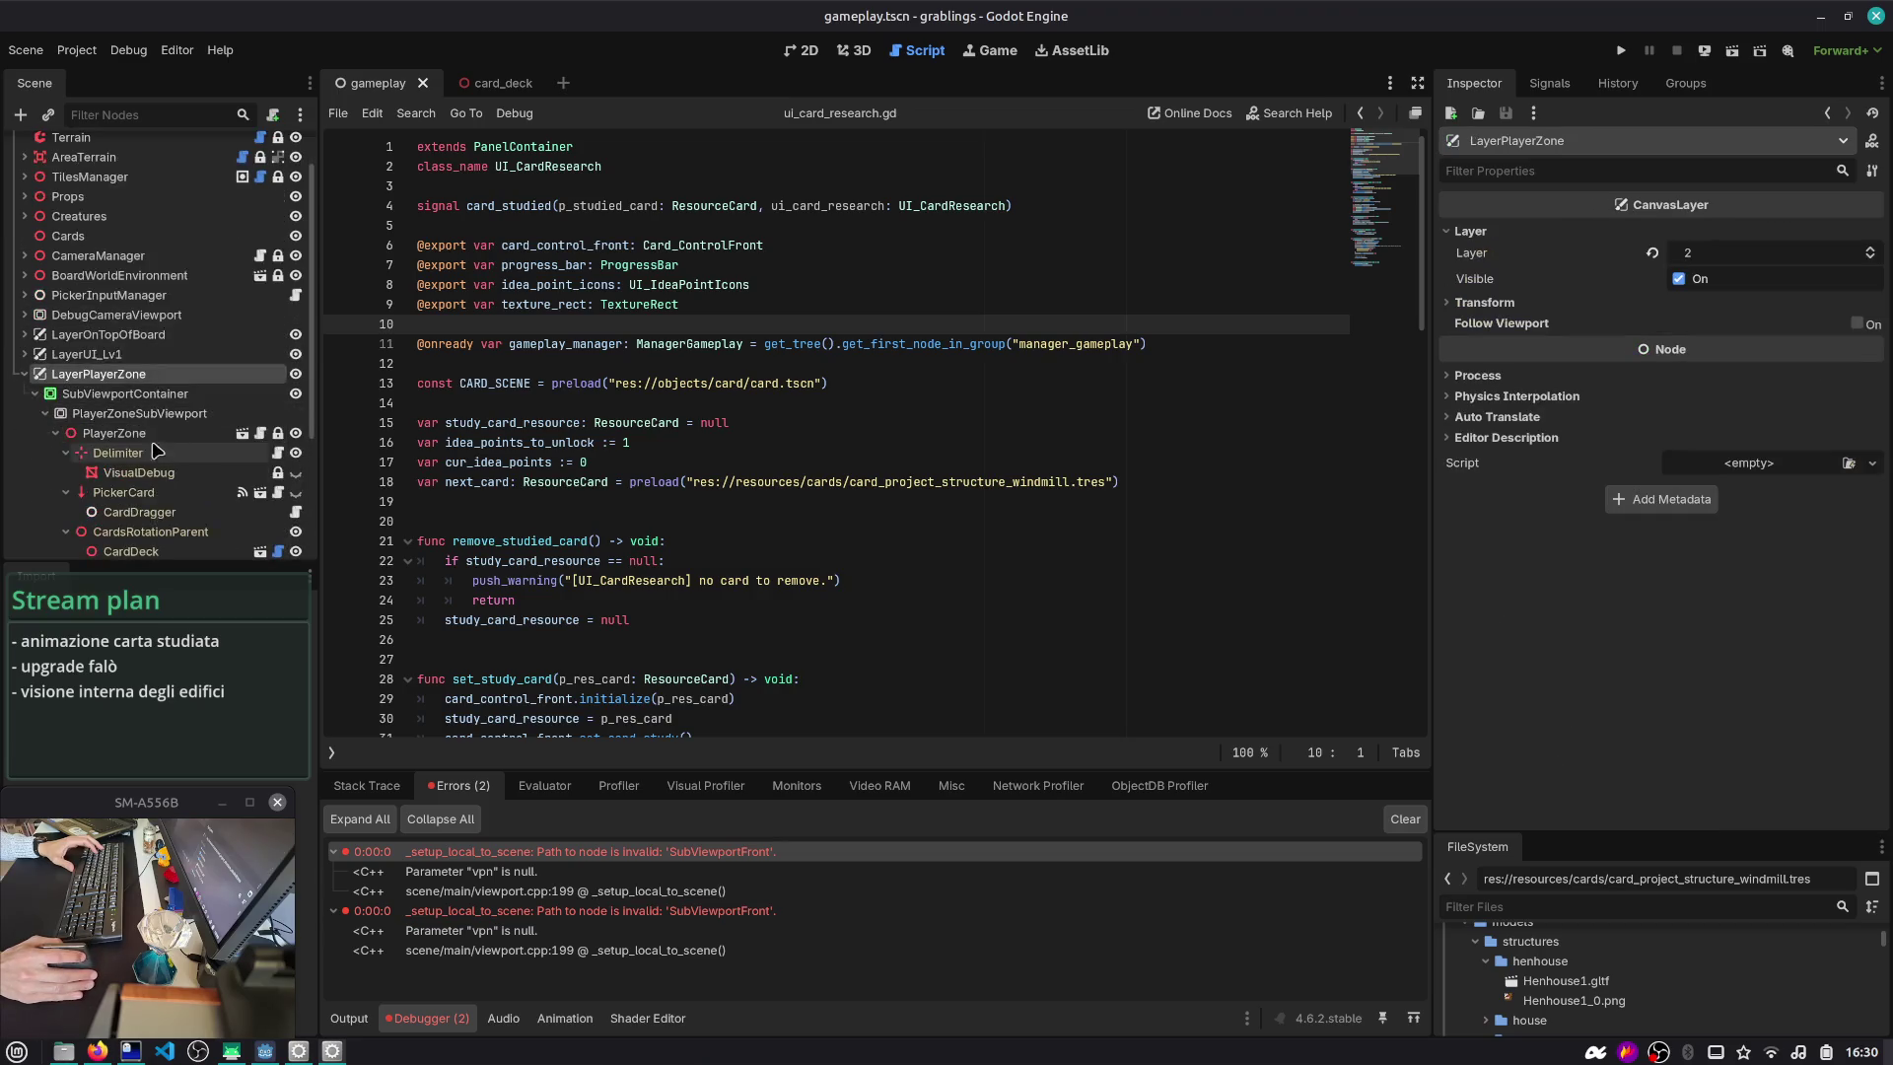
pyautogui.click(163, 414)
pyautogui.scroll(-1, 165, 418)
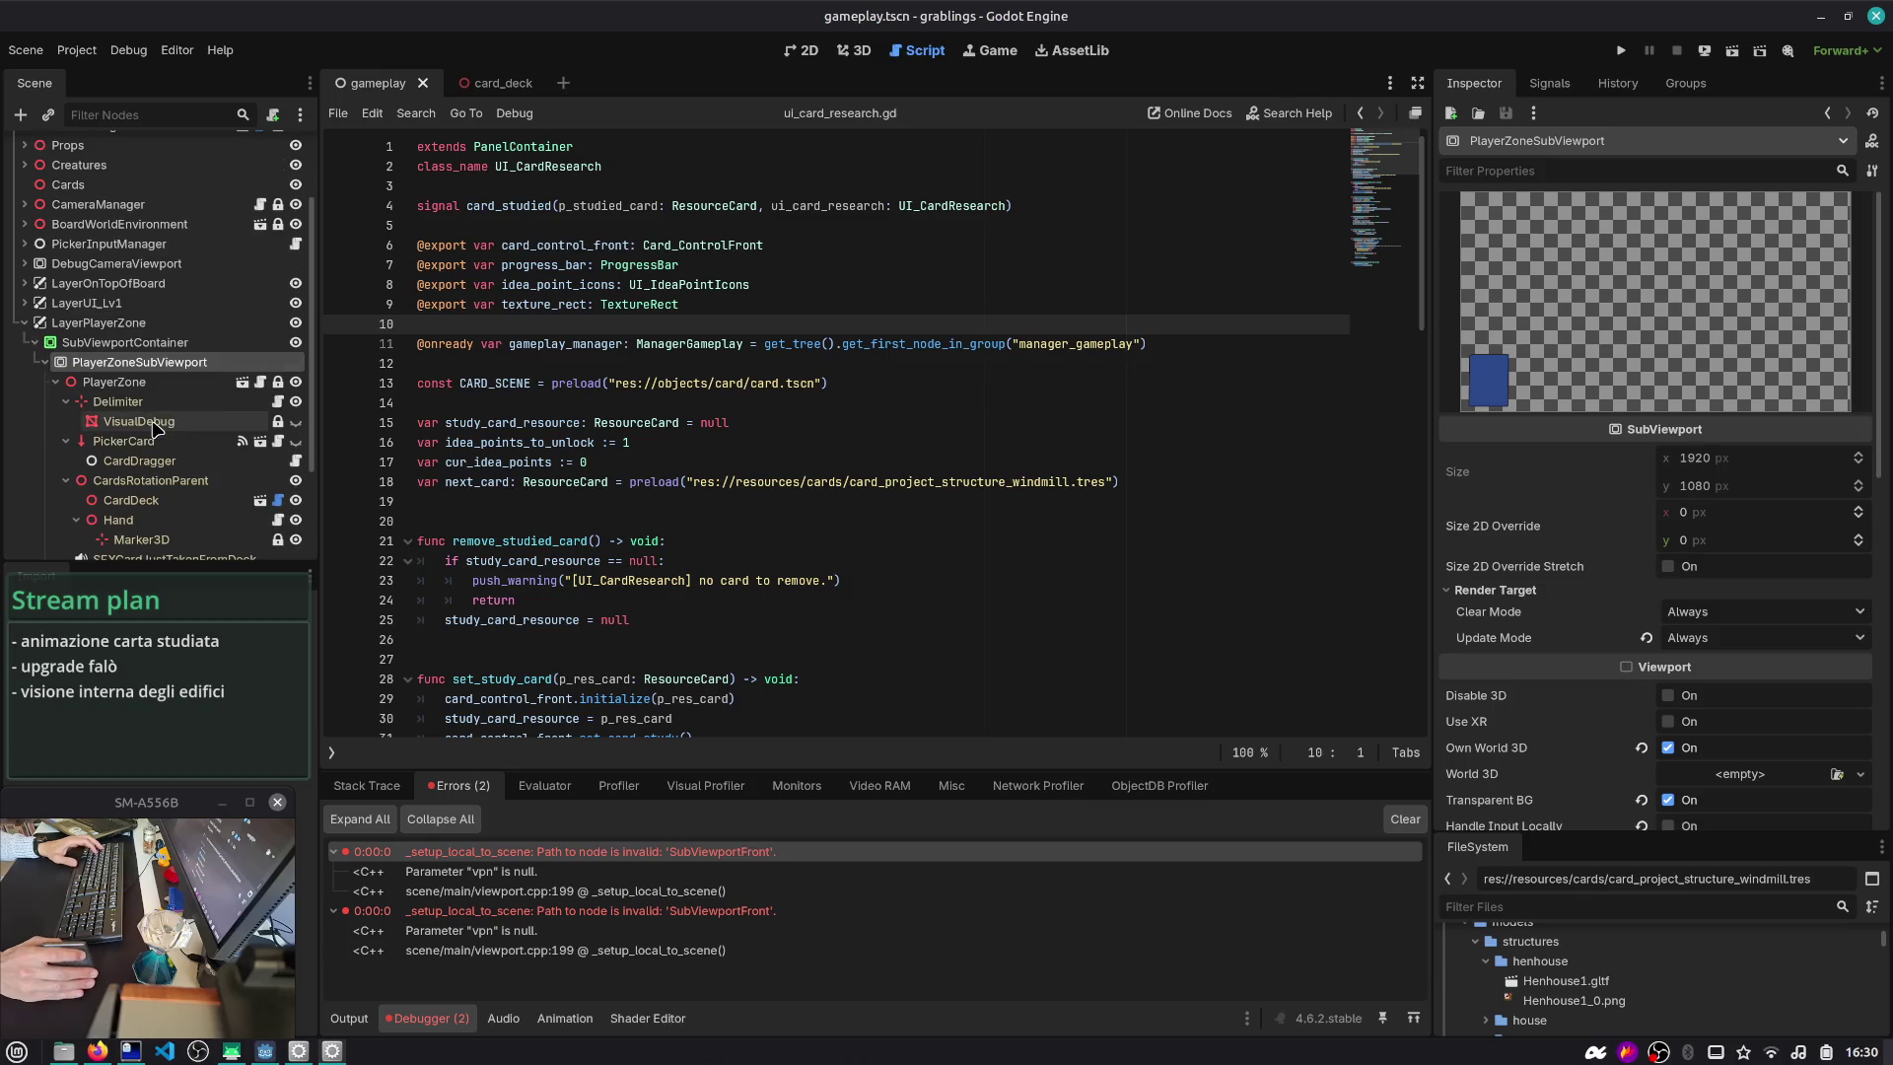
pyautogui.scroll(-2, 165, 418)
# - Inspect the PlayerZone and CardDeck nodes, collapsing the starting deck's Cards array
pyautogui.click(126, 223)
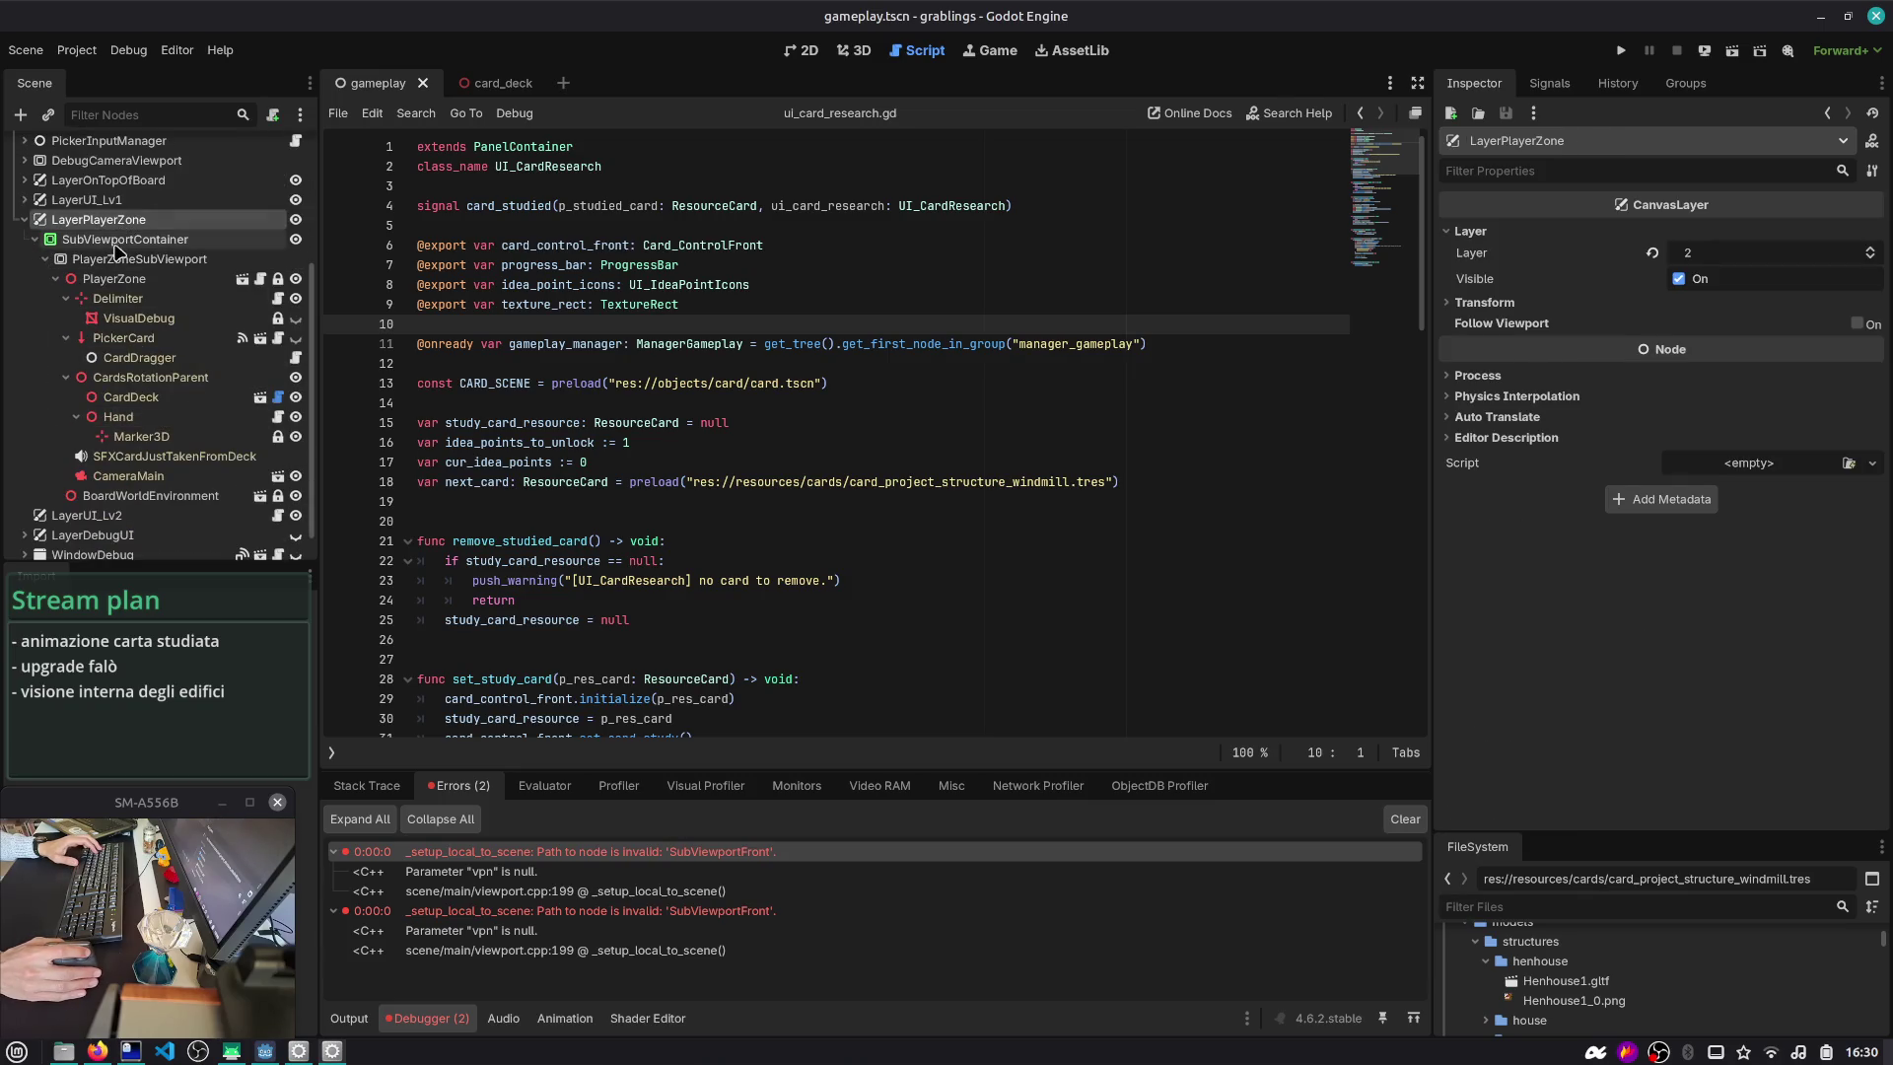
pyautogui.click(112, 280)
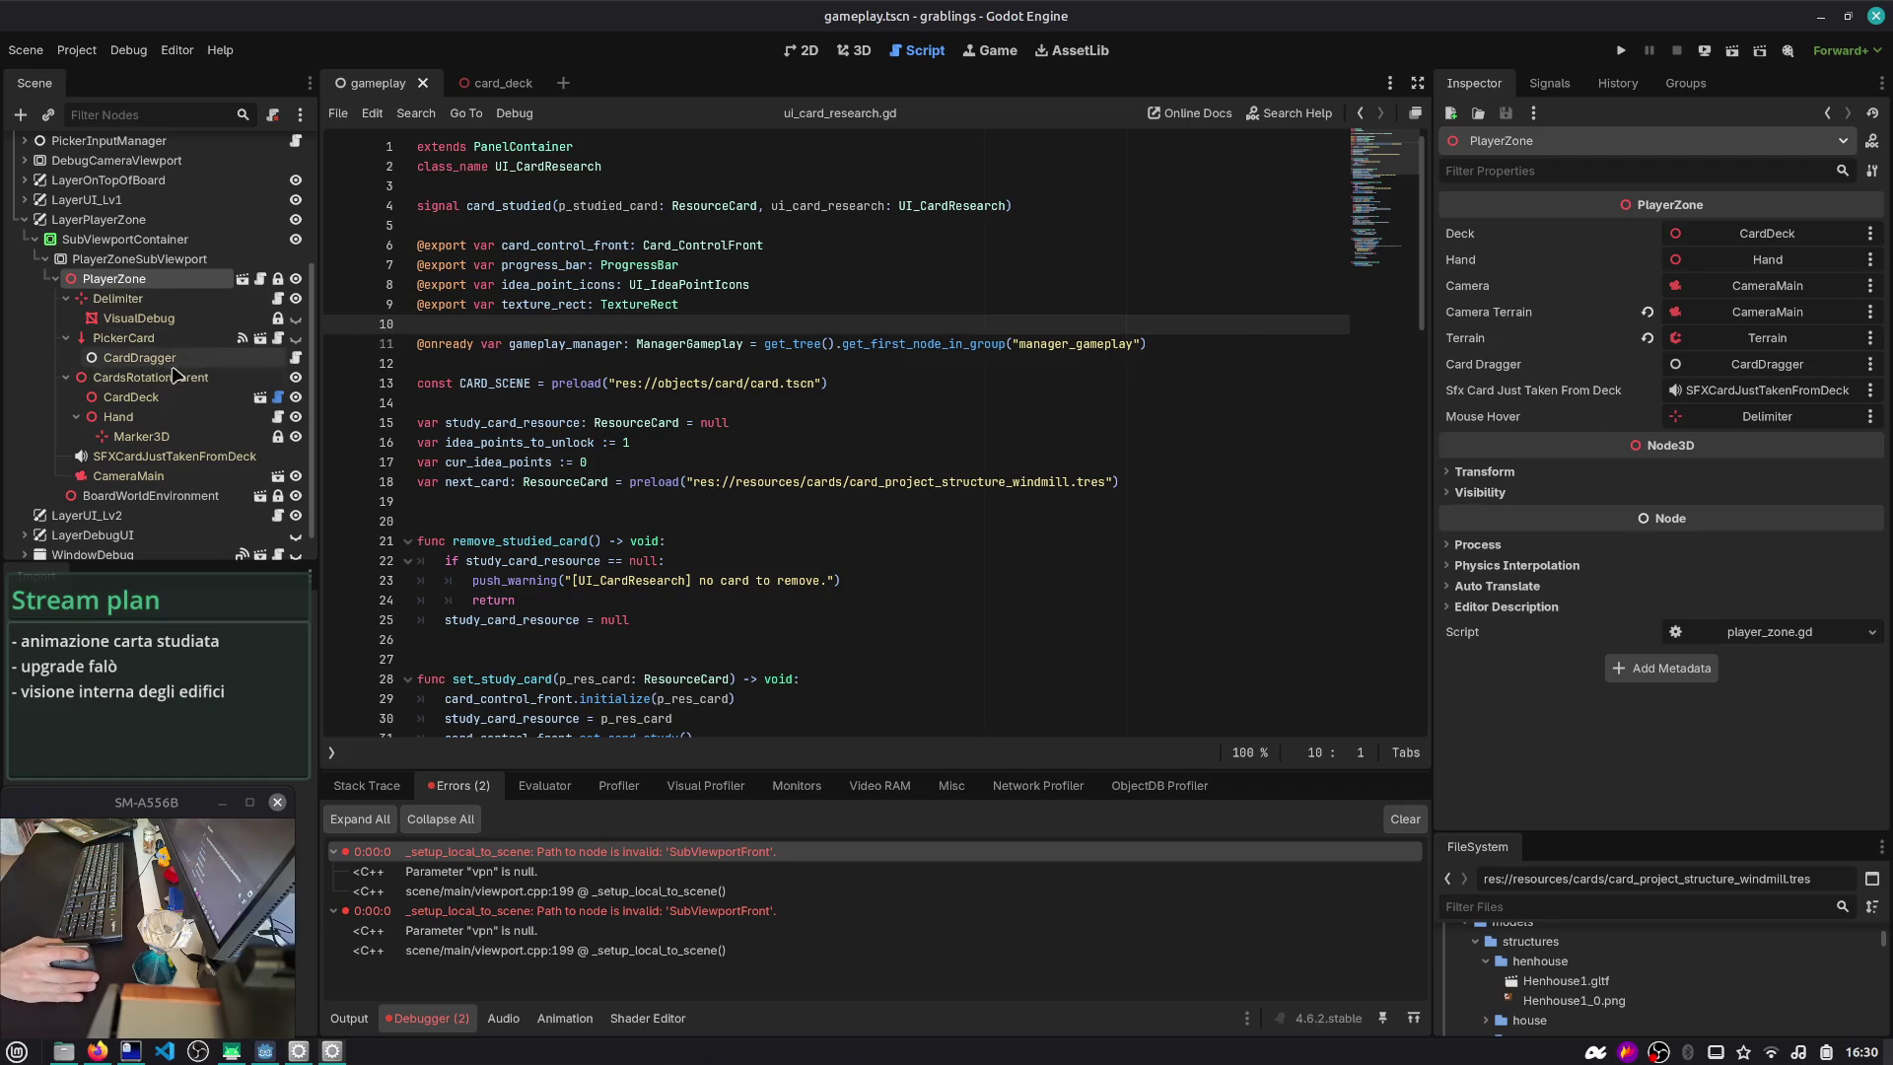
pyautogui.click(153, 398)
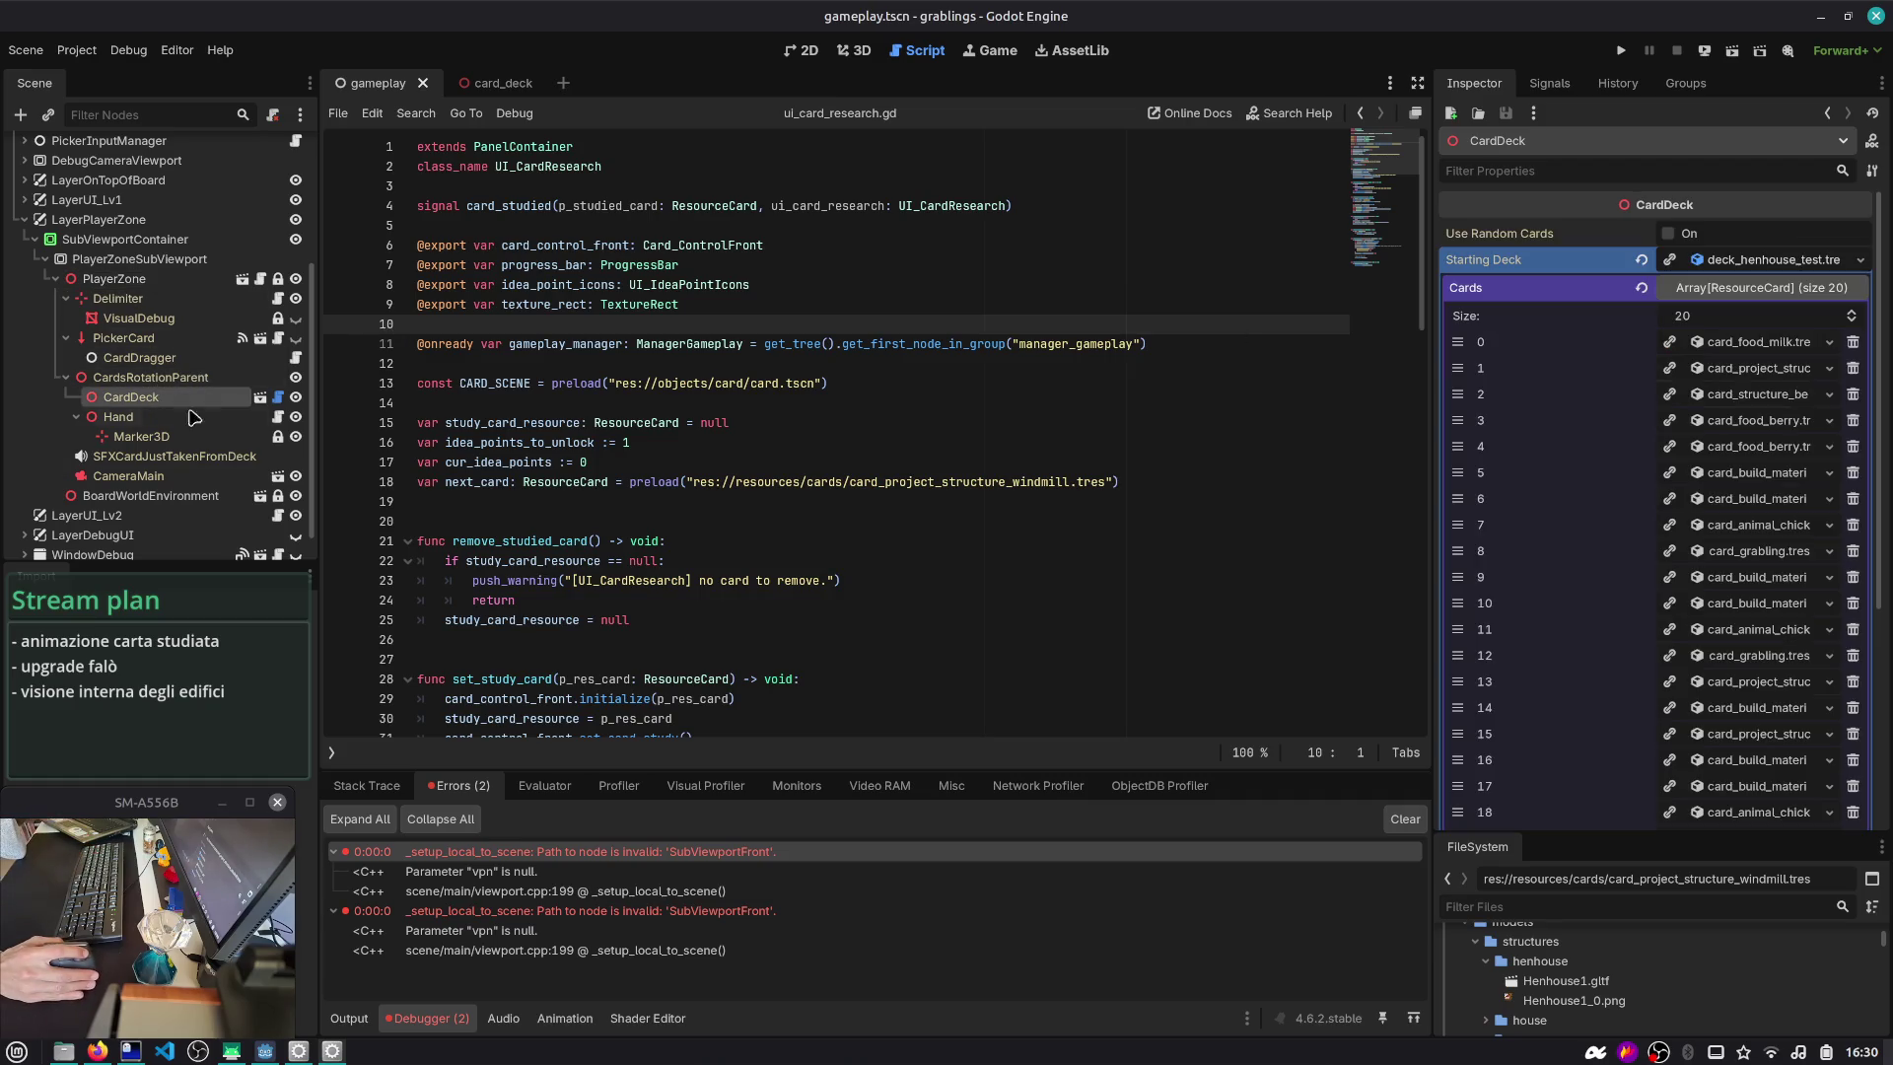
pyautogui.click(1753, 286)
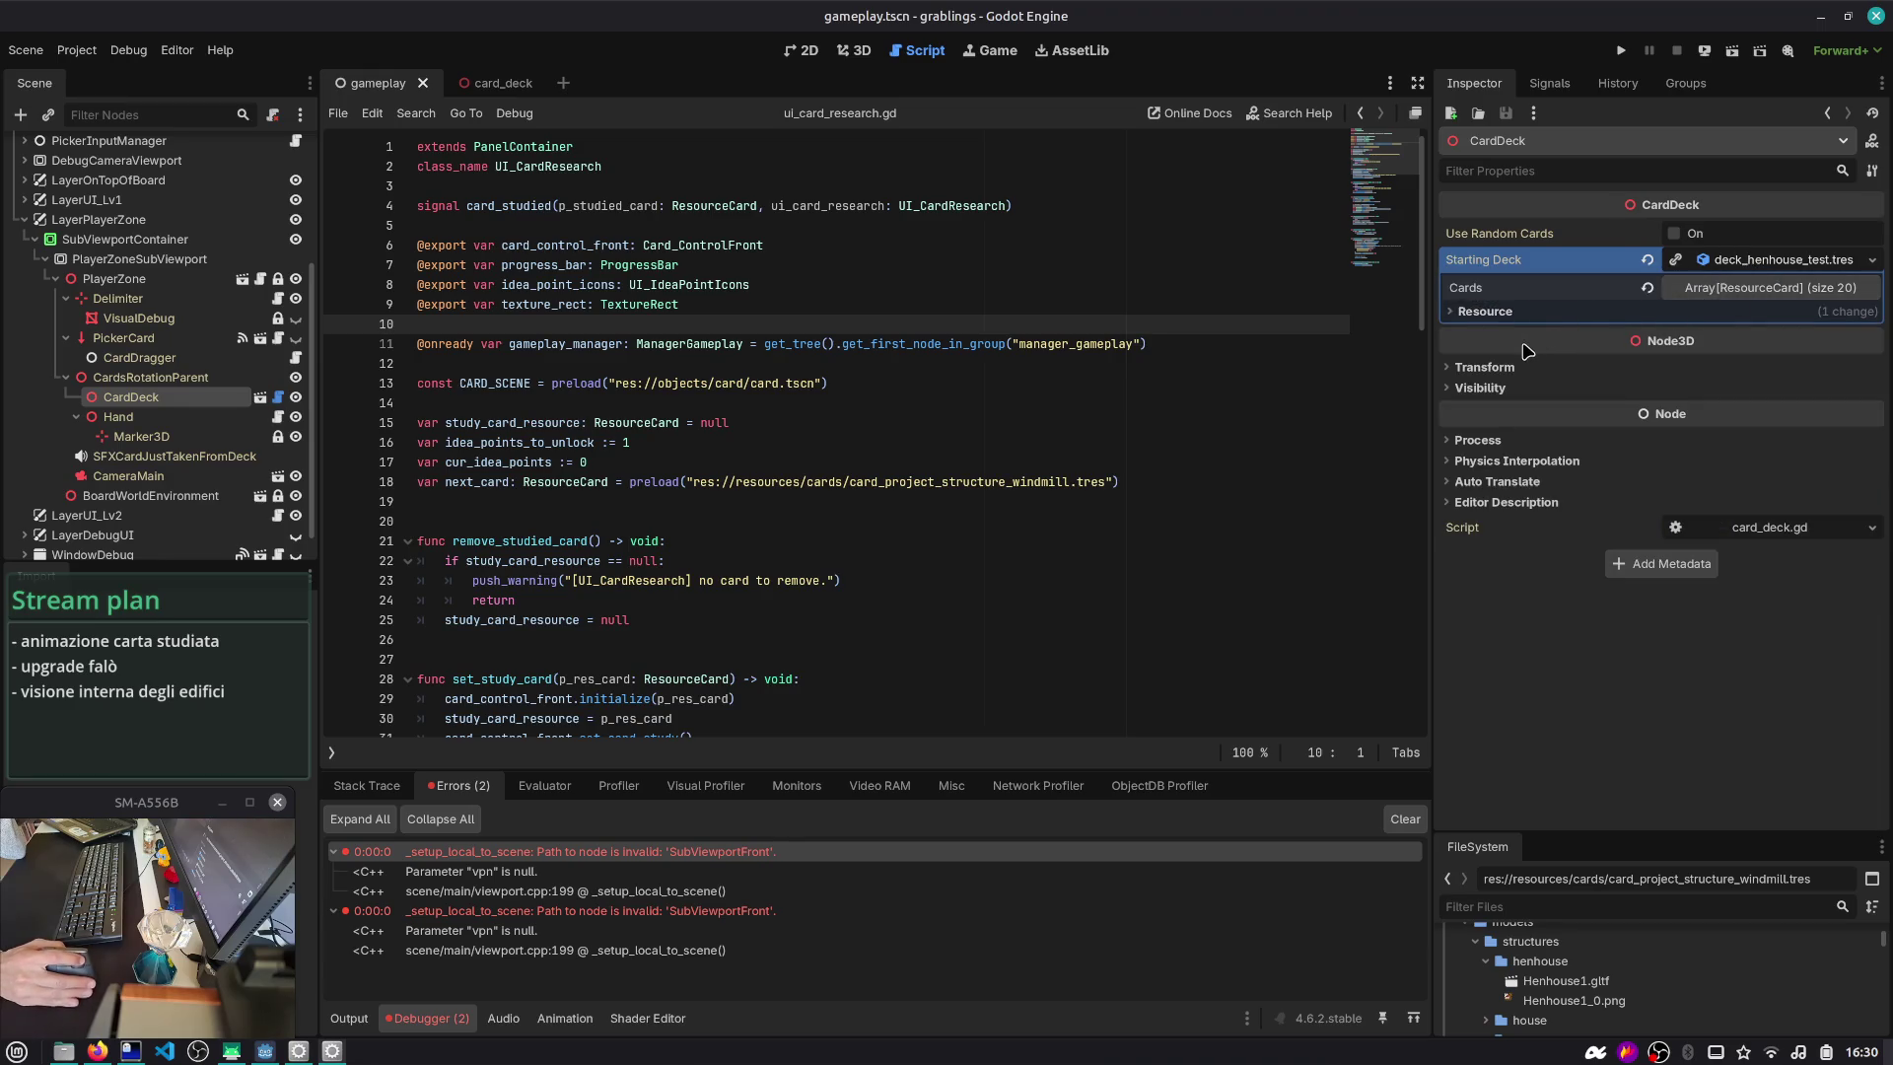
pyautogui.click(136, 422)
pyautogui.click(138, 408)
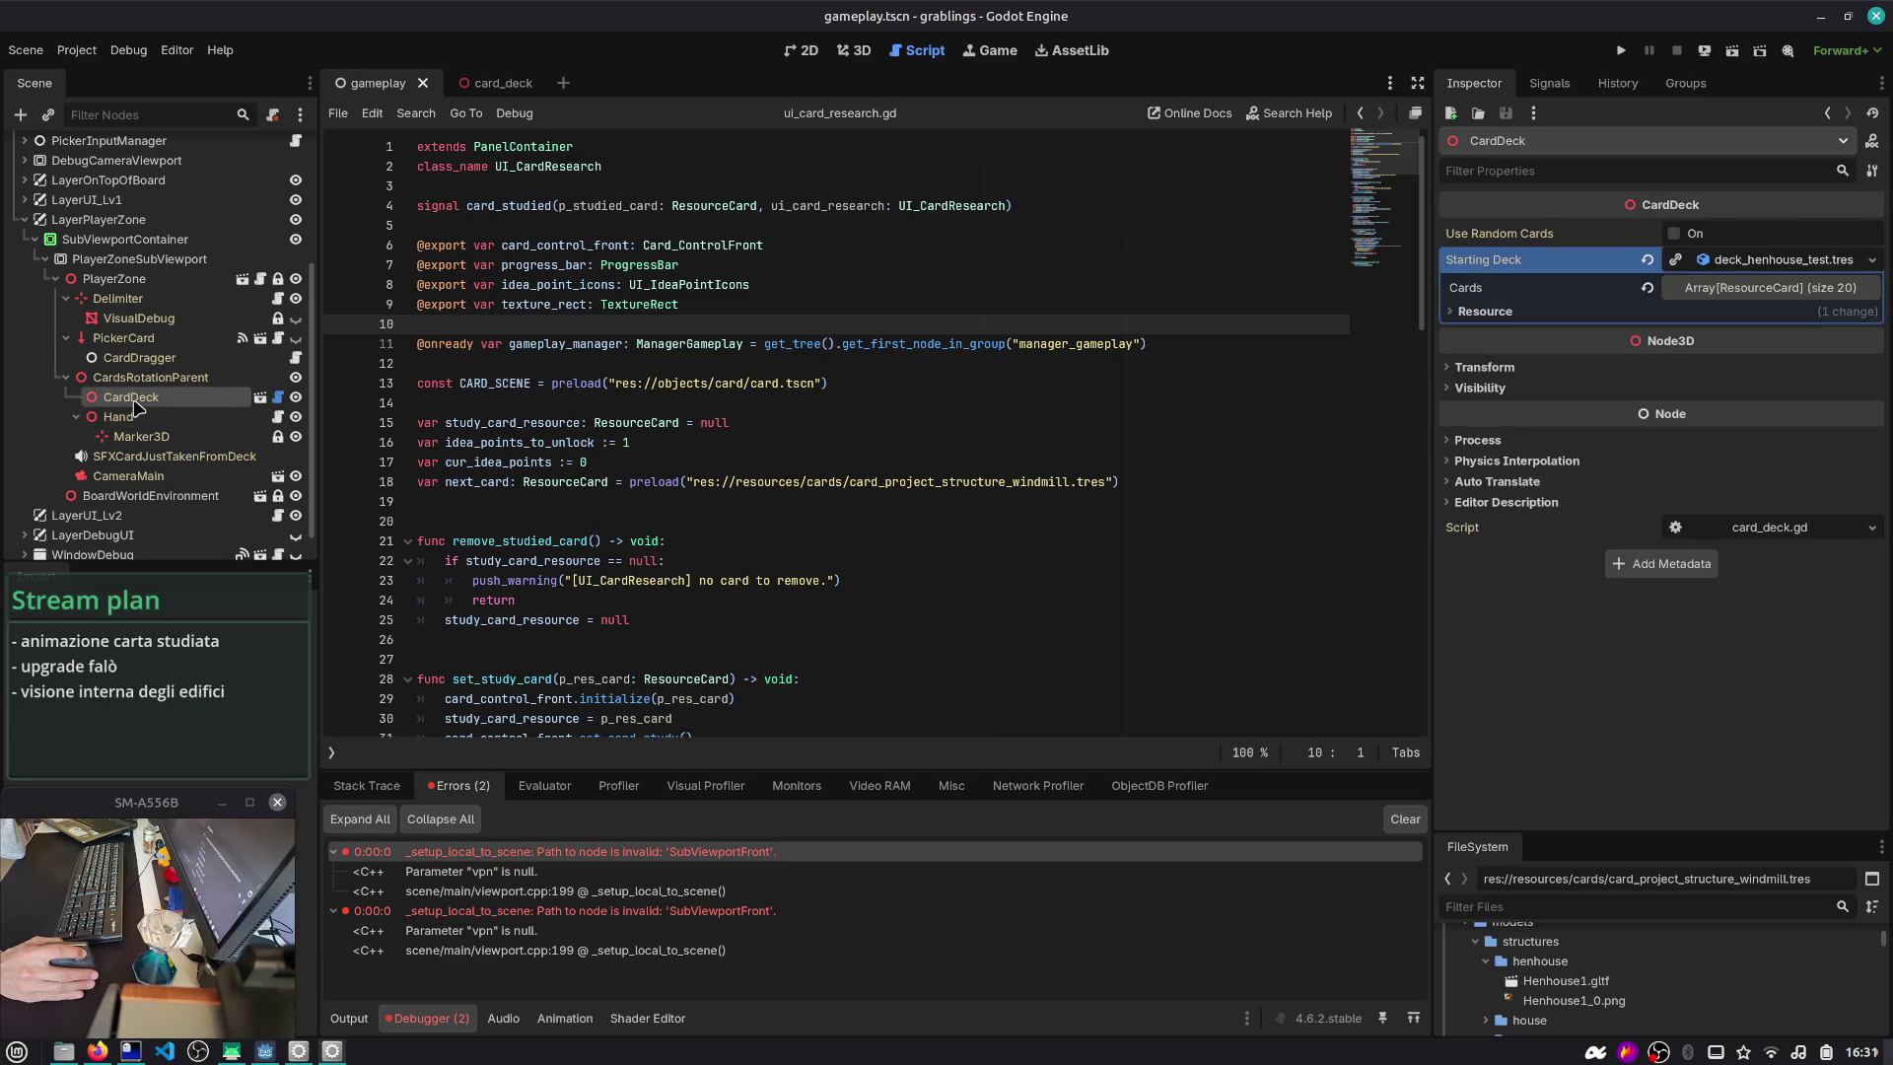
# - Open card_deck.tscn, then card.tscn via CardPlaceholder, and bring up the terminal's SubViewportFront results
pyautogui.click(261, 397)
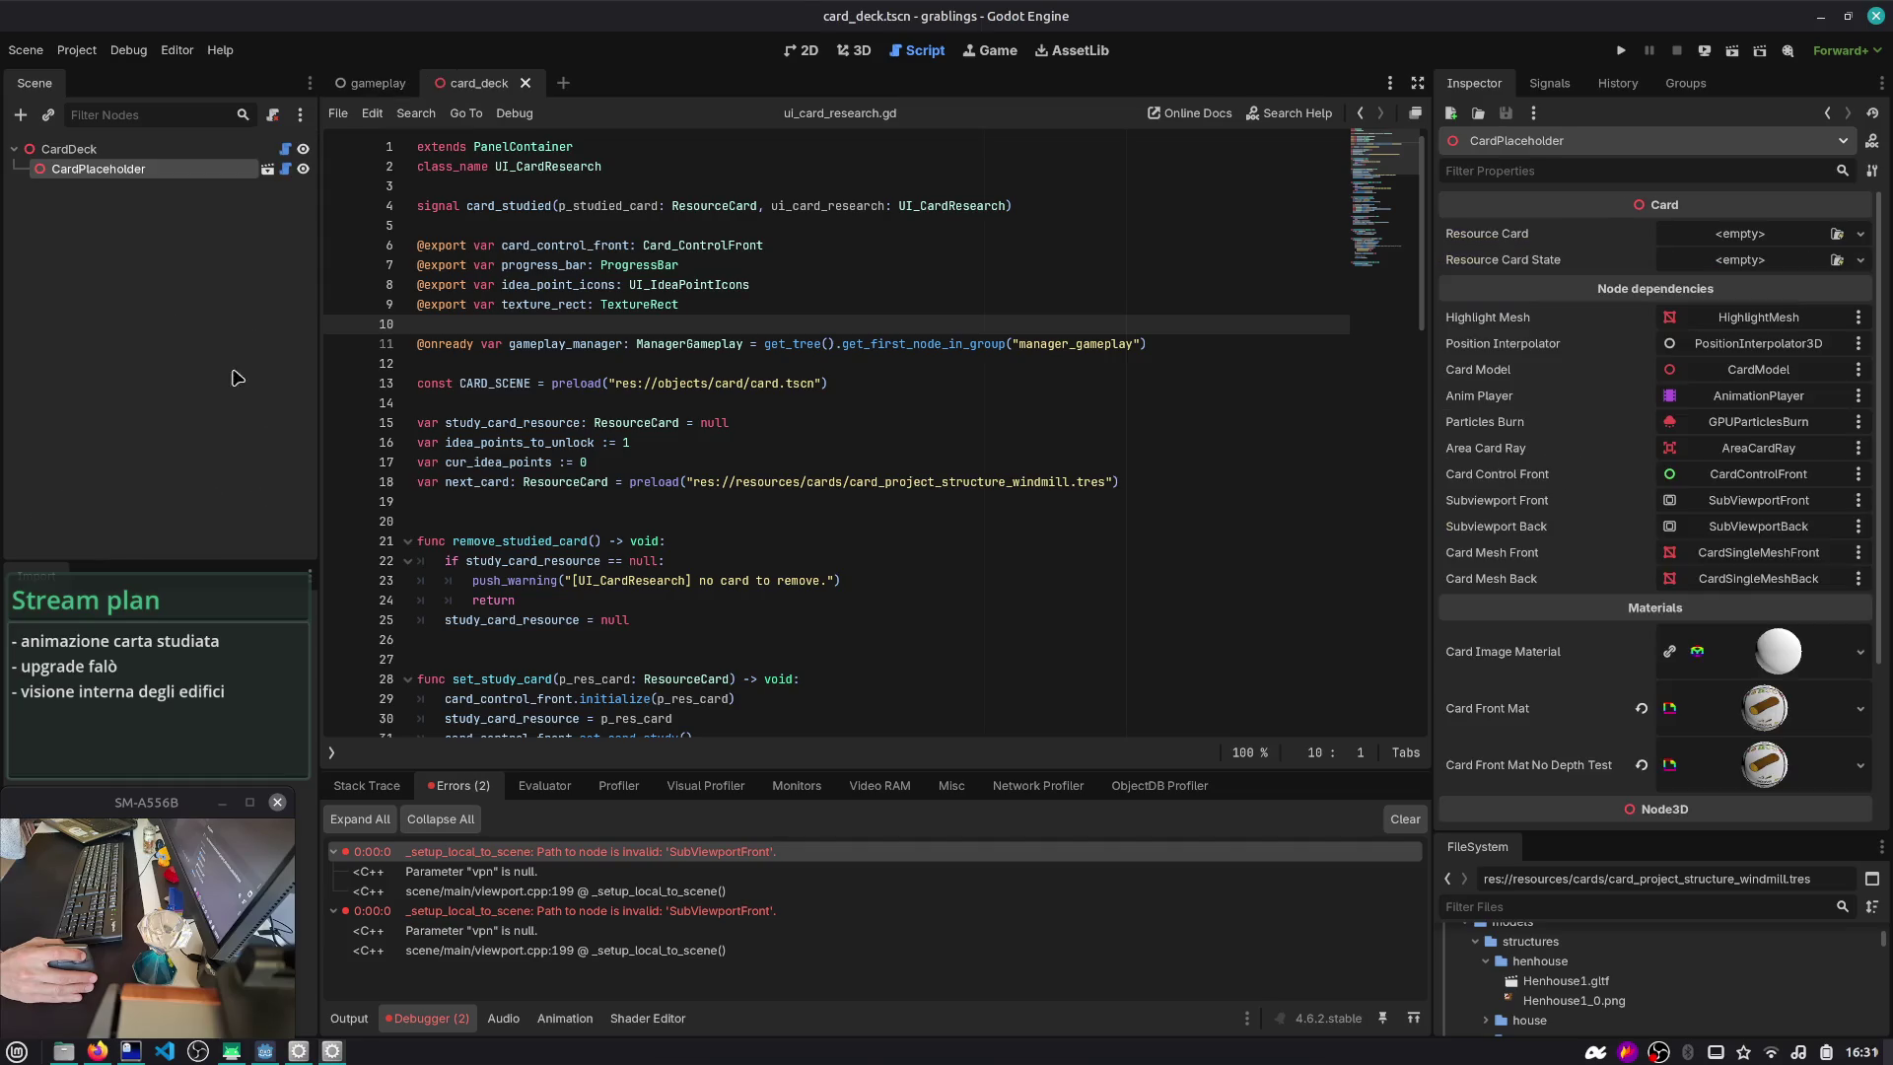
pyautogui.click(99, 169)
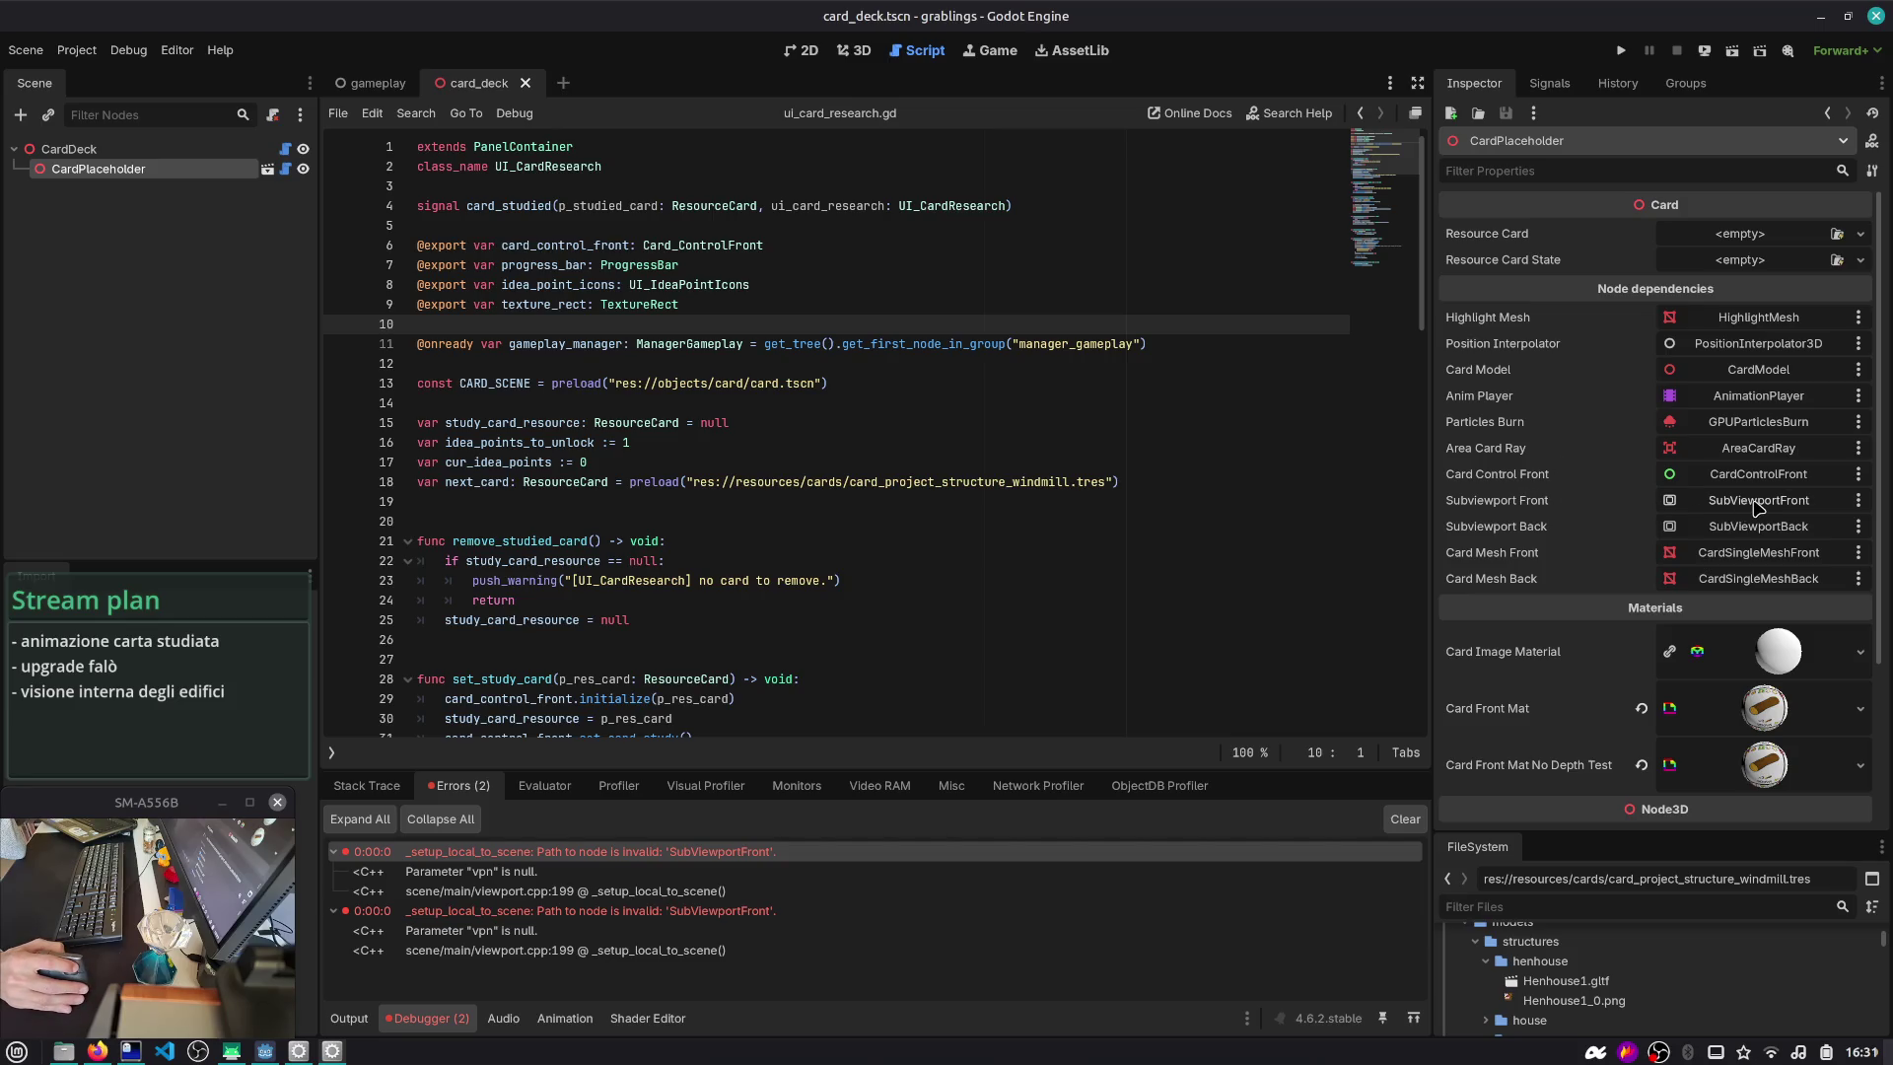
pyautogui.click(267, 169)
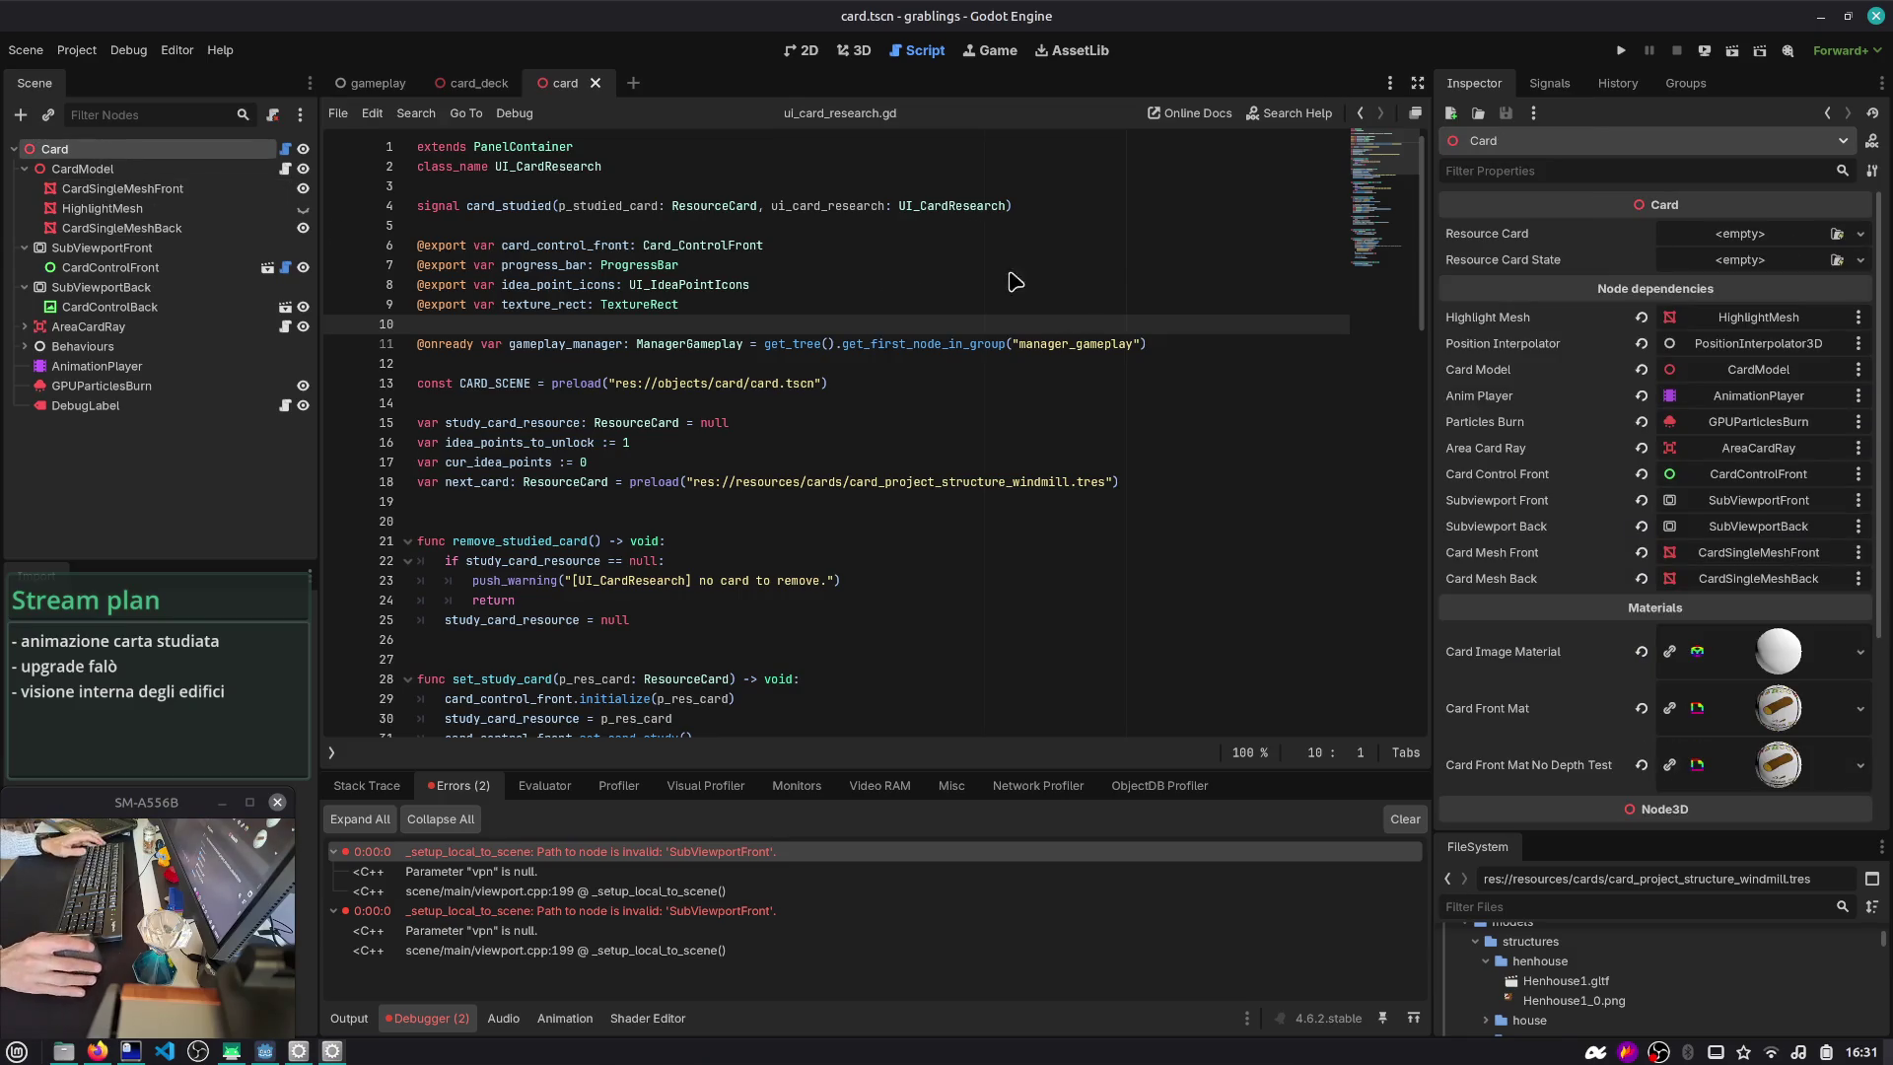
pyautogui.hotkey('alt', 'Tab')
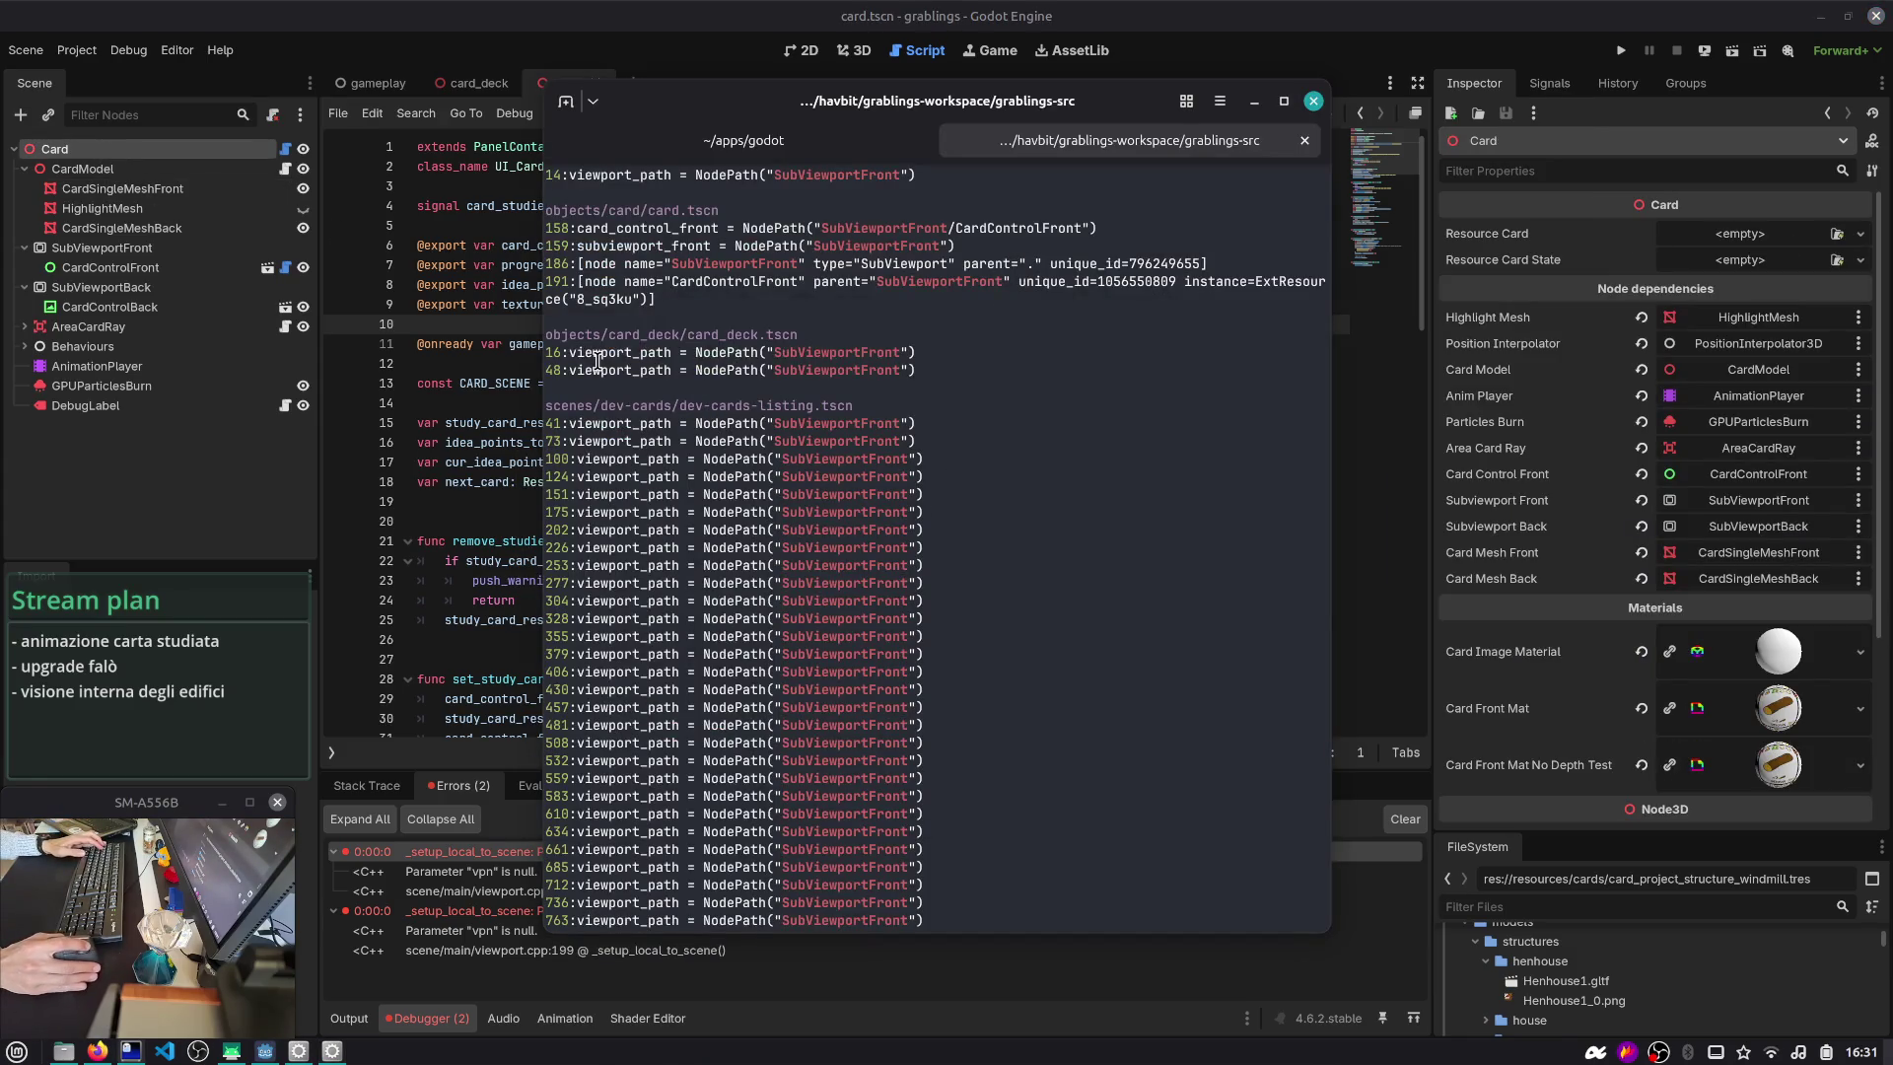
pyautogui.doubleClick(607, 369)
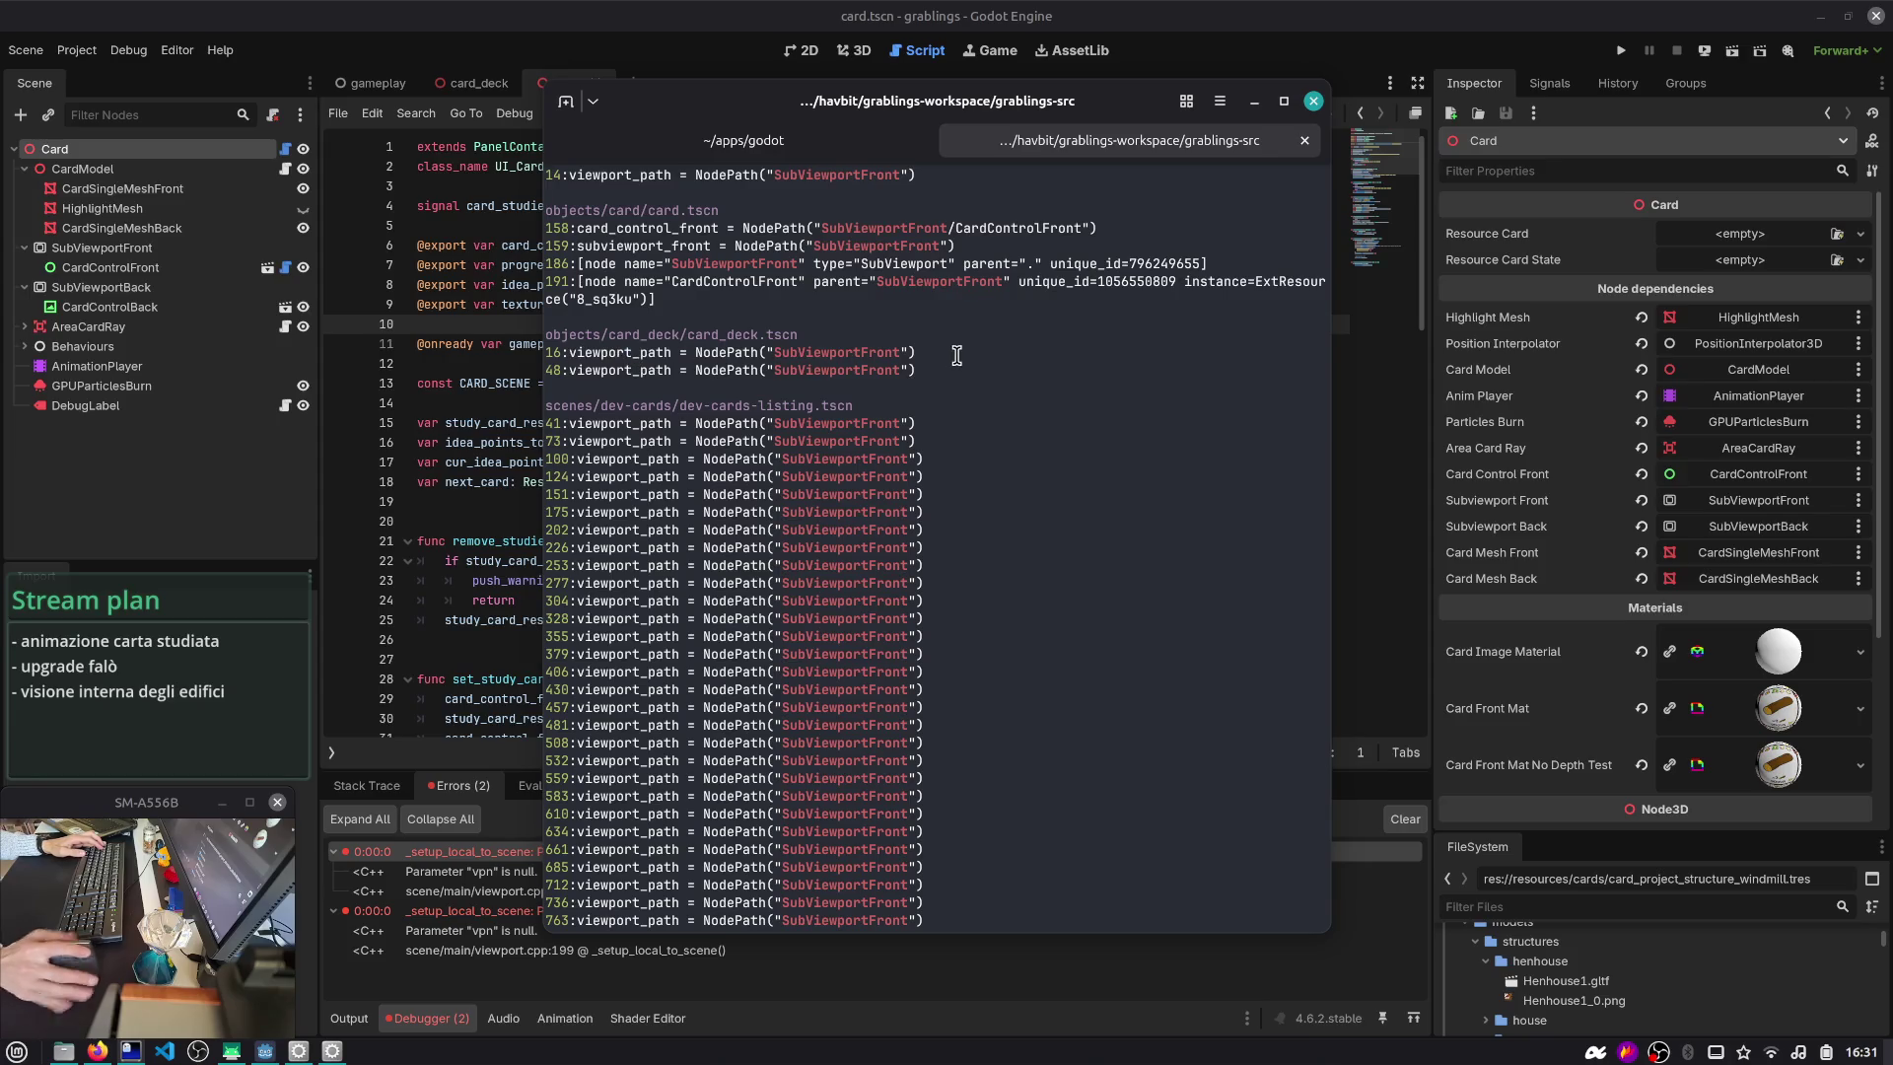
# - Clear the terminal and run 'code .' to open grablings-src in VS Code
pyautogui.press('Up')
pyautogui.write('v')
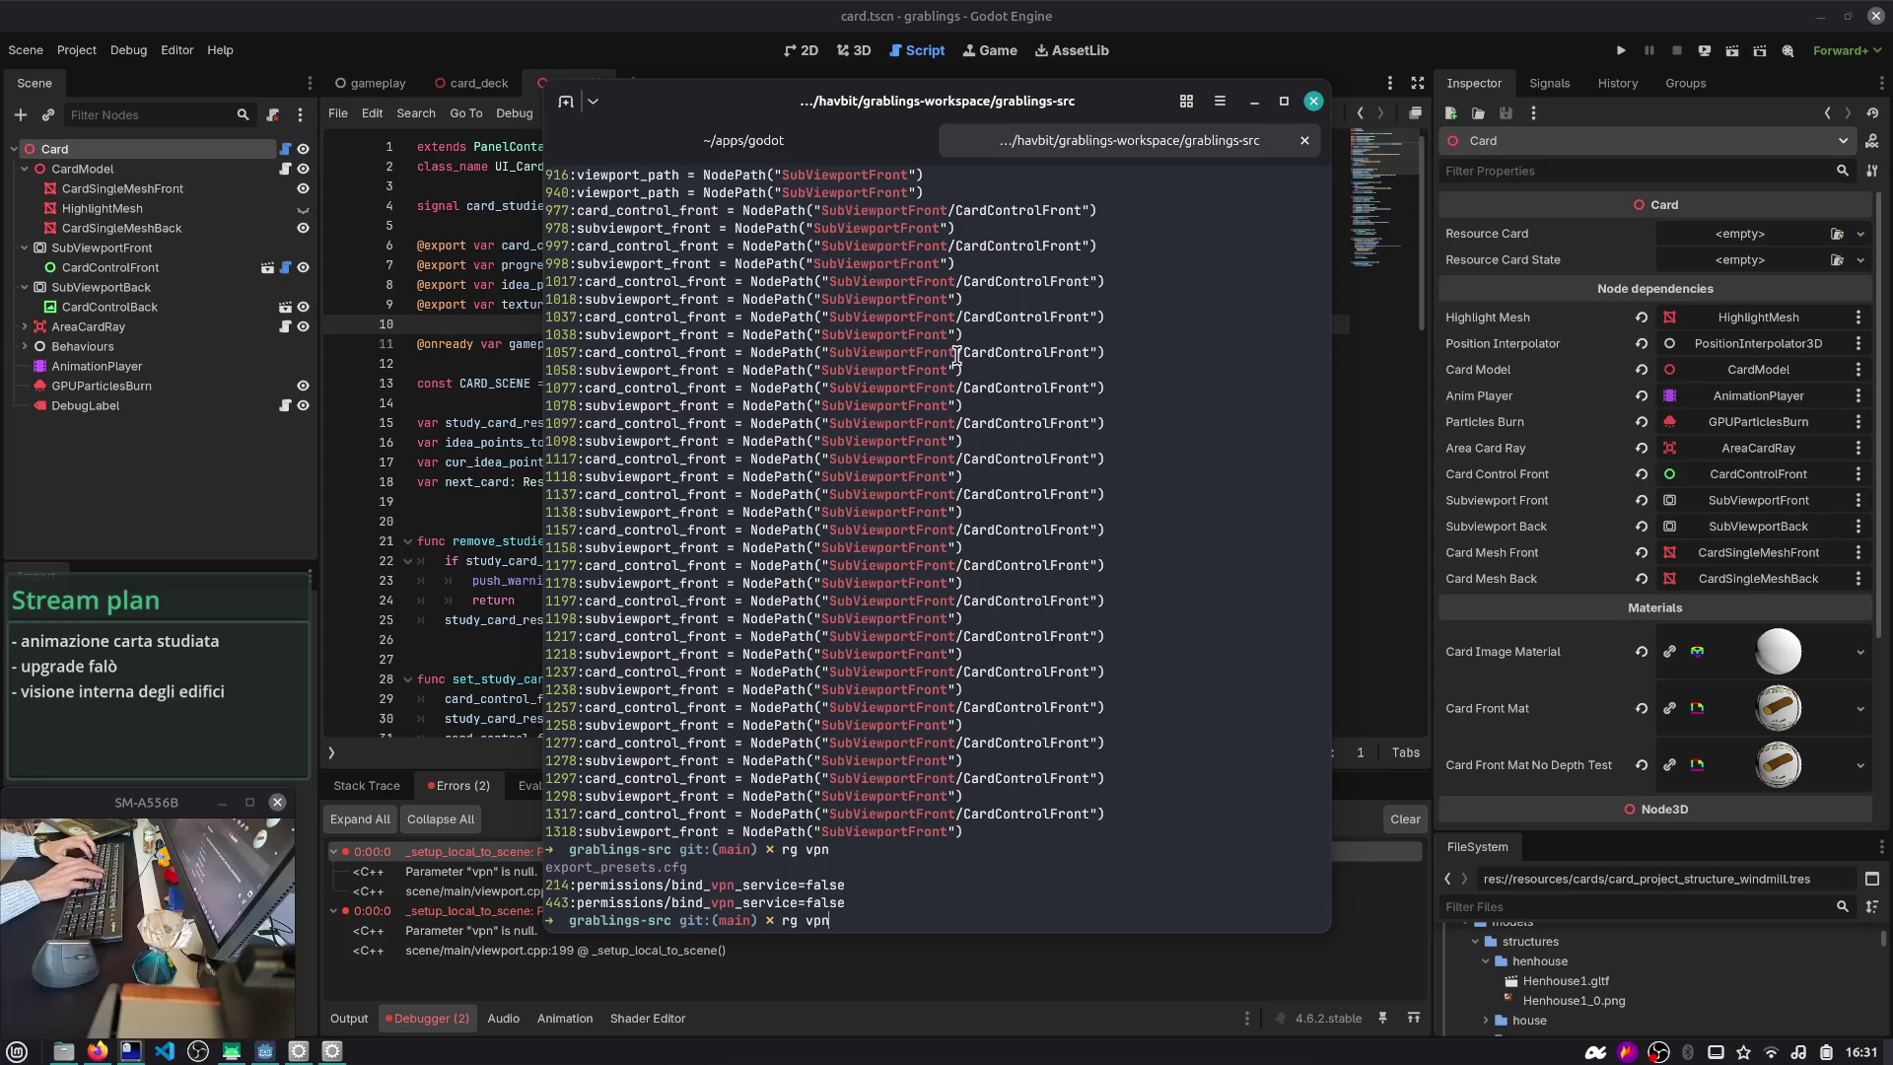
pyautogui.hotkey('ctrl', 'c')
pyautogui.hotkey('ctrl', 'l')
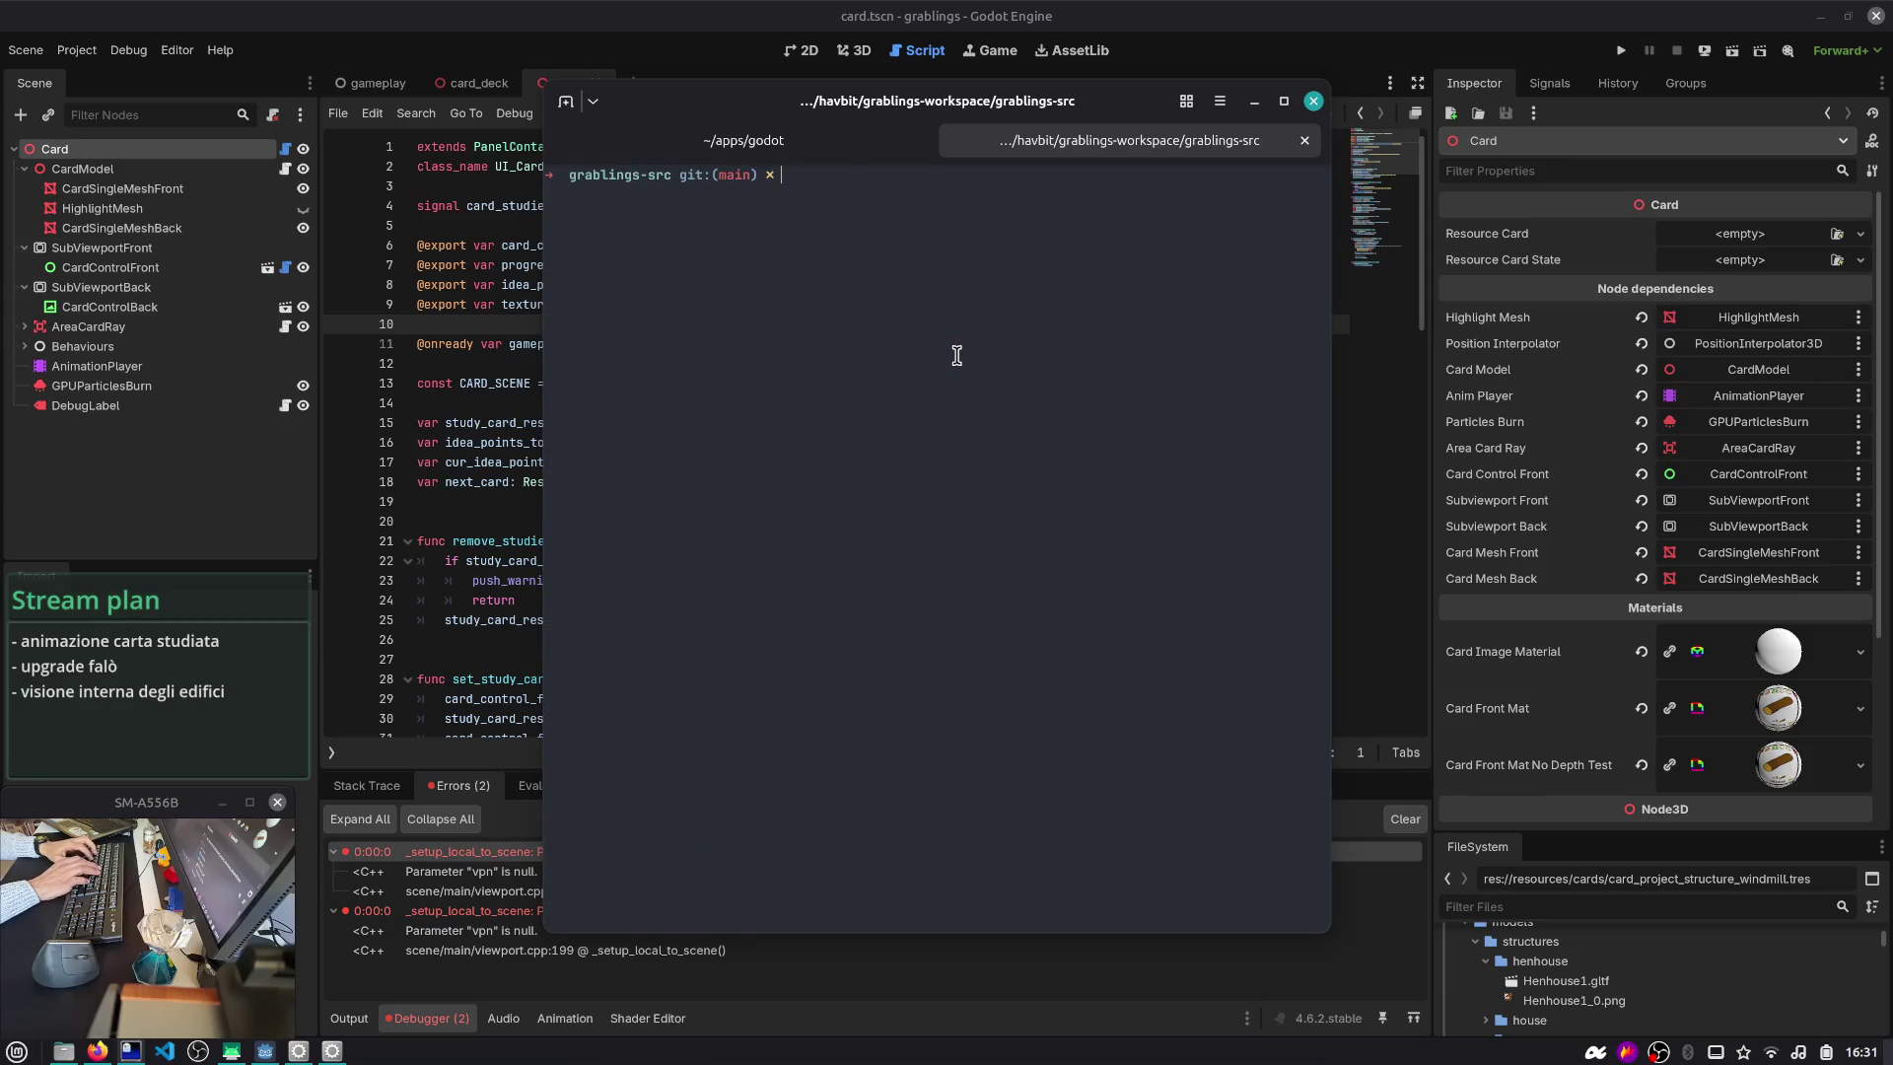
pyautogui.press('Up')
pyautogui.press('Return')
pyautogui.hotkey('alt', 'Tab')
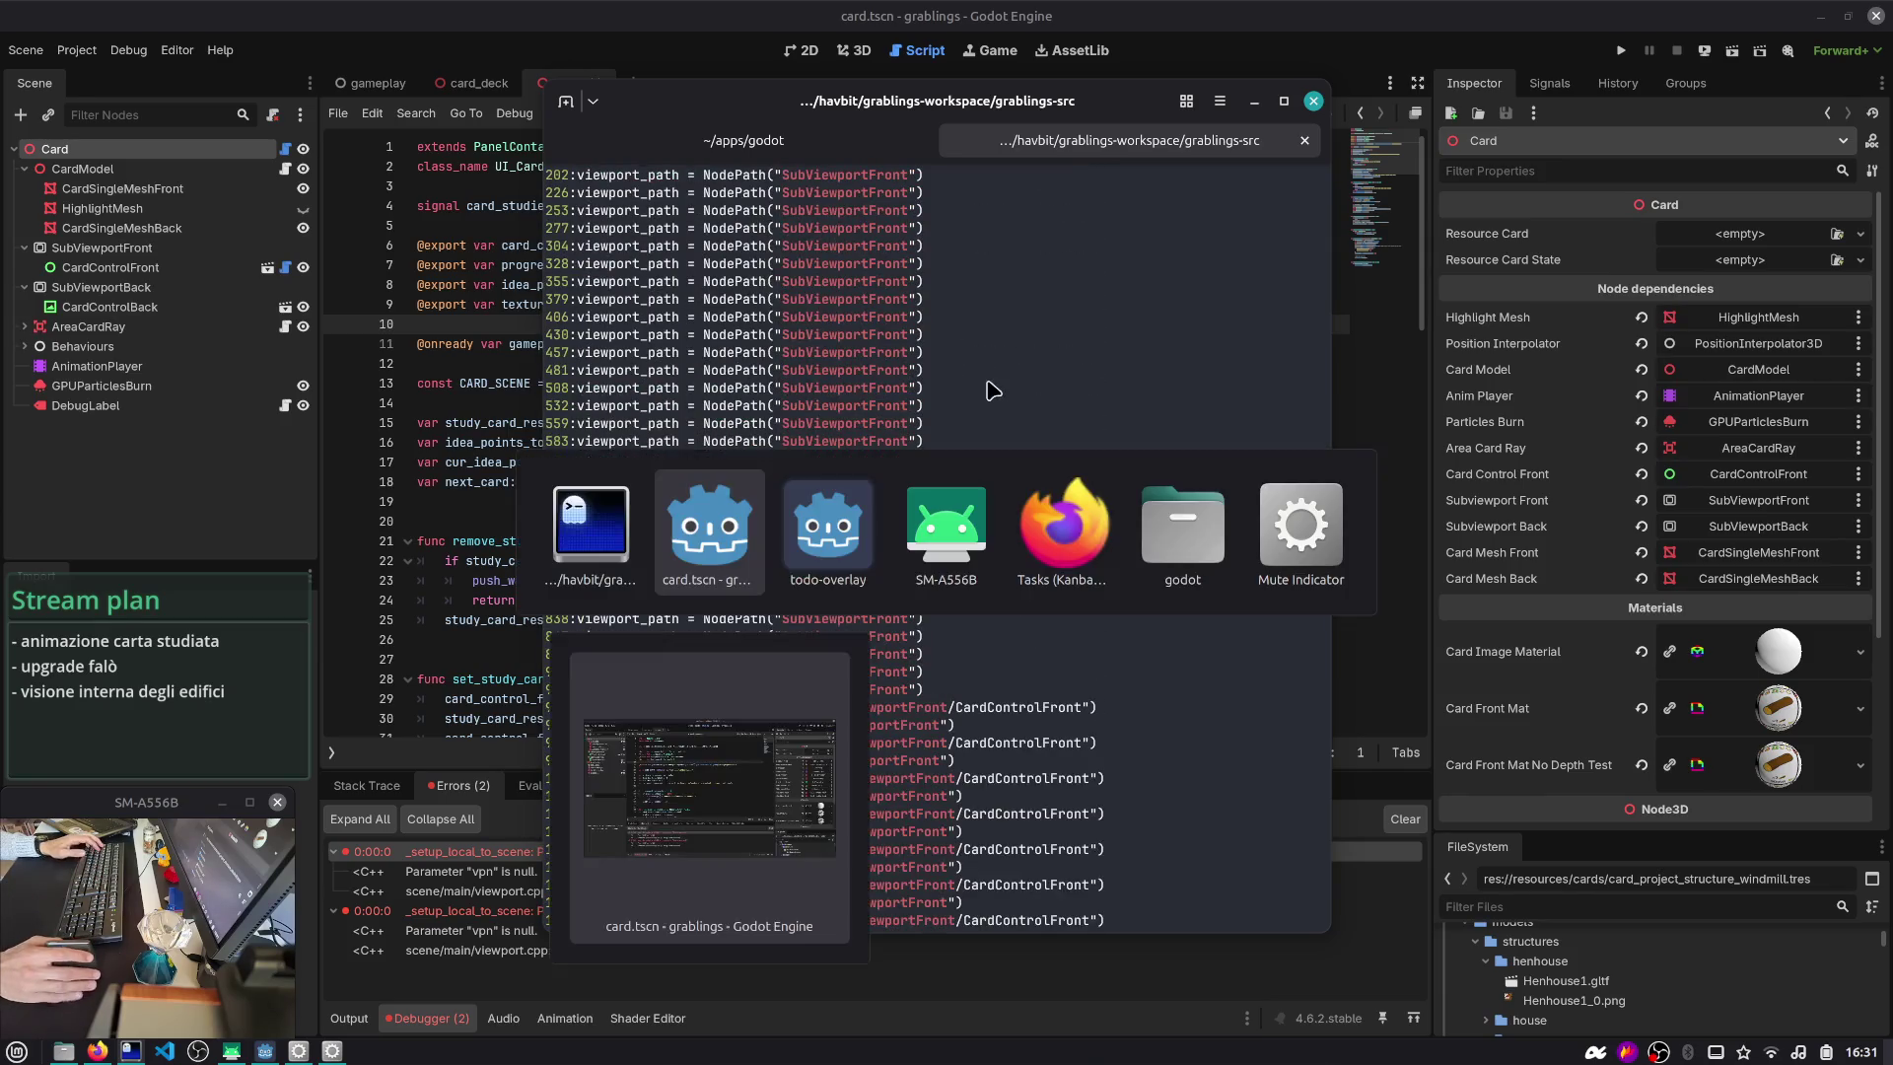
pyautogui.hotkey('ctrl', 'l')
pyautogui.write('code .')
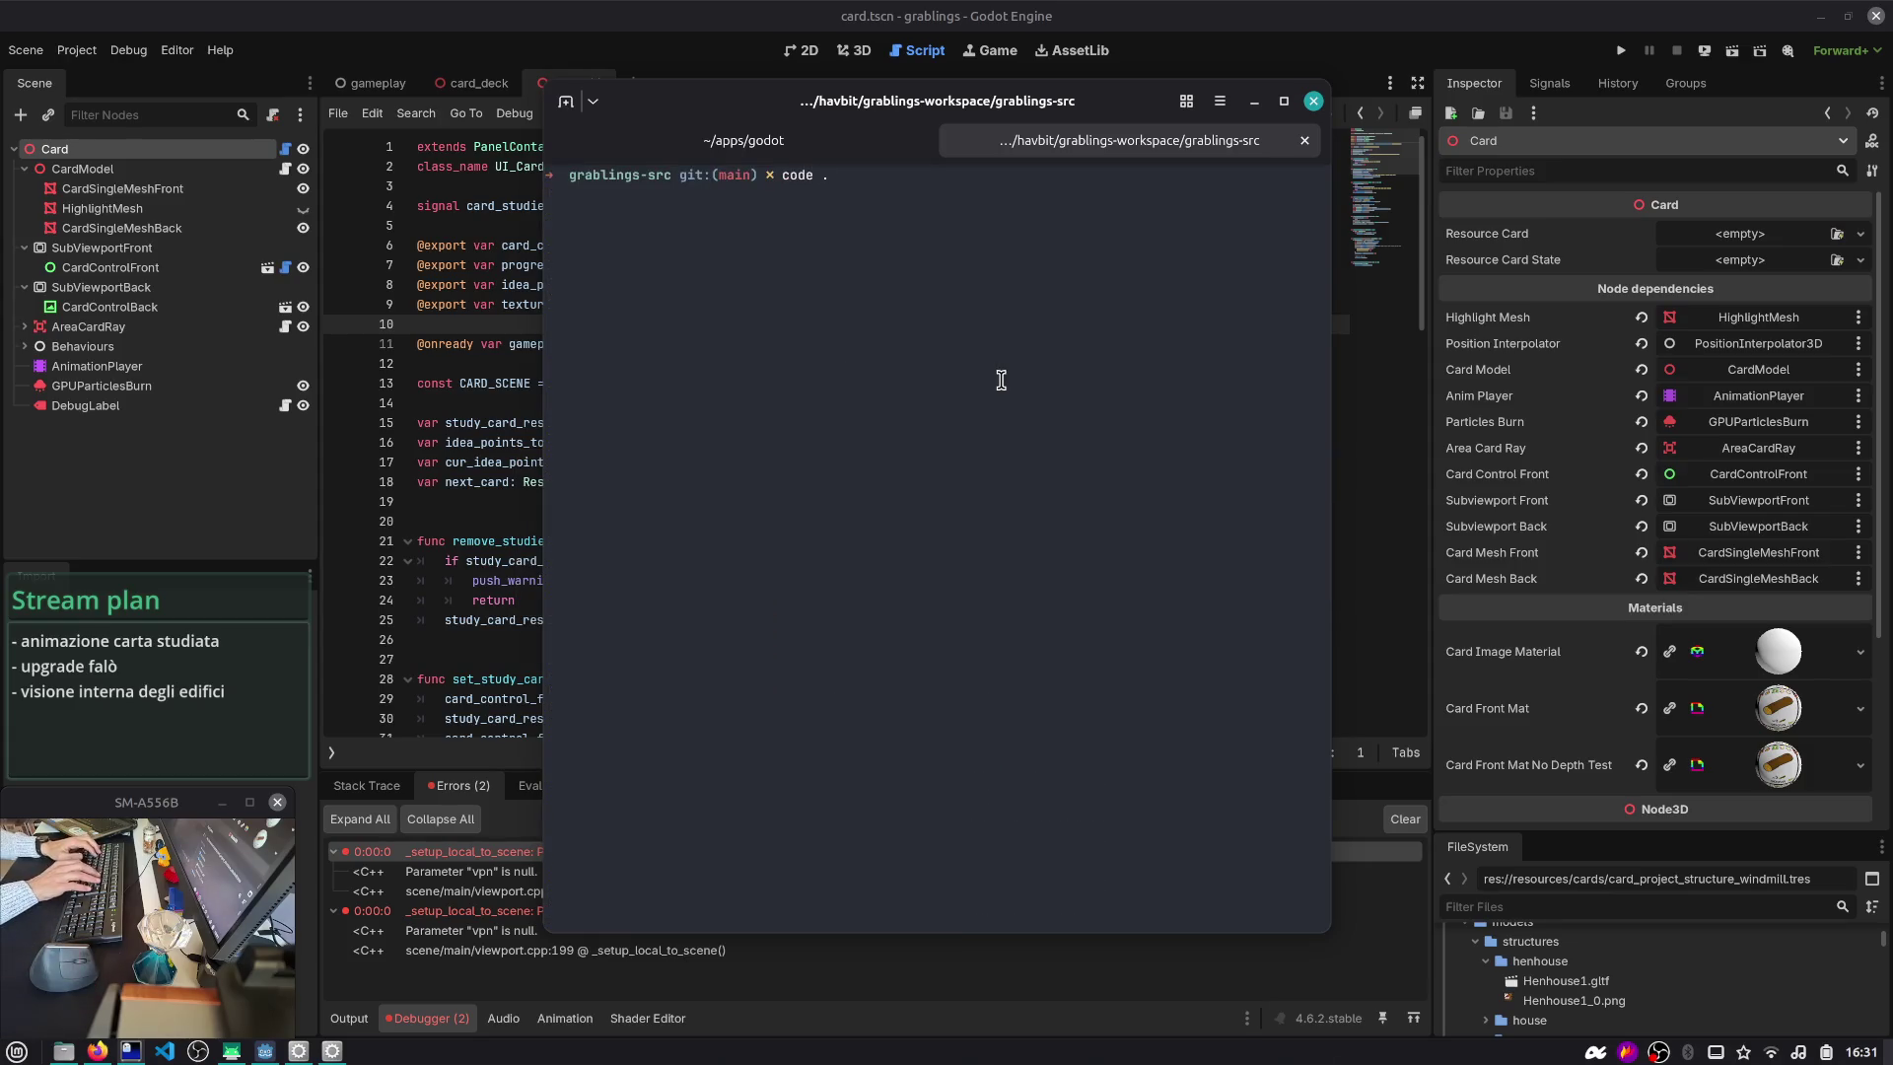
pyautogui.press('Return')
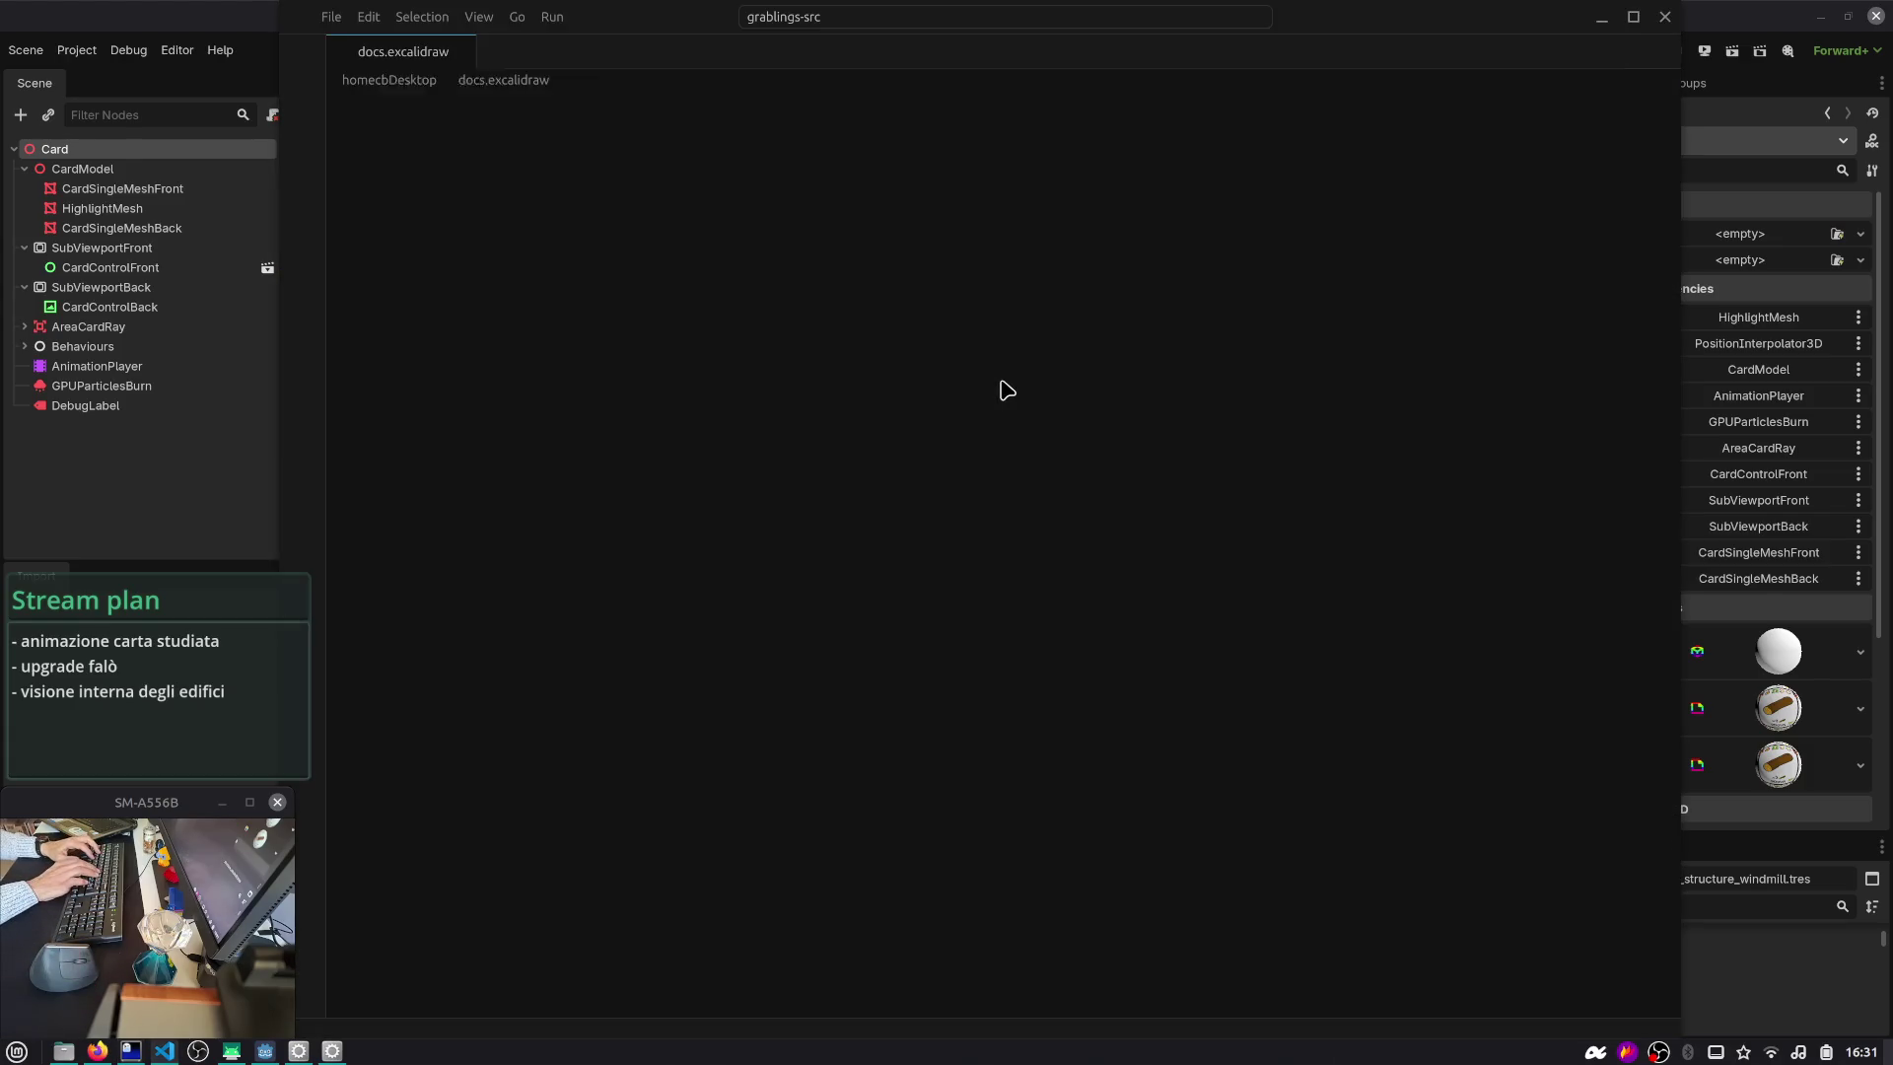
# - Close docs.excalidraw without saving, show the file tree, and open player_zone.tscn
pyautogui.hotkey('ctrl', 'p')
pyautogui.write('hand.tsc')
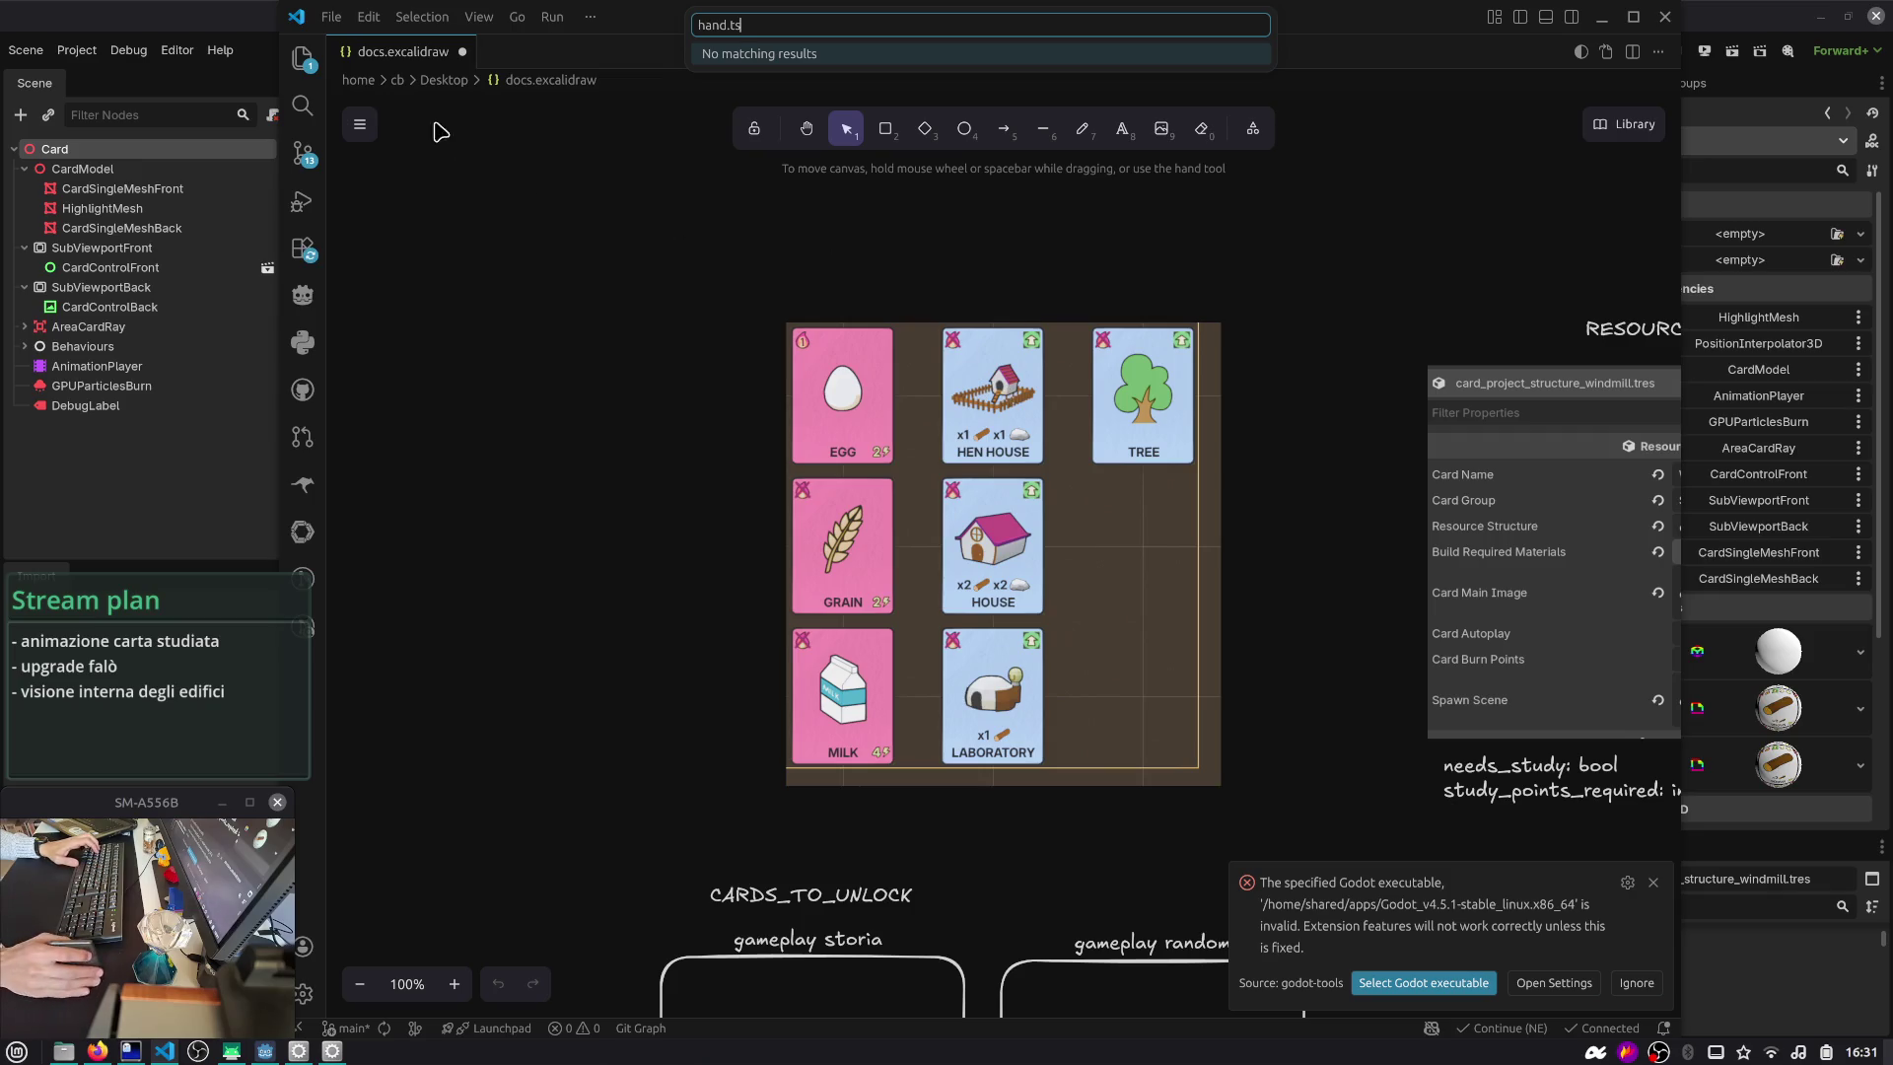
pyautogui.press('Escape')
pyautogui.hotkey('ctrl', 'w')
pyautogui.click(840, 427)
pyautogui.hotkey('ctrl', 'b')
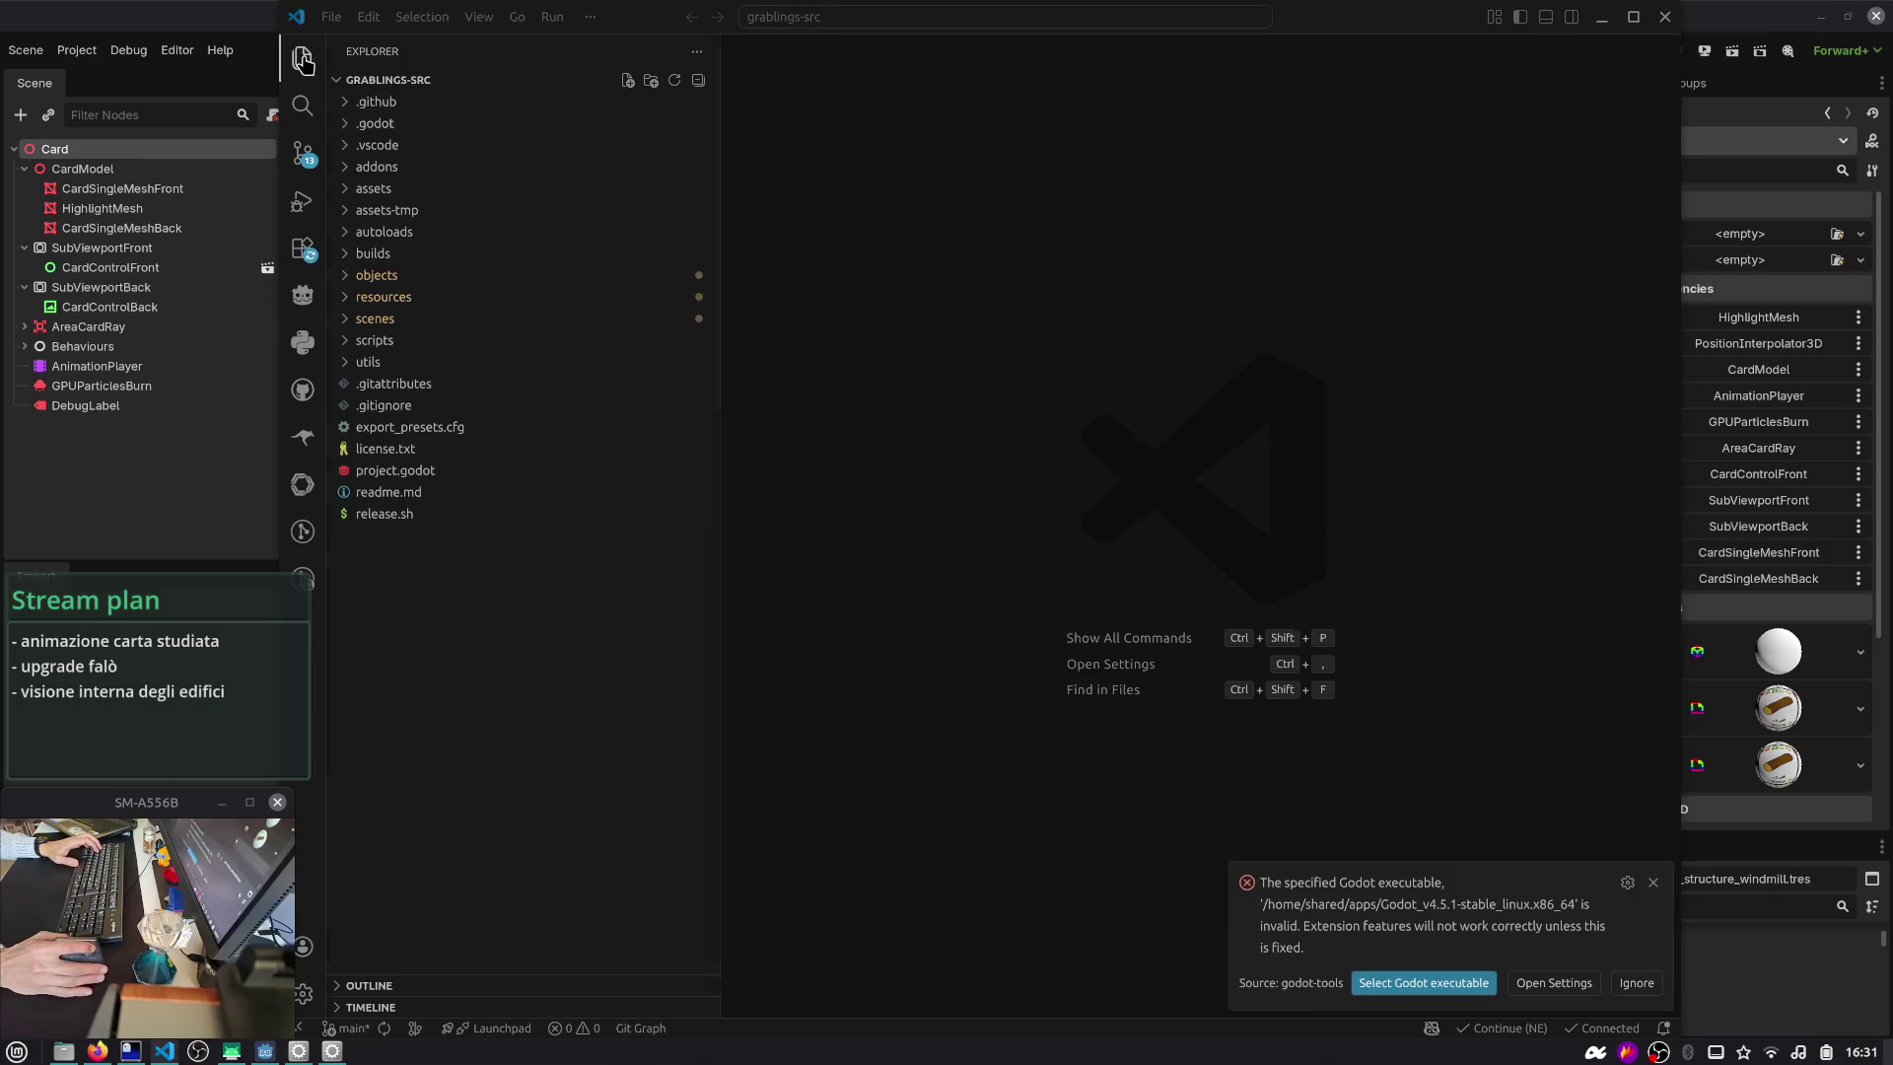
pyautogui.hotkey('ctrl', 'p')
pyautogui.write('.tscn')
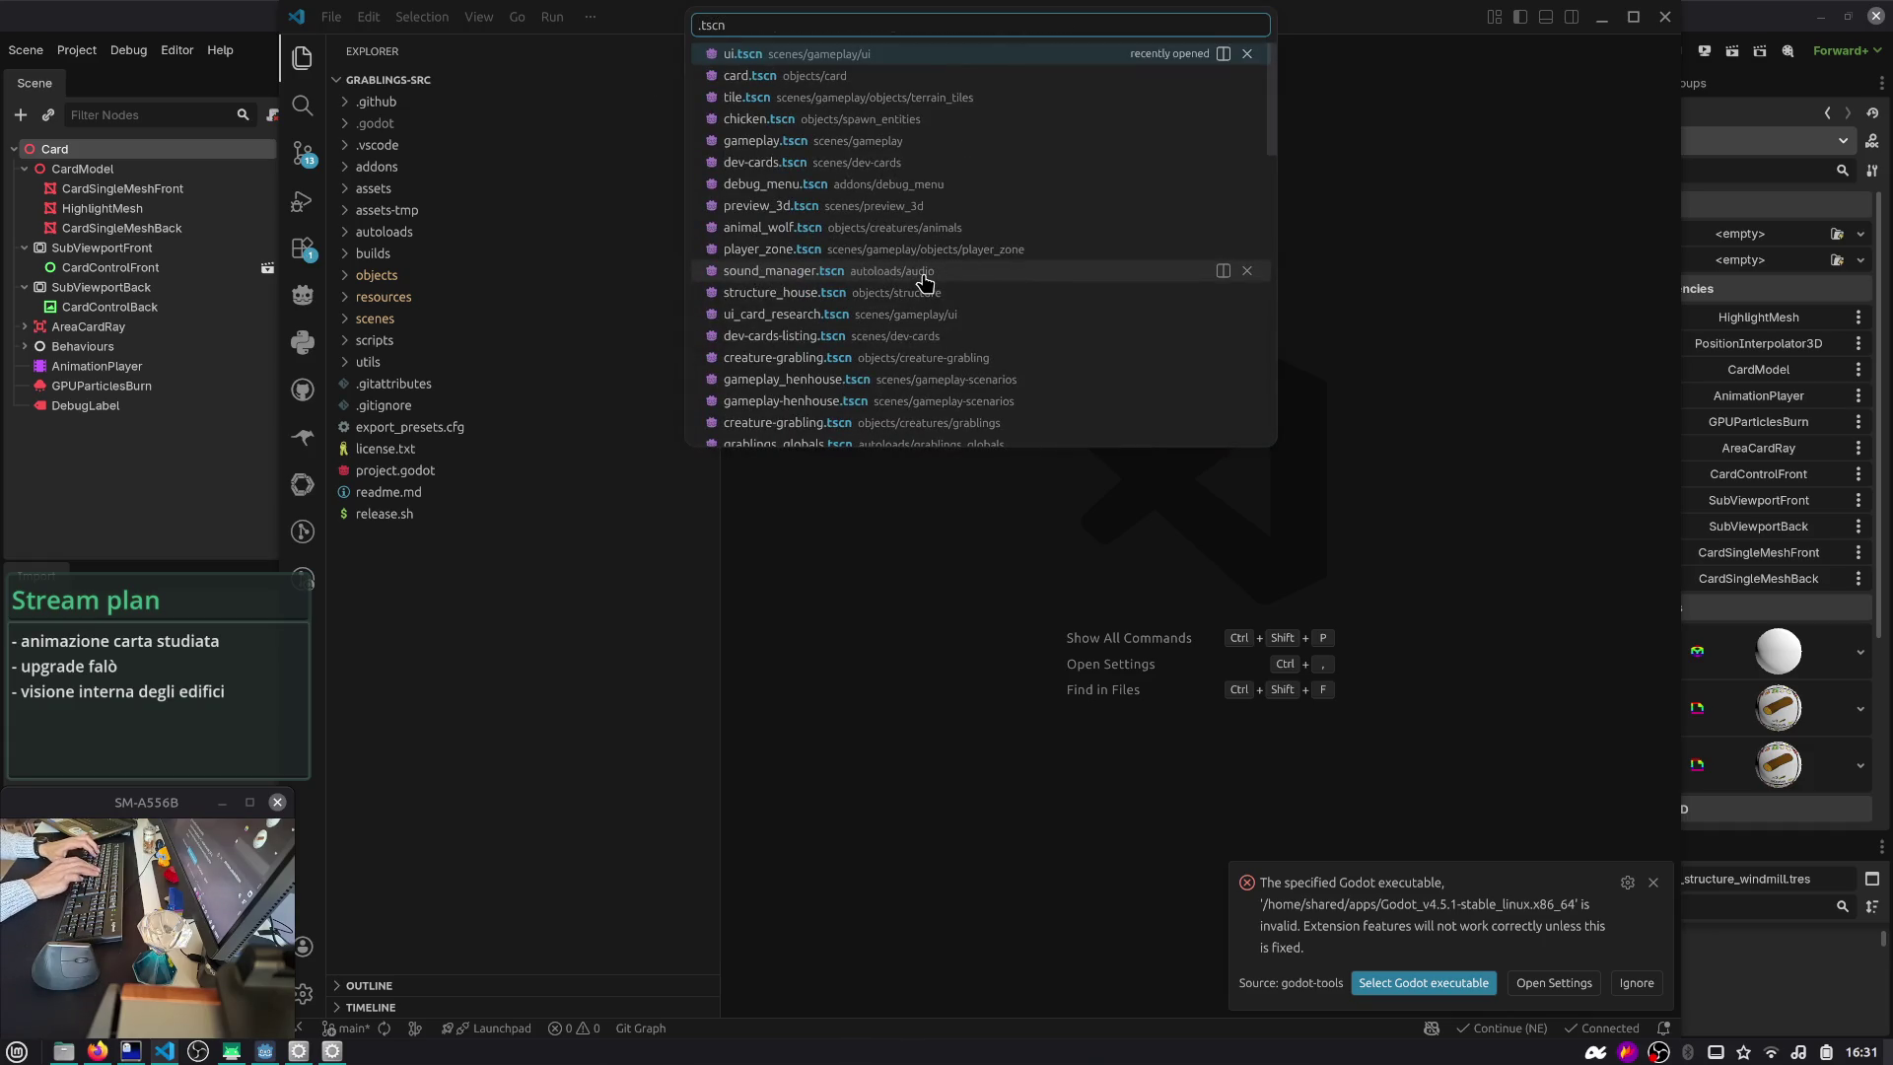
pyautogui.write('player_zone')
pyautogui.press('Return')
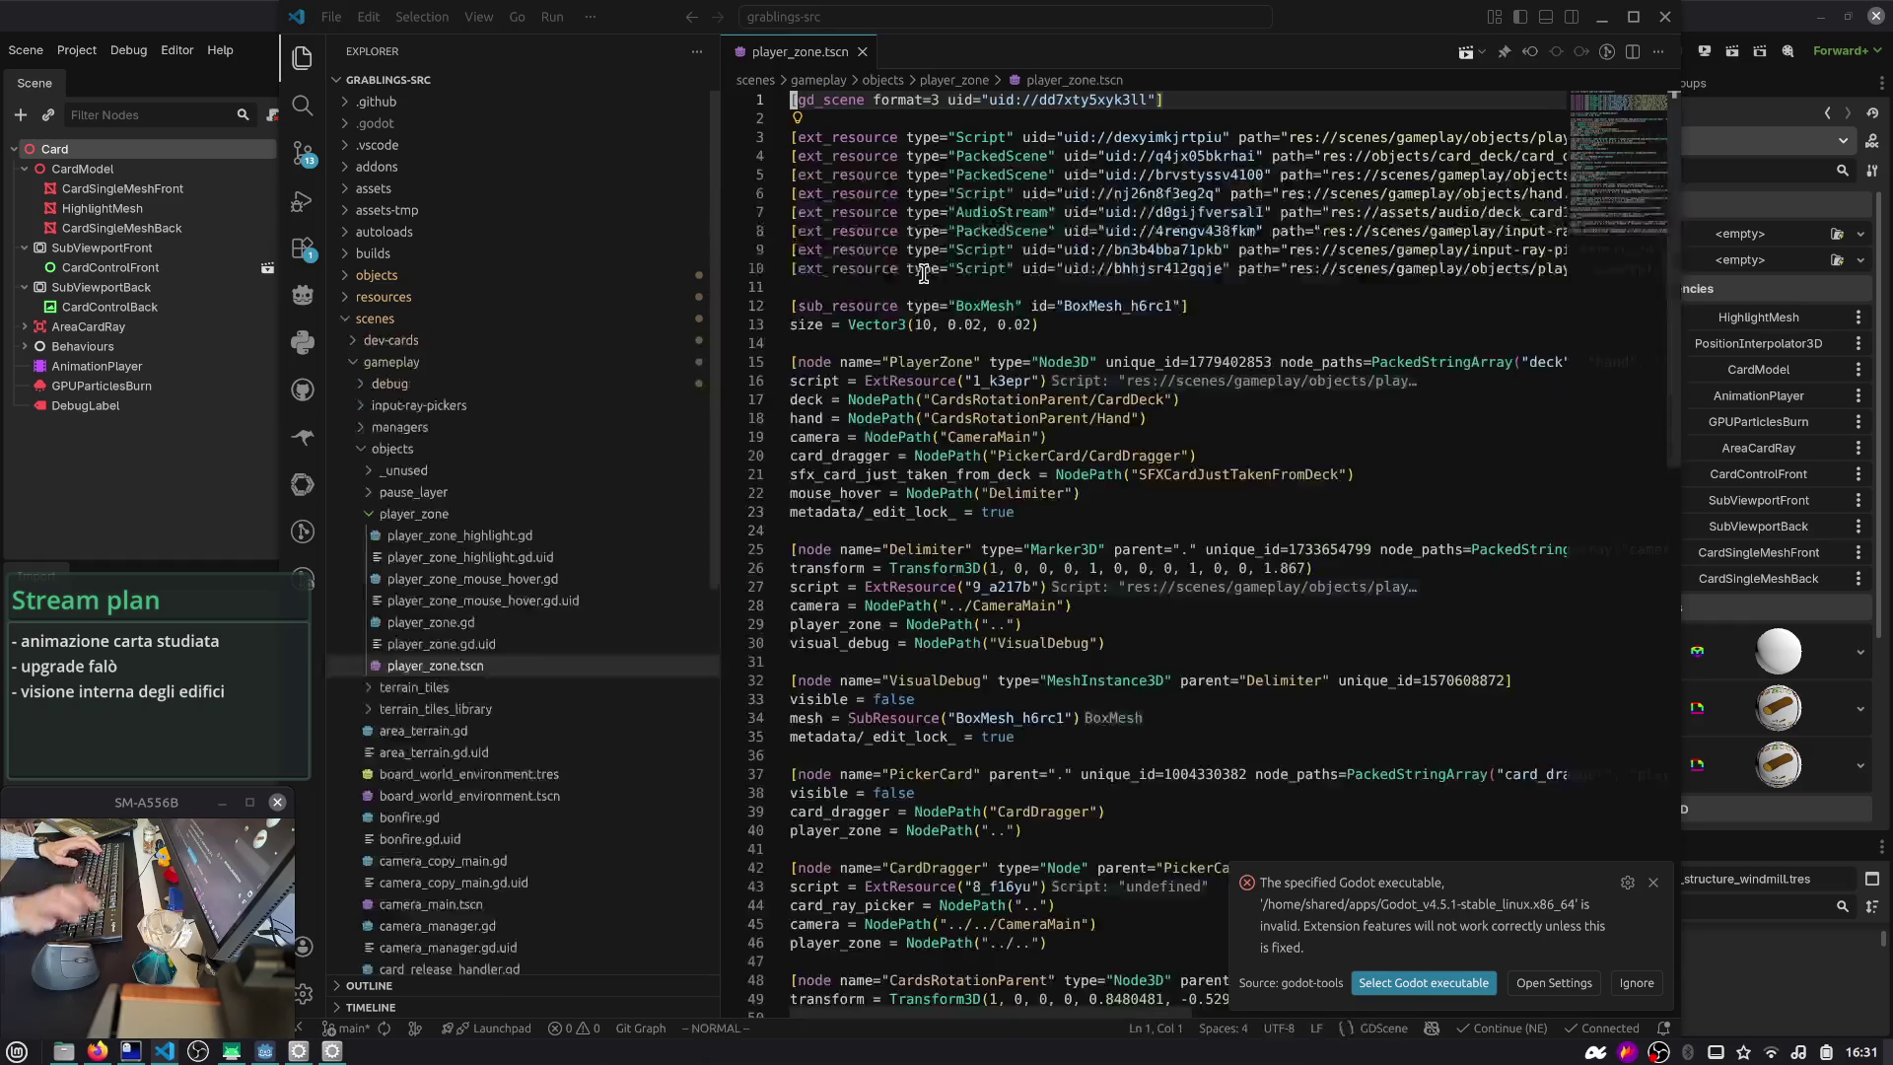
# - Search the workspace for 'subviewportfront' and open the card.tscn and card_deck.tscn matches
pyautogui.hotkey('ctrl', 'shift', 'f')
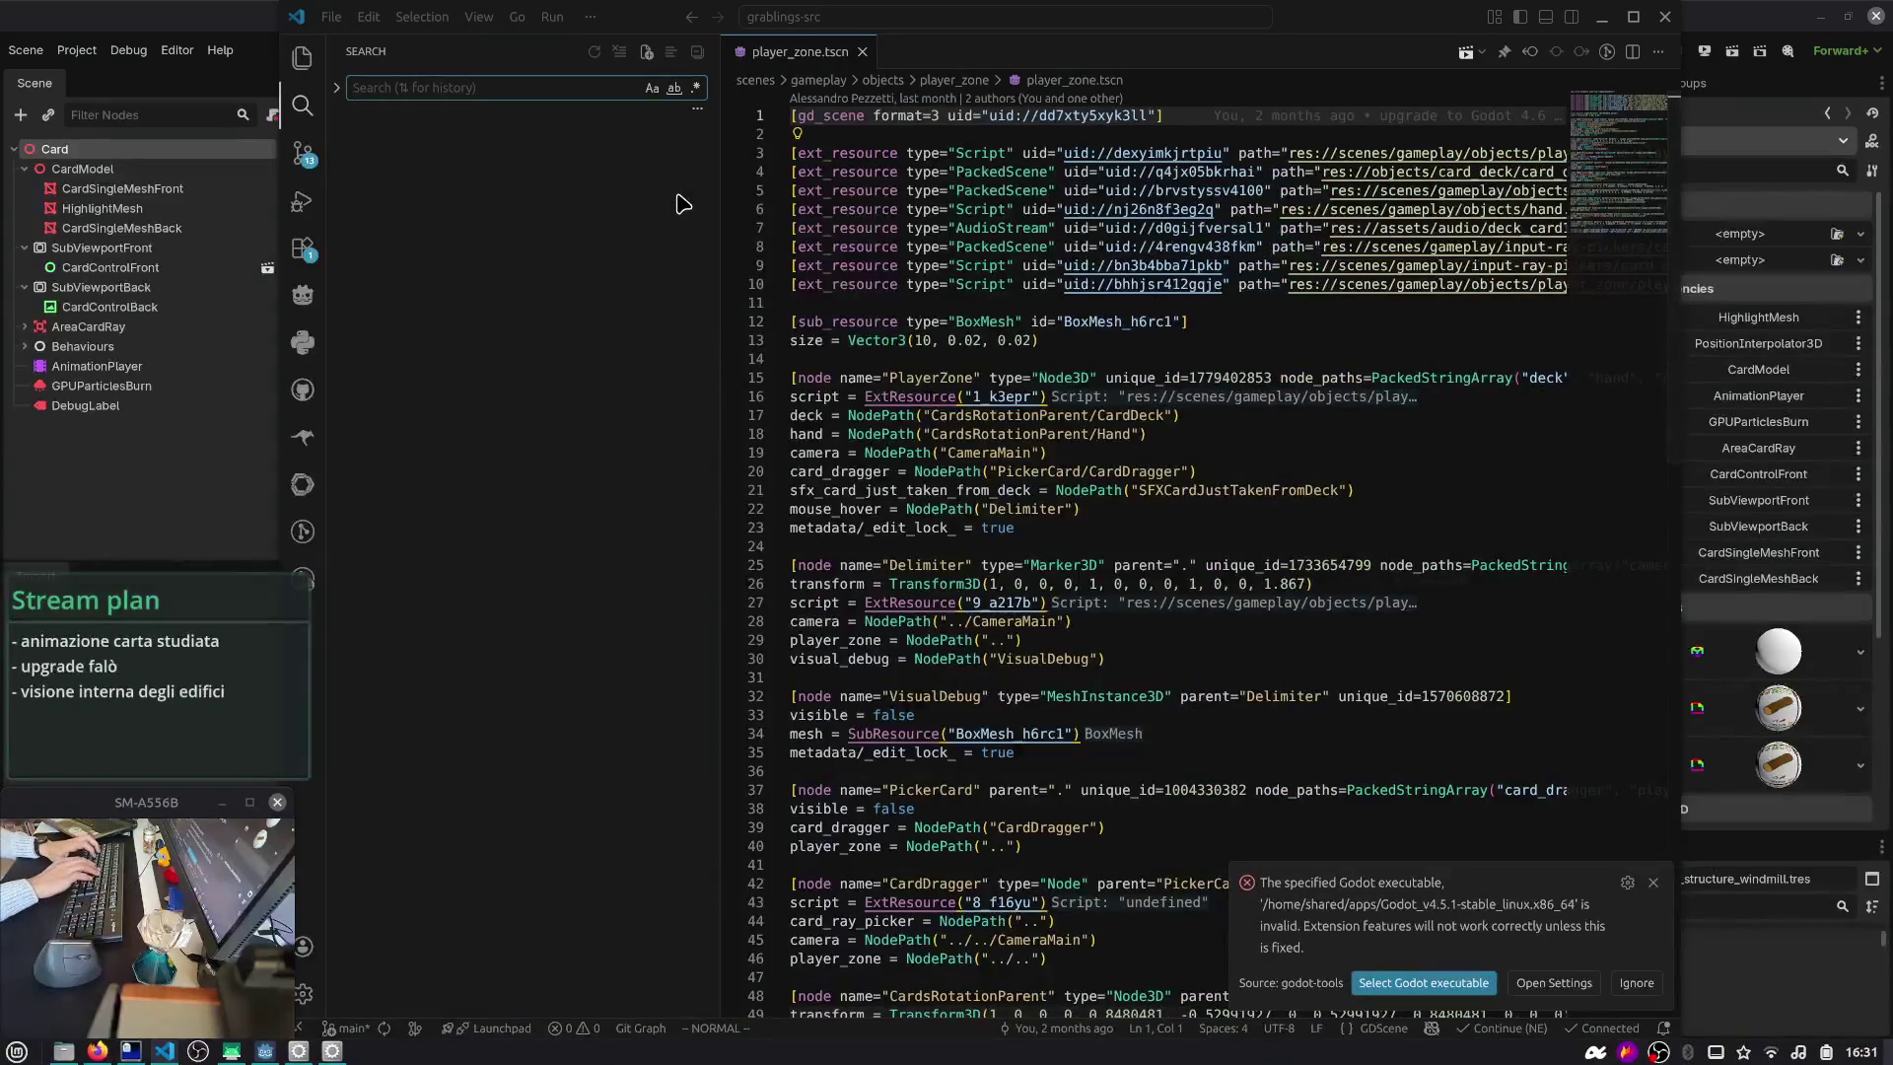
pyautogui.write('subviewportfront')
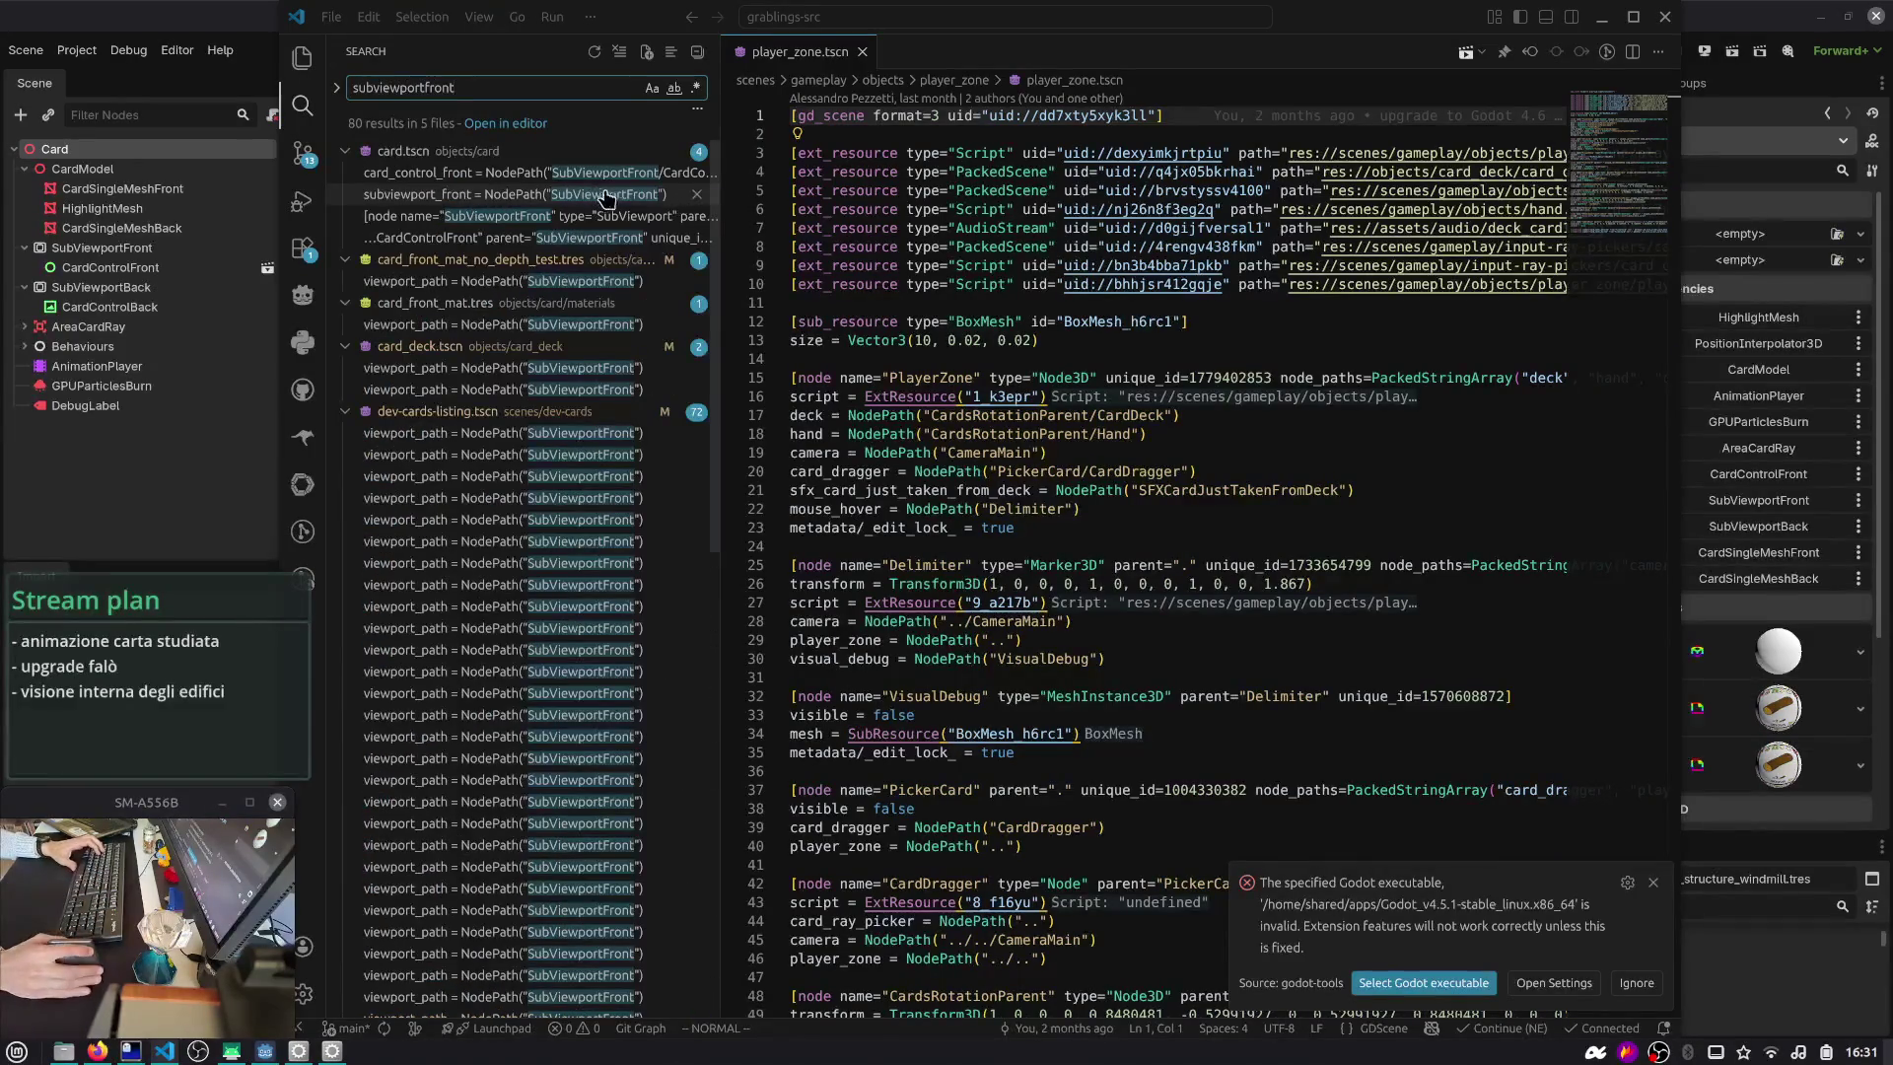
pyautogui.click(561, 174)
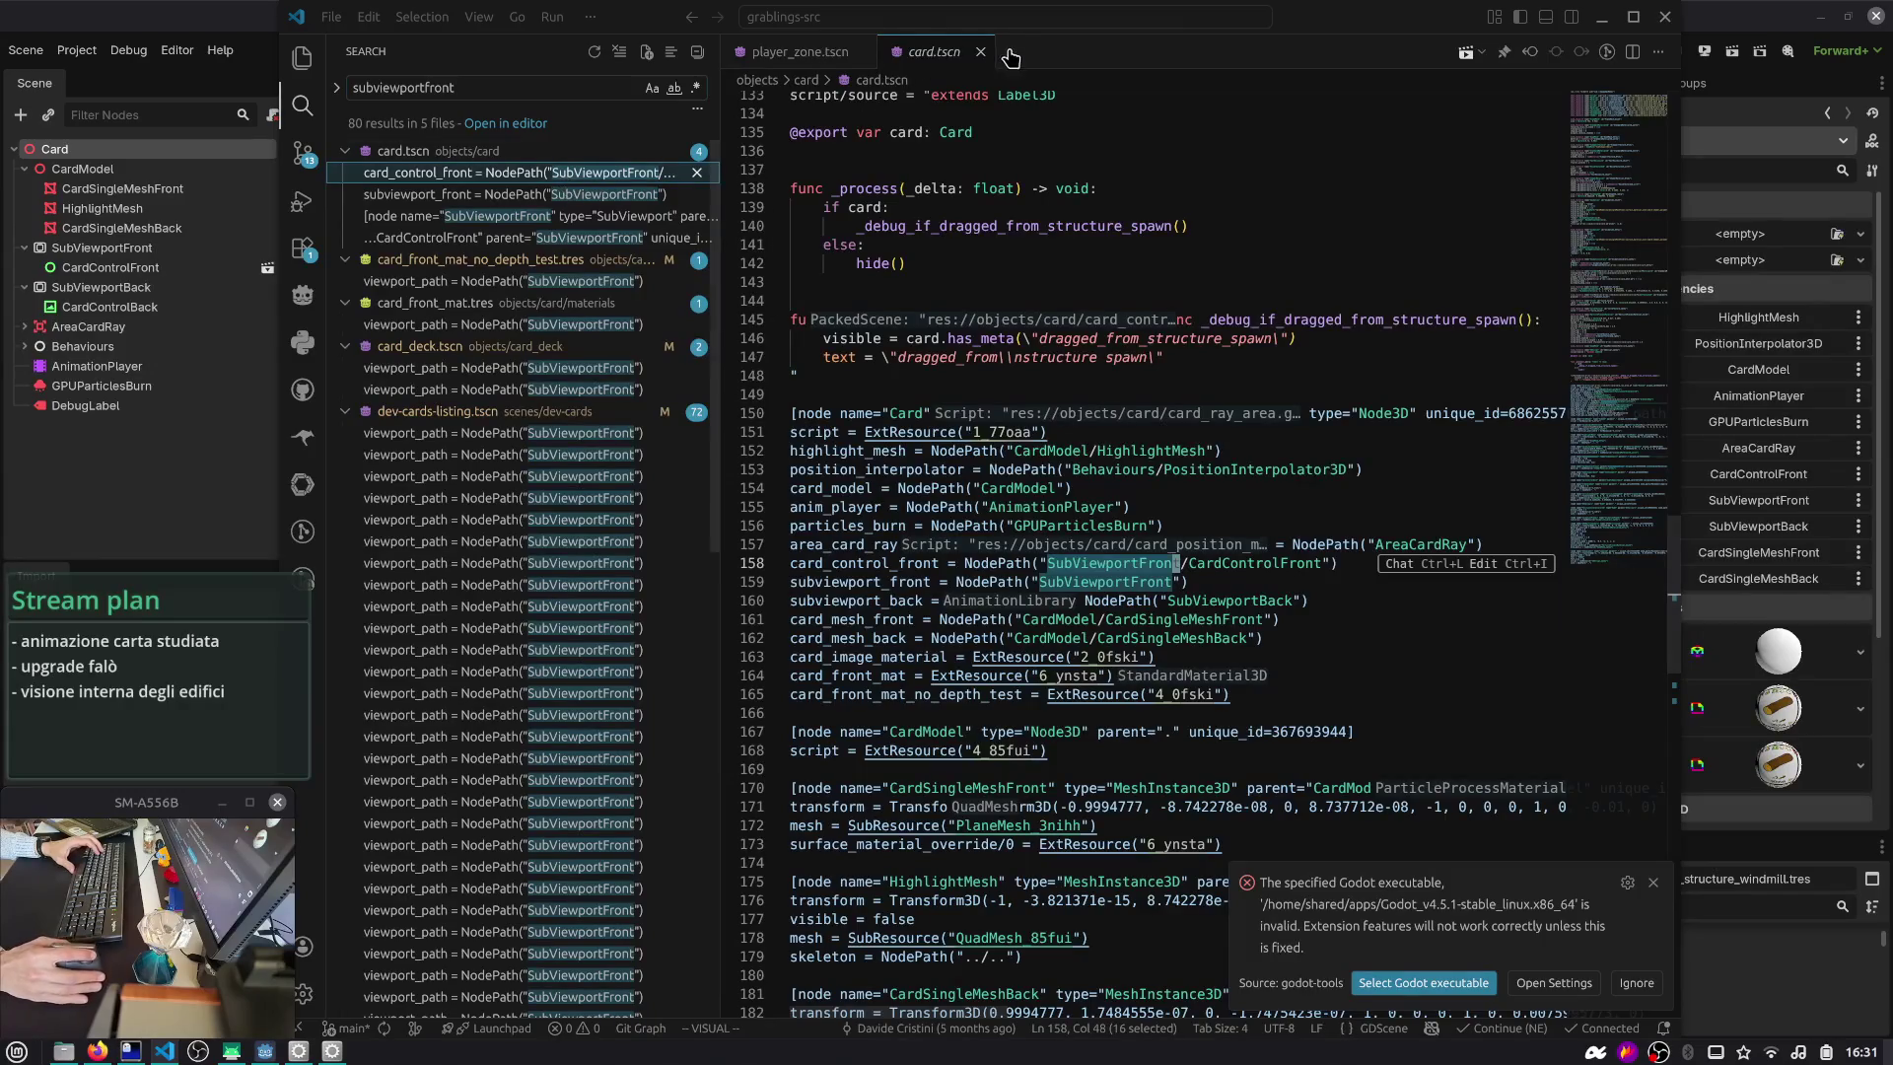
pyautogui.click(414, 151)
pyautogui.click(422, 175)
pyautogui.click(459, 195)
pyautogui.click(498, 260)
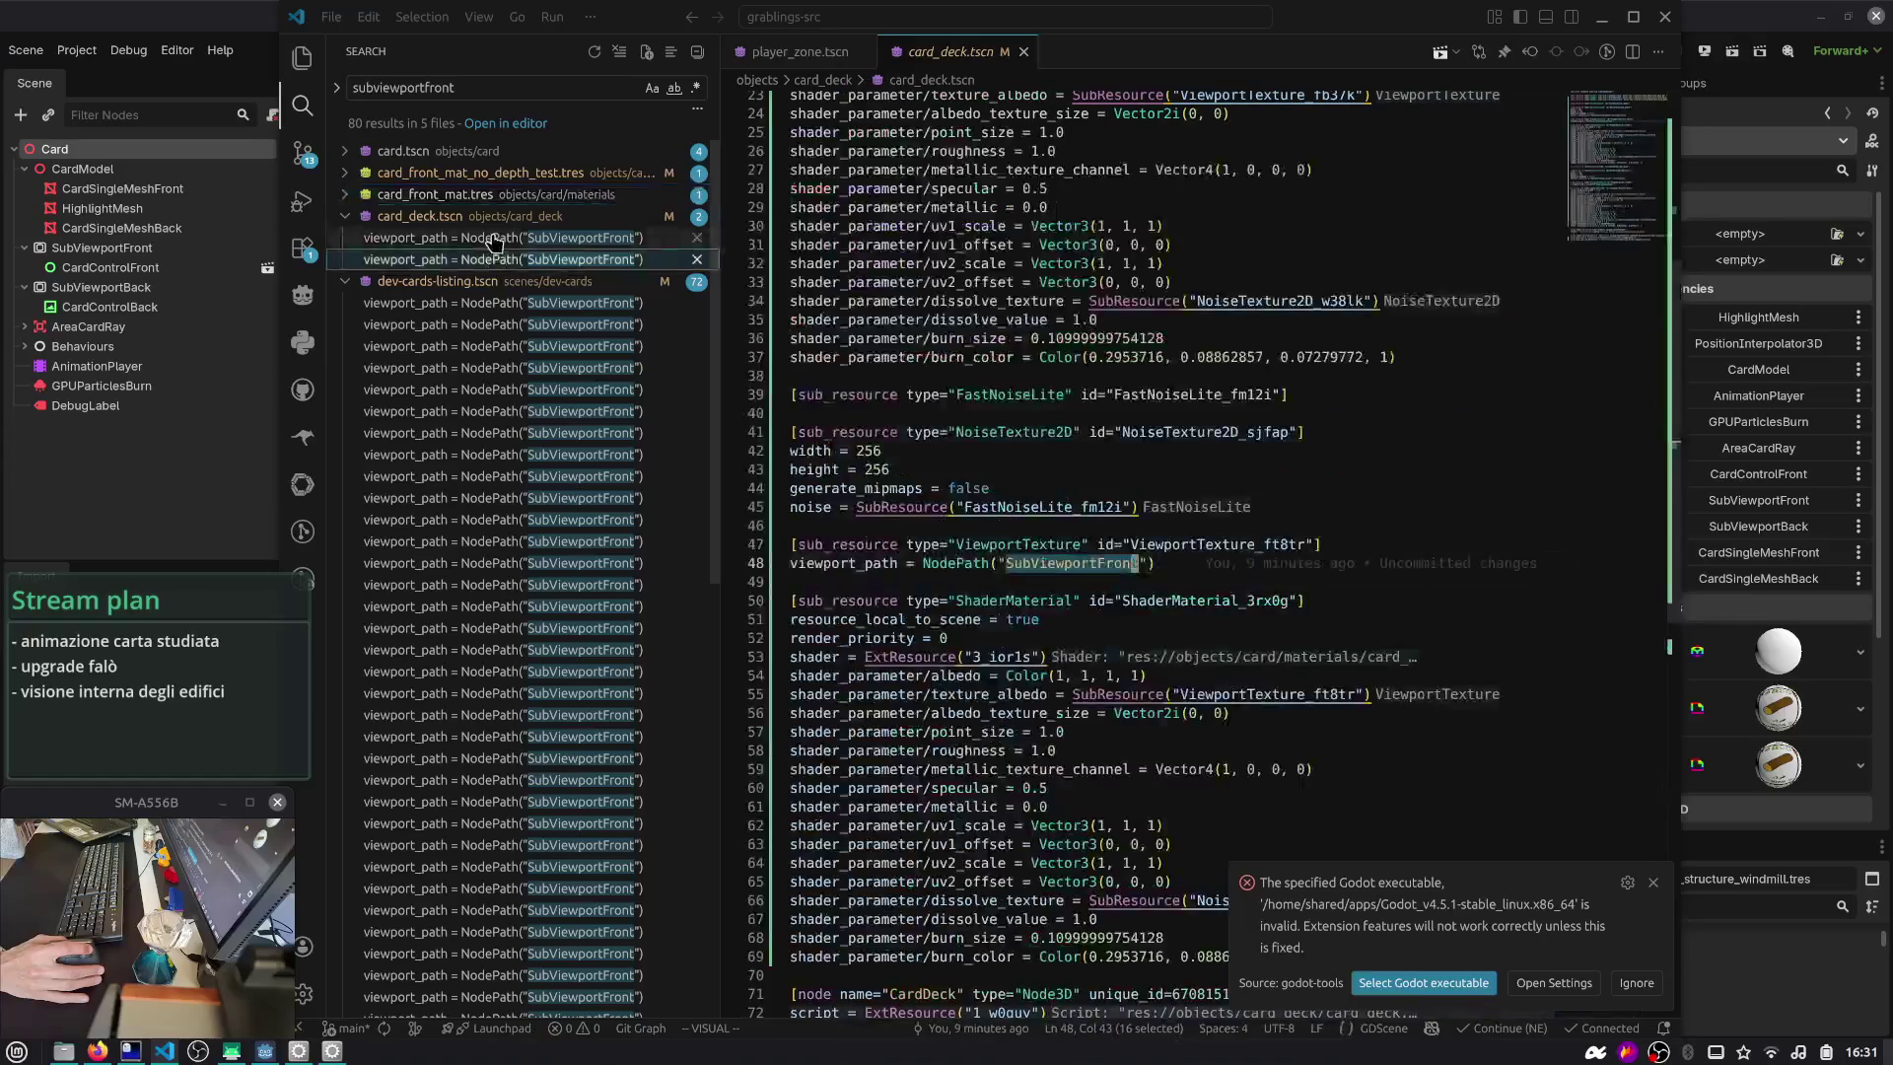
# - Compare card_deck.tscn's viewport_path entries at lines 16 and 48, then return to Godot's card_deck
pyautogui.doubleClick(1079, 545)
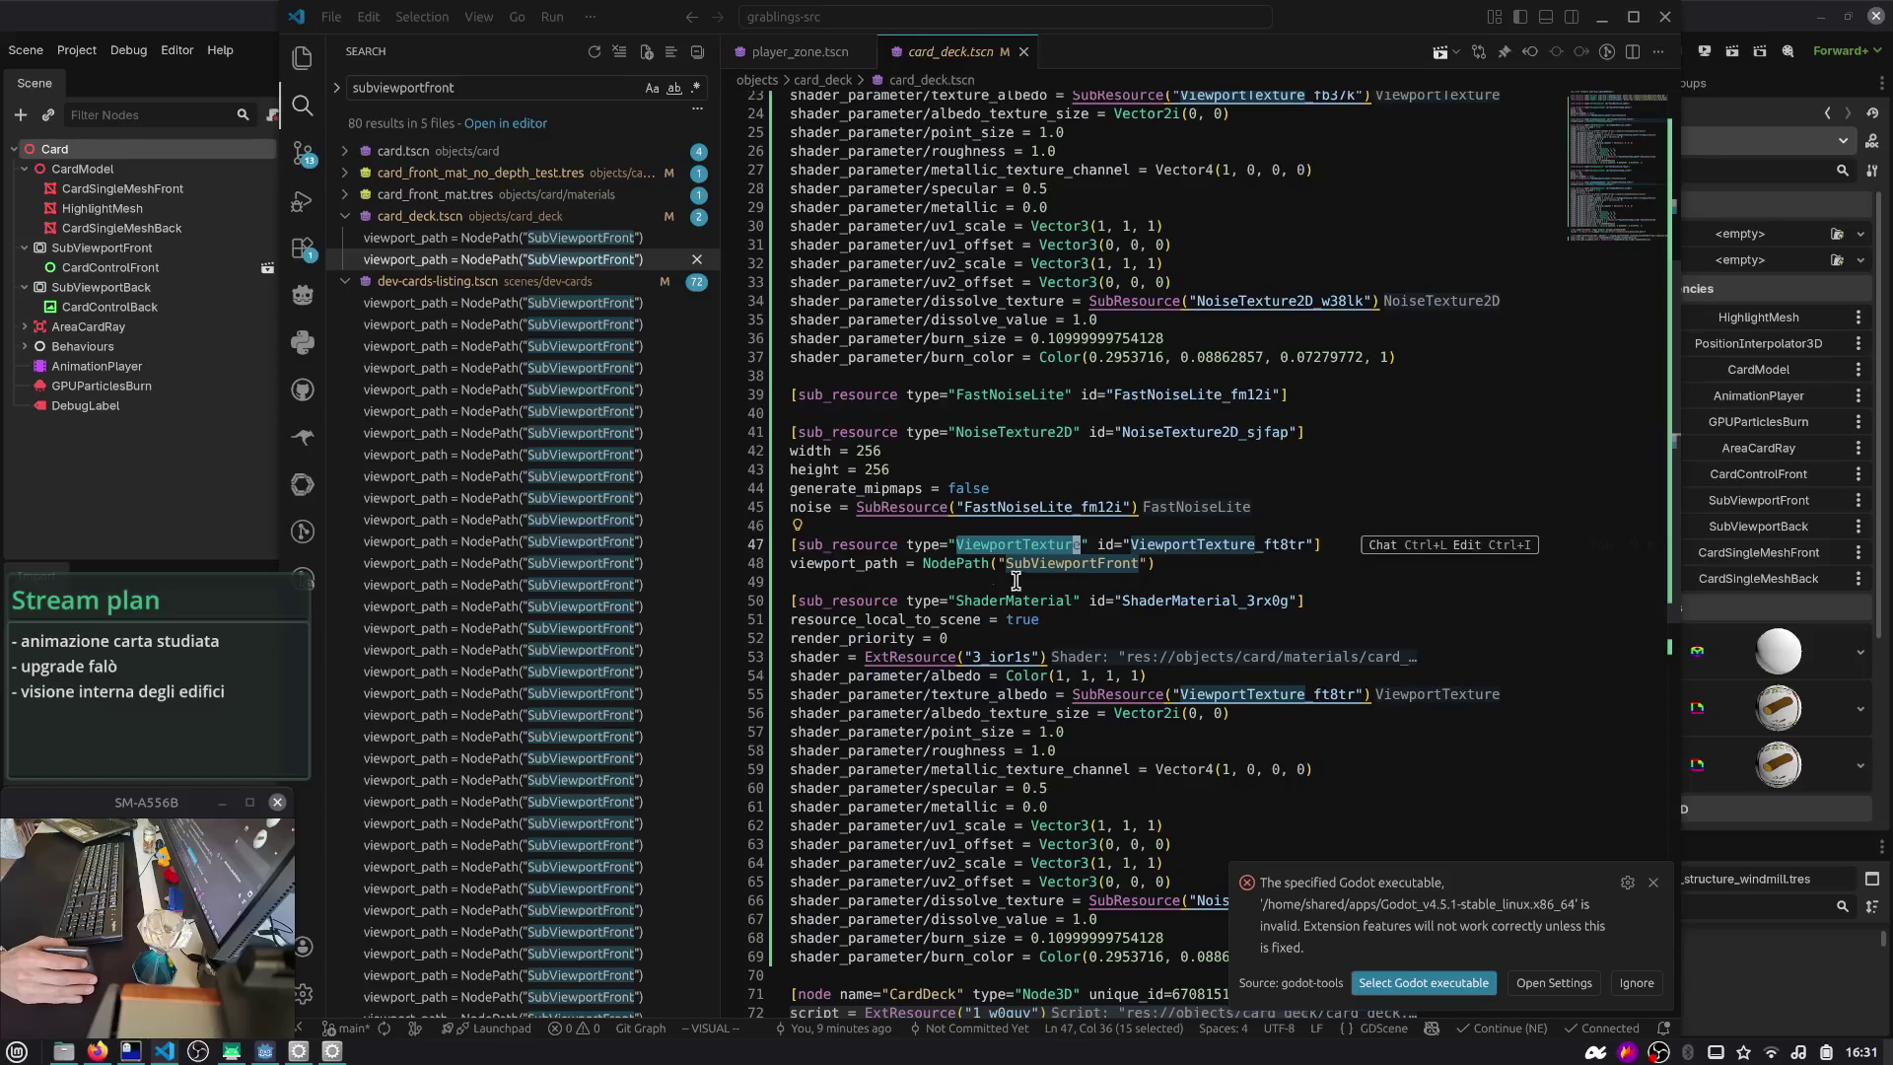
pyautogui.click(506, 241)
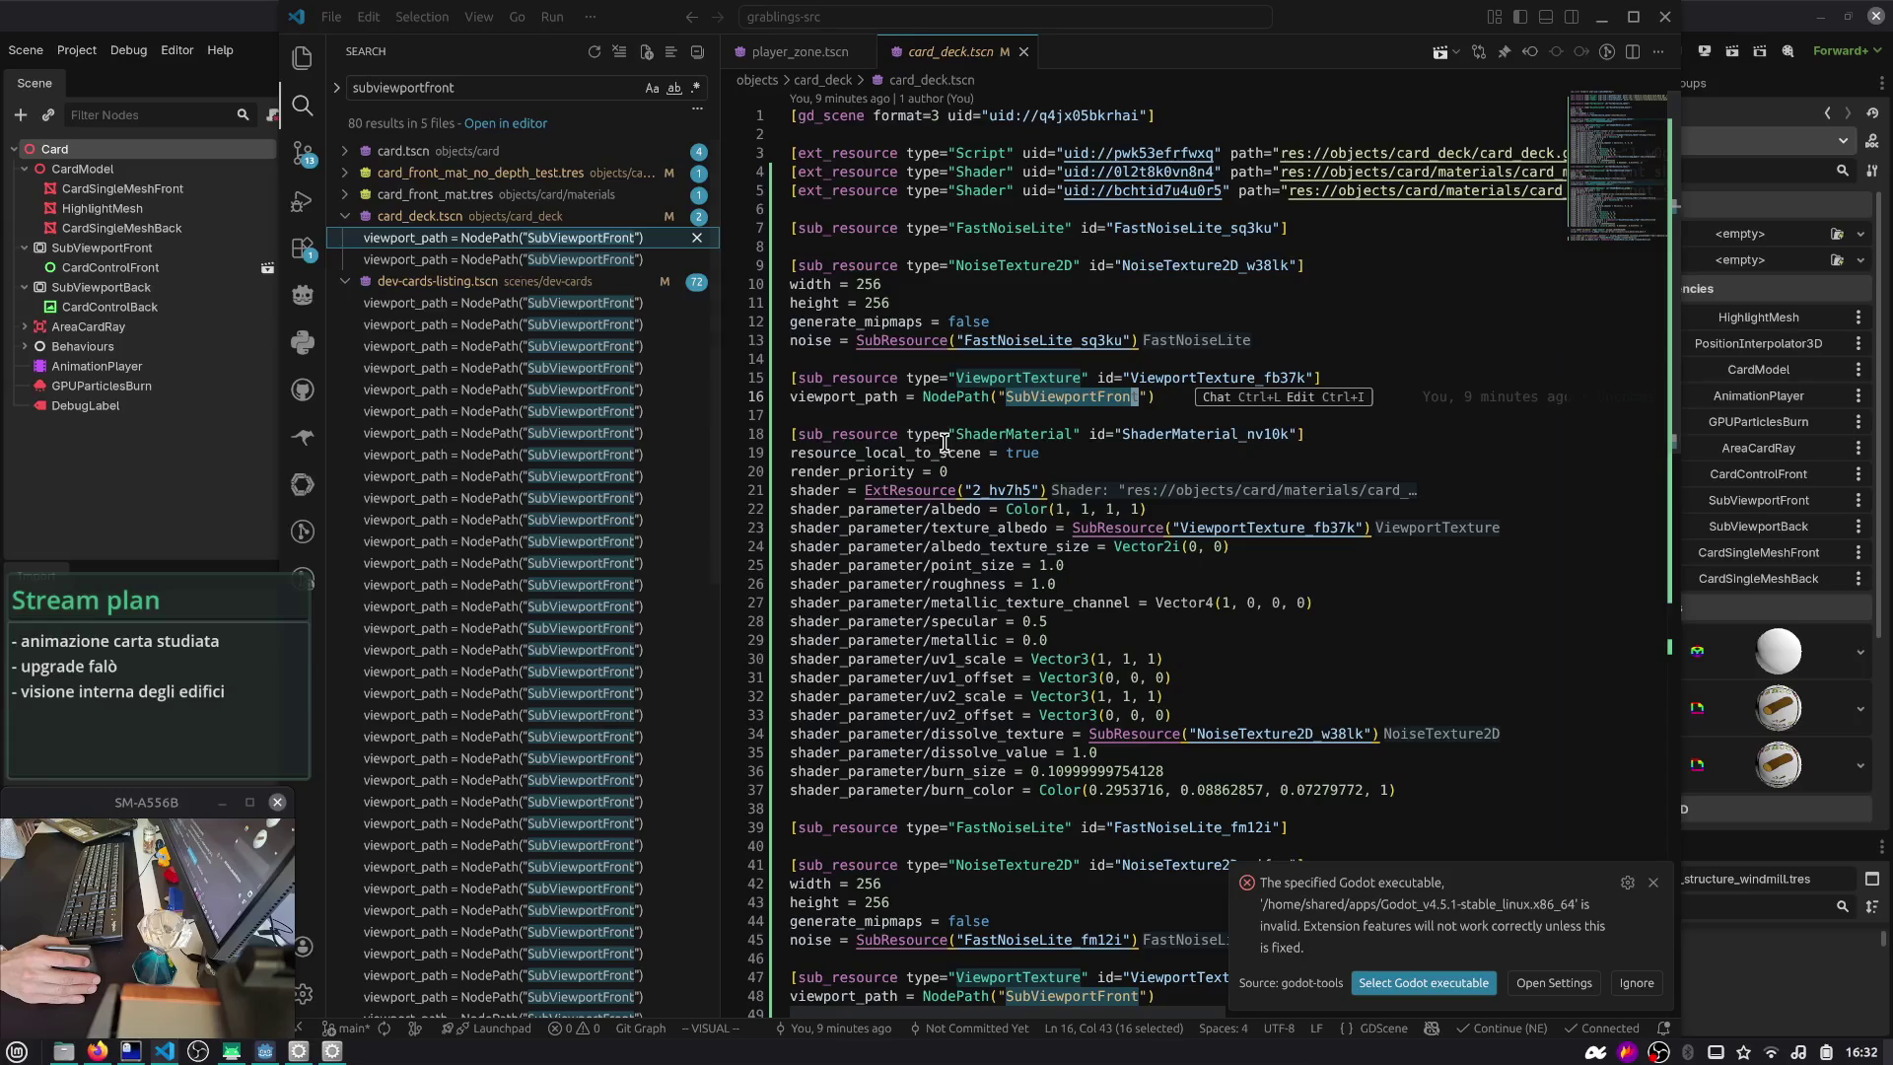
pyautogui.click(1424, 340)
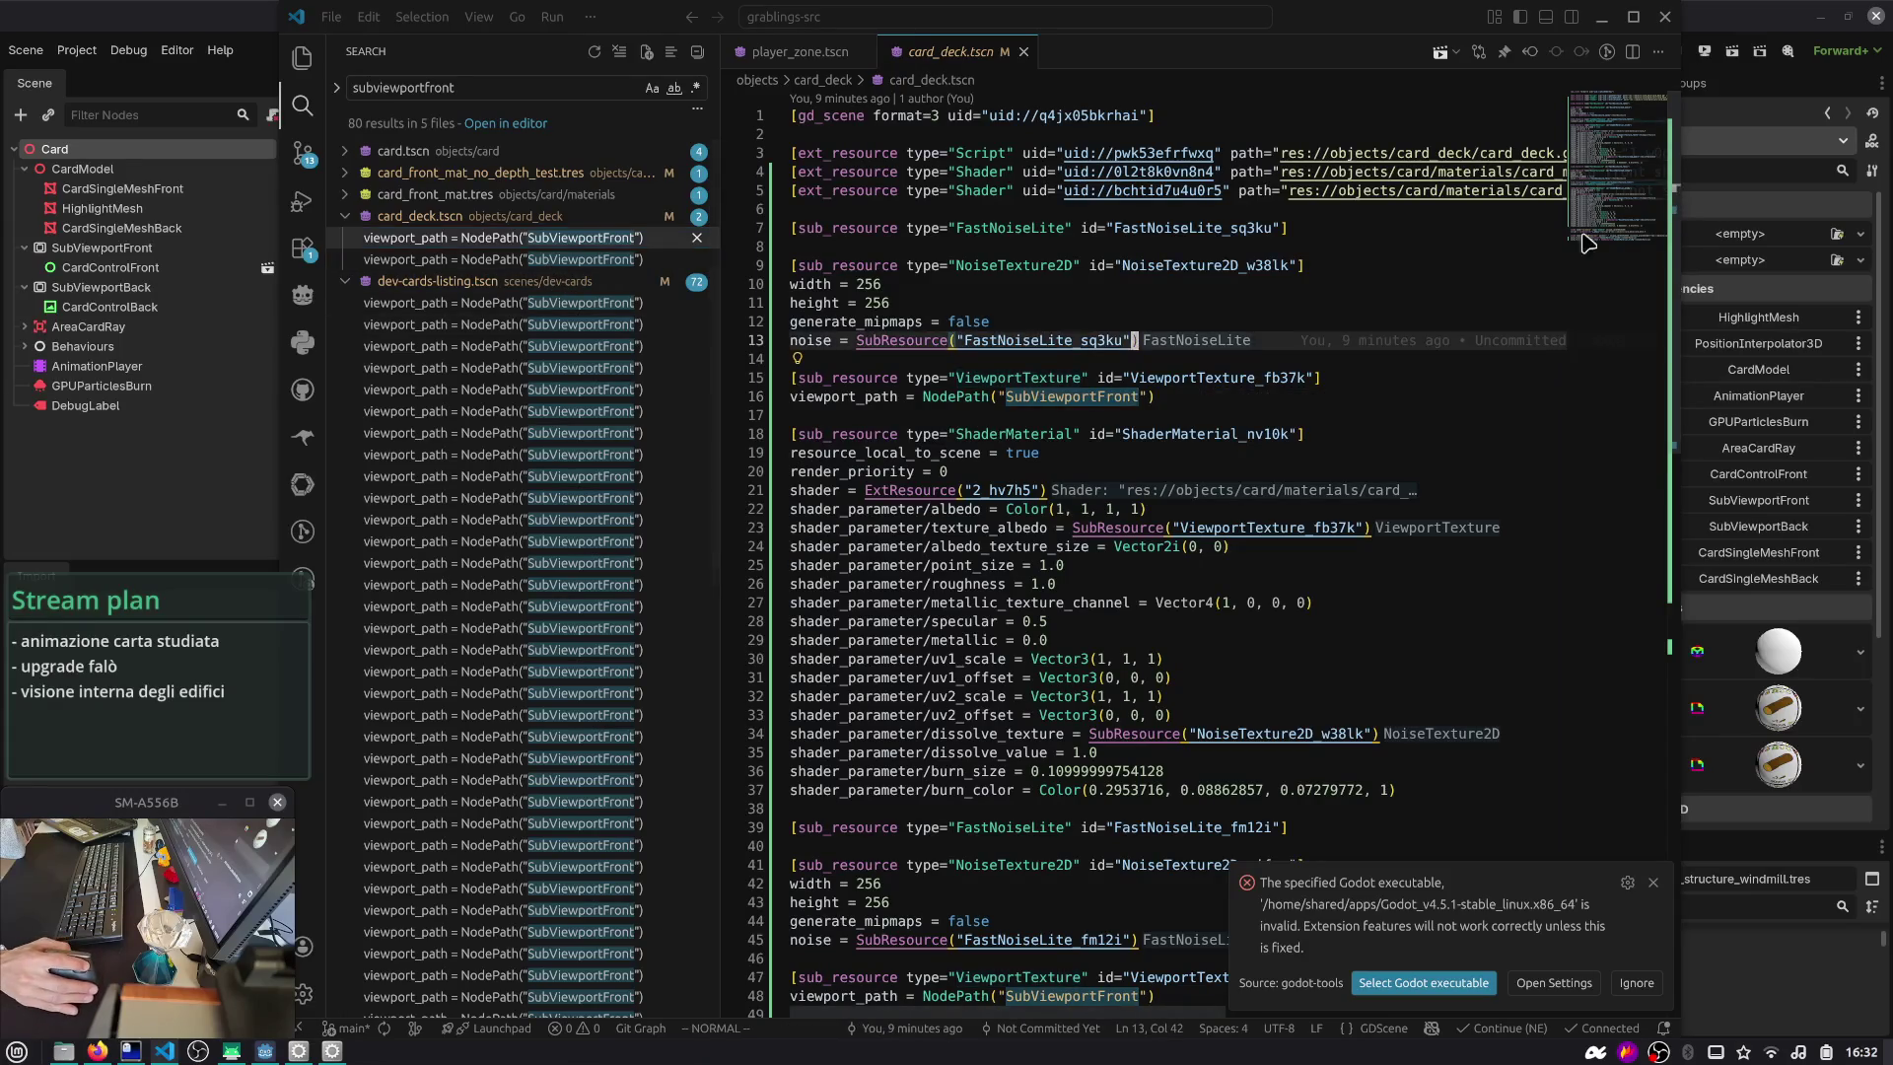
pyautogui.scroll(-2, 1642, 168)
pyautogui.scroll(2, 1642, 167)
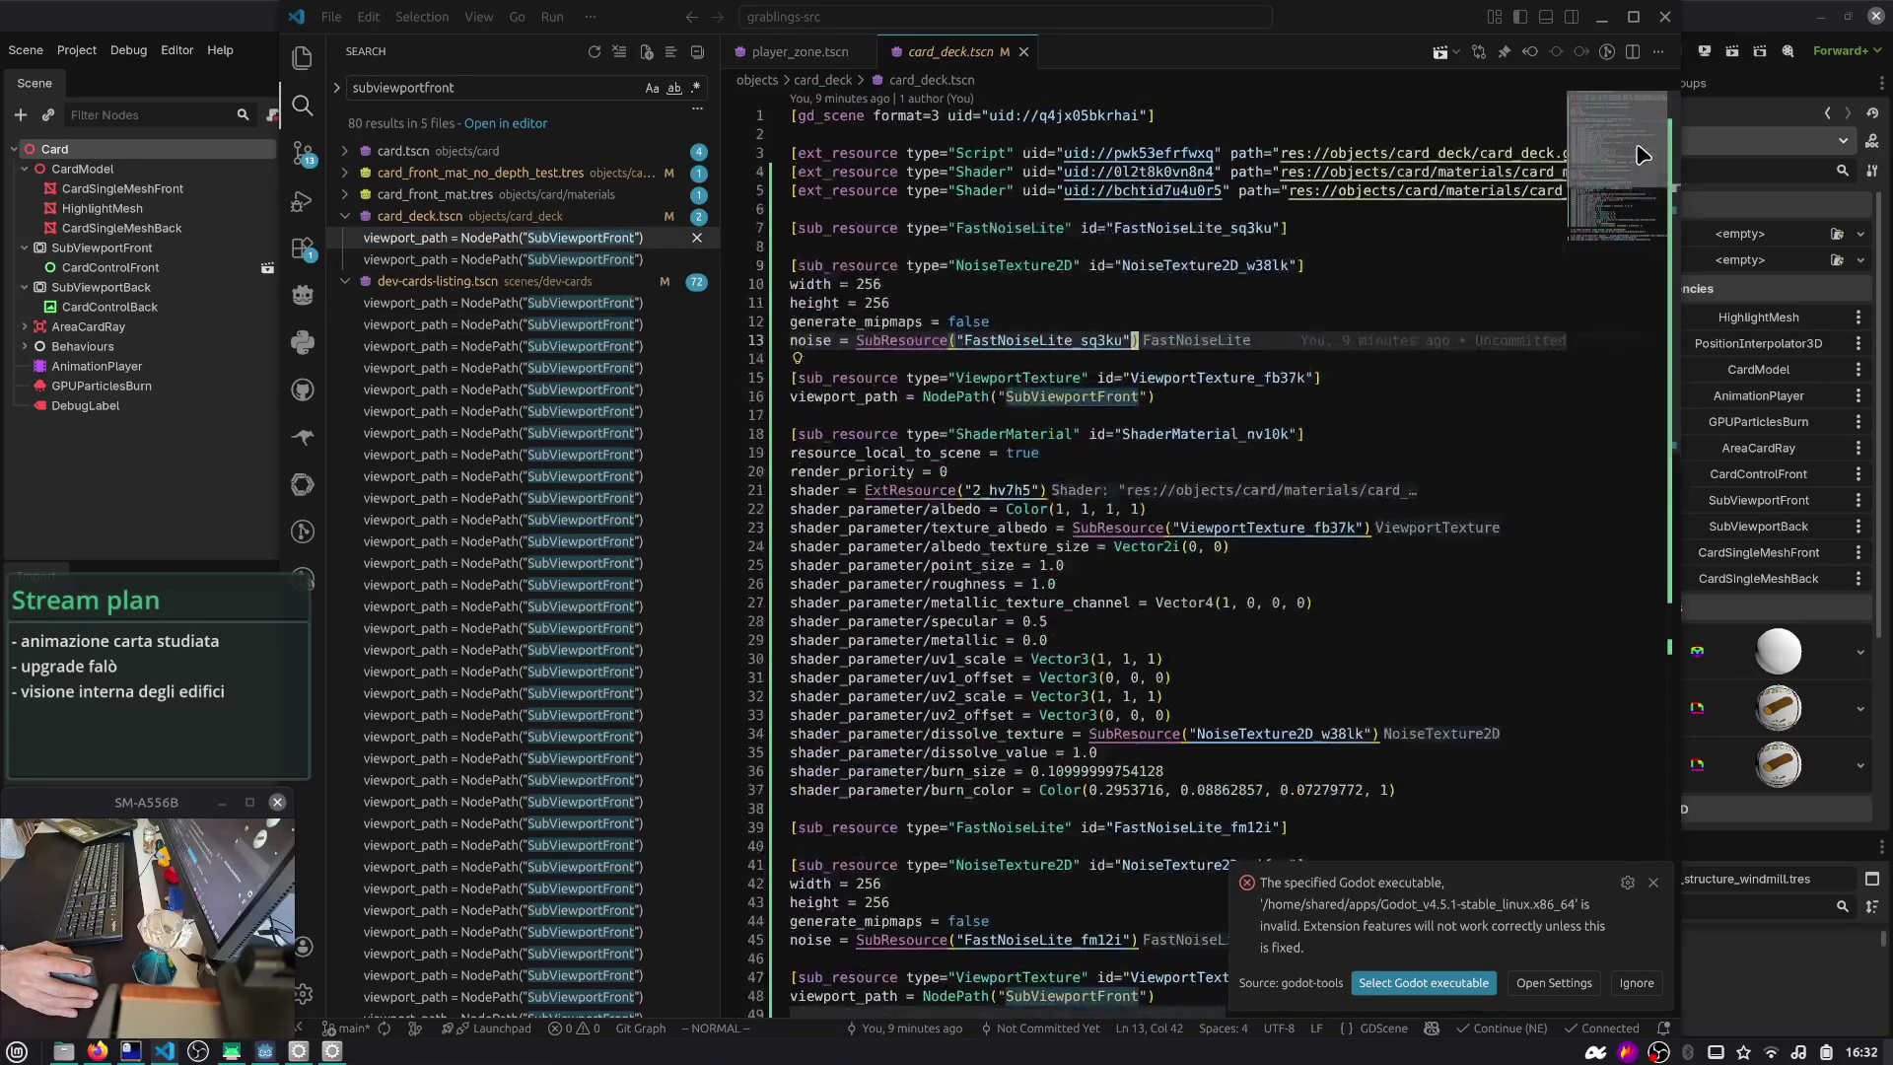
pyautogui.click(530, 261)
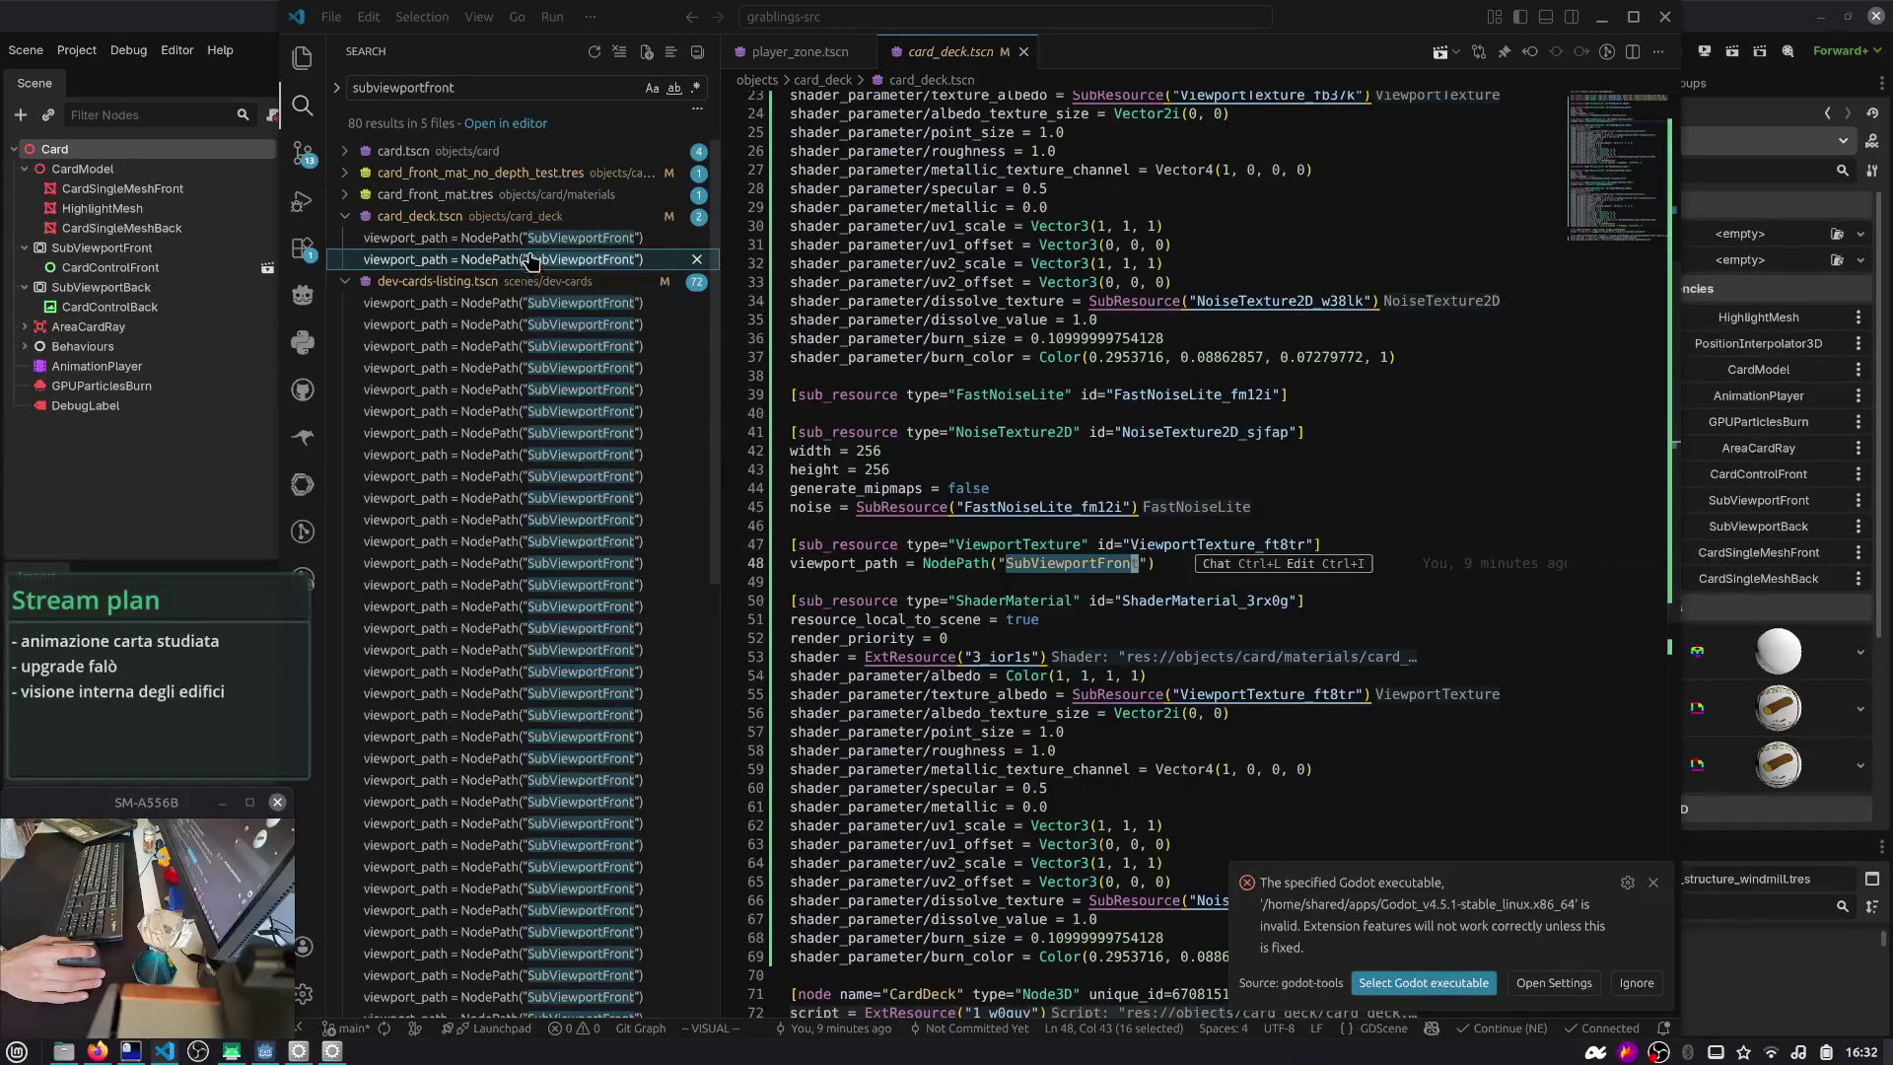
pyautogui.click(530, 246)
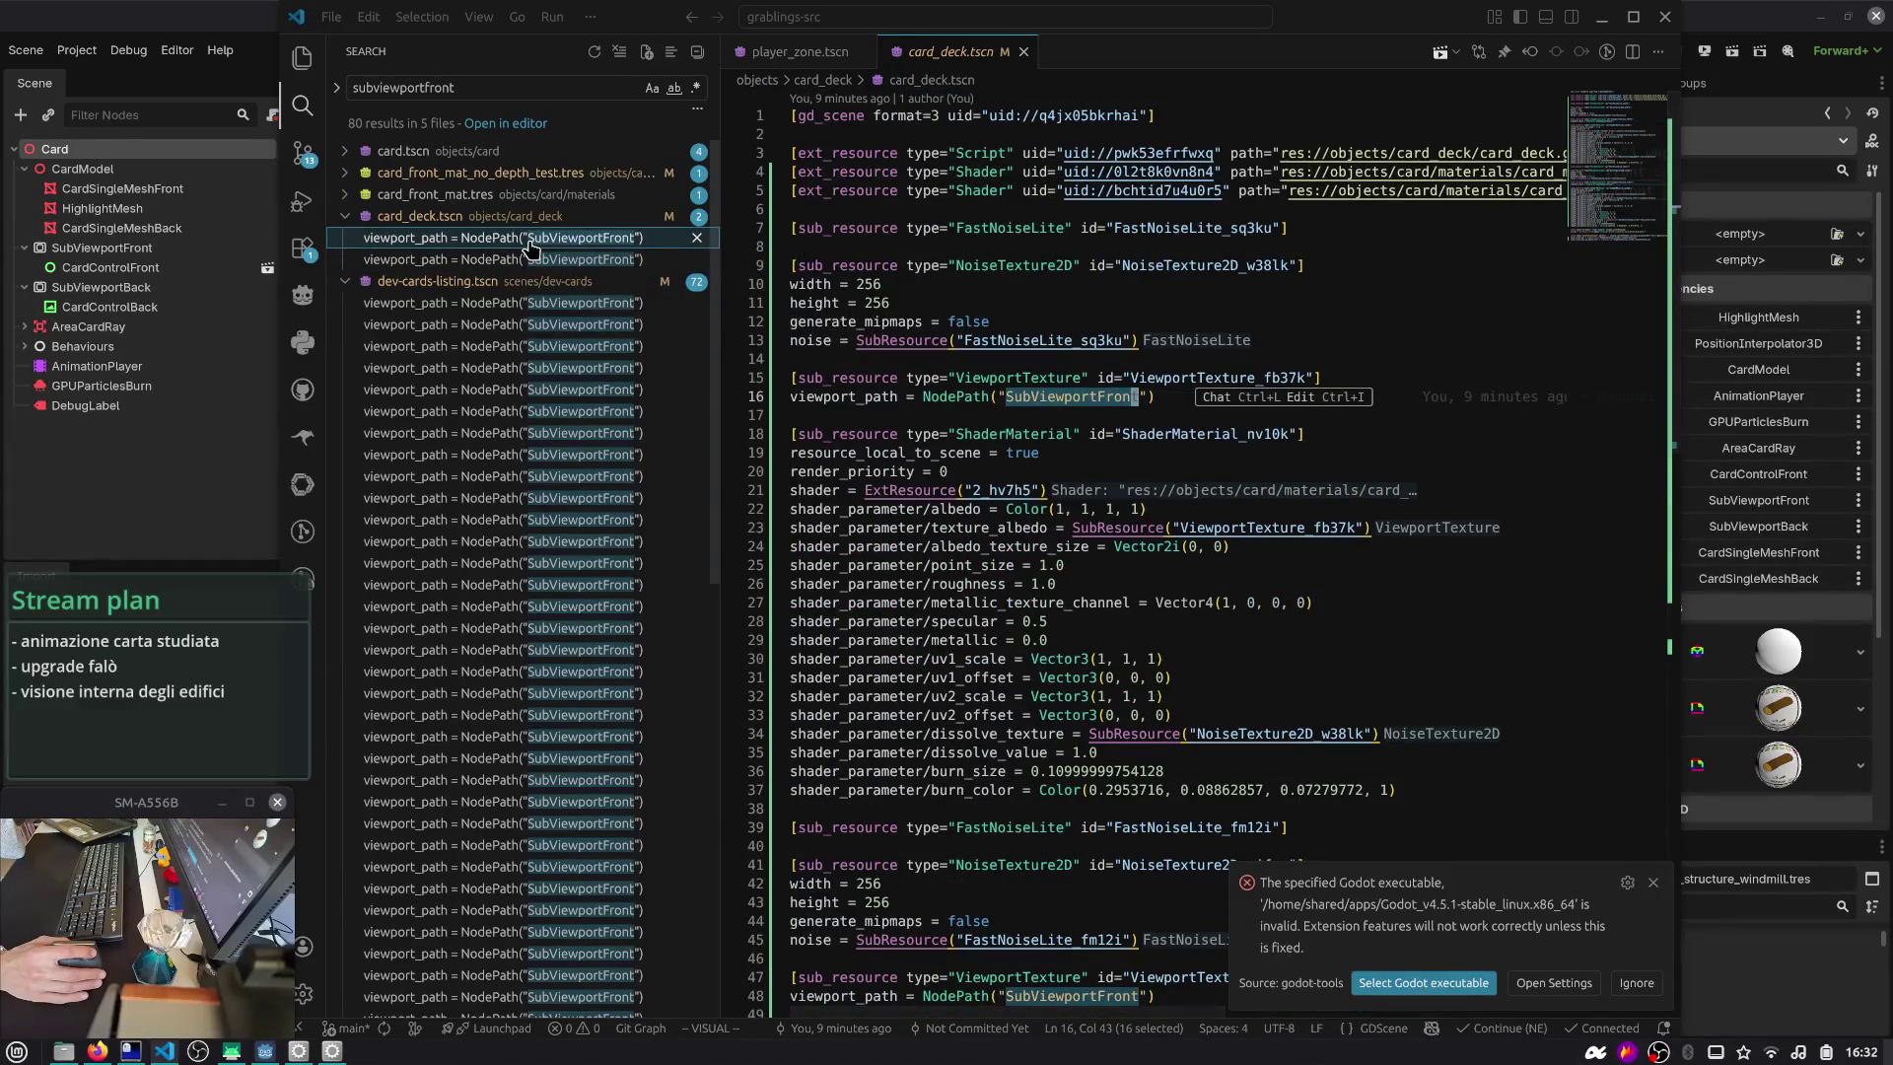
pyautogui.click(529, 261)
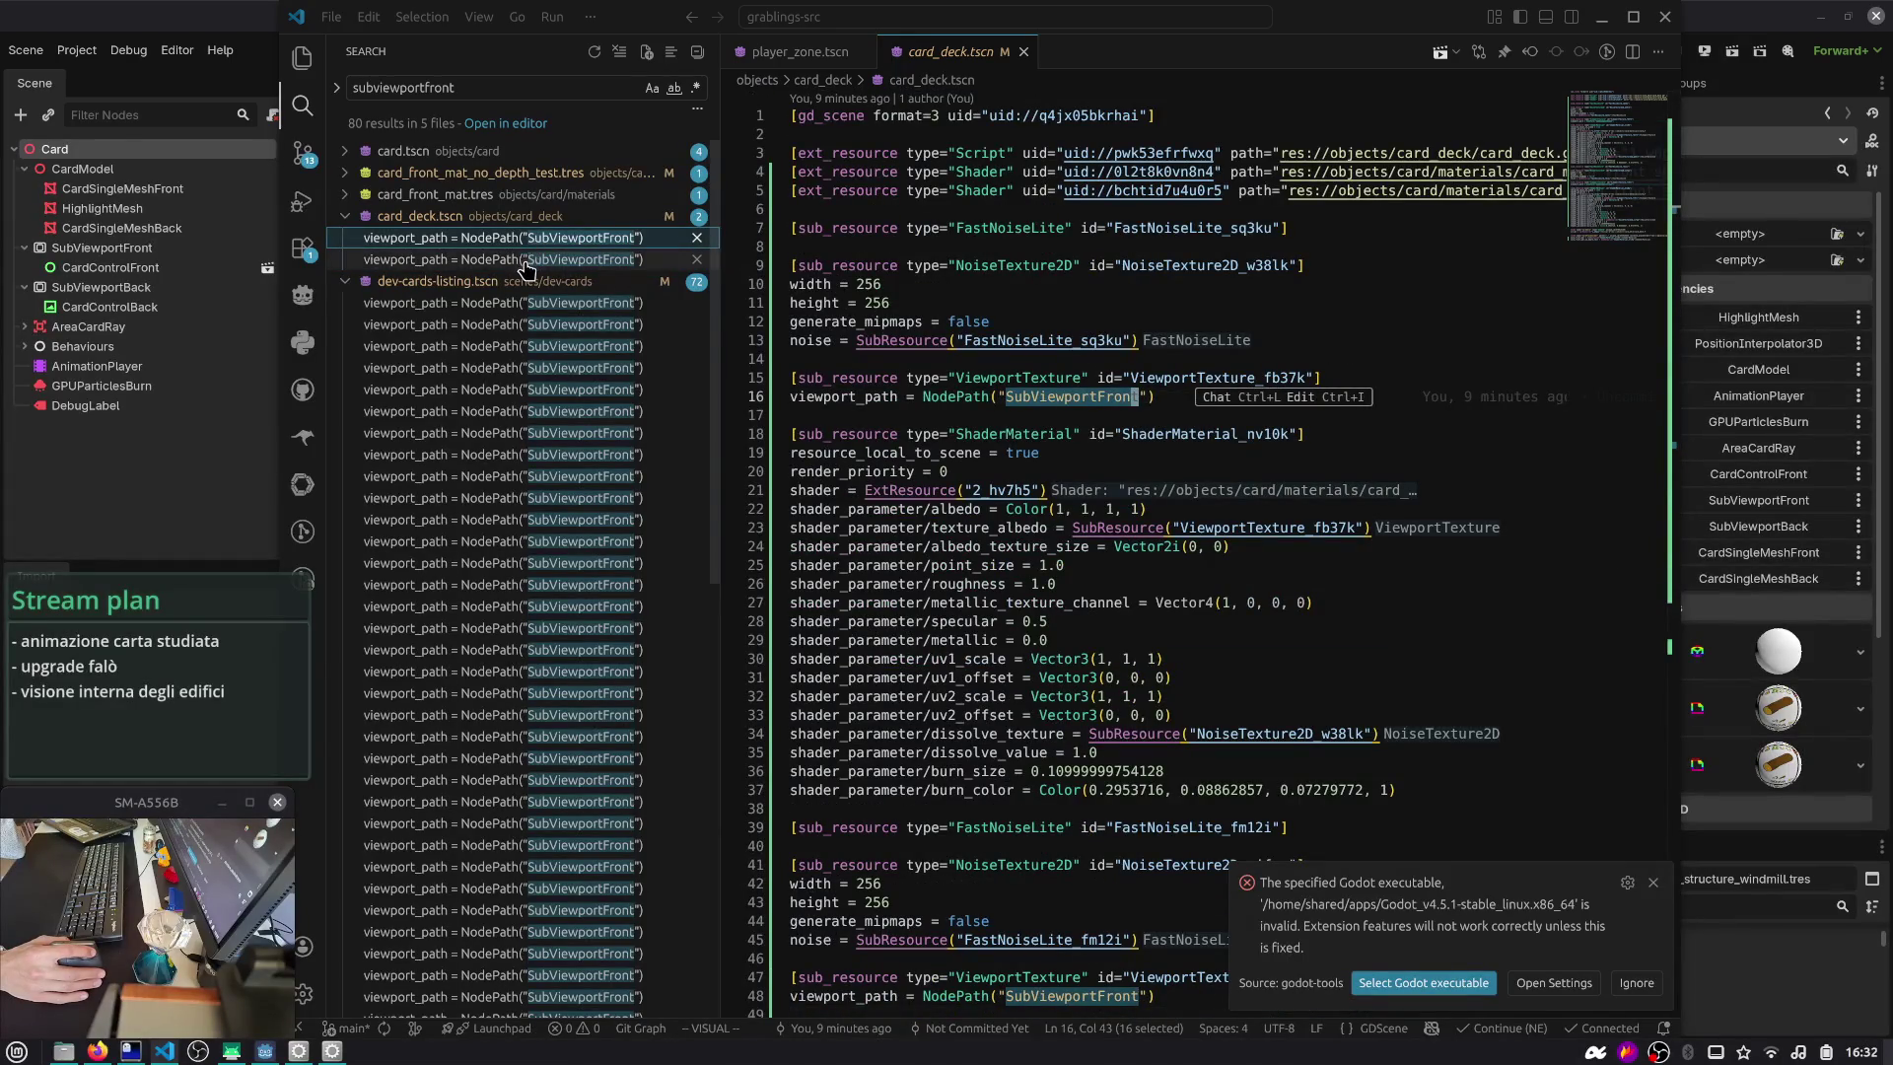
pyautogui.click(523, 246)
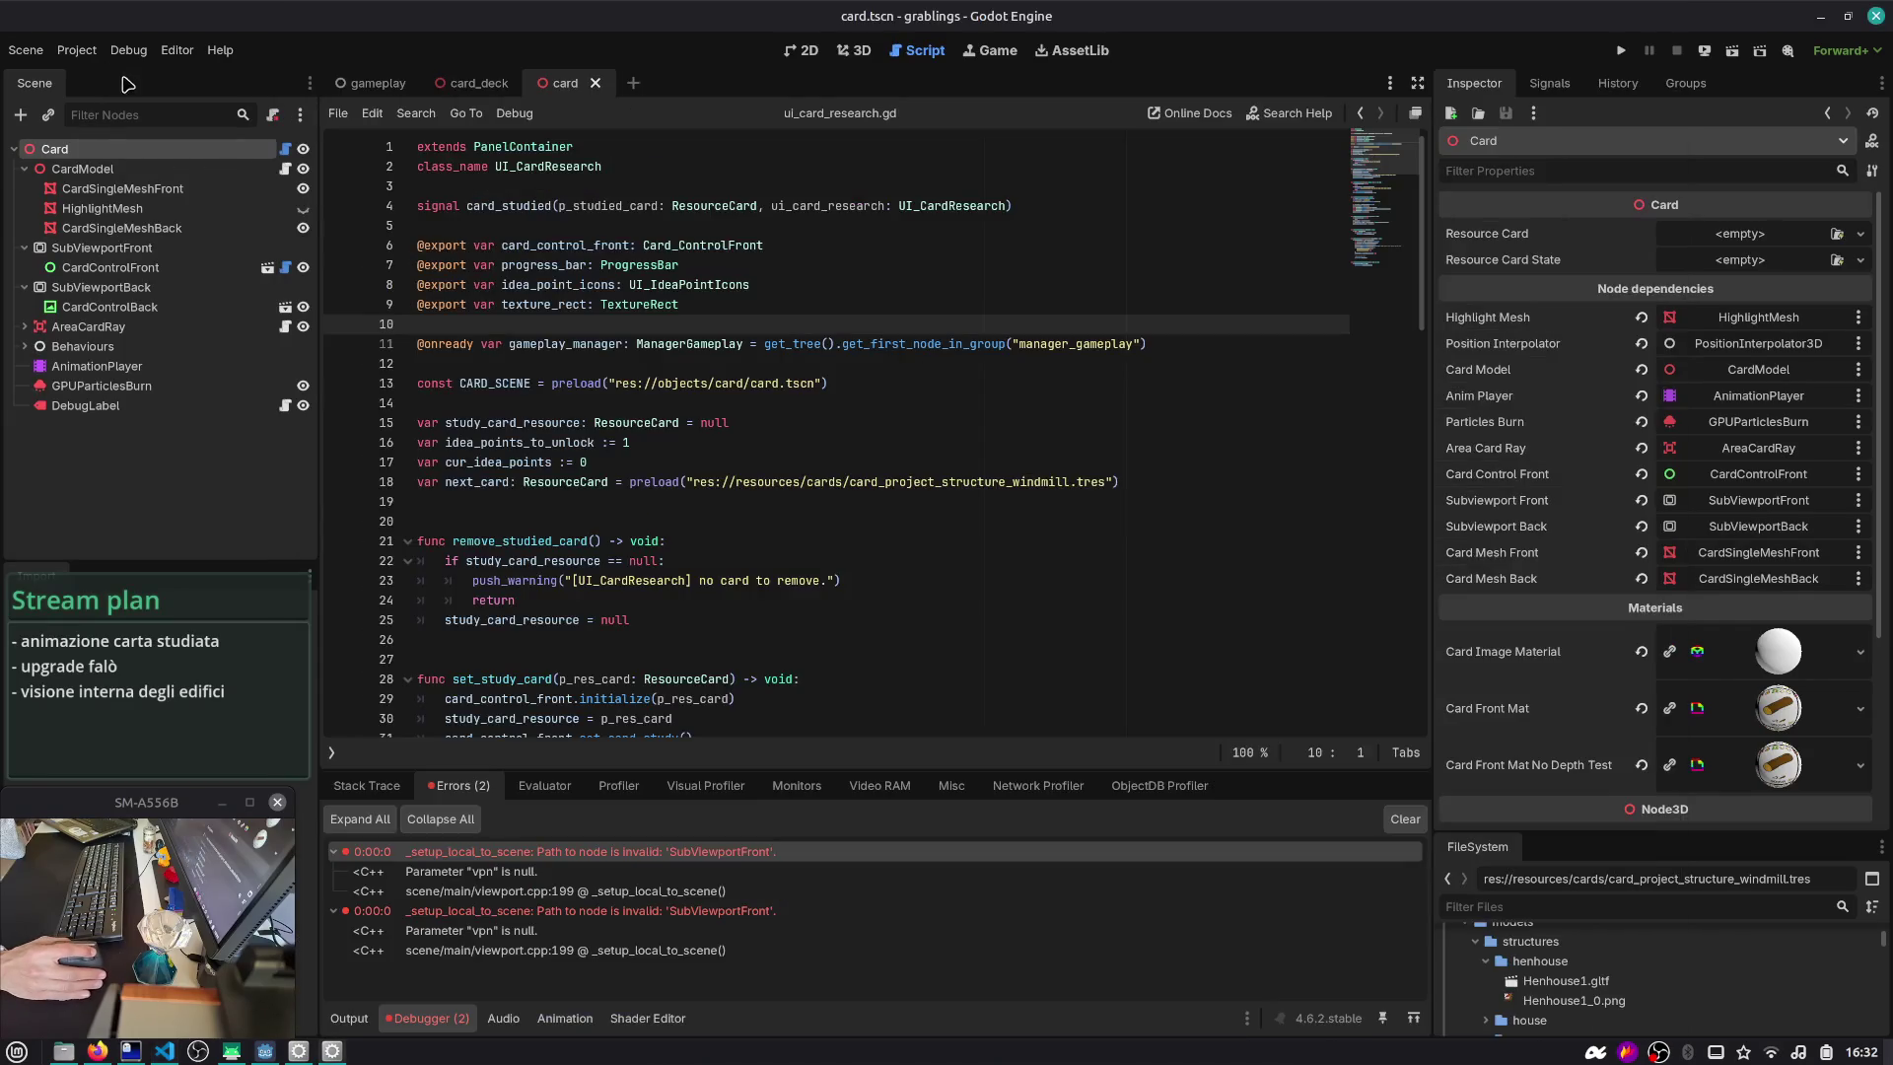
pyautogui.hotkey('alt', 'Tab')
pyautogui.click(478, 82)
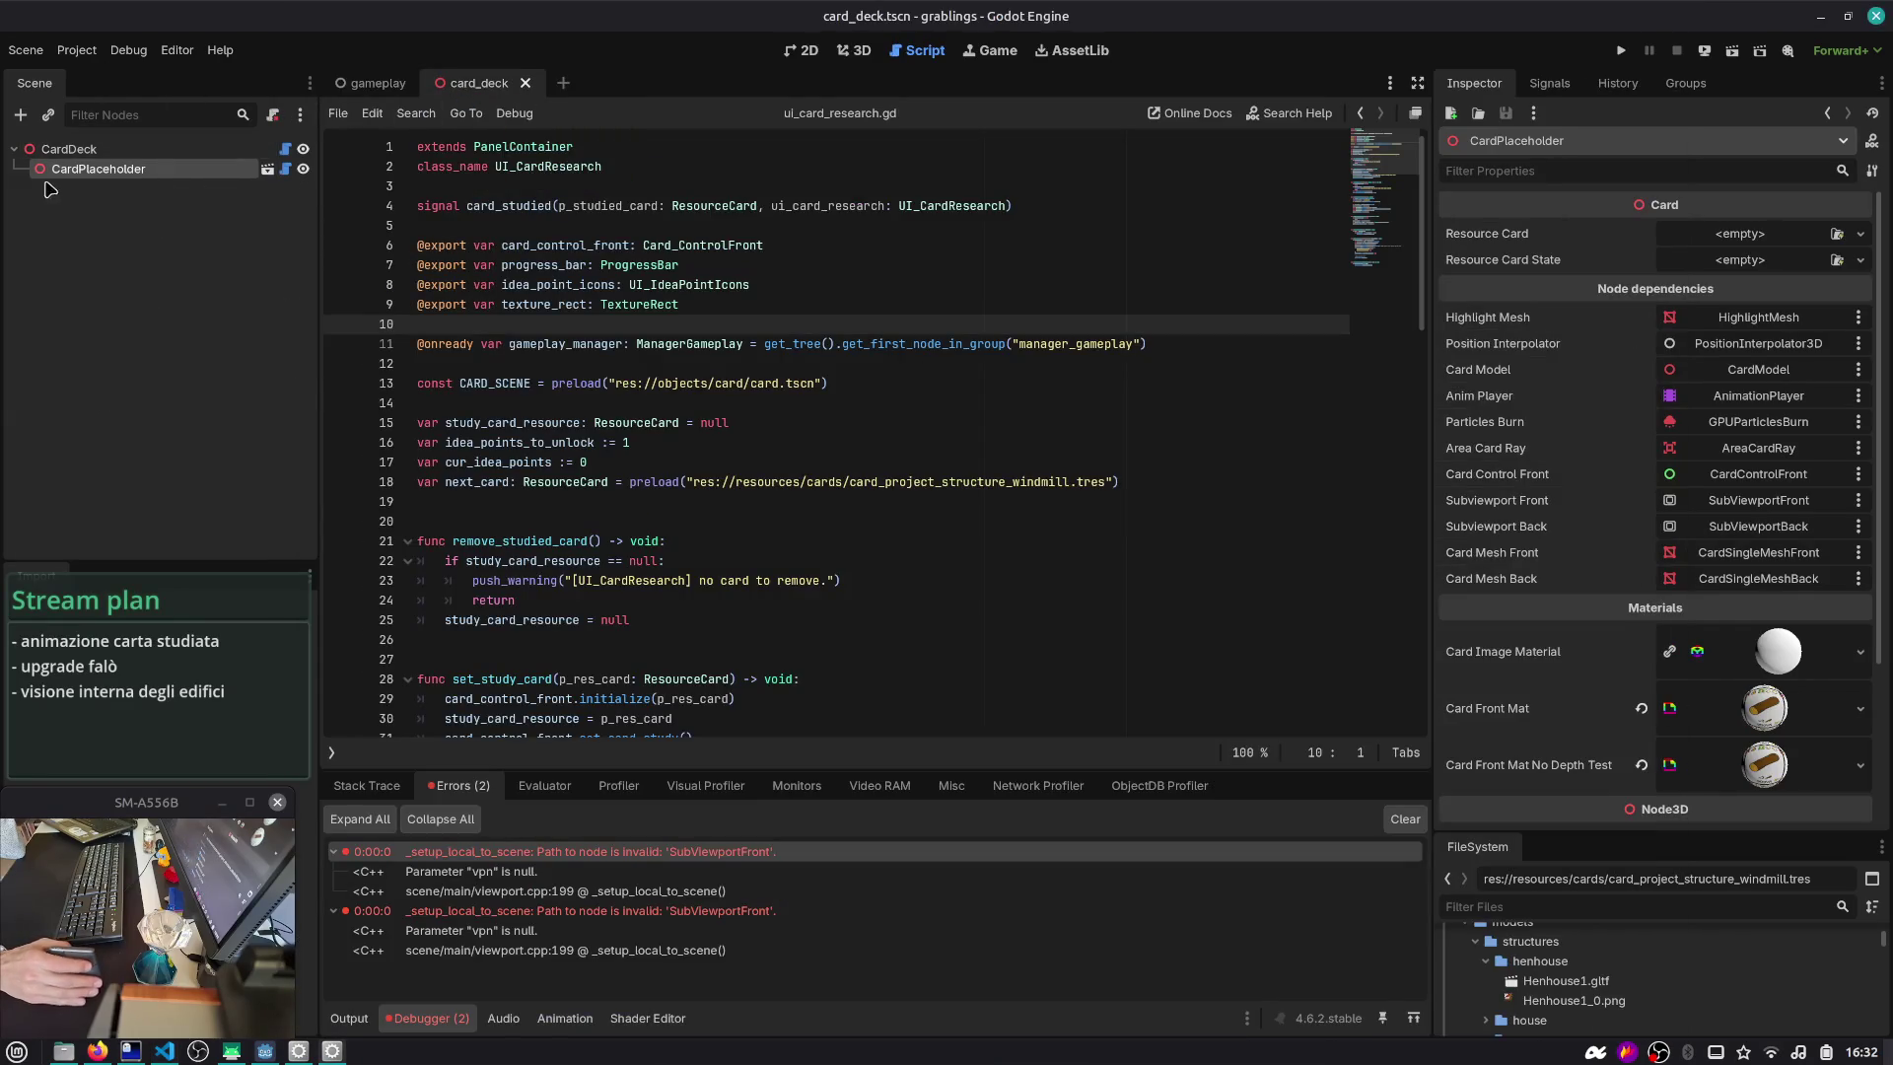
# - Close the card scene tab, inspect CardPlaceholder and CardDeck, then return to VS Code
pyautogui.middleClick(559, 83)
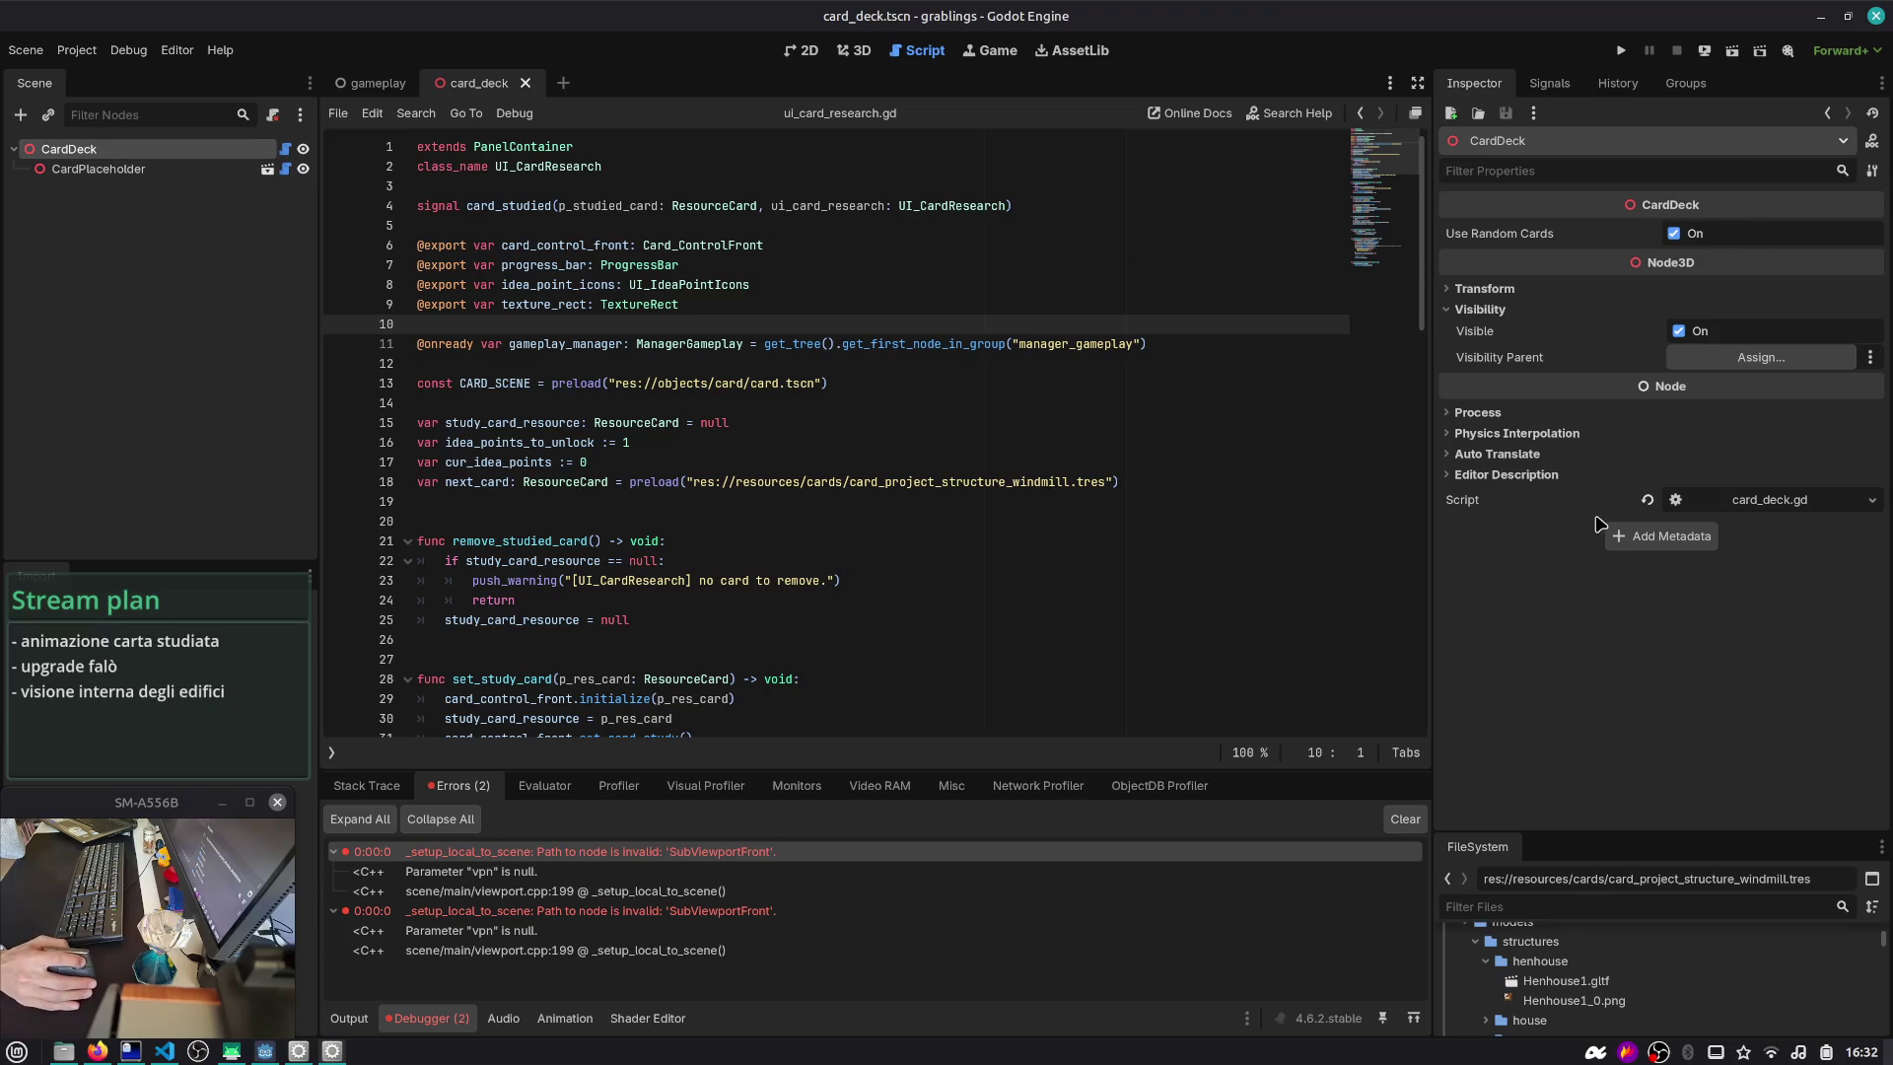
pyautogui.click(98, 169)
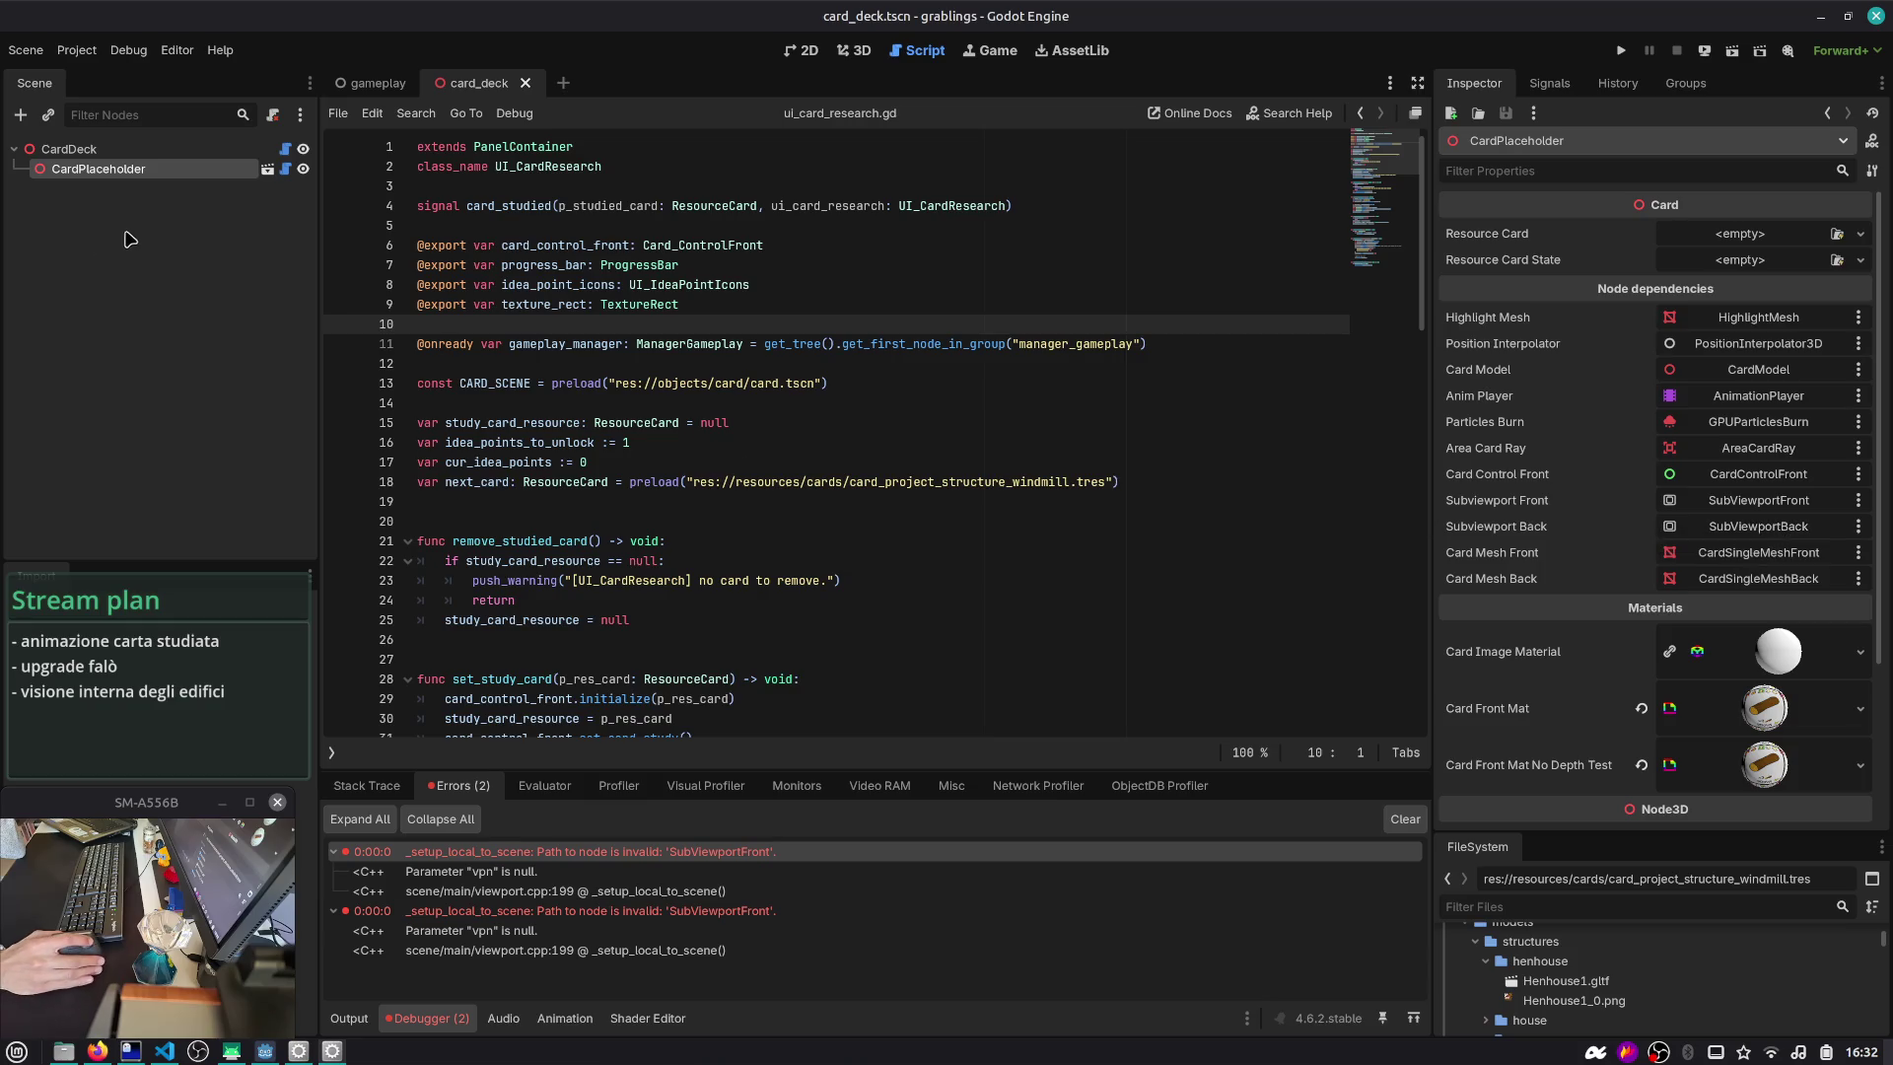
pyautogui.click(146, 150)
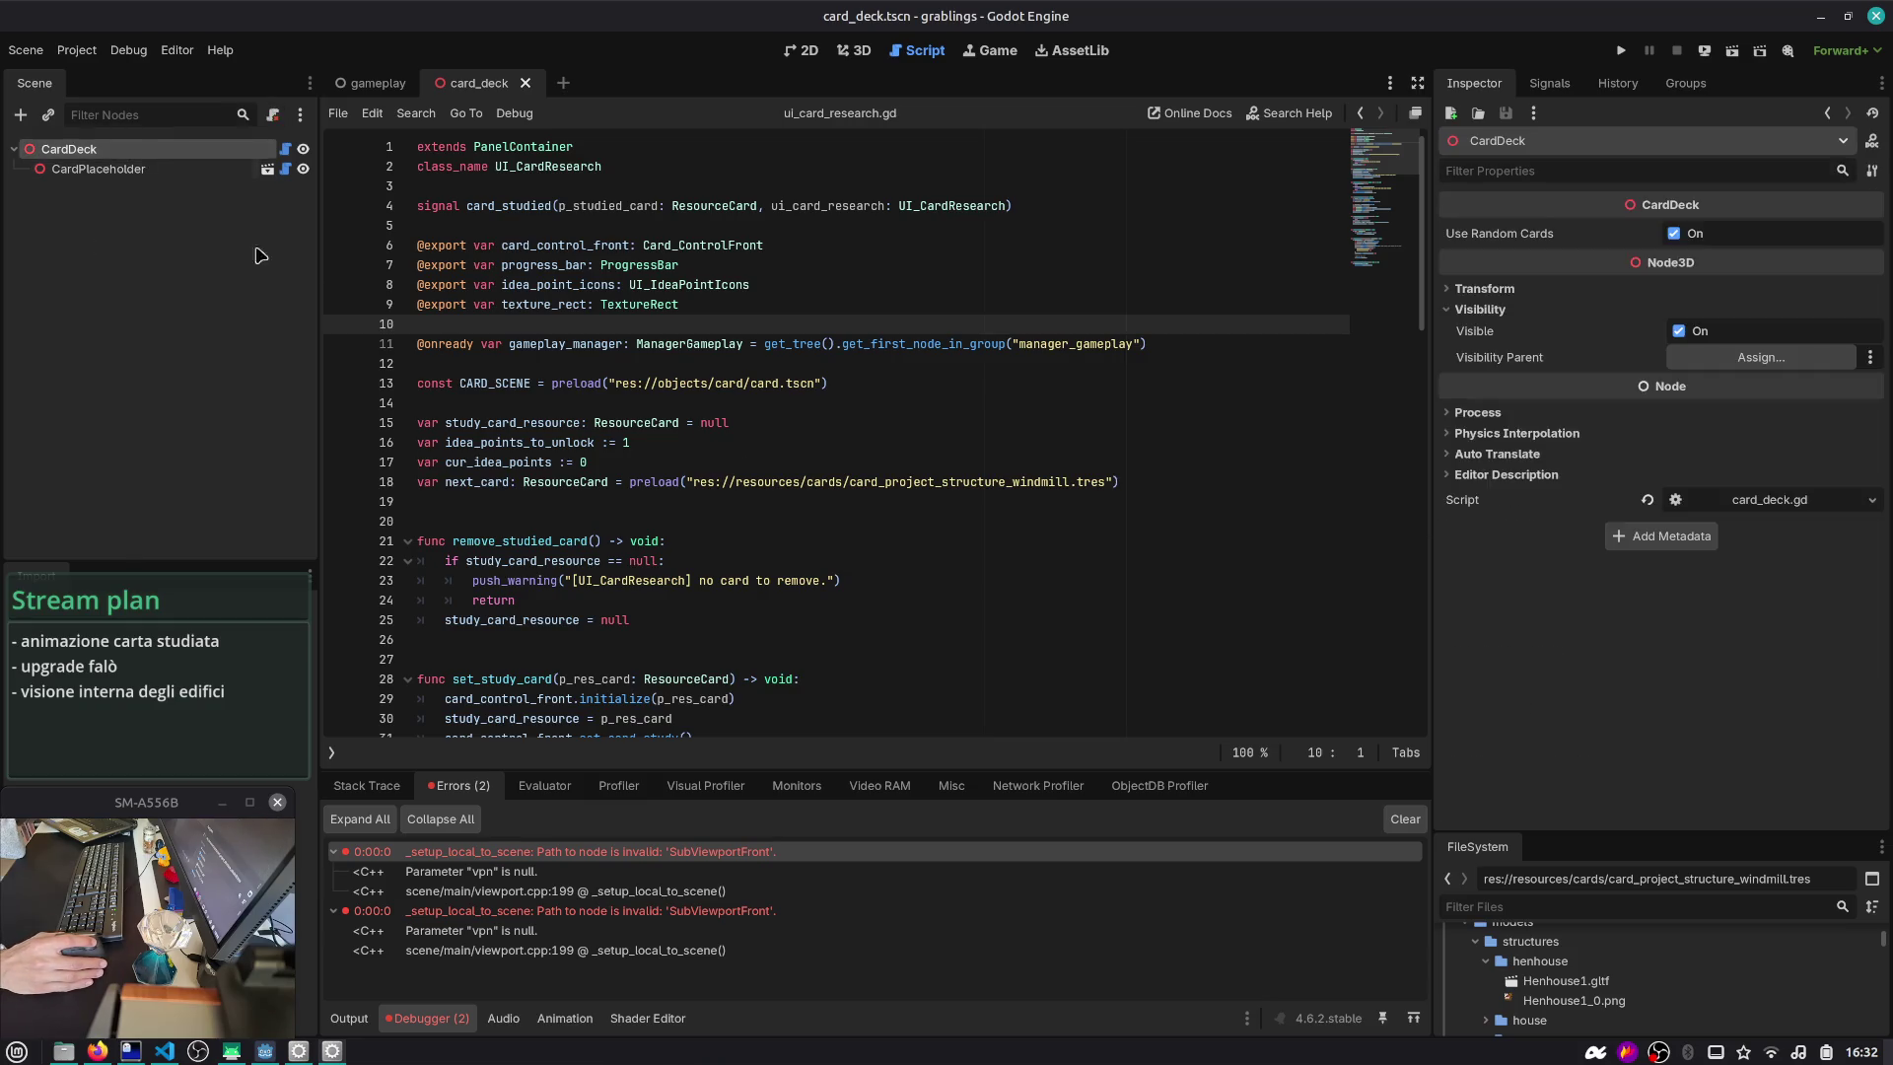
pyautogui.hotkey('alt', 'Tab')
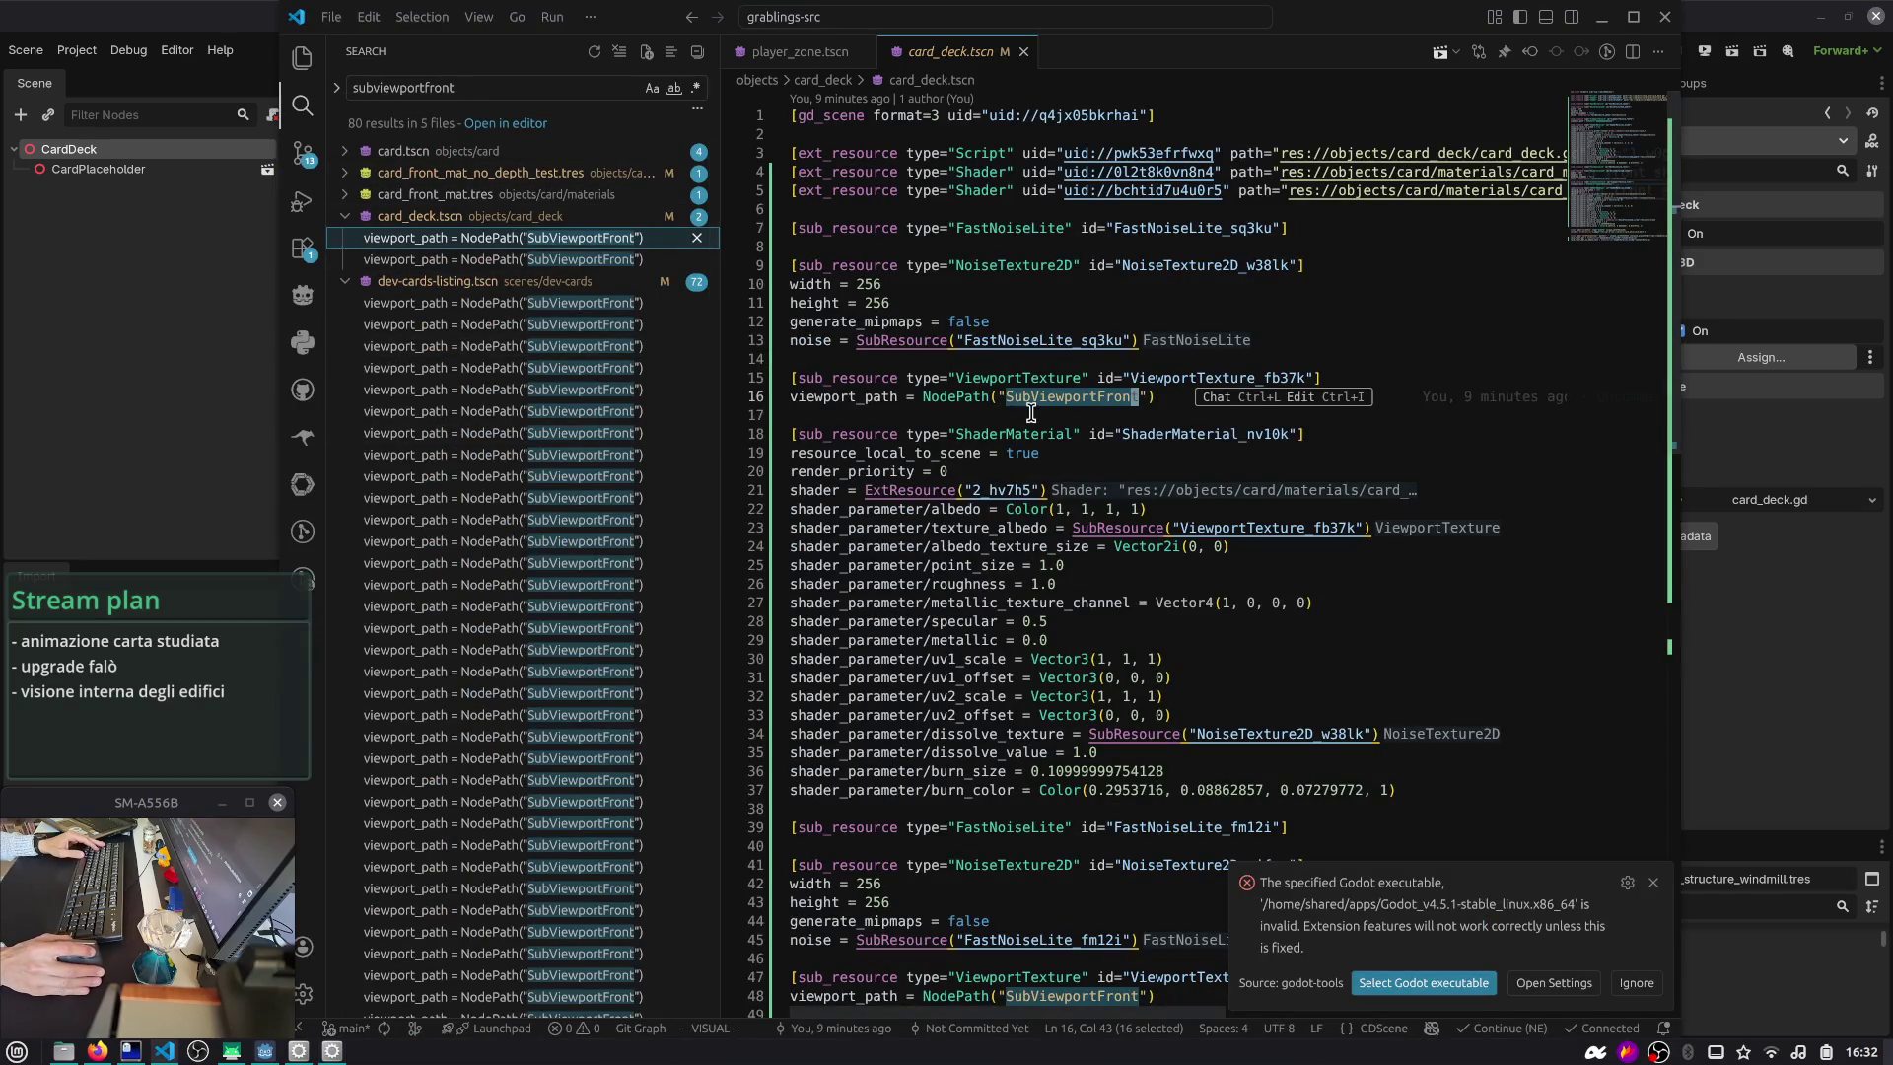
# - Stage all 13 changed files in VS Code's Source Control view
pyautogui.scroll(-1, 1015, 448)
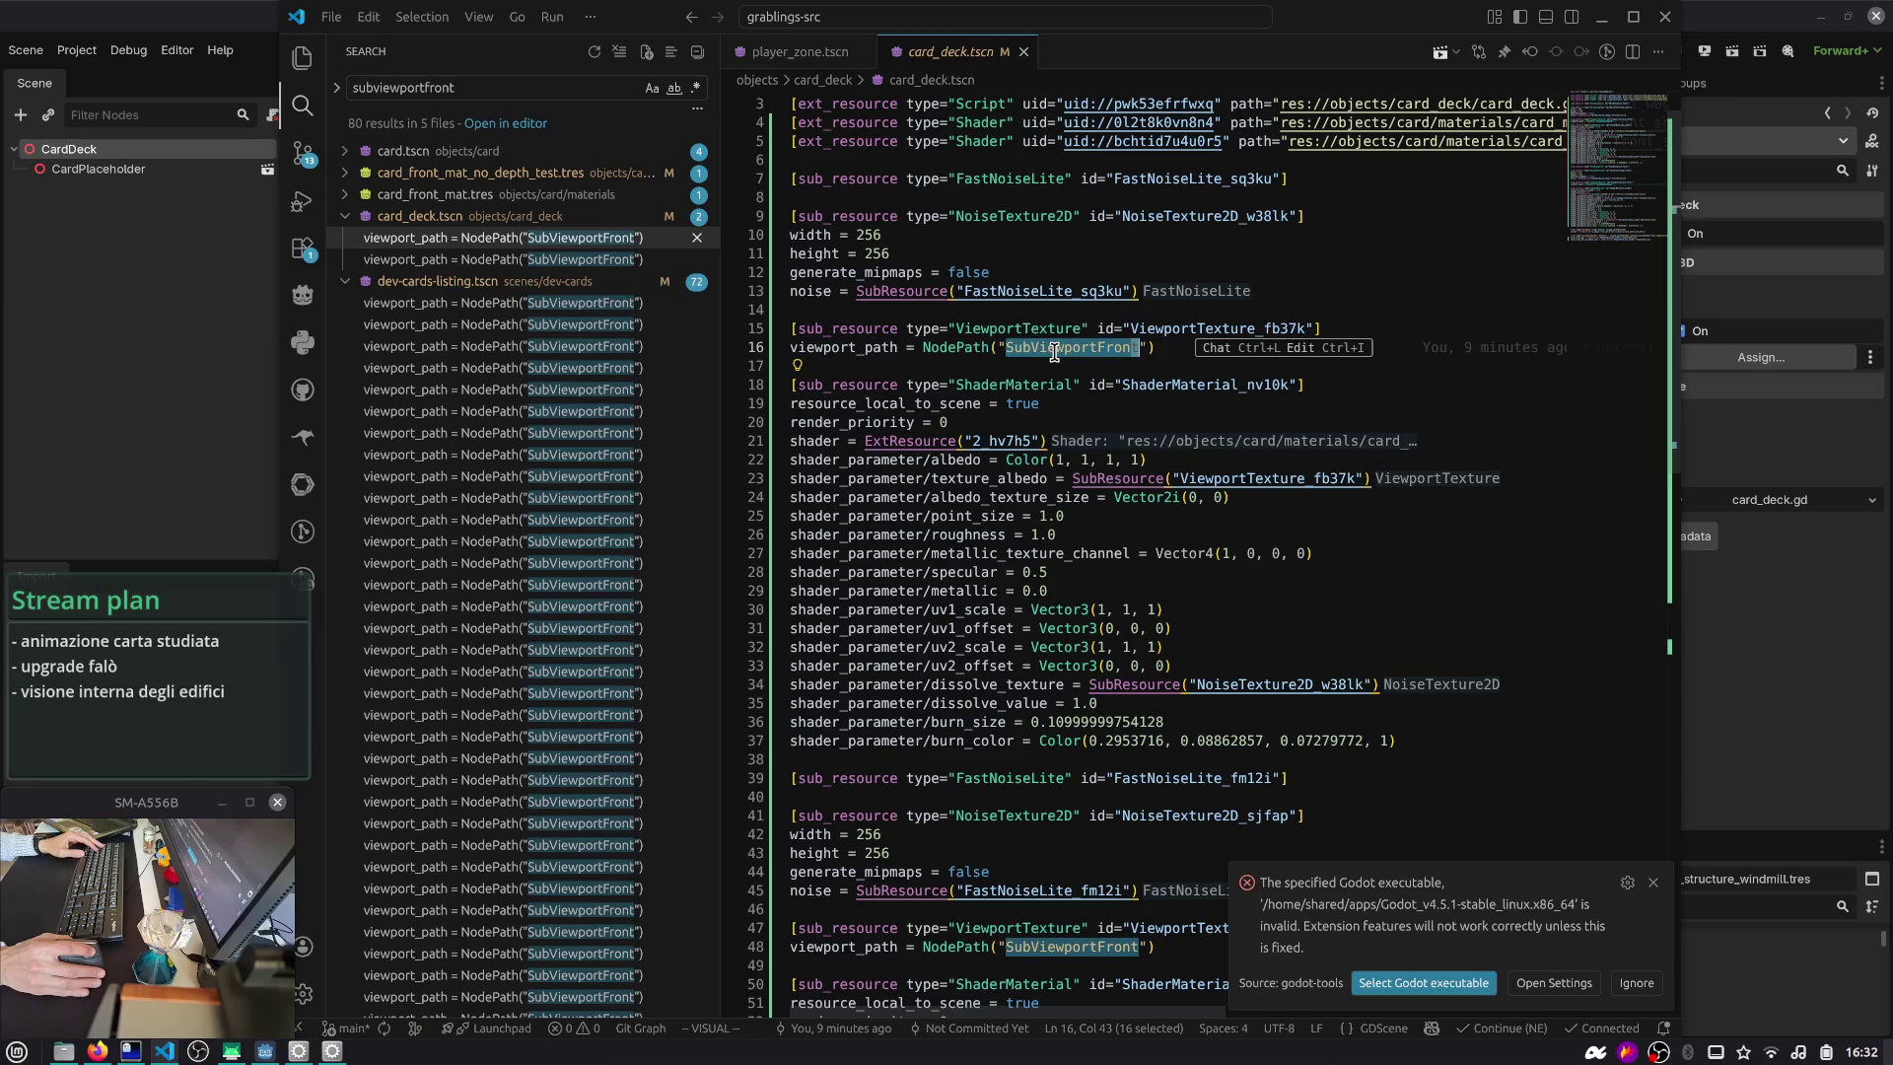
pyautogui.scroll(-1, 1072, 621)
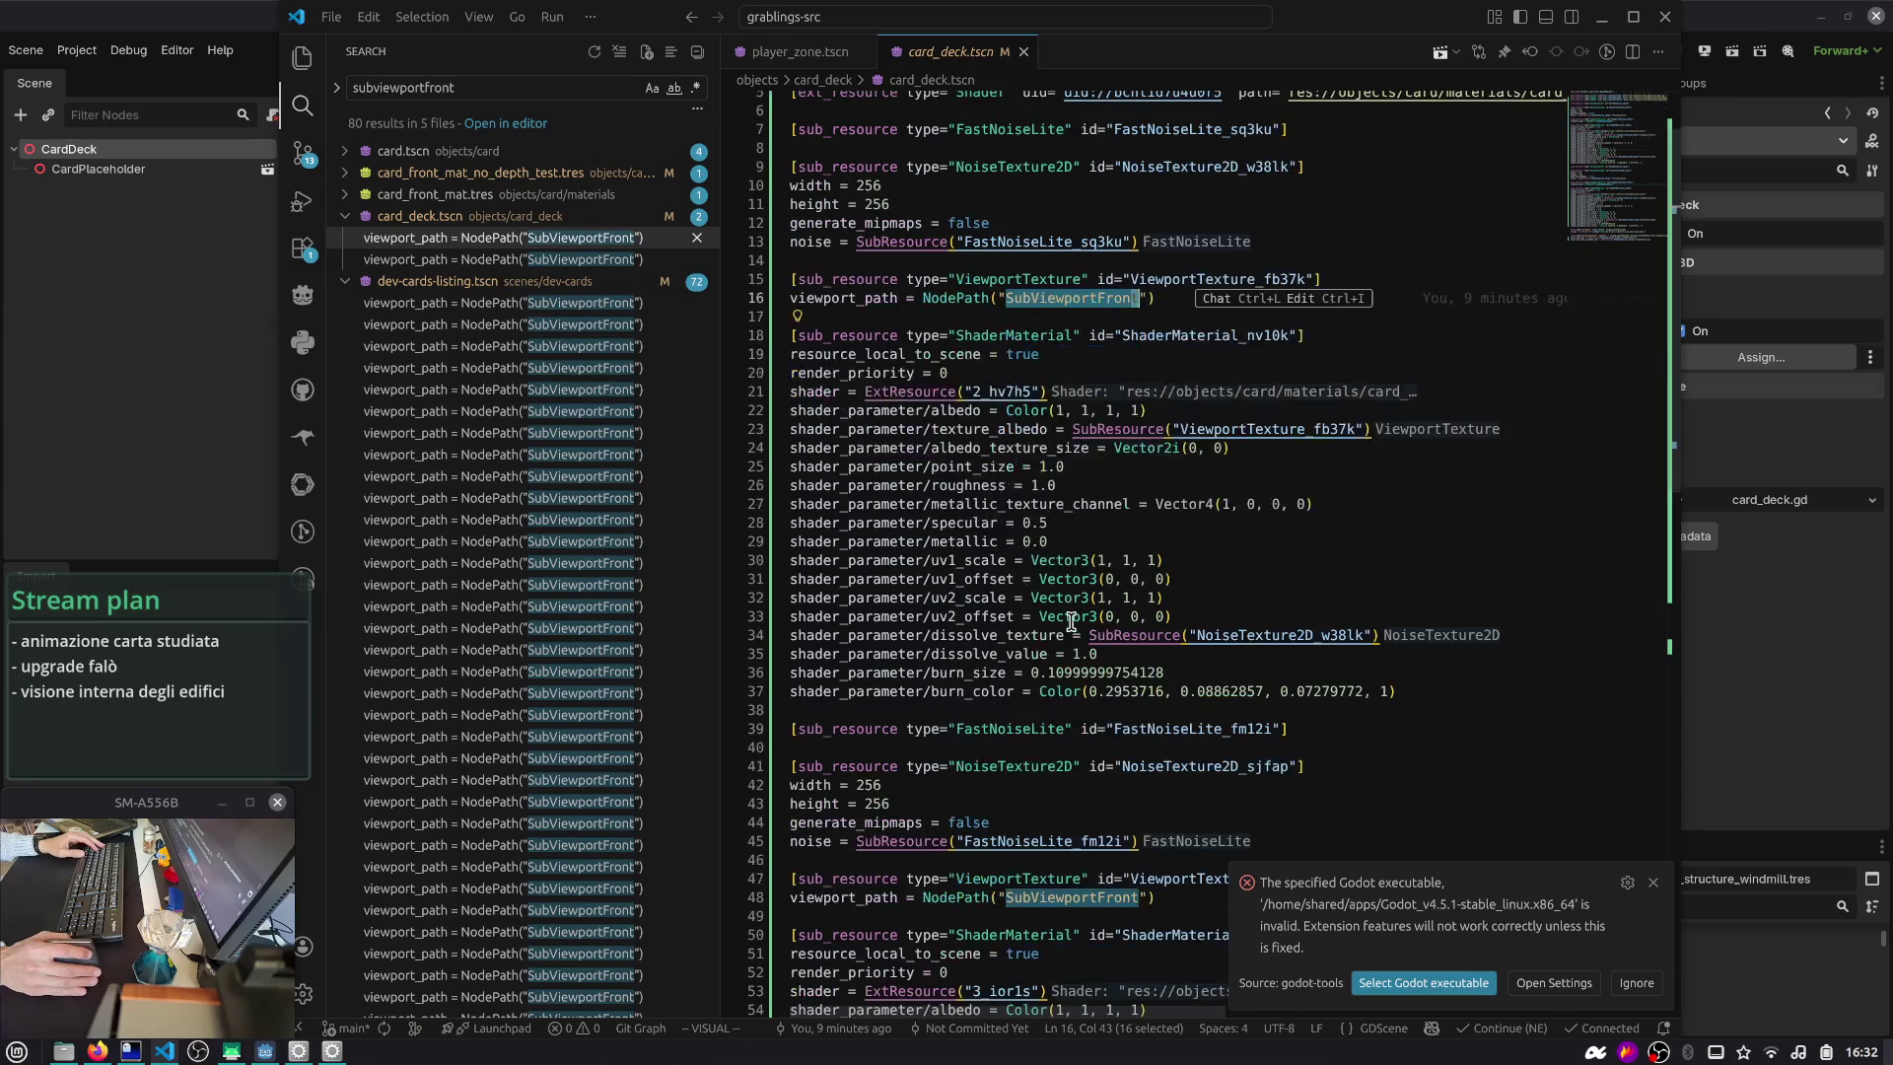
pyautogui.hotkey('alt', 'Tab')
pyautogui.hotkey('alt', 'Tab')
pyautogui.press('Escape')
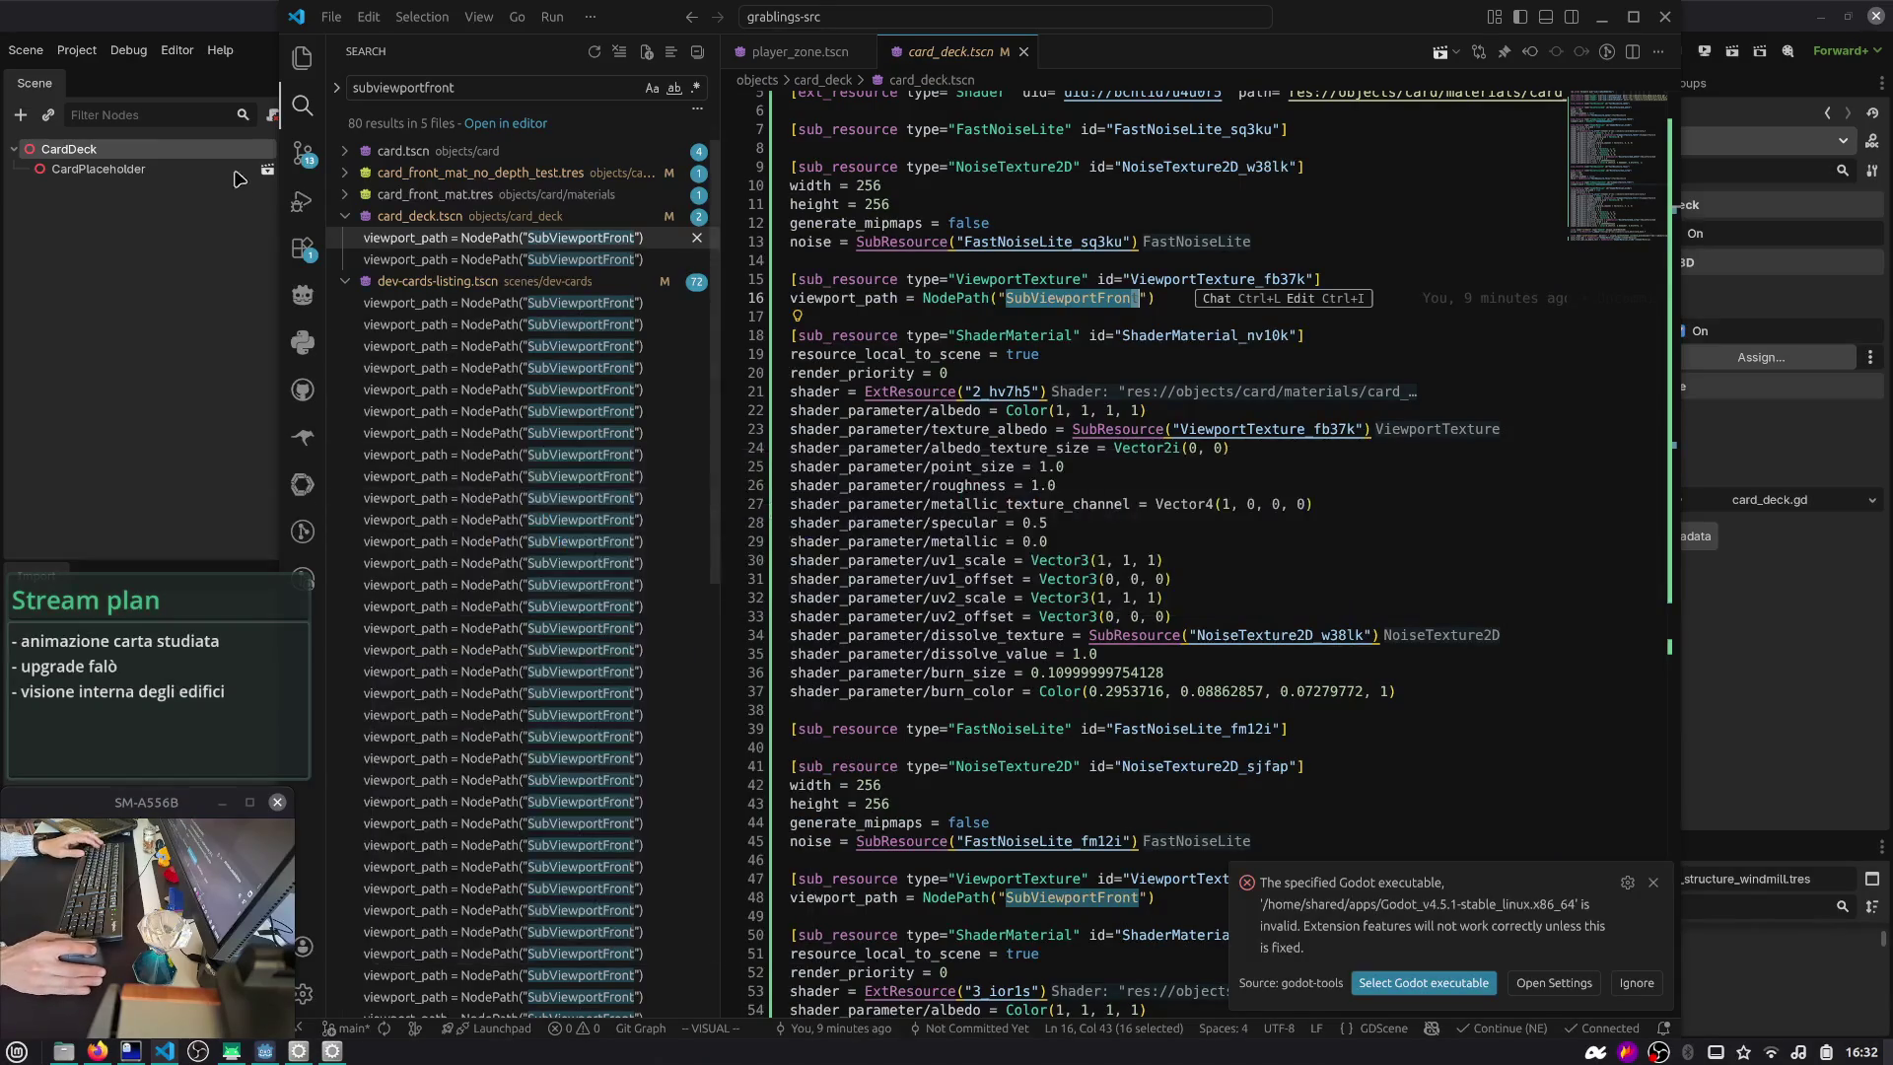
pyautogui.hotkey('ctrl', 'shift', 'g')
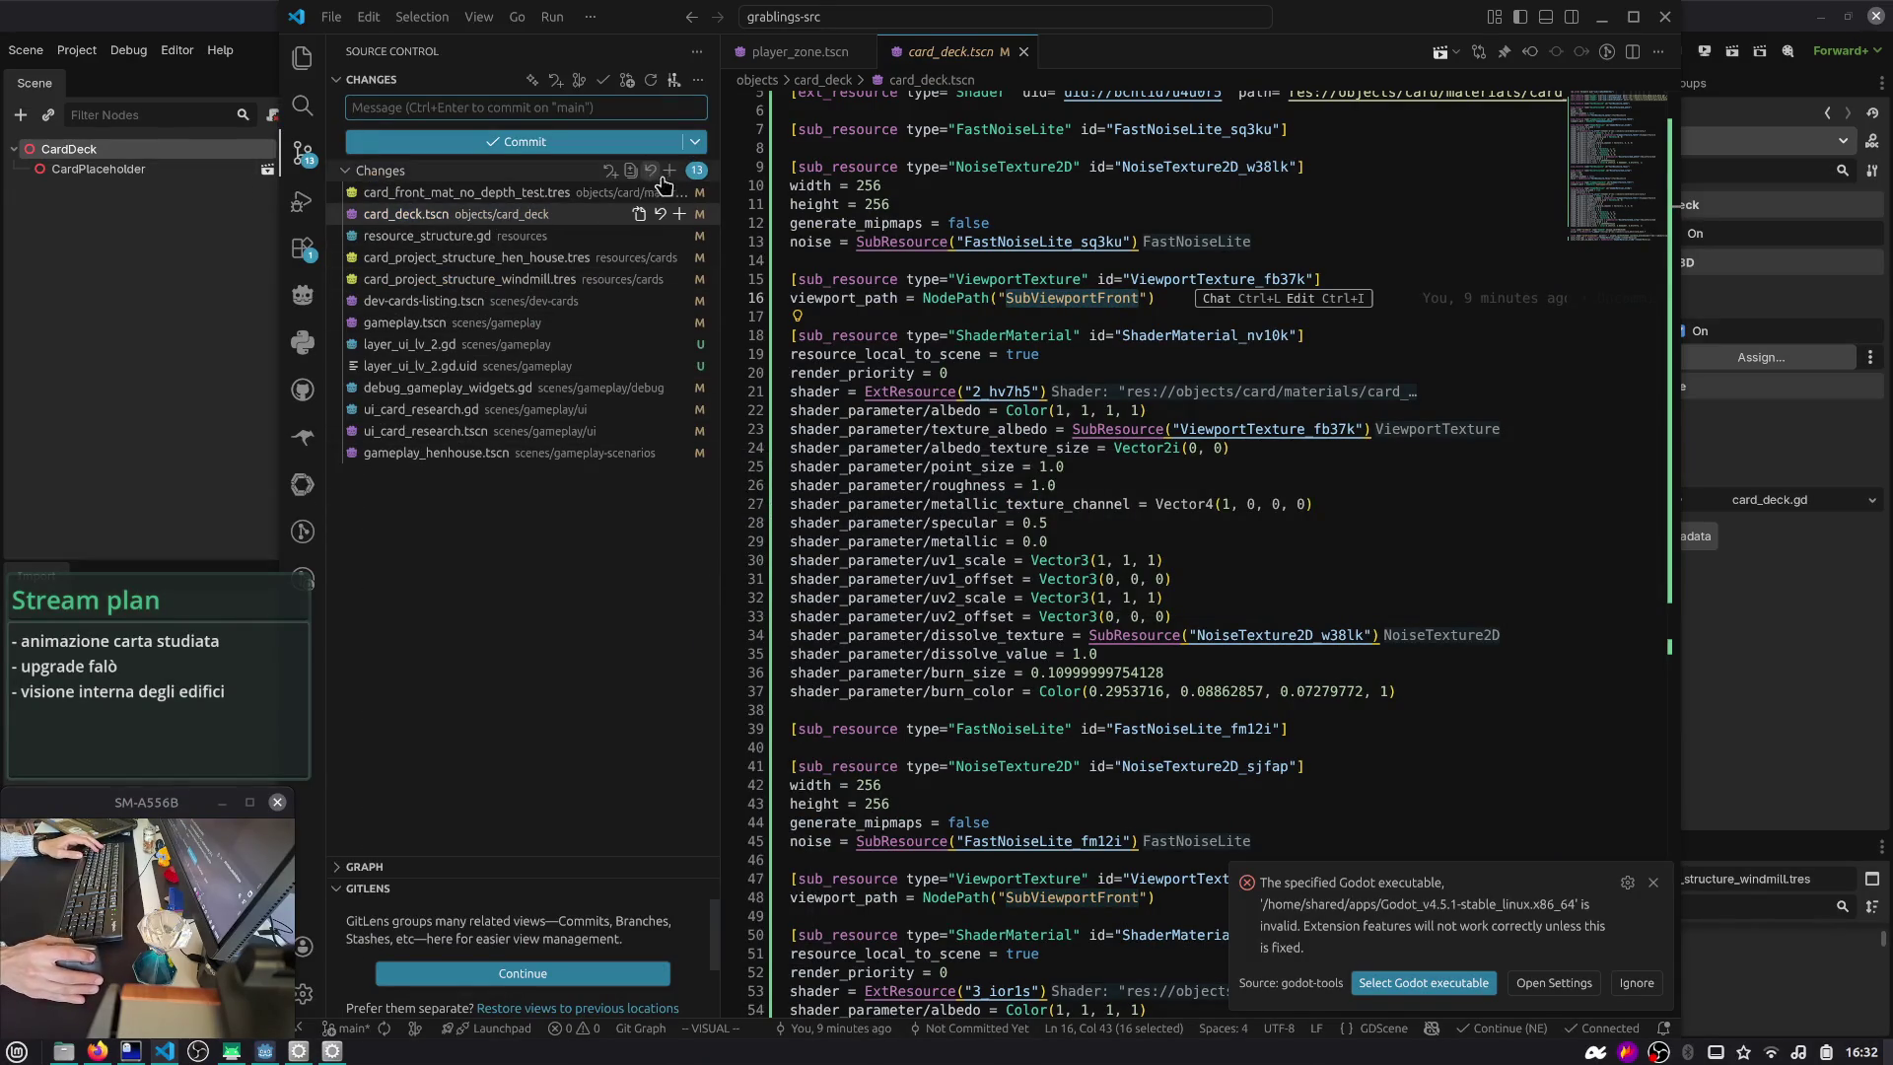
pyautogui.click(679, 170)
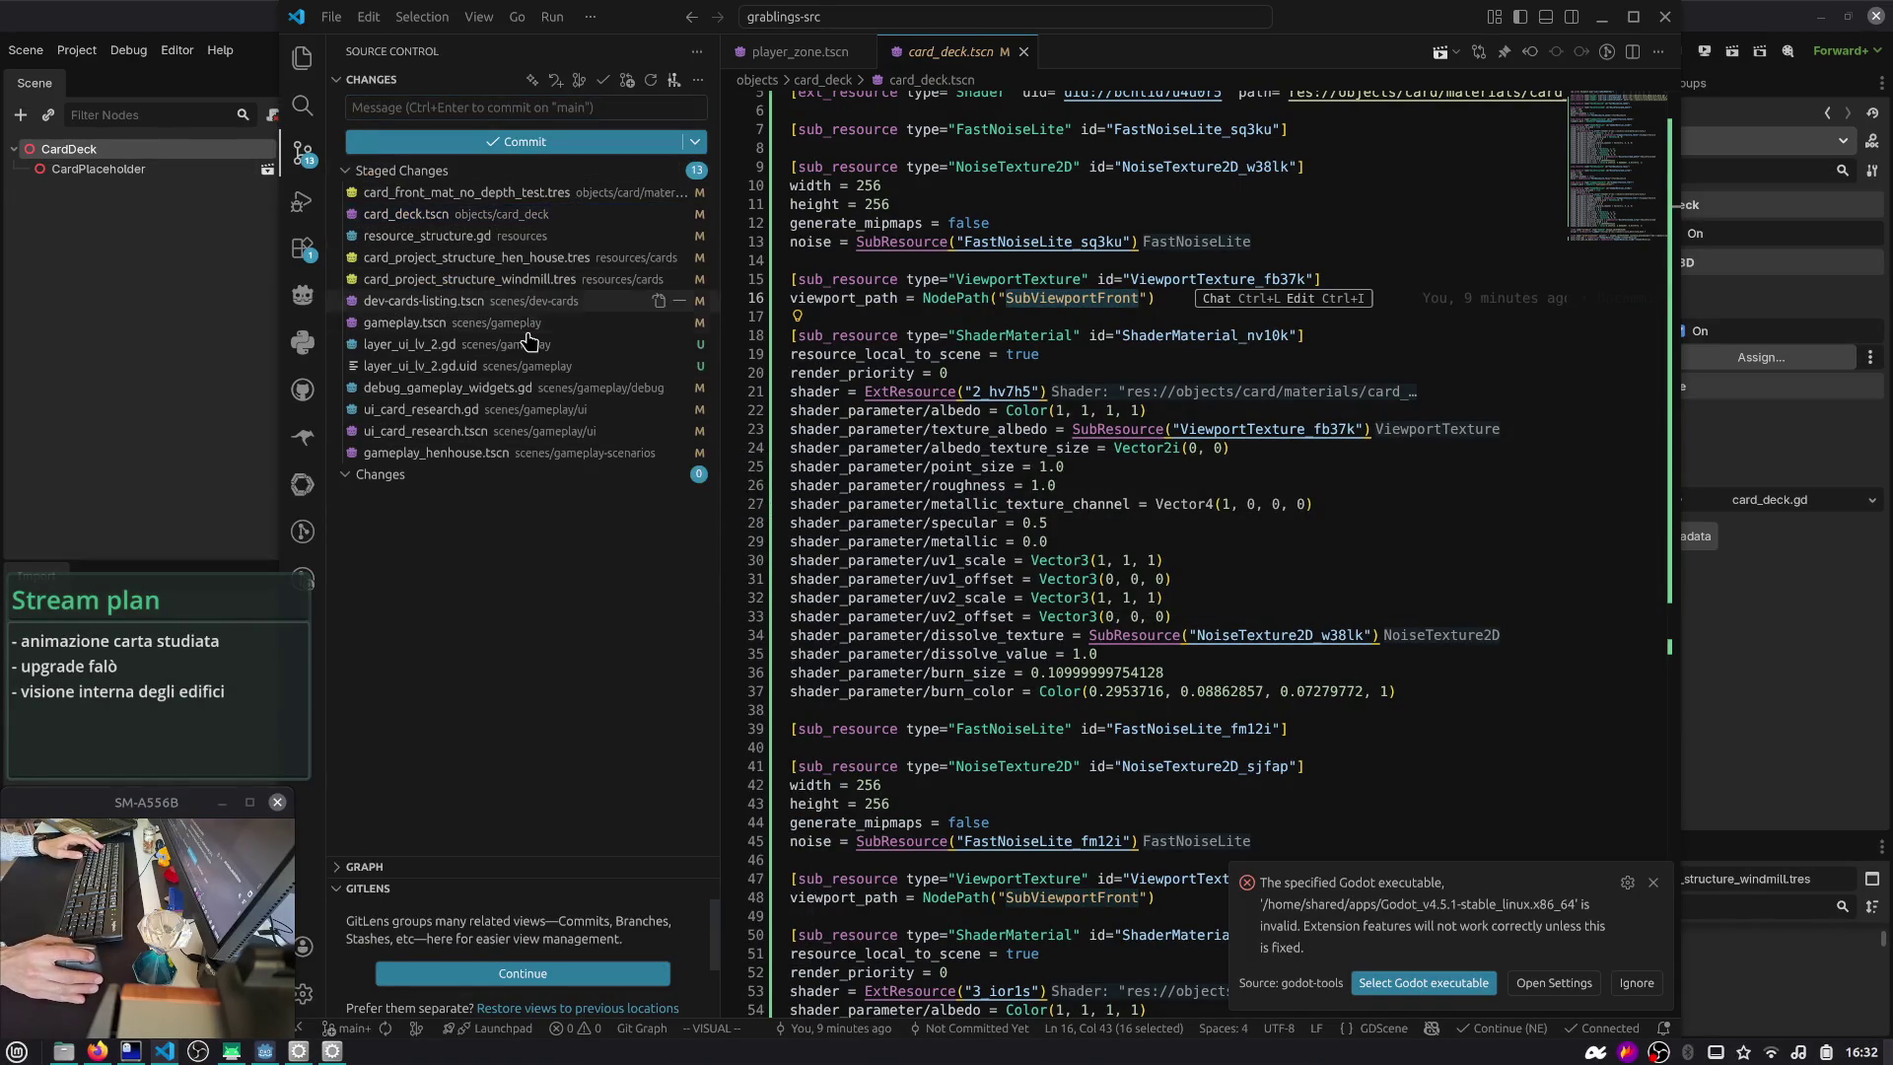
# - Begin a 'feat:' commit message, then run the project in Godot to test it
pyautogui.click(528, 107)
pyautogui.write('feat: card animation placeholder on card studied and')
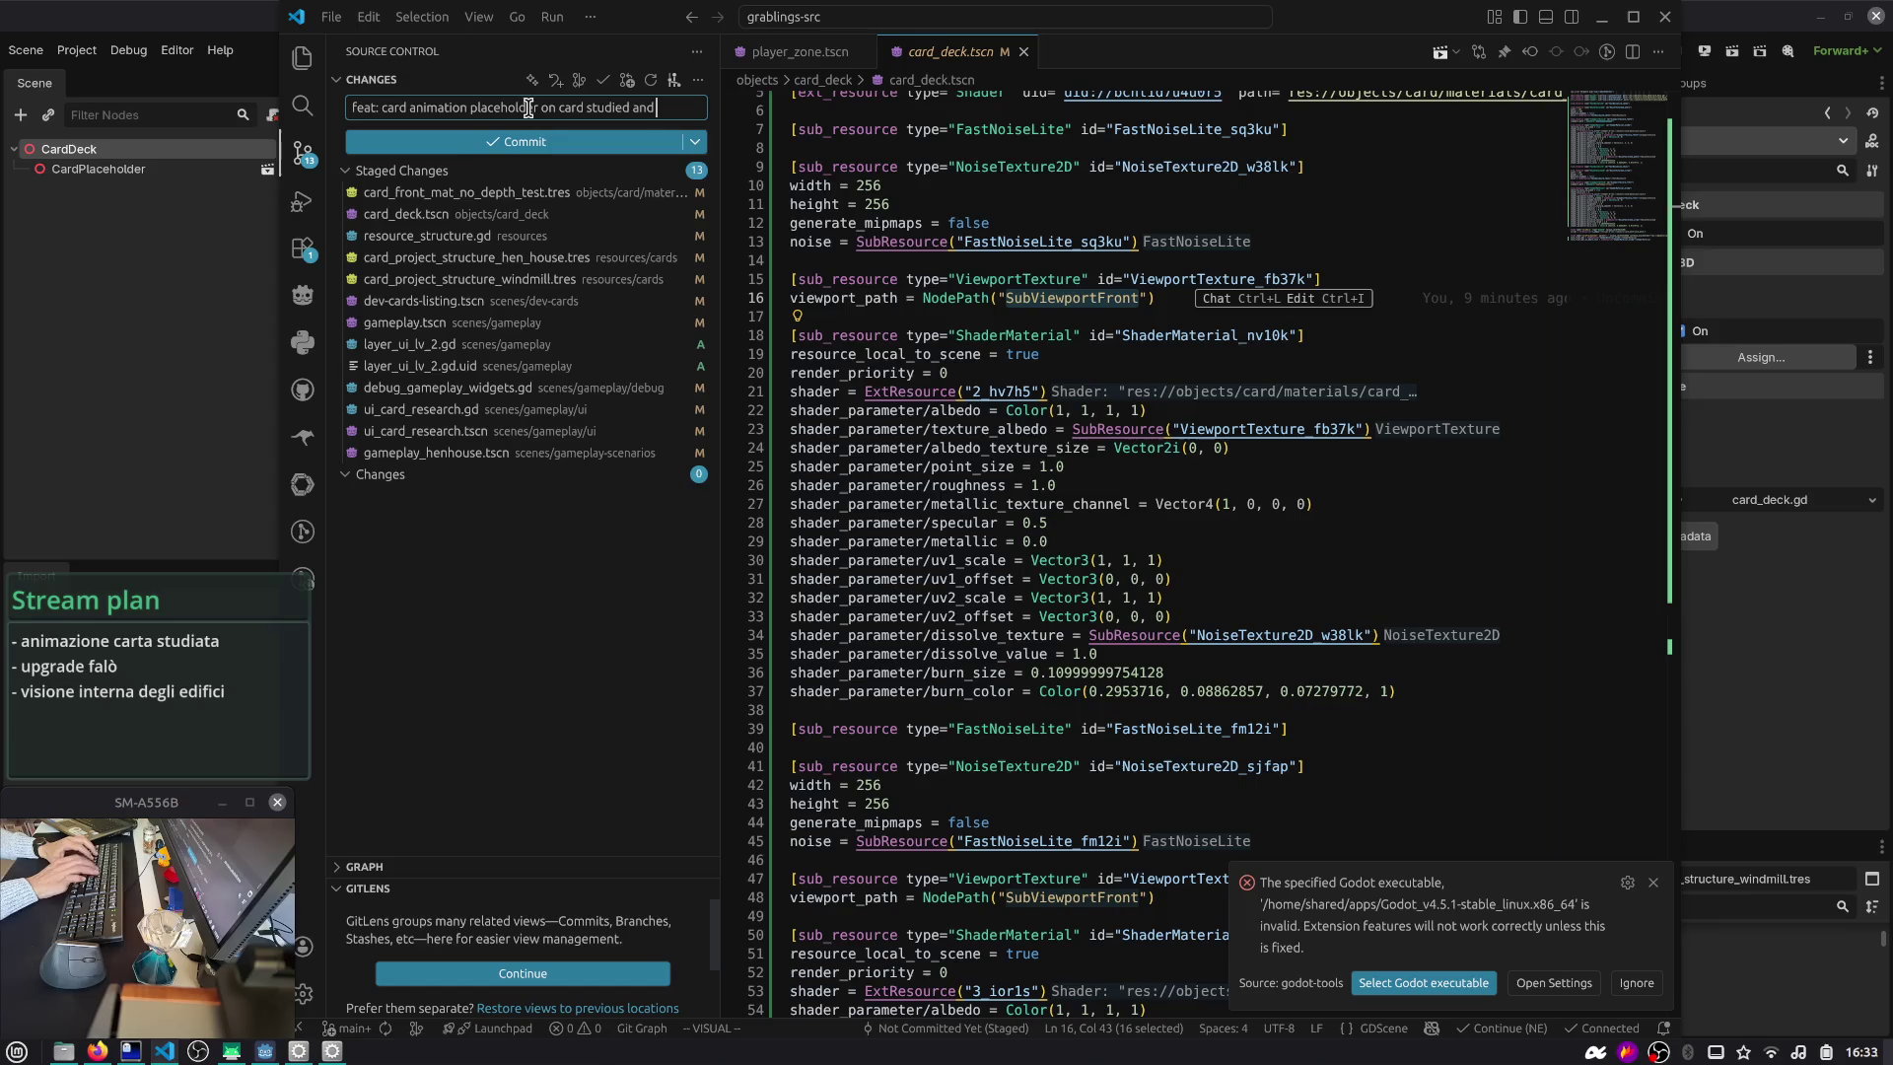
pyautogui.write('t next card to study')
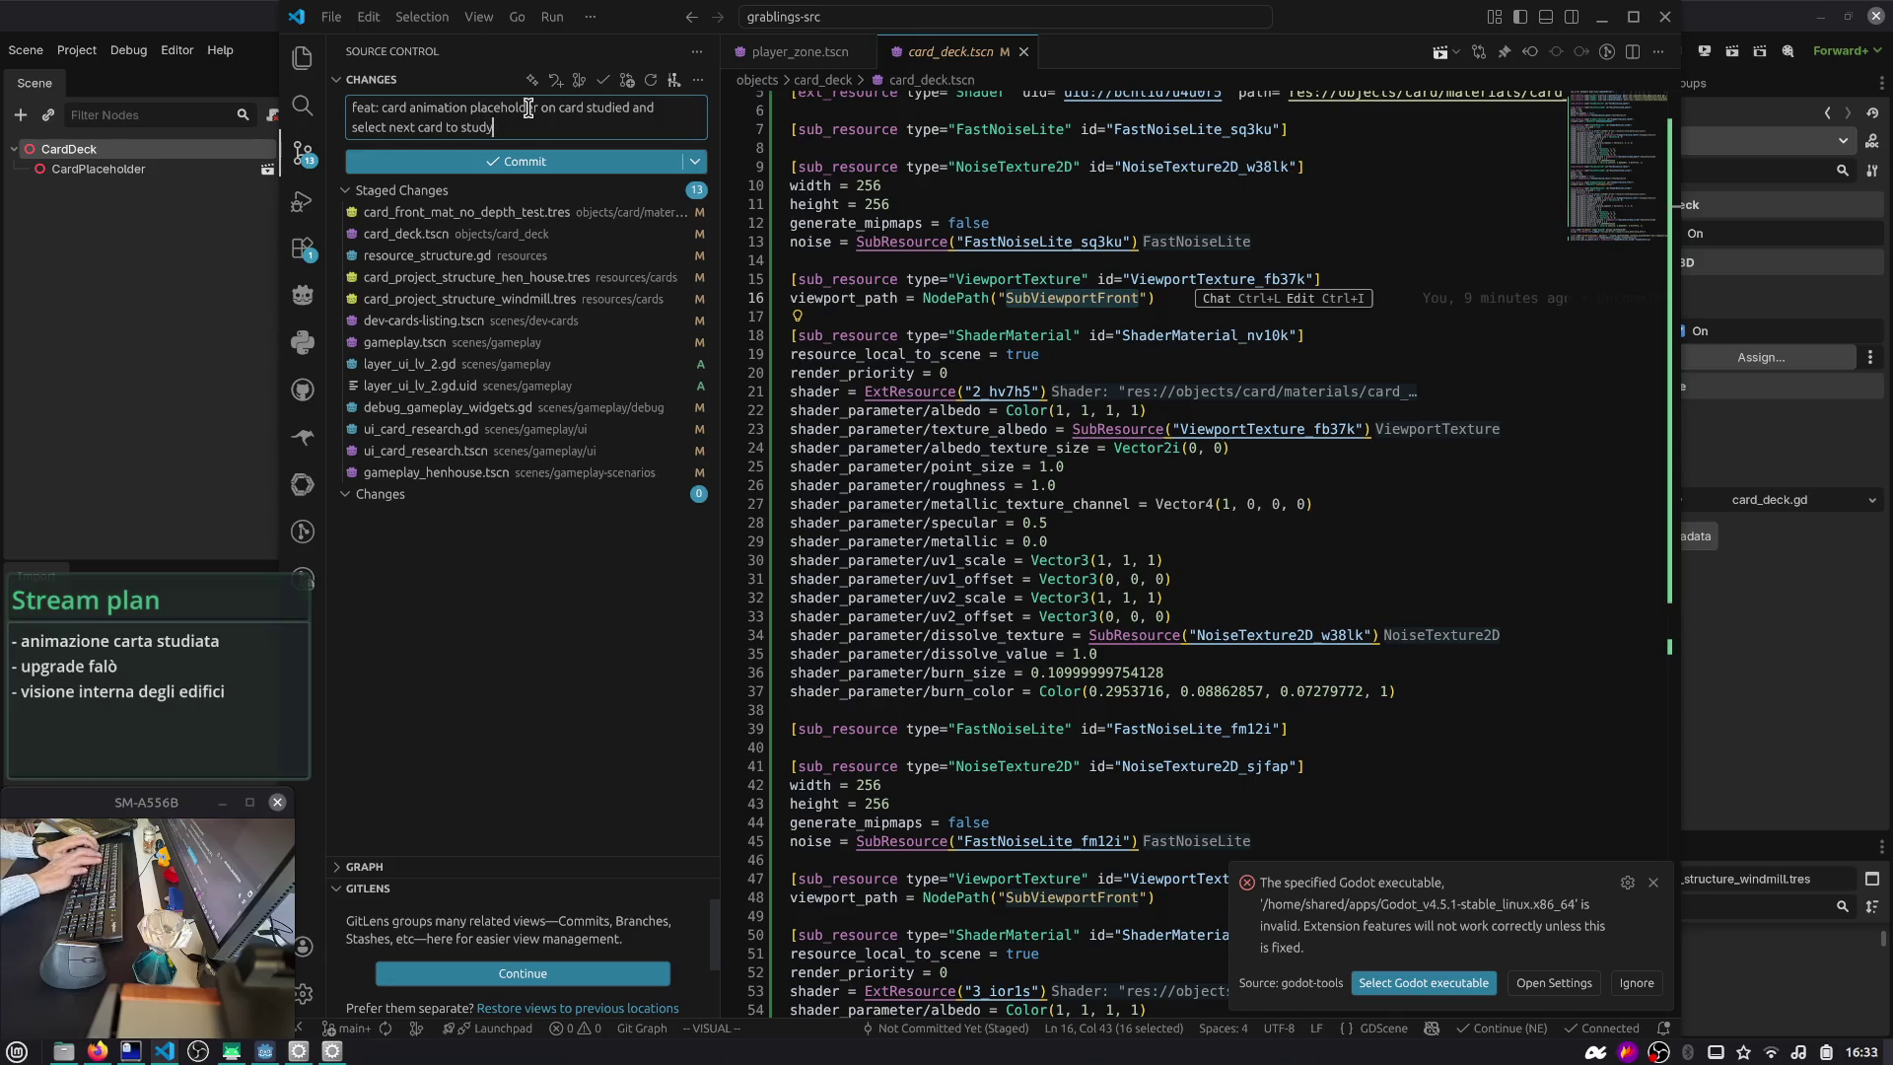
pyautogui.hotkey('alt', 'Tab')
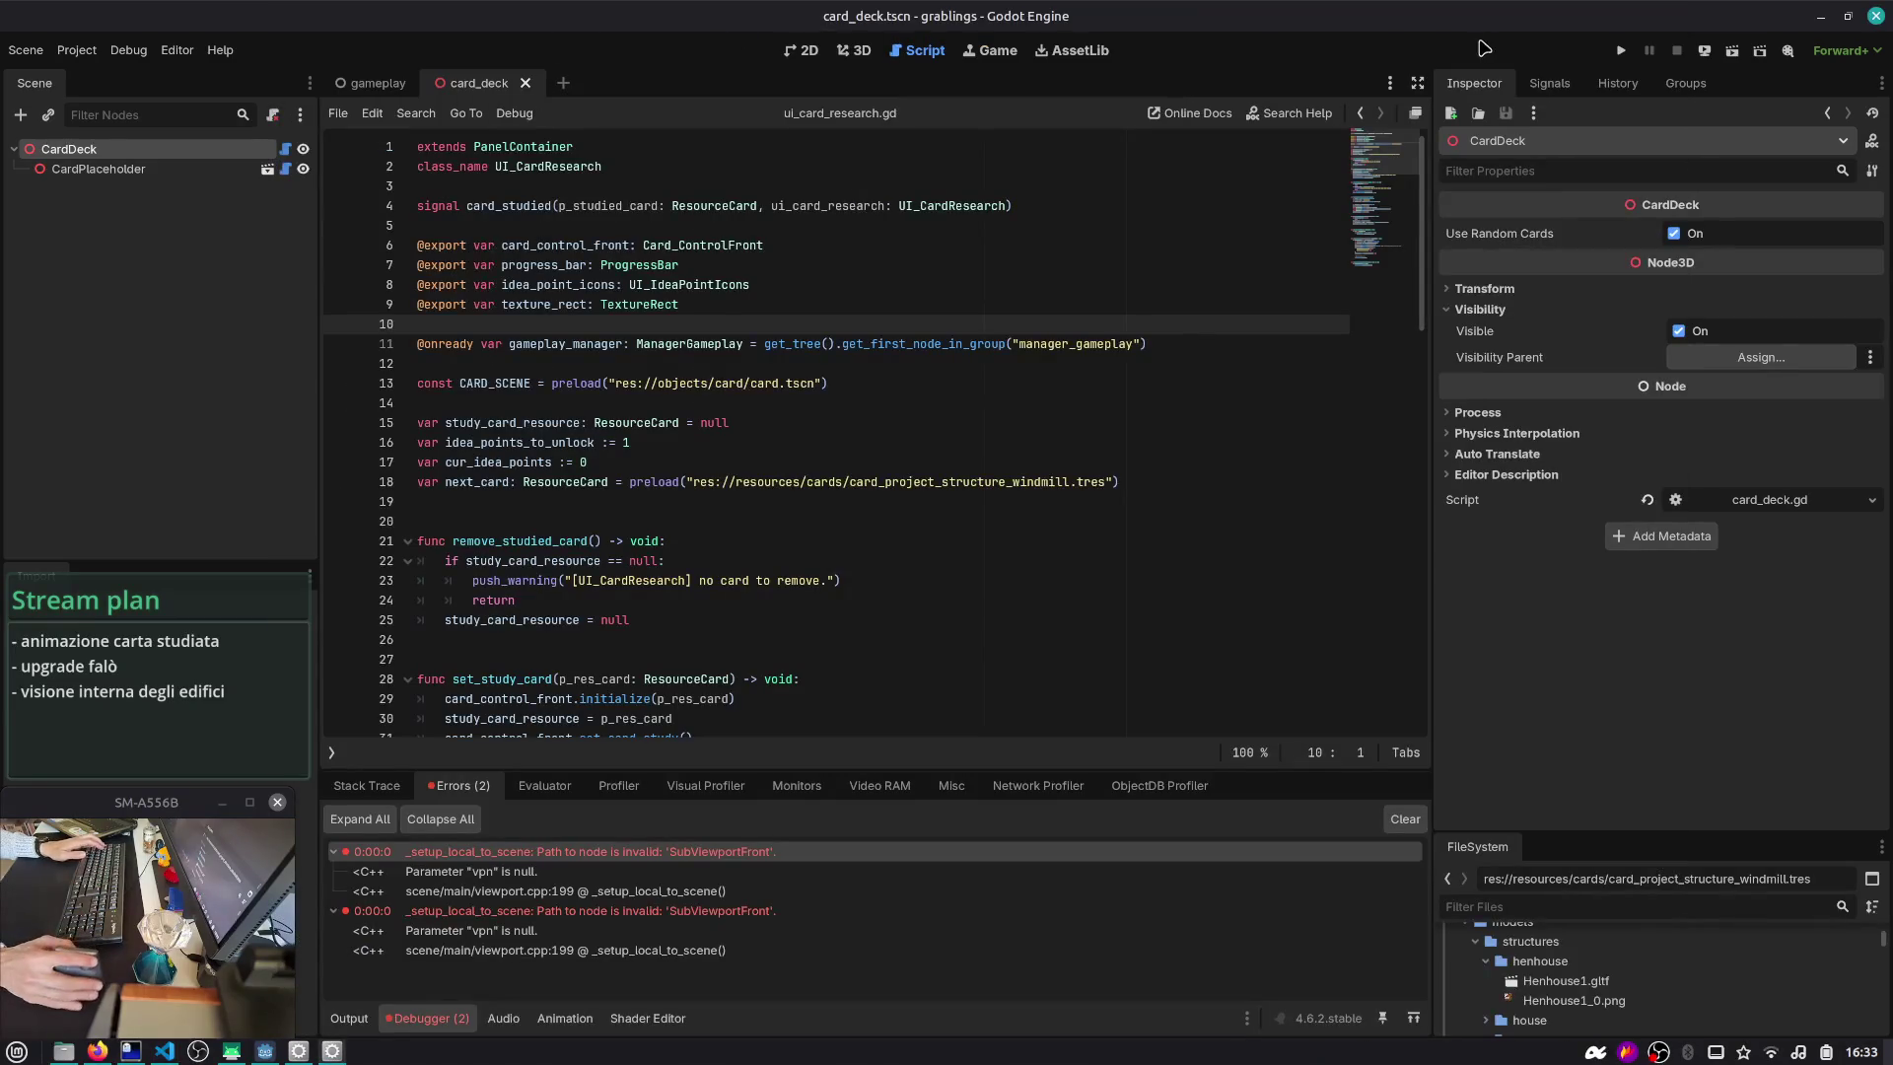
pyautogui.click(1622, 51)
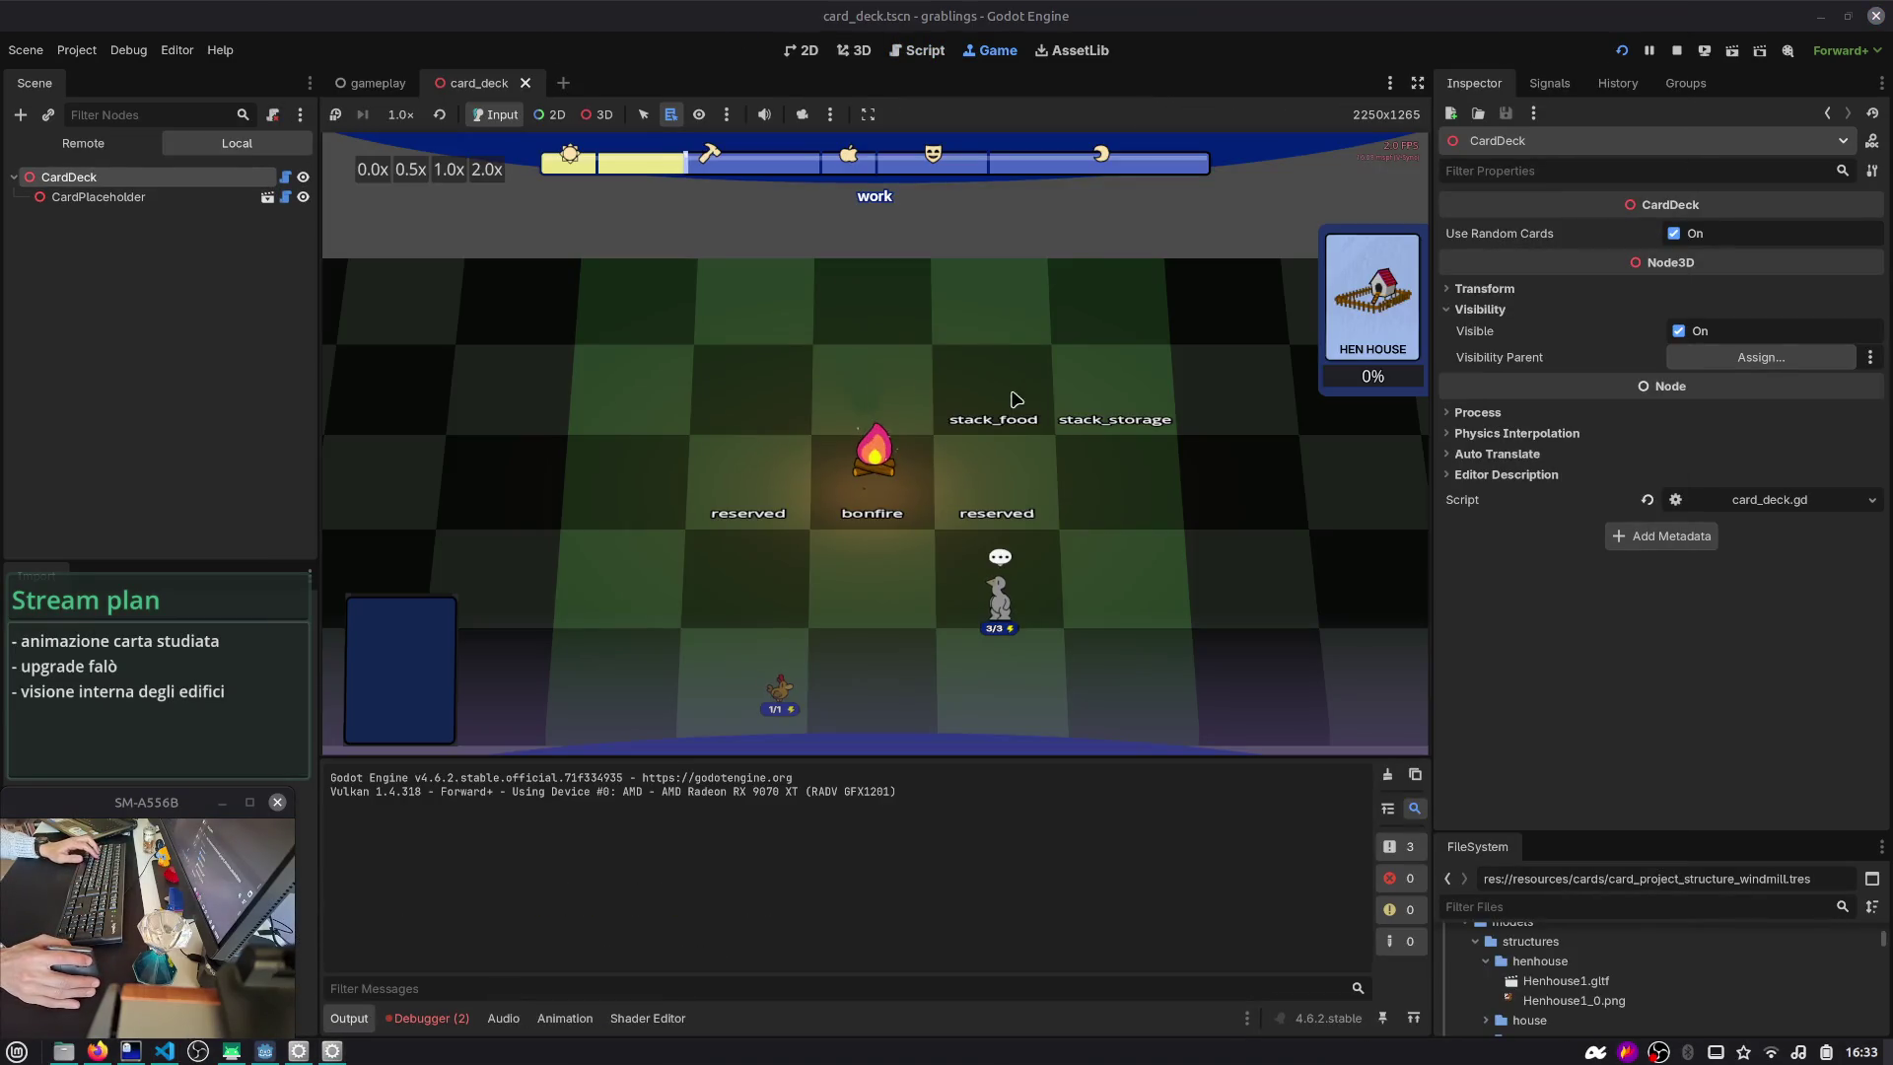
# - Stop the running game and launch gameplay.tscn through Run Specific Scene, filtering on 'gameplay'
pyautogui.click(1677, 50)
pyautogui.click(1760, 50)
pyautogui.write('gameplay')
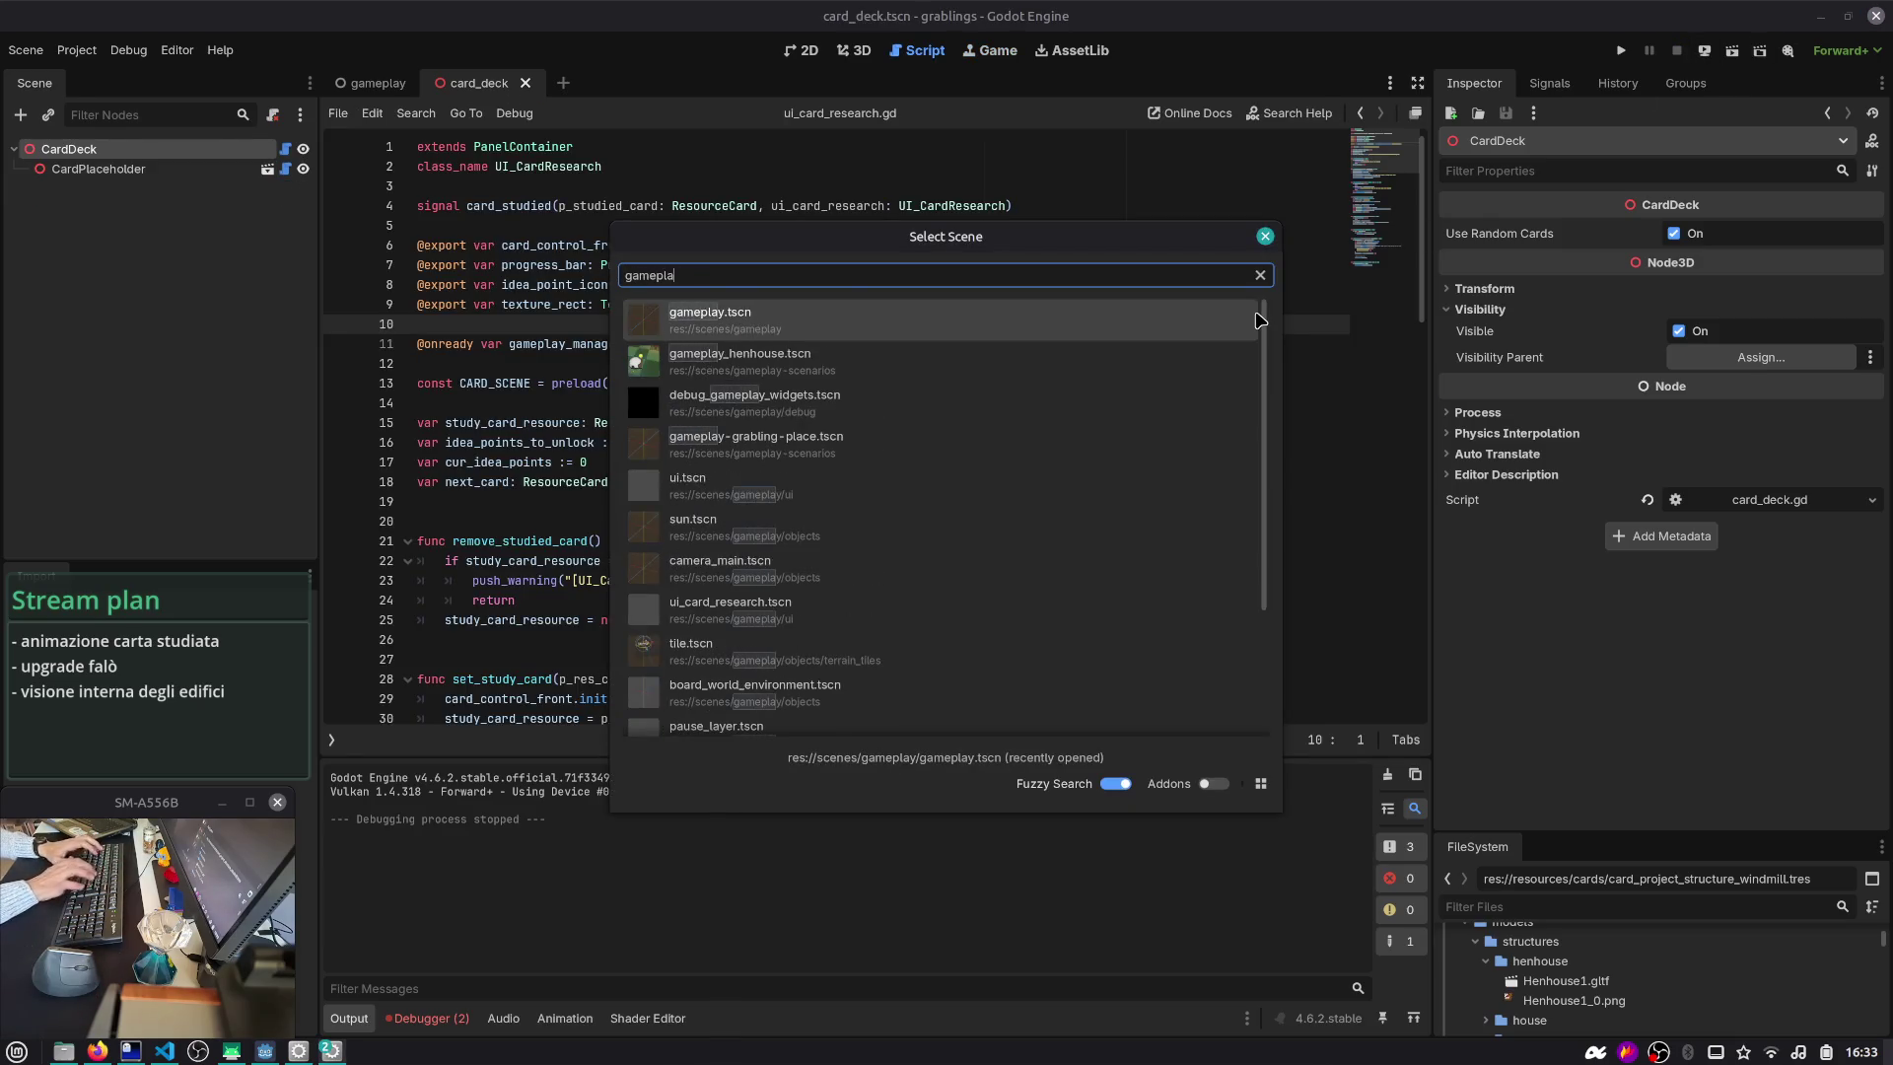
pyautogui.press('Return')
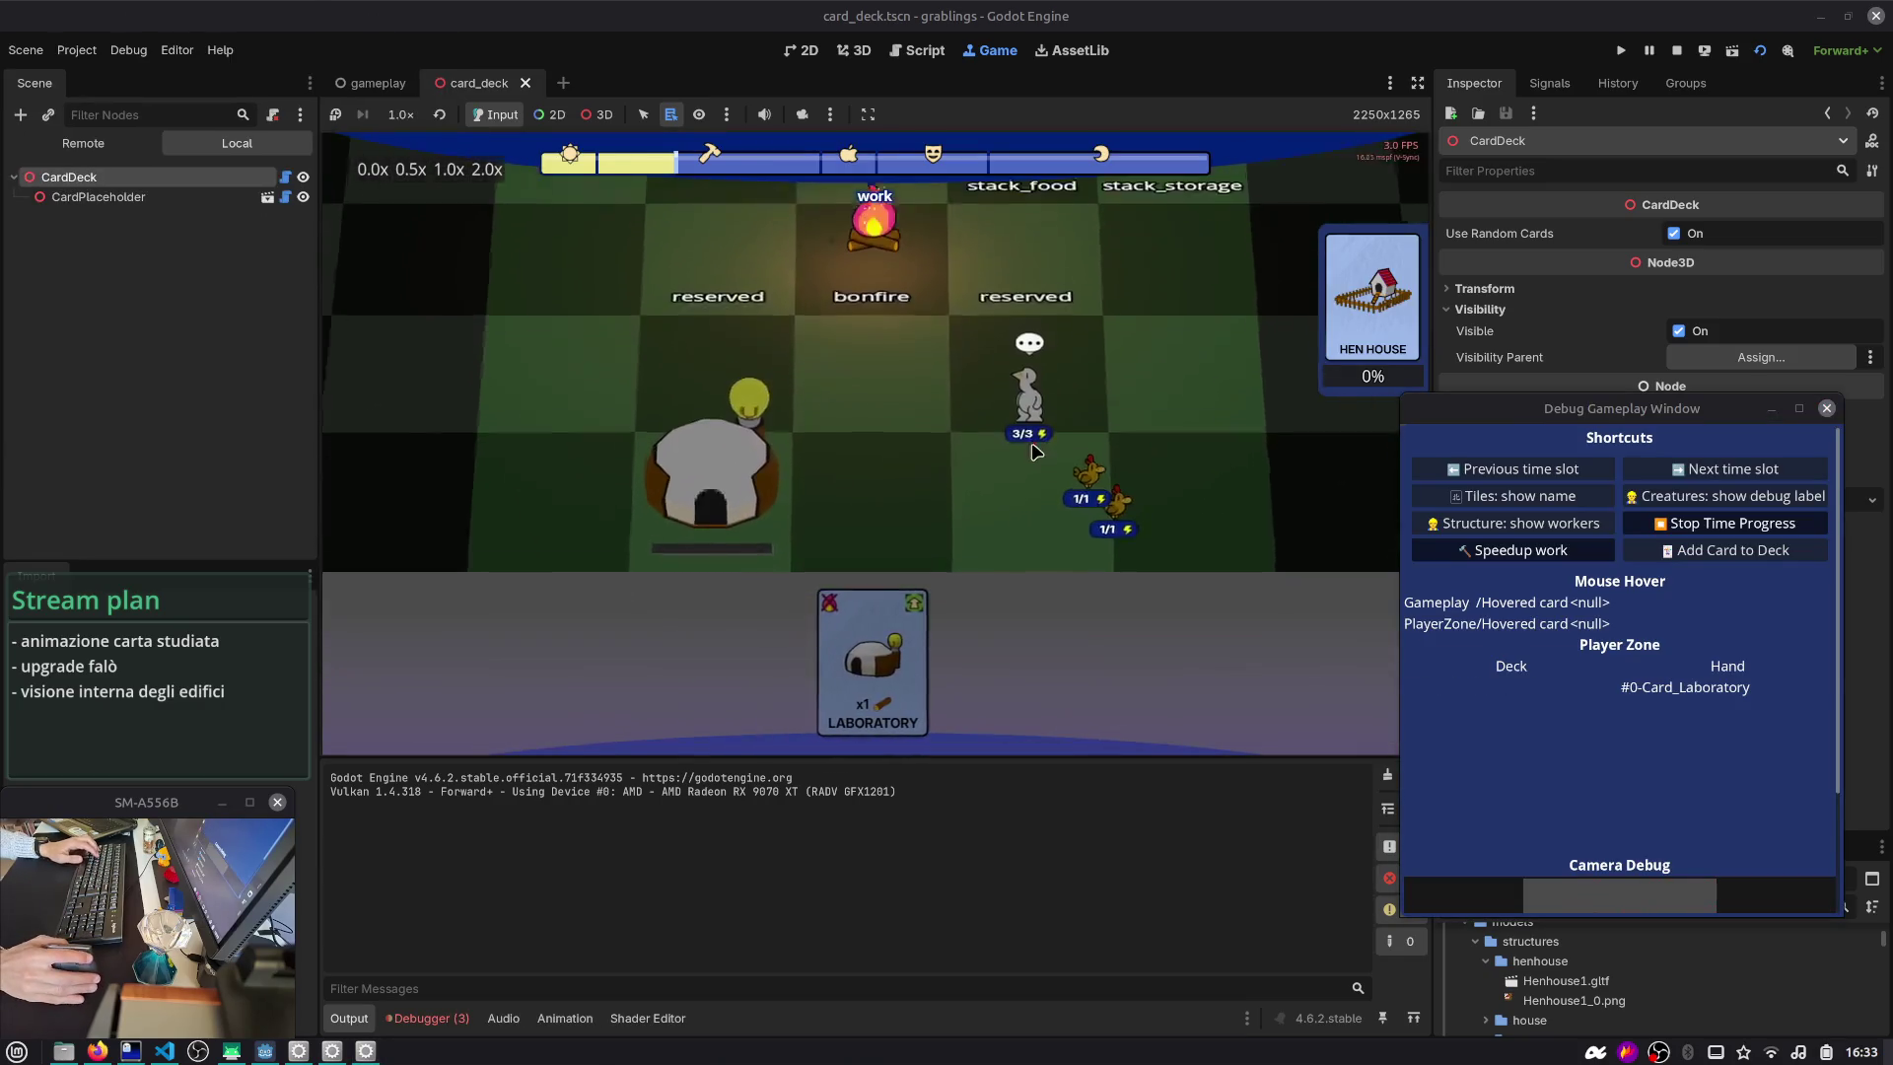